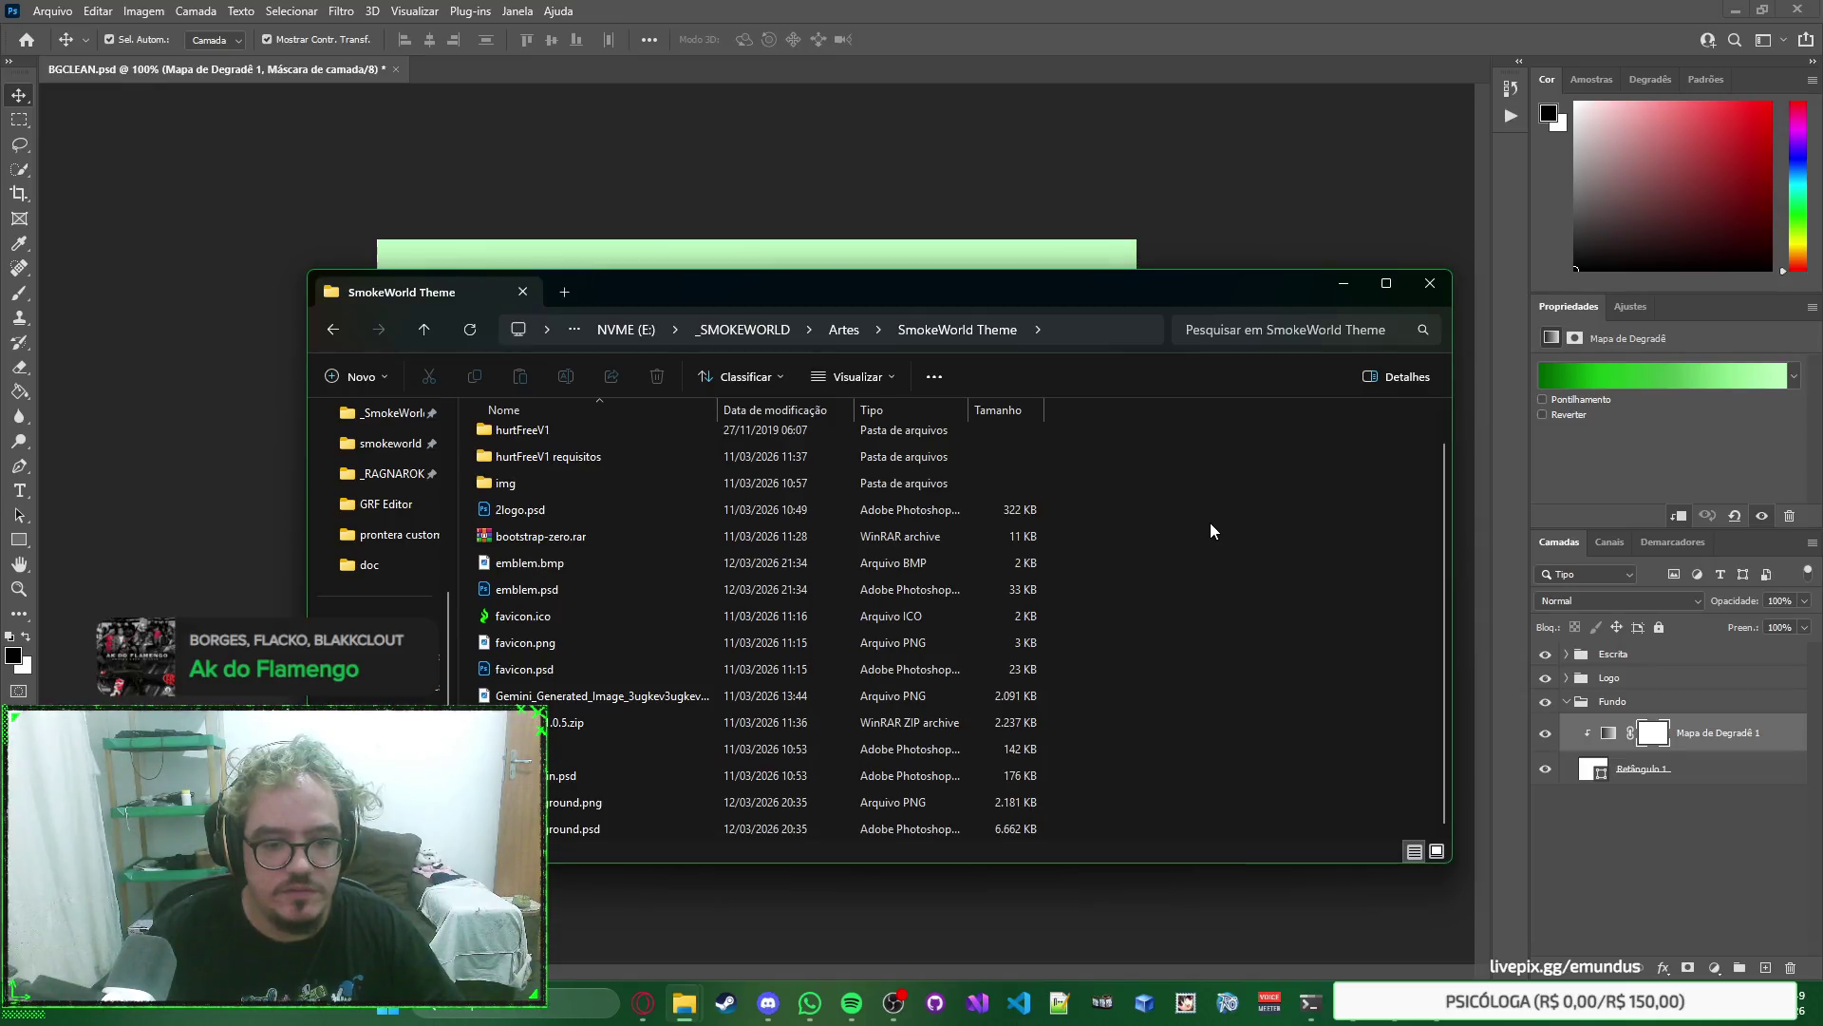
Review logoBackground.psd for reference, close it, and return to BGCLEAN.psd.
key(Escape)
double_click(715, 819)
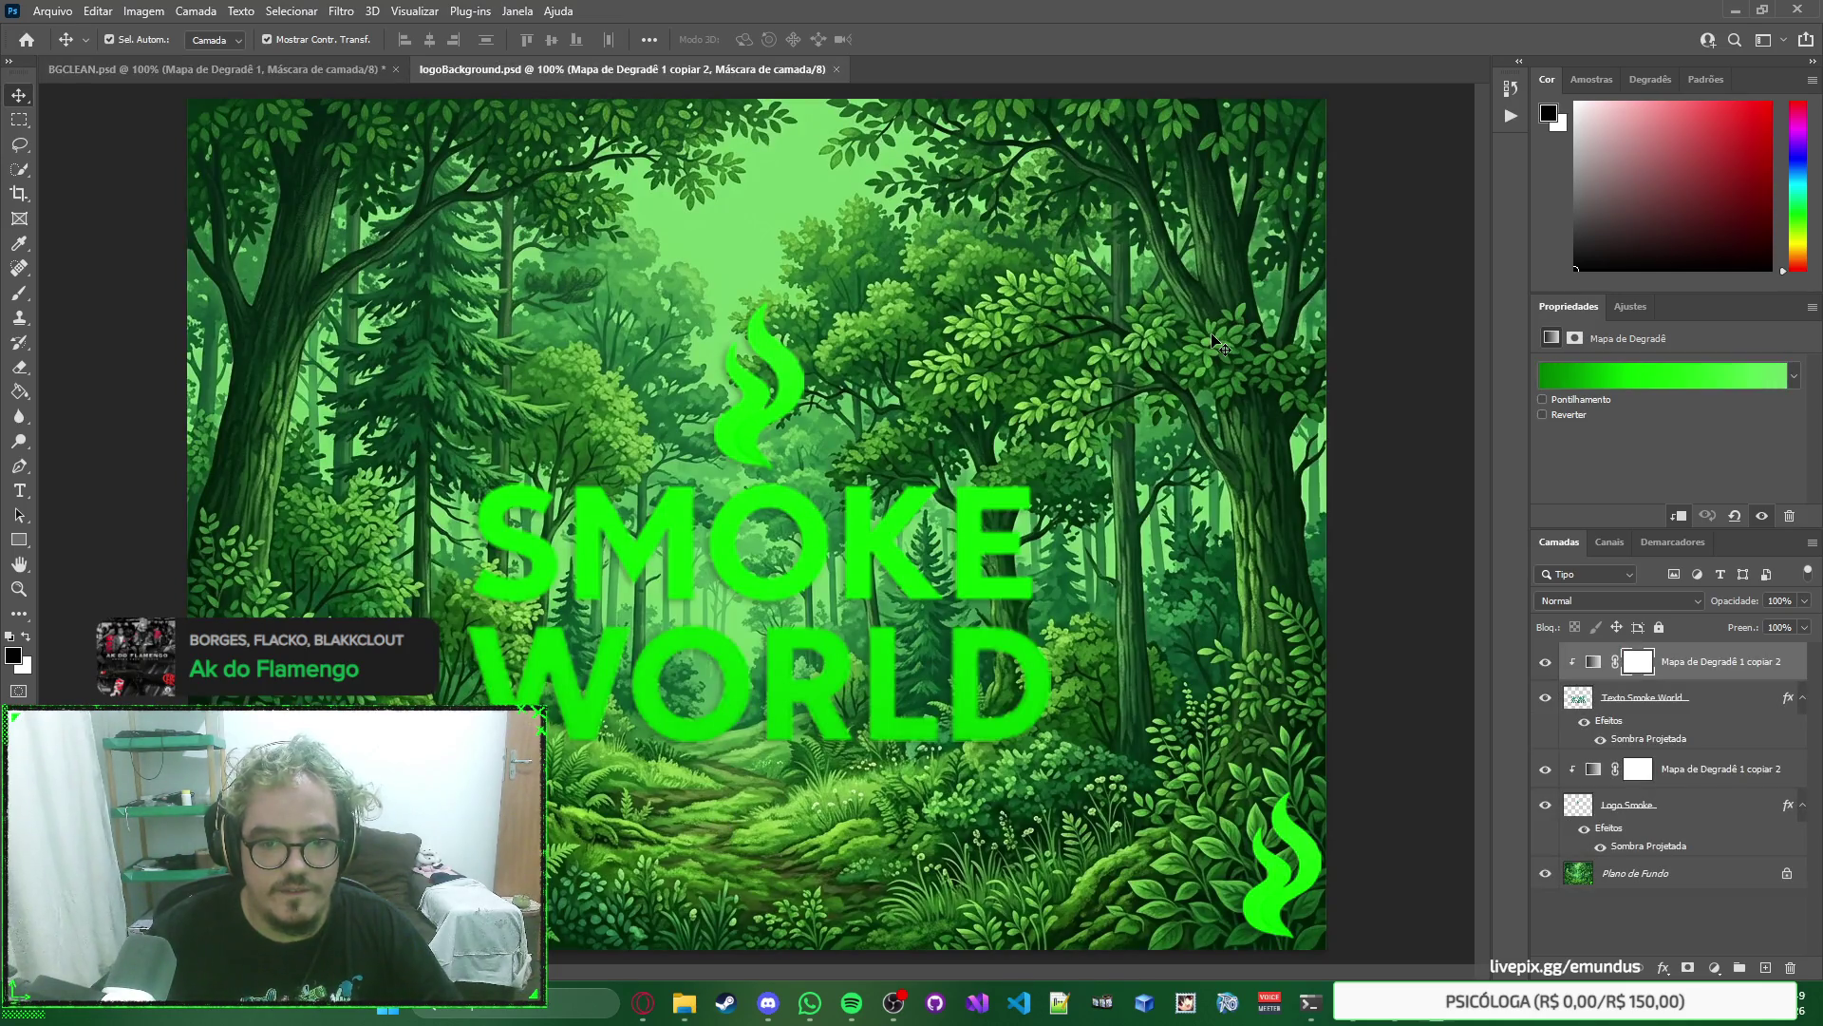
click(1222, 344)
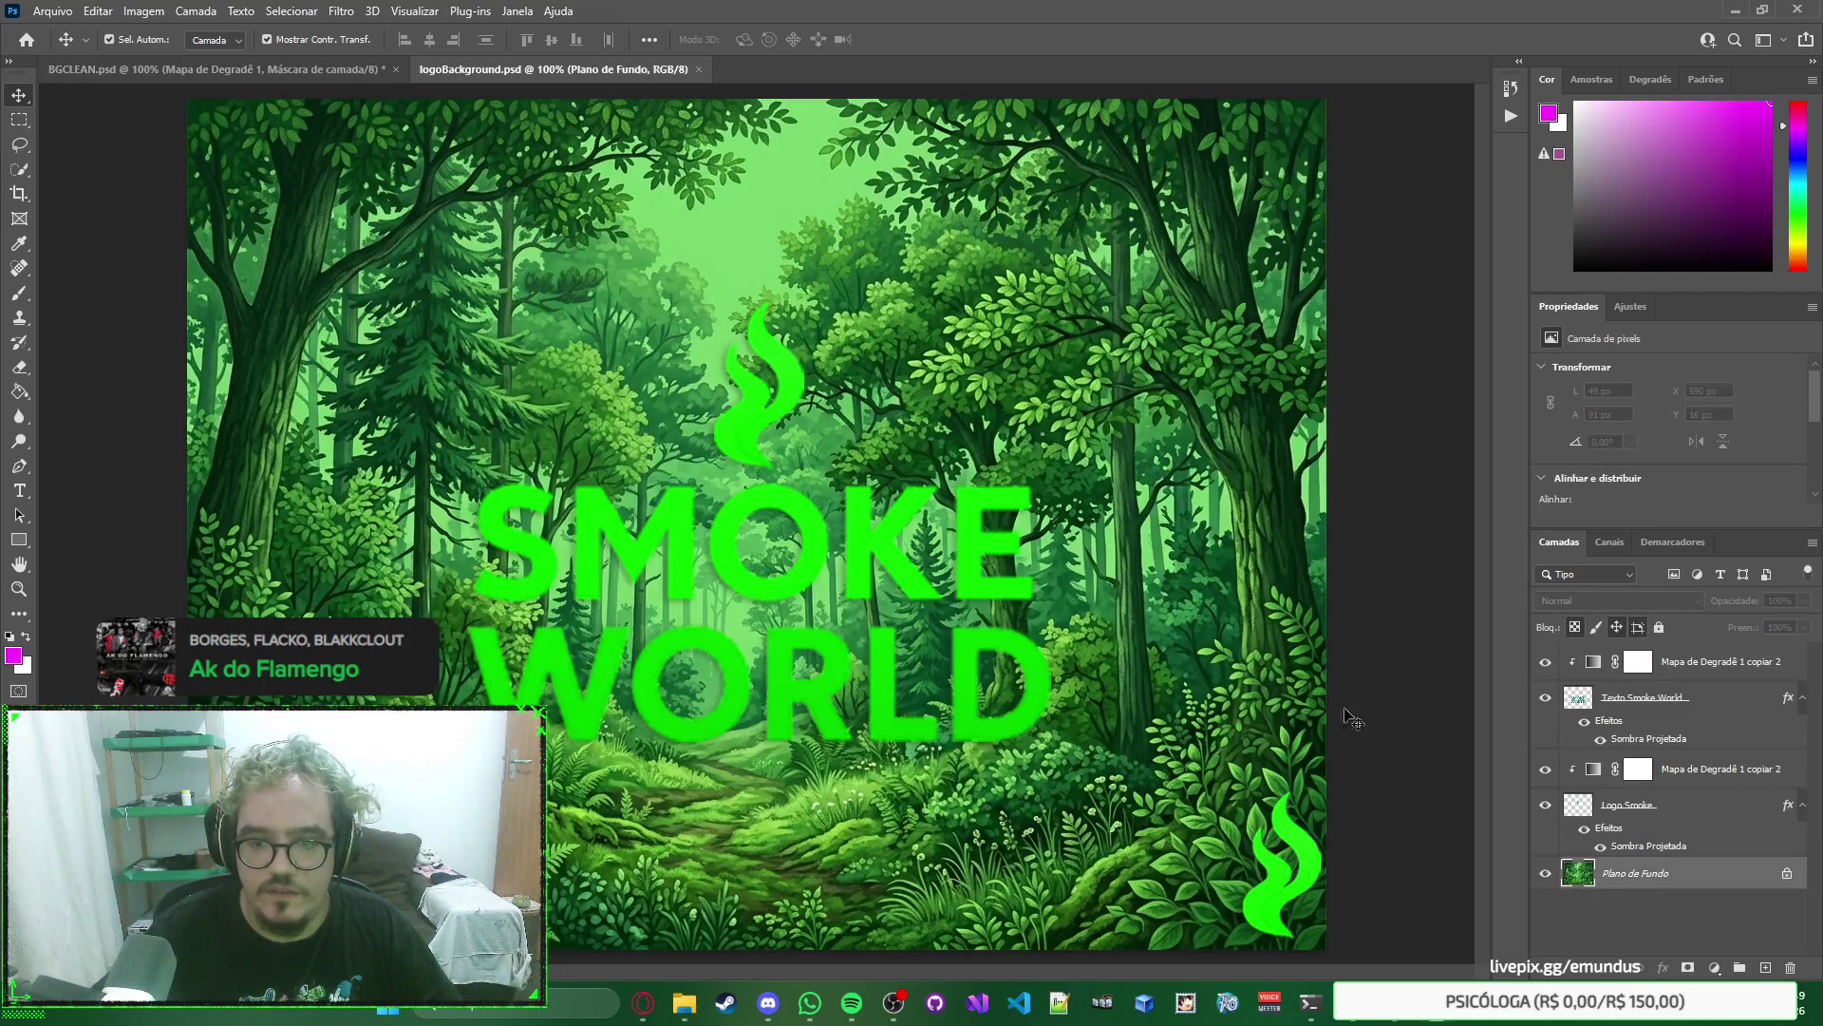
key(ctrl+w)
key(alt+Tab)
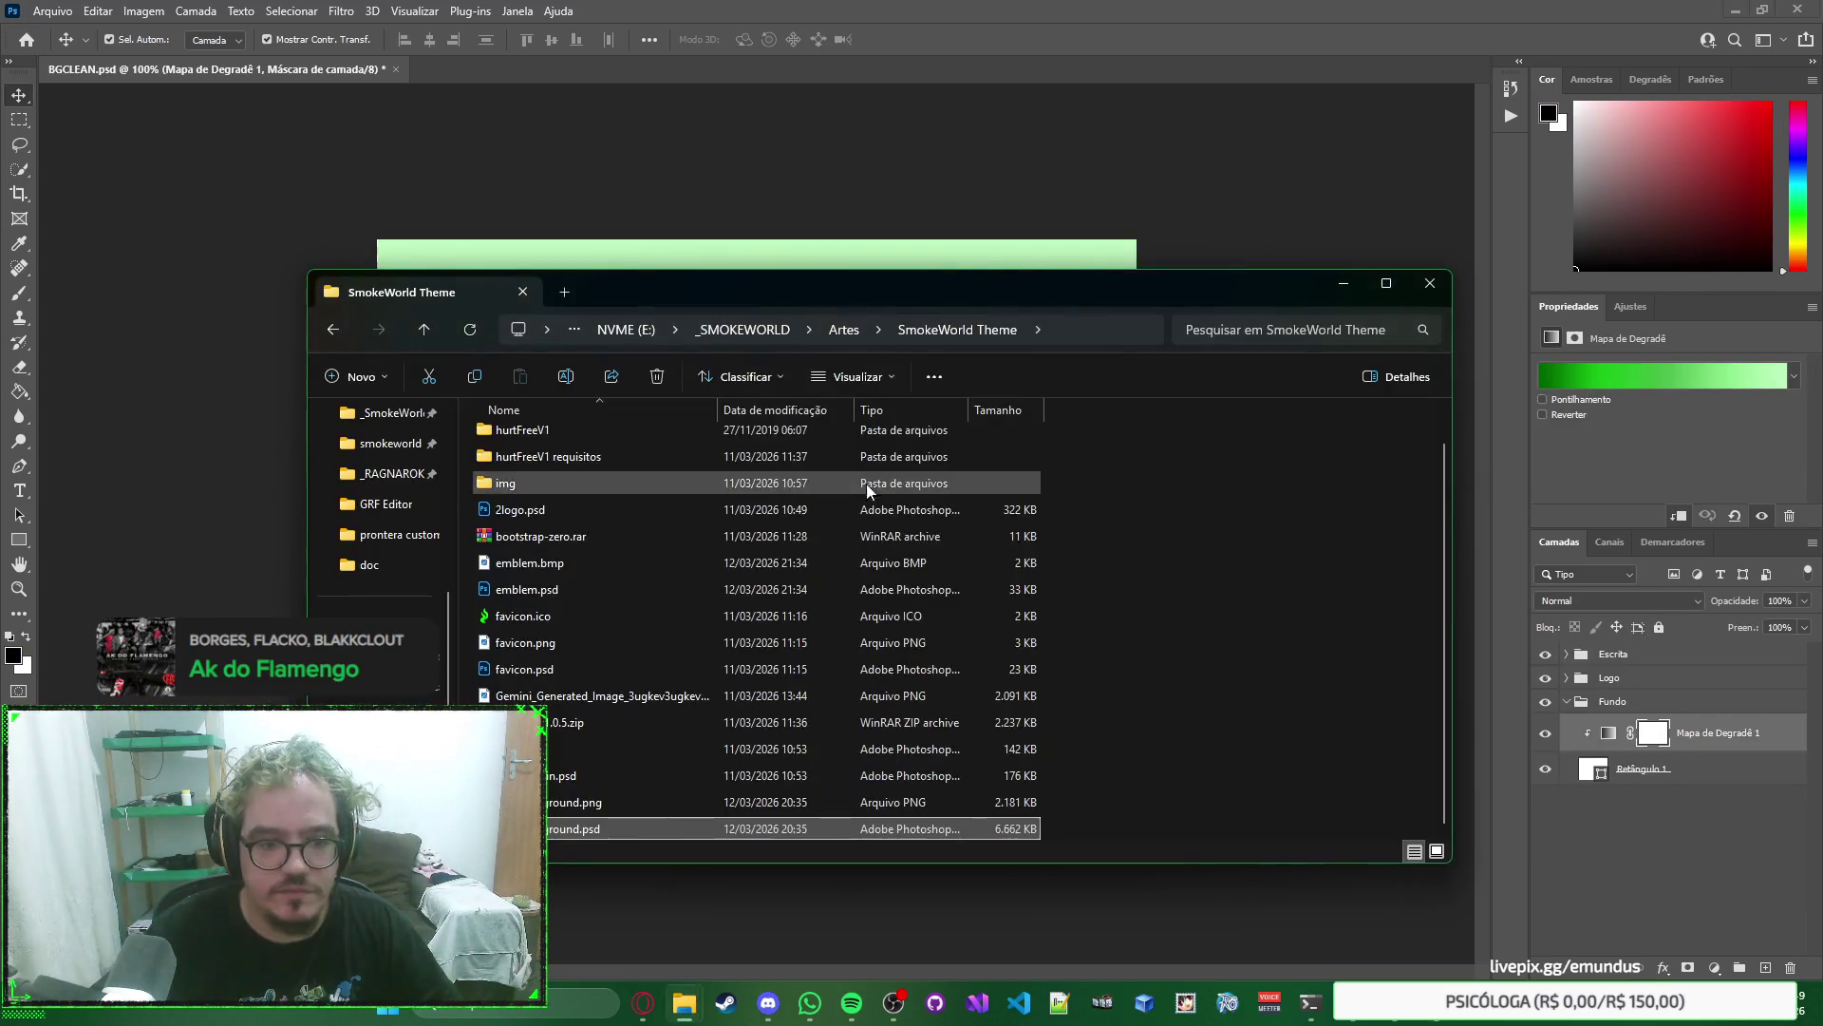
key(alt+Tab)
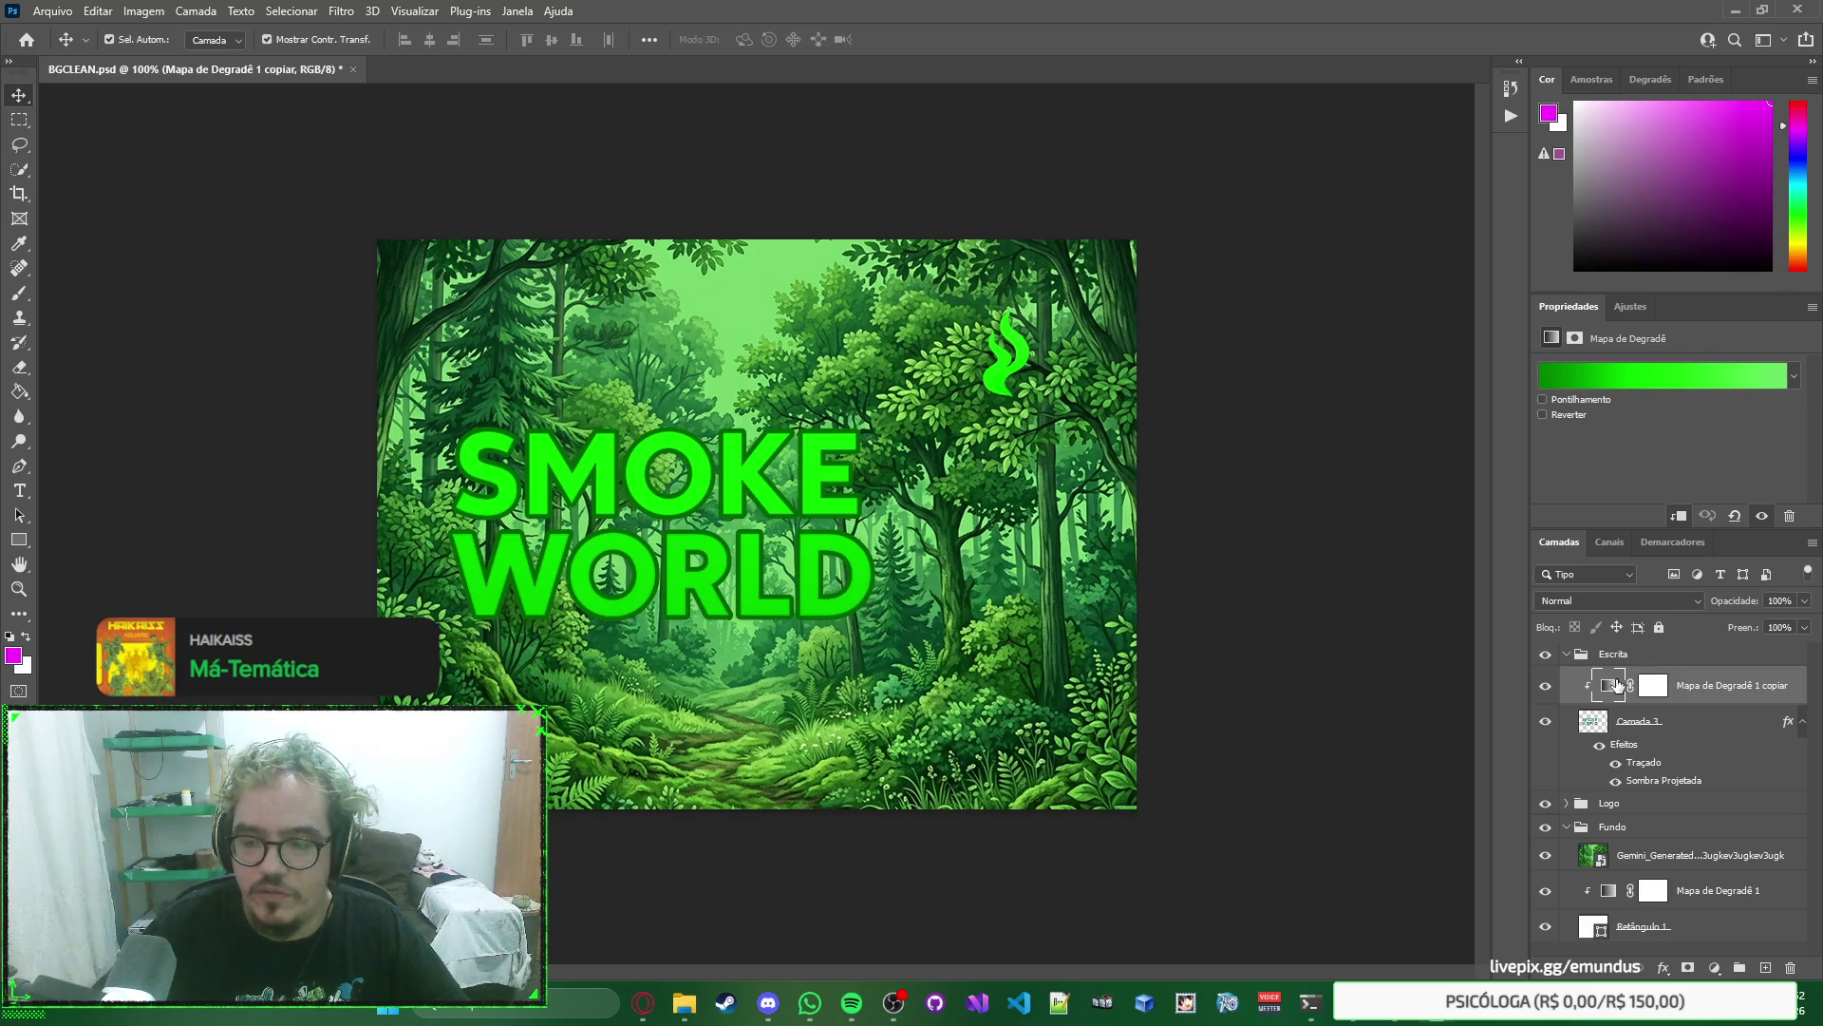
click(1675, 379)
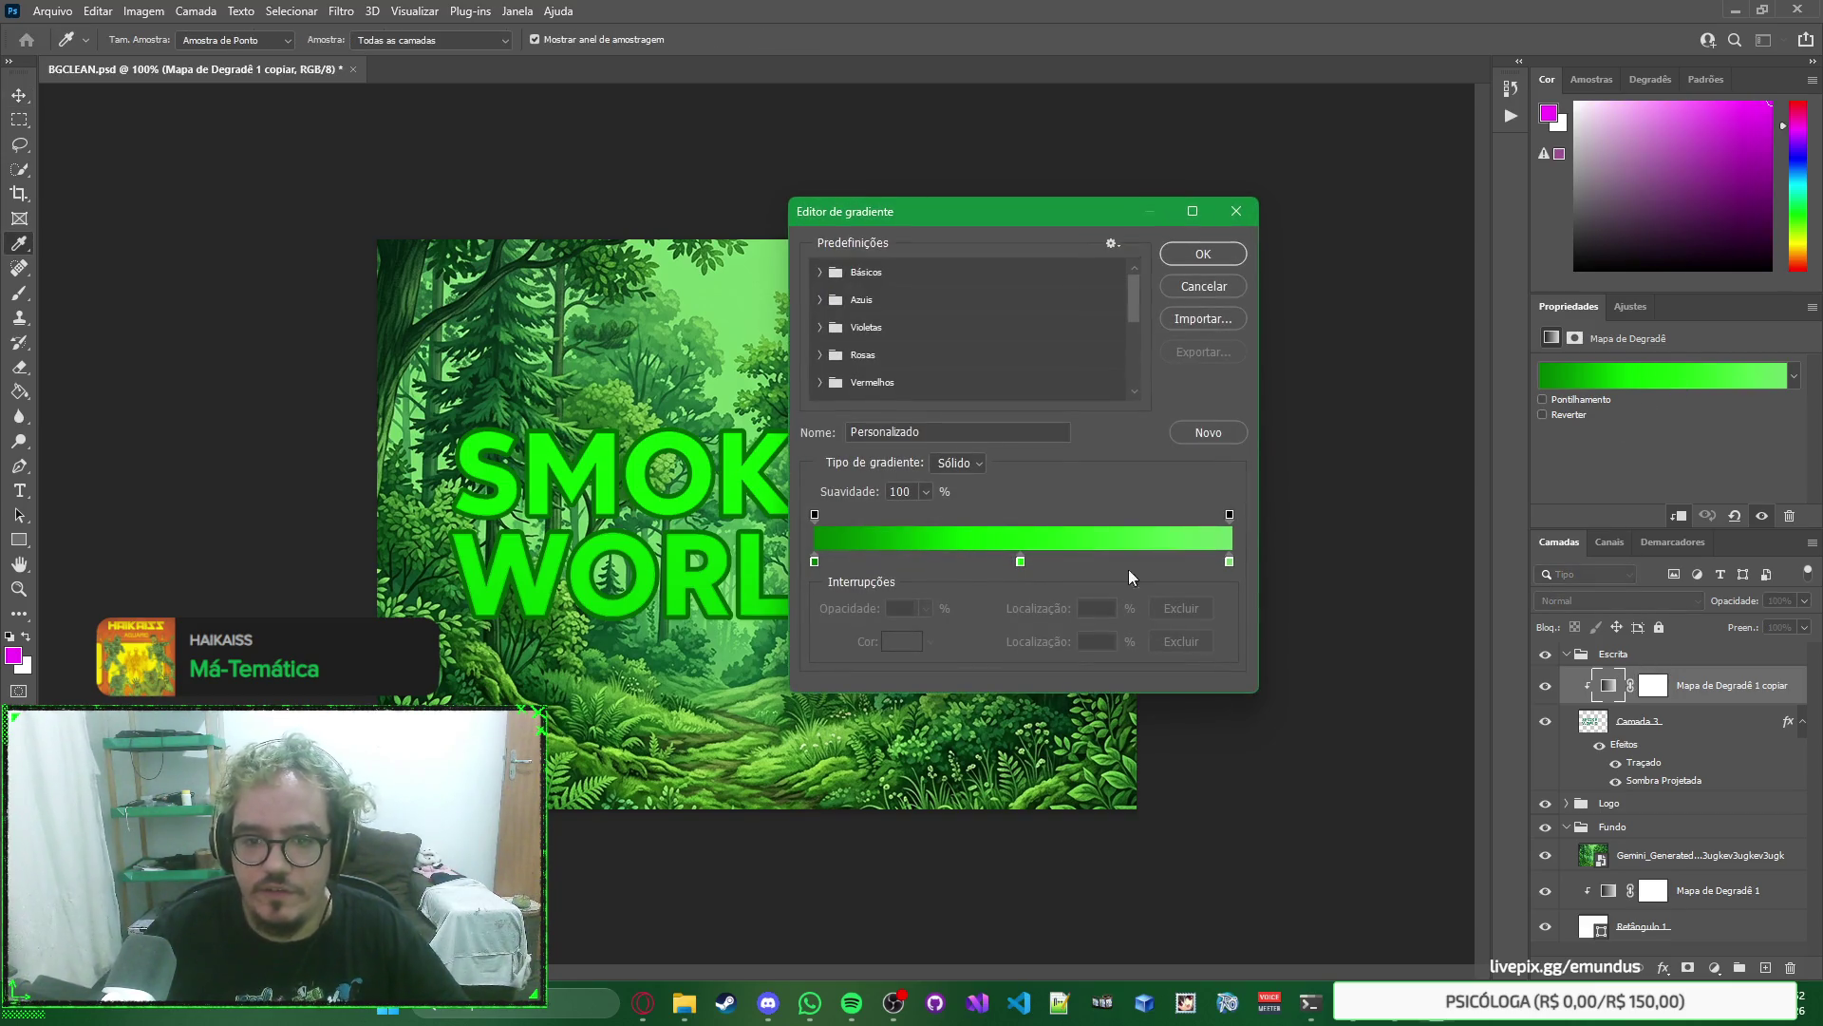
double_click(1230, 560)
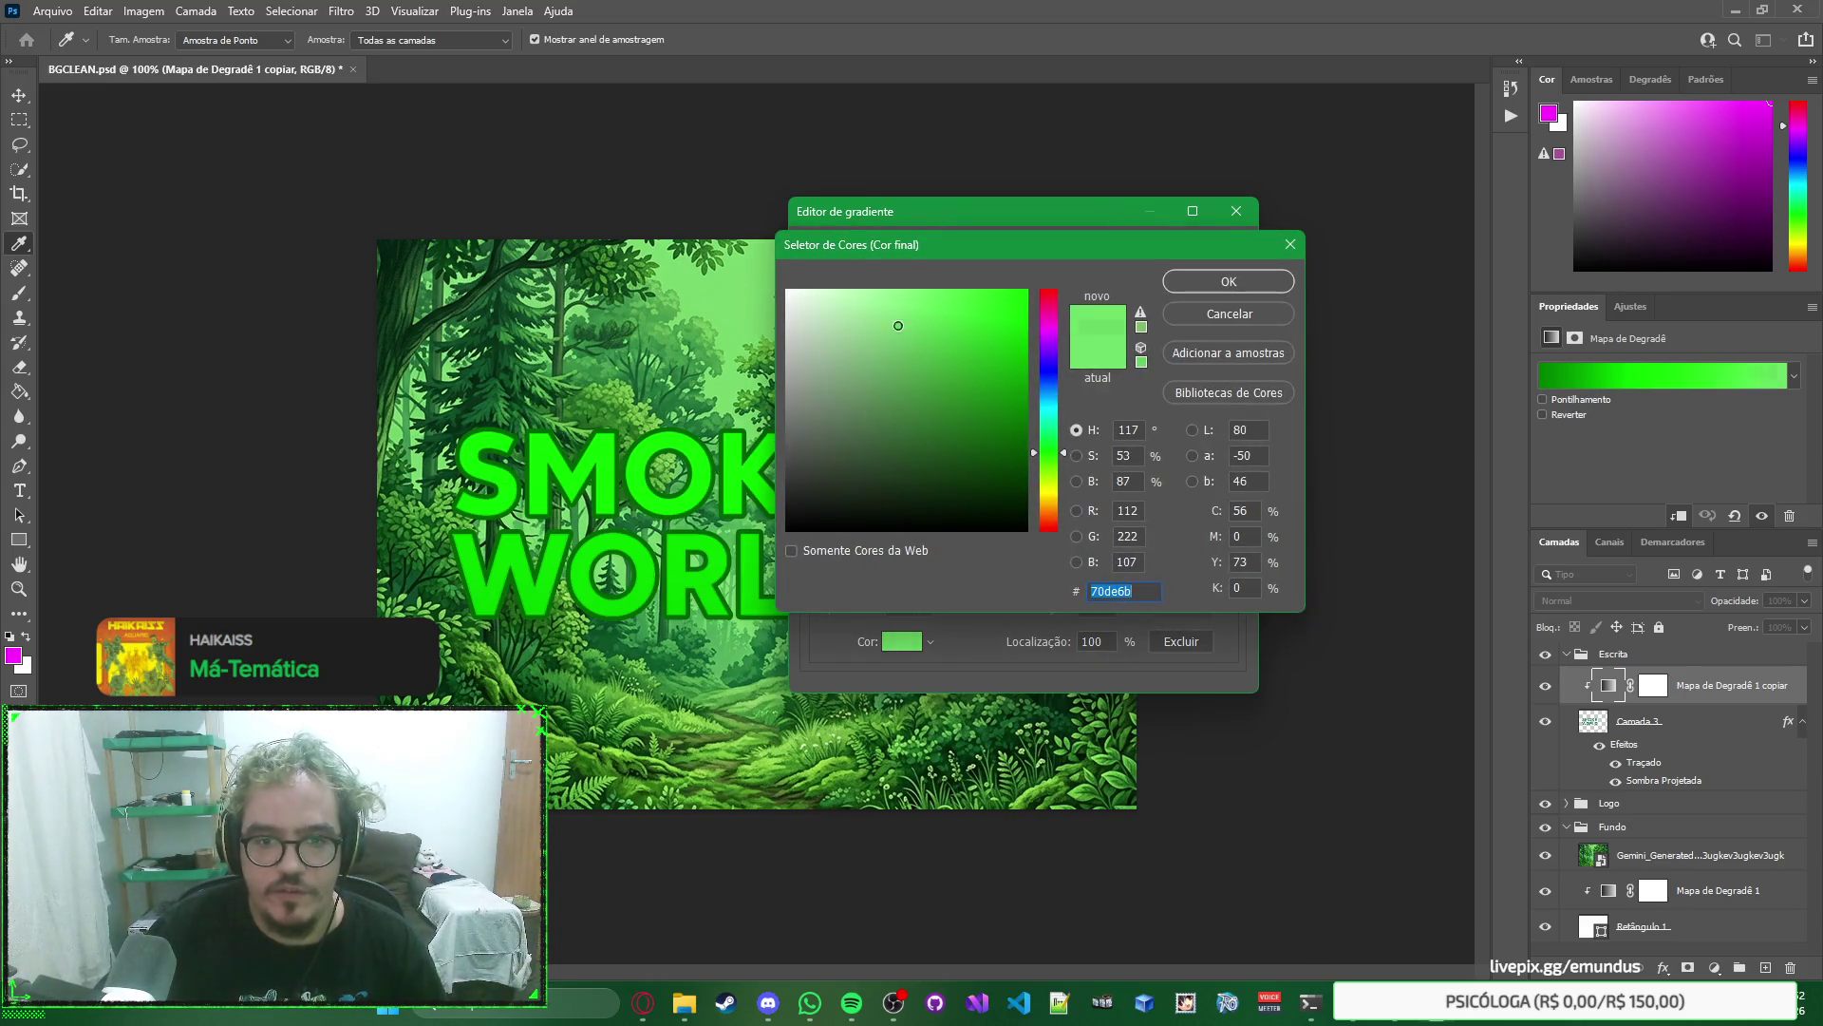
drag(904, 323, 564, 227)
click(1233, 281)
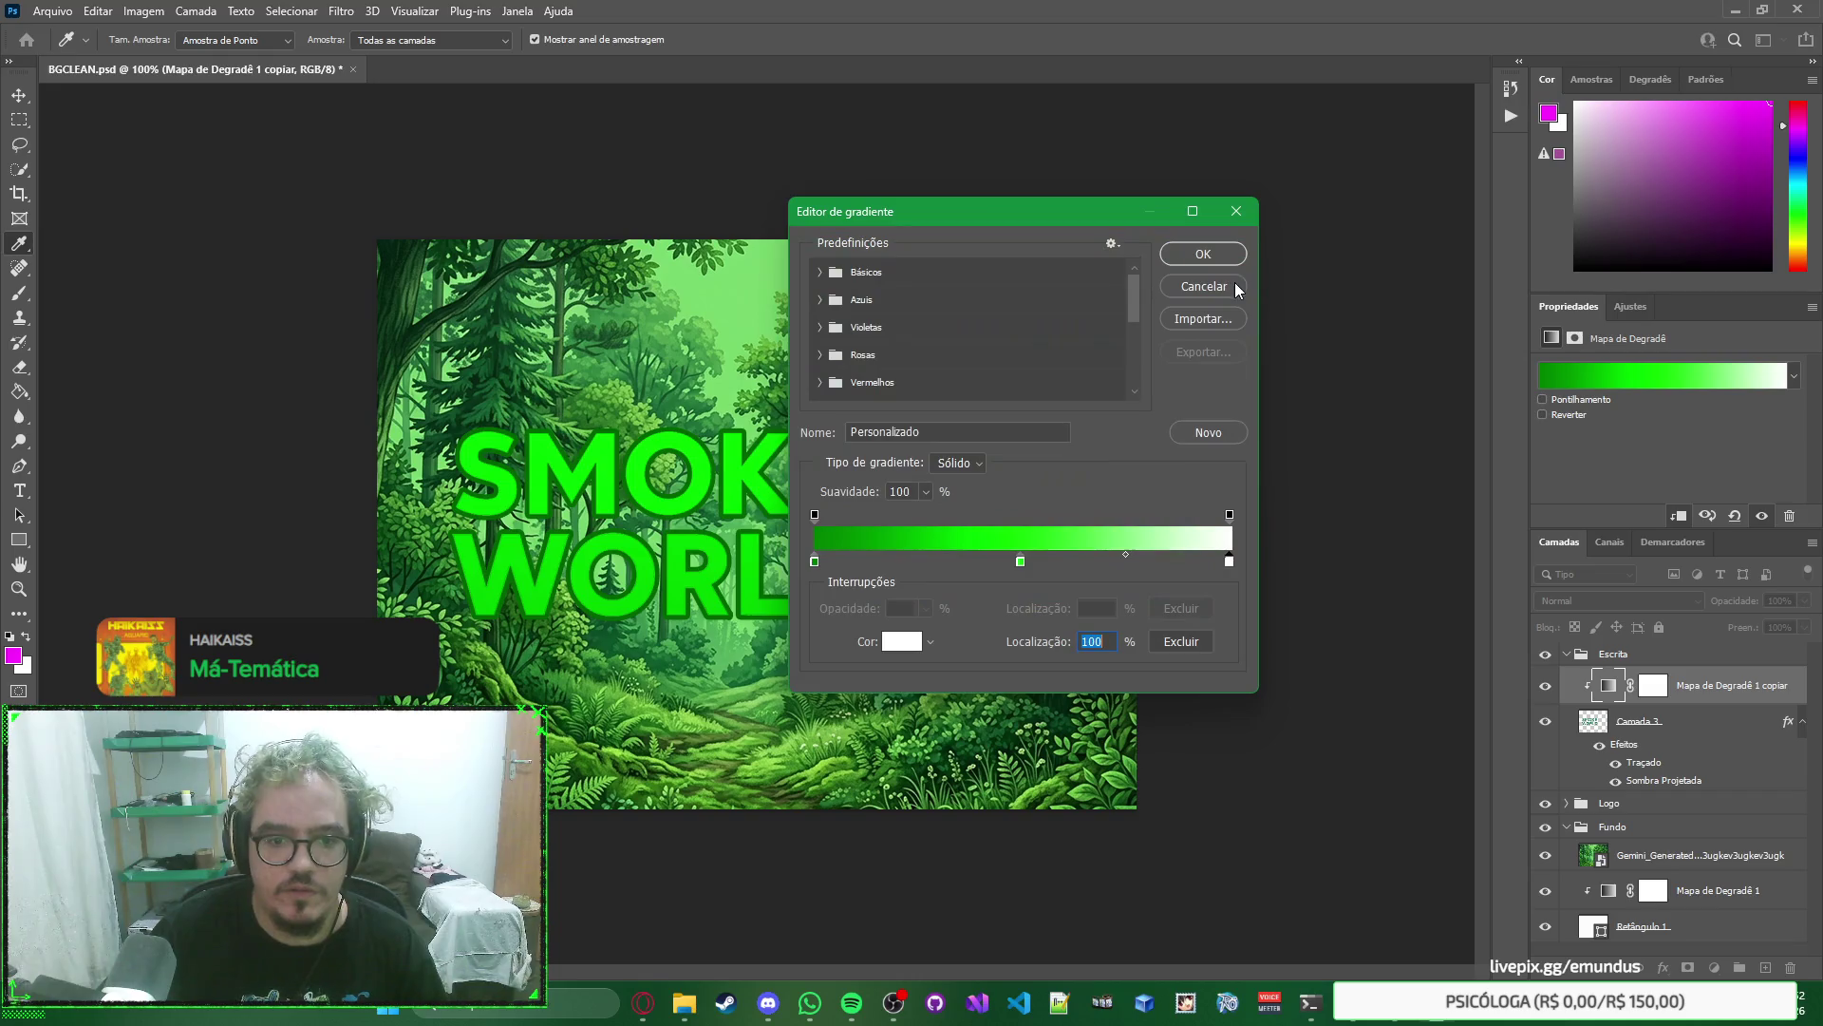
click(1192, 256)
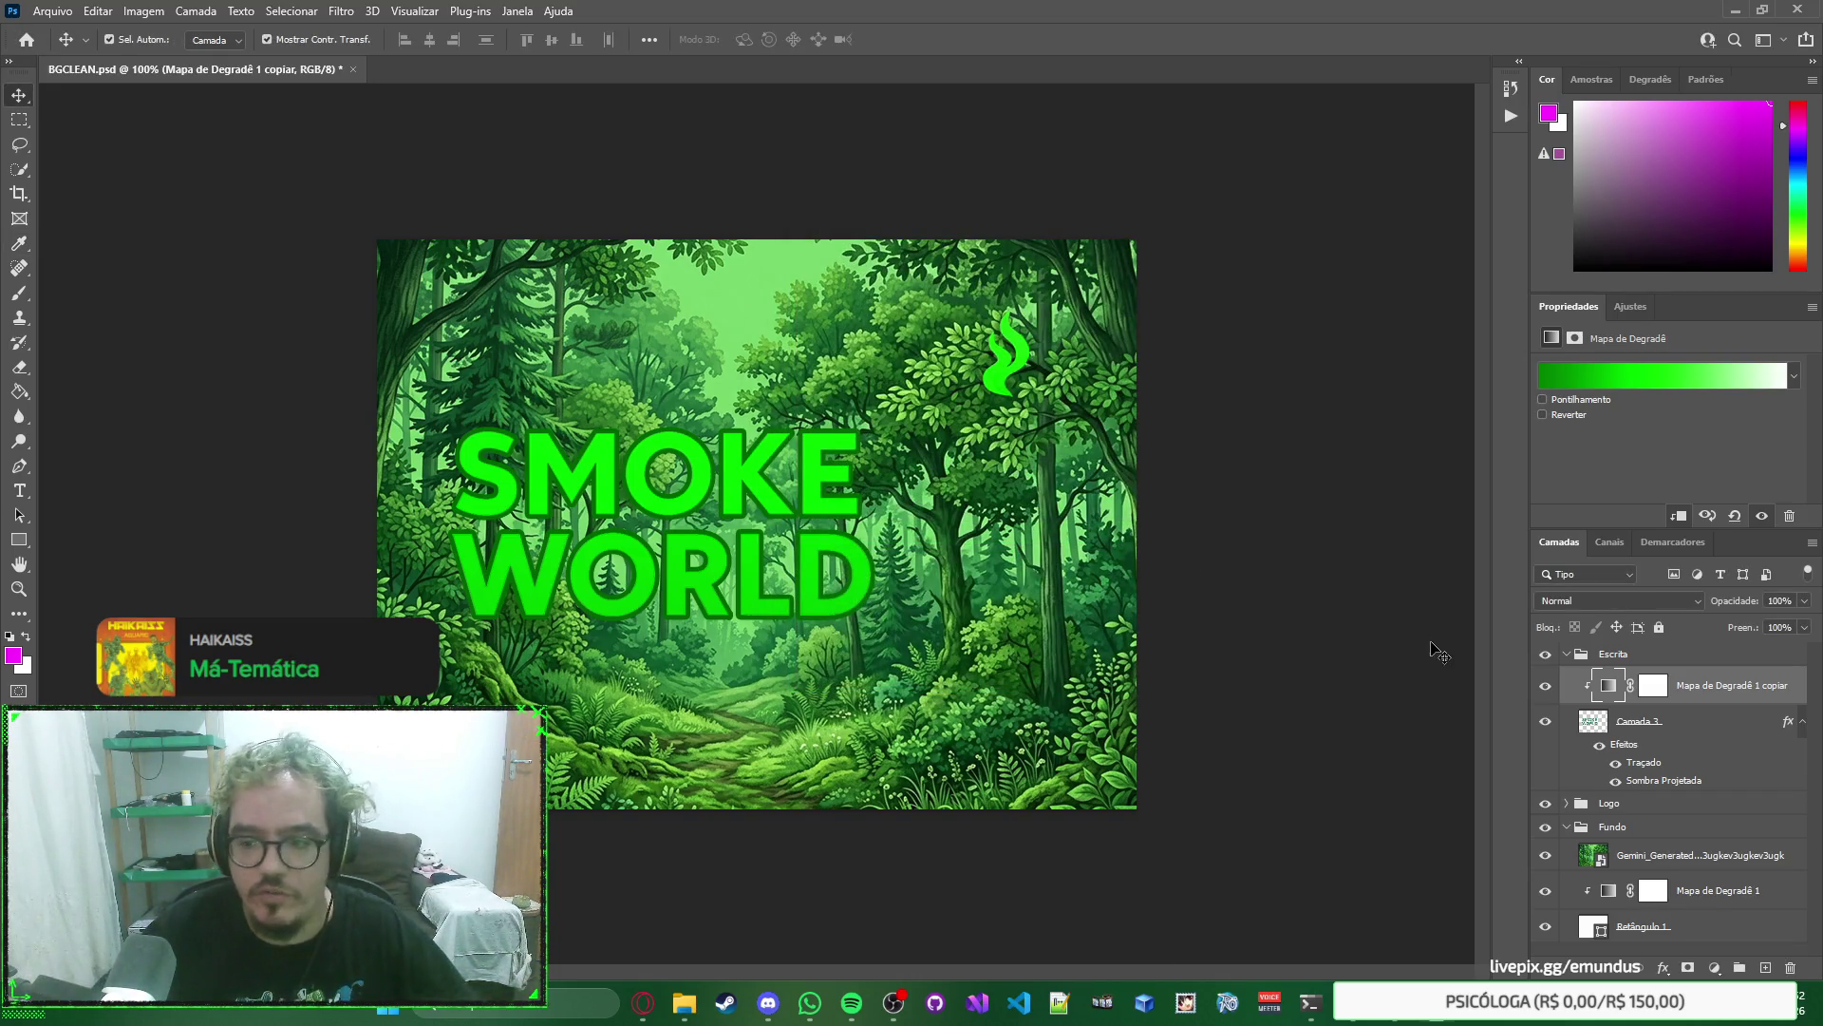
click(1658, 373)
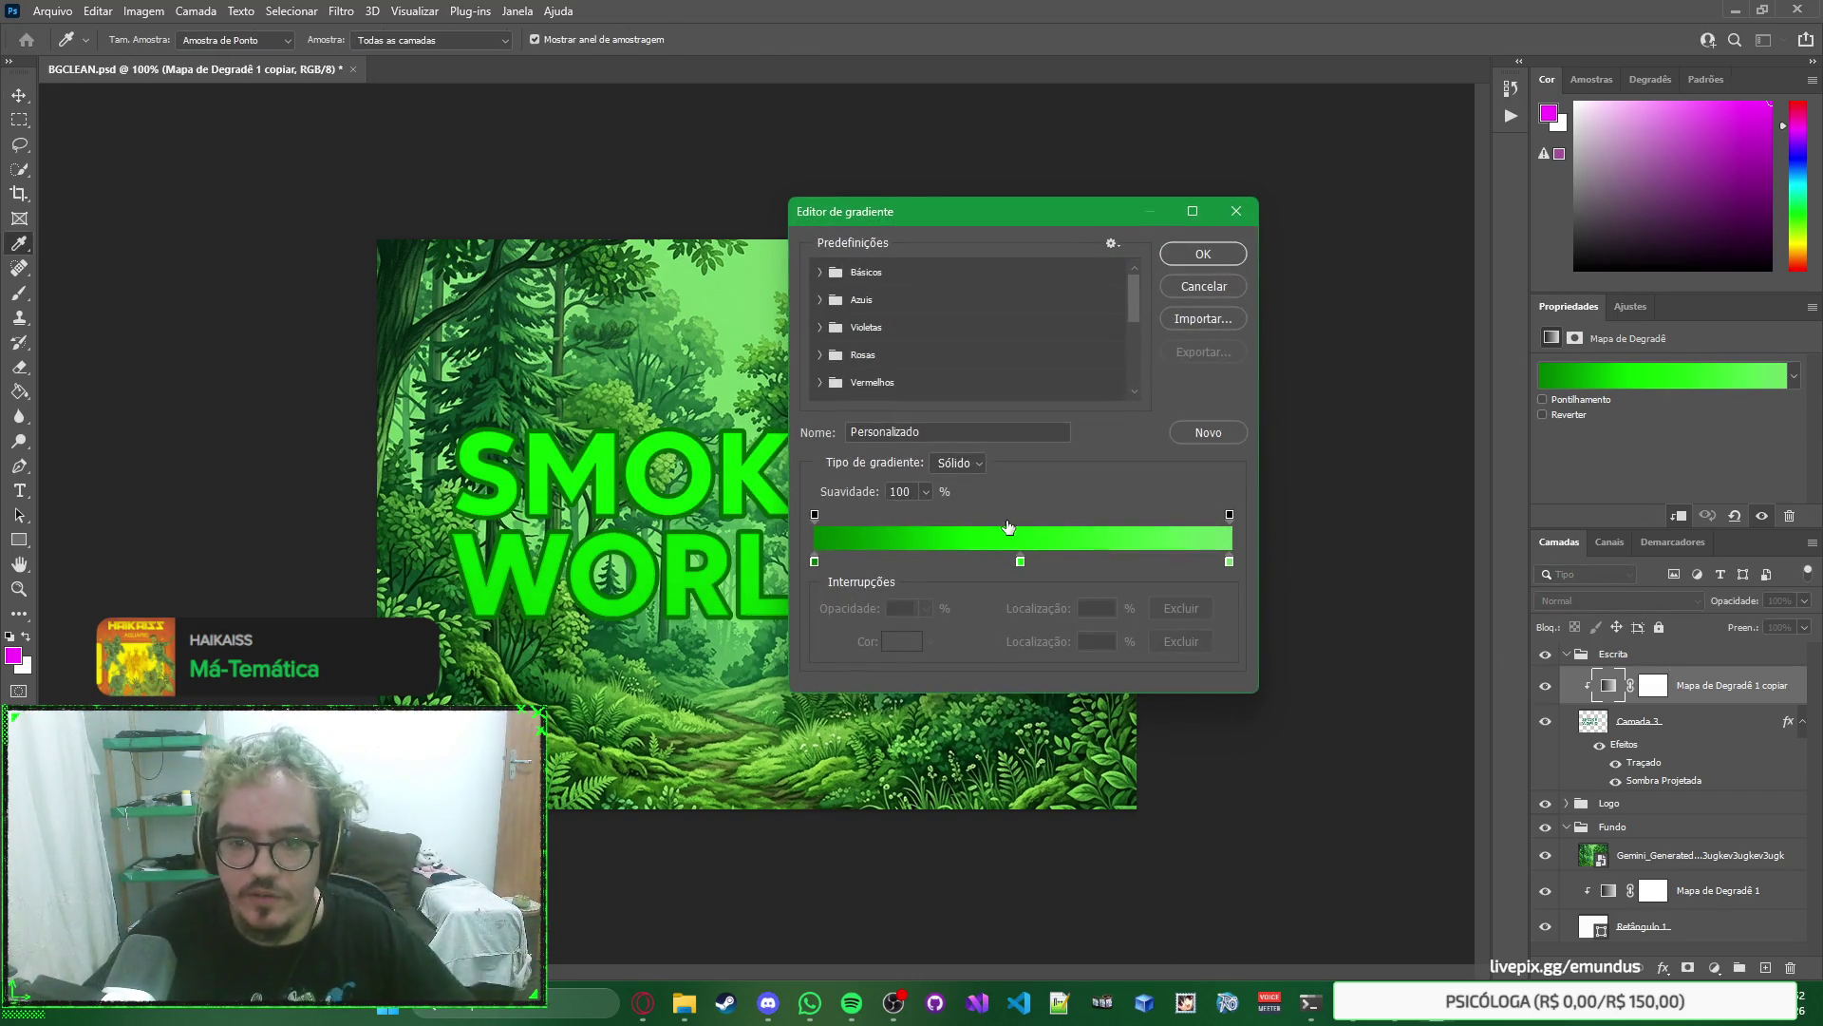
click(1020, 563)
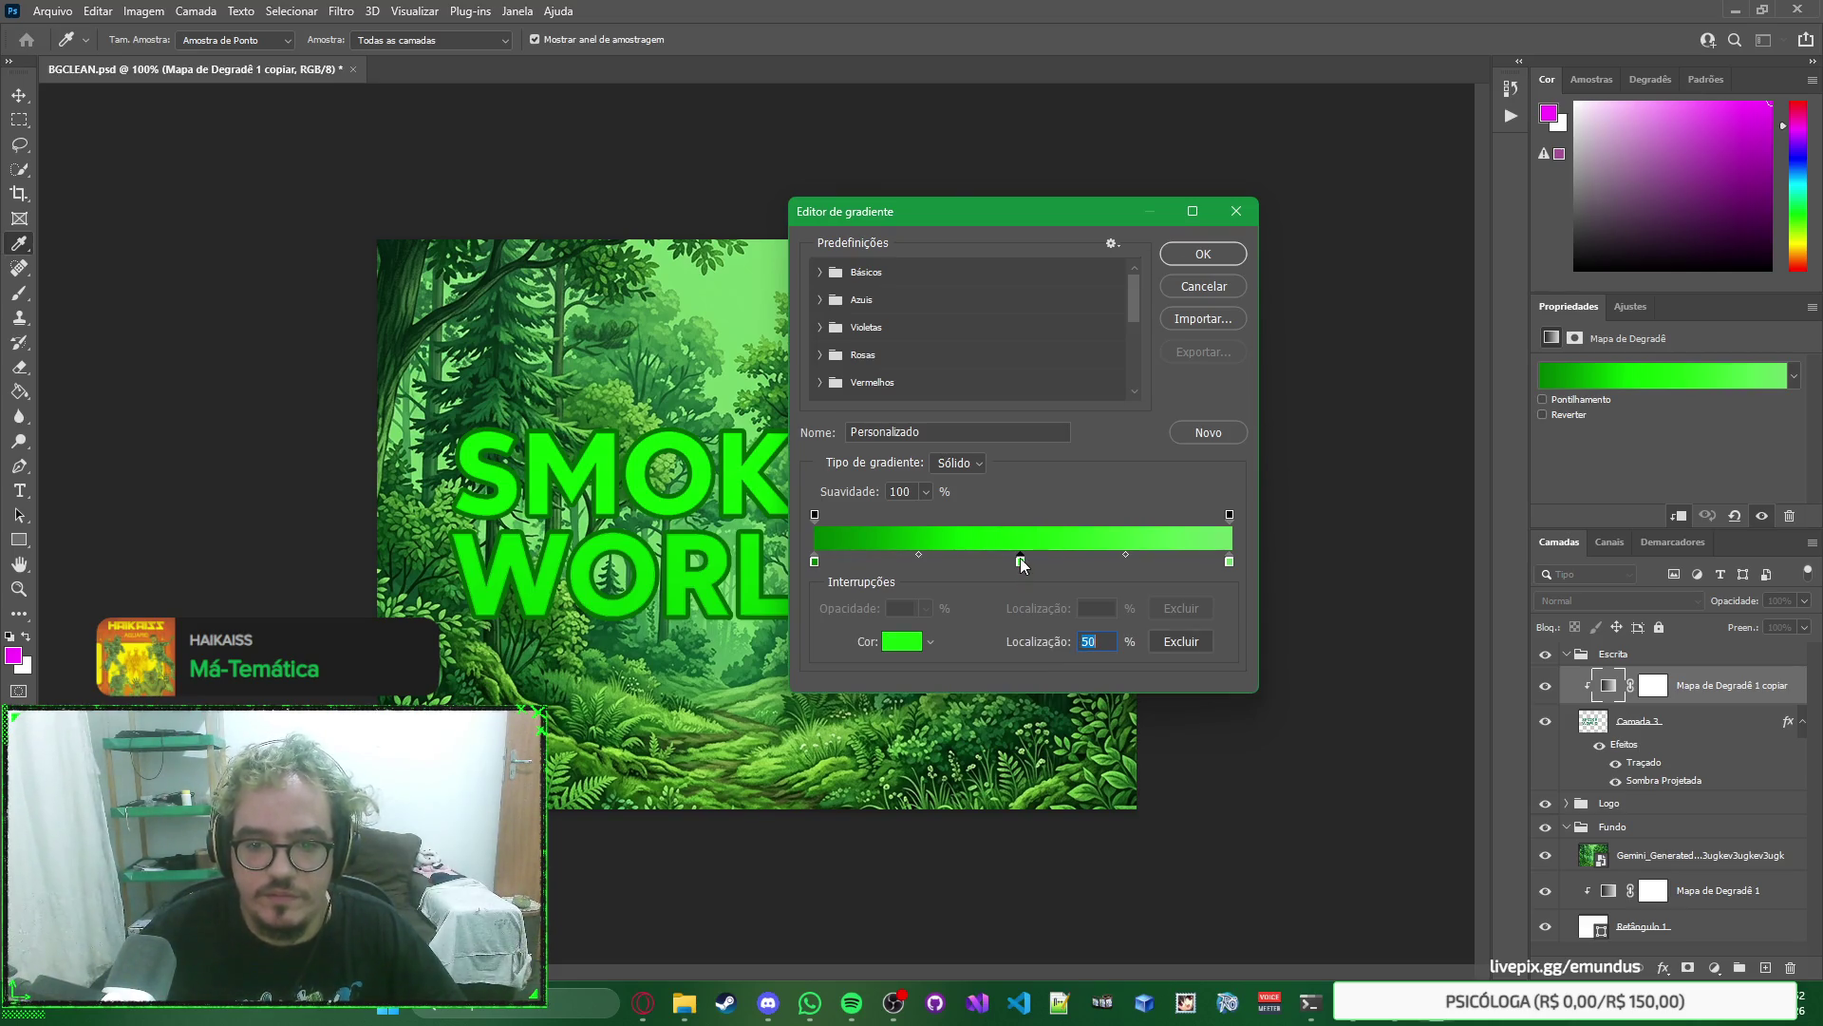
double_click(1020, 563)
text(000000)
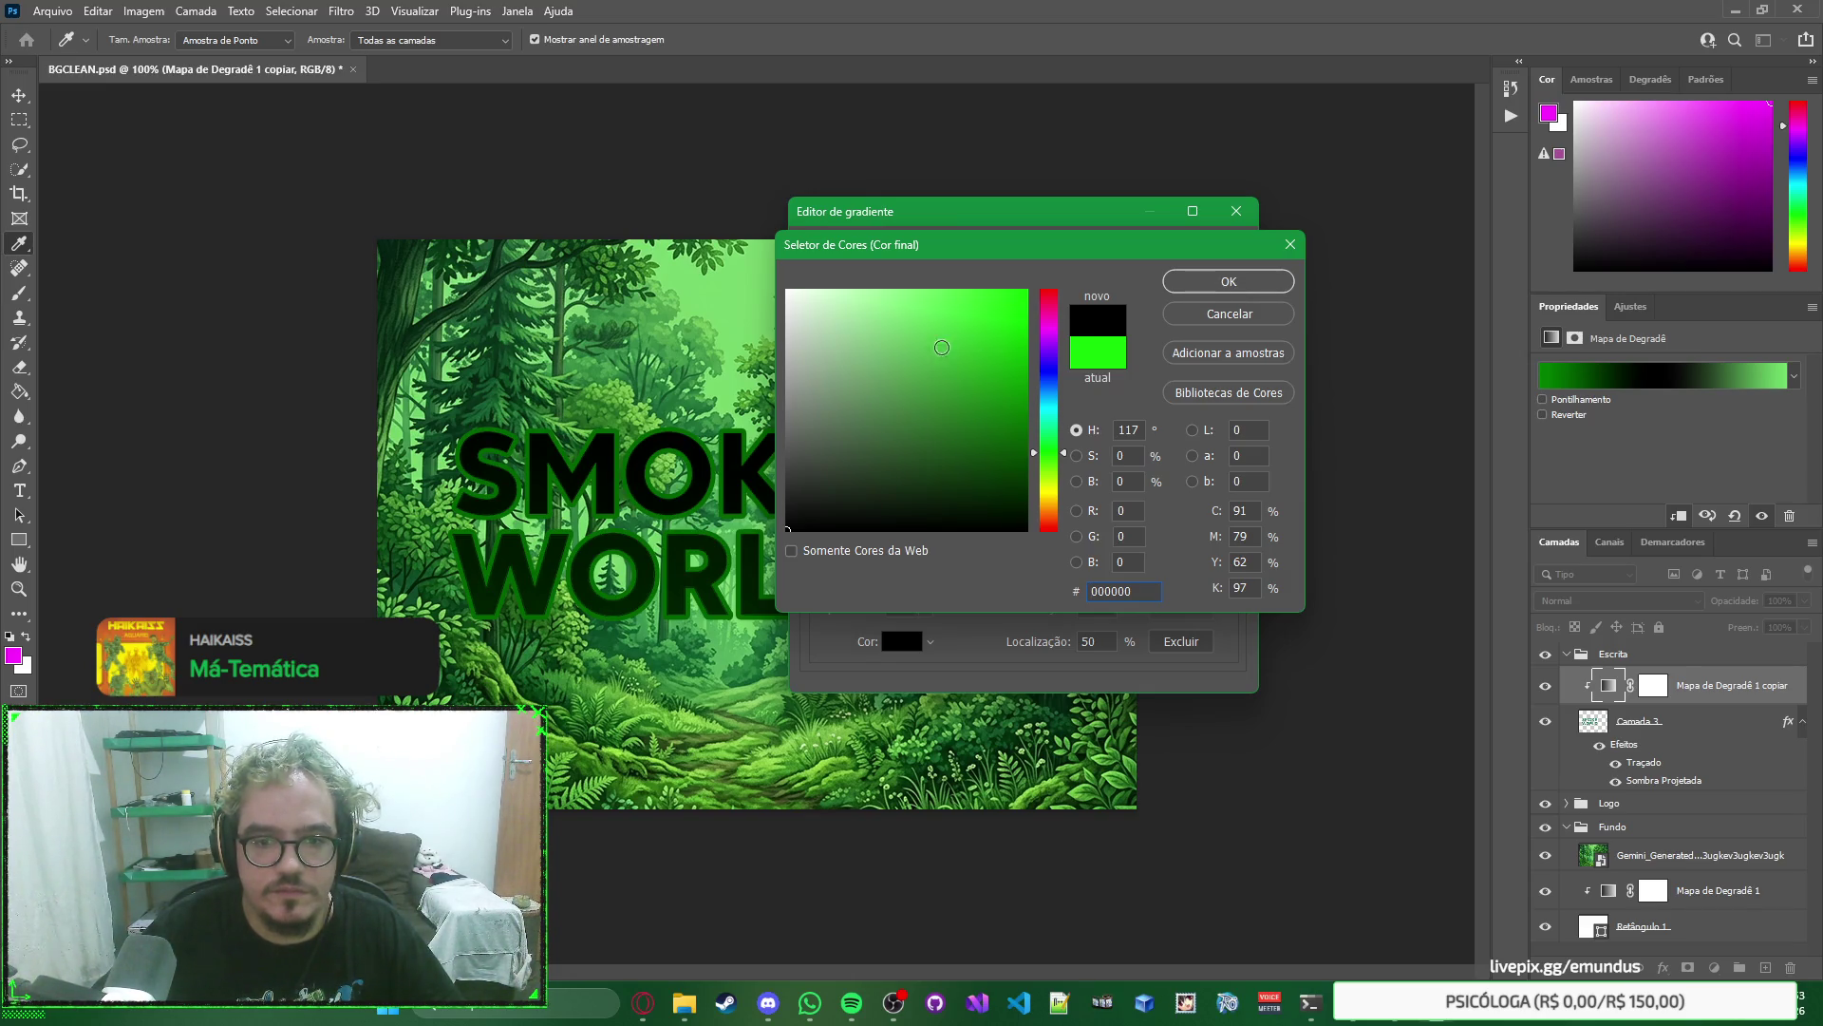
text(ffffff)
click(1243, 316)
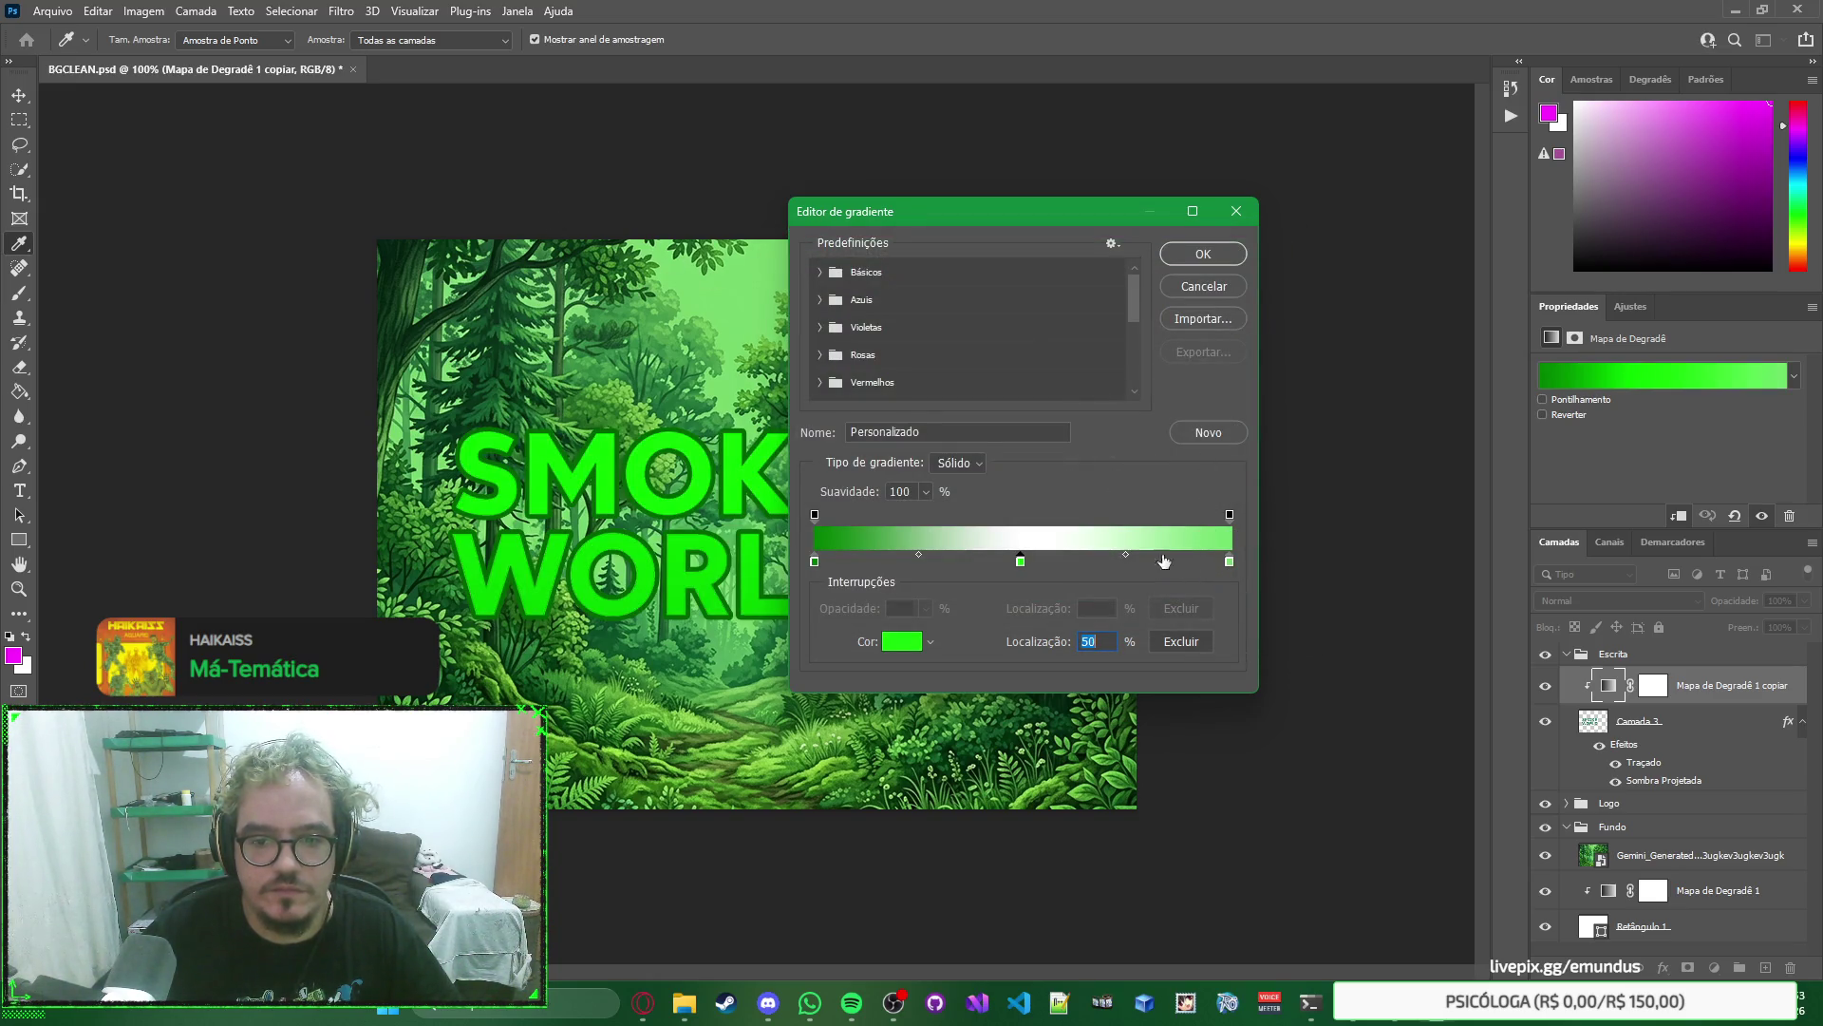
click(1022, 563)
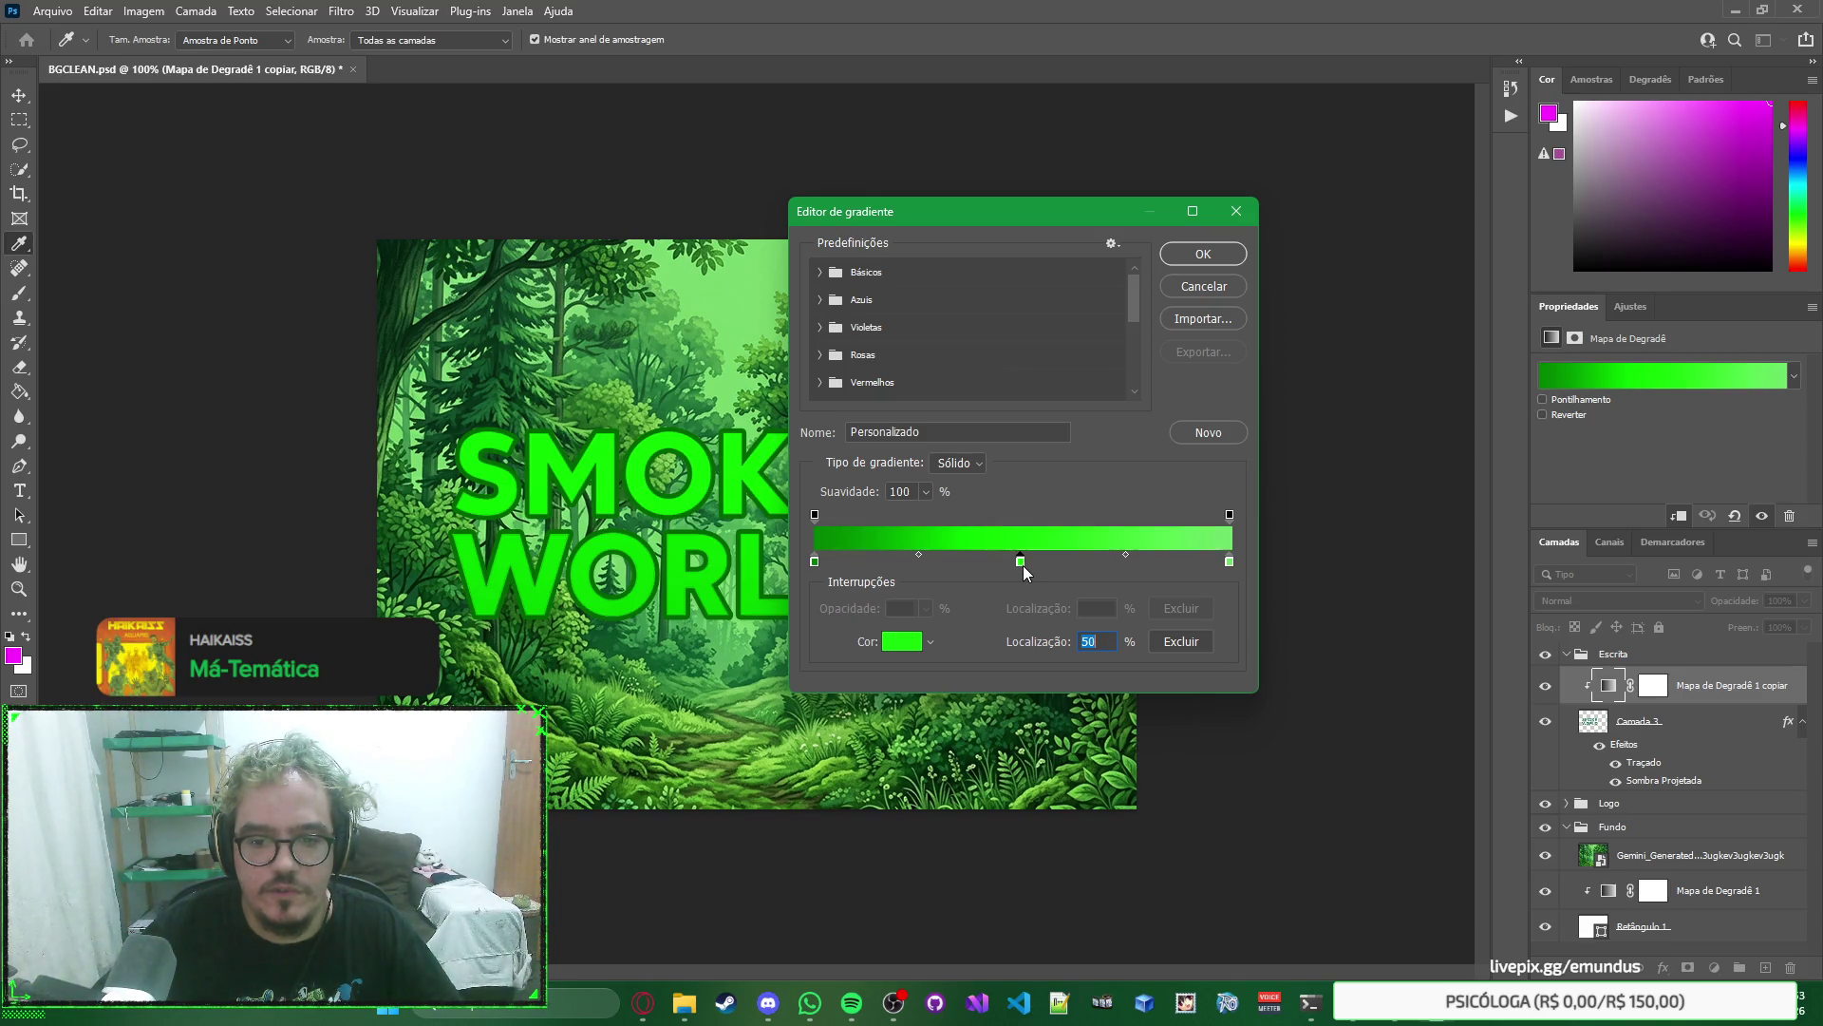
double_click(1229, 561)
click(787, 290)
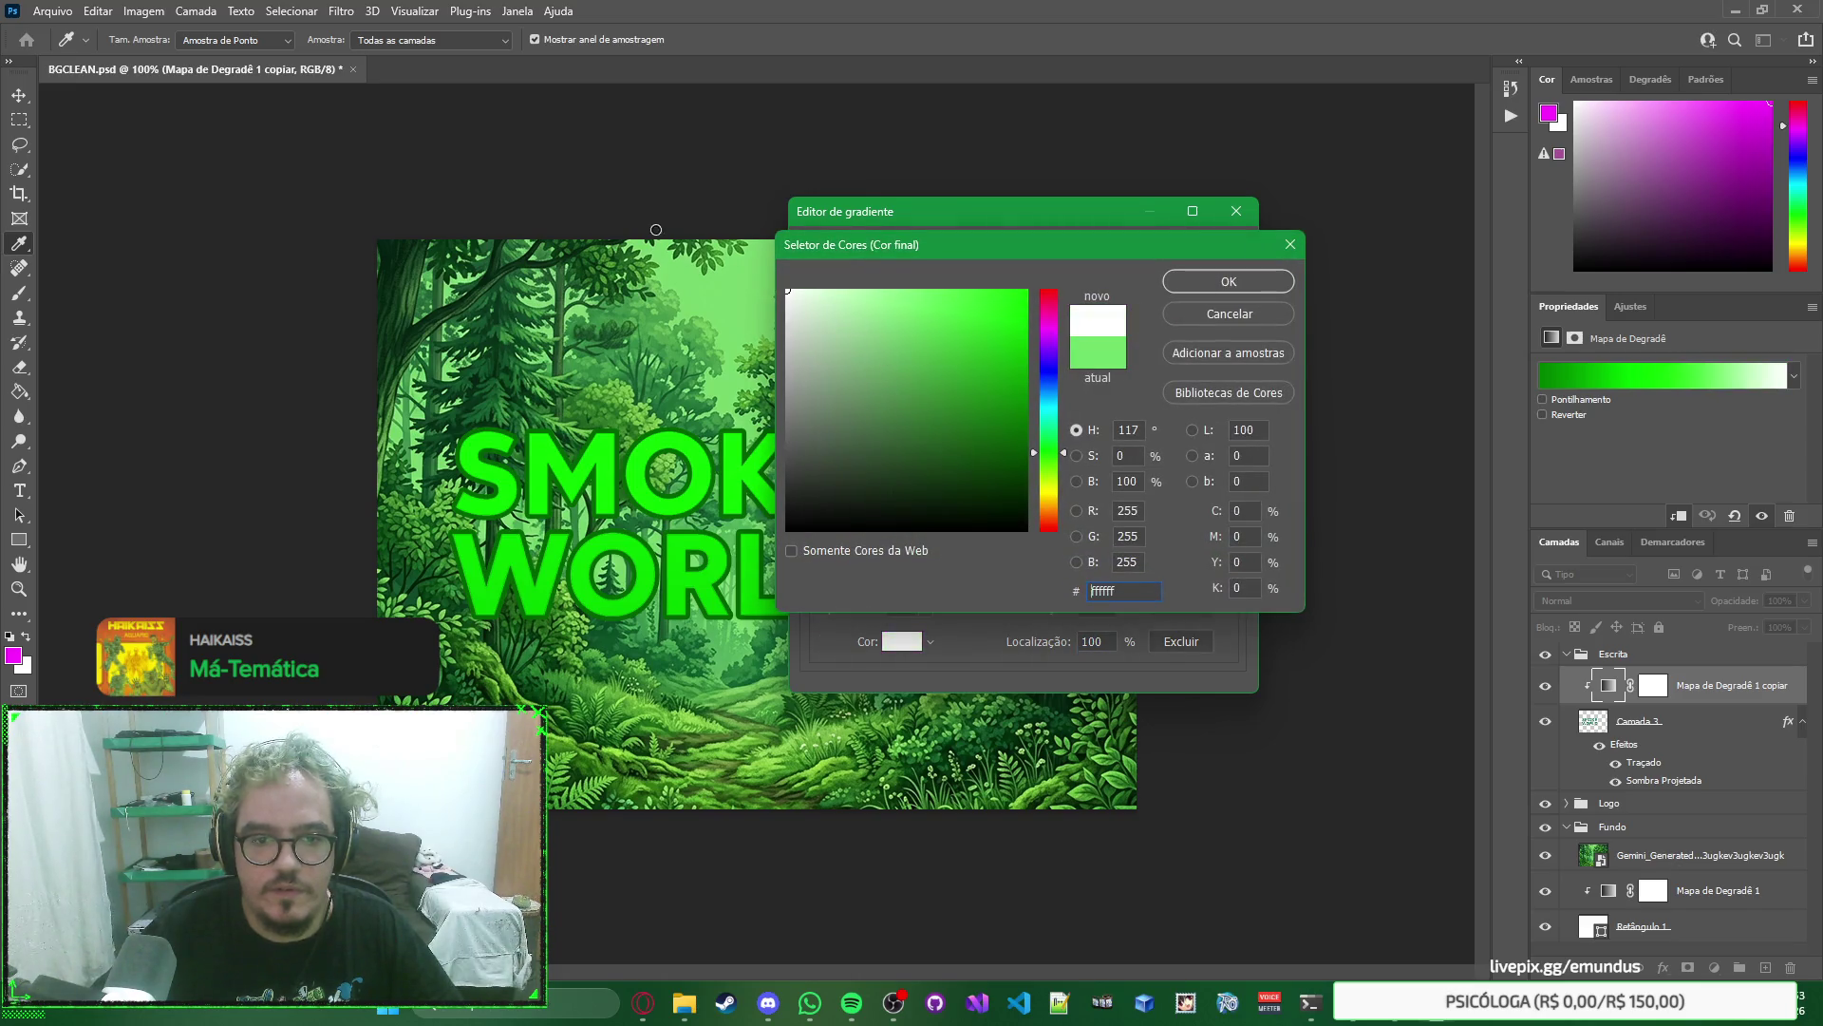
click(1211, 285)
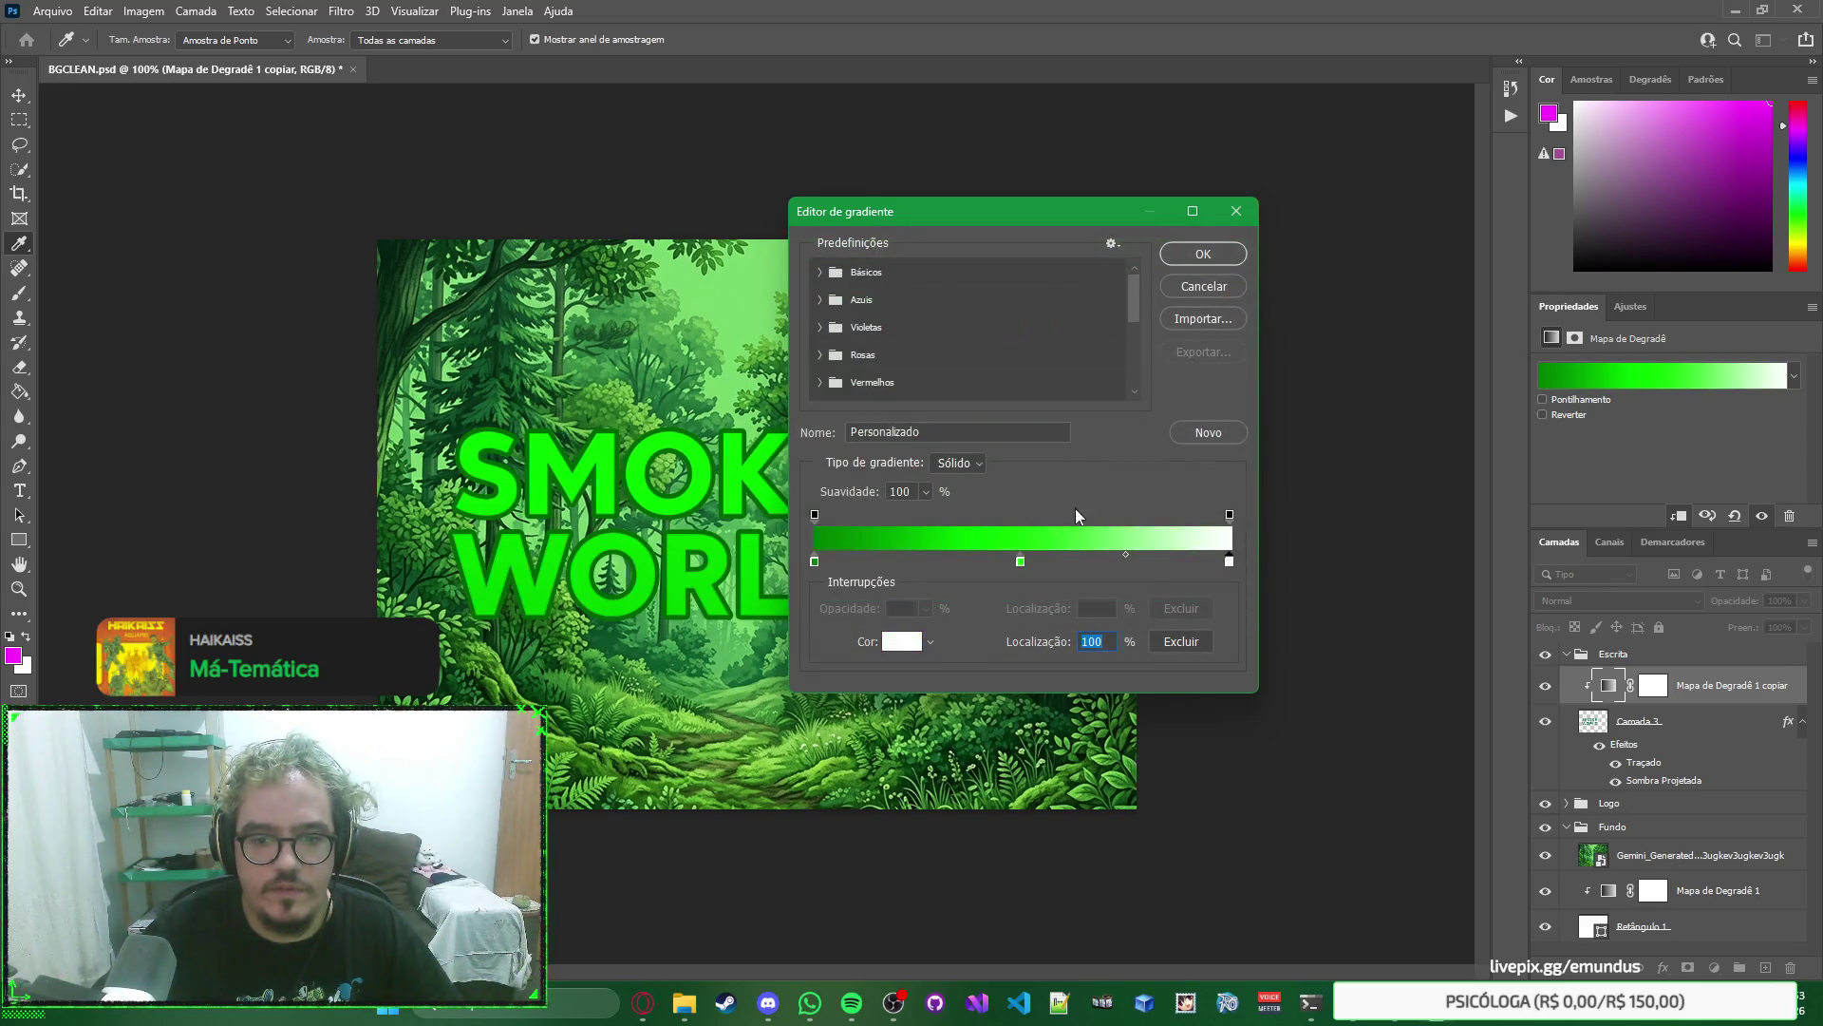
double_click(816, 561)
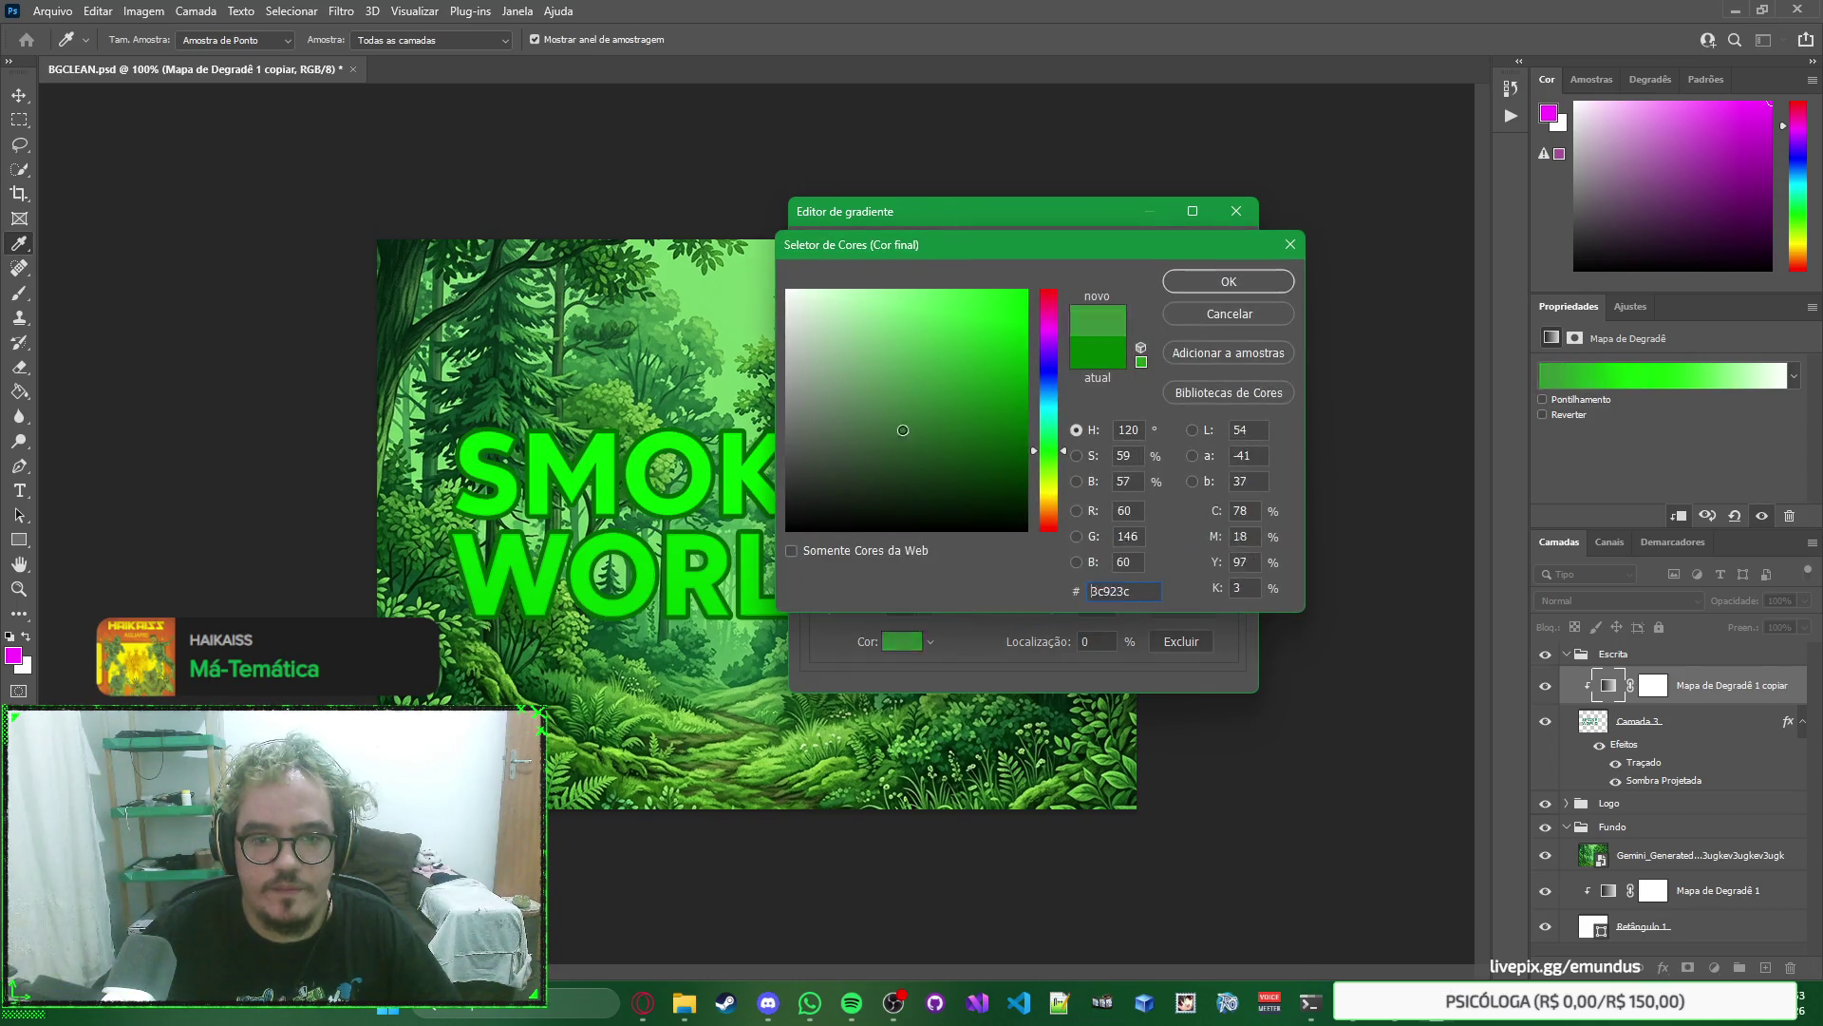
click(787, 529)
drag(989, 422, 867, 546)
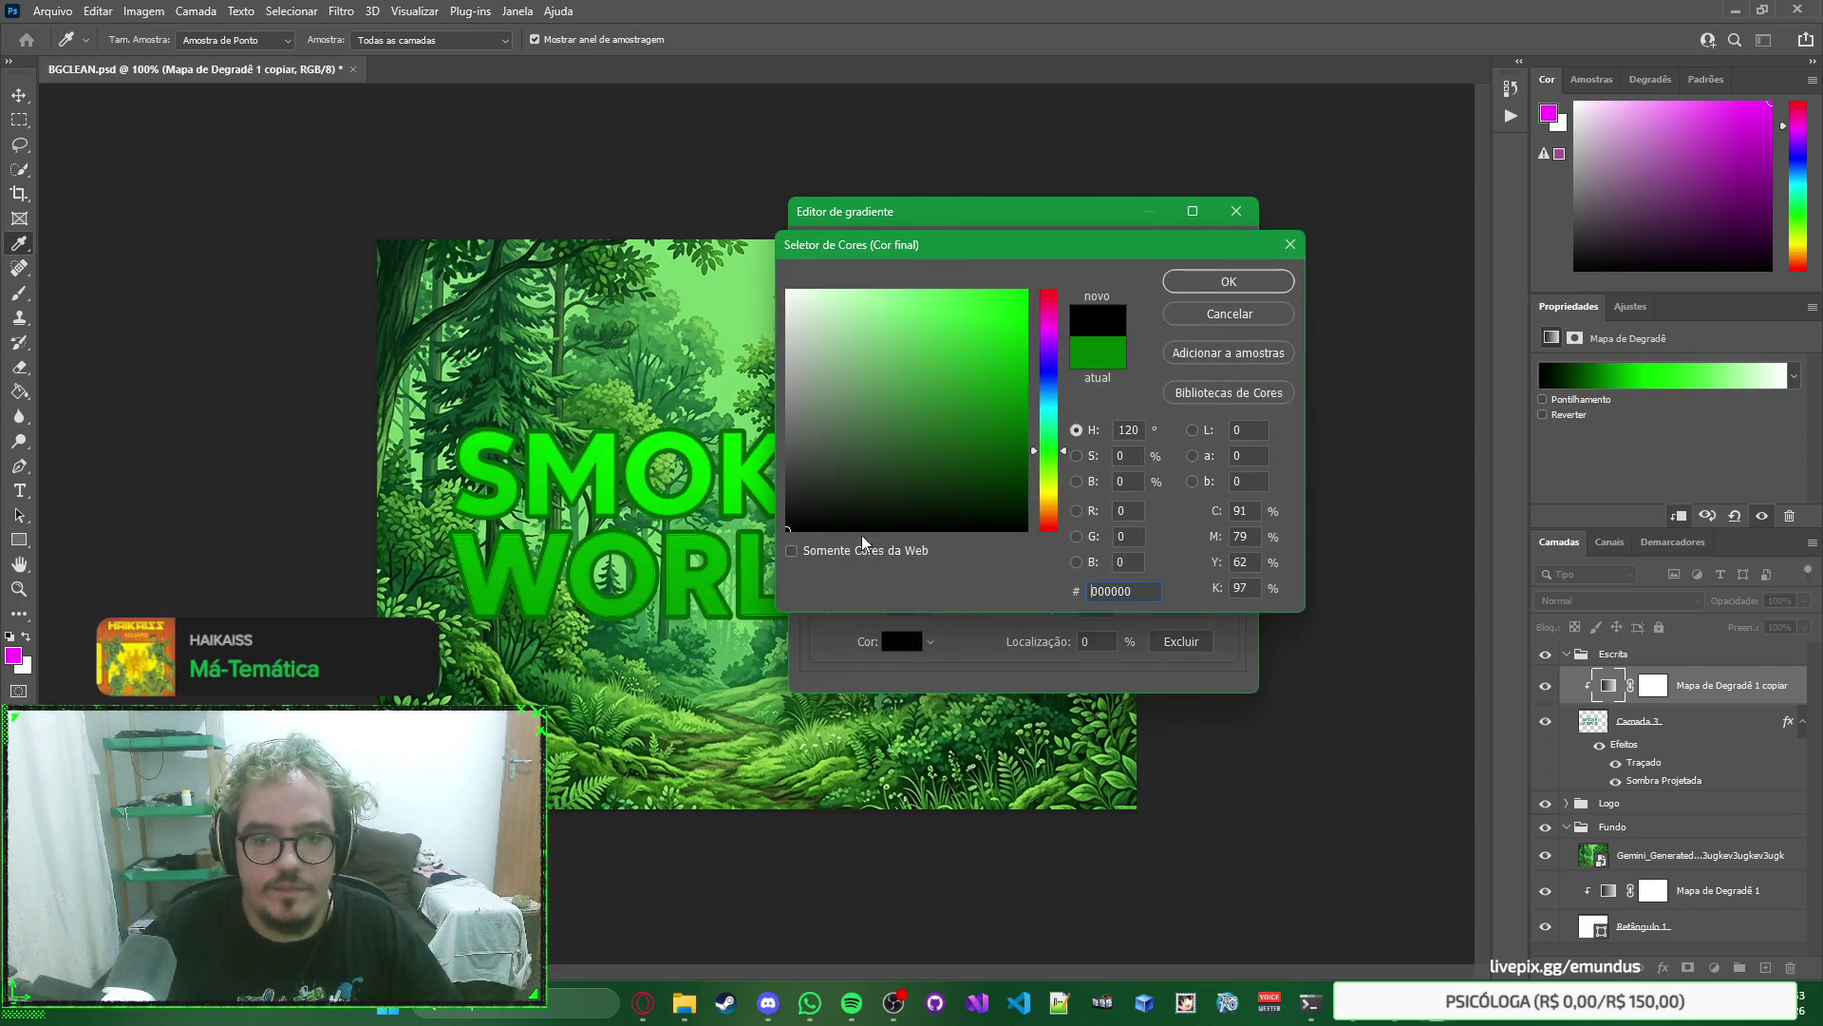
click(1216, 284)
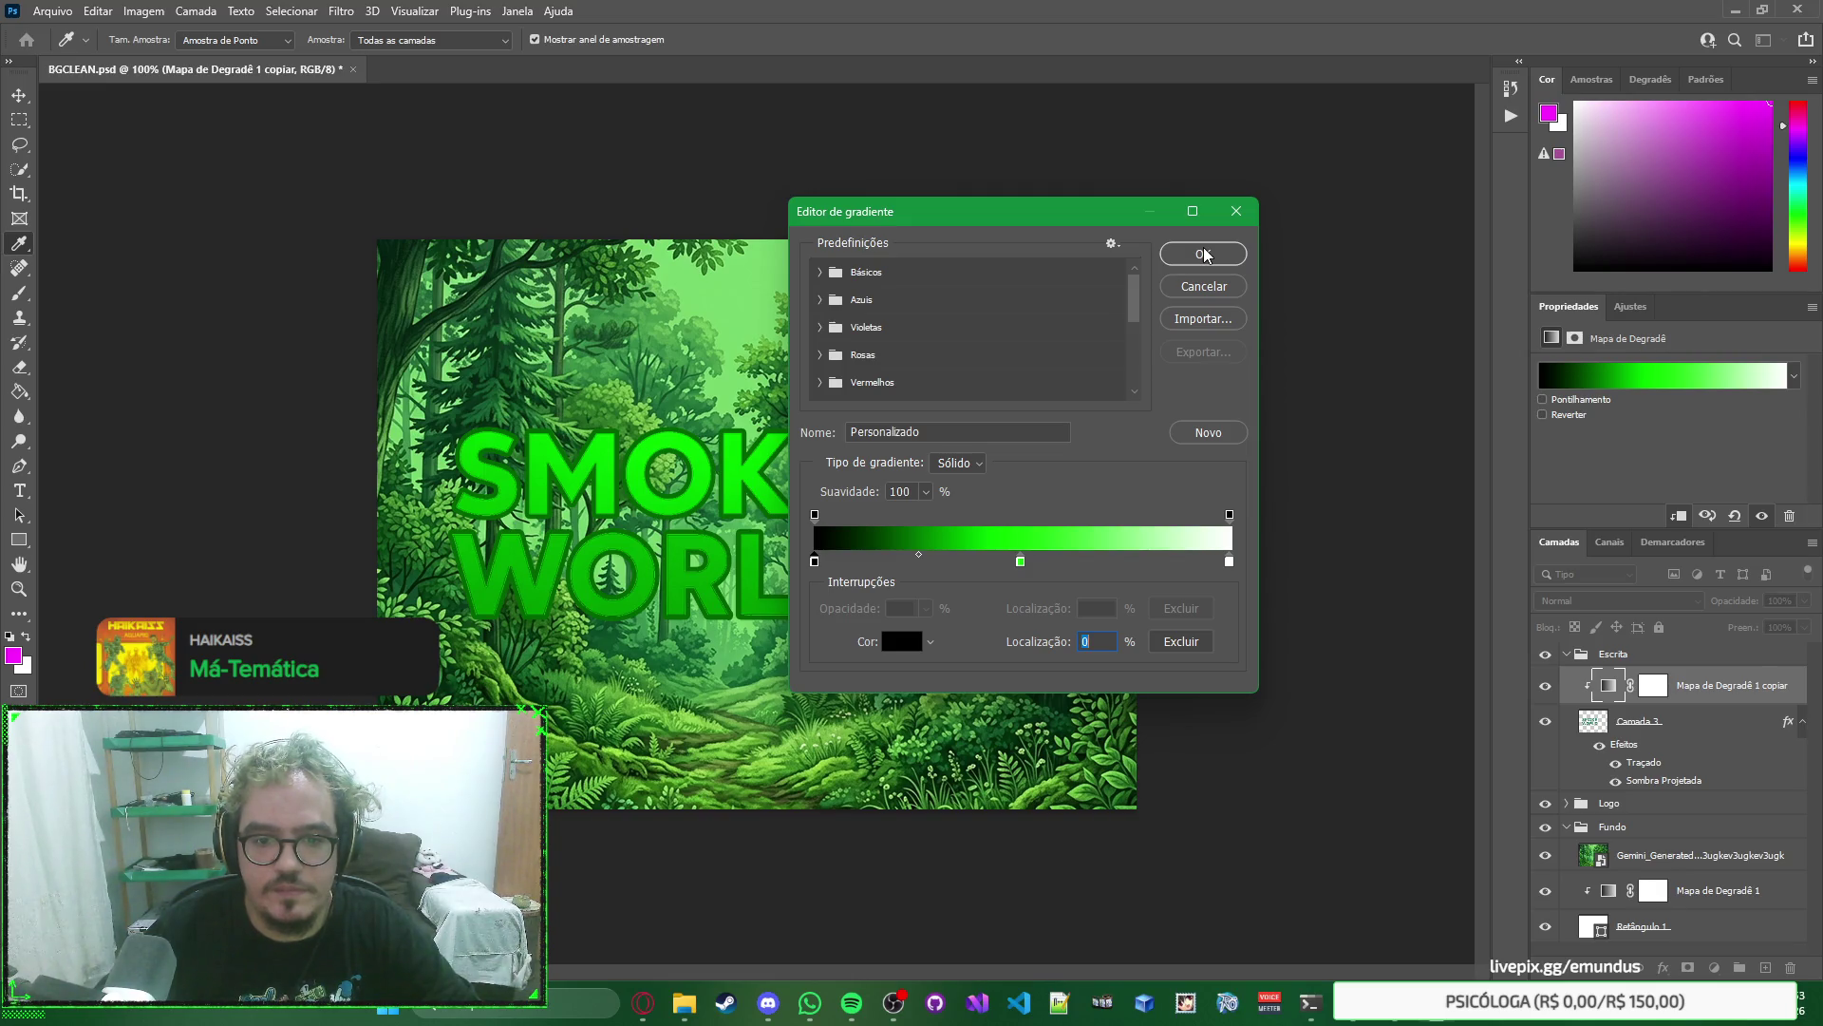
click(815, 513)
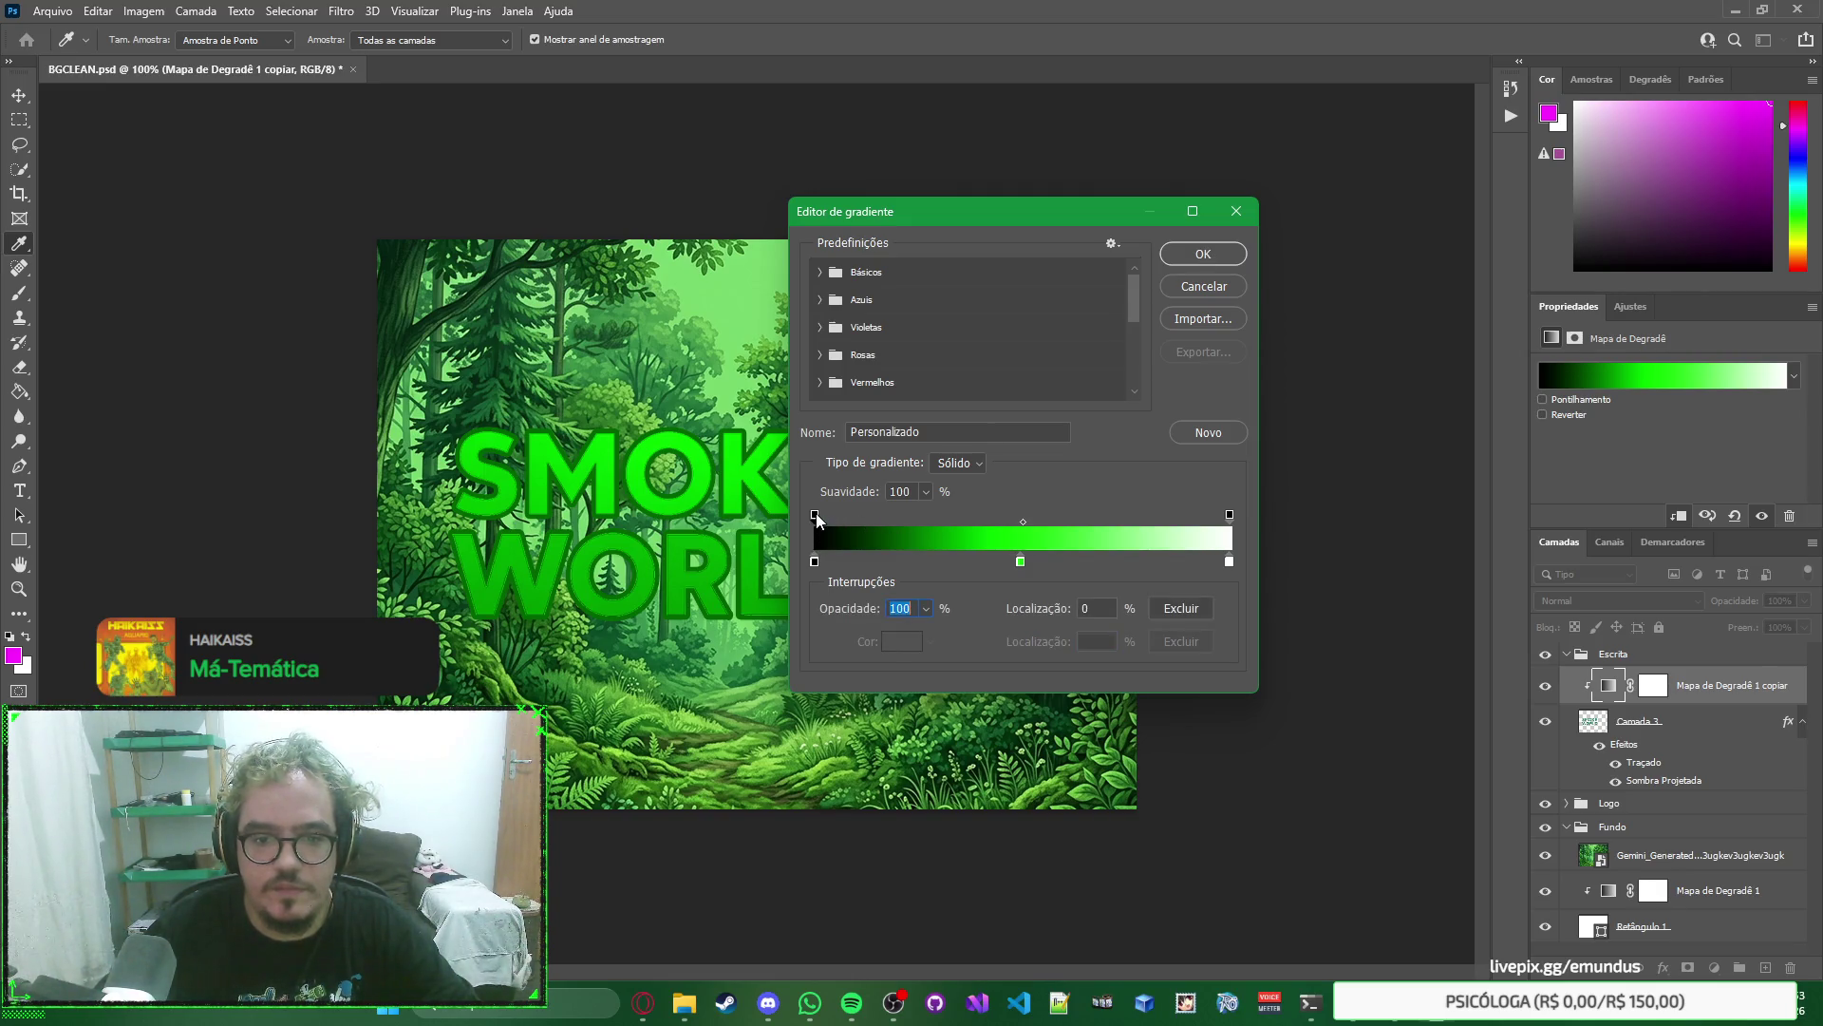
click(1229, 514)
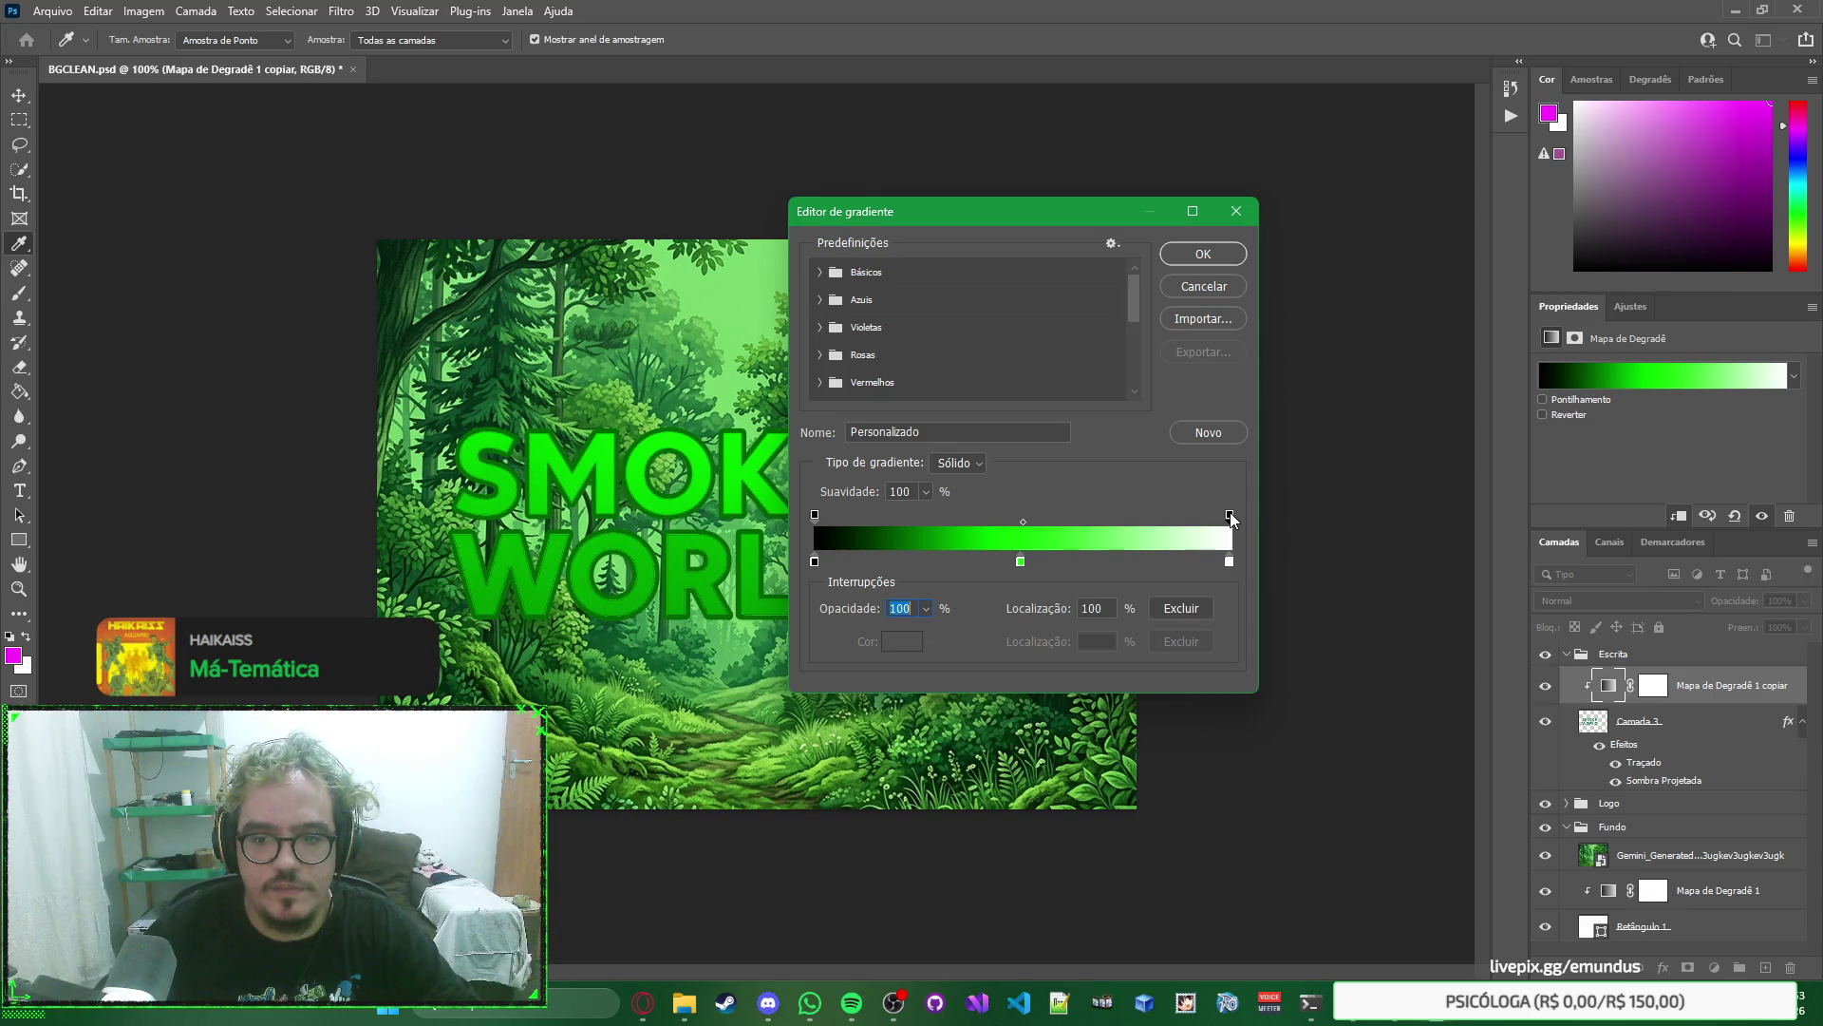
click(1021, 561)
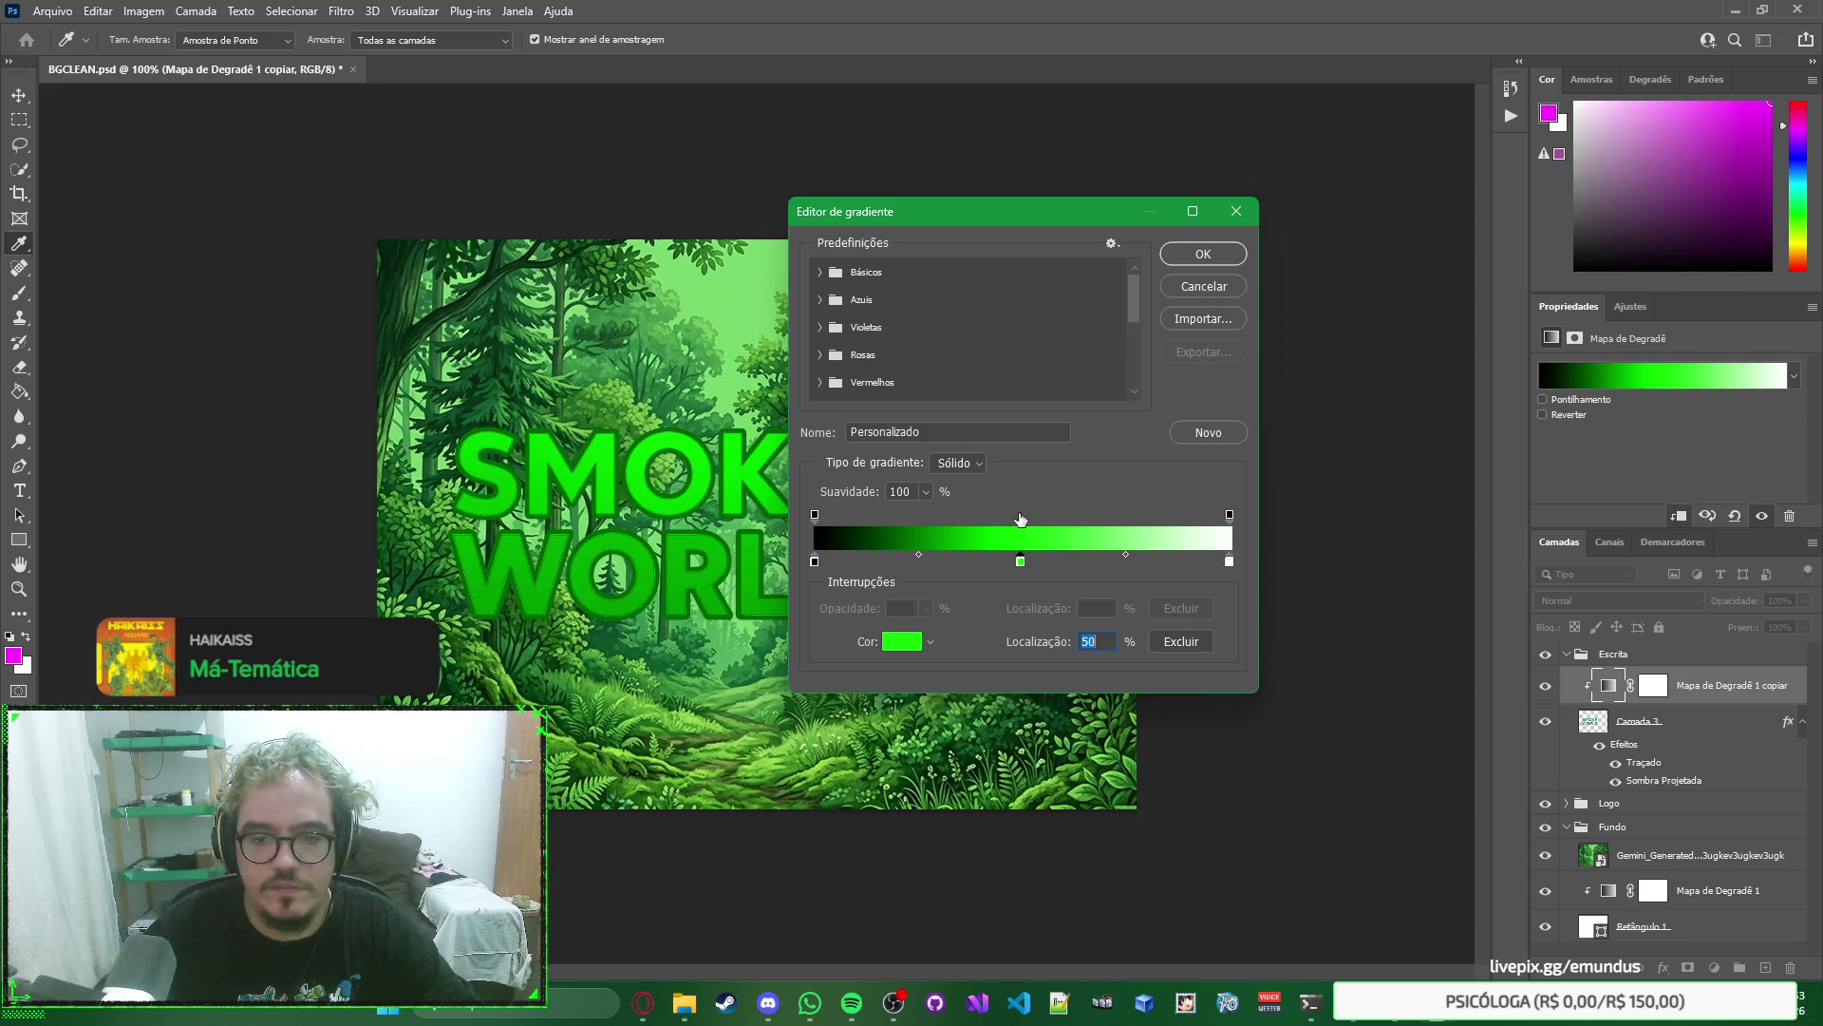
click(1021, 517)
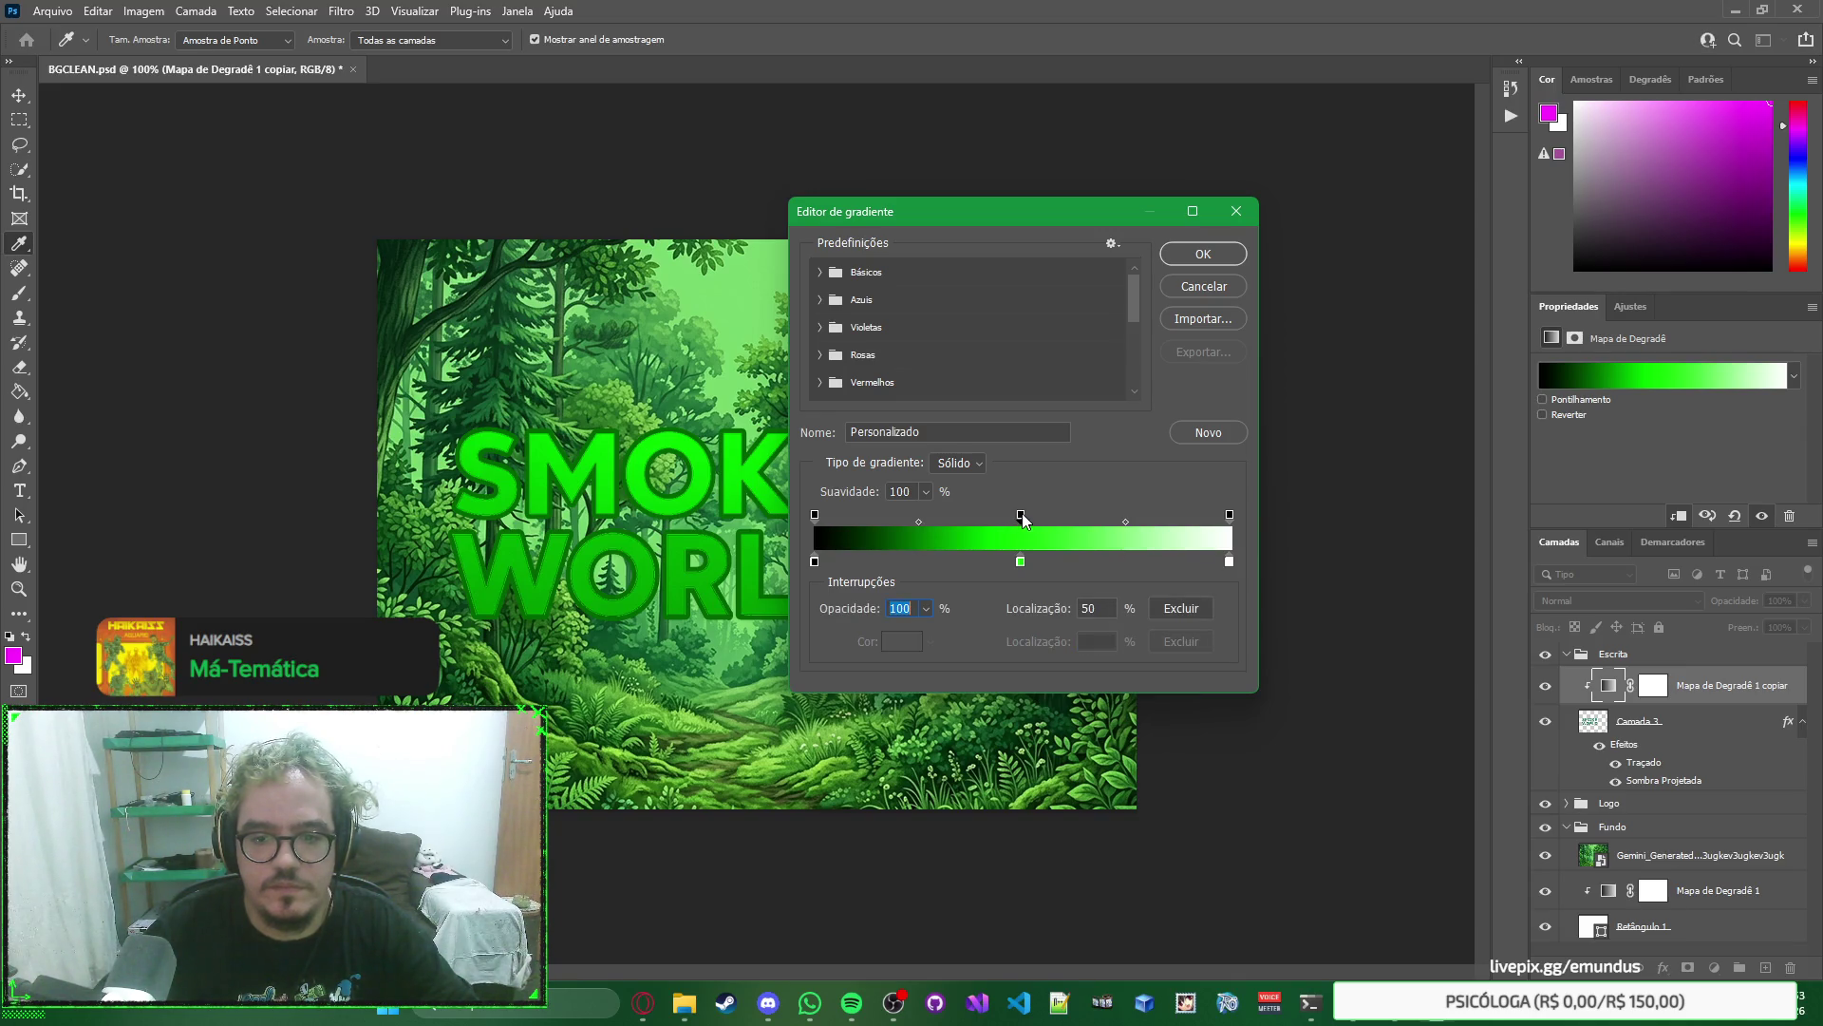
key(BackSpace)
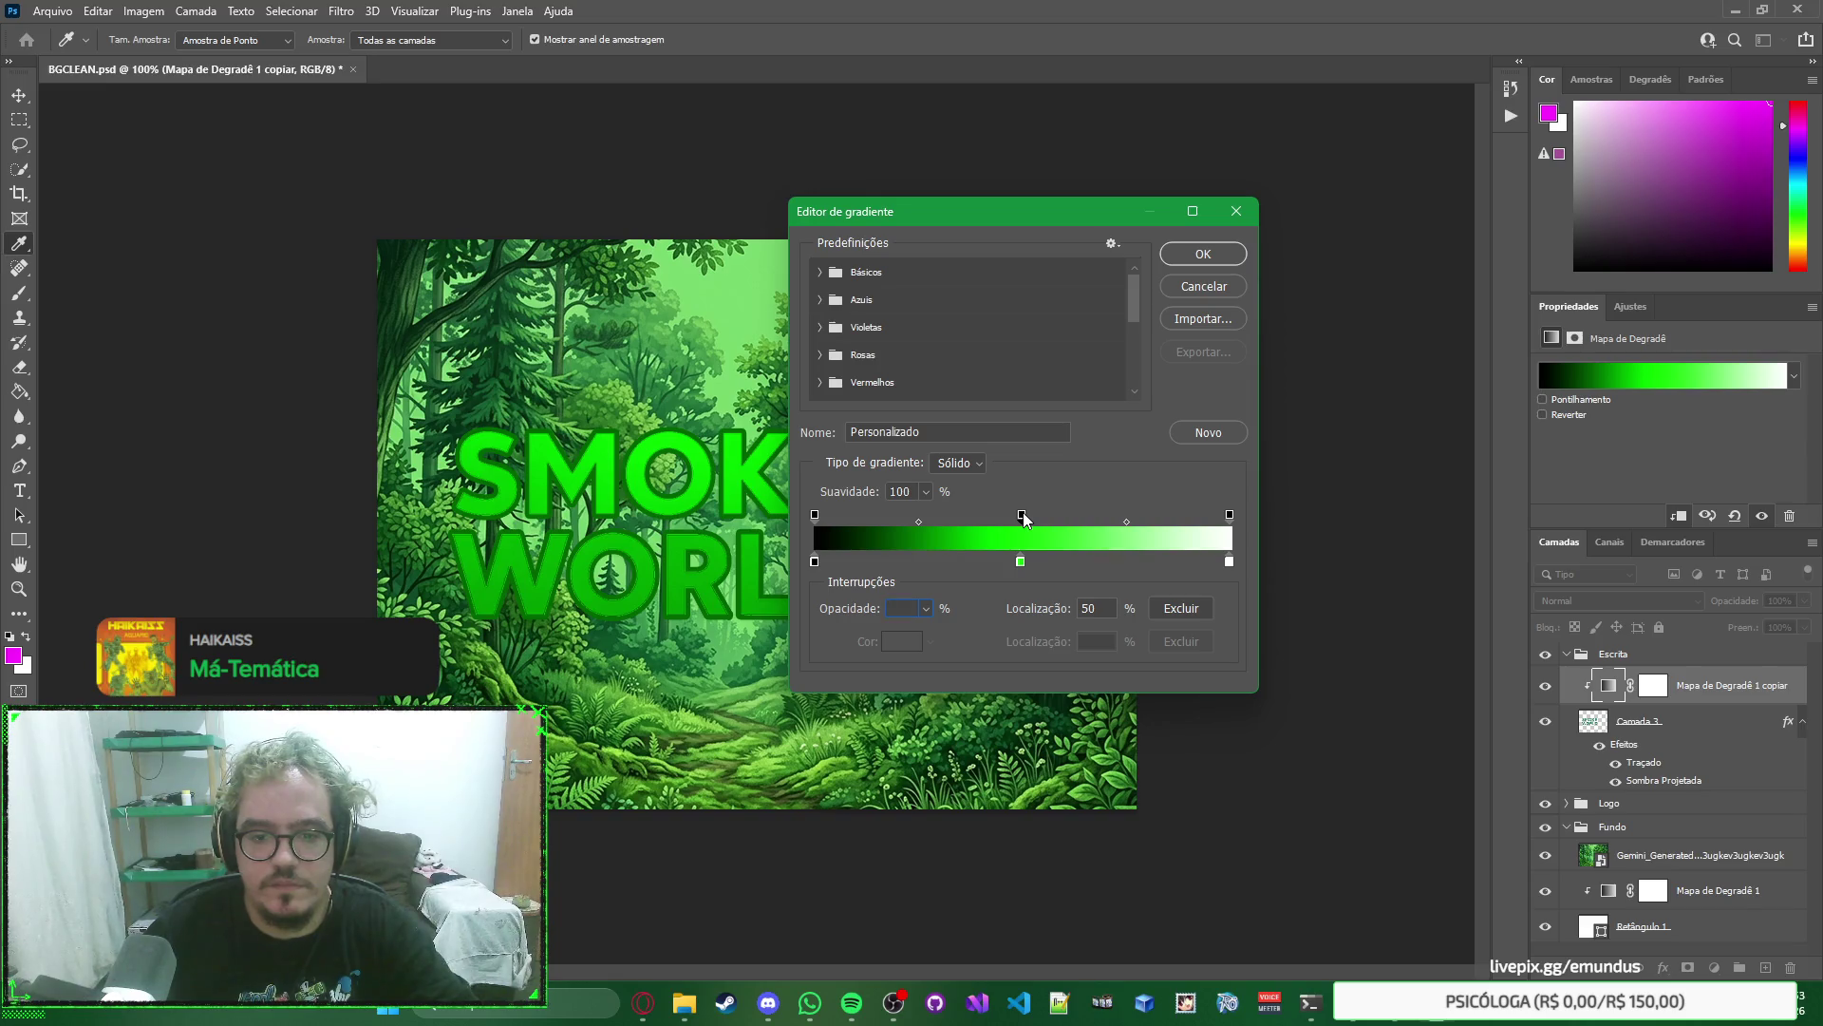
click(1050, 513)
click(976, 407)
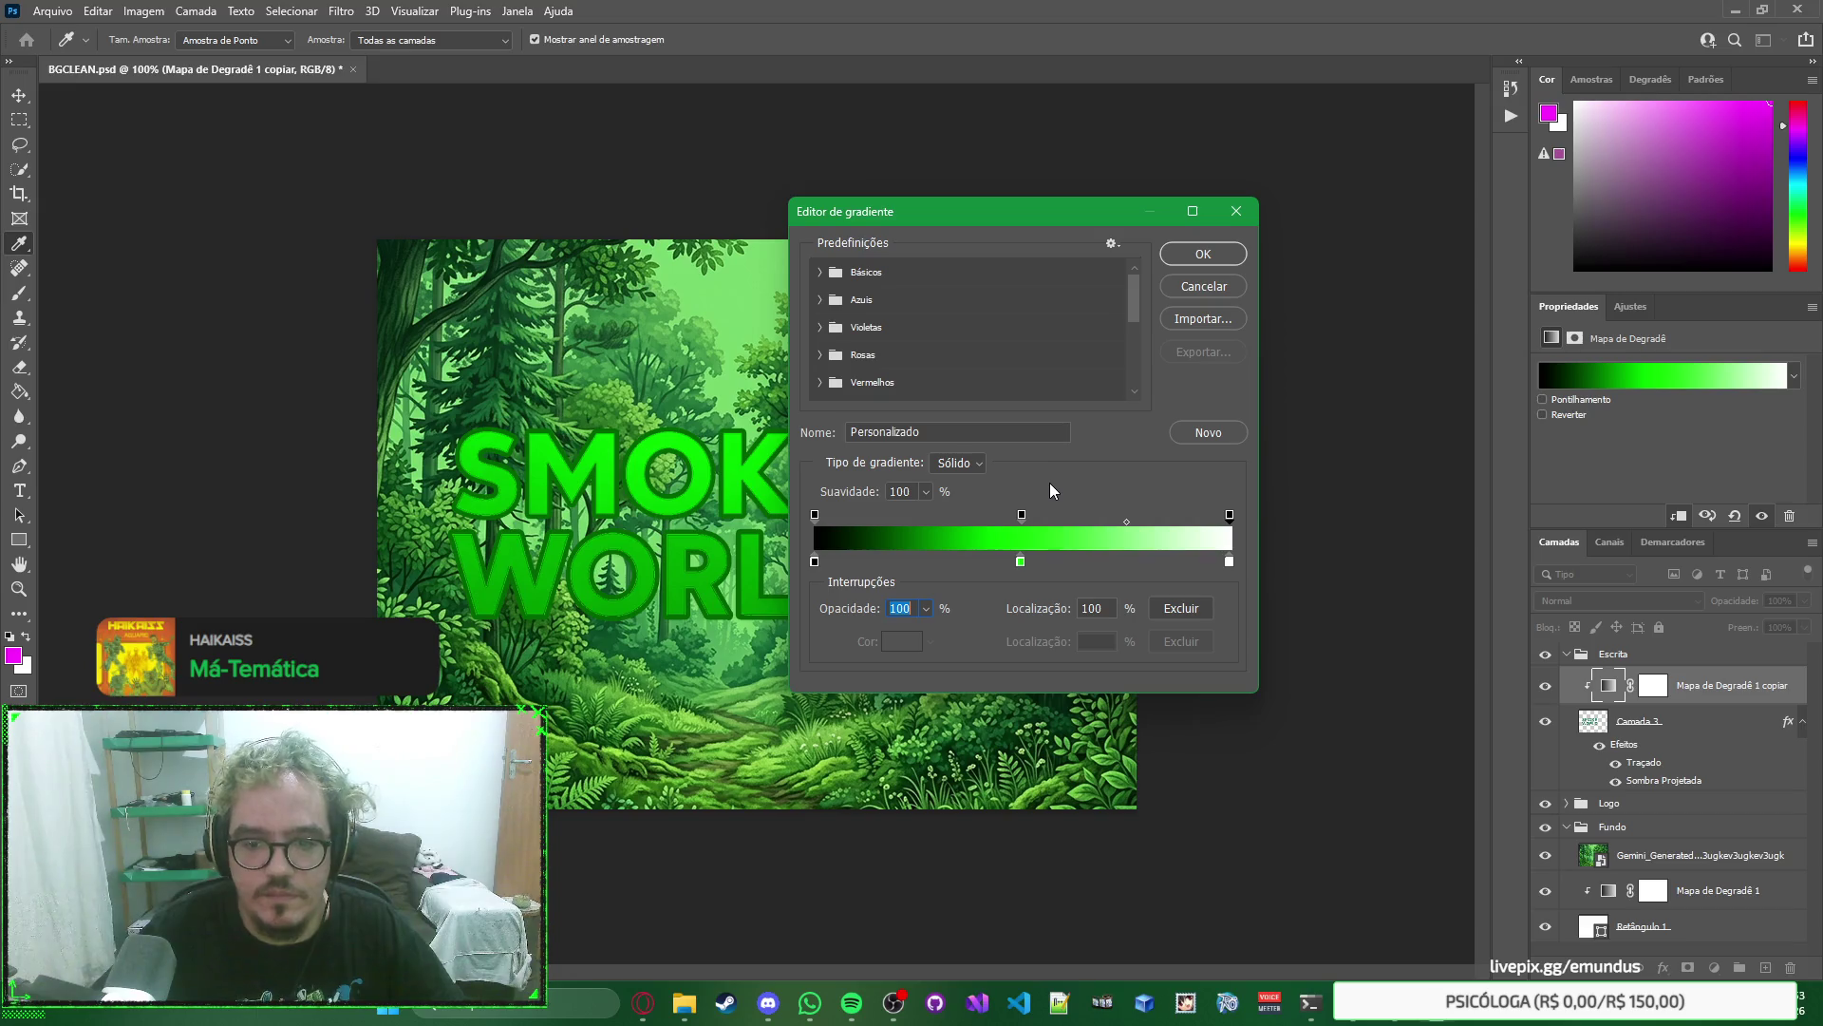
click(1194, 287)
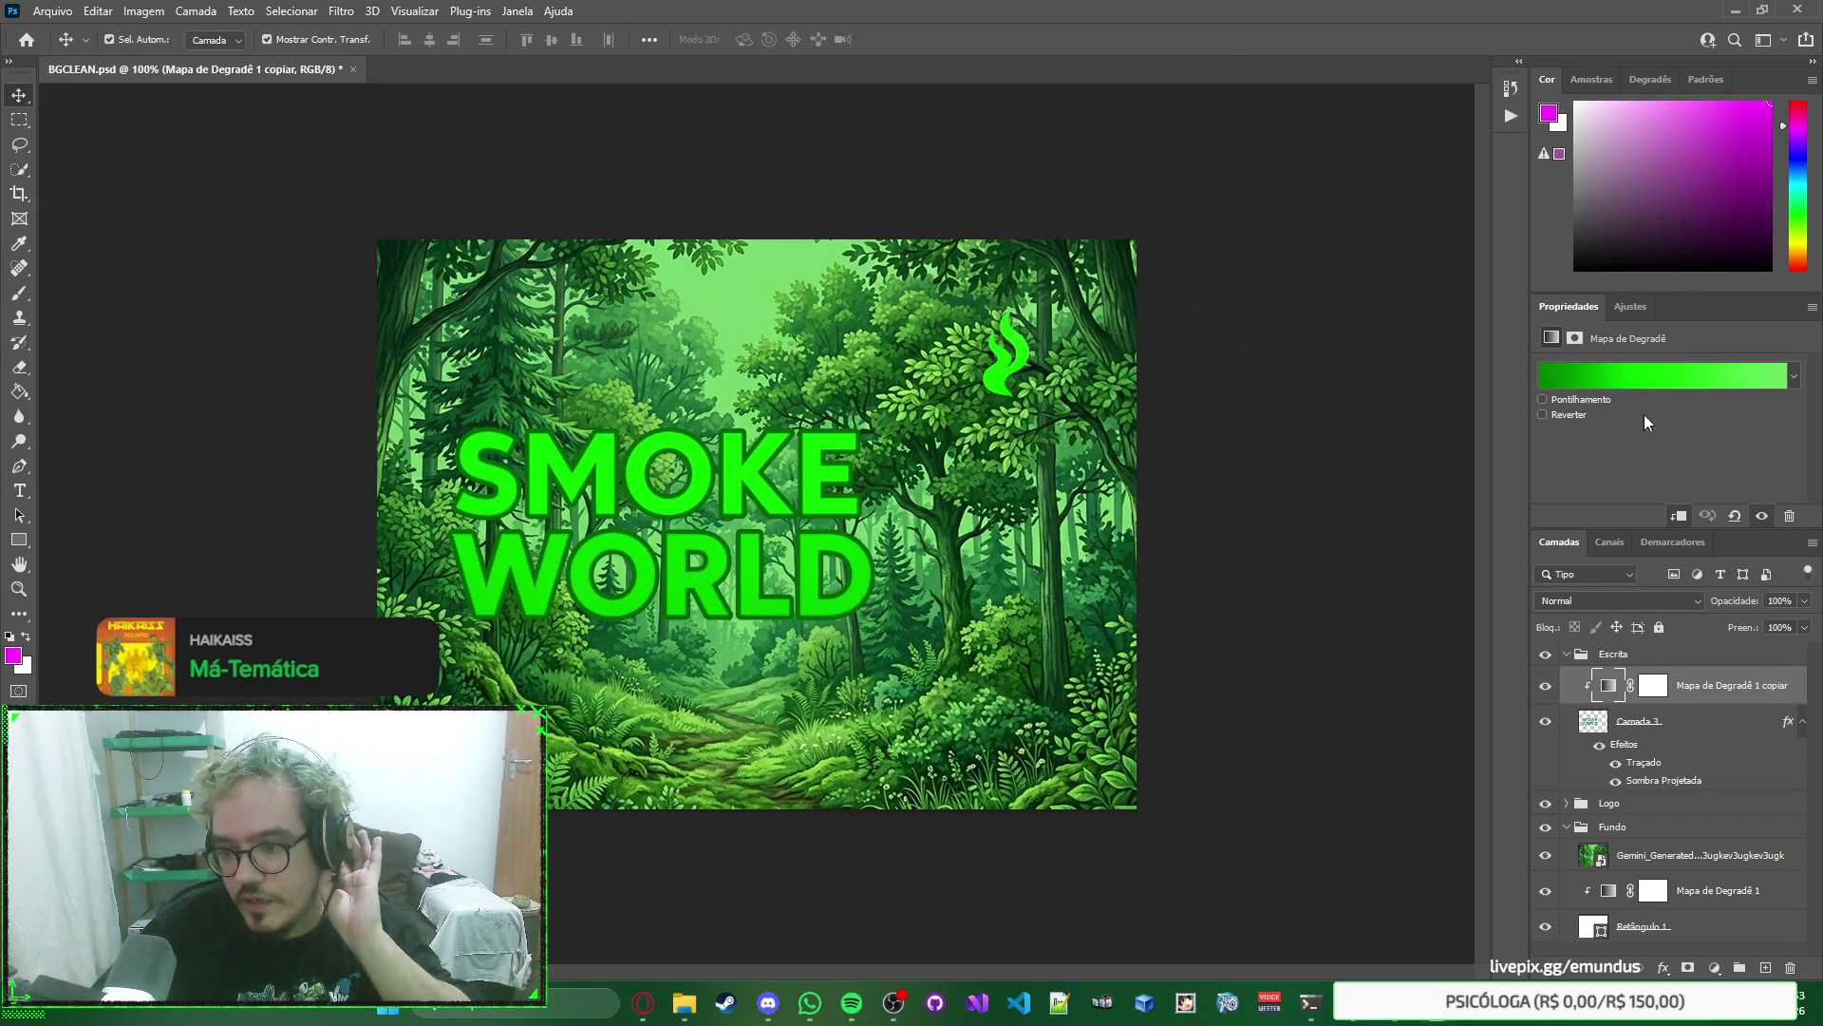
Delete the extra opacity stops from the gradient map's gradient and apply it.
click(1643, 378)
click(1229, 516)
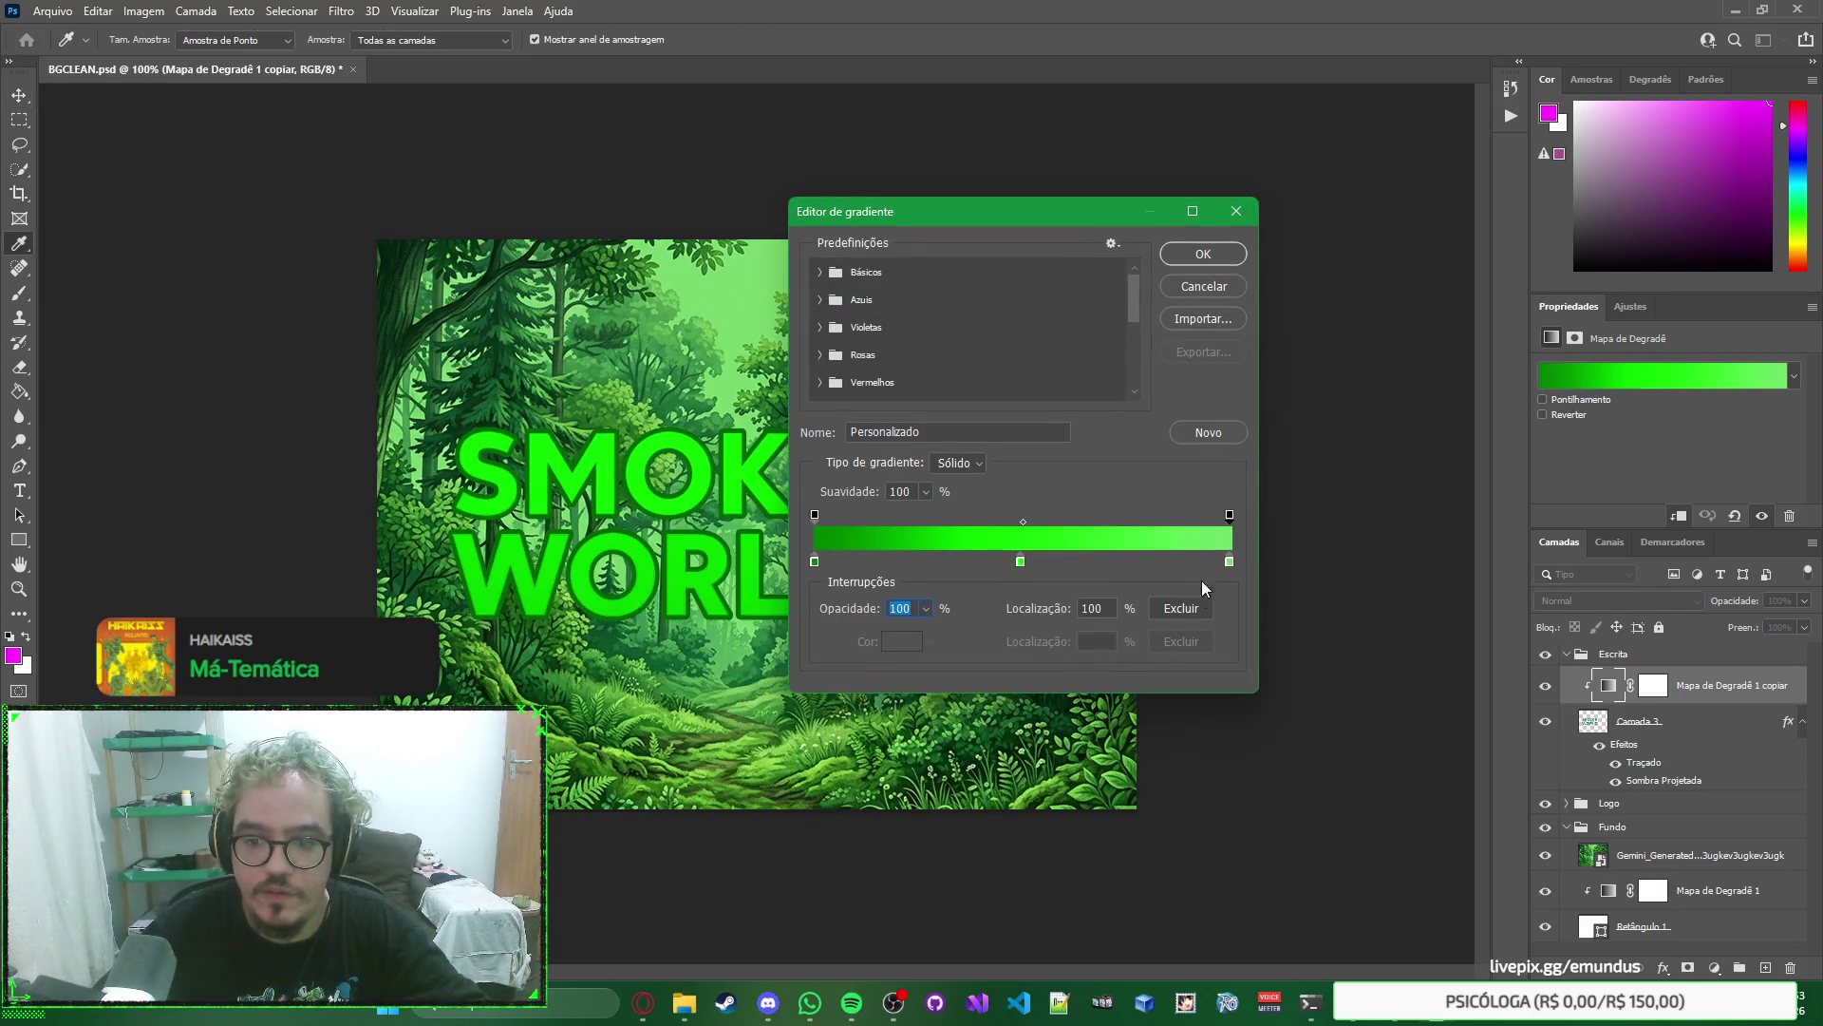
click(1180, 609)
click(815, 515)
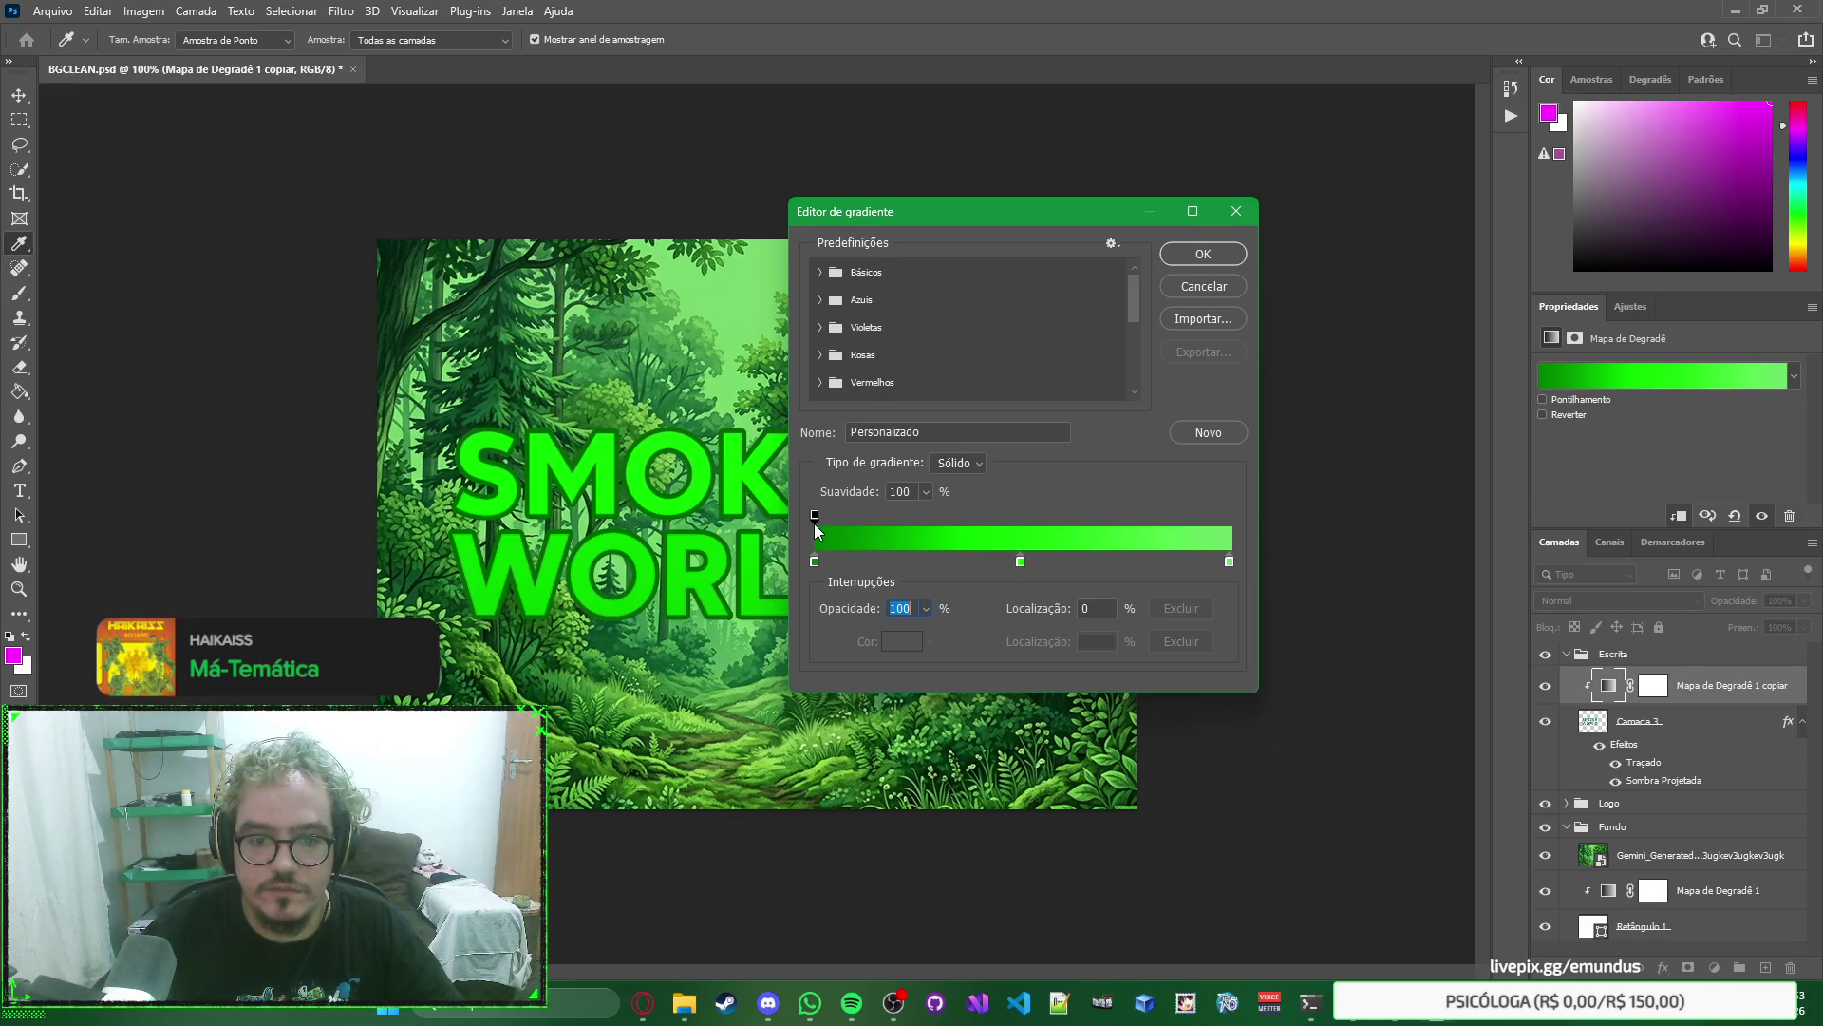
click(1198, 253)
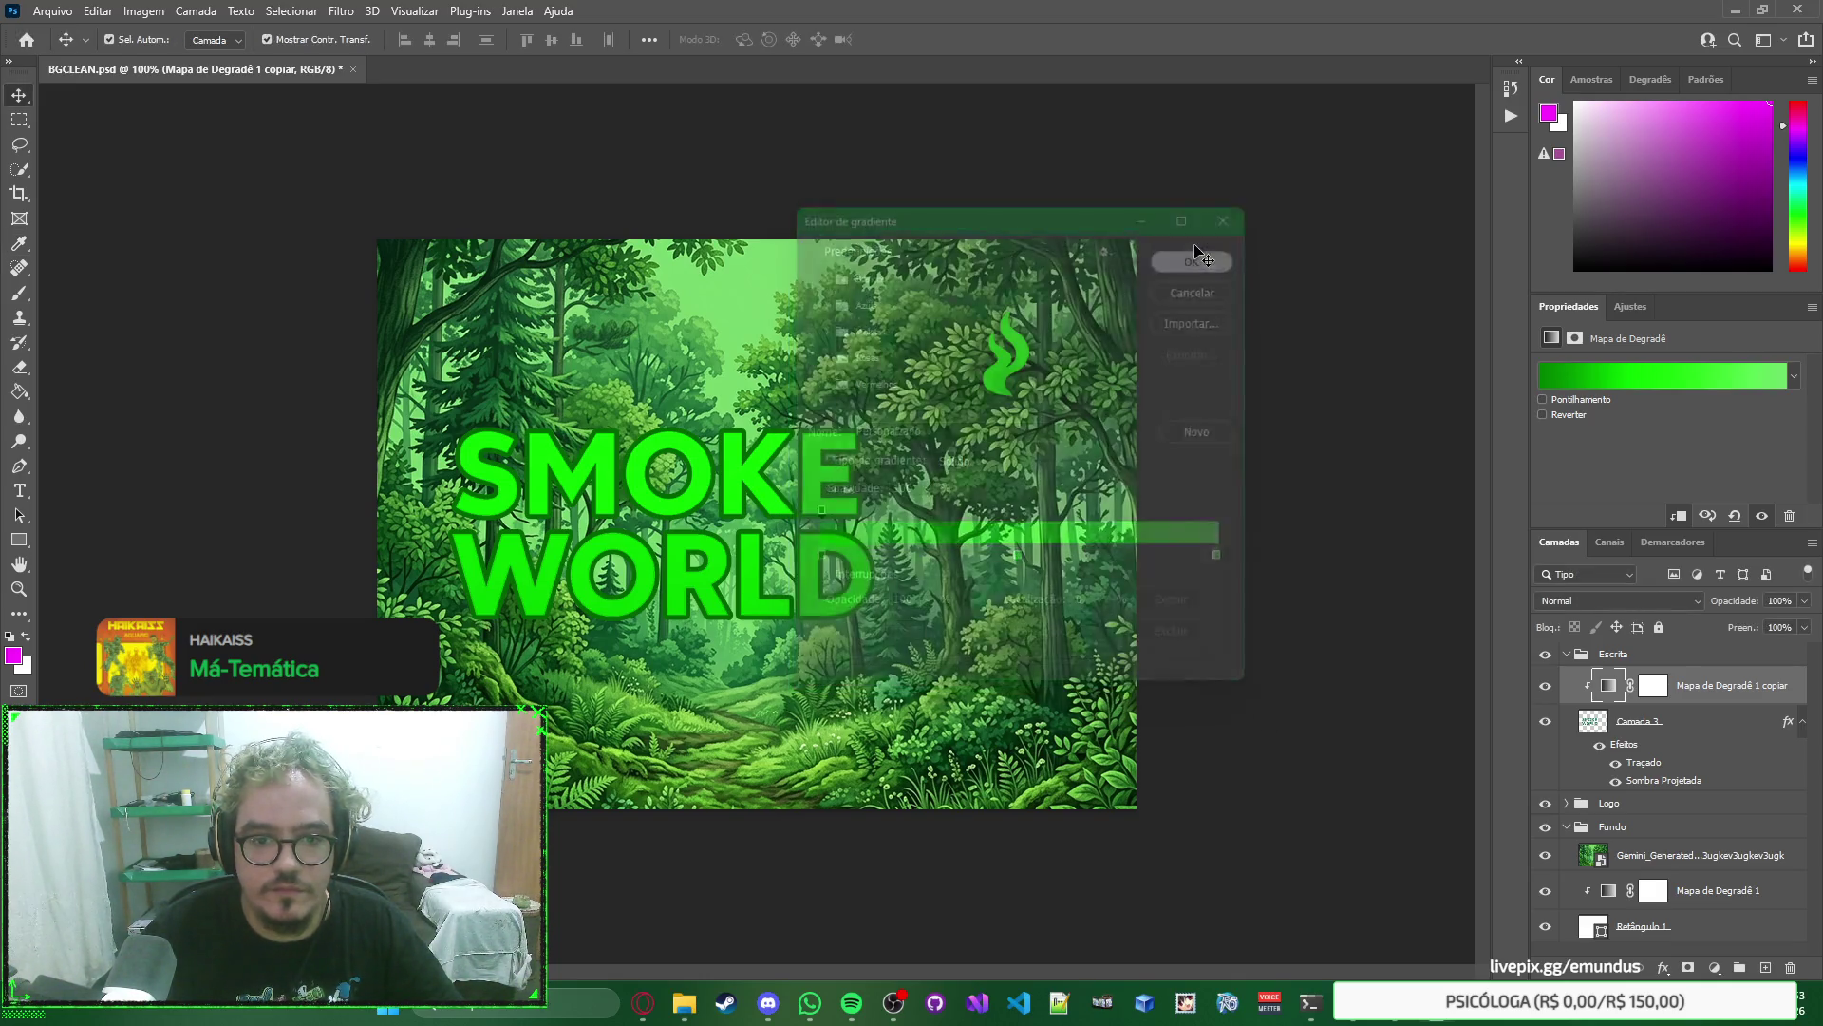
Set the gradient map's right opacity stop to 0 and close the gradient editor.
click(1609, 380)
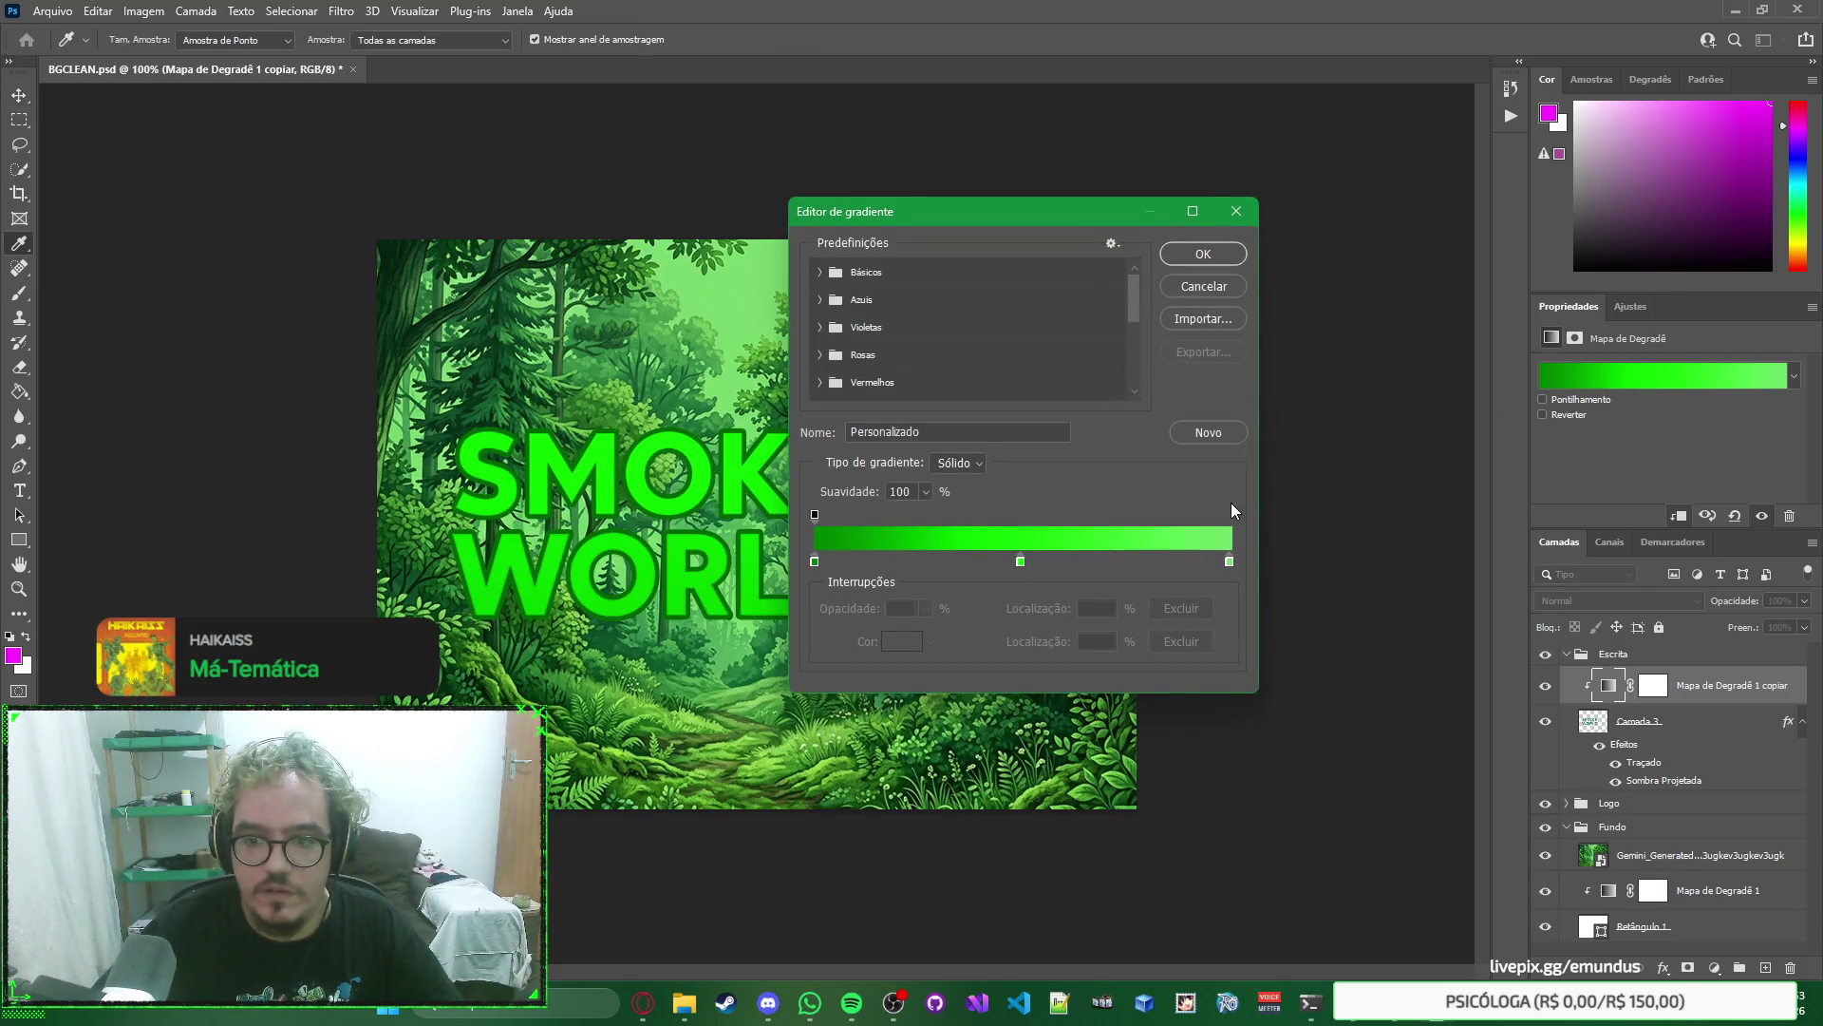
click(1214, 289)
click(1635, 387)
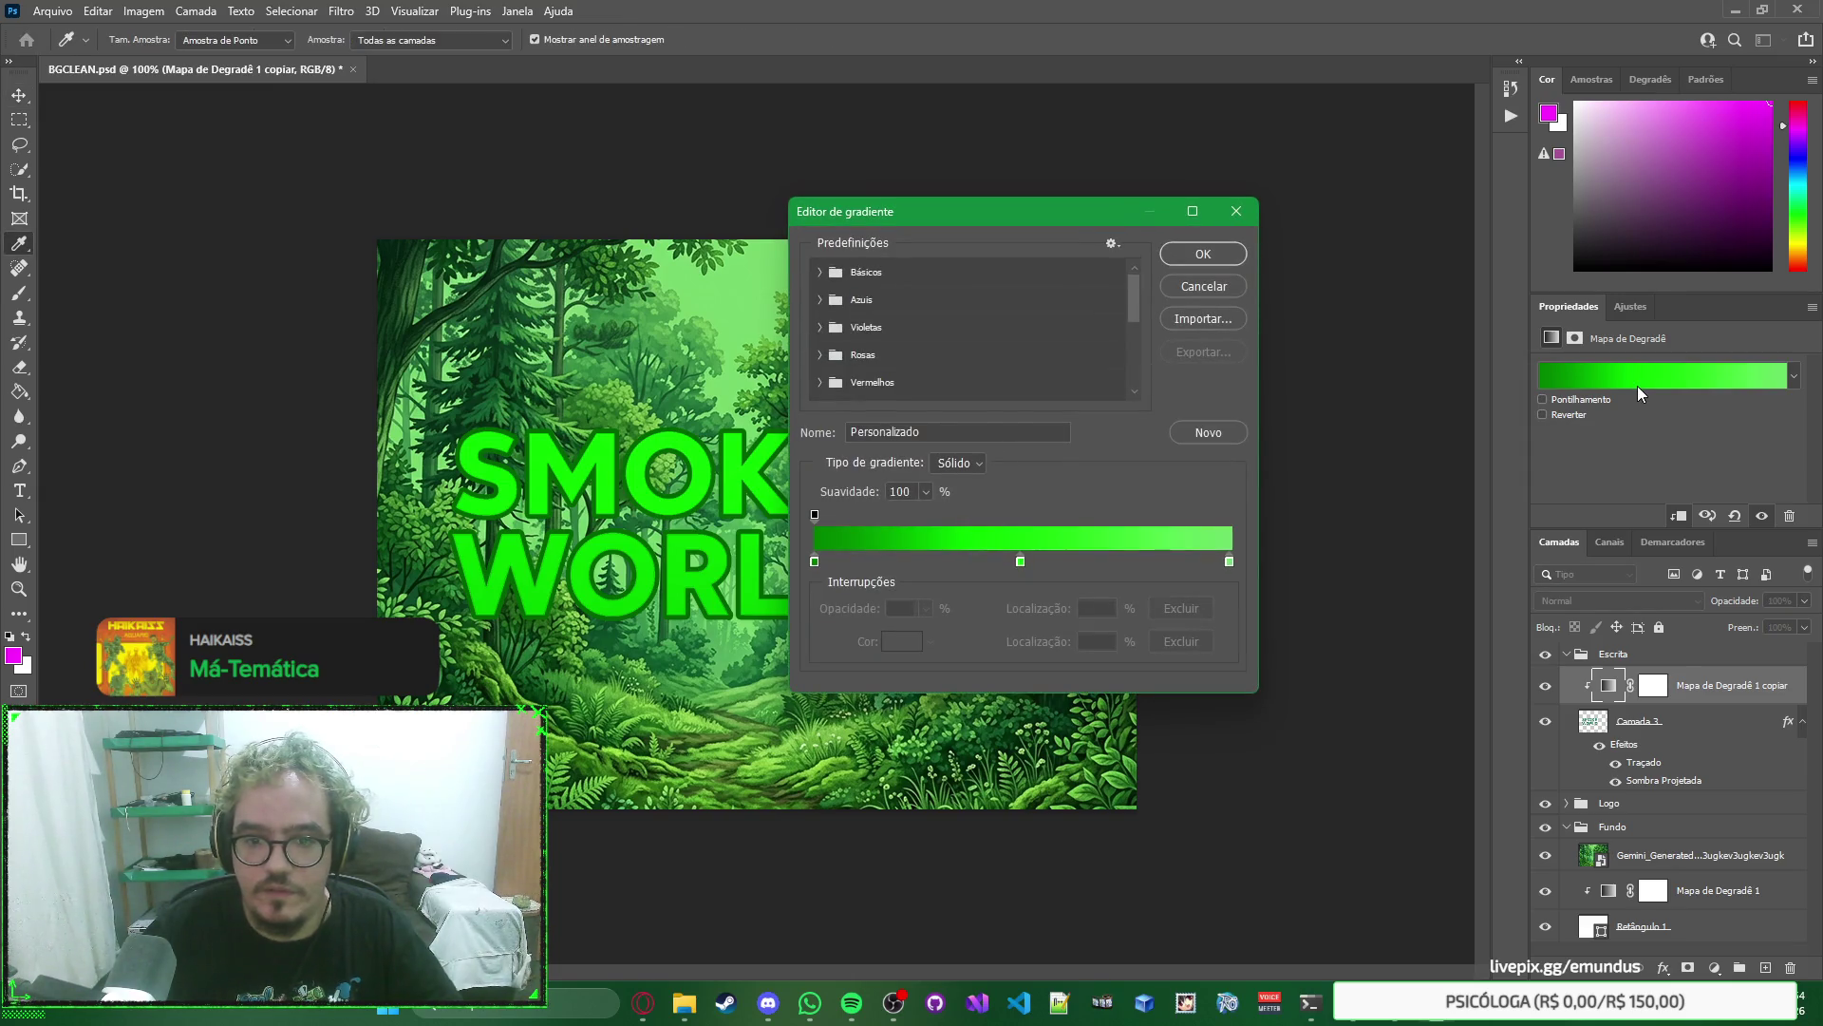
key(Escape)
click(1639, 378)
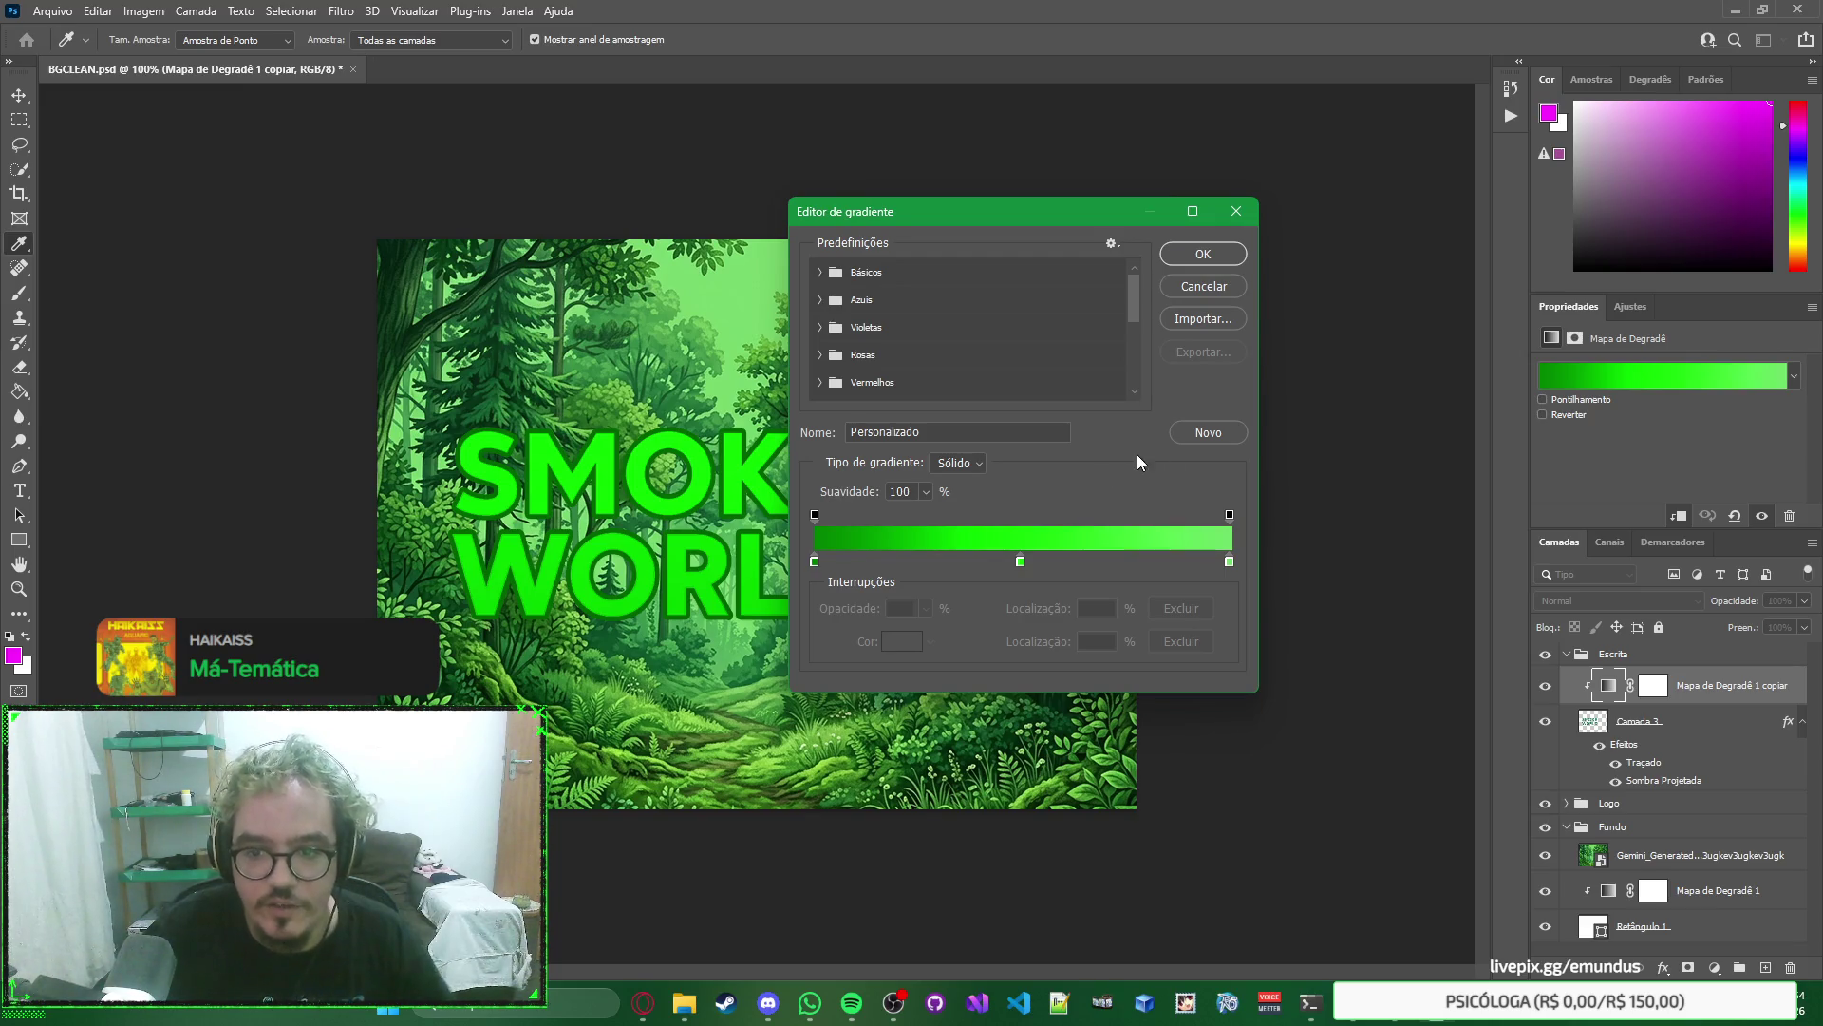
click(1229, 514)
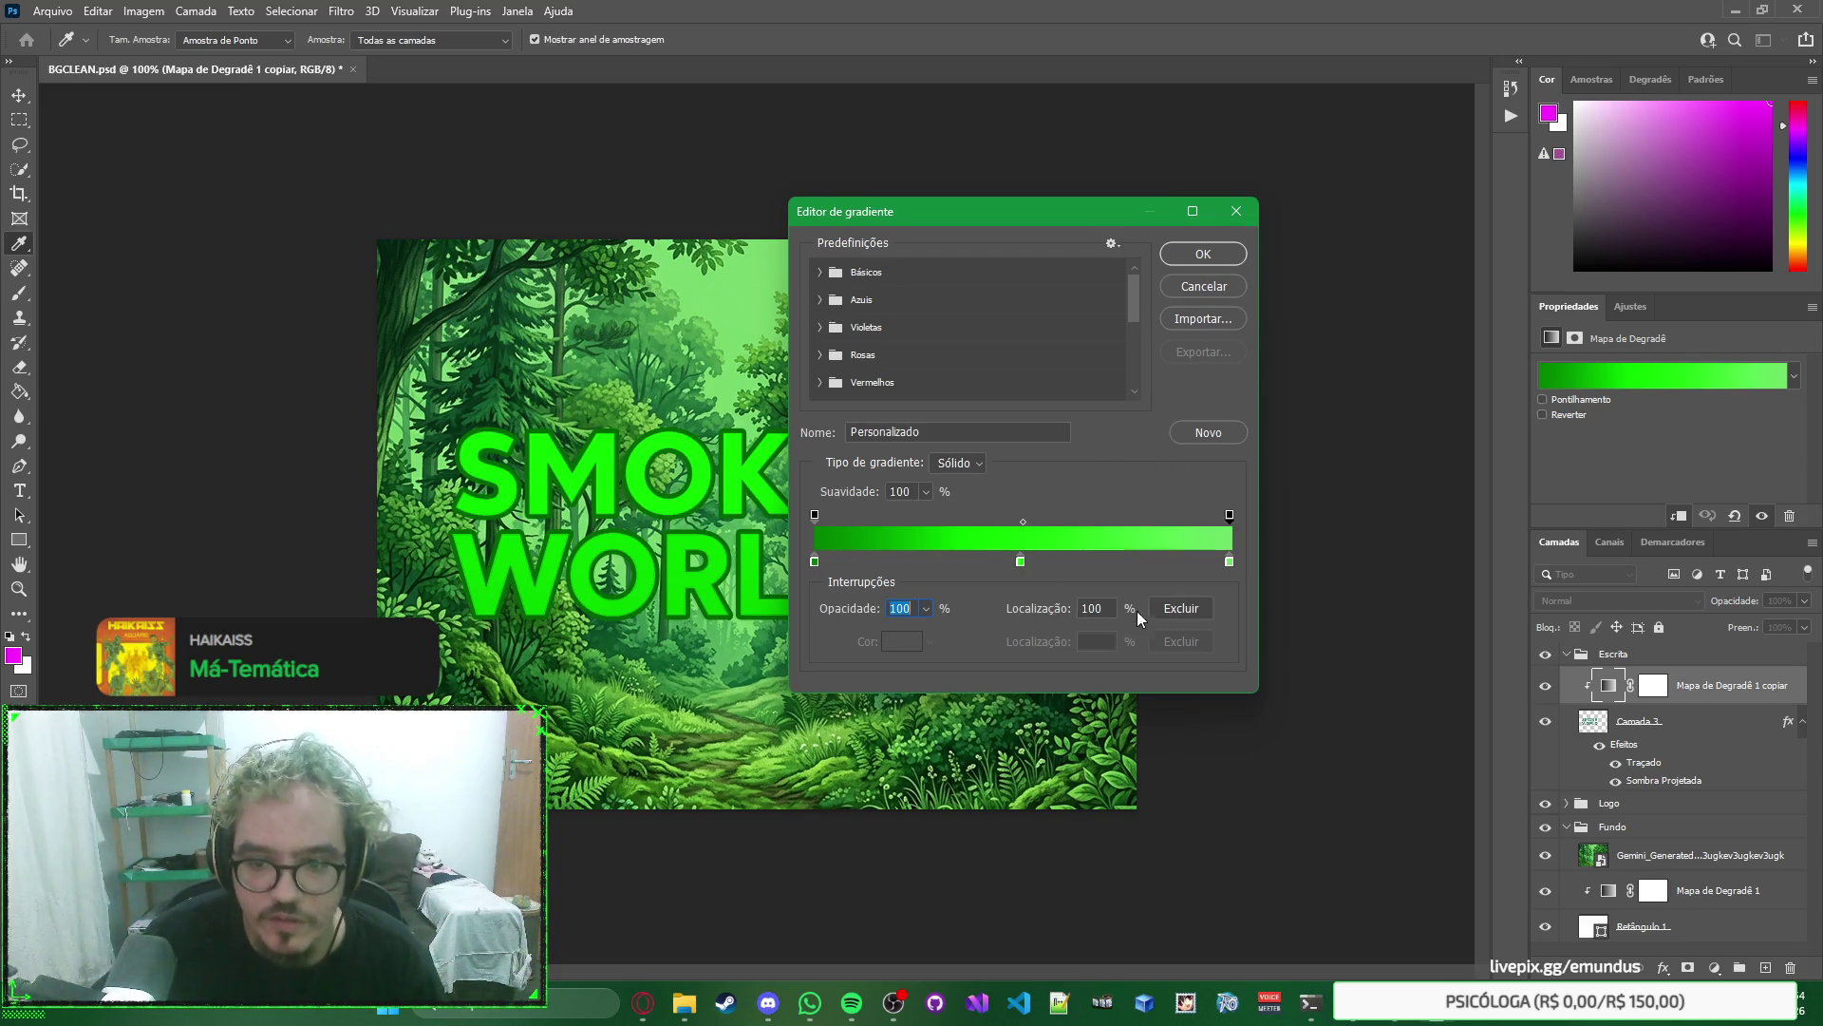
text(0)
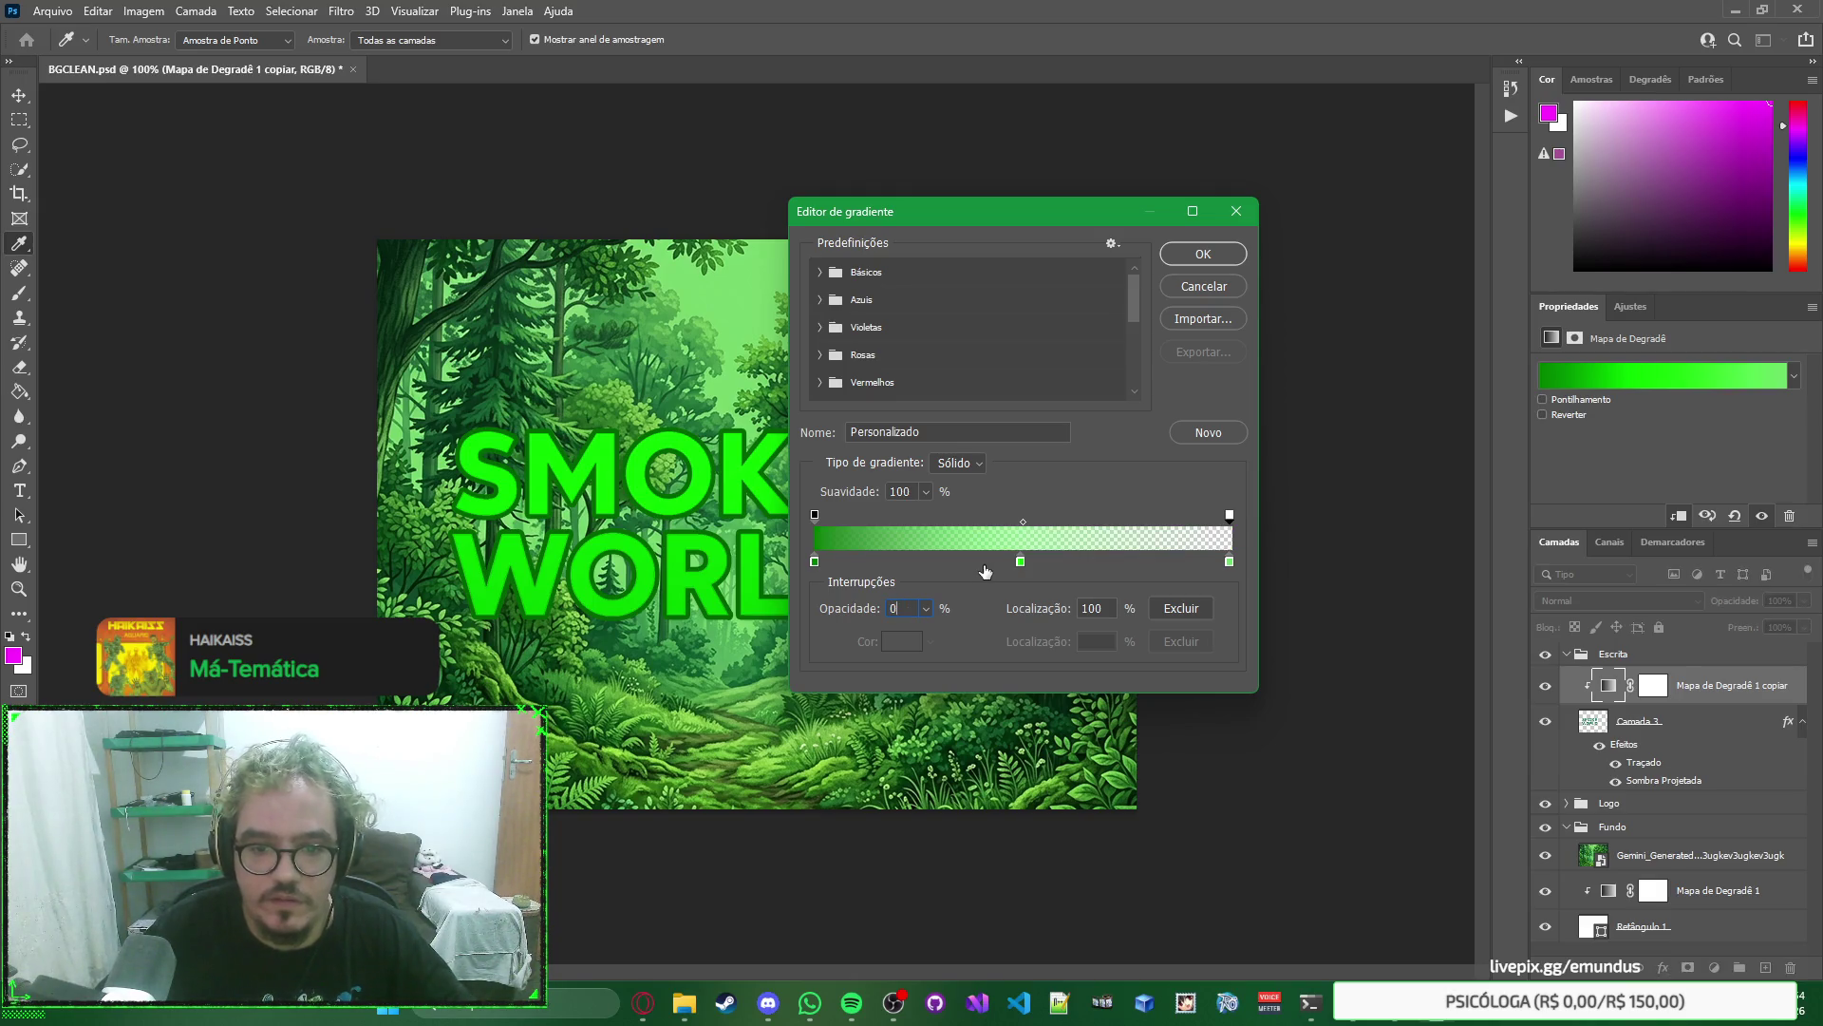
click(1202, 253)
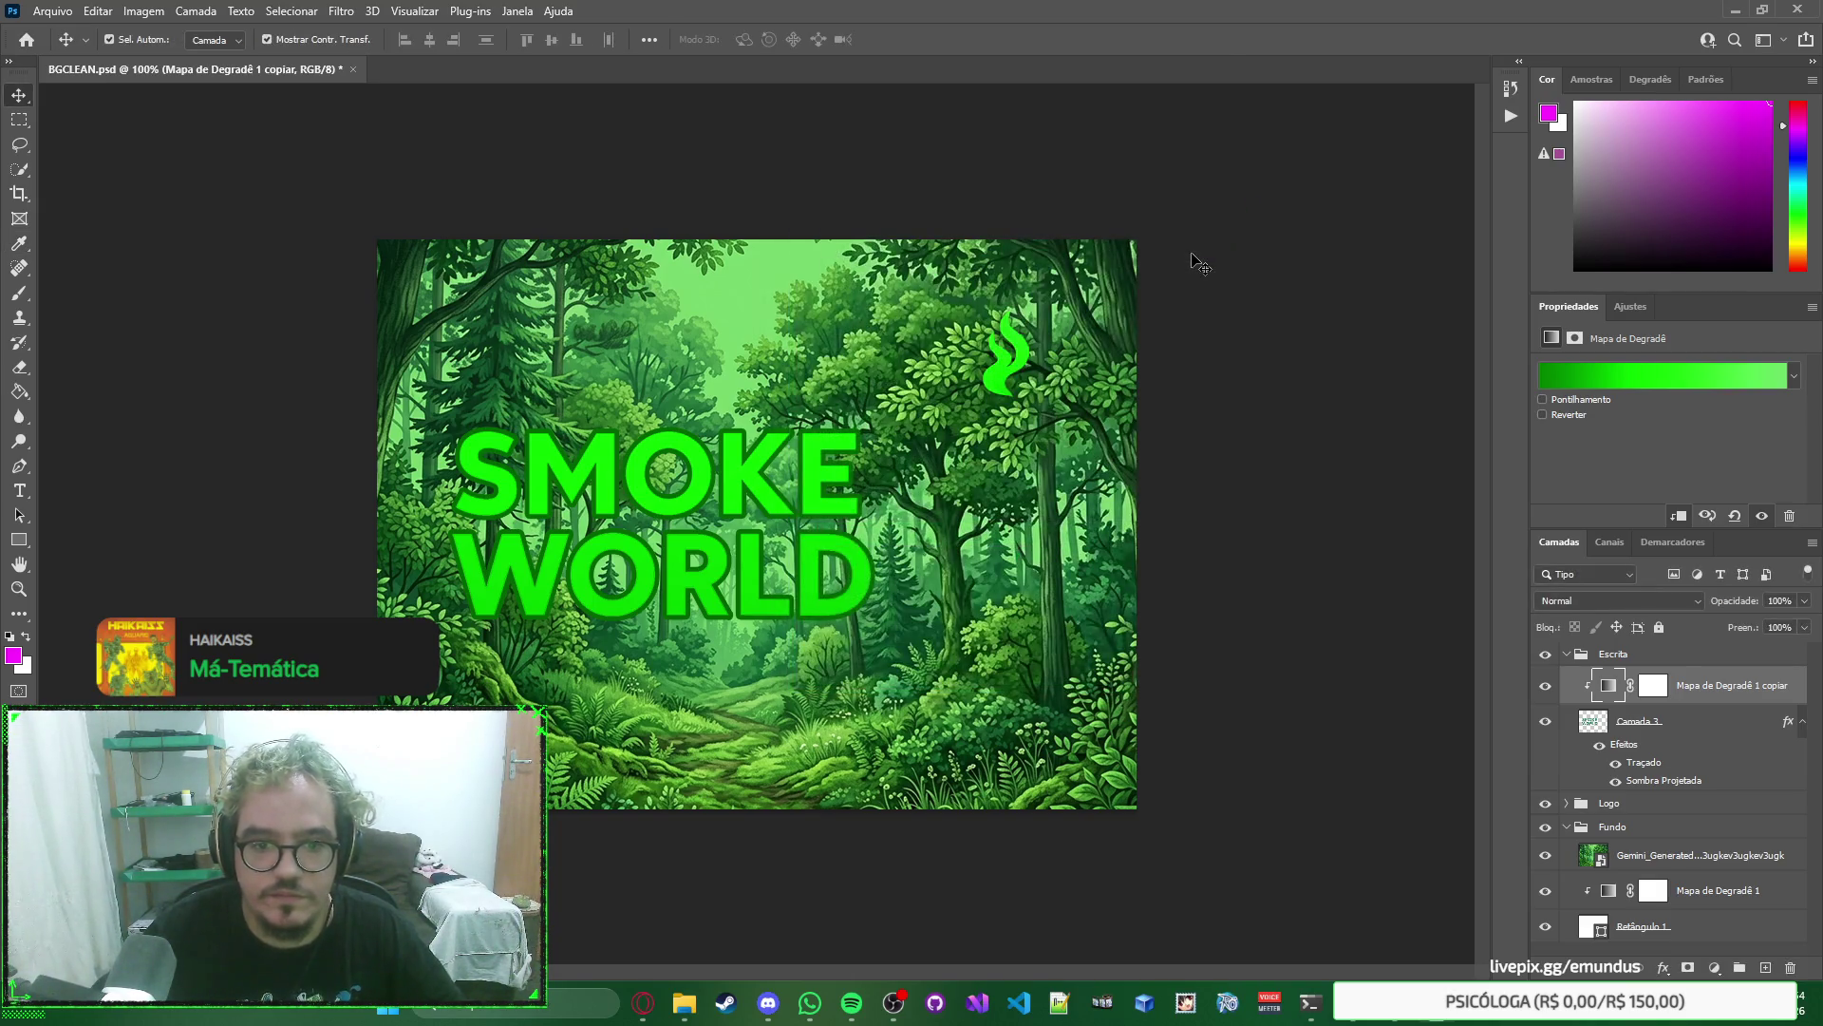
Remove the middle green colour stop from the gradient map's gradient and apply it.
key(ctrl)
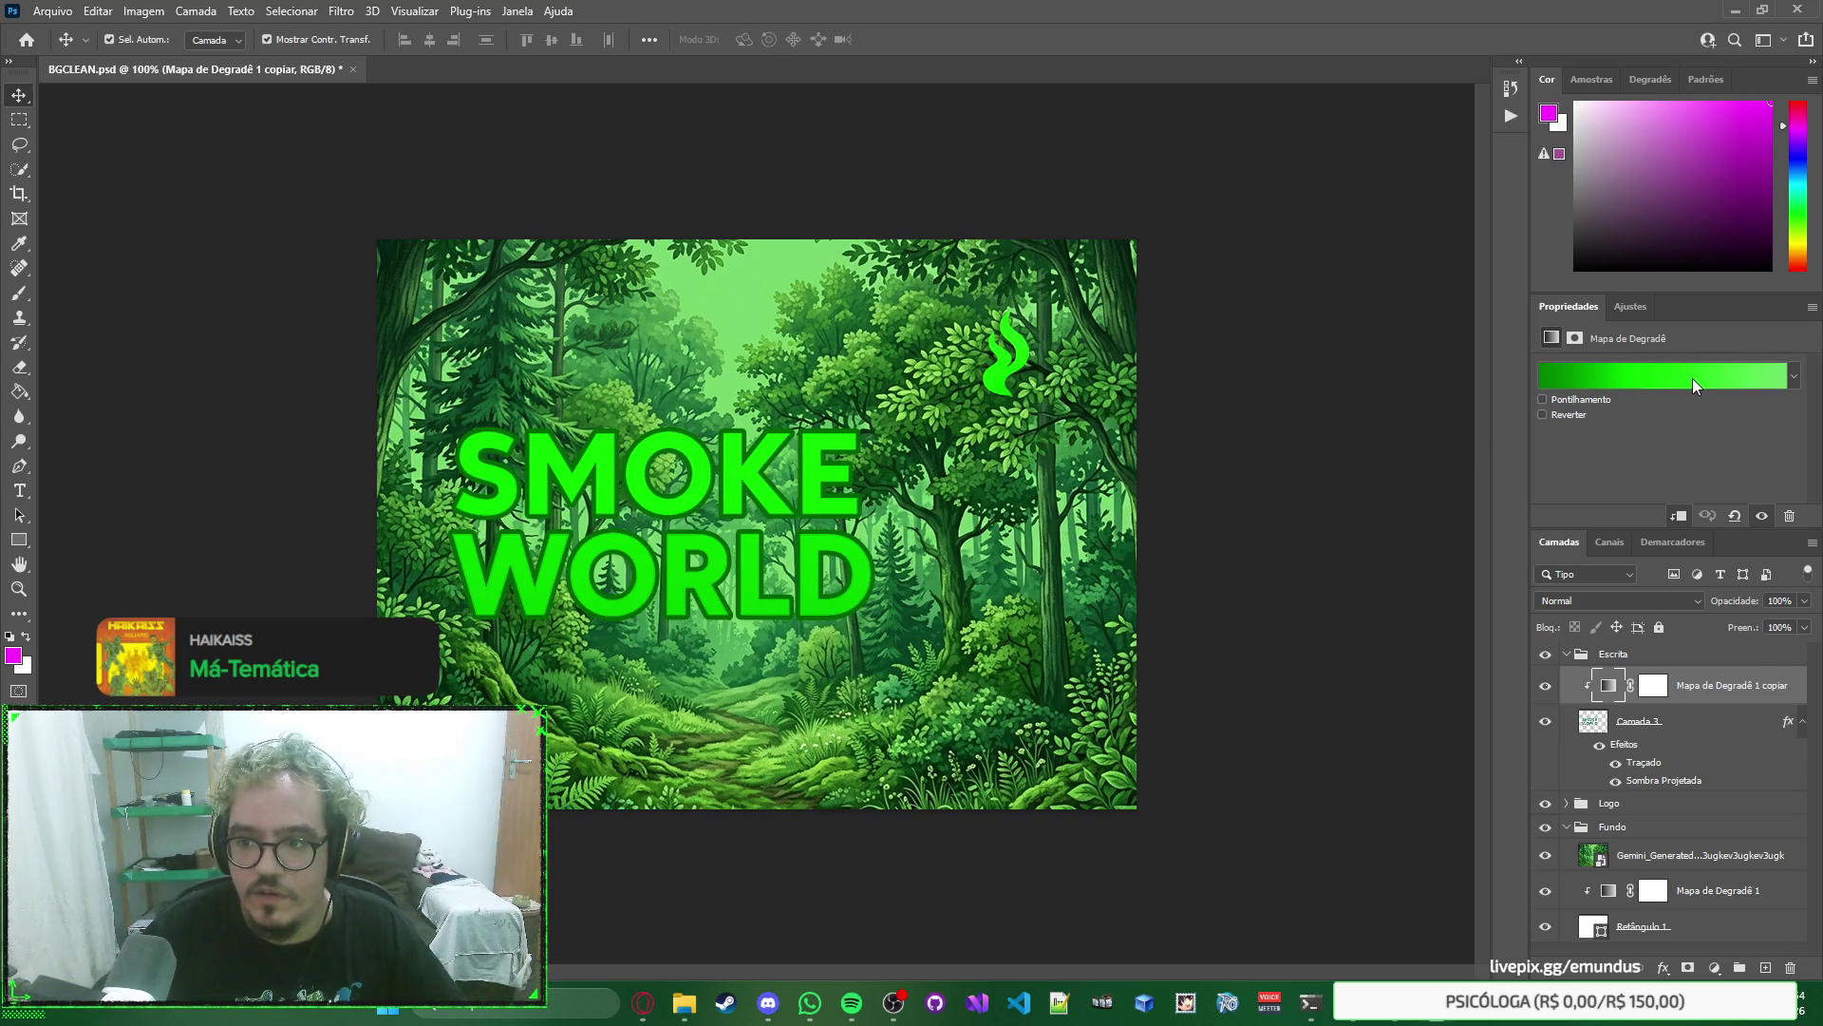
click(1692, 378)
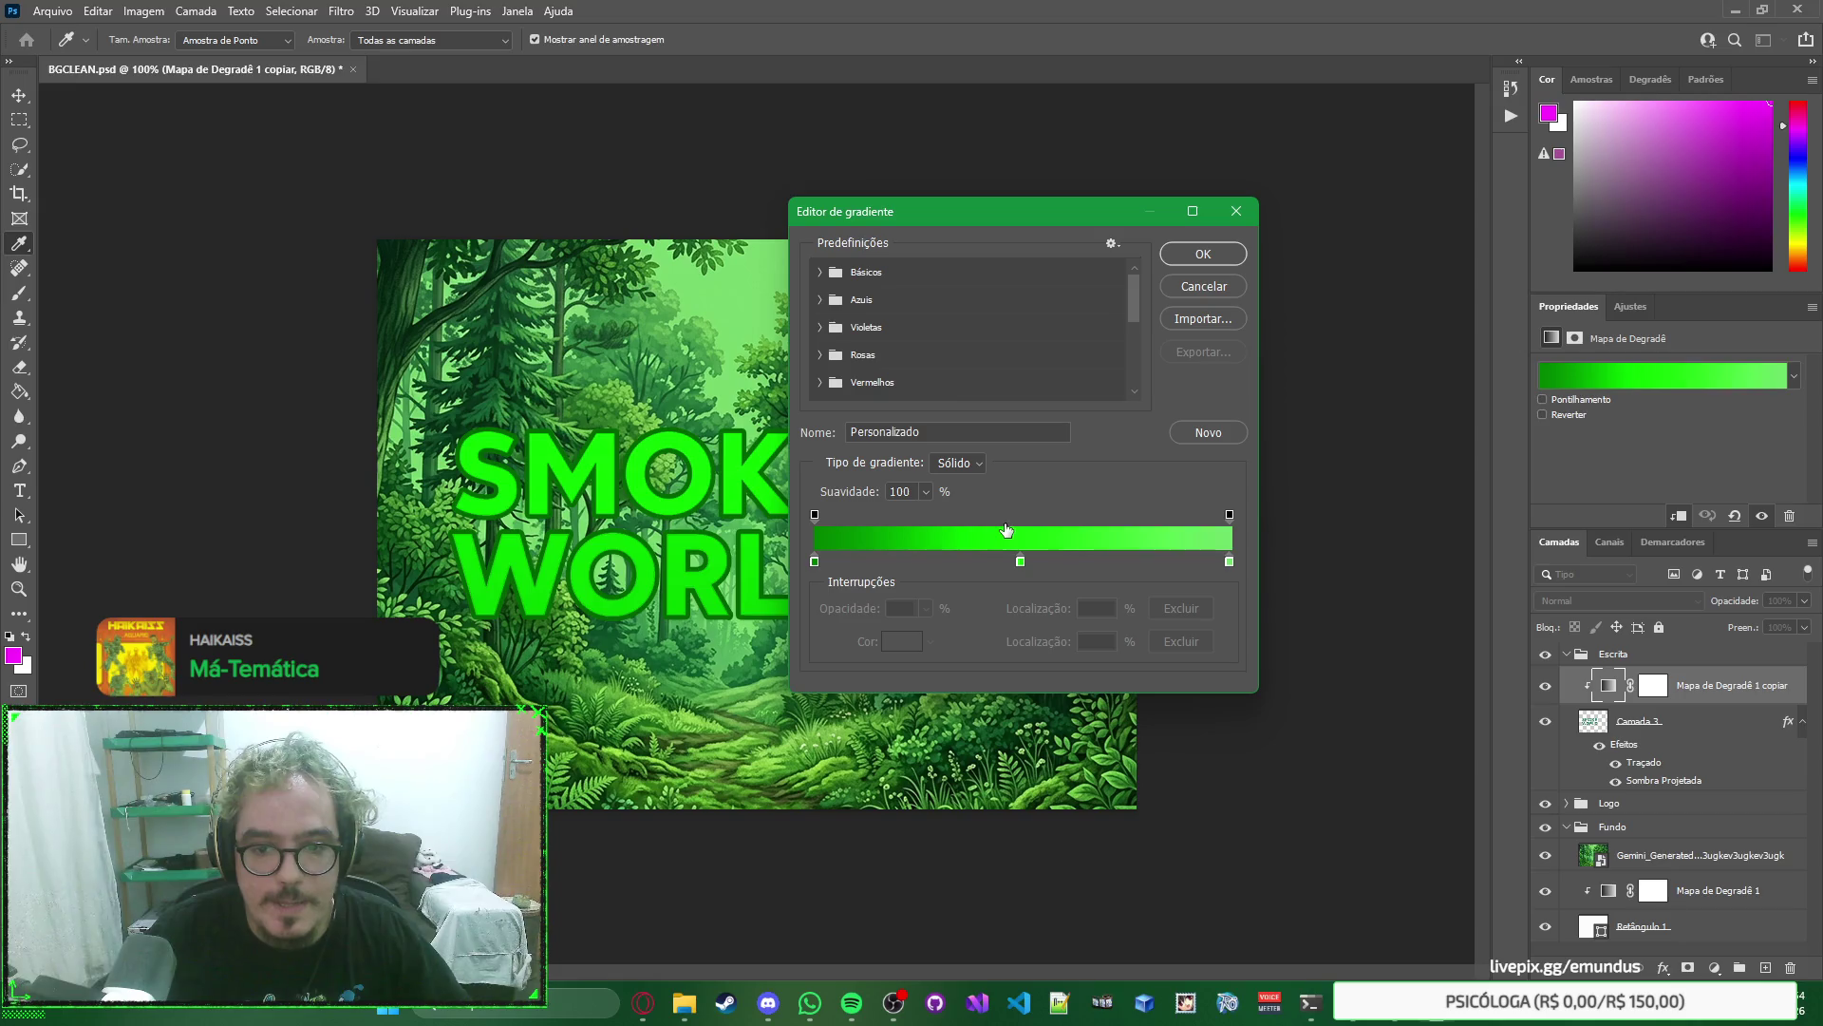
mouse_move(1021, 560)
mouse_down()
mouse_move(1225, 558)
mouse_move(828, 559)
mouse_move(1221, 562)
mouse_move(1039, 562)
mouse_up()
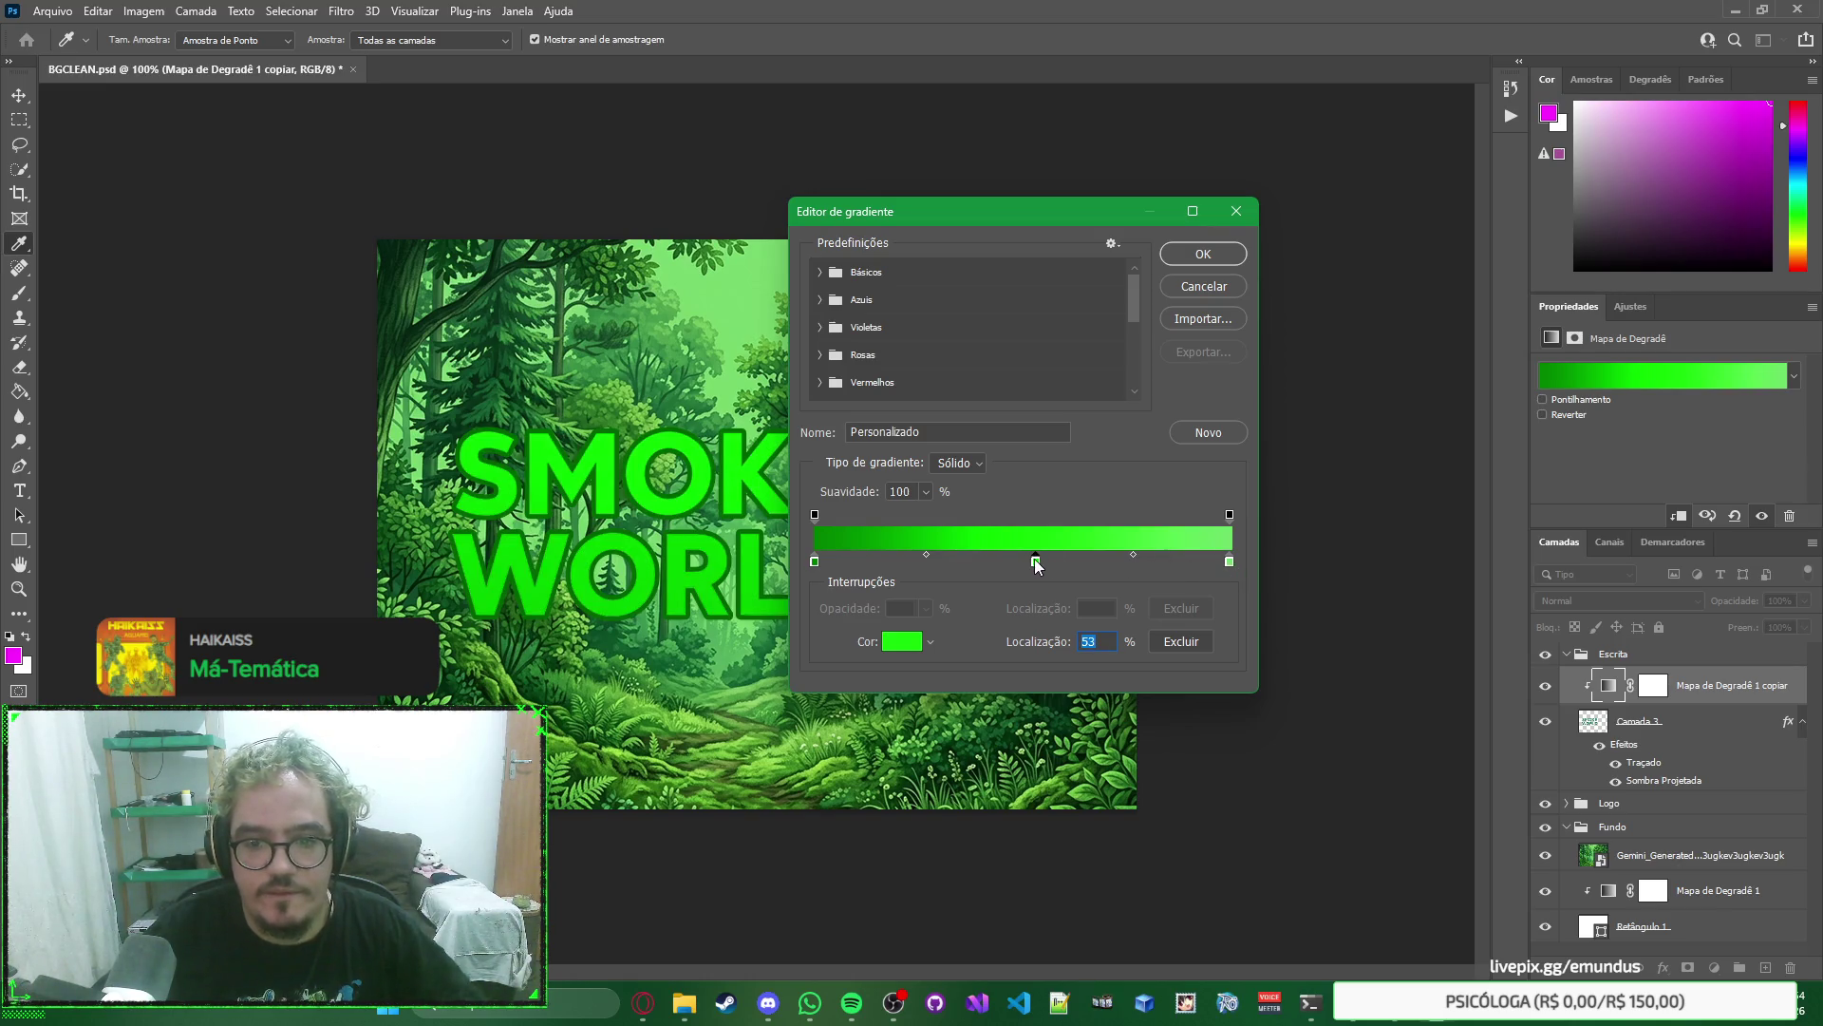
key(BackSpace)
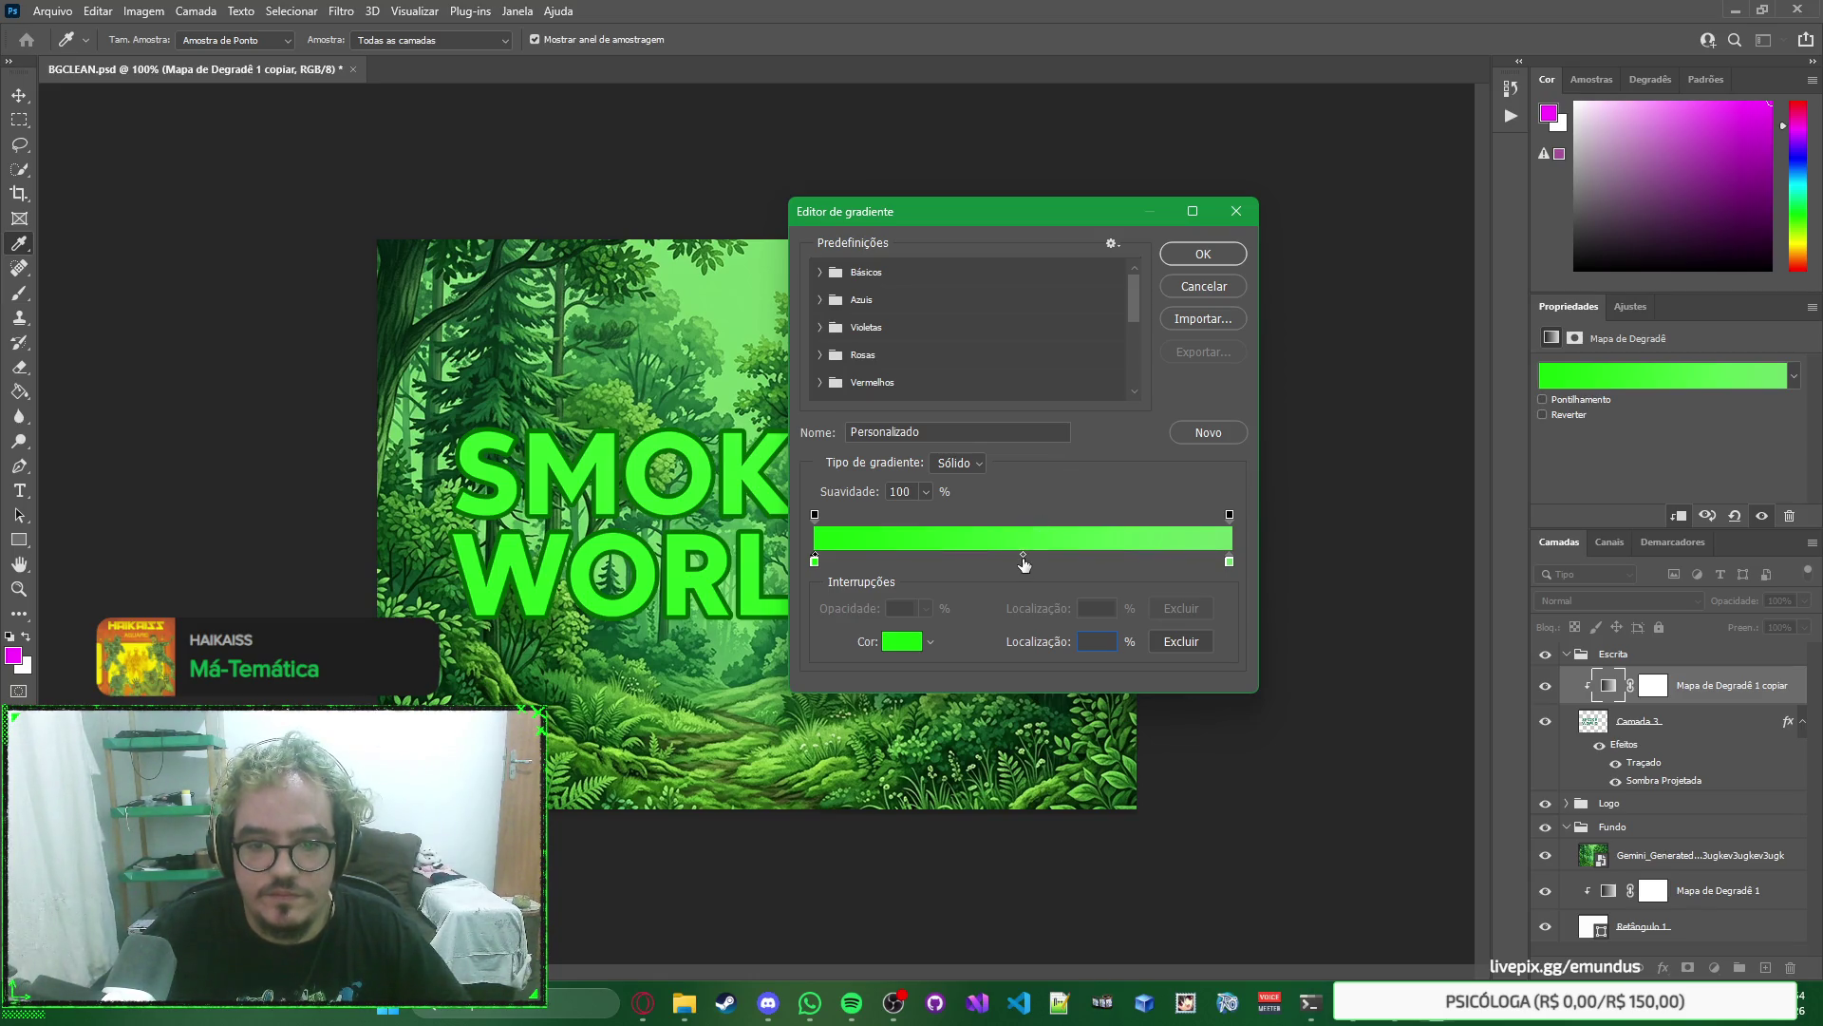
click(1023, 561)
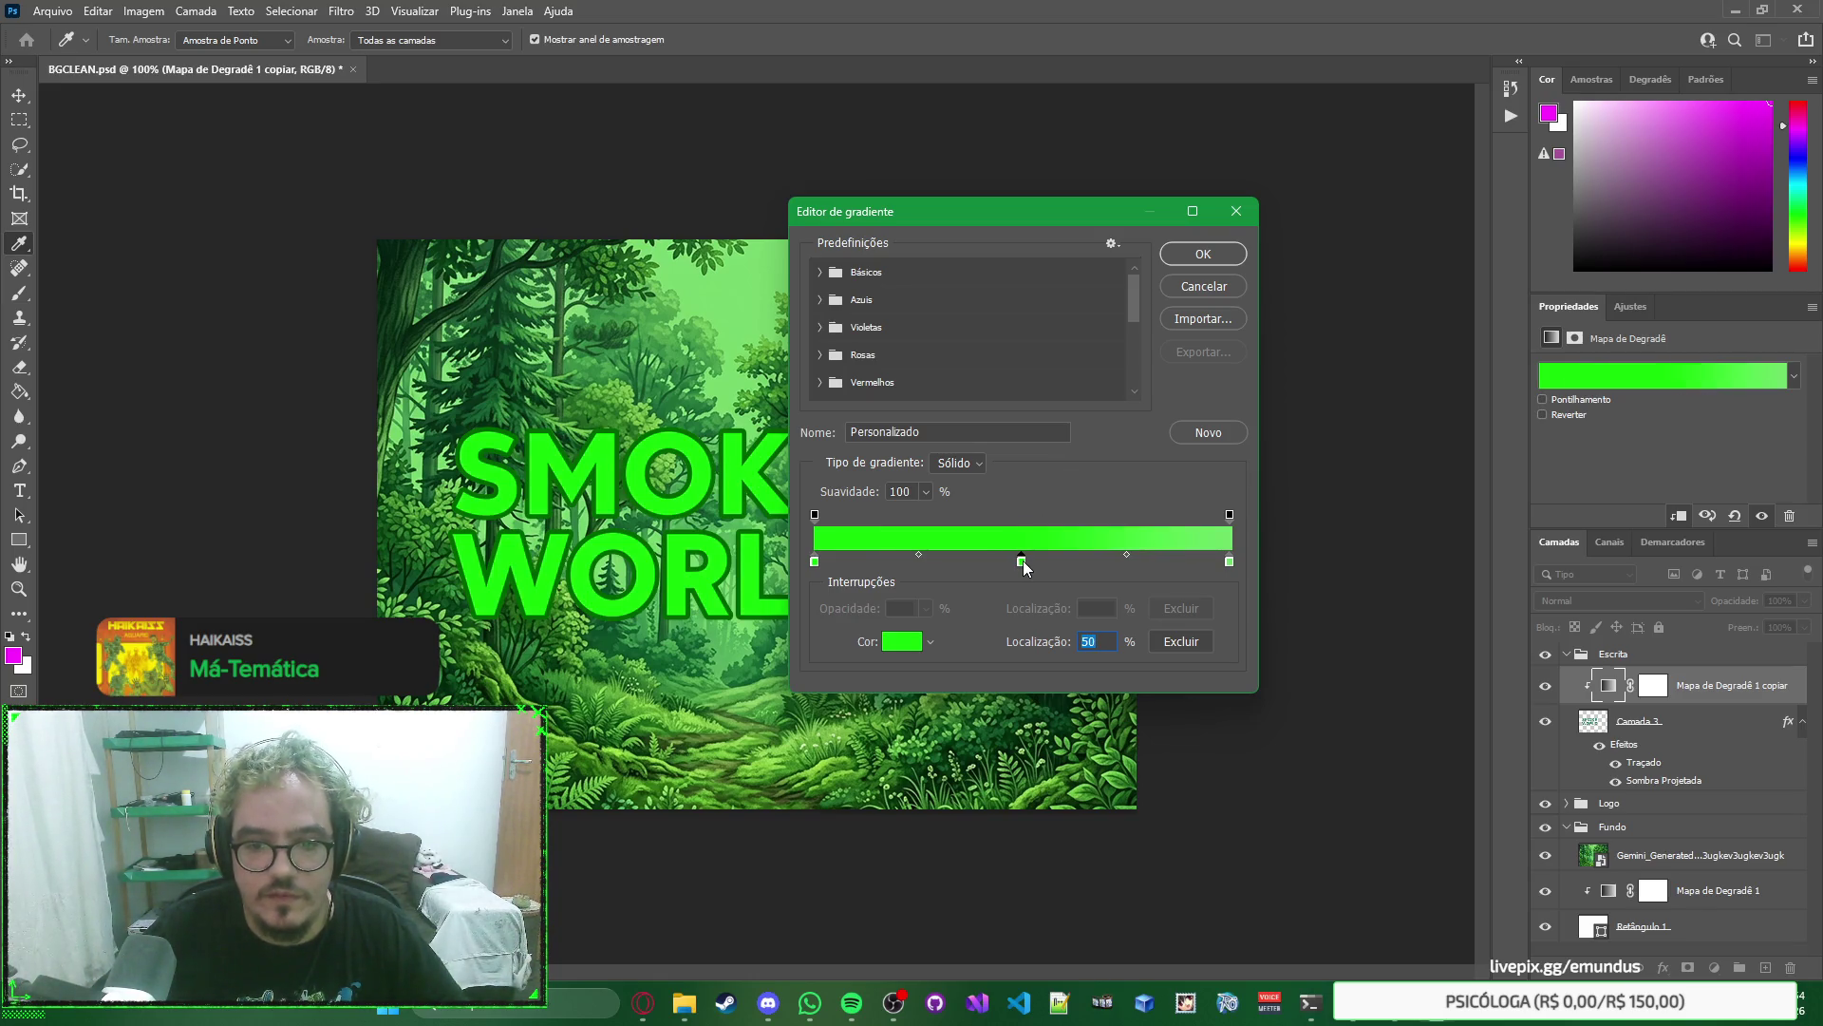
drag(1023, 561, 1023, 599)
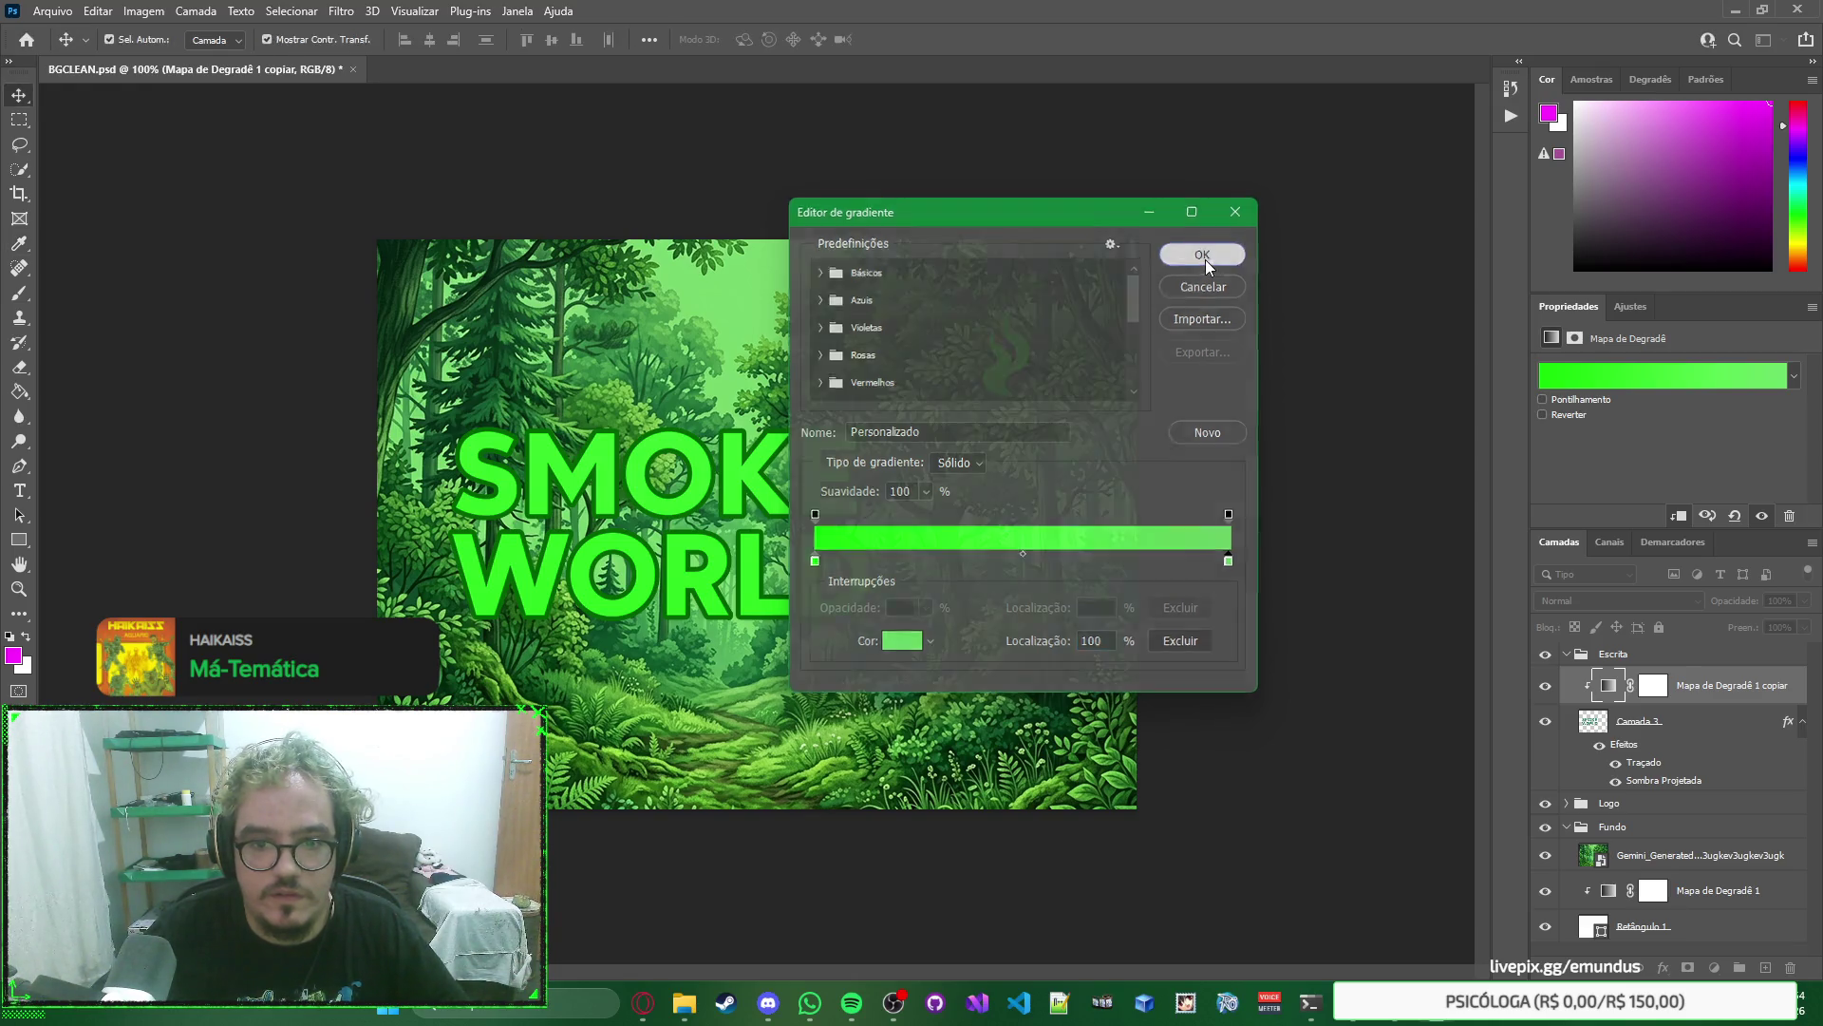
click(1203, 253)
Try moving the right opacity stop and recolouring the left stop, undoing both changes.
click(1664, 384)
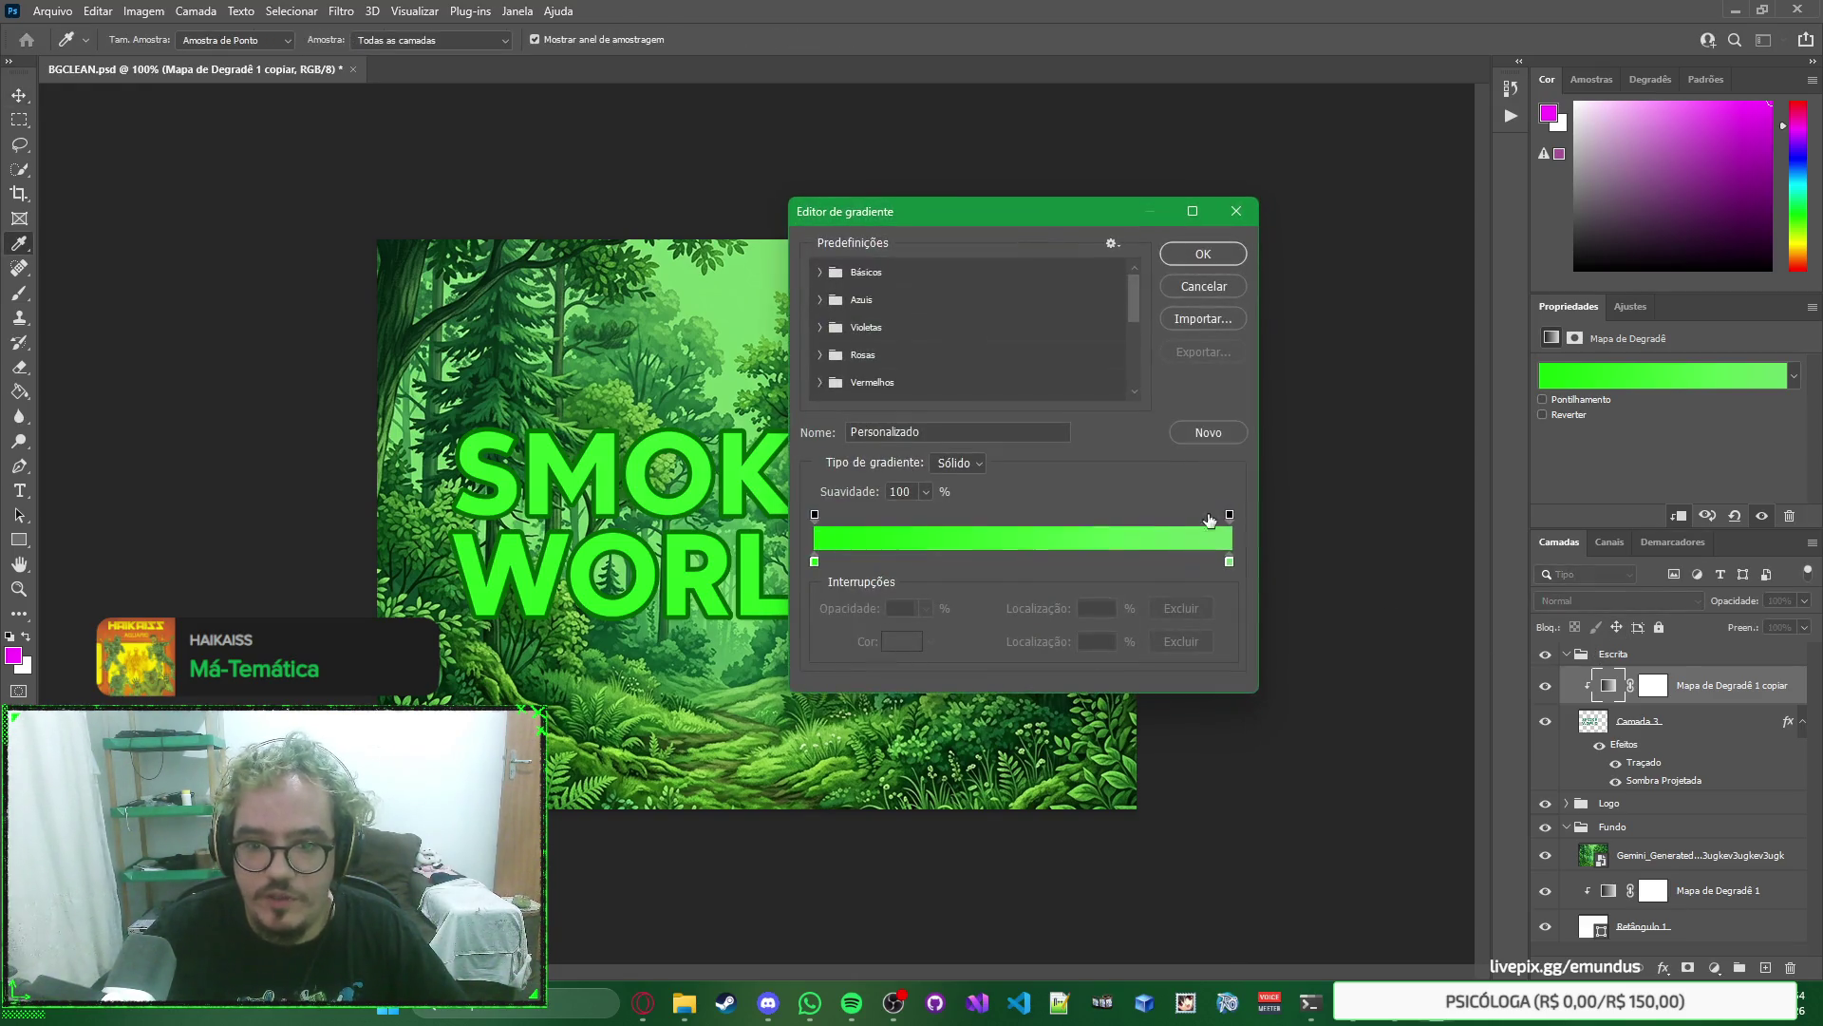
drag(1230, 514, 868, 513)
key(ctrl+z)
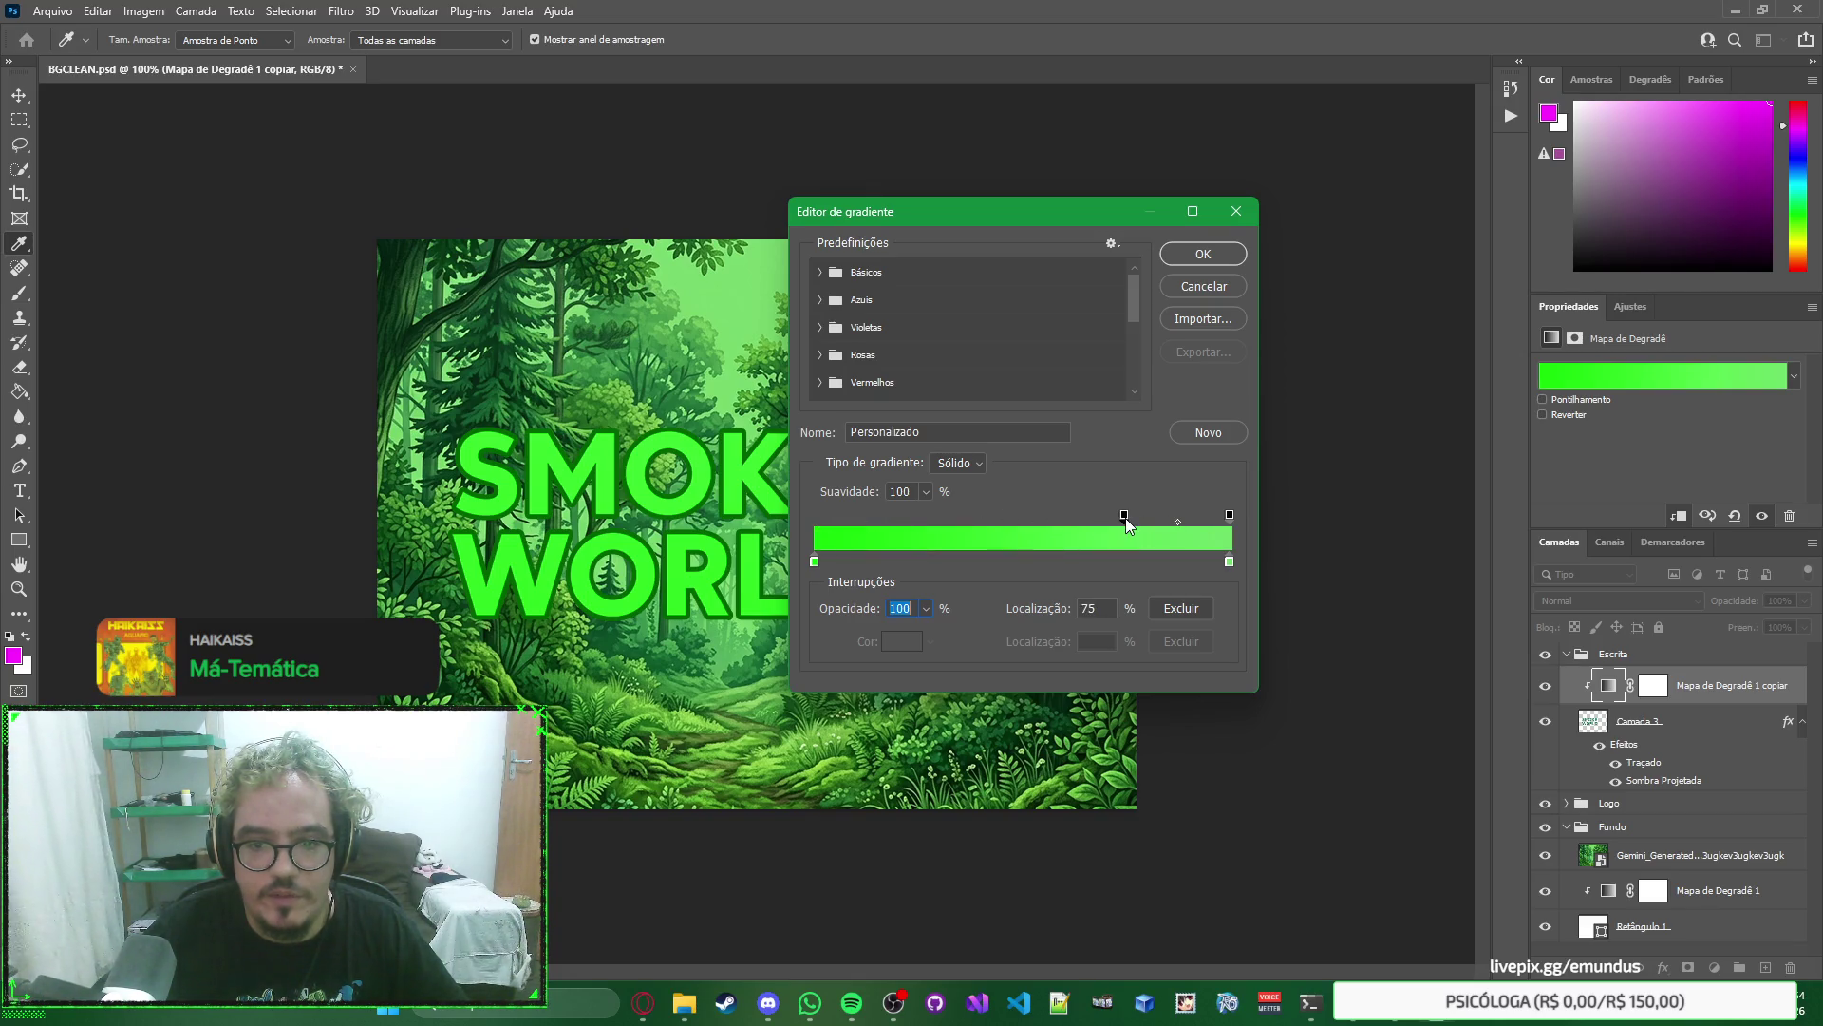
click(1221, 564)
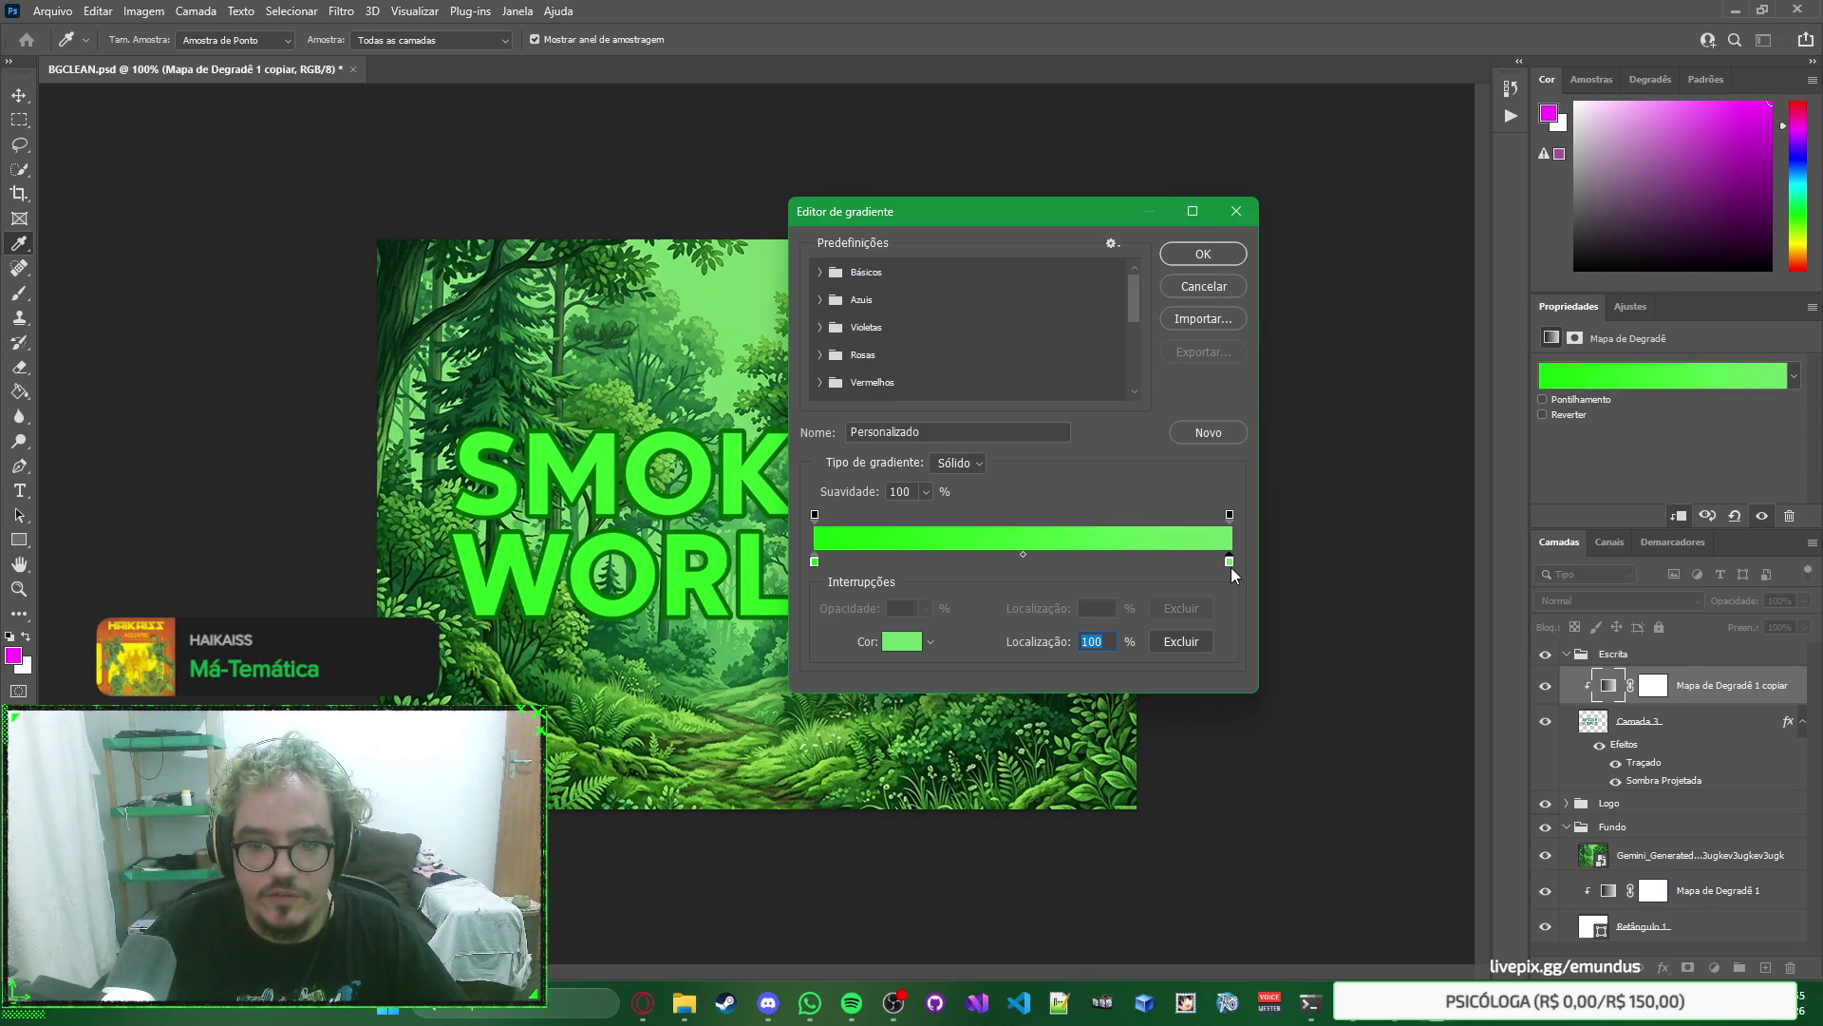
click(814, 562)
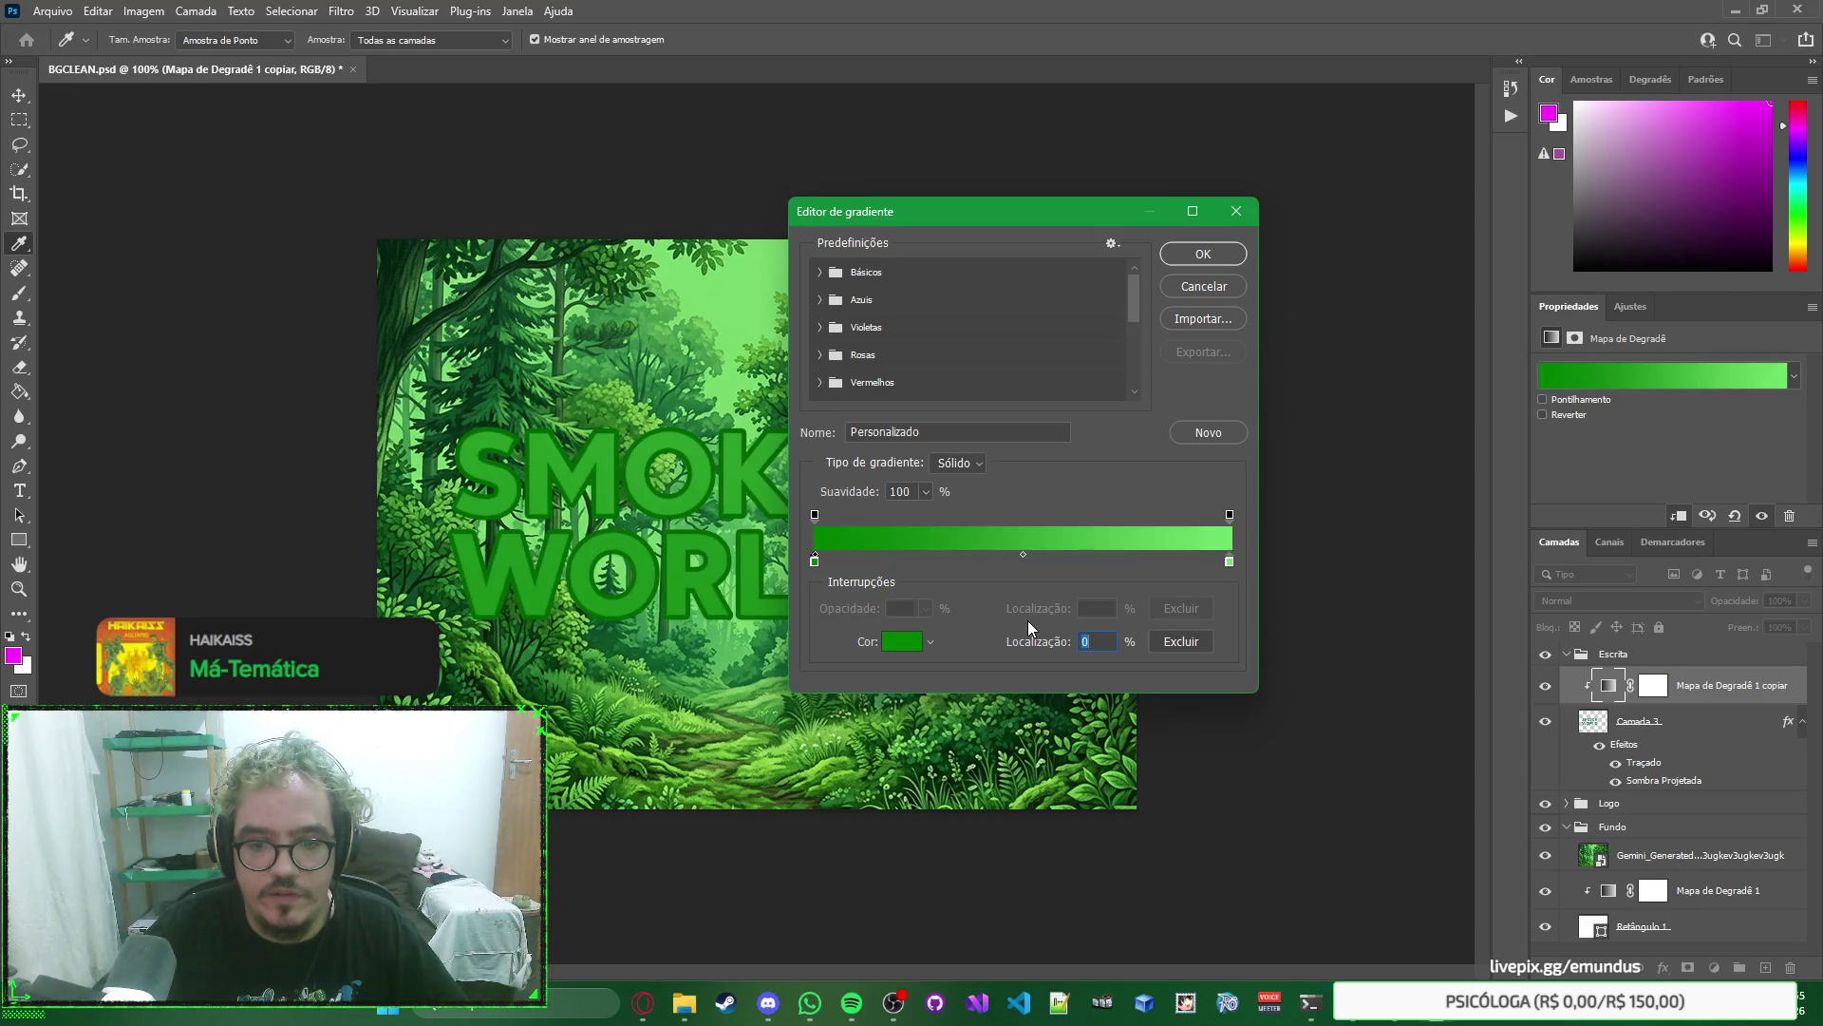
click(816, 566)
key(ctrl+z)
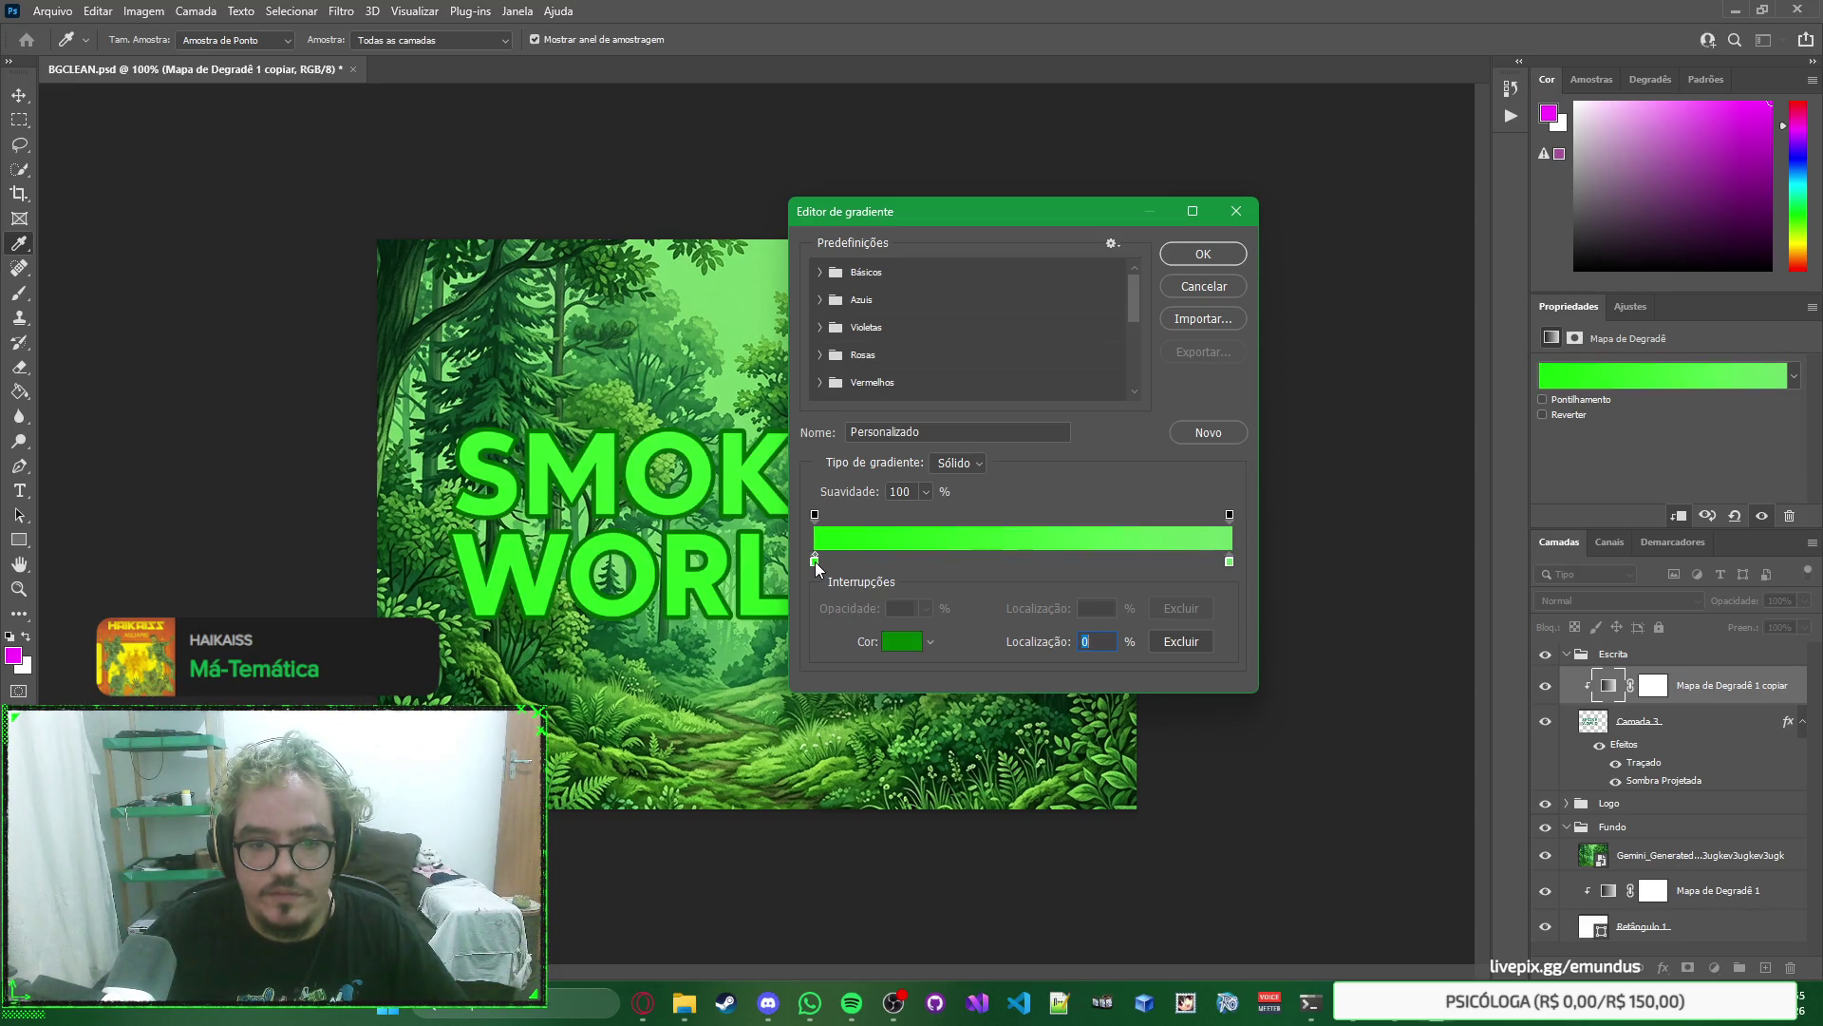
key(ctrl+z)
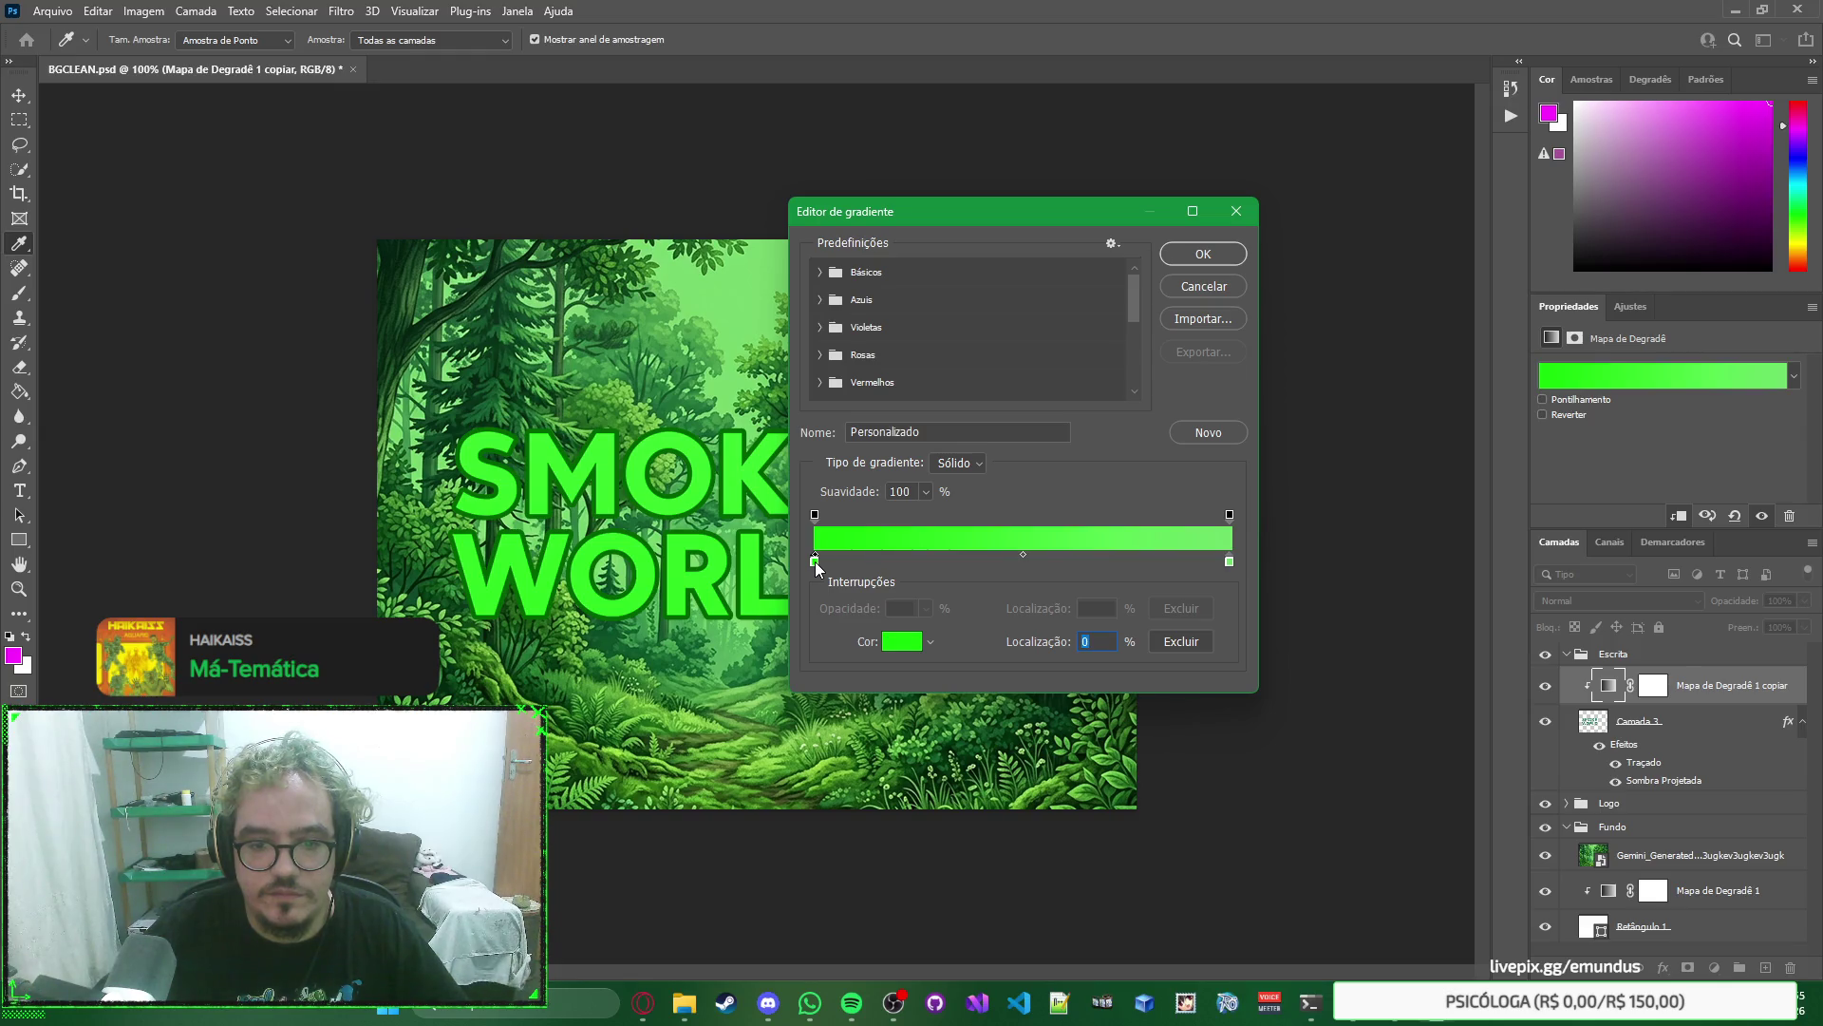
key(ctrl+z)
key(ctrl+z)
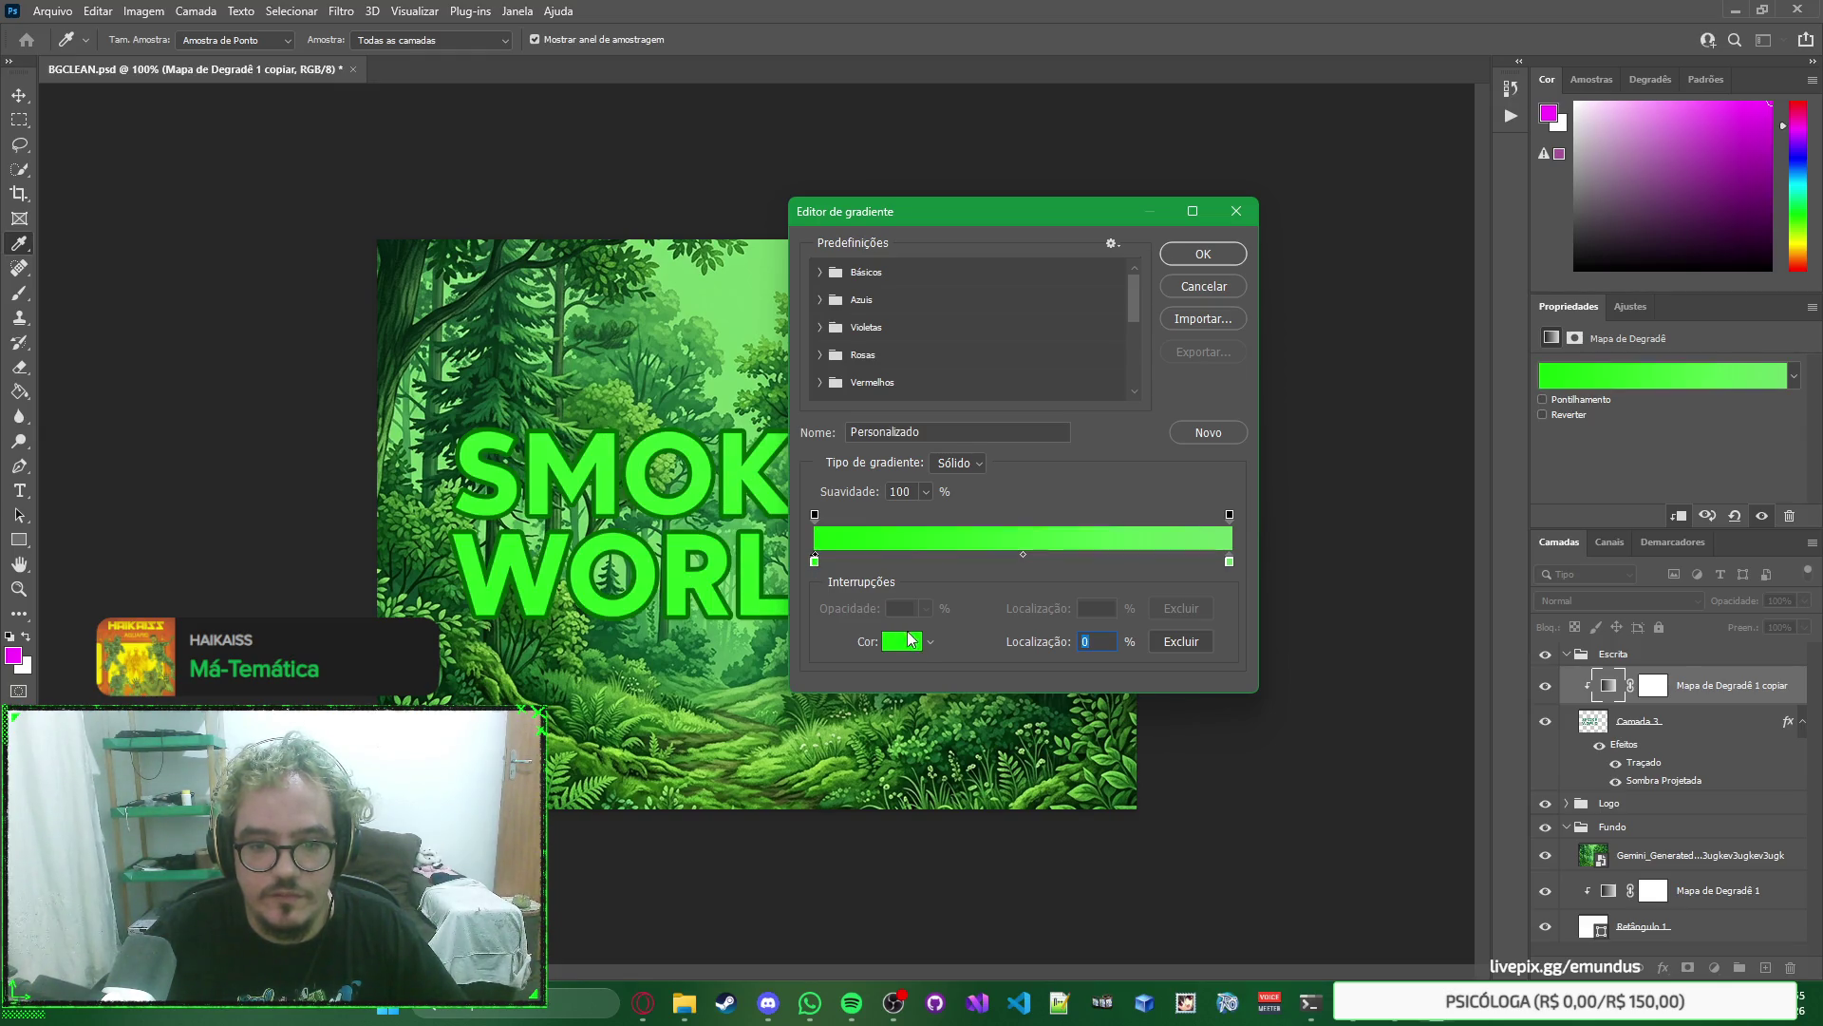
click(915, 642)
key(Return)
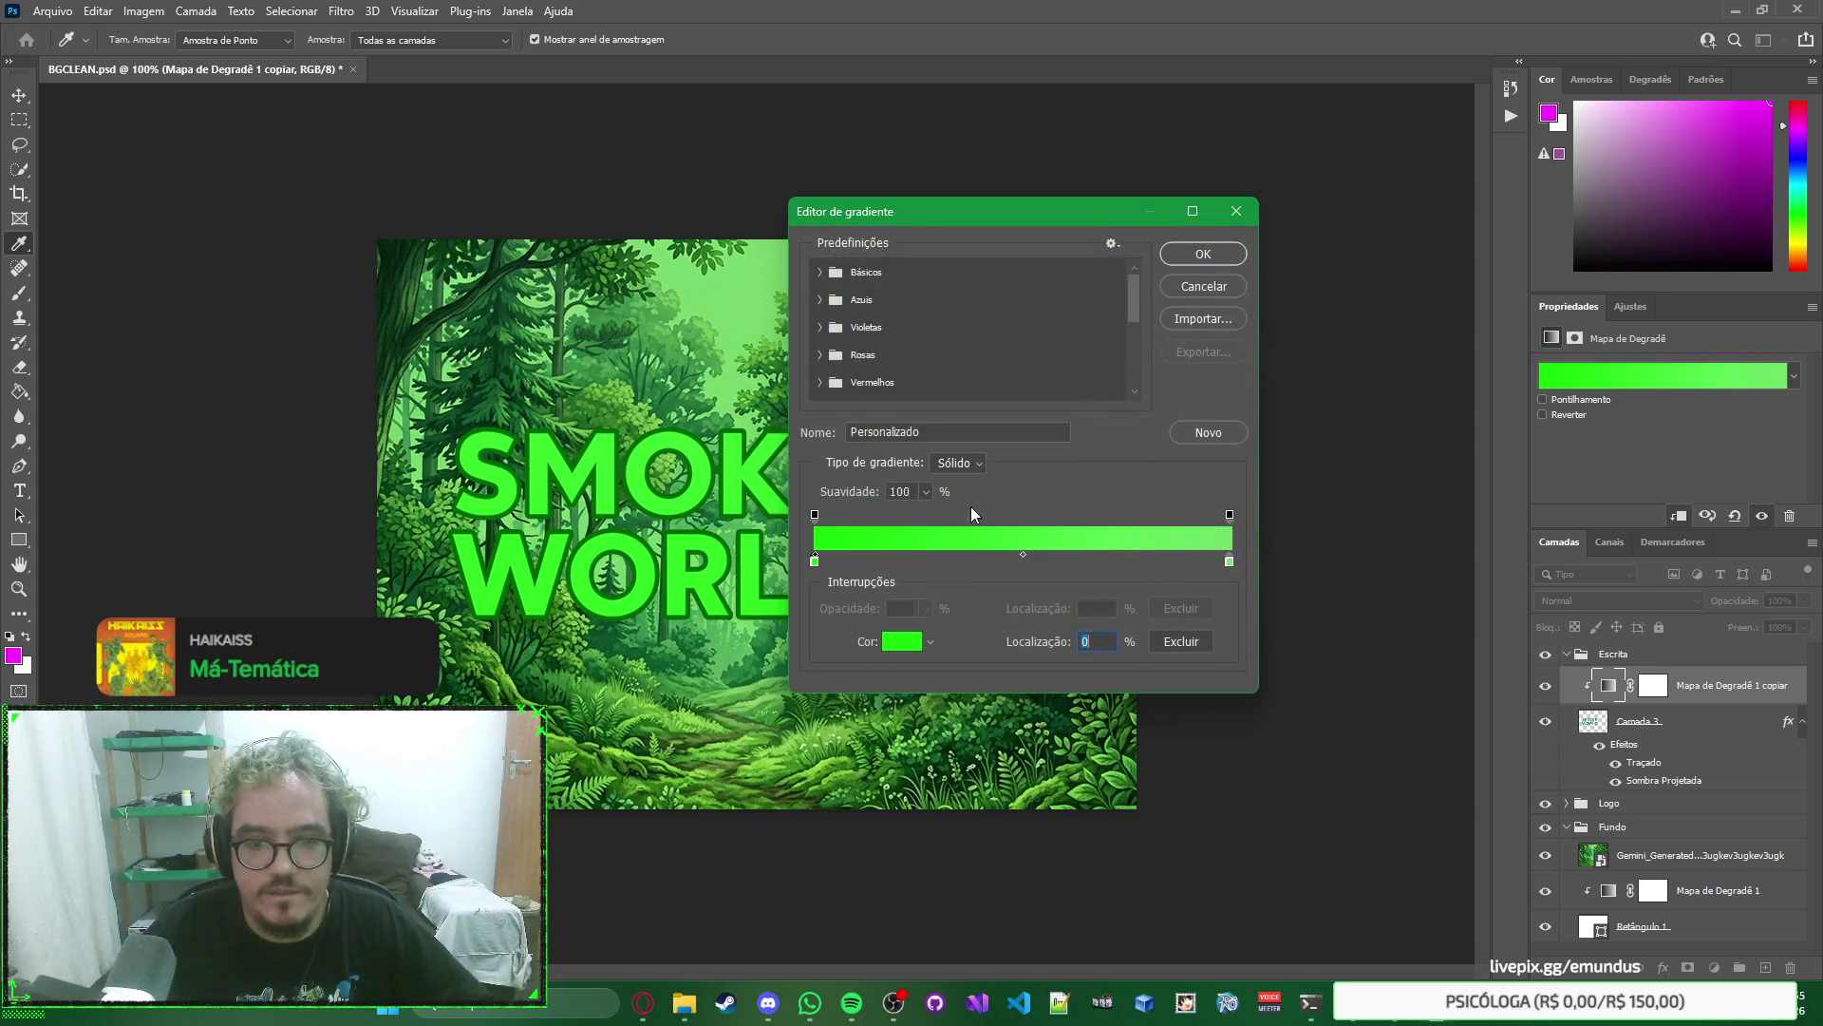
Set the gradient's left colour stop to dark green 006400.
click(1228, 564)
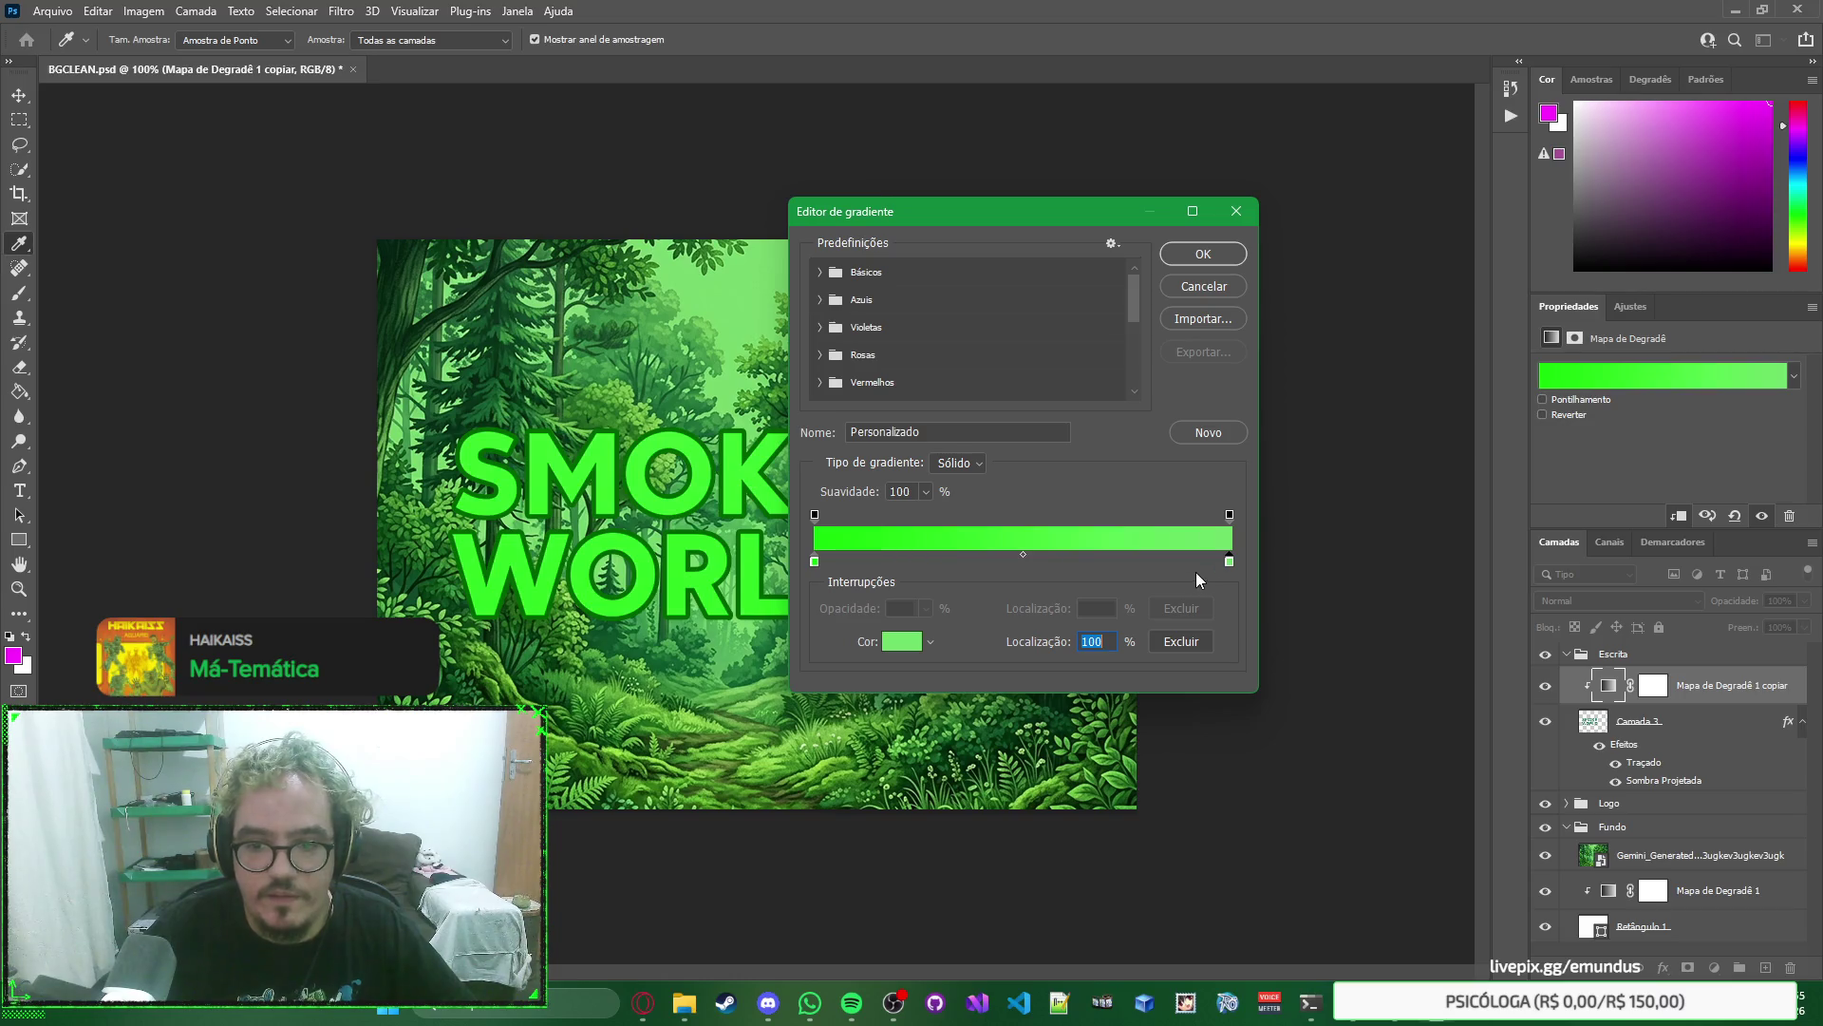
click(814, 562)
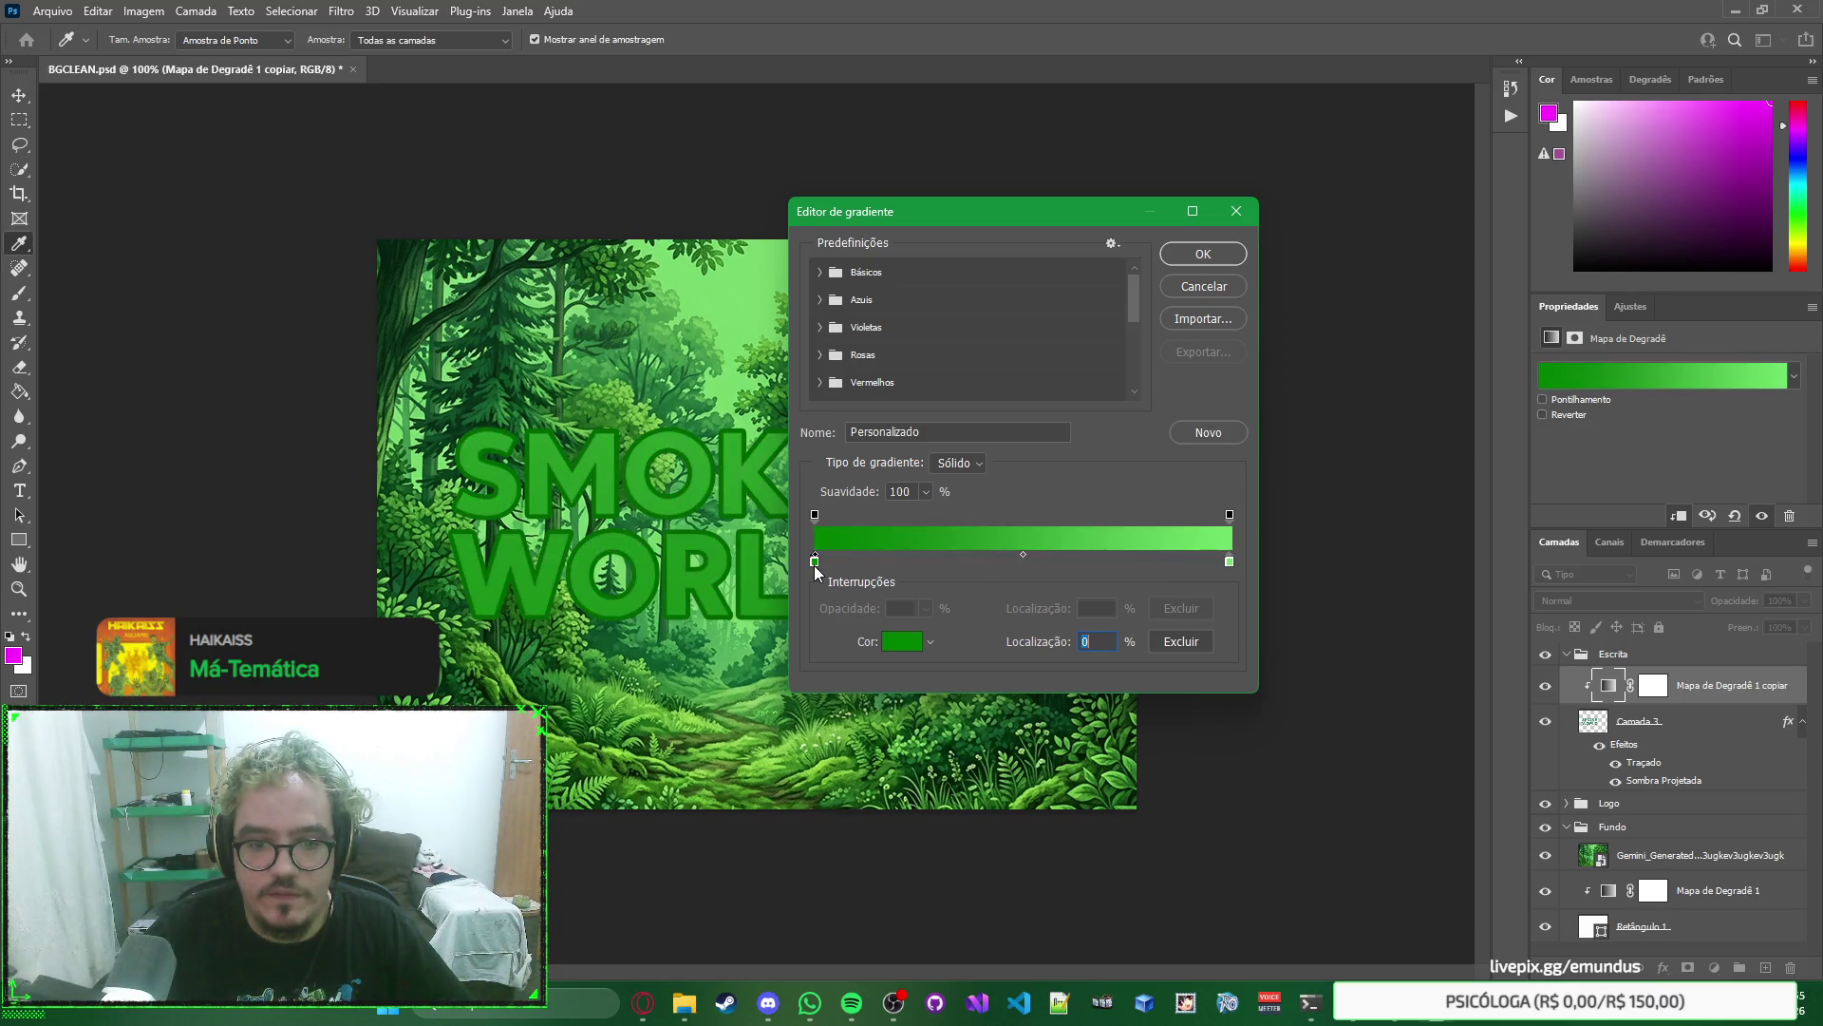
click(902, 641)
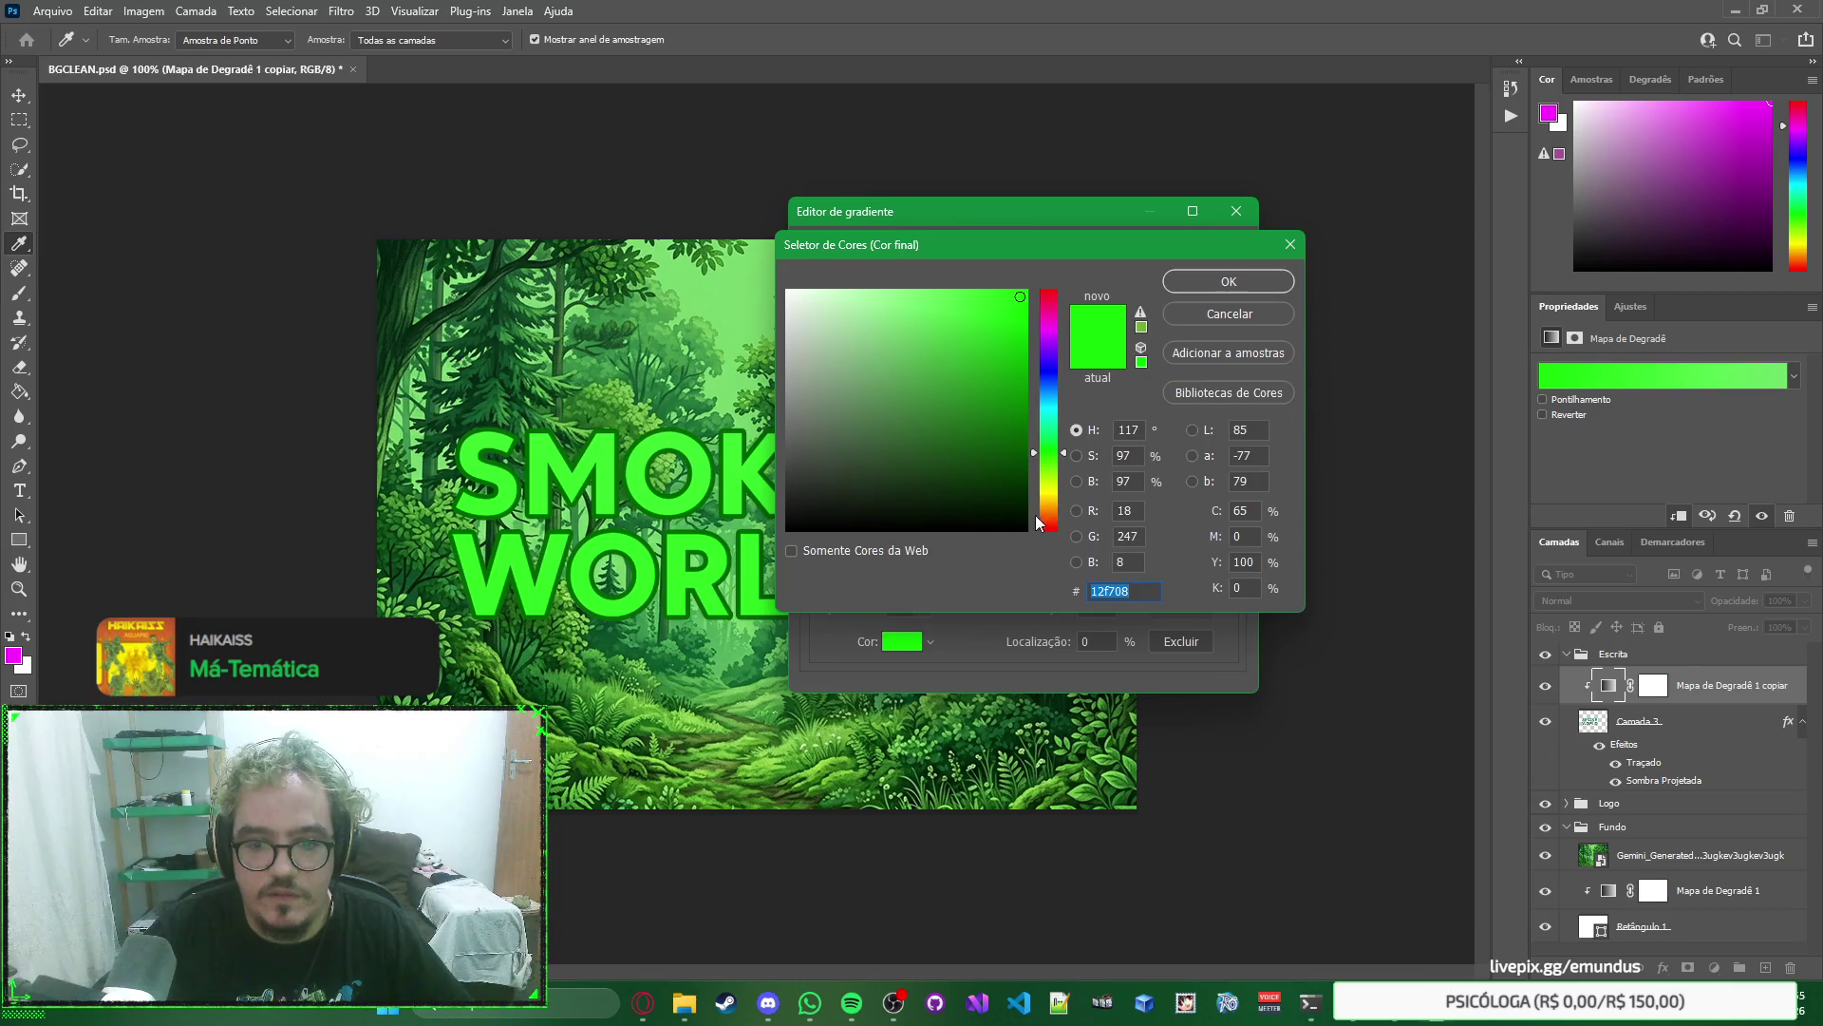
text(006400)
click(1183, 281)
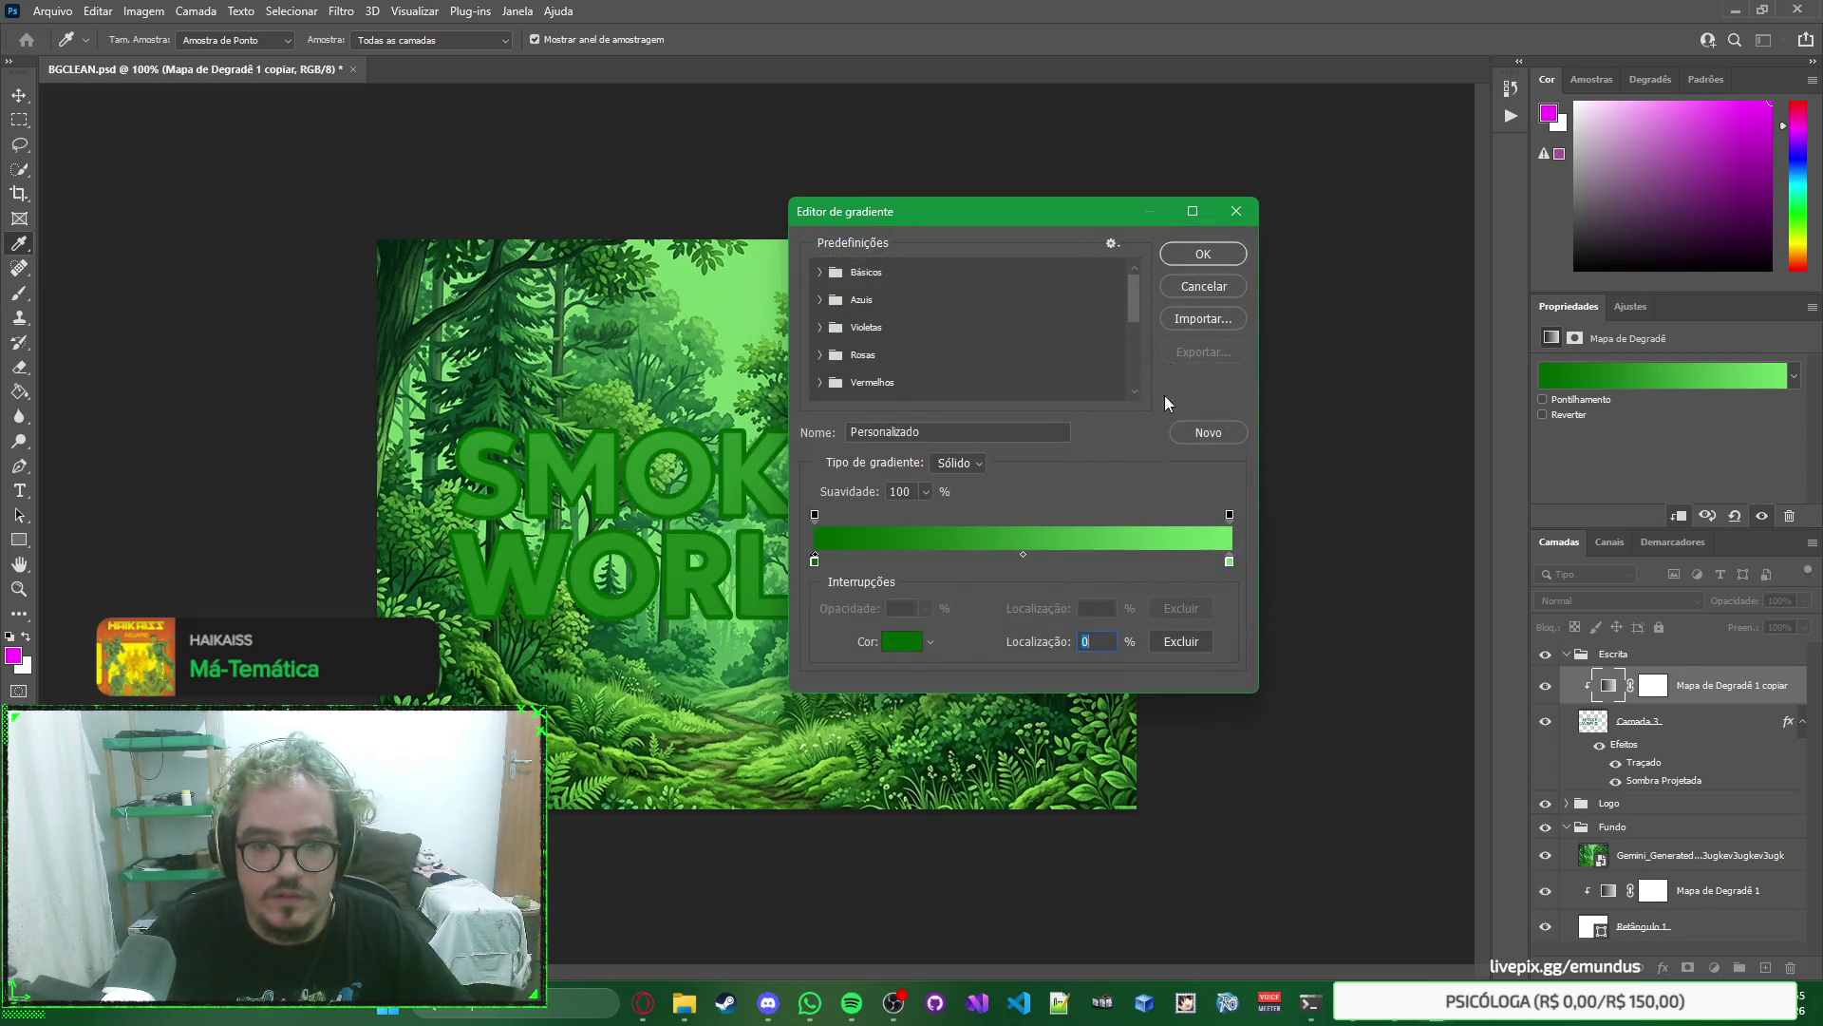
Set the right colour stop to light green 75f875 and apply the gradient.
click(1229, 561)
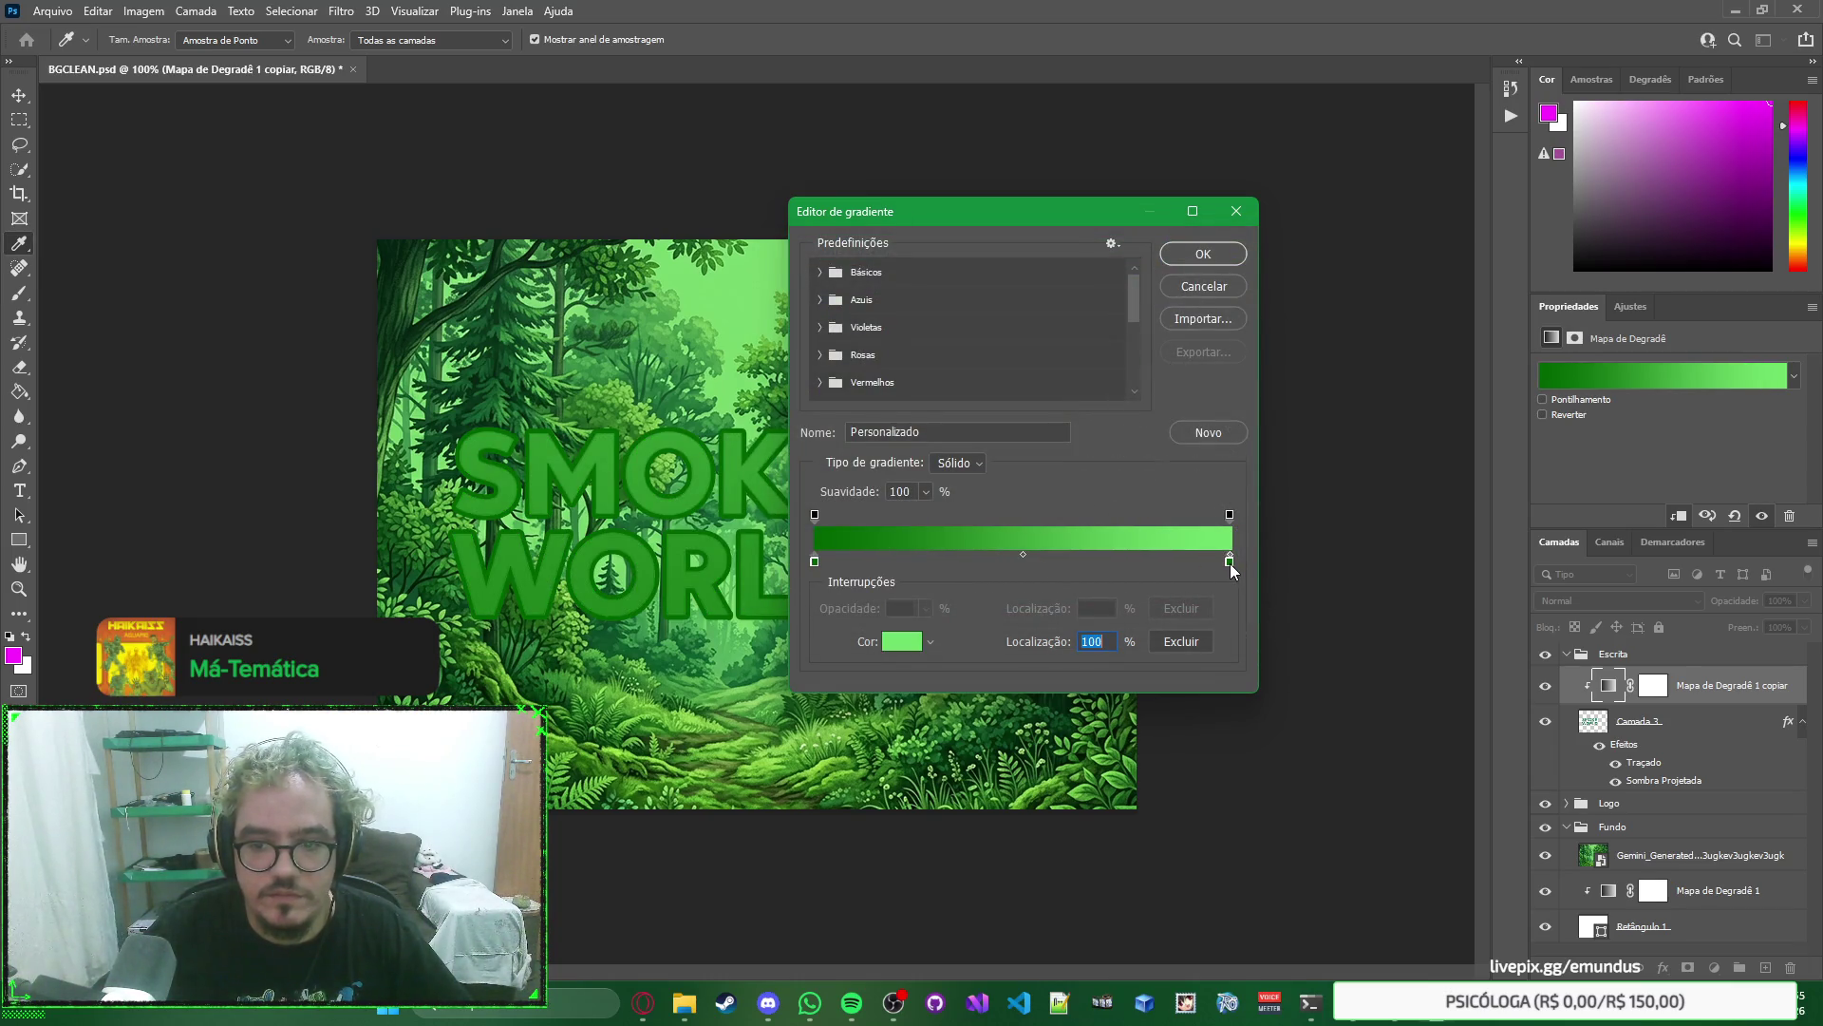
double_click(1229, 561)
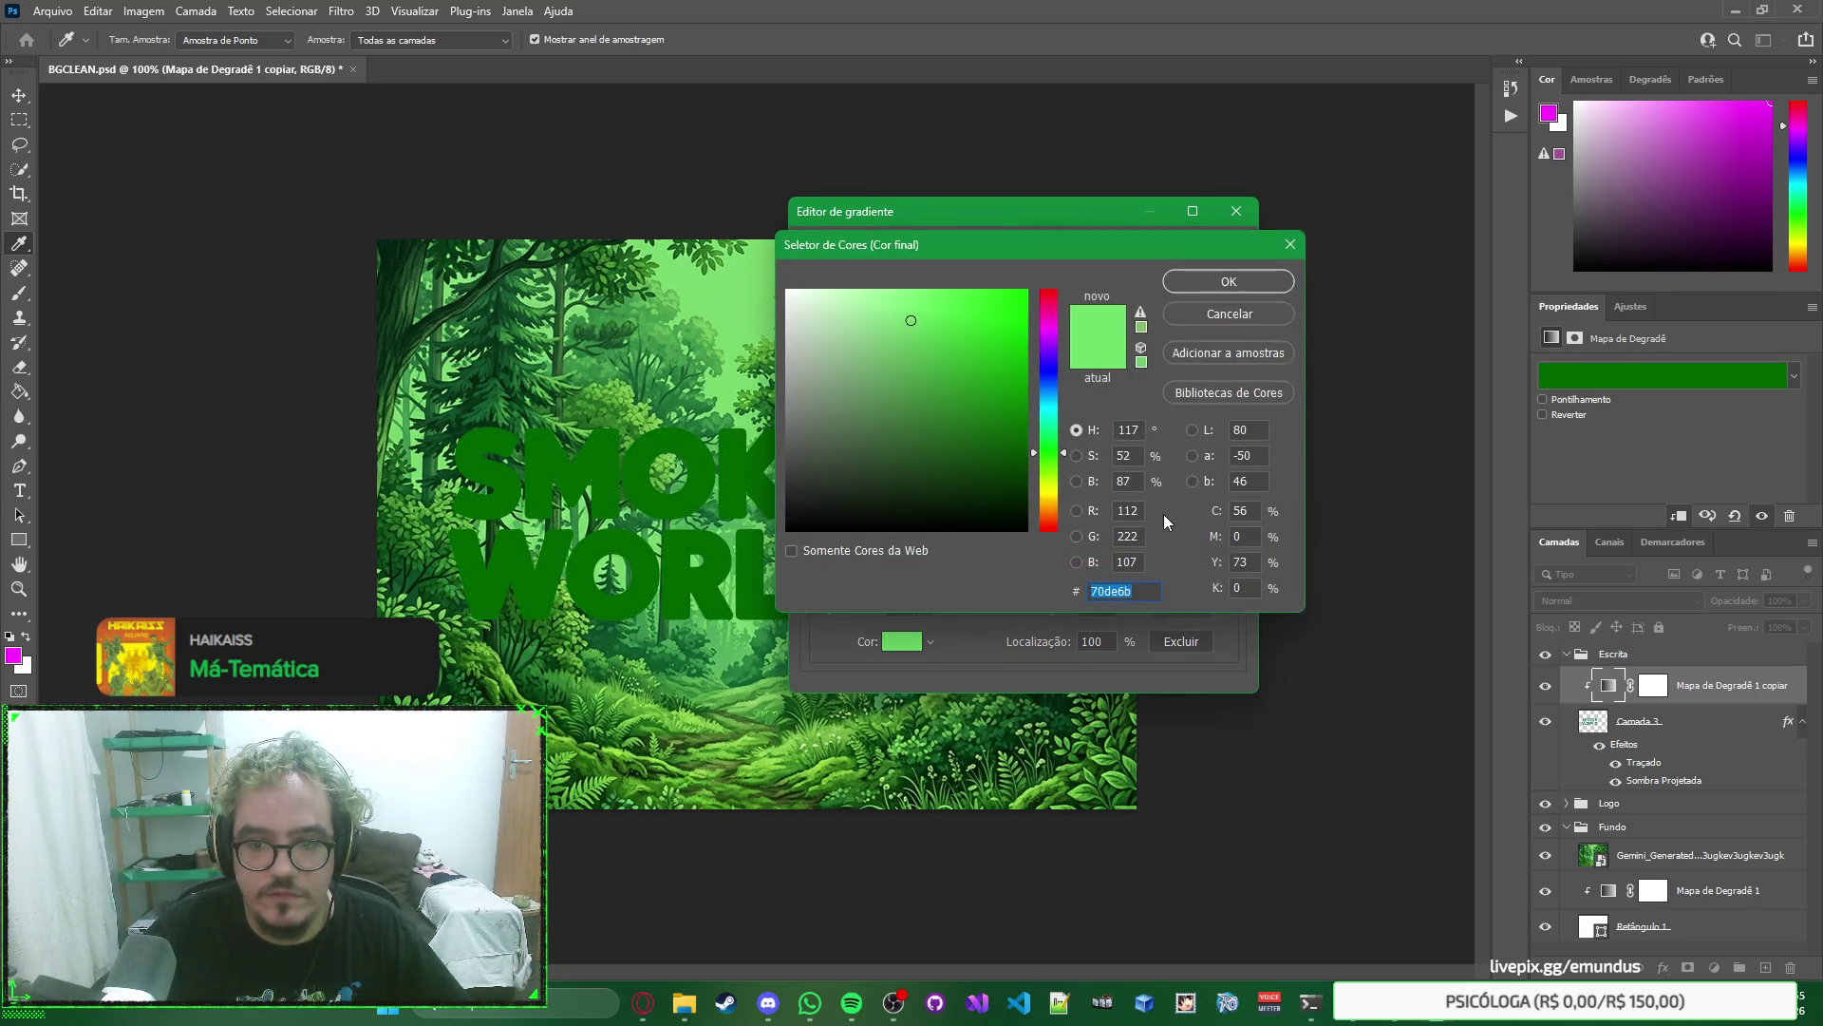
text(75f875)
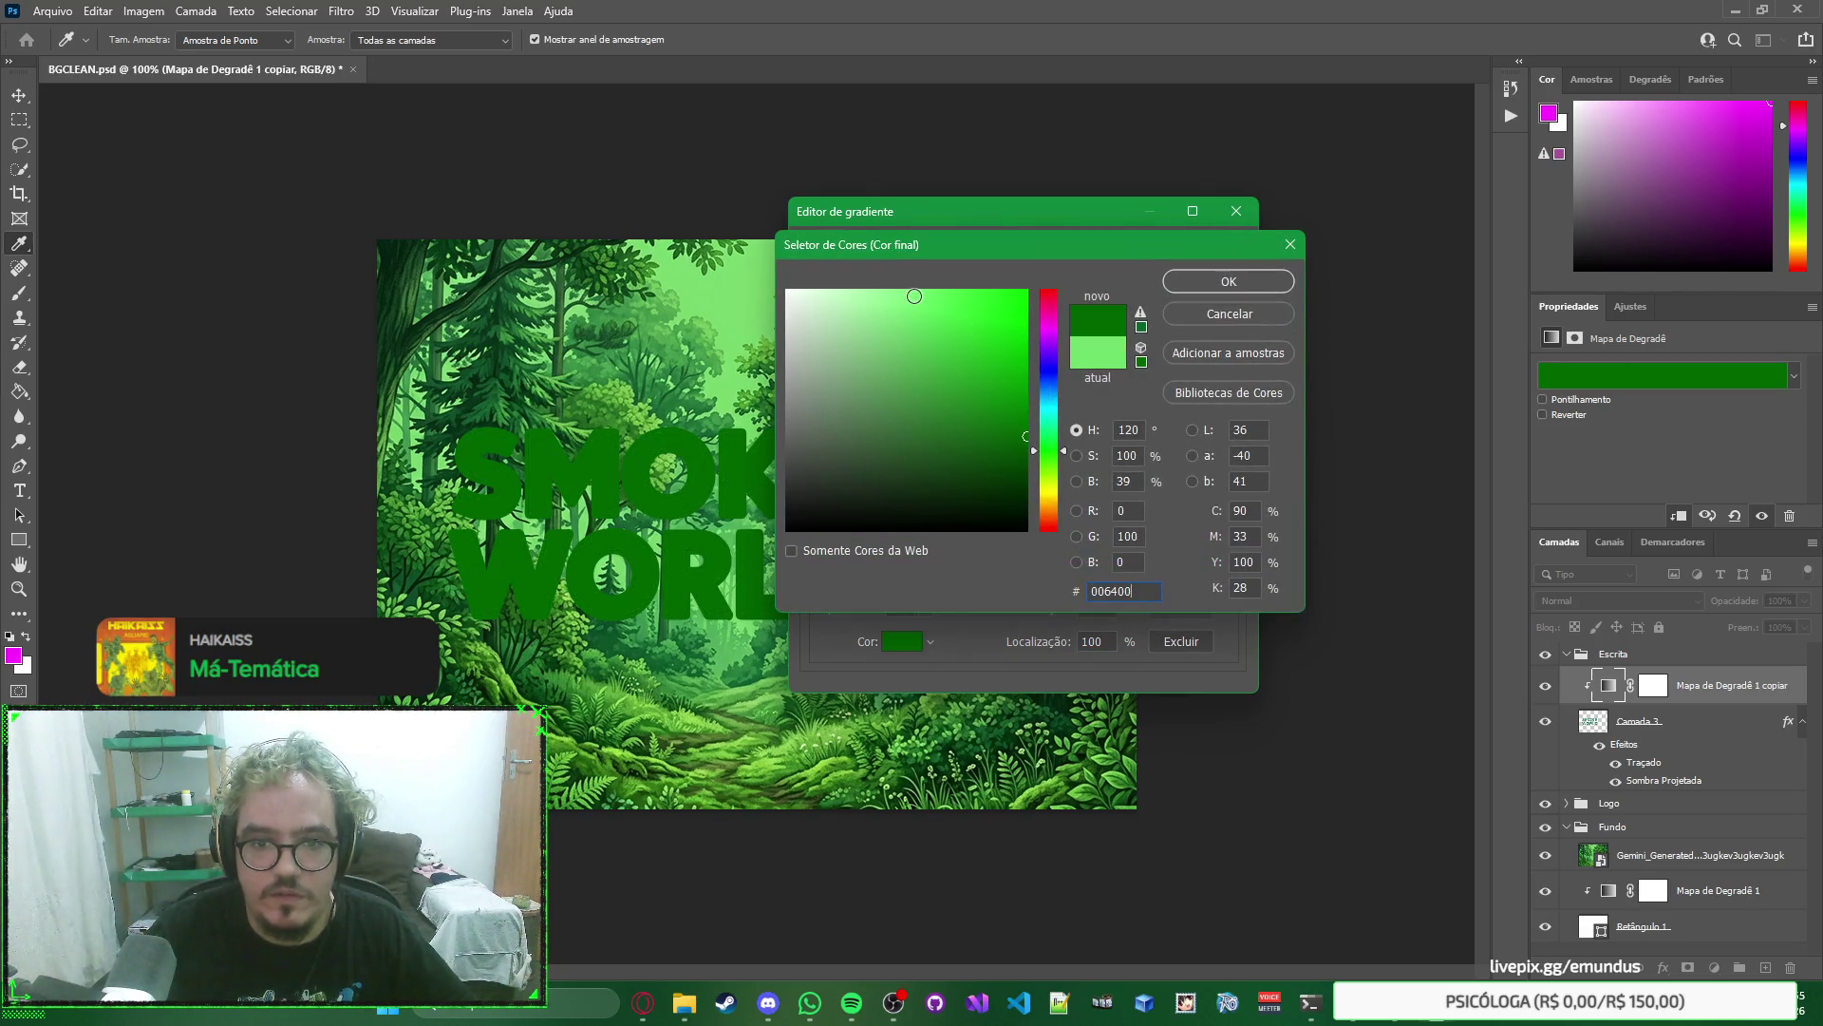
click(1206, 283)
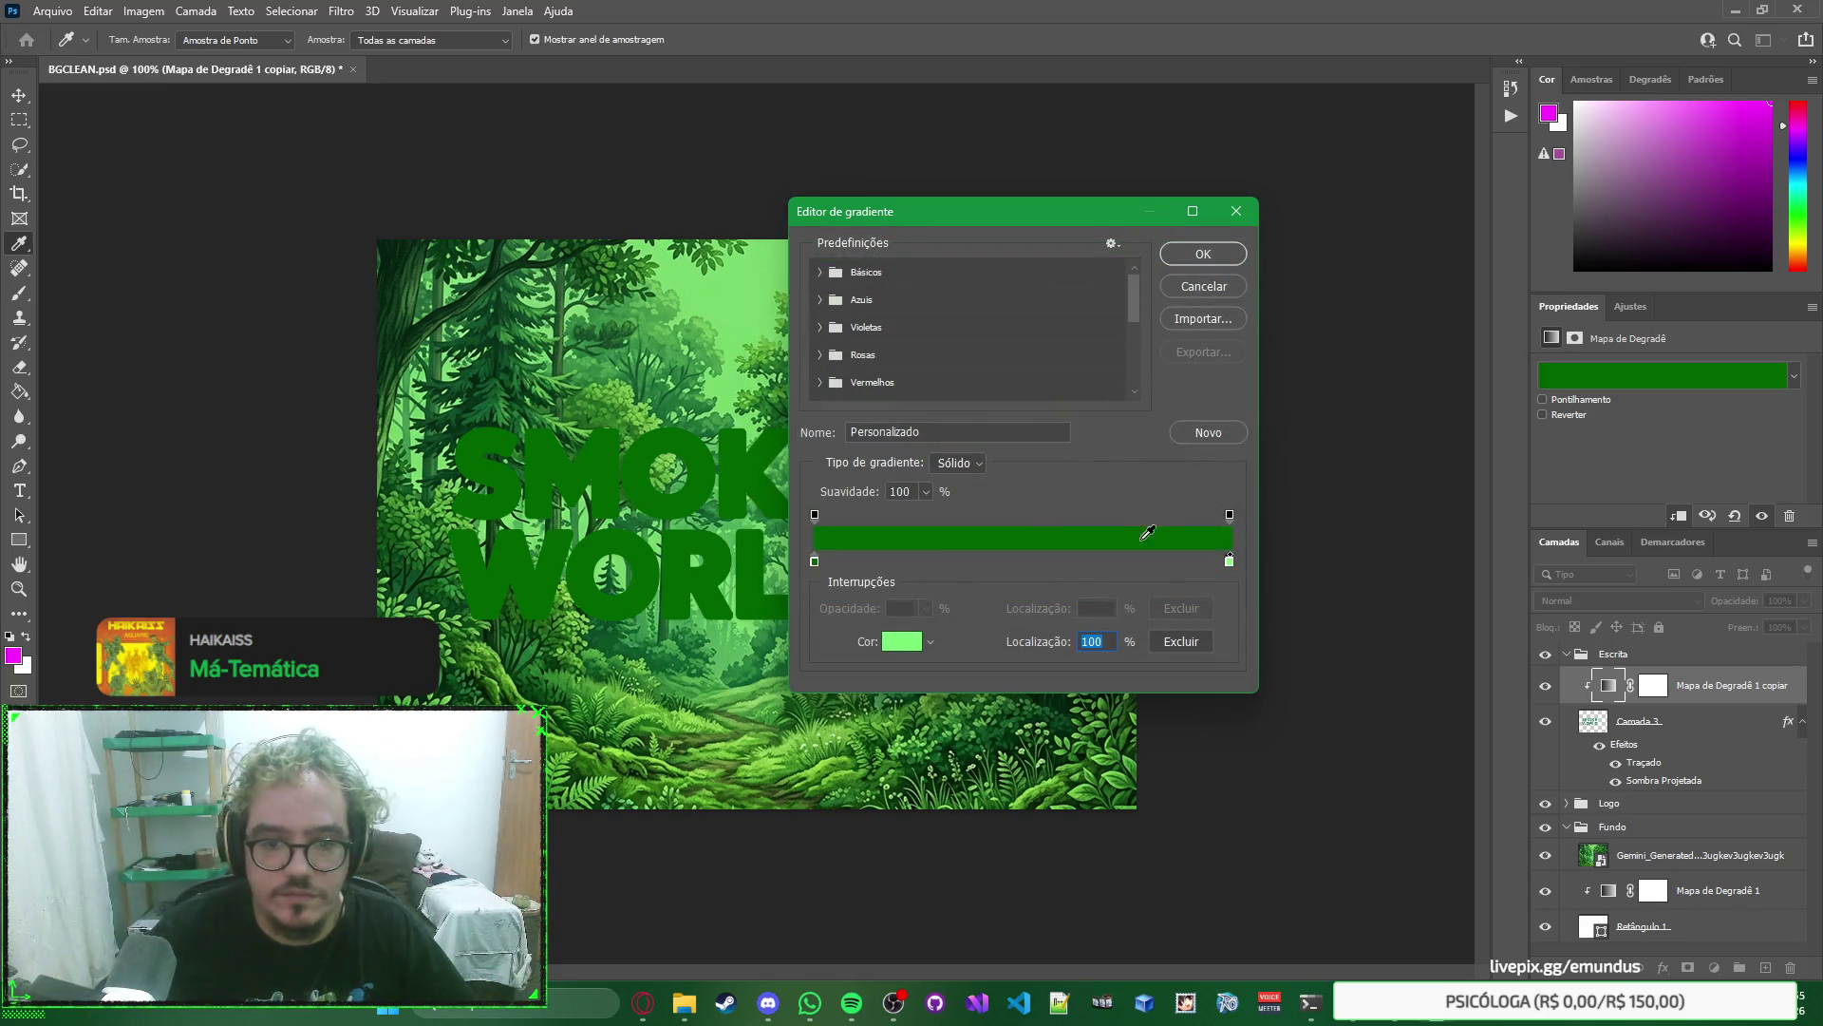
click(1228, 565)
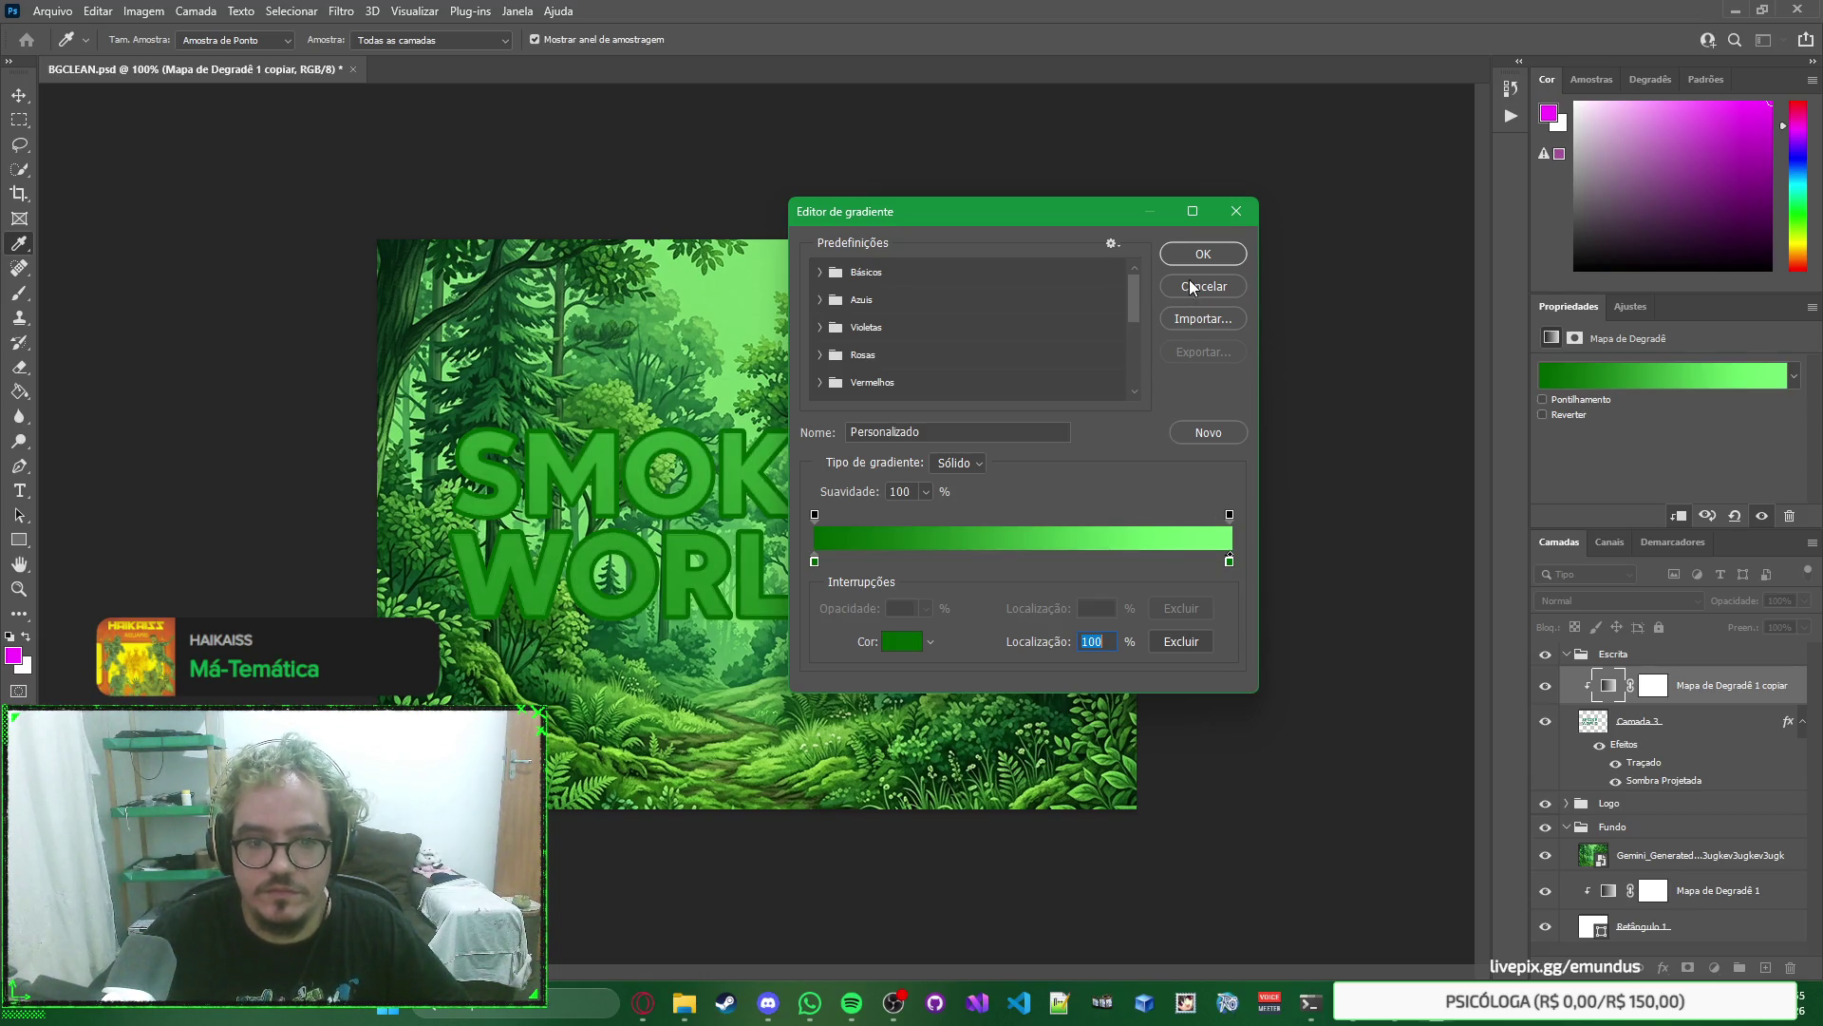
click(1203, 254)
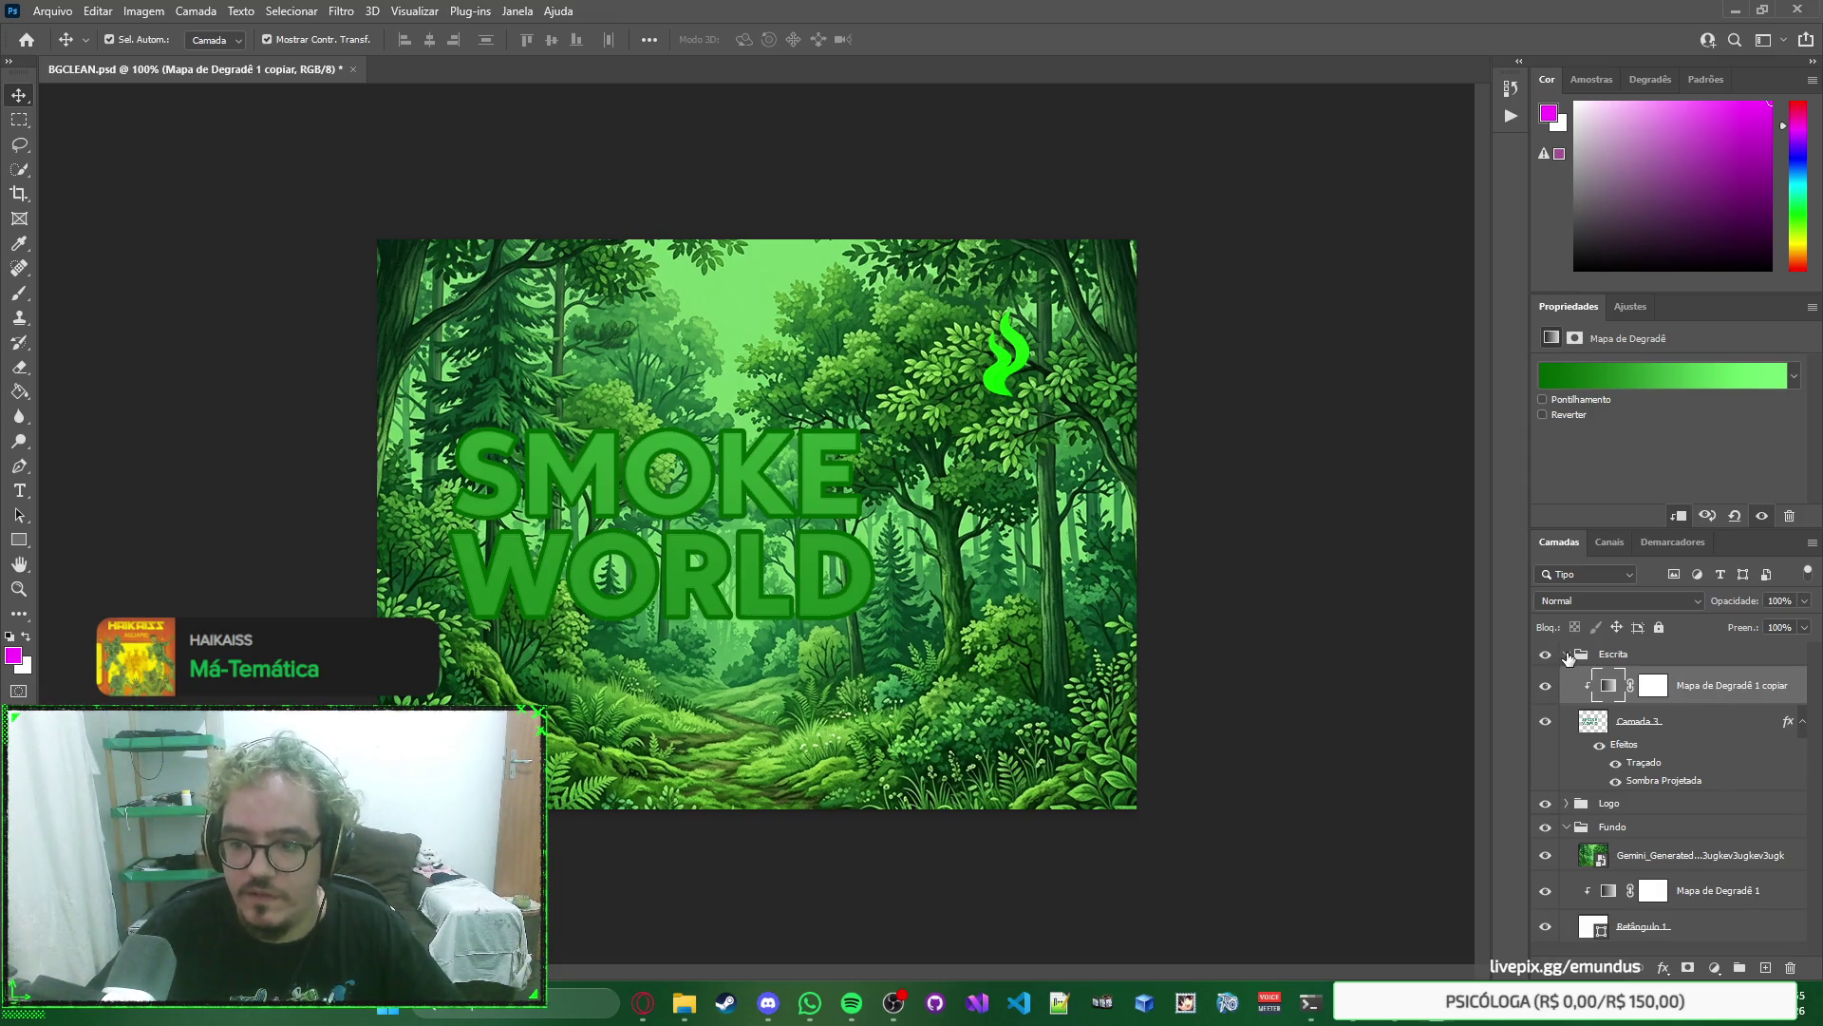
Change Camada 3's layer-style Stroke colour to bright green 00ff00.
click(1567, 655)
click(1568, 656)
click(1739, 733)
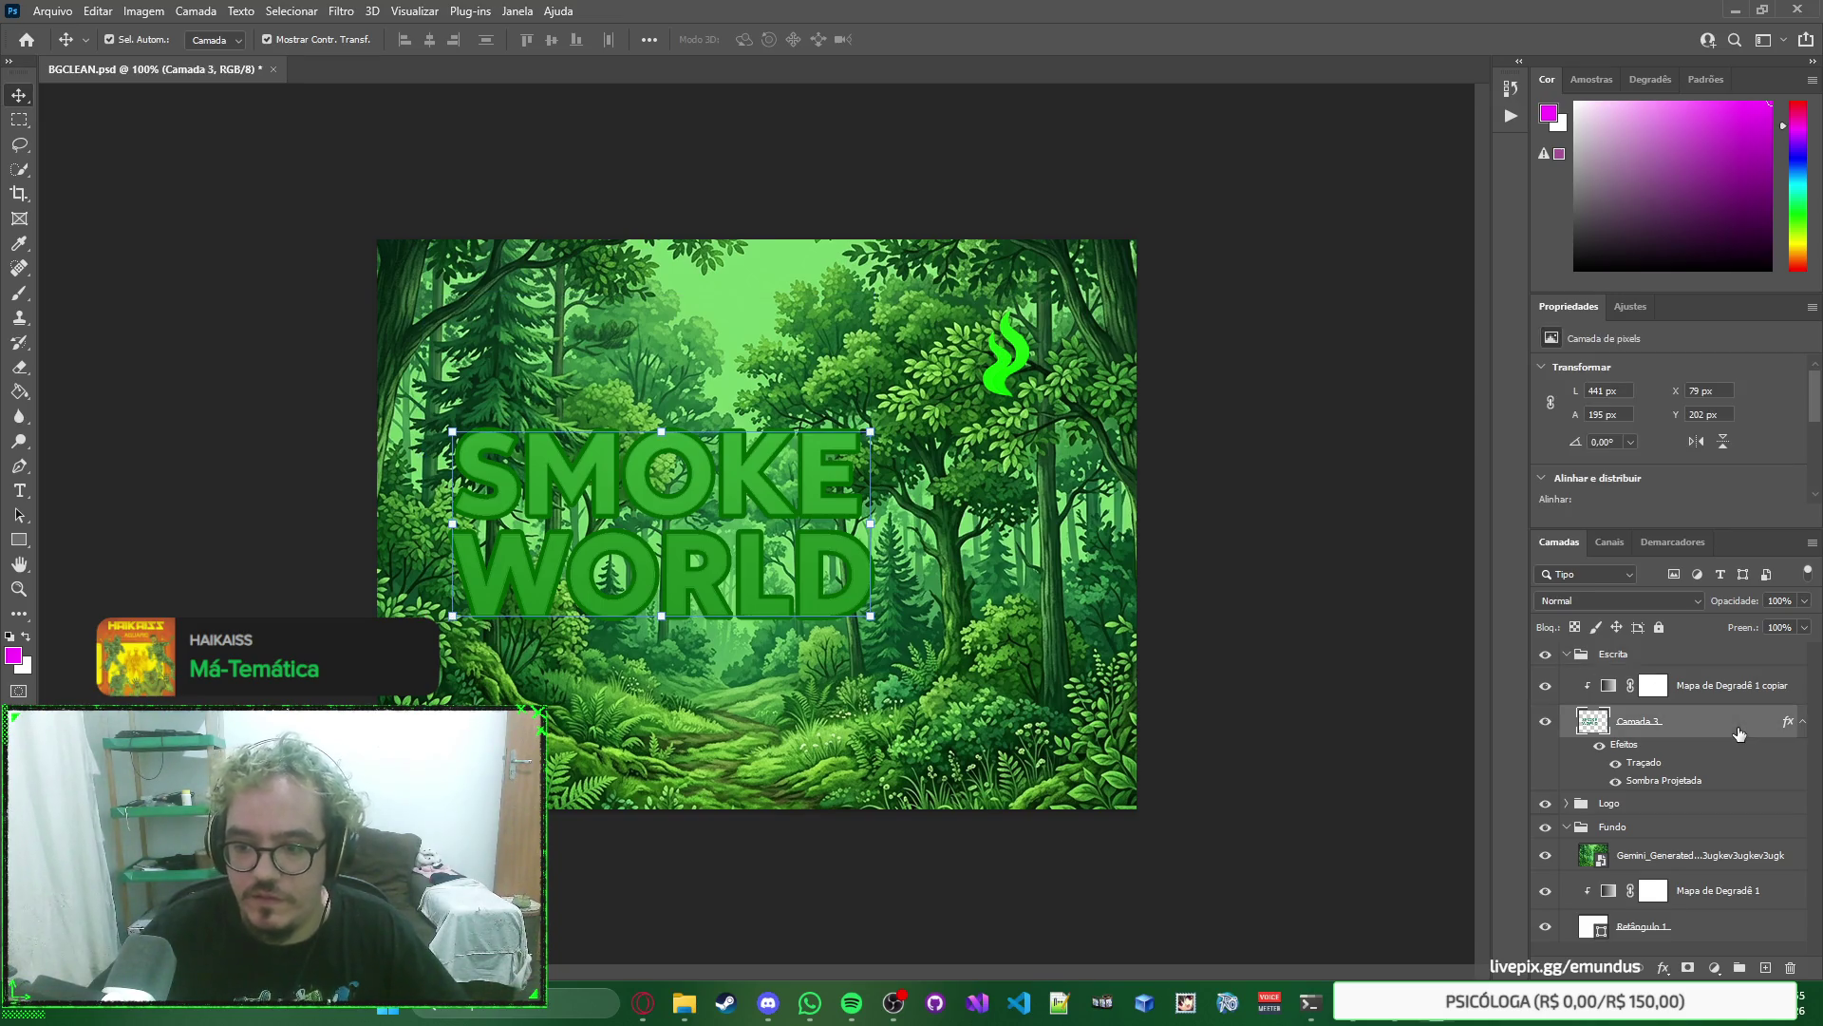
double_click(1739, 734)
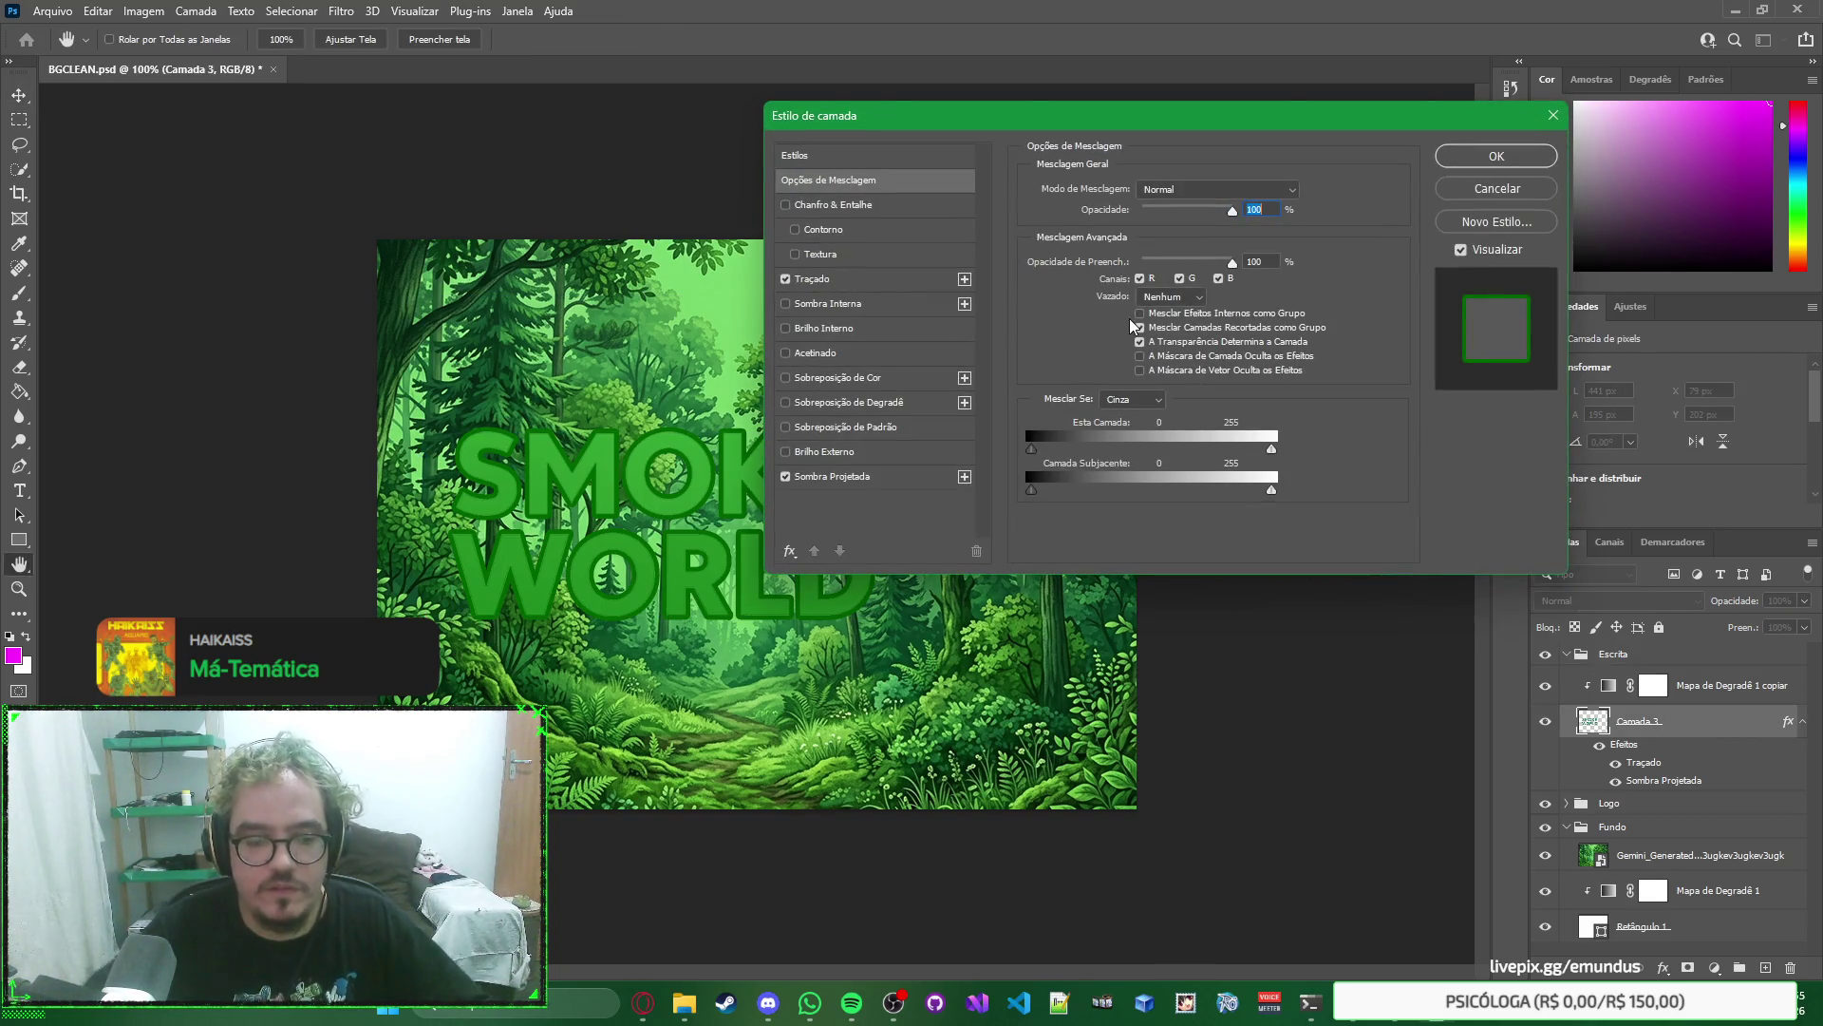
click(879, 280)
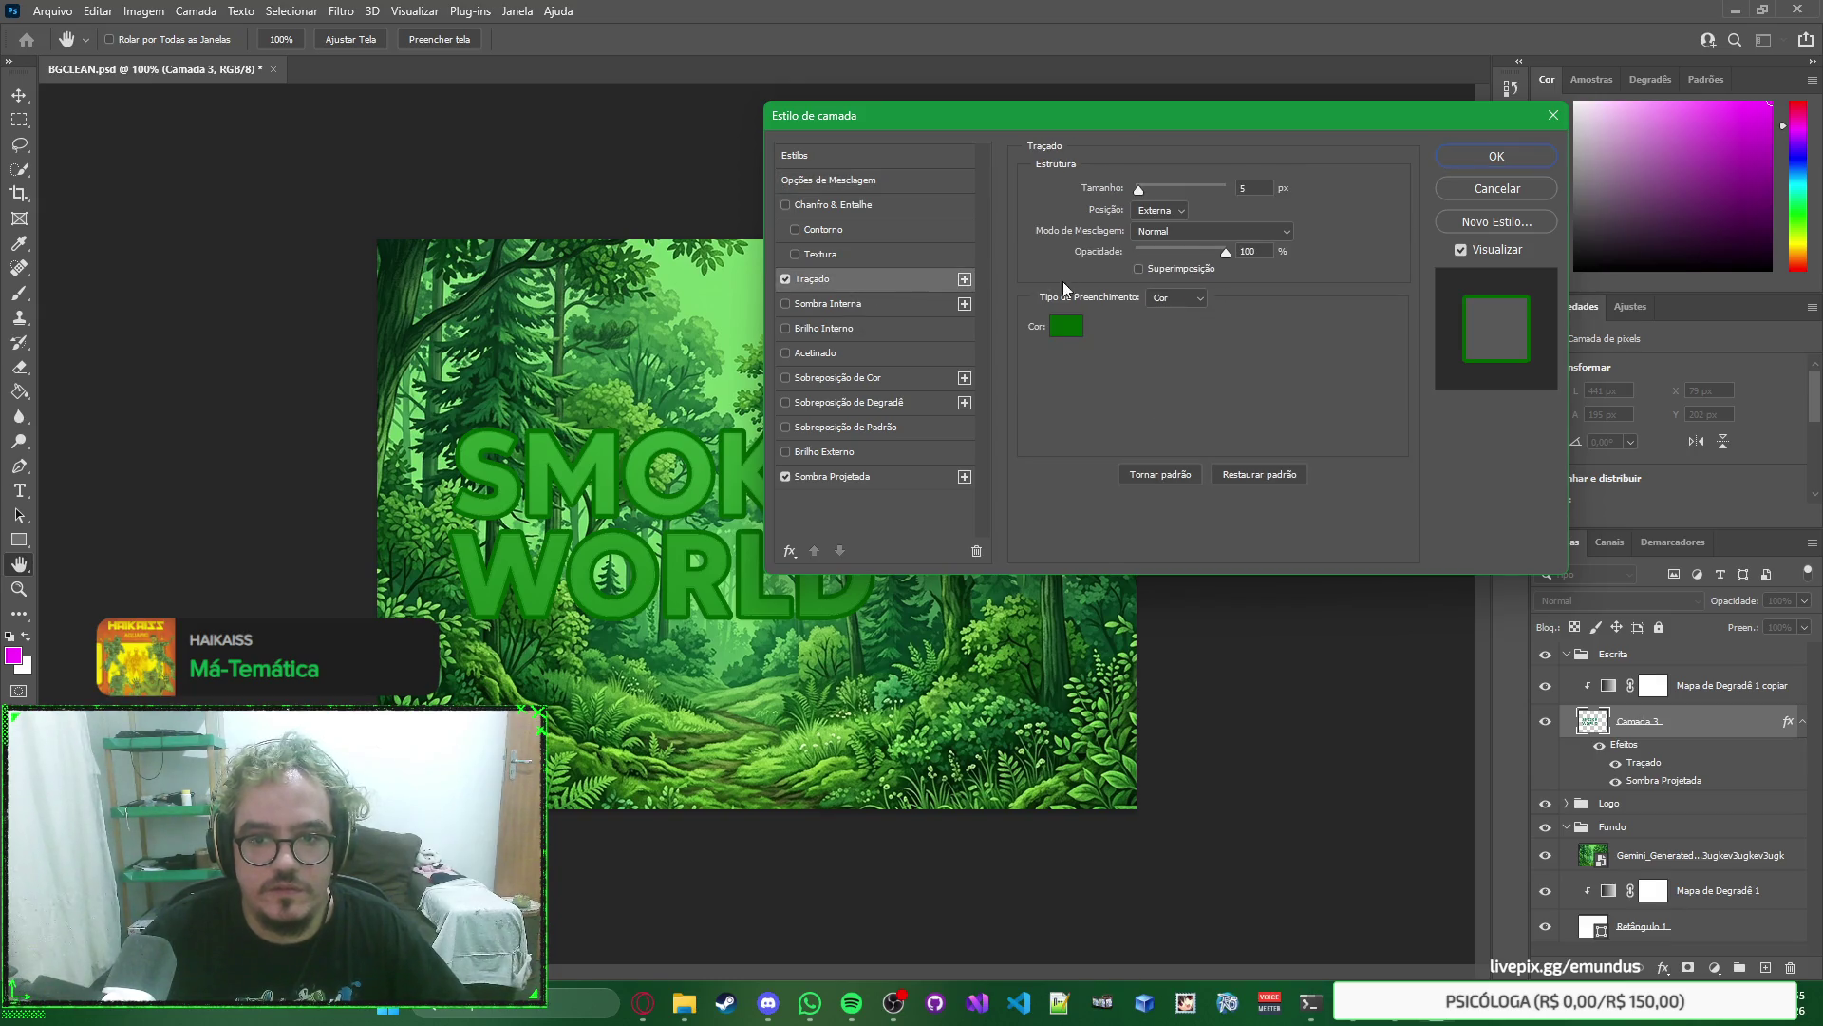
click(1067, 322)
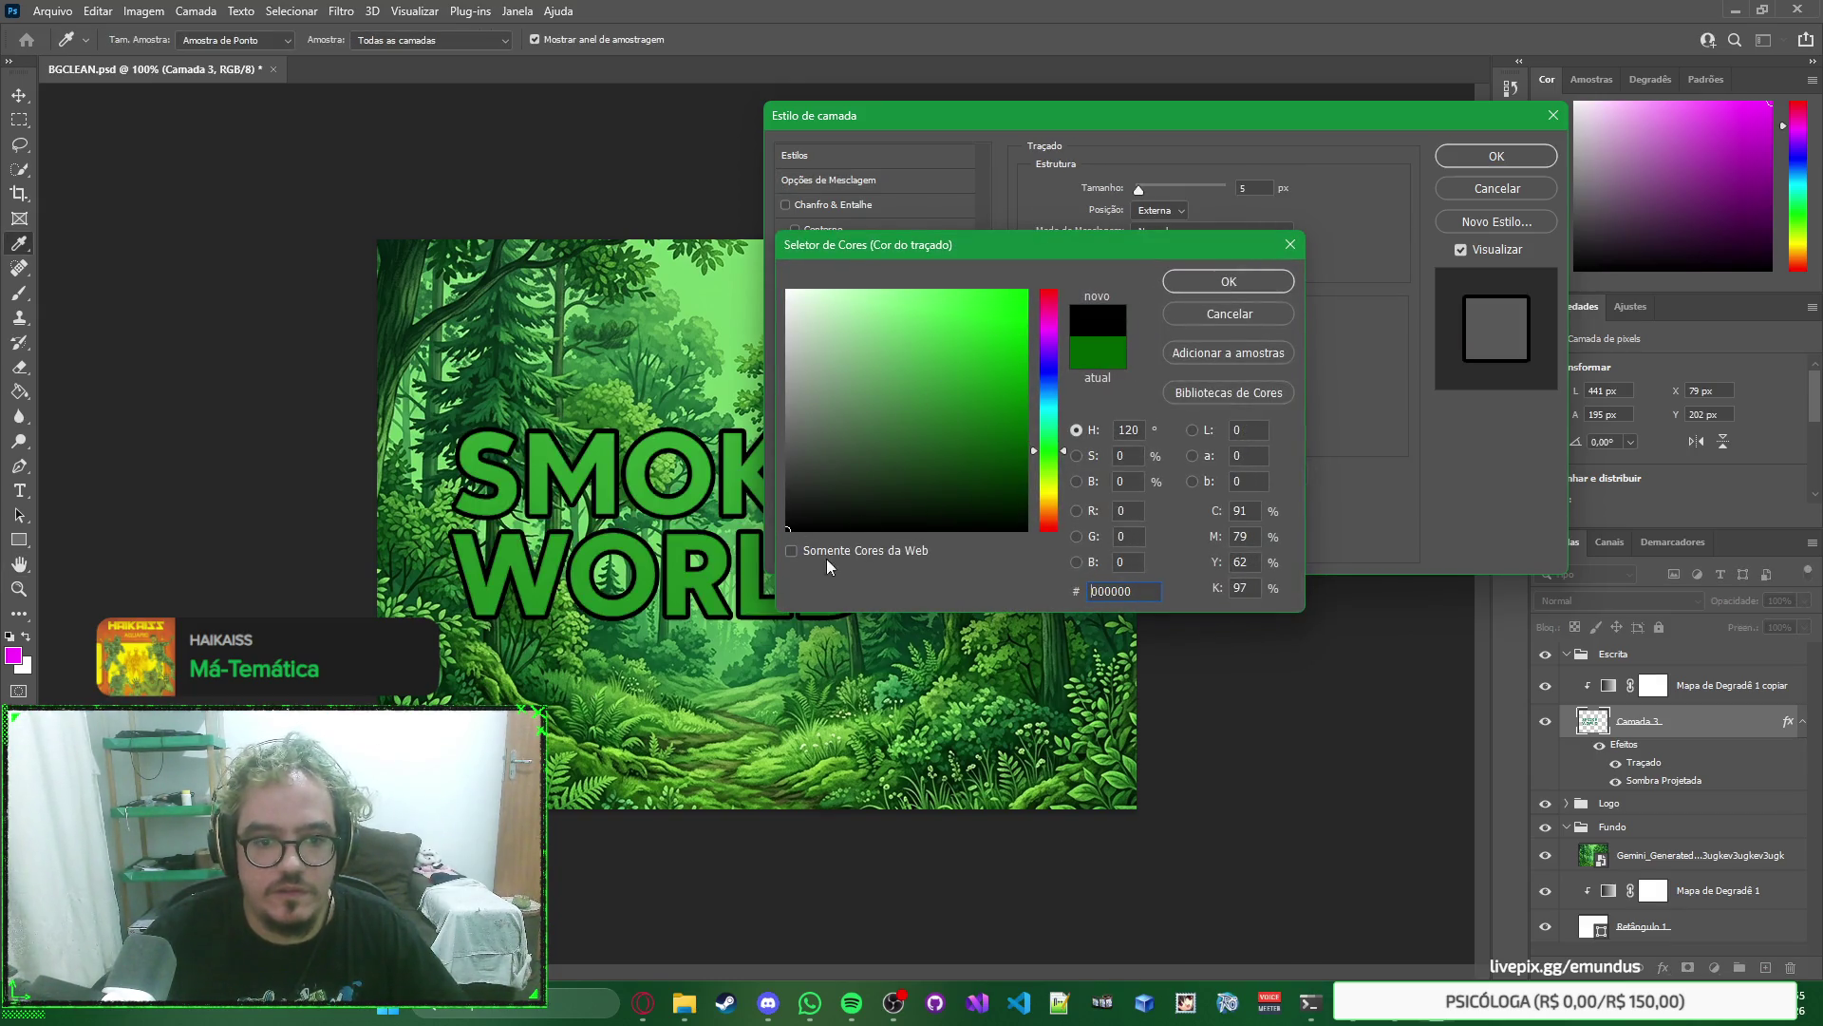
text(ffffff)
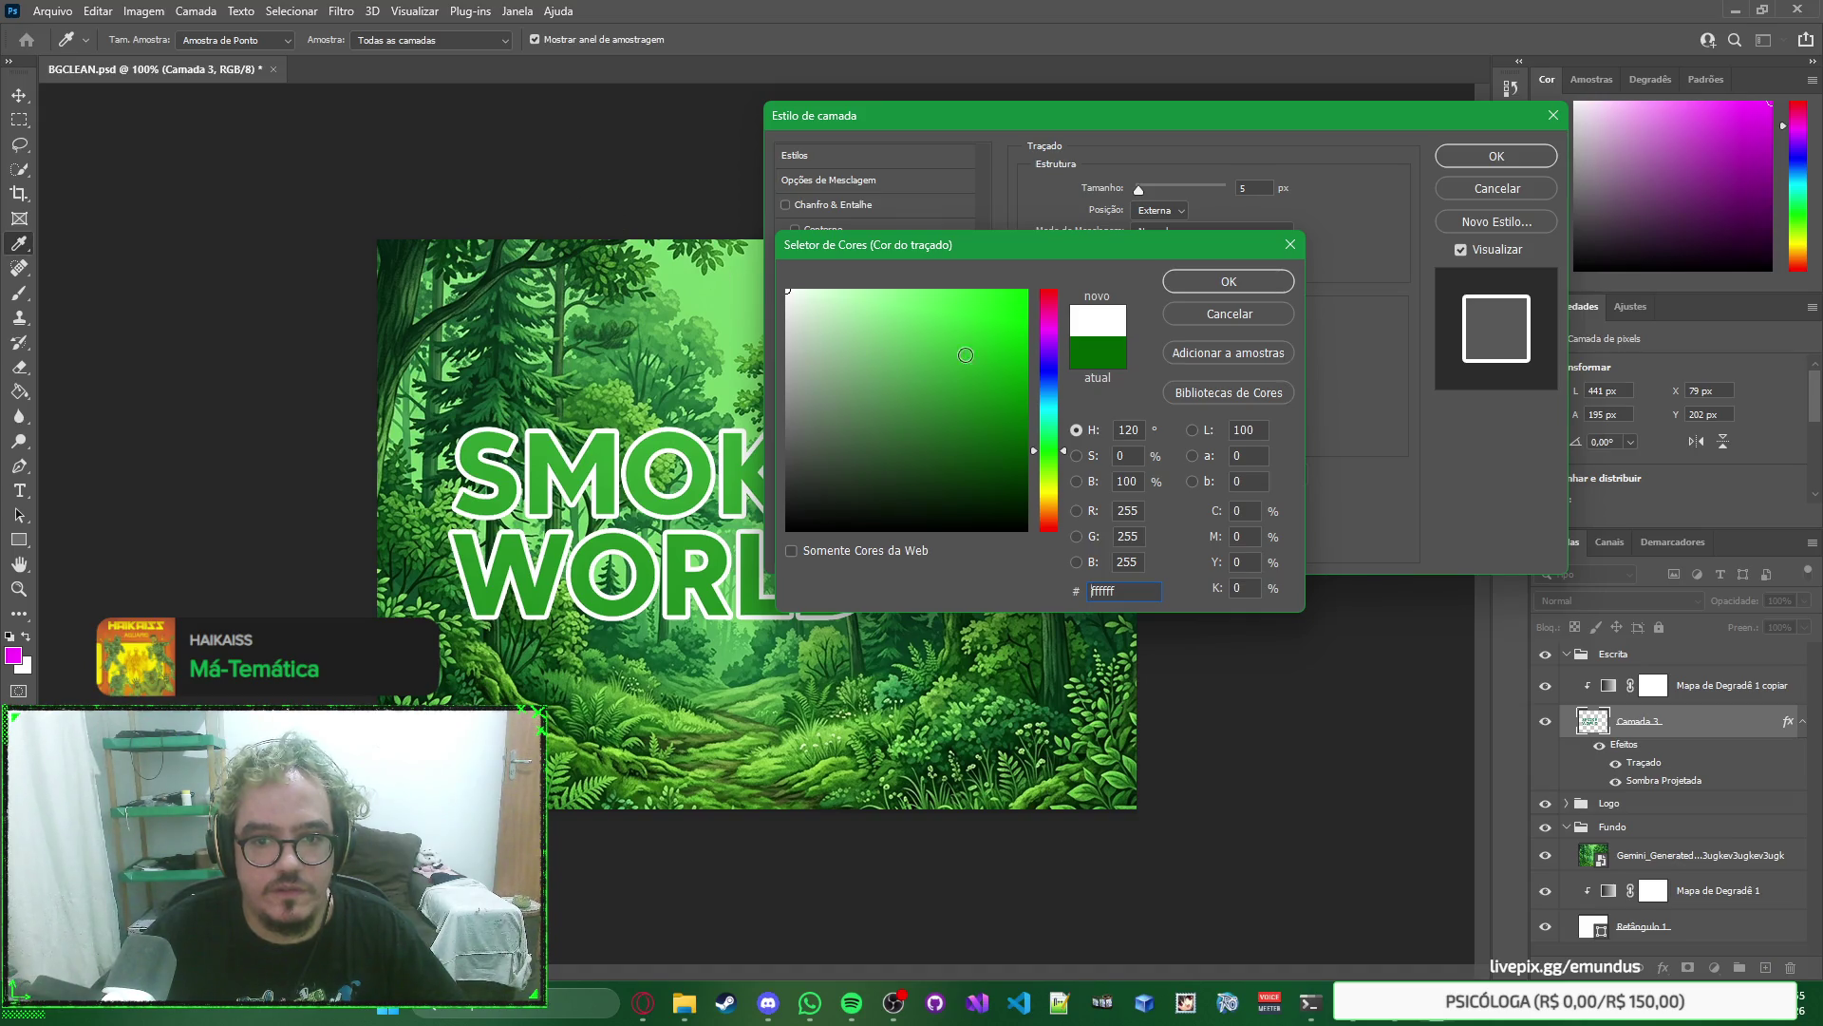
text(00ff00)
key(Return)
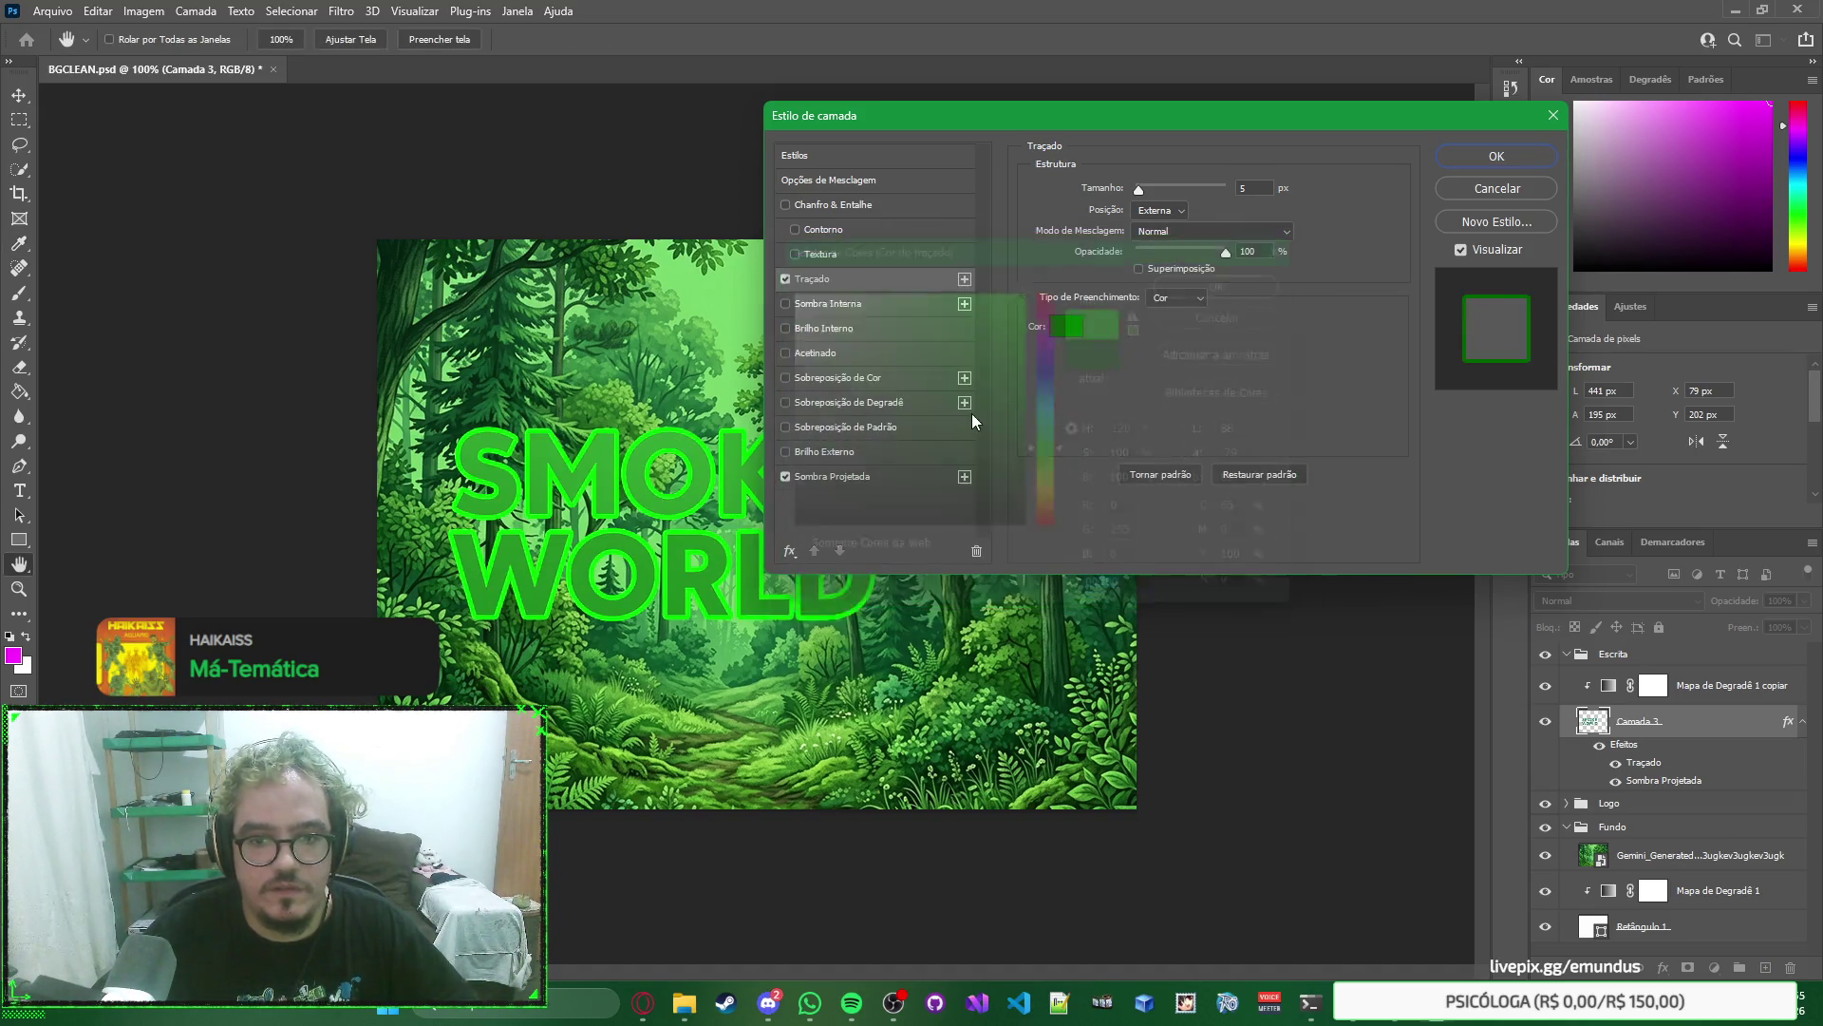
key(Return)
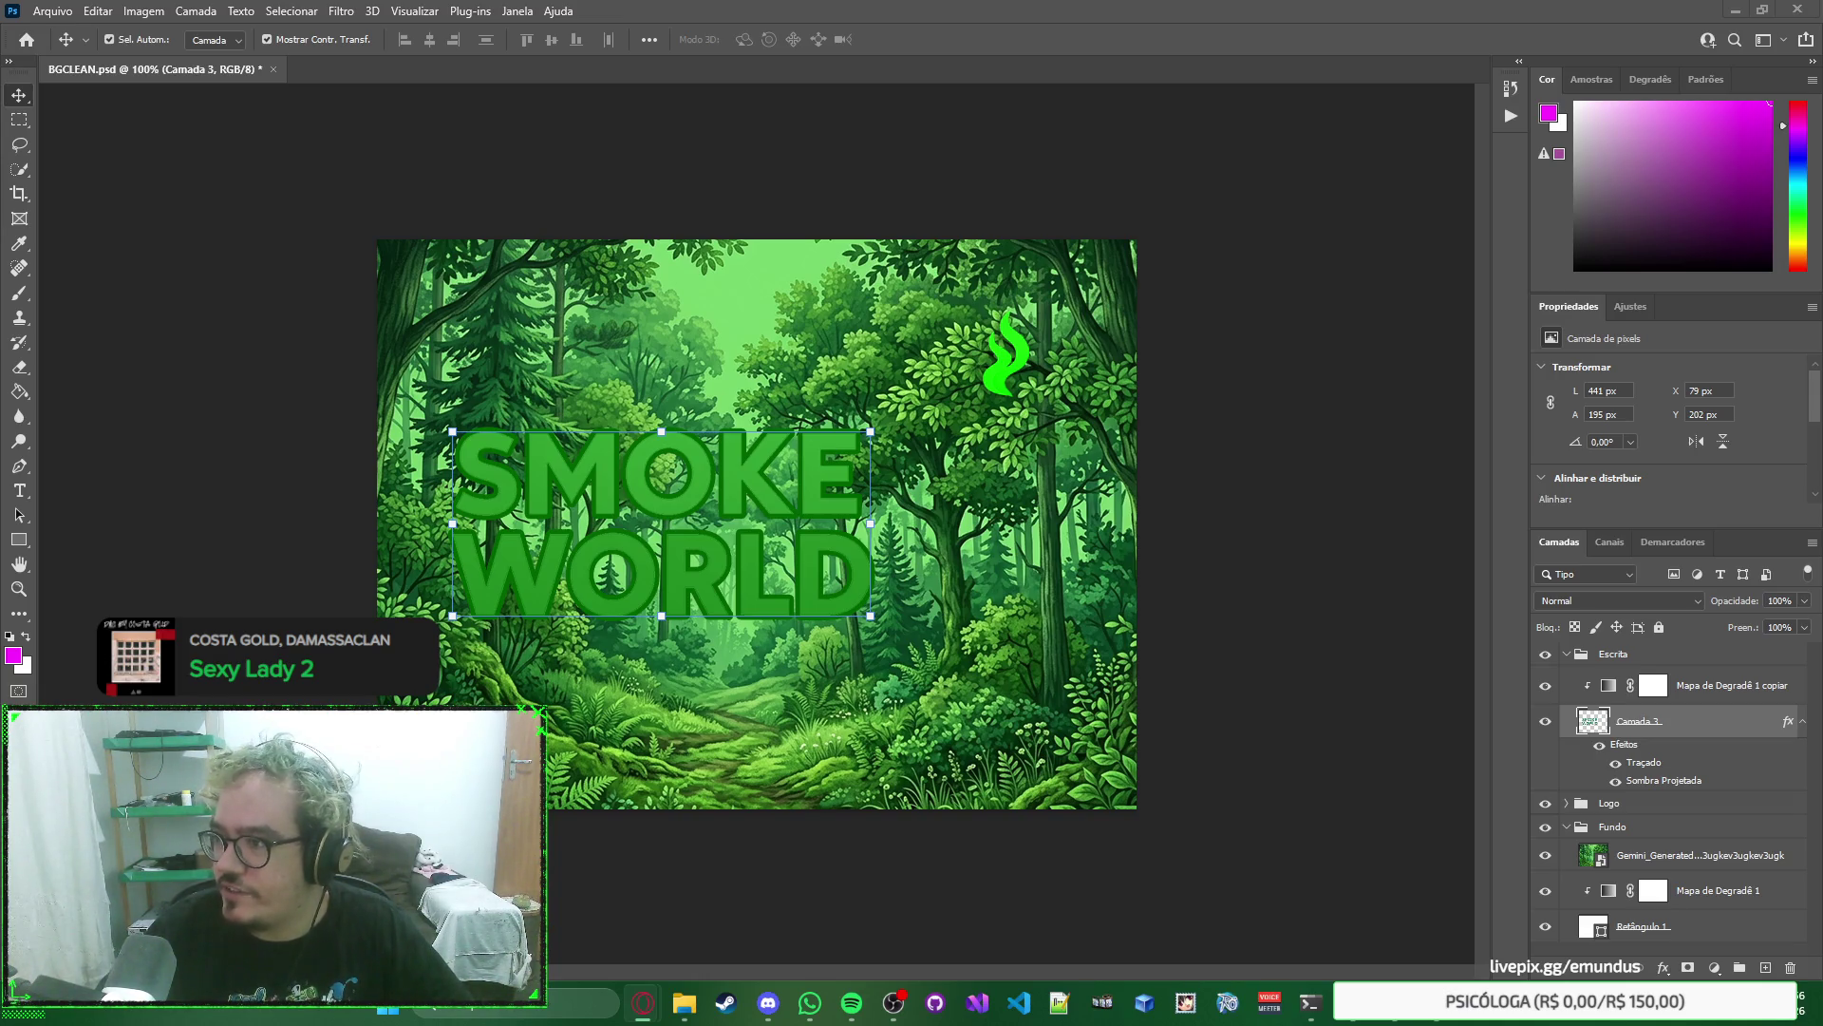
Switch from Photoshop to the AutoPatch Builder window with Alt+Tab.
key(alt+Tab)
key(alt+Tab)
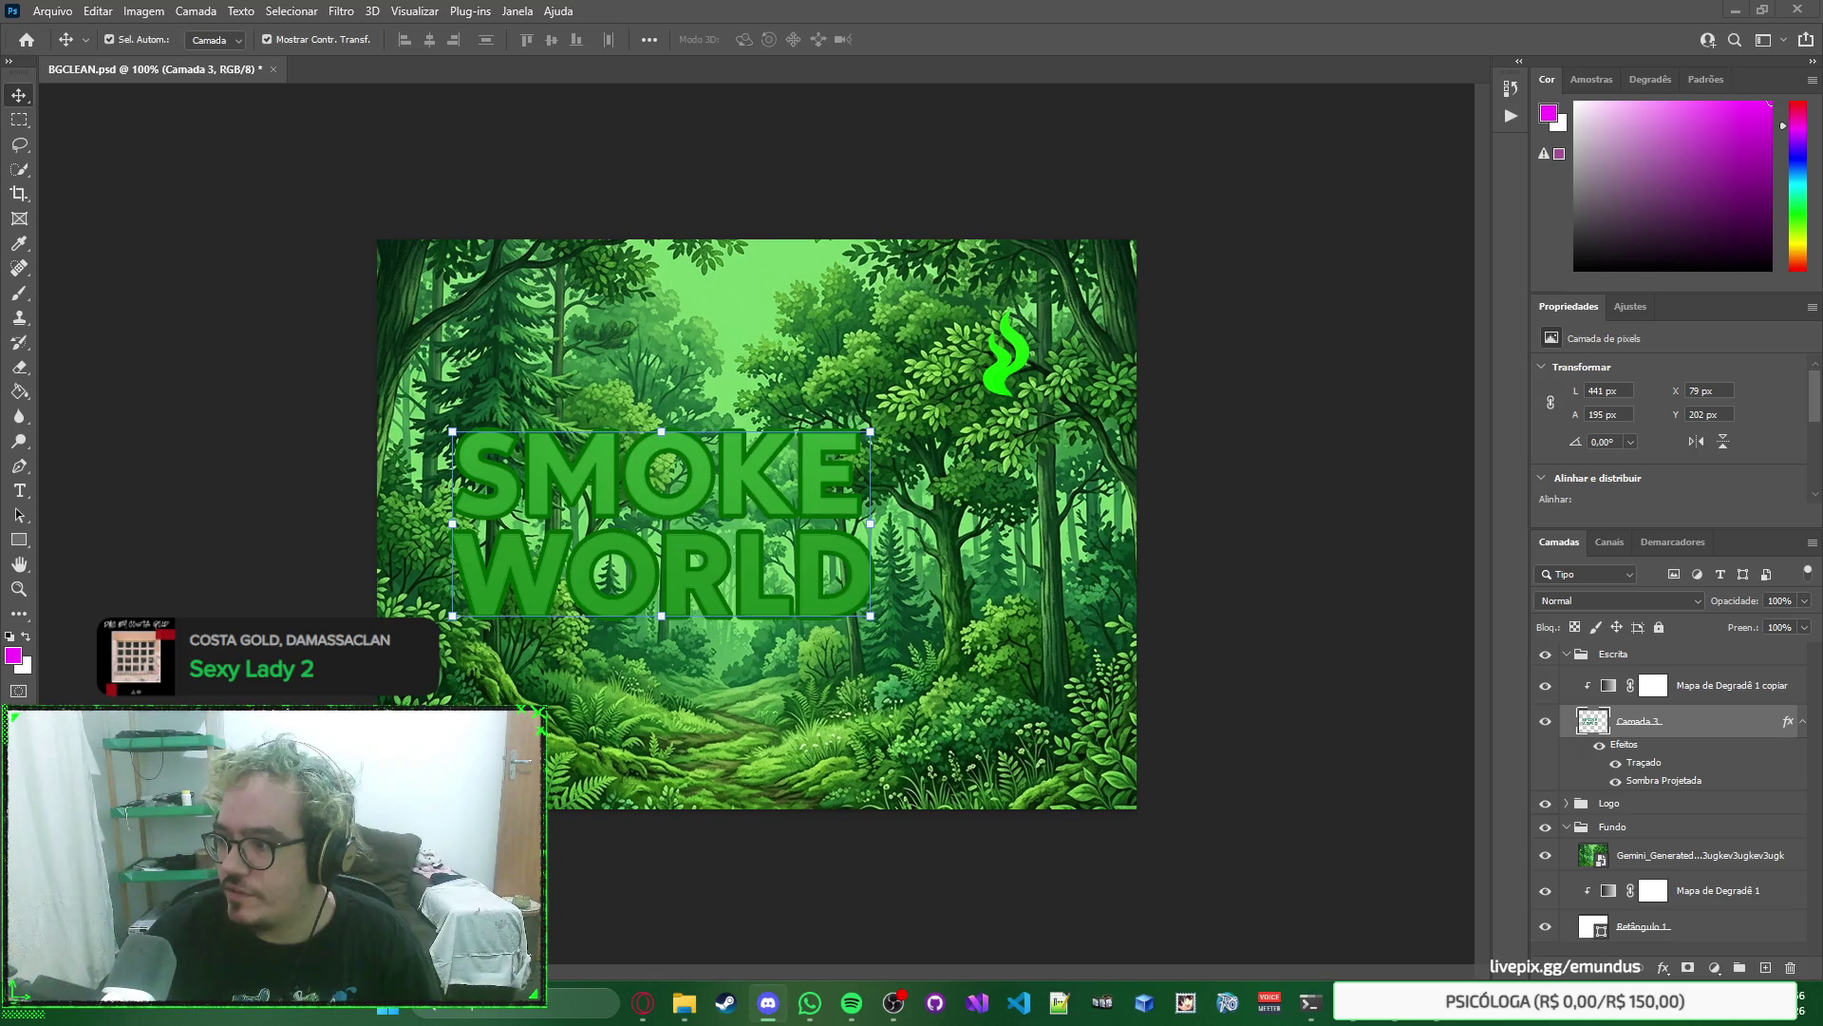
key(alt+Tab)
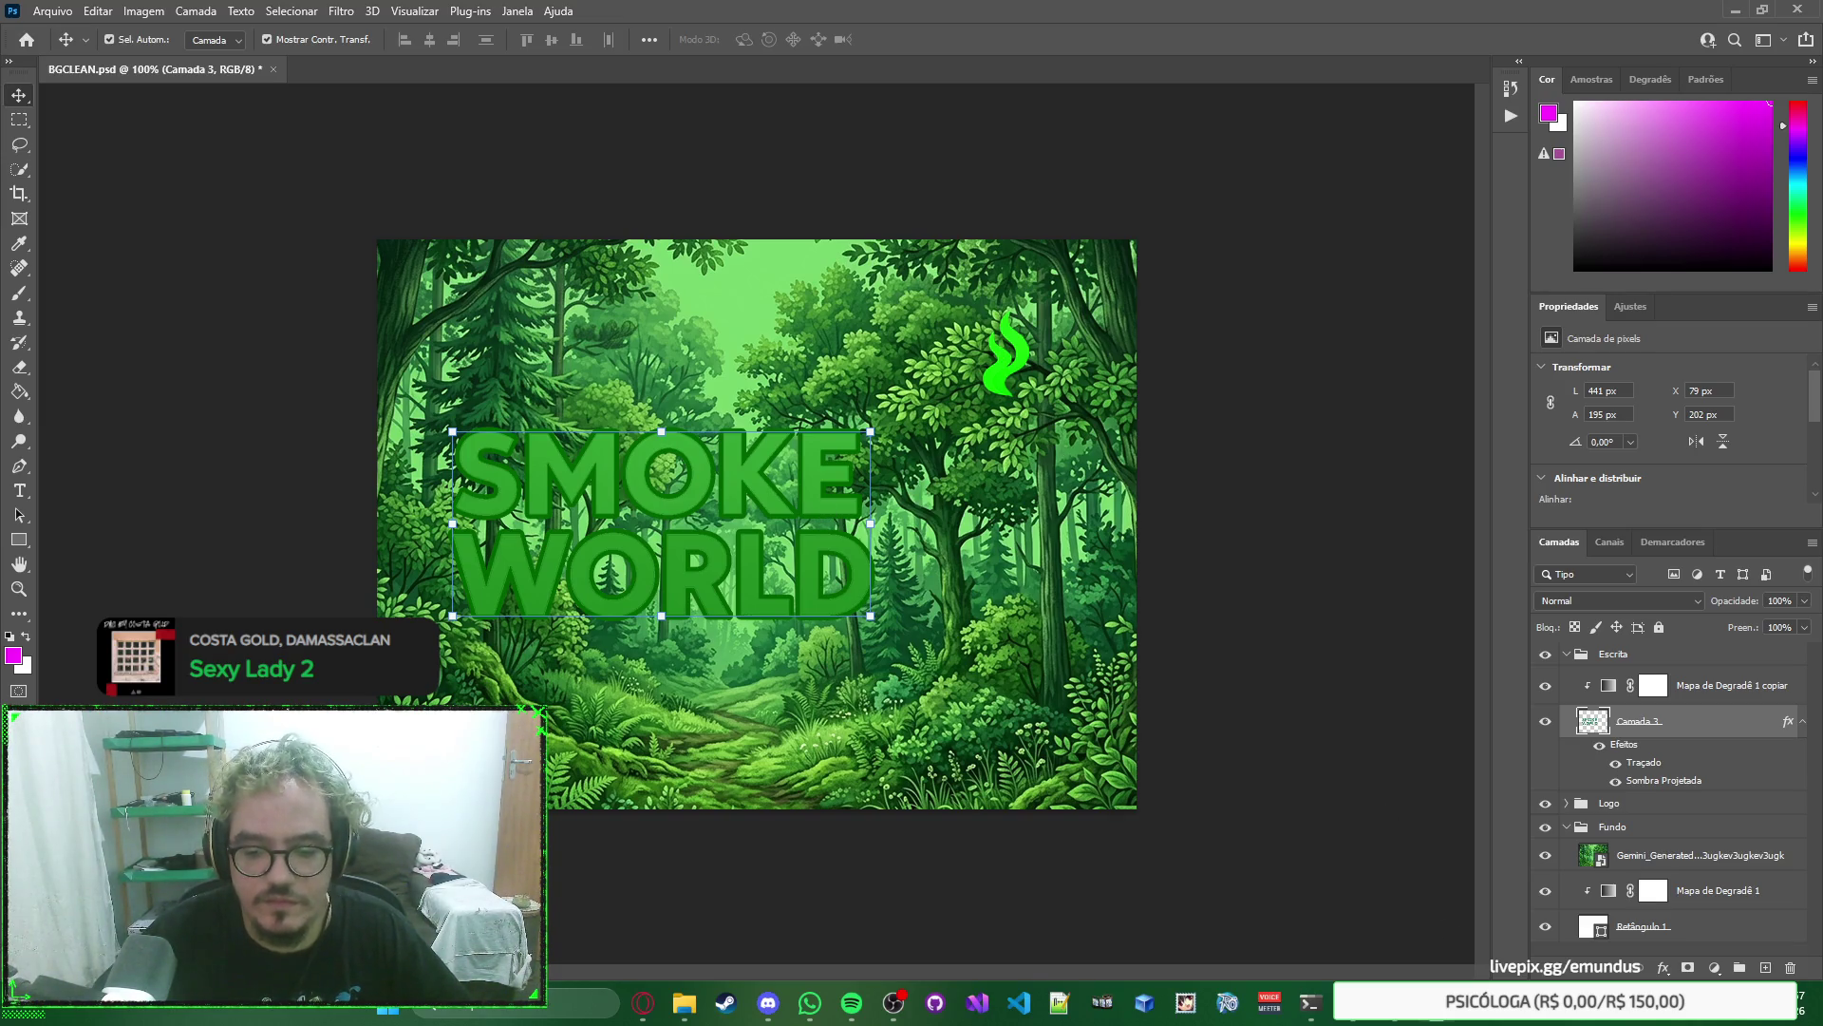
key(alt+Tab)
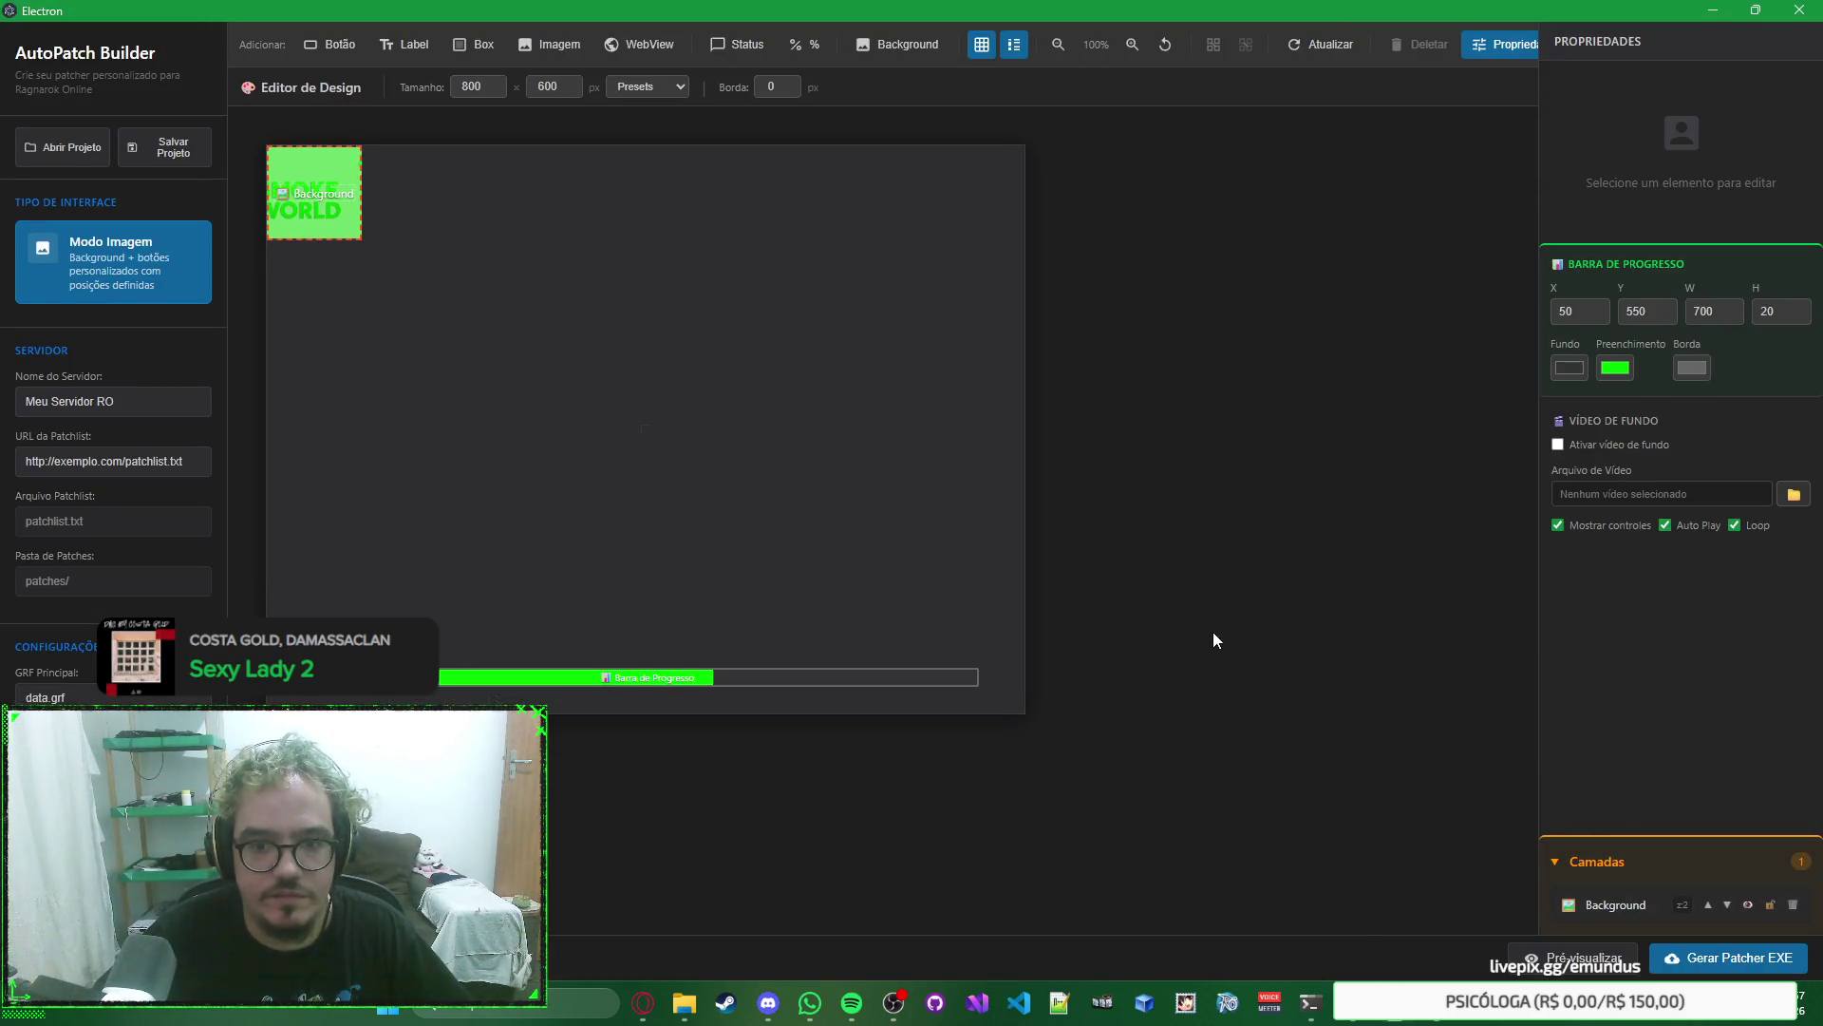
Try the 1024×768 and 600×400 canvas size presets in AutoPatch Builder.
click(290, 201)
key(alt+Tab)
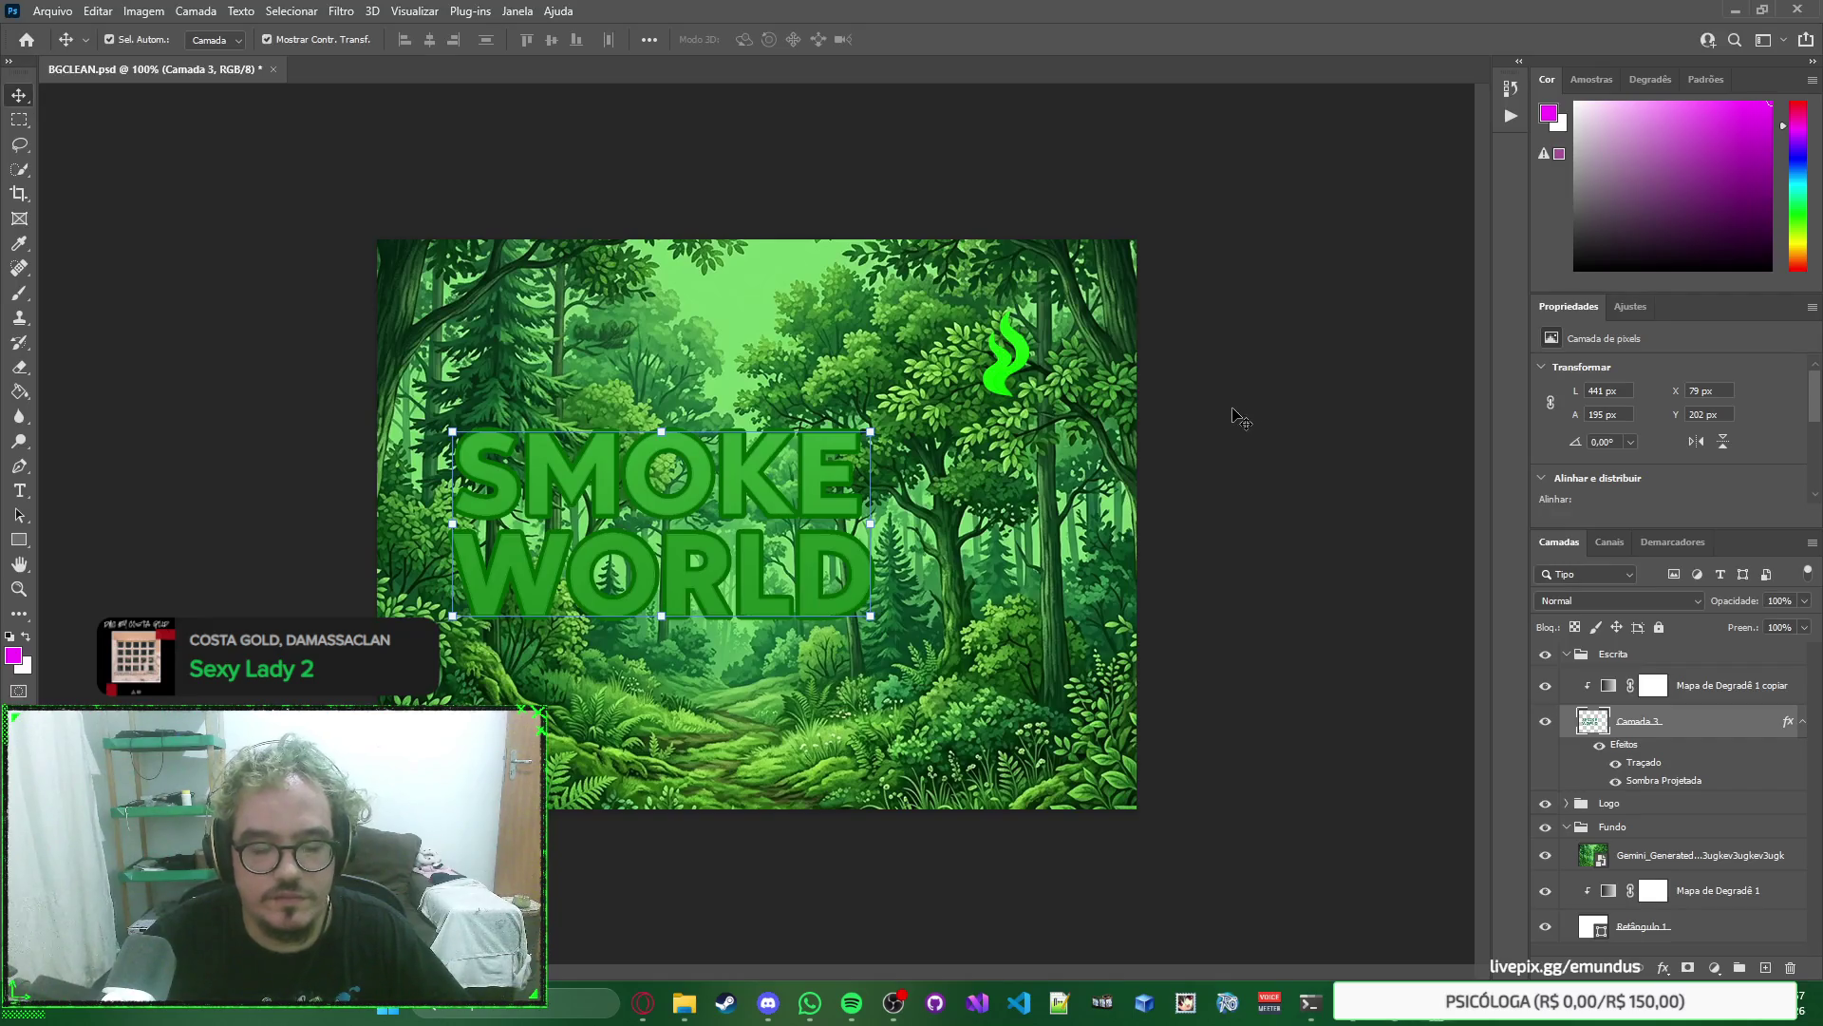
key(alt+Tab)
click(678, 100)
click(676, 91)
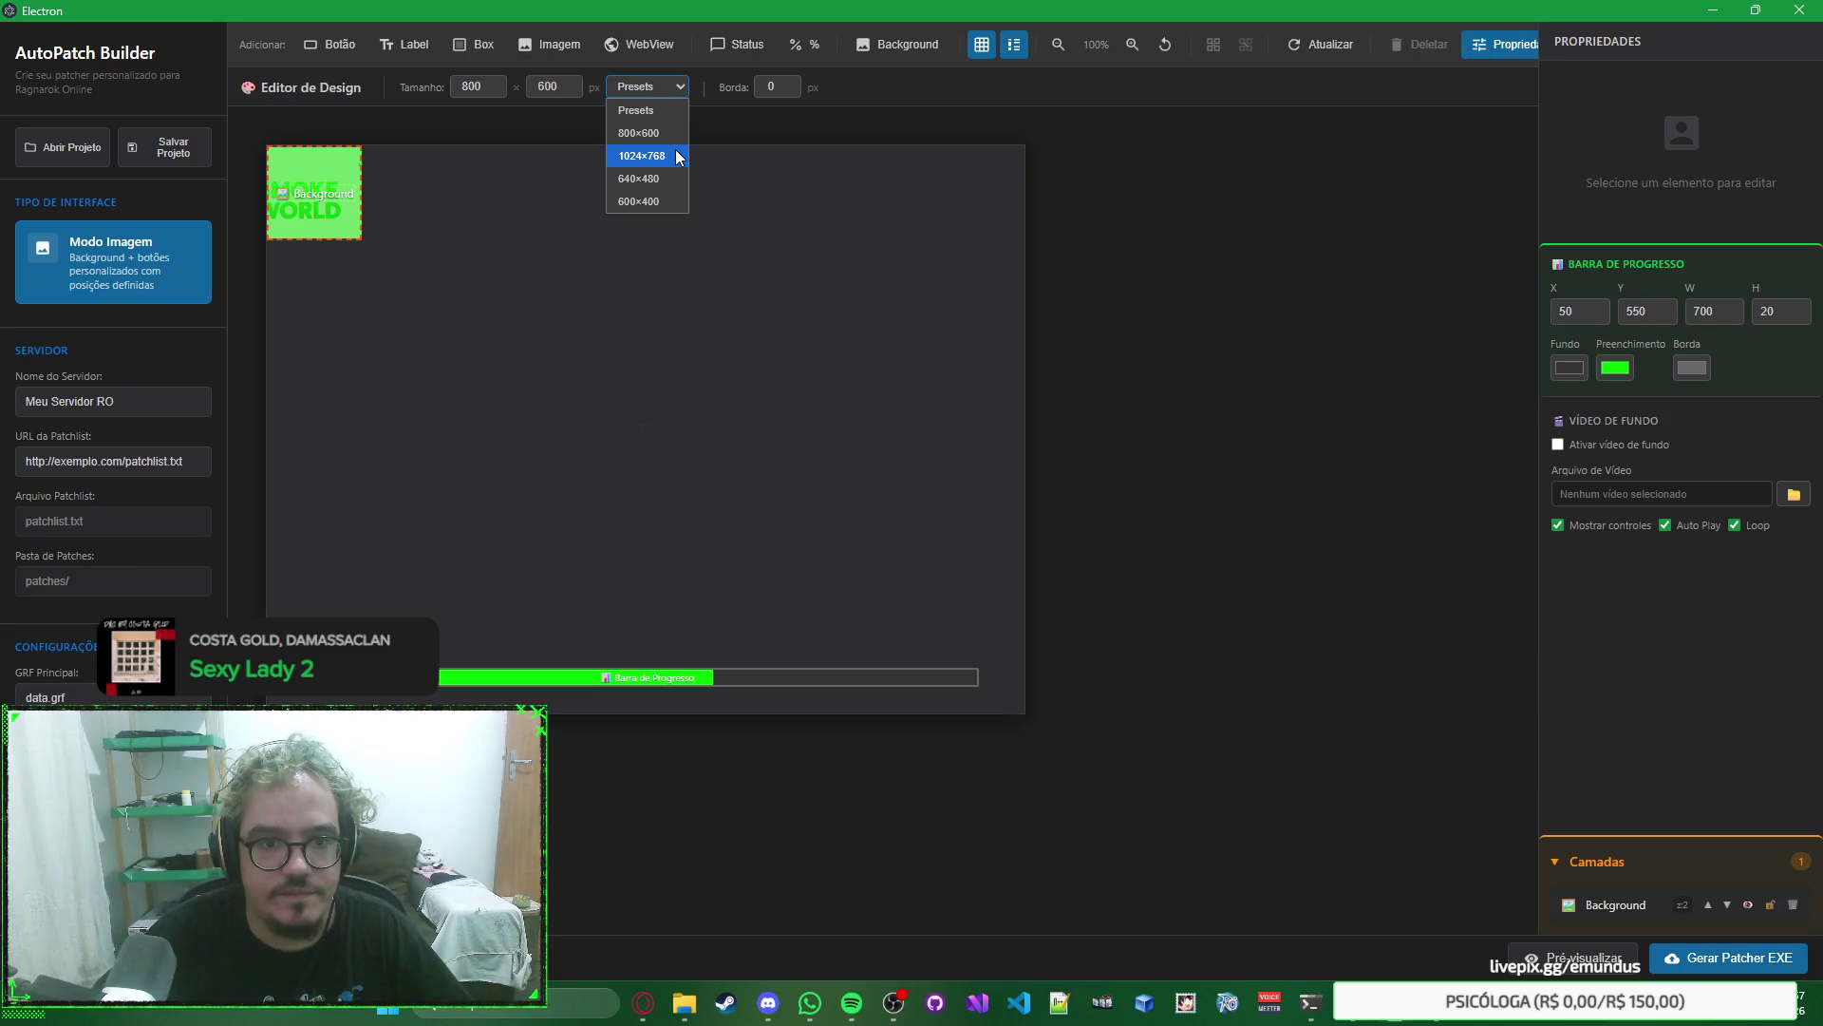
click(678, 156)
click(664, 87)
click(657, 201)
Try the 640×480 preset, then settle the canvas back on 800×600.
click(665, 89)
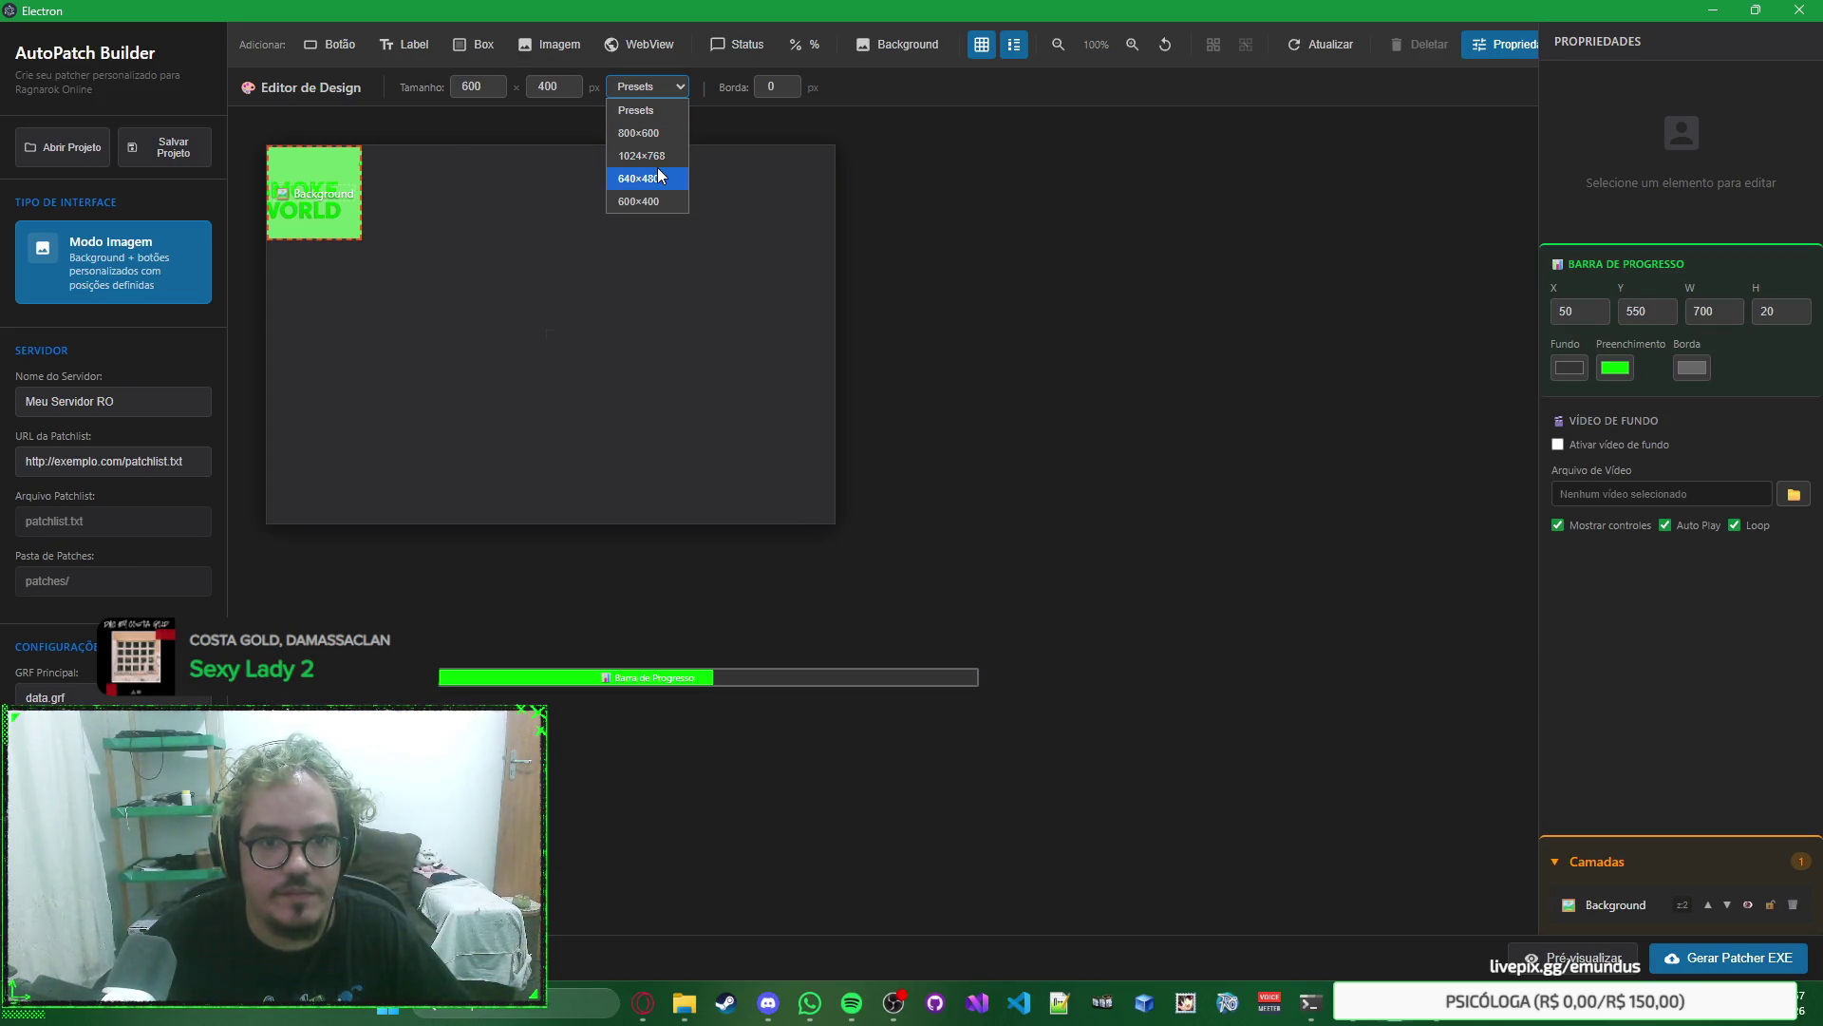
click(659, 178)
click(672, 93)
click(655, 139)
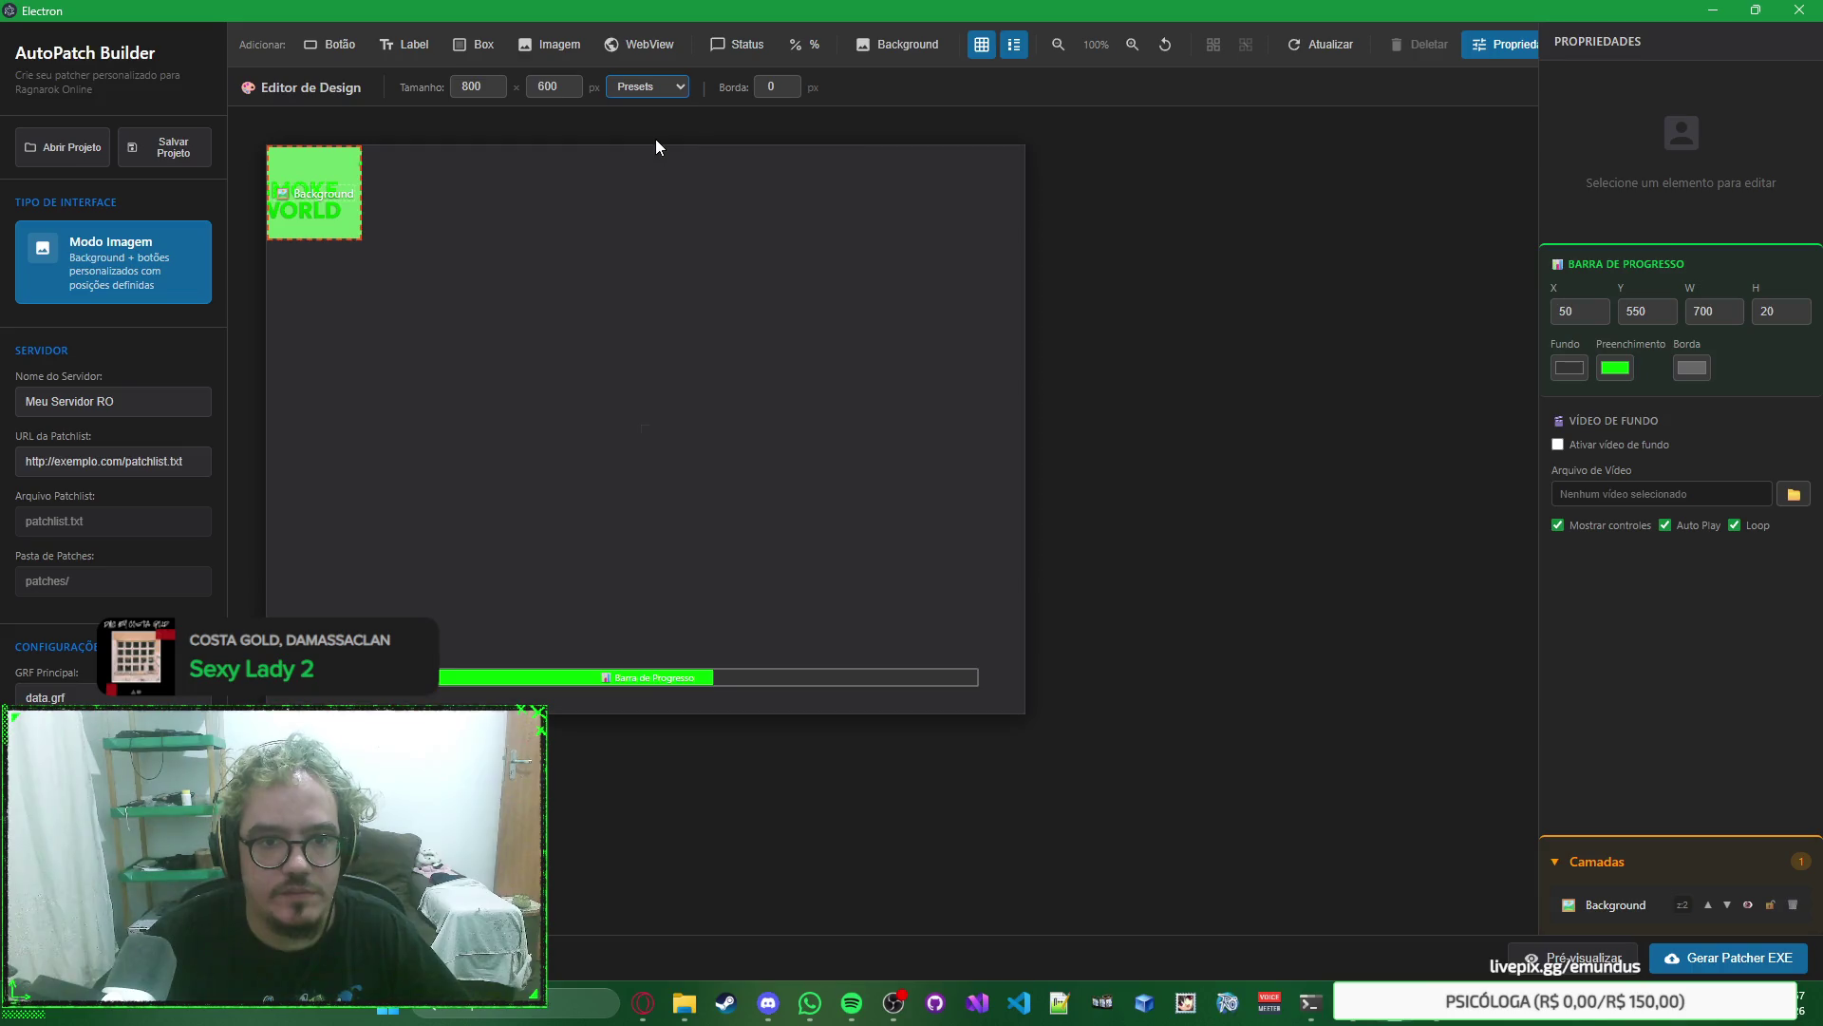
key(alt+Tab)
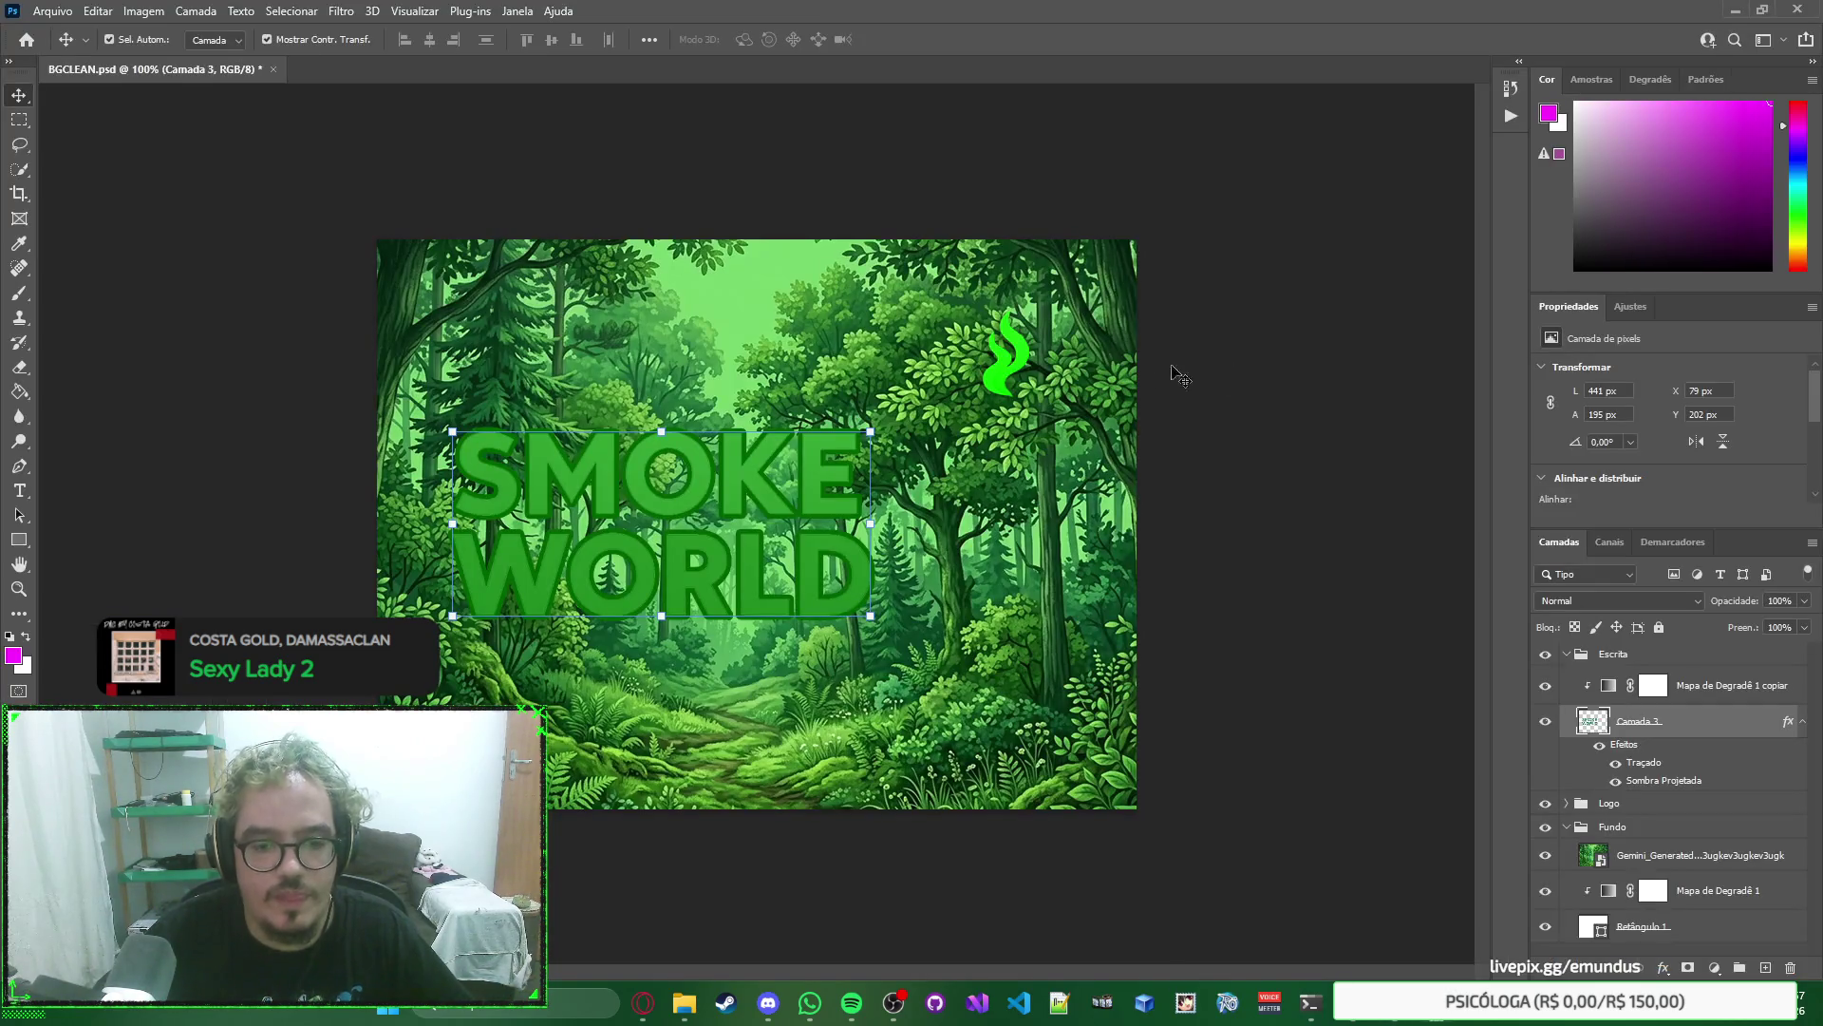
Shift the SMOKE WORLD title slightly left to X 59 px, Y 203 px.
mouse_move(819, 465)
mouse_down()
mouse_move(735, 312)
mouse_move(768, 340)
mouse_move(800, 471)
mouse_up()
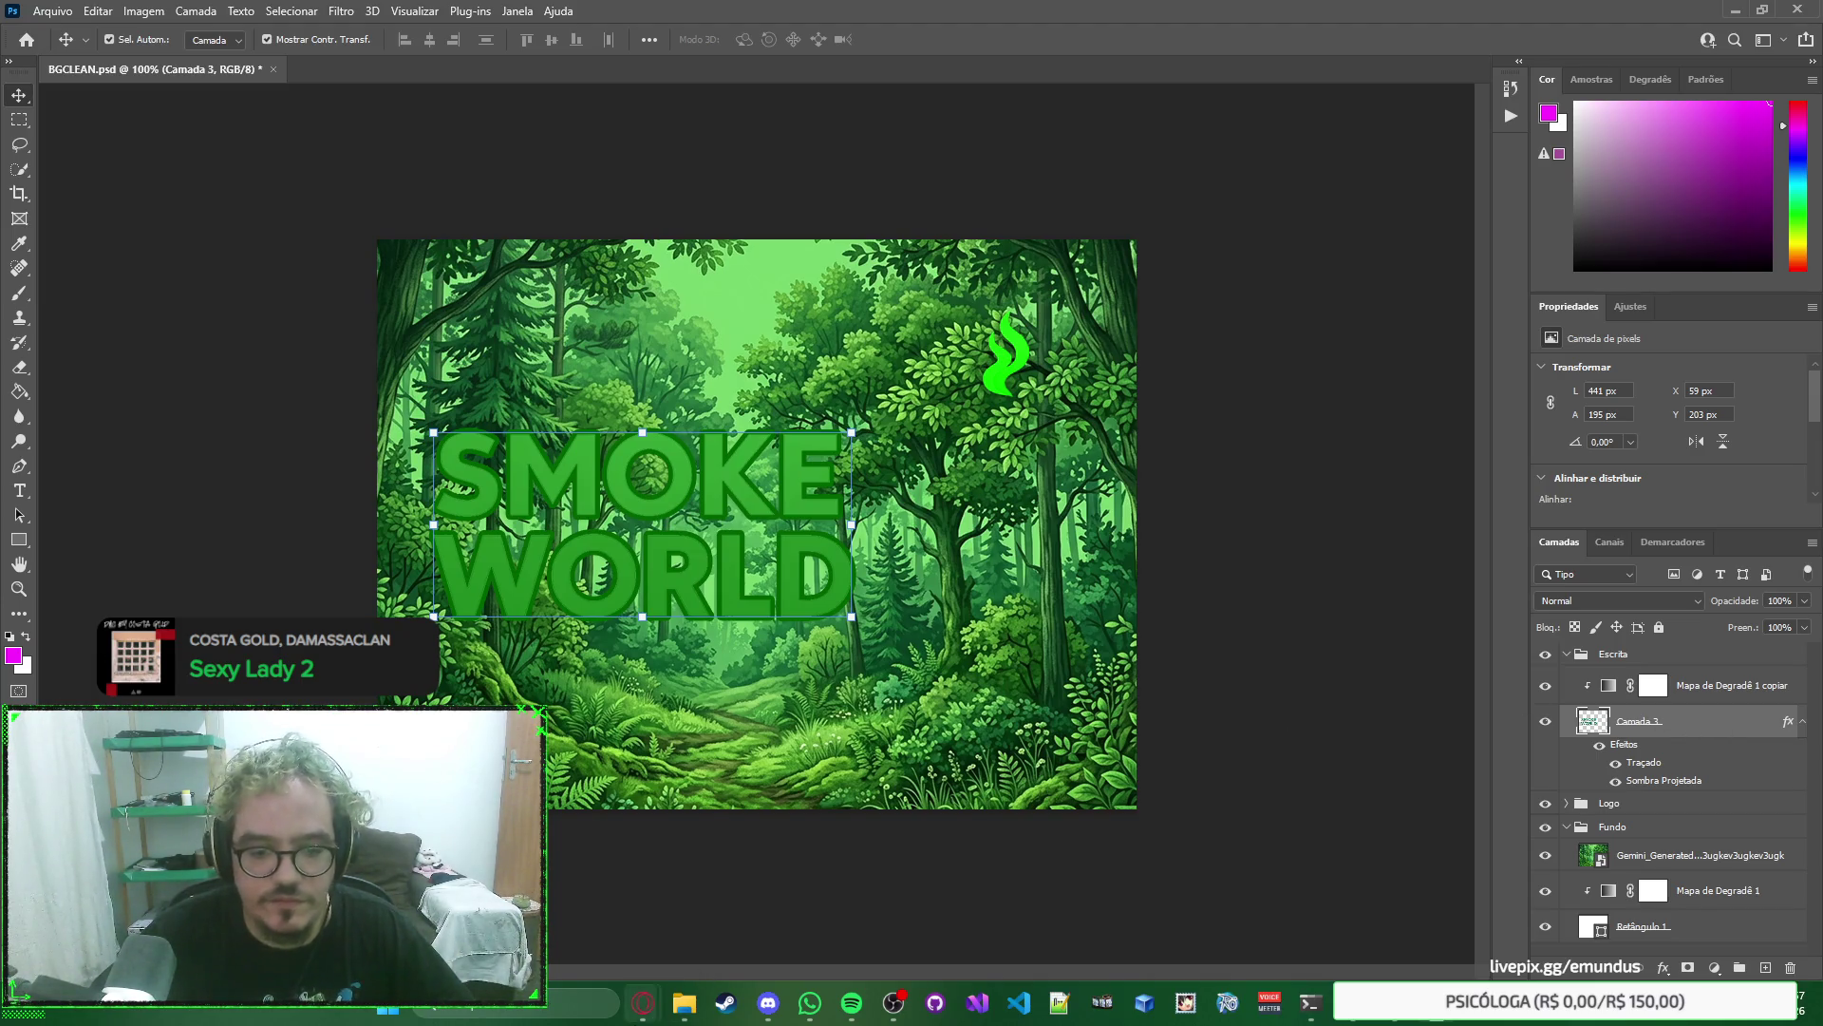
mouse_move(643, 1002)
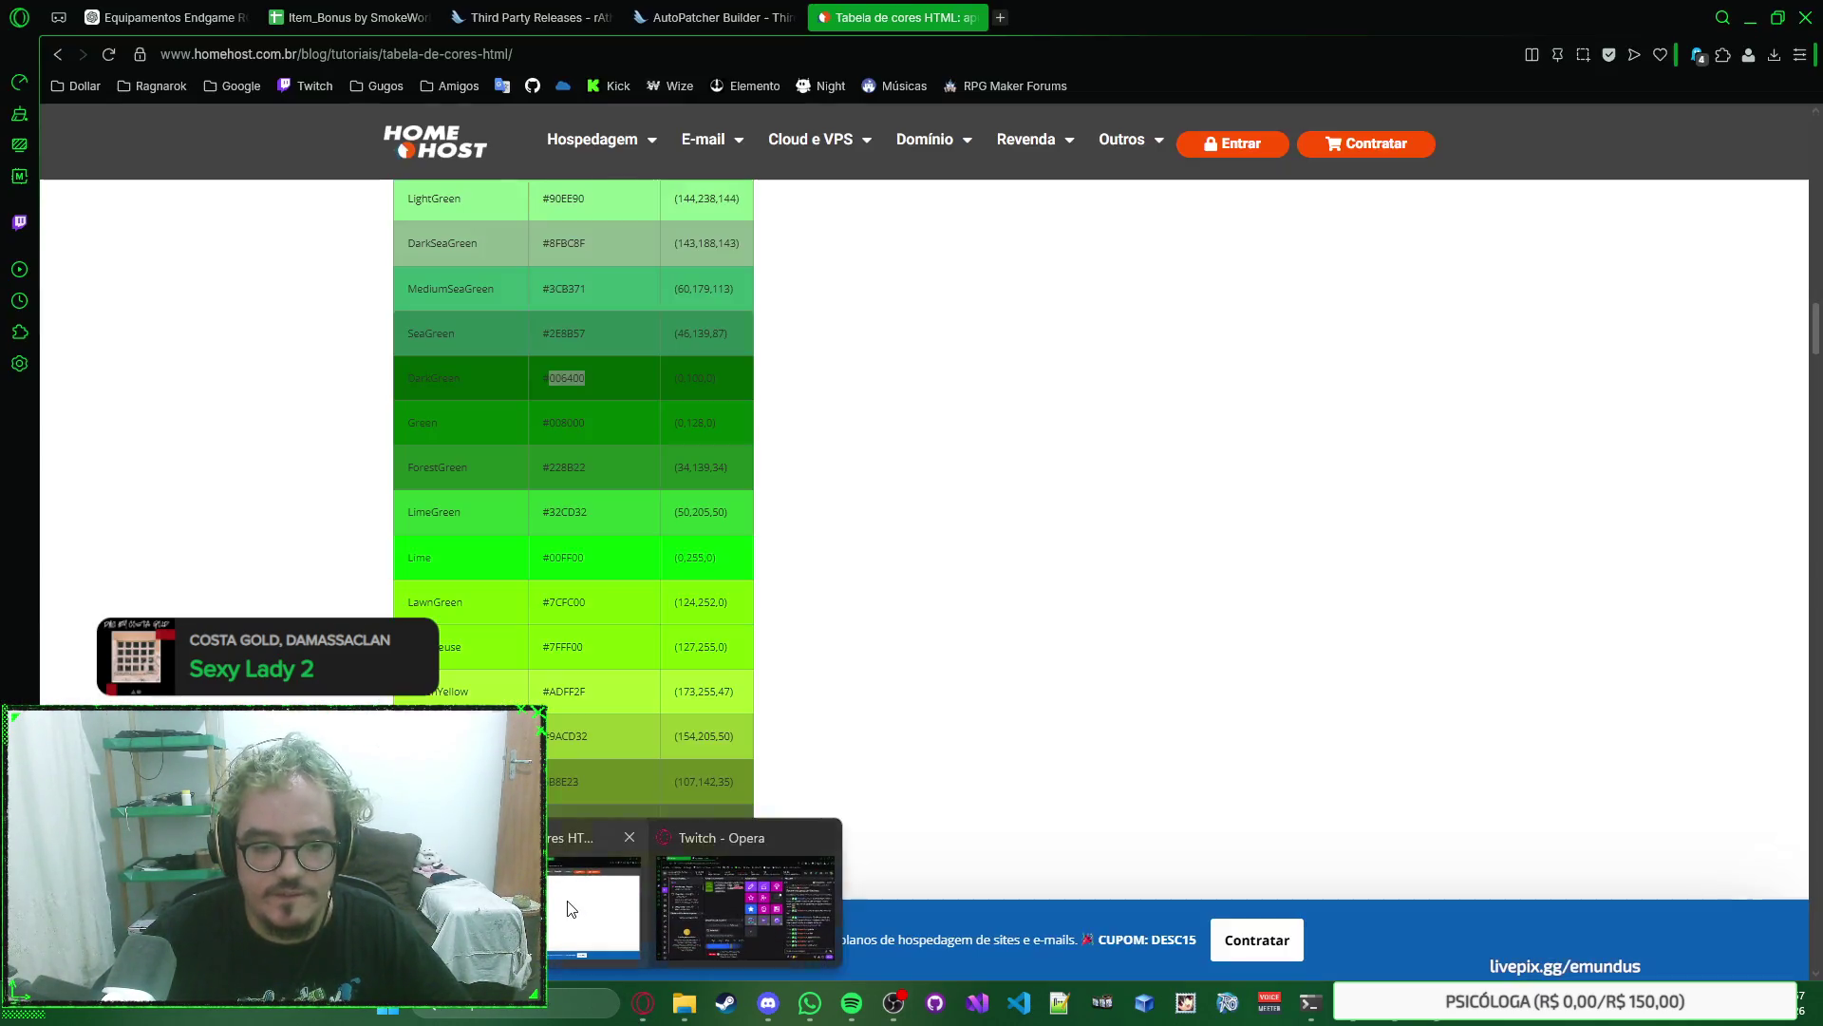
Load gemini.google.com/app in a new Opera tab, then return to Photoshop.
click(770, 835)
key(ctrl+t)
text(gemini)
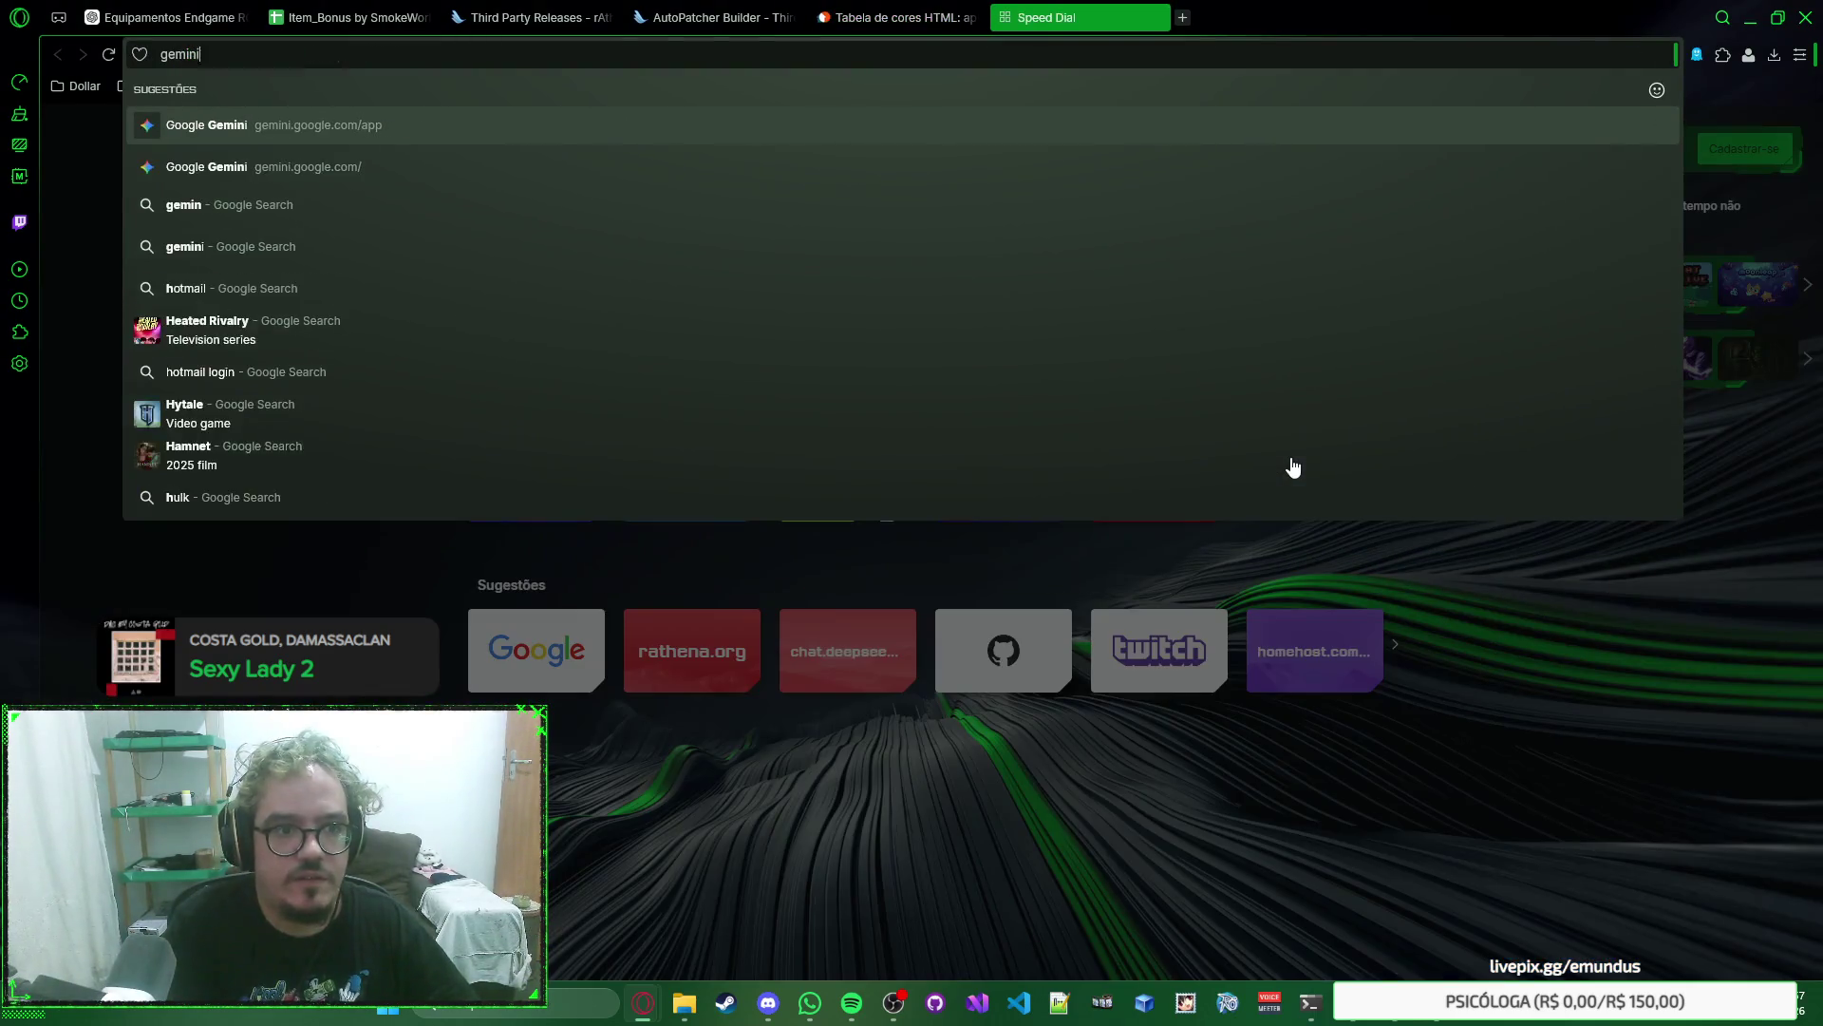
key(Return)
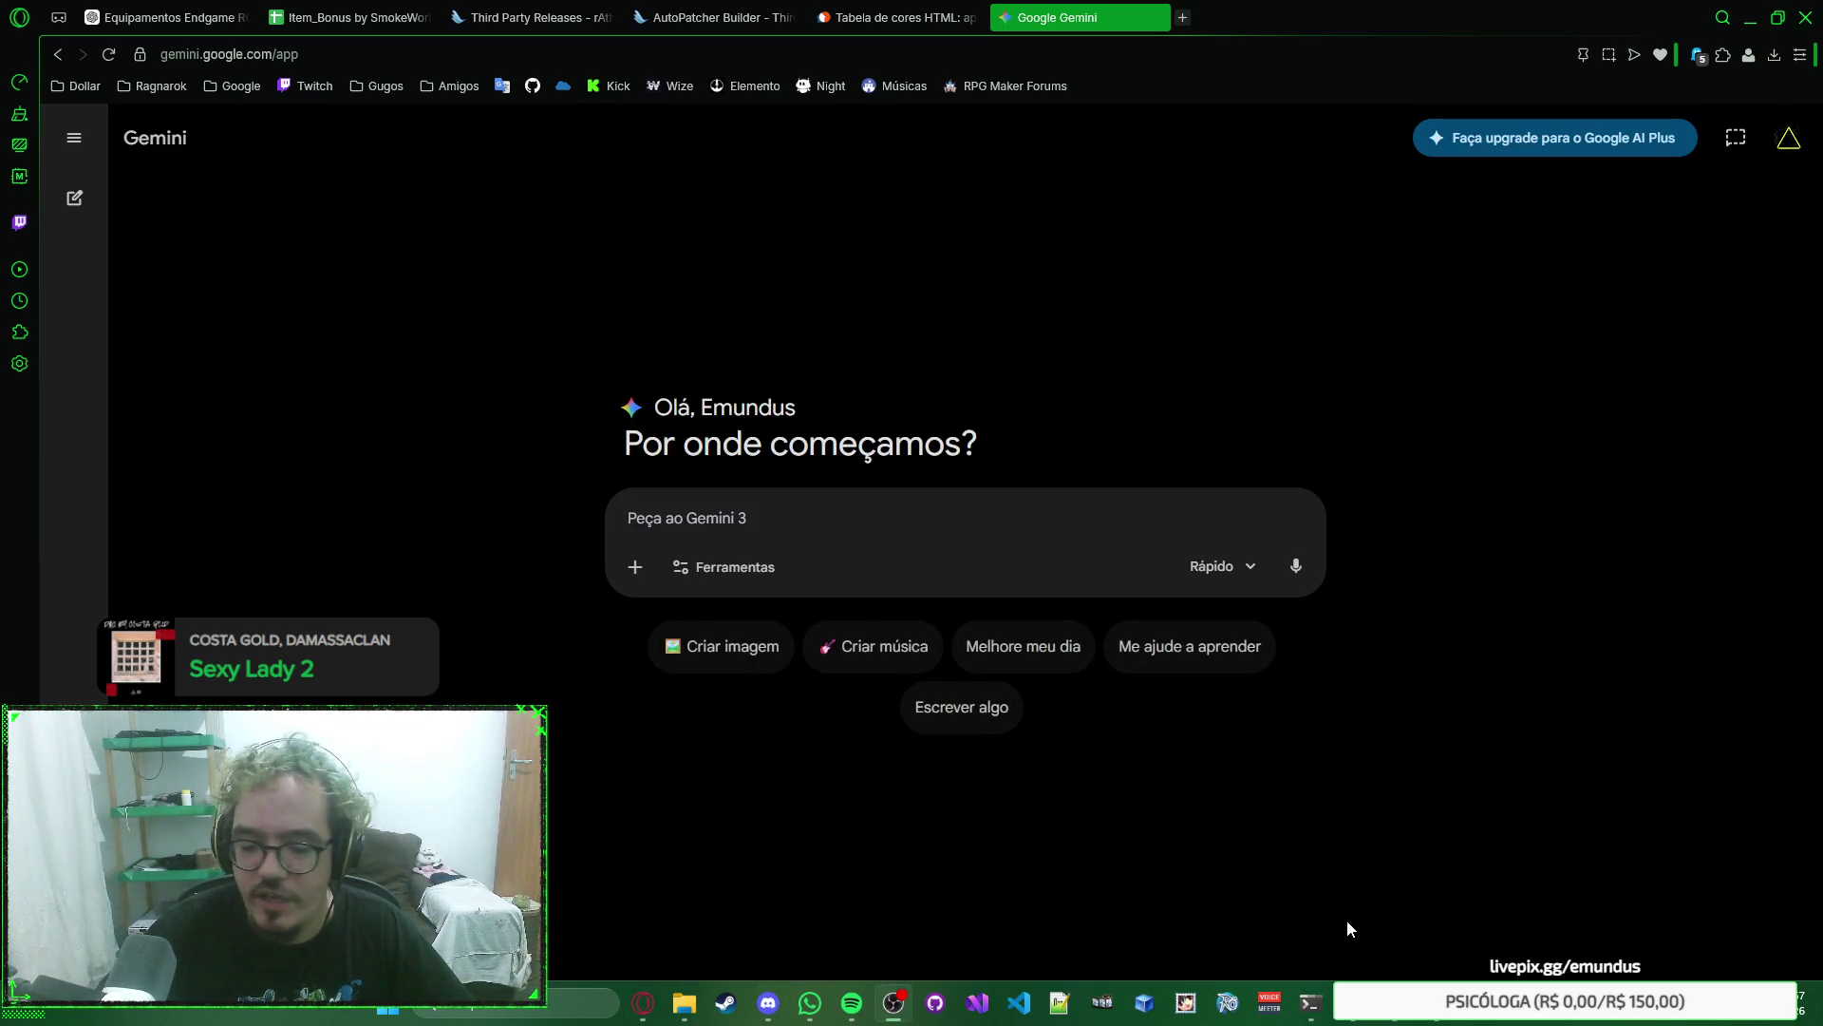
click(1429, 1019)
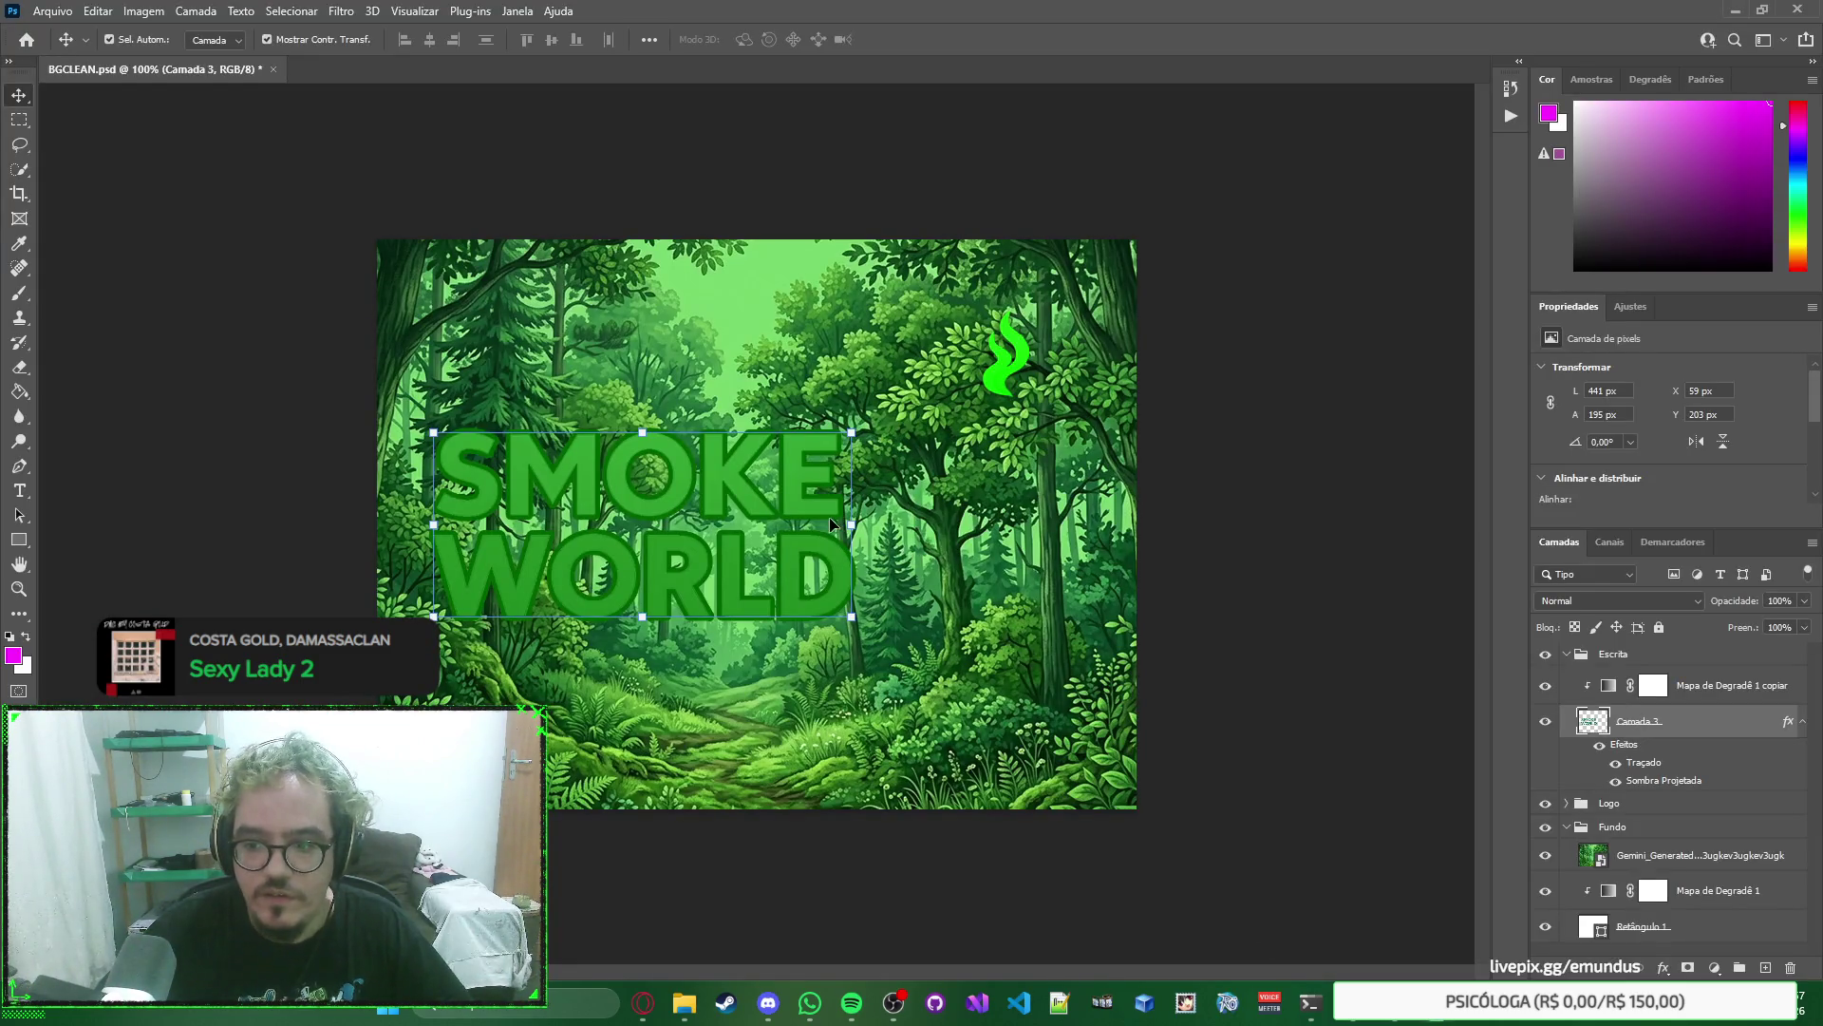
click(786, 471)
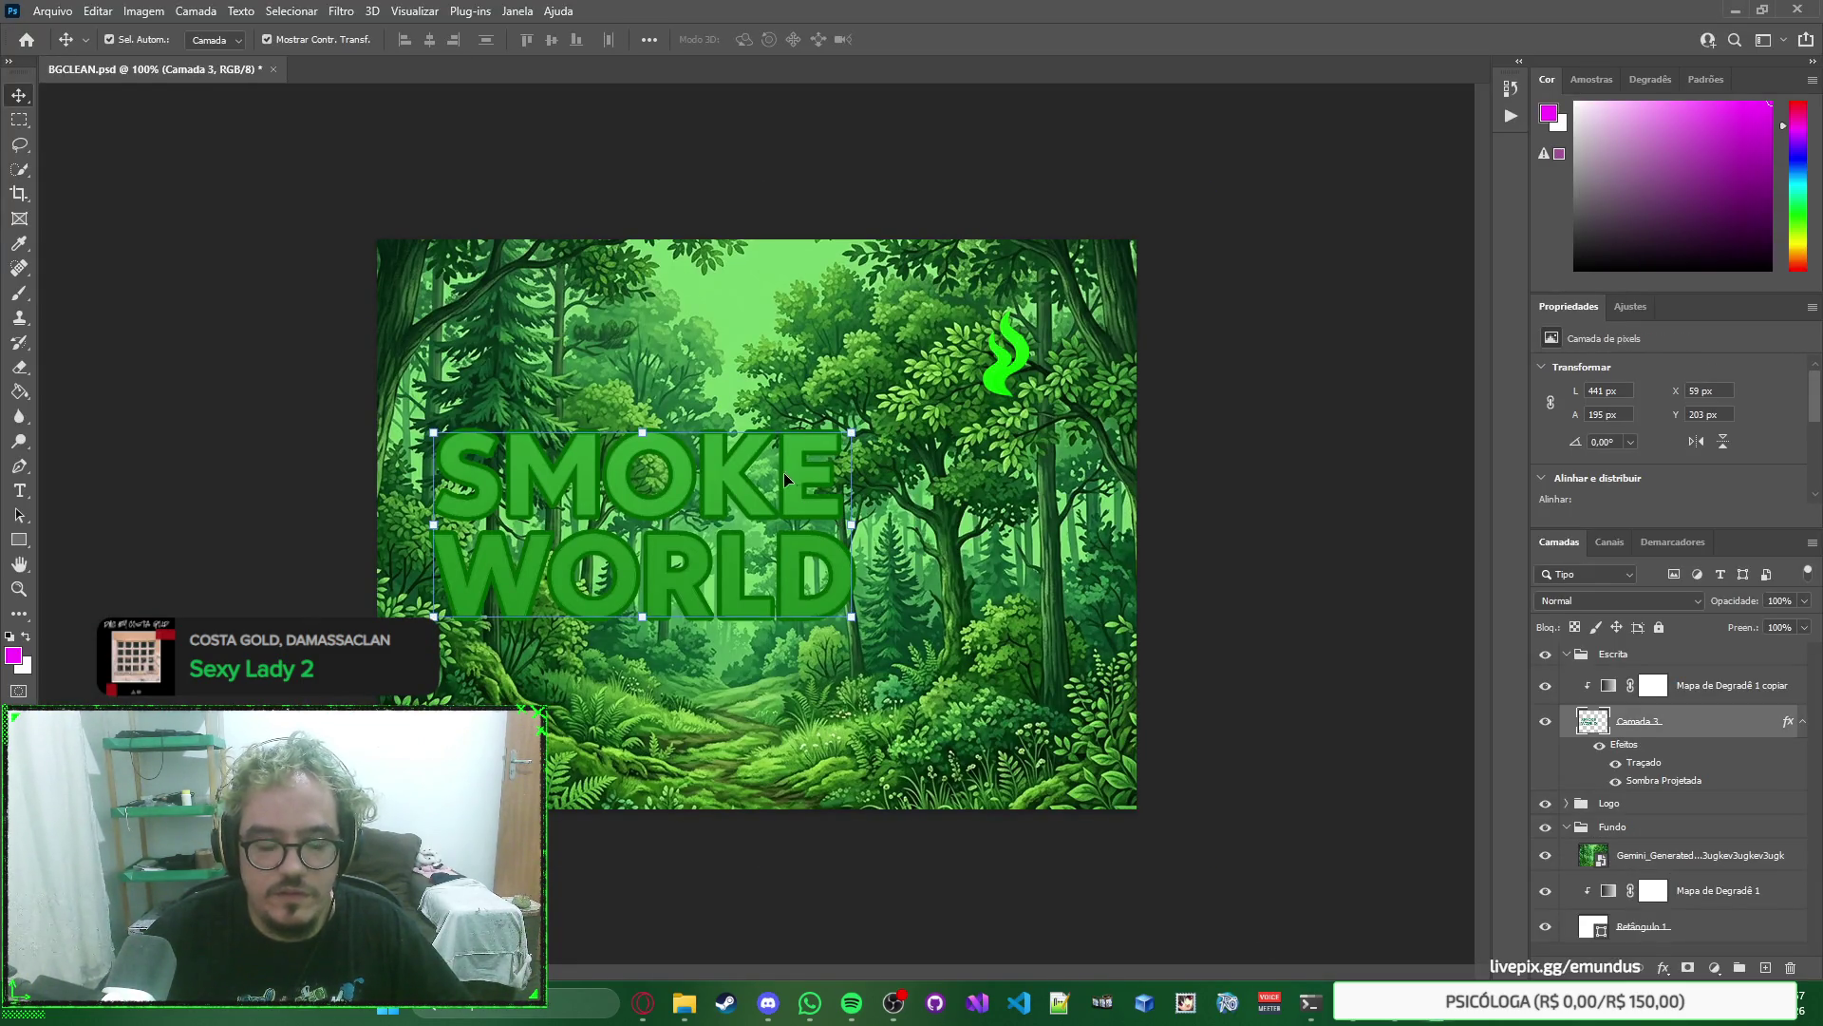
click(19, 490)
click(530, 692)
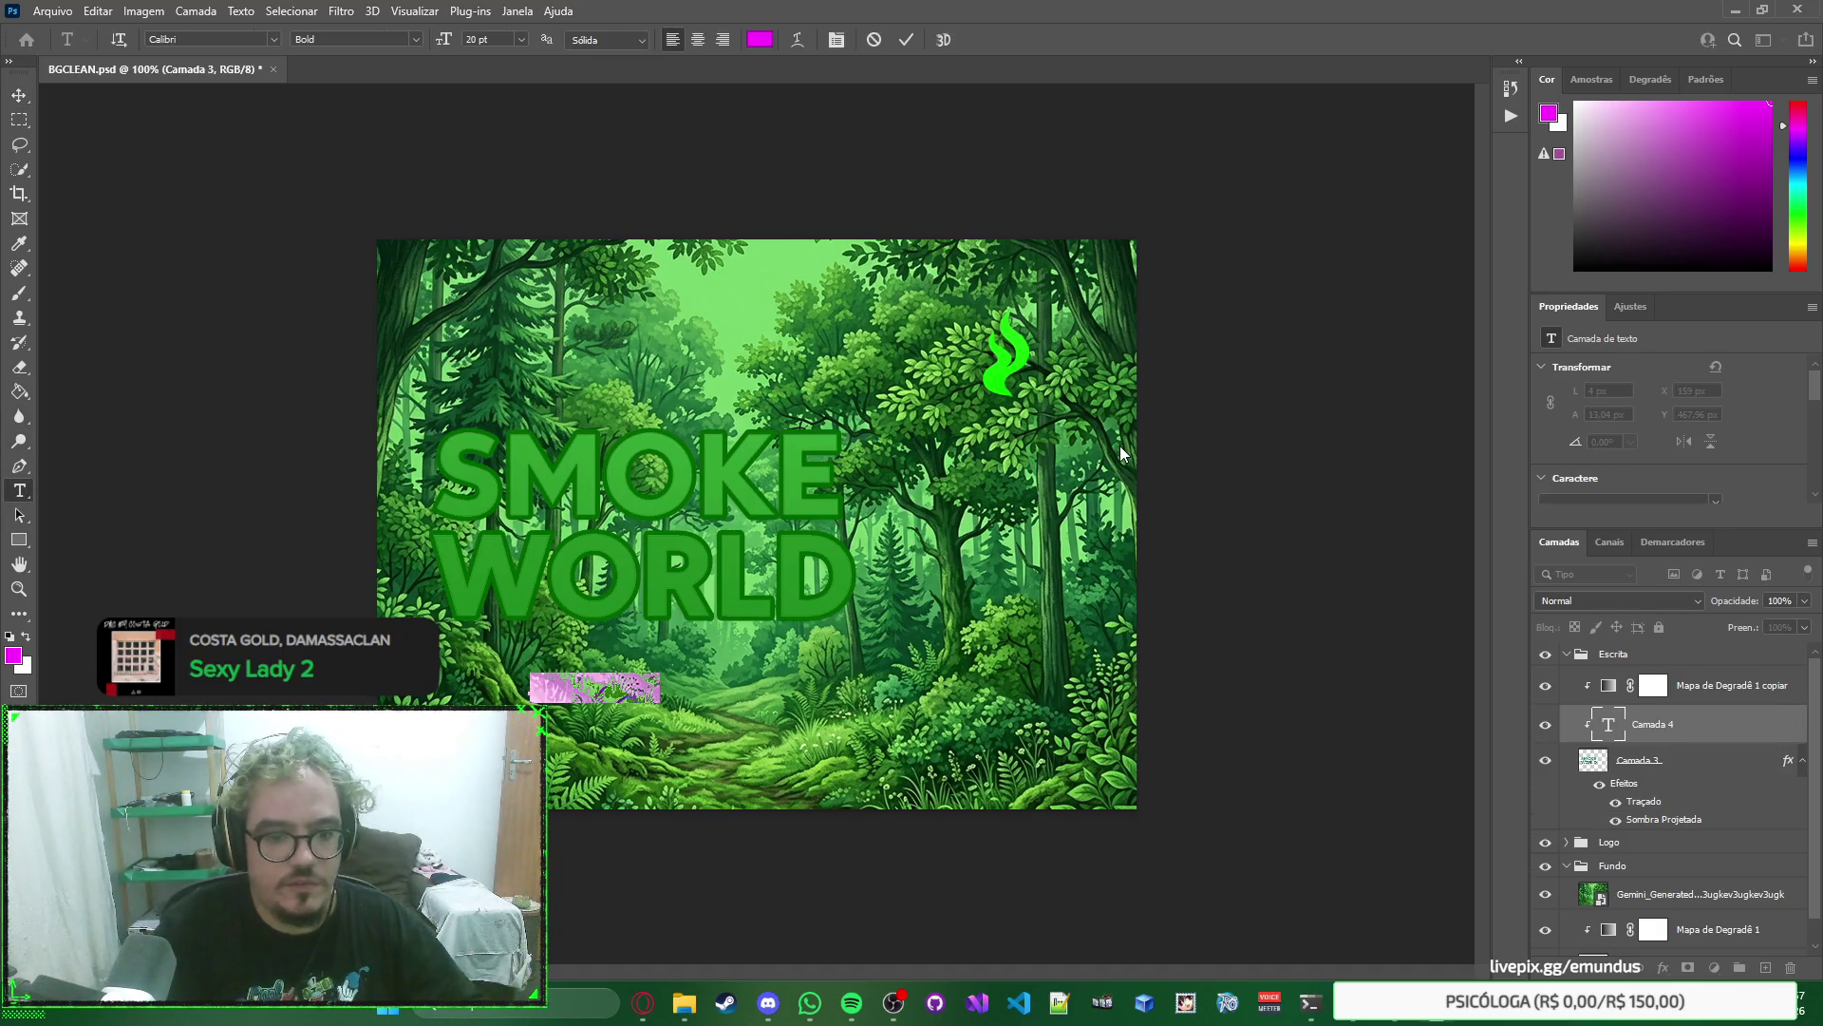
text(smokeworld.com.br)
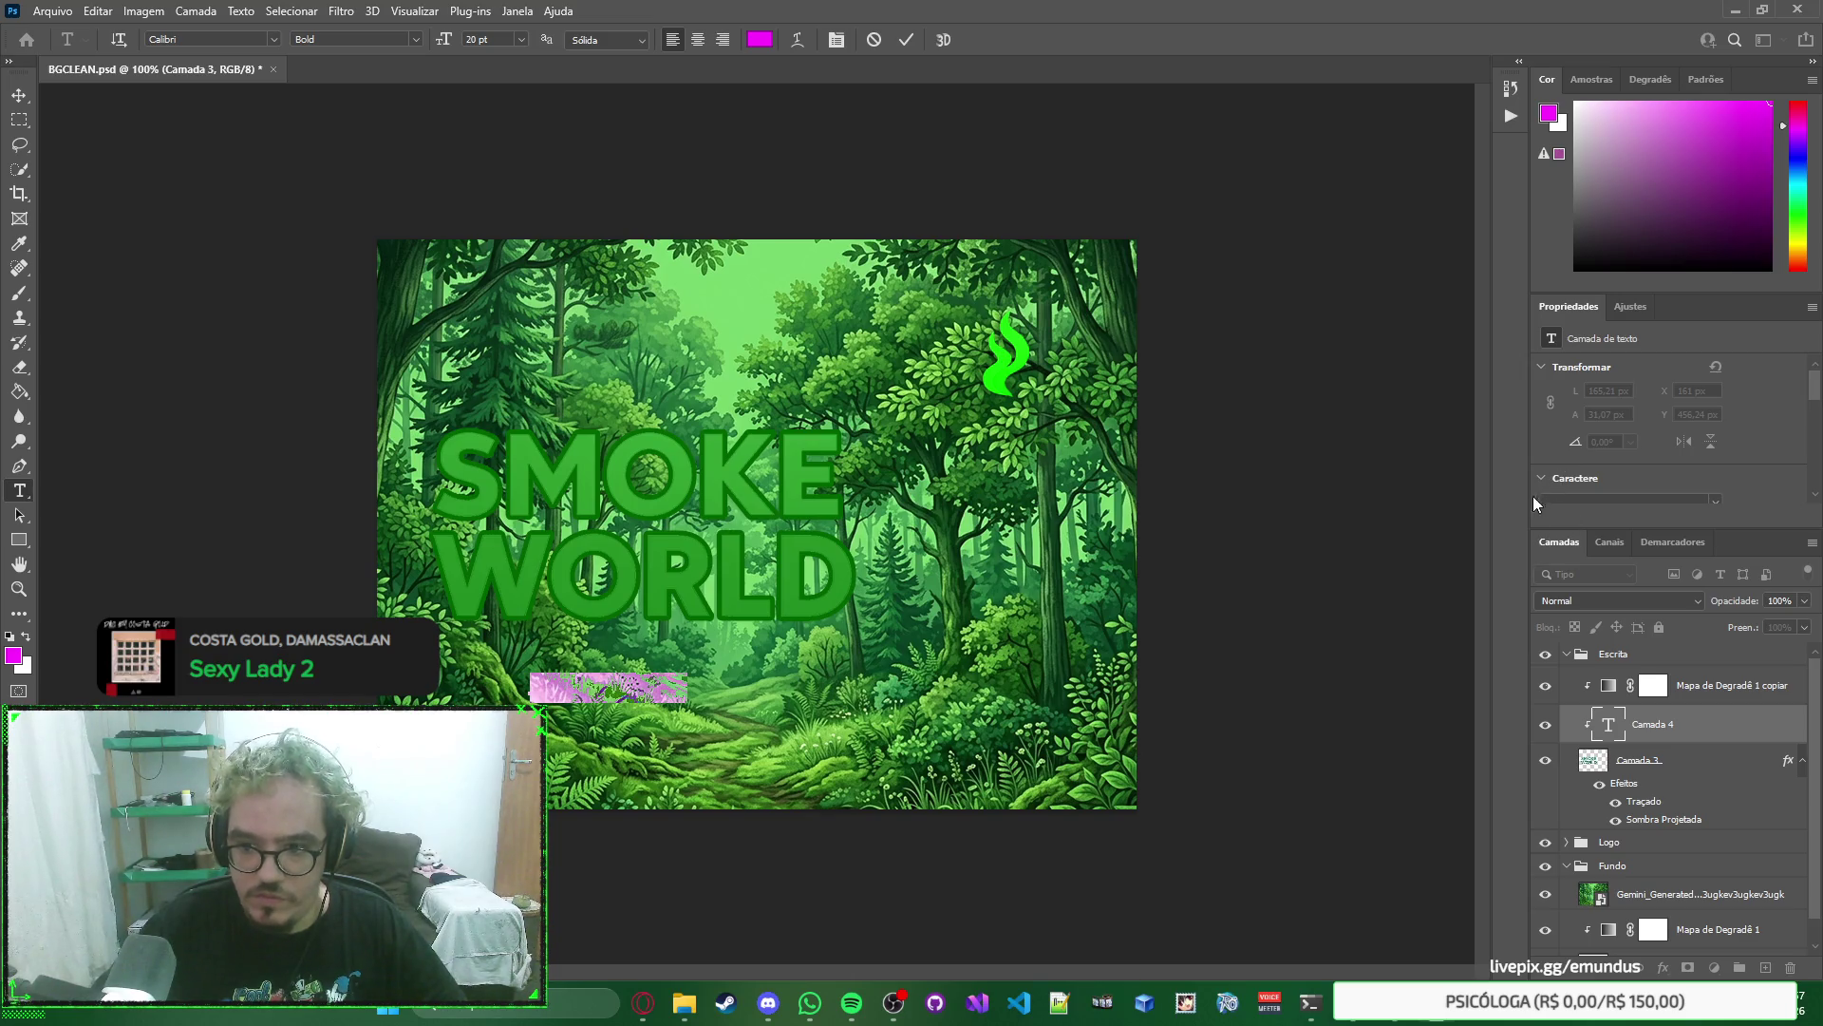
click(18, 99)
mouse_move(1667, 739)
mouse_down()
mouse_move(1643, 726)
mouse_move(1638, 683)
mouse_up()
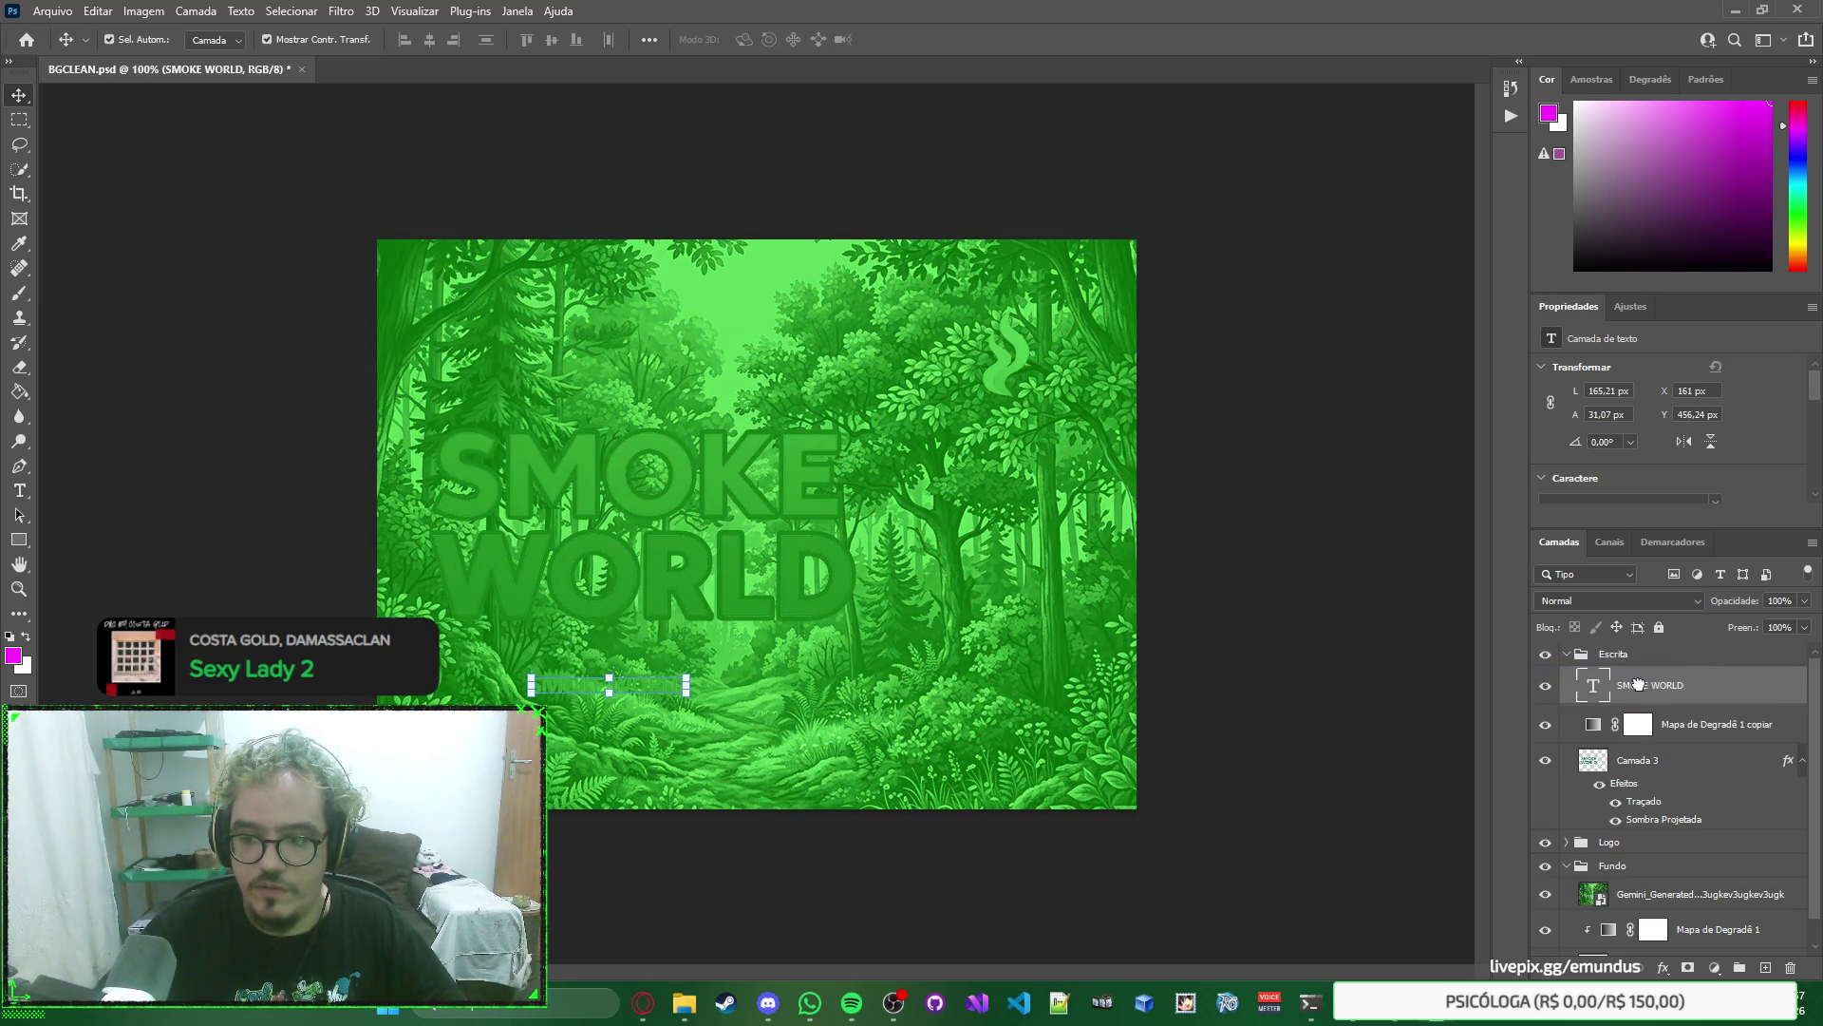
alt+click(1666, 739)
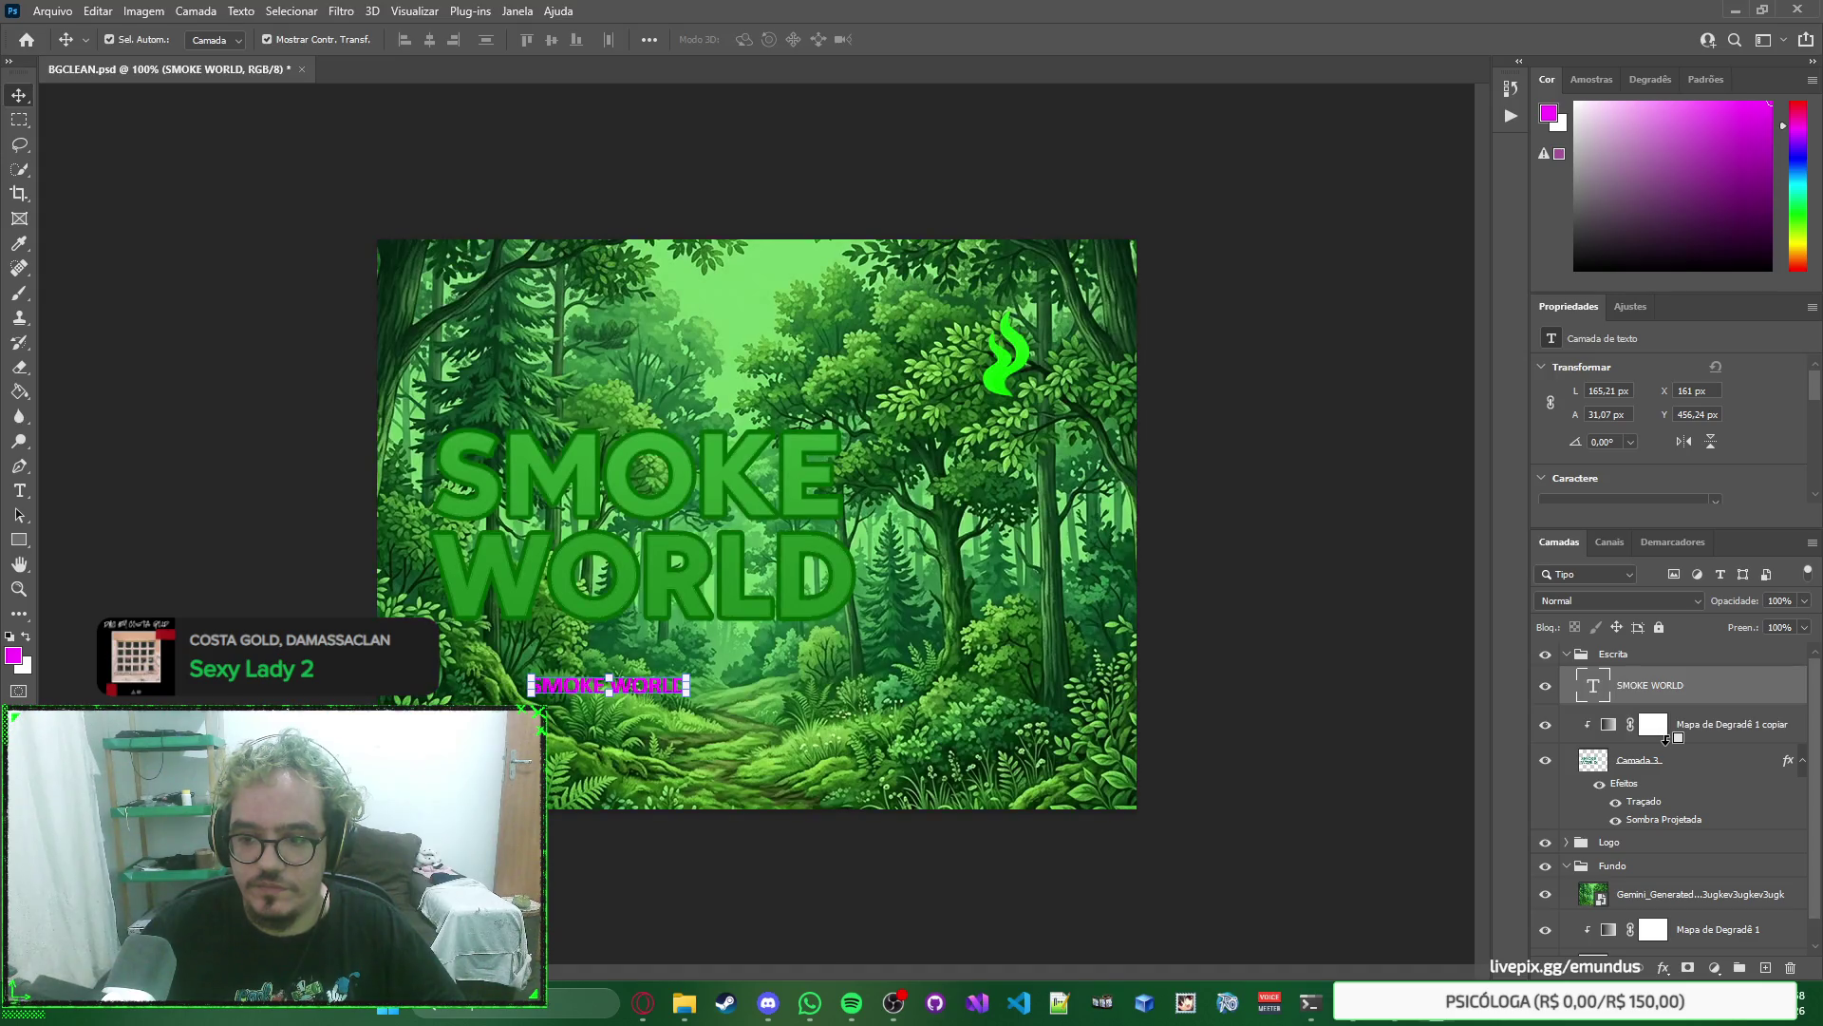
click(622, 686)
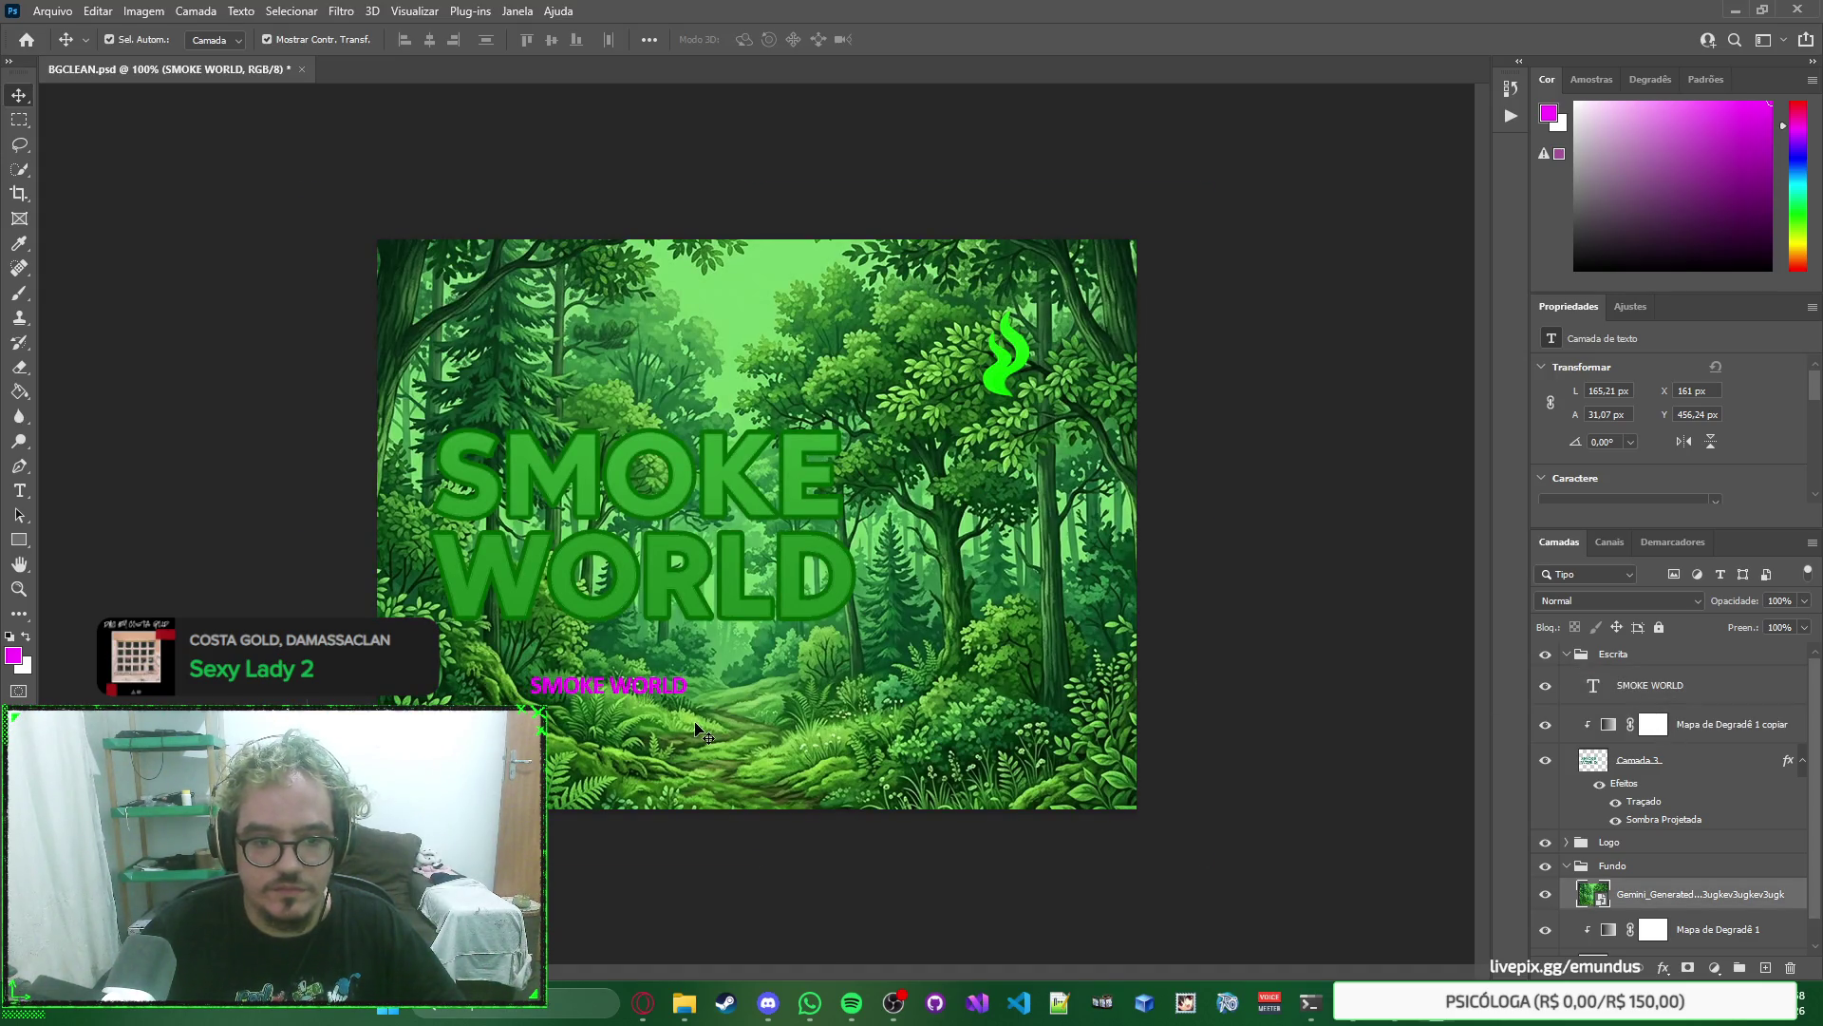
click(627, 686)
mouse_move(688, 694)
mouse_down()
mouse_move(771, 676)
mouse_move(776, 697)
mouse_move(869, 736)
mouse_move(1097, 778)
mouse_up()
mouse_move(840, 719)
mouse_down()
mouse_move(743, 570)
mouse_move(747, 458)
mouse_move(774, 636)
mouse_up()
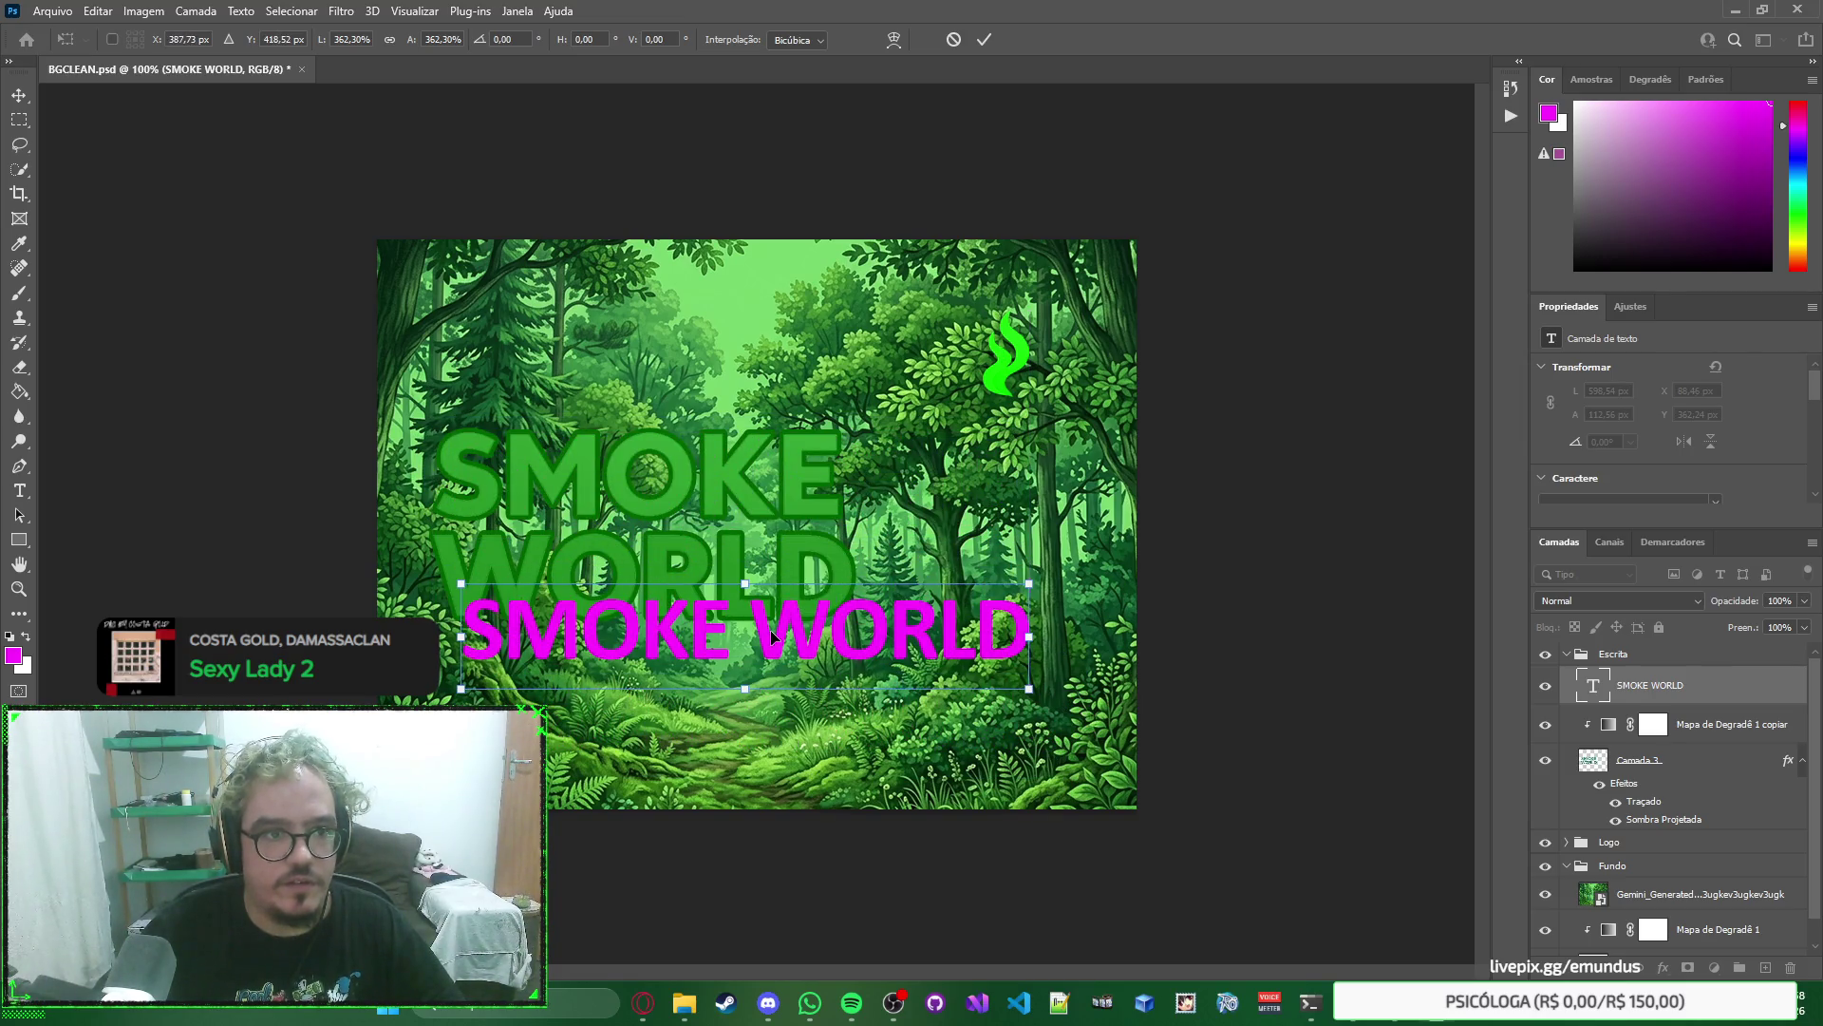
key(Return)
key(ctrl+a)
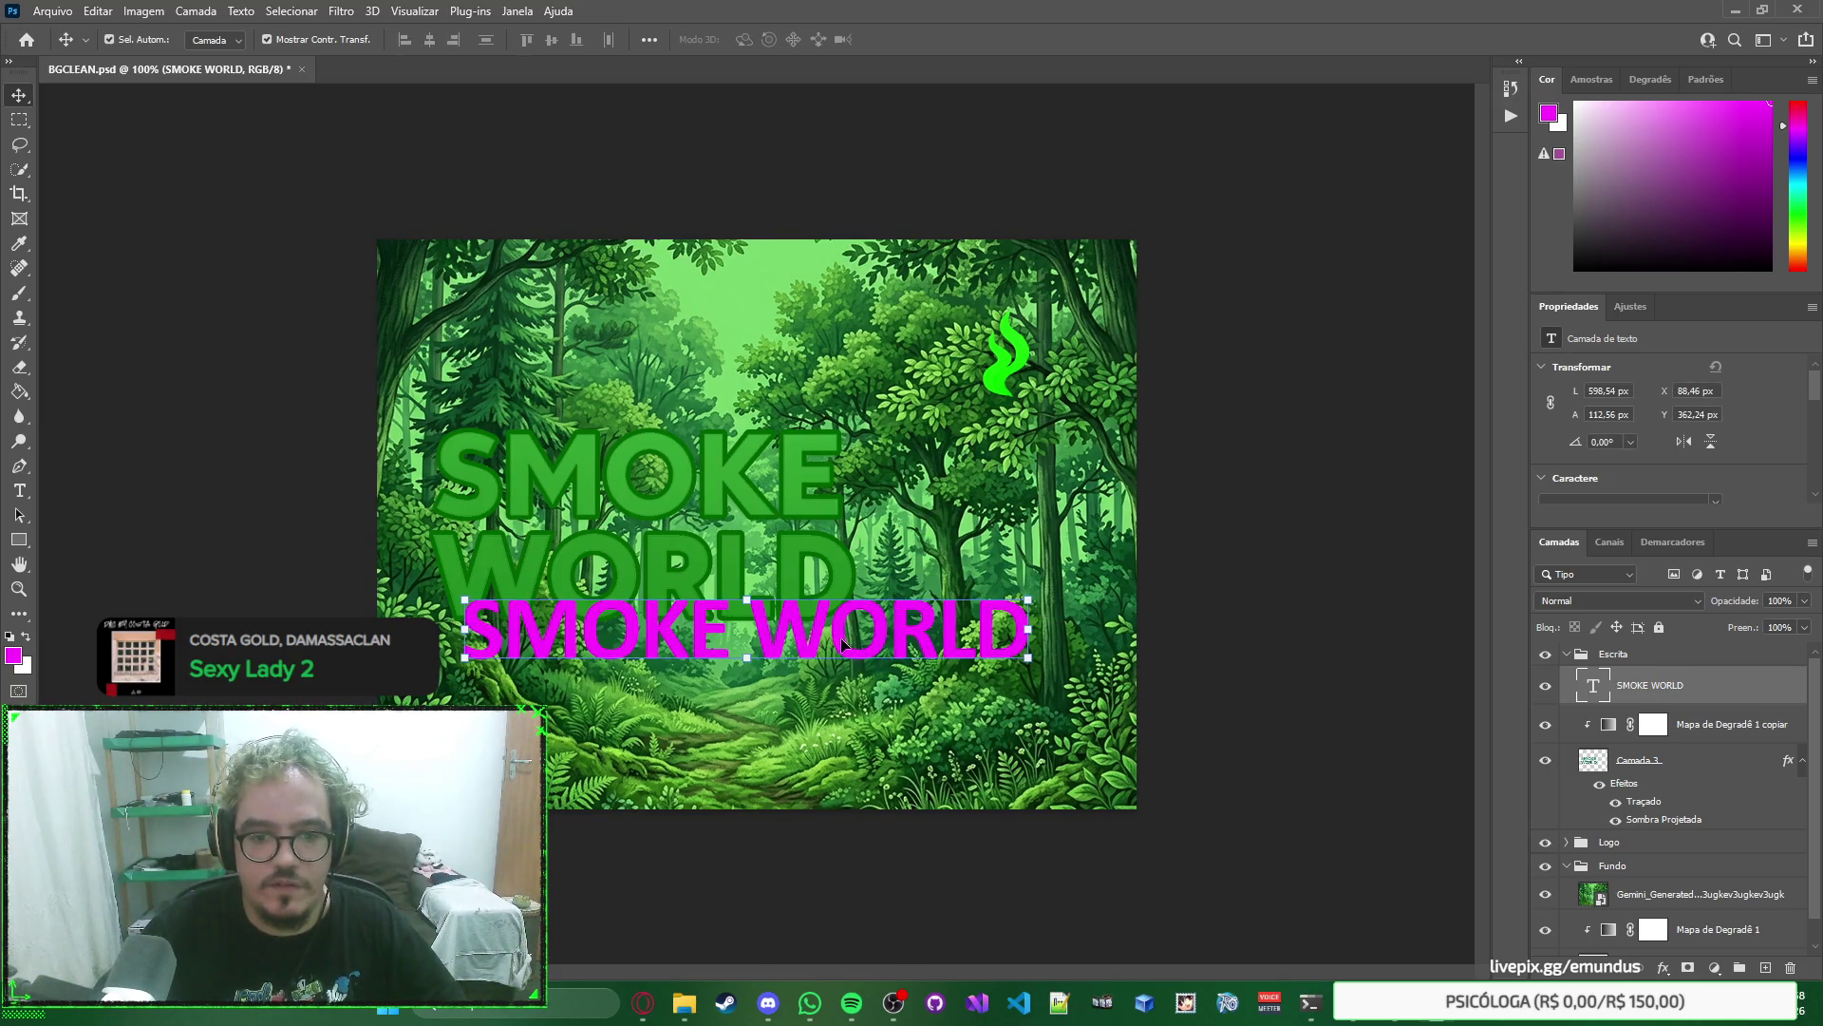
double_click(839, 635)
key(ctrl+Return)
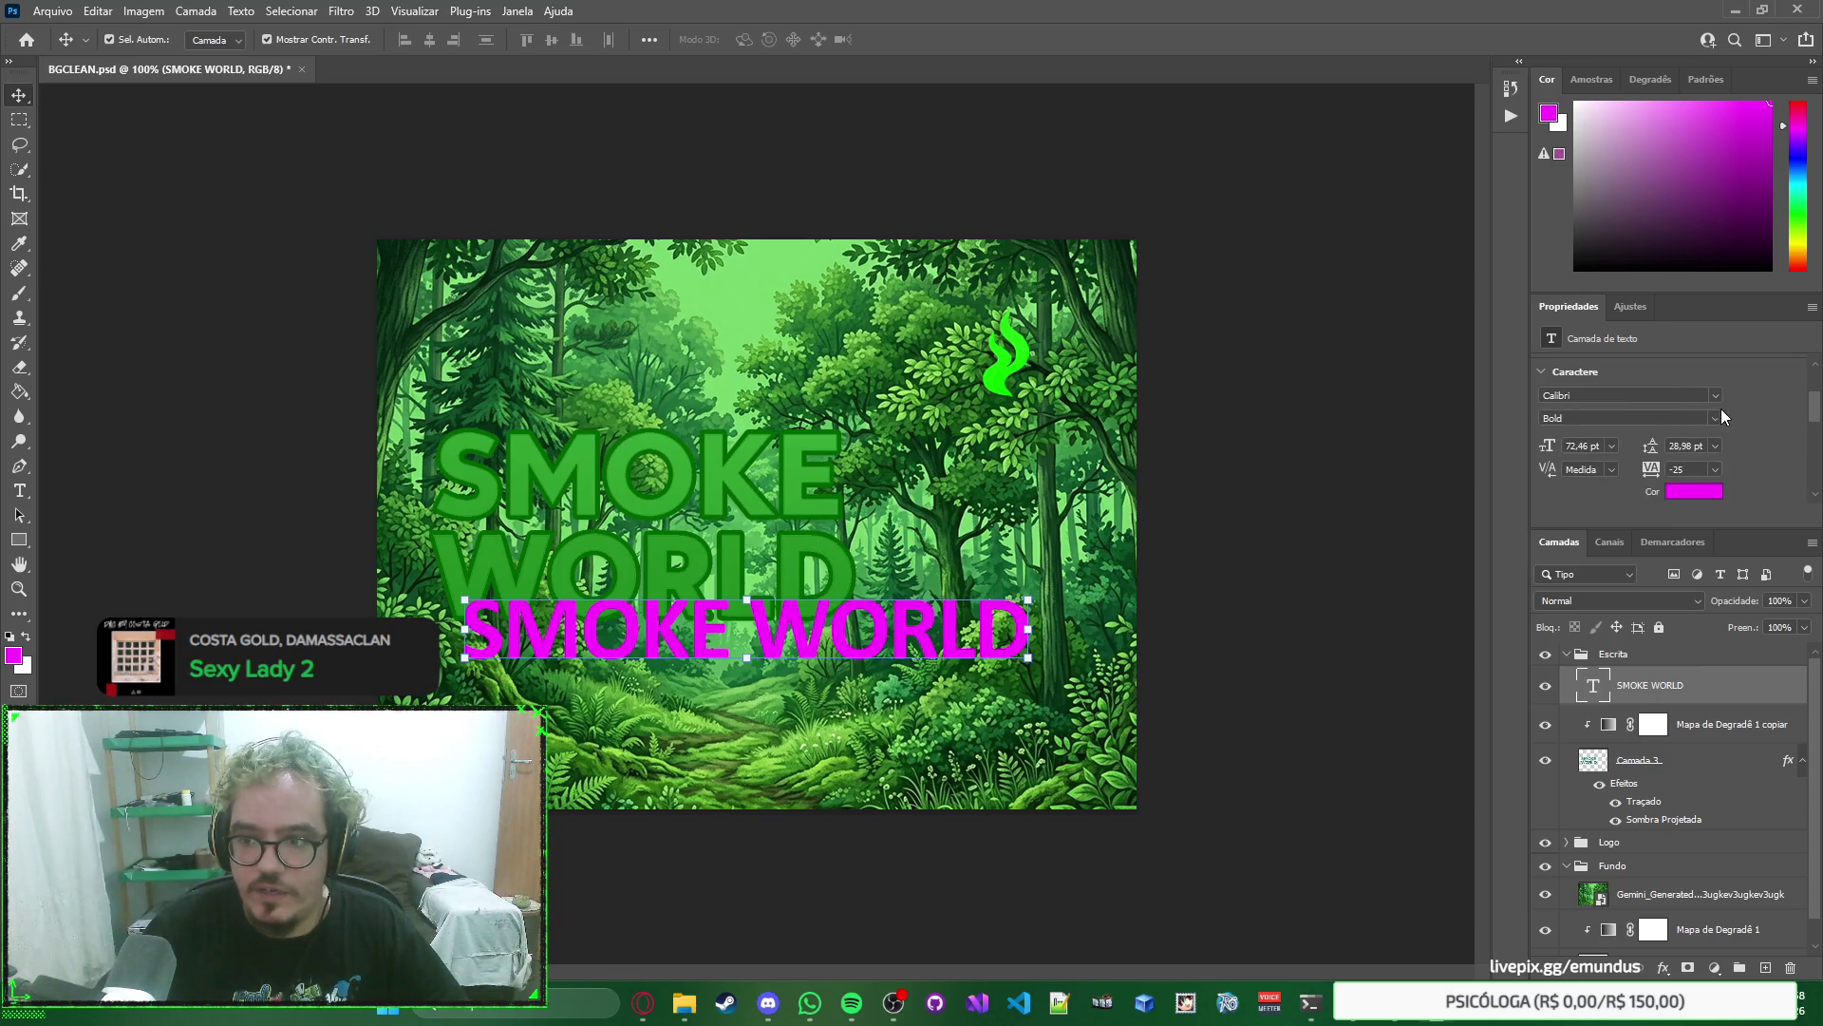
click(955, 653)
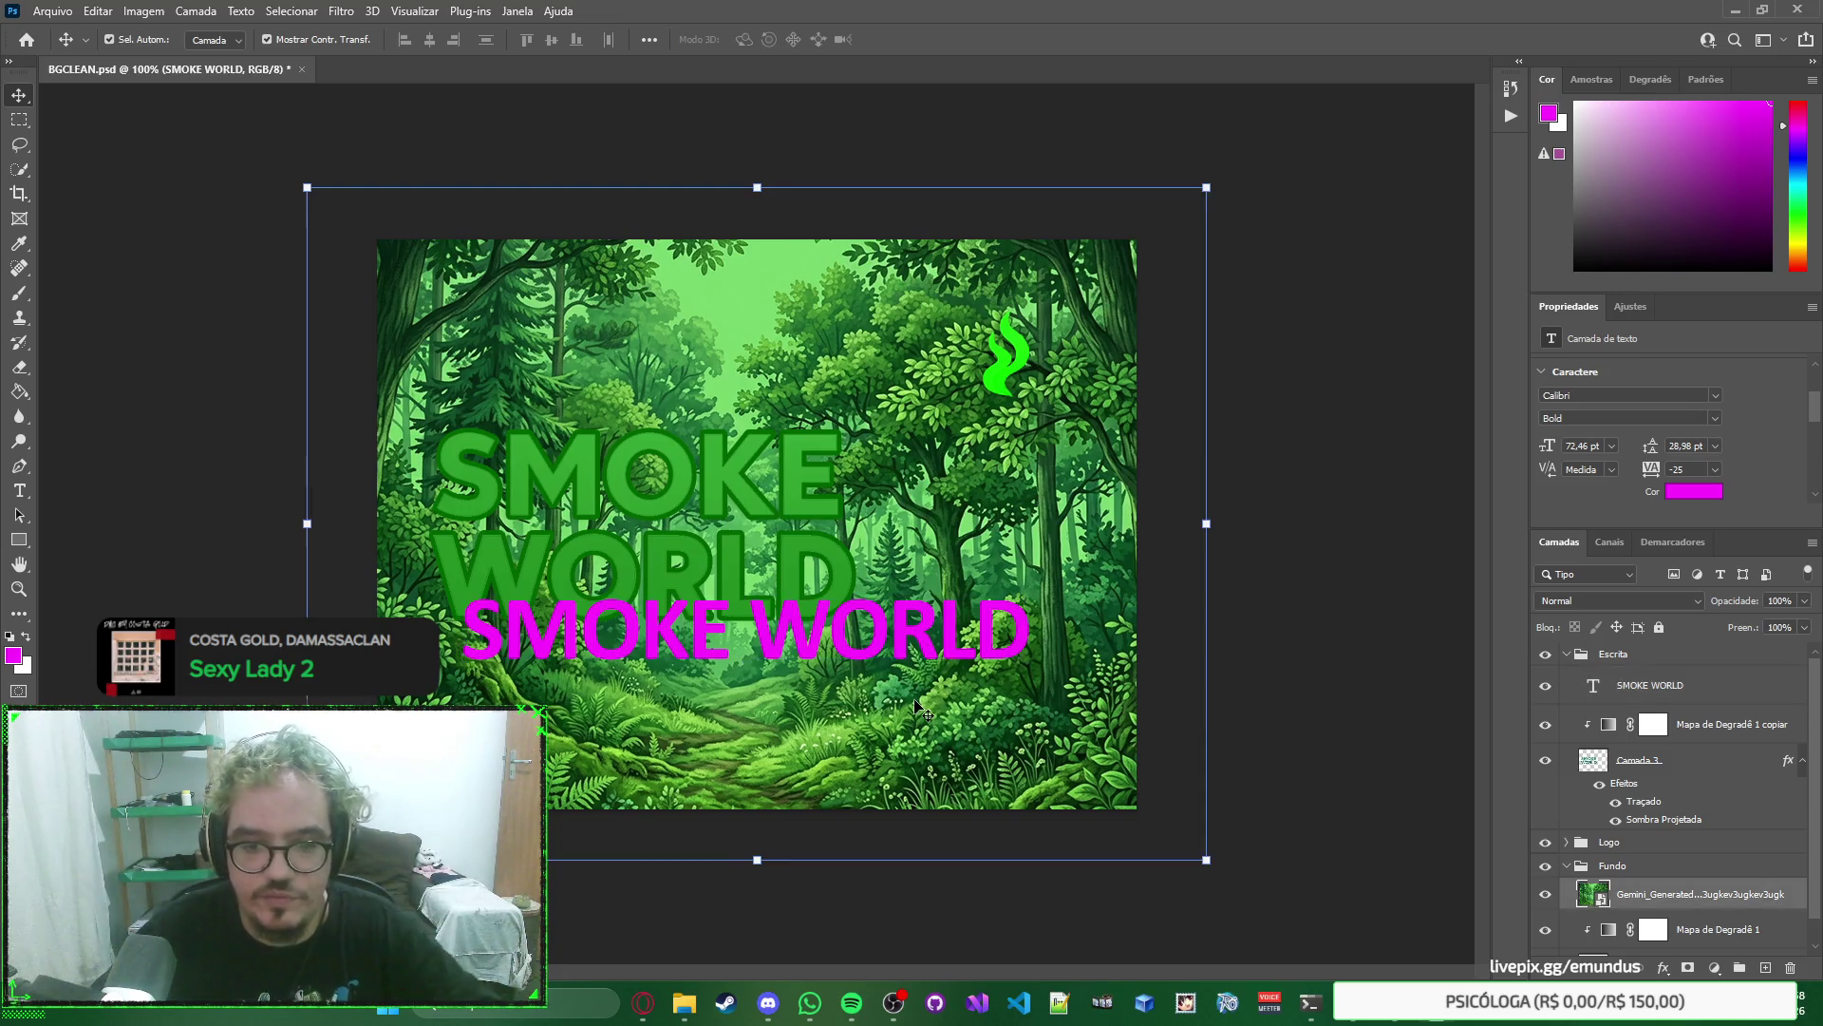
key(Delete)
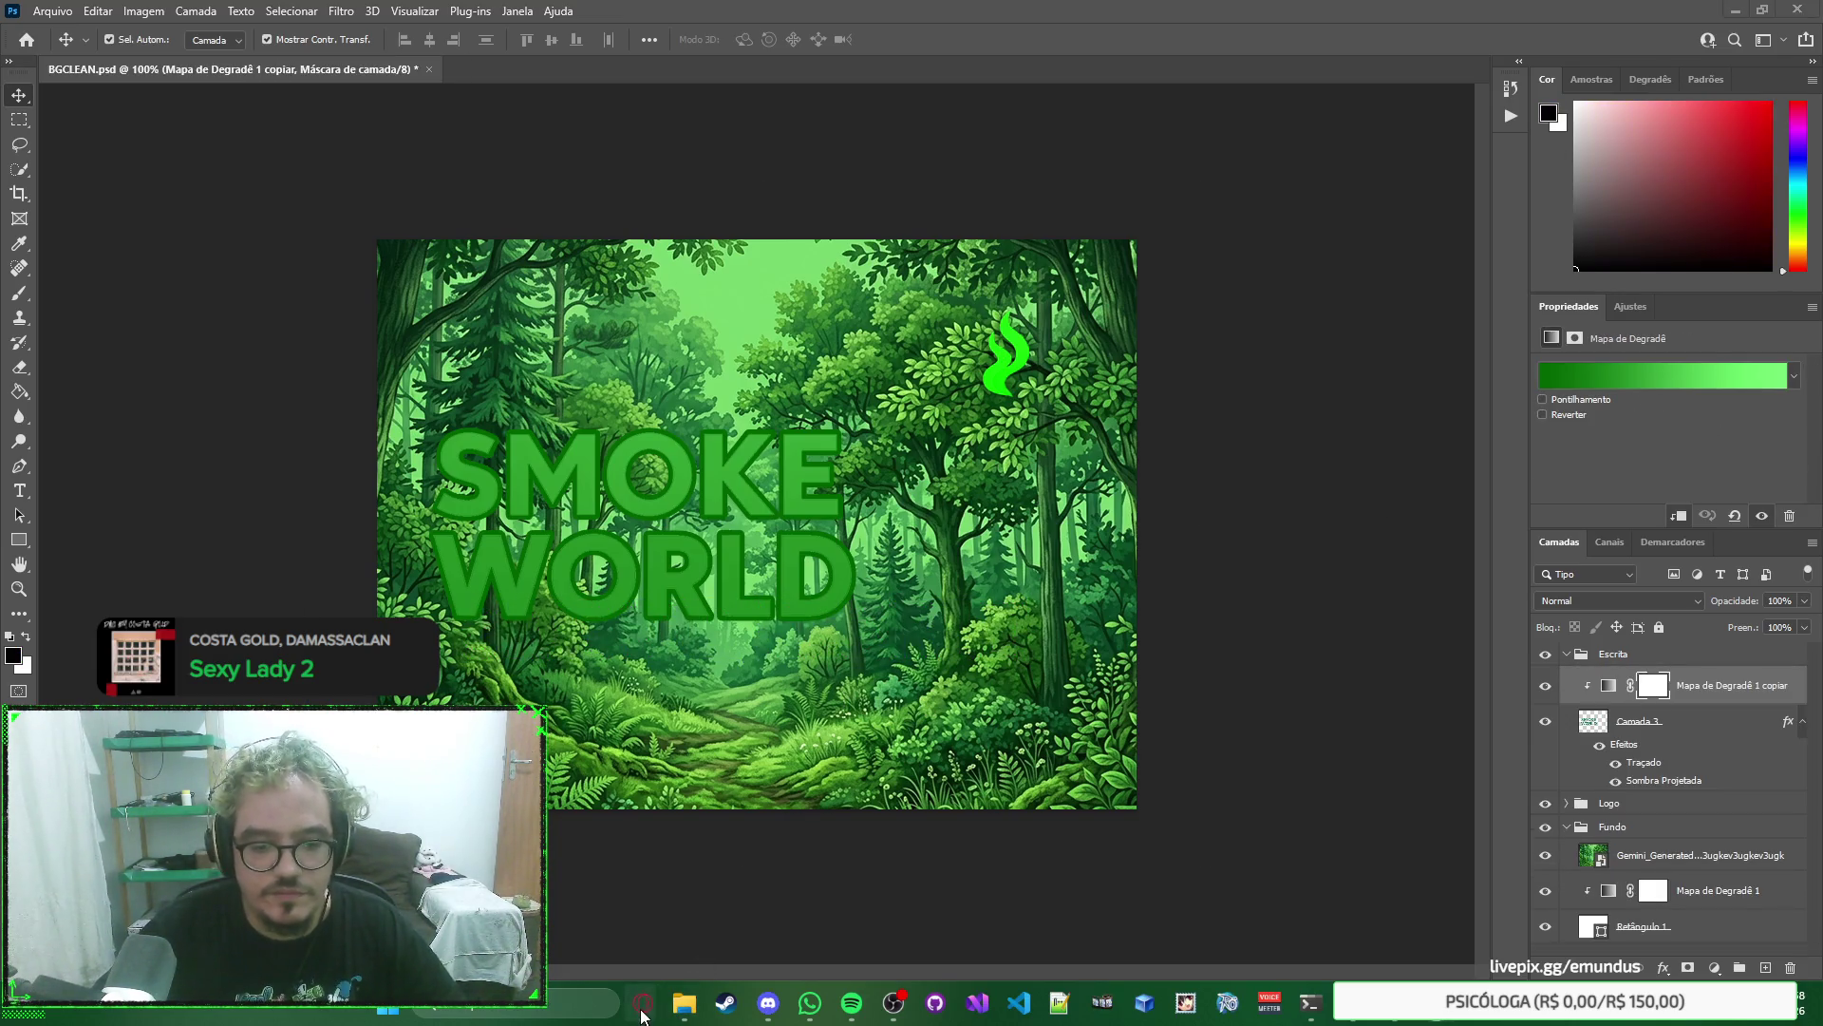
mouse_move(643, 1002)
click(584, 897)
Type a Gemini prompt asking for a Smoke World logo in a lime-green hexadecimal colour.
text(me ge)
key(BackSpace)
key(BackSpace)
key(BackSpace)
text(eg)
key(BackSpace)
text(gere uma logotipo)
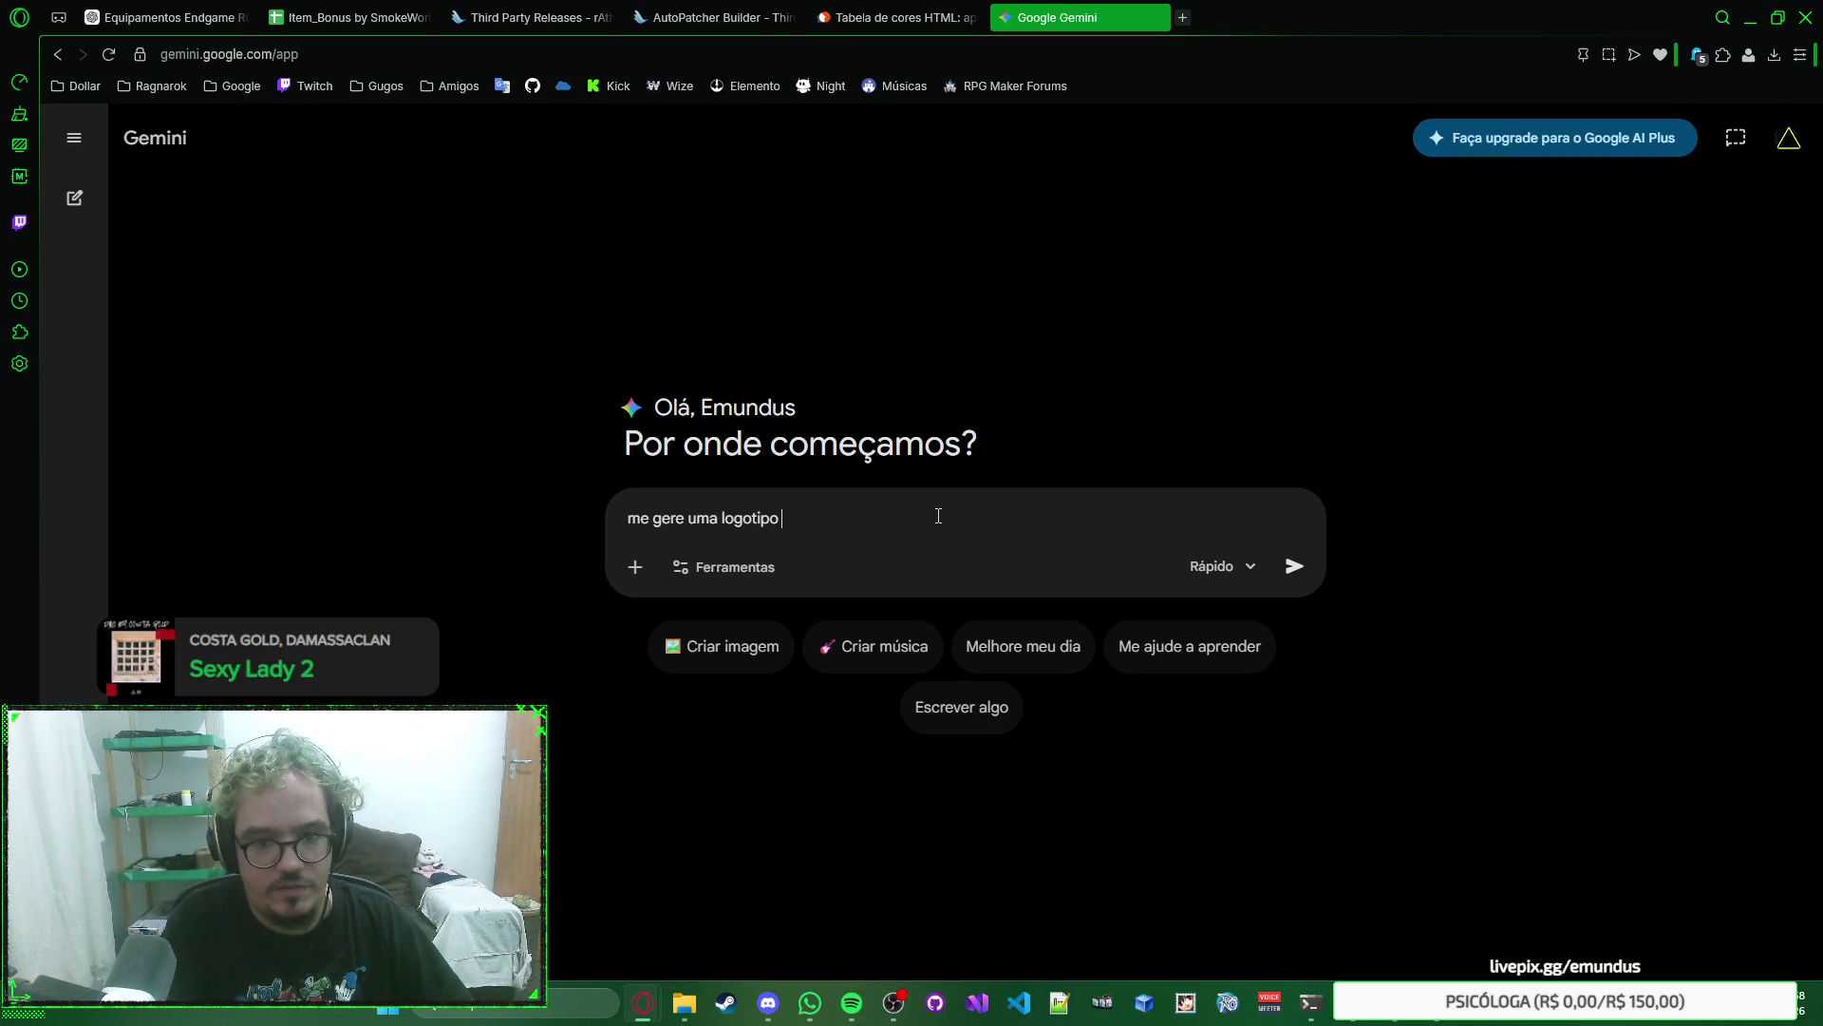
text( d)
key(BackSpace)
key(ctrl+a)
text(me ger)
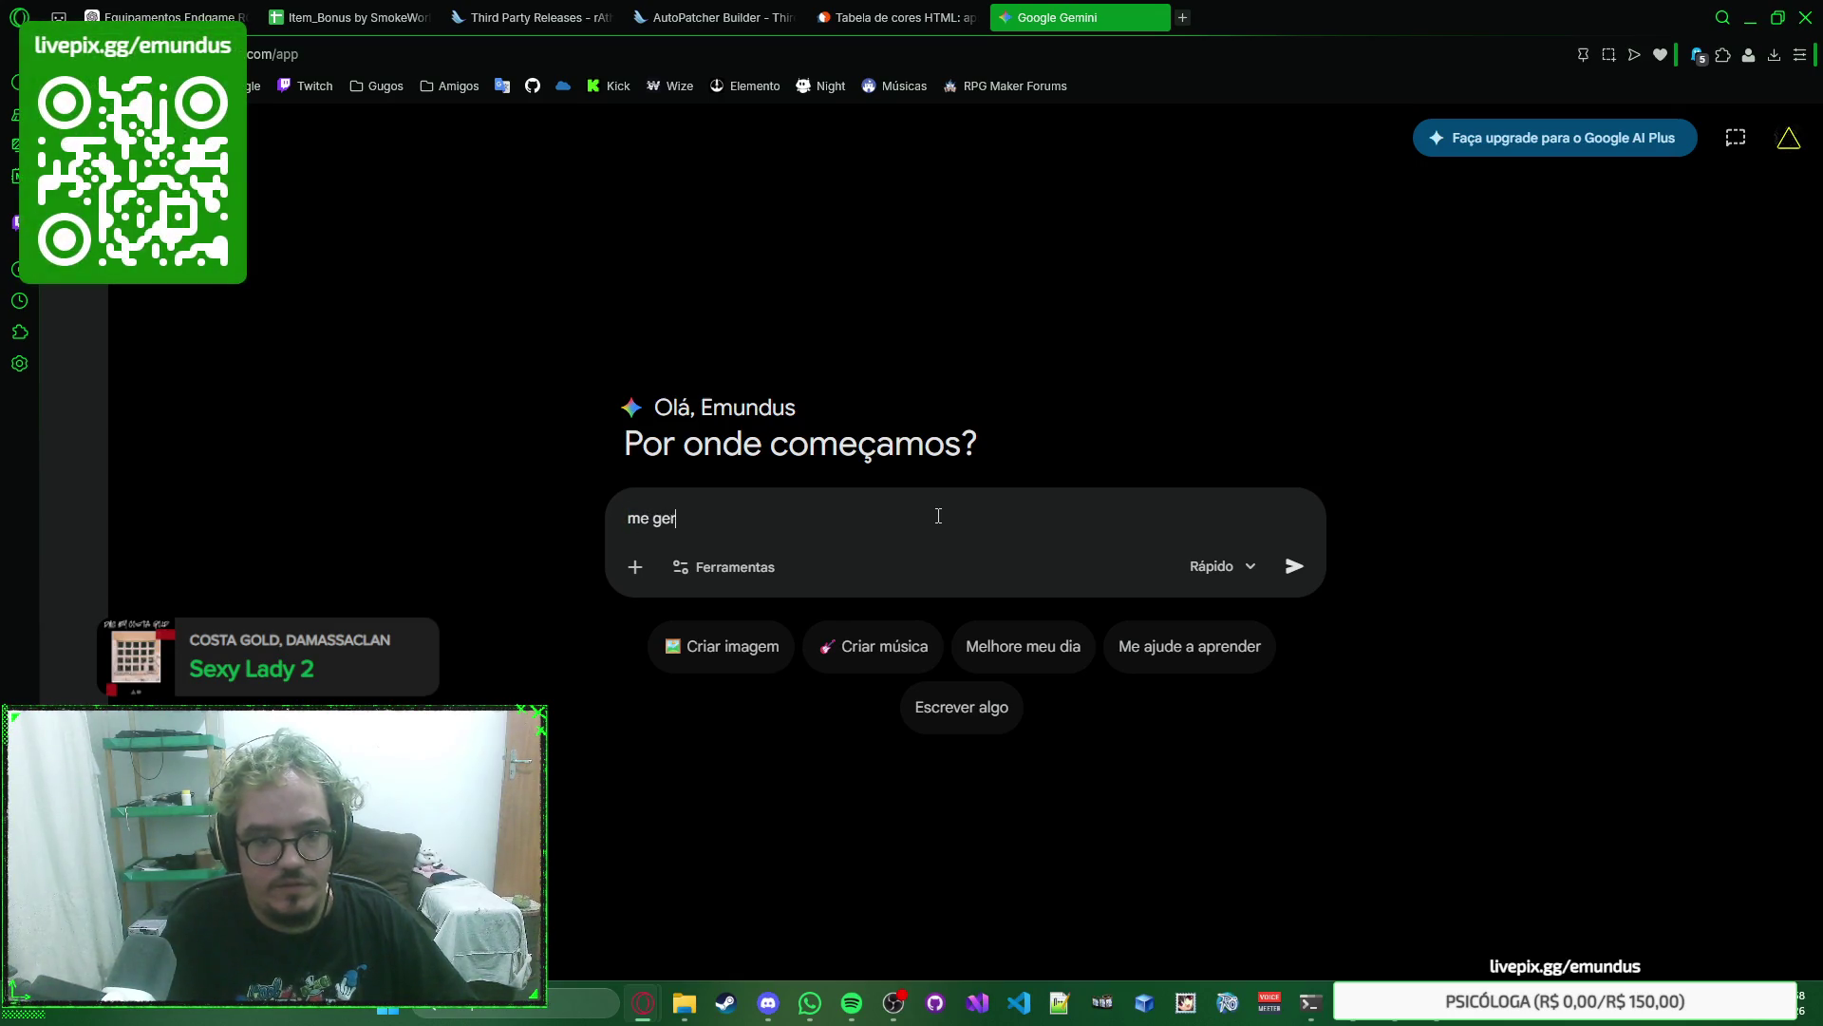
text(e uma logotipo)
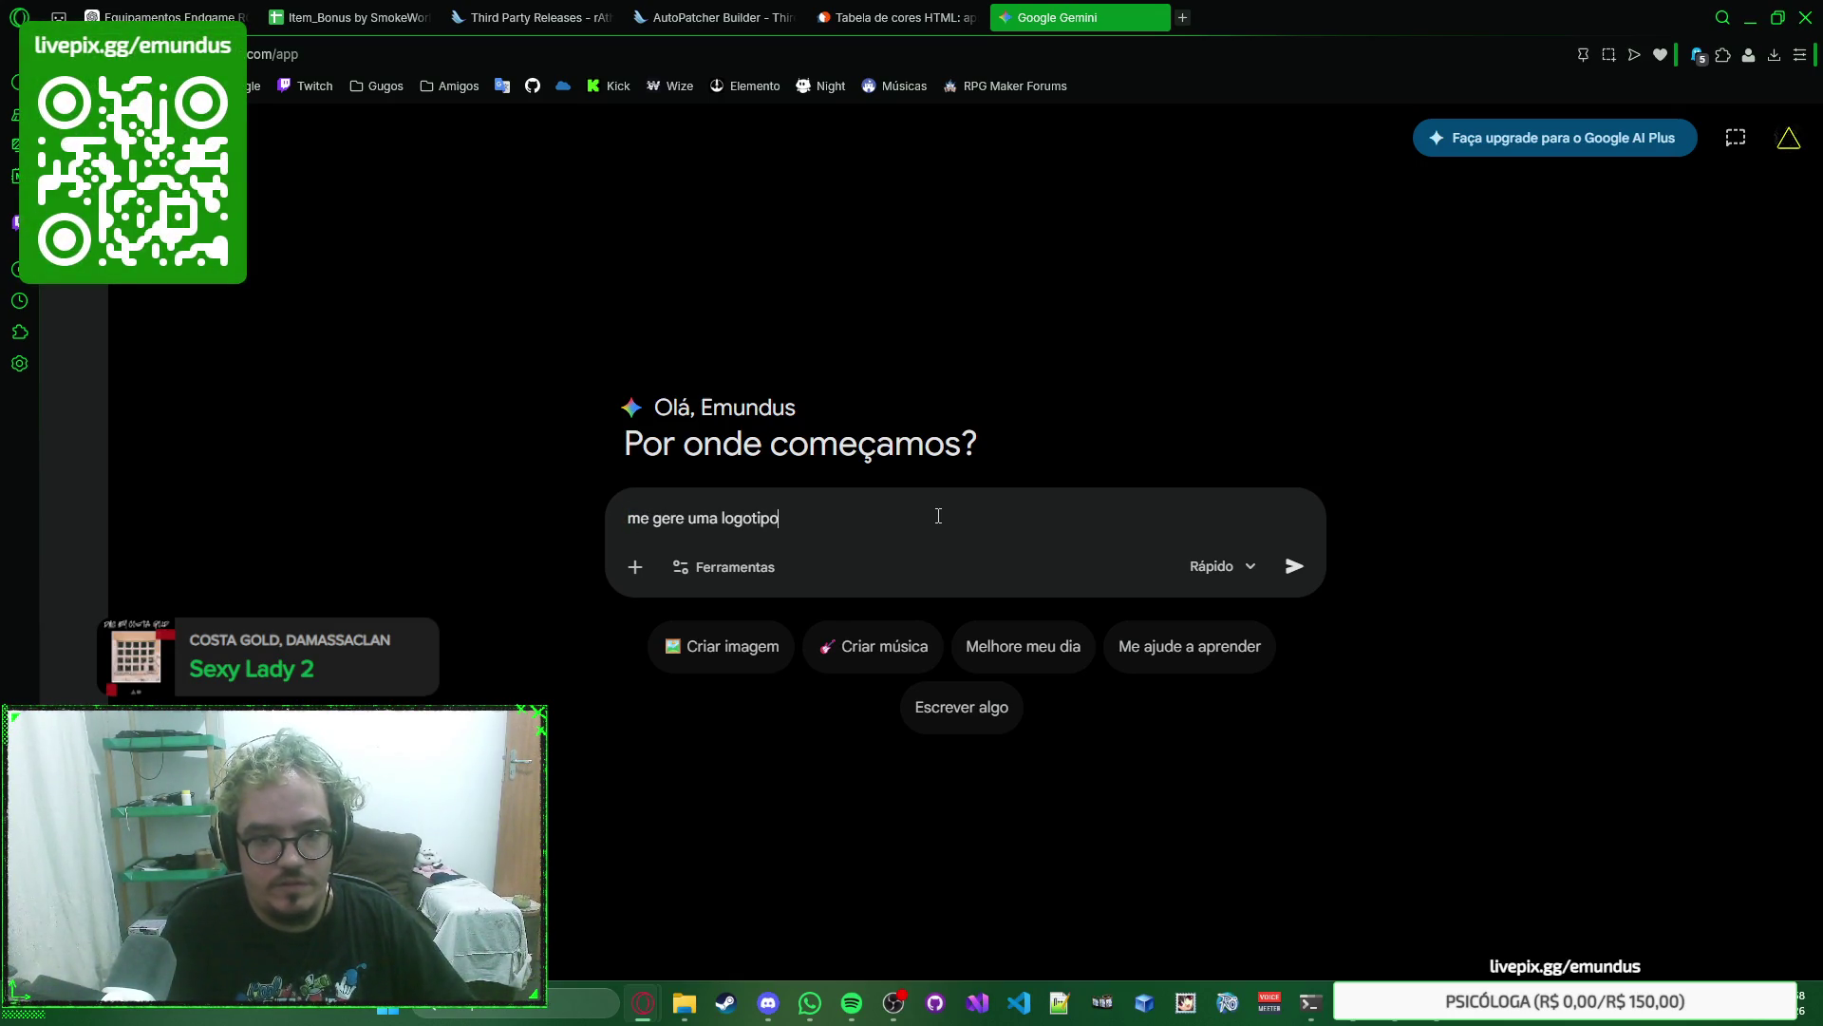
text( escrito Smoke Wor)
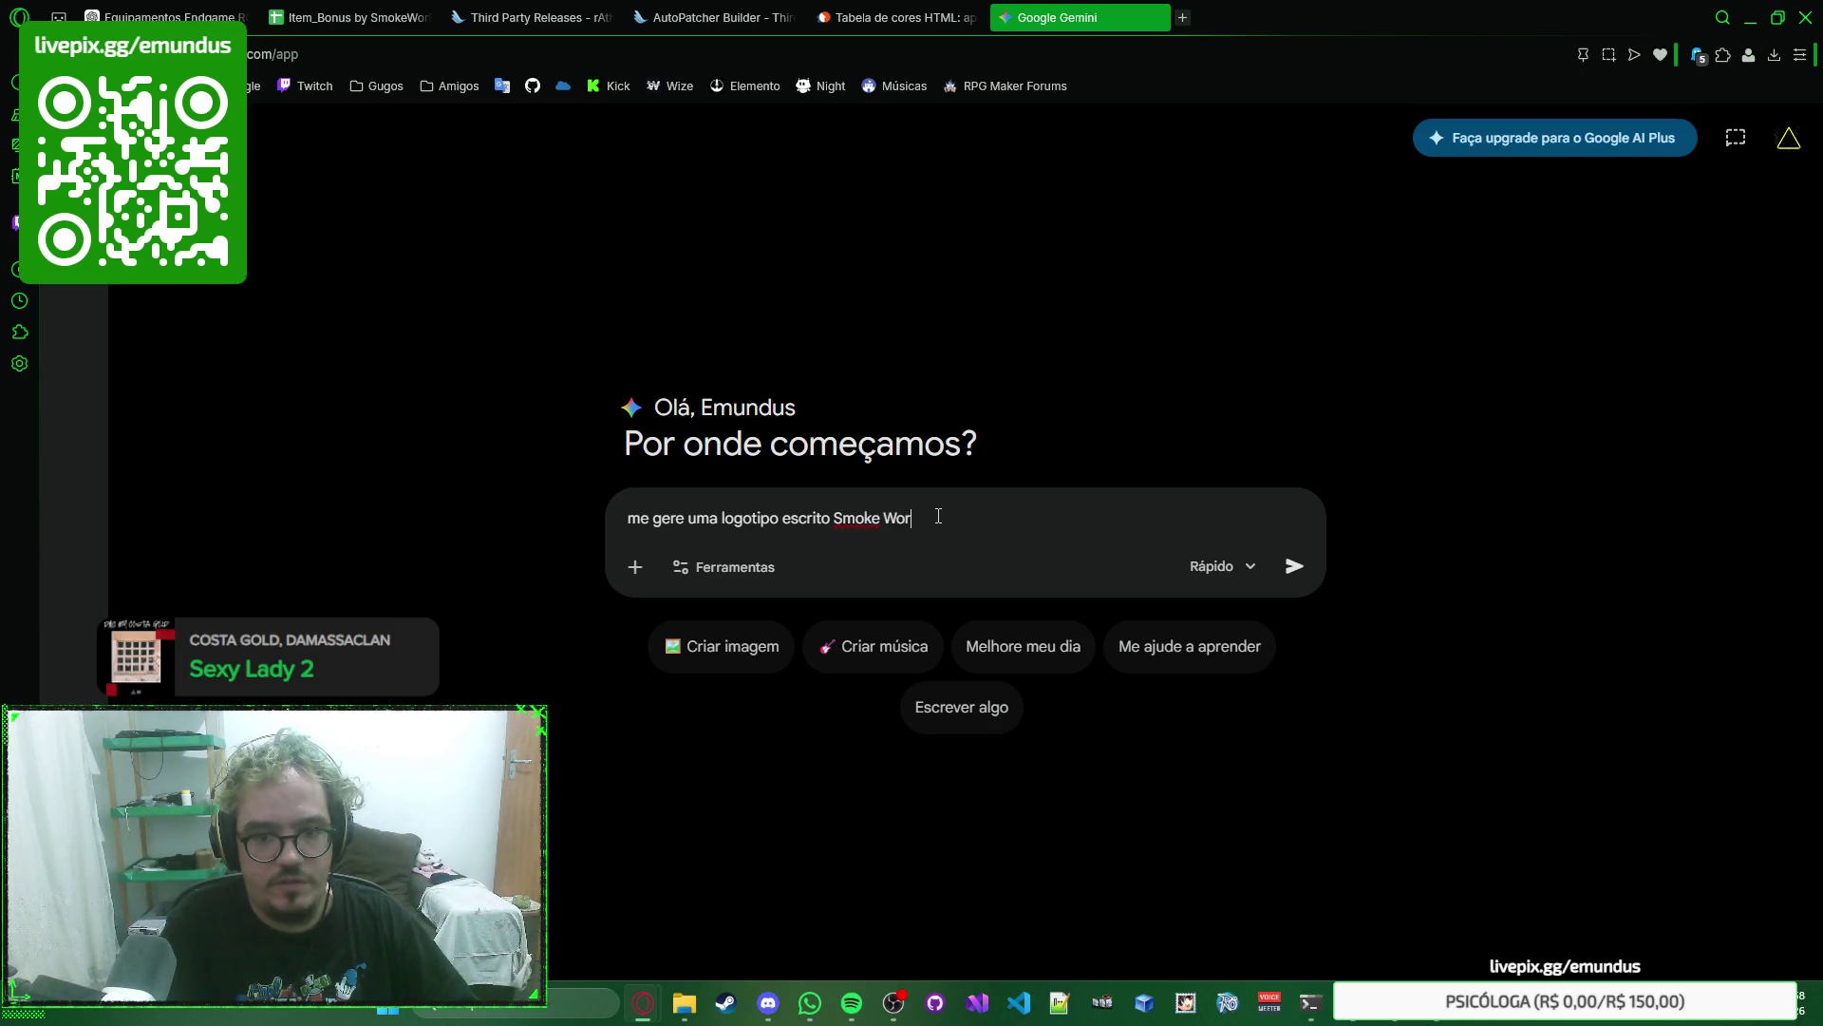
text(ld, n)
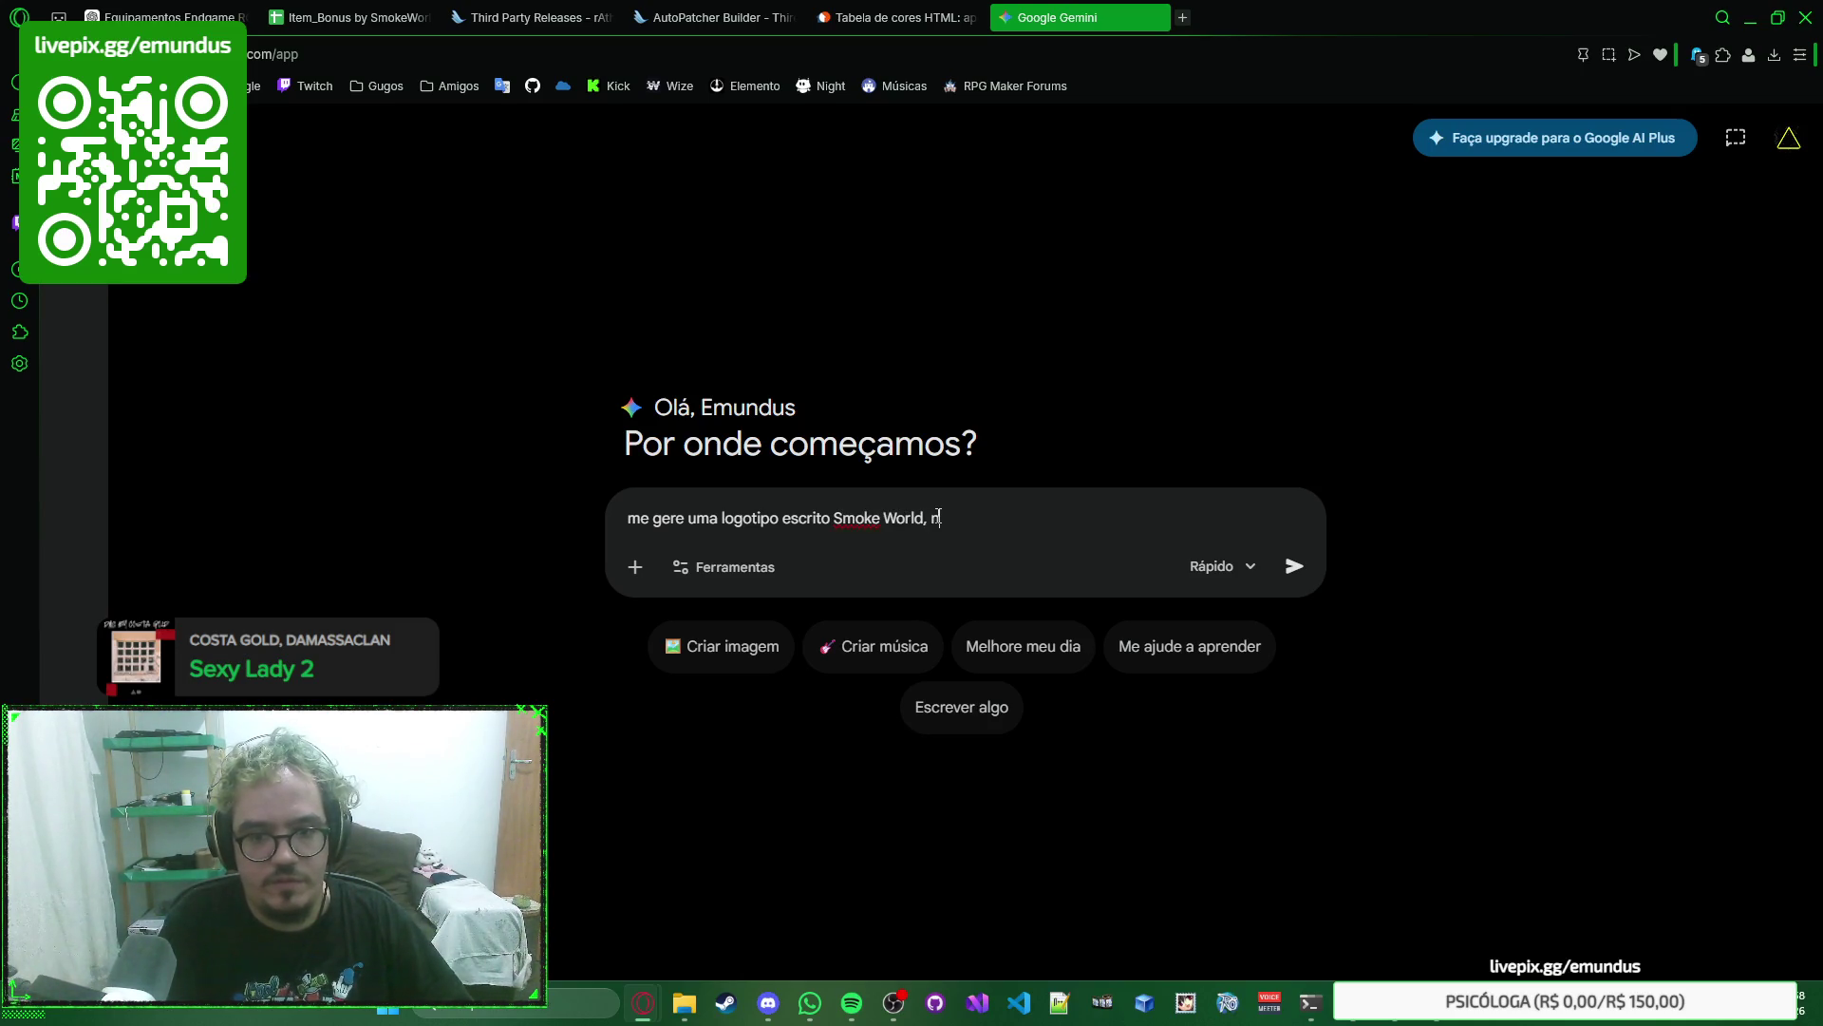
text(a cor hexad)
key(BackSpace)
key(BackSpace)
key(BackSpace)
key(BackSpace)
key(BackSpace)
key(BackSpace)
text(com padrão de core)
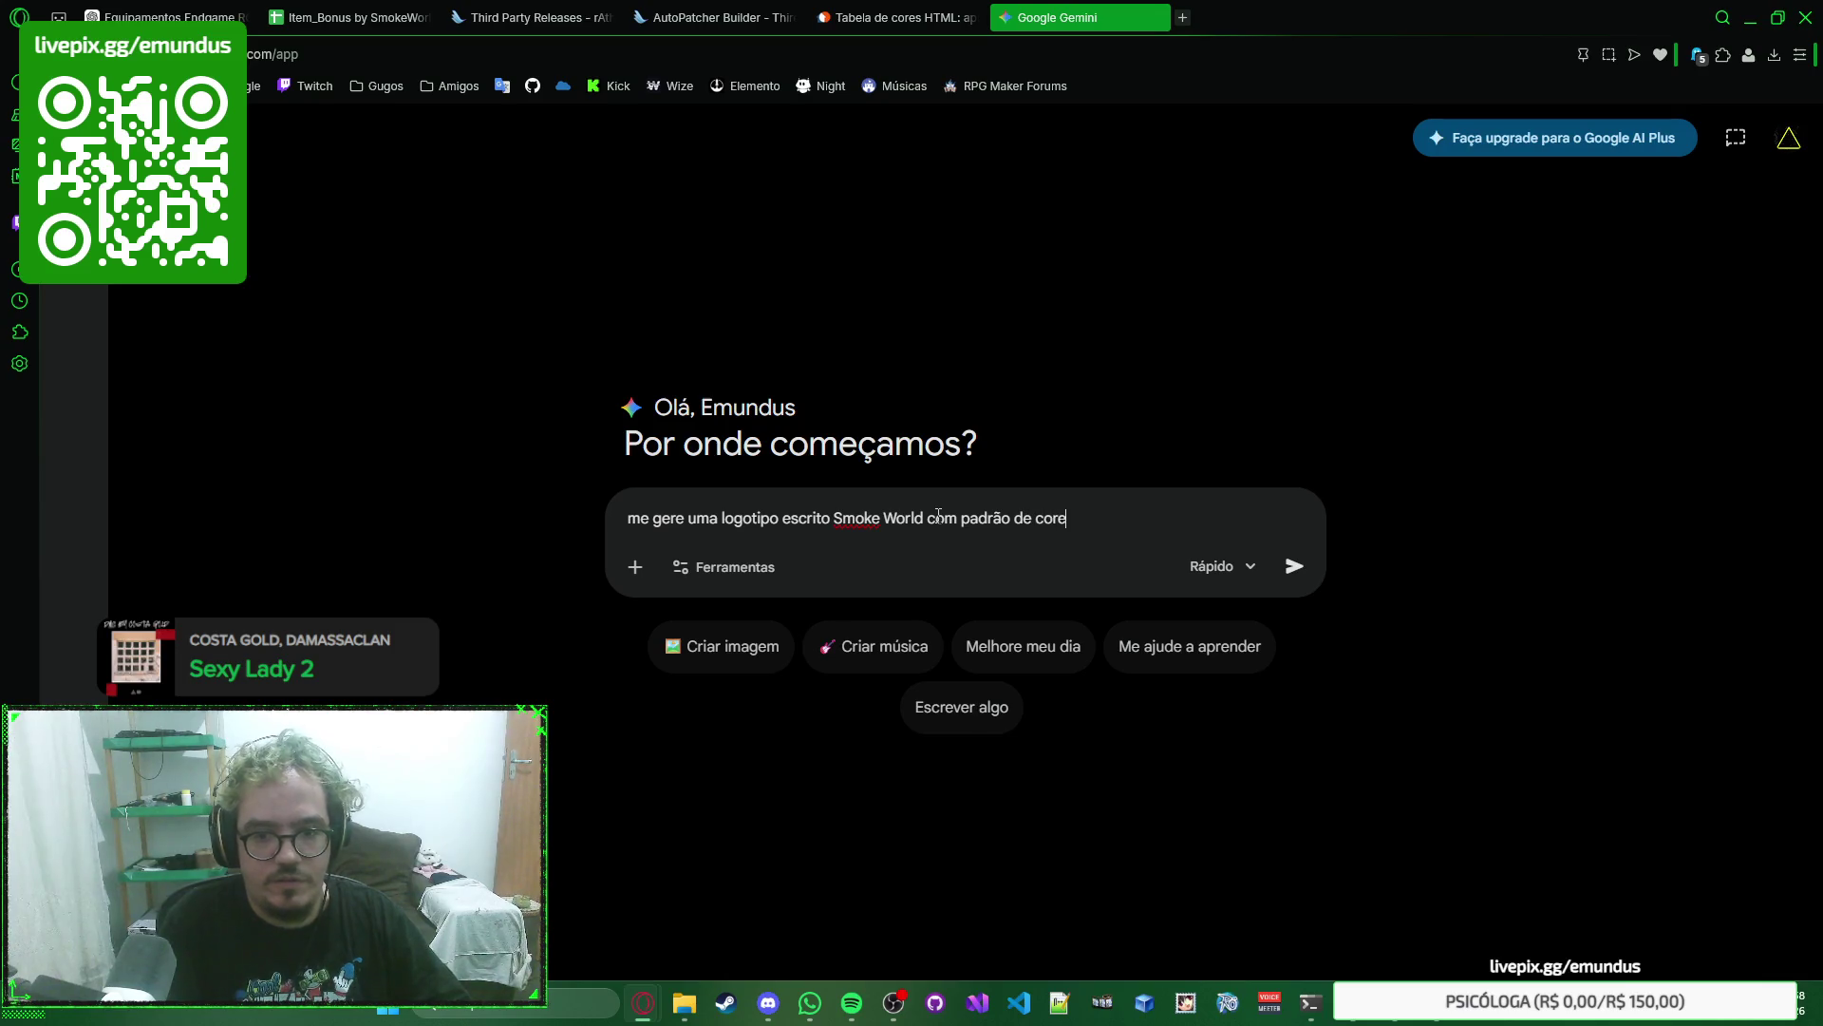
text( verde lim)
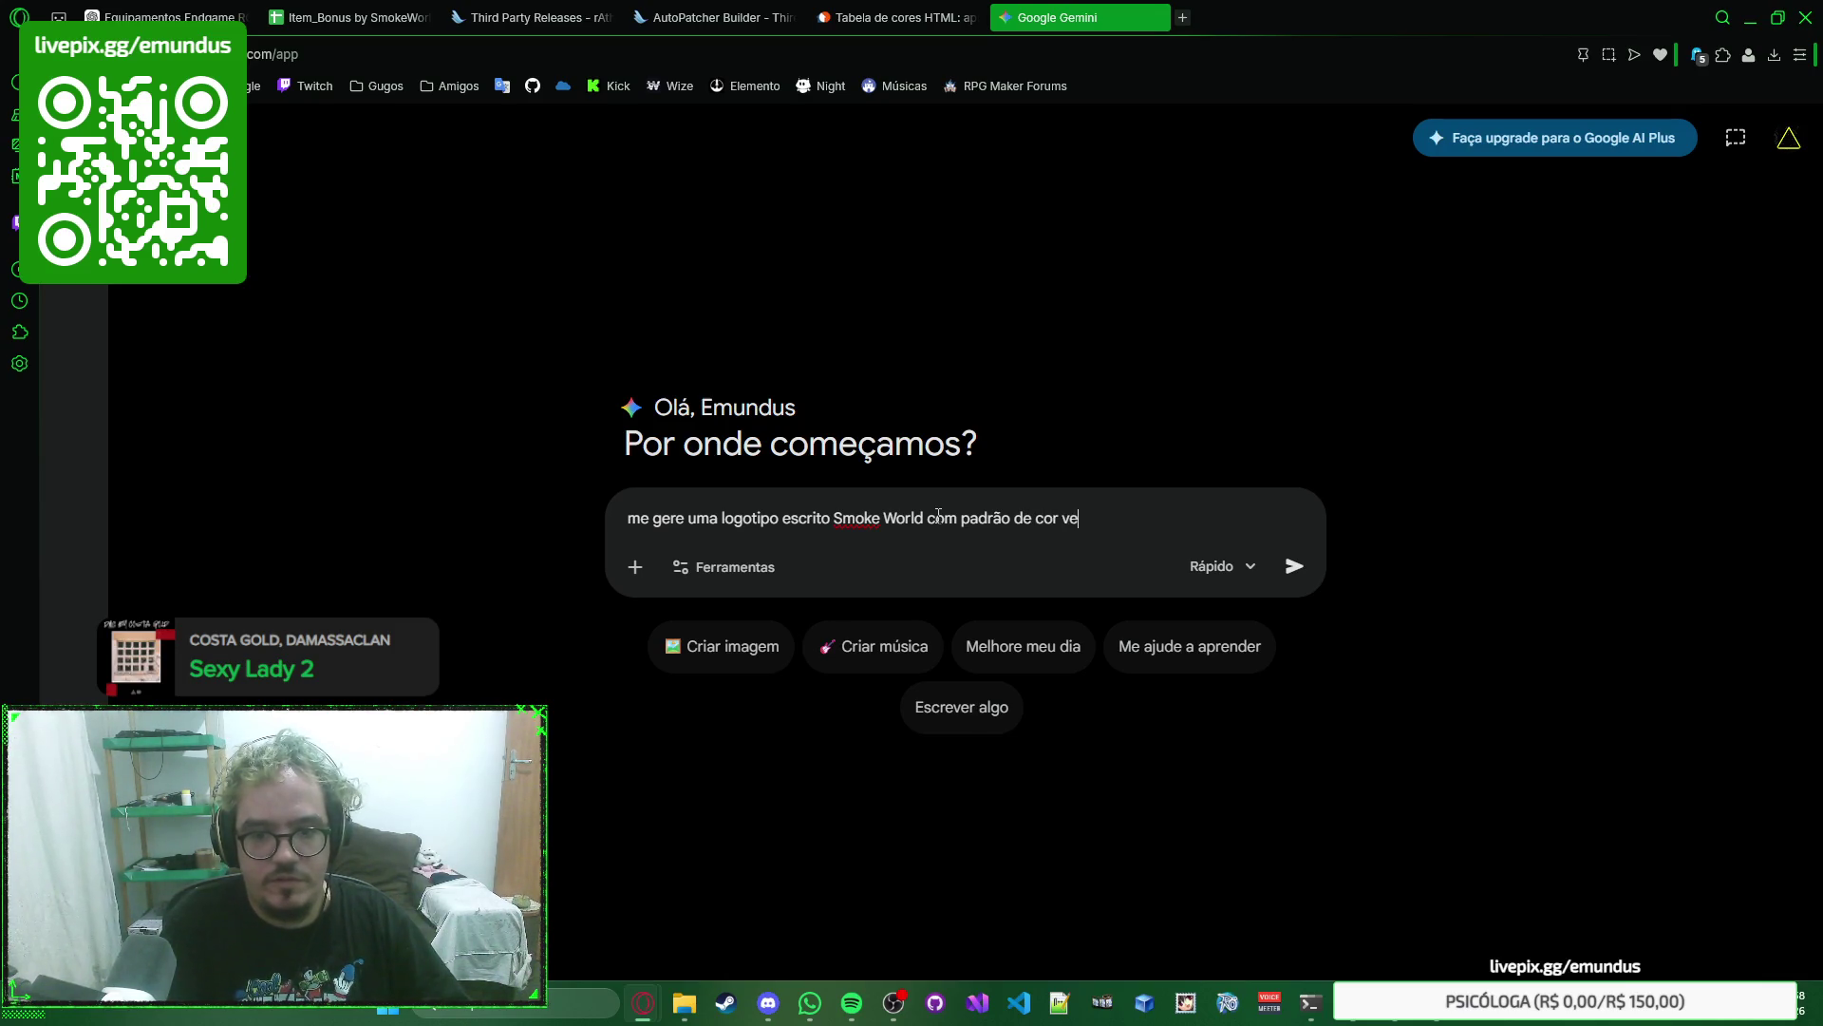
text(ão)
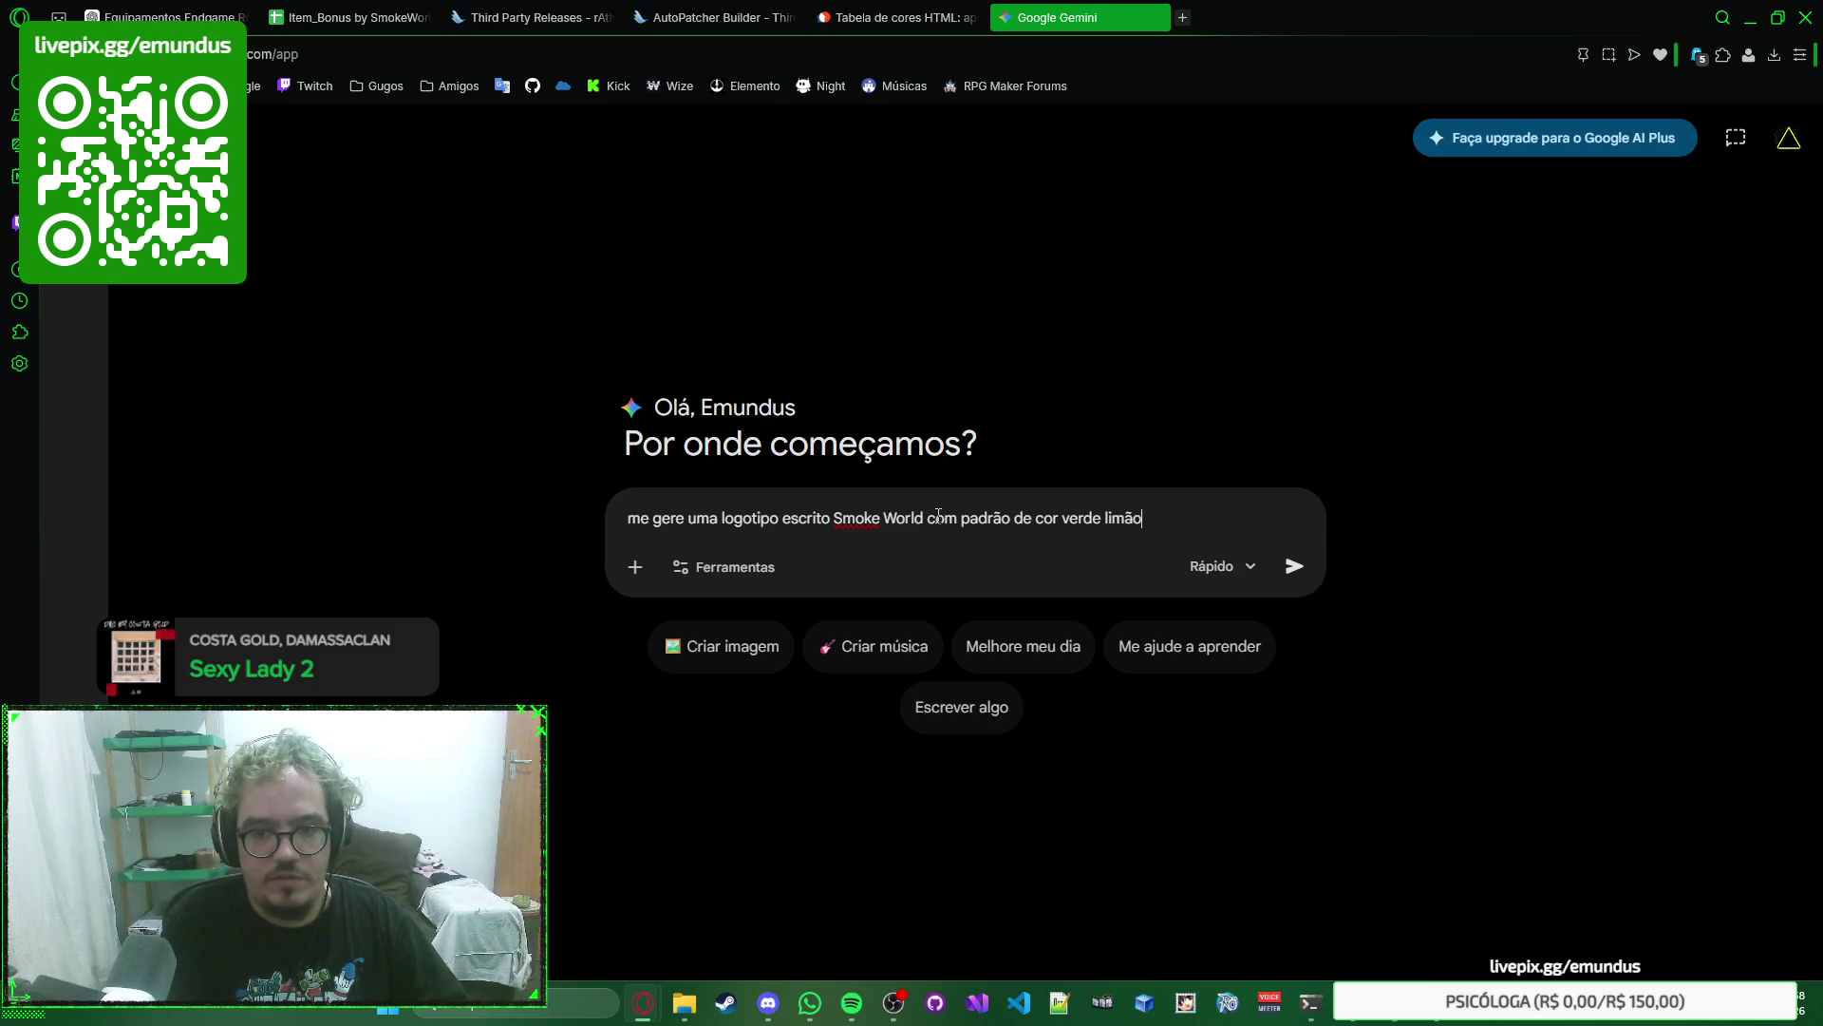
key(BackSpace)
key(BackSpace)
key(BackSpace)
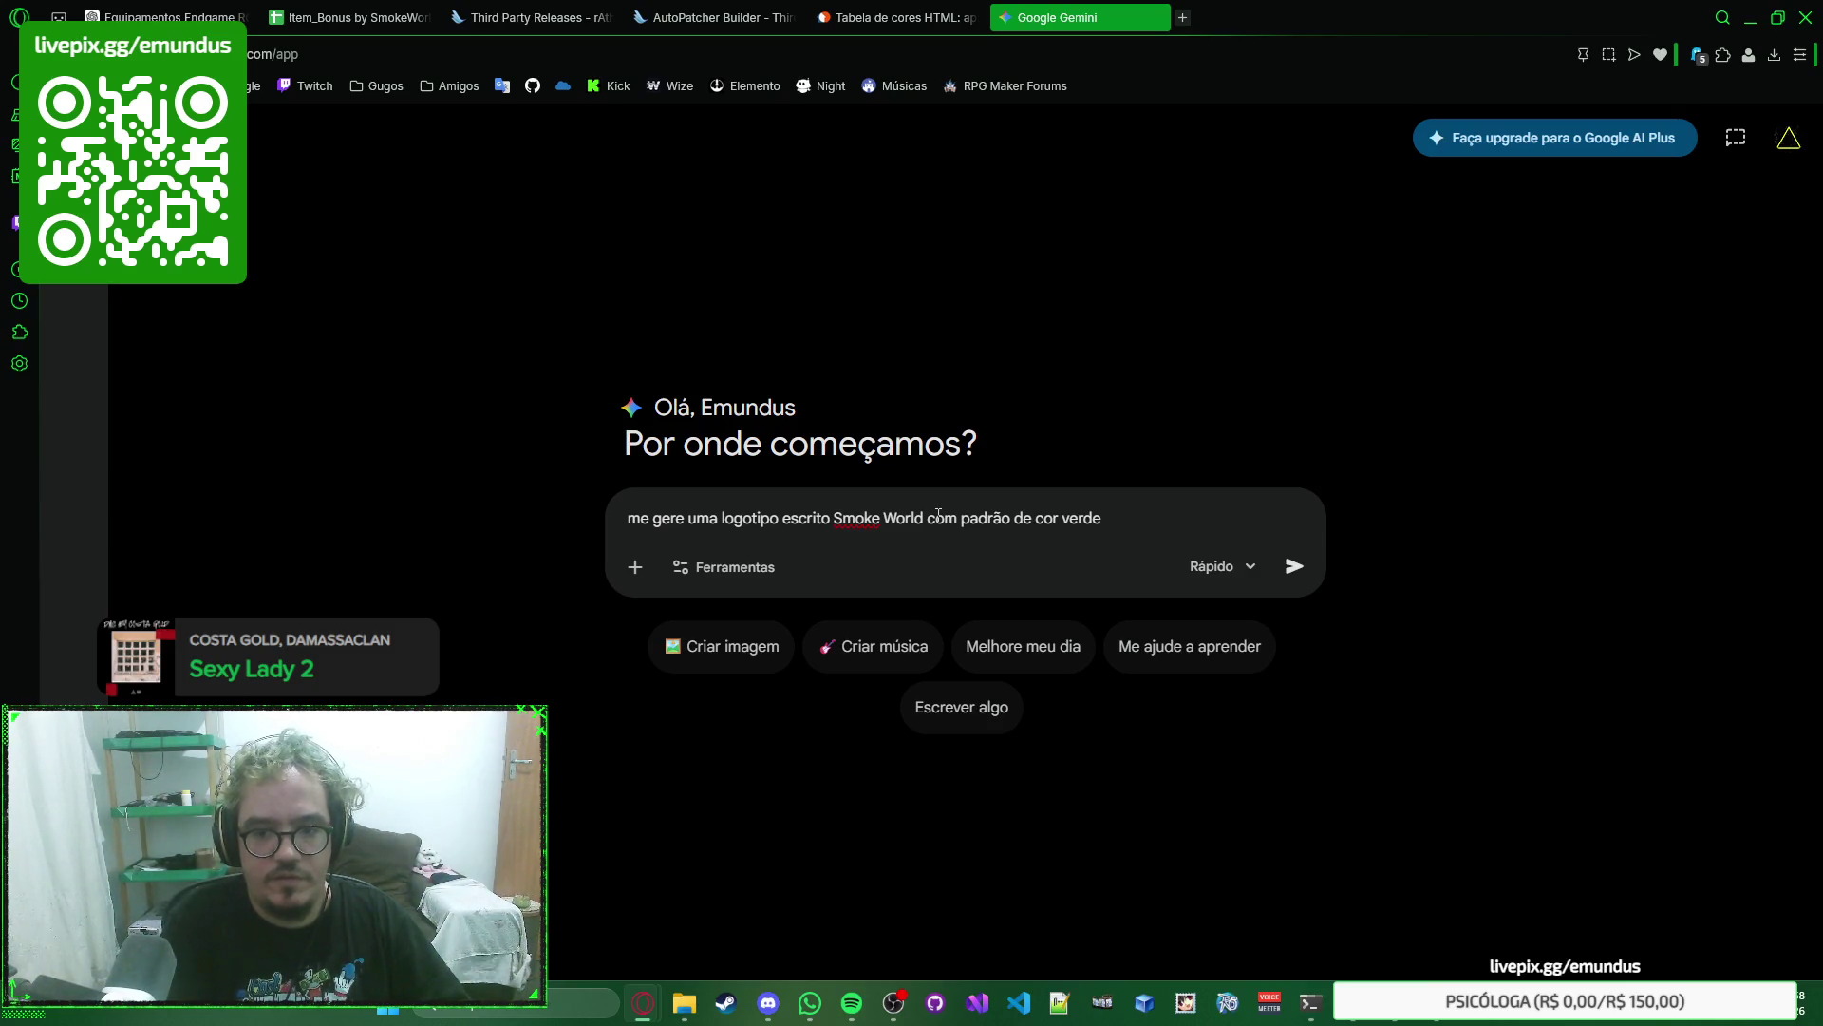
text( (cor hexadecimal)
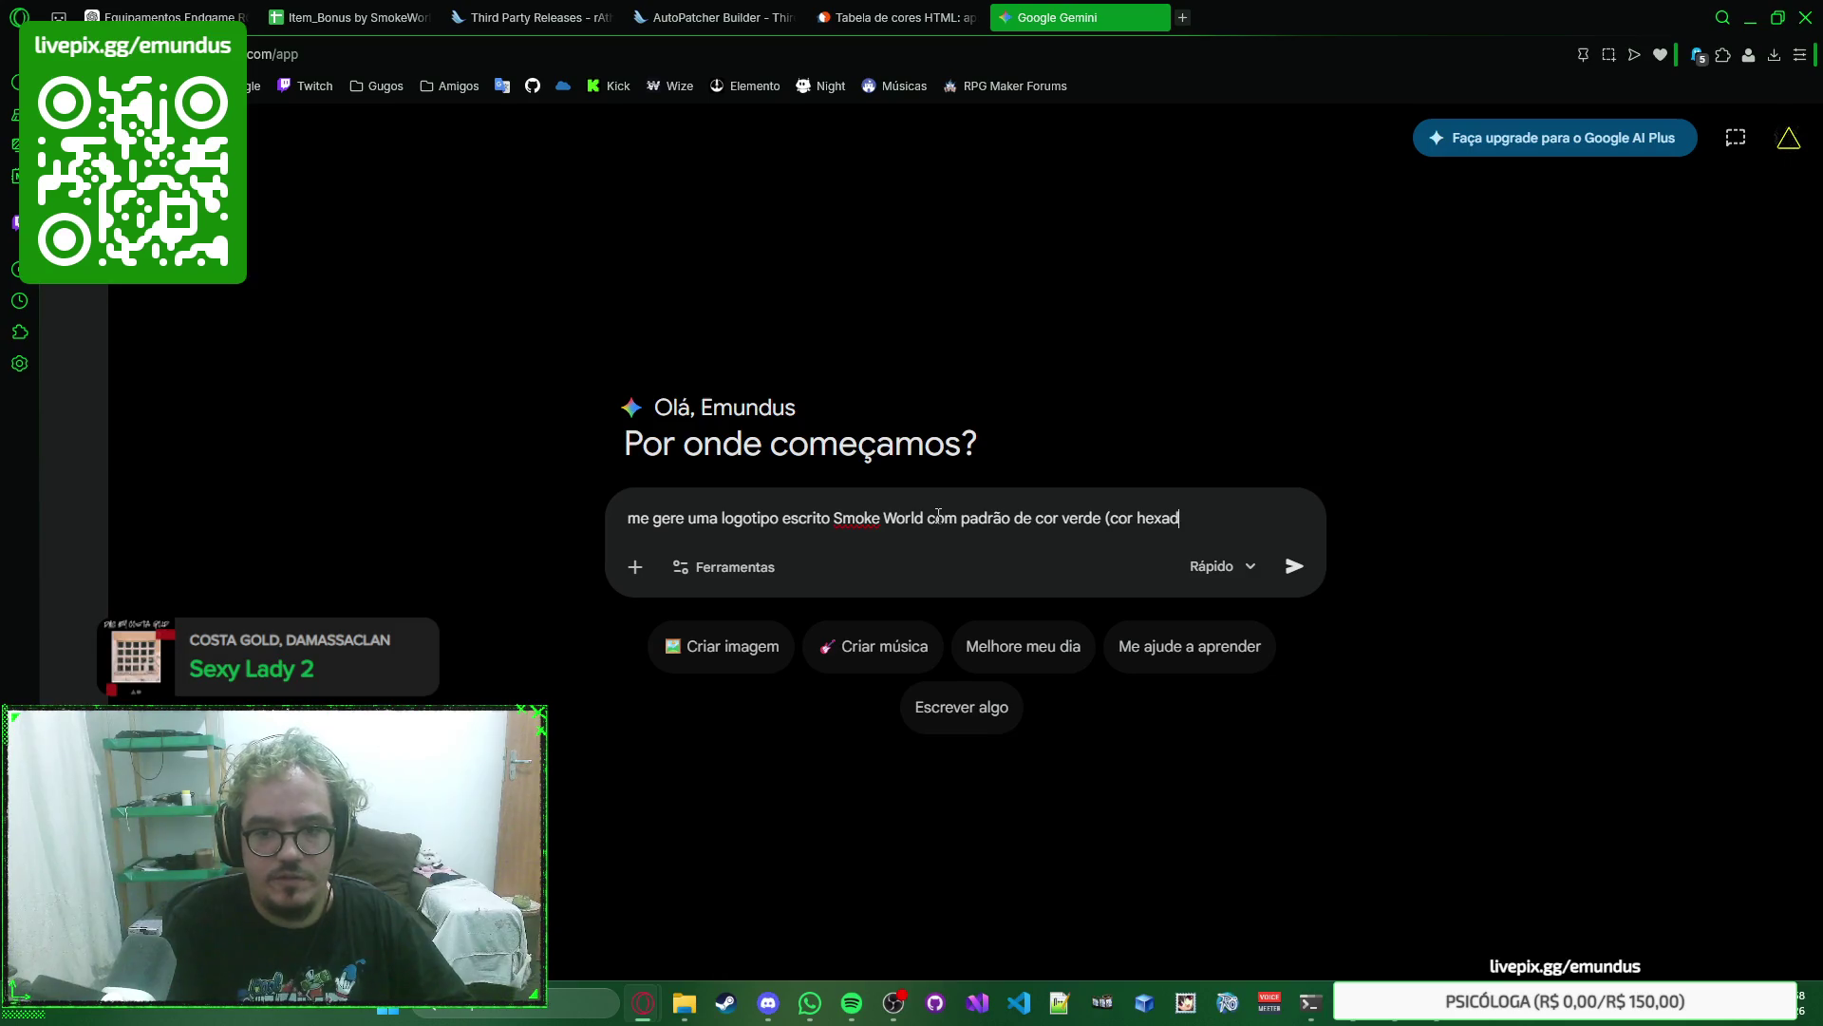
Copy DarkGreen 006400 from the colour table tab into the Gemini prompt.
click(944, 17)
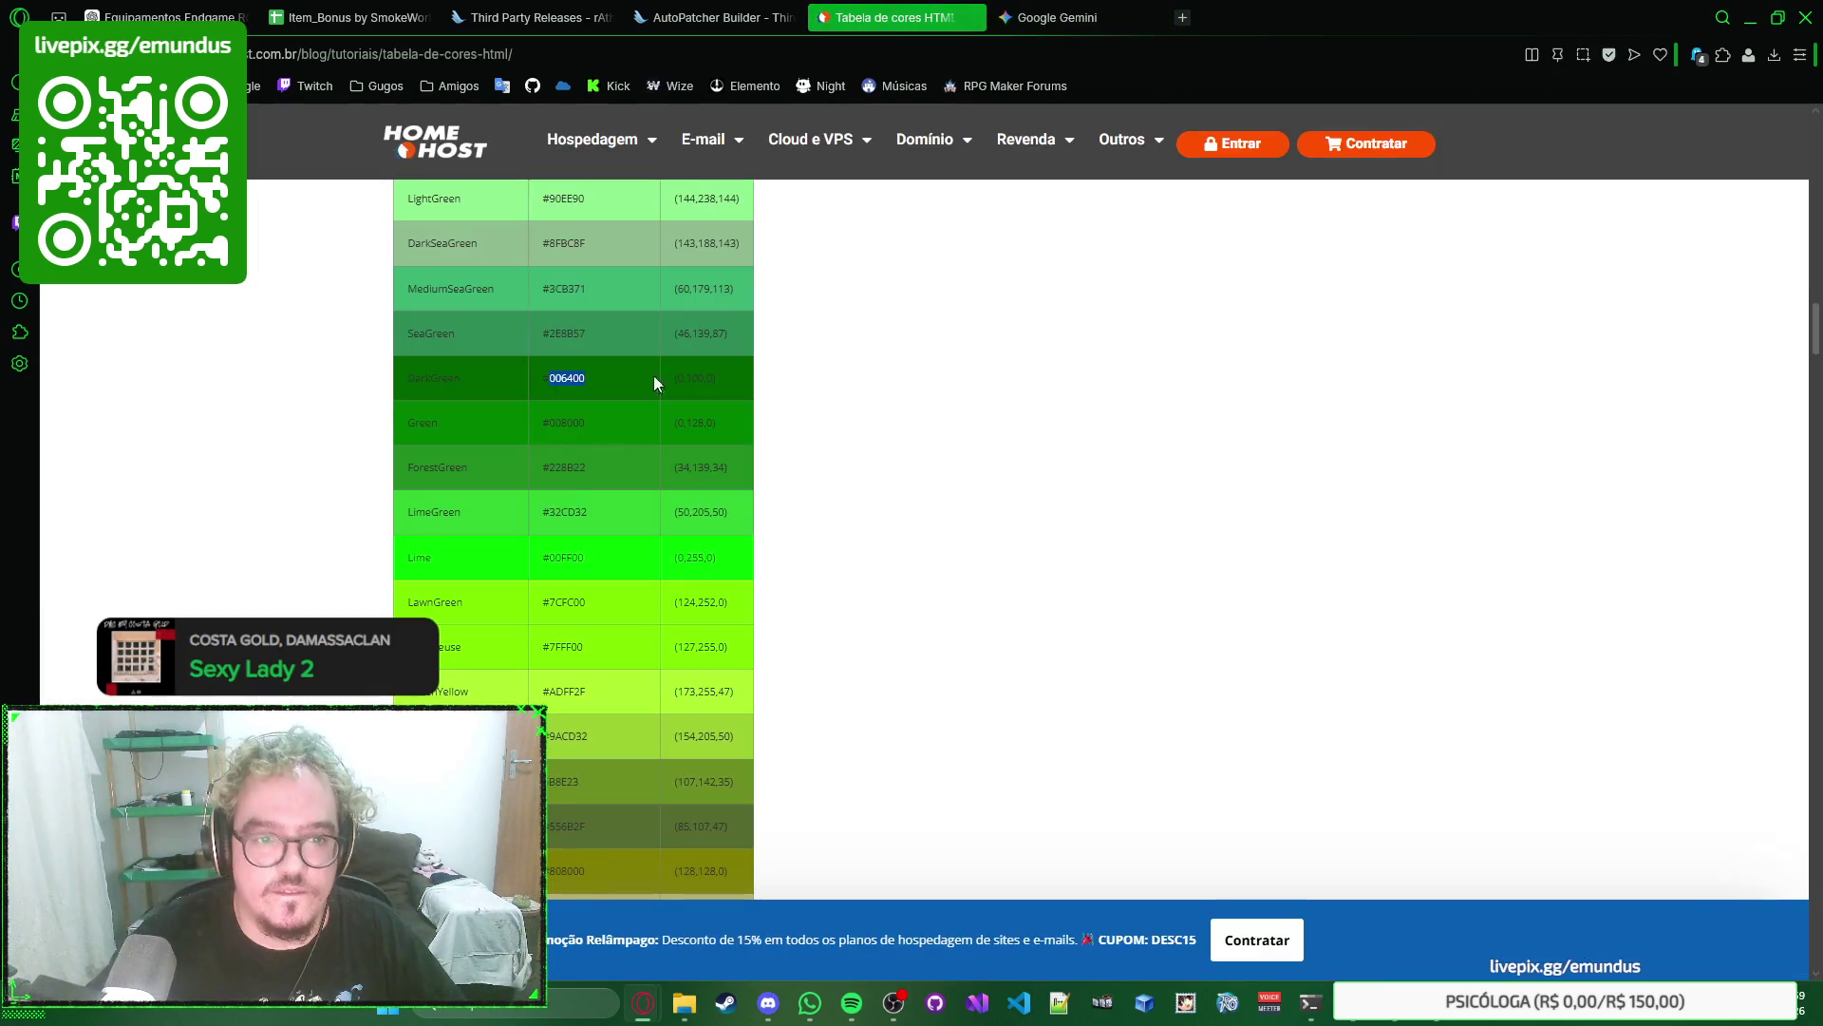
key(ctrl+c)
click(1054, 17)
key(ctrl+v)
text())
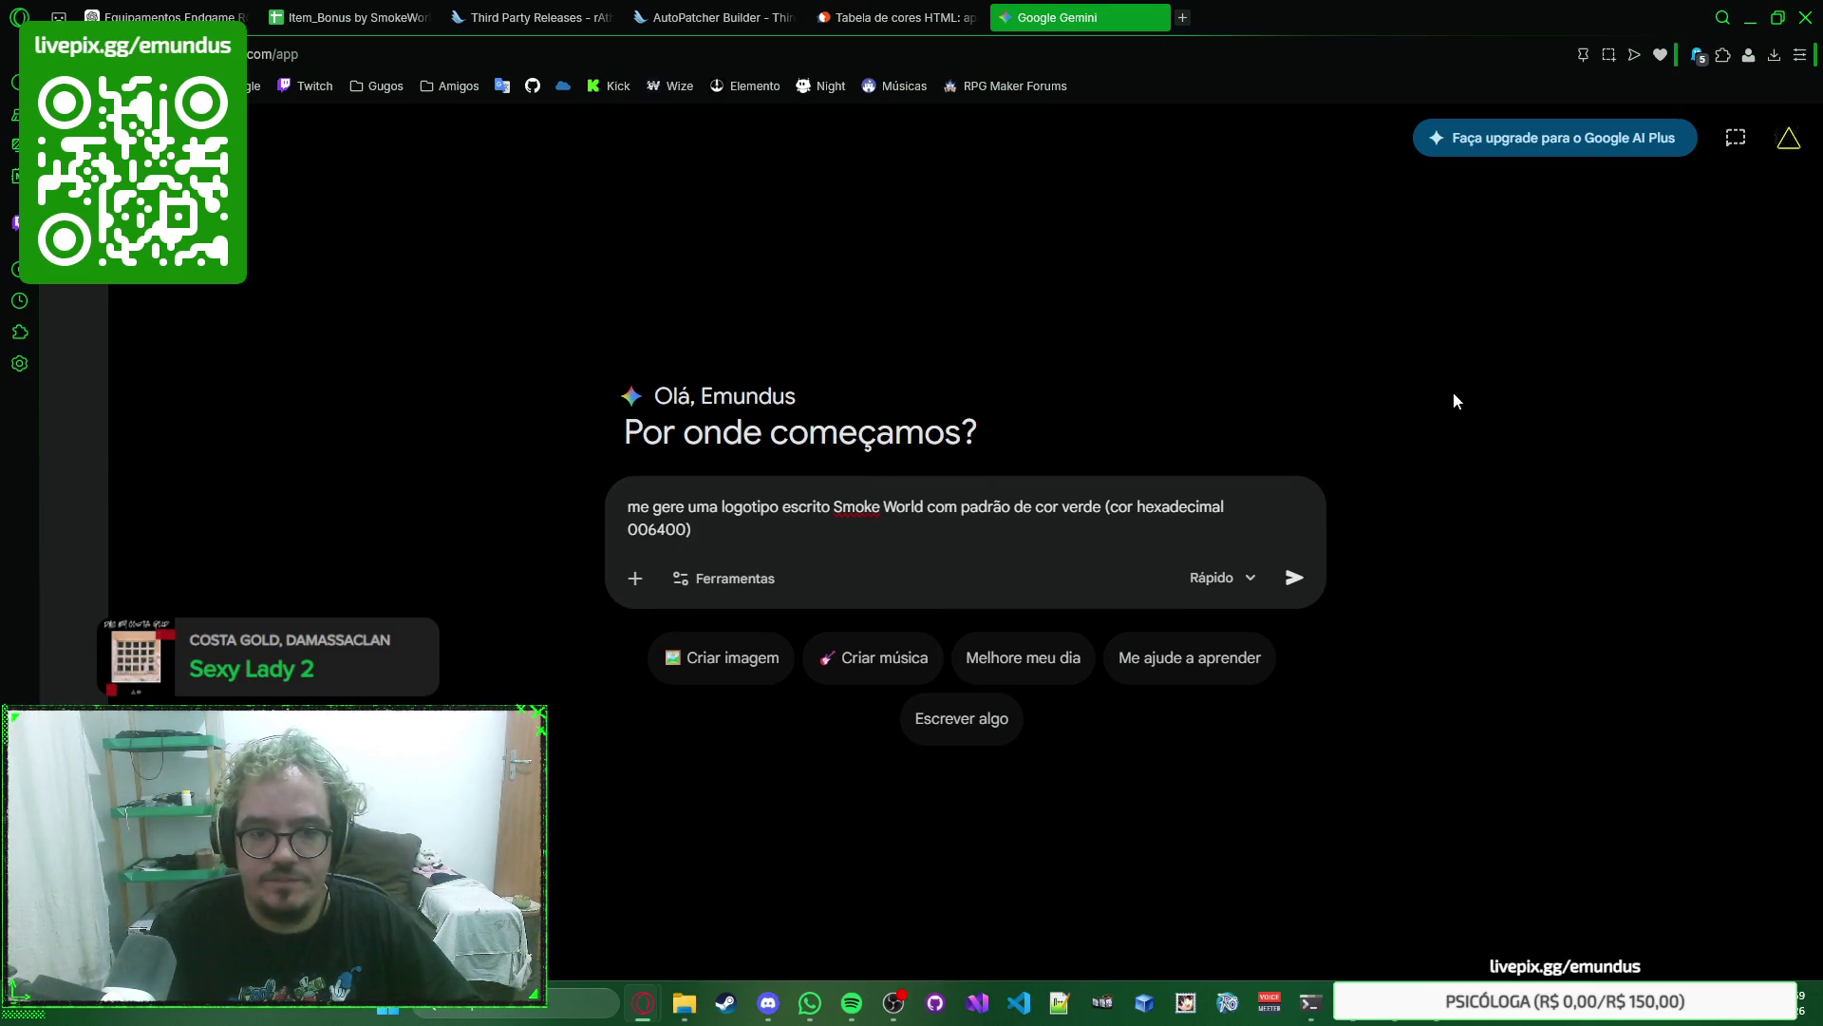
click(898, 17)
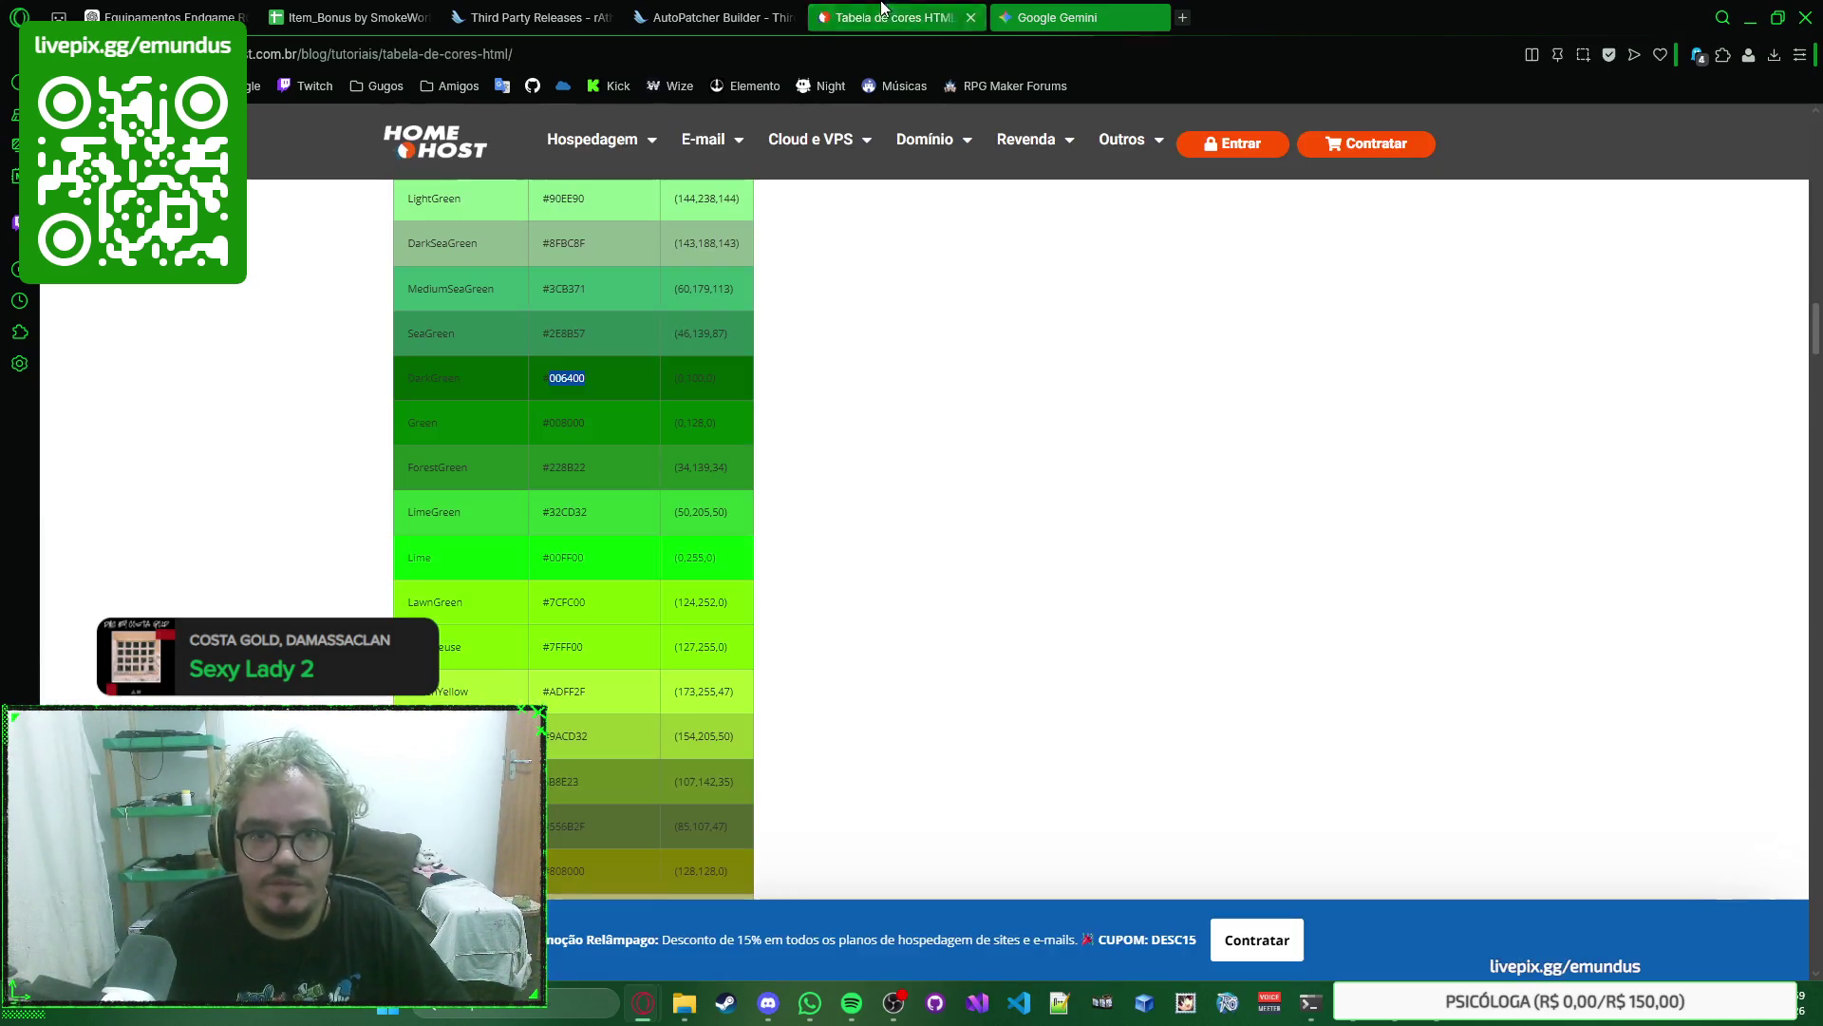
click(1099, 19)
text(006400) em d)
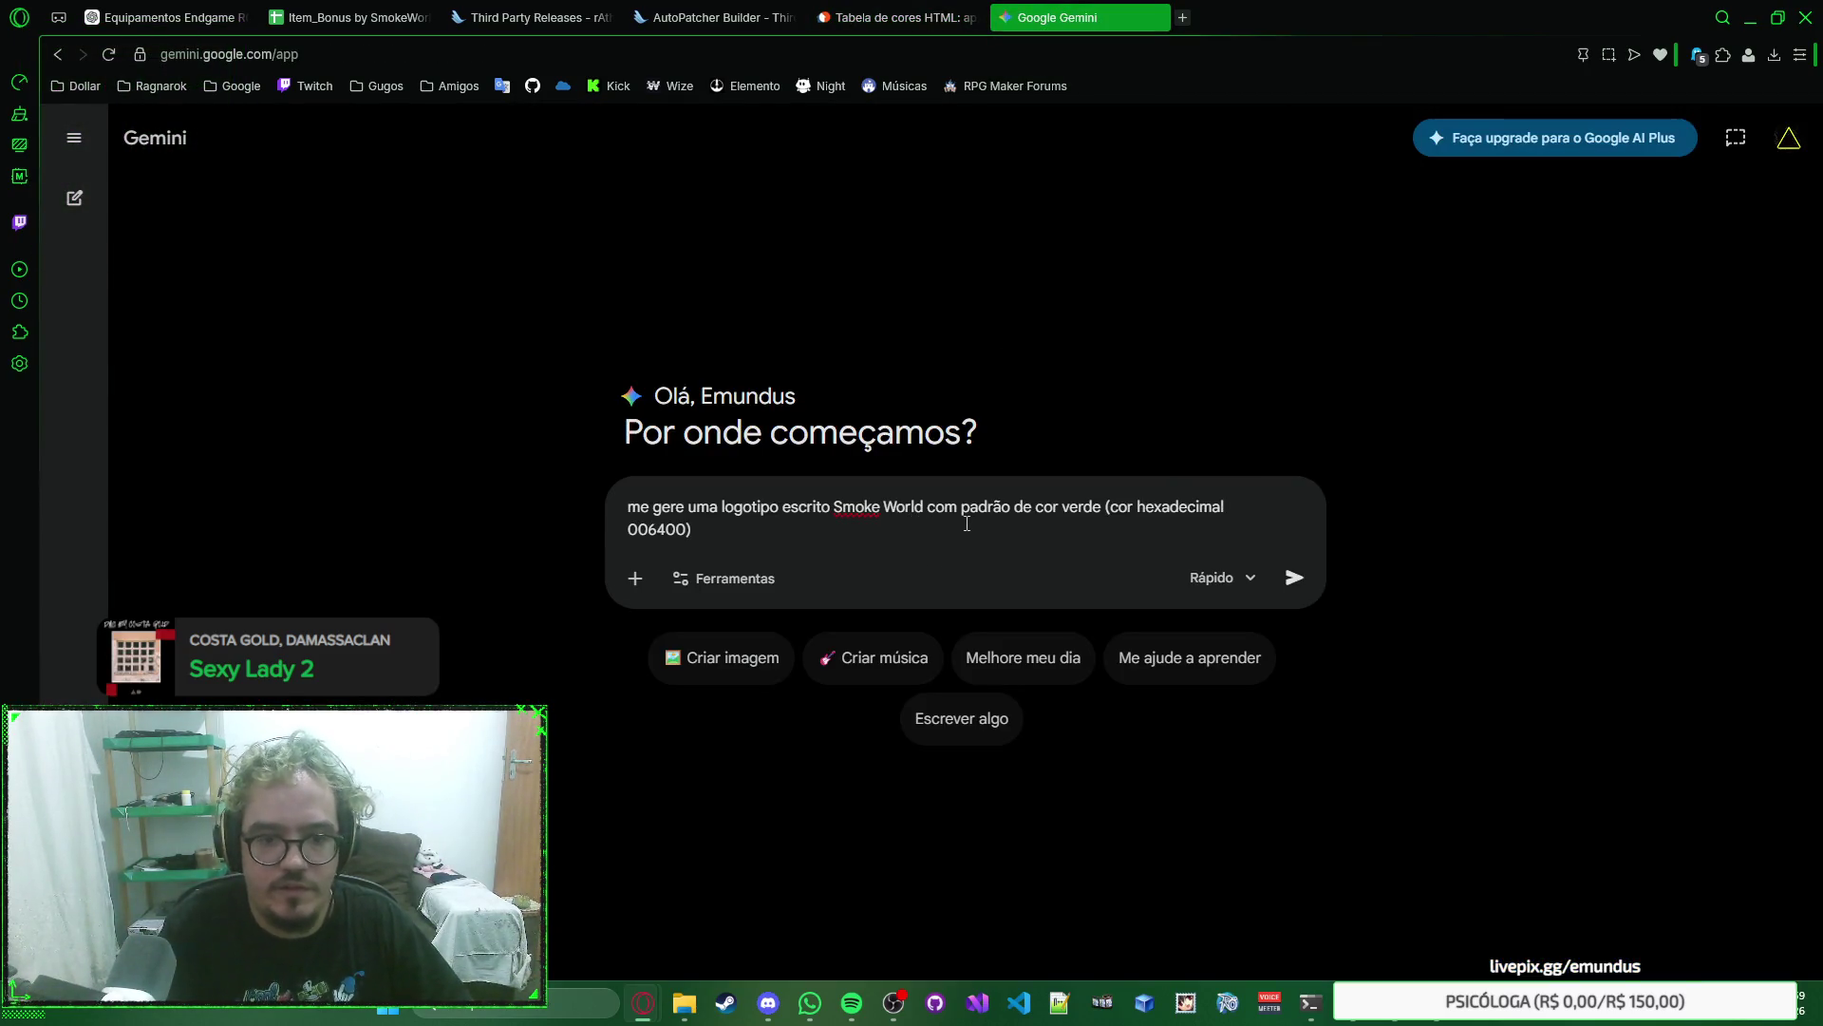
Add the gradient and hexadecimal background-colour request to the prompt.
text(eg)
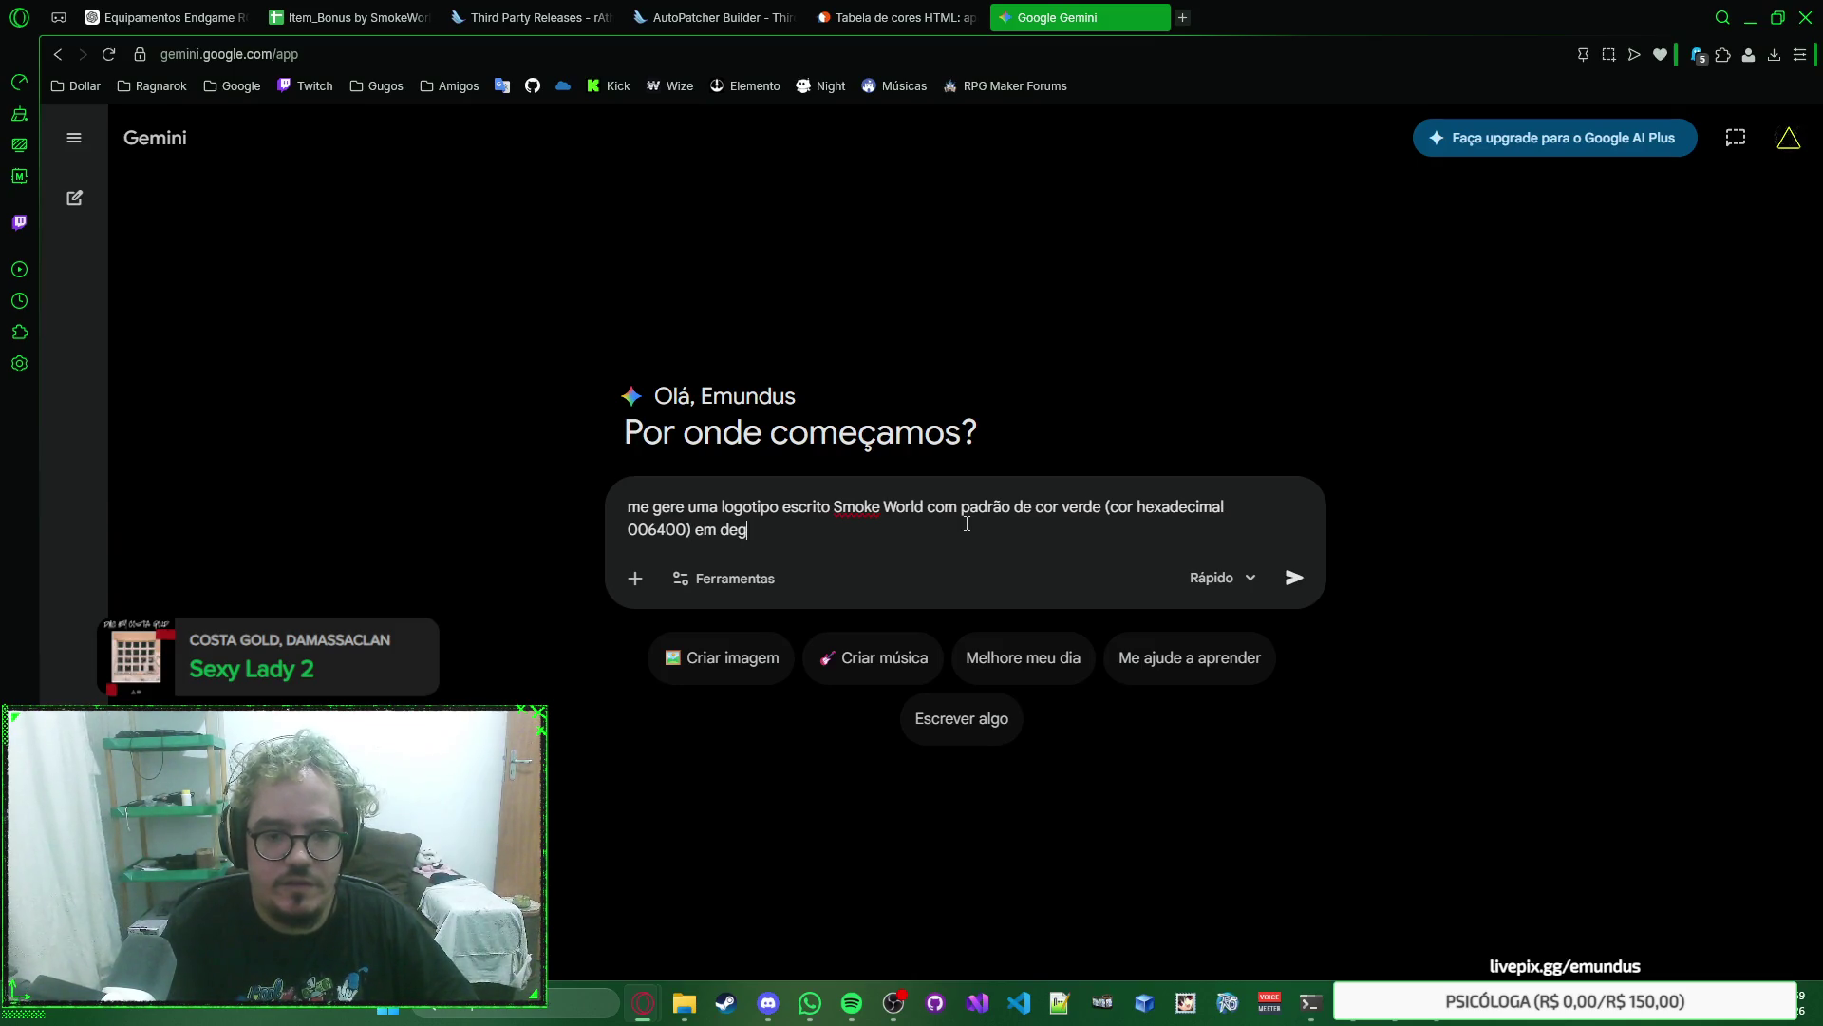
text(radê. o fundo)
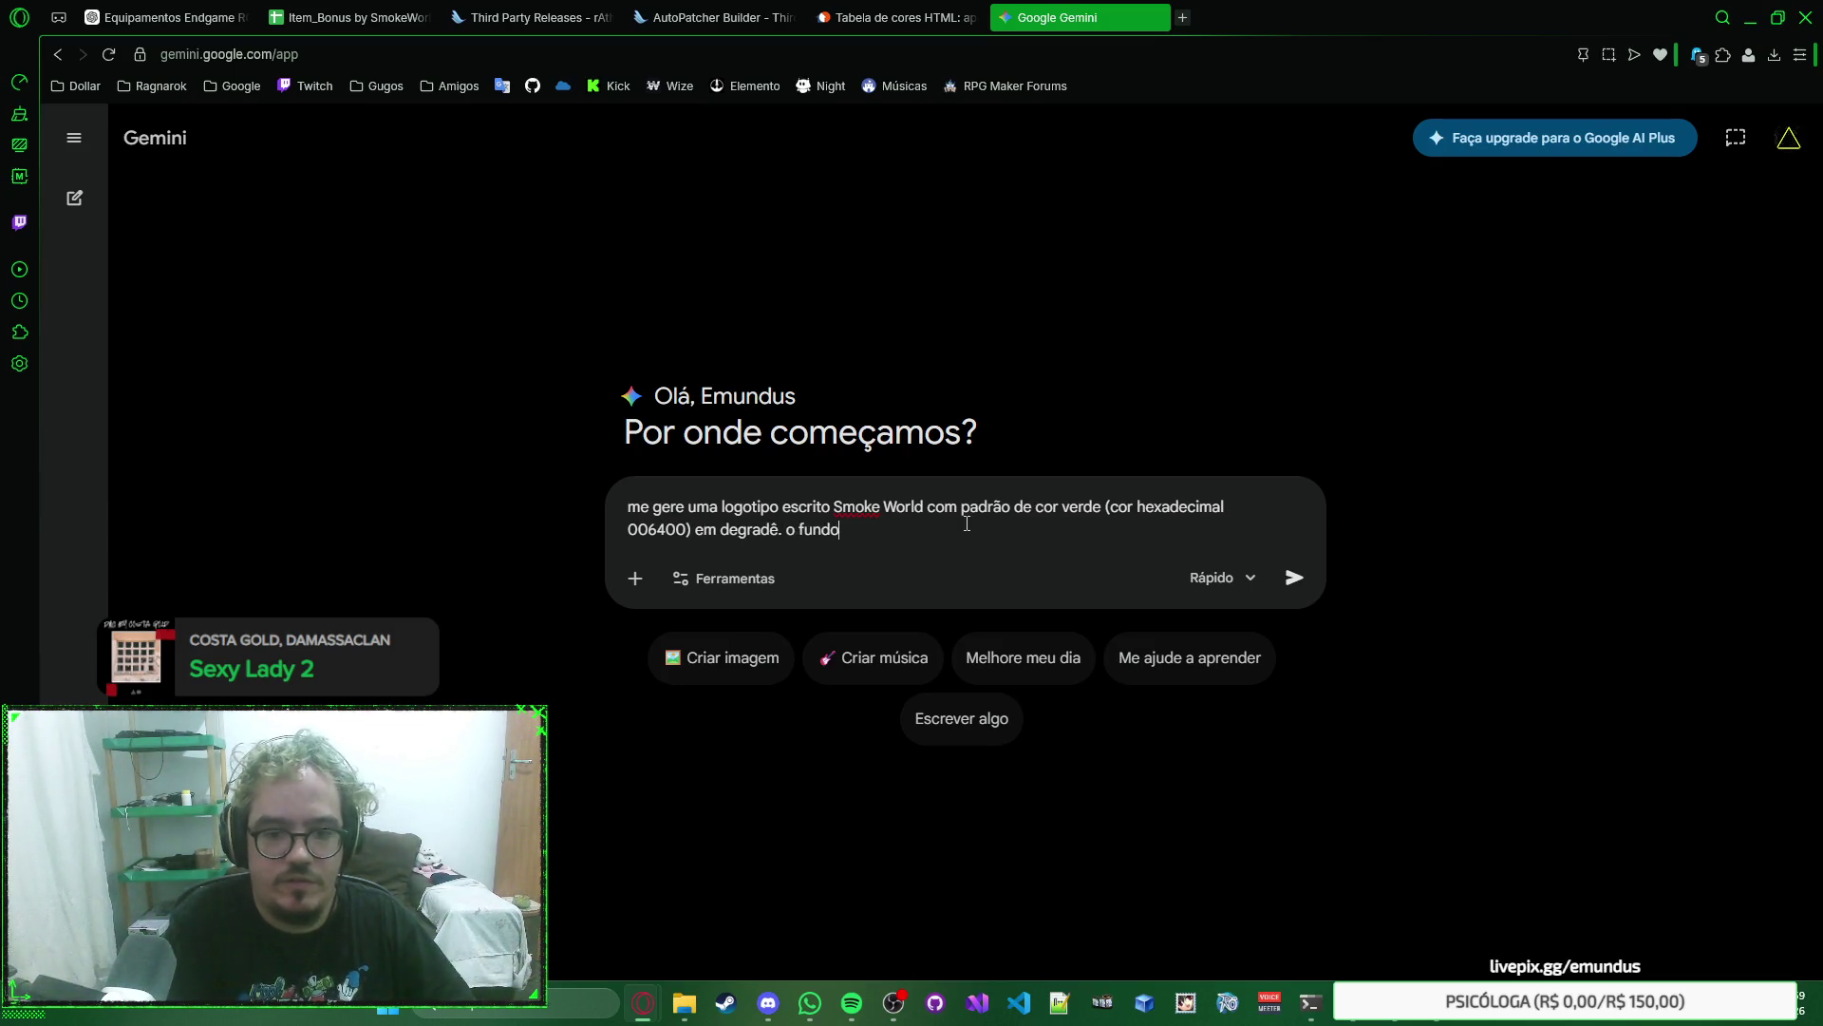
text( deverá ser hexadecimal)
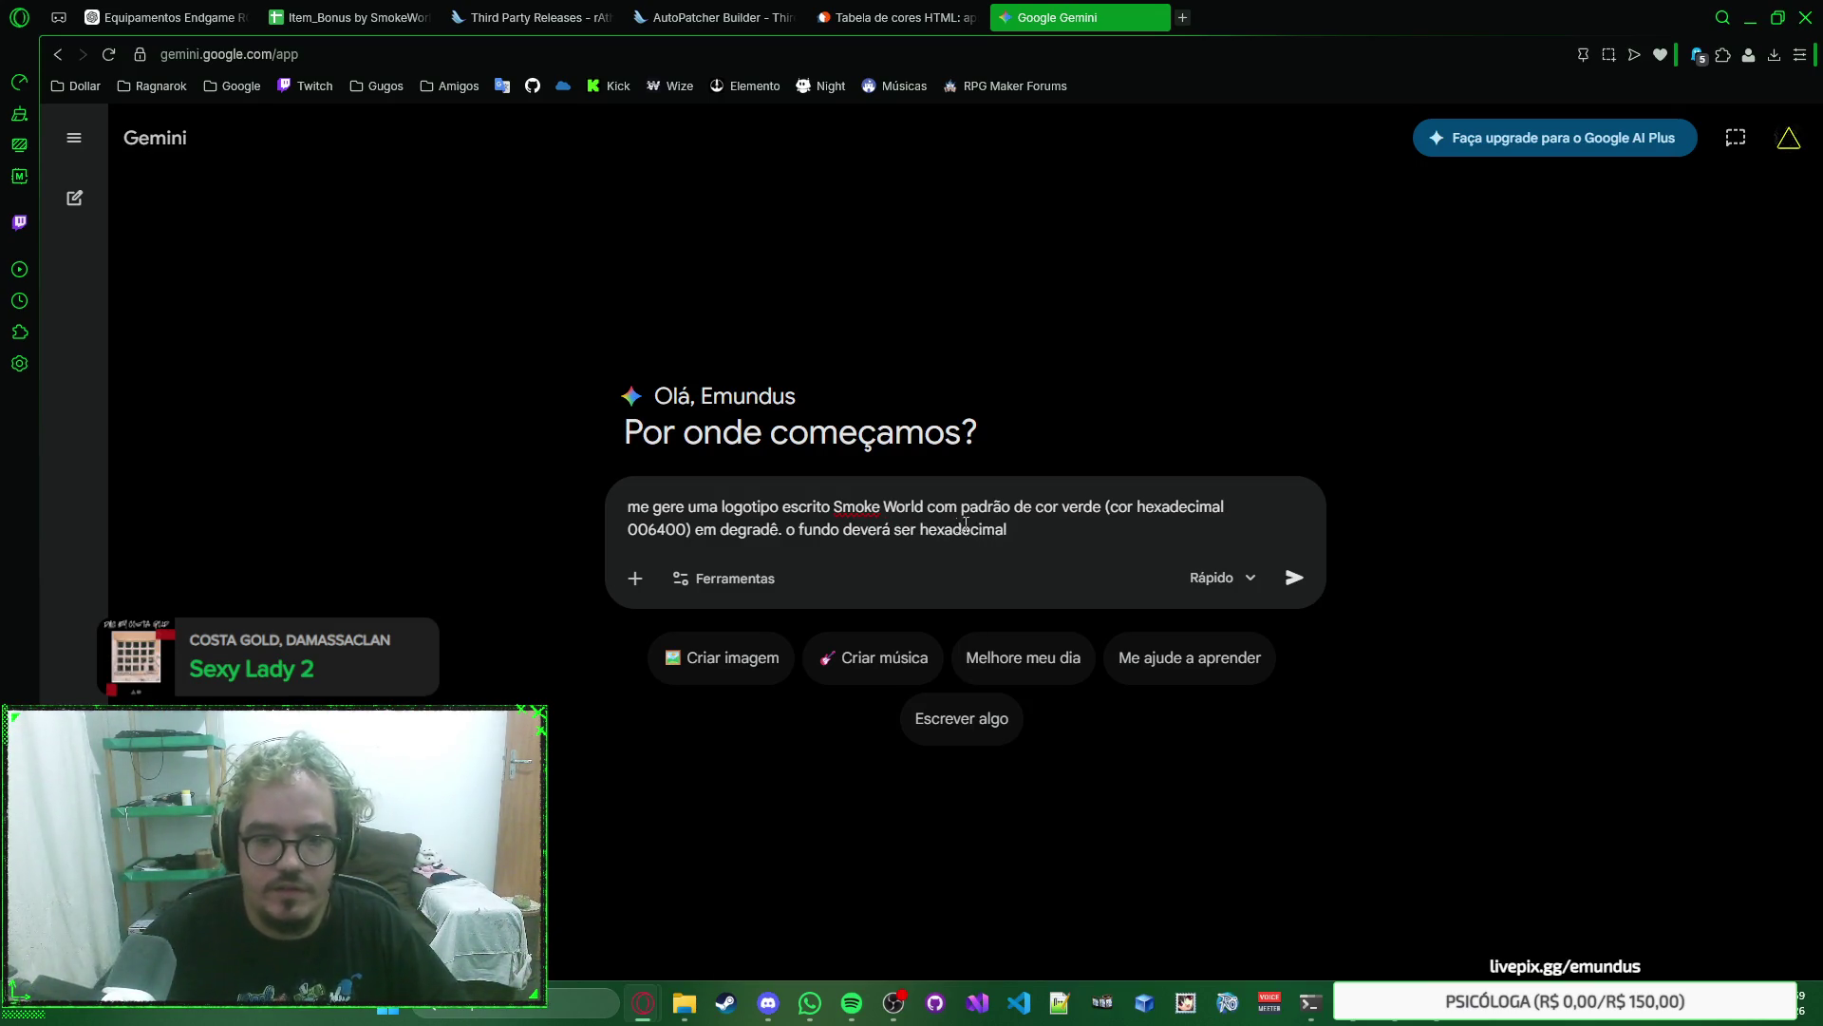
click(919, 530)
text(na cor)
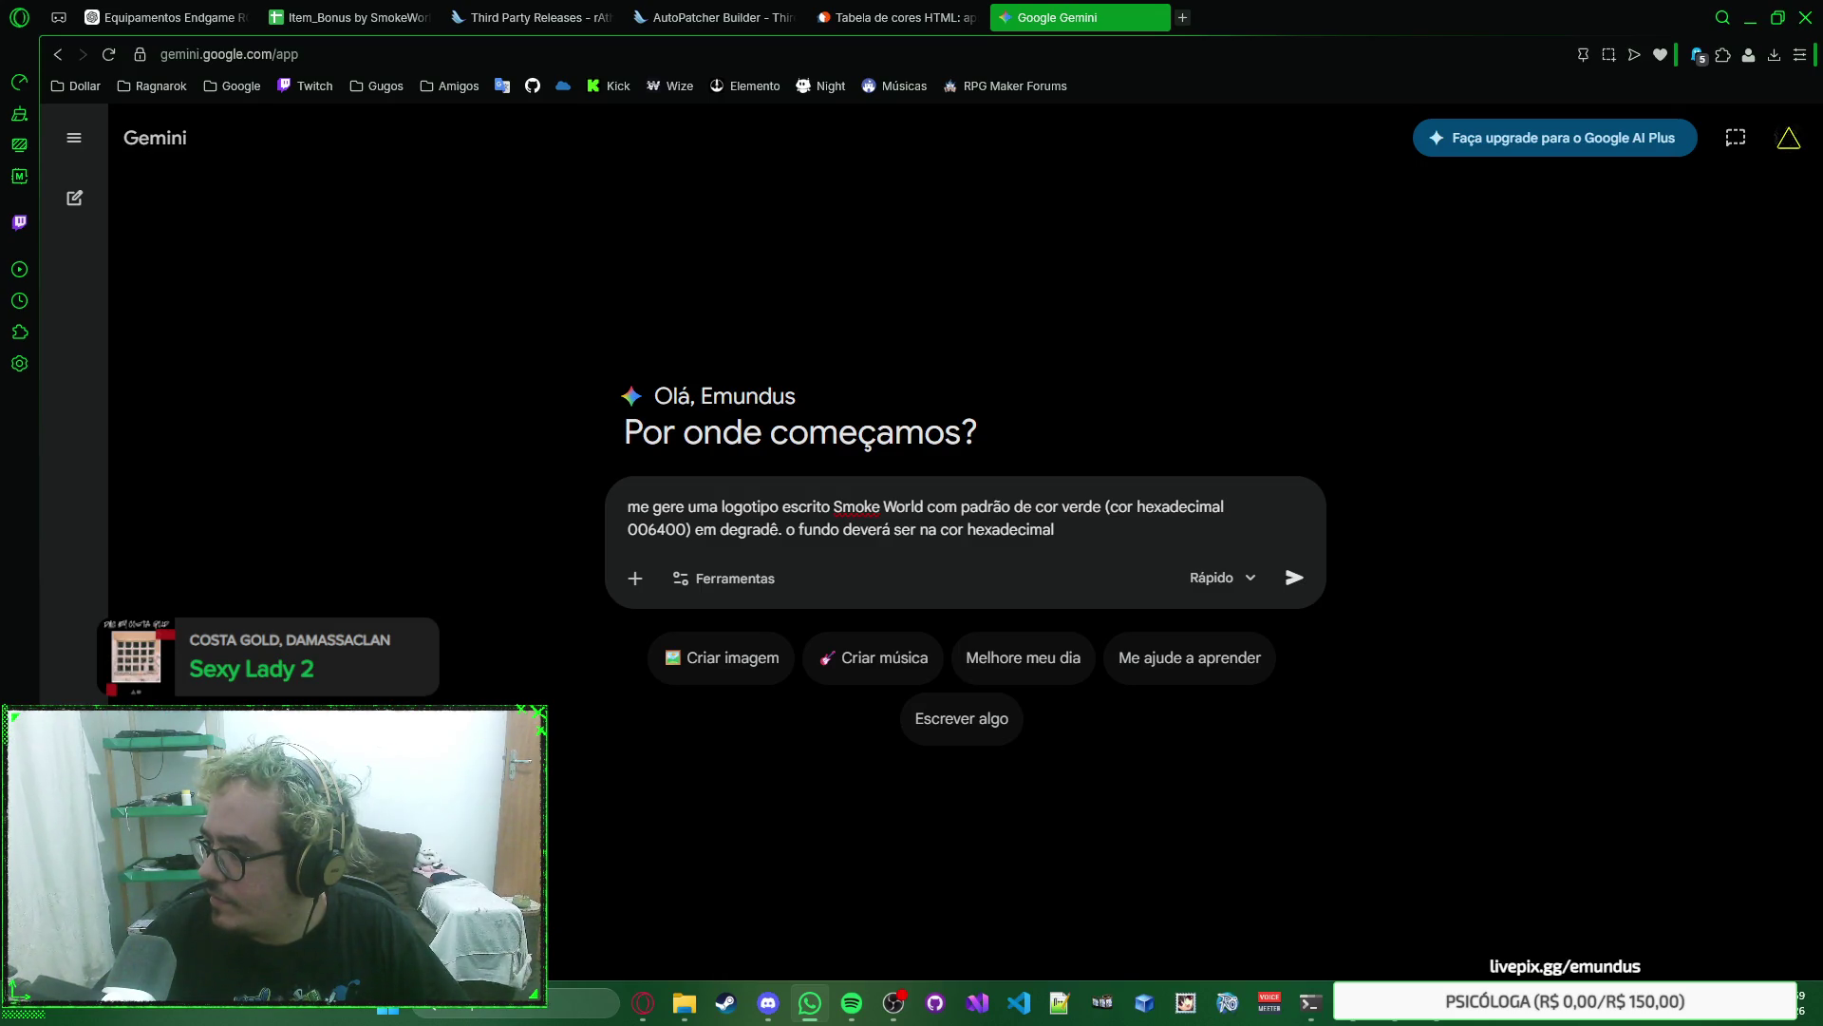
click(883, 19)
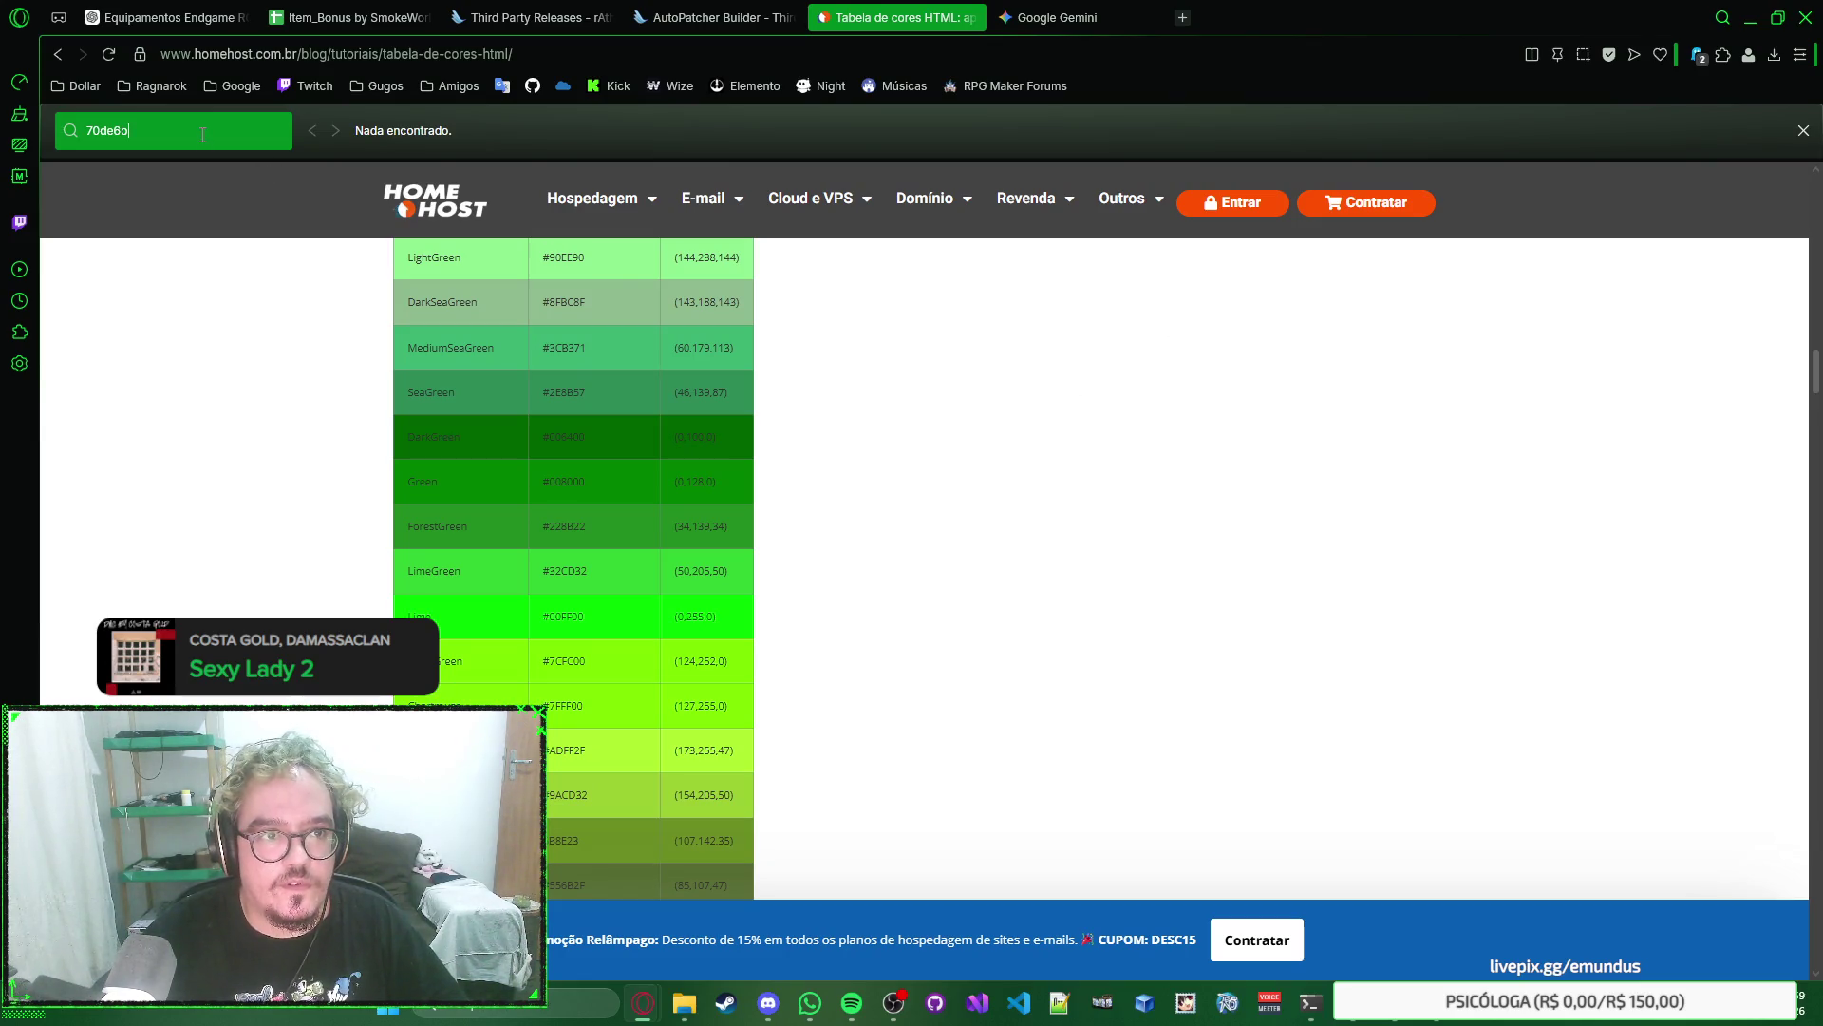
key(Escape)
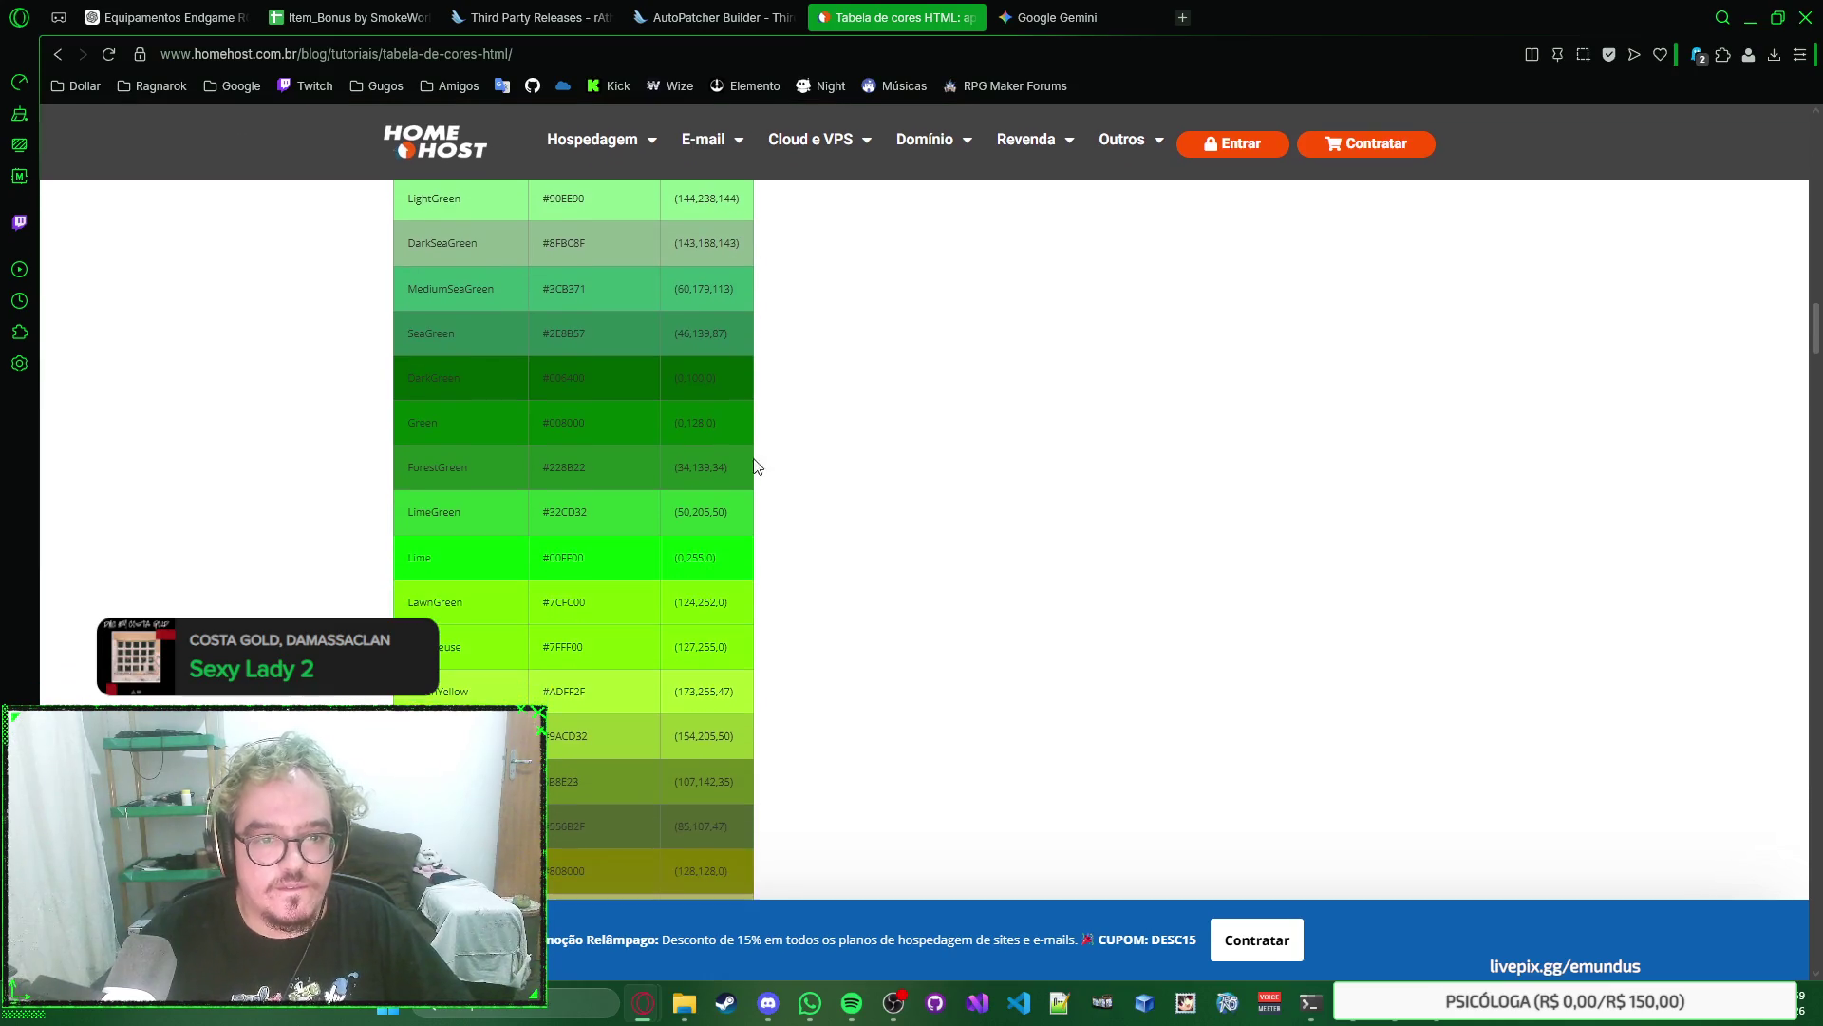
click(1057, 18)
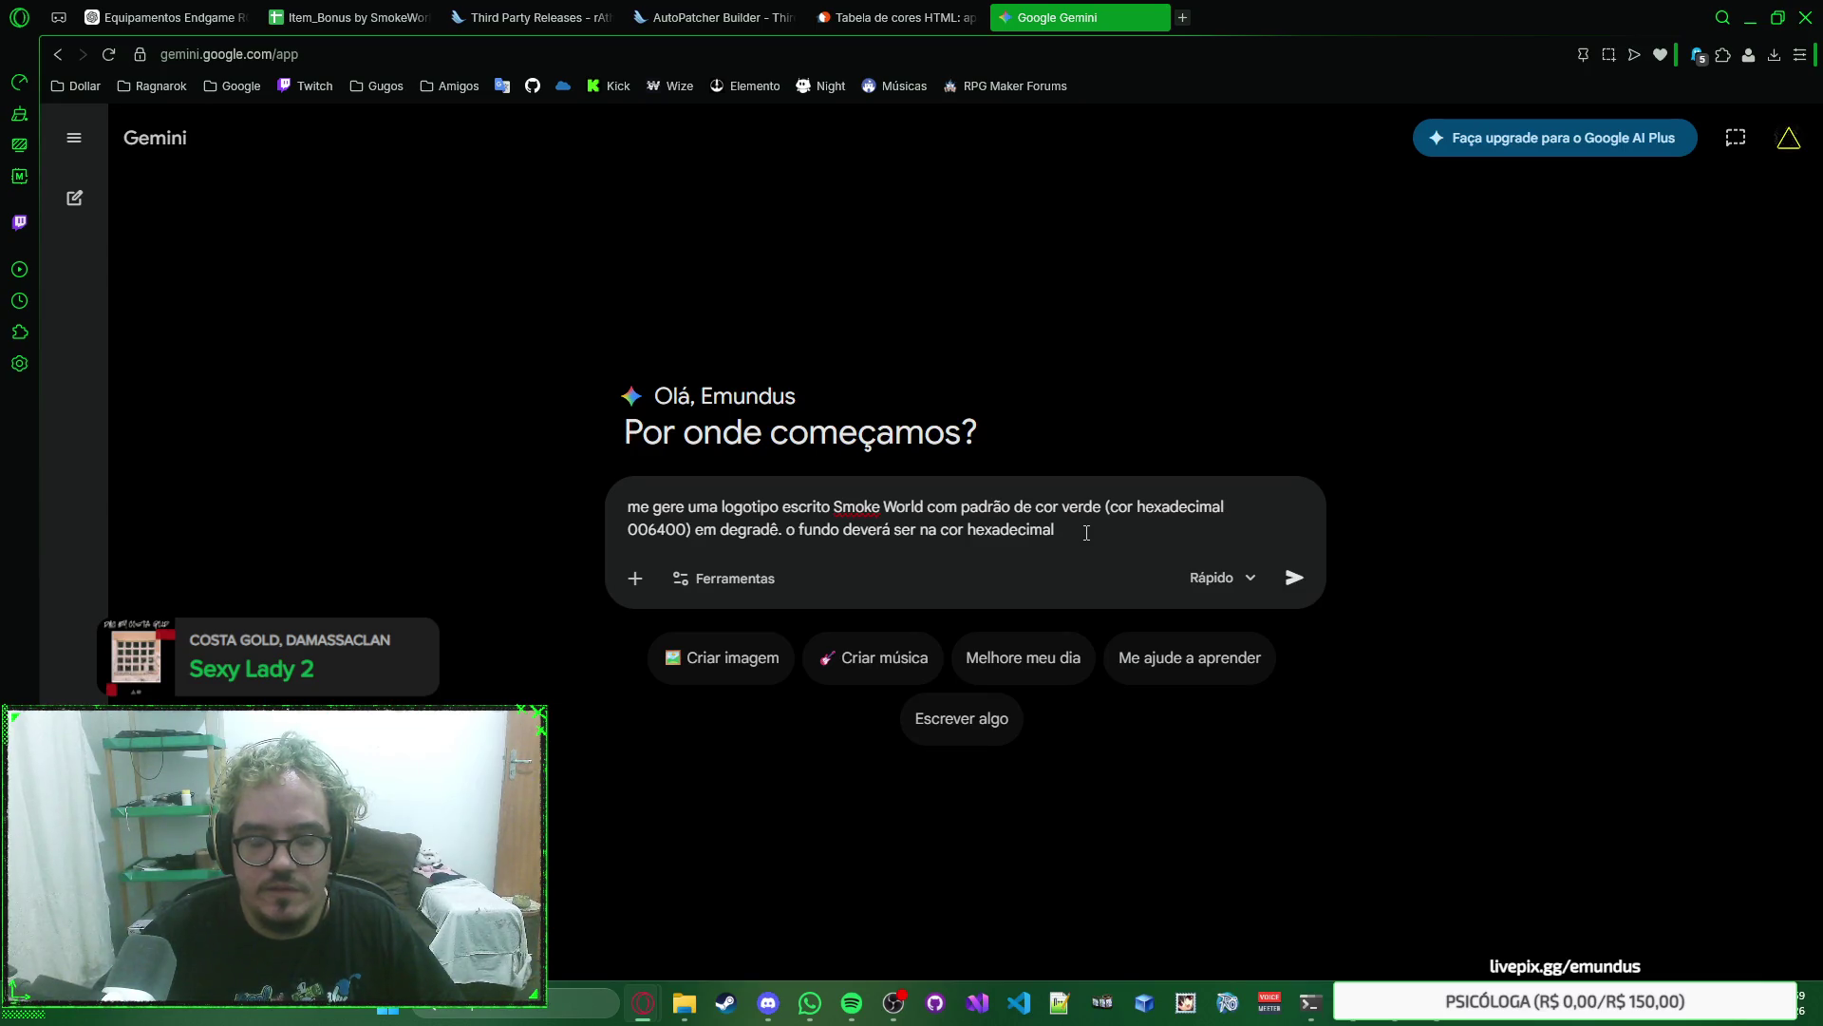
click(1440, 1019)
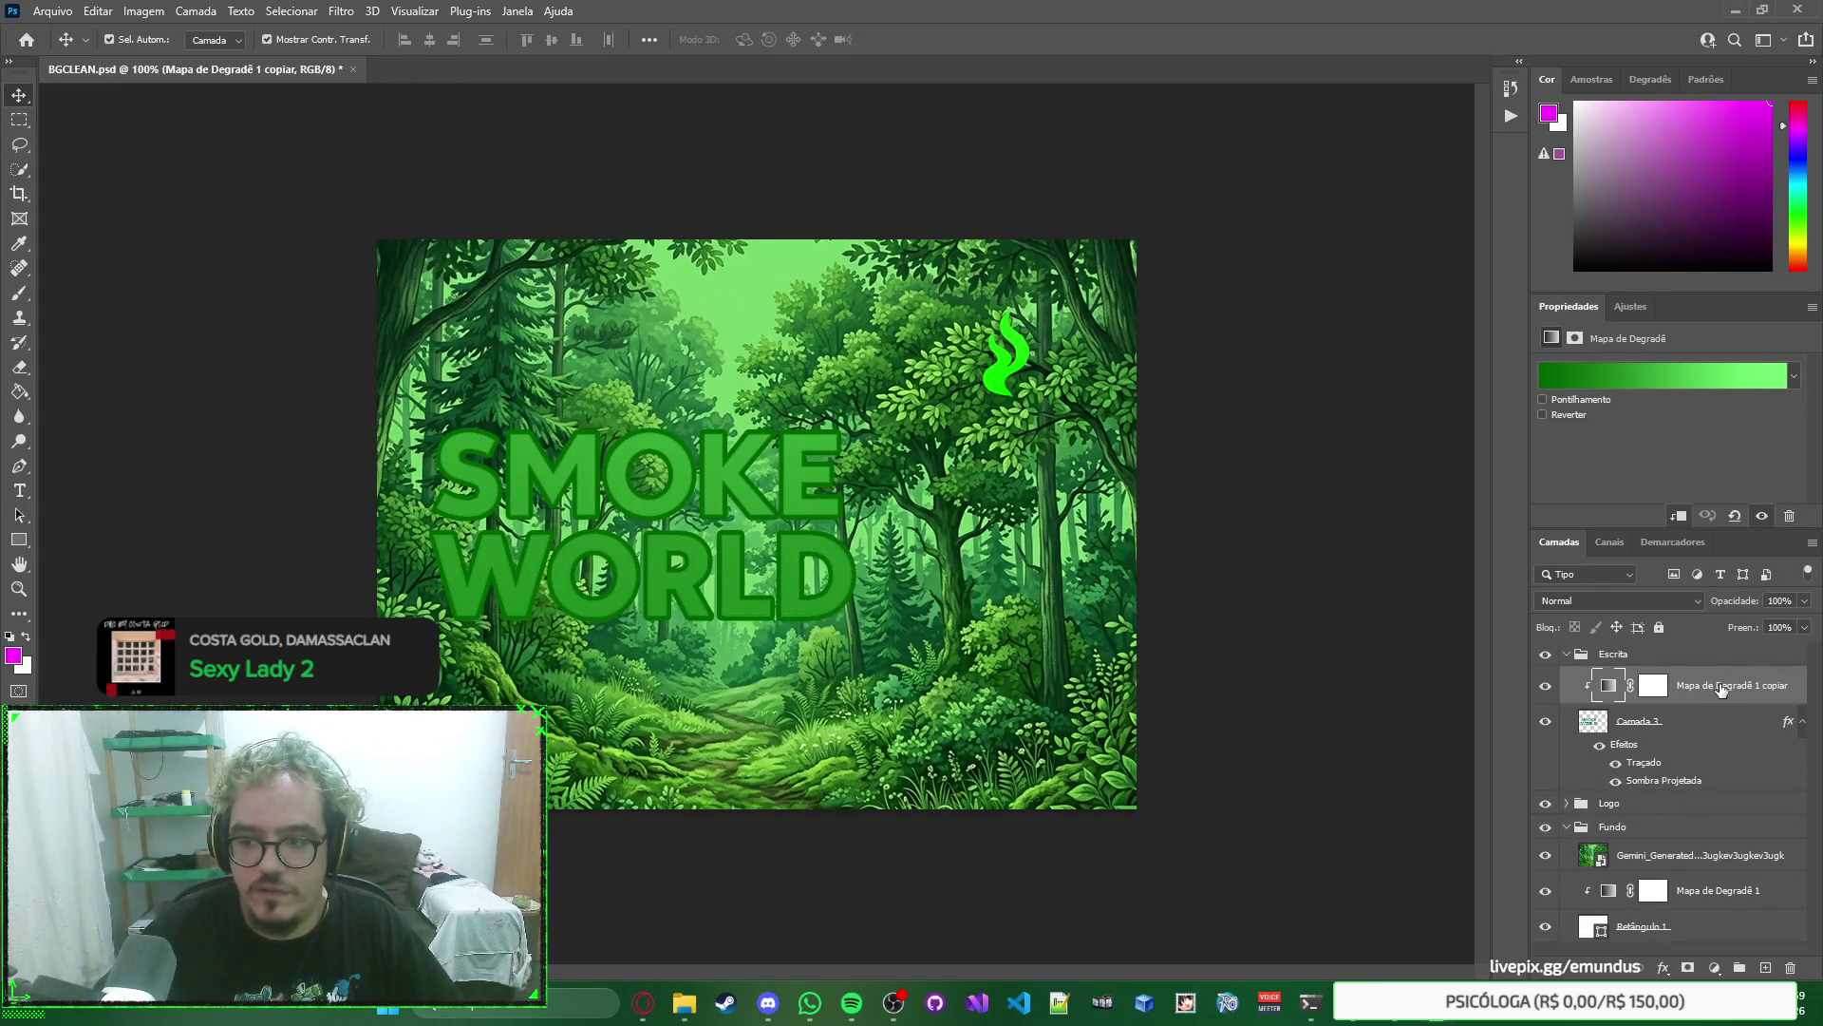
Hide the gradient map copy and test a 70de6b Color Overlay on Camada 3, then cancel it.
click(1655, 687)
click(1695, 728)
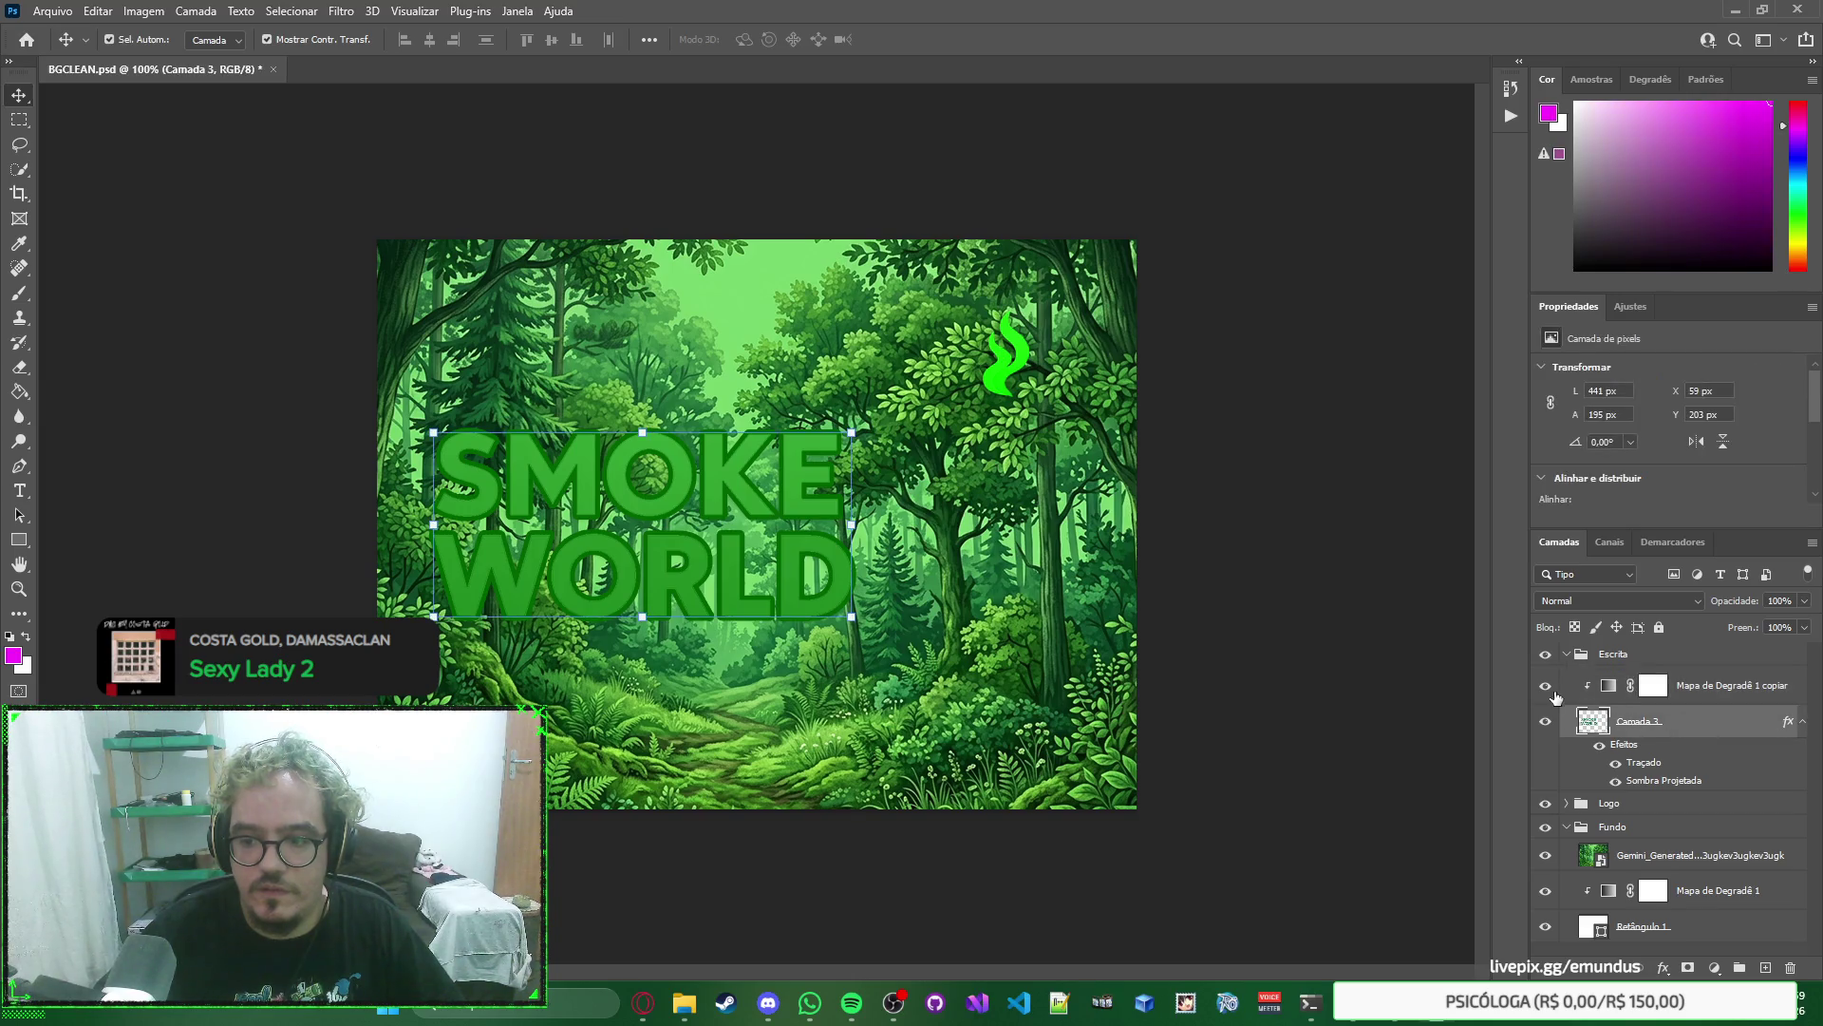
click(1545, 685)
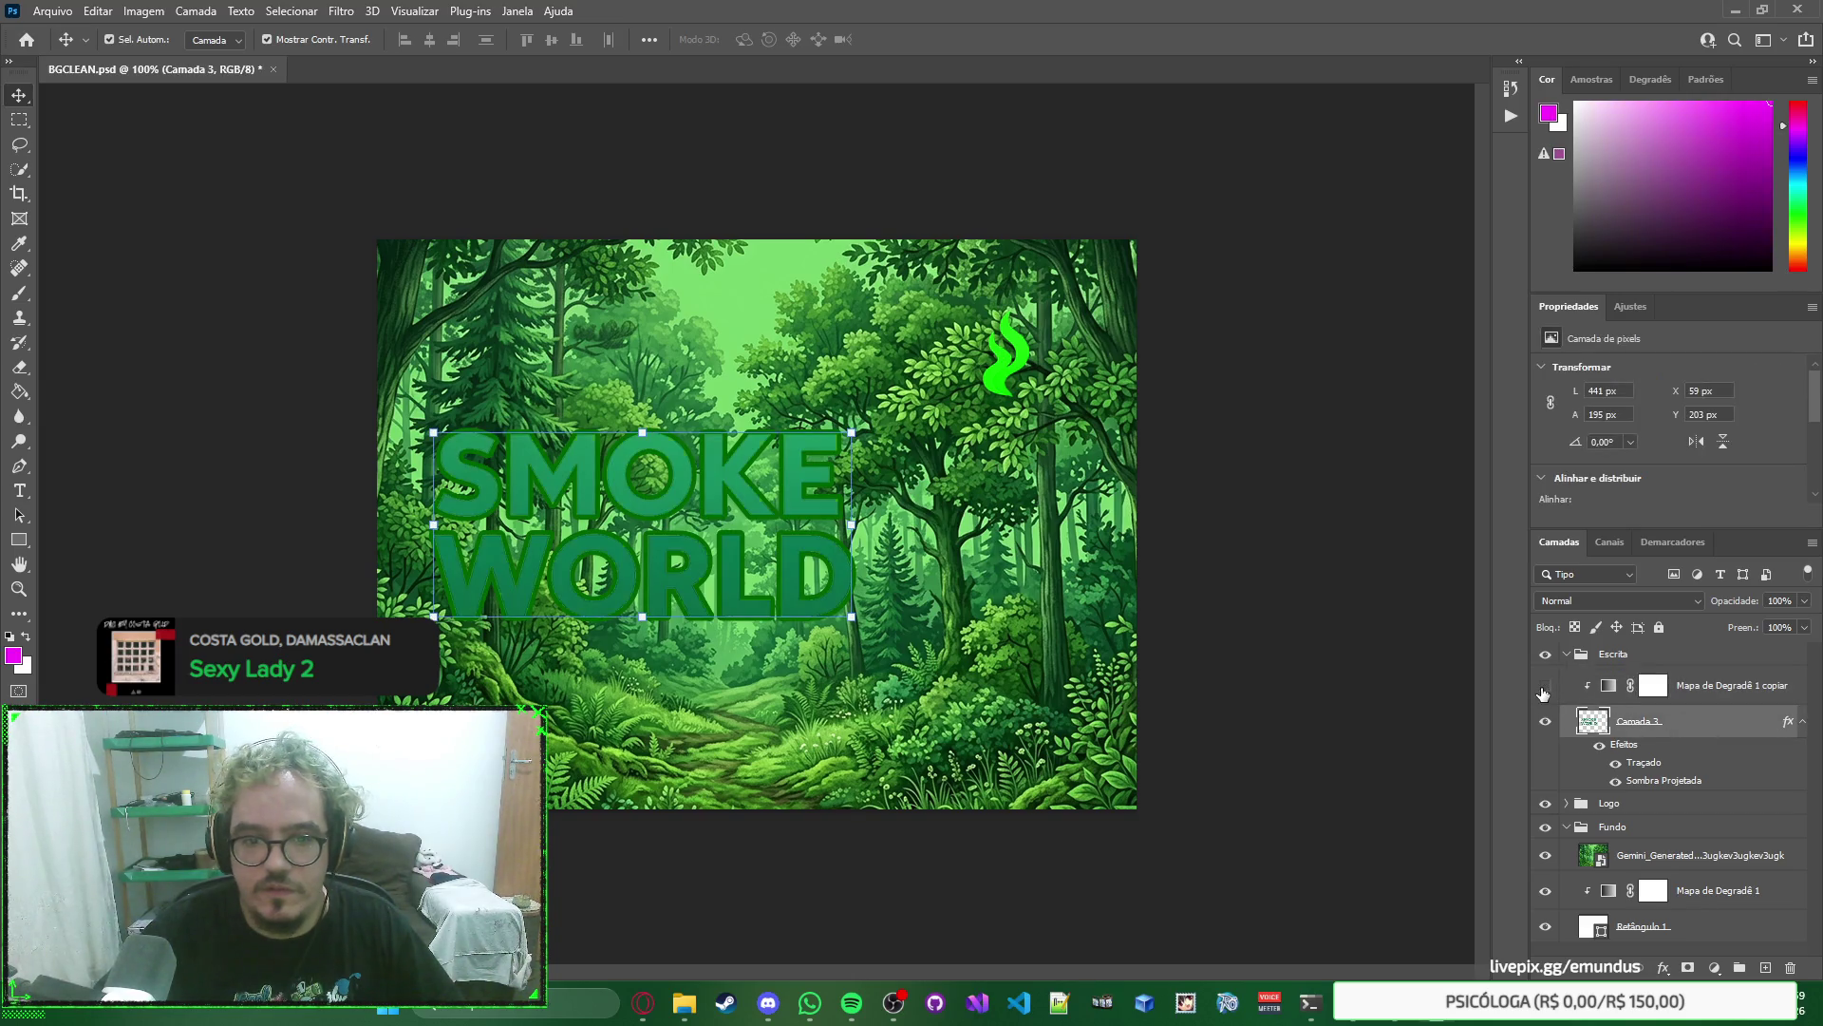
double_click(1693, 725)
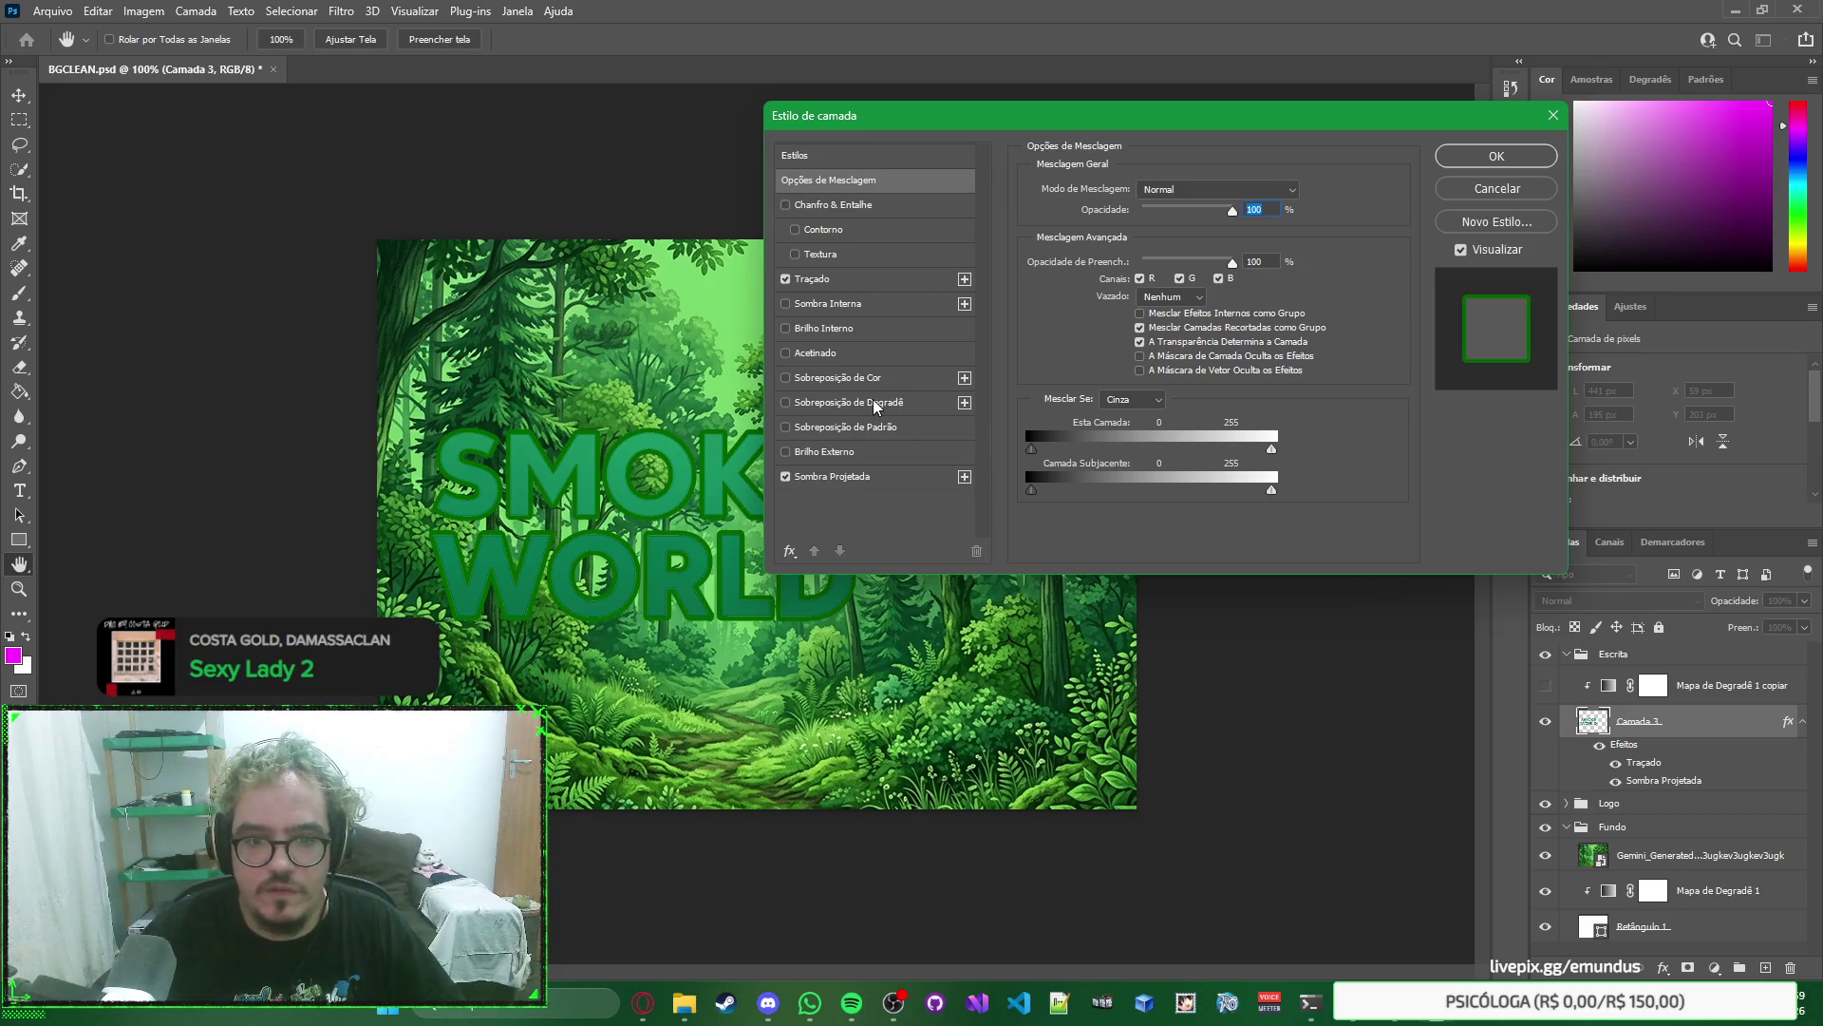
click(896, 378)
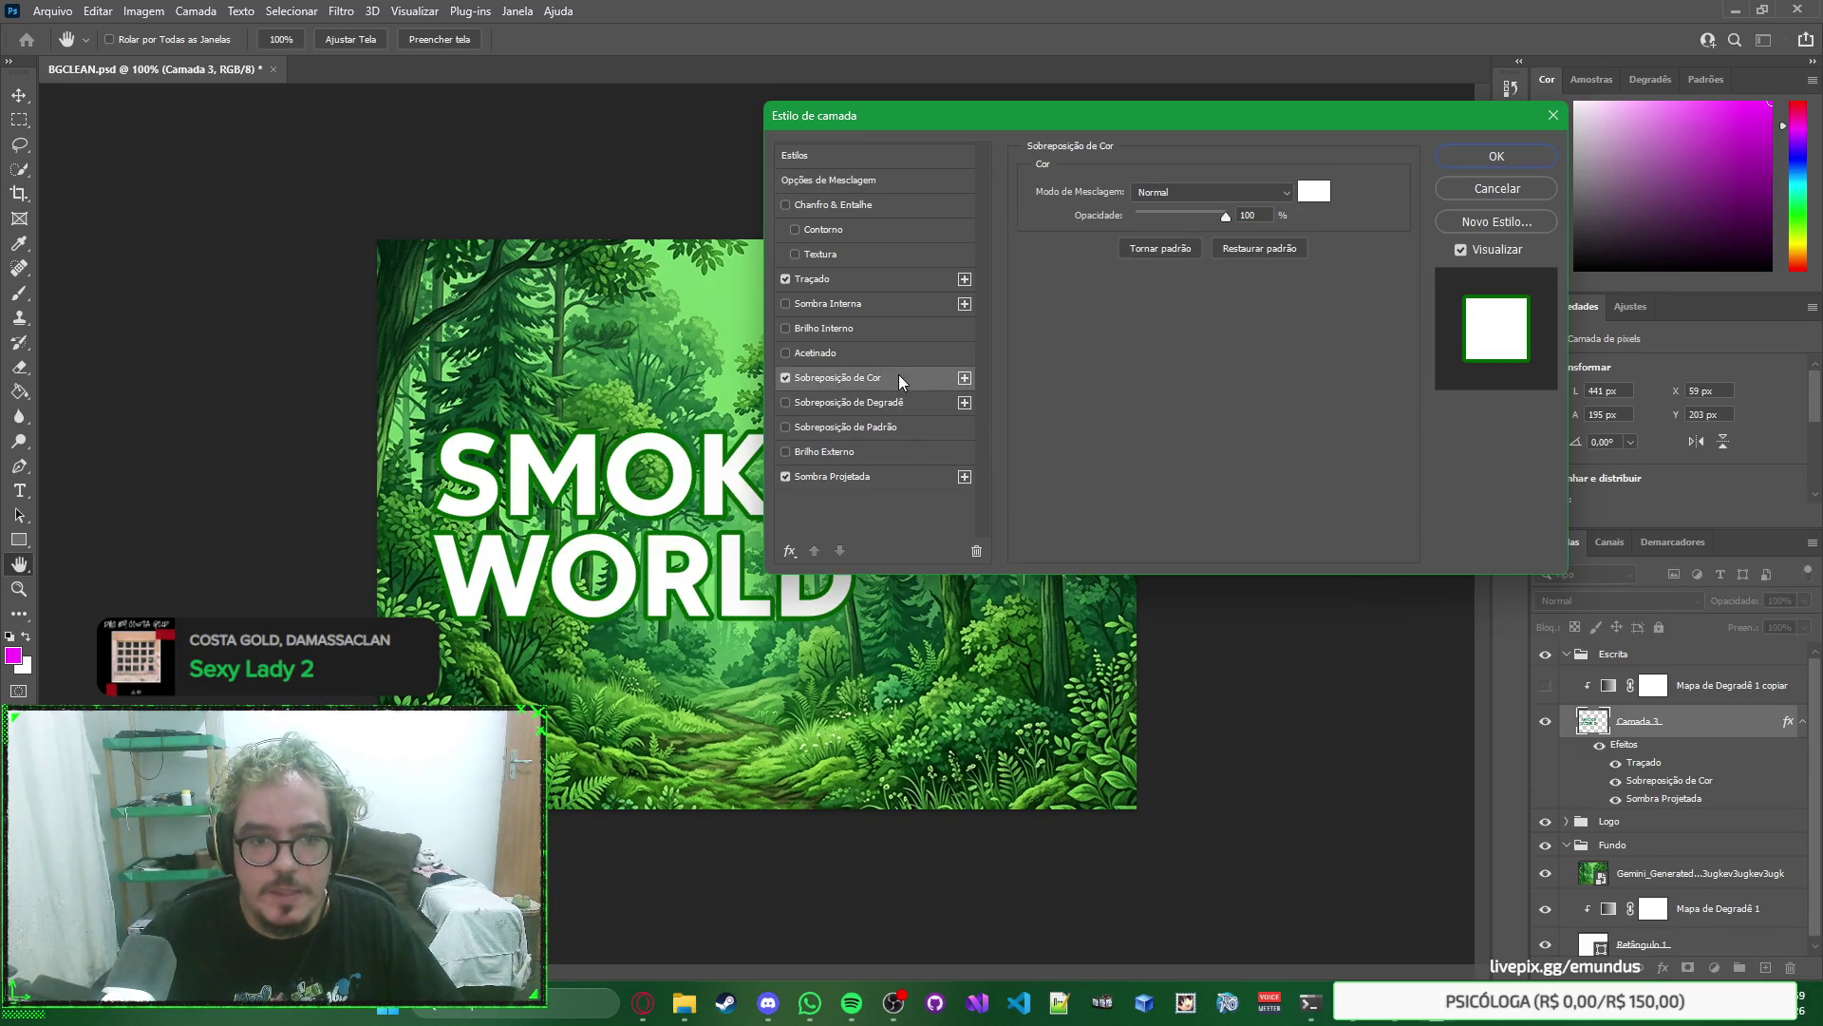
click(1314, 191)
text(70de6b)
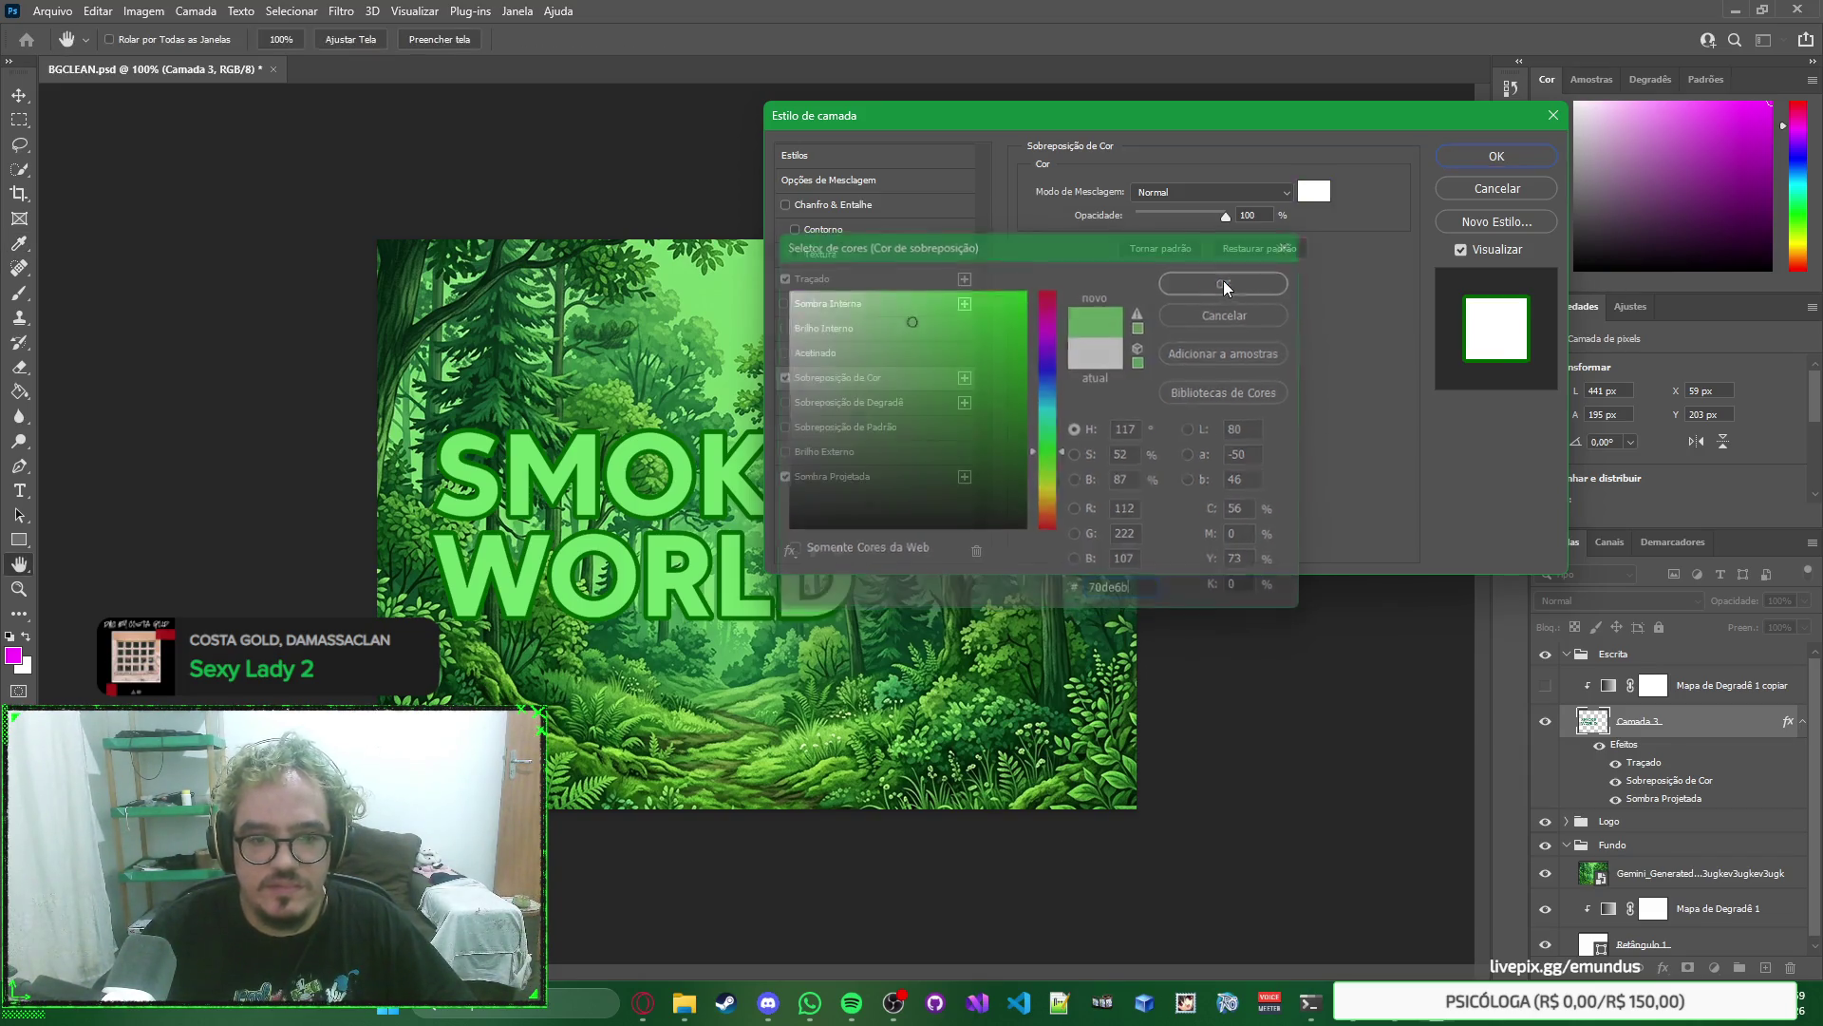
key(Escape)
key(Escape)
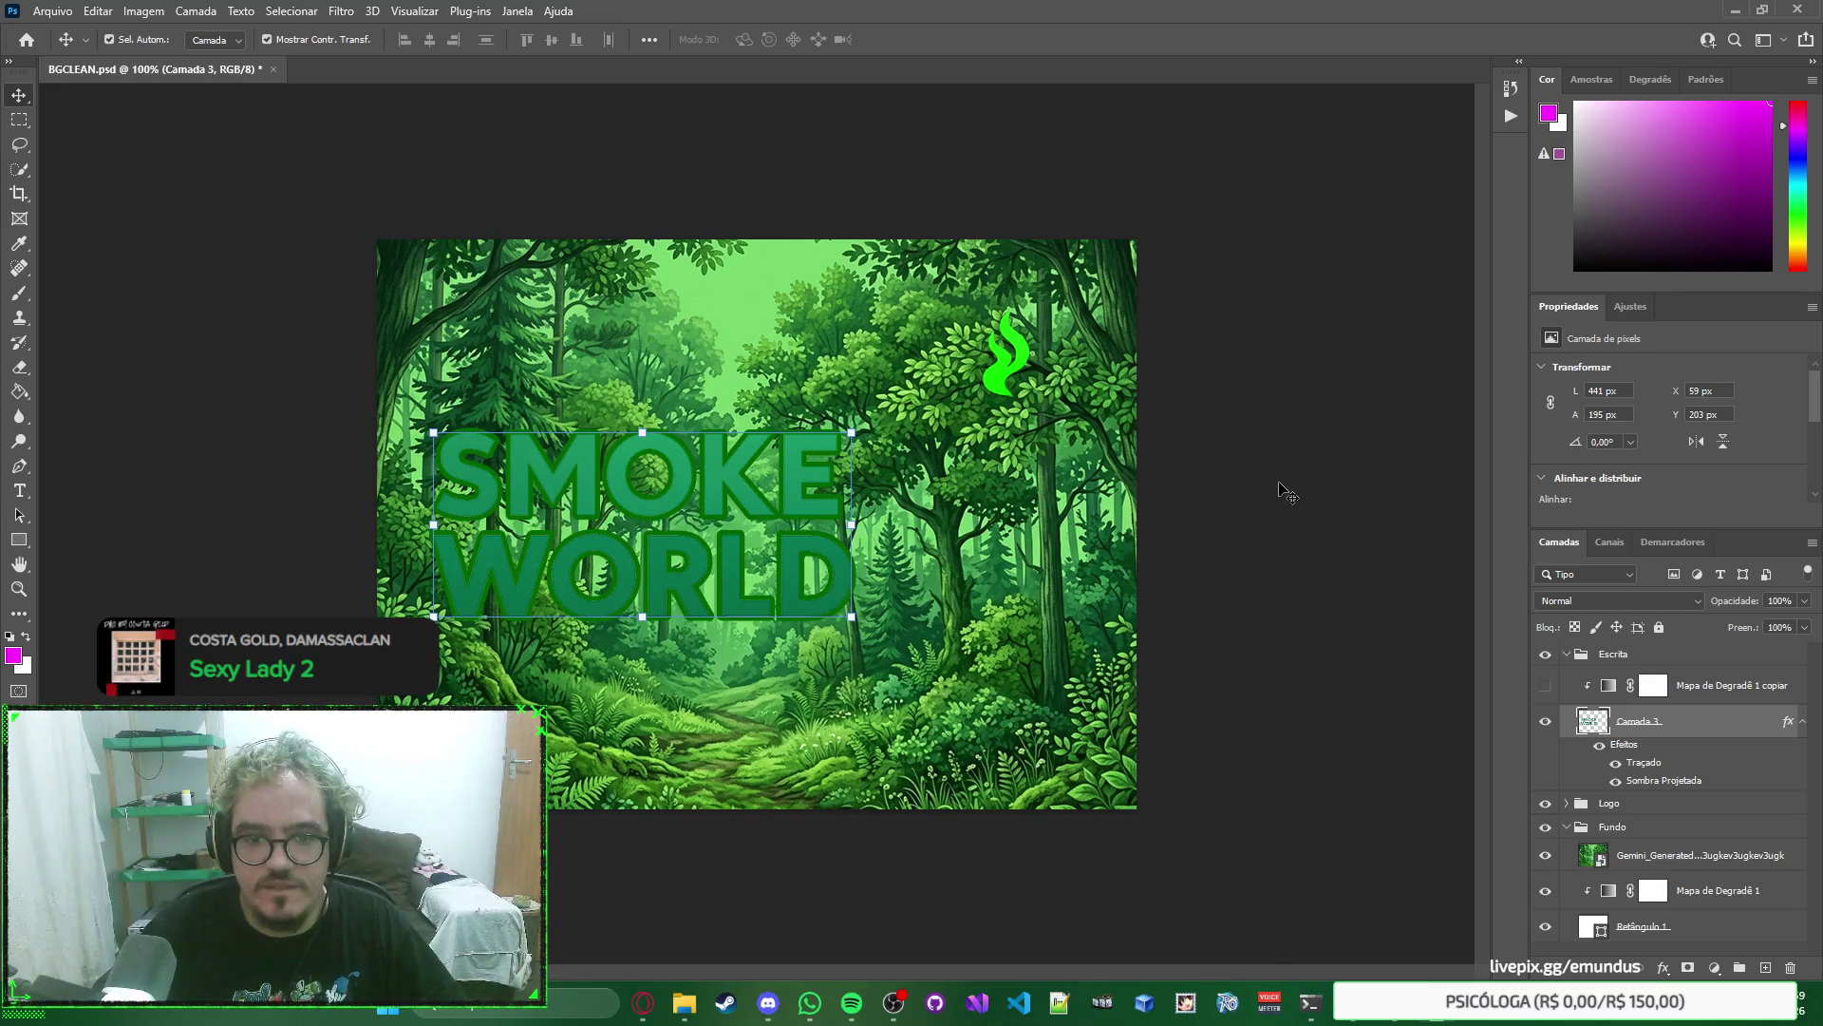
click(1292, 492)
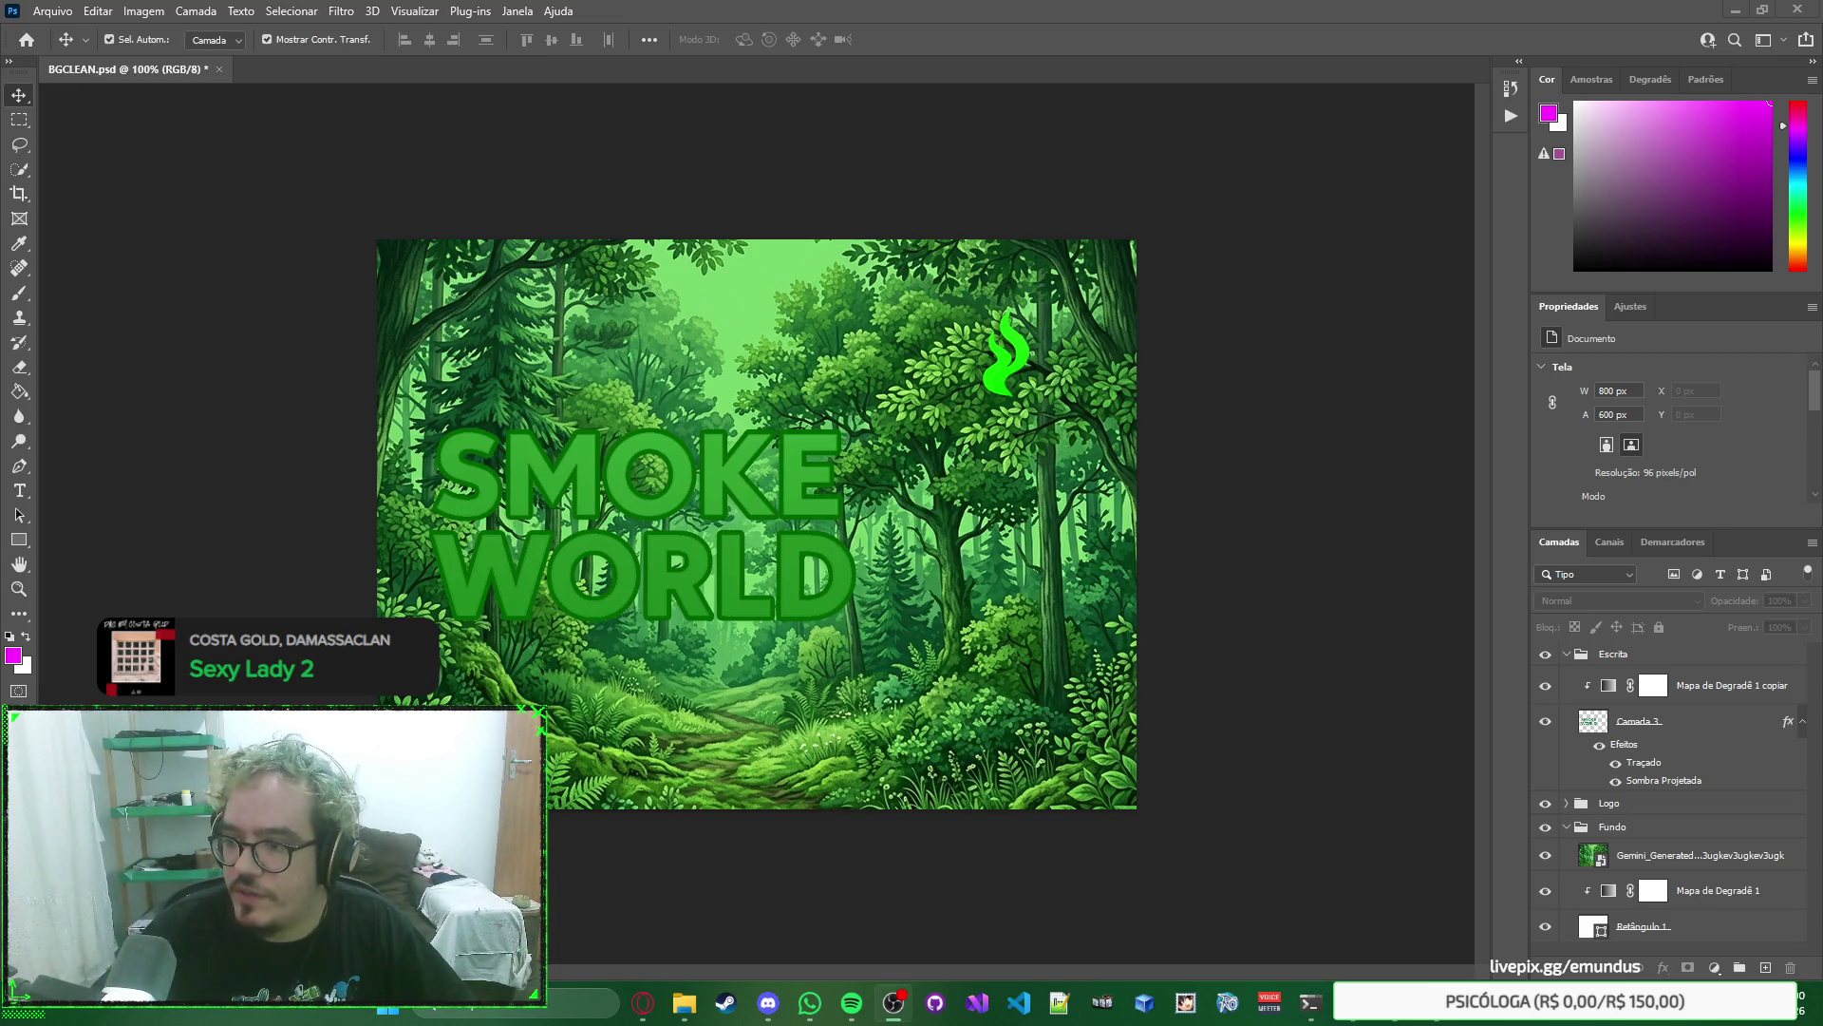
Replace the ff00ff background request at the prompt's end with 'no formato PNG SEM FUNDO'.
mouse_move(643, 1002)
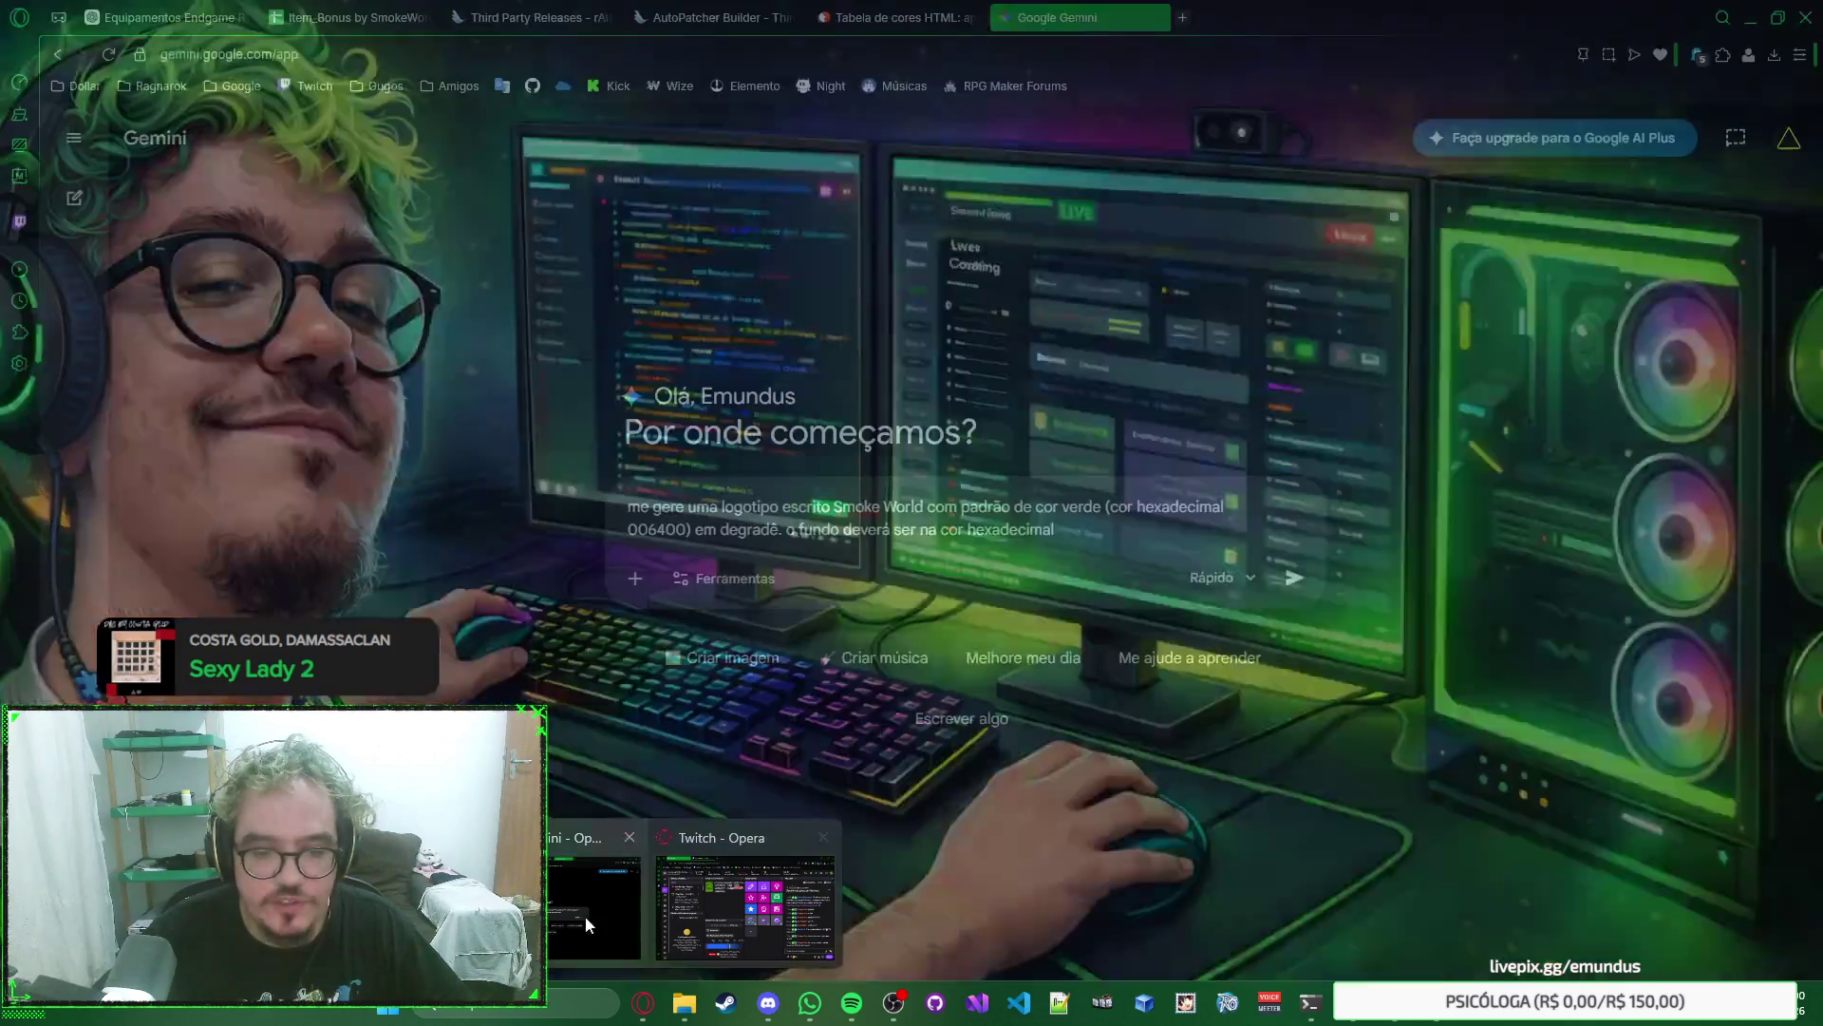
click(586, 924)
text(ff00ff)
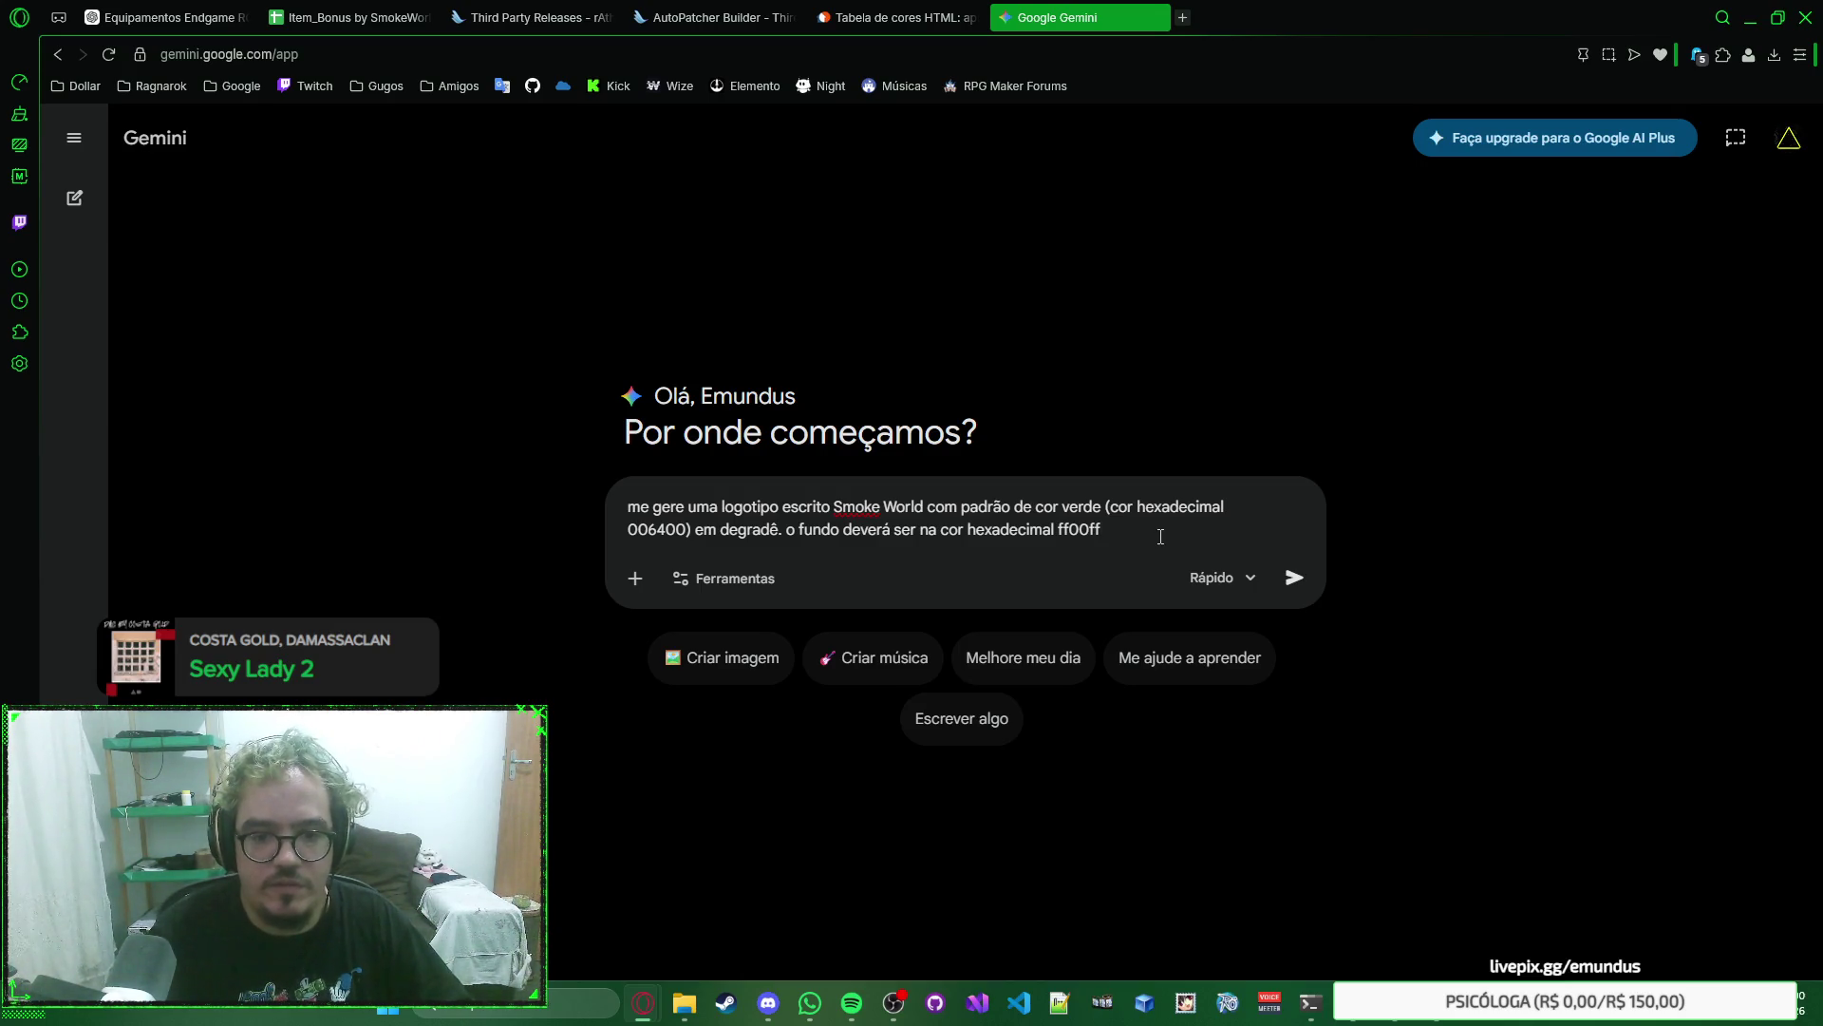
key(ctrl+shift+Left)
key(ctrl+shift+Left)
key(ctrl+shift+Left)
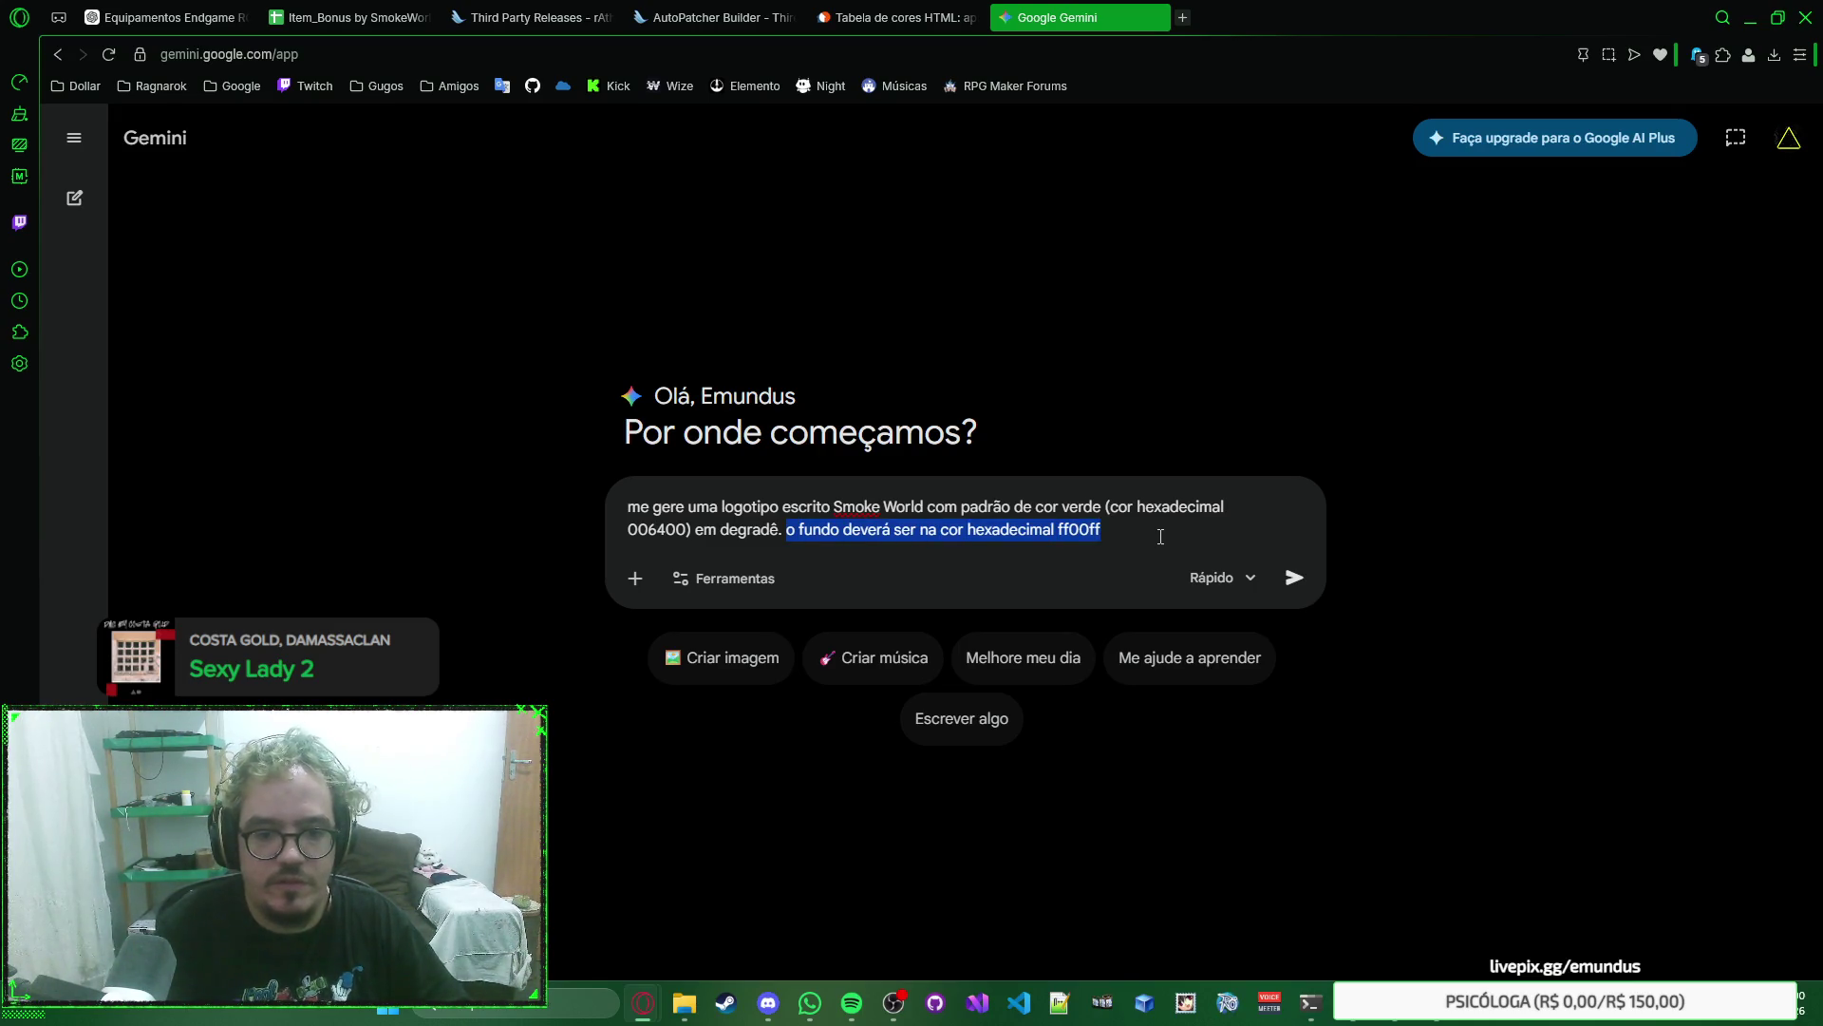
text(egradê, quero a imagem)
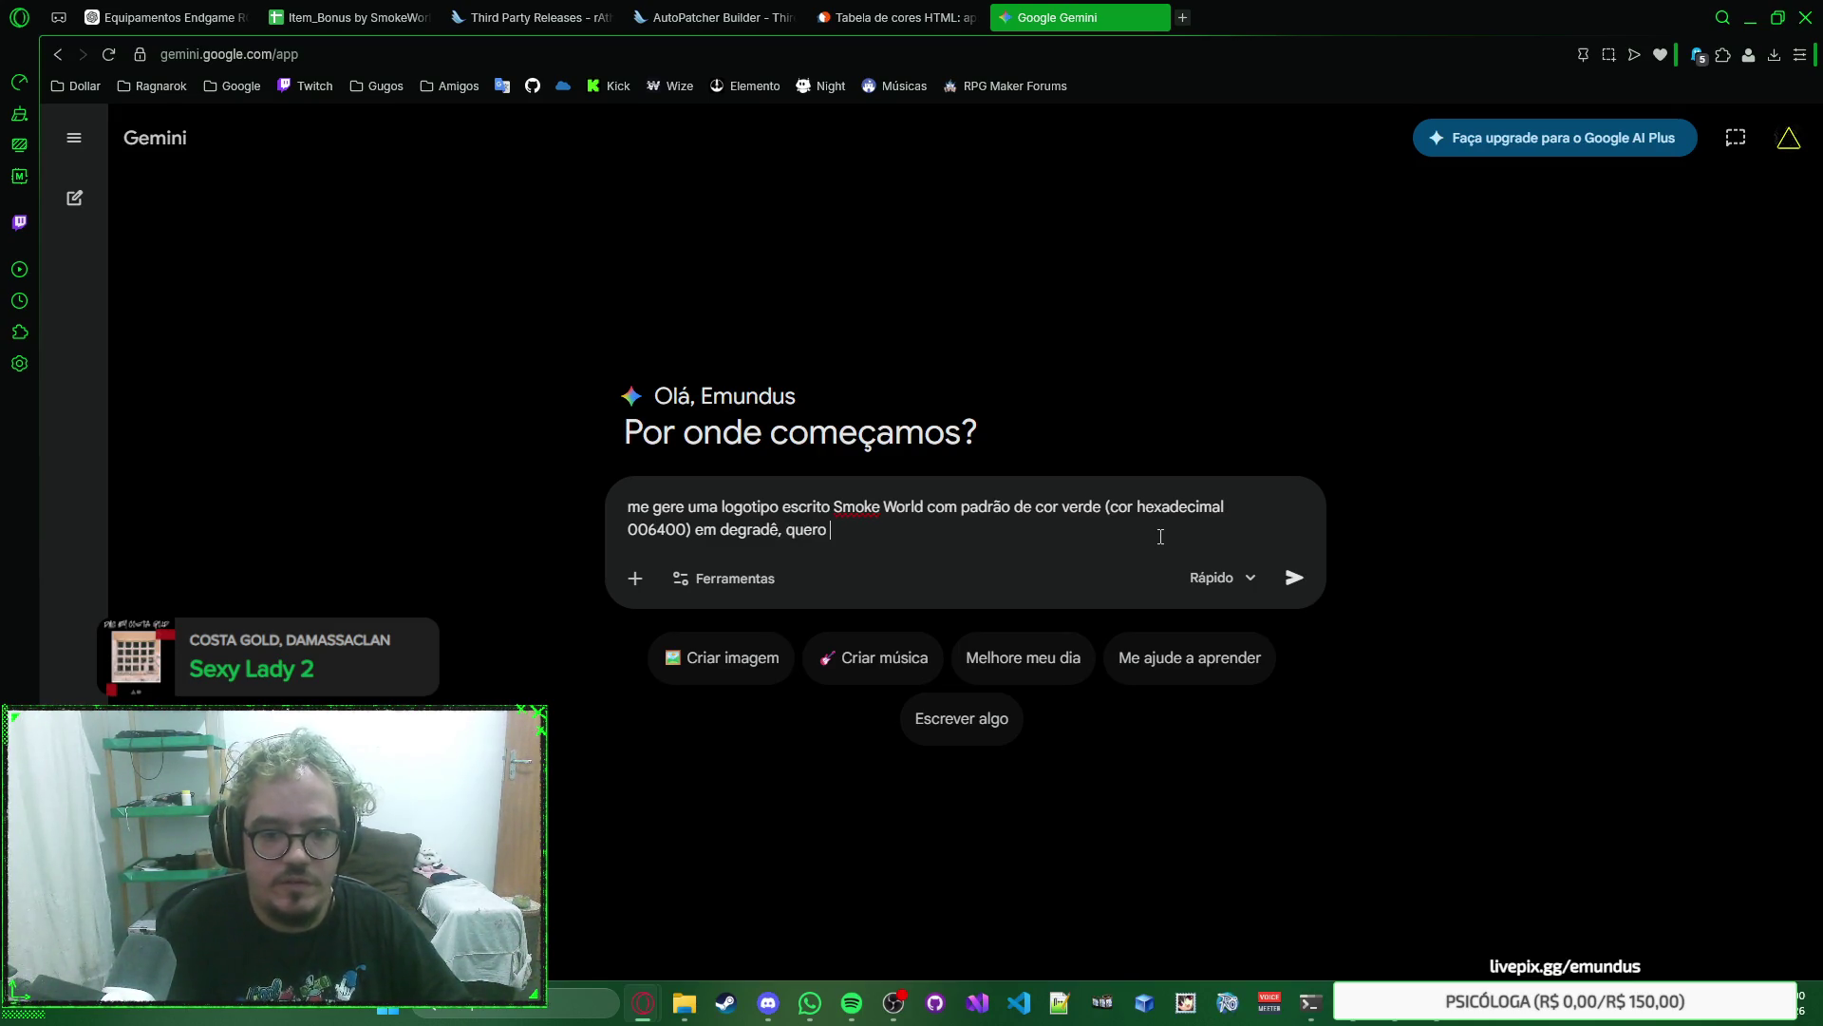
key(BackSpace)
key(BackSpace)
key(BackSpace)
text(.)
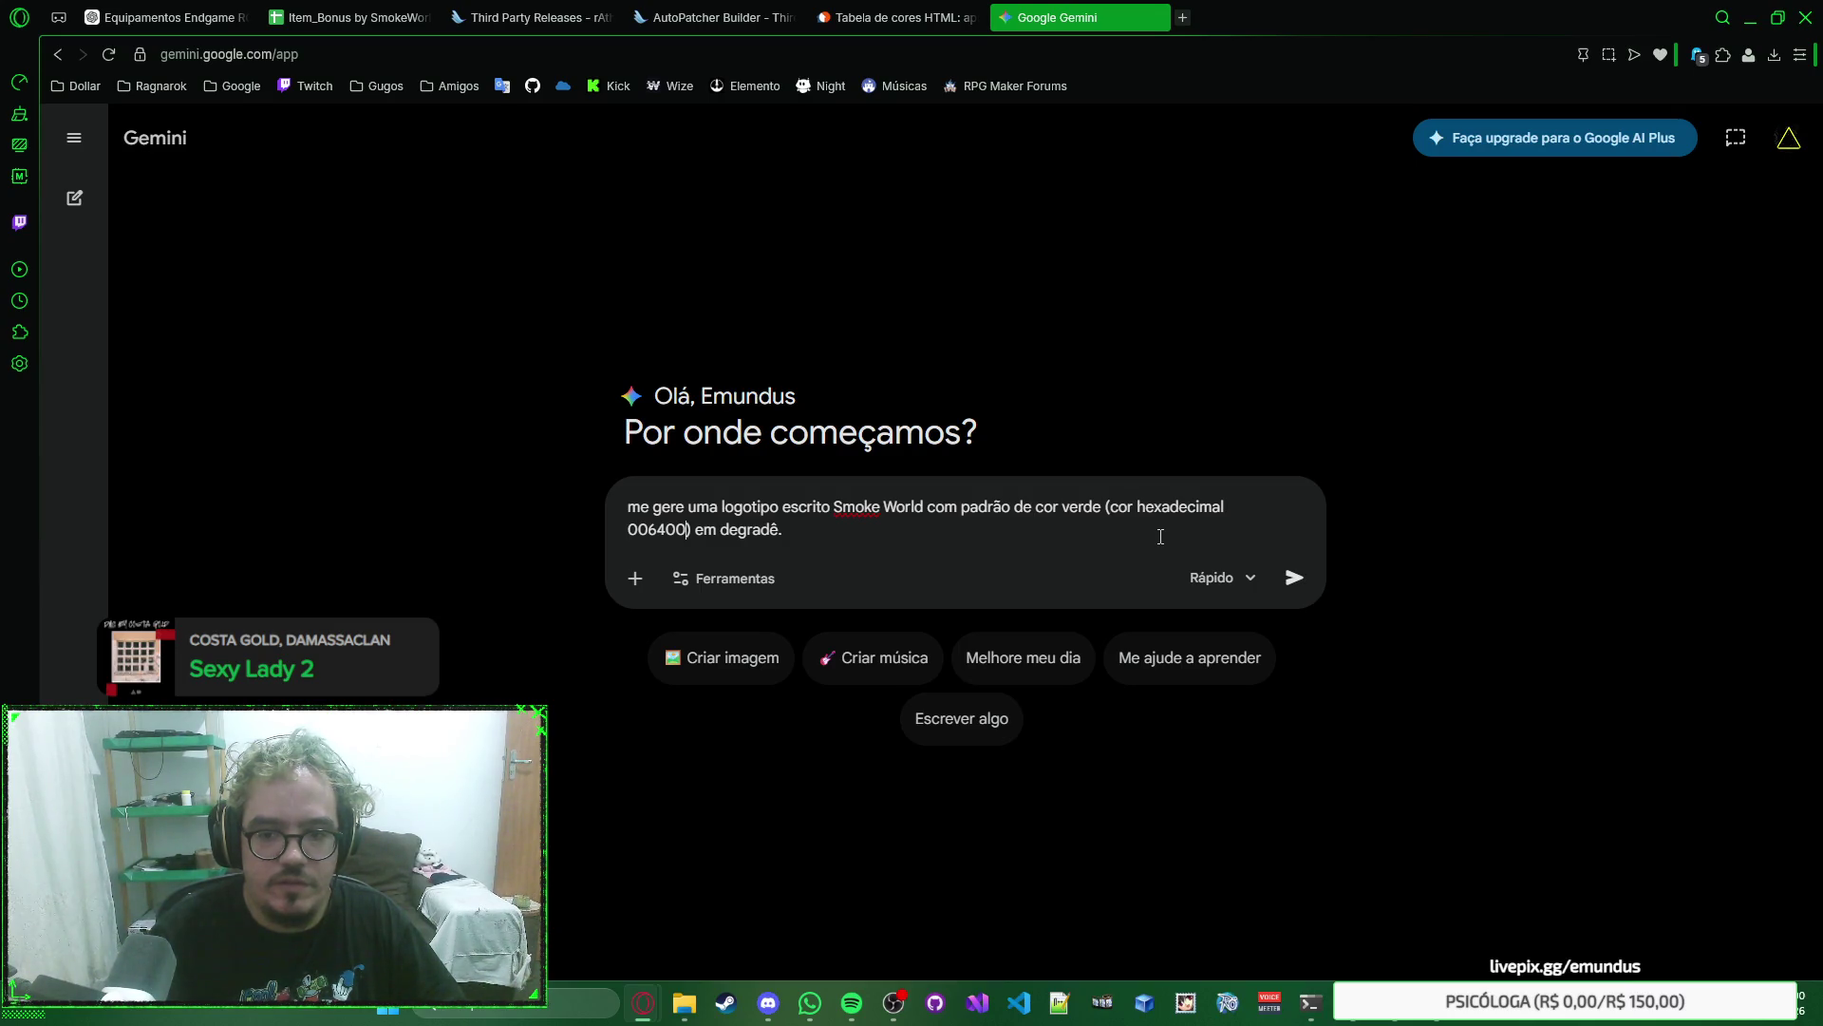
key(ctrl+z)
text(, e)
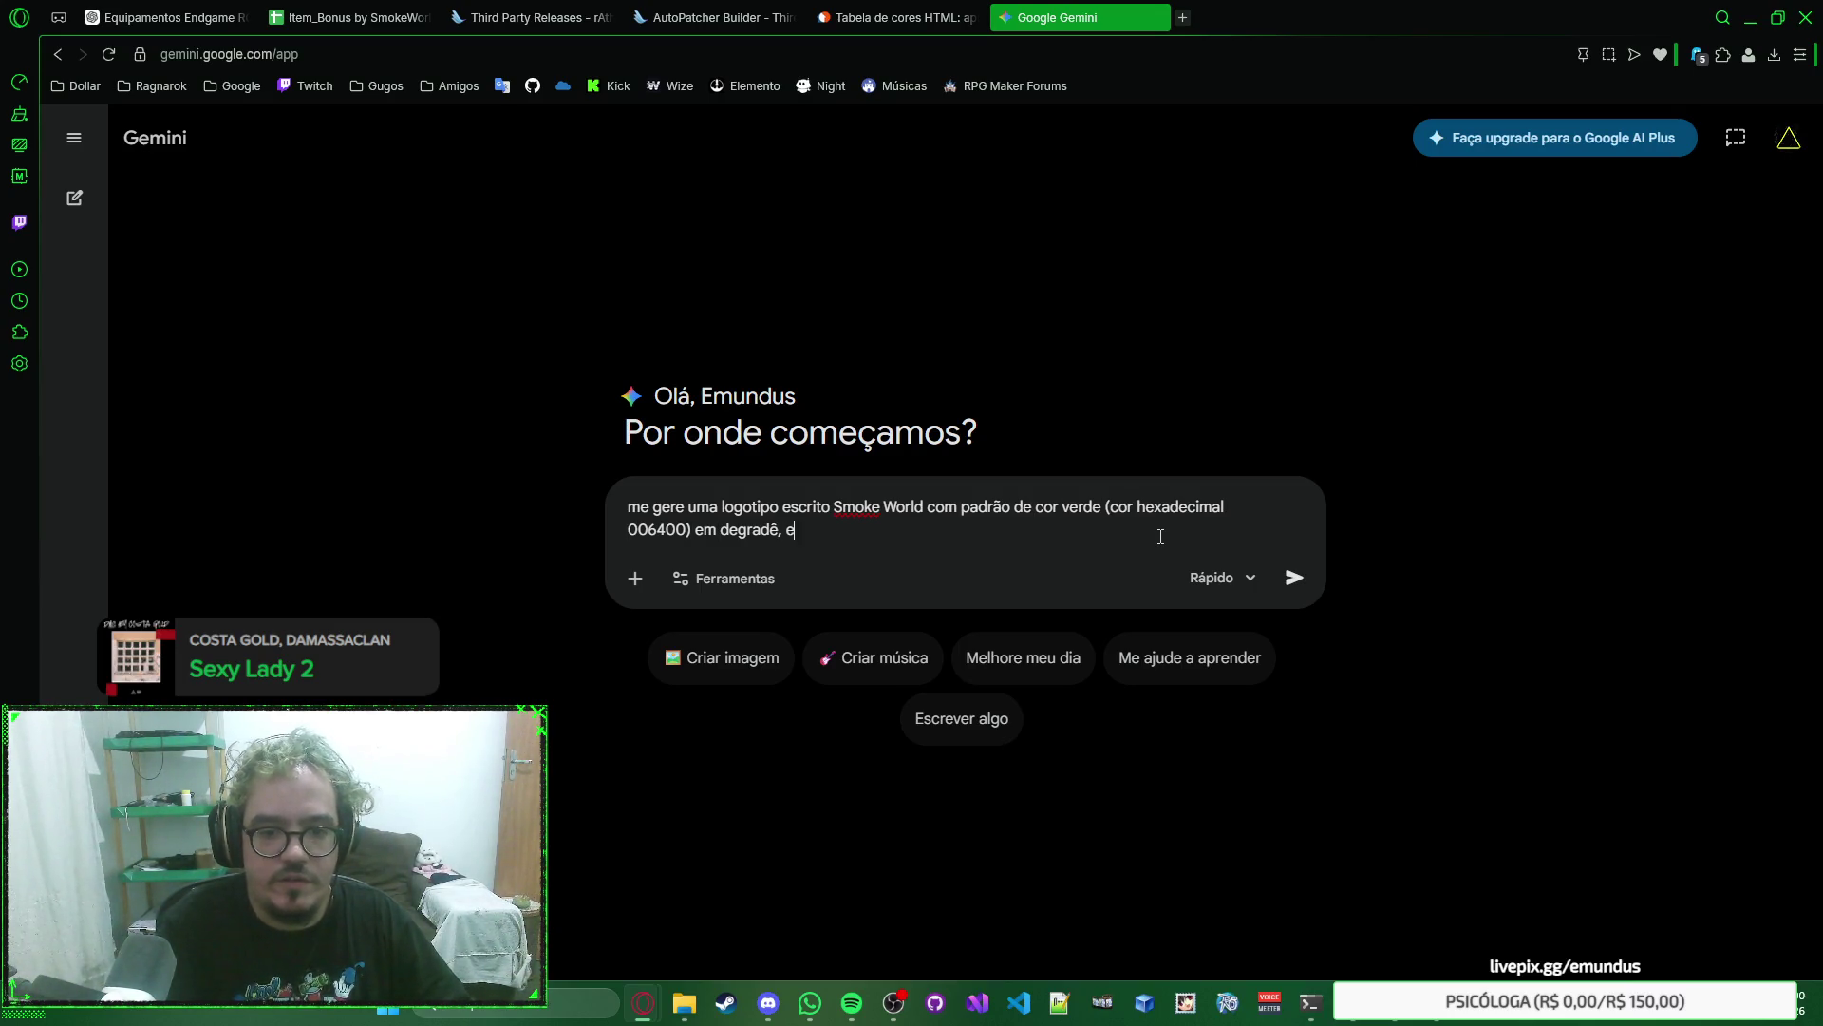
text(m PNG se)
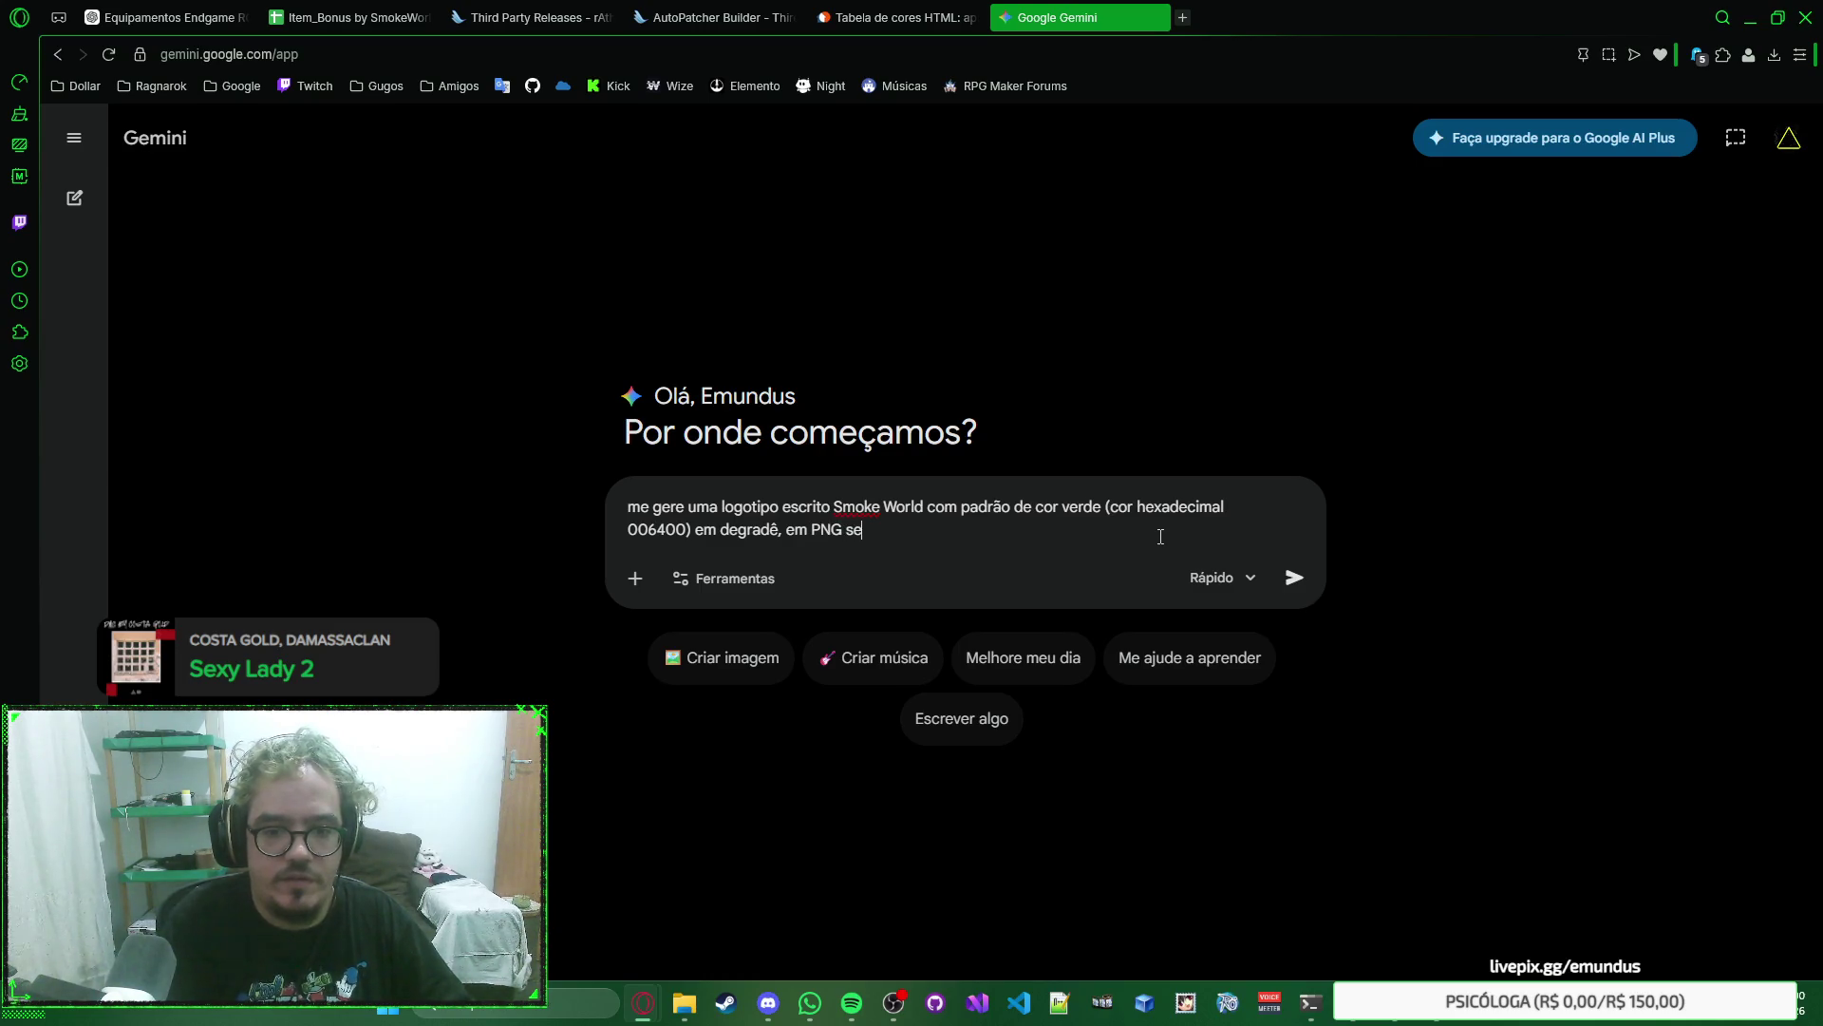
key(BackSpace)
key(BackSpace)
key(BackSpace)
text(formato PNG sem FUNDO)
key(shift+End)
text(SEM FUNDO)
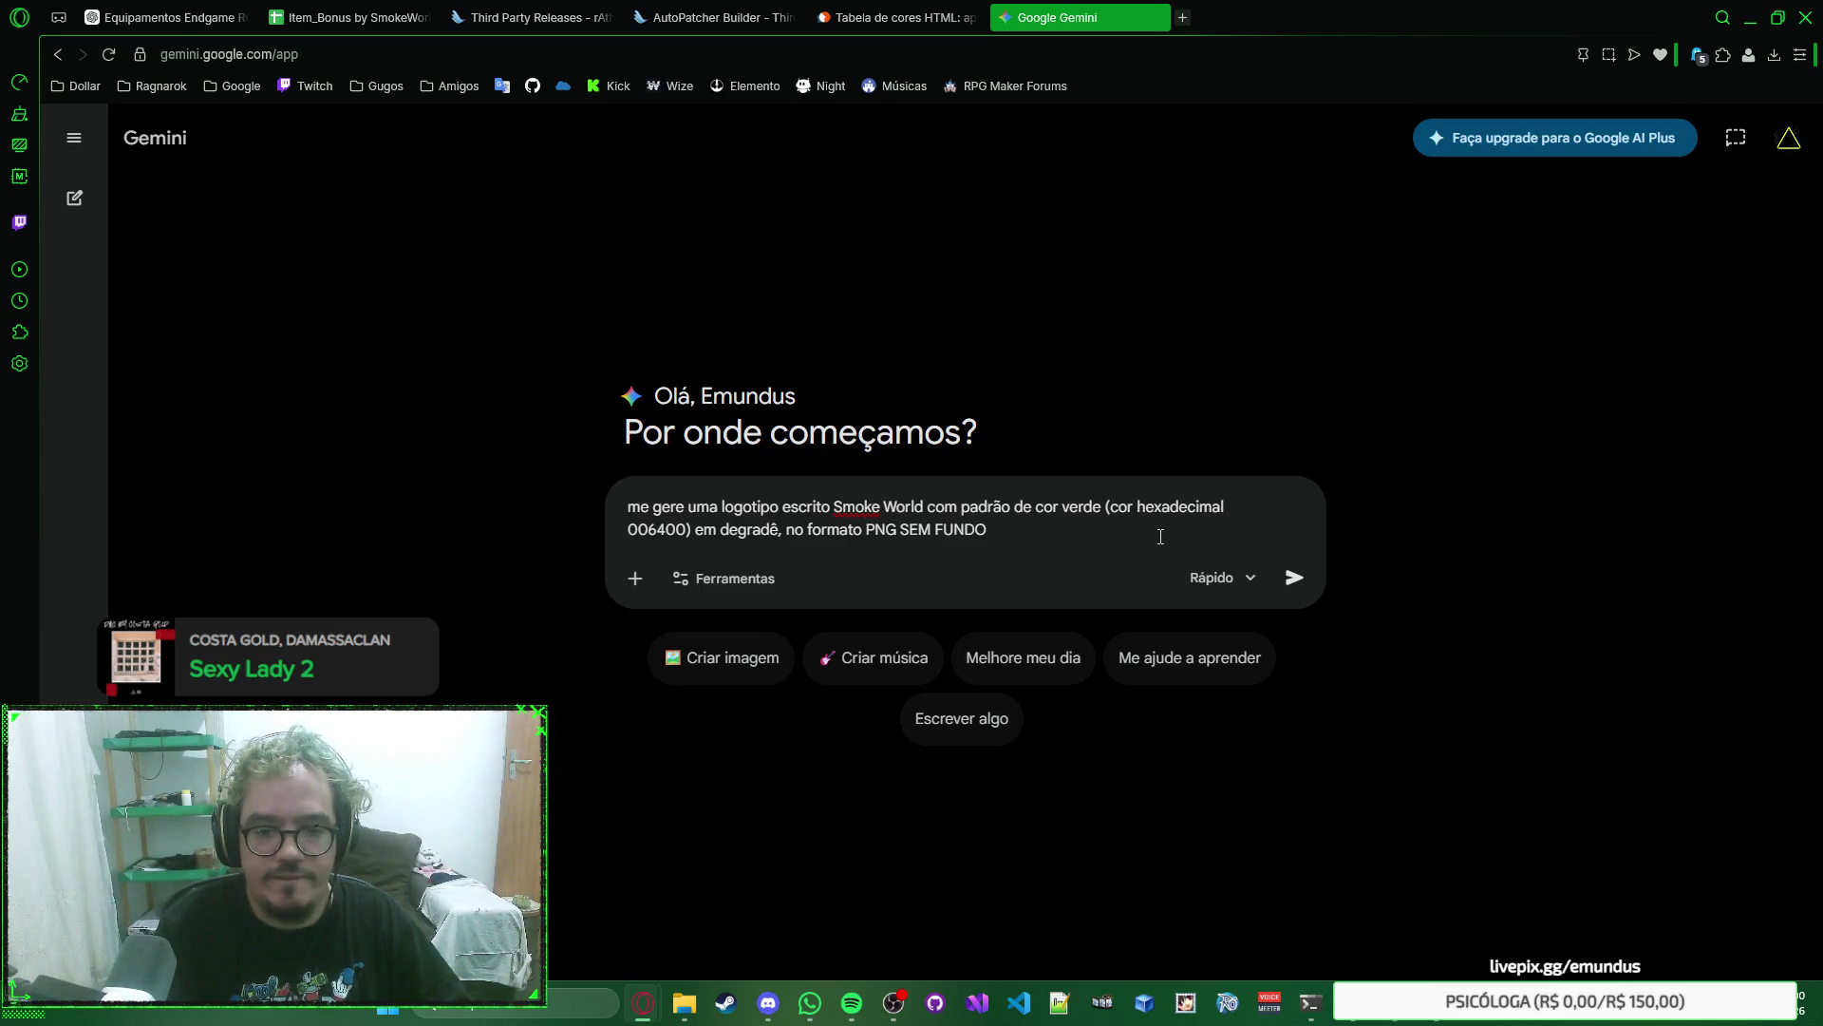
Keep the Rápido model and send the Smoke World logo request to Gemini.
click(1230, 585)
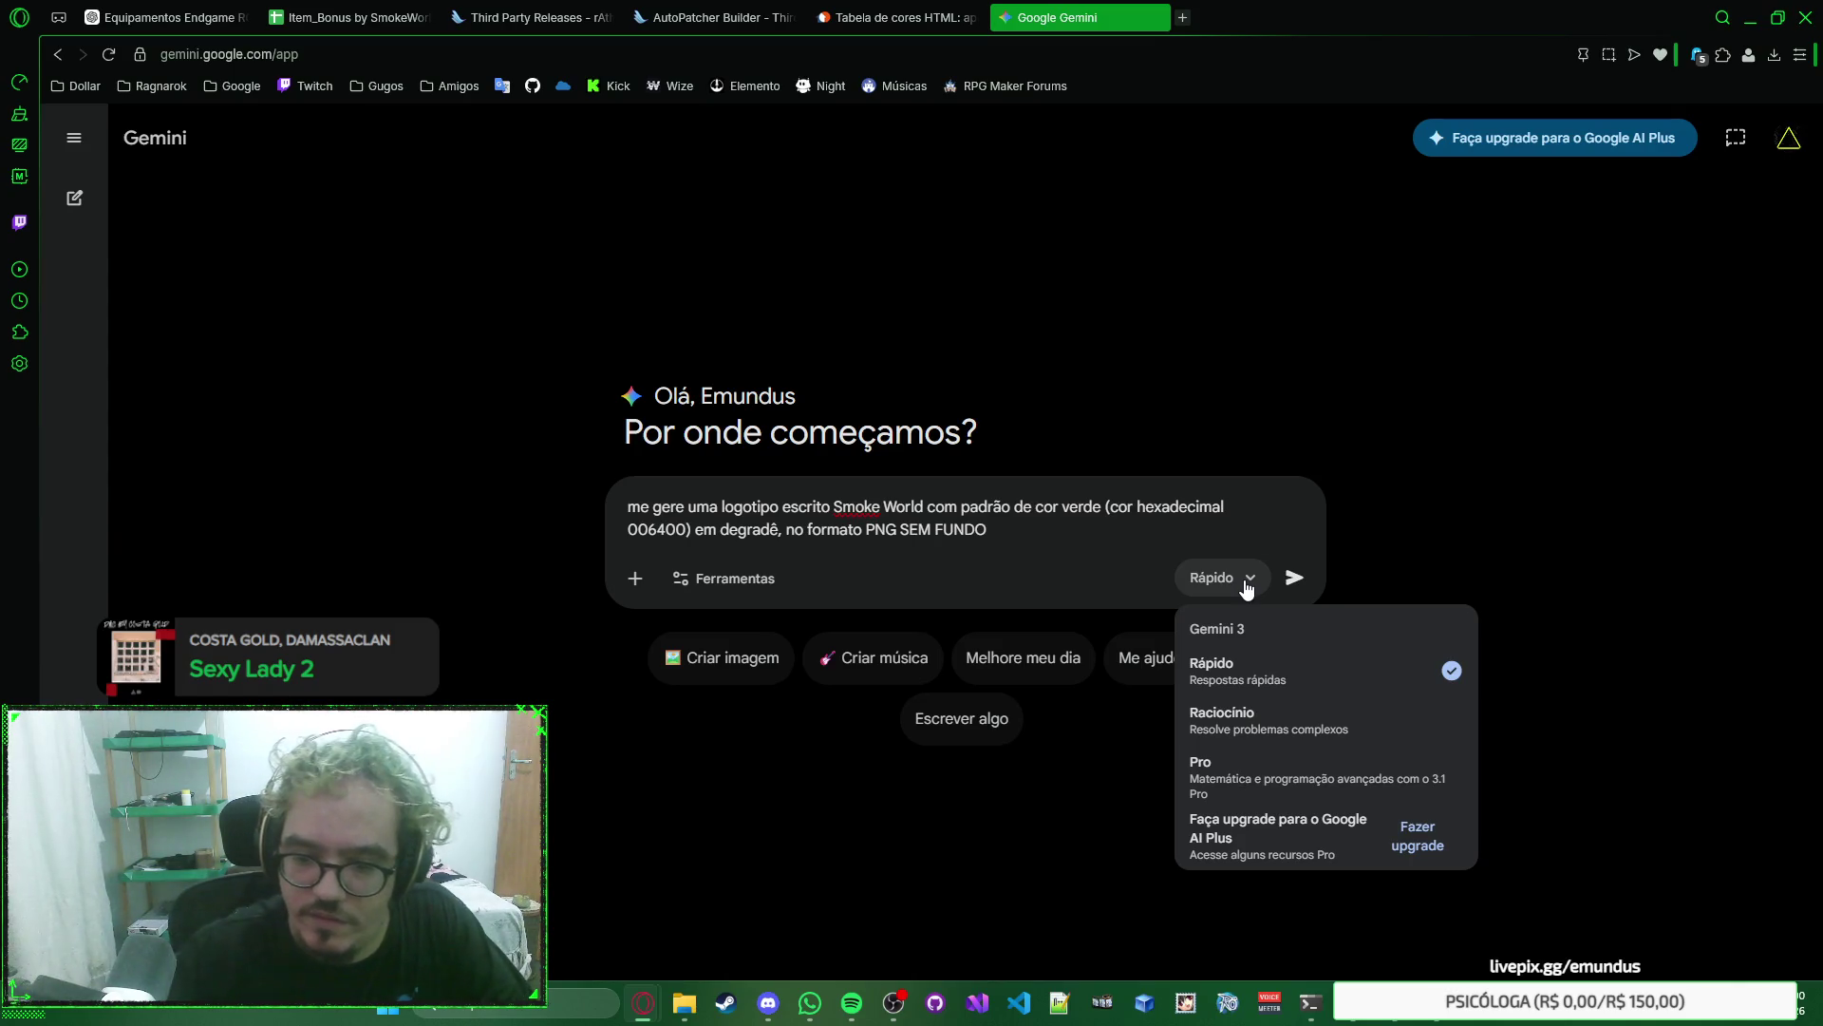
click(1245, 585)
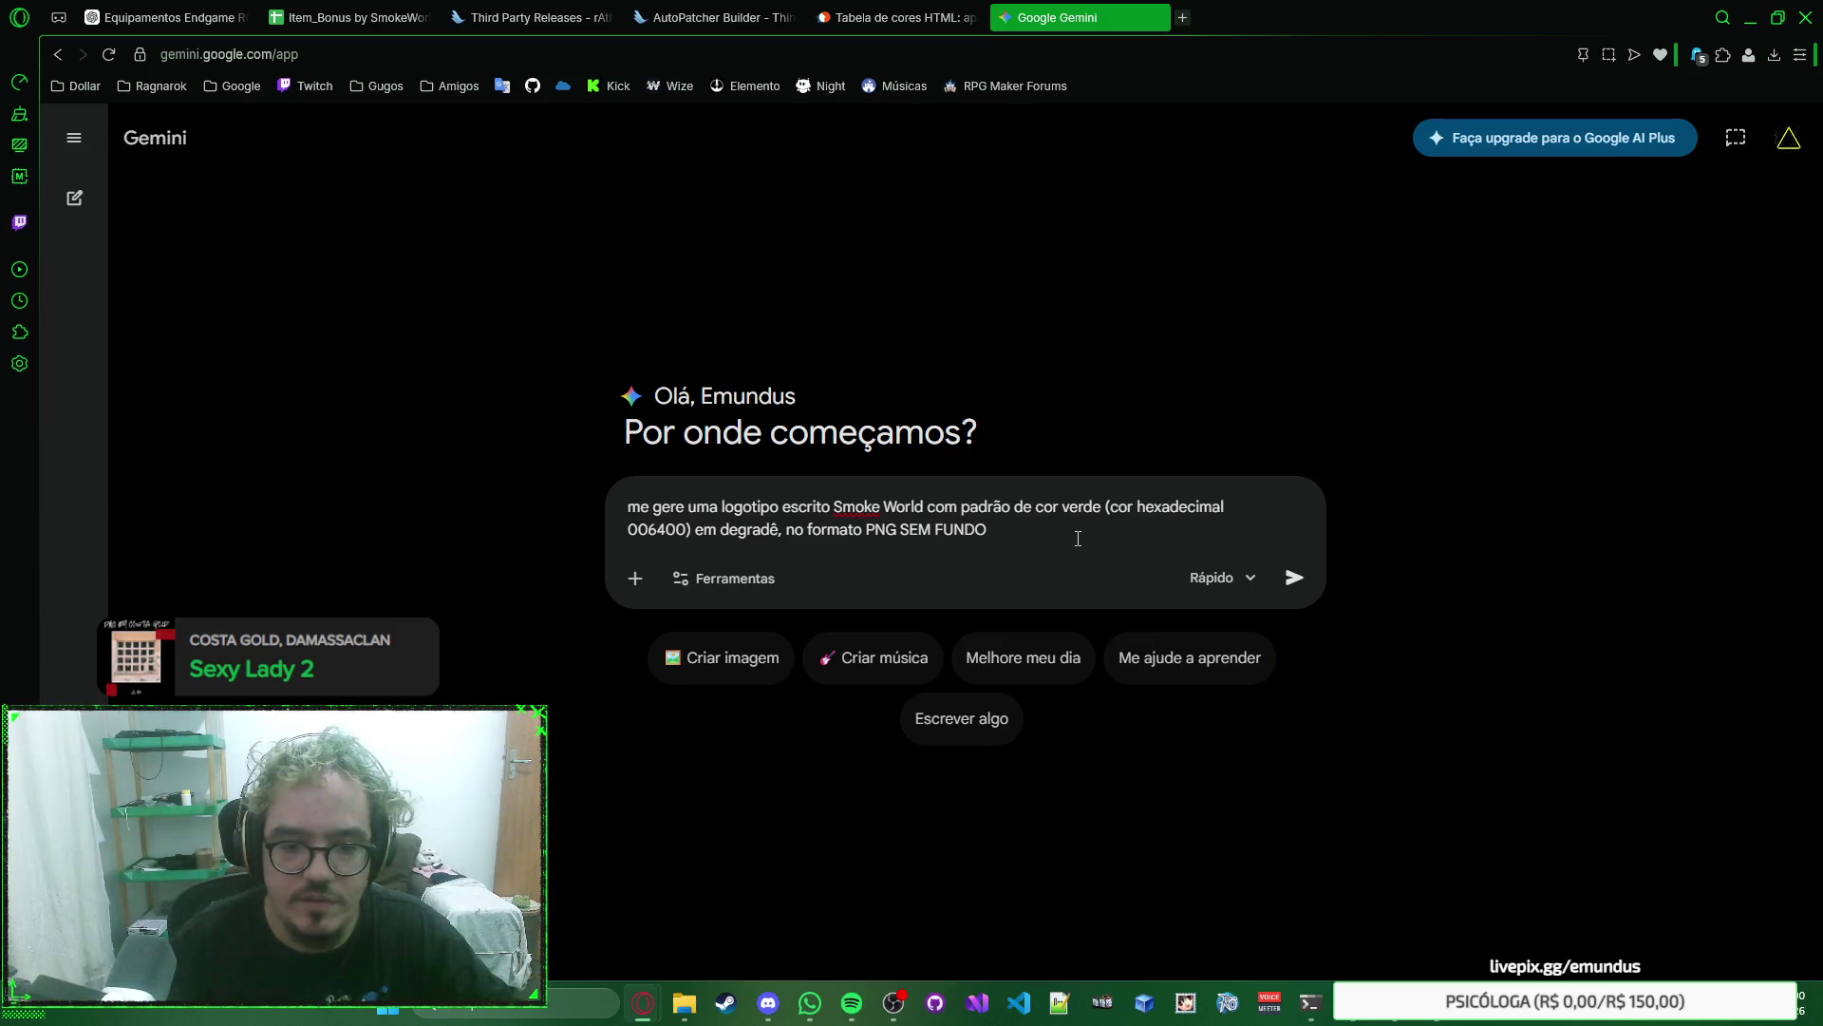
key(Return)
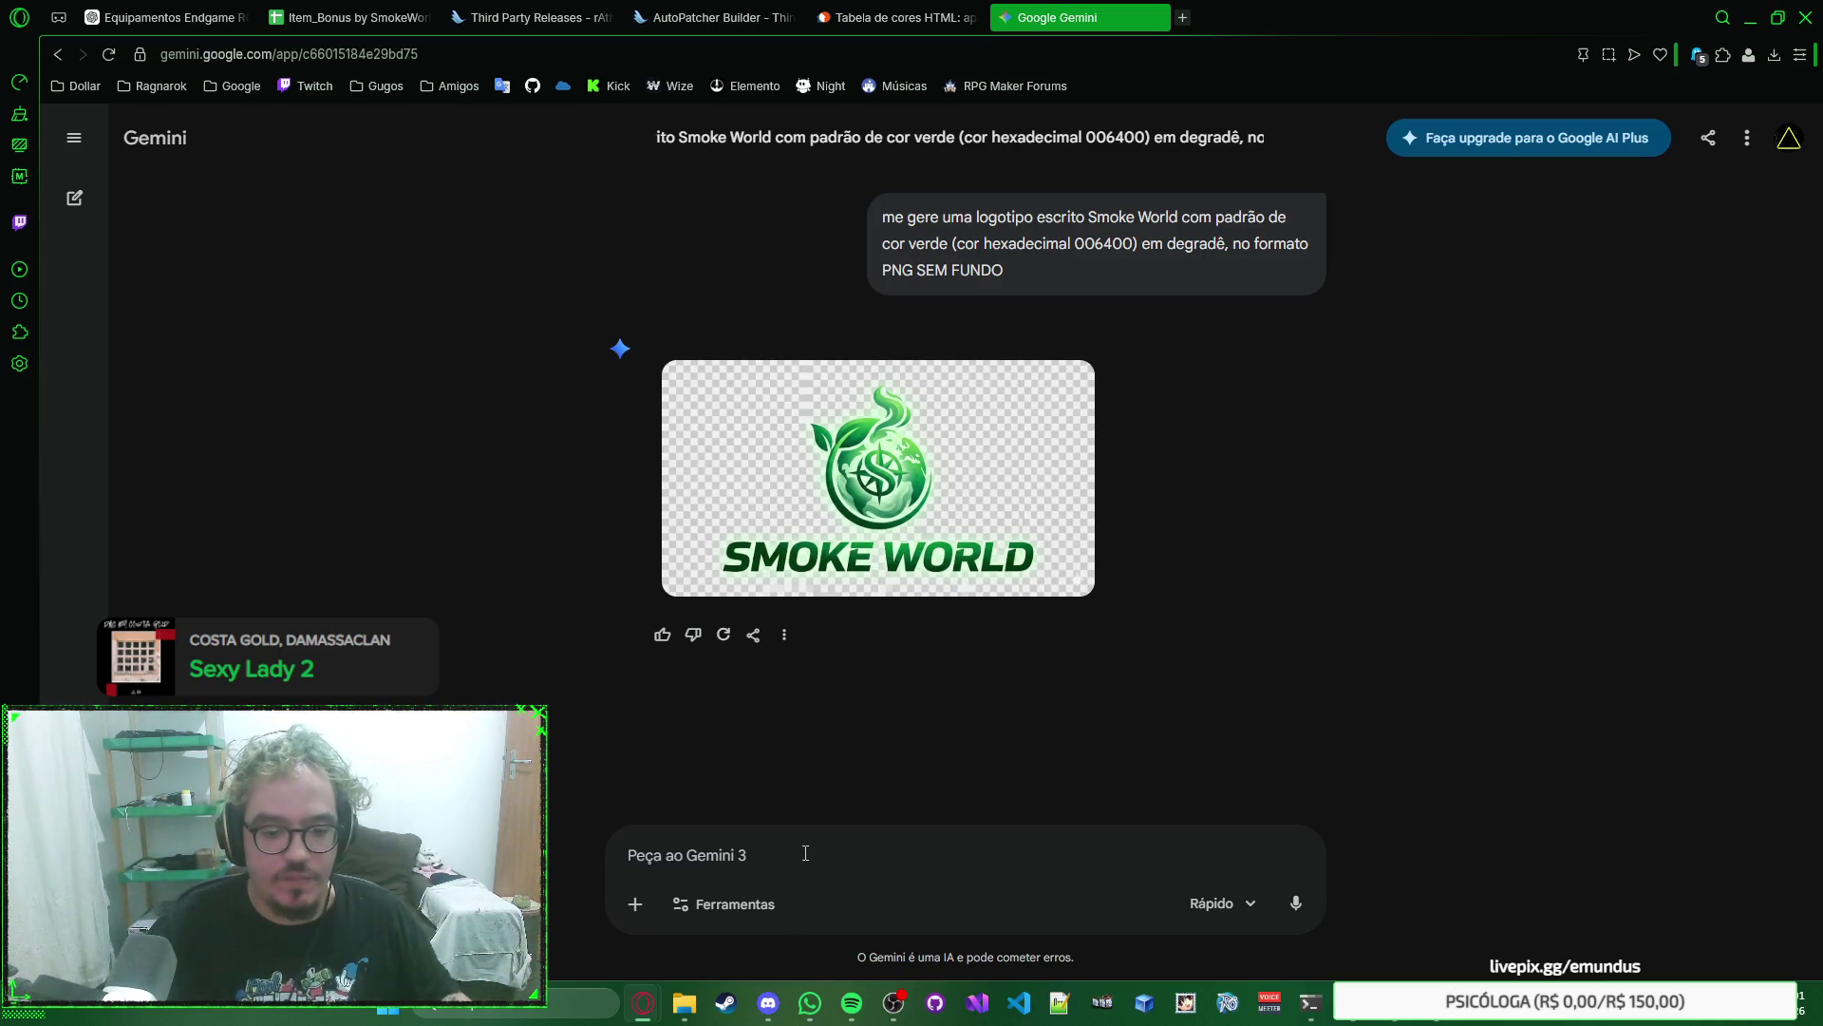
Ask Gemini for a lettering-only logo, then search for dafont in a new browser tab.
text(a logotipo d)
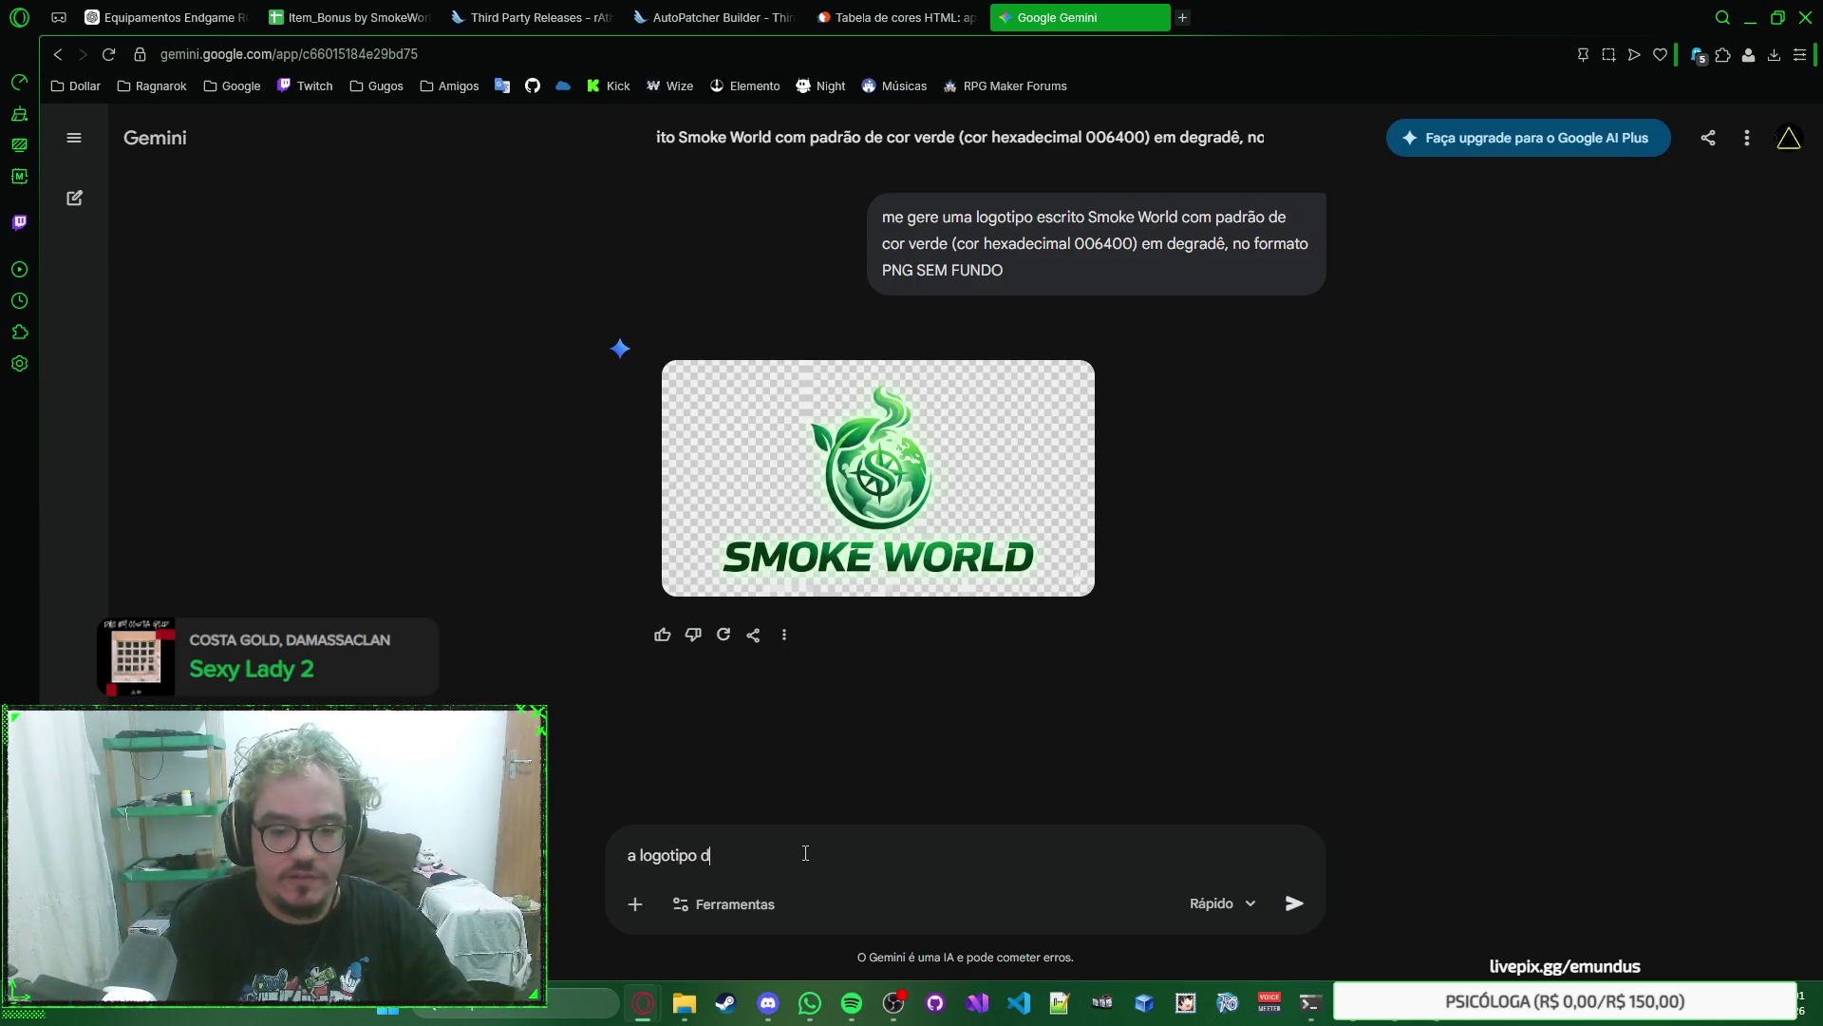
text(everá conter apenas as escr)
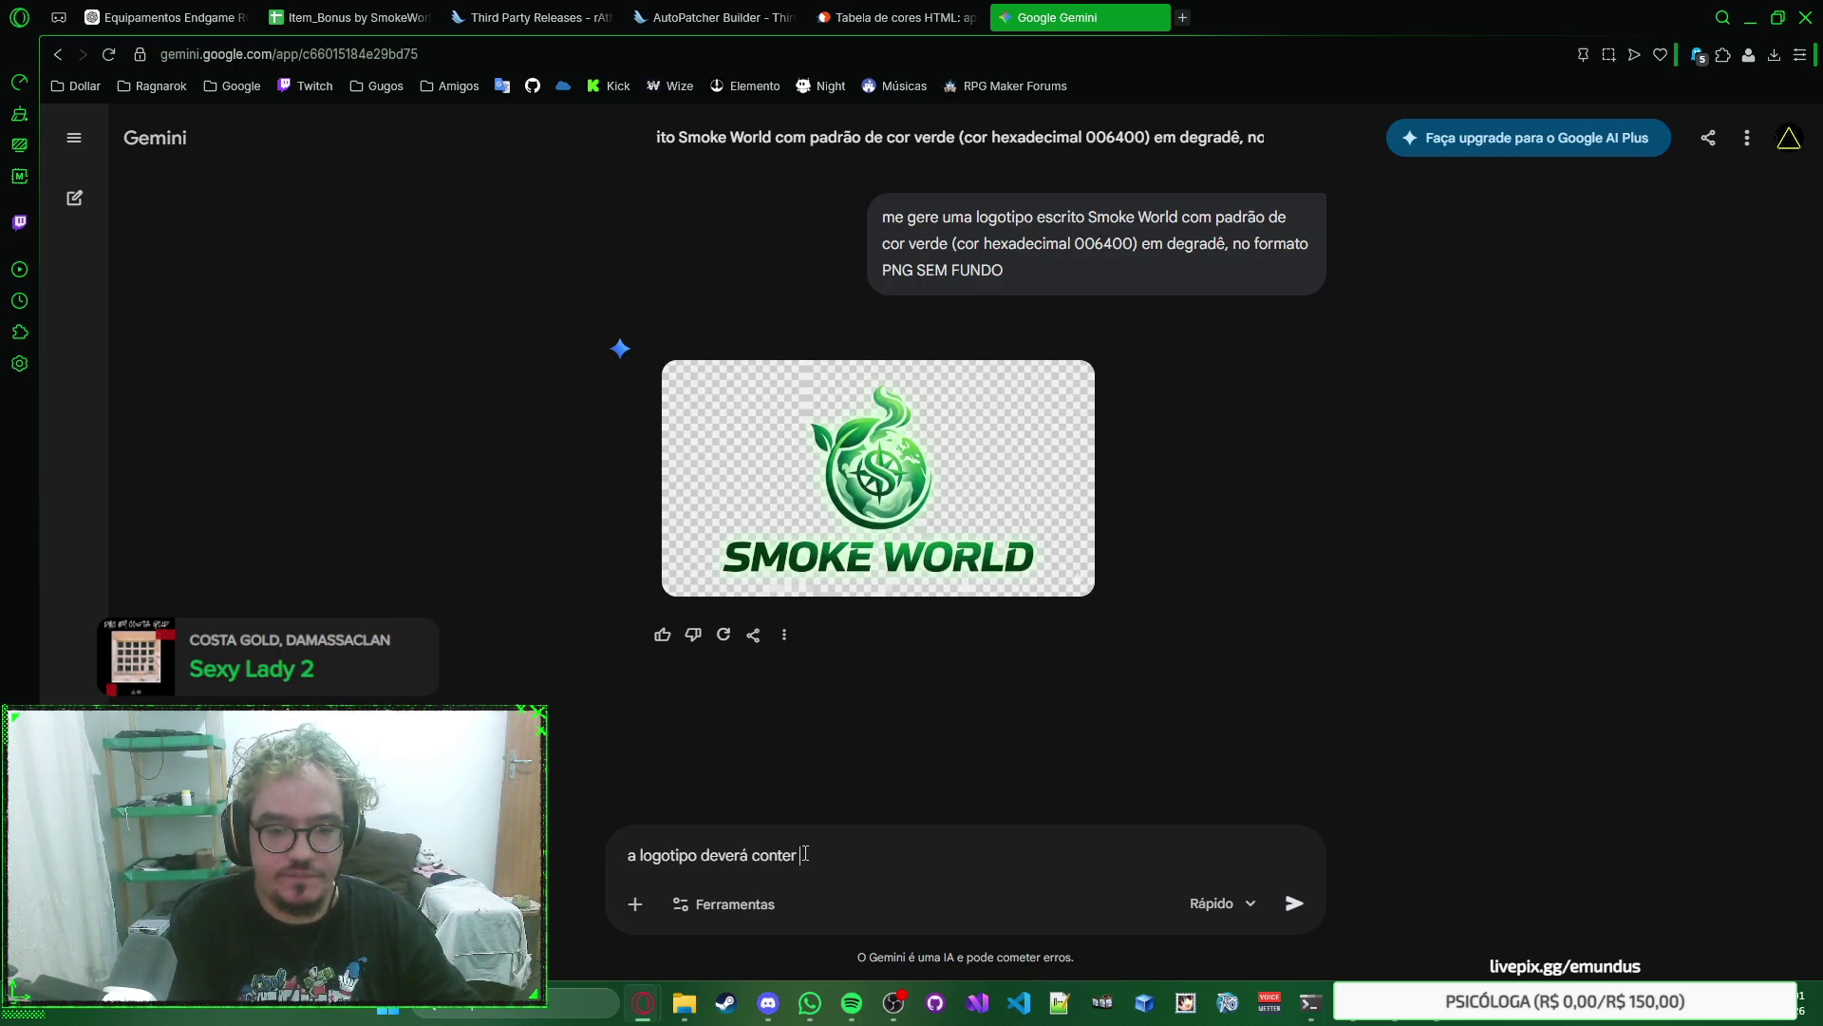
text(itas)
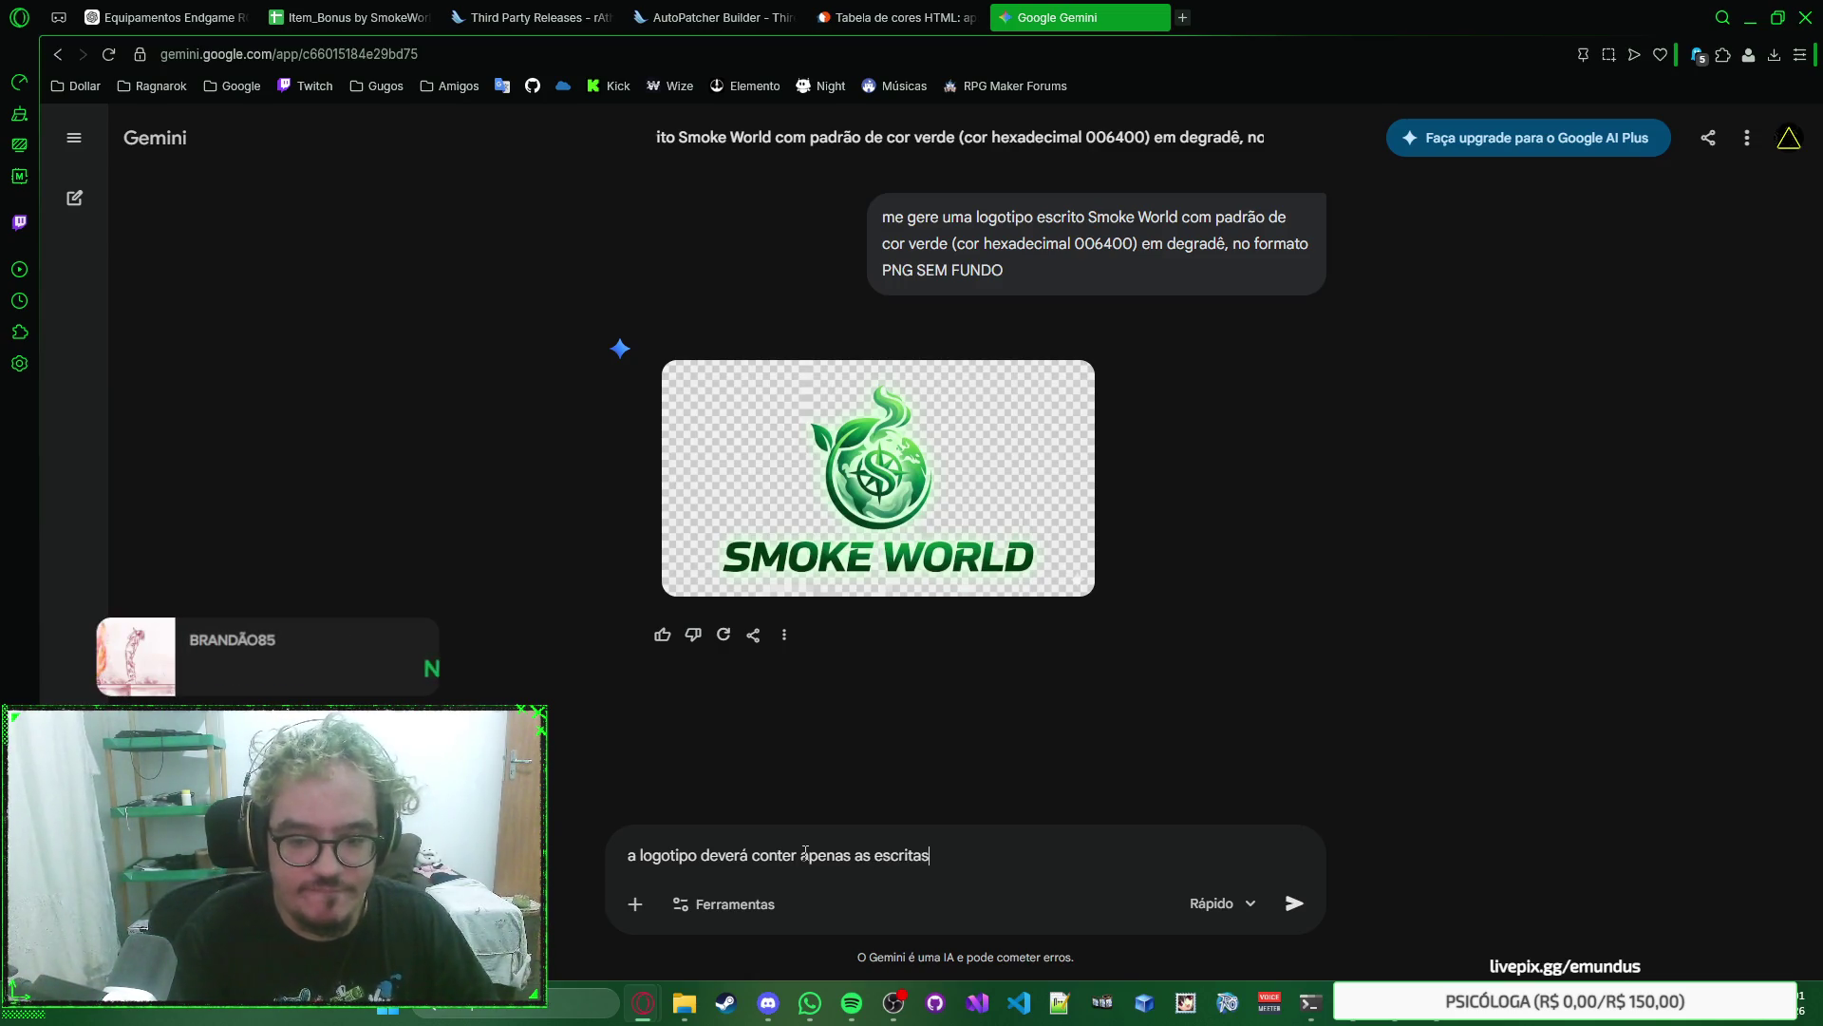
key(Return)
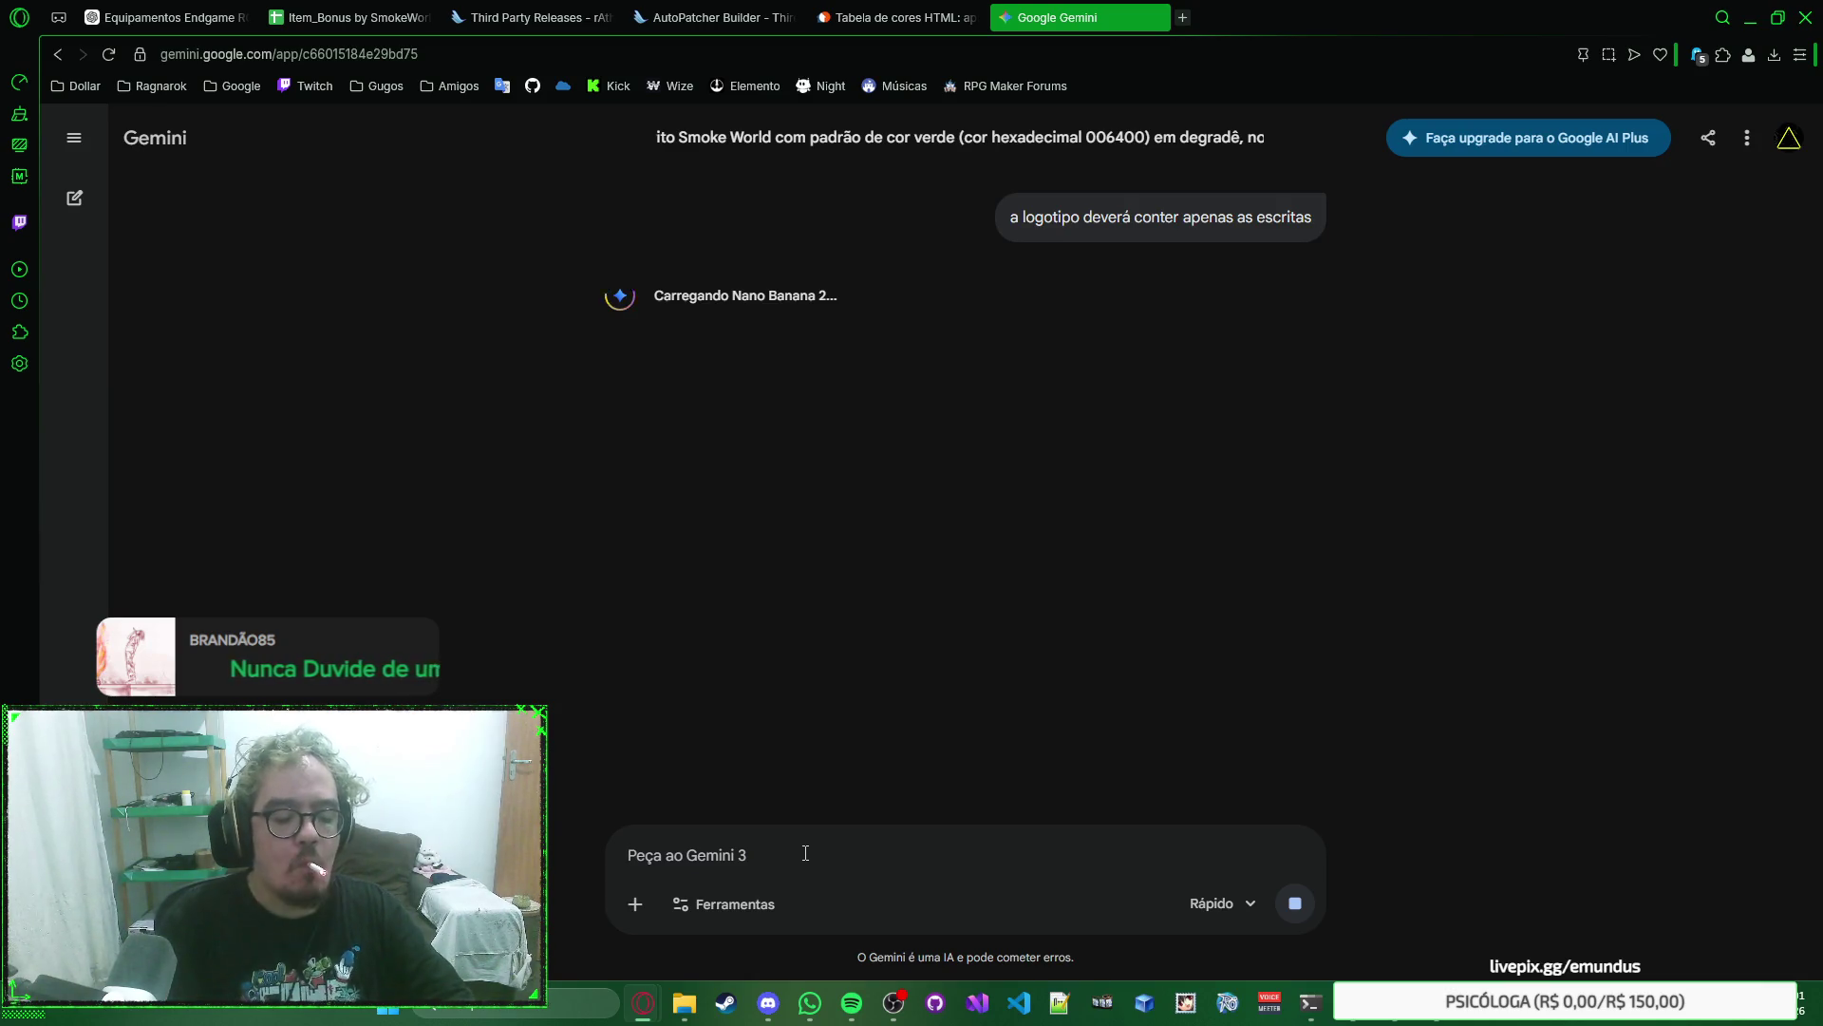
key(ctrl+t)
text(dafont)
key(Return)
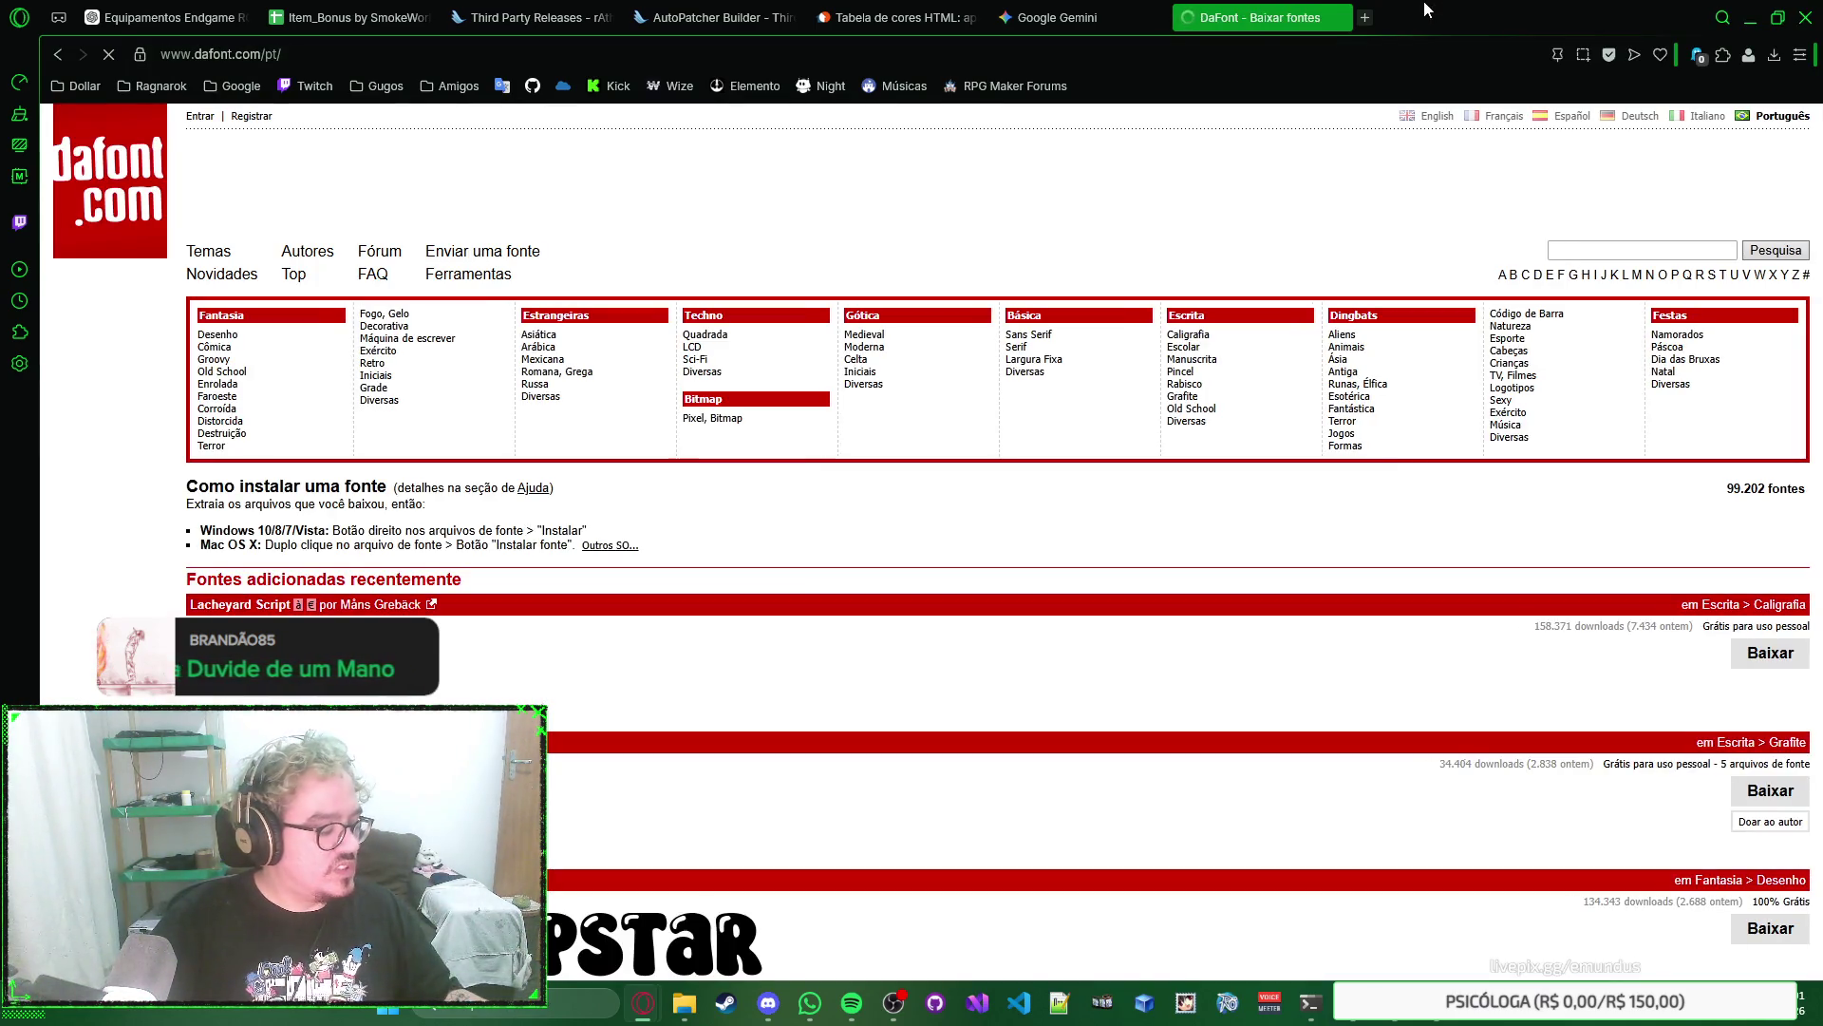
Open DaFont's Techno > Sci-Fi category and preview its fonts with the text 'Smoke World'.
right_click(1421, 168)
click(1421, 169)
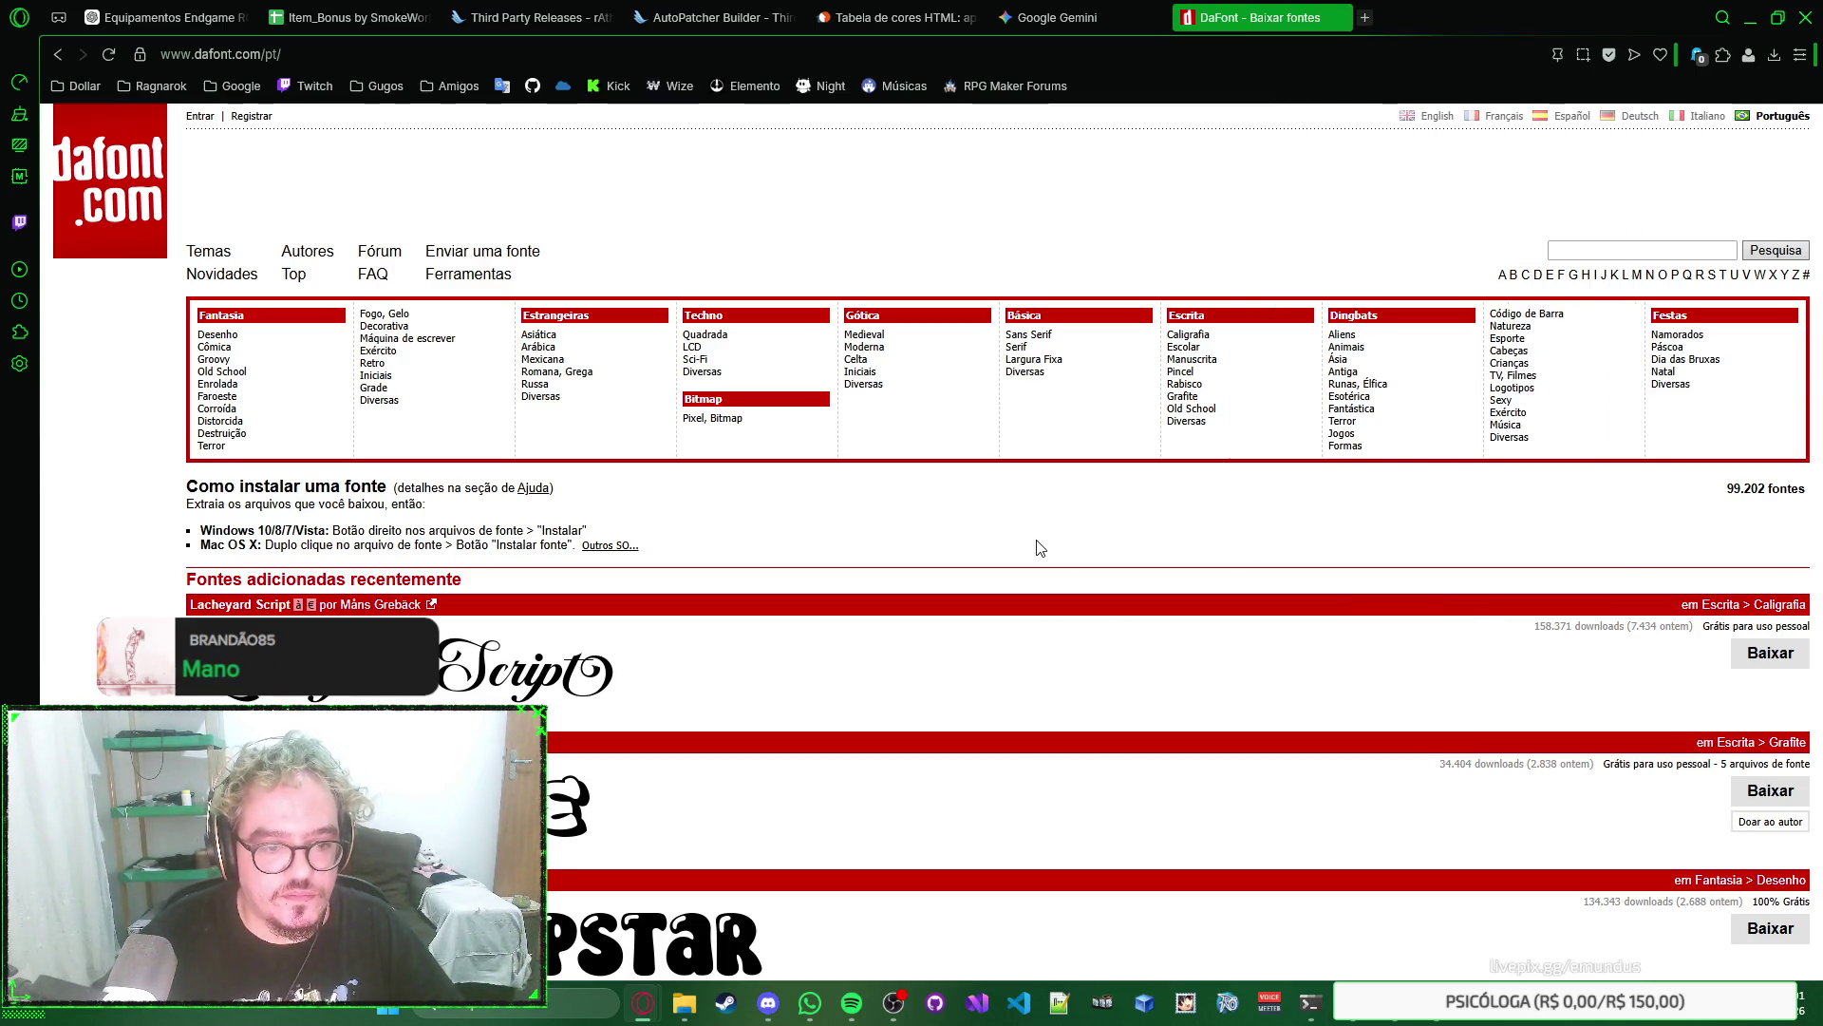
right_click(1097, 530)
click(1090, 528)
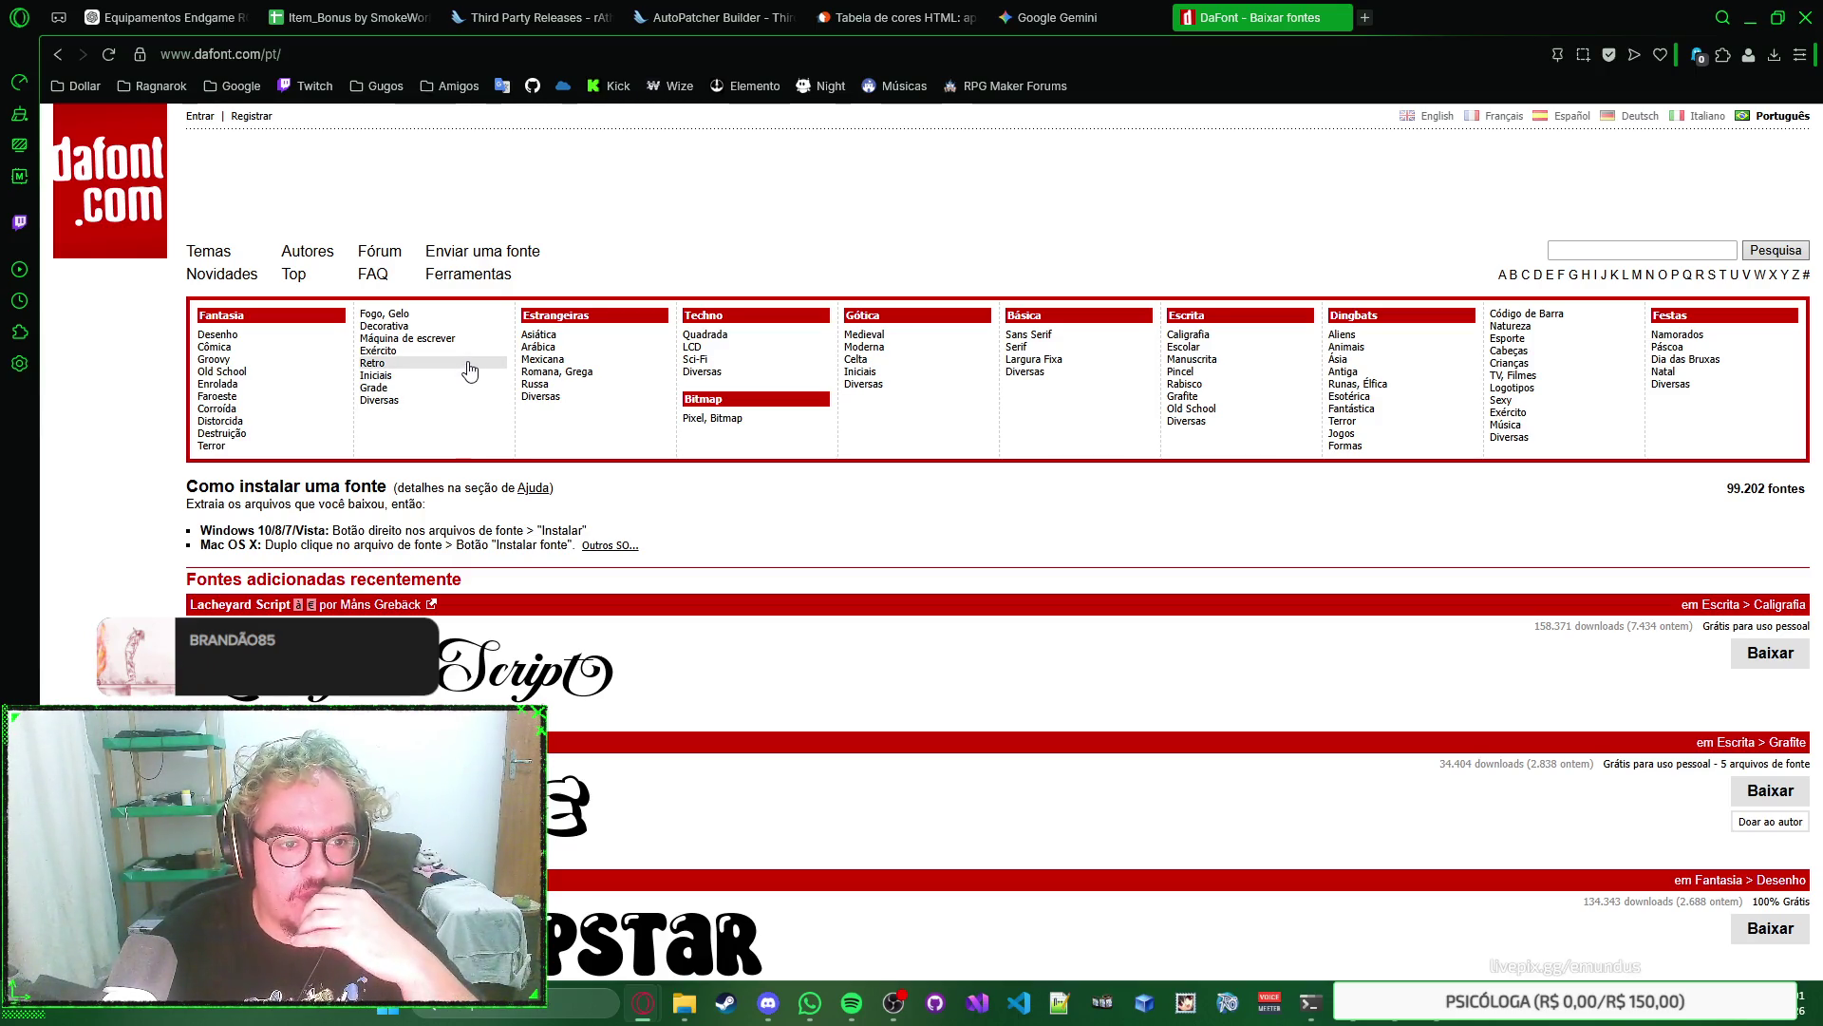
scroll(1102, 424, down, 5)
scroll(1102, 423, up, 5)
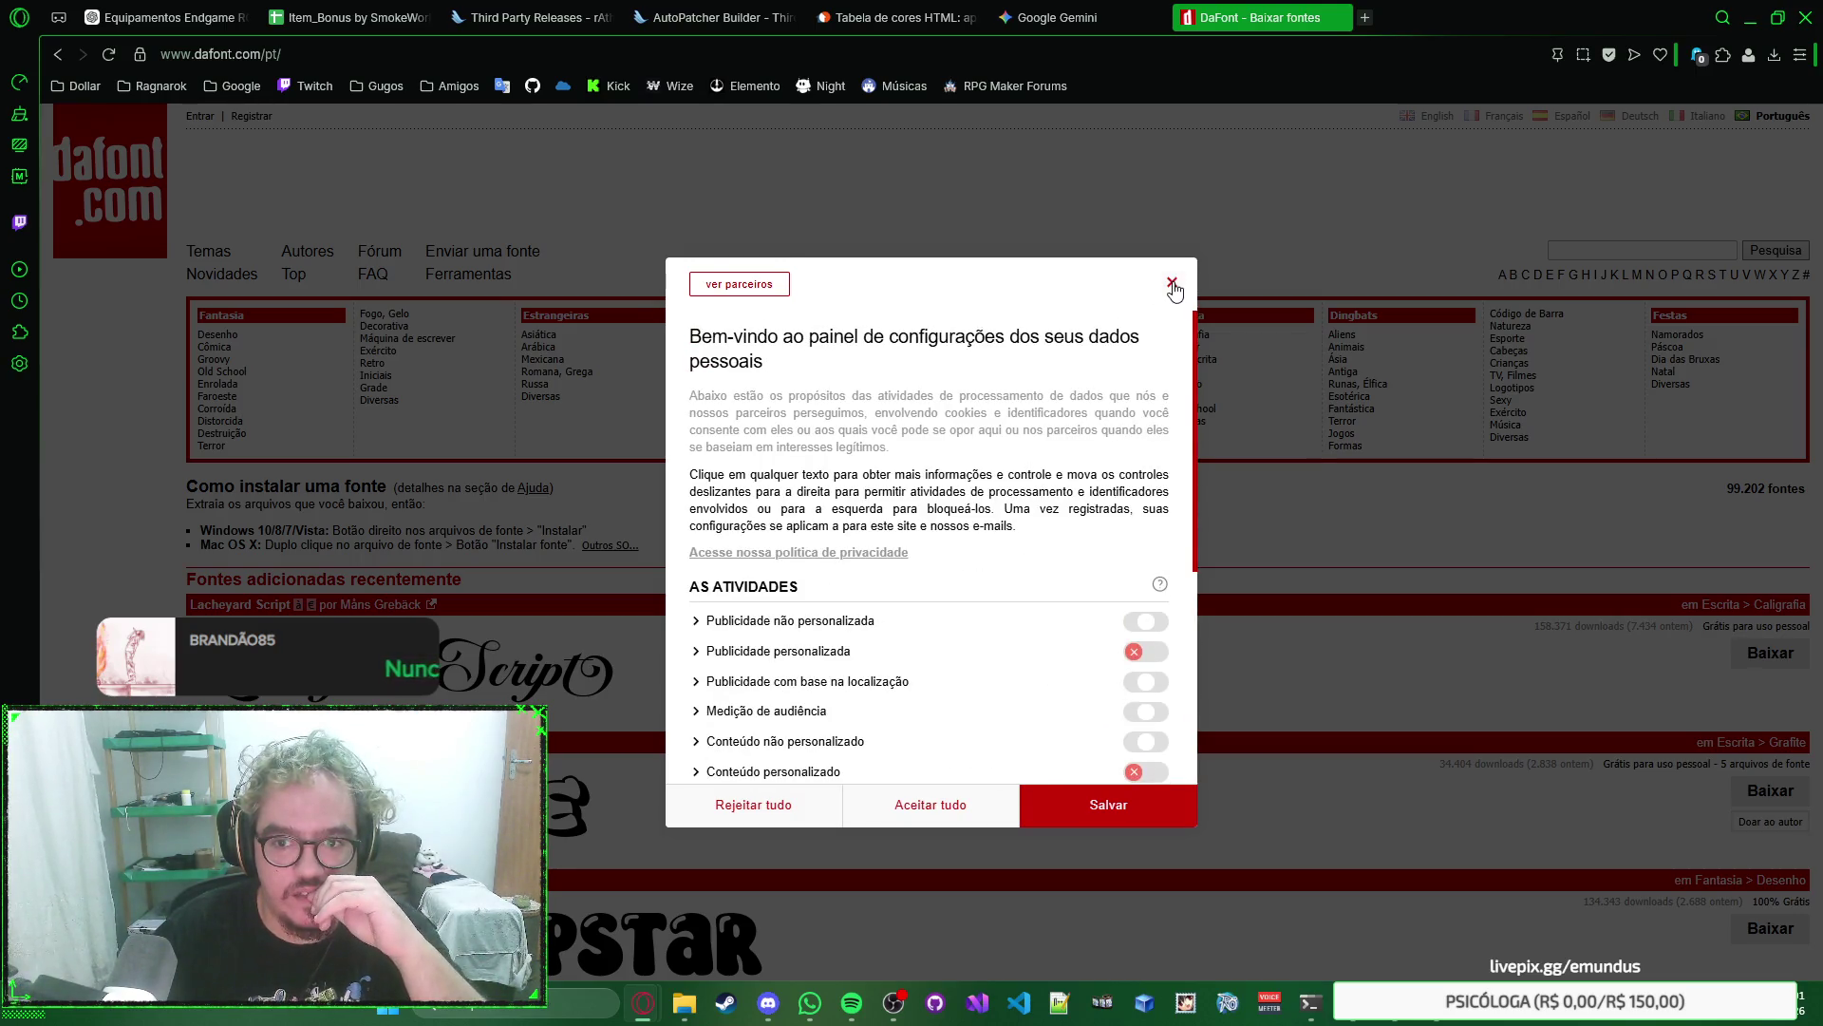
click(1172, 282)
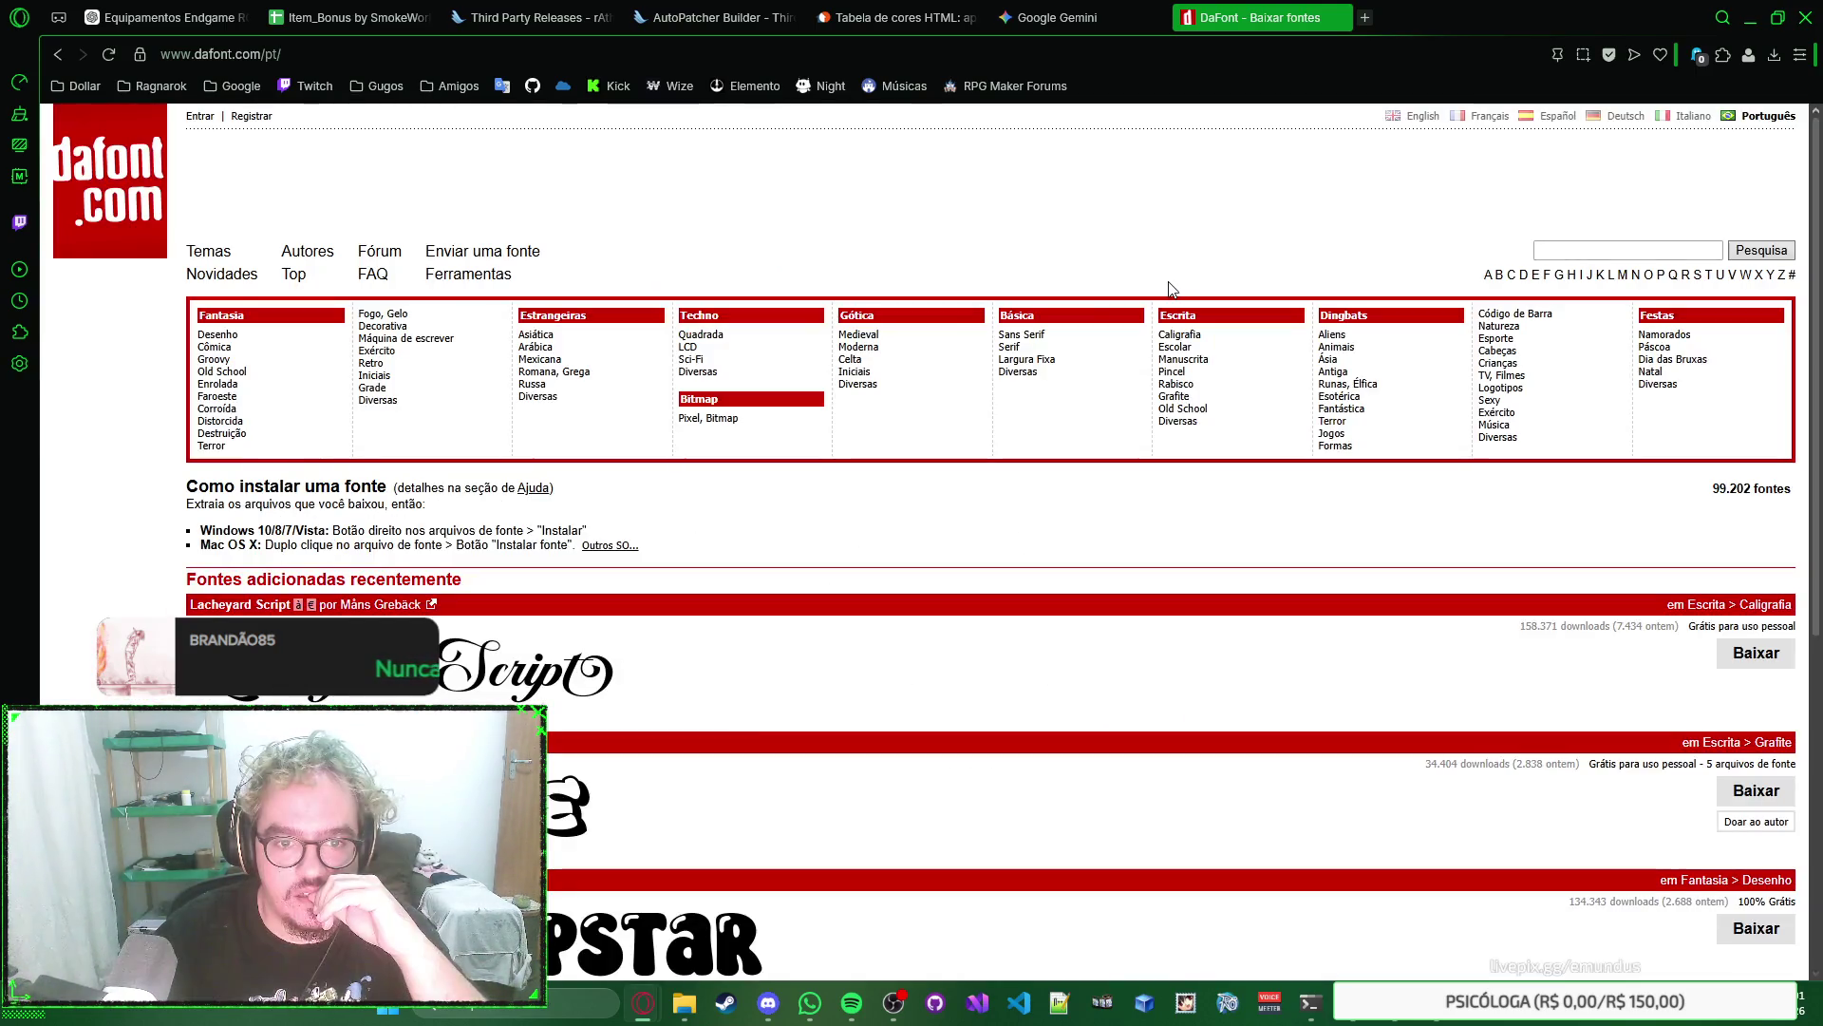
click(734, 359)
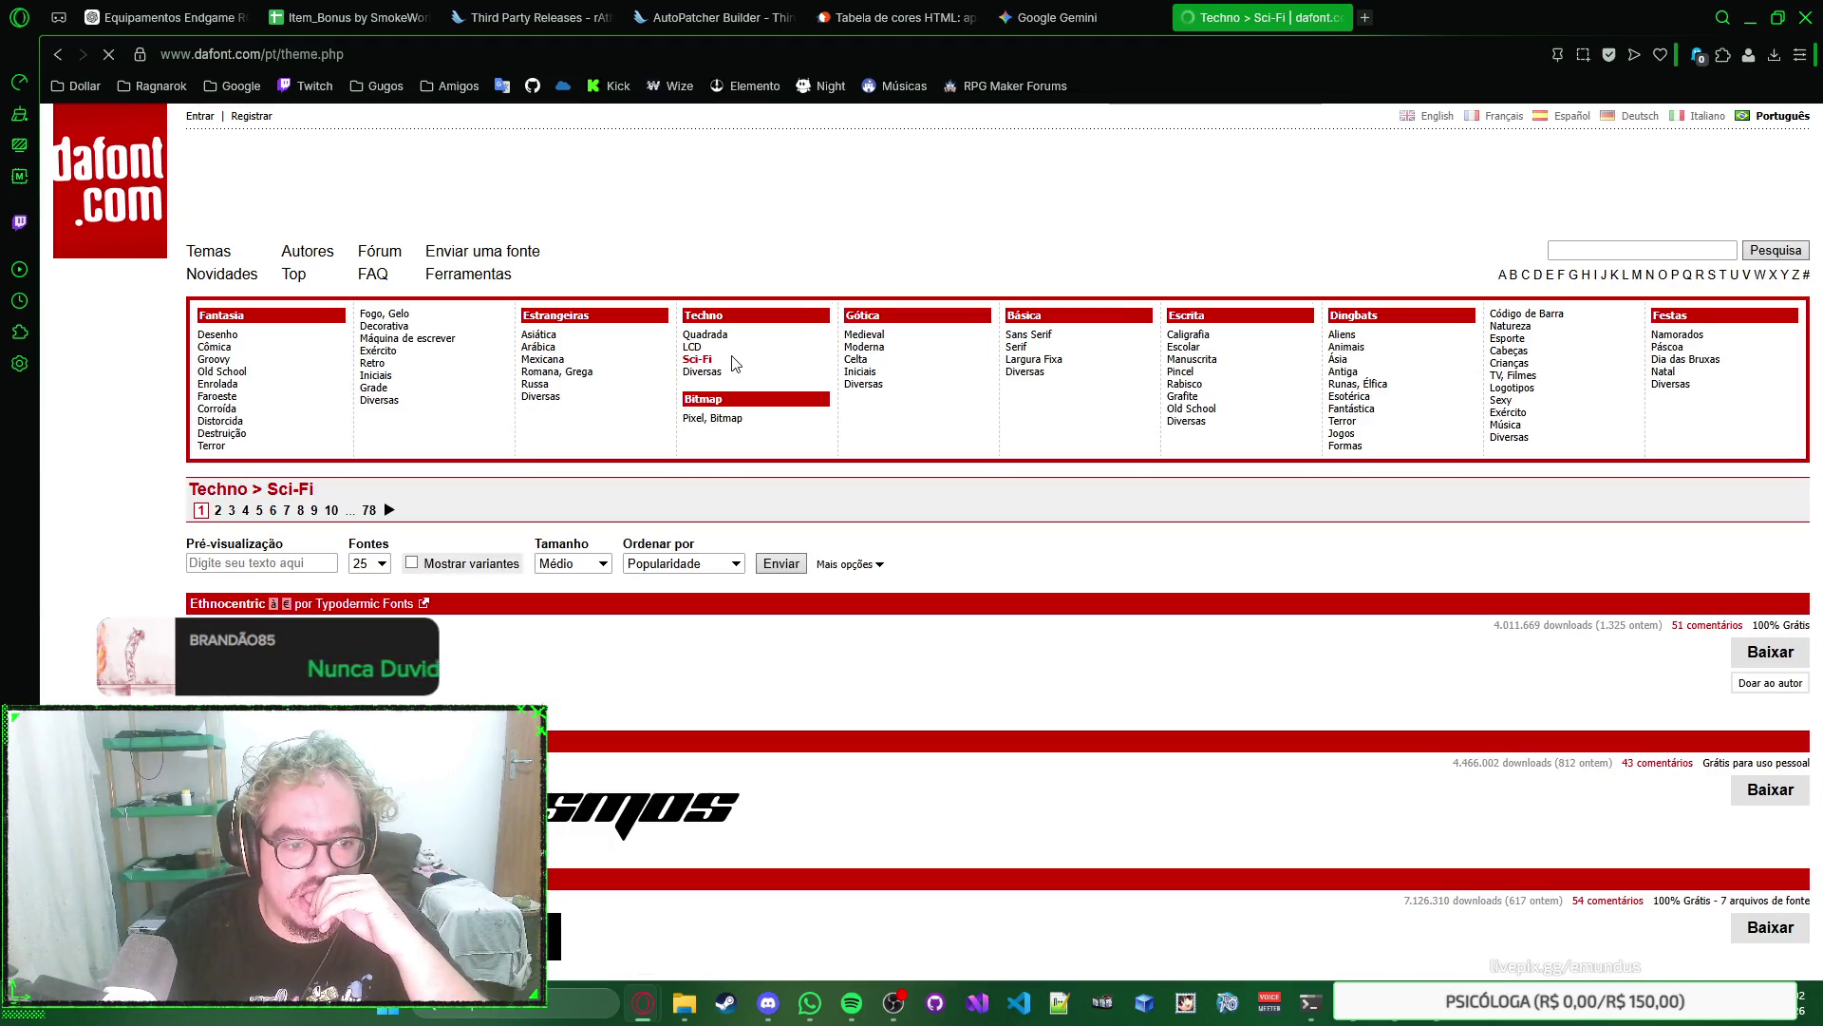
click(308, 562)
text(Smoke World)
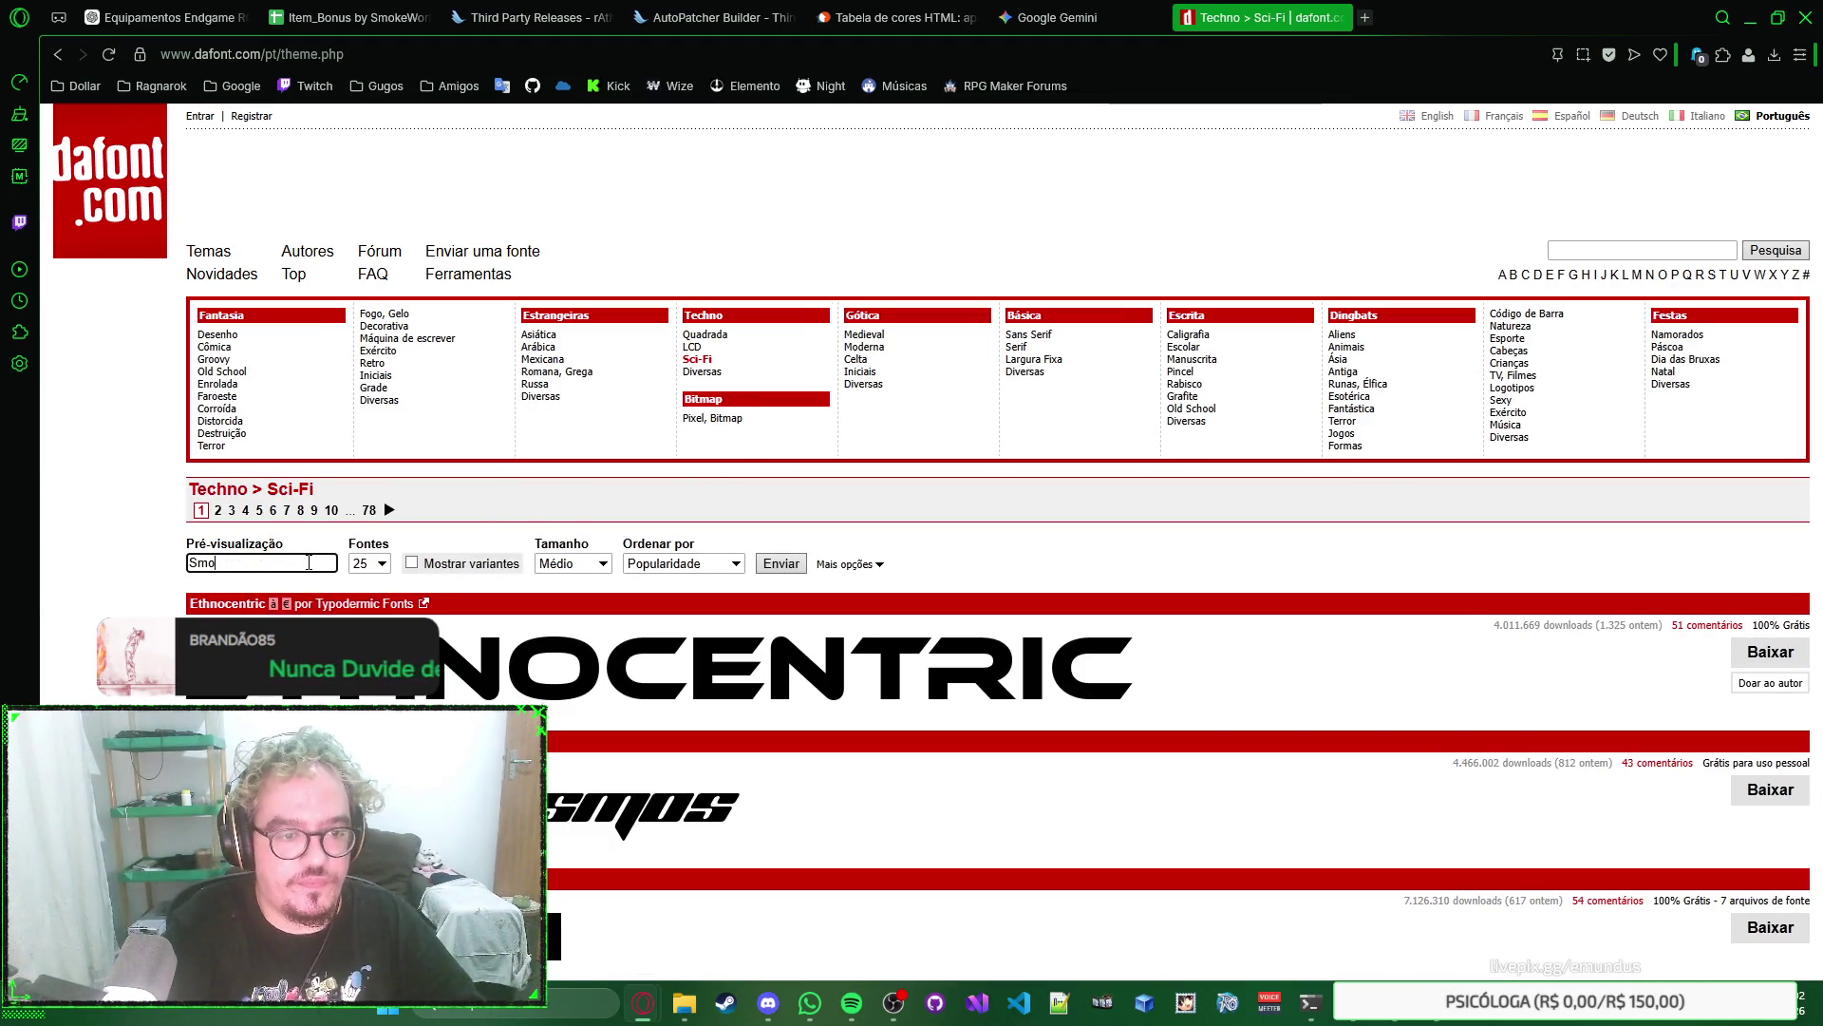
key(Return)
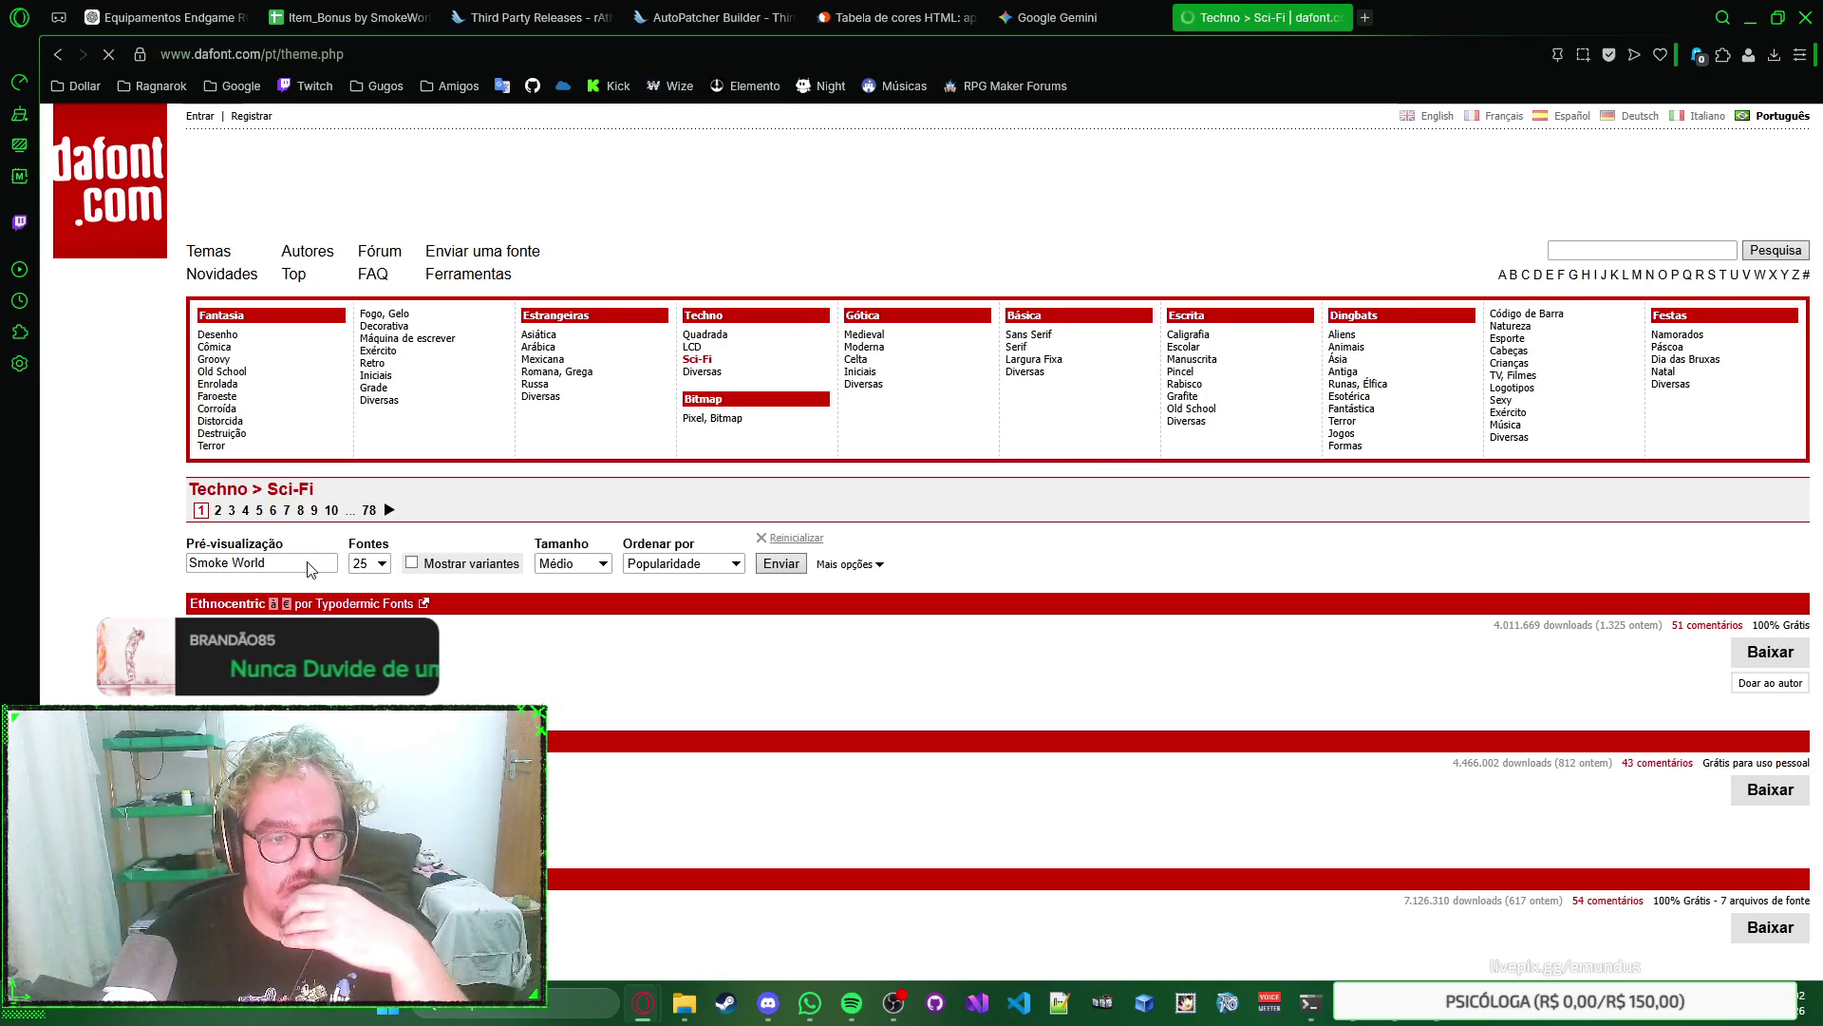
Save the privacy choices and scroll through the Sci-Fi font previews.
right_click(1113, 553)
key(Escape)
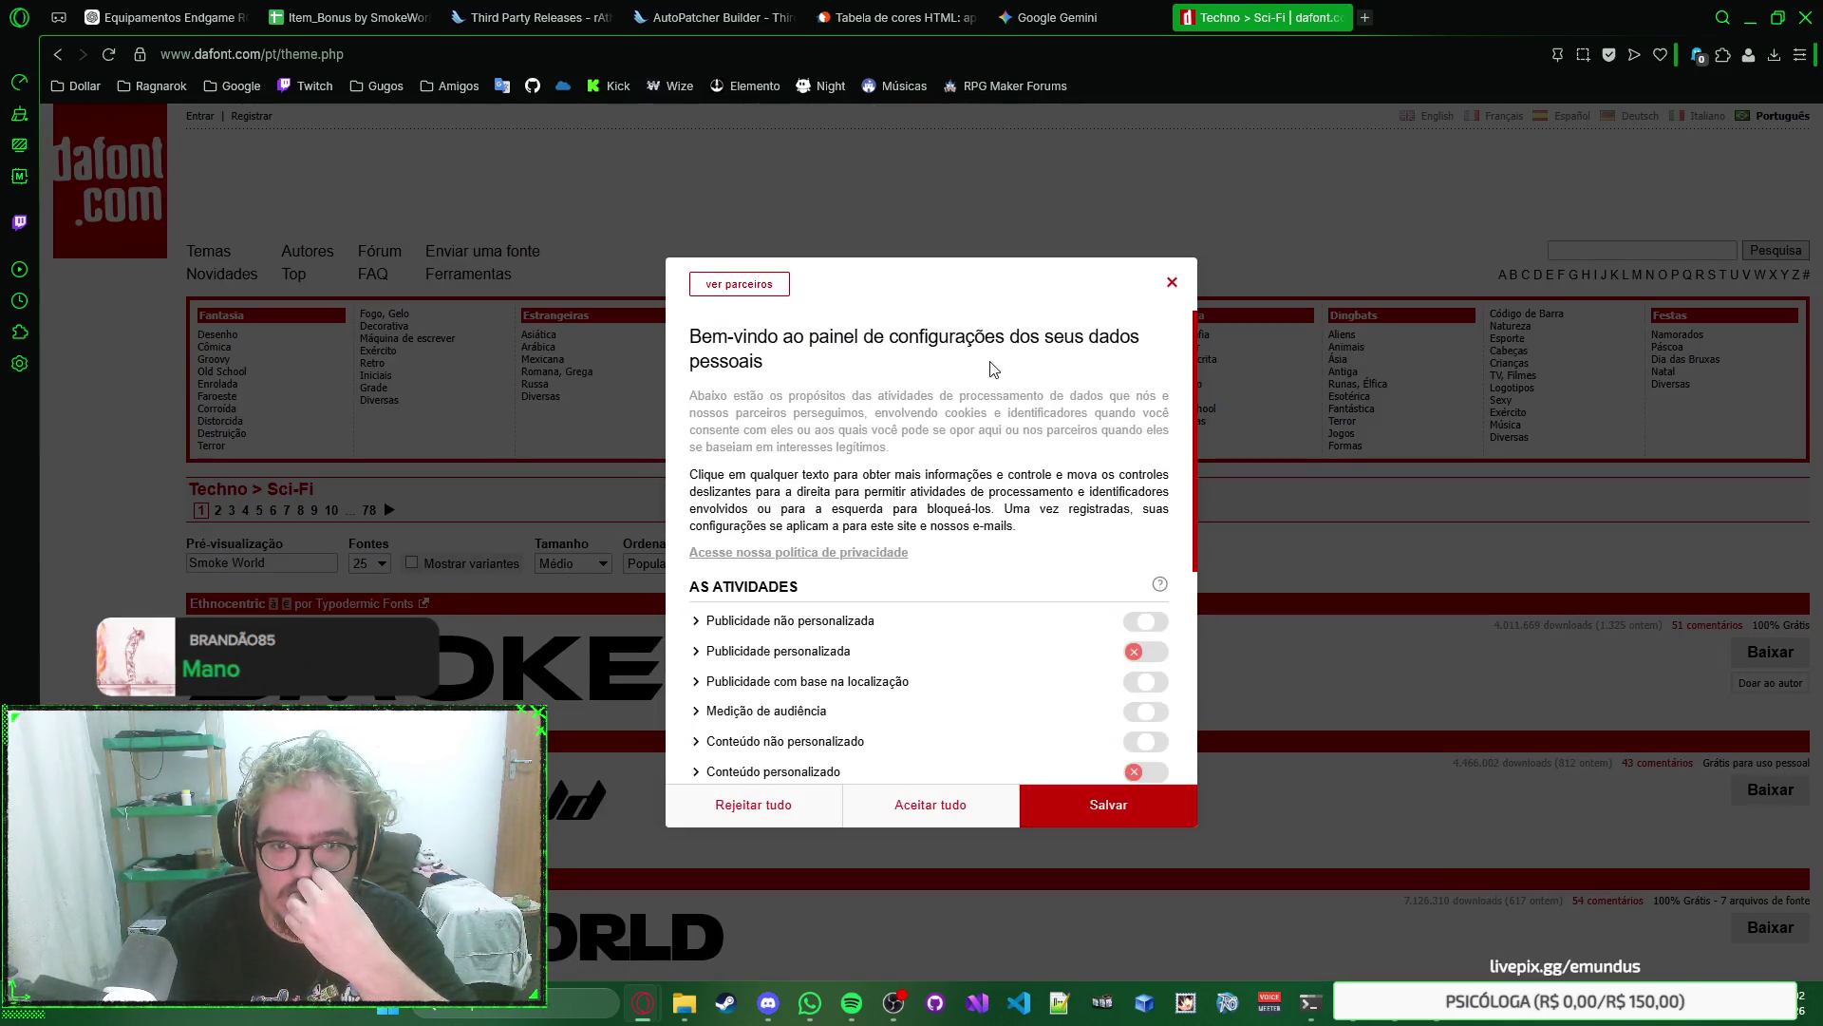
scroll(1035, 655, down, 4)
scroll(1039, 655, up, 3)
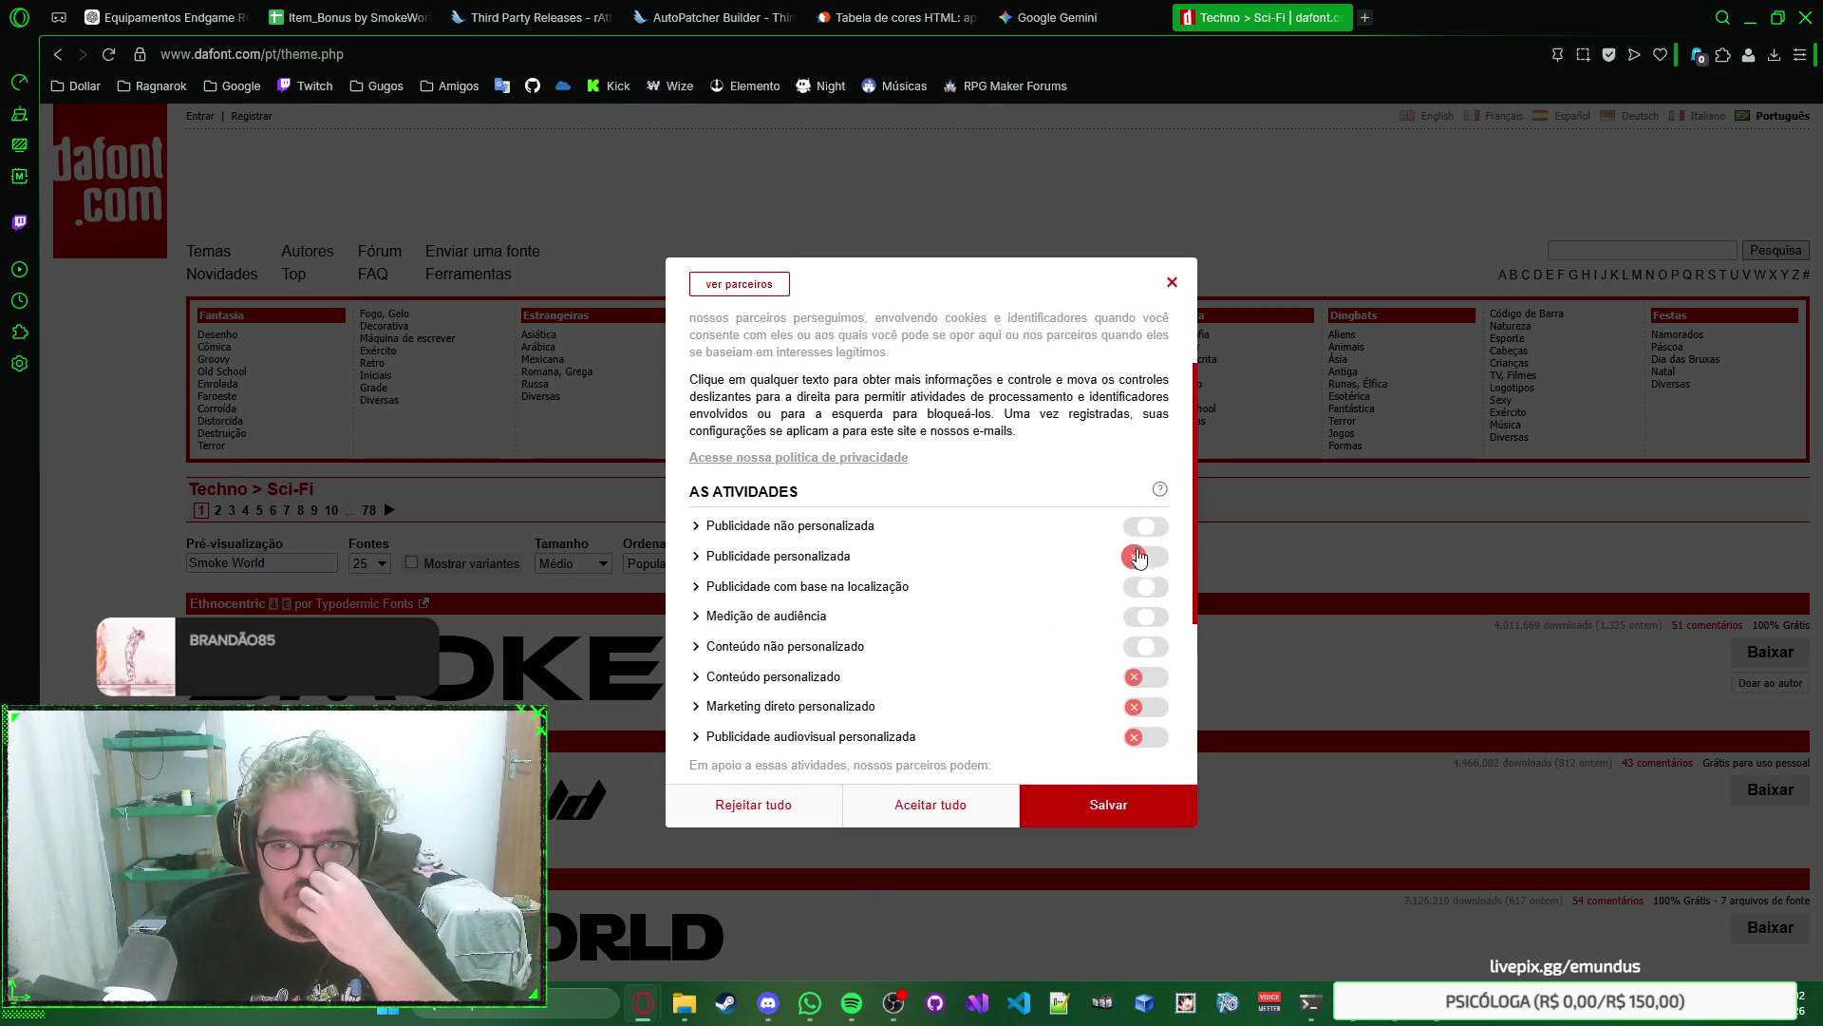
scroll(1048, 570, down, 2)
scroll(1048, 575, down, 2)
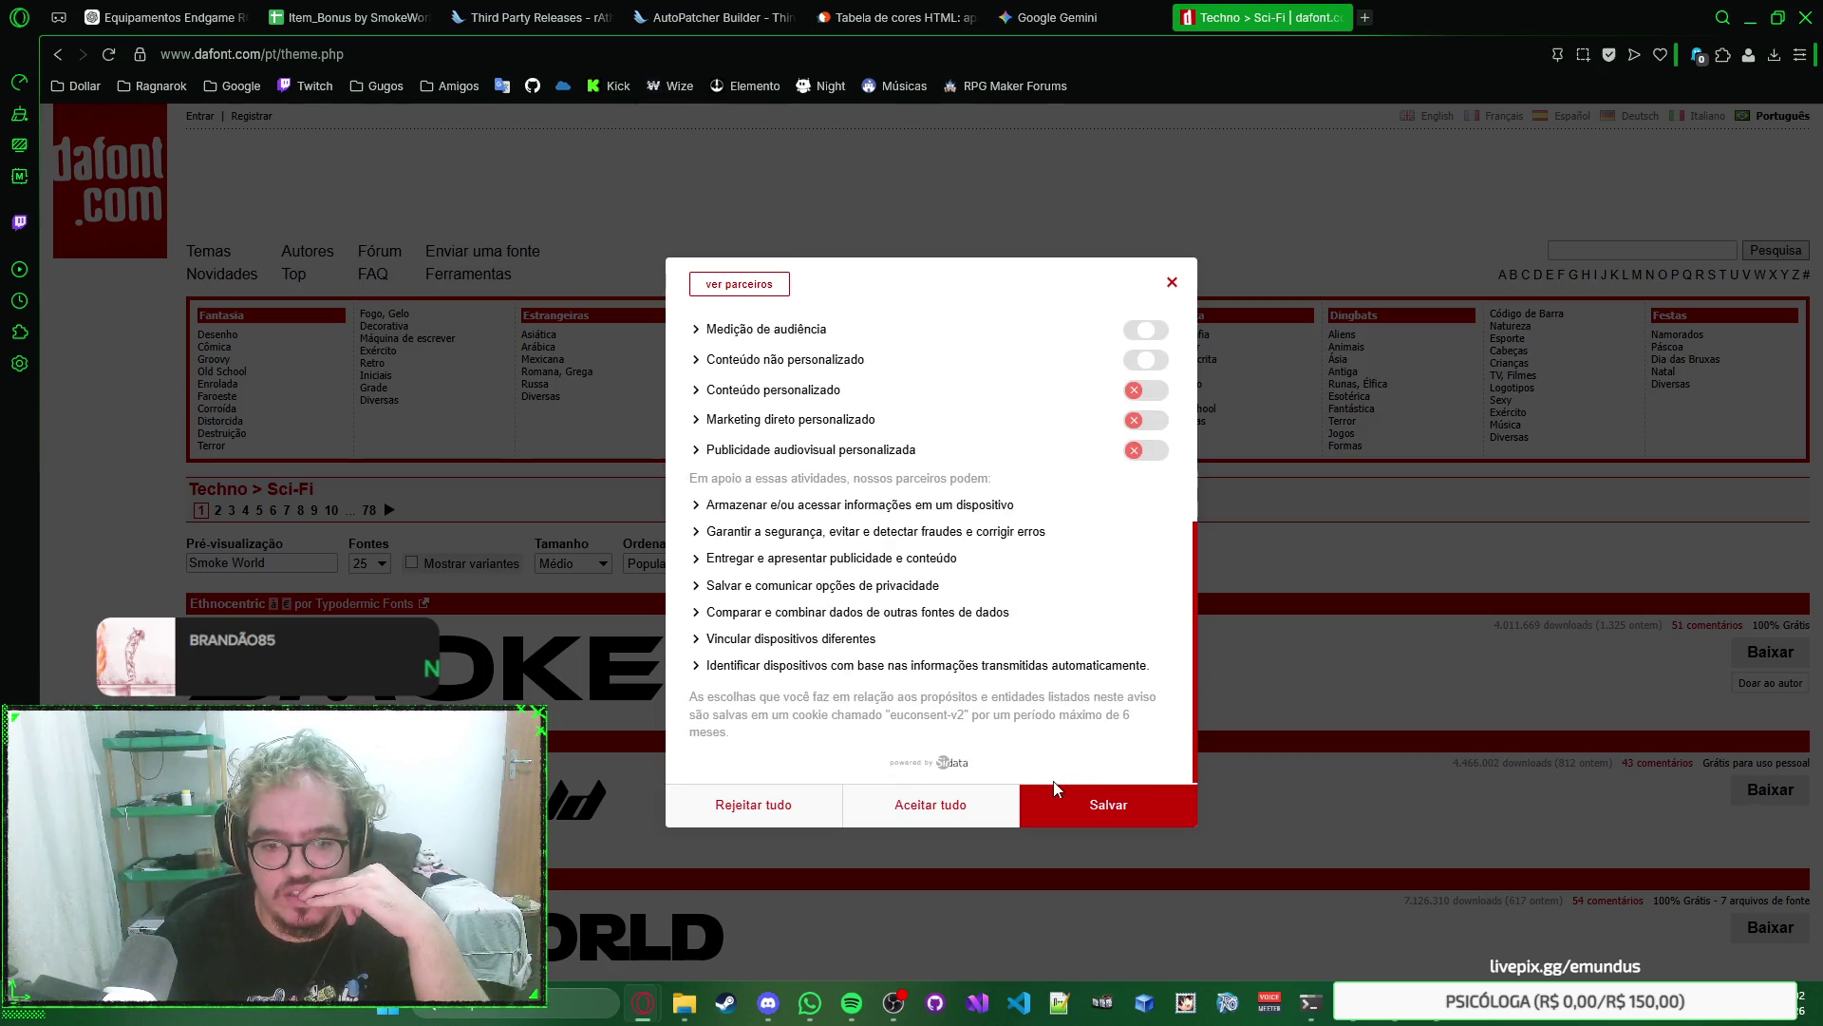
click(1089, 809)
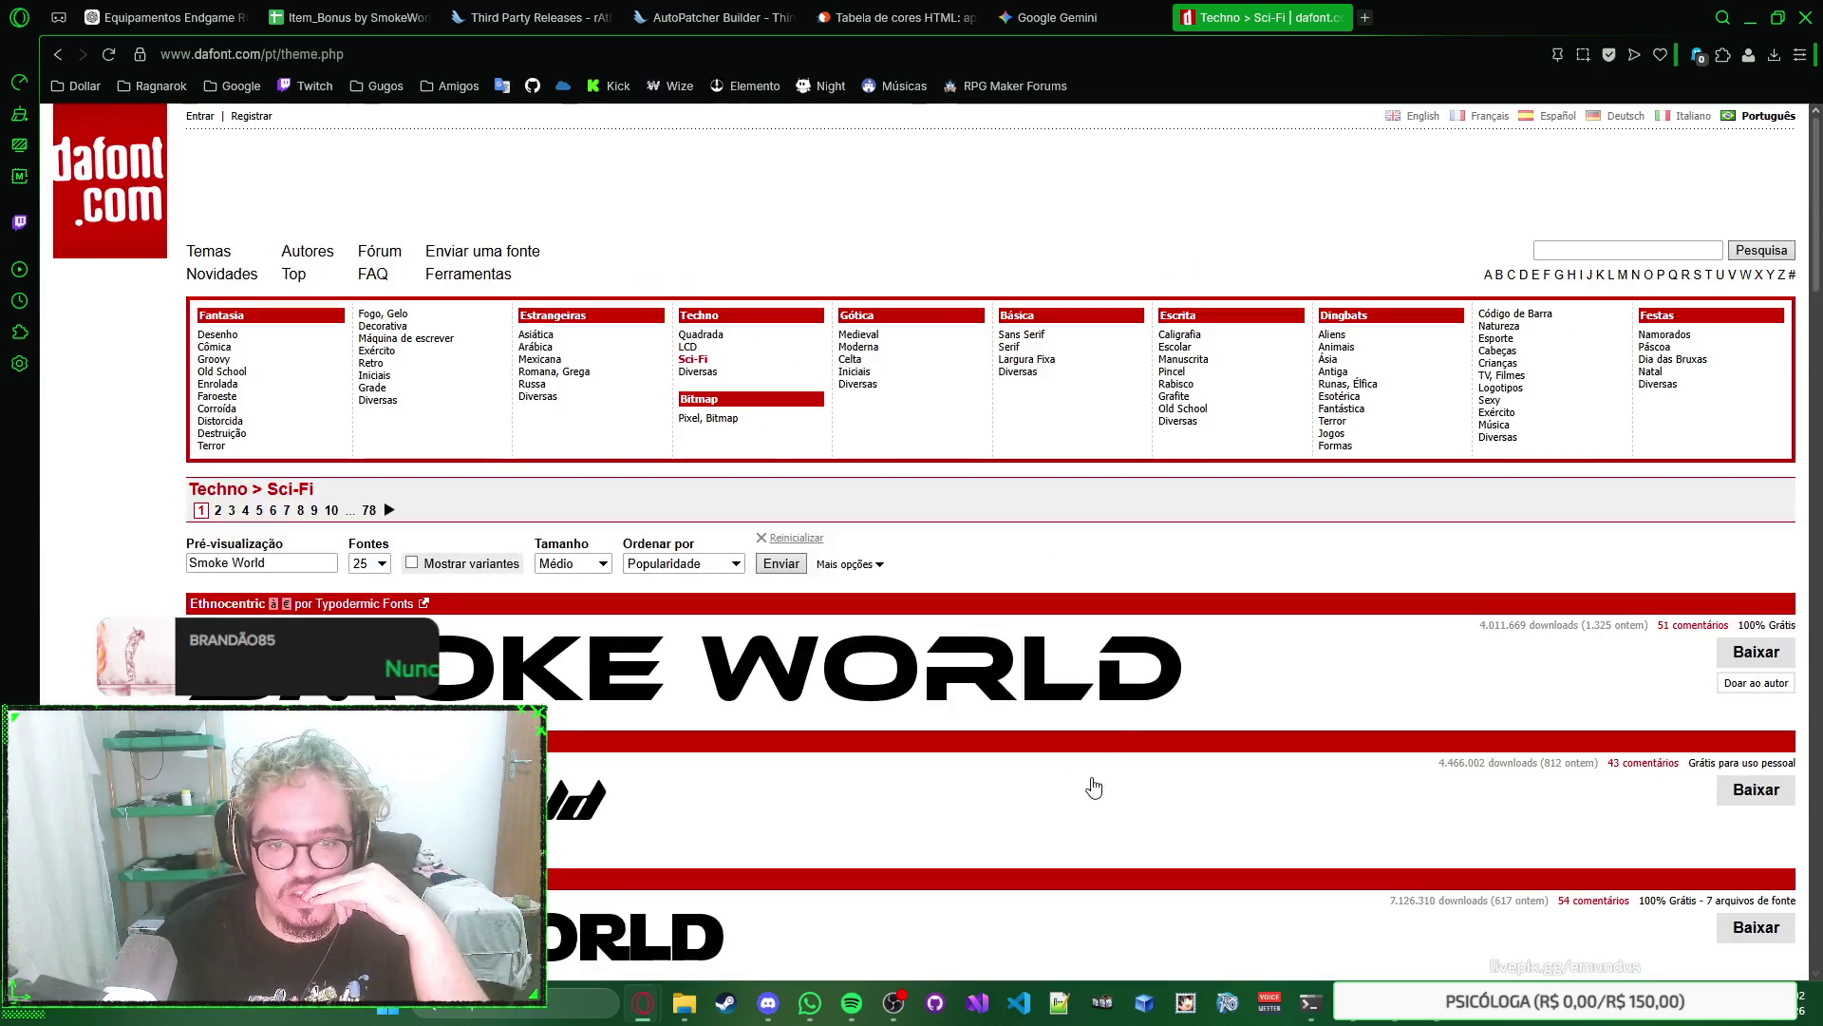
scroll(1235, 537, down, 3)
scroll(1235, 539, down, 6)
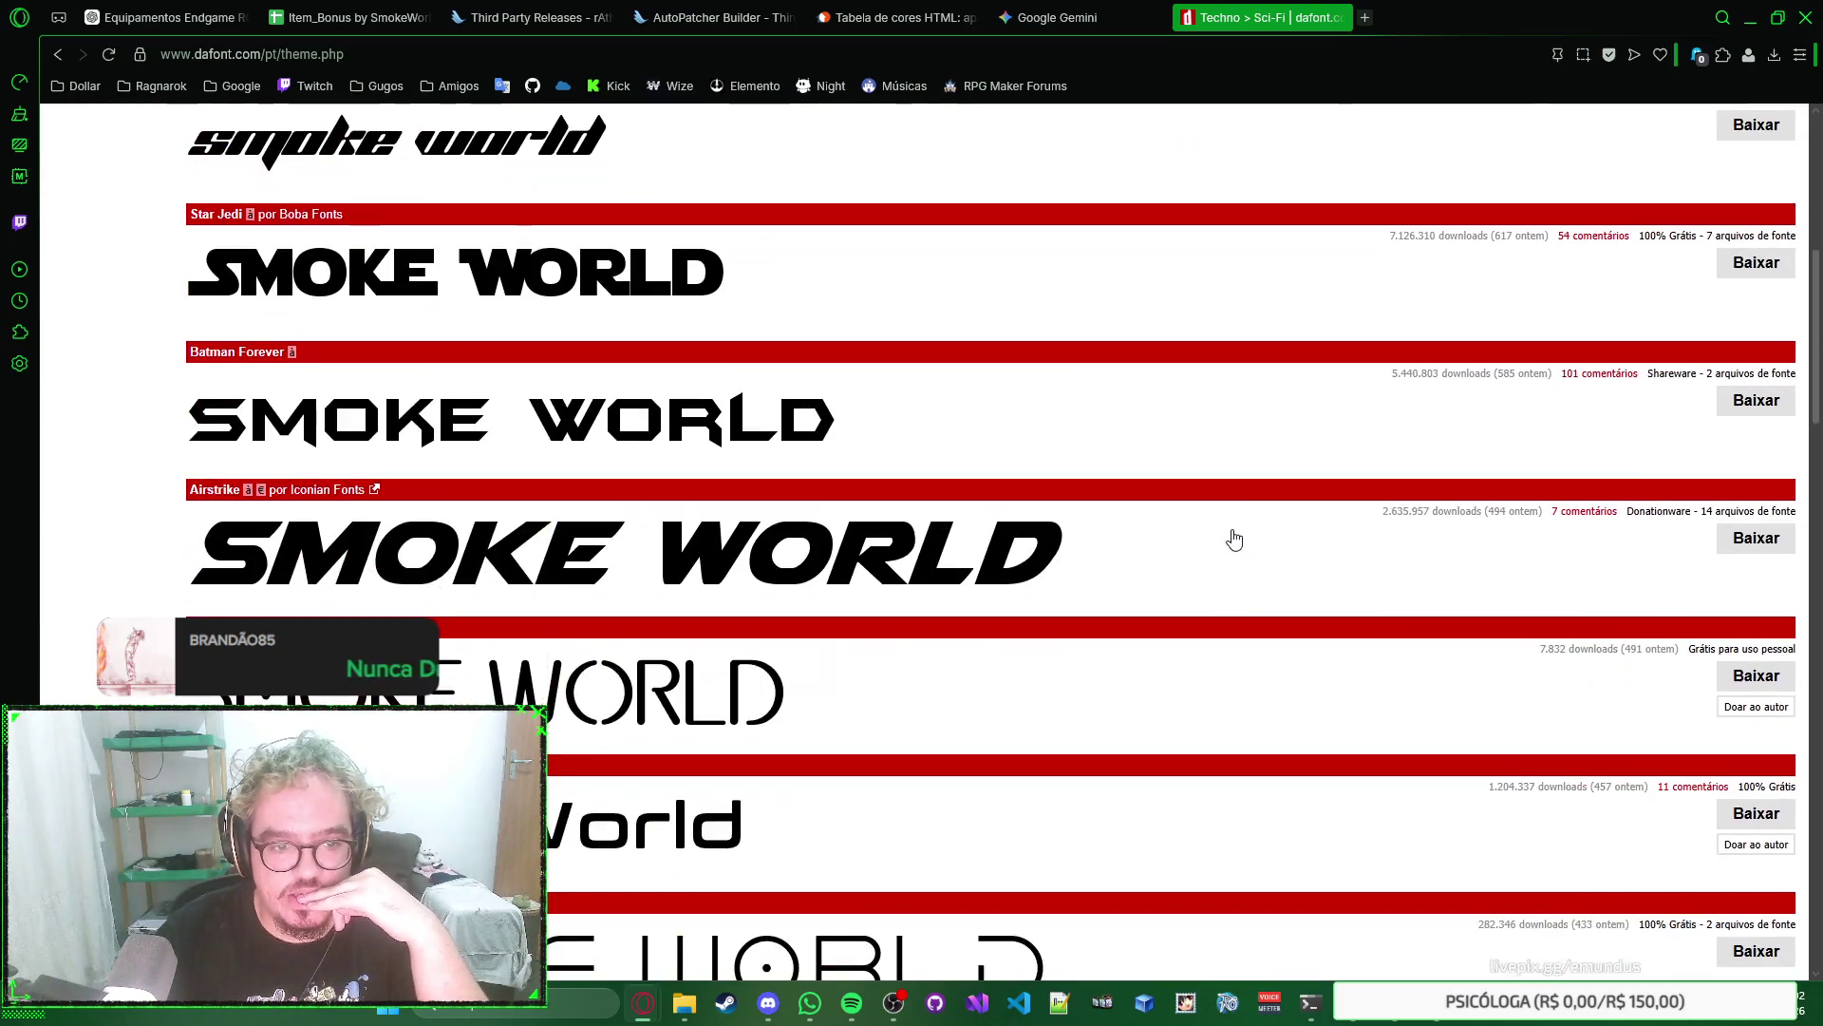
scroll(1225, 546, down, 10)
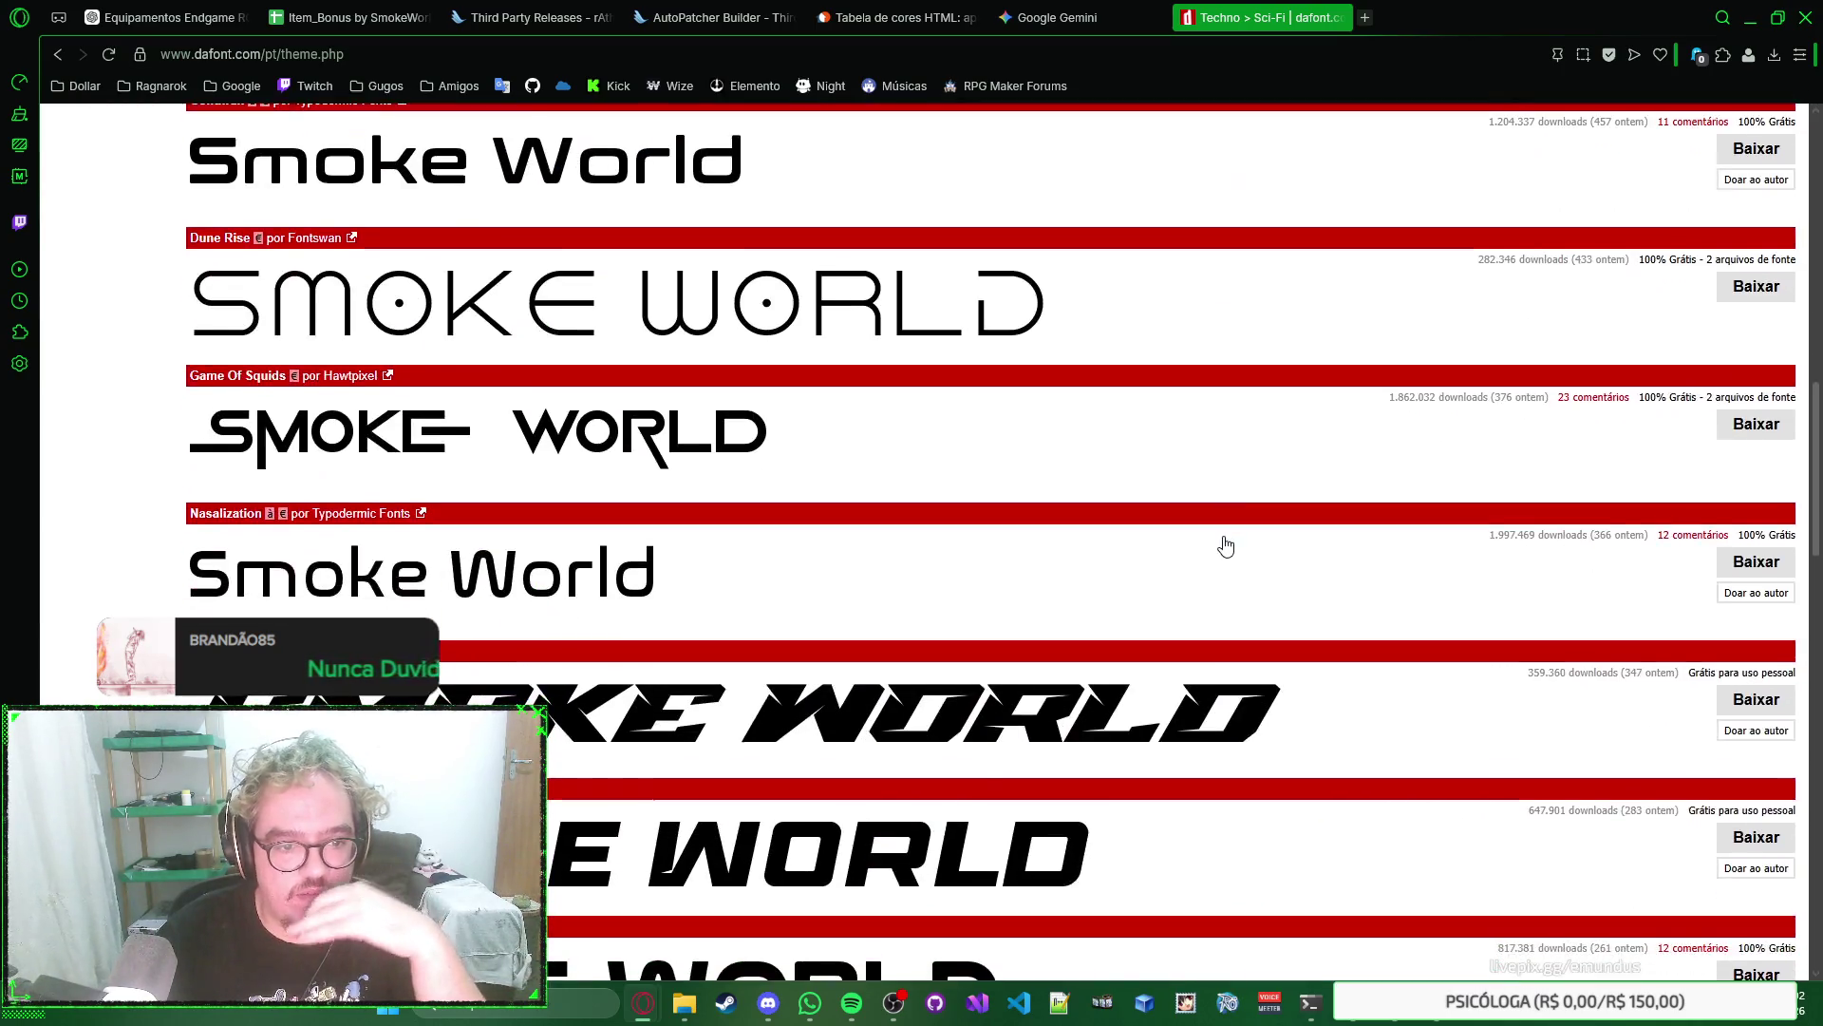
Close the Gemini conversation tab.
click(1073, 17)
right_click(1276, 362)
key(Escape)
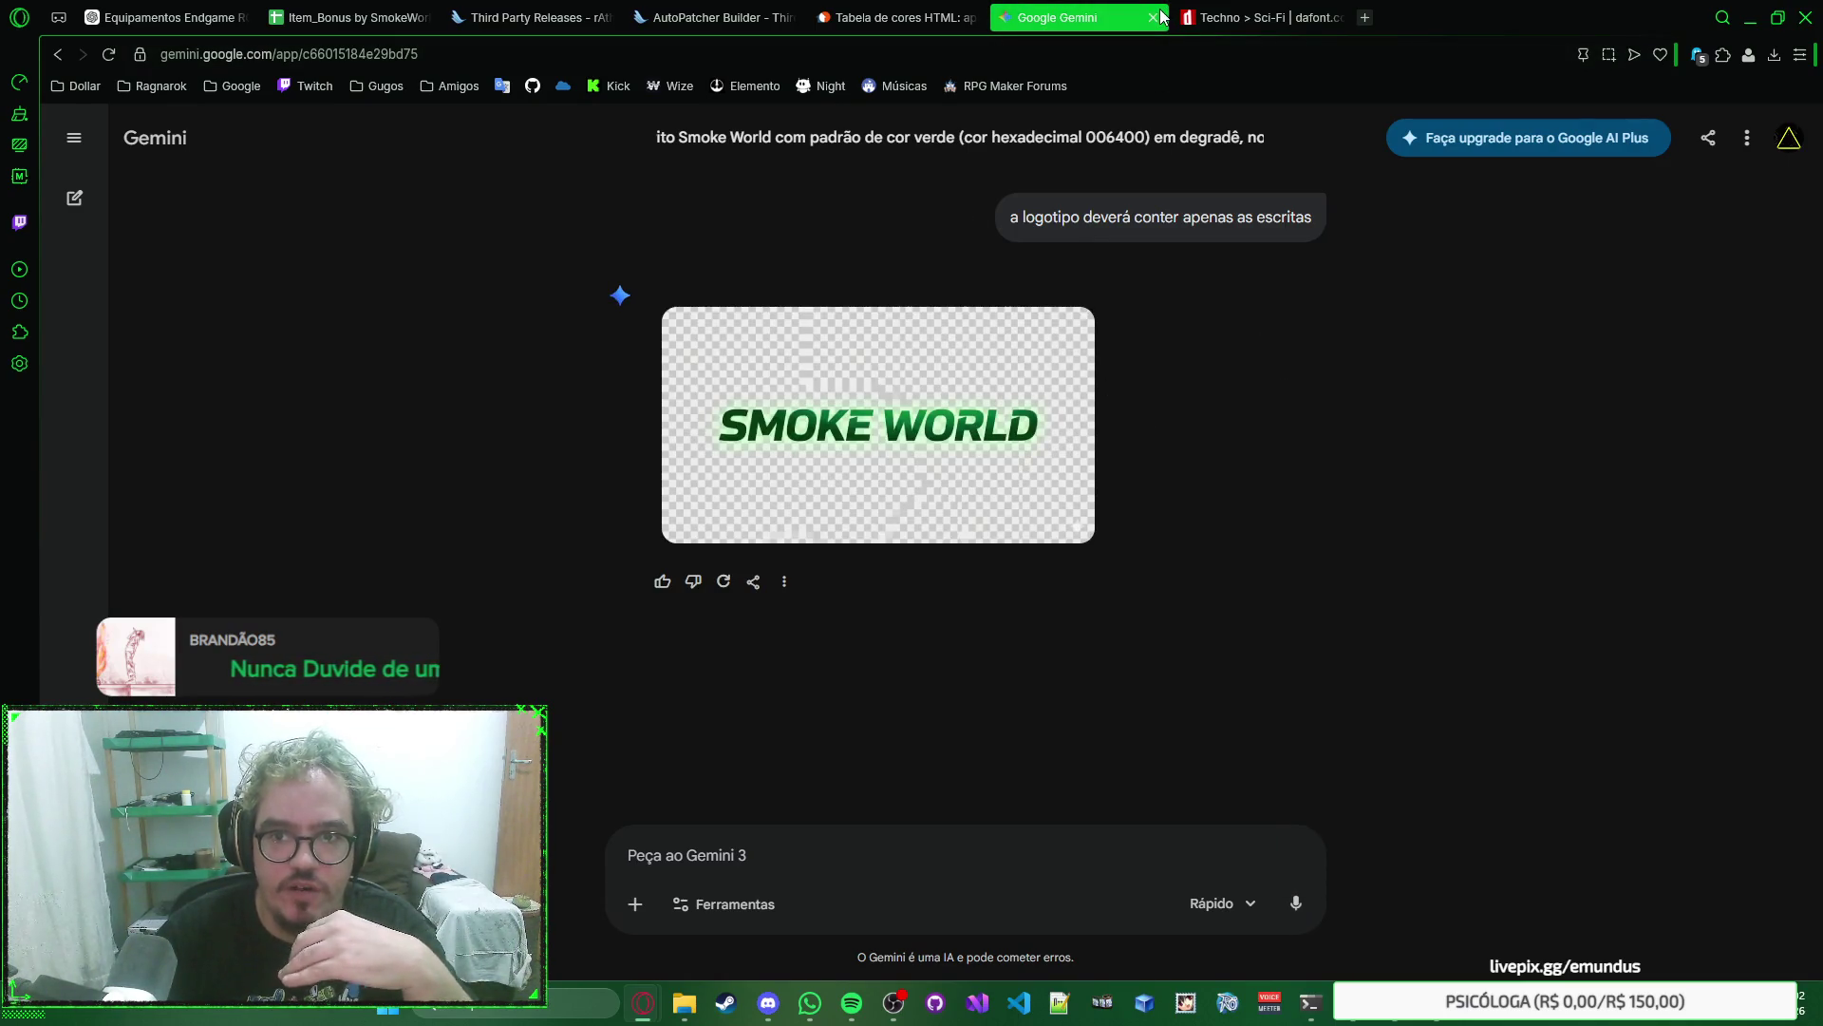
click(1154, 18)
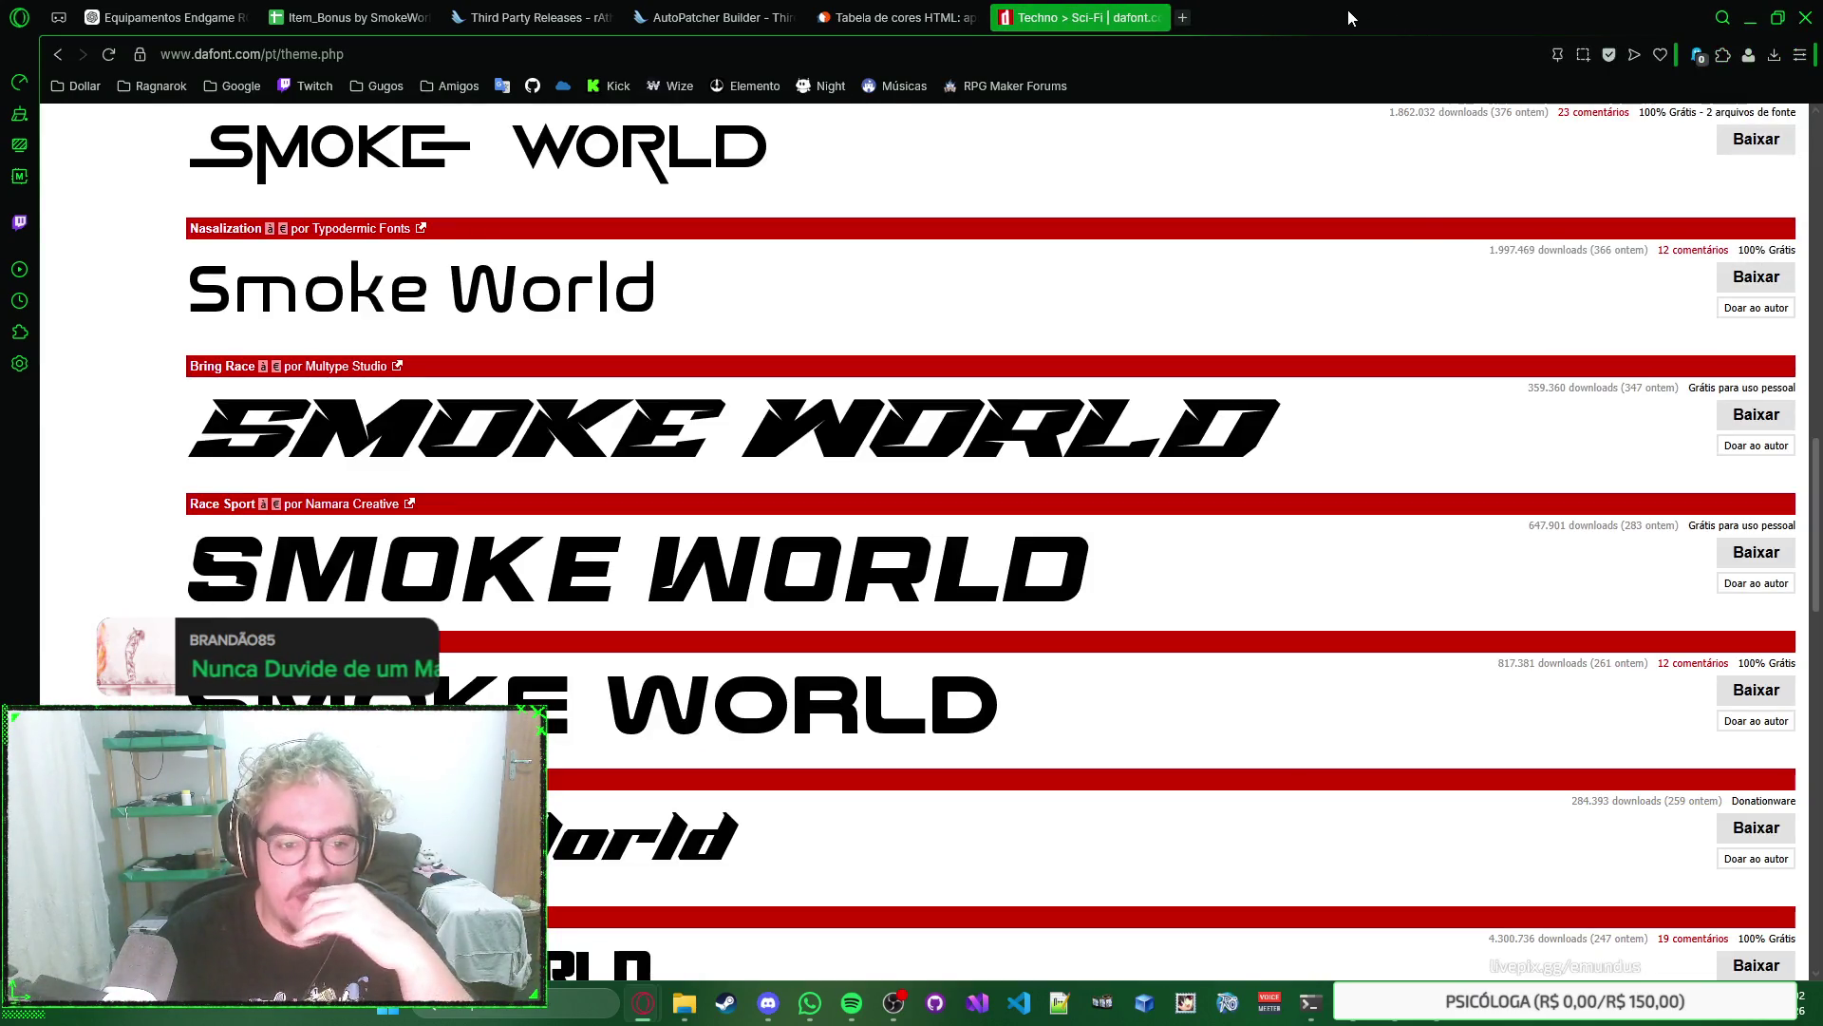
Open the Hypik font in a background tab, then go to the Ethnocentric font page.
scroll(1225, 321, down, 5)
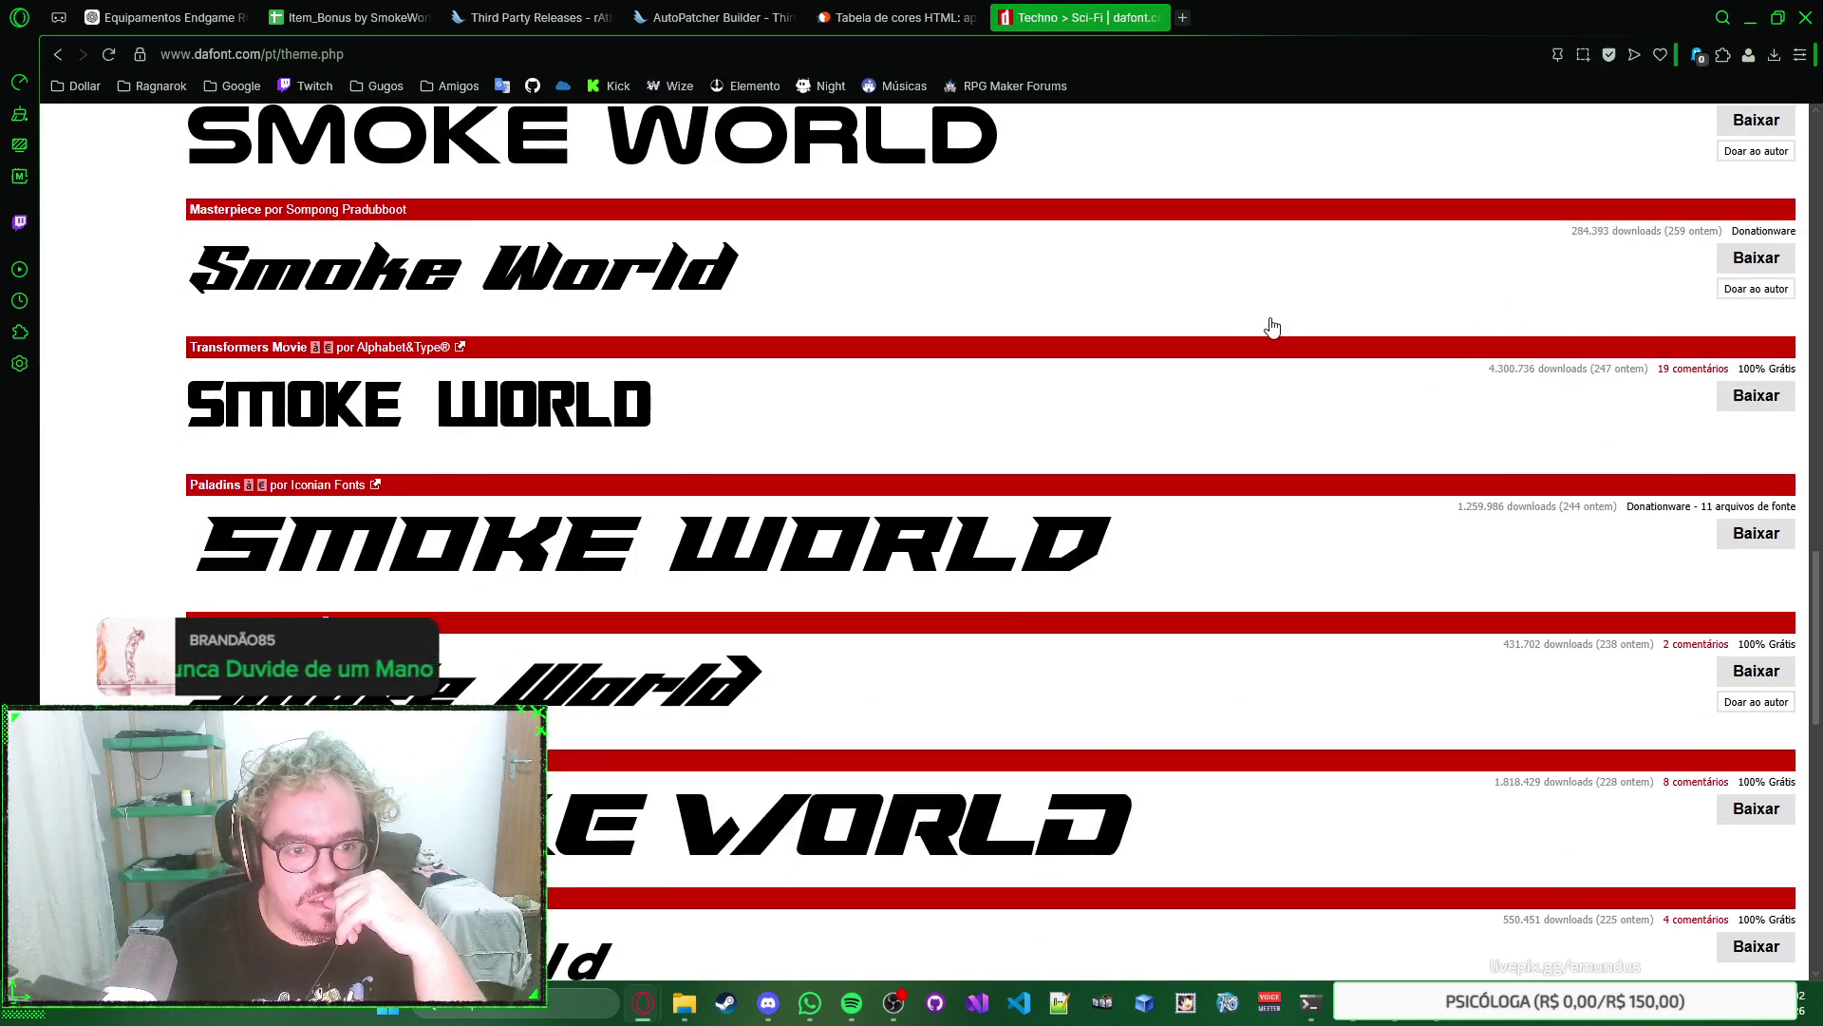
scroll(1272, 326, down, 3)
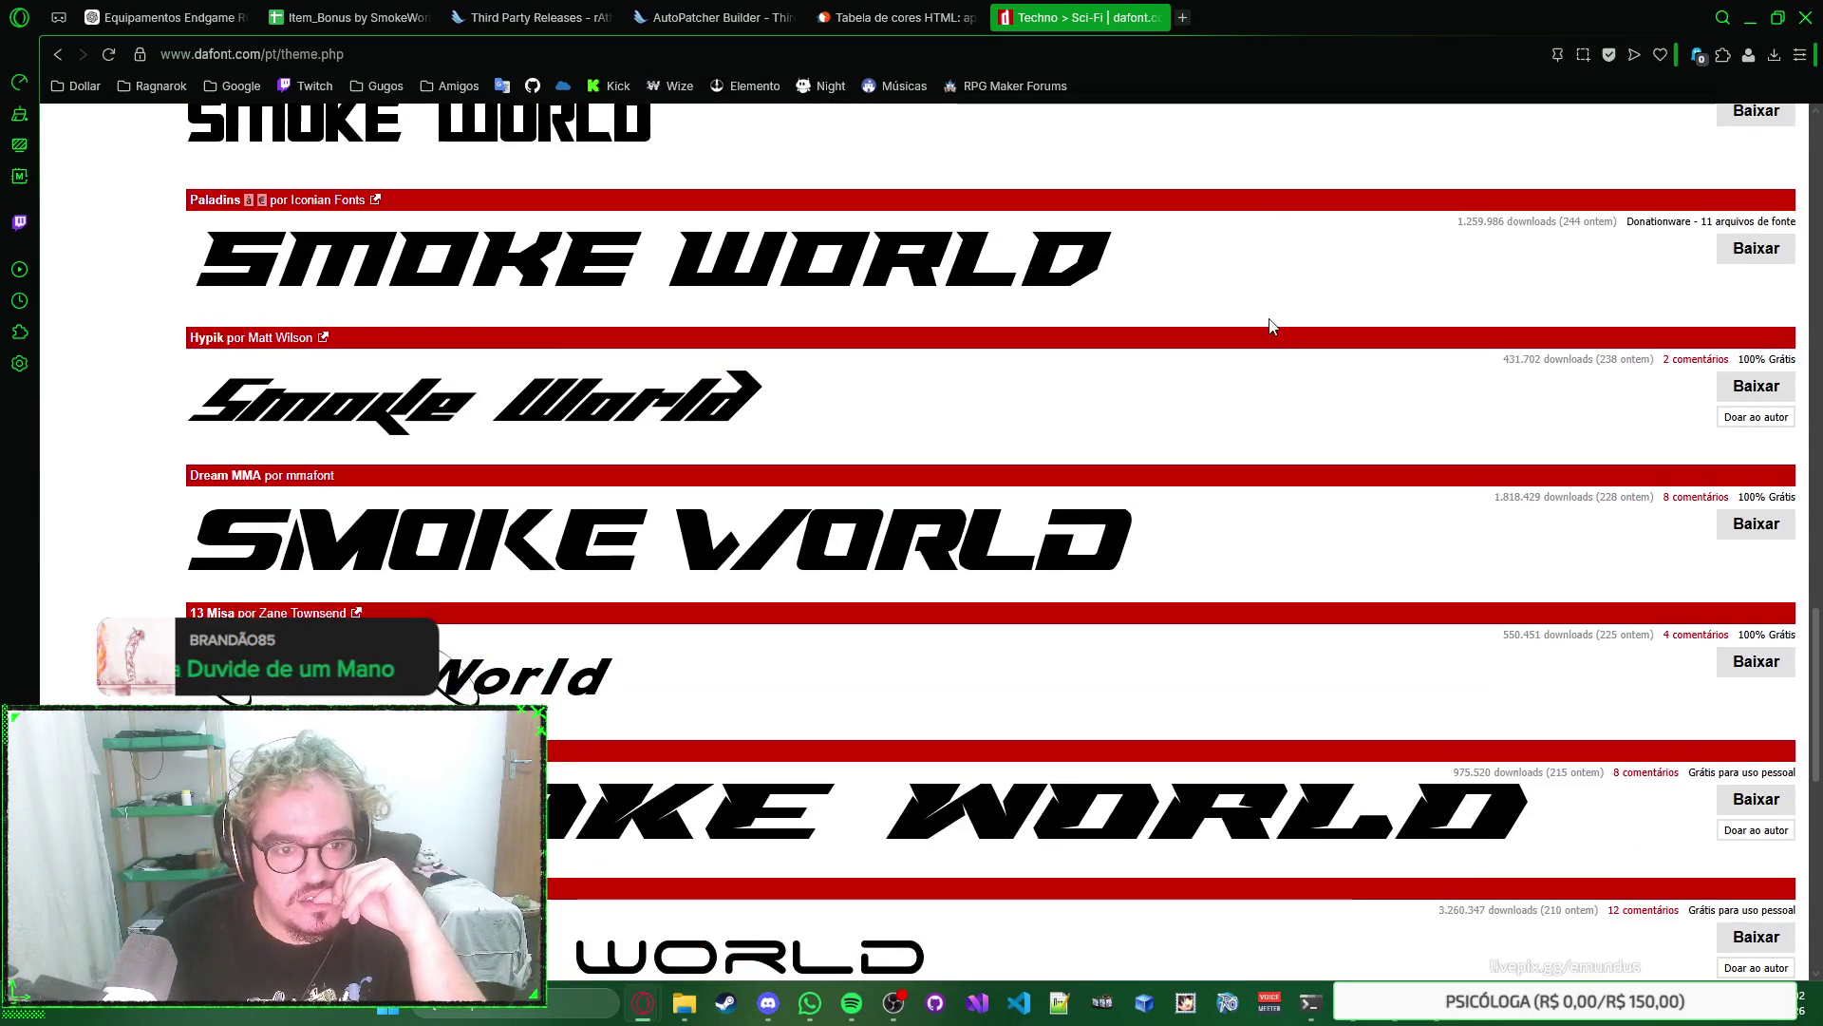
middle_click(648, 416)
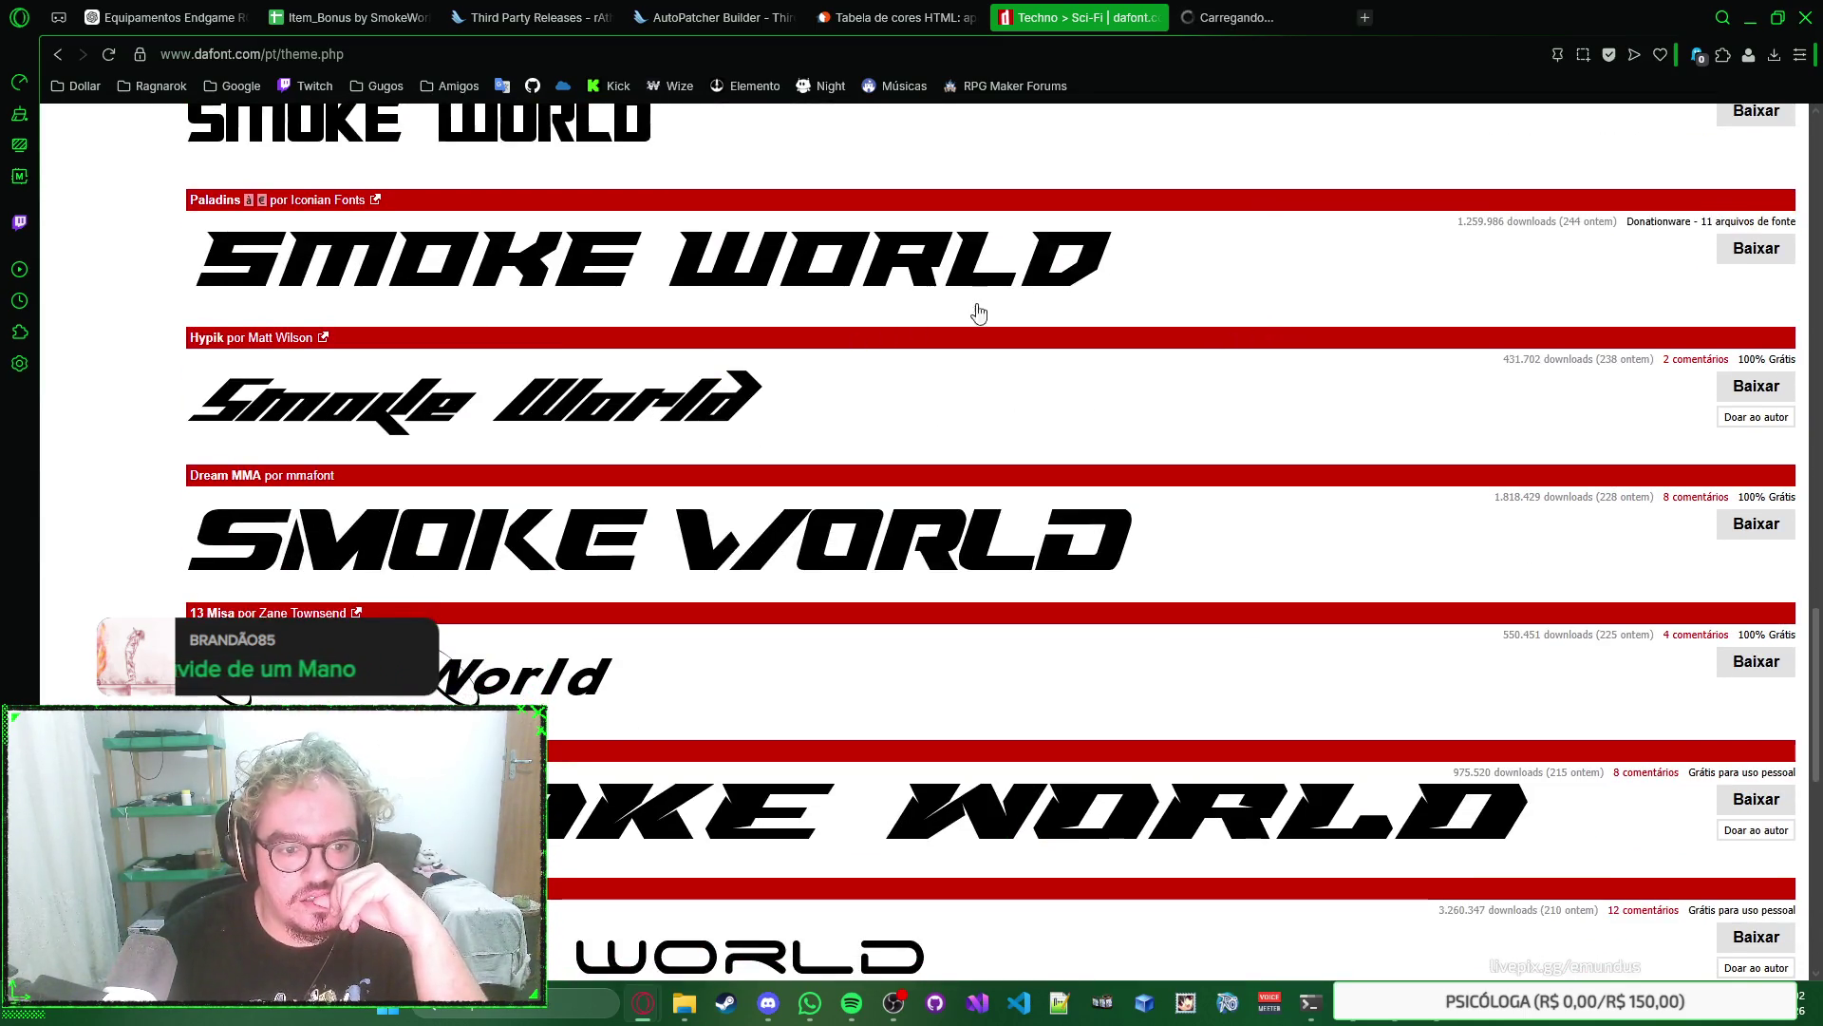
scroll(992, 302, down, 3)
scroll(1215, 403, down, 3)
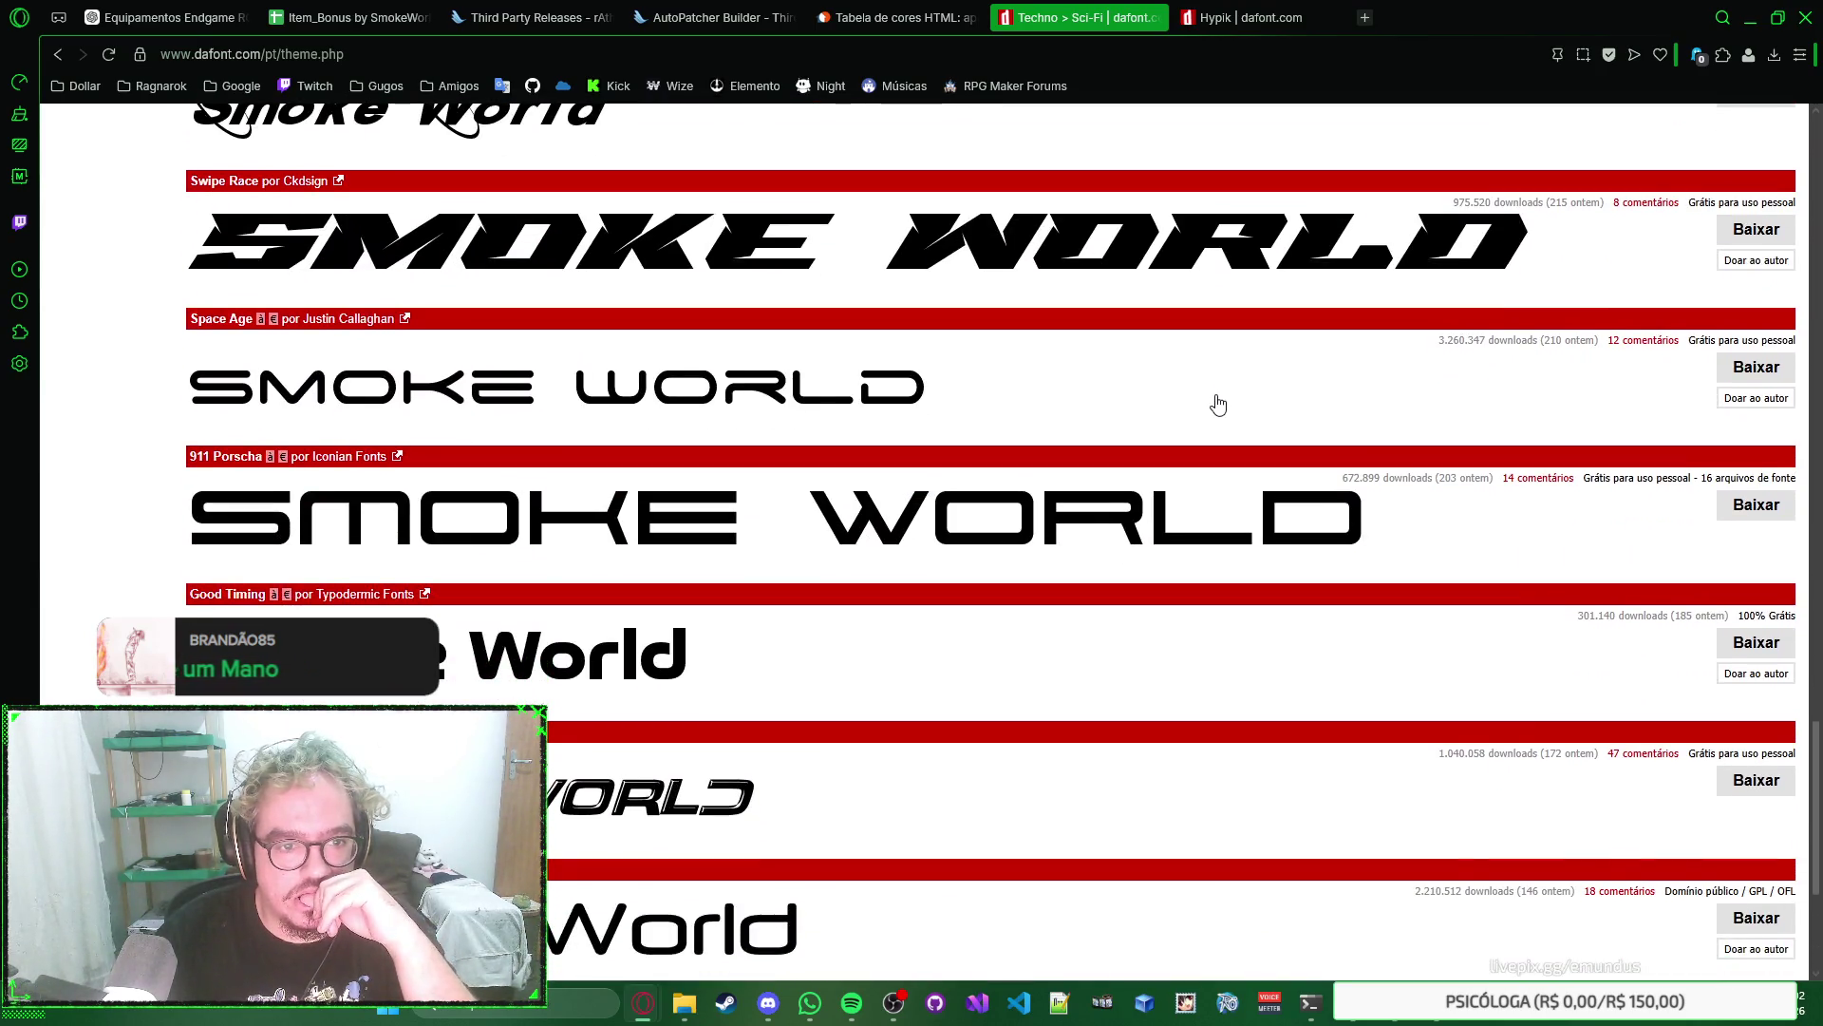
scroll(1219, 405, down, 3)
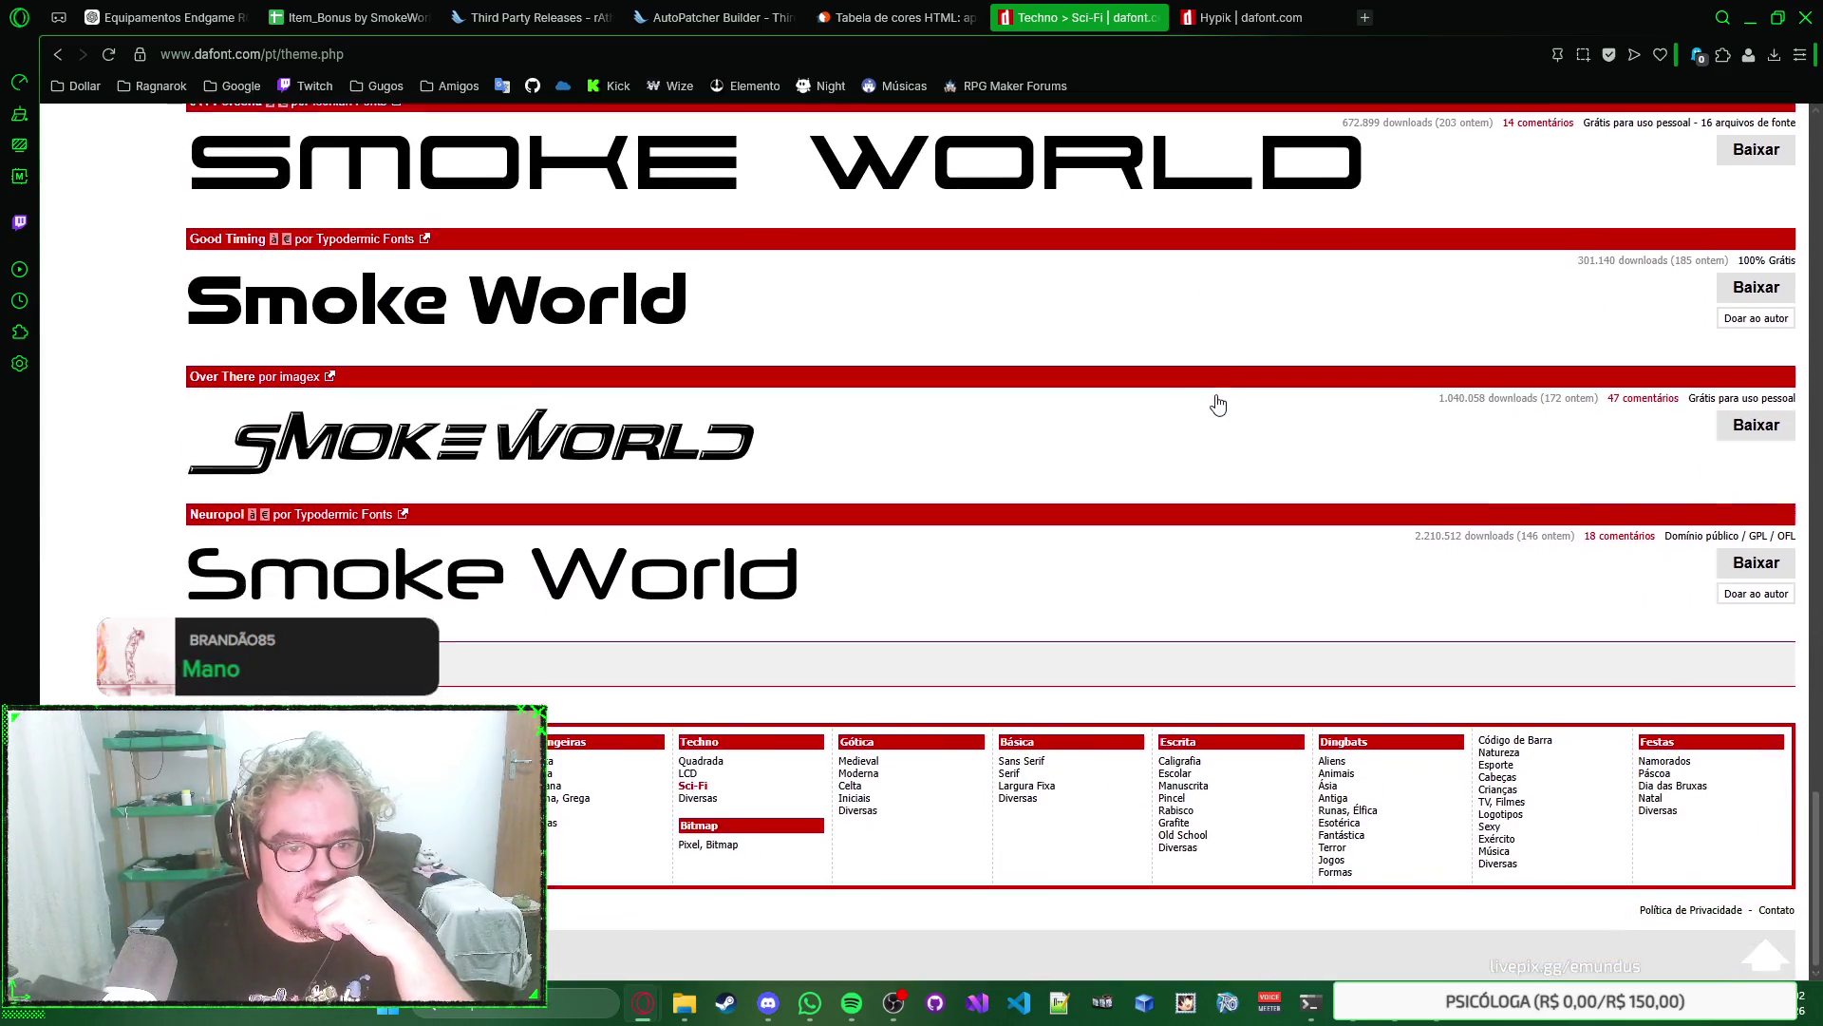
scroll(1218, 405, up, 10)
scroll(1218, 404, up, 15)
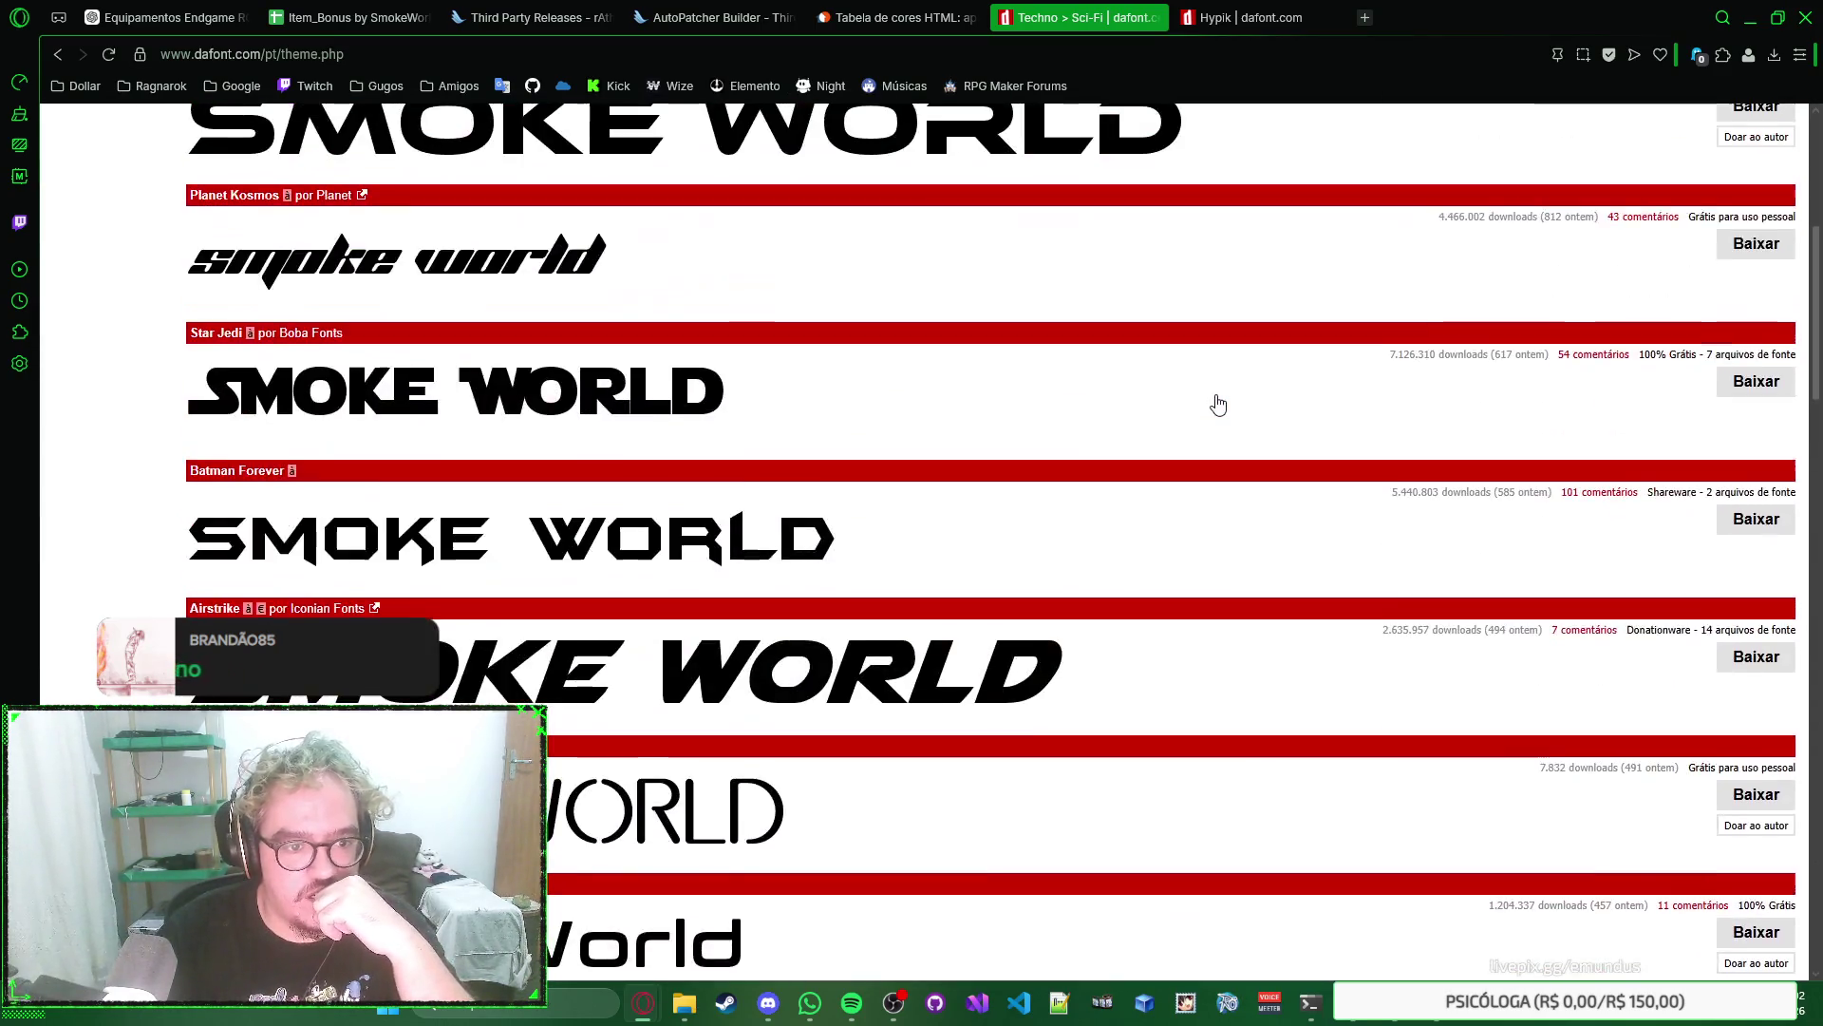
scroll(1218, 405, down, 2)
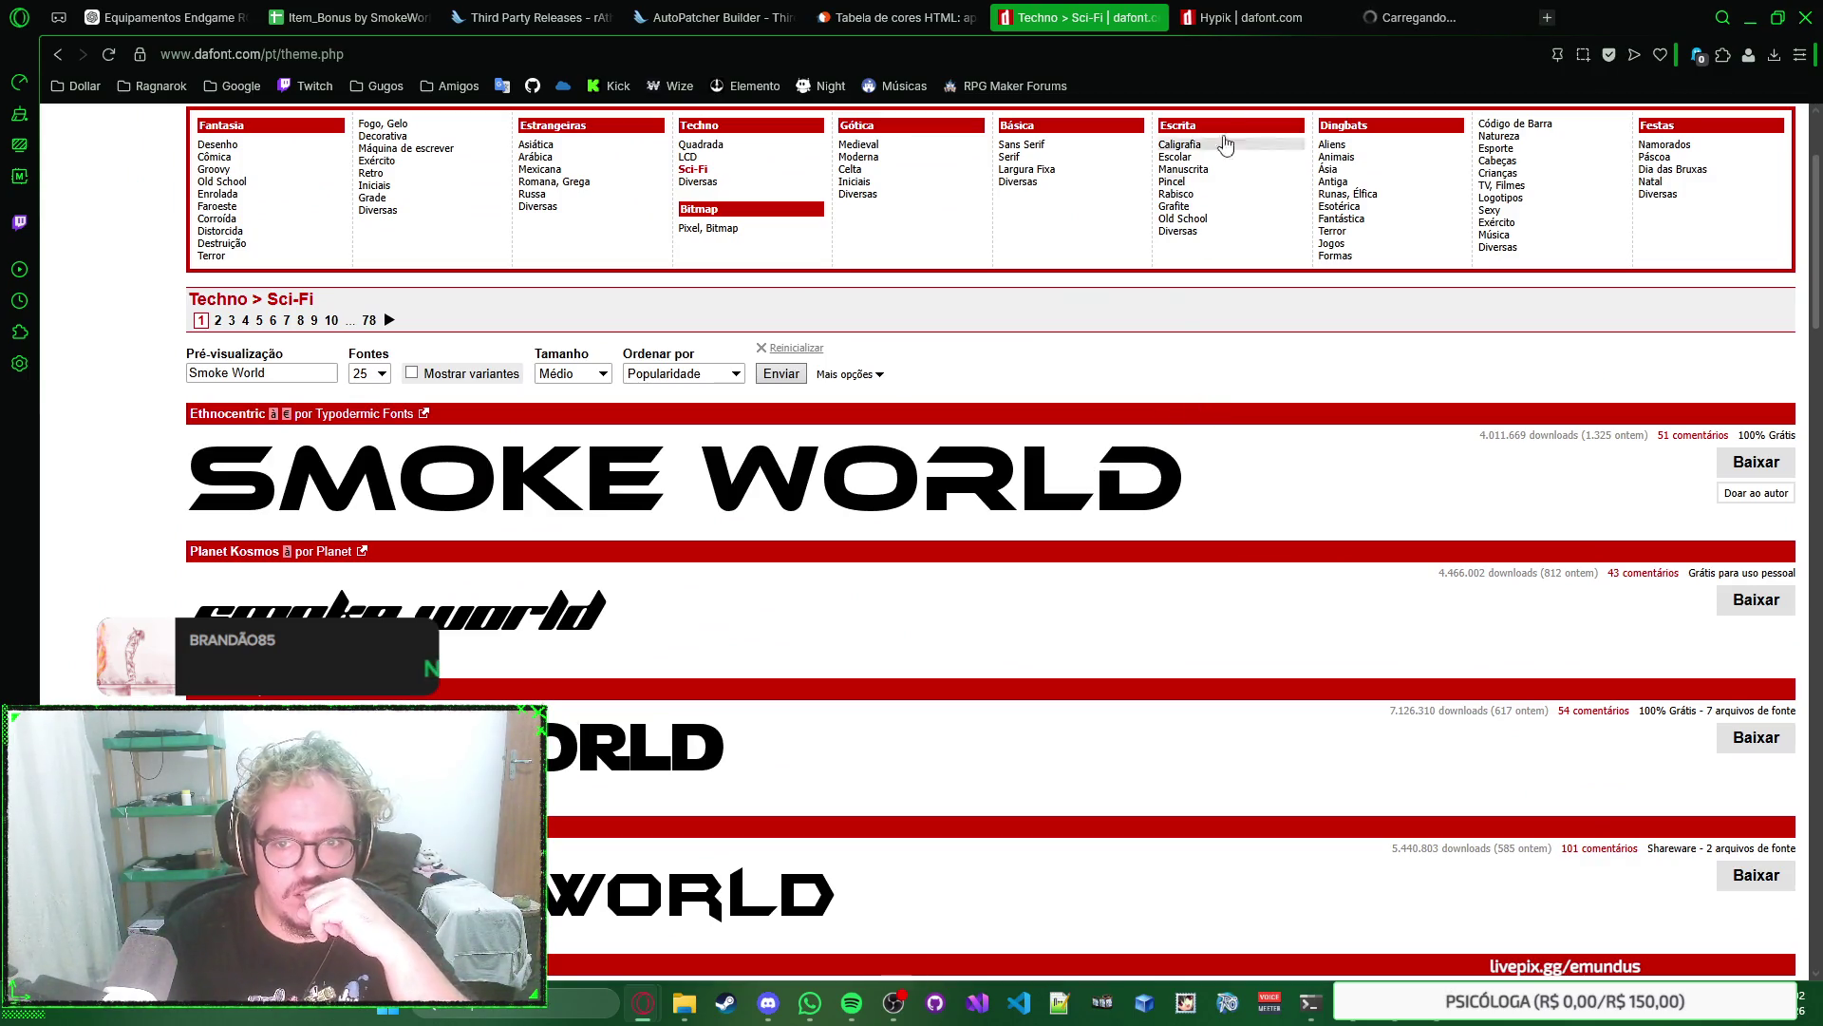
click(1411, 17)
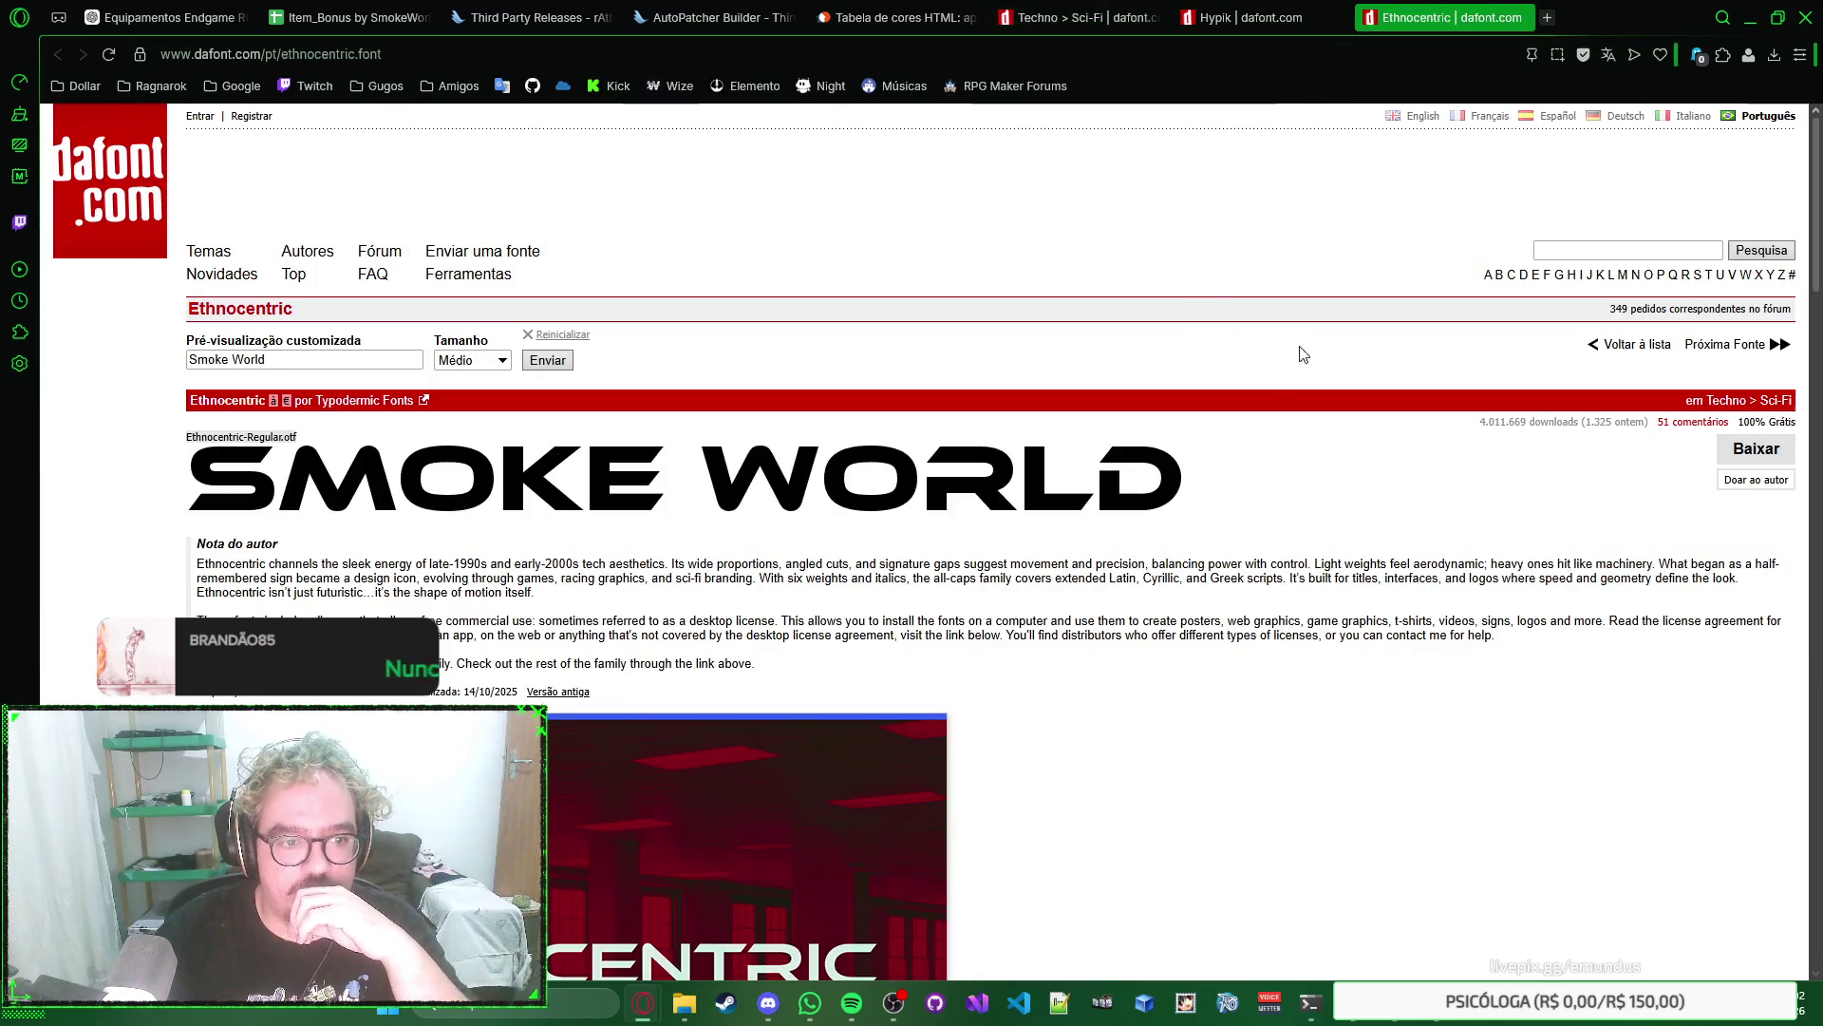
Look over the Ethnocentric glyph chart and start its download, bringing up Save As.
scroll(1290, 349, down, 2)
scroll(1290, 349, down, 1)
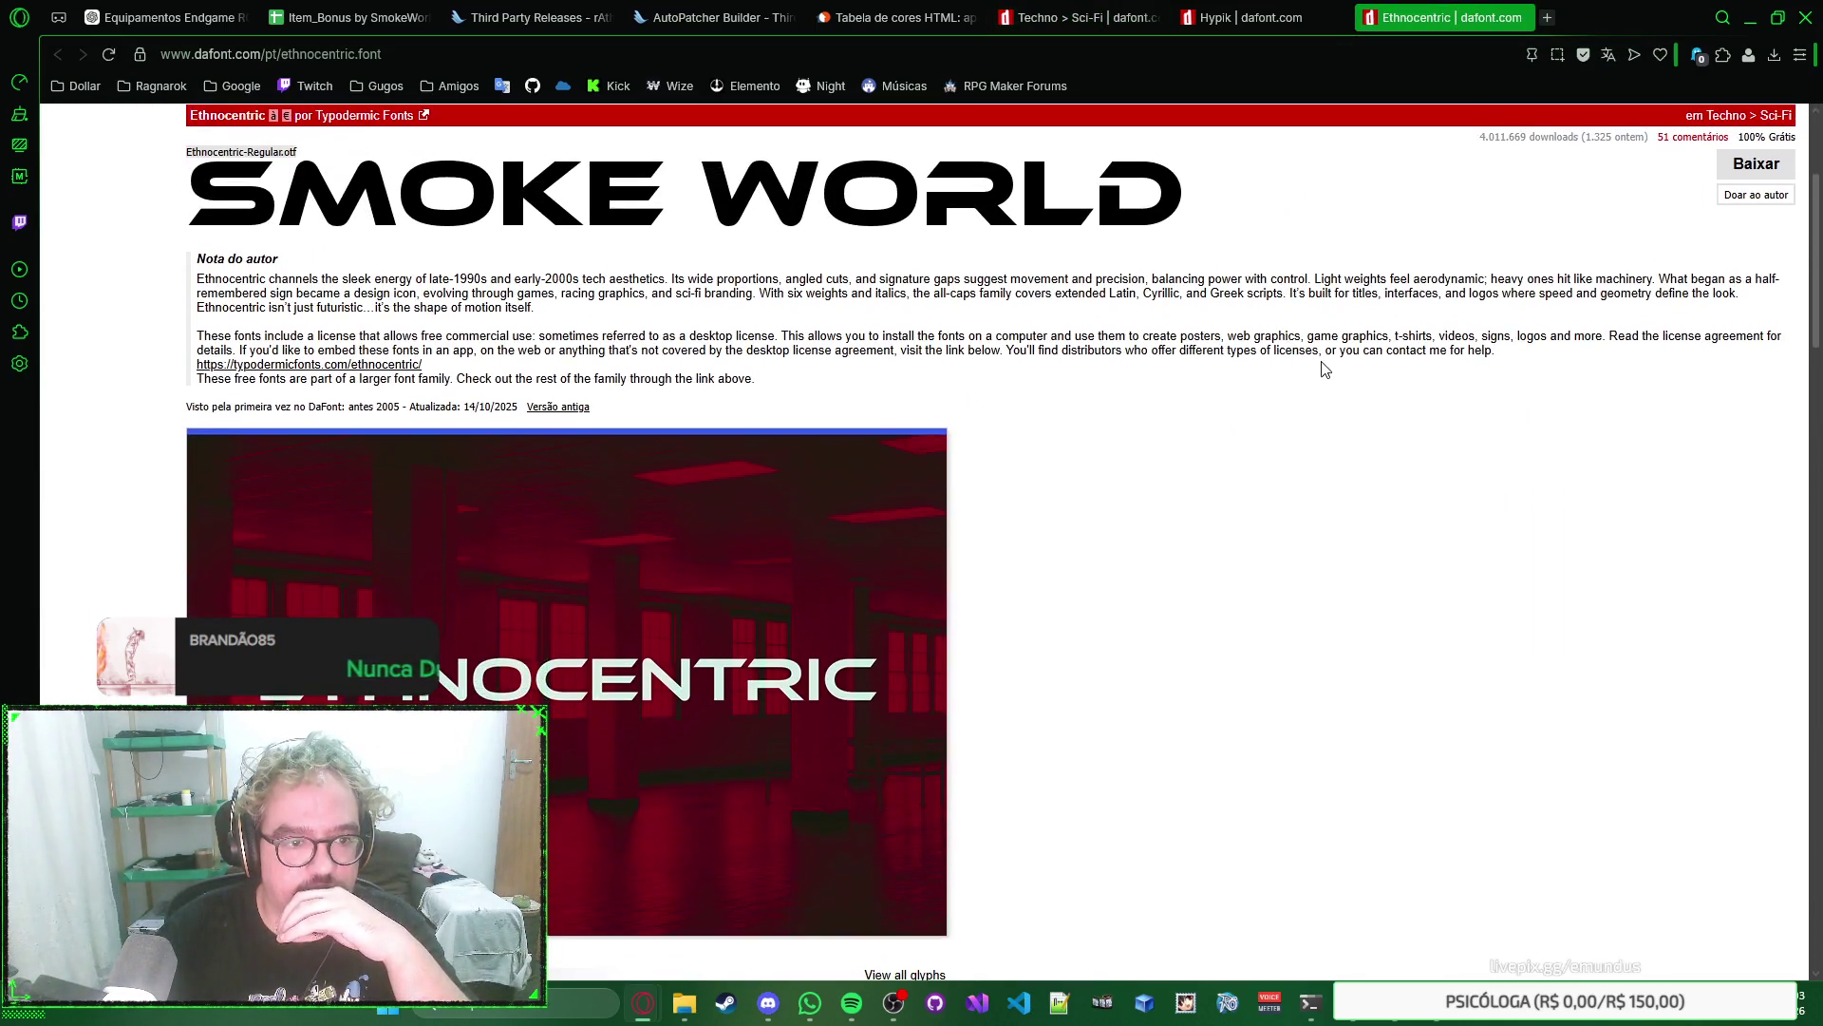
right_click(1321, 361)
click(1292, 366)
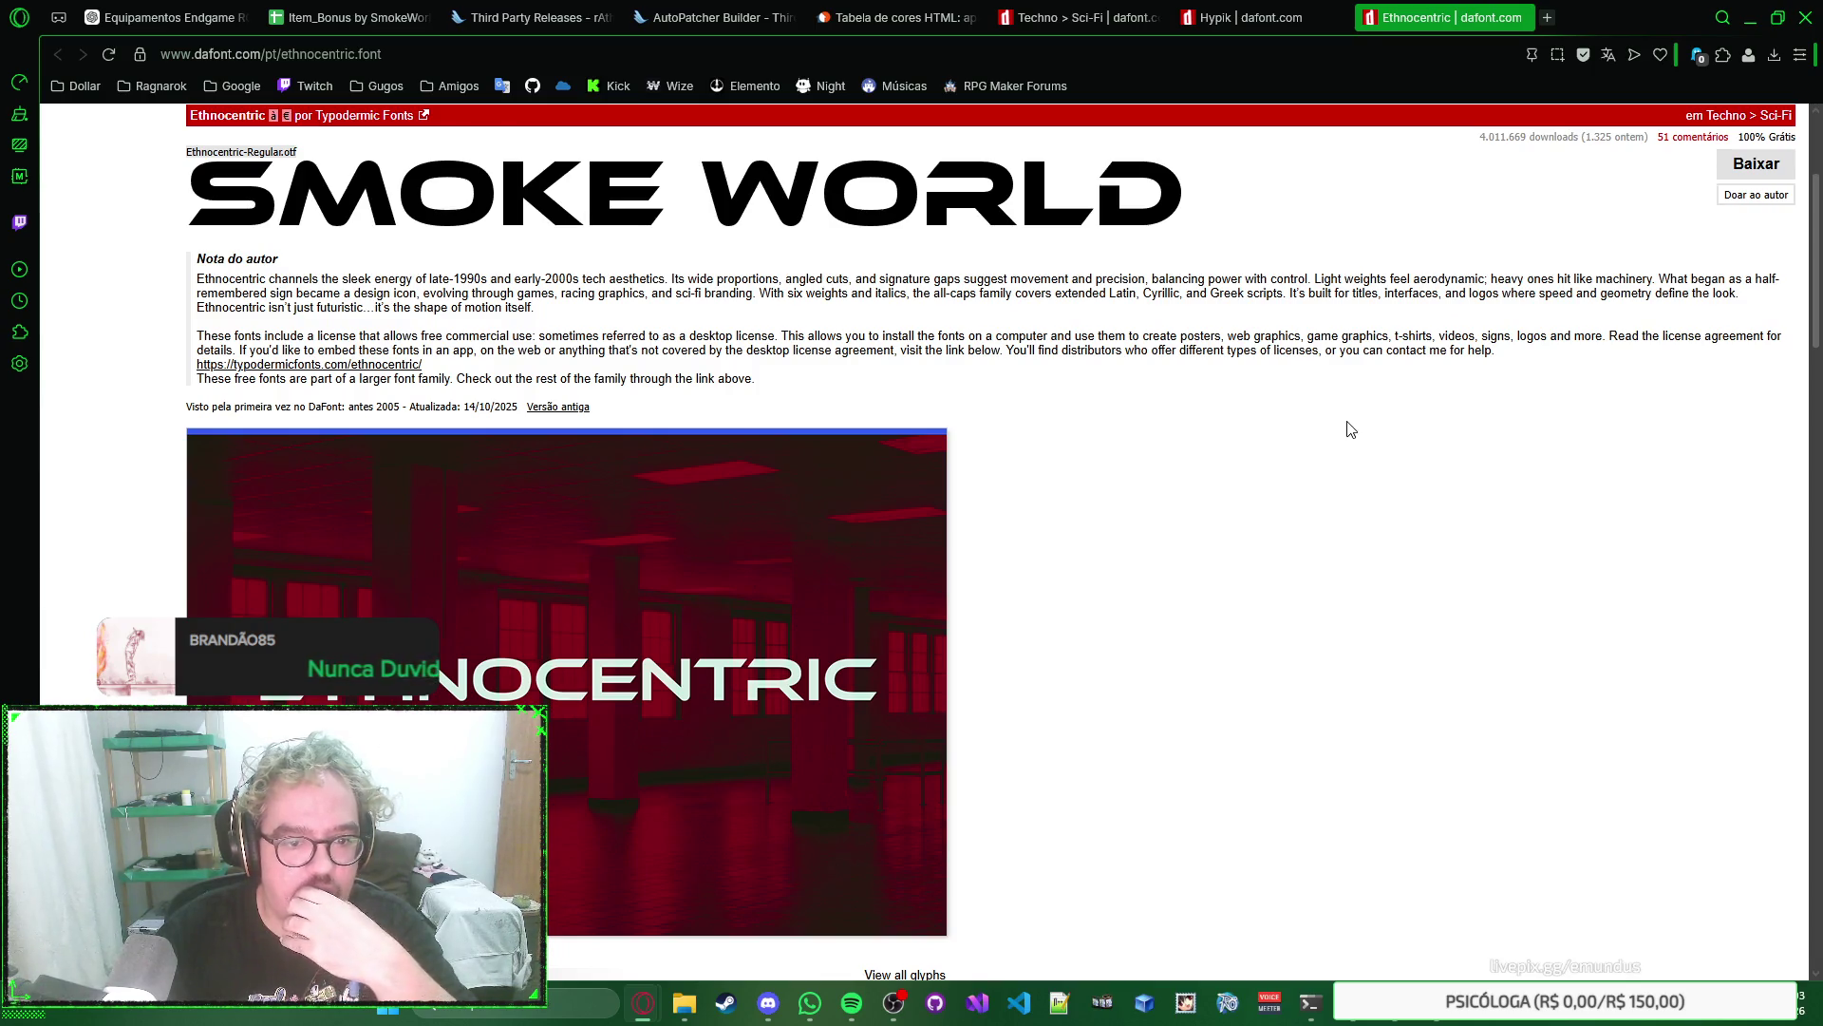
scroll(1310, 400, down, 20)
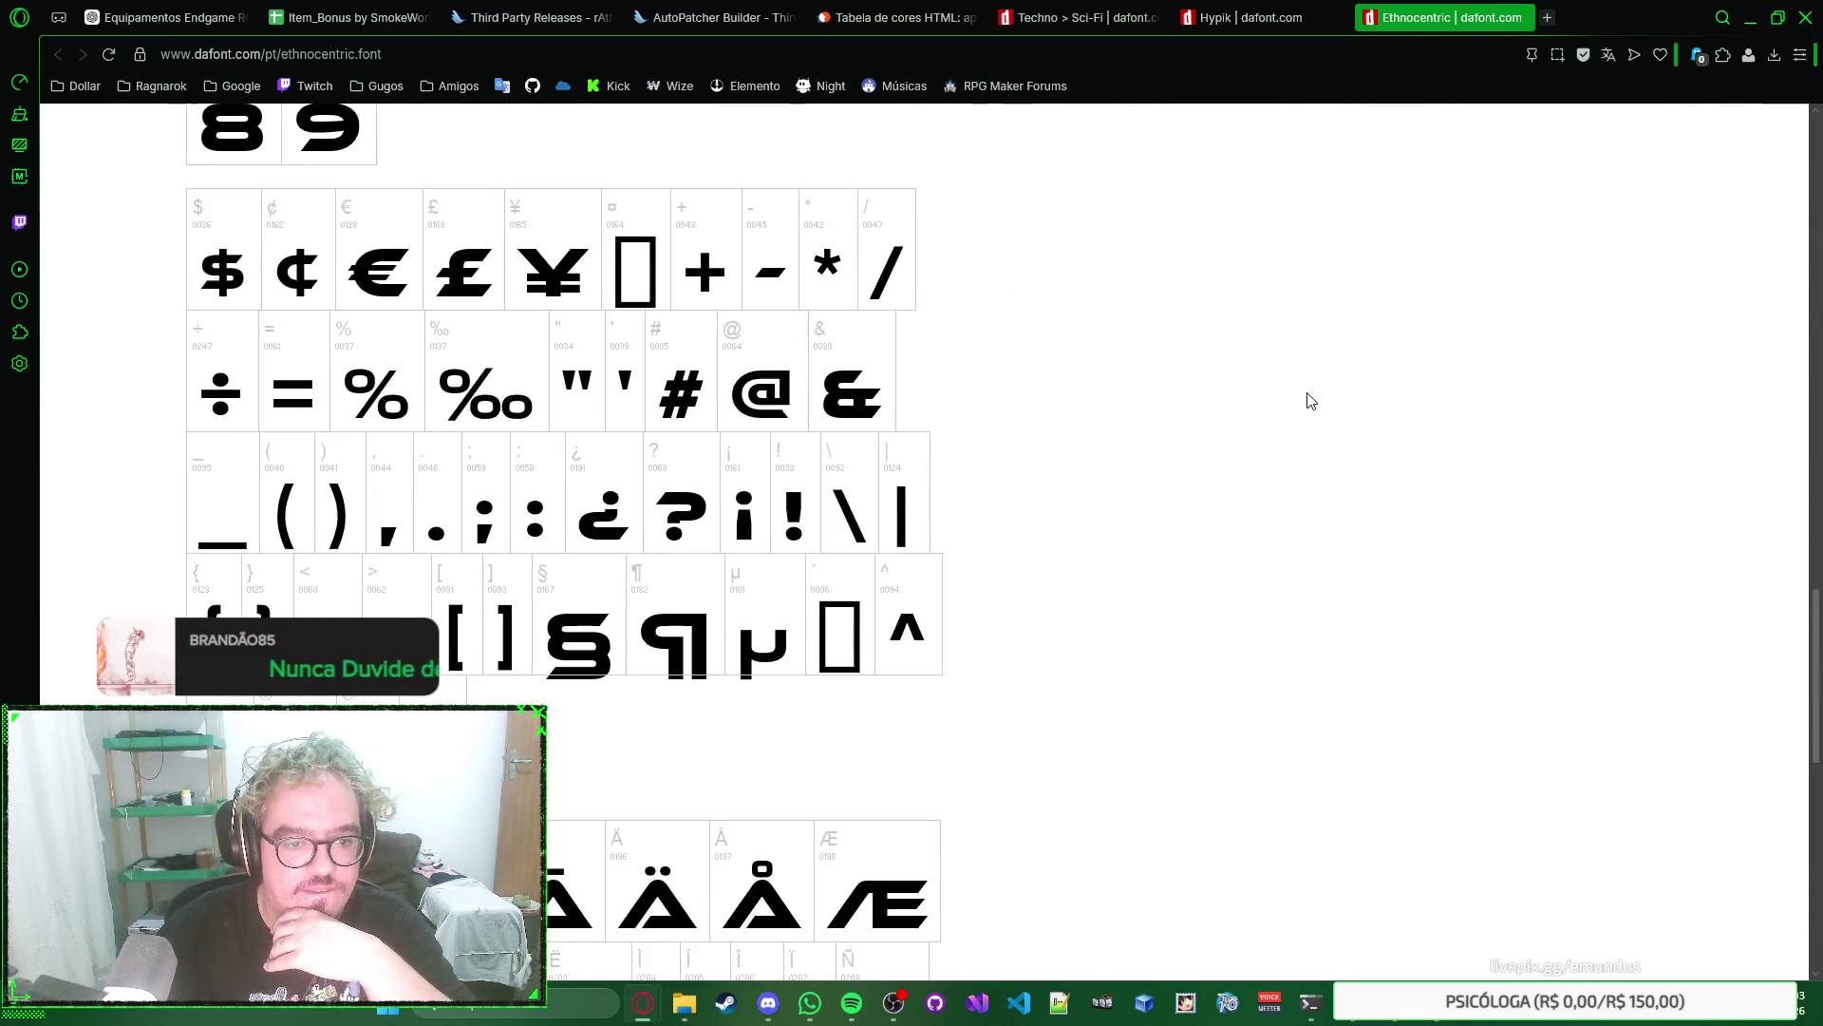
scroll(1311, 400, up, 15)
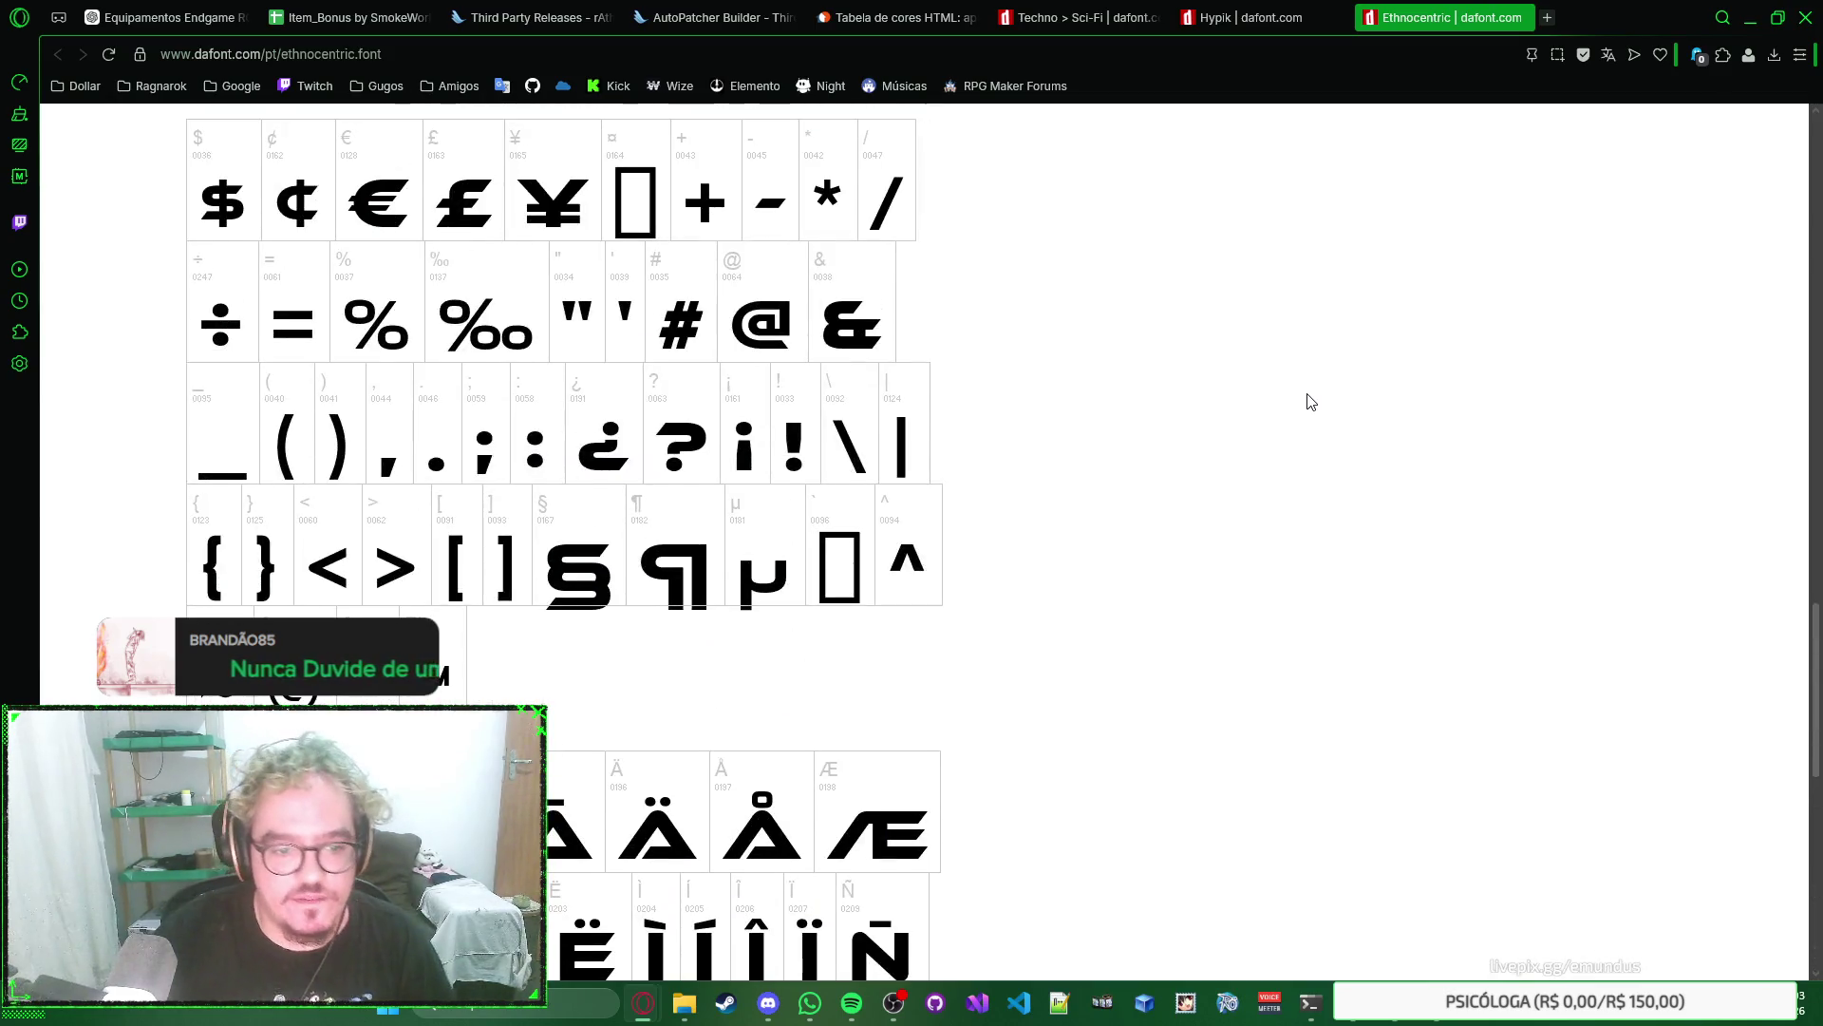
scroll(1310, 401, up, 10)
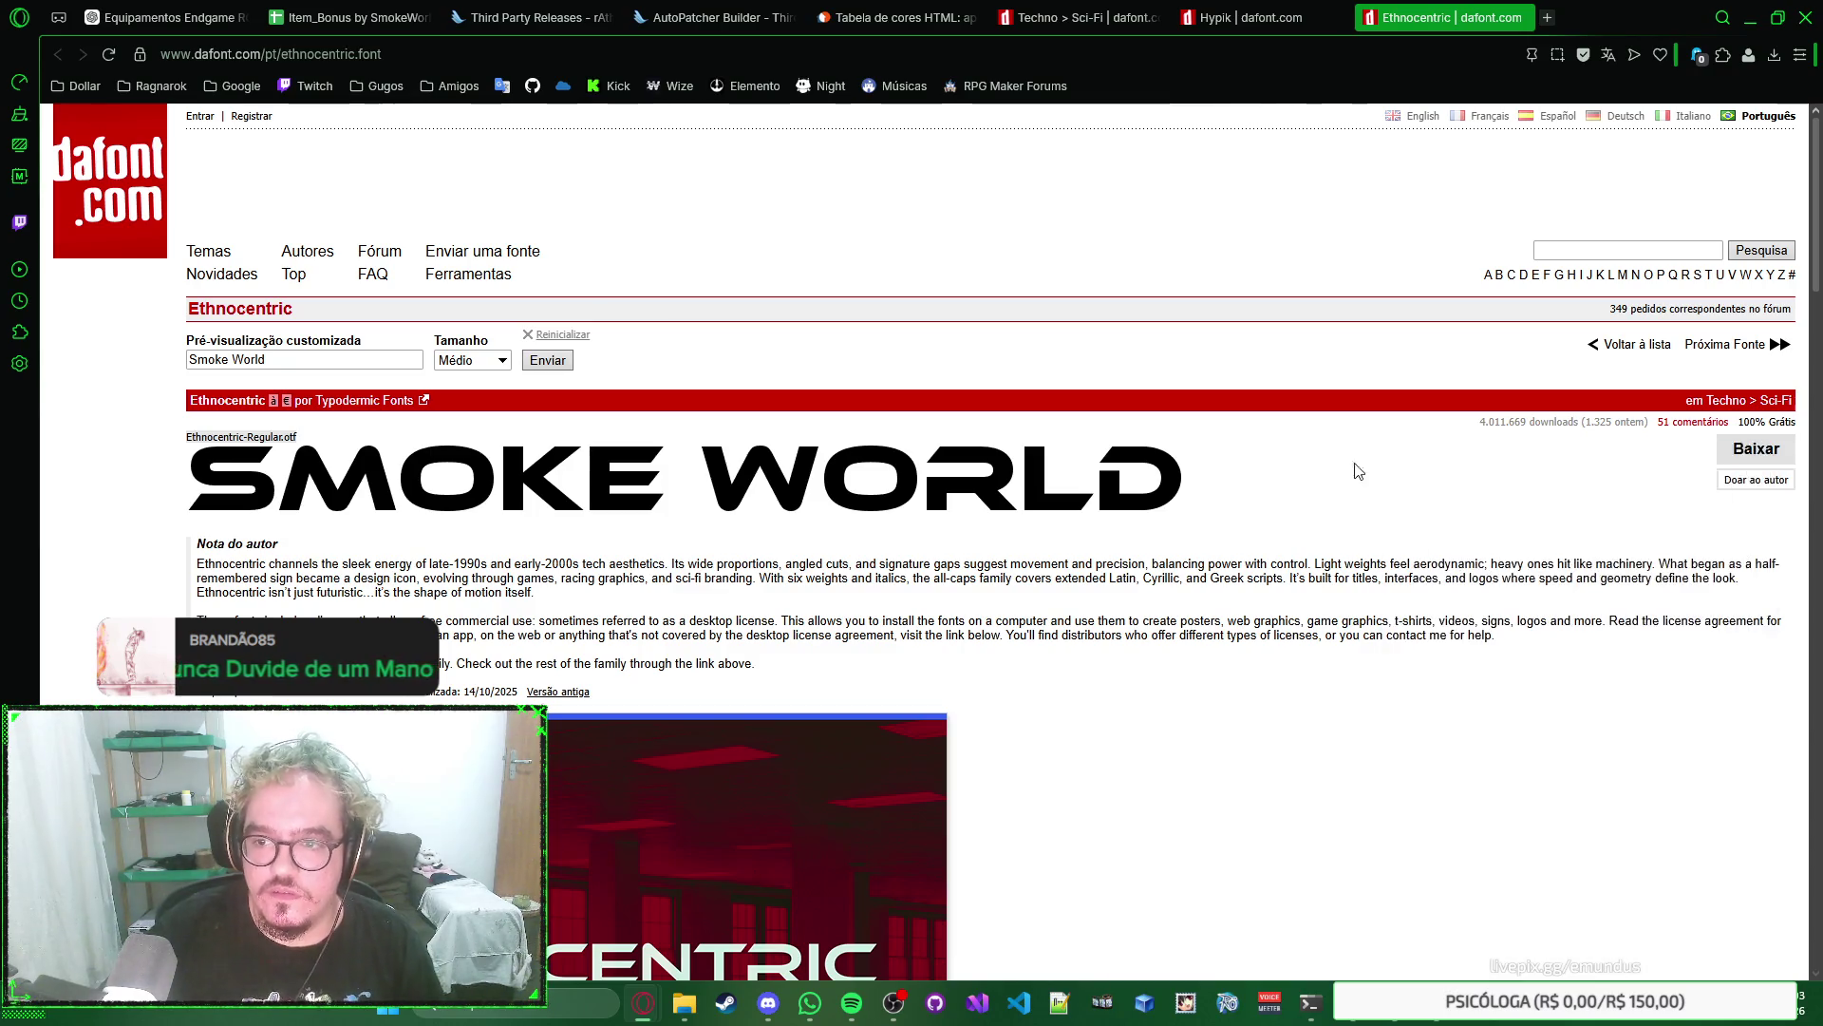
click(1728, 458)
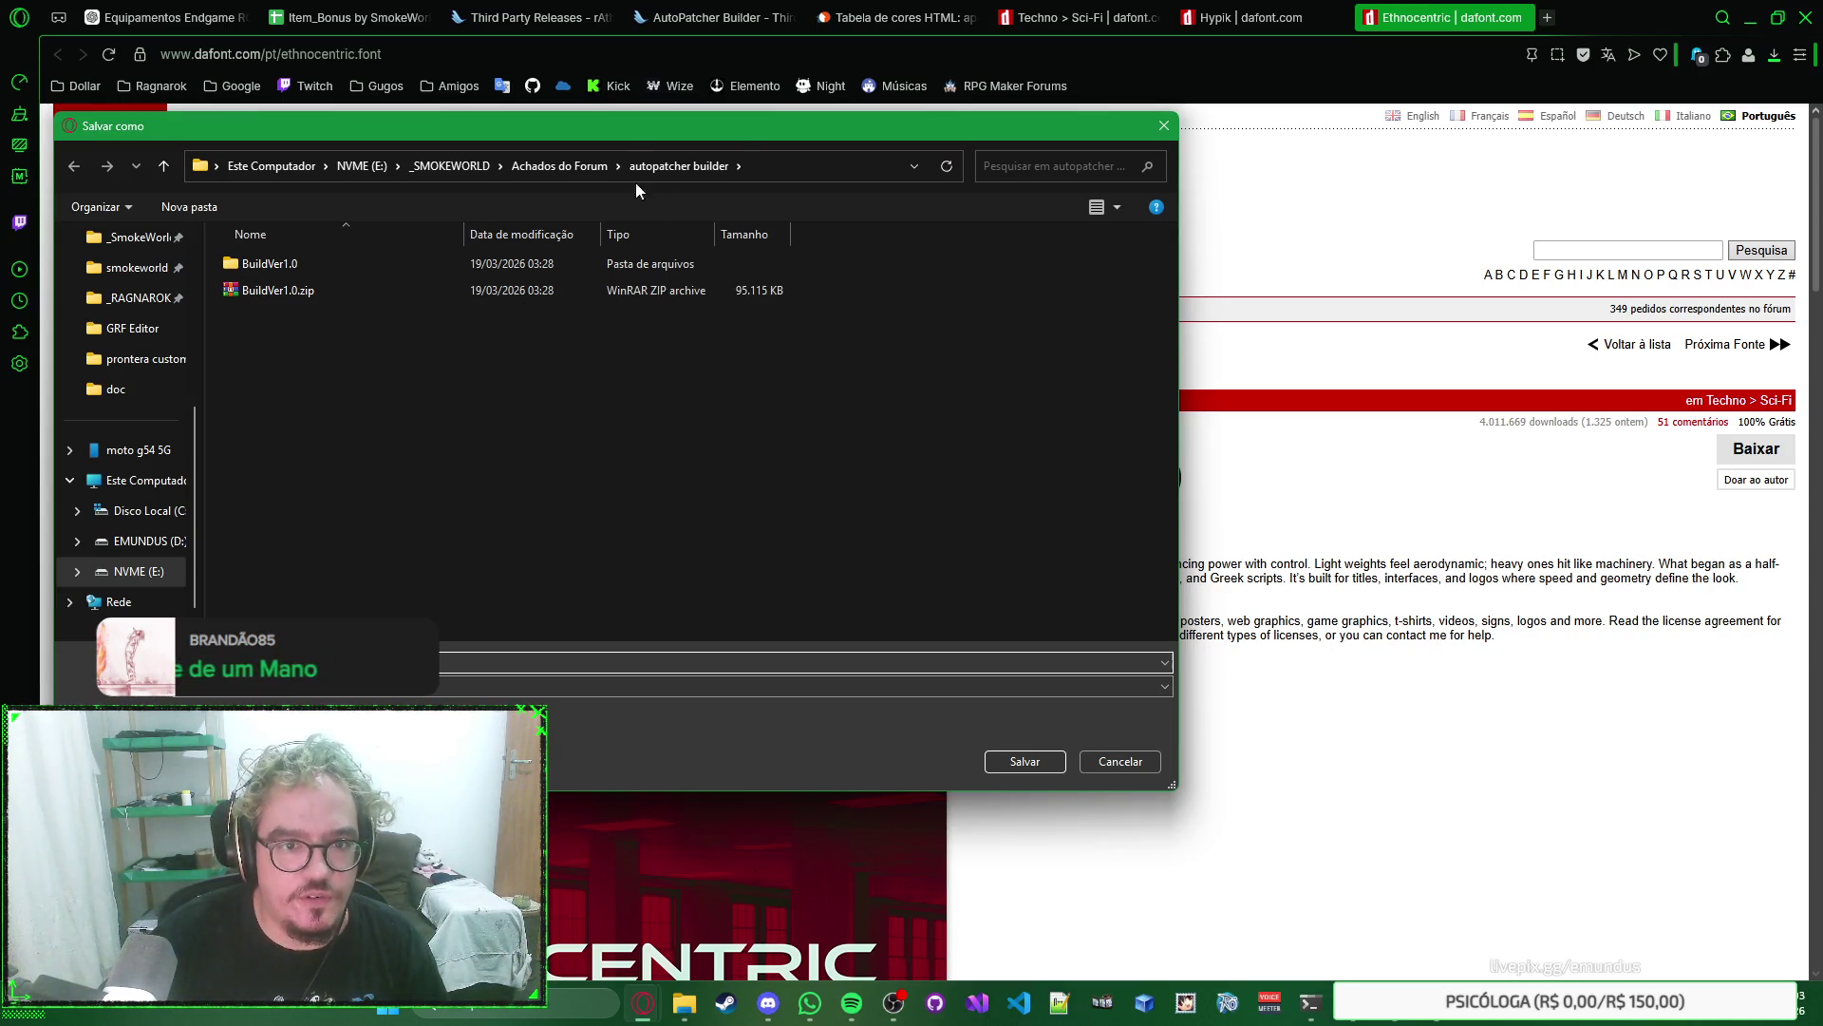
Create a 'logo smokeworld 2026' folder under _SMOKEWORLD > Artes and save the Ethnocentric zip there.
click(585, 167)
click(452, 165)
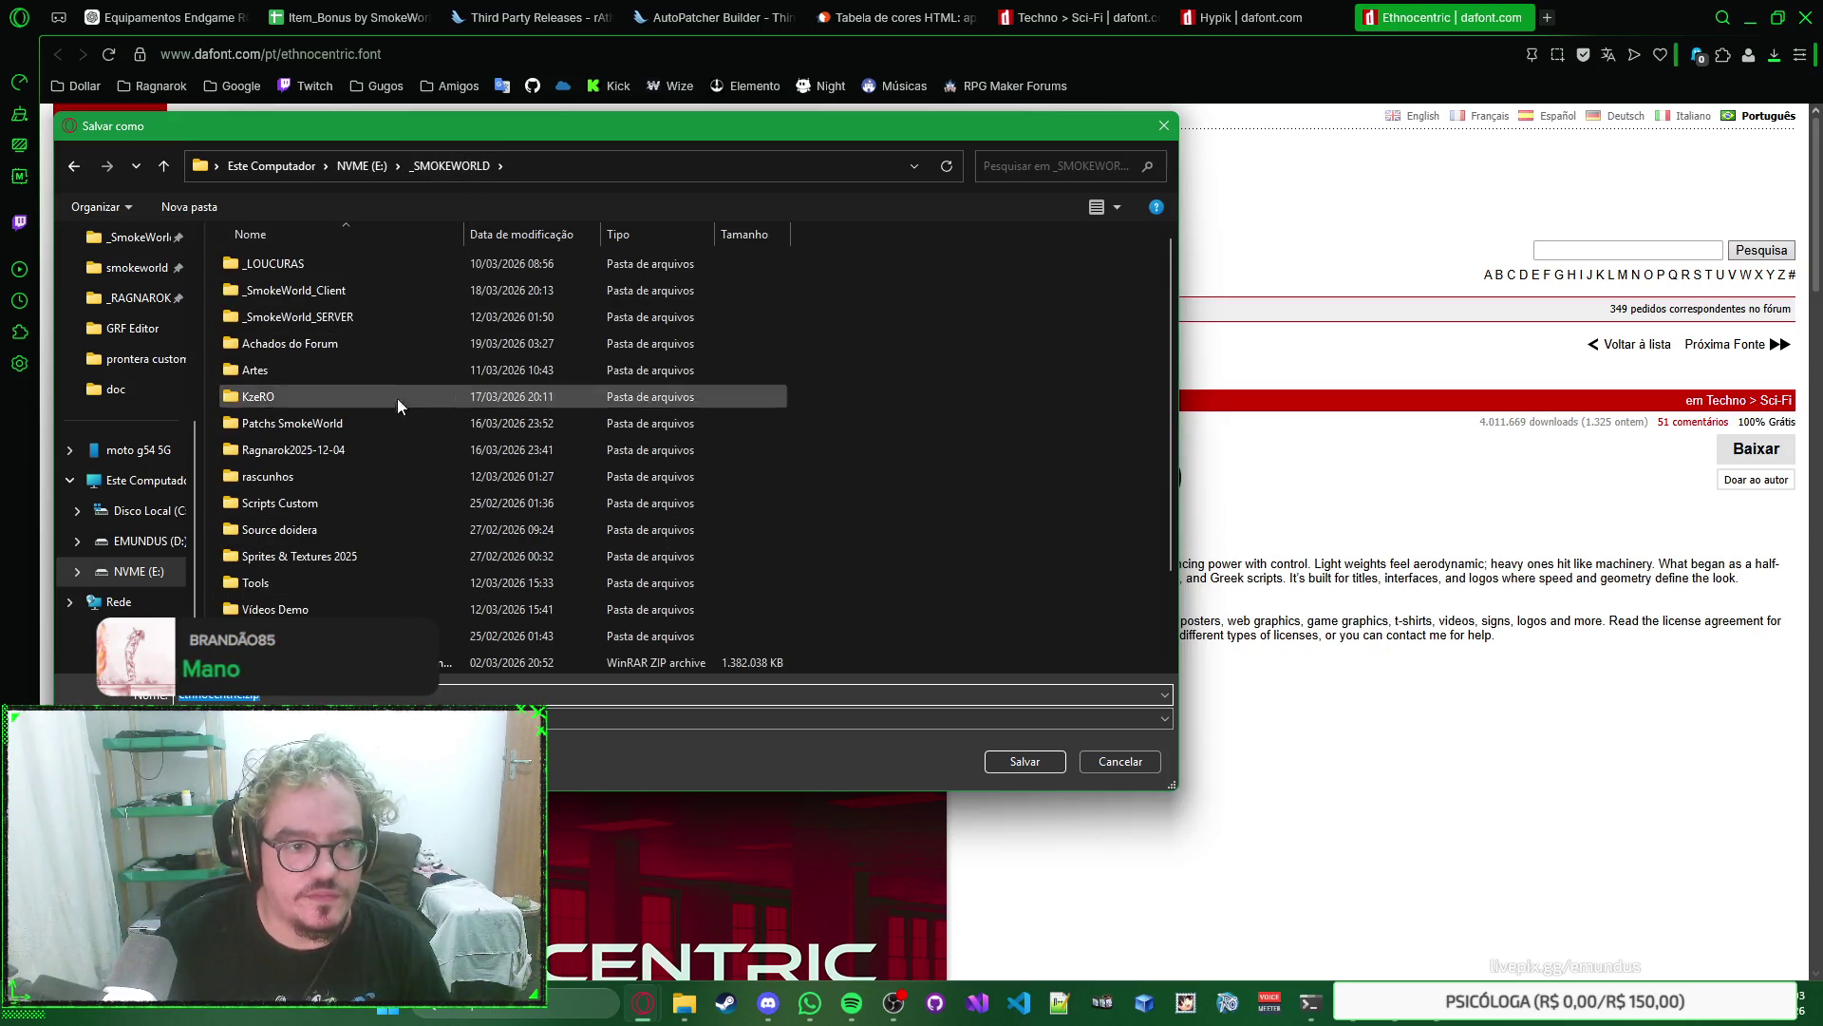
click(399, 372)
double_click(393, 374)
click(190, 207)
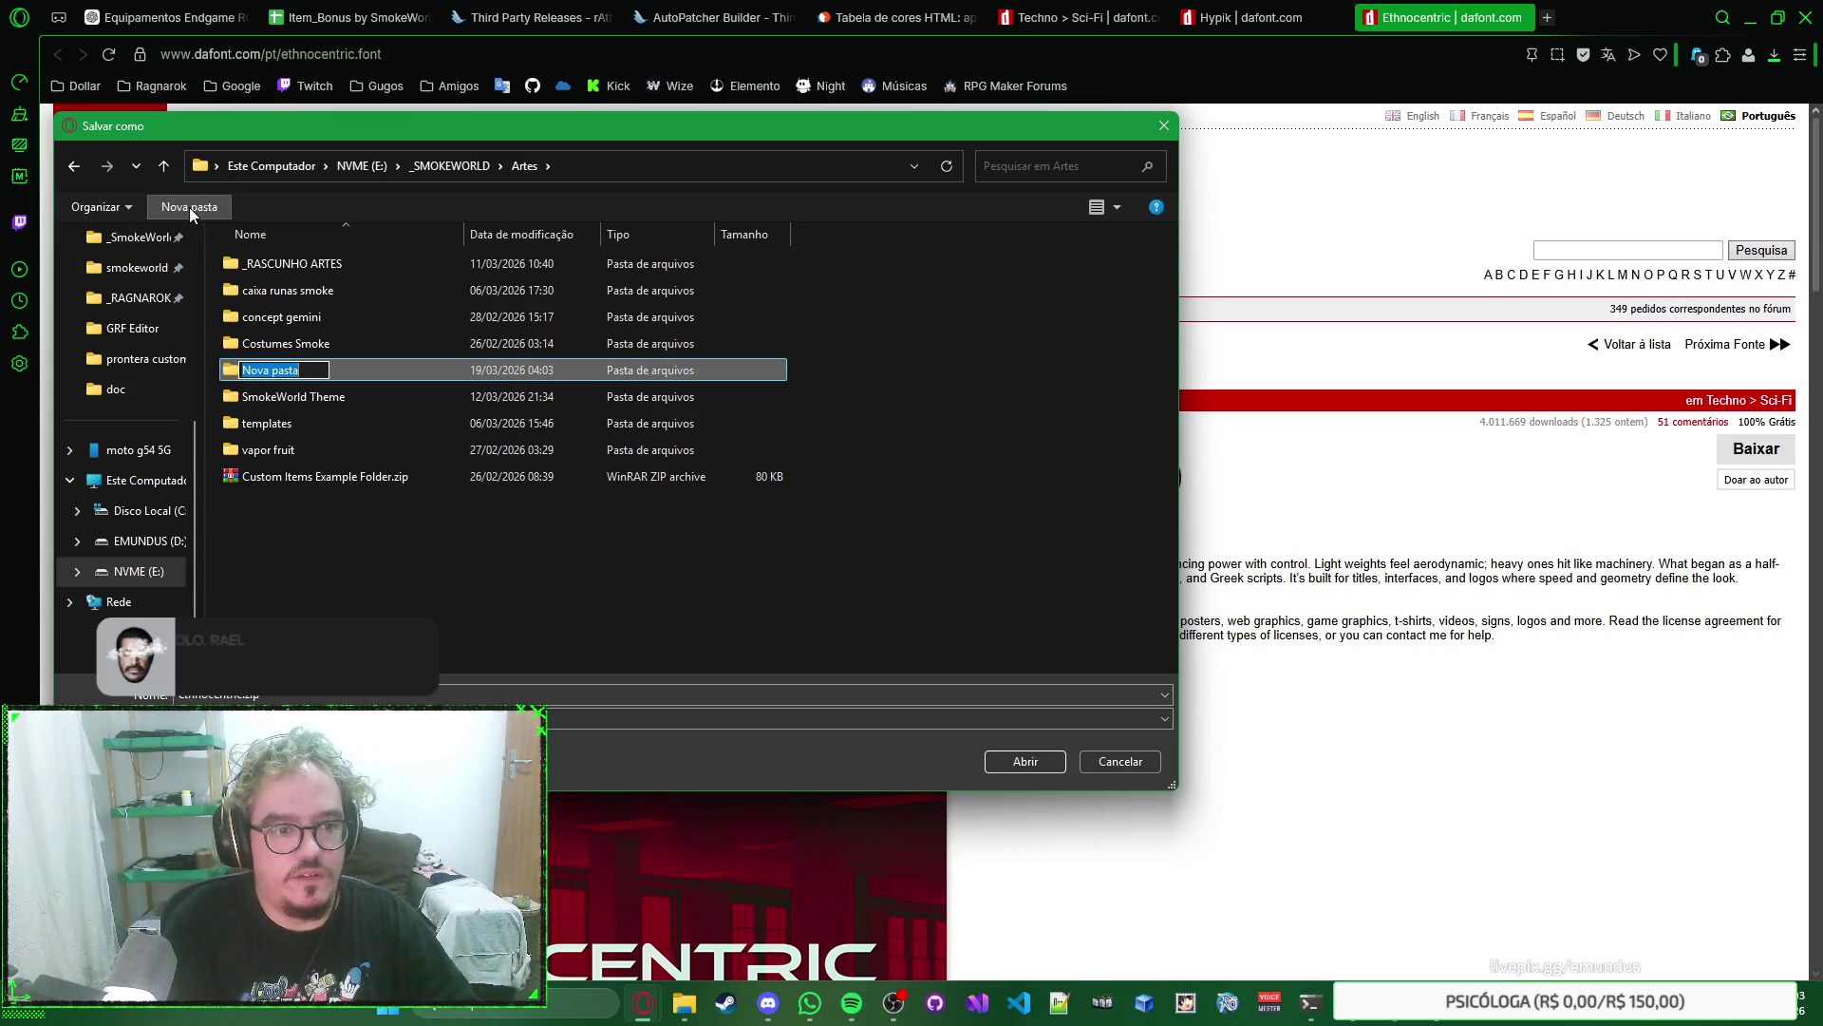
key(BackSpace)
text(SmokeWorld 2026)
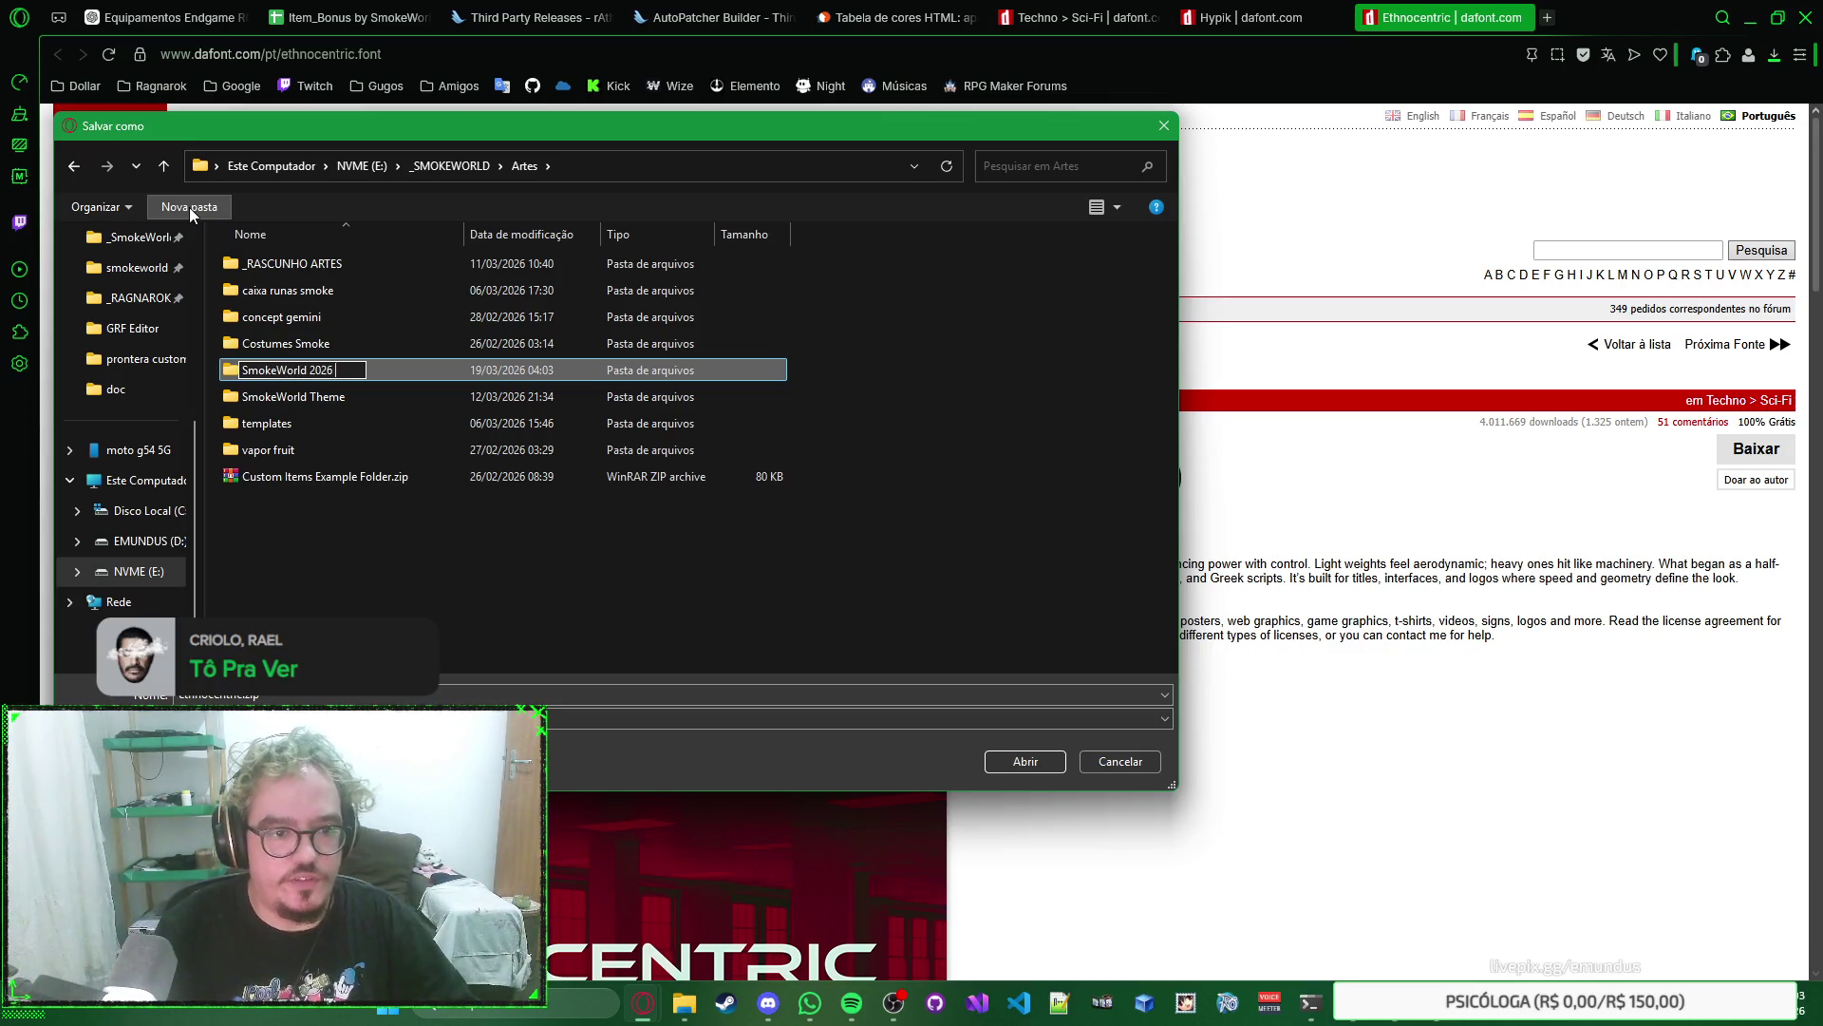
key(ctrl+a)
text(logo smokeworld 202)
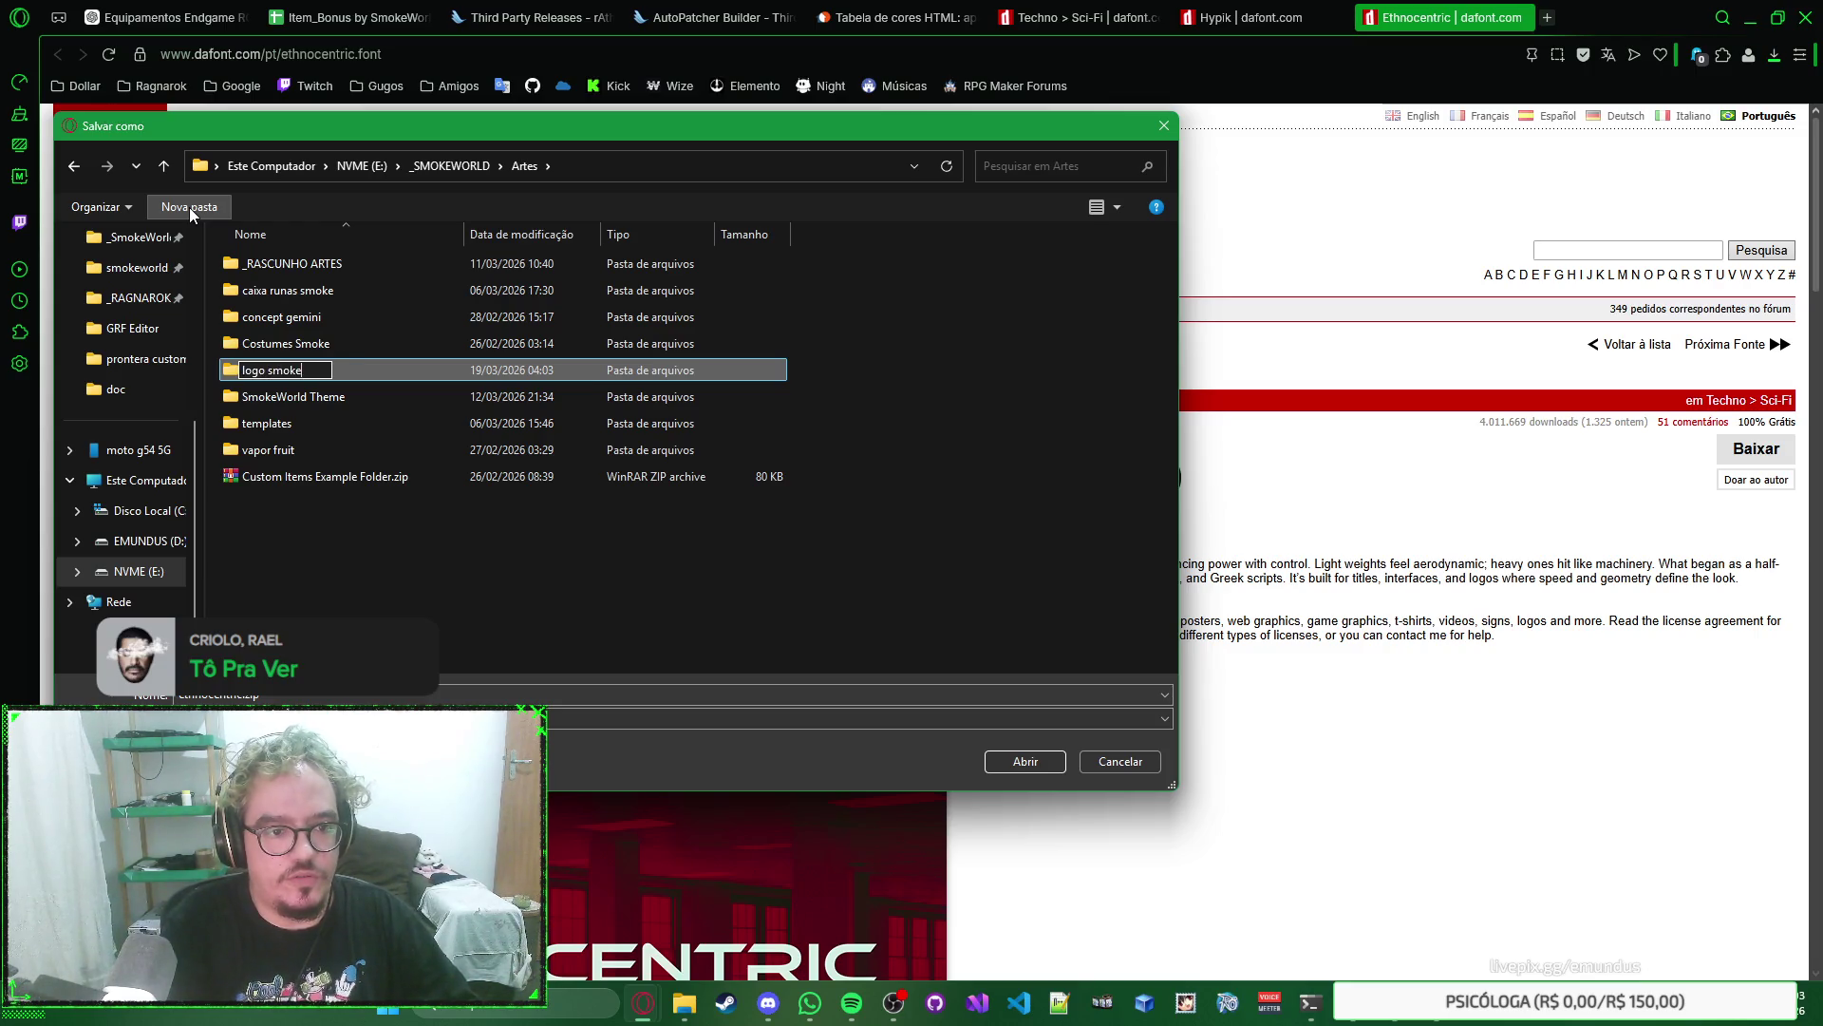
text(6)
key(Return)
key(Return)
click(995, 765)
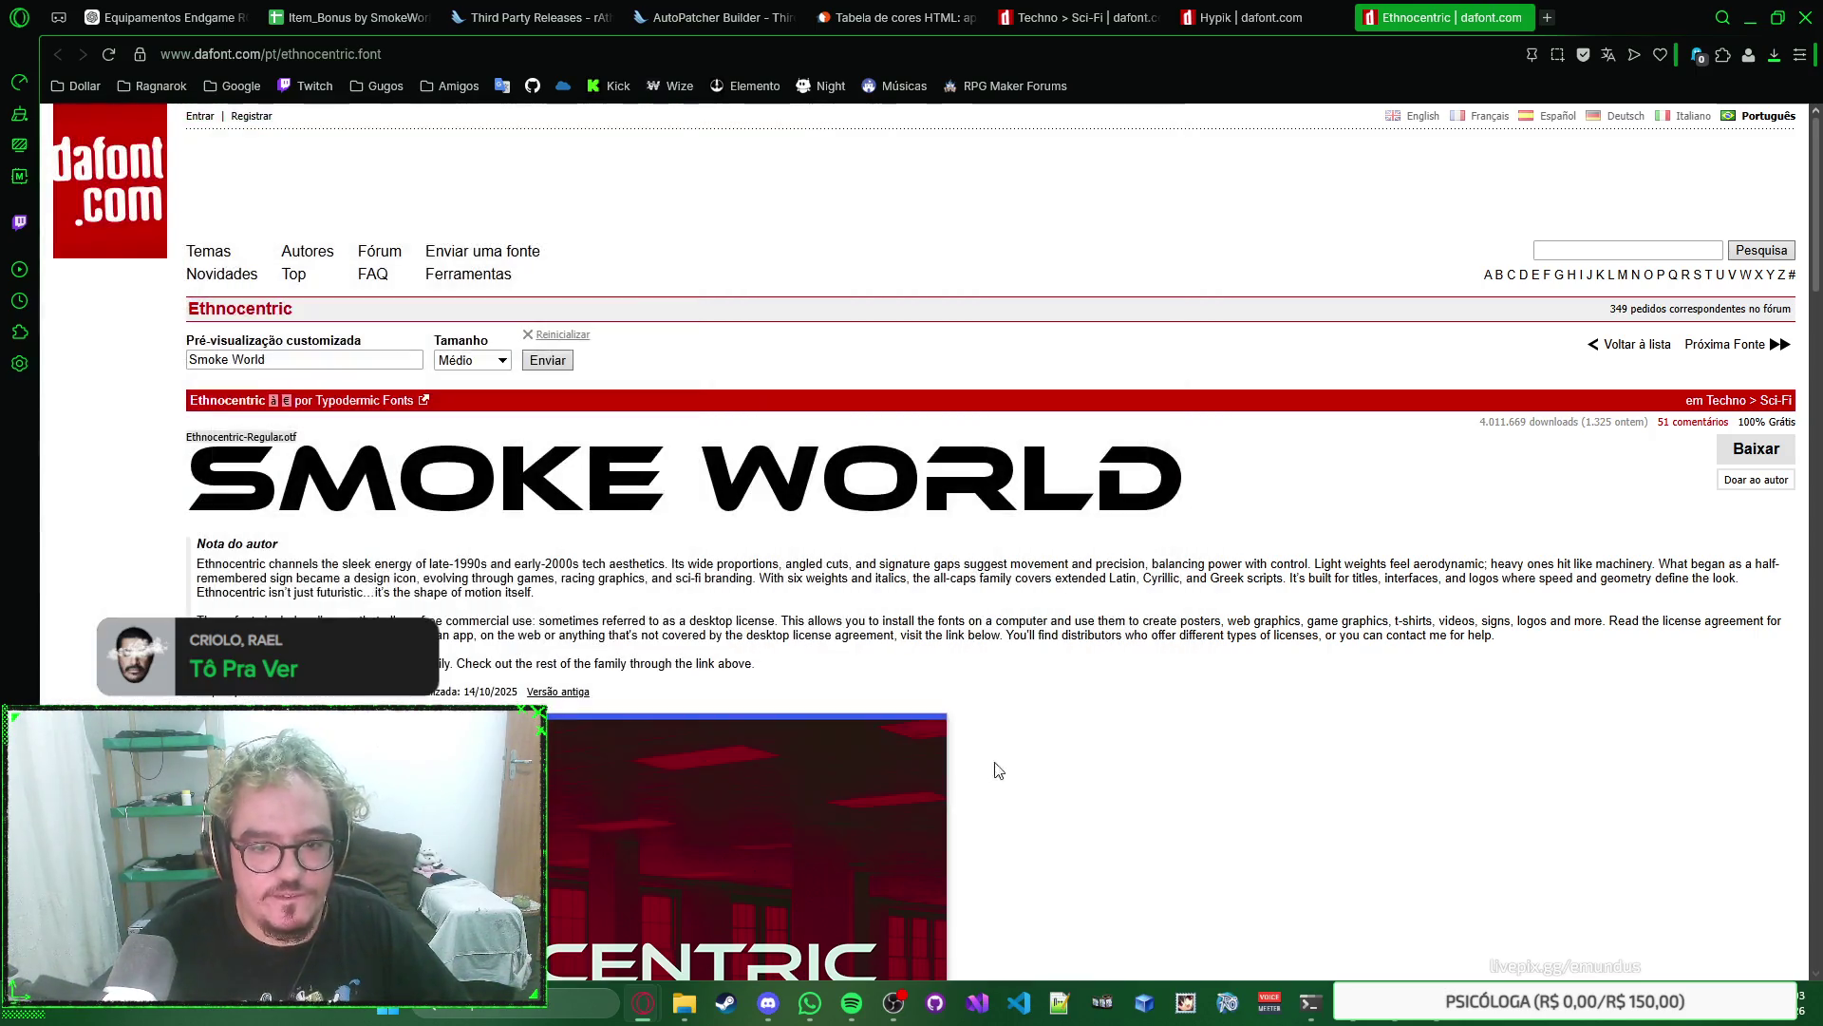
Create a rascunho\font folder beside the download and paste ethnocentric.zip into it.
click(1775, 130)
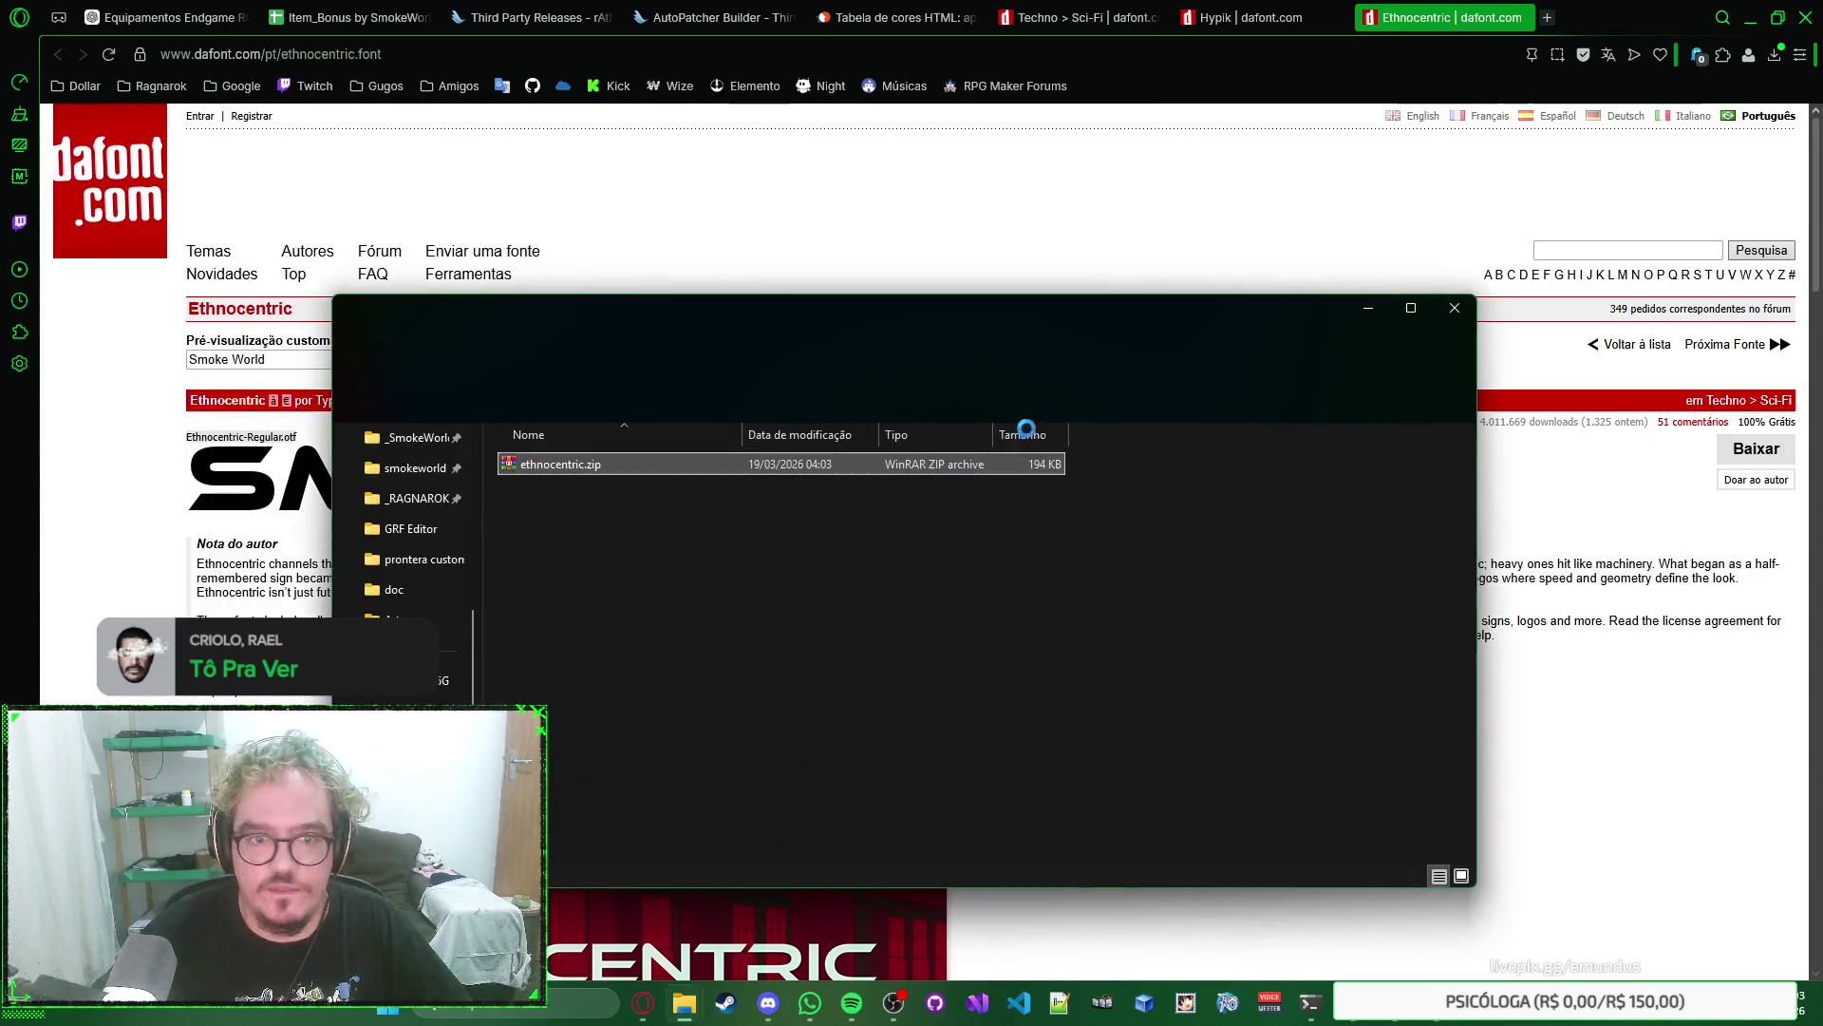
click(929, 574)
click(384, 401)
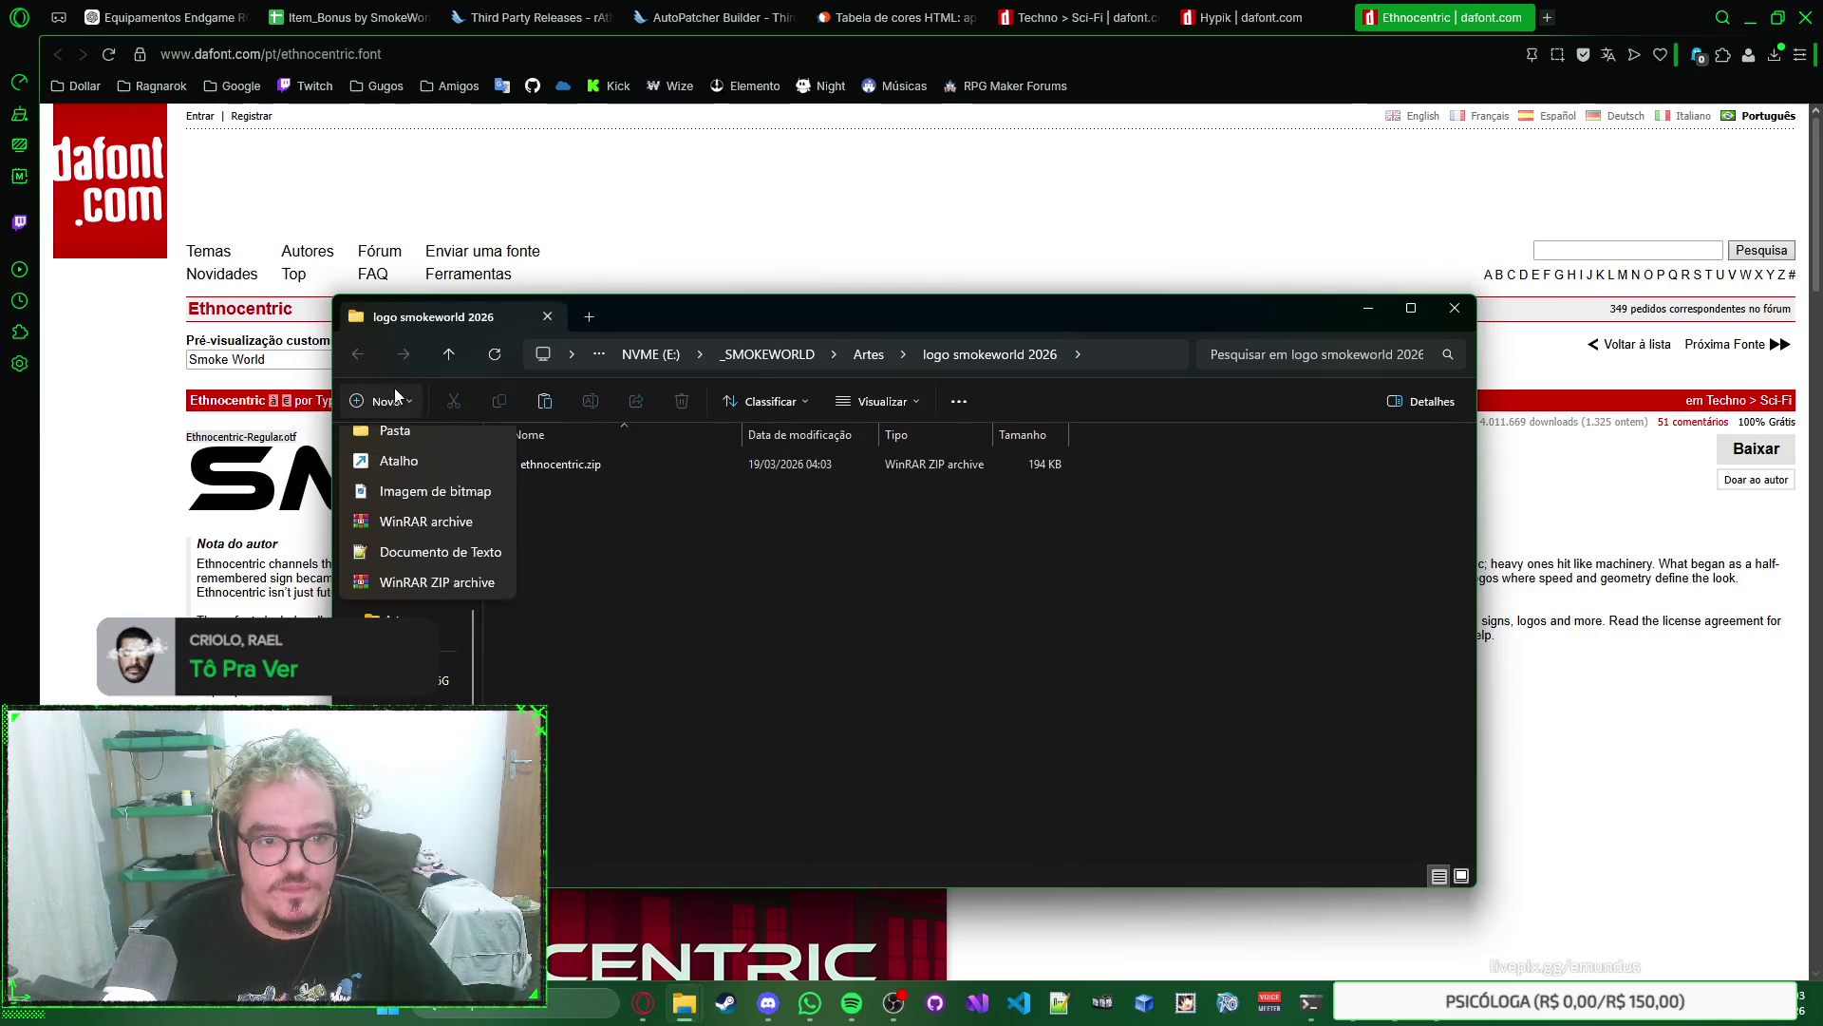
click(403, 439)
text(ras)
key(Return)
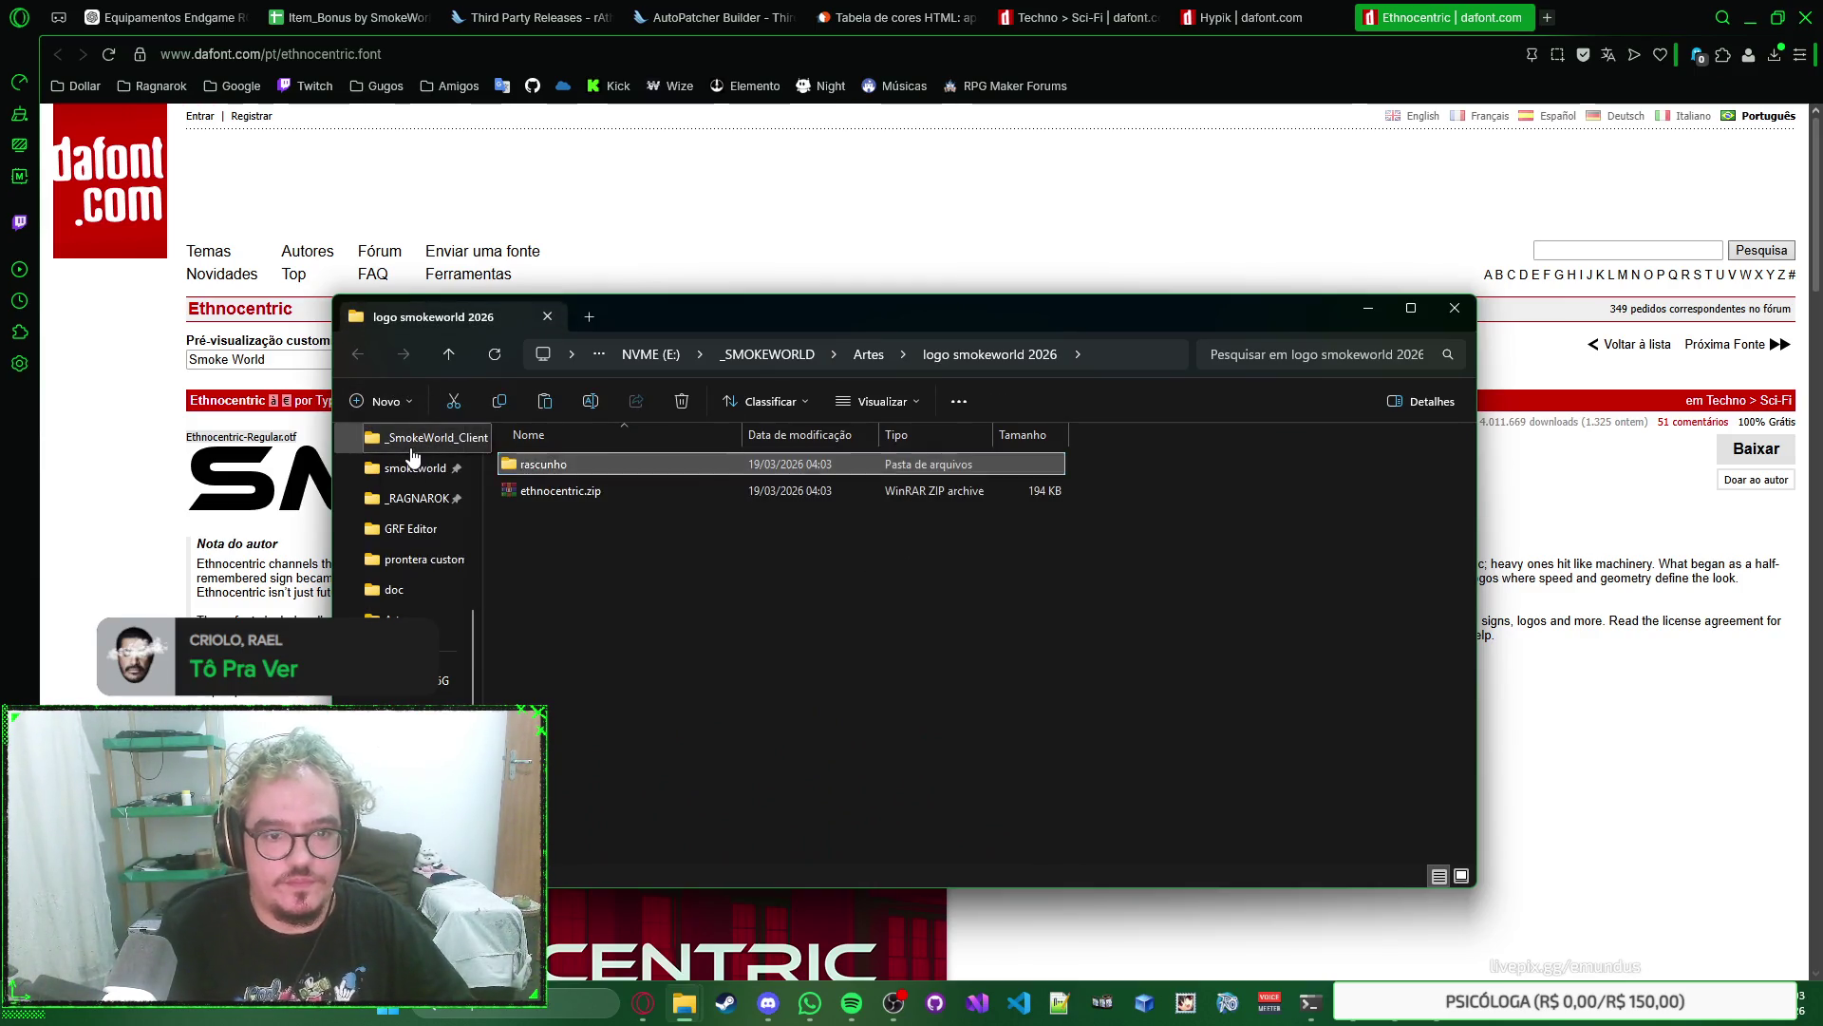
key(Return)
click(397, 406)
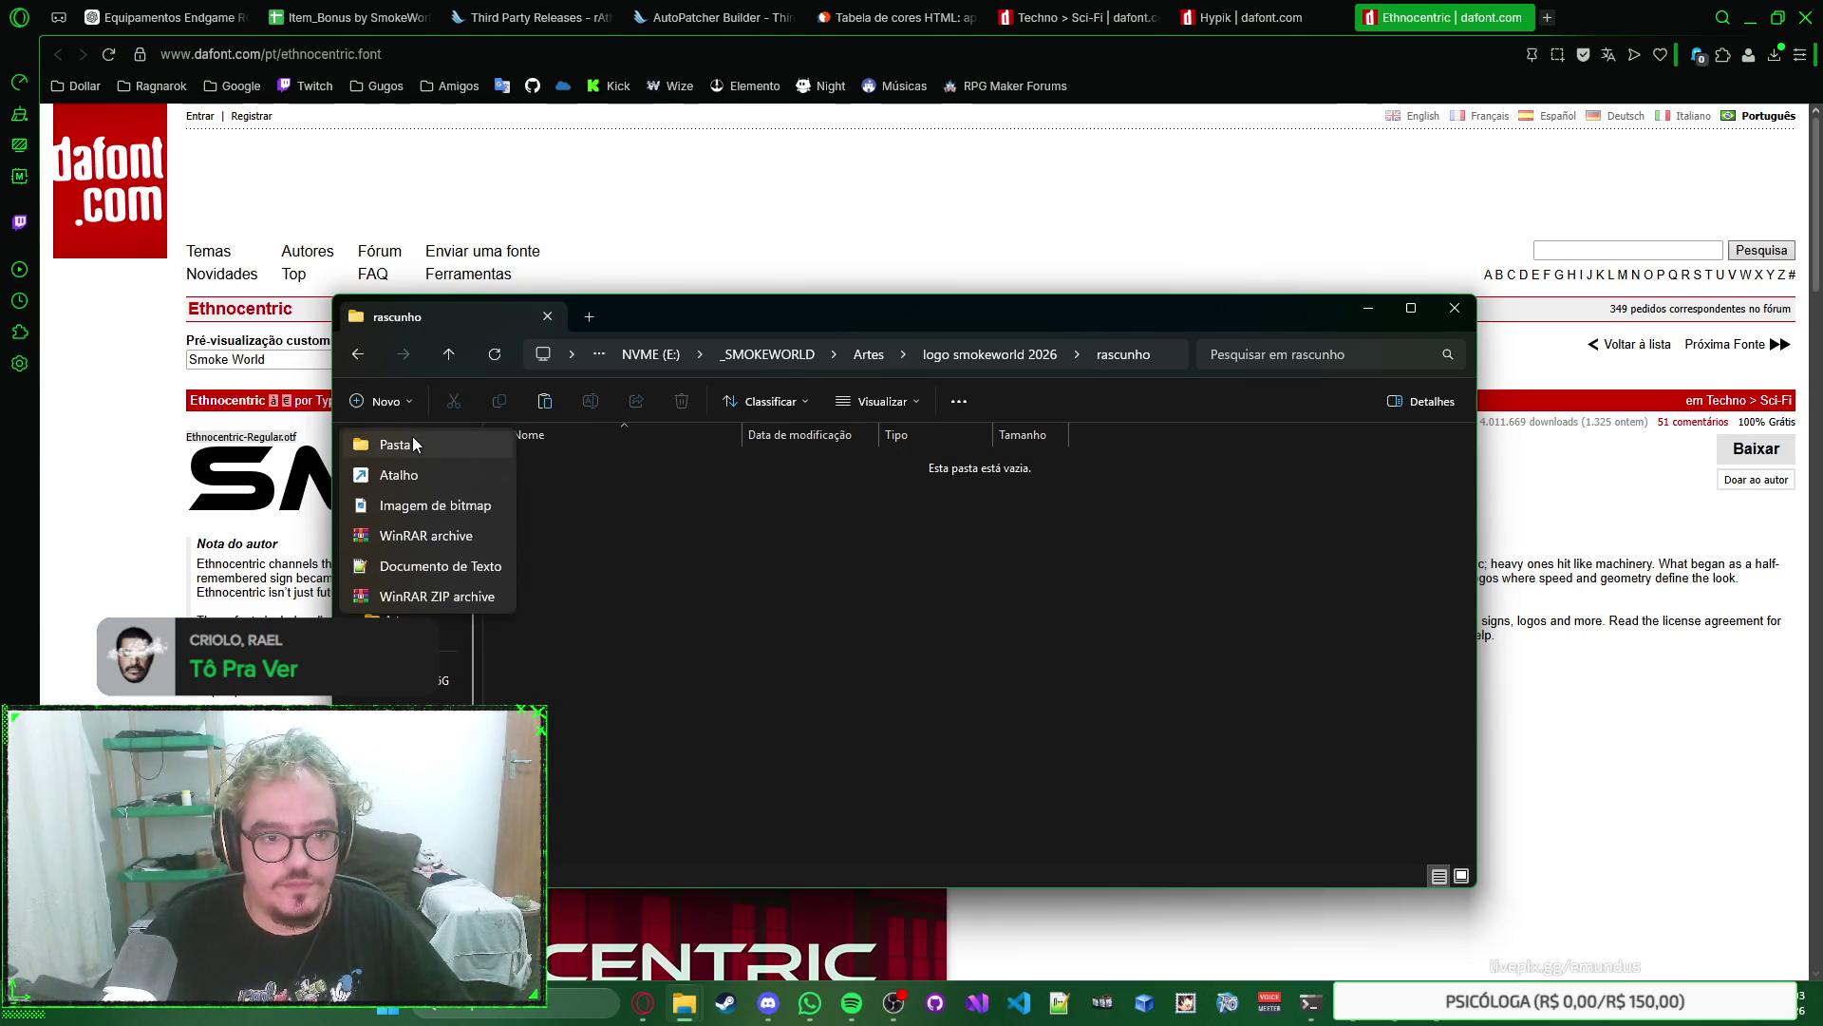
click(412, 439)
text(fo)
key(Return)
key(Return)
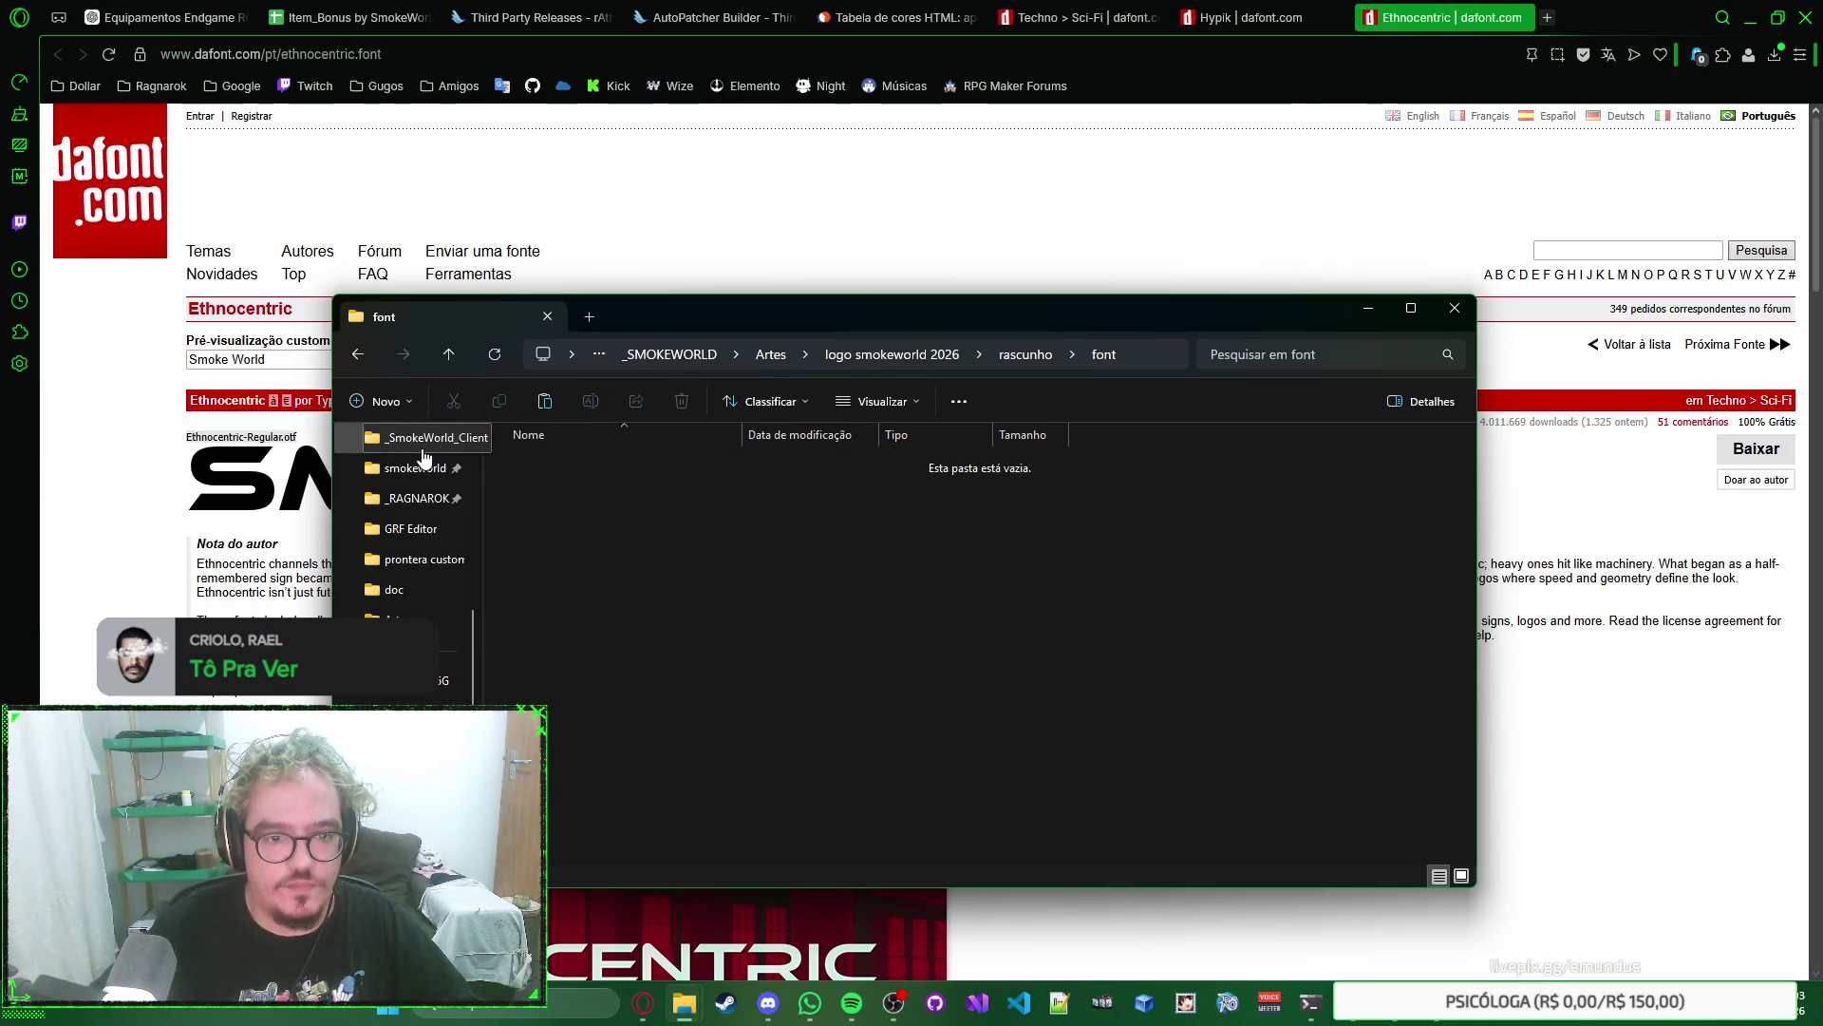
key(ctrl+v)
Extract ethnocentric.zip here with WinRAR and open the read-this.html licence notes.
right_click(612, 466)
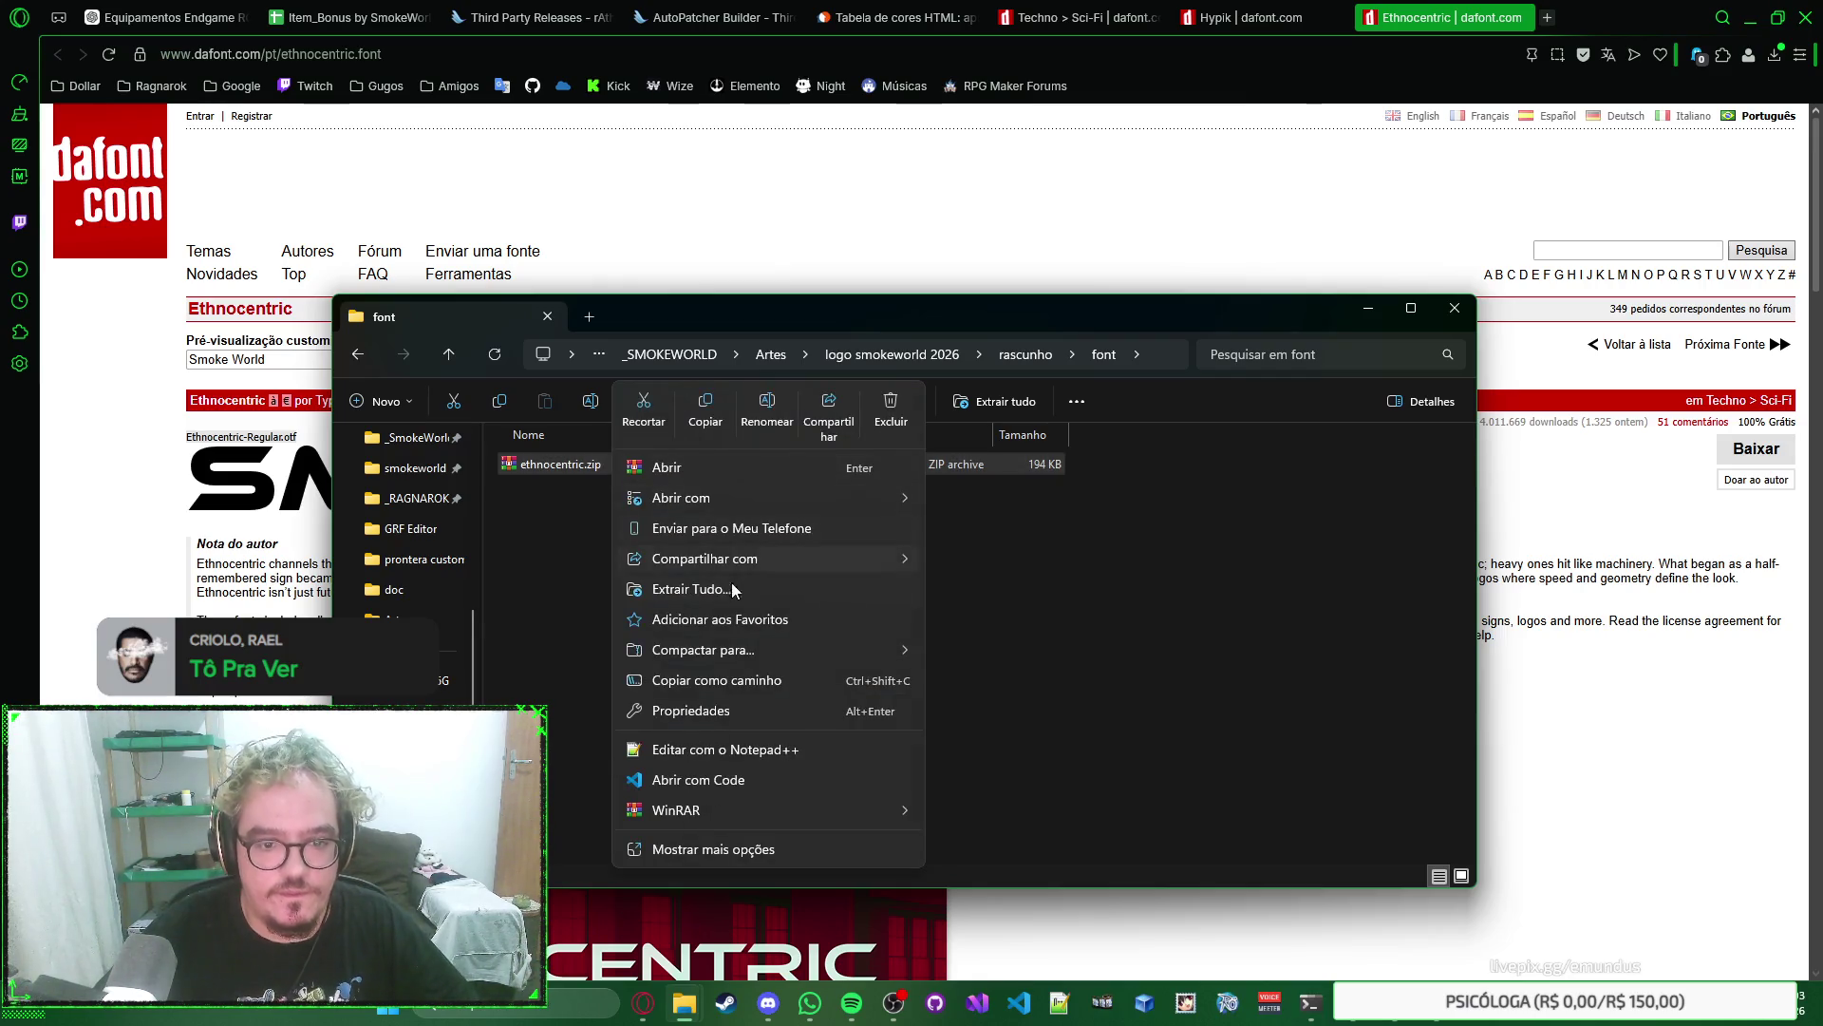
mouse_move(783, 807)
key(Escape)
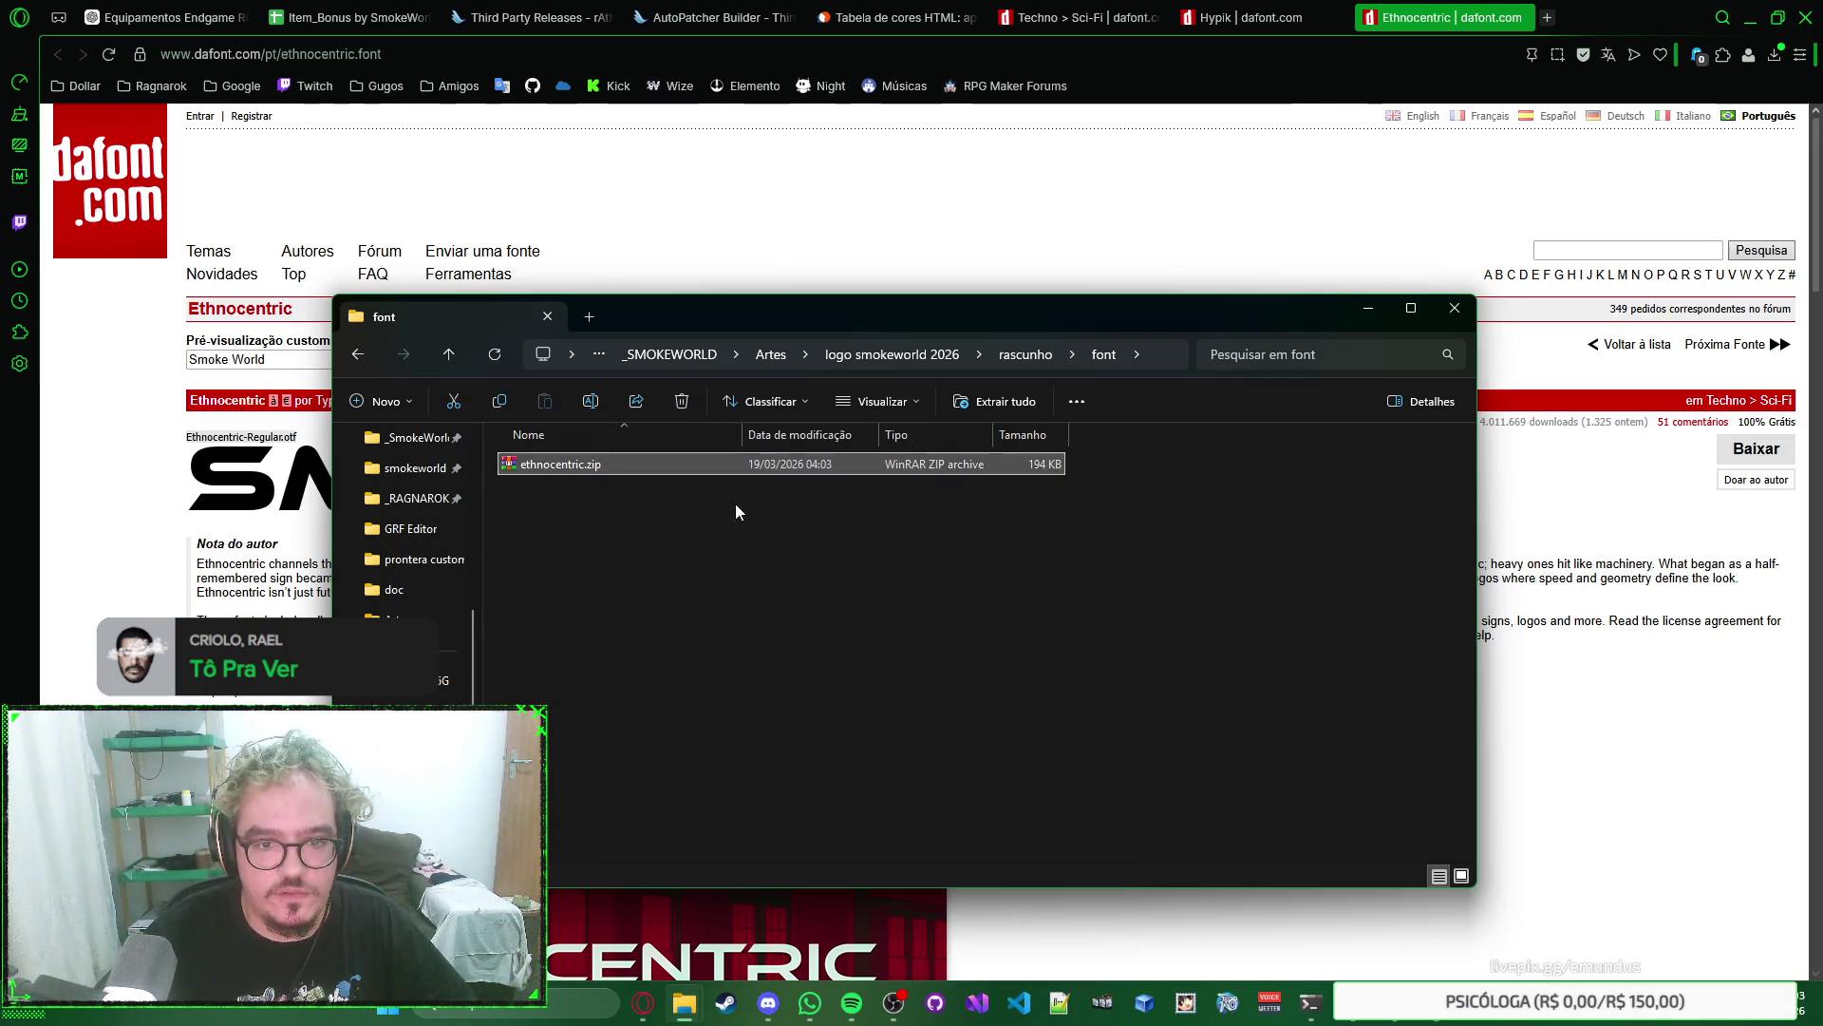
right_click(761, 462)
mouse_move(944, 589)
click(1124, 645)
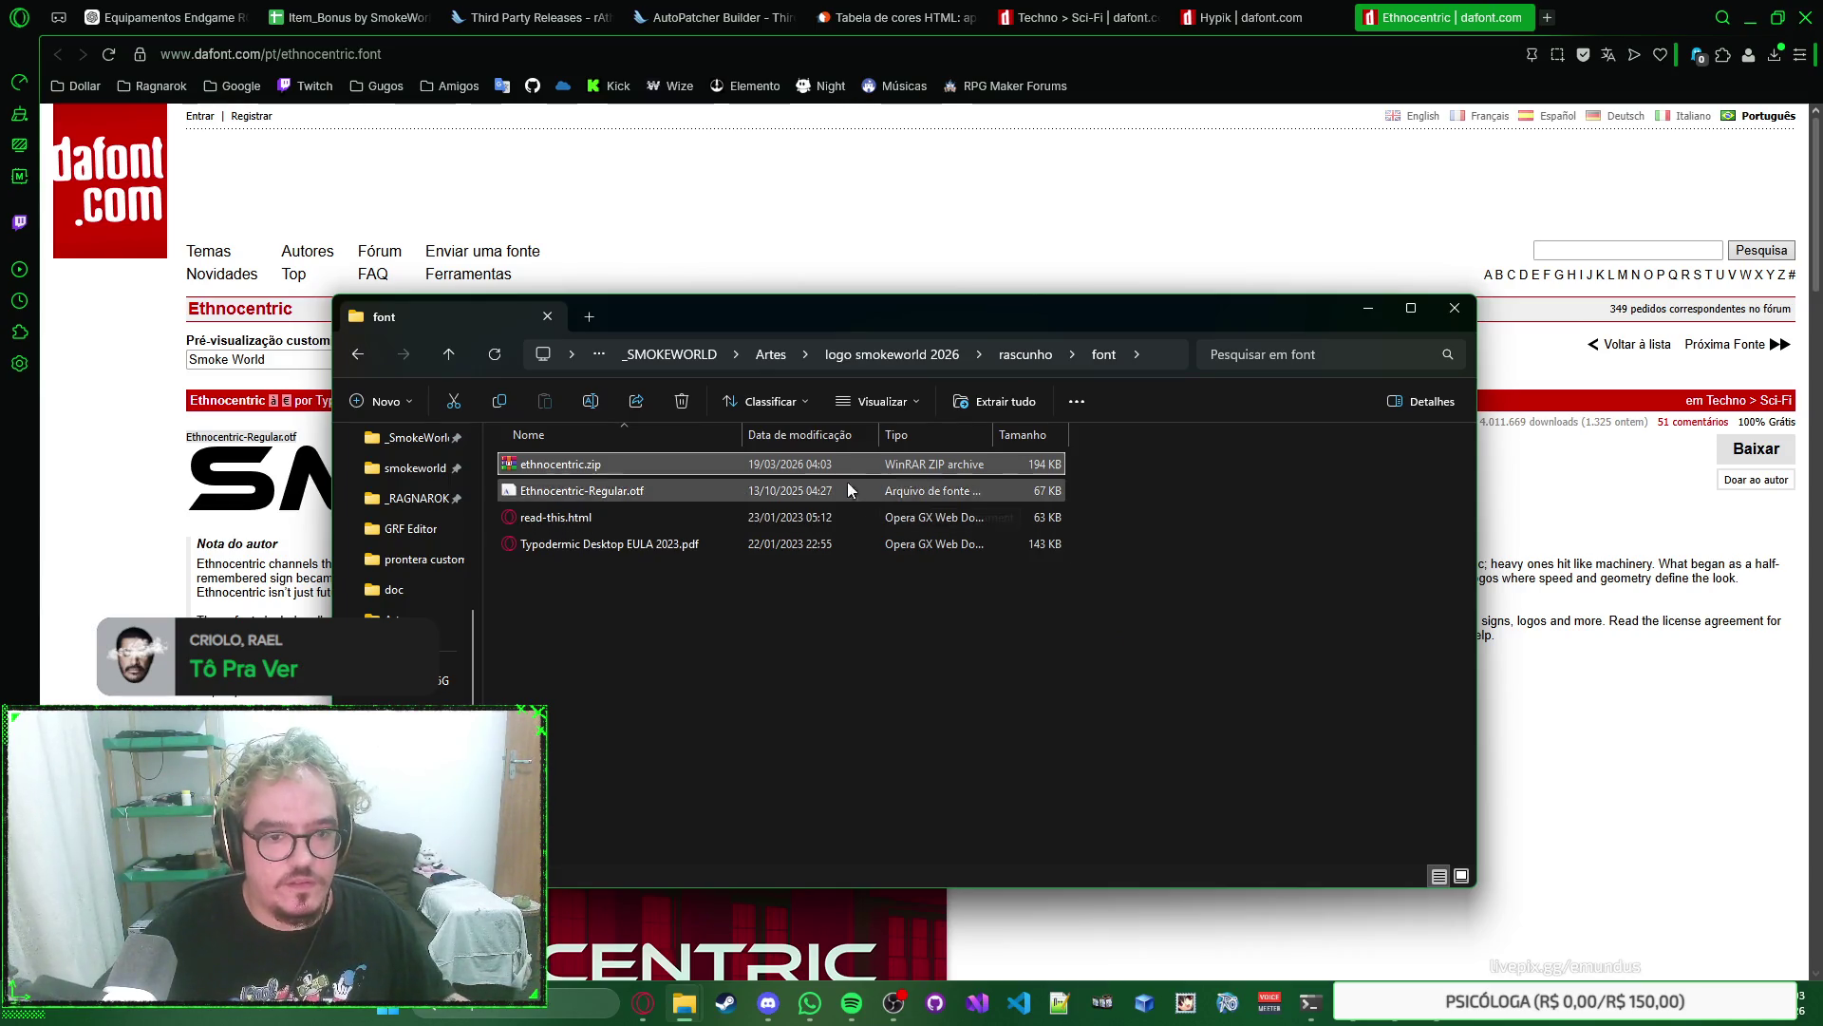
double_click(841, 514)
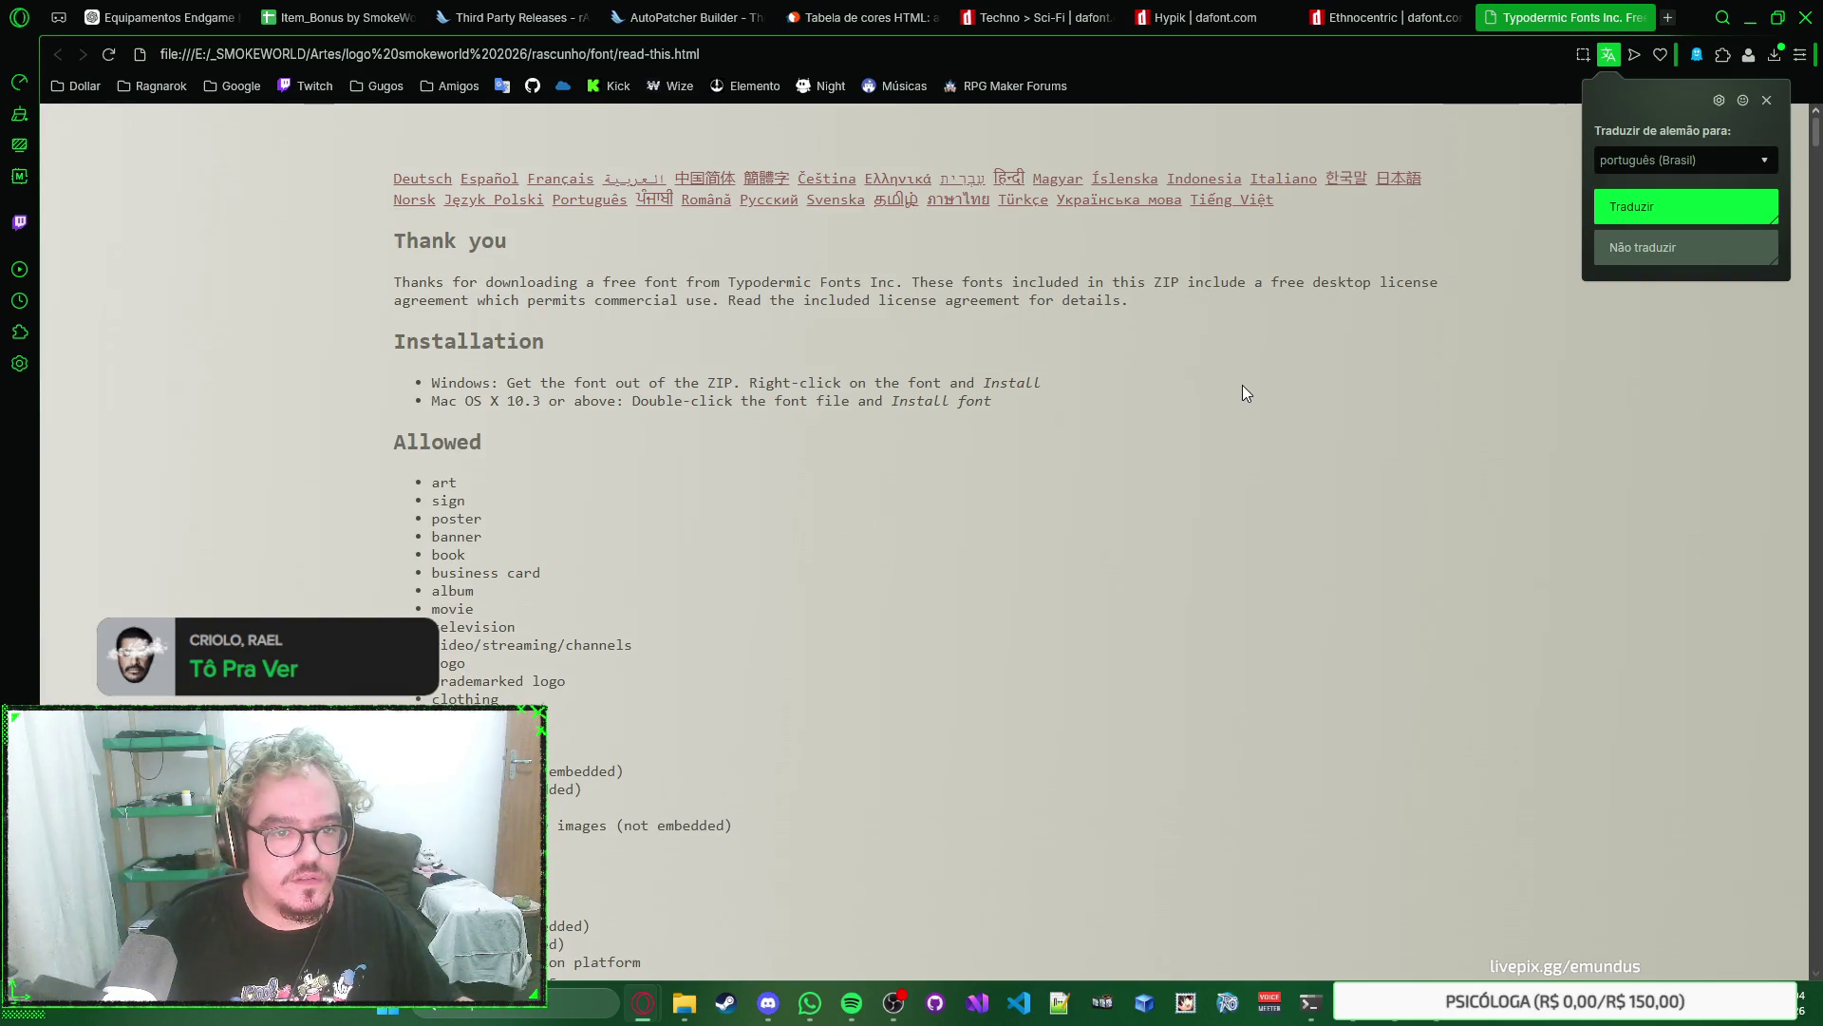
Read the Typodermic licence notes, close that page, and preview Ethnocentric-Regular.otf.
scroll(1246, 392, down, 6)
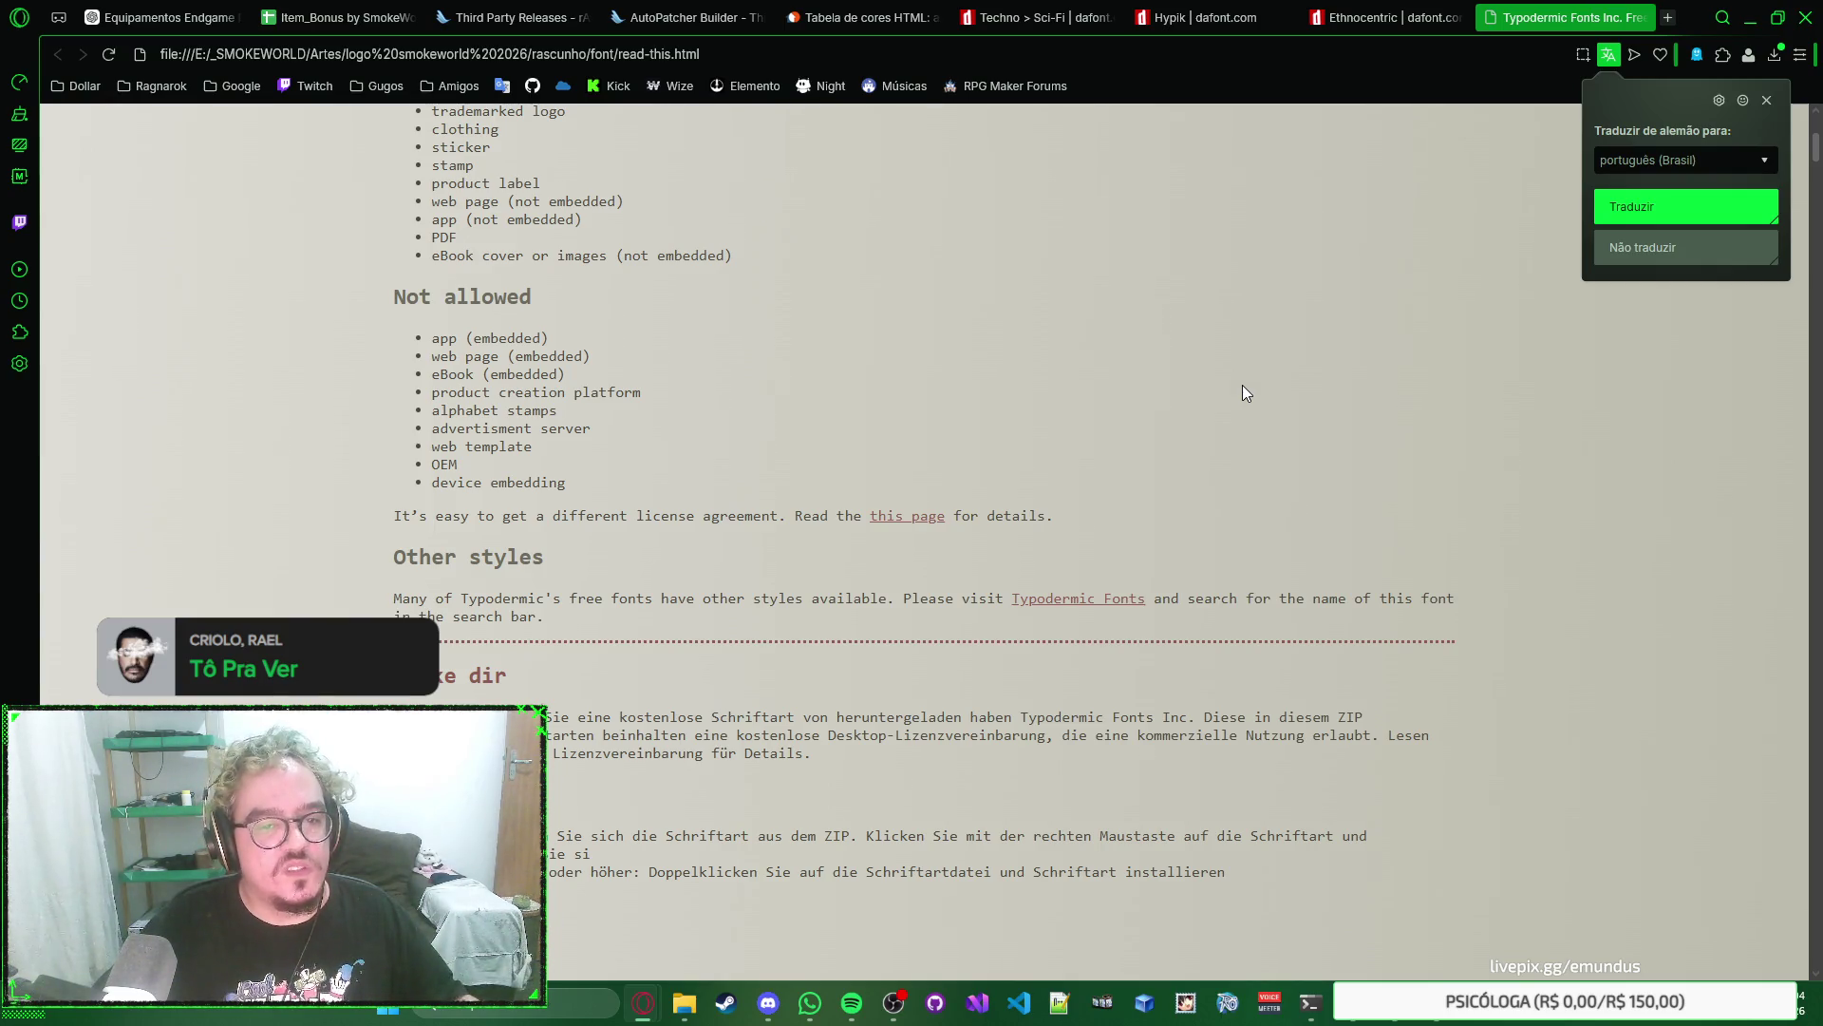
scroll(1243, 385, up, 5)
scroll(1243, 385, down, 3)
scroll(1337, 396, up, 4)
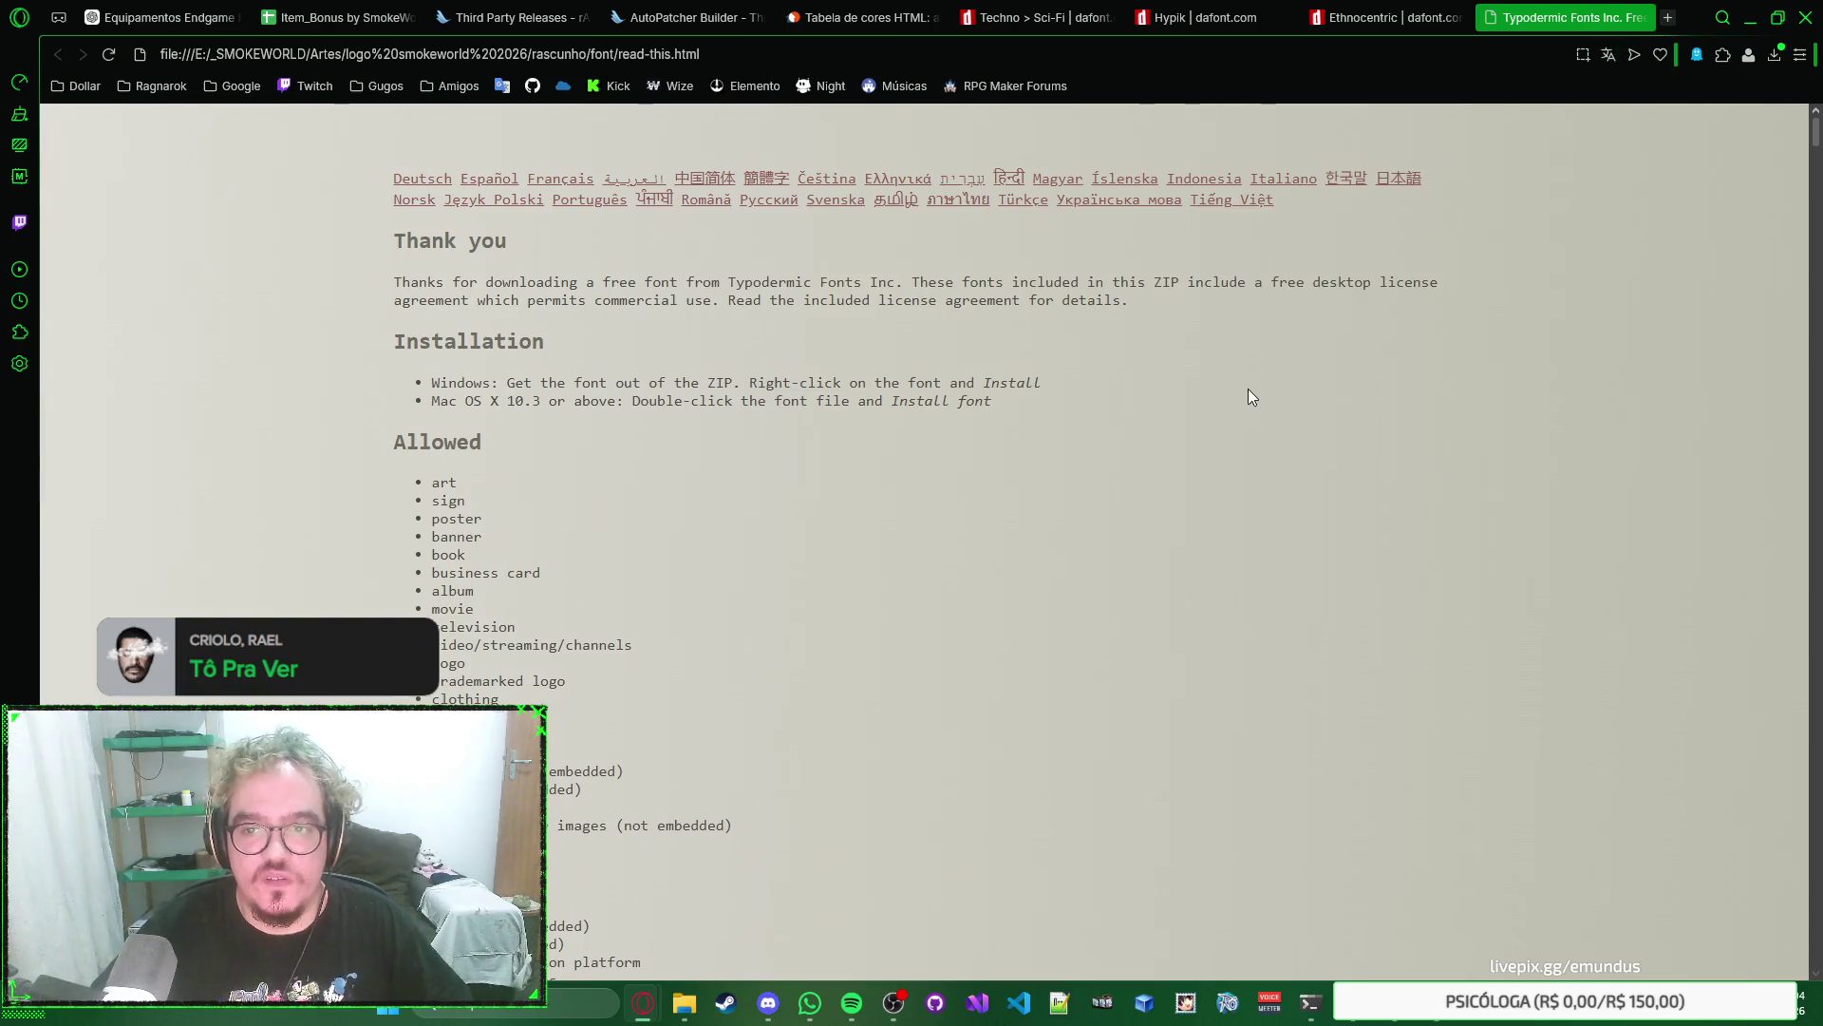
key(ctrl+w)
key(alt+Tab)
double_click(849, 500)
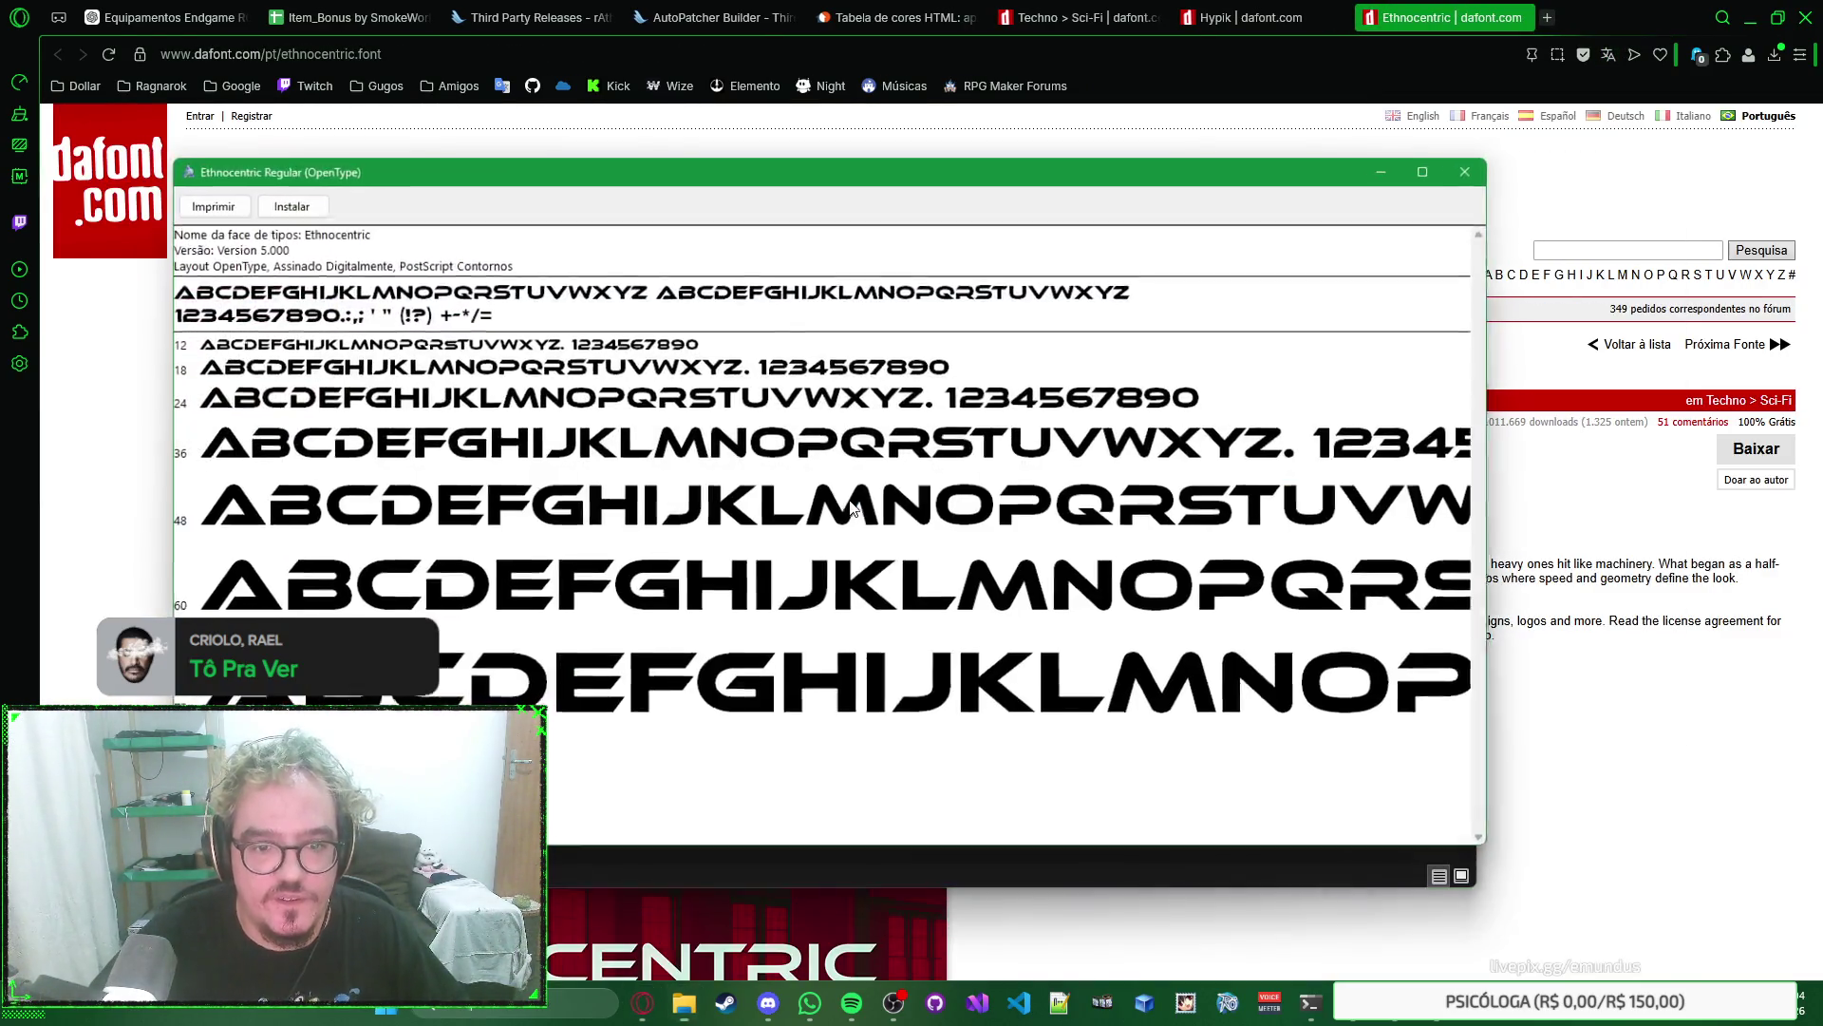
Install Ethnocentric Regular, close Font Viewer, and select the SMOKE WORLD text layer in Photoshop.
click(304, 201)
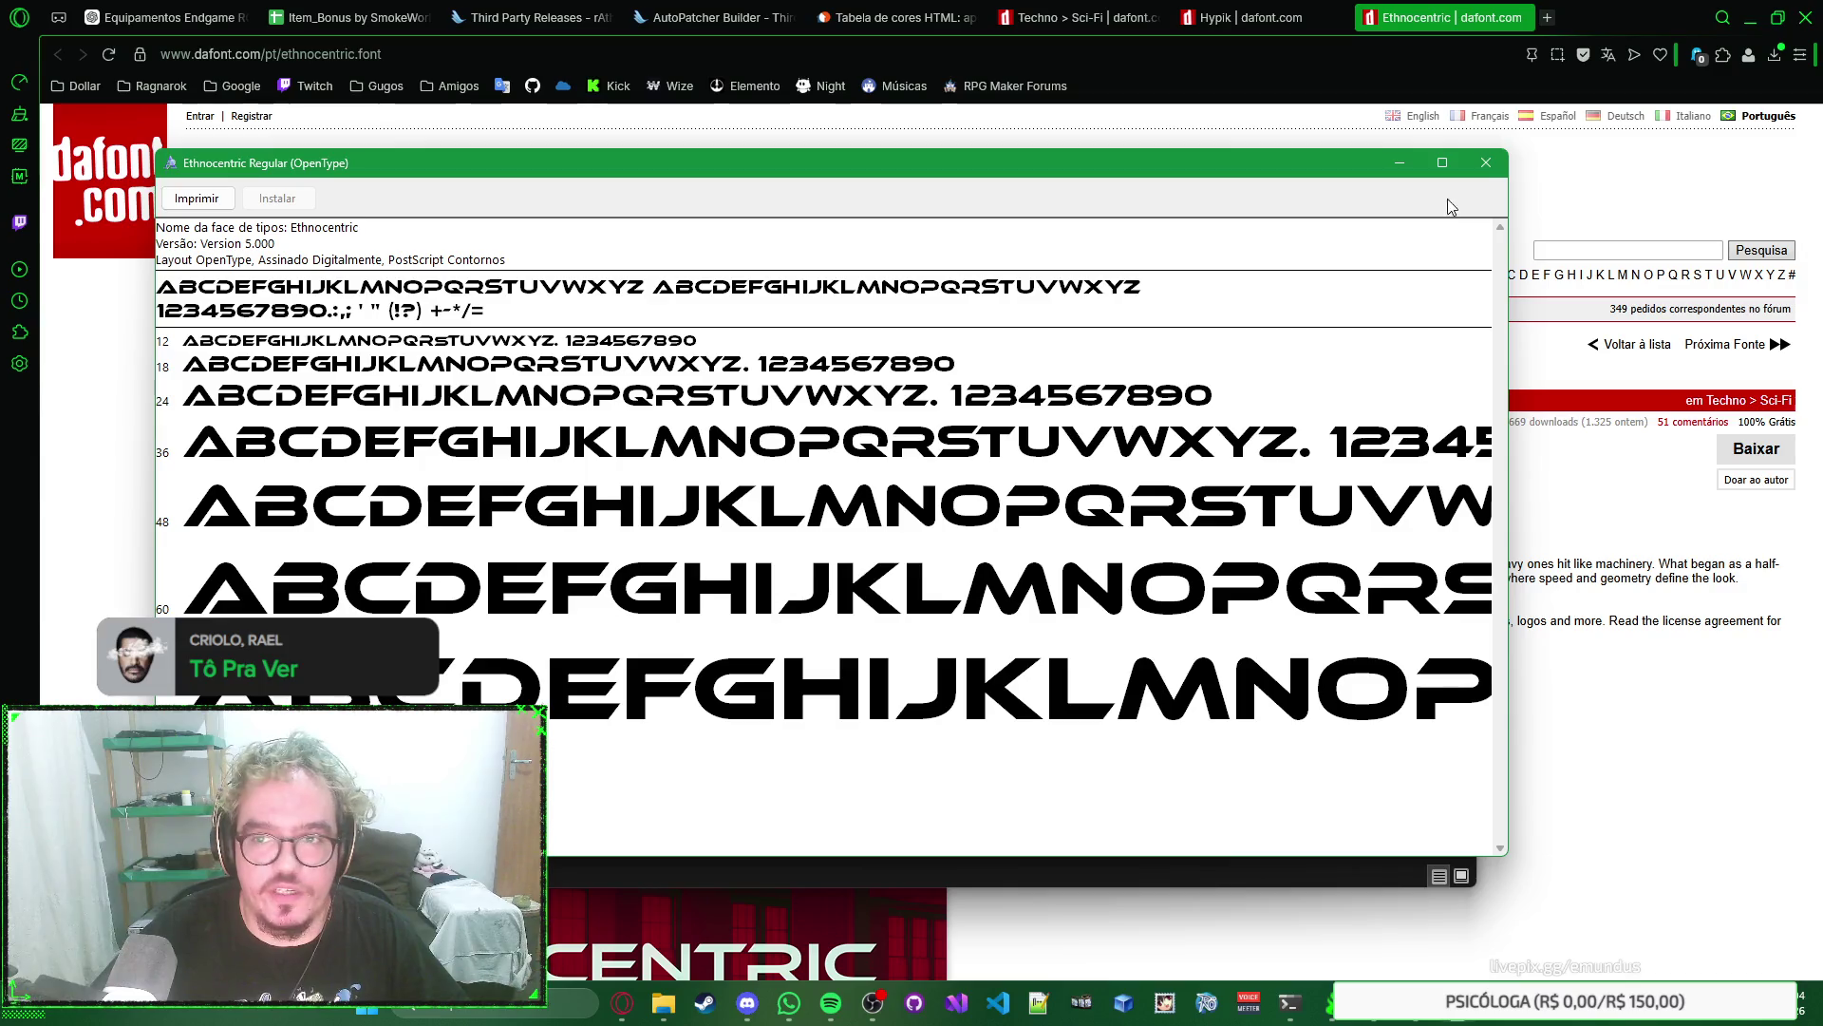
click(1486, 162)
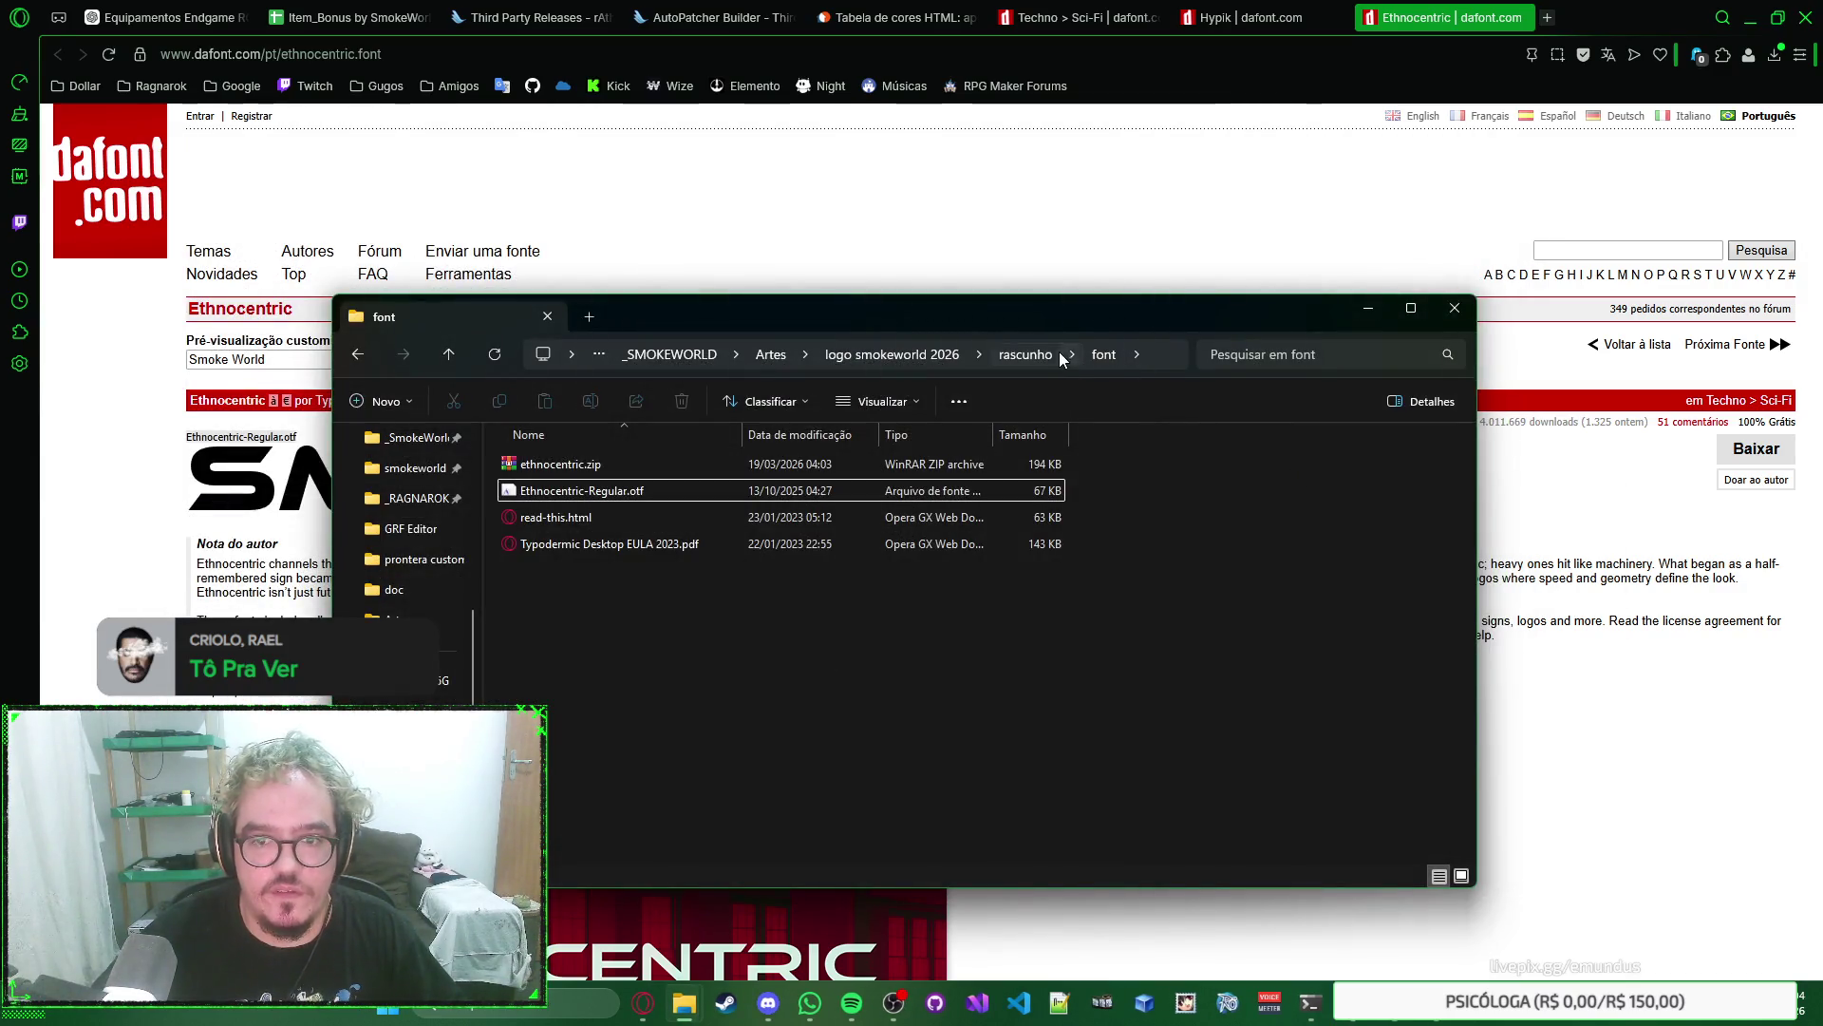
key(alt+Tab)
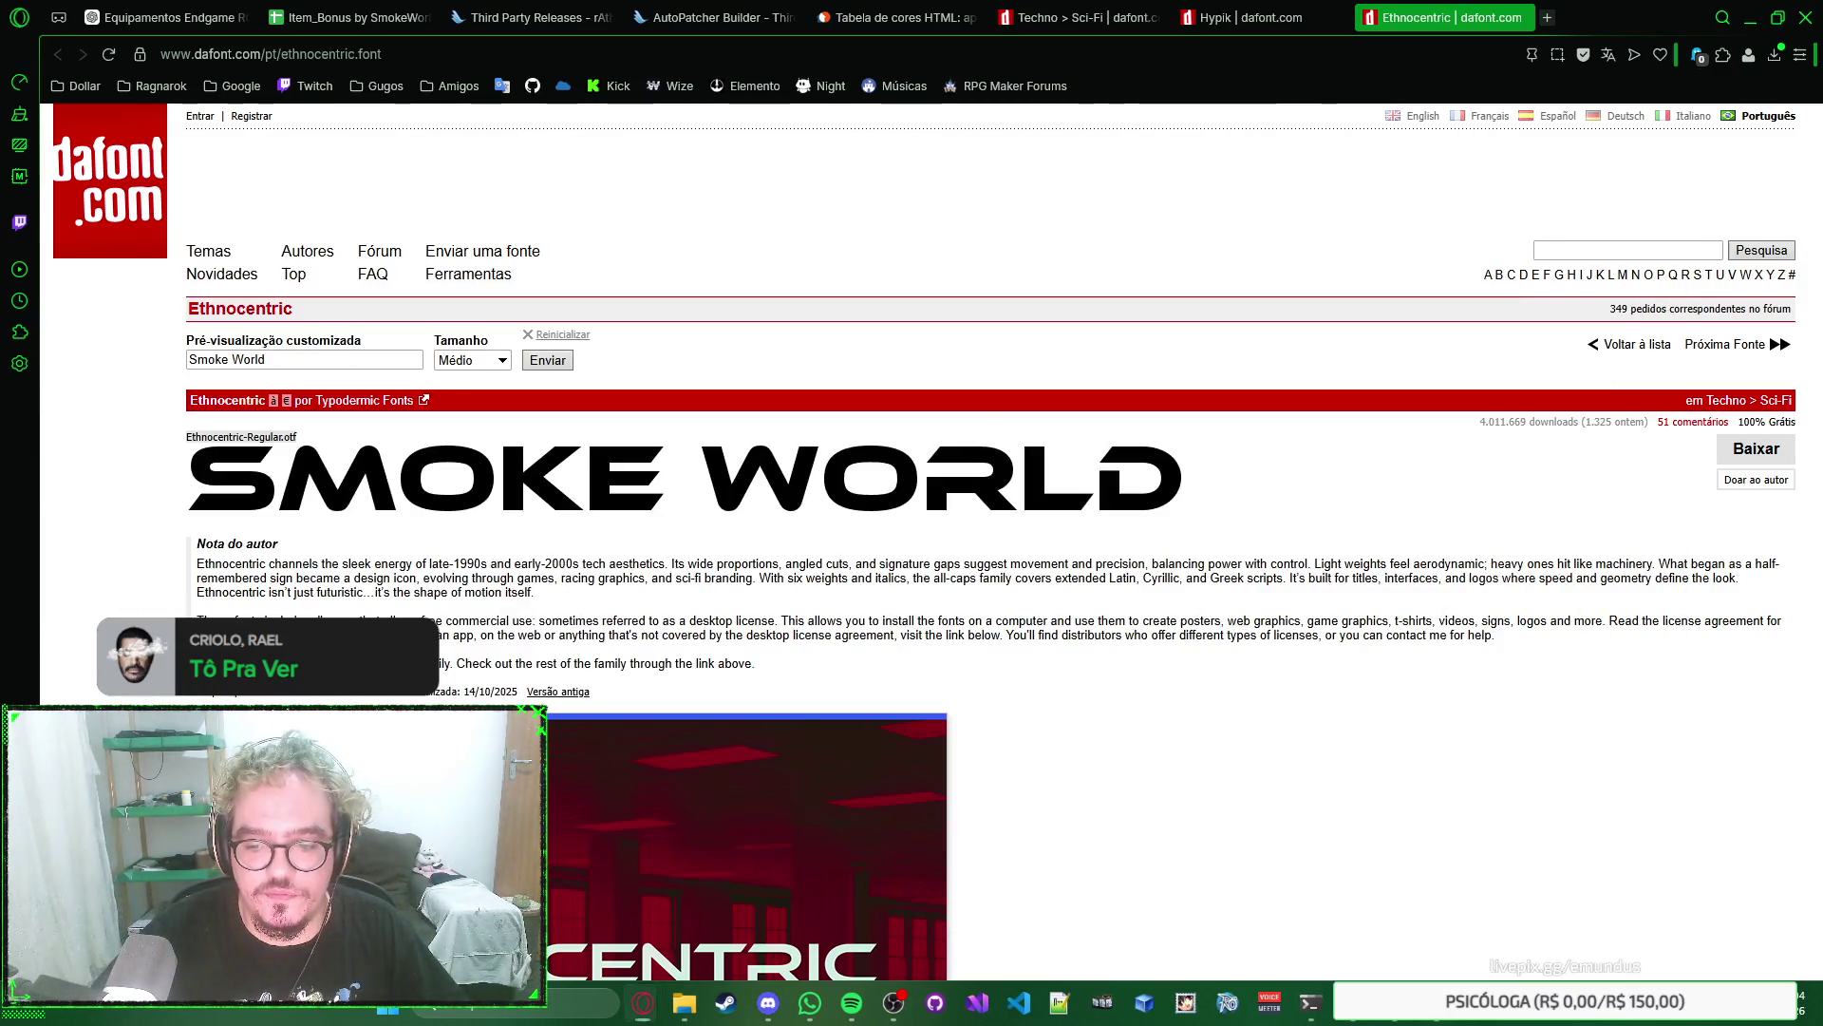
key(alt+Tab)
click(731, 475)
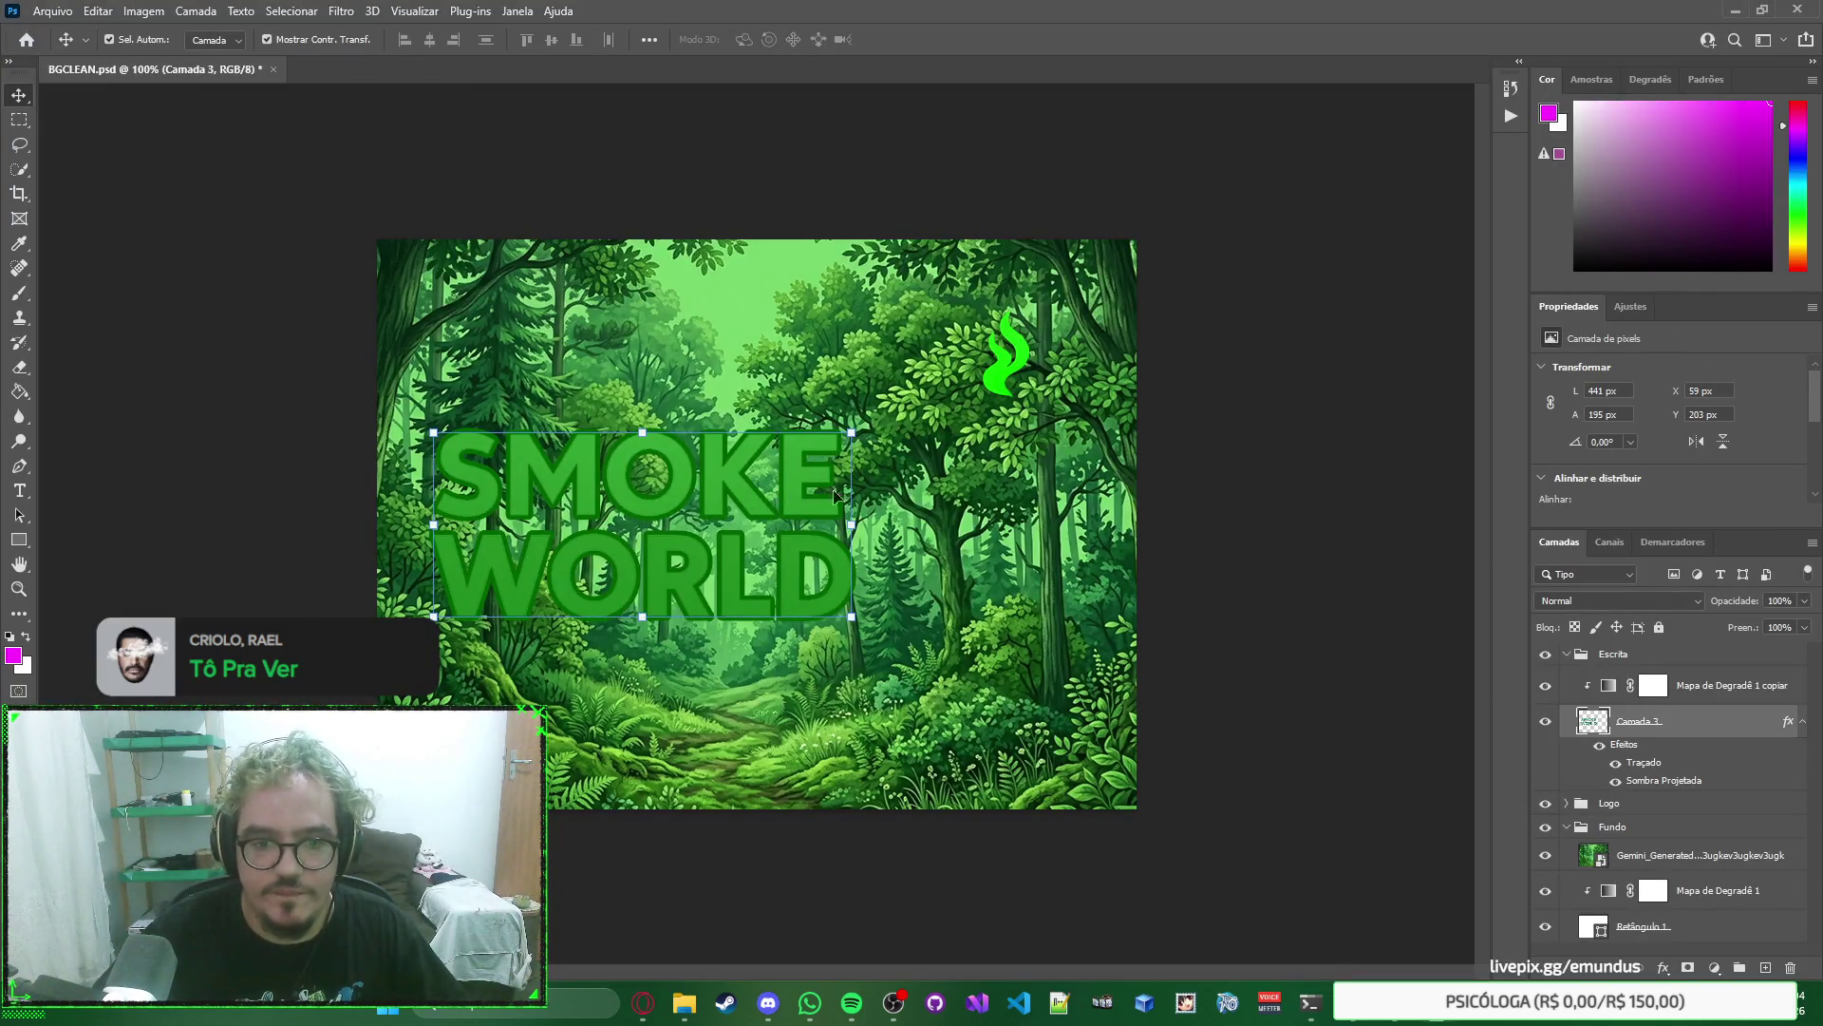
Toggle the SMOKE WORLD layer's visibility to compare, select the forest layer, and start a new document.
click(1548, 722)
click(1548, 722)
click(1548, 722)
click(1548, 722)
click(1548, 722)
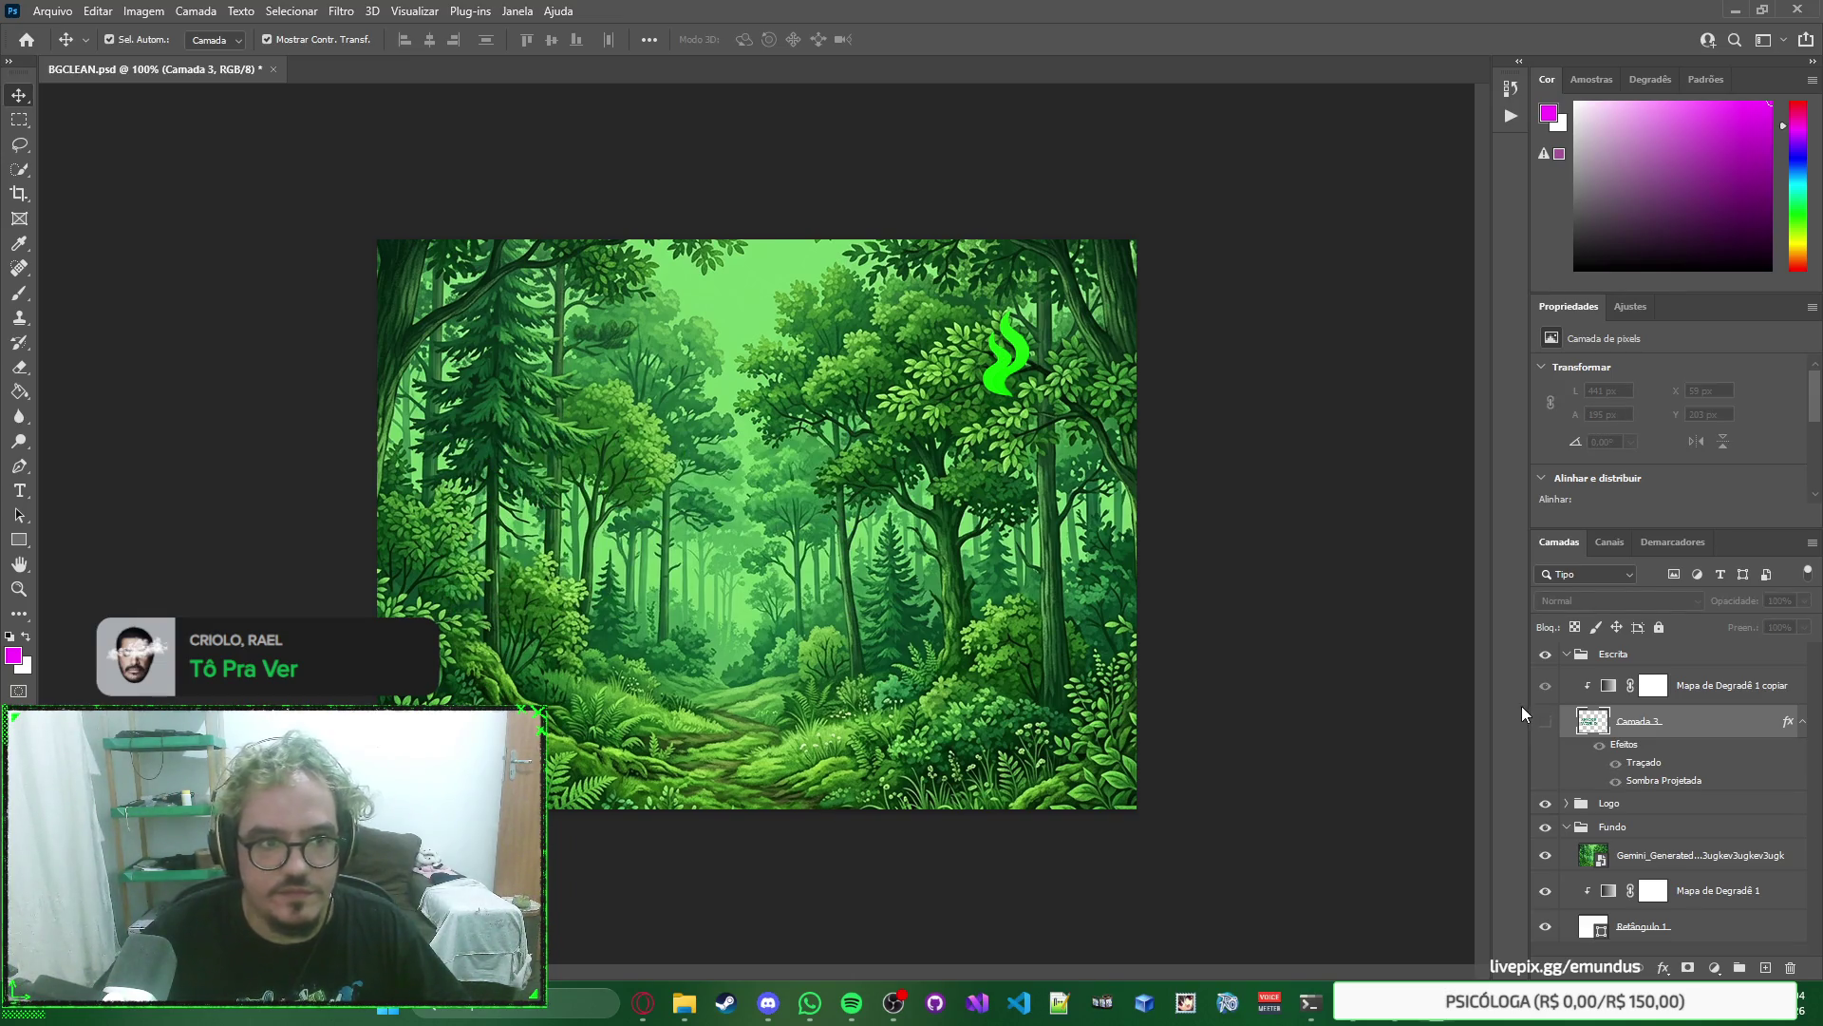
click(1548, 722)
click(1681, 855)
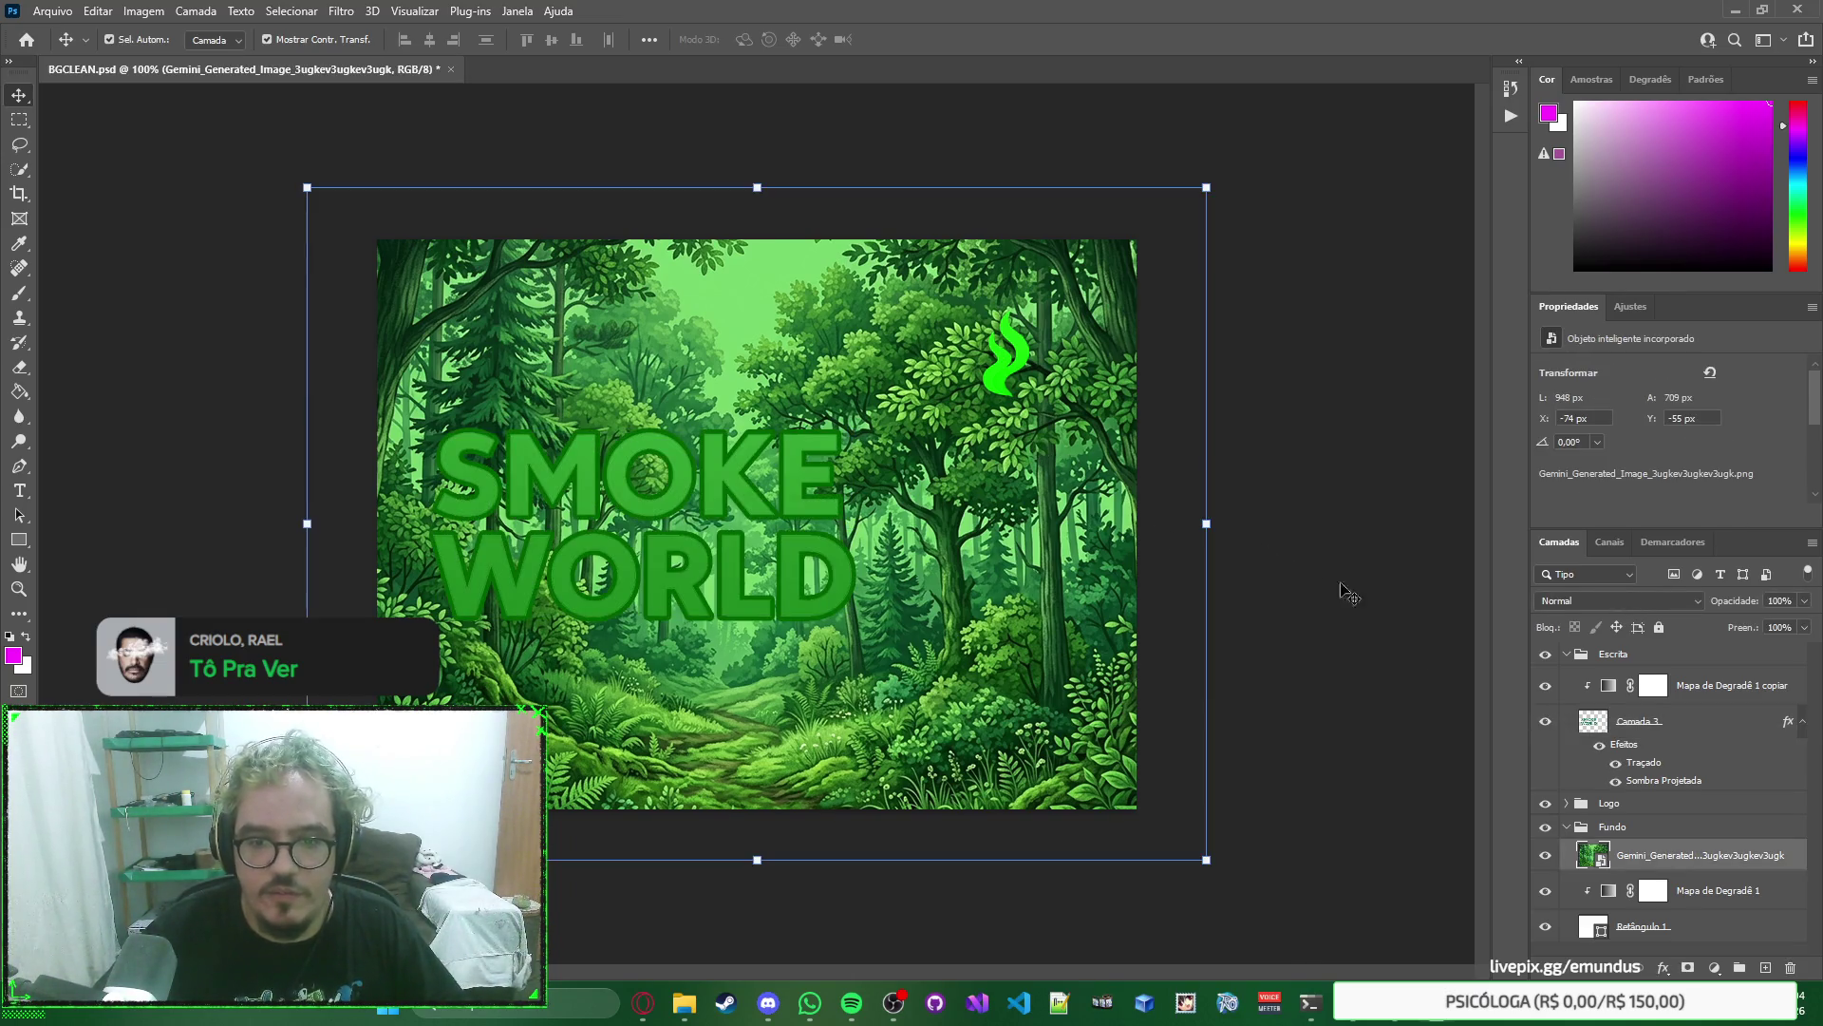
key(ctrl+n)
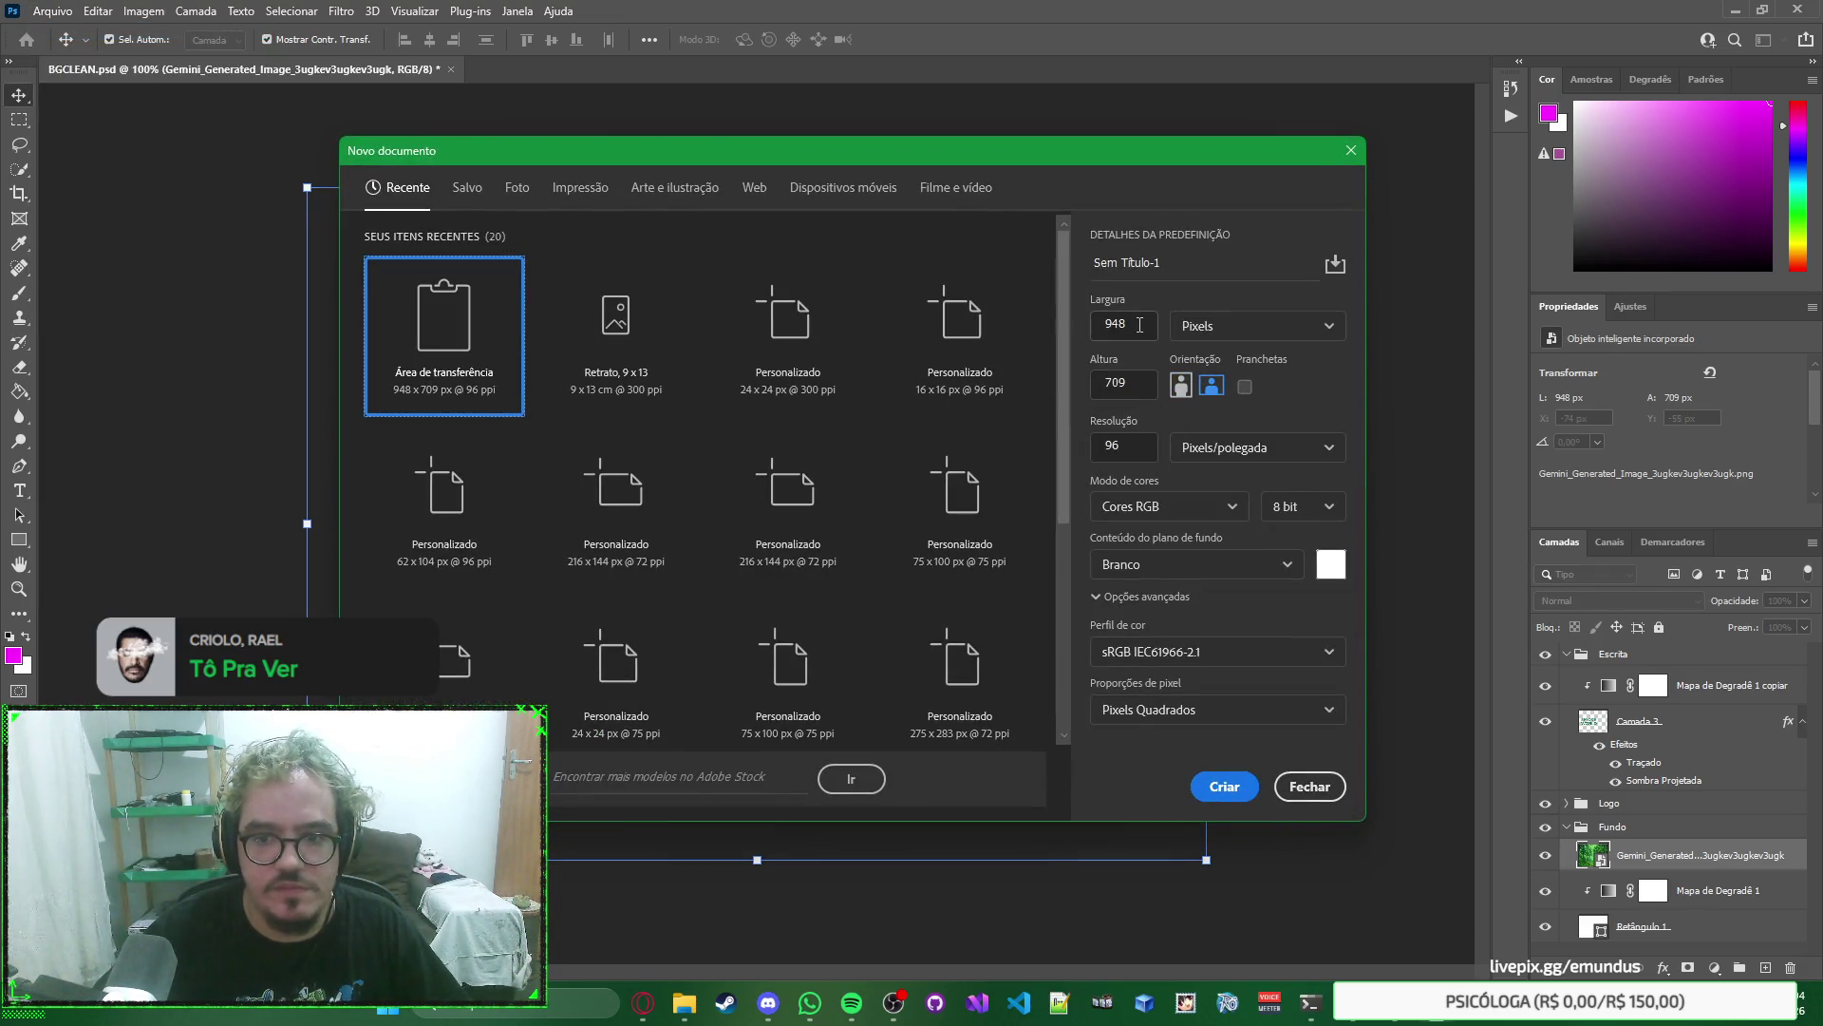
Create an 800×600 px, 100 ppi document and paste in the forest image, nudging it up-left.
click(1140, 325)
text(800)
key(Tab)
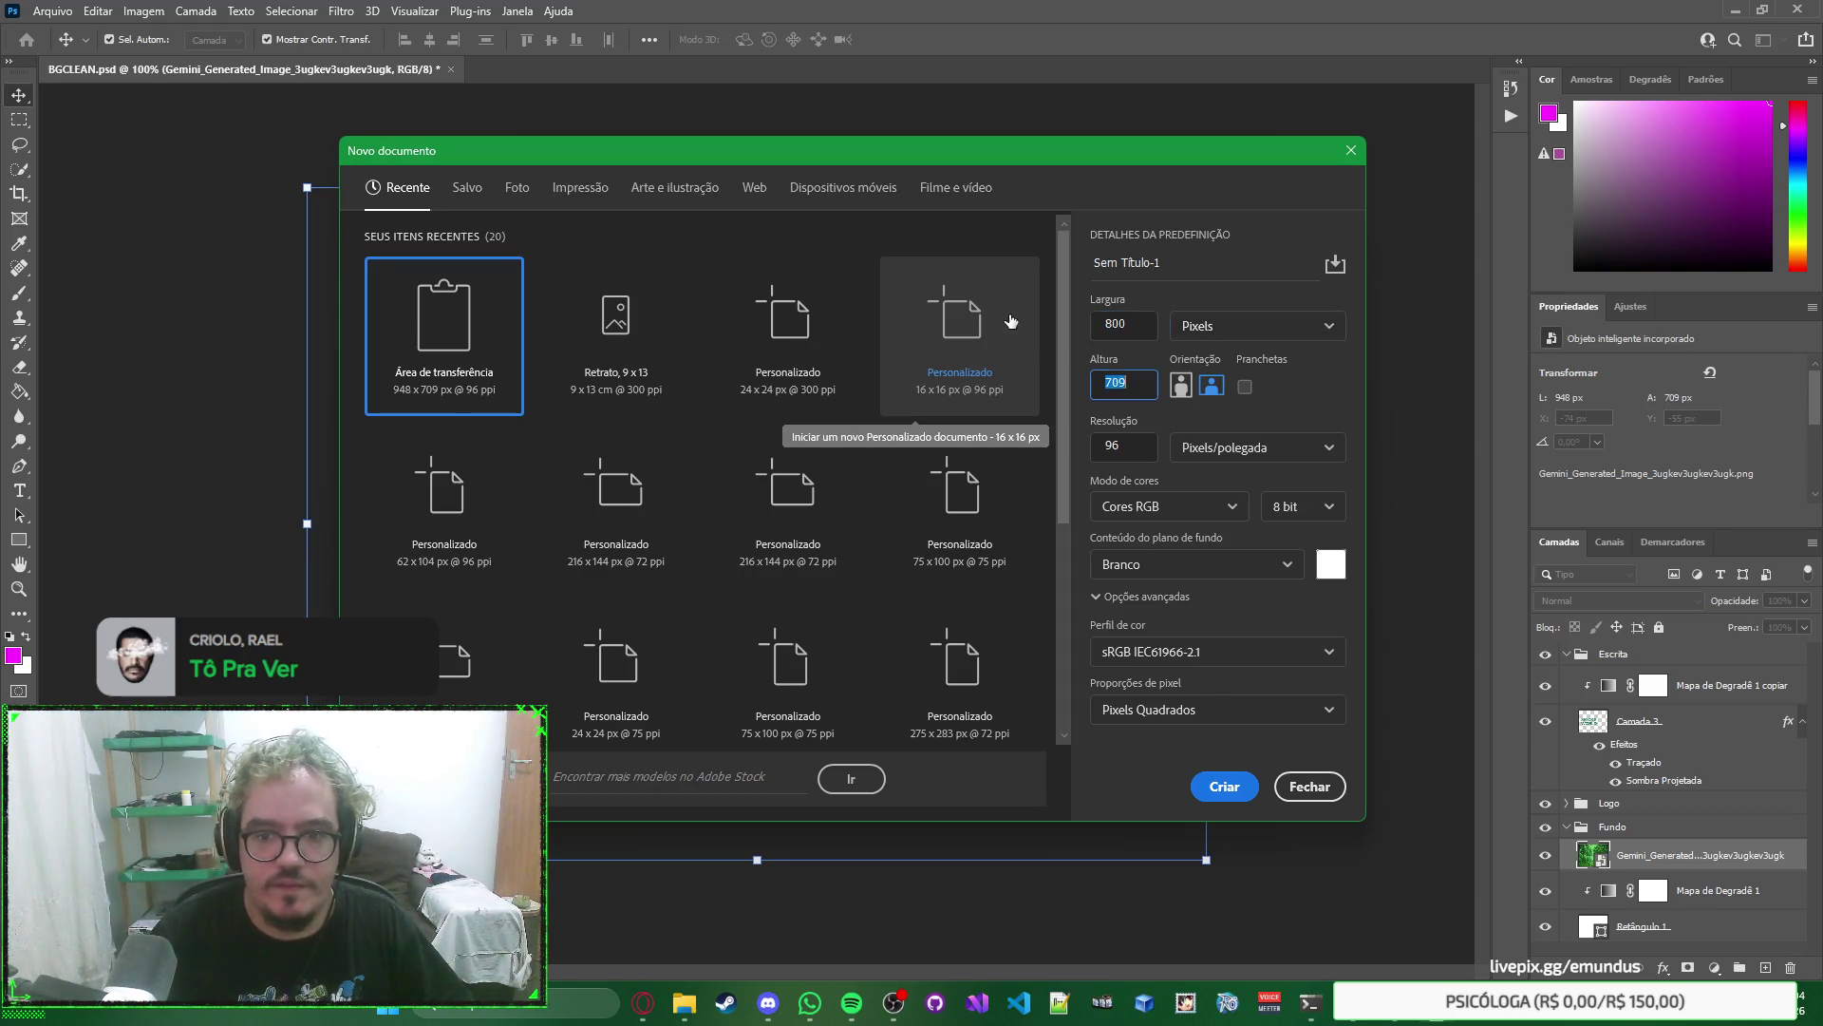
key(Tab)
key(Tab)
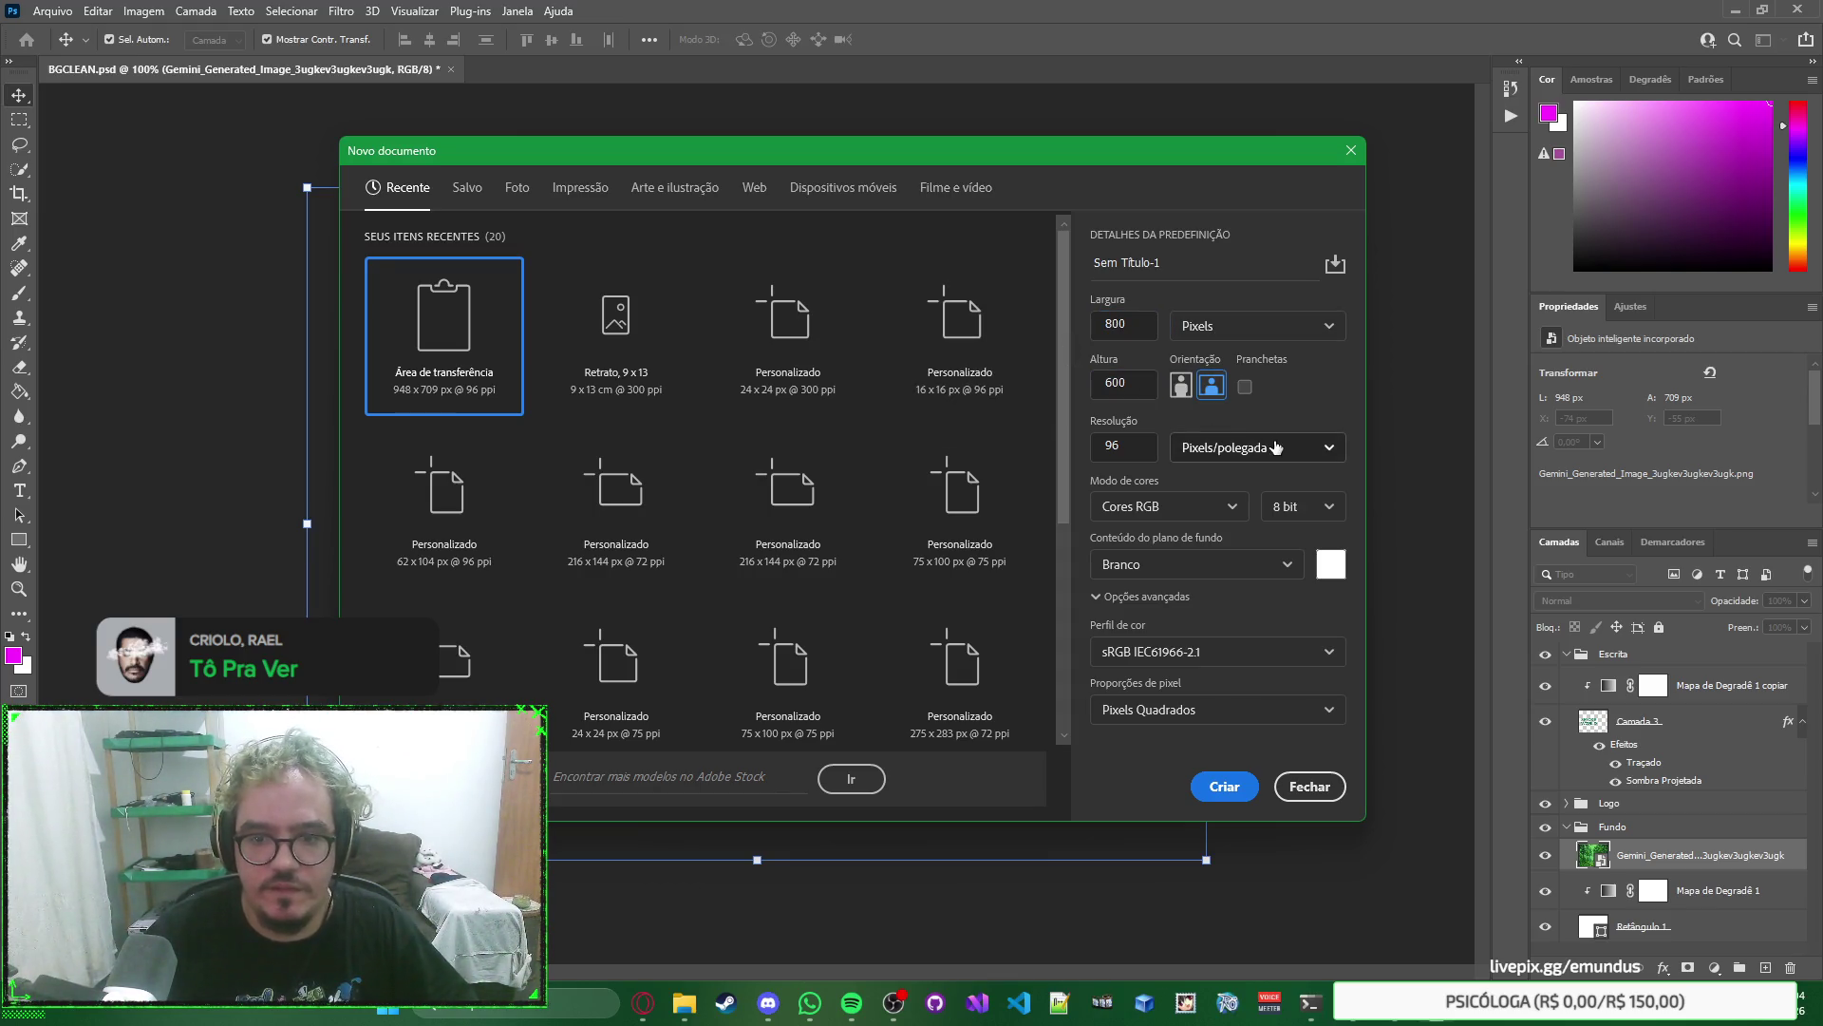
text(100)
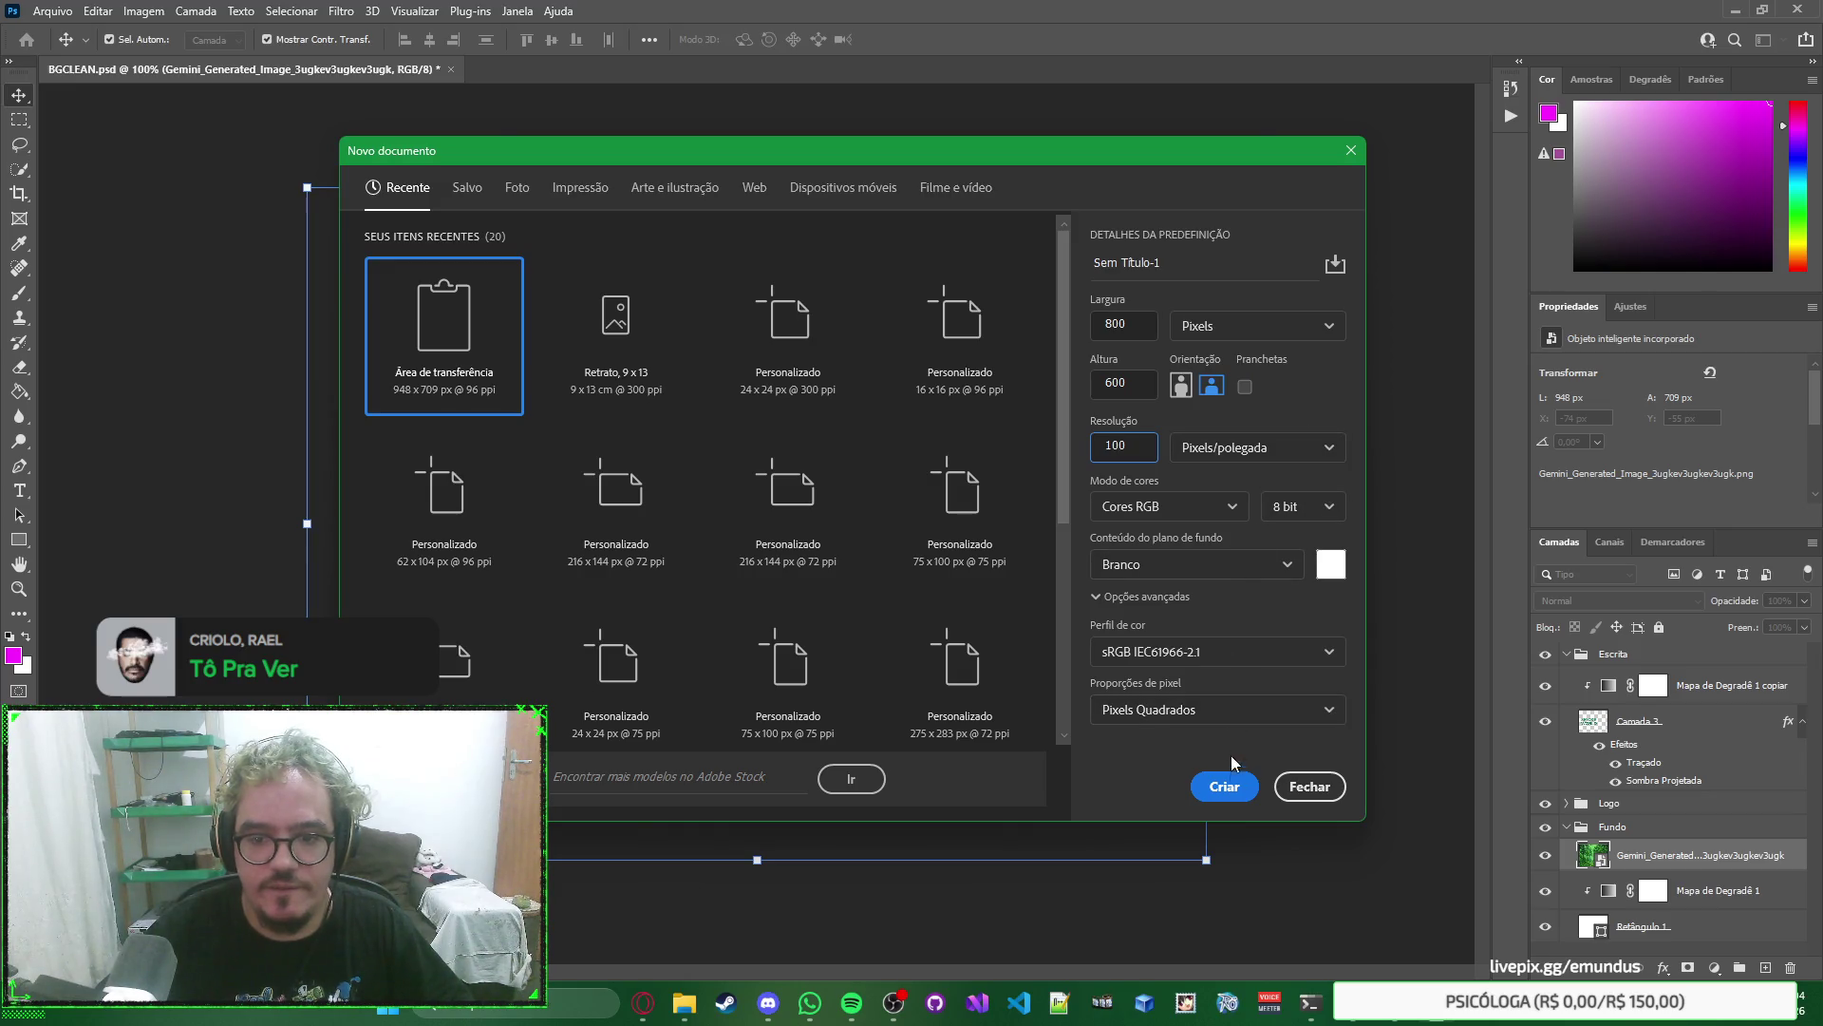
click(1220, 788)
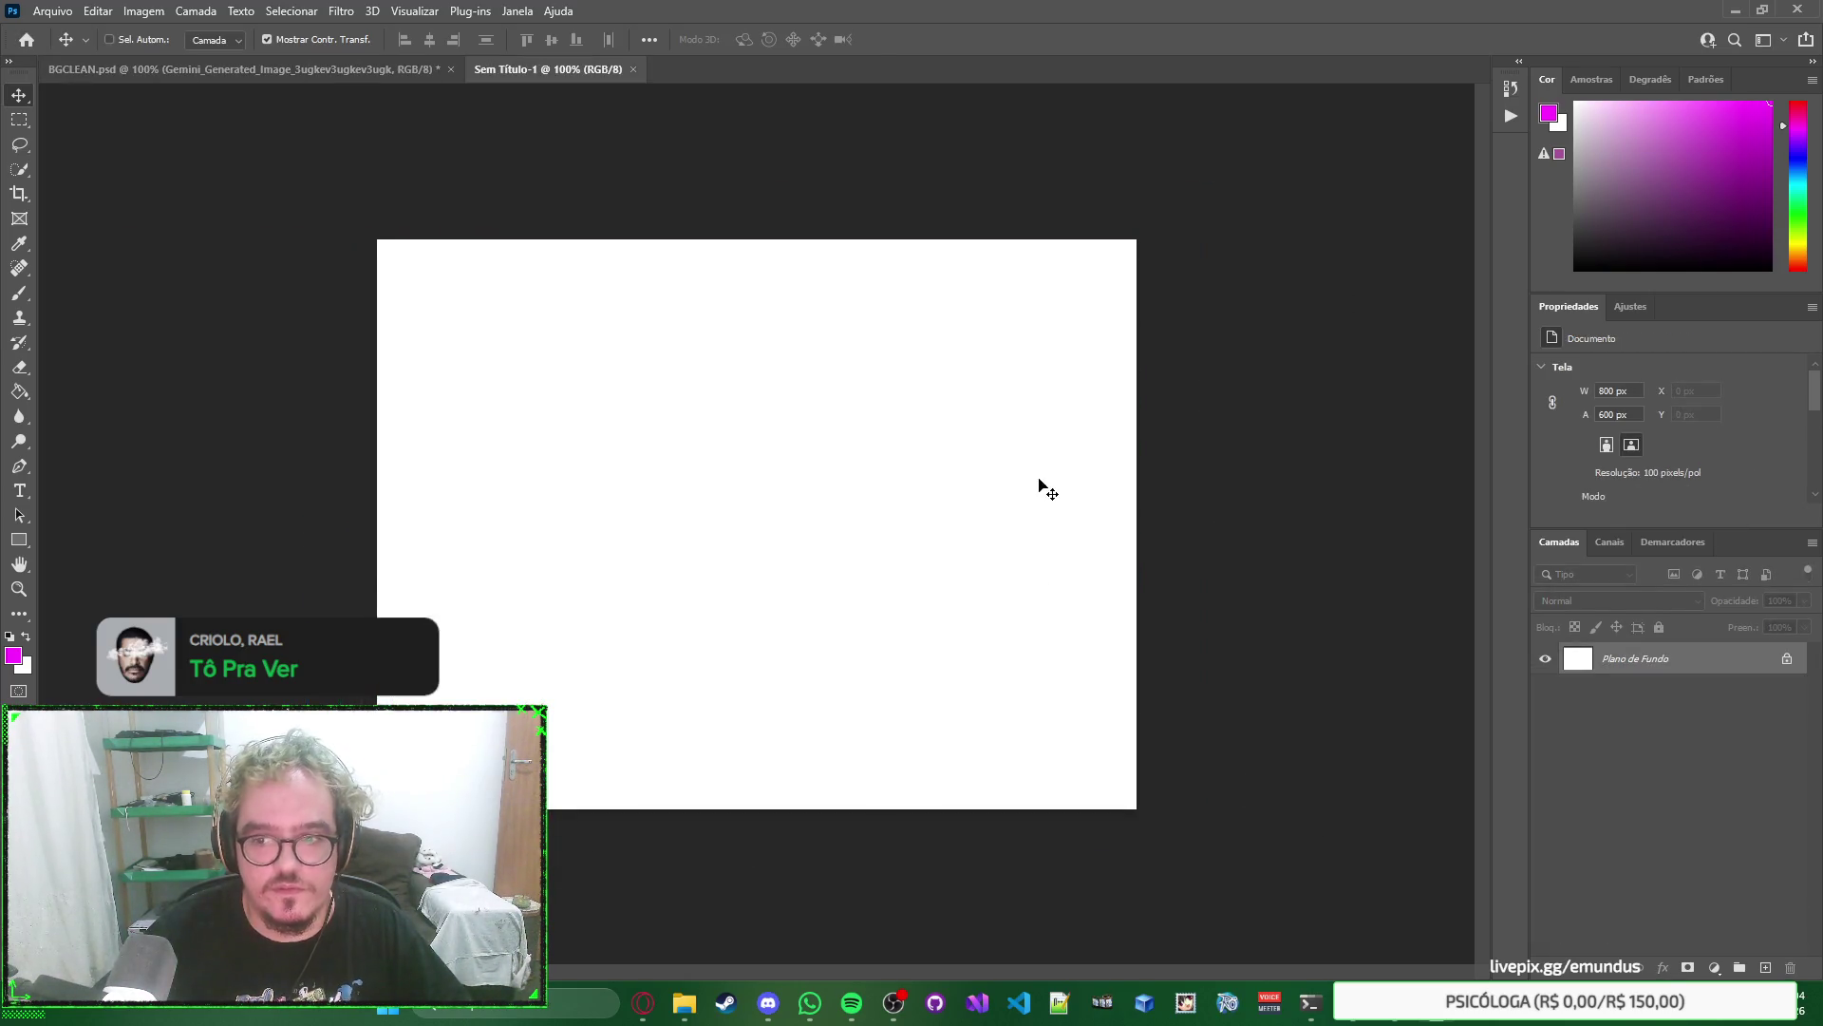
key(ctrl+v)
mouse_move(907, 536)
mouse_down()
mouse_move(832, 557)
mouse_move(803, 511)
mouse_move(755, 506)
mouse_move(771, 505)
mouse_move(766, 563)
mouse_move(794, 577)
mouse_move(793, 634)
mouse_move(759, 504)
mouse_up()
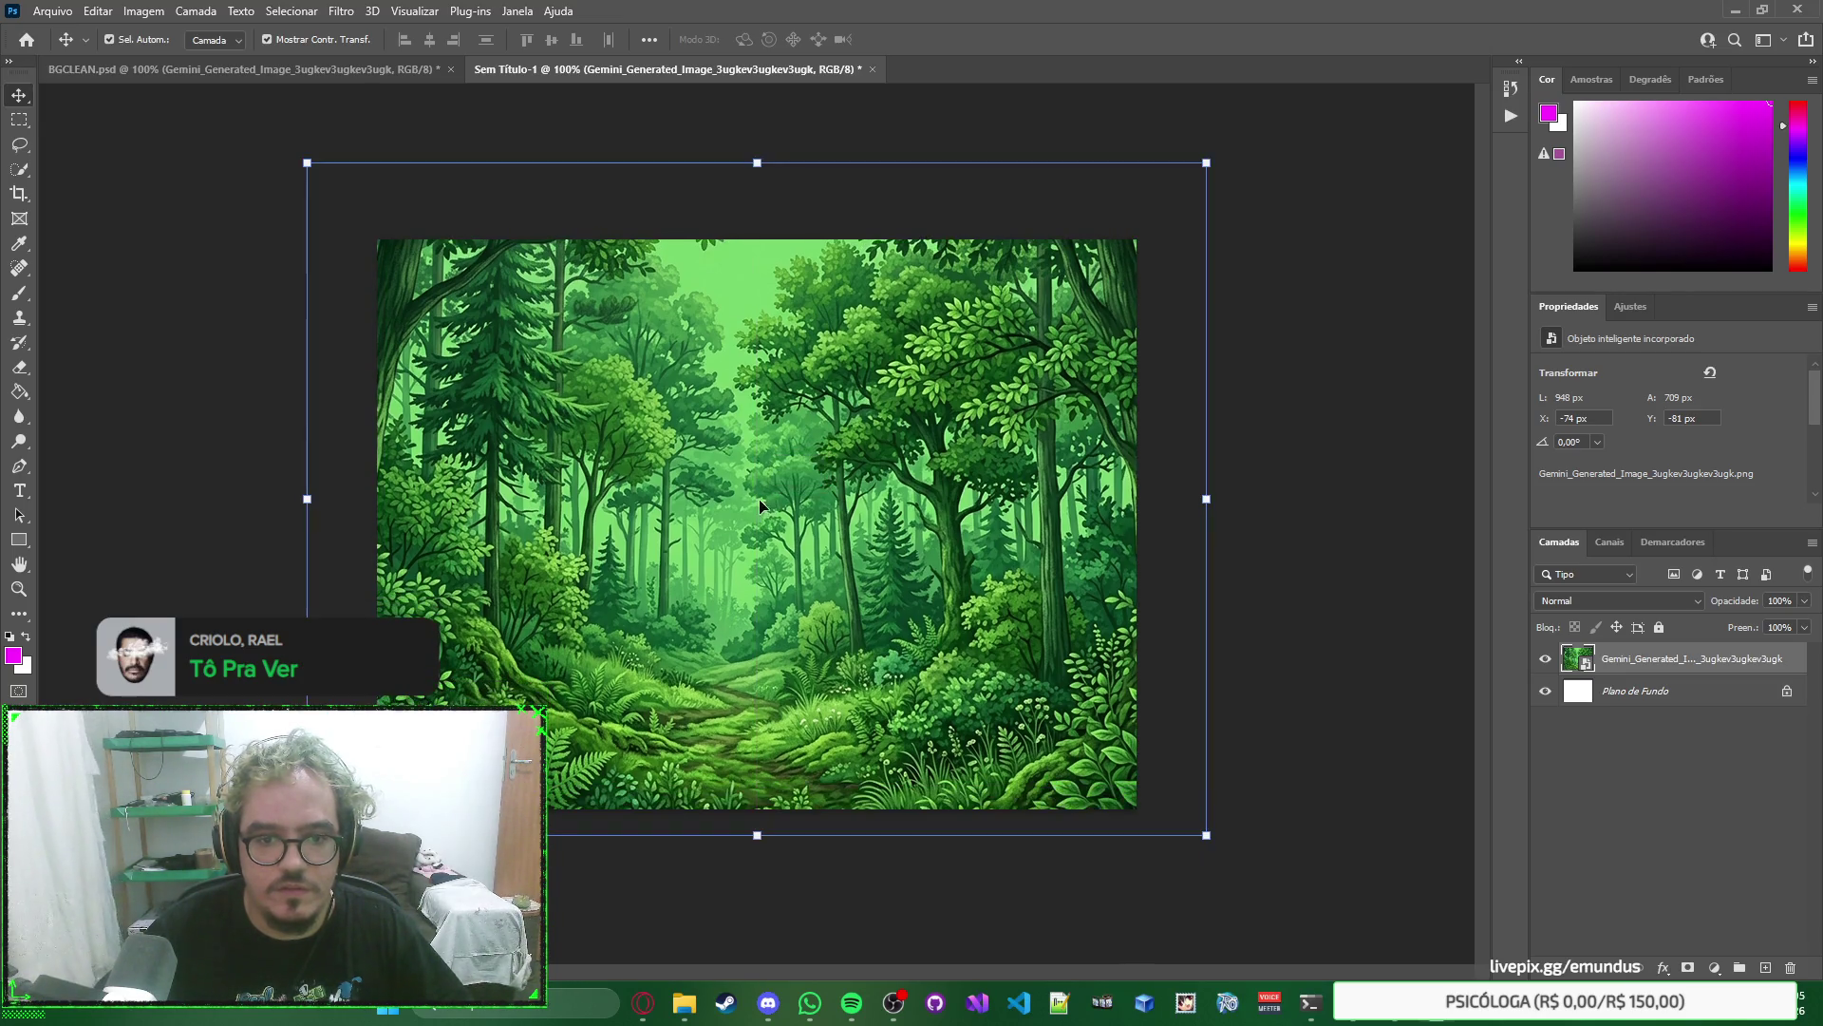
Scale the forest image to 1120 × 838 px over the 800×600 canvas, then select the background layer.
click(1207, 834)
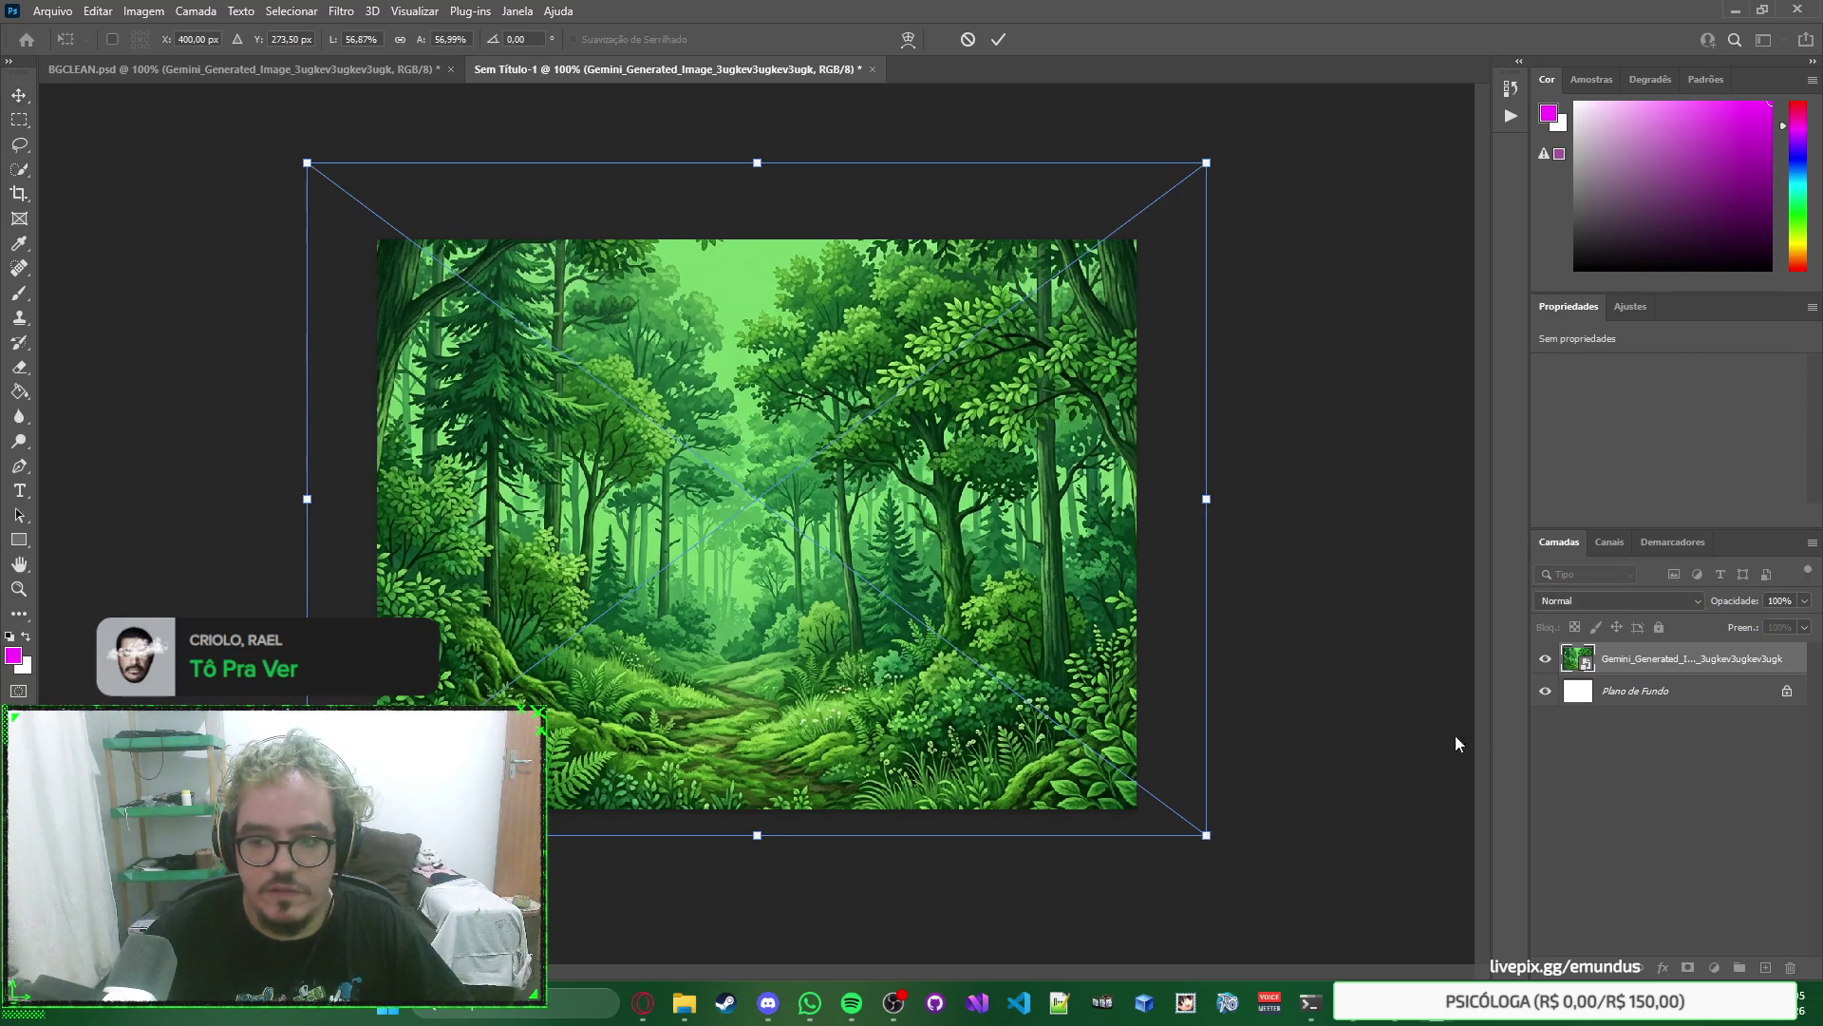
mouse_move(1207, 836)
mouse_down()
mouse_move(1108, 766)
mouse_move(1155, 700)
mouse_move(1091, 787)
mouse_move(1217, 837)
mouse_move(1151, 671)
mouse_move(1358, 879)
mouse_up()
drag(840, 577, 782, 528)
key(Return)
click(1619, 686)
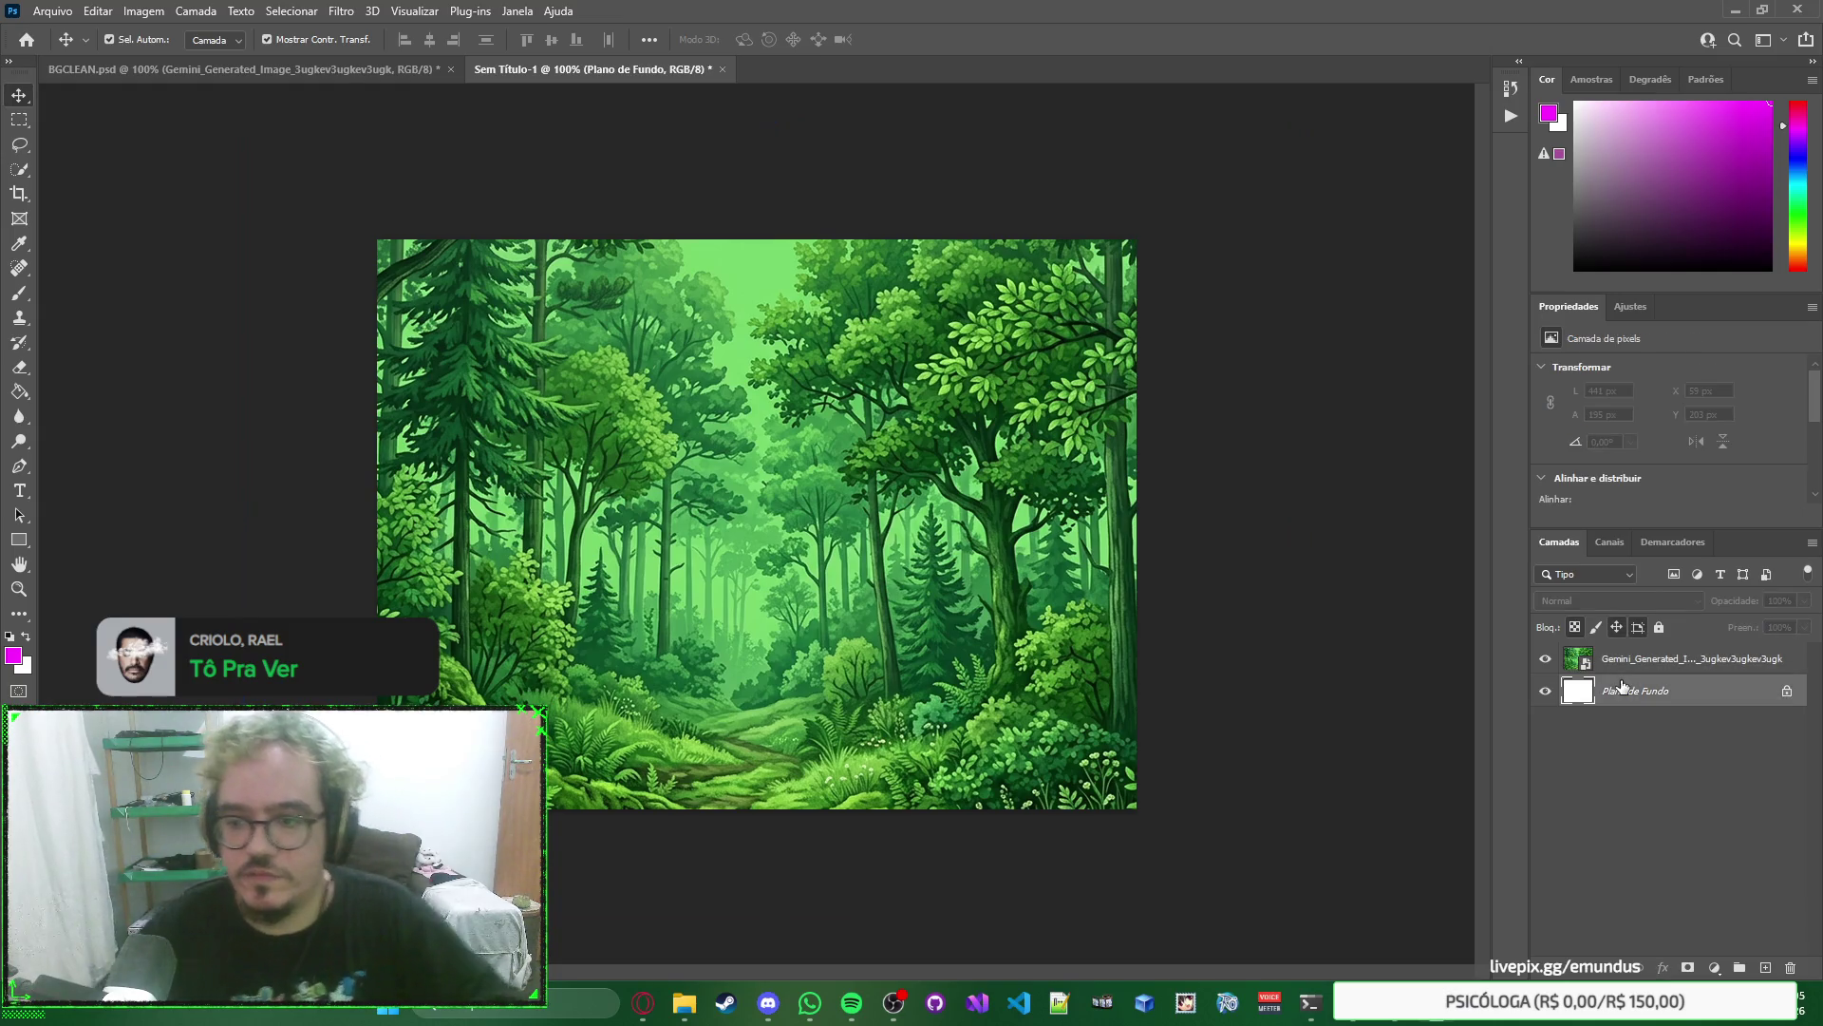
Delete the white background layer and lock the forest layer.
key(Delete)
click(1657, 630)
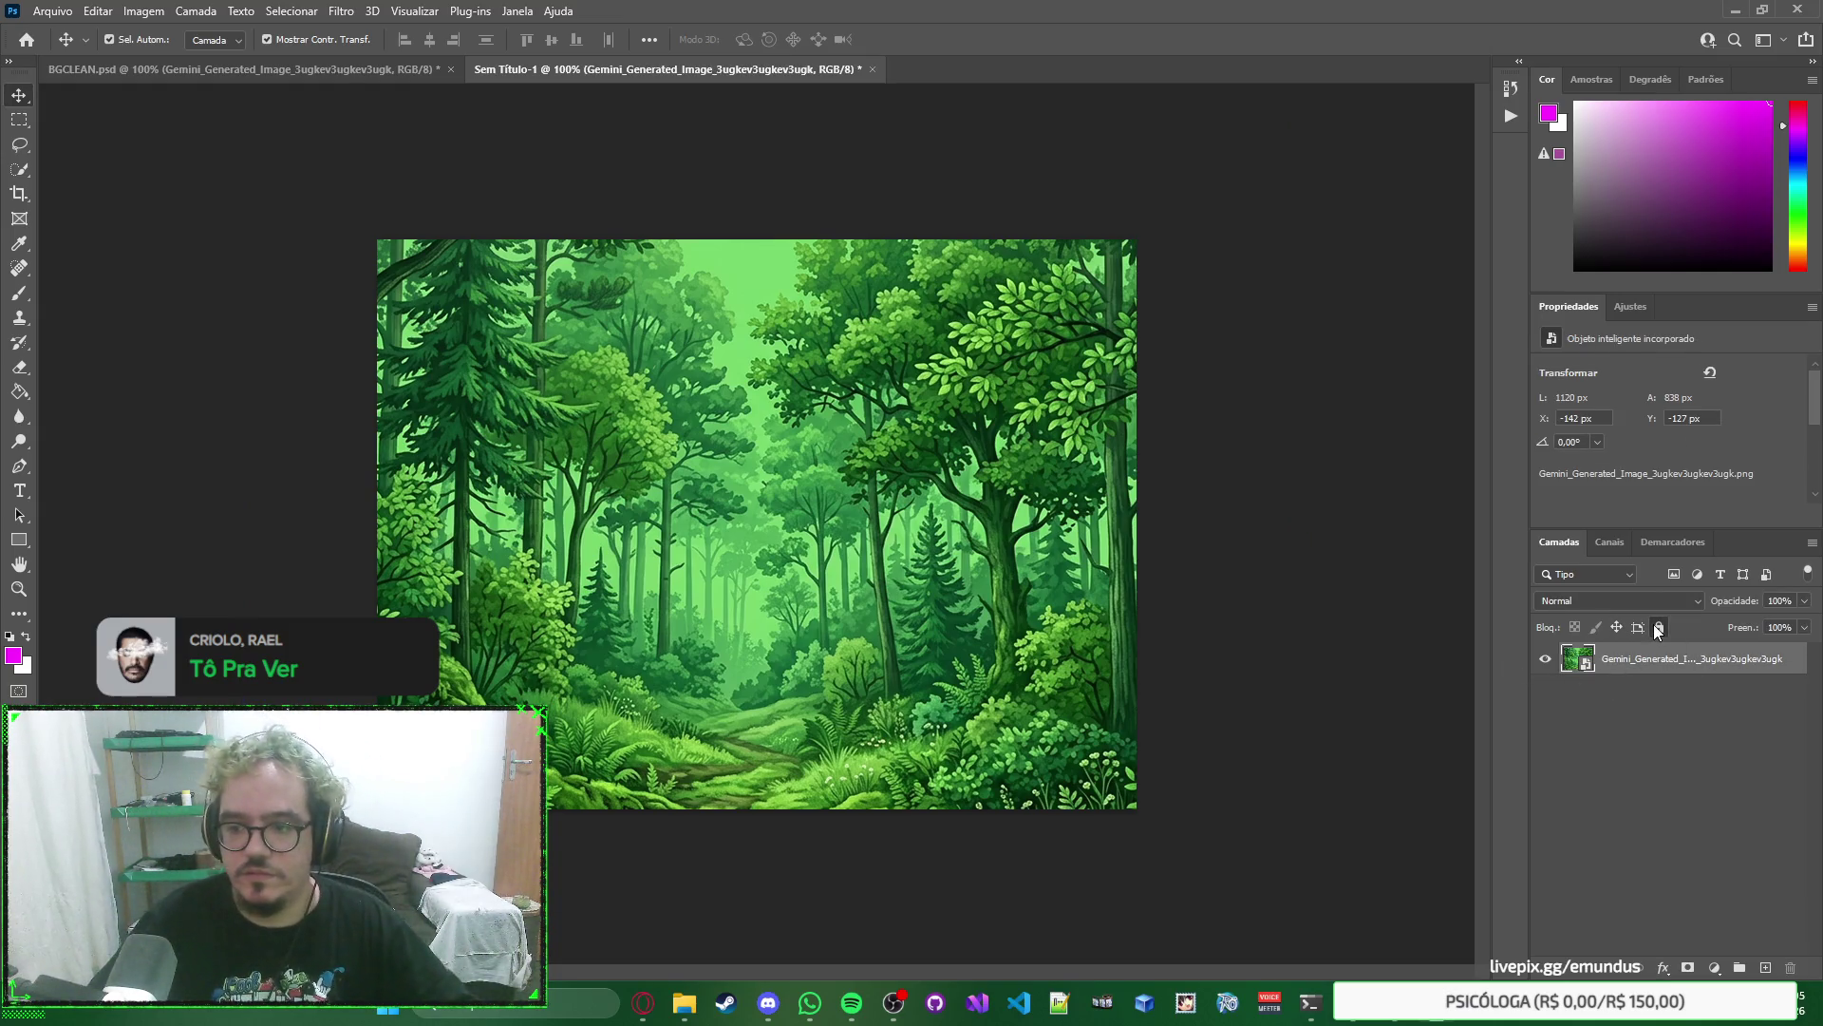
right_click(1672, 710)
click(1670, 705)
Start renaming the forest layer, then cancel the rename and deselect it.
double_click(1672, 659)
text(B)
key(Escape)
click(1681, 724)
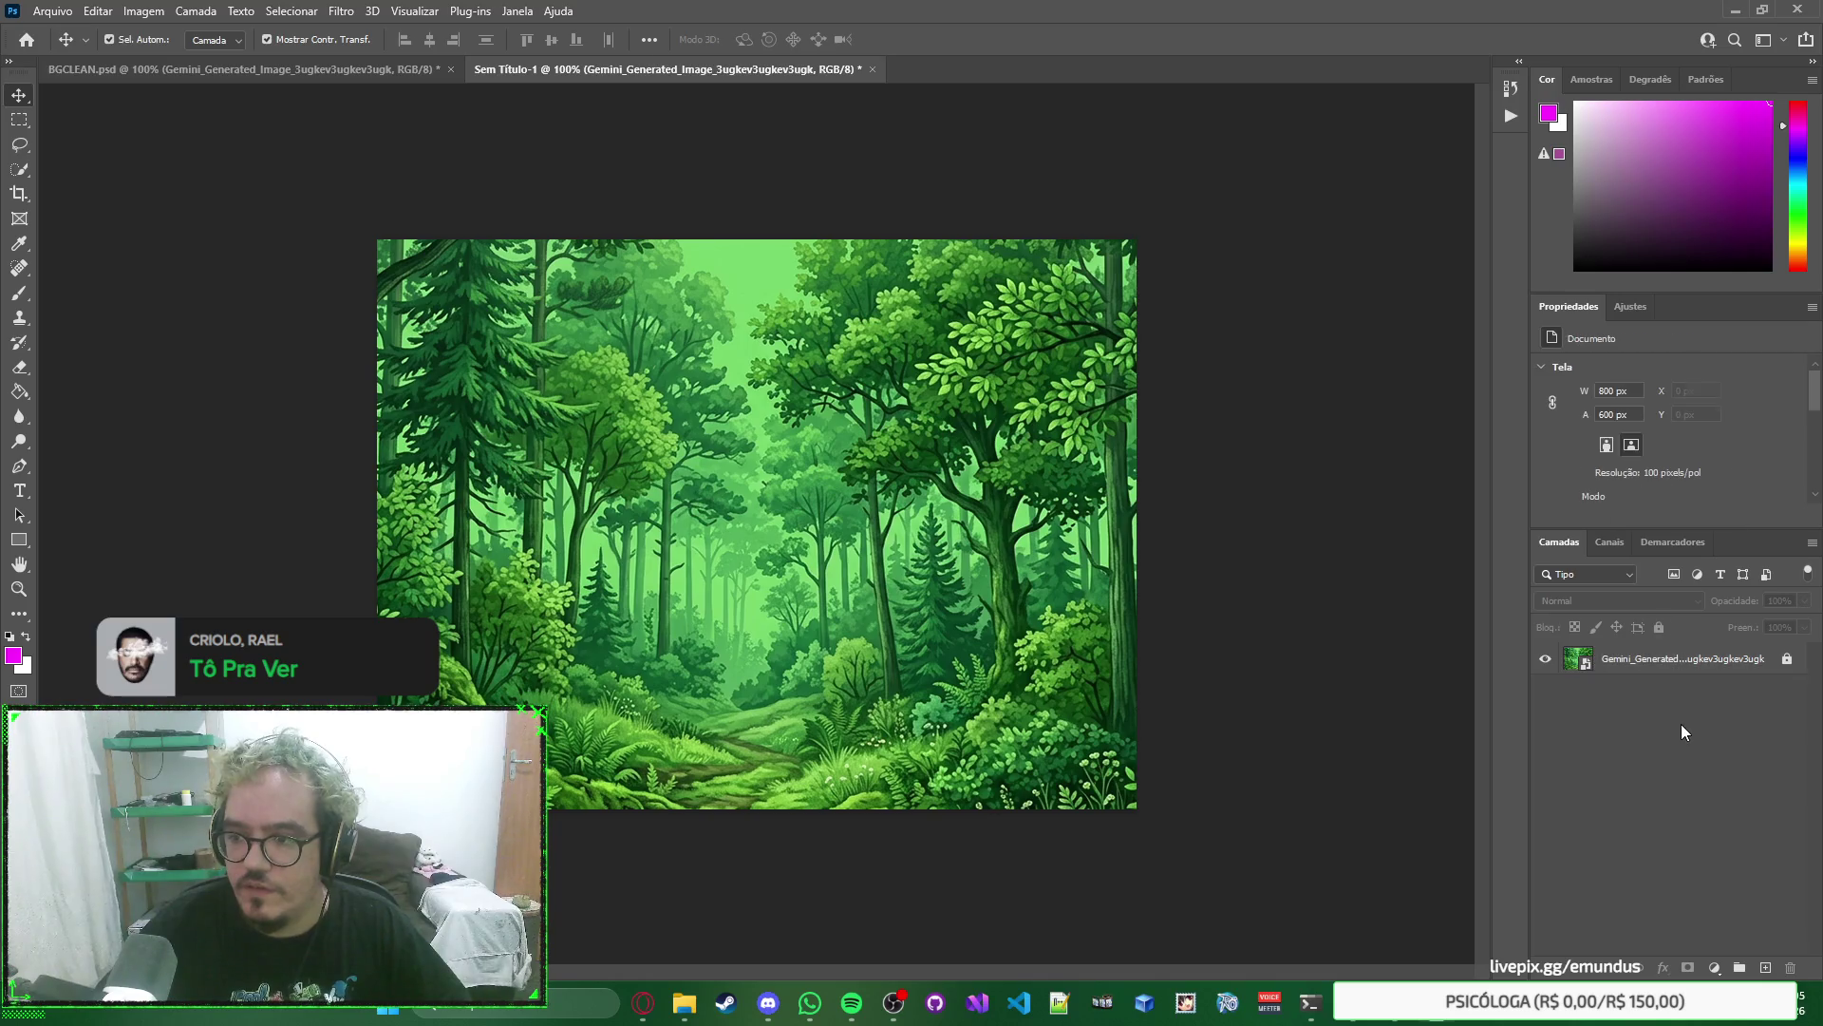
Turn the Layers panel thumbnails off and then back on.
right_click(1681, 724)
click(1686, 722)
right_click(1702, 704)
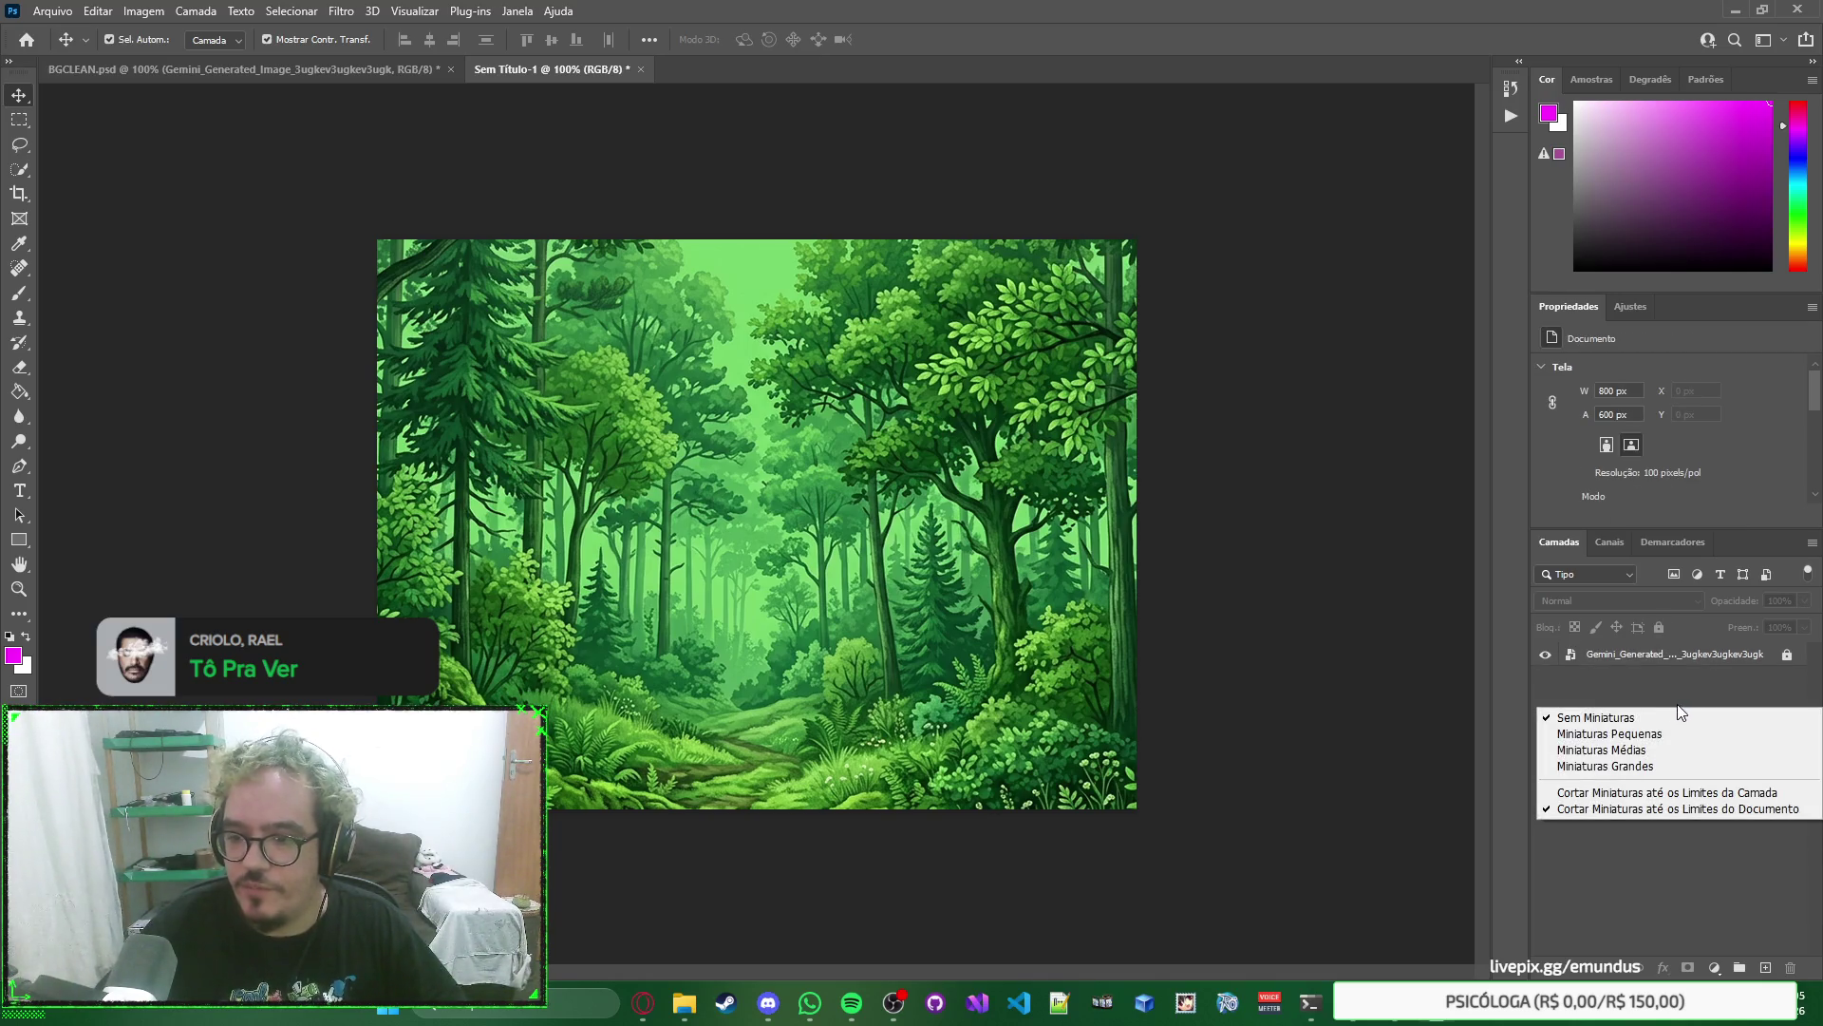
click(1713, 709)
click(1702, 665)
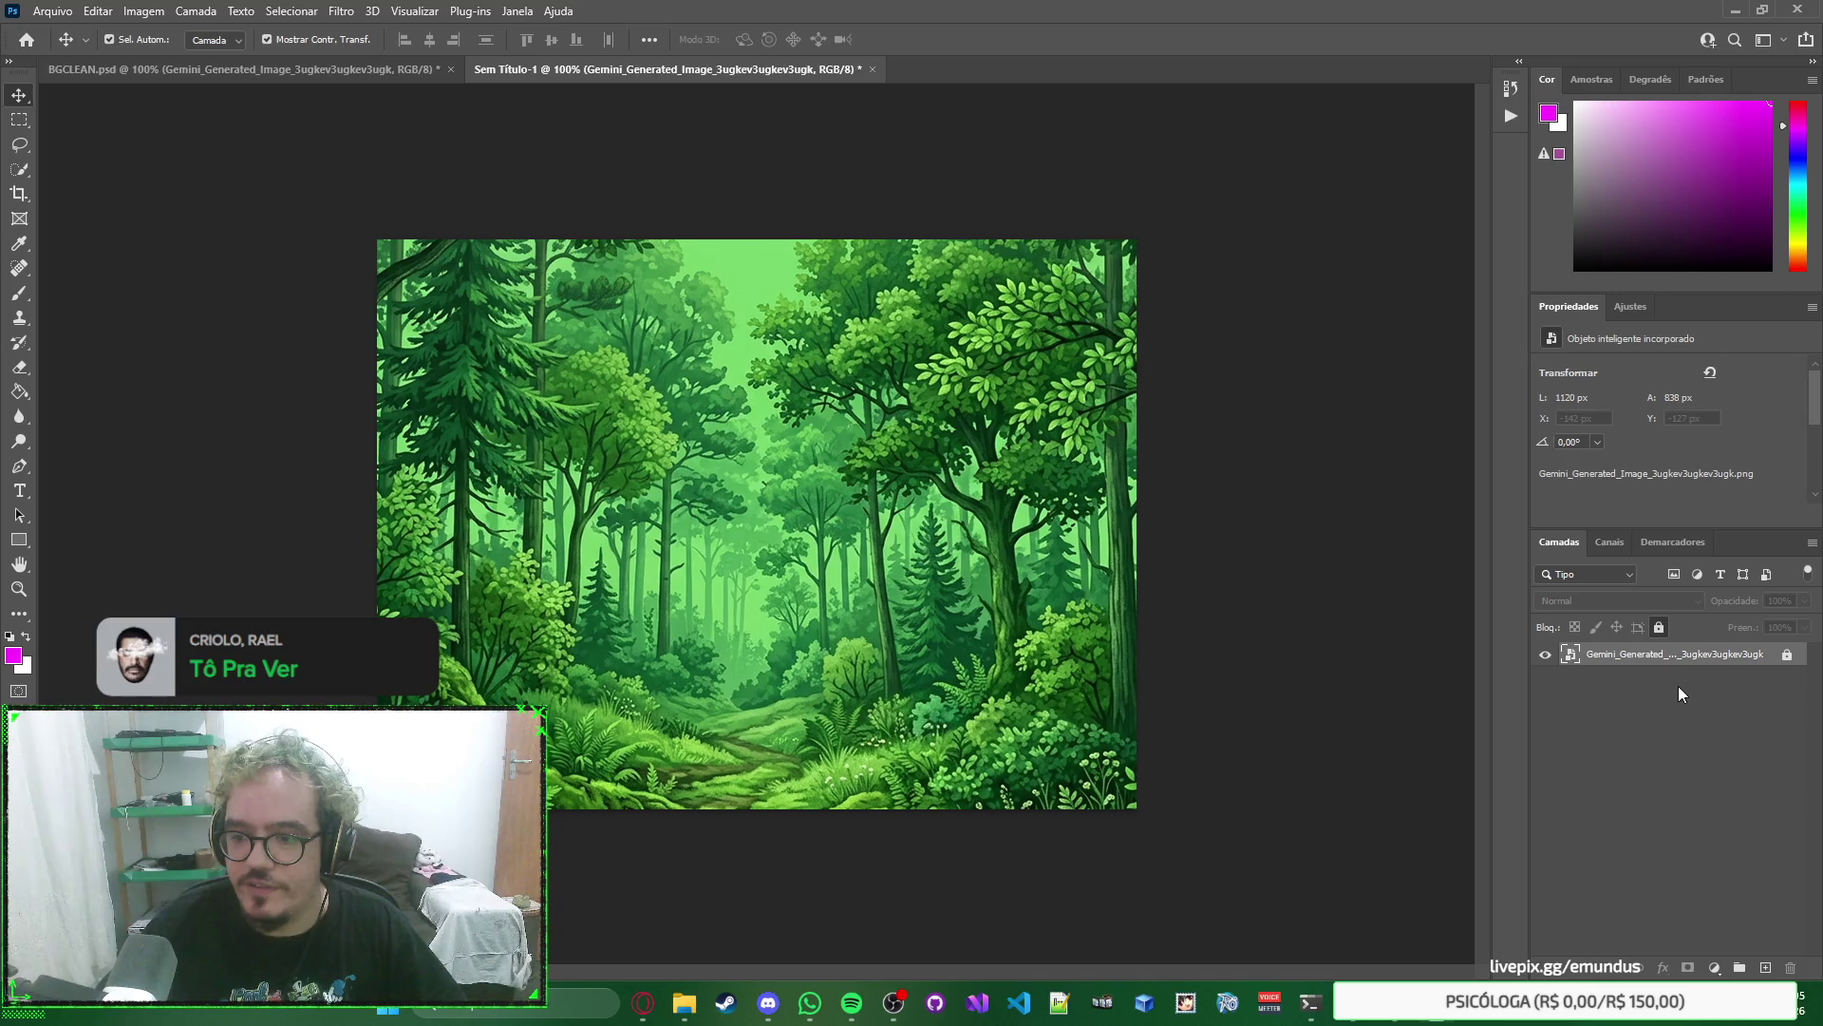
right_click(1677, 686)
click(1673, 714)
Try medium layer thumbnails, then settle on small thumbnails in the Layers panel.
right_click(1673, 710)
click(1667, 732)
right_click(1664, 744)
click(1672, 783)
right_click(1672, 739)
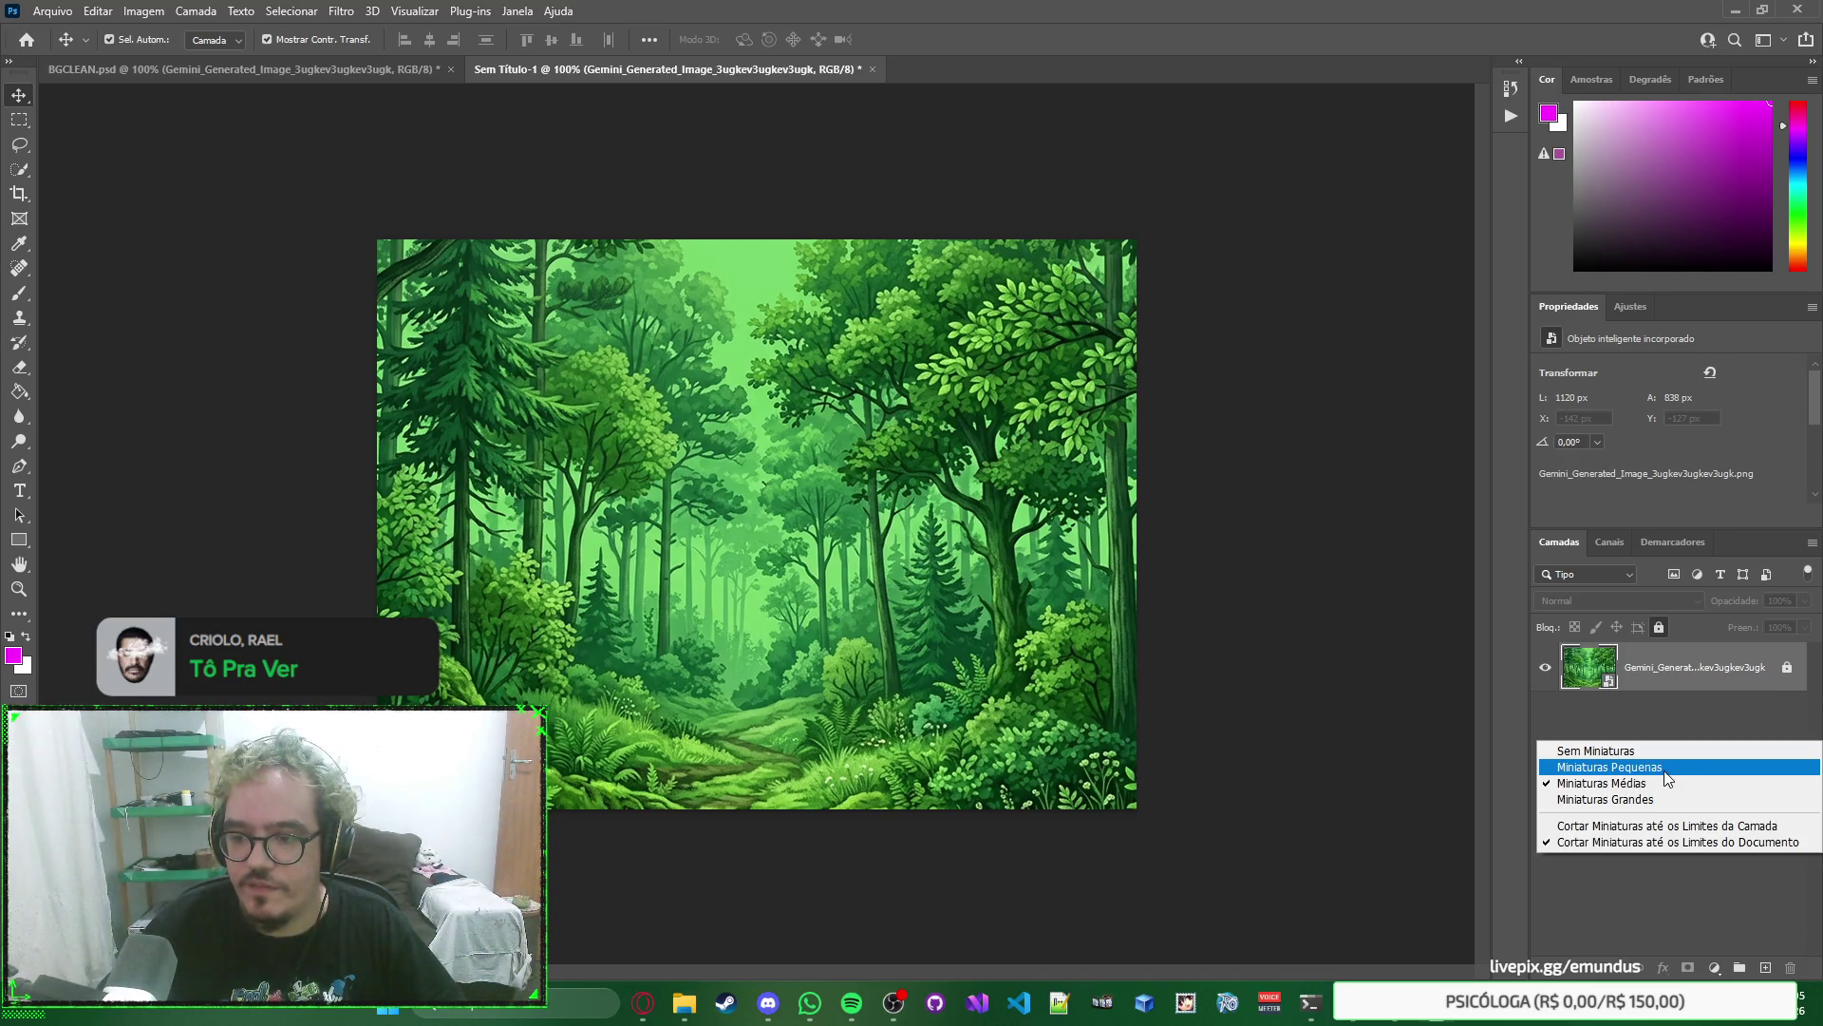
click(1691, 750)
right_click(1686, 744)
click(1664, 844)
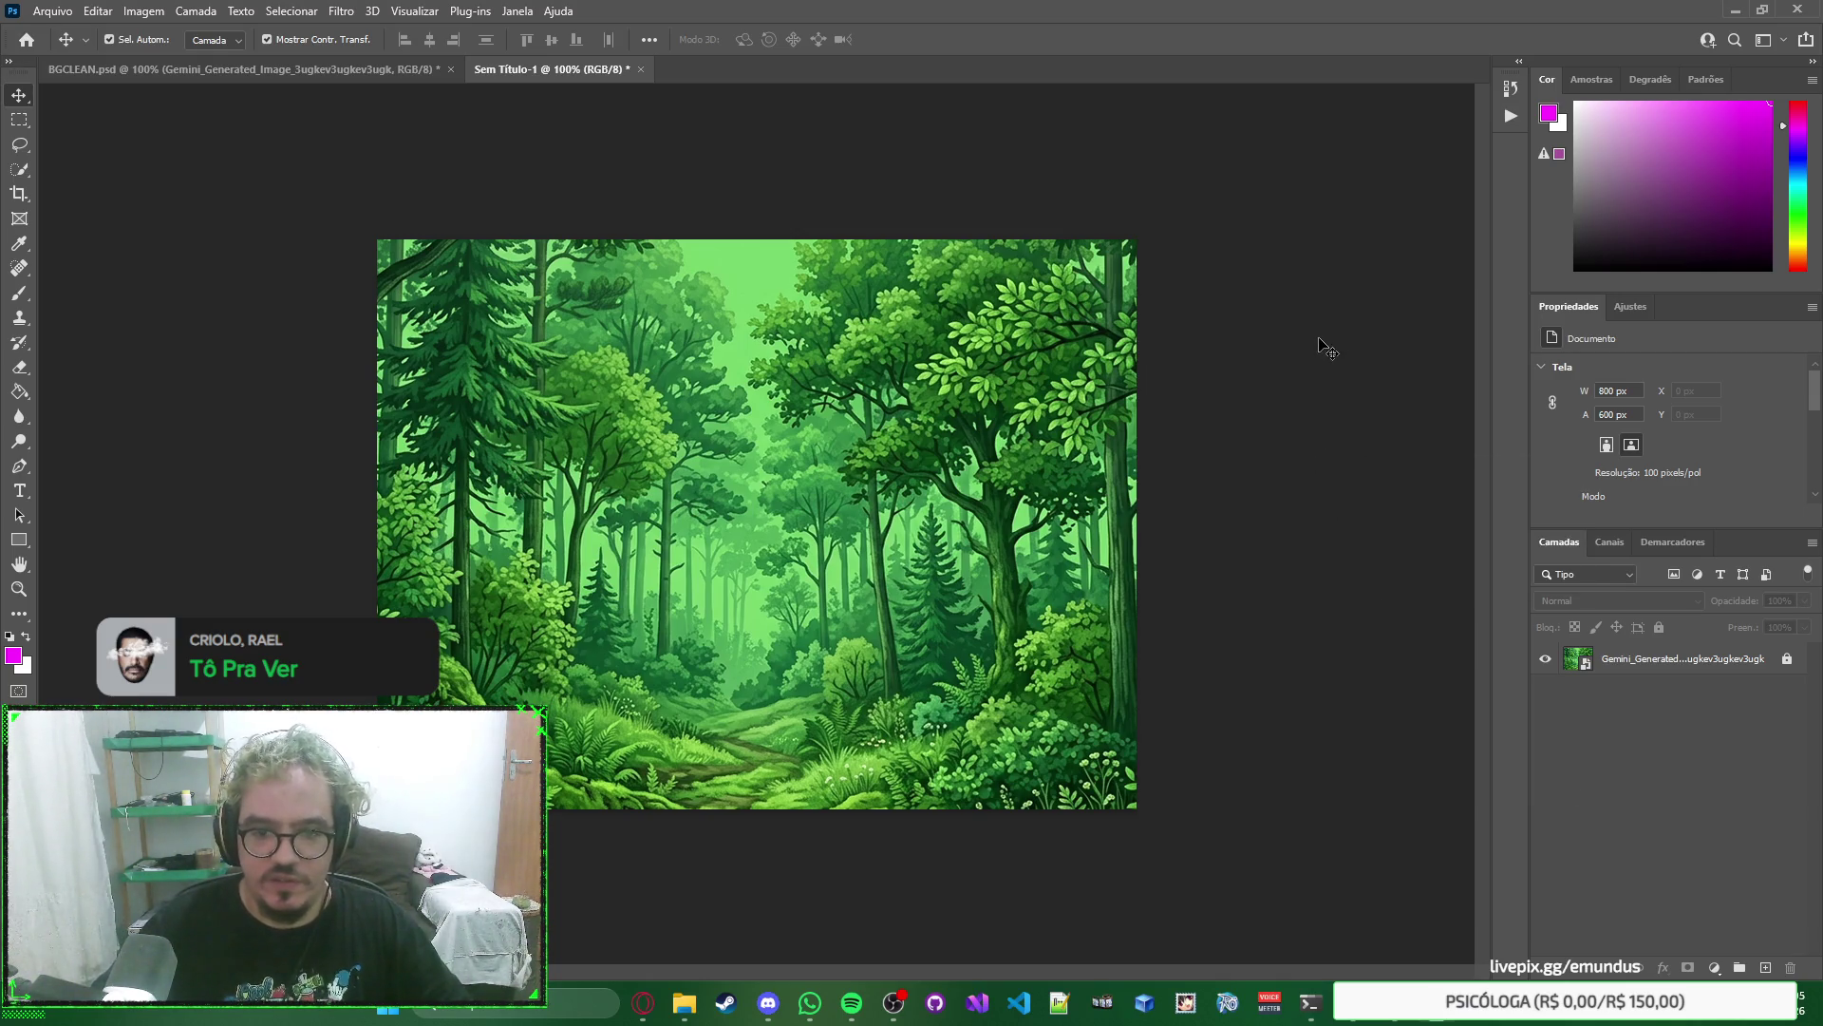
Dismiss the canvas surround colour options unchanged, then select and deselect the forest layer.
right_click(1377, 338)
click(1384, 399)
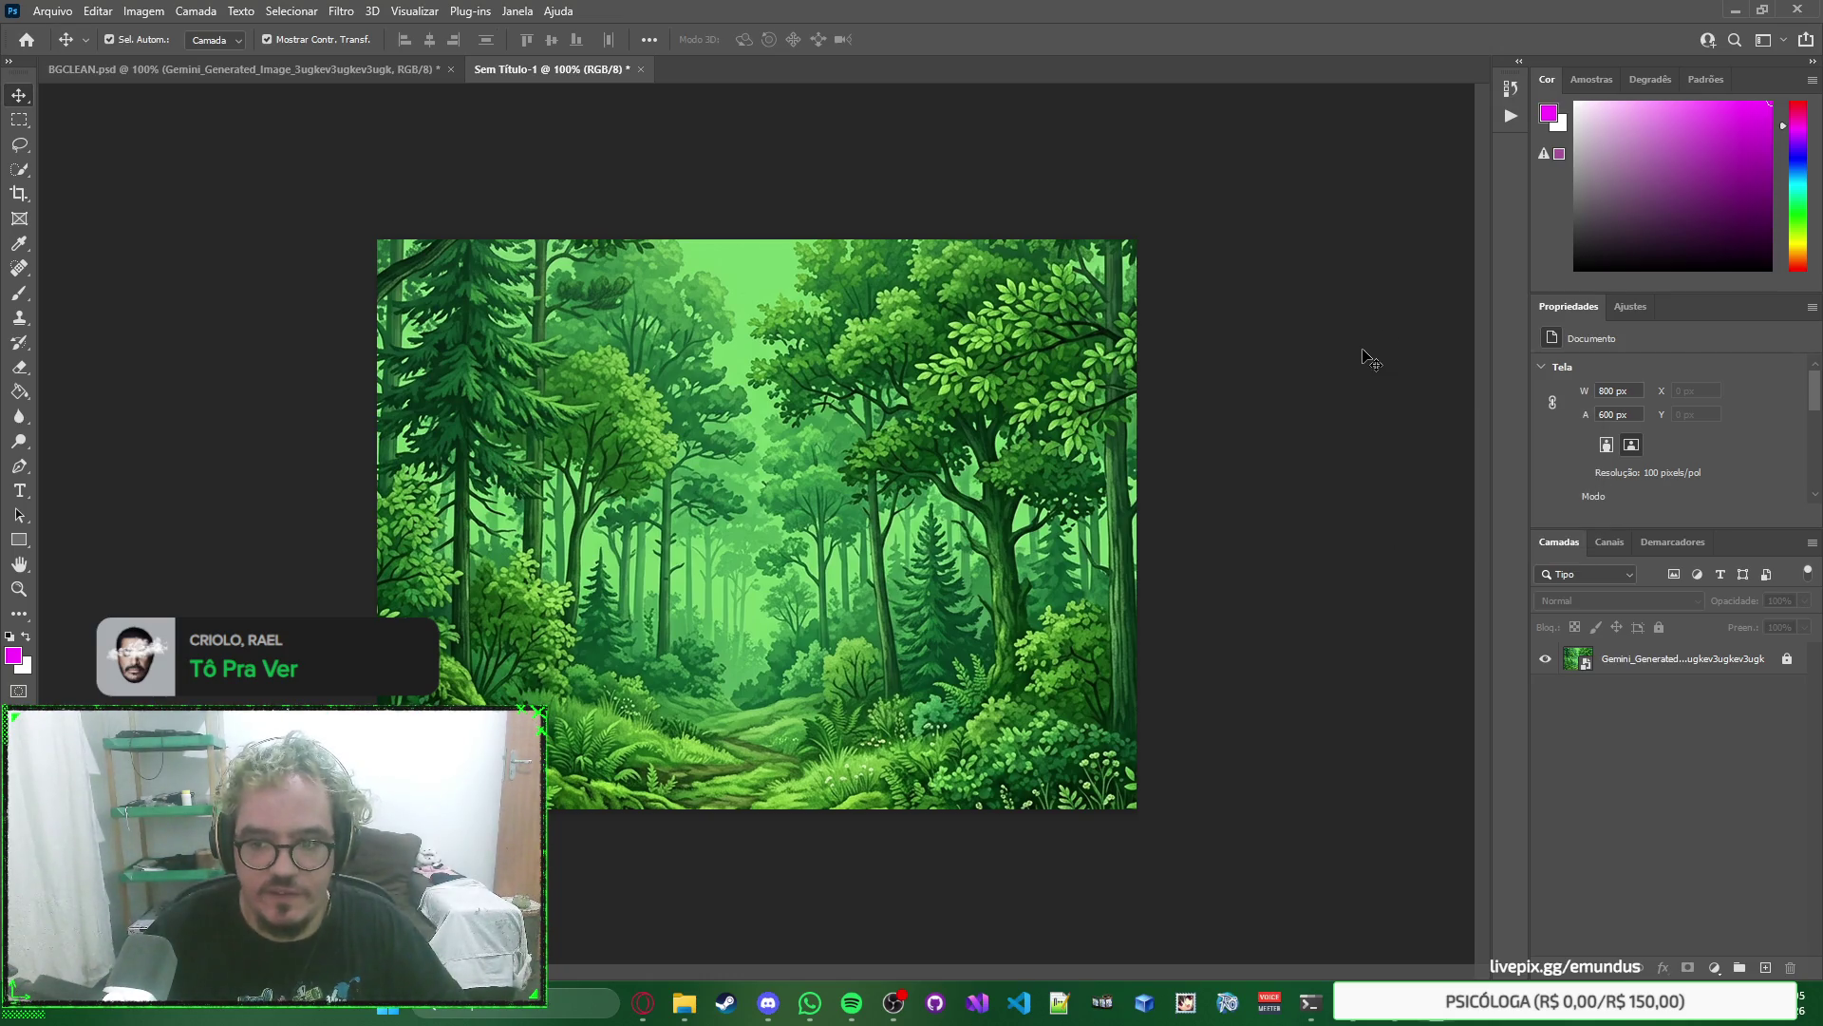
click(1566, 650)
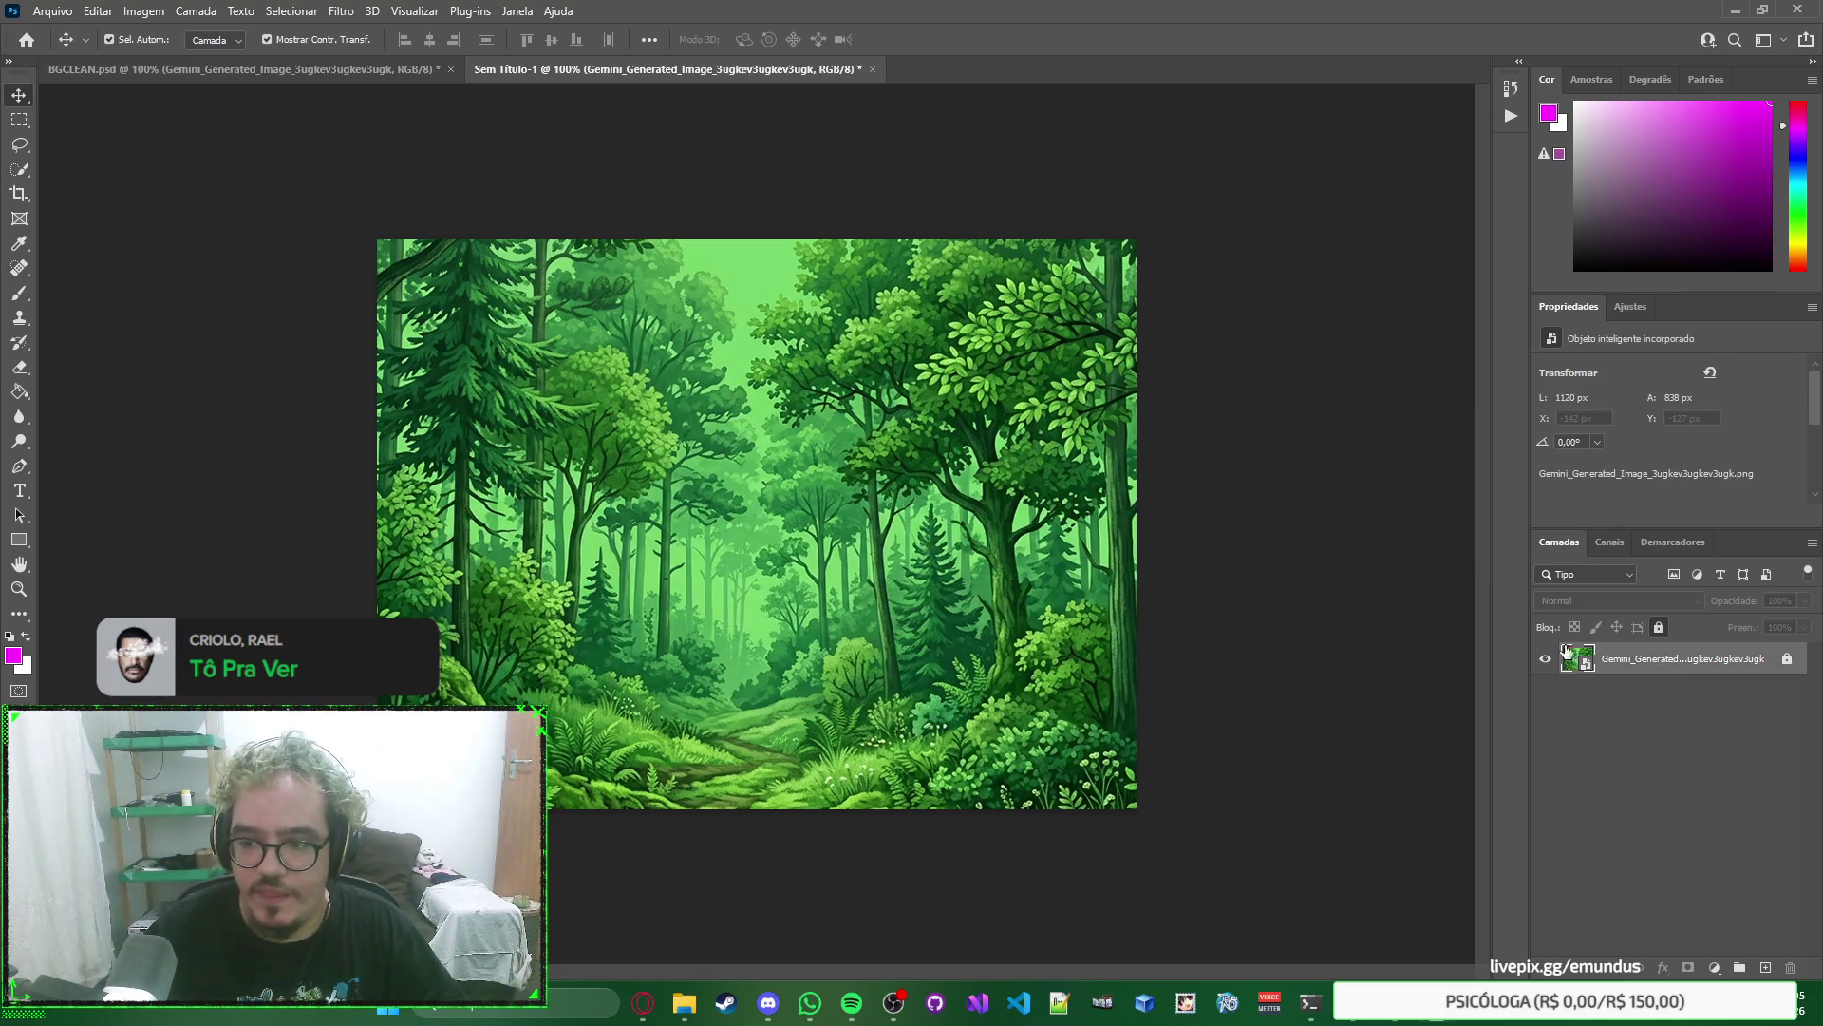
click(1301, 366)
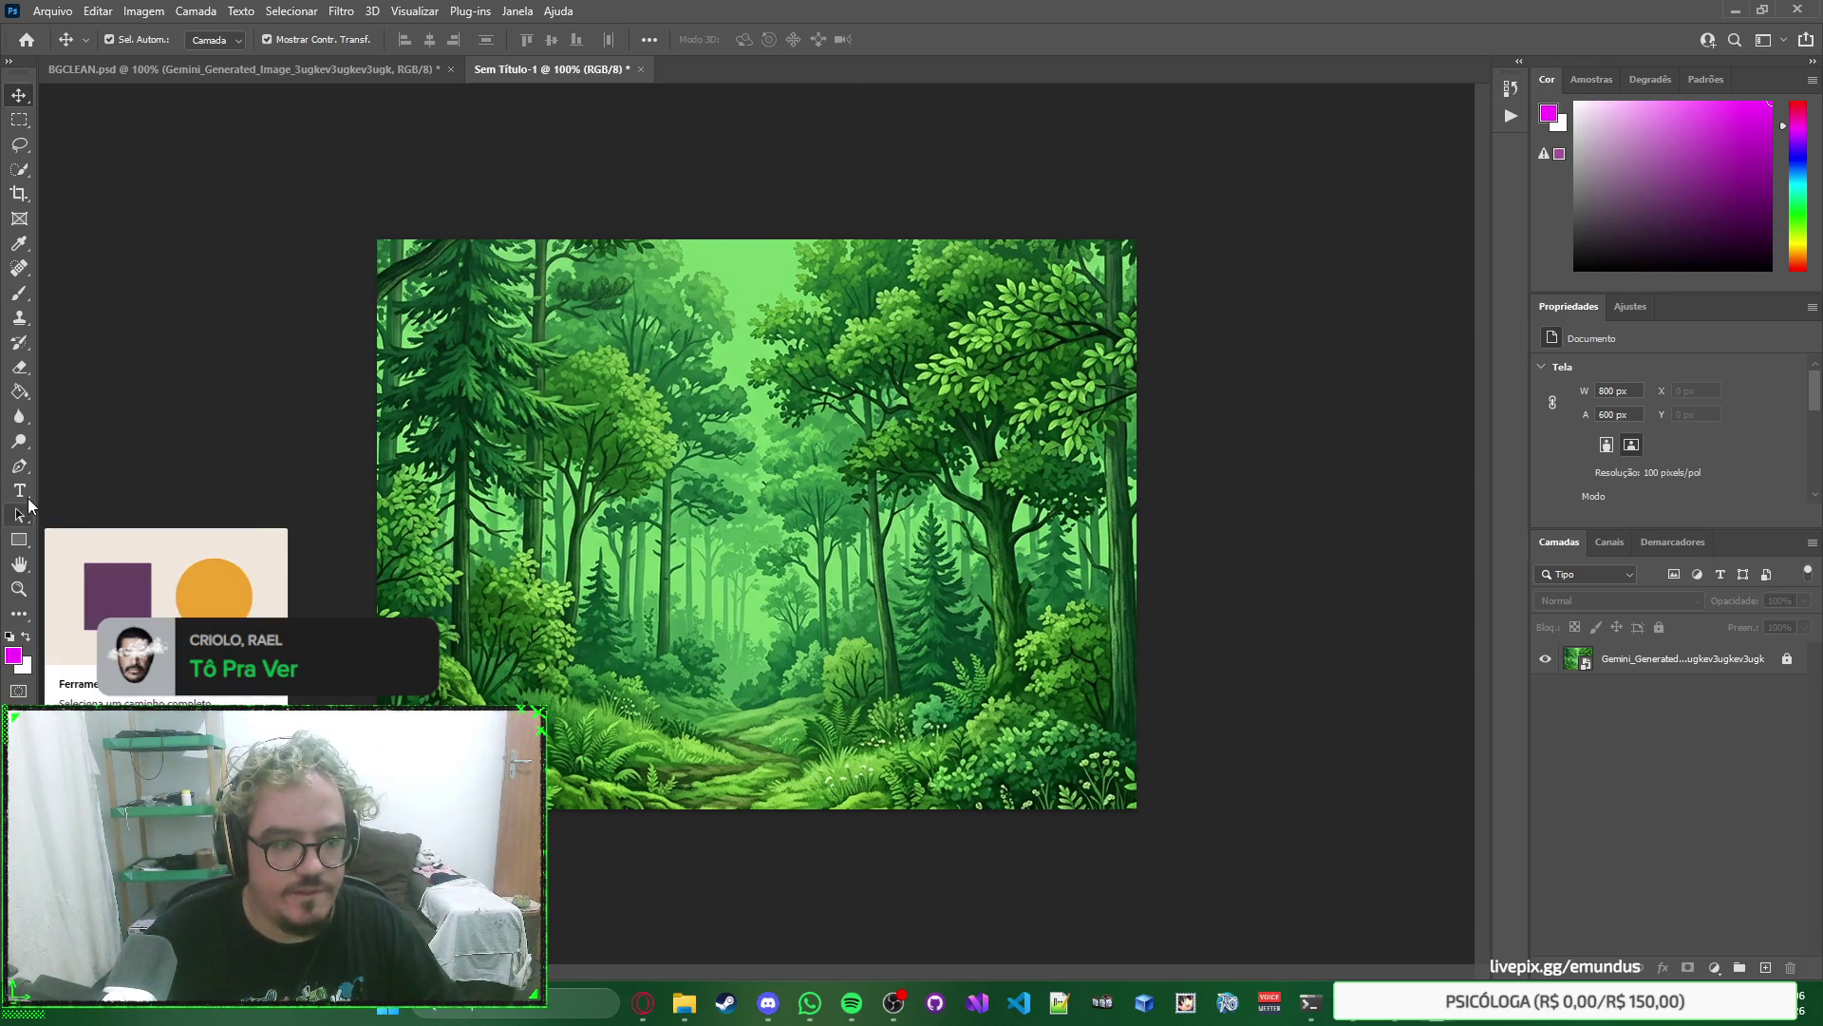
Swap the foreground and background colours and paste 70de6b into the foreground picker.
click(28, 638)
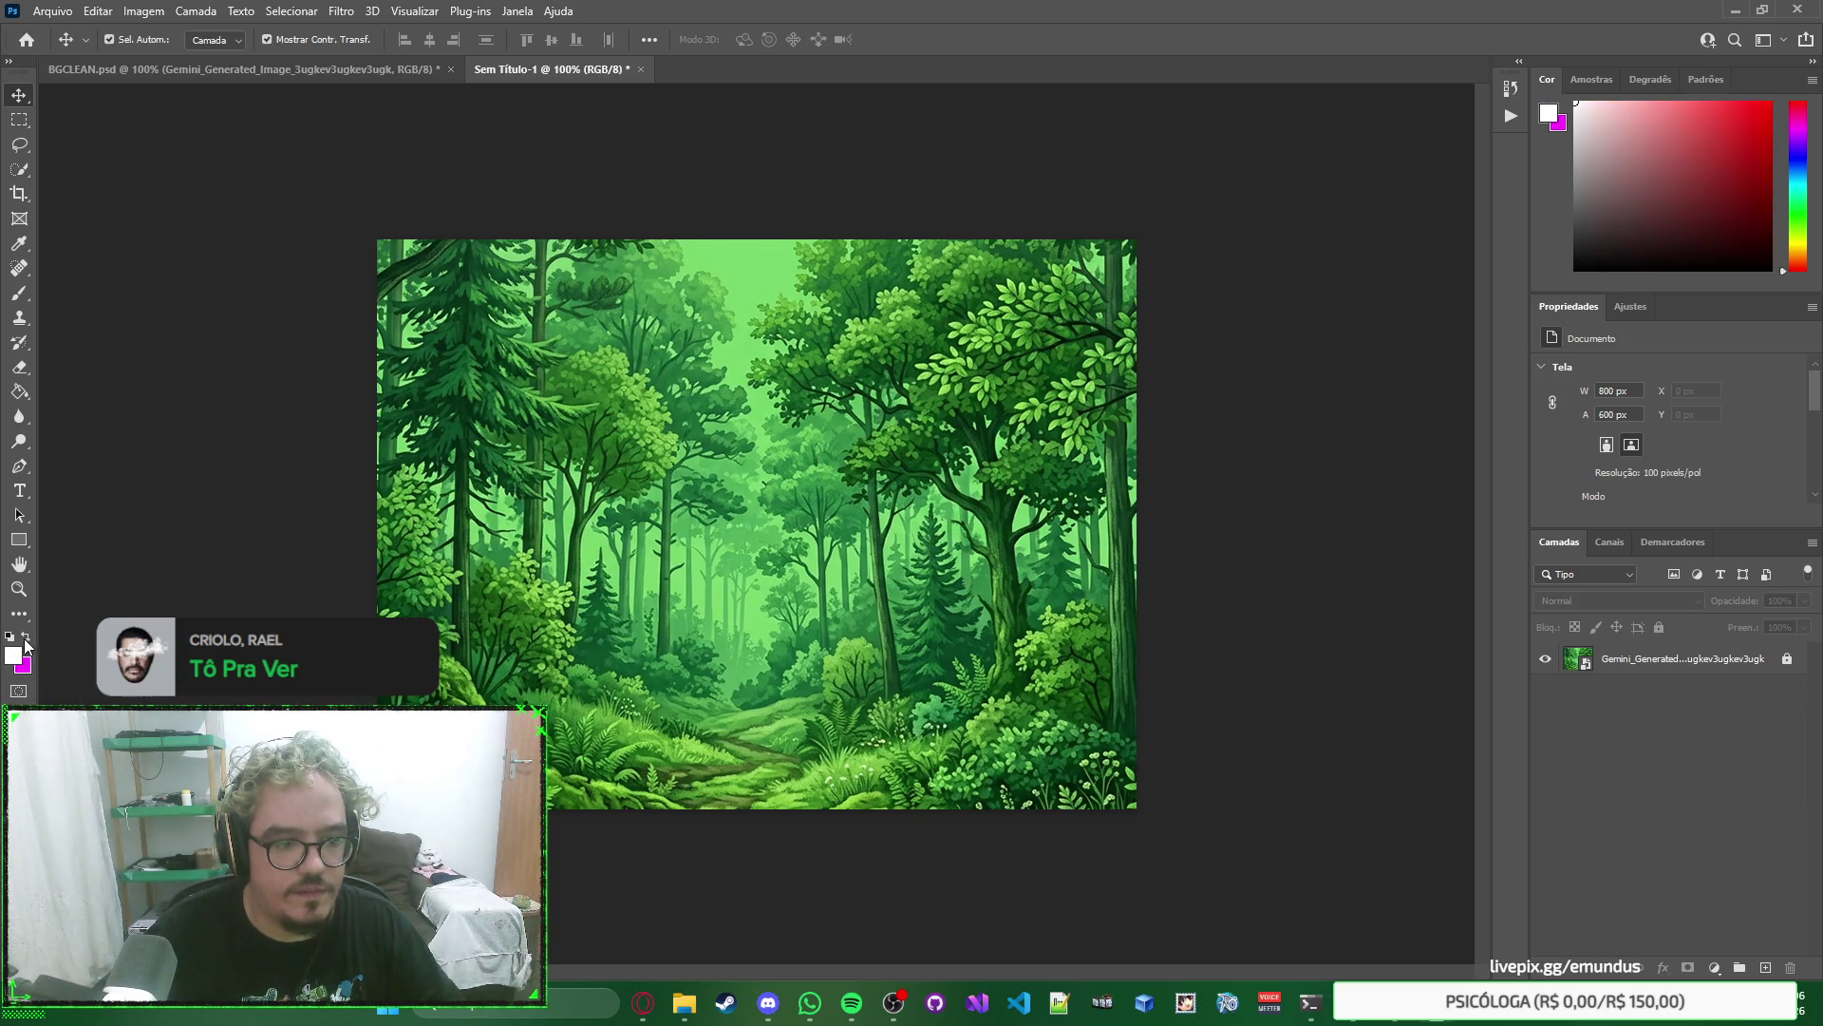
click(17, 654)
key(super+v)
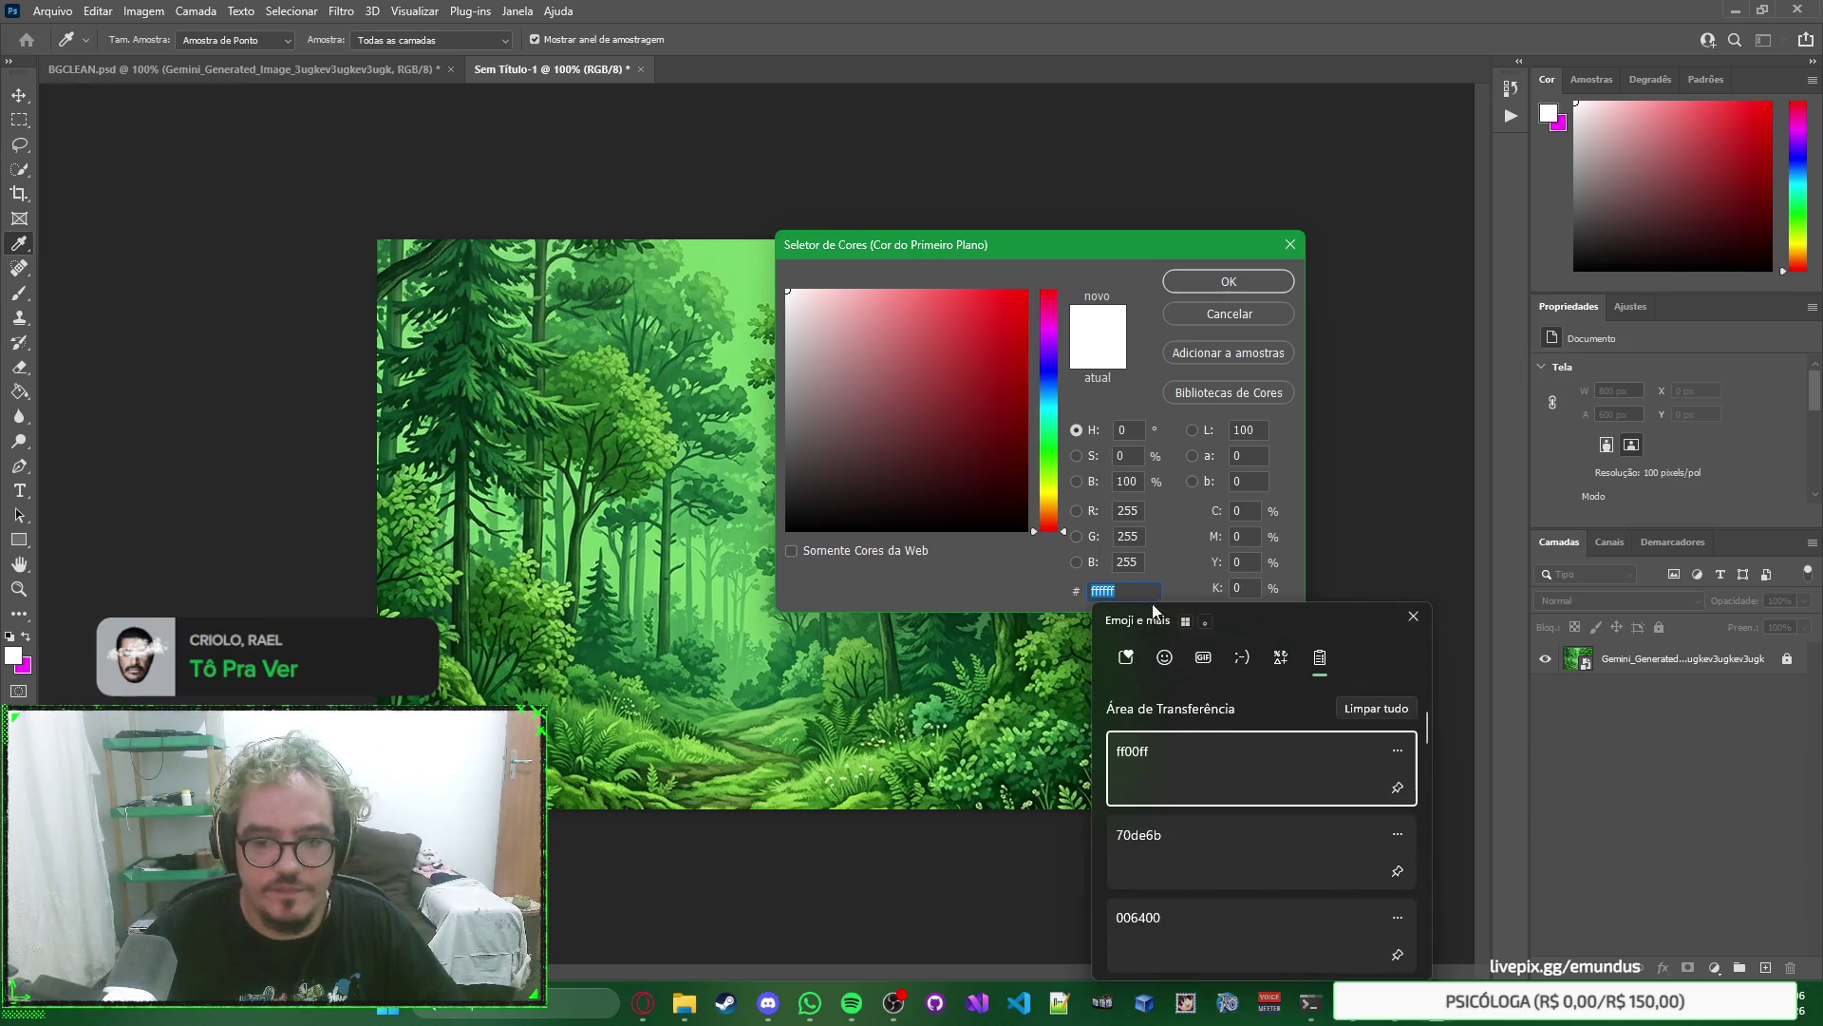
click(1197, 801)
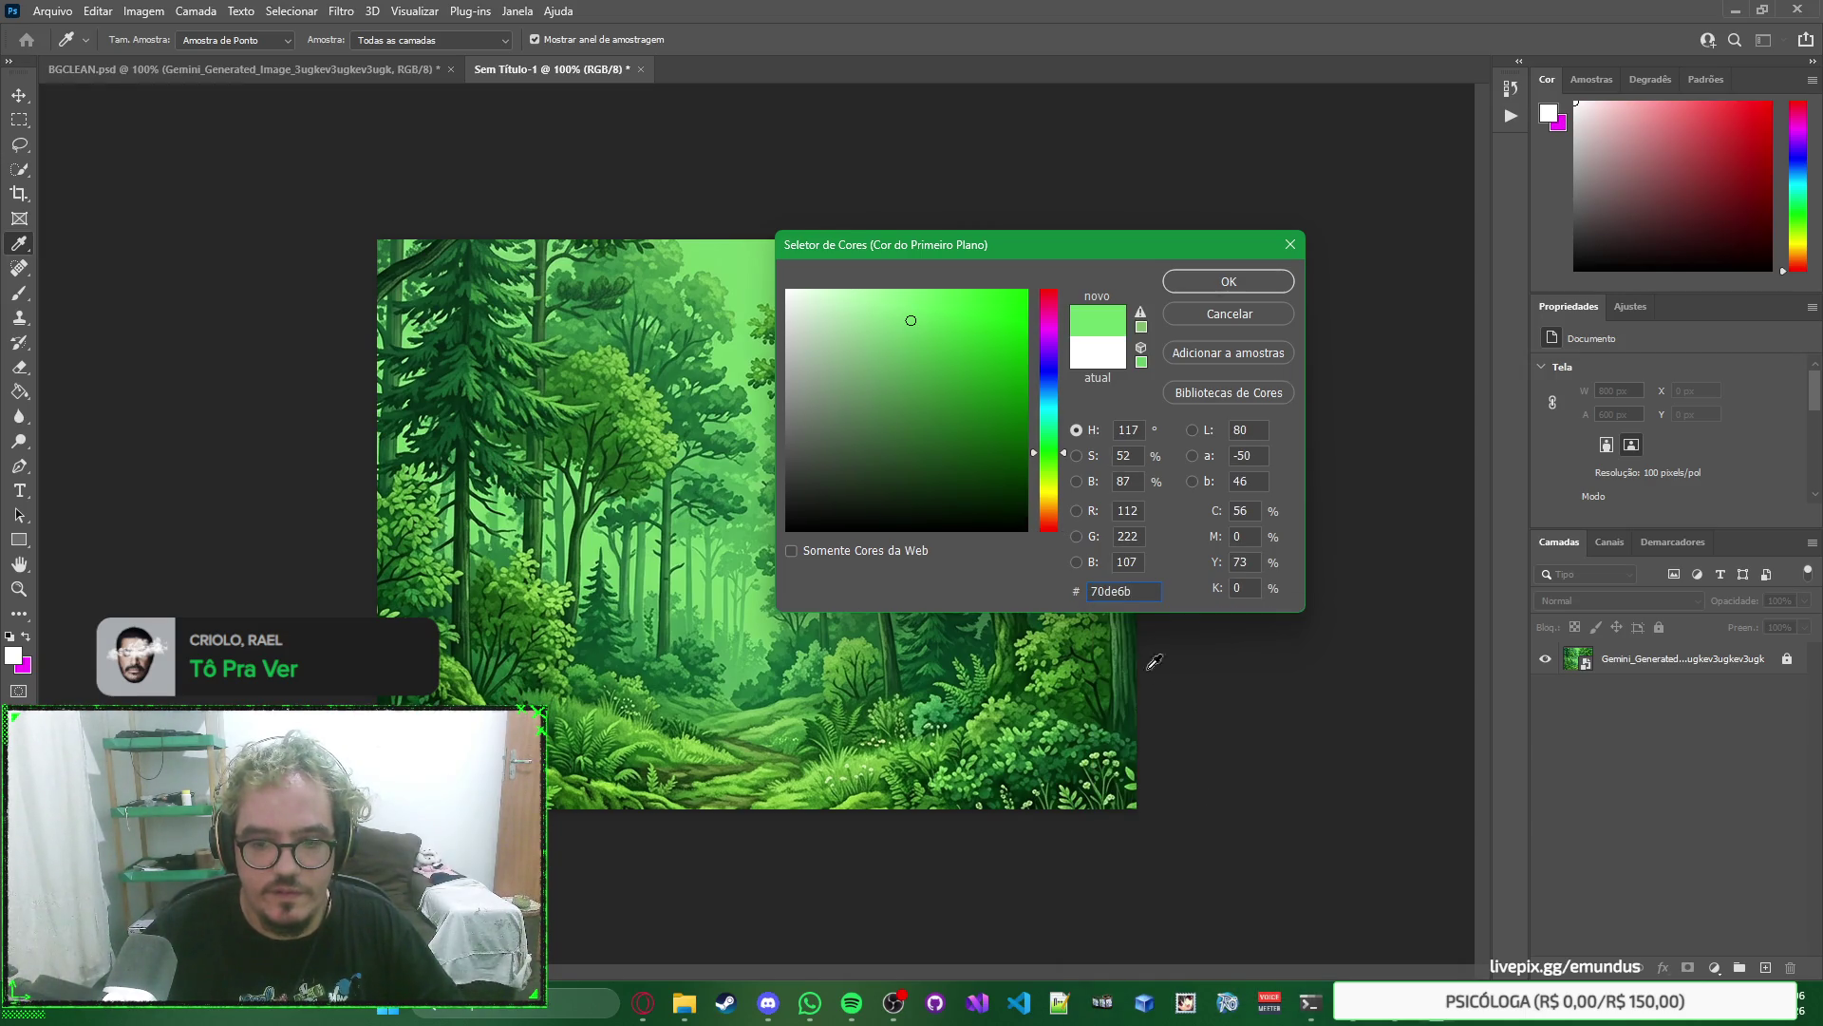
key(super)
key(Escape)
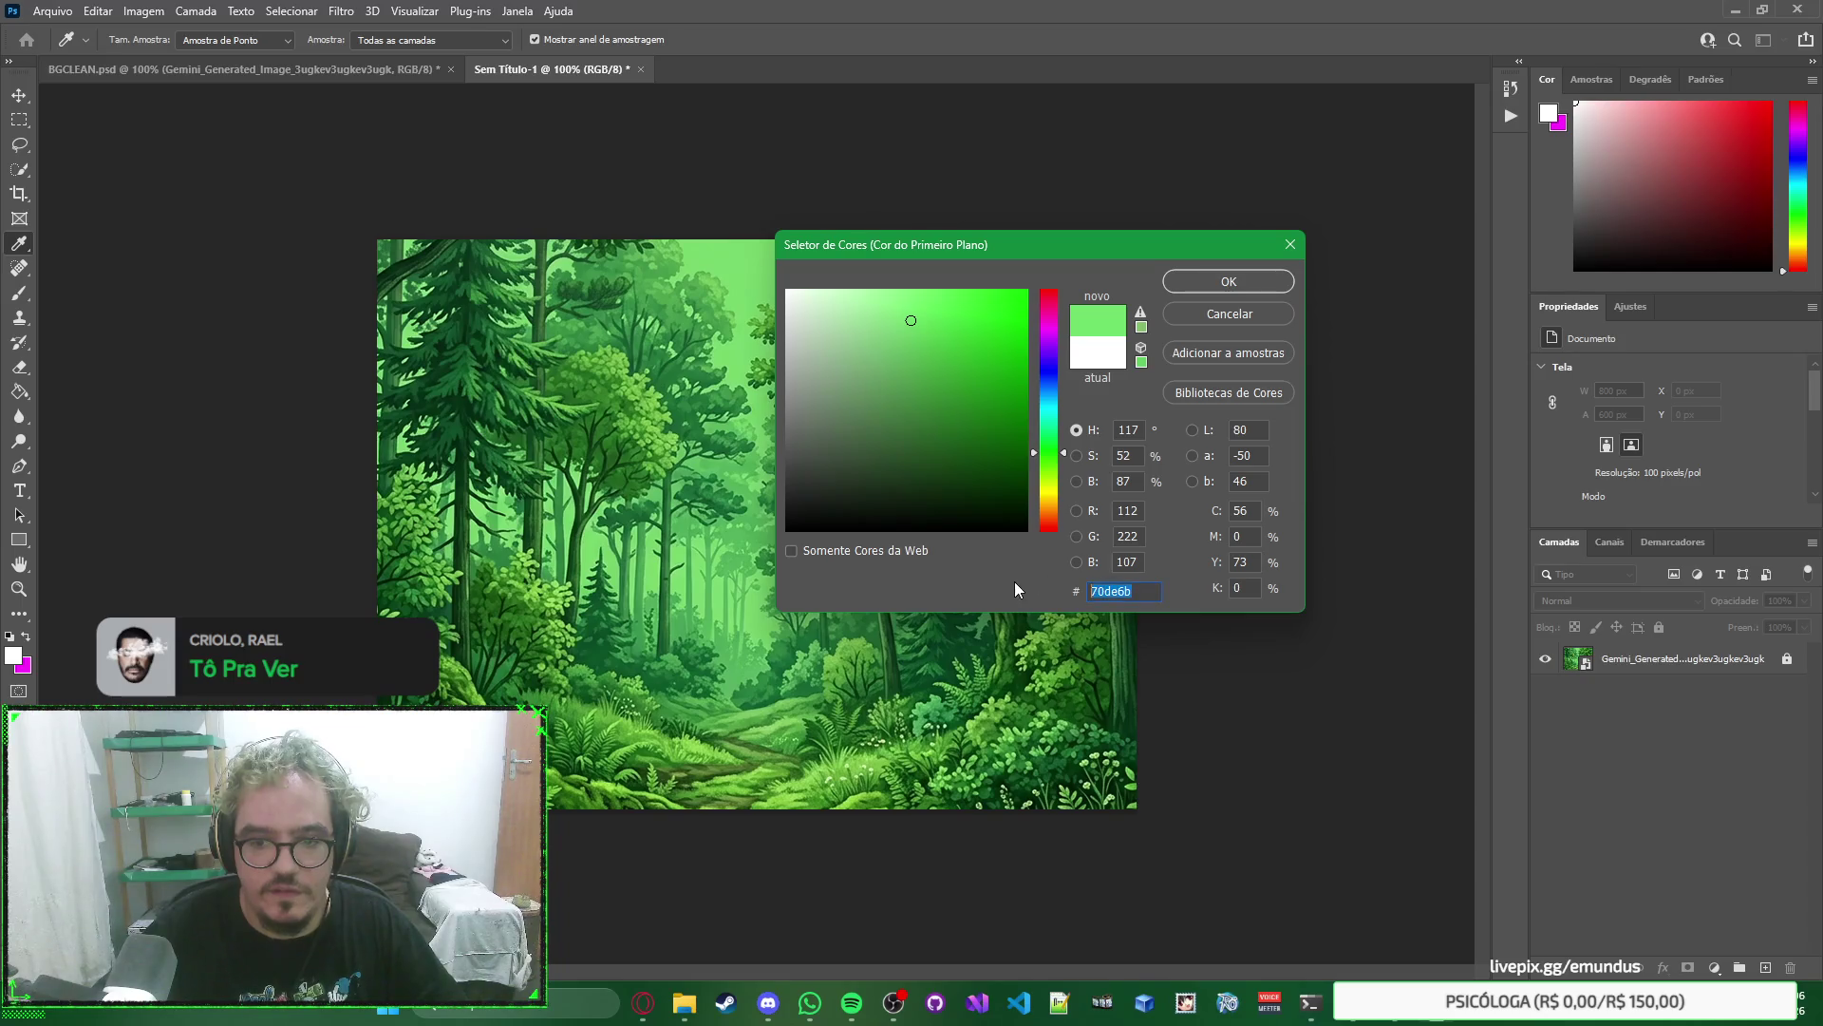
Replace it with dark green 006400 from clipboard history and confirm the foreground colour.
key(super+v)
scroll(1223, 799, down, 2)
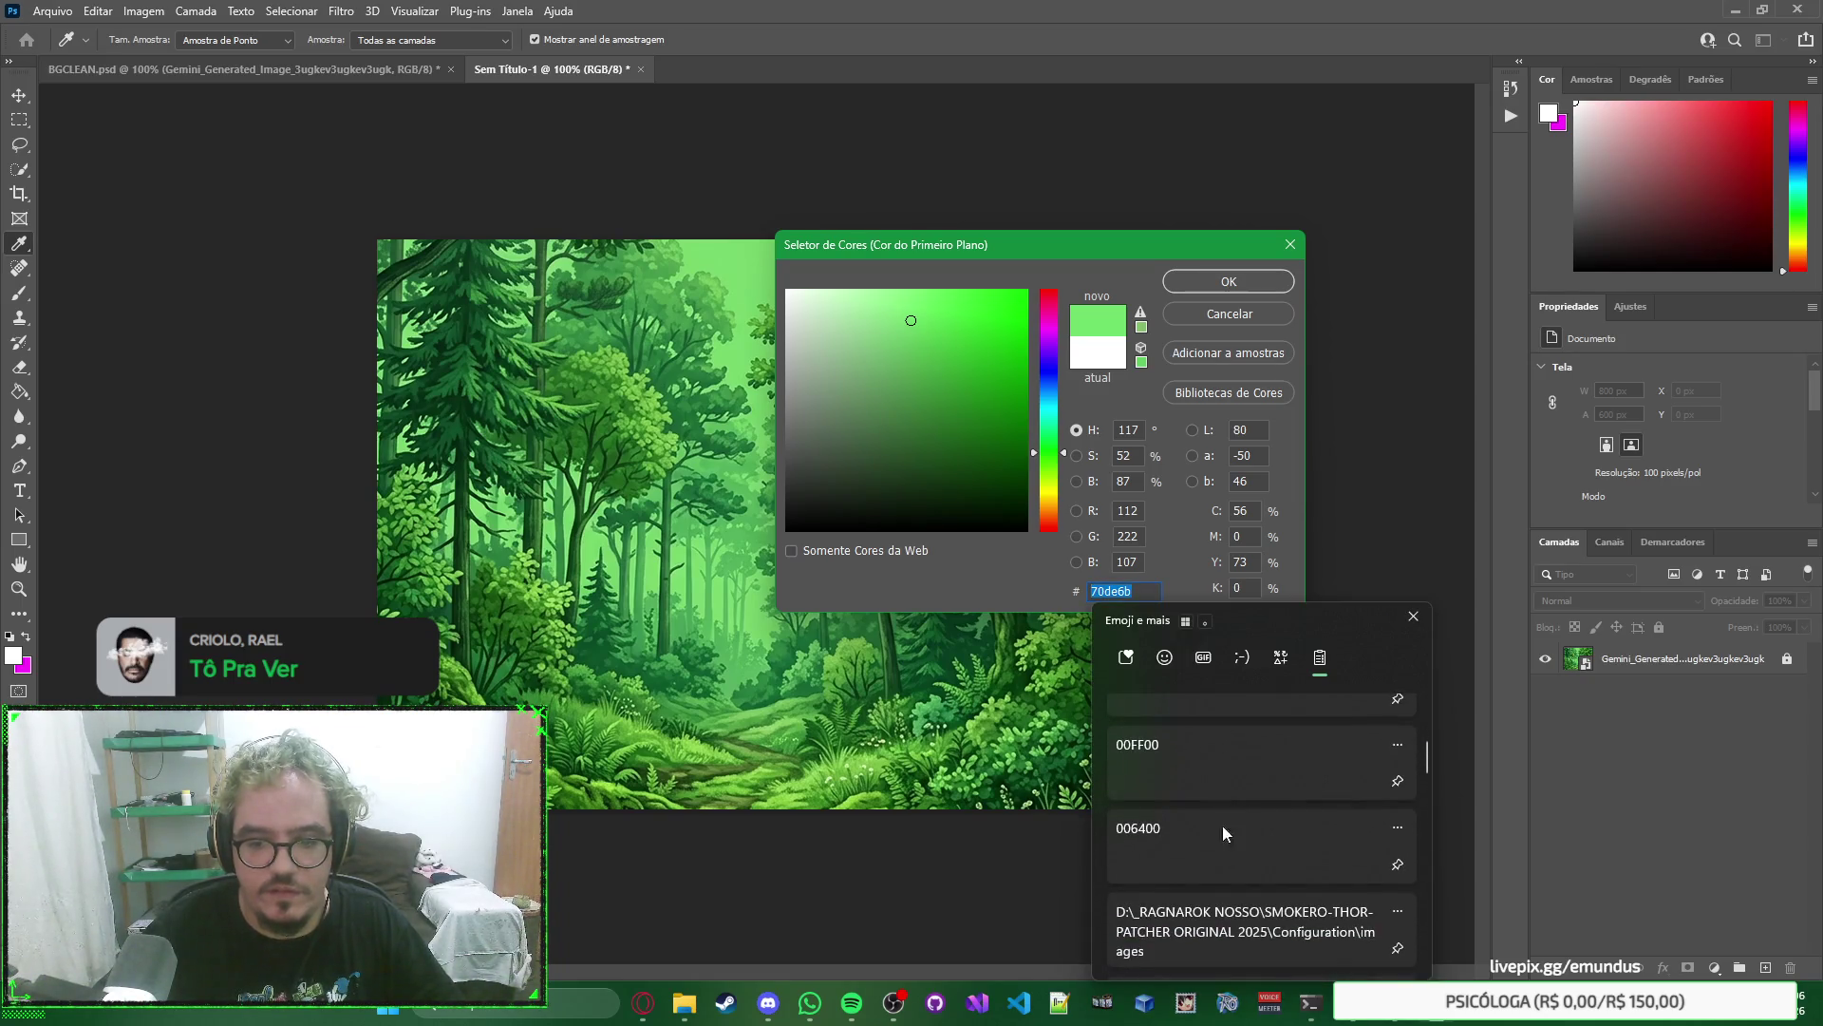
click(1223, 851)
click(1225, 282)
key(v)
click(19, 490)
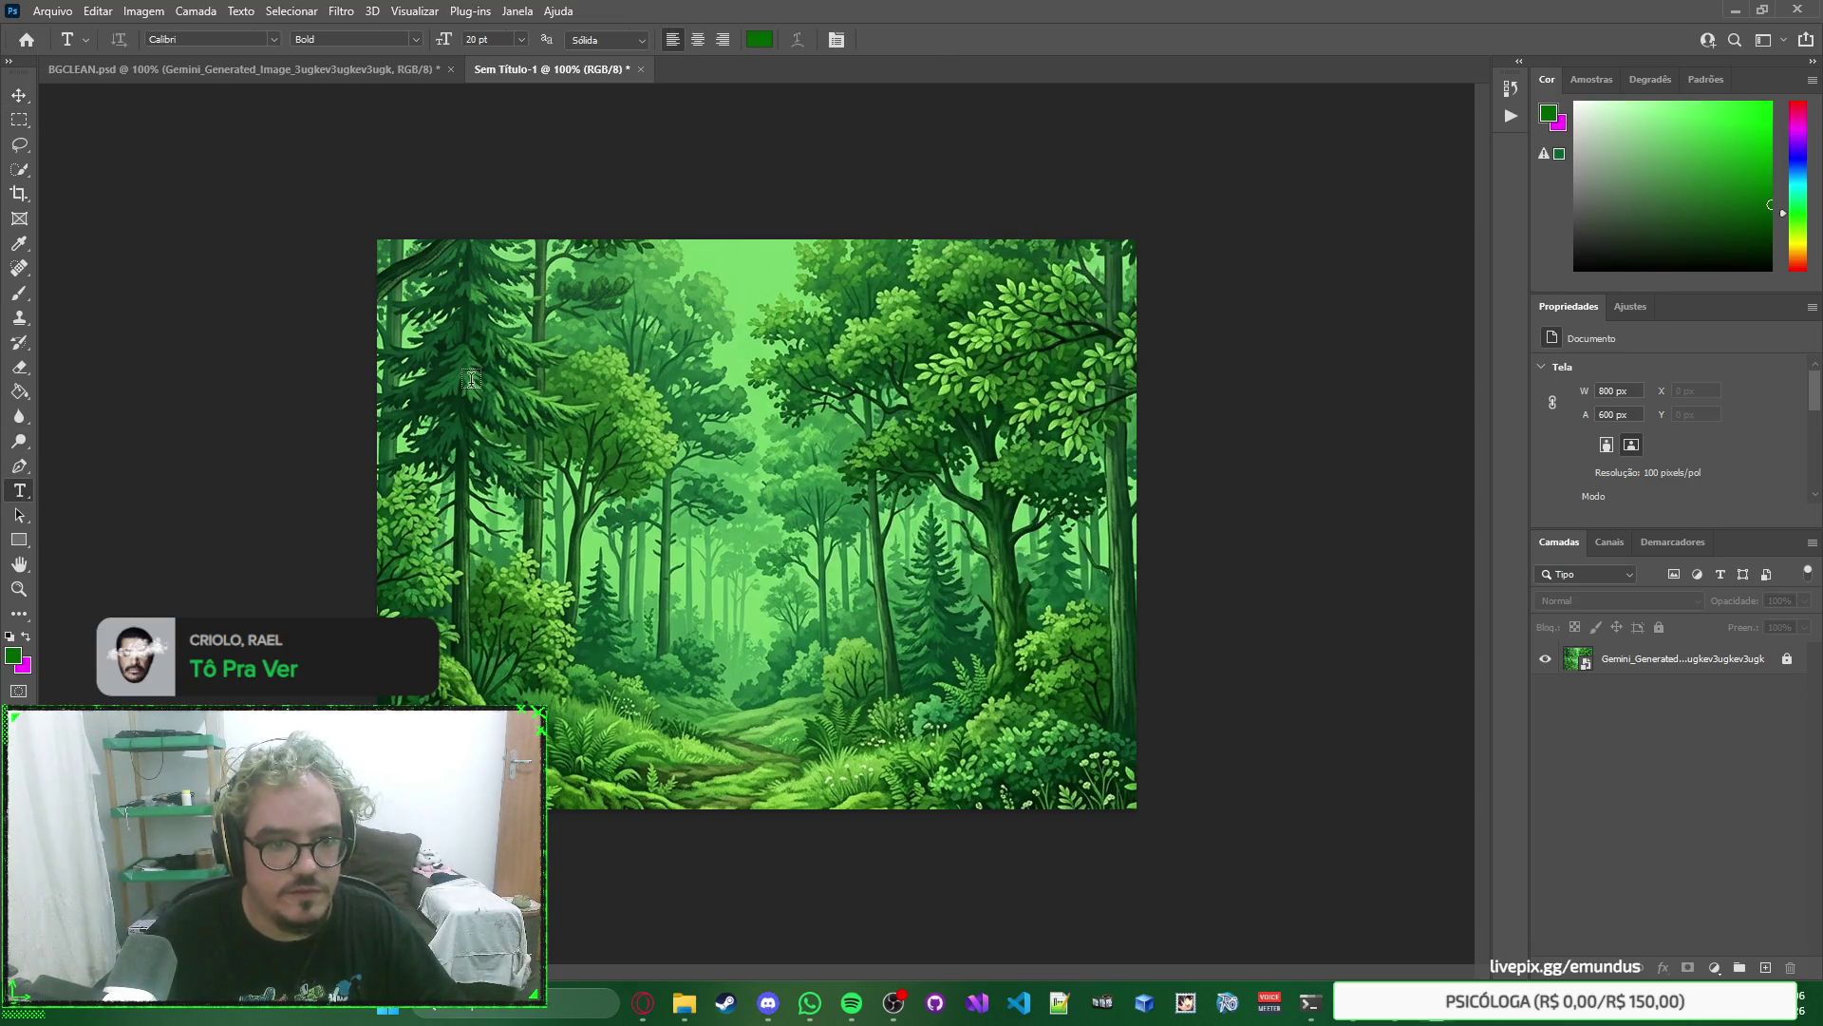
Add a green title text layer on the canvas and commit it.
click(469, 373)
text(Floresta)
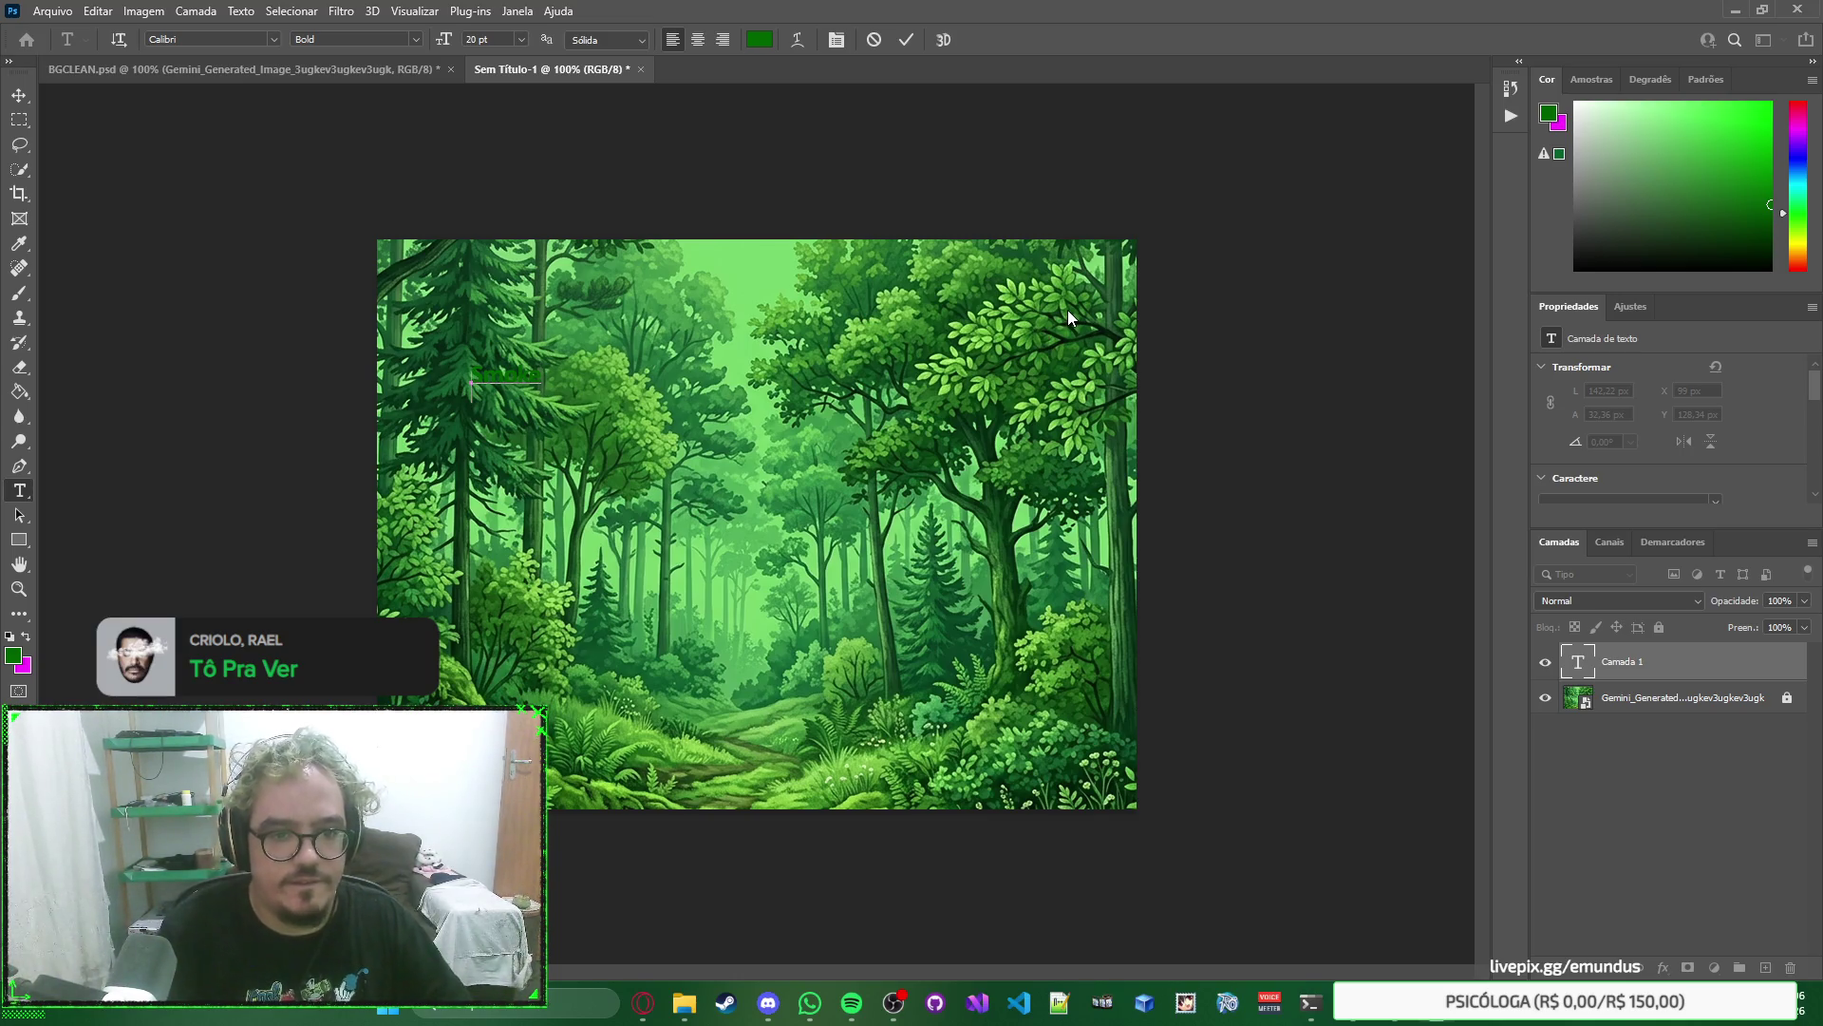
text( Ver)
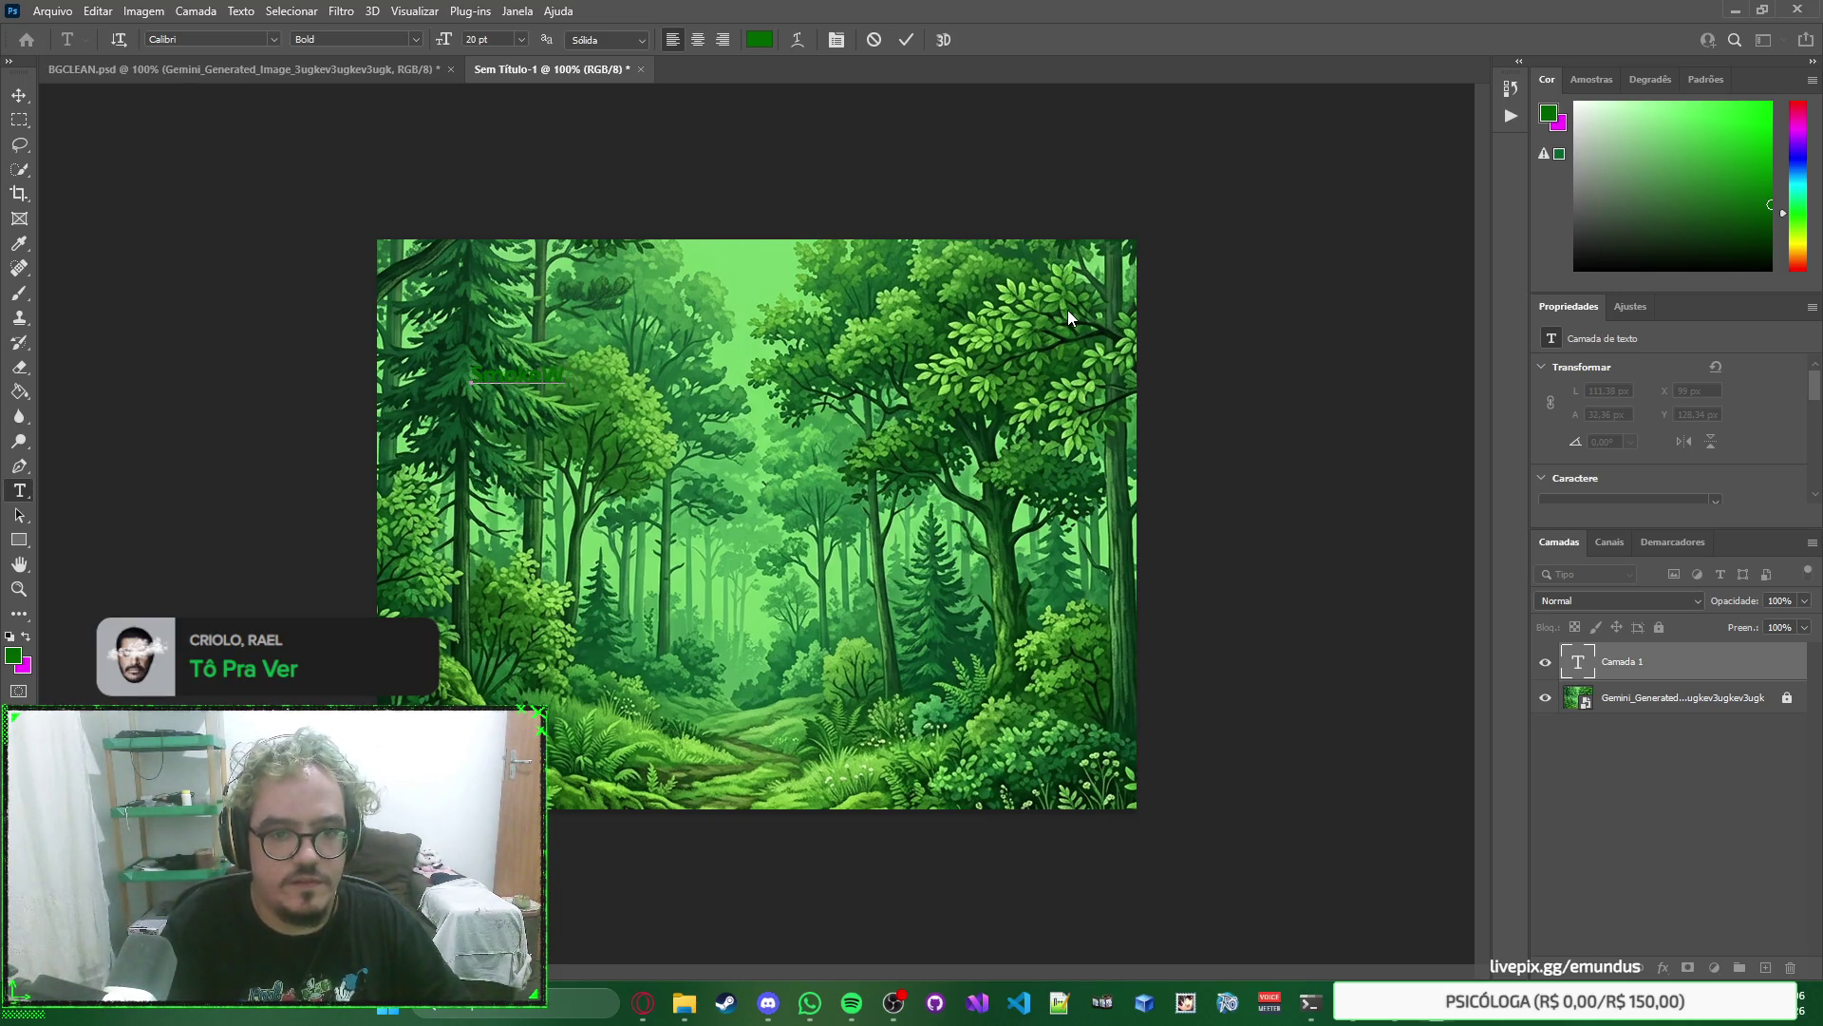
key(ctrl+a)
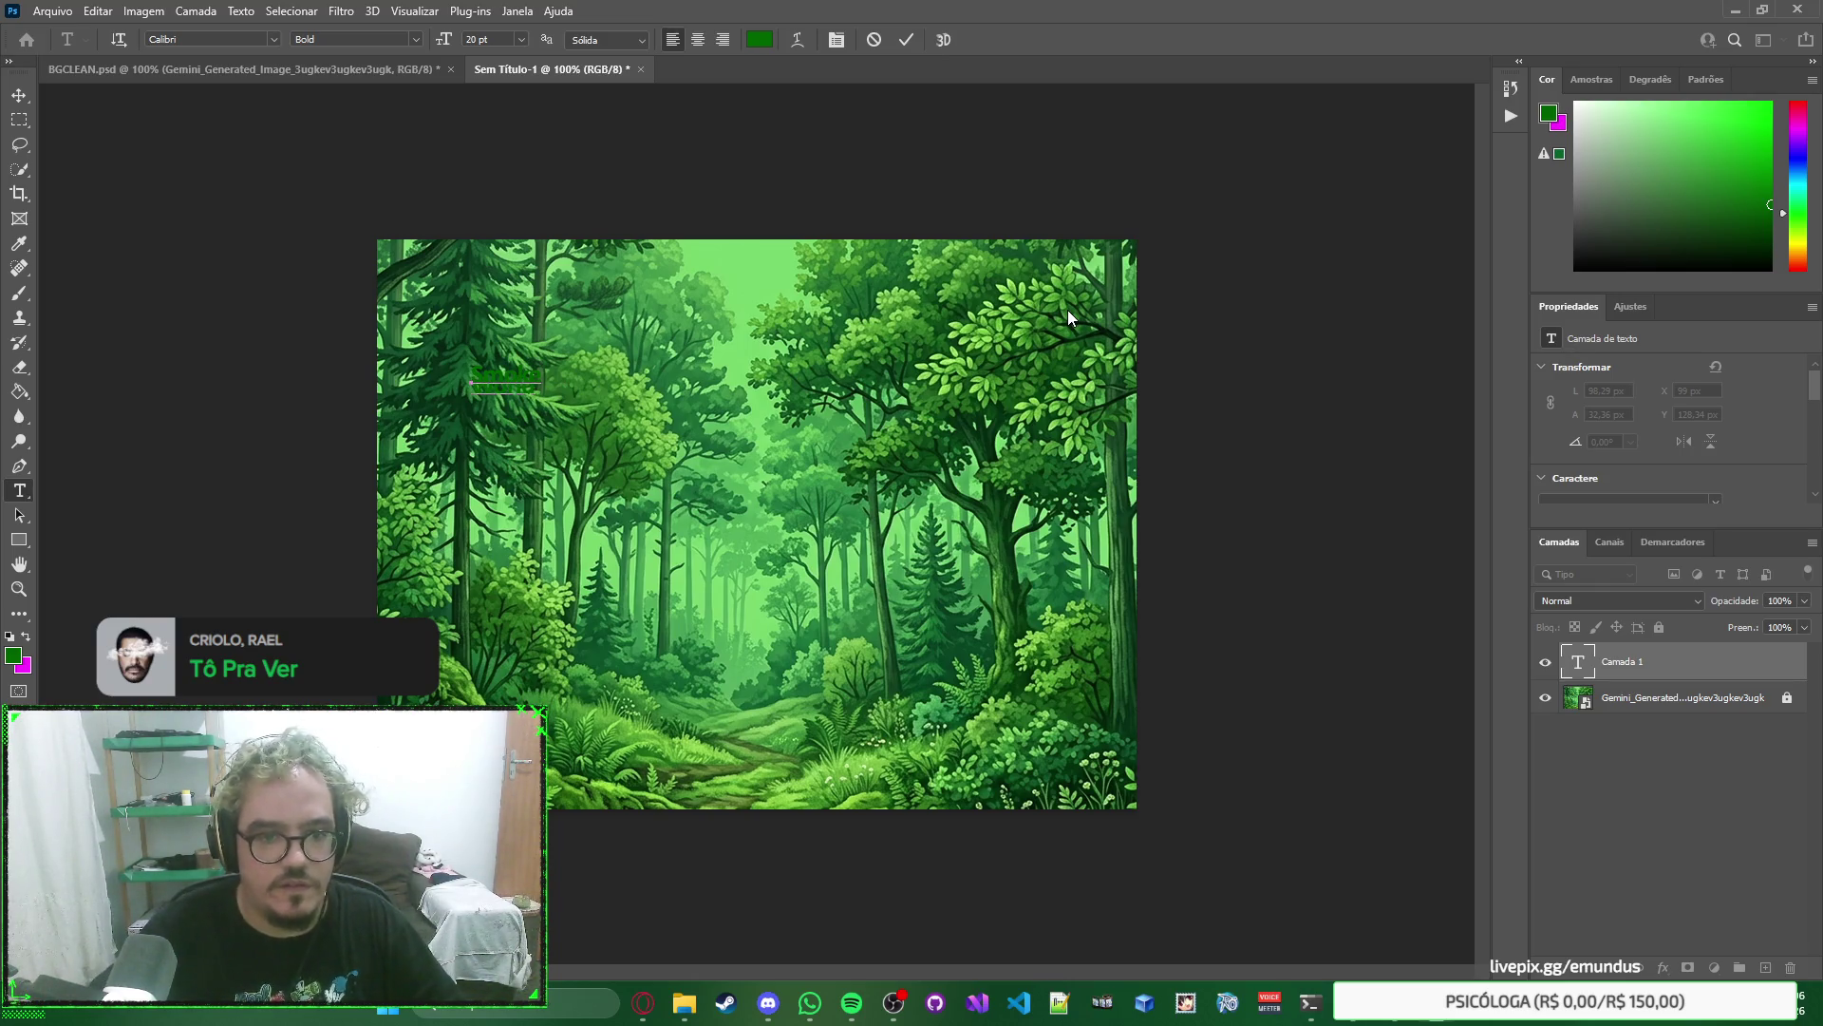
click(19, 95)
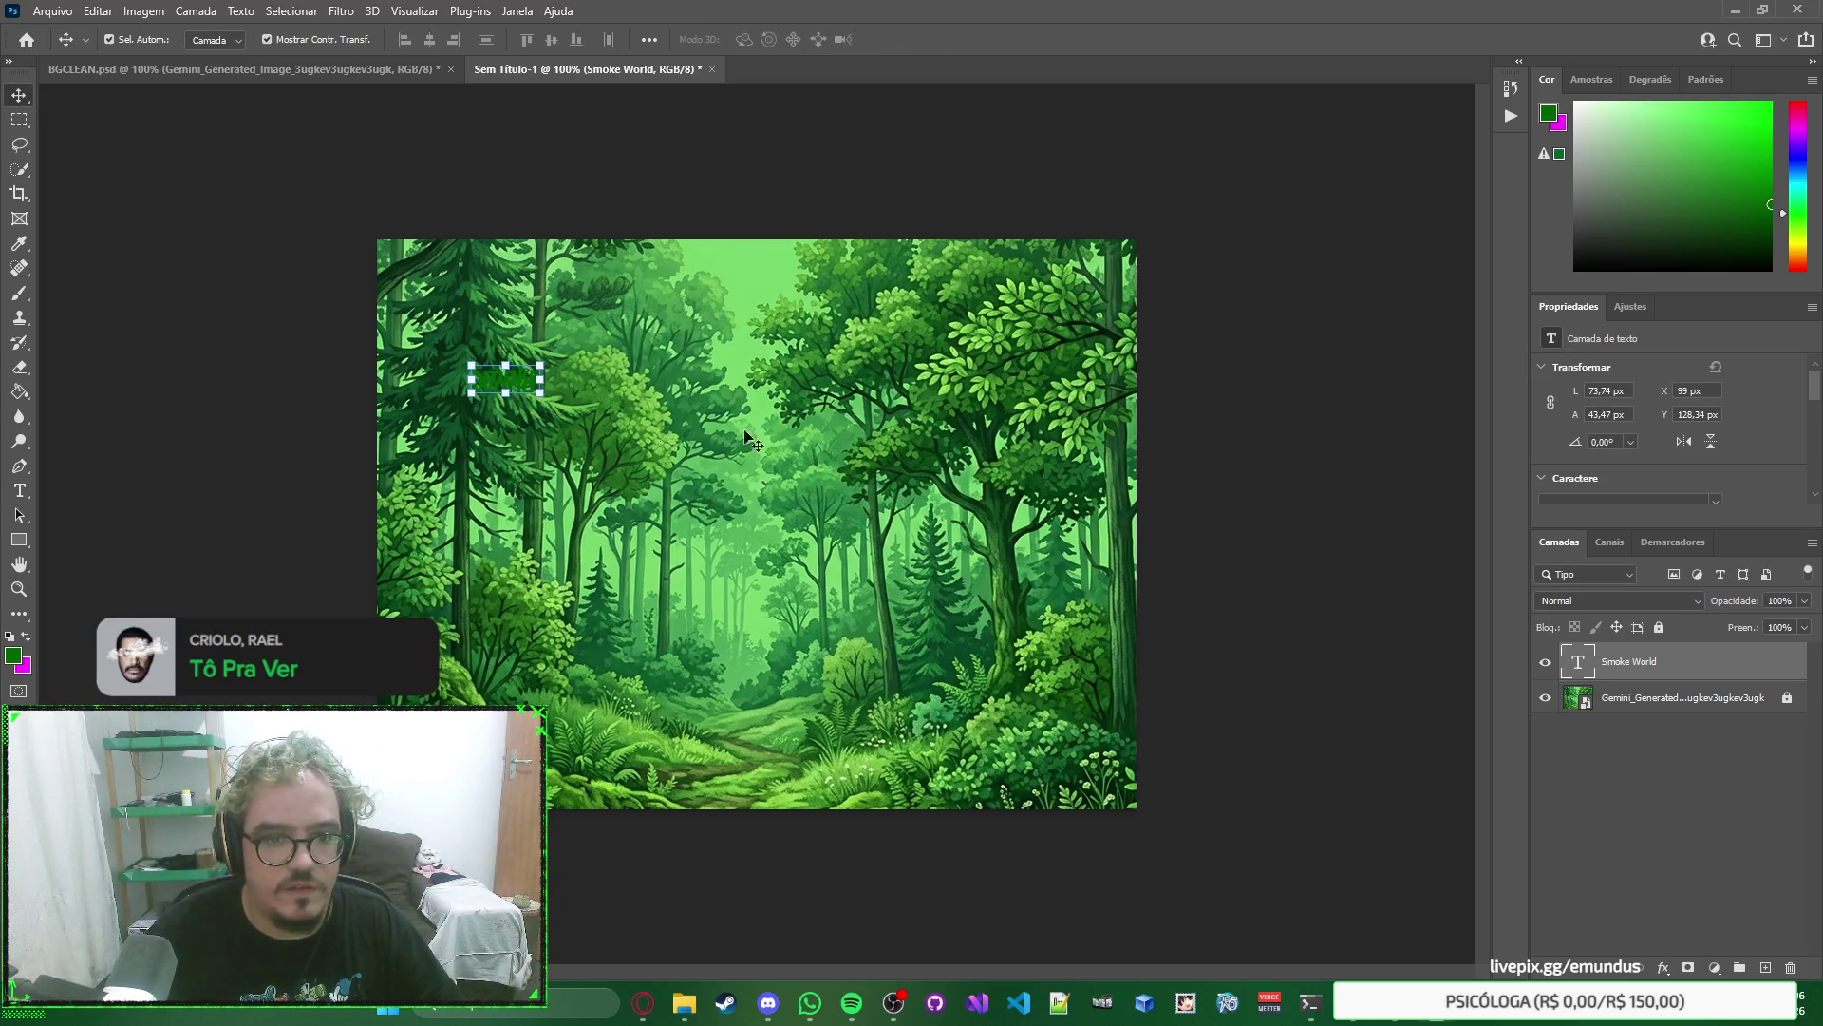
Reset the text's letter tracking to 0 and line spacing to Auto in Character properties.
scroll(1757, 446, down, 3)
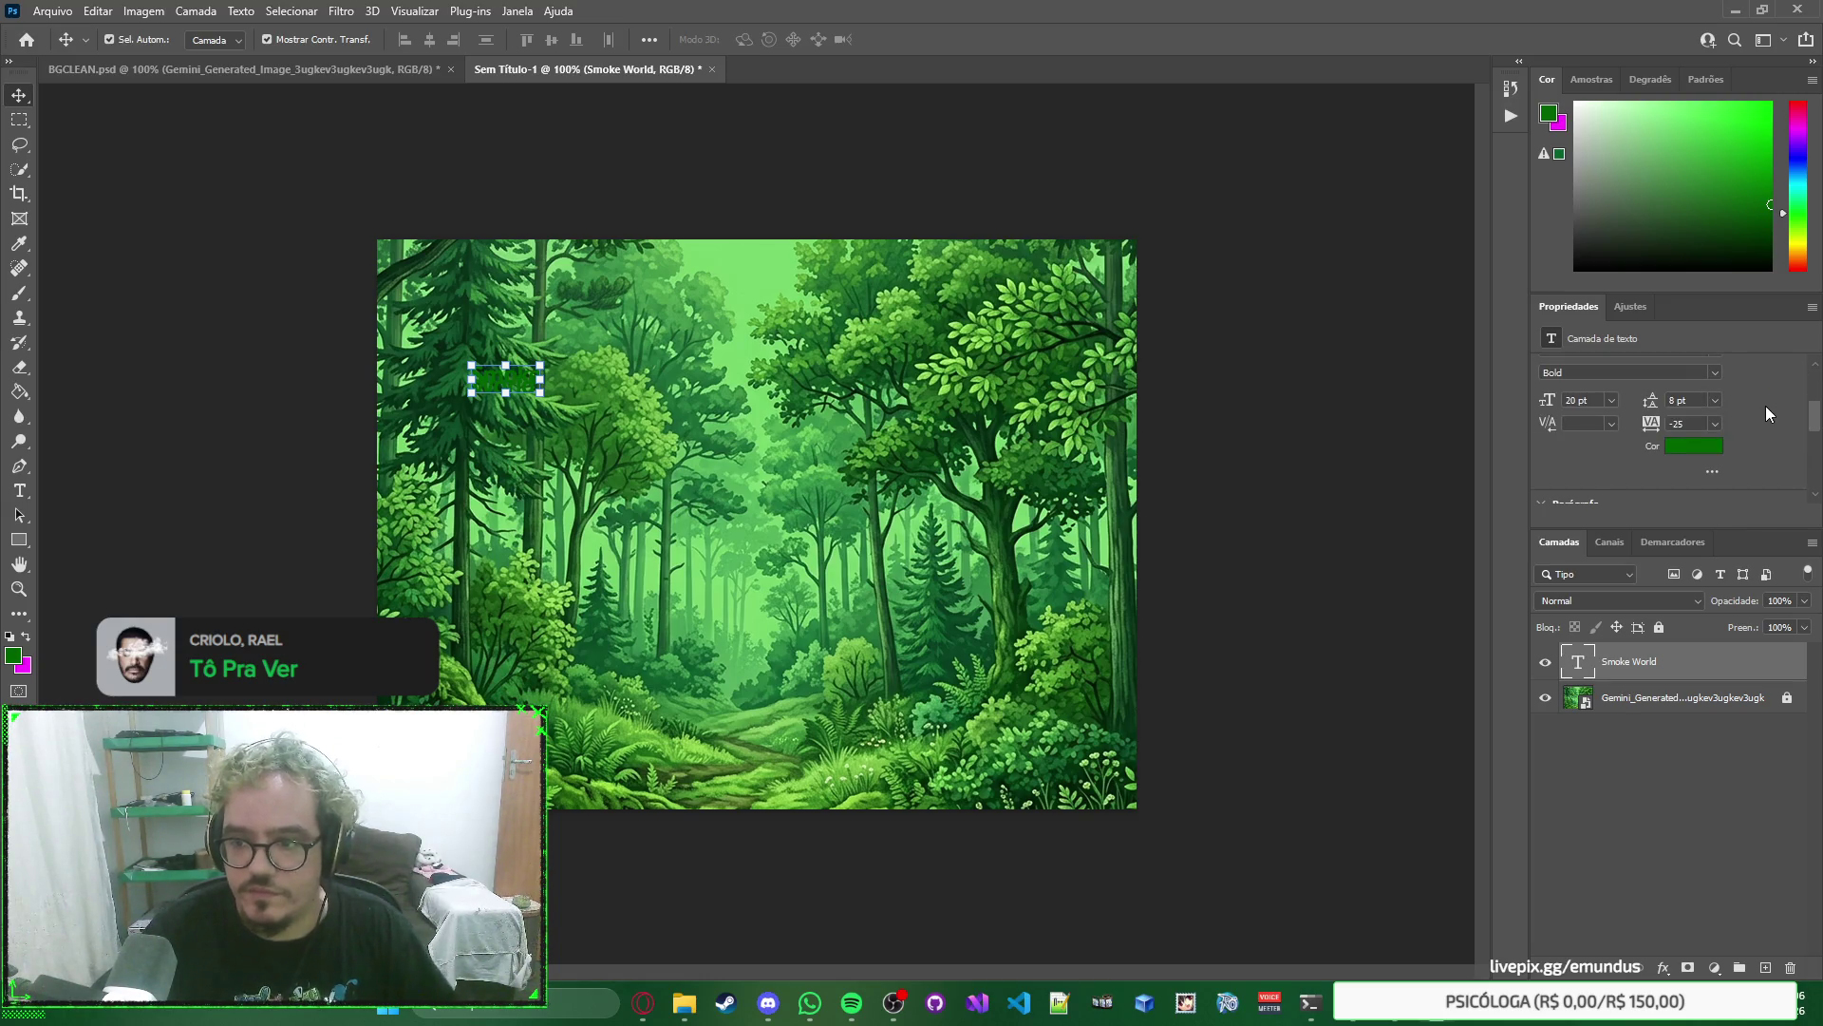
click(1714, 425)
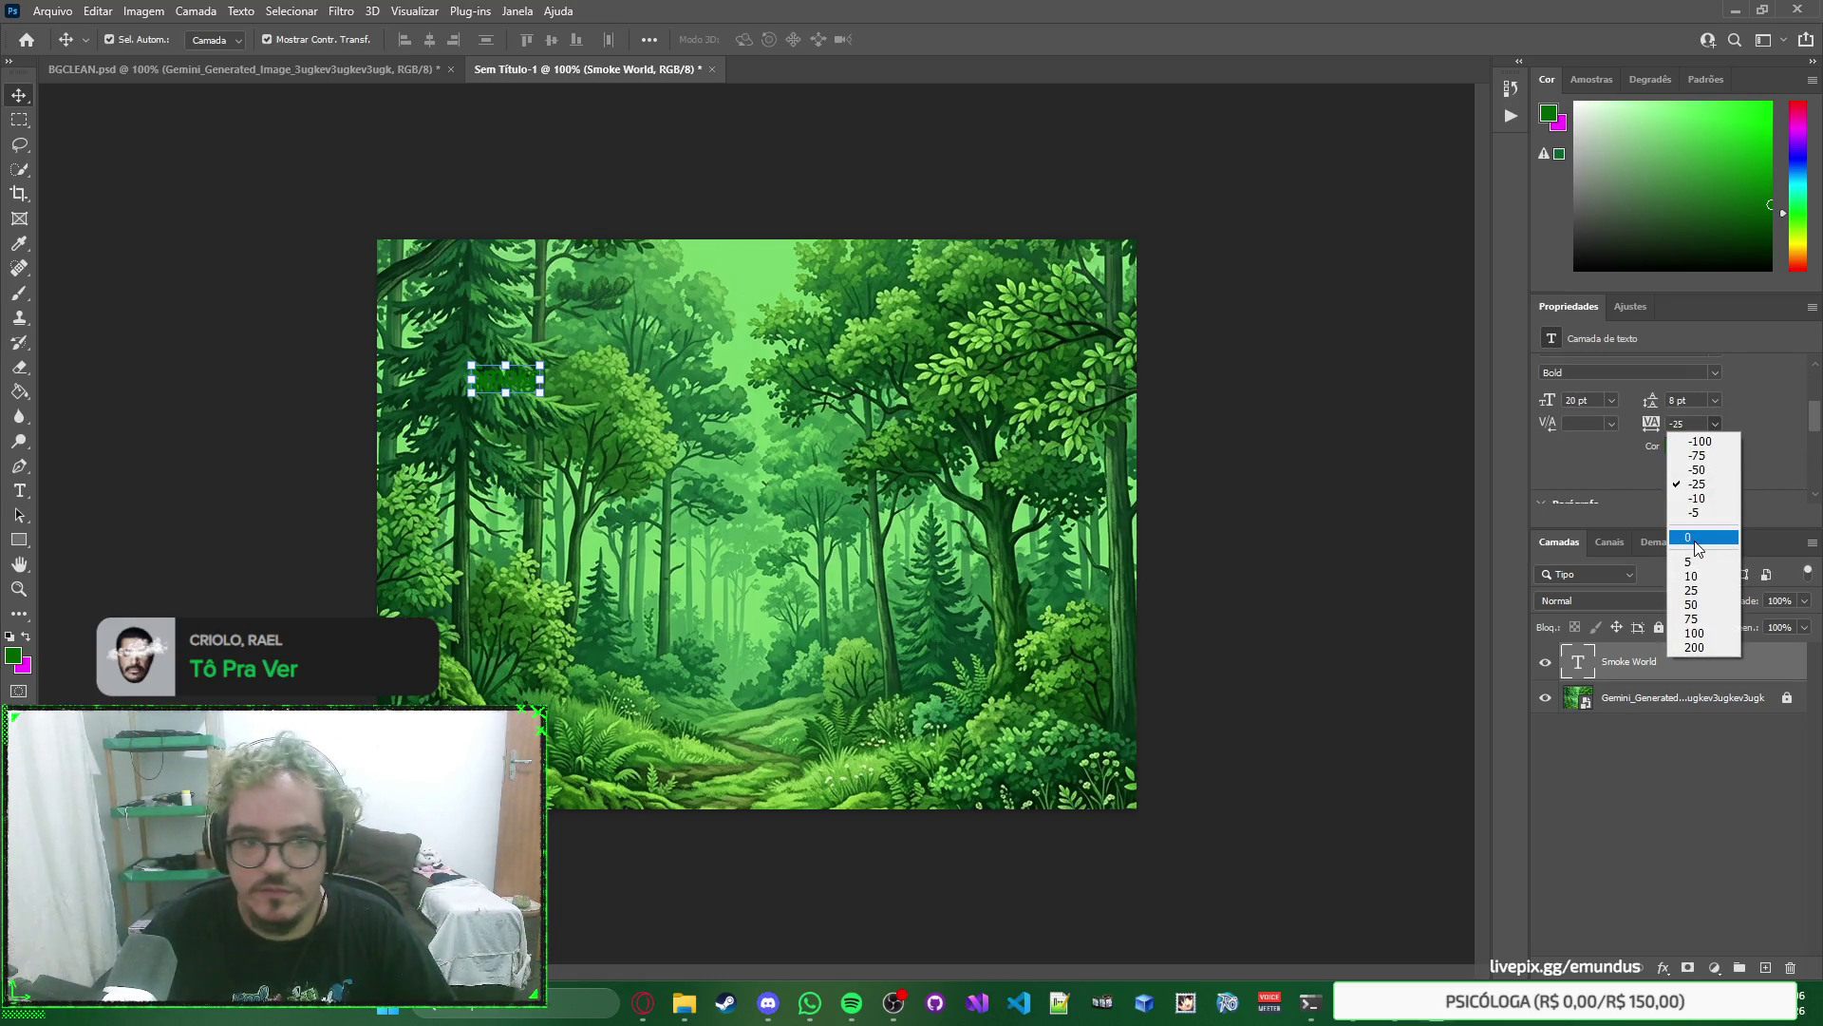
click(1696, 538)
click(1714, 402)
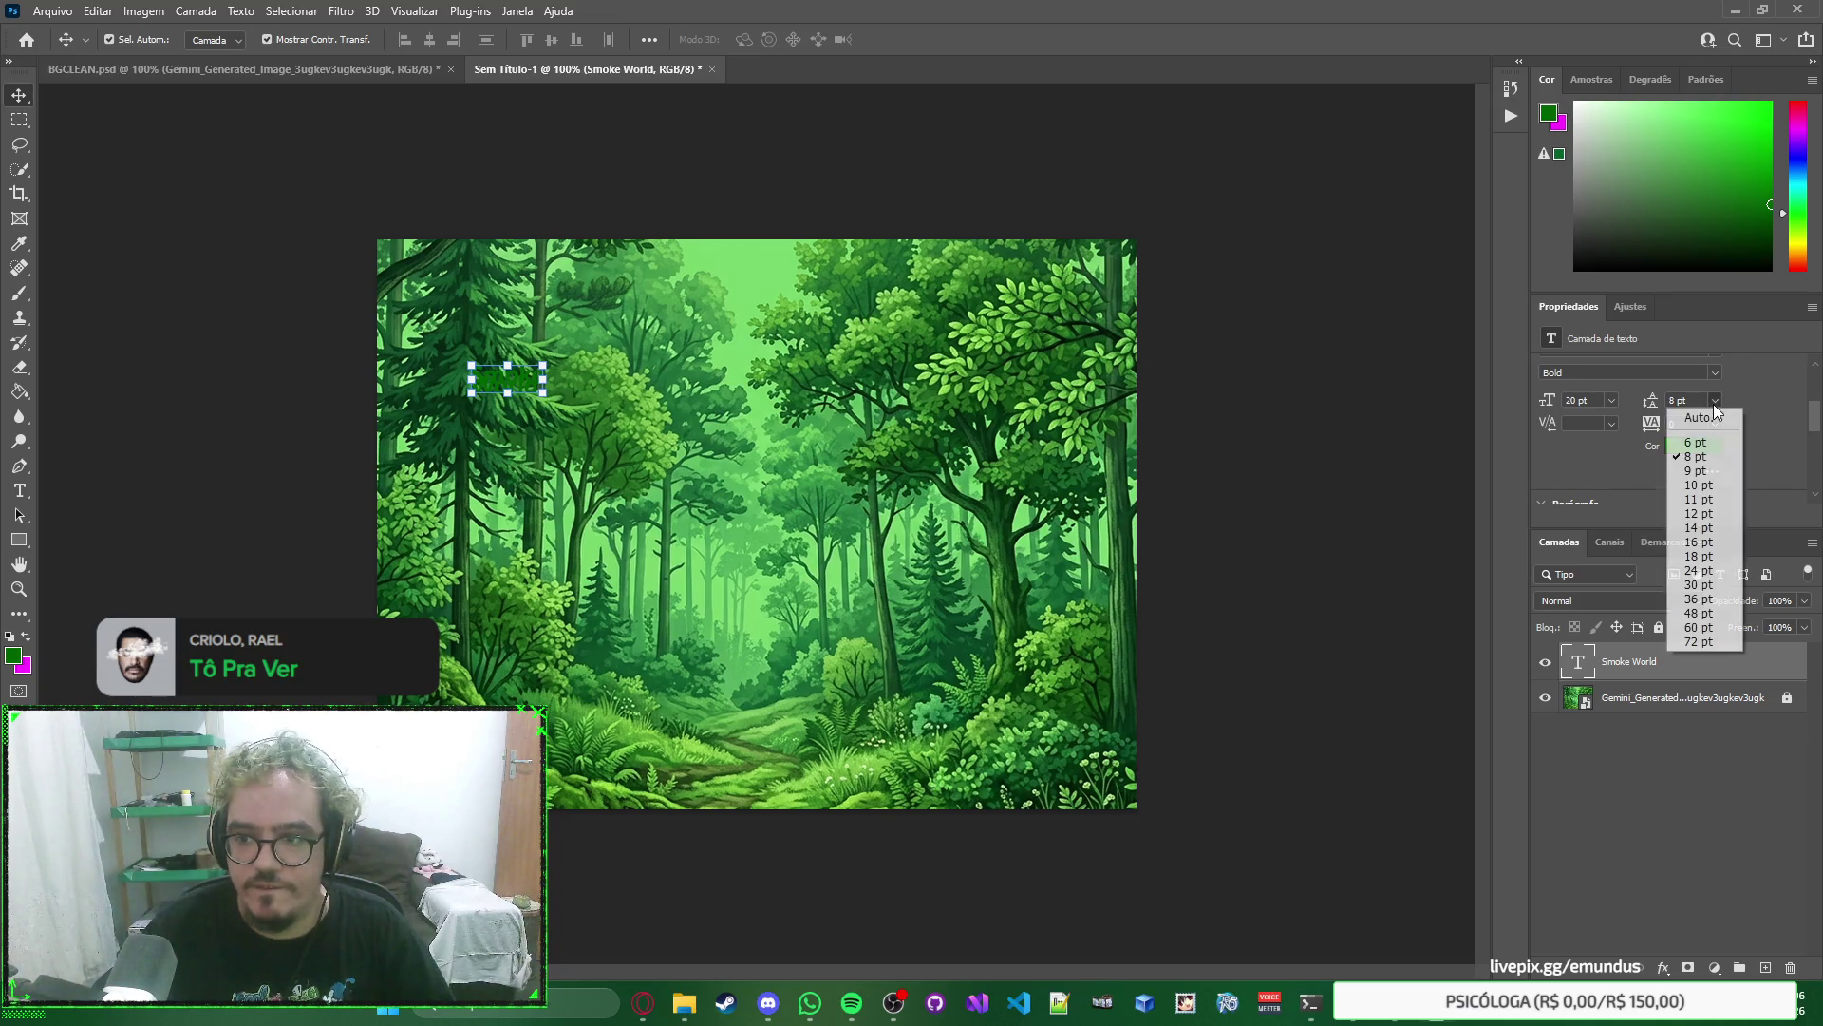
click(1717, 418)
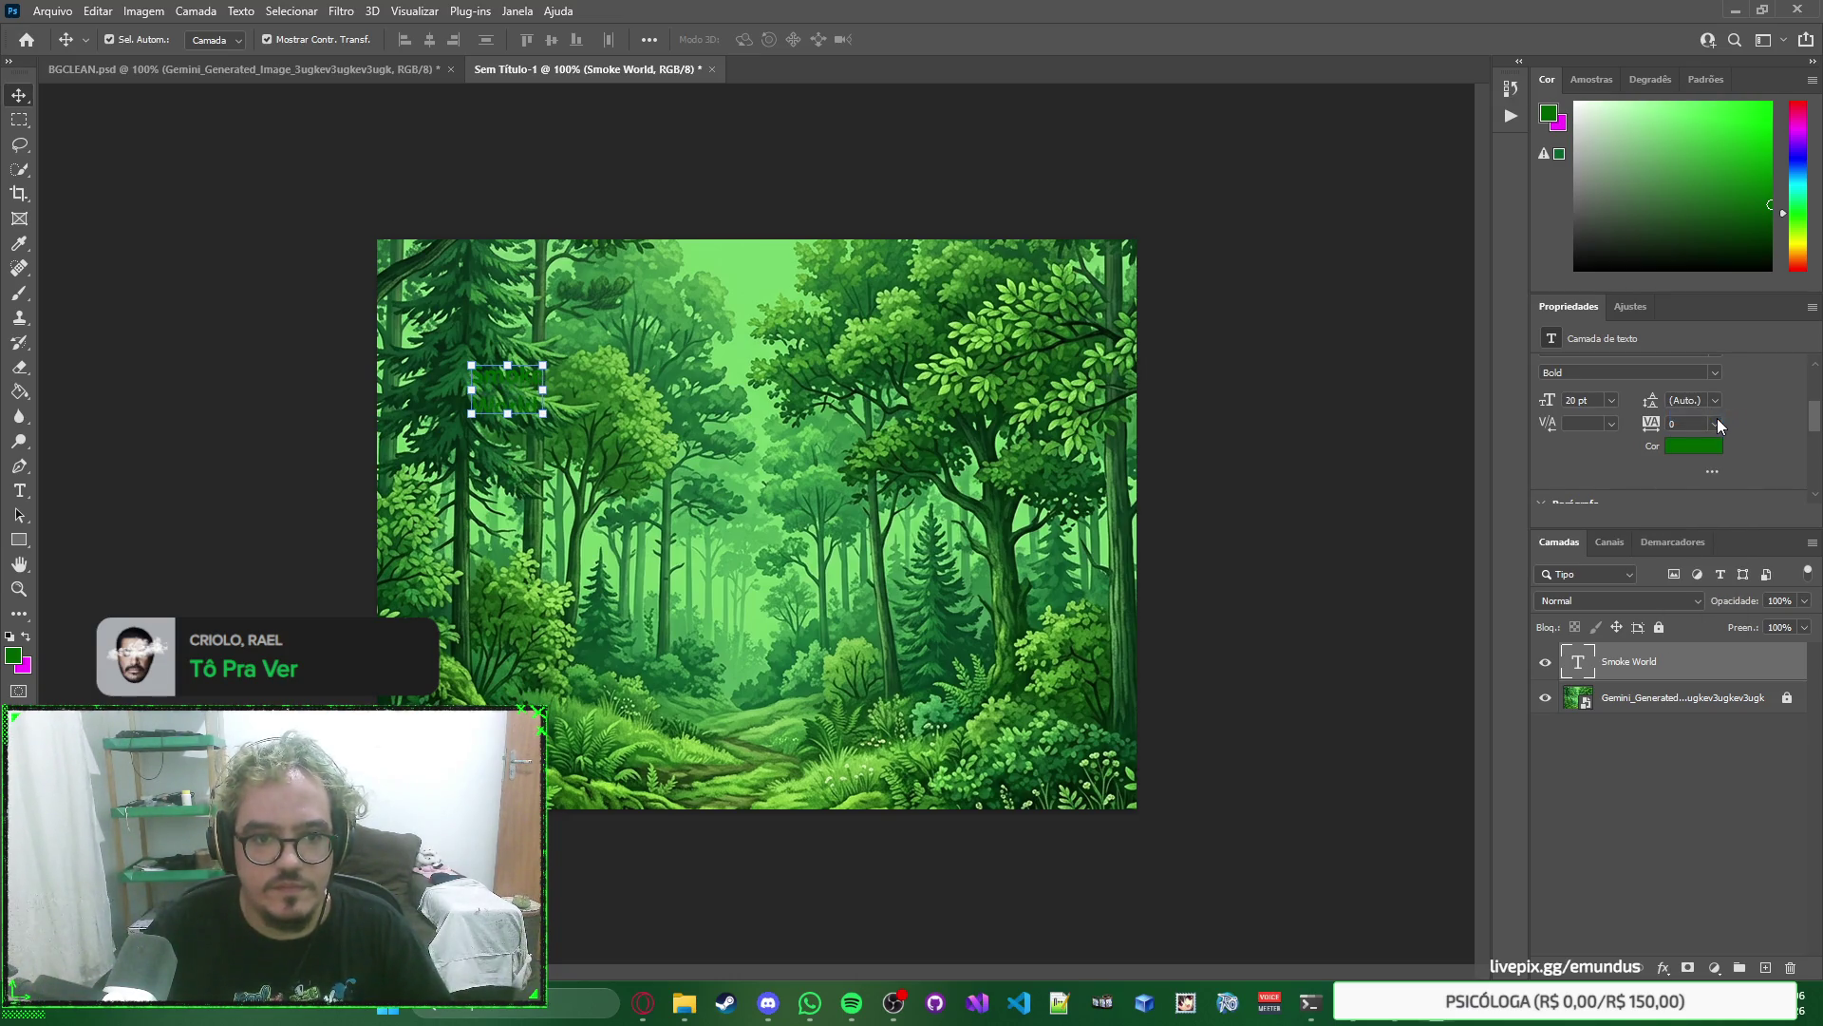
click(1715, 400)
click(1756, 414)
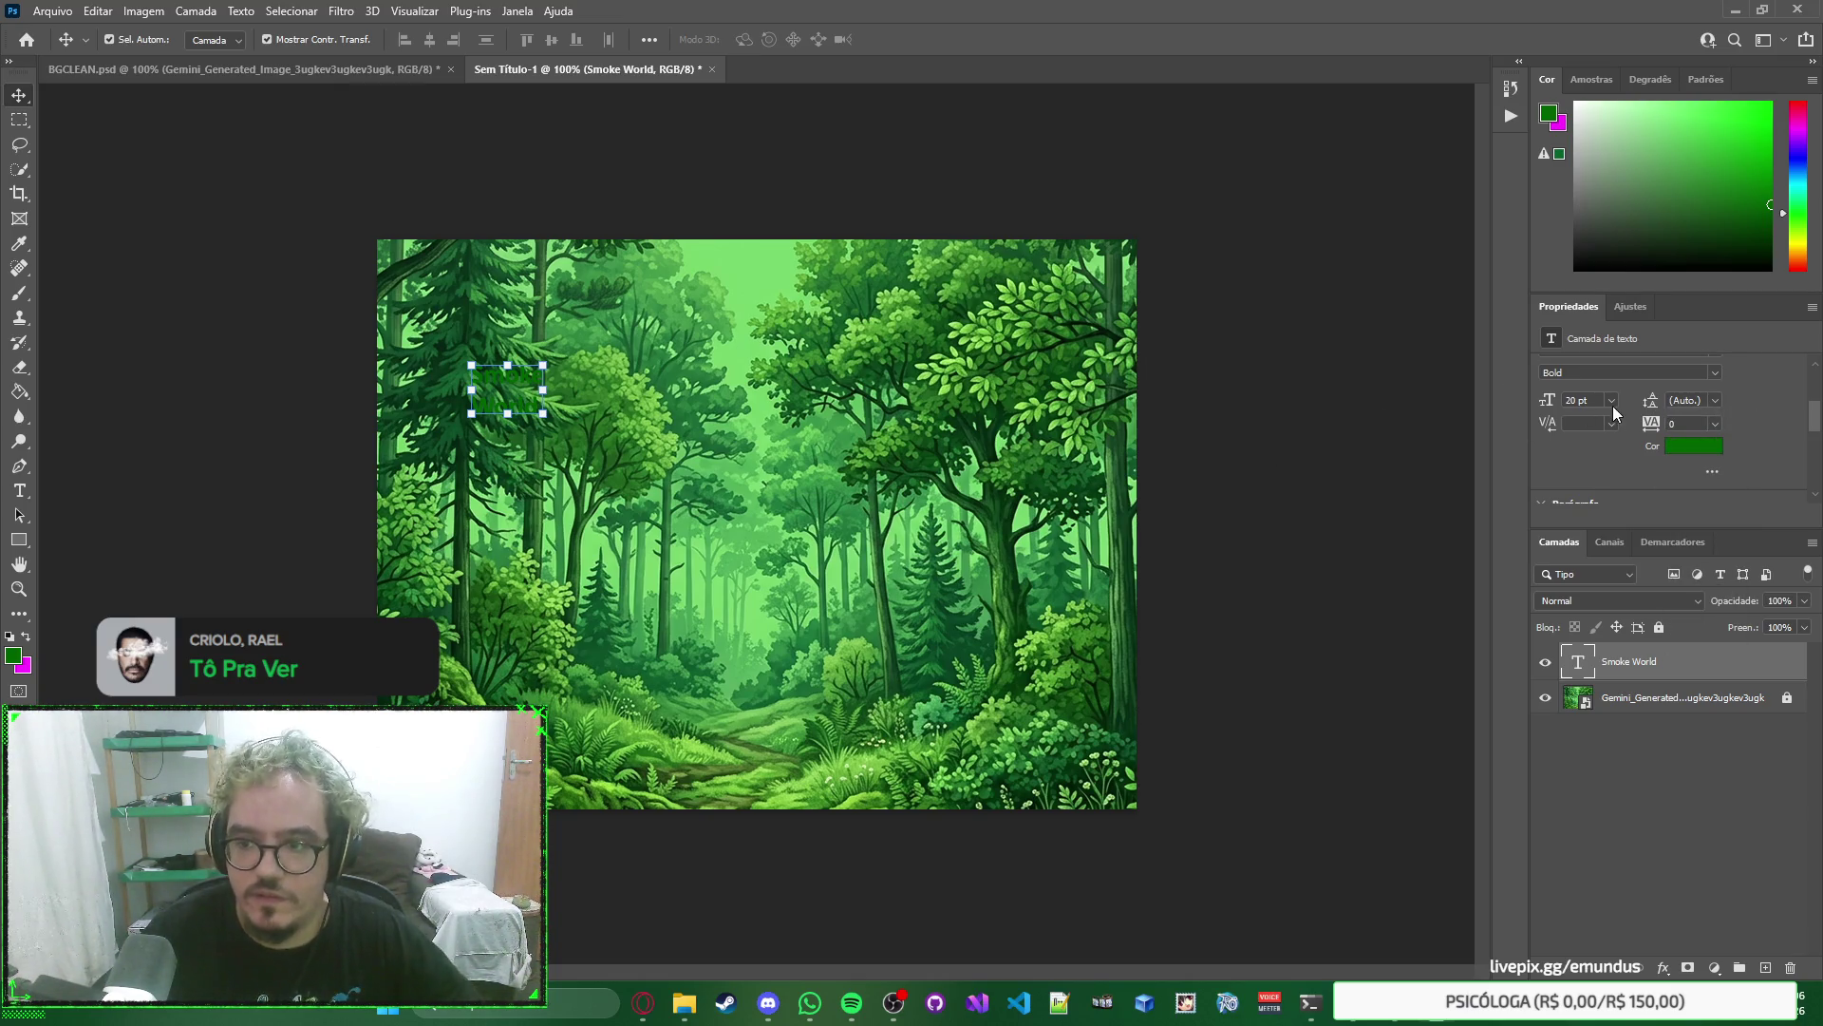
click(1612, 406)
click(1781, 448)
scroll(1776, 448, up, 1)
scroll(1711, 424, up, 1)
click(1713, 413)
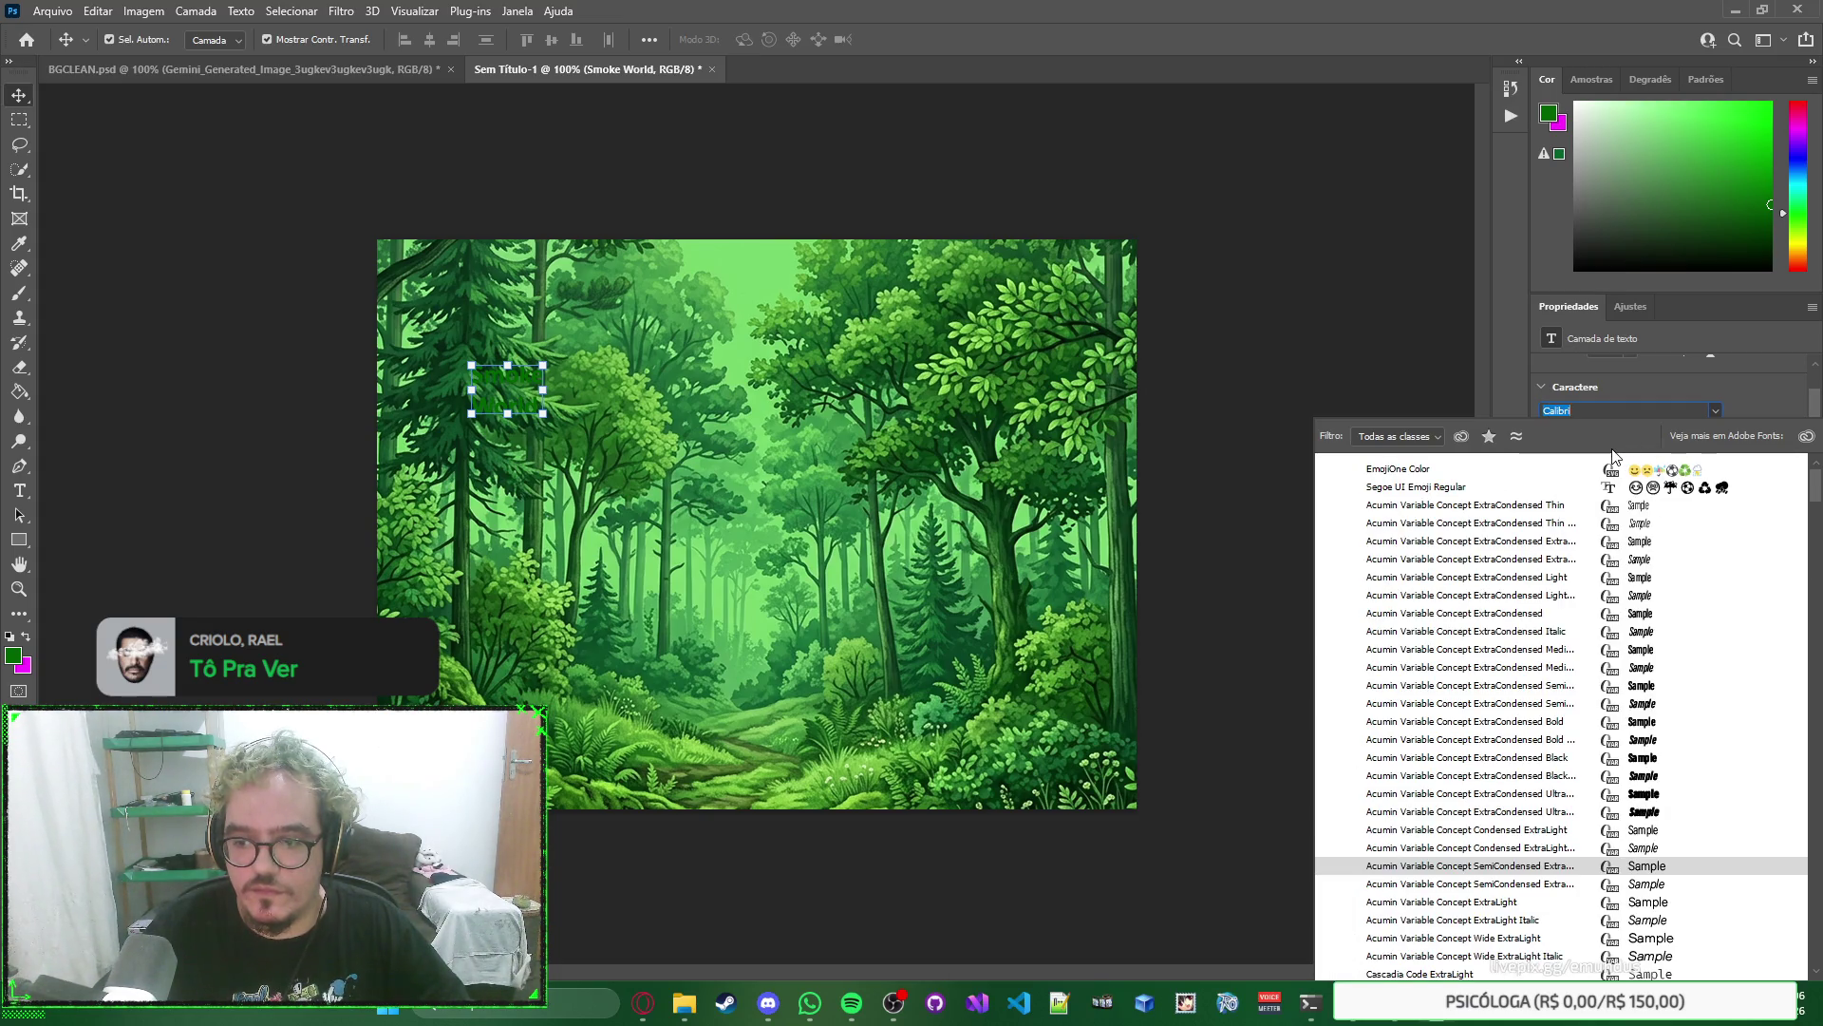
Switch the title font to Ethnocentric by searching 'eg' in the font field.
click(1672, 406)
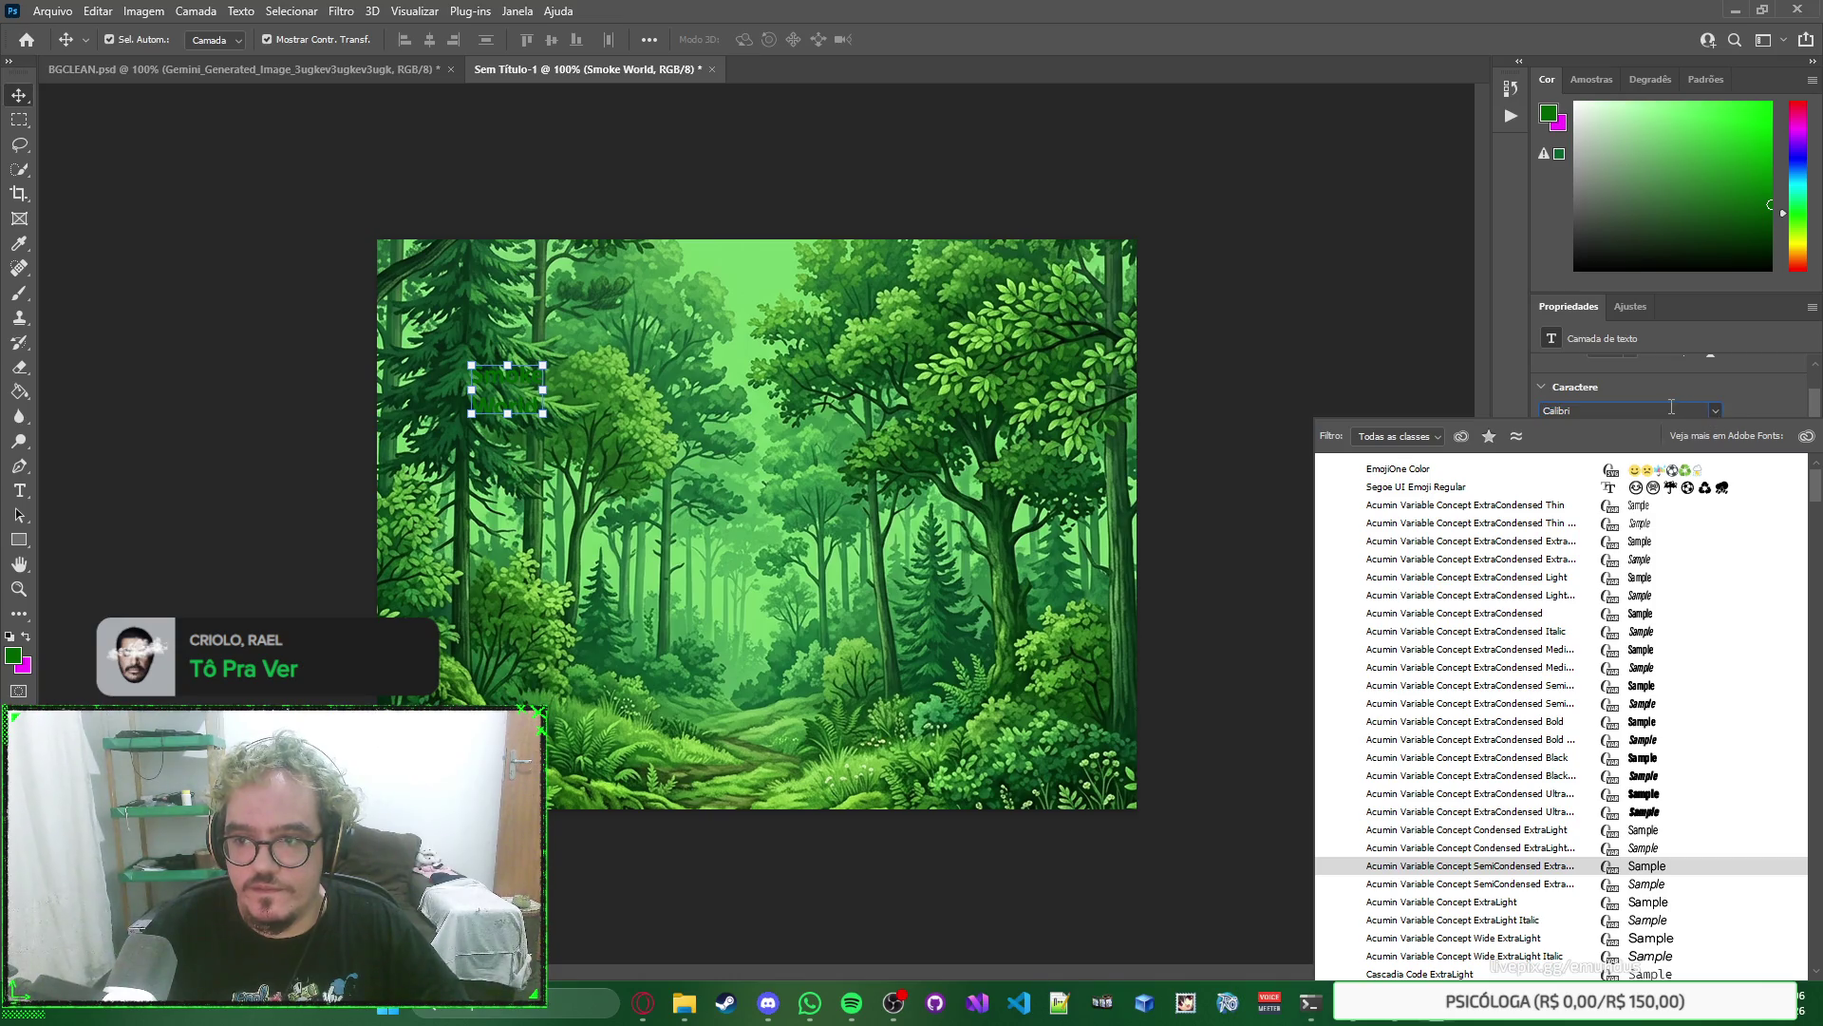
text(eh)
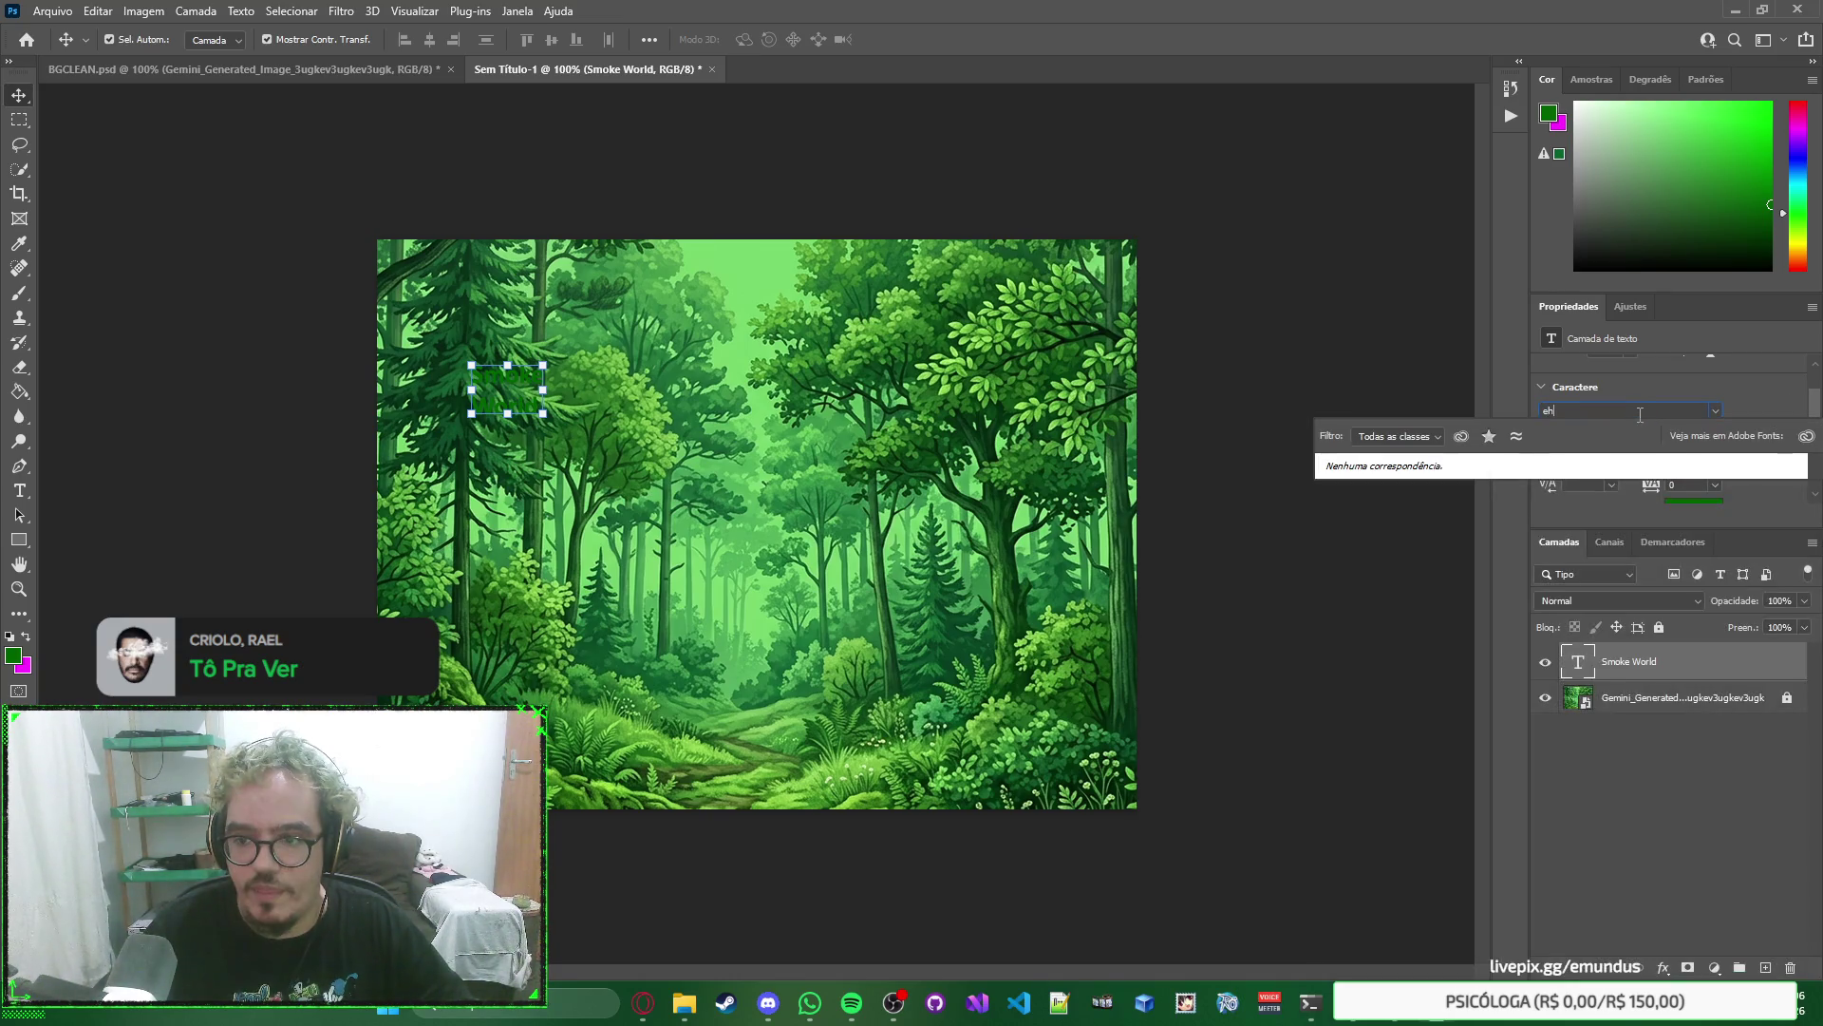
key(BackSpace)
text(g)
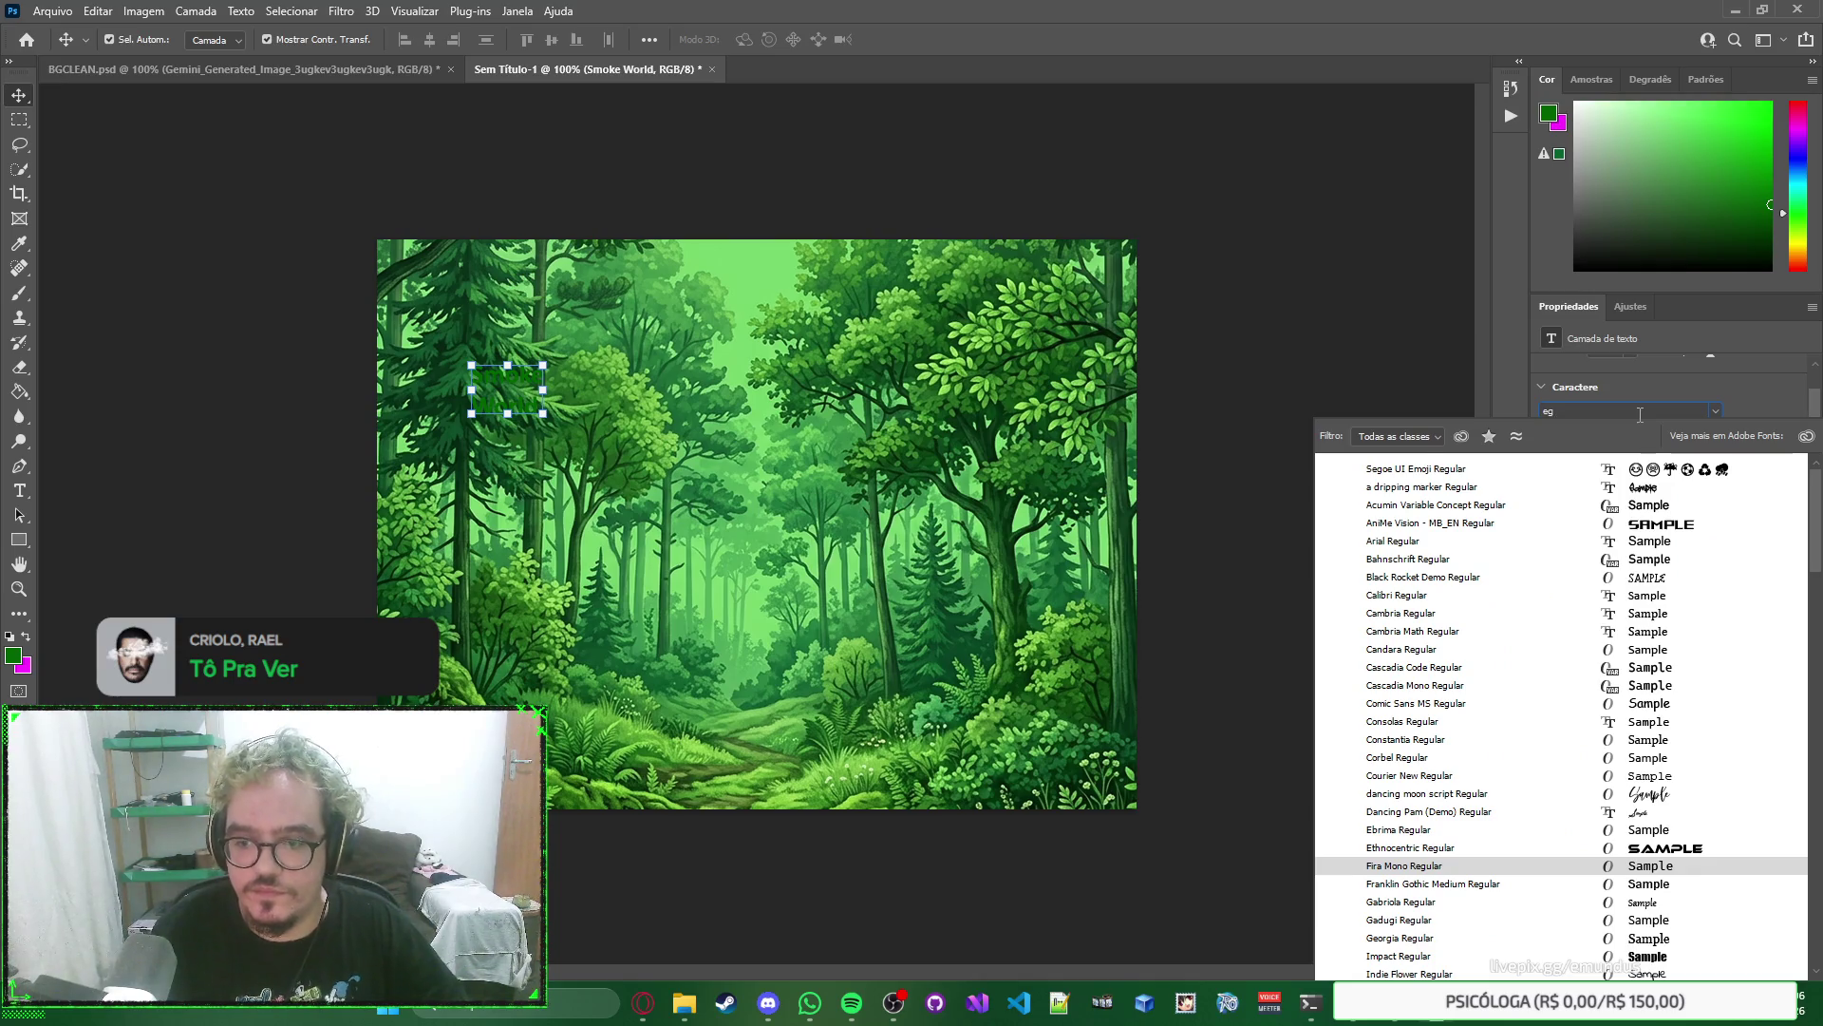
click(1662, 853)
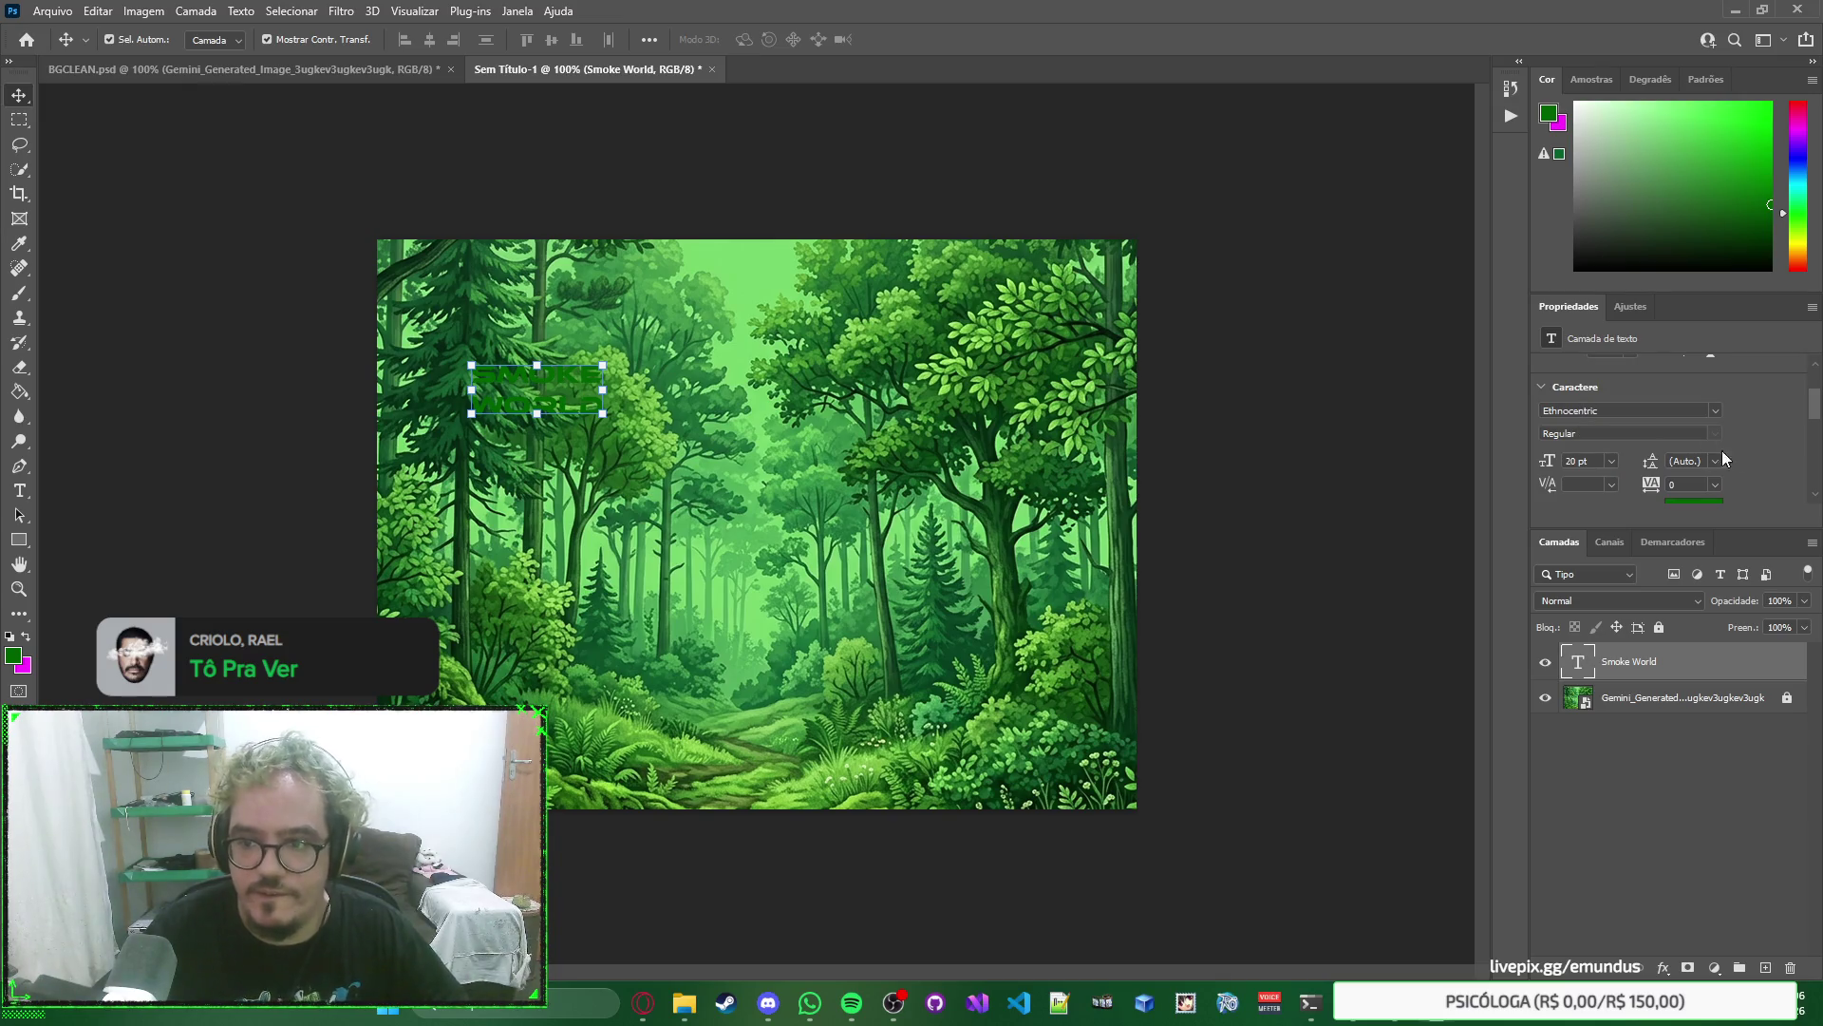
click(1612, 484)
Scale the title up to about 84.54 pt across the upper middle of the forest.
key(Escape)
key(ctrl+t)
mouse_move(603, 413)
mouse_down()
mouse_move(1045, 602)
mouse_move(1075, 636)
mouse_move(956, 517)
mouse_up()
key(Return)
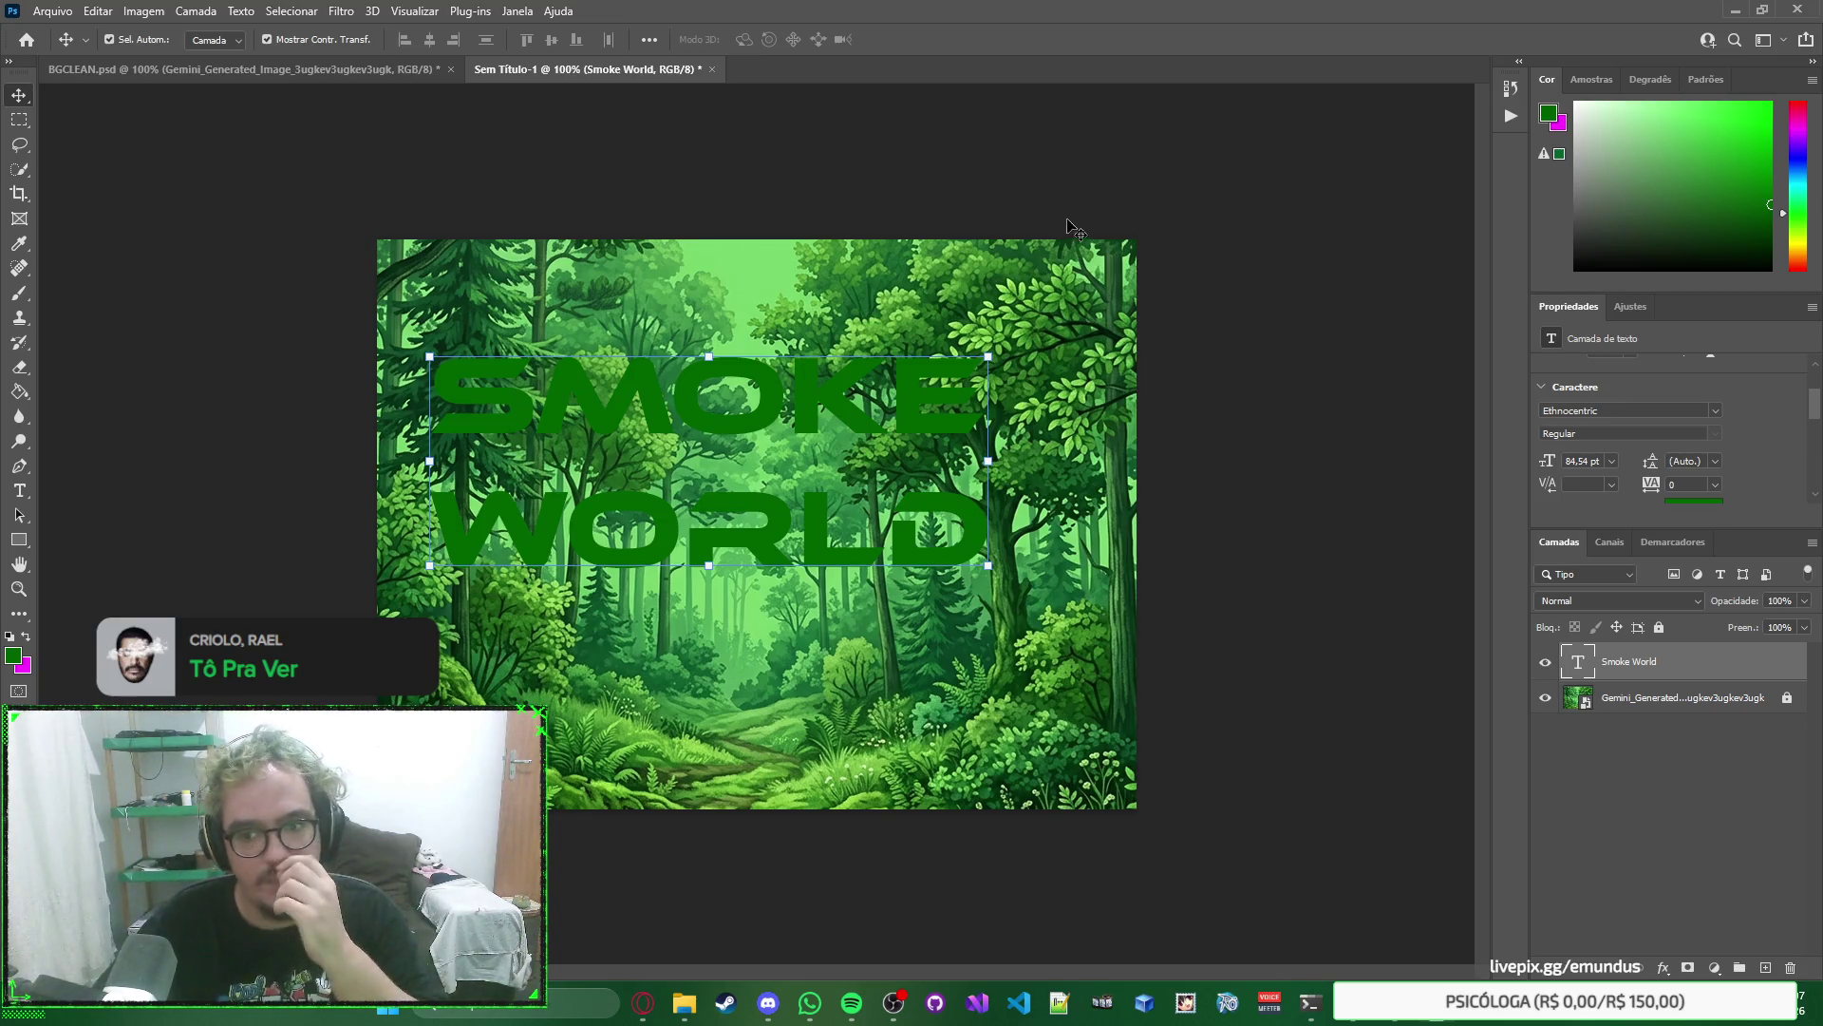
scroll(1752, 442, down, 2)
Make the title text white (ffffff) and nudge it slightly lower on the image.
click(1693, 475)
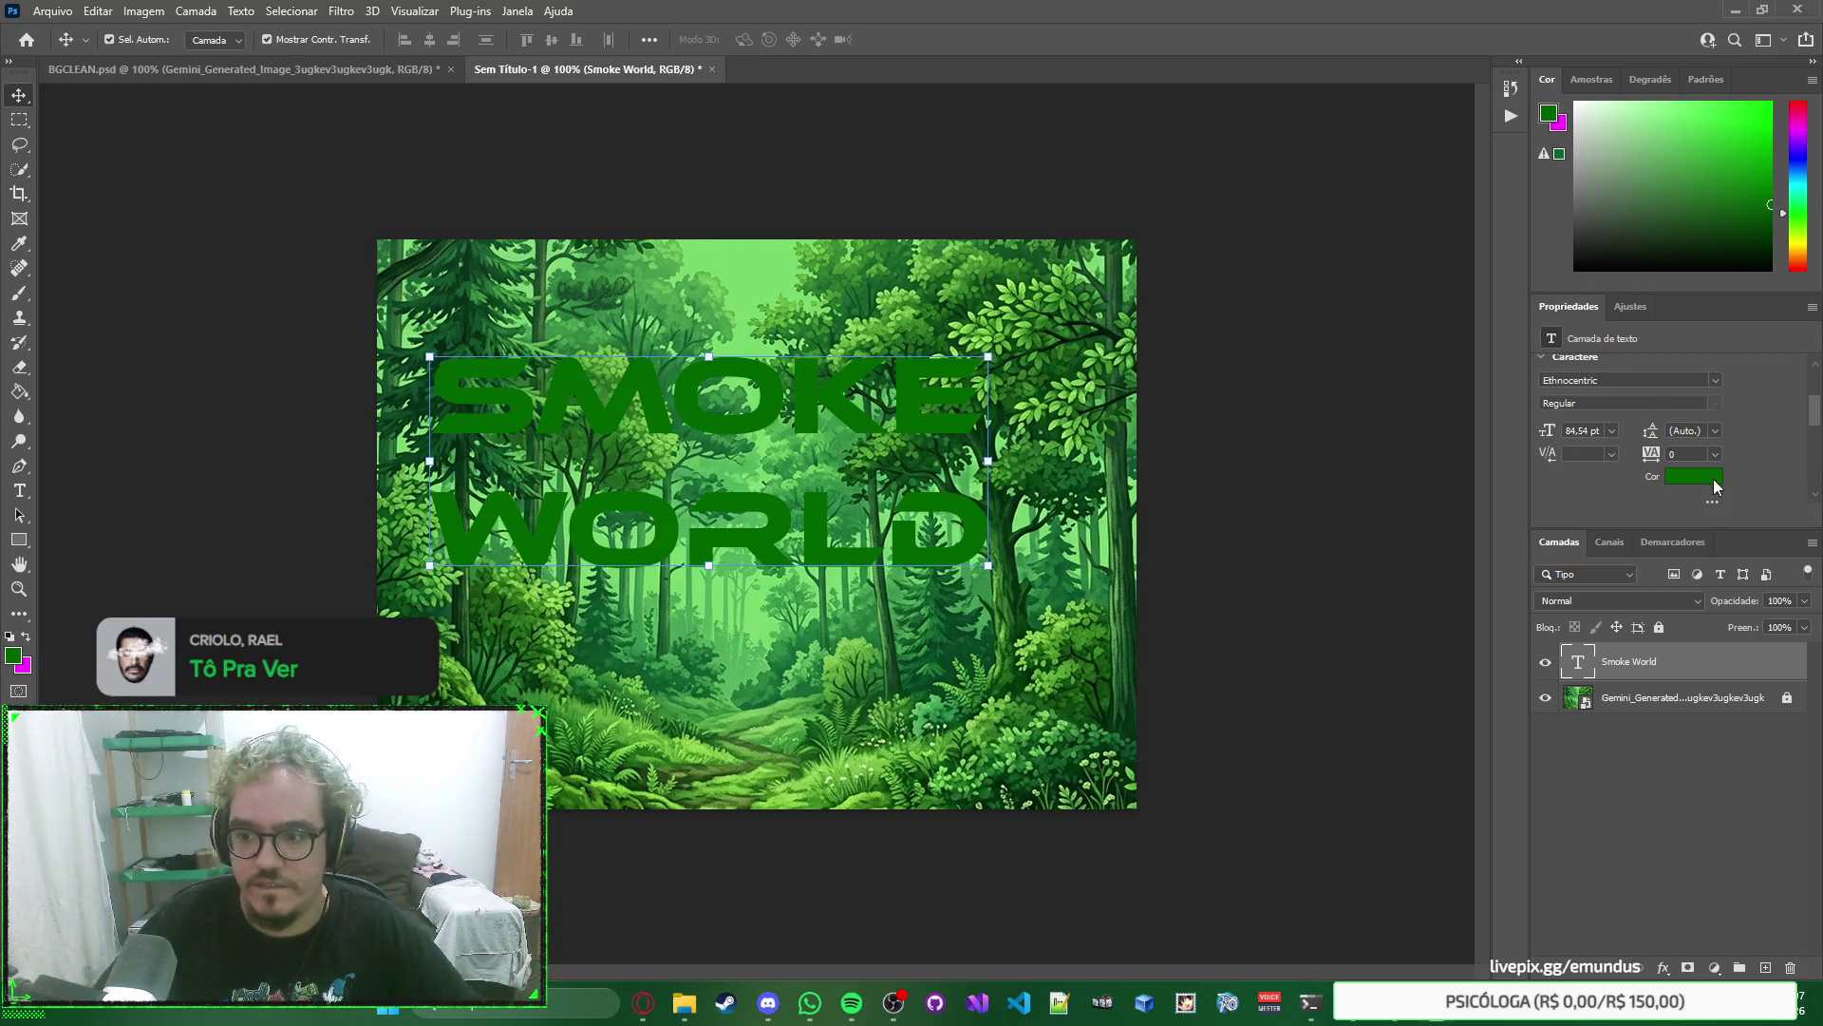
drag(988, 377, 786, 528)
text(ffffff)
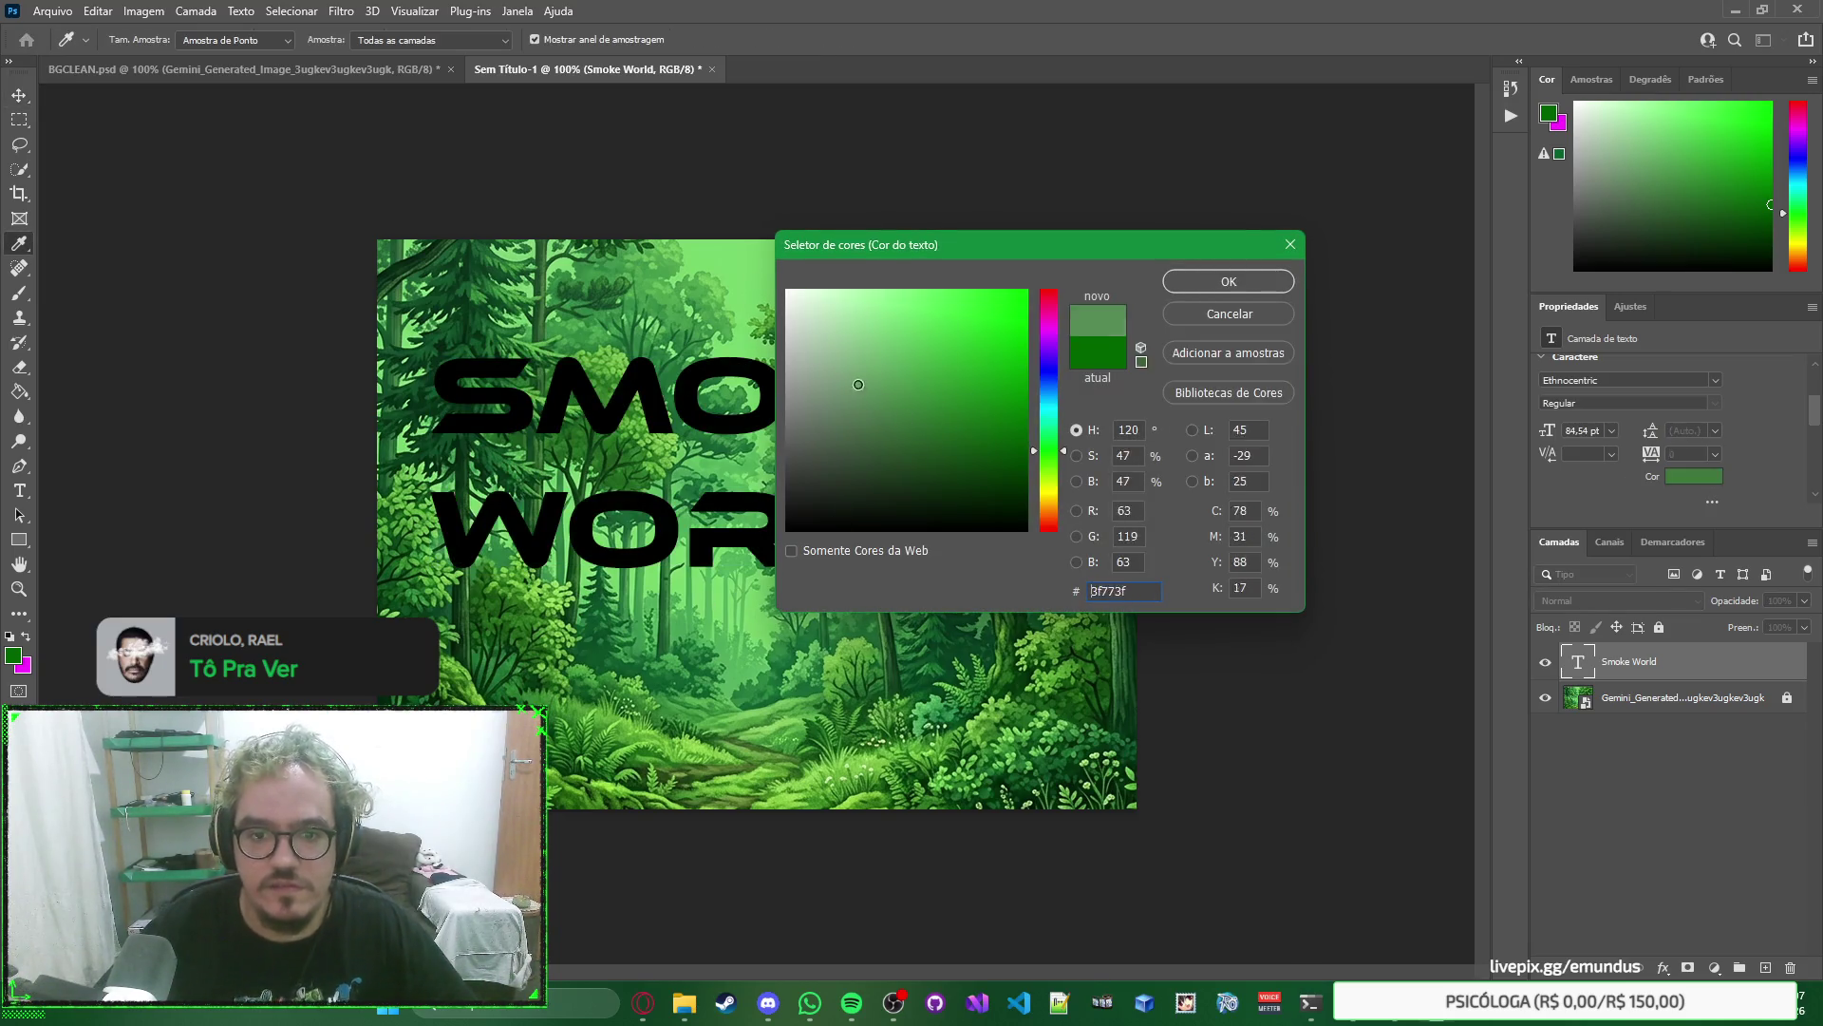
click(1246, 284)
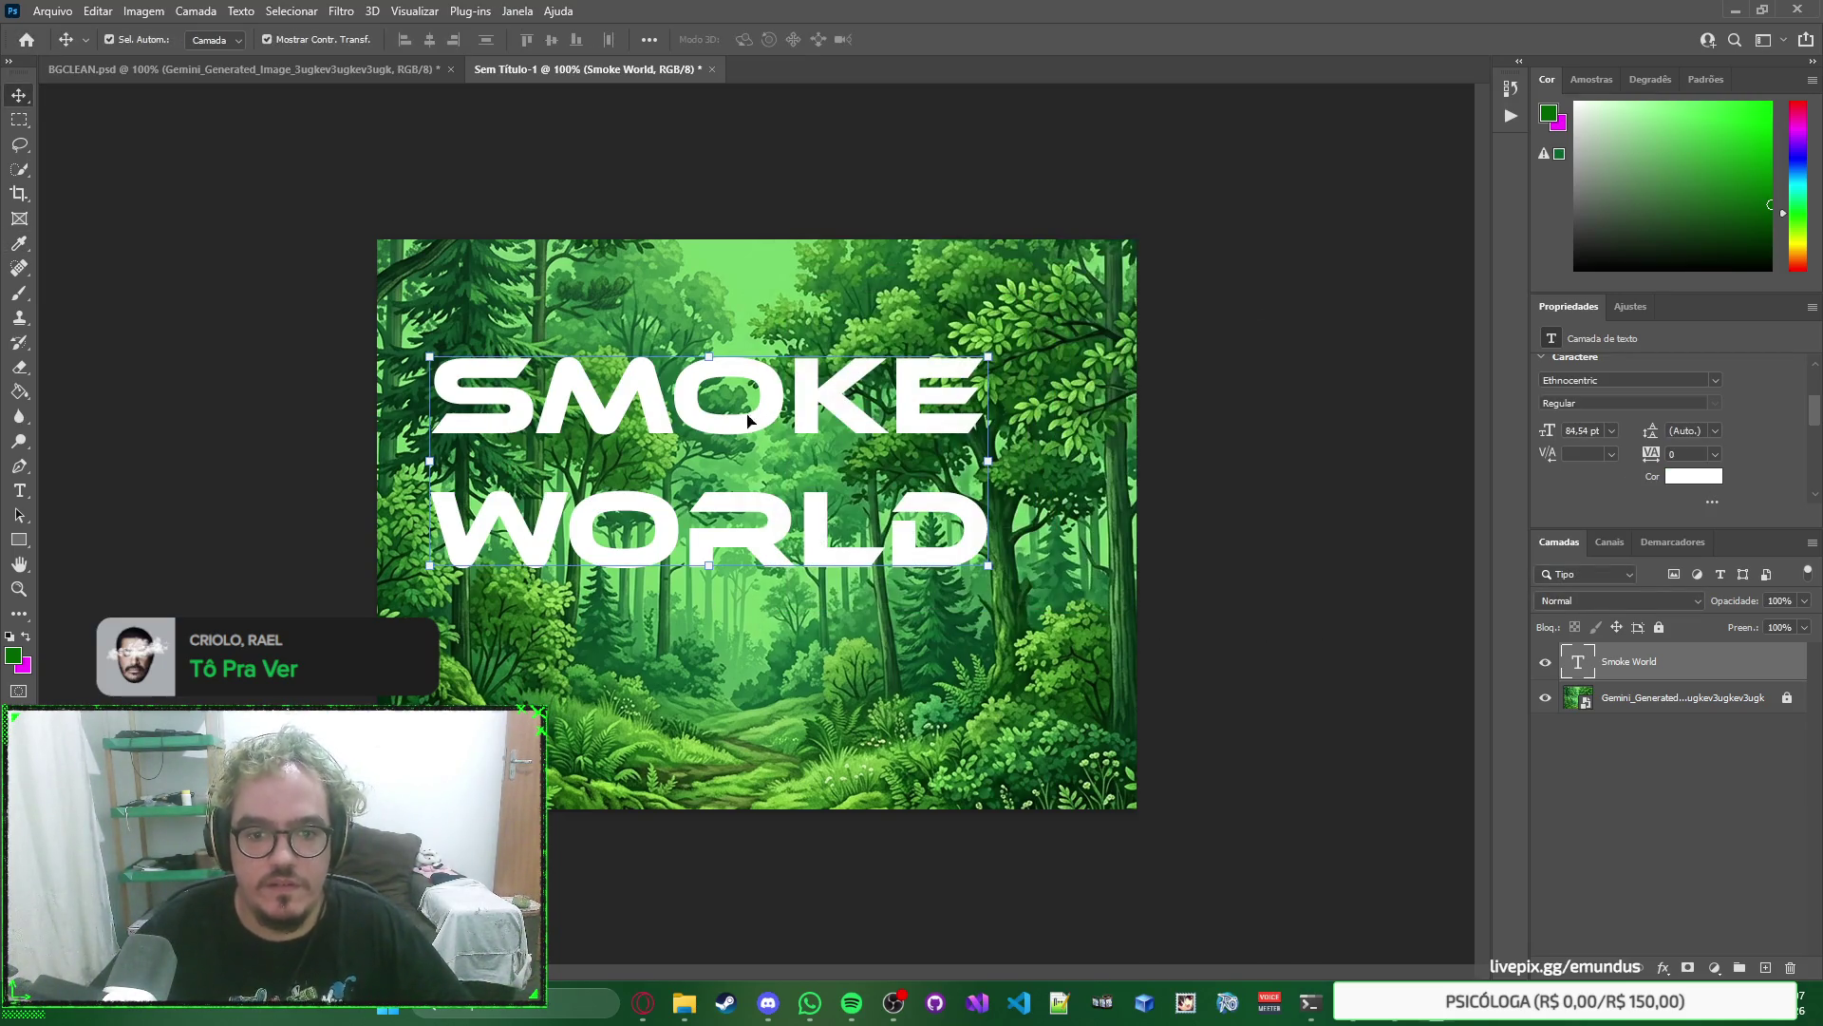
drag(812, 415, 811, 437)
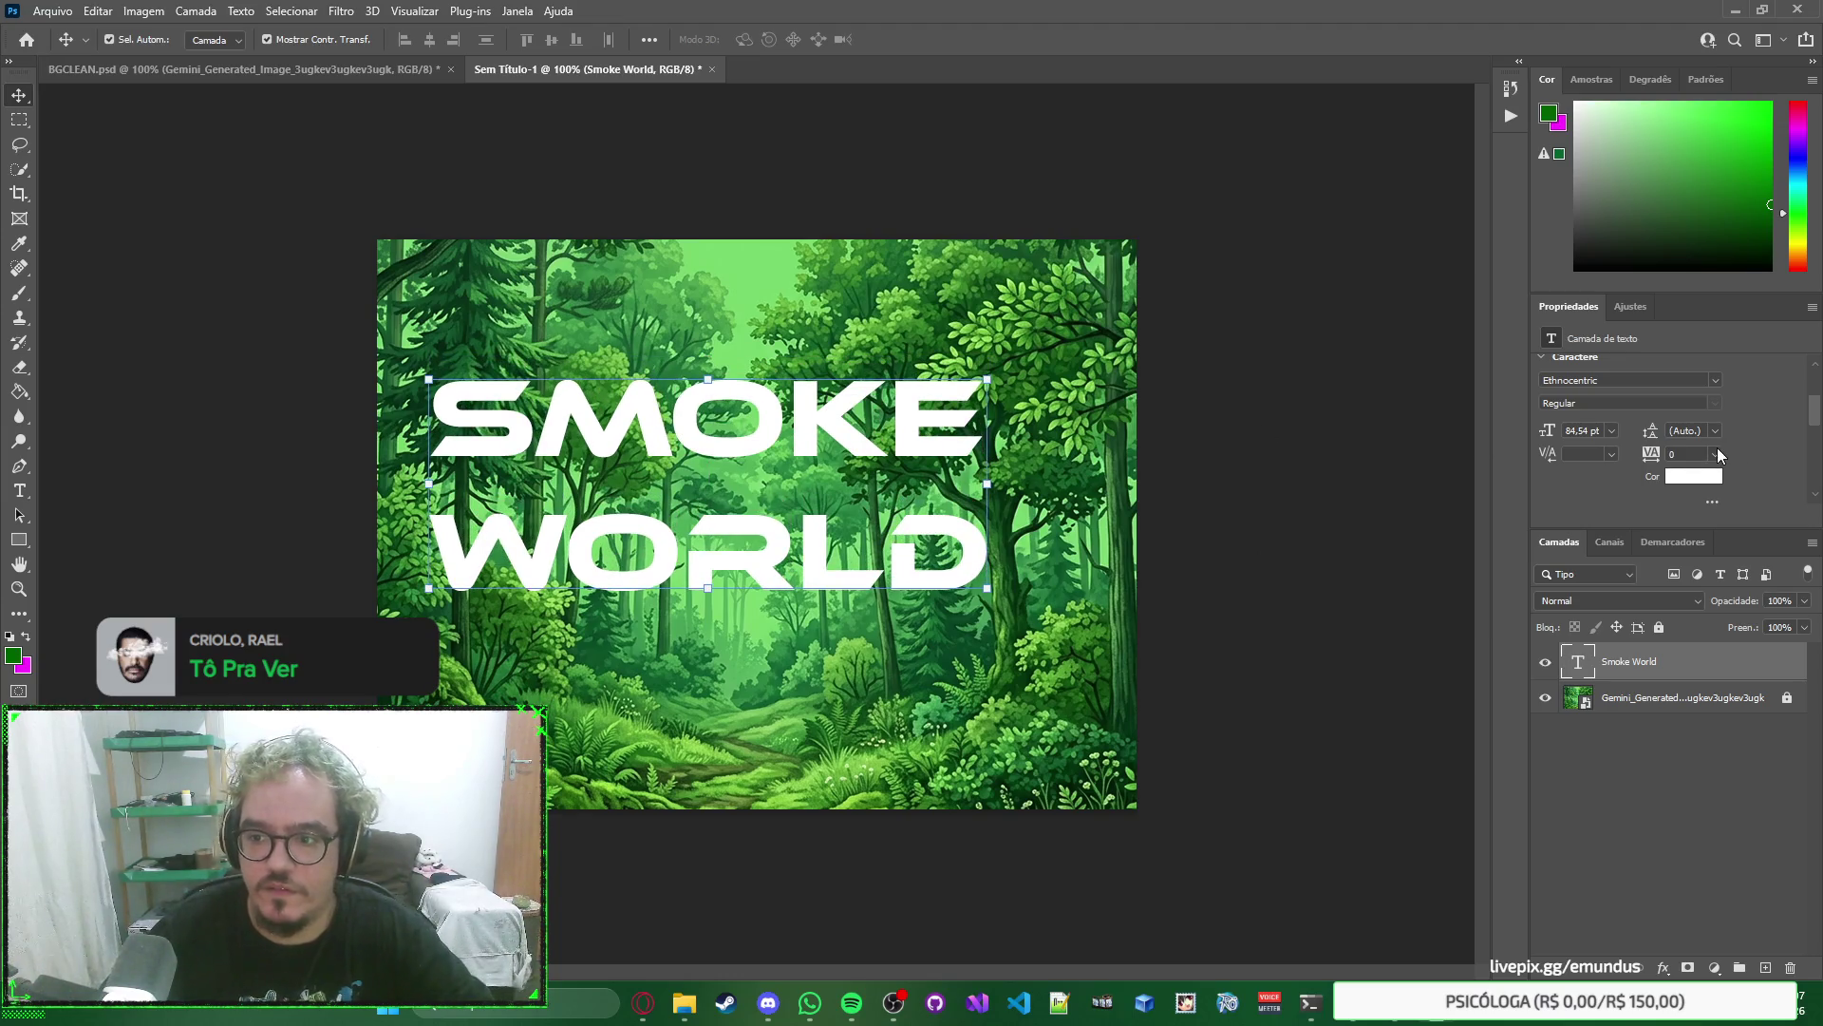
Try 6 pt and 8 pt line spacing, then return the leading to Auto.
click(1714, 432)
click(1712, 474)
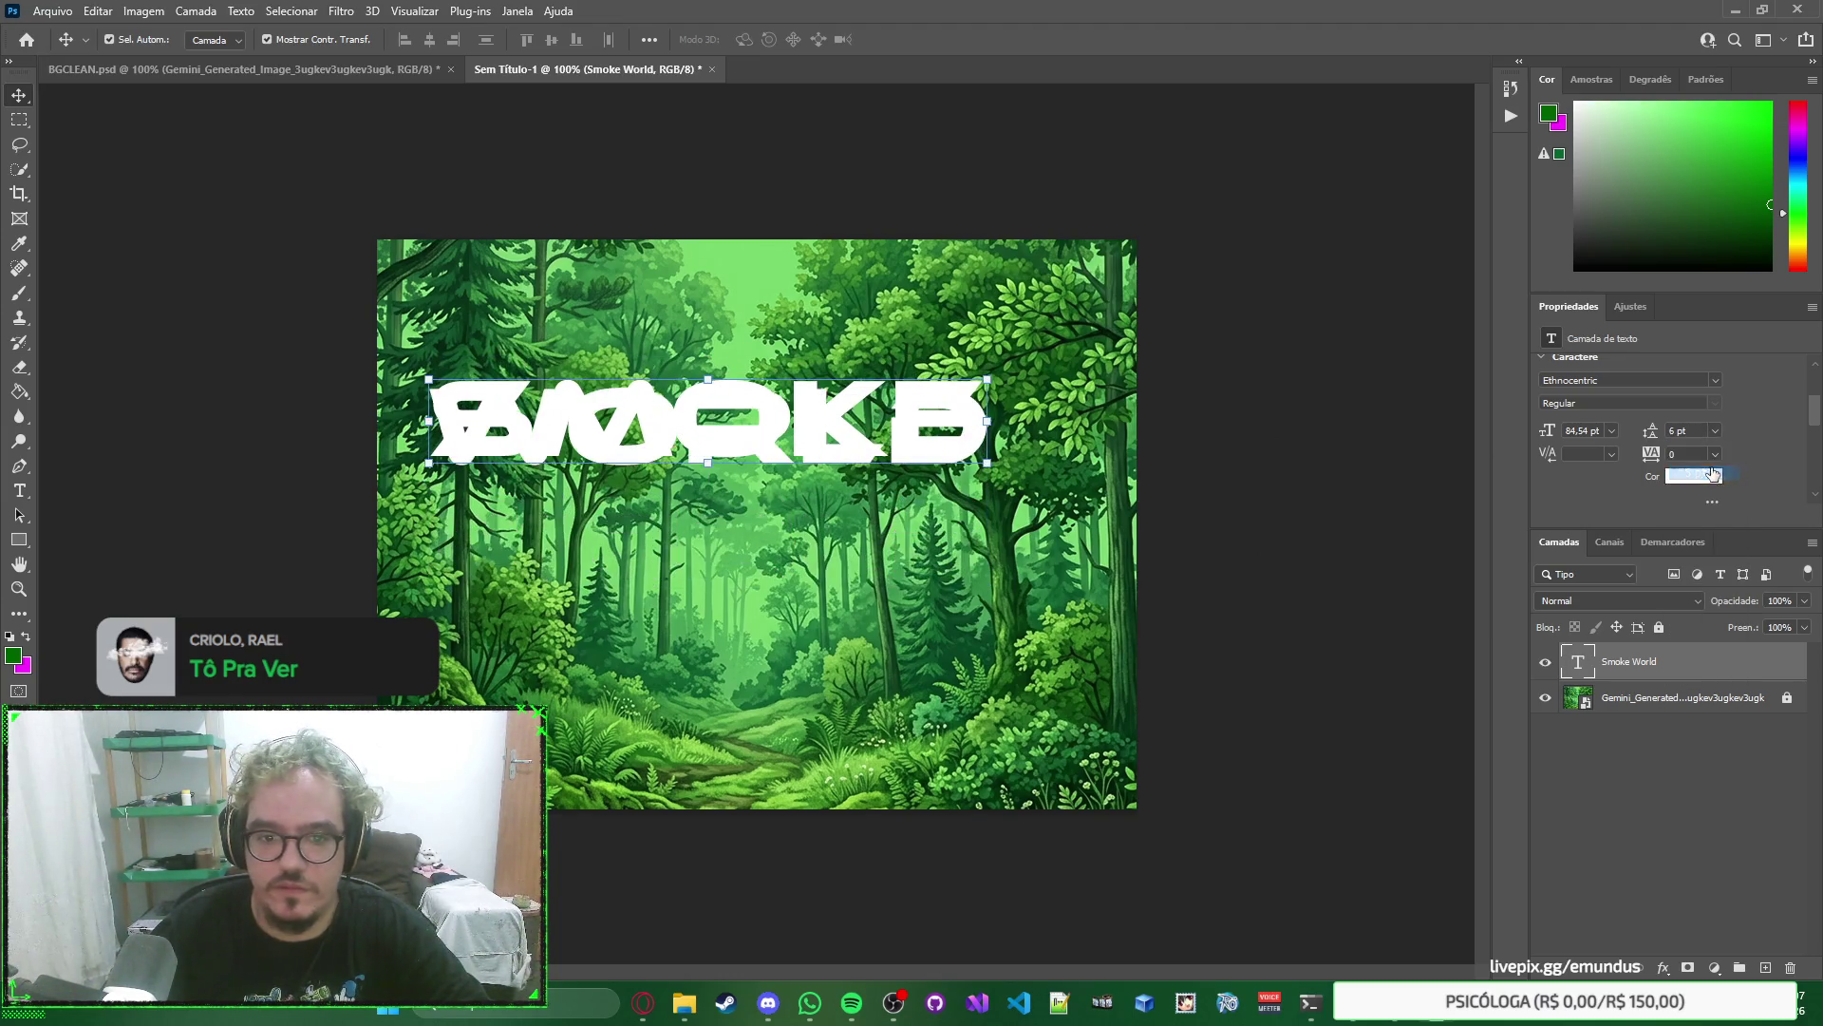
click(1715, 430)
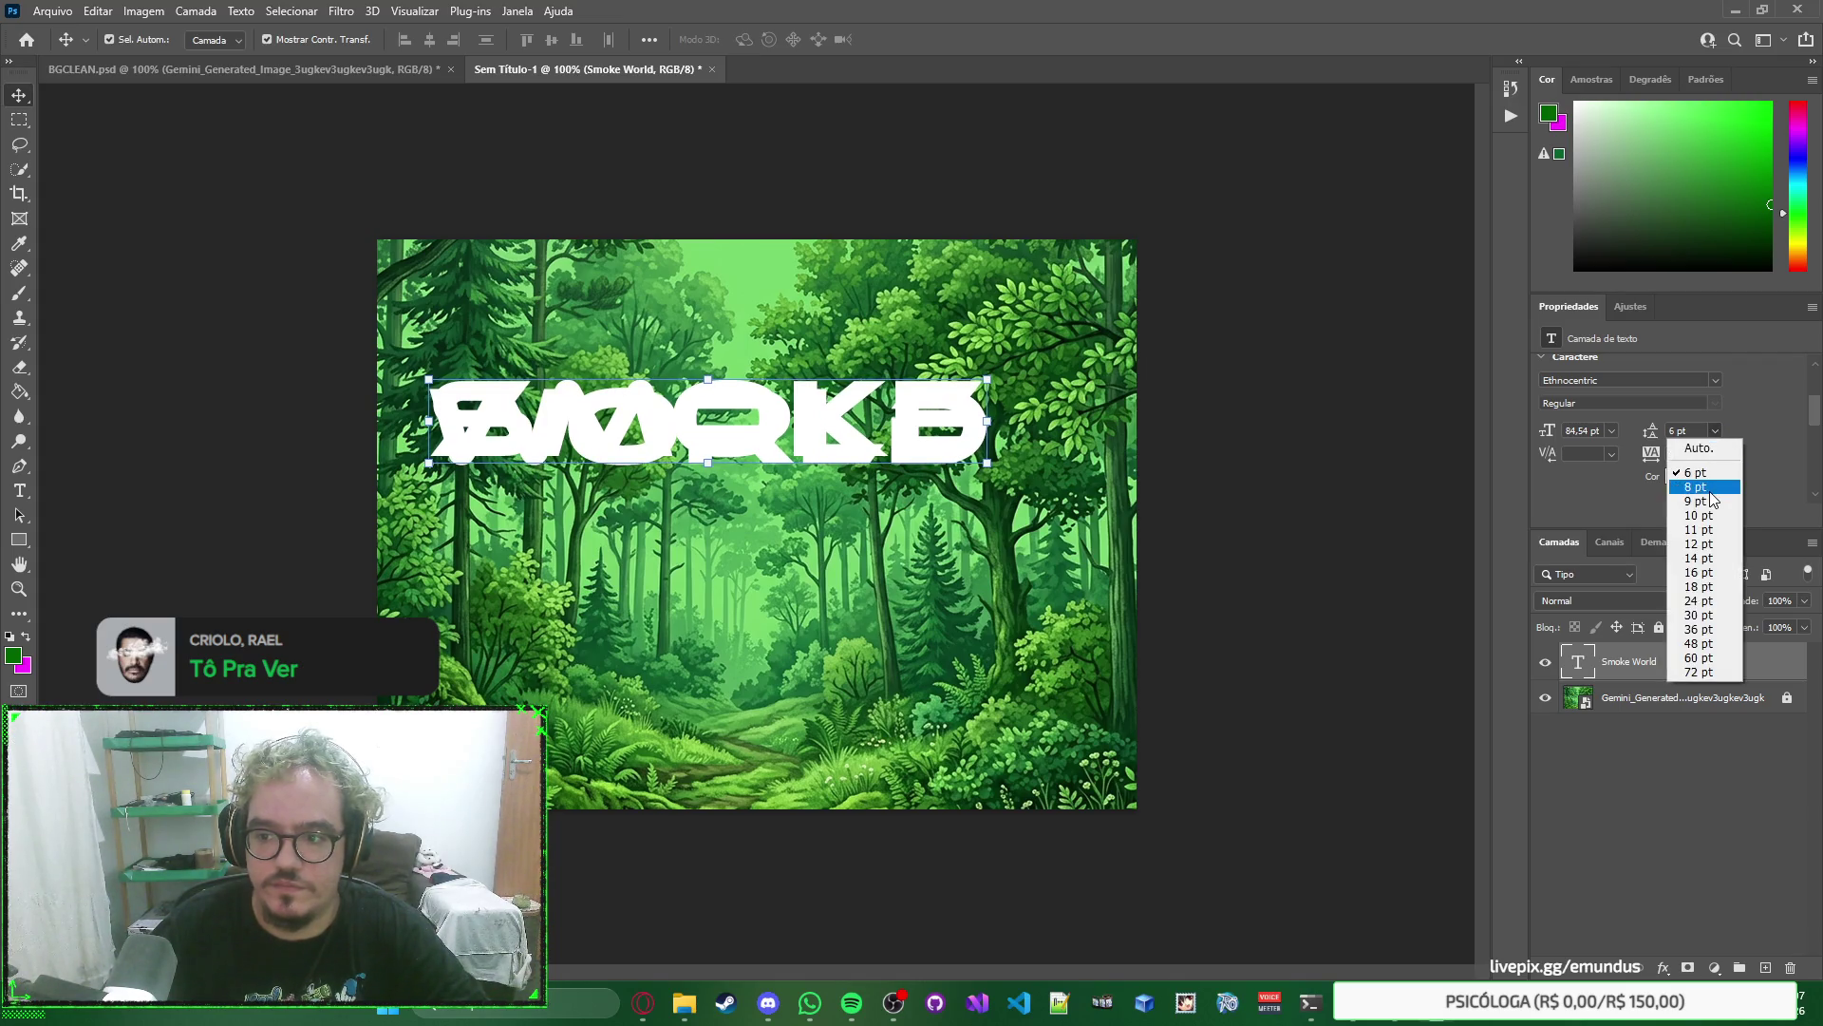
click(1700, 486)
click(1715, 430)
click(1715, 430)
click(1715, 430)
click(1700, 515)
click(1715, 430)
click(1699, 448)
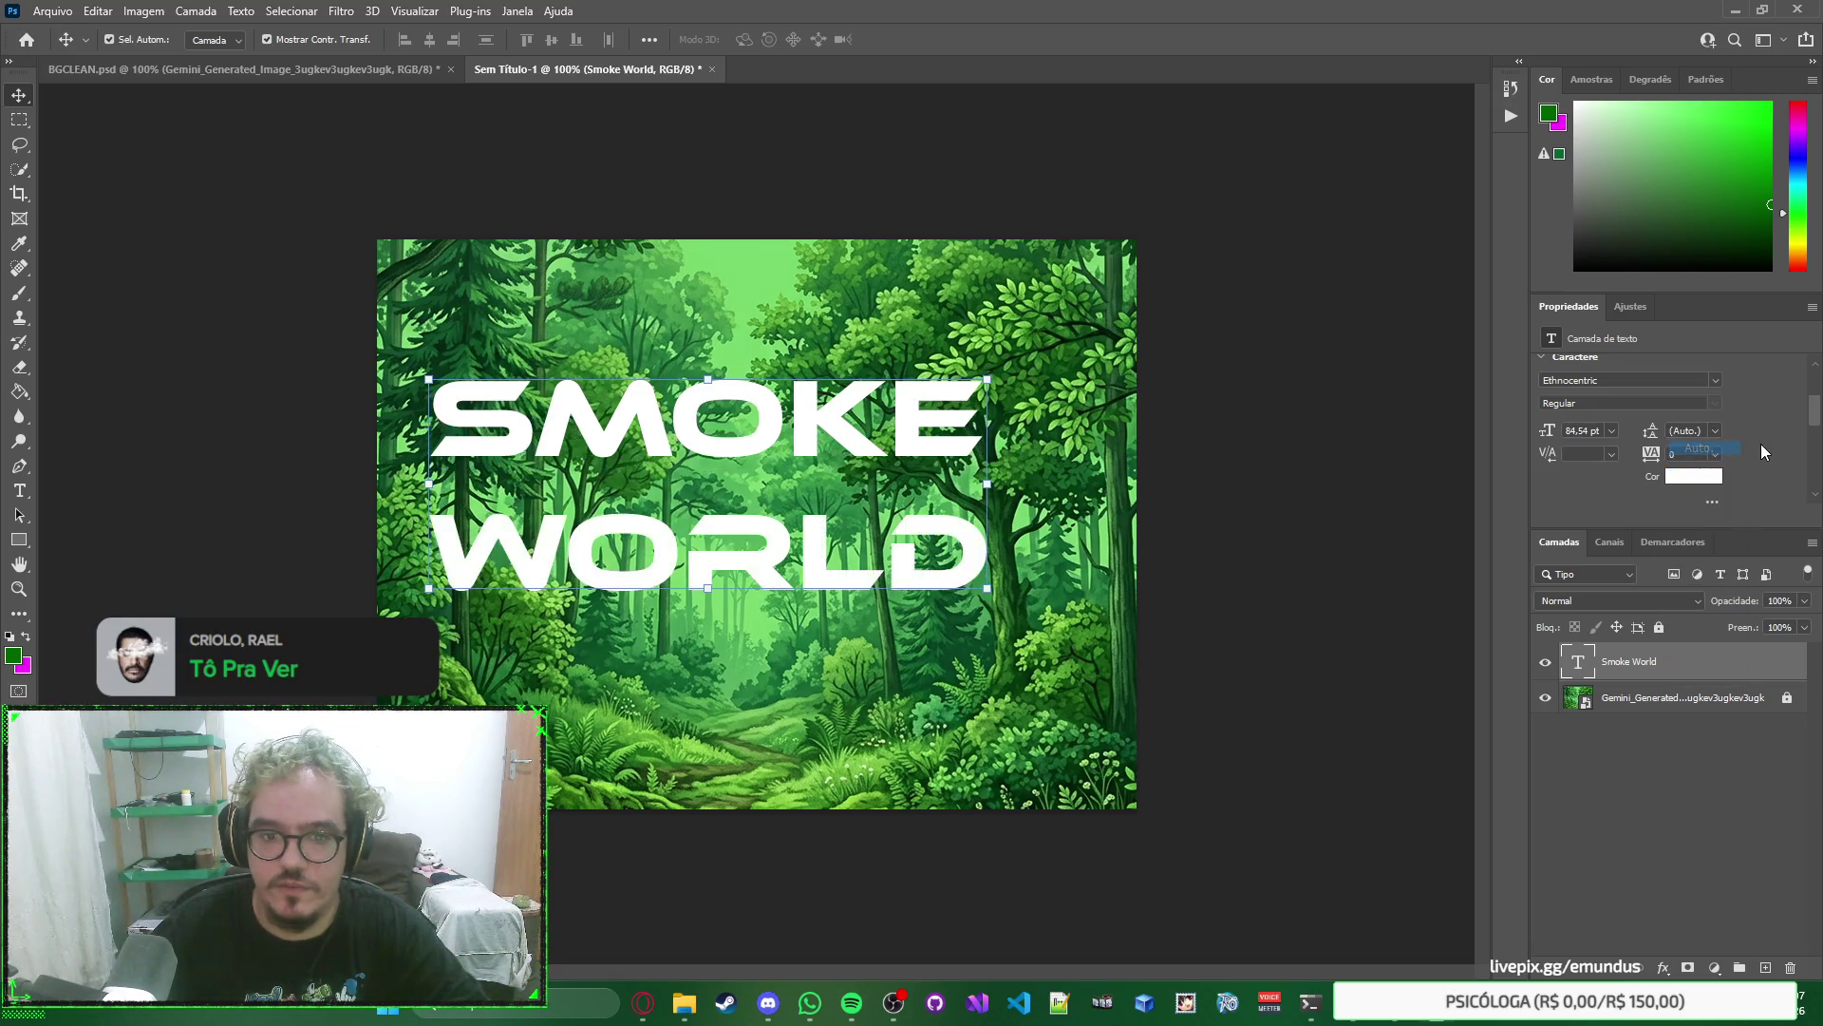
Edit the title text with the cursor at the end of the WORLD line.
double_click(936, 547)
click(931, 532)
key(End)
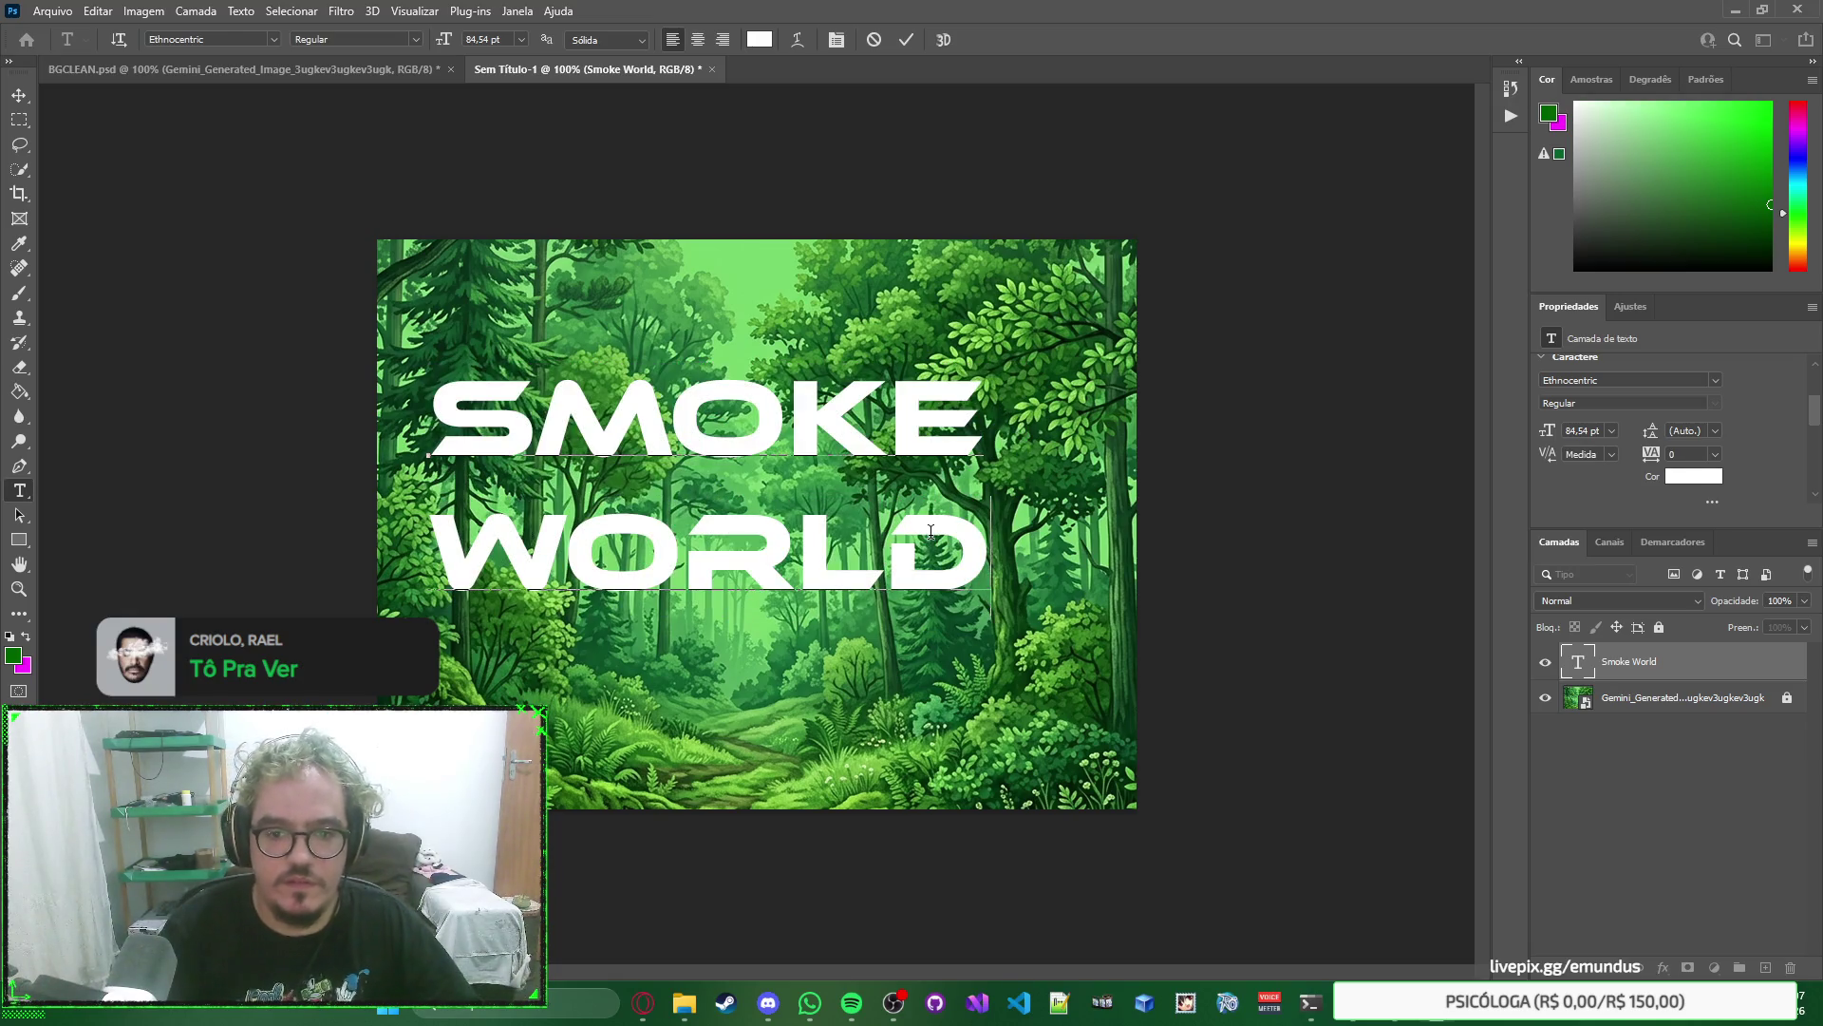
Delete the WORLD line so the text layer reads only SMOKE, and commit it.
key(shift+Home)
key(BackSpace)
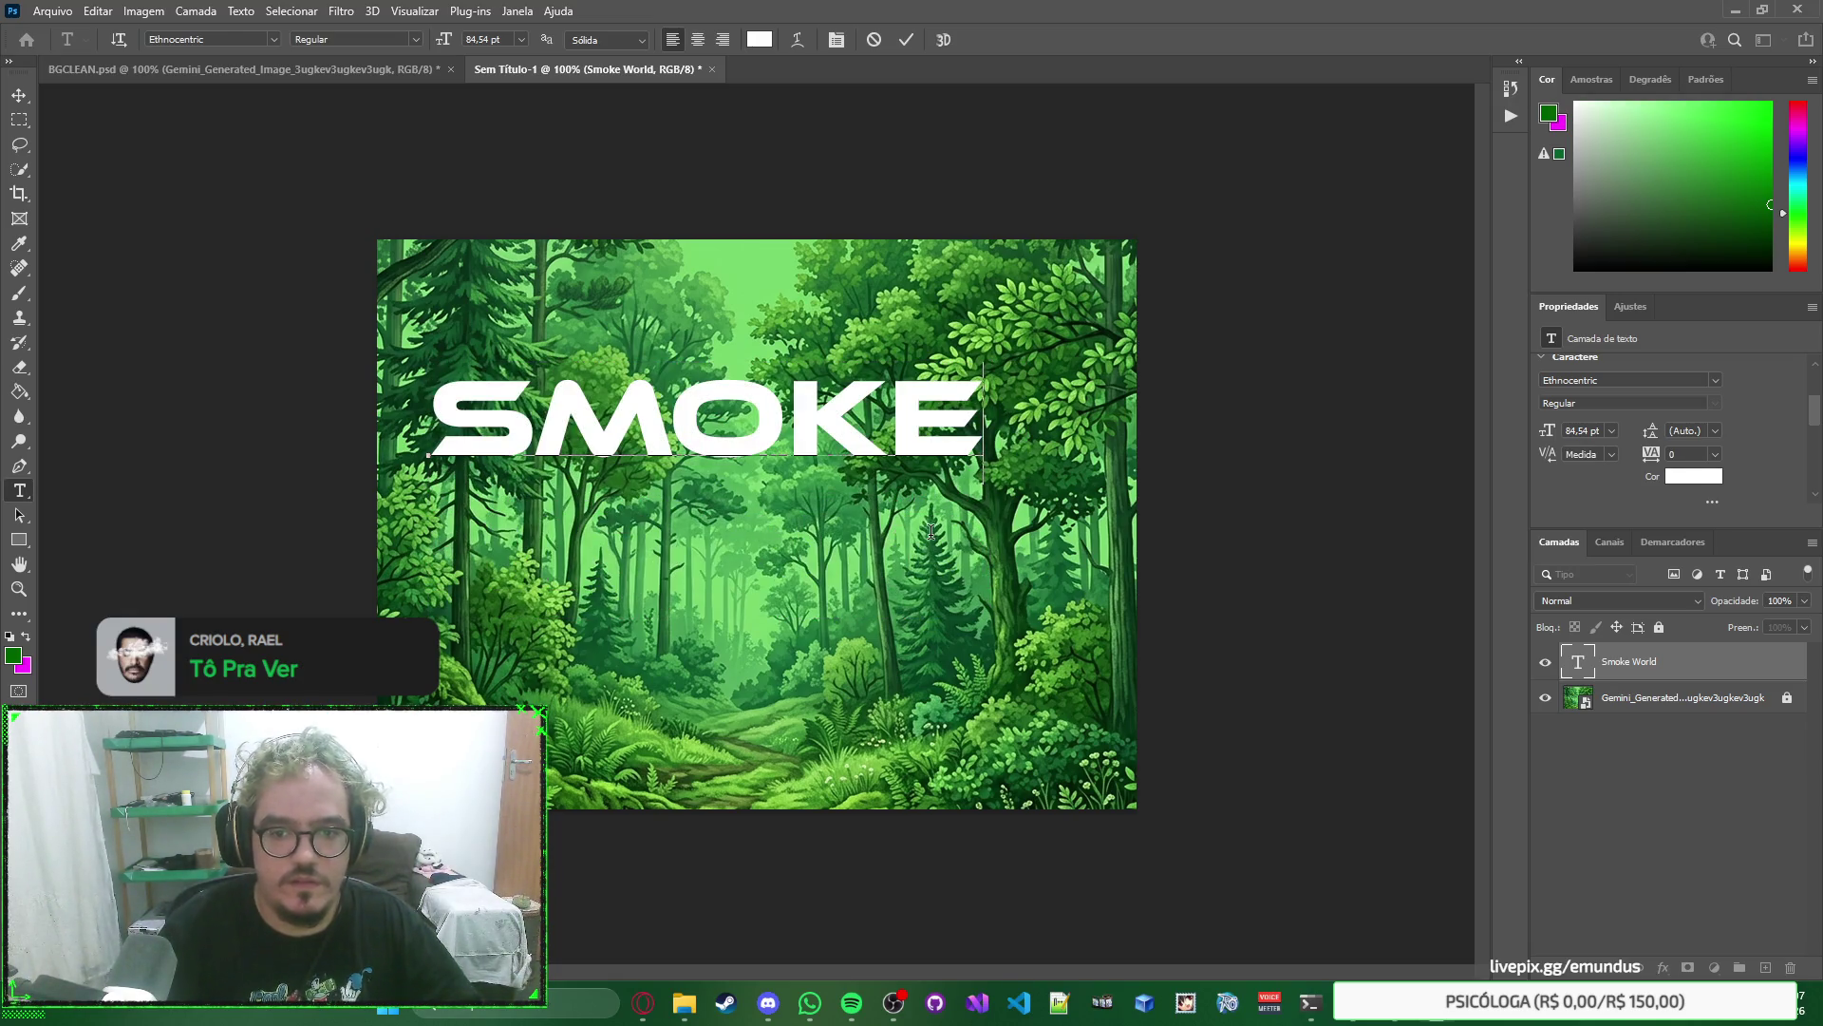
key(BackSpace)
text(E)
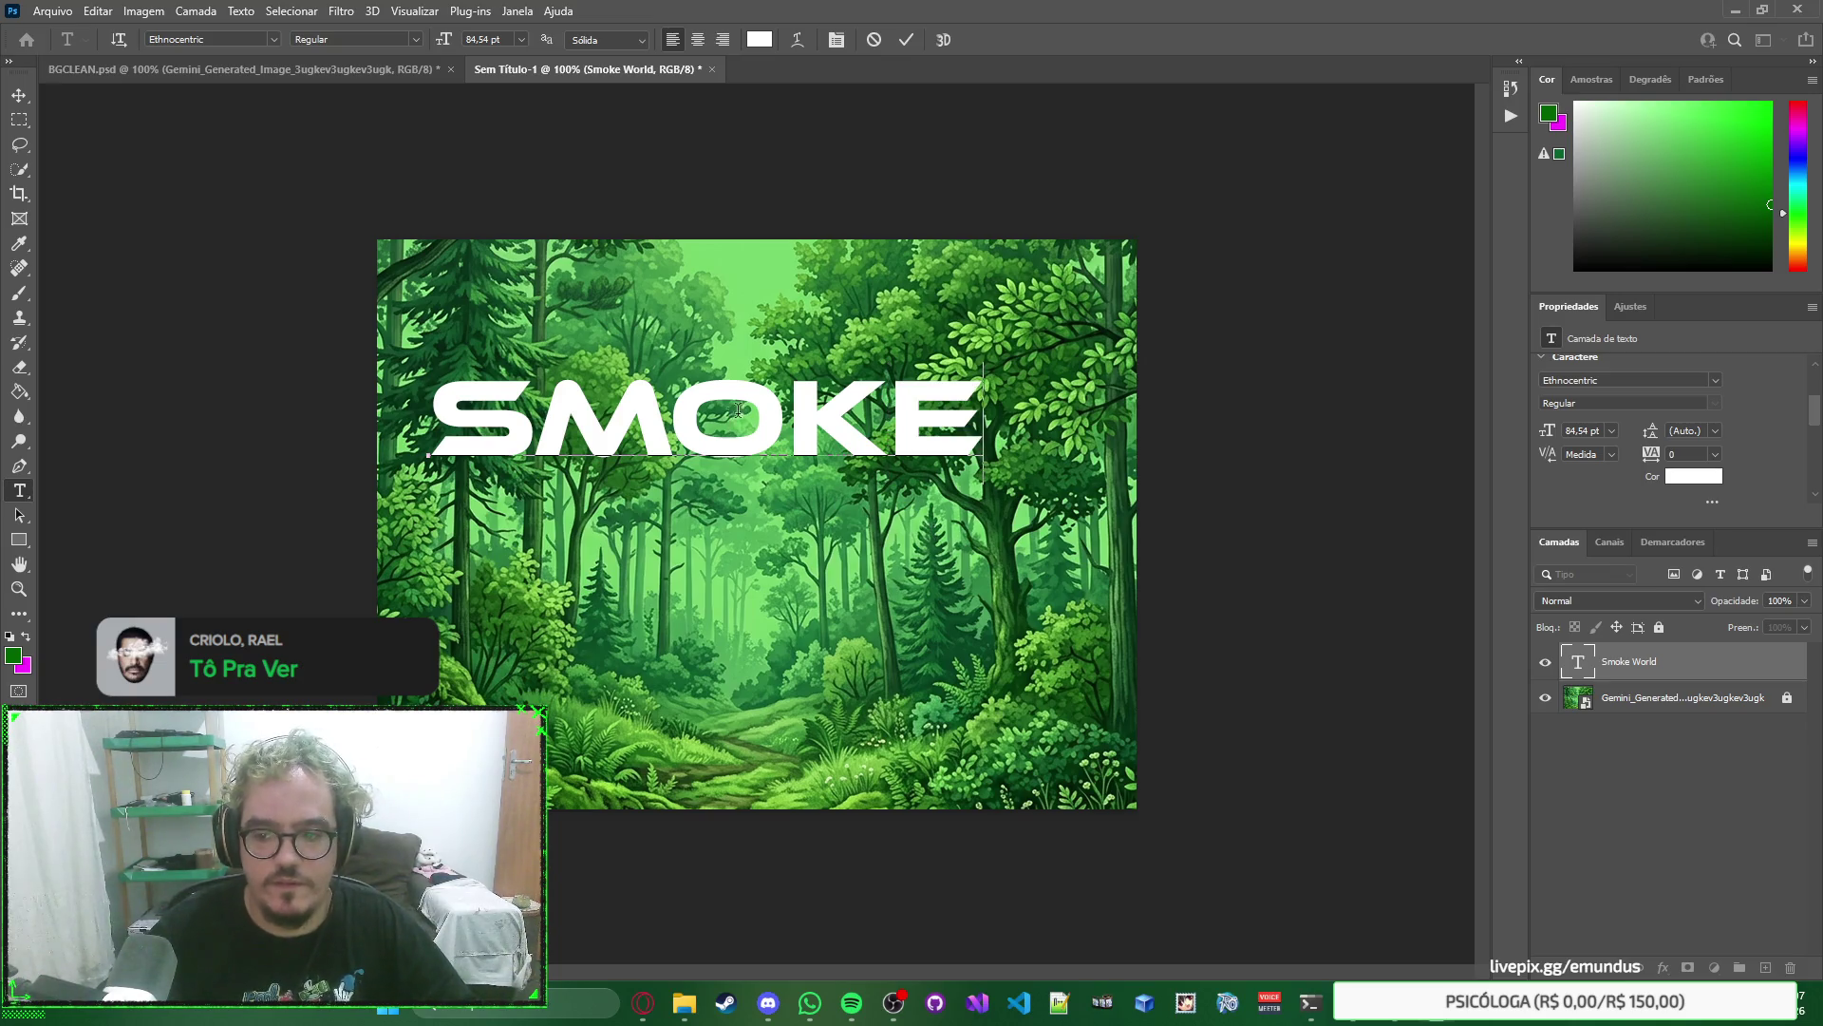
click(19, 95)
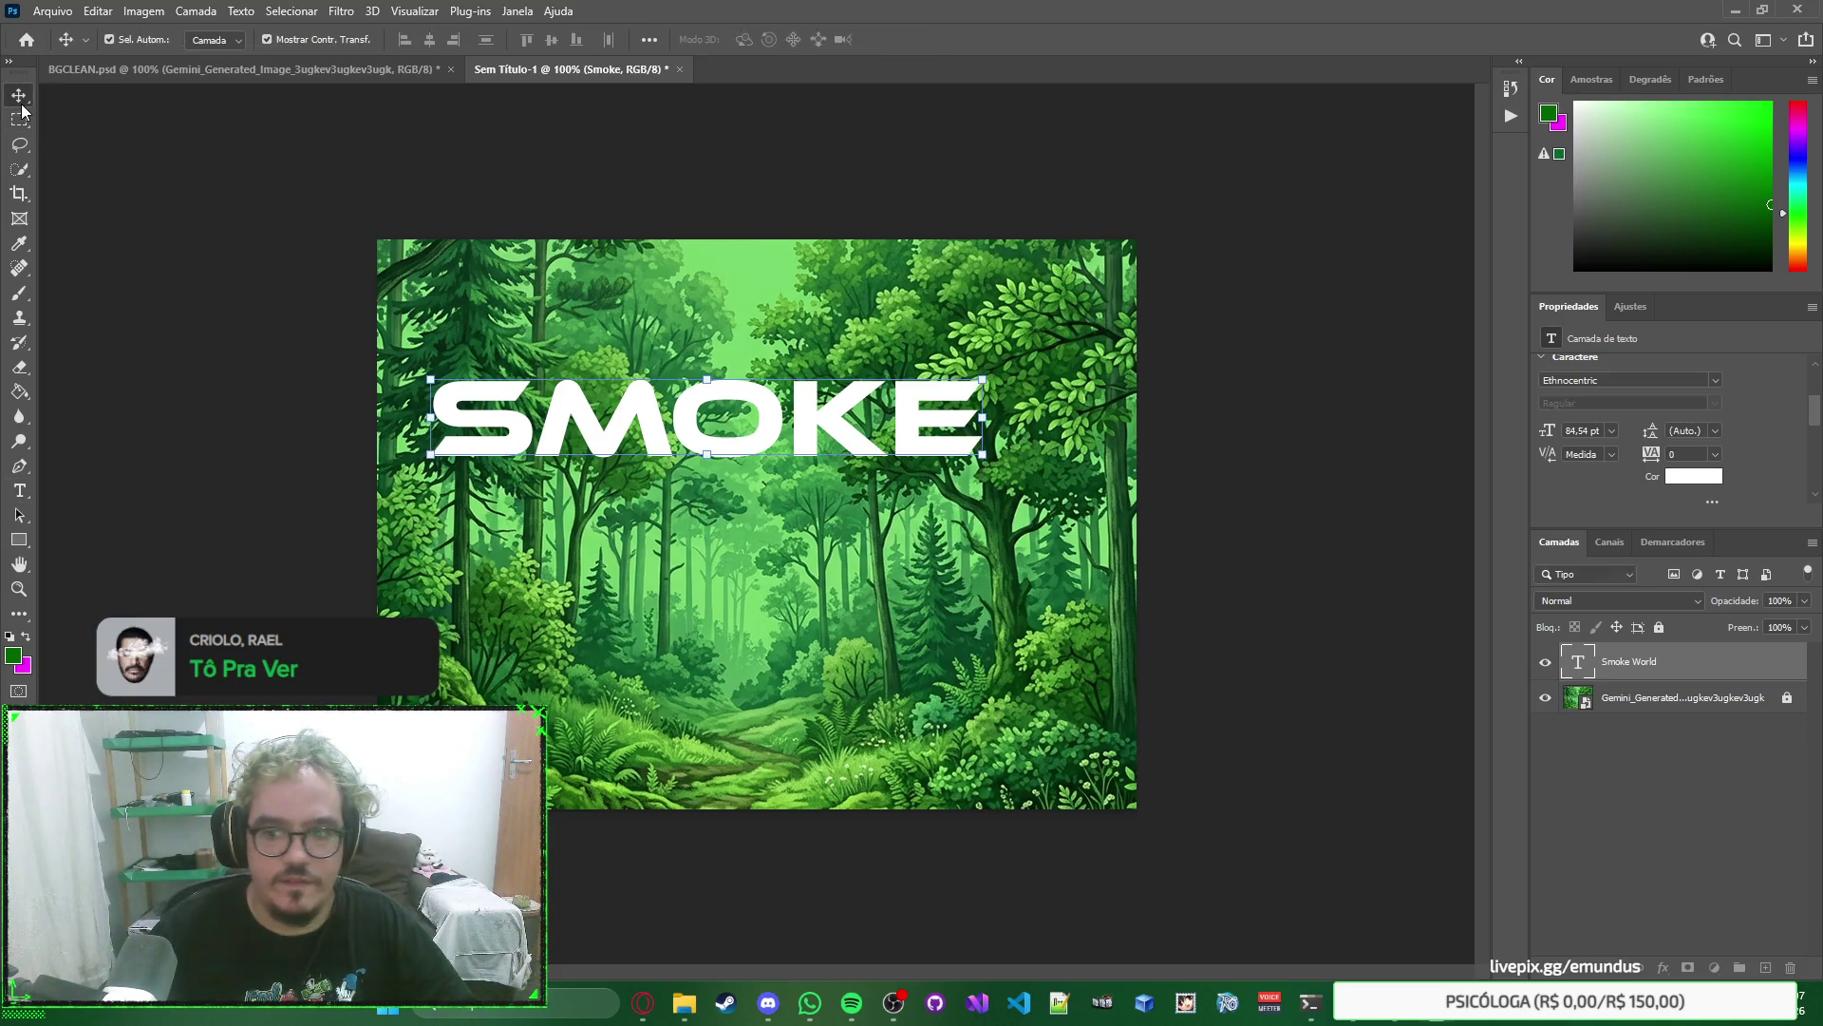
Duplicate SMOKE directly below itself and retype the copy as WORLD.
mouse_move(809, 429)
mouse_down()
mouse_move(824, 513)
mouse_move(801, 520)
mouse_up()
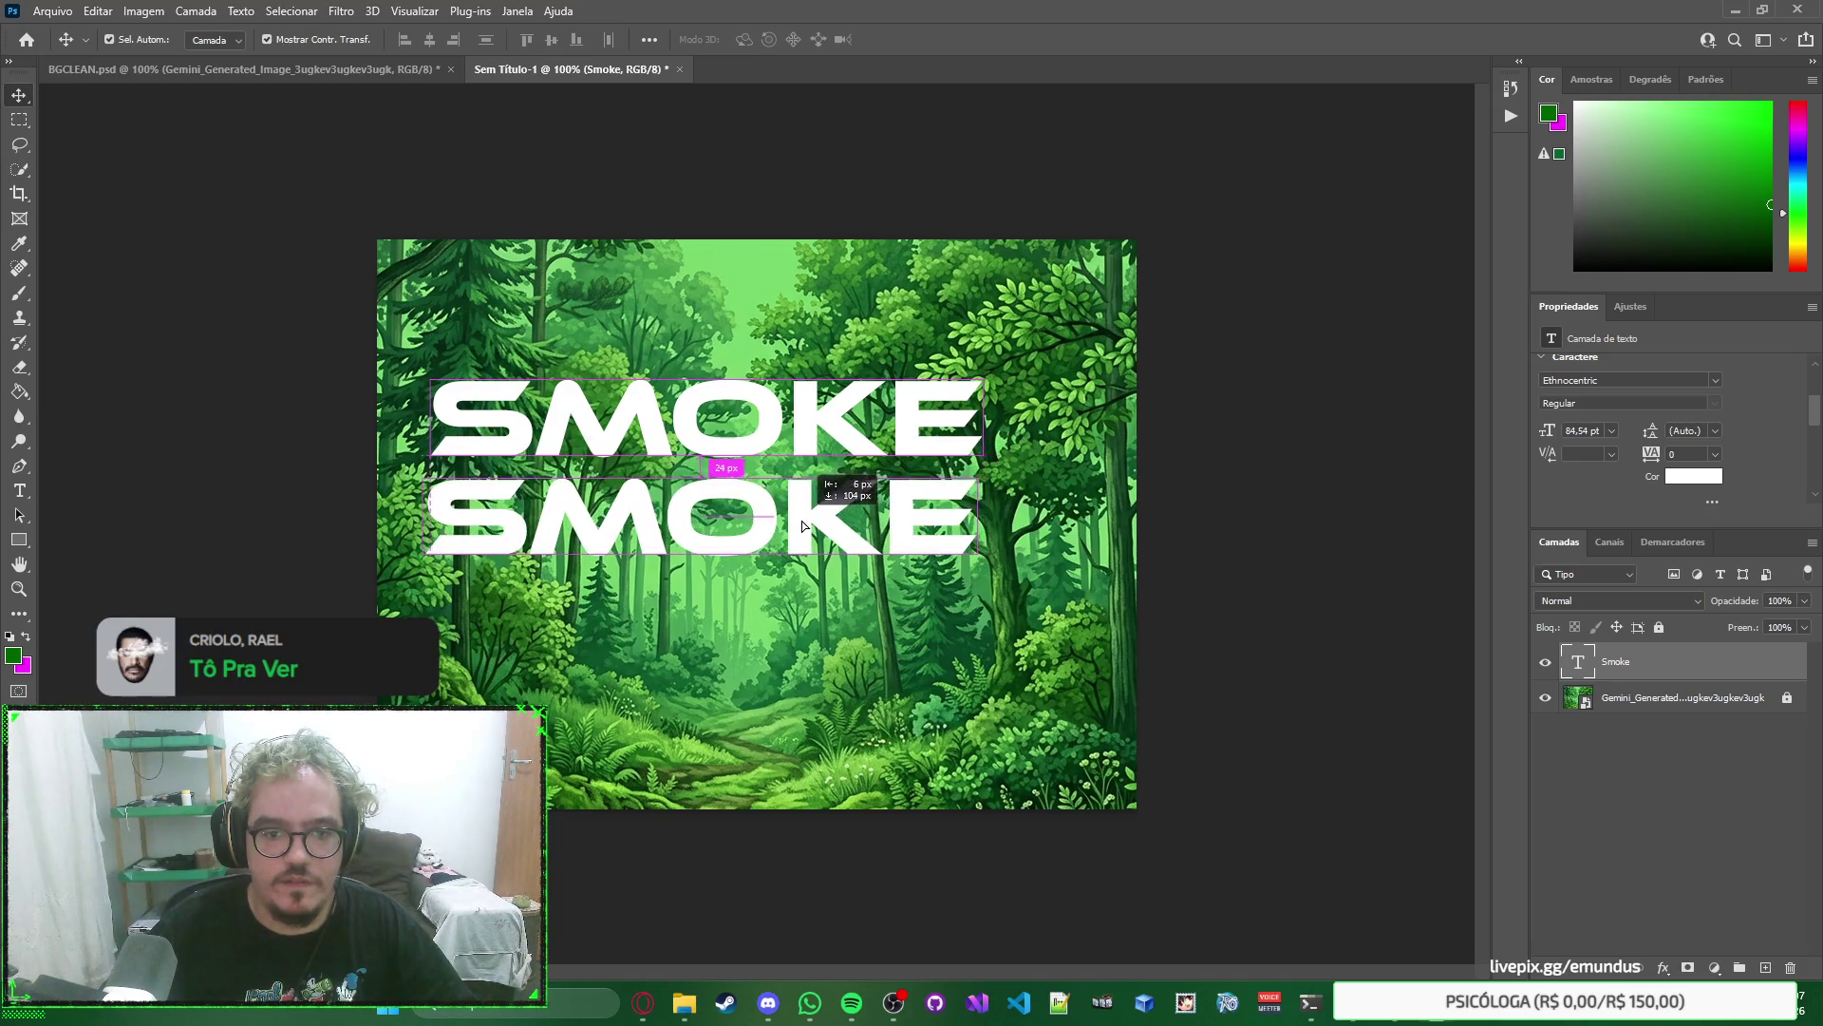
double_click(802, 519)
text(WORLD)
key(ctrl+z)
key(ctrl+z)
key(ctrl+z)
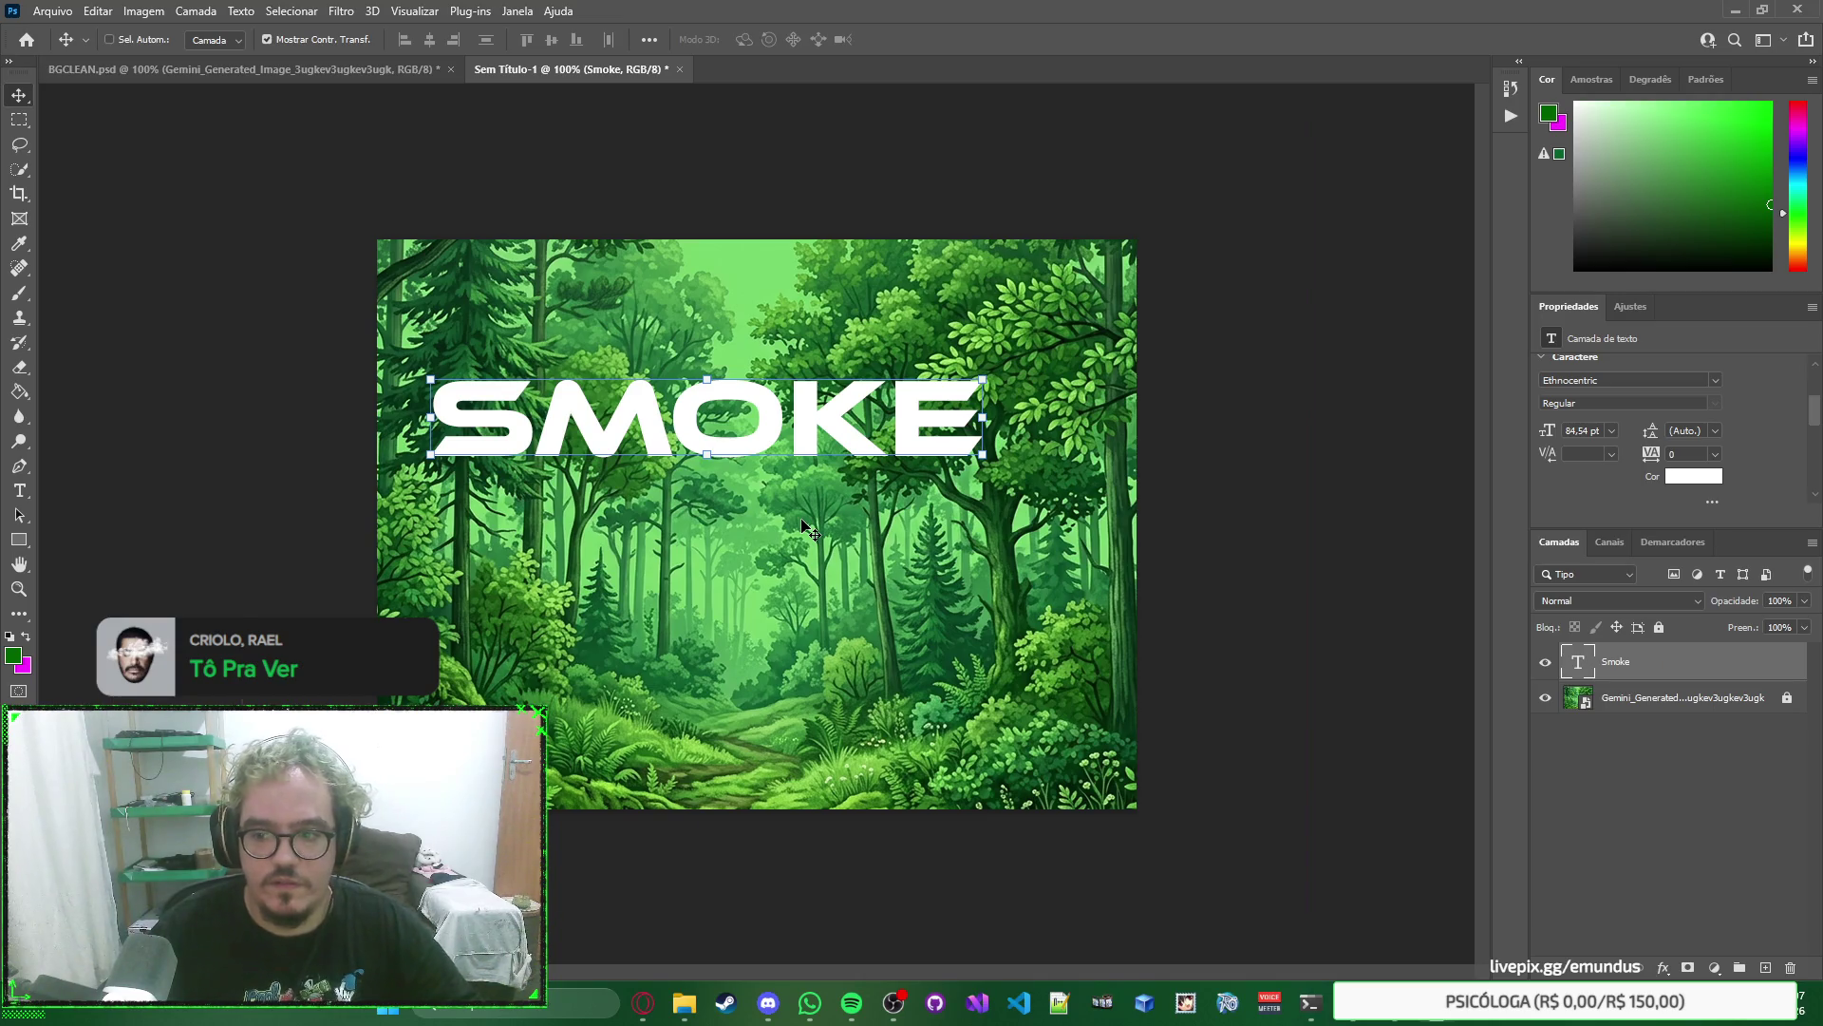
key(ctrl+shift+z)
key(ctrl+shift+z)
key(ctrl+shift+z)
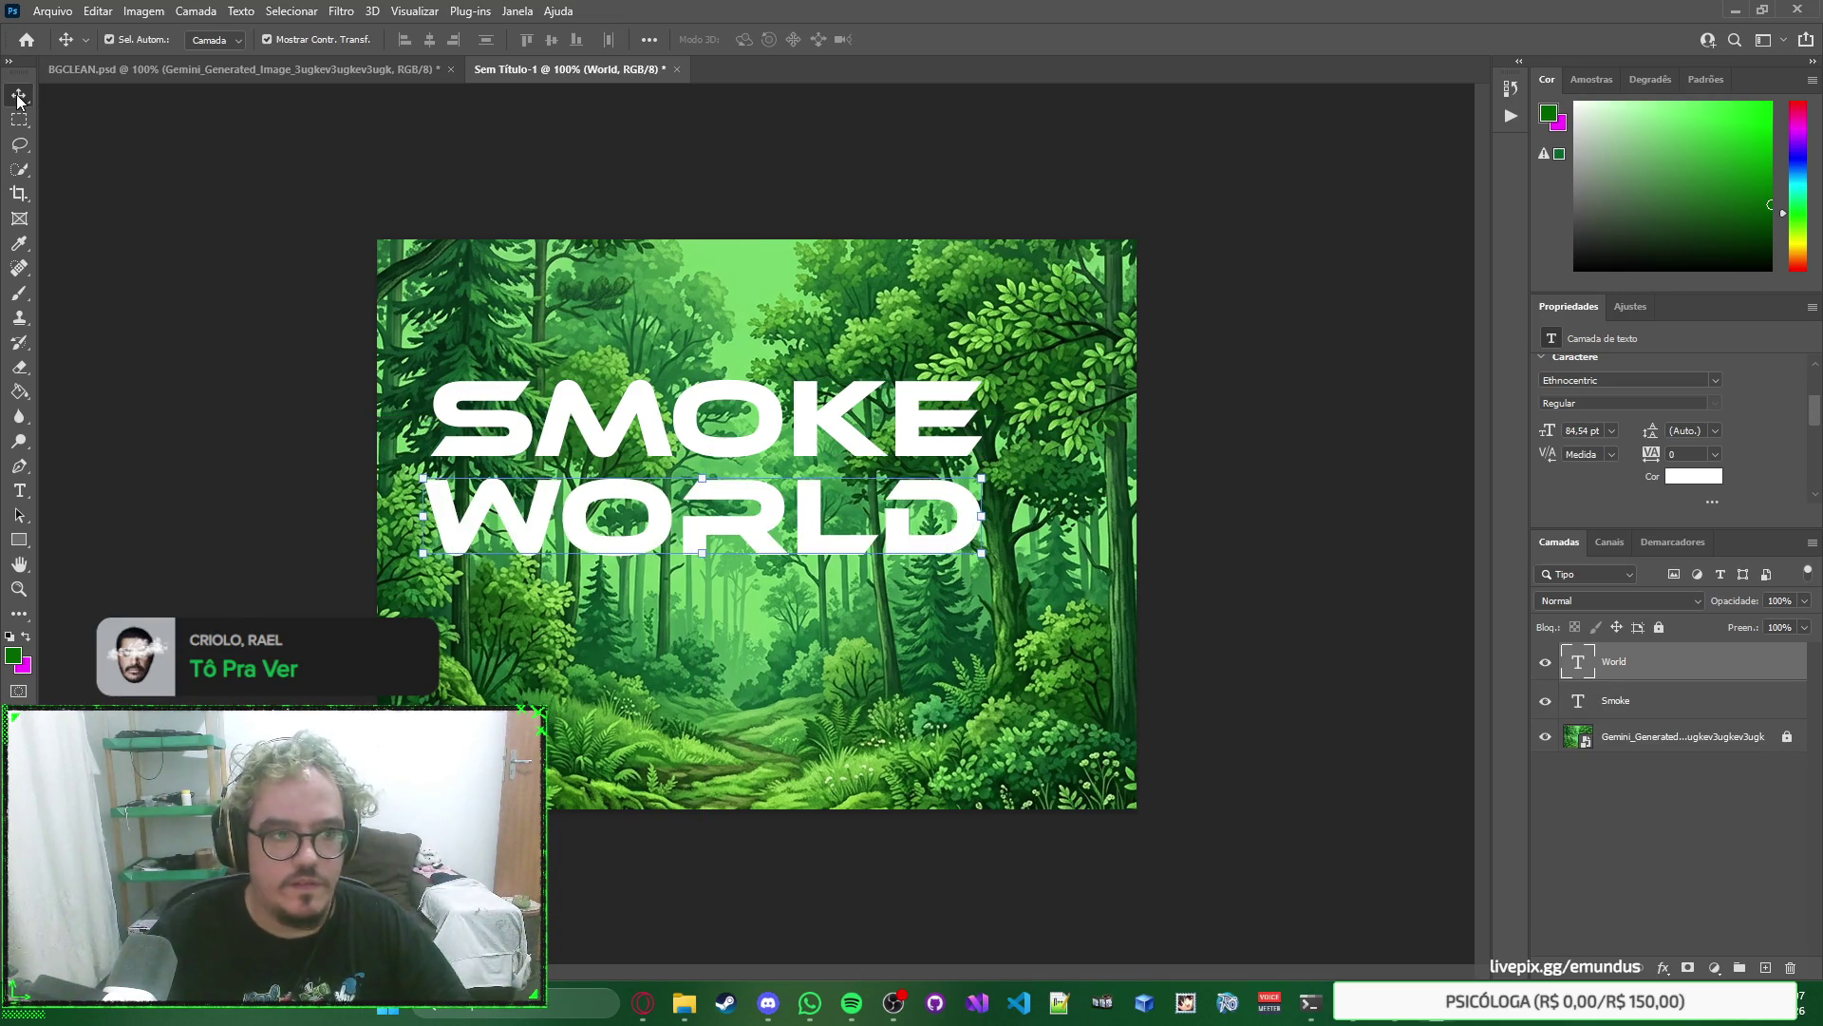
click(1271, 171)
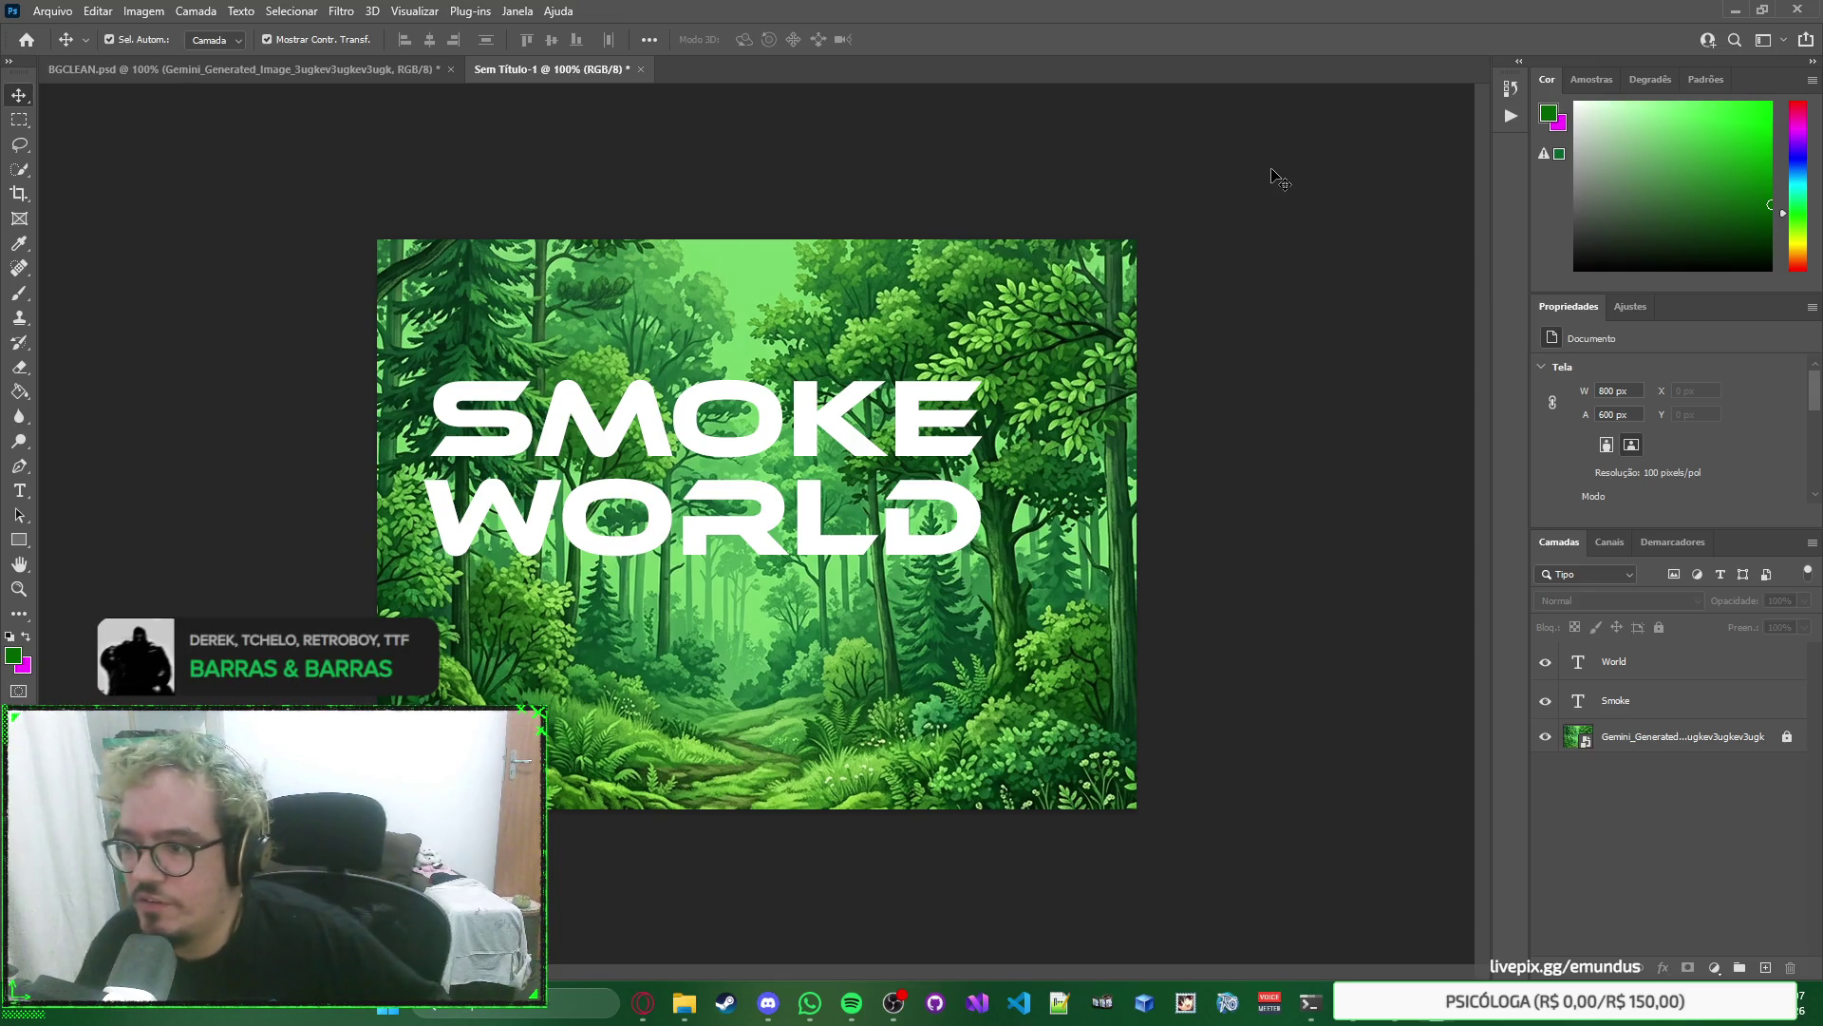
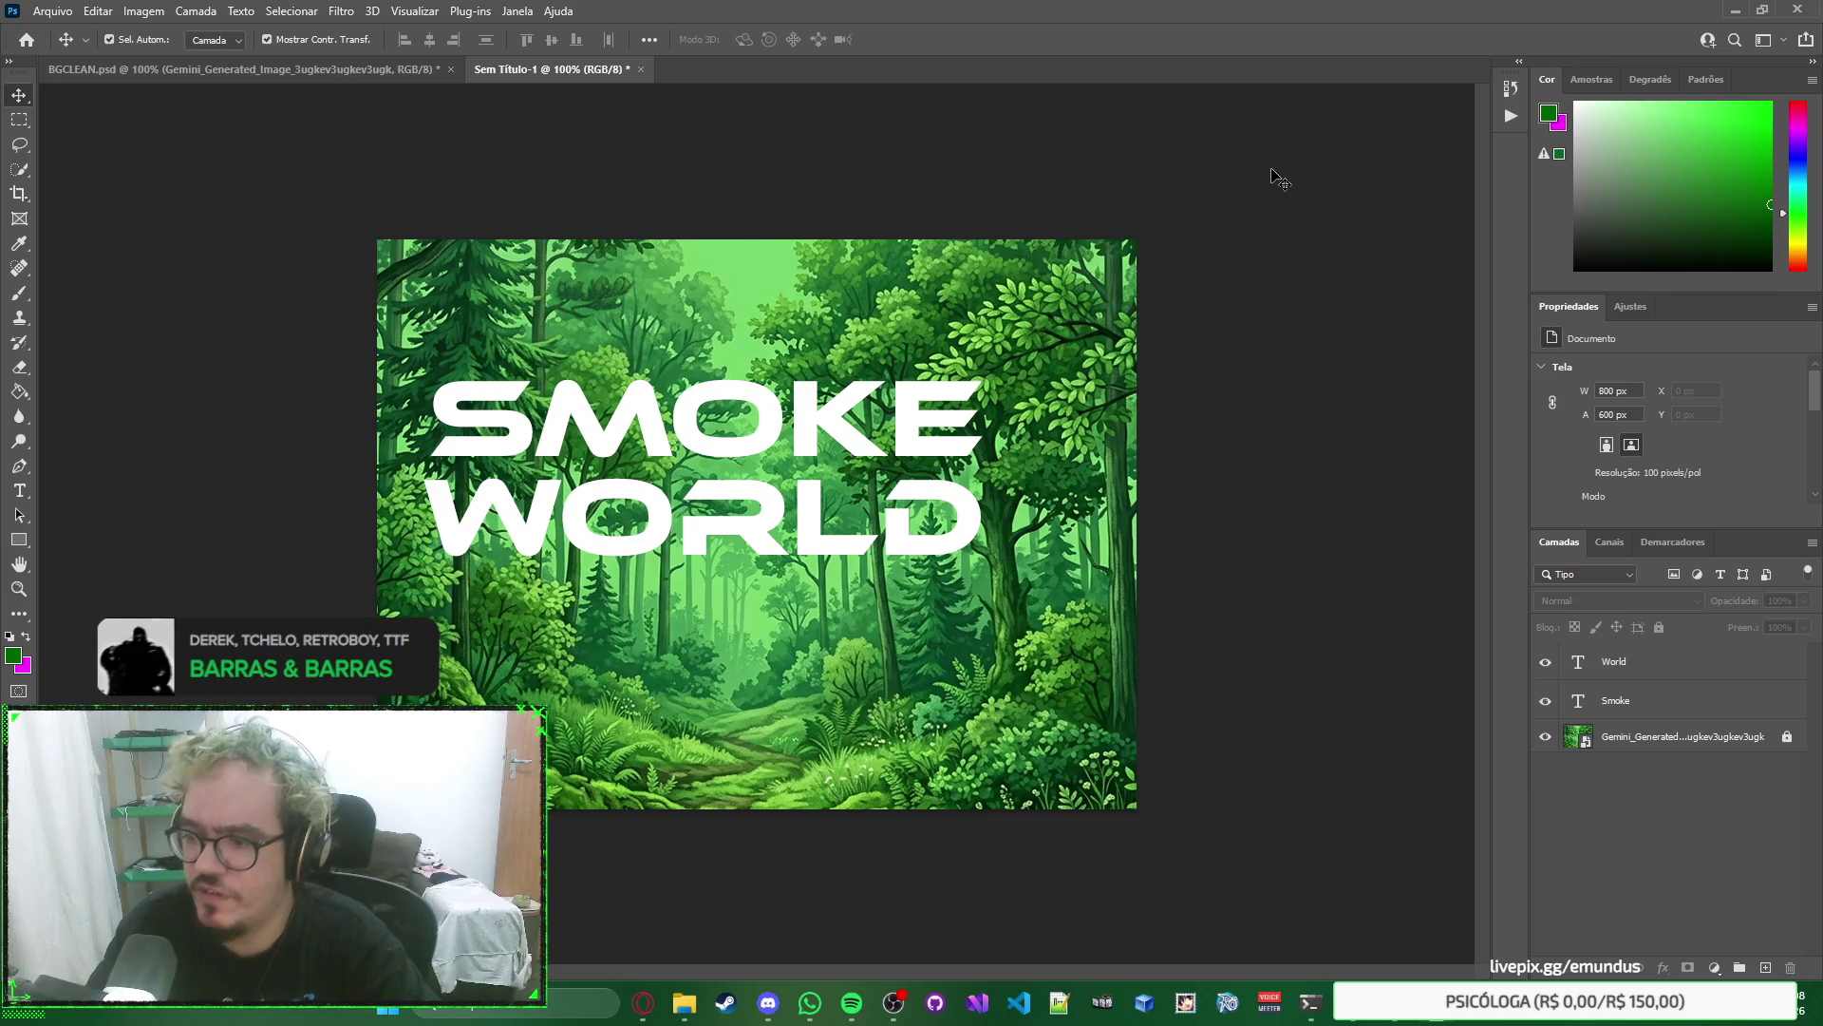
Shift the SMOKE and WORLD text layers right so WORLD sits under SMOKE.
click(804, 429)
drag(805, 429, 855, 437)
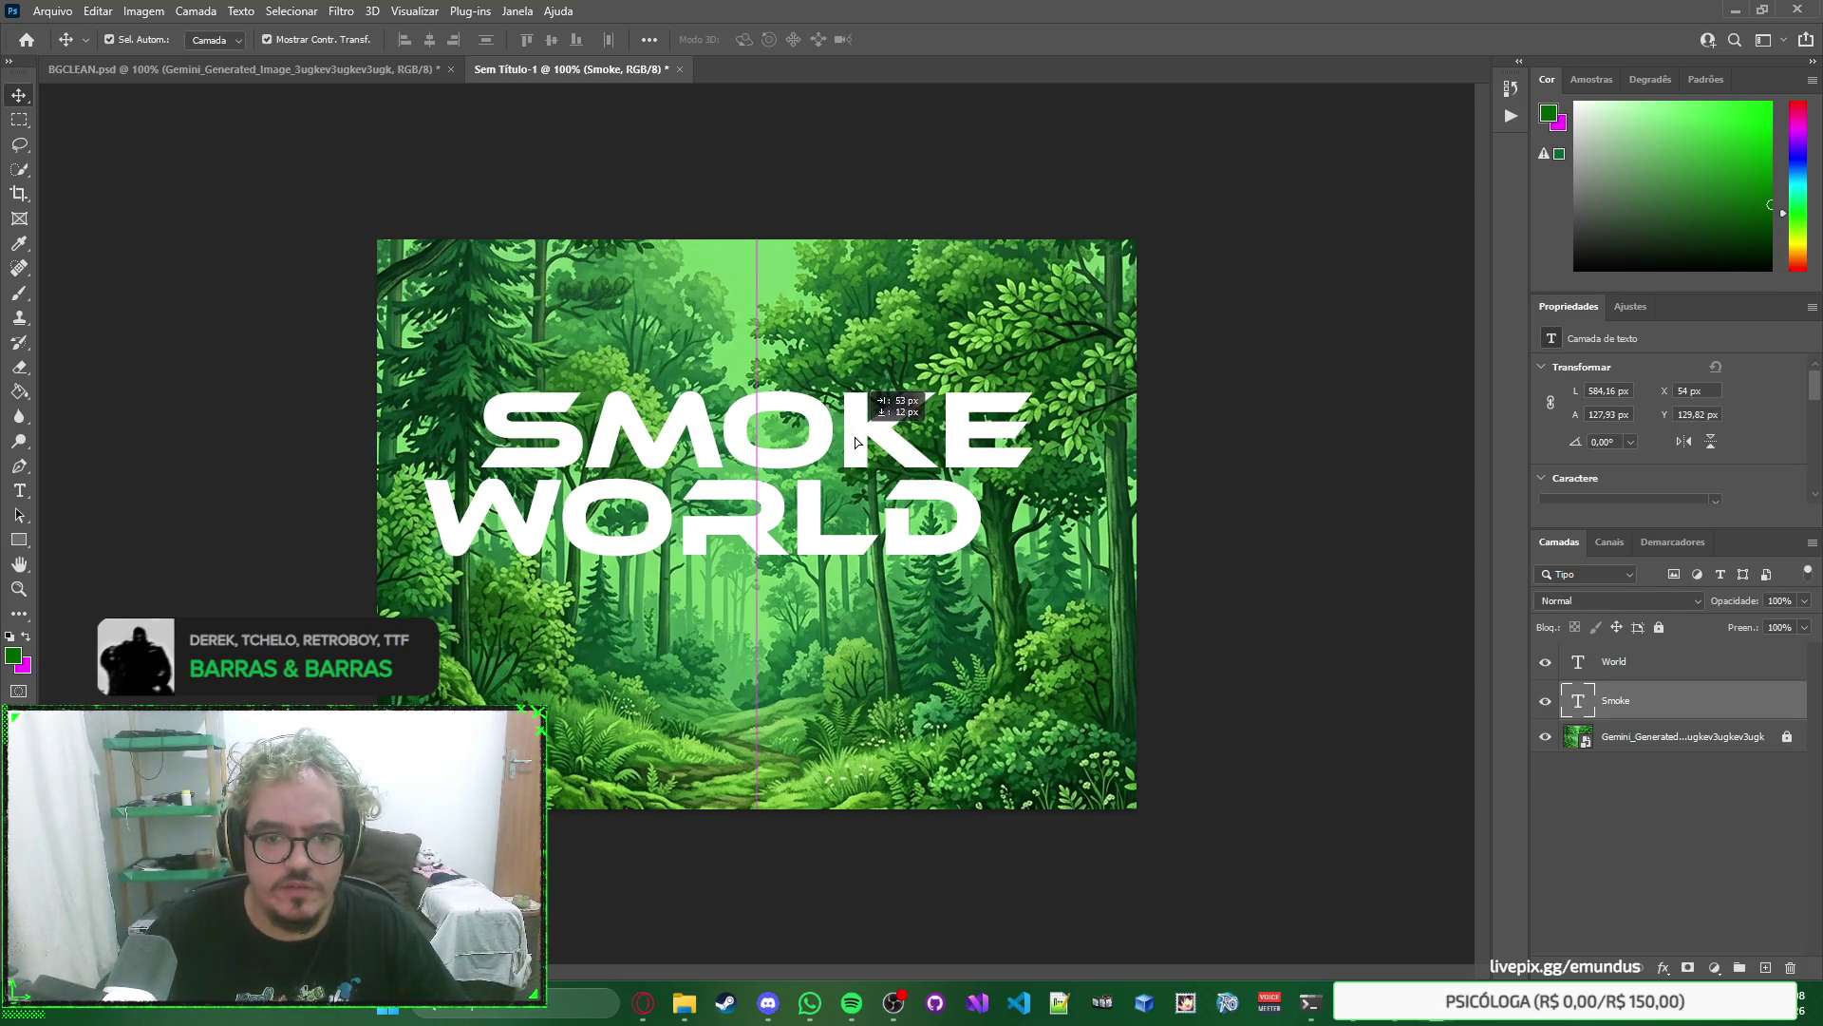
click(810, 529)
double_click(846, 527)
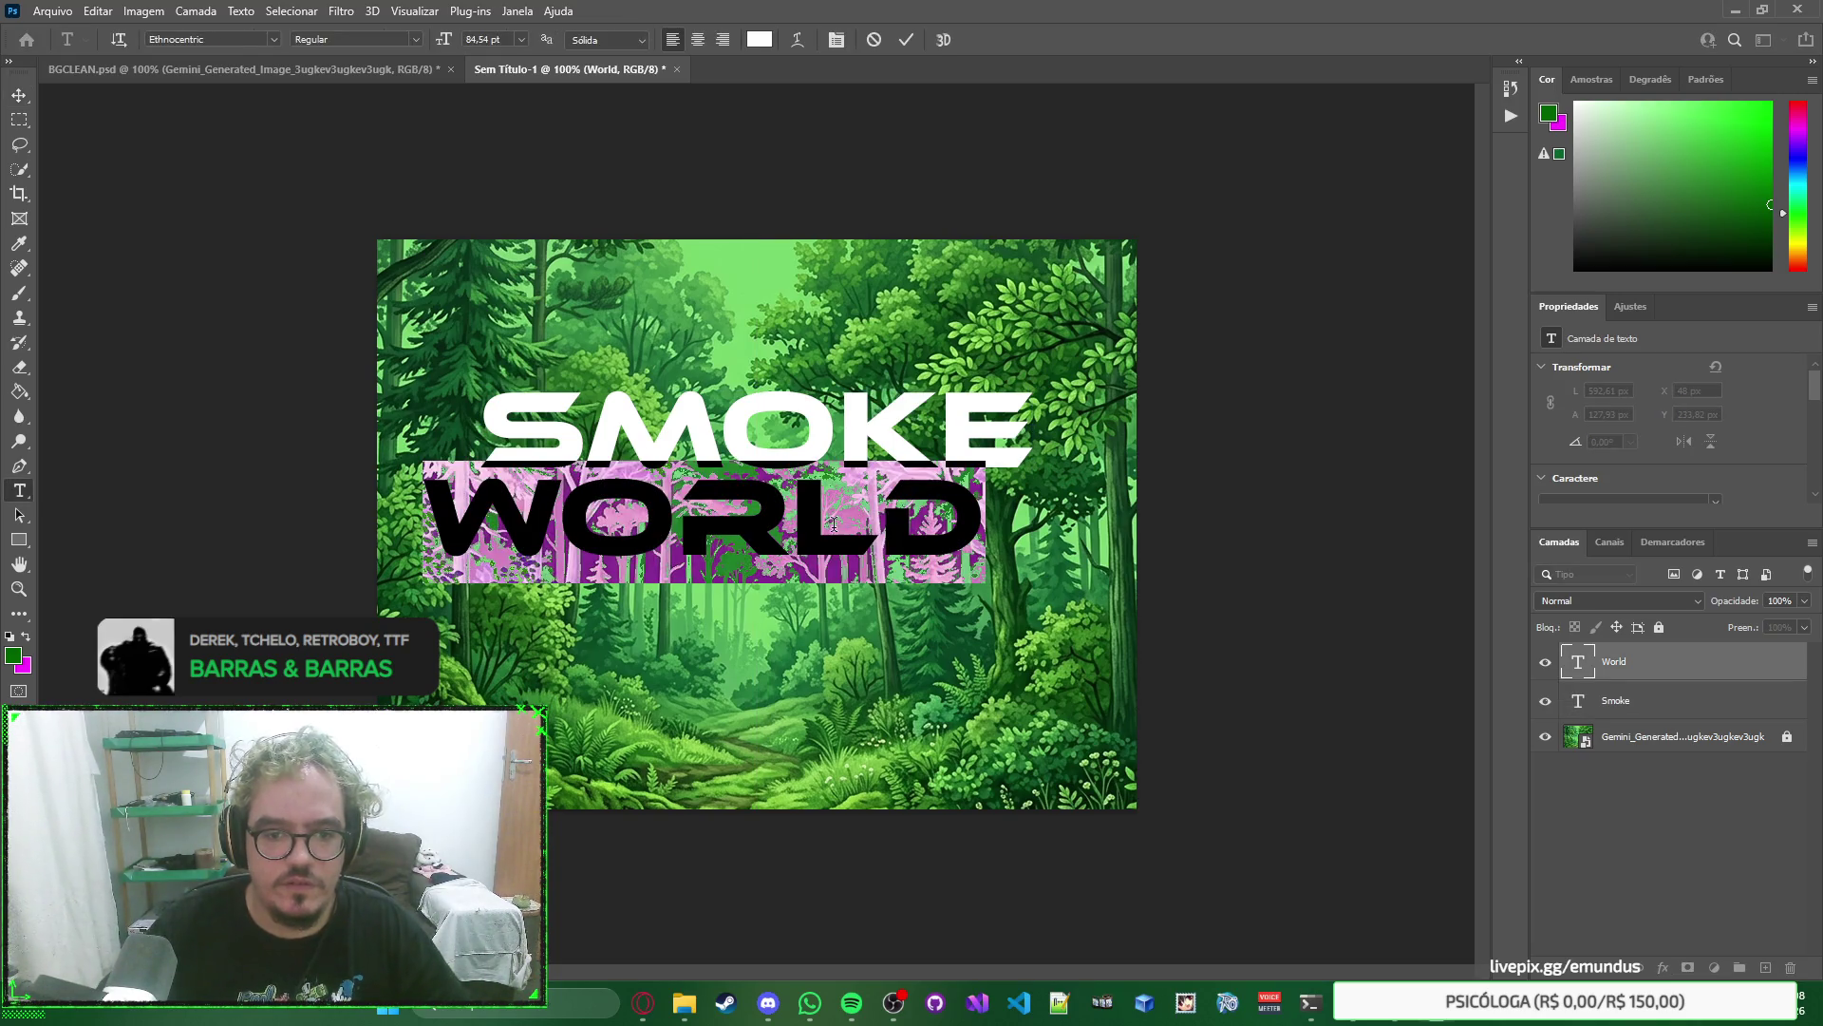
key(ctrl+Return)
key(v)
drag(833, 523, 891, 537)
Fine-tune SMOKE's vertical position with small drags and arrow nudges until both lines align centred.
click(959, 452)
click(1232, 454)
right_click(1288, 446)
click(1263, 346)
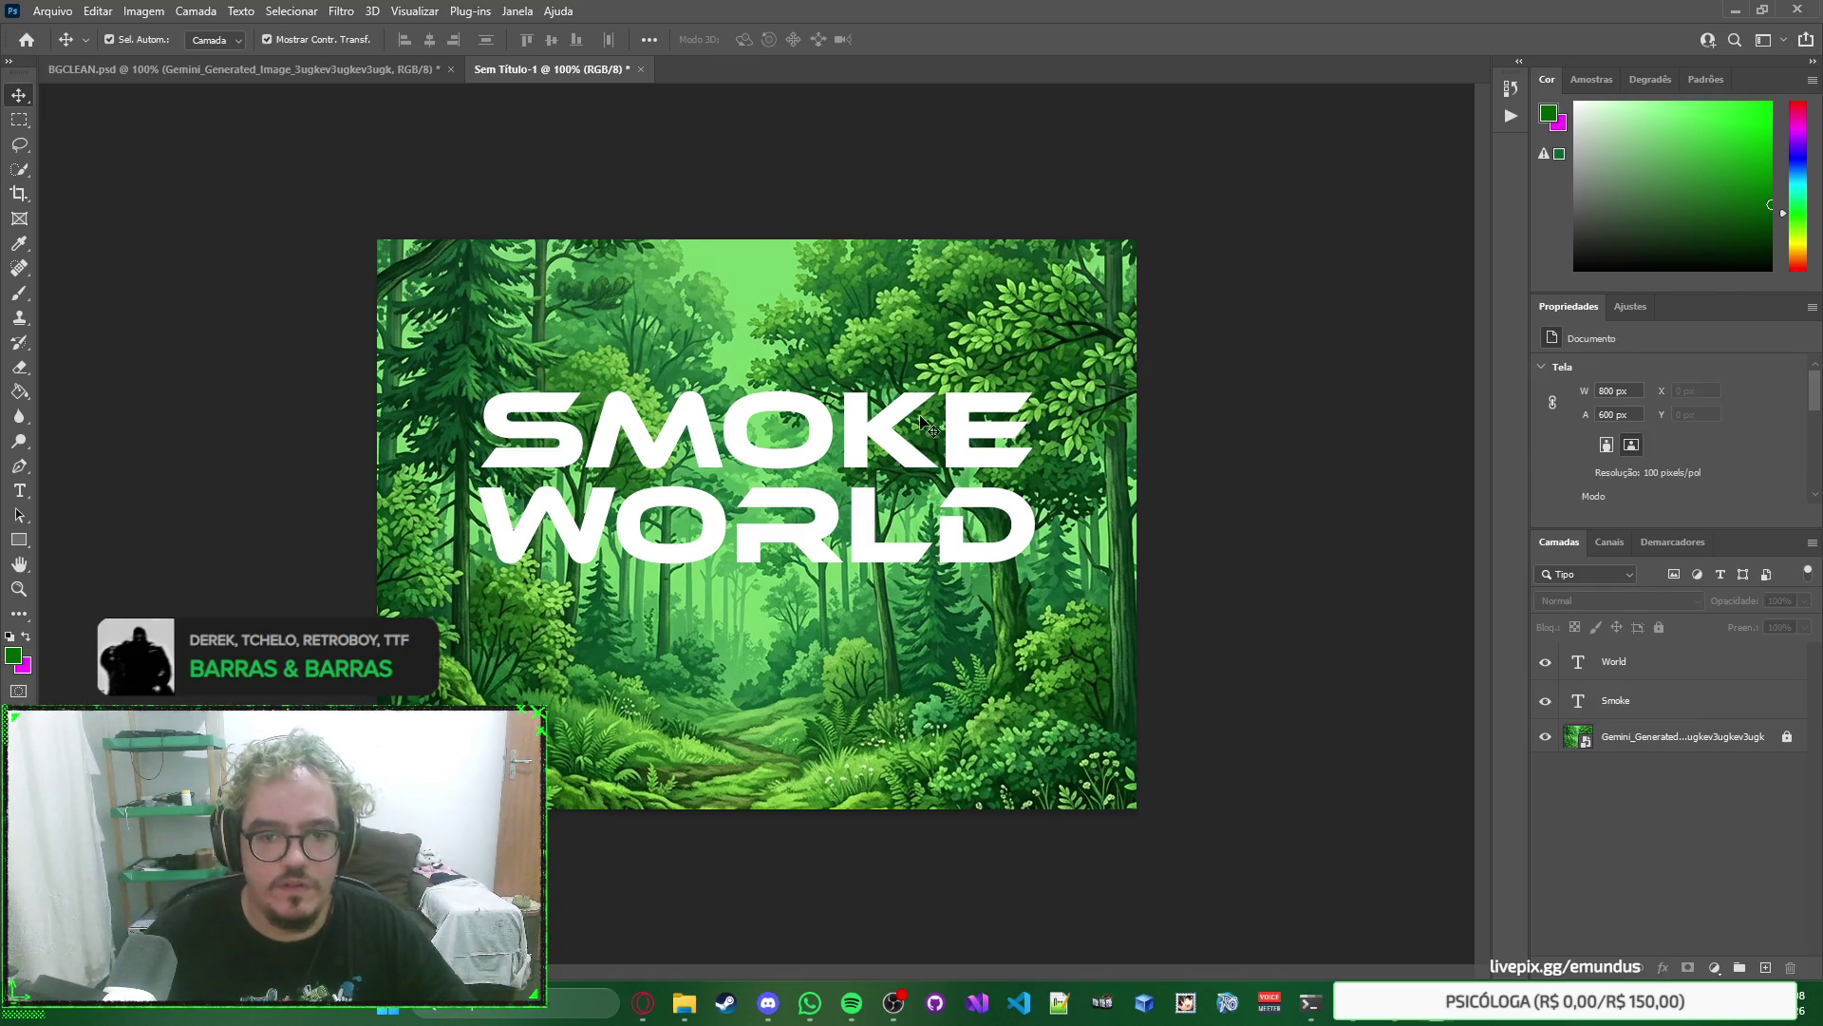
drag(892, 414, 890, 424)
key(Down)
key(Down)
key(Down)
key(Up)
key(Up)
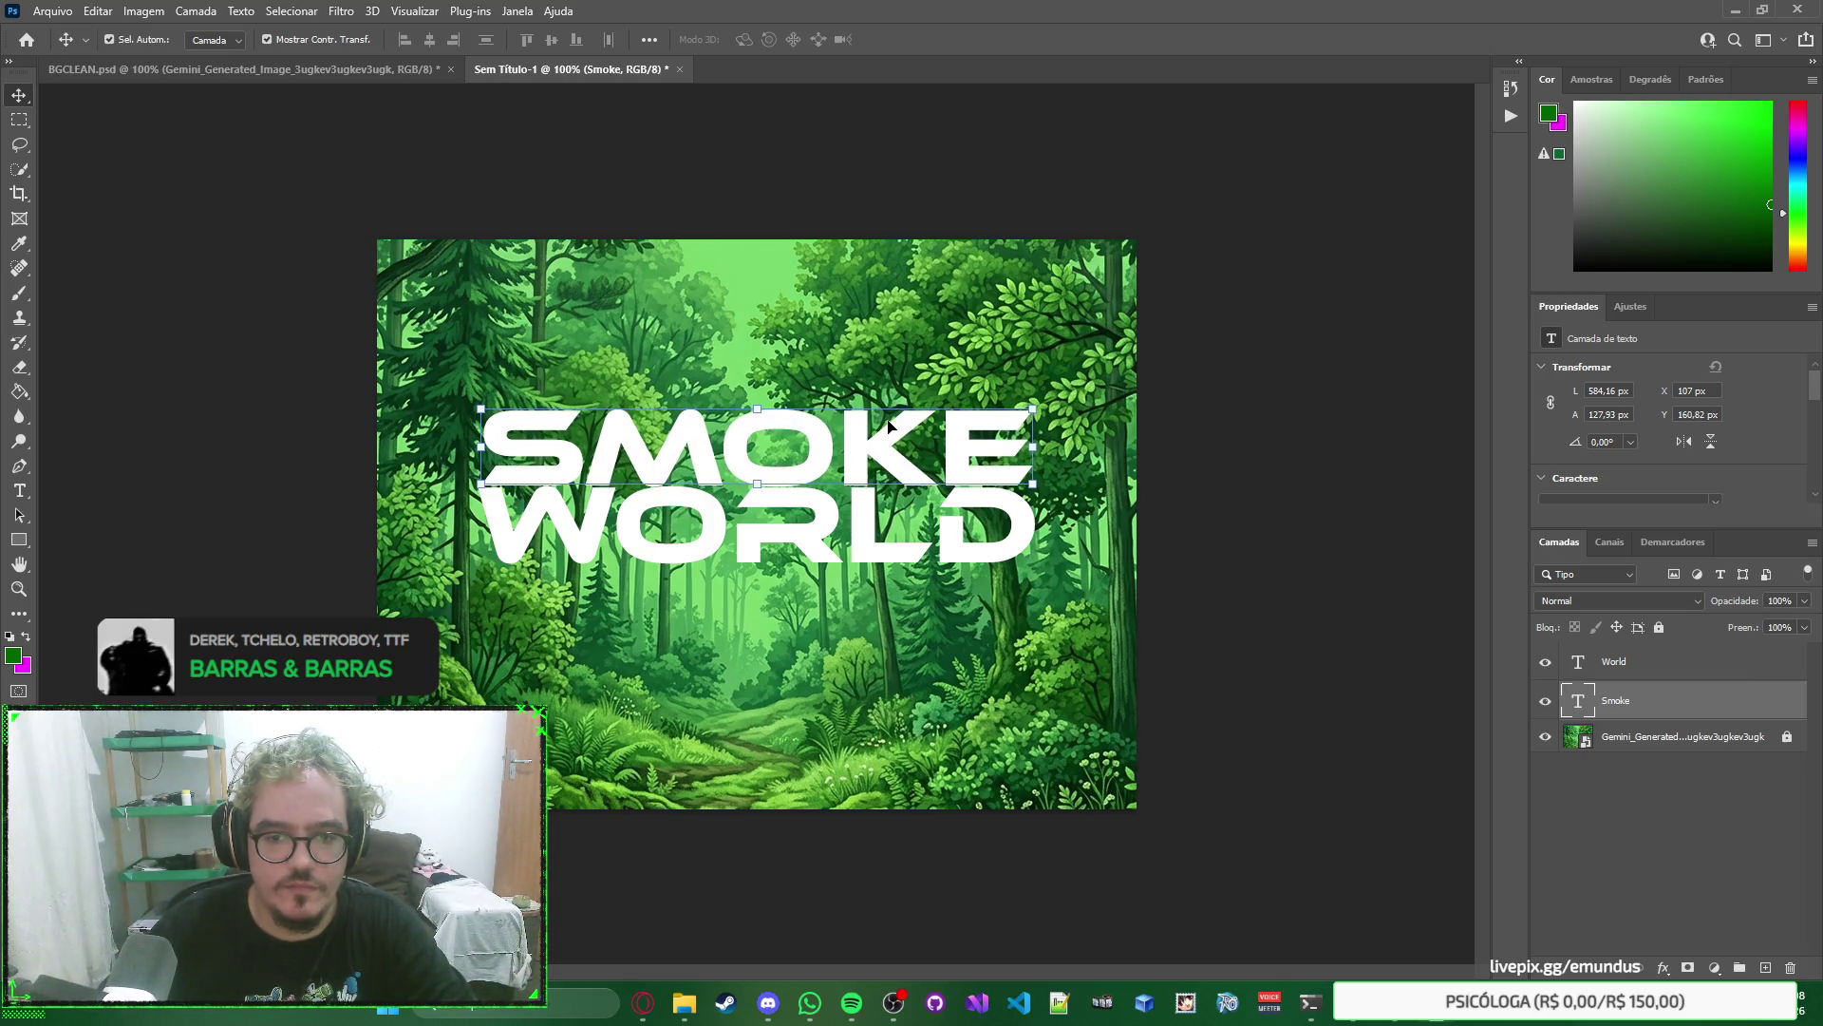
click(1408, 407)
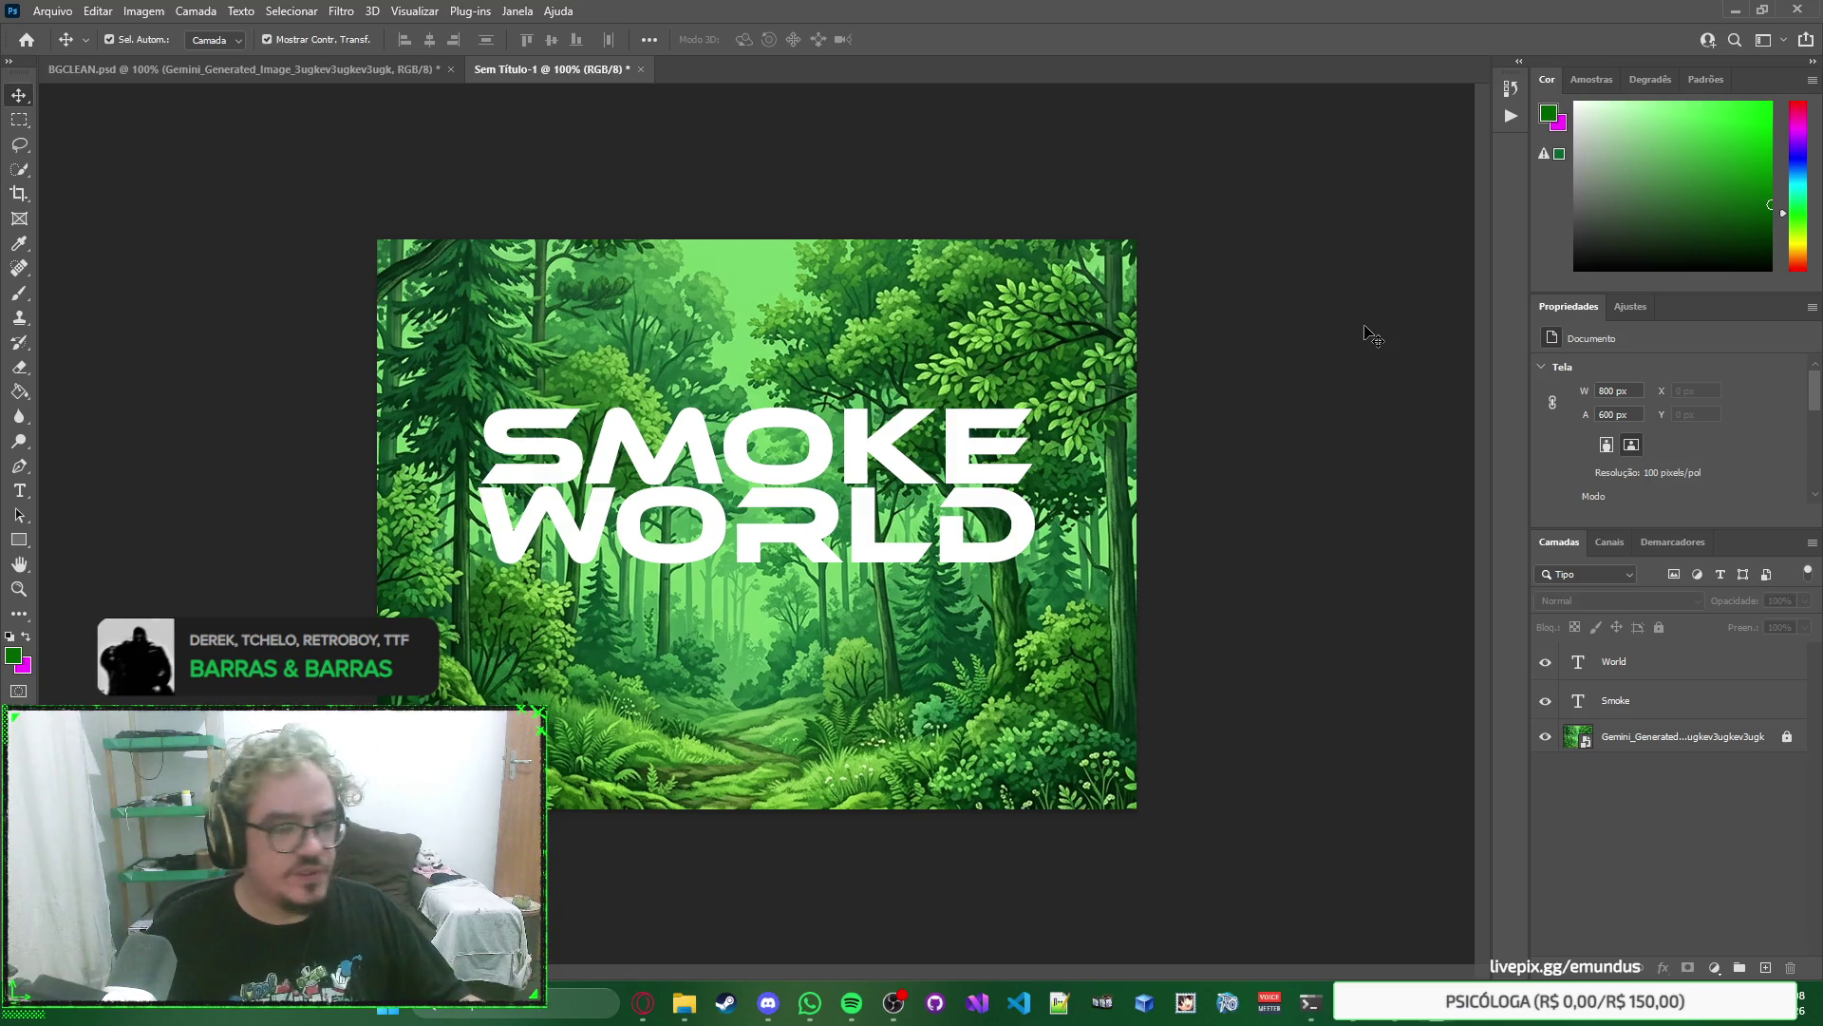
Group the Smoke and World text layers and move Smoke above World inside the group.
click(995, 470)
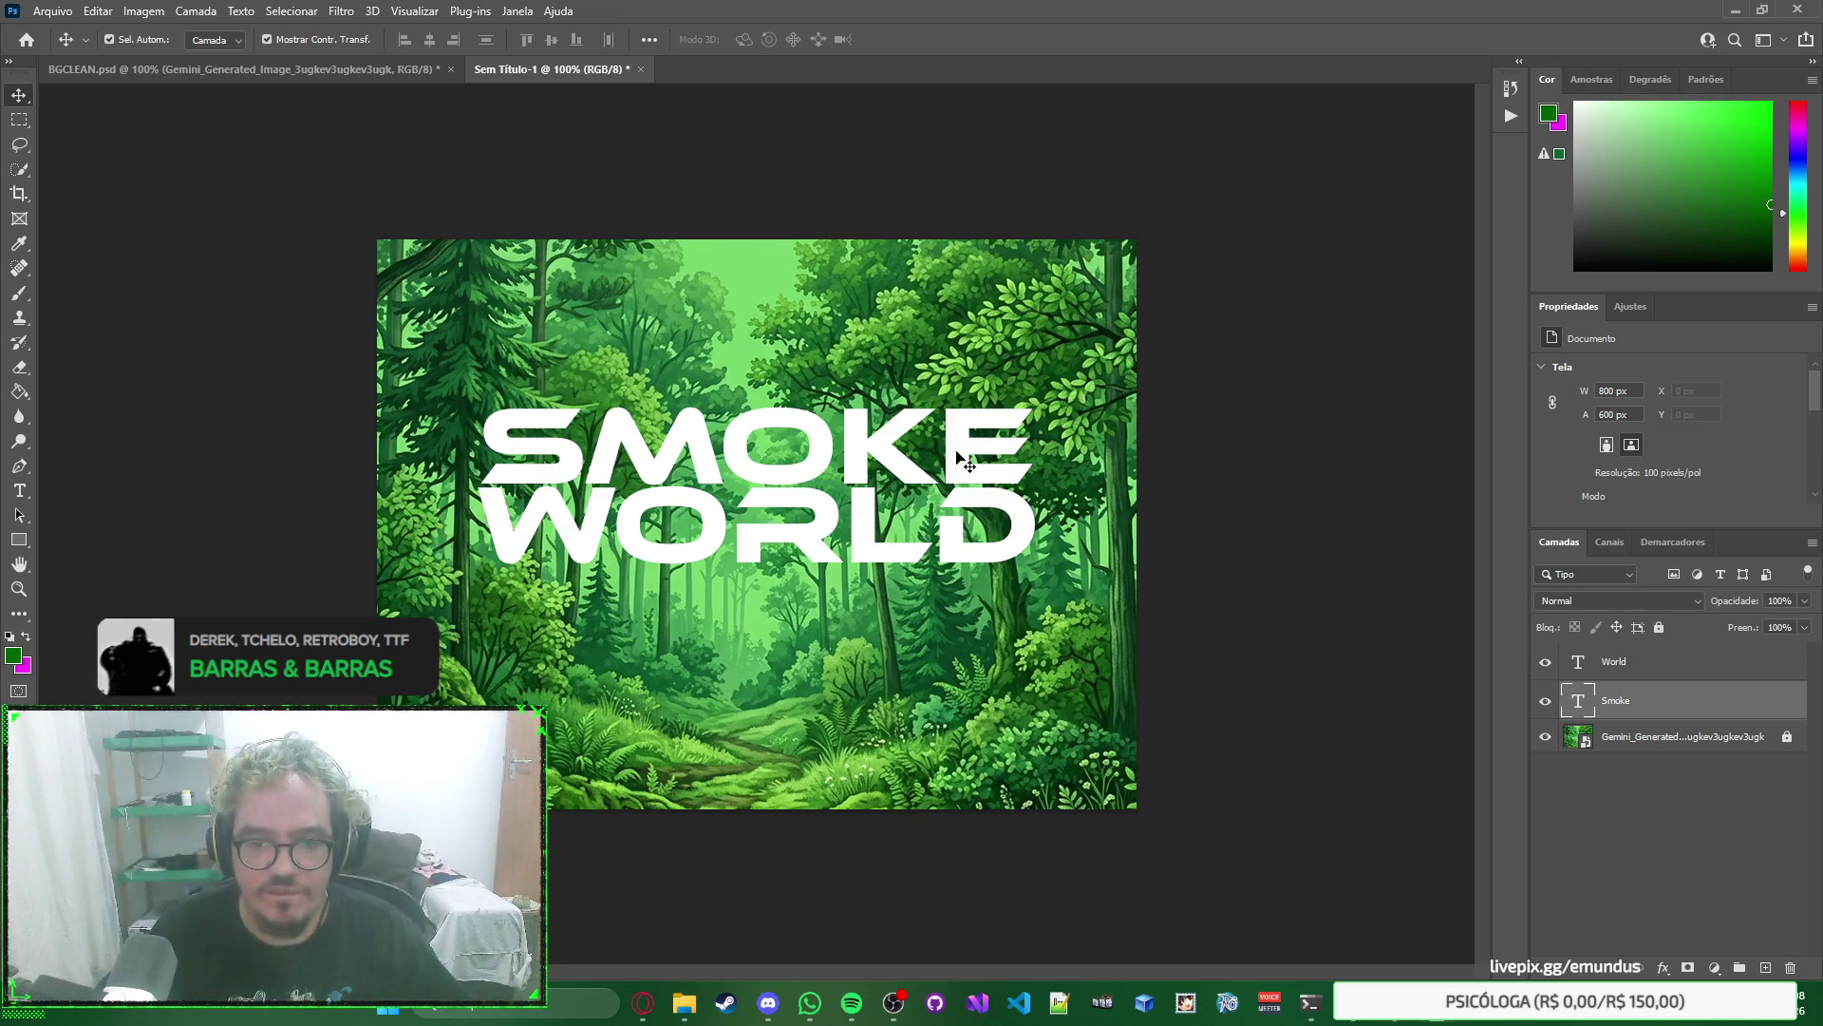
click(1396, 501)
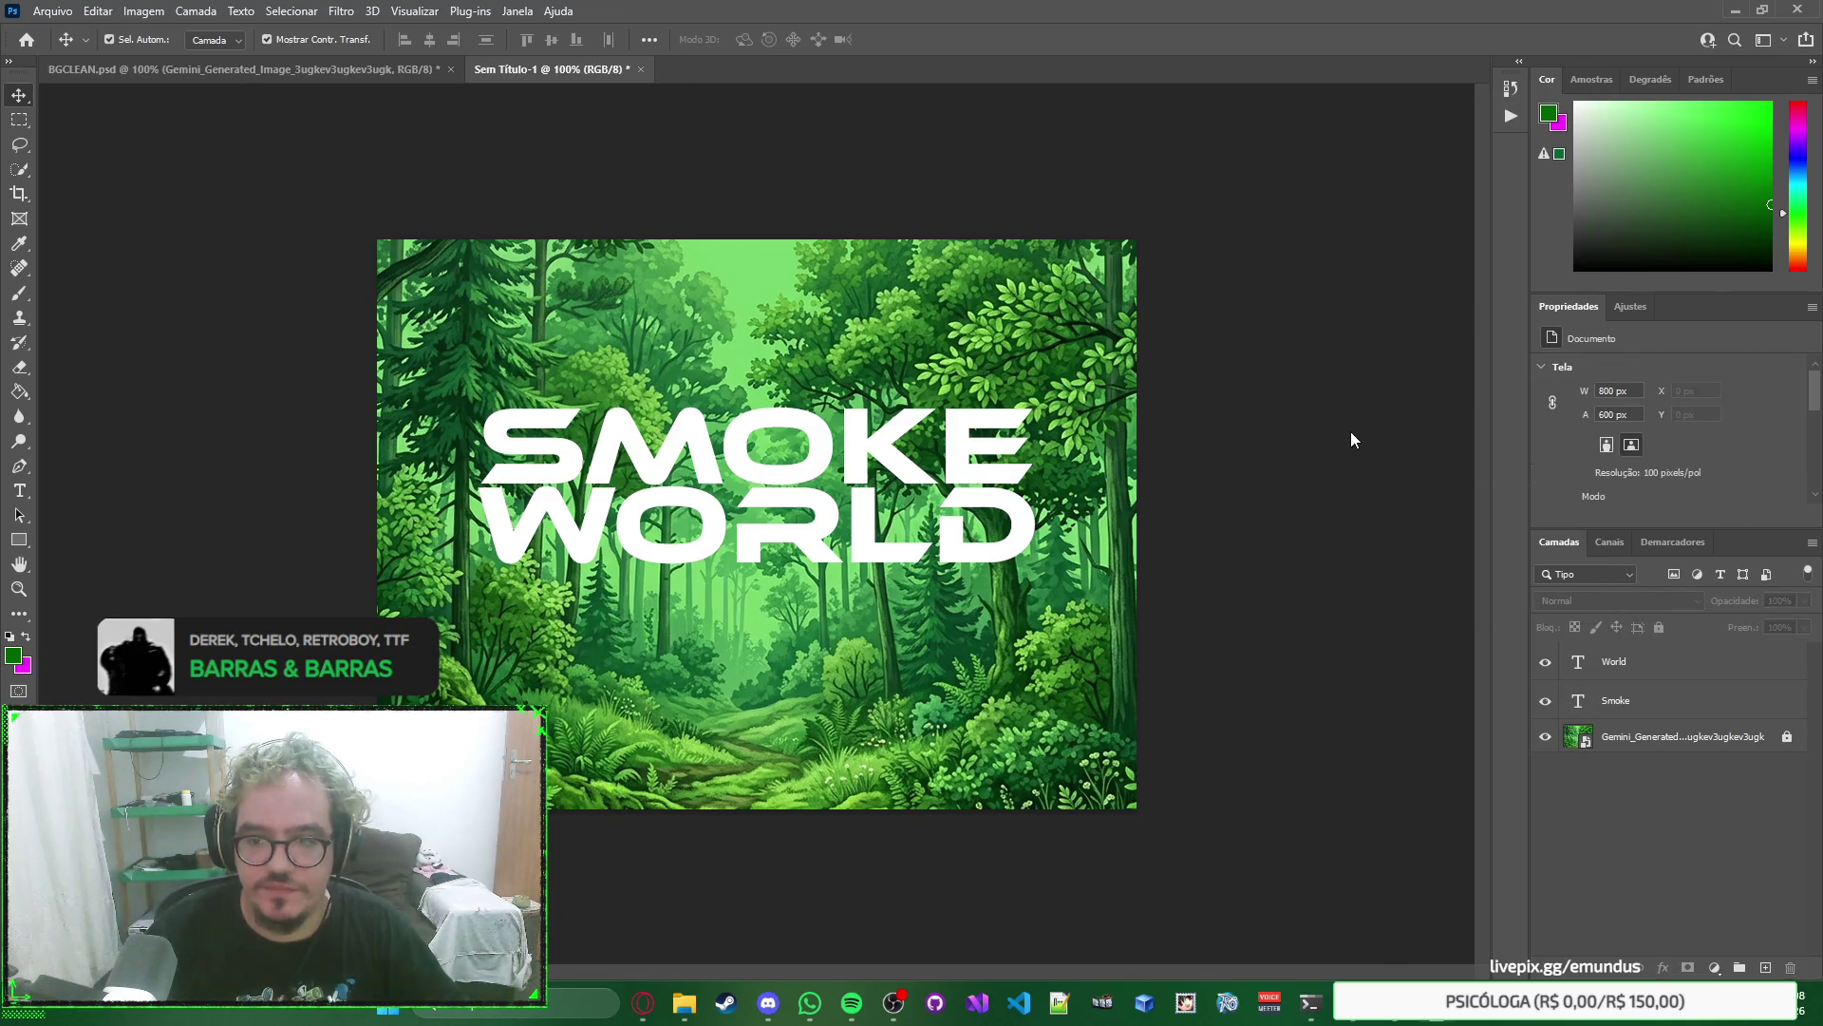
click(1659, 660)
shift+click(1660, 701)
key(ctrl+g)
key(ctrl)
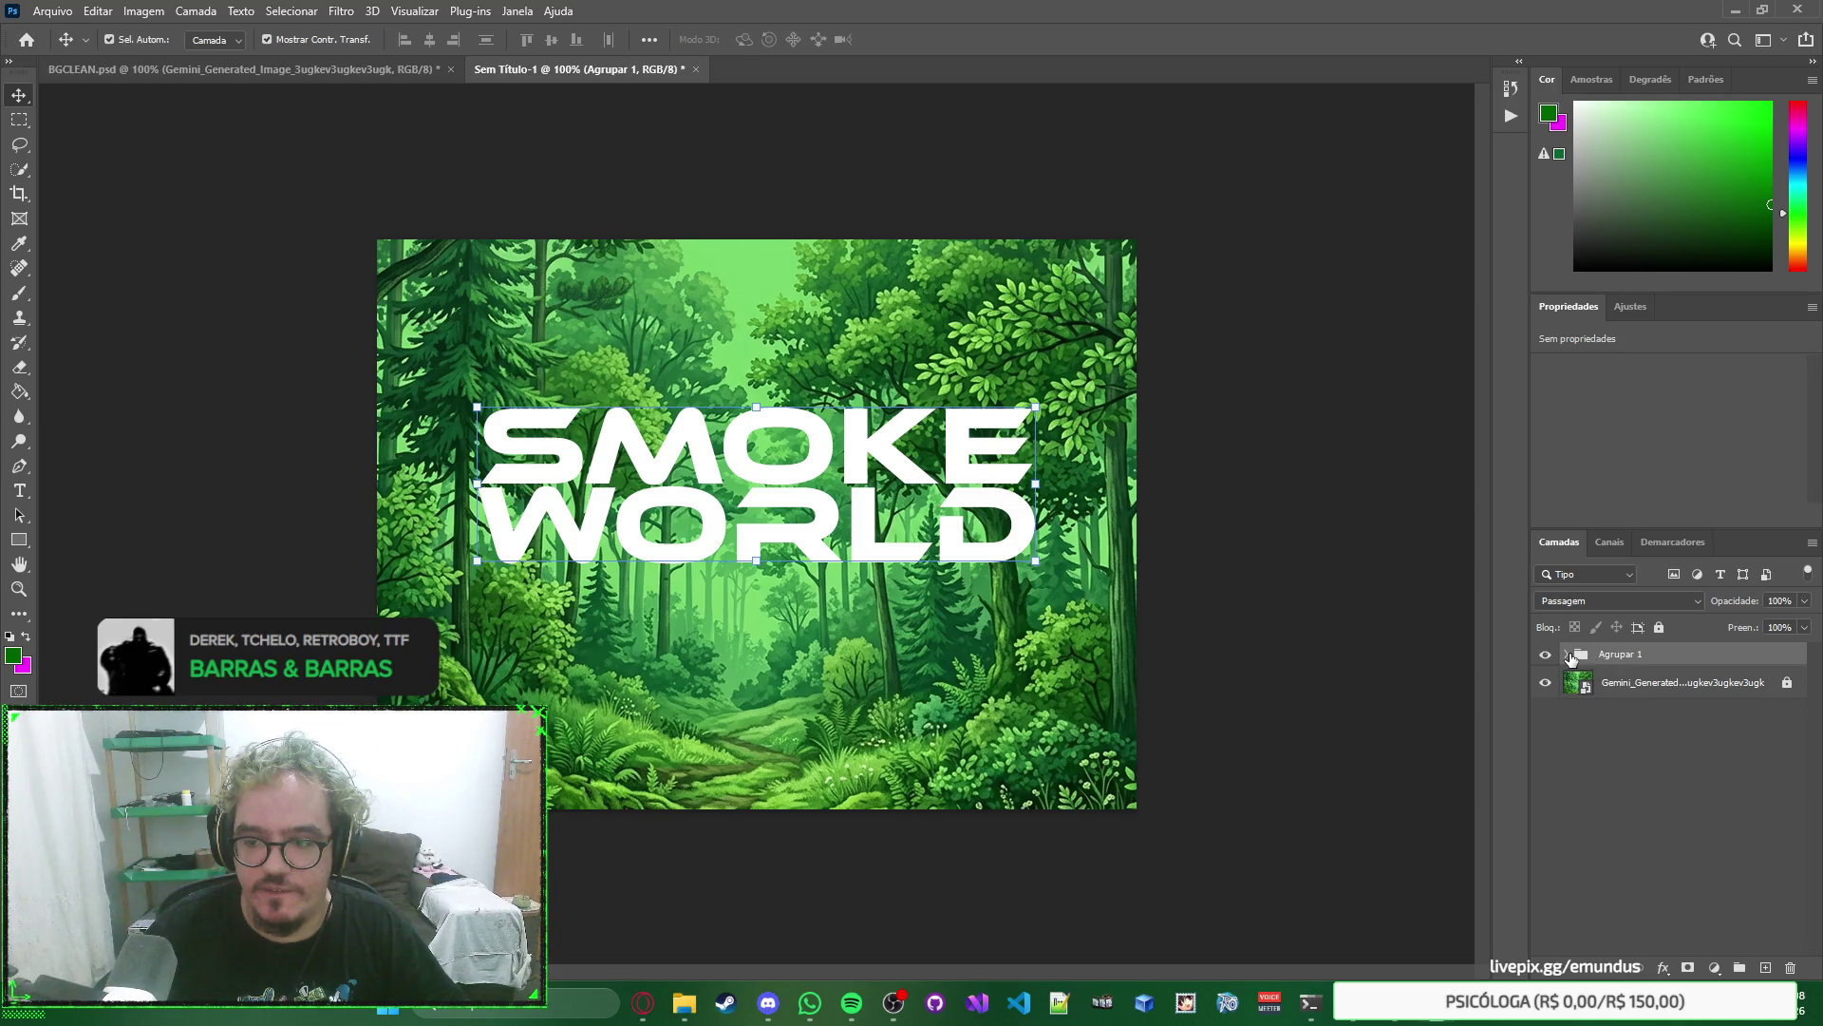
click(1569, 658)
drag(1668, 727, 1651, 678)
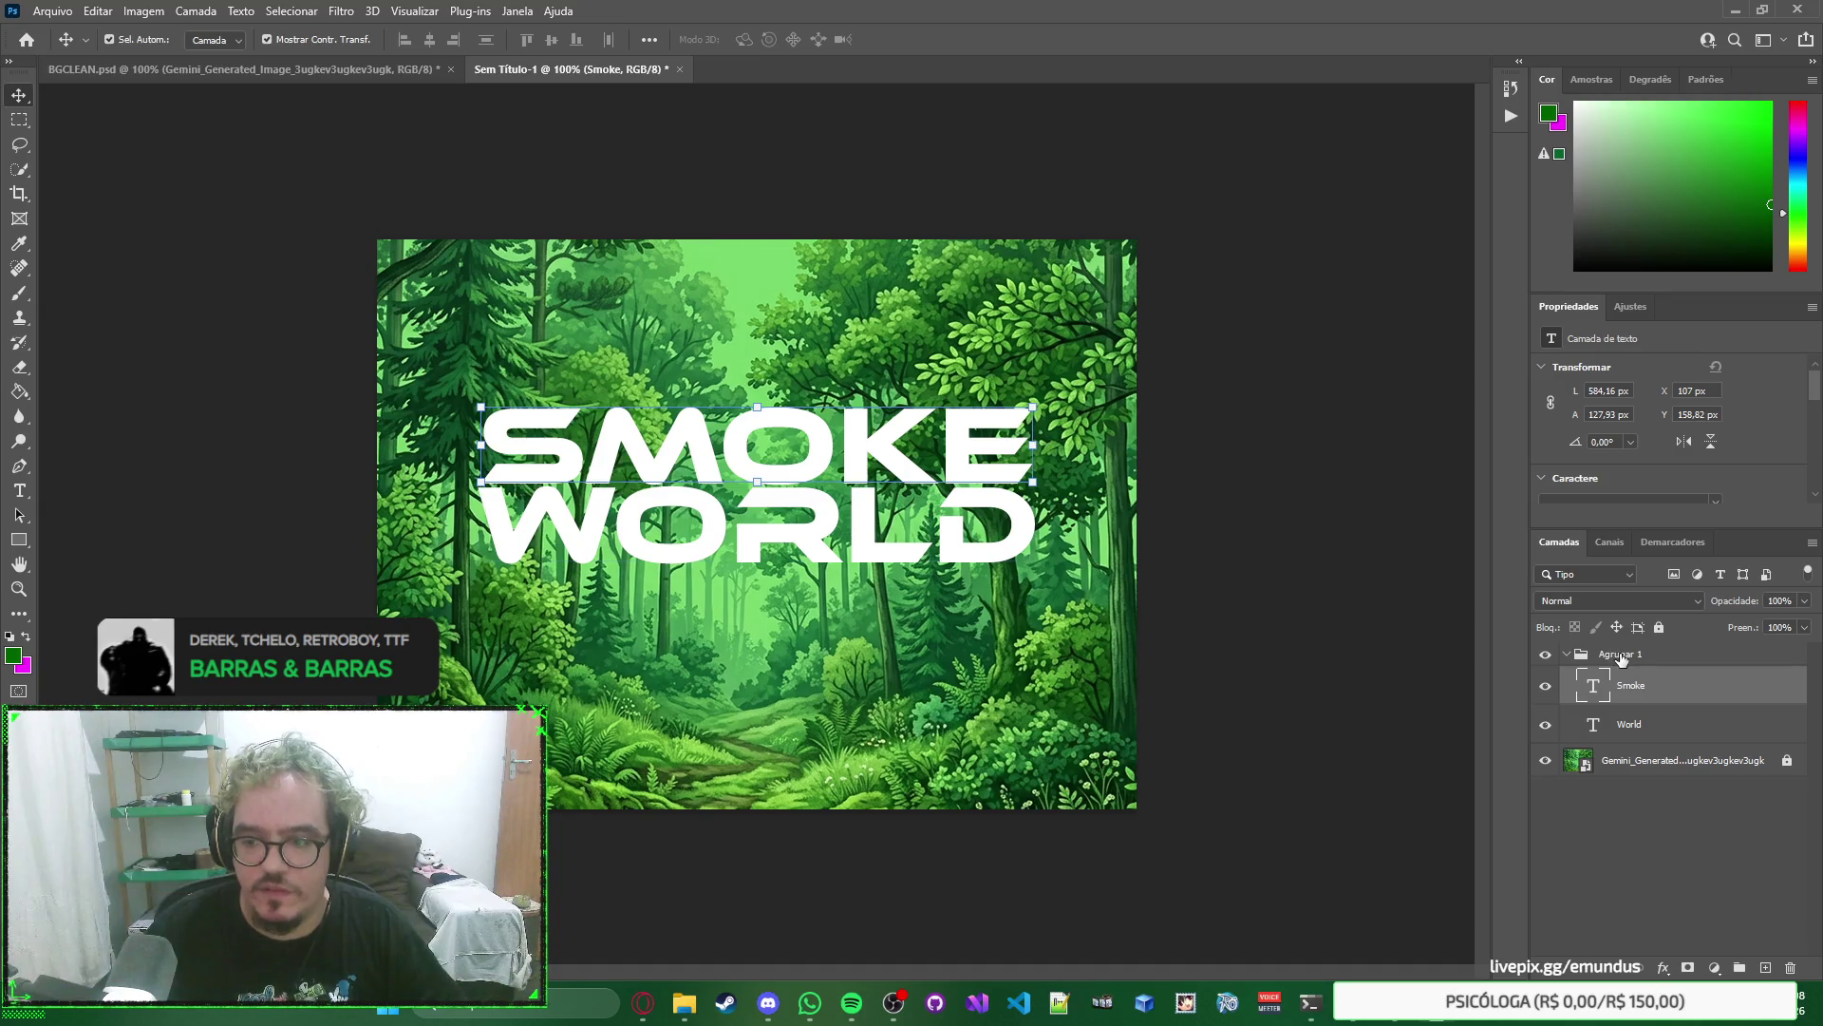
Rename the group 'Logo Escrita' and switch to the BGCLEAN.psd document.
click(1620, 658)
double_click(1620, 655)
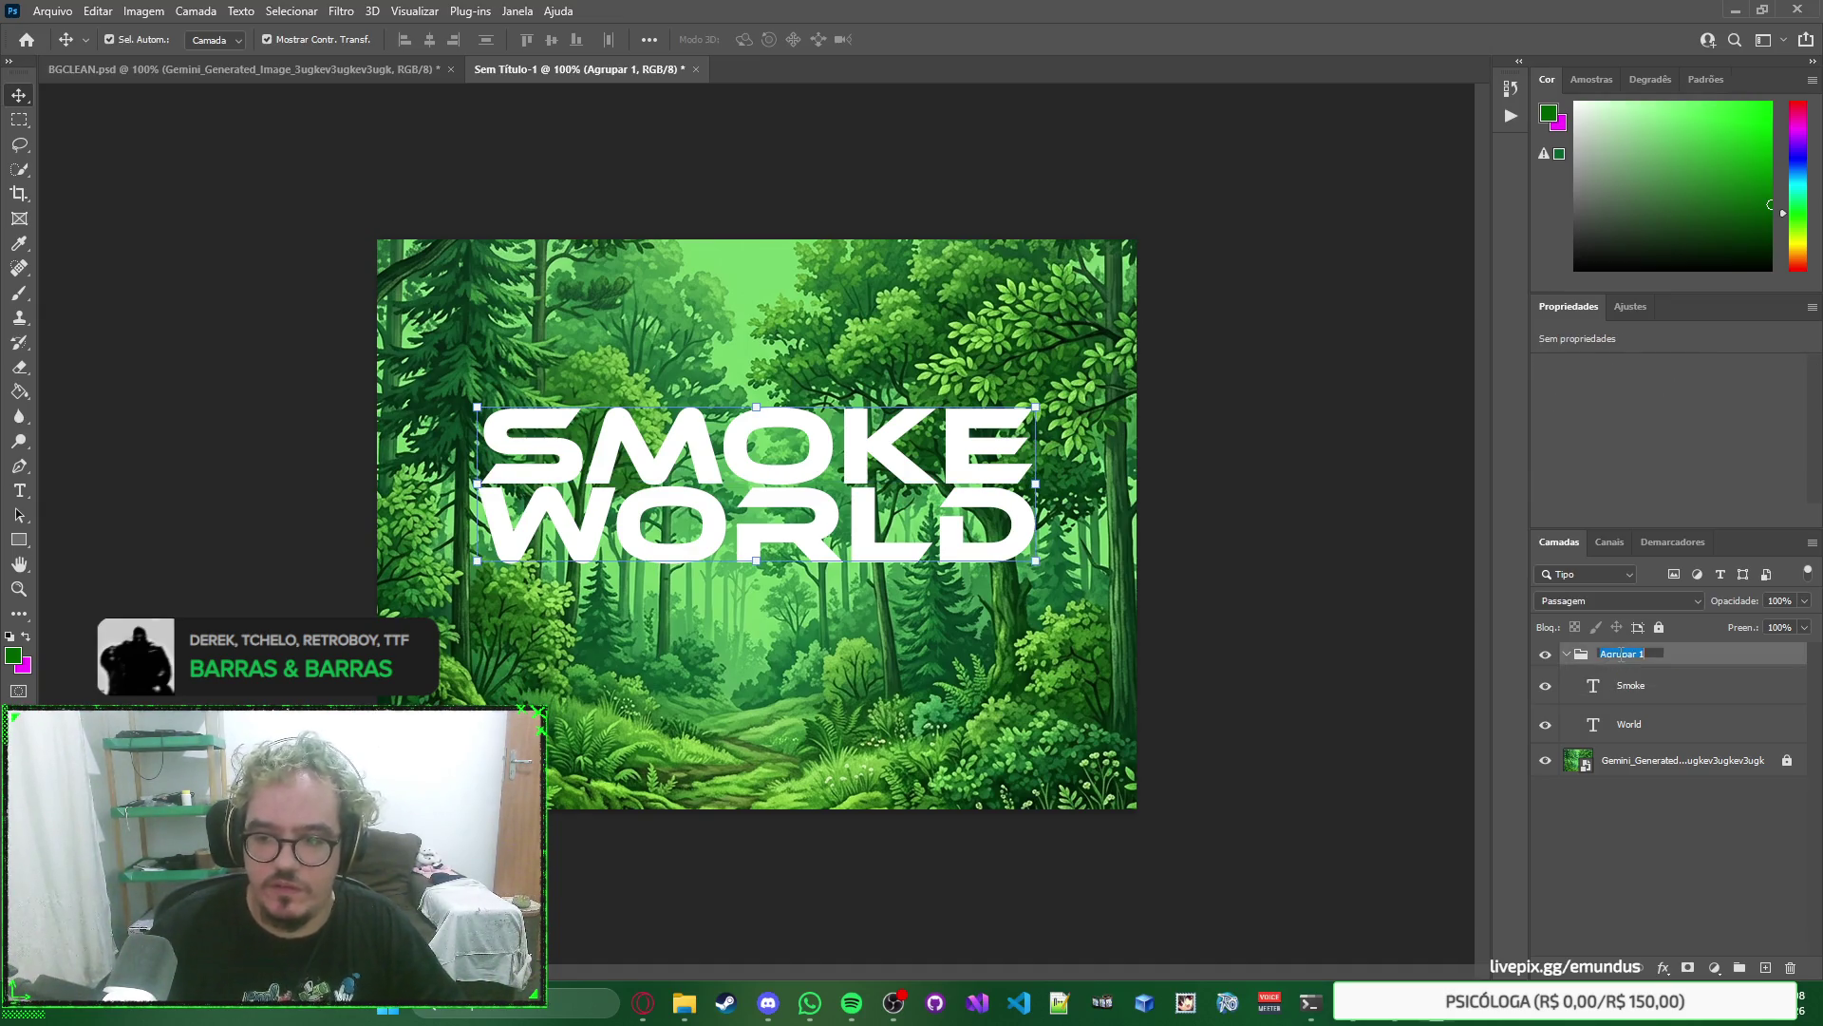
text(Log)
text(a)
key(Return)
click(1310, 446)
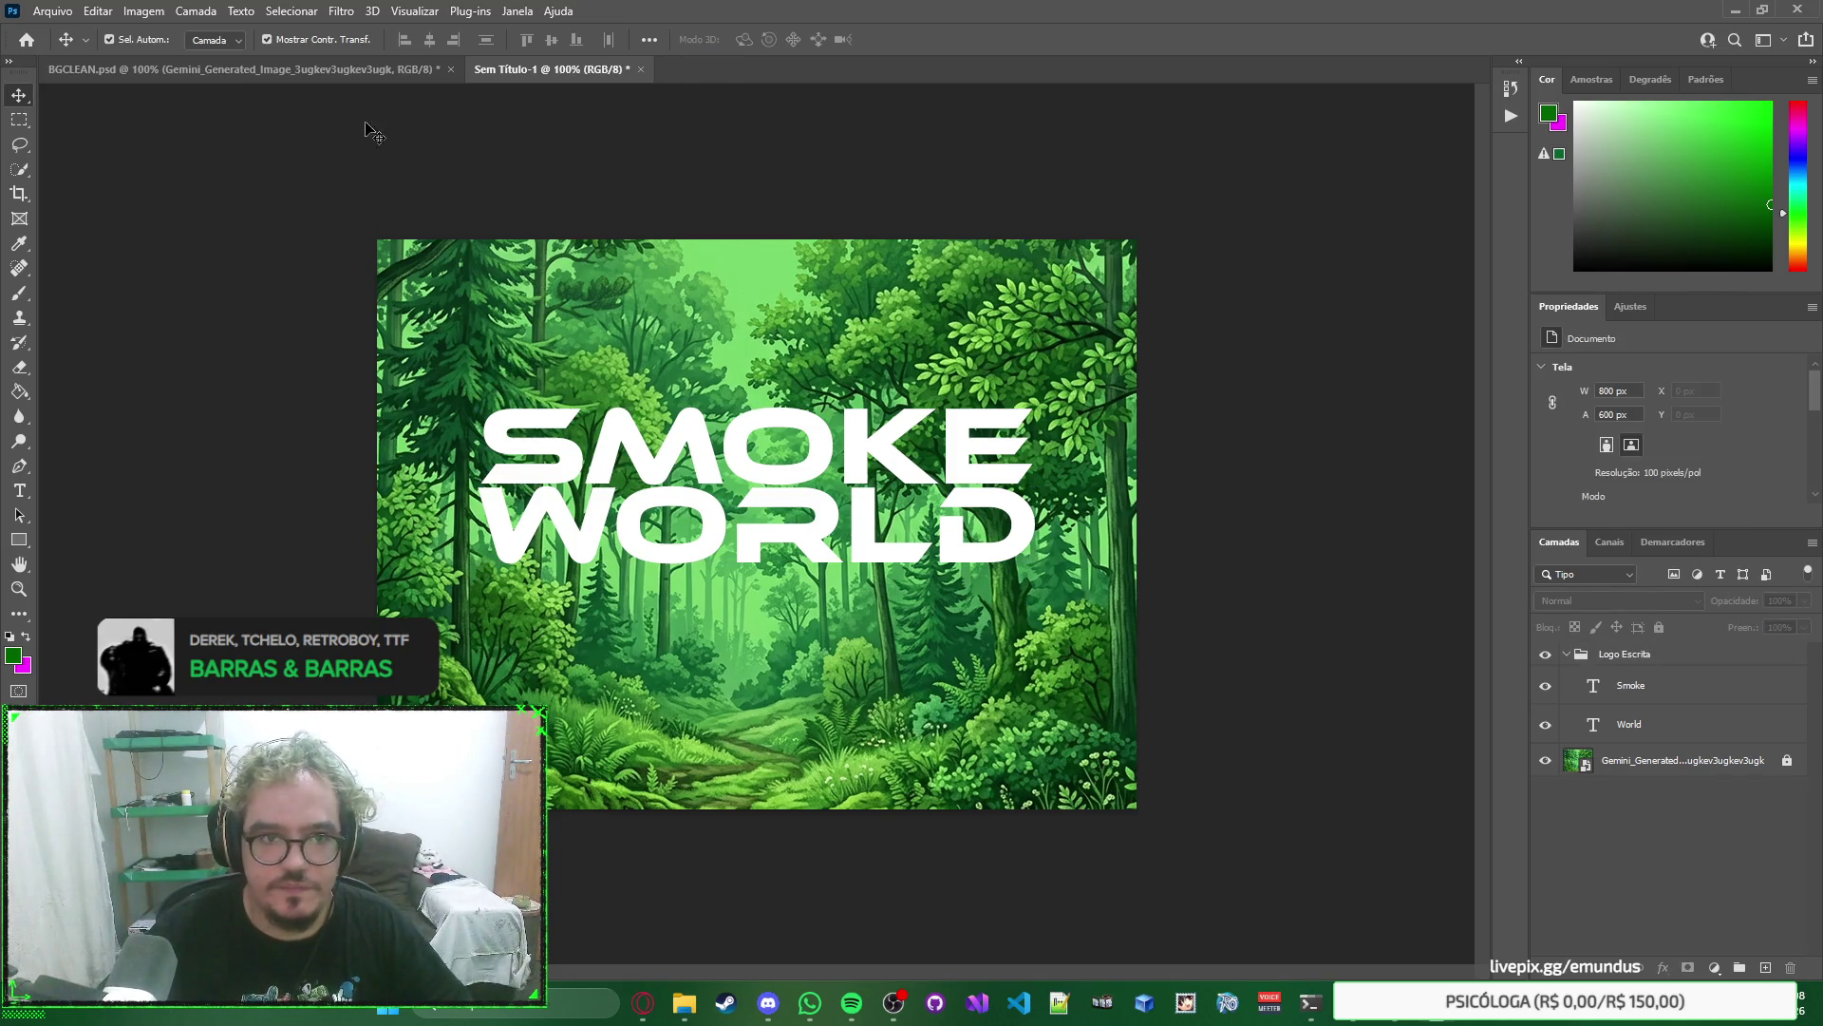
click(361, 71)
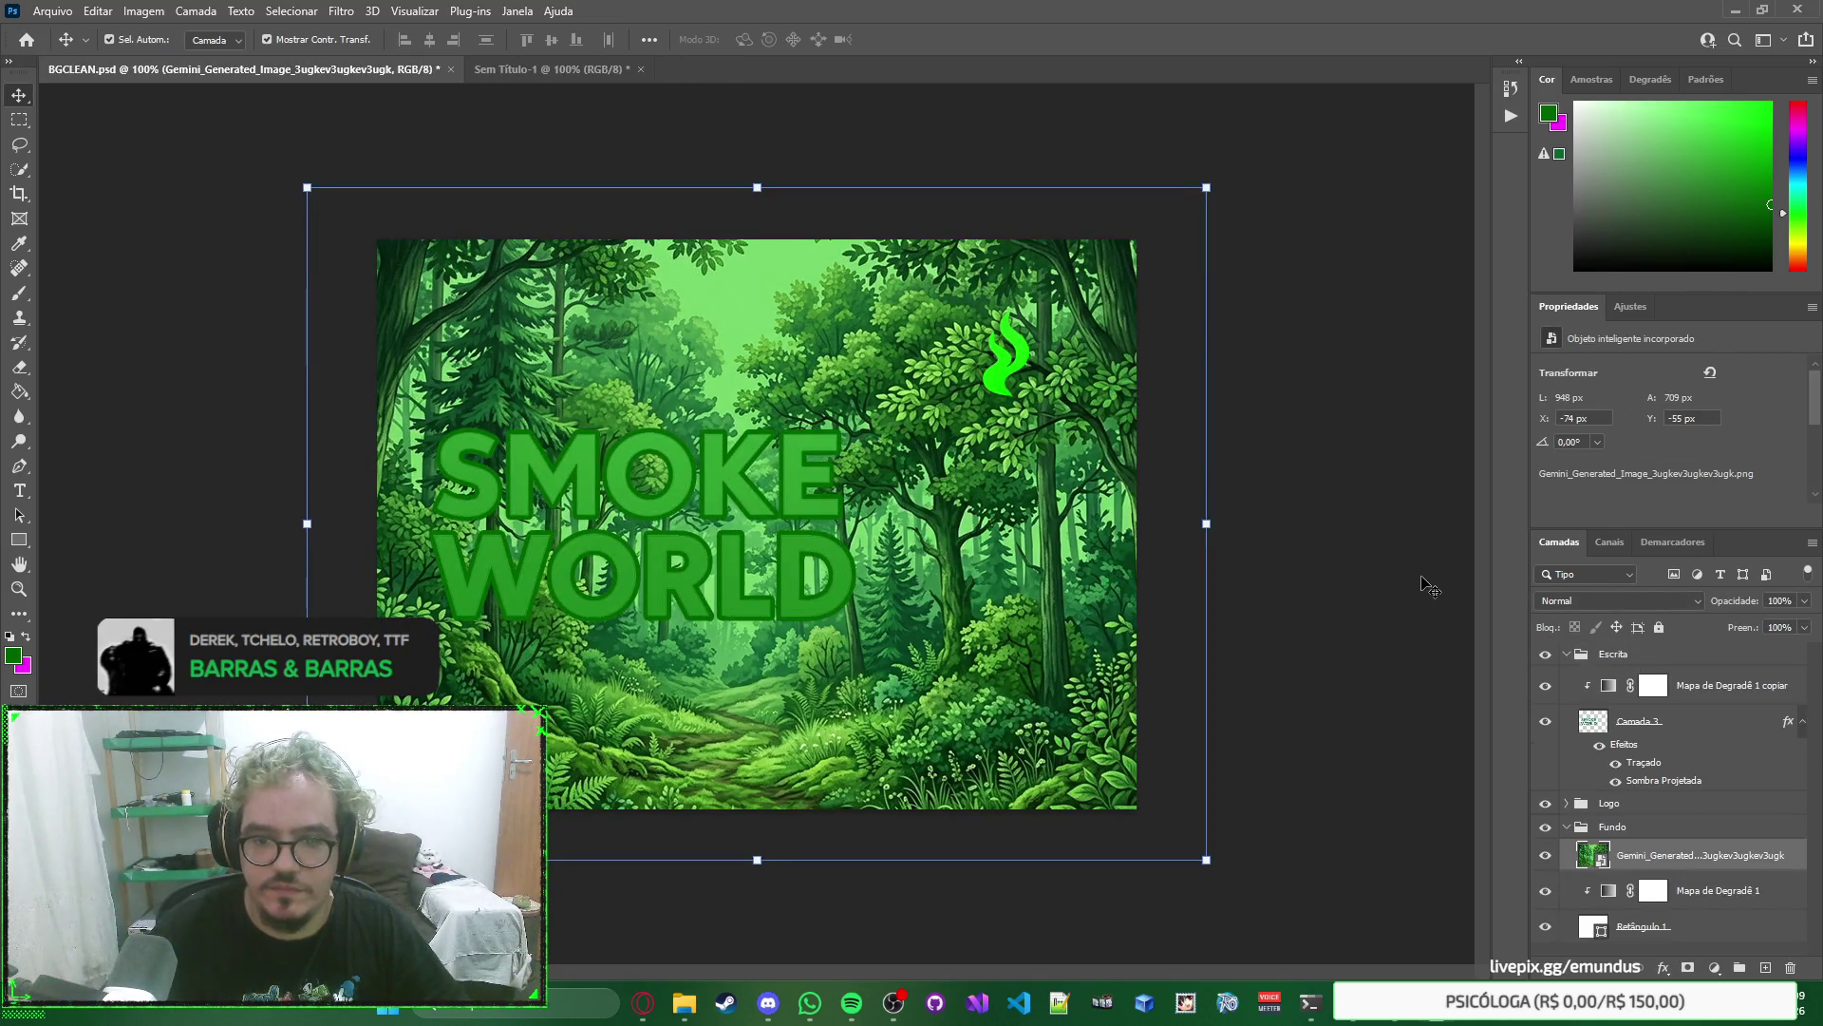
Bring the Camada 2 smoke emblem from BGCLEAN's Logo group into the logo document below WORLD.
click(1441, 596)
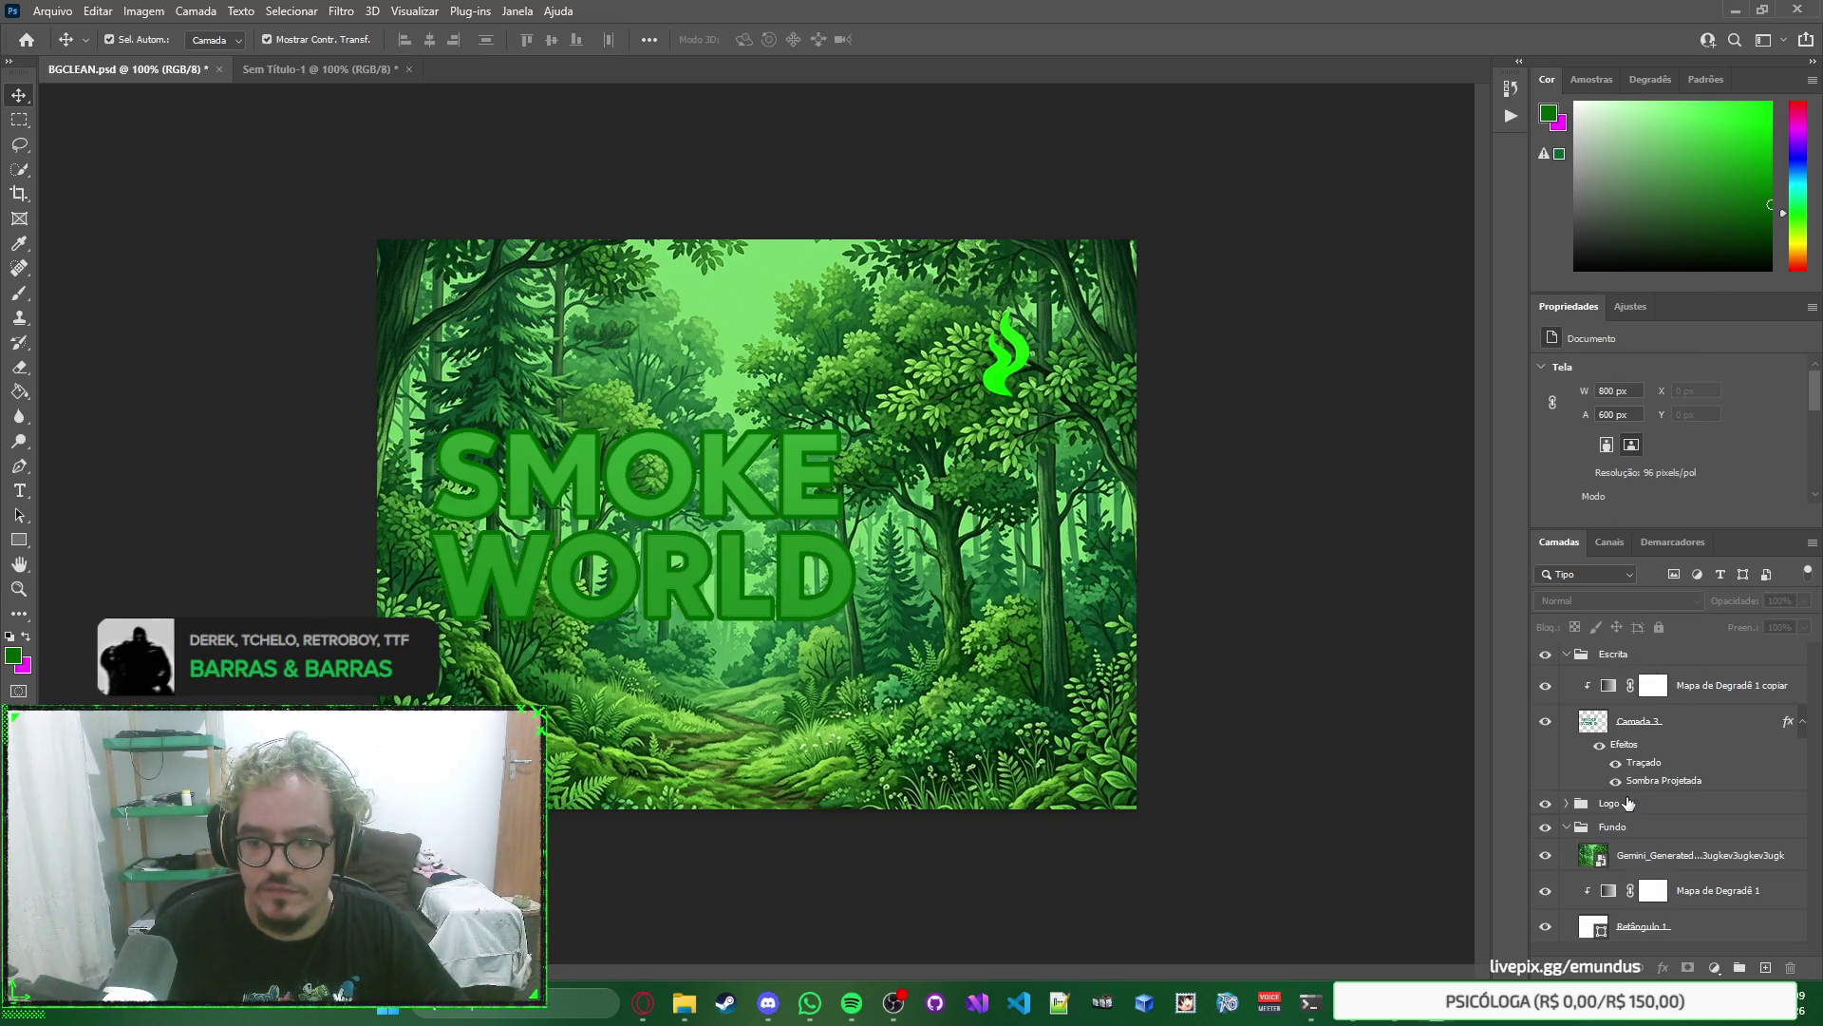
click(1567, 803)
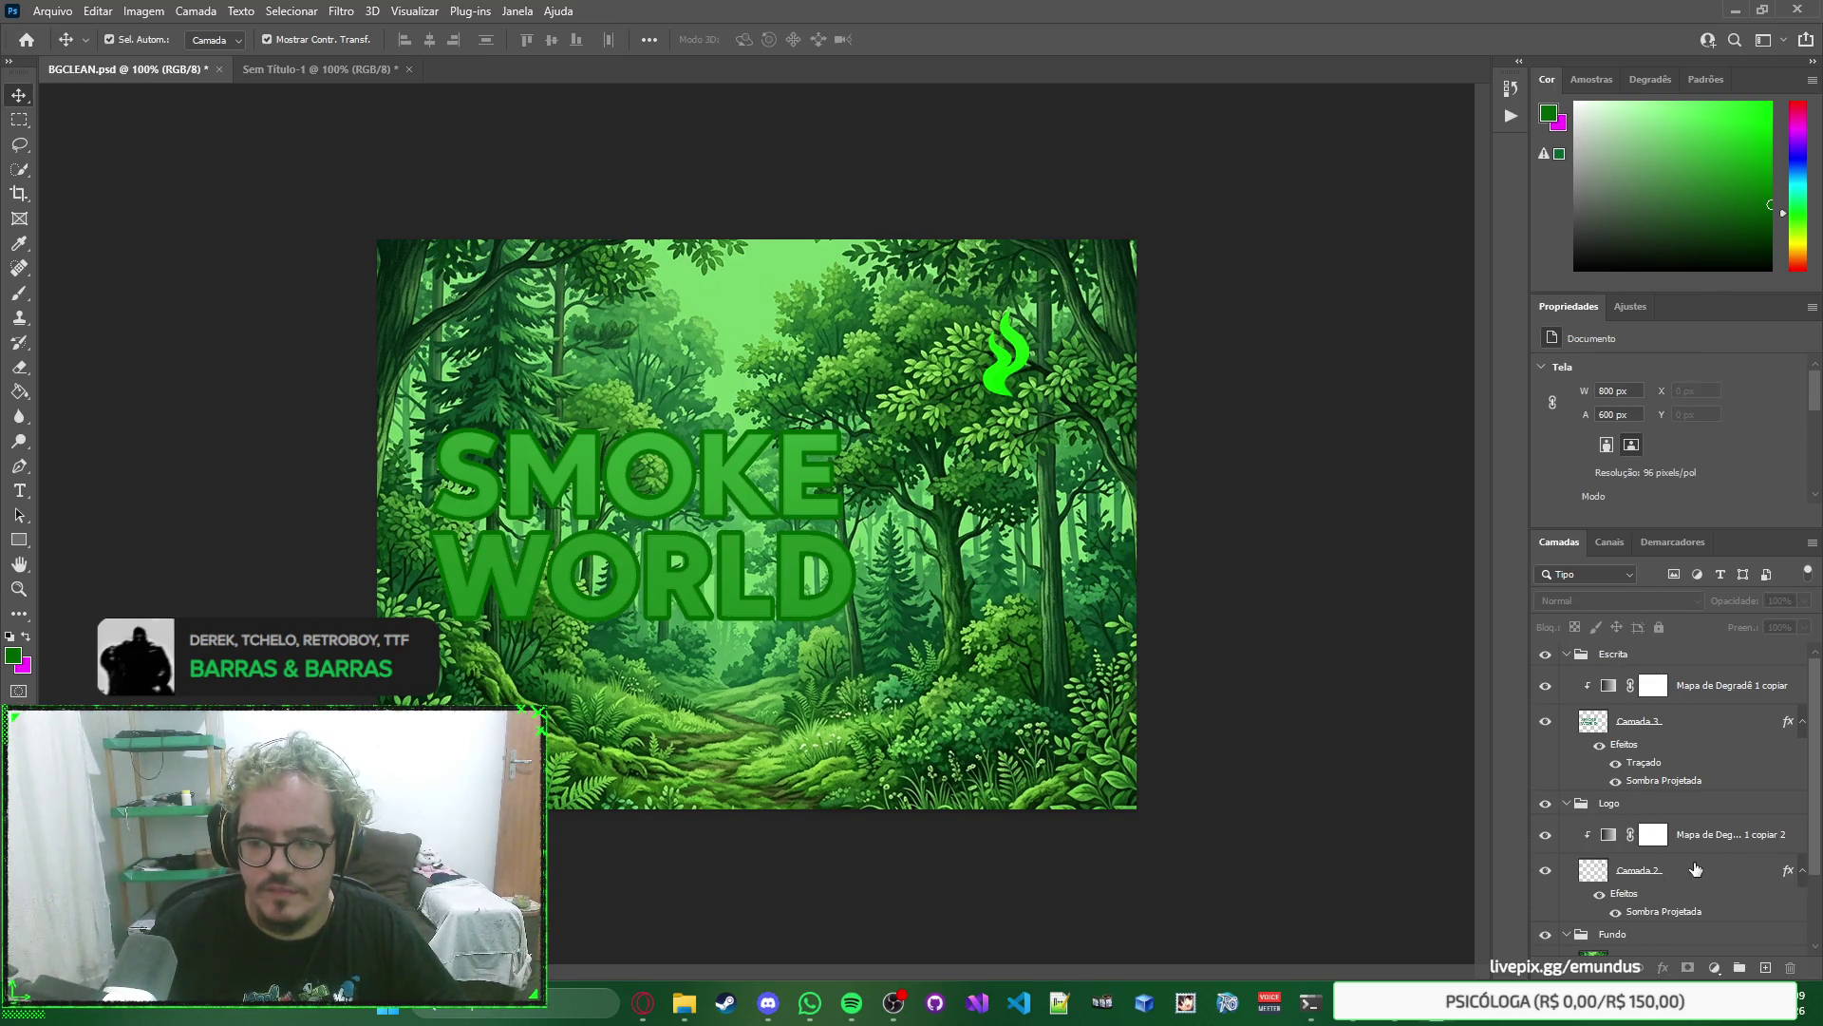
click(1696, 869)
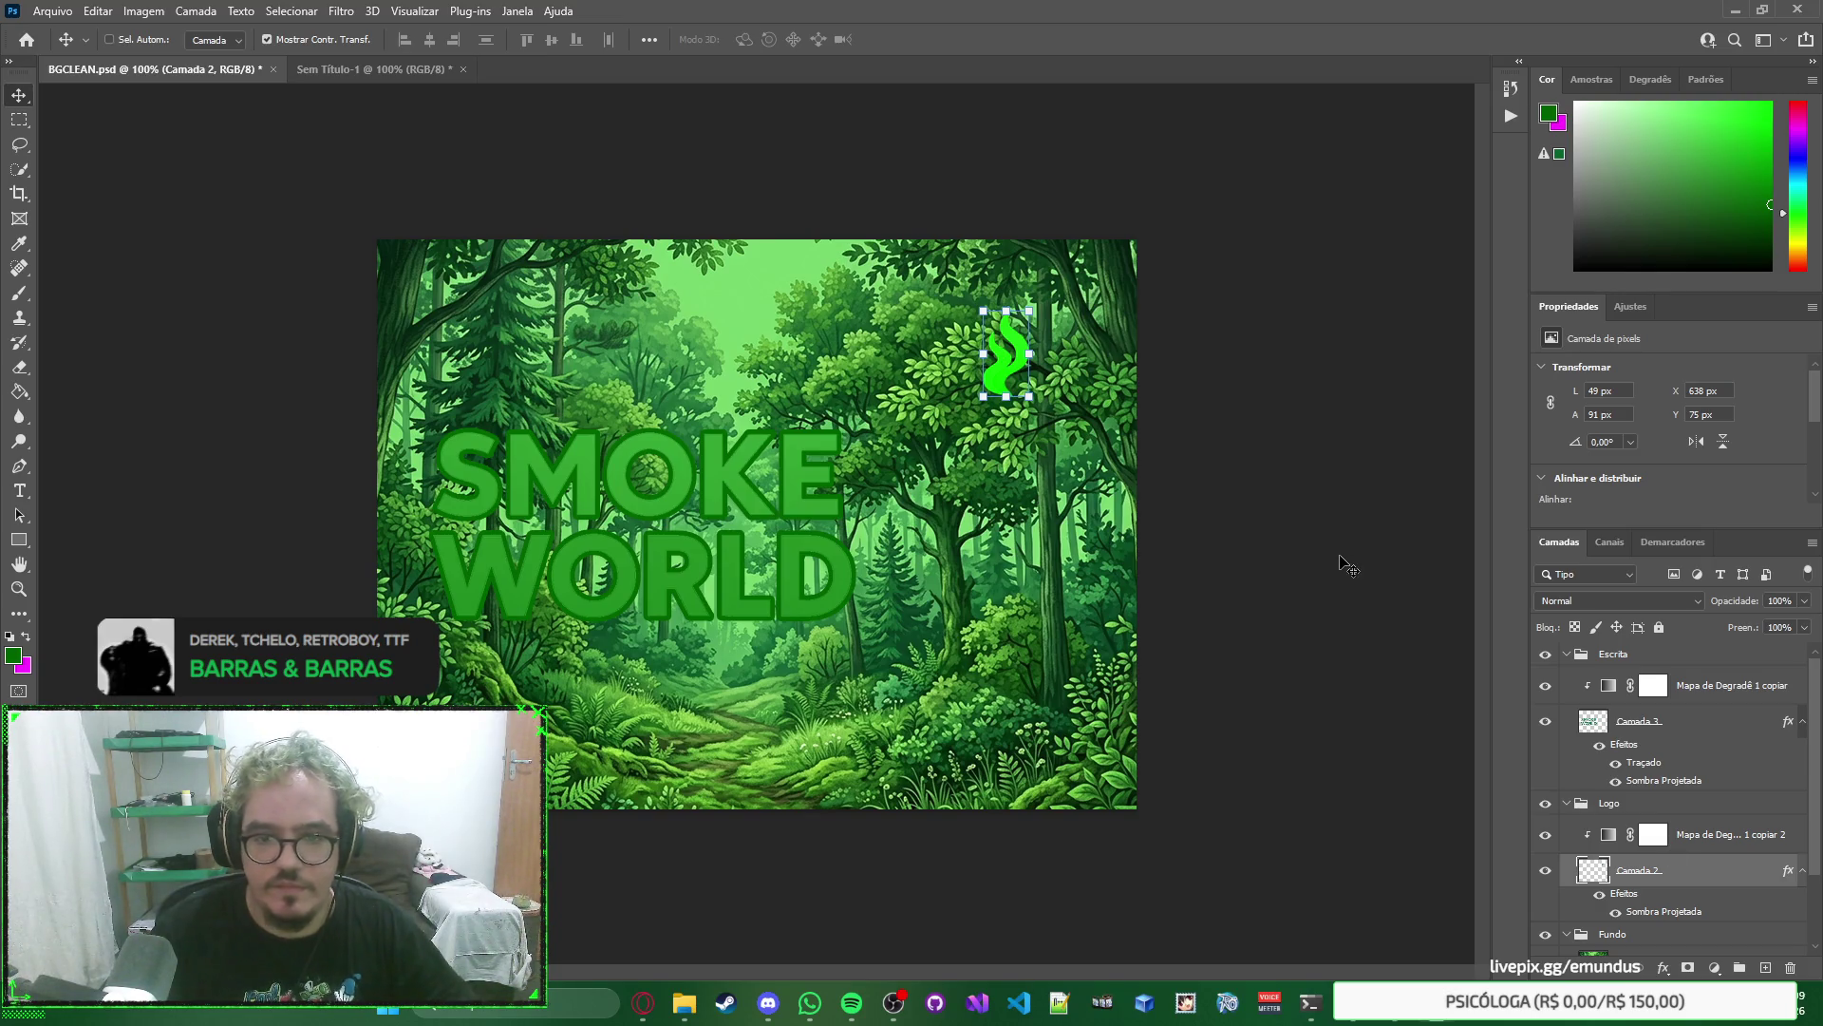
key(ctrl+Tab)
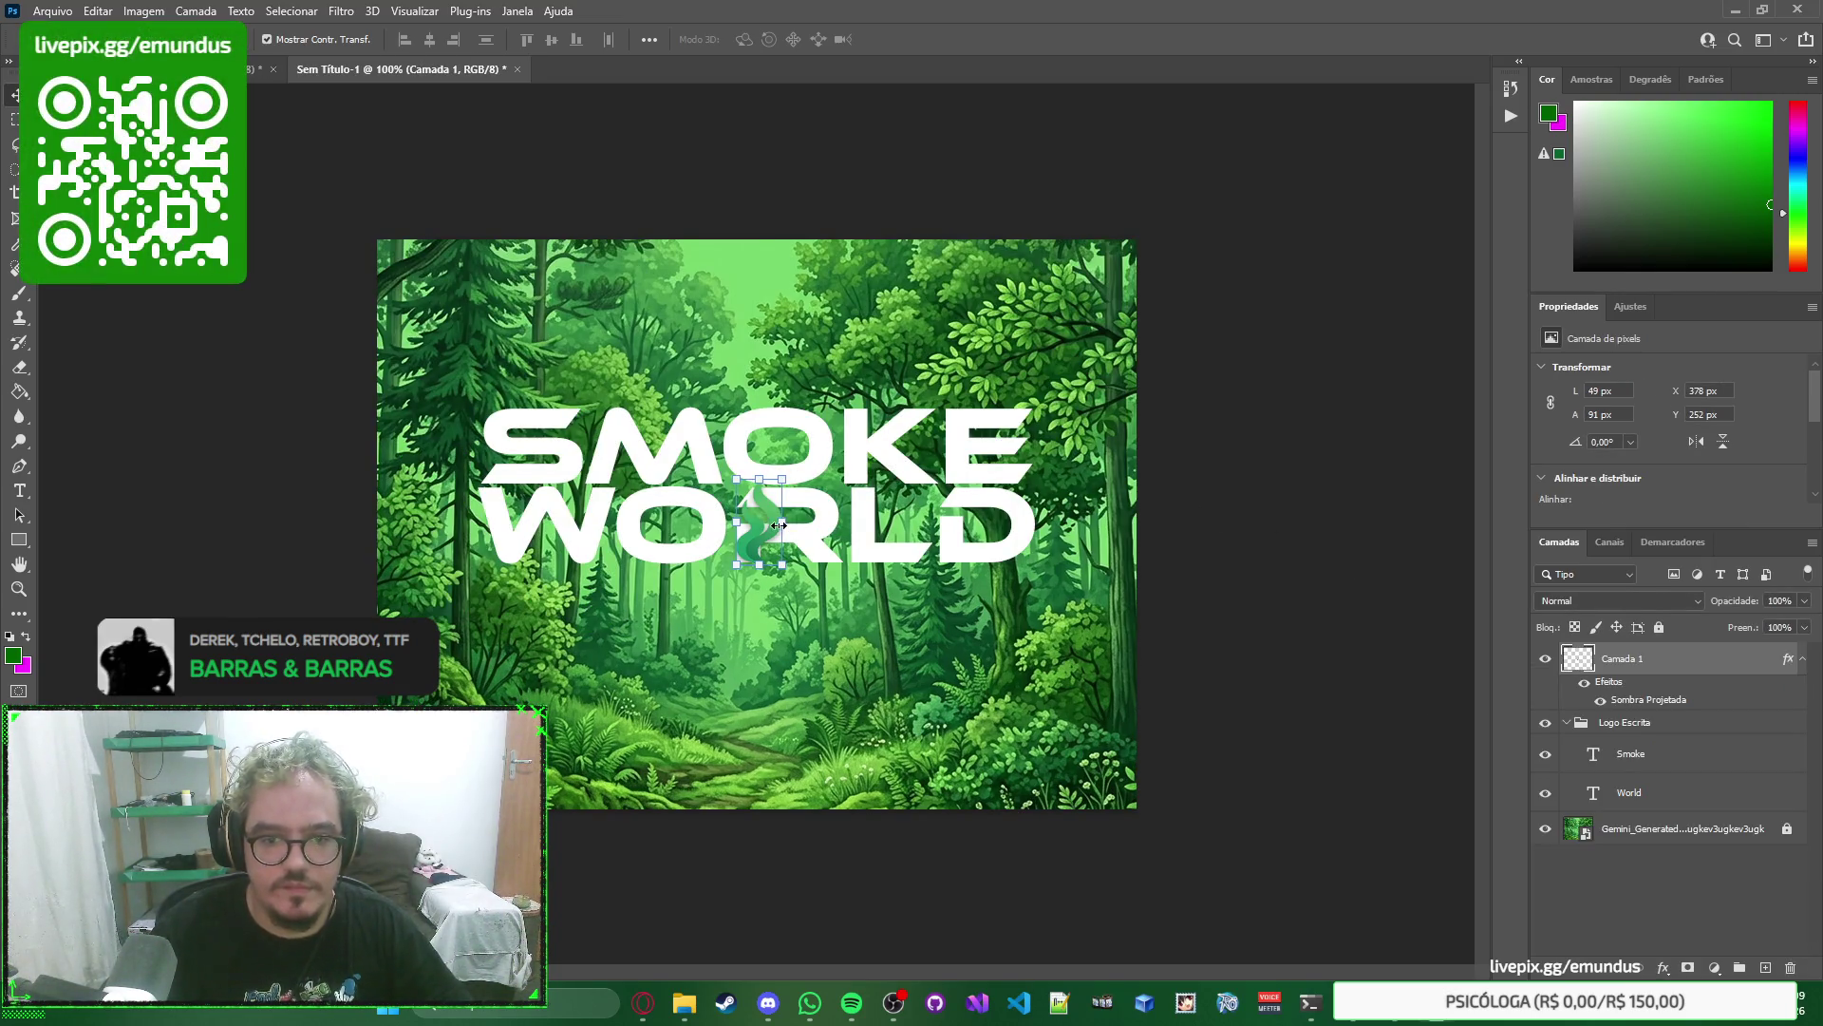
drag(771, 532, 809, 576)
Enlarge the emblem to about 151x281 px and reposition it, then delete the layer.
key(ctrl+t)
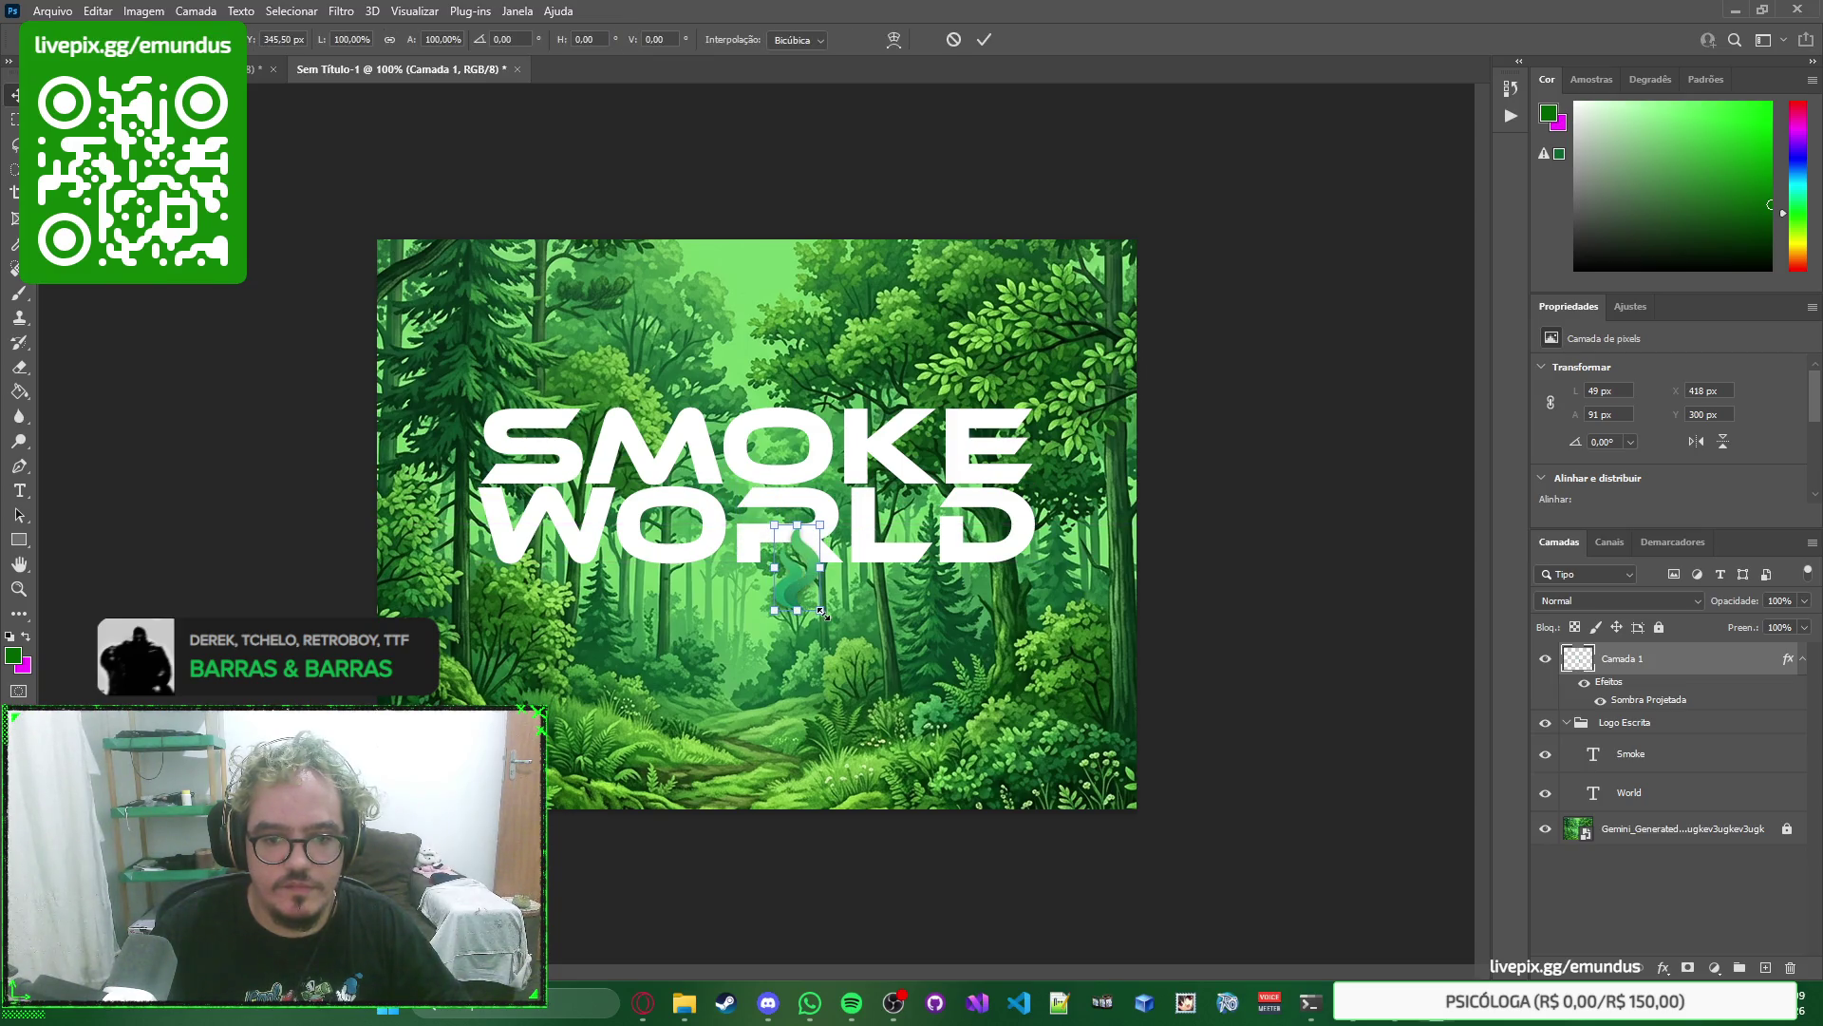
mouse_move(822, 611)
mouse_down()
mouse_move(935, 665)
mouse_move(1073, 670)
mouse_up()
key(Return)
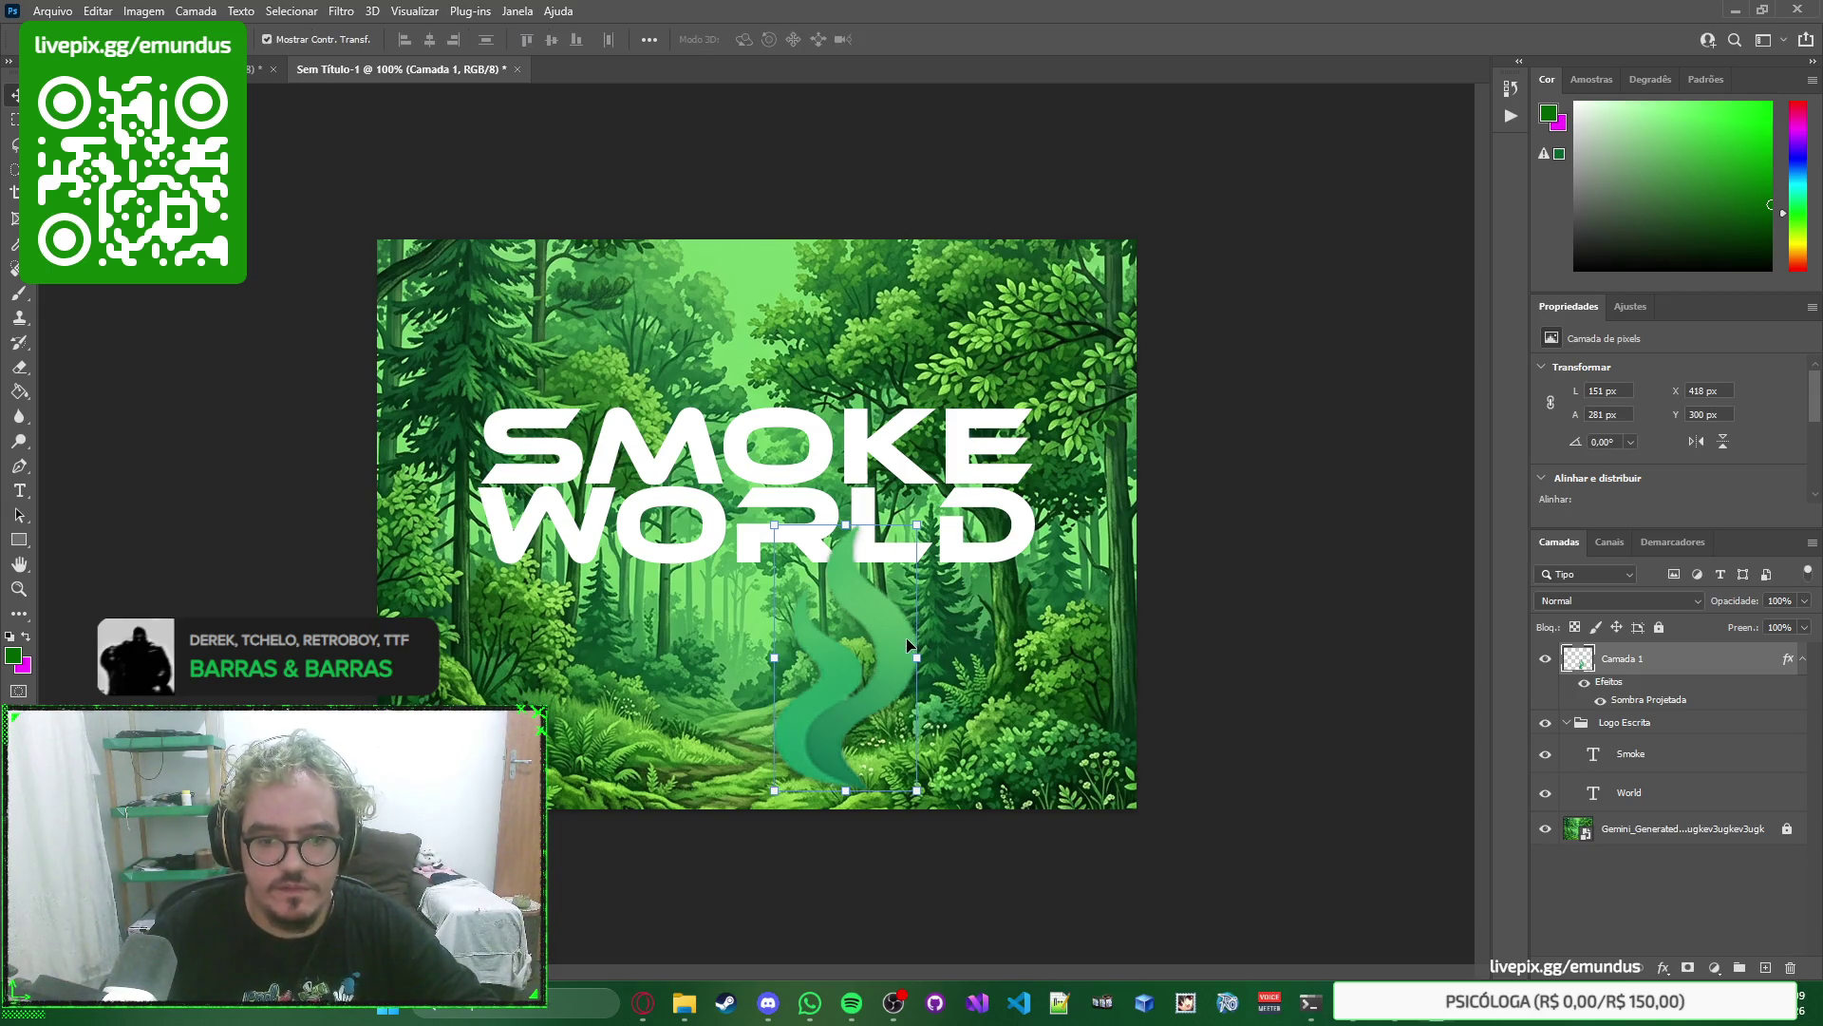
drag(909, 646, 955, 579)
key(Delete)
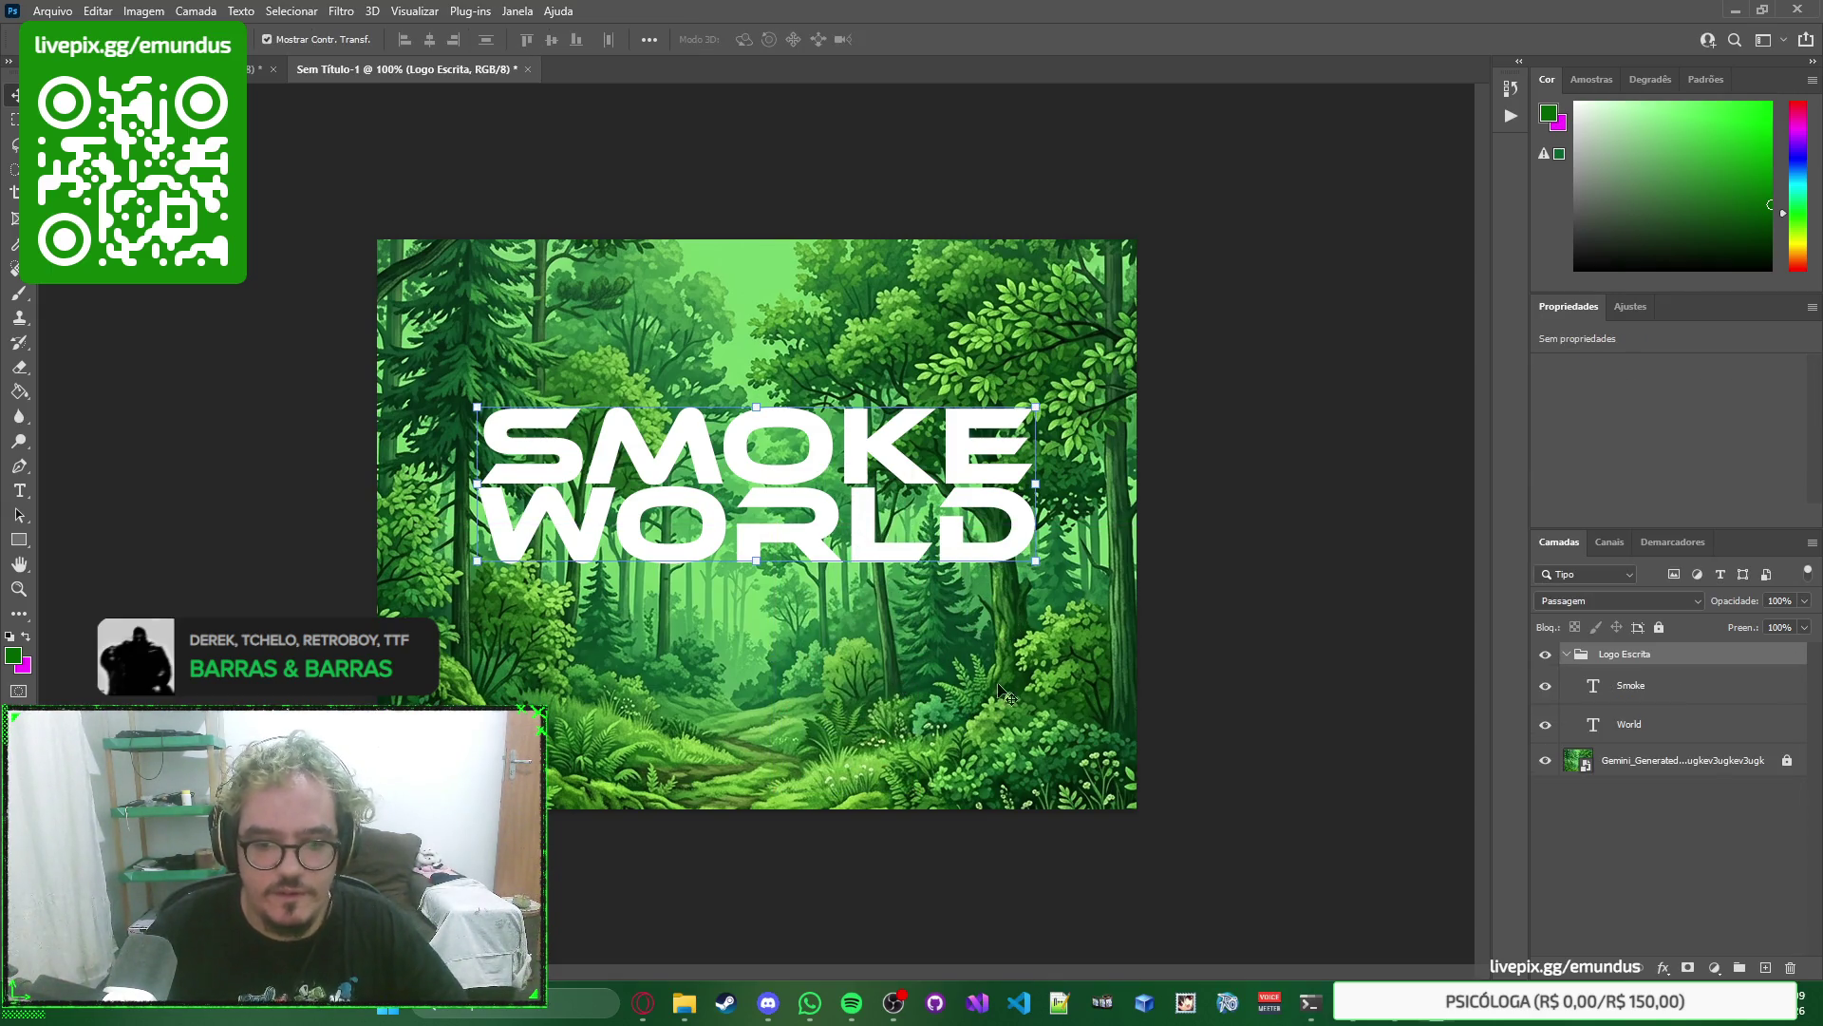
click(1004, 694)
mouse_move(698, 1006)
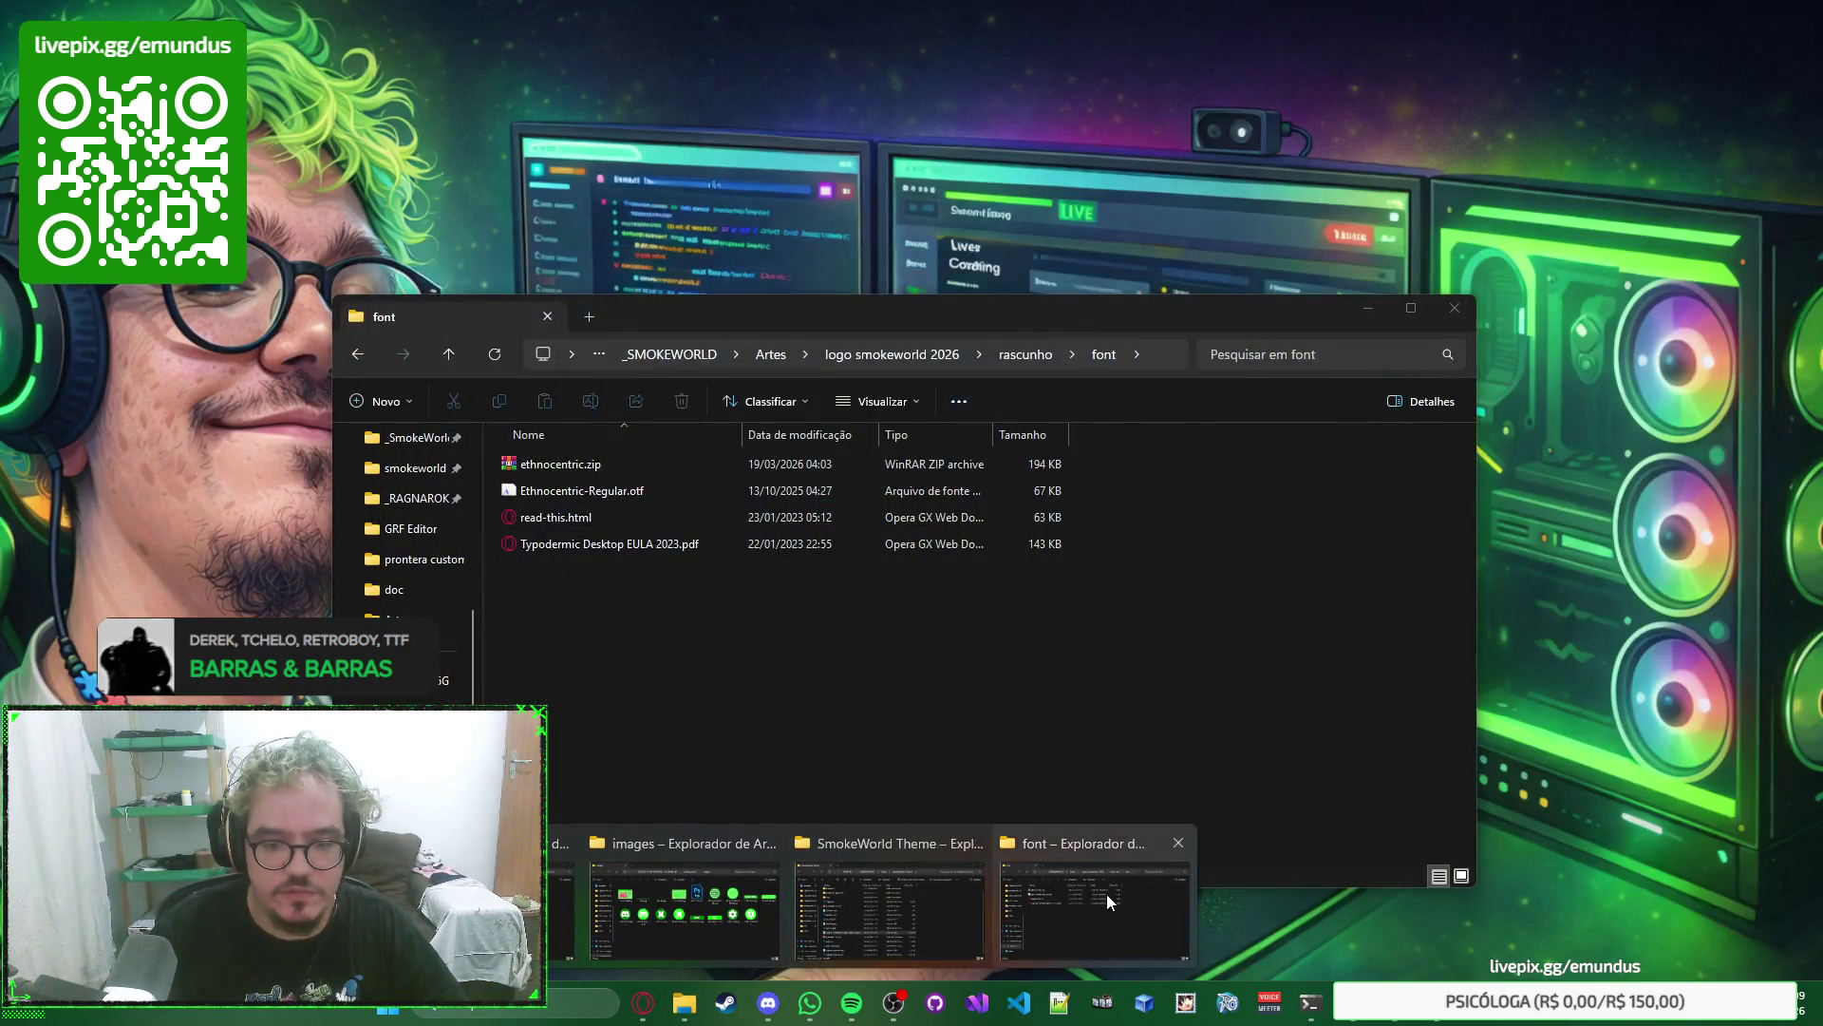
click(915, 889)
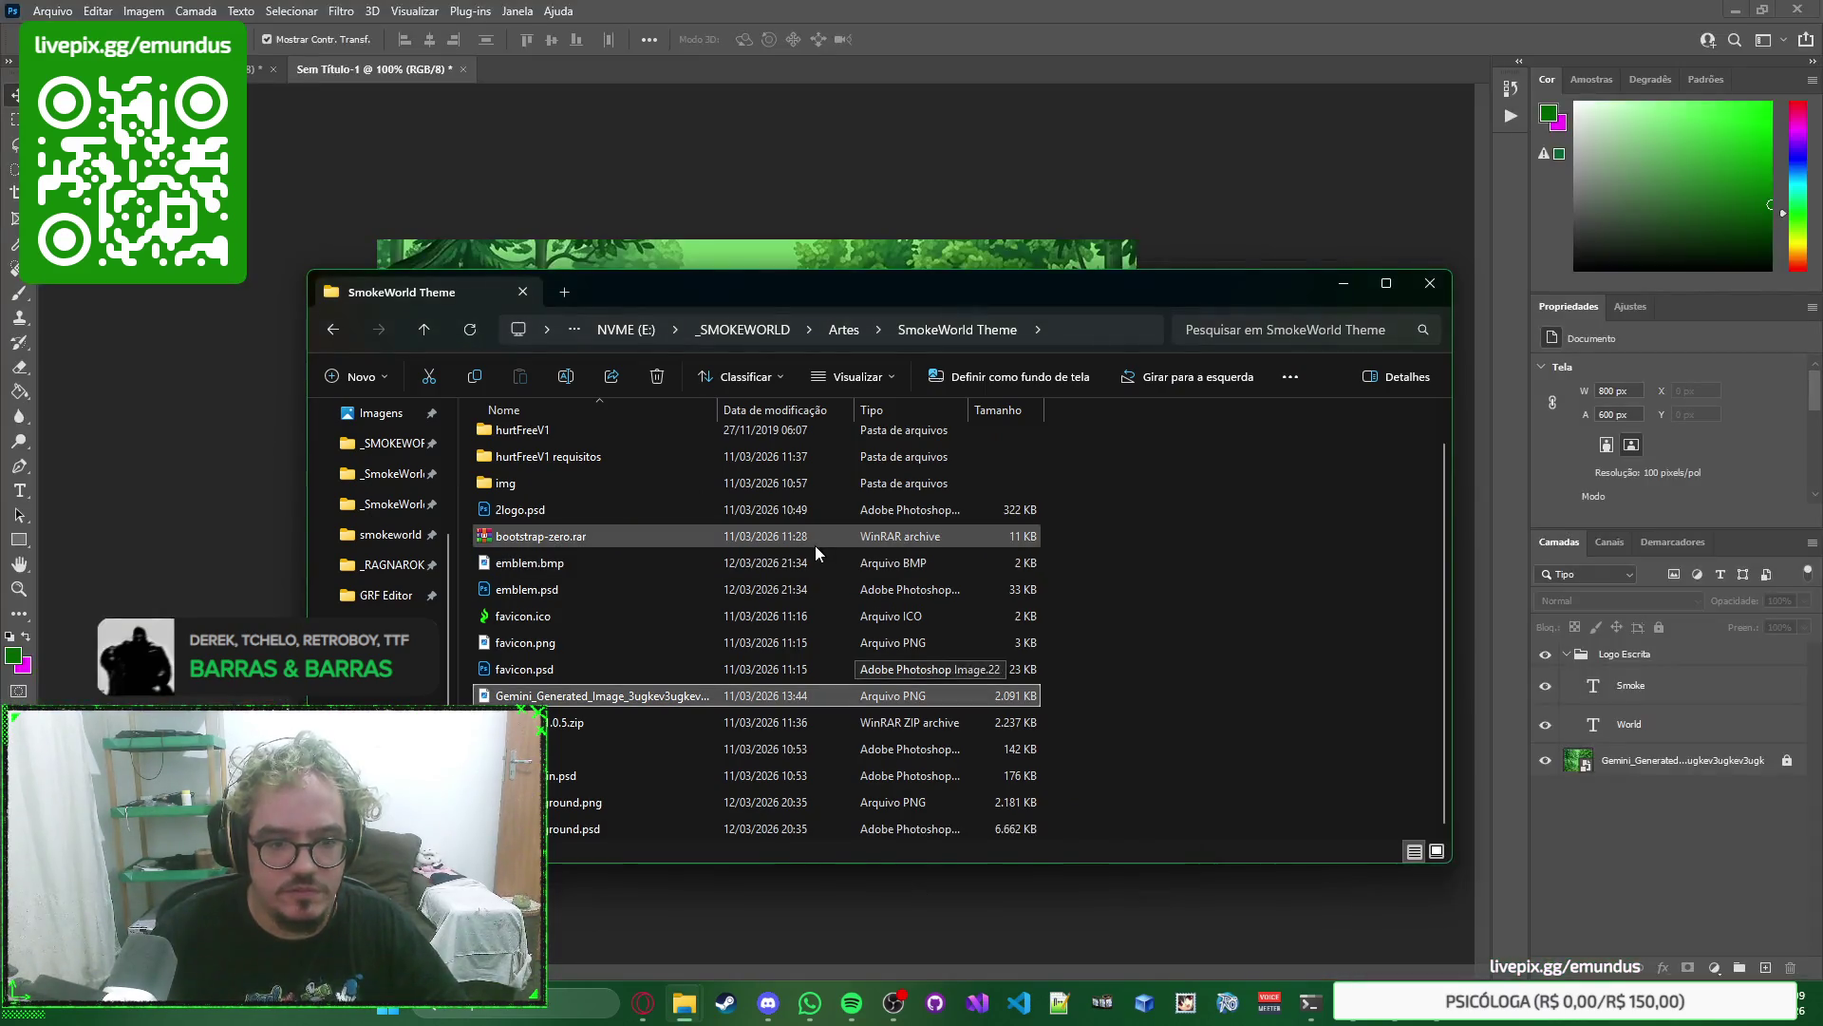
mouse_move(942, 289)
mouse_down()
mouse_move(768, 256)
mouse_move(772, 242)
mouse_up()
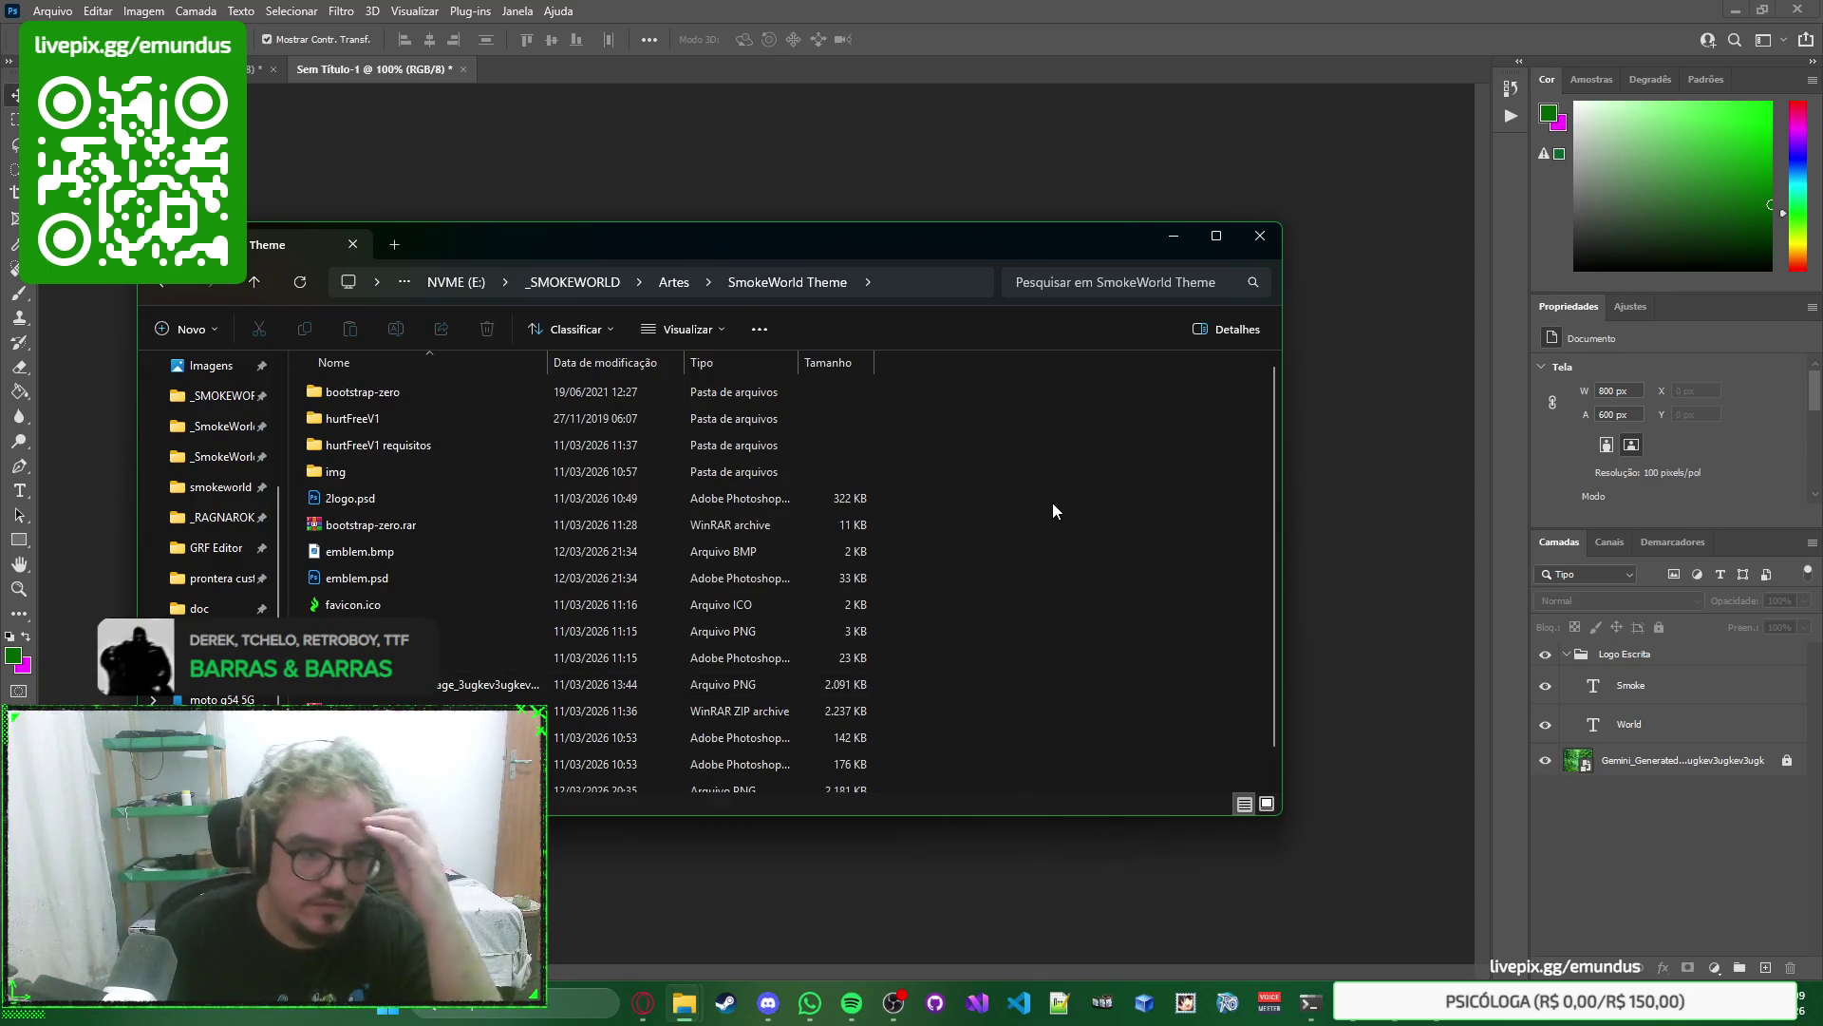
double_click(644, 500)
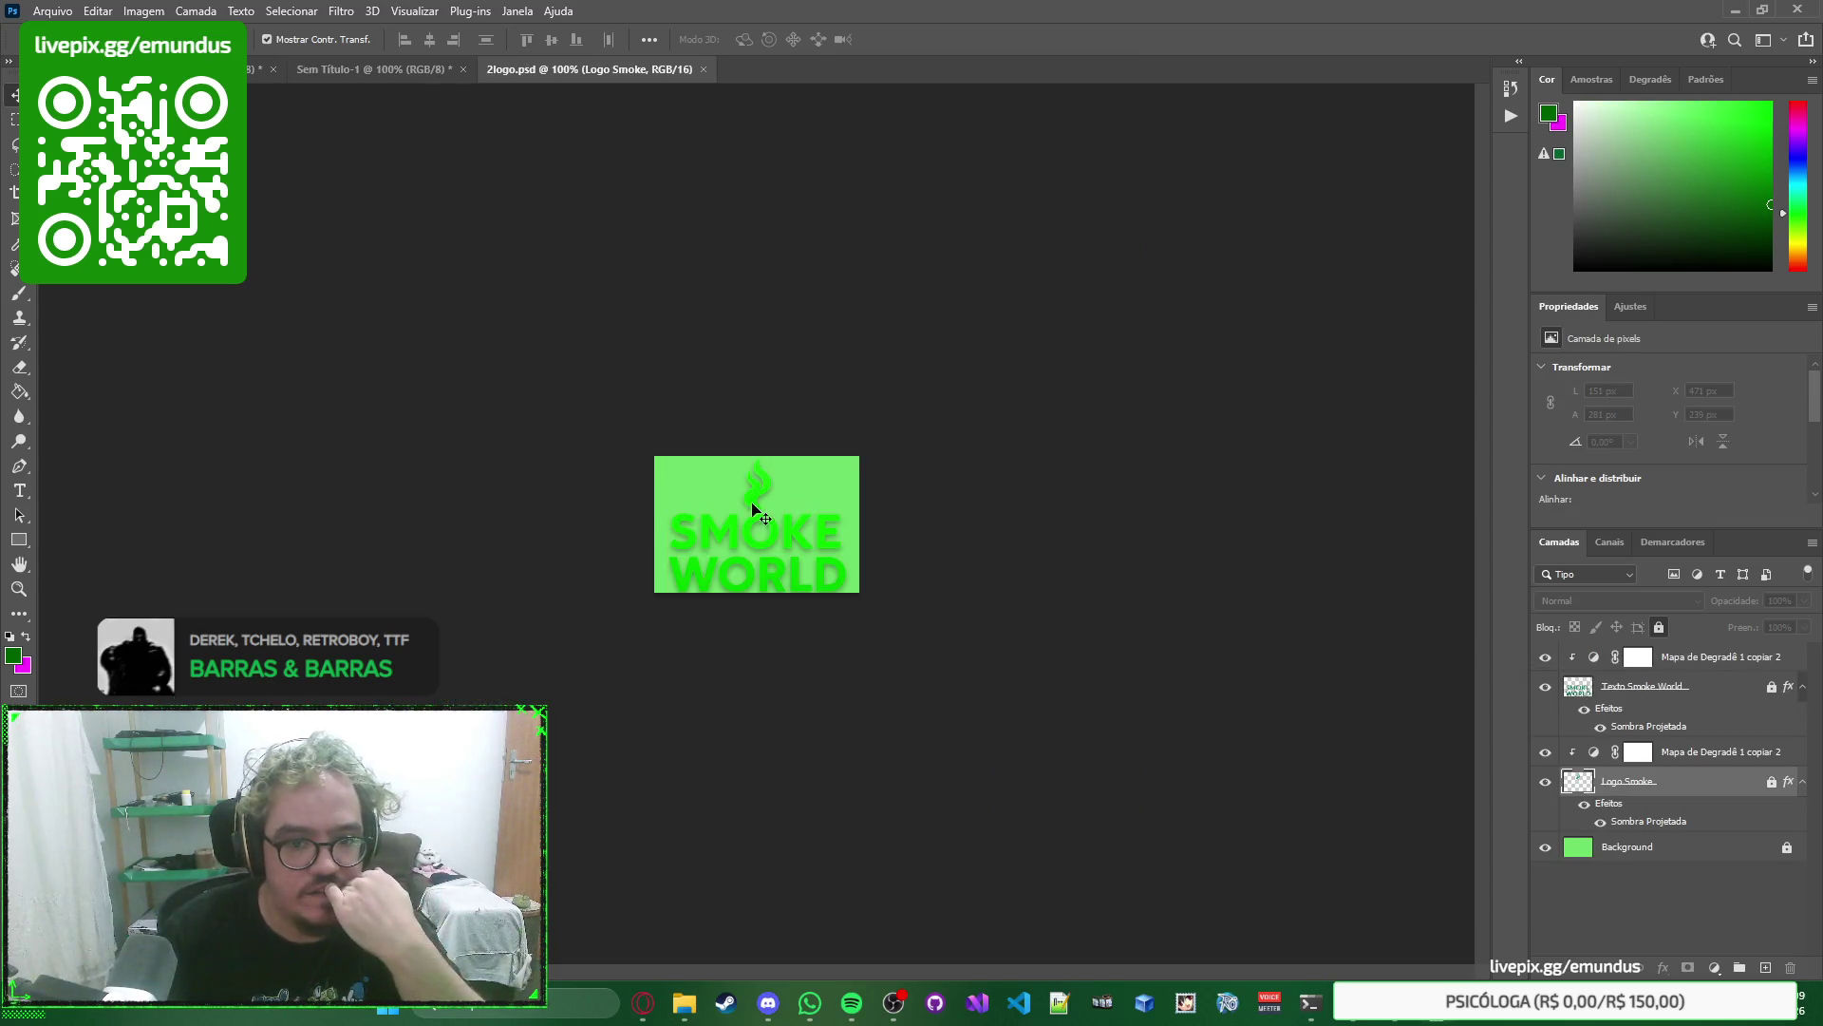
key(ctrl+w)
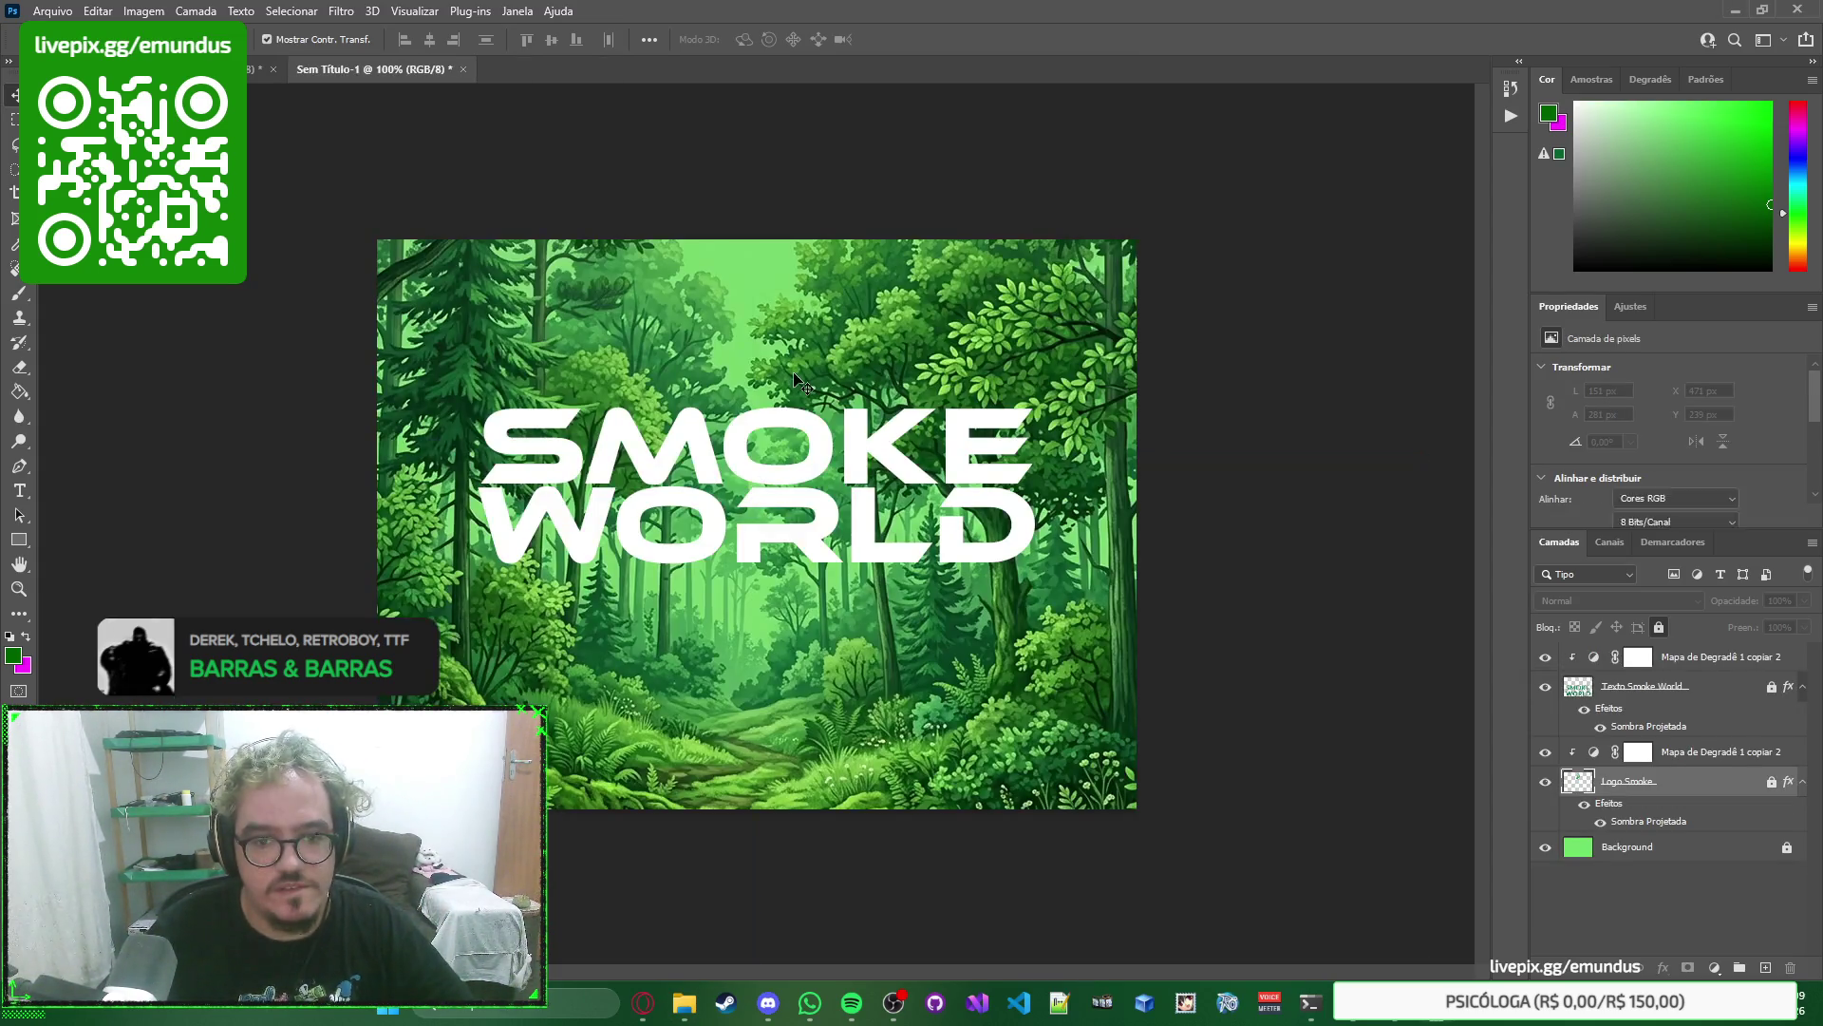
key(alt+Tab)
click(986, 548)
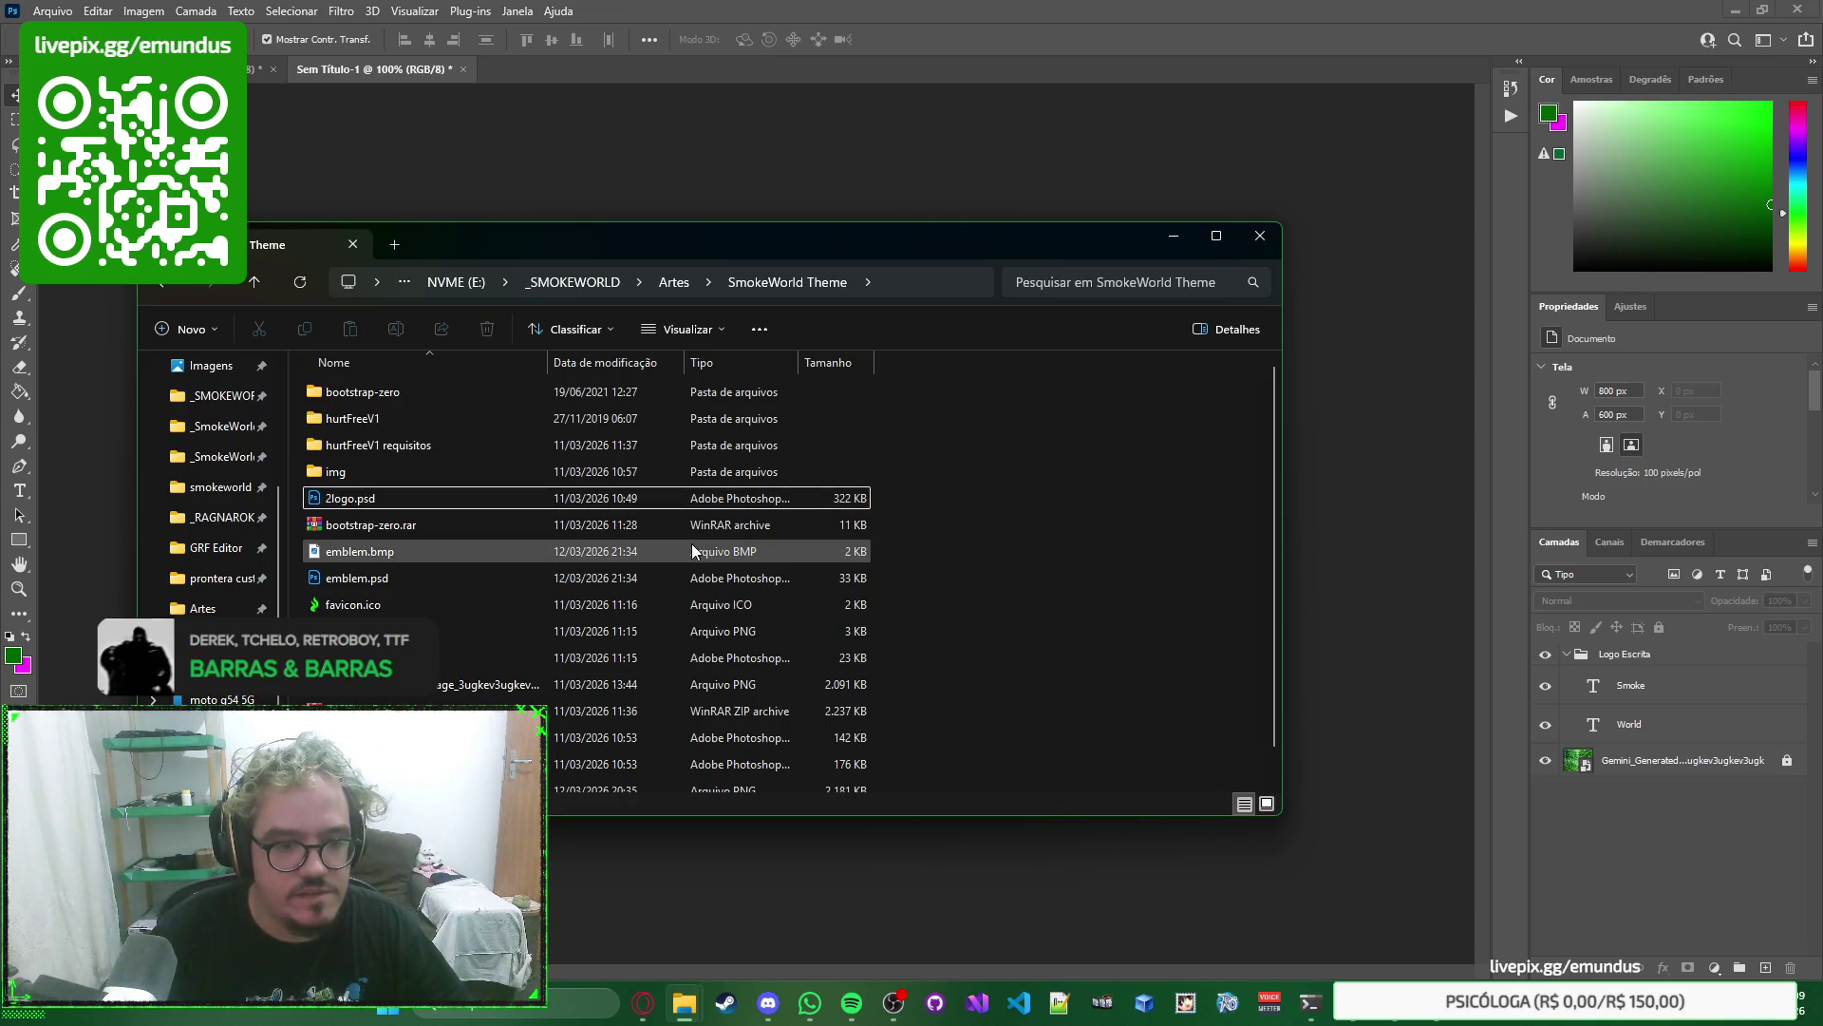
double_click(625, 707)
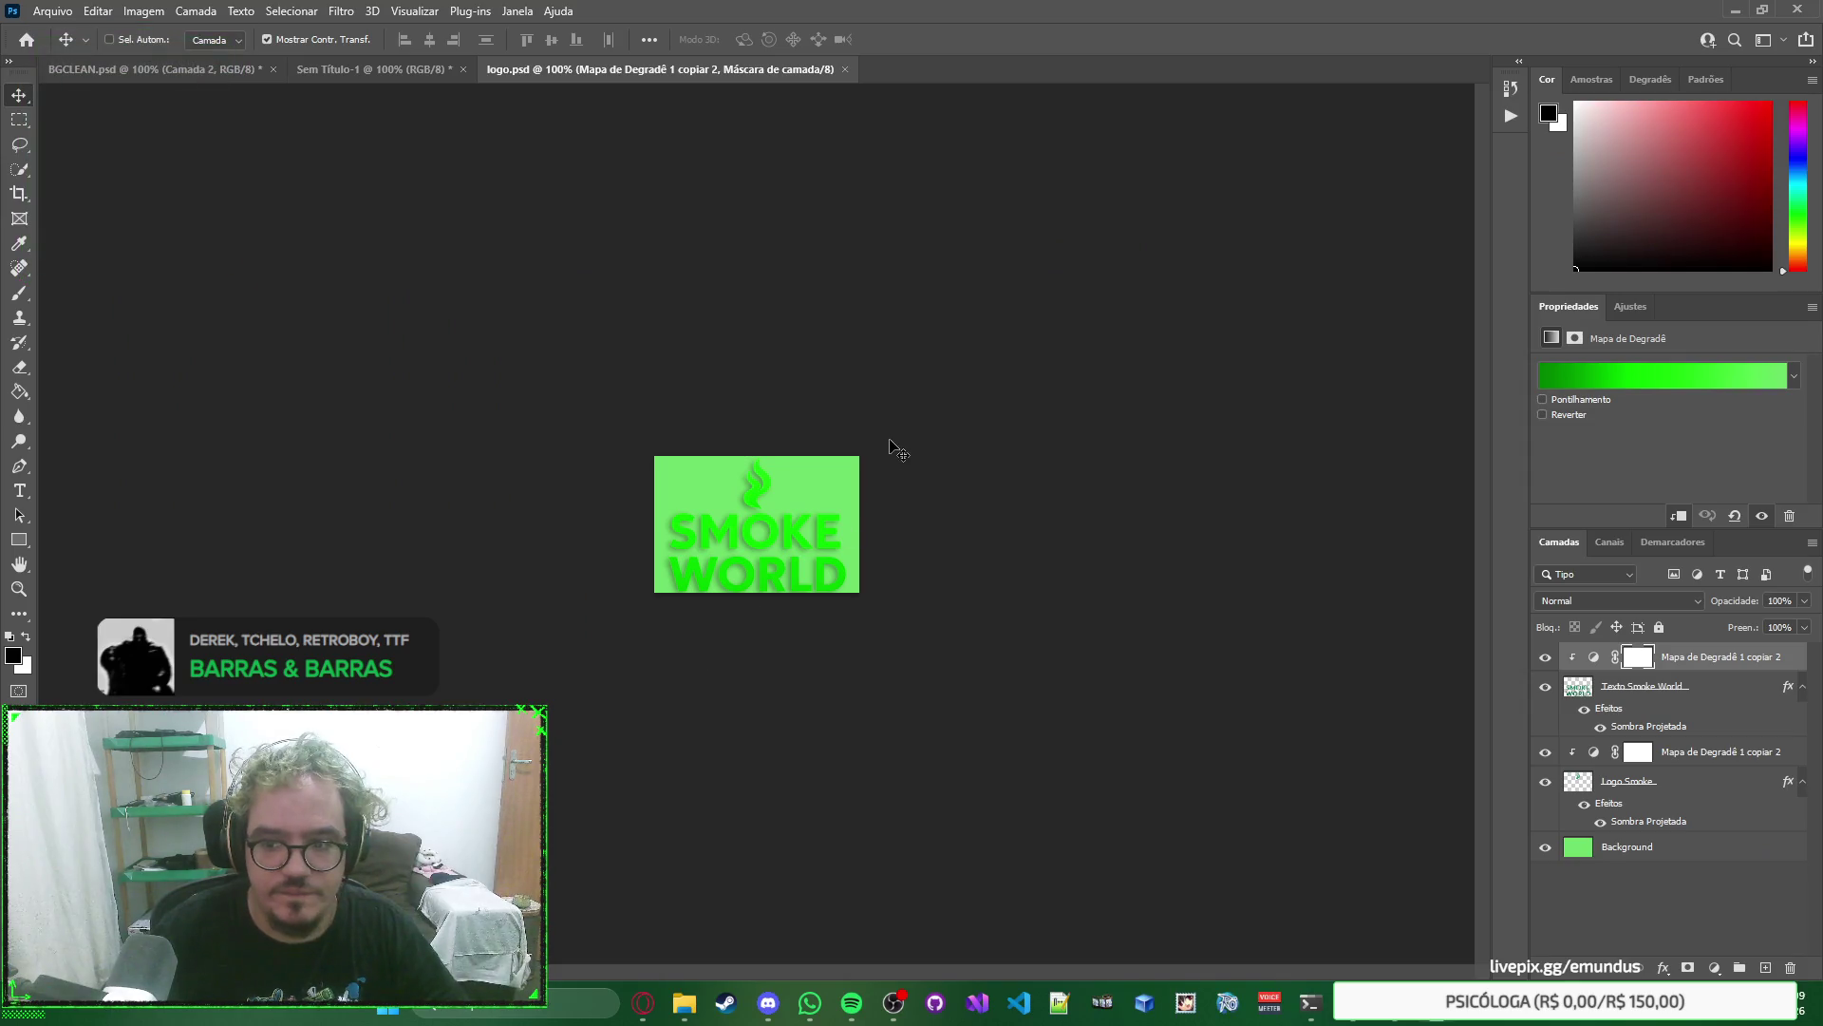
key(ctrl+w)
key(alt+Tab)
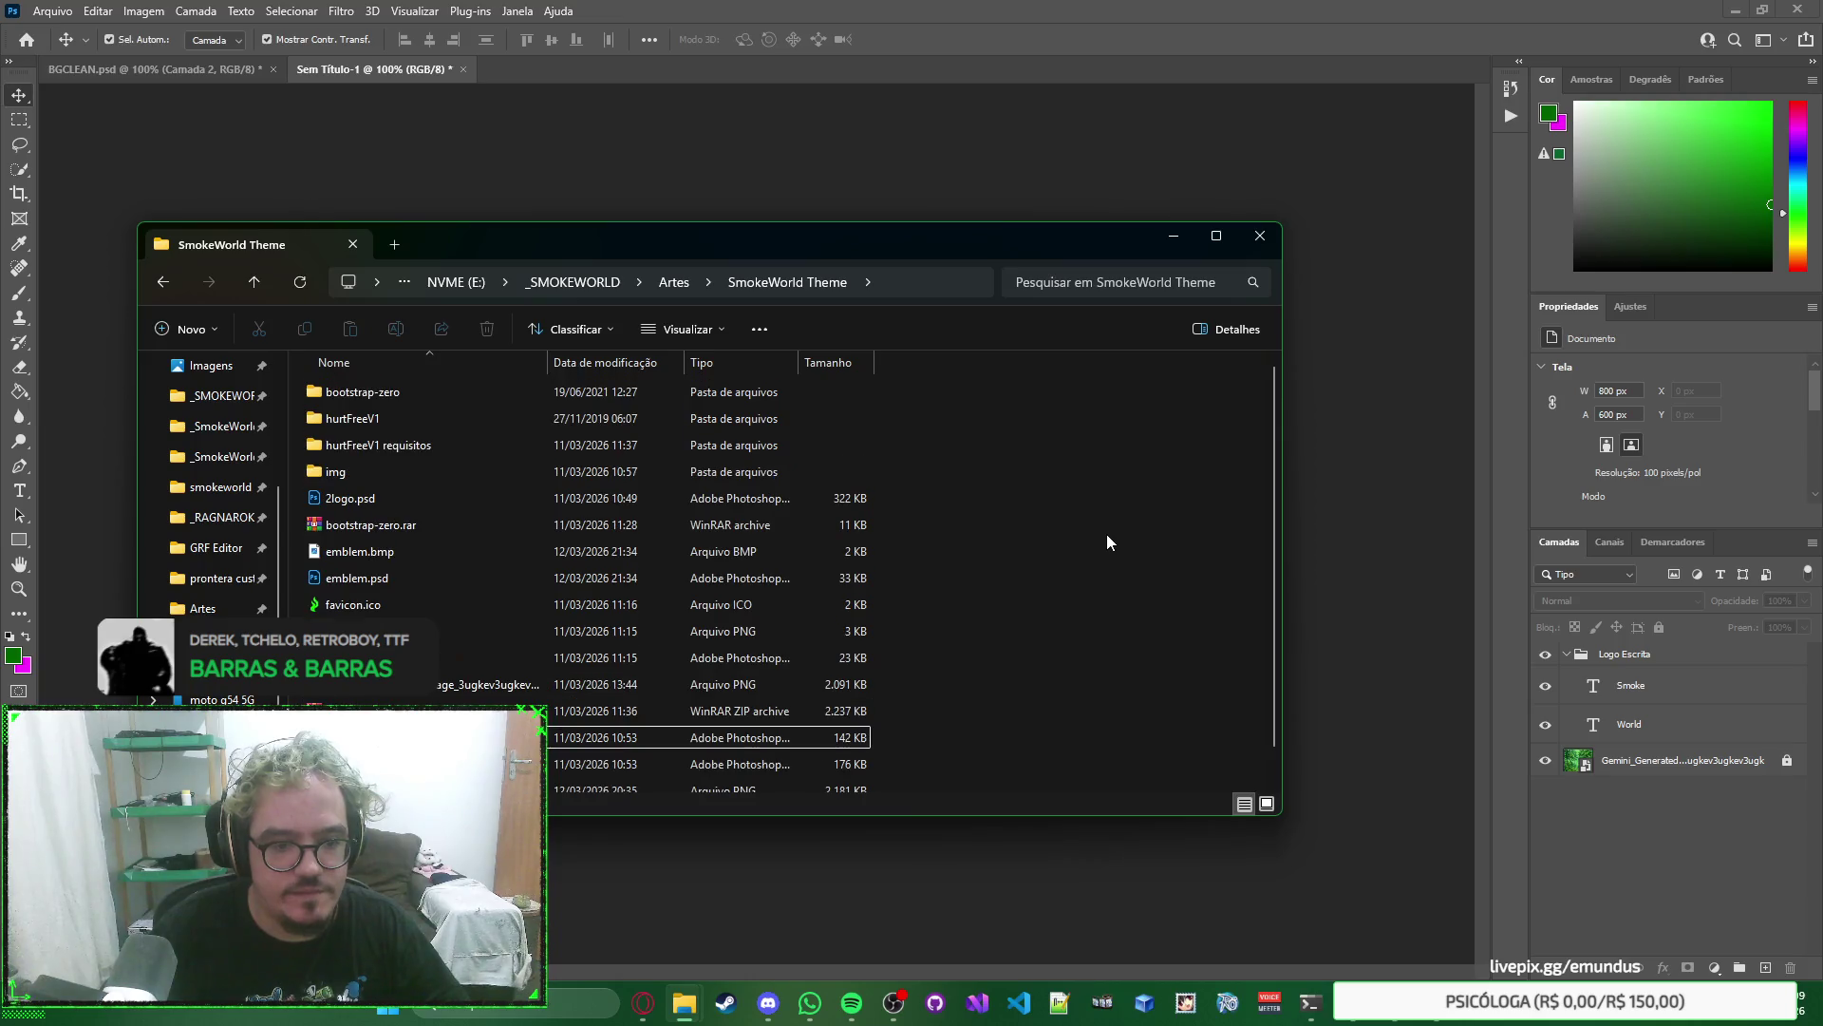
click(684, 1002)
mouse_move(643, 1002)
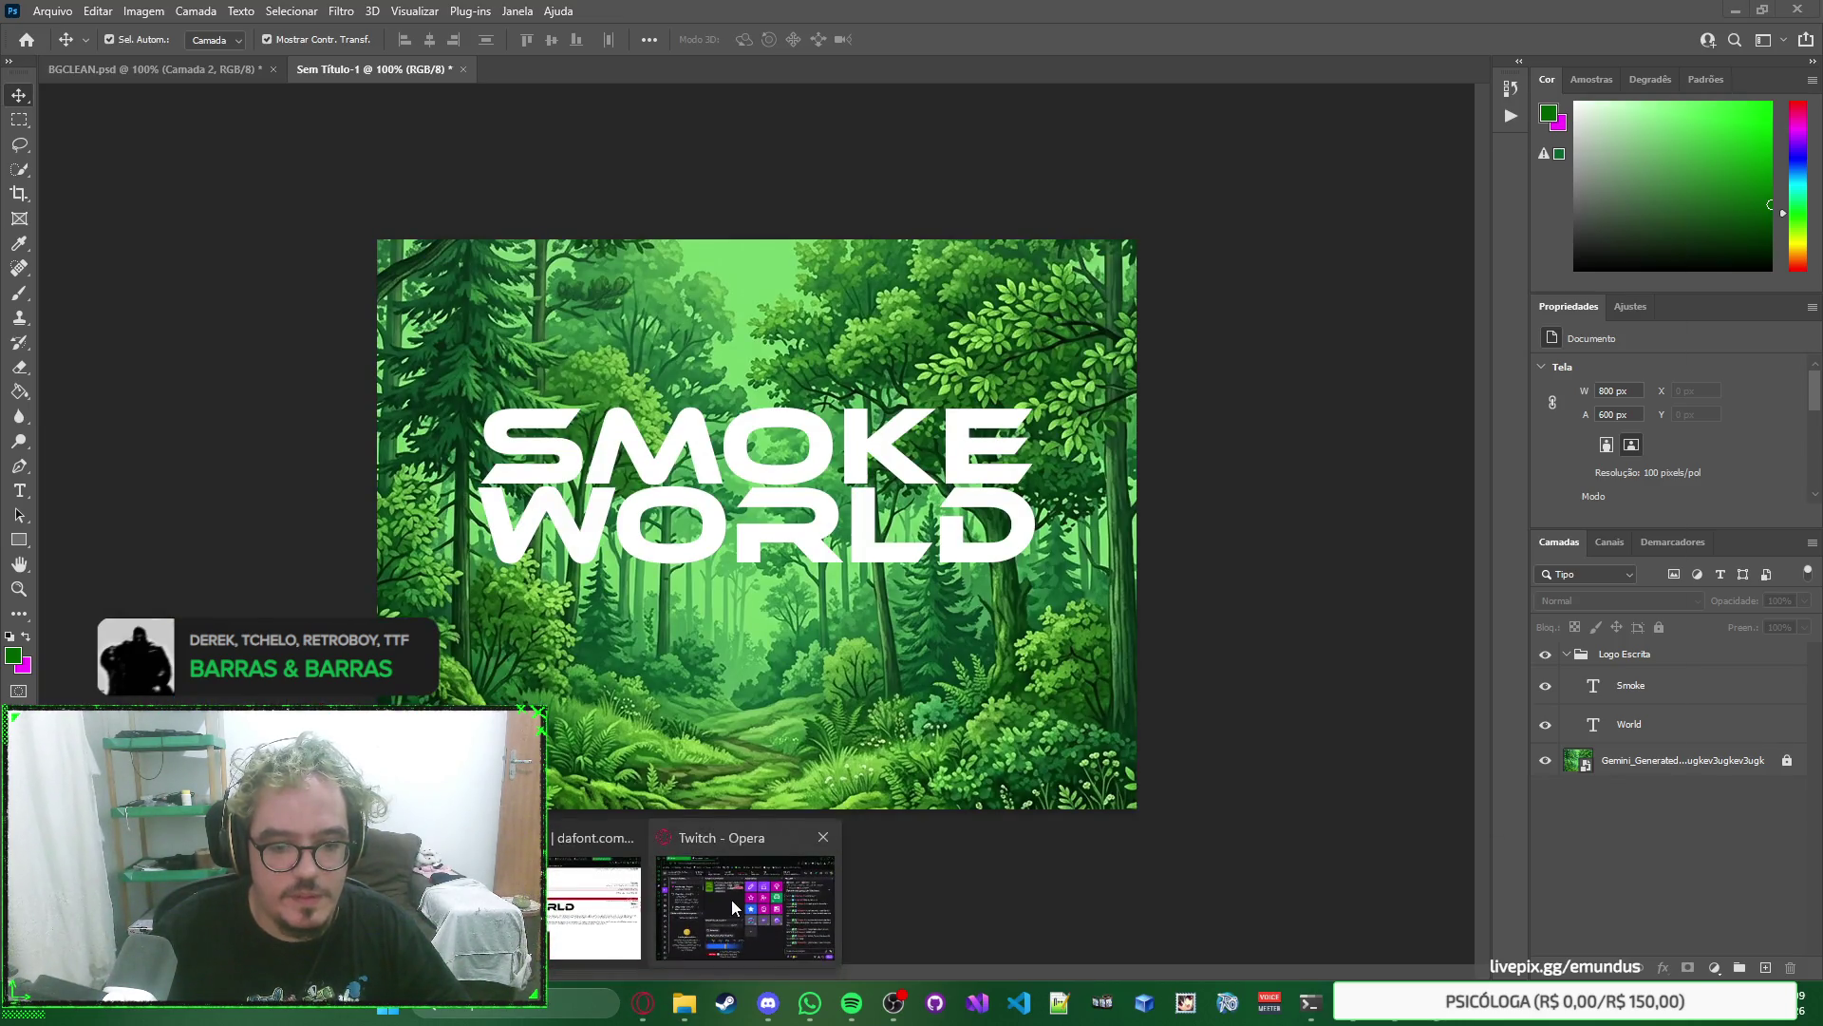
Close the Hypik, Techno Sci-Fi listing and Ethnocentric DaFont tabs.
click(732, 899)
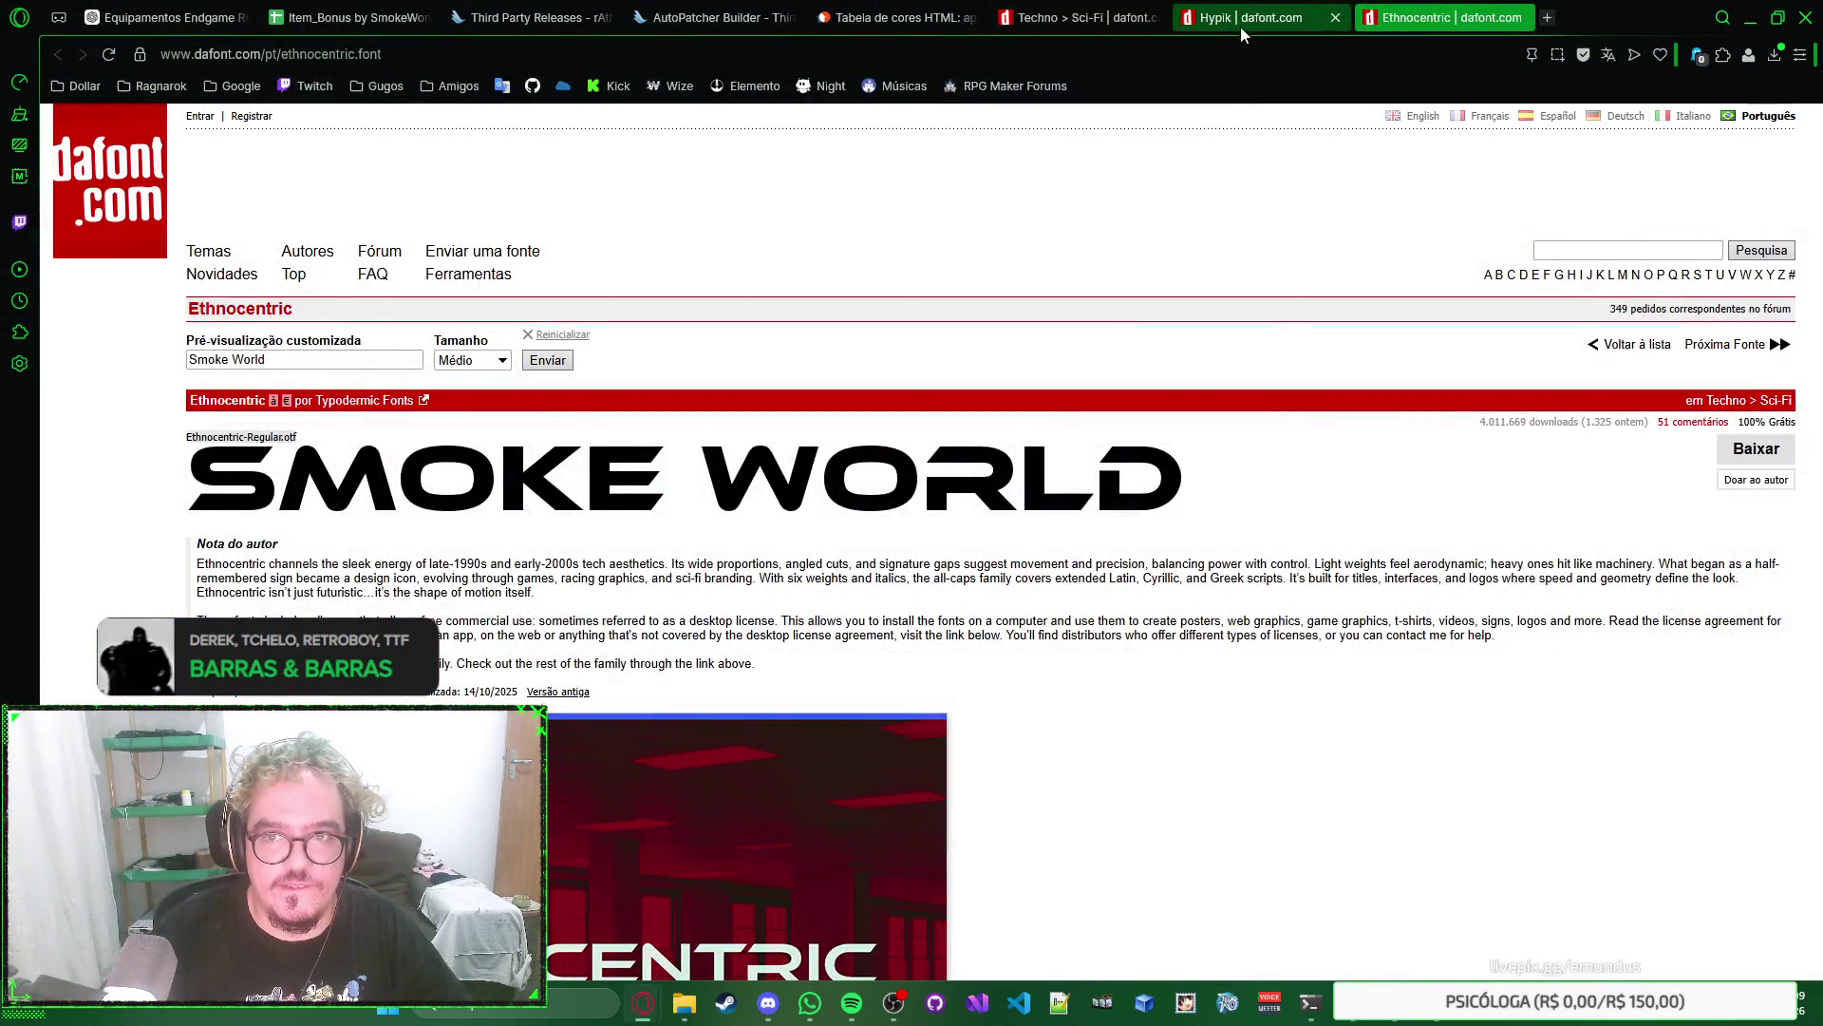
click(1272, 19)
key(ctrl+w)
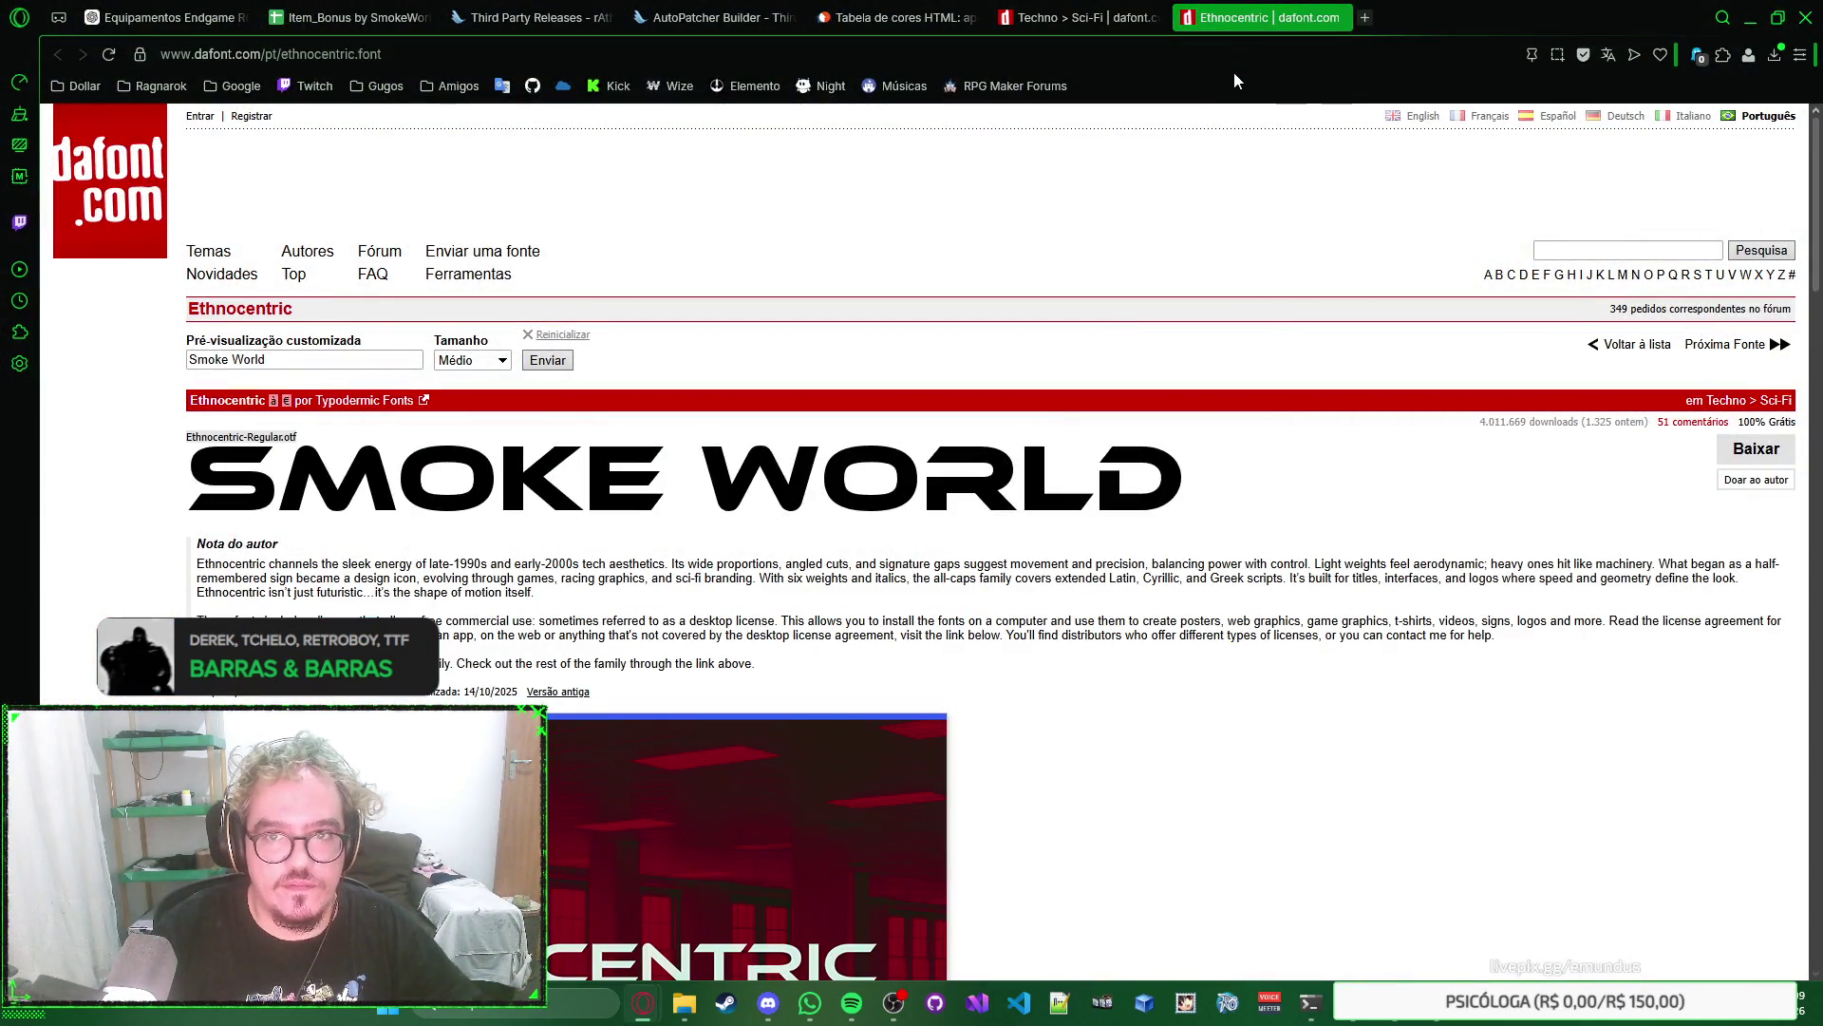
key(ctrl+shift+t)
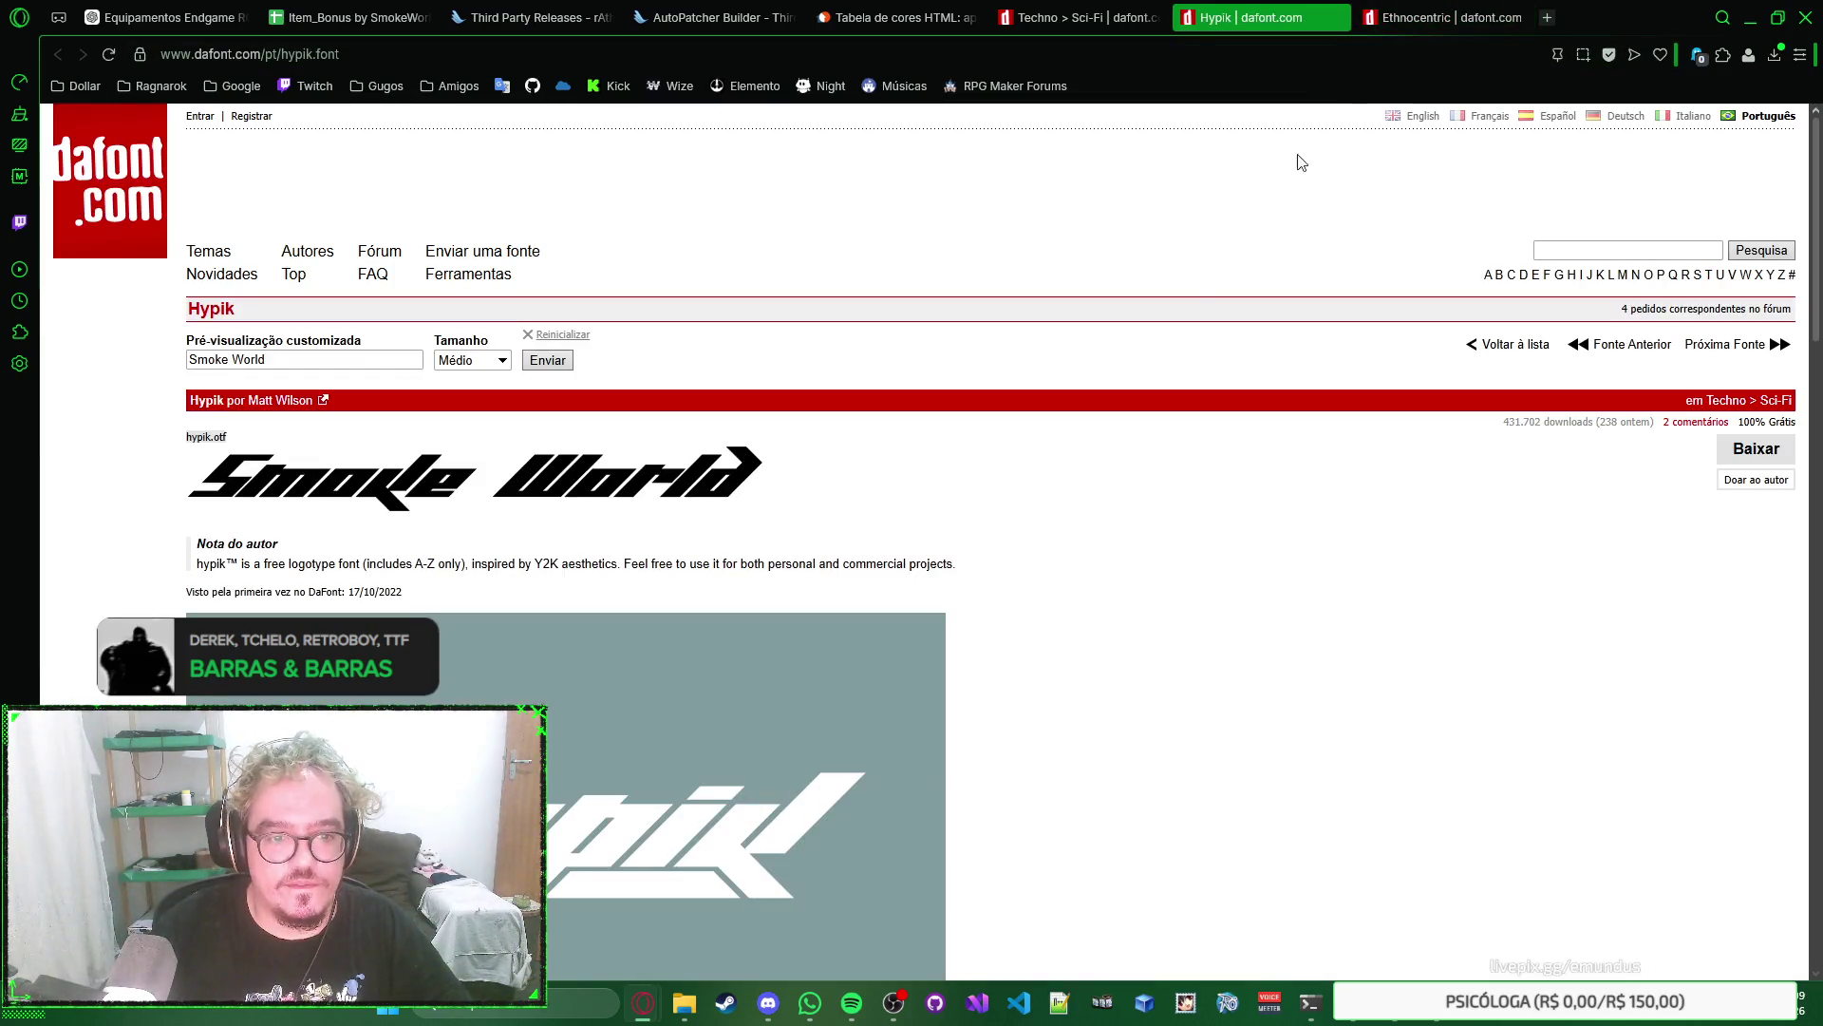
key(ctrl+w)
key(ctrl+shift+Tab)
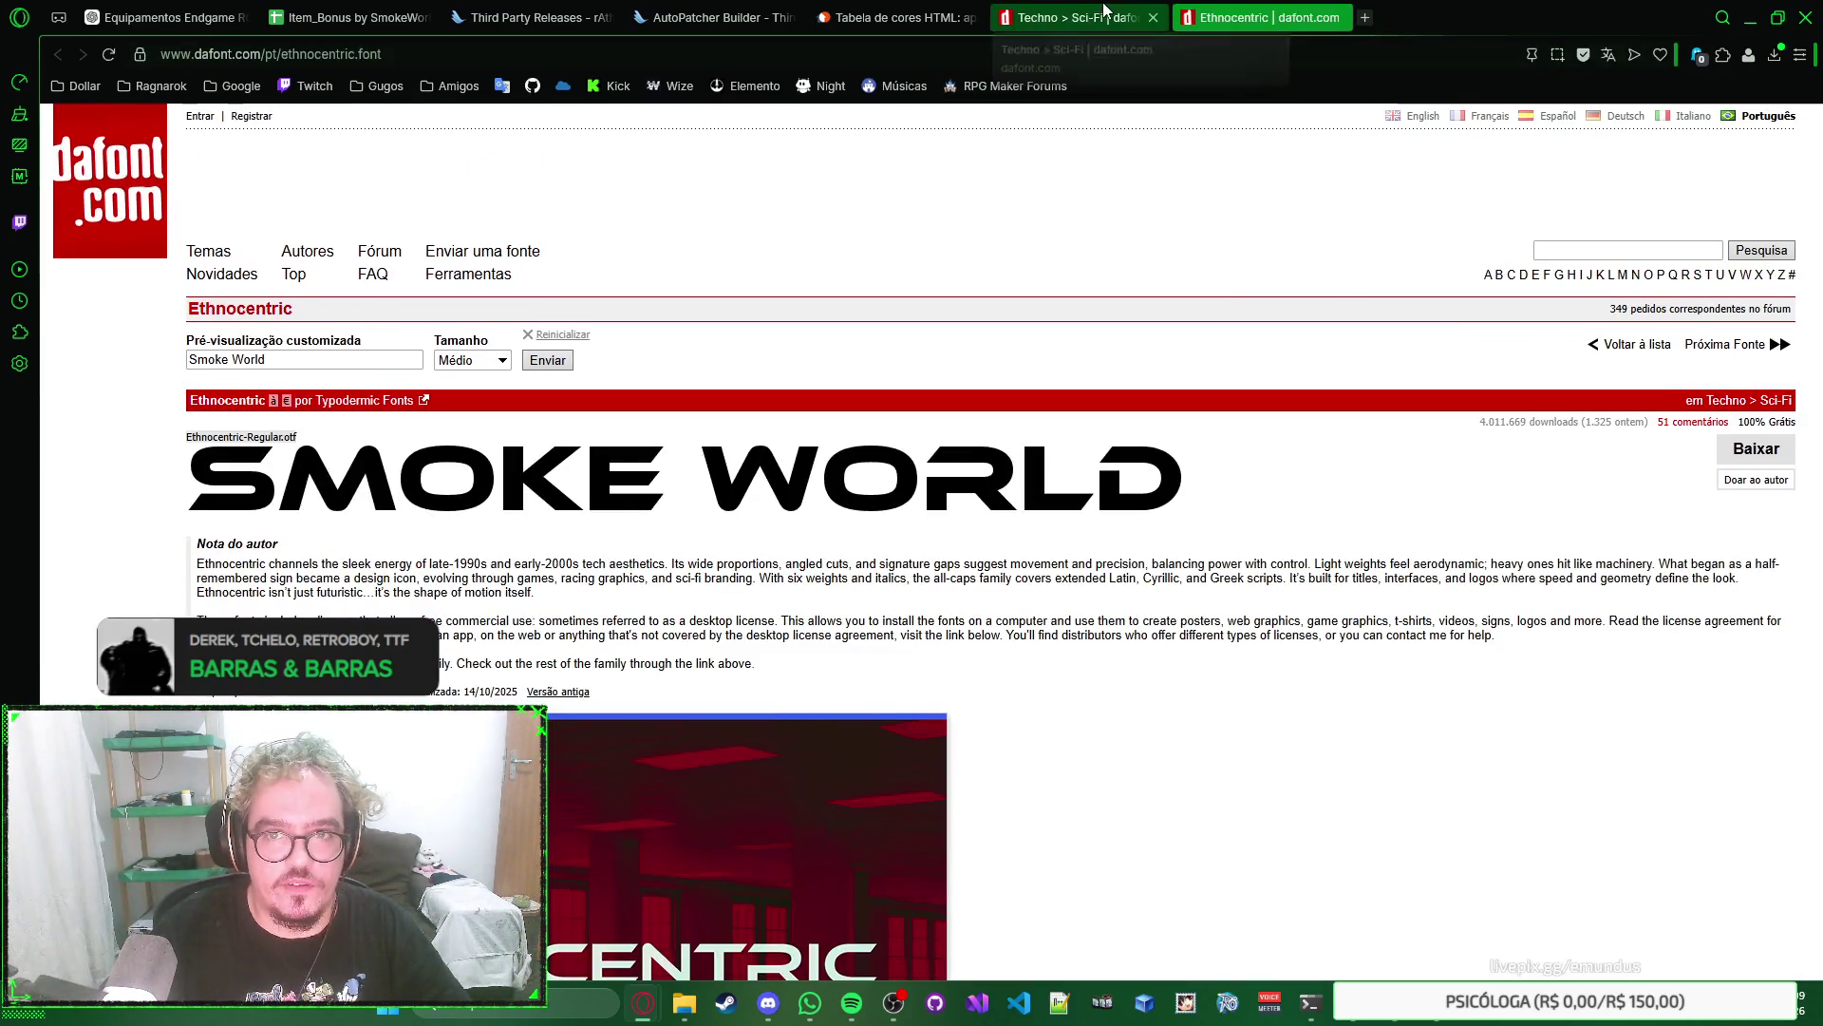
key(ctrl+w)
key(ctrl+w)
Open Google Gemini in a new tab by entering 'gemini'.
key(ctrl+t)
text(gemini)
key(Return)
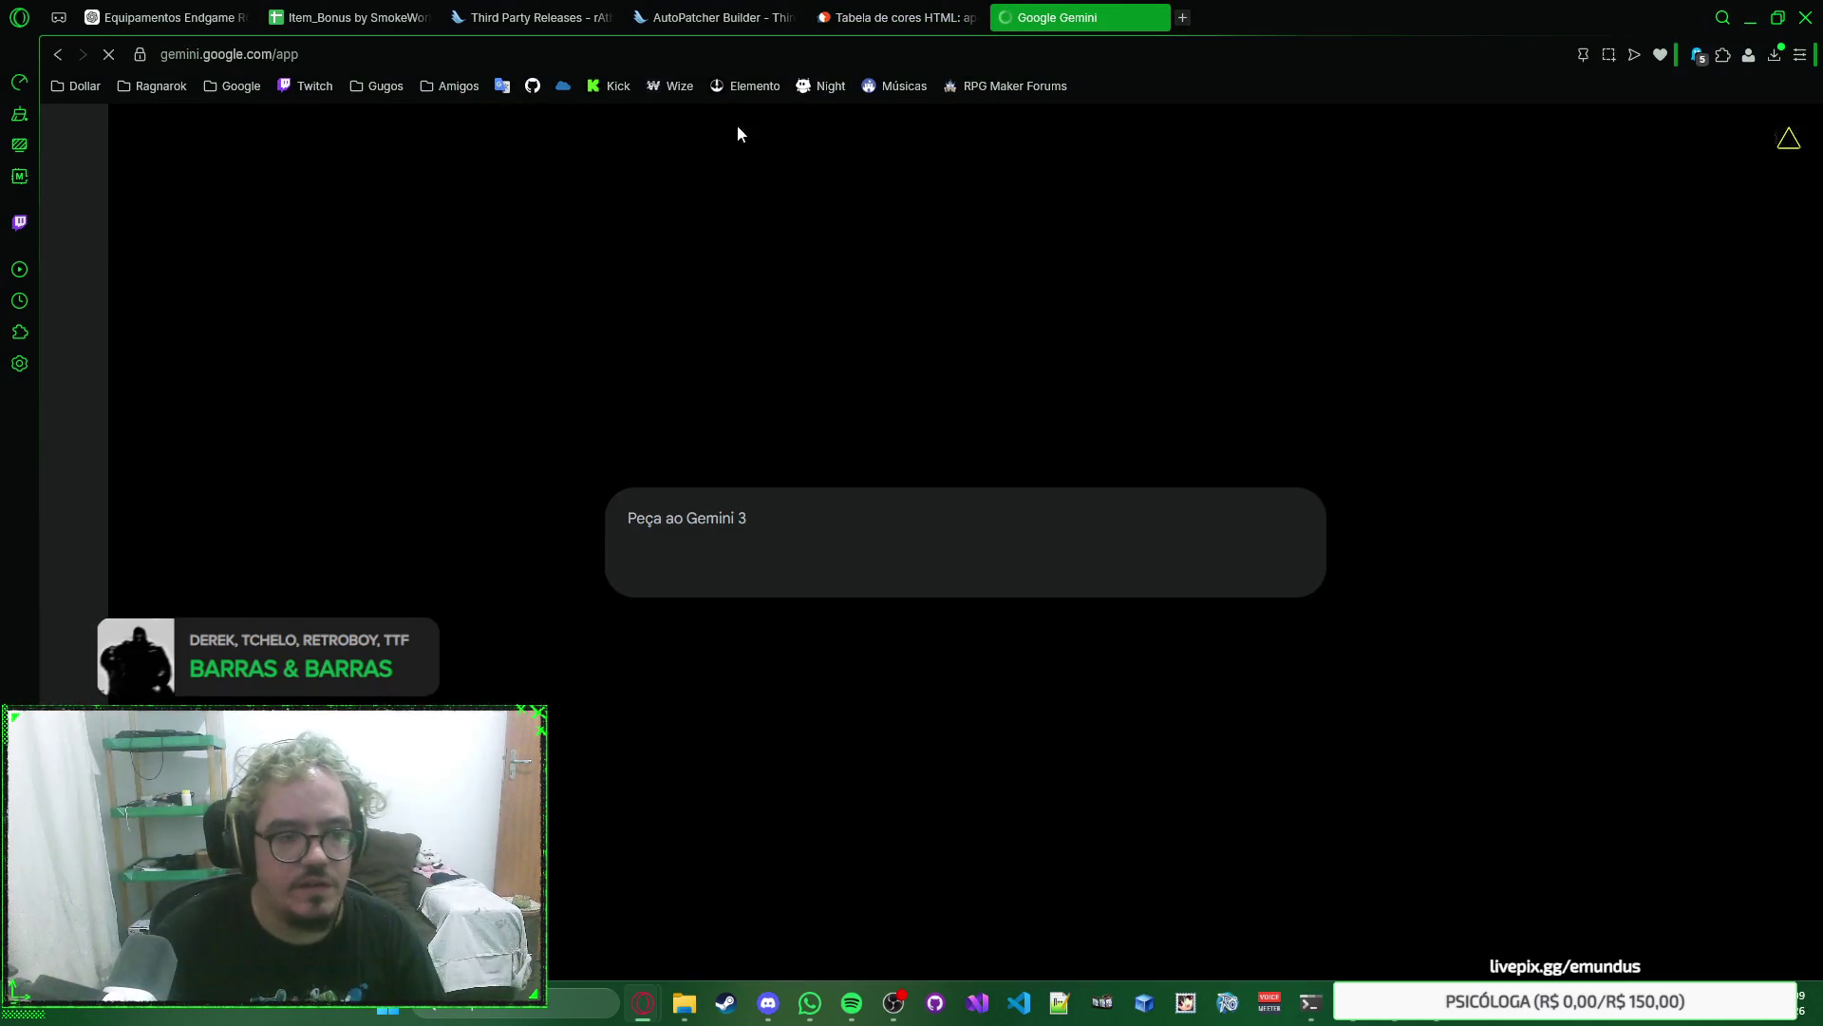
Browse Gemini's gallery of generated media for the green flame image.
click(76, 143)
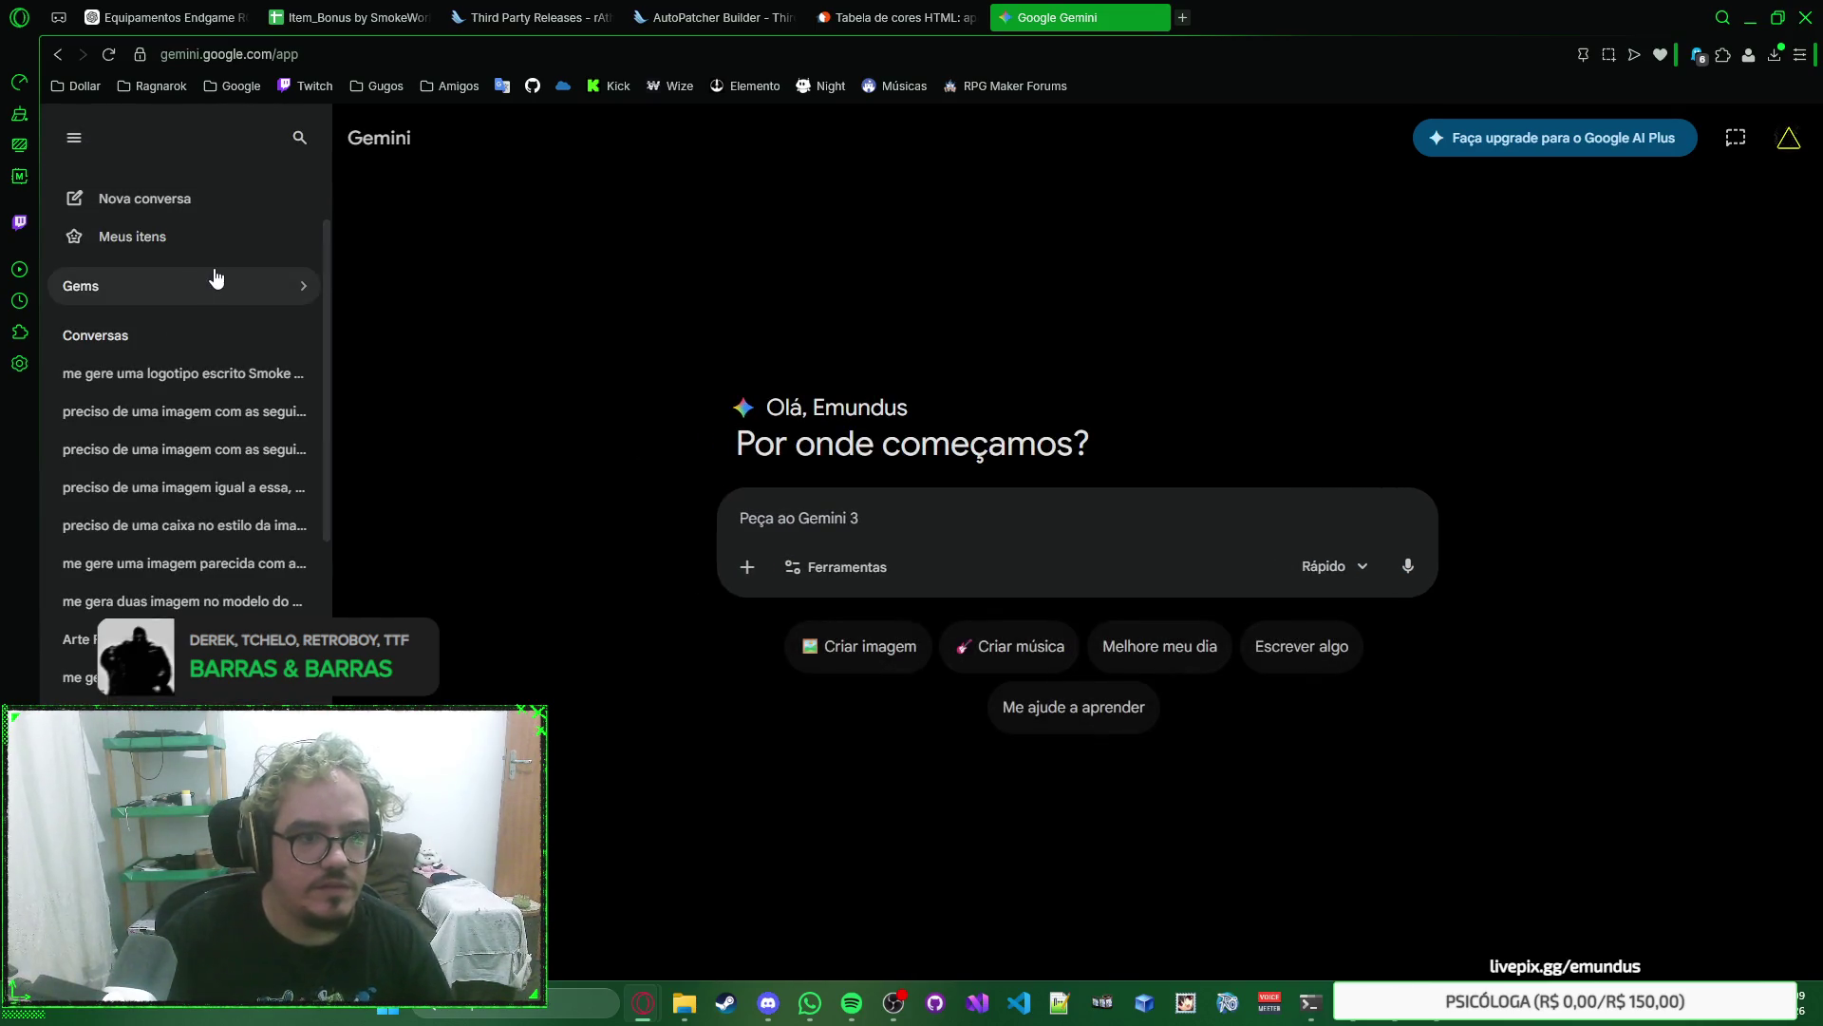
click(260, 235)
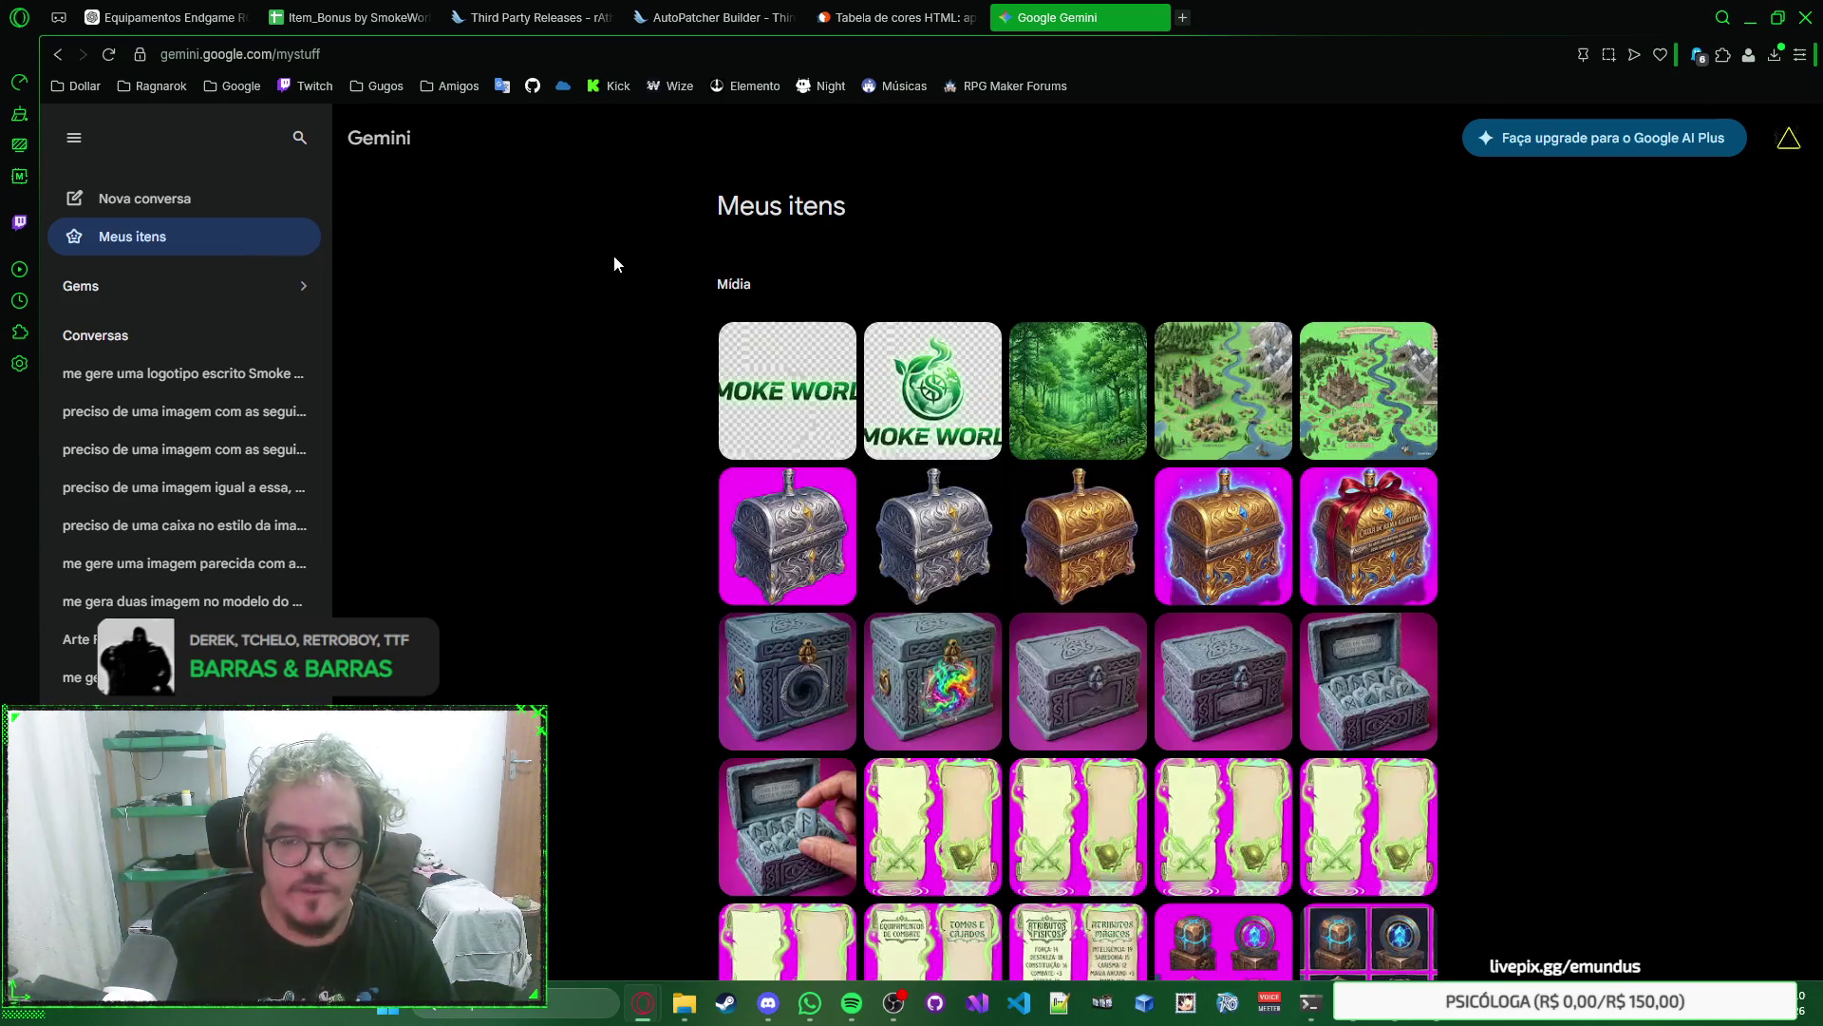
scroll(703, 361, down, 3)
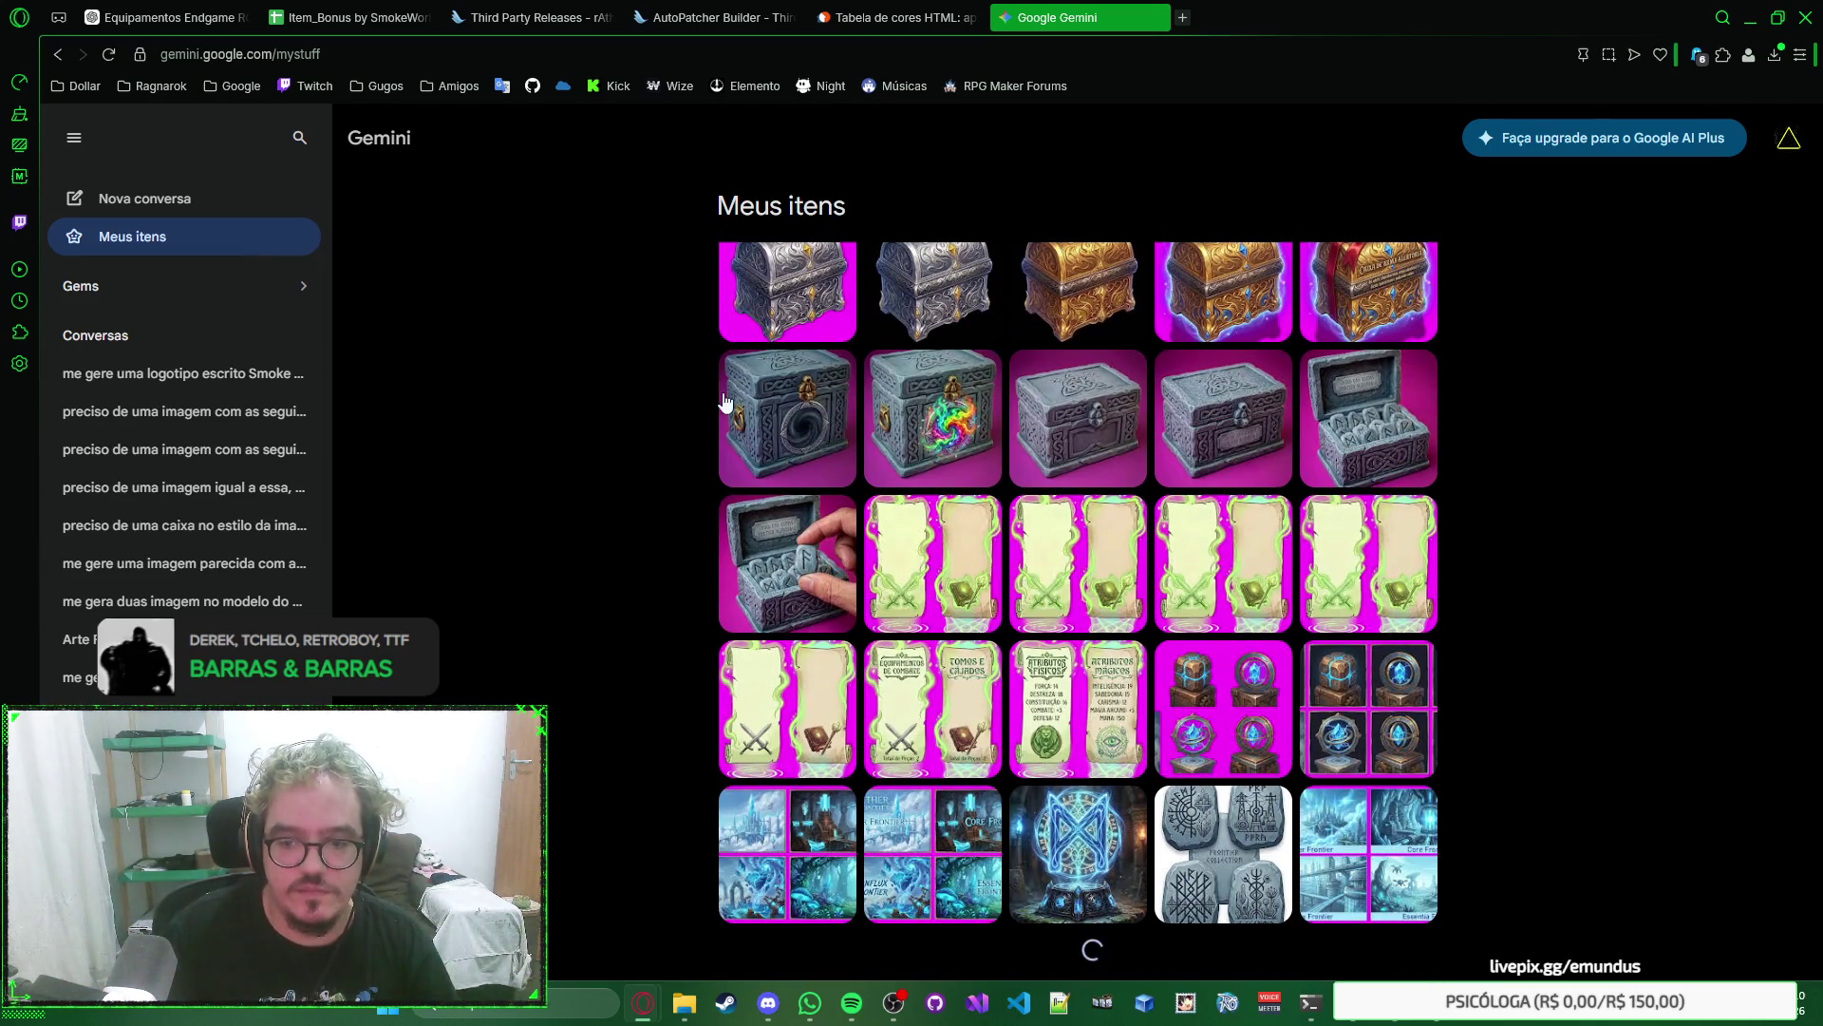
scroll(757, 437, down, 10)
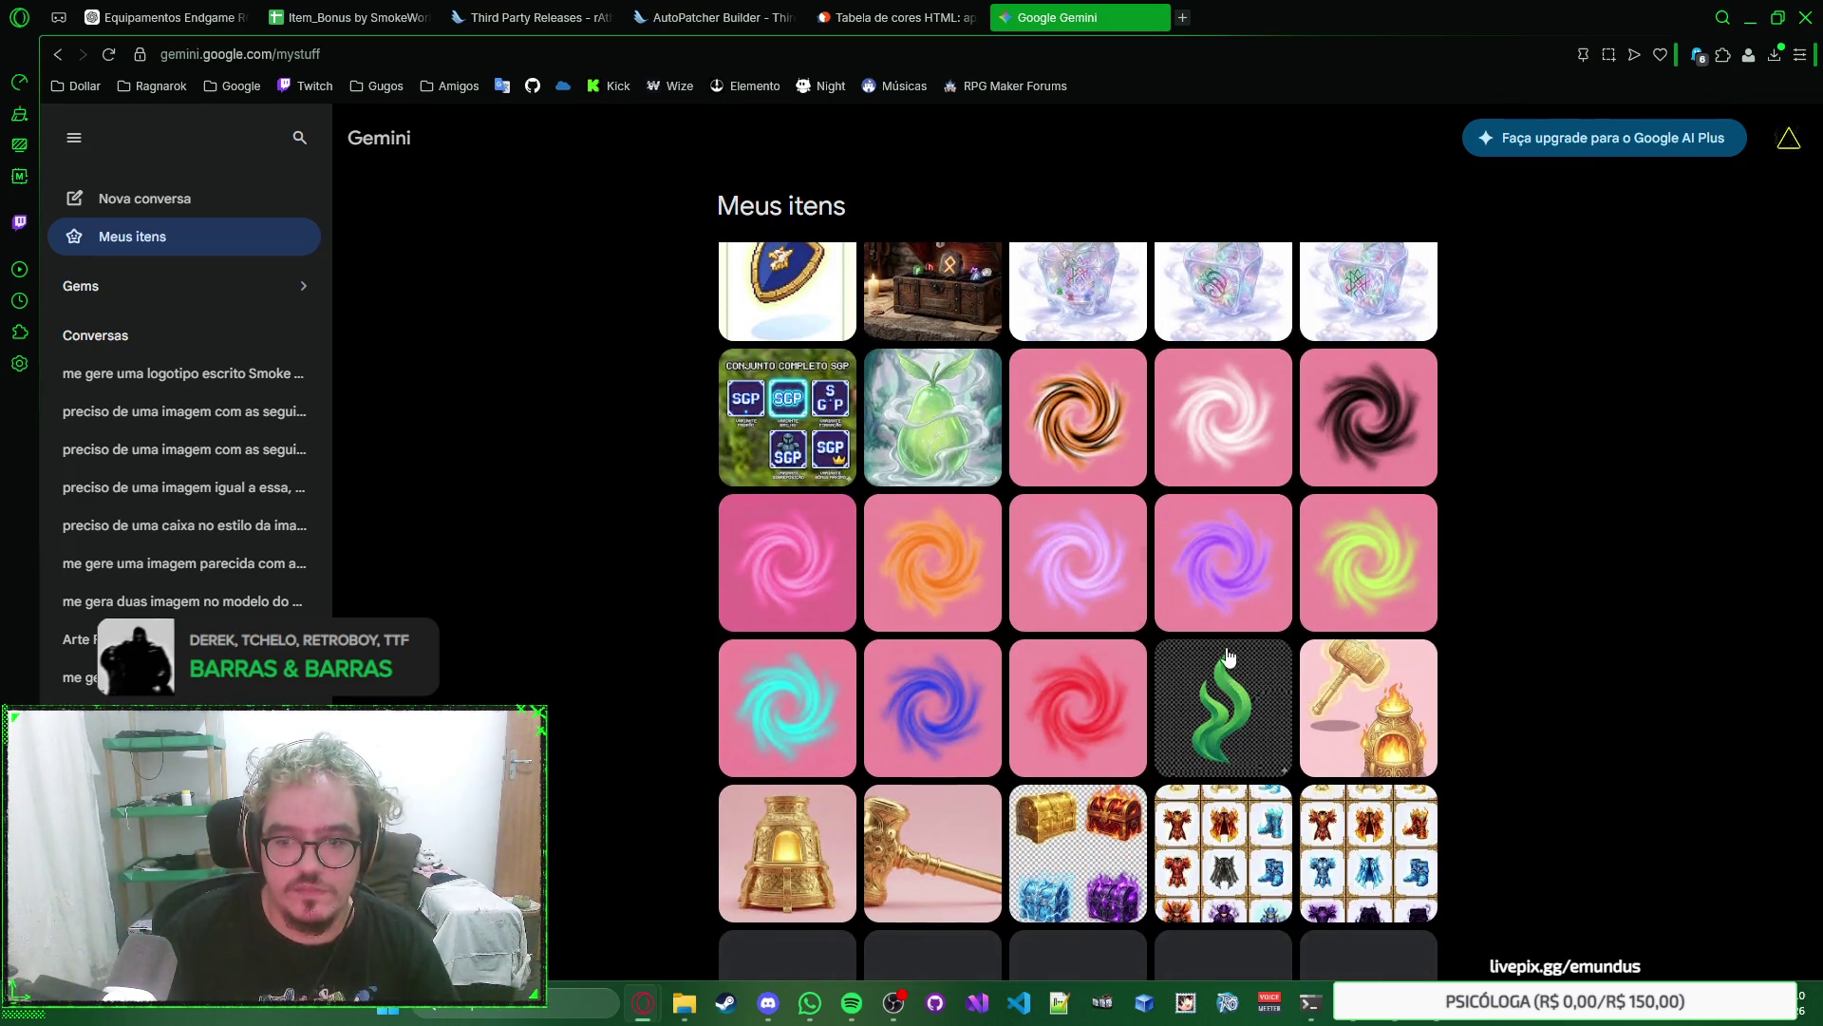
scroll(1224, 638, down, 3)
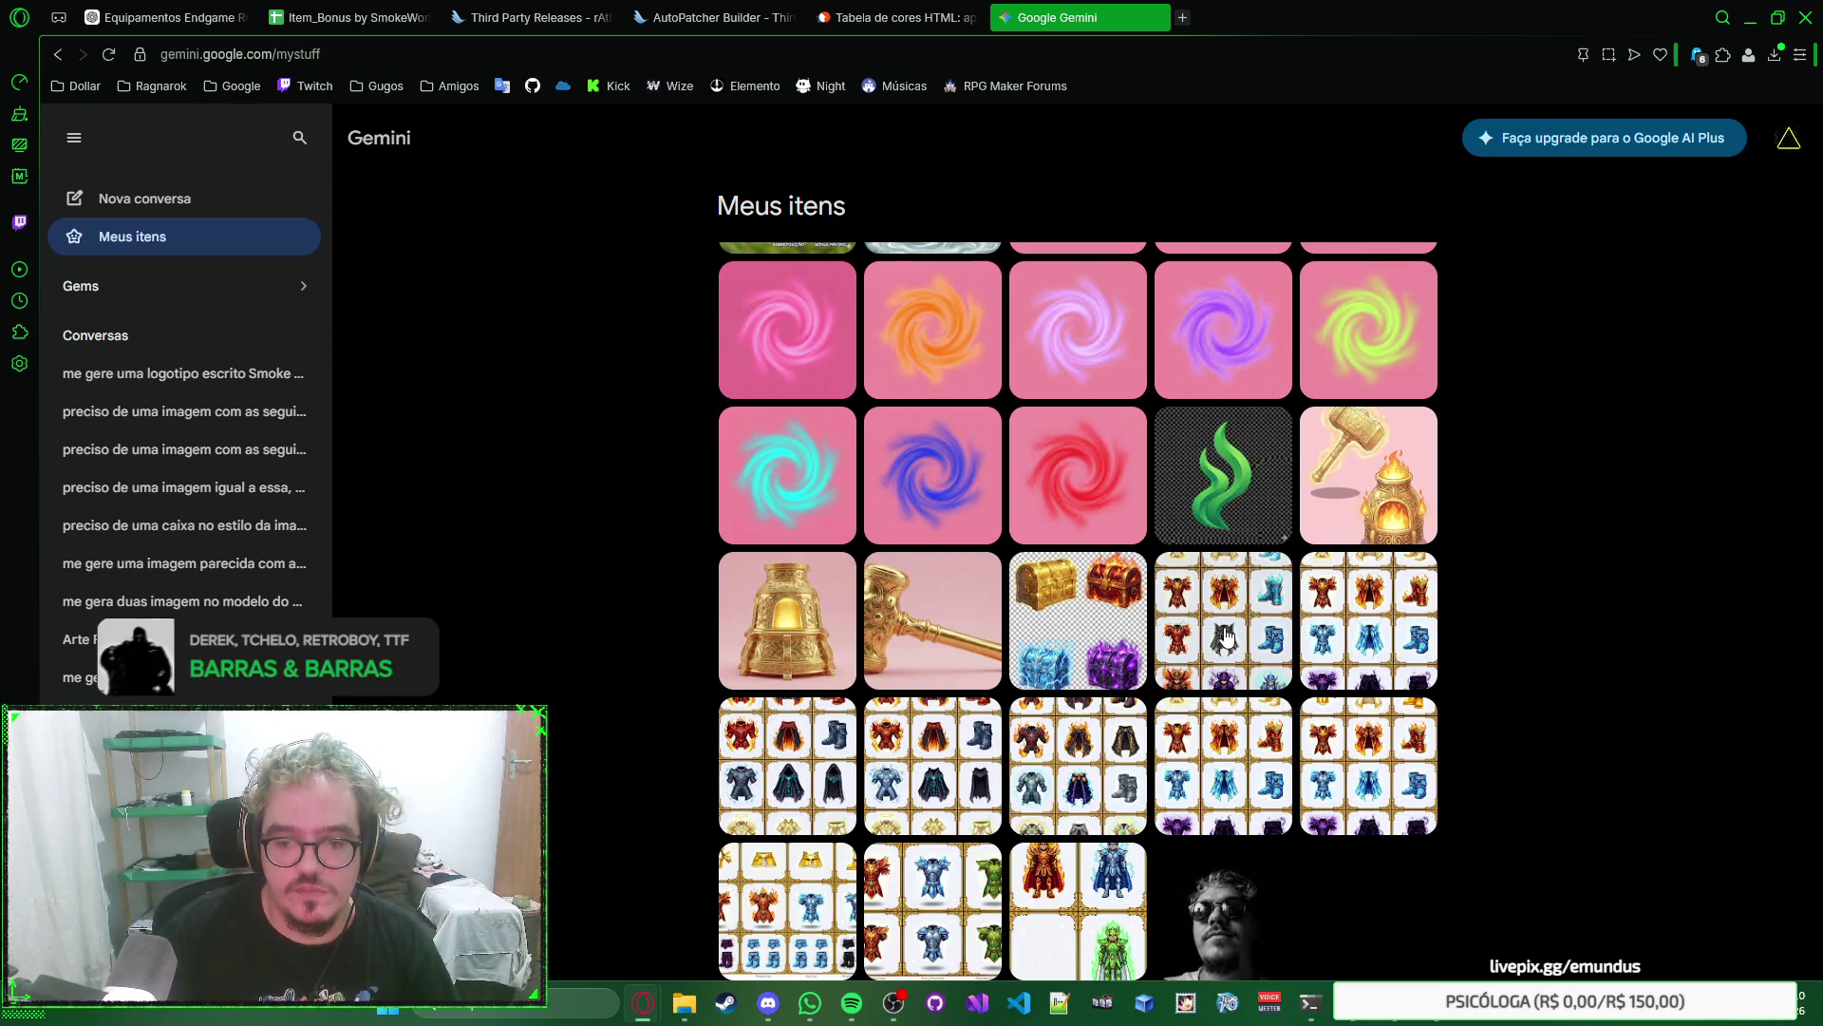
scroll(1225, 638, up, 2)
Open the green flame chat and view the flame image full size, then close the viewer.
click(1235, 688)
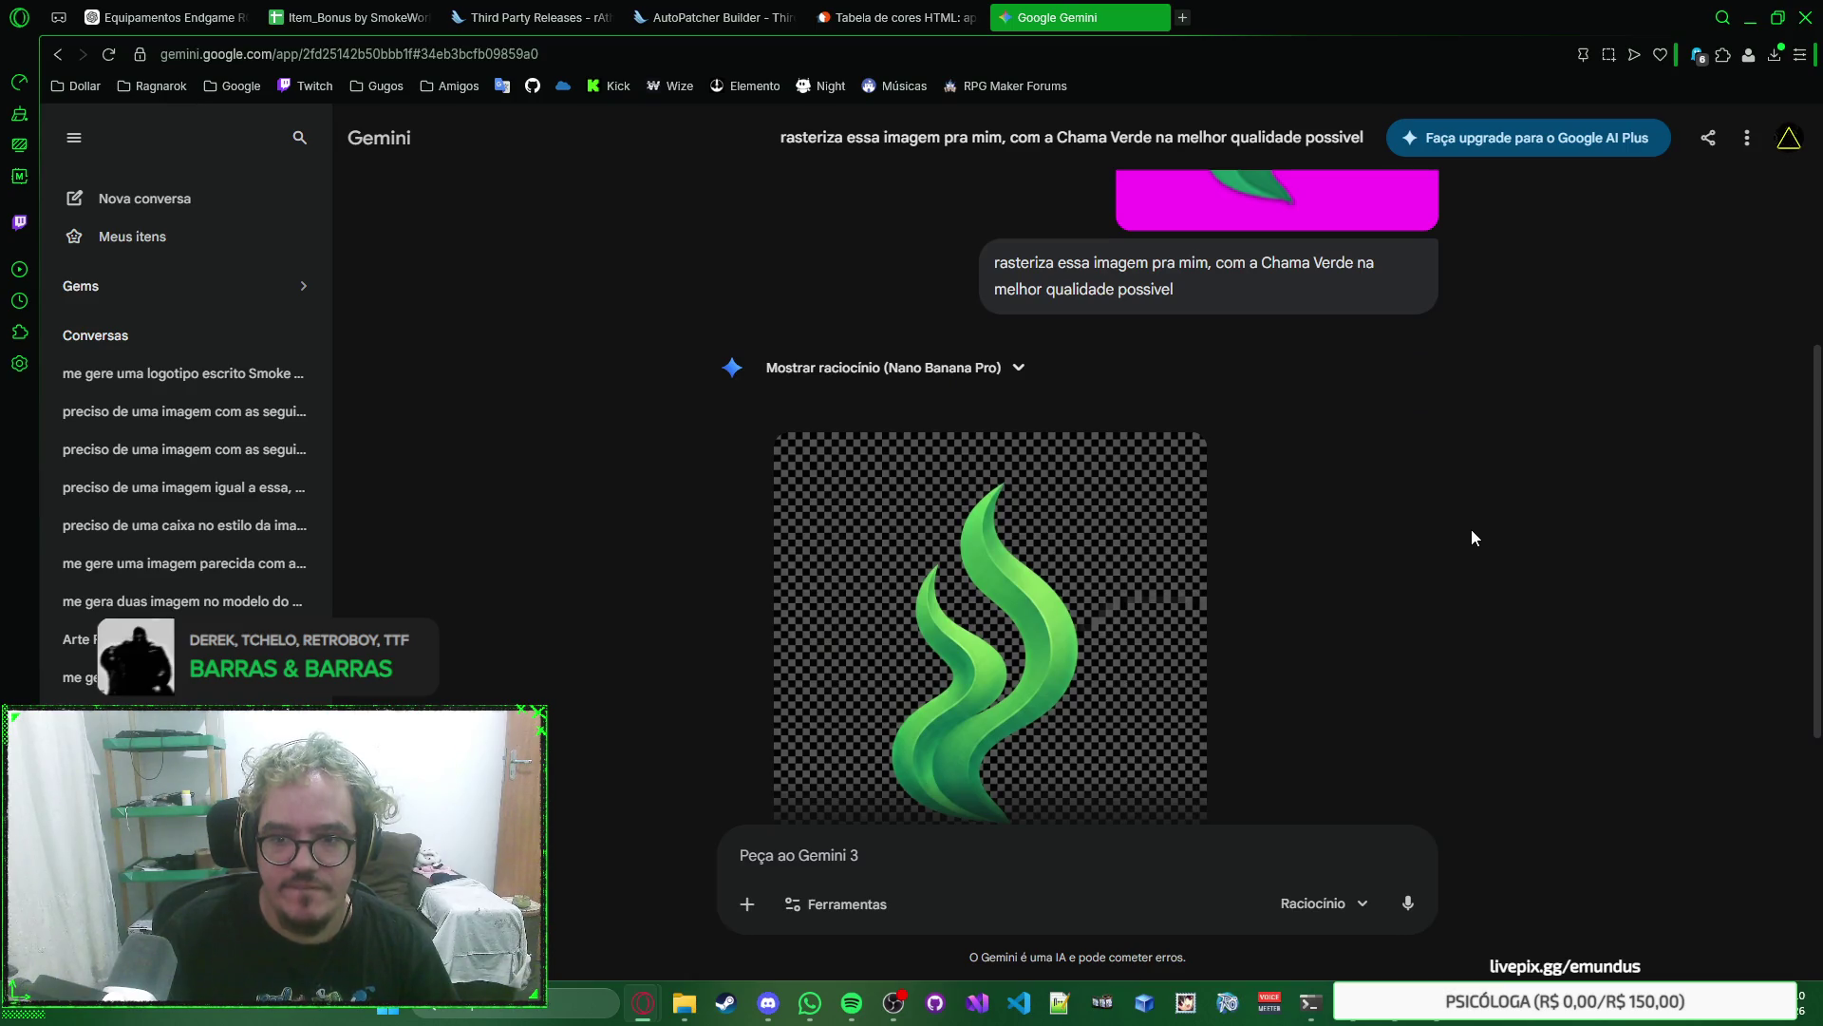
click(1029, 501)
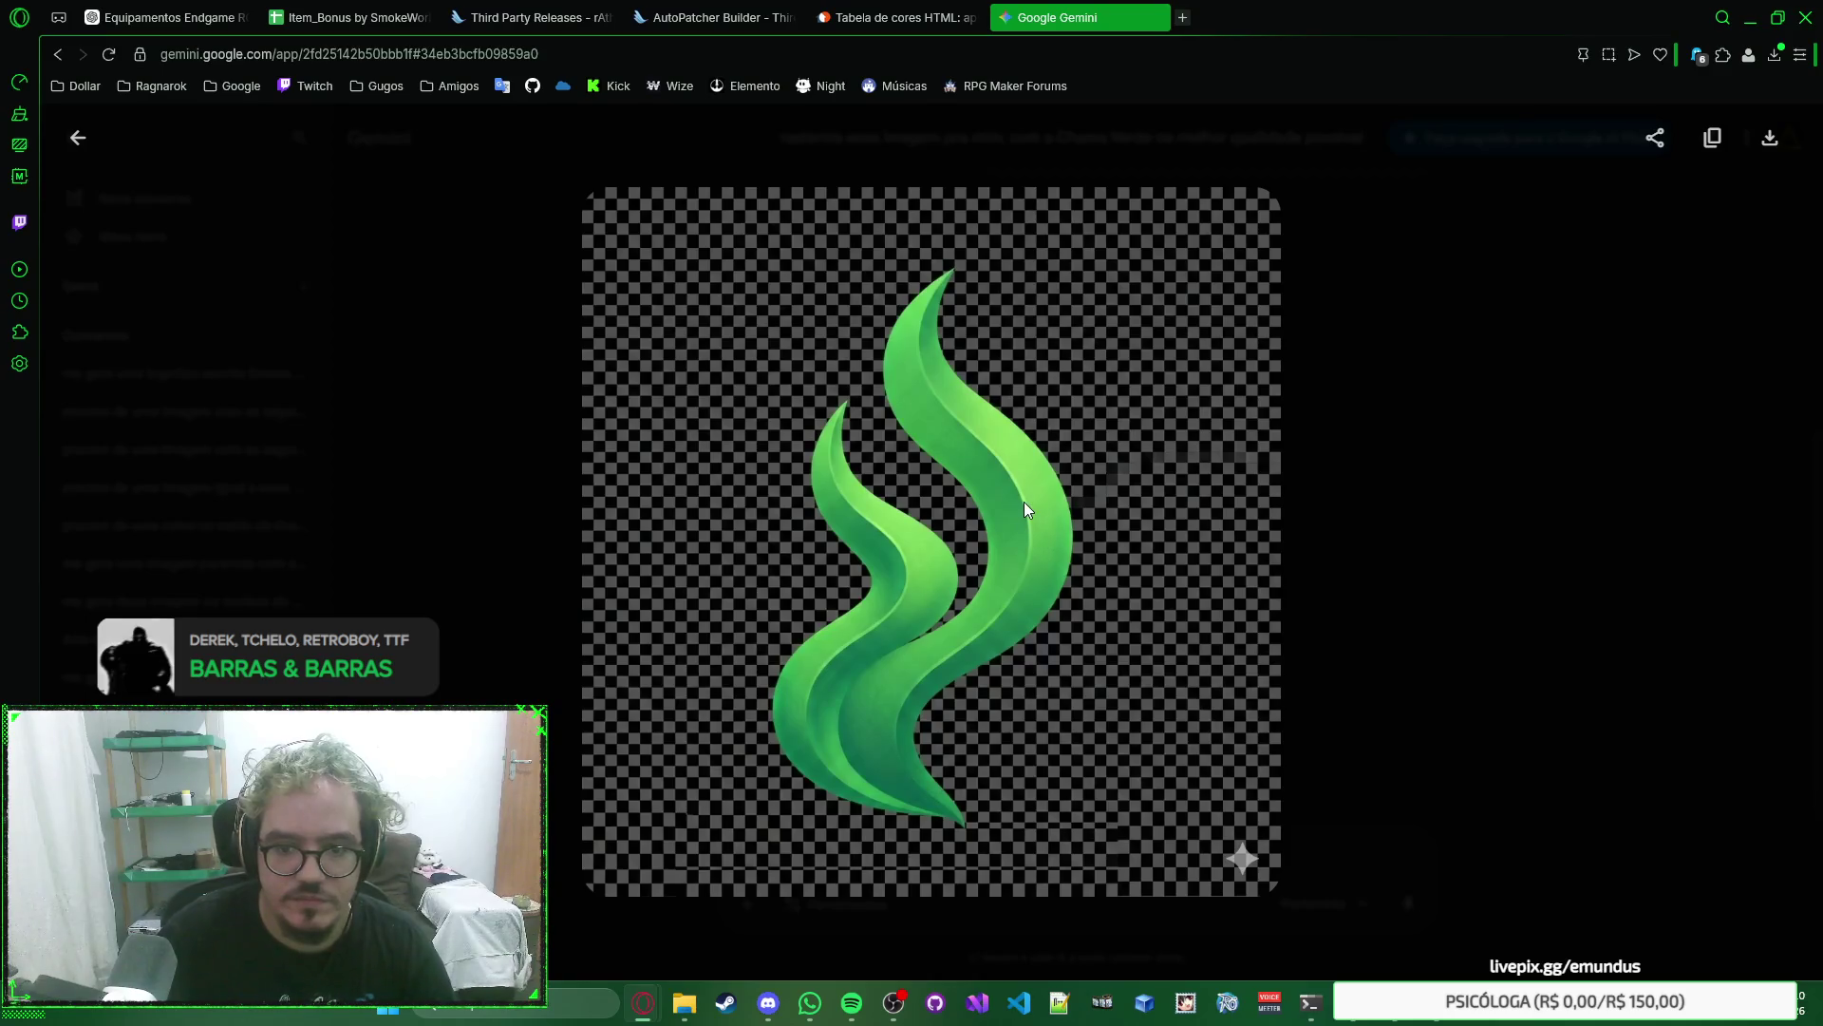
right_click(1024, 501)
click(992, 484)
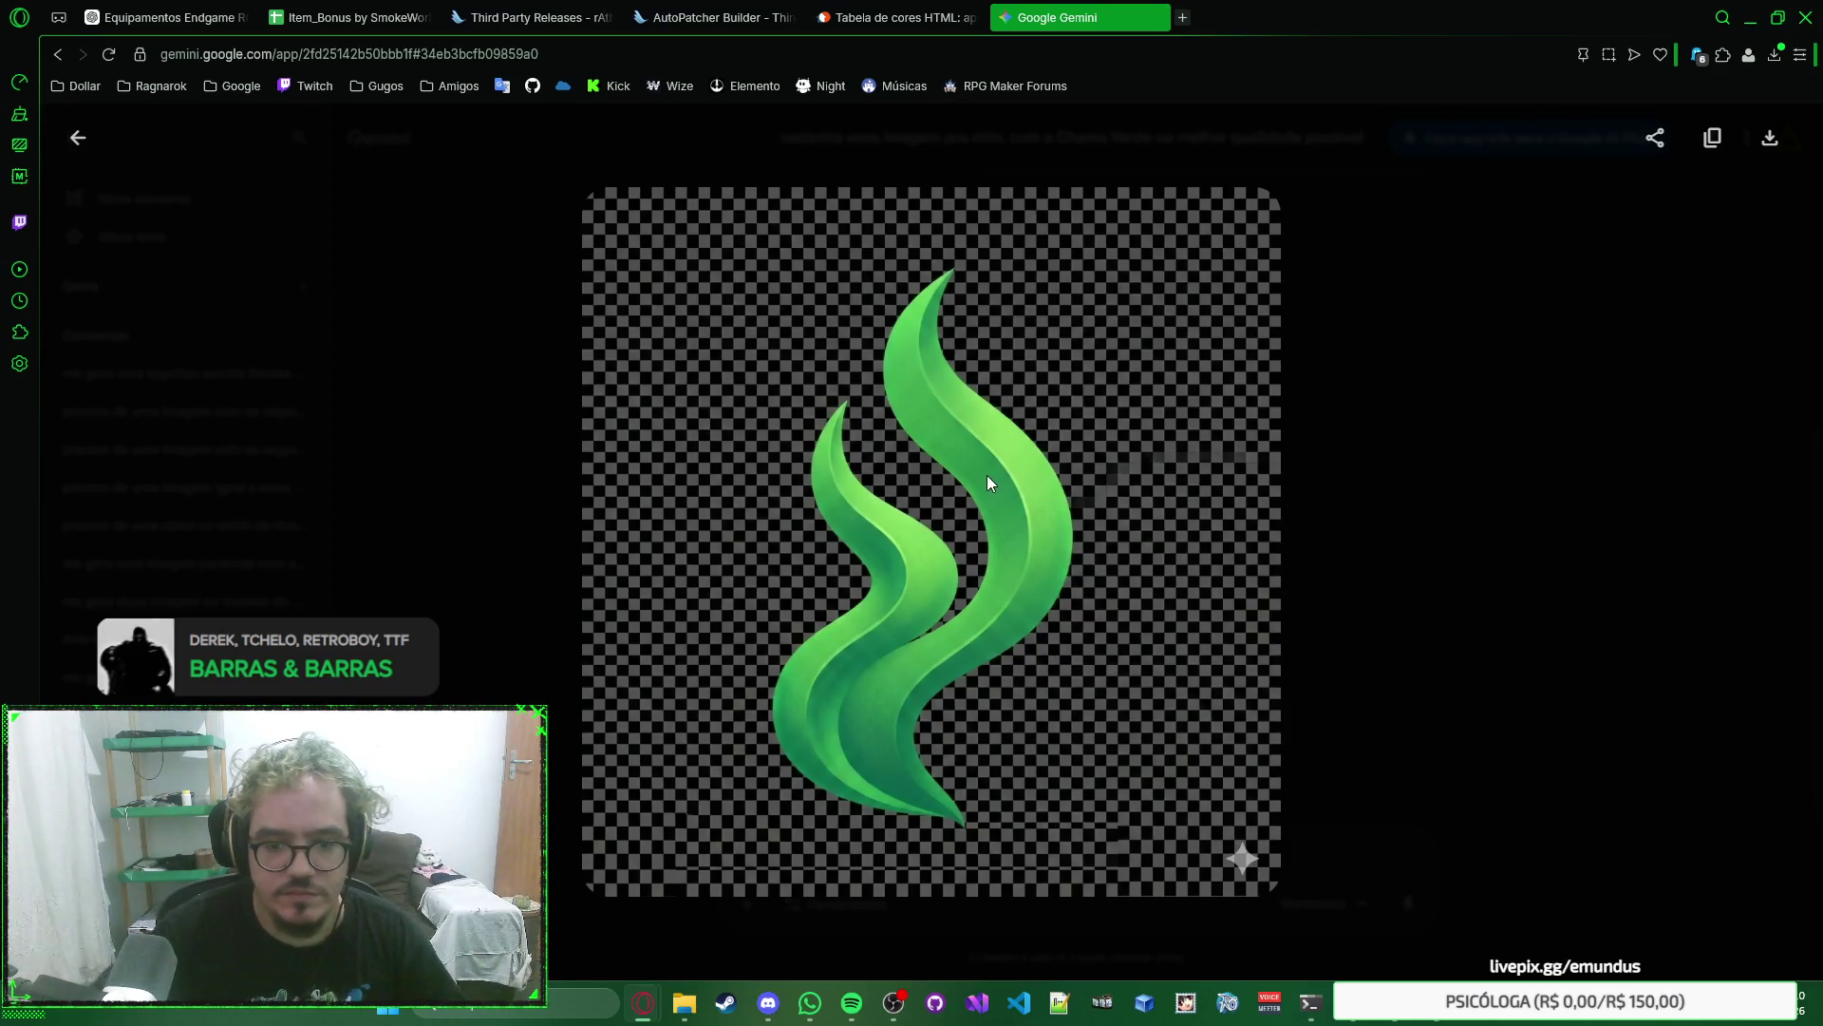
key(Escape)
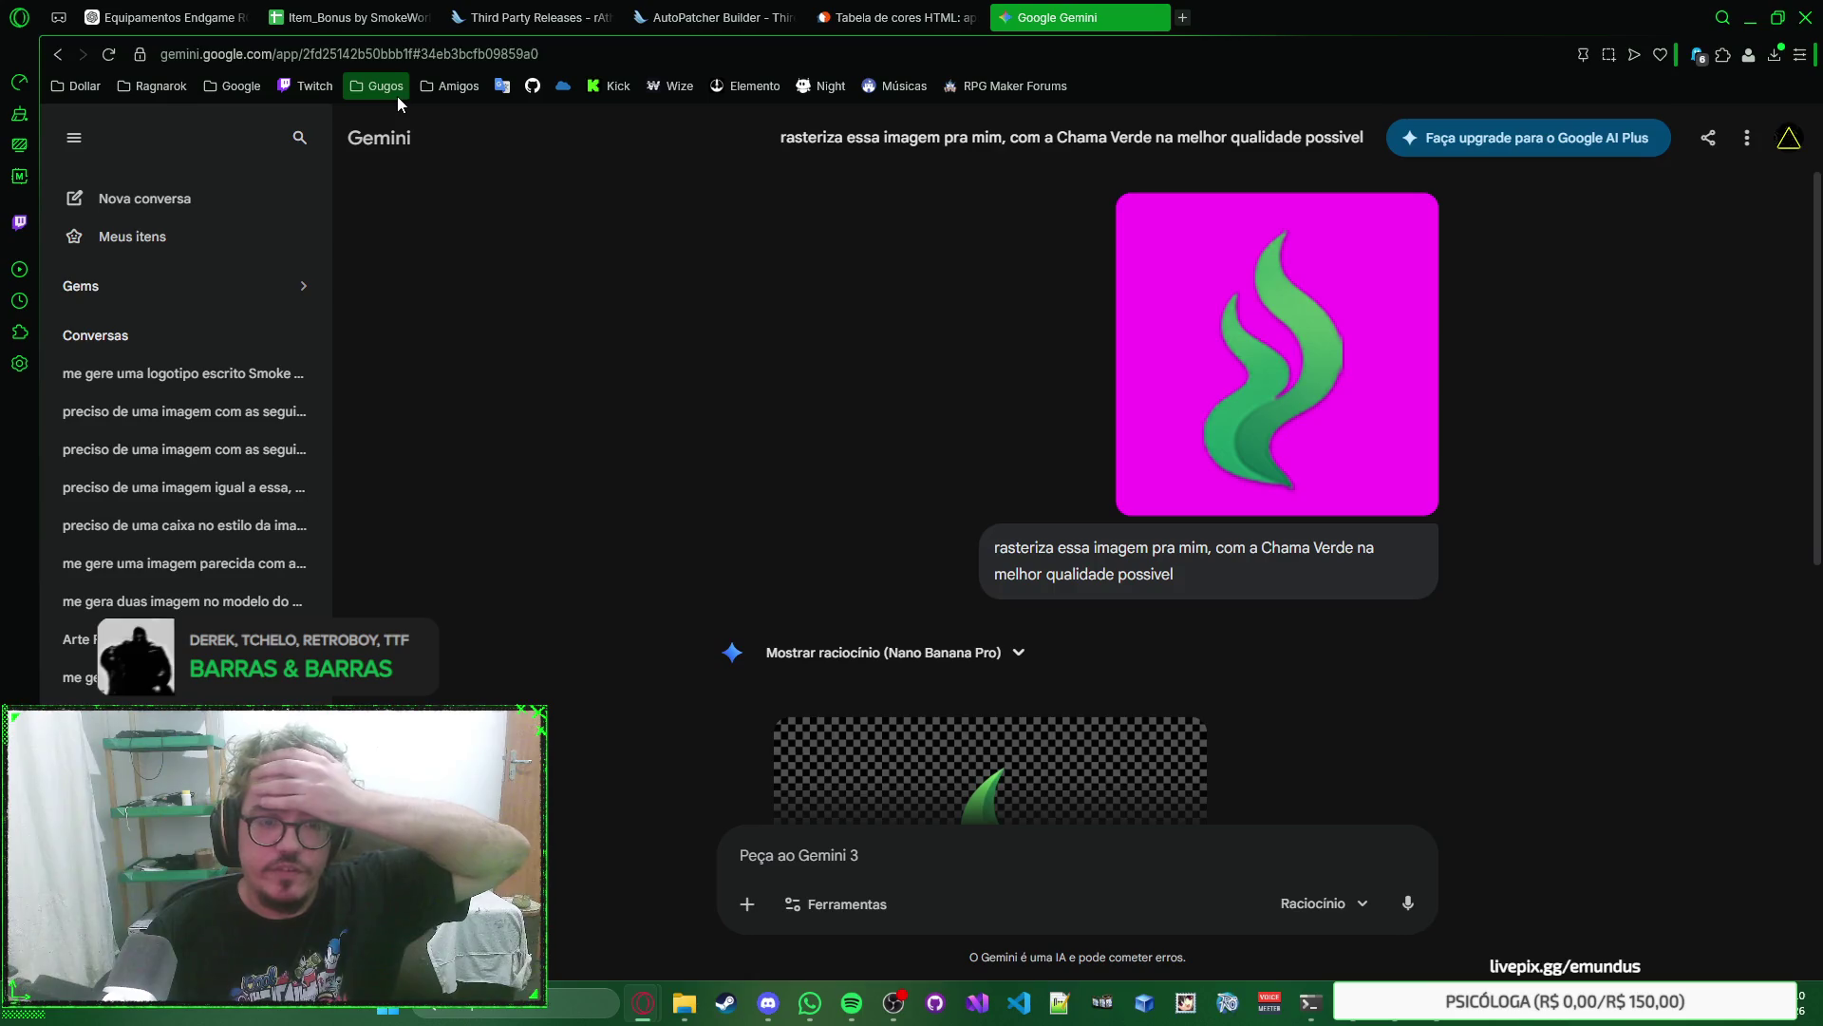
Open ChatGPT from the Amigos bookmarks in a new tab, closing the extra DeepSeek tab.
click(446, 86)
middle_click(489, 149)
middle_click(489, 125)
click(1292, 17)
click(1339, 17)
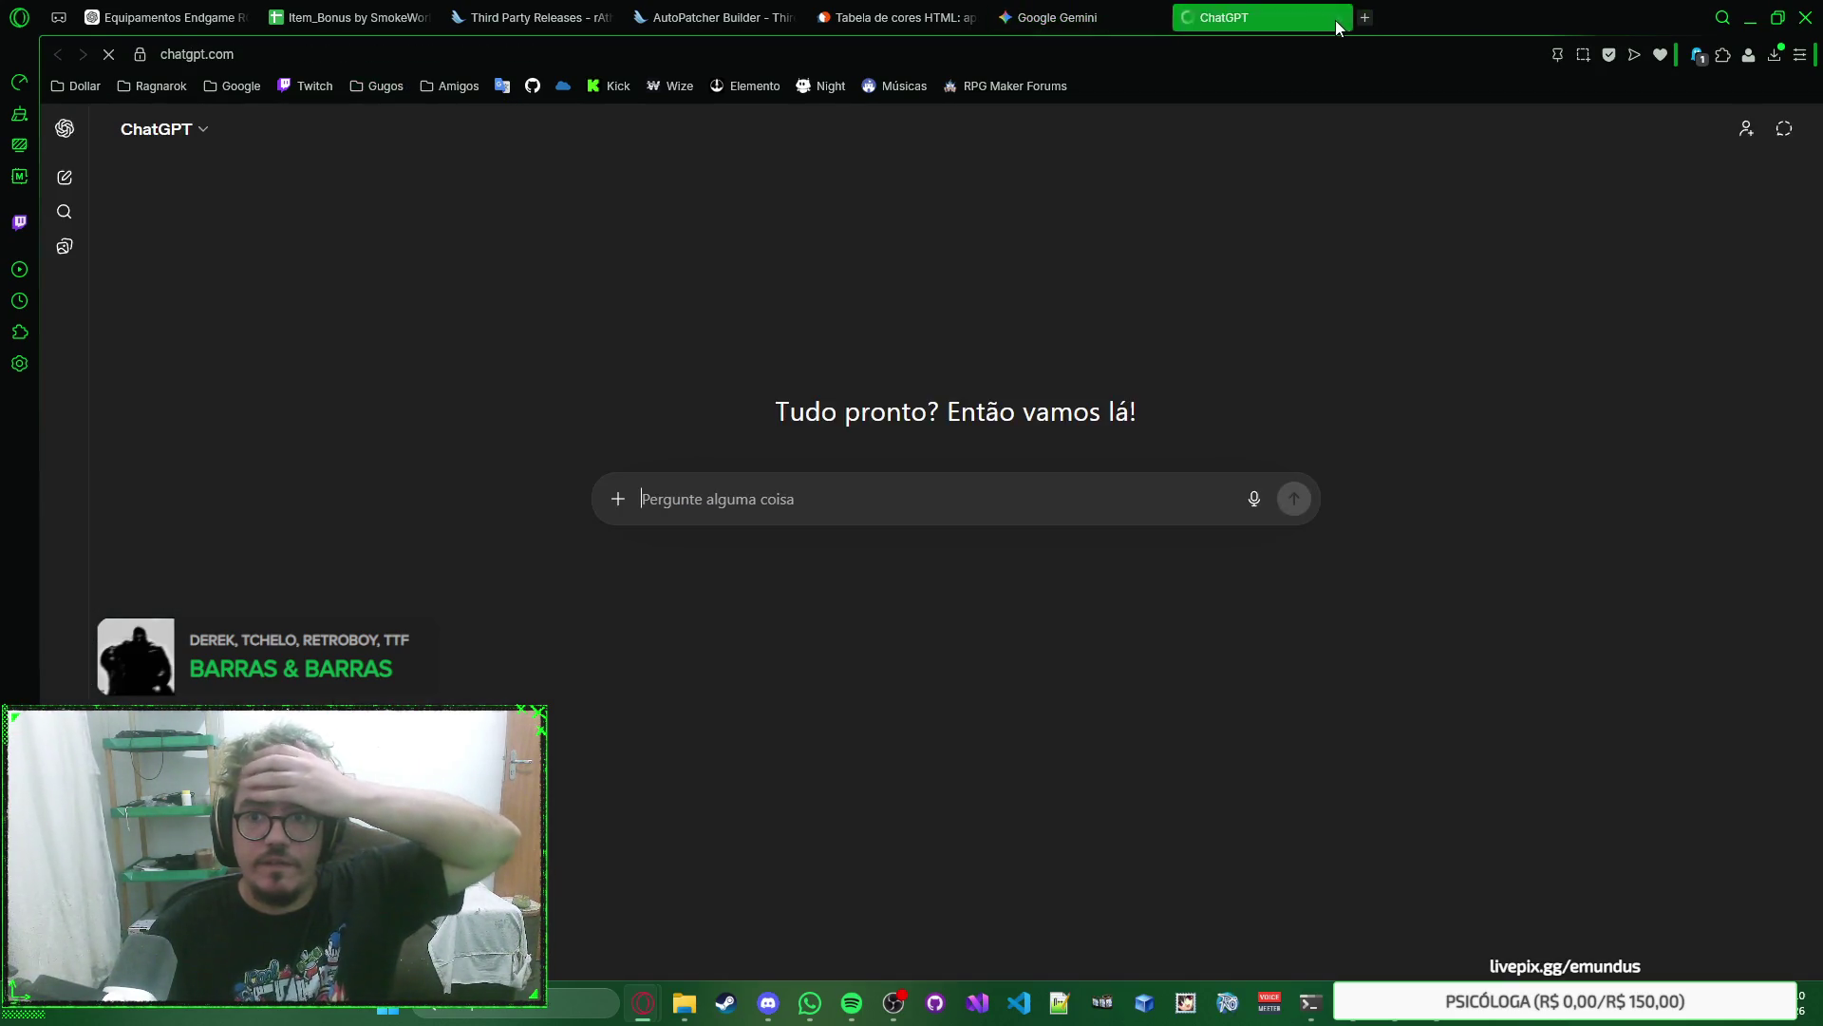
Open ChatGPT's image library and preview the magenta green flame image.
click(65, 131)
click(146, 247)
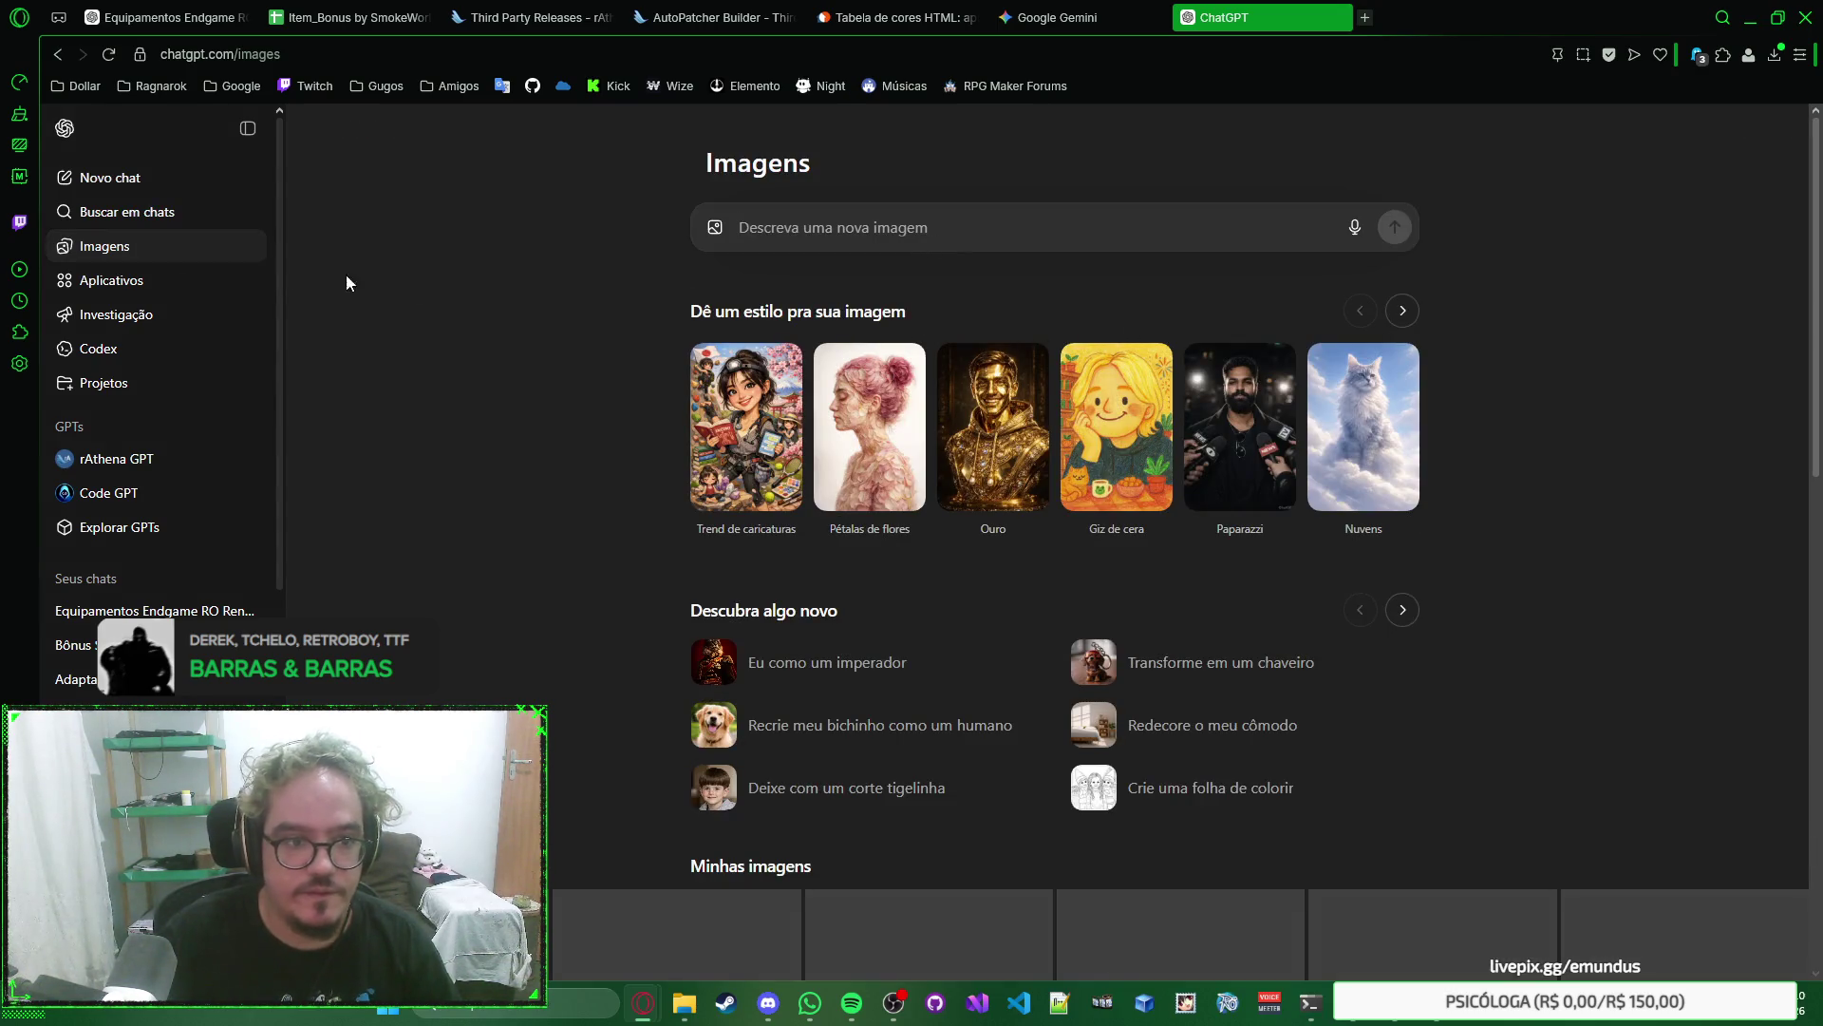
scroll(590, 423, down, 10)
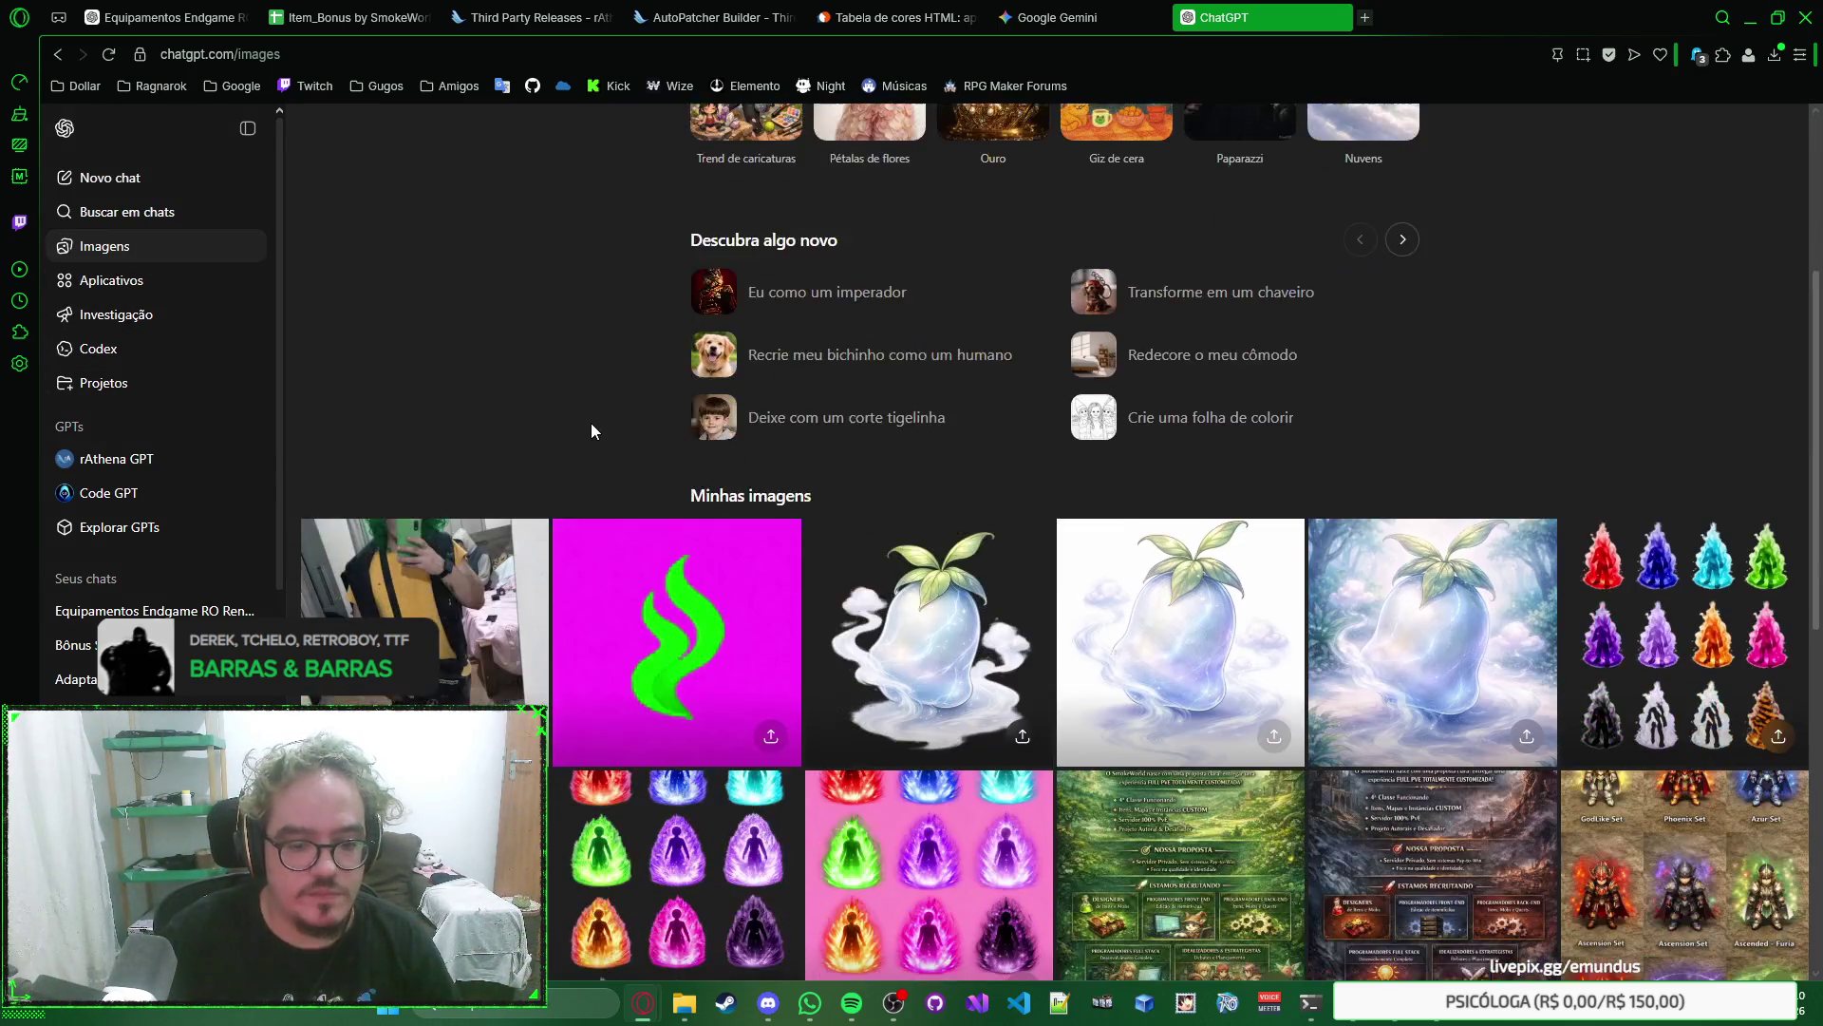
scroll(655, 287, down, 2)
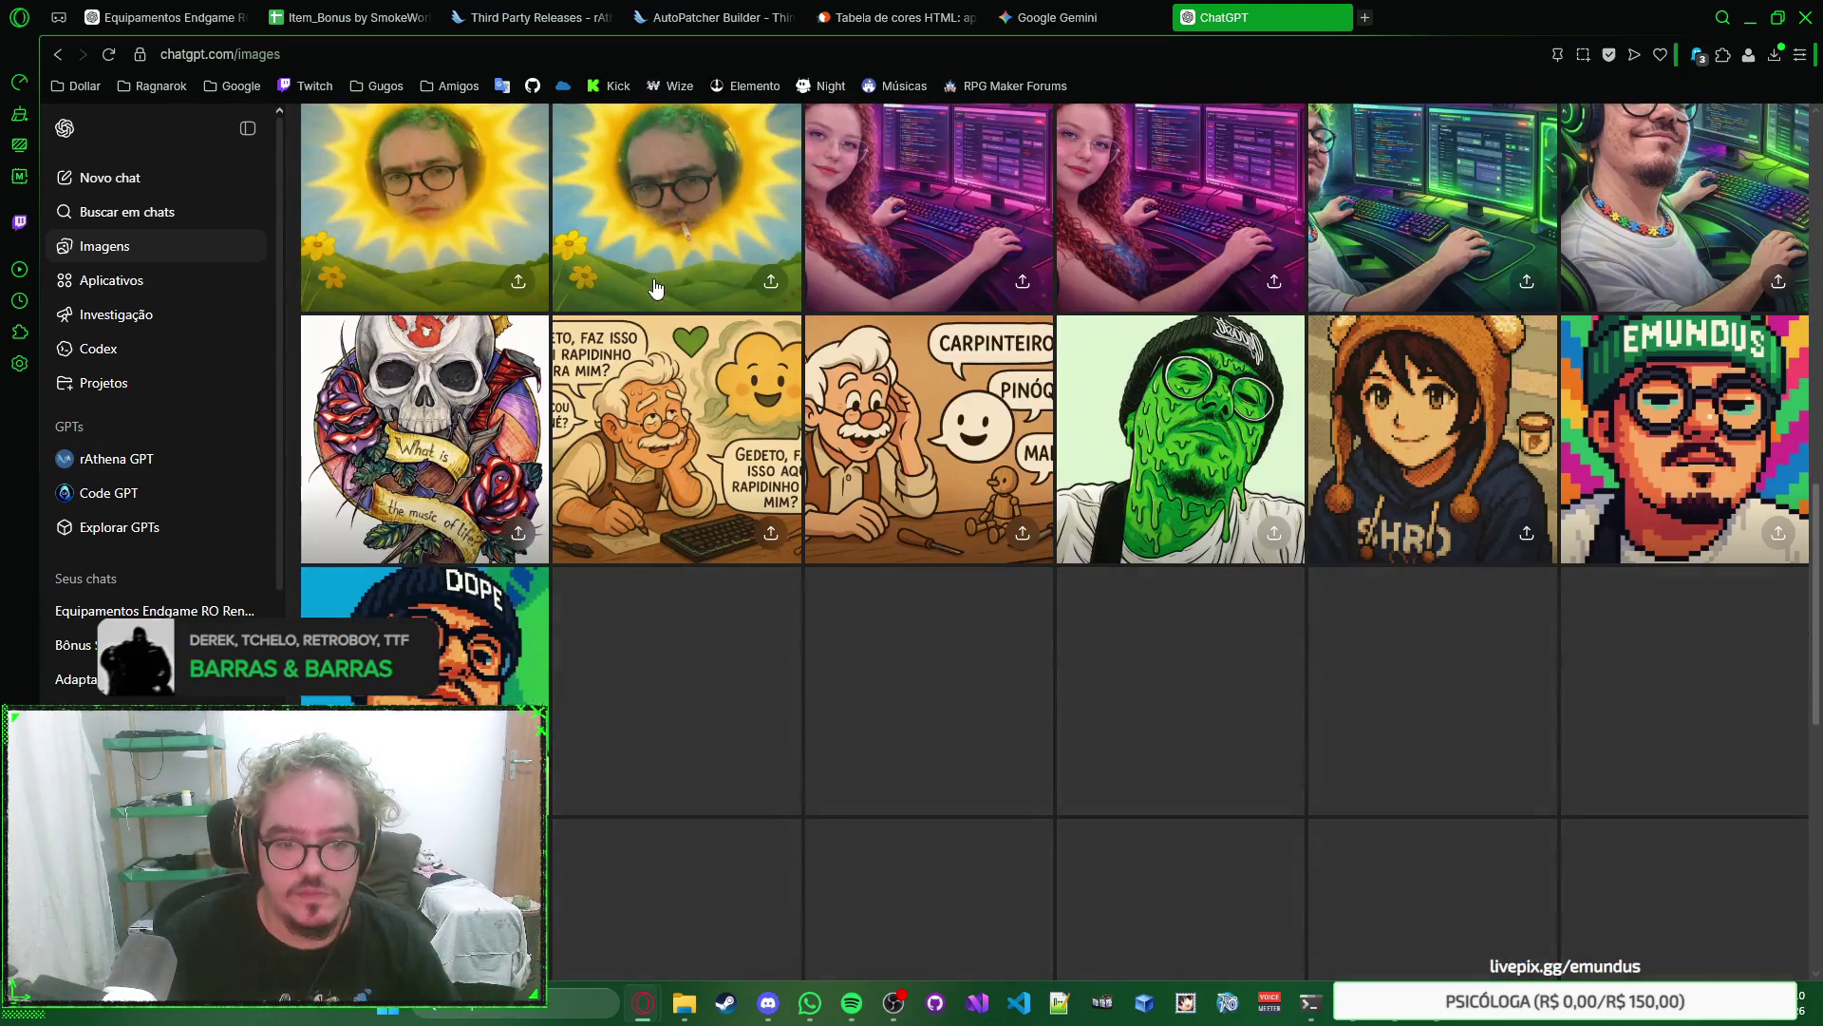
scroll(667, 394, up, 10)
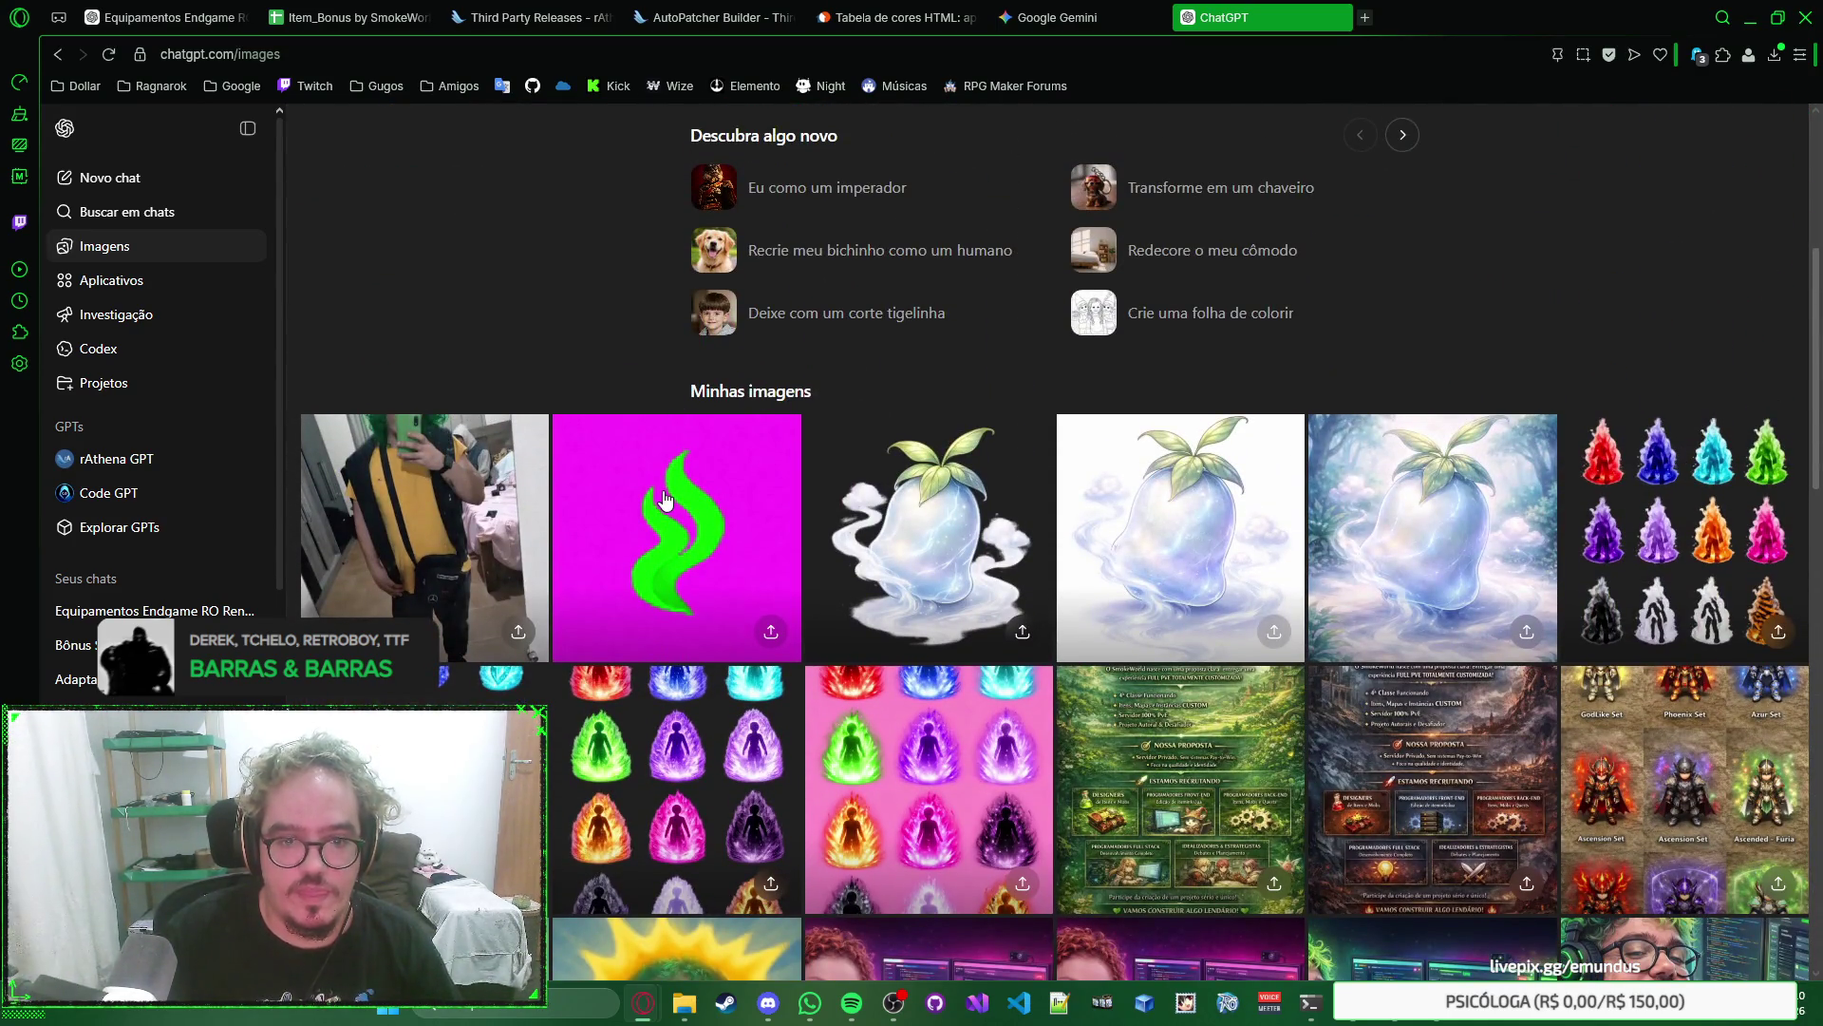
click(665, 501)
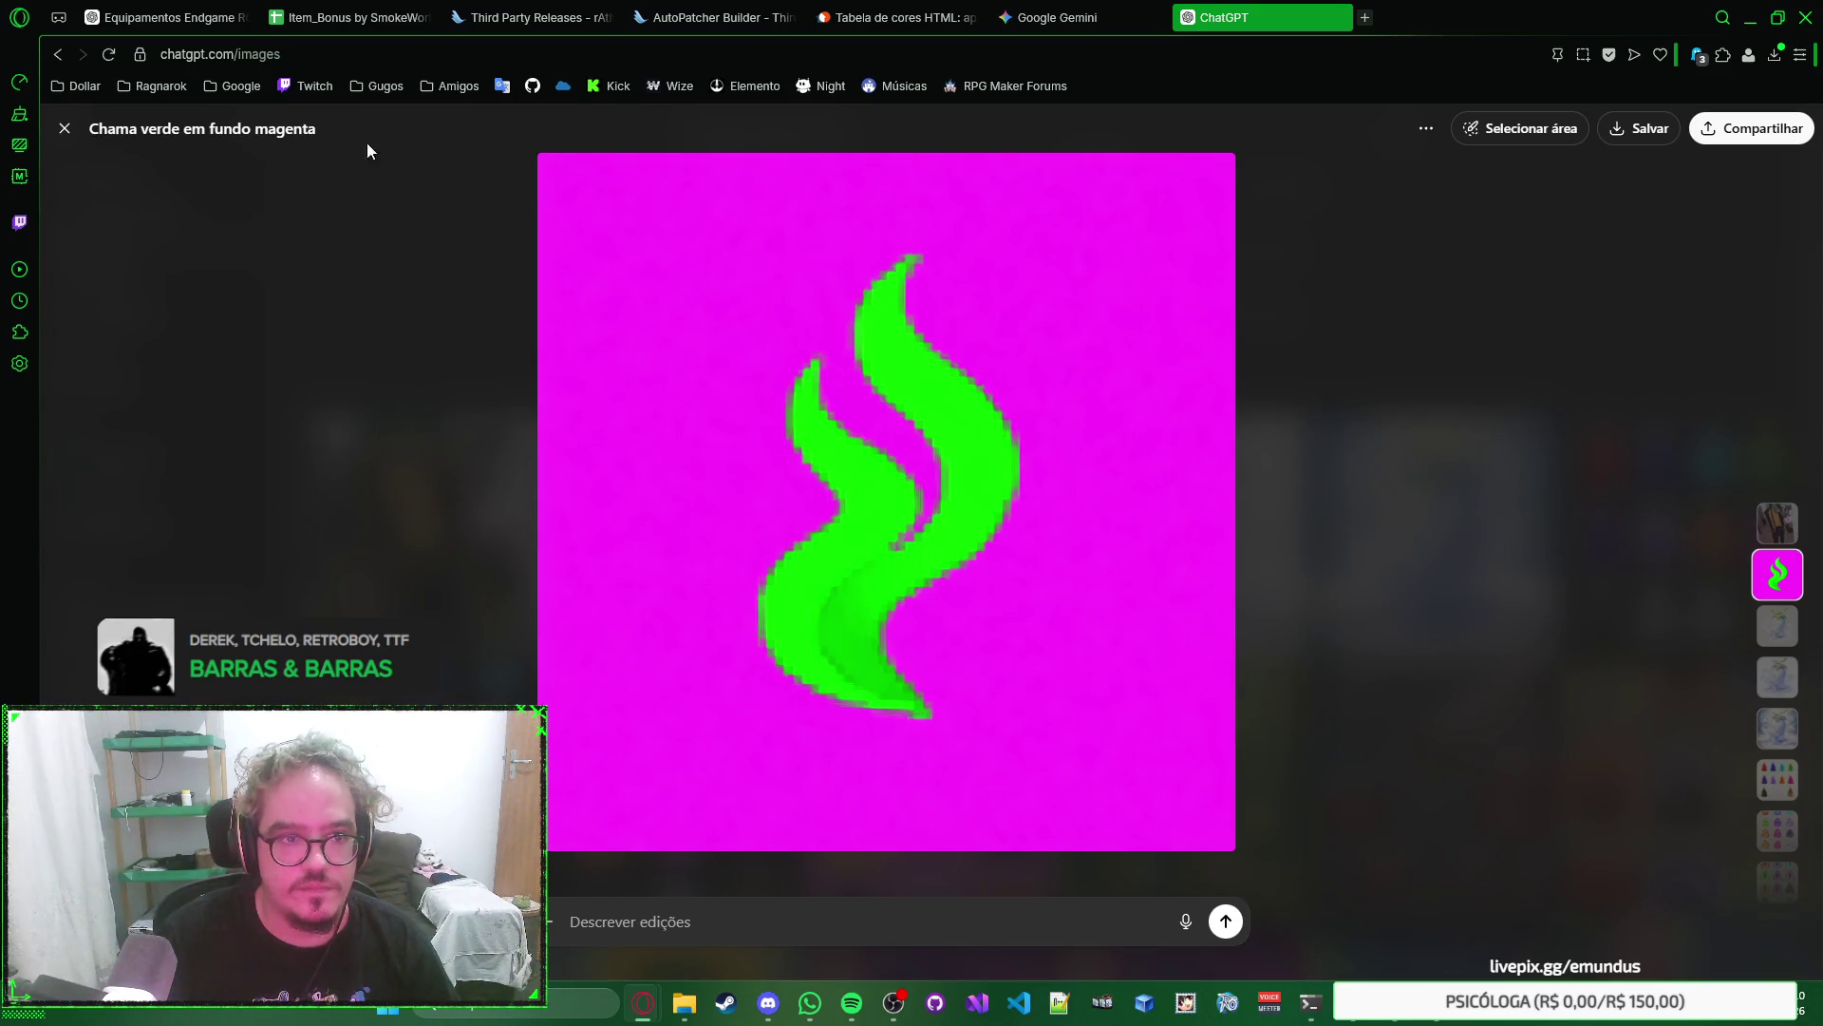
click(76, 131)
Find the SMOKE WORLD logo image in the library and open it full size.
scroll(700, 440, down, 10)
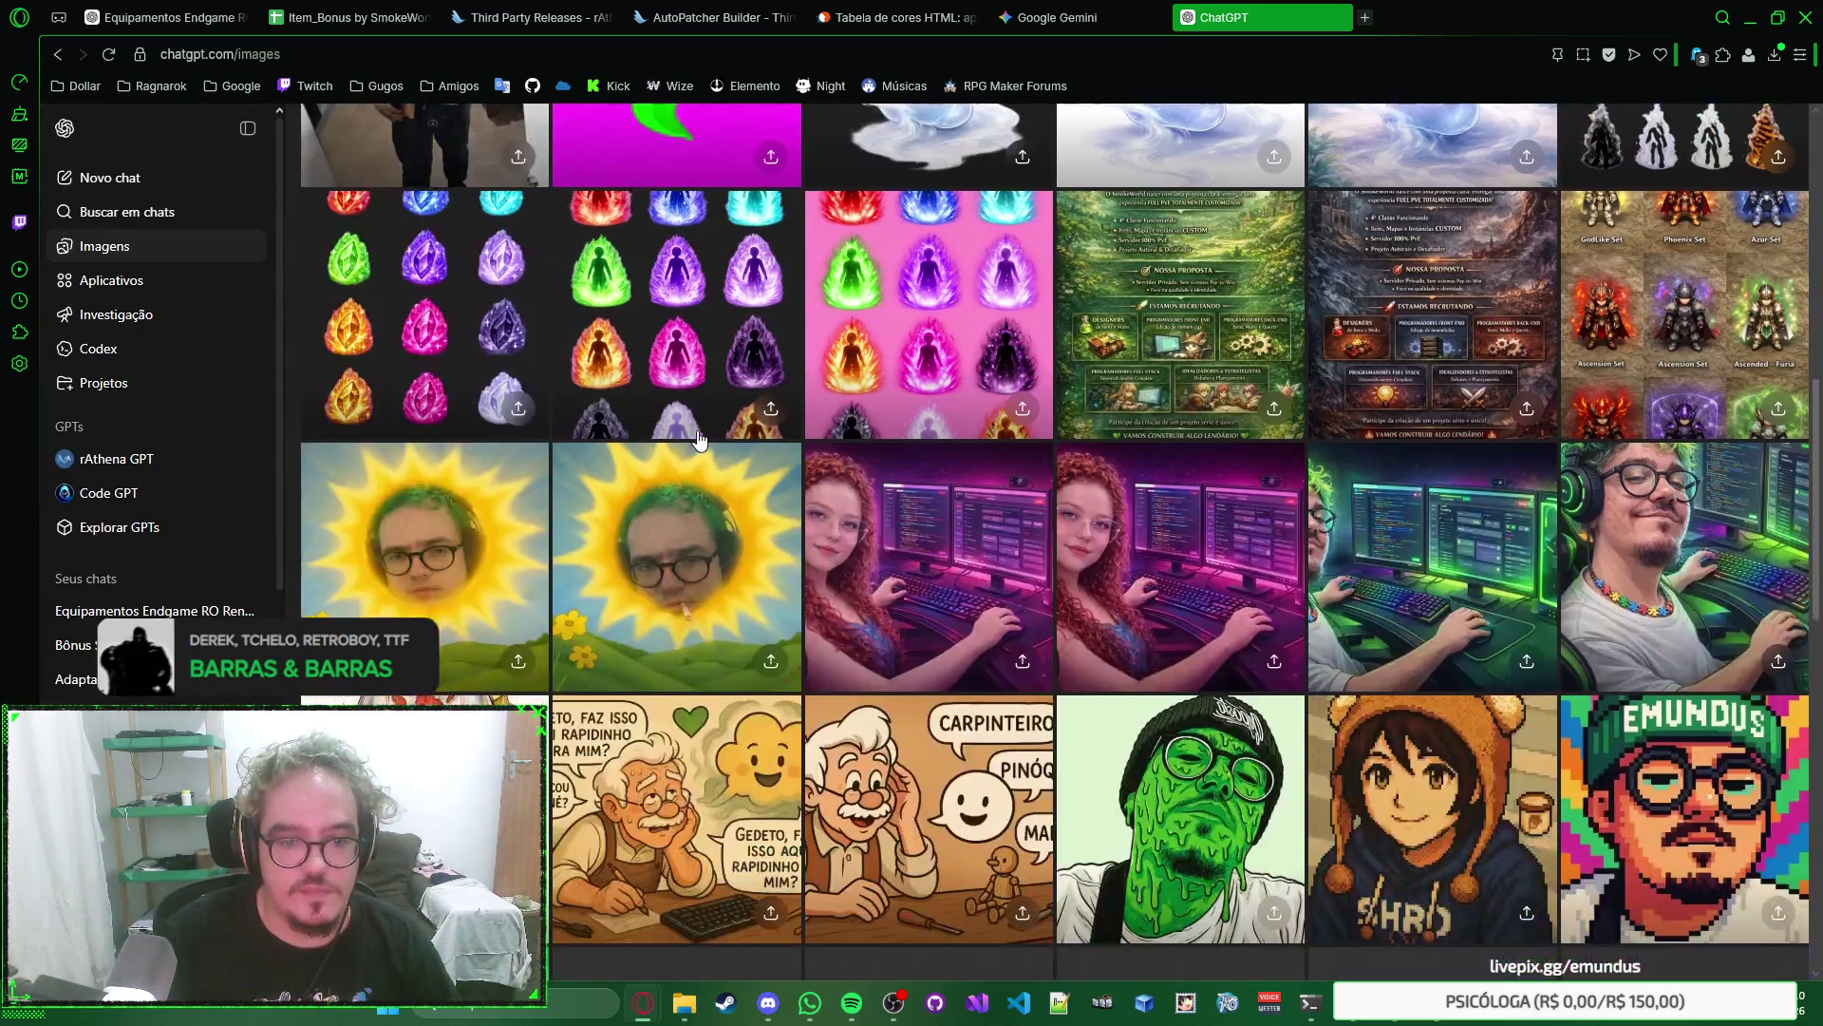
scroll(700, 439, down, 4)
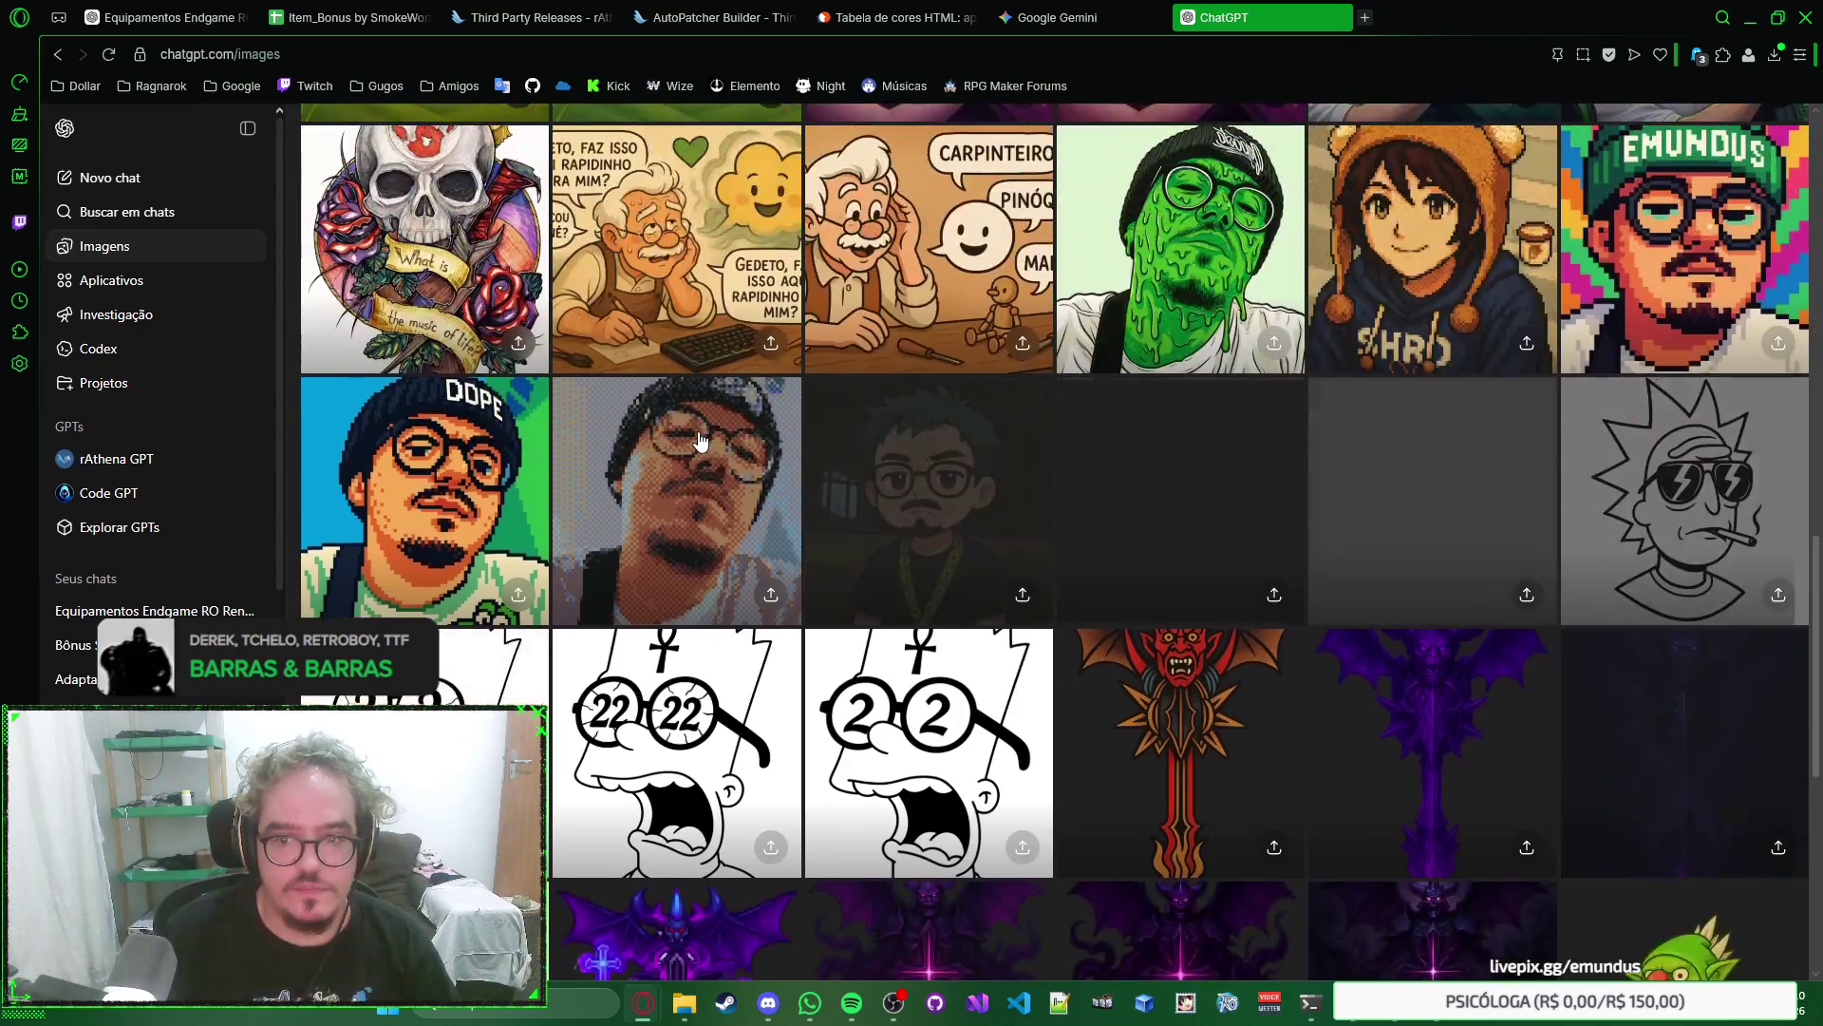
scroll(700, 438, down, 2)
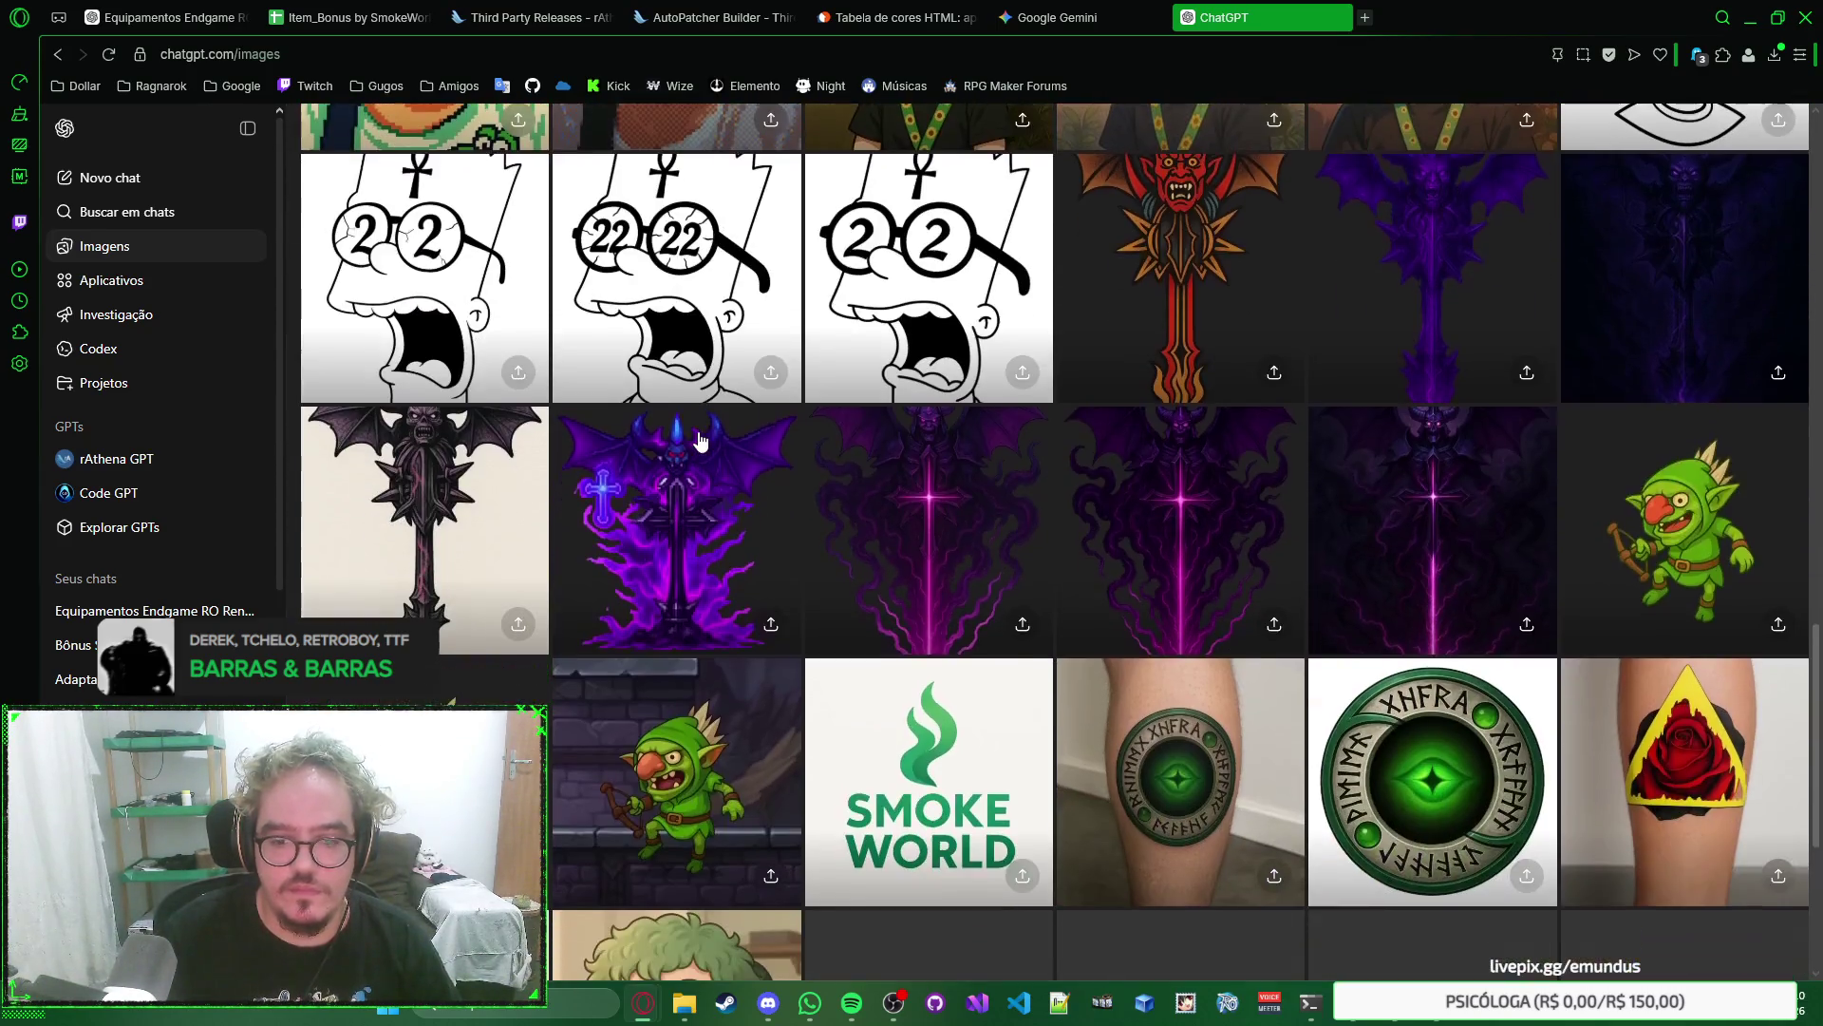
scroll(700, 440, down, 5)
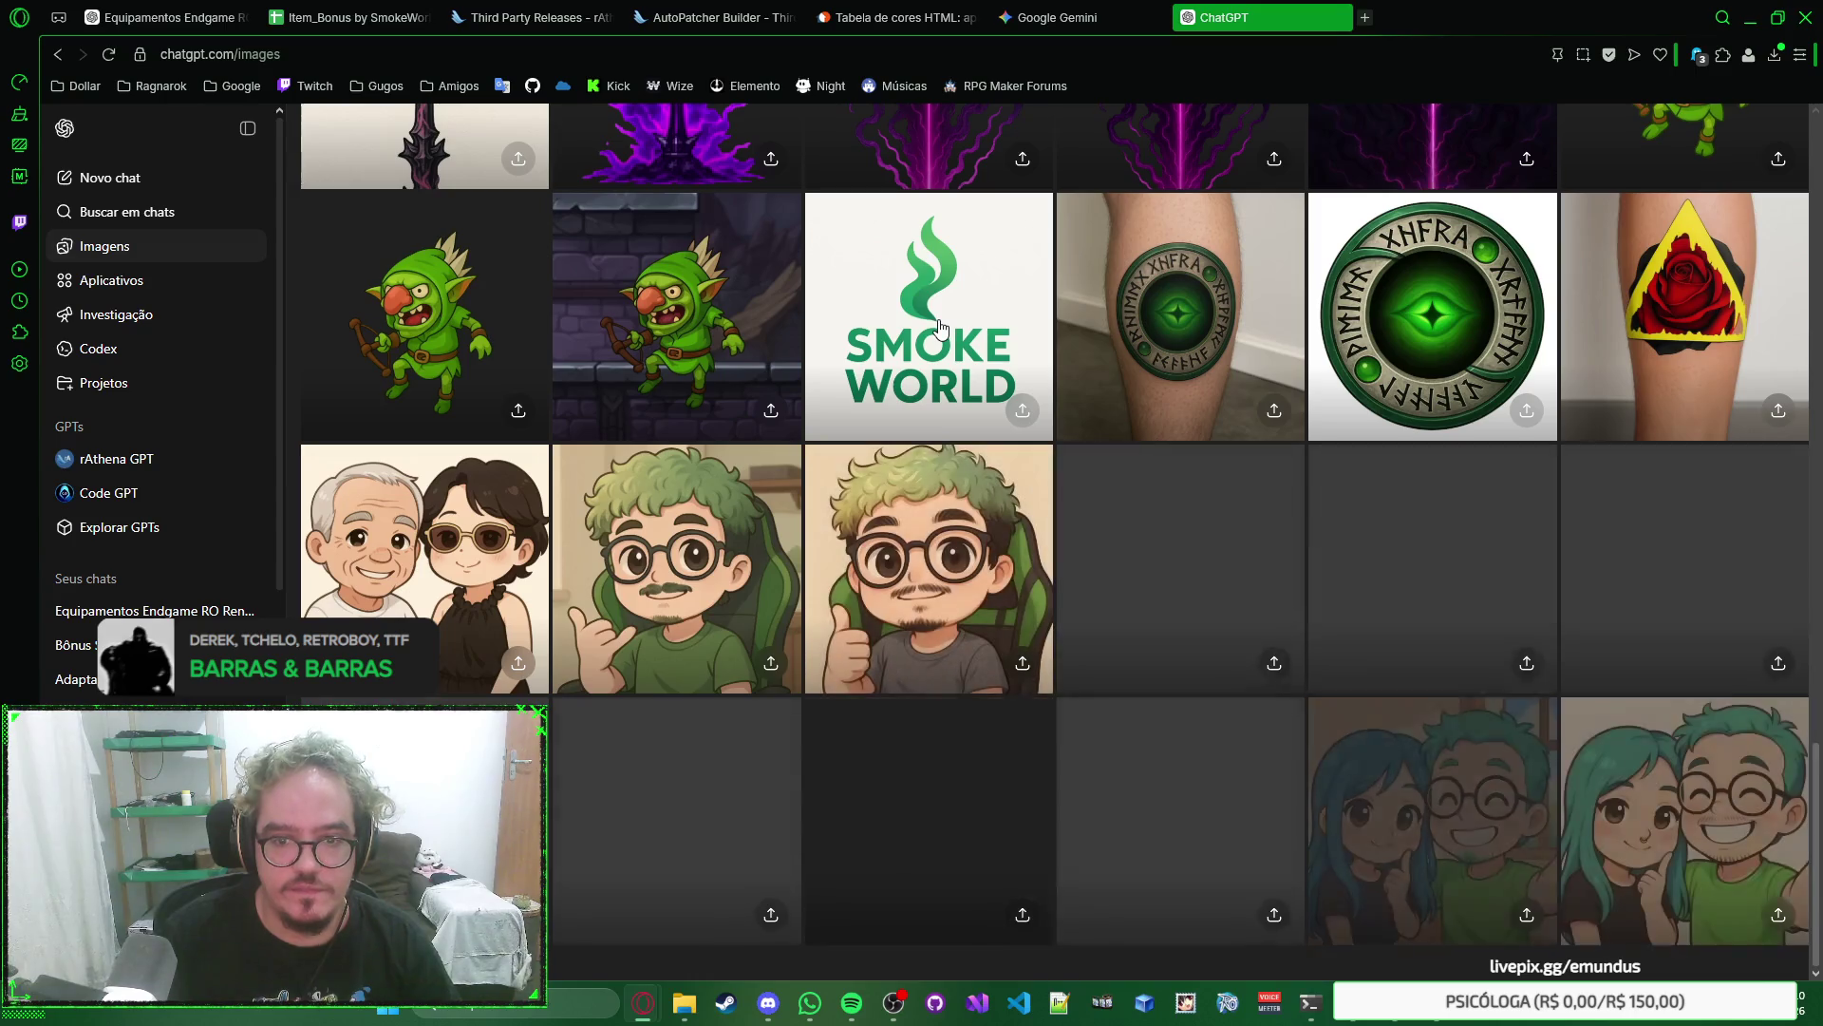
click(938, 325)
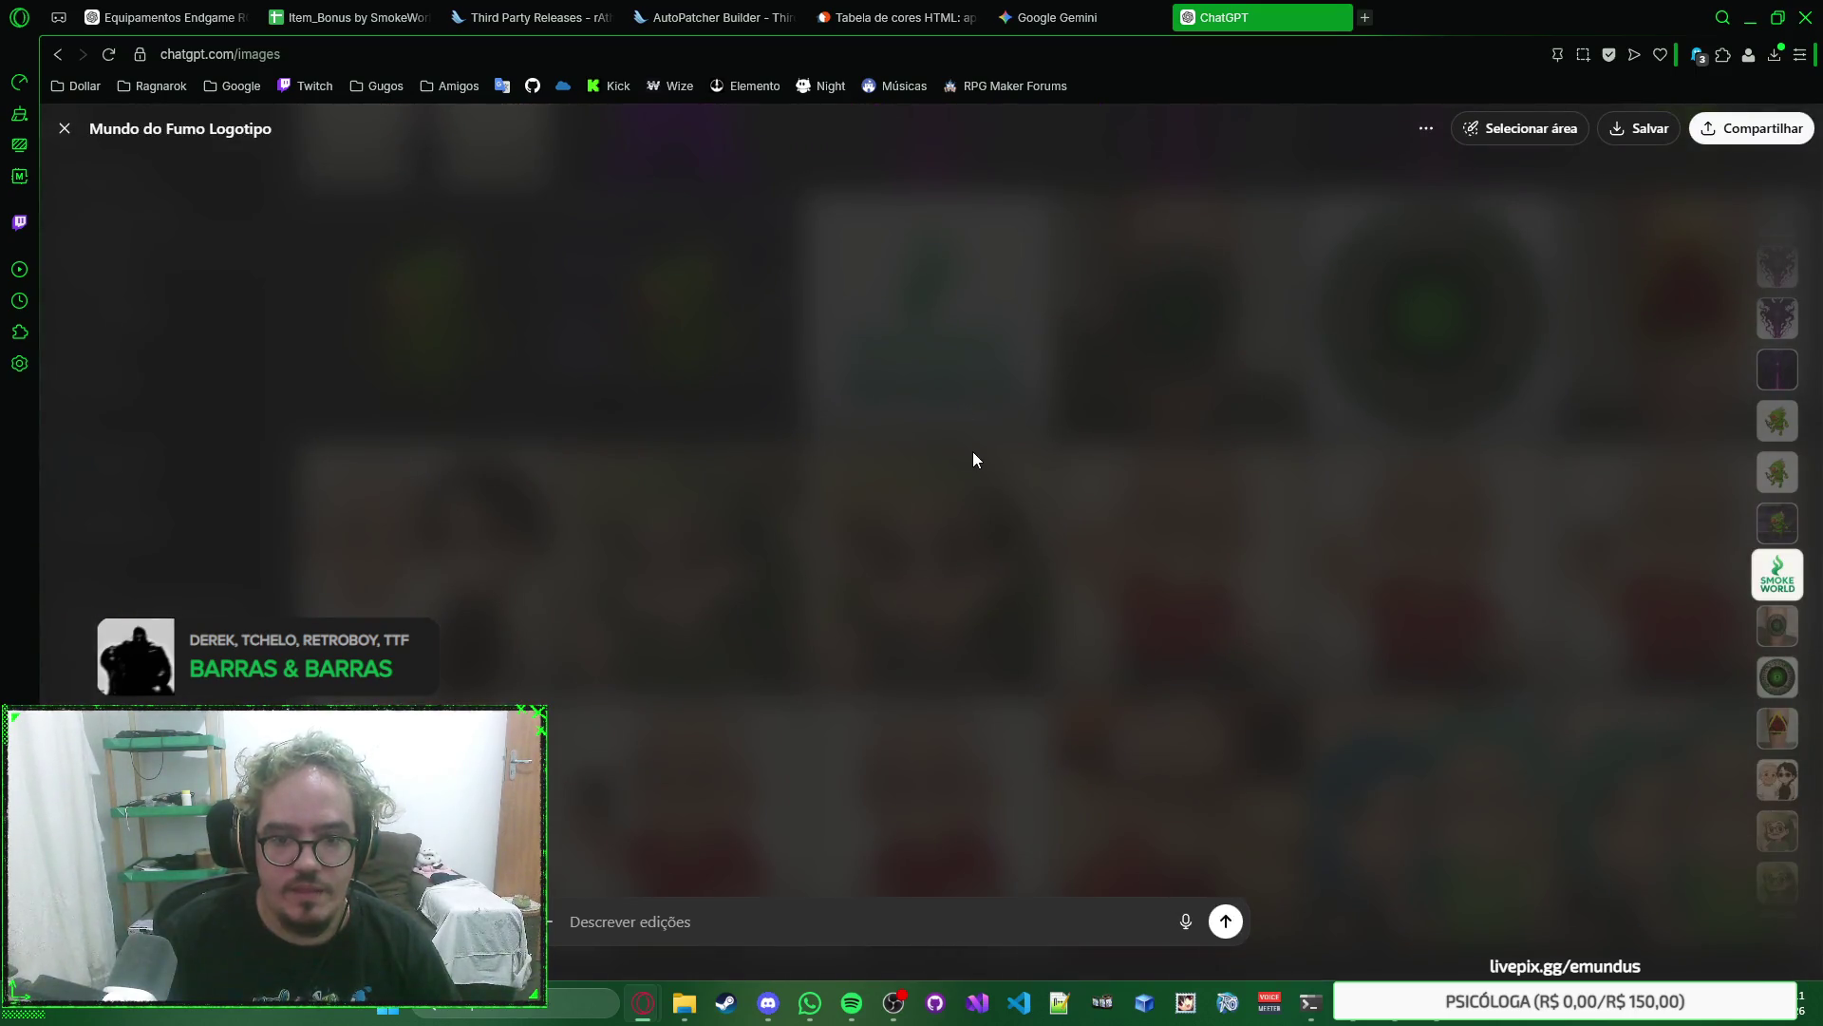
right_click(927, 407)
click(984, 378)
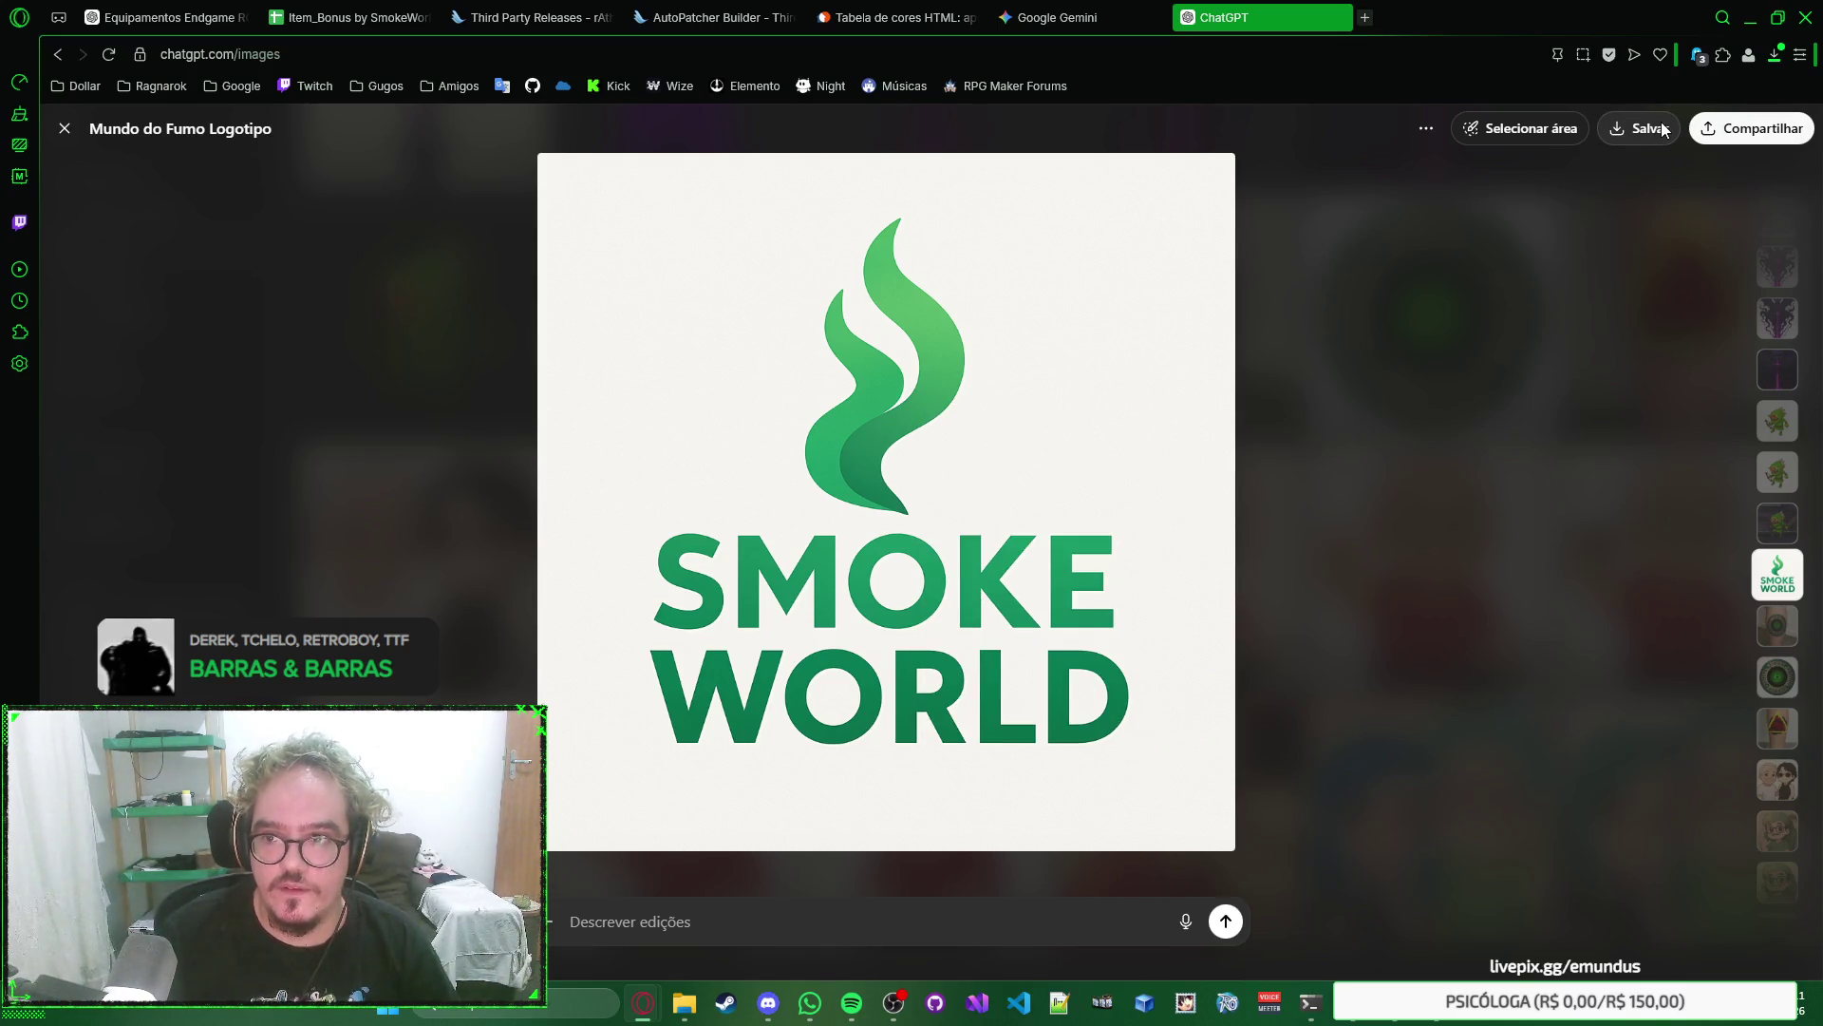
Save the logo image into the rascunho folder and close the ChatGPT tab.
click(1657, 132)
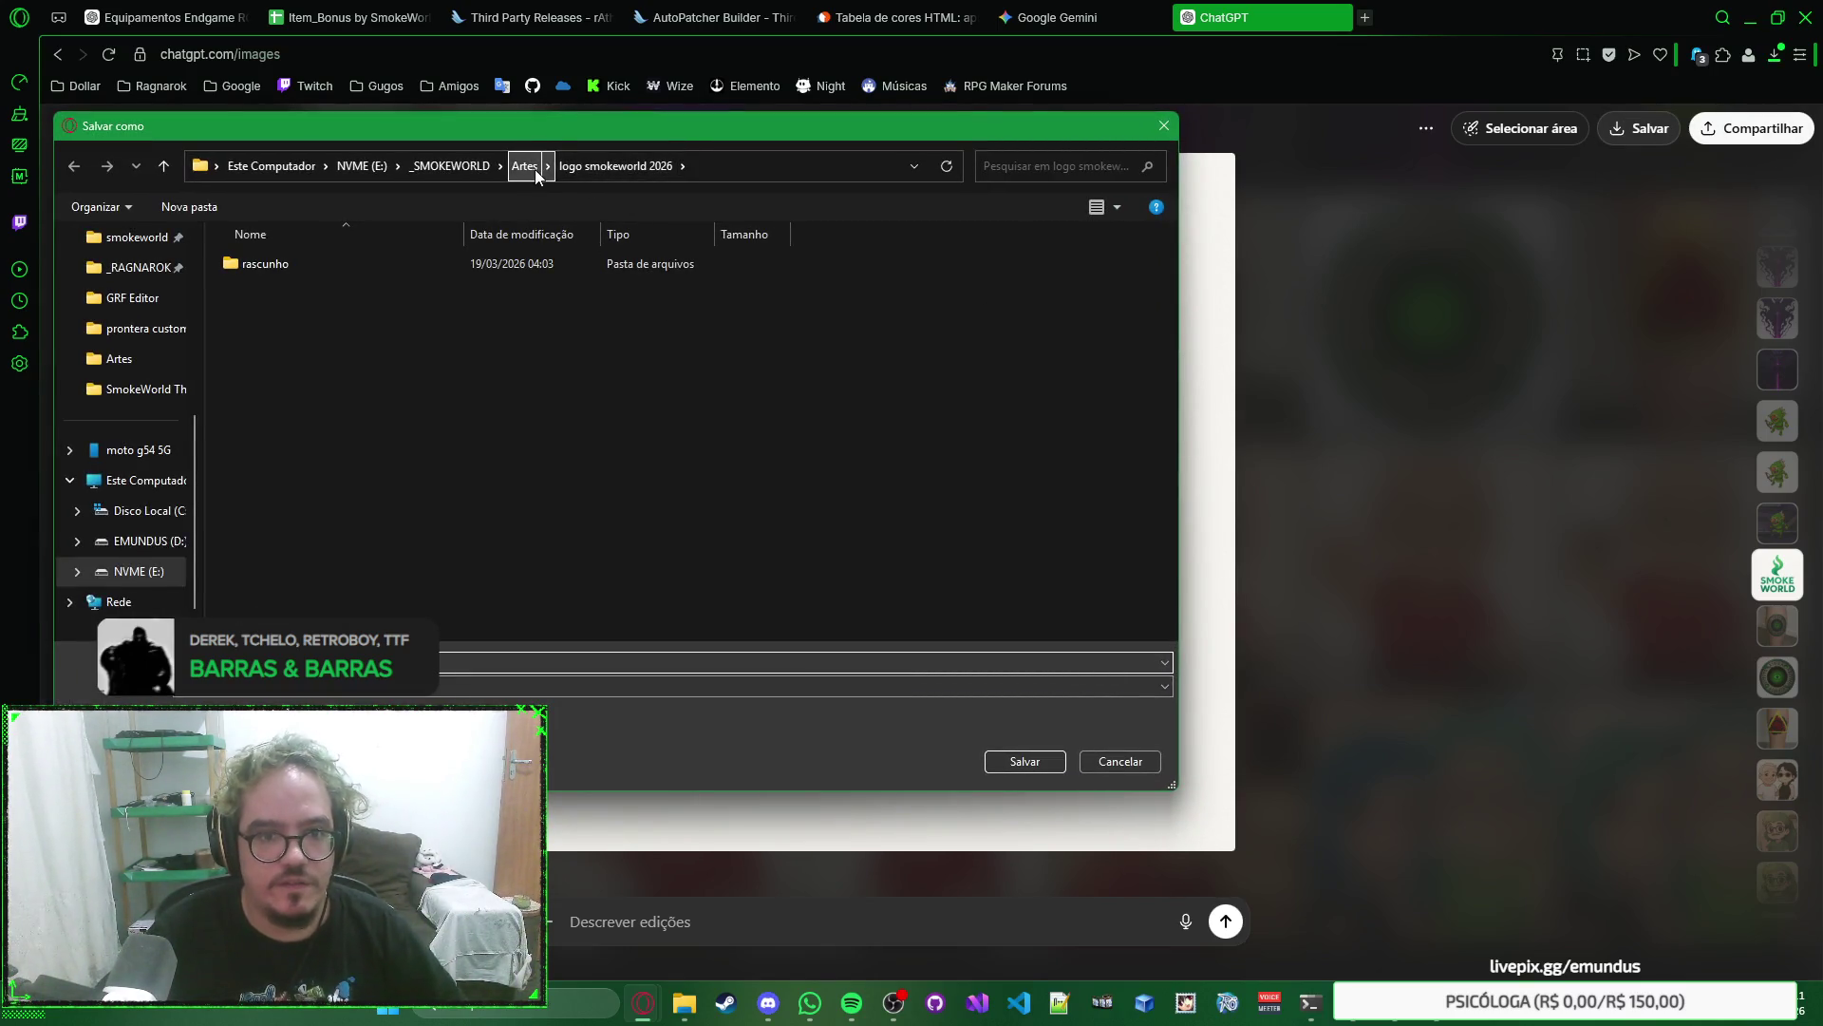
double_click(333, 265)
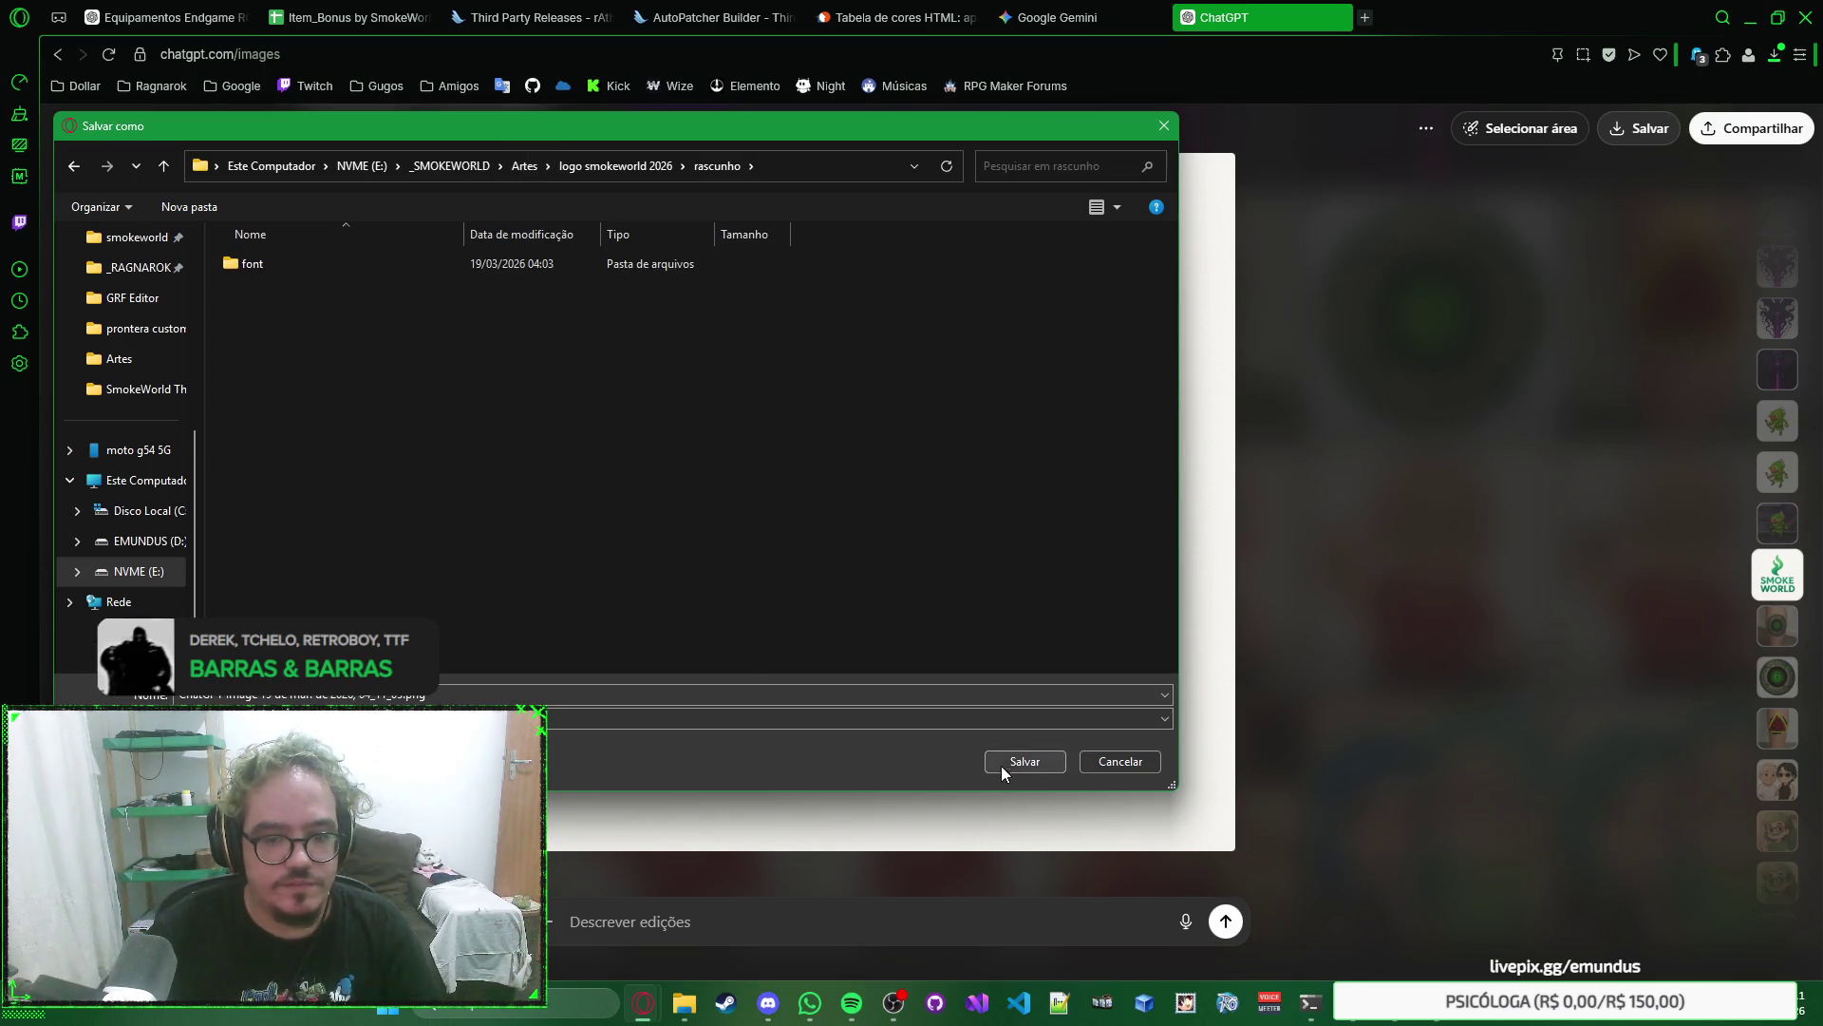
click(1007, 762)
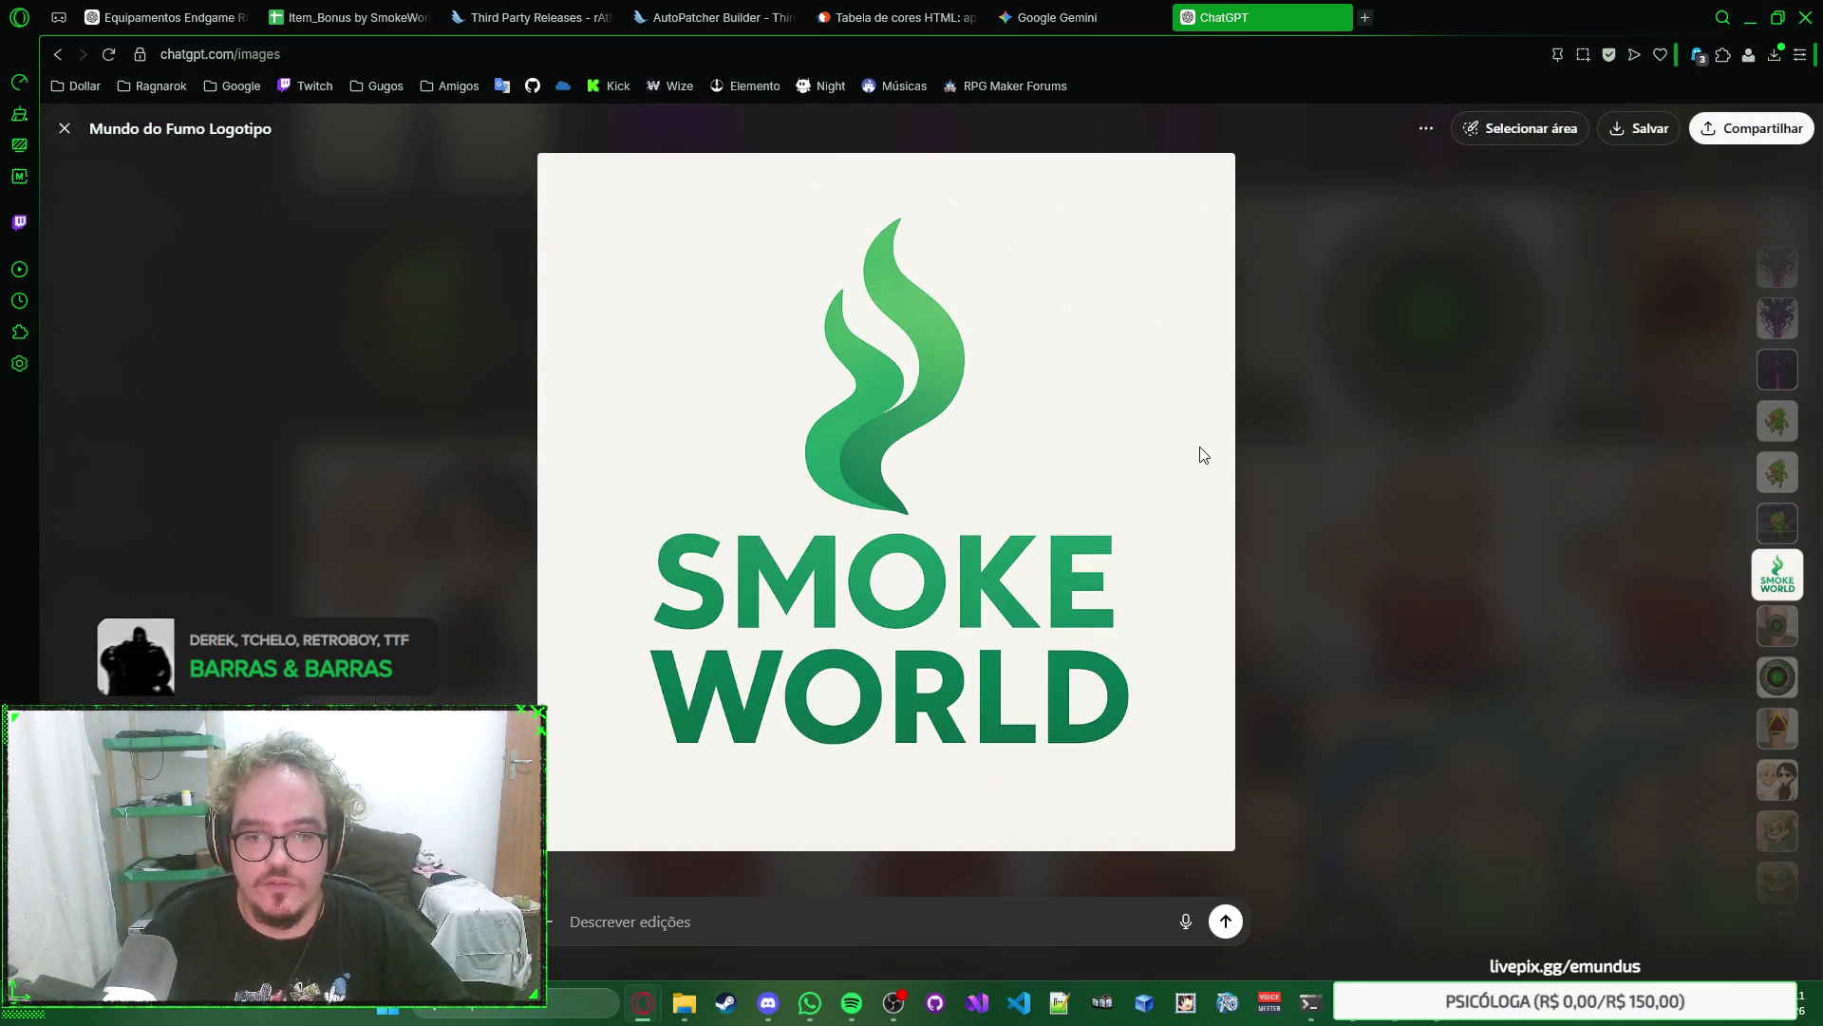
key(ctrl+w)
Close the Gemini tab, load the Twitch stream manager in a new tab, and open the broadcast details.
right_click(1540, 426)
key(ctrl+w)
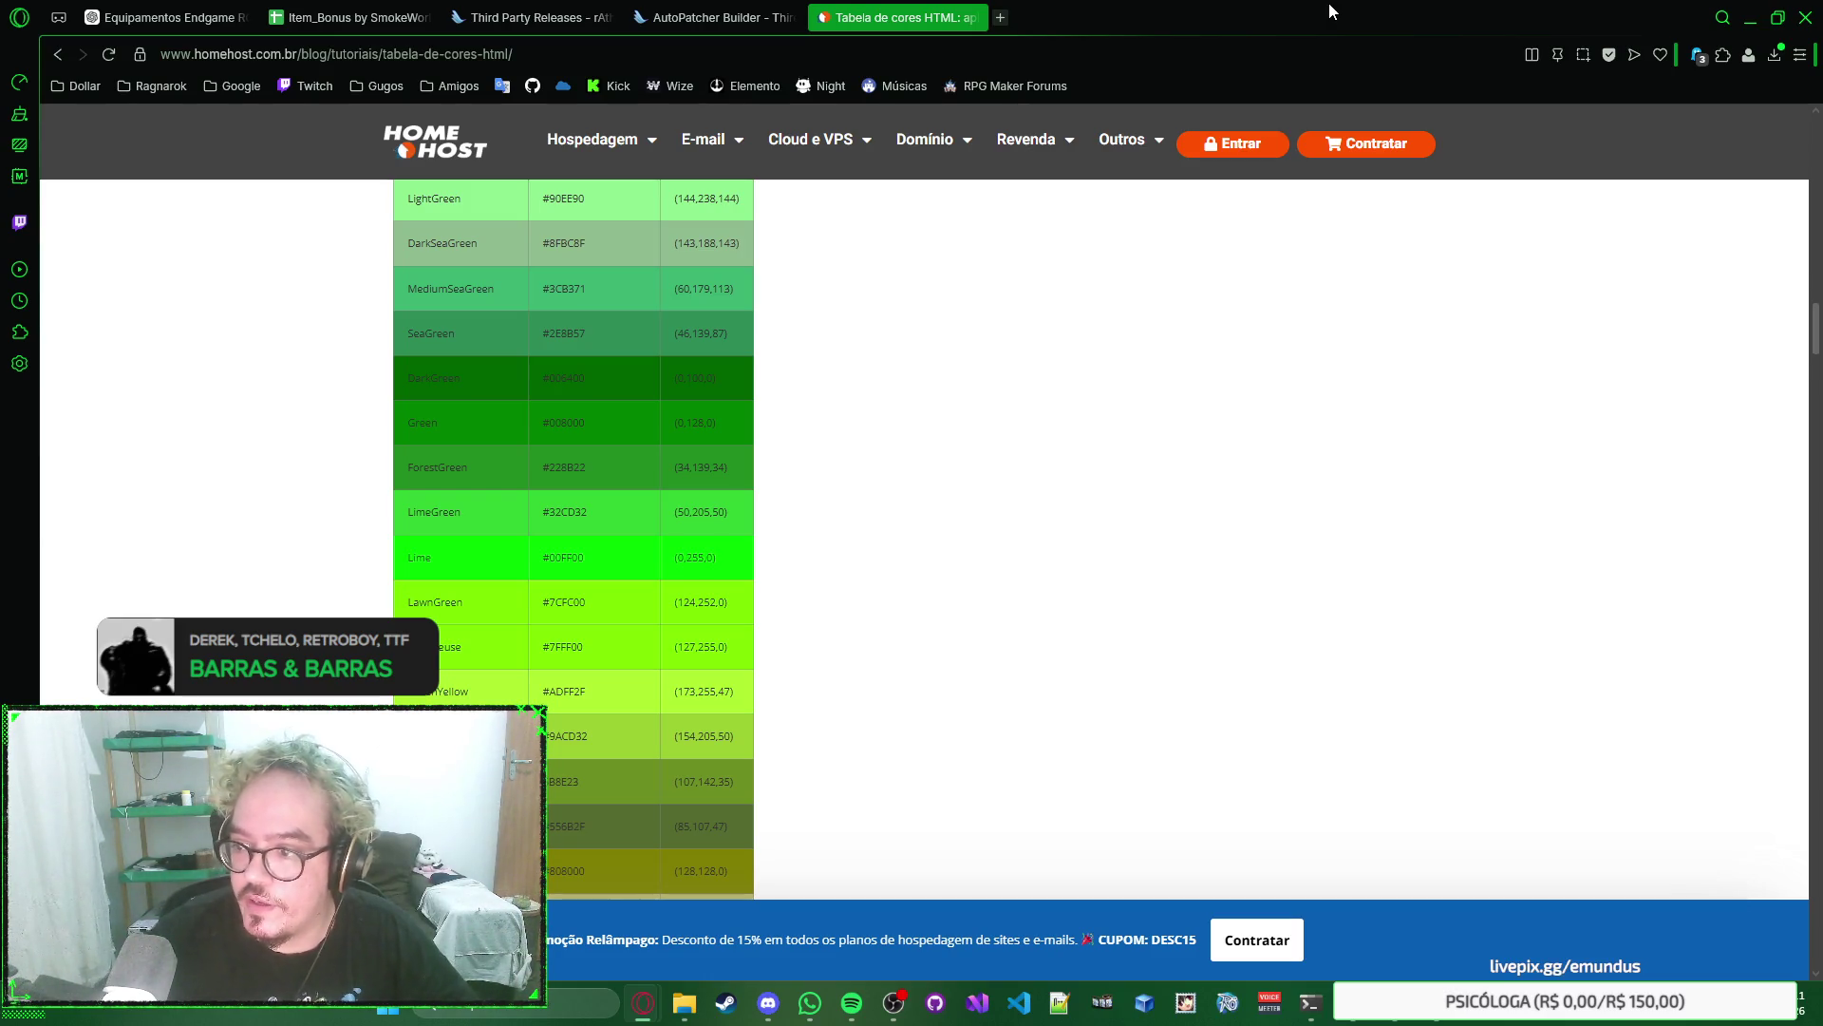
right_click(1415, 21)
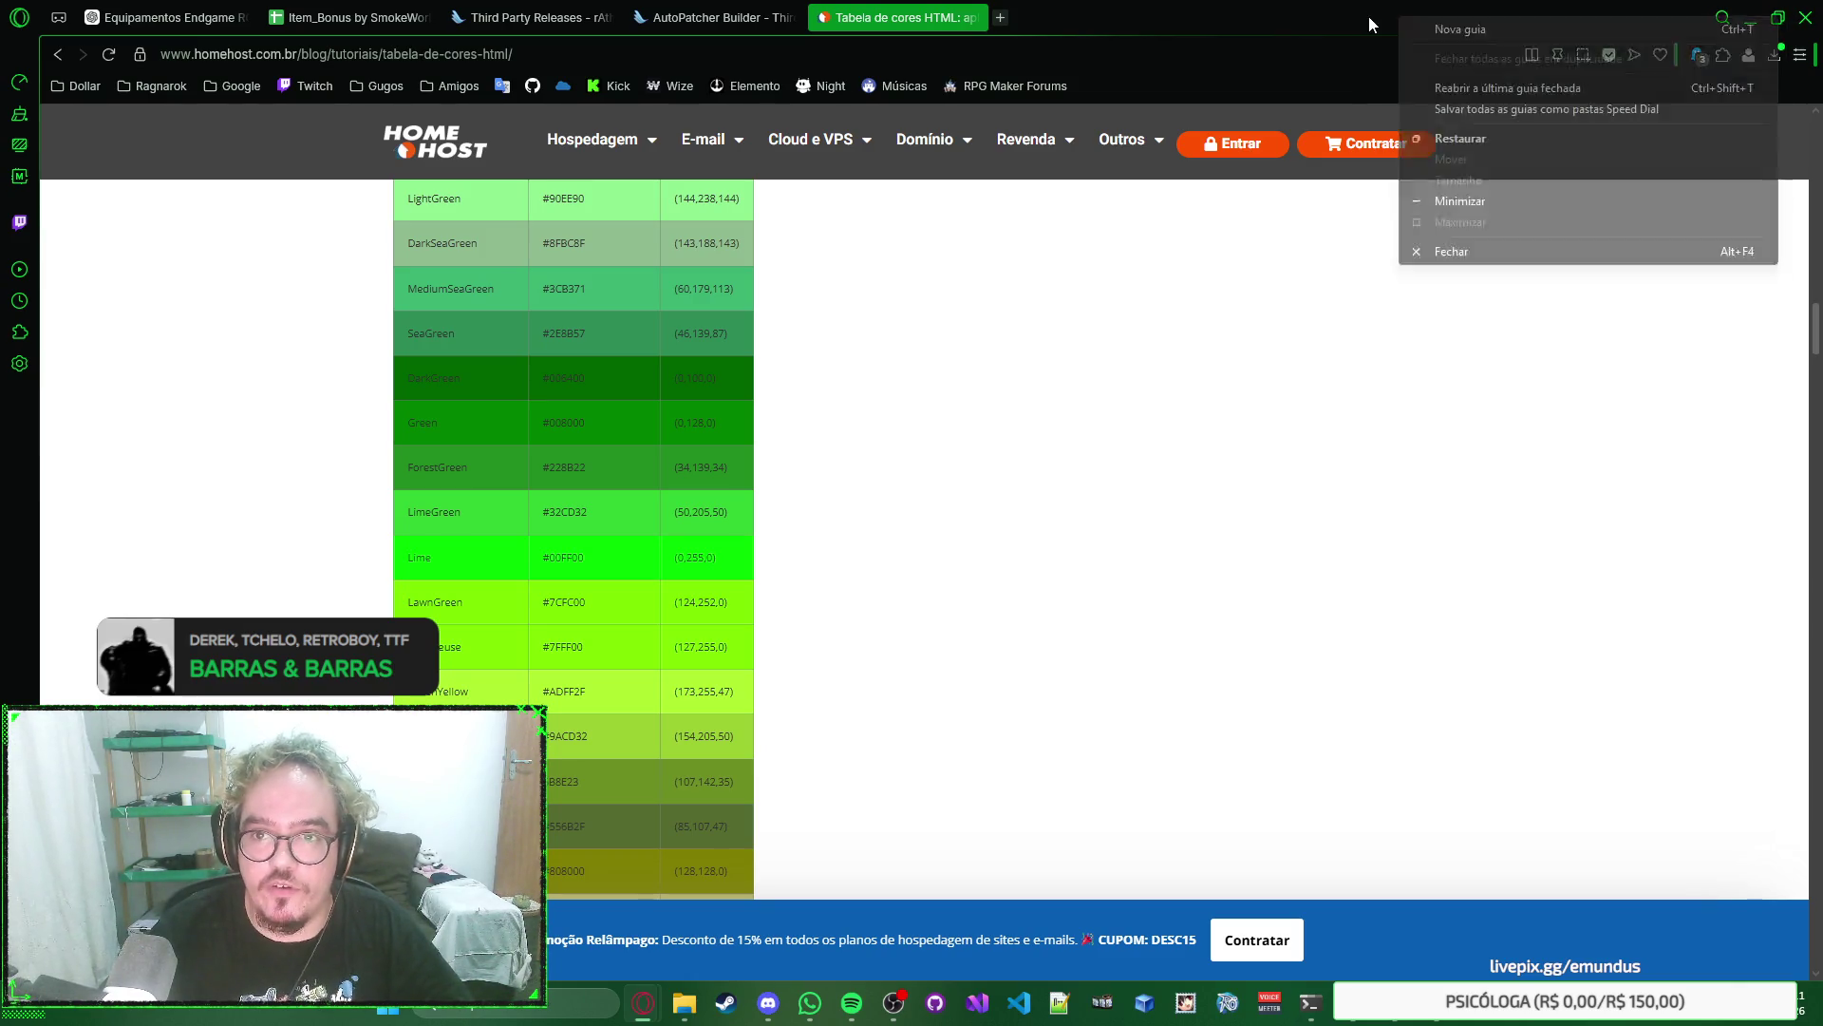
key(Escape)
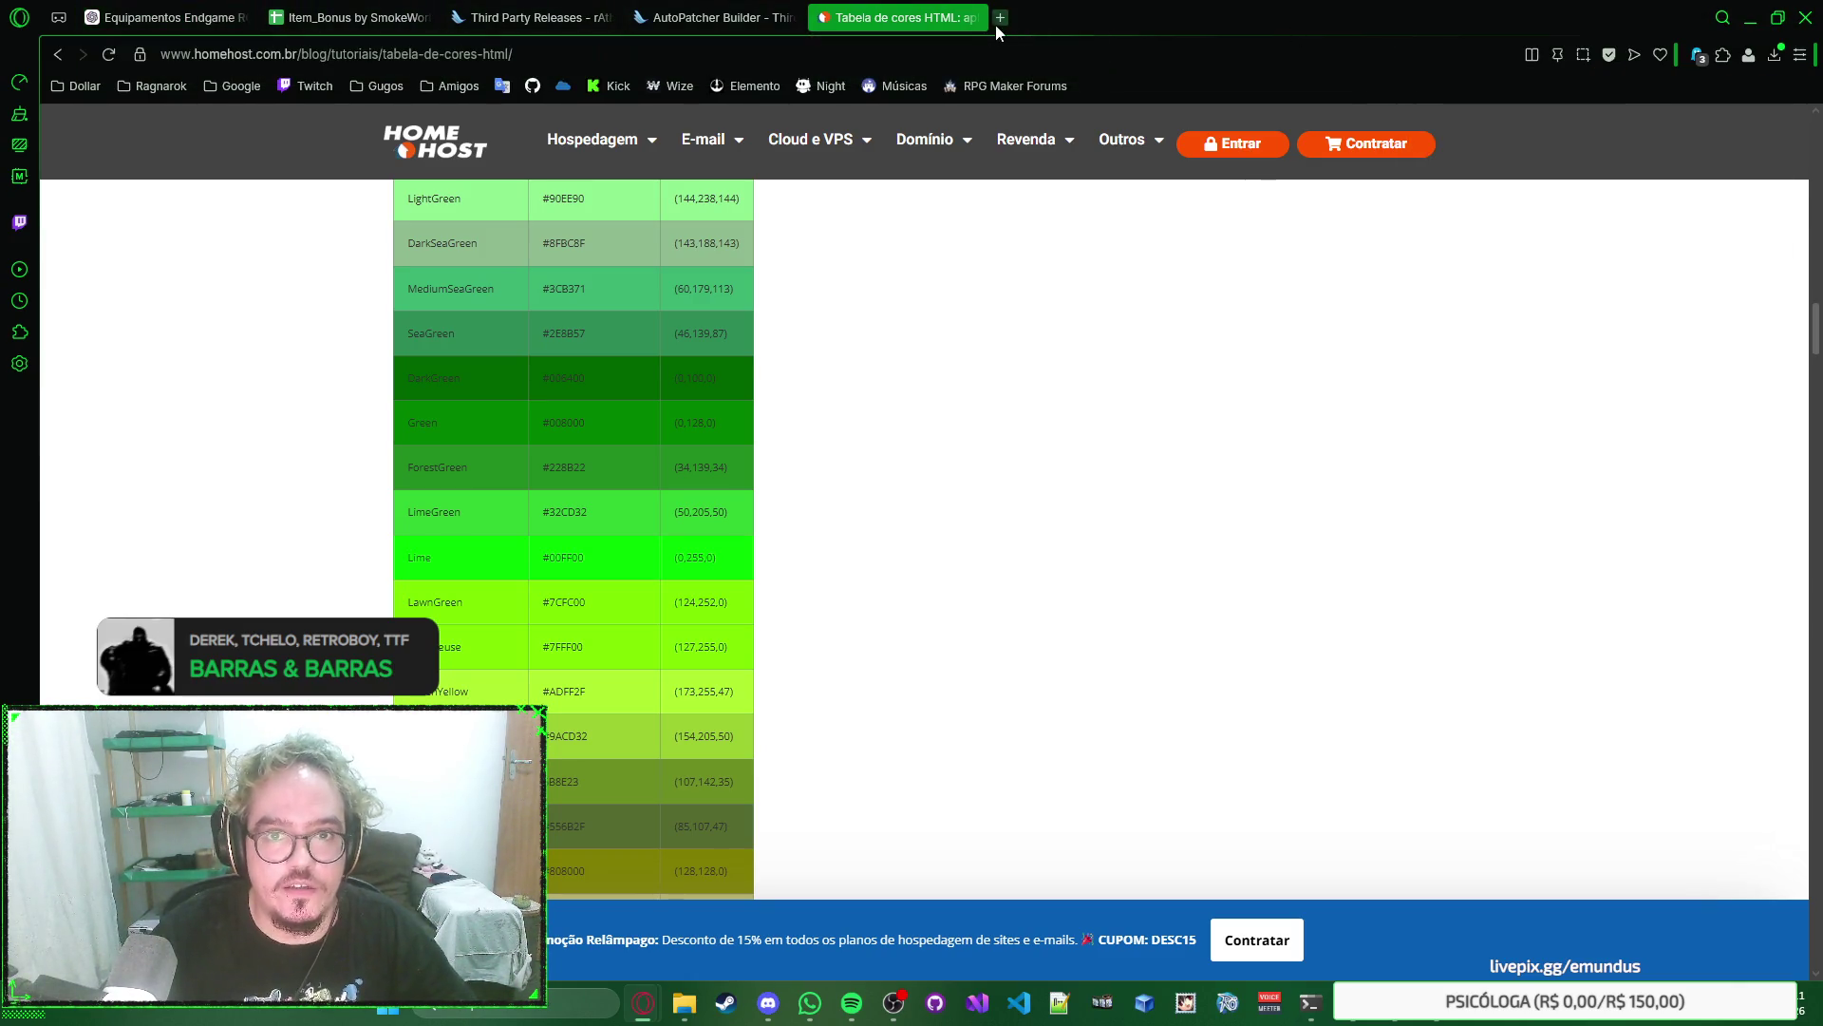
key(ctrl+t)
click(309, 86)
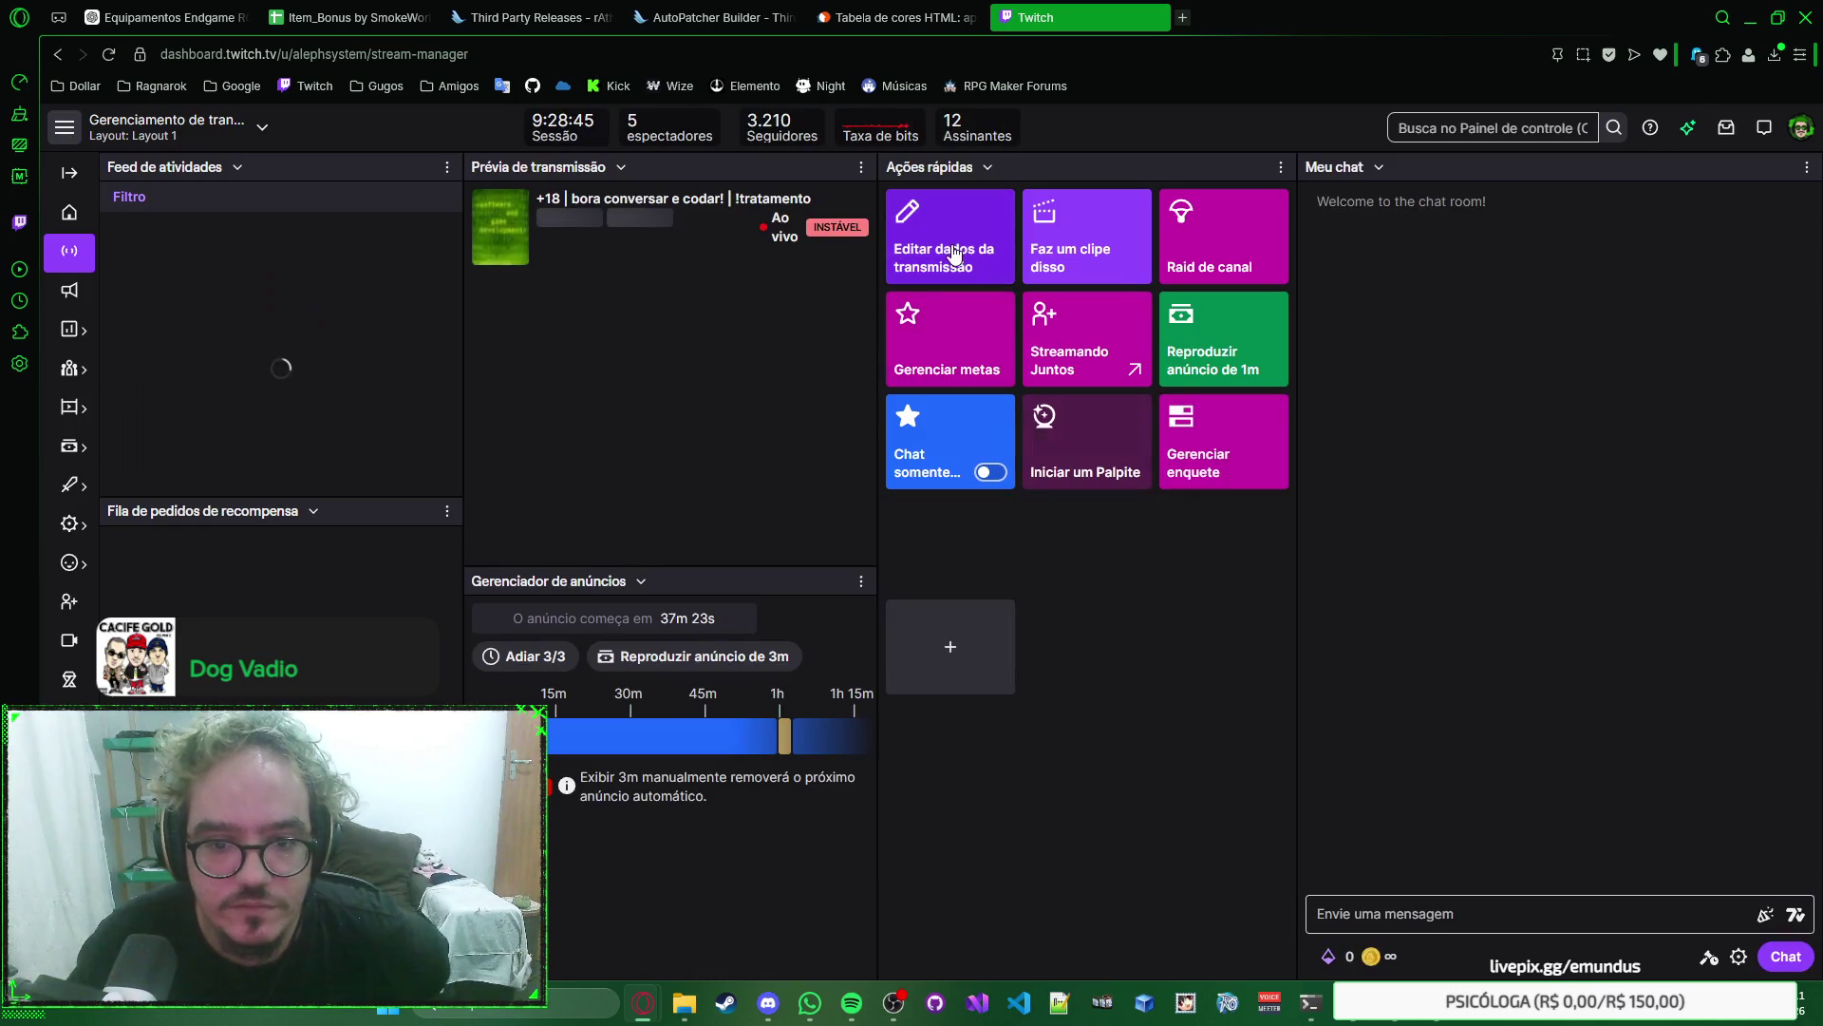
click(969, 250)
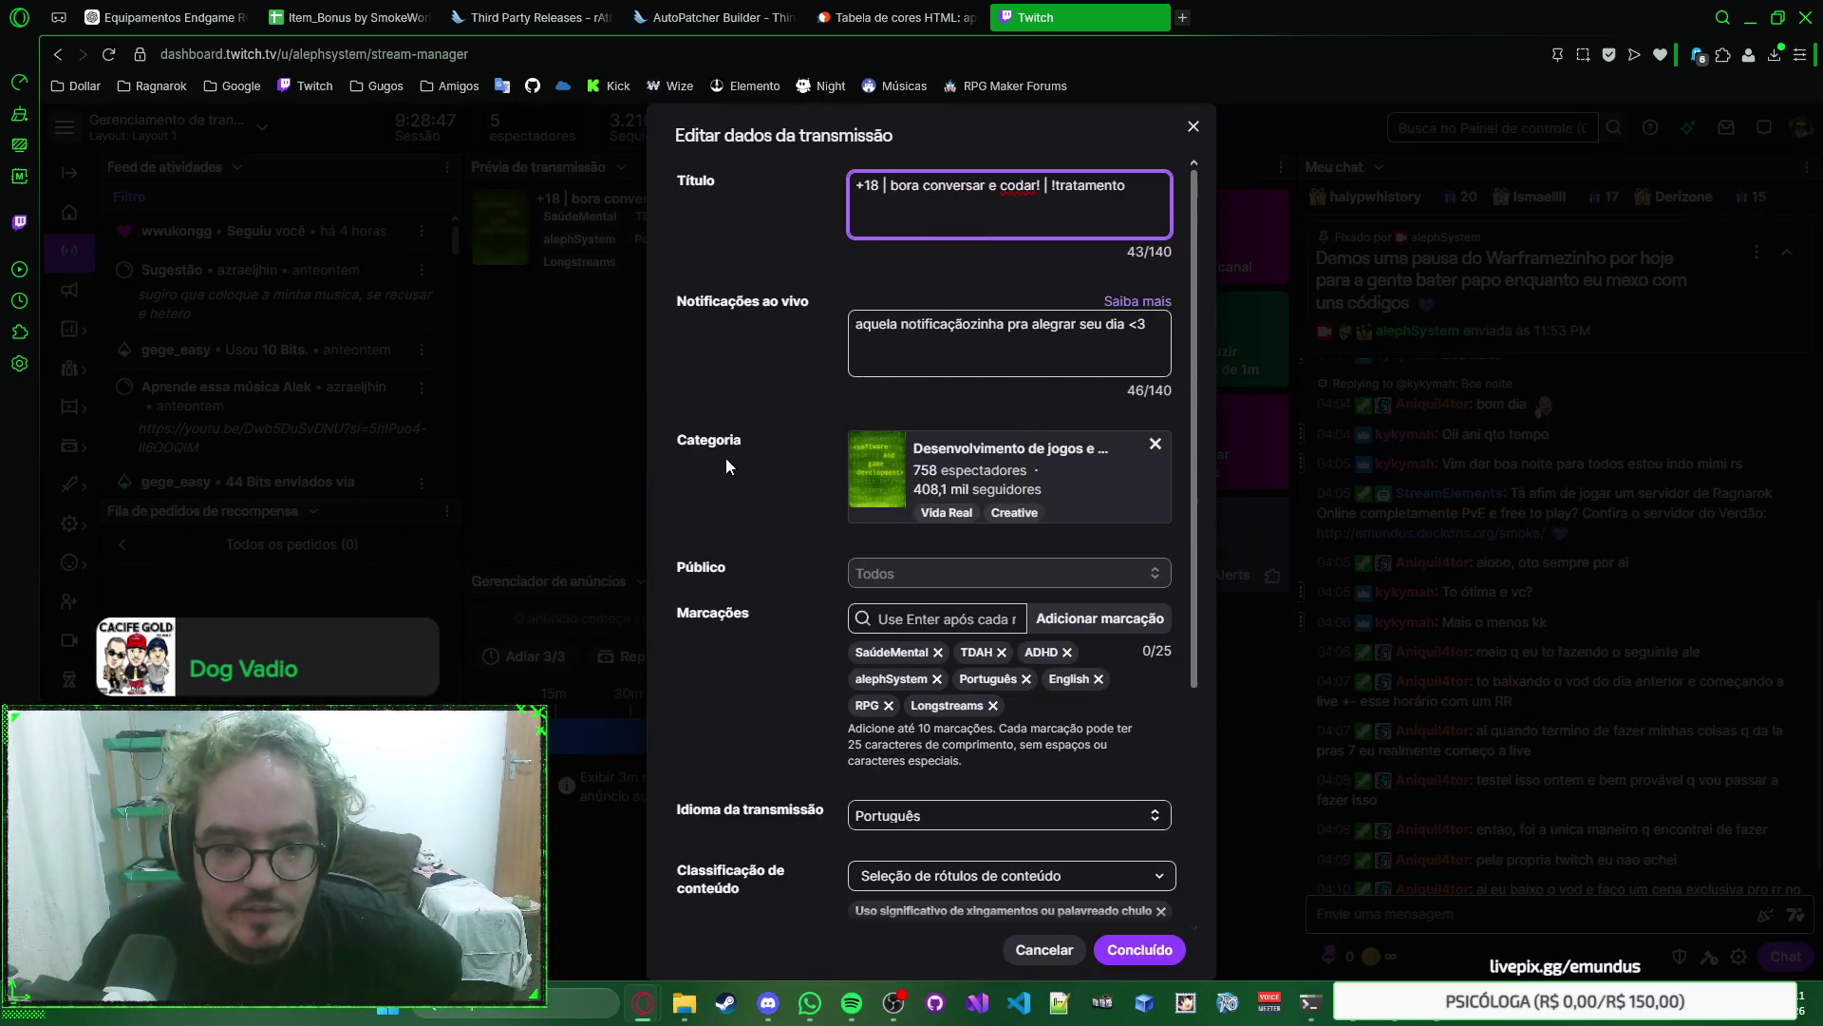
Toggle Repetir in the stream details, discard the change with Esc, and close the Twitch tab.
scroll(756, 454, down, 3)
scroll(756, 454, down, 2)
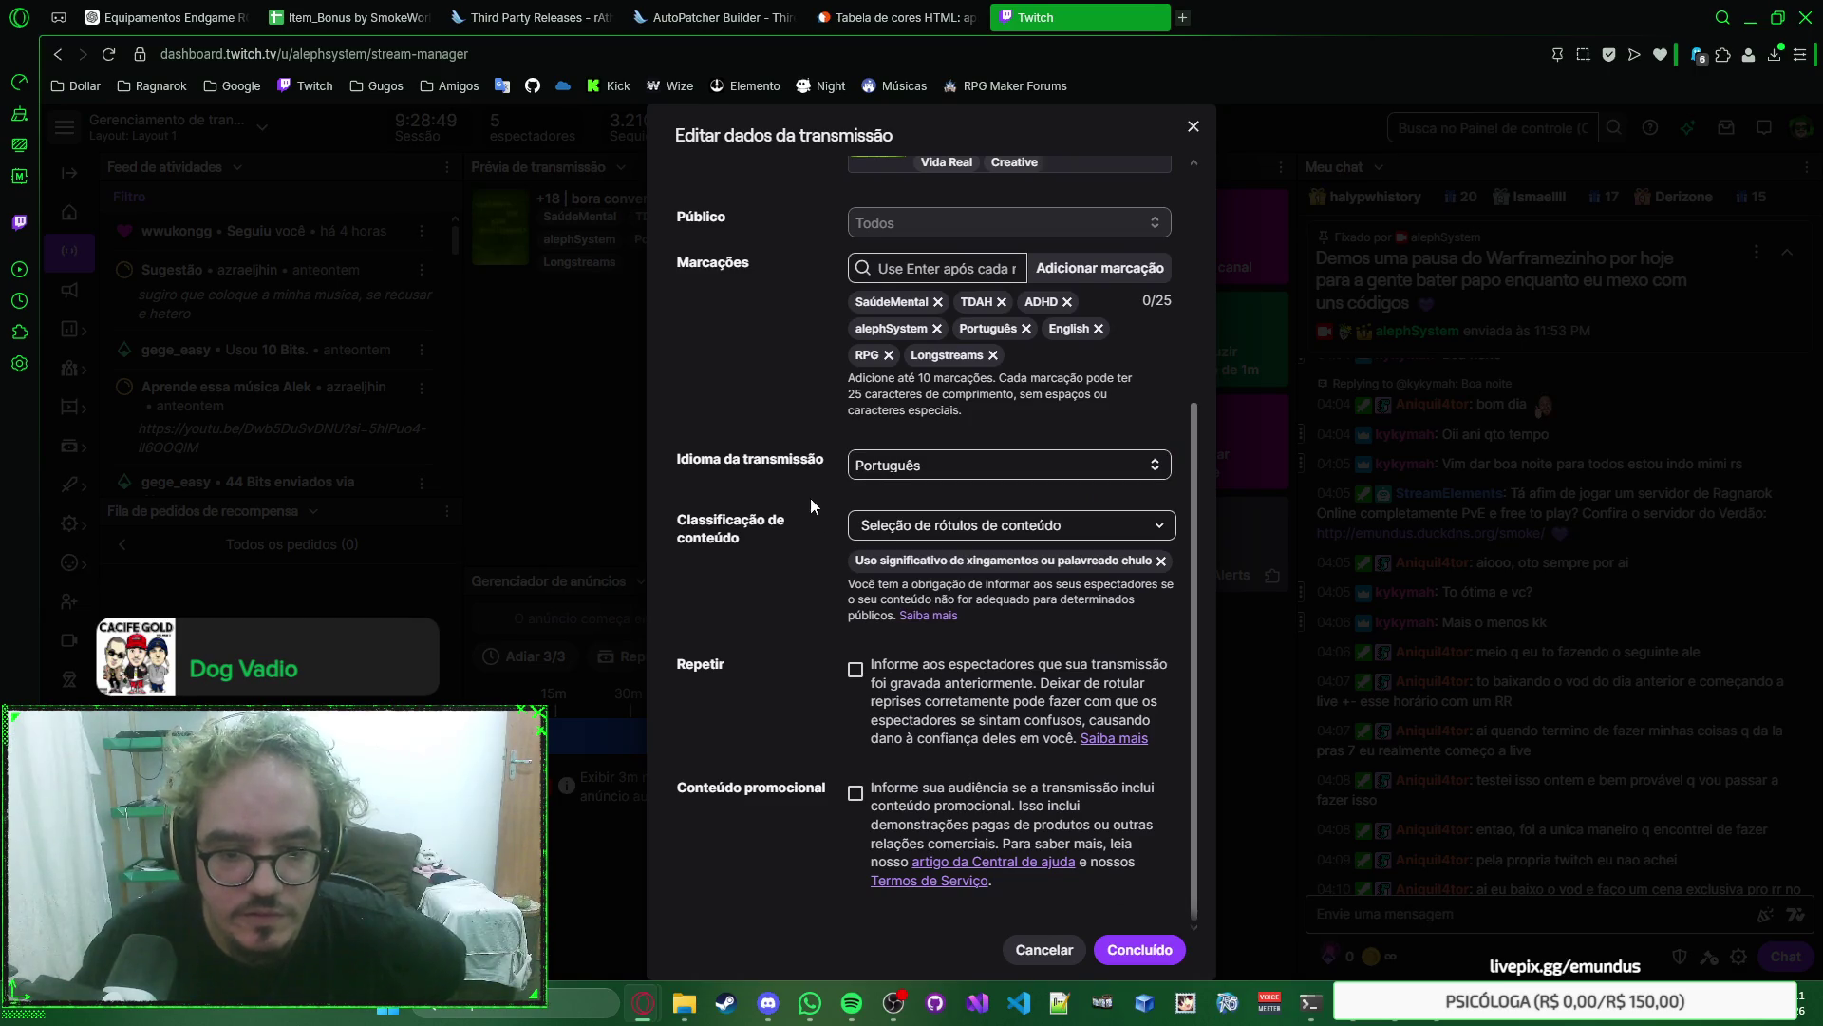
click(856, 671)
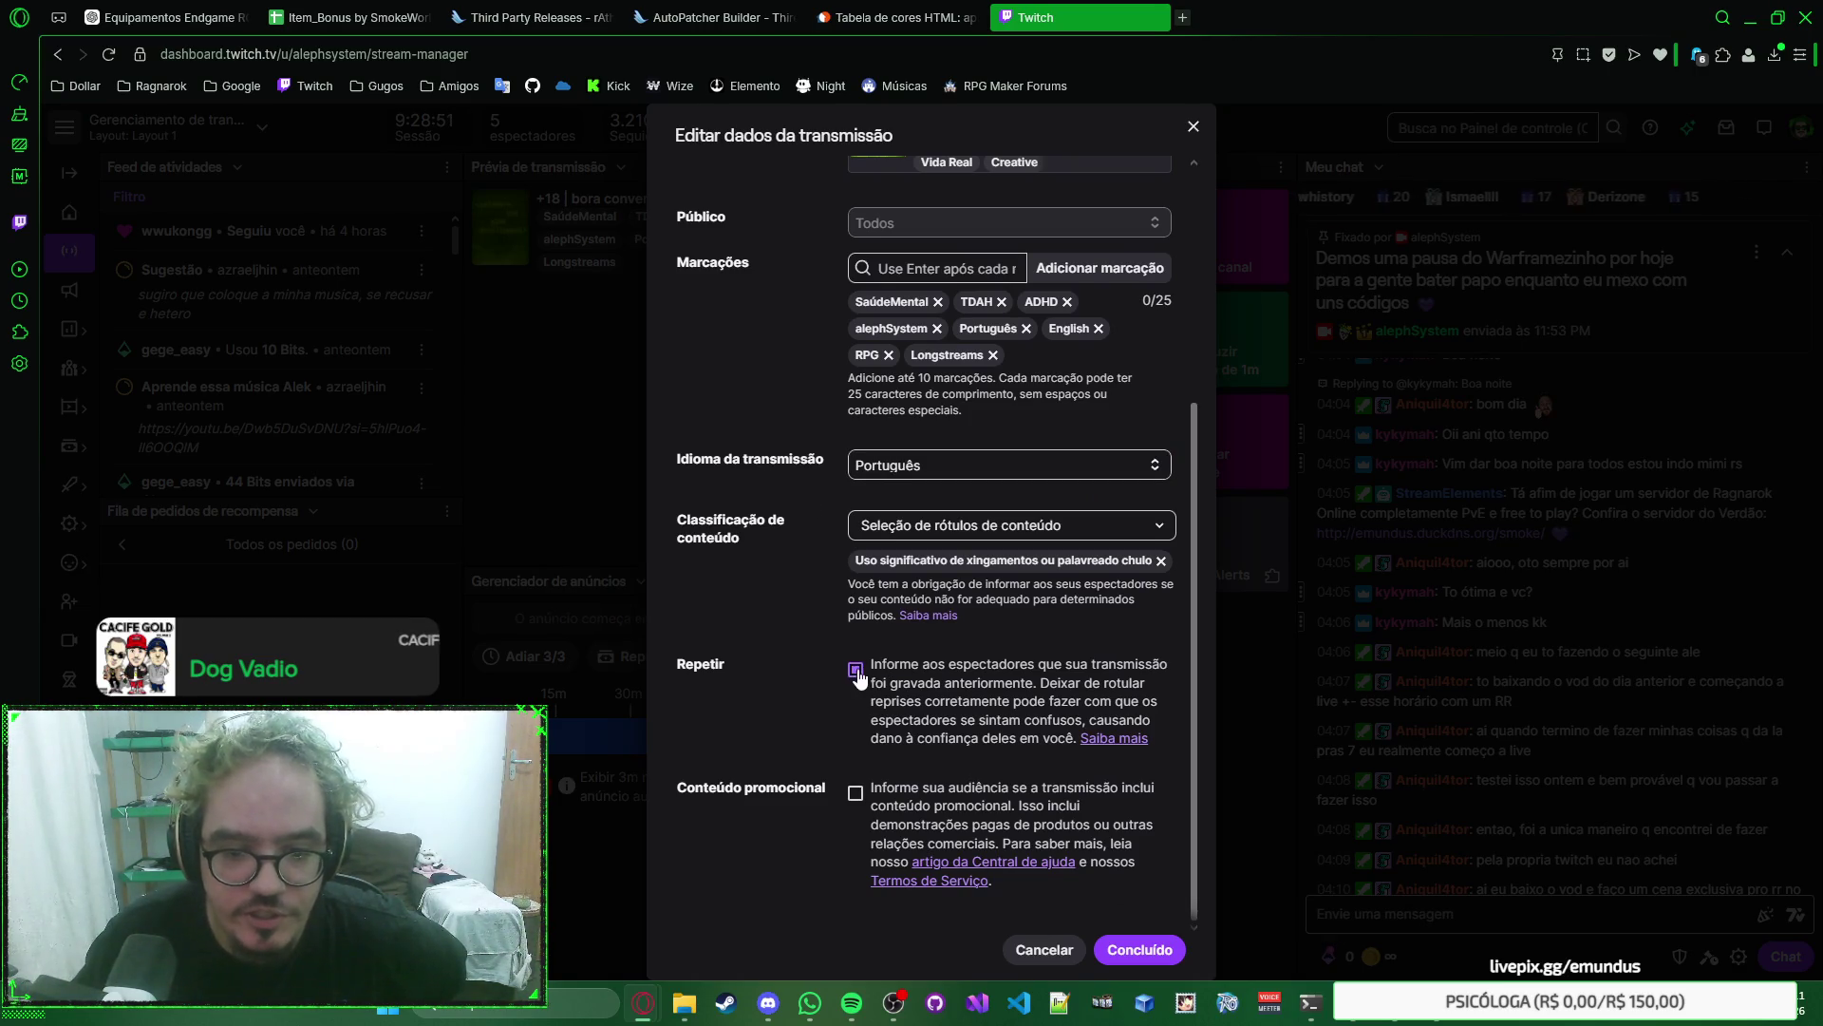
right_click(765, 622)
key(Escape)
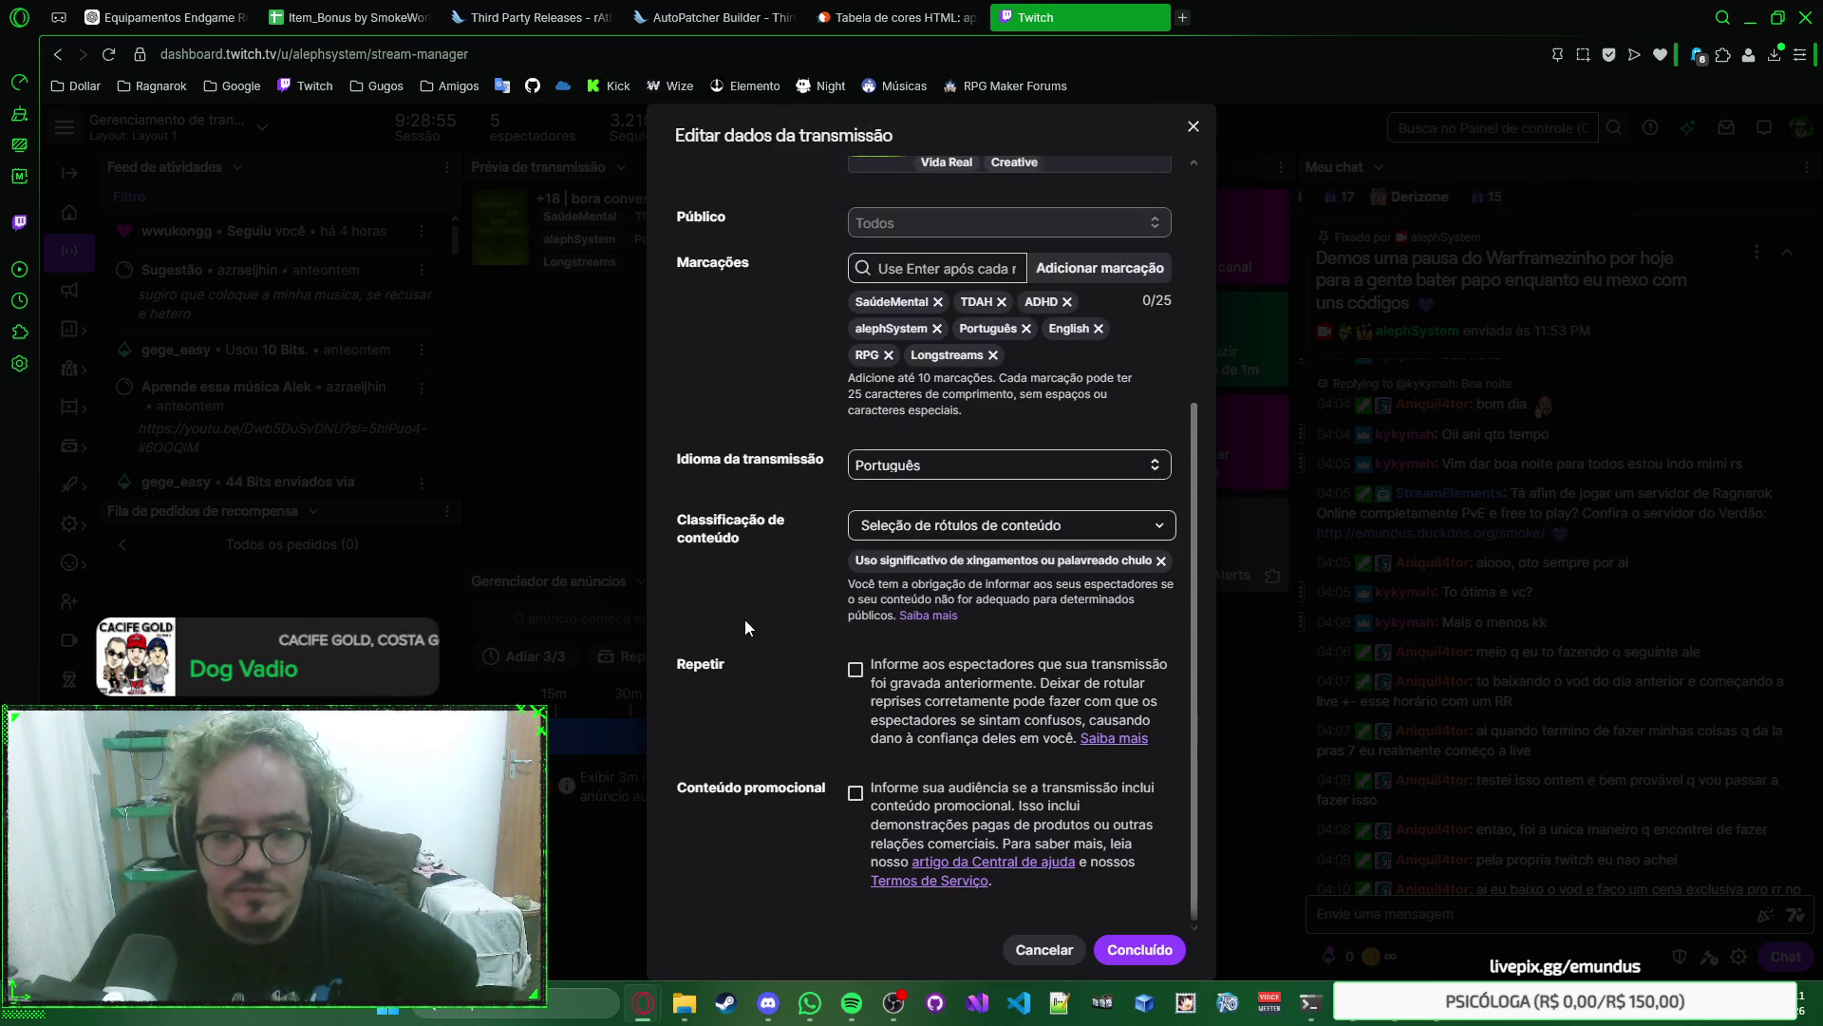
scroll(789, 620, up, 2)
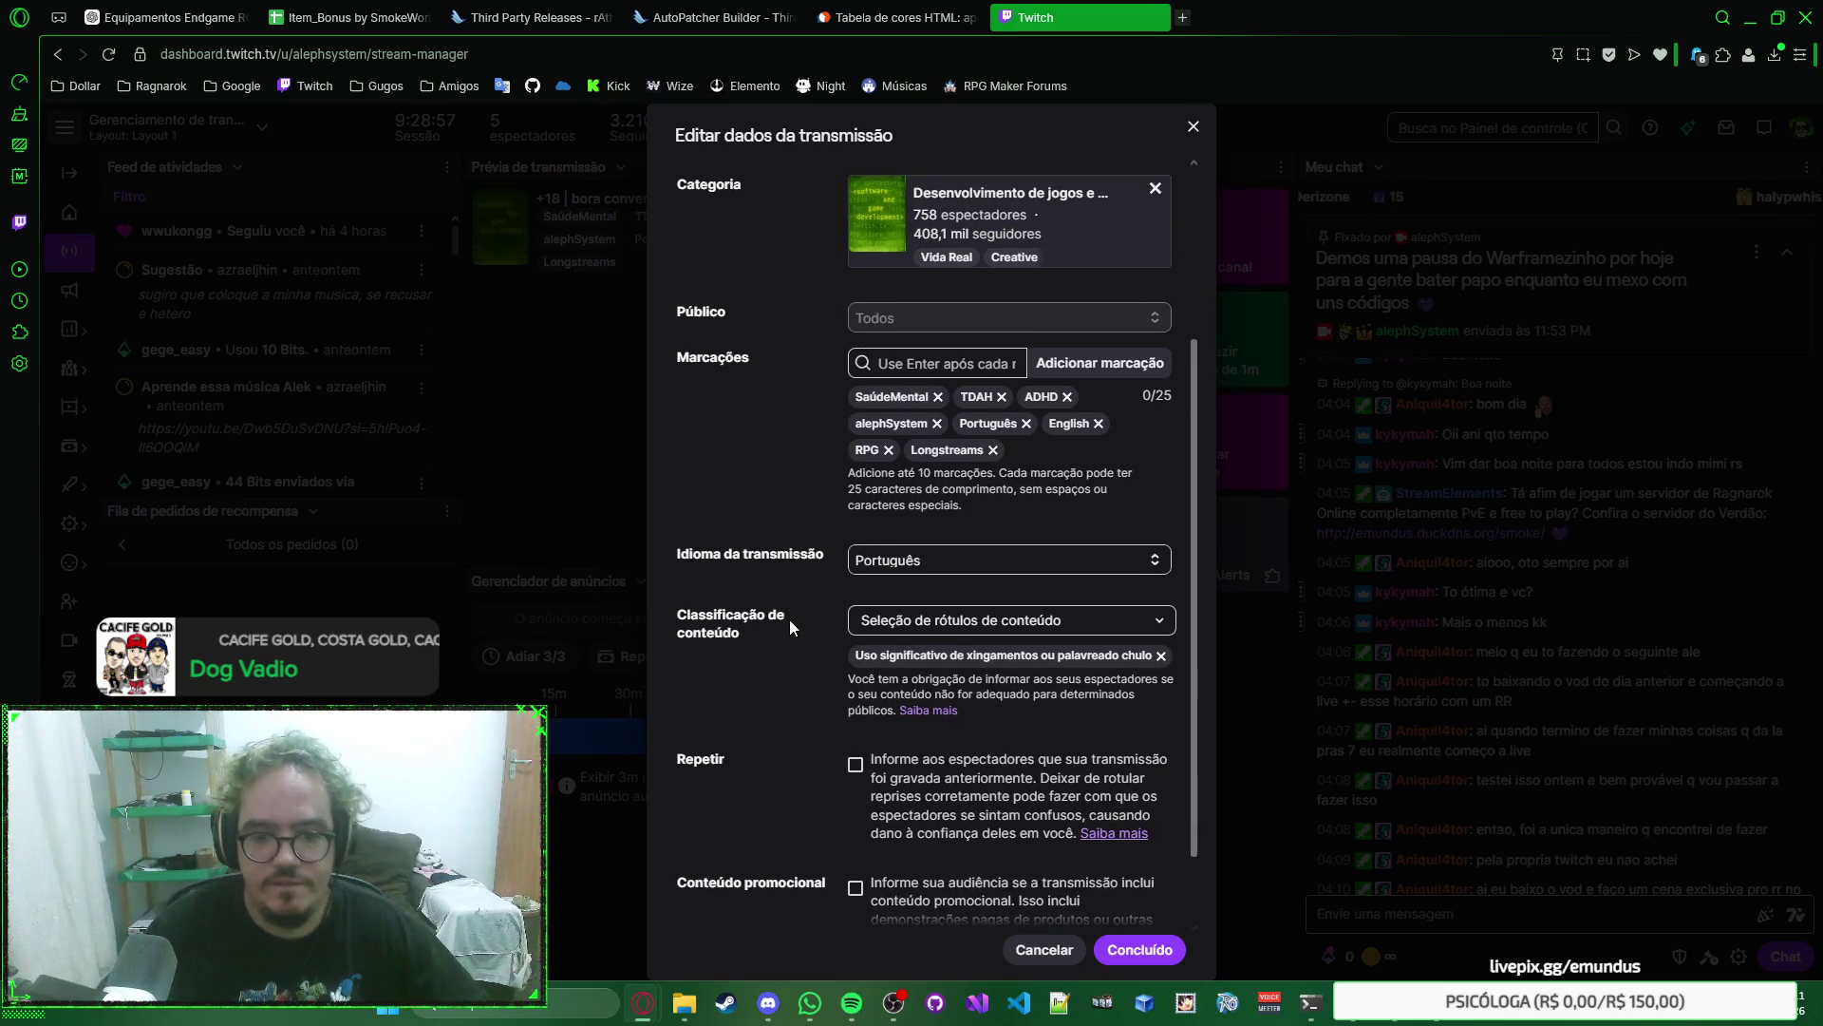
scroll(798, 610, up, 3)
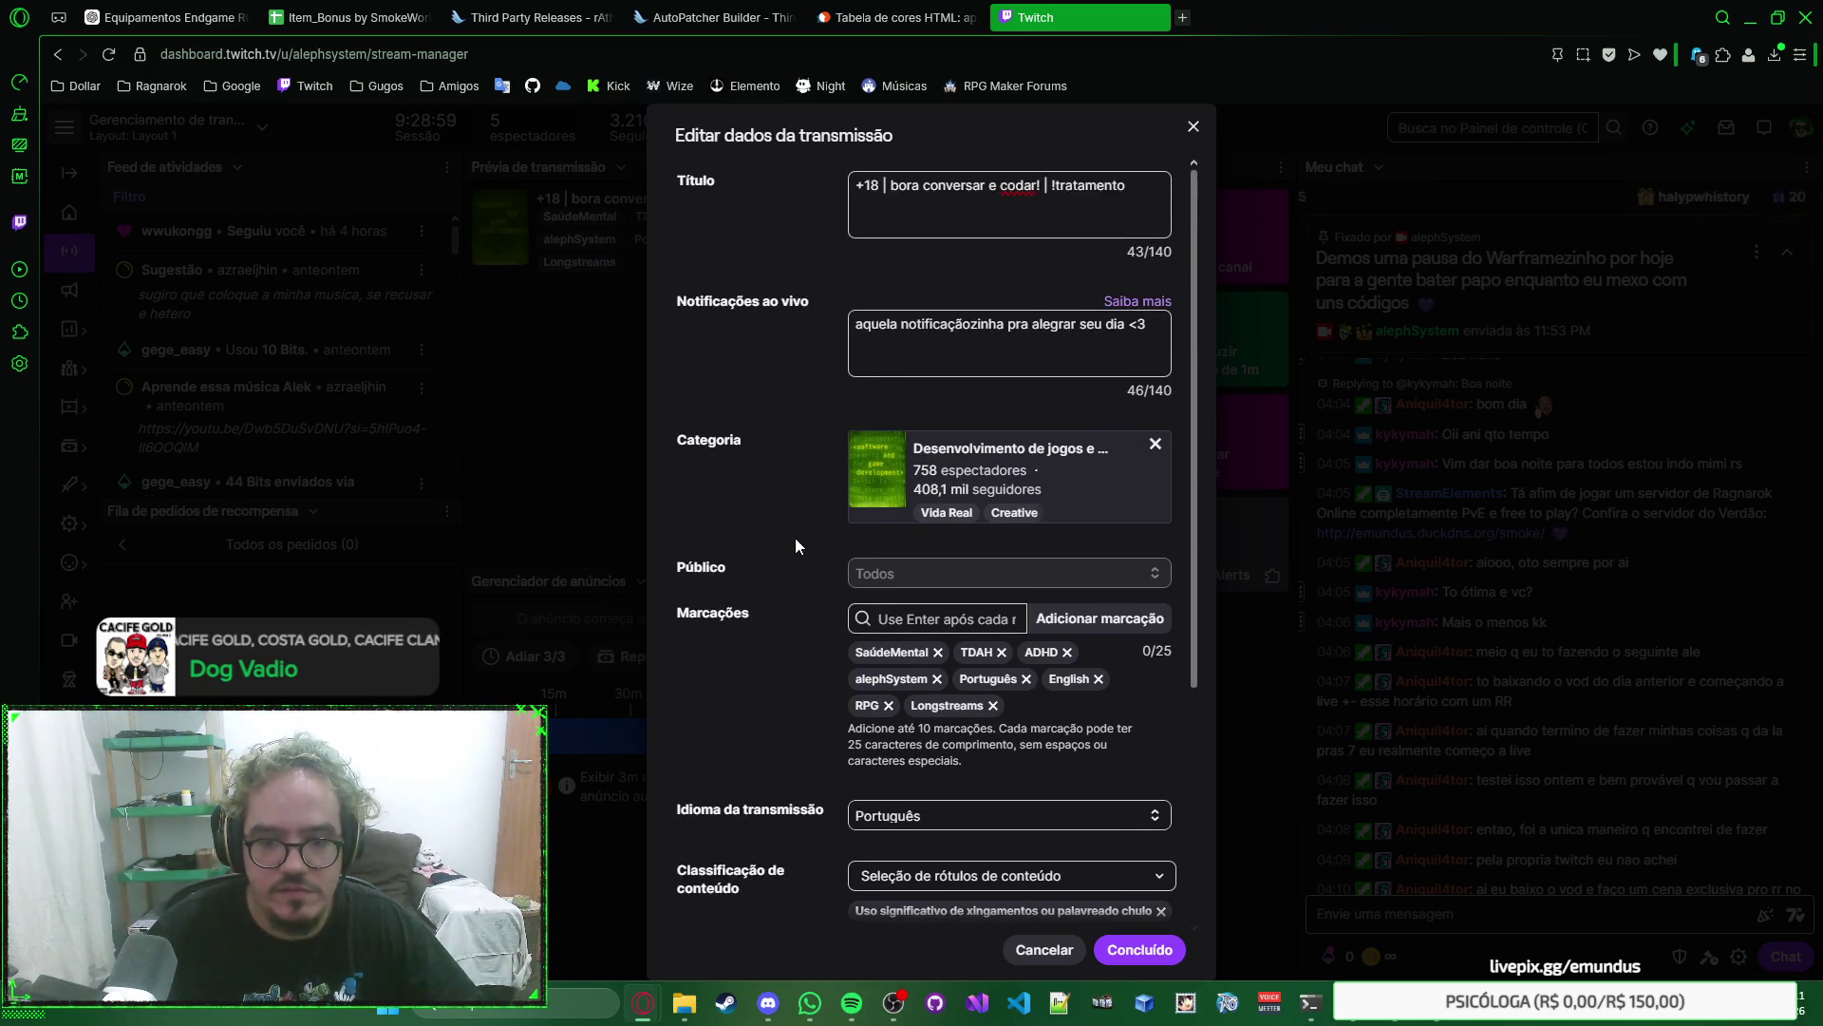
key(Escape)
click(1159, 17)
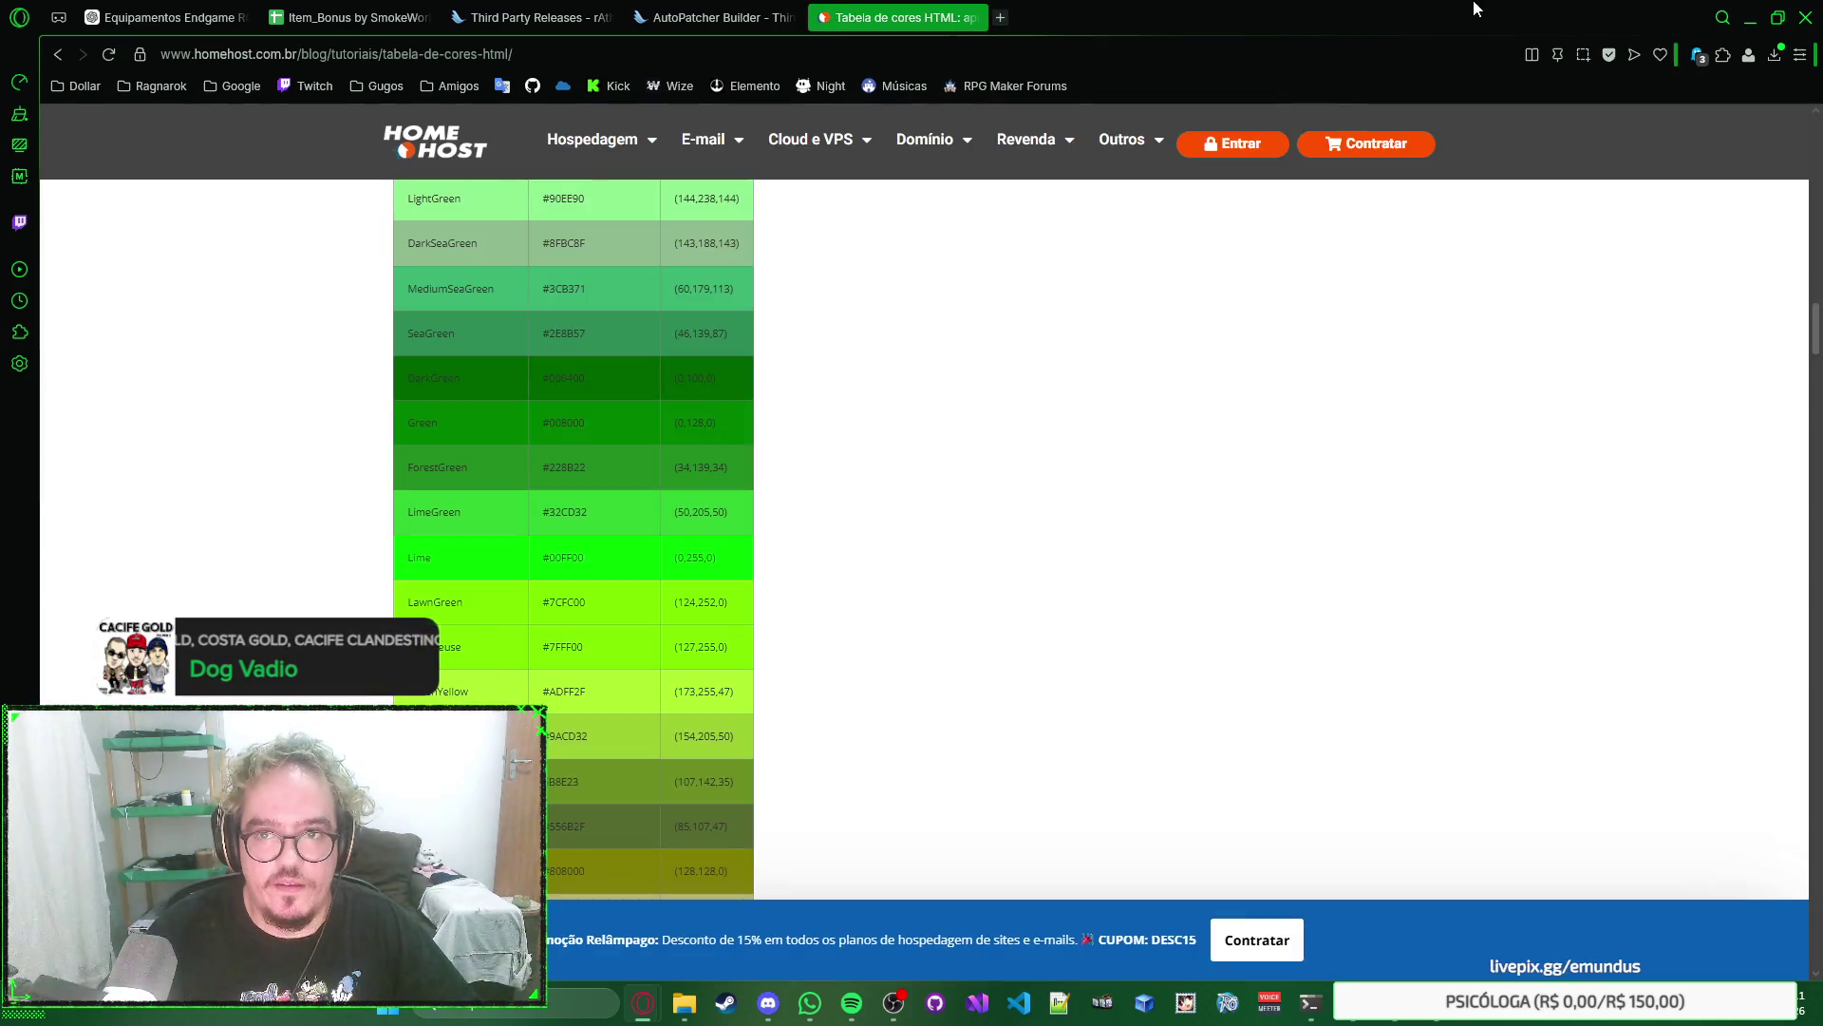
Reload the rAthena Third Party Releases forum and return to the HTML colour table.
right_click(1431, 314)
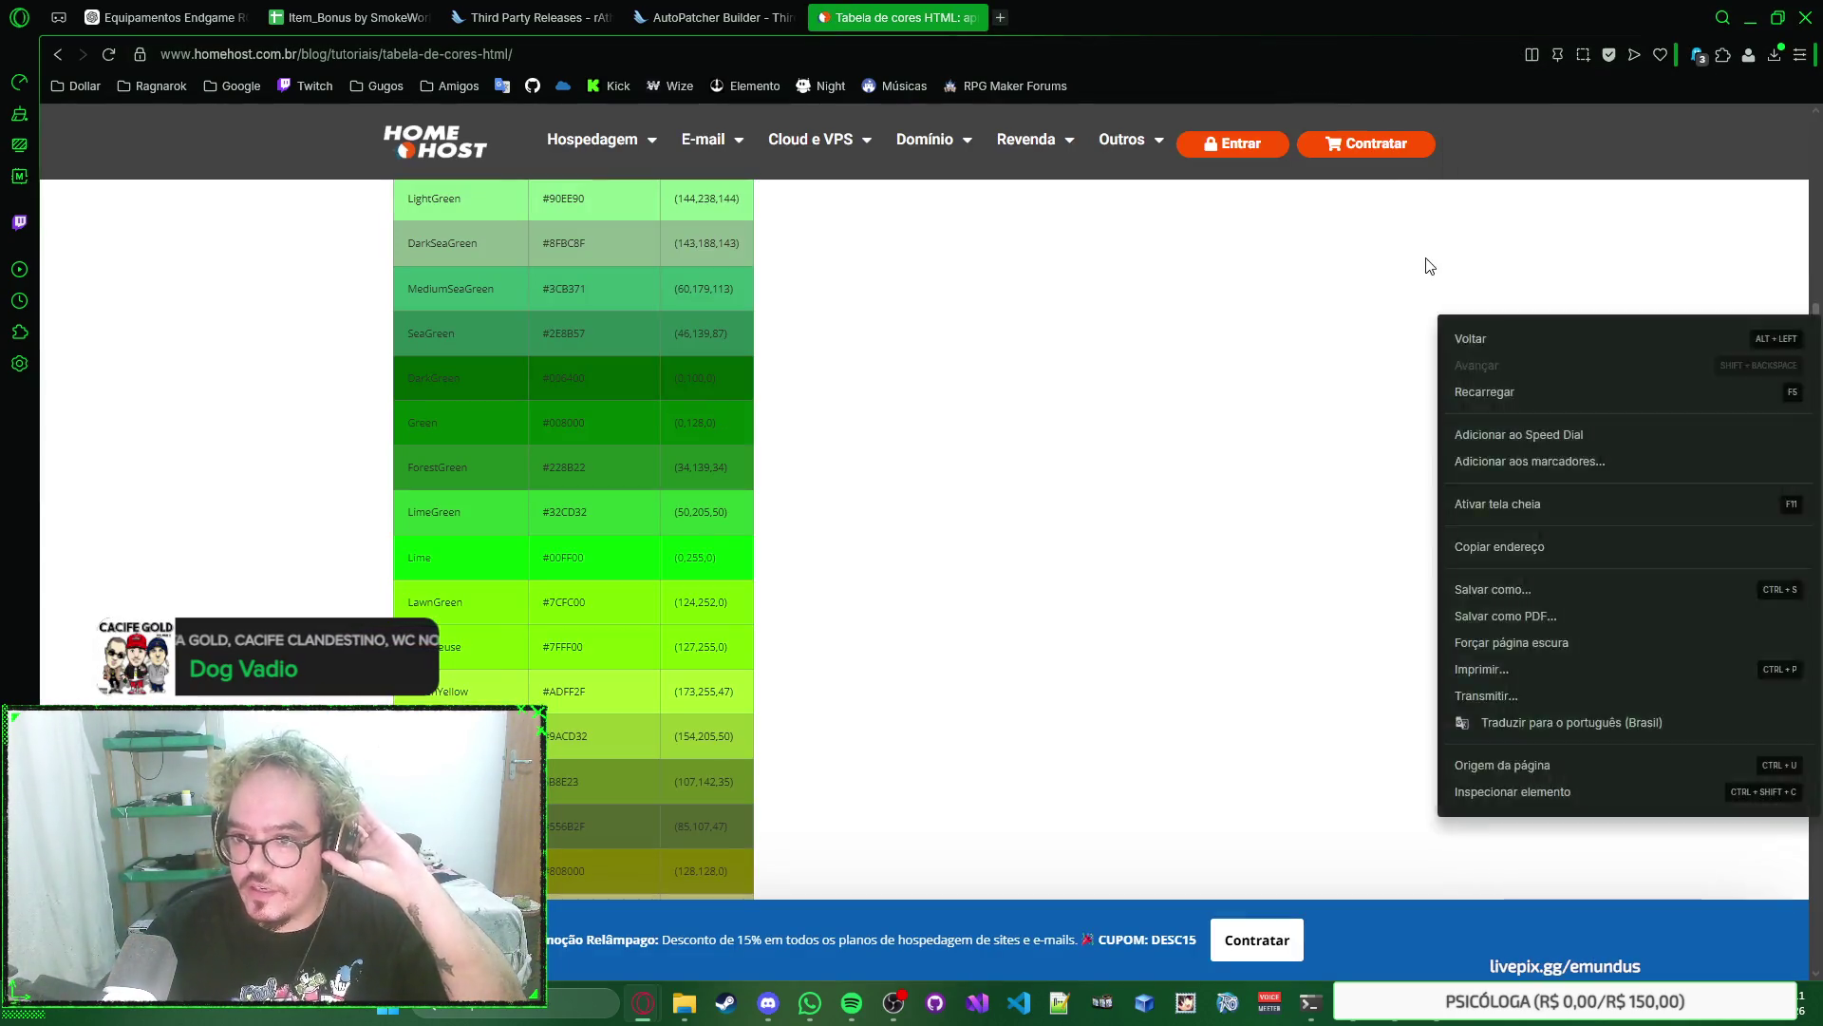
click(1420, 268)
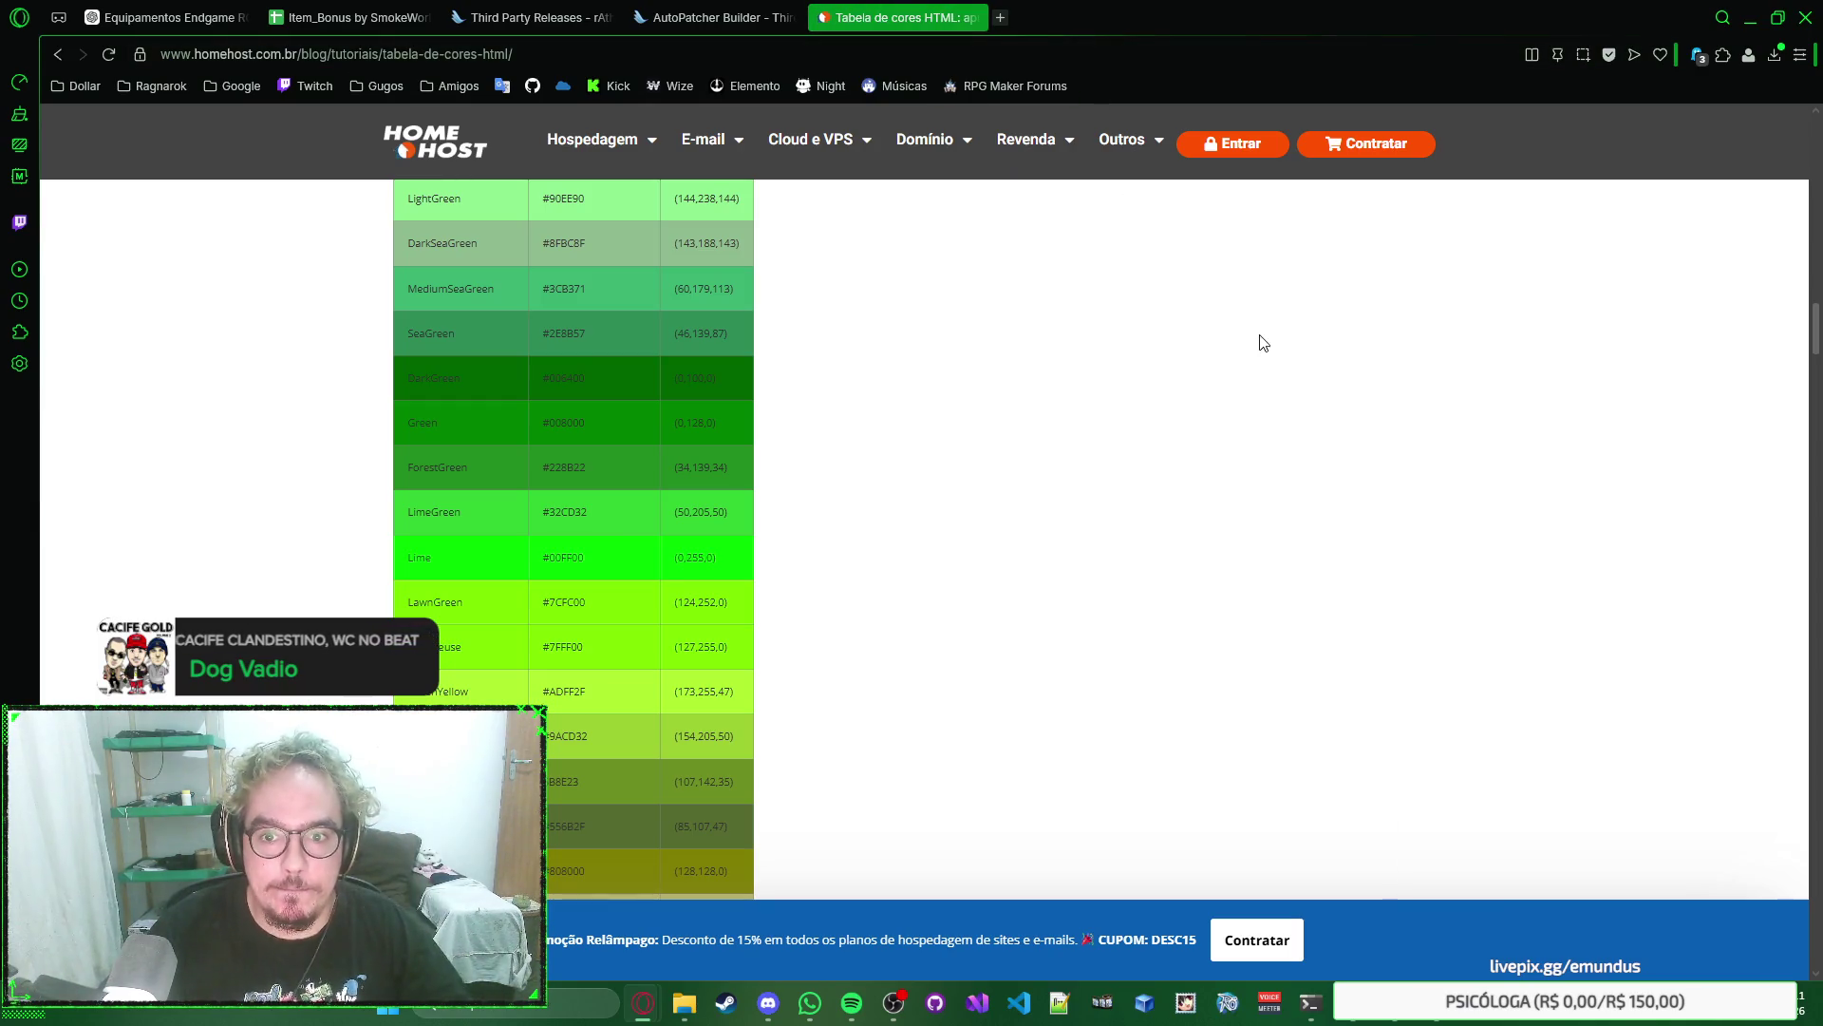
click(532, 17)
key(F5)
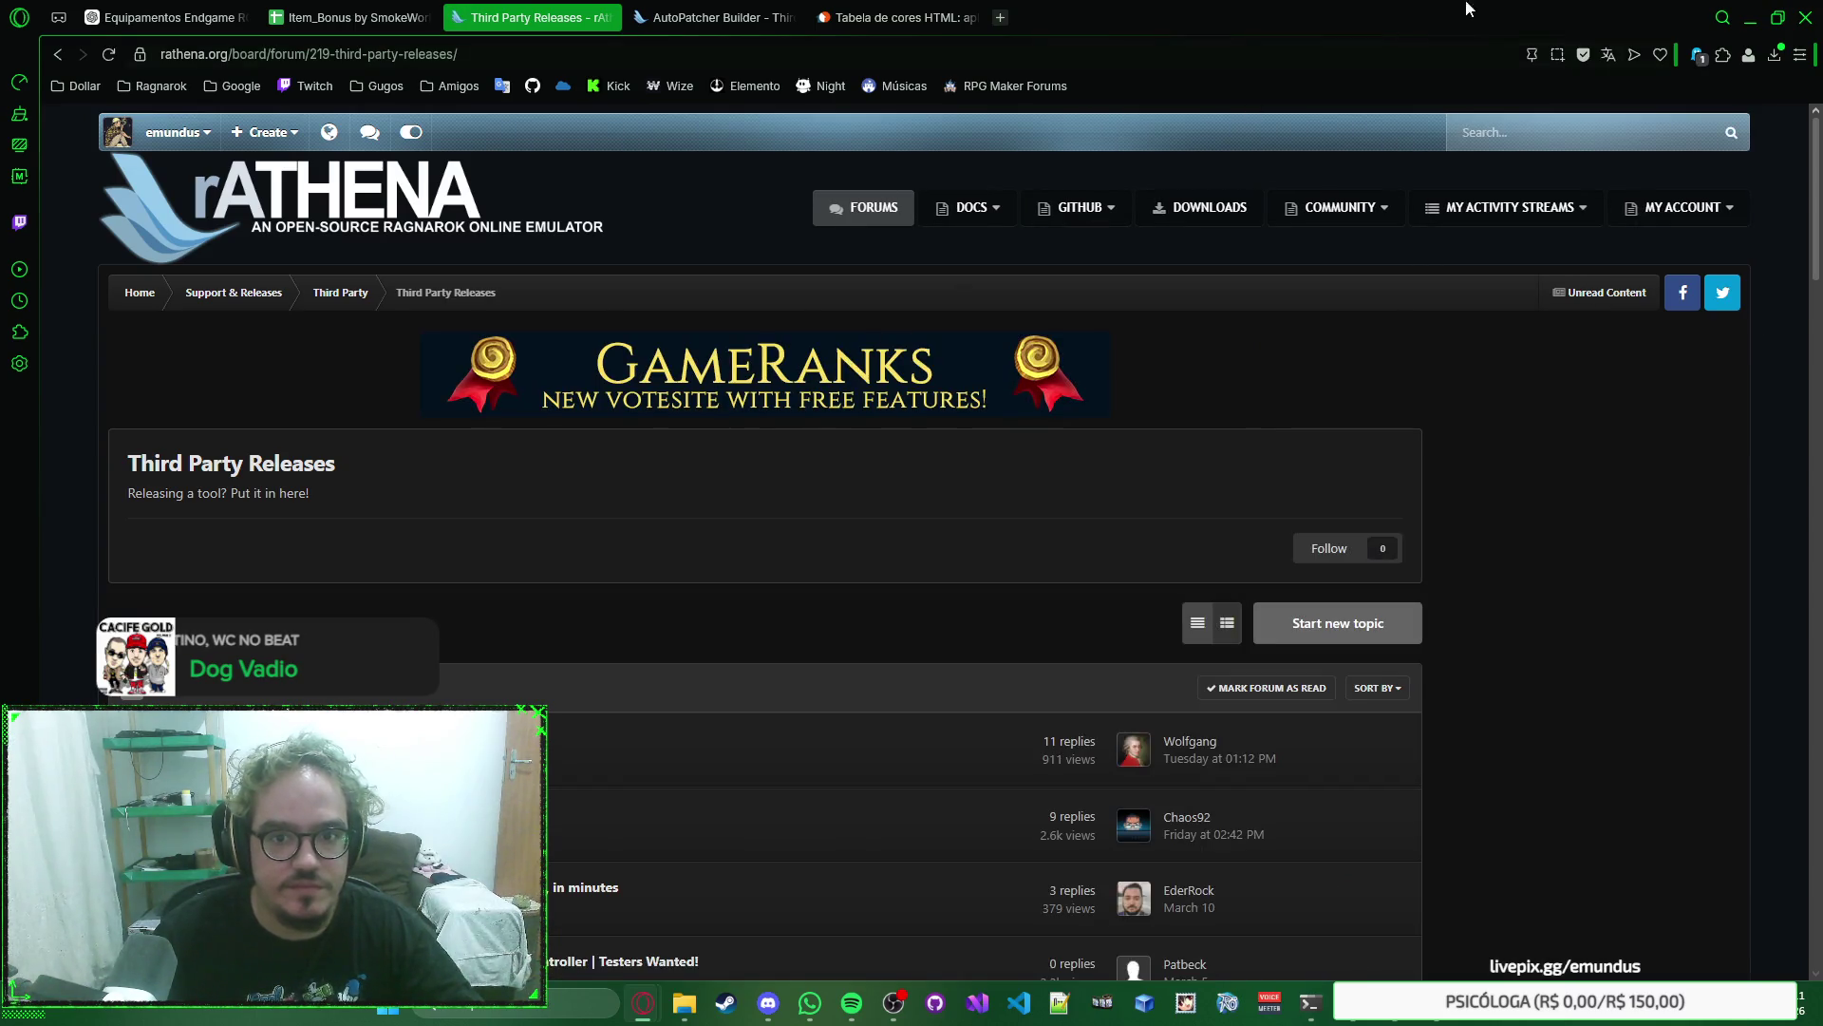
click(875, 11)
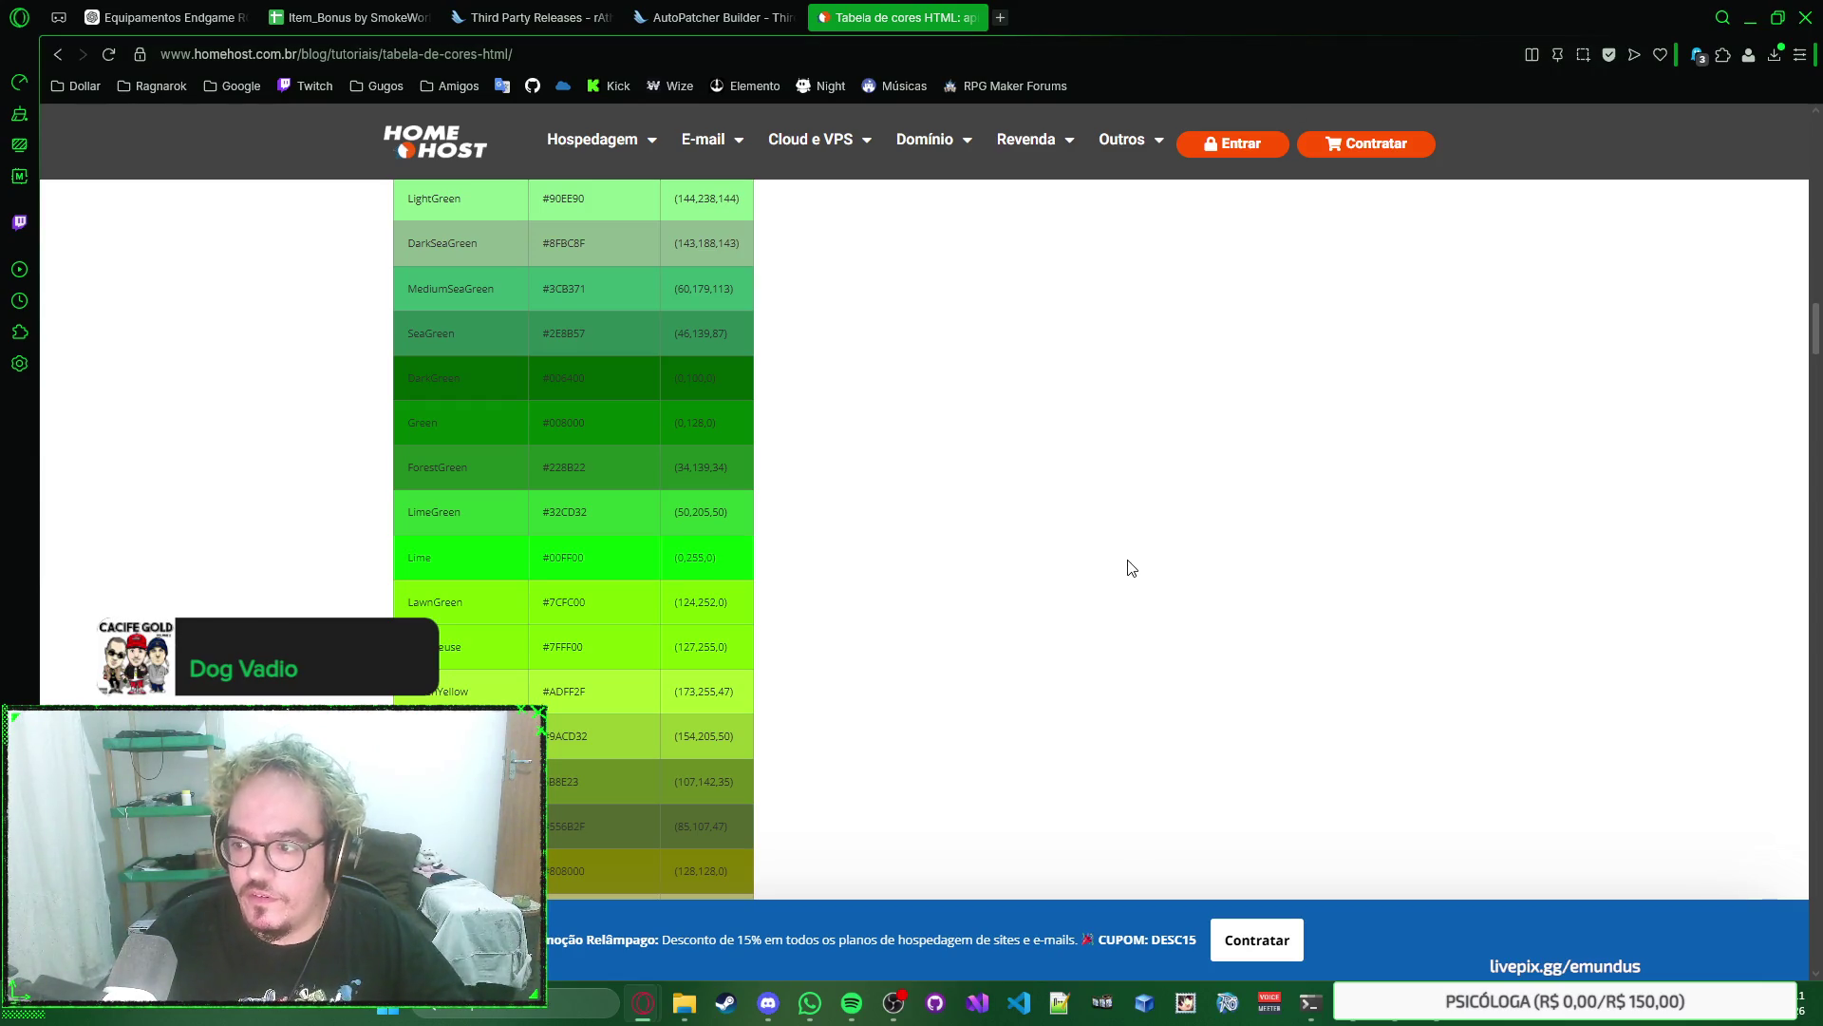
Briefly bring up the SmokeWorld game window, then Alt+Tab back to Photoshop.
right_click(1299, 600)
click(1220, 576)
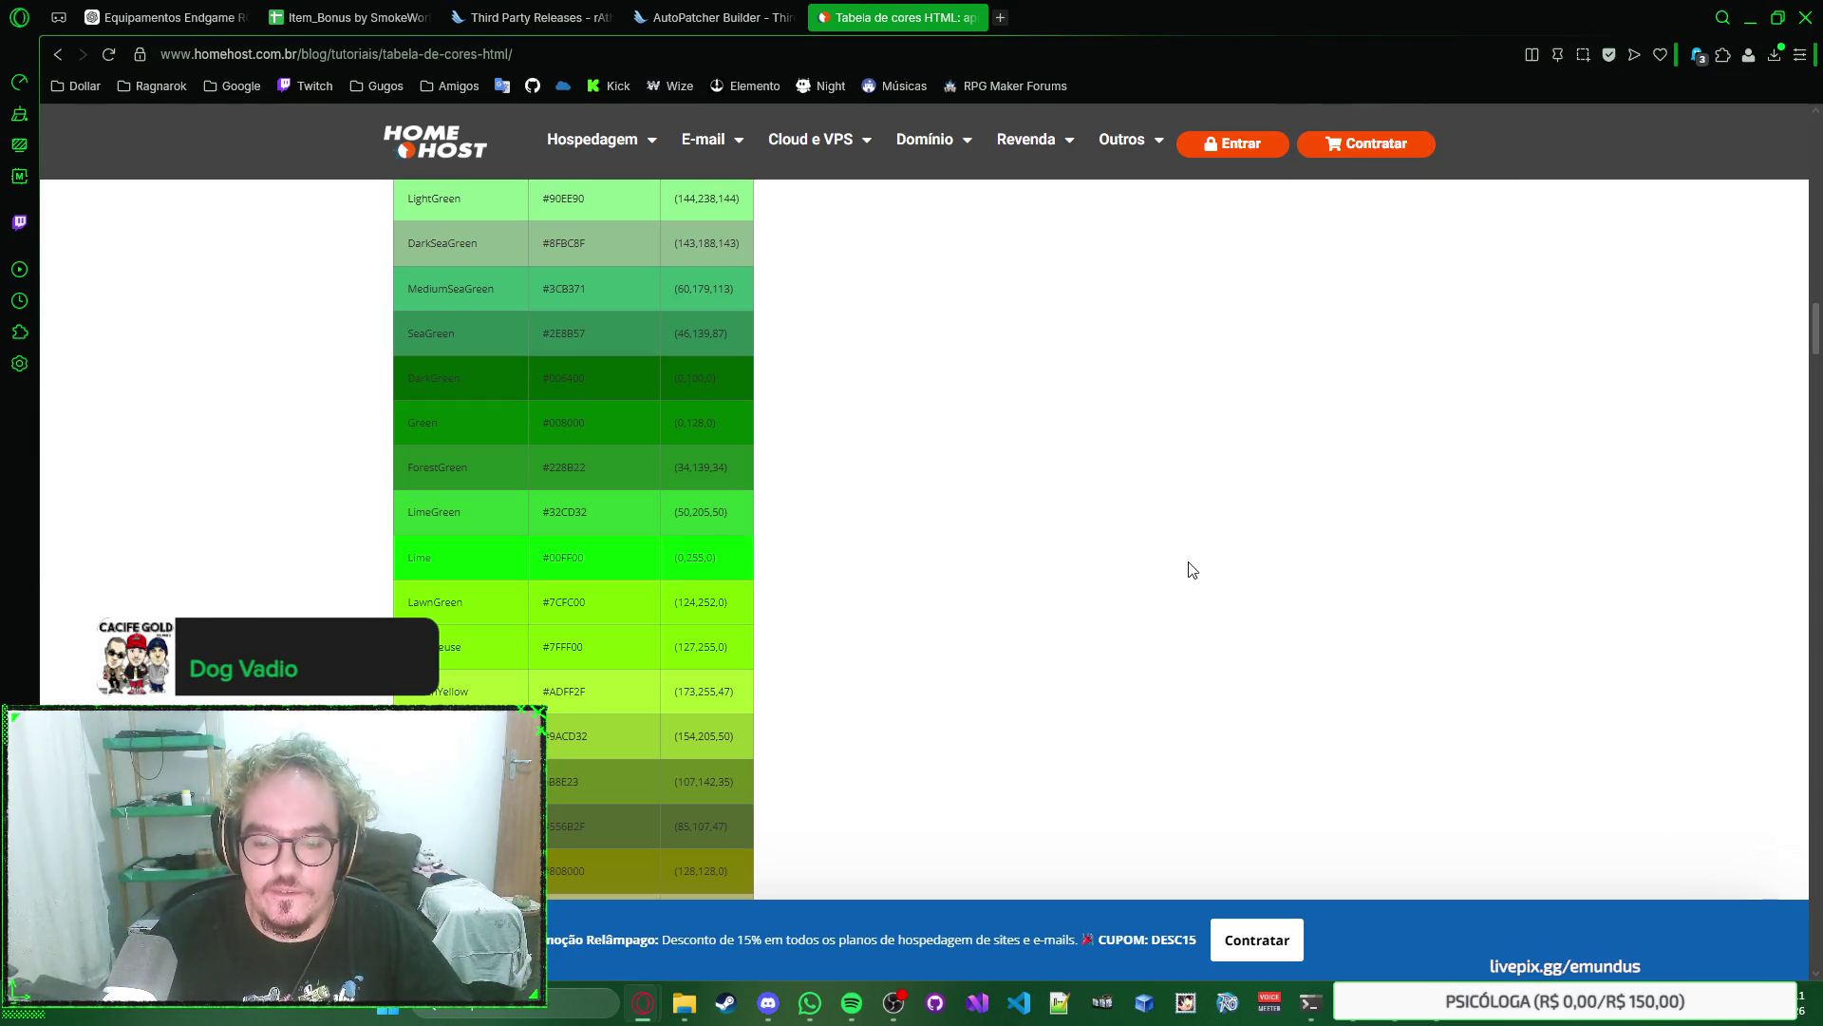
click(1368, 1005)
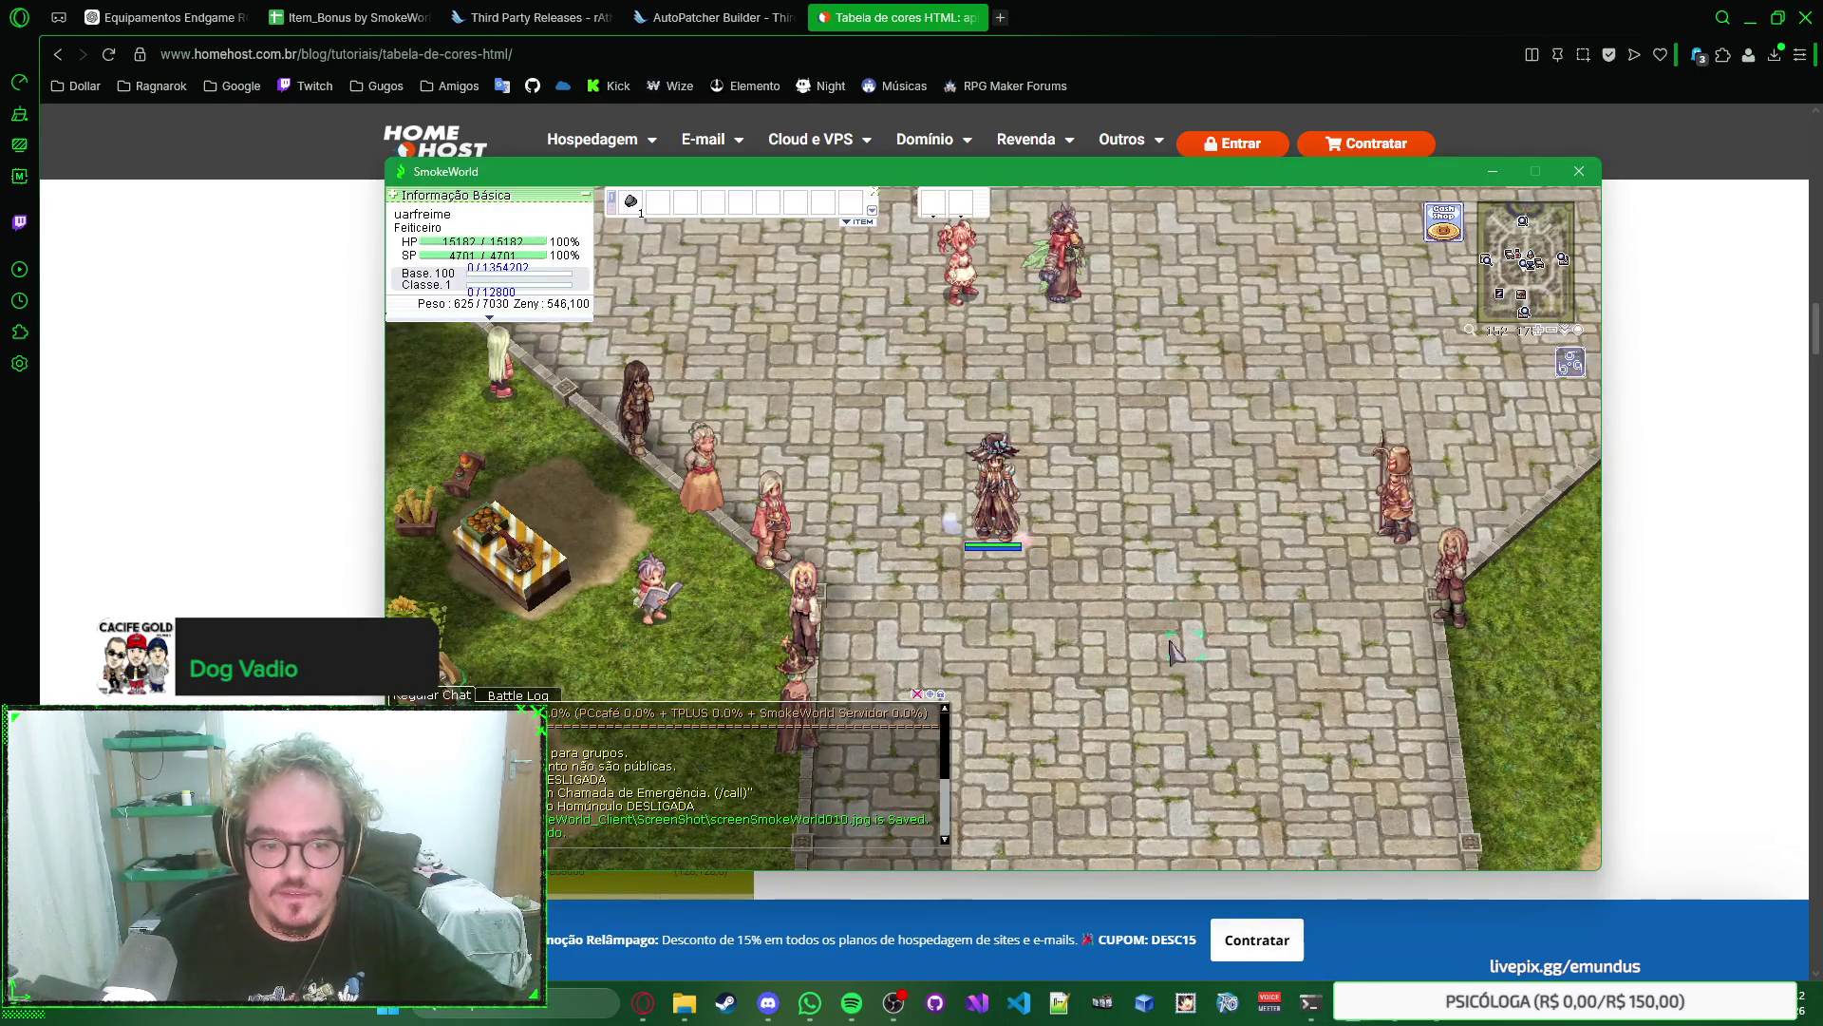
click(1330, 12)
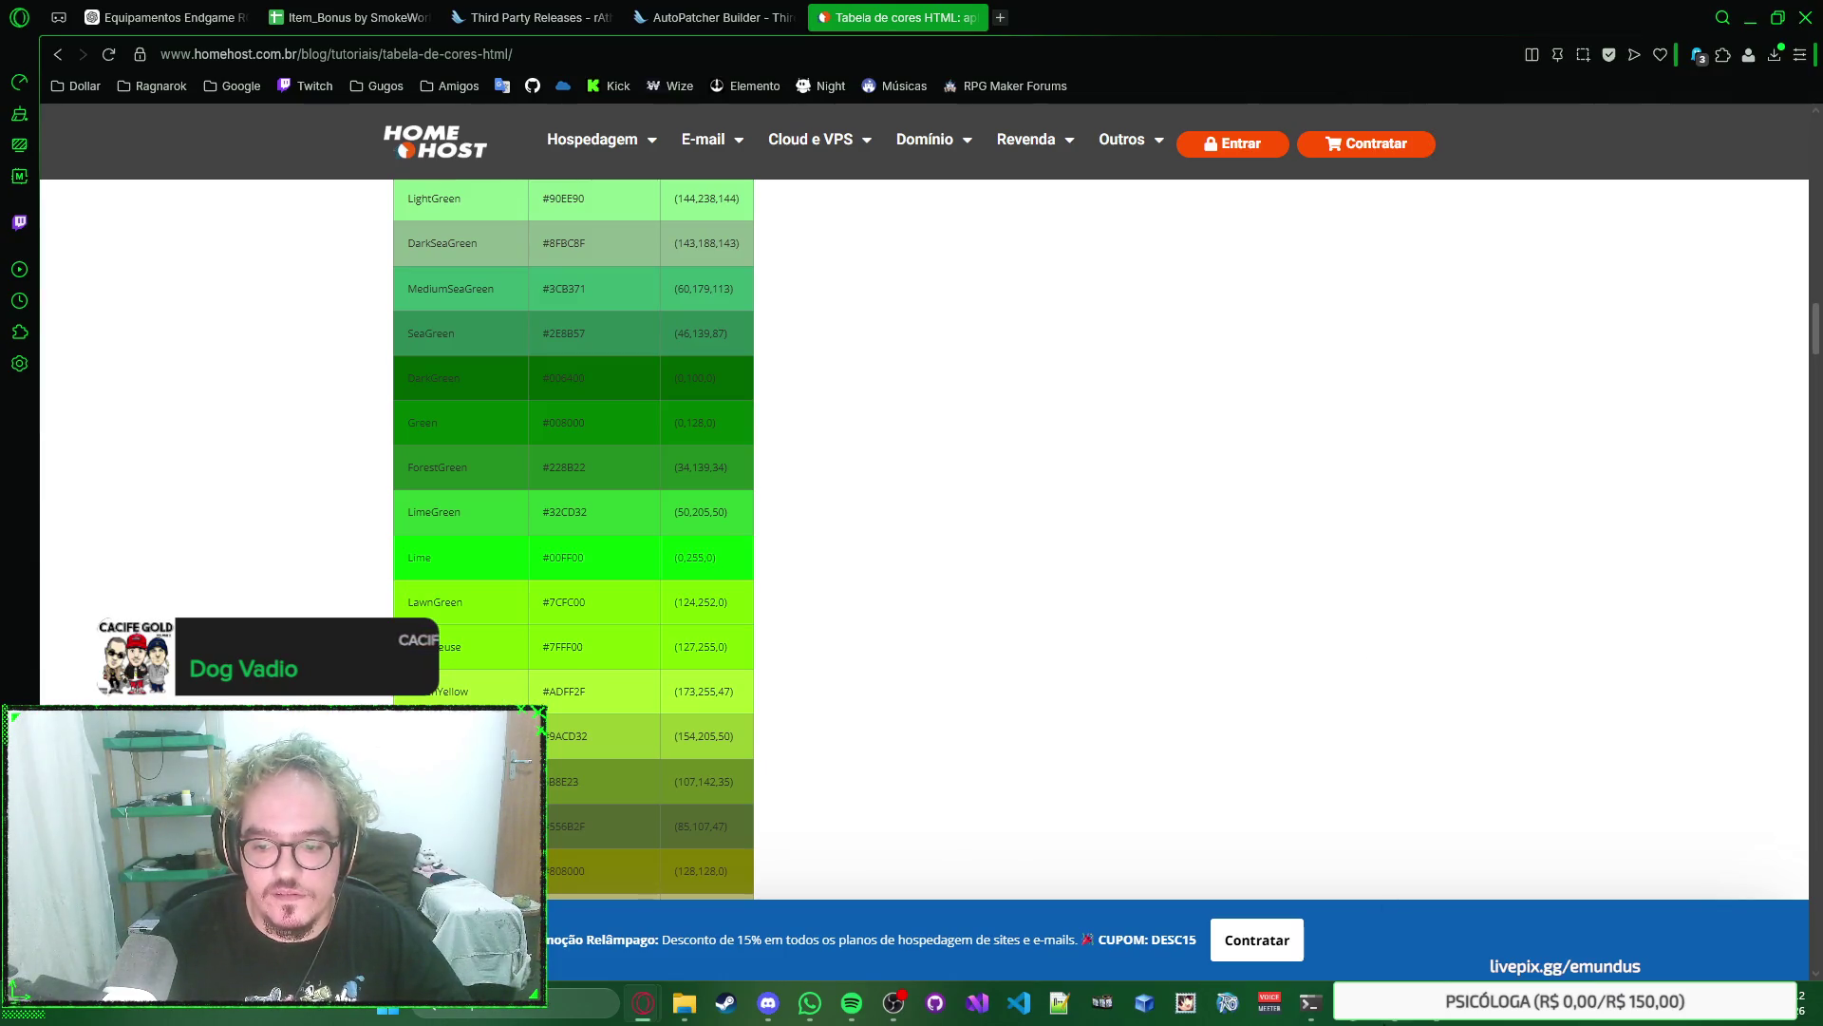
key(alt+Tab)
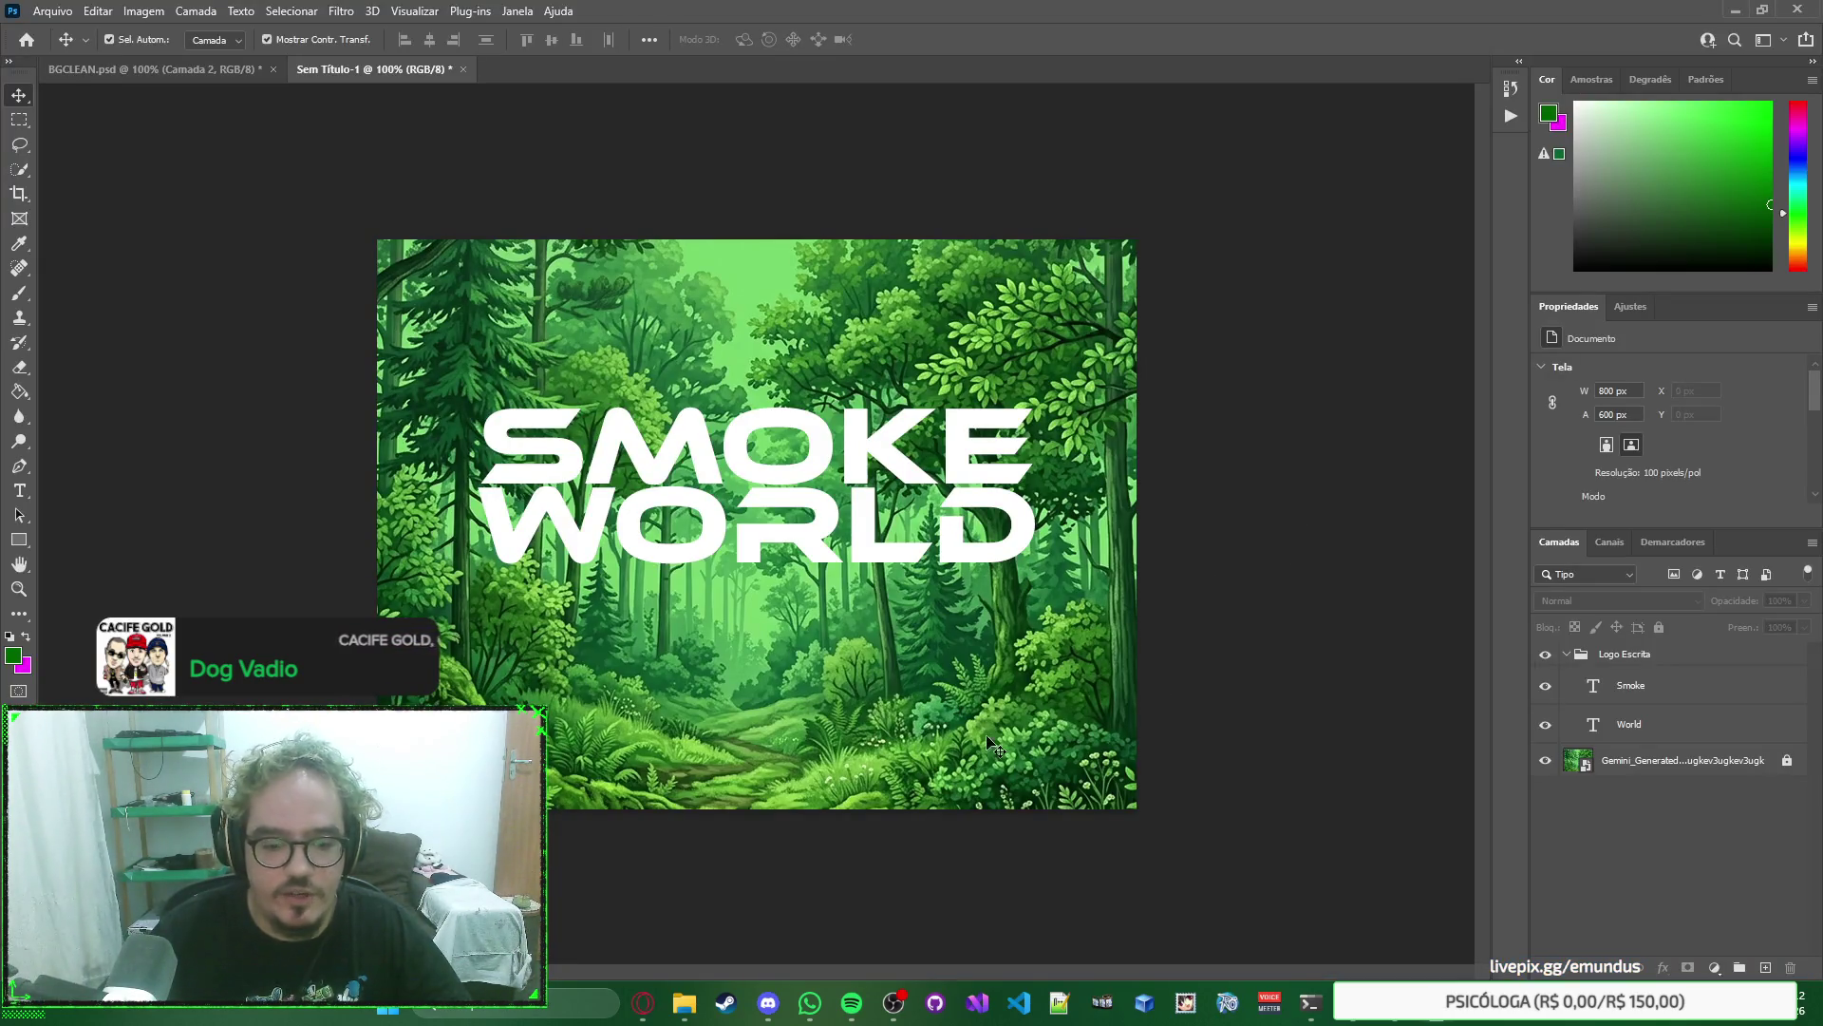
Drag the ChatGPT SMOKE WORLD logo PNG from the rascunho folder into Photoshop.
mouse_move(684, 1003)
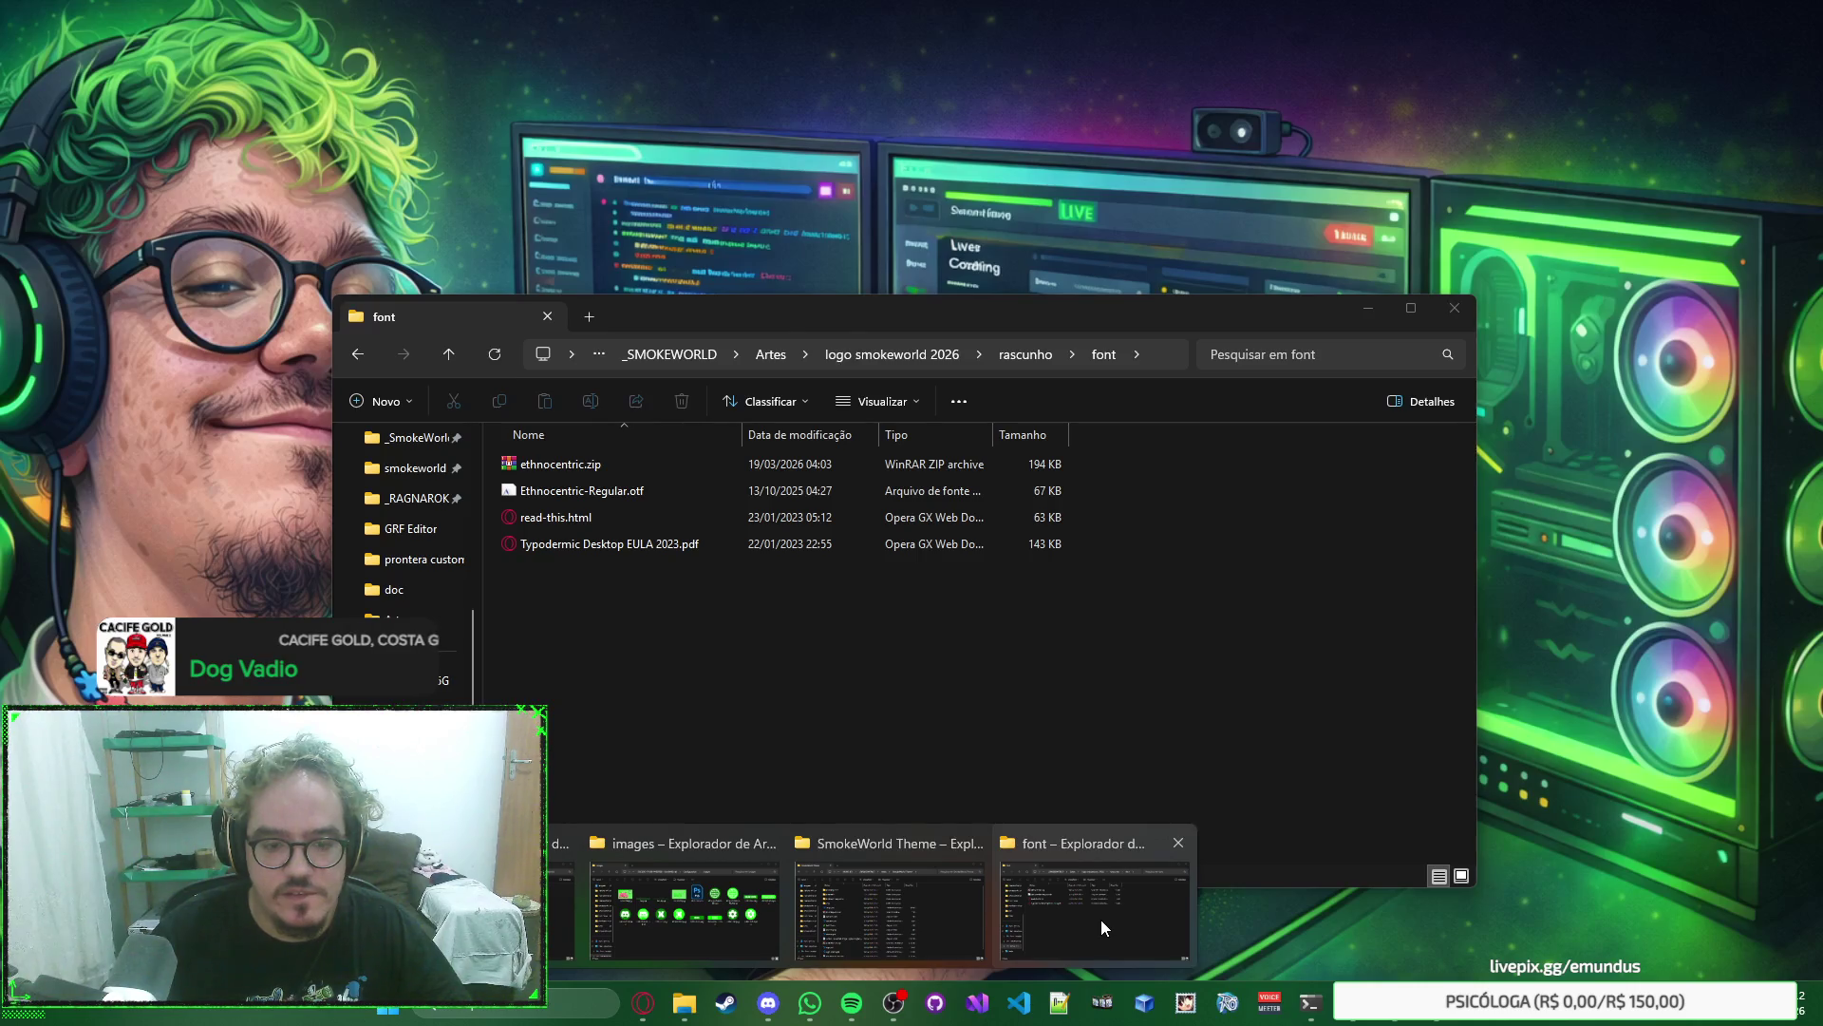
click(1101, 919)
key(BackSpace)
mouse_move(655, 494)
mouse_down()
mouse_move(549, 99)
mouse_move(503, 73)
mouse_up()
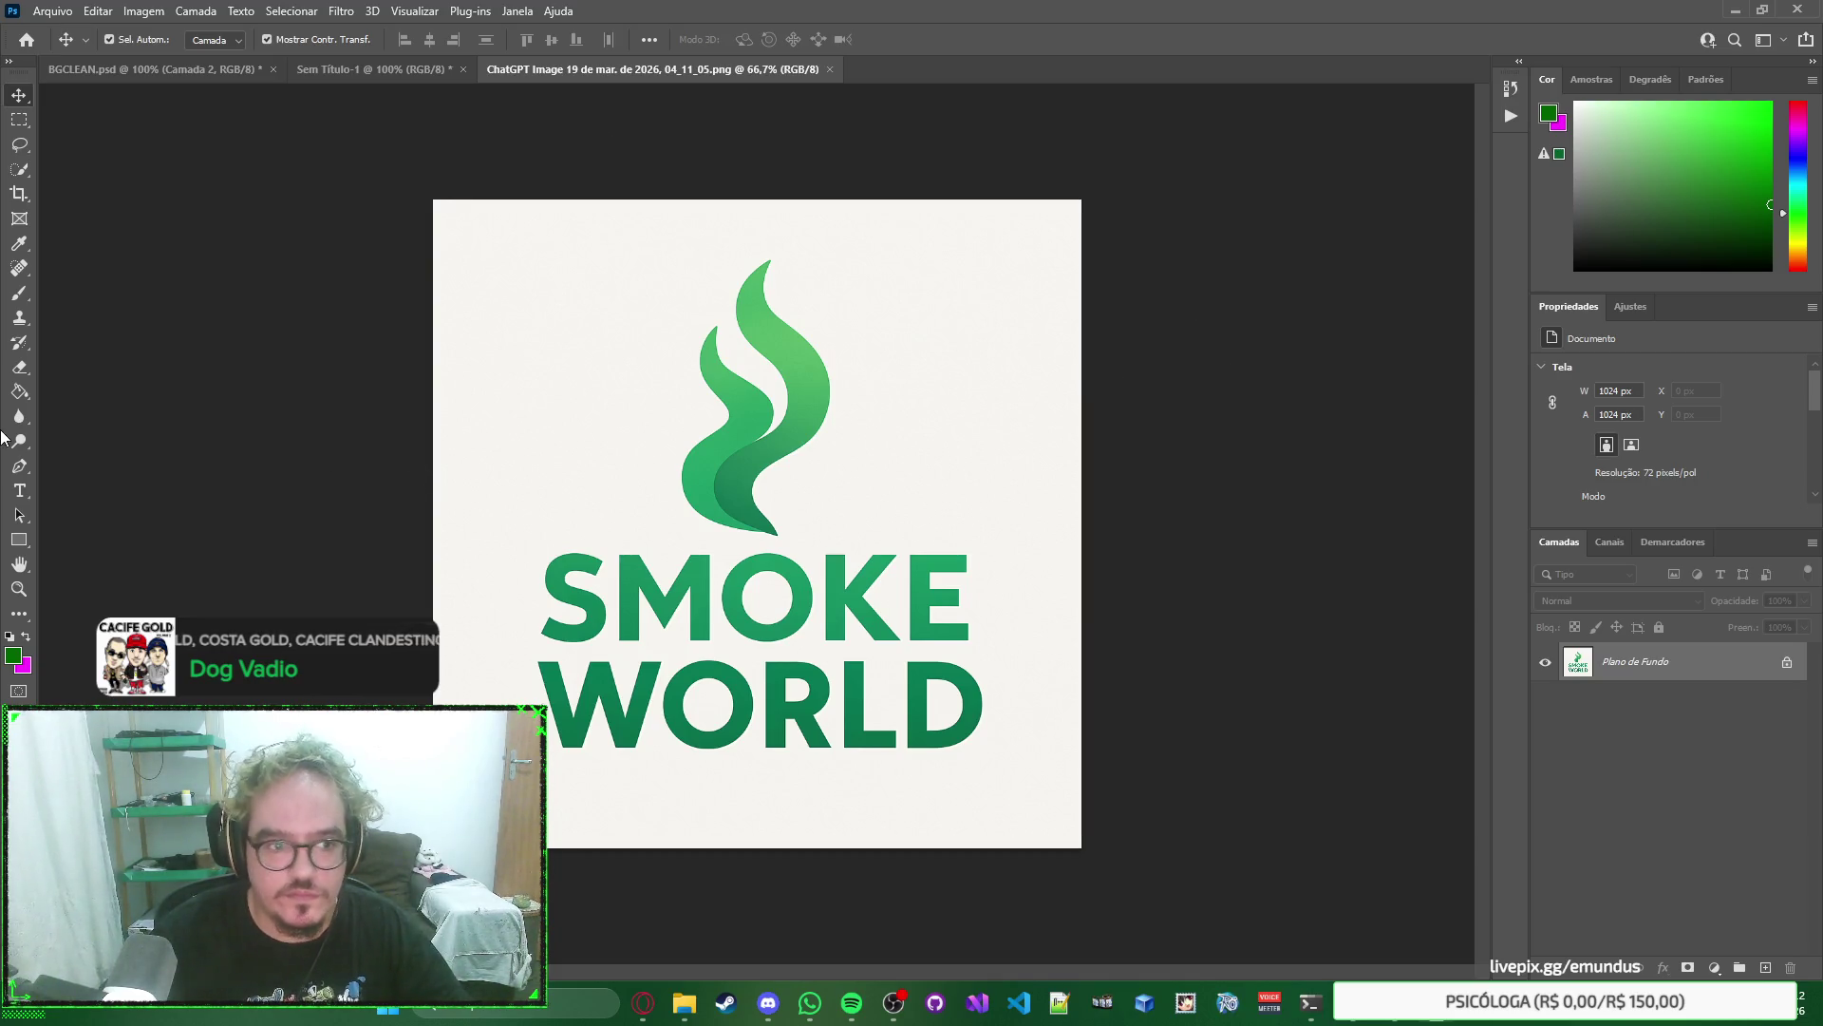
Erase the off-white background and the inside of WORLD's O with the Magic Eraser, then save.
click(20, 369)
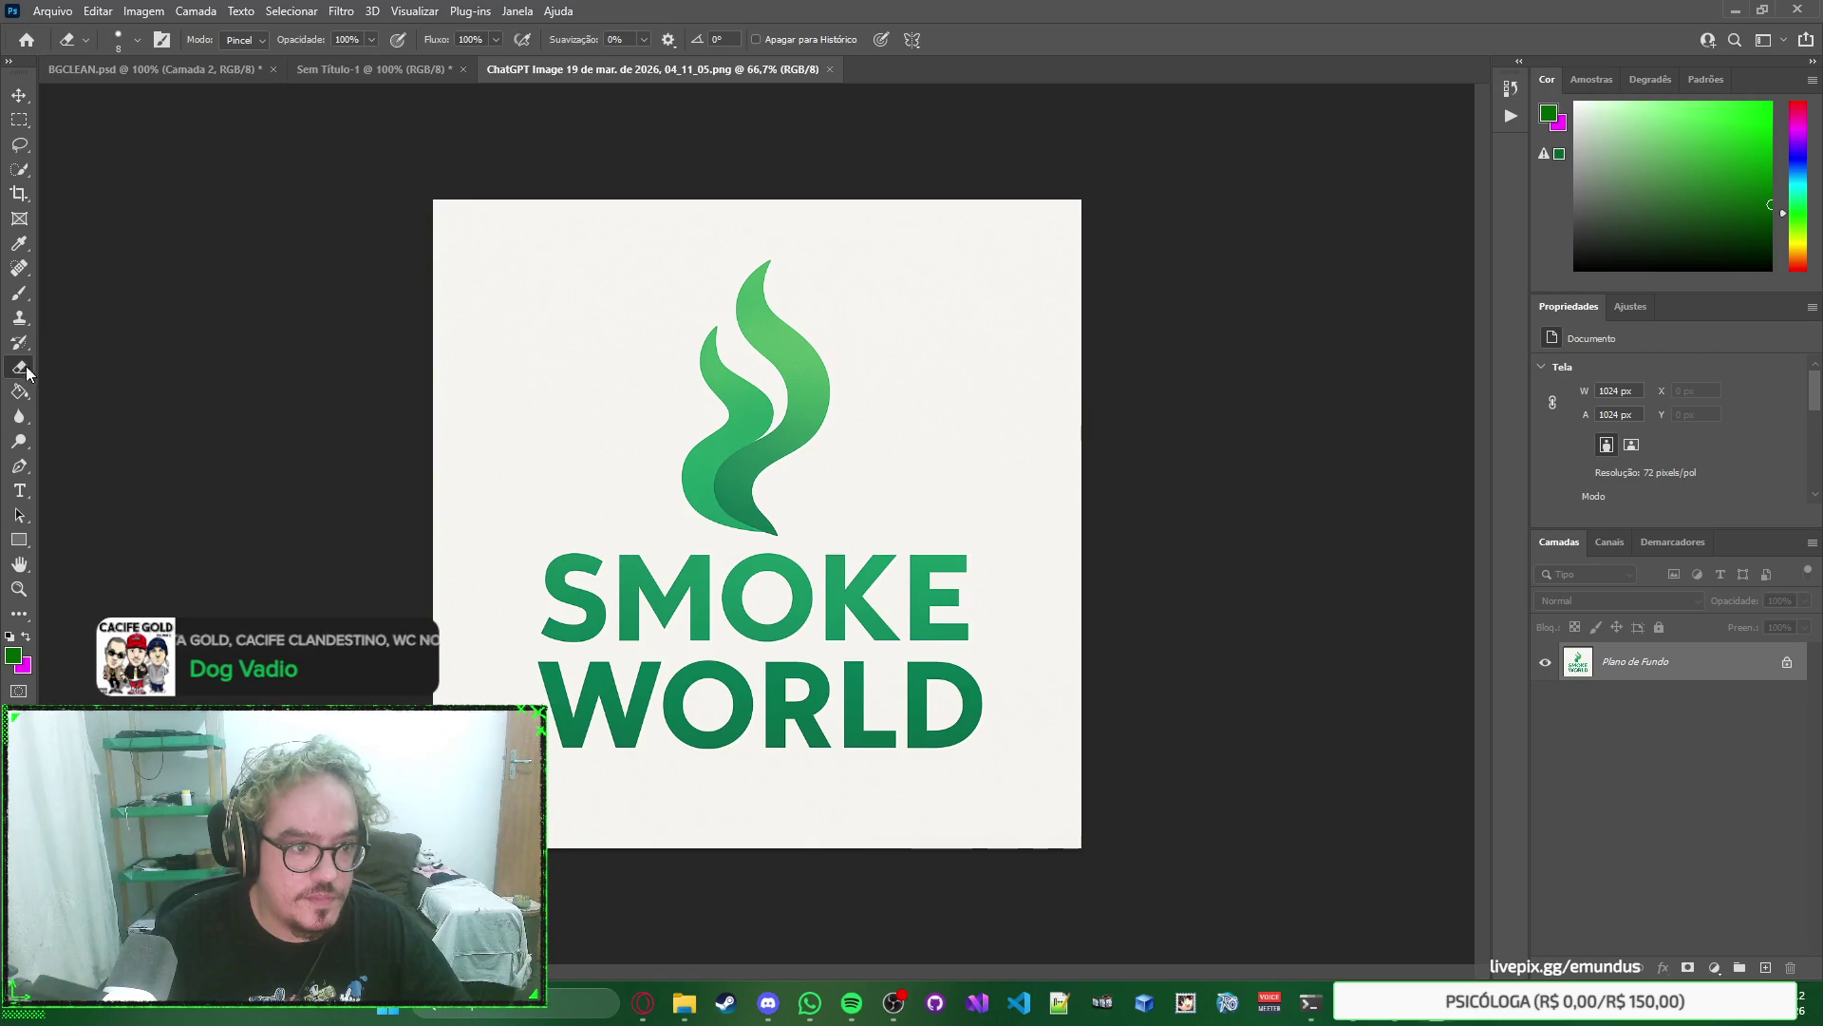
right_click(20, 368)
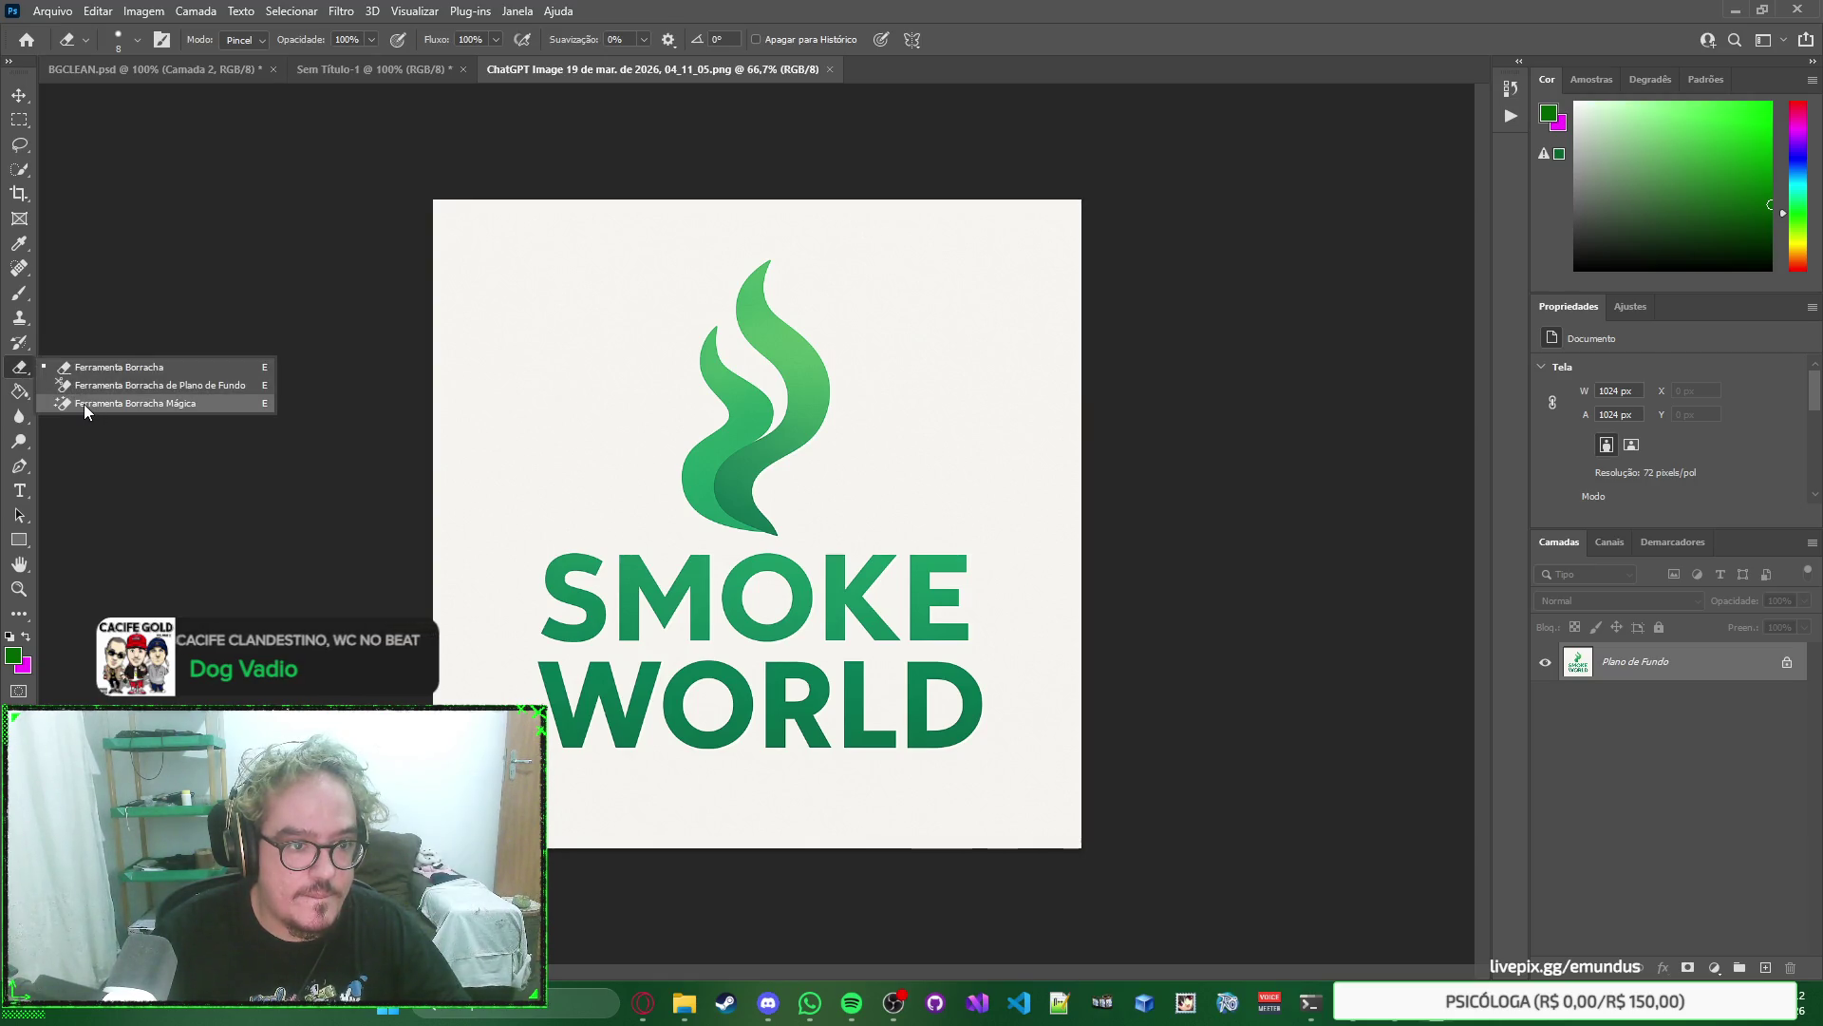
click(84, 403)
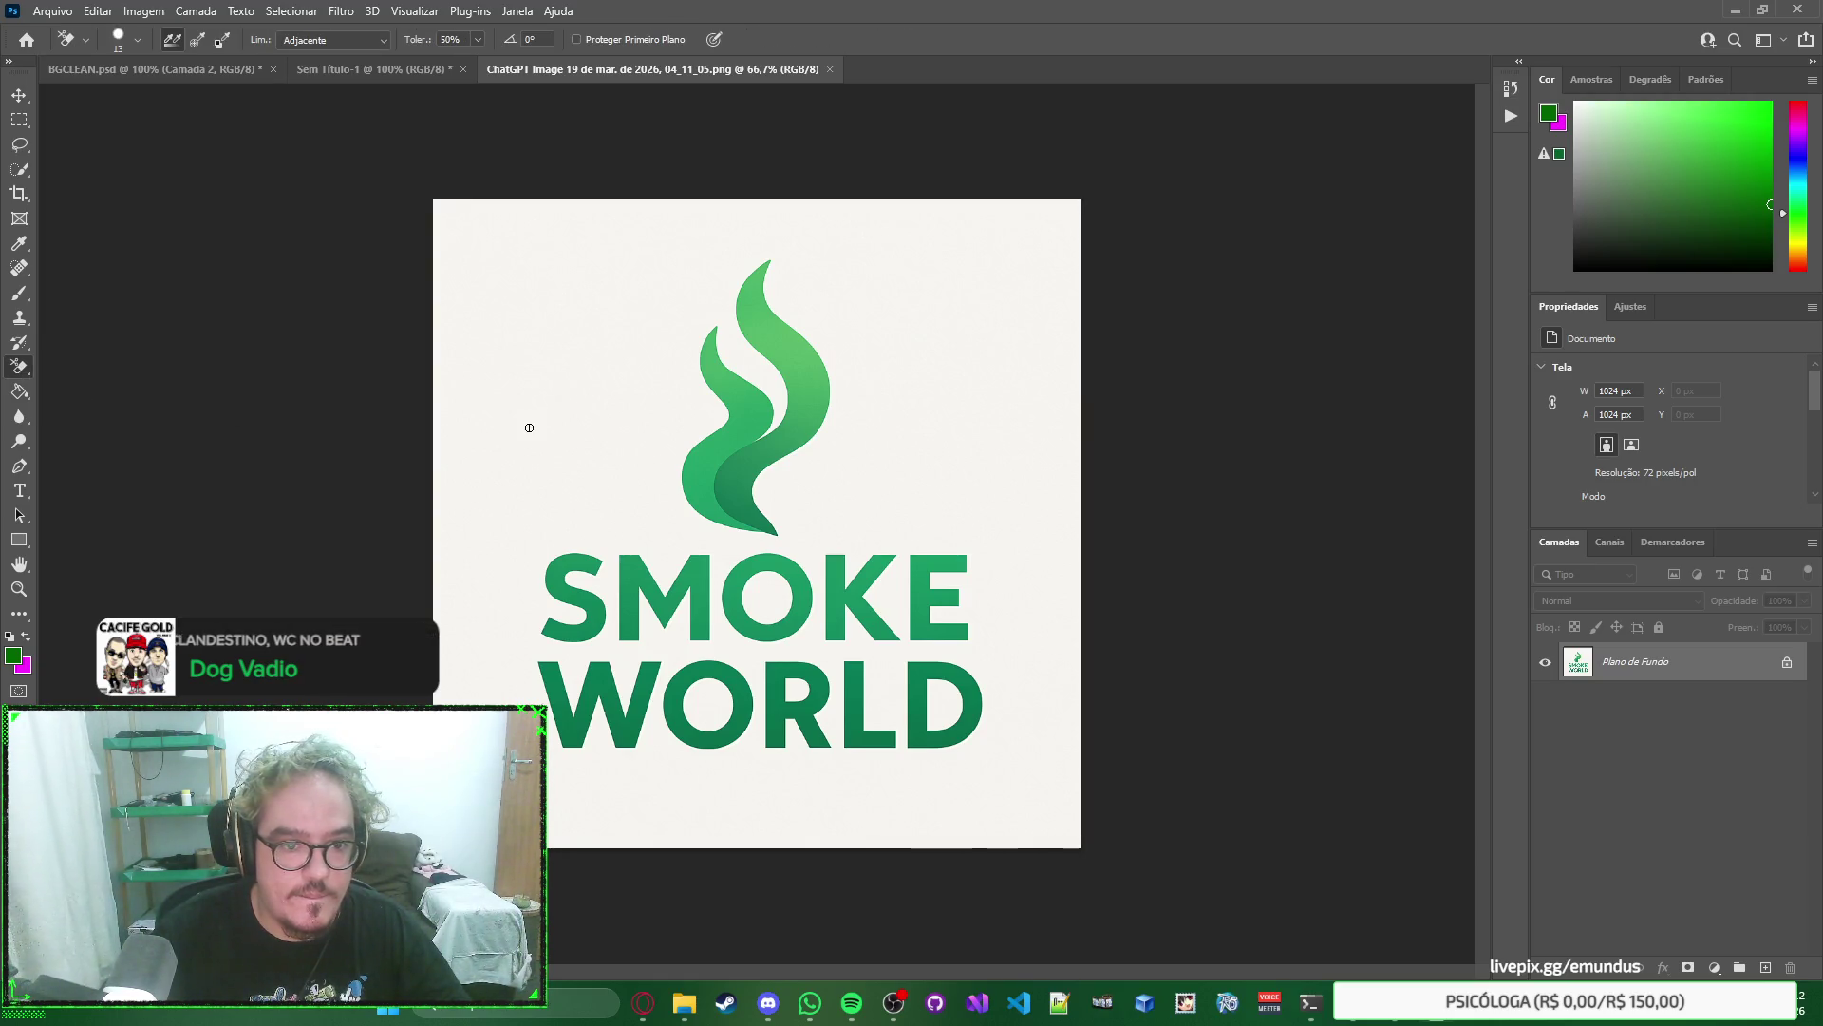
right_click(23, 374)
click(85, 405)
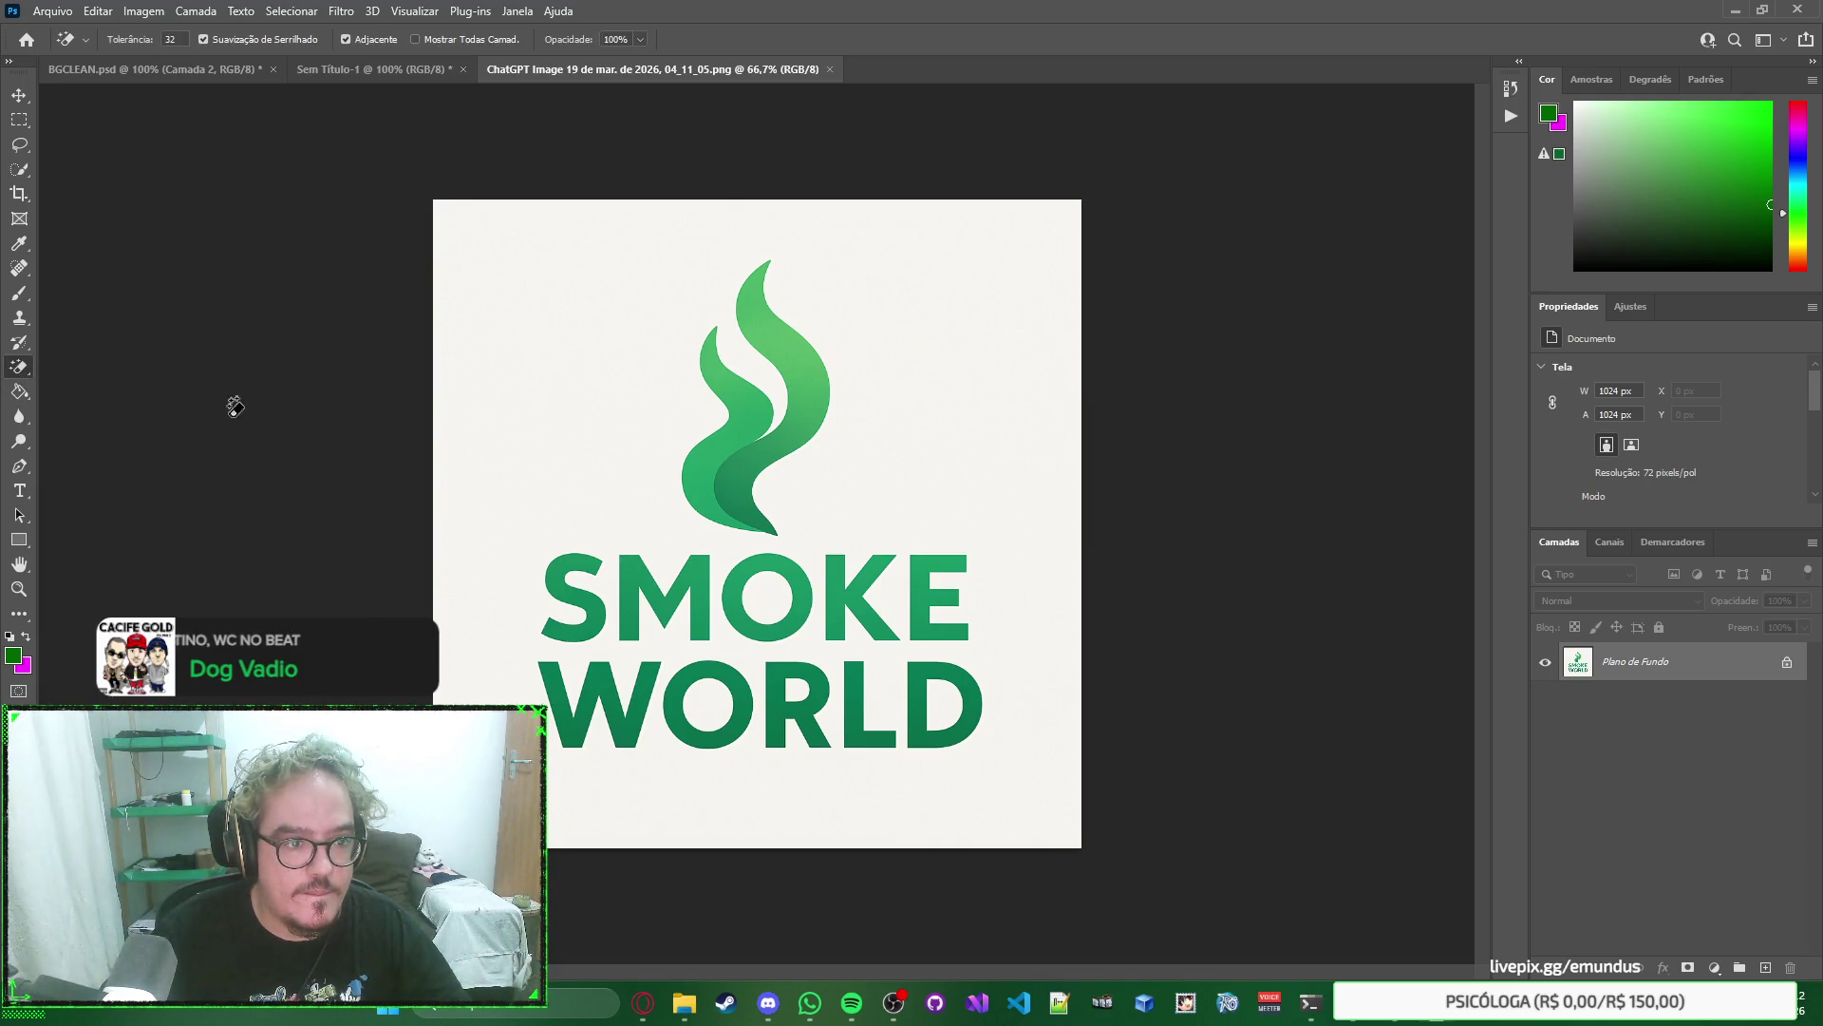
click(558, 426)
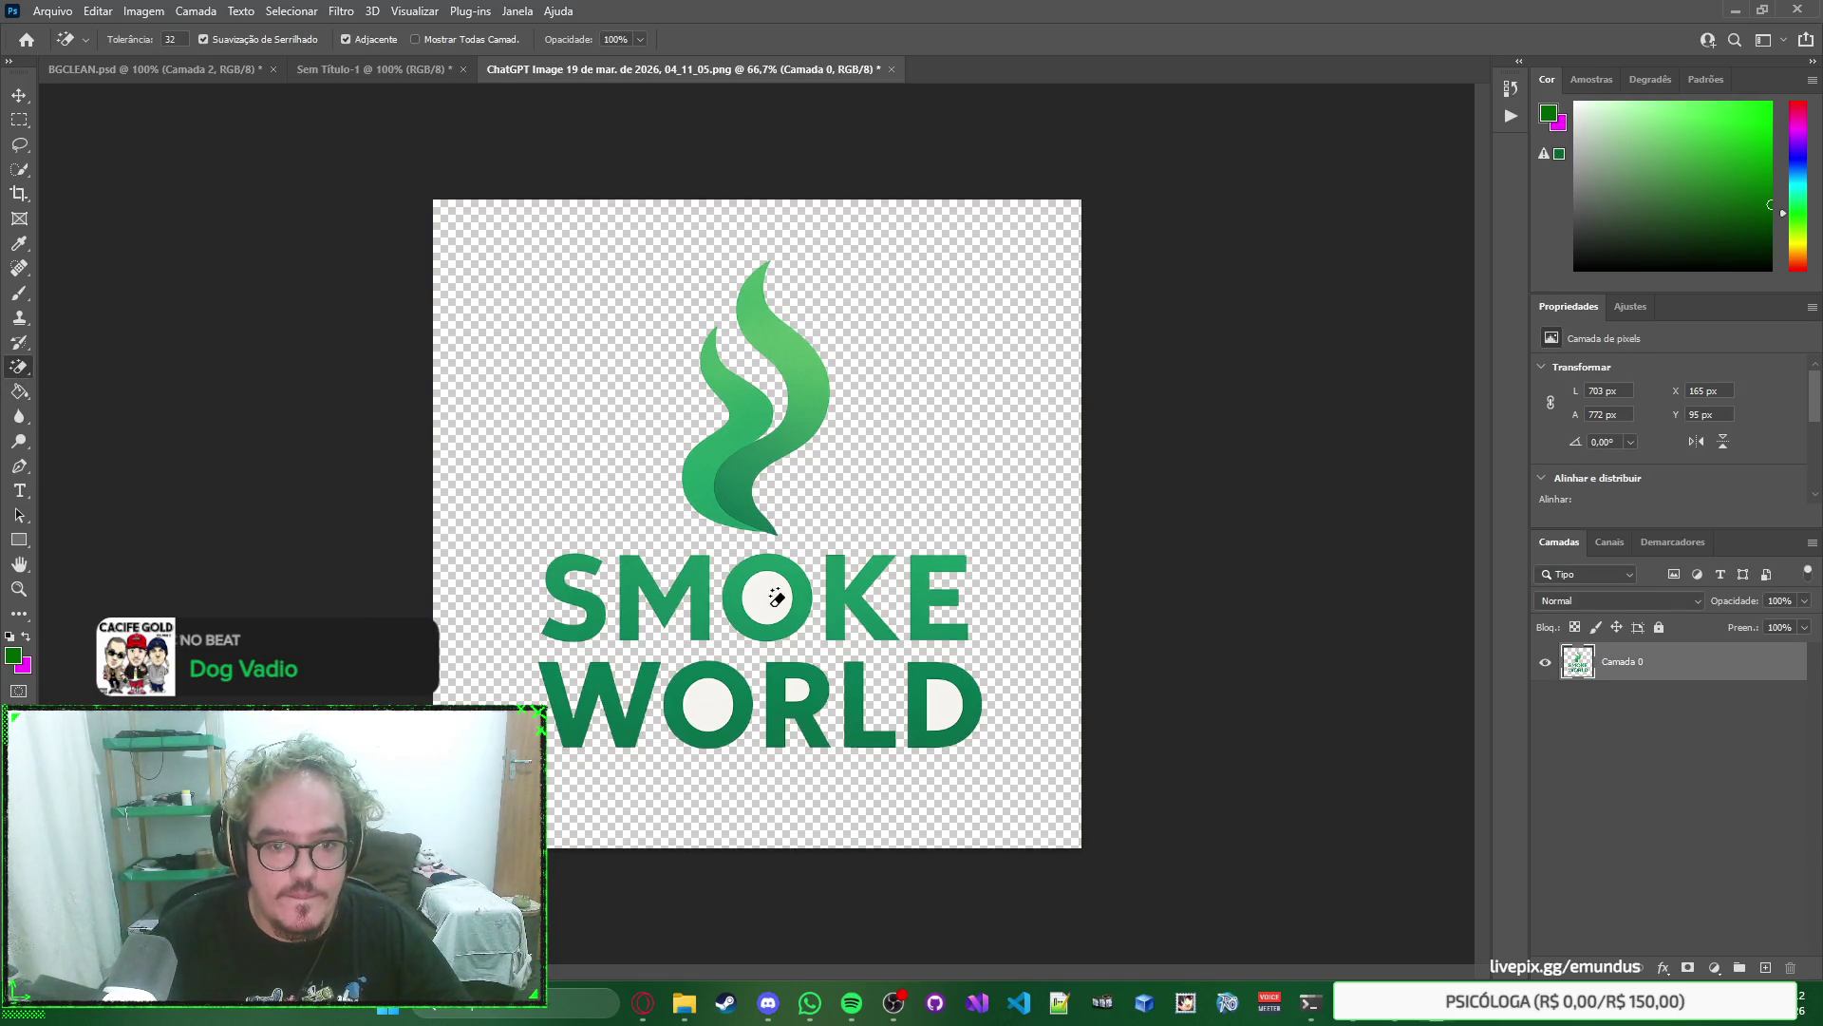
click(711, 703)
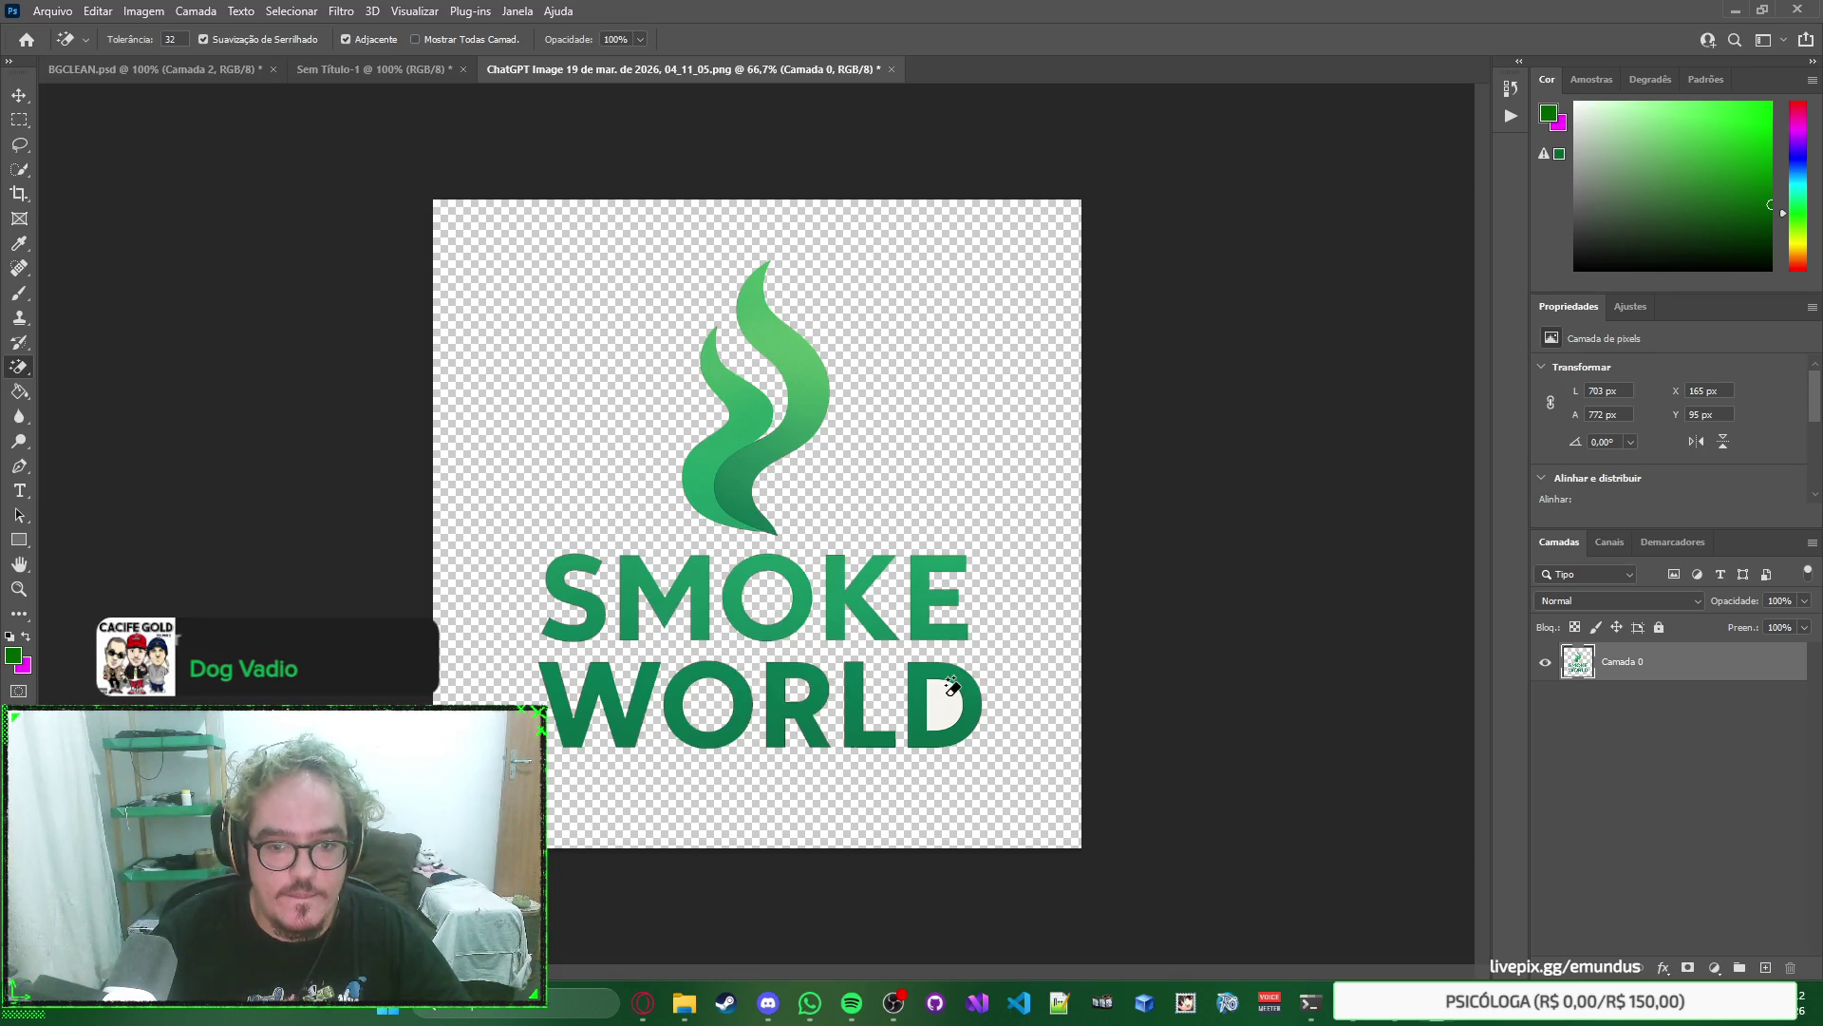
key(ctrl+s)
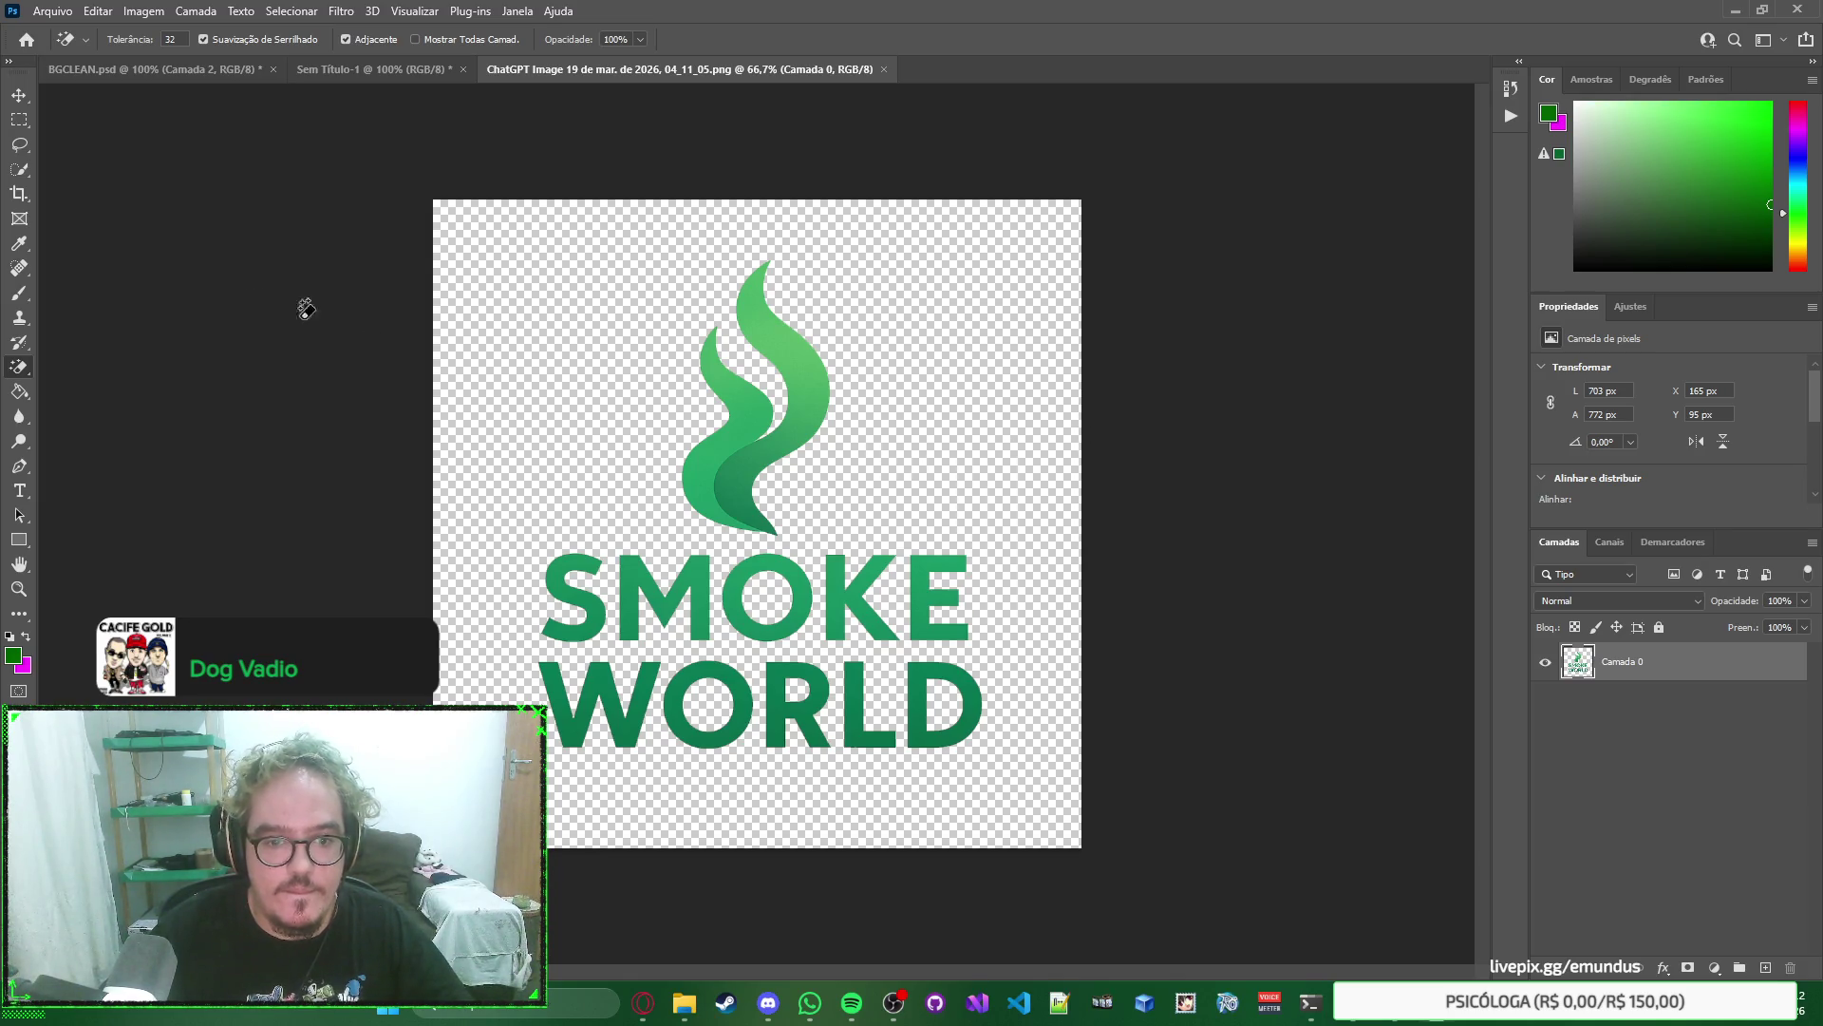
click(14, 98)
click(514, 504)
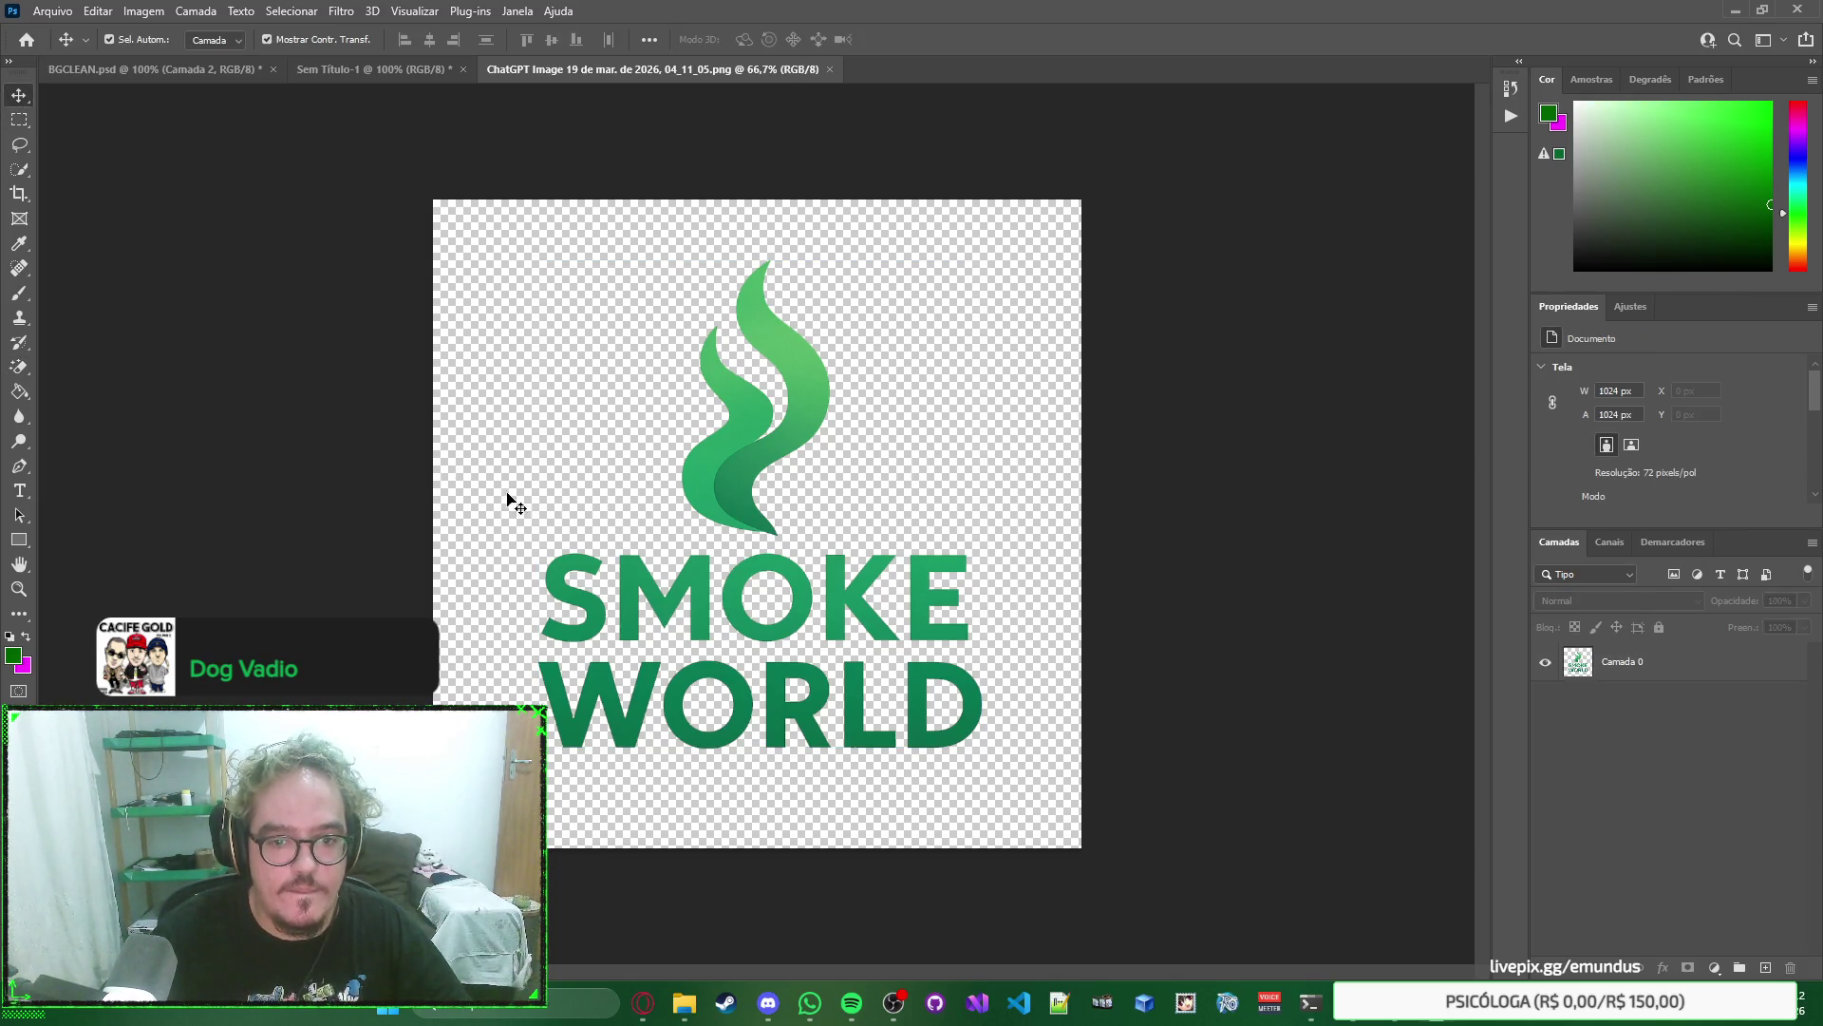
Duplicate the Camada 0 logo layer and merge the copies back into one logo layer.
click(1656, 656)
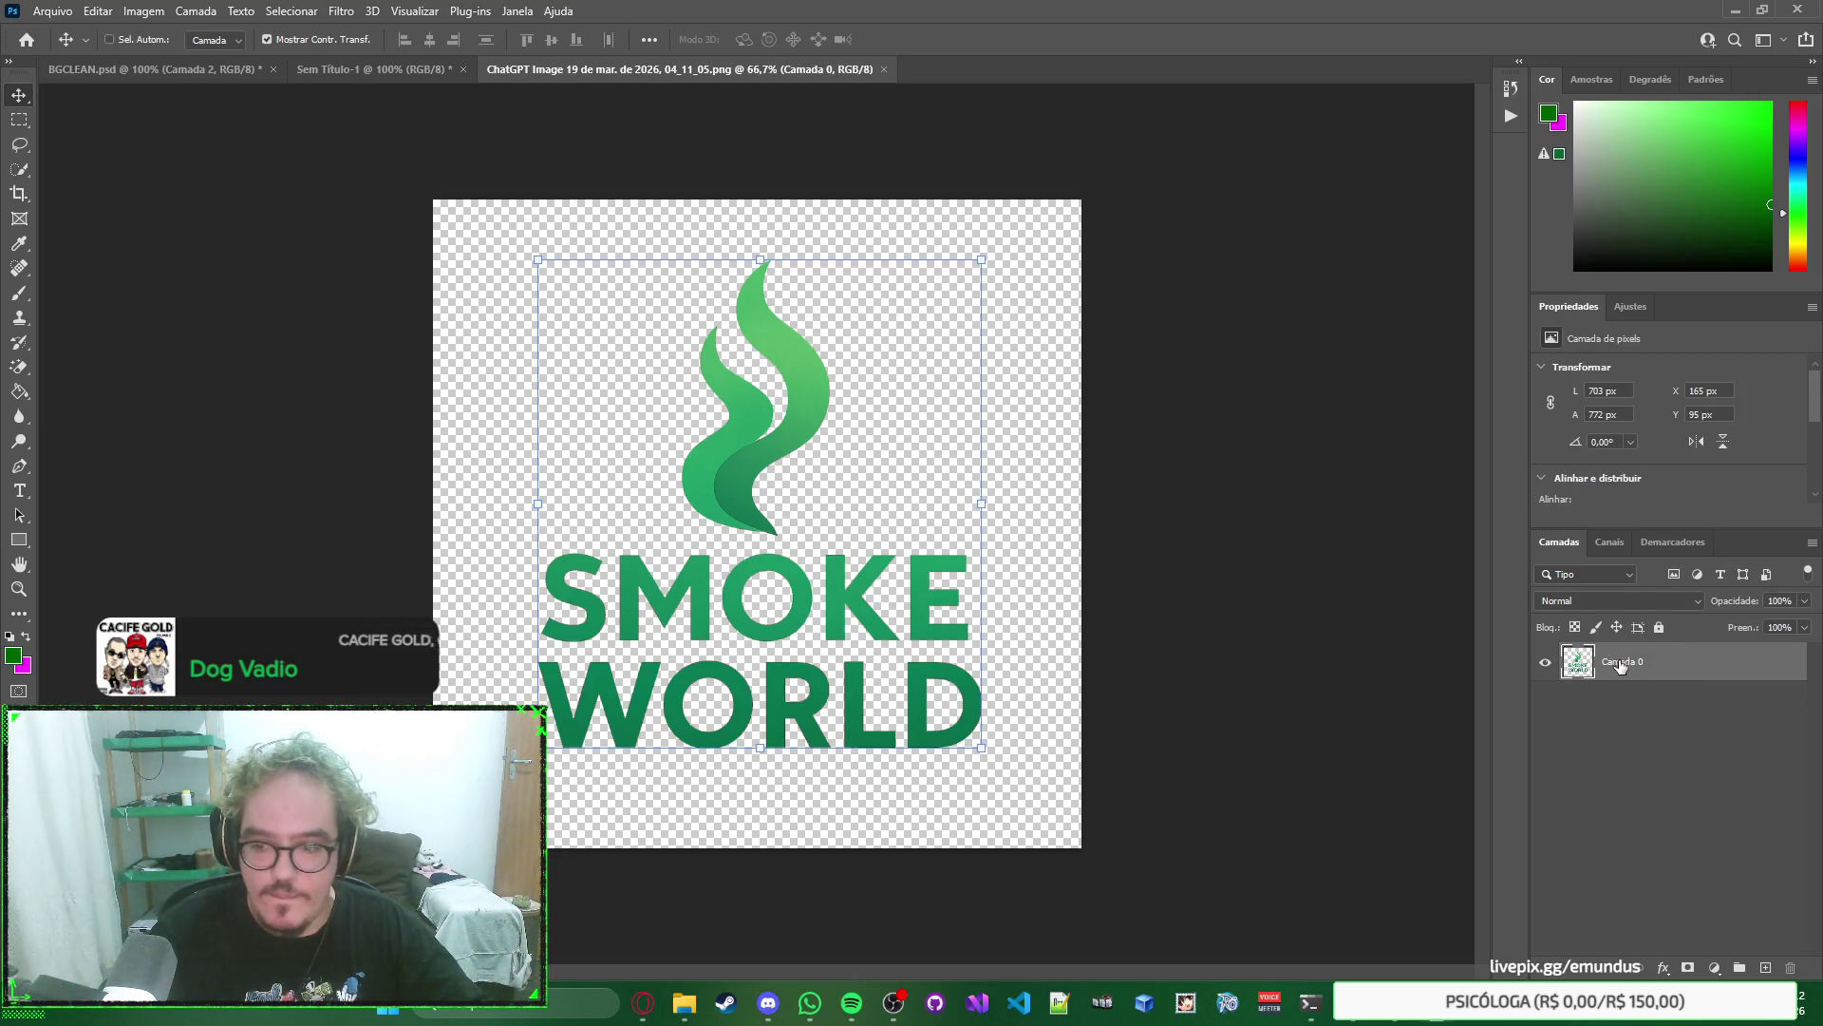
key(ctrl+j)
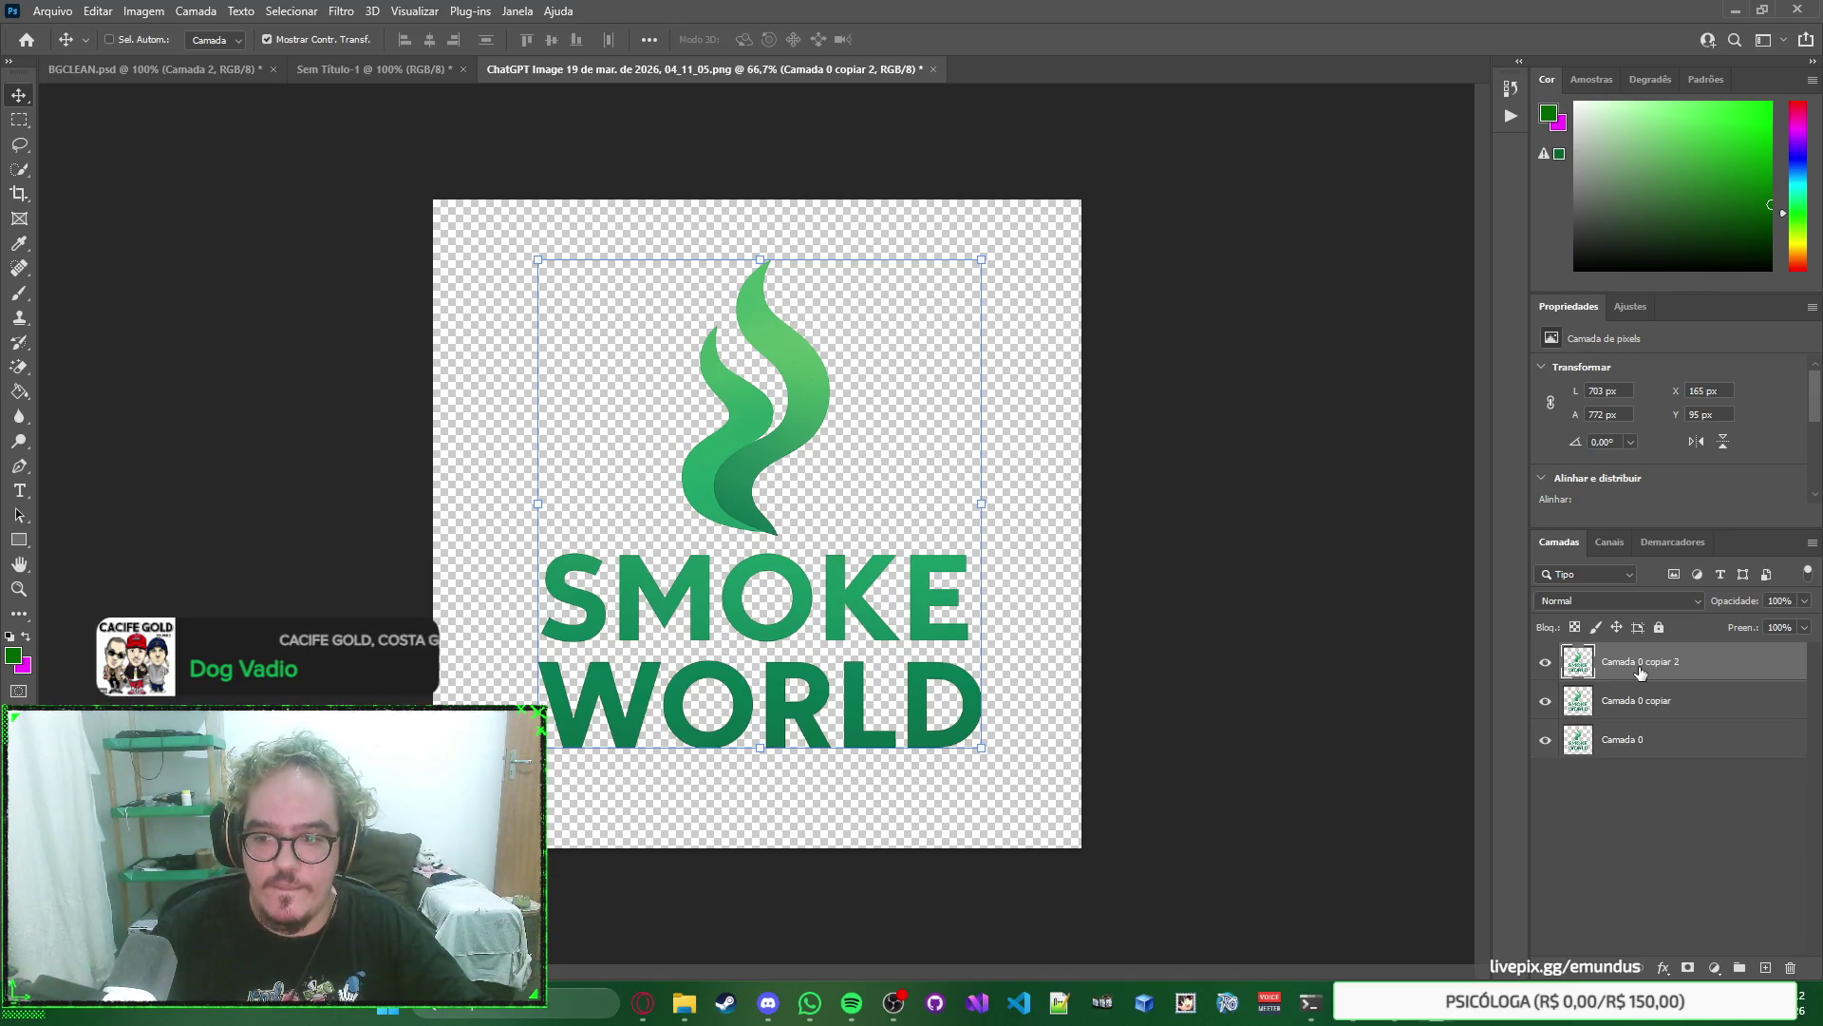
key(ctrl+j)
click(1546, 741)
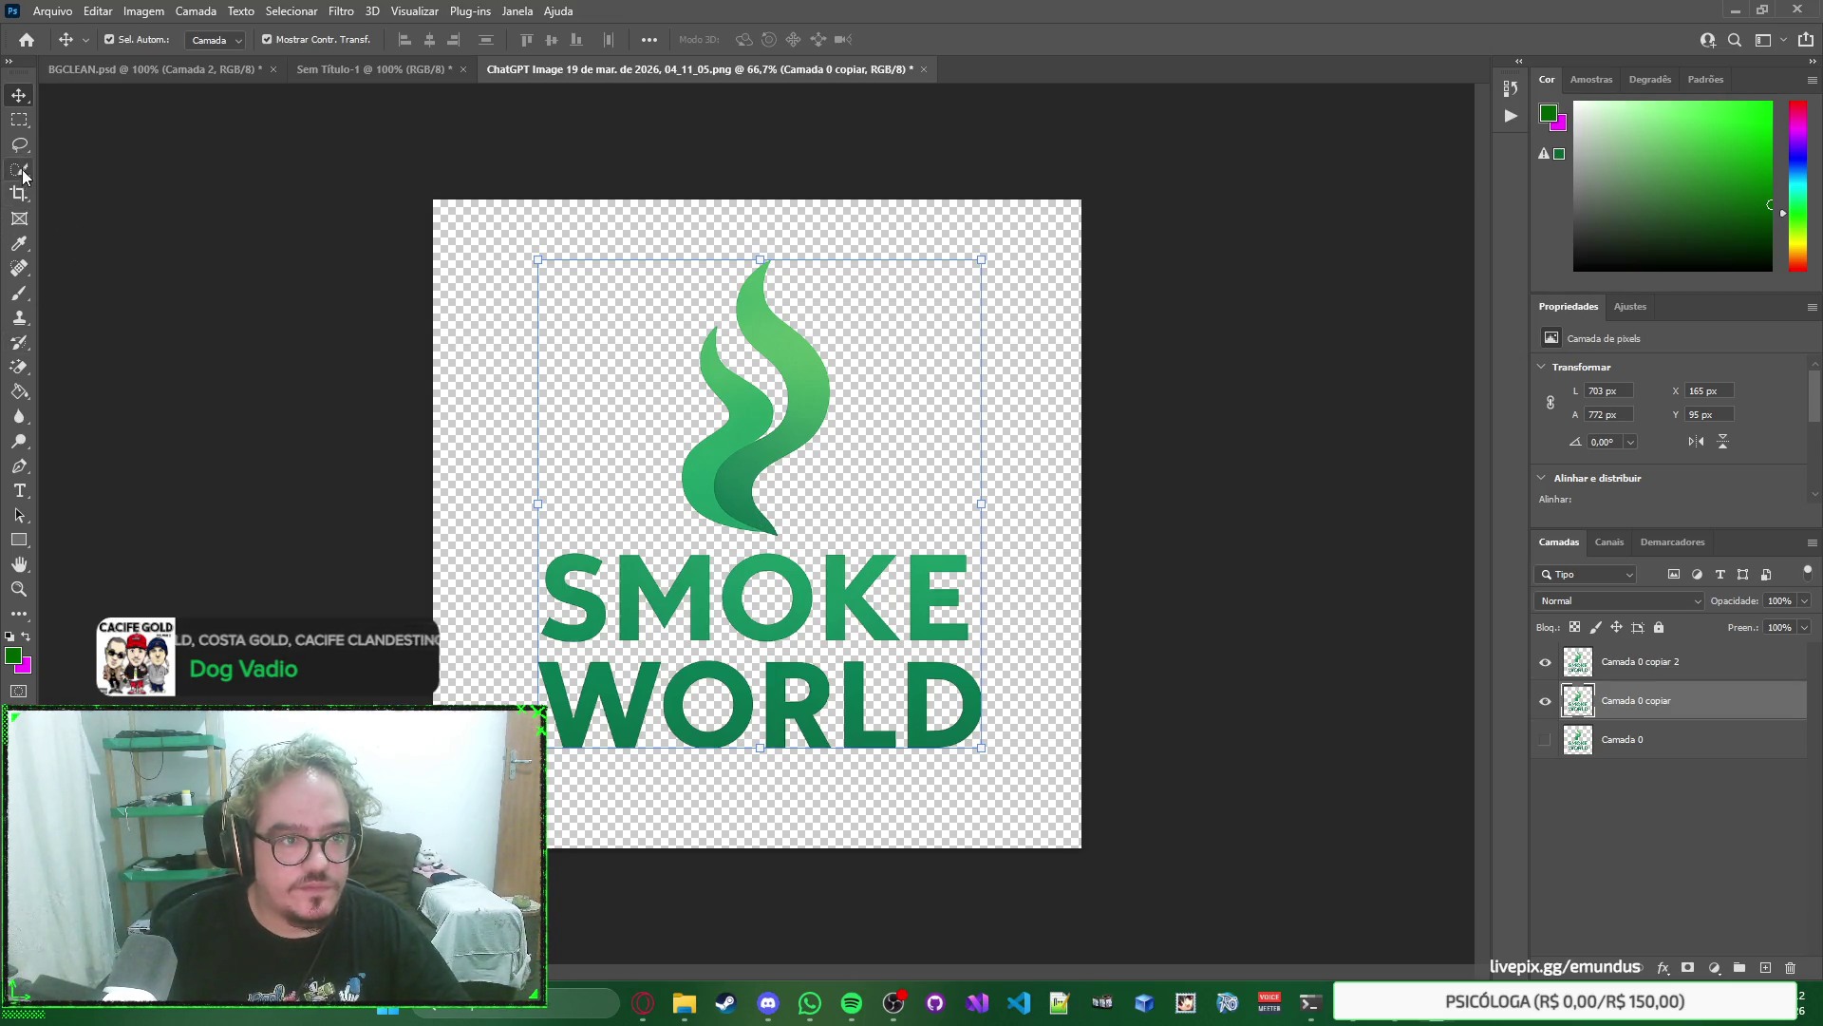
key(ctrl+z)
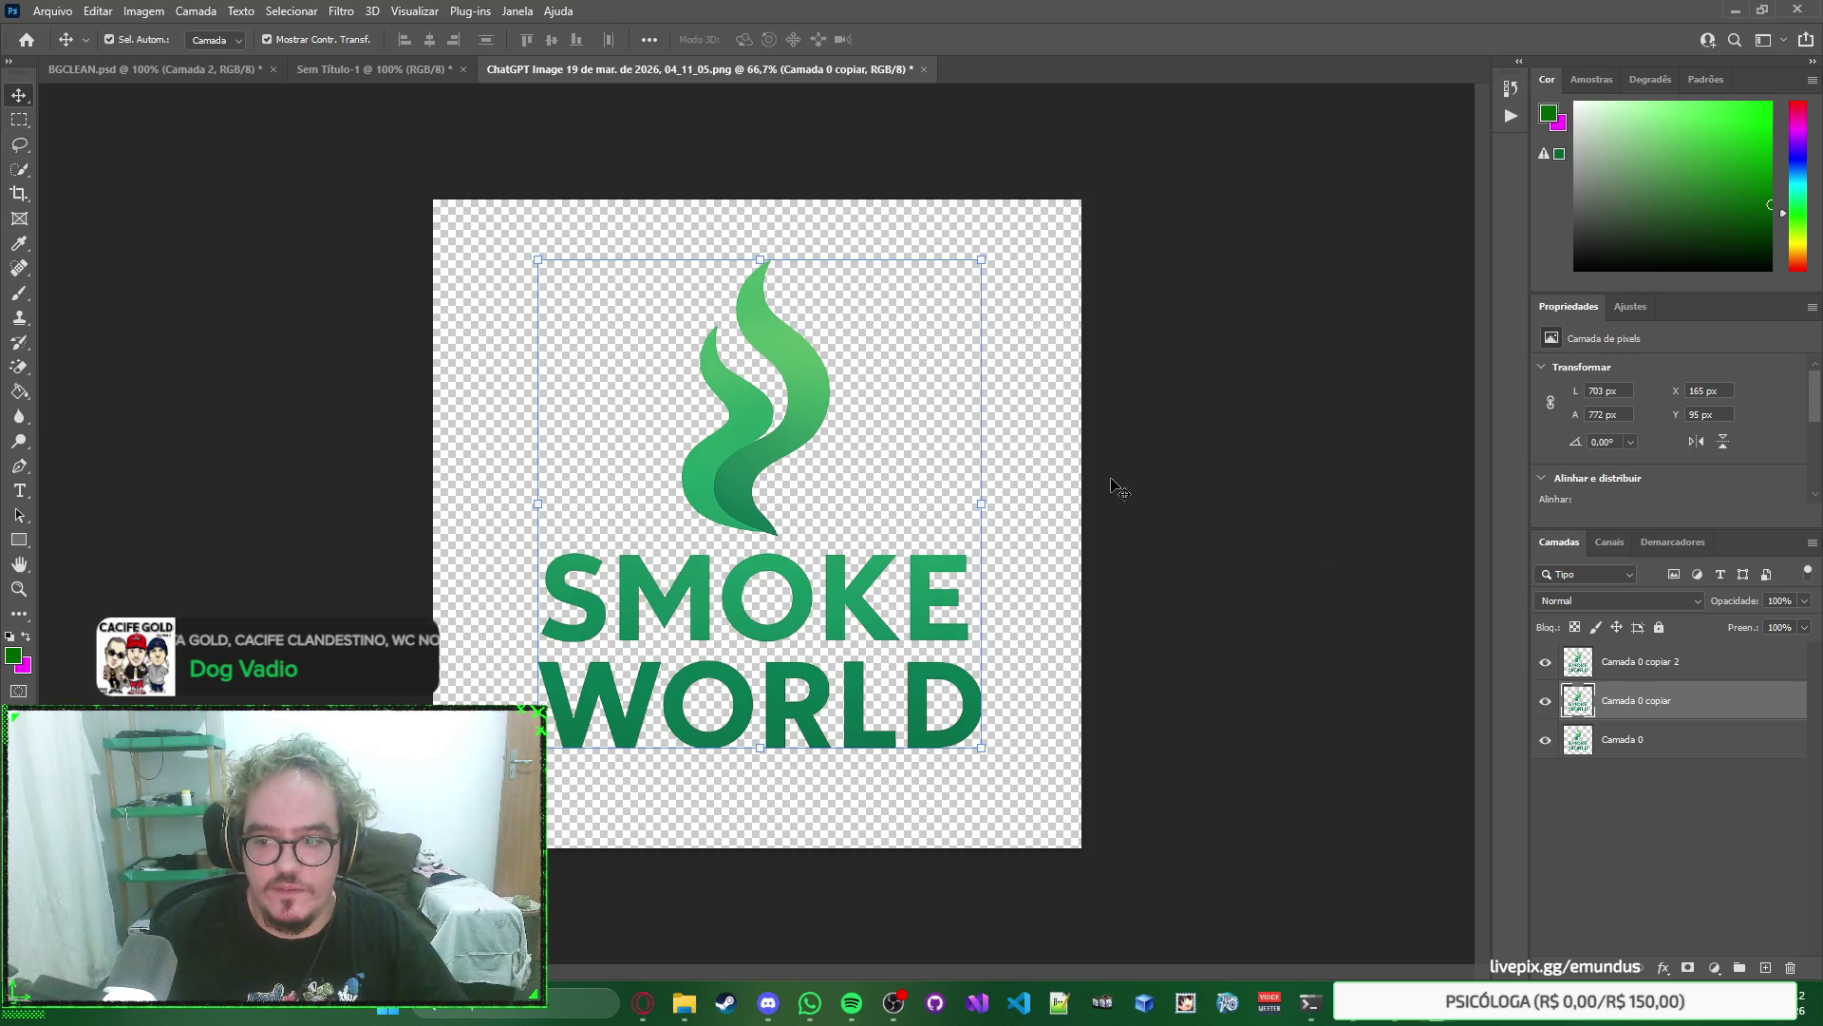
click(1638, 665)
key(ctrl+e)
key(ctrl+e)
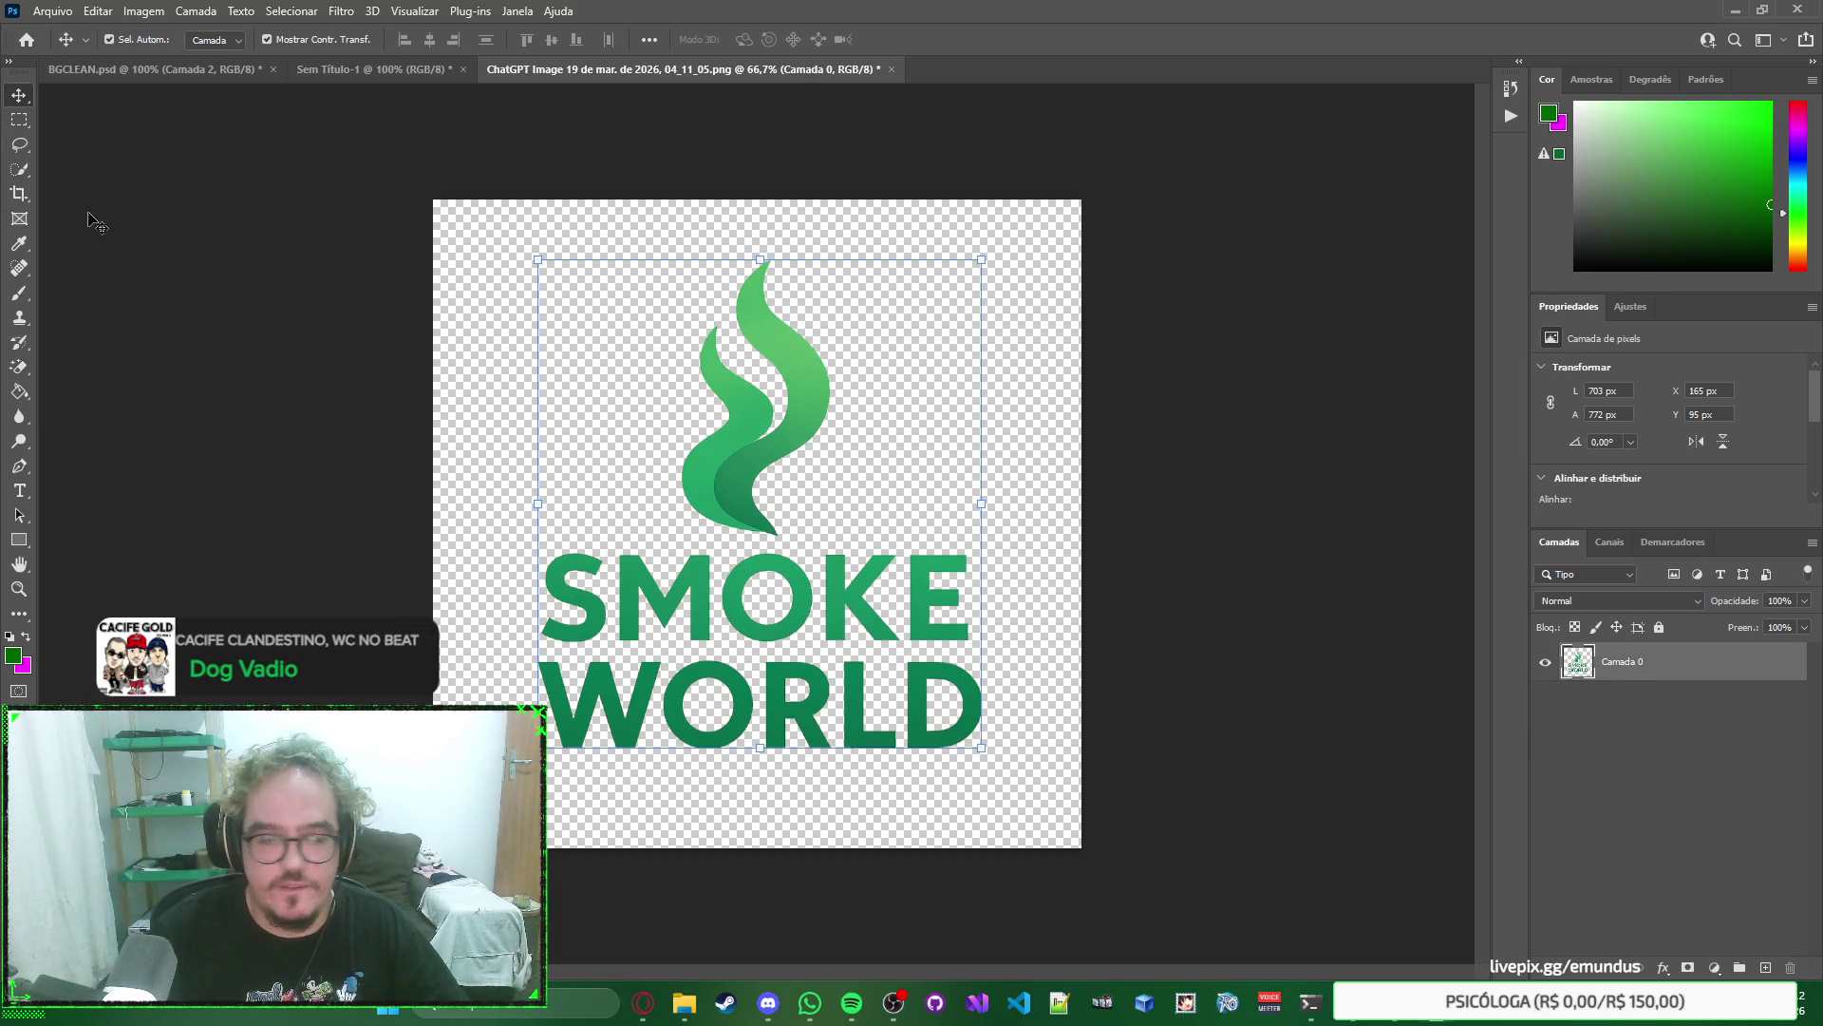
Copy the SMOKE WORLD lettering onto its own layer and nudge it into place.
click(19, 120)
mouse_move(990, 543)
mouse_down()
mouse_move(622, 625)
mouse_move(522, 775)
mouse_up()
key(ctrl+j)
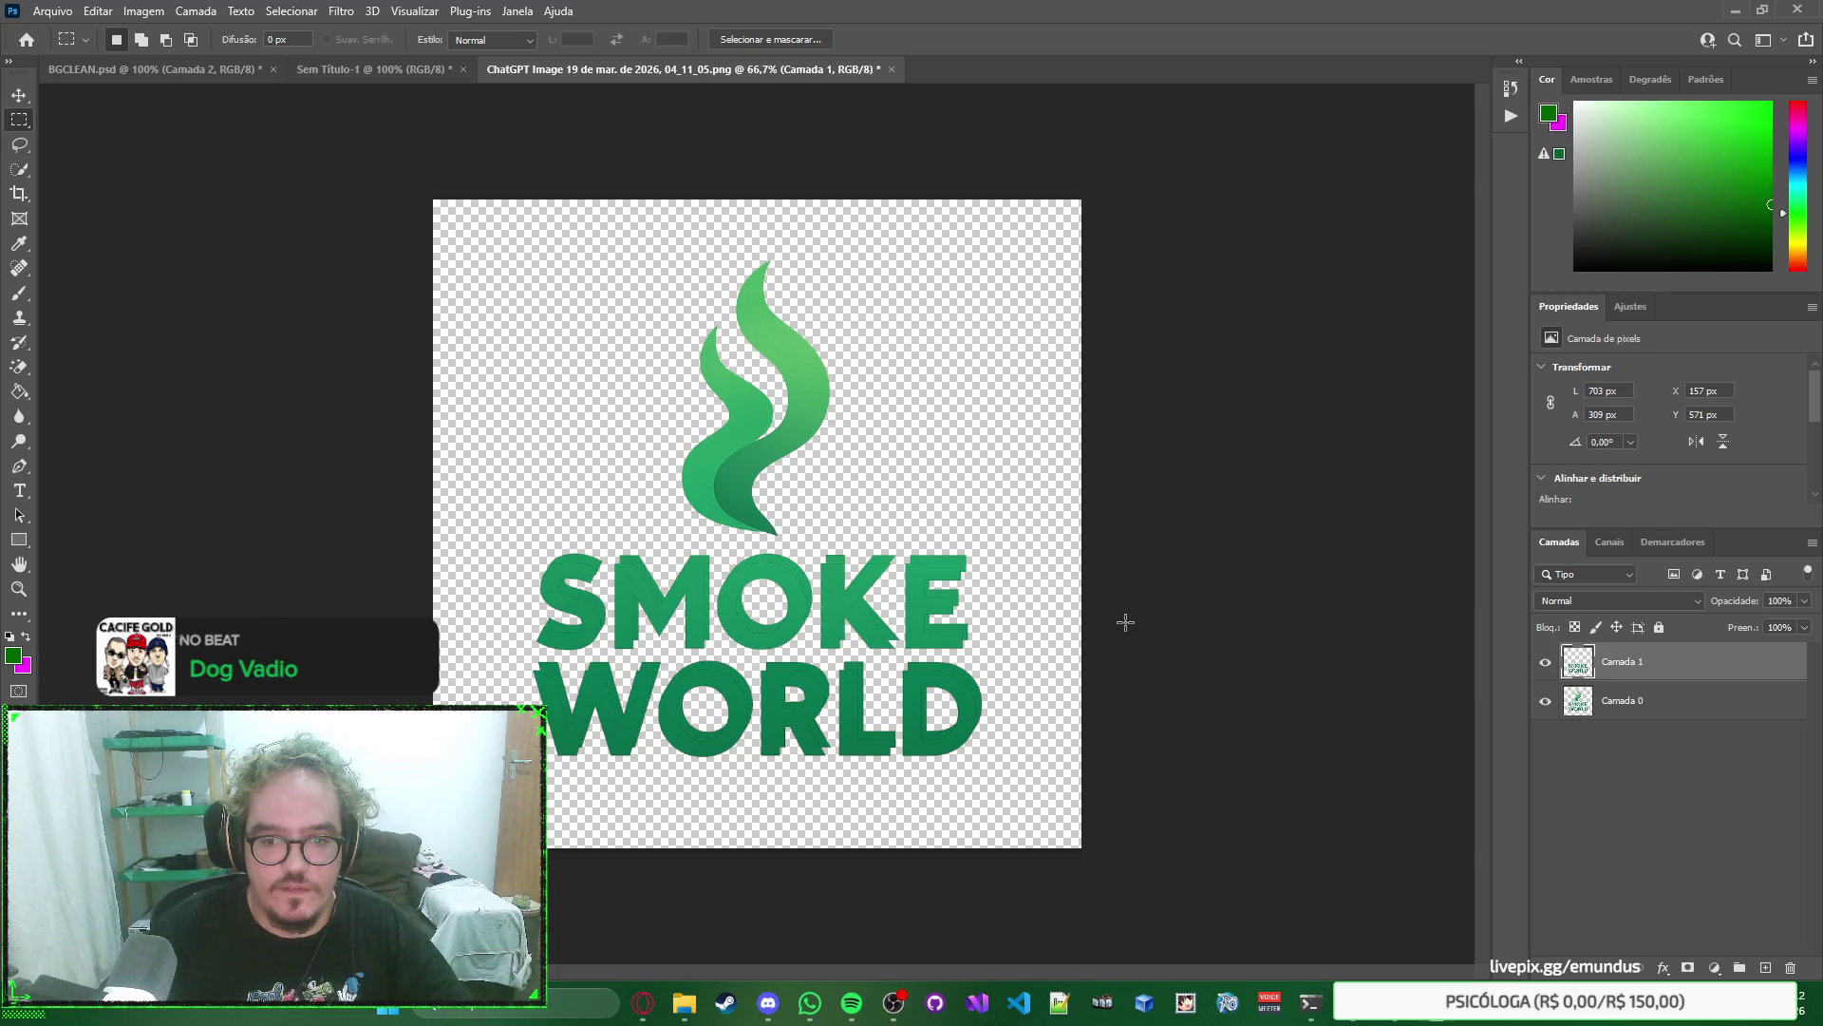
click(19, 95)
drag(786, 690, 788, 684)
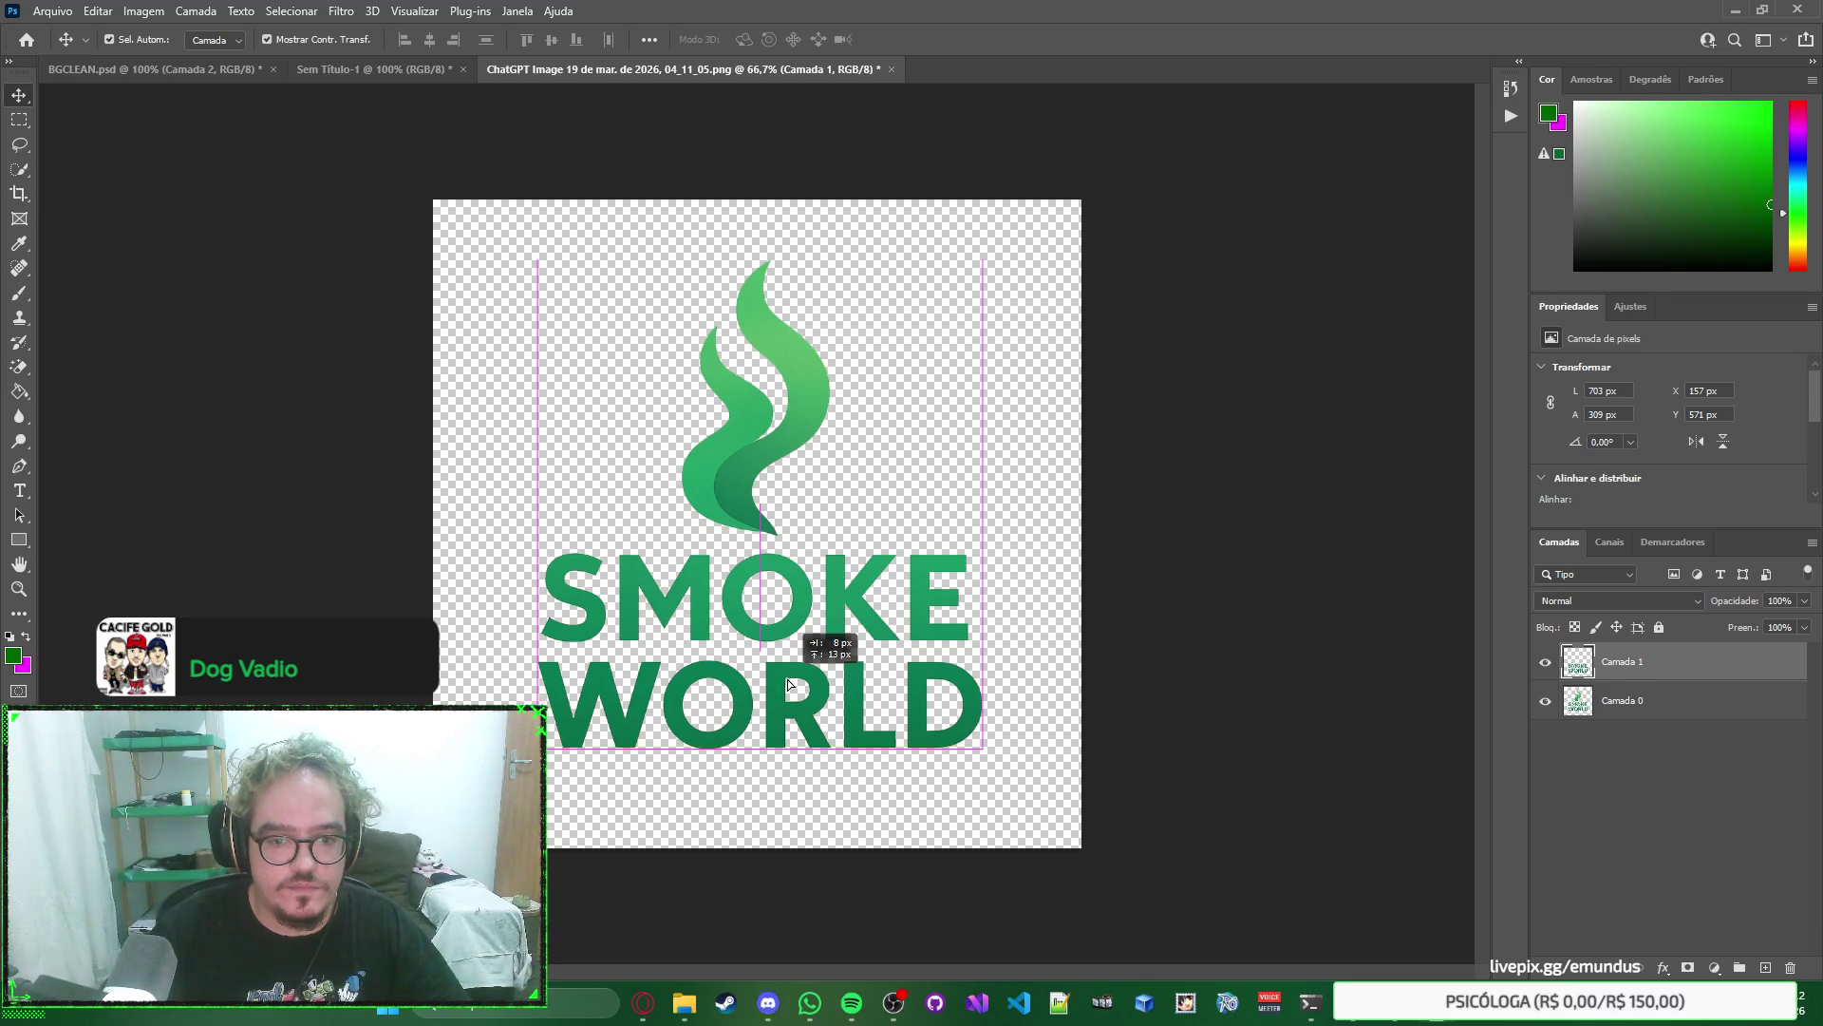
Copy the flame icon onto its own Camada 2 layer at the top of the stack, then open Save As.
click(1685, 693)
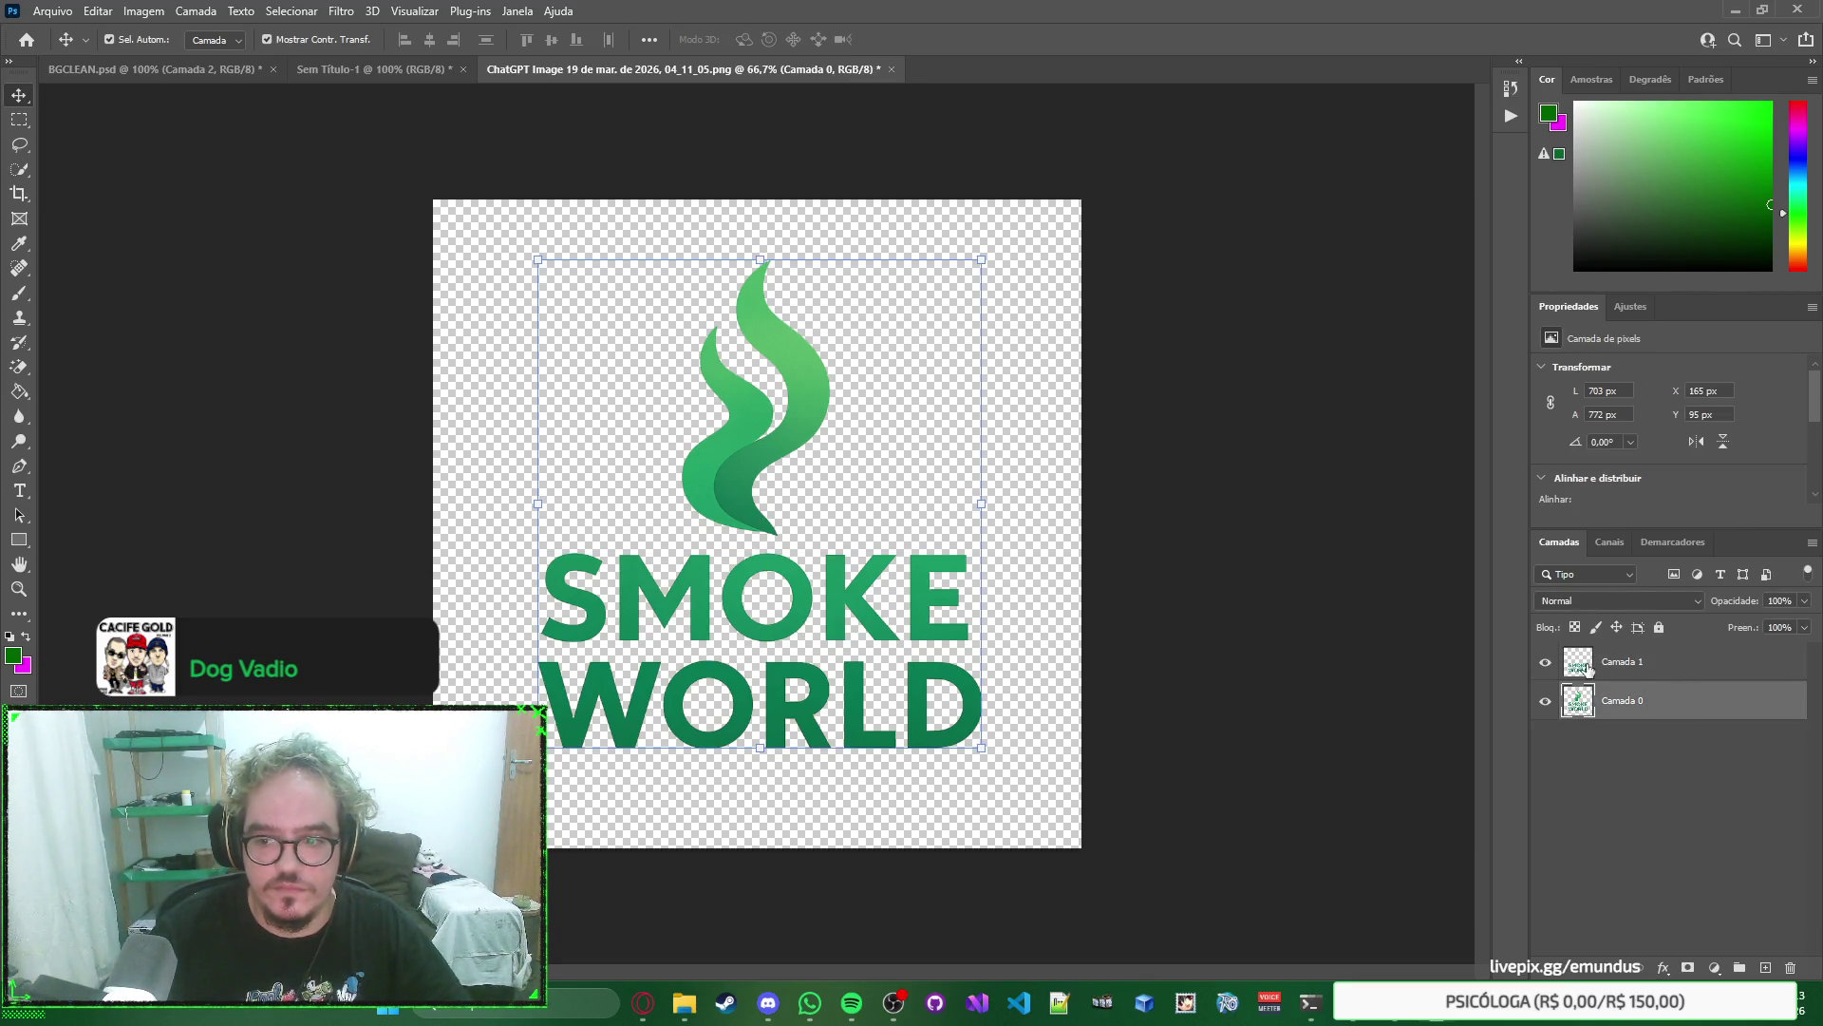
click(19, 121)
drag(875, 238, 651, 544)
key(ctrl+j)
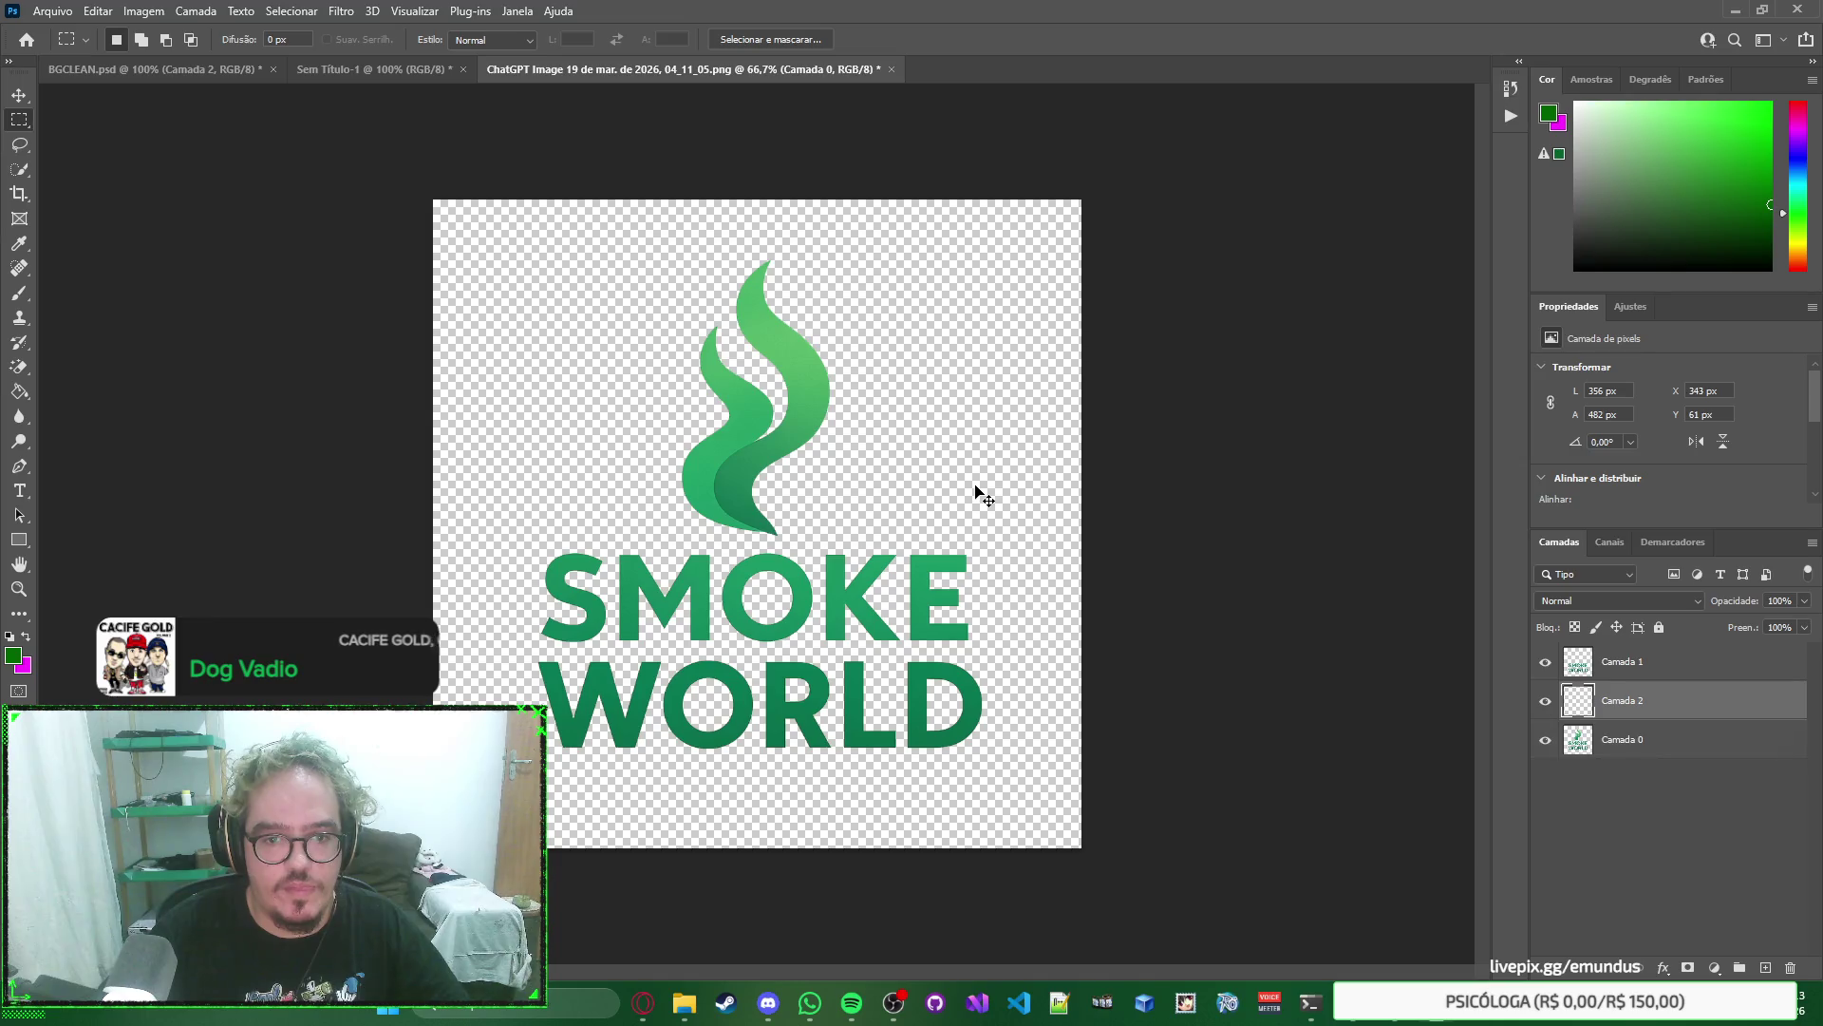
key(v)
drag(817, 395, 812, 403)
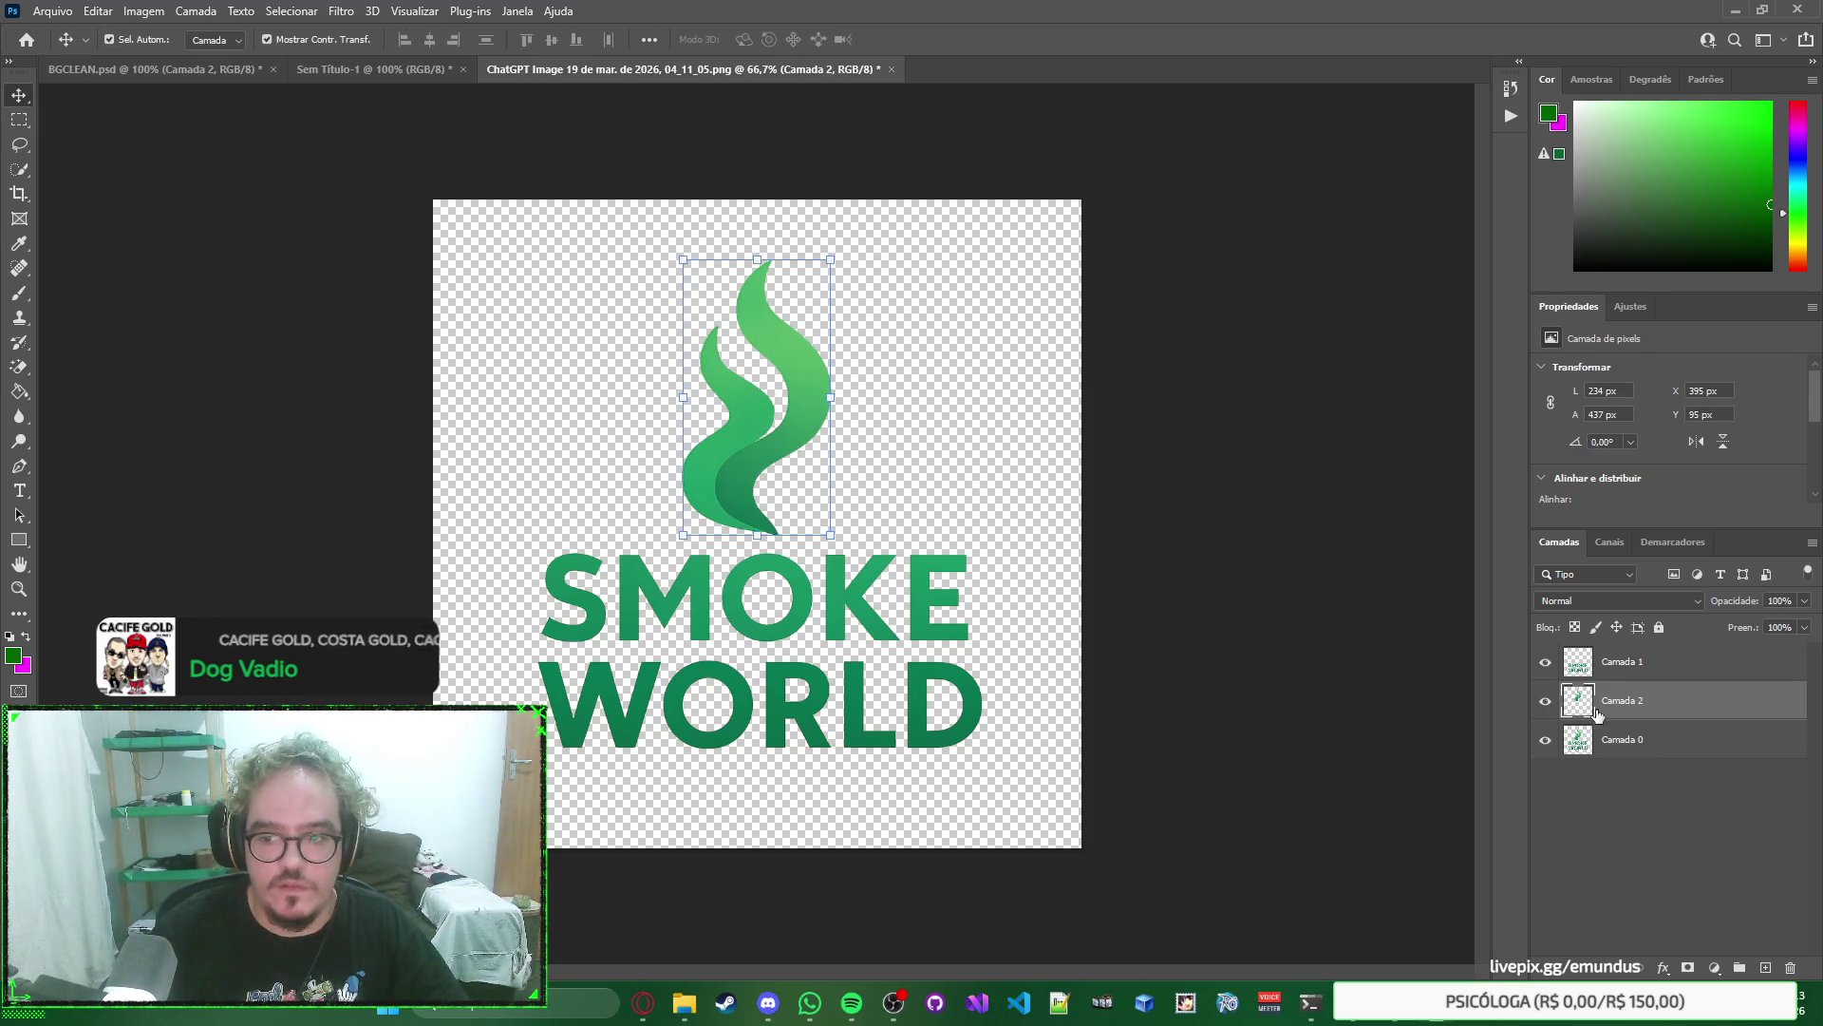
drag(1647, 700, 1633, 651)
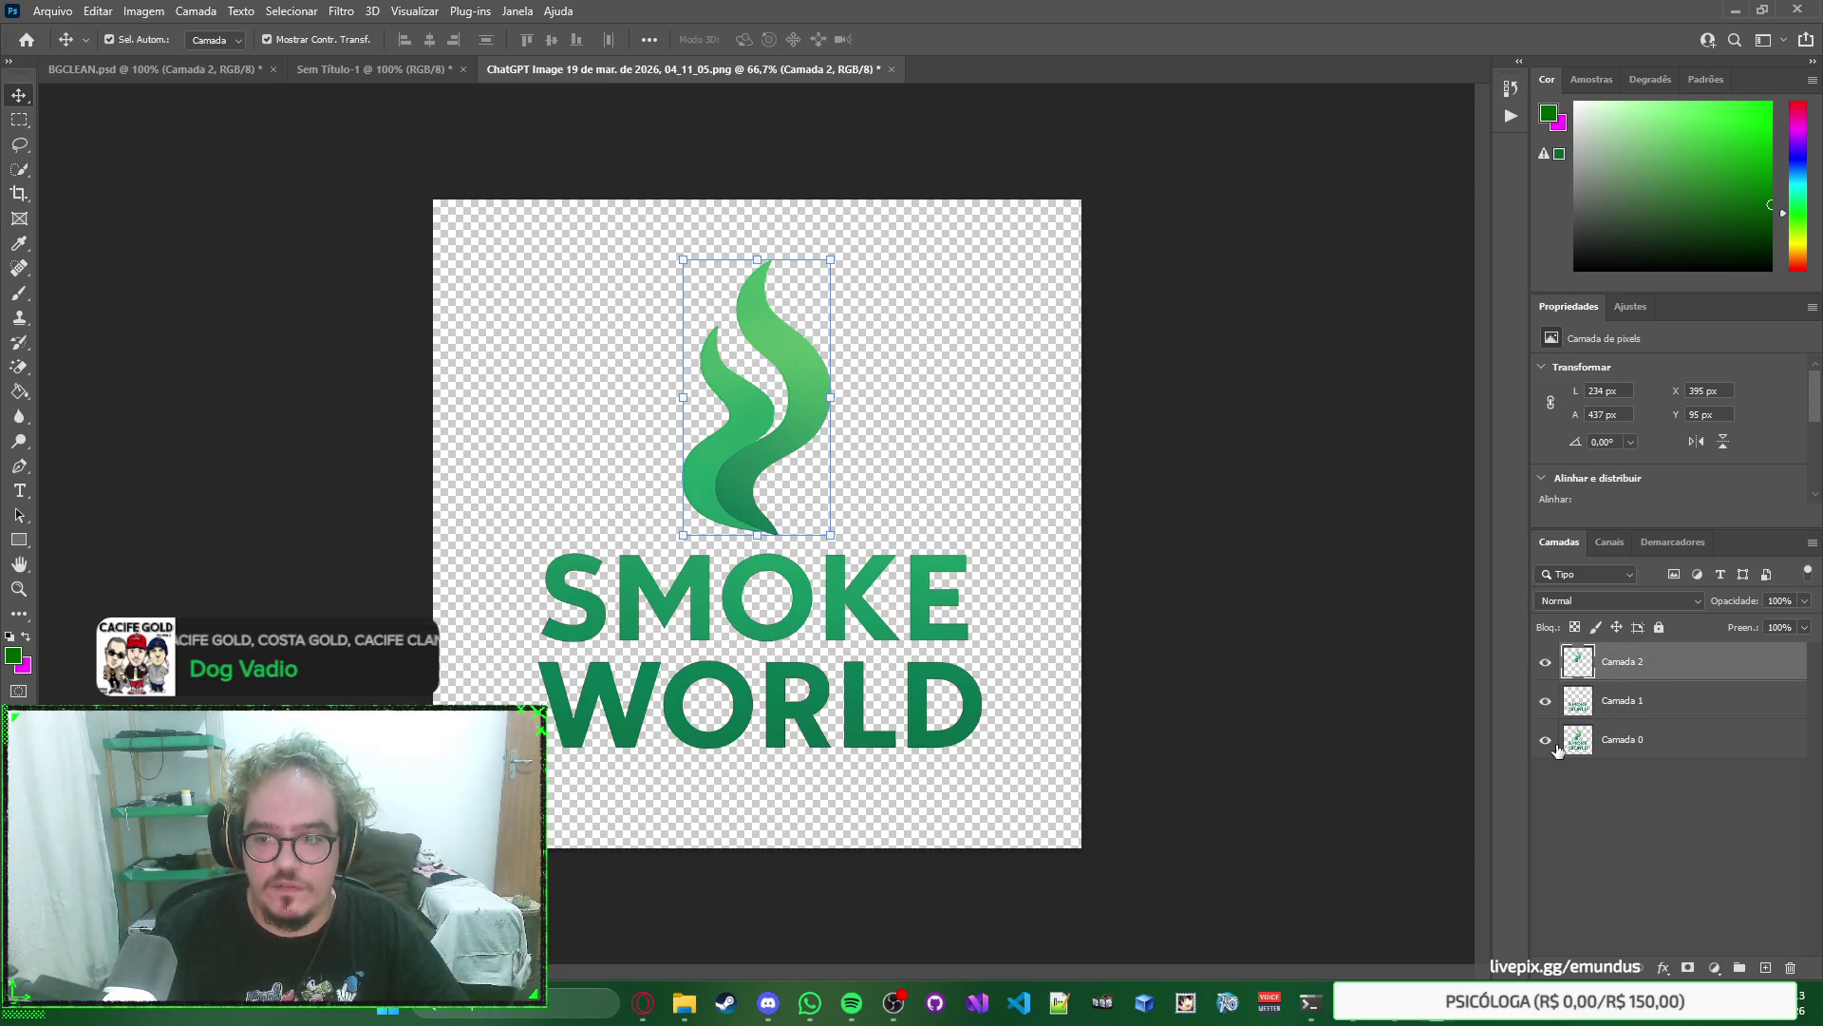
click(1662, 798)
key(ctrl+shift+s)
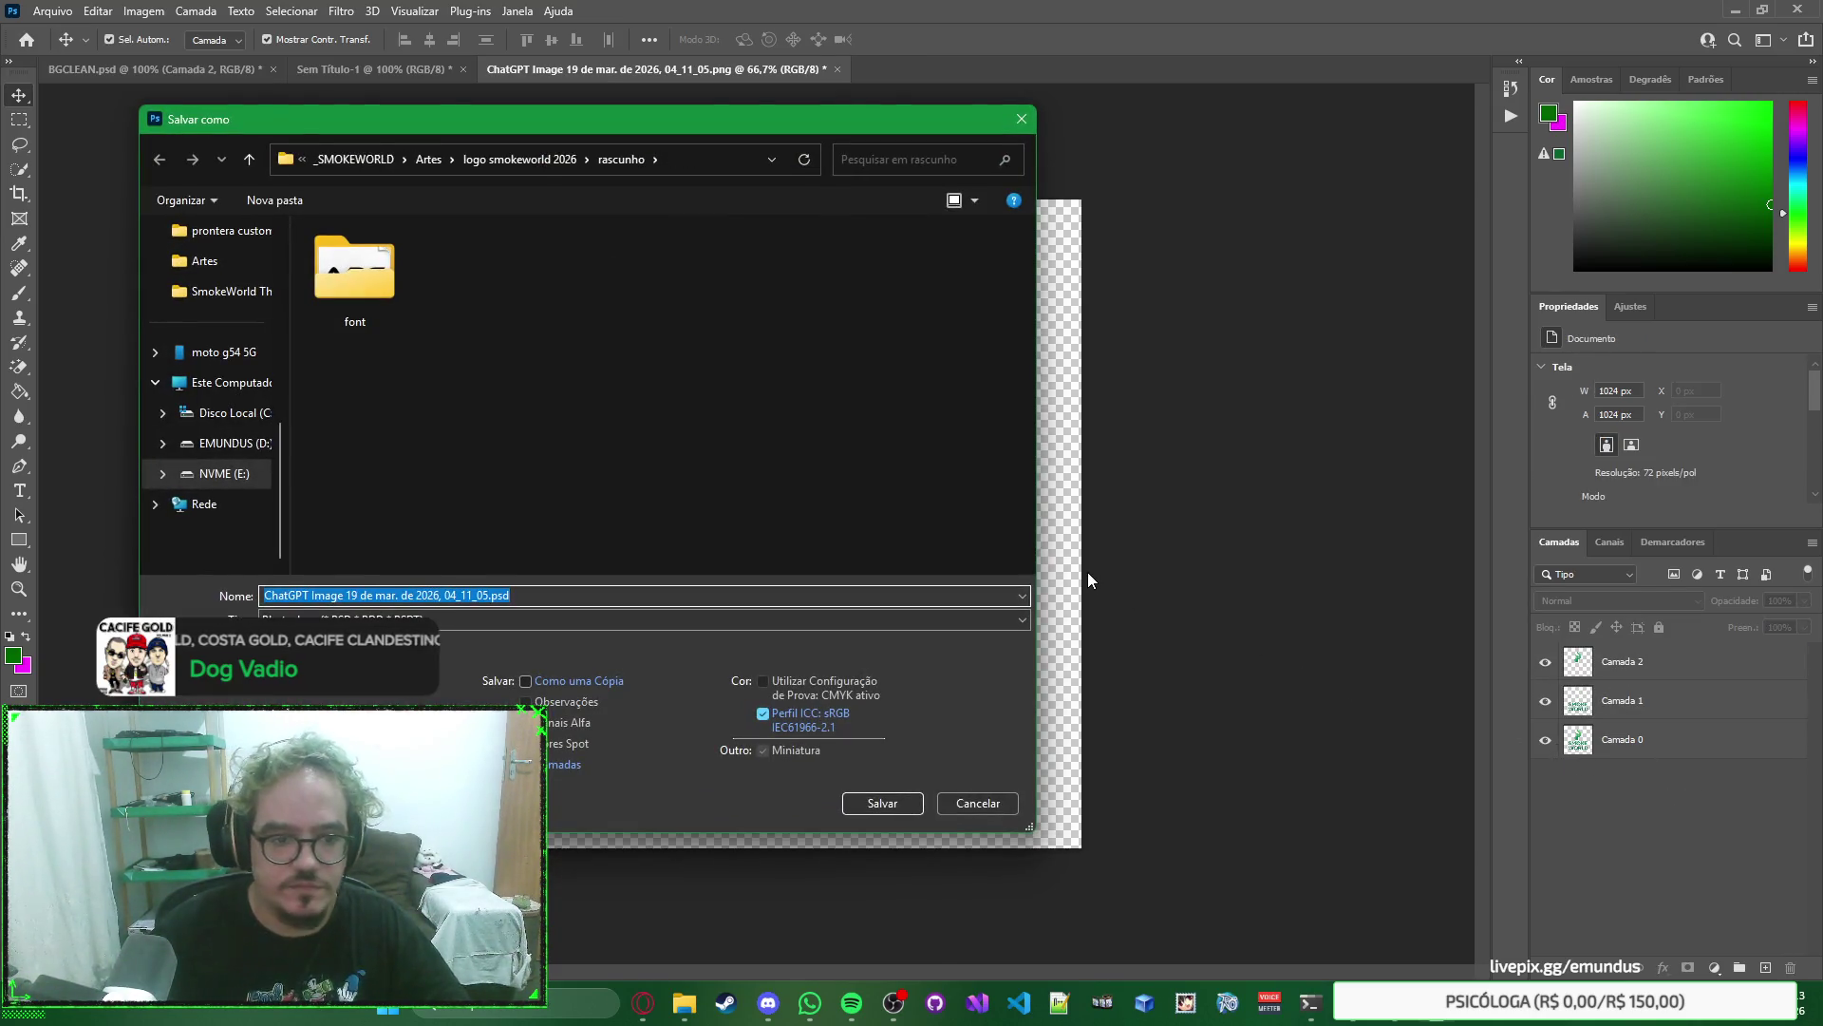
Save the file as a PSD and rename the flame layer 'Logo Icone'.
key(Return)
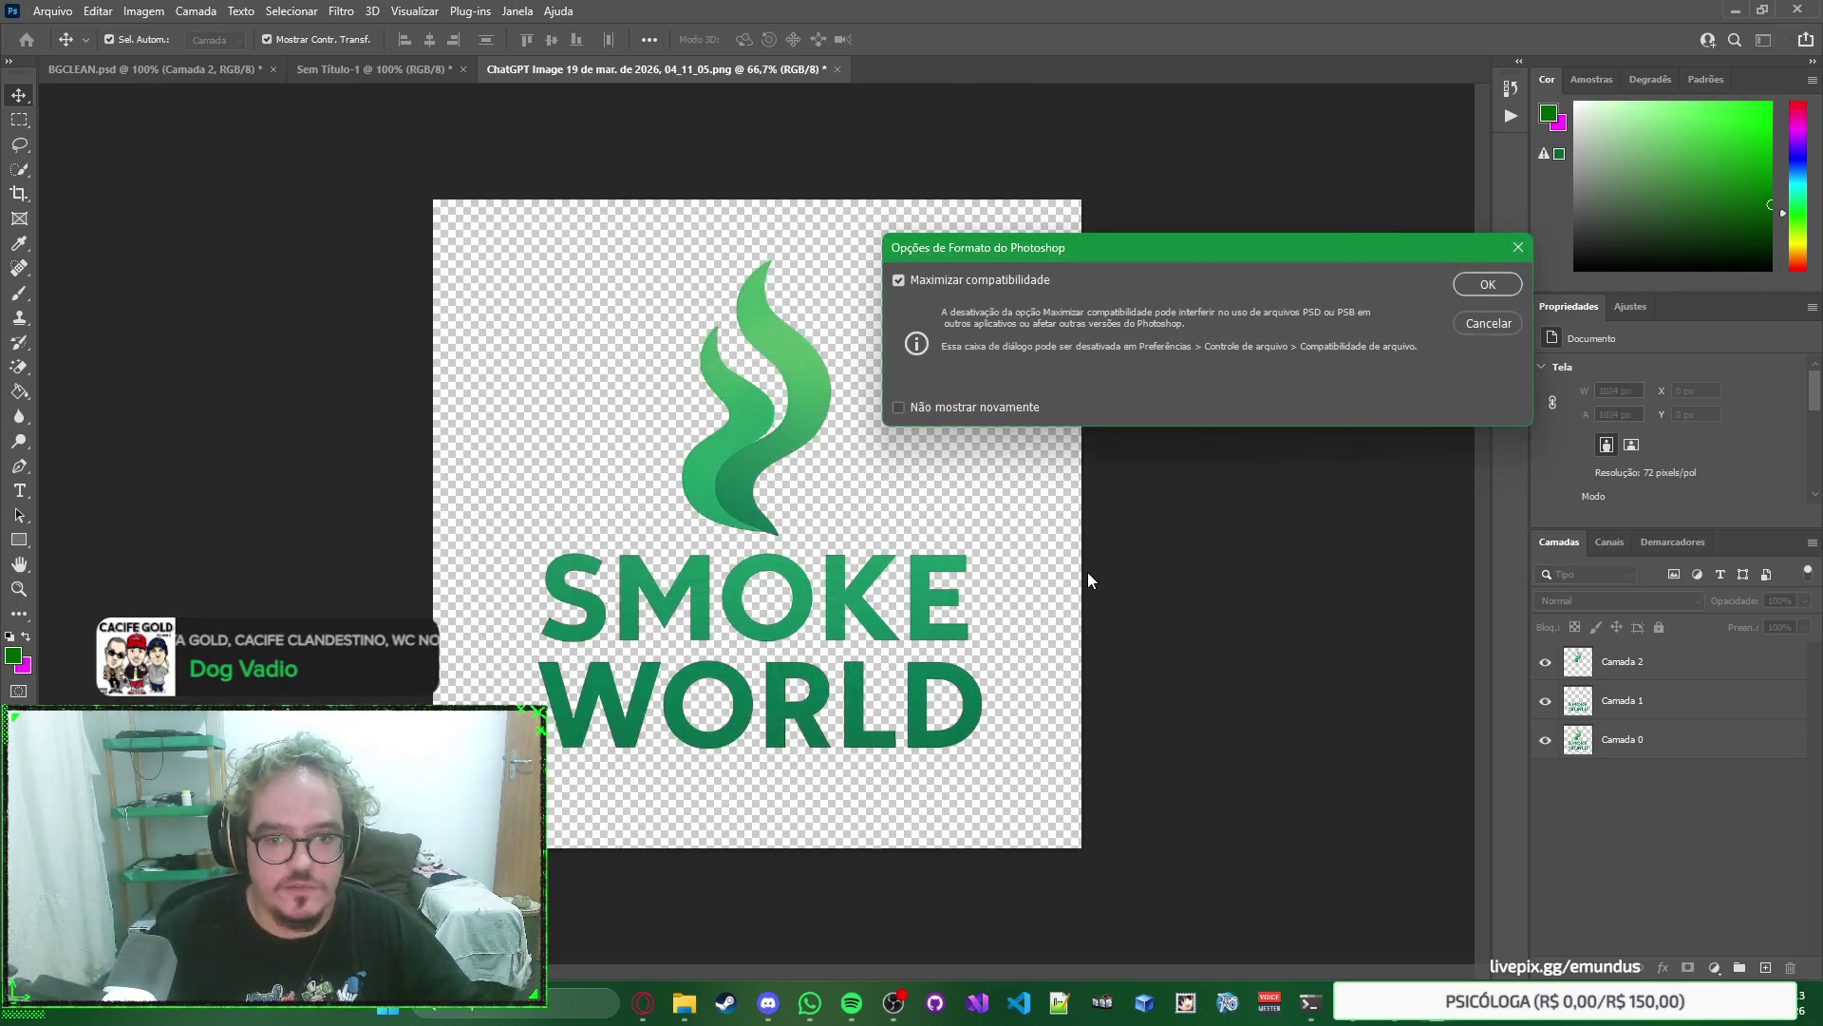
key(Return)
double_click(1624, 662)
key(BackSpace)
text(Logo Icone)
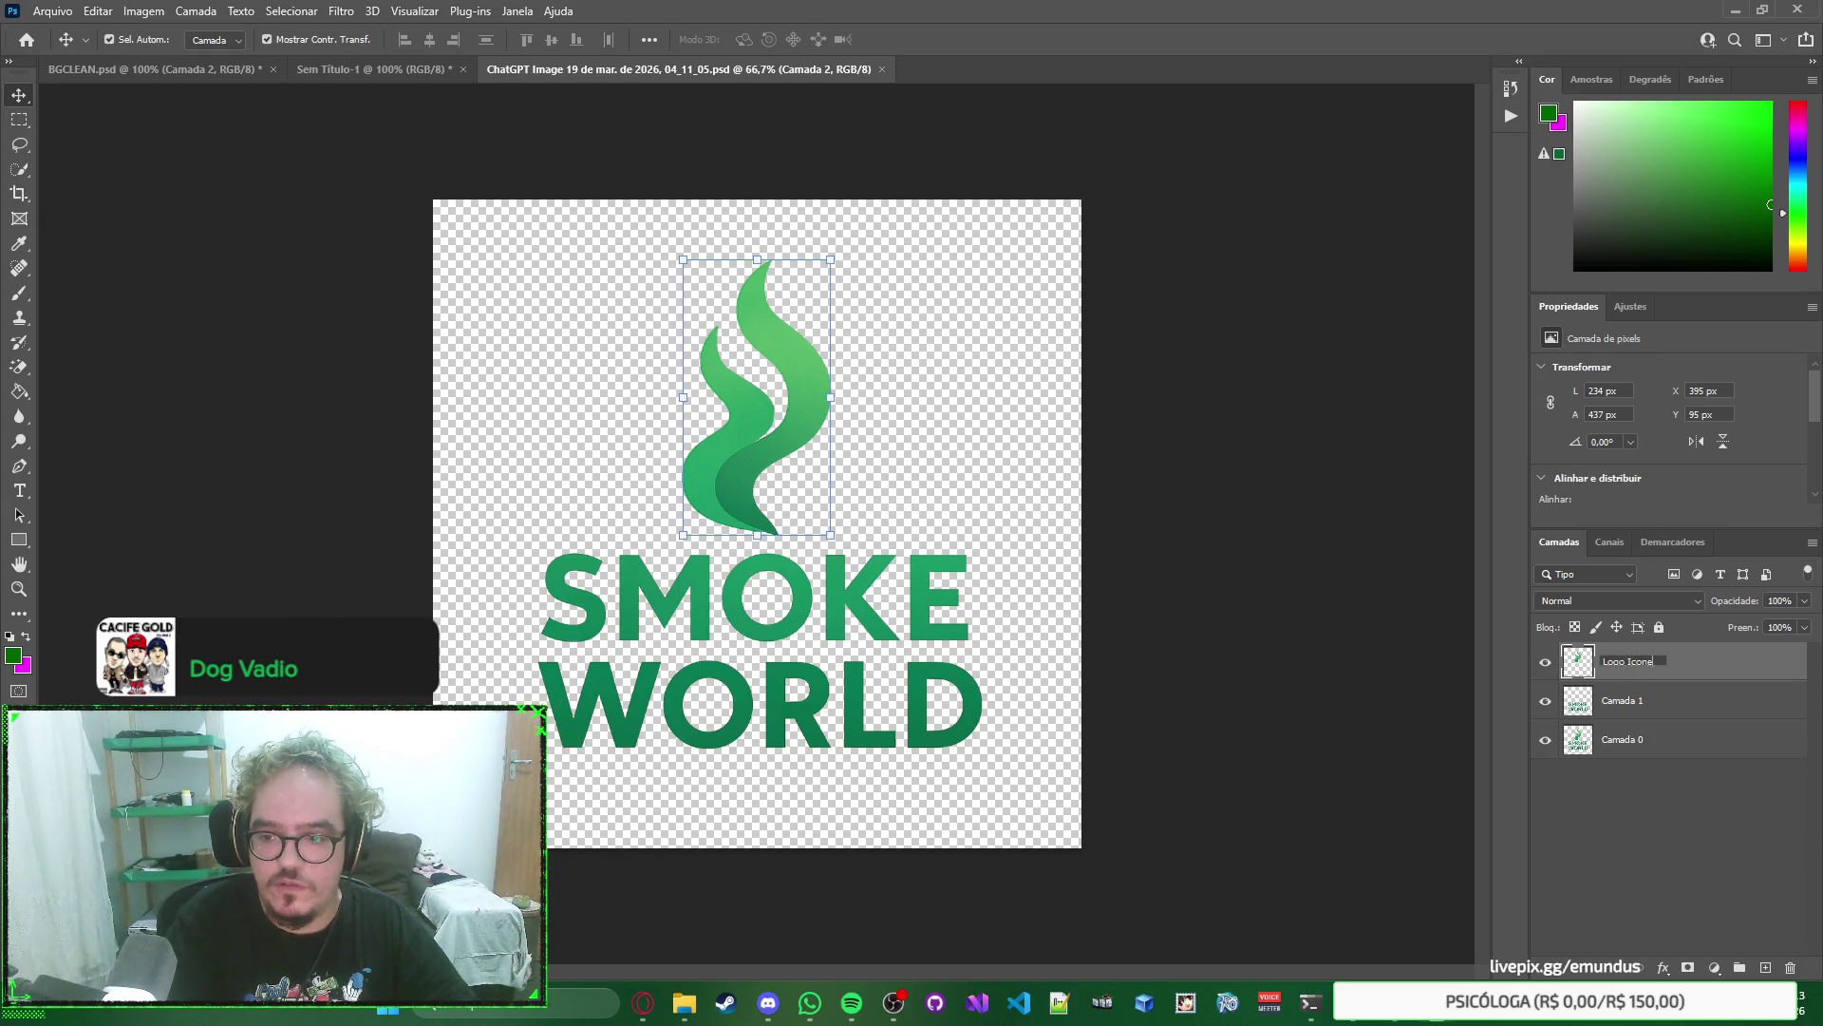
key(Return)
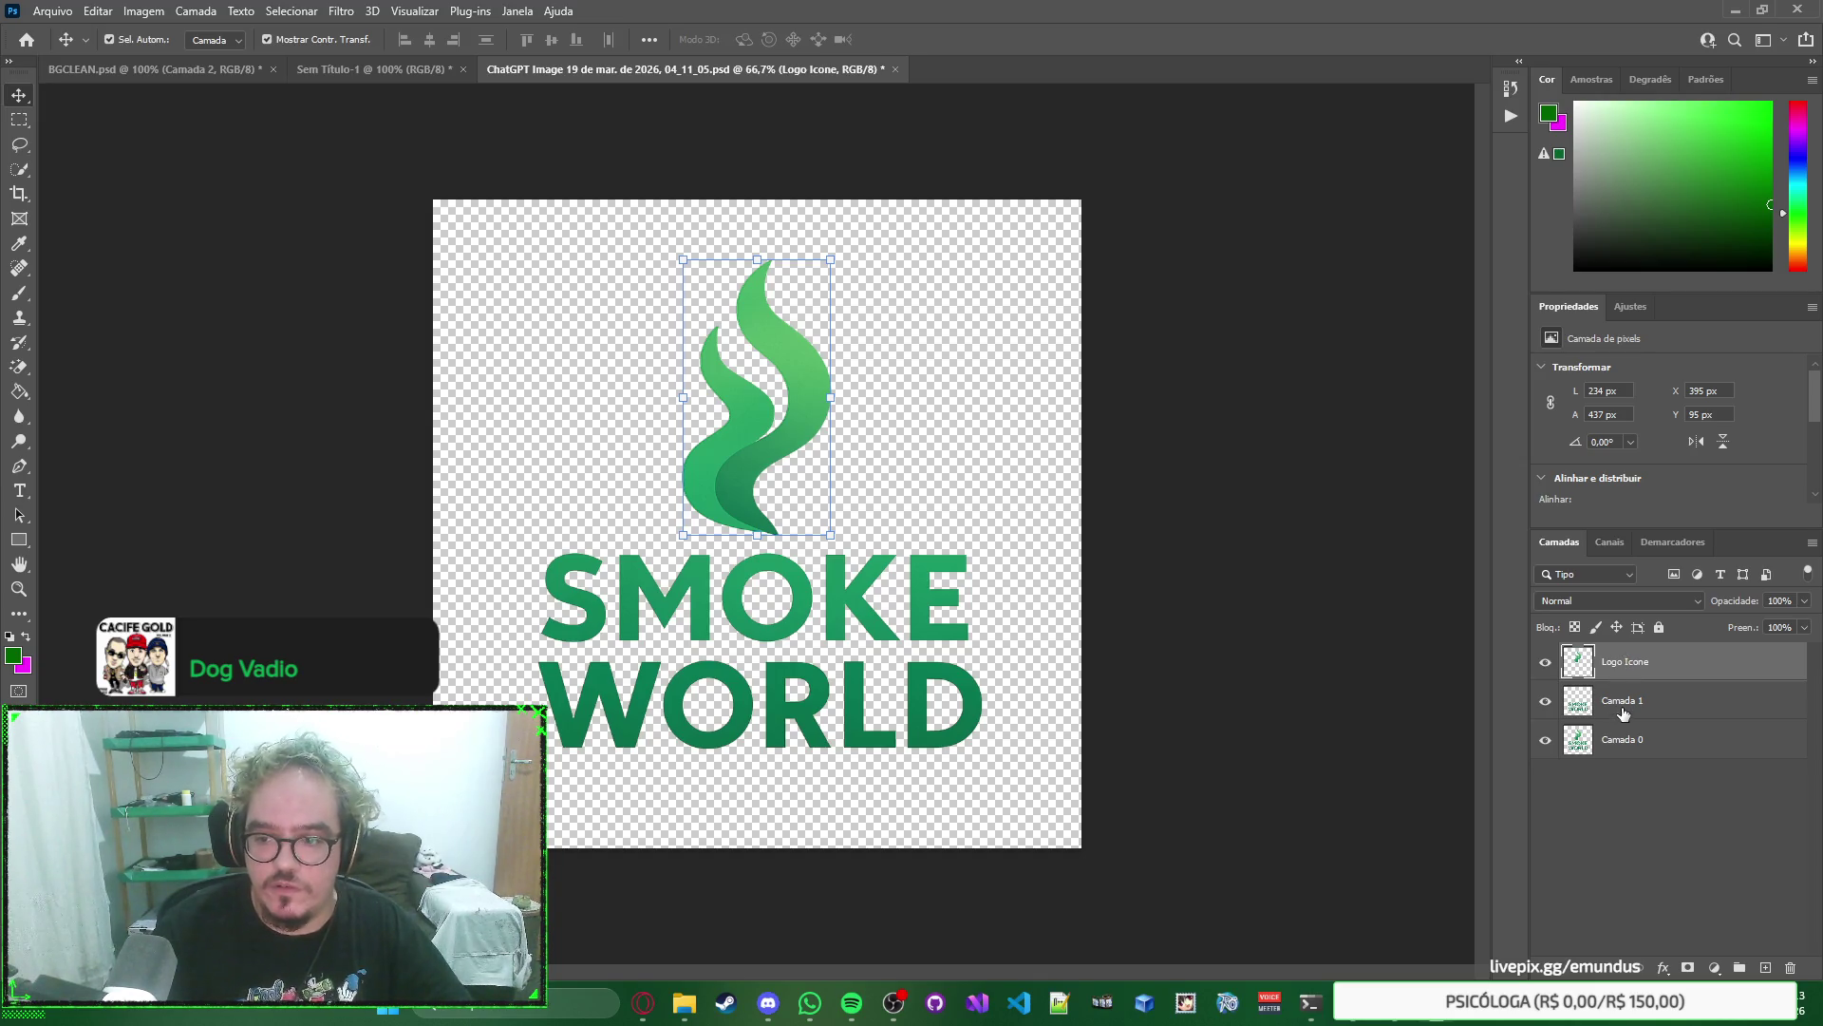
Rename the lettering layer 'Logo Escrita' and the full logo layer 'Logo Completa'.
double_click(1624, 702)
text(Logo E)
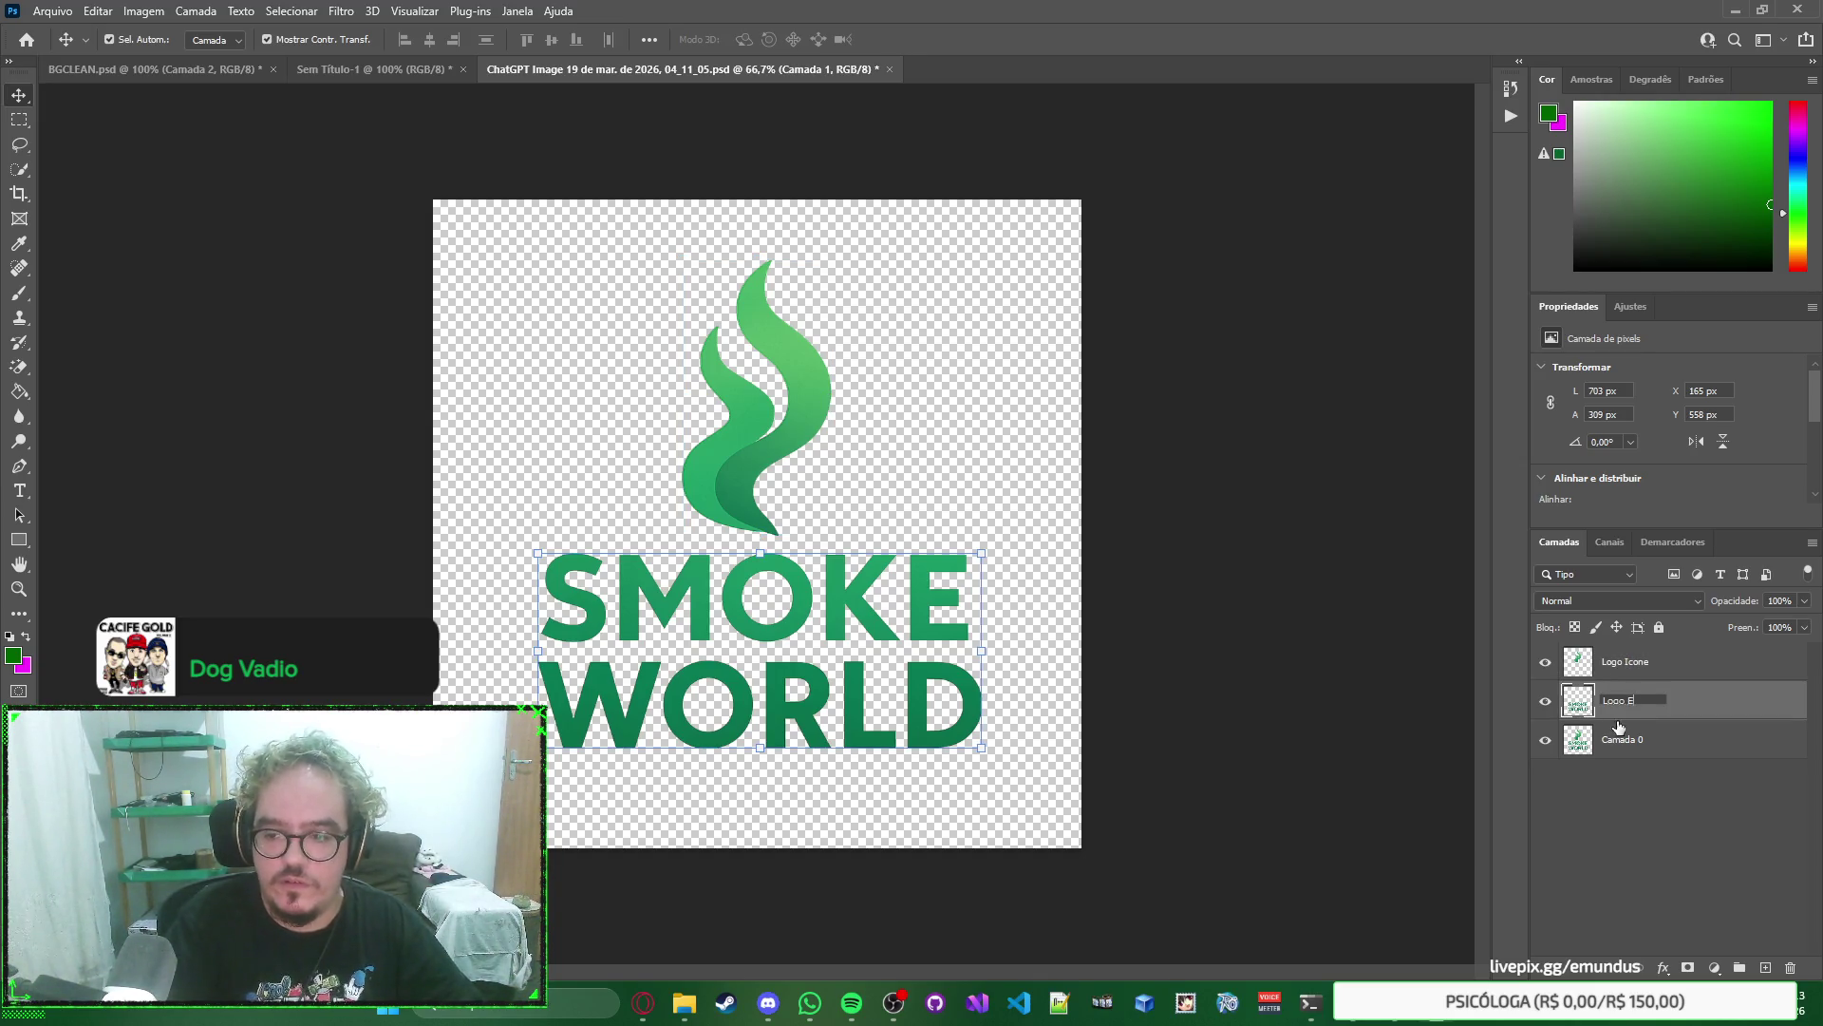
text(scrita)
key(Return)
double_click(1624, 739)
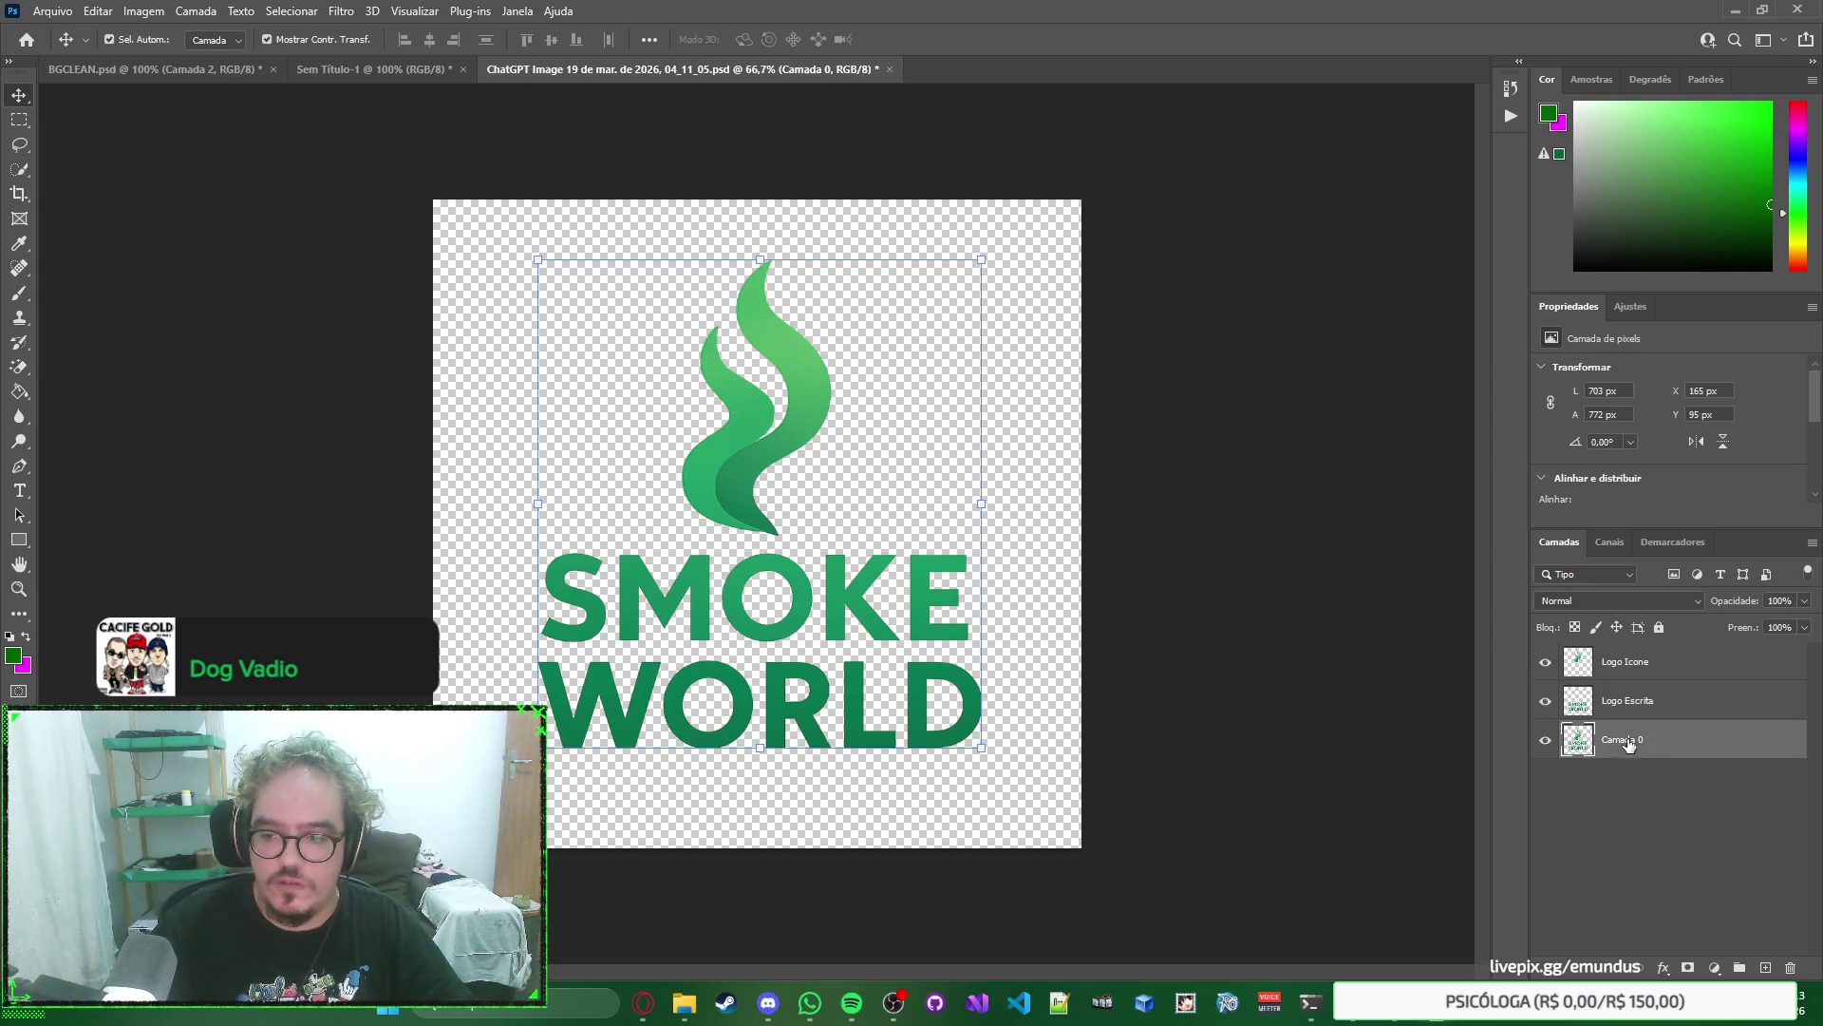
text(Leta)
key(Return)
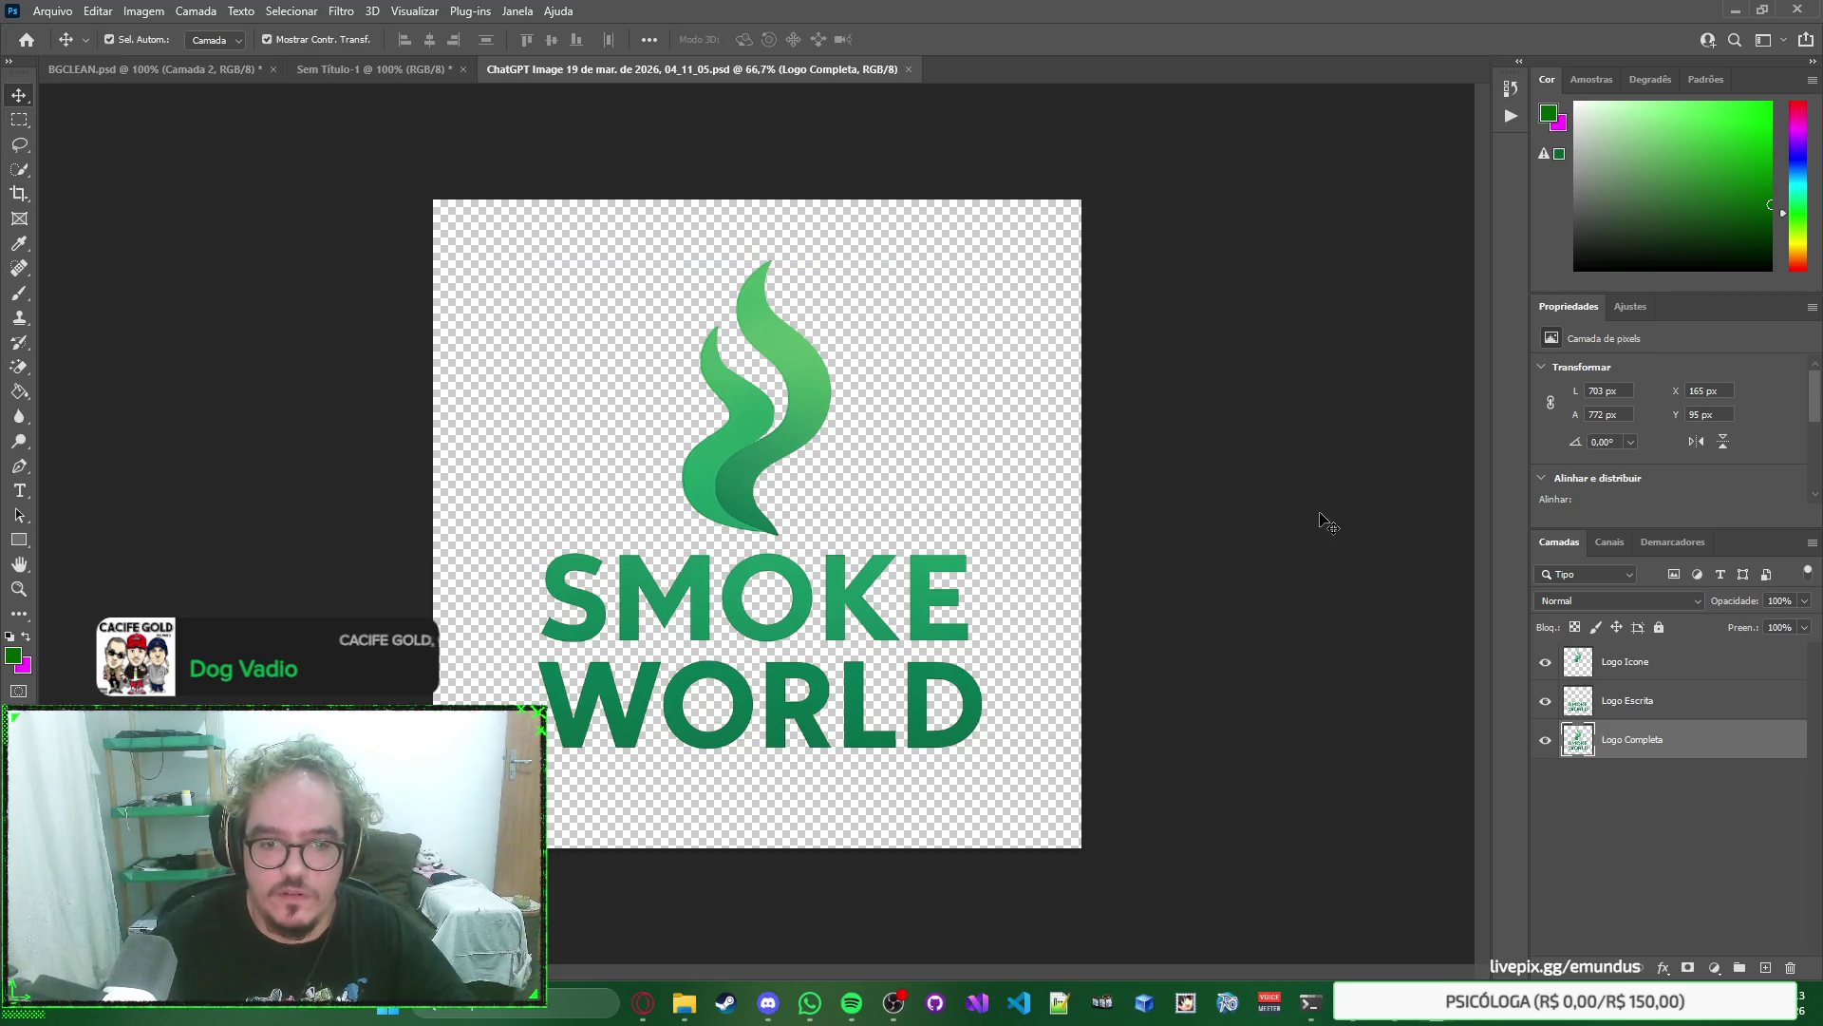
Select the Logo Icone layer, ready to pick it on the canvas.
key(alt+bracketright)
right_click(1328, 522)
key(Escape)
key(alt+bracketright)
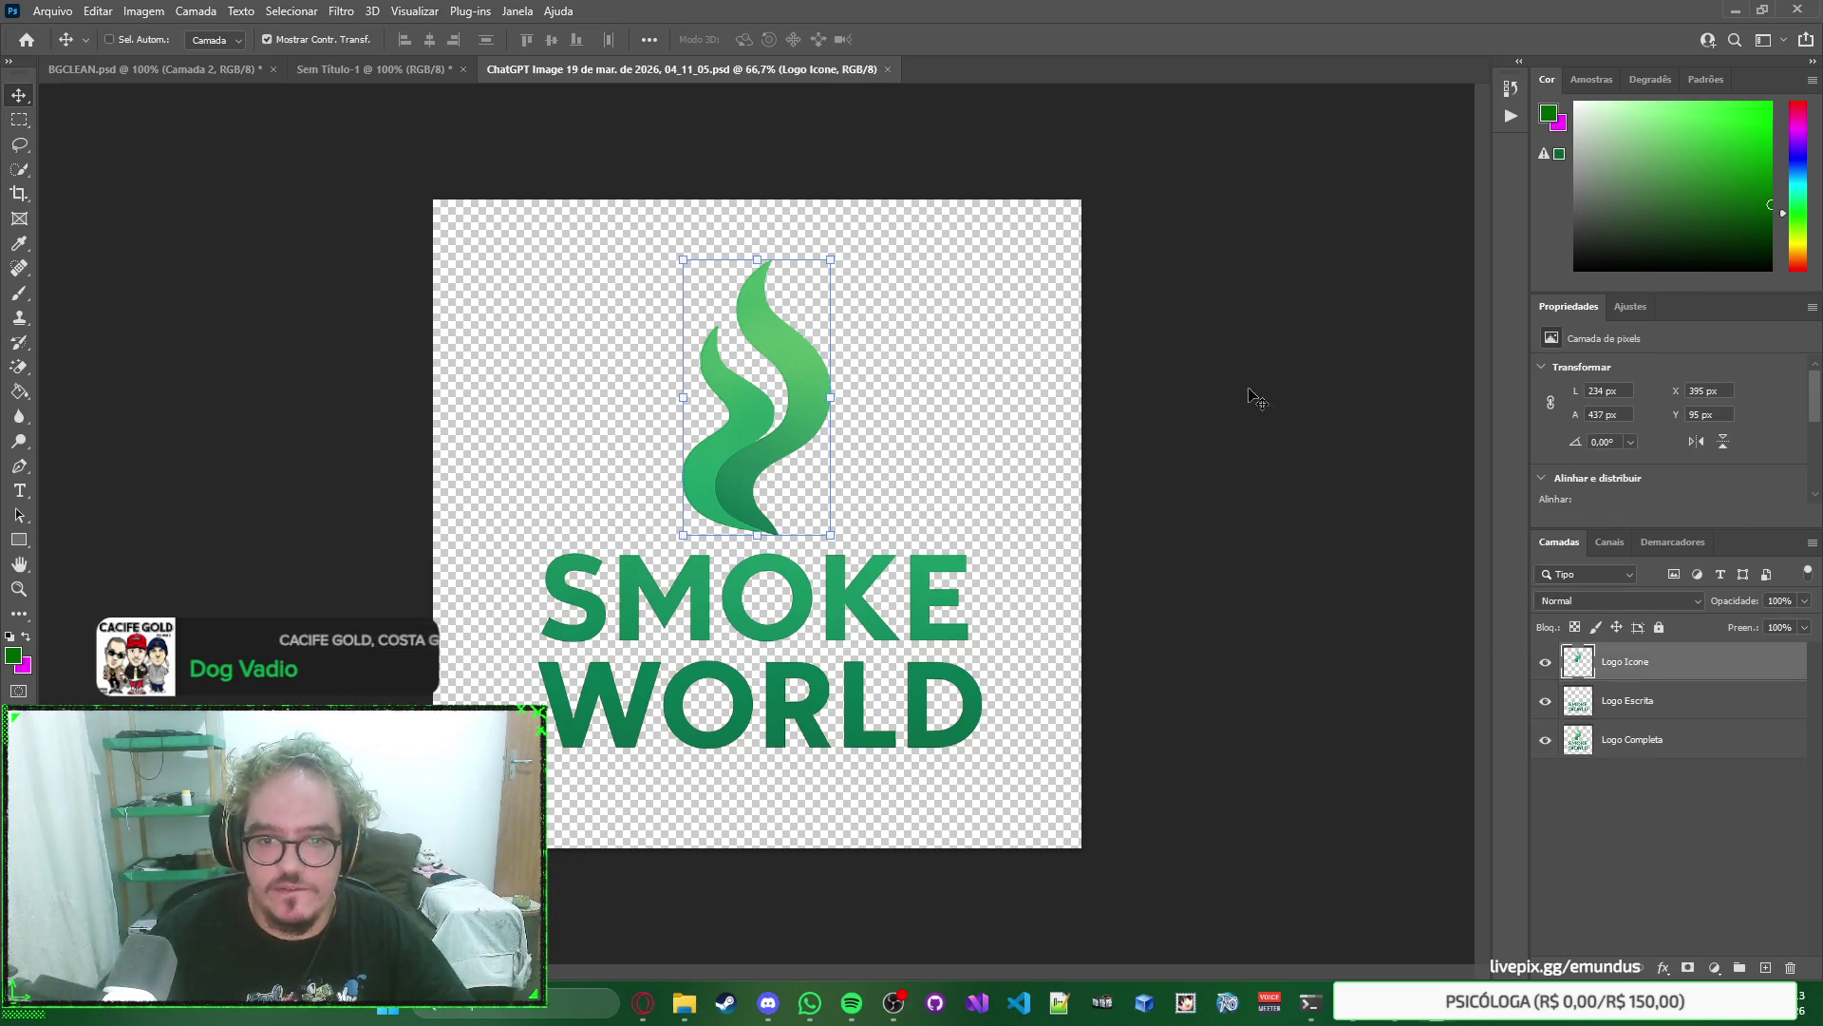
key(ctrl)
Copy the Logo Icone flame into the forest banner and try it beside and over the SMOKE WORLD text.
mouse_move(337, 182)
mouse_down()
mouse_move(328, 143)
mouse_move(401, 76)
mouse_move(866, 340)
mouse_up()
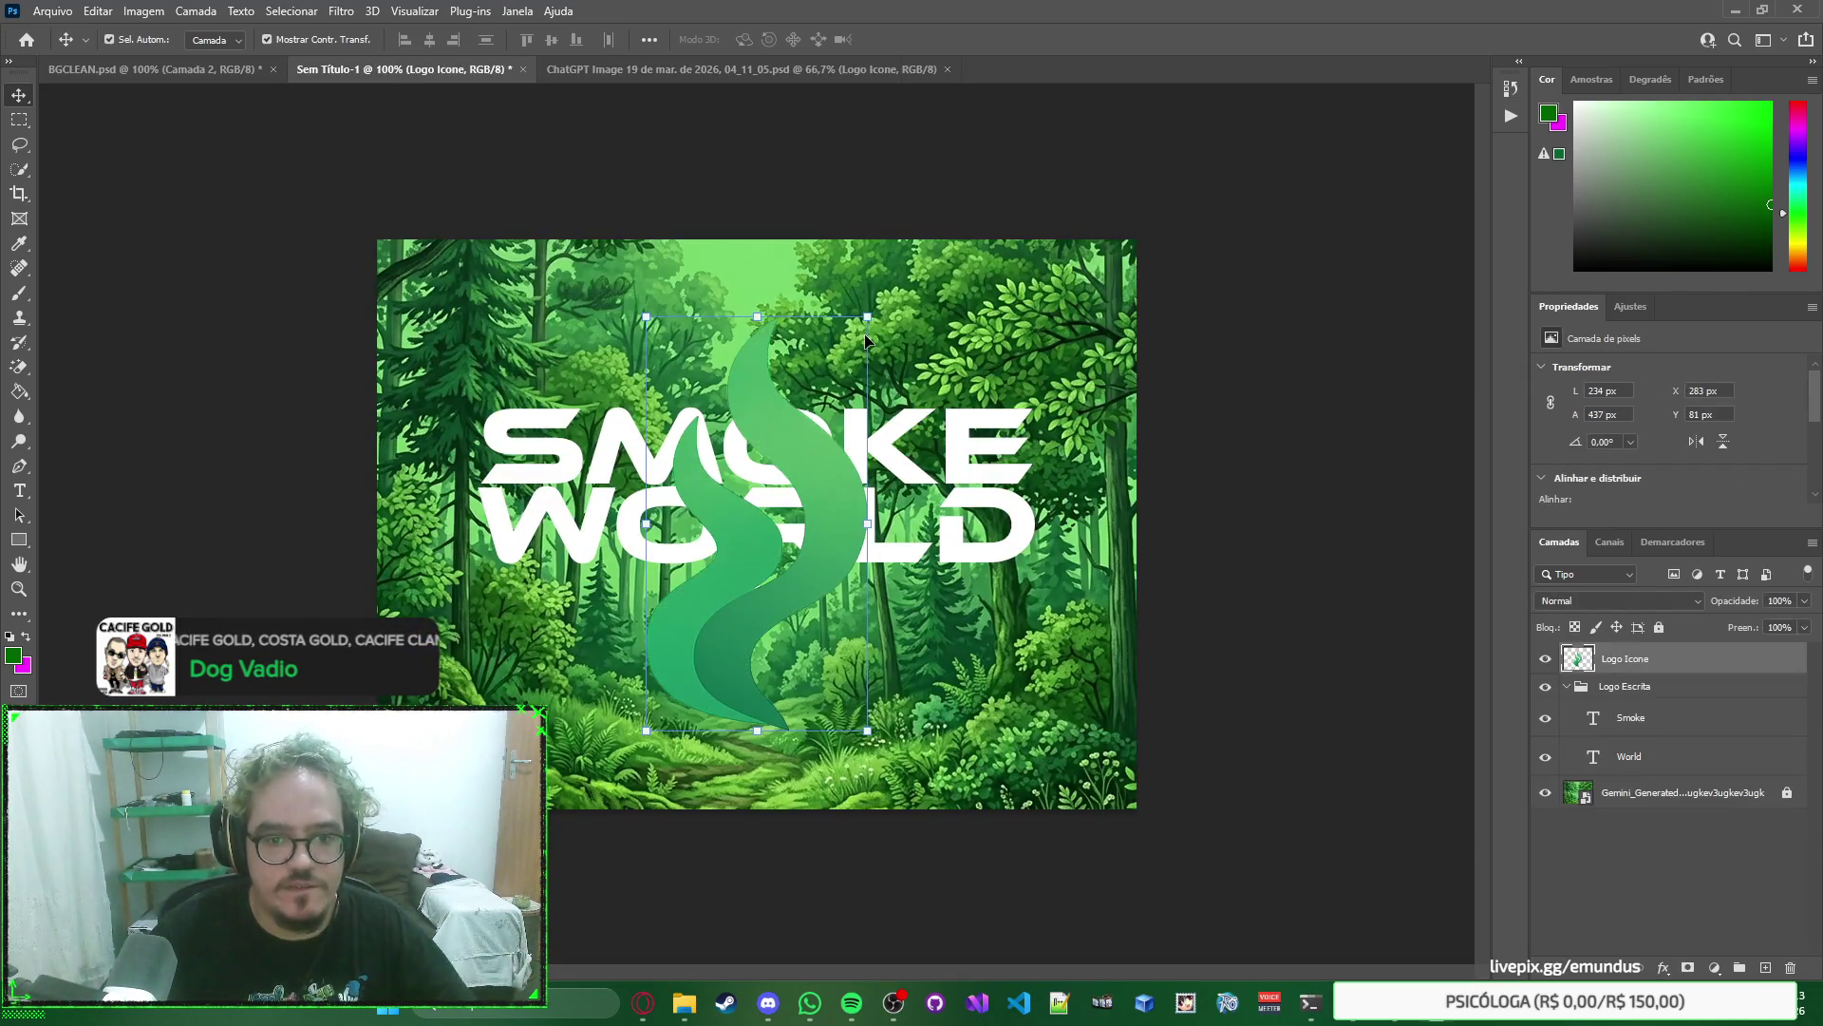
mouse_move(834, 559)
mouse_down()
mouse_move(1027, 461)
mouse_move(1063, 475)
mouse_move(1039, 515)
mouse_up()
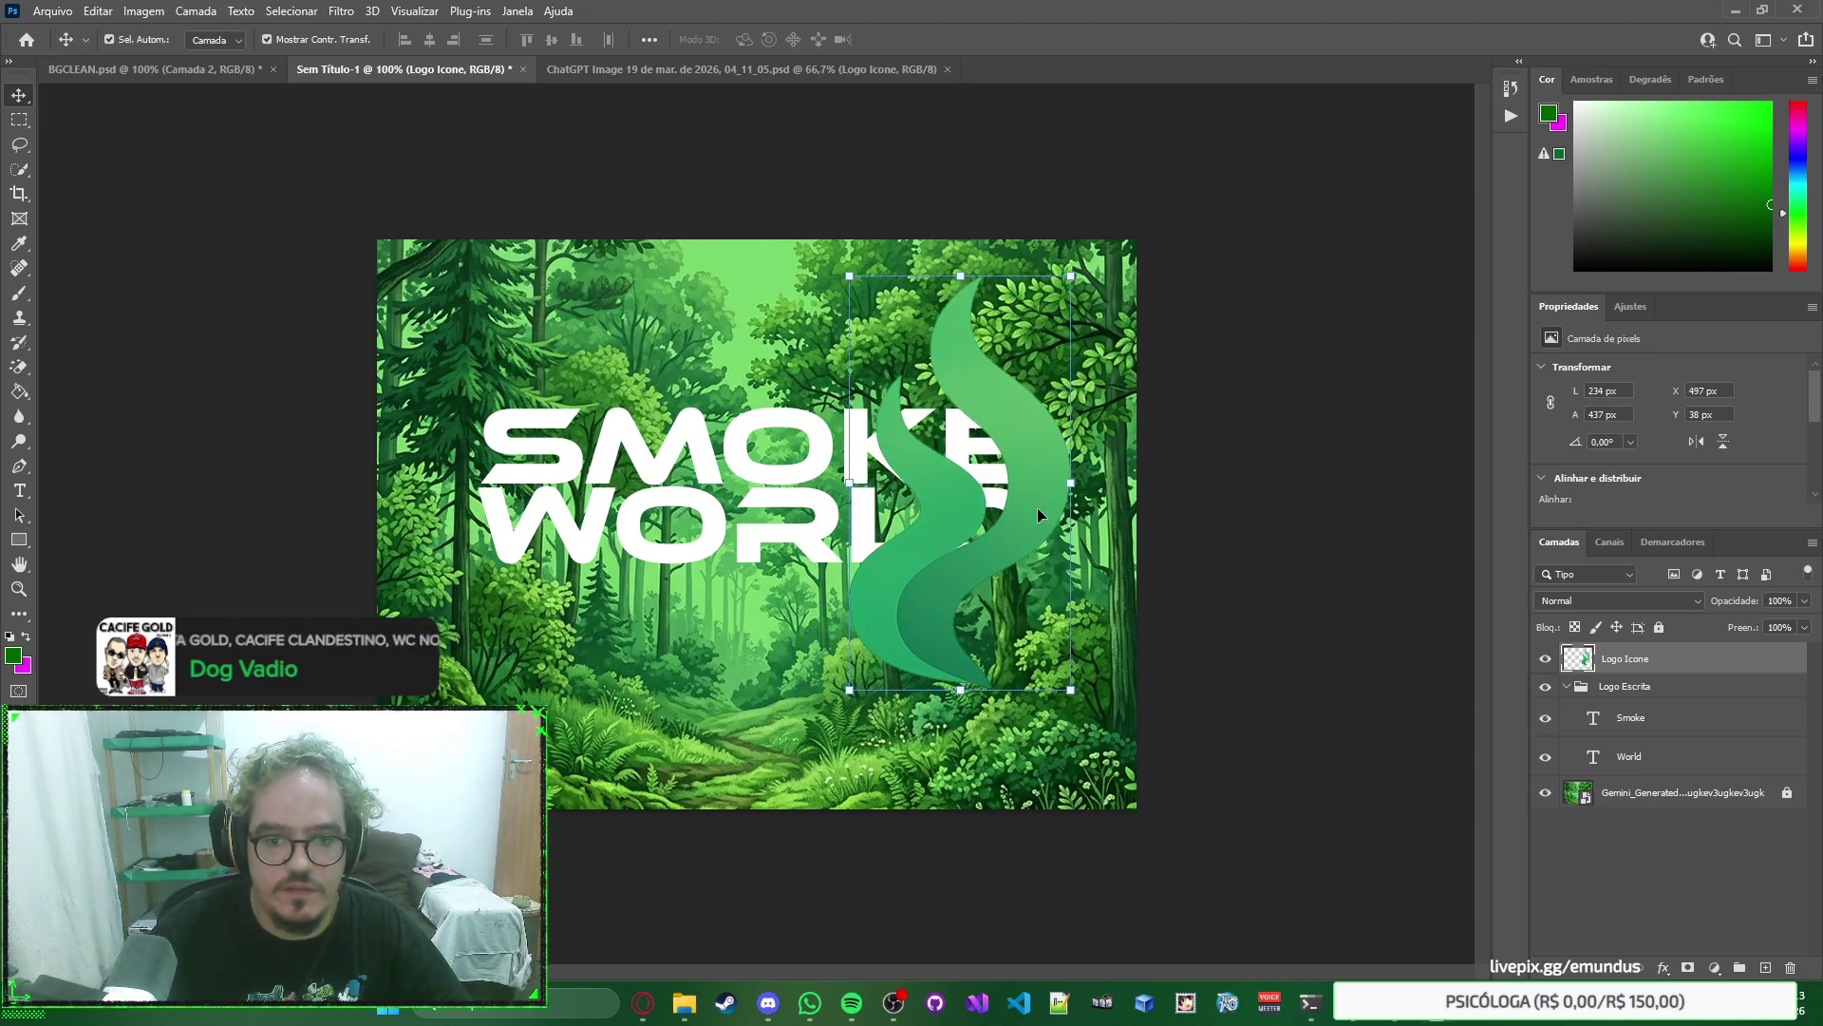
click(1545, 659)
click(1545, 659)
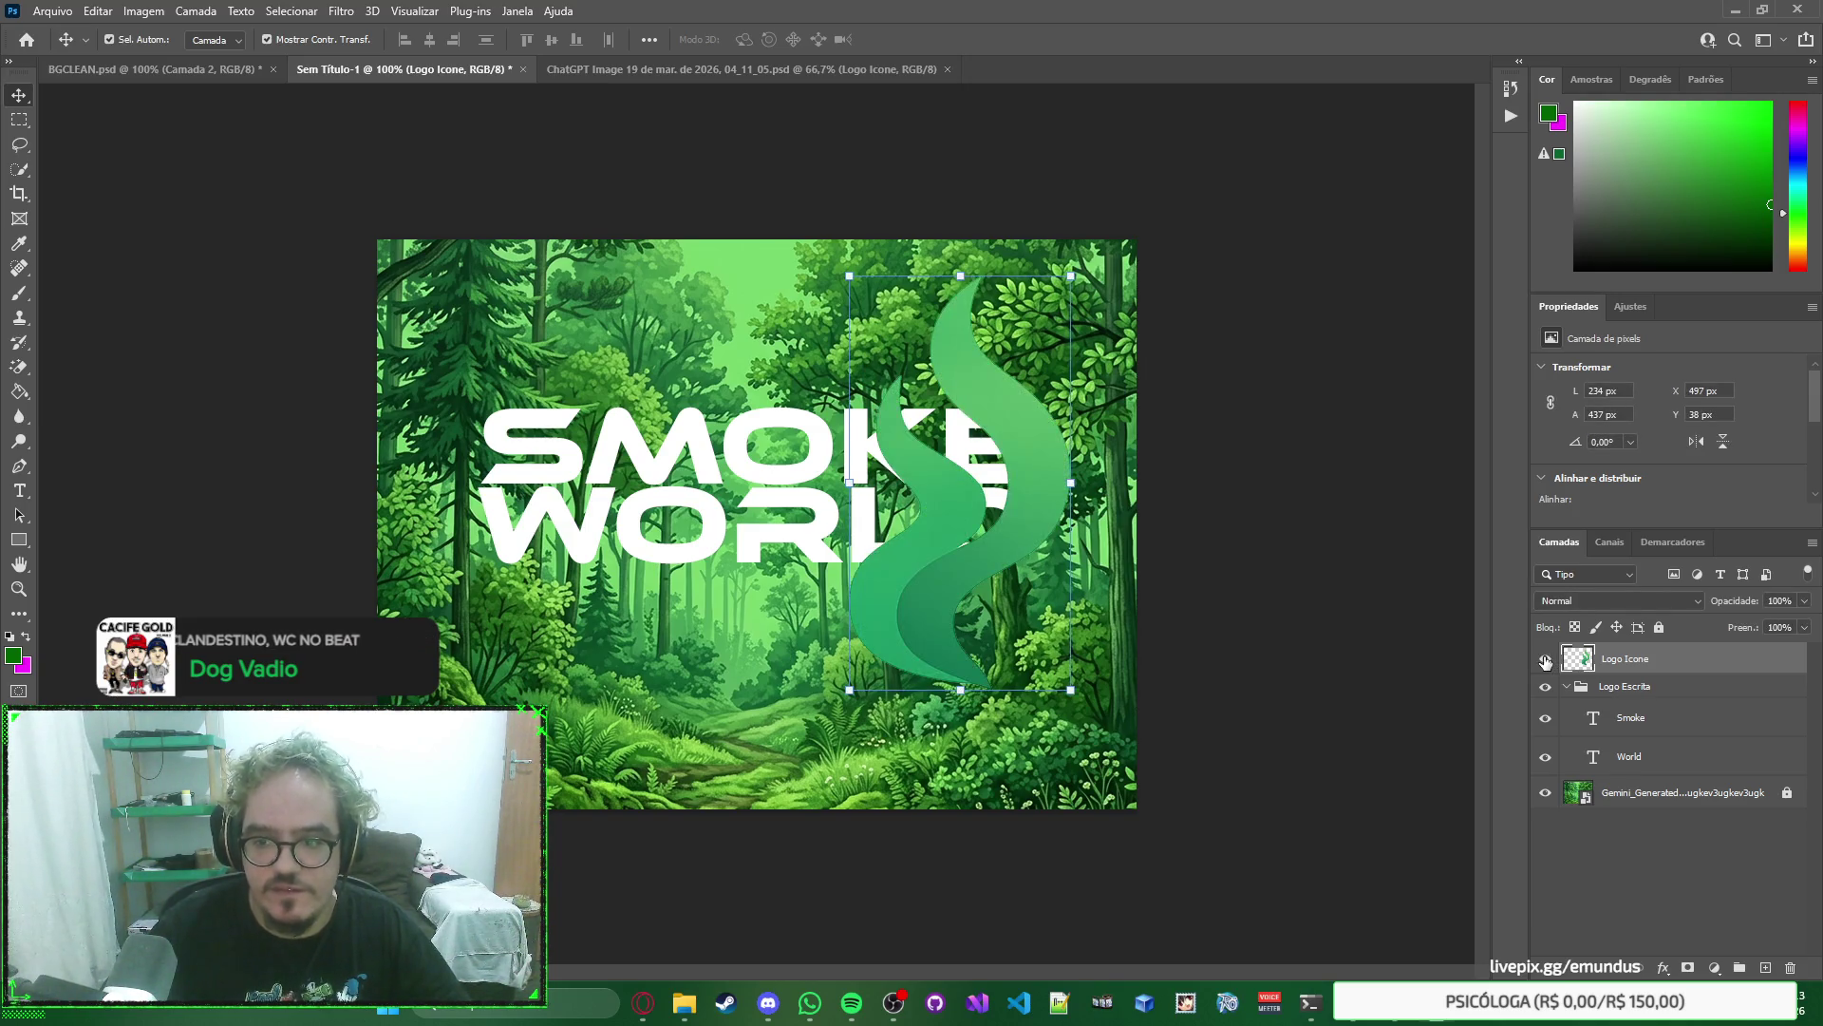
drag(1030, 494, 833, 481)
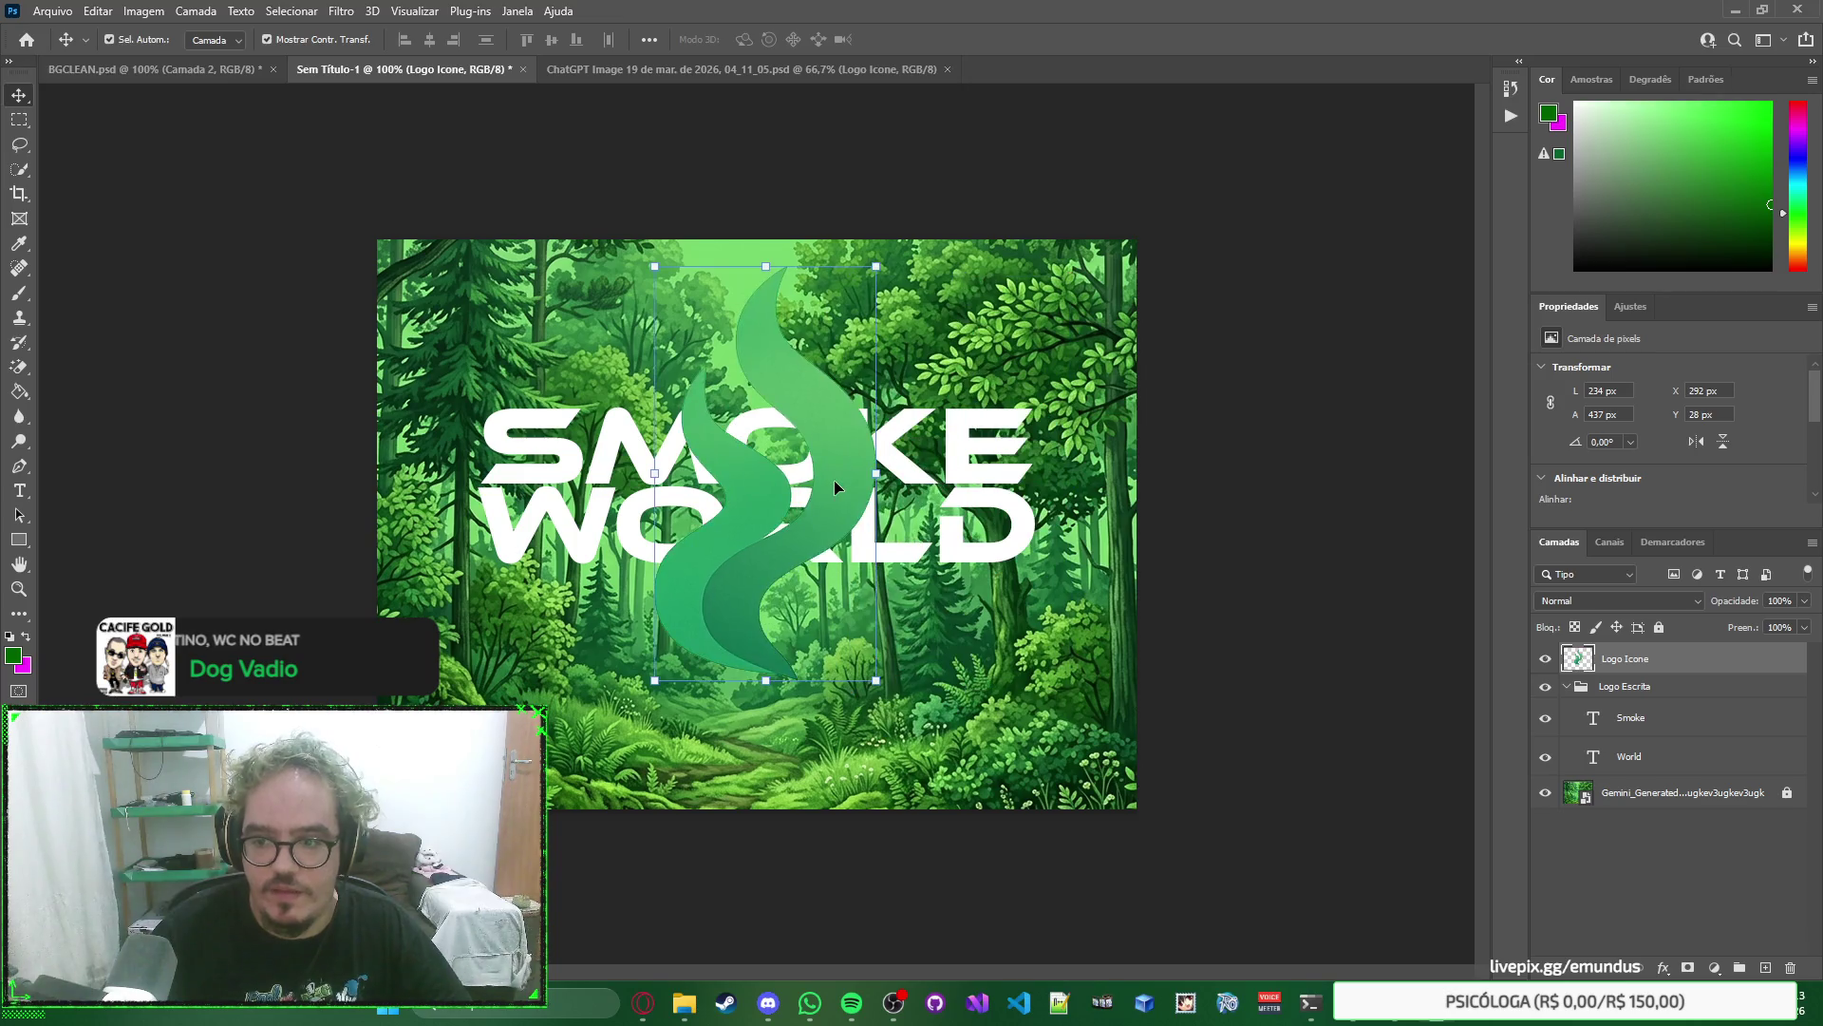
key(ctrl+z)
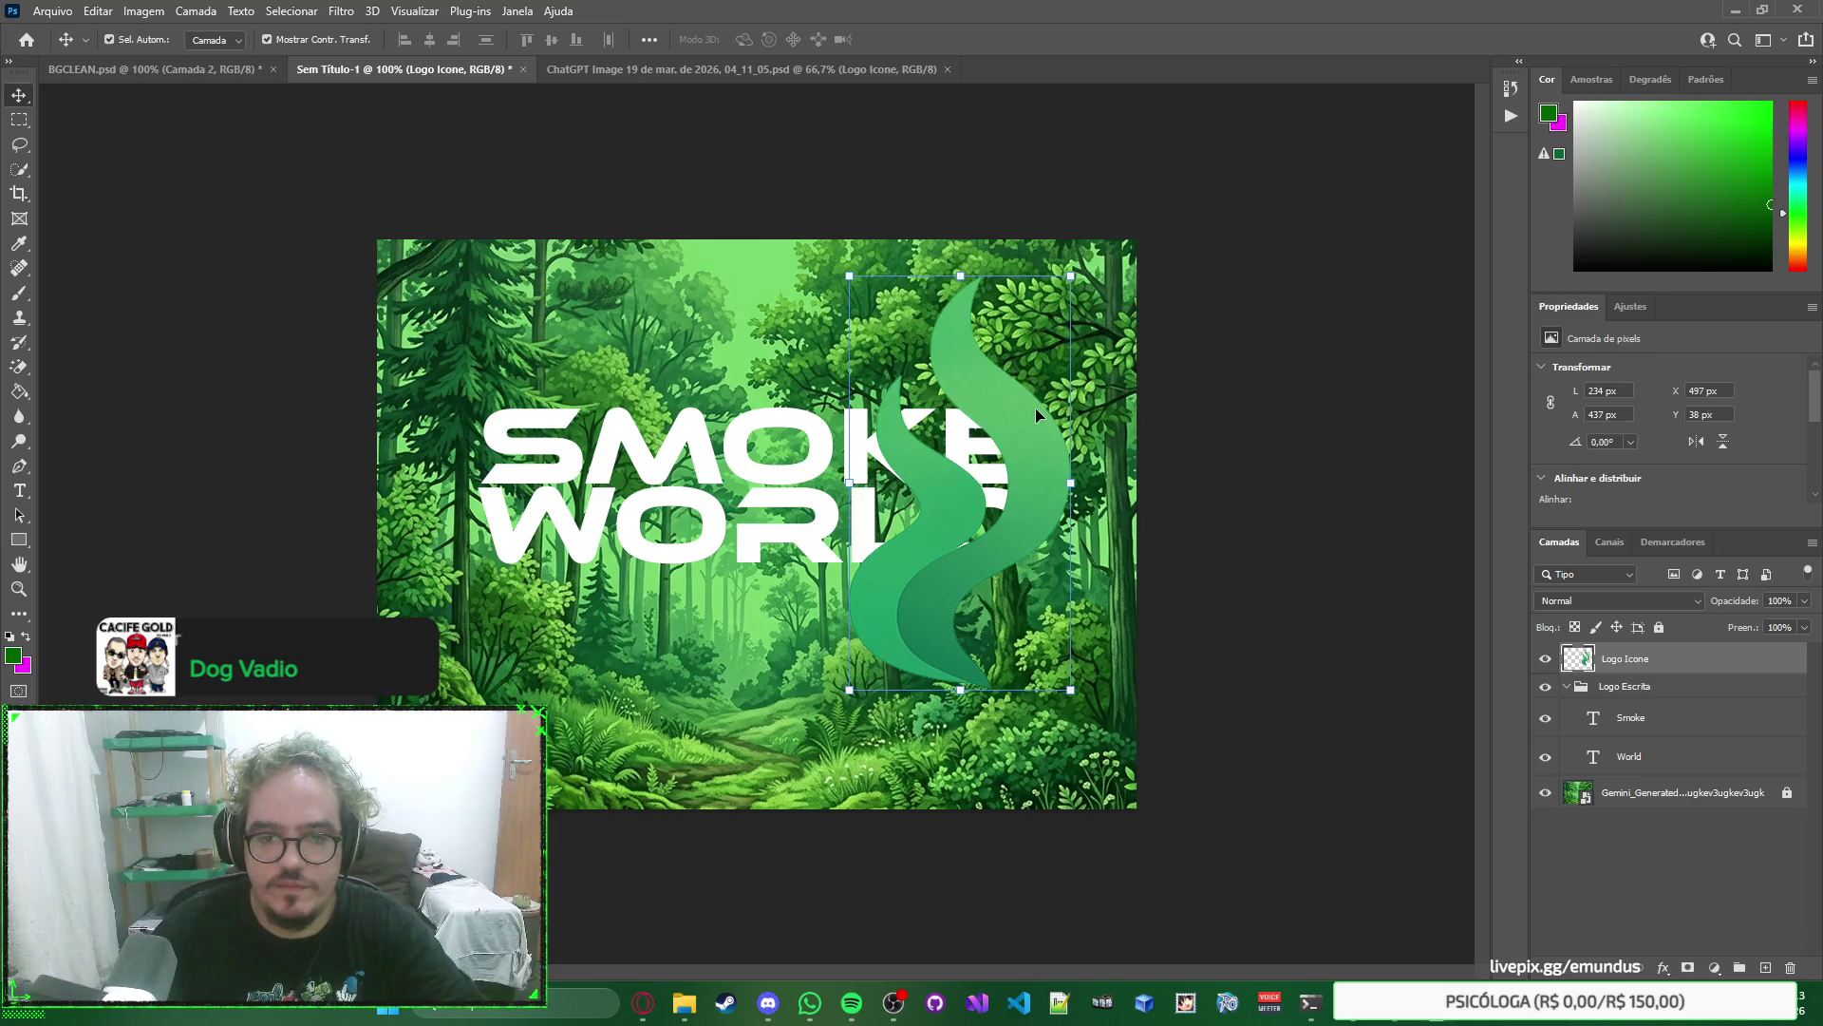
Delete the flame layer from the banner.
key(Delete)
right_click(1288, 504)
click(1267, 430)
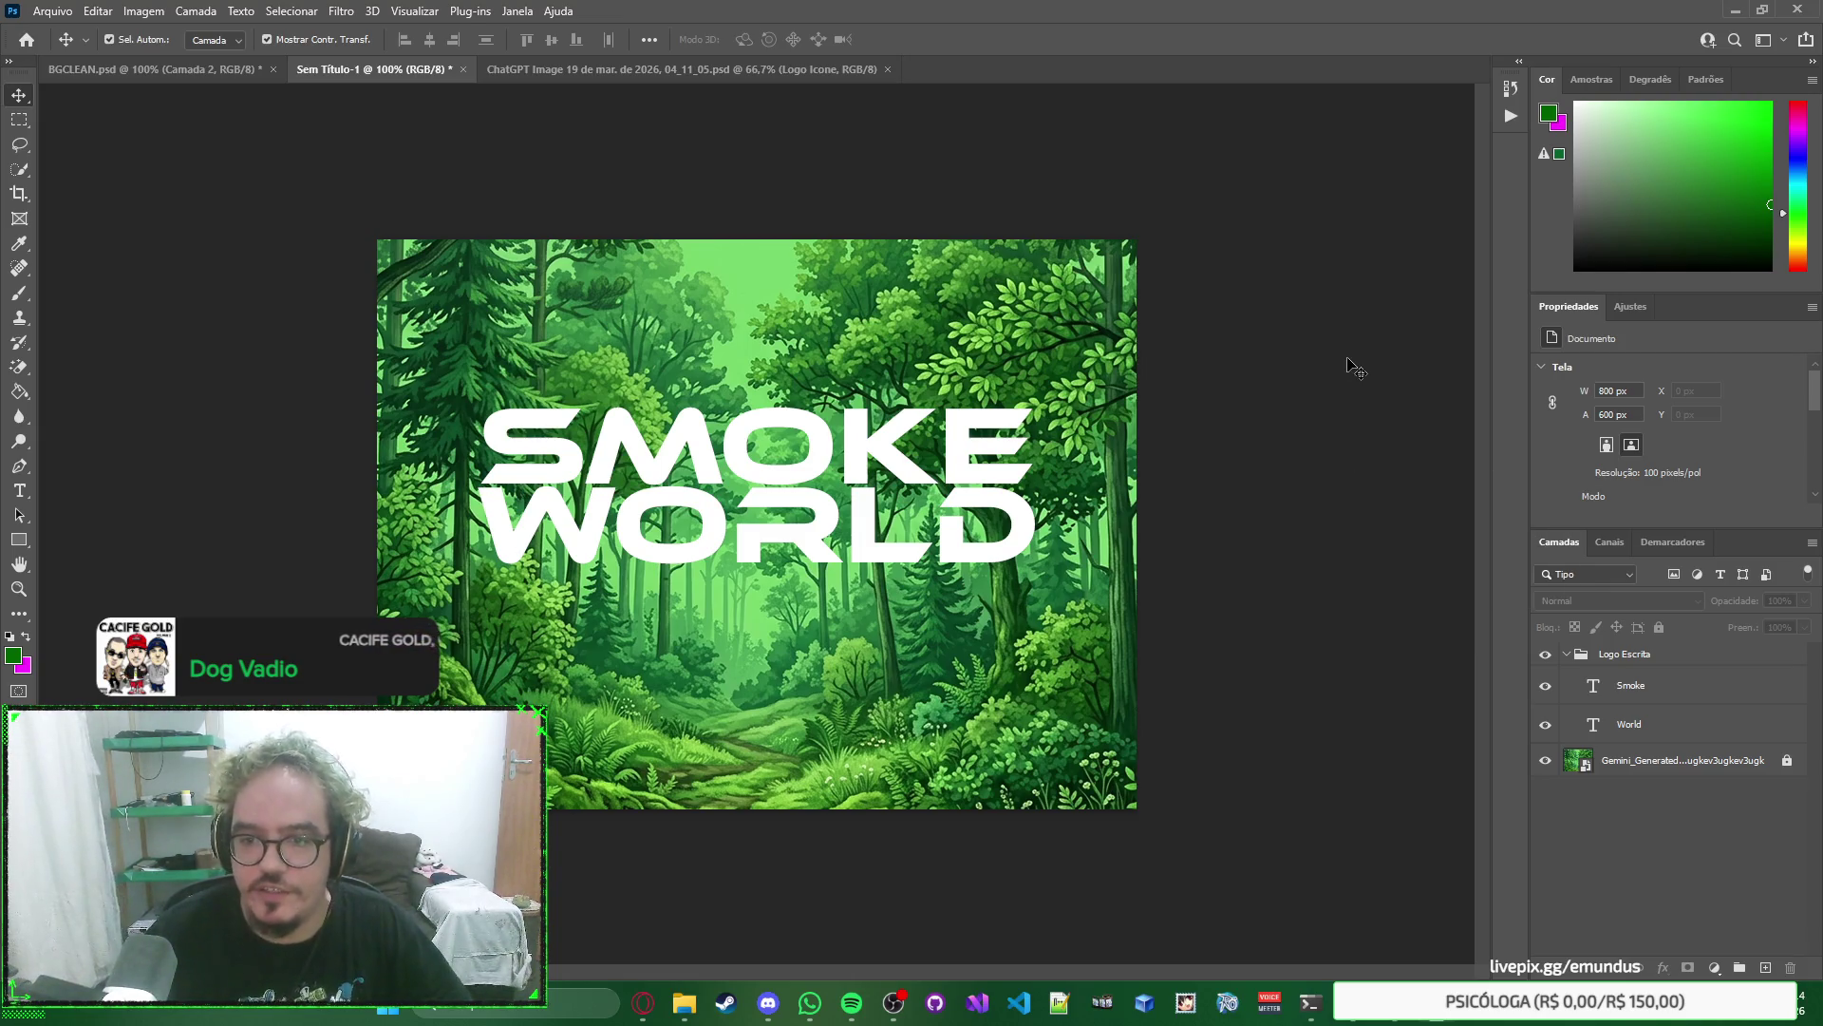
Add a gradient fill layer above the Smoke text layer in the Logo Escrita group.
click(1668, 688)
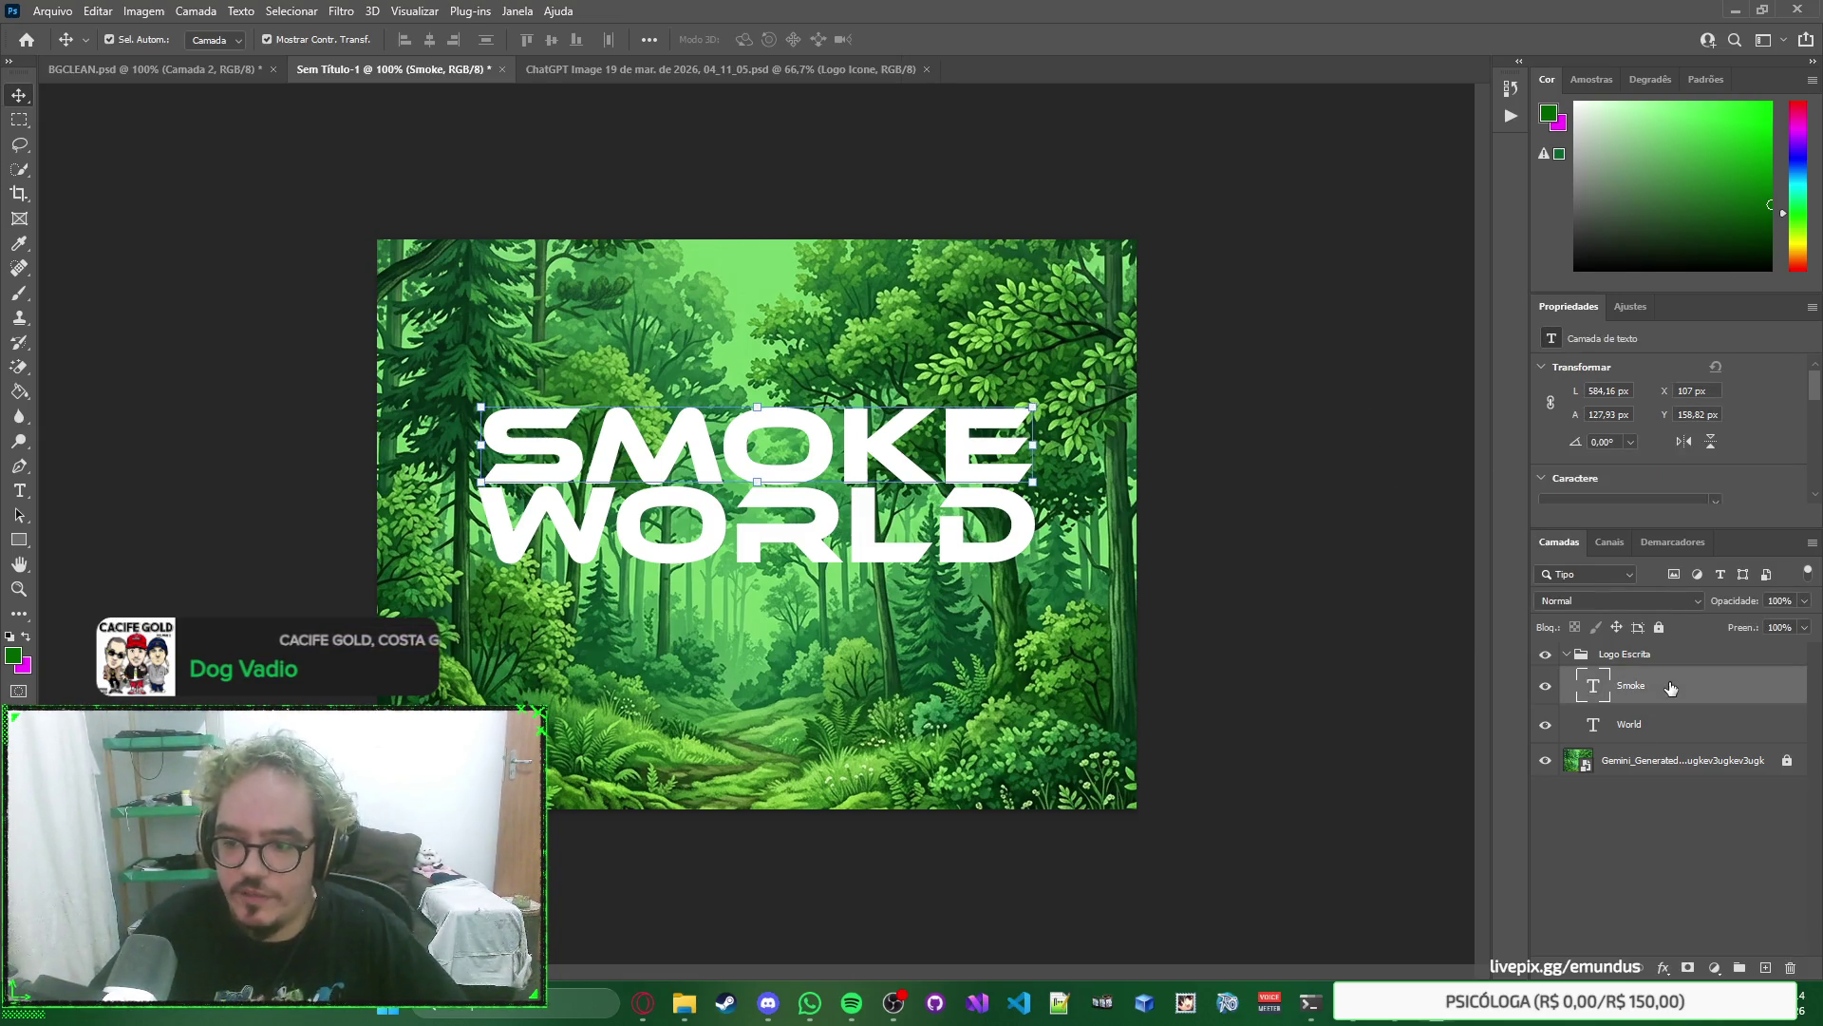
click(1689, 693)
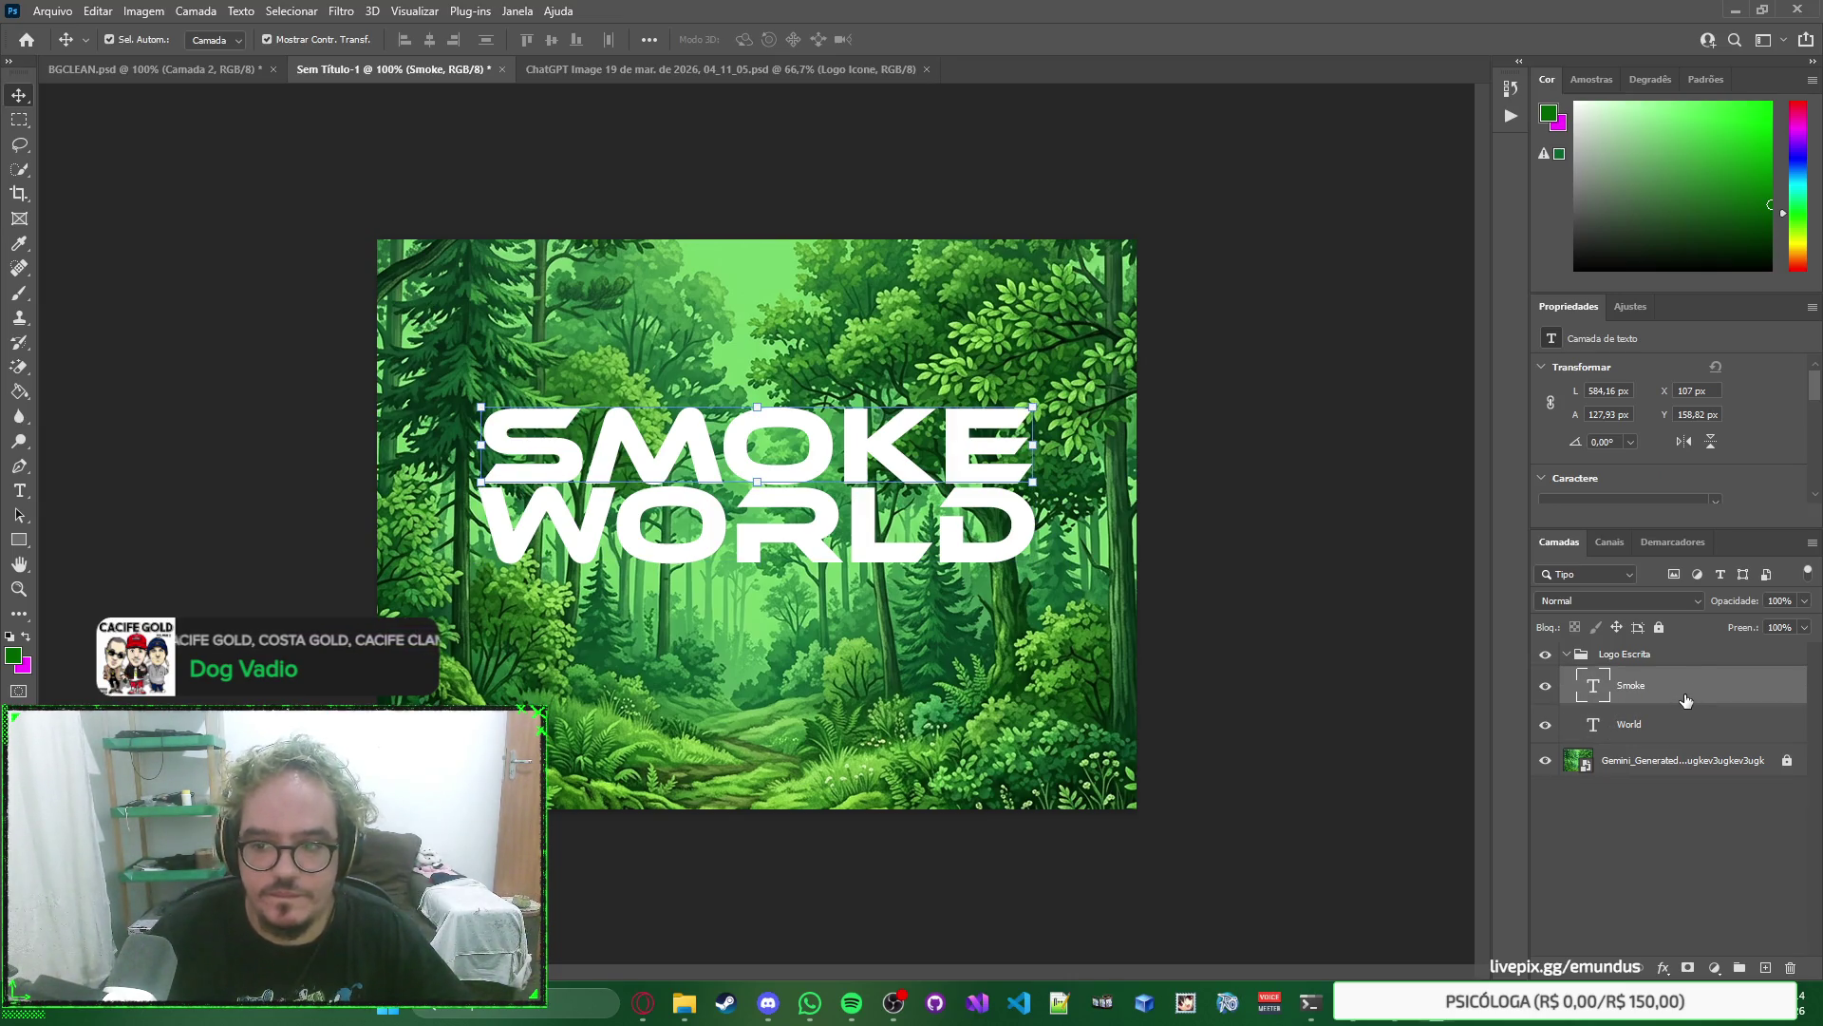
click(1679, 665)
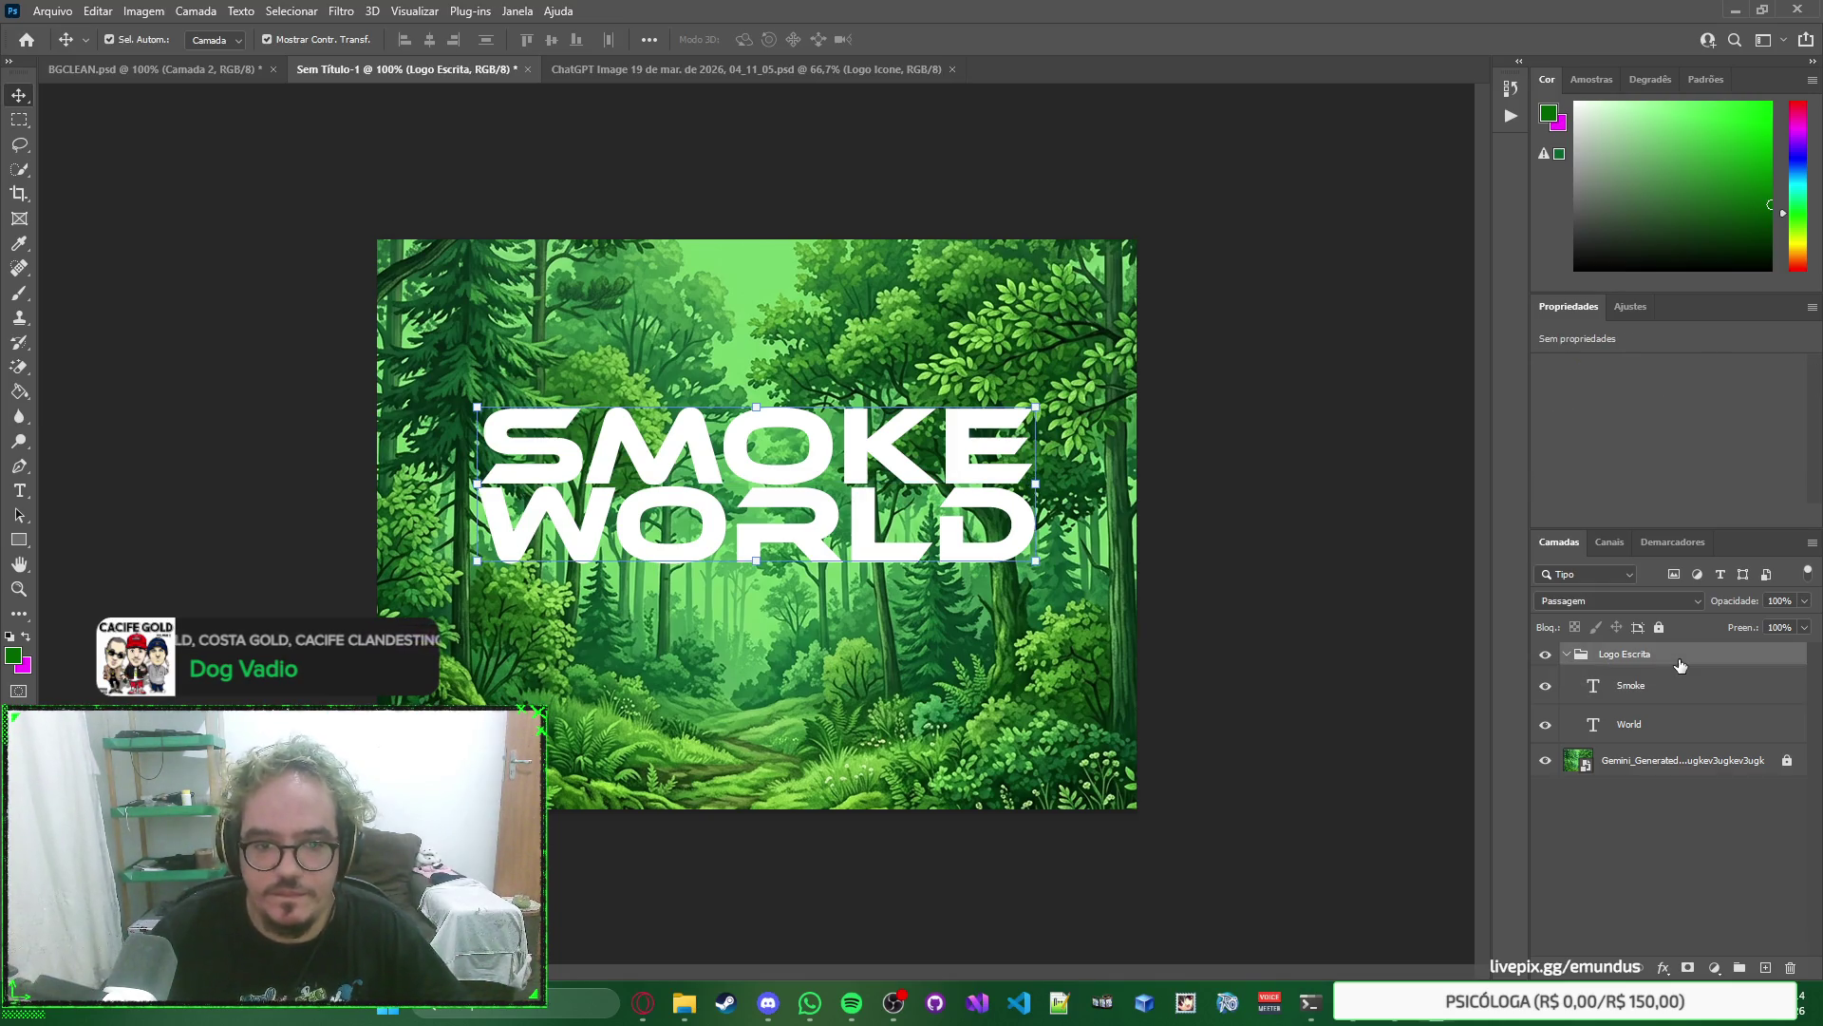
click(1688, 696)
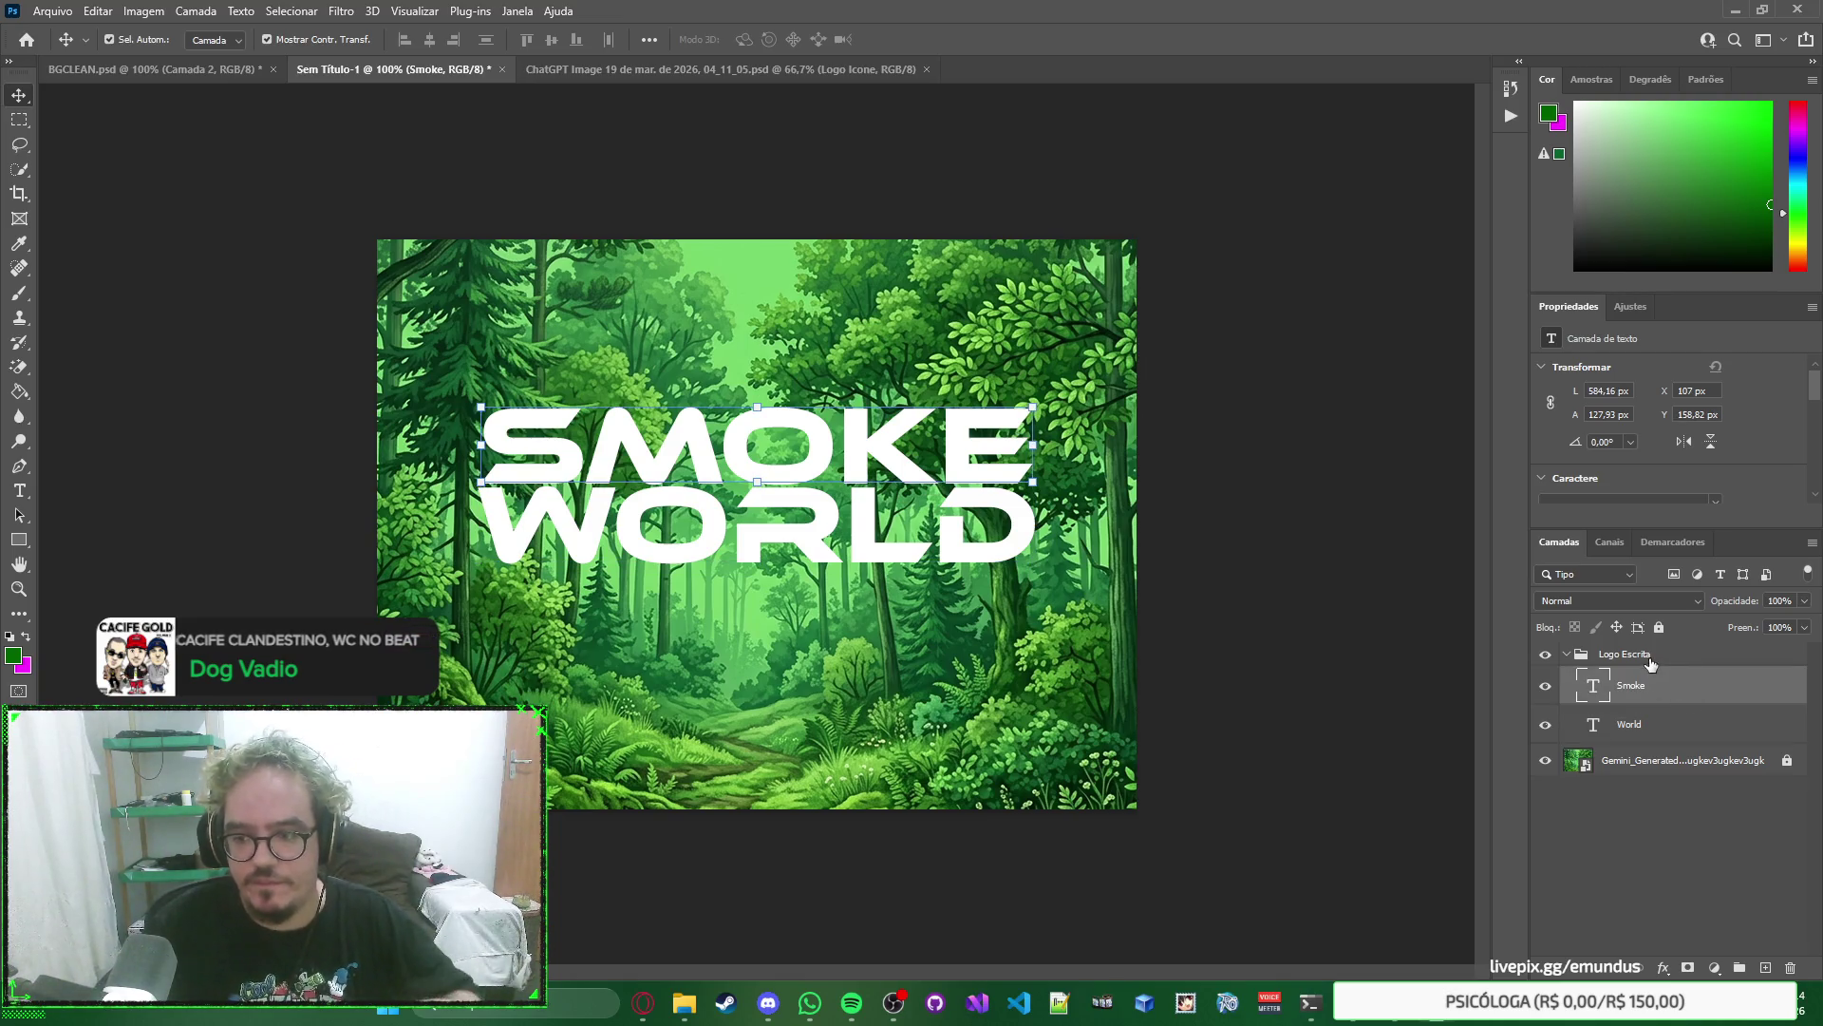
click(1712, 962)
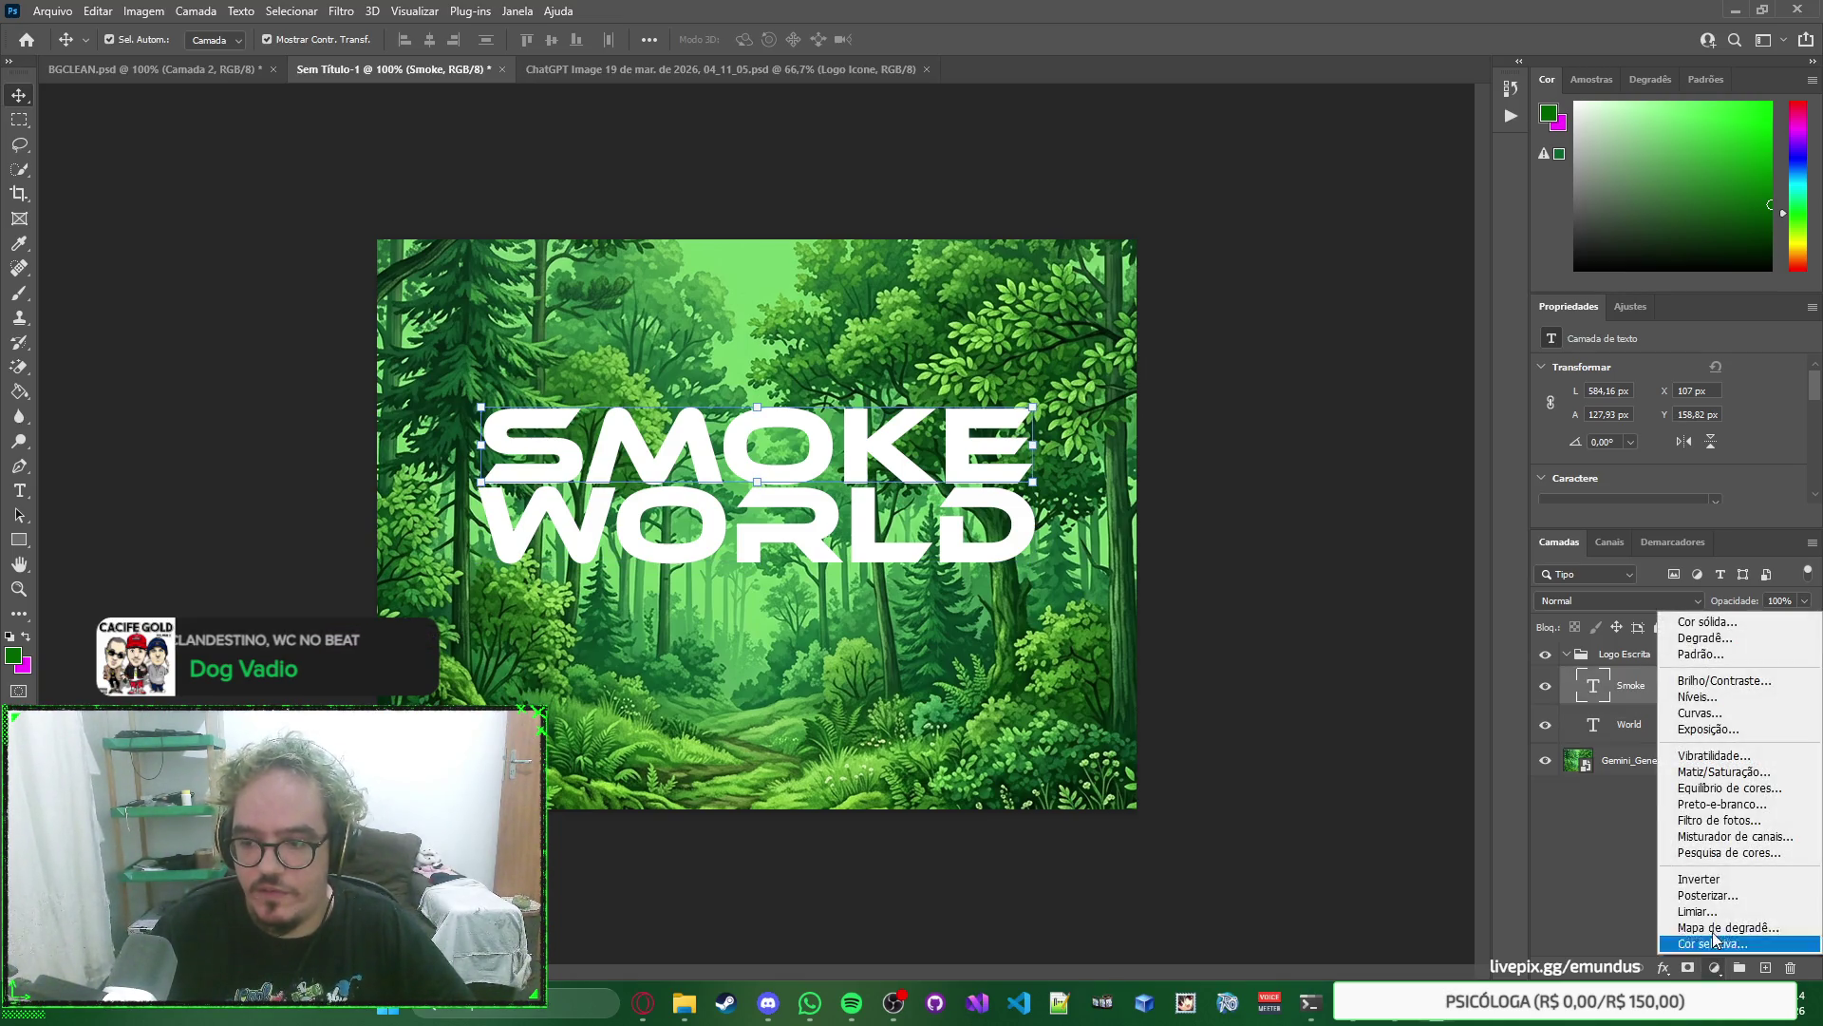
click(1728, 640)
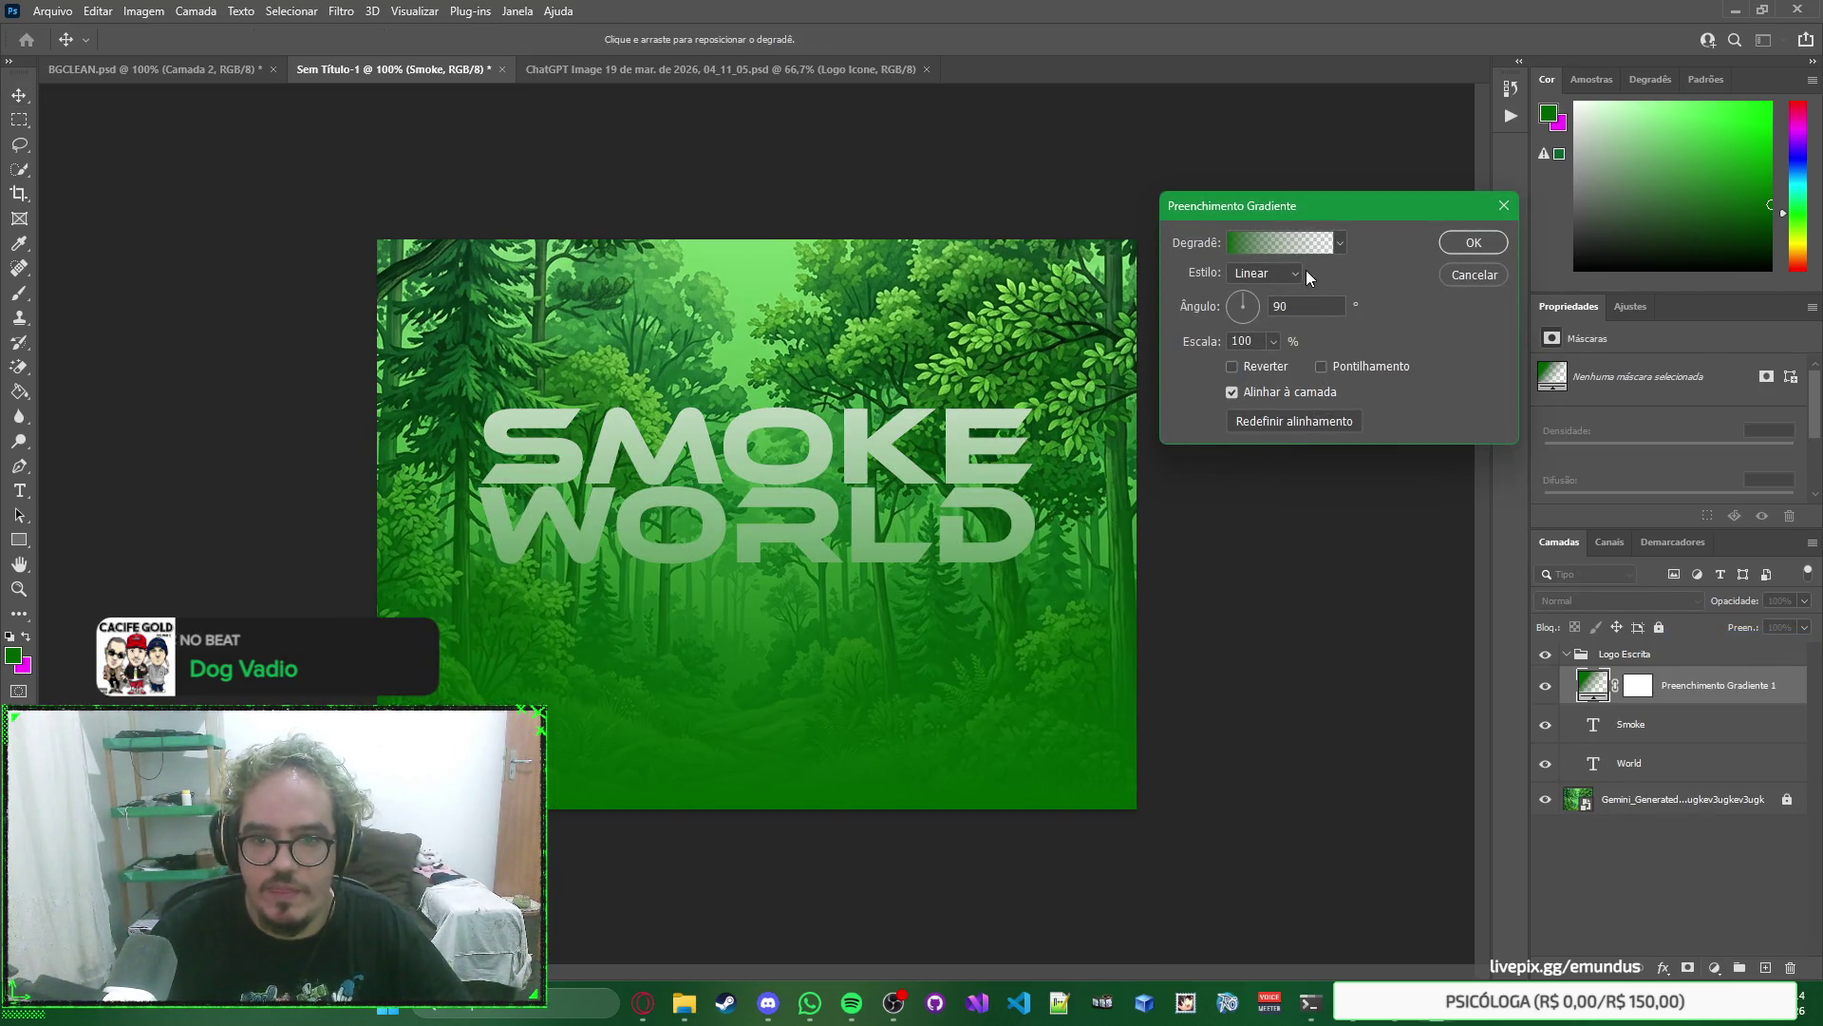
Set the gradient's right opacity stop to 100 in the Gradient Editor.
click(1337, 248)
click(1335, 249)
click(1302, 244)
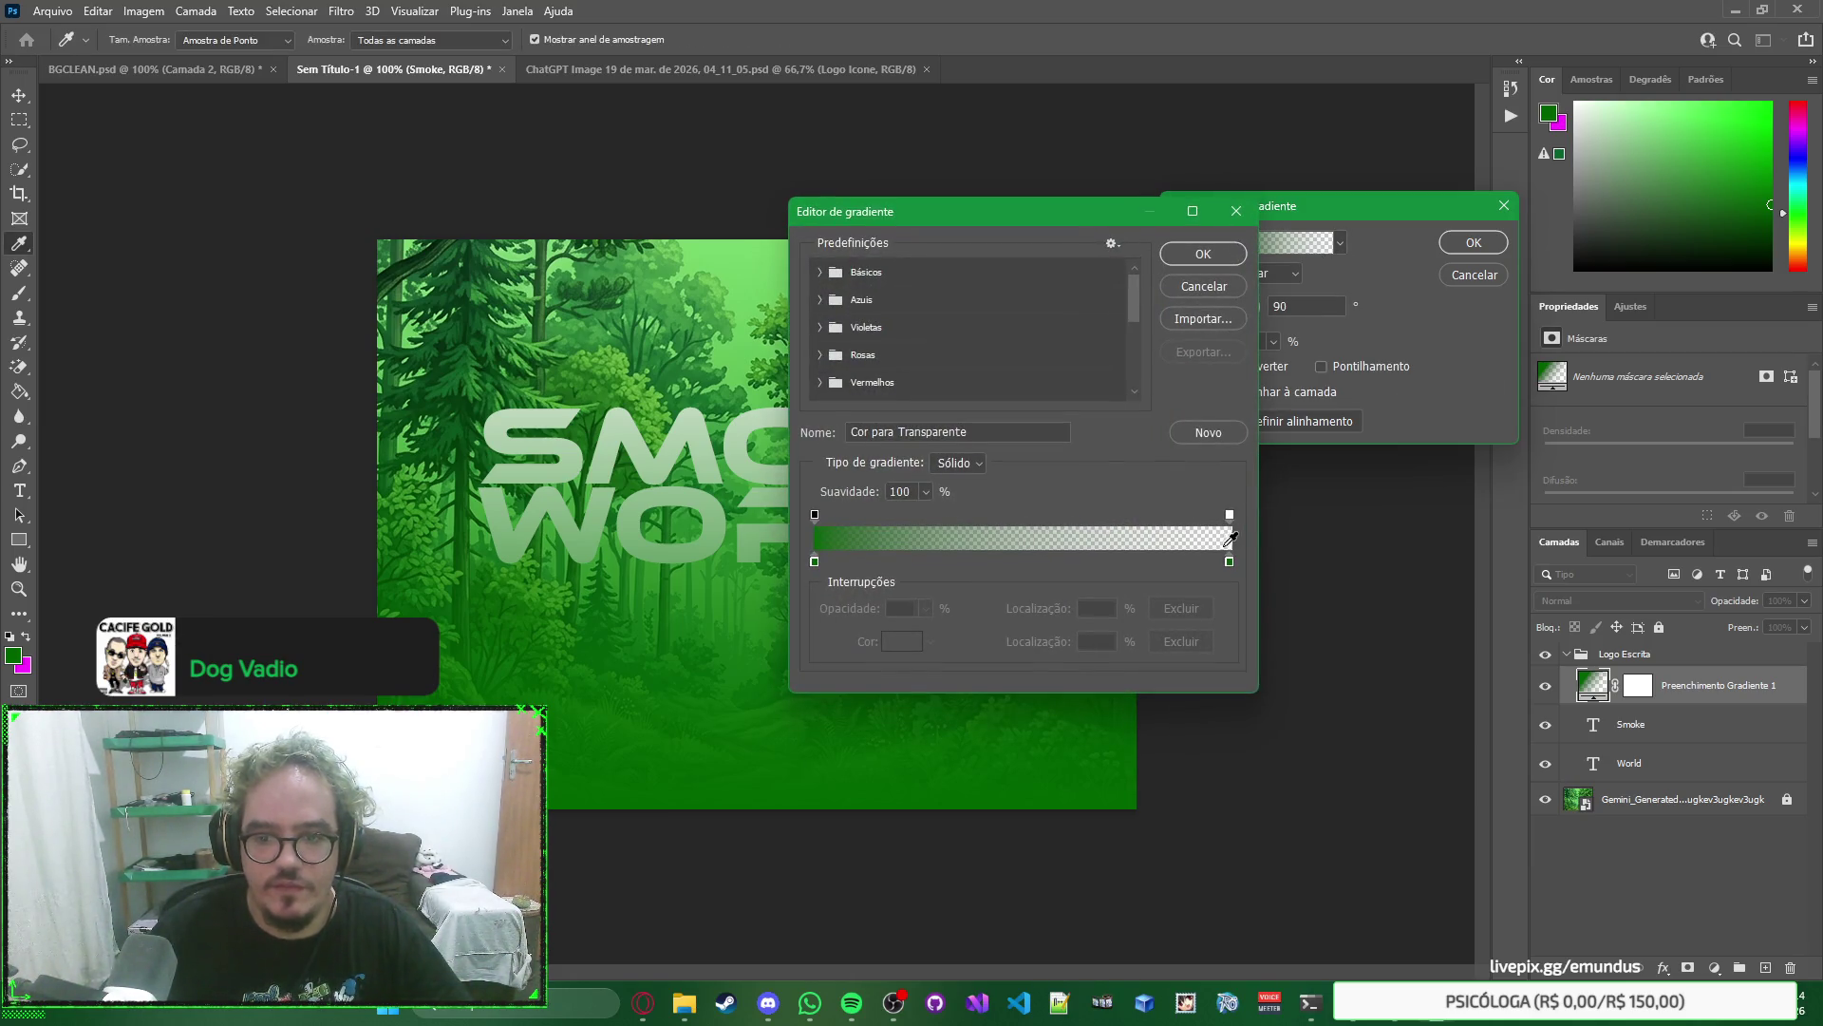
click(1229, 513)
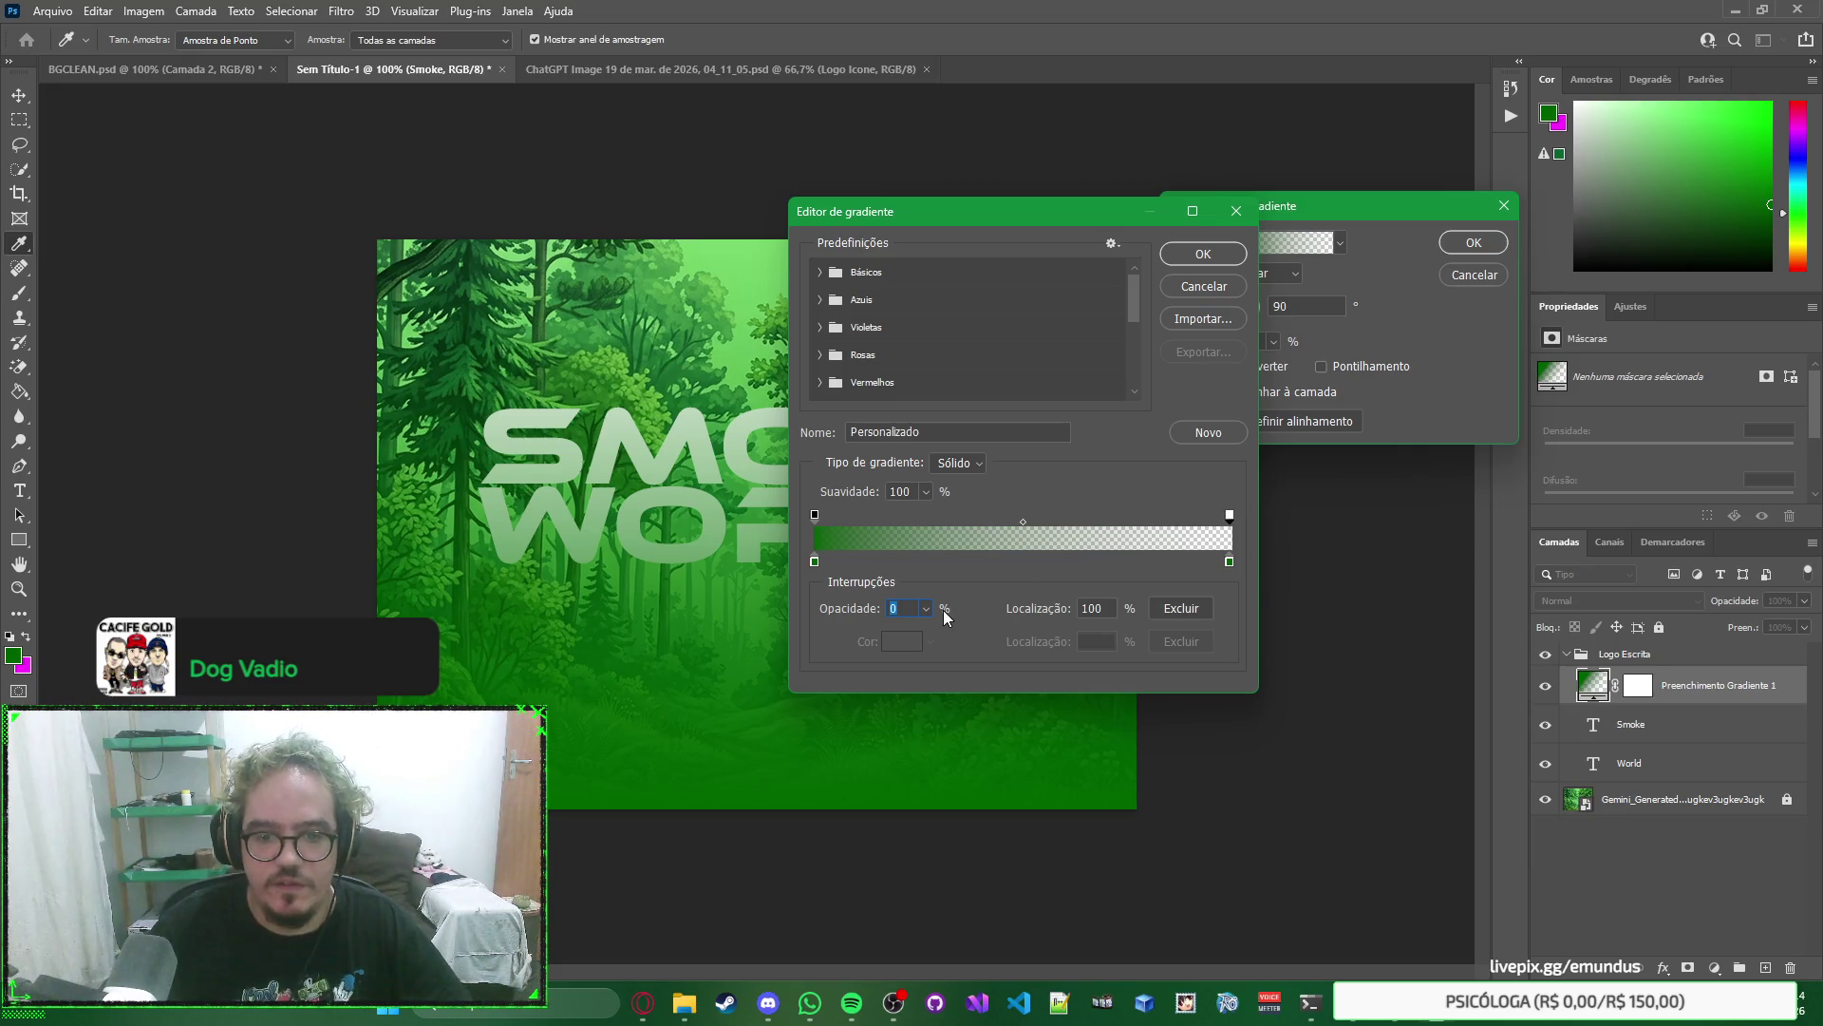
text(100)
Make the gradient's end colour a light green, confirm it, and clip it to the Smoke text.
click(1229, 562)
double_click(1230, 562)
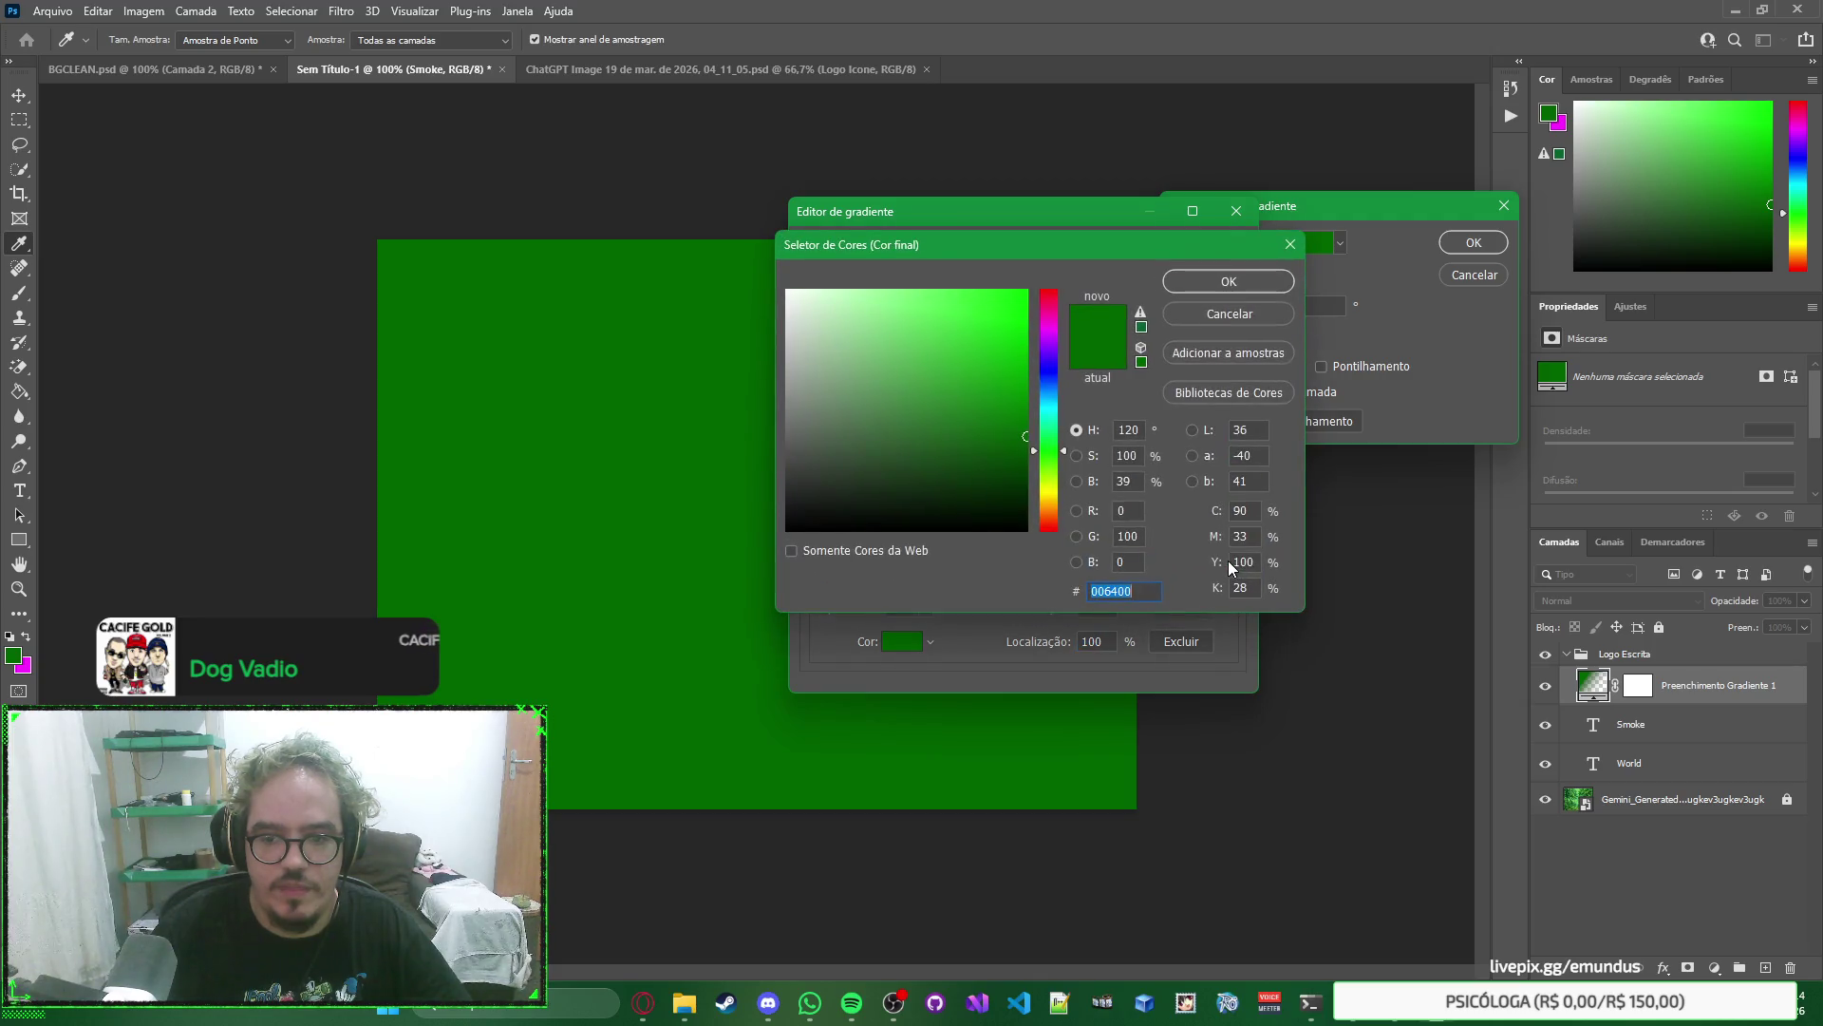
mouse_move(925, 310)
mouse_down()
mouse_move(910, 293)
mouse_move(797, 291)
mouse_move(921, 298)
mouse_up()
click(892, 294)
click(1240, 285)
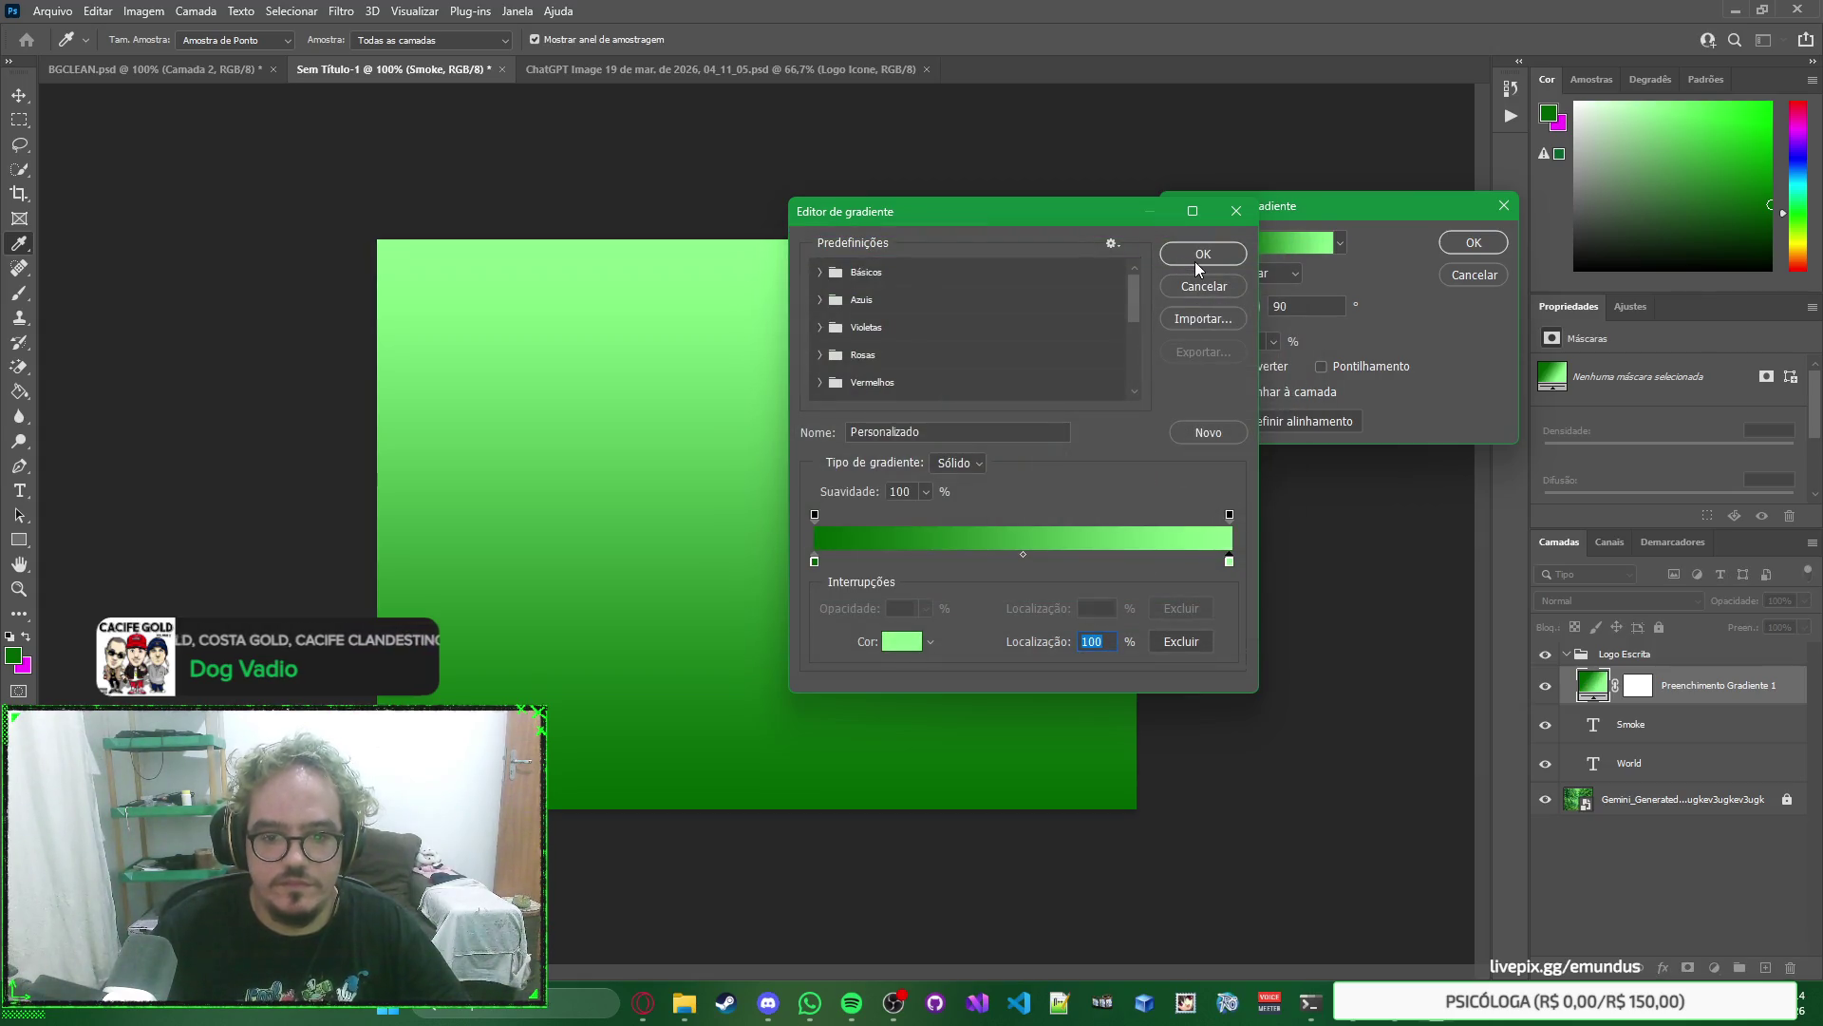
click(1201, 256)
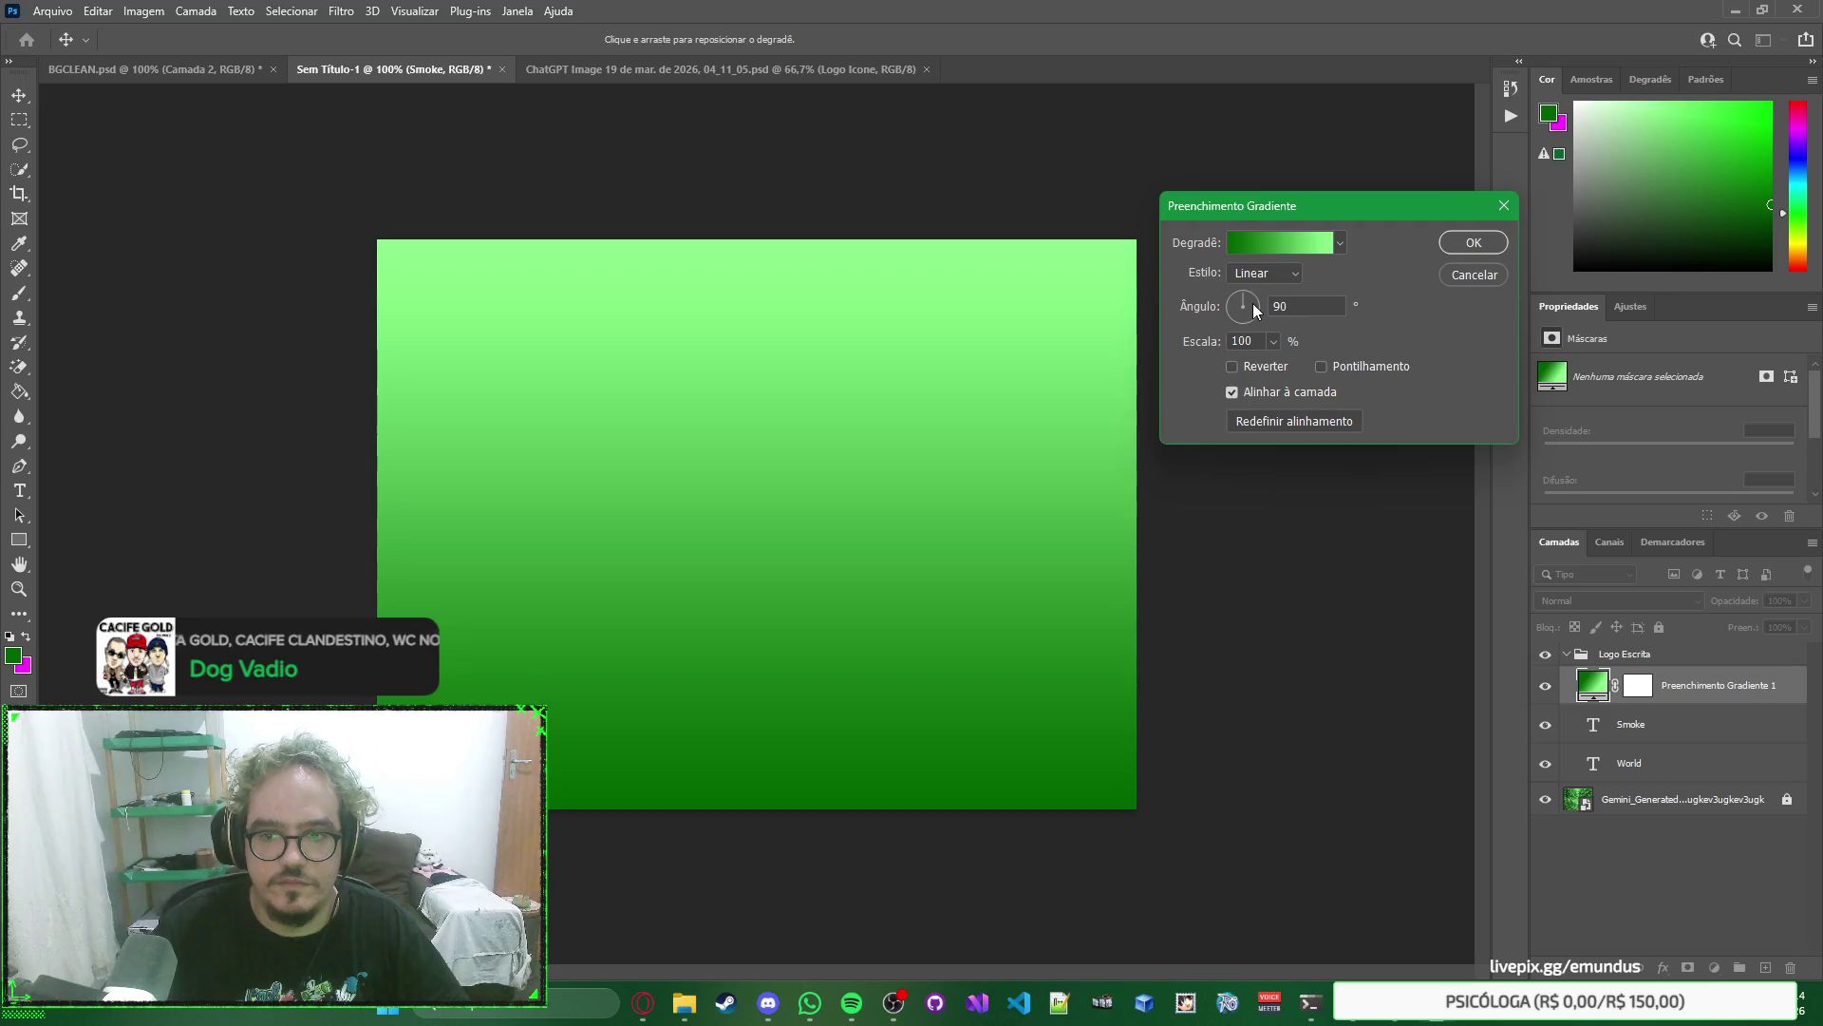
click(1473, 245)
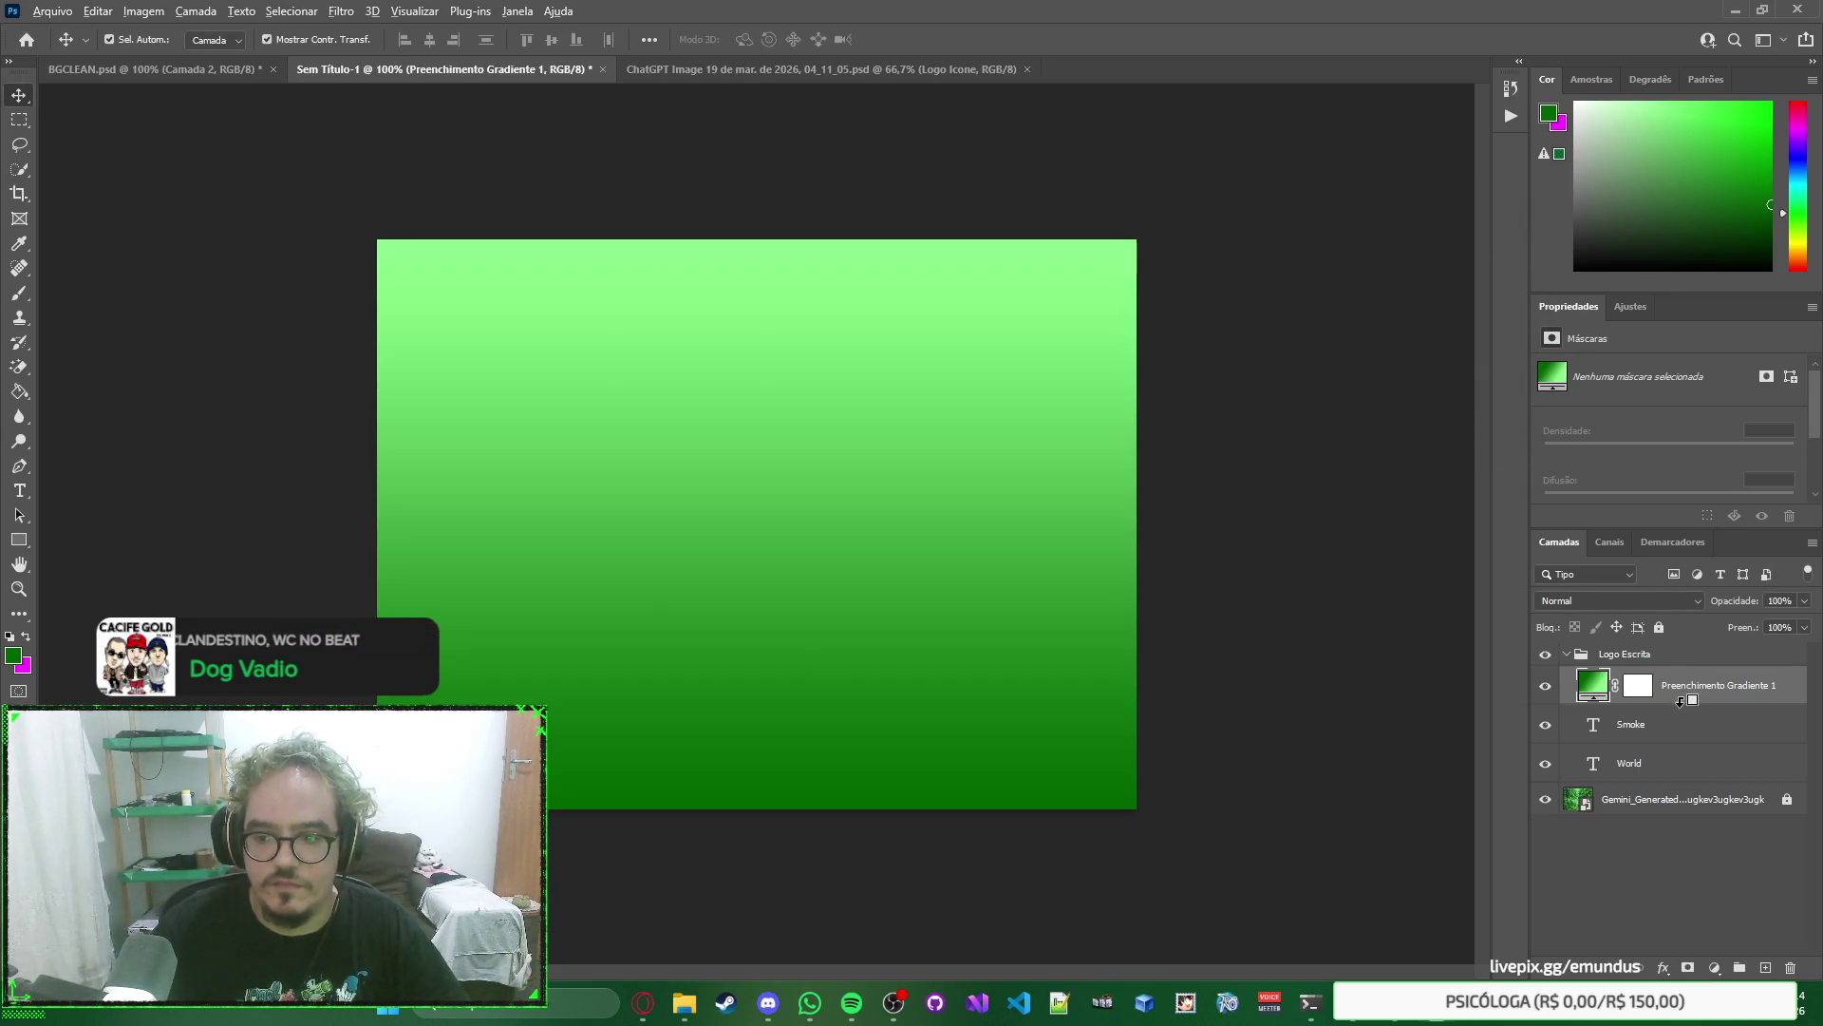
alt+click(1679, 701)
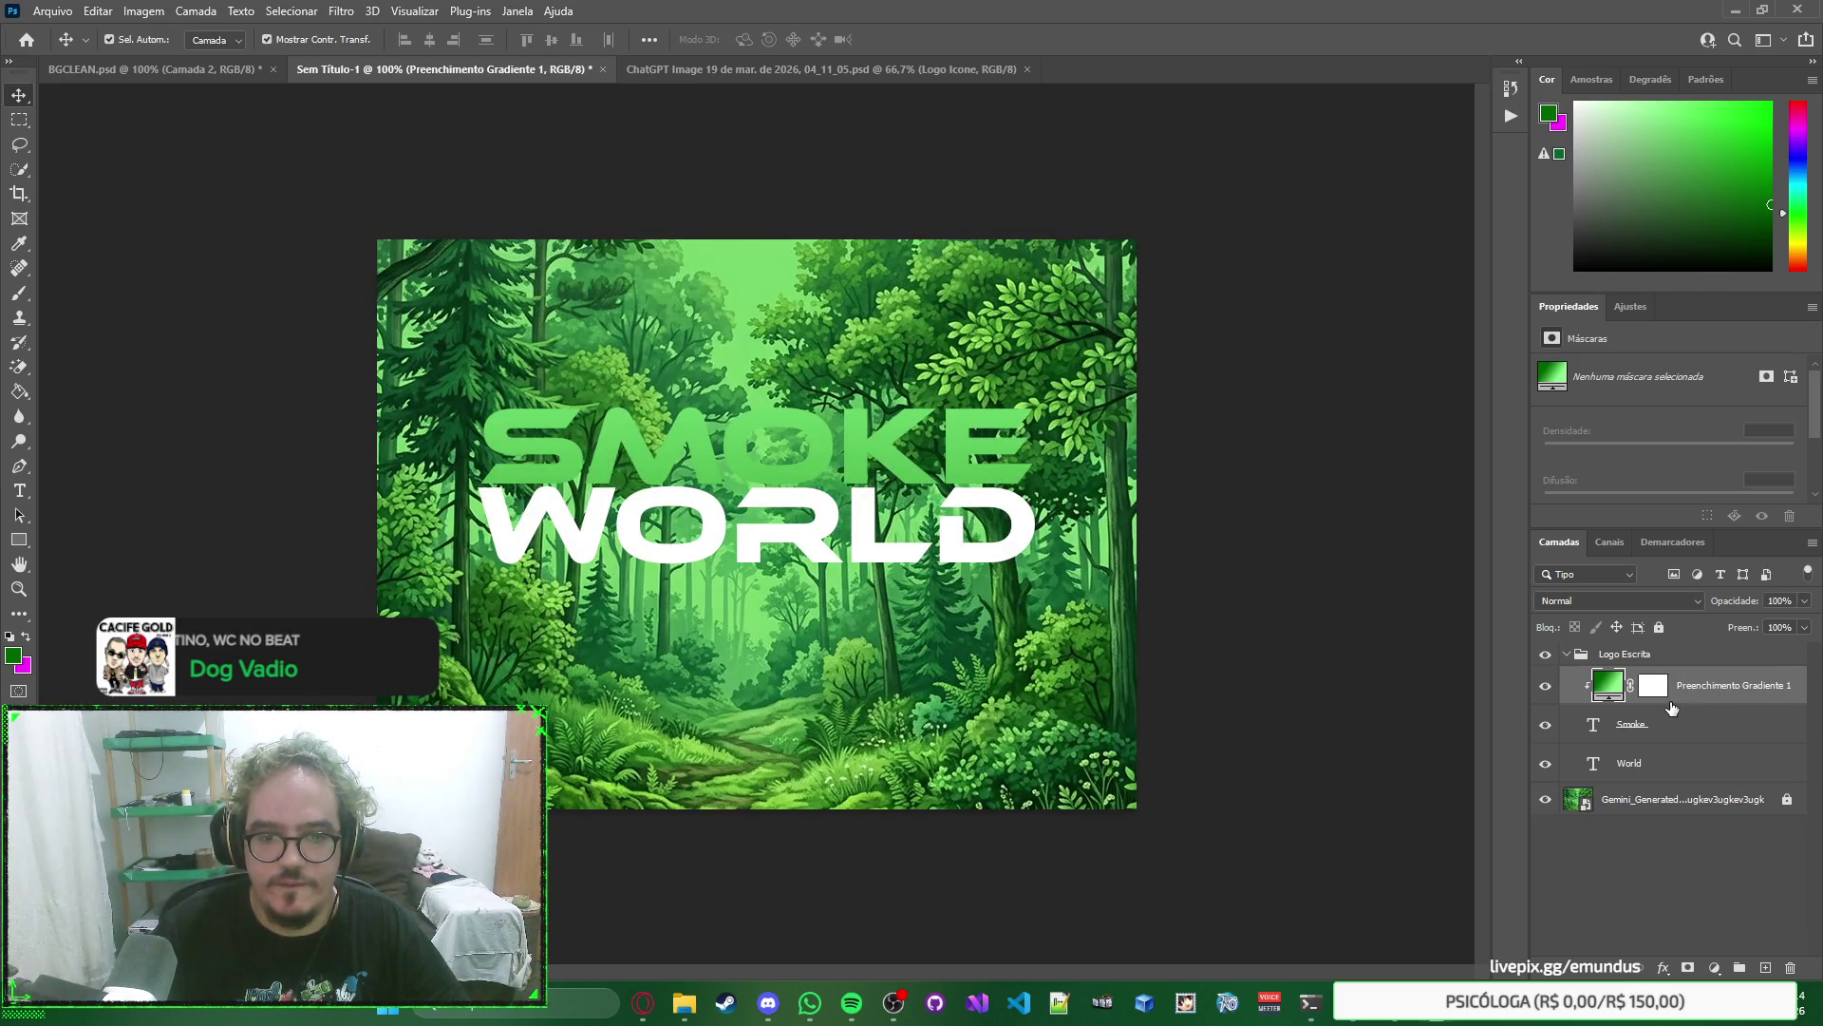
Try gradient angles of 50, 100, 180 and others on the Smoke gradient fill.
click(1673, 765)
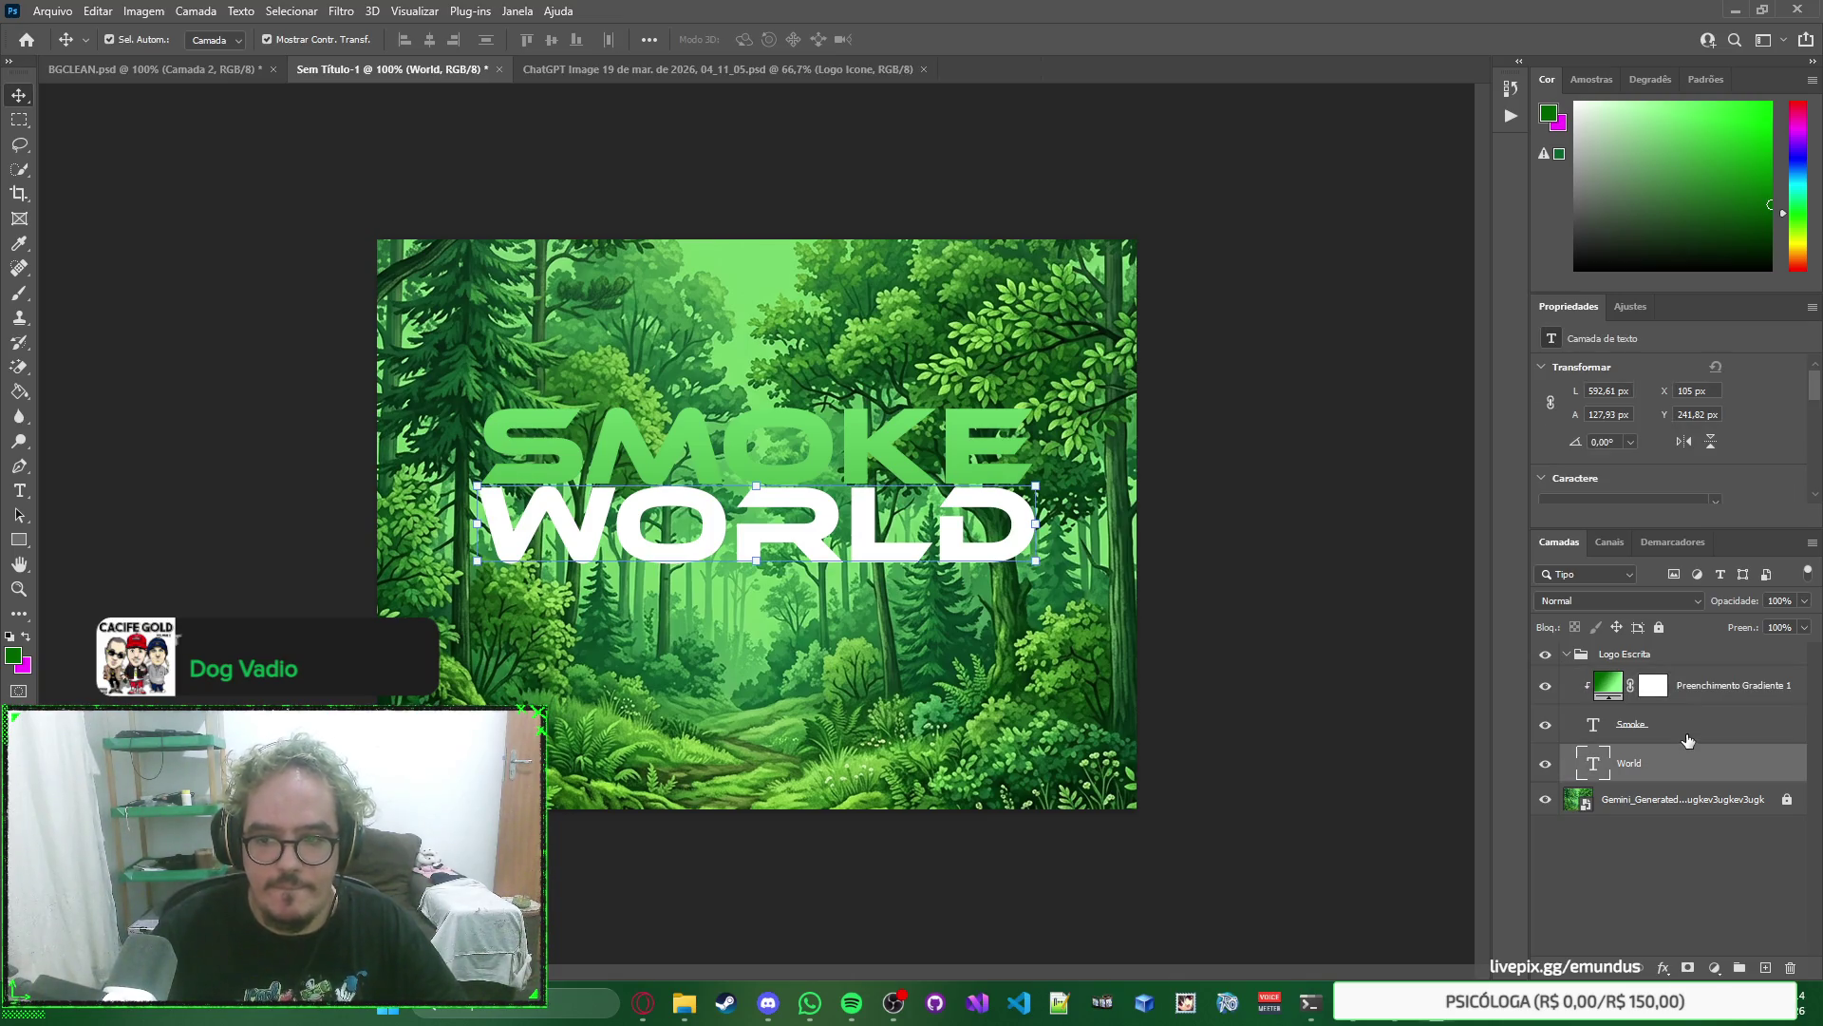
click(1688, 740)
click(1701, 698)
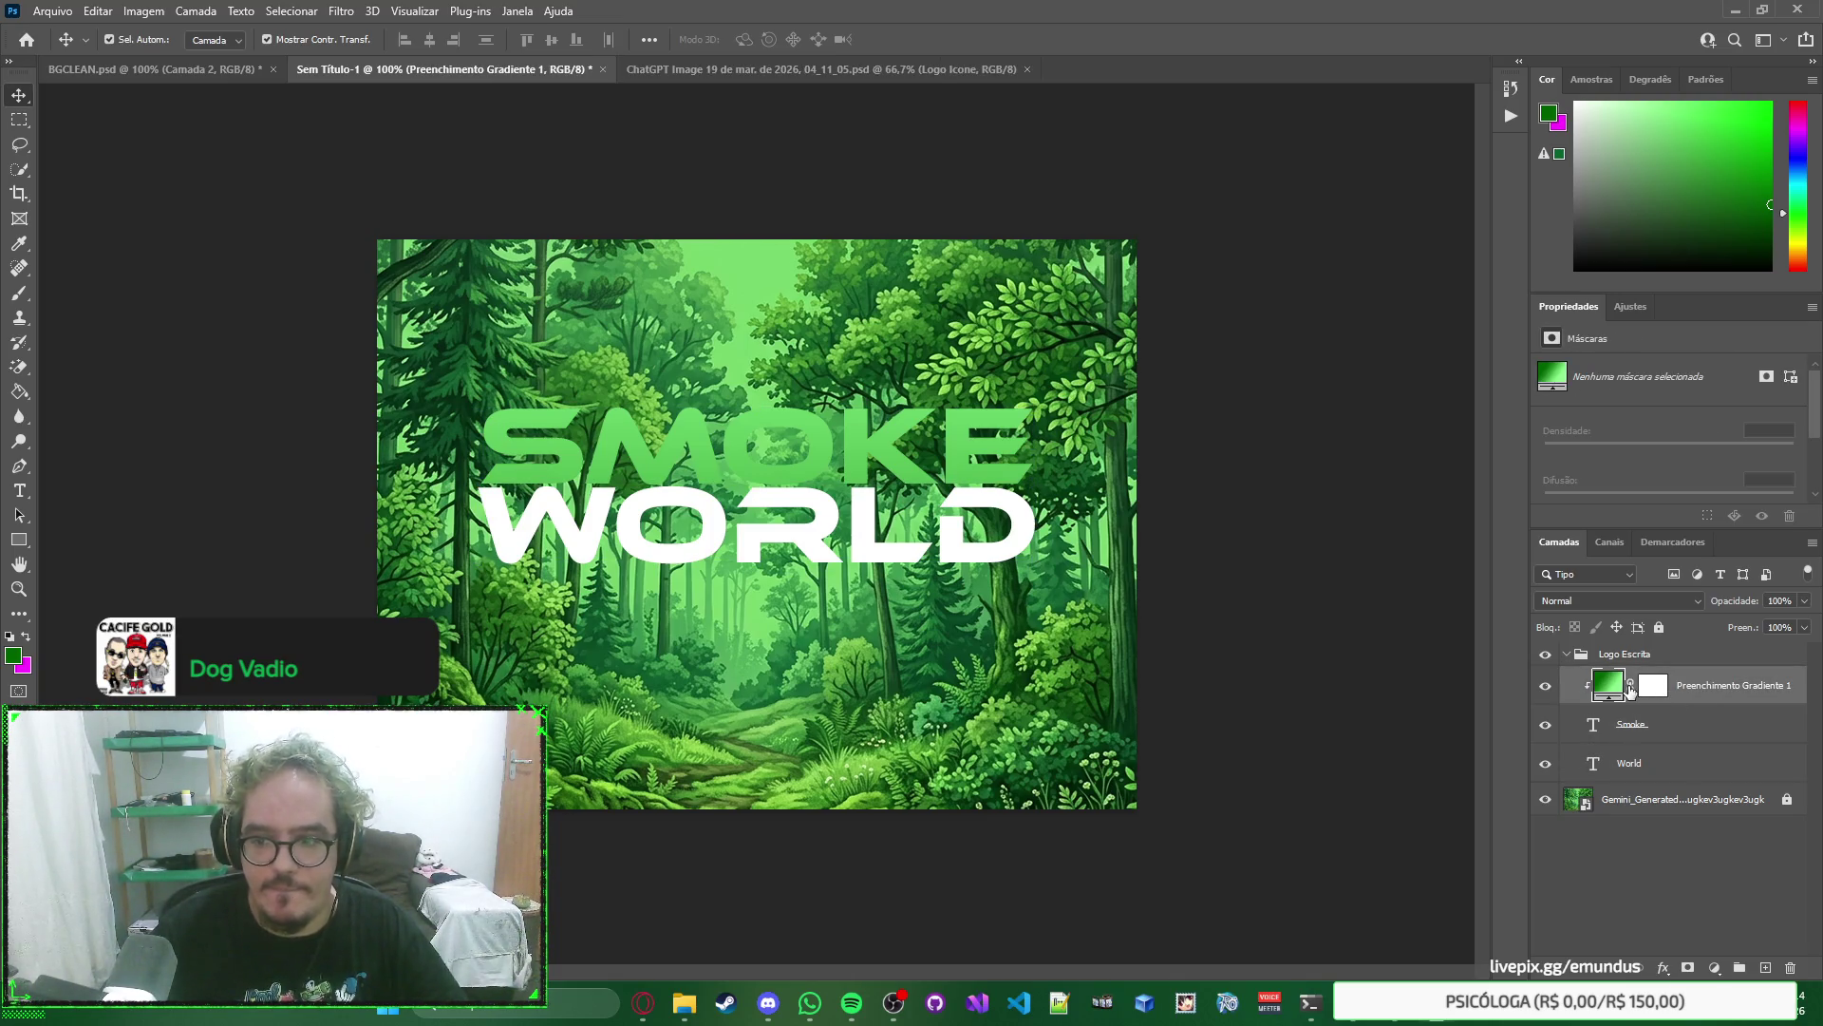
double_click(1608, 684)
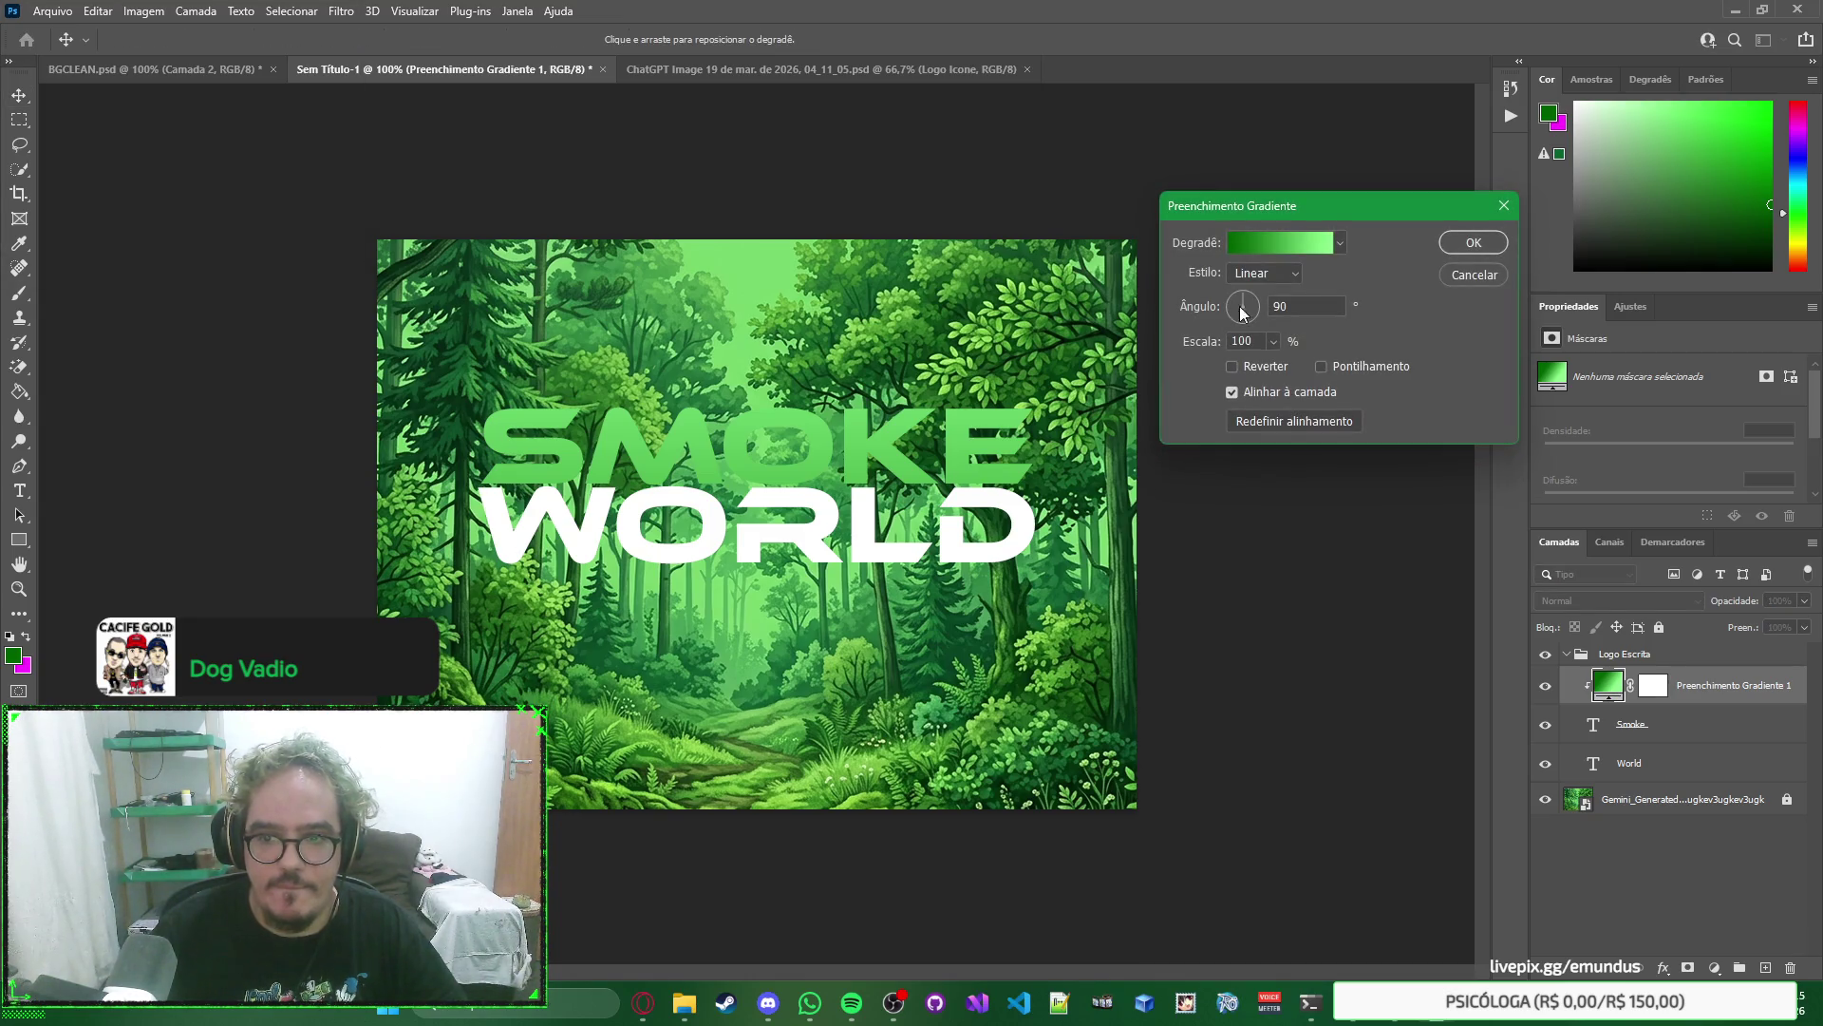
text(50)
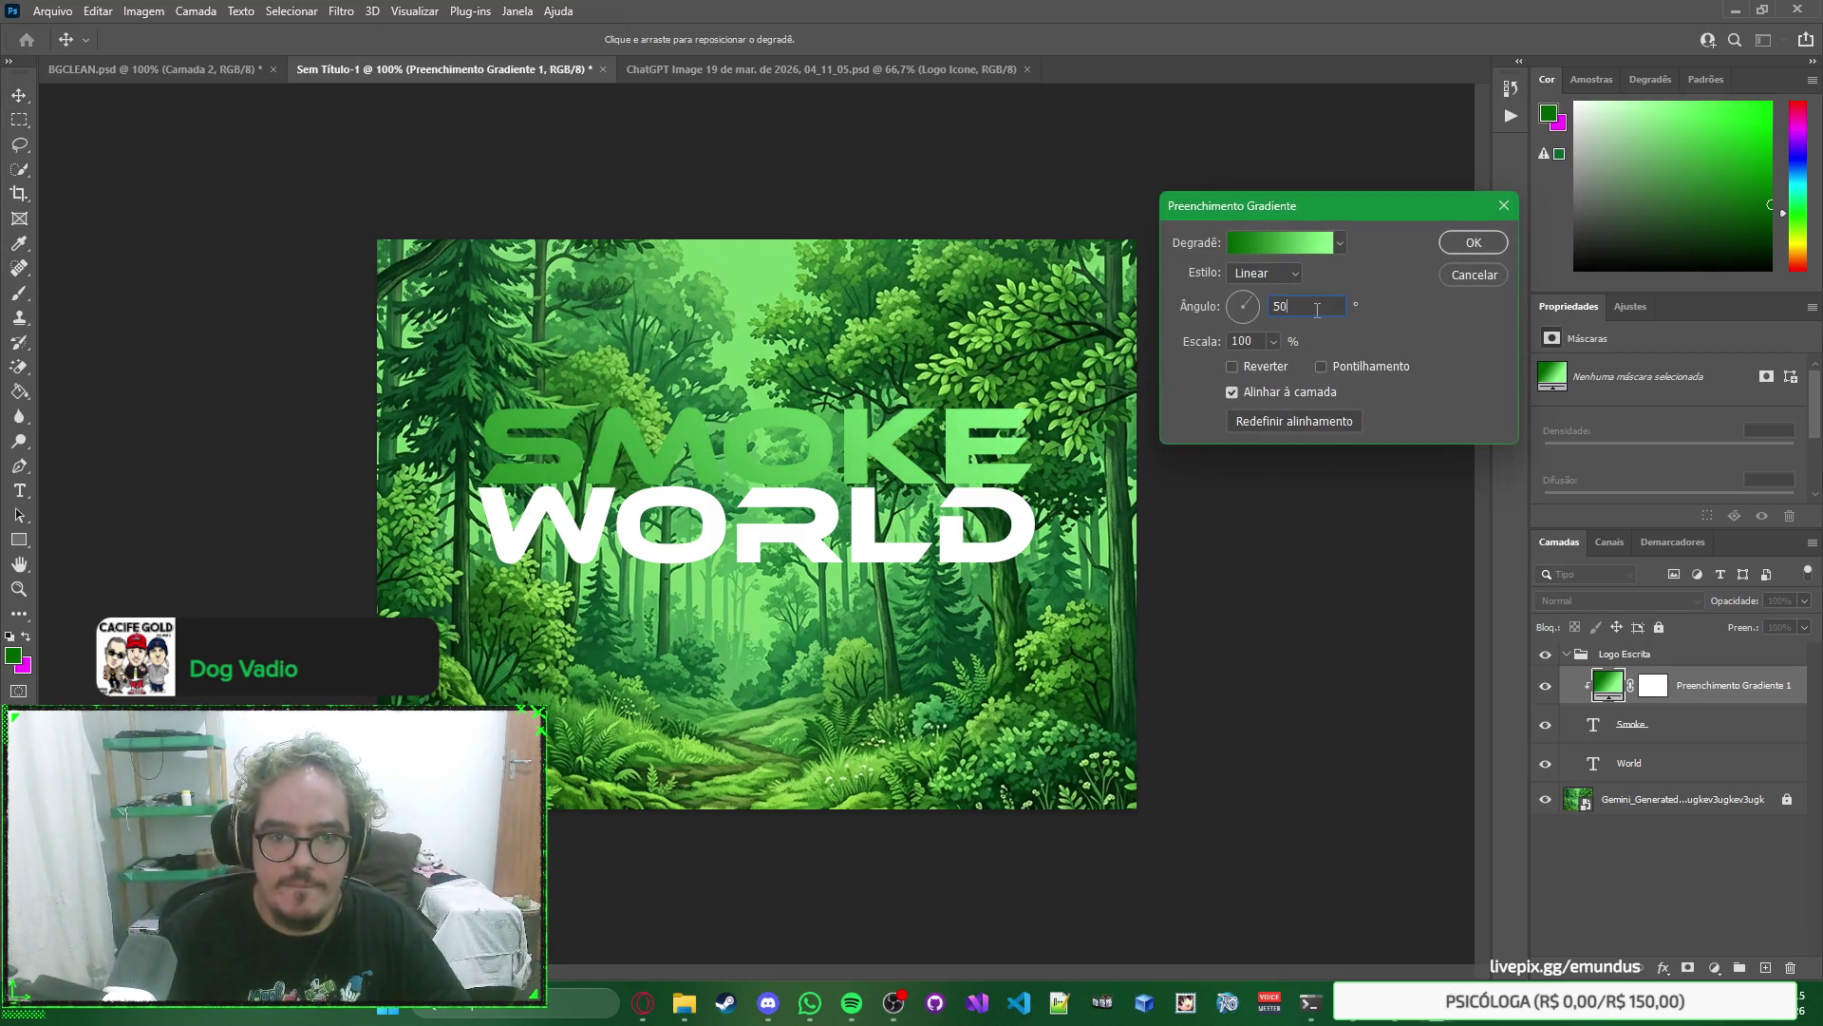
key(BackSpace)
key(BackSpace)
text(100)
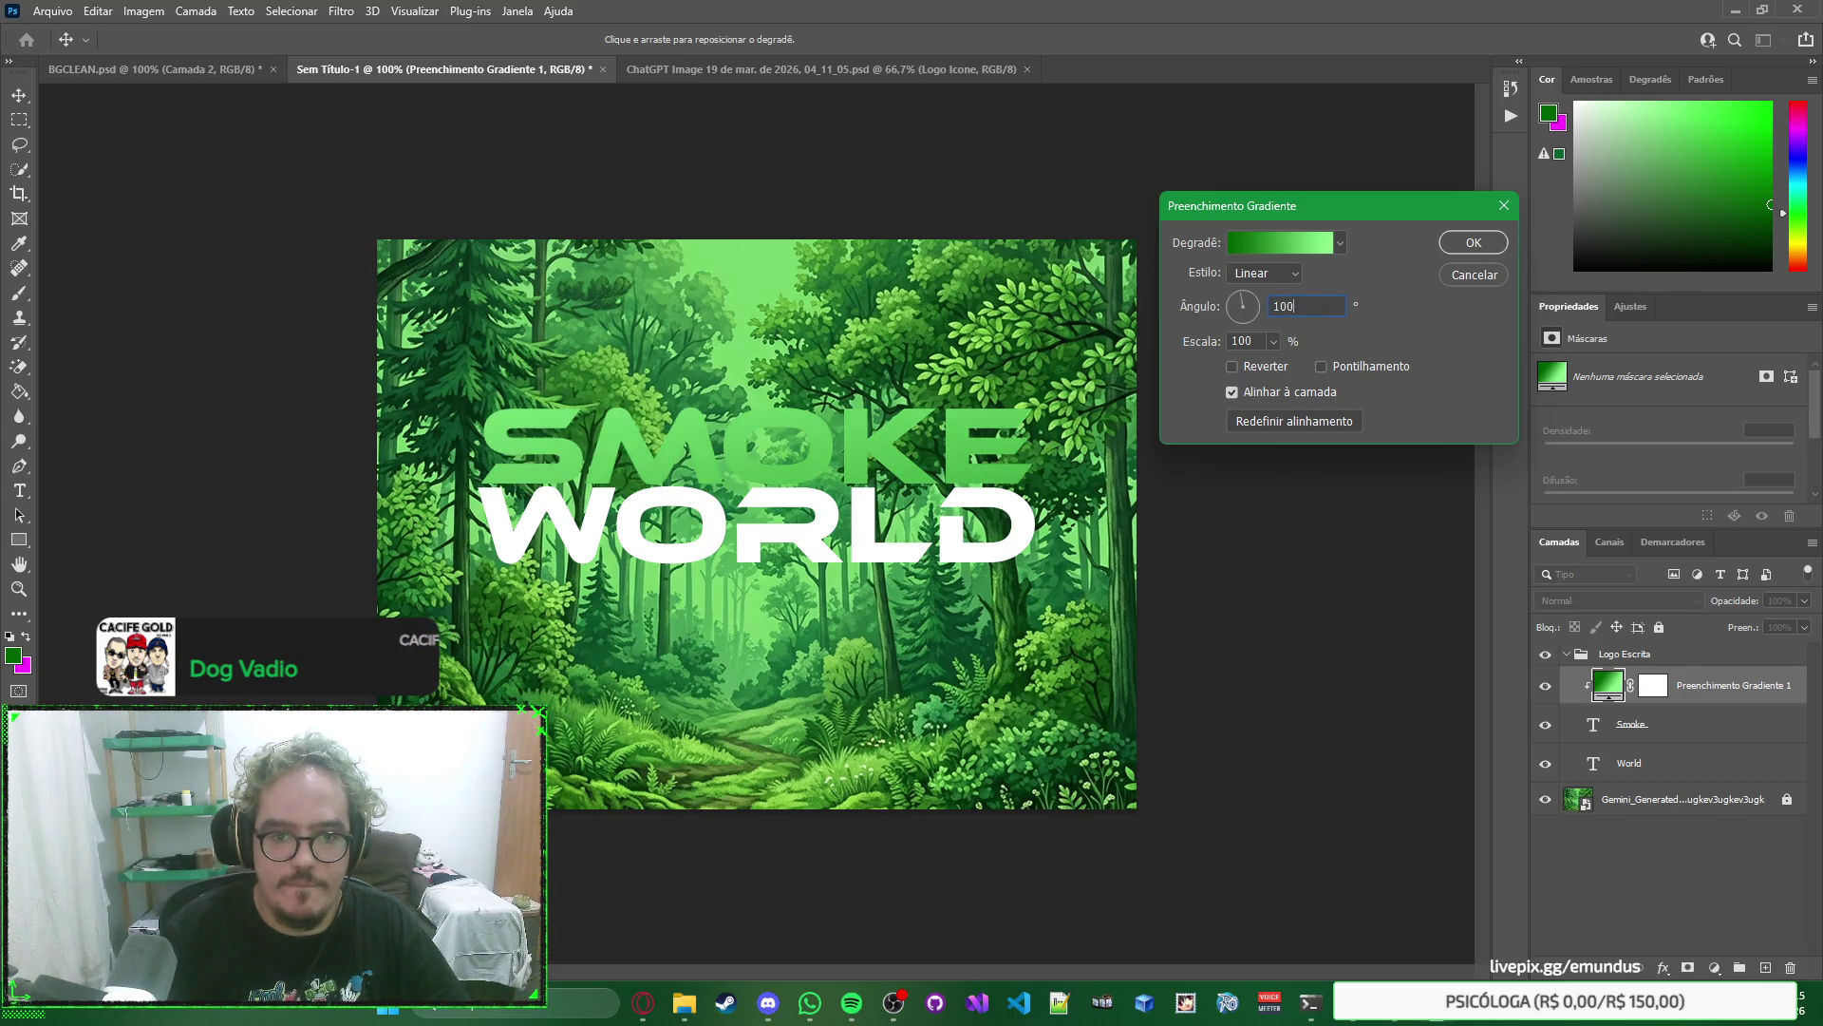
key(BackSpace)
key(BackSpace)
key(BackSpace)
text(1)
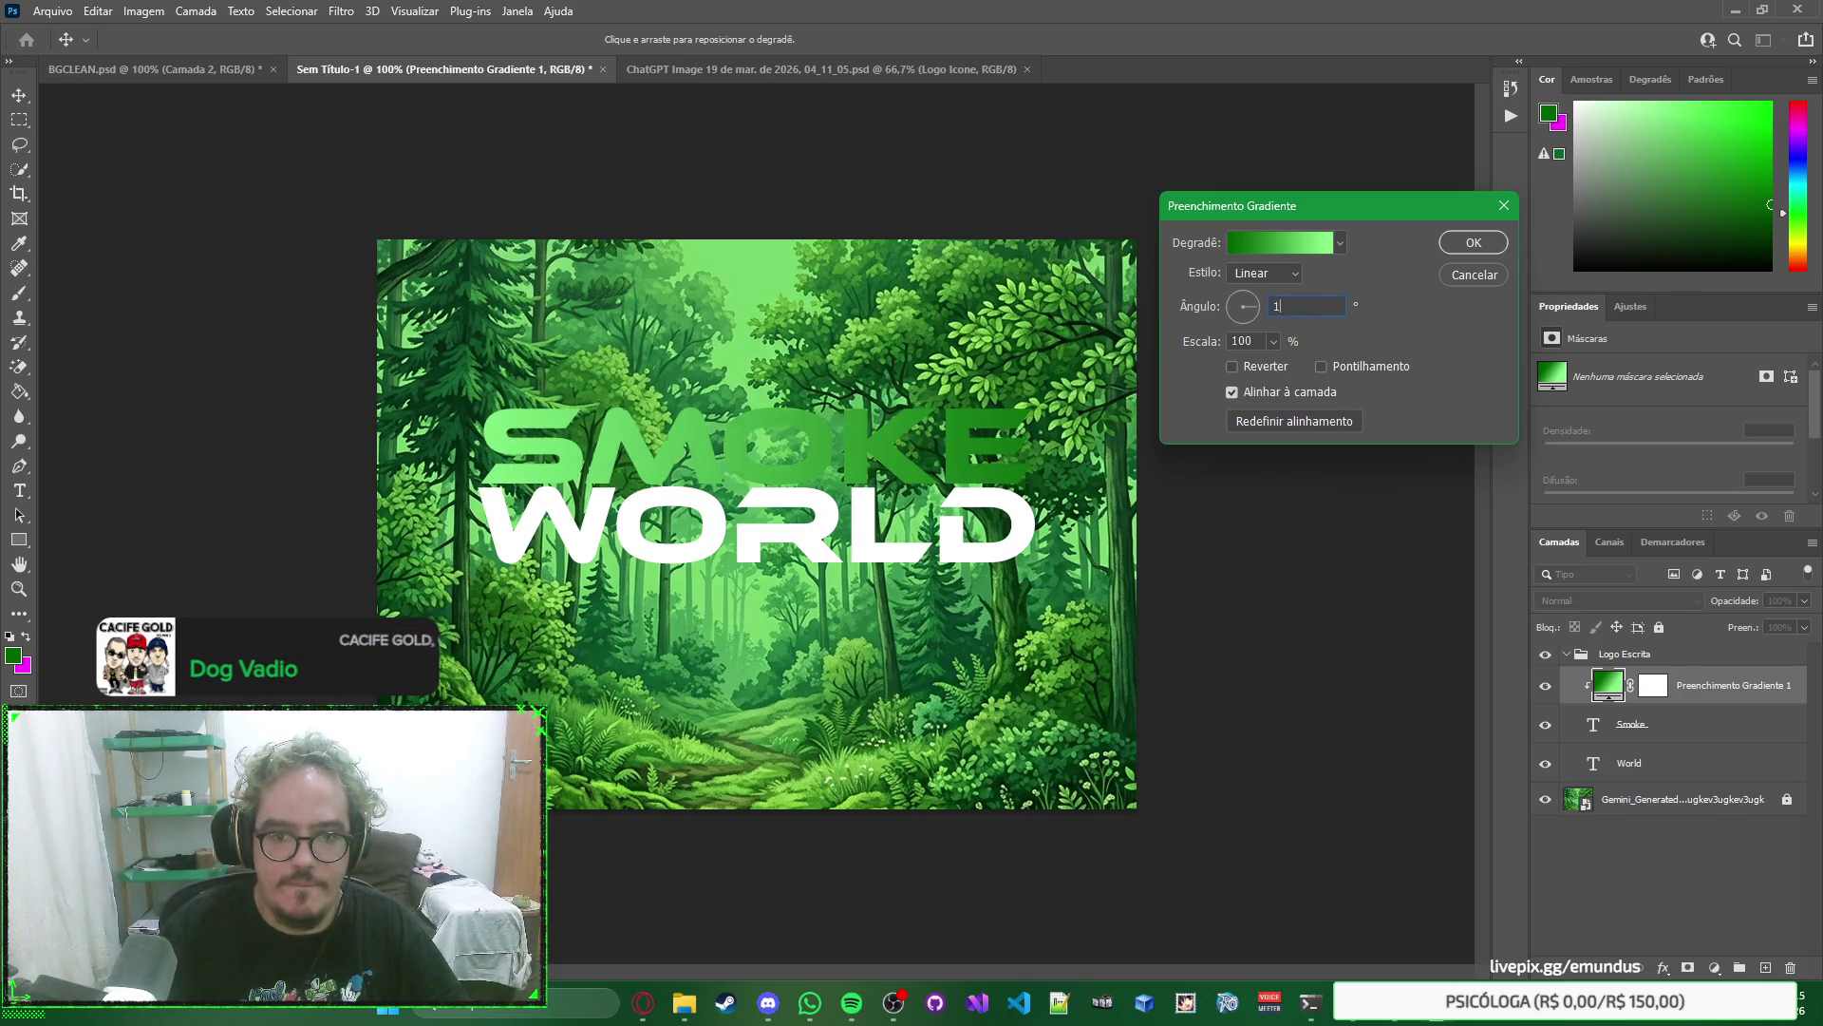
text(8000)
key(BackSpace)
key(BackSpace)
key(BackSpace)
text(50)
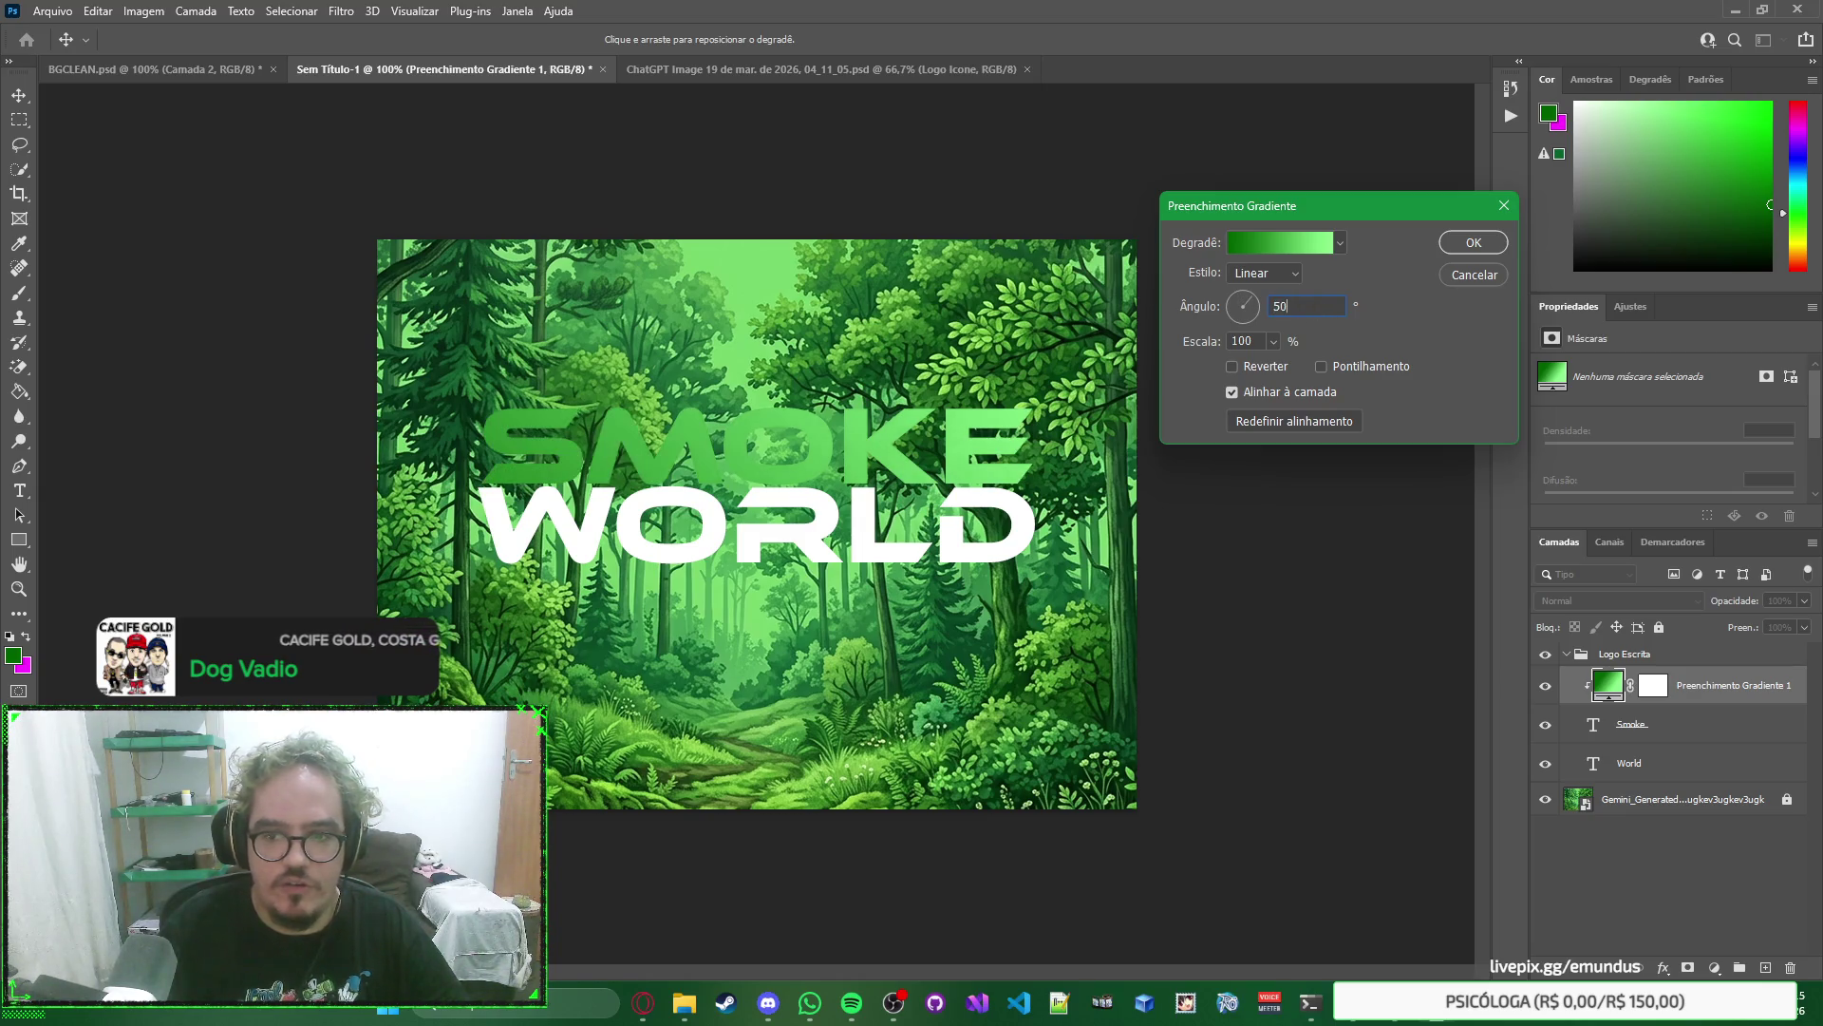
key(shift+Up)
key(shift+Up)
key(shift+Up)
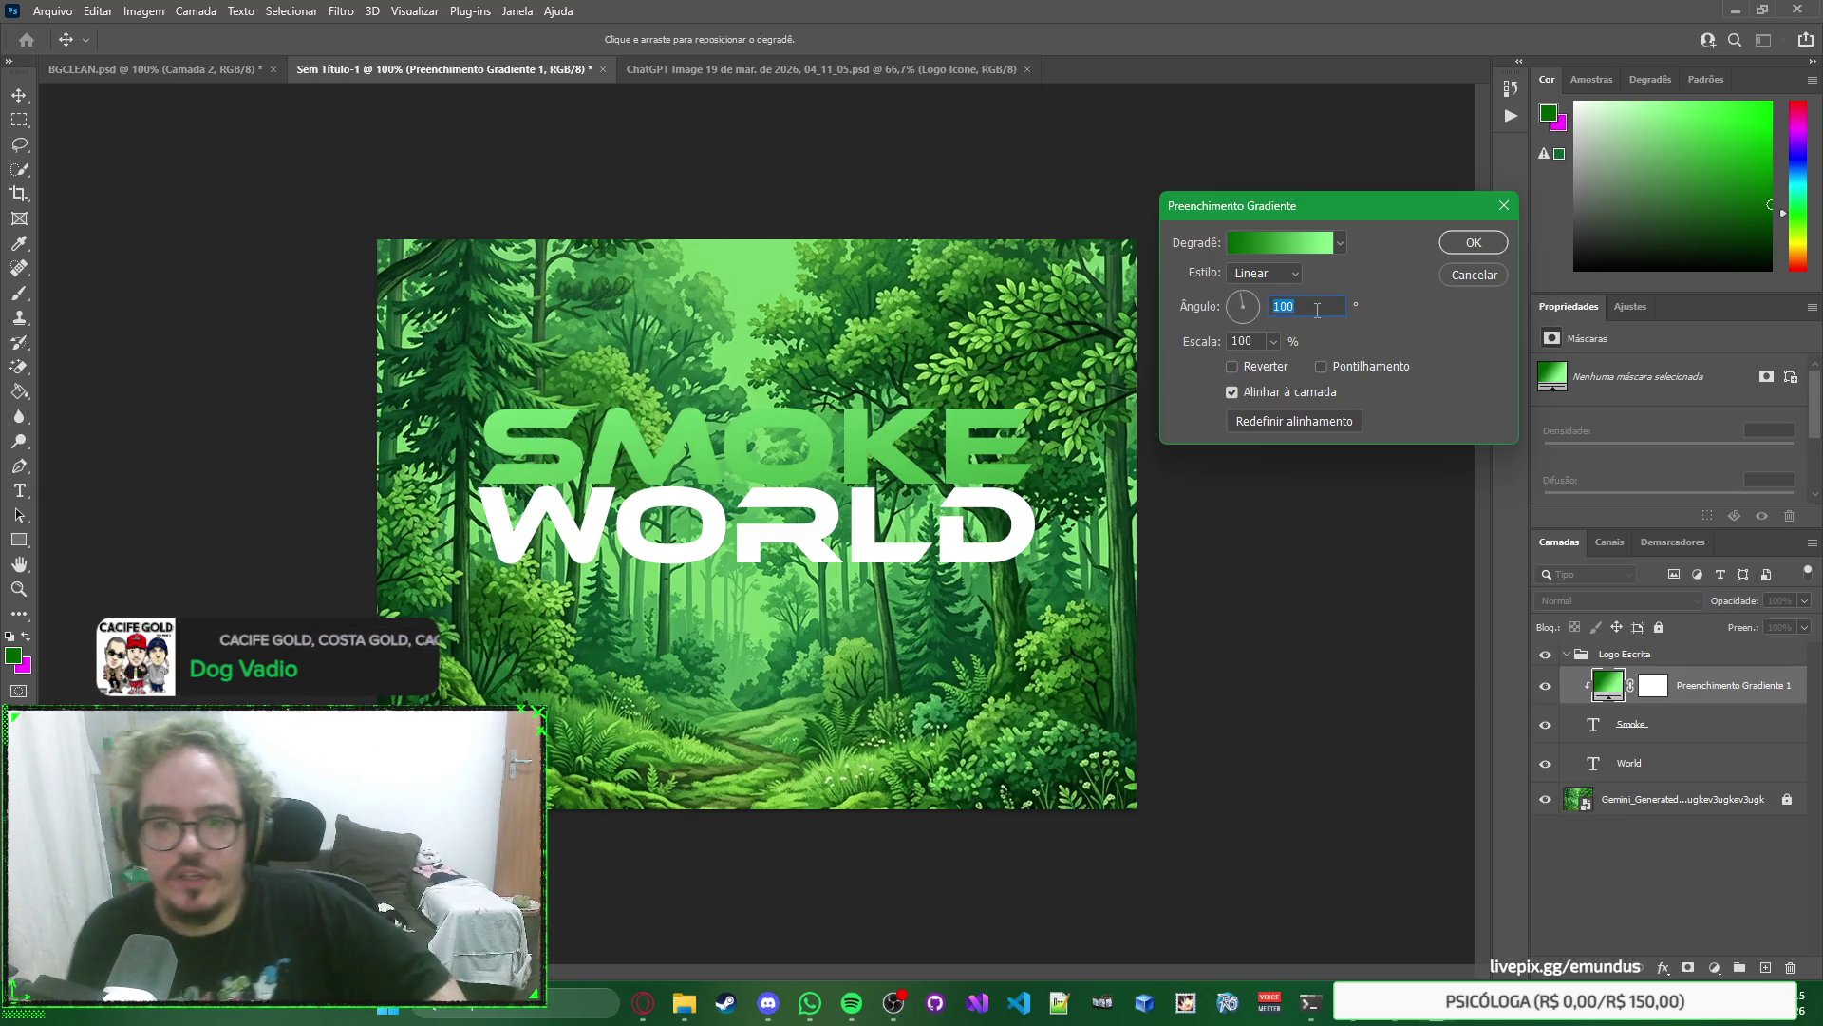
text(90180)
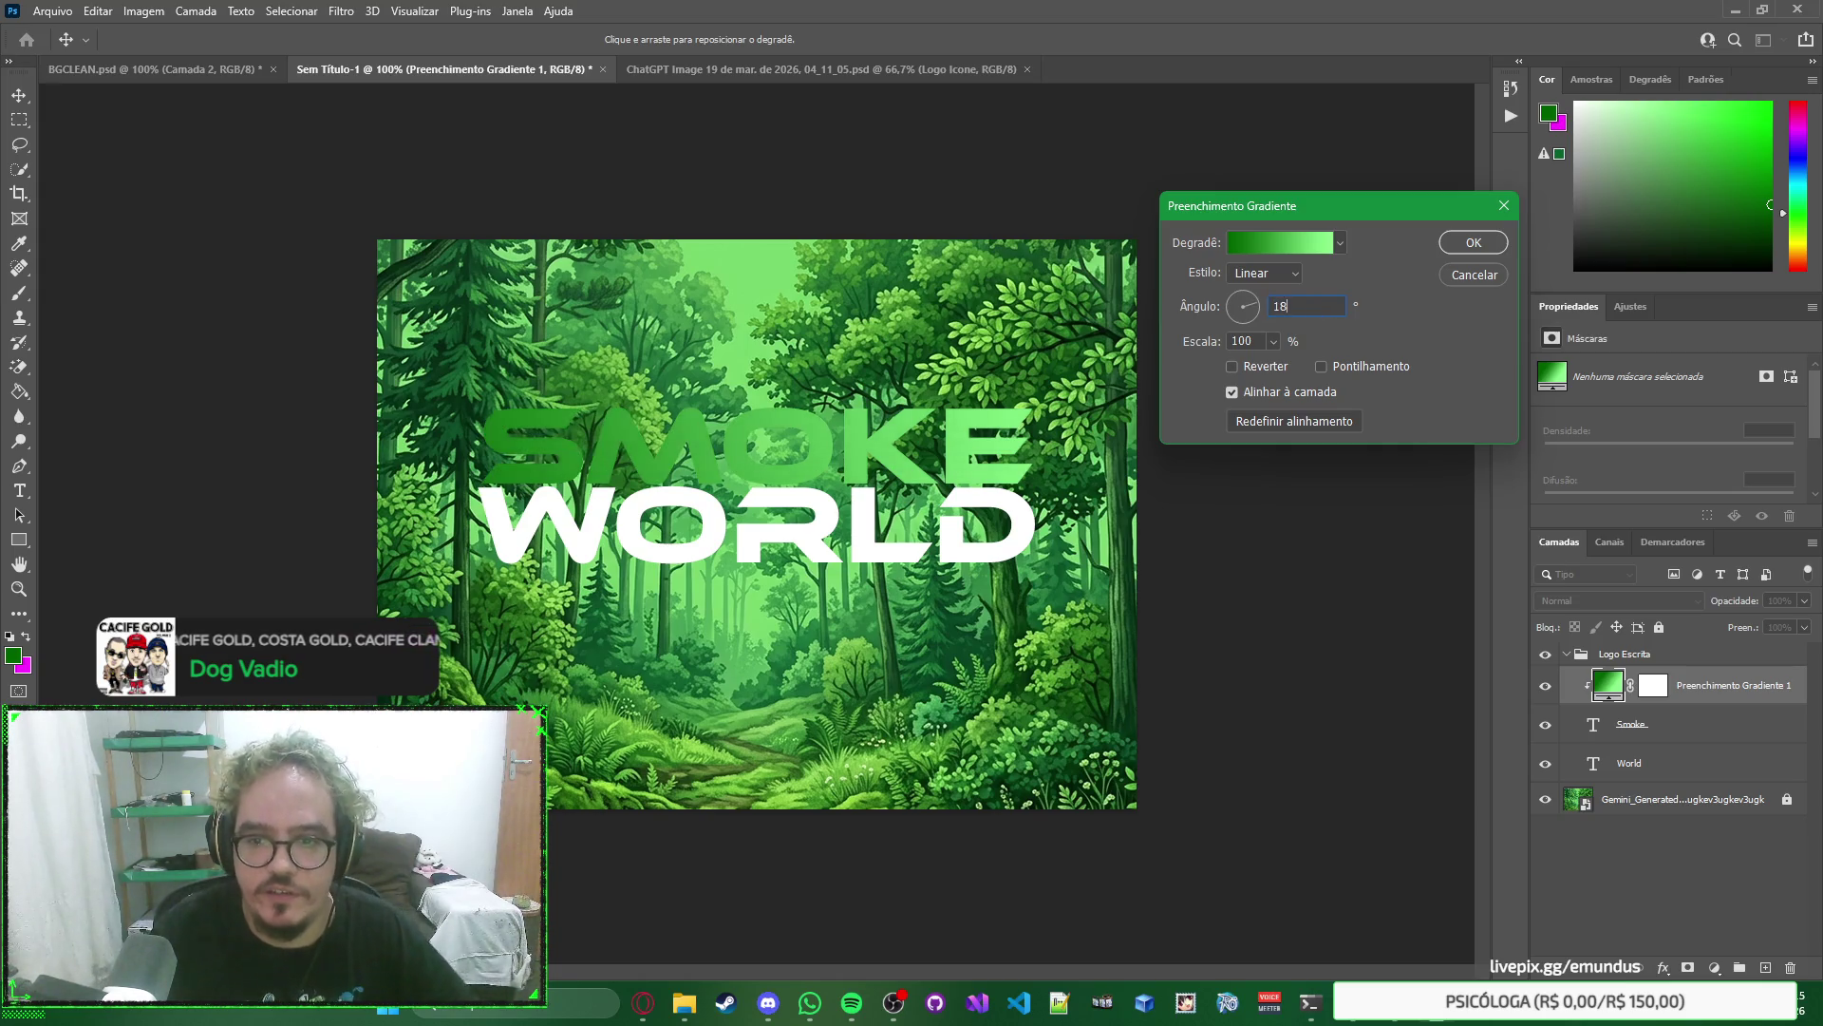
text(160)
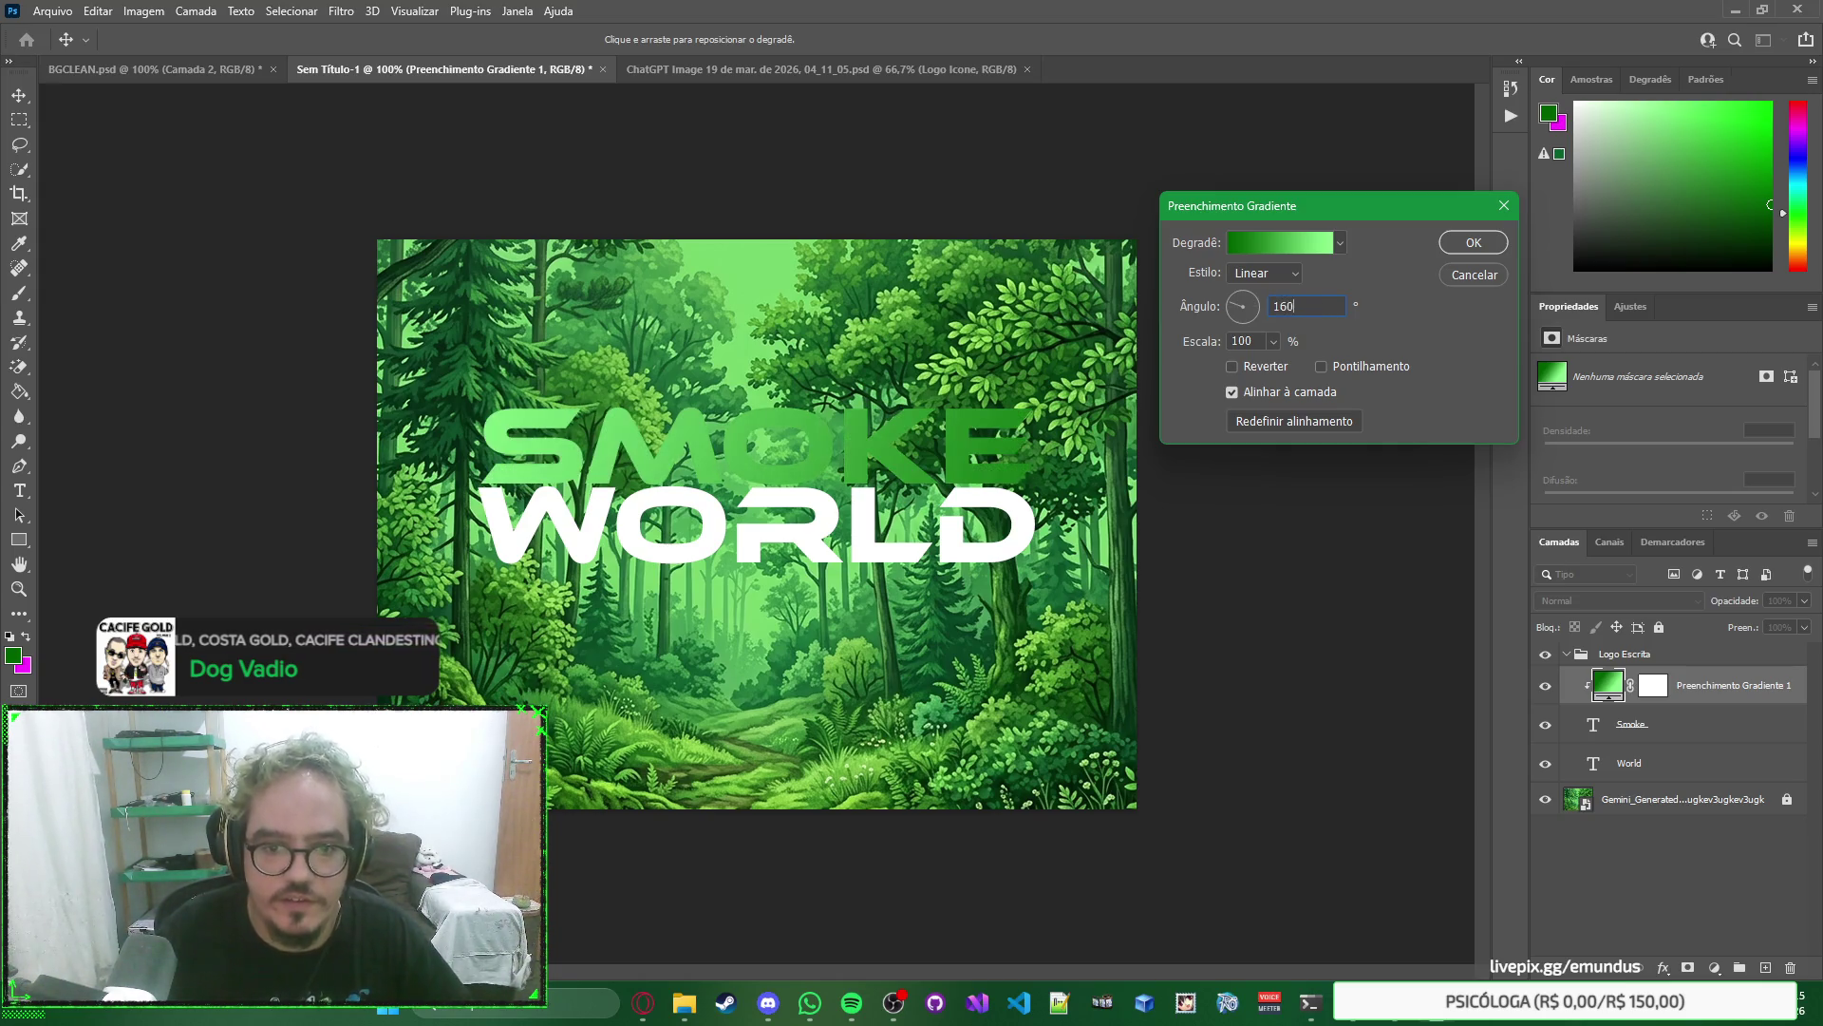
text(20)
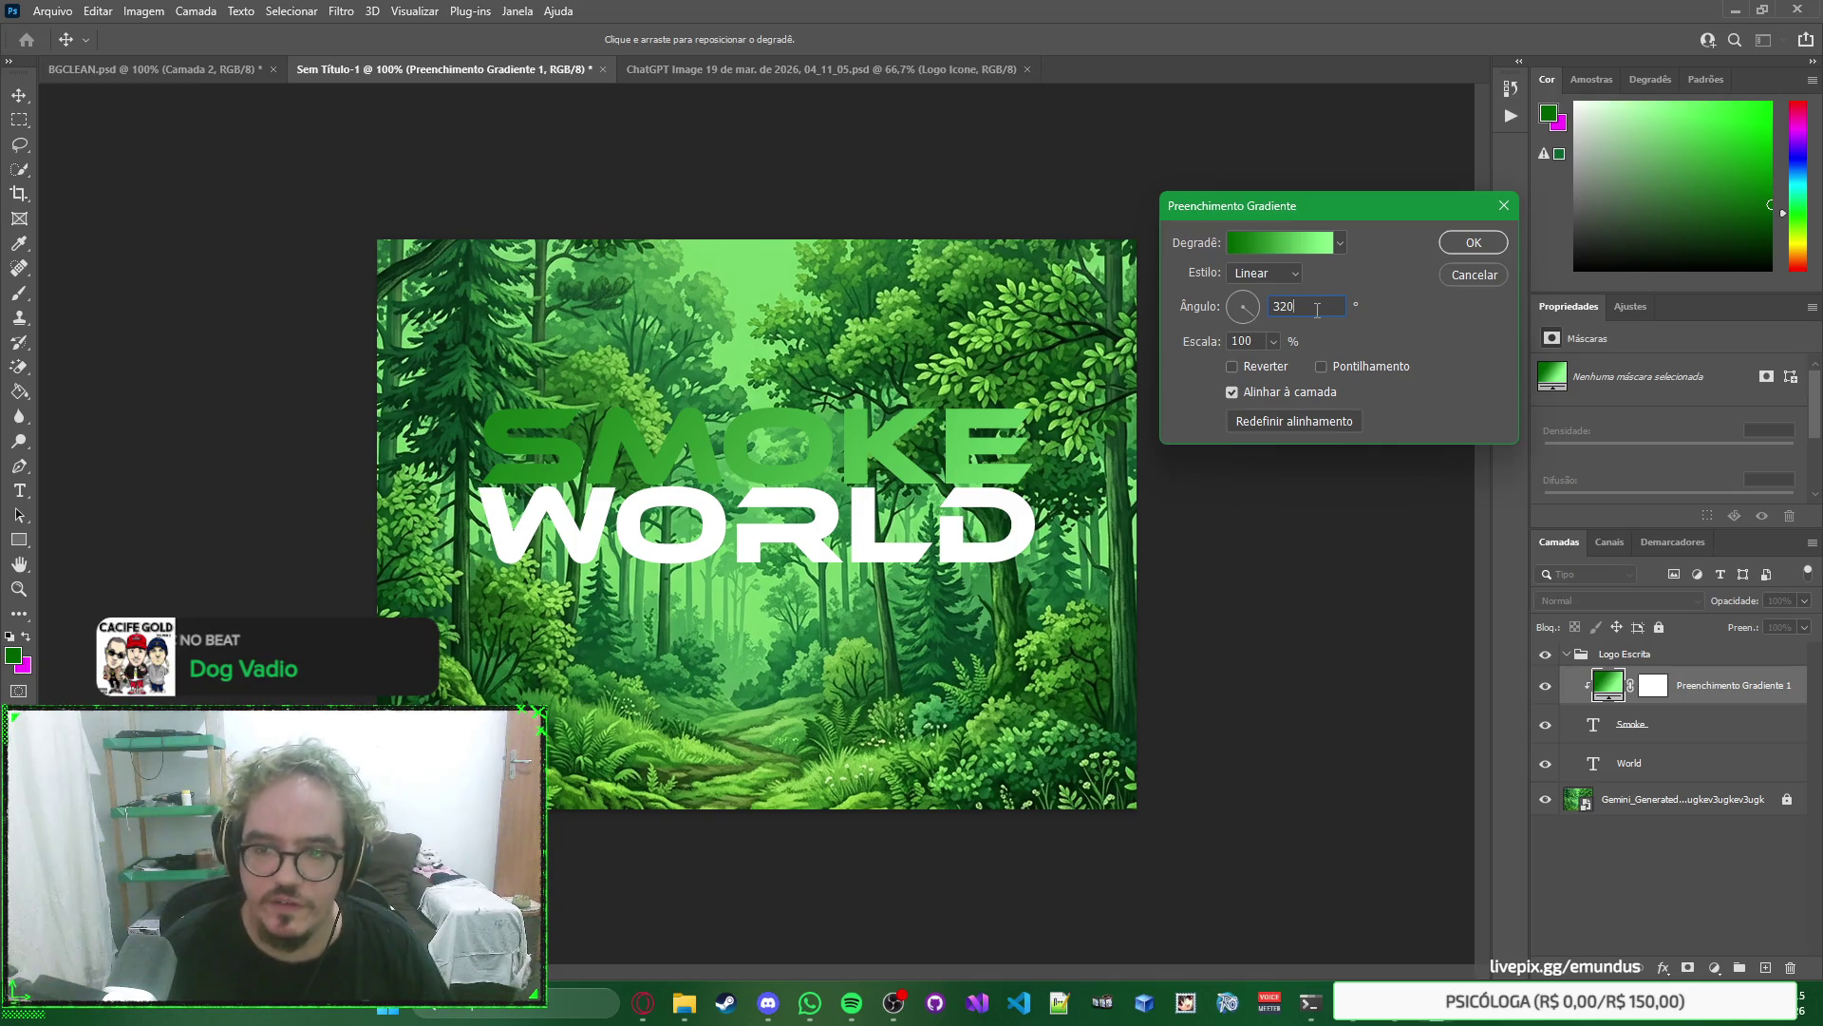
Set the angle to 90° and compare Radial, Angle, Reflected and Diamond styles, choosing Reflected.
mouse_move(1244, 300)
mouse_down()
mouse_move(1244, 341)
mouse_move(1216, 335)
mouse_move(1211, 264)
mouse_move(1257, 240)
mouse_move(1238, 239)
mouse_up()
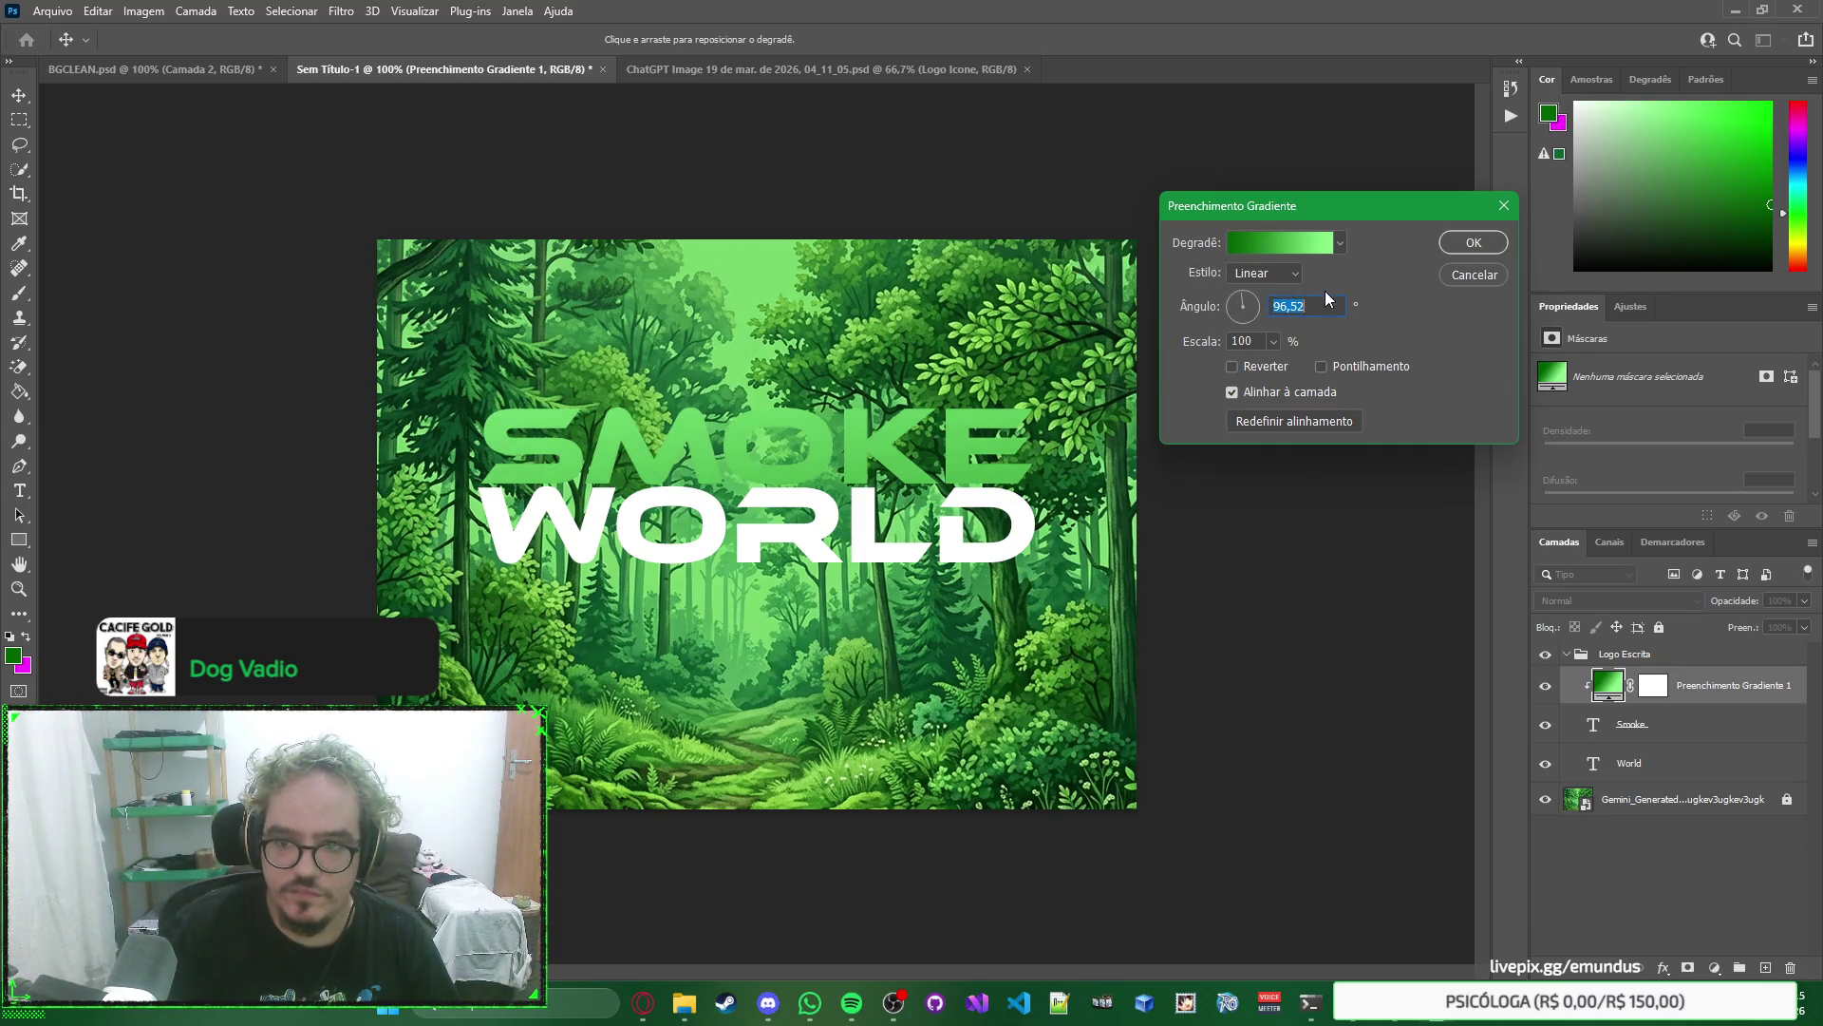
text(90)
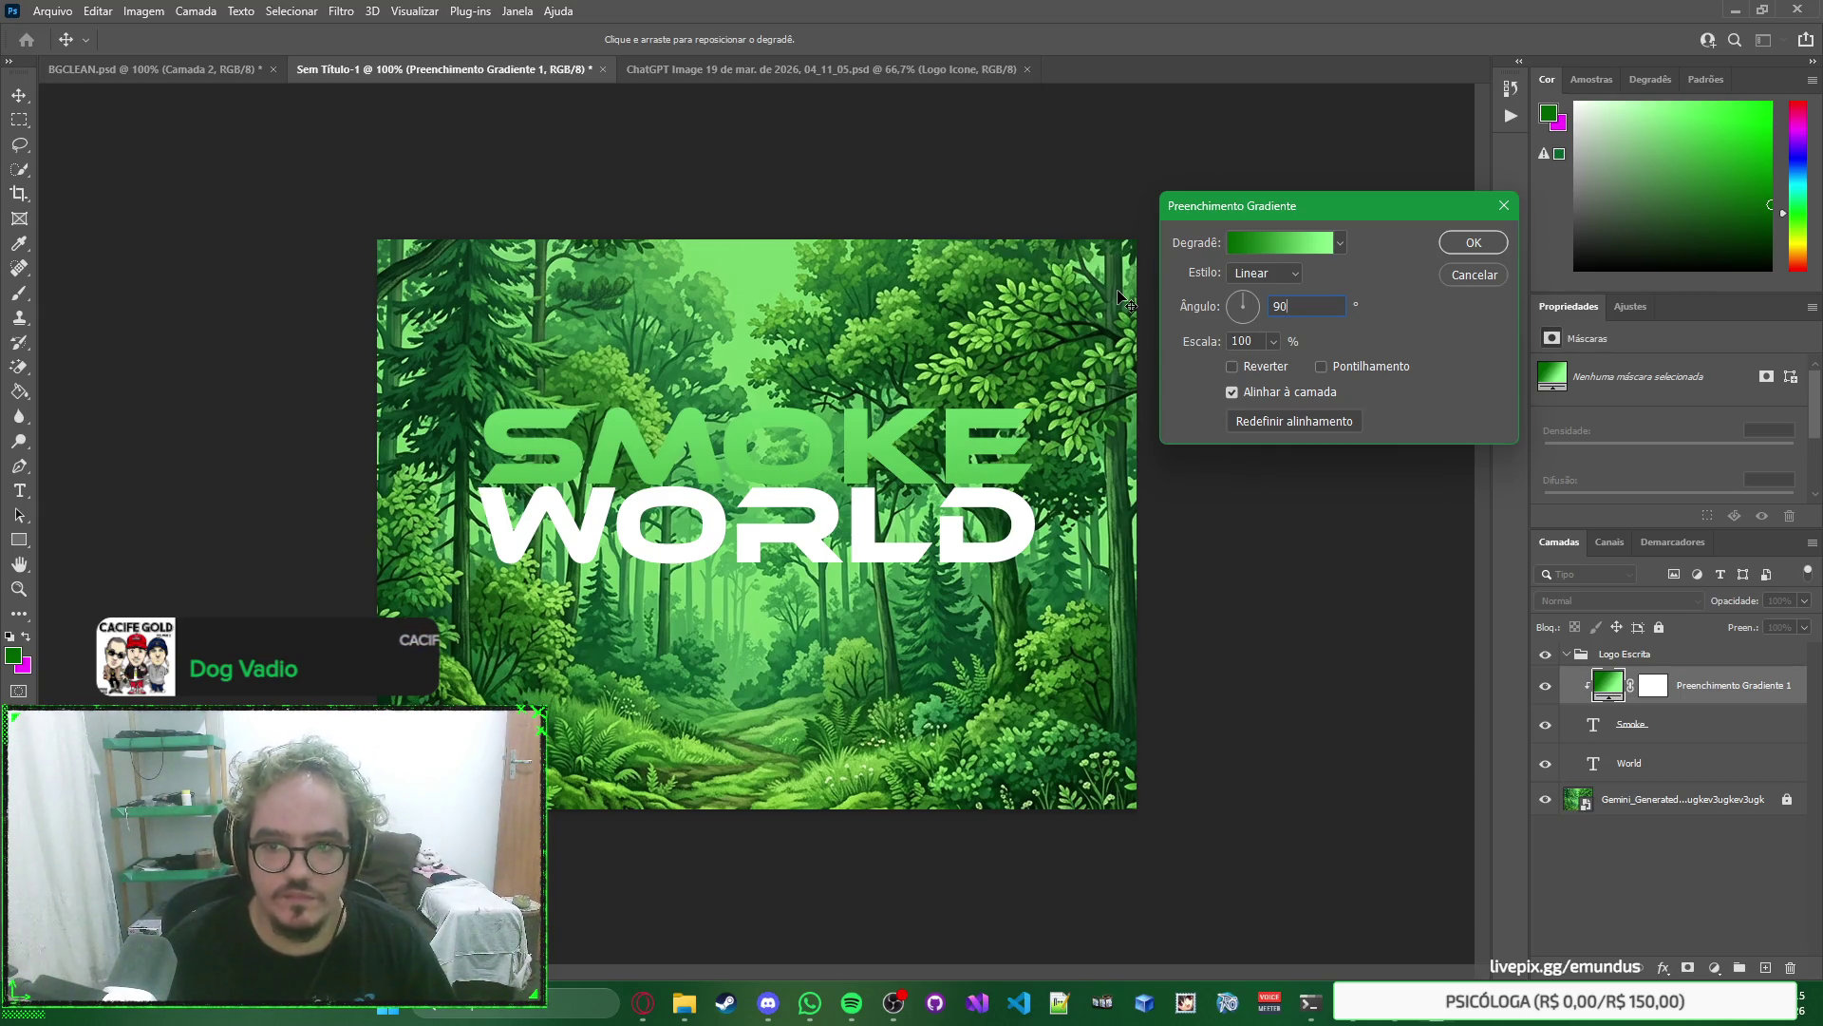
click(1263, 273)
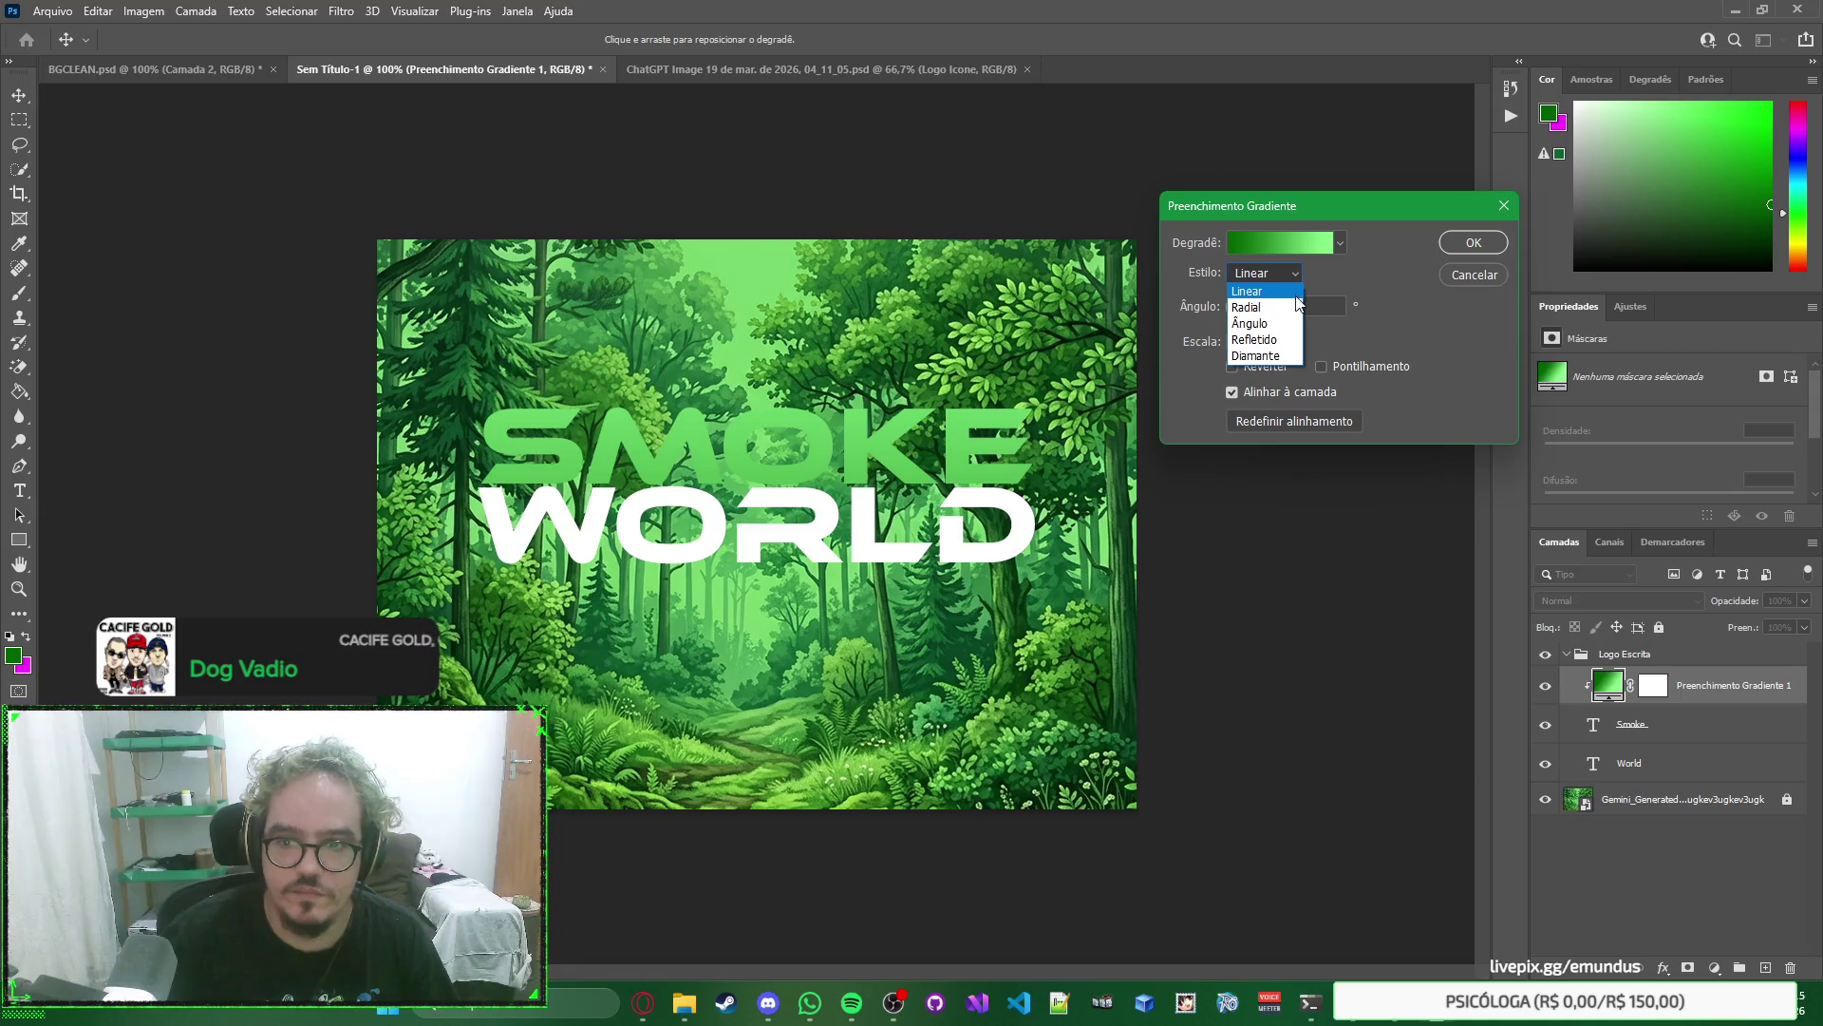
click(1286, 307)
click(1277, 273)
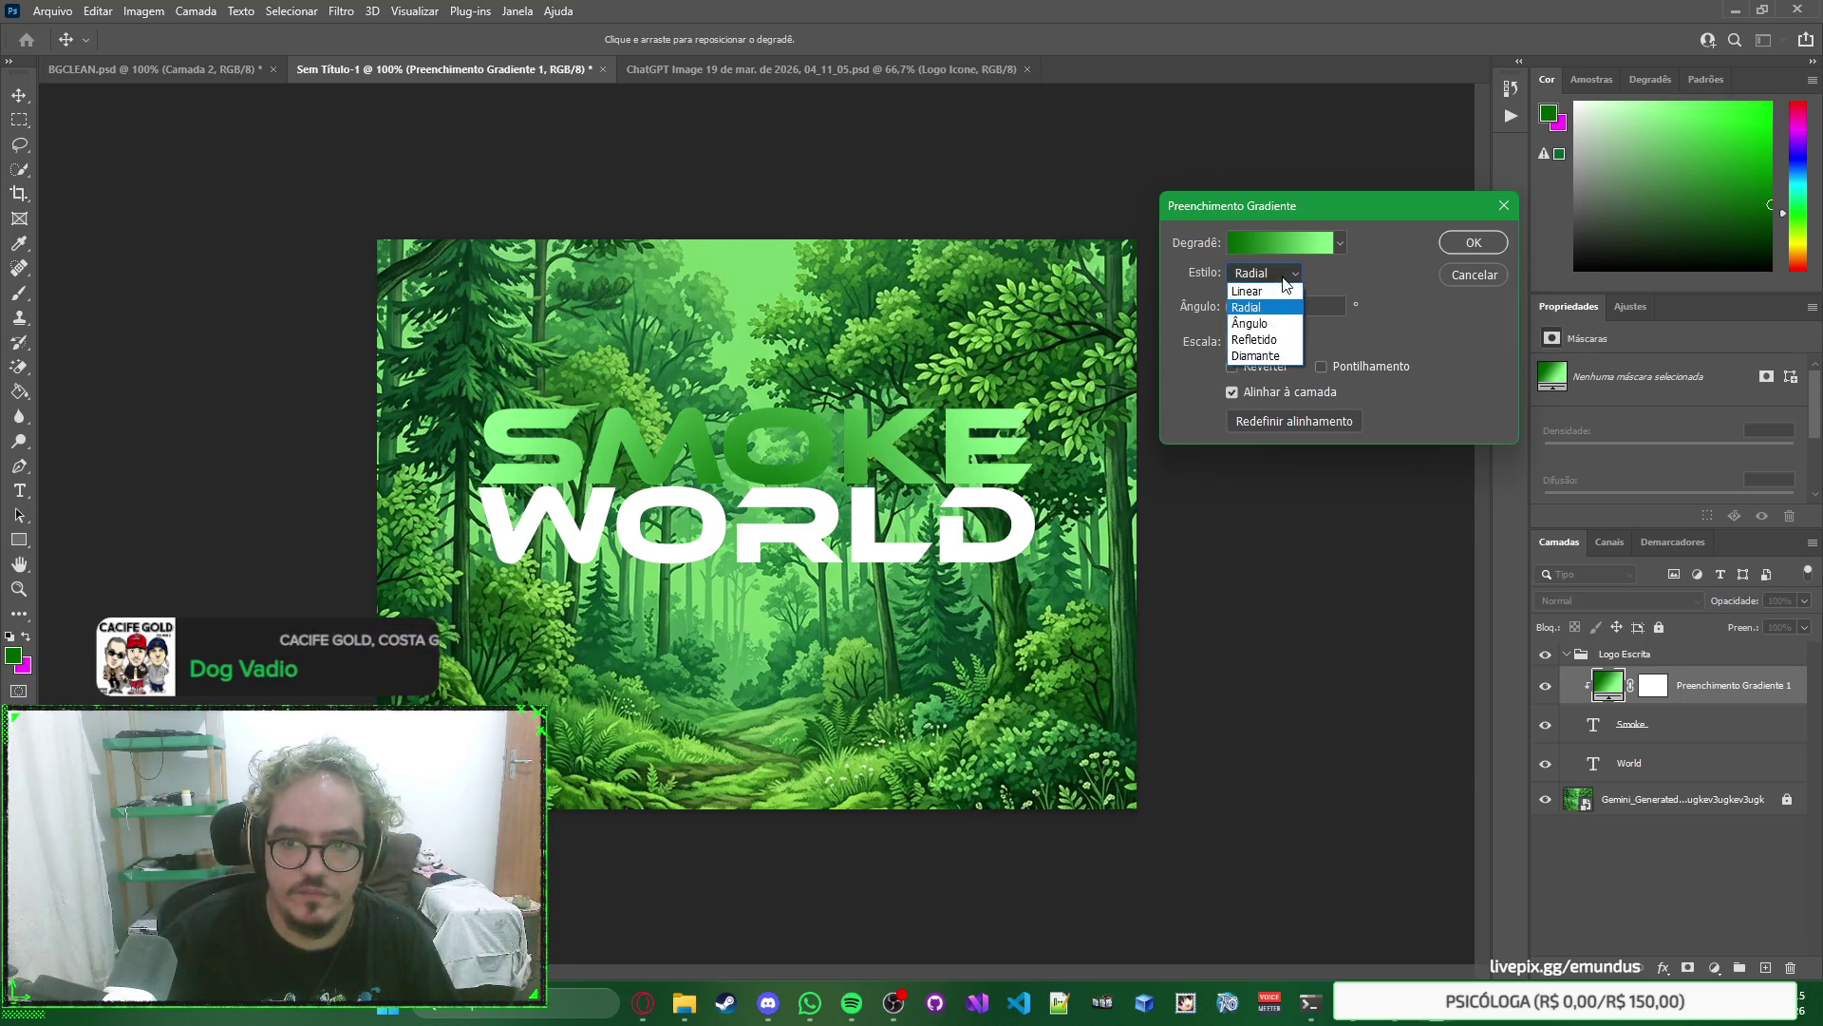
click(1252, 324)
click(1277, 274)
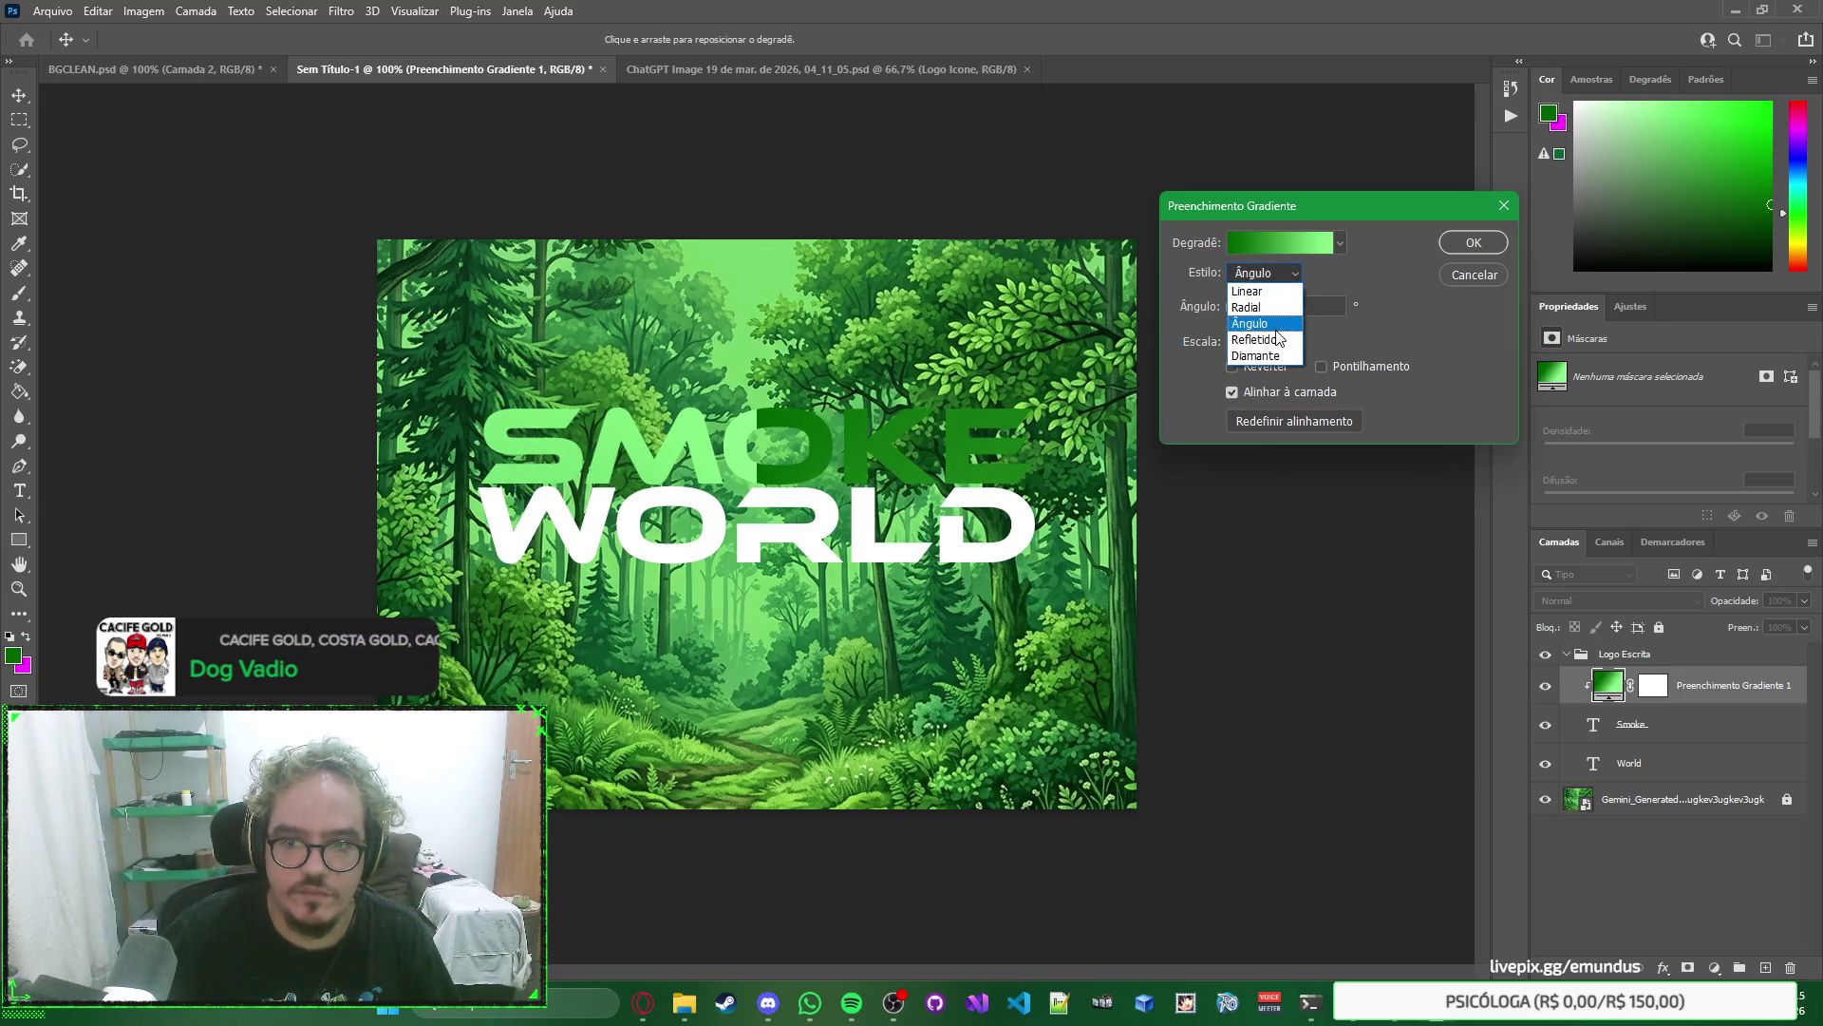
click(1279, 340)
click(1276, 275)
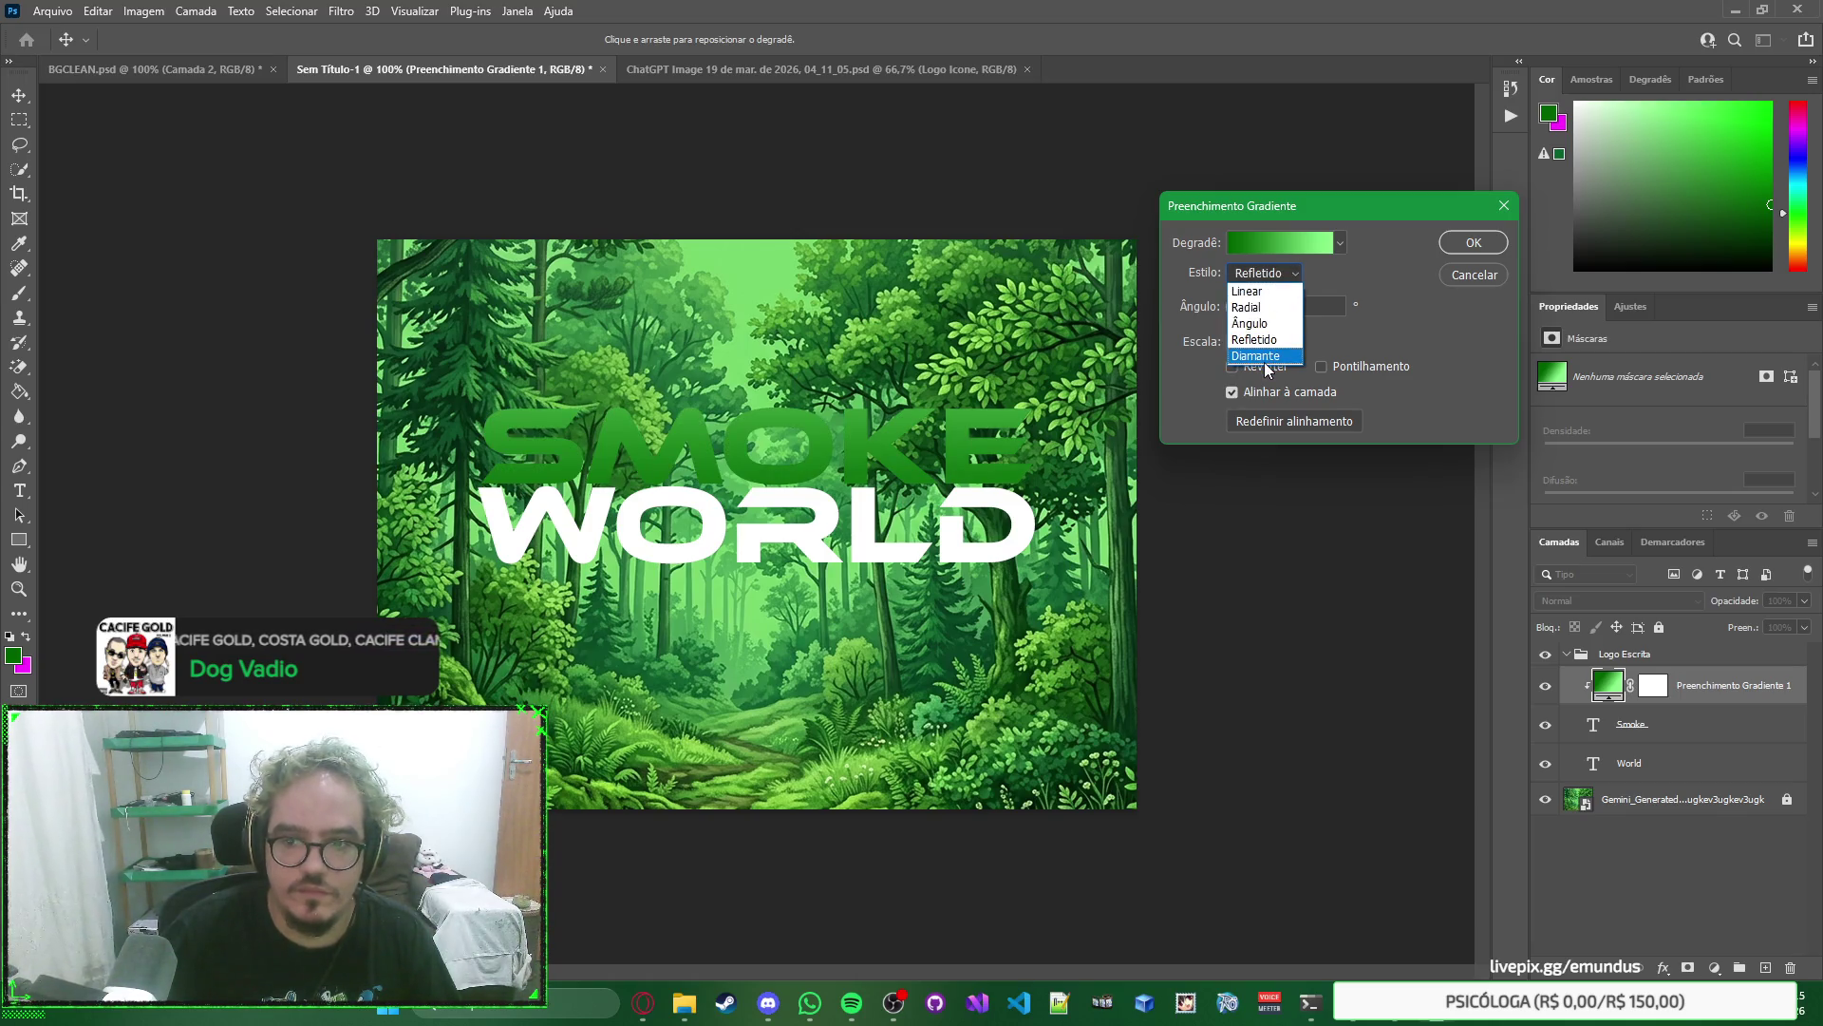
click(1266, 366)
click(1278, 275)
click(1272, 339)
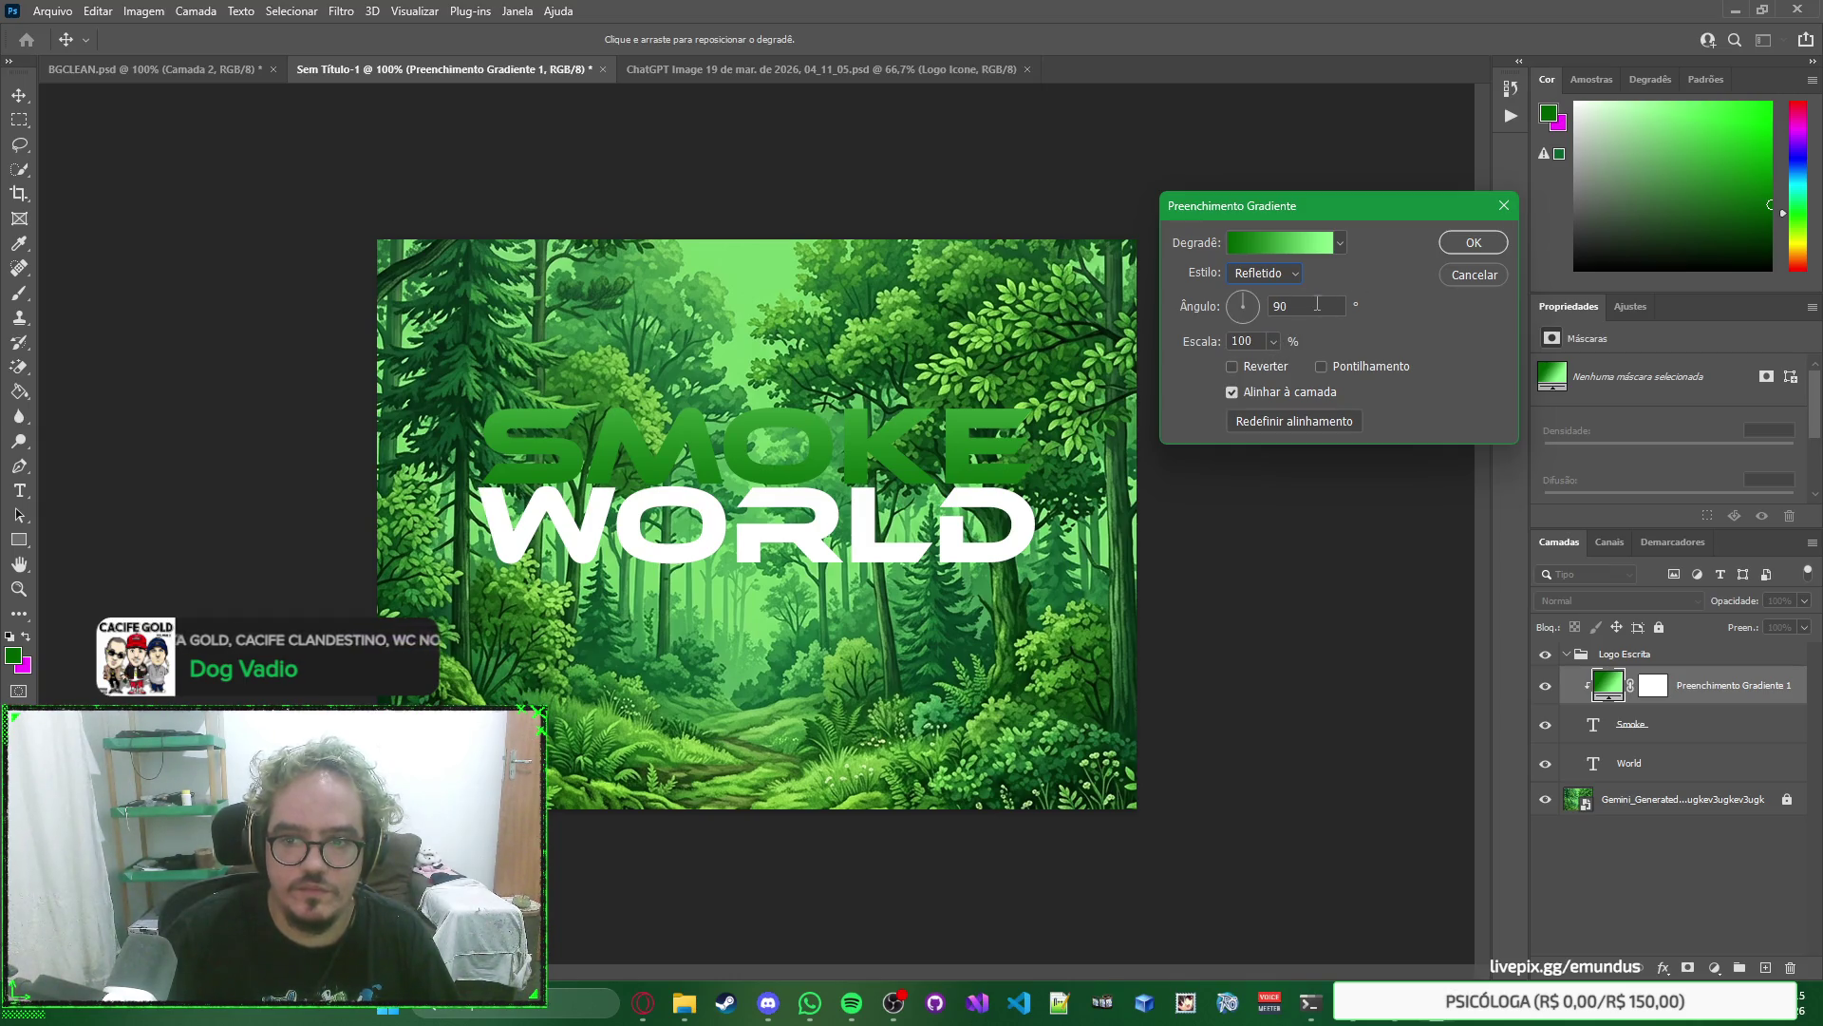
Set the reflected gradient to a 180° angle and confirm the fill settings.
mouse_move(1251, 310)
mouse_down()
mouse_move(1265, 334)
mouse_move(1246, 297)
mouse_up()
text(90)
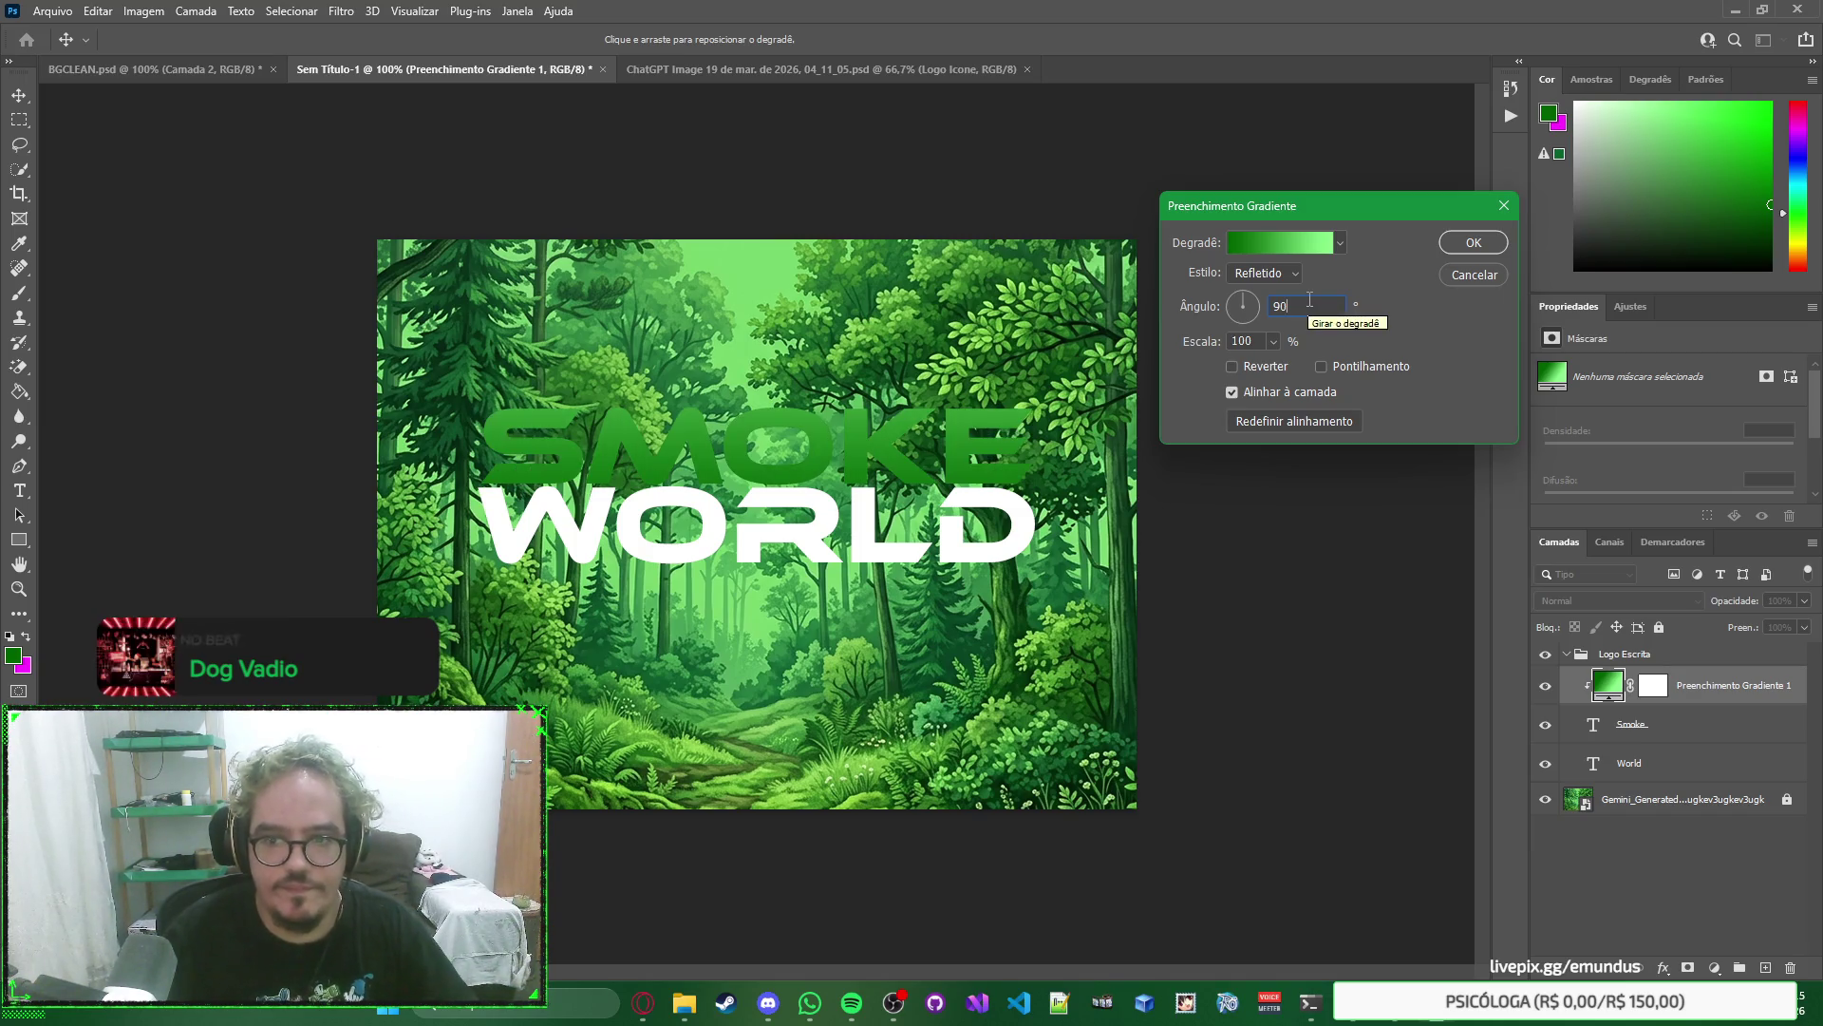
key(BackSpace)
key(BackSpace)
text(180)
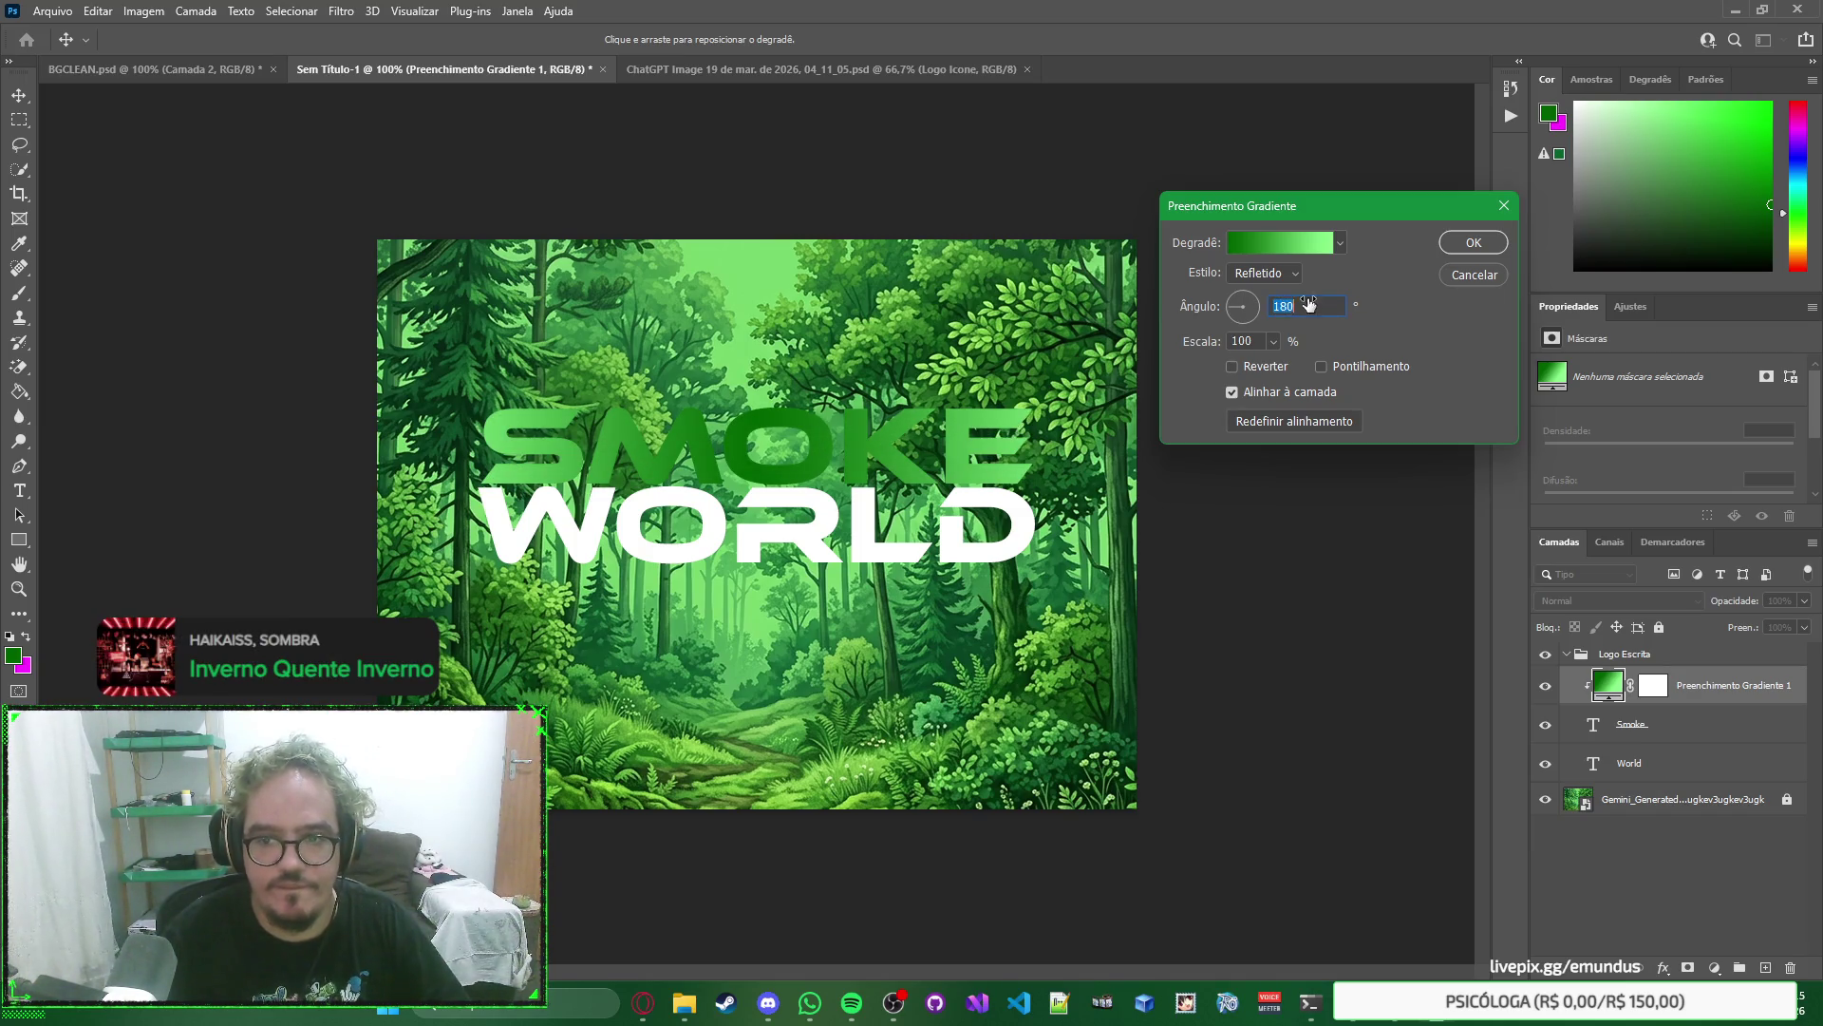
text(100)
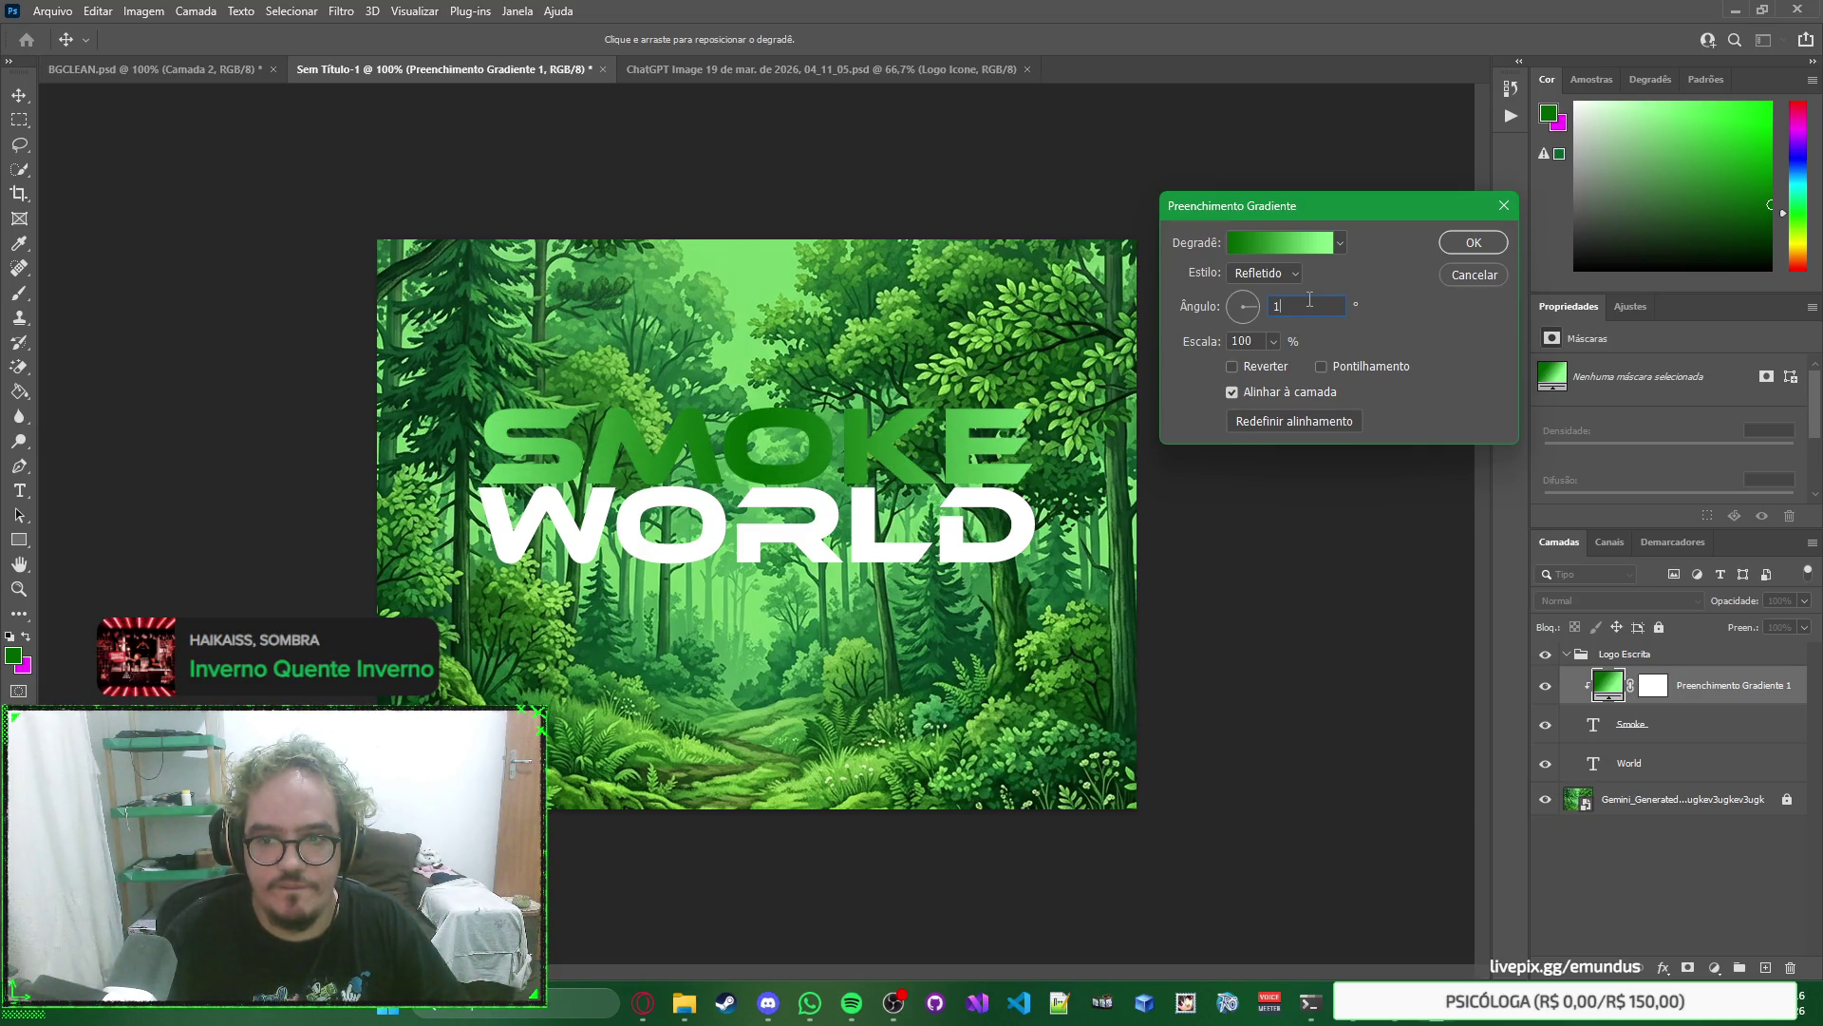
click(1295, 273)
click(1263, 336)
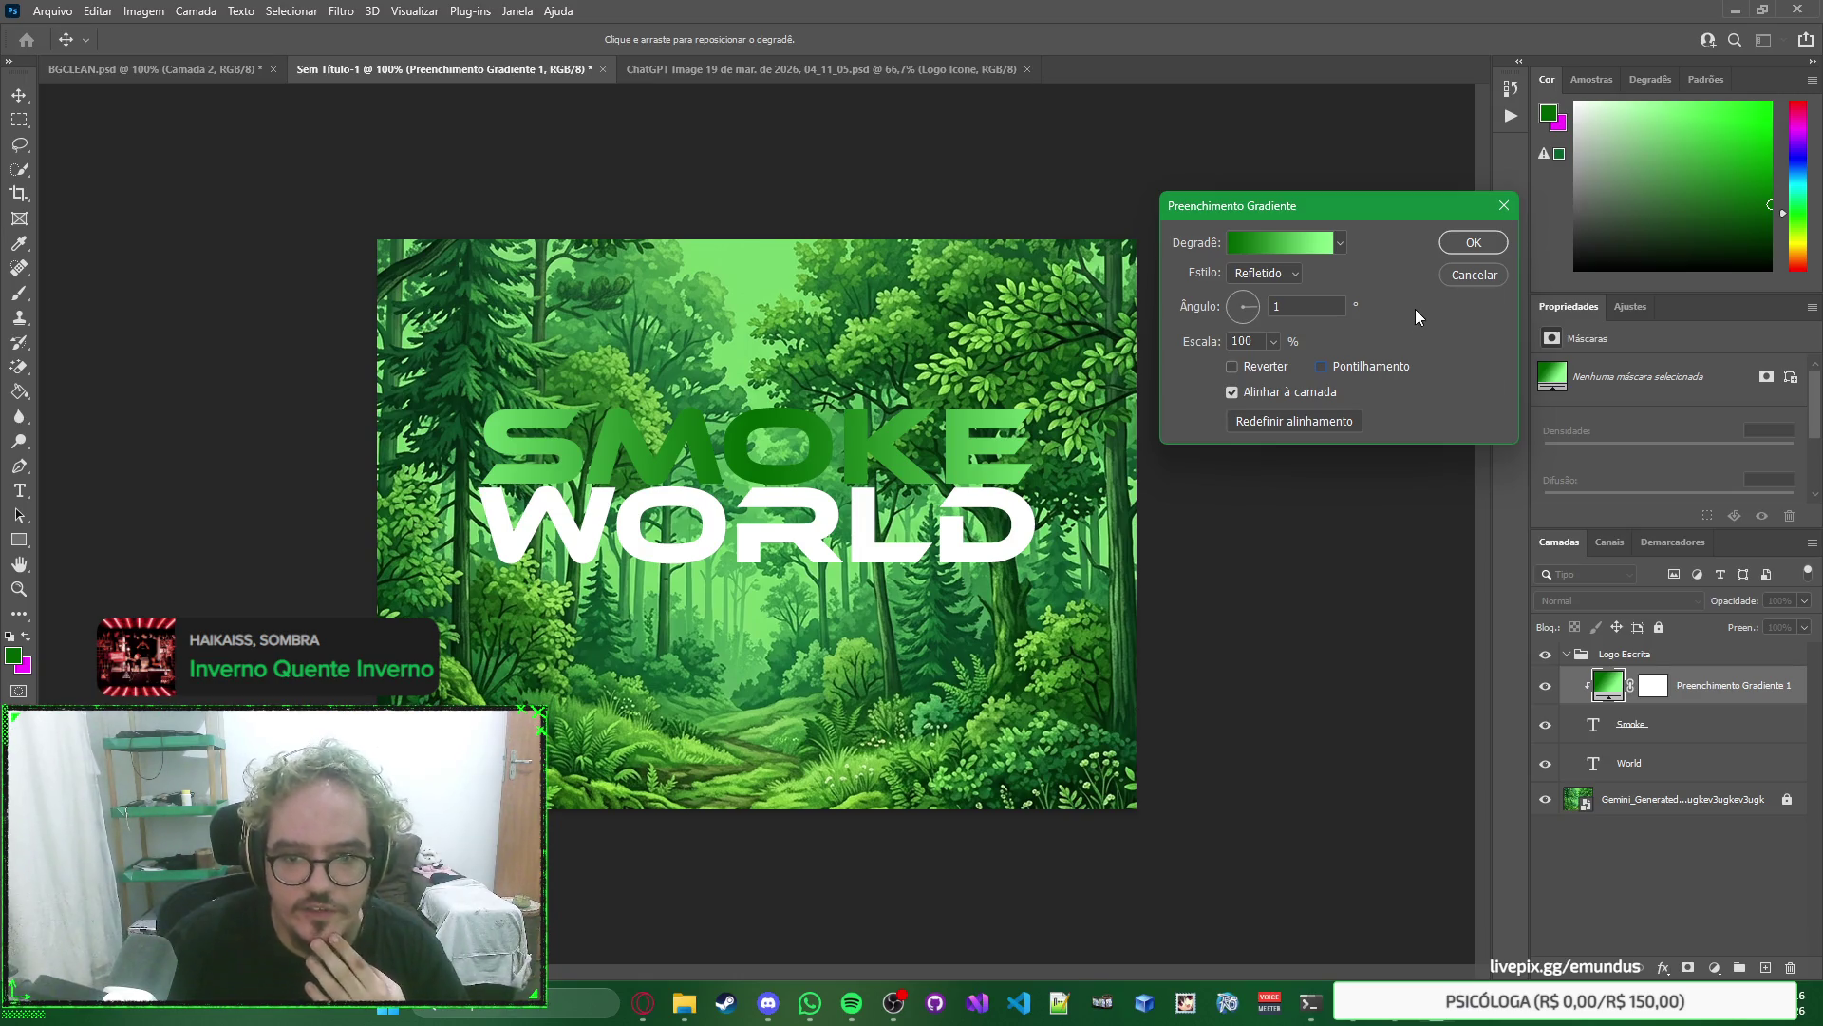
click(1473, 243)
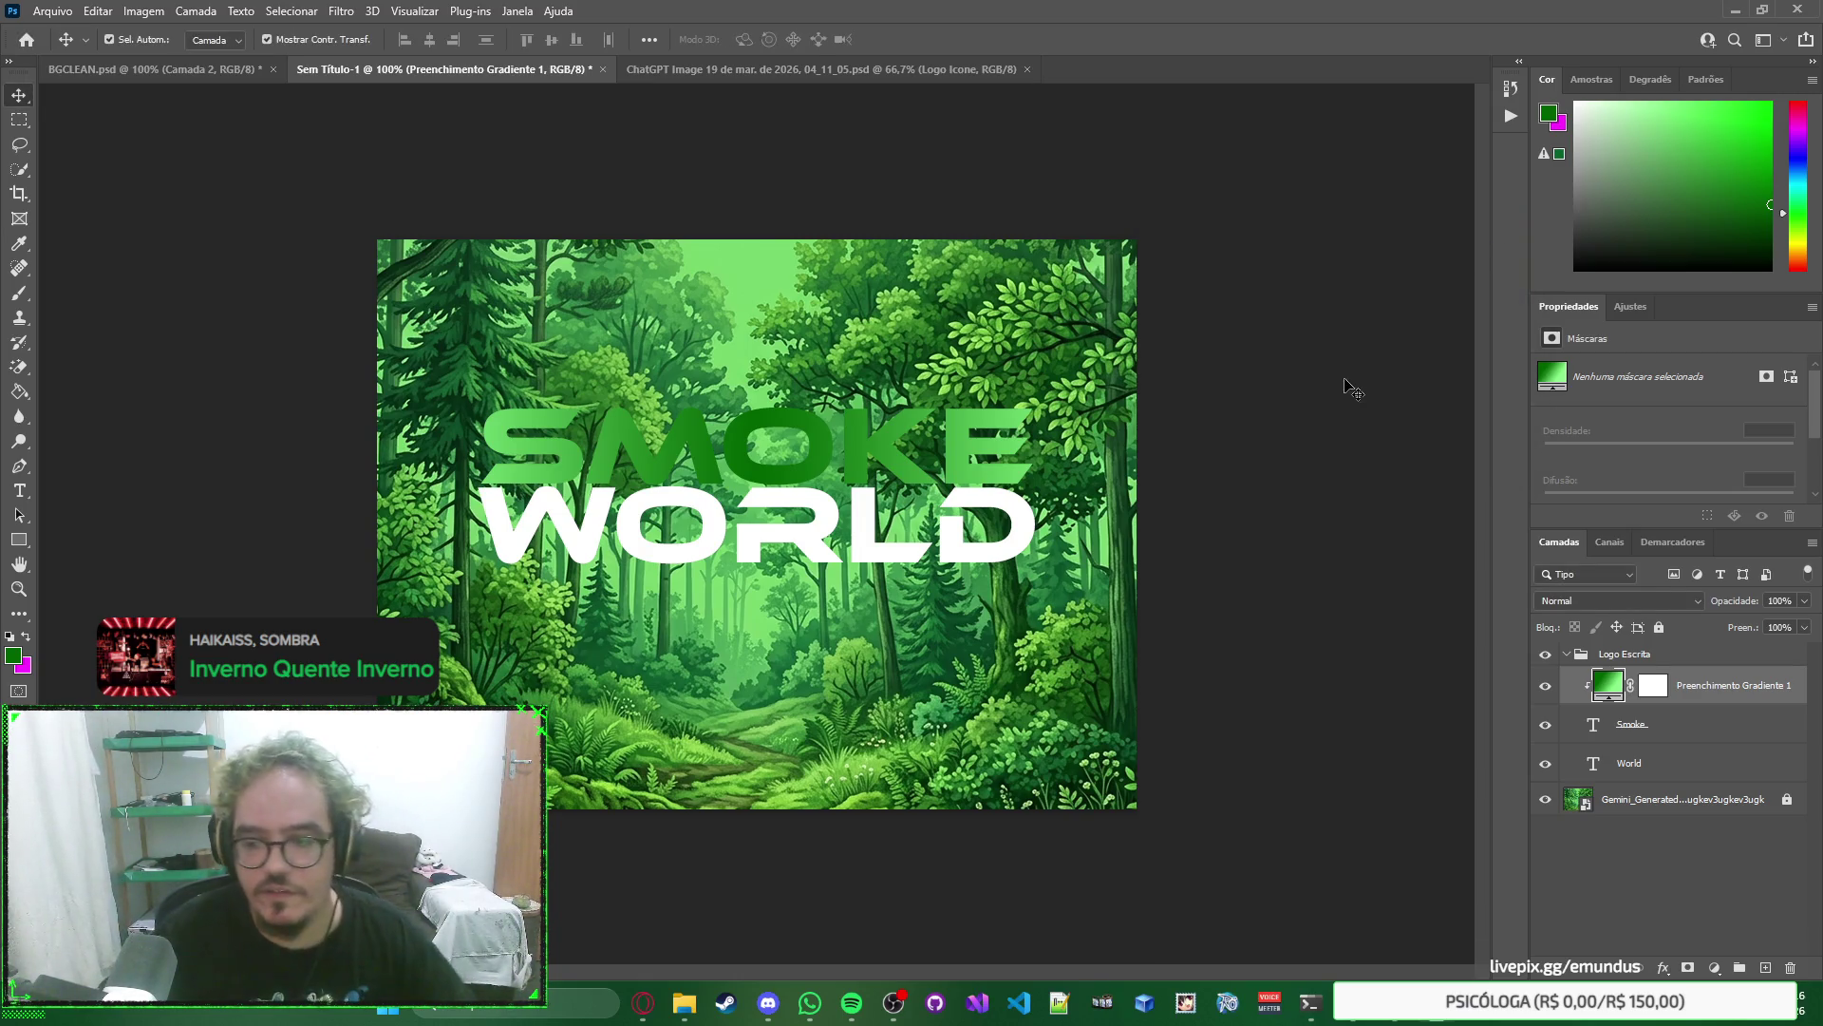
Apply a 360° gradient angle and clip an Alt-dragged copy of the fill to WORLD.
double_click(1615, 687)
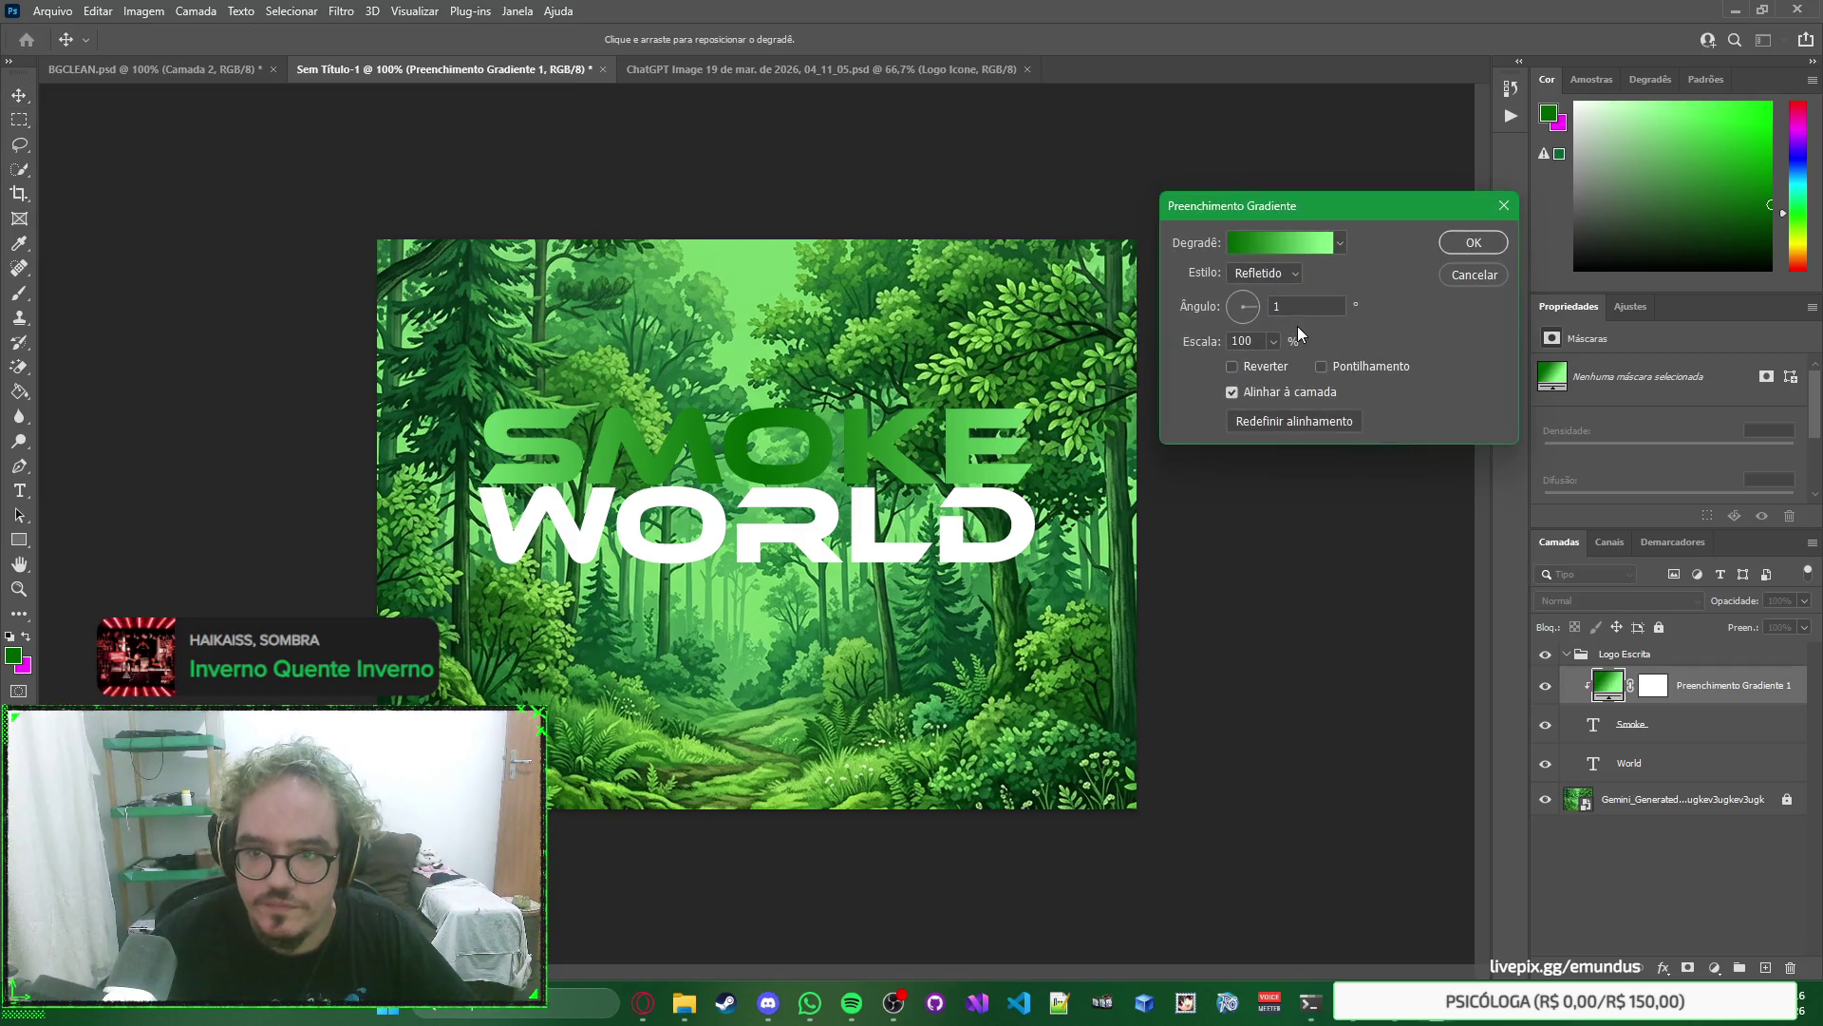
text(00)
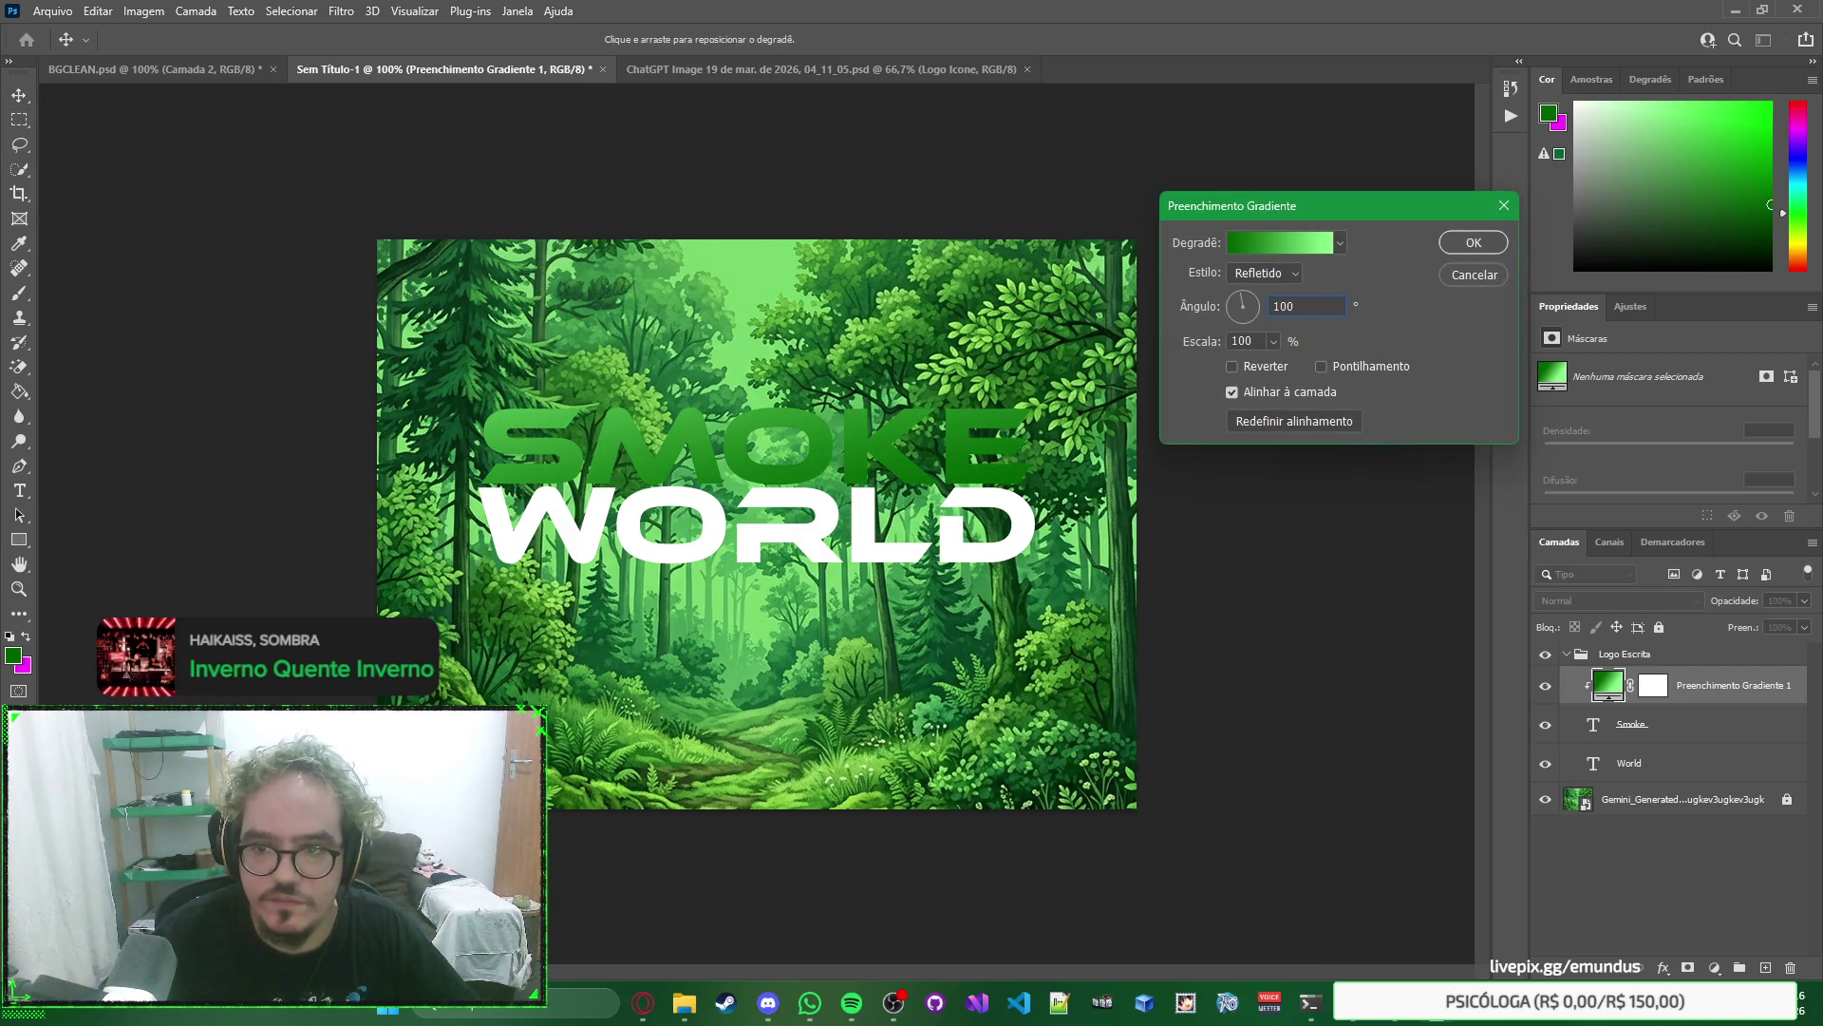
key(Return)
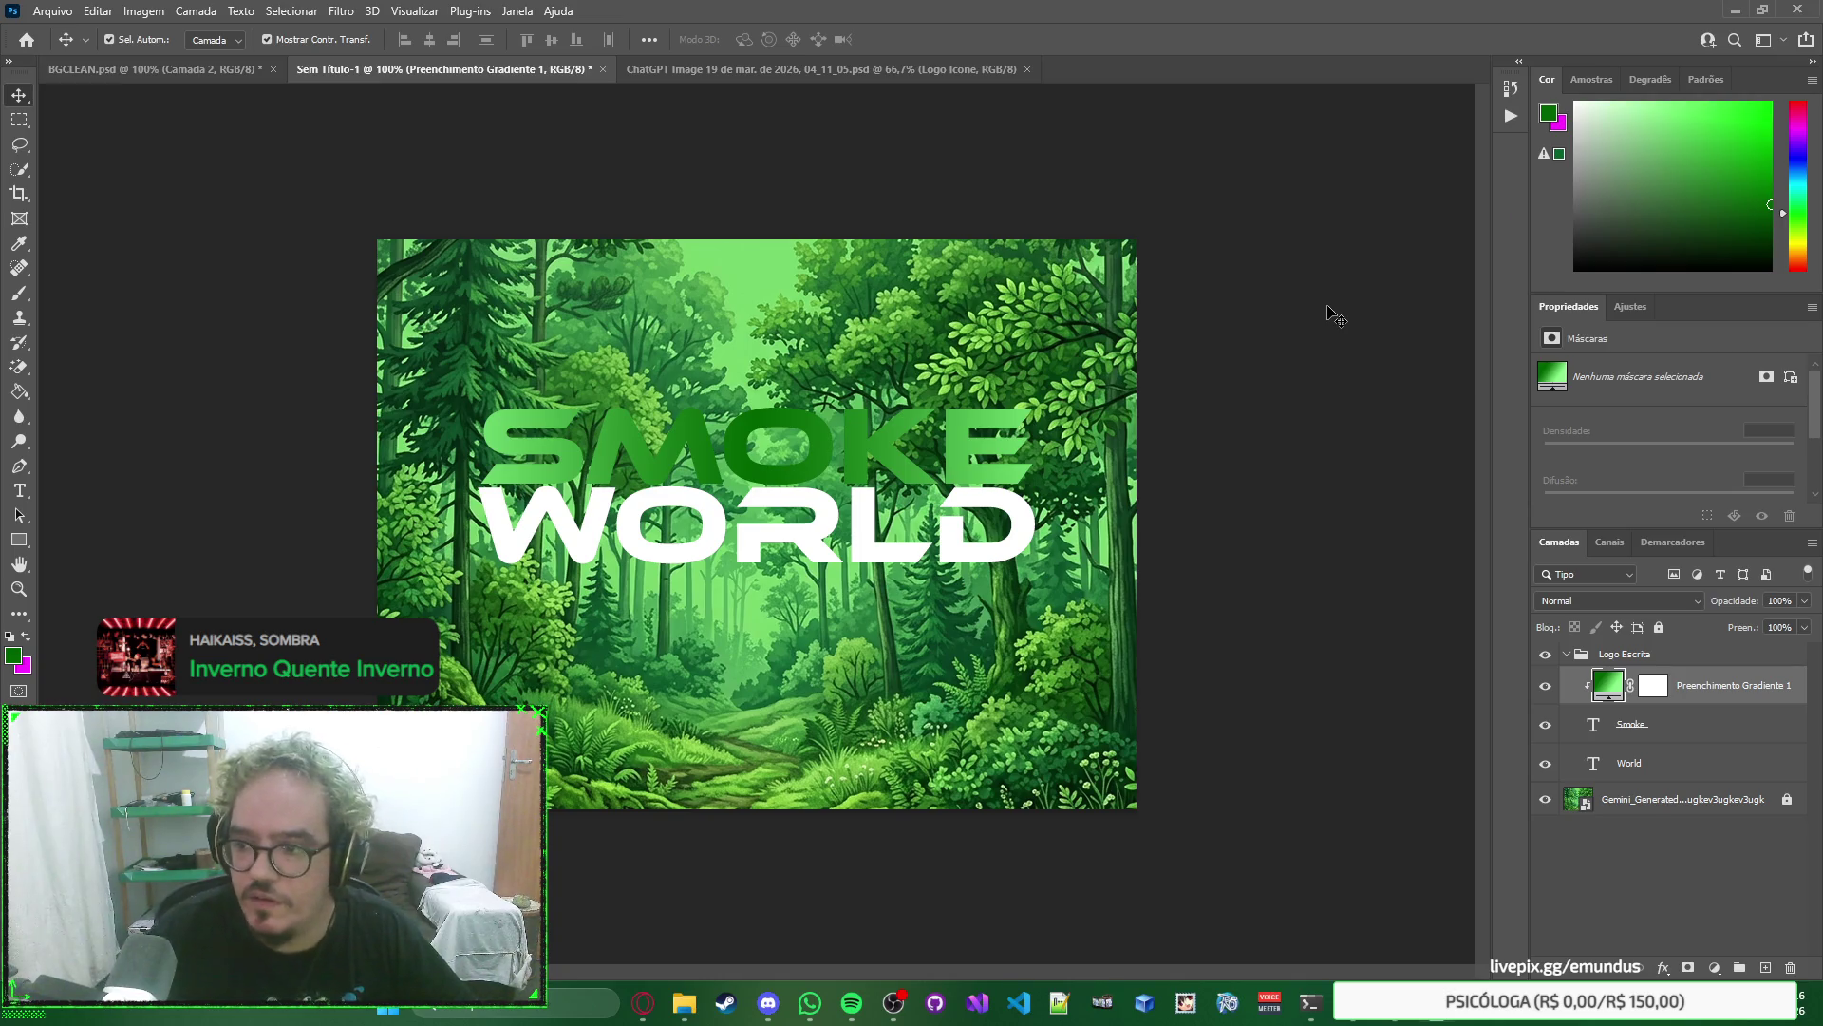
double_click(1608, 684)
click(1336, 302)
text(360)
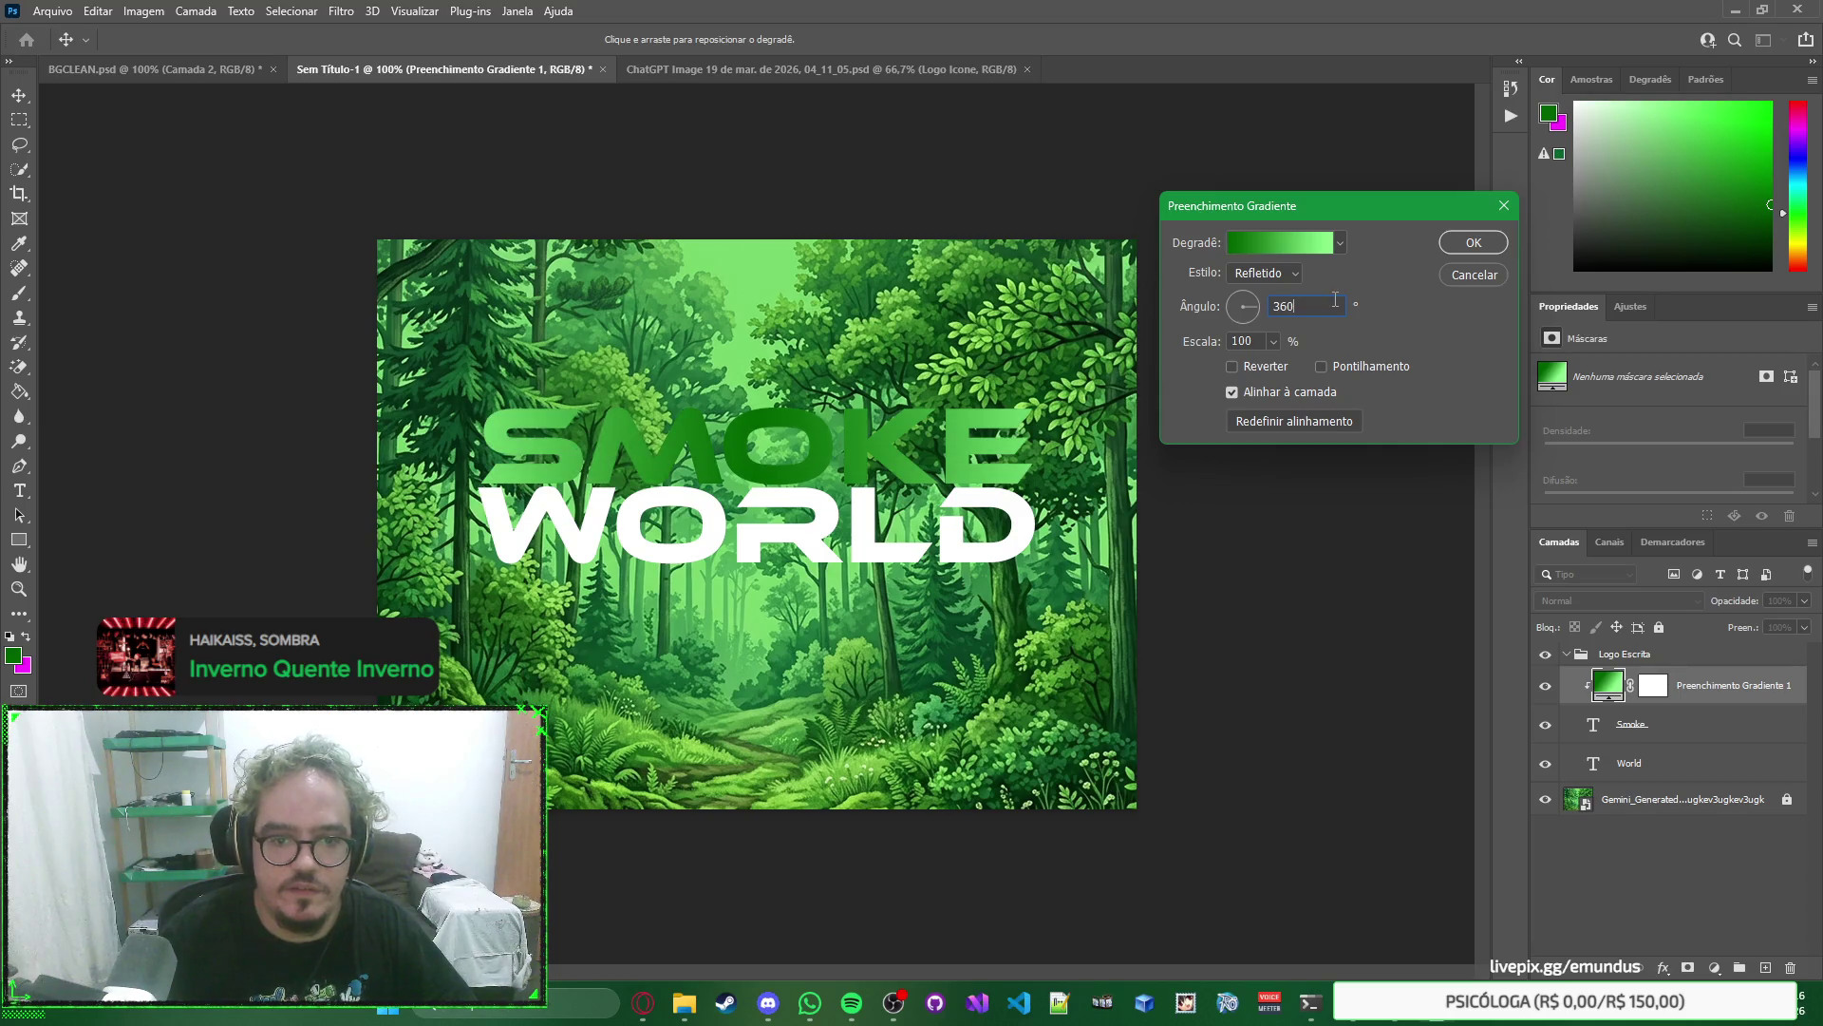
key(Return)
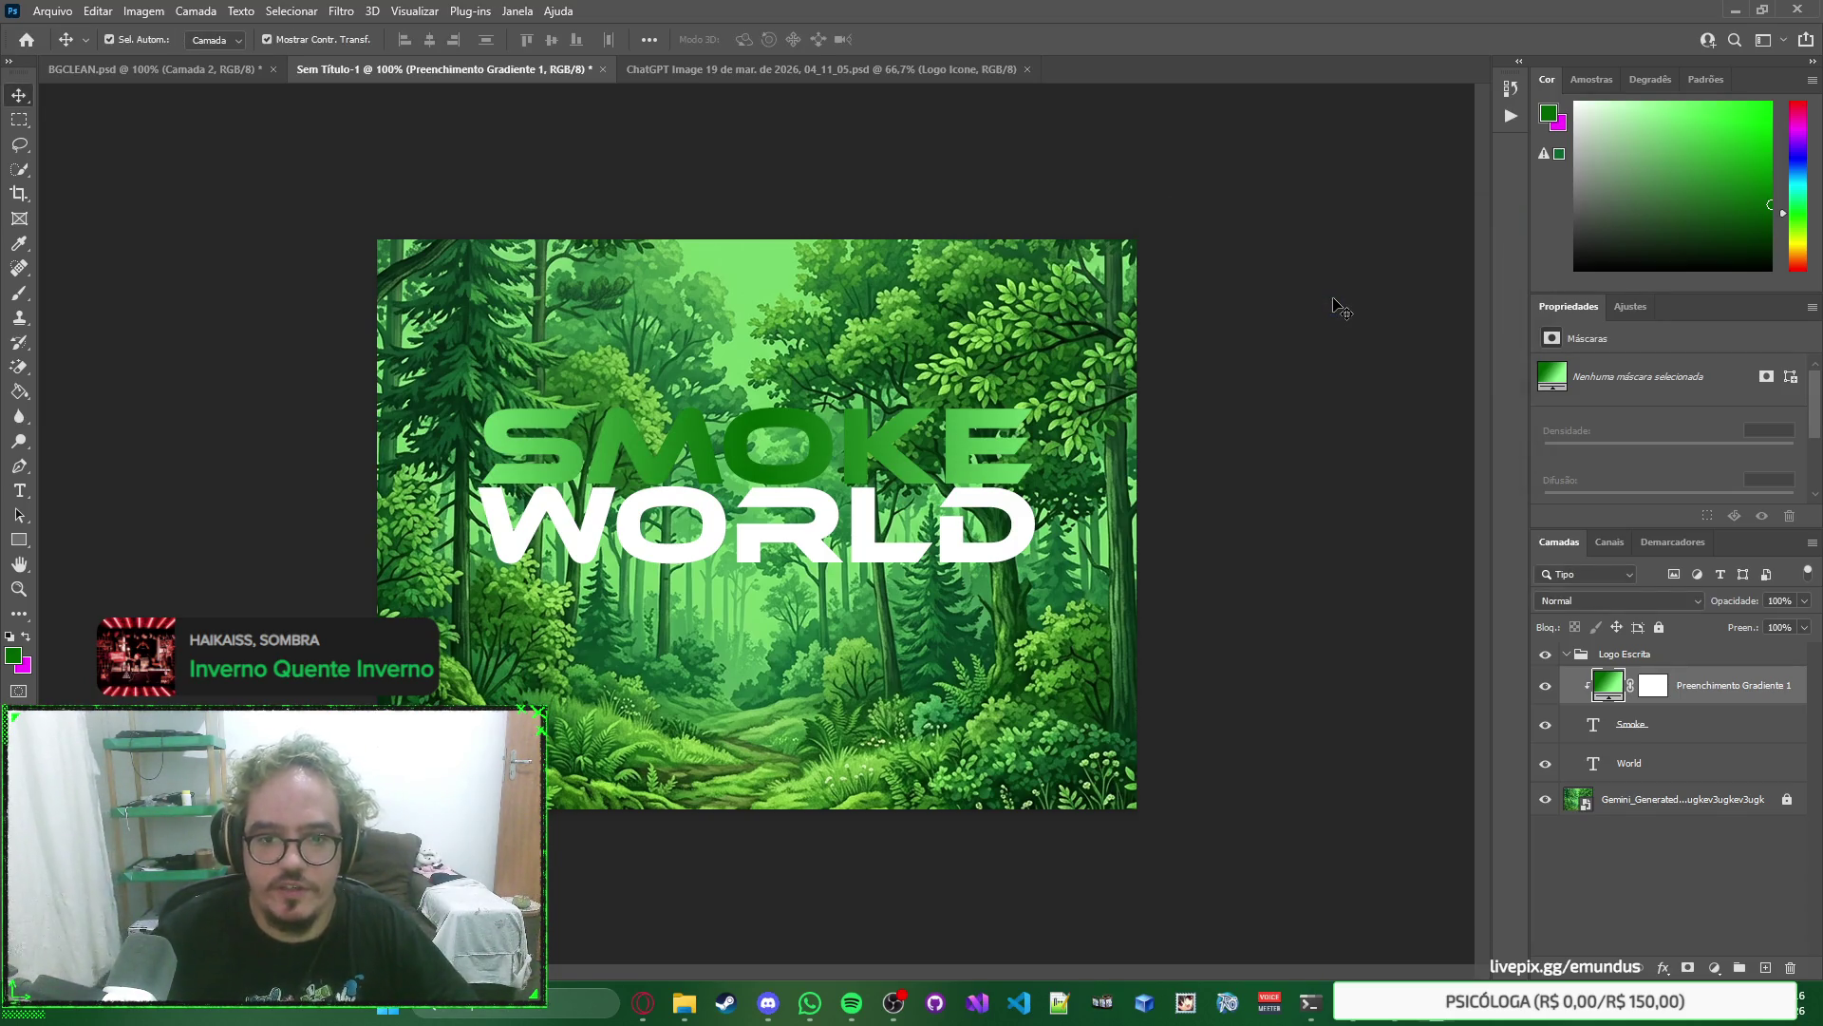
drag(1719, 699, 1705, 779)
alt+click(1705, 779)
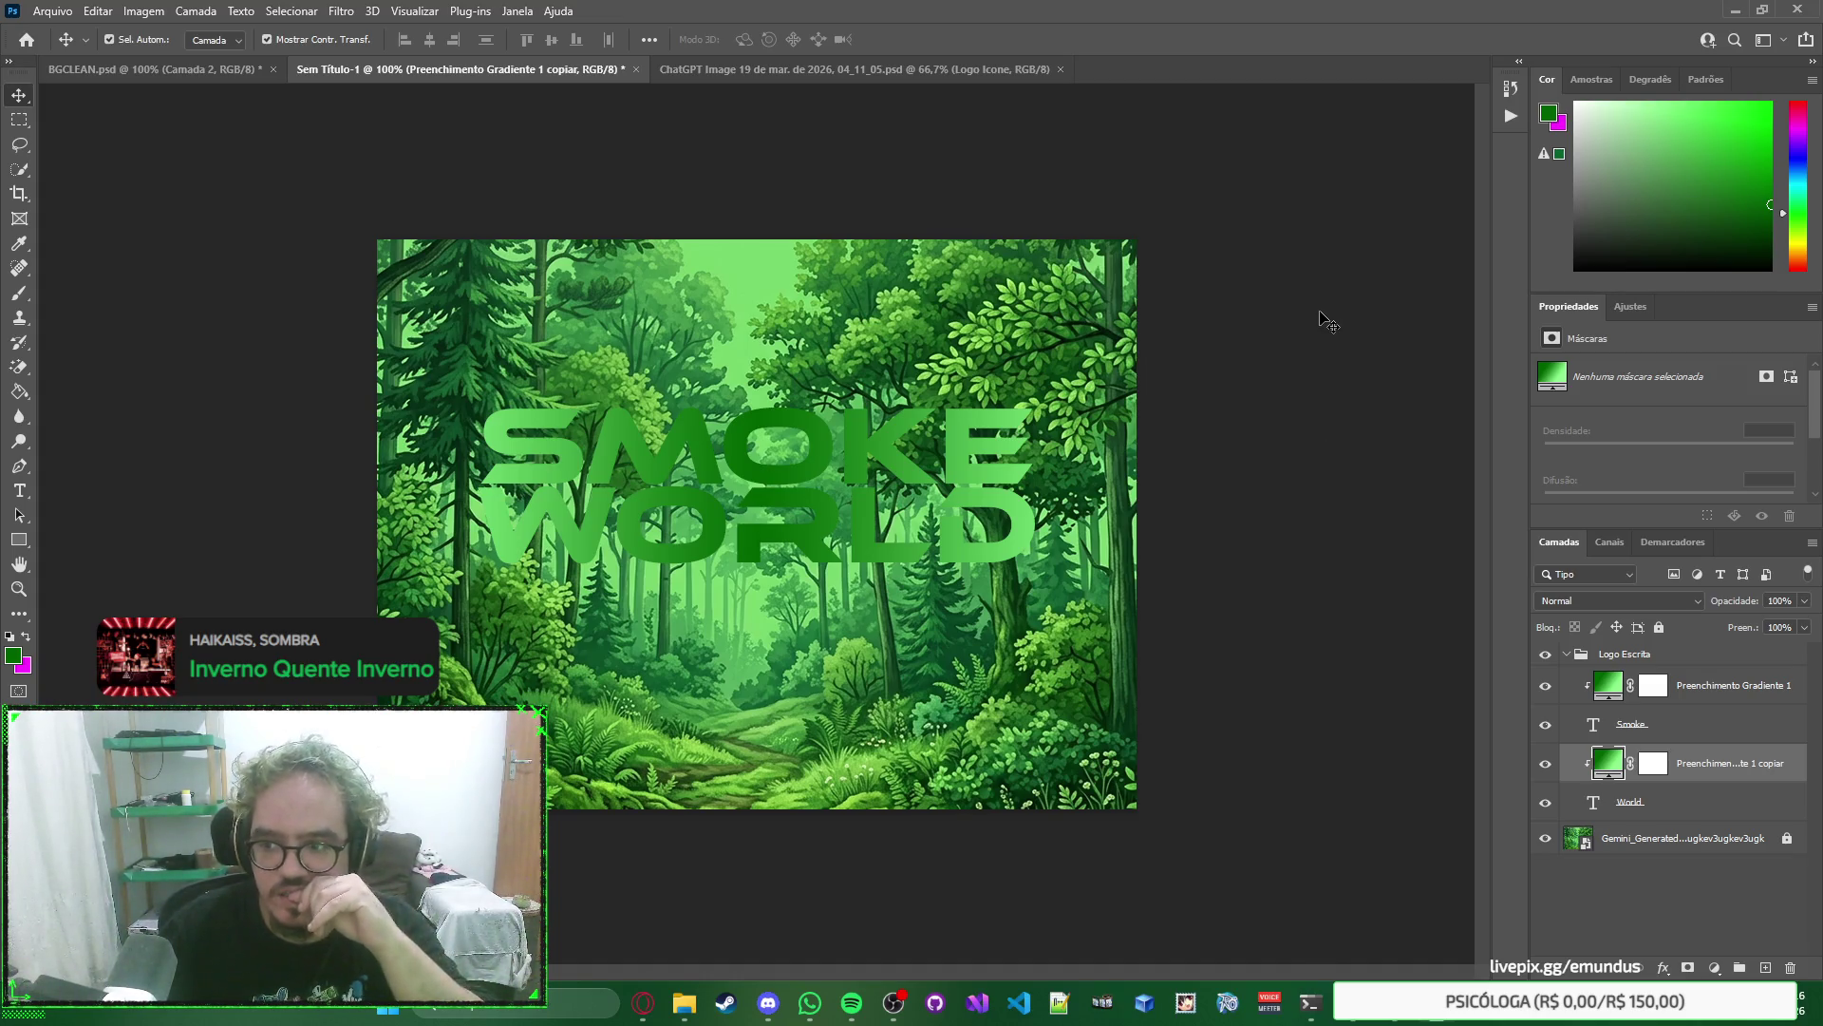
Undo the WORLD gradient copy and duplicate the Smoke and World text layers.
key(ctrl+z)
key(ctrl+z)
click(1697, 762)
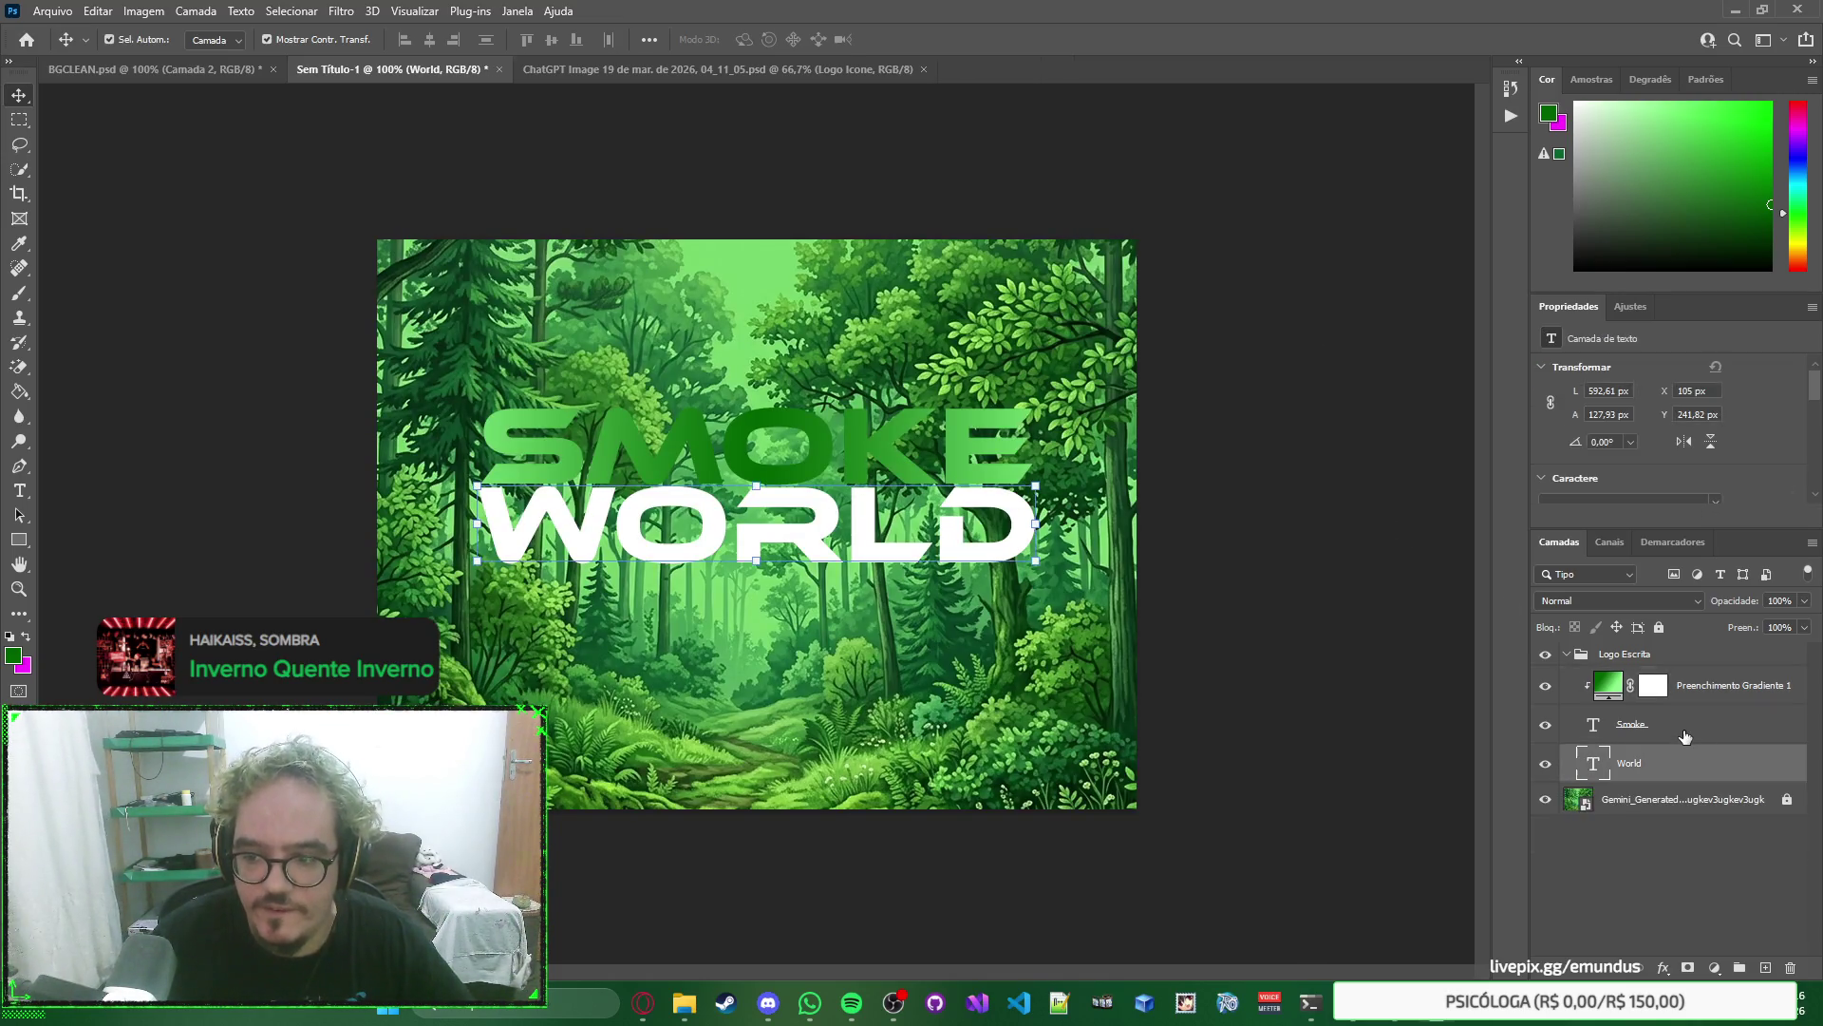
shift+click(1684, 736)
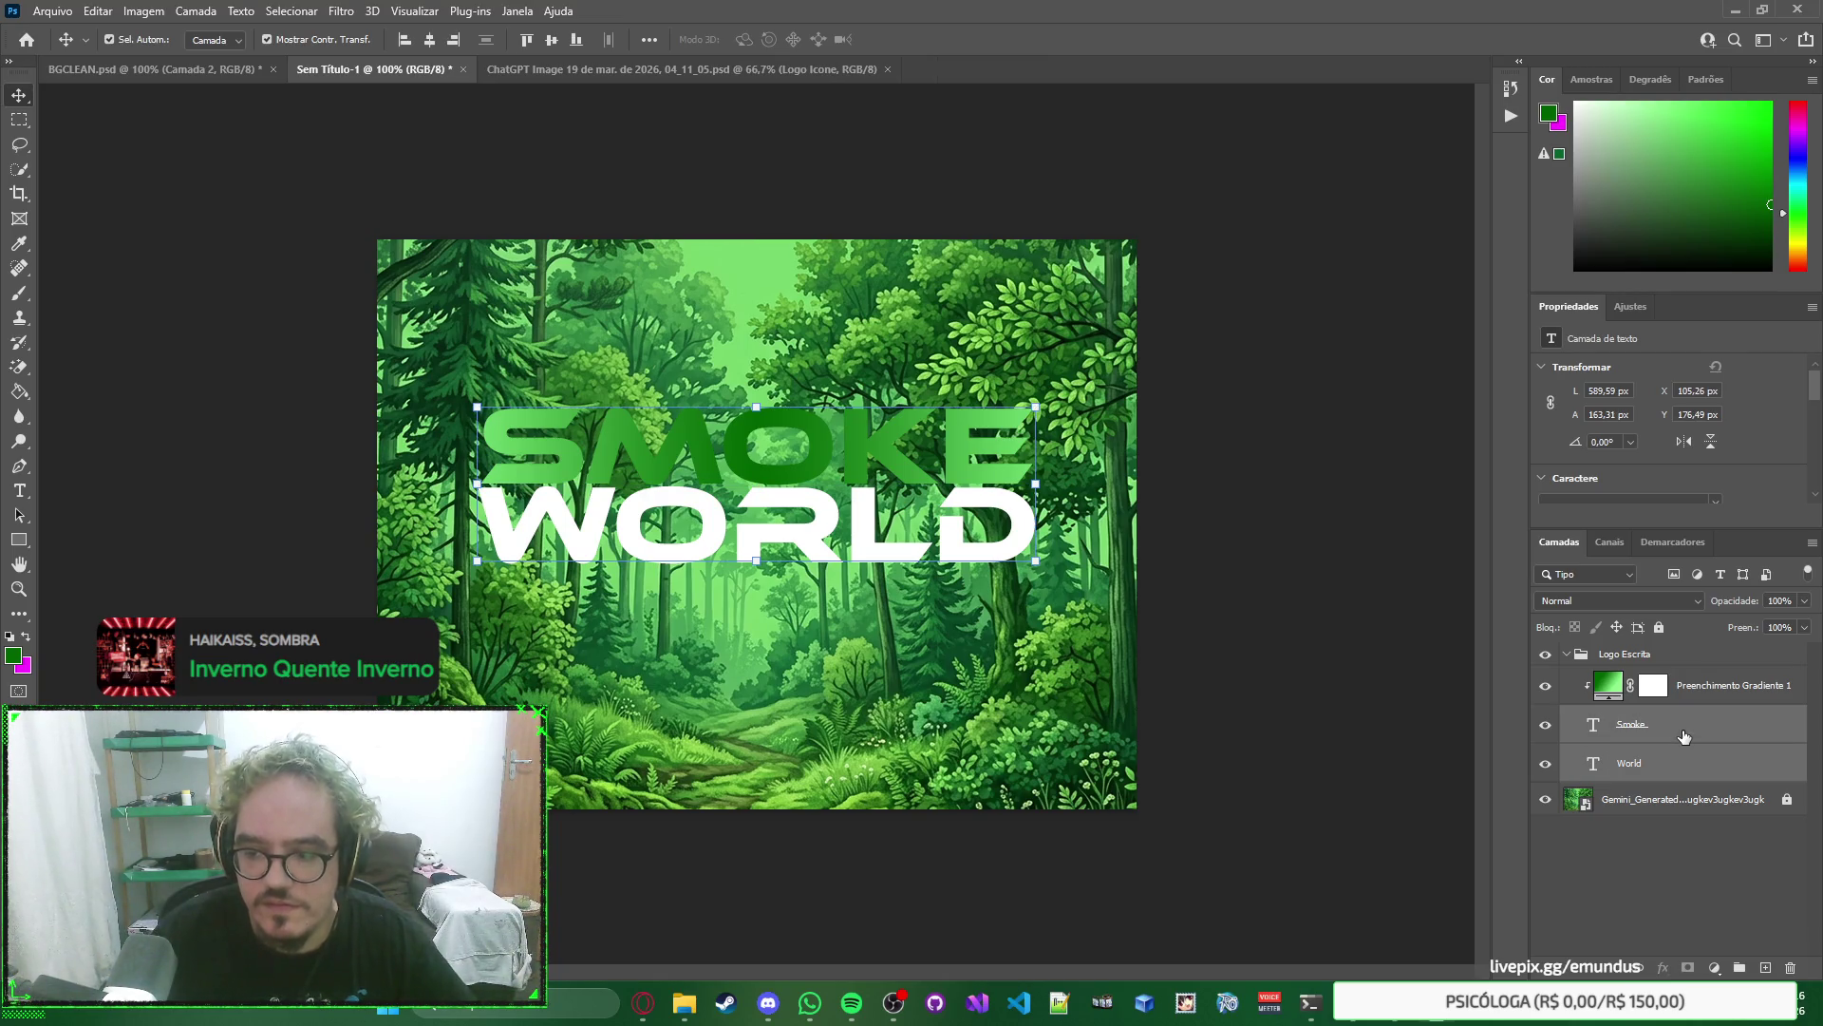
key(ctrl)
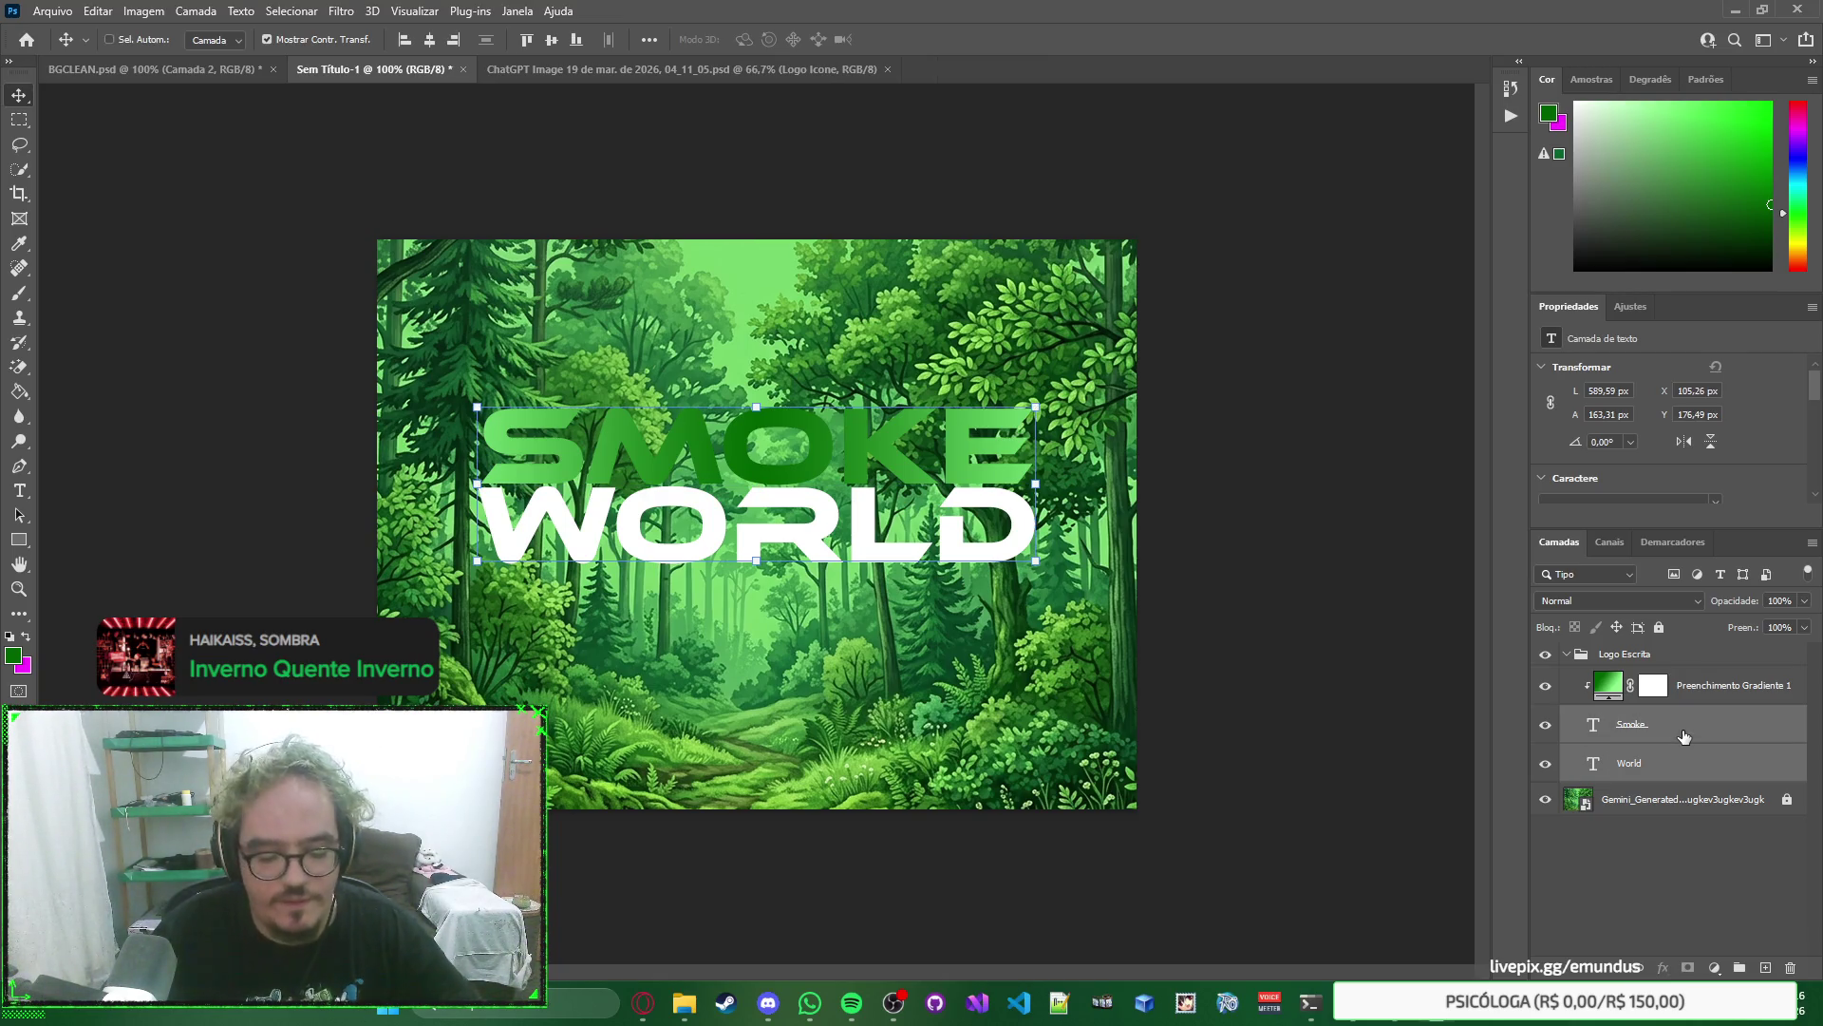
key(ctrl+j)
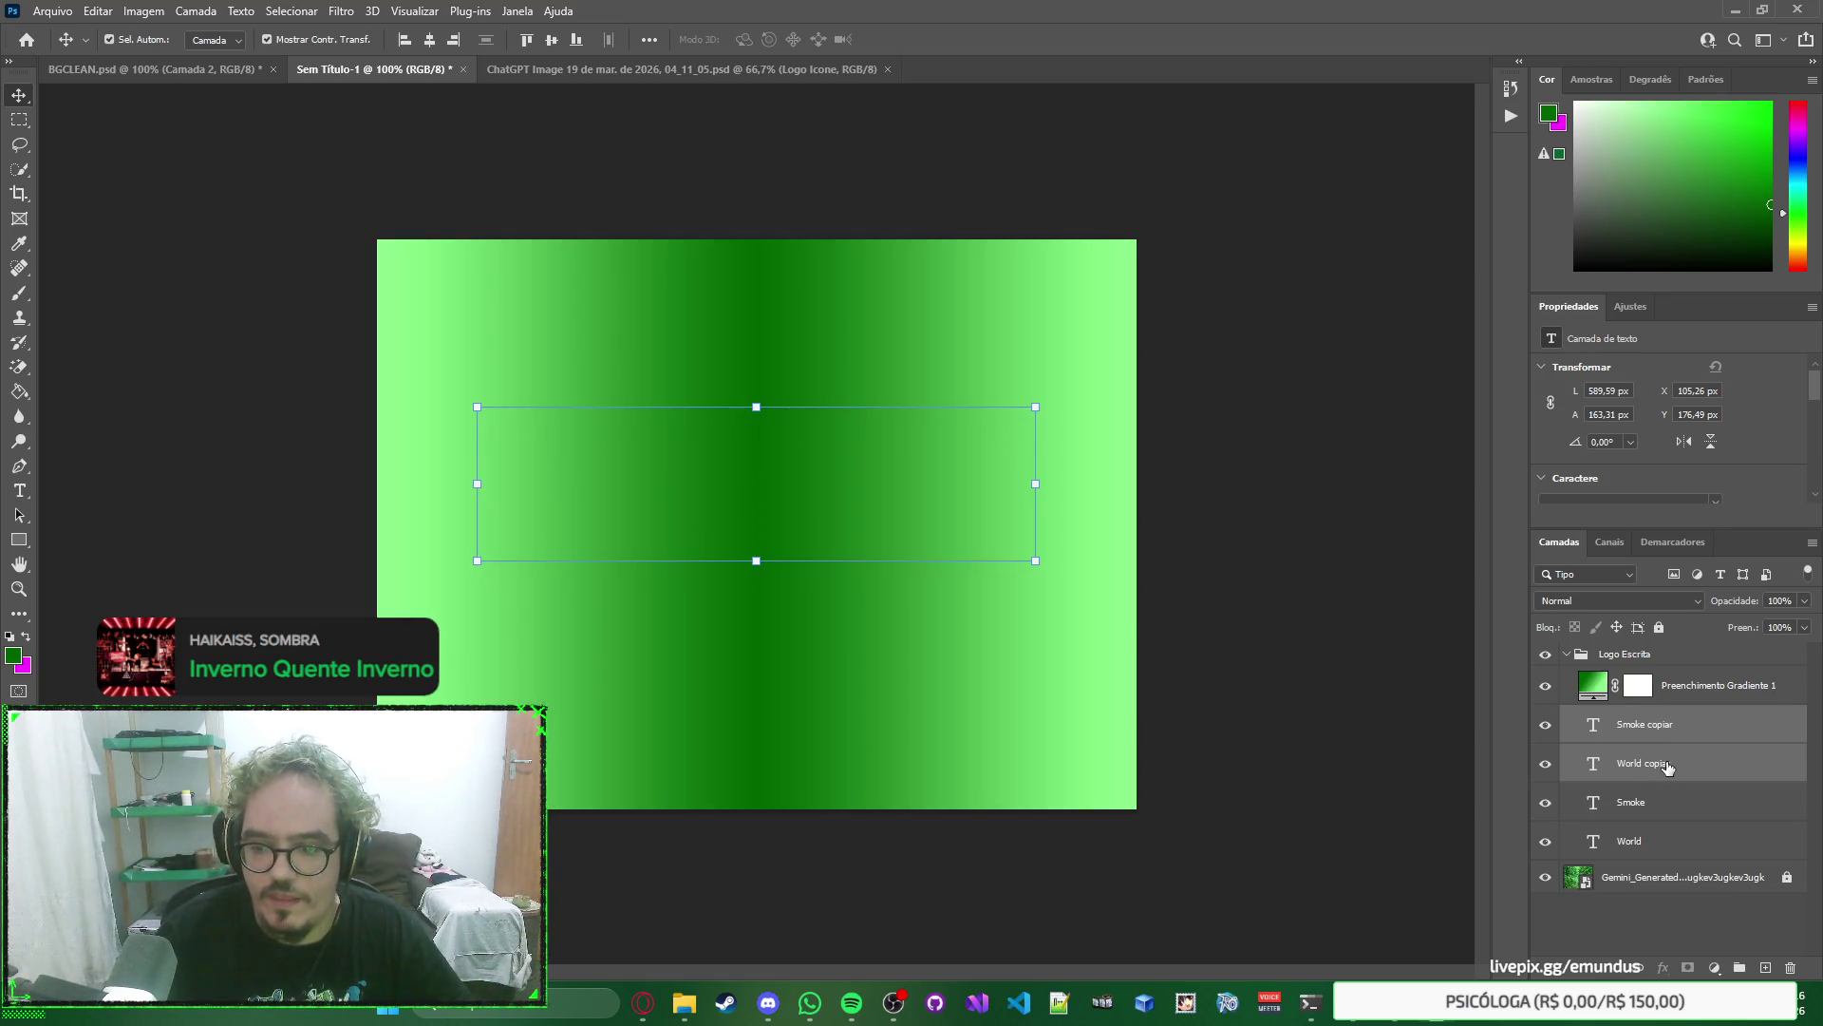
Rasterize the text copies, merge them into one layer, and clip the green gradient to it.
right_click(1673, 758)
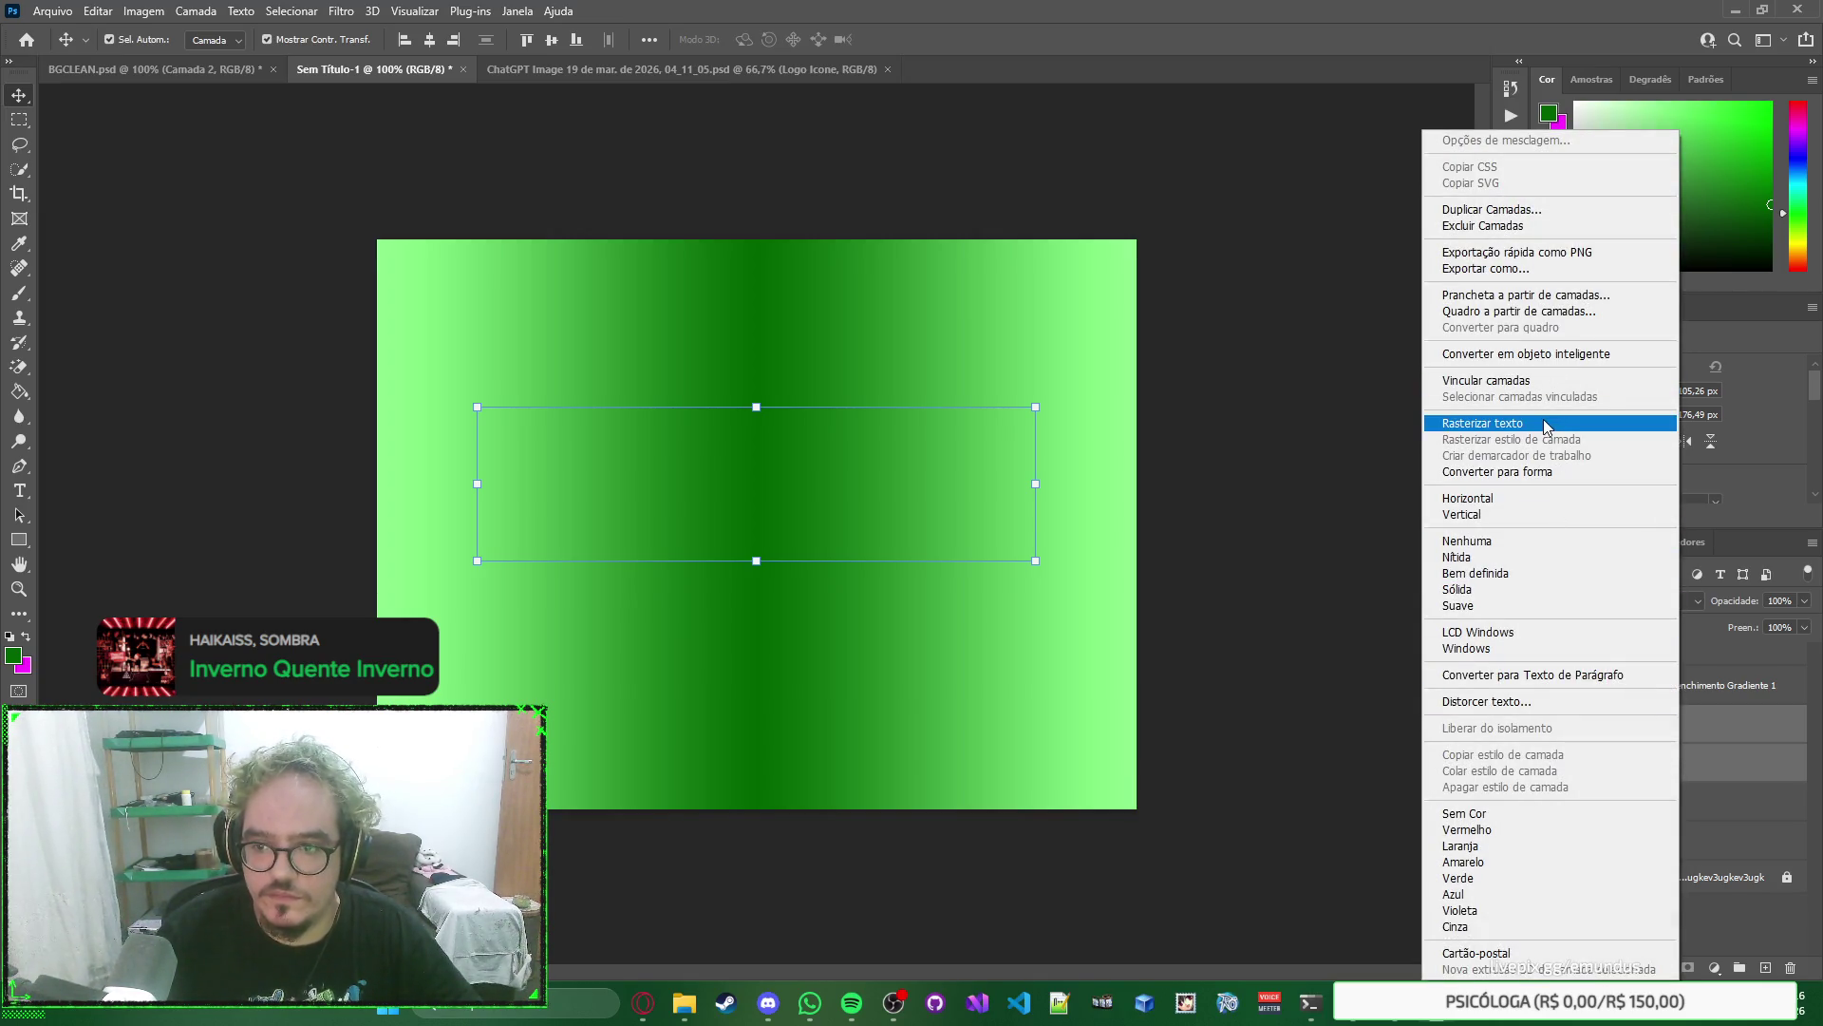
click(1545, 427)
right_click(1664, 729)
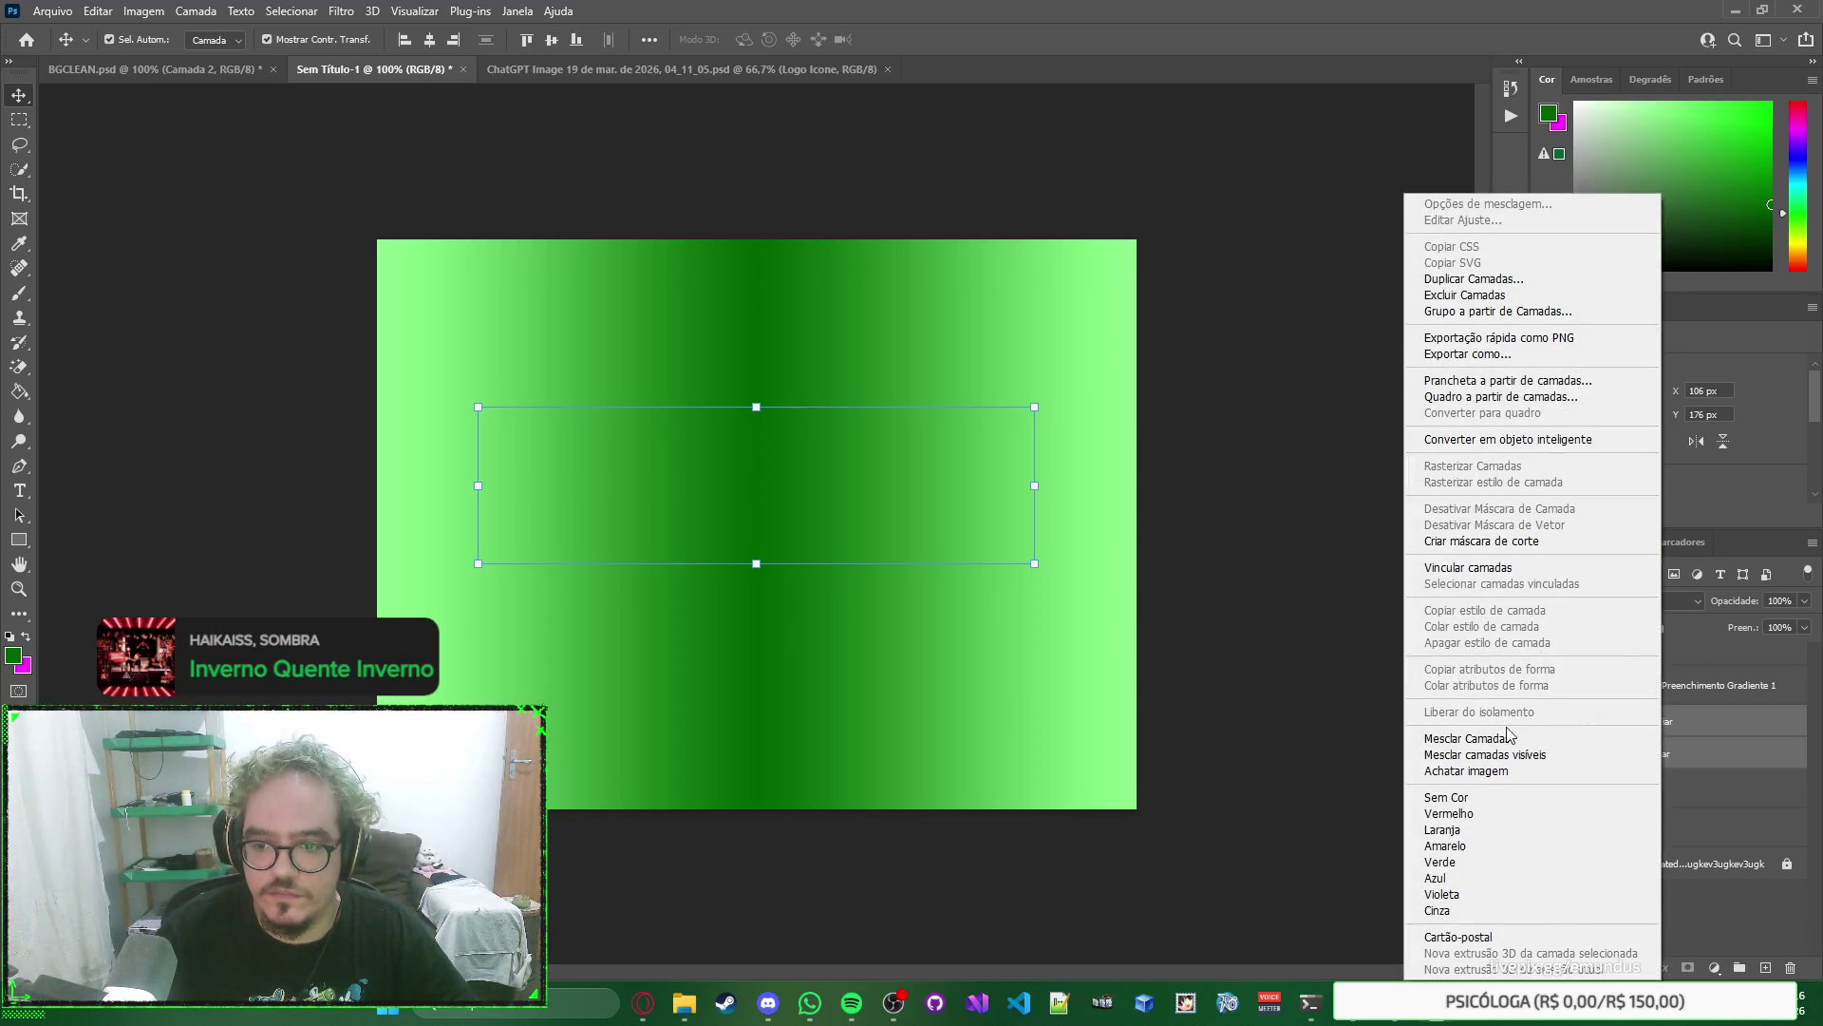
click(1467, 738)
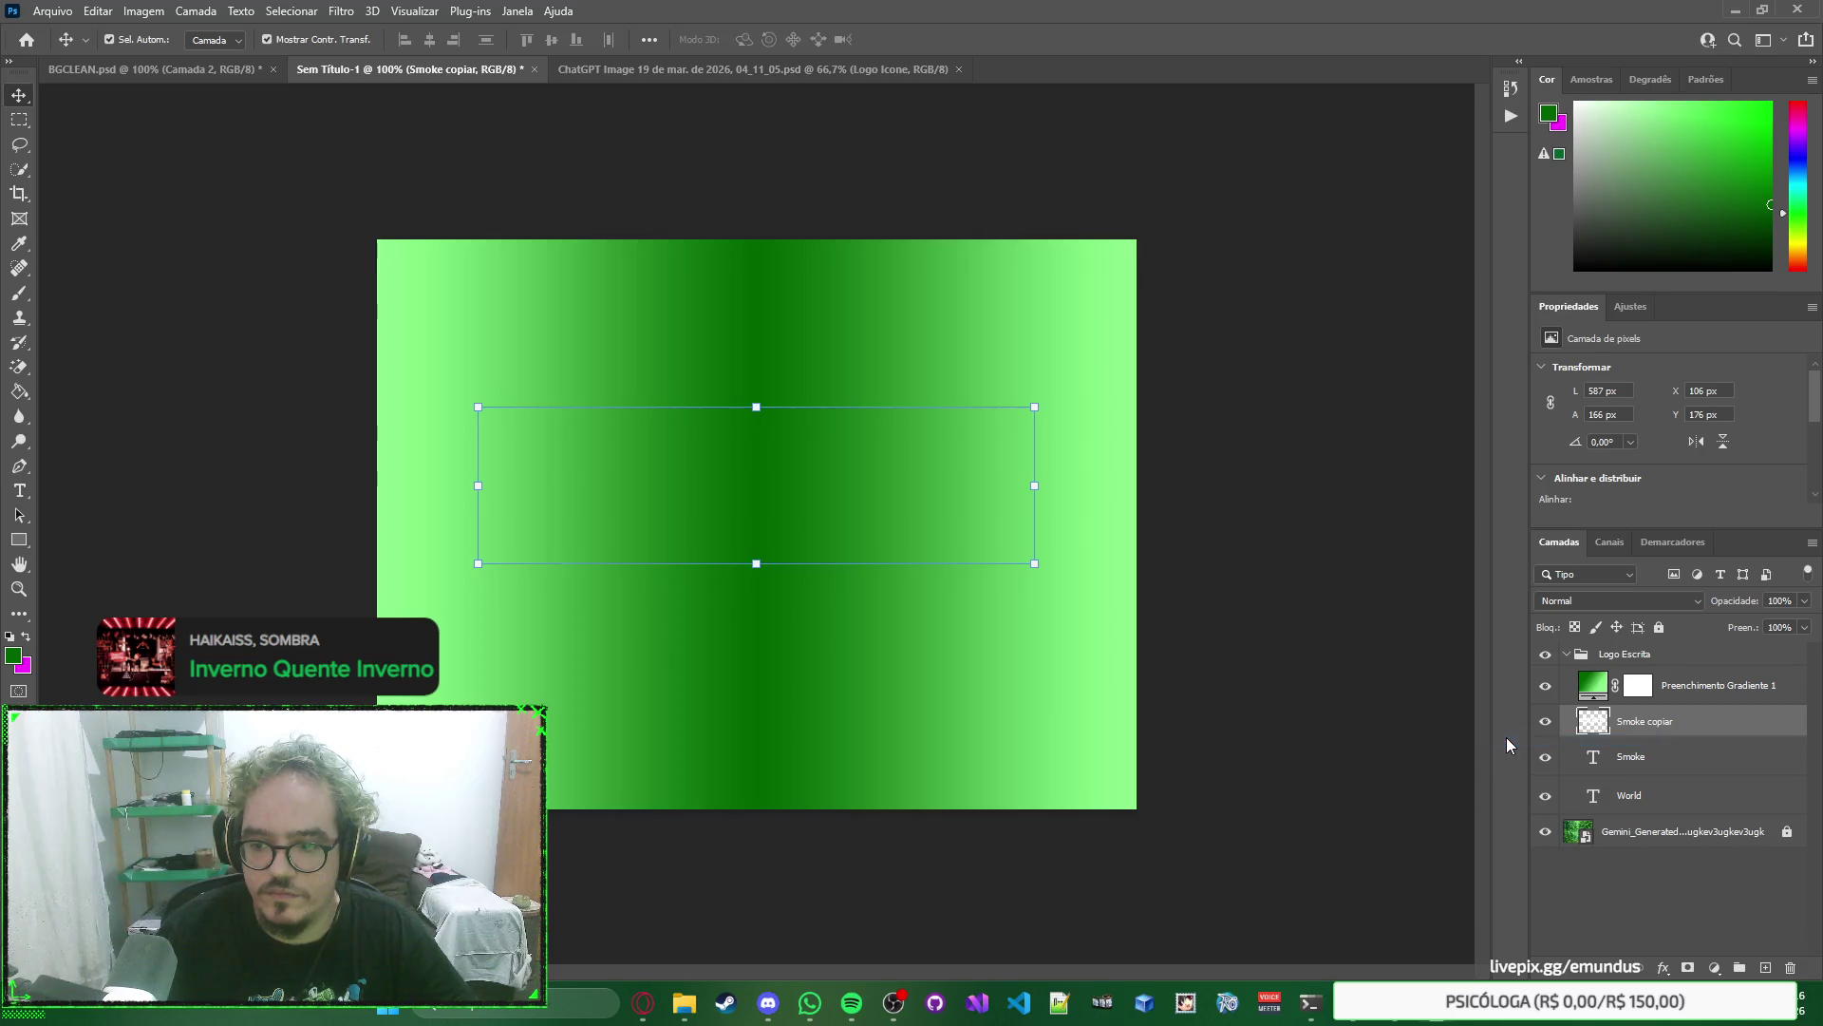
alt+click(1693, 706)
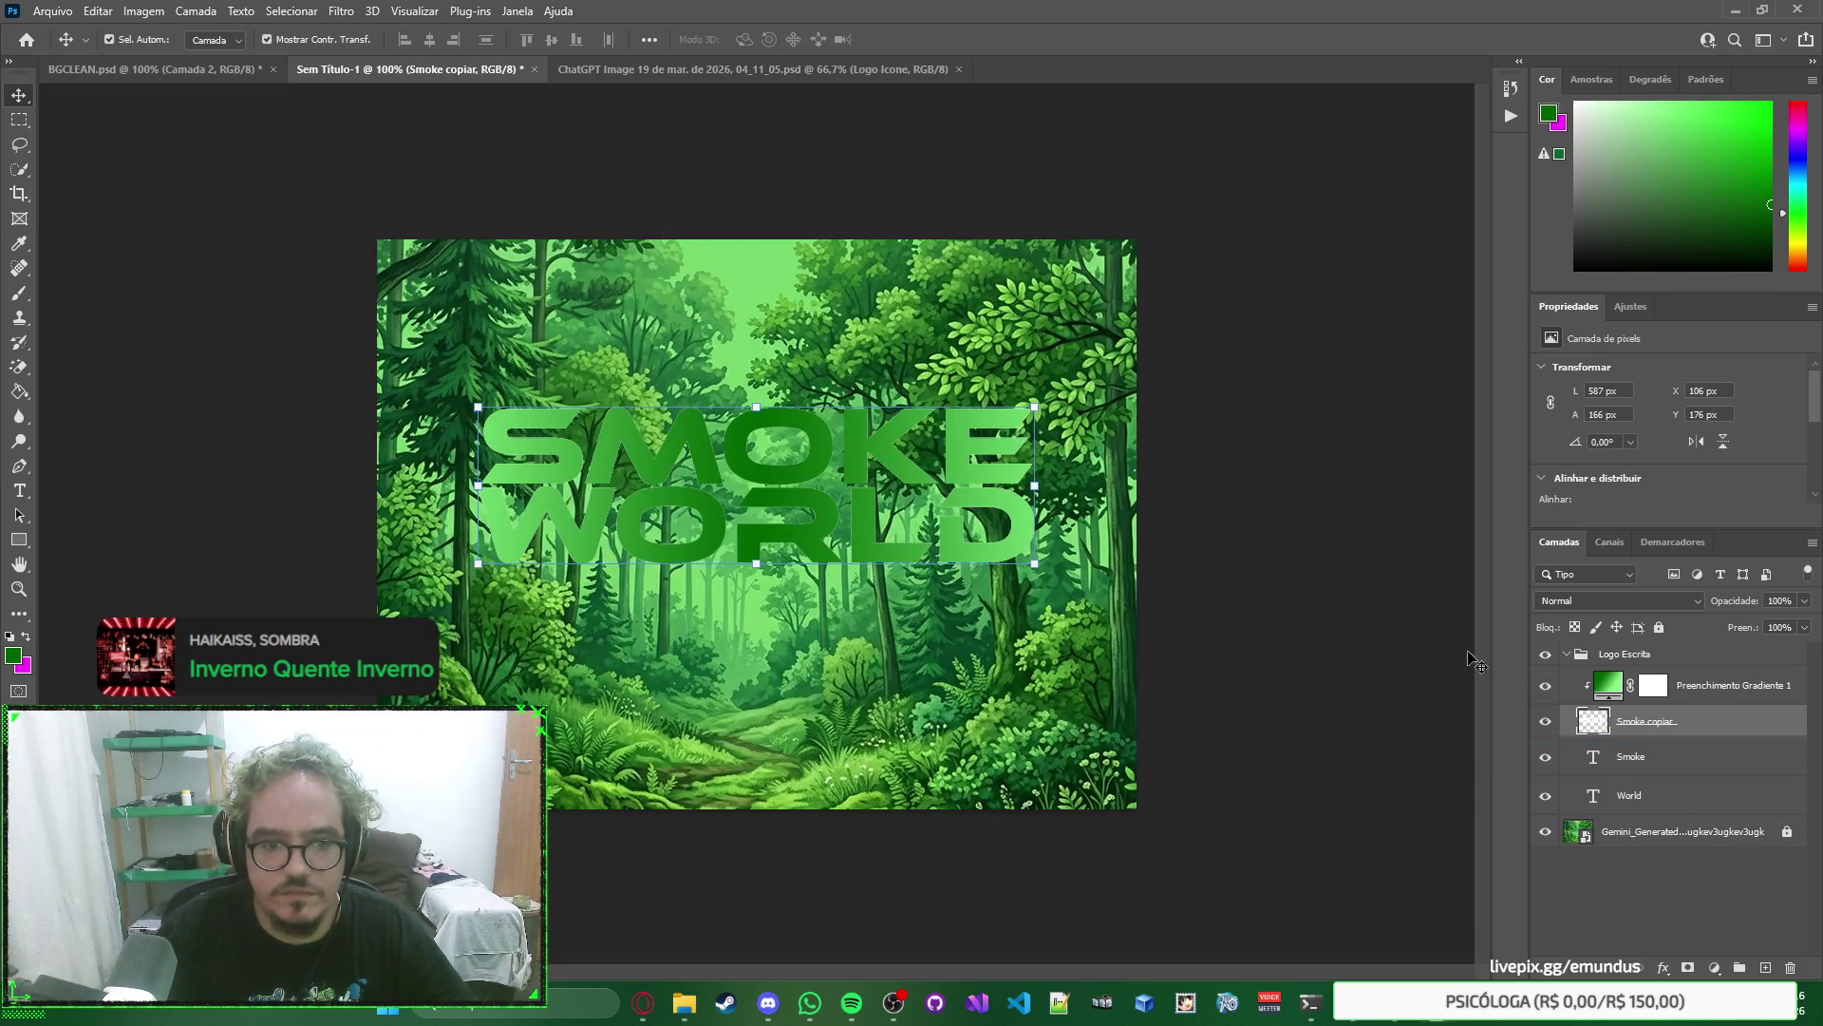
click(1712, 683)
click(1711, 722)
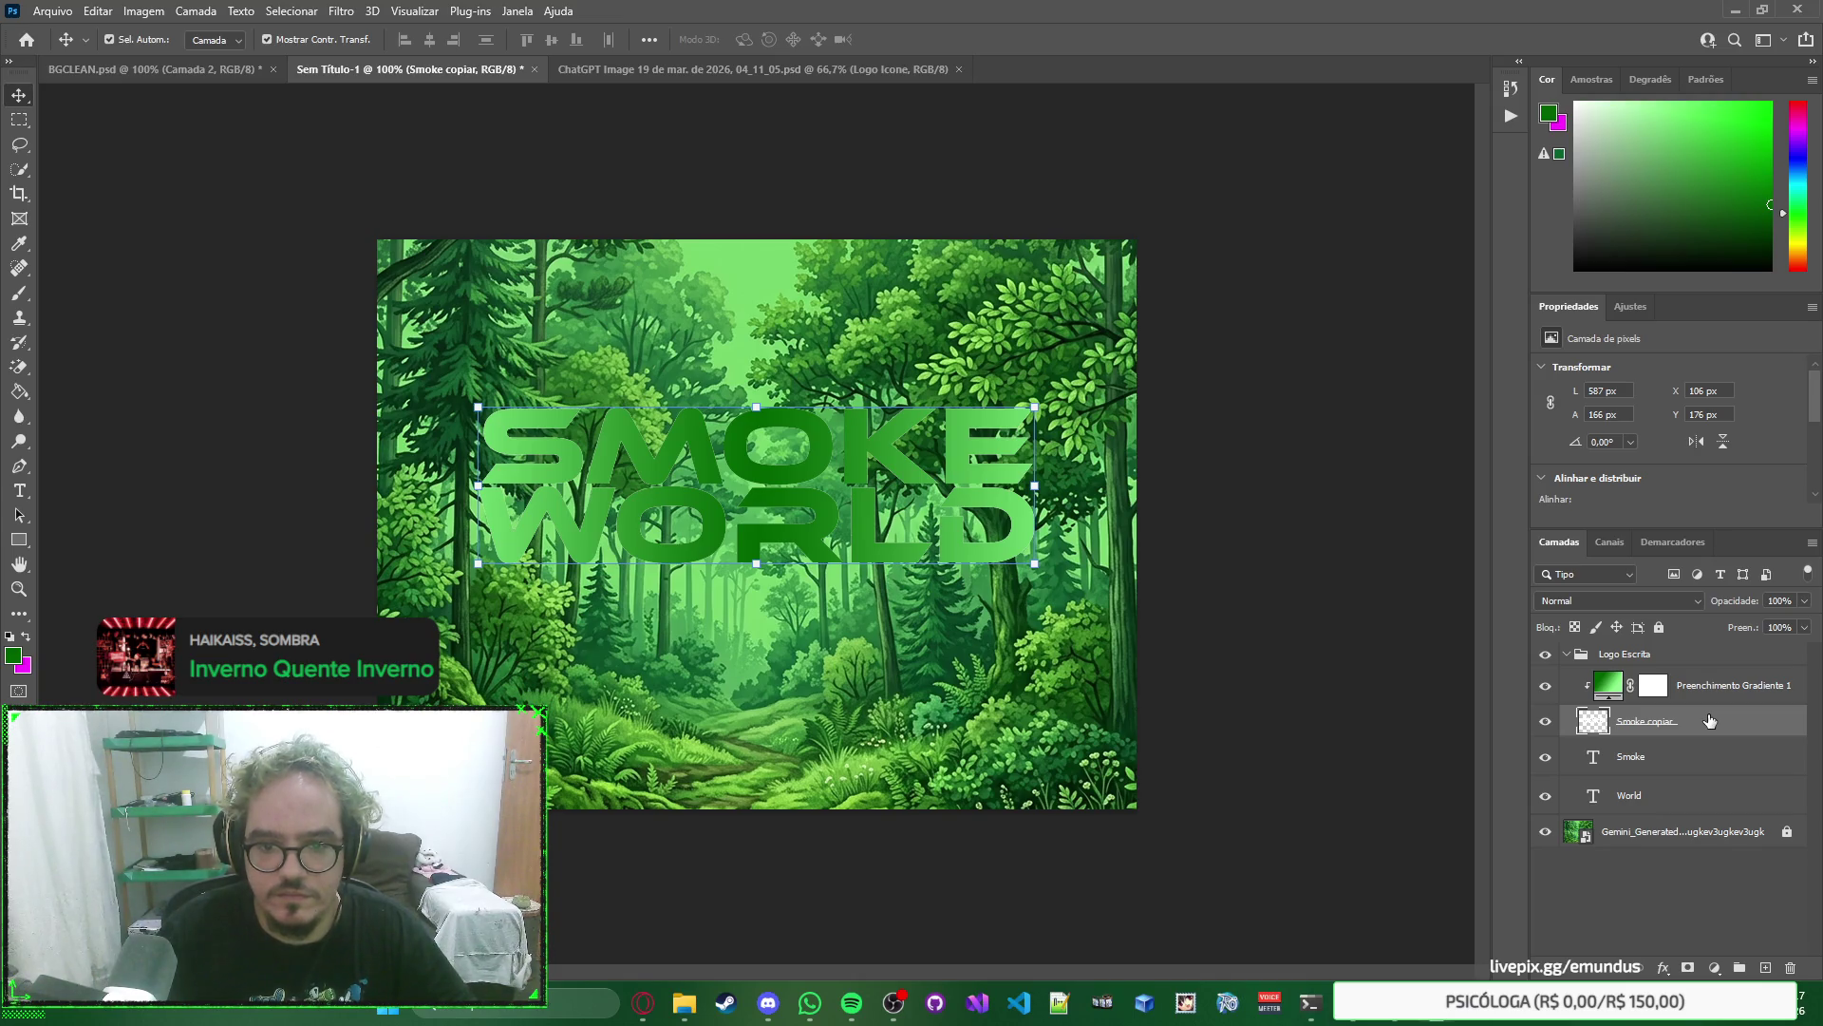
Try a Color Overlay on the merged logo, then close Layer Style without effects.
double_click(1709, 721)
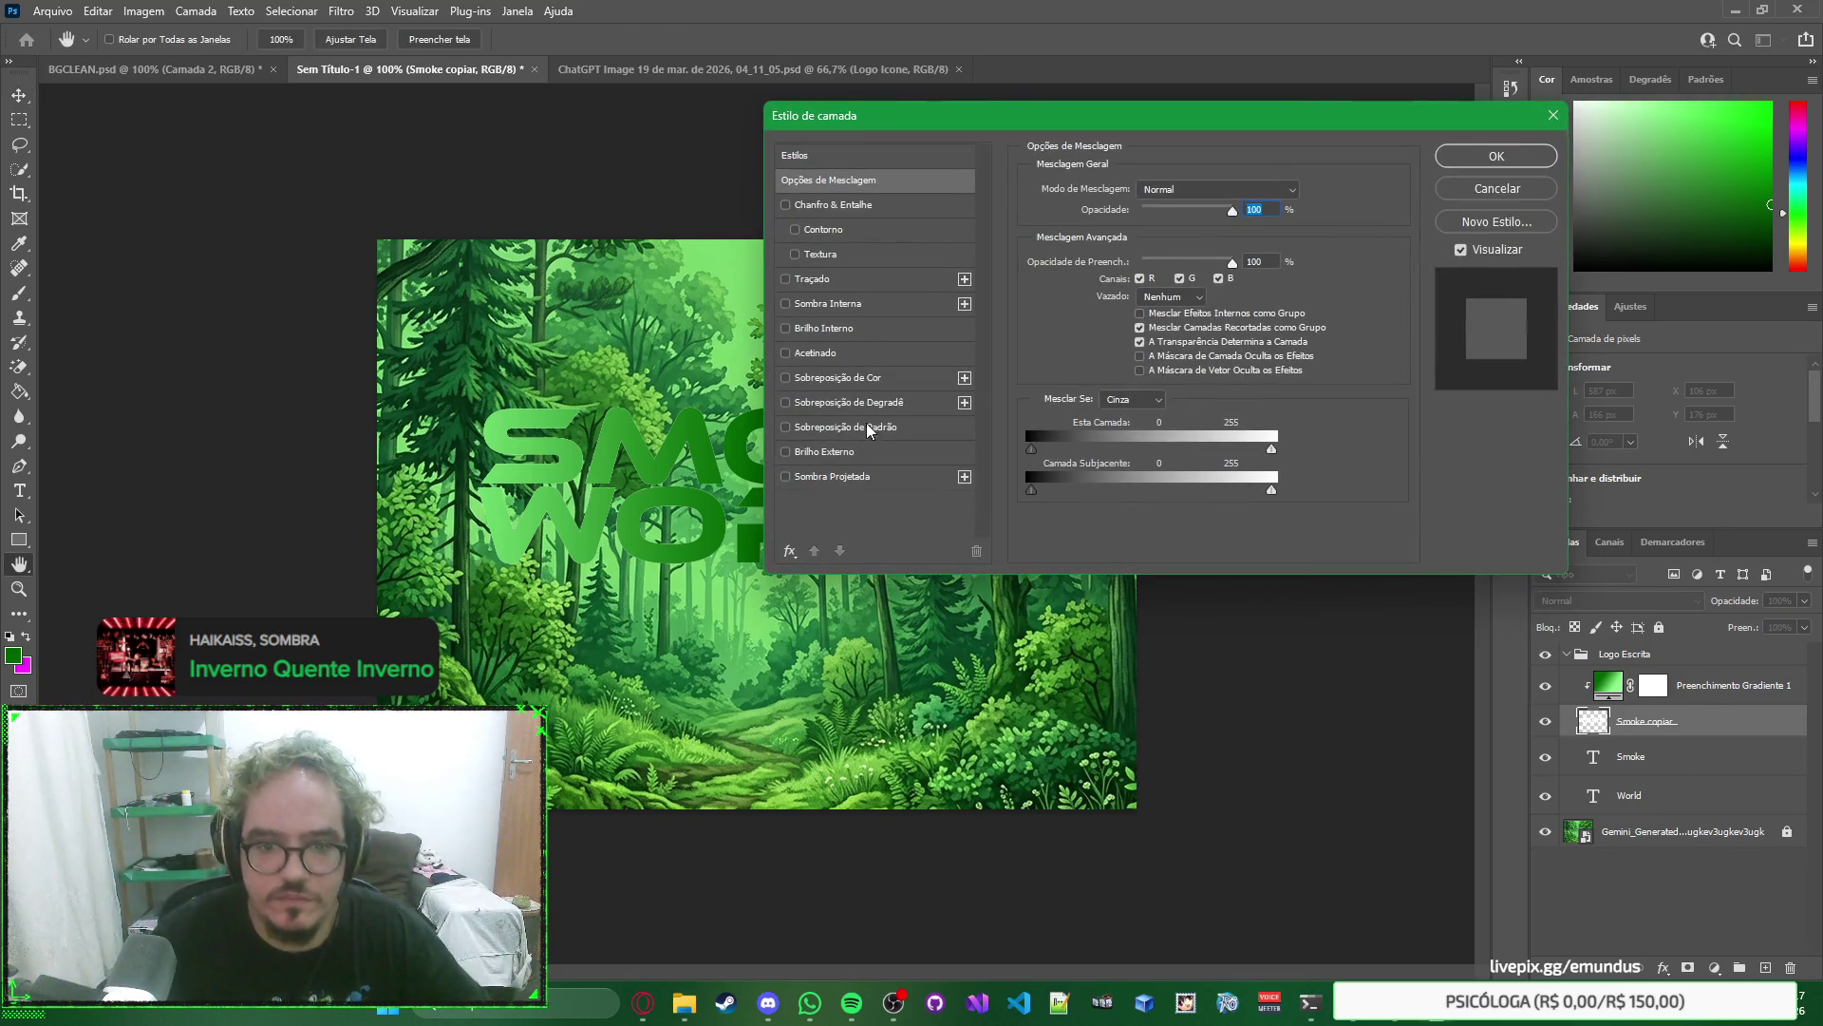
click(785, 378)
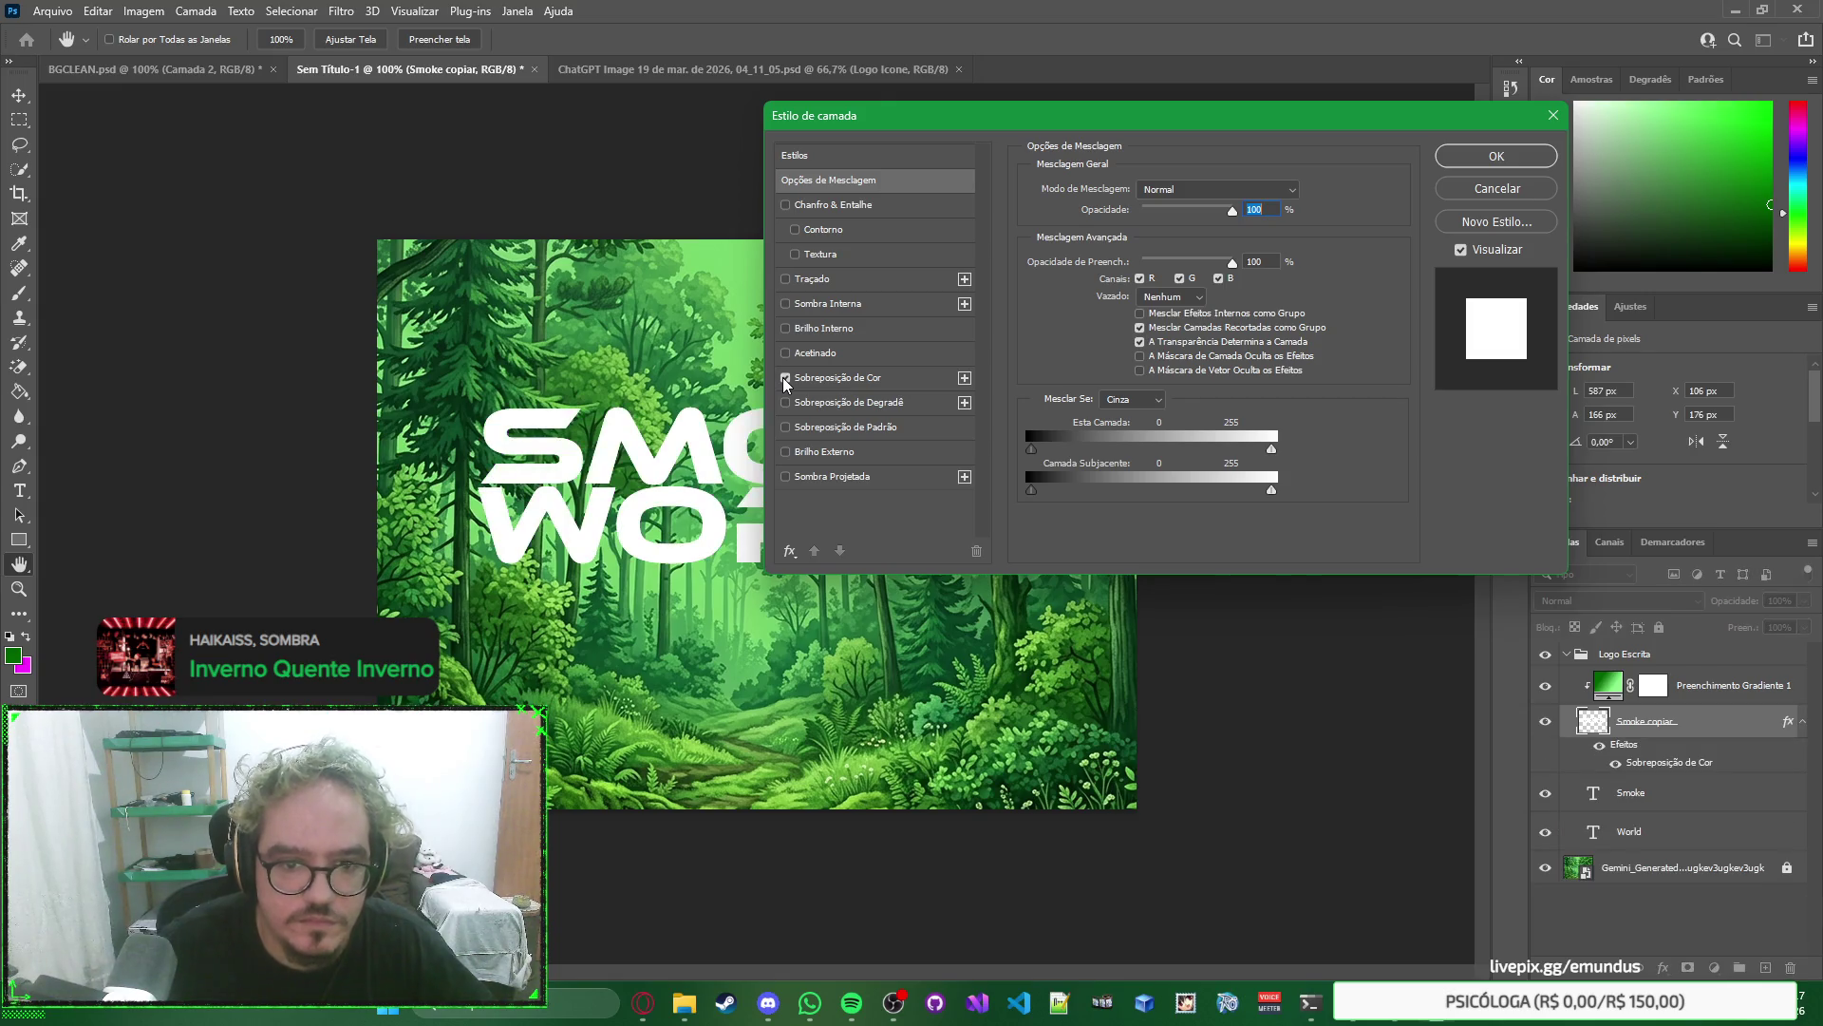
click(785, 378)
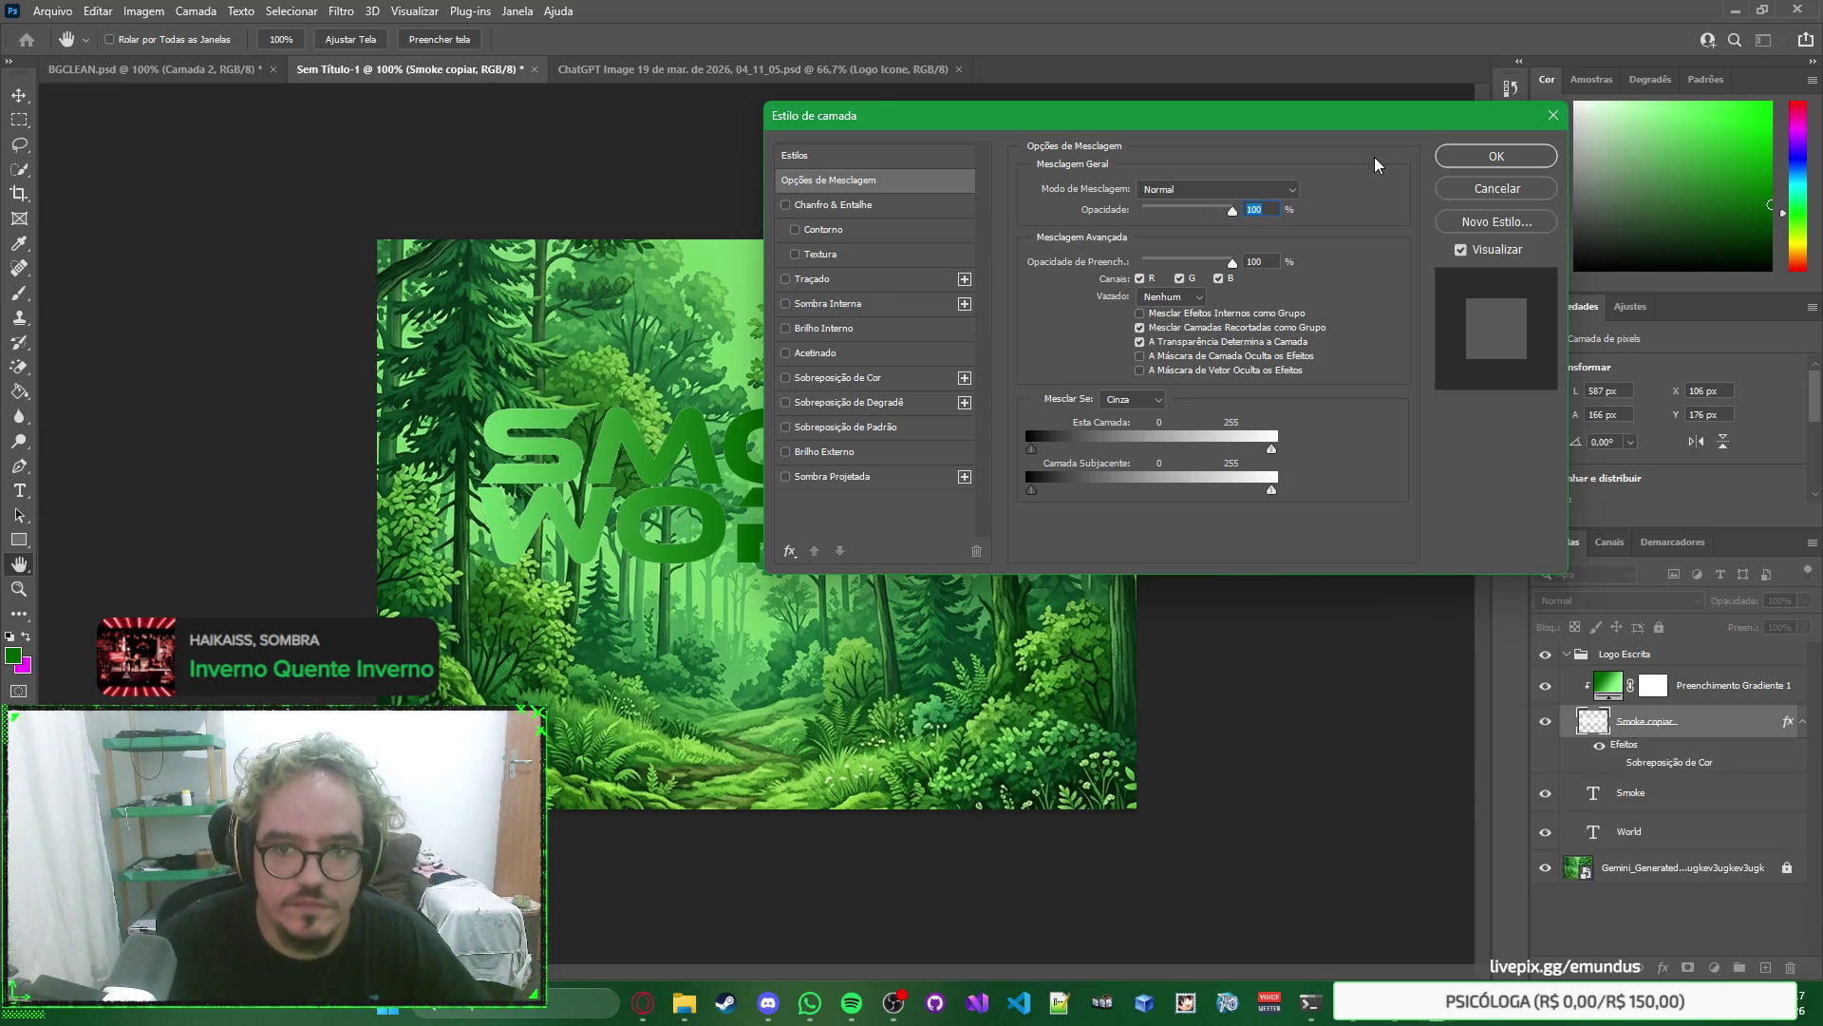
click(1453, 158)
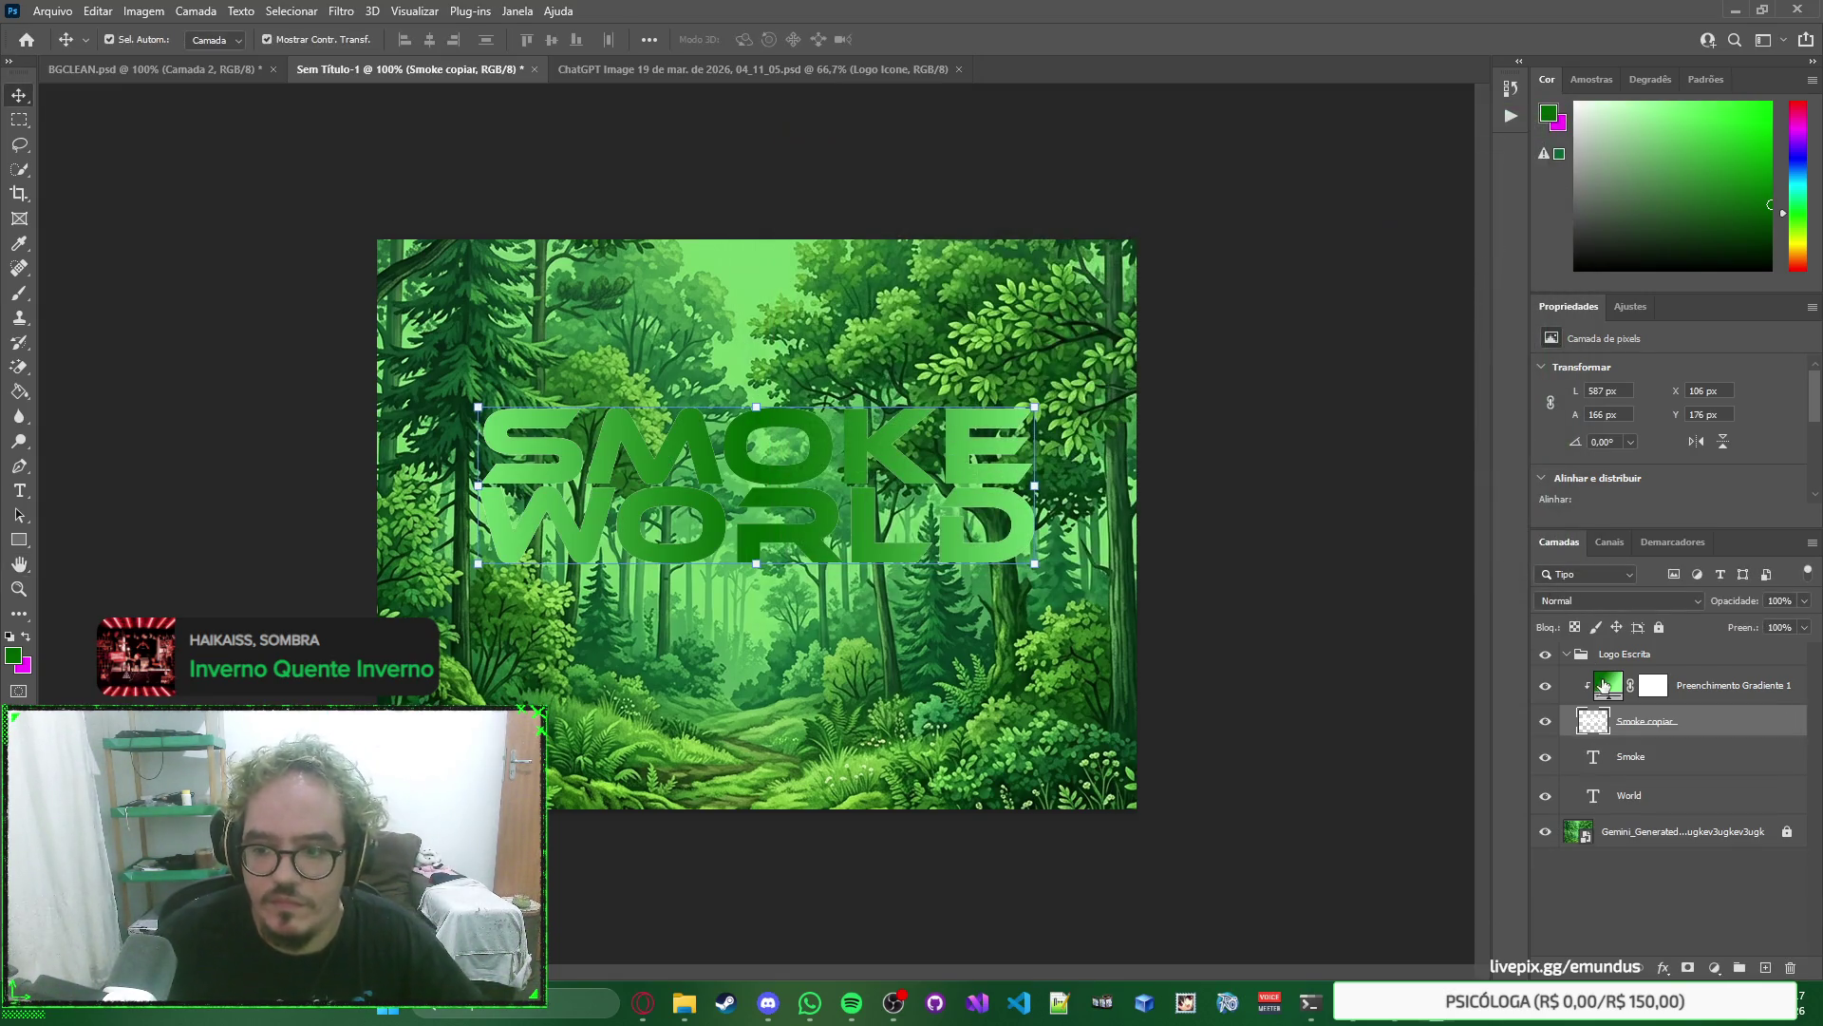
Hide the original Smoke and World text layers.
click(1545, 757)
click(1545, 796)
right_click(1395, 588)
click(1301, 617)
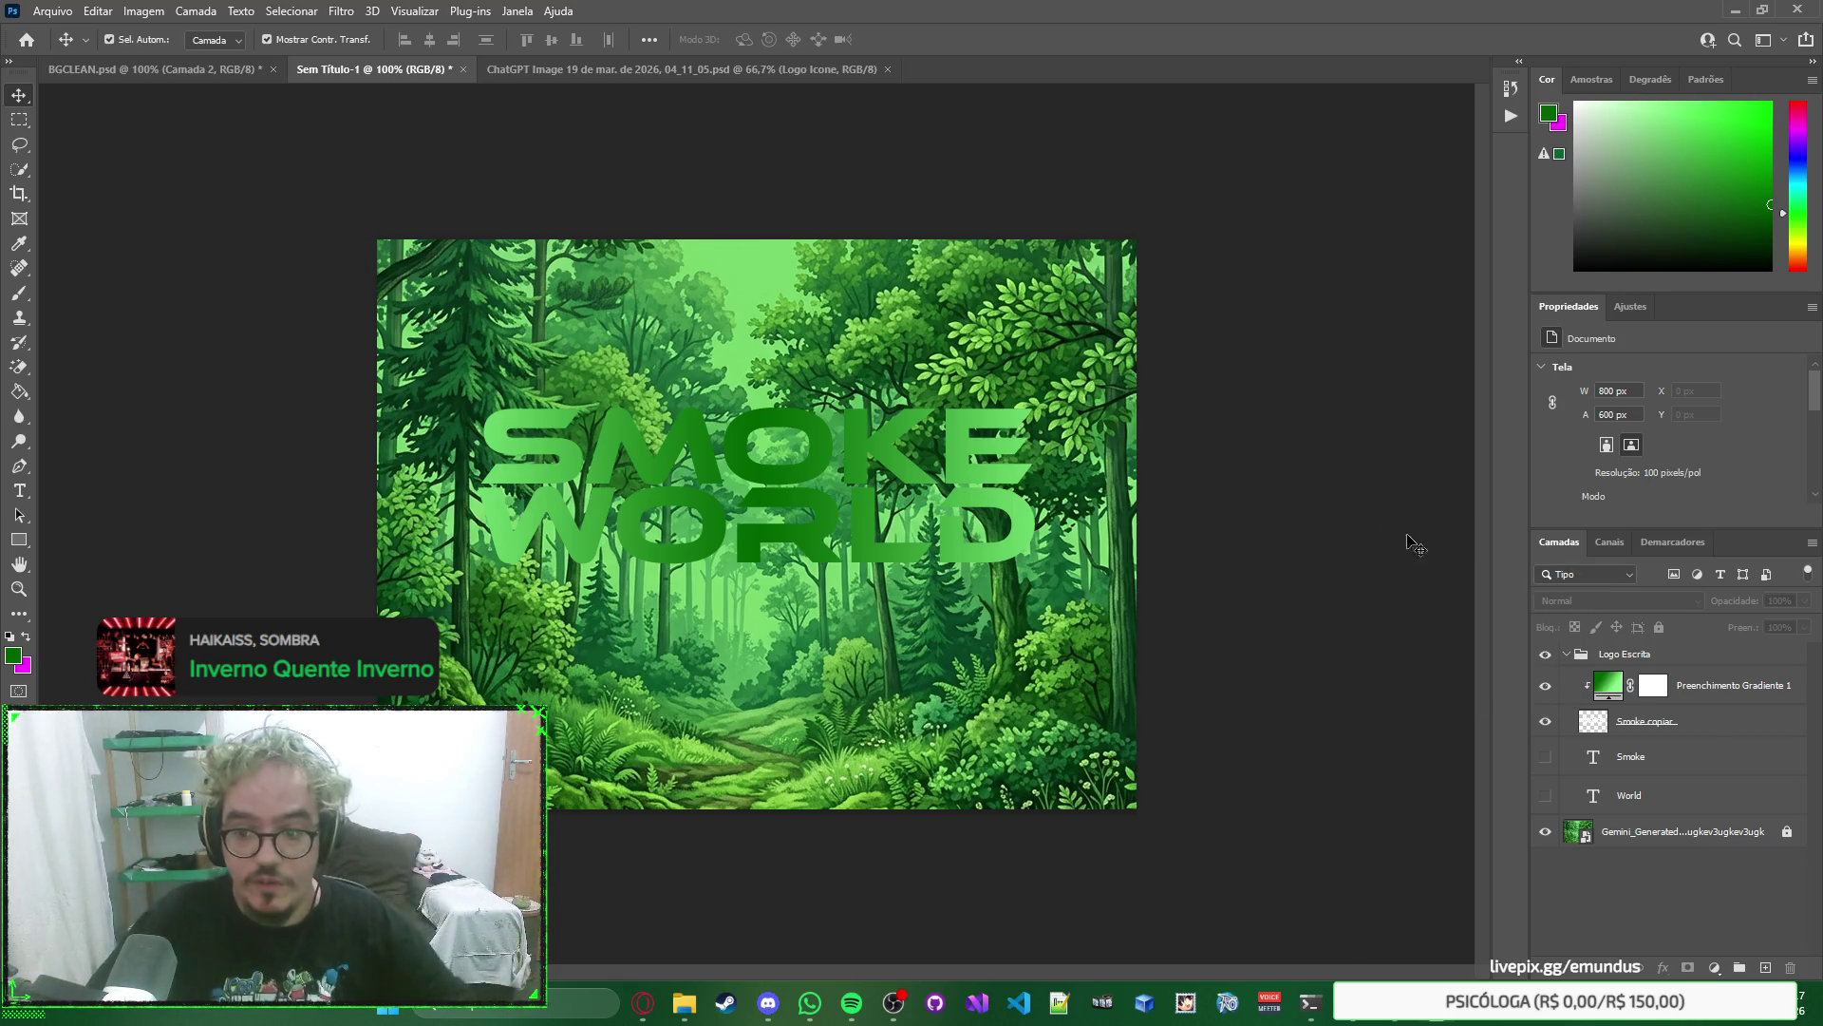
click(1545, 757)
click(1545, 795)
click(1545, 795)
click(1545, 757)
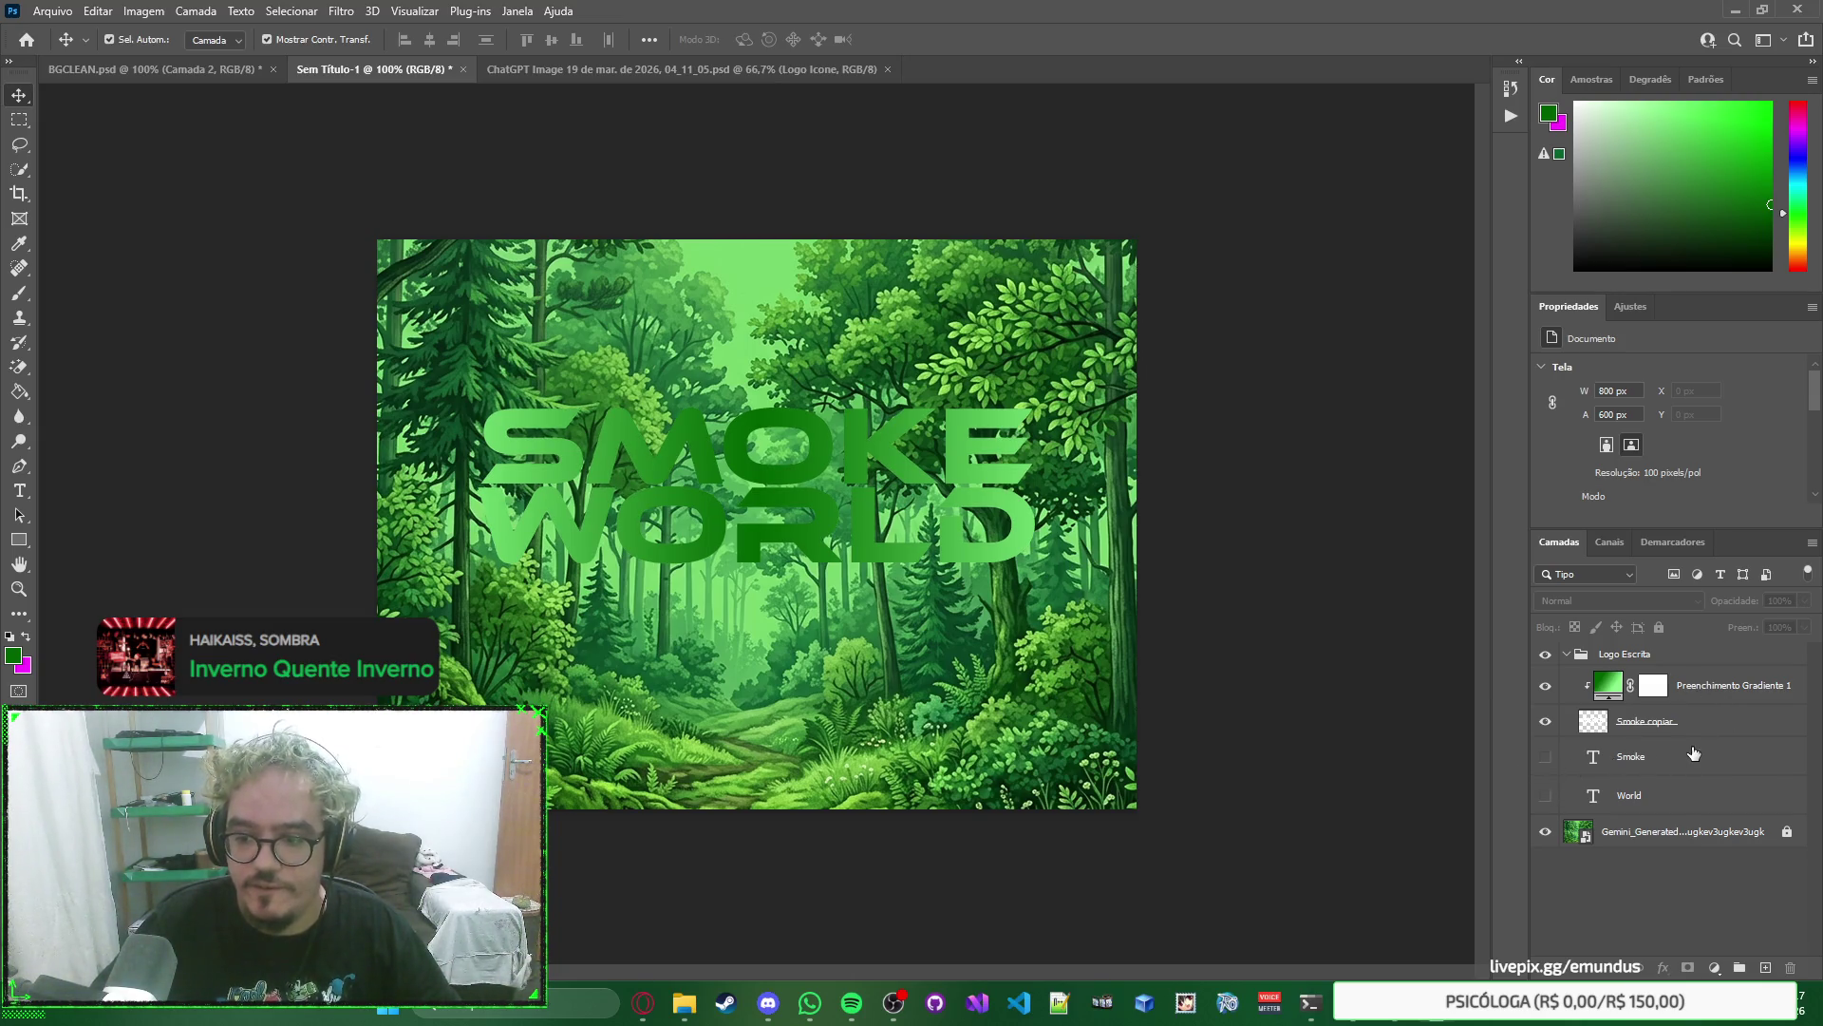
Rename the merged Smoke copiar layer to 'Smoke World'.
click(1692, 756)
click(1679, 792)
click(1688, 766)
click(1727, 721)
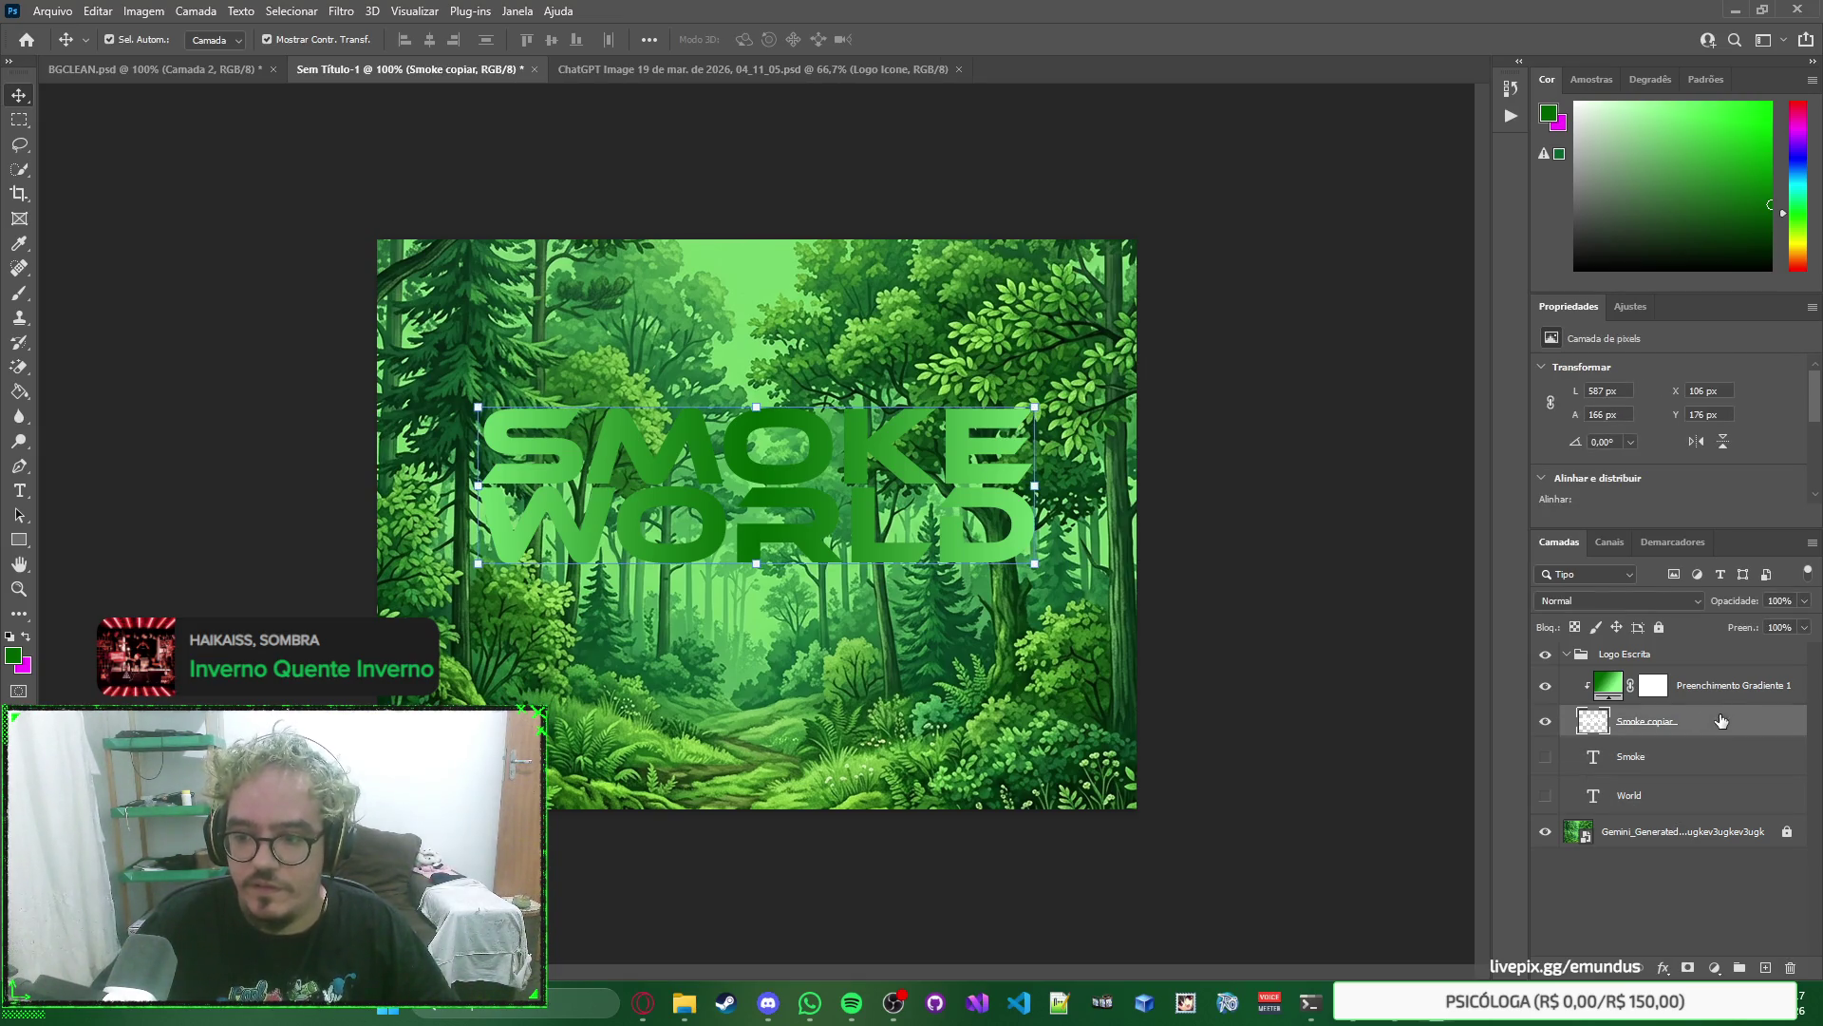
double_click(1645, 722)
text(Smok)
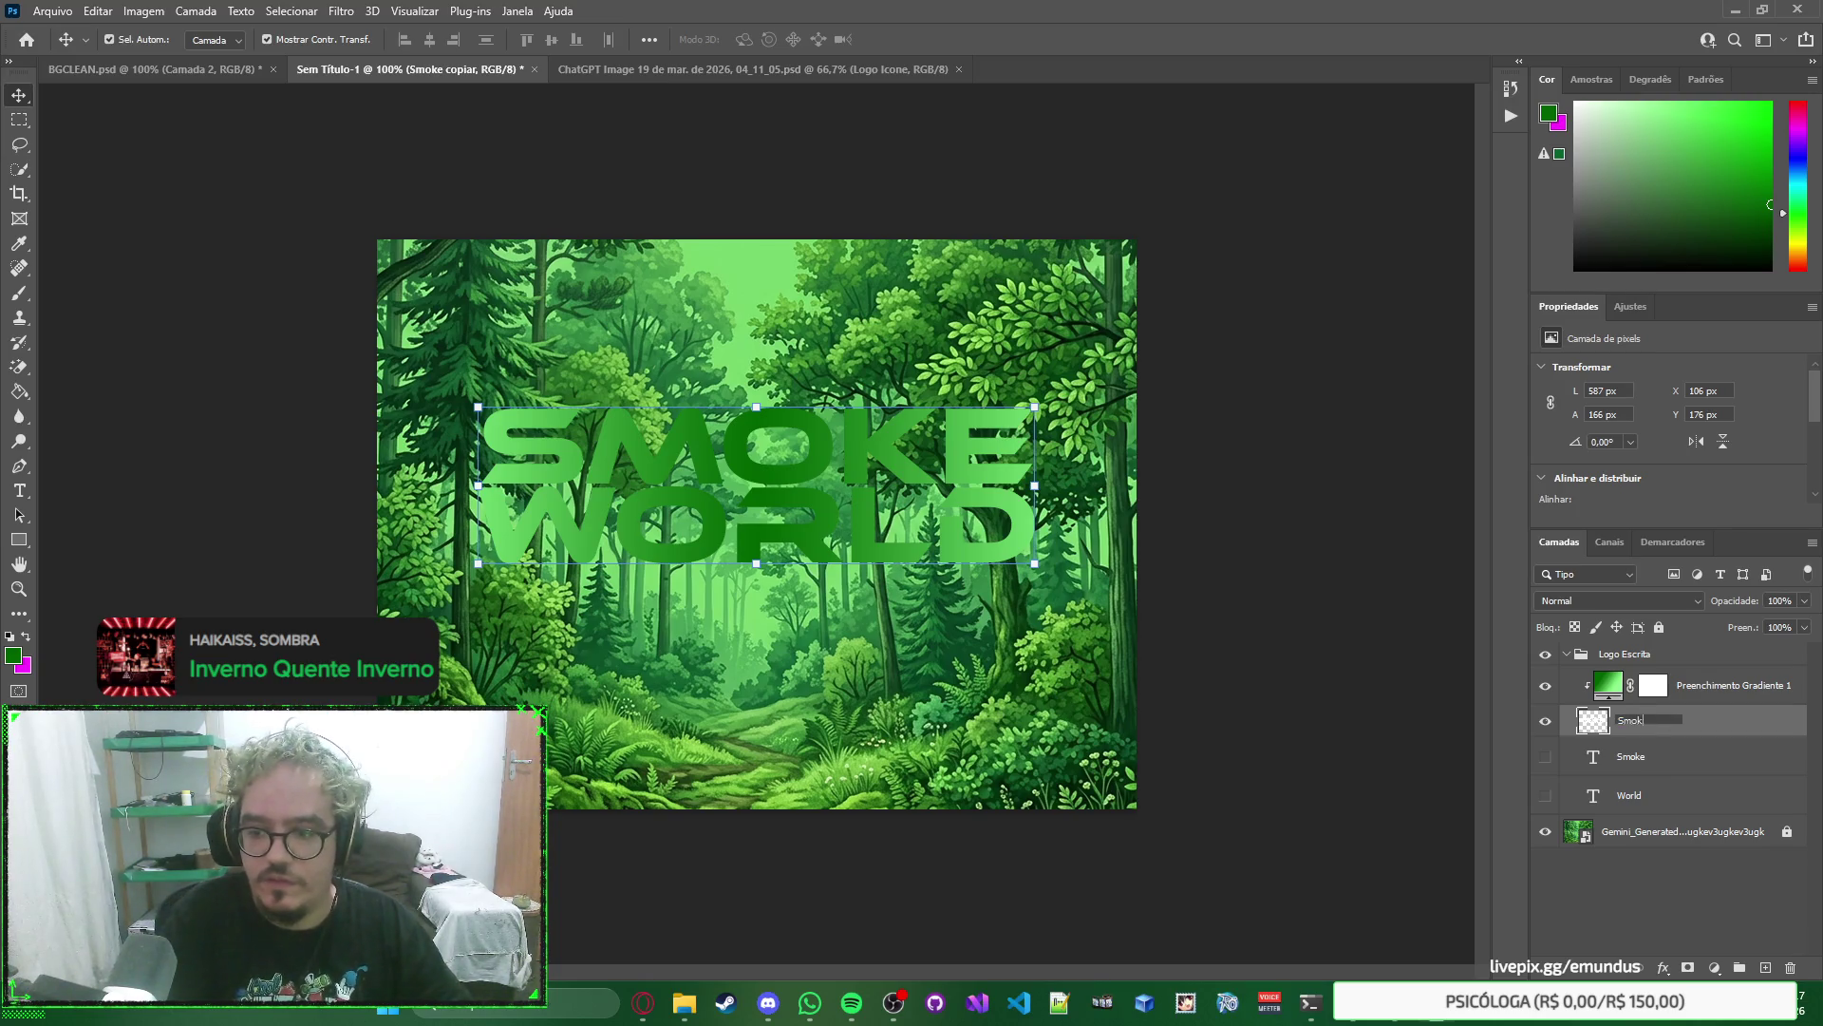
text(e World)
key(Return)
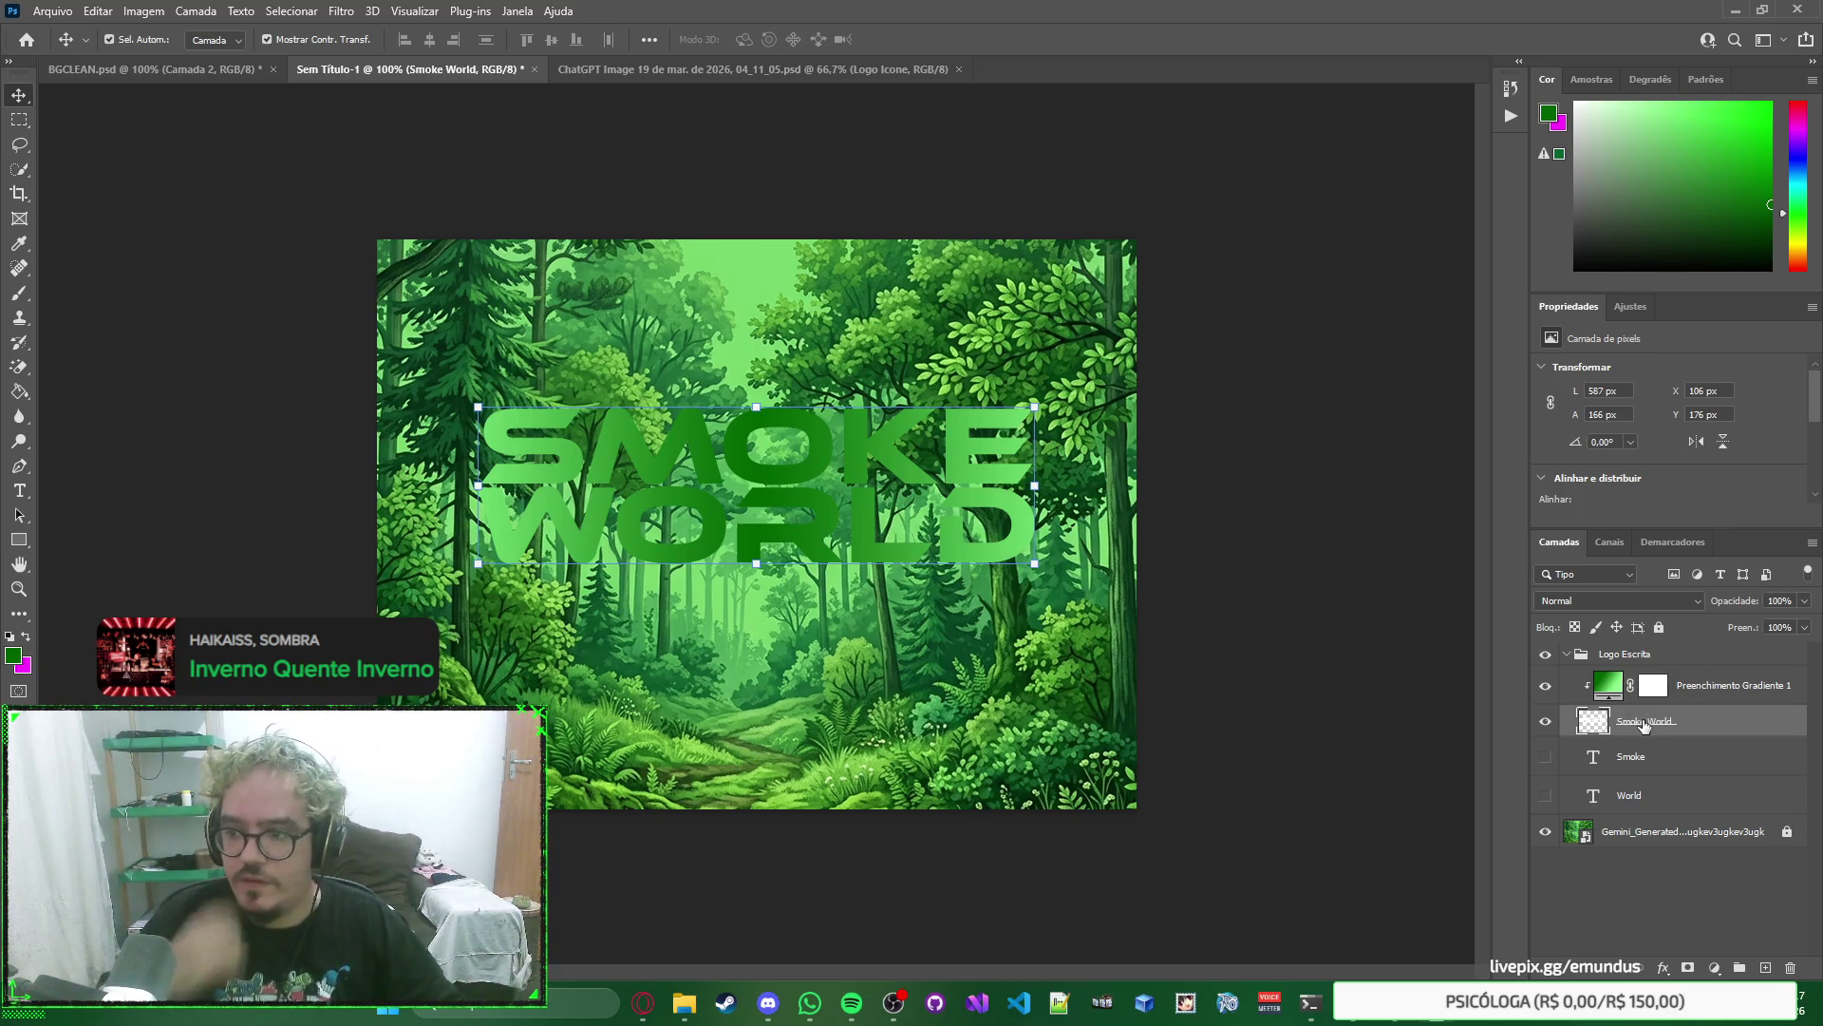
click(1377, 423)
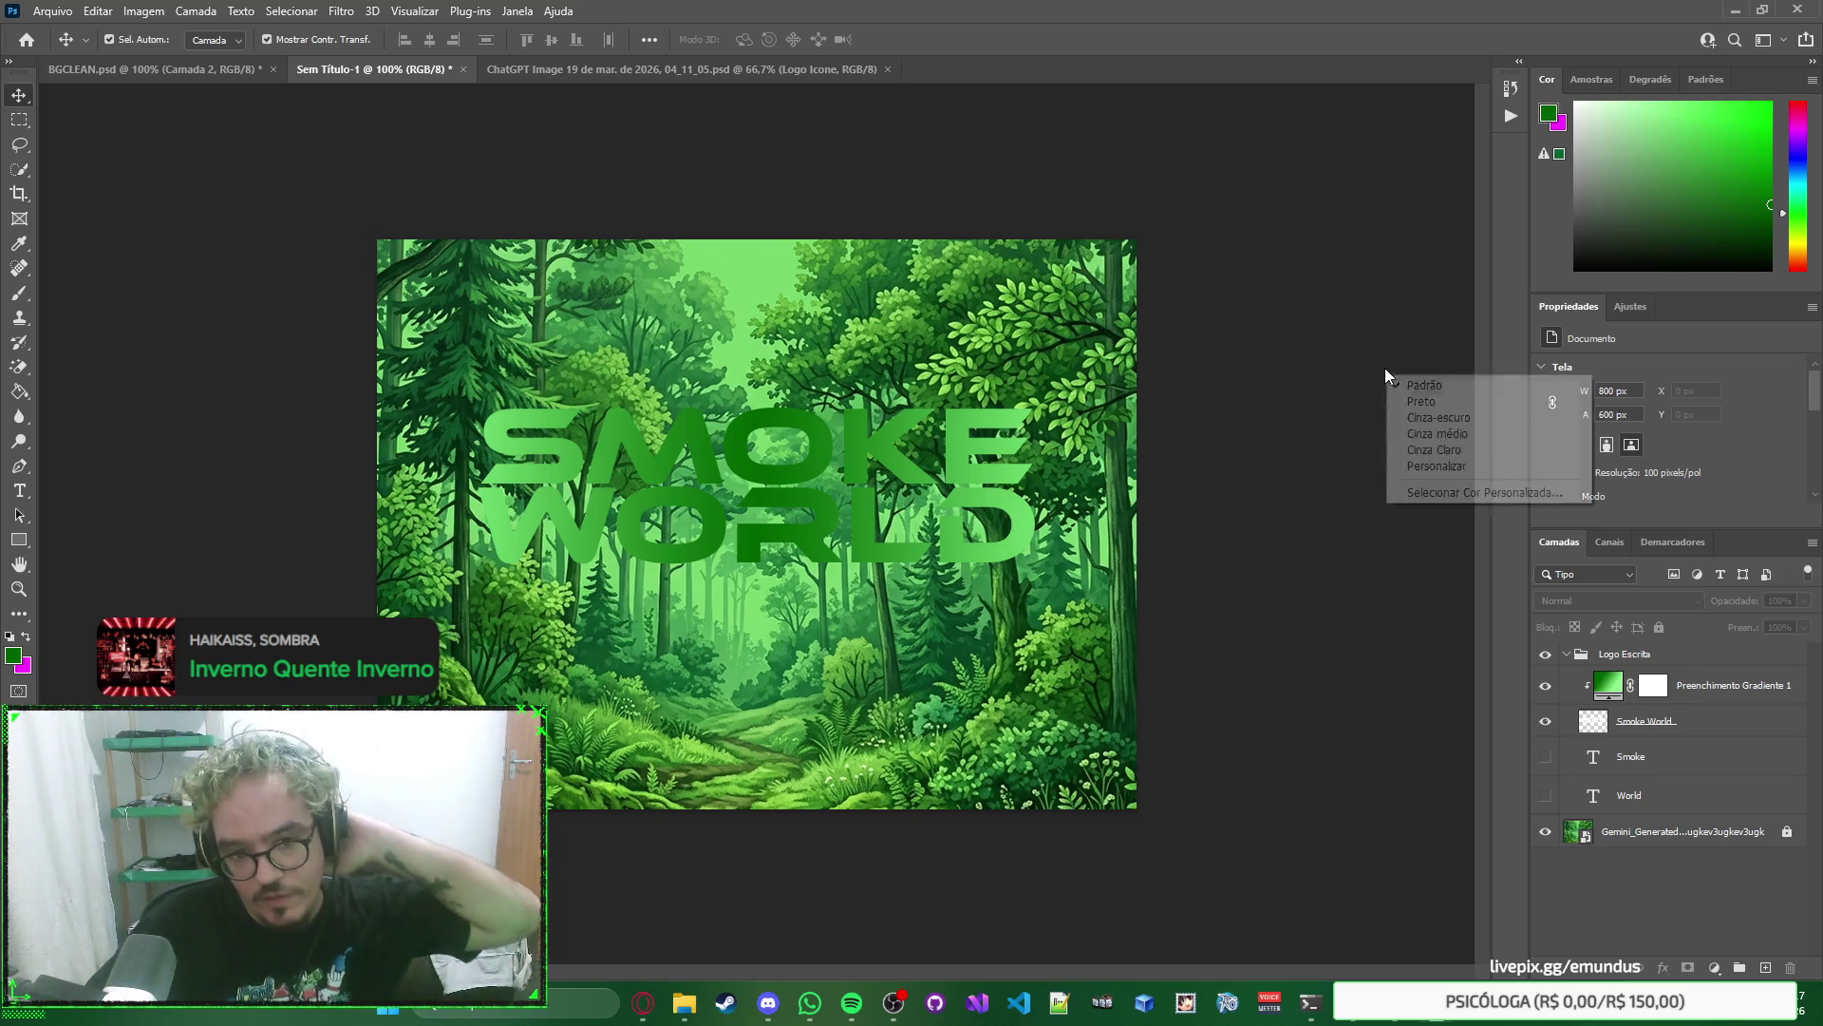
click(1707, 701)
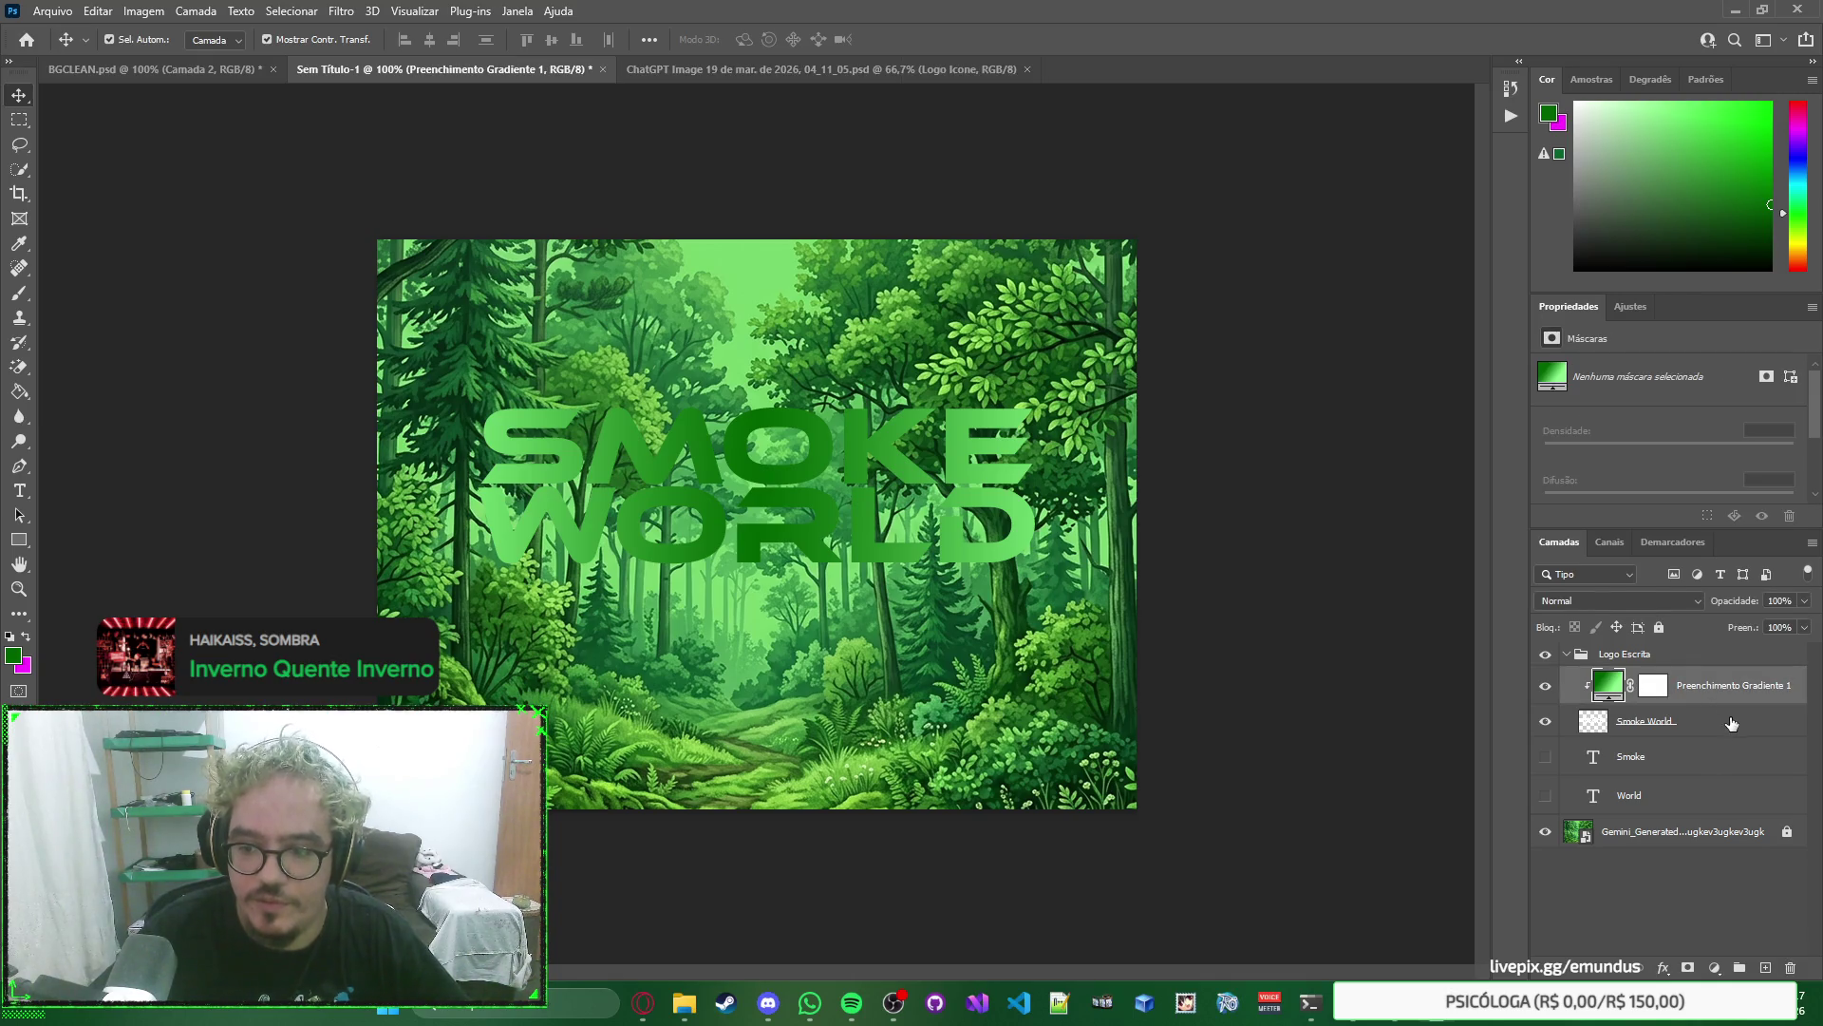
Open Layer Style for Smoke World and toggle Bevel & Emboss, Contour and Texture on and off.
click(1730, 722)
double_click(1730, 722)
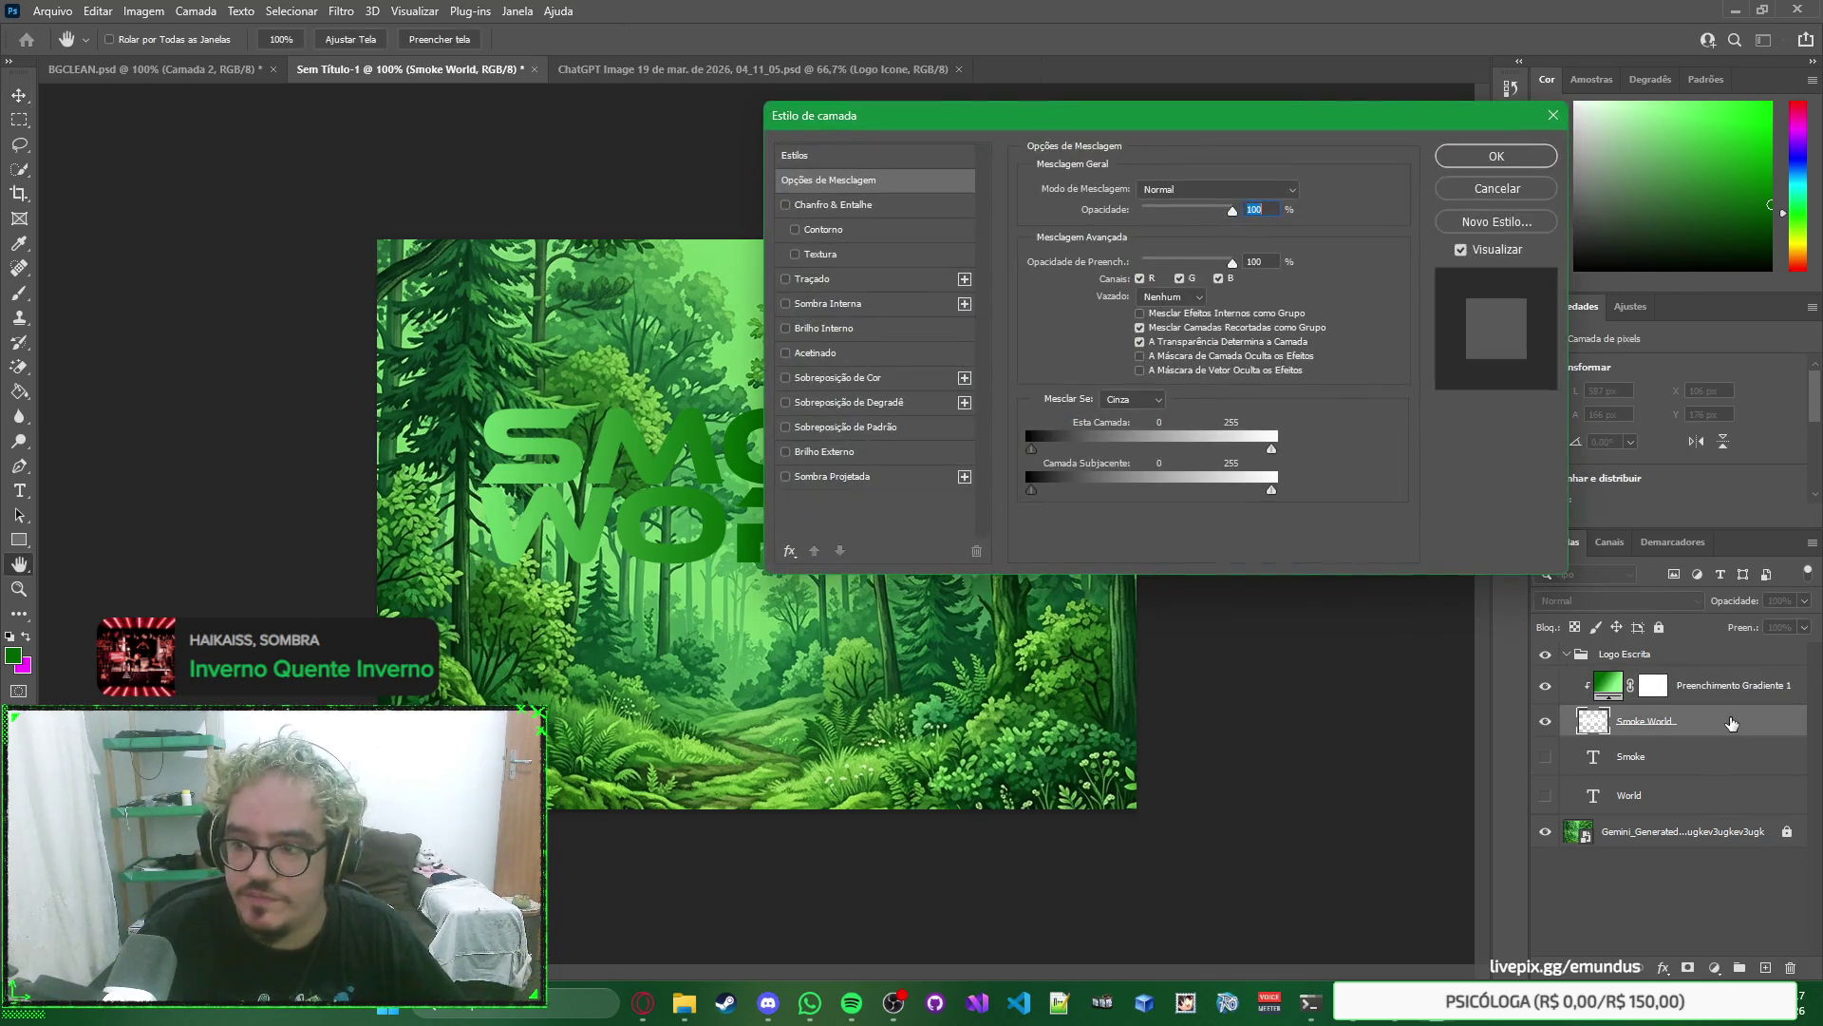
mouse_move(1221, 133)
mouse_down()
mouse_move(1229, 446)
mouse_move(1282, 423)
mouse_up()
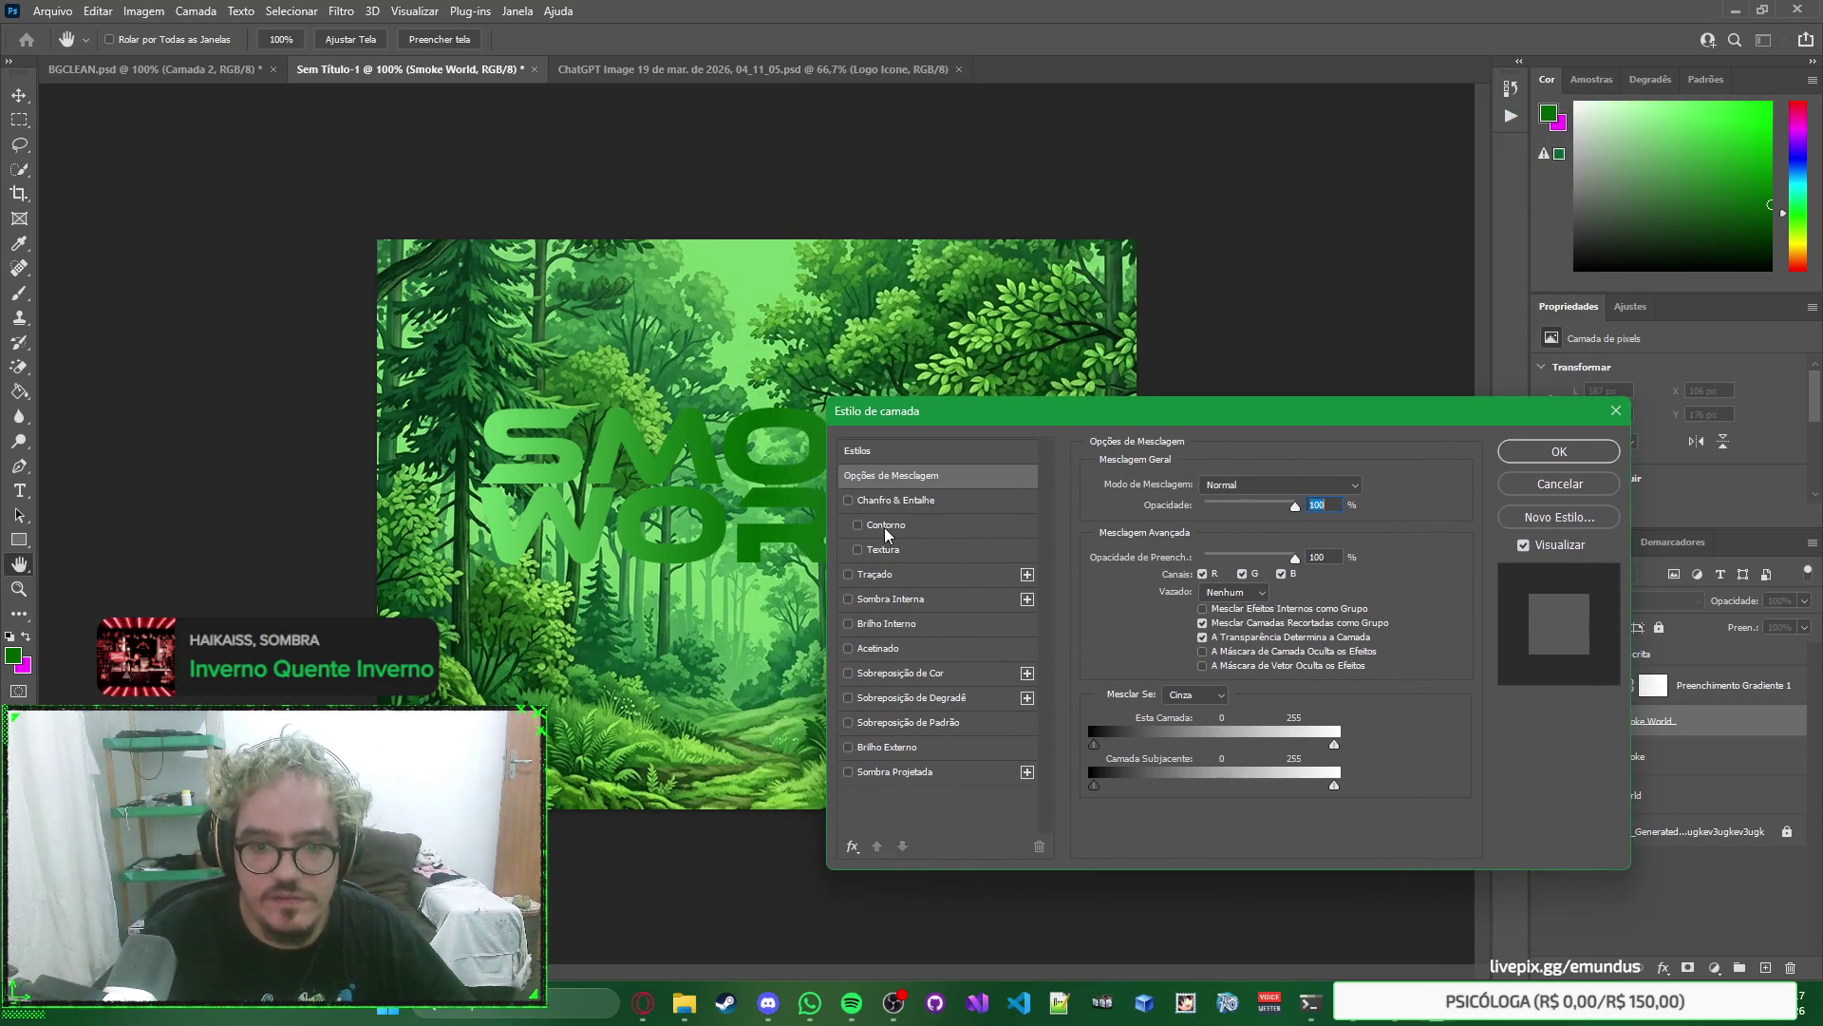
click(859, 525)
click(858, 526)
click(858, 550)
click(859, 550)
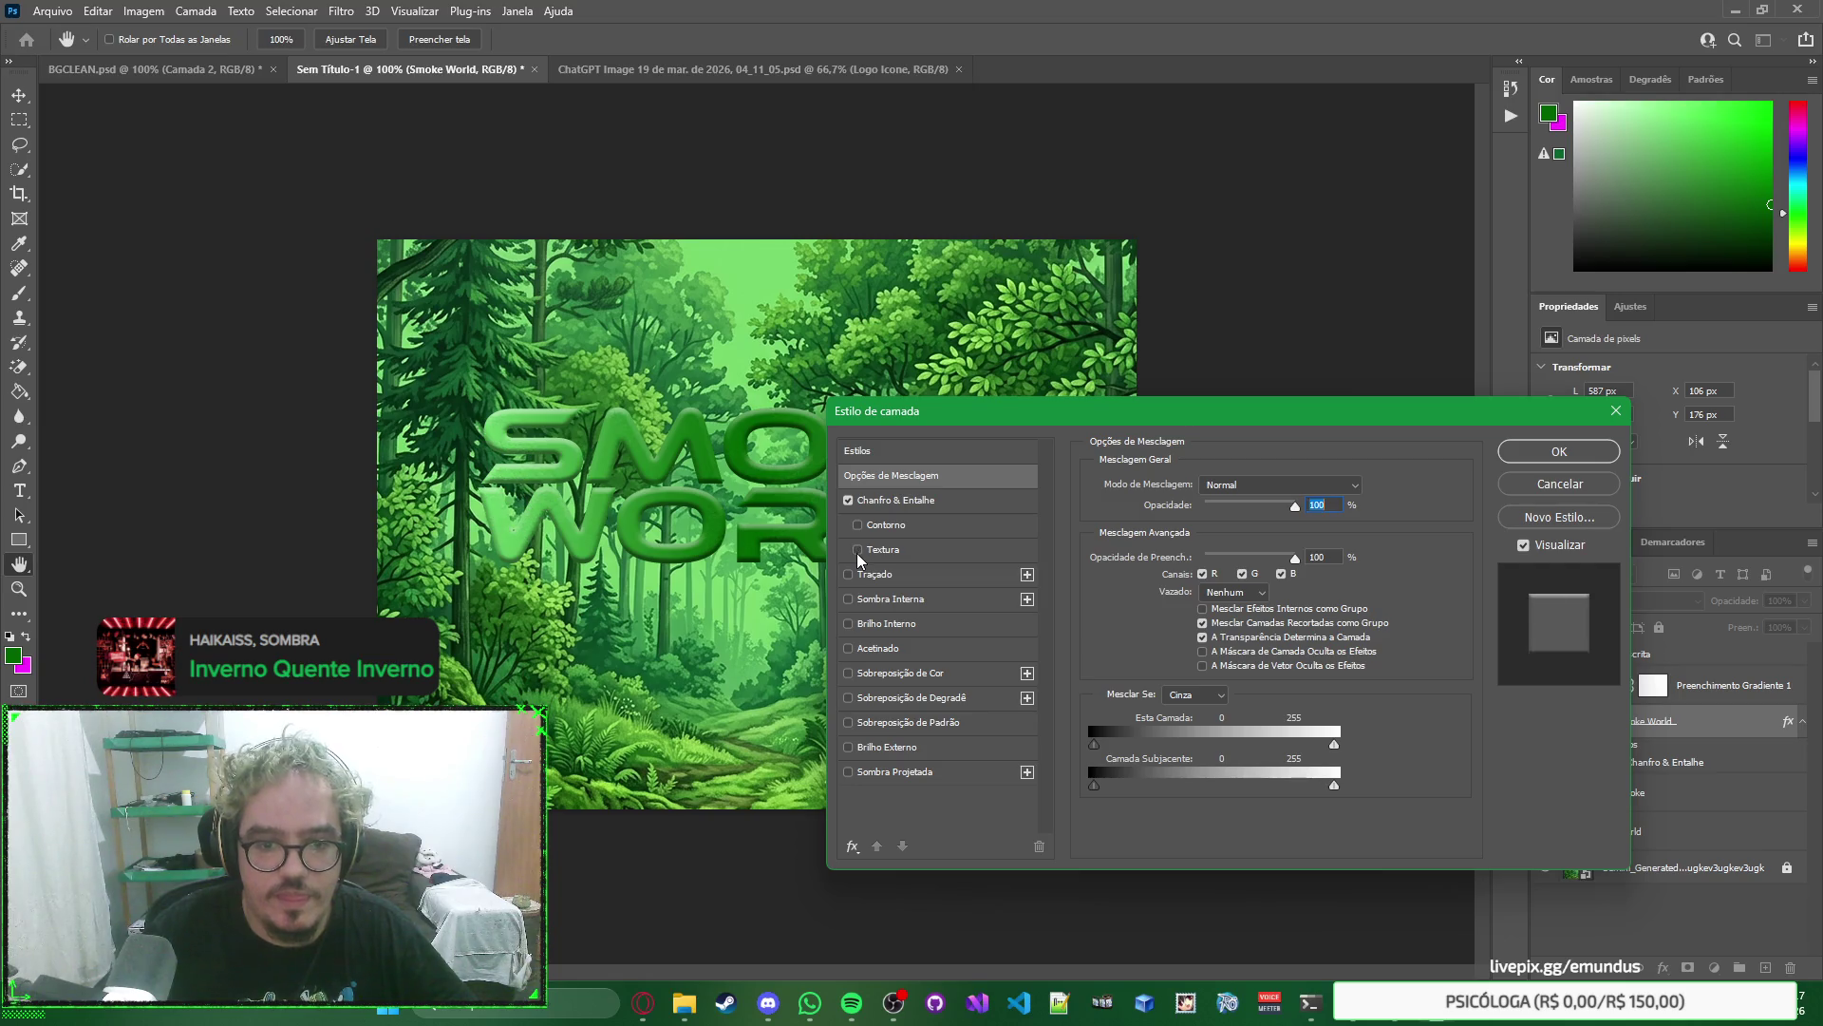
click(848, 501)
click(848, 500)
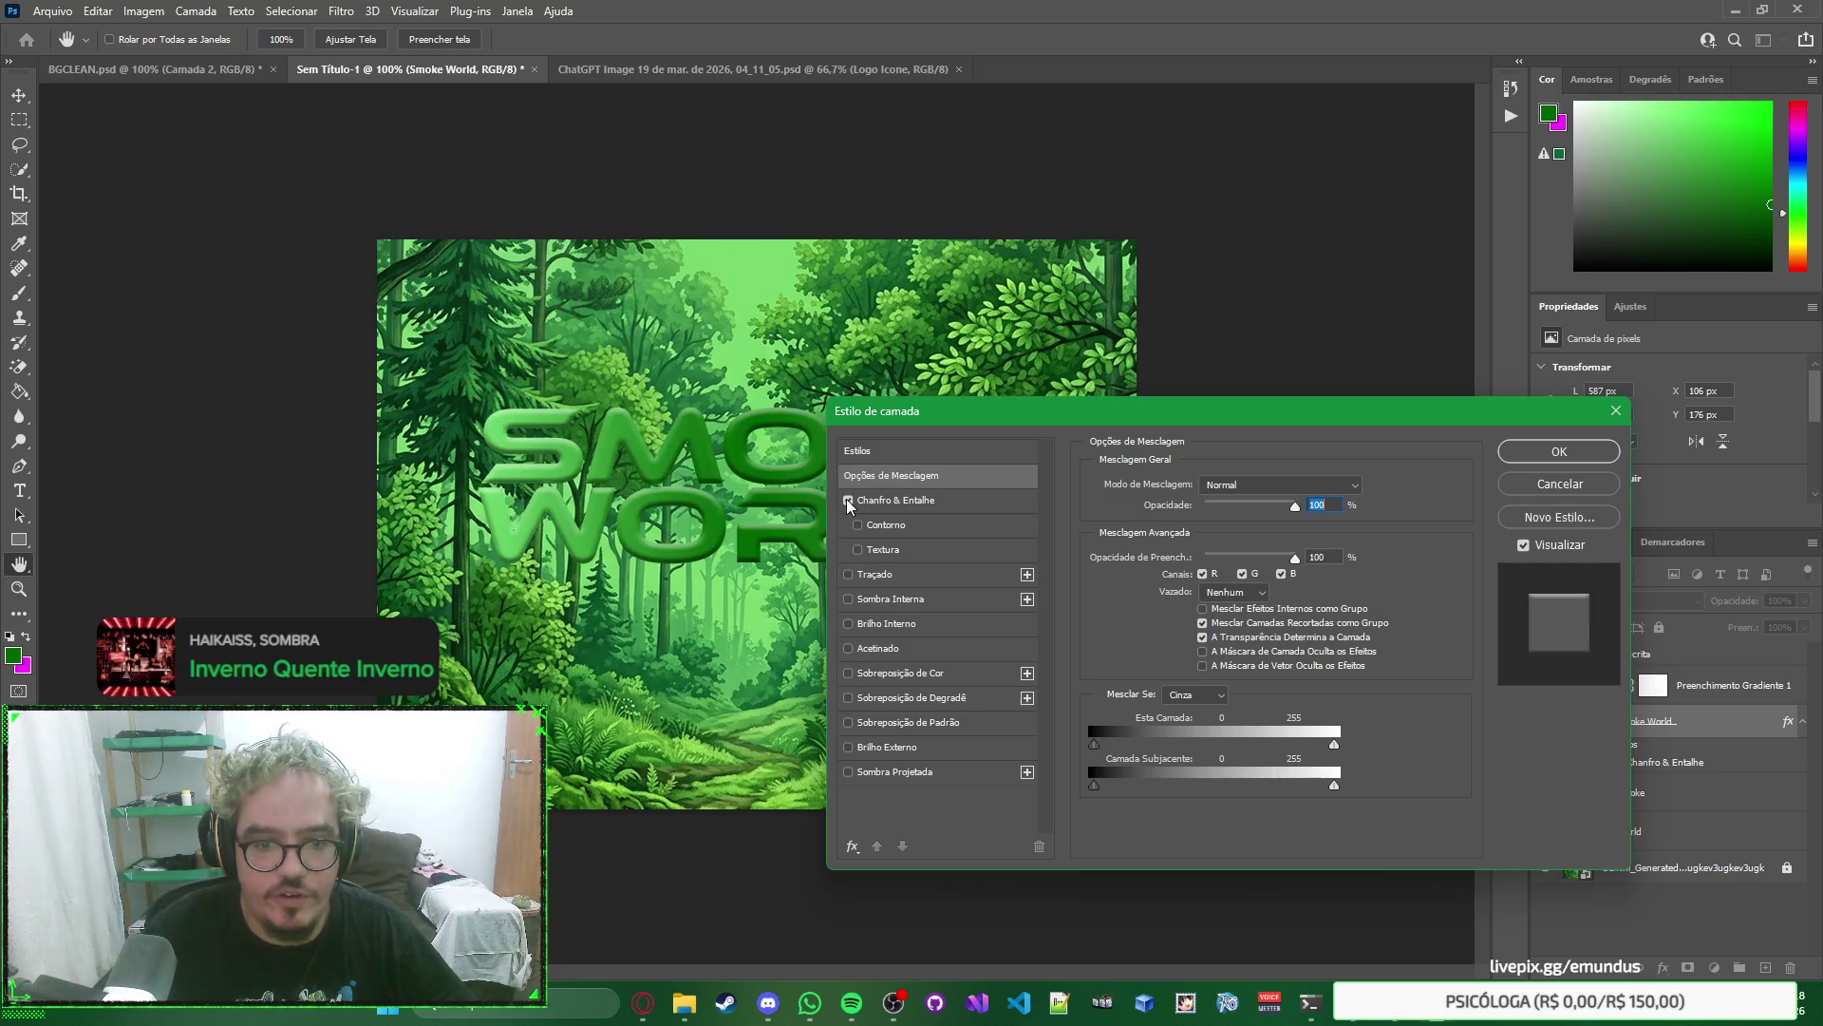
click(934, 500)
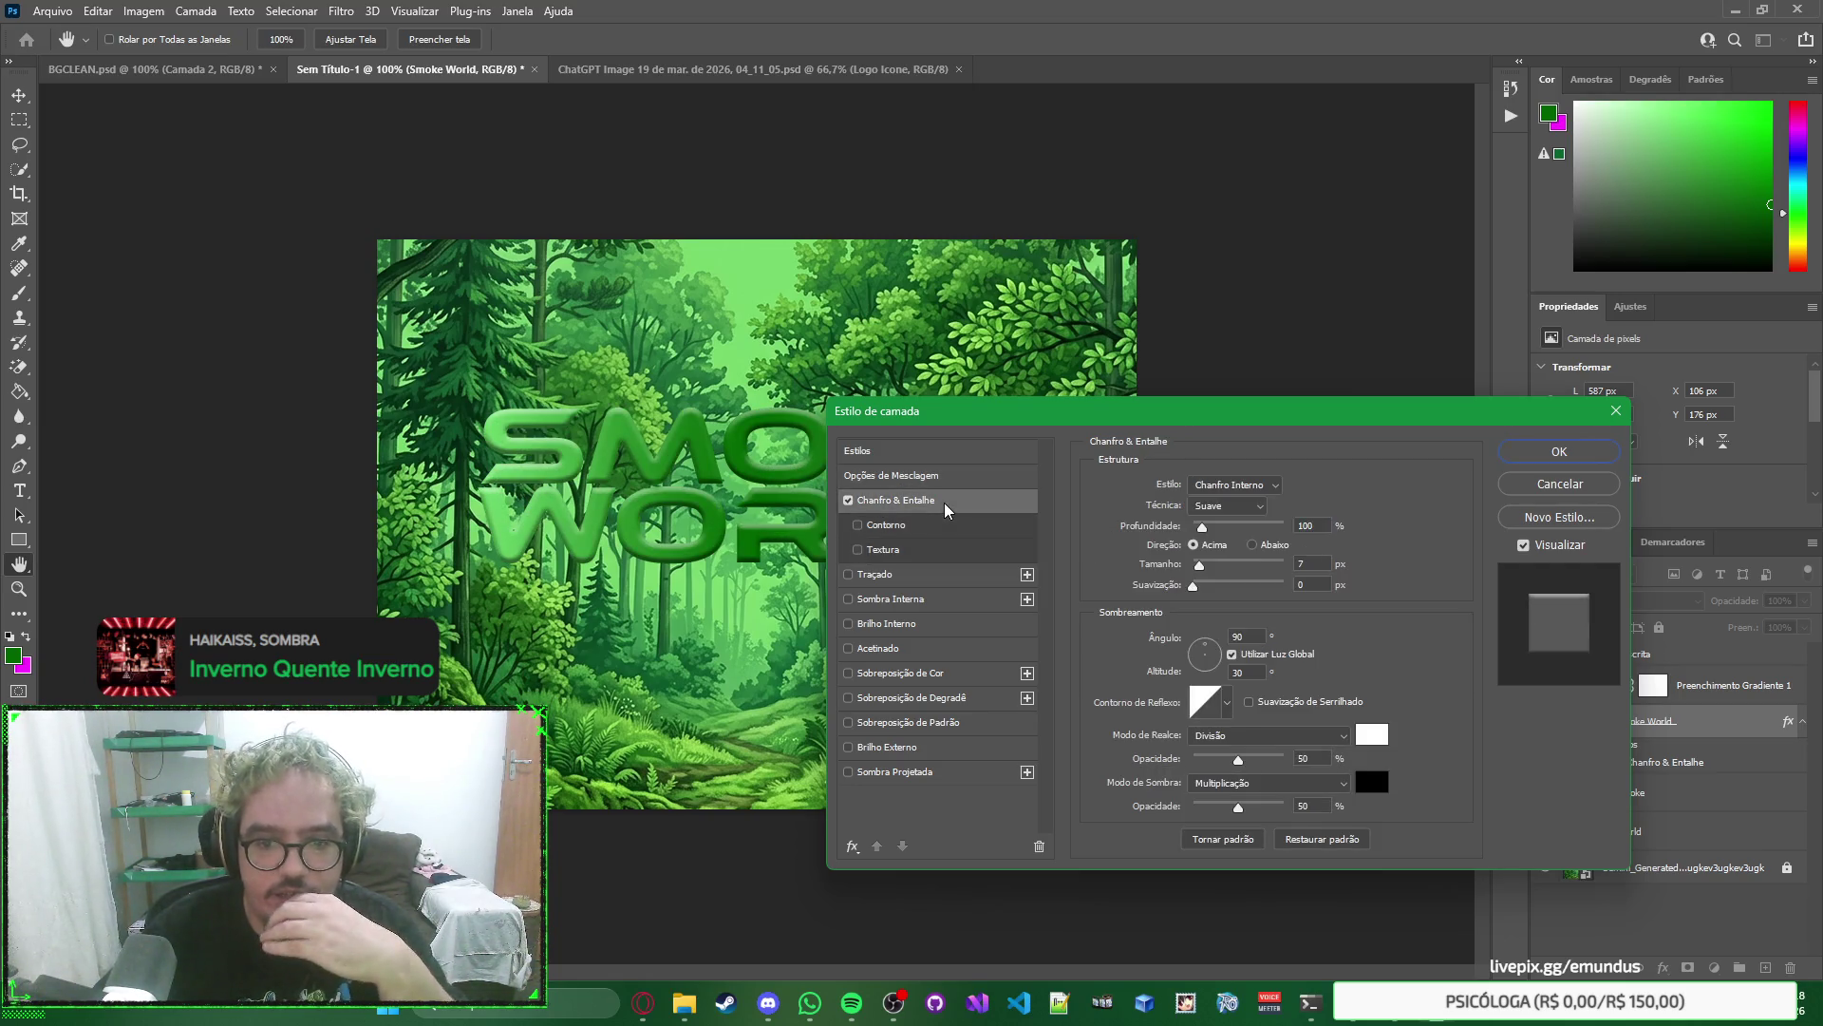
Switch the bevel to Outer Bevel and try Chisel Hard, Chisel Soft, then Smooth technique.
click(1259, 487)
click(1242, 505)
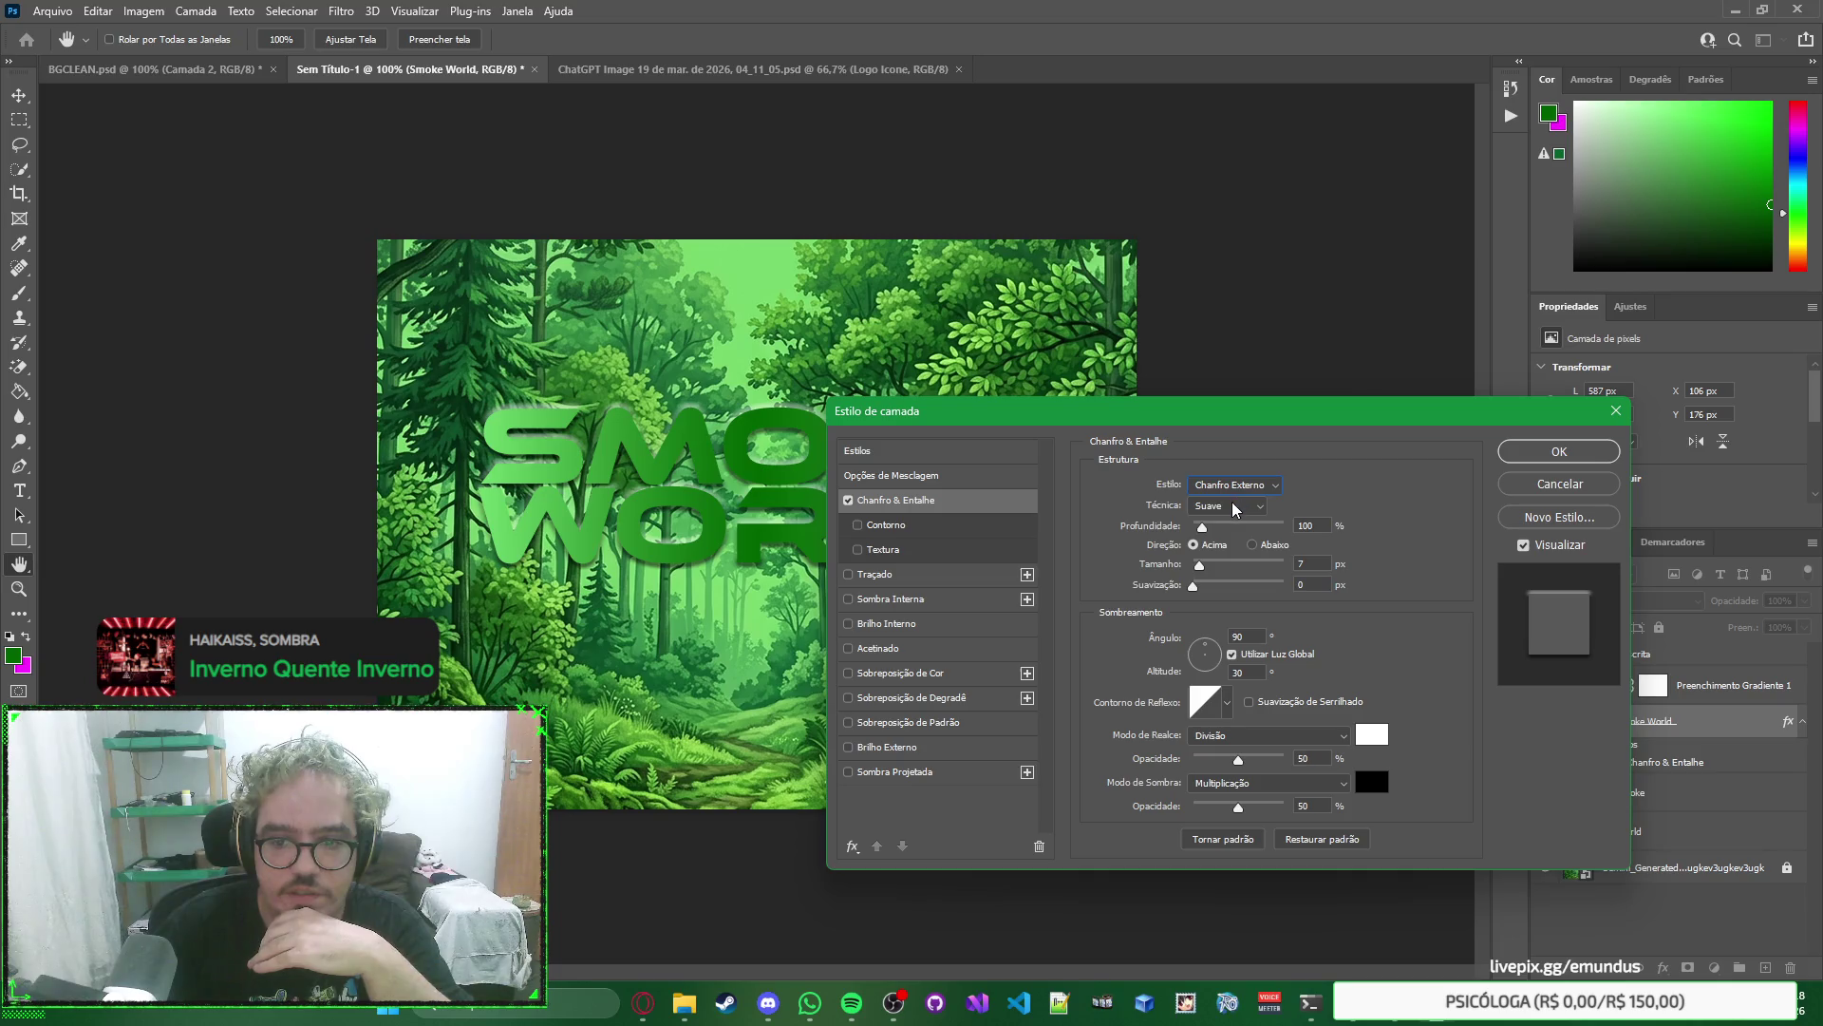
click(1235, 506)
click(1240, 538)
click(1225, 506)
click(1228, 551)
click(1230, 506)
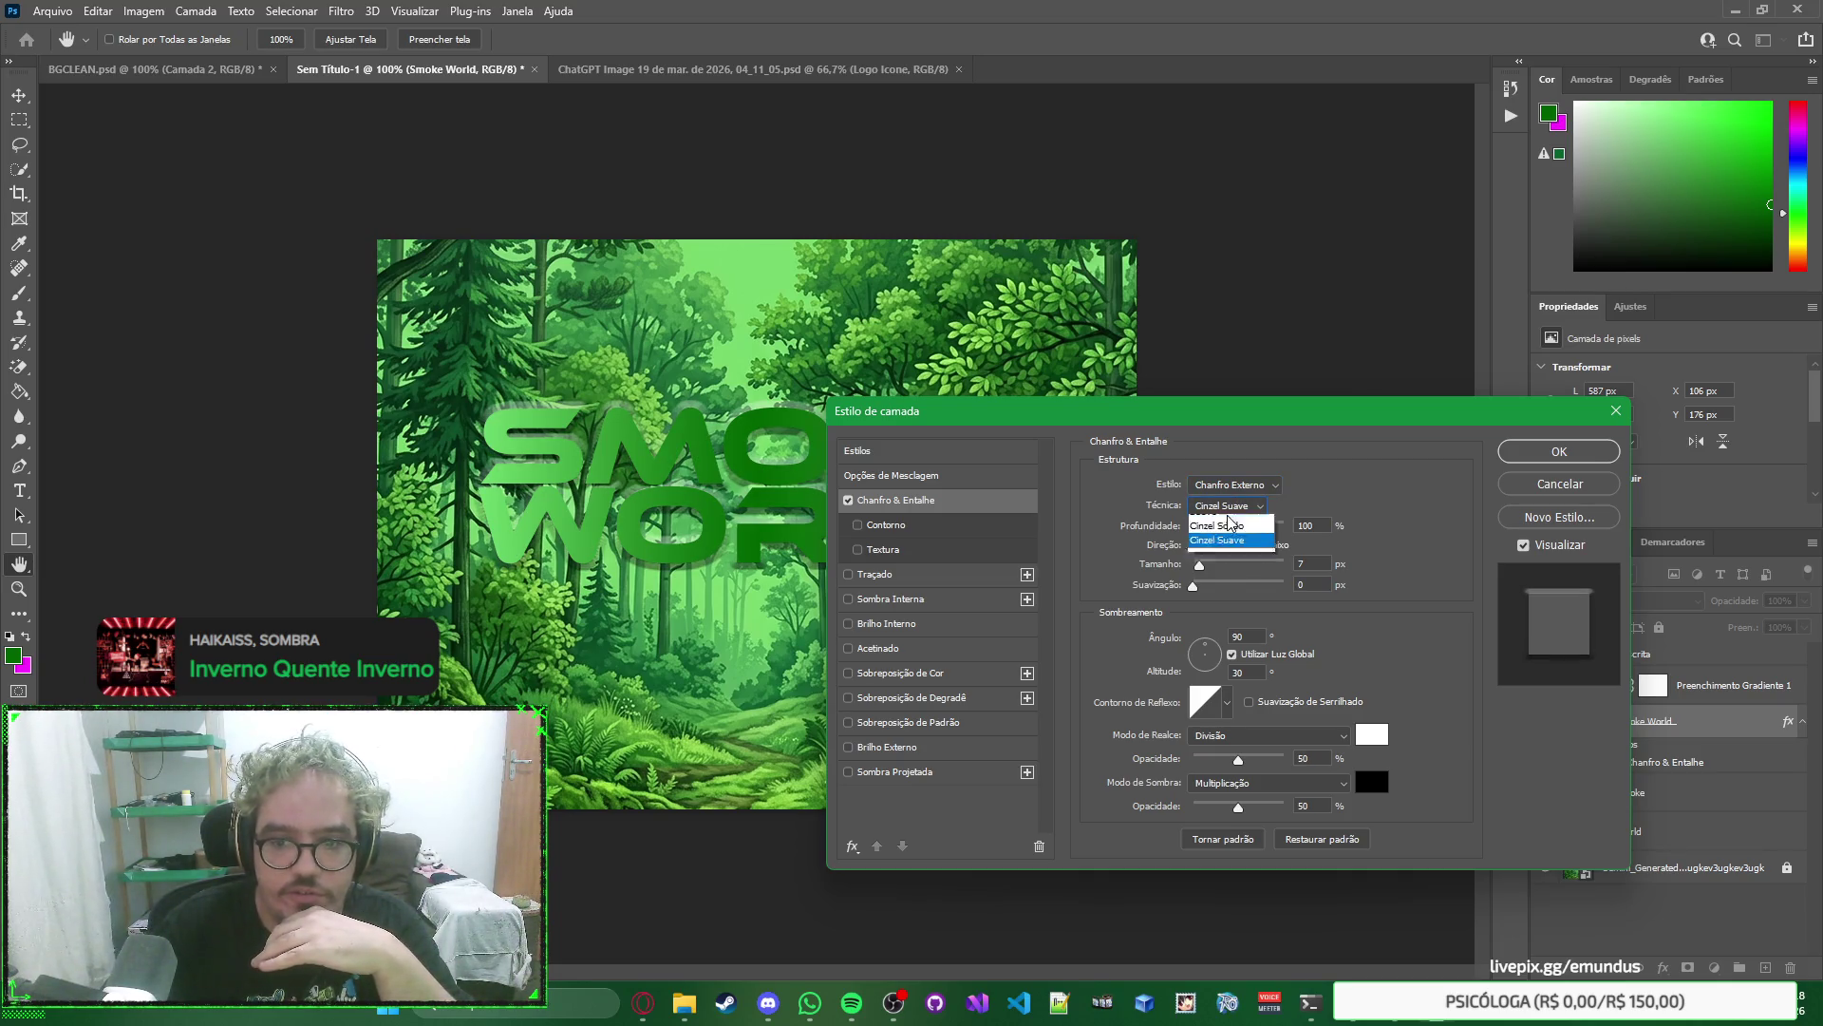
click(1235, 513)
Try the Emboss, Pillow Emboss and Stroke Emboss bevel styles on the lettering.
click(1245, 485)
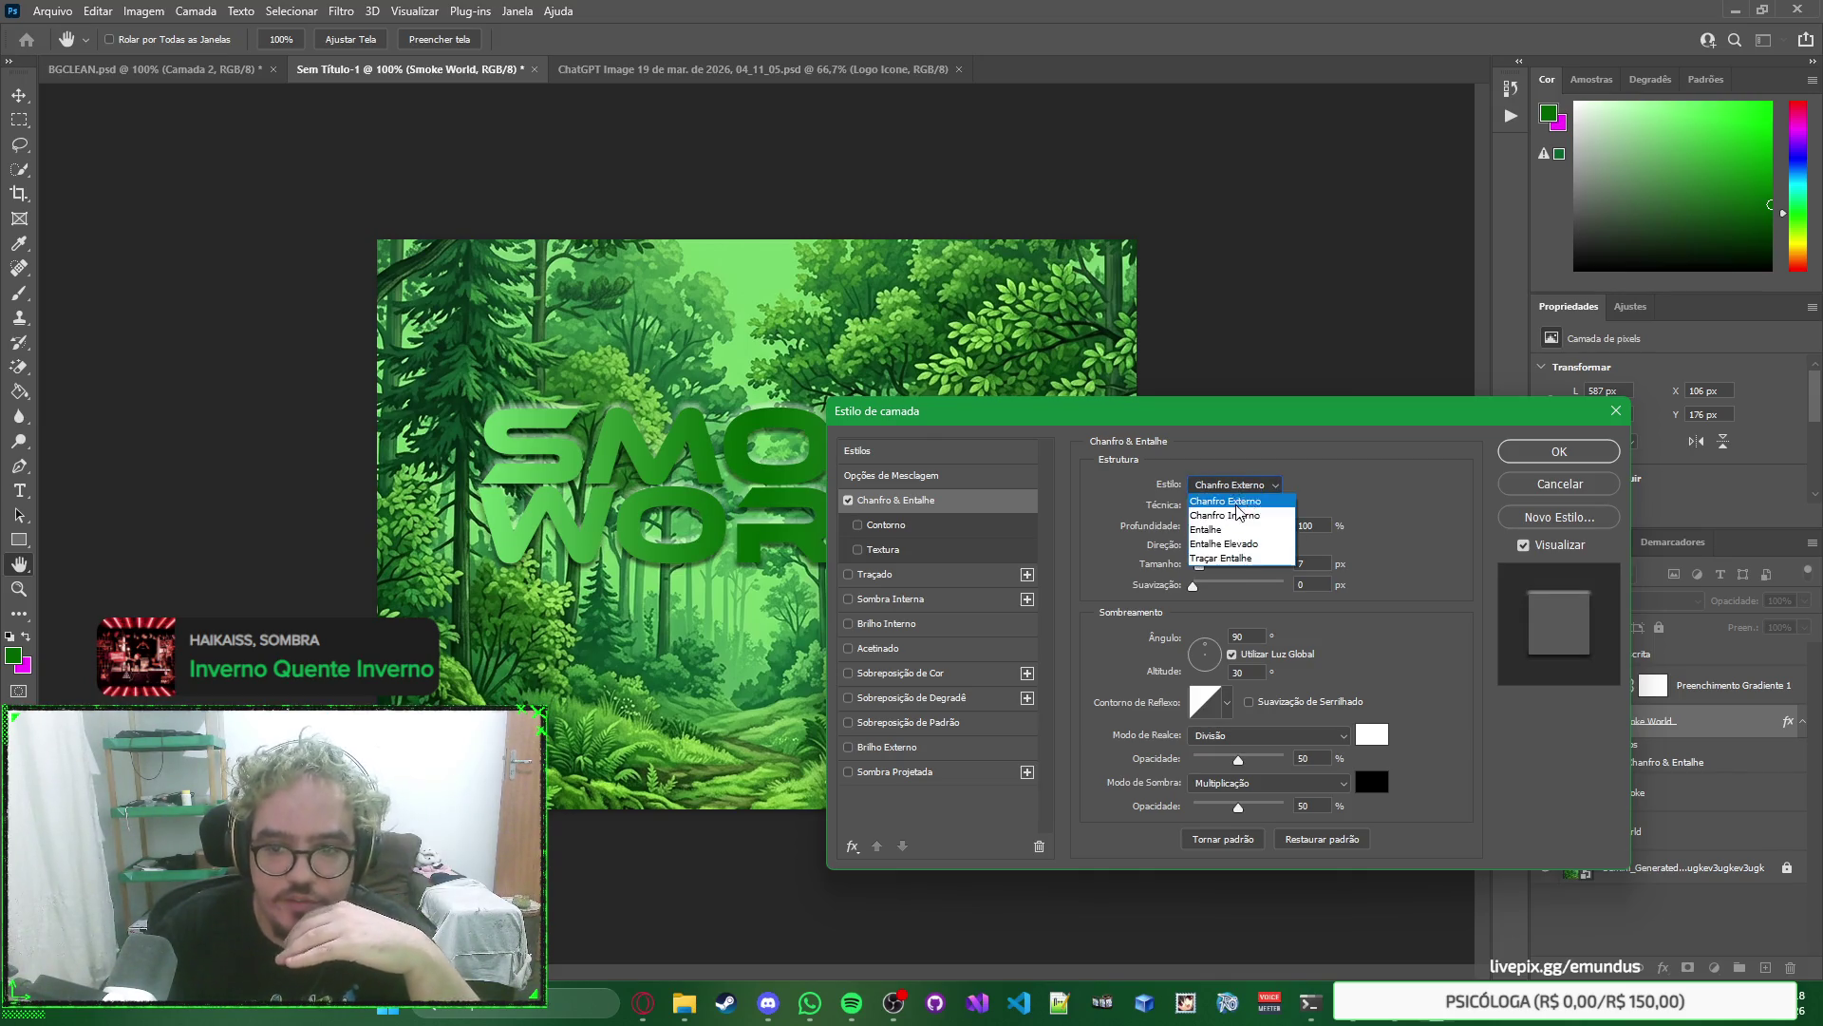
click(1235, 521)
click(1238, 486)
click(1234, 525)
click(1254, 487)
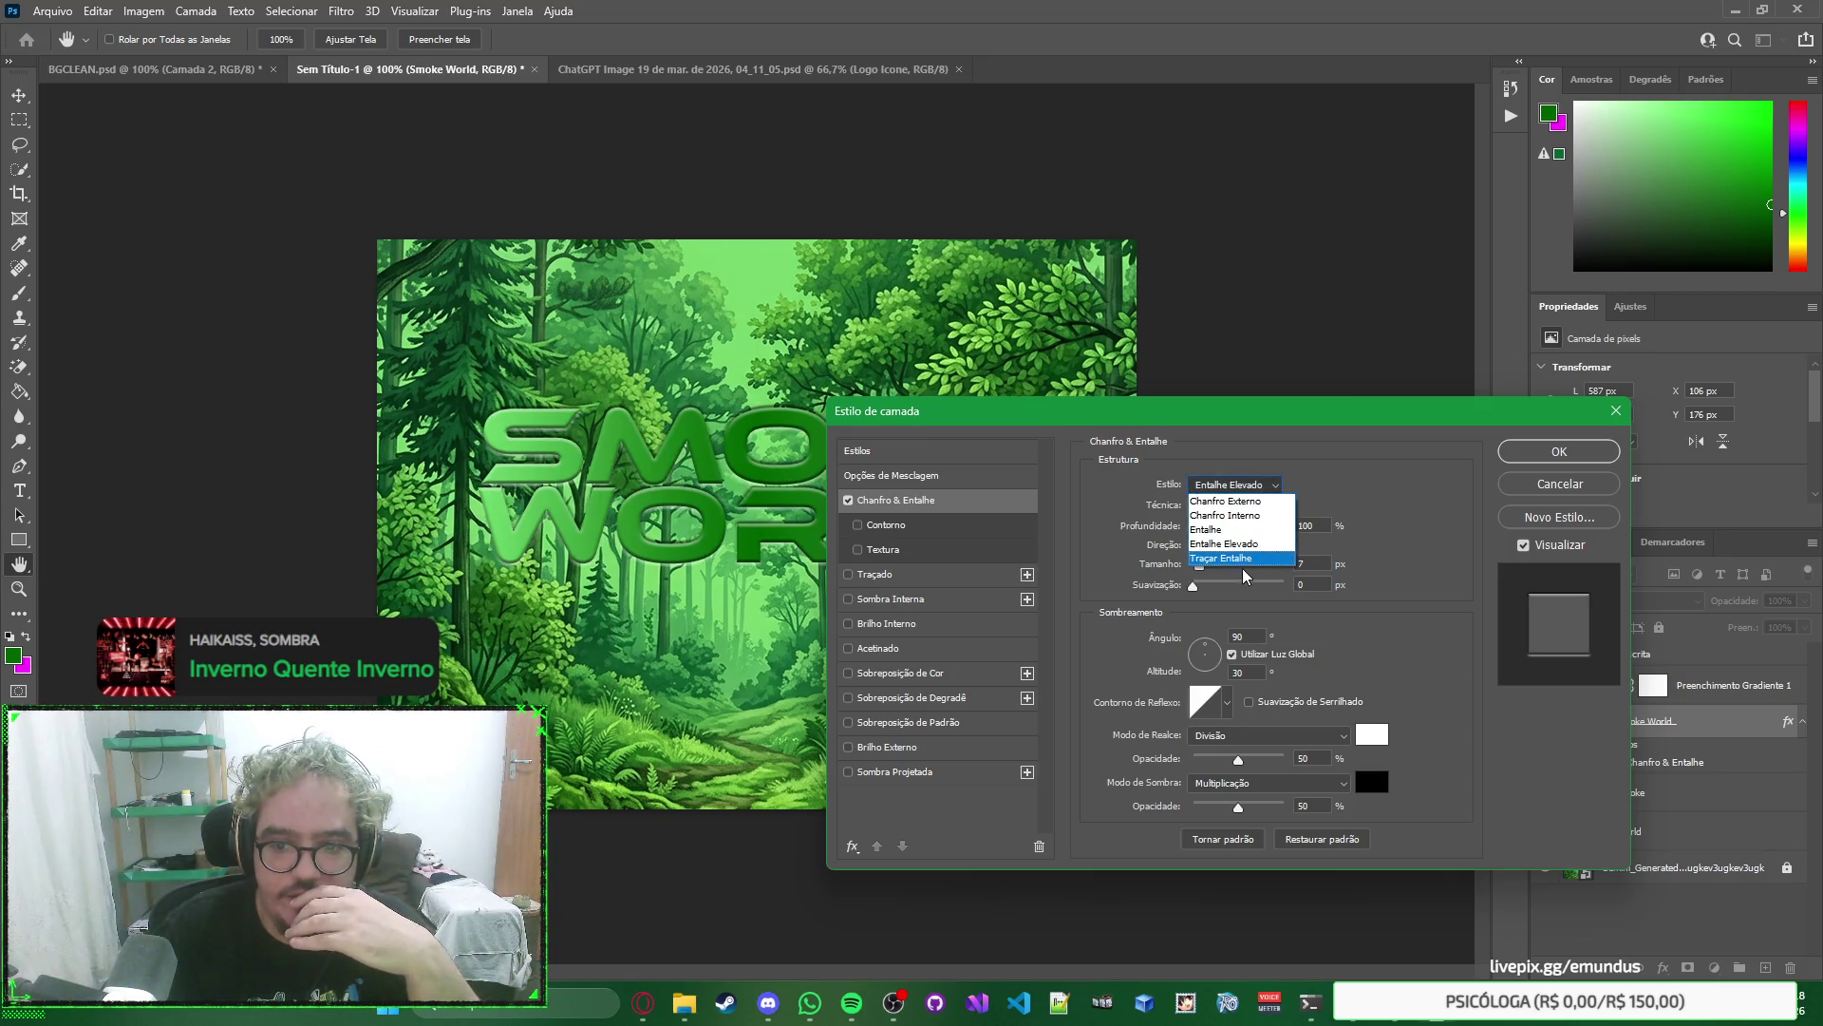
click(1235, 539)
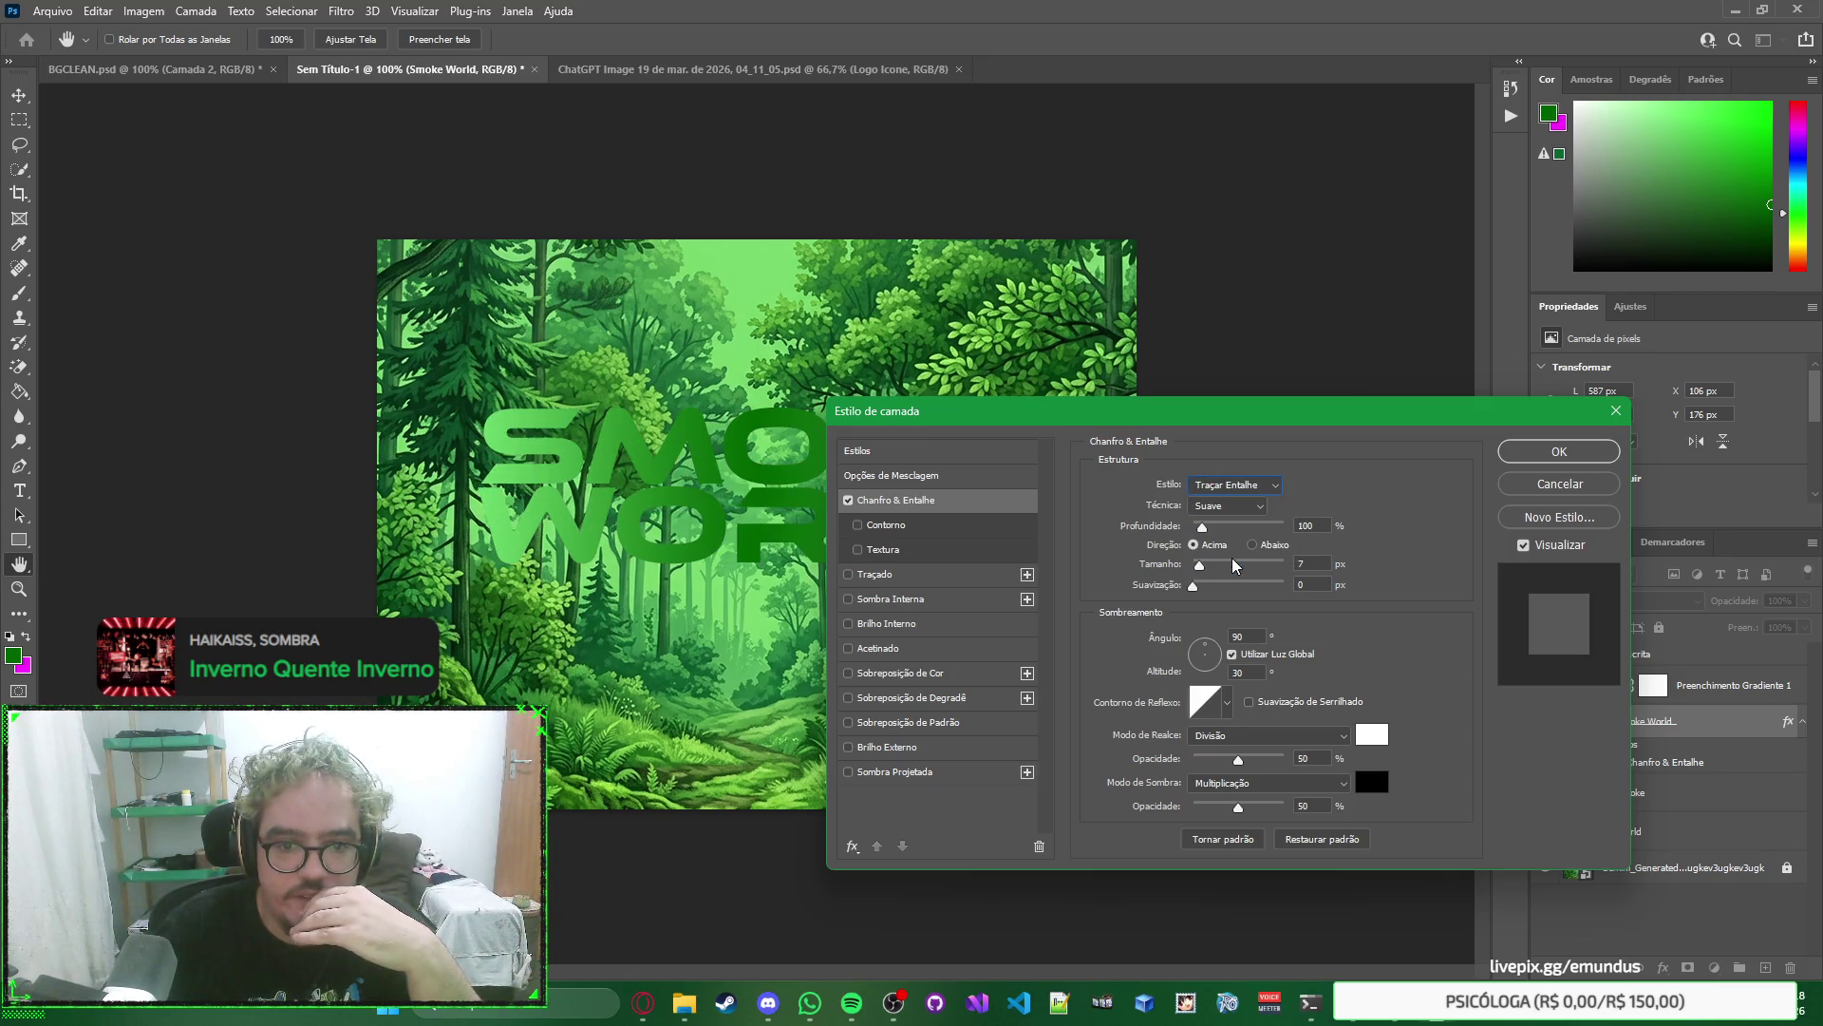
Compare the bevel off and on, end on Inner Bevel, then cancel the Layer Style.
click(849, 503)
click(850, 503)
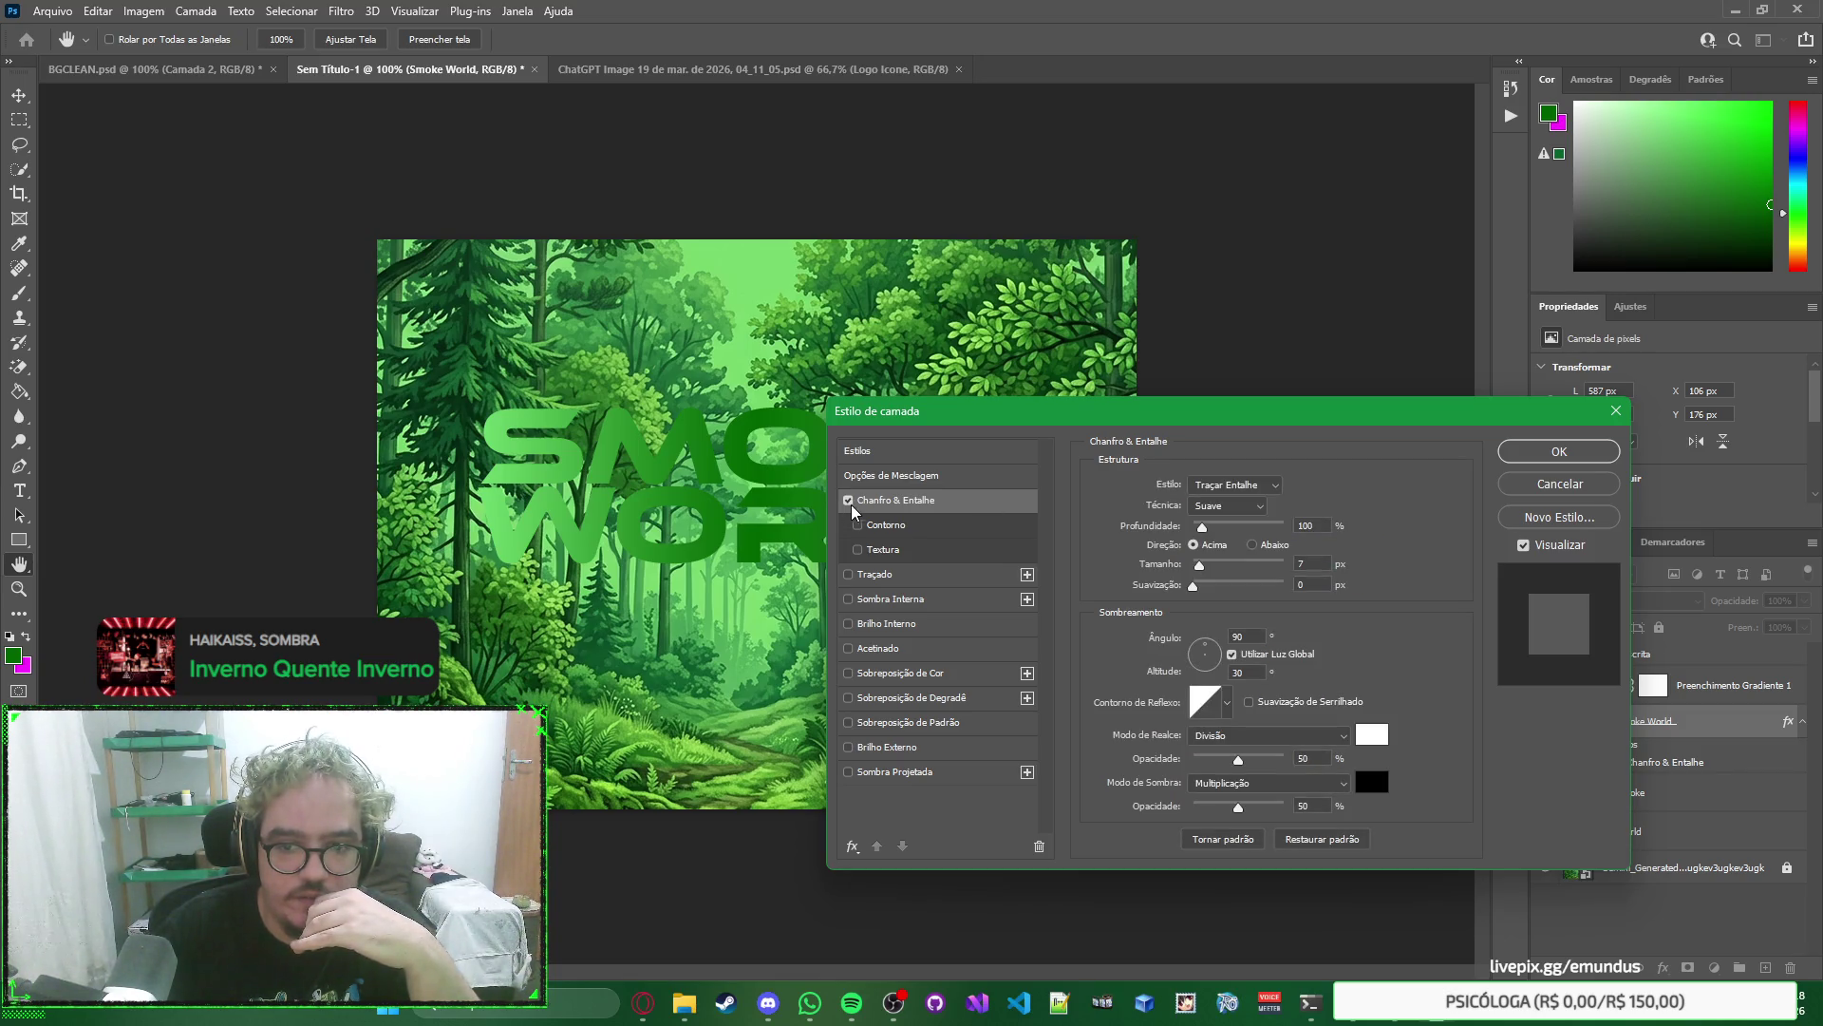
click(1235, 486)
click(1244, 508)
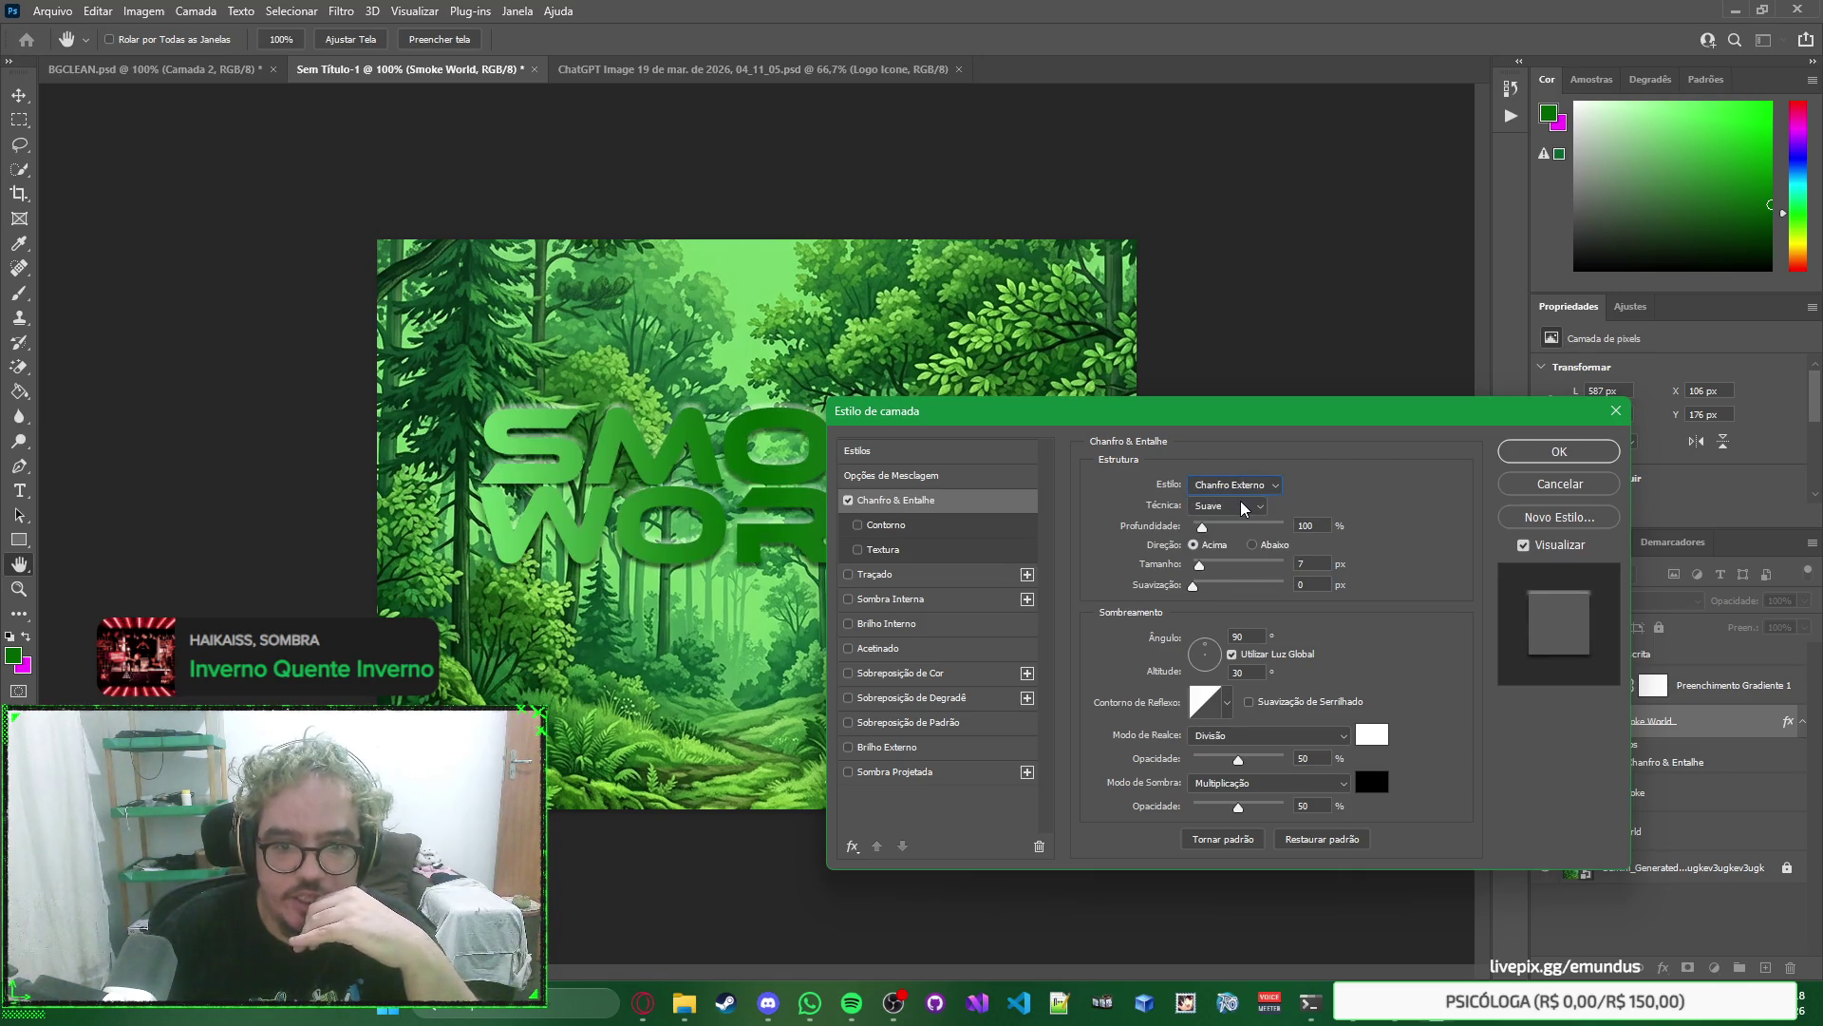
click(1251, 485)
click(1240, 504)
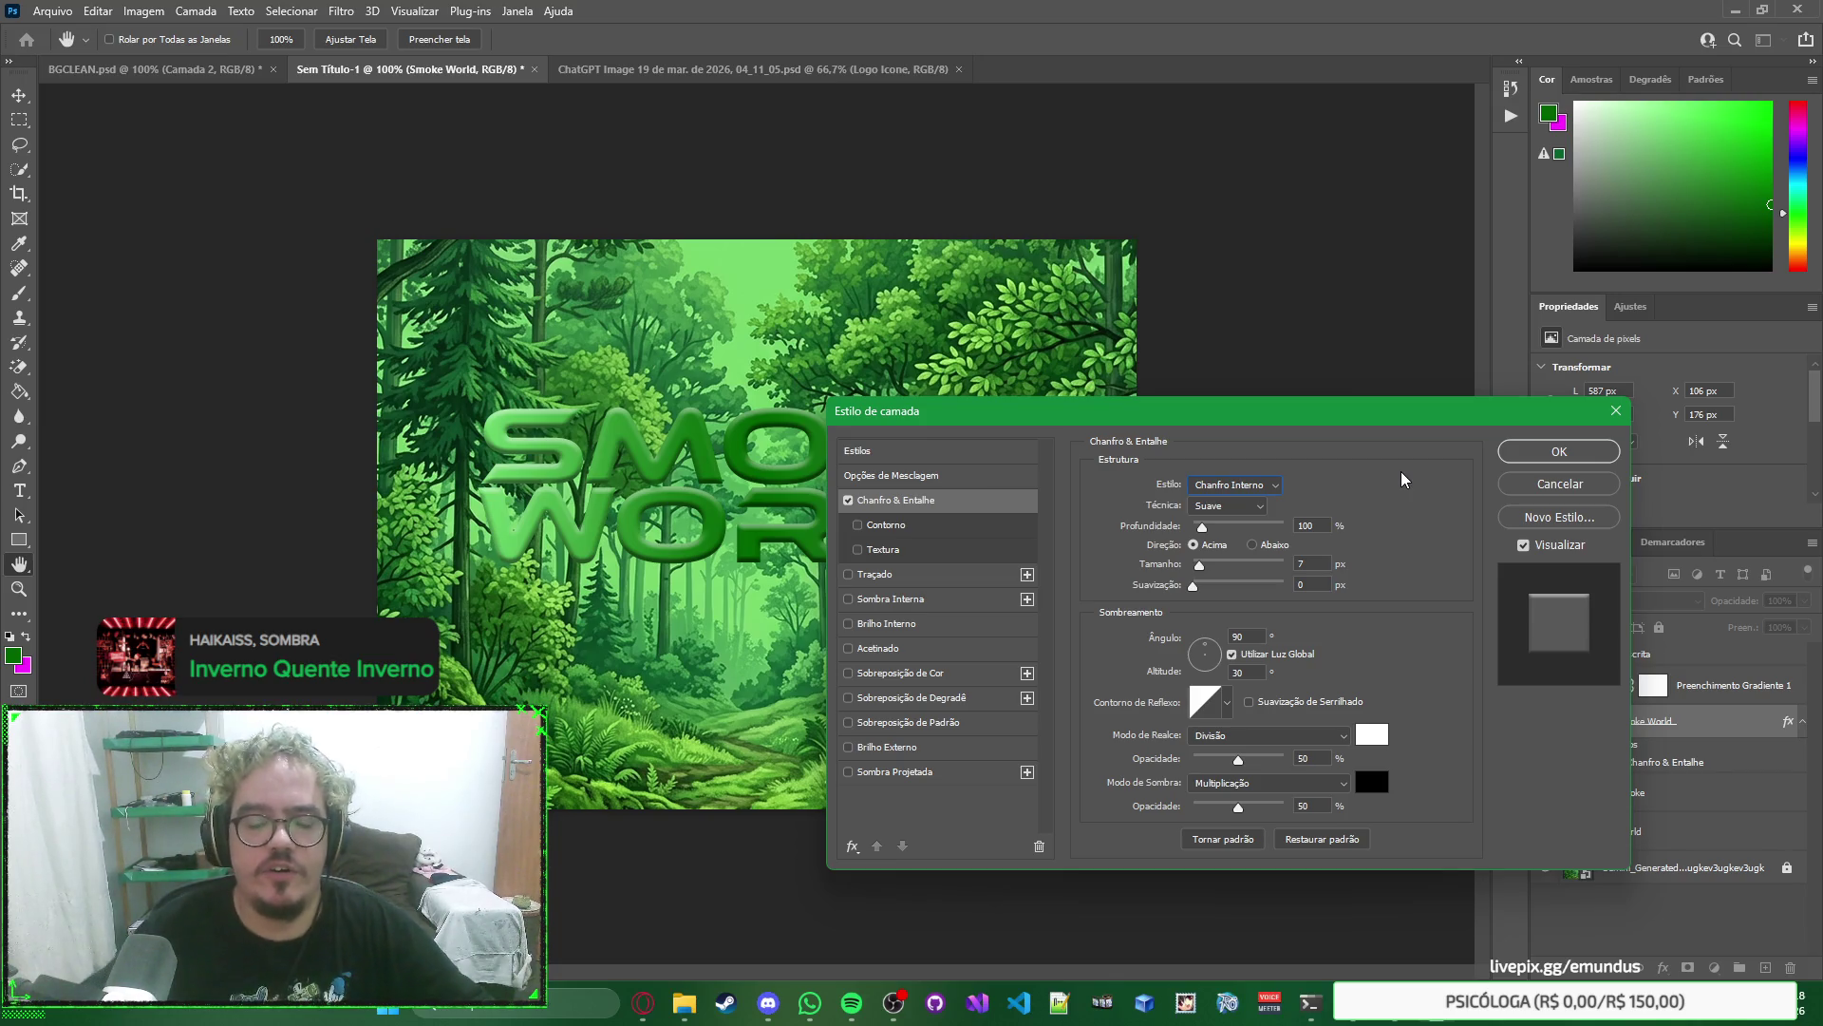
key(Escape)
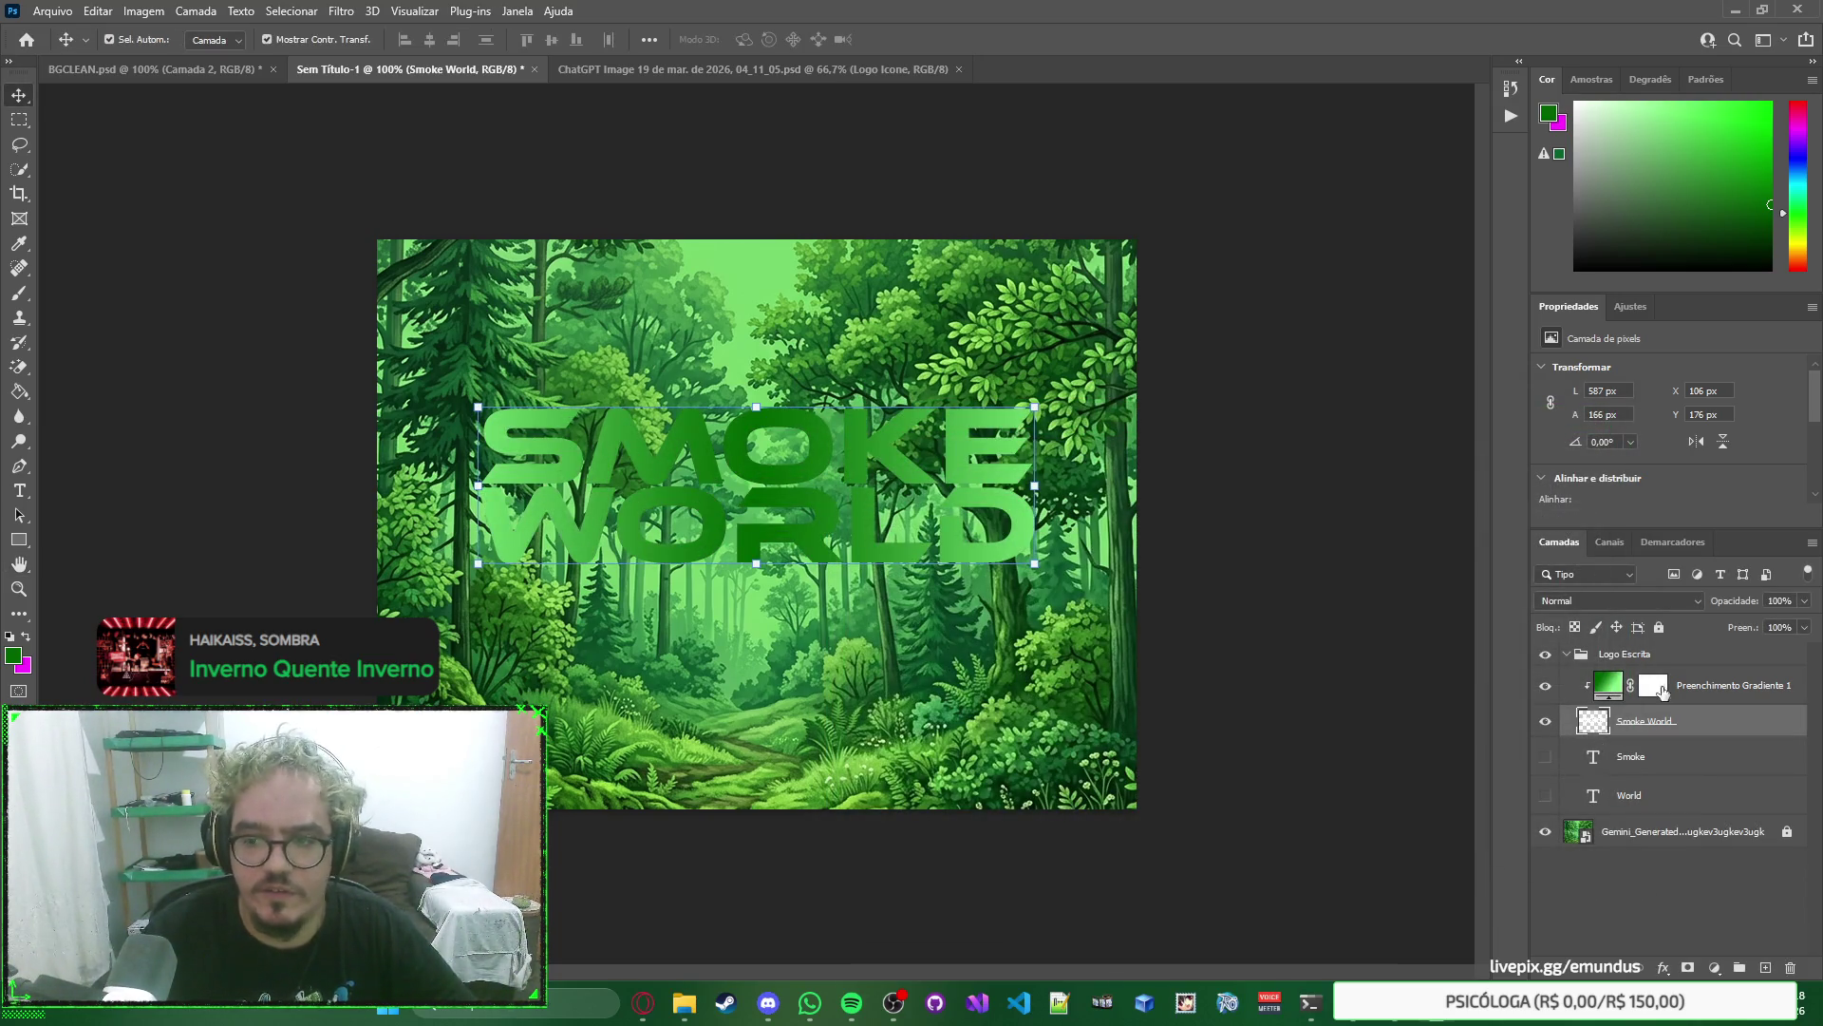
Try gradient angles 90, 180, 200 and 100, then set the Gradient Fill angle to 360°.
double_click(1607, 685)
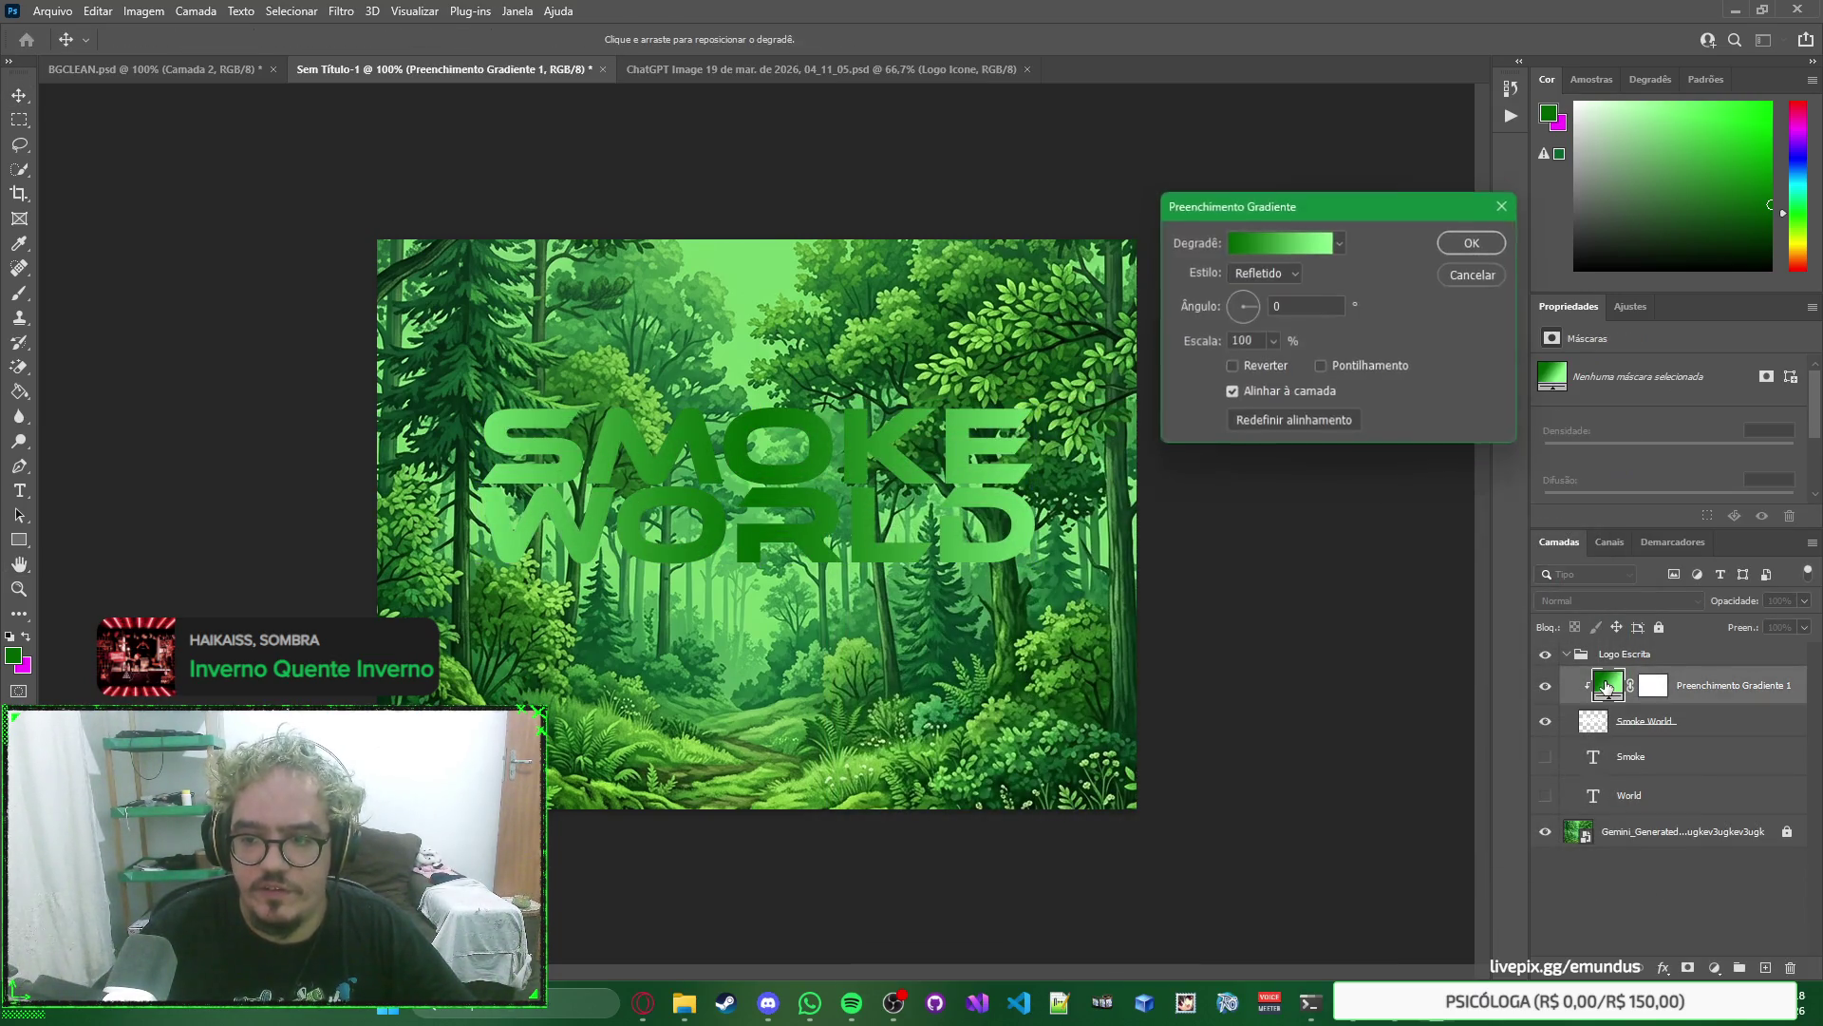
text(90)
double_click(1302, 311)
text(180)
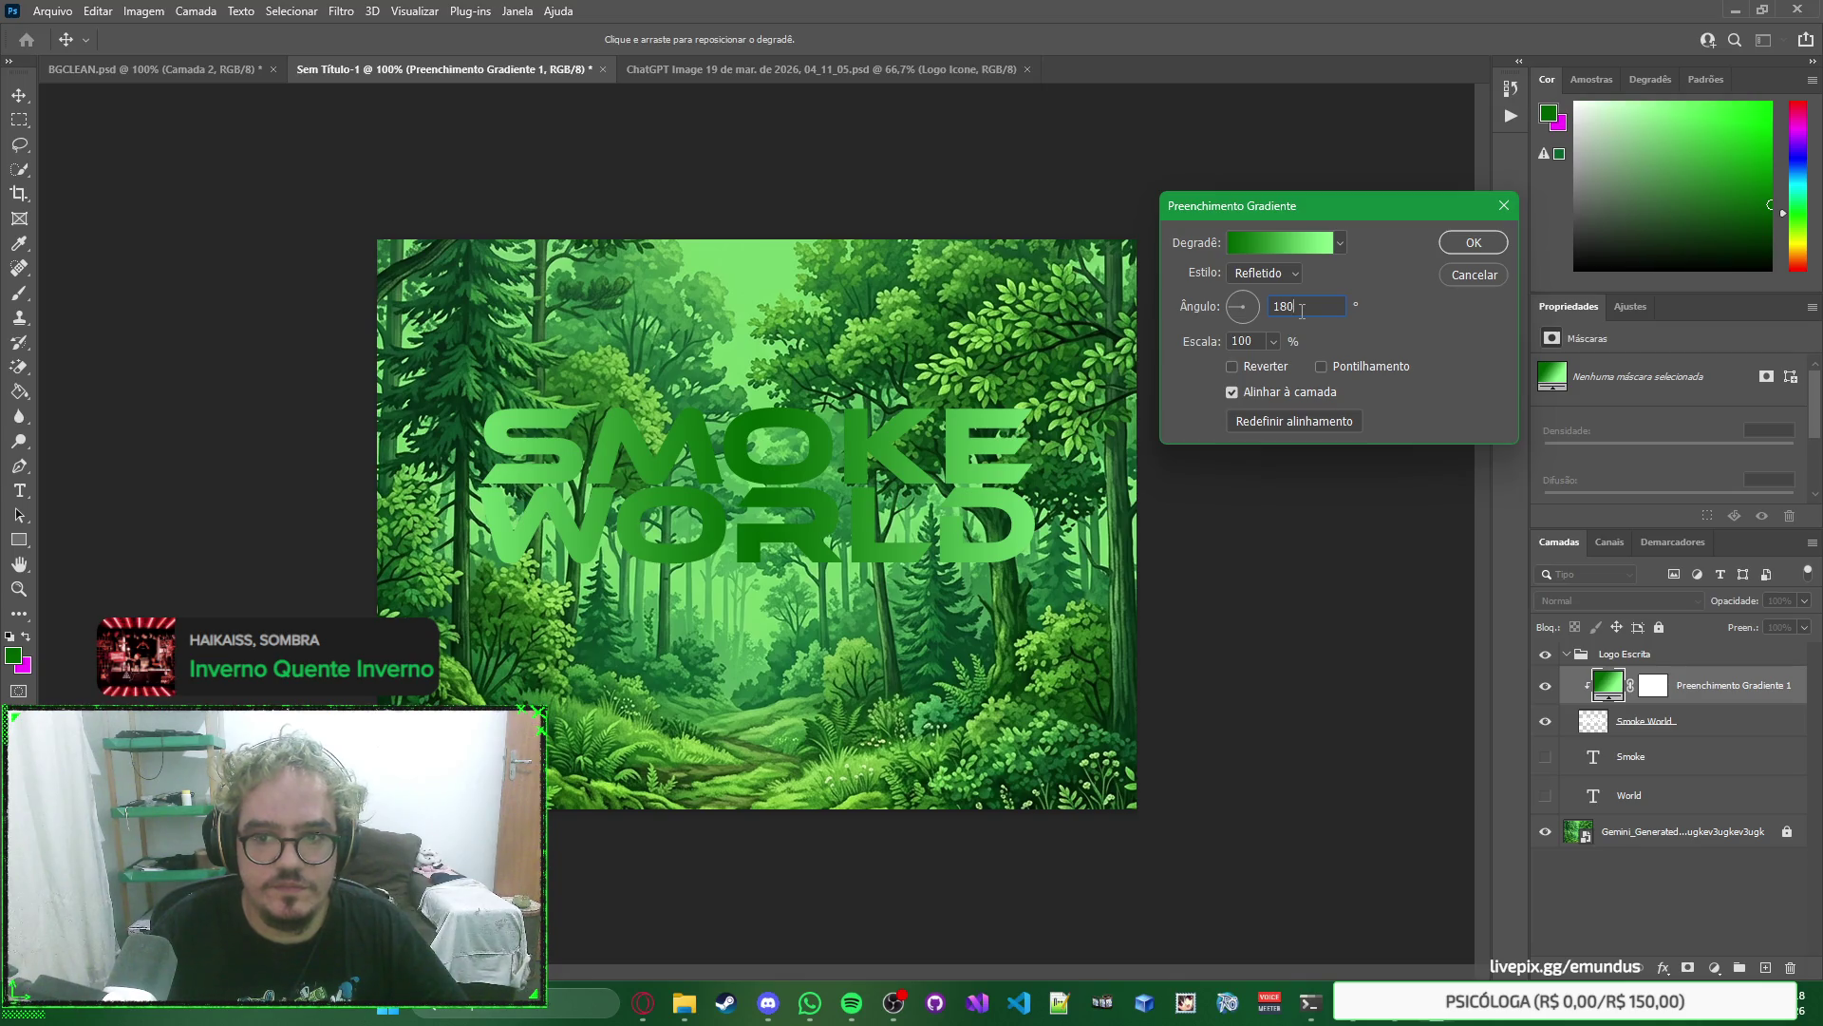
double_click(1302, 311)
text(200)
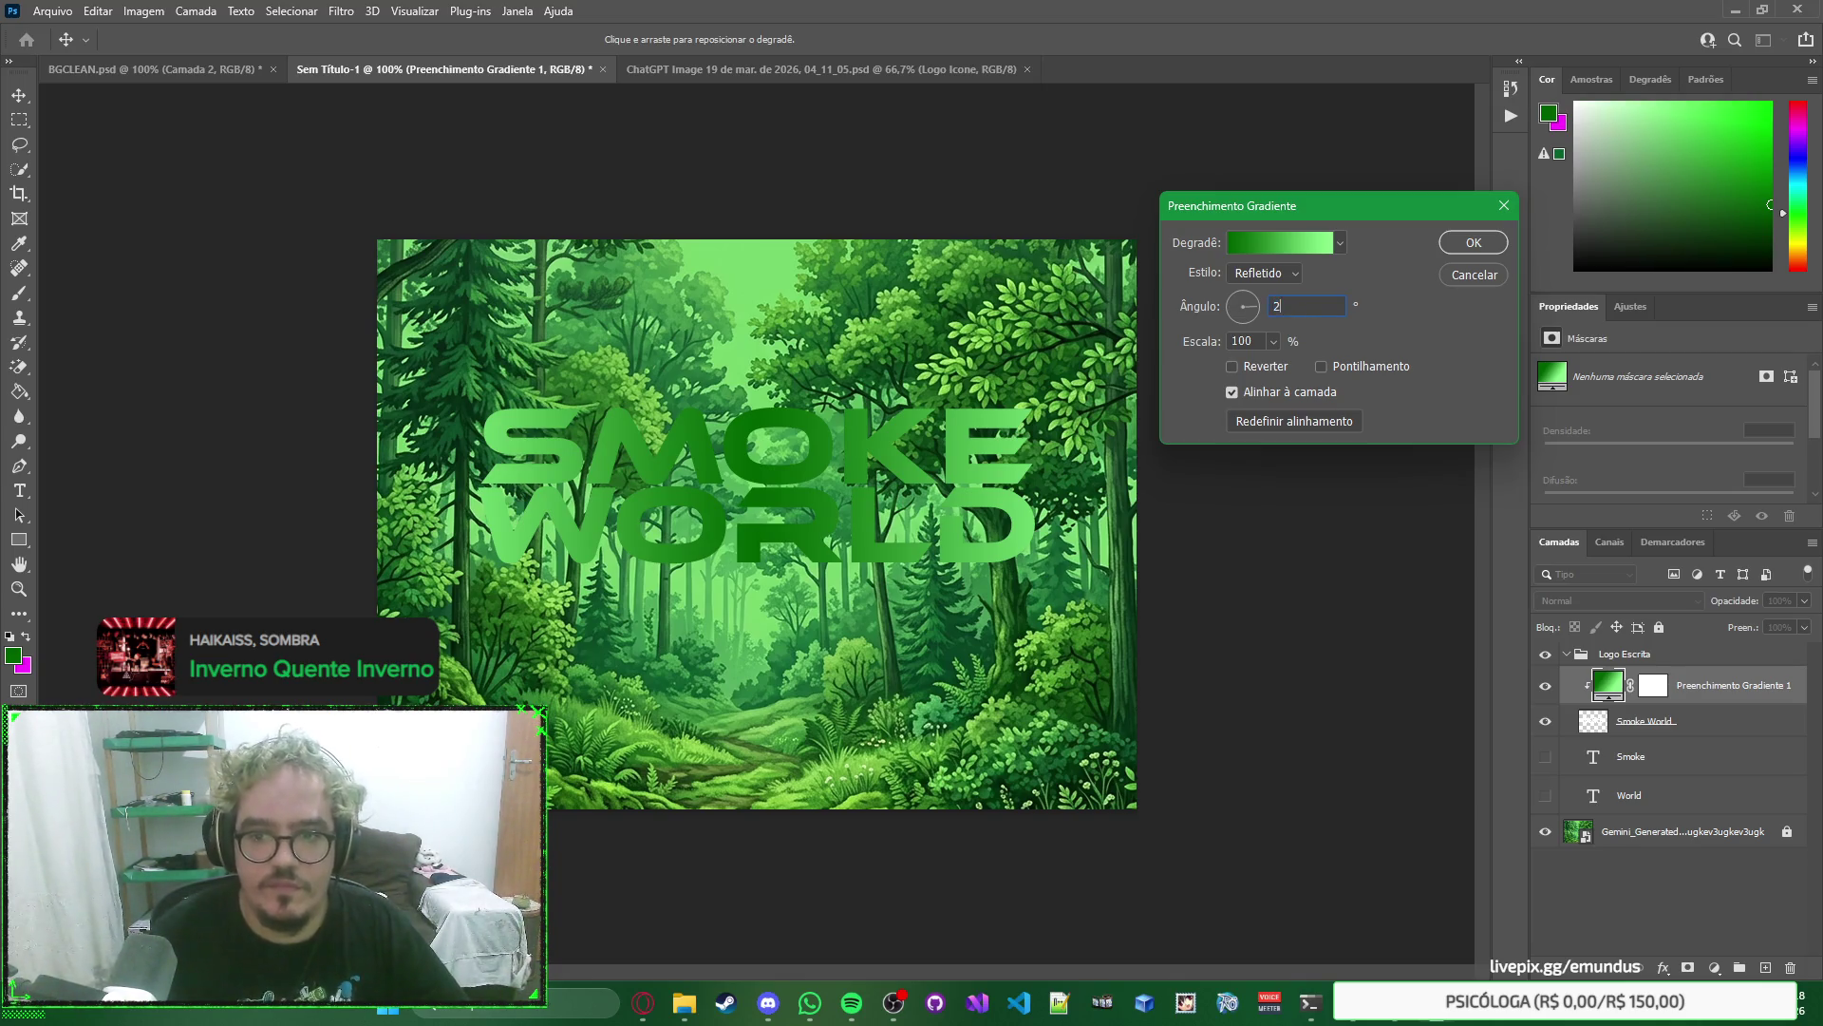
double_click(1302, 310)
text(100)
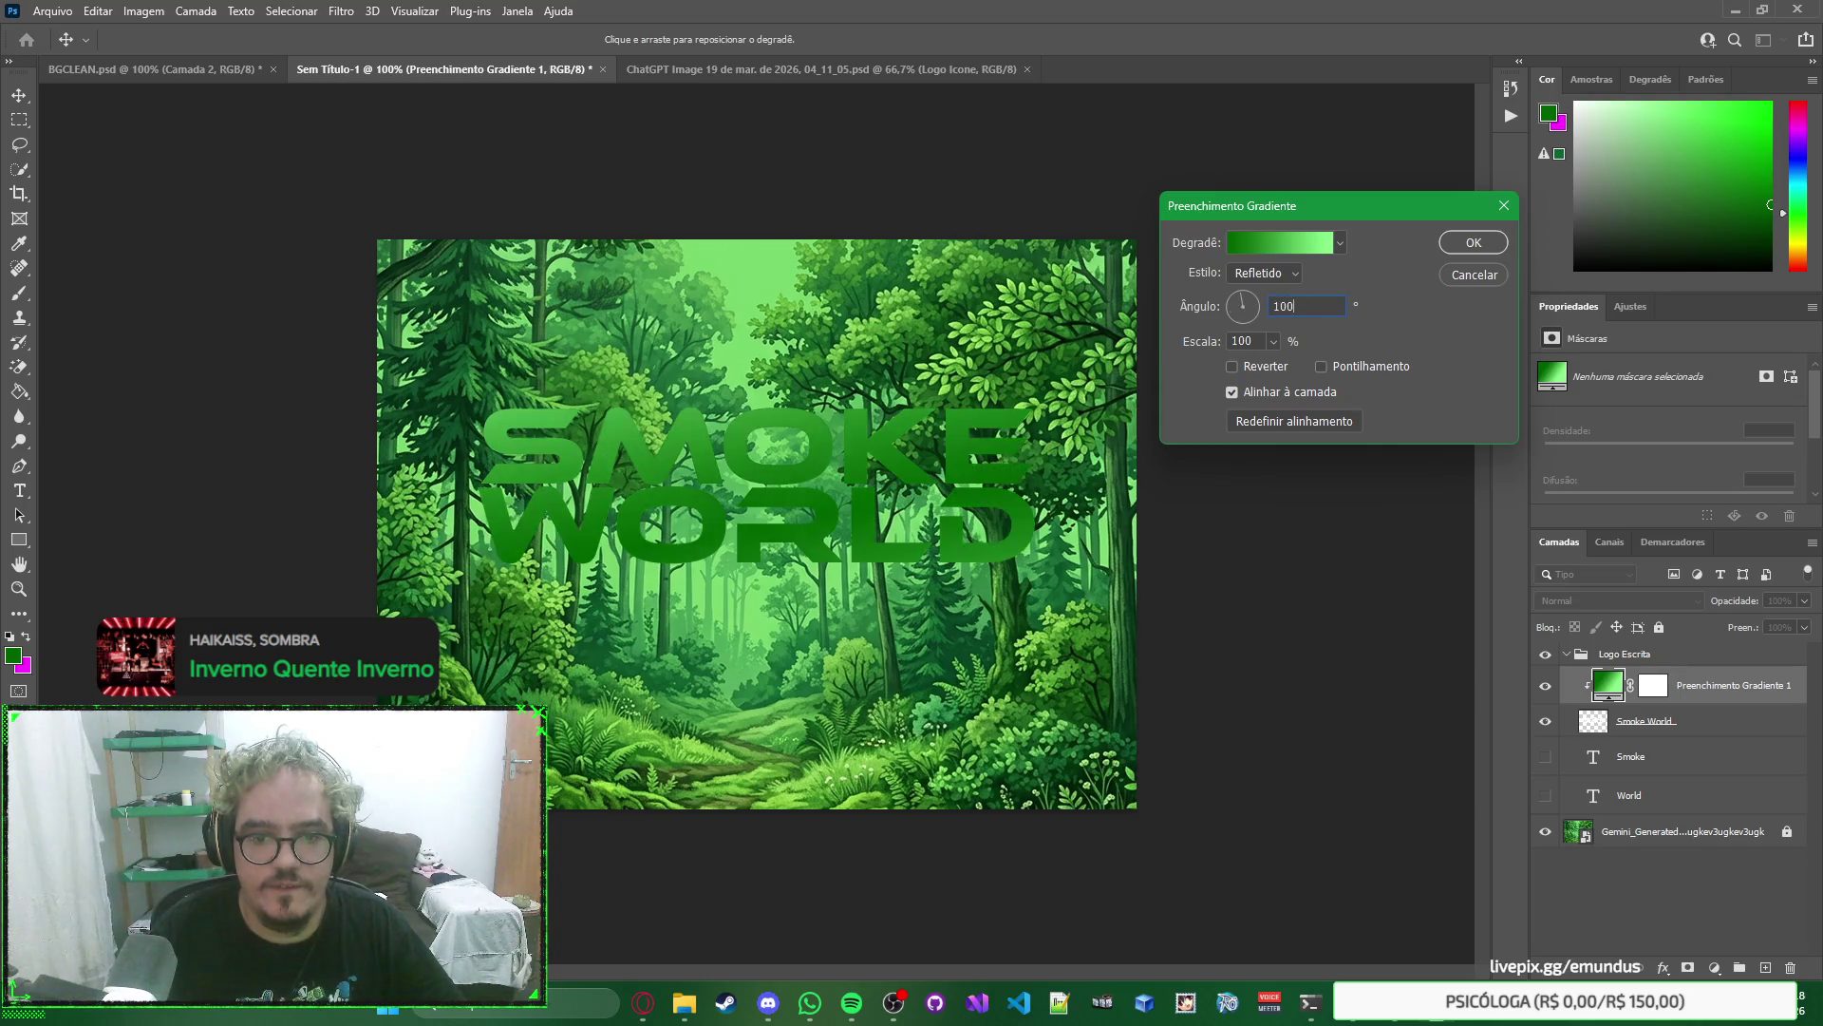
double_click(1302, 311)
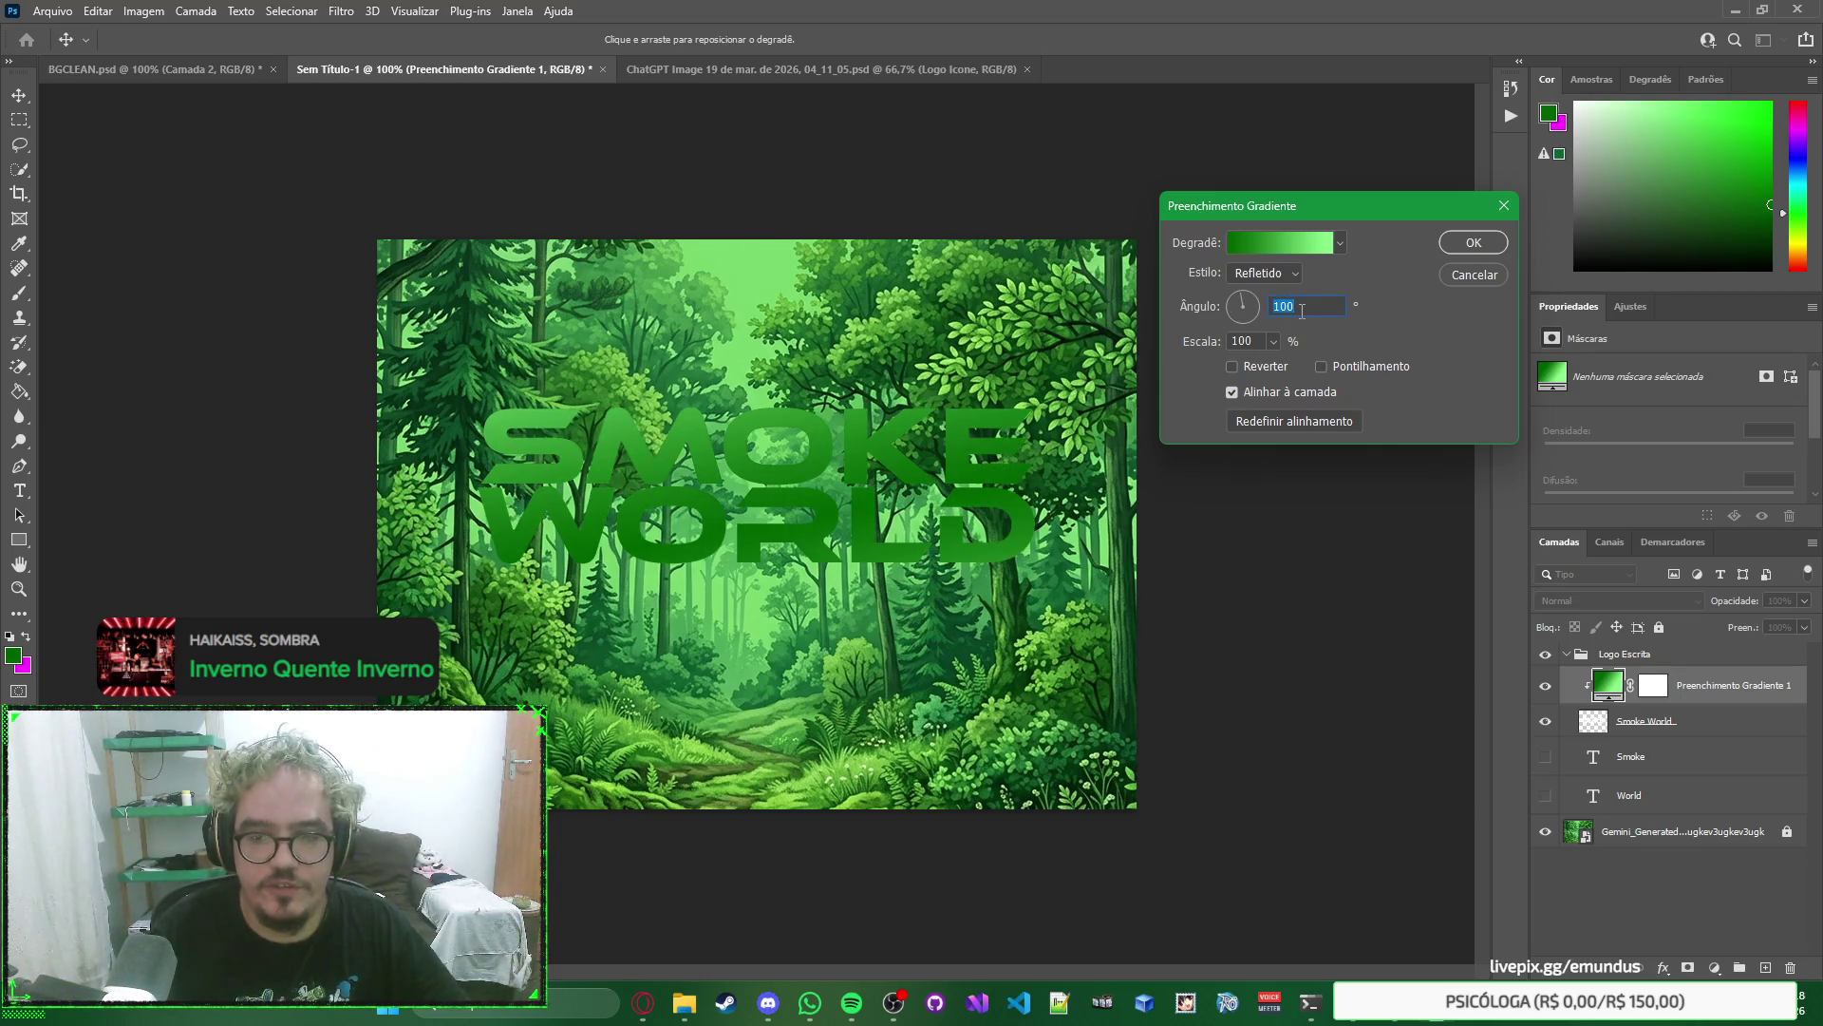
text(90)
text(360)
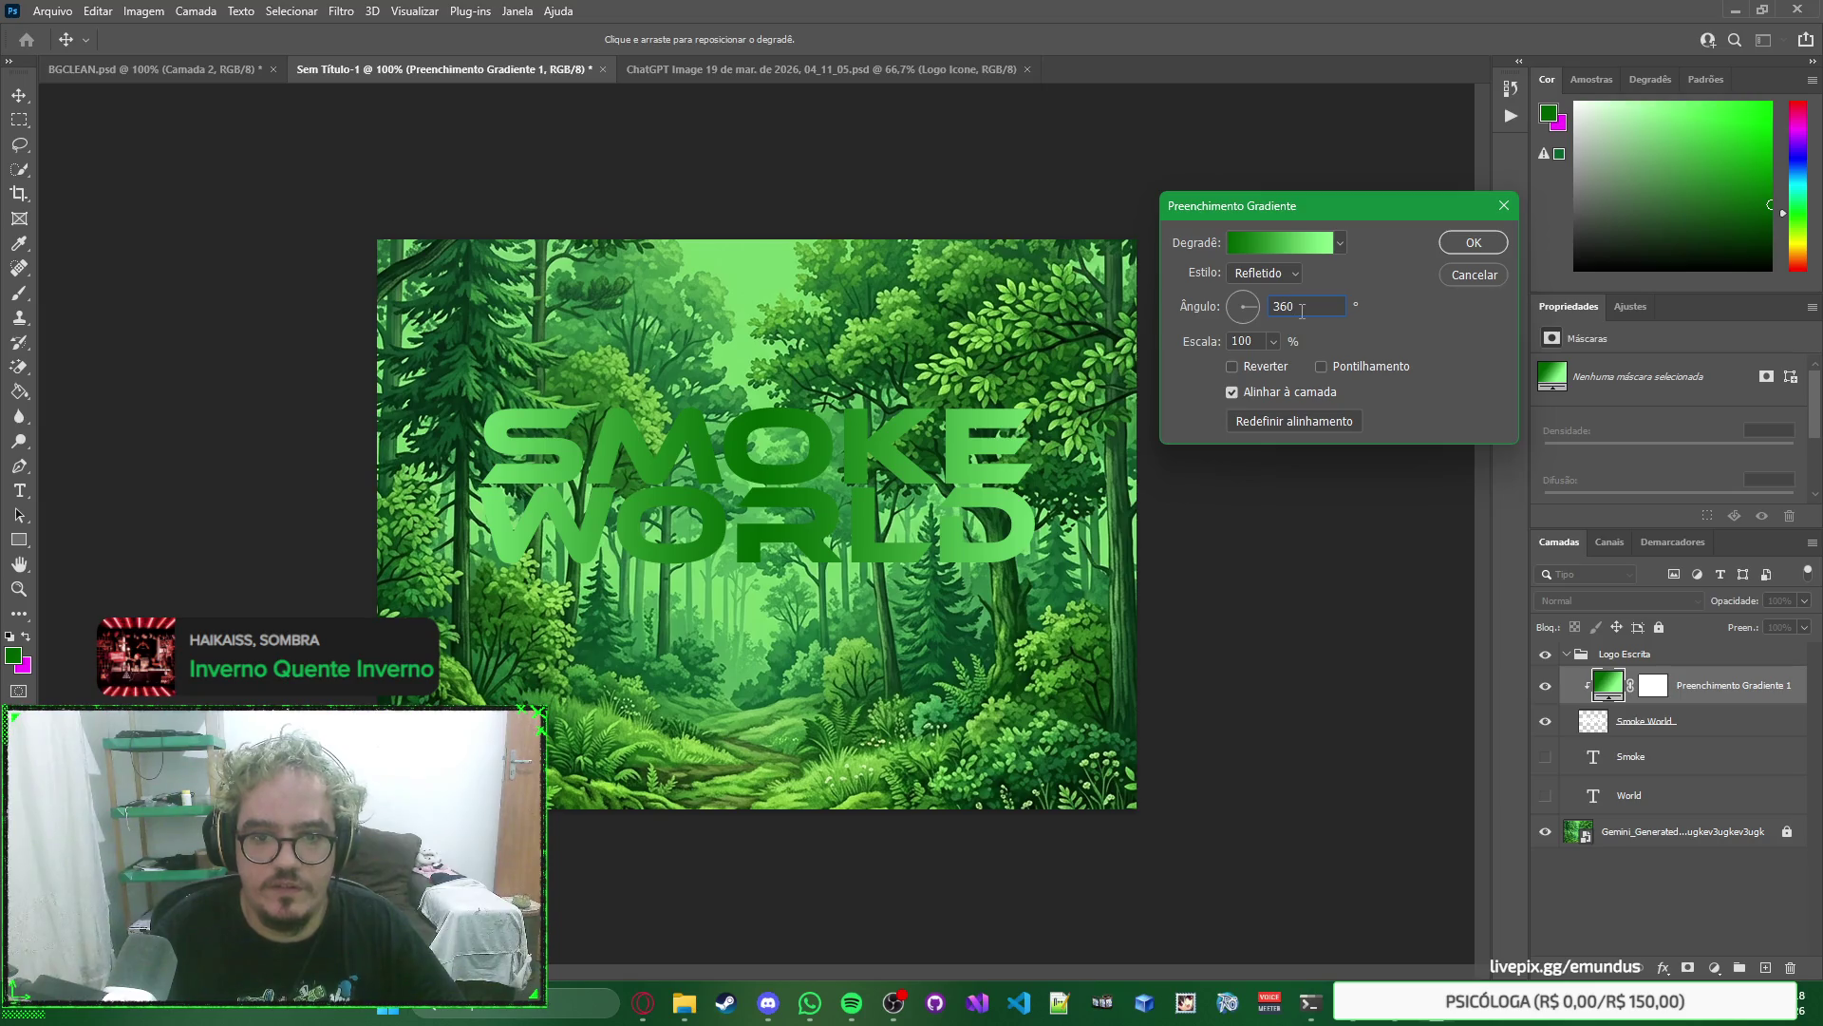
key(Return)
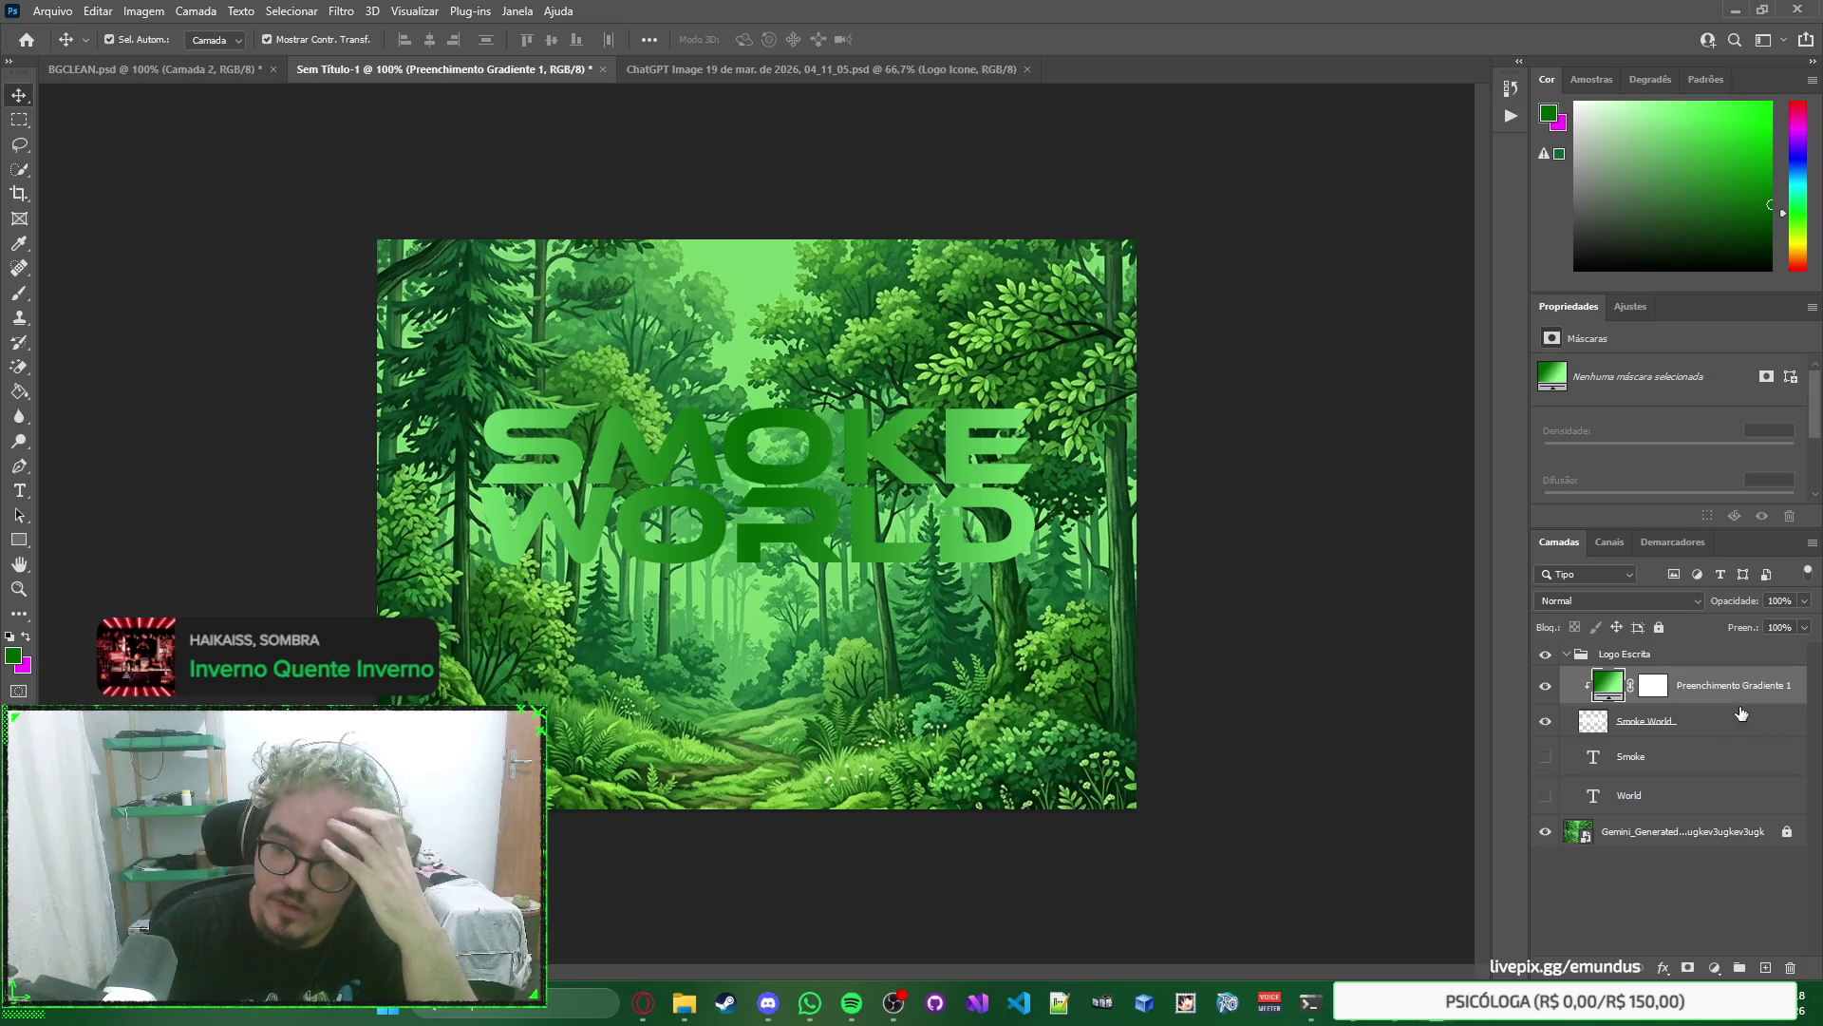
double_click(1721, 721)
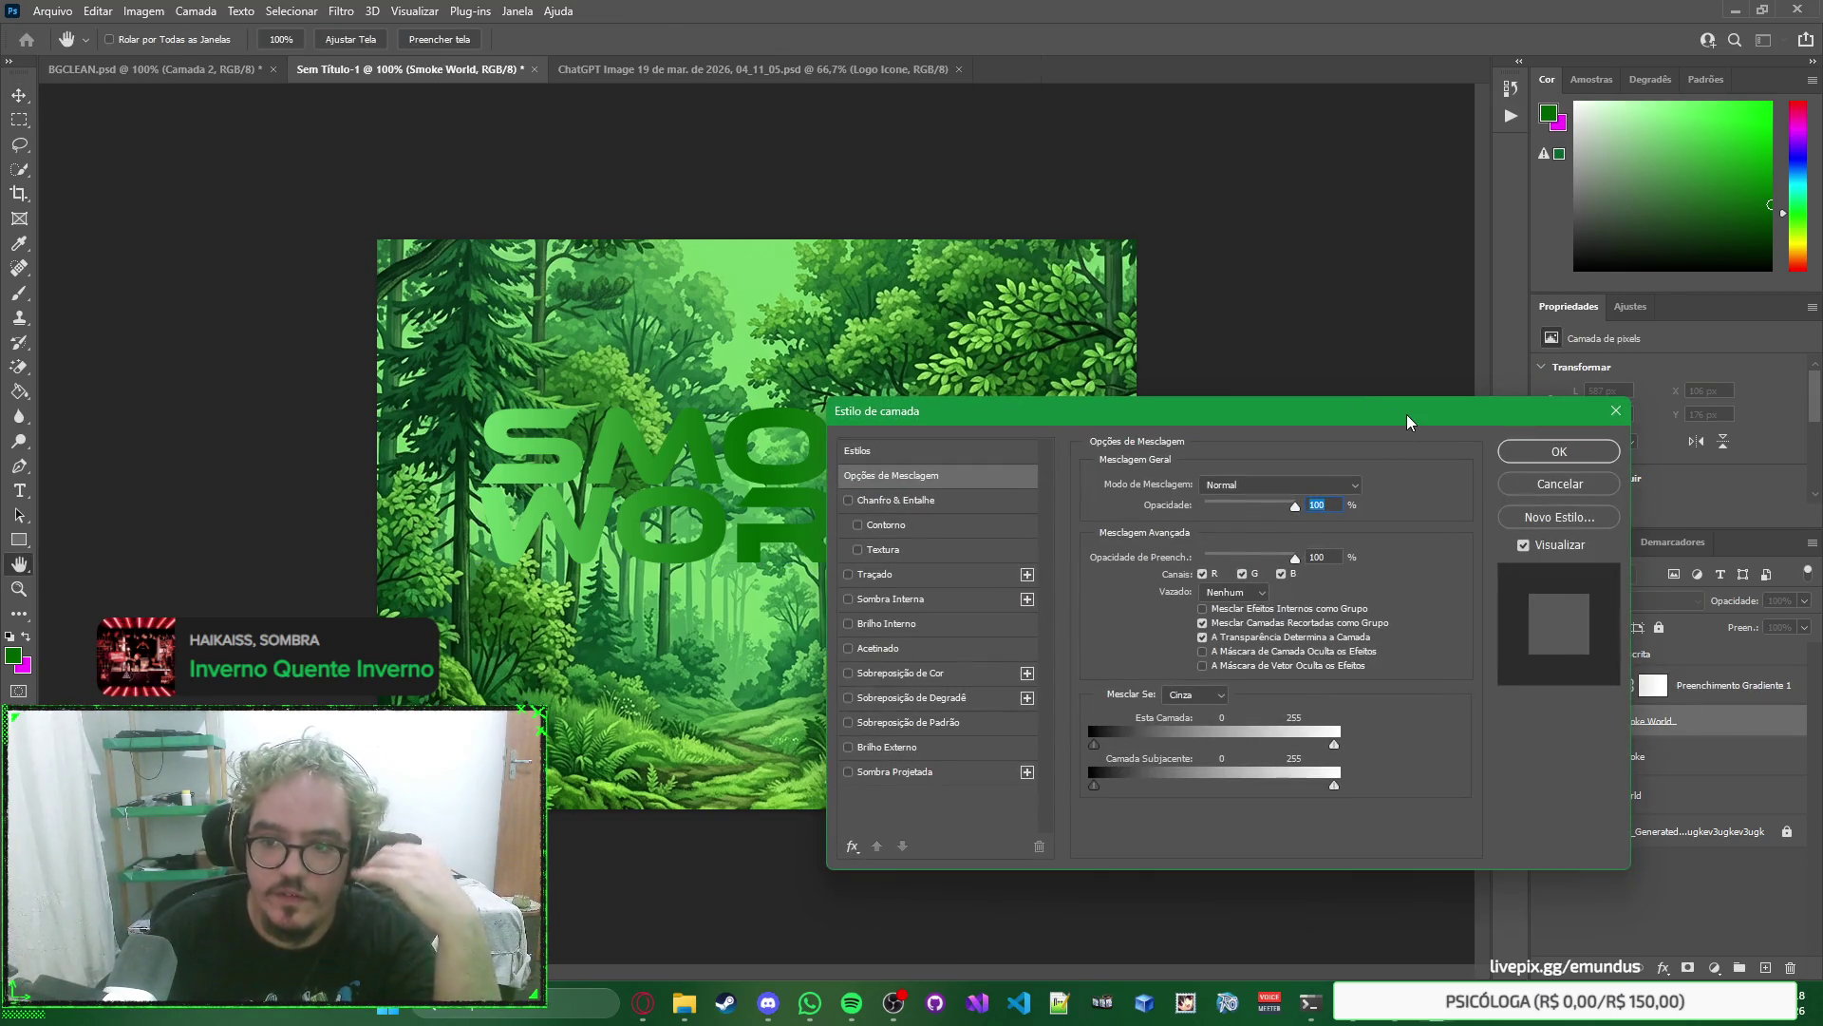
click(857, 575)
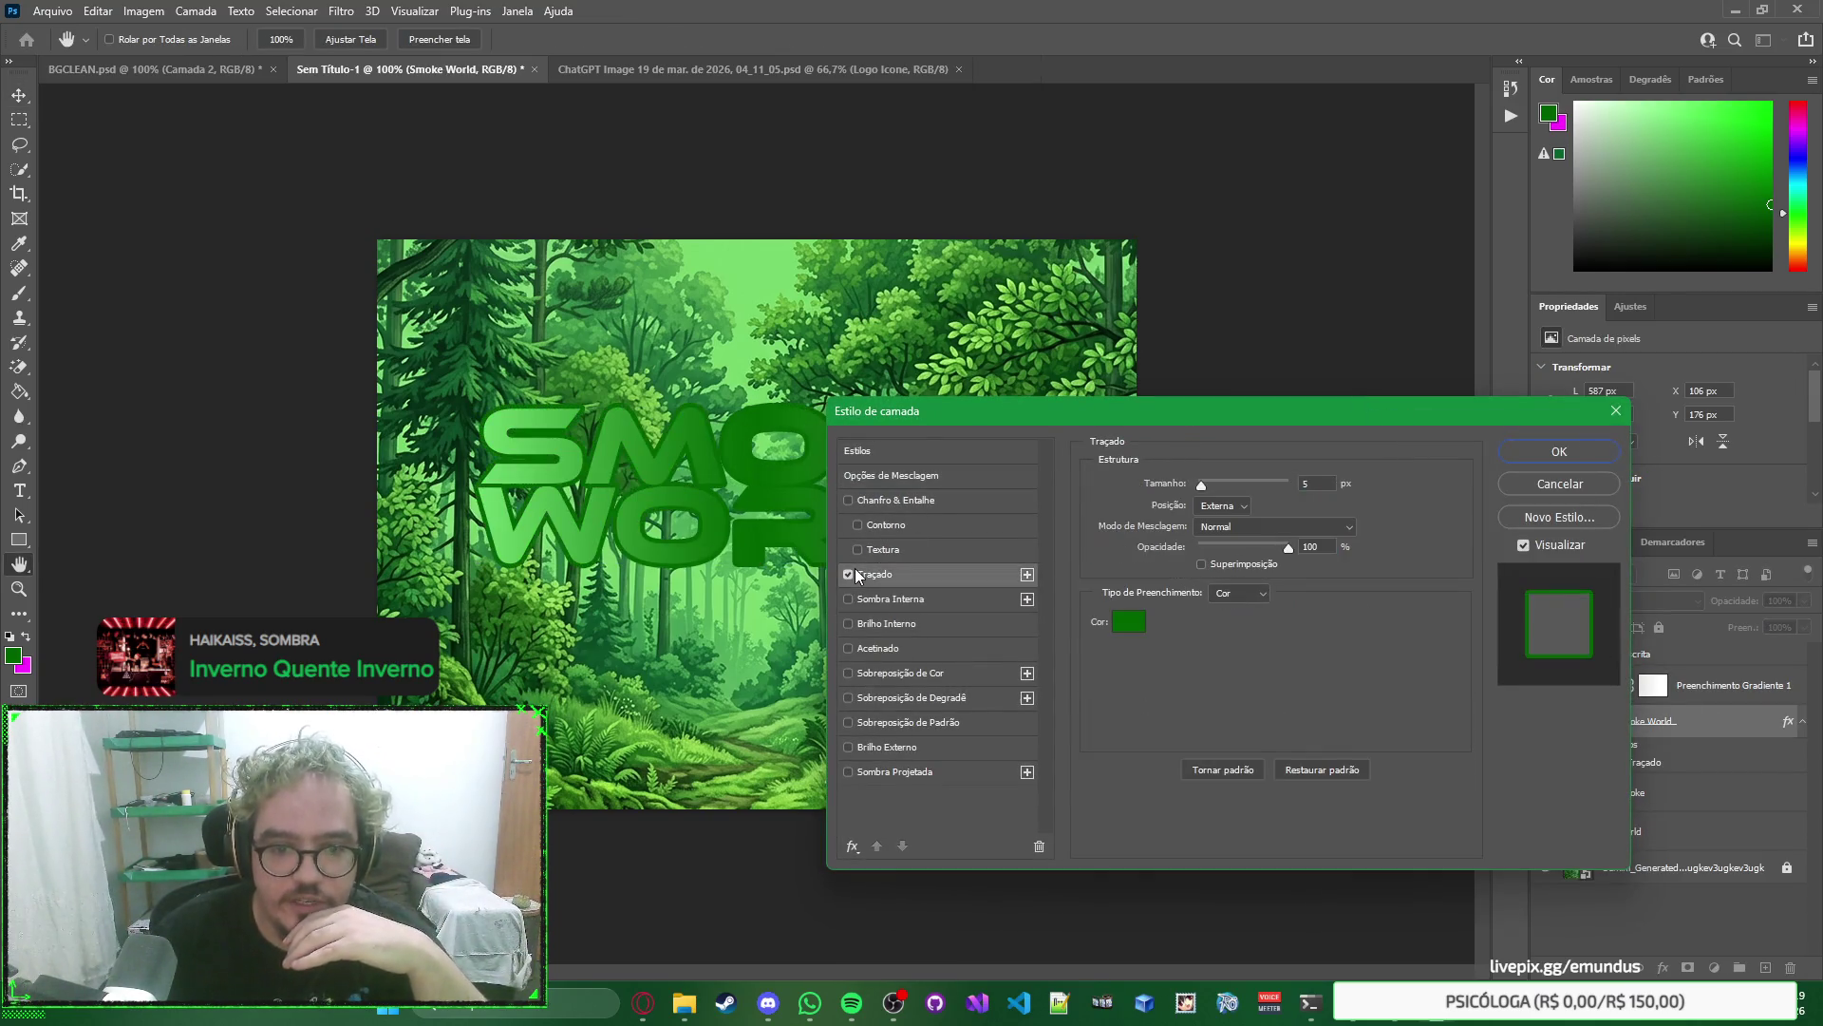
click(848, 574)
click(849, 599)
click(849, 623)
click(849, 623)
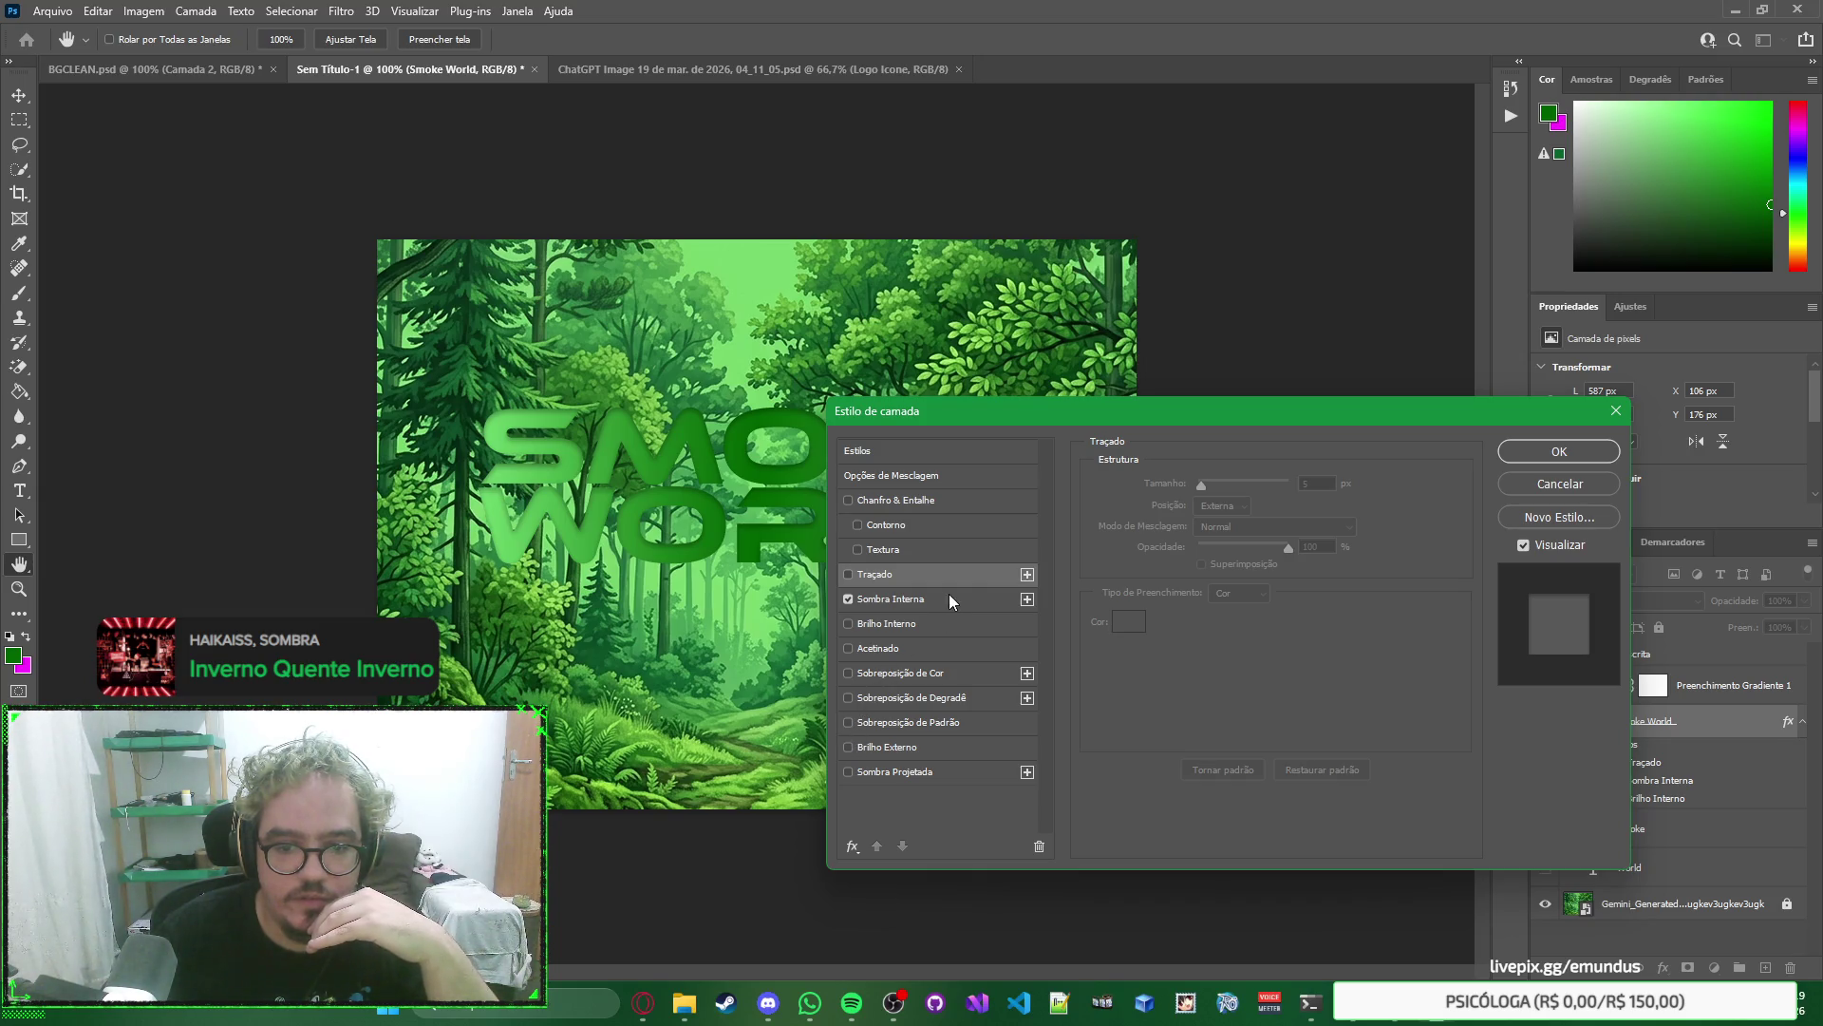
click(852, 845)
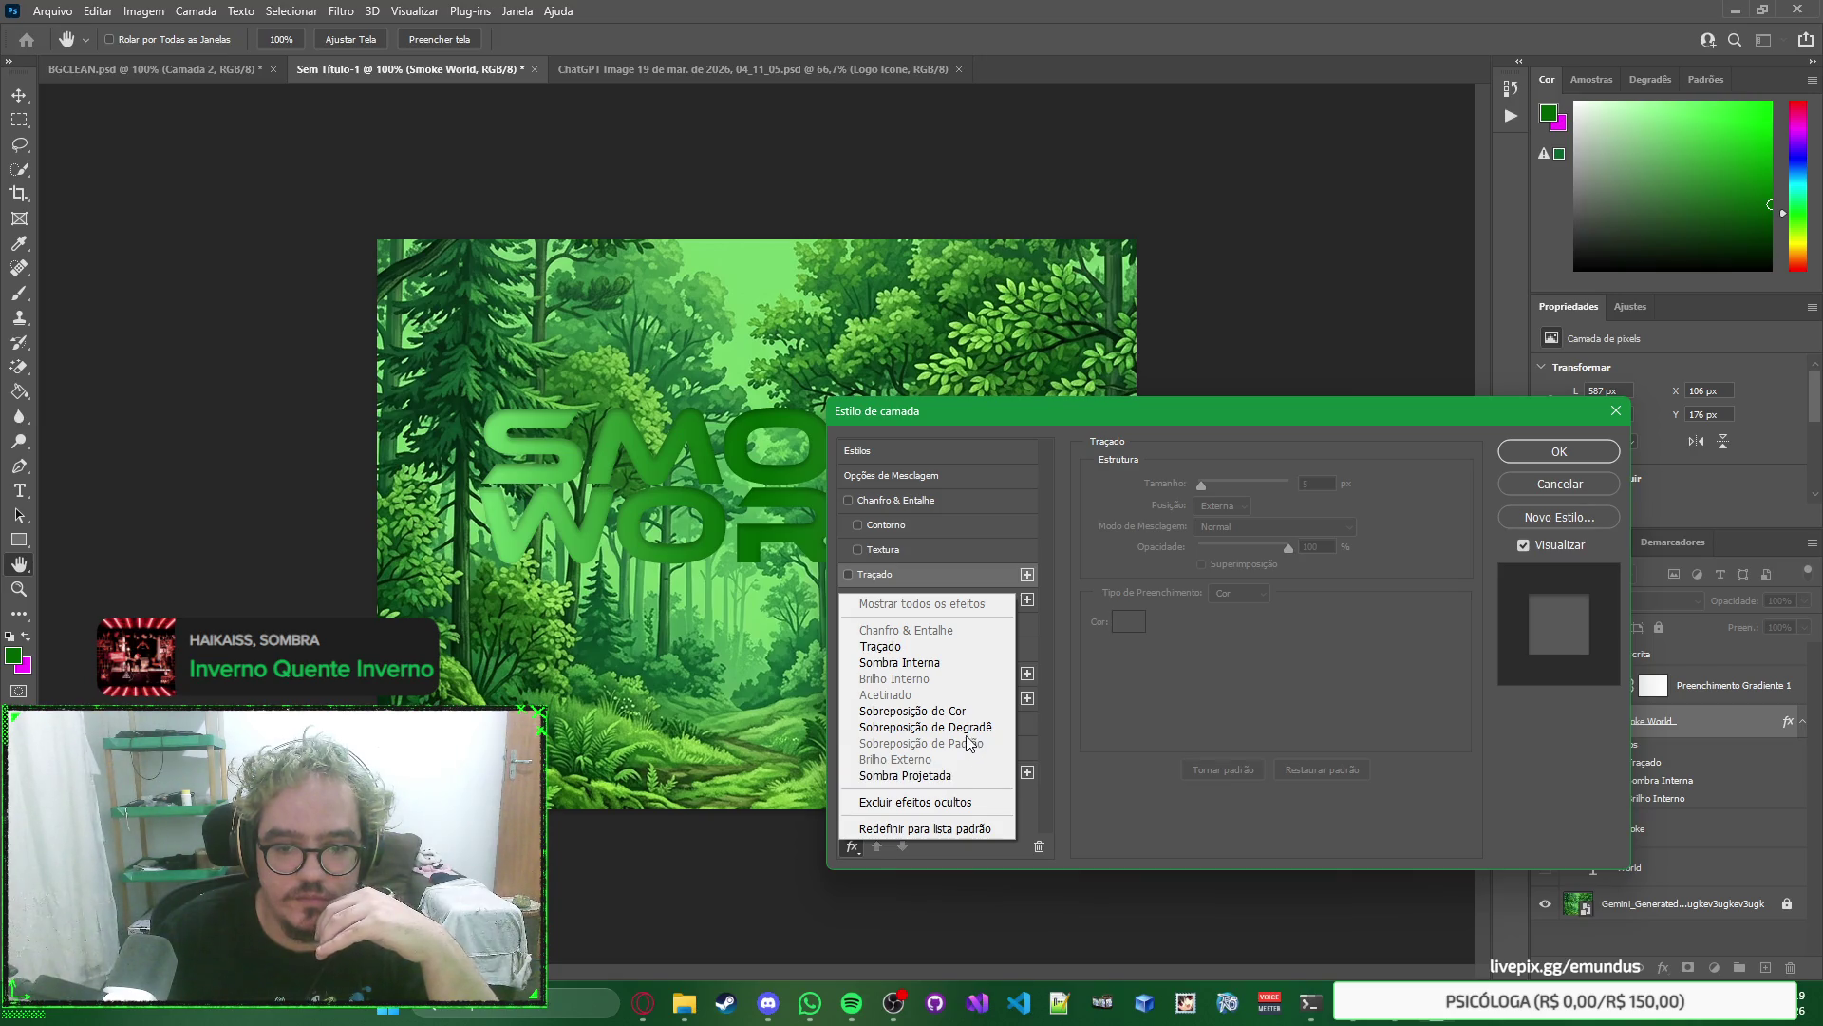
click(1159, 678)
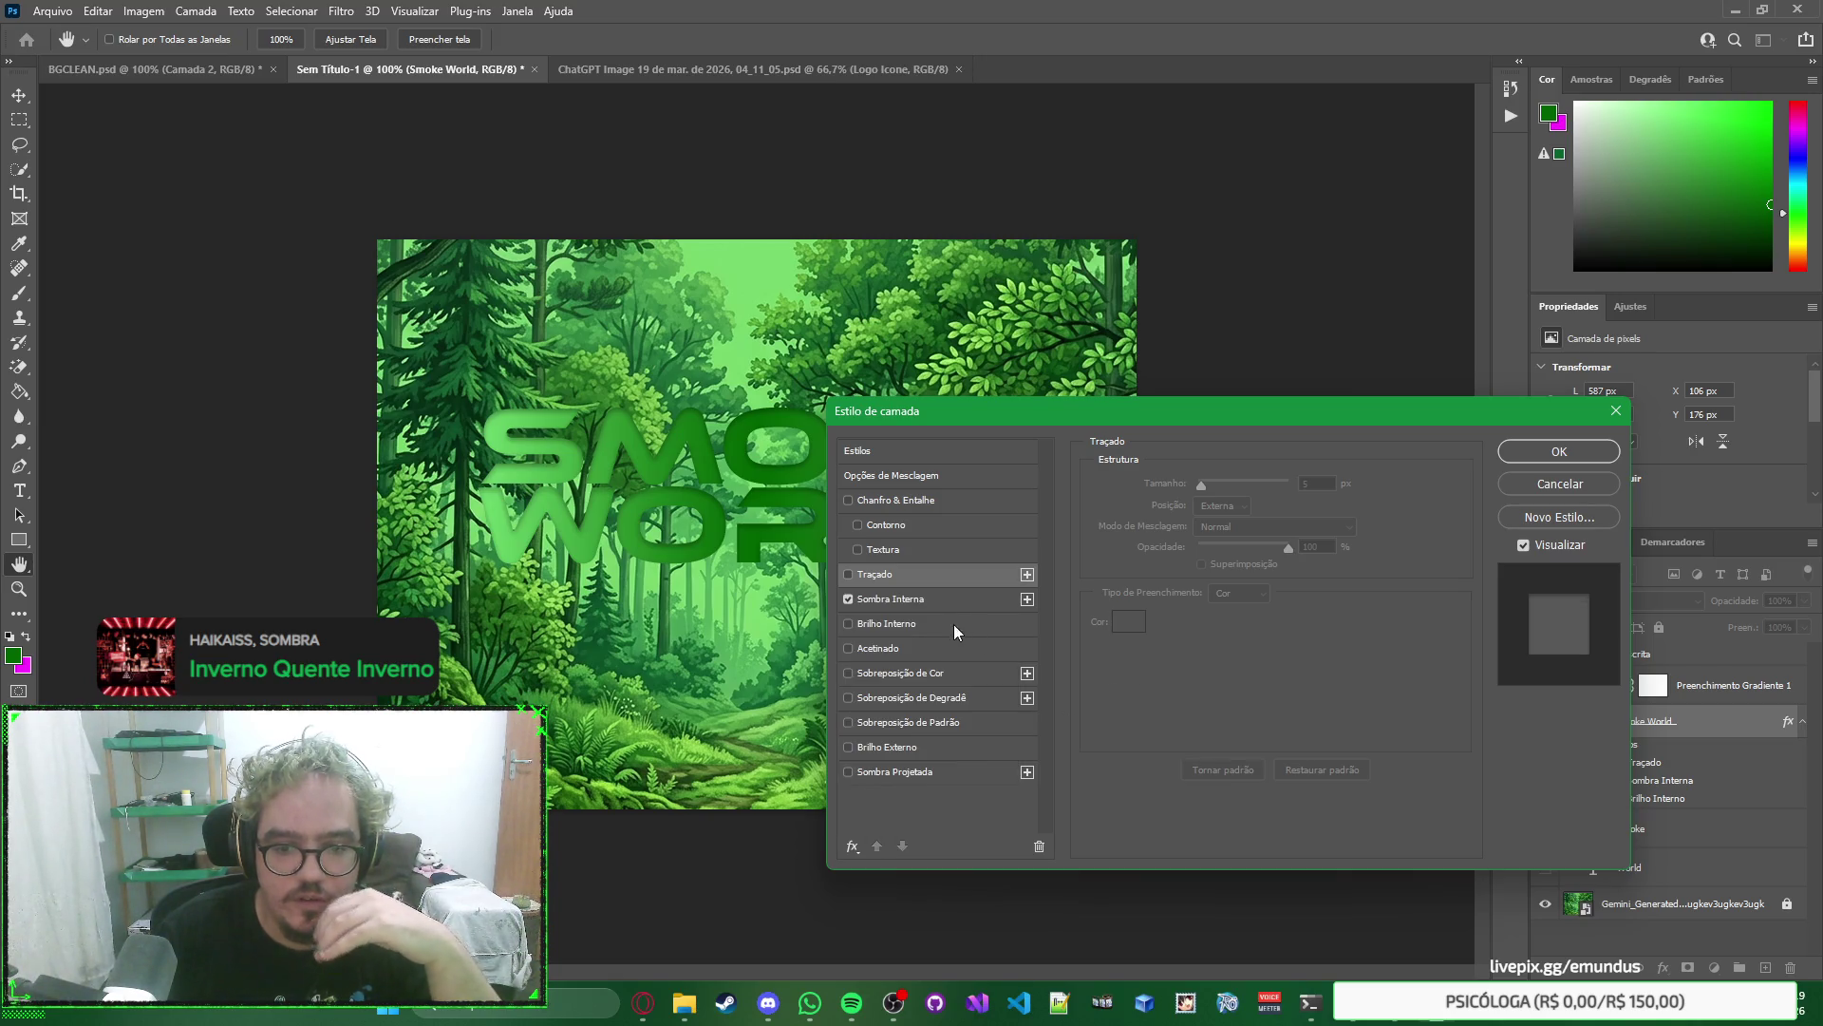
click(950, 598)
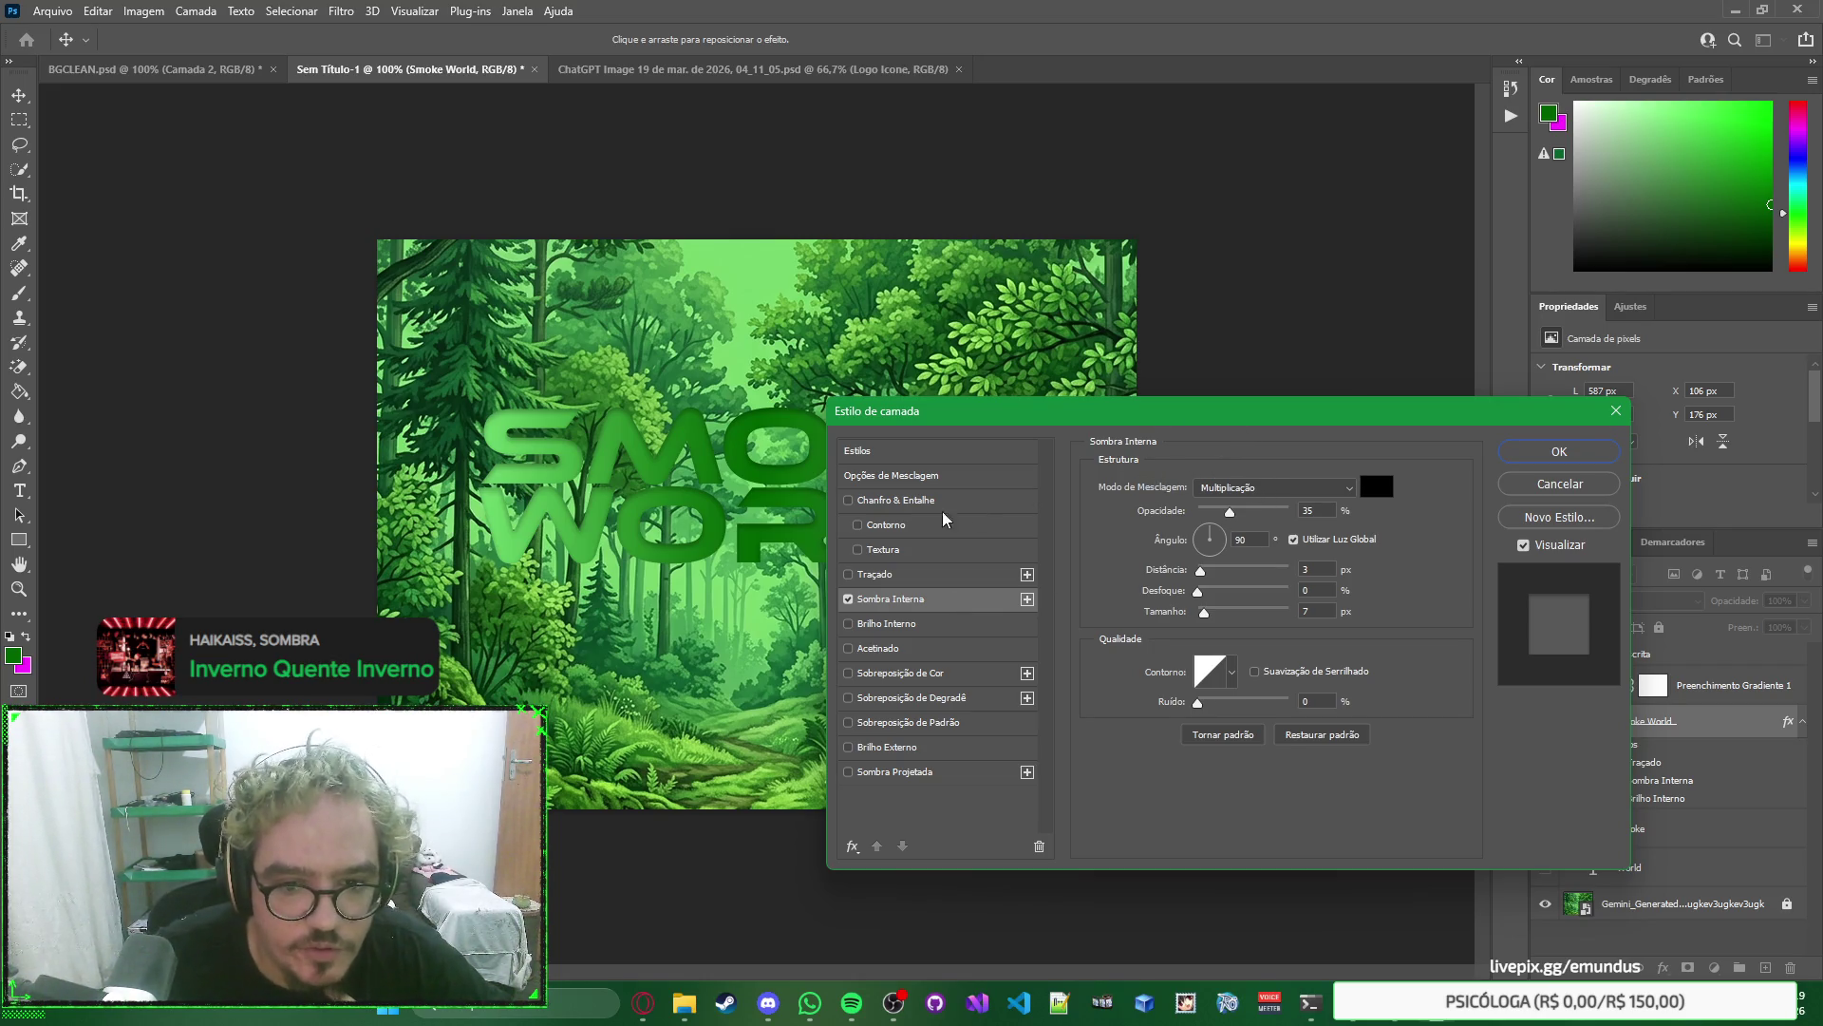
click(848, 599)
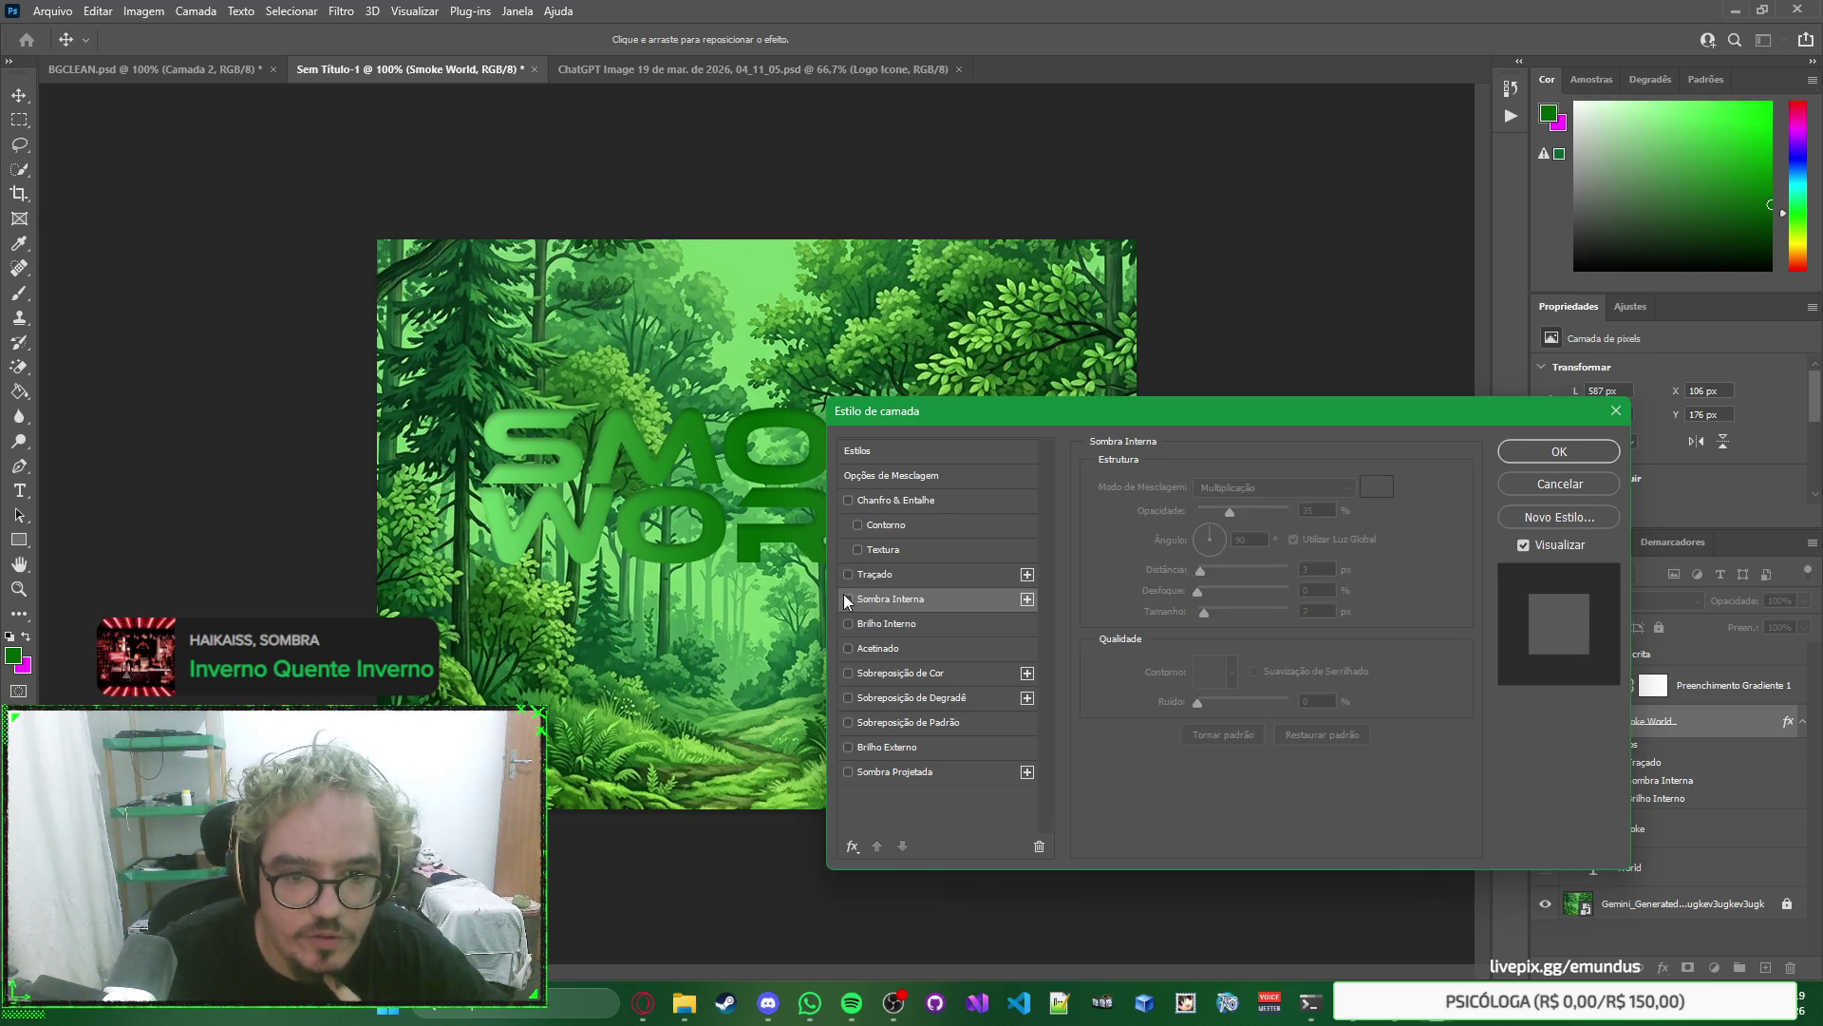
click(848, 499)
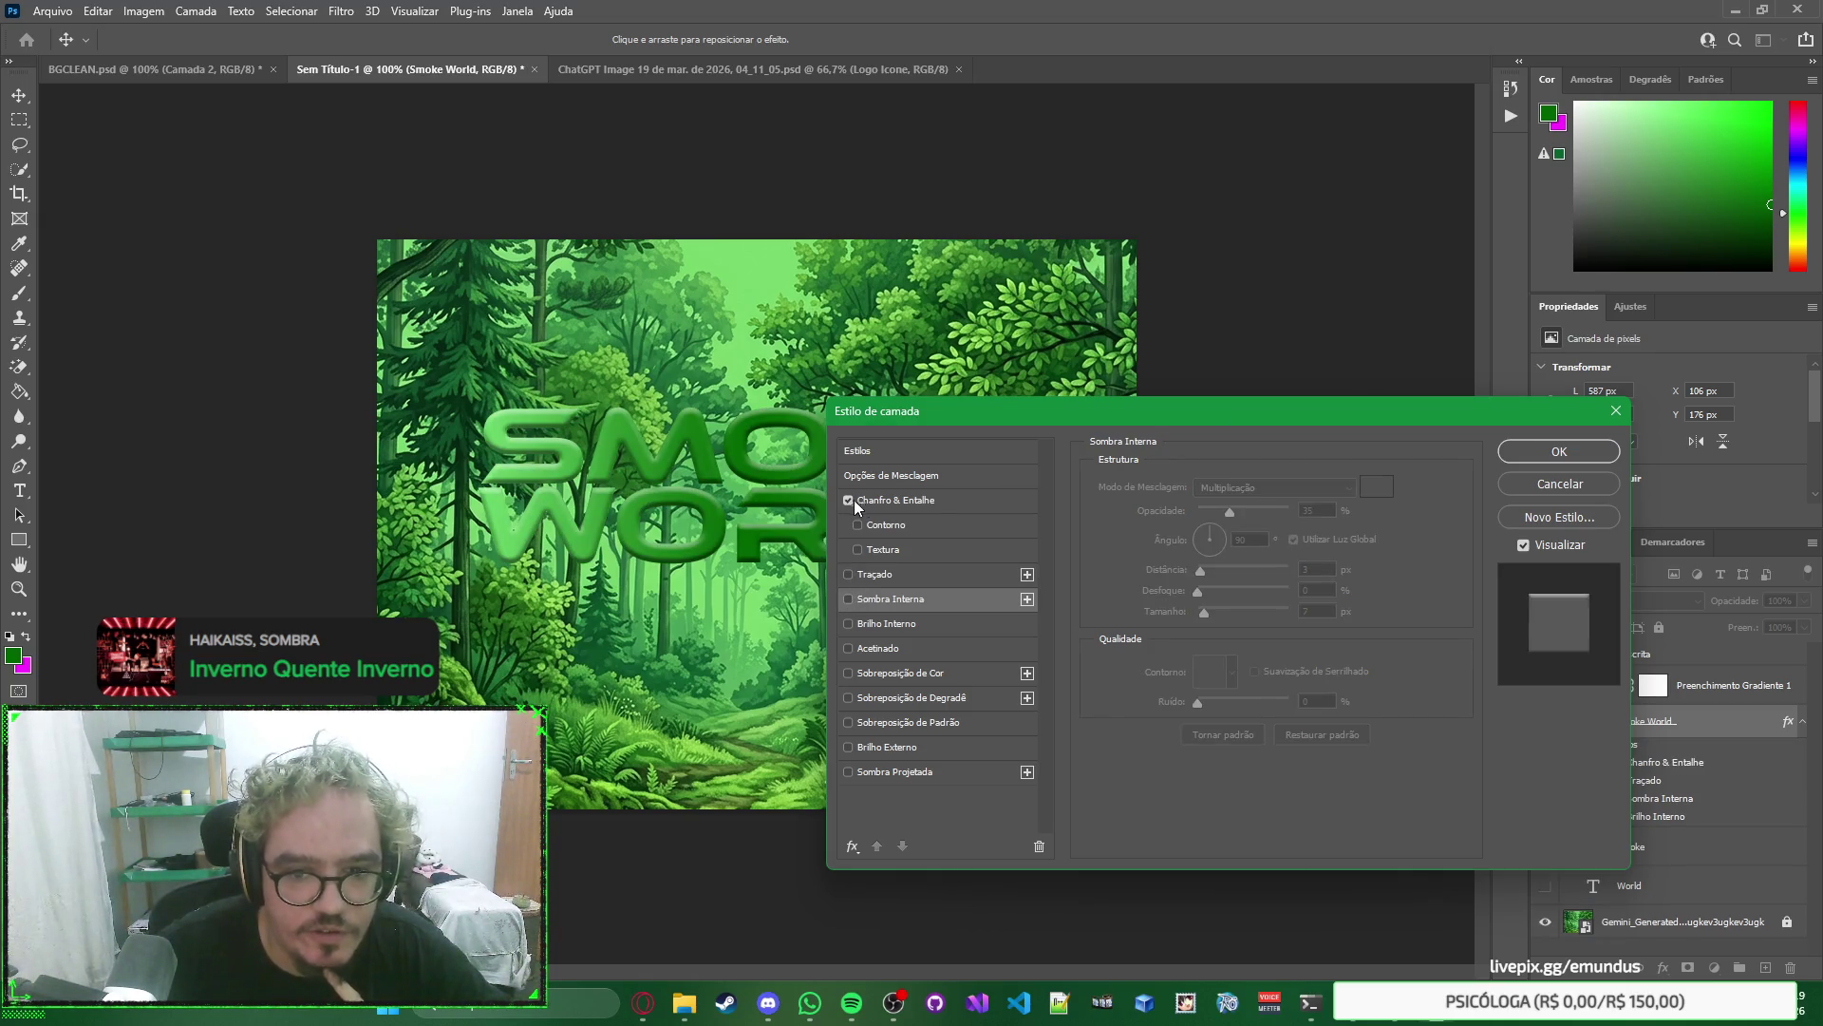
click(926, 500)
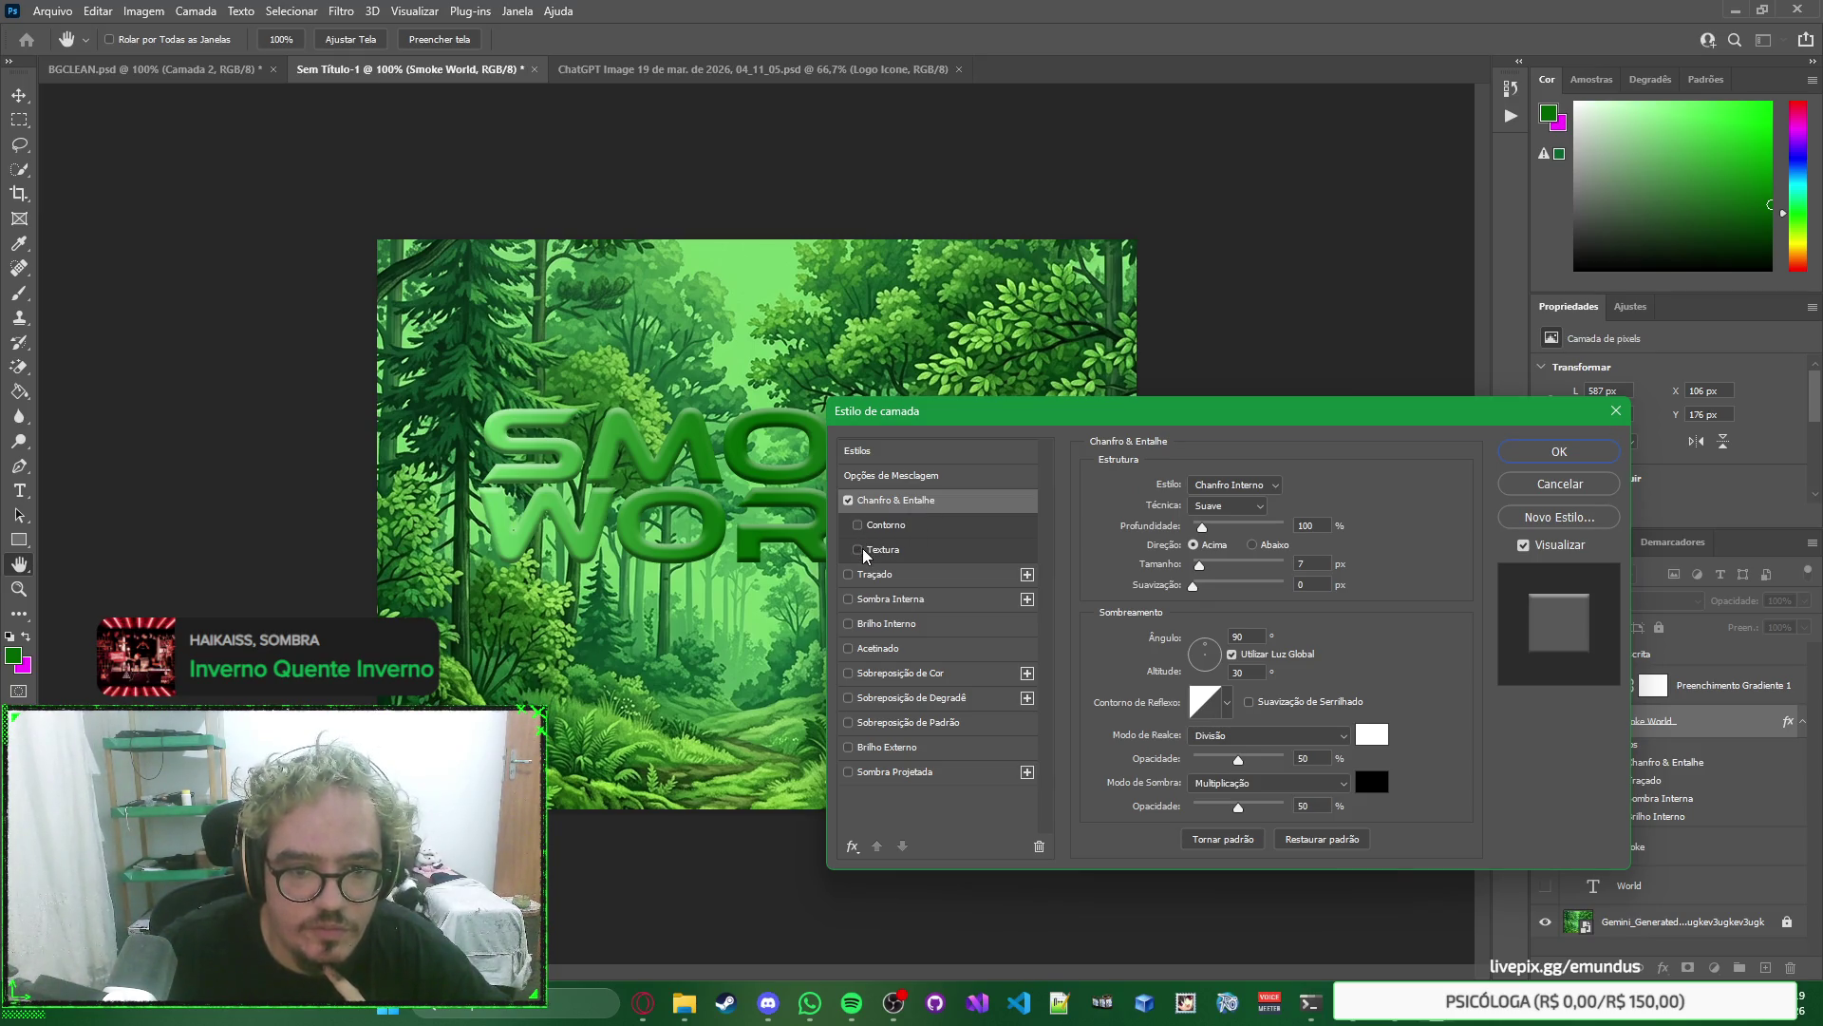
click(859, 549)
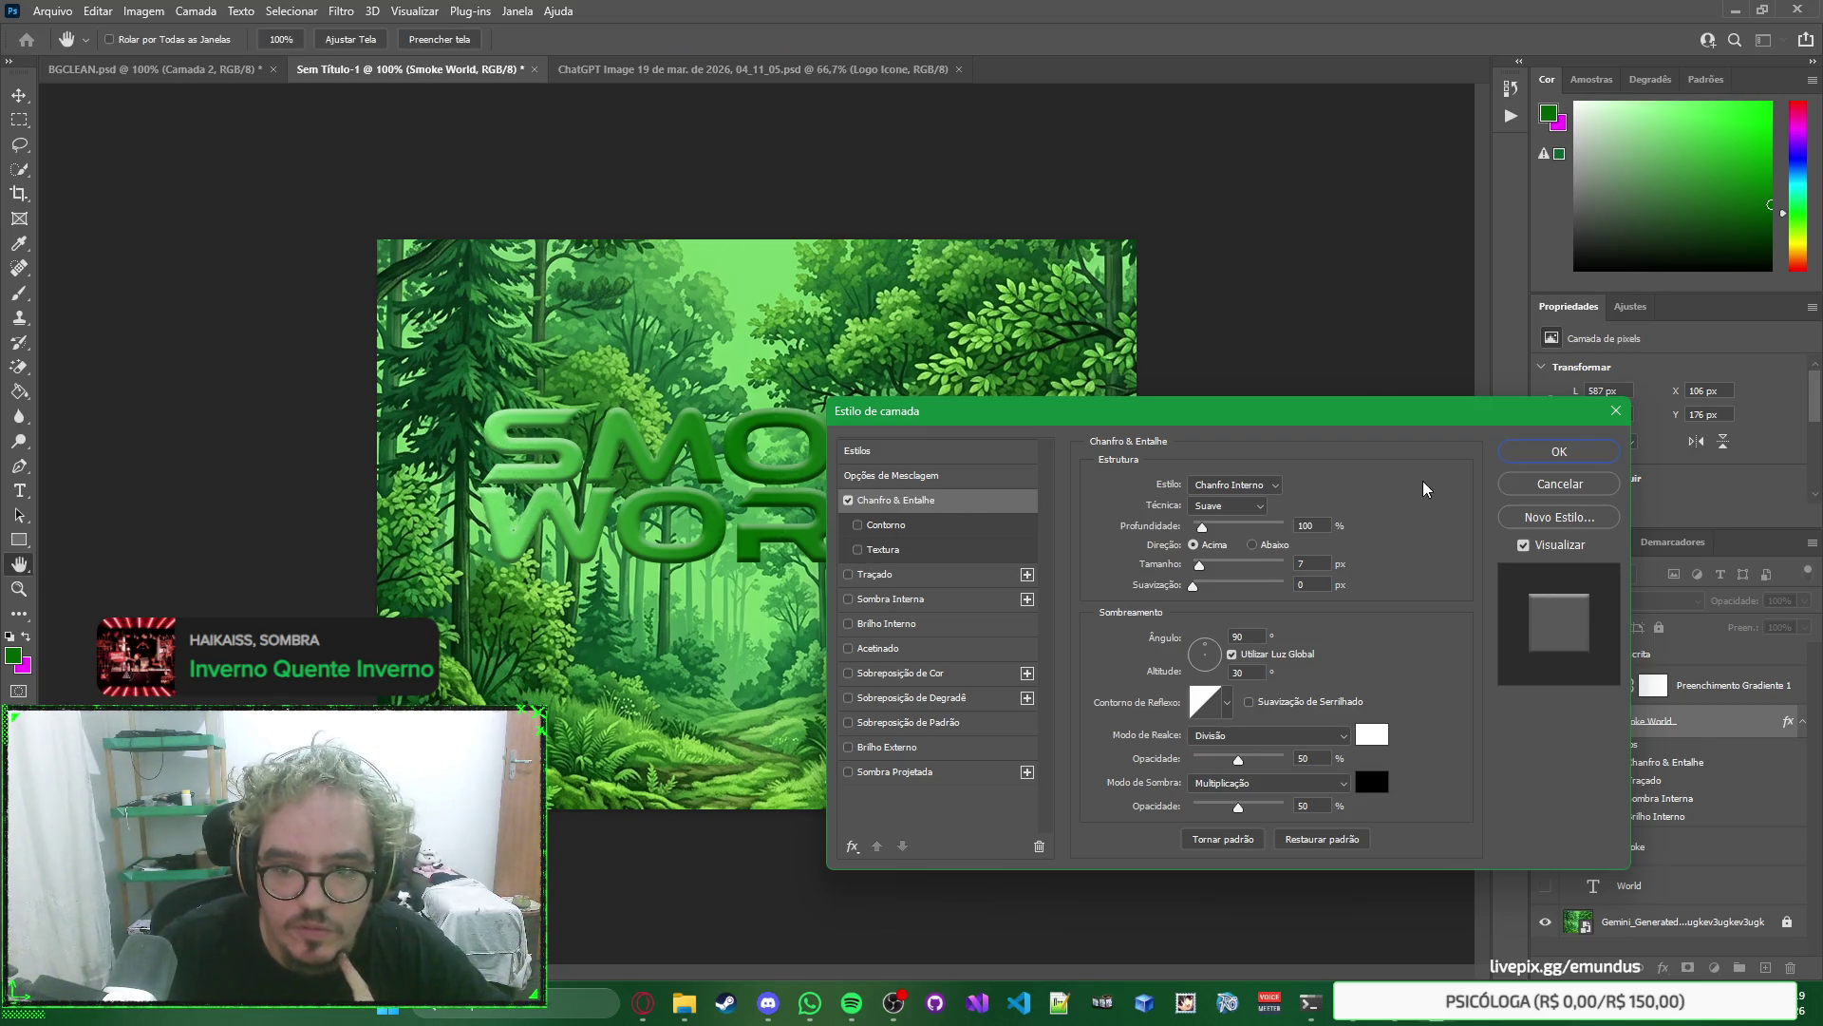
drag(1286, 427, 1327, 414)
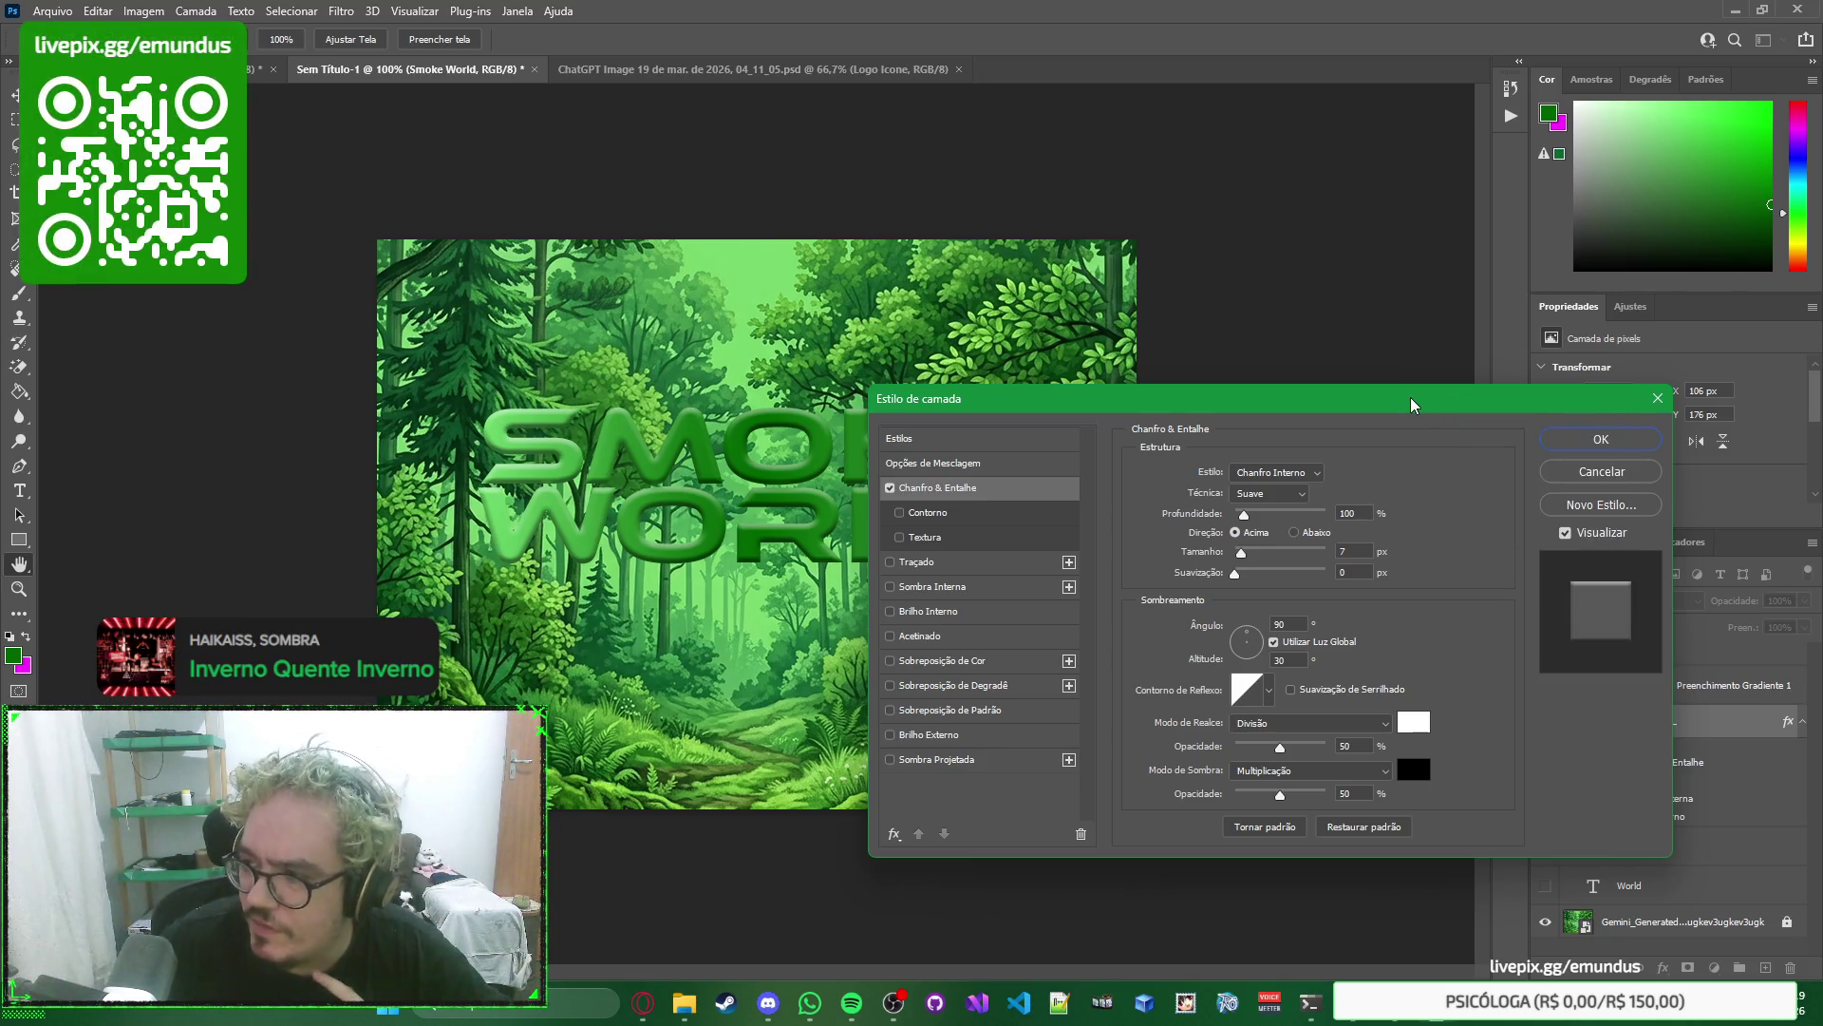
mouse_move(1411, 406)
mouse_down()
mouse_move(1462, 568)
mouse_move(1383, 290)
mouse_move(1531, 195)
mouse_move(1433, 337)
mouse_move(1623, 496)
mouse_move(1631, 479)
mouse_up()
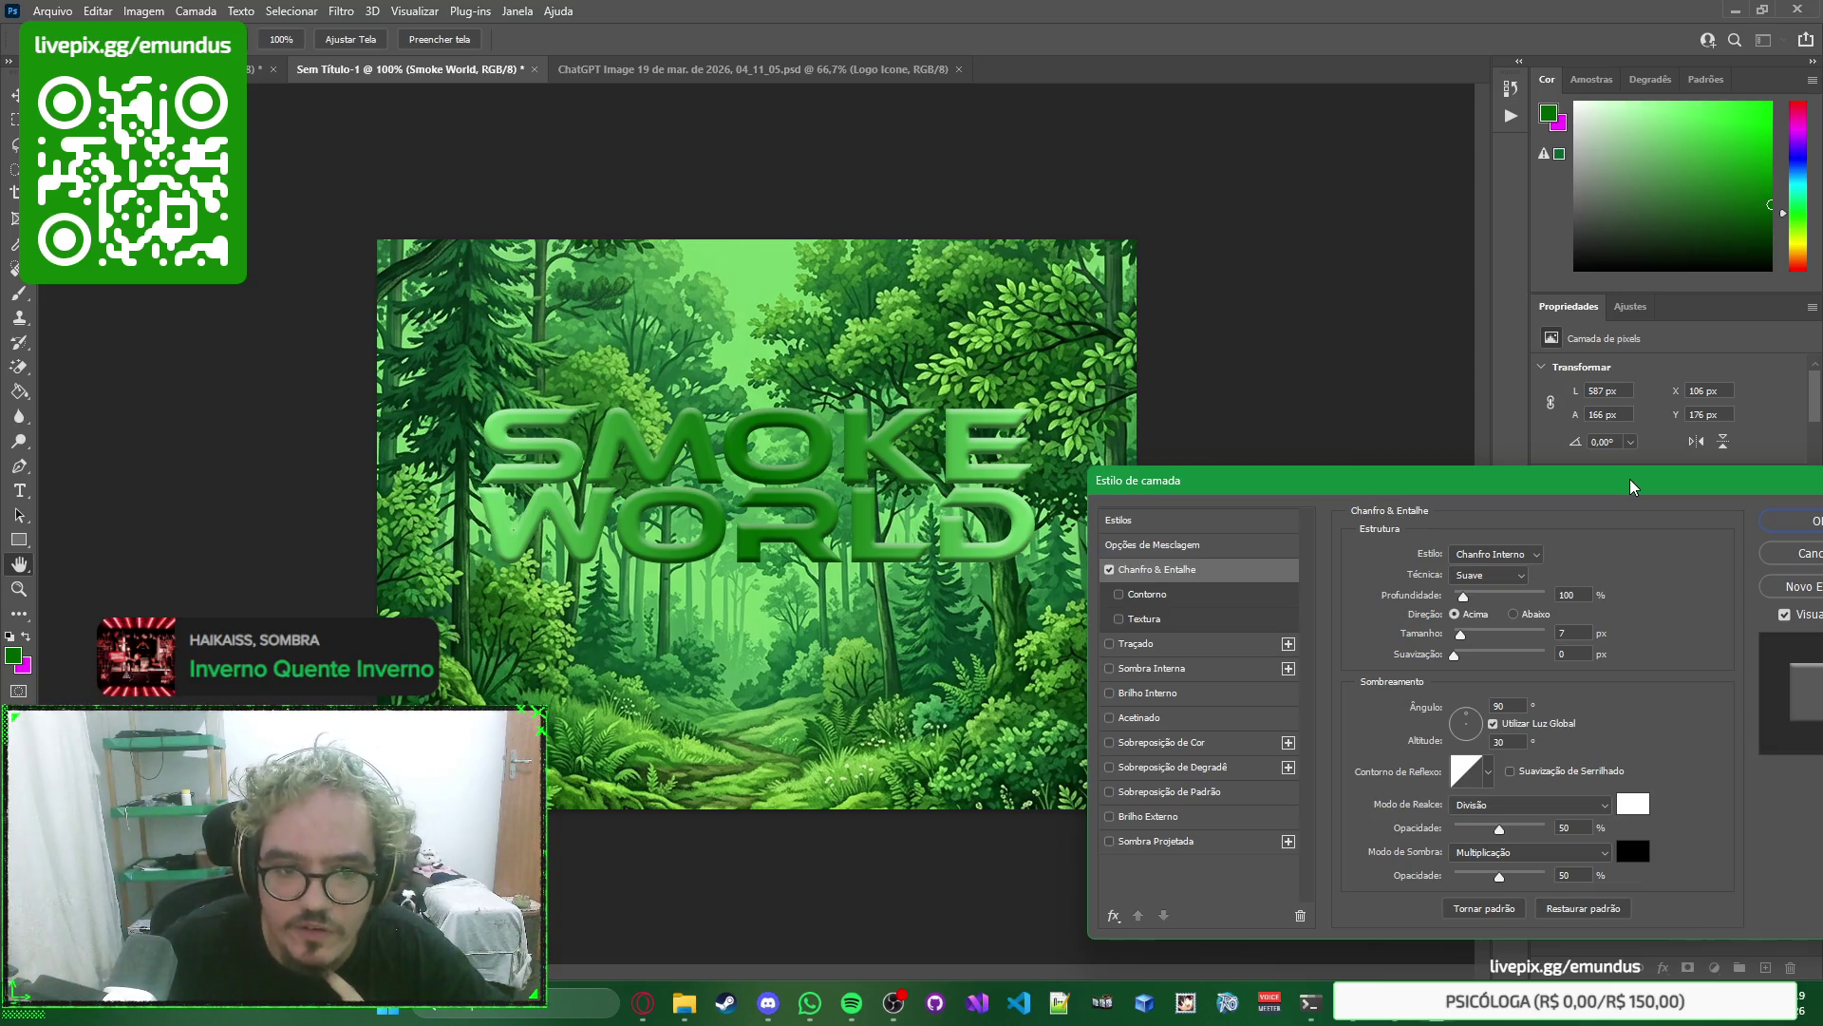
mouse_move(1629, 479)
mouse_down()
mouse_move(1523, 470)
mouse_move(1486, 121)
mouse_move(1488, 368)
mouse_up()
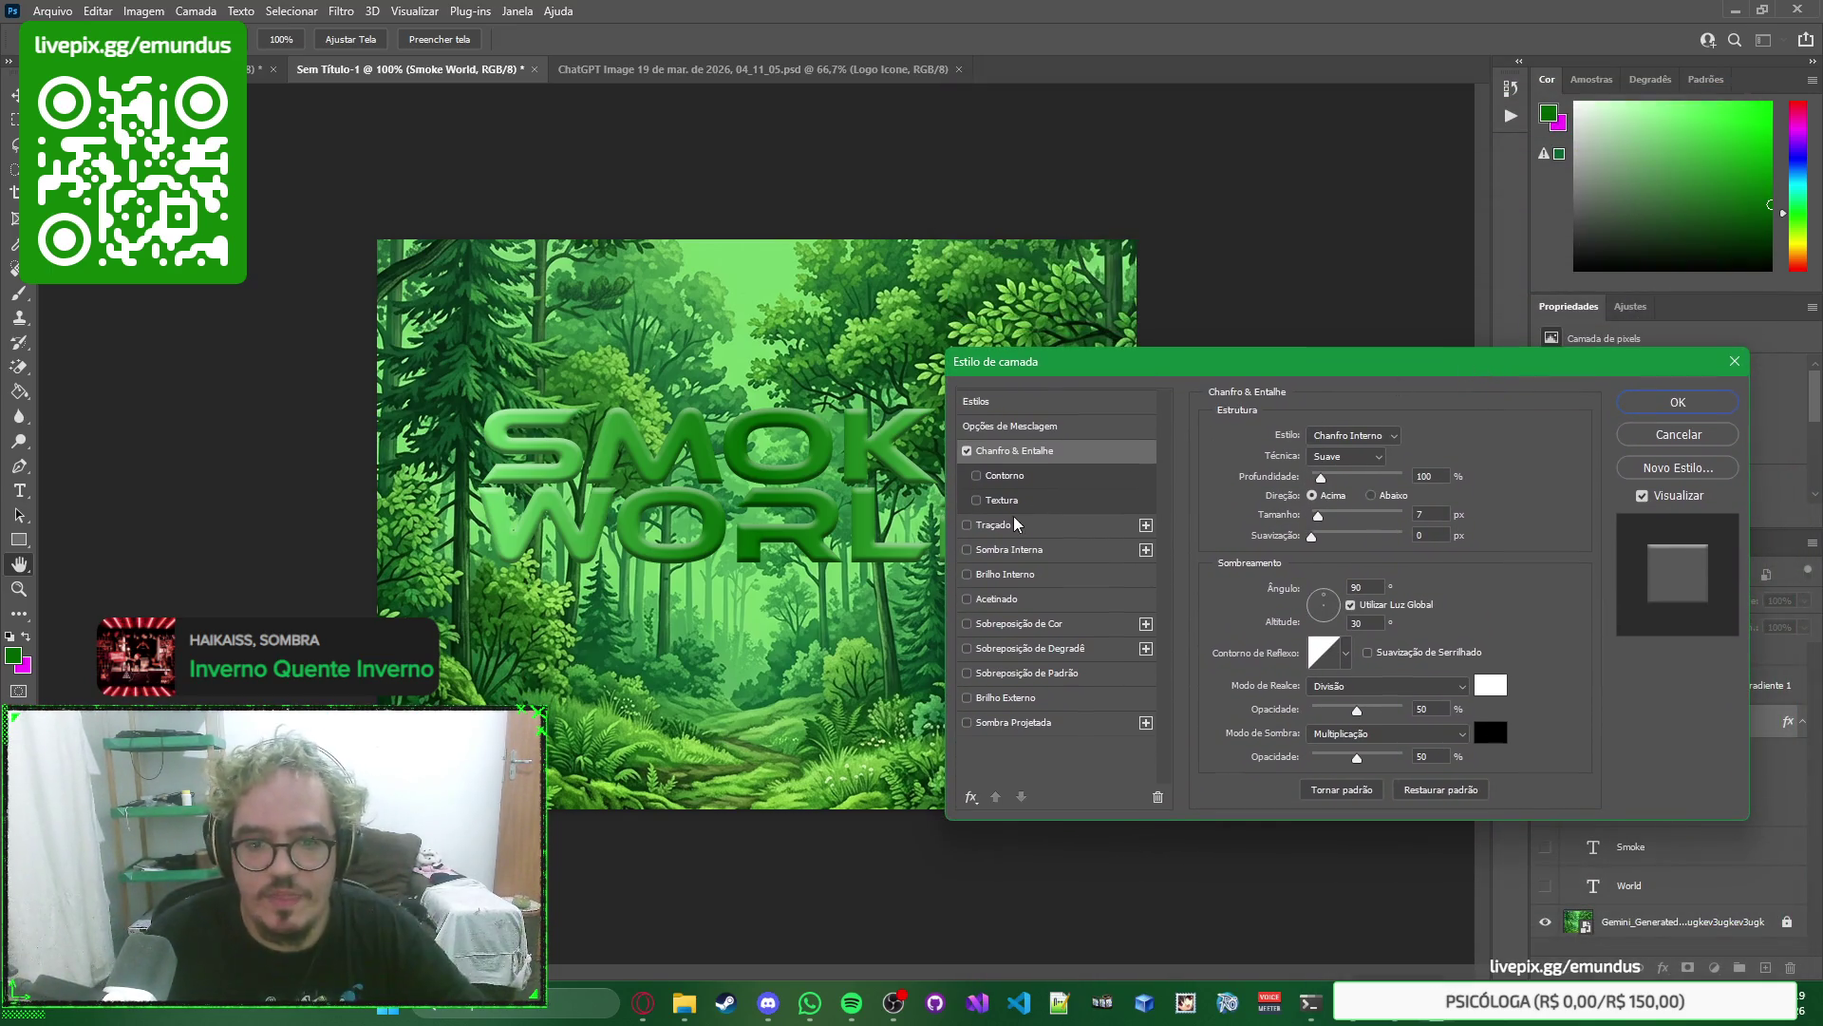
key(Escape)
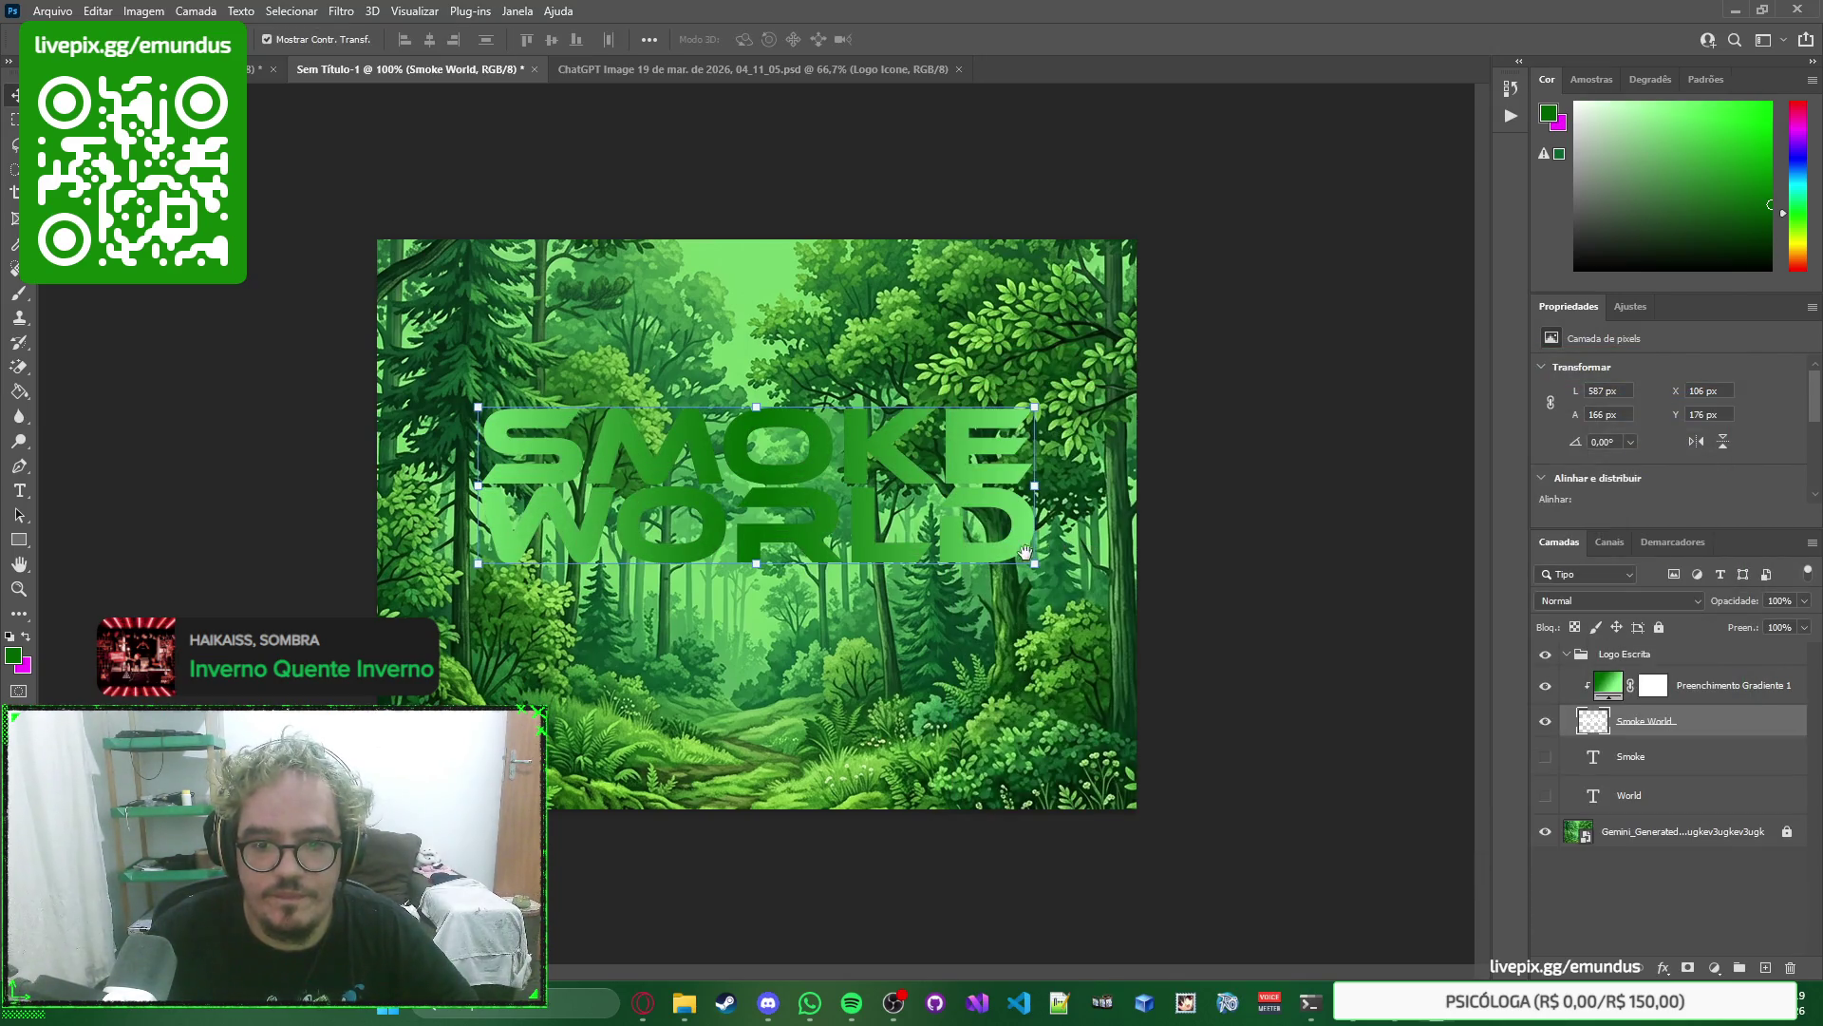
click(1239, 537)
Enable Bevel & Emboss on the Smoke World layer and show its settings.
right_click(1295, 478)
click(1283, 344)
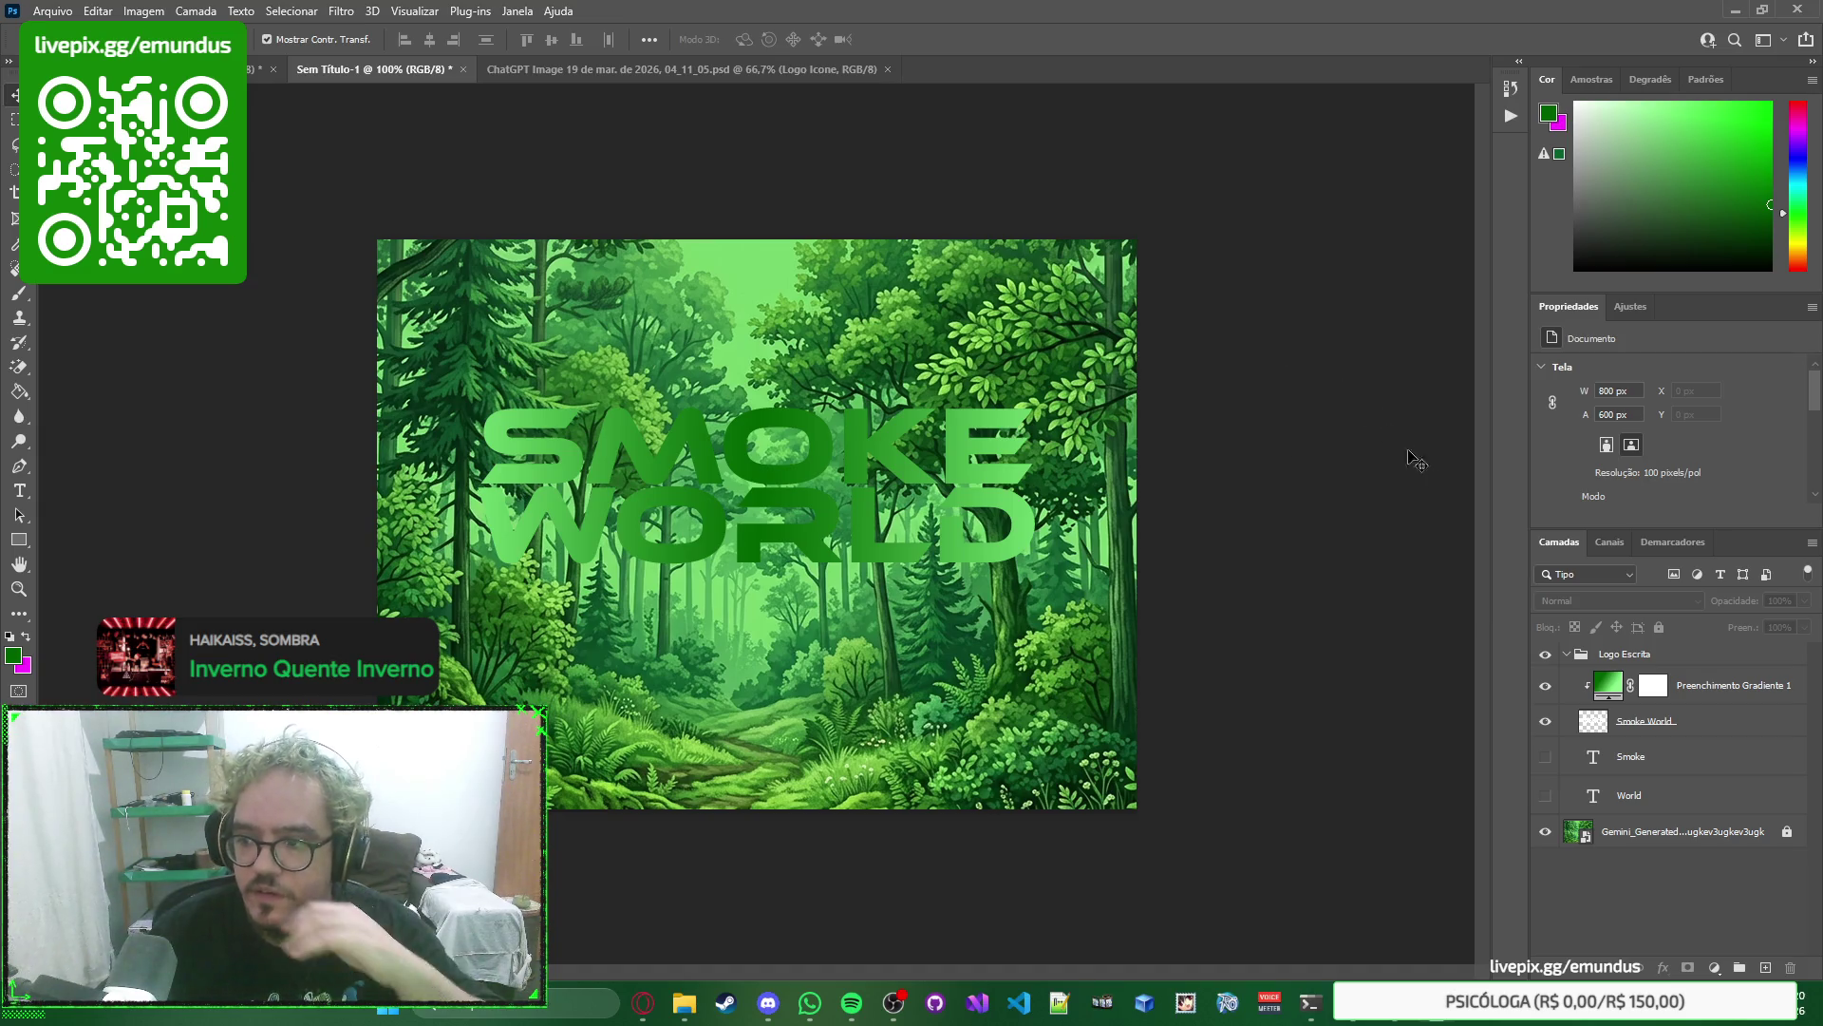
double_click(1727, 731)
click(967, 450)
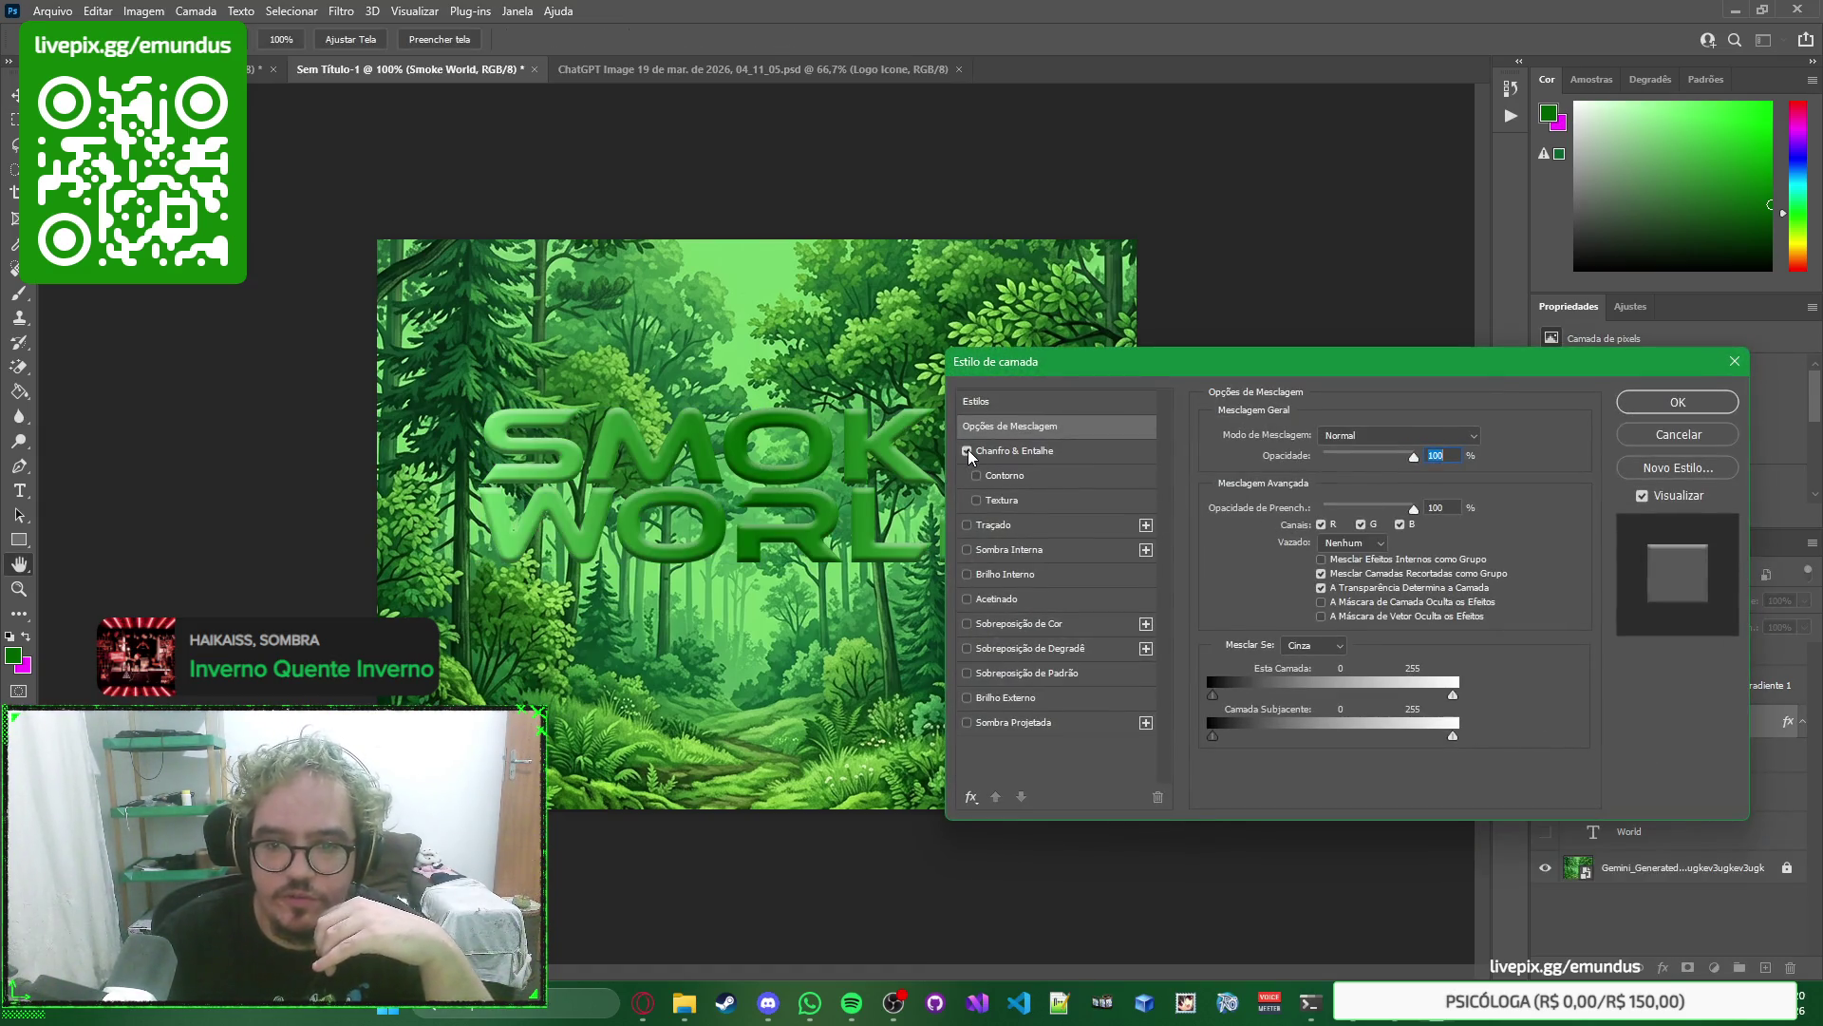
drag(1416, 361, 1472, 374)
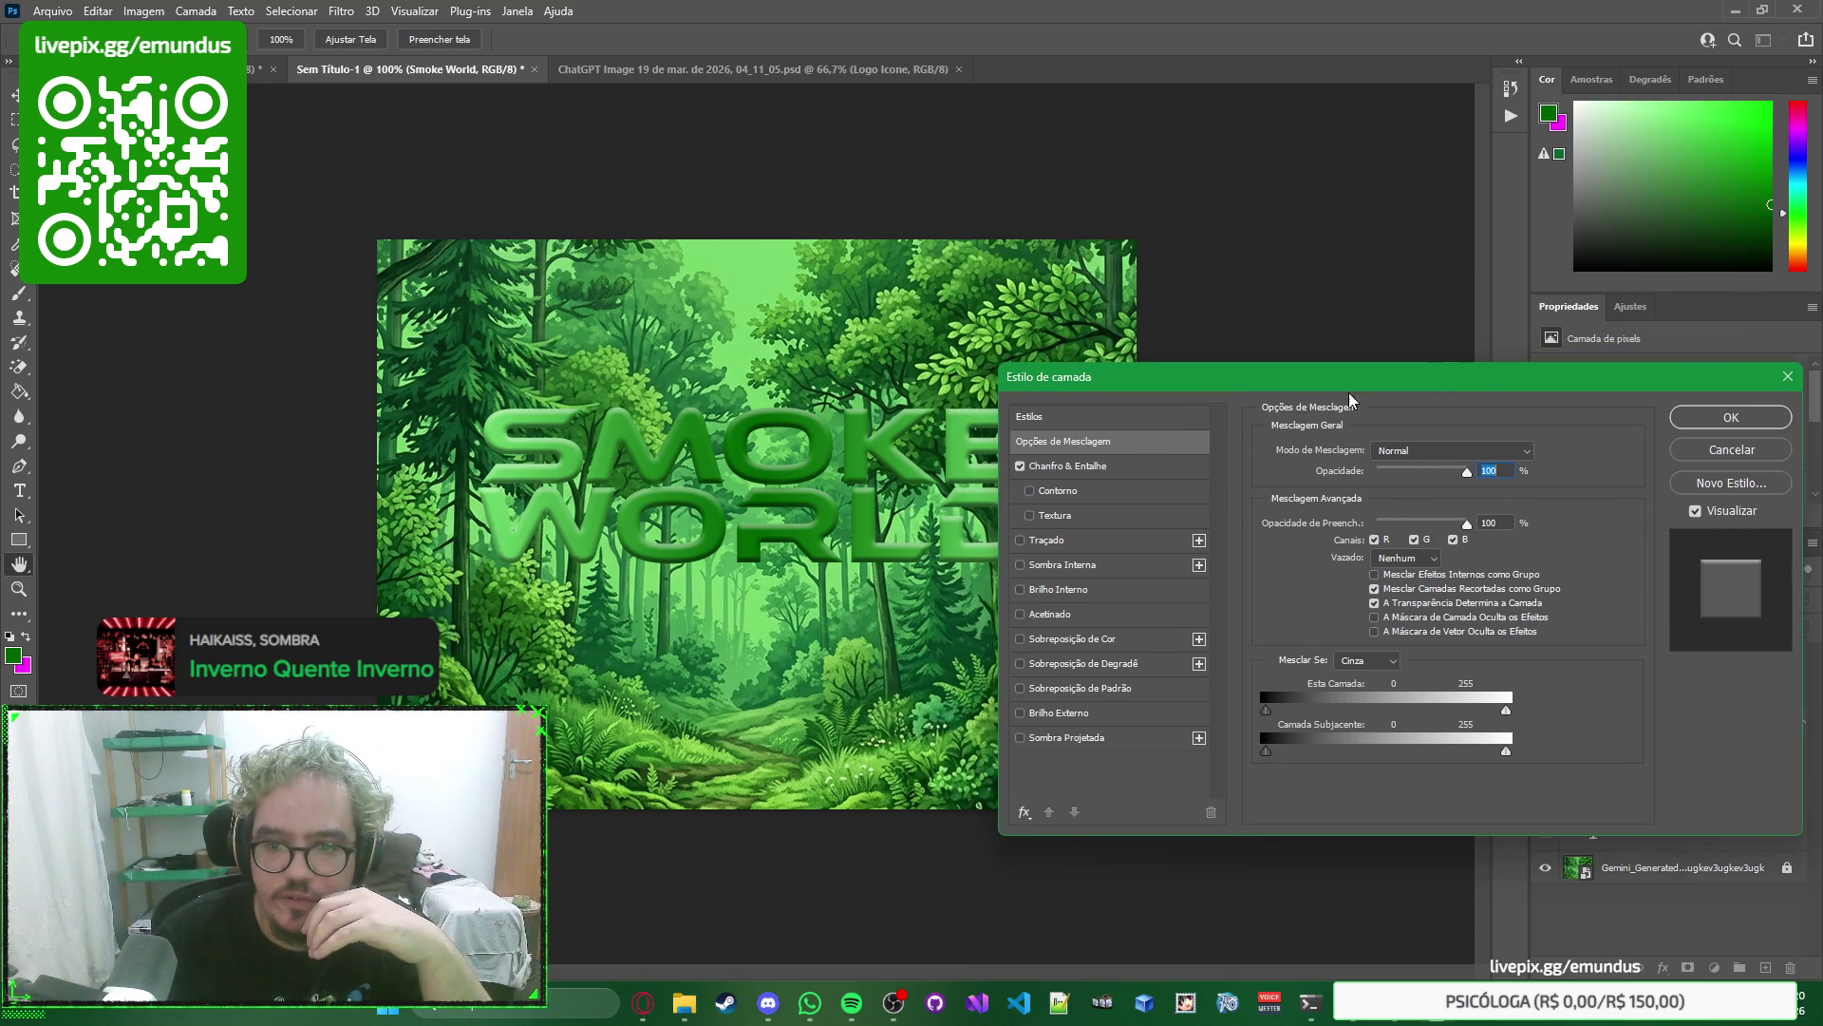
click(1184, 466)
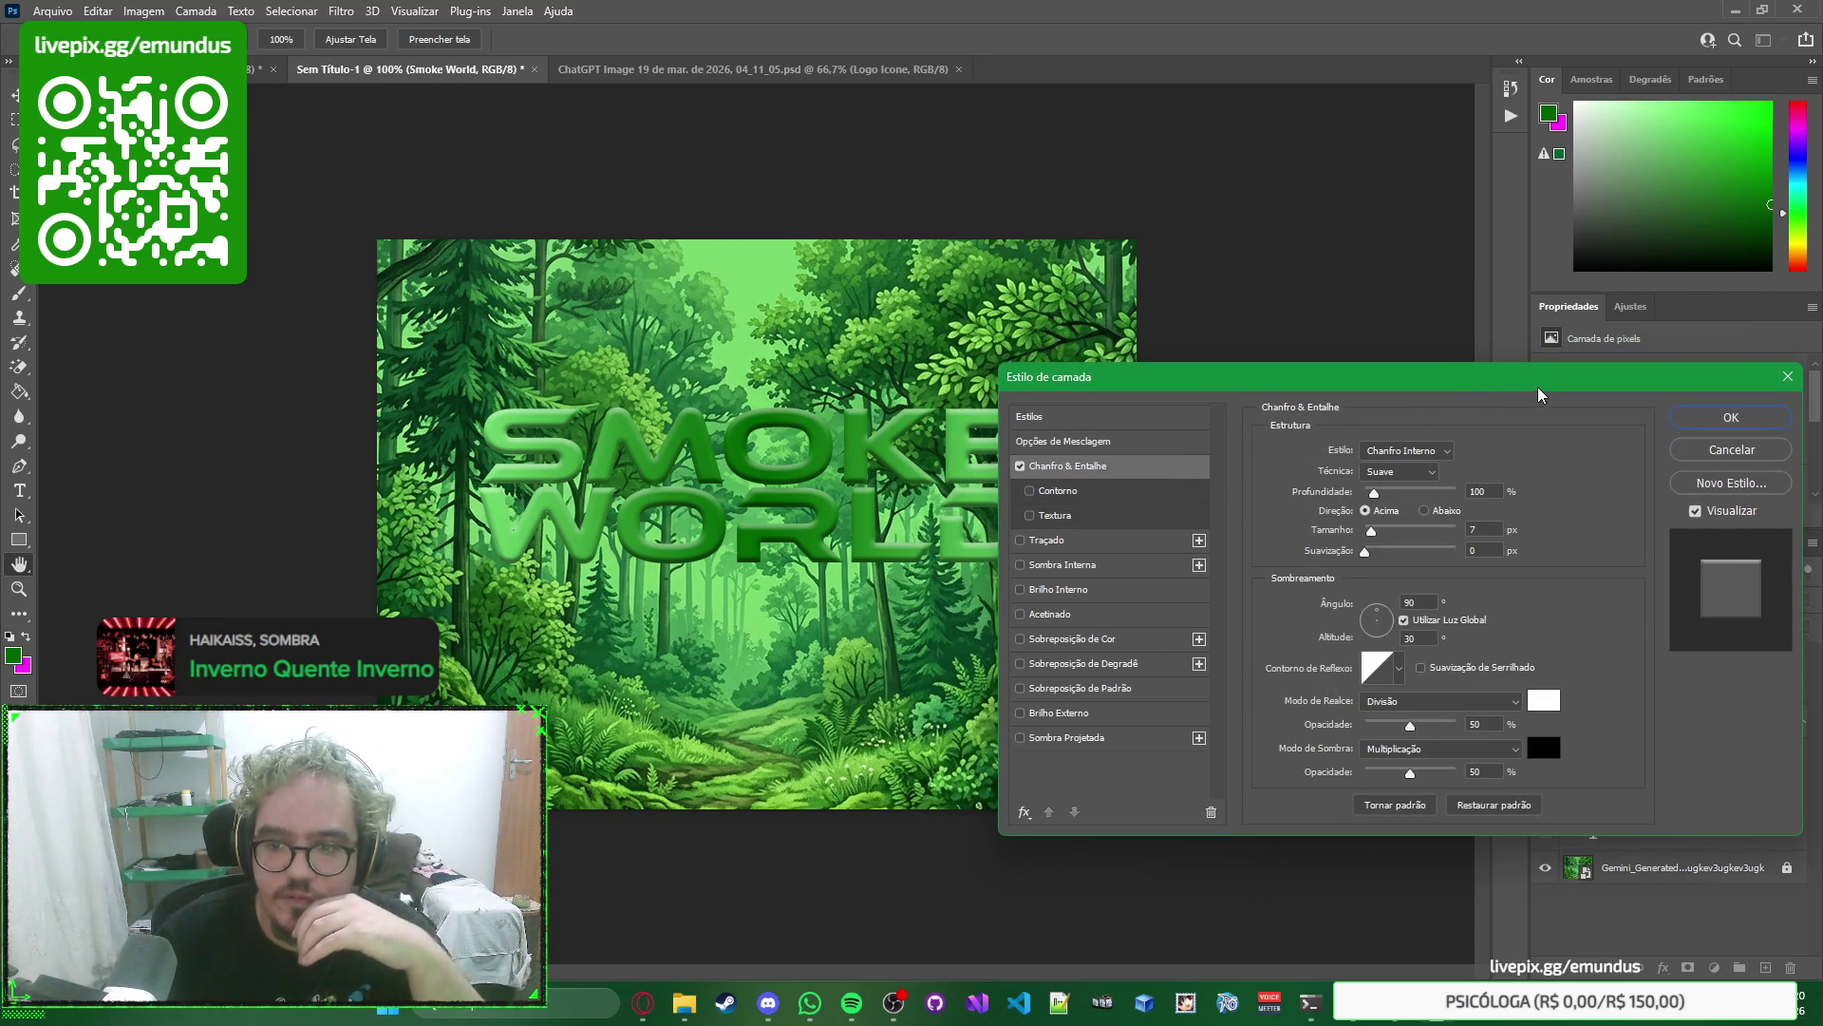
Adjust the bevel Size to 5 px, apply the style and deselect to preview the logo.
click(1481, 529)
key(Down)
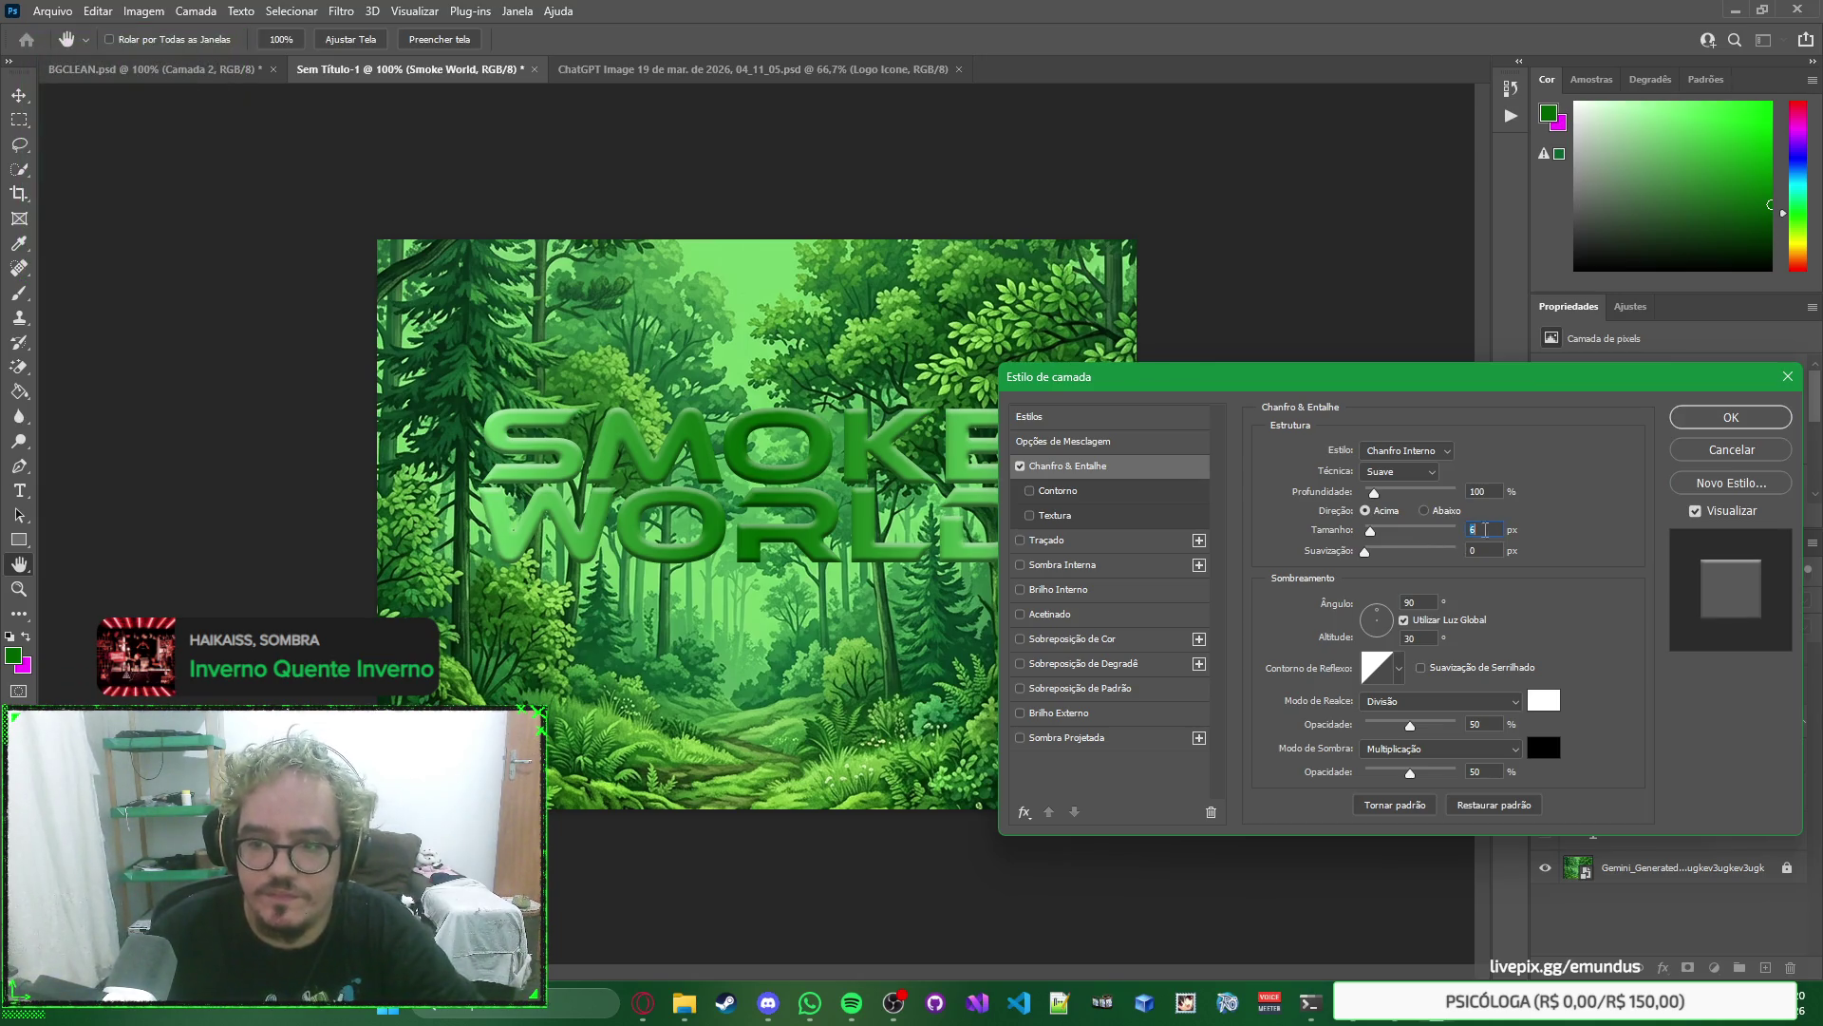
key(Down)
key(Down)
key(Down)
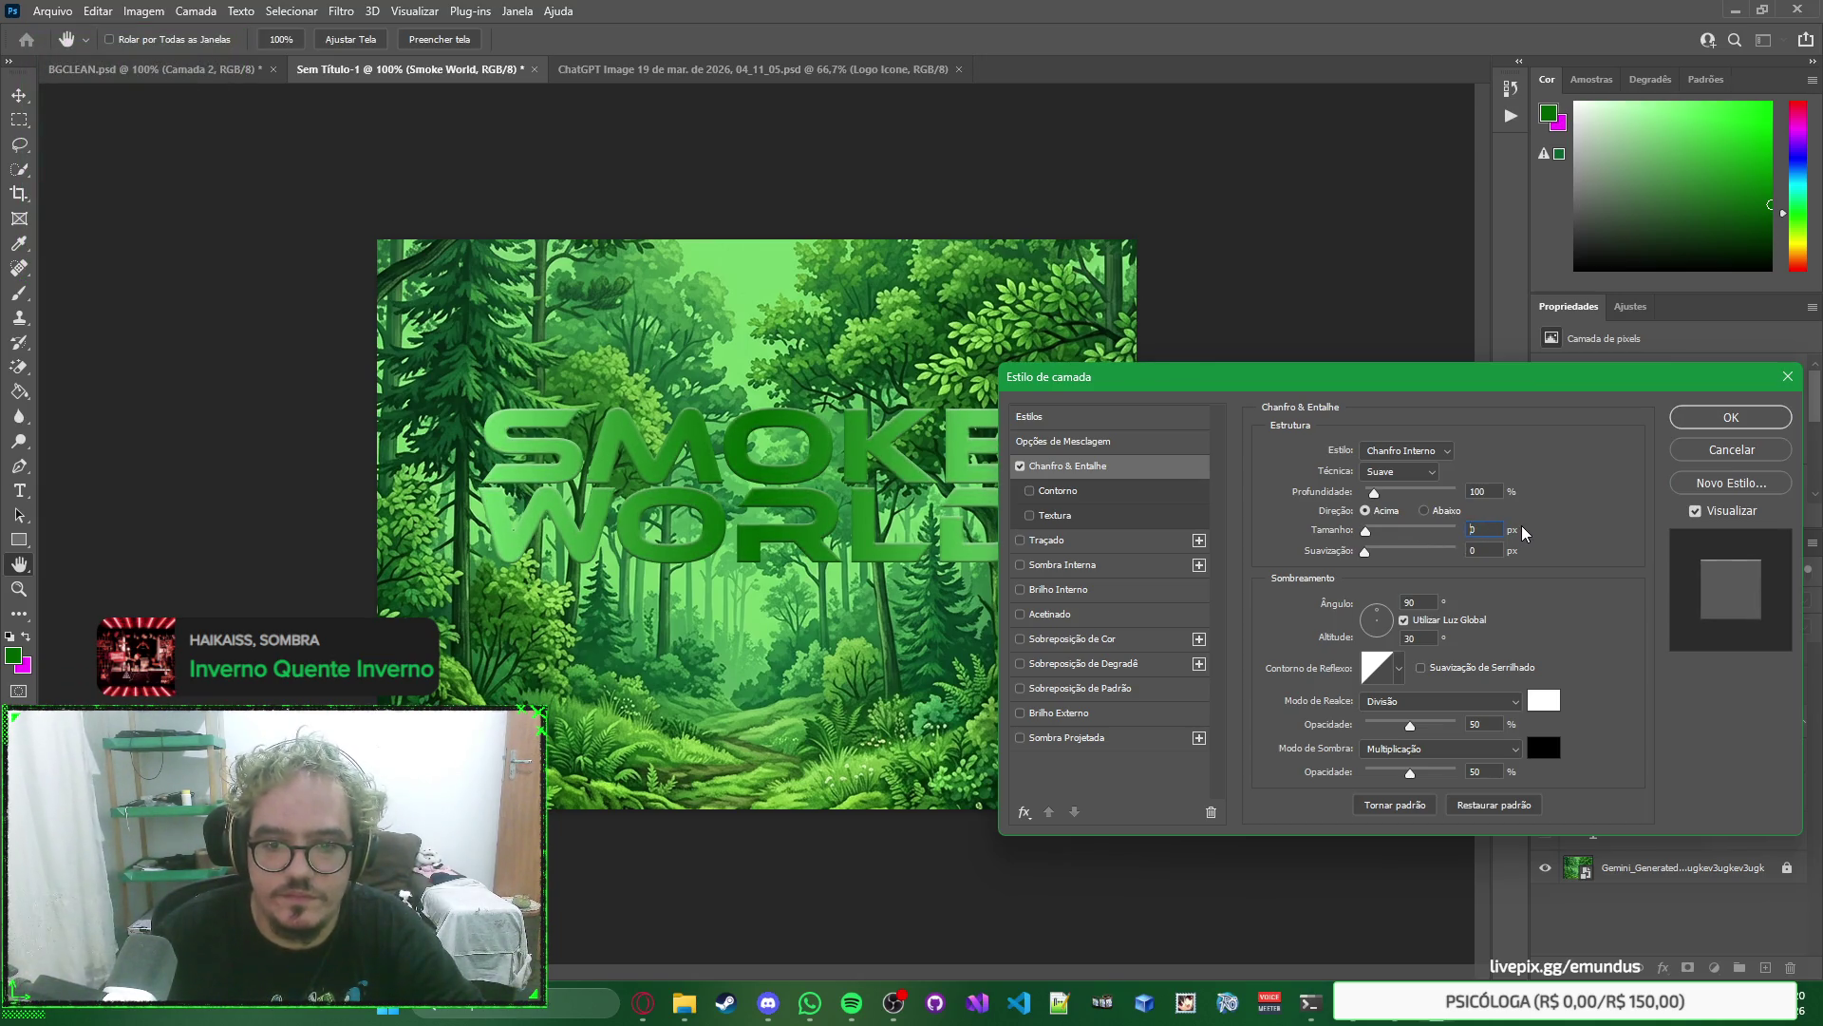
key(Up)
key(Up)
key(Up)
key(Up)
key(Up)
key(Up)
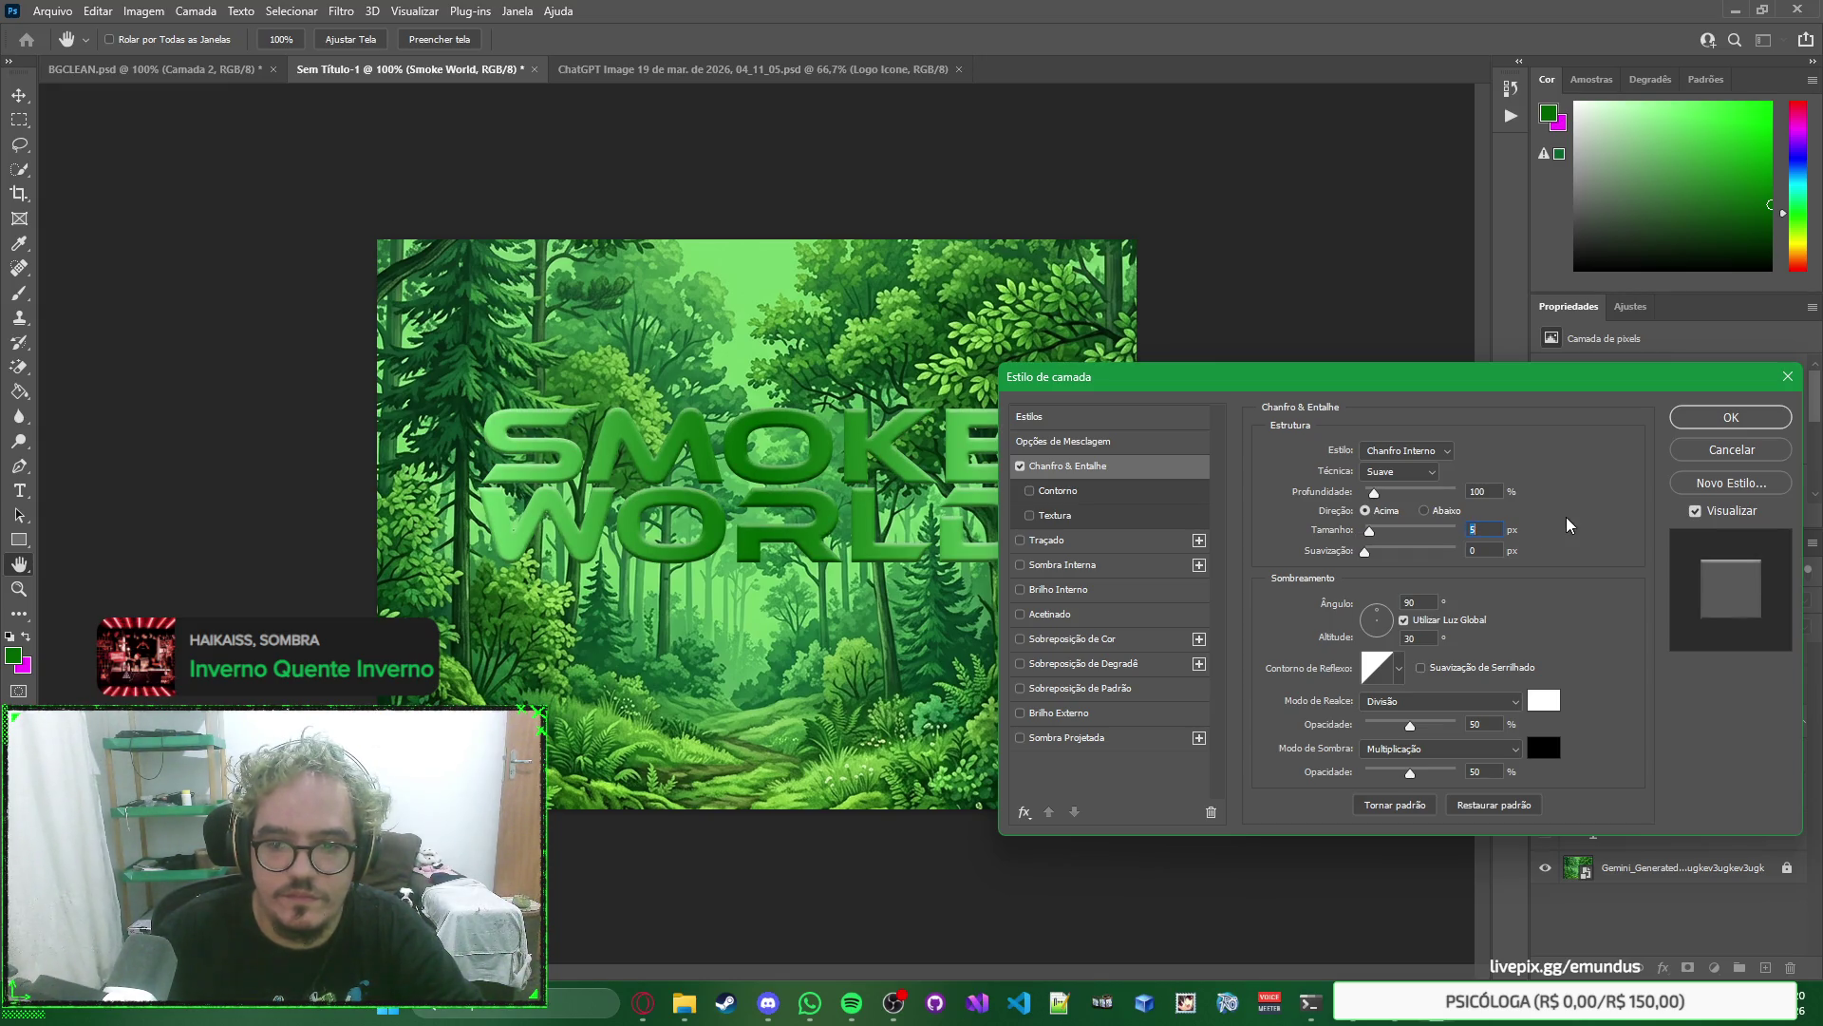
key(Down)
key(Down)
key(Down)
key(Up)
key(Up)
key(Up)
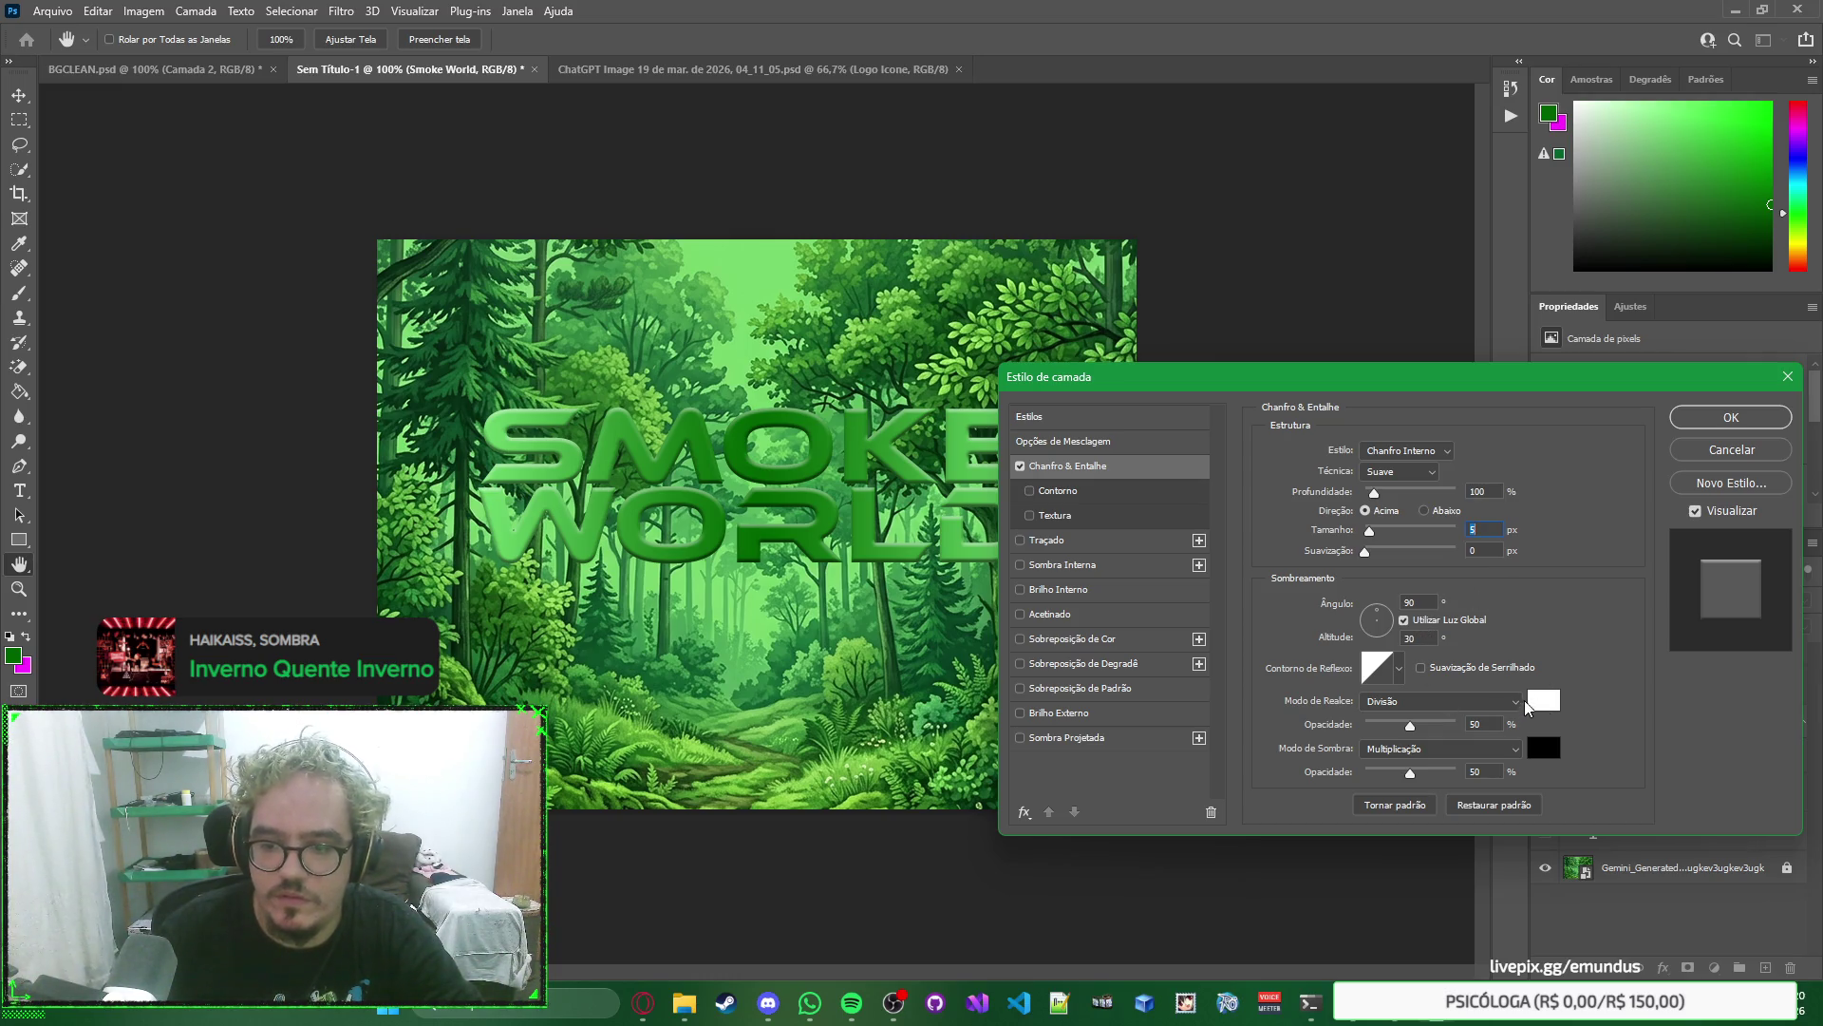
click(1728, 421)
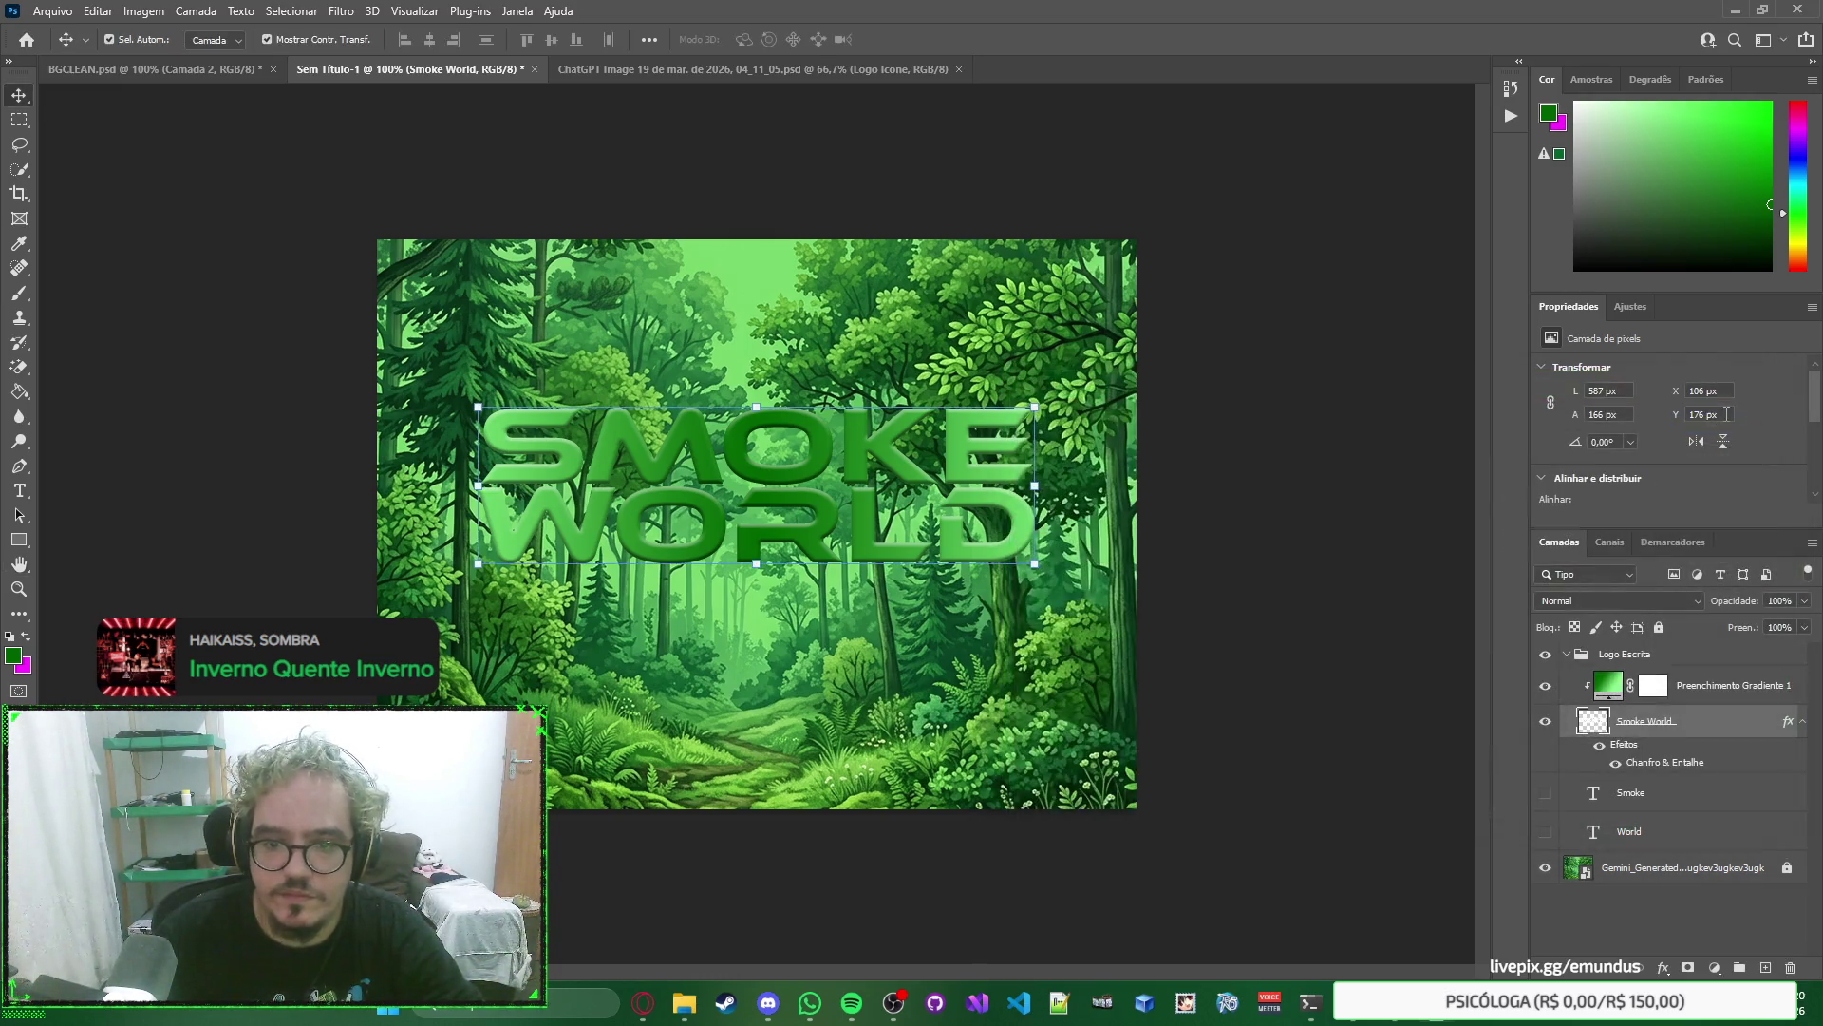
click(1401, 450)
right_click(1401, 446)
click(1366, 304)
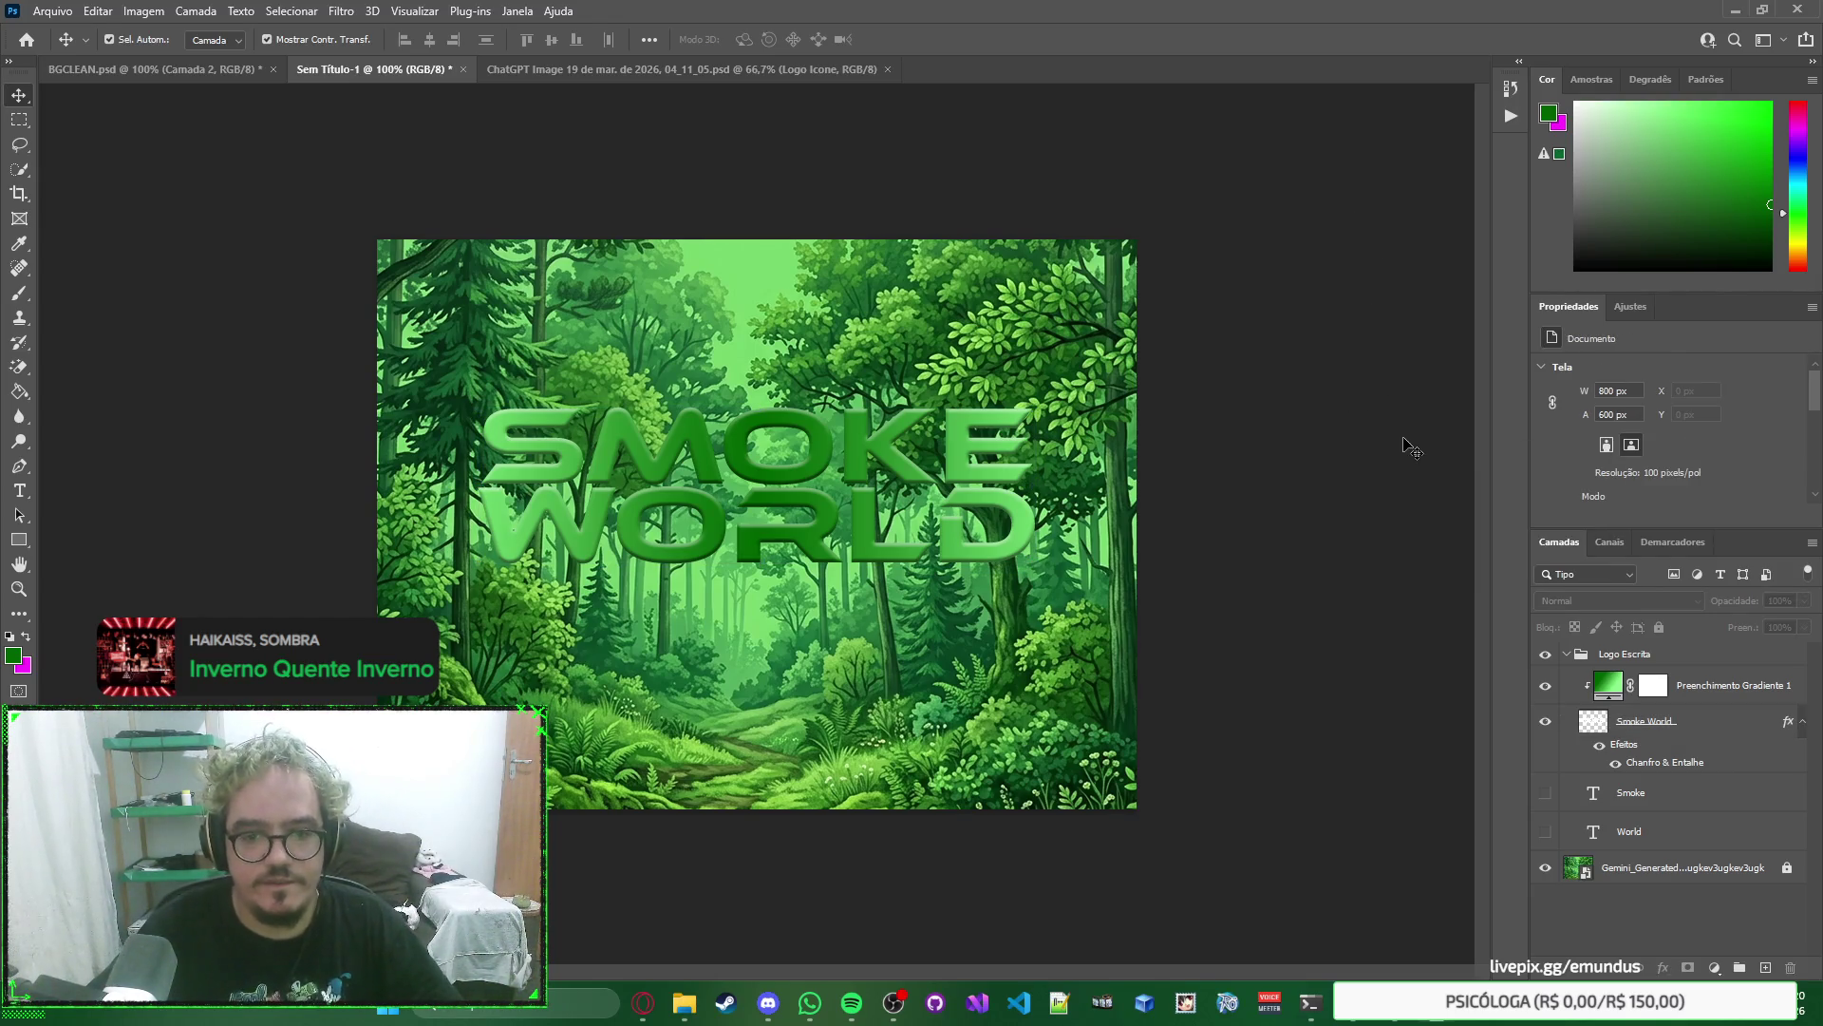
Add an Inner Shadow and a Drop Shadow to the Smoke World text.
double_click(1728, 735)
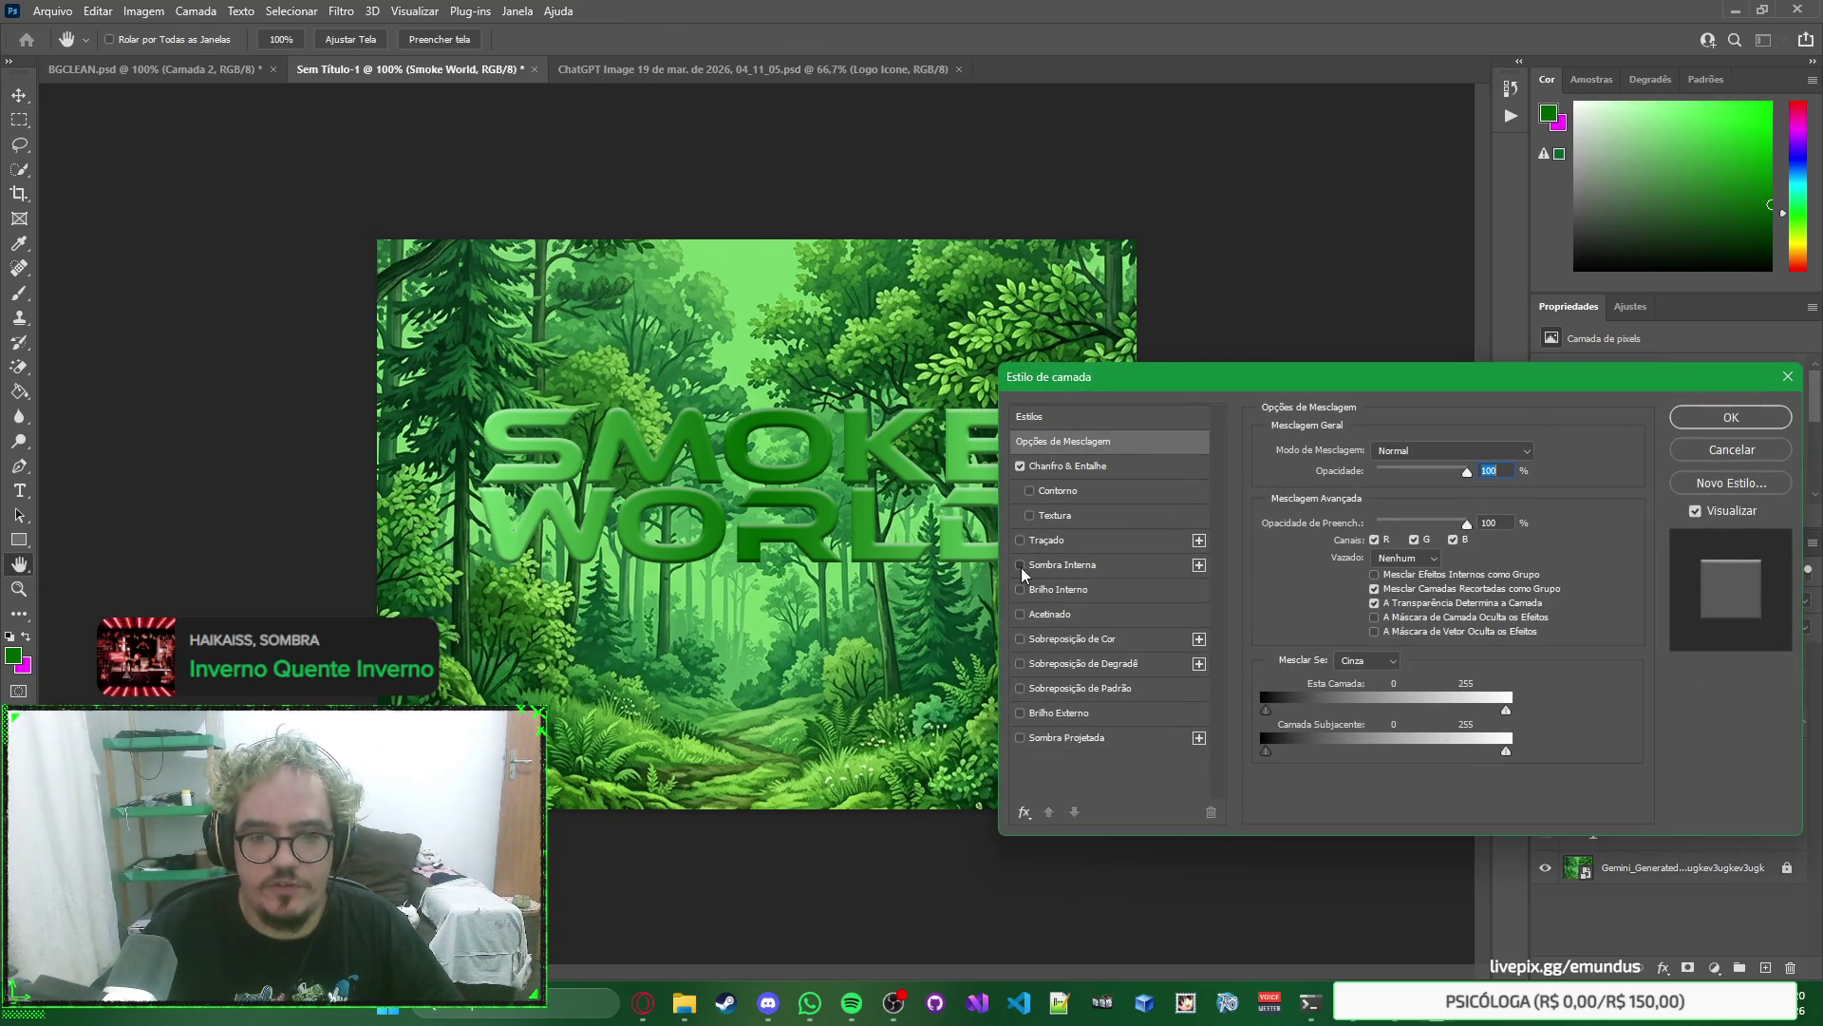
click(1021, 565)
click(1020, 565)
click(1020, 565)
click(1021, 565)
click(1020, 738)
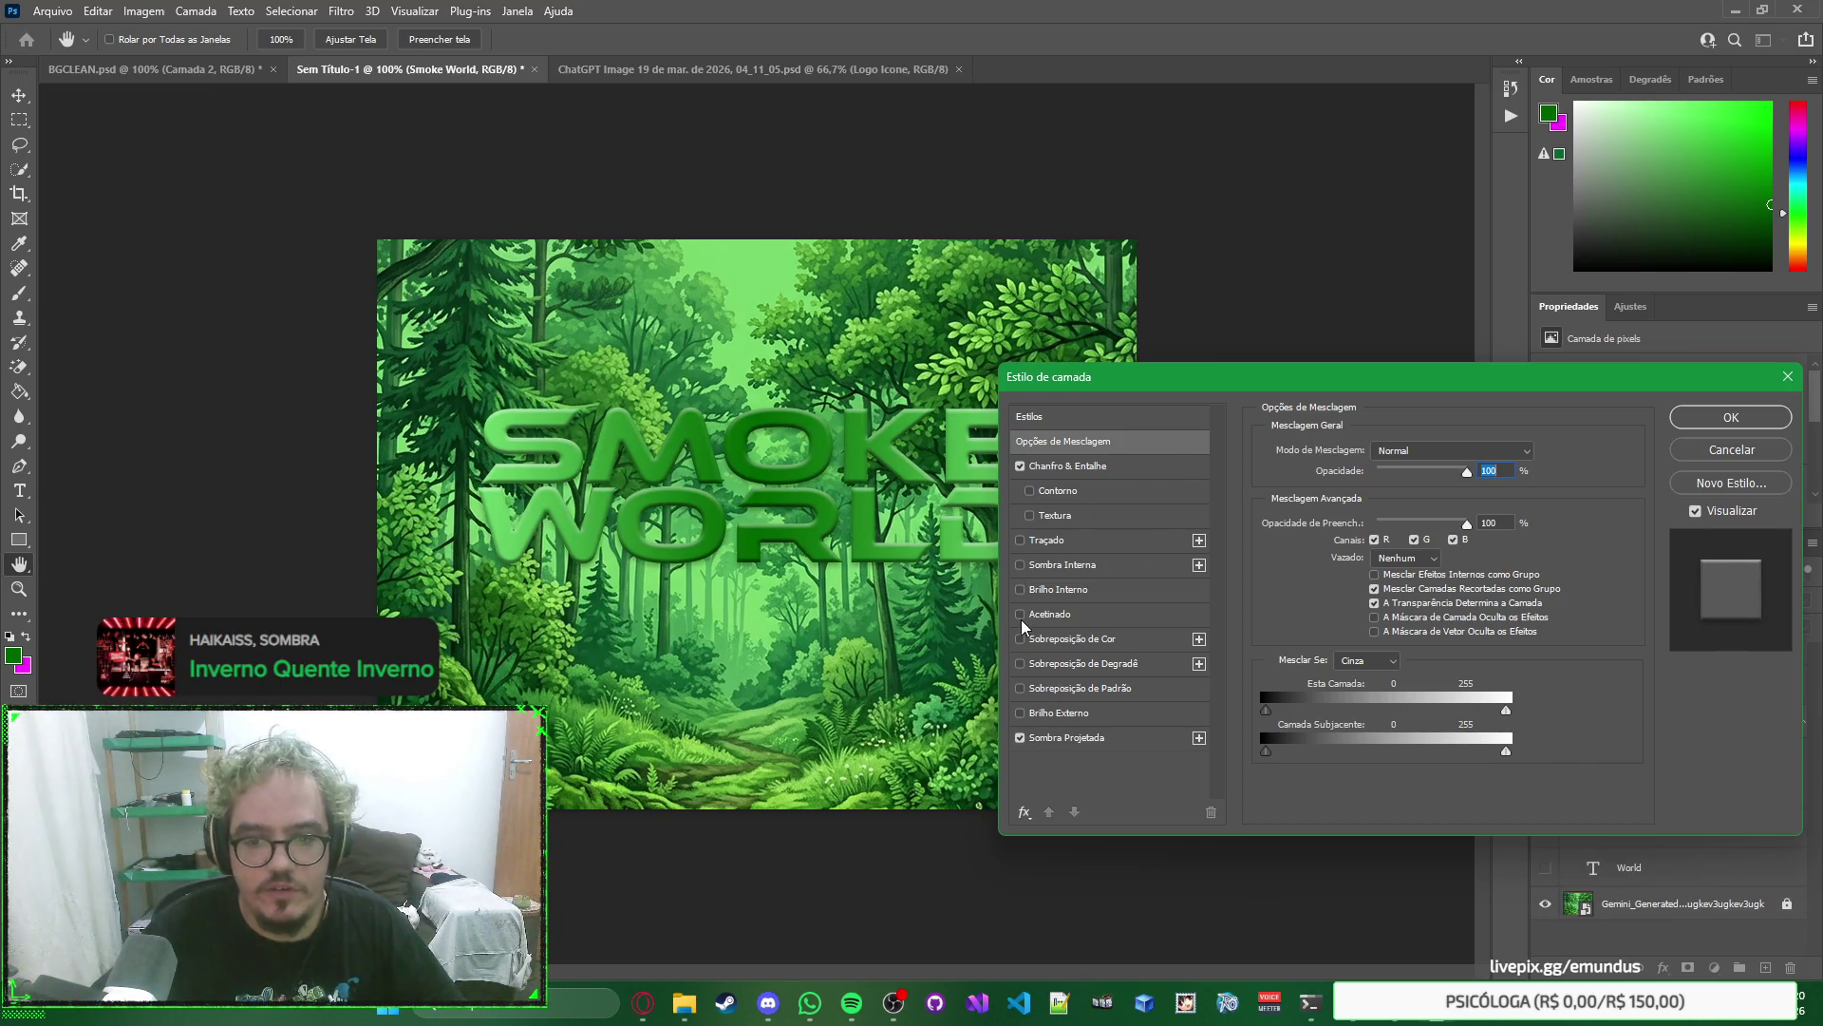
Compare the lettering with and without the inner shadow (35%, 3 px distance, 7 px size), keep it on, and apply.
click(1101, 570)
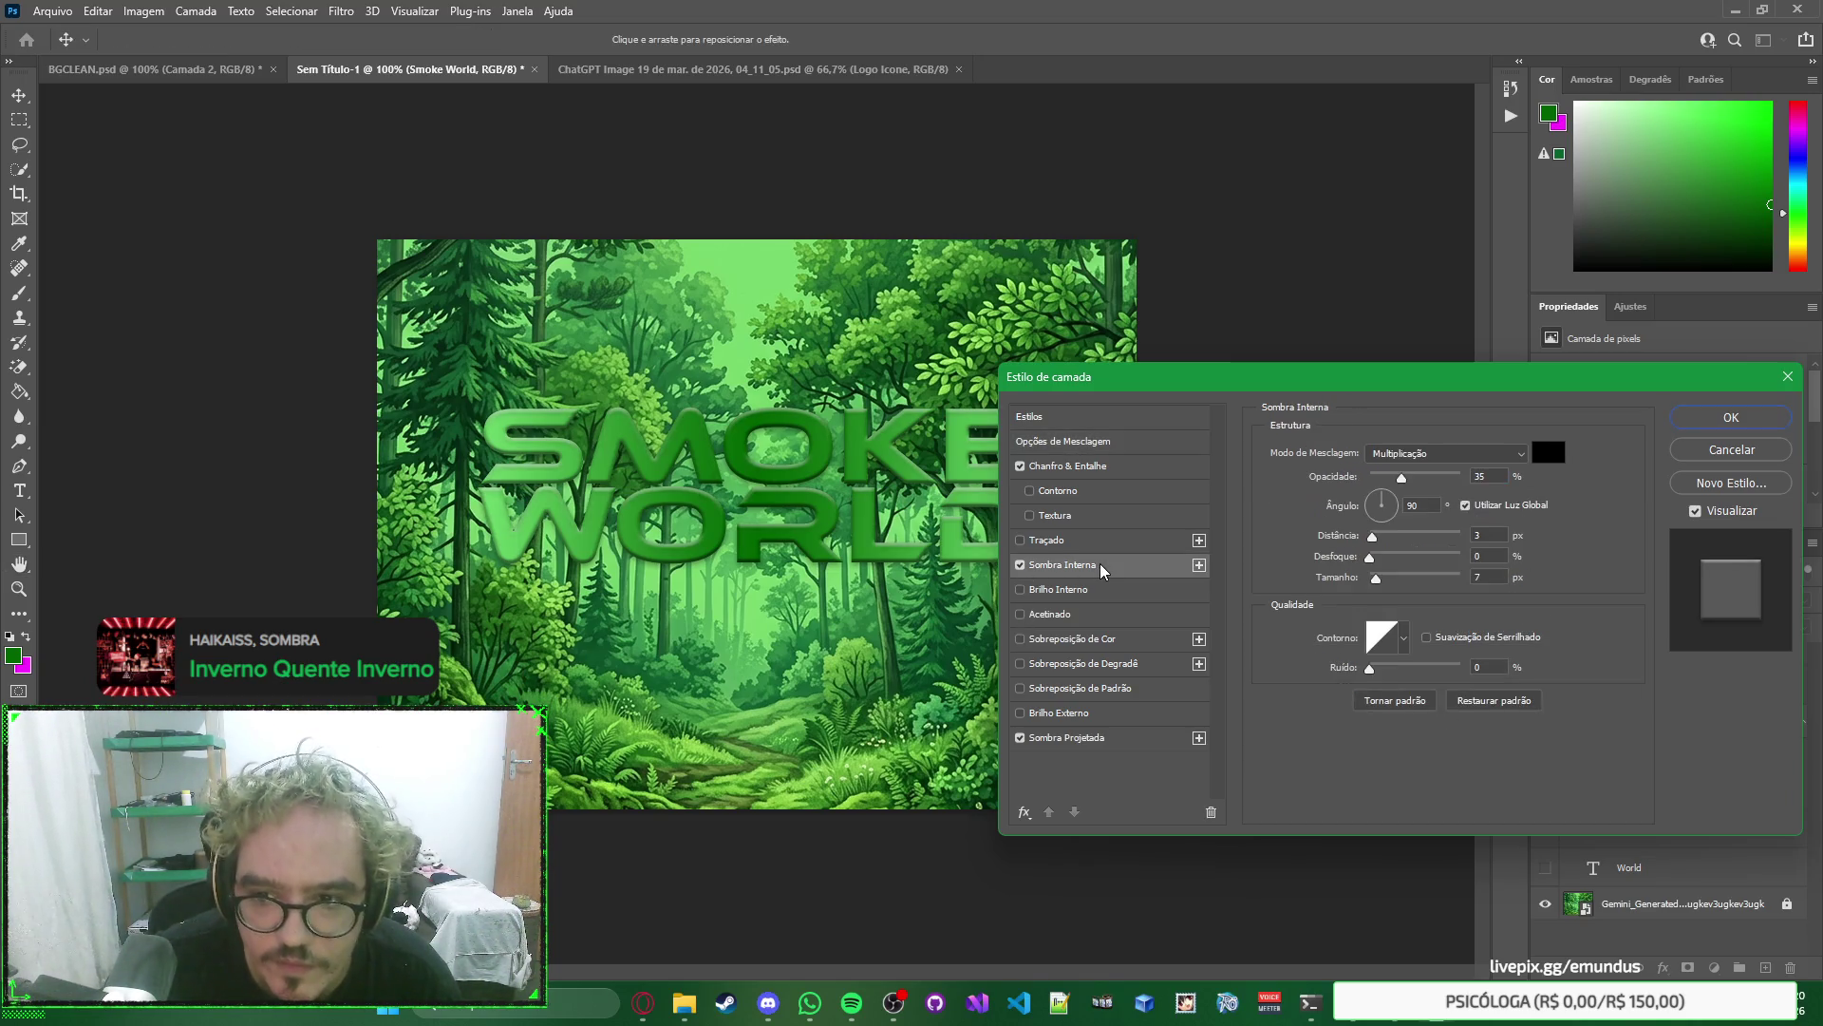
click(1019, 565)
click(1020, 565)
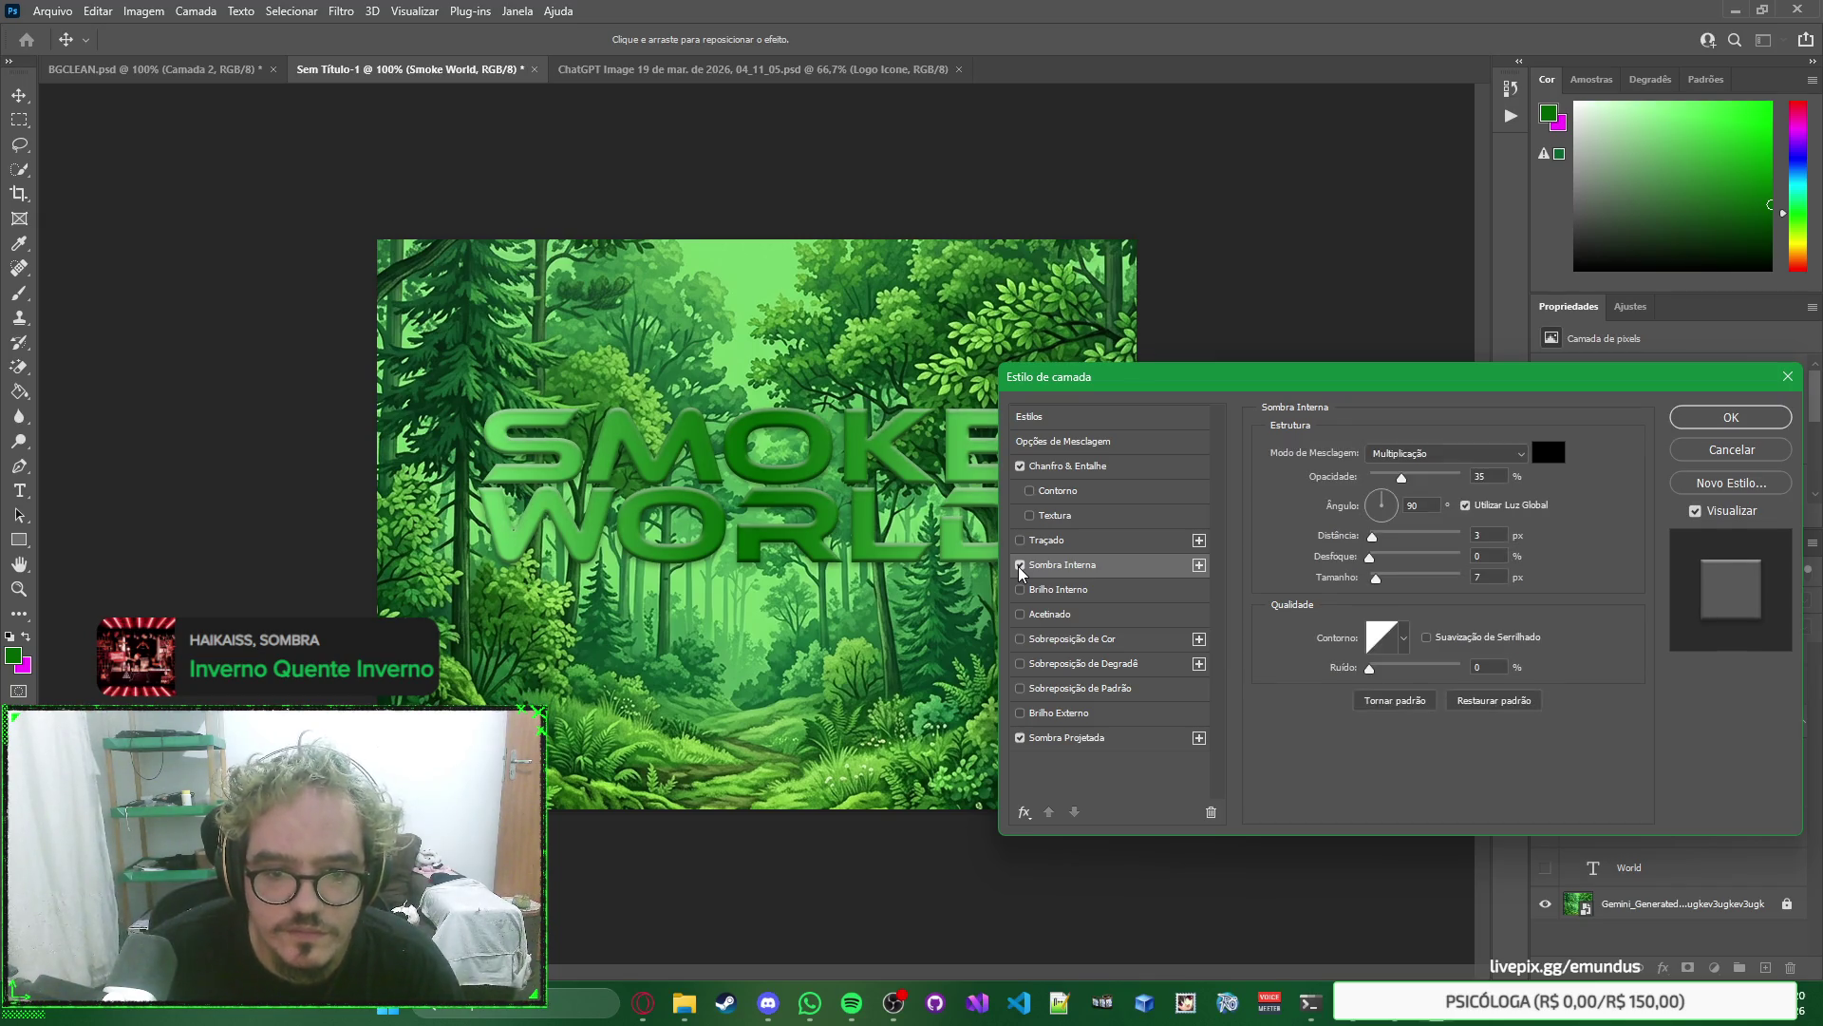
click(1020, 565)
click(1020, 565)
click(1020, 565)
click(1019, 565)
click(1020, 565)
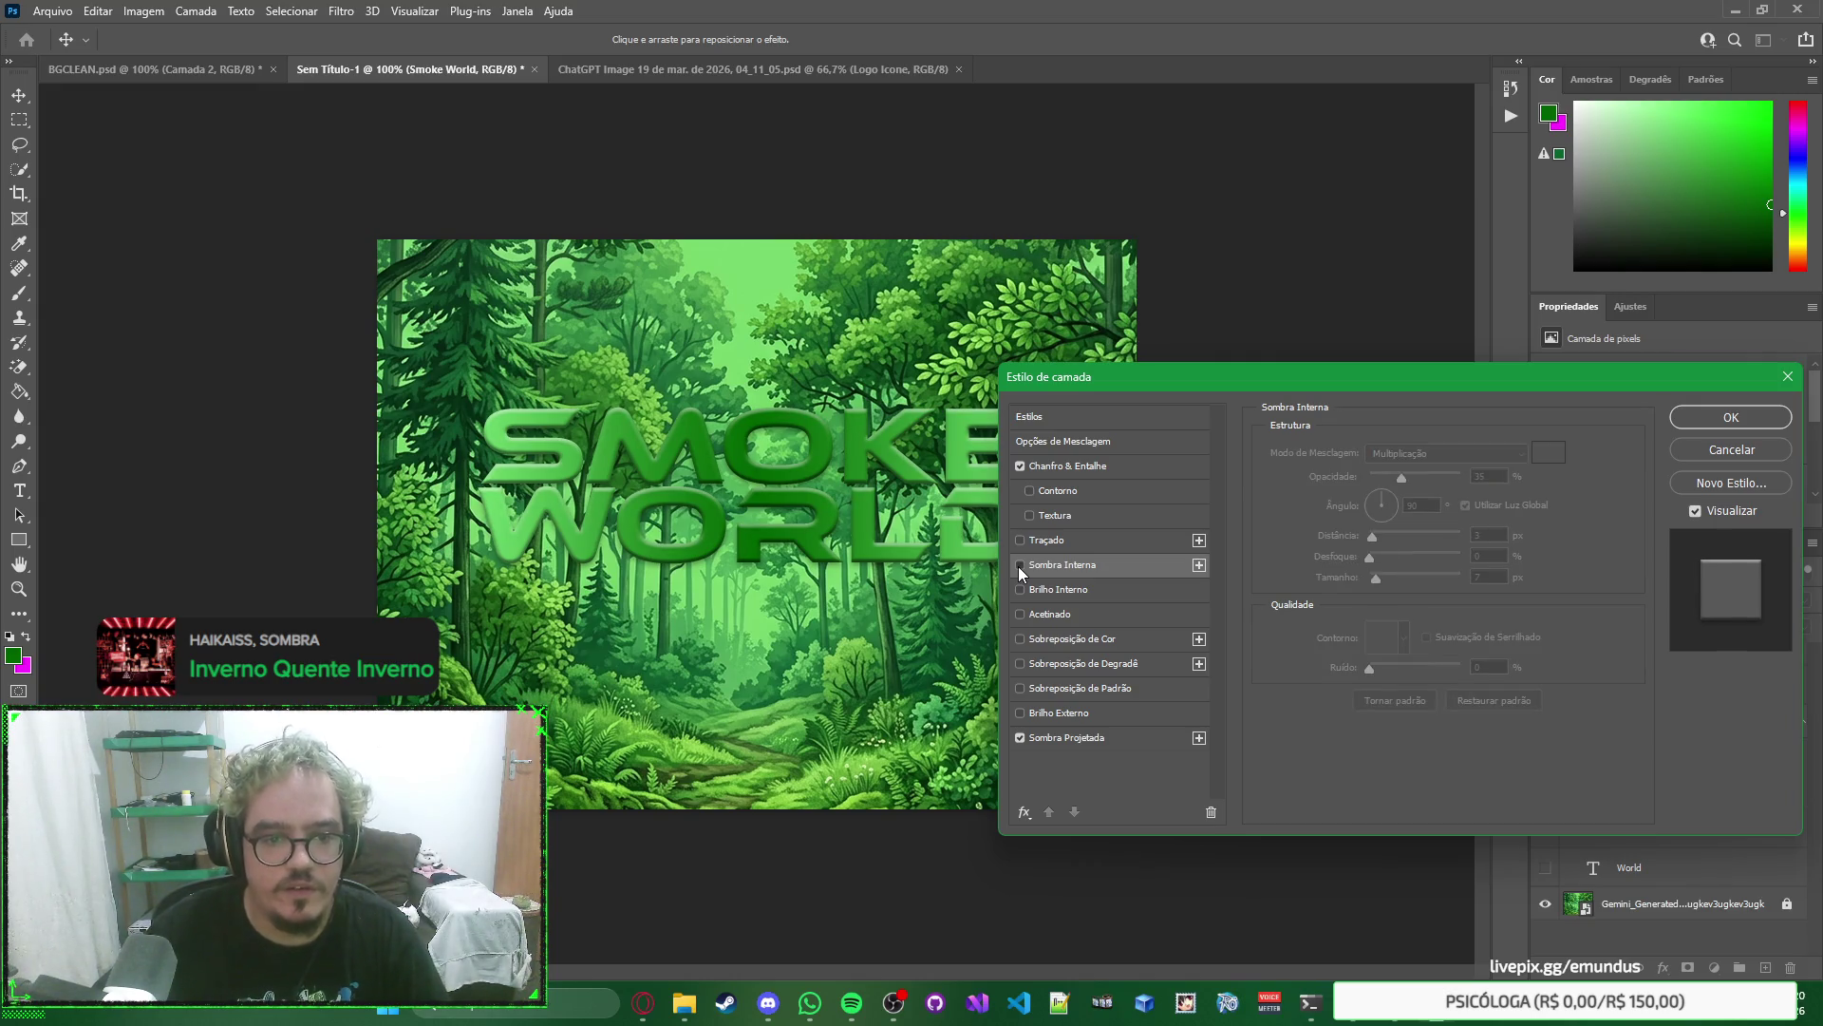
click(1020, 565)
click(1020, 565)
click(1019, 565)
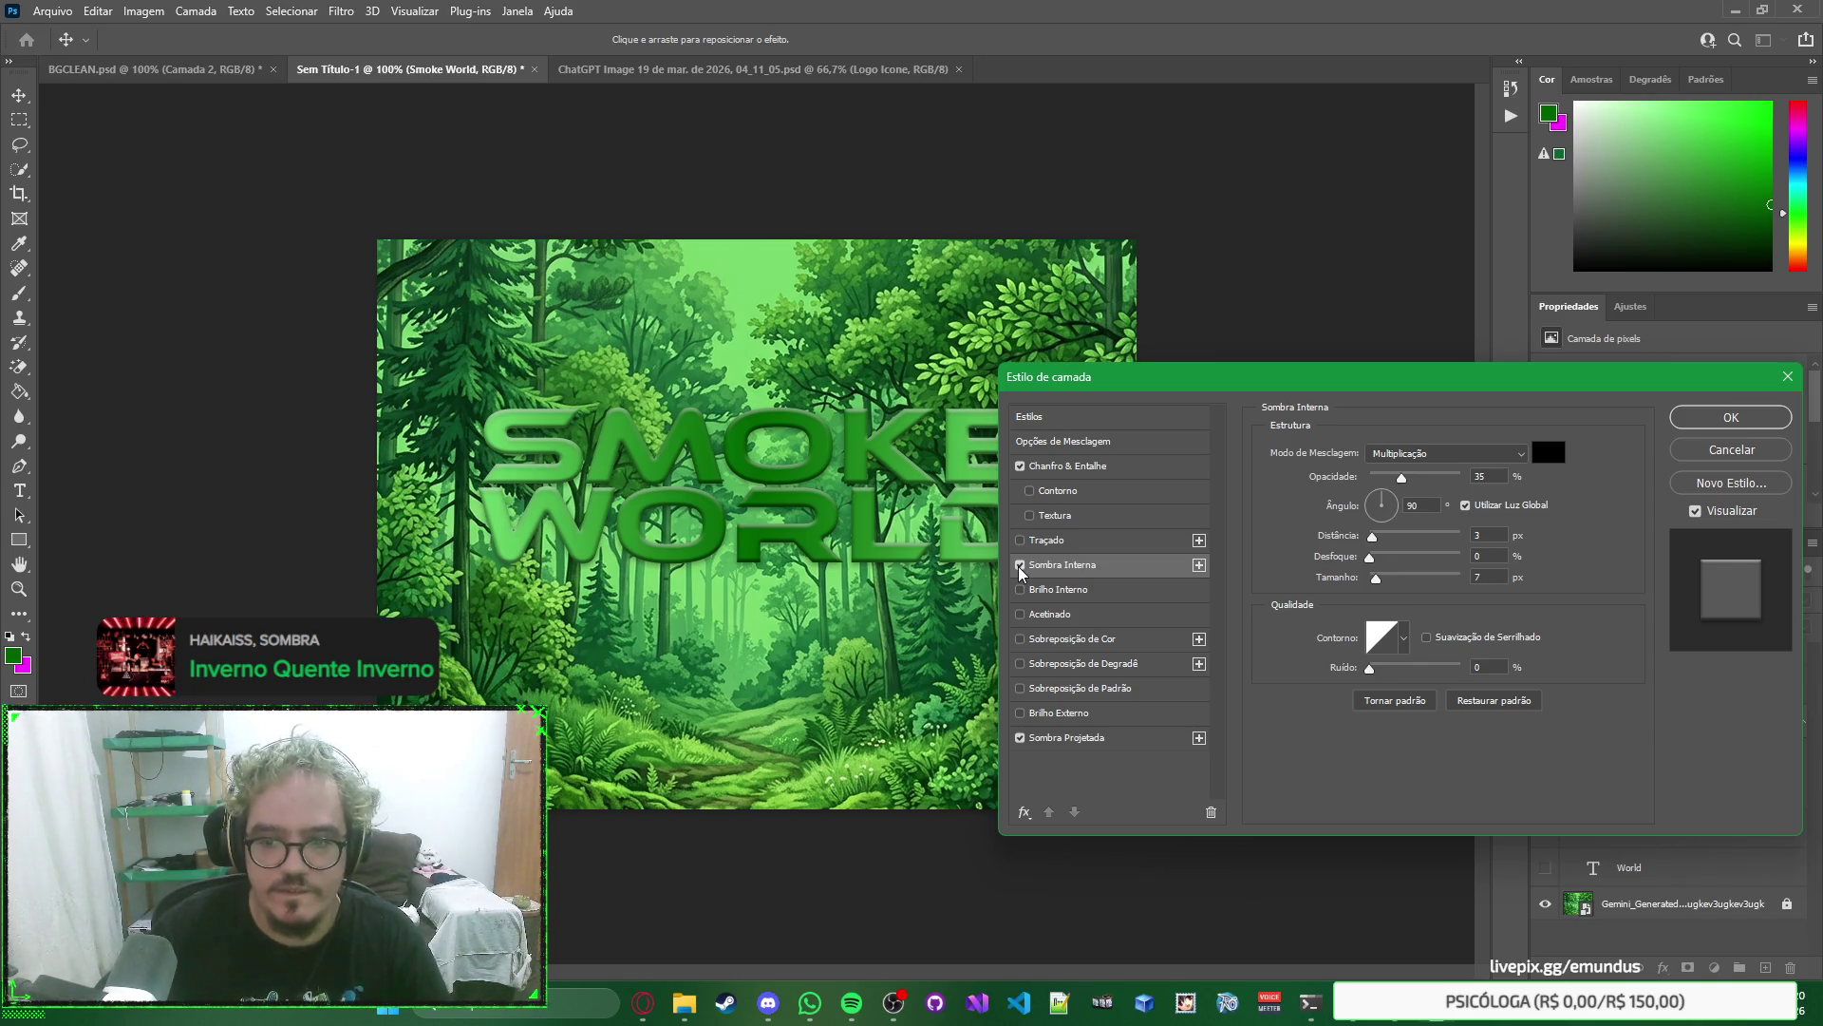
click(1730, 417)
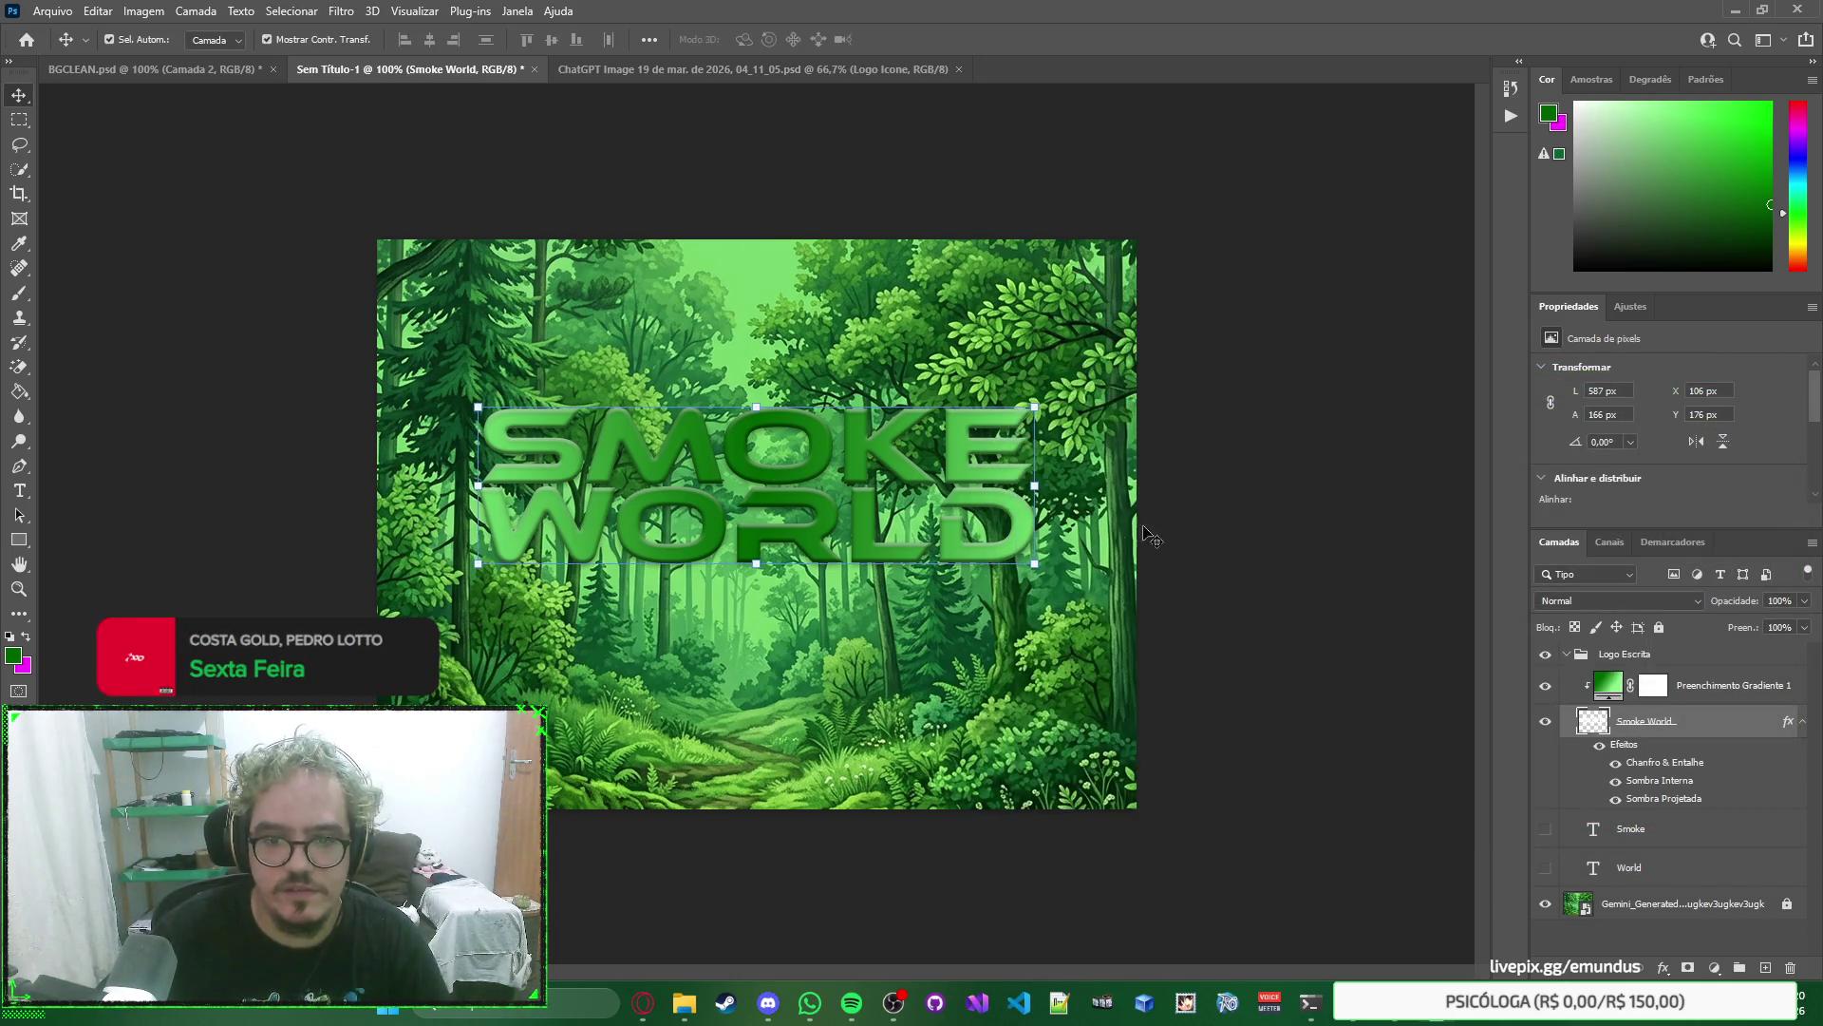
click(1287, 551)
right_click(1329, 544)
click(1326, 494)
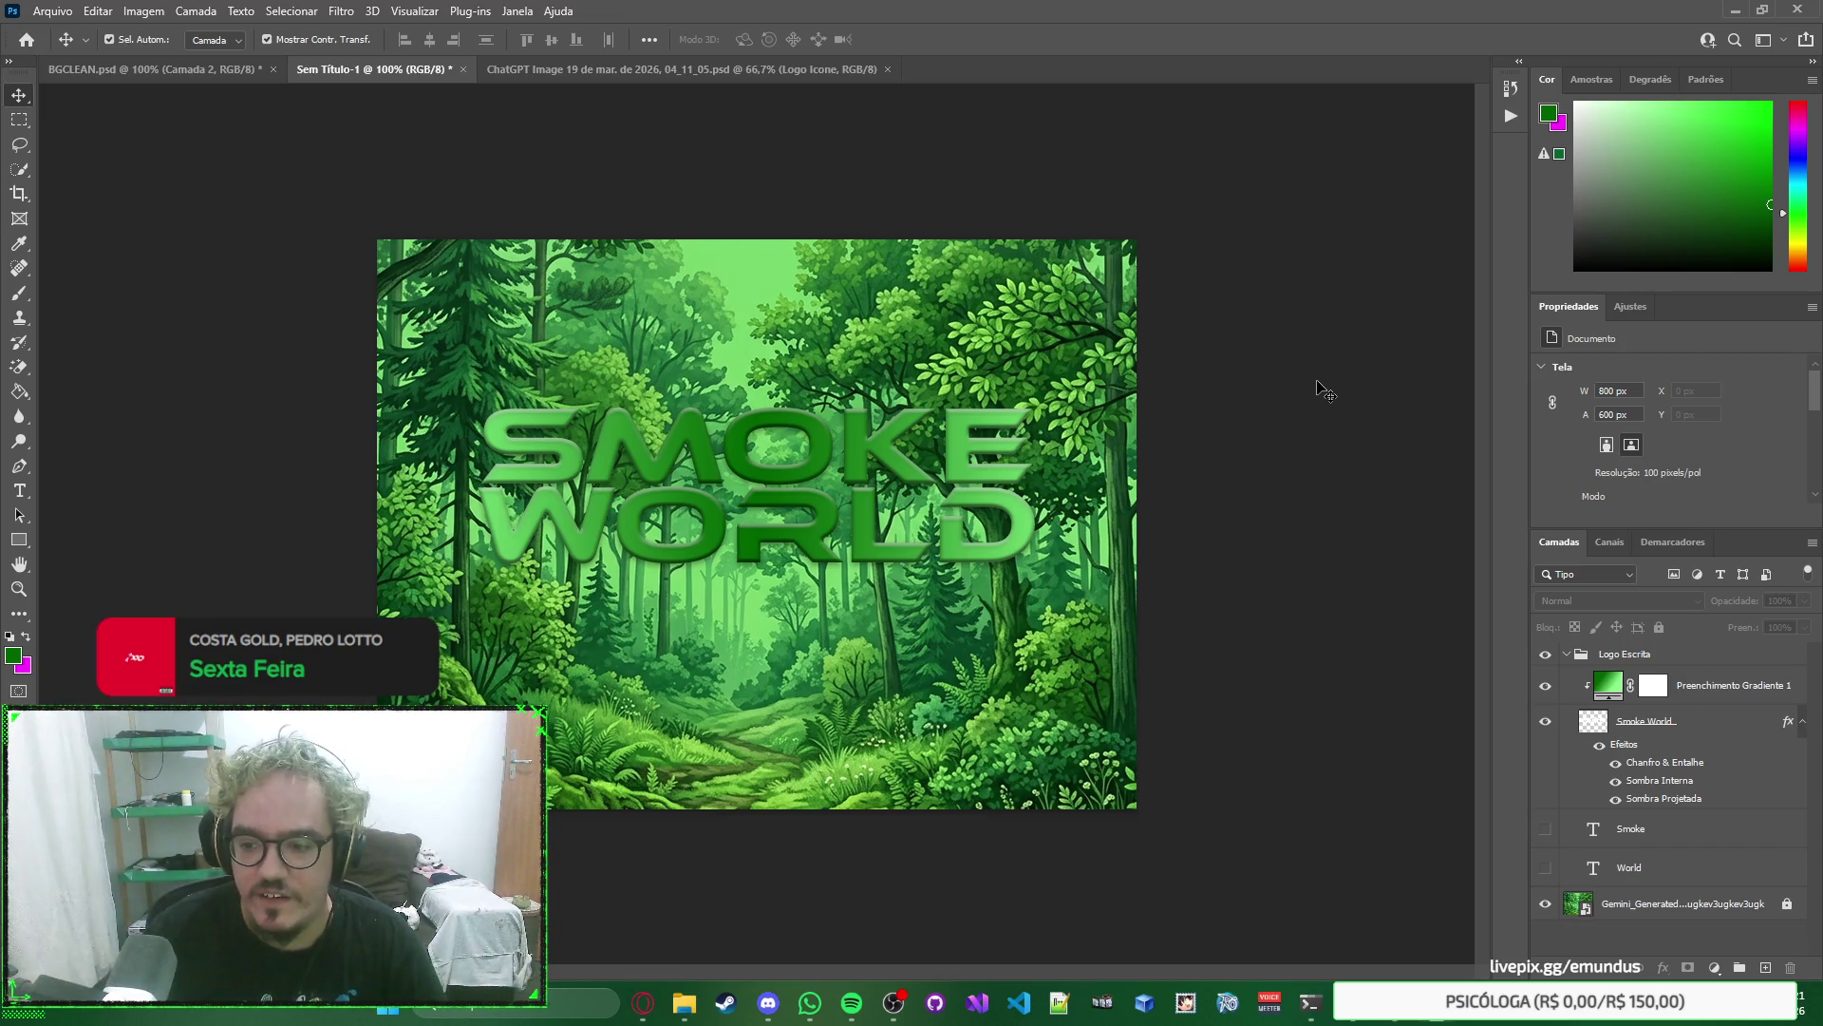
click(863, 451)
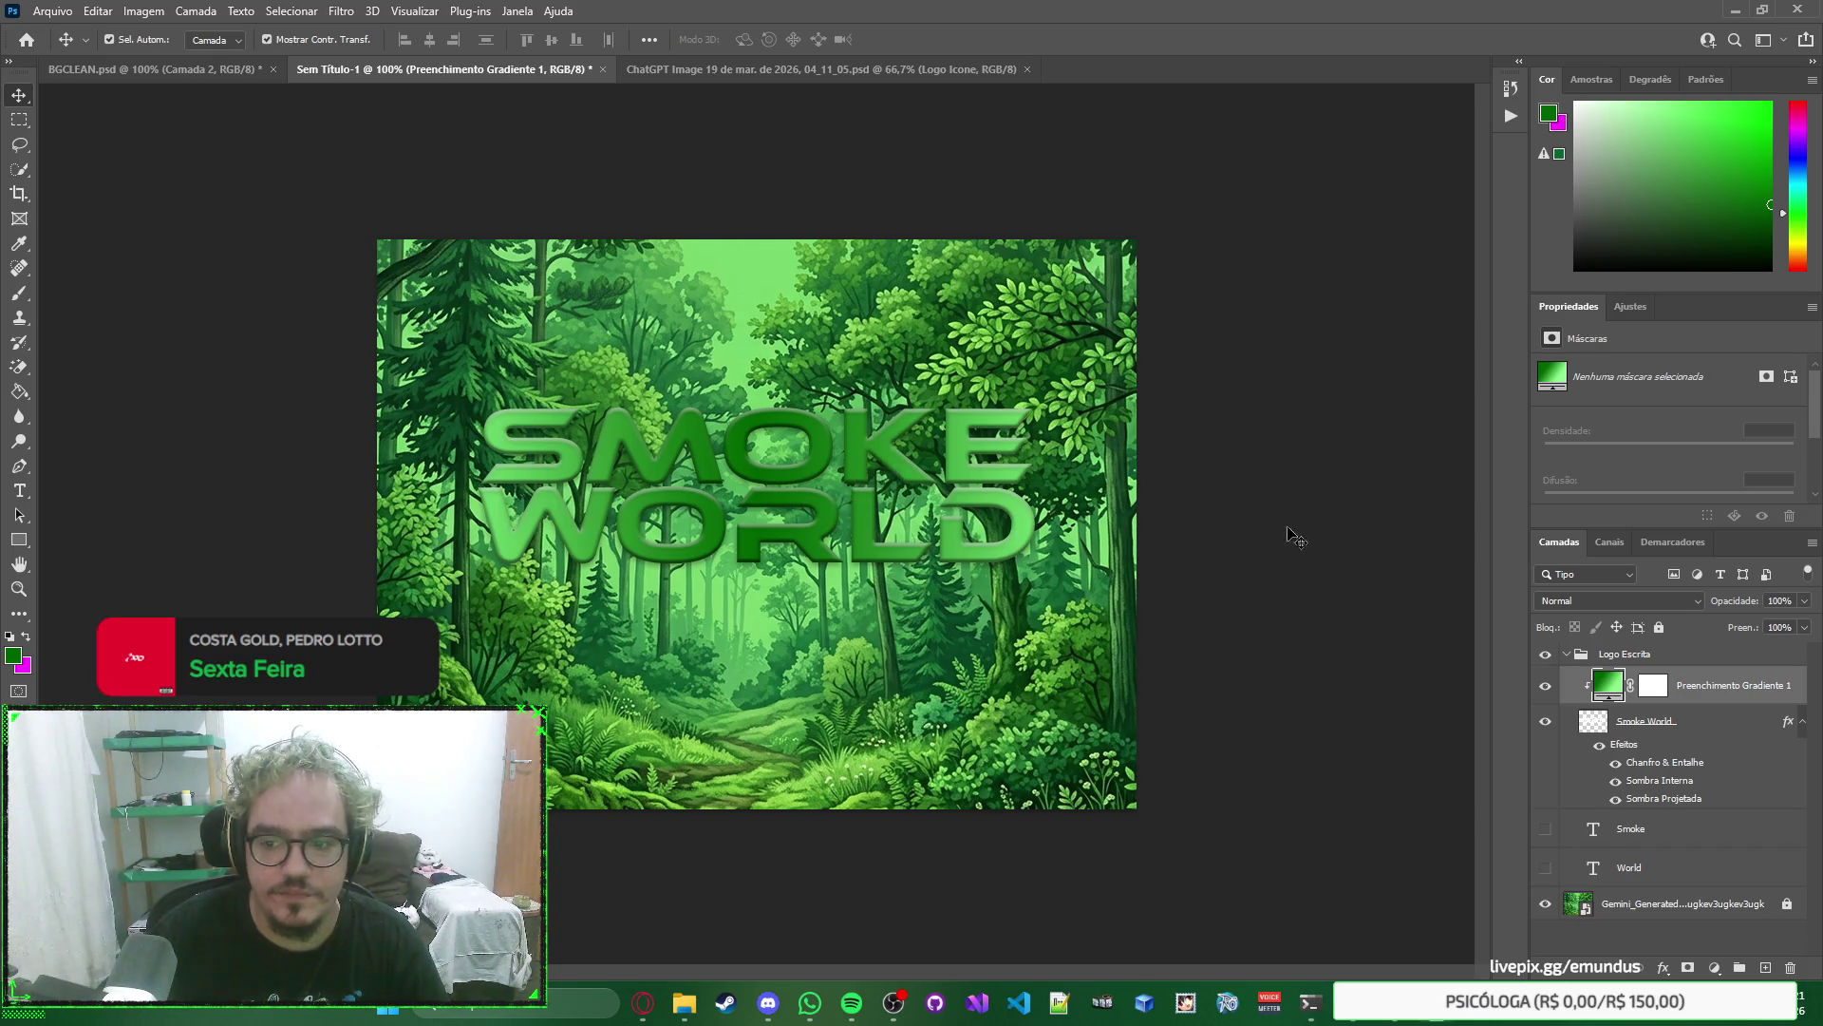
click(1677, 720)
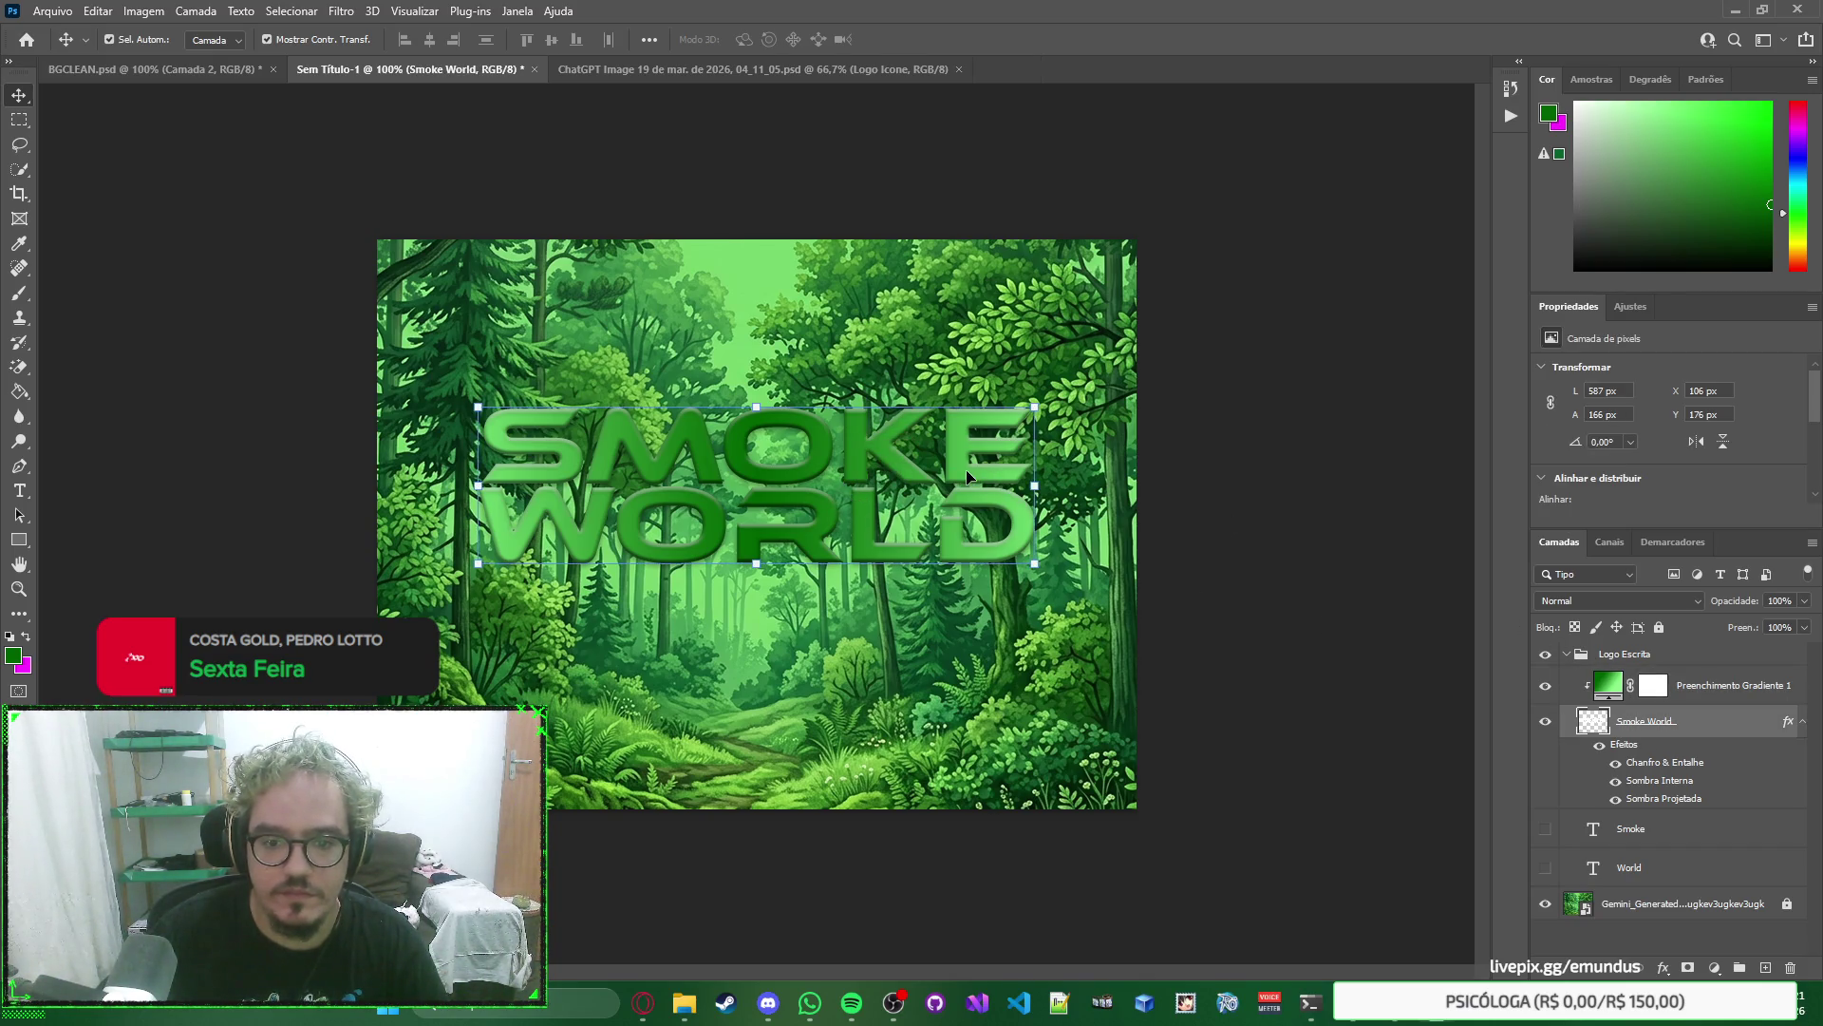
click(963, 469)
click(1715, 725)
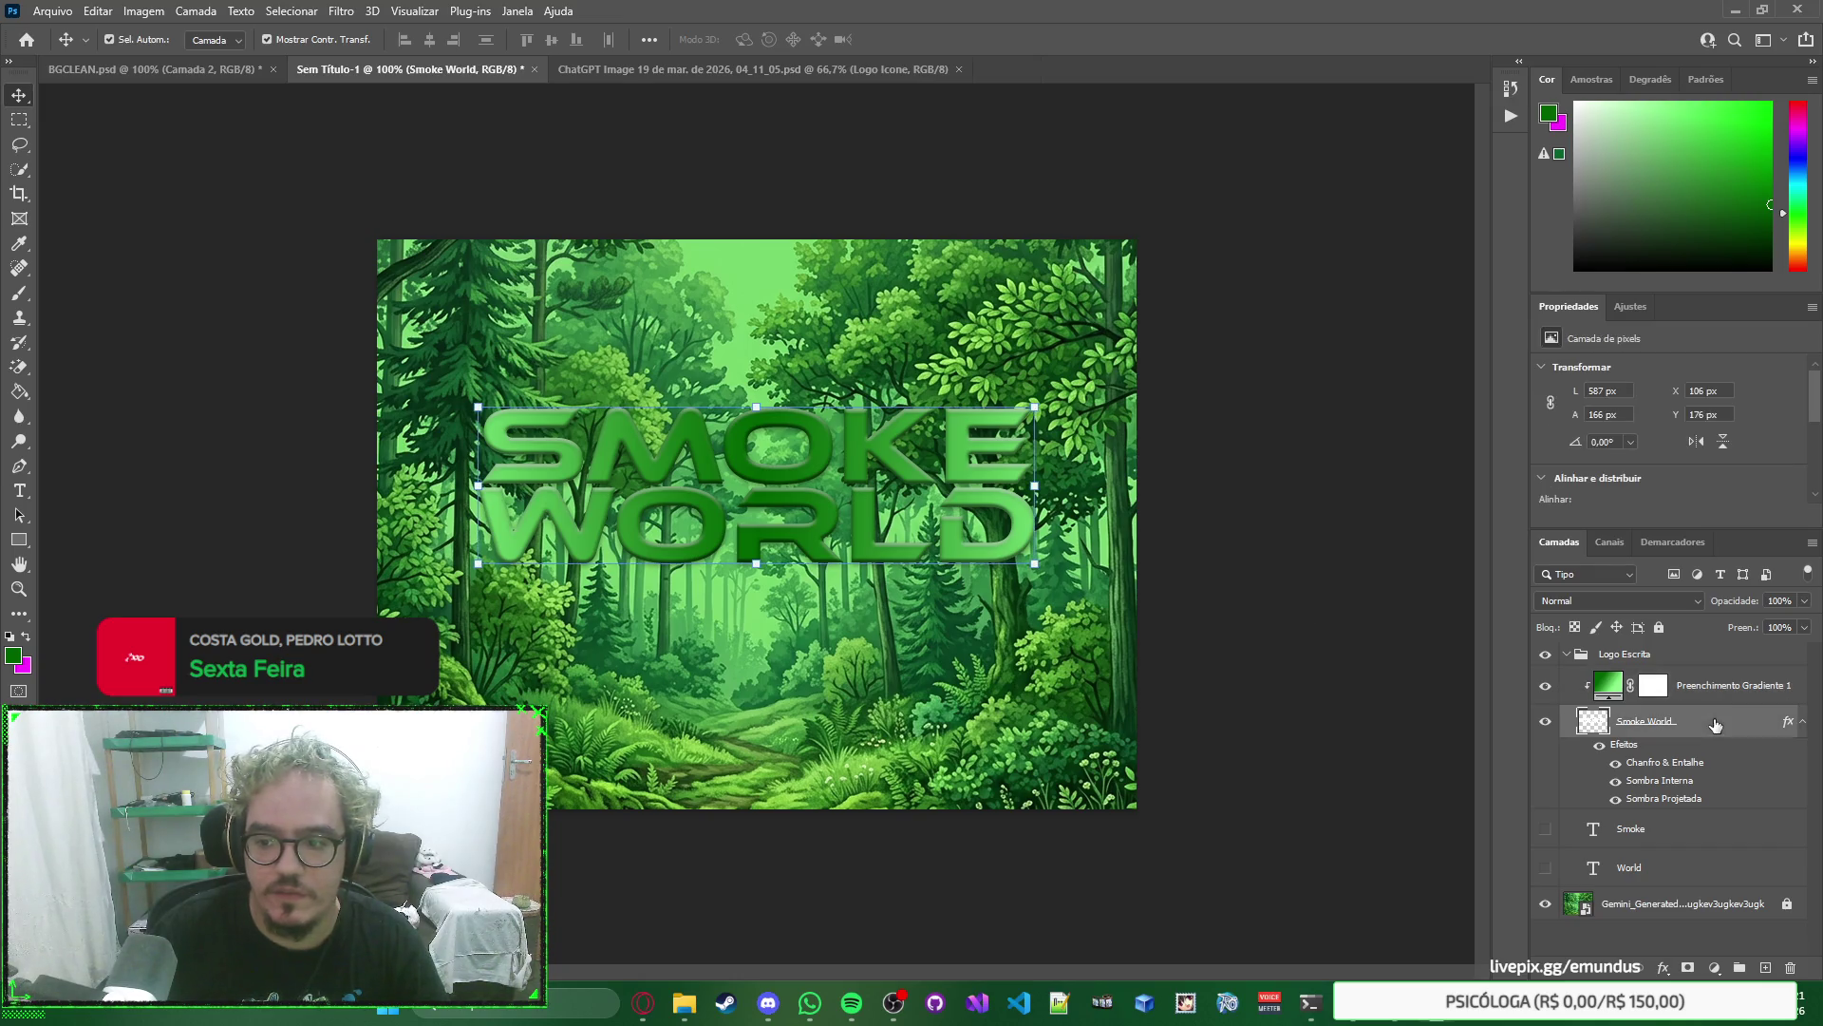
click(1734, 692)
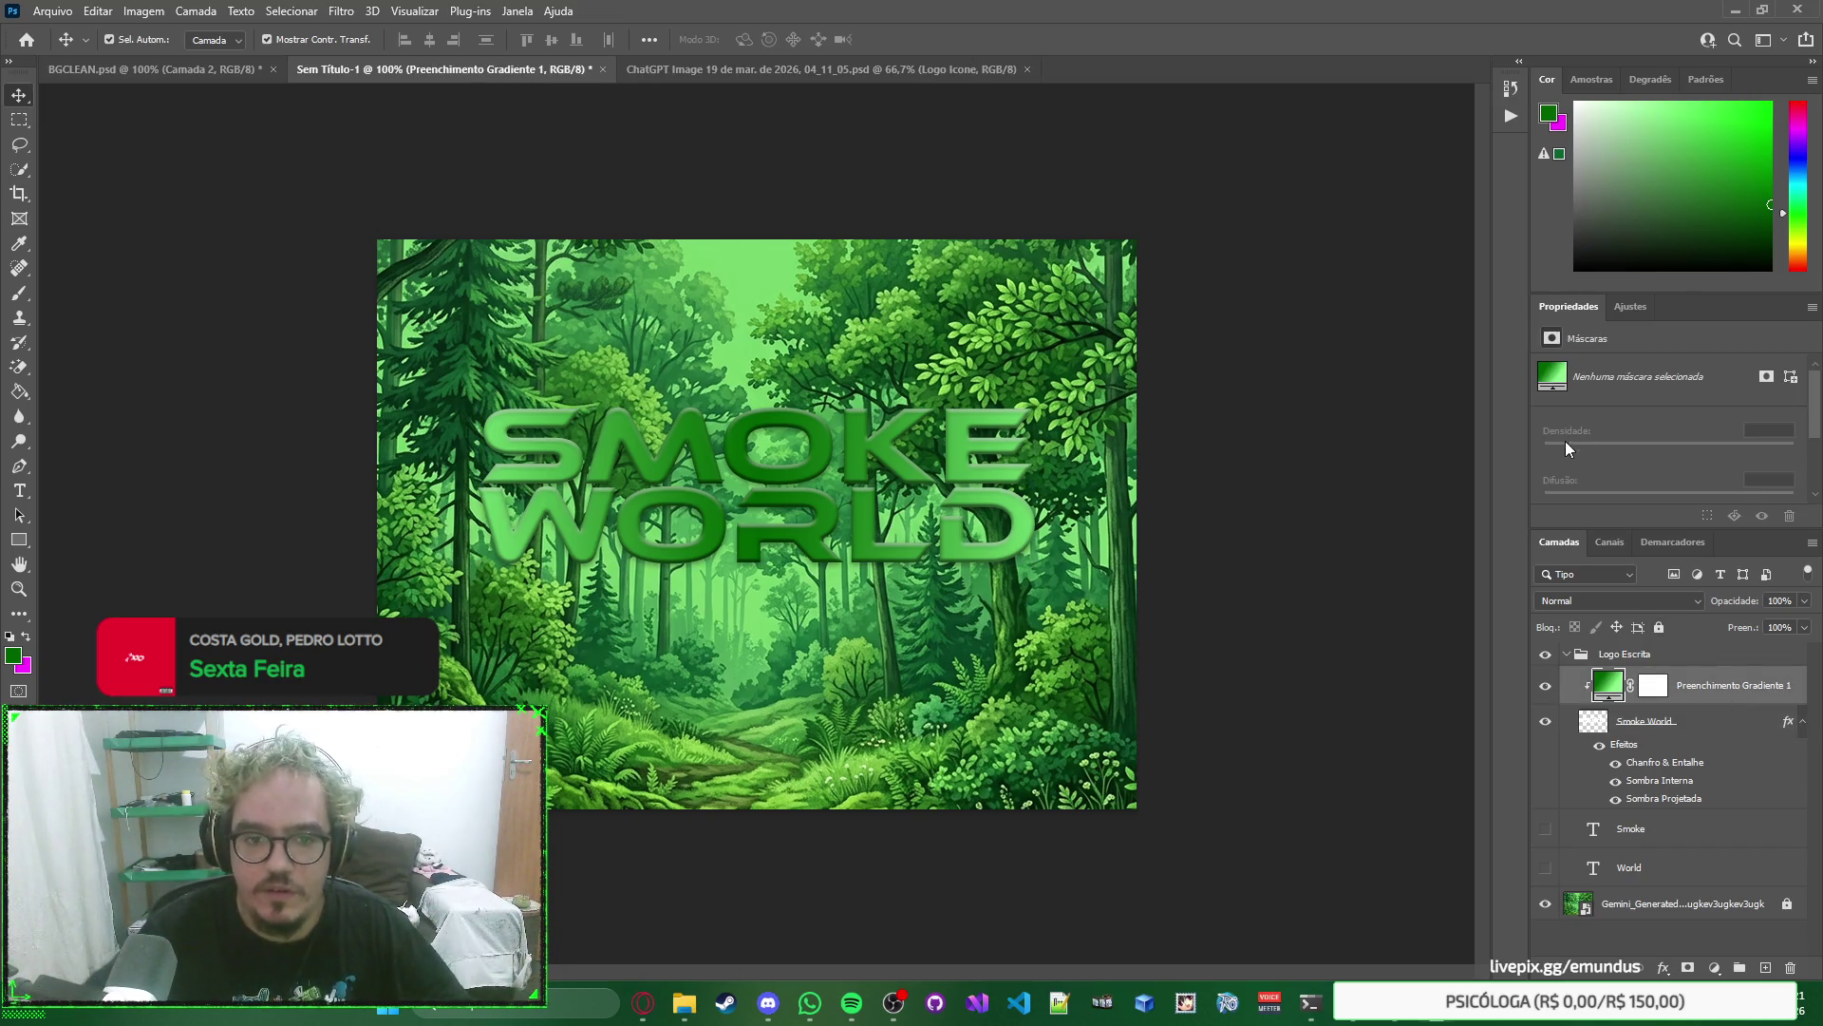
key(alt+bracketleft)
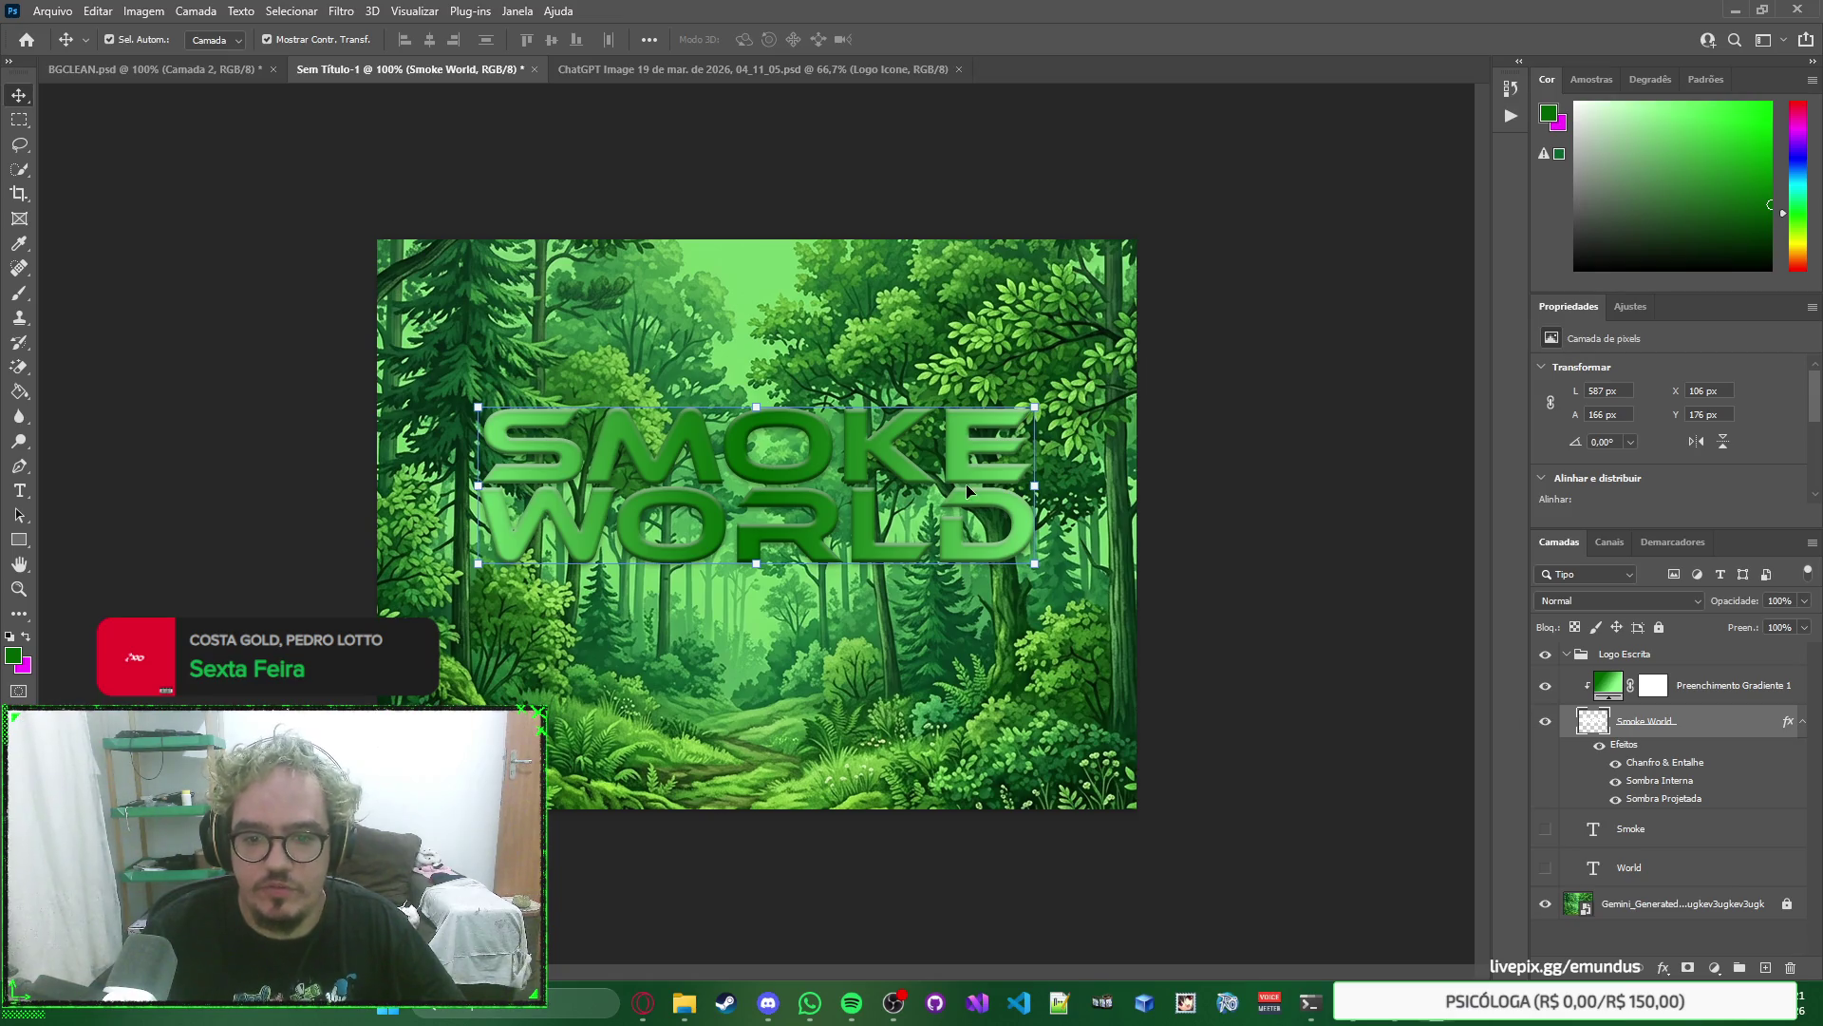
click(966, 483)
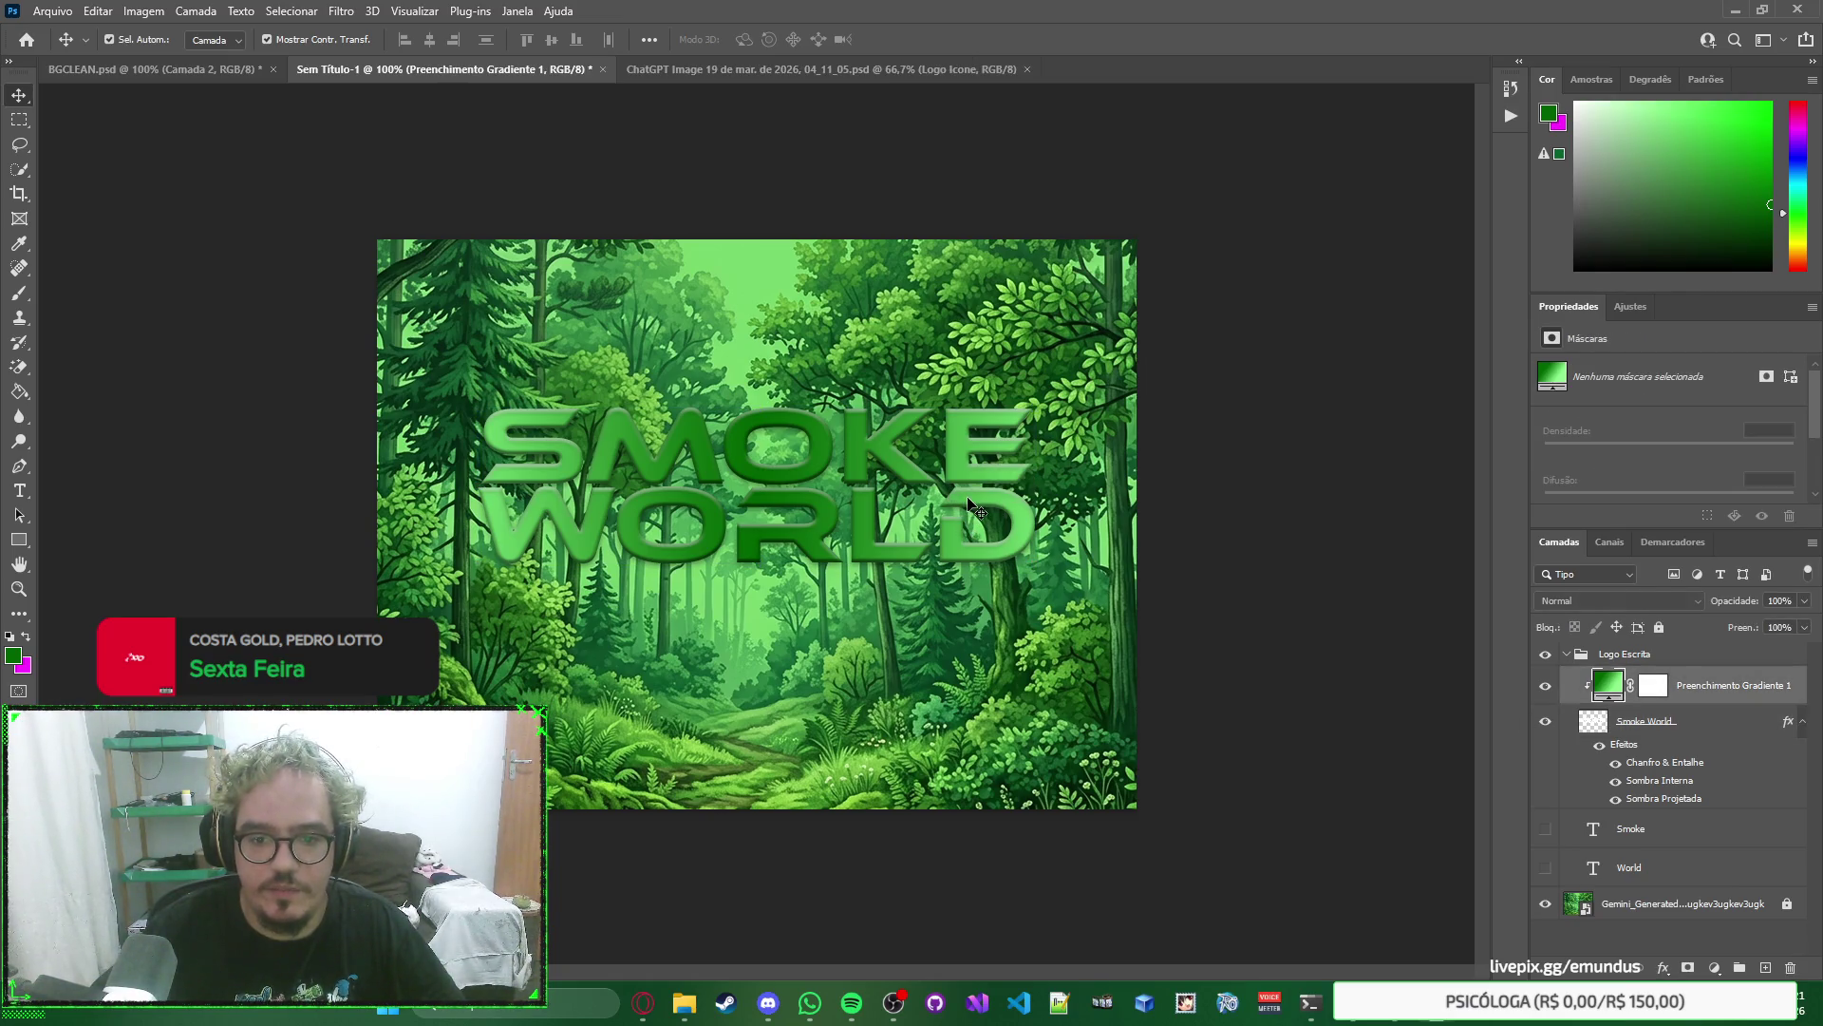
right_click(1729, 684)
click(1764, 686)
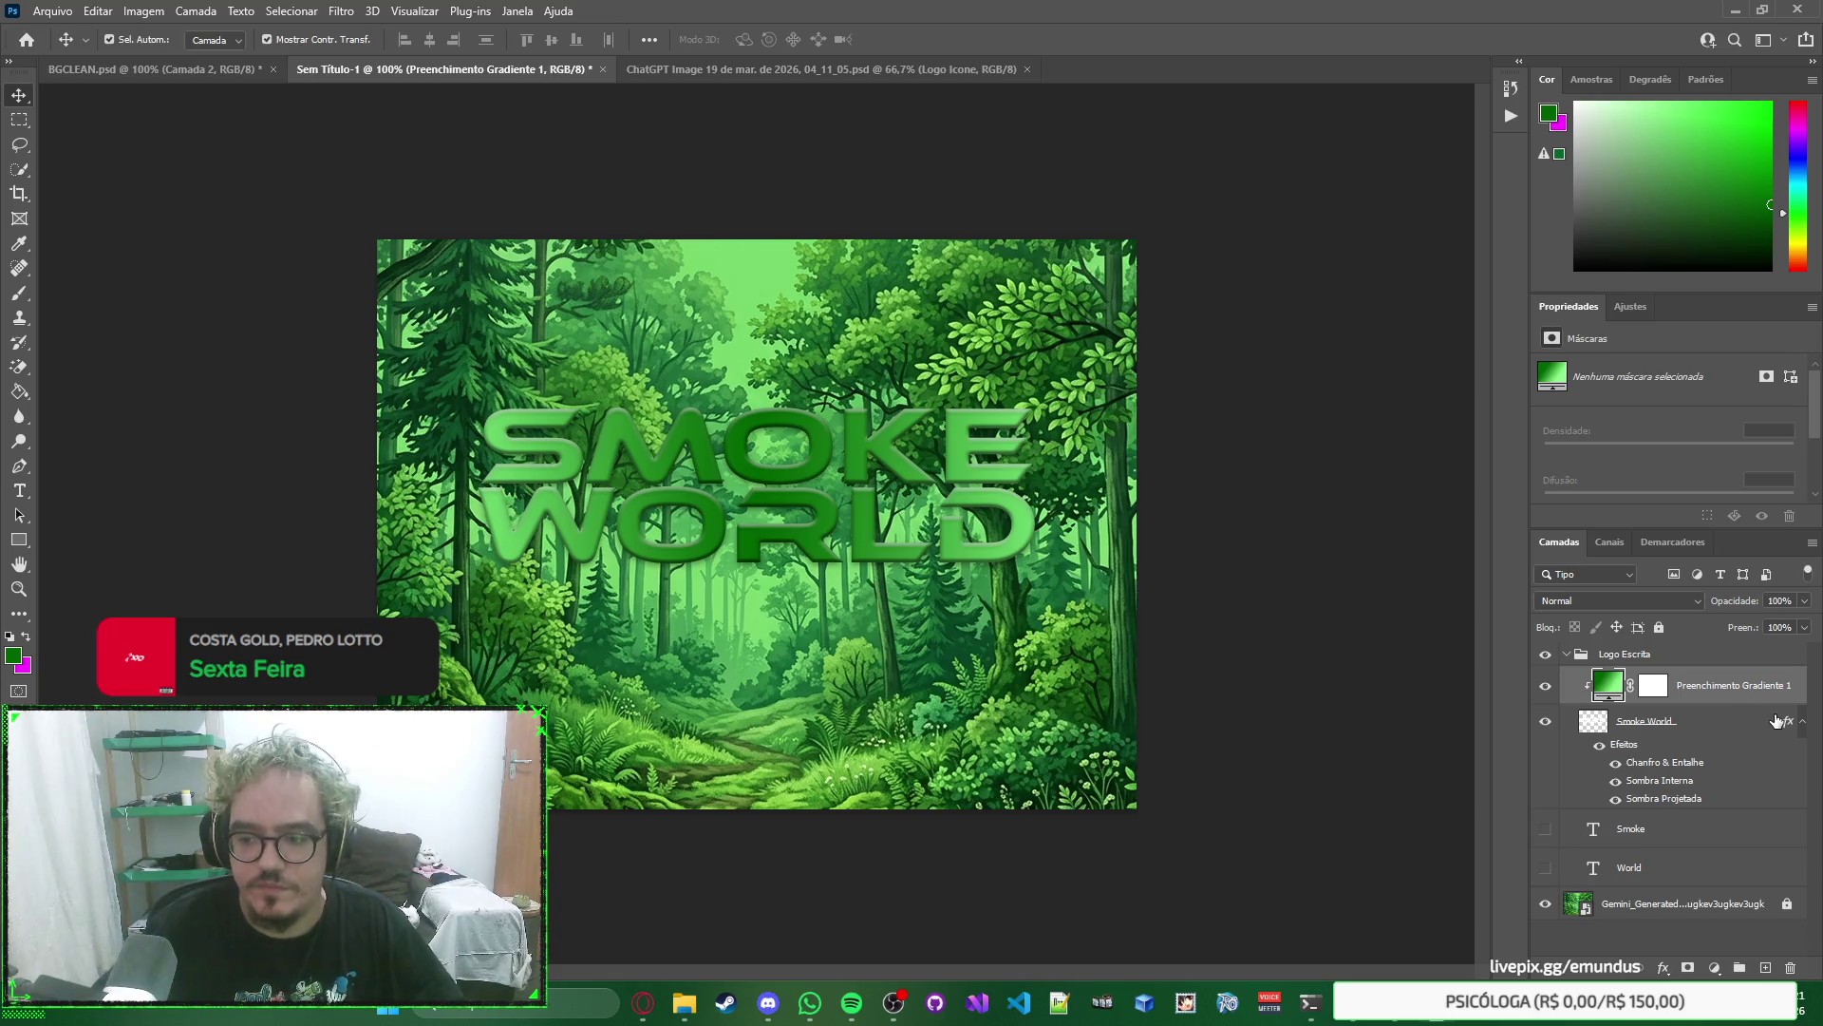
click(1745, 719)
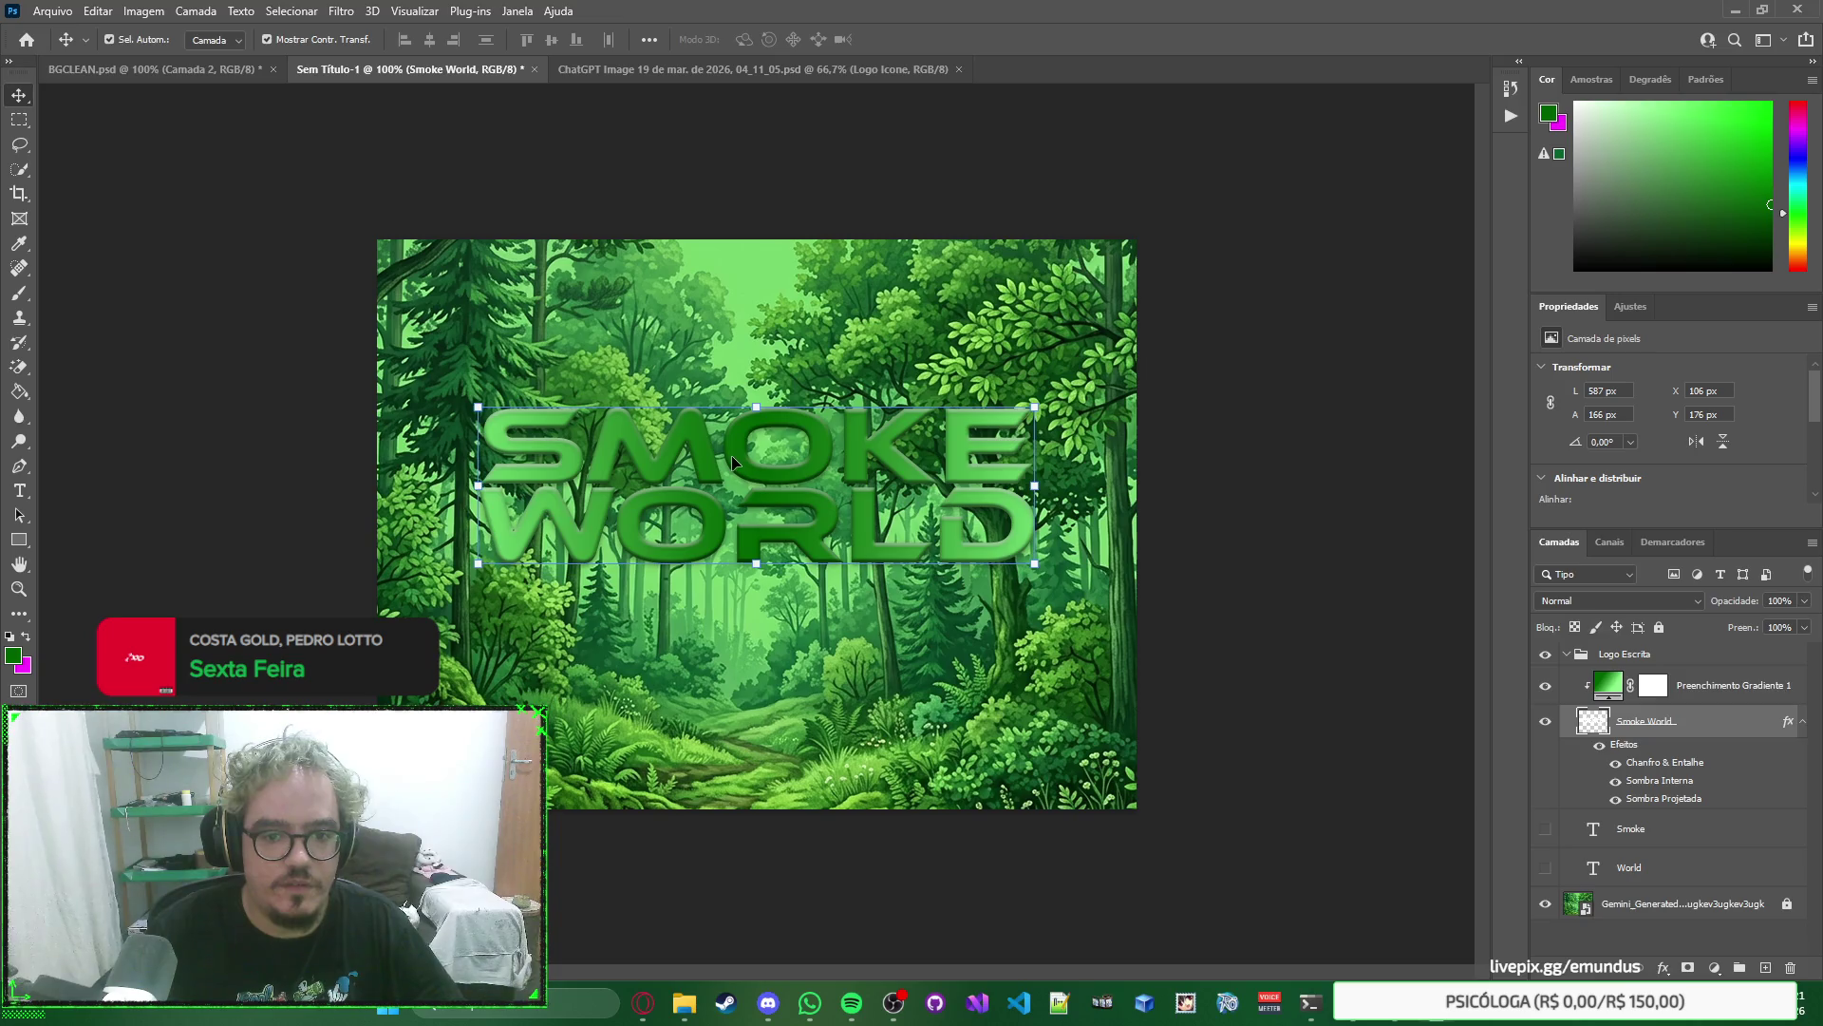
click(755, 470)
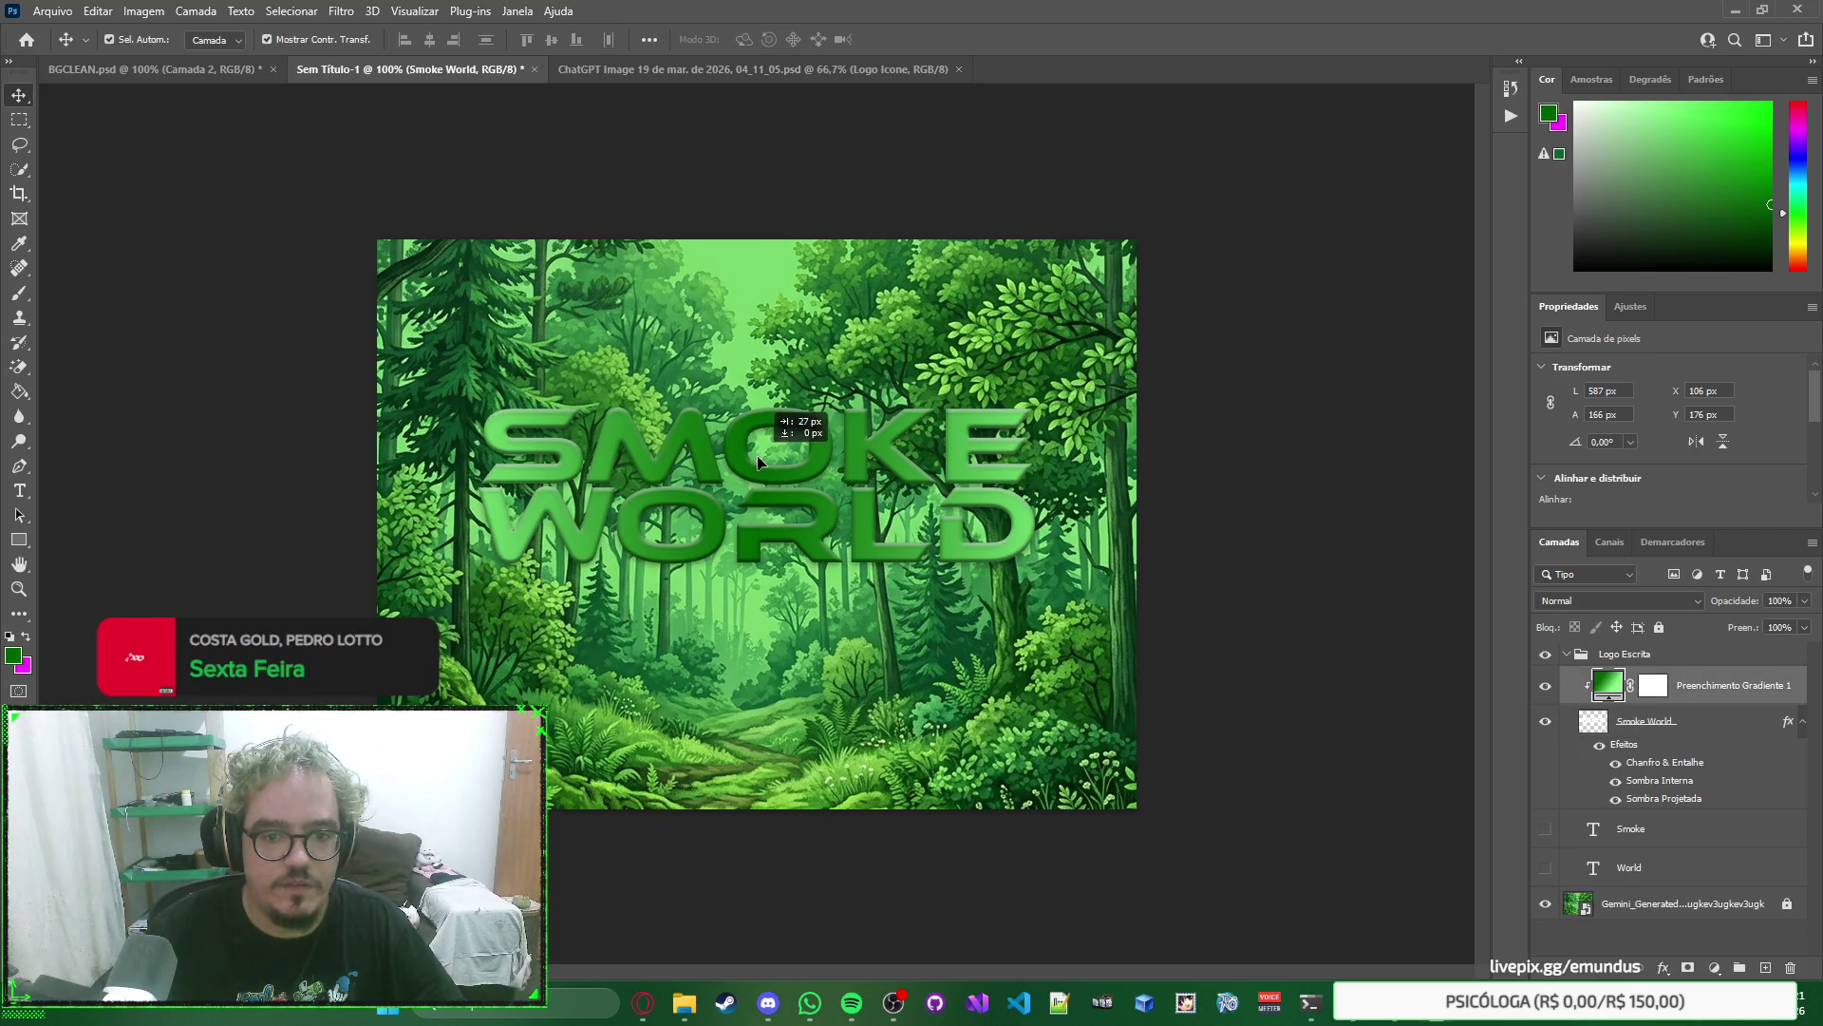
click(627, 485)
click(508, 444)
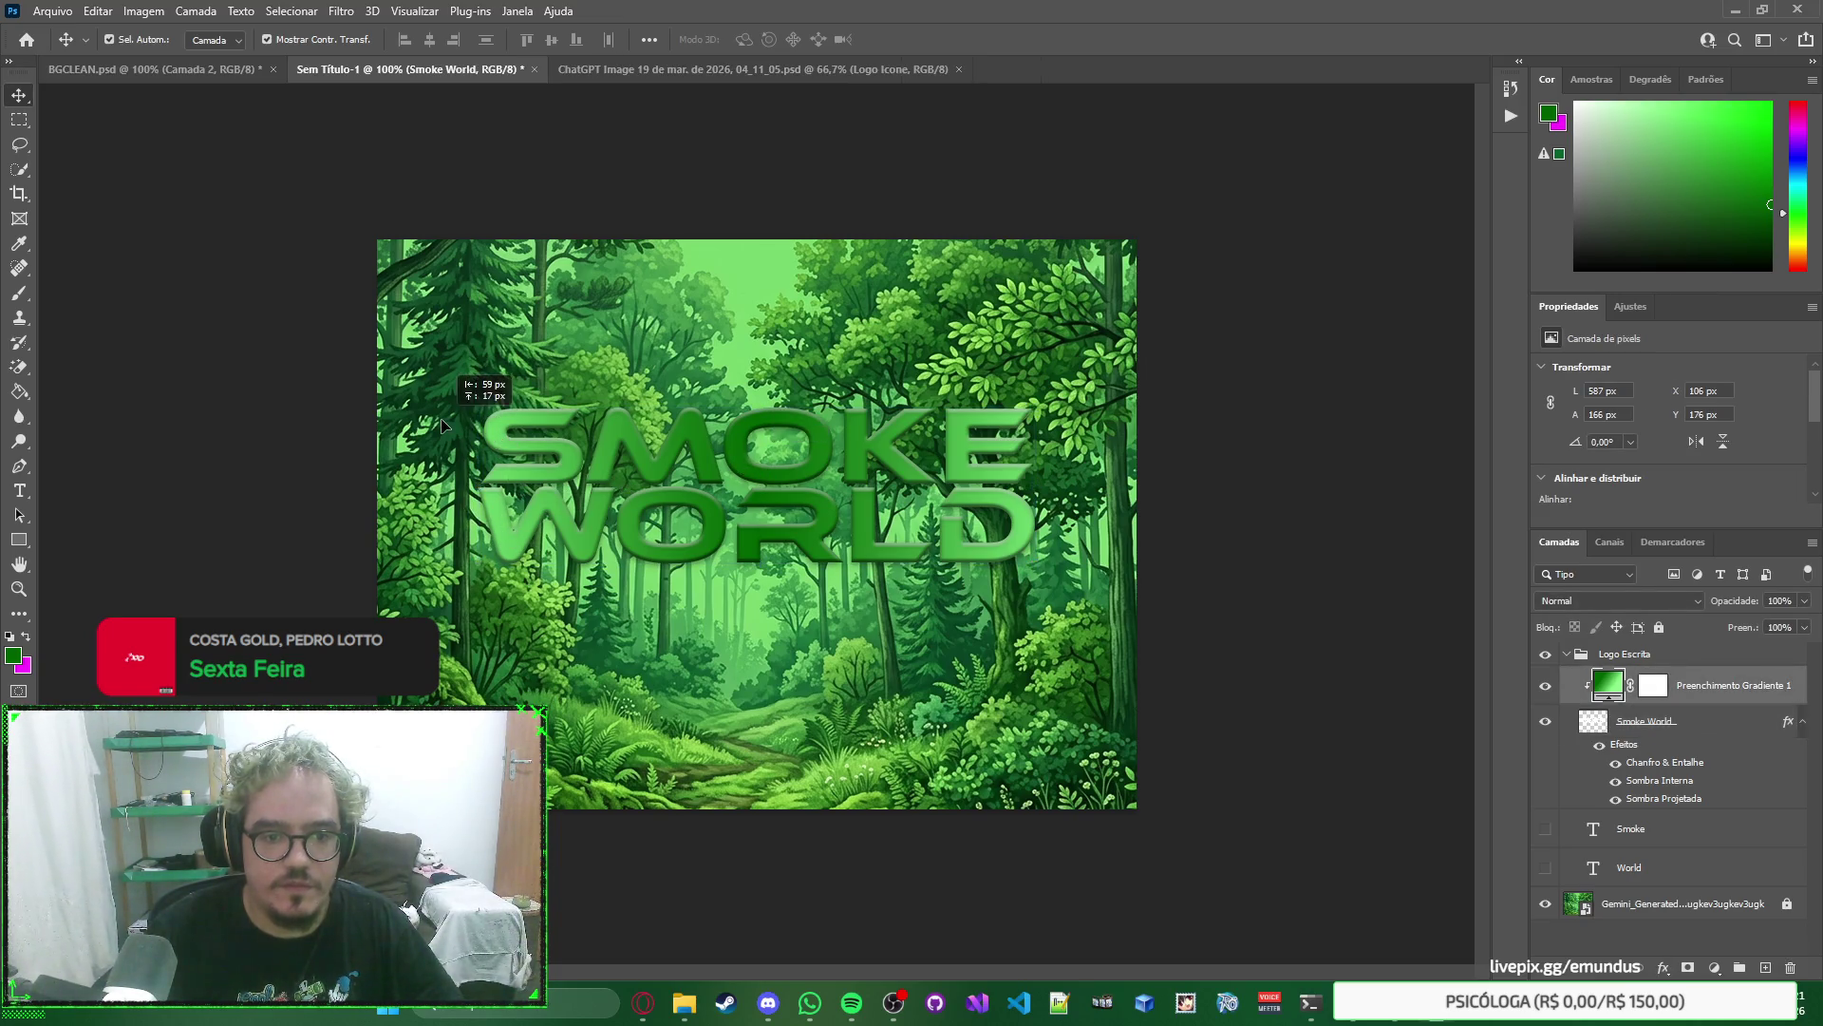
click(493, 483)
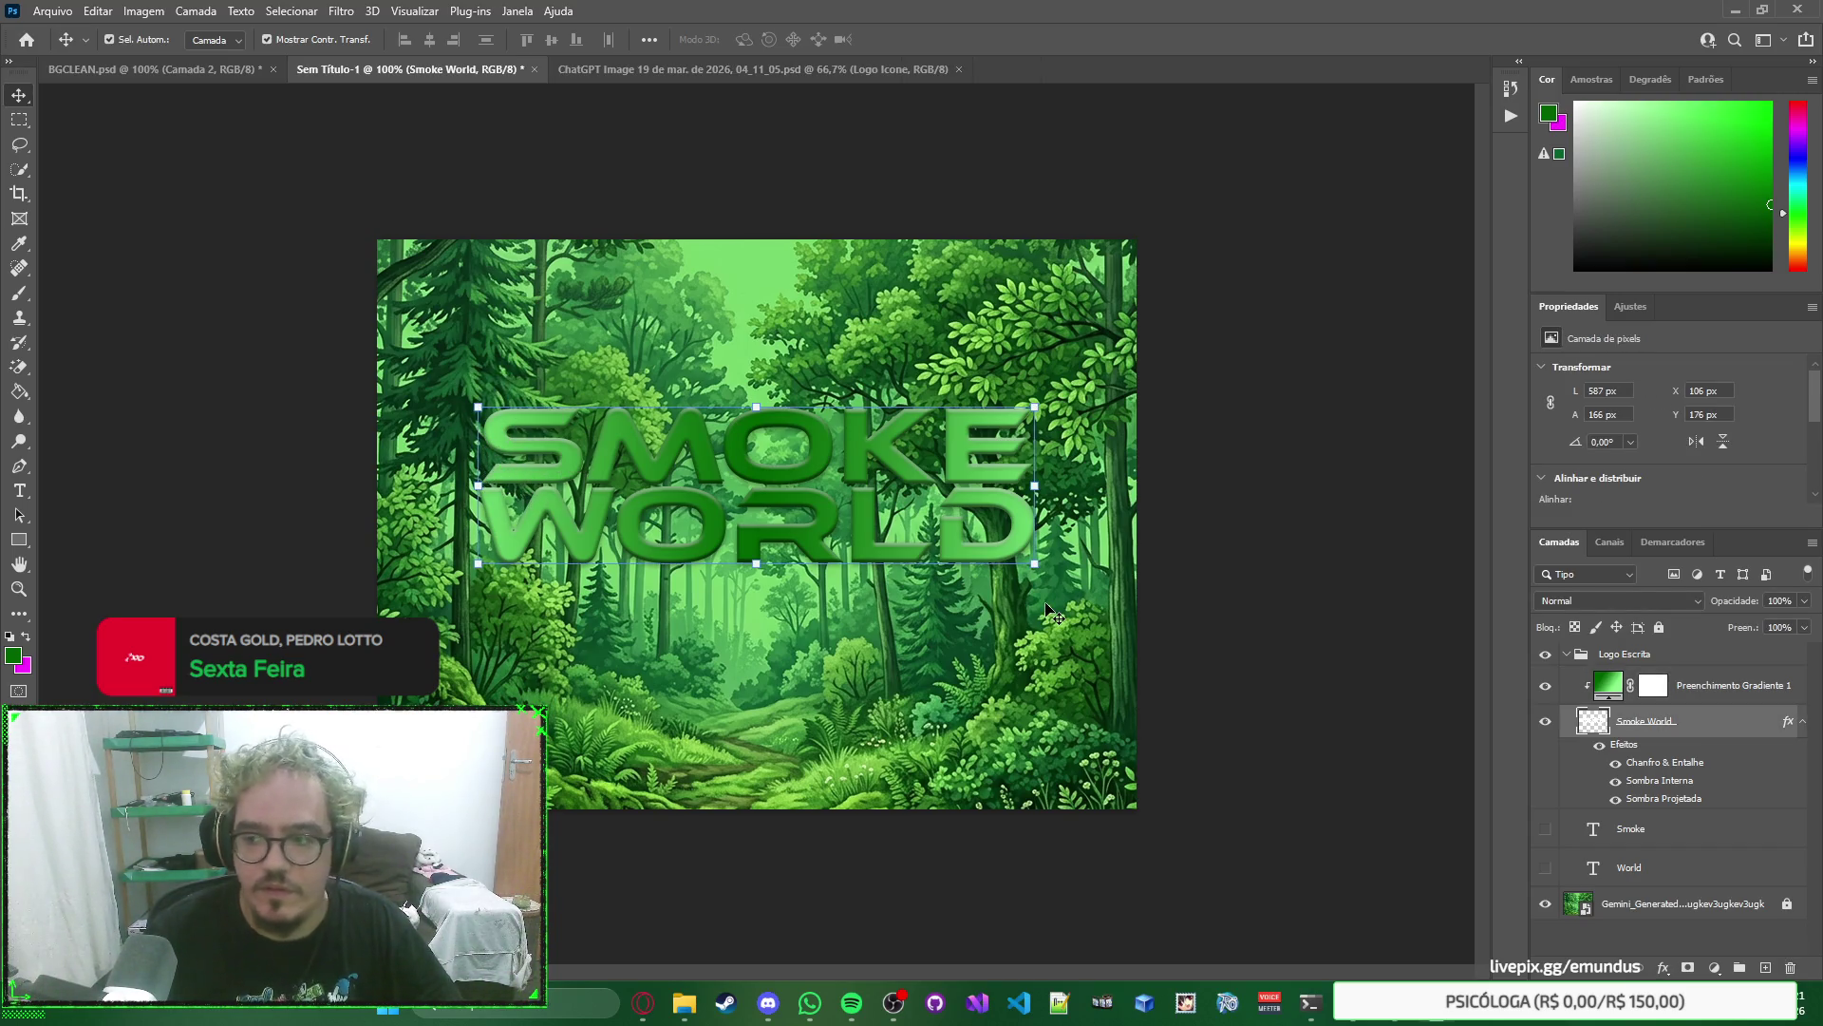
click(1250, 671)
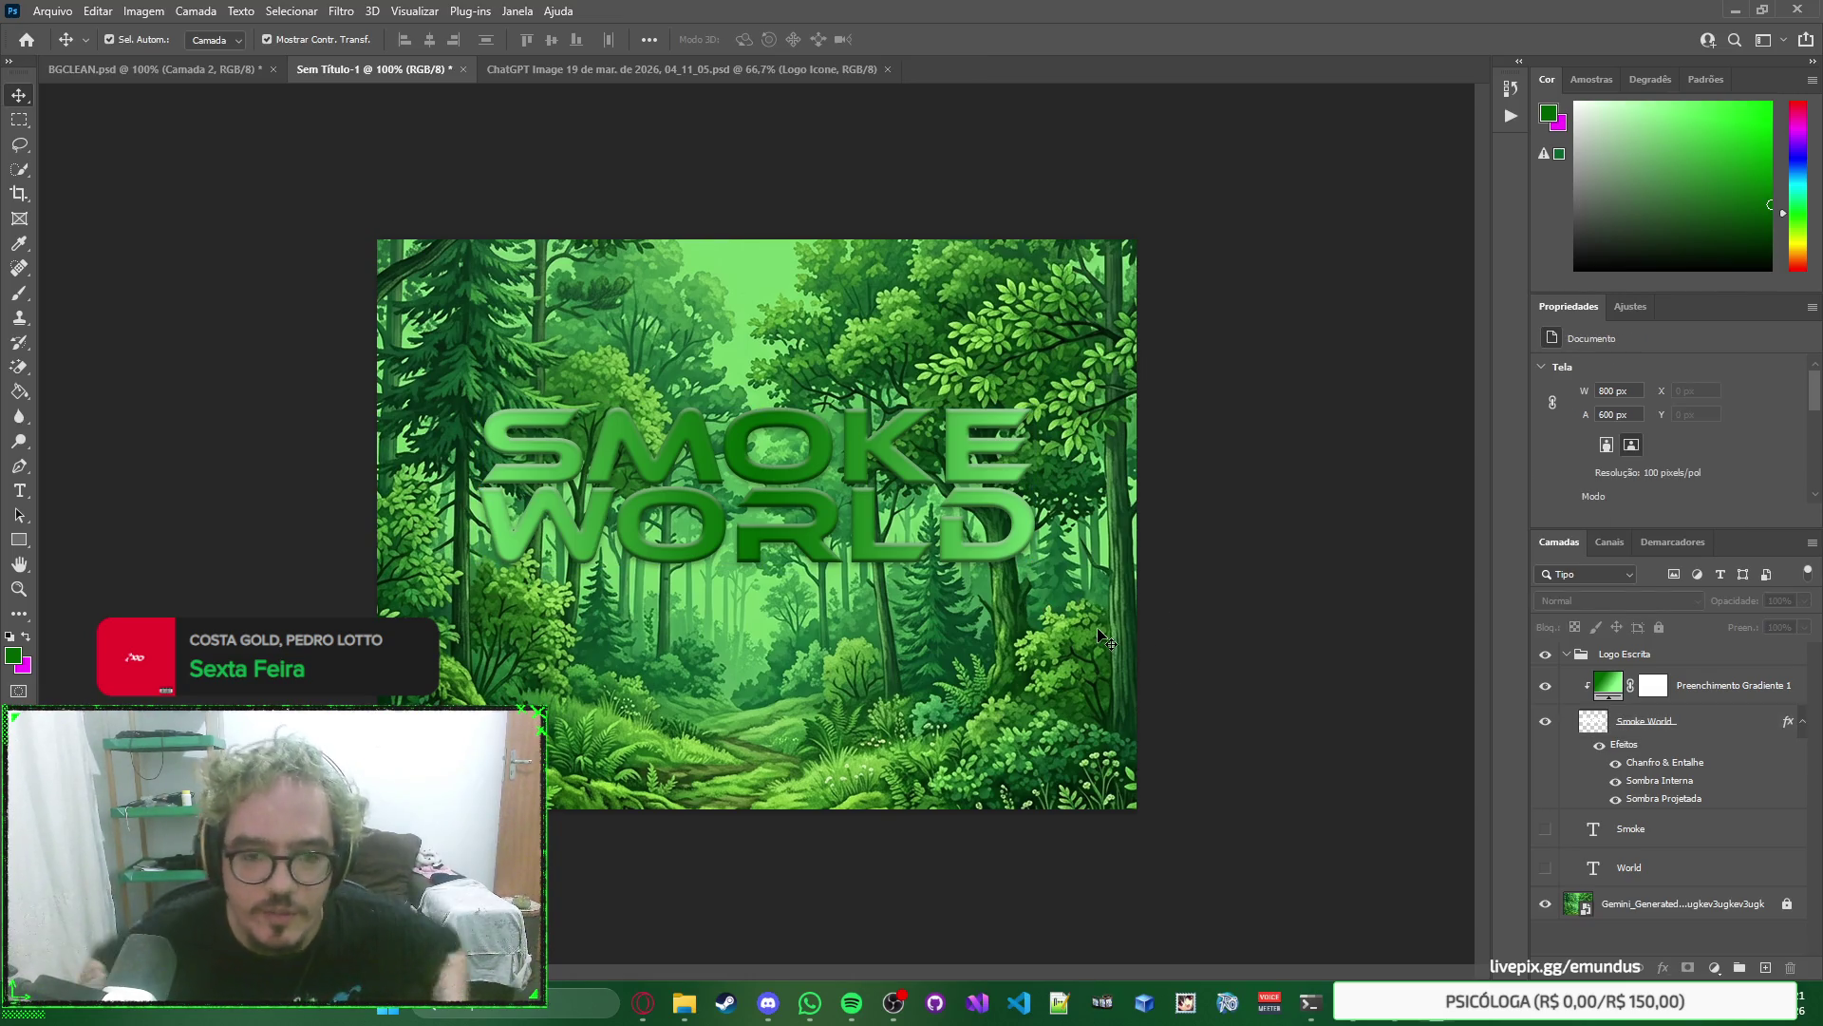
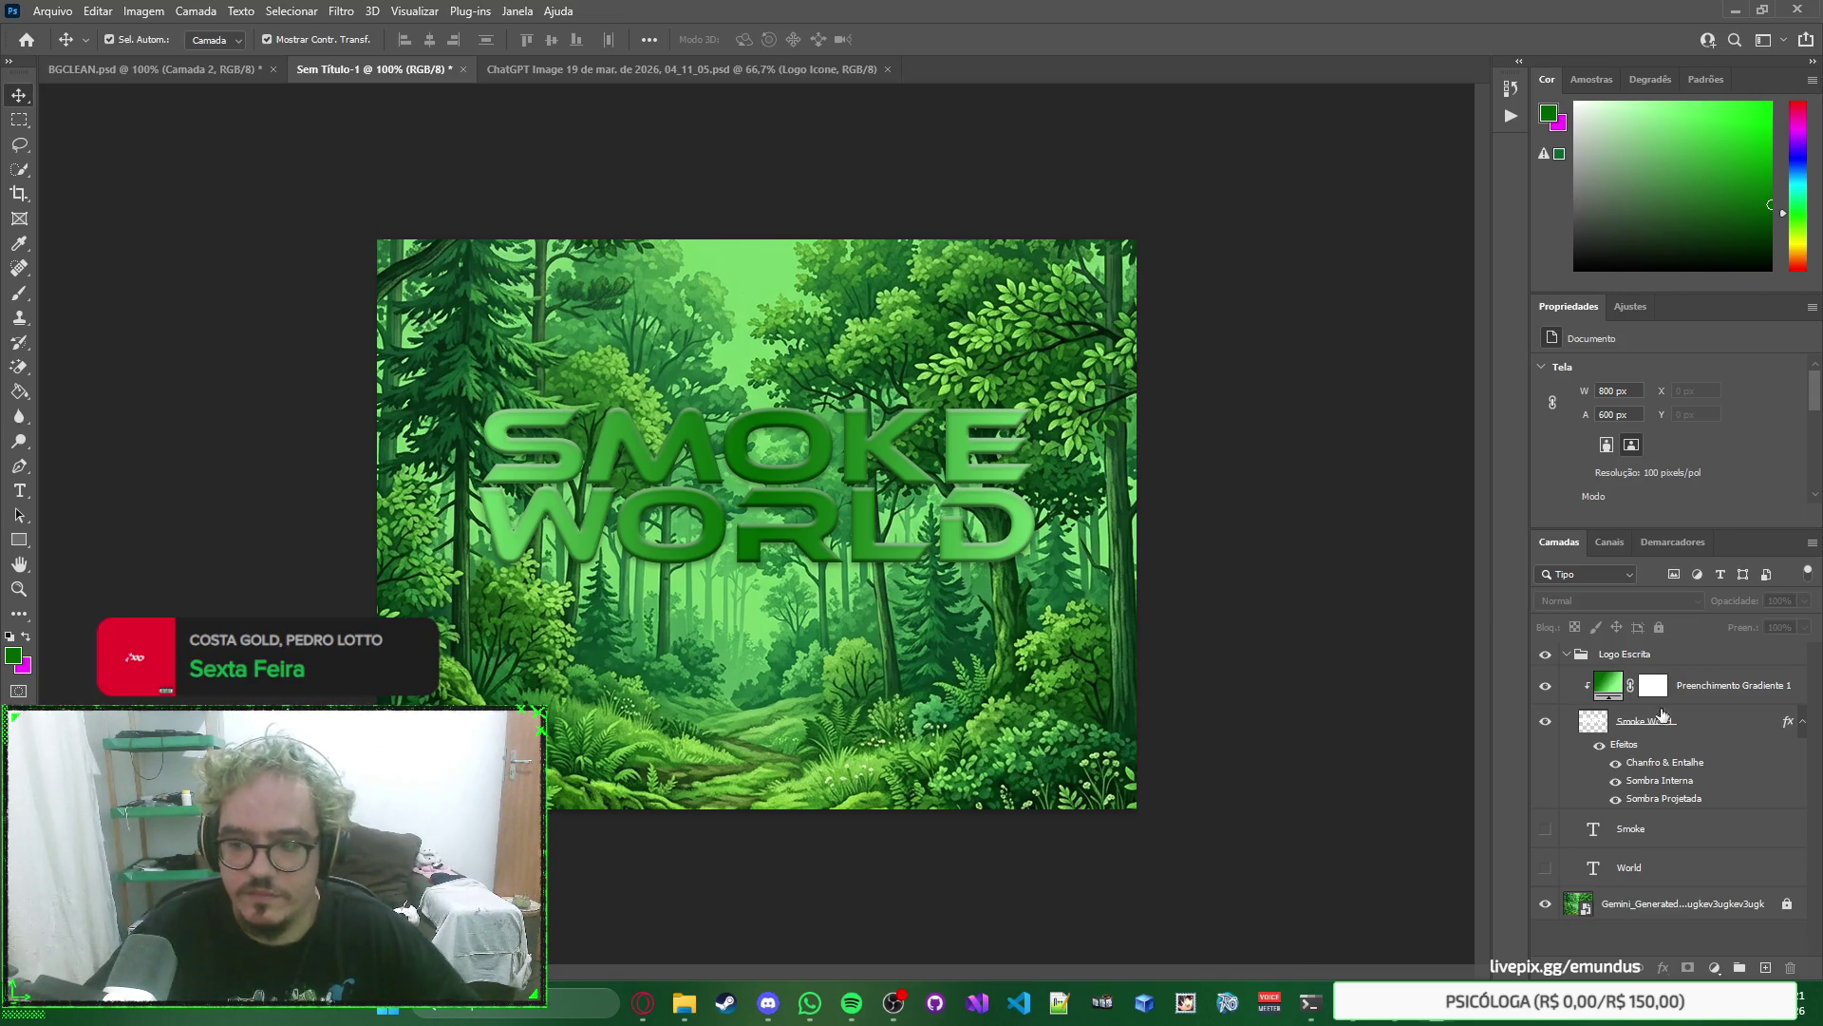
Give the Smoke World layer a Sombra Projetada at 100% opacity and 3 px distance.
click(1715, 732)
key(h)
double_click(1715, 733)
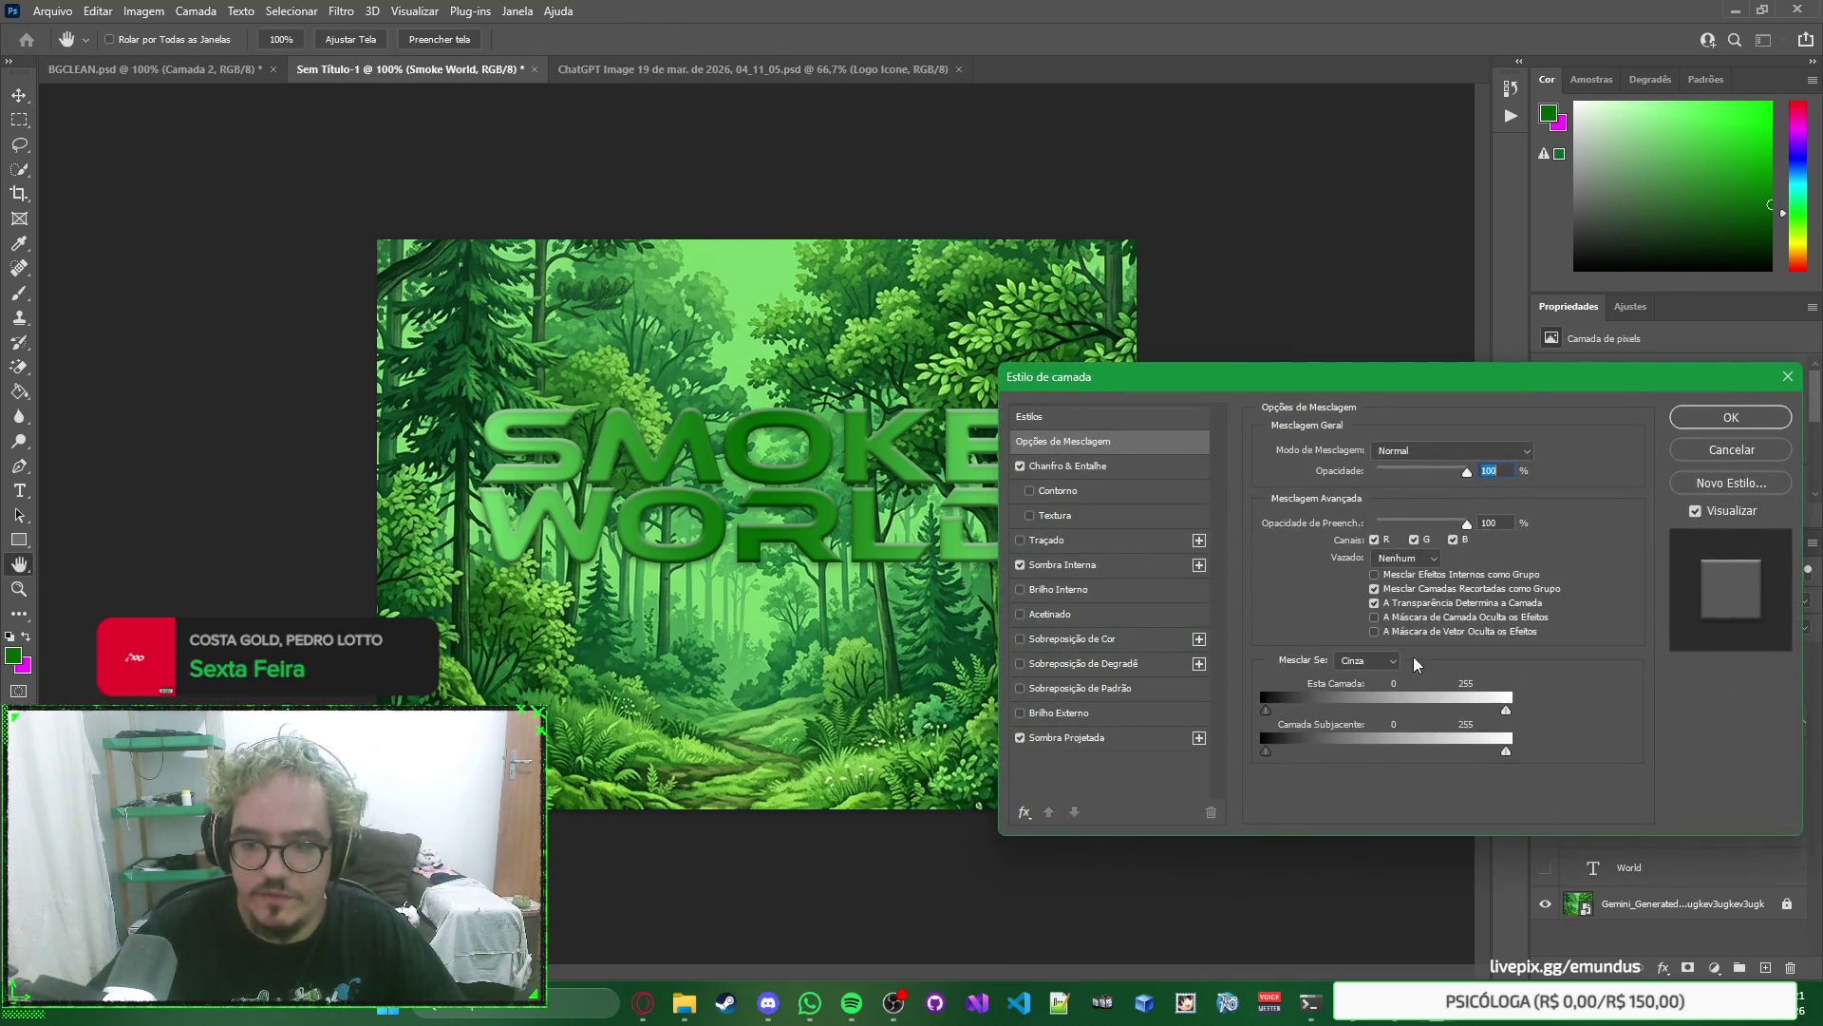
click(1131, 742)
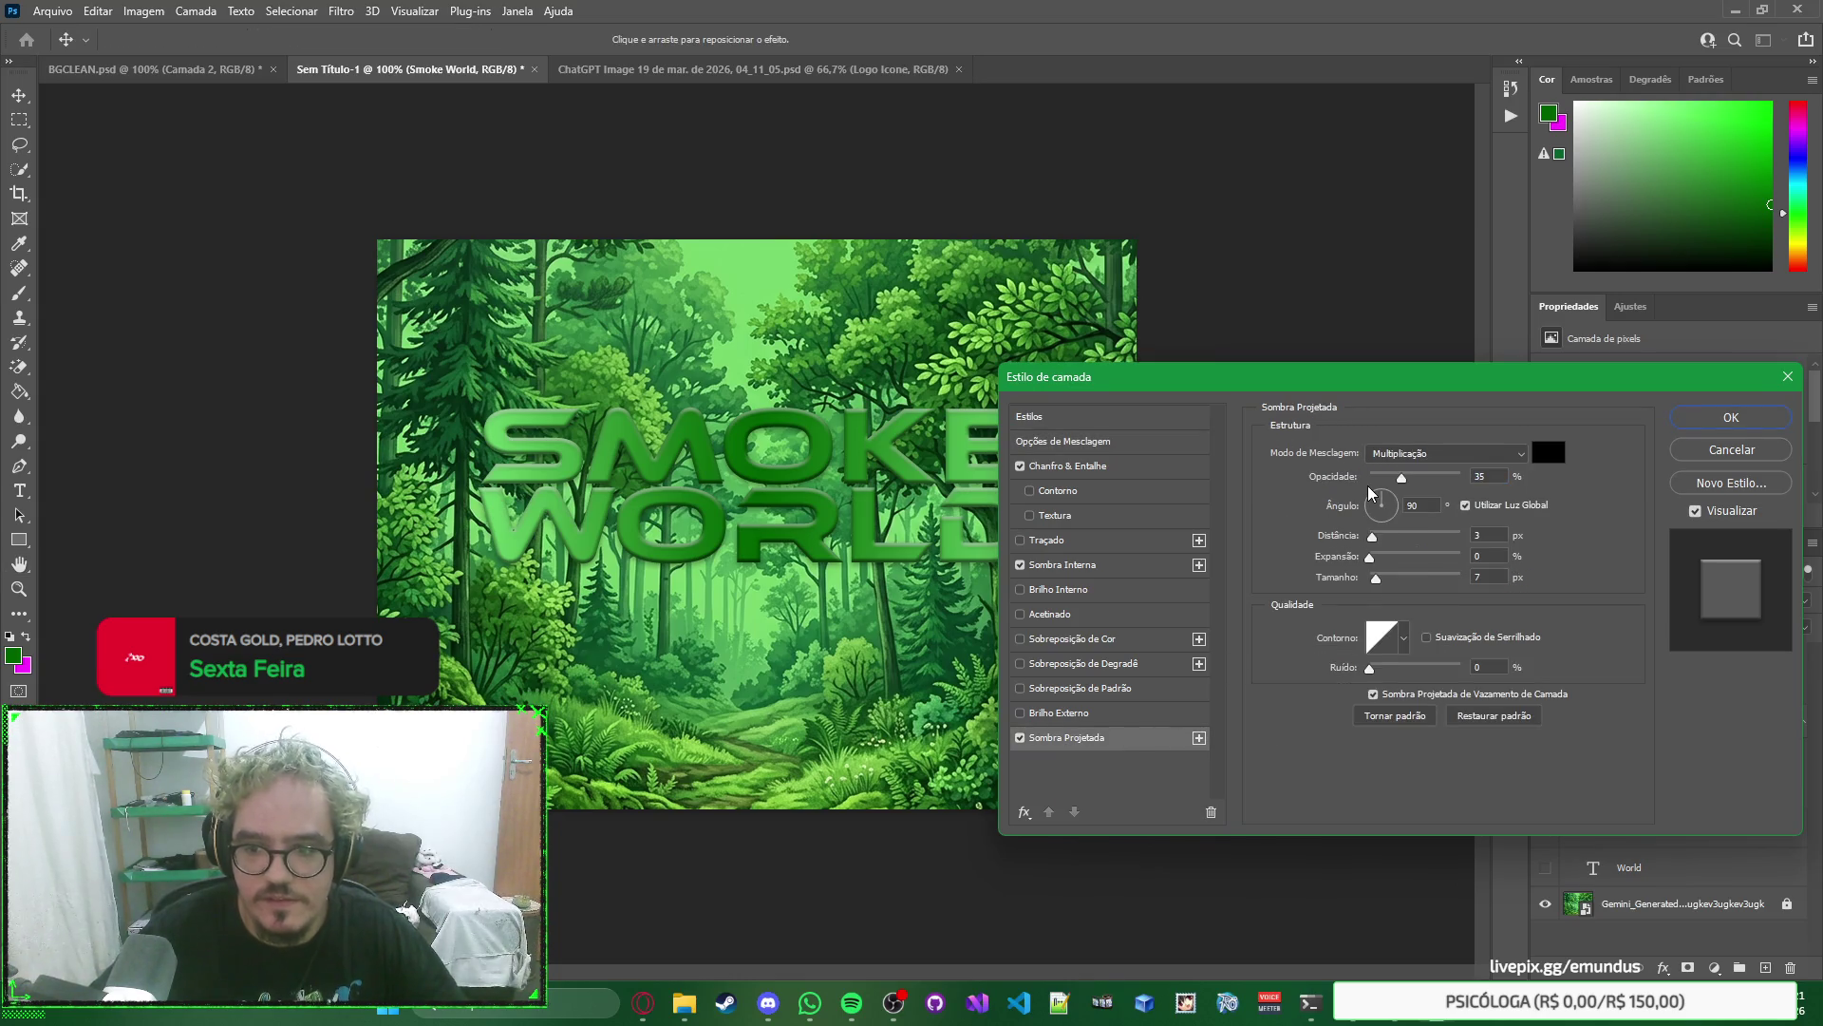
key(Up)
key(Up)
key(Up)
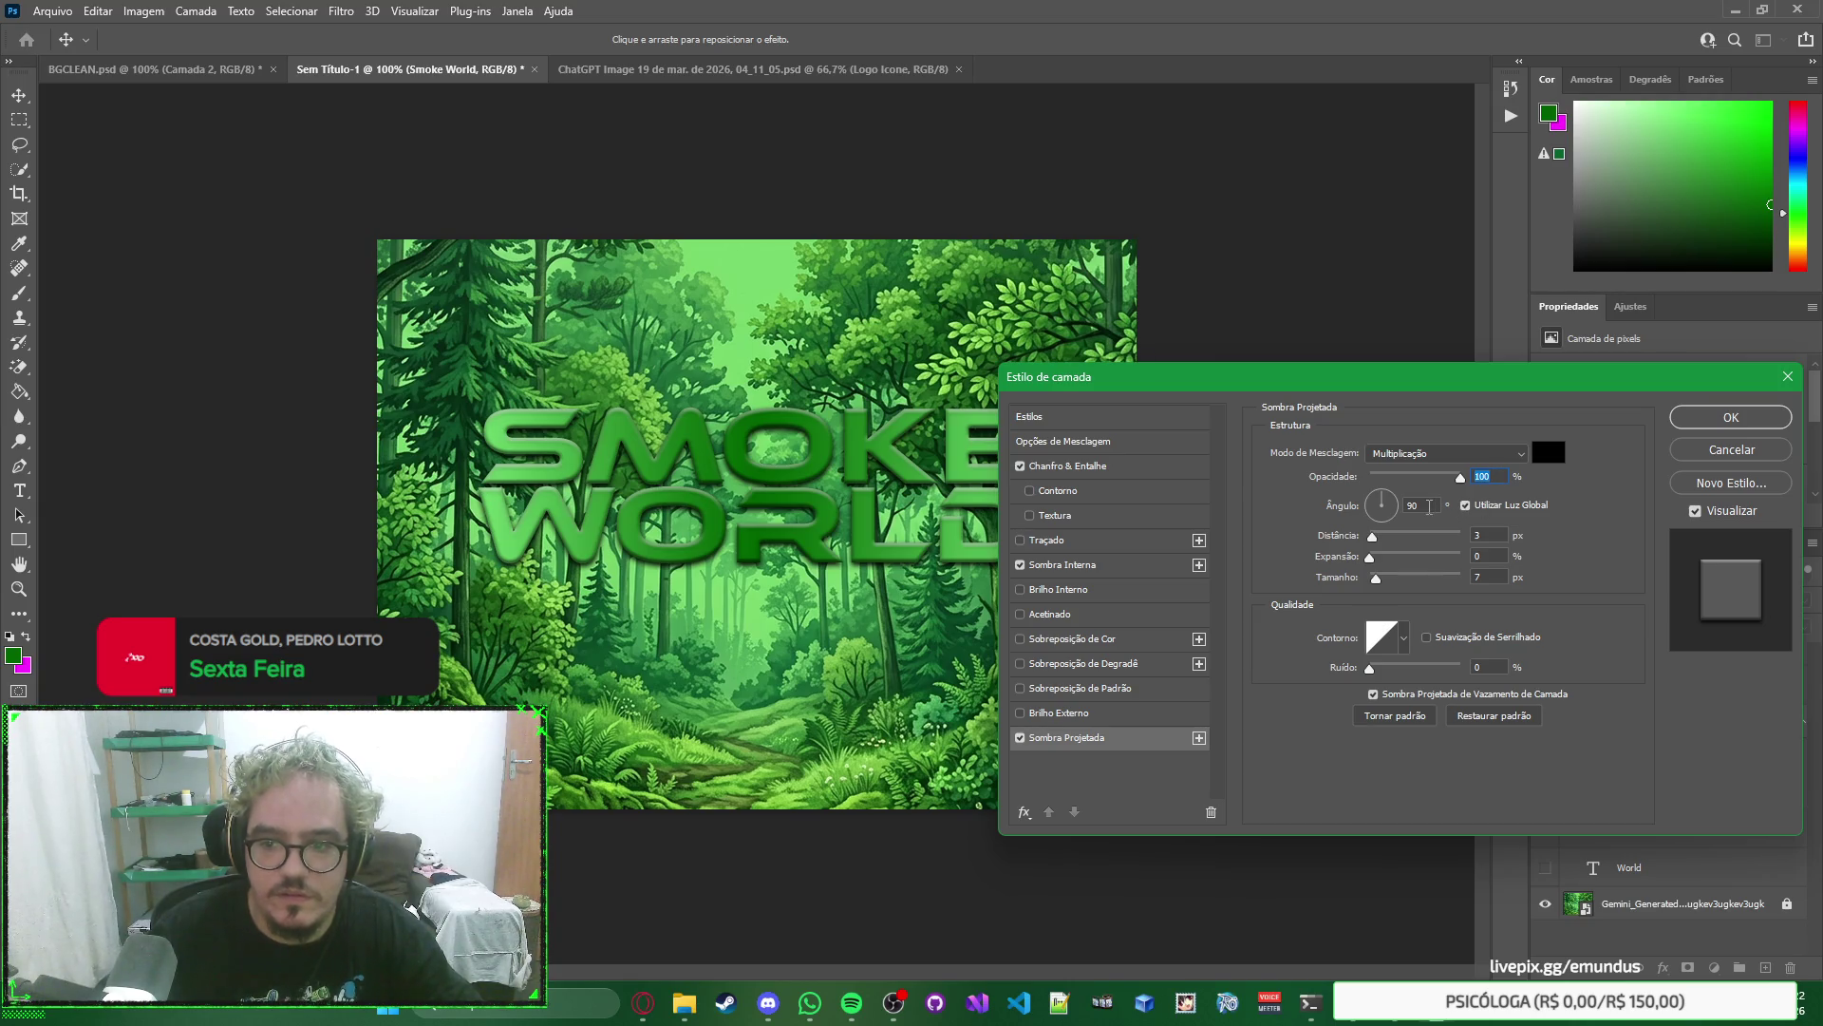
key(Down)
key(Down)
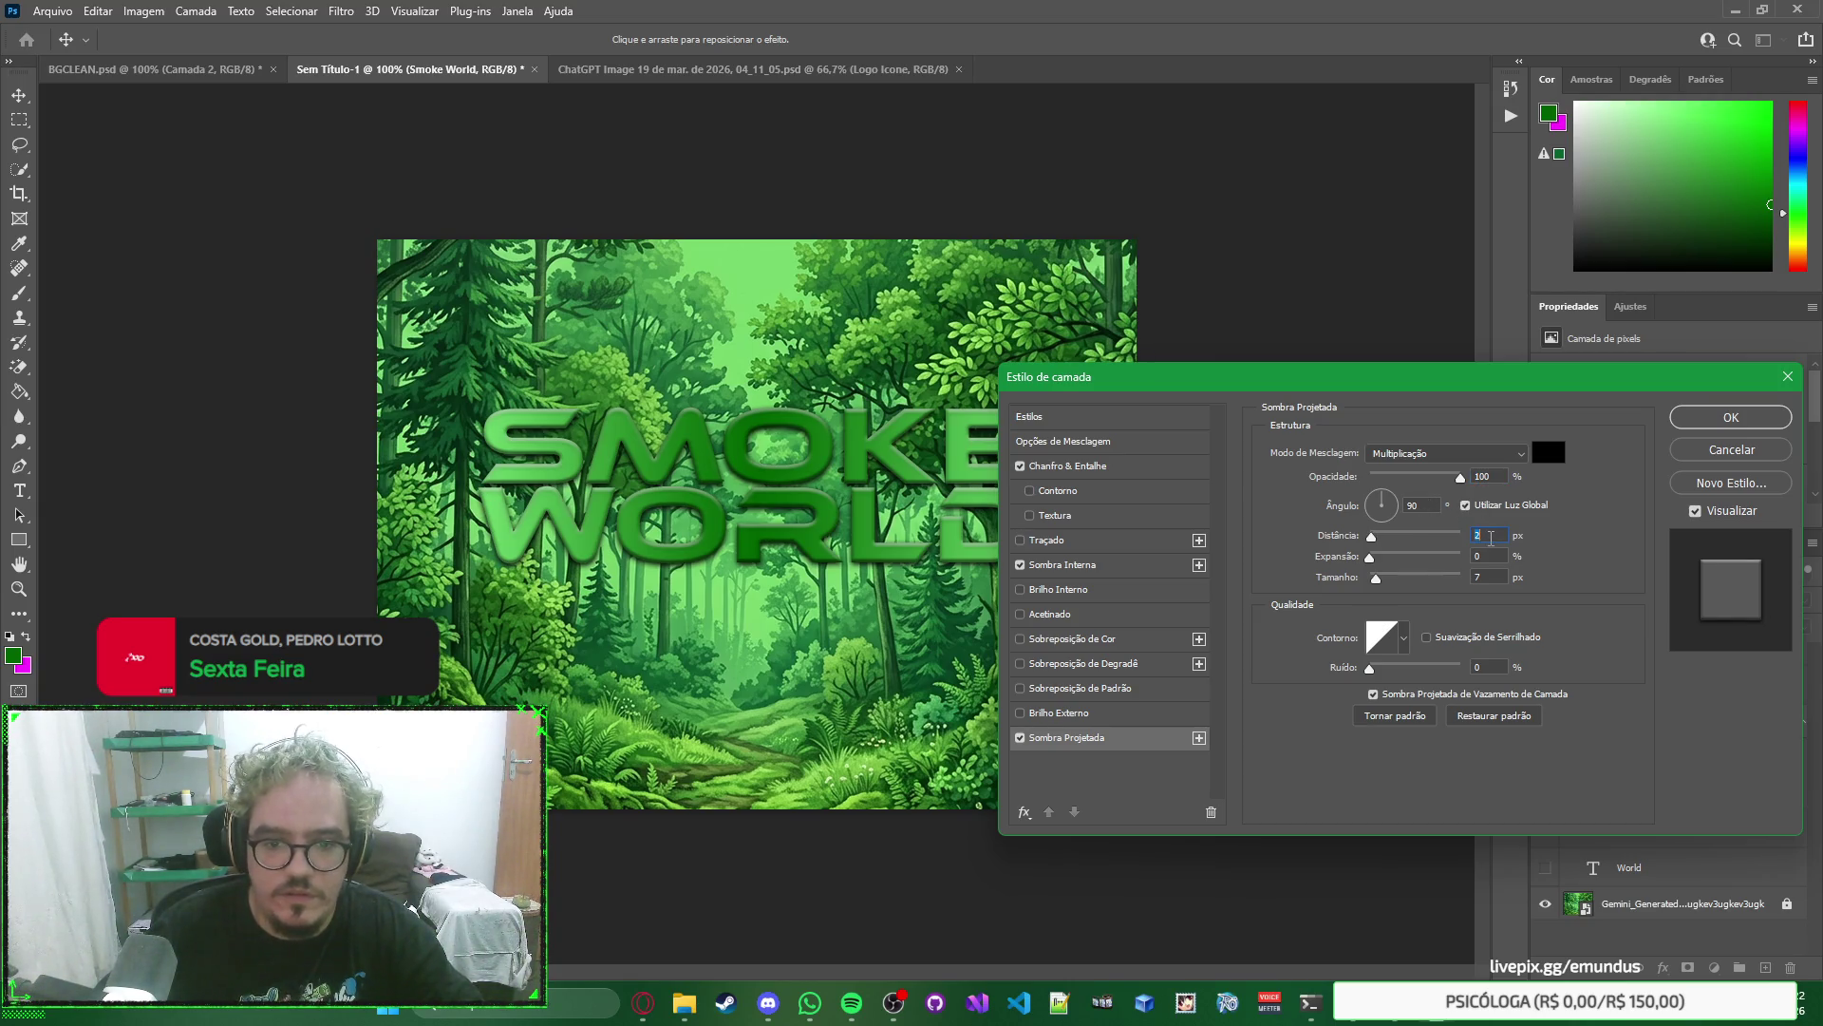
key(Up)
key(Up)
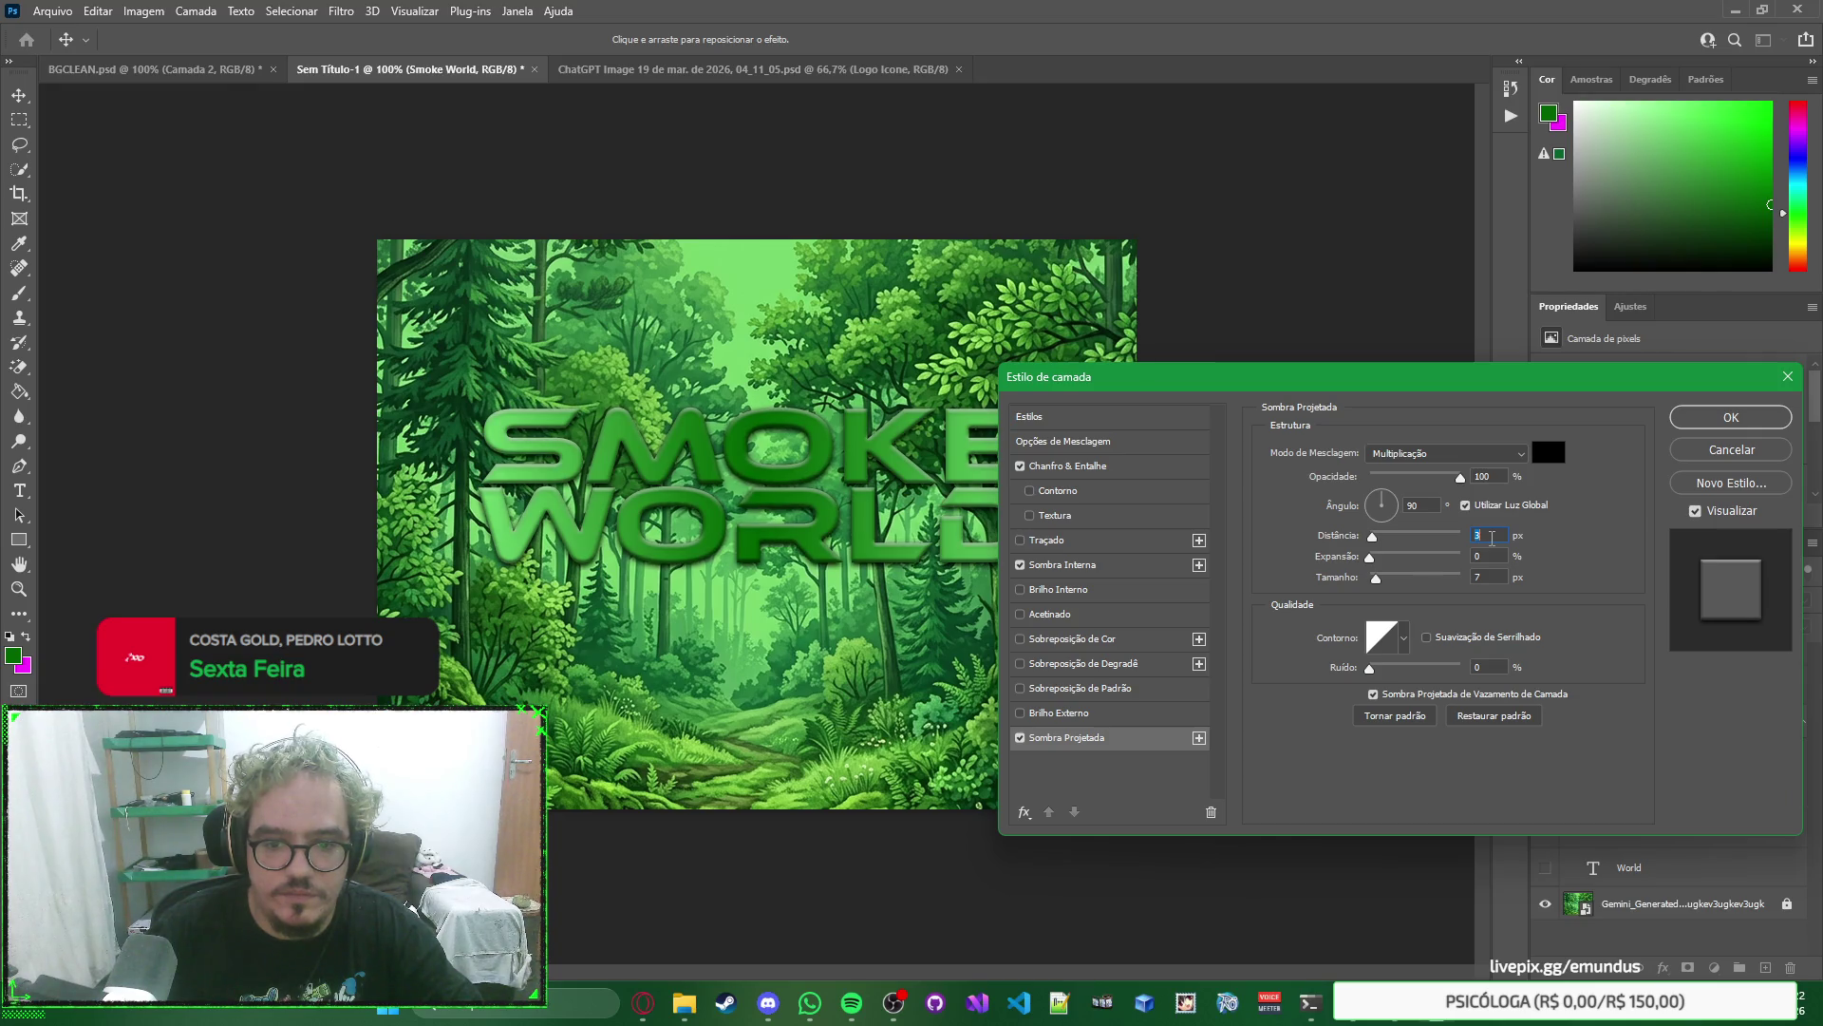
key(Up)
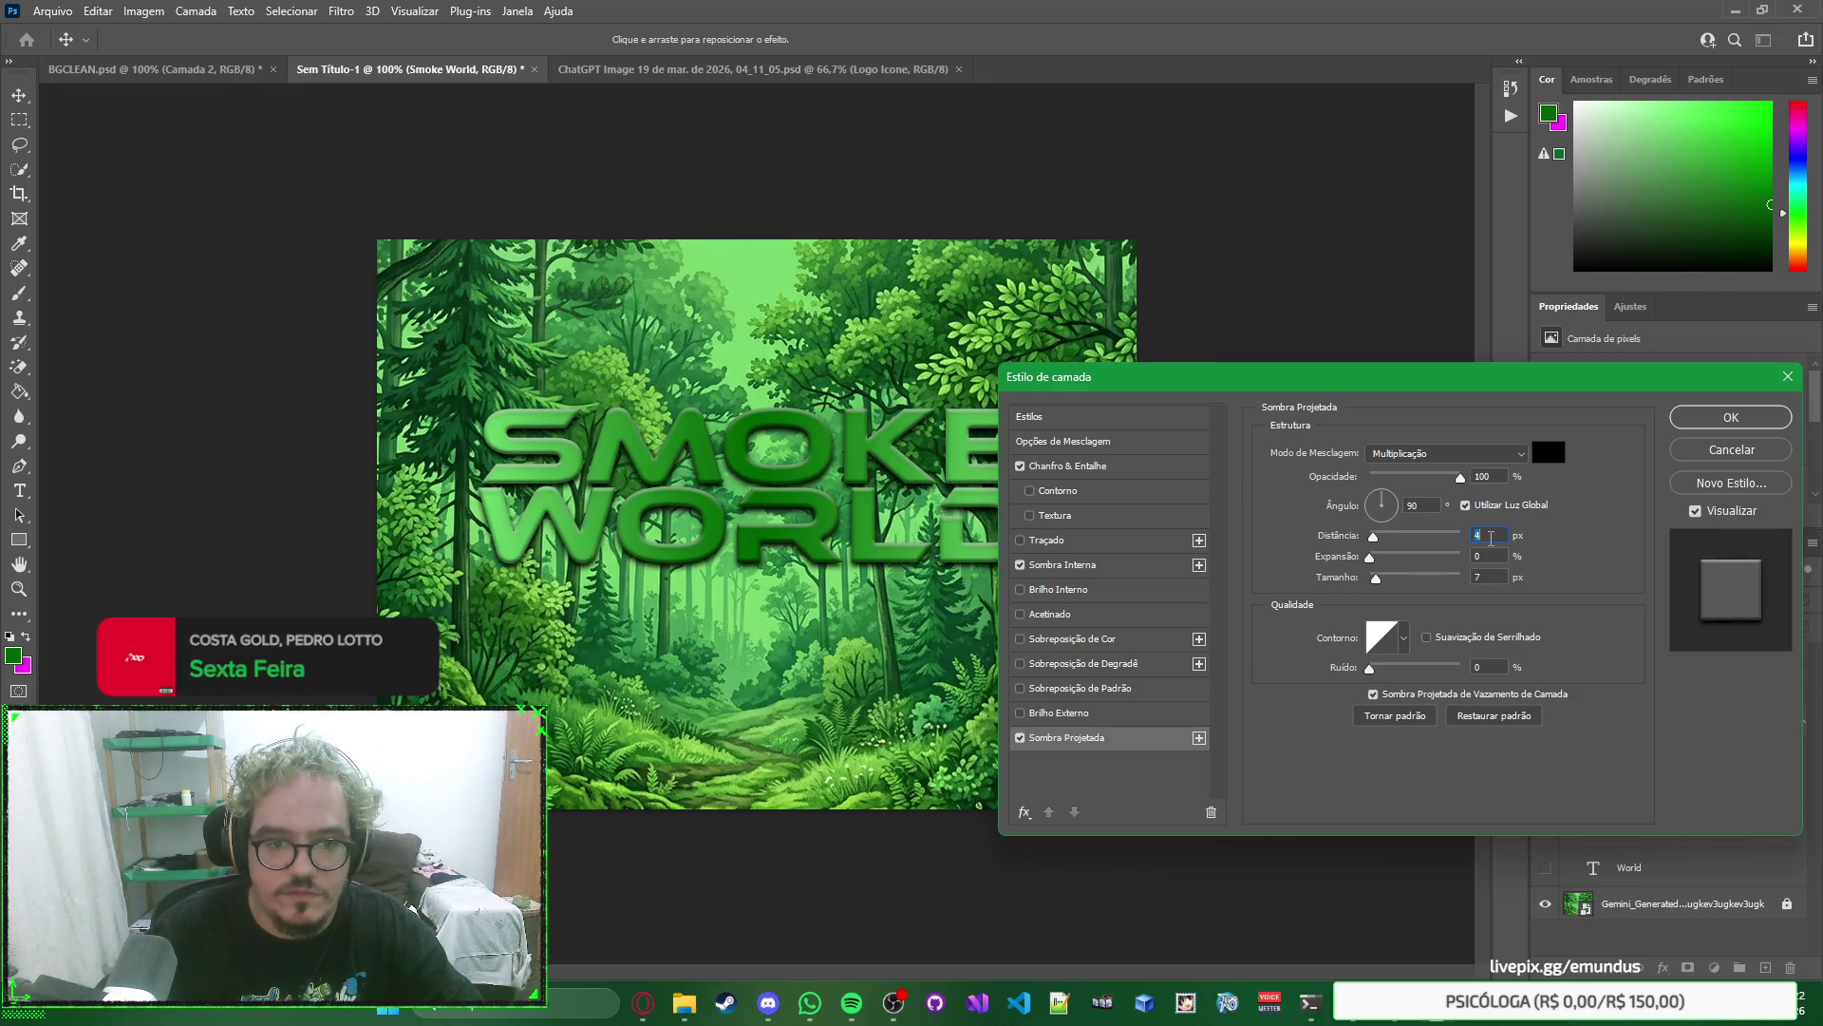
key(Down)
key(Down)
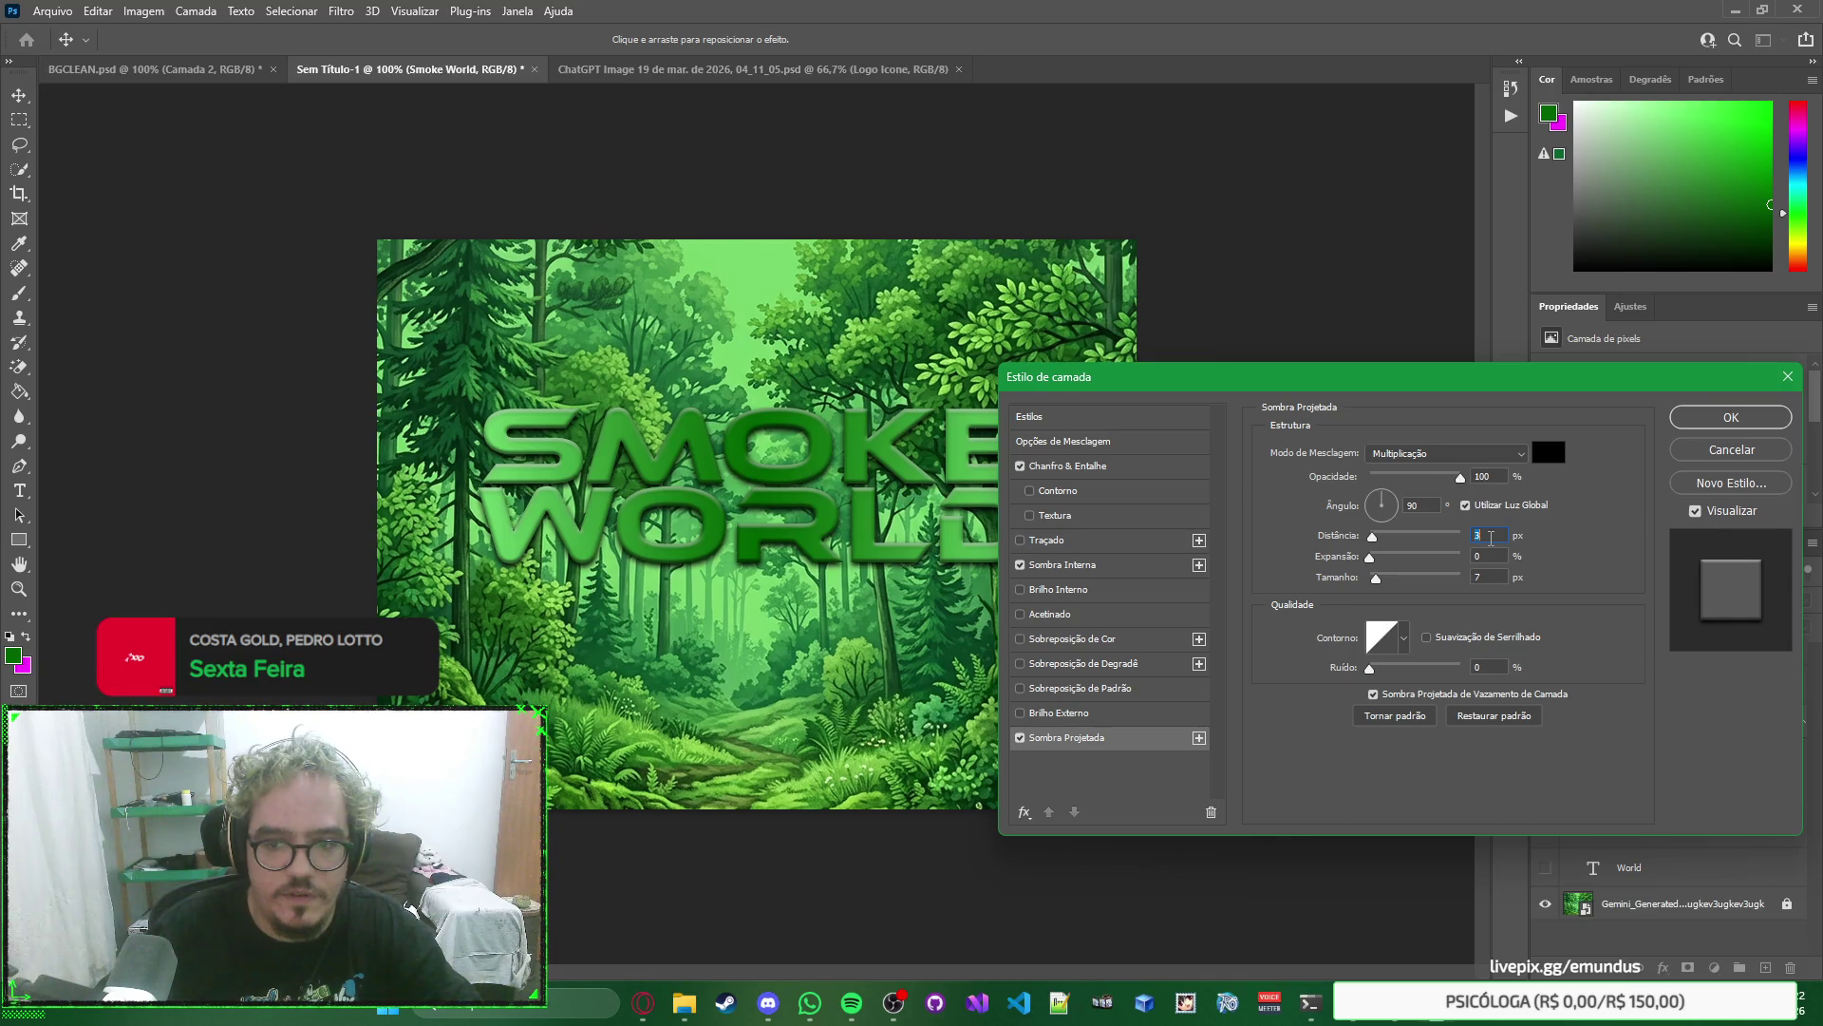
Set the drop shadow spread to 0% and size to 5 px, and apply it.
click(1493, 557)
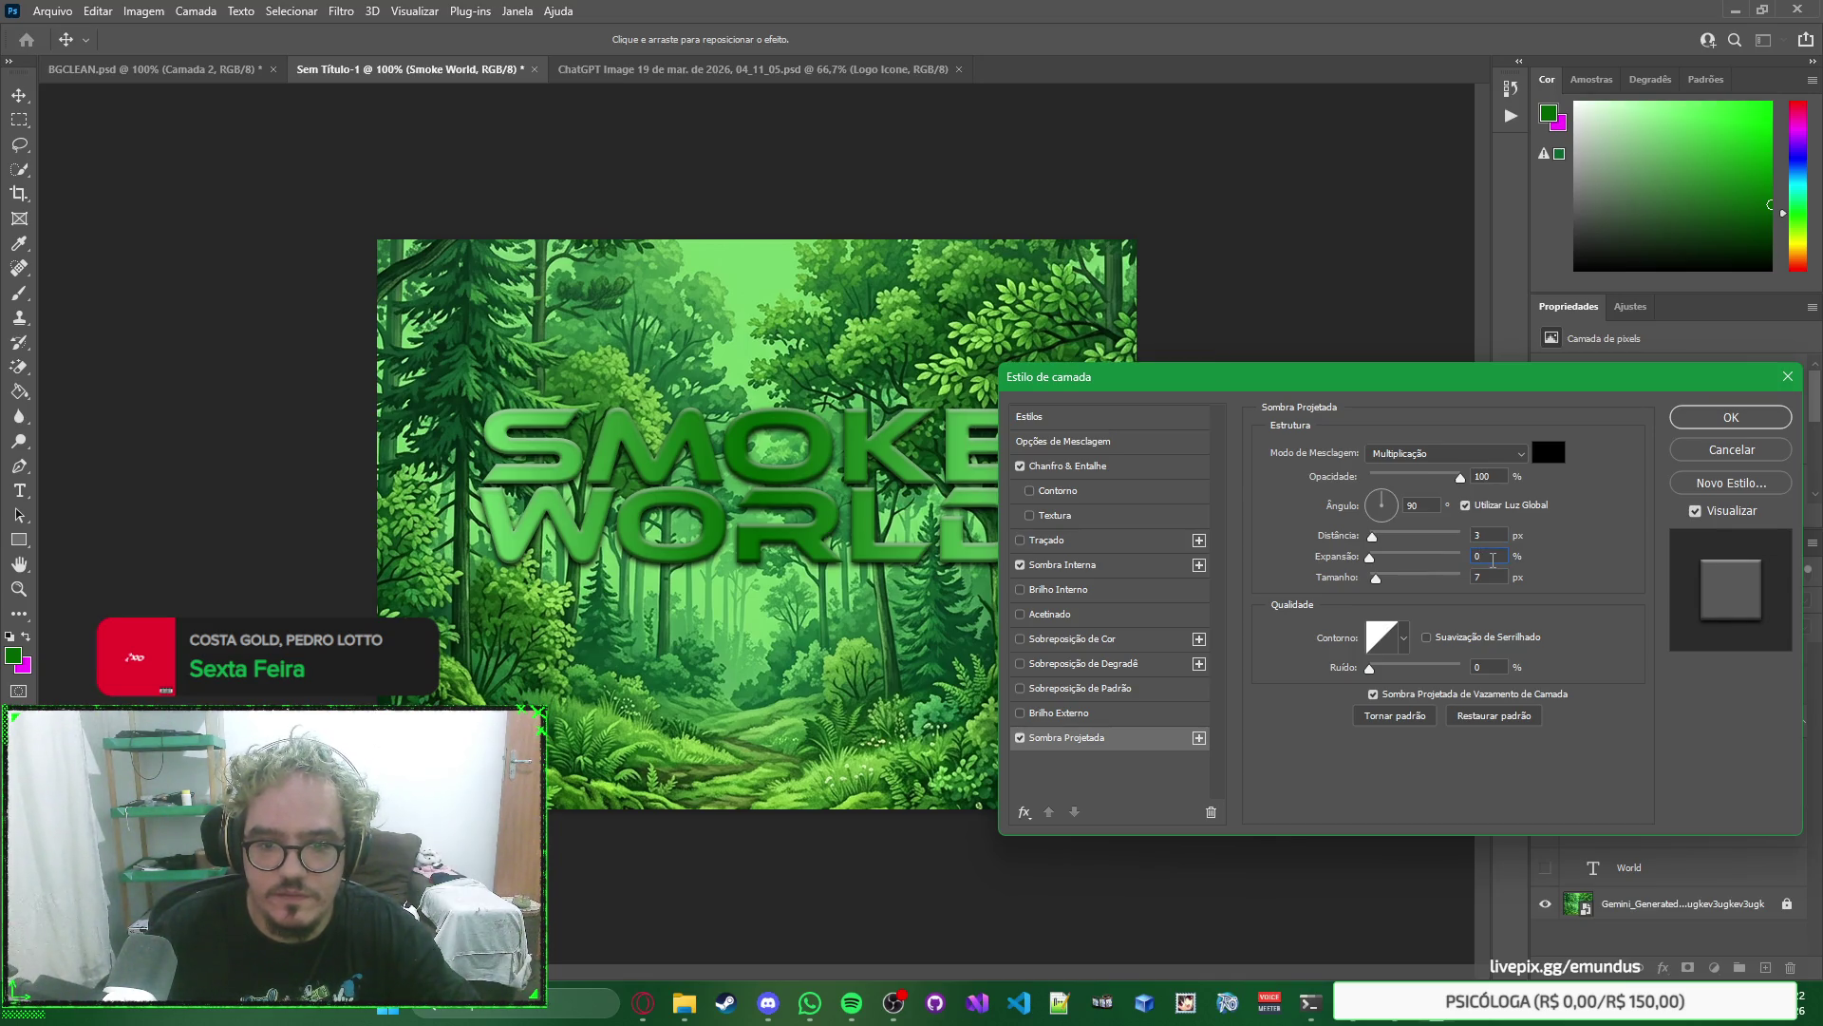
key(Up)
key(Up)
key(Up)
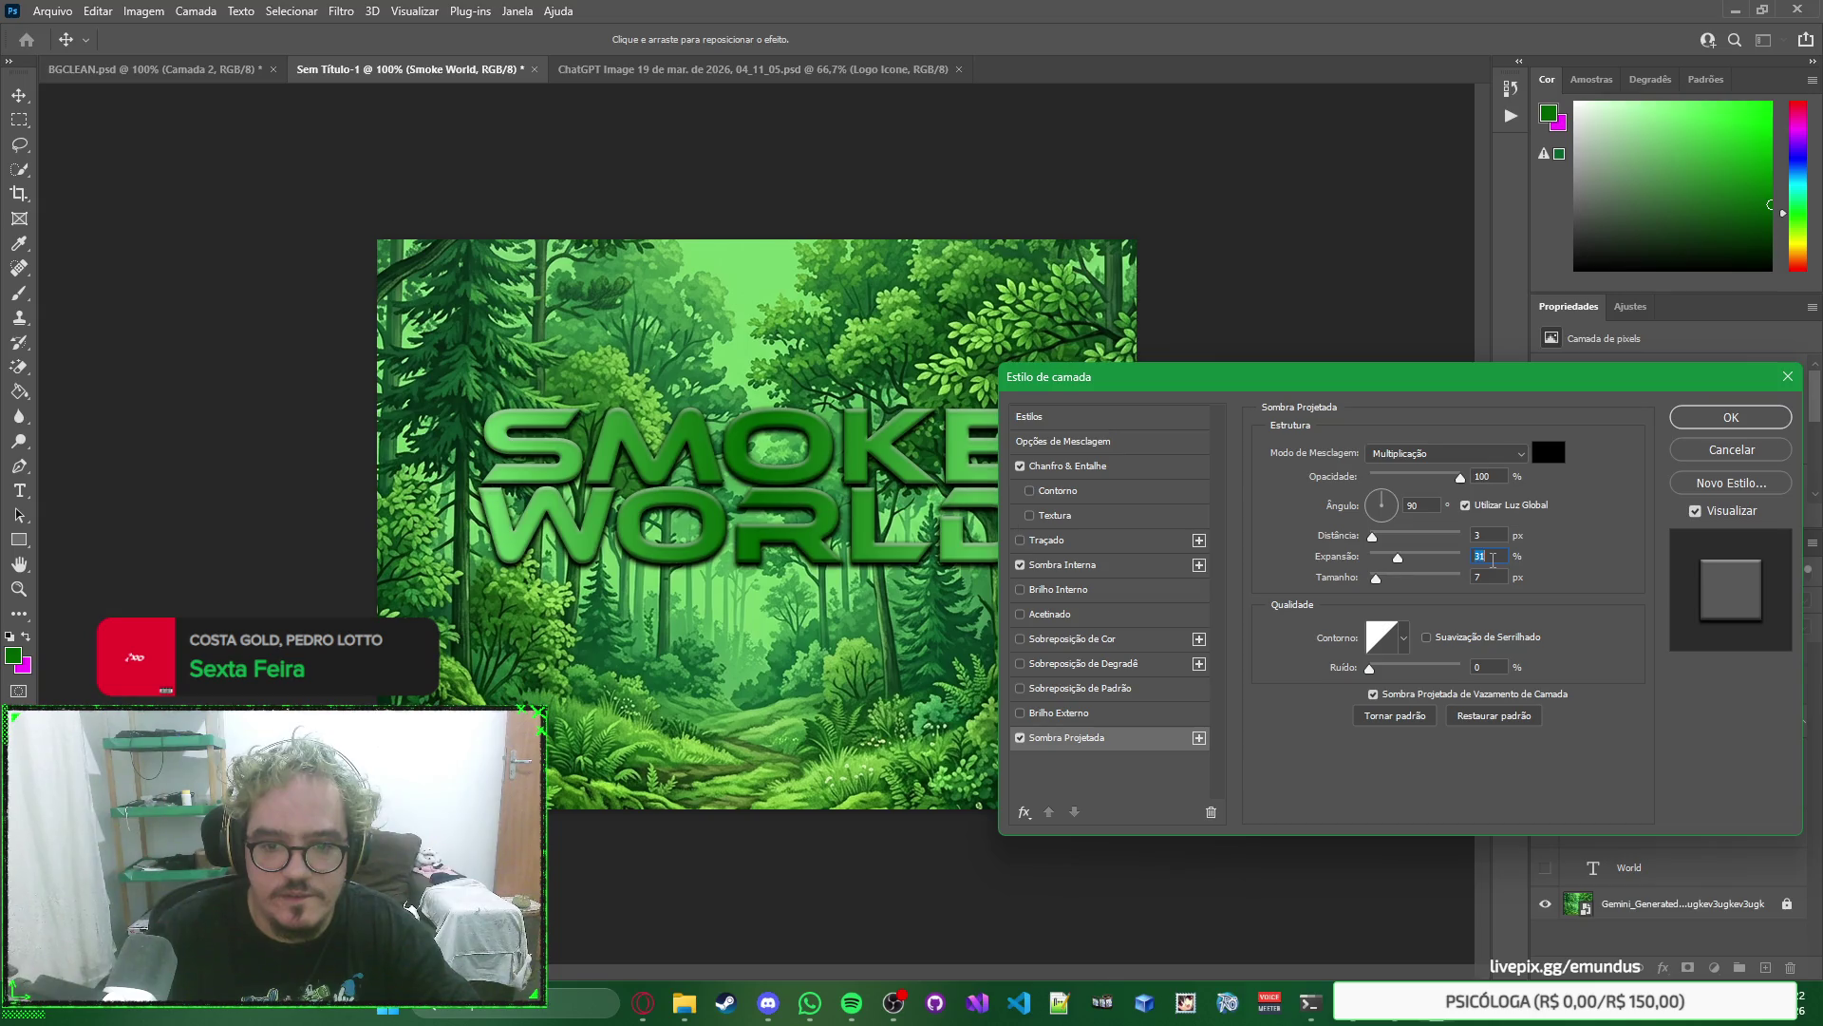
key(Down)
key(Down)
key(Down)
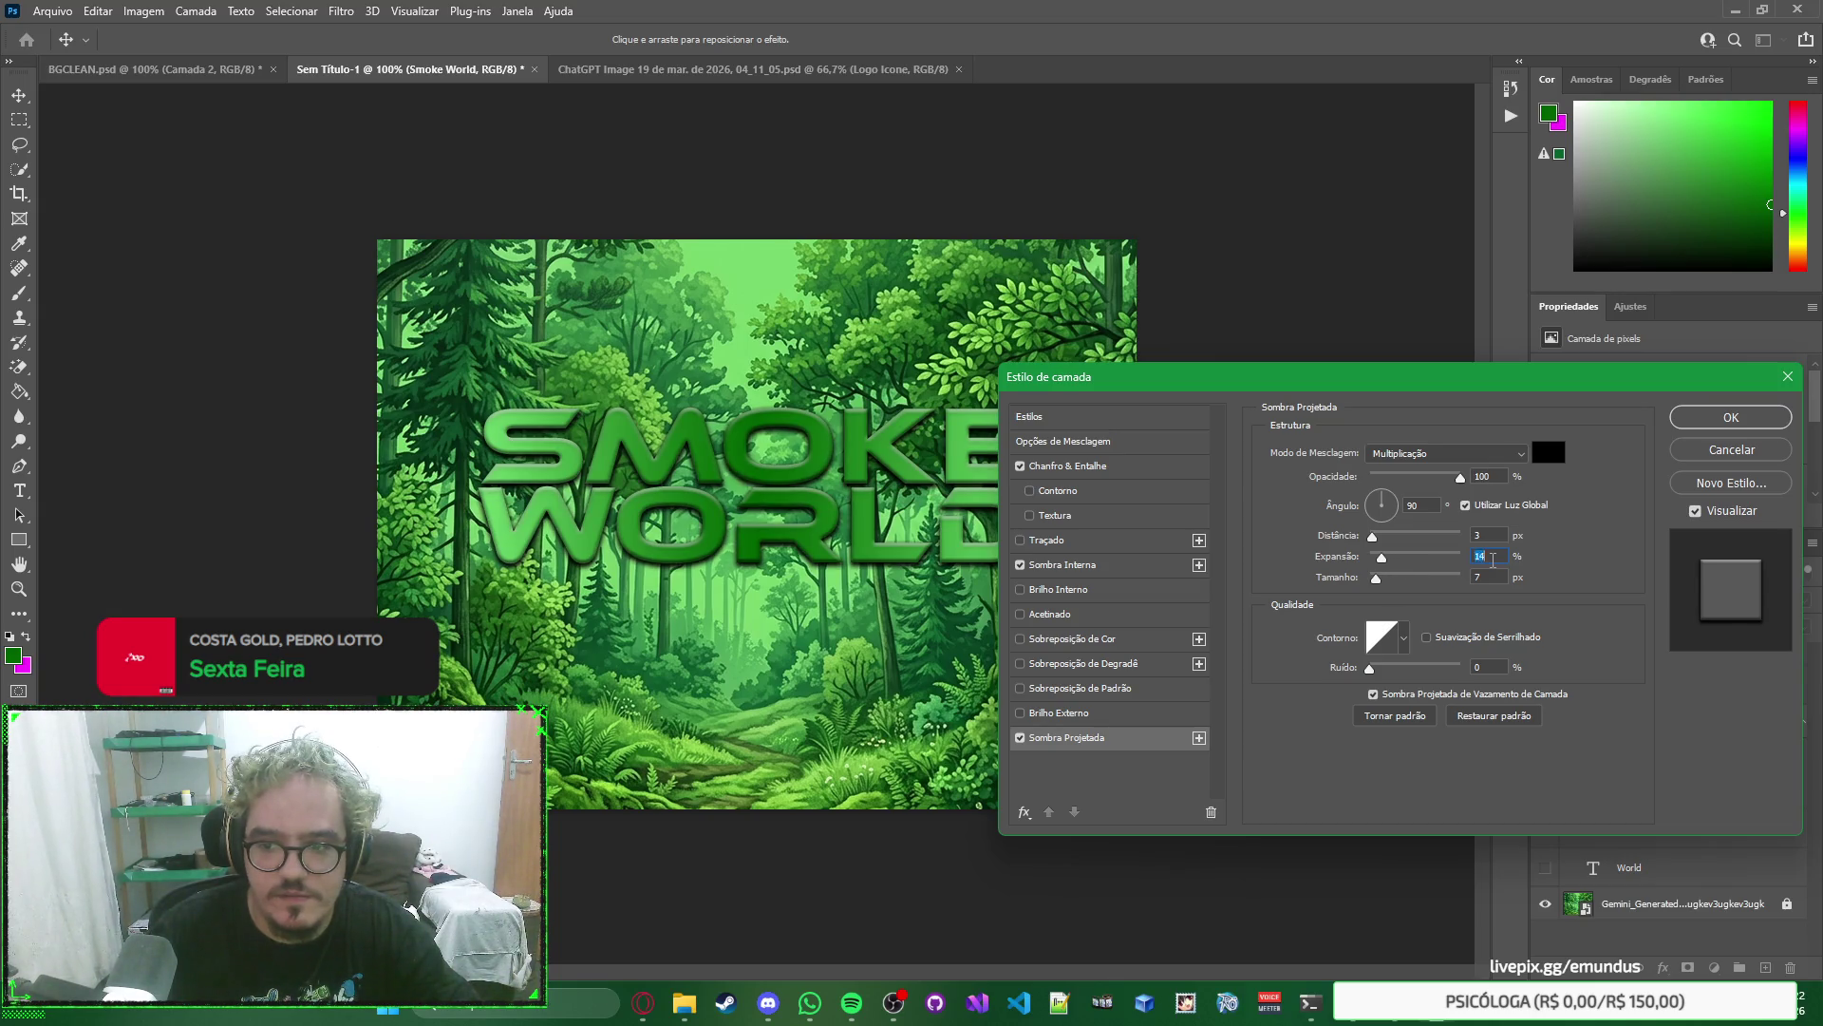
key(Down)
key(Down)
key(Down)
key(Up)
key(Up)
key(Up)
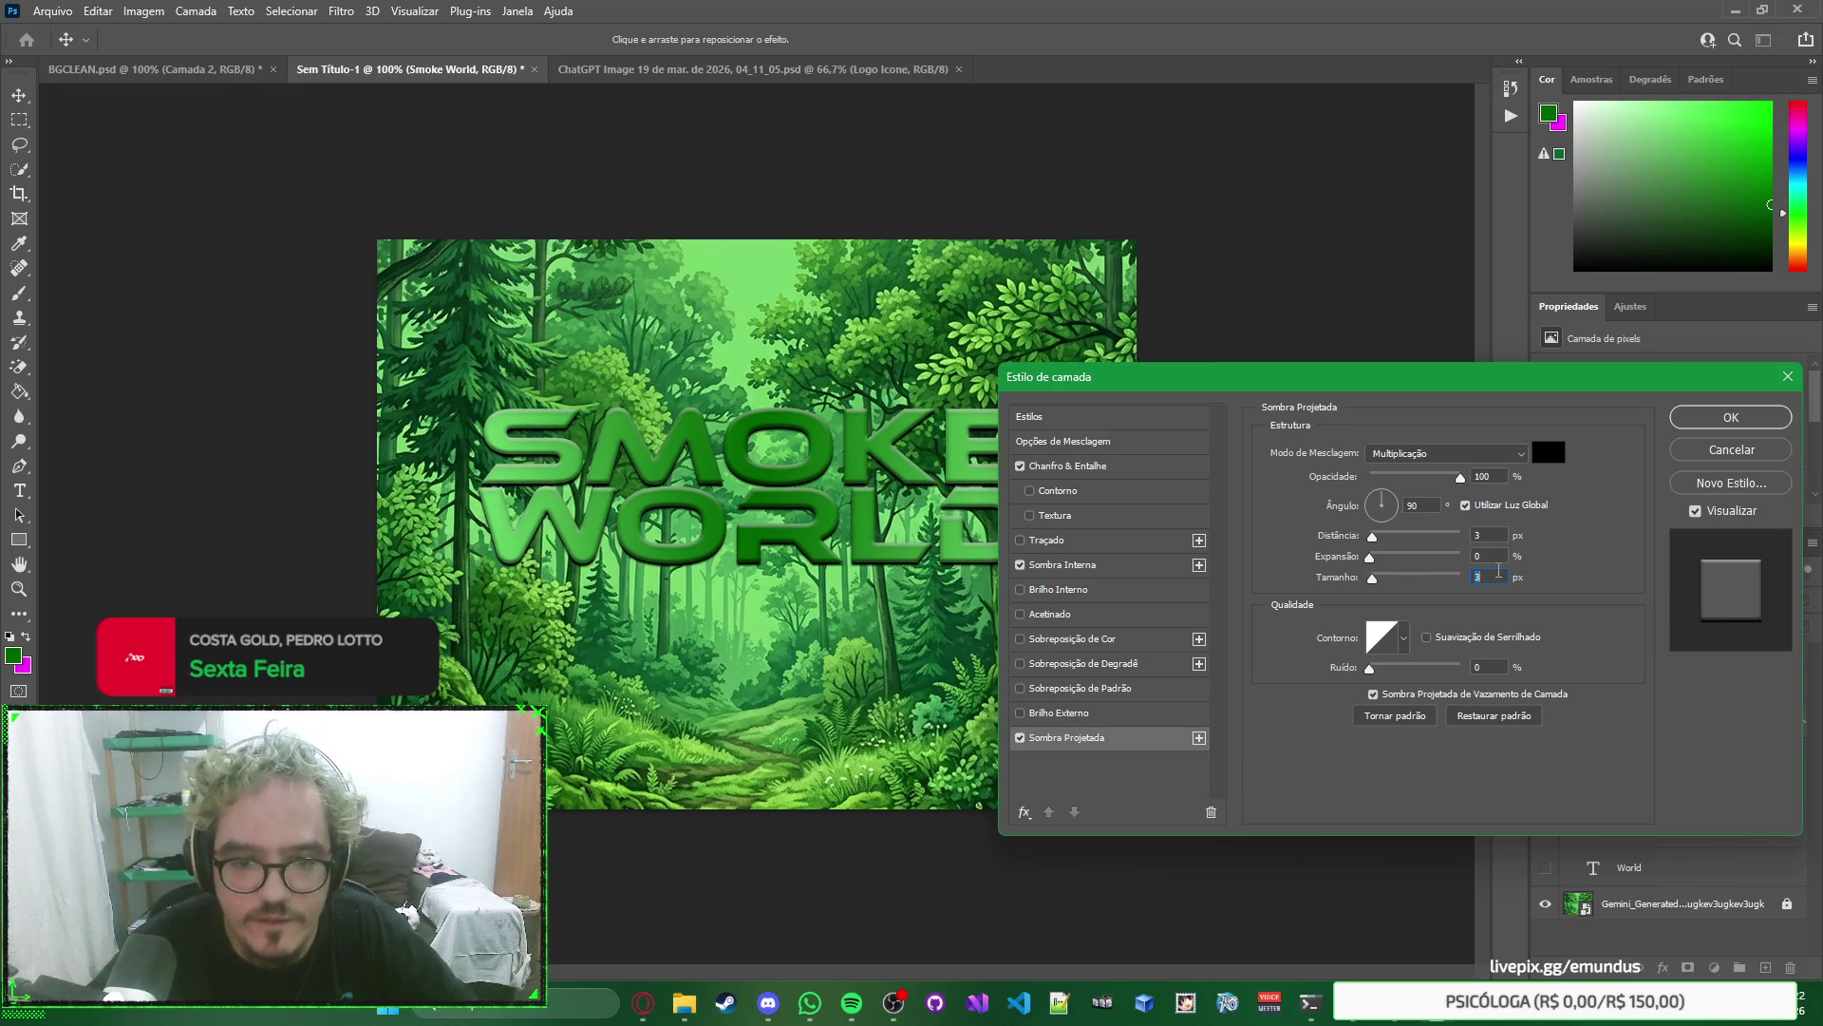
key(Up)
key(Up)
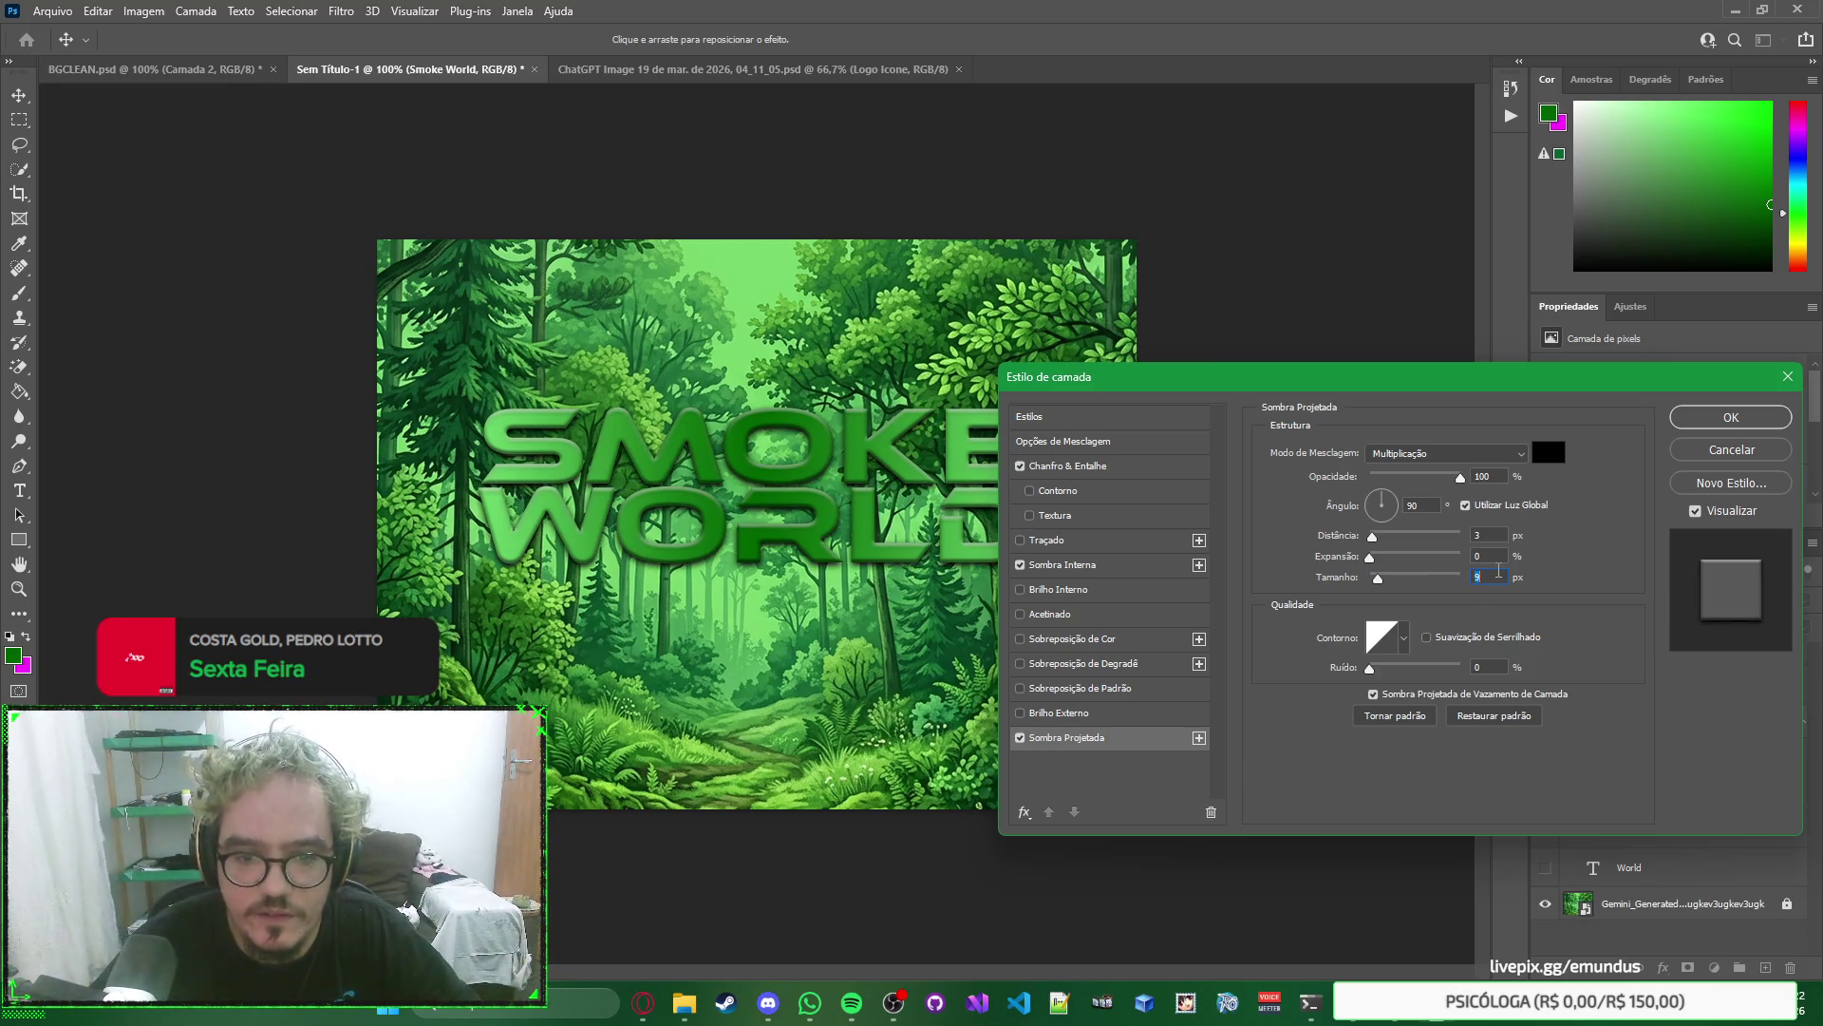
key(shift+Up)
key(shift+Up)
key(shift+Up)
key(Up)
key(Up)
key(Up)
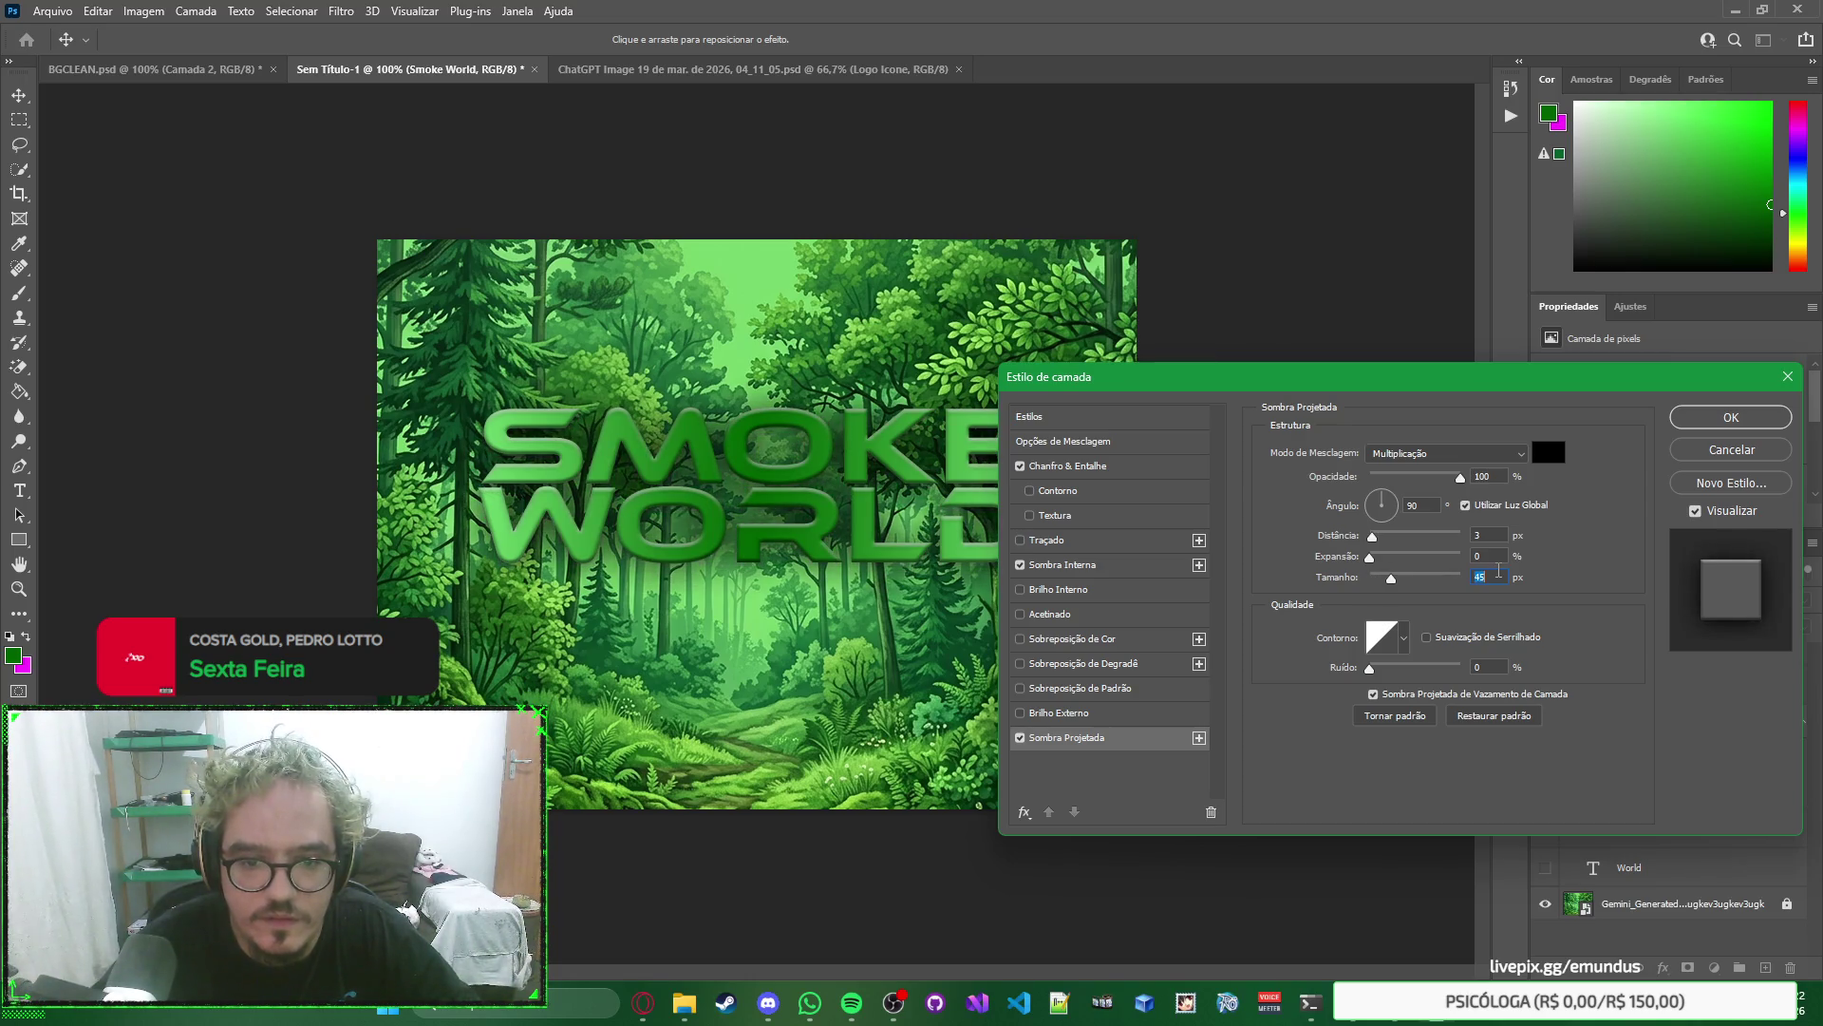
key(shift+Down)
key(shift+Down)
key(shift+Down)
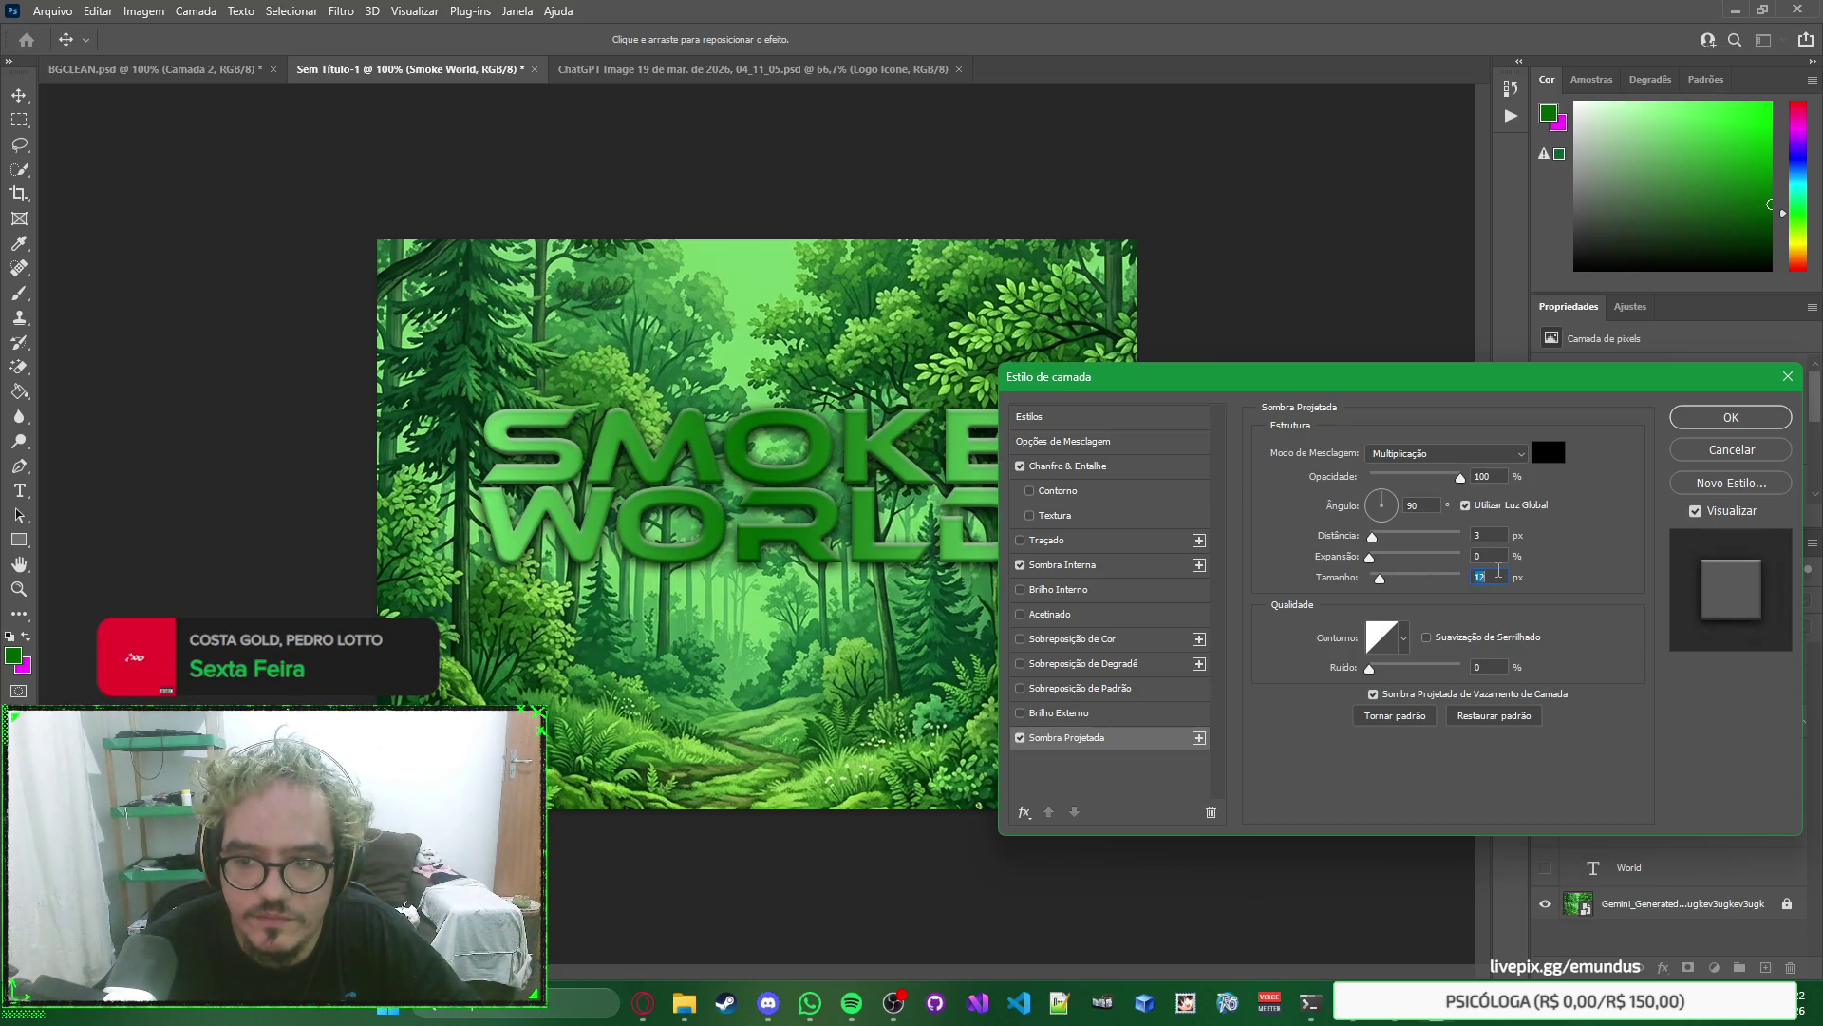
key(Up)
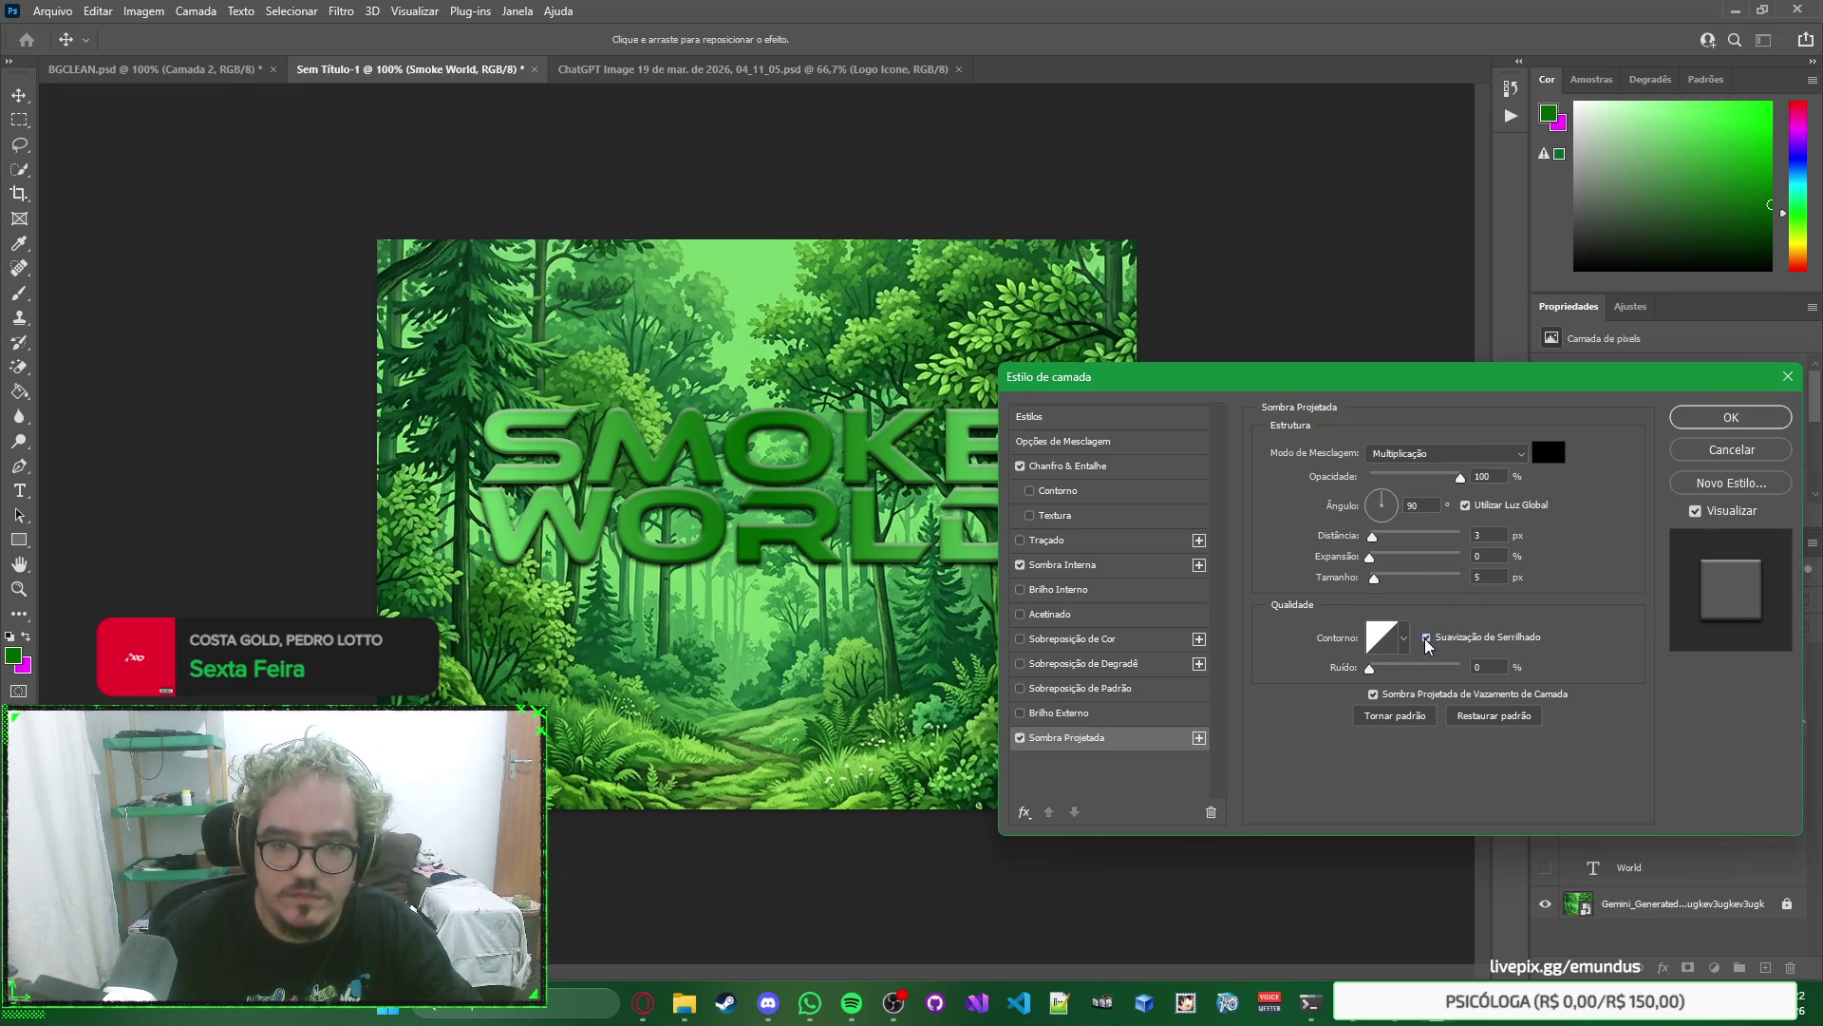
click(1730, 418)
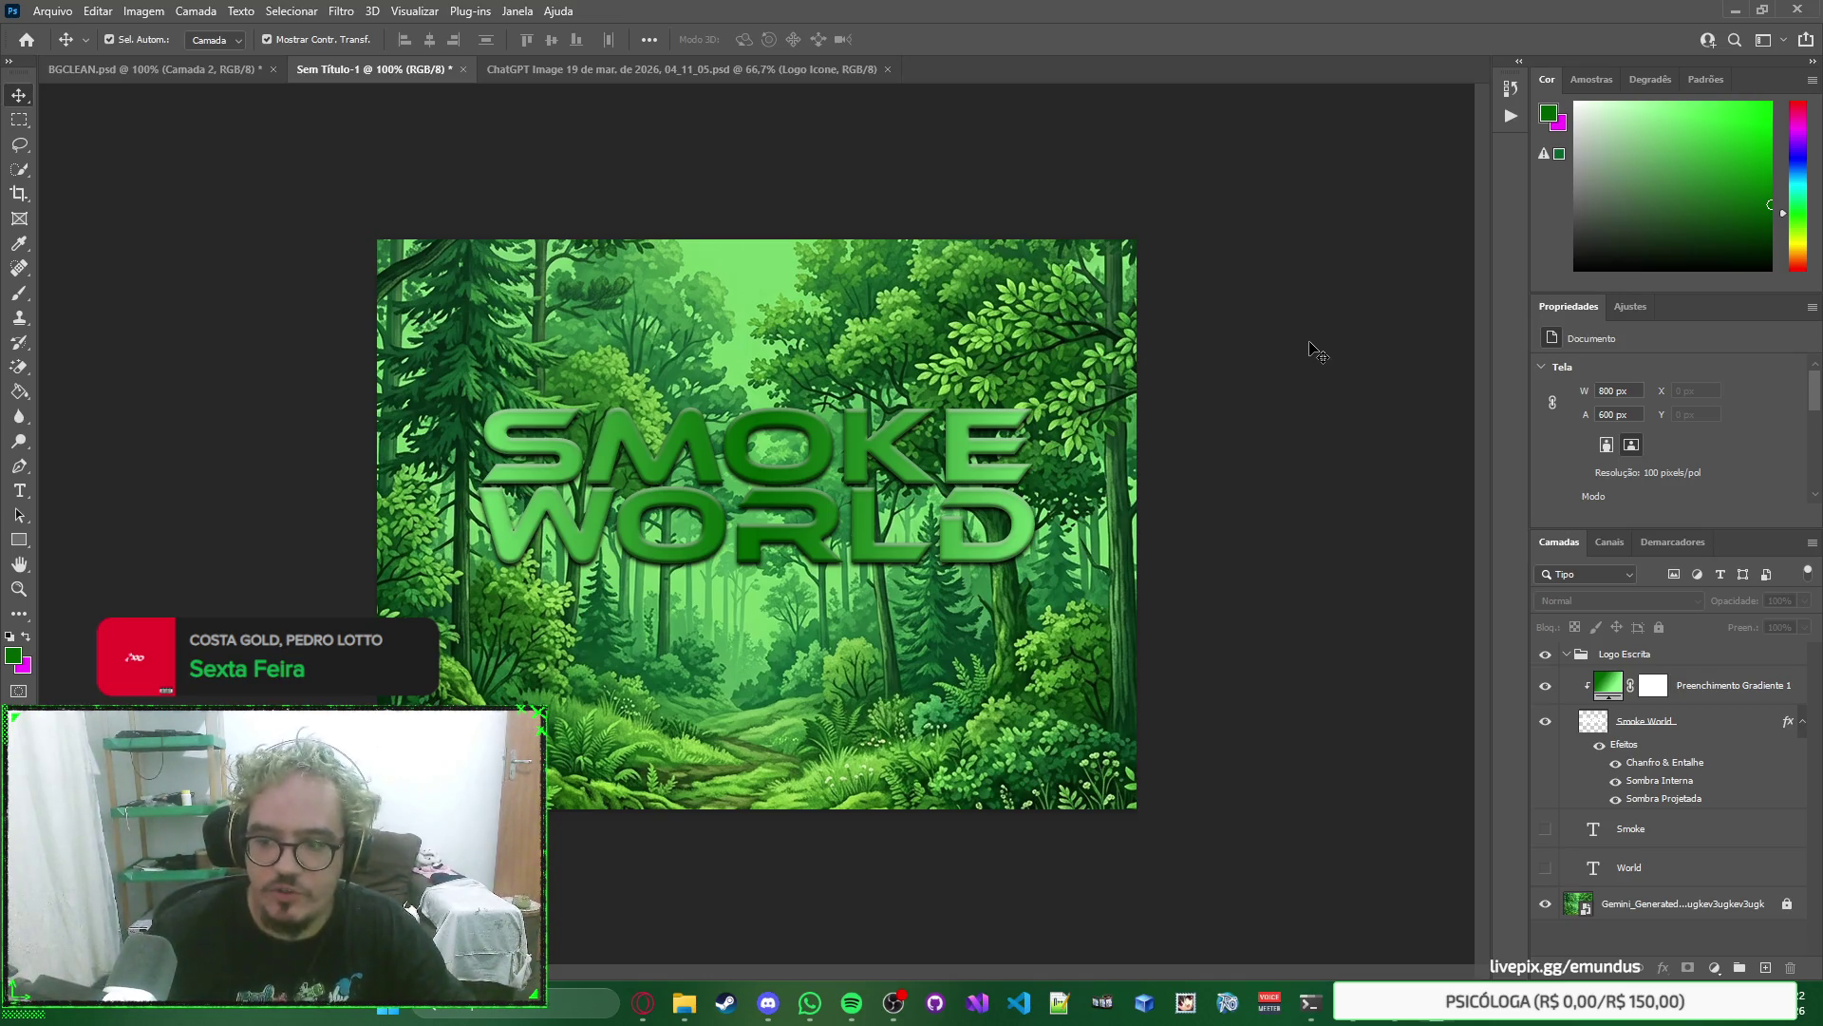
click(1617, 763)
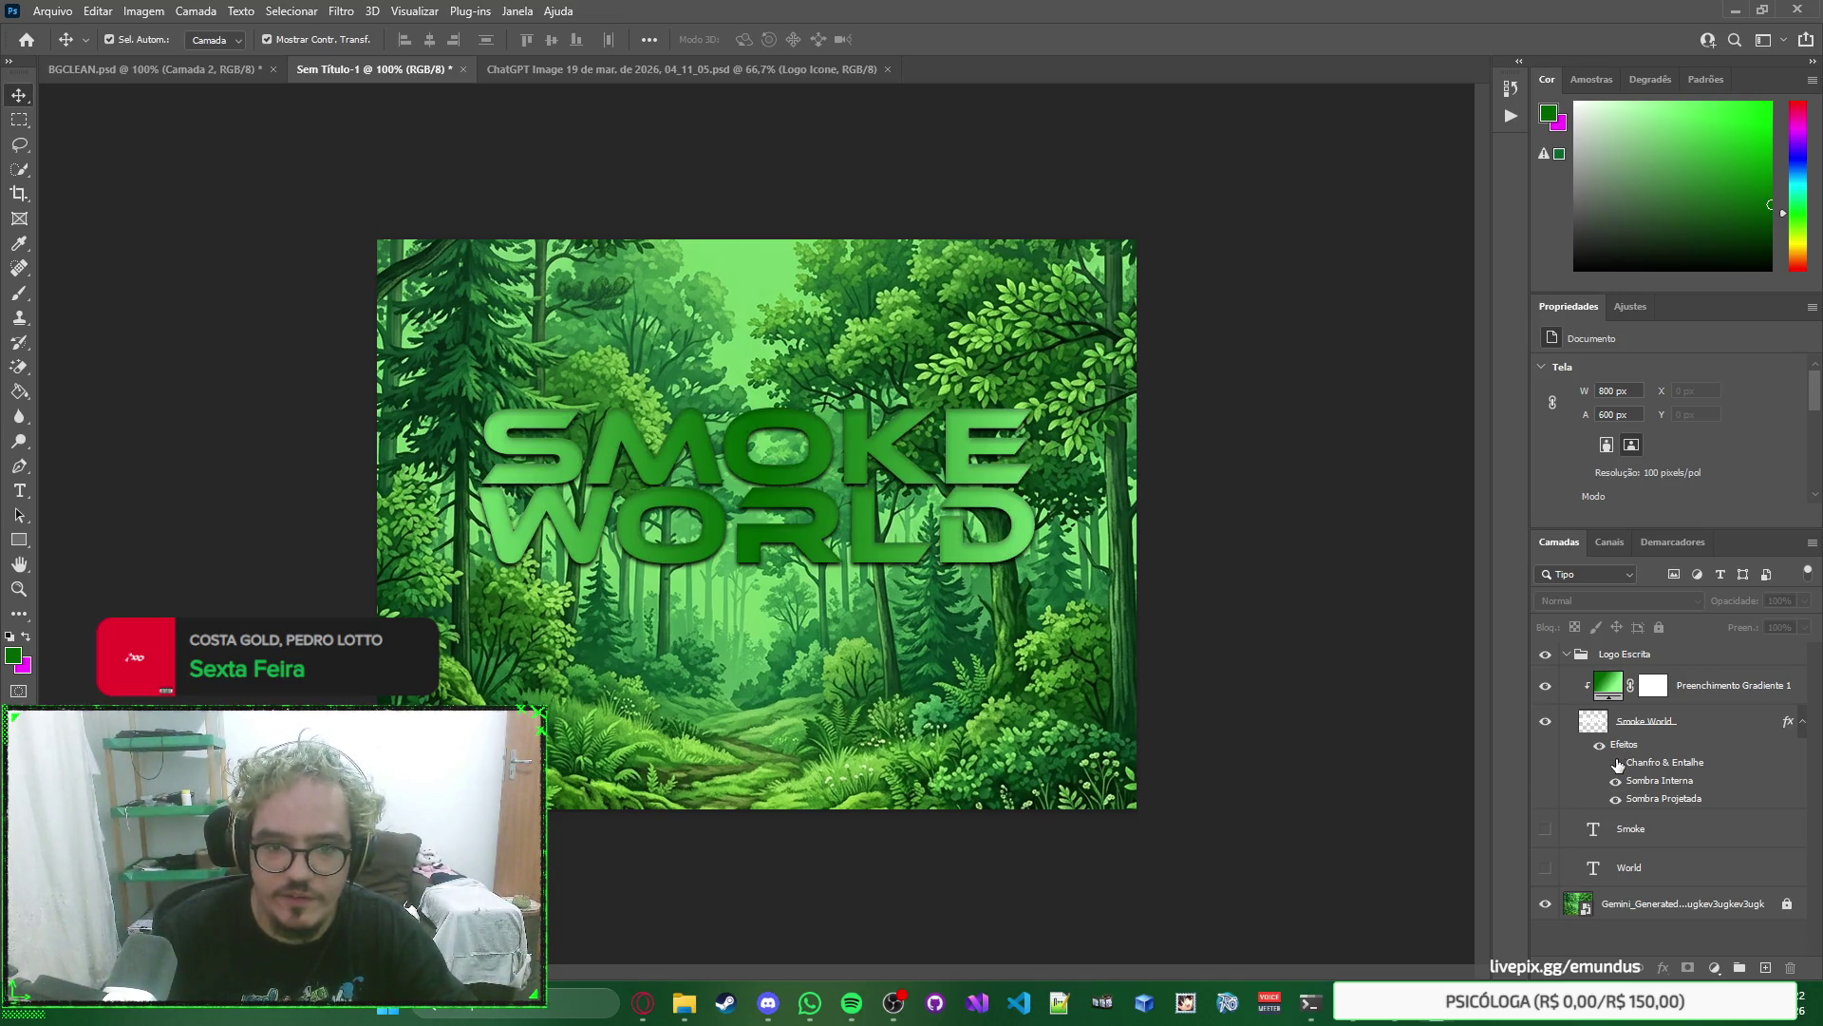
click(1616, 763)
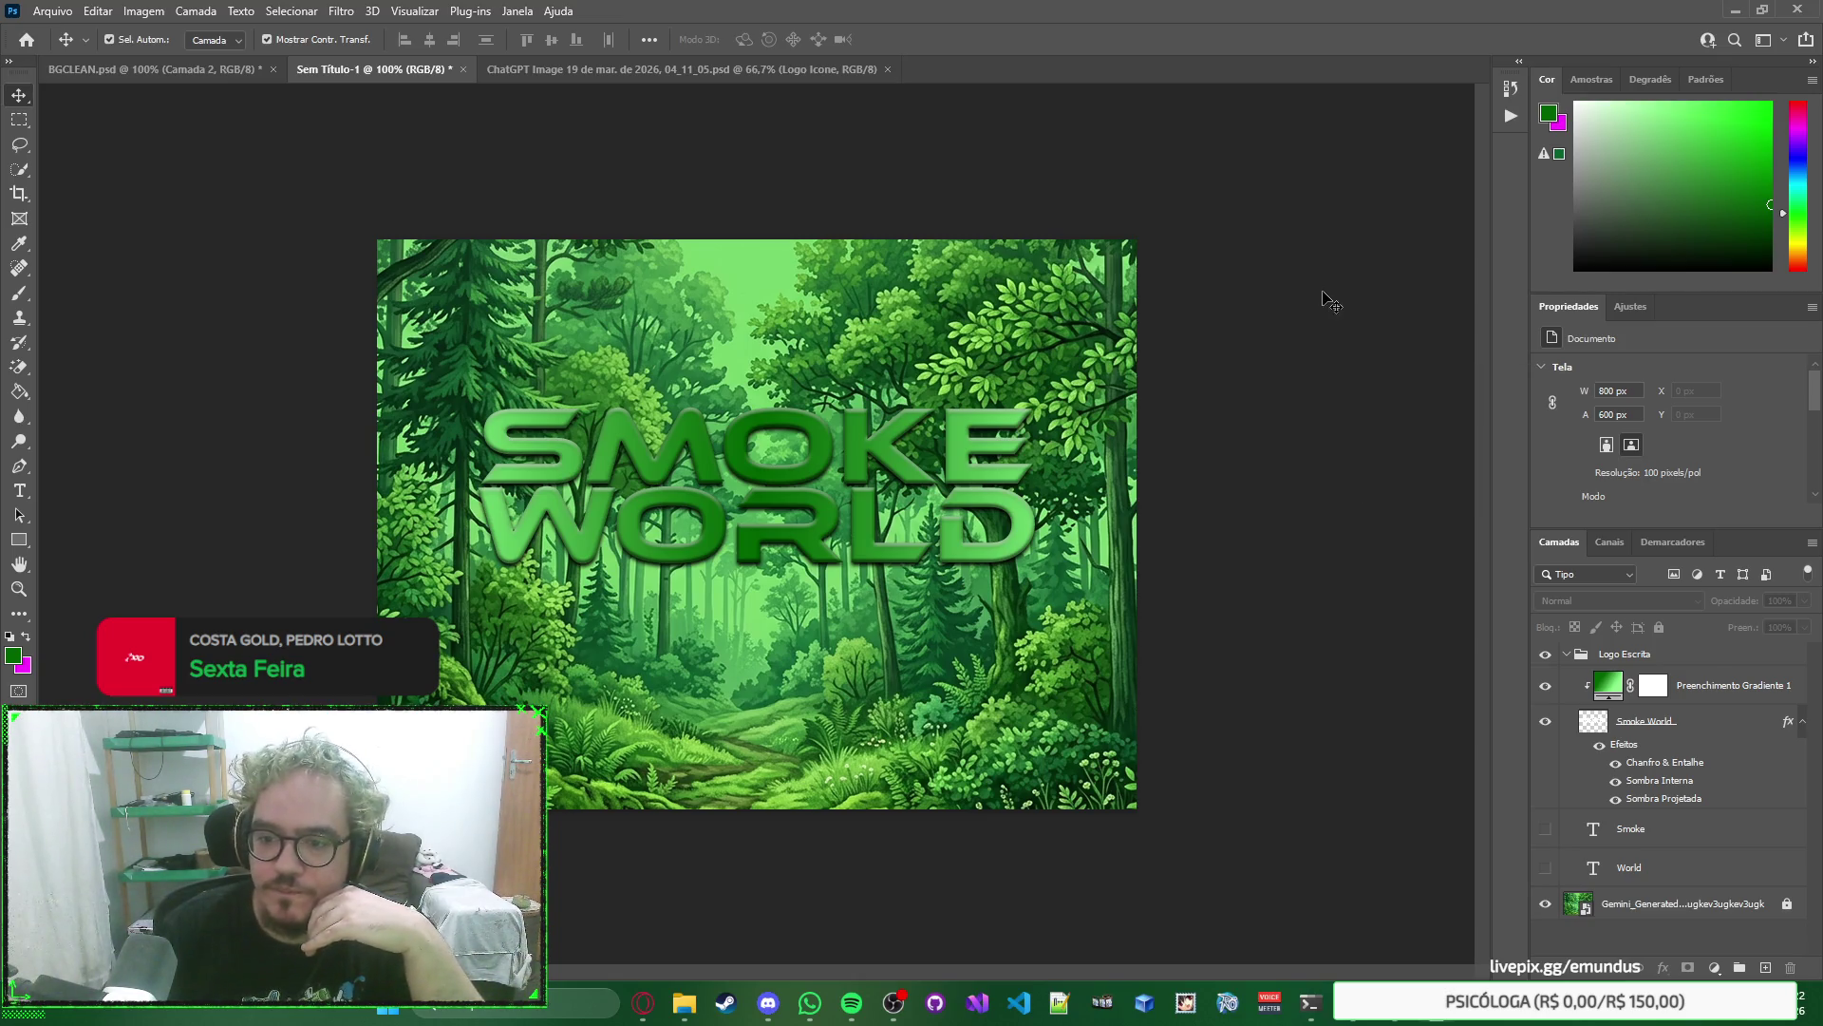
right_click(1359, 389)
click(1331, 328)
click(1721, 721)
right_click(1720, 722)
key(Escape)
click(1177, 382)
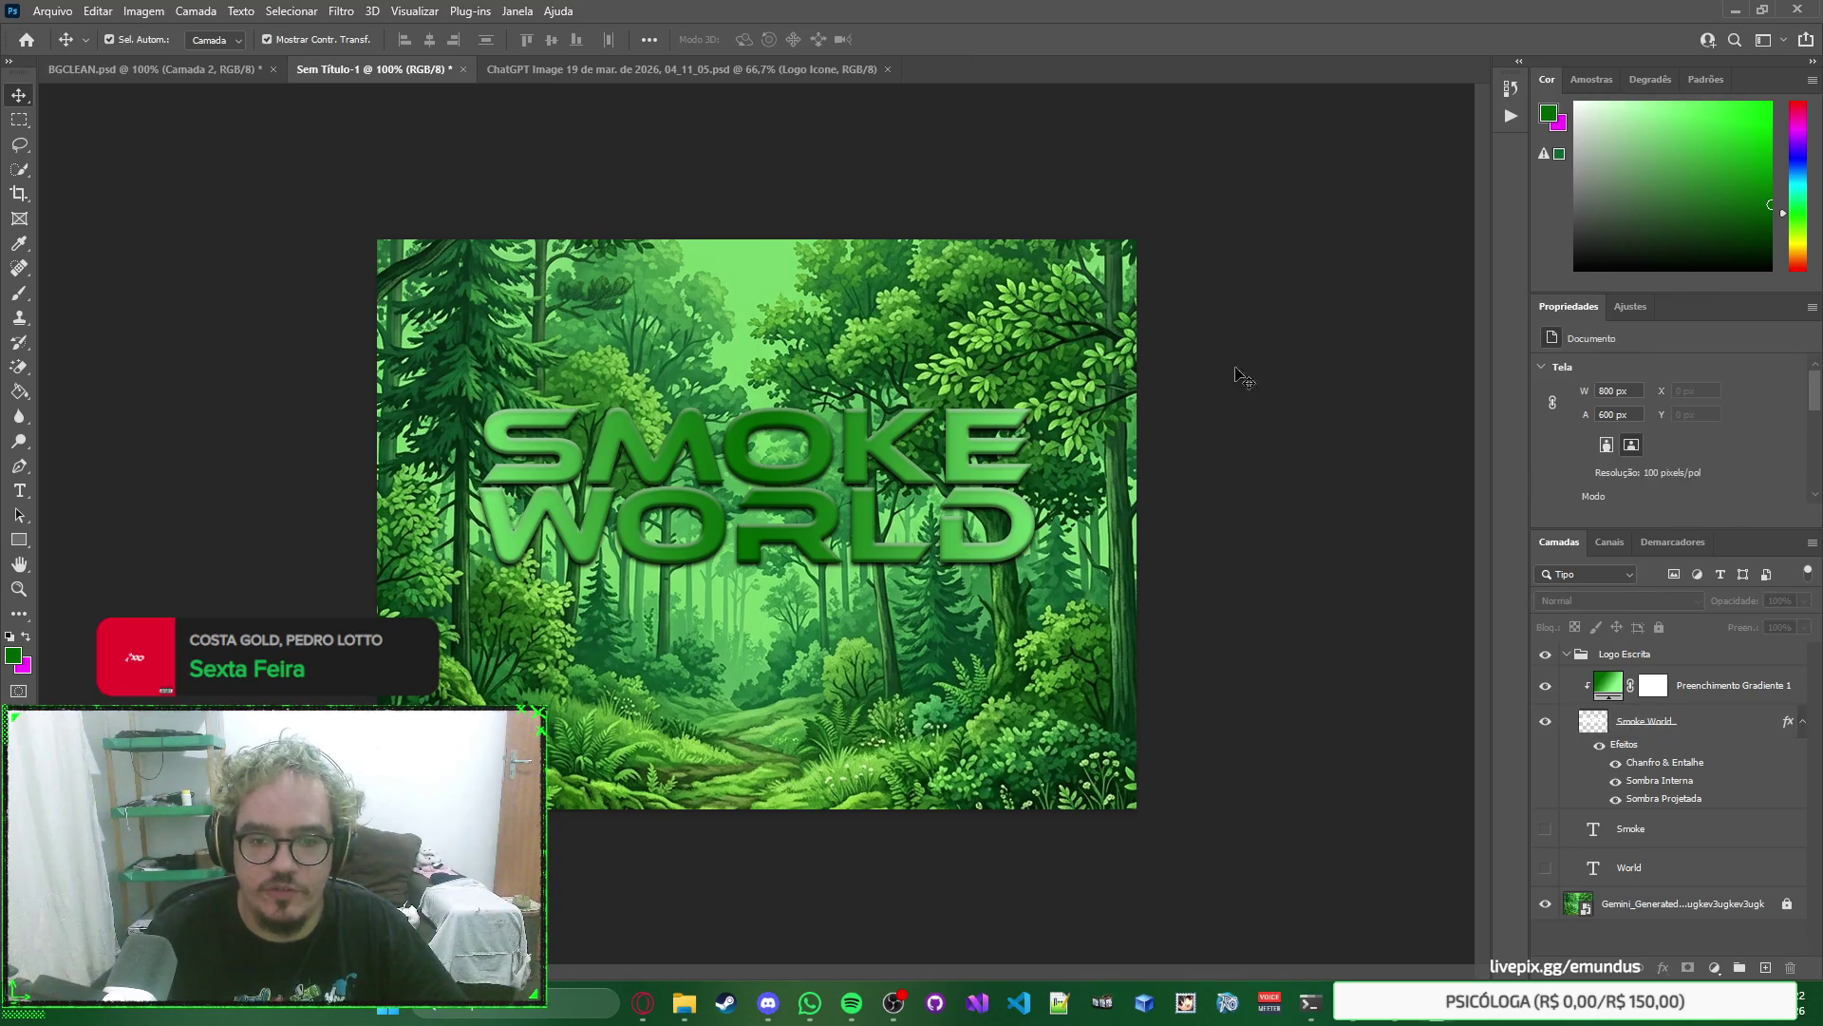
click(849, 465)
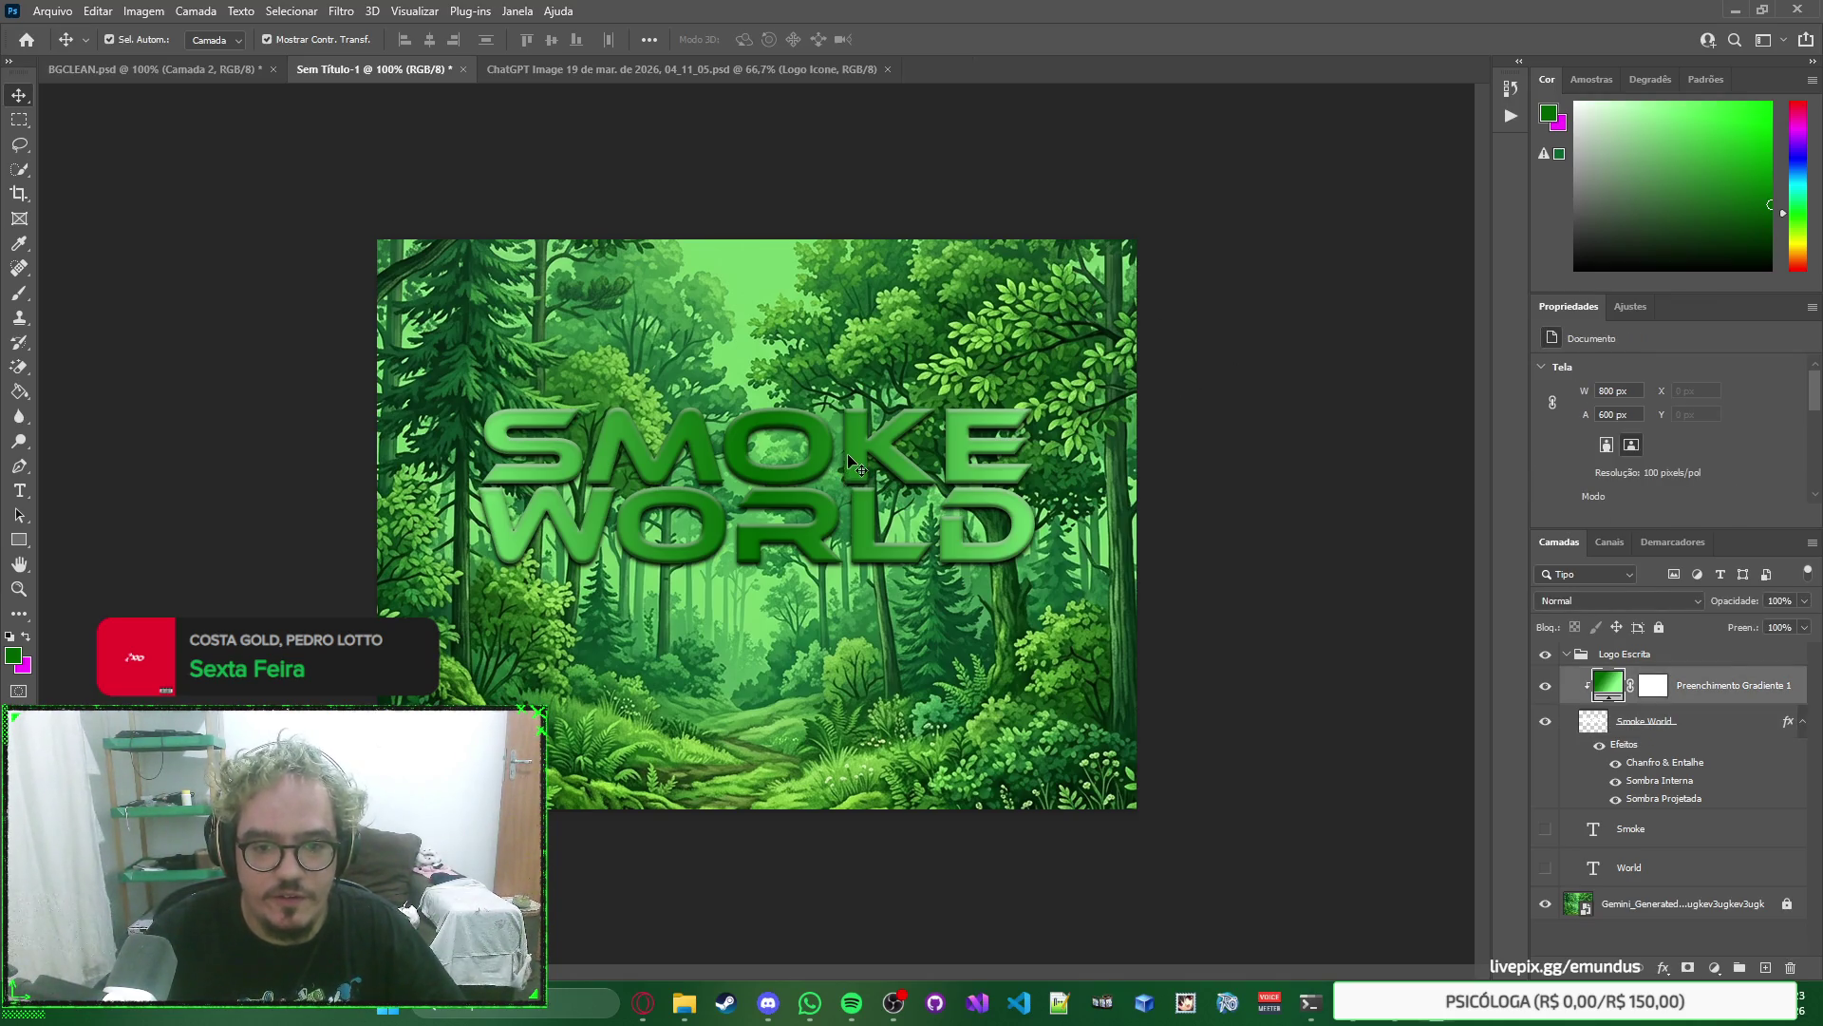
right_click(1353, 514)
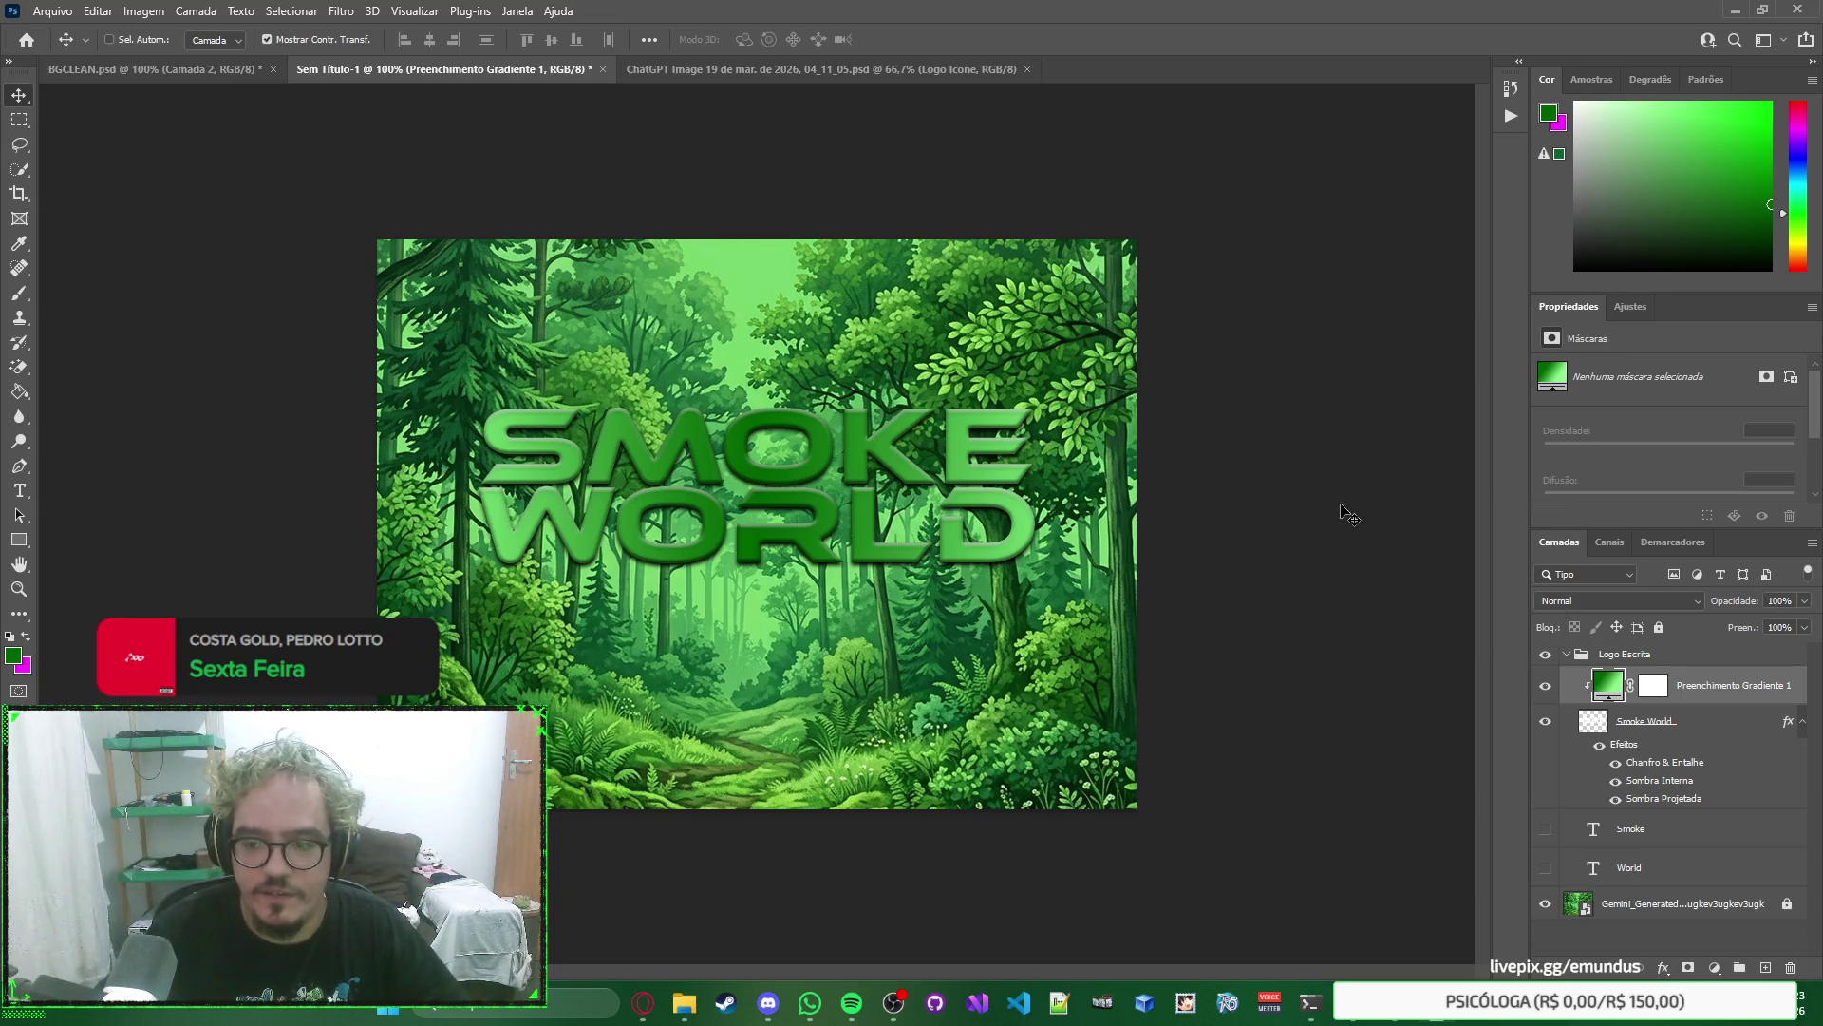
key(ctrl+z)
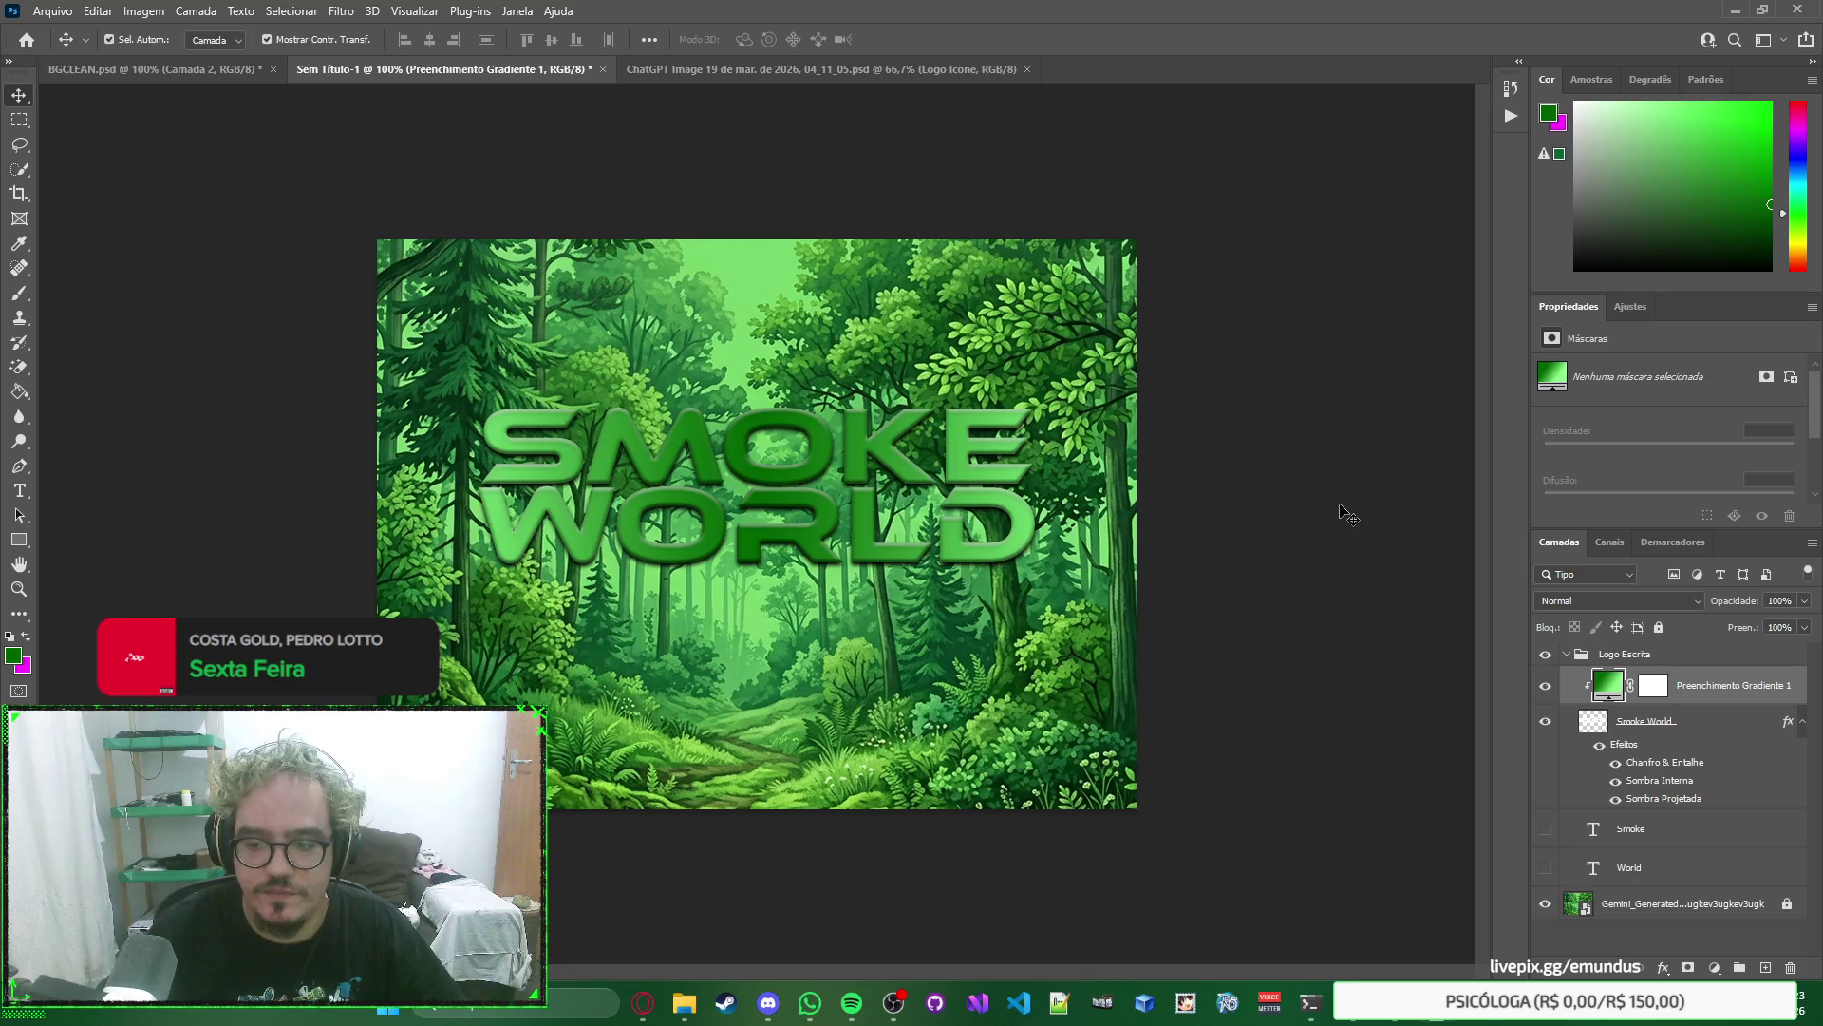
click(1342, 527)
key(ctrl+shift+z)
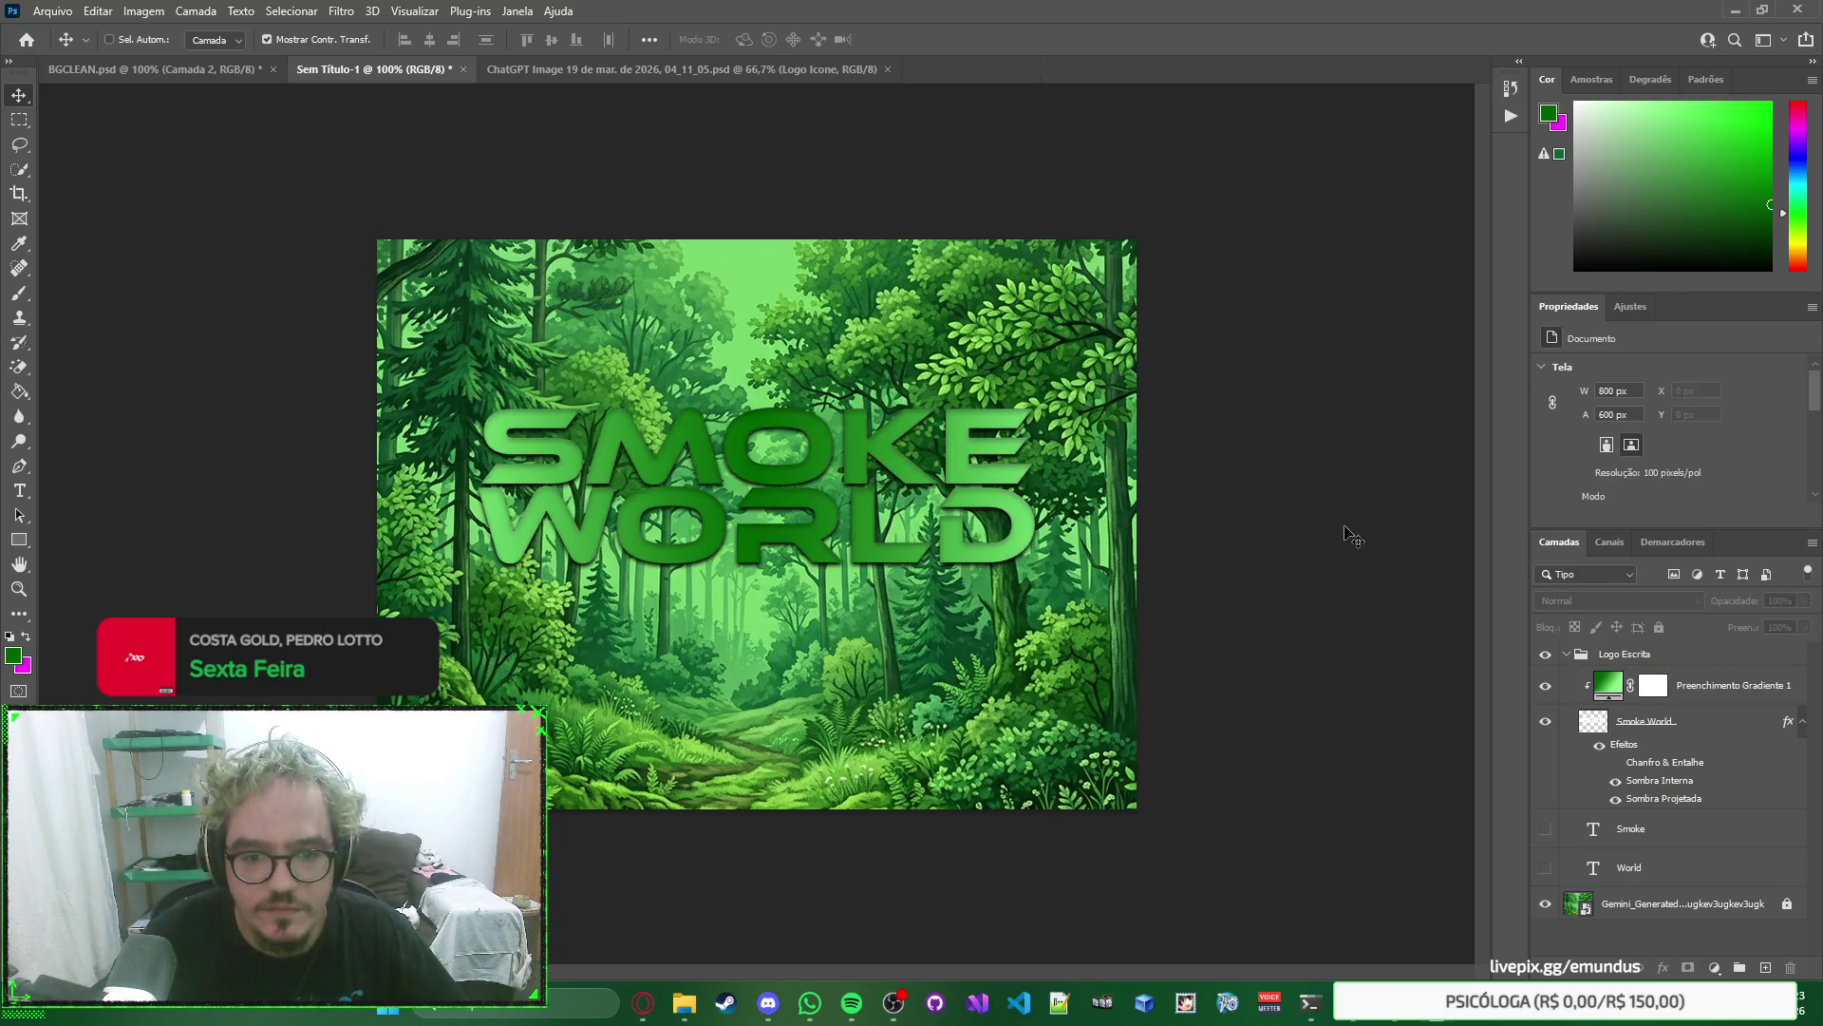
key(ctrl+z)
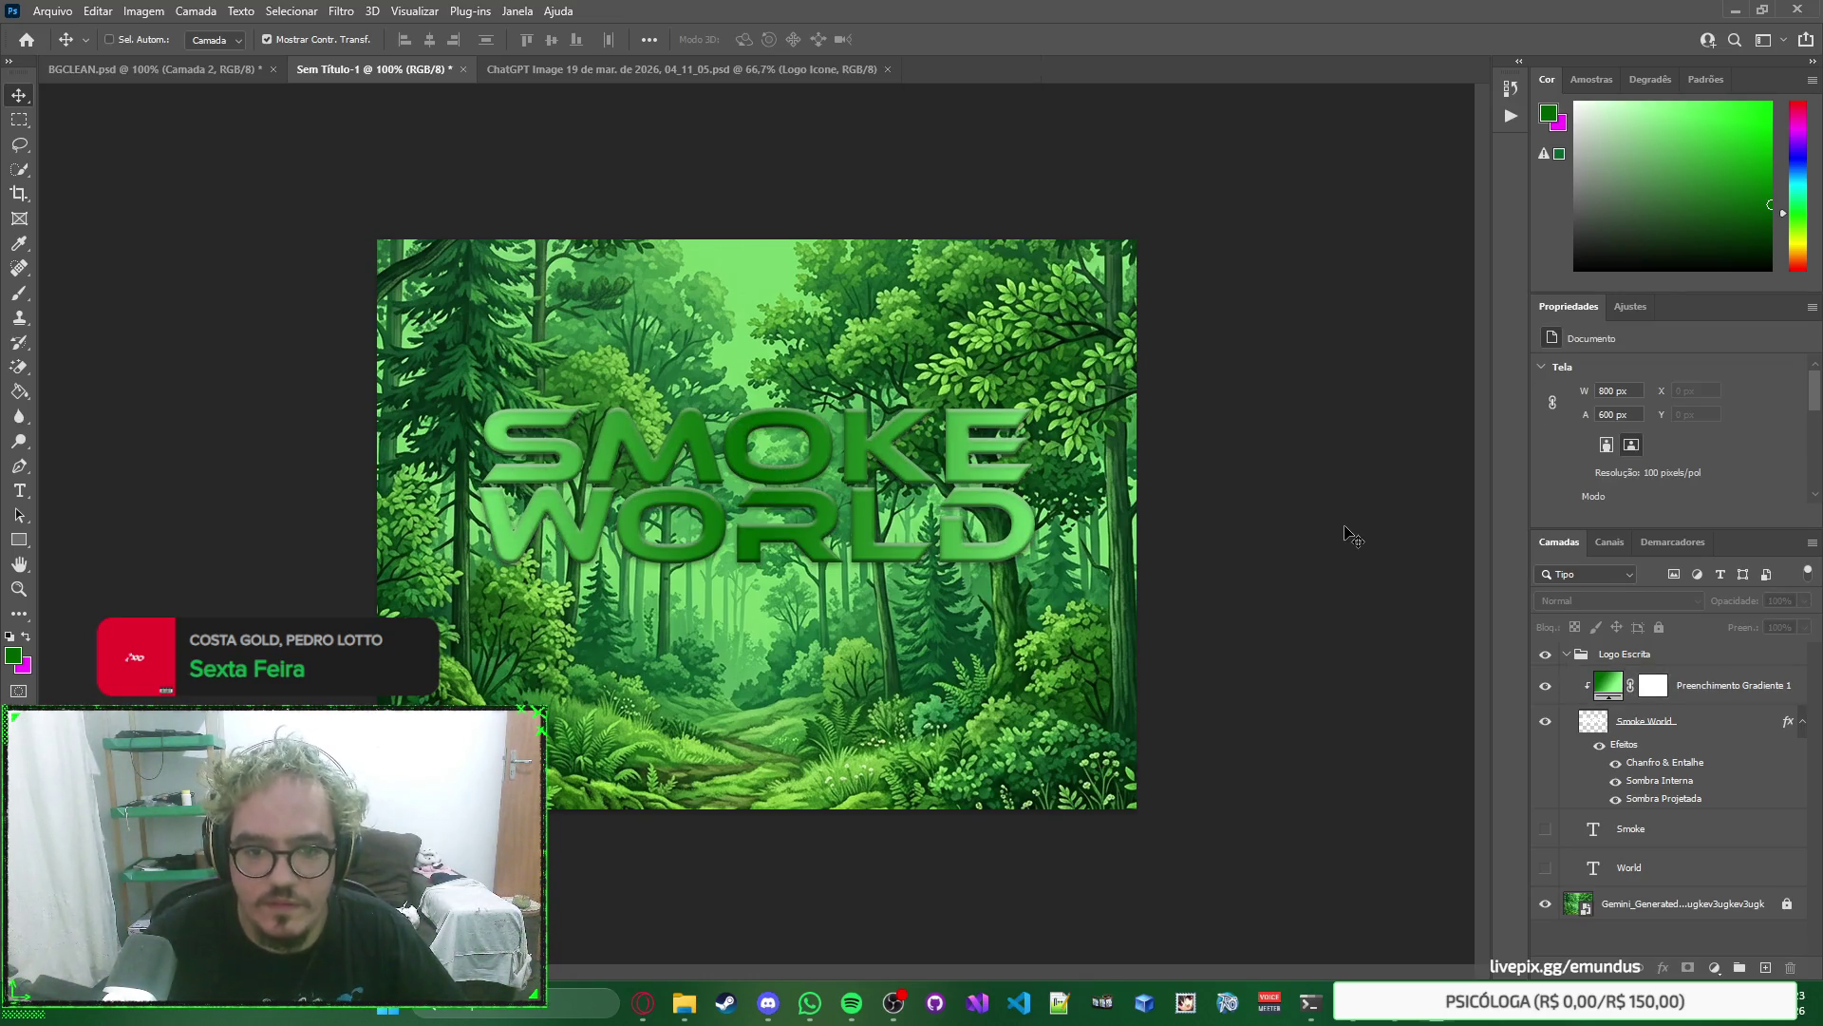
key(ctrl+shift+z)
key(ctrl+z)
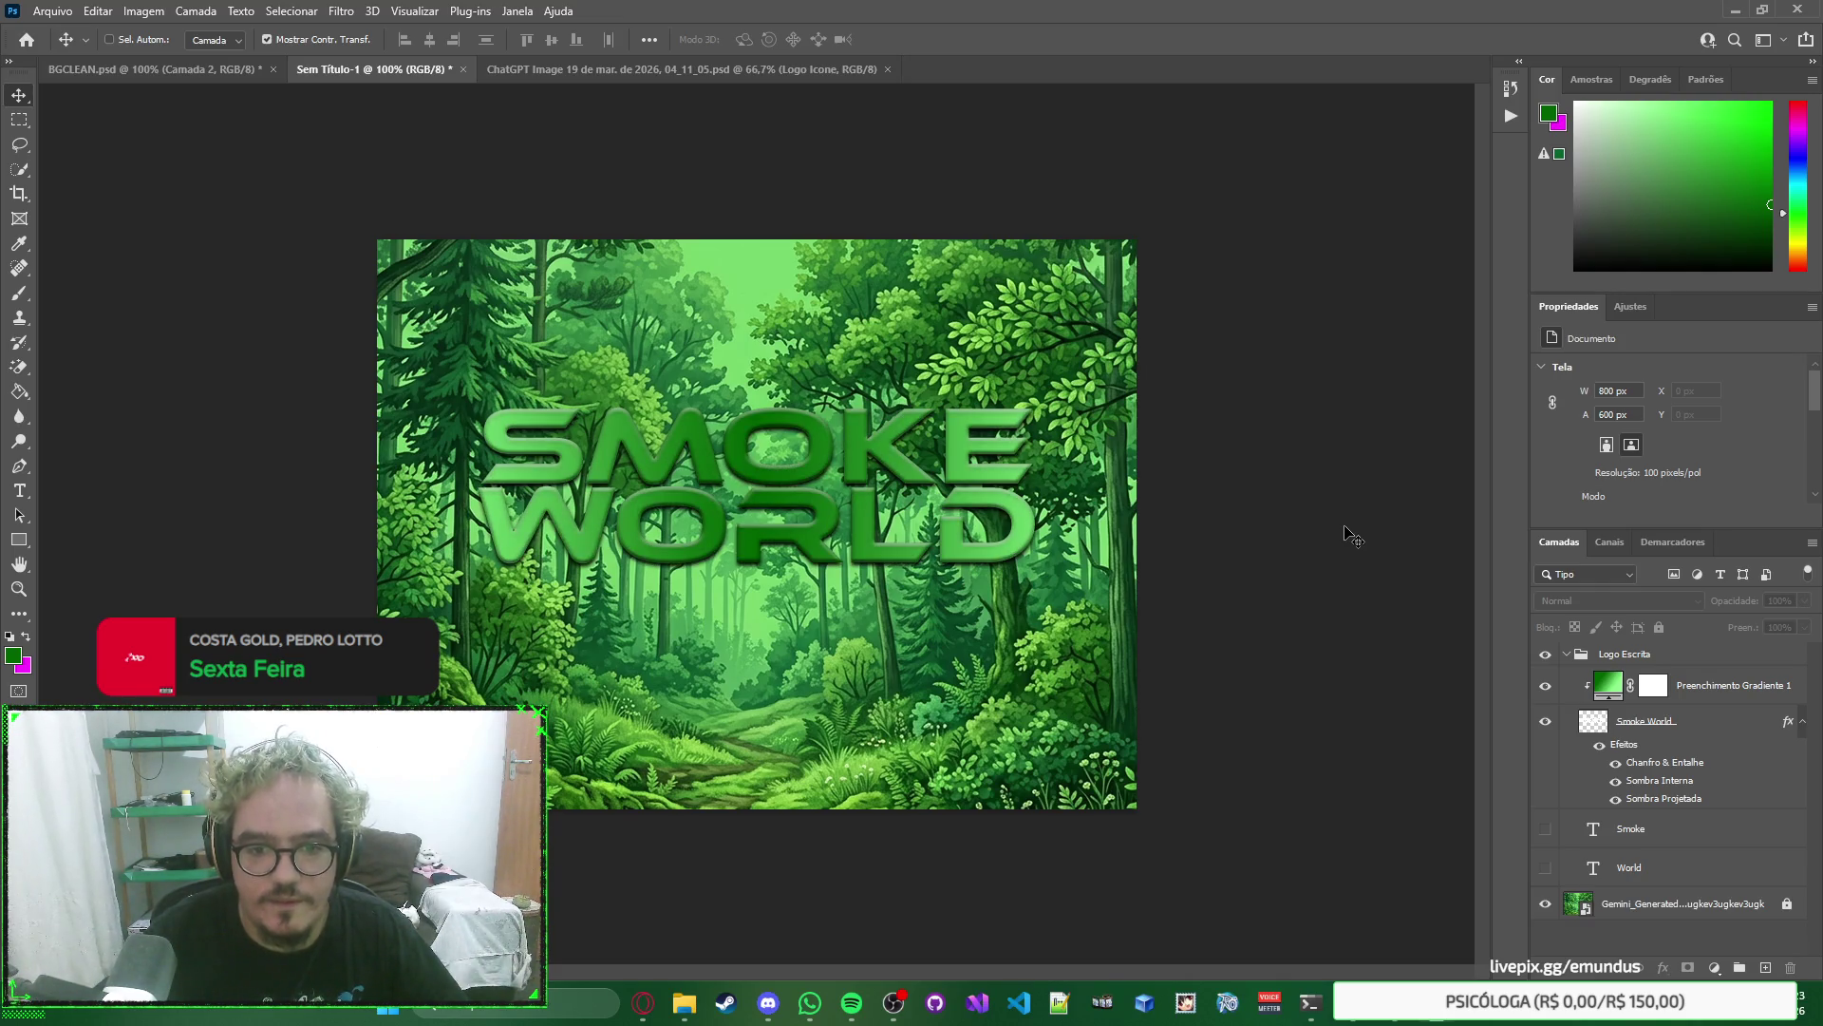
click(1738, 721)
click(1329, 470)
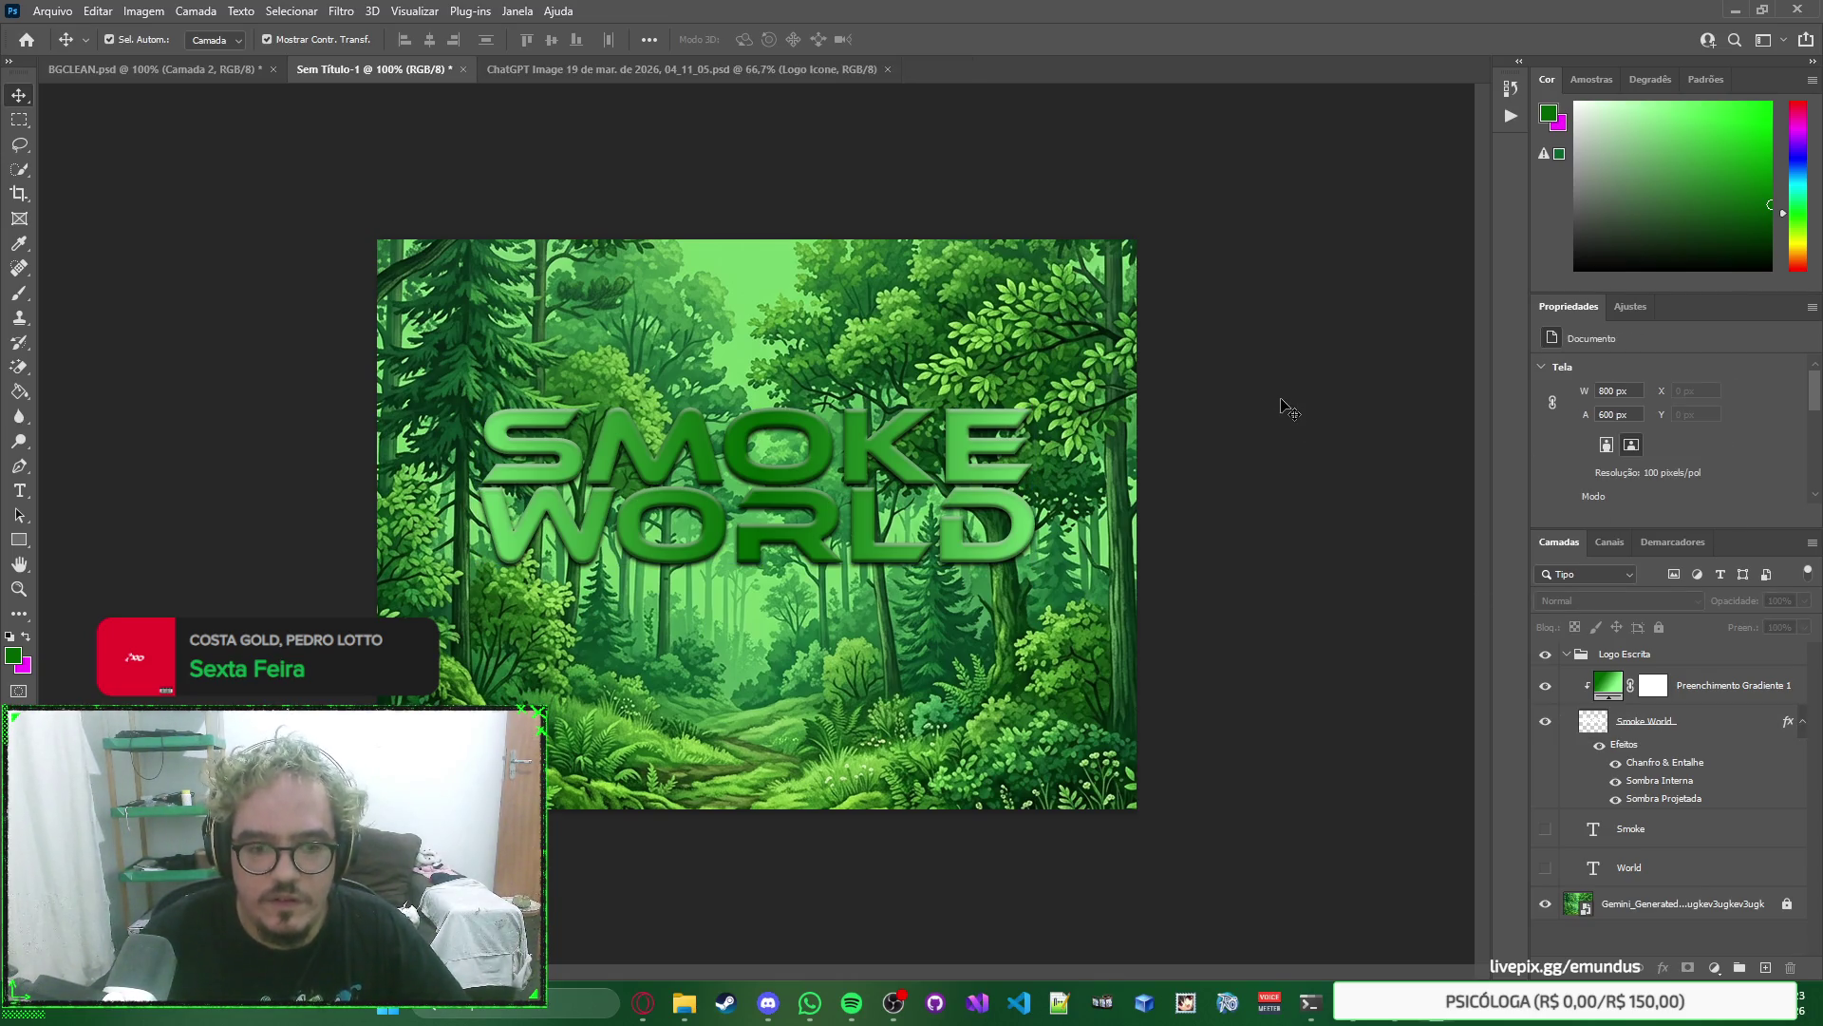
Select the logo's Smoke World and Preenchimento Gradiente 1 layers.
click(1682, 832)
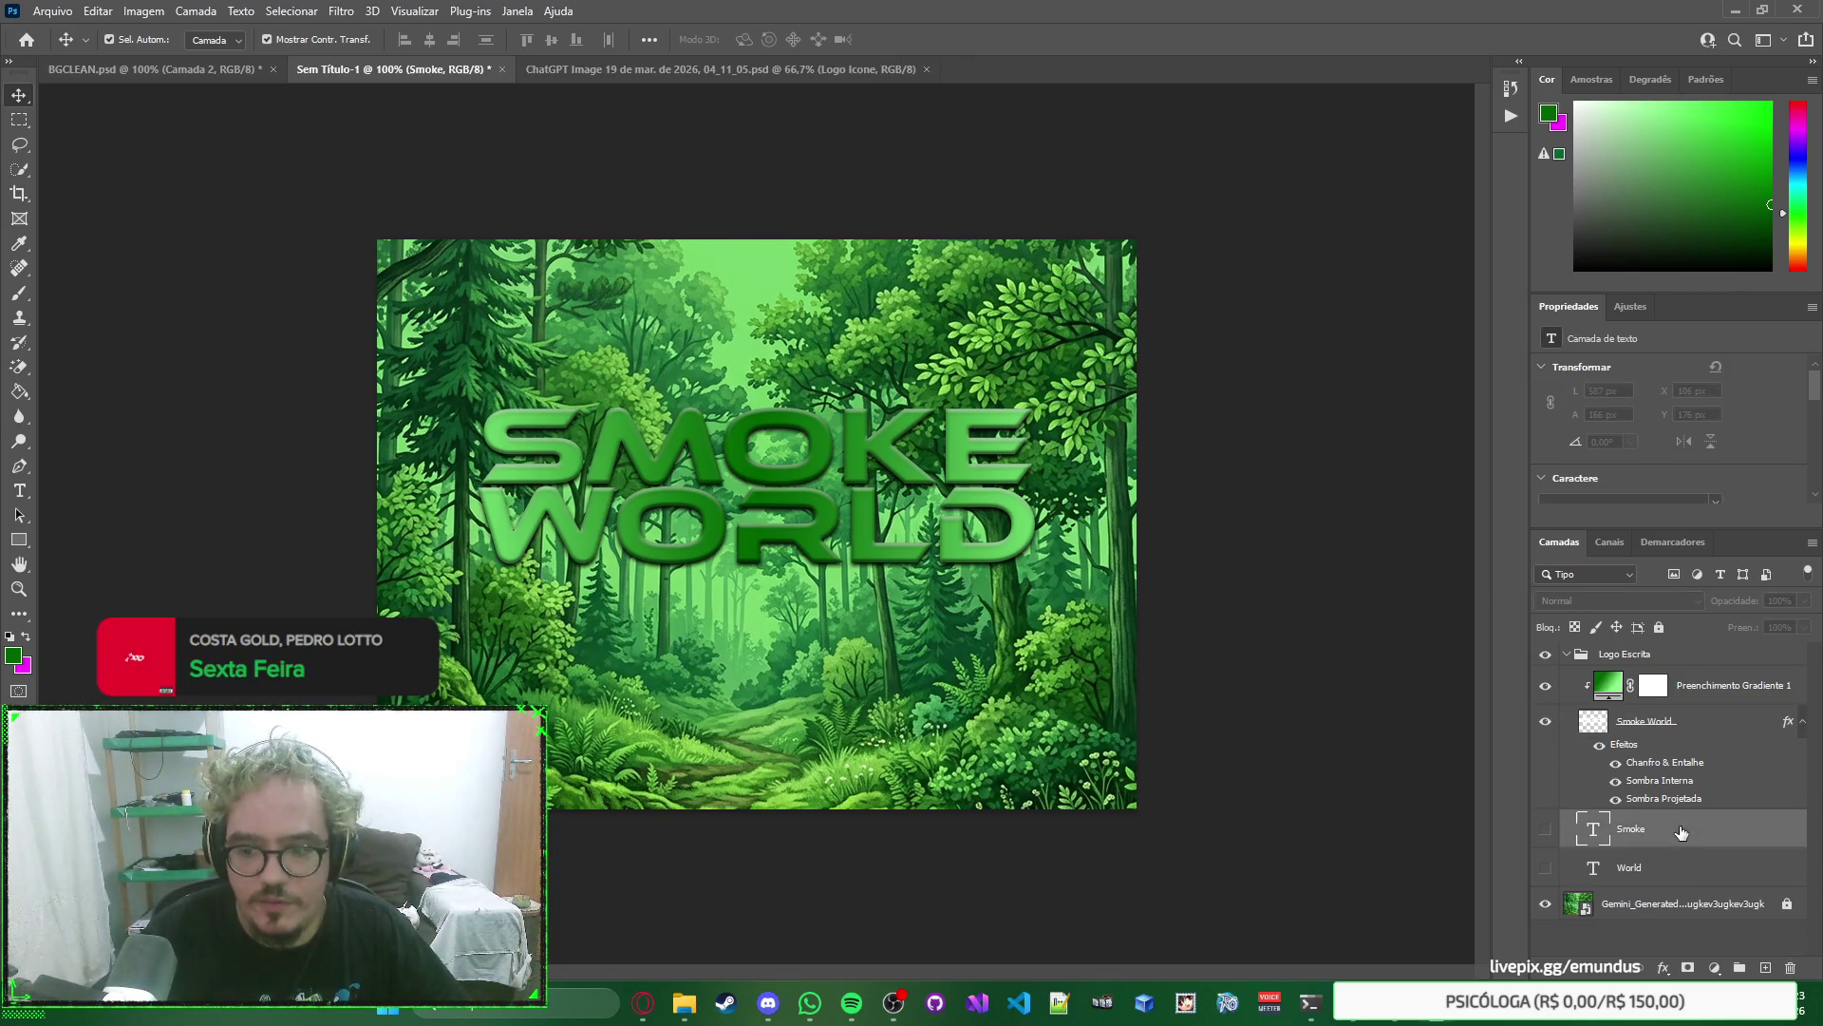
click(1700, 875)
click(1721, 835)
click(1719, 732)
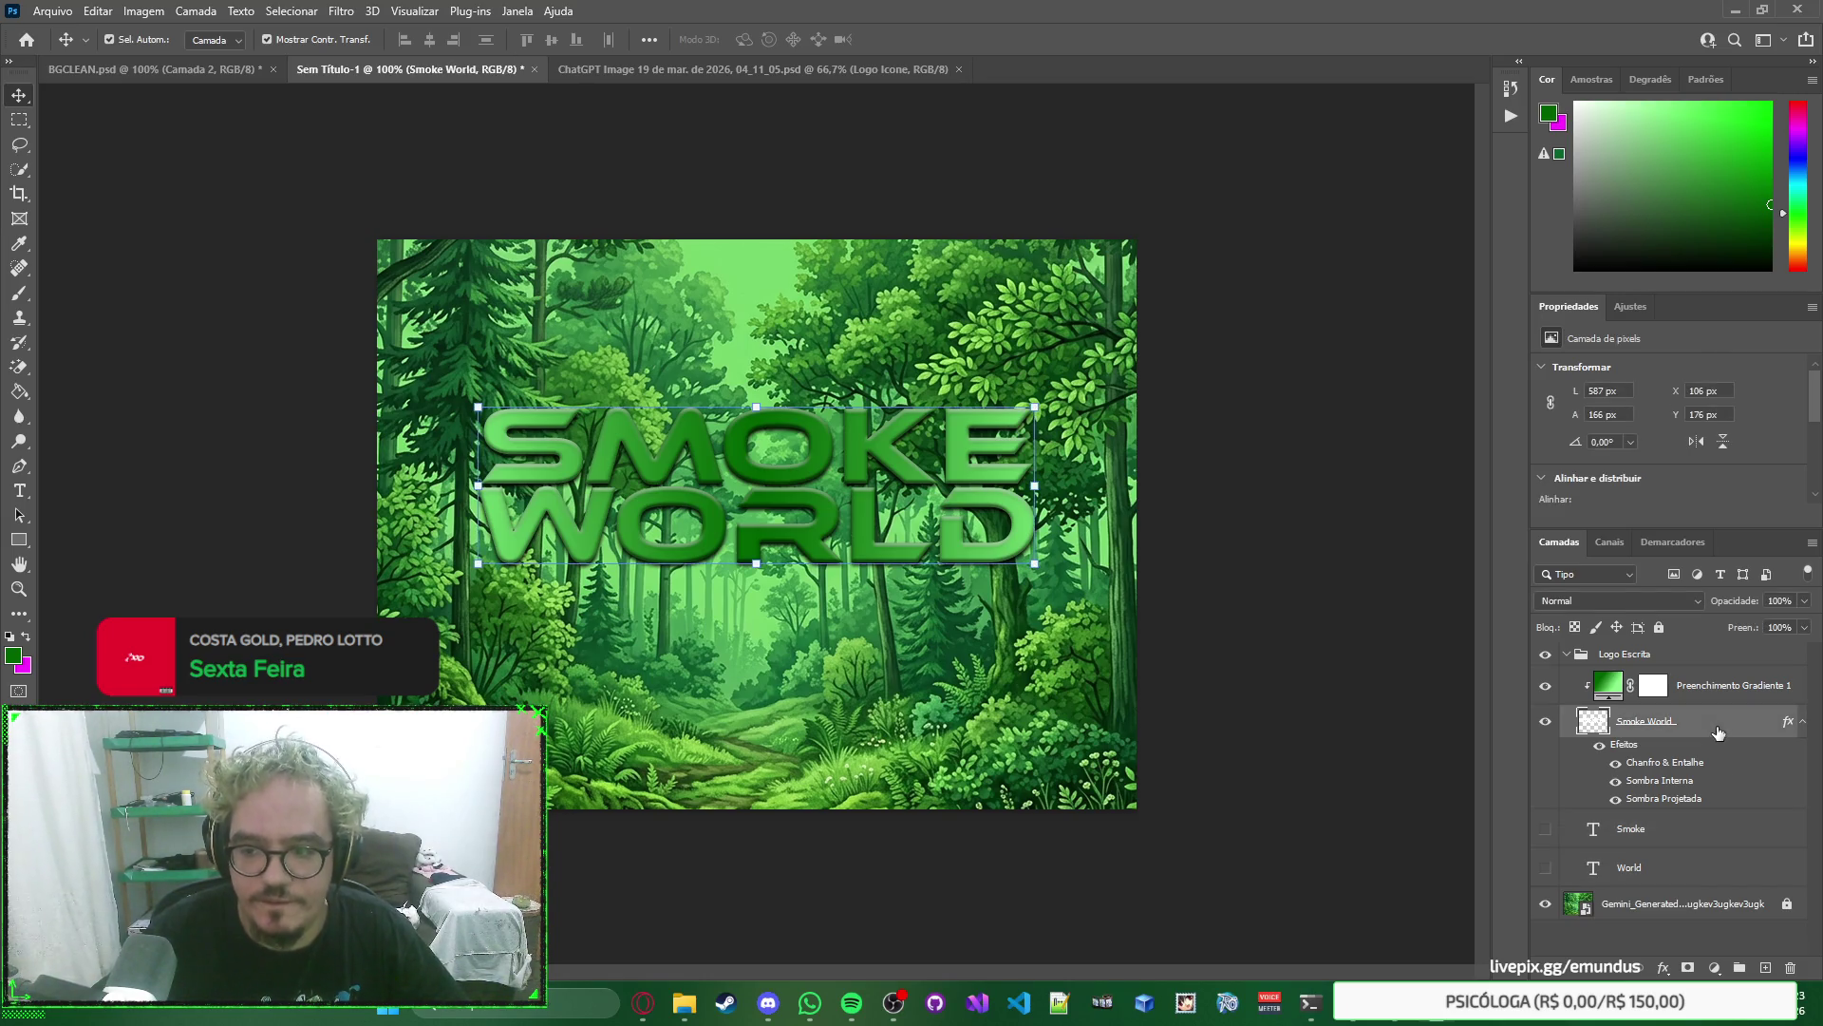
click(855, 446)
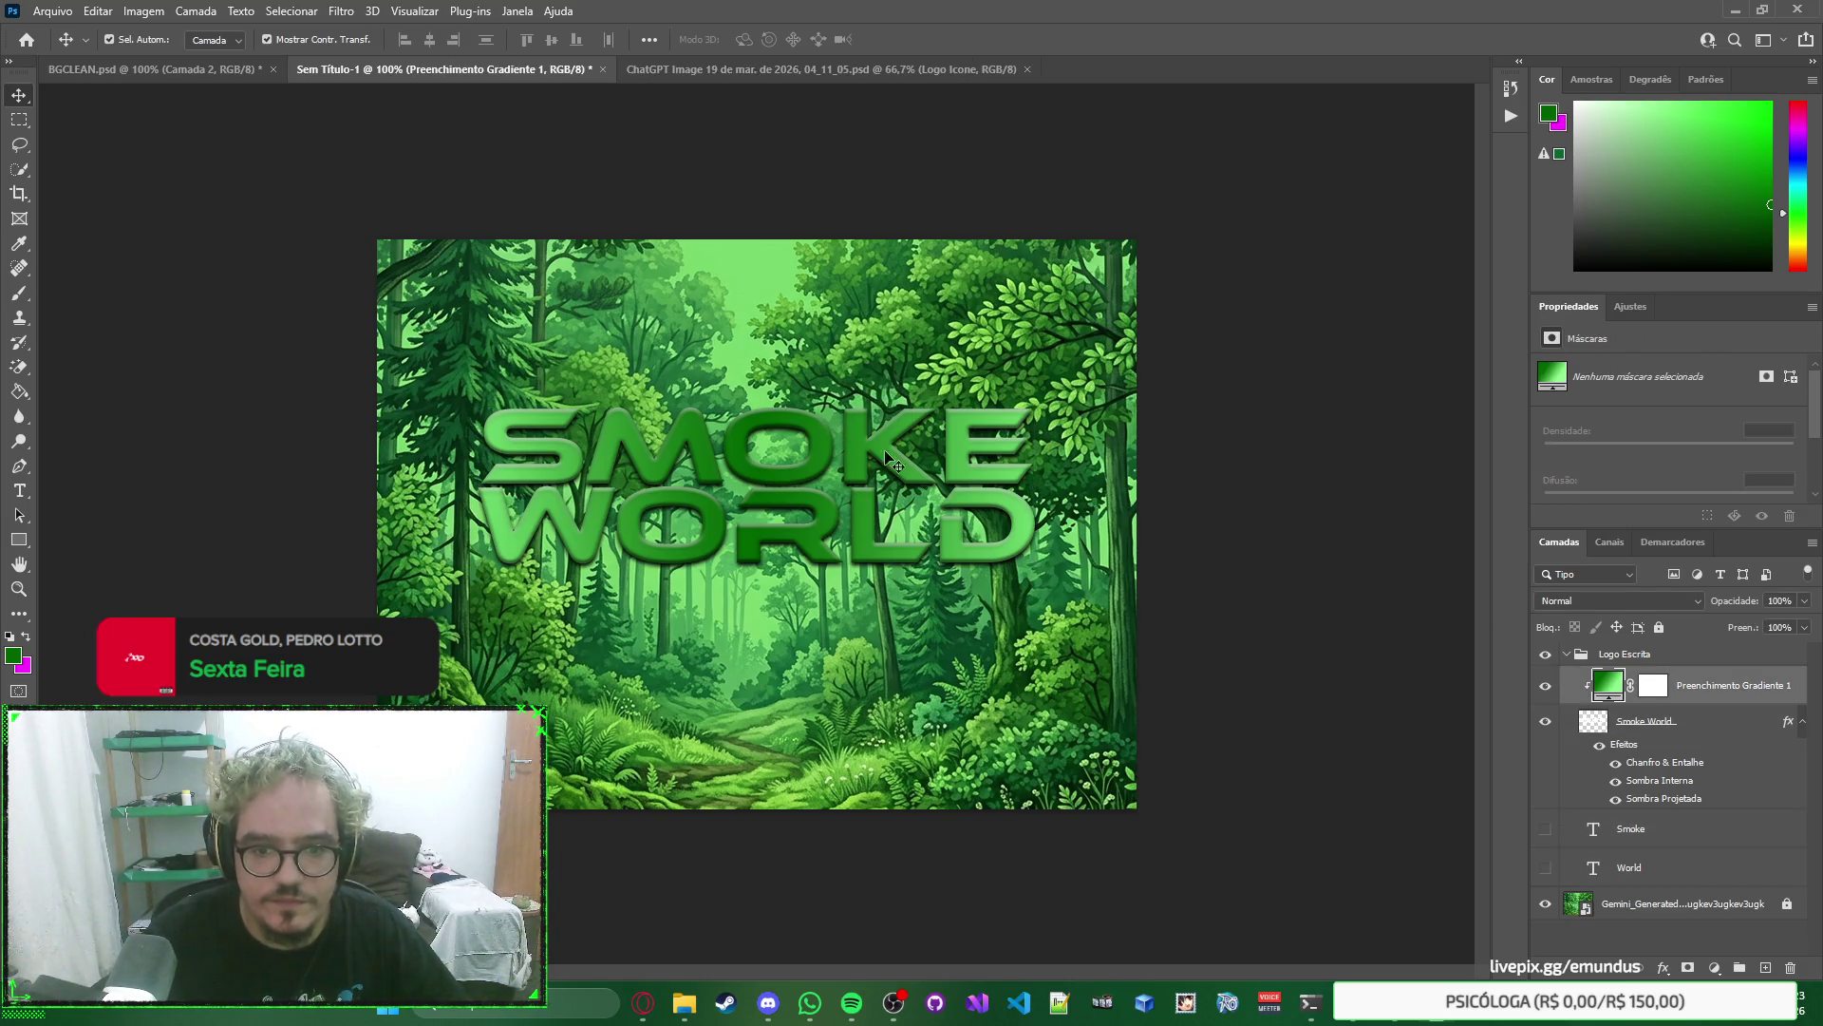
click(1724, 730)
click(1729, 686)
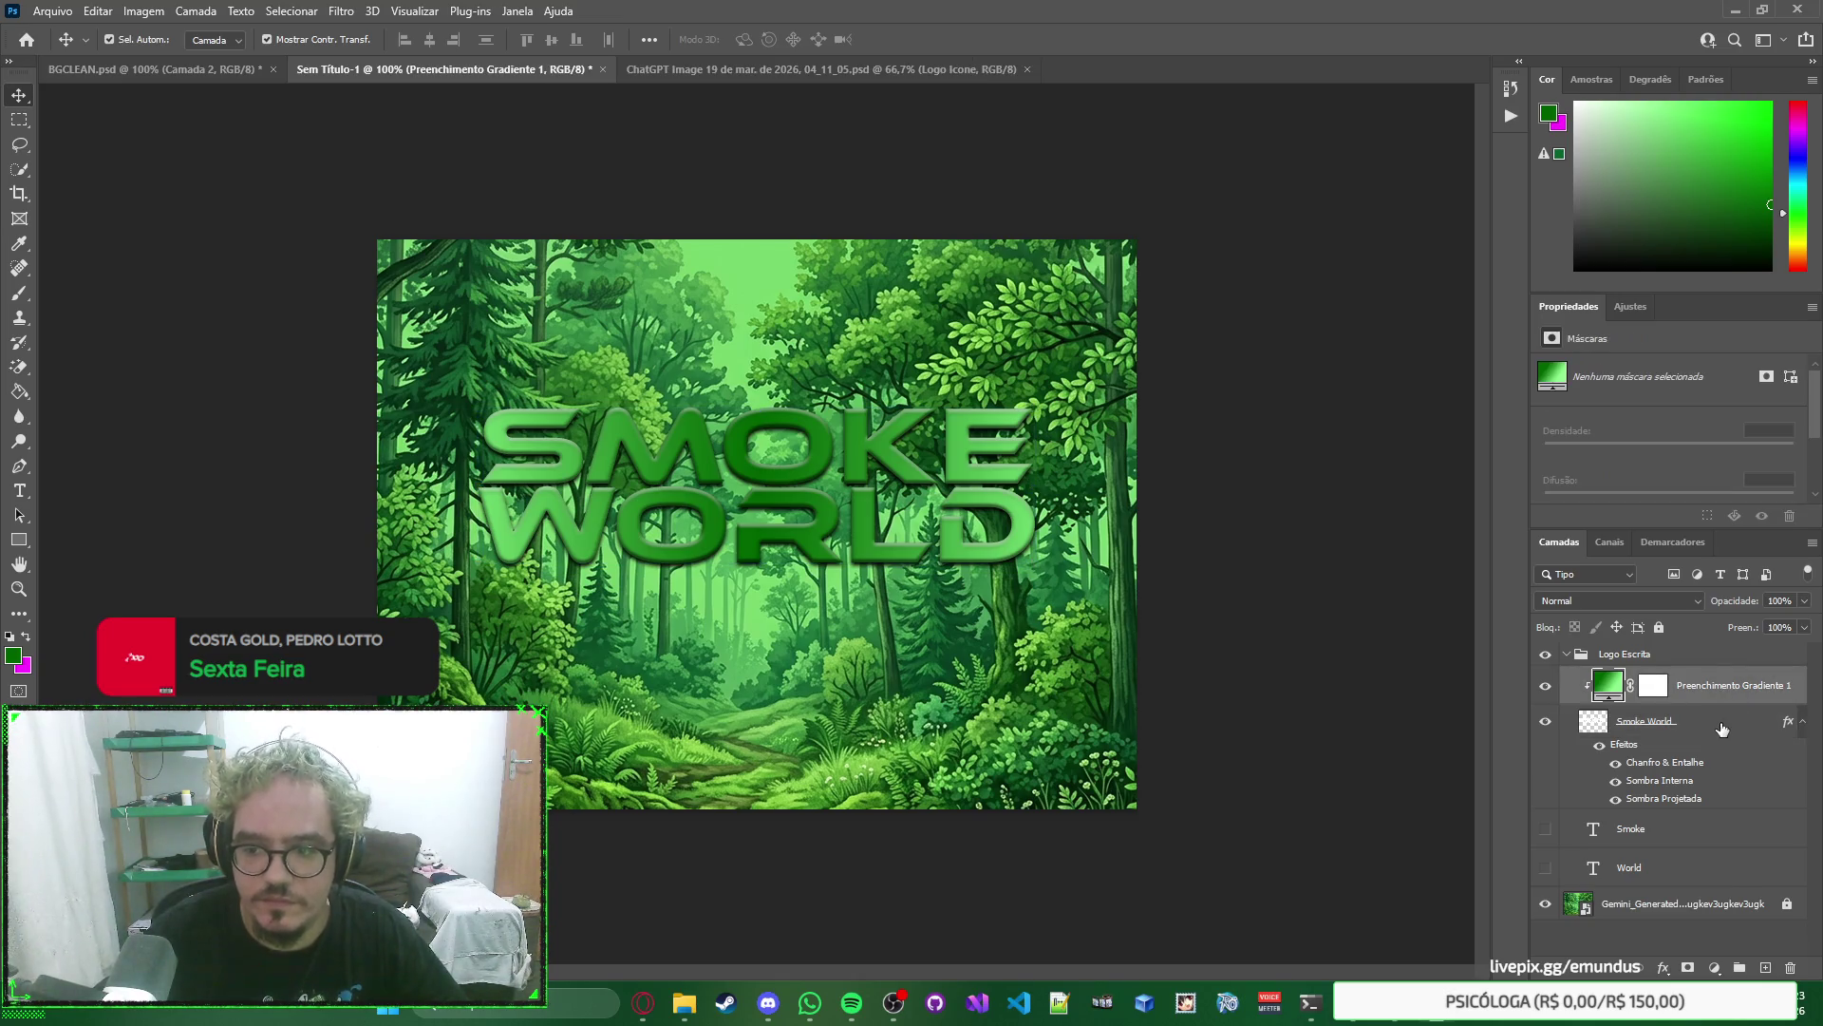
click(1708, 724)
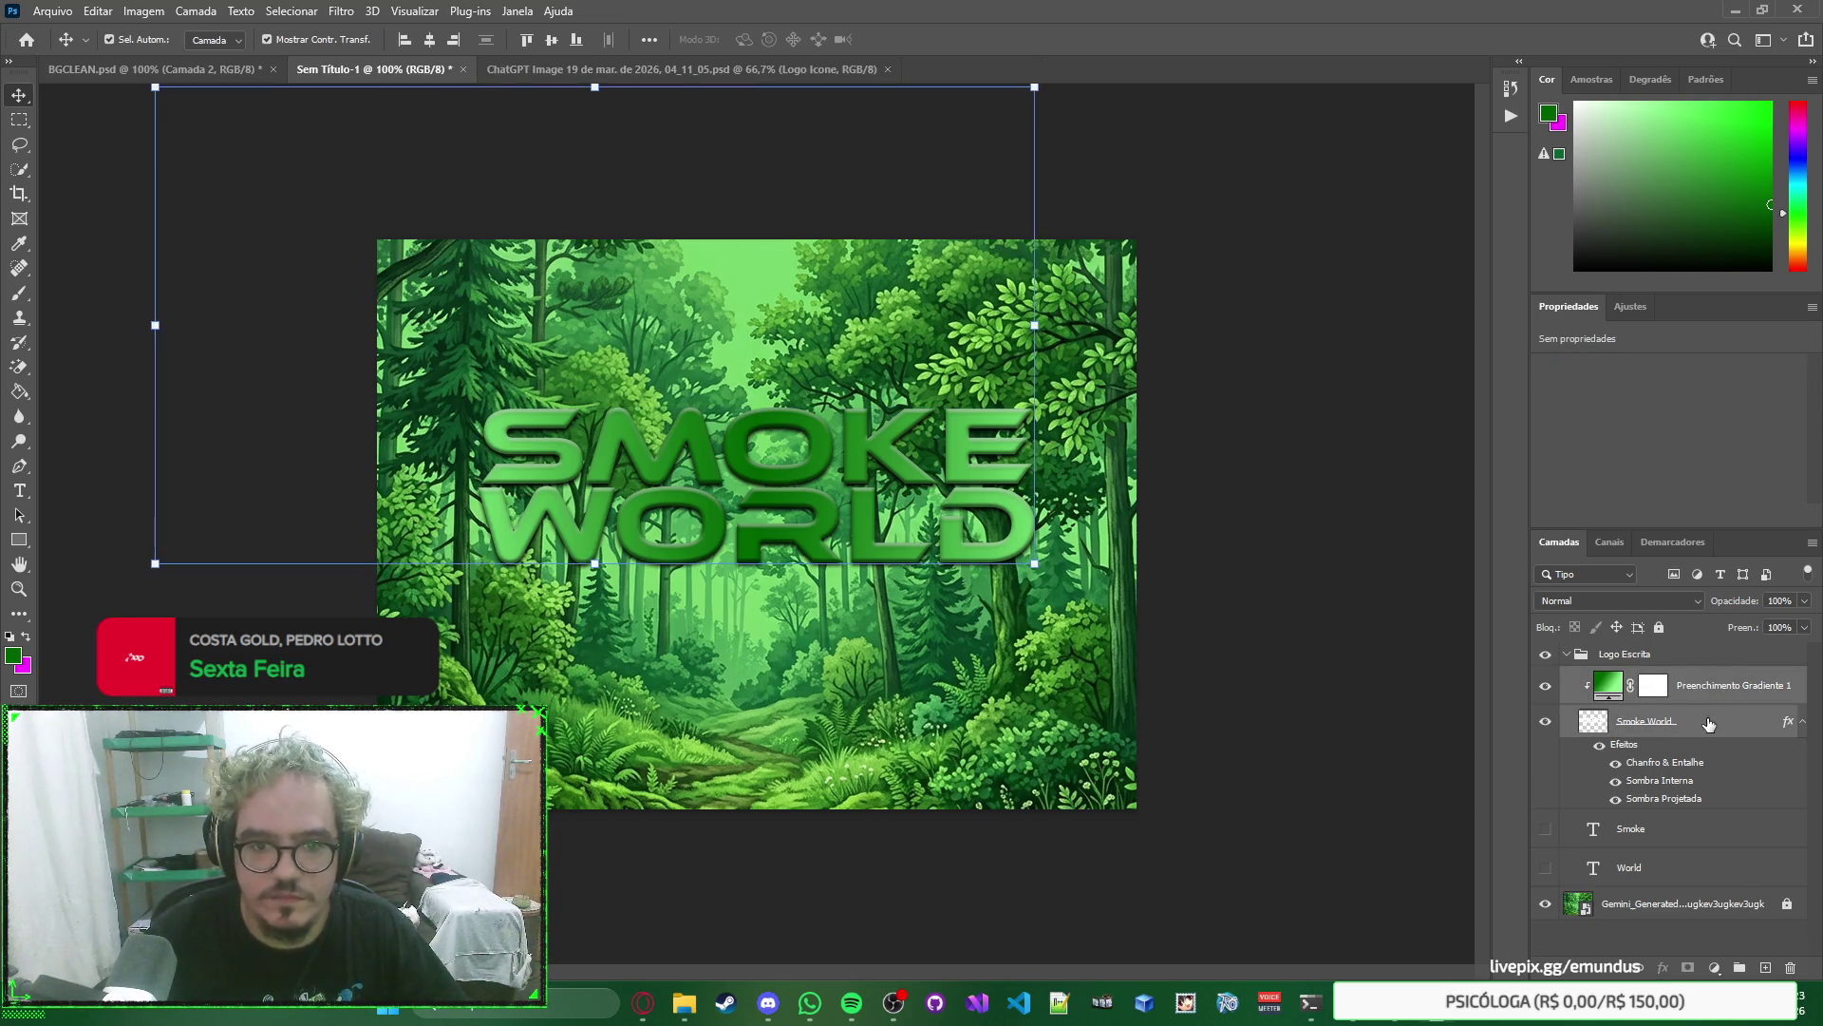
click(1700, 696)
click(1717, 727)
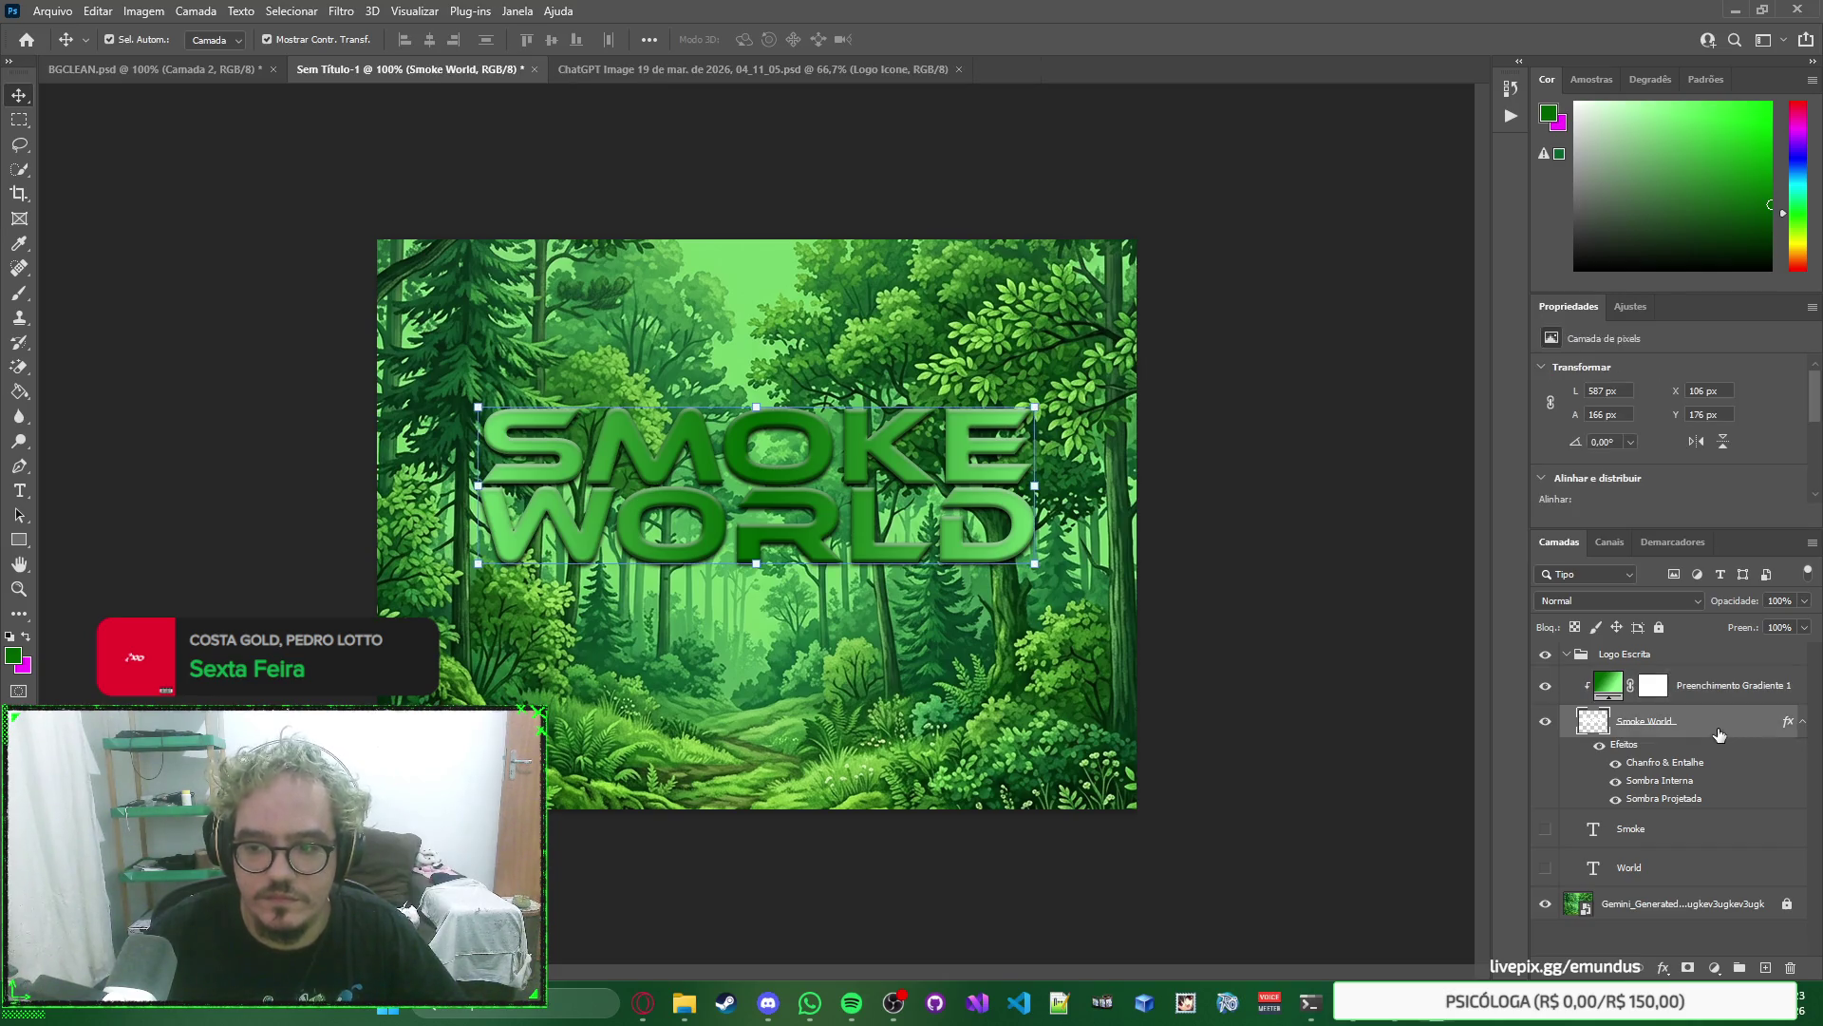
click(1727, 691)
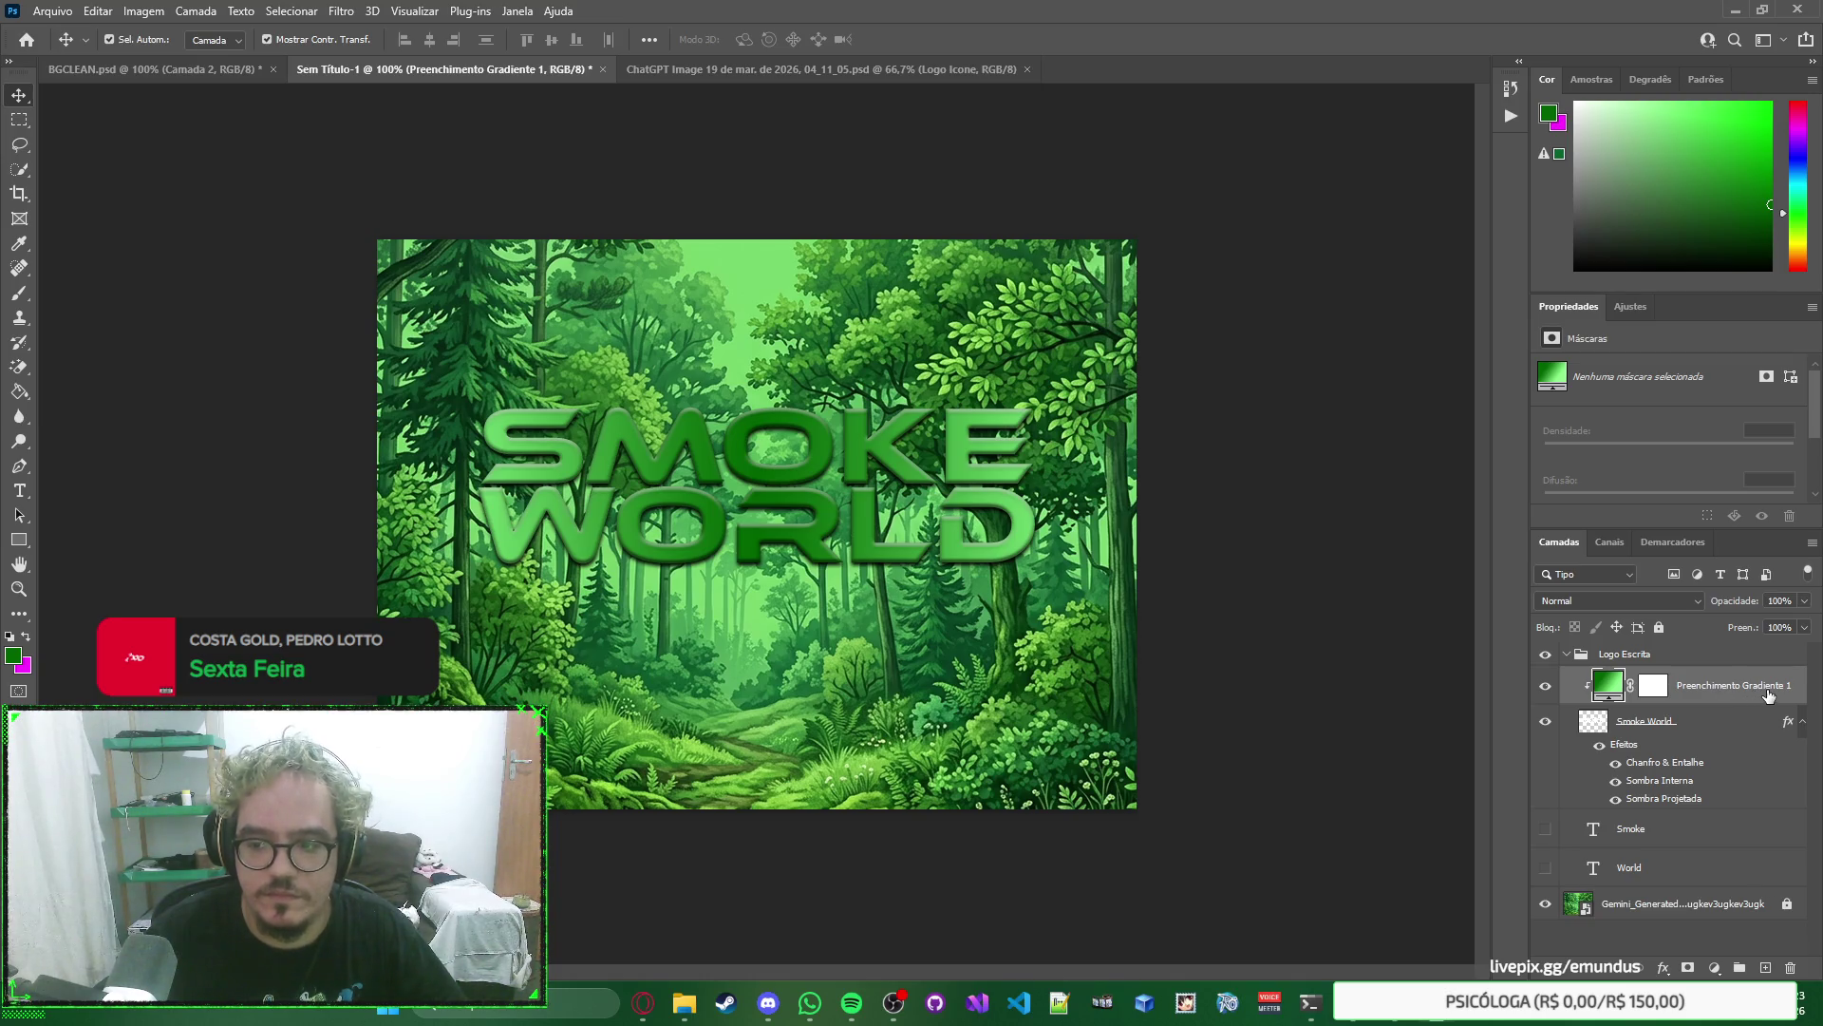
Delete the white Plano de Fundo layer so the logo sits on transparency.
click(1284, 467)
right_click(1327, 457)
click(1257, 342)
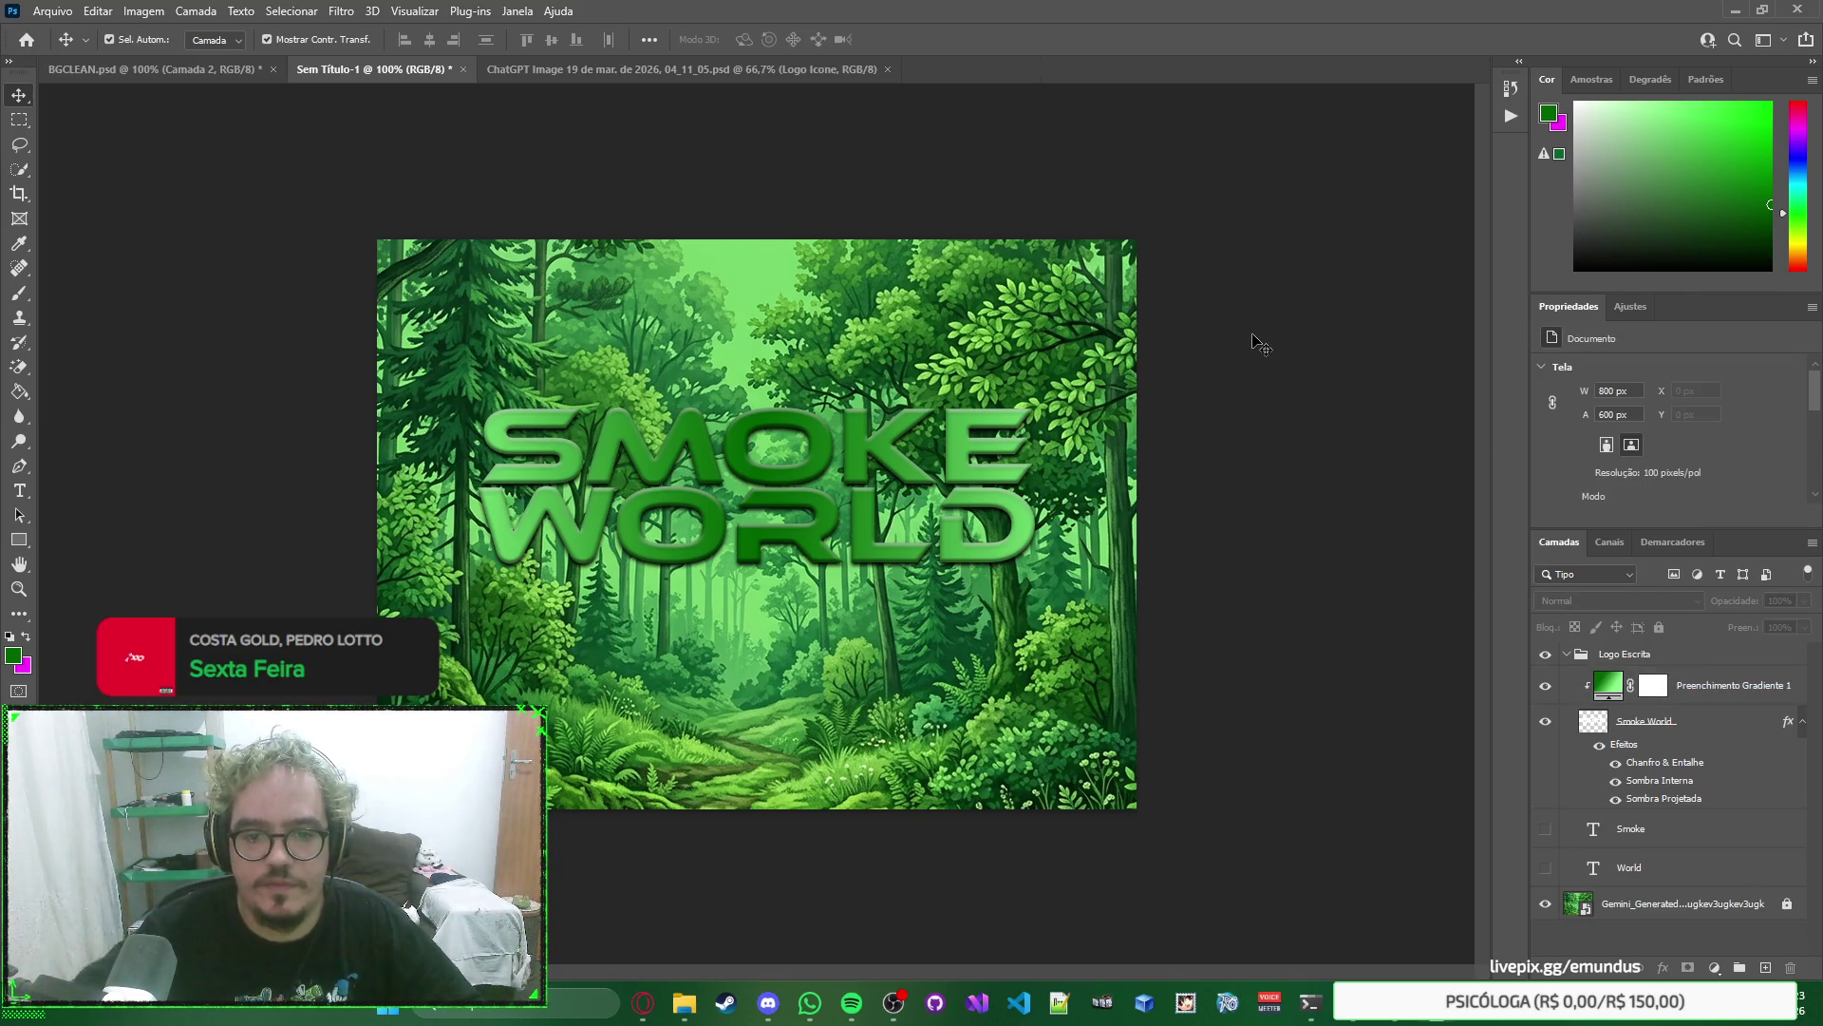
click(1724, 684)
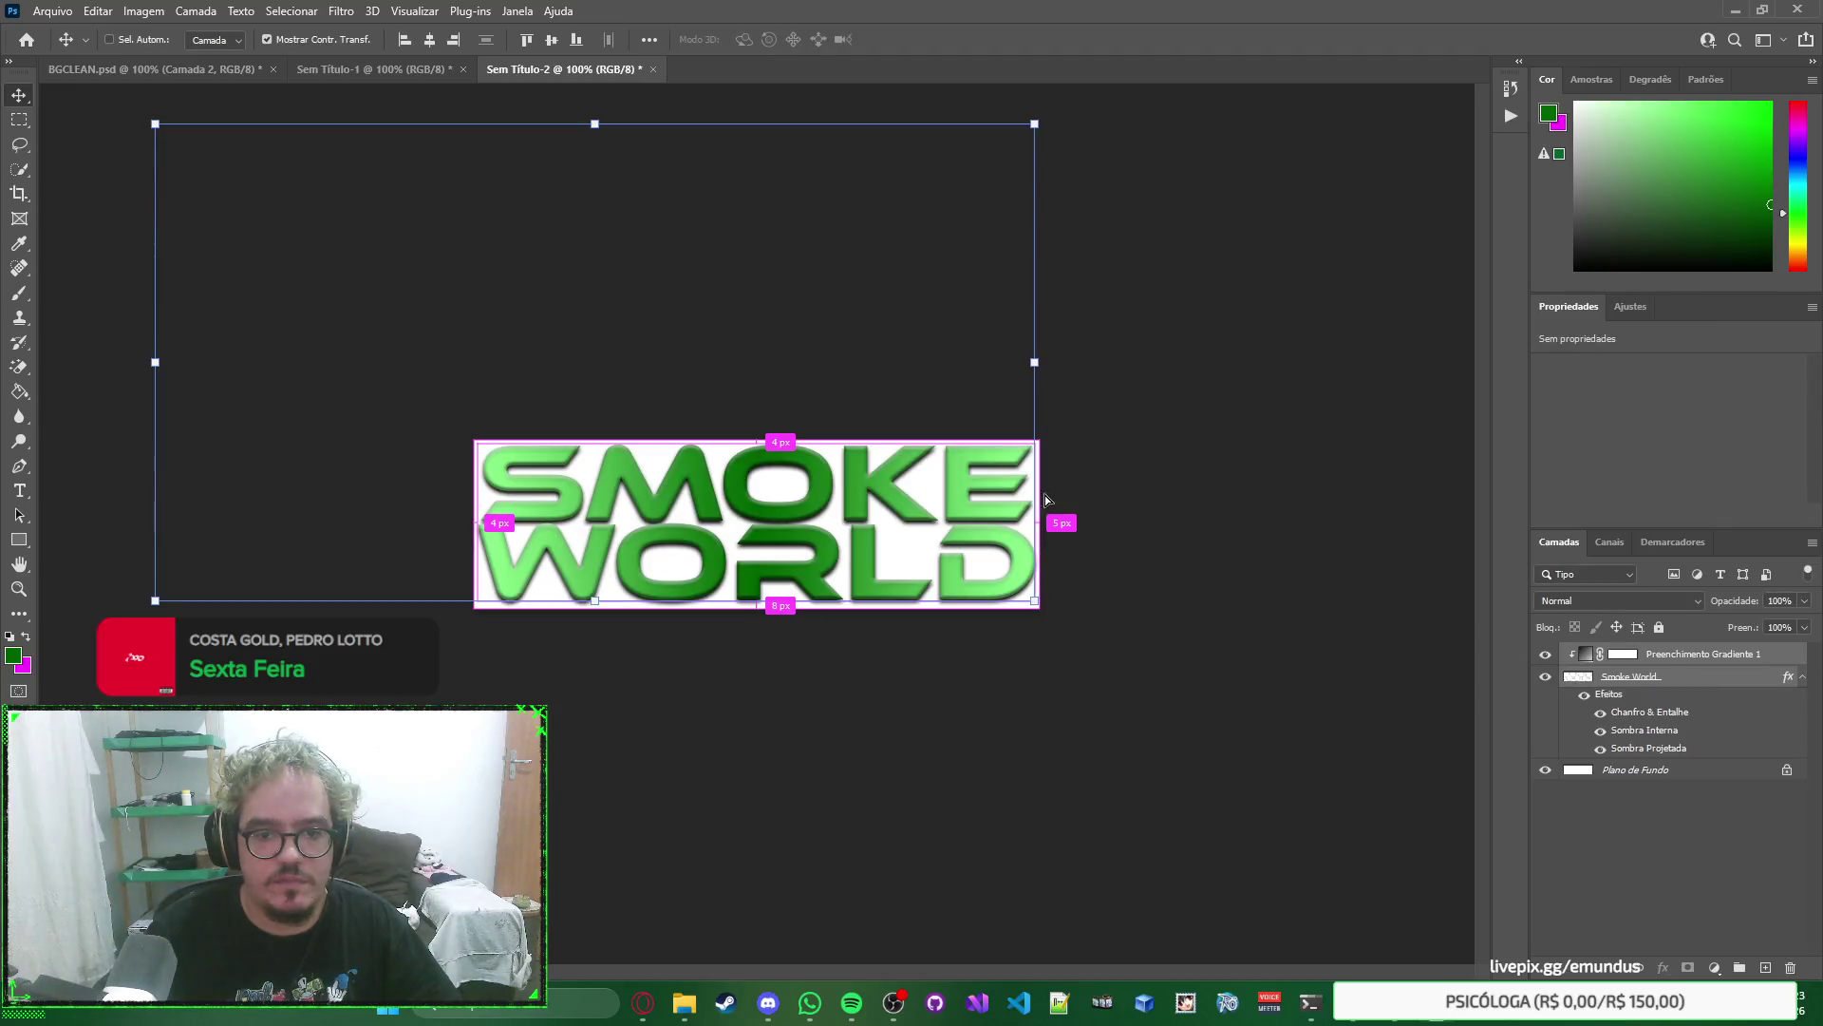
click(1634, 676)
click(1637, 769)
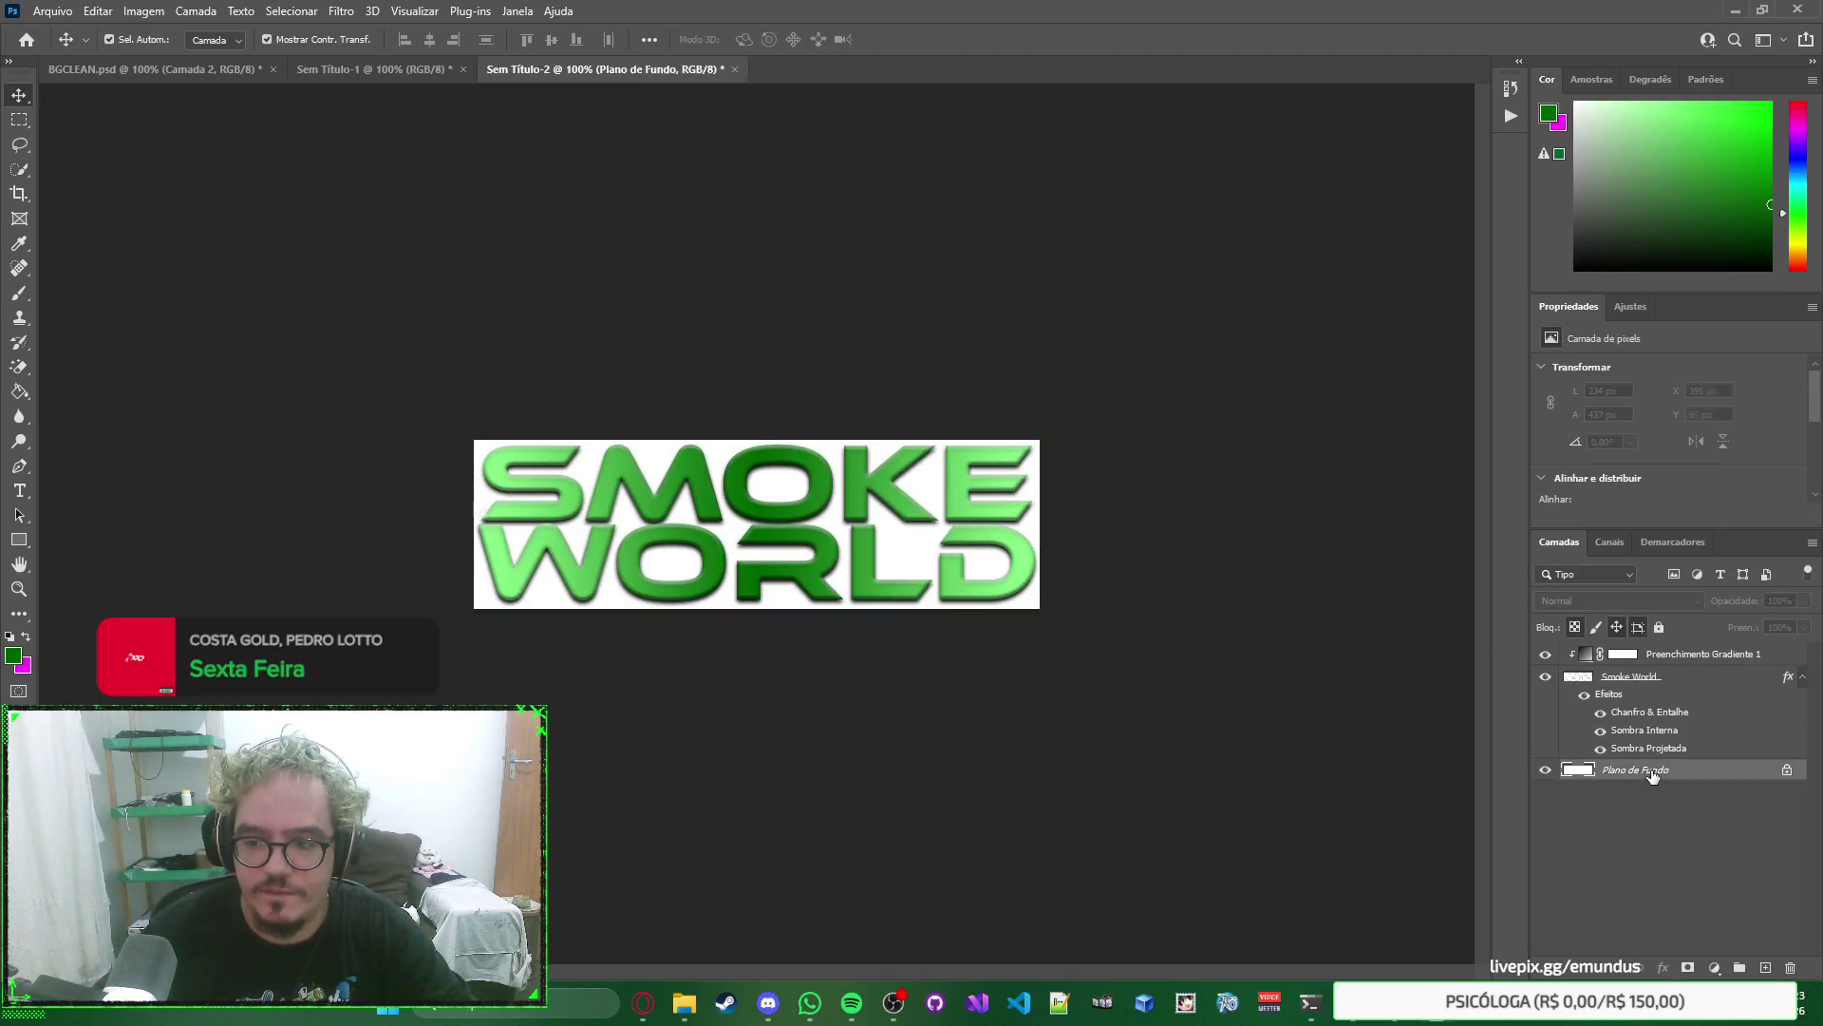
key(Delete)
click(1356, 596)
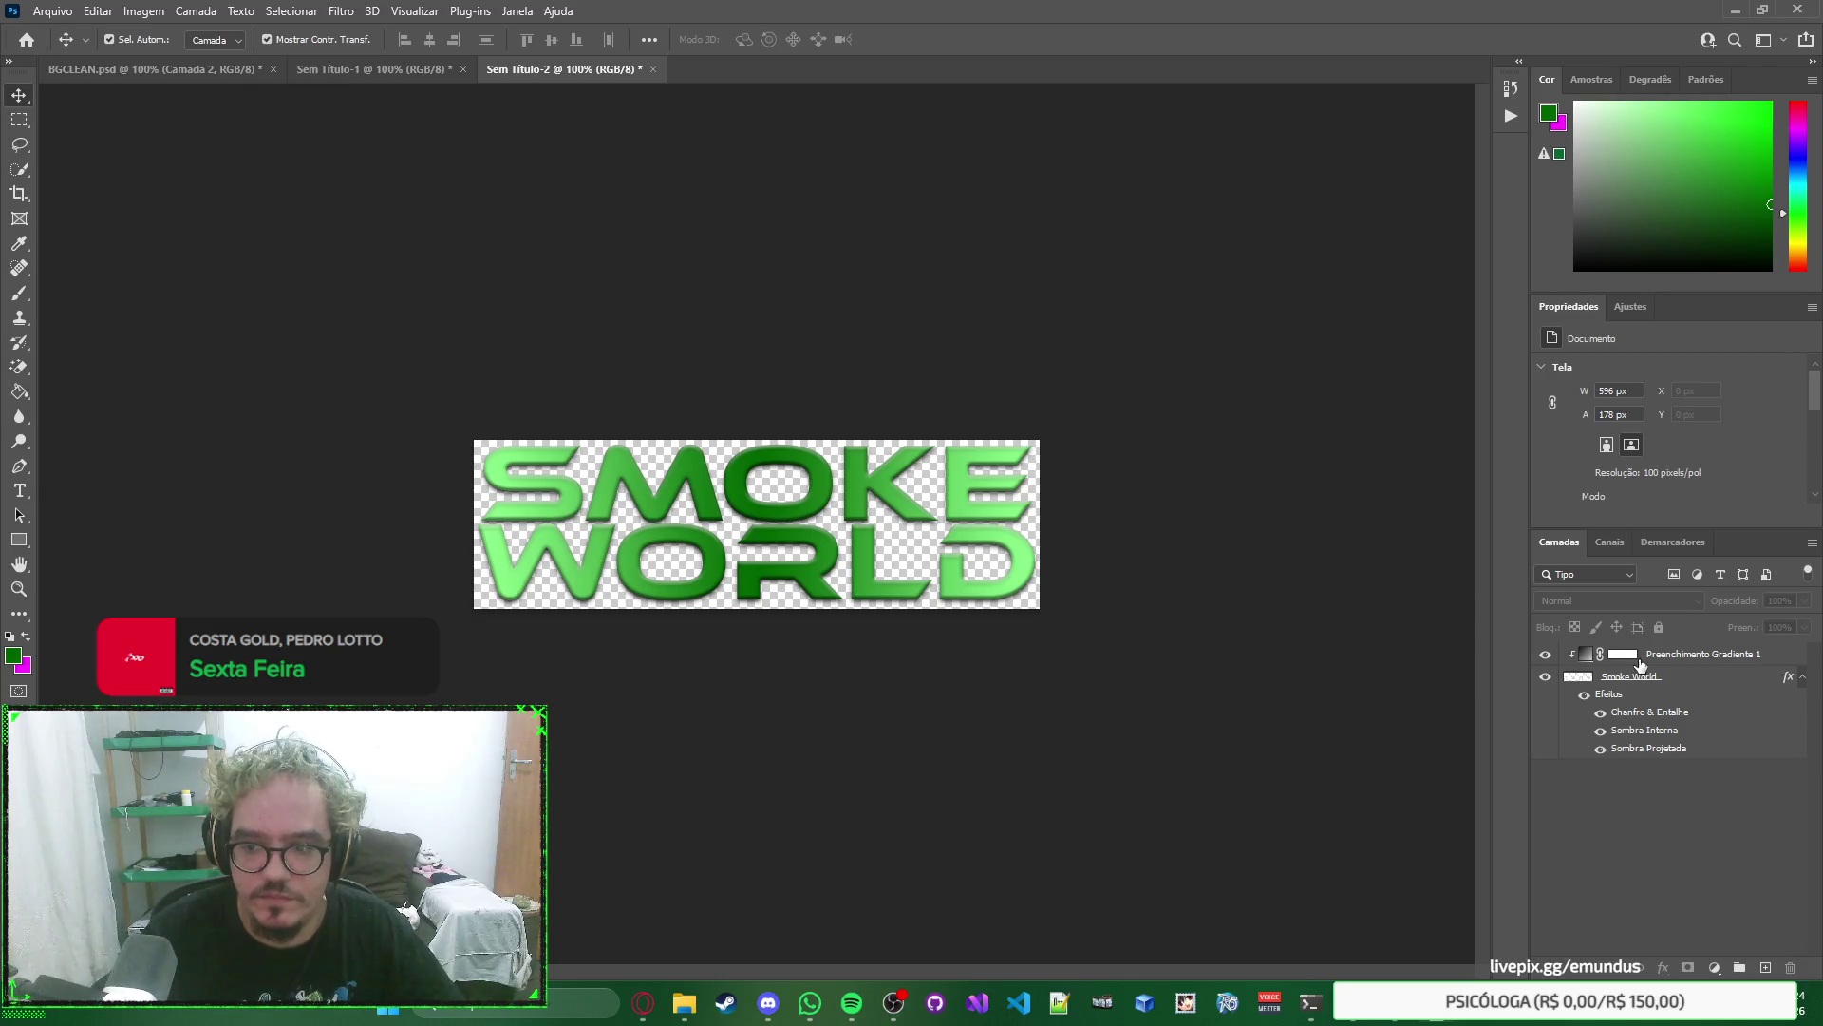
click(1697, 658)
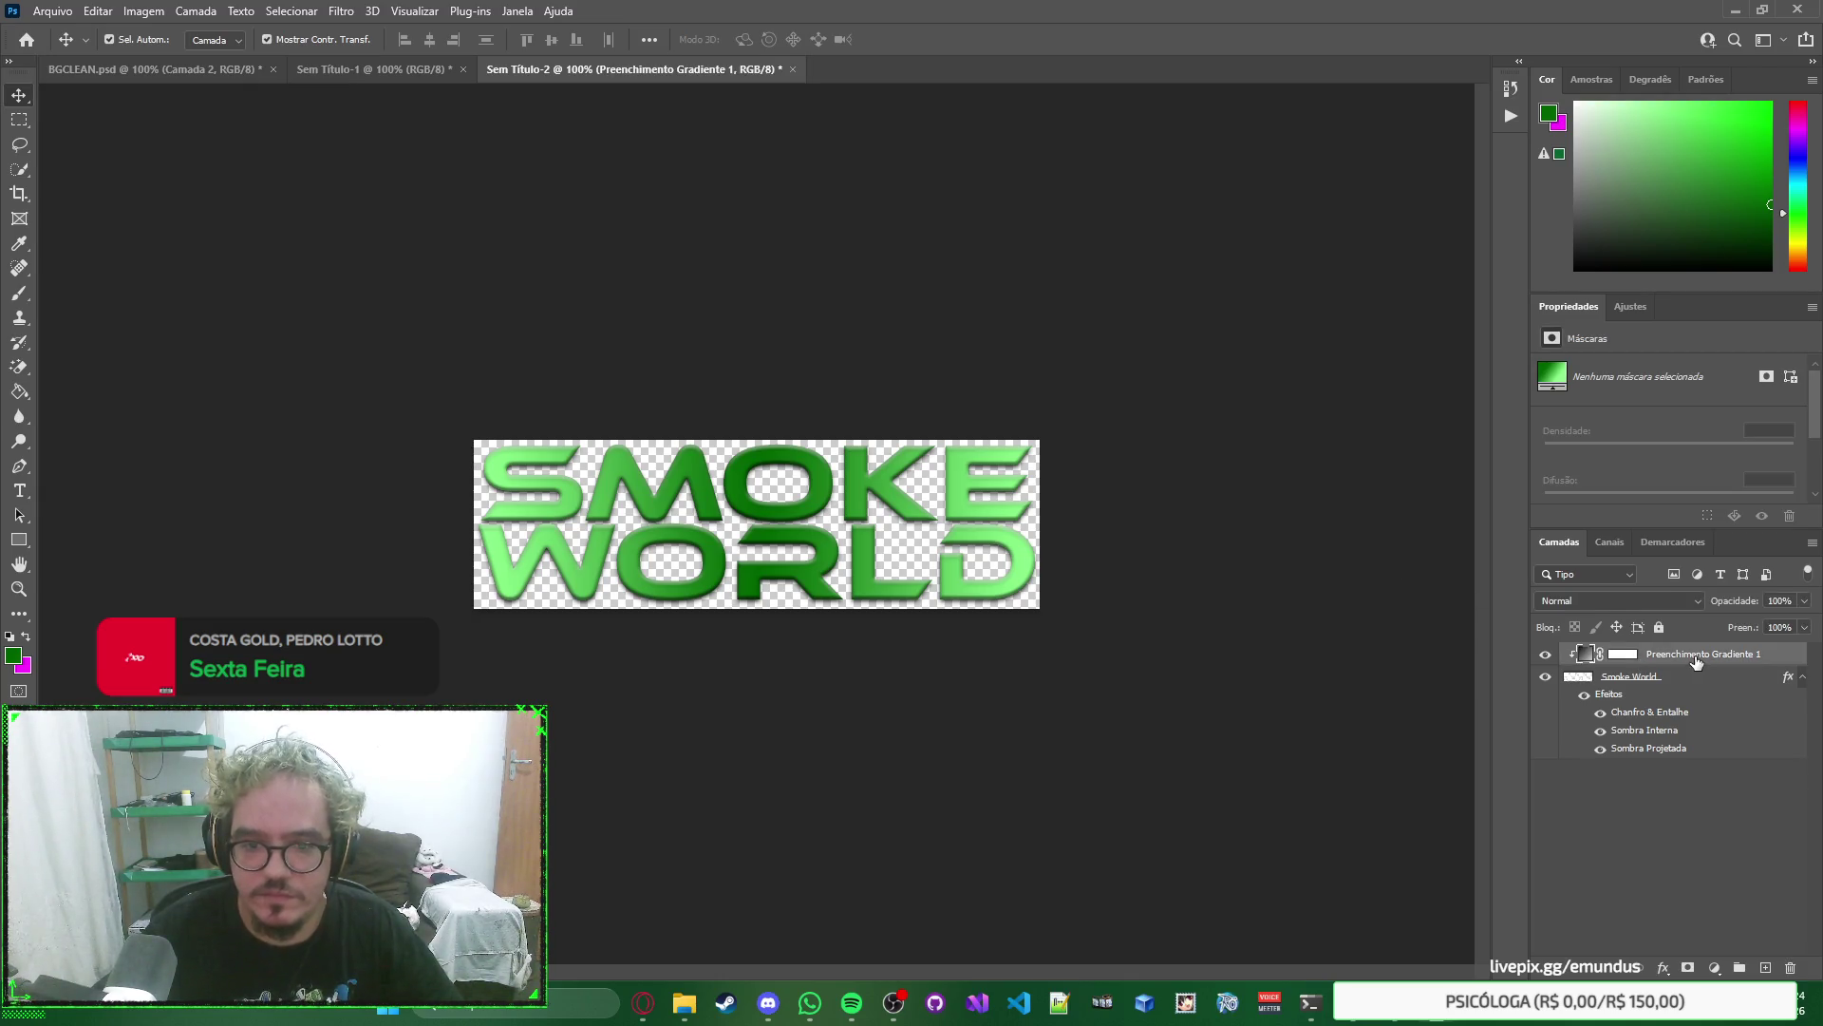
click(1249, 611)
Save the standalone logo document as logo escrita.psd, accepting the compatibility prompt.
key(ctrl+s)
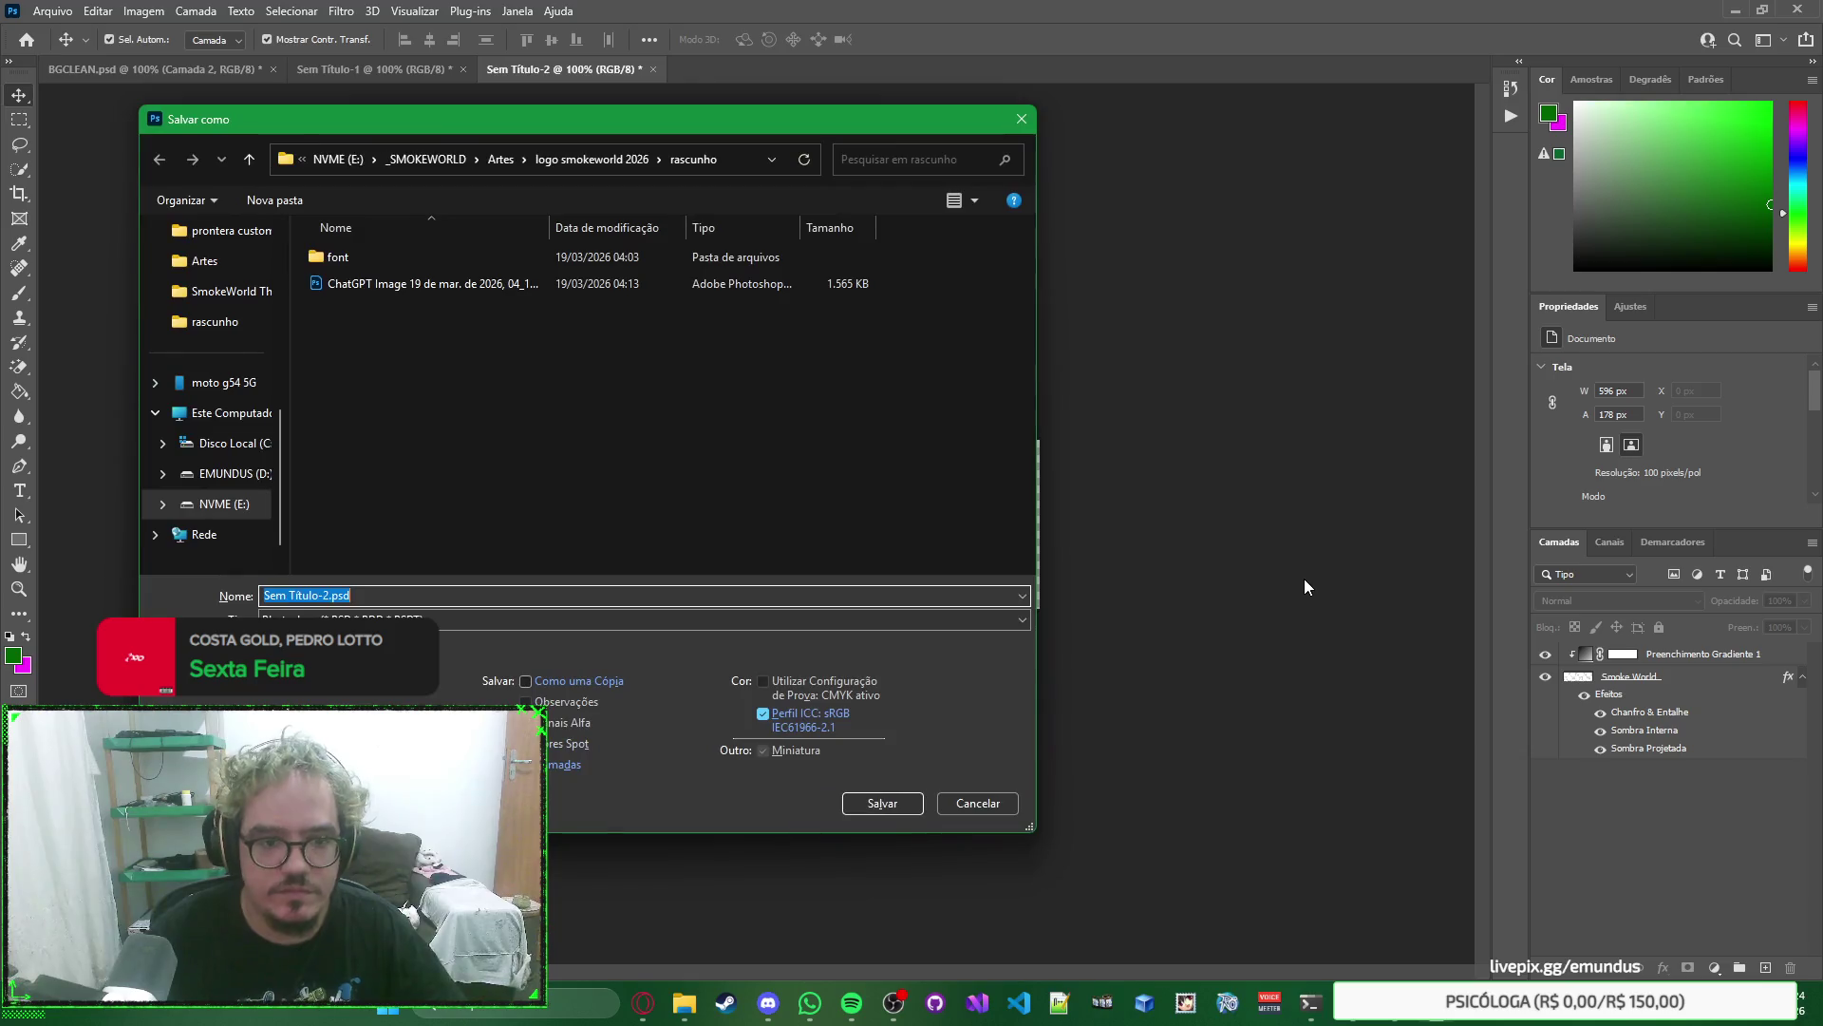
text(sm)
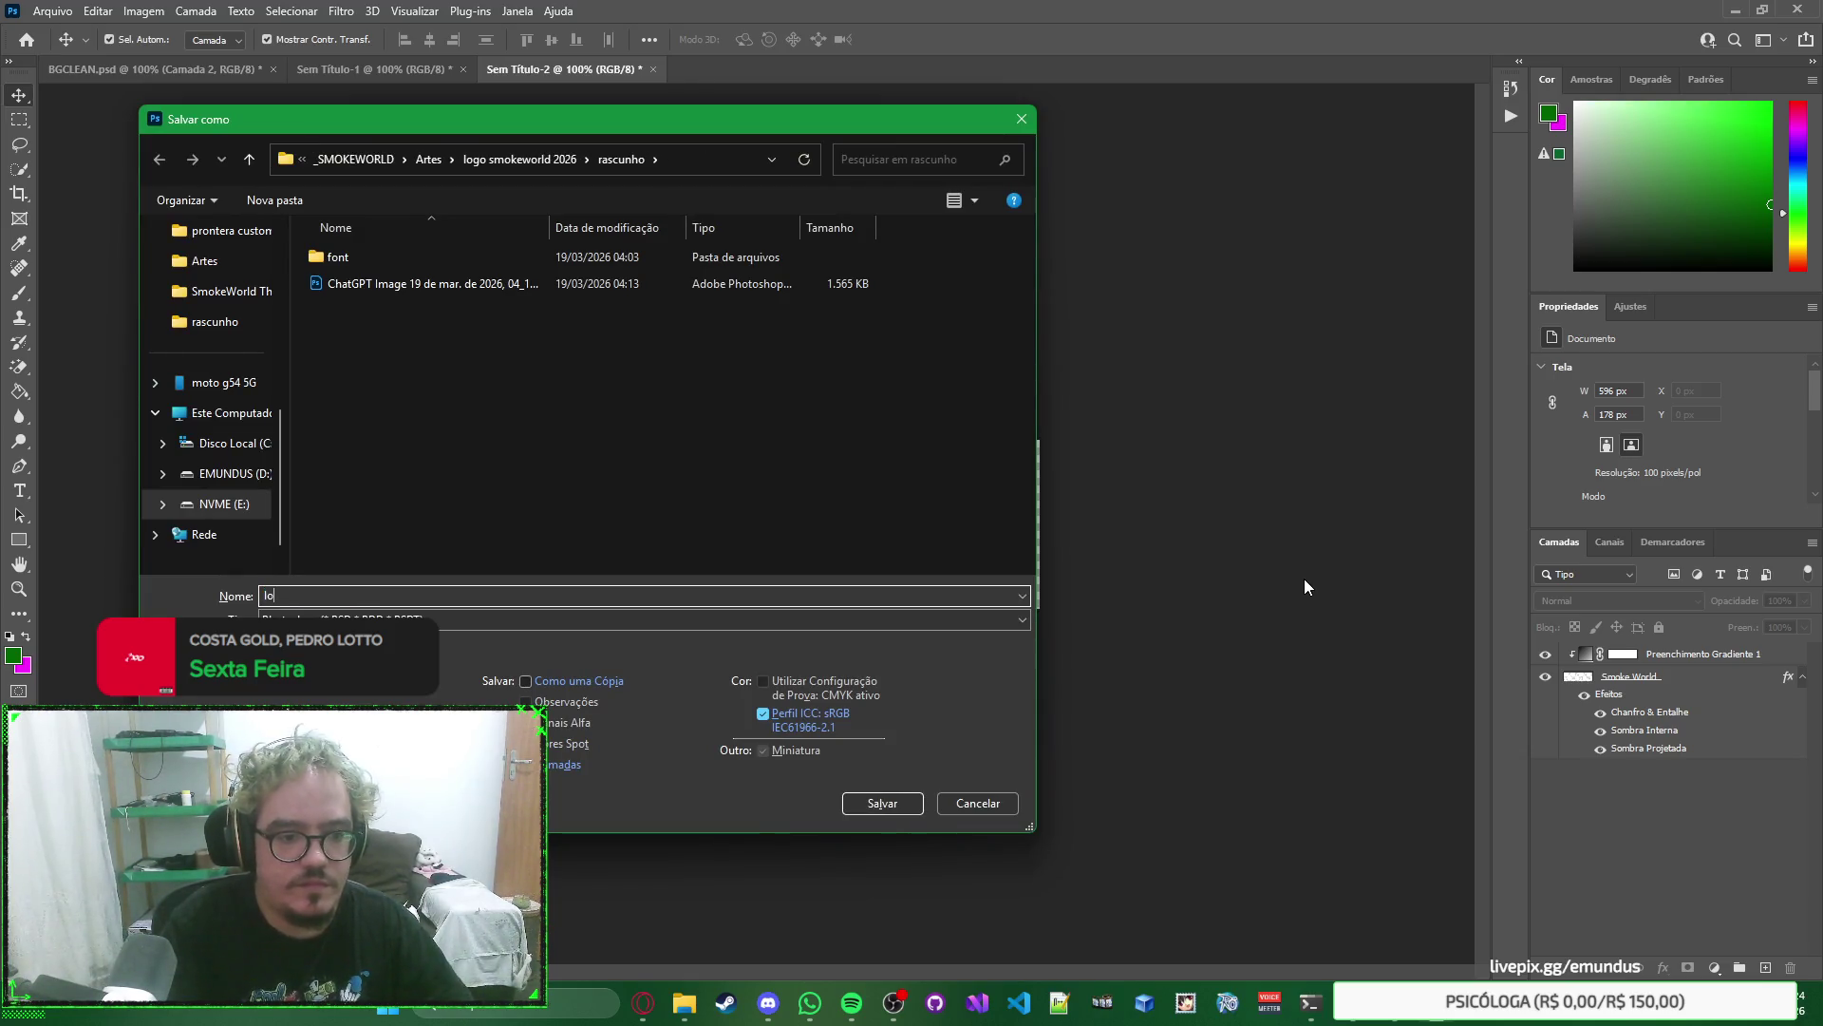
key(BackSpace)
key(BackSpace)
text(go escrit)
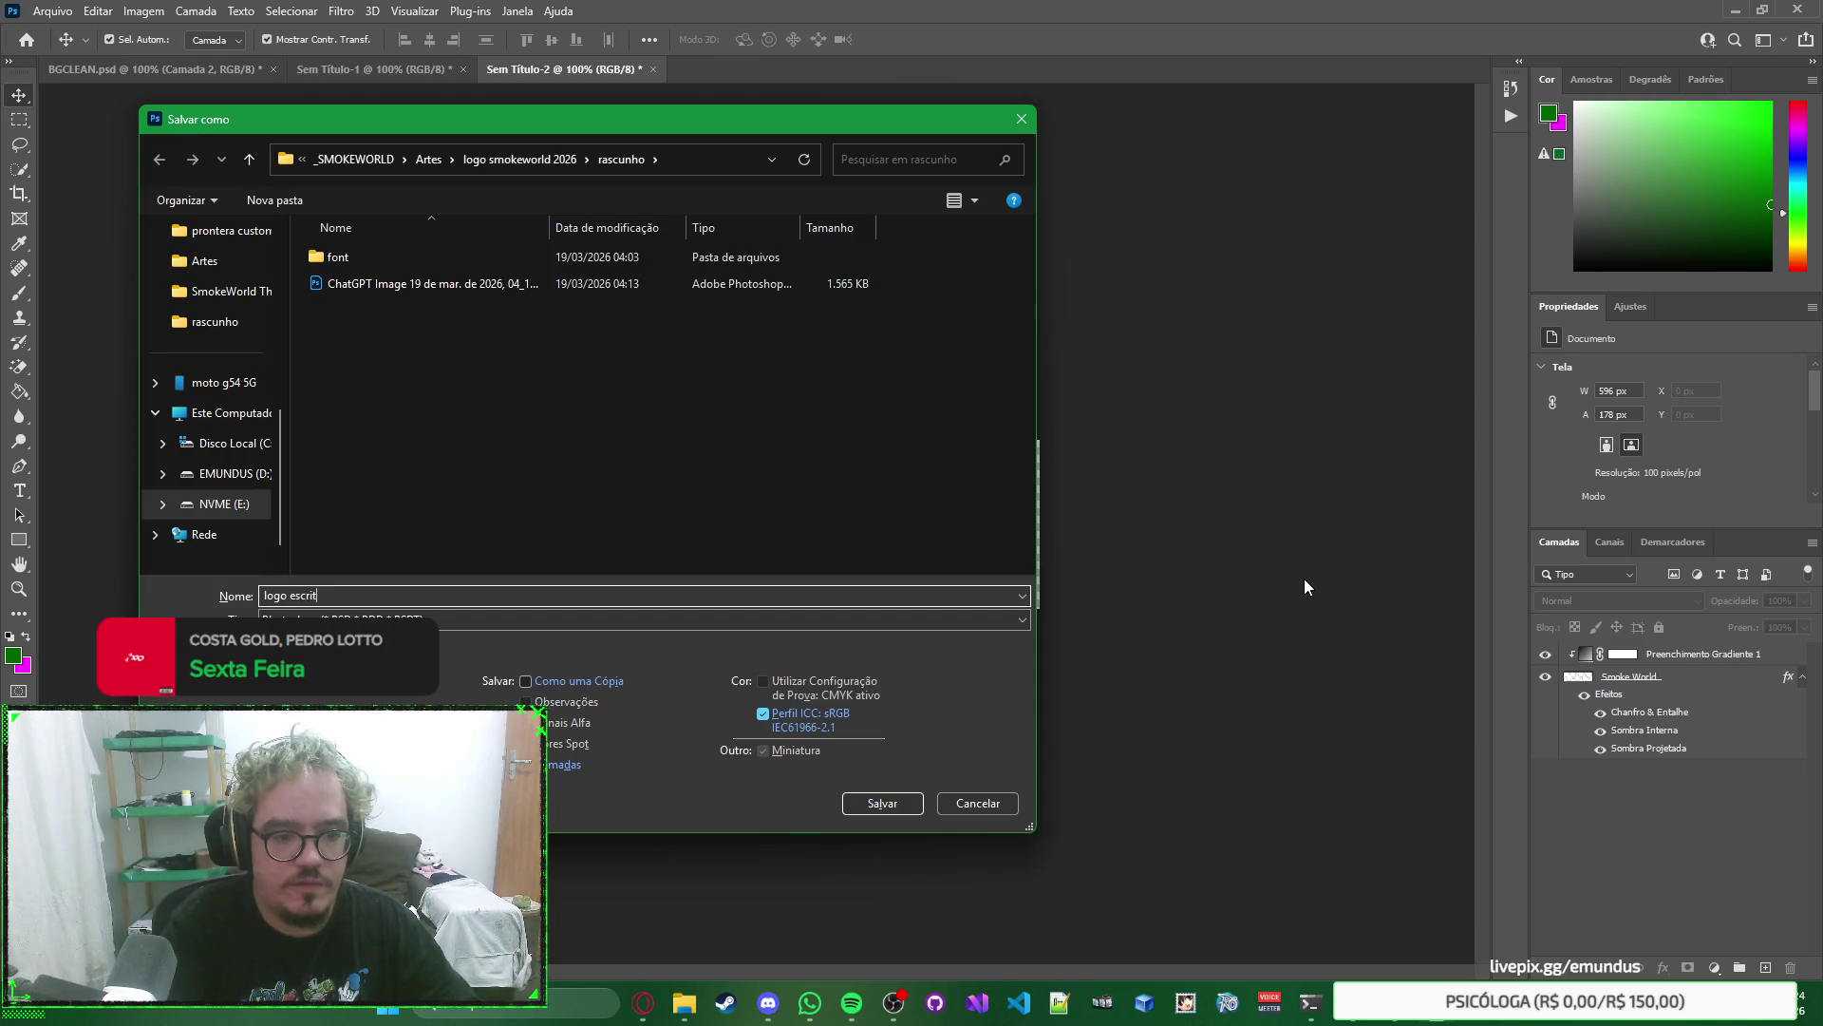
text(a)
key(Return)
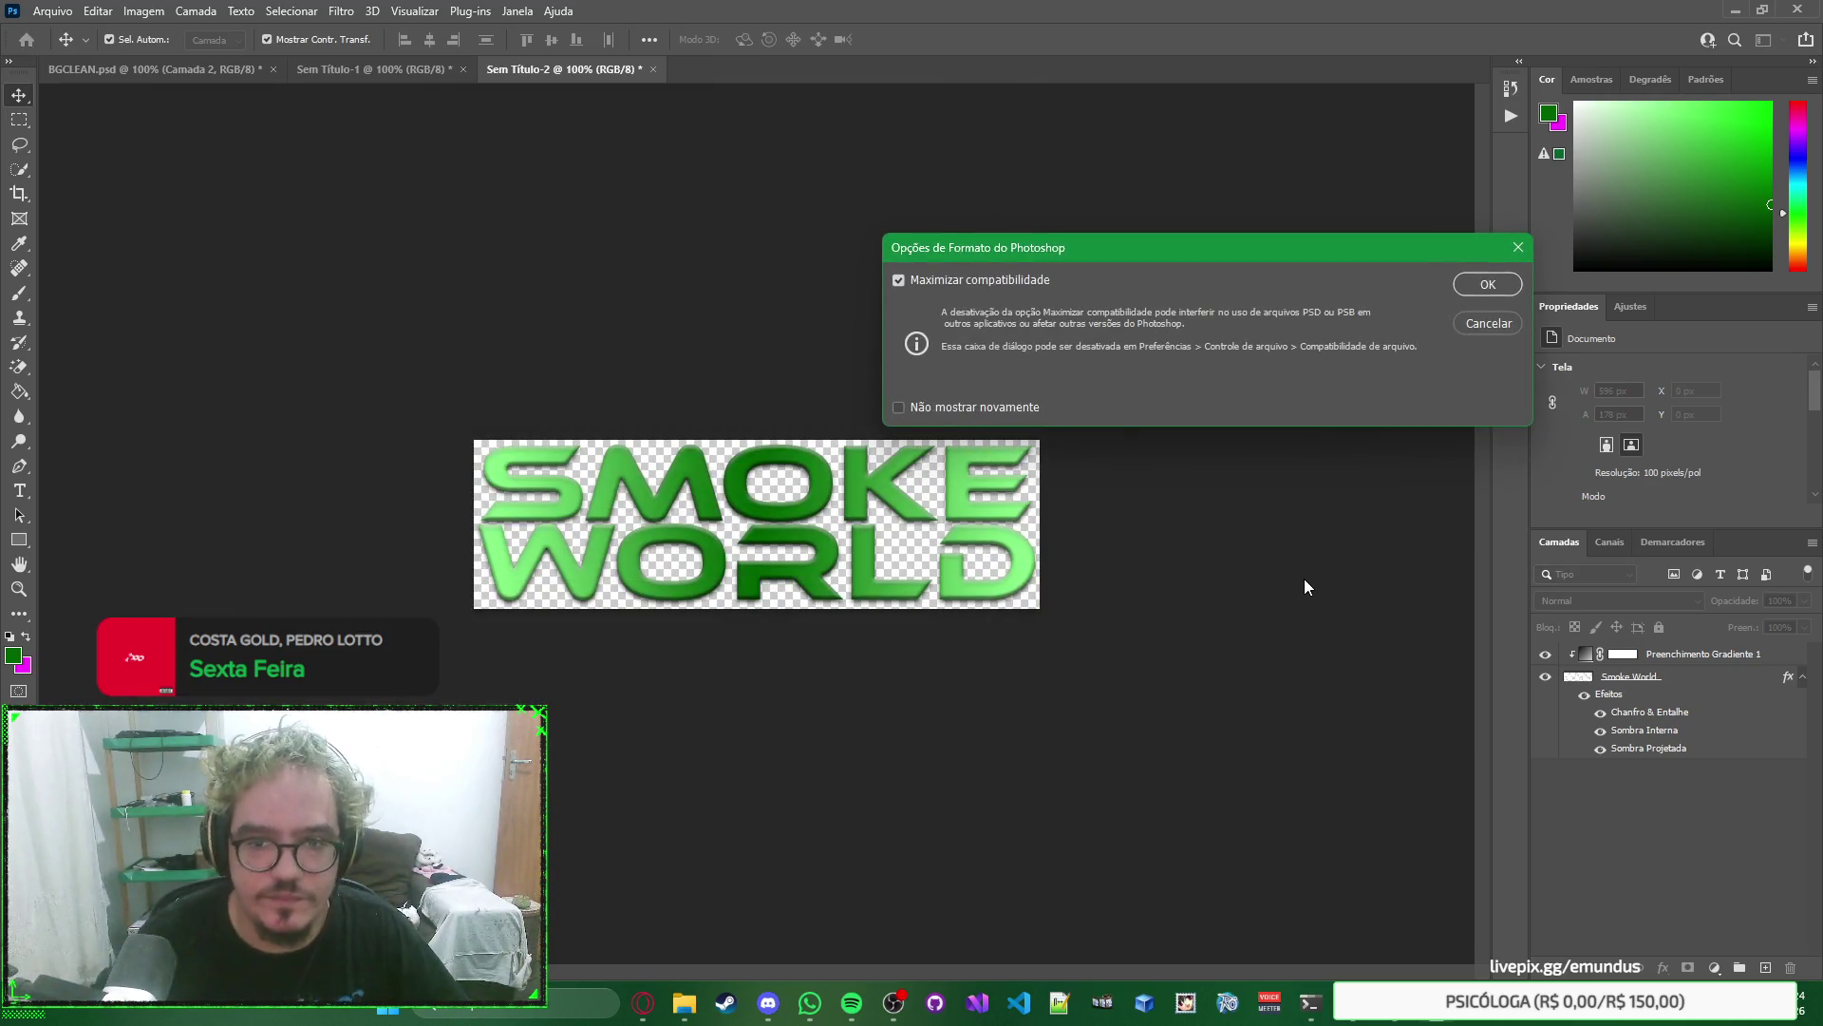
key(Return)
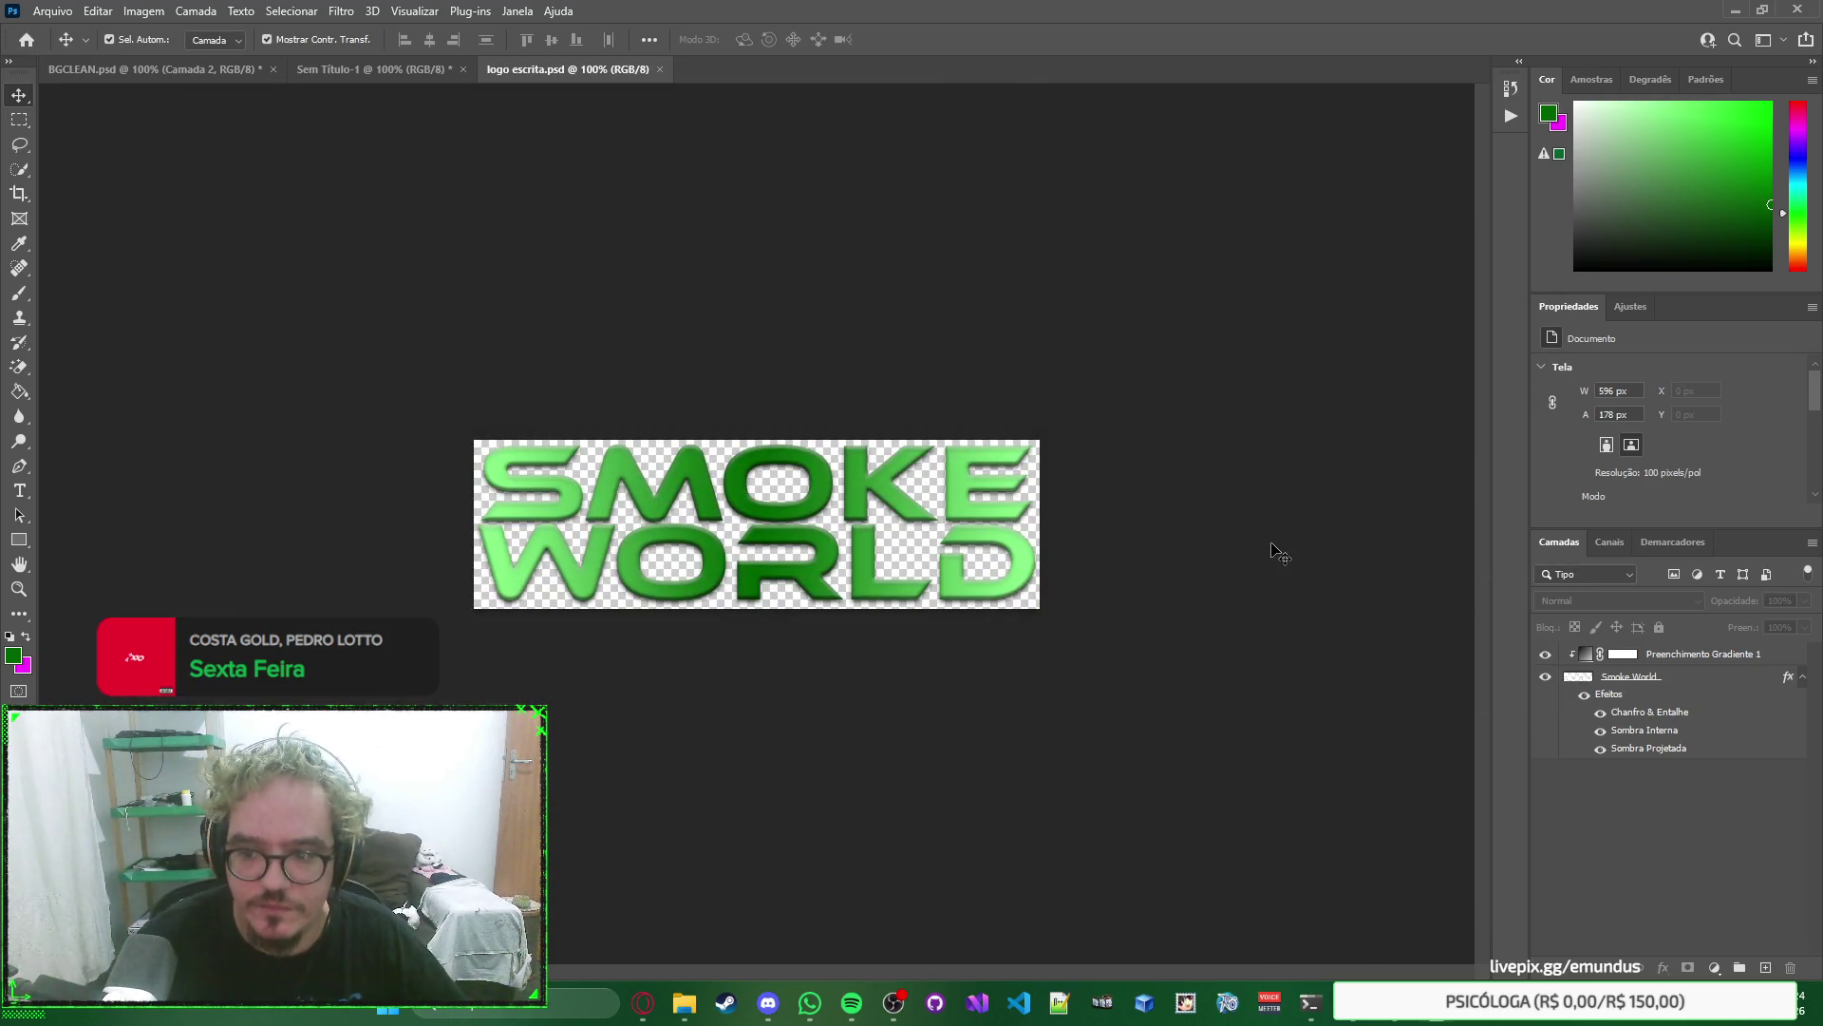
Return to the forest document and select the Smoke and World text layers.
click(375, 69)
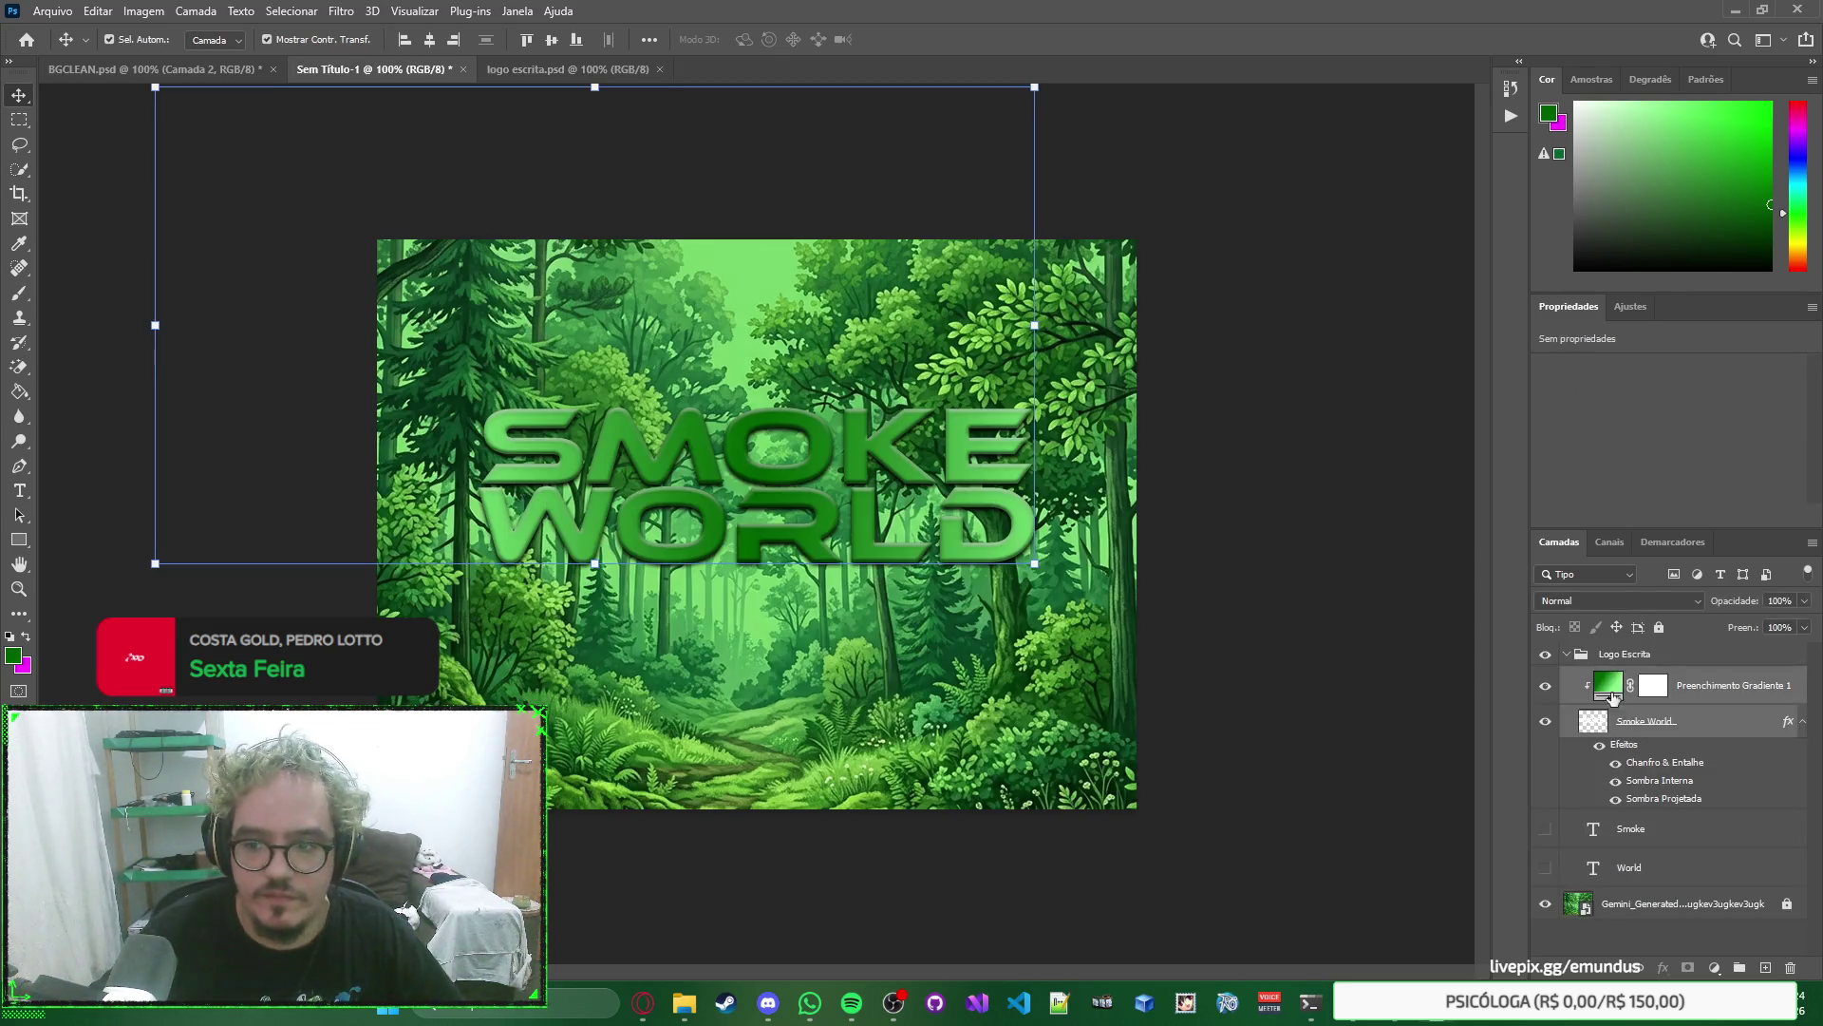
click(1652, 828)
shift+click(1656, 867)
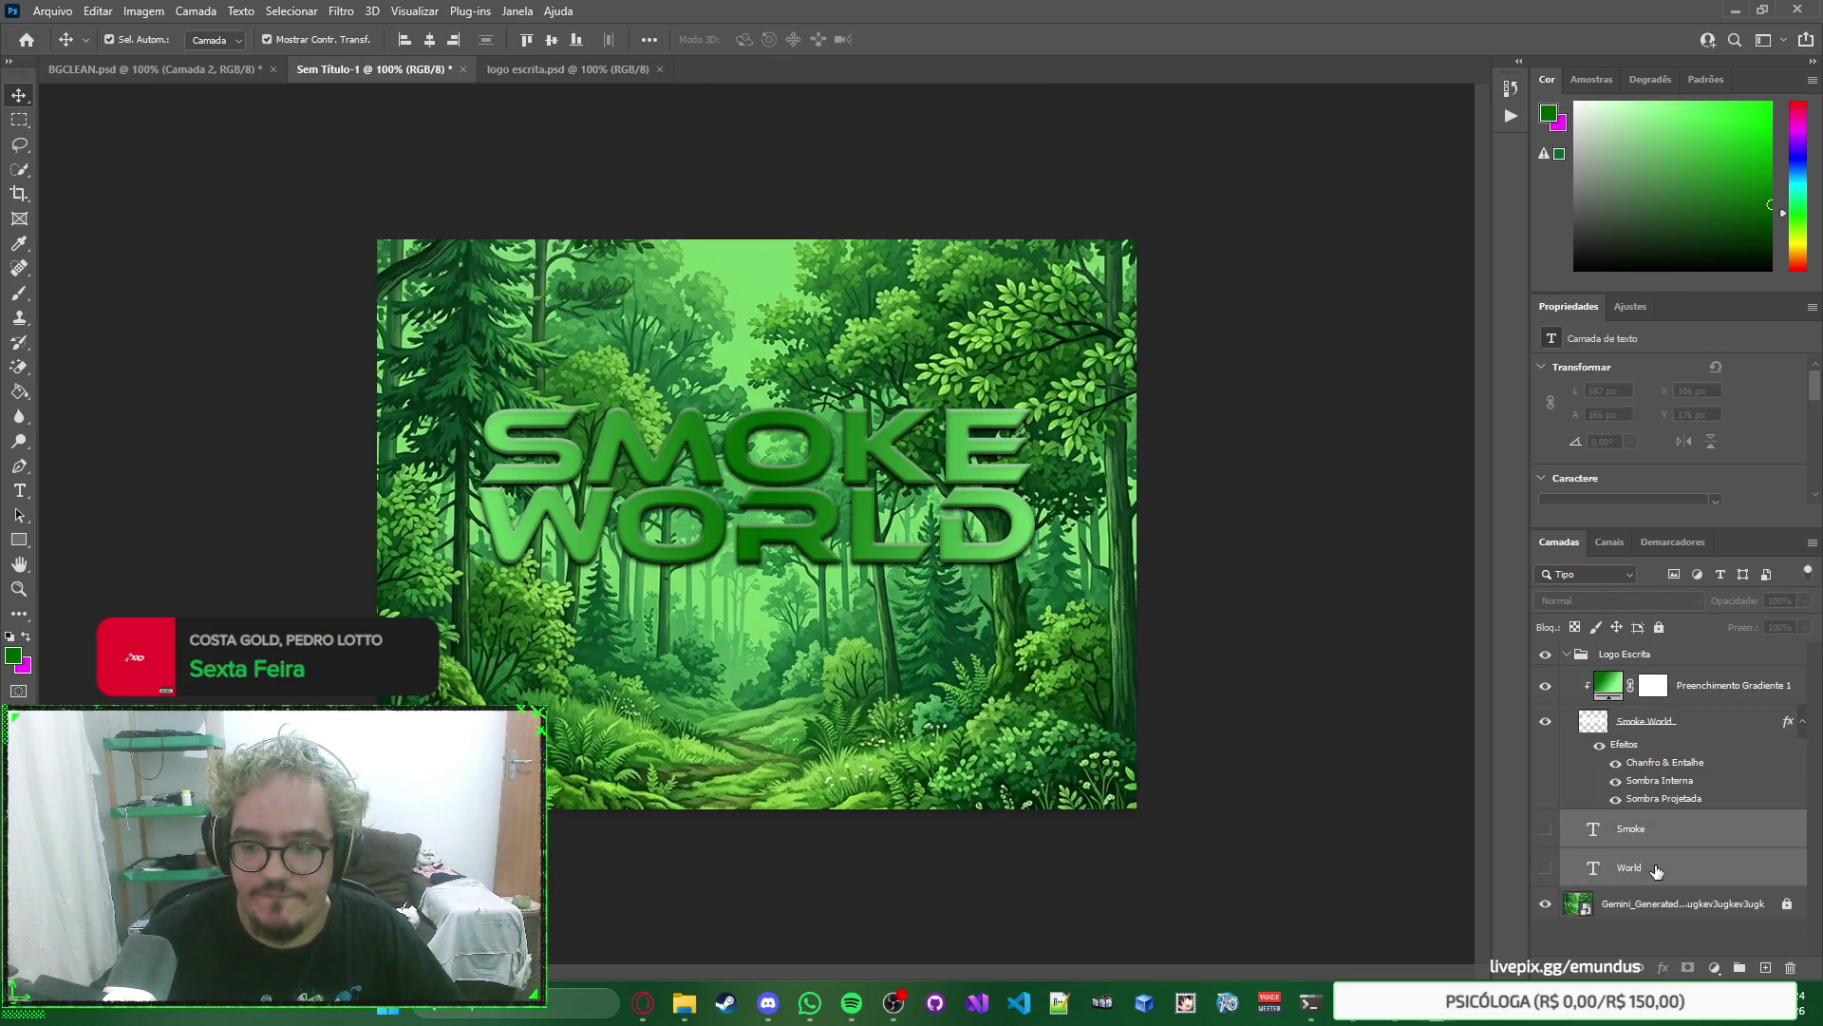
Copy the Smoke and World layers into logo escrita.psd below Smoke World, then close it.
mouse_move(566, 49)
mouse_down()
mouse_move(570, 71)
mouse_move(1149, 399)
mouse_up()
drag(1607, 667, 1611, 804)
key(ctrl+w)
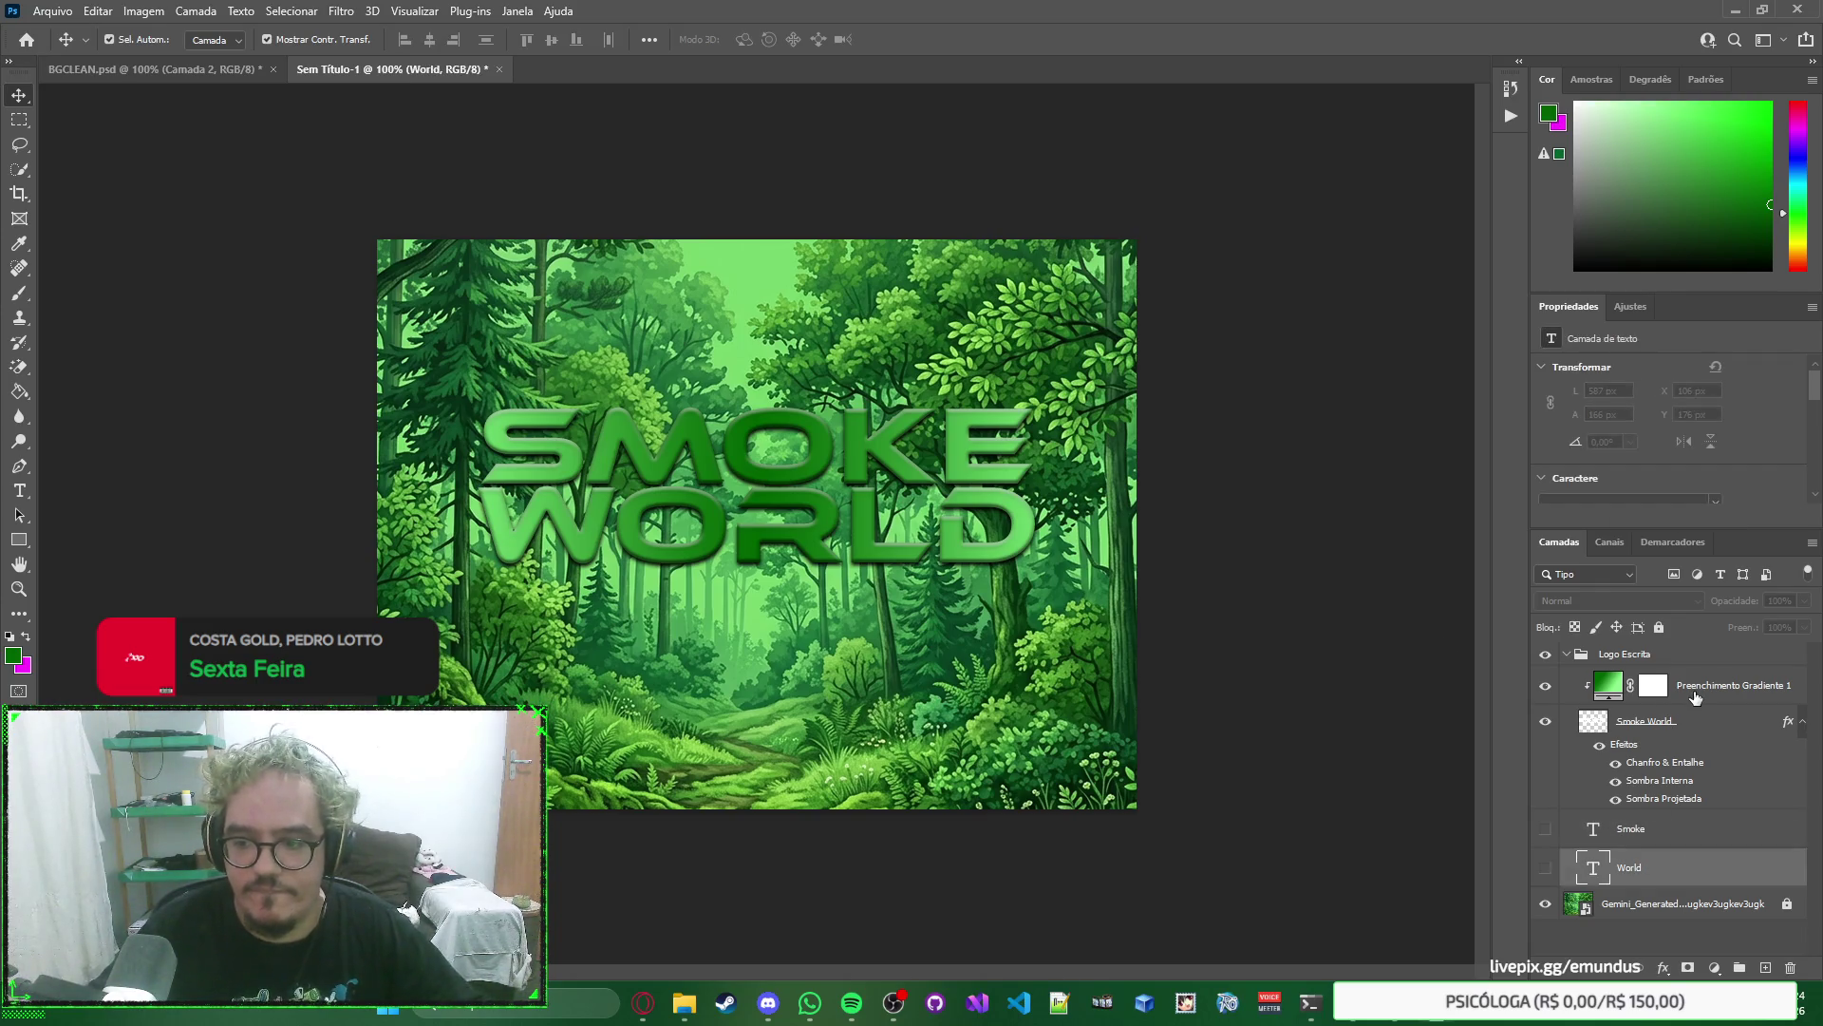
Delete the Logo Escrita group from the forest document.
click(1624, 653)
click(1567, 653)
click(1297, 563)
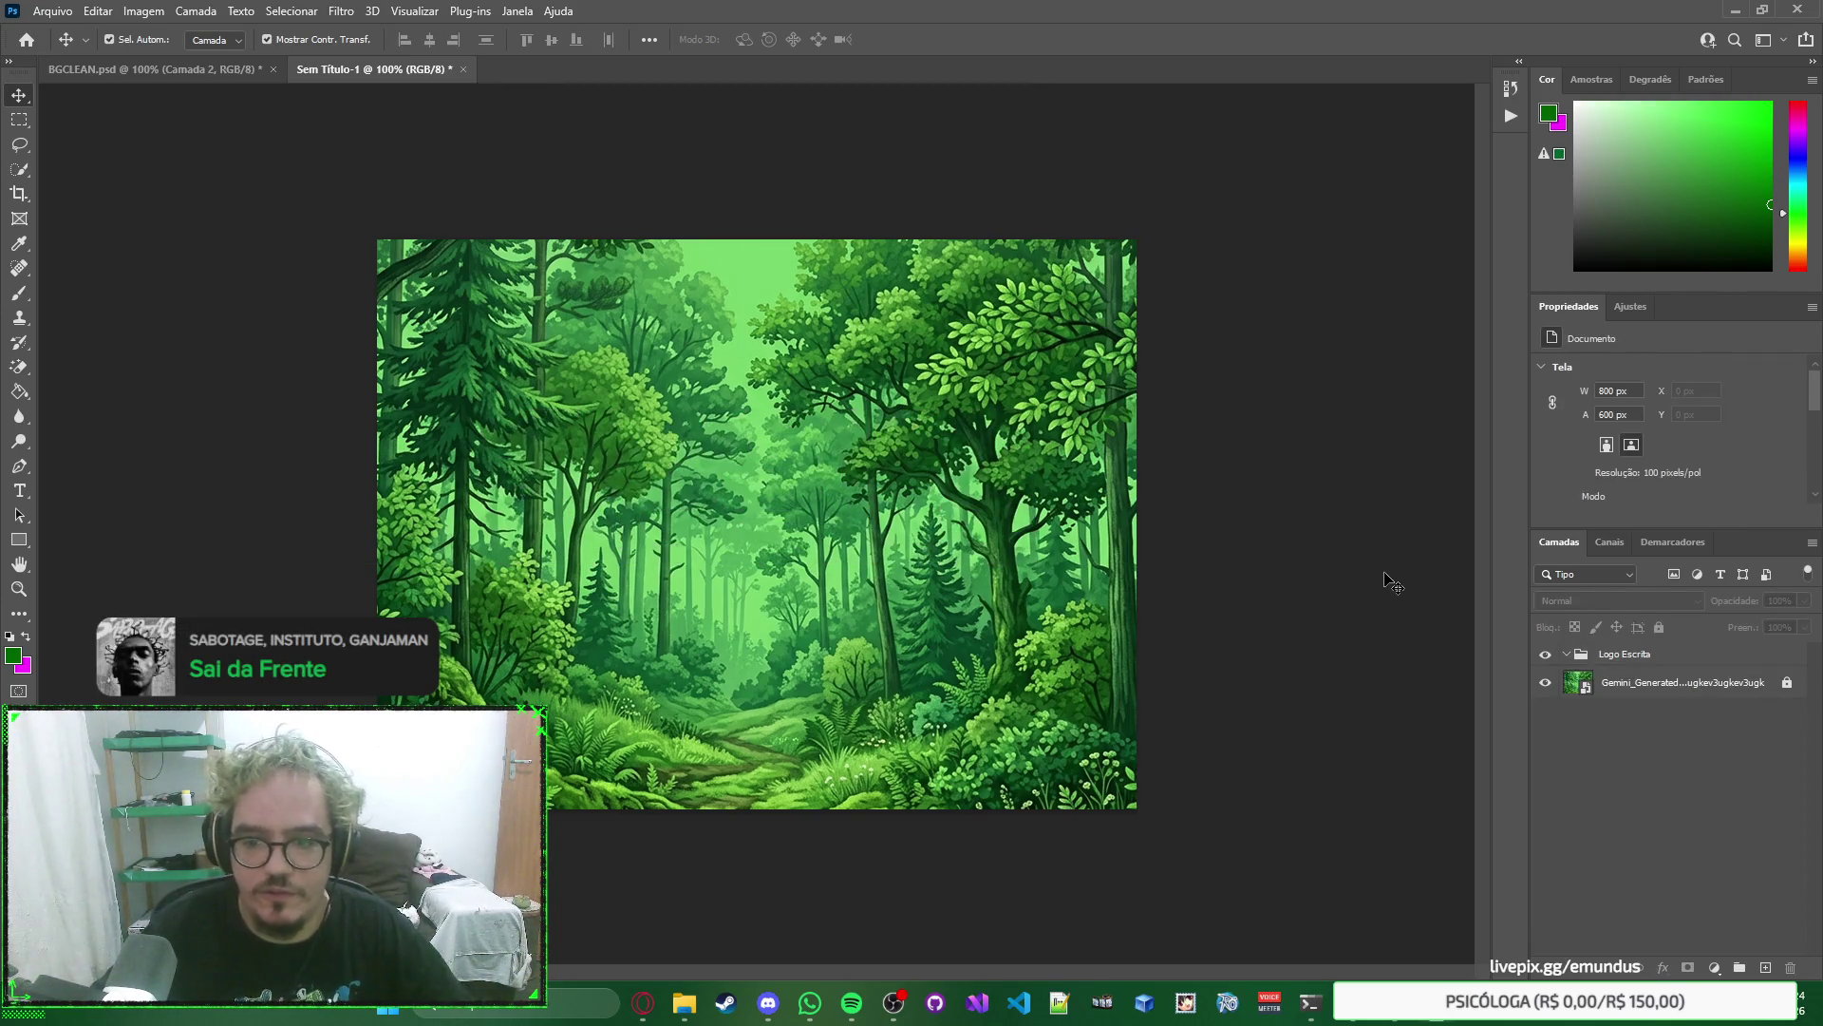
click(1679, 660)
key(Delete)
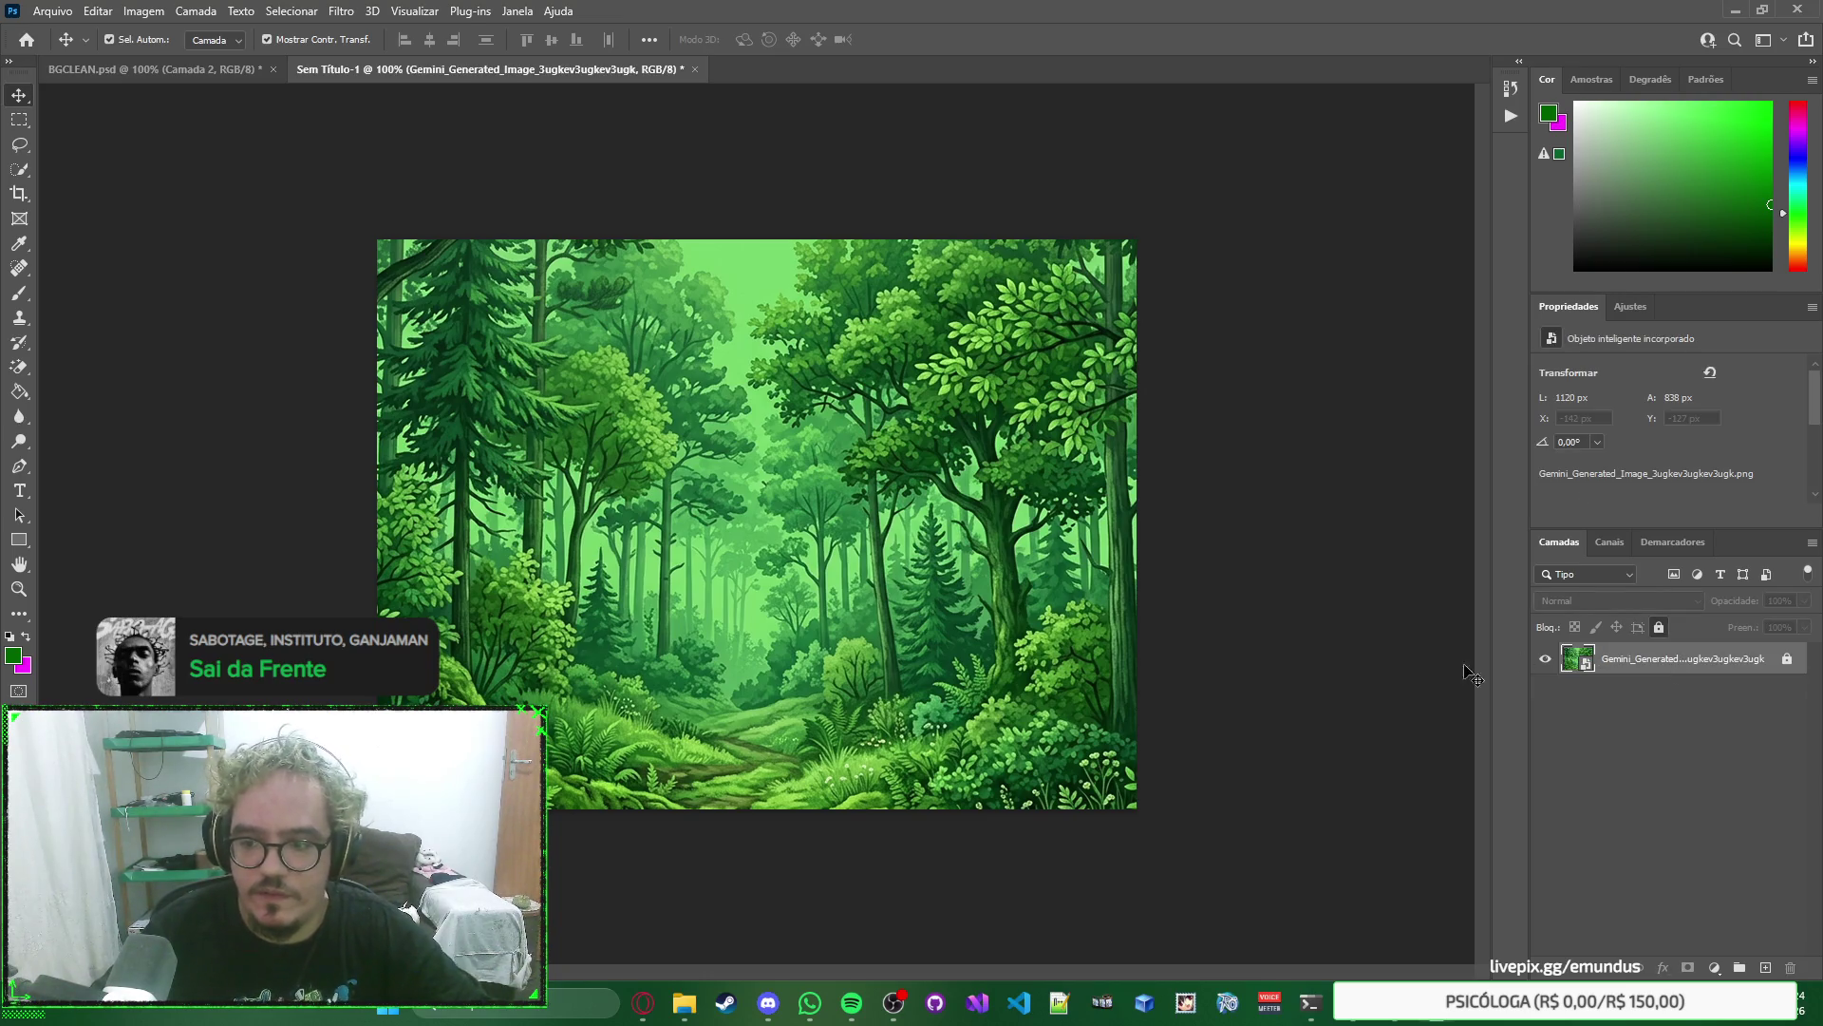
Place logo escrita.psd from the rascunho folder onto the forest canvas as an embedded layer.
mouse_move(685, 999)
click(1124, 892)
drag(872, 480, 879, 253)
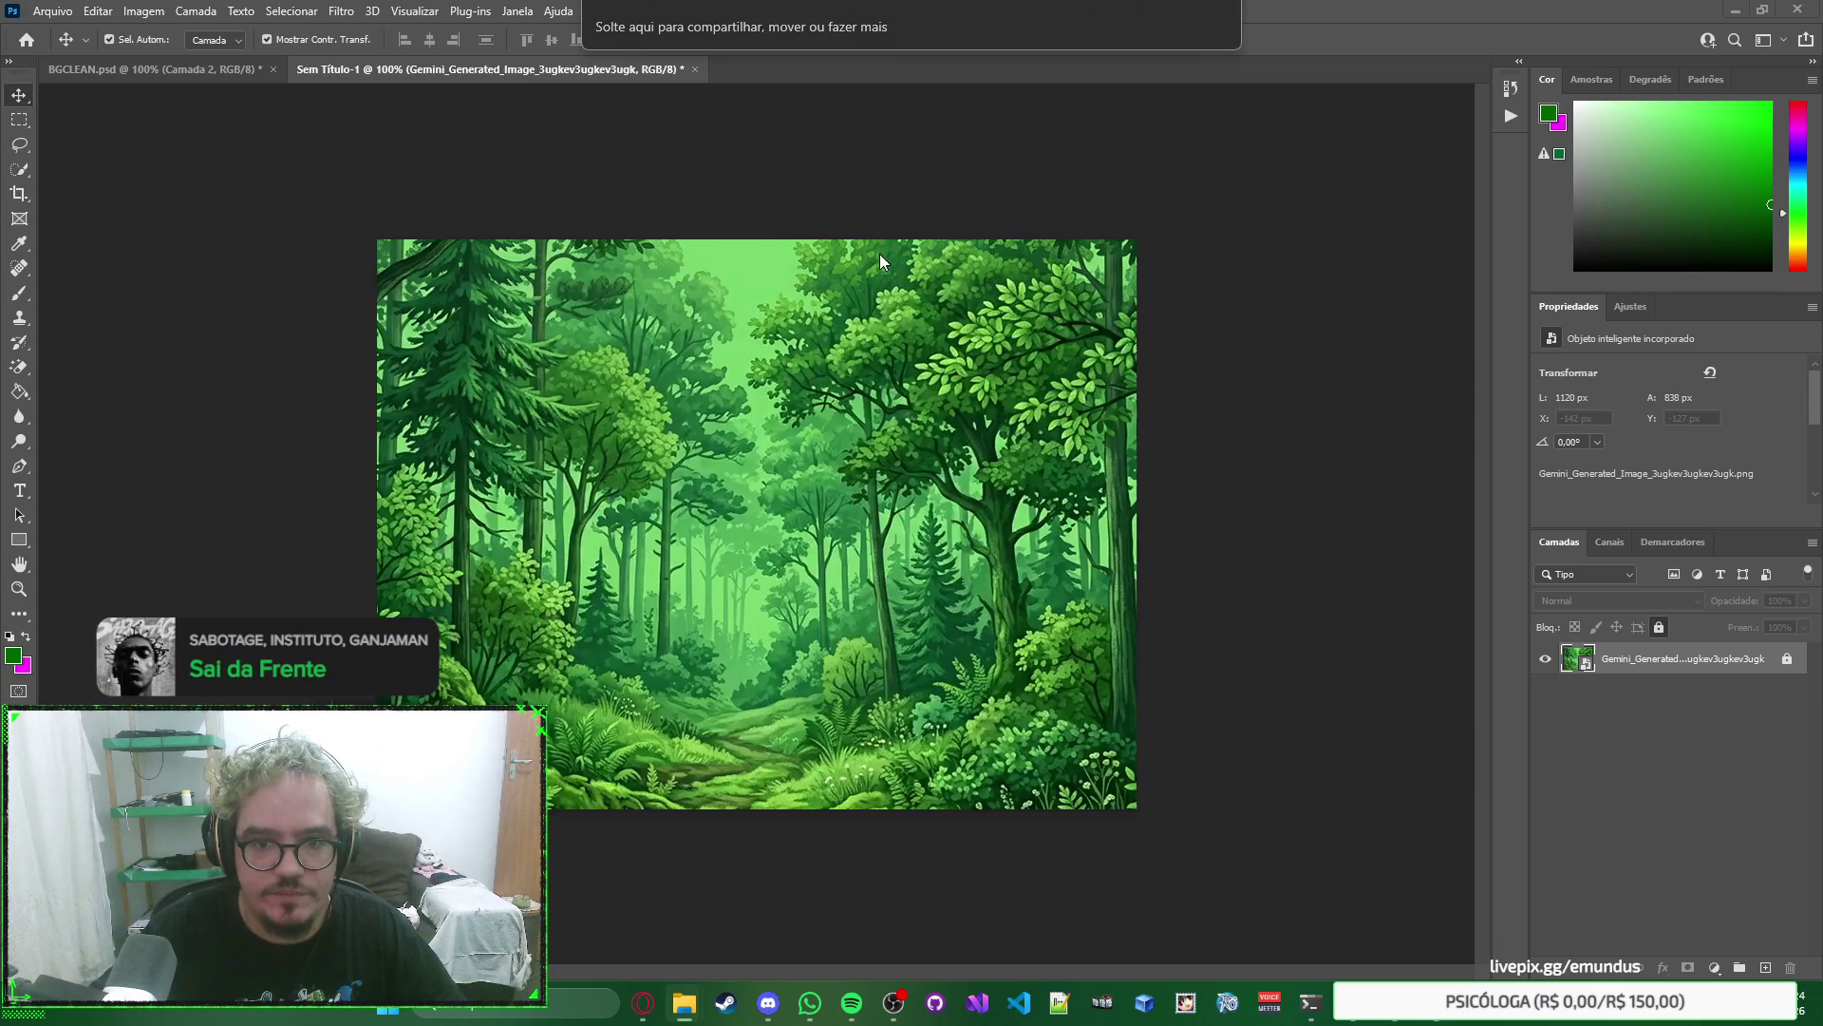
key(Return)
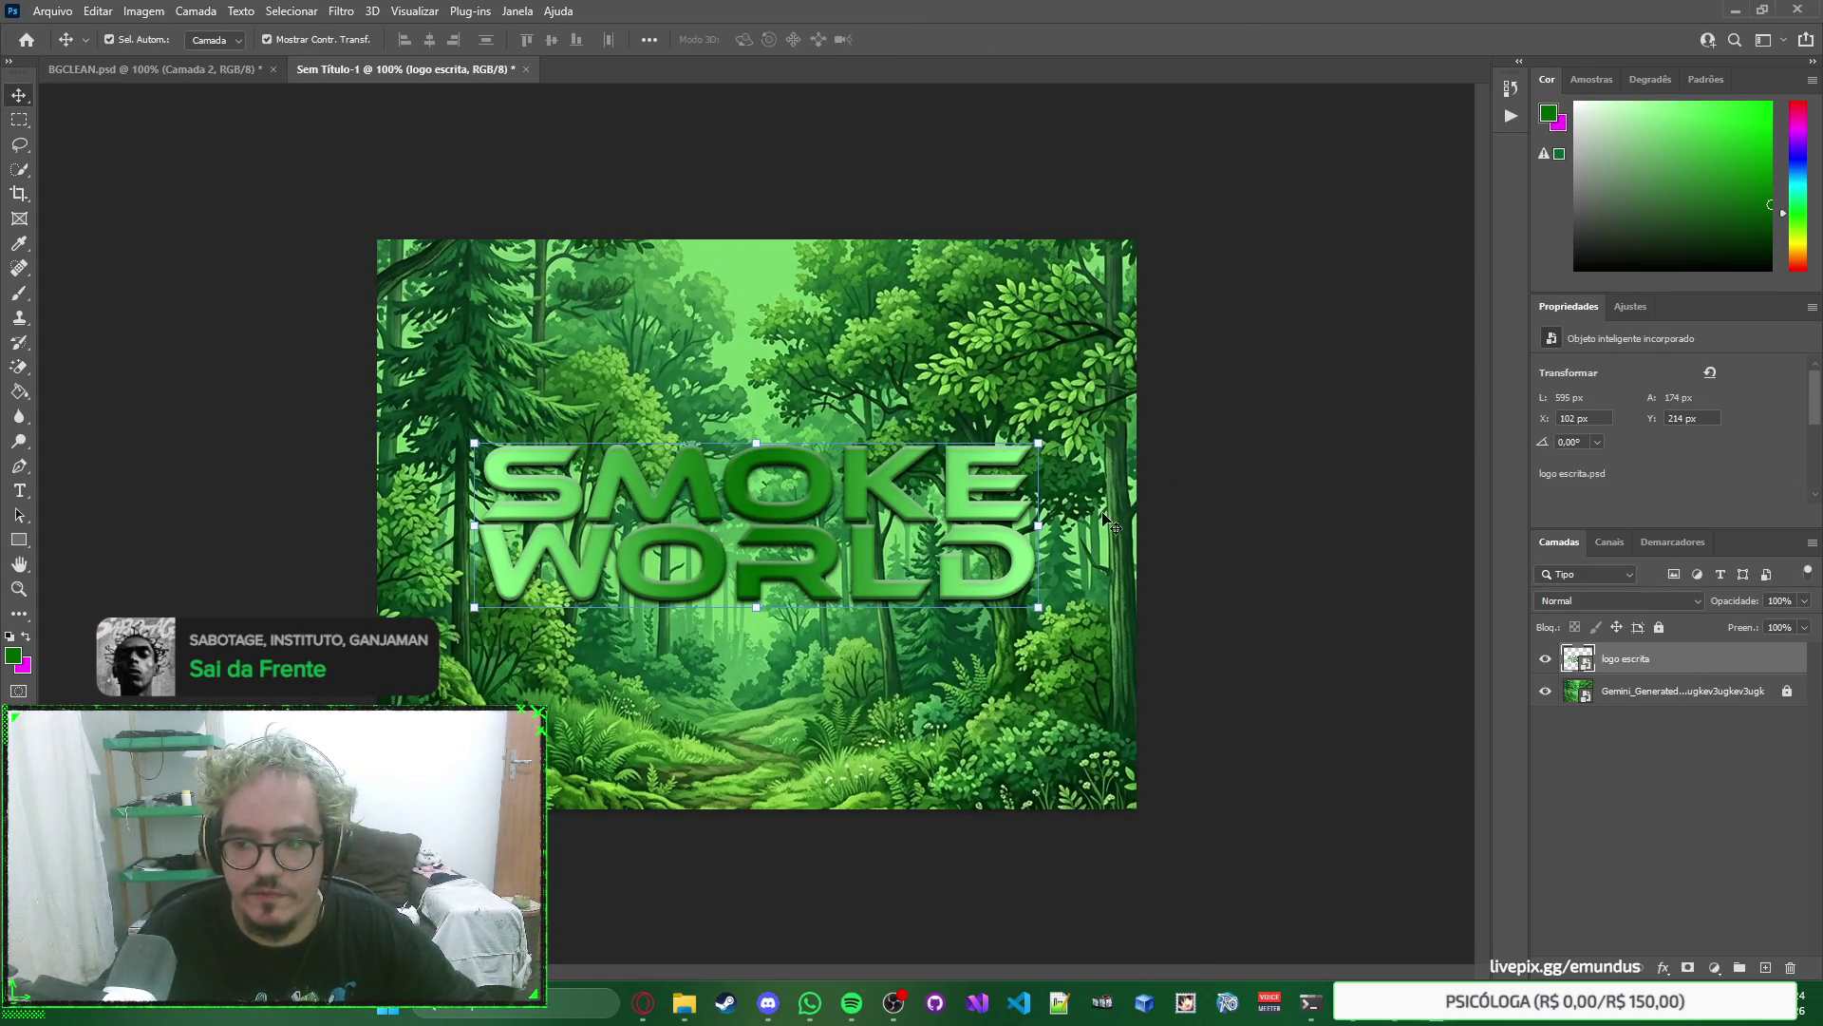
Nudge the embedded SMOKE WORLD logo back to the centre of the forest and deselect.
mouse_move(940, 515)
mouse_down()
mouse_move(857, 306)
mouse_move(913, 488)
mouse_move(948, 519)
mouse_move(867, 471)
mouse_move(856, 299)
mouse_move(854, 333)
mouse_move(851, 305)
mouse_move(950, 504)
mouse_move(925, 507)
mouse_move(970, 499)
mouse_move(949, 503)
mouse_up()
mouse_move(778, 525)
mouse_down()
mouse_move(763, 550)
mouse_move(786, 543)
mouse_move(760, 561)
mouse_move(777, 528)
mouse_move(750, 531)
mouse_move(774, 528)
mouse_up()
click(1012, 307)
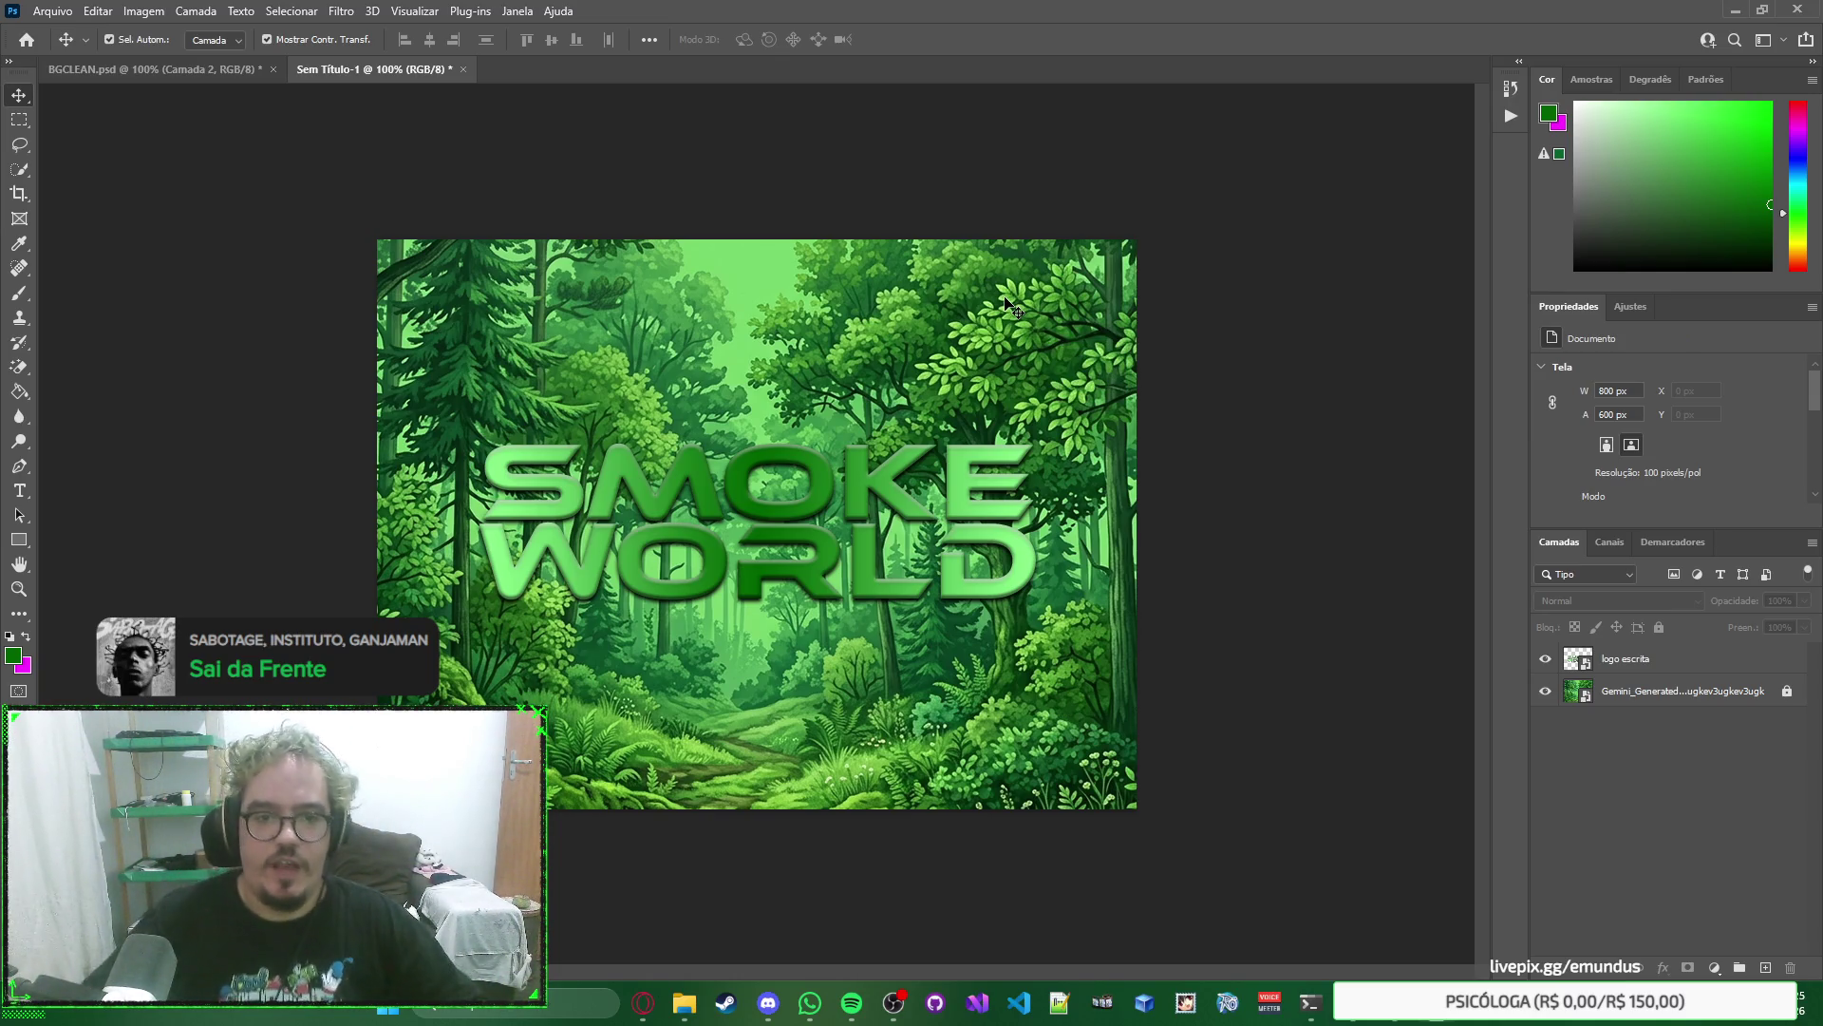
Open the ChatGPT Image PSD from the rascunho folder and select its Logo Icone layer.
mouse_move(684, 1003)
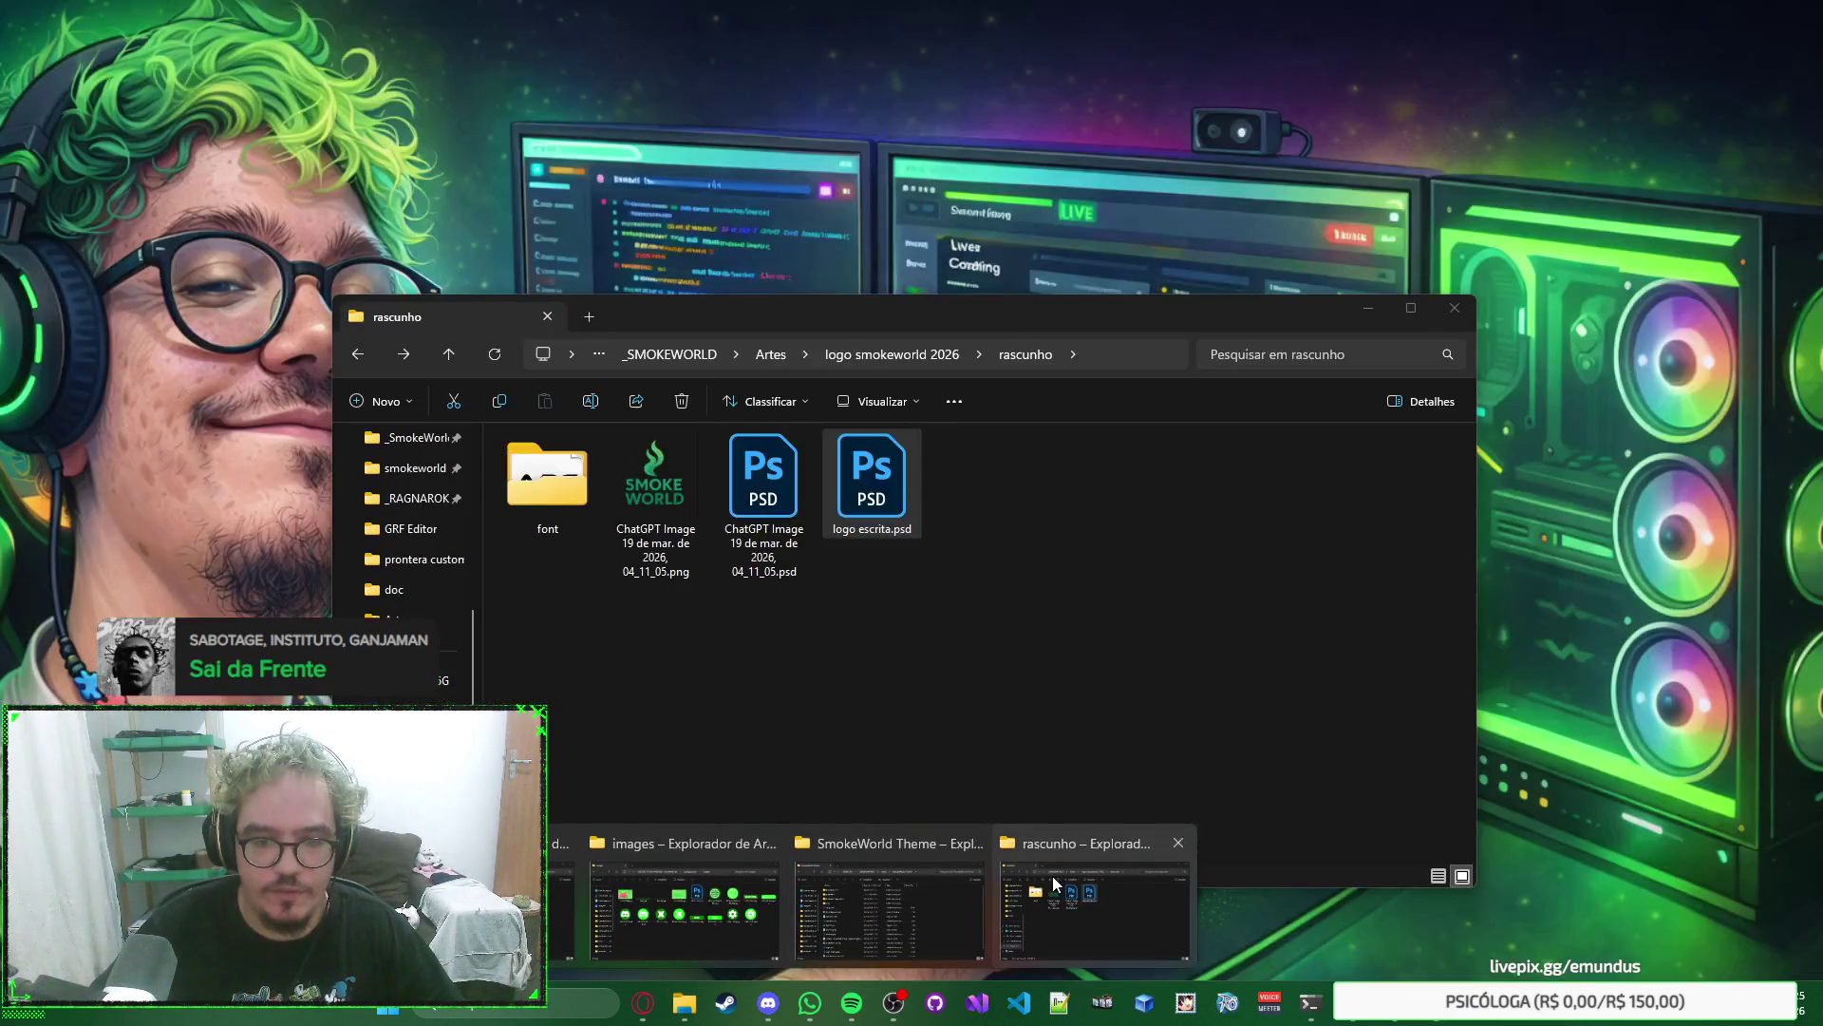
click(1052, 876)
click(771, 506)
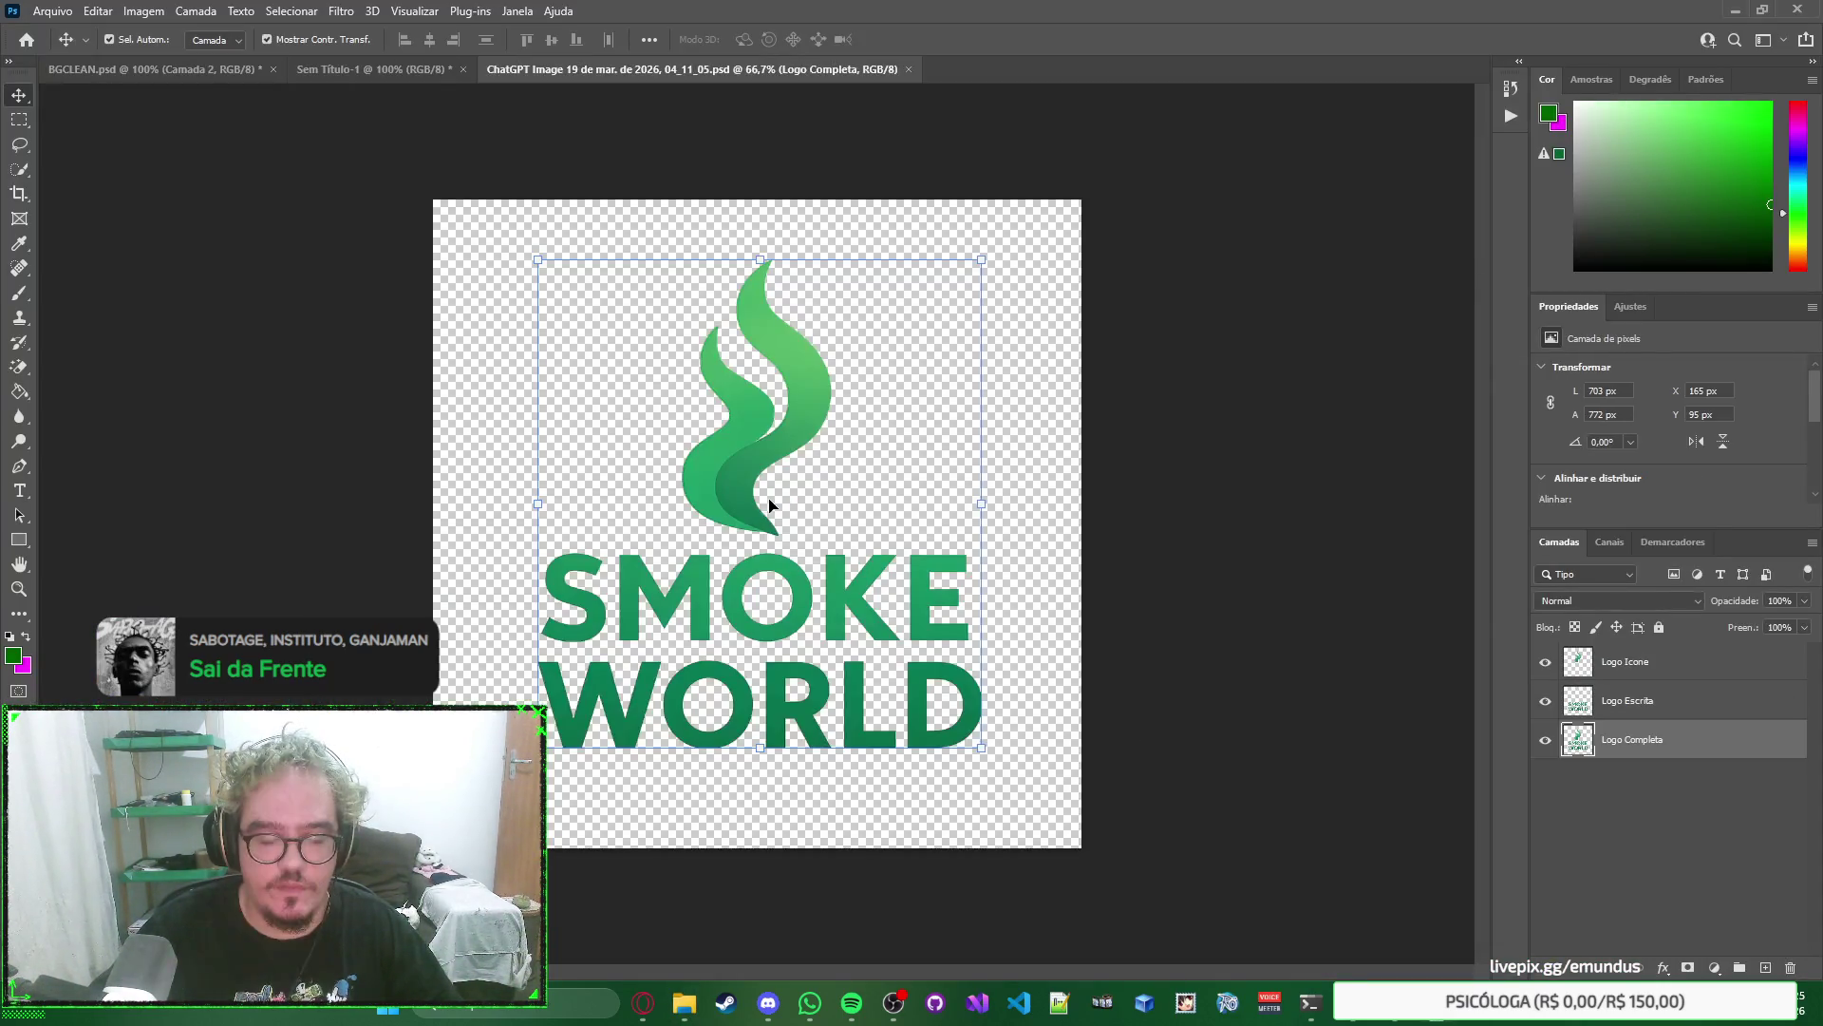
click(1634, 671)
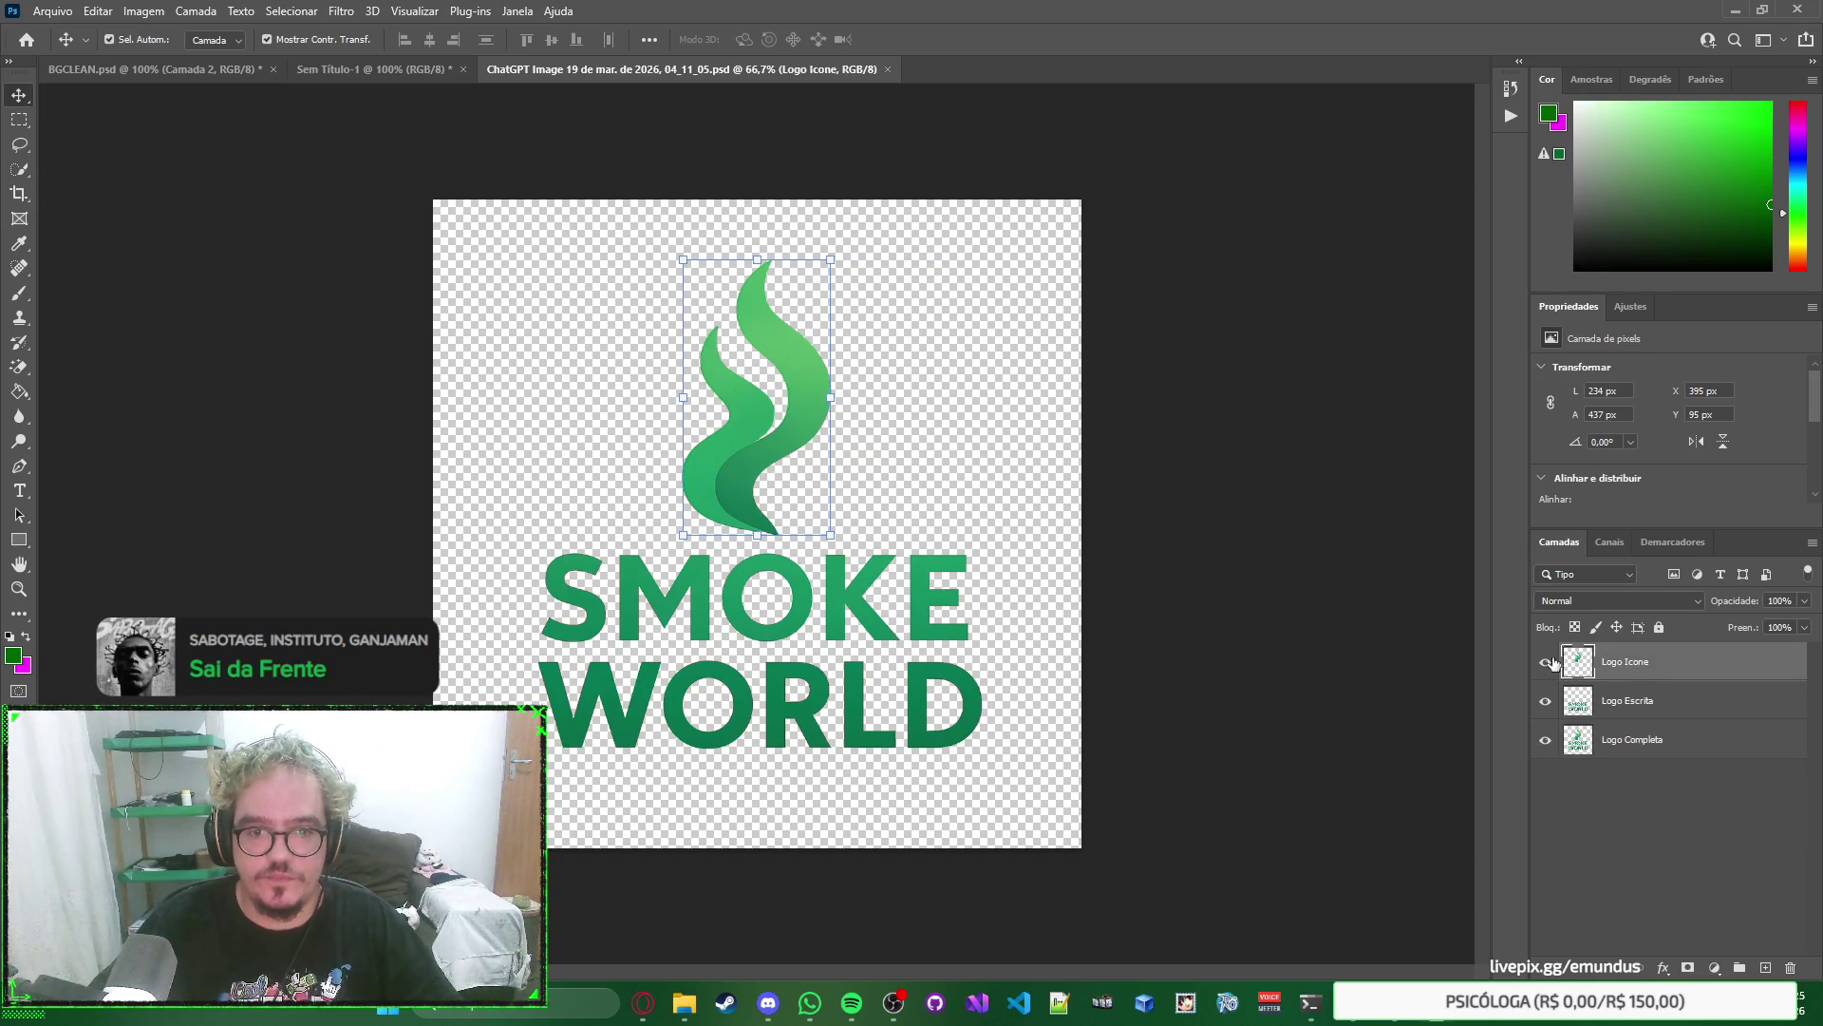
key(ctrl+w)
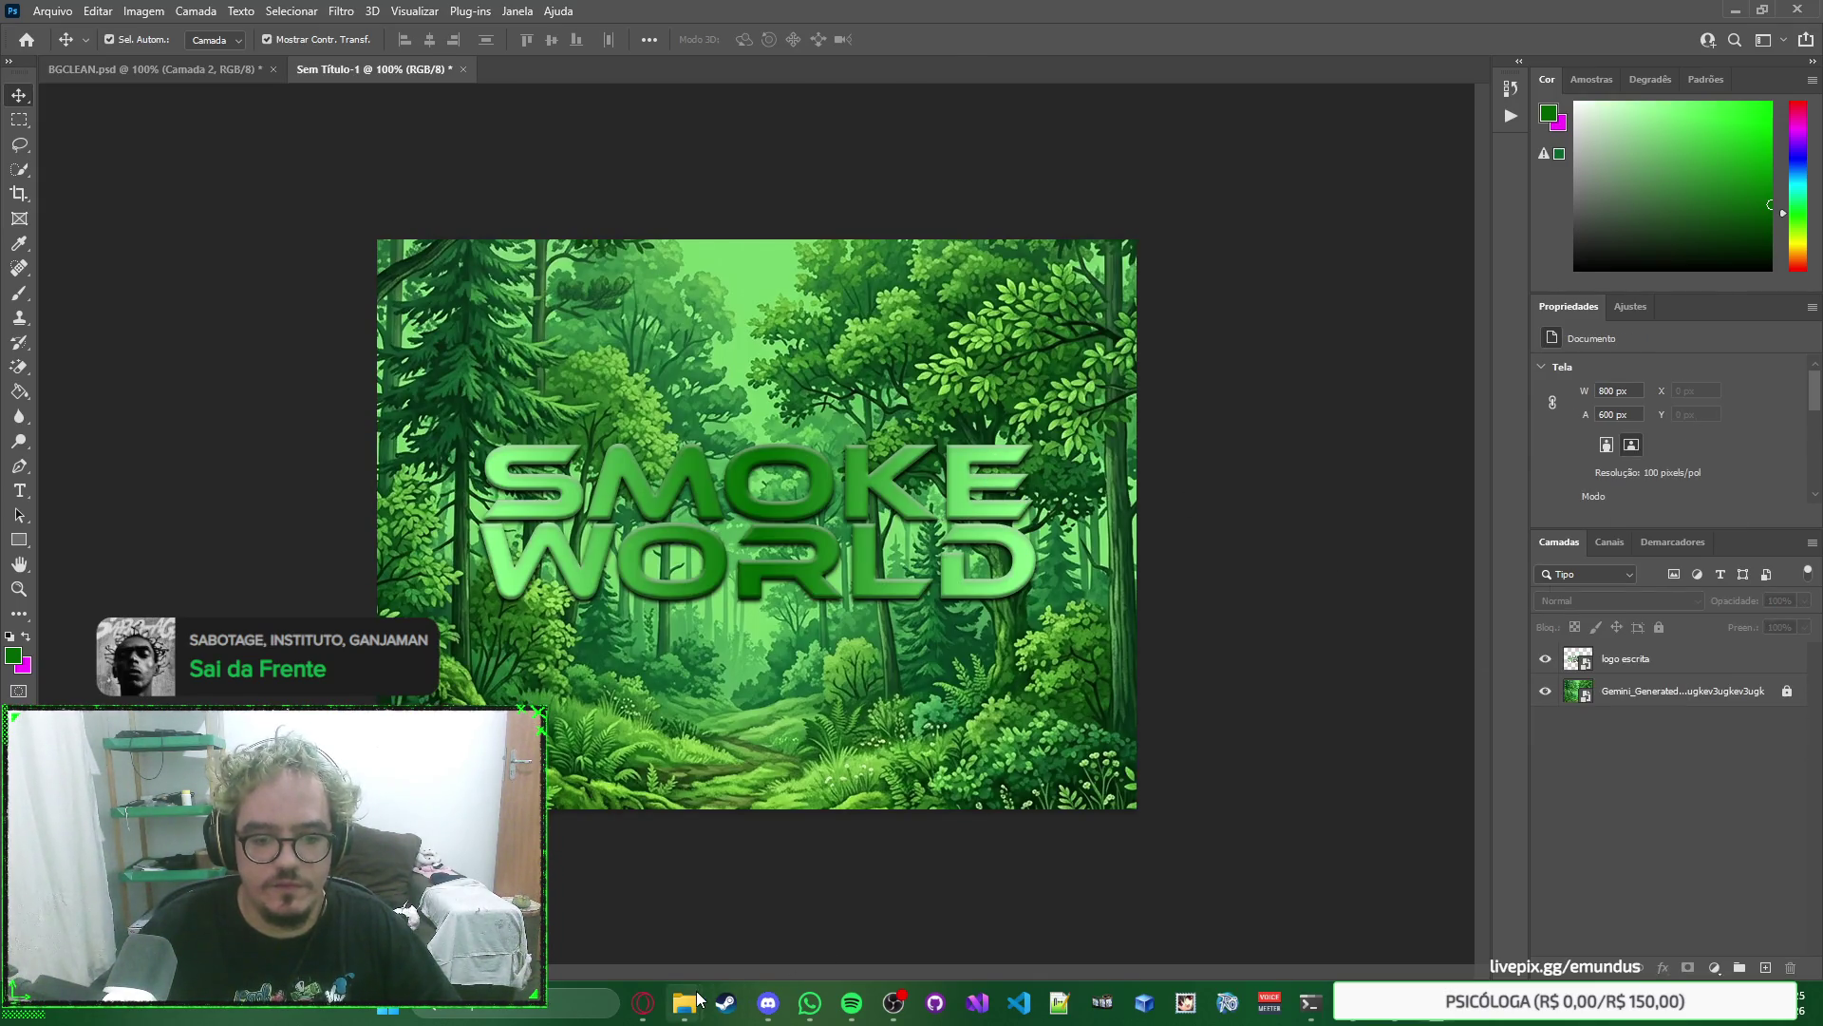
Paste the flame icon into a new document and delete its white background layer.
click(52, 11)
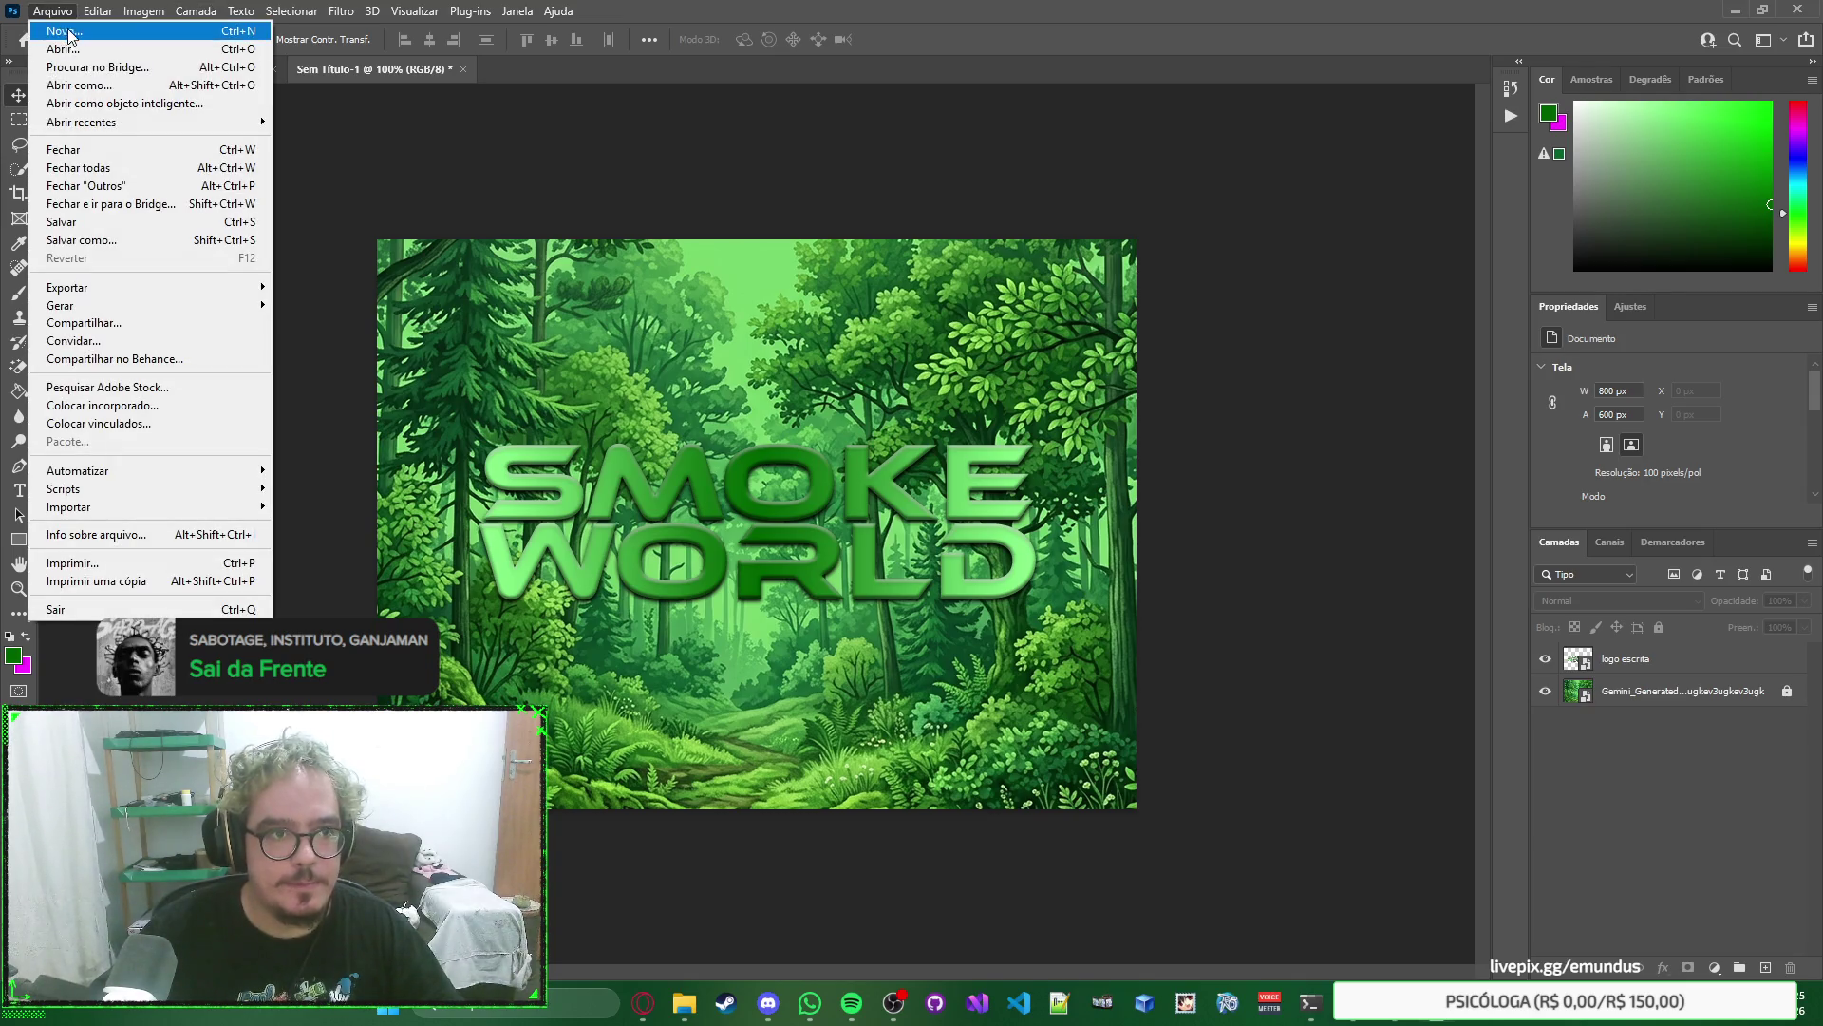
click(59, 30)
click(1223, 788)
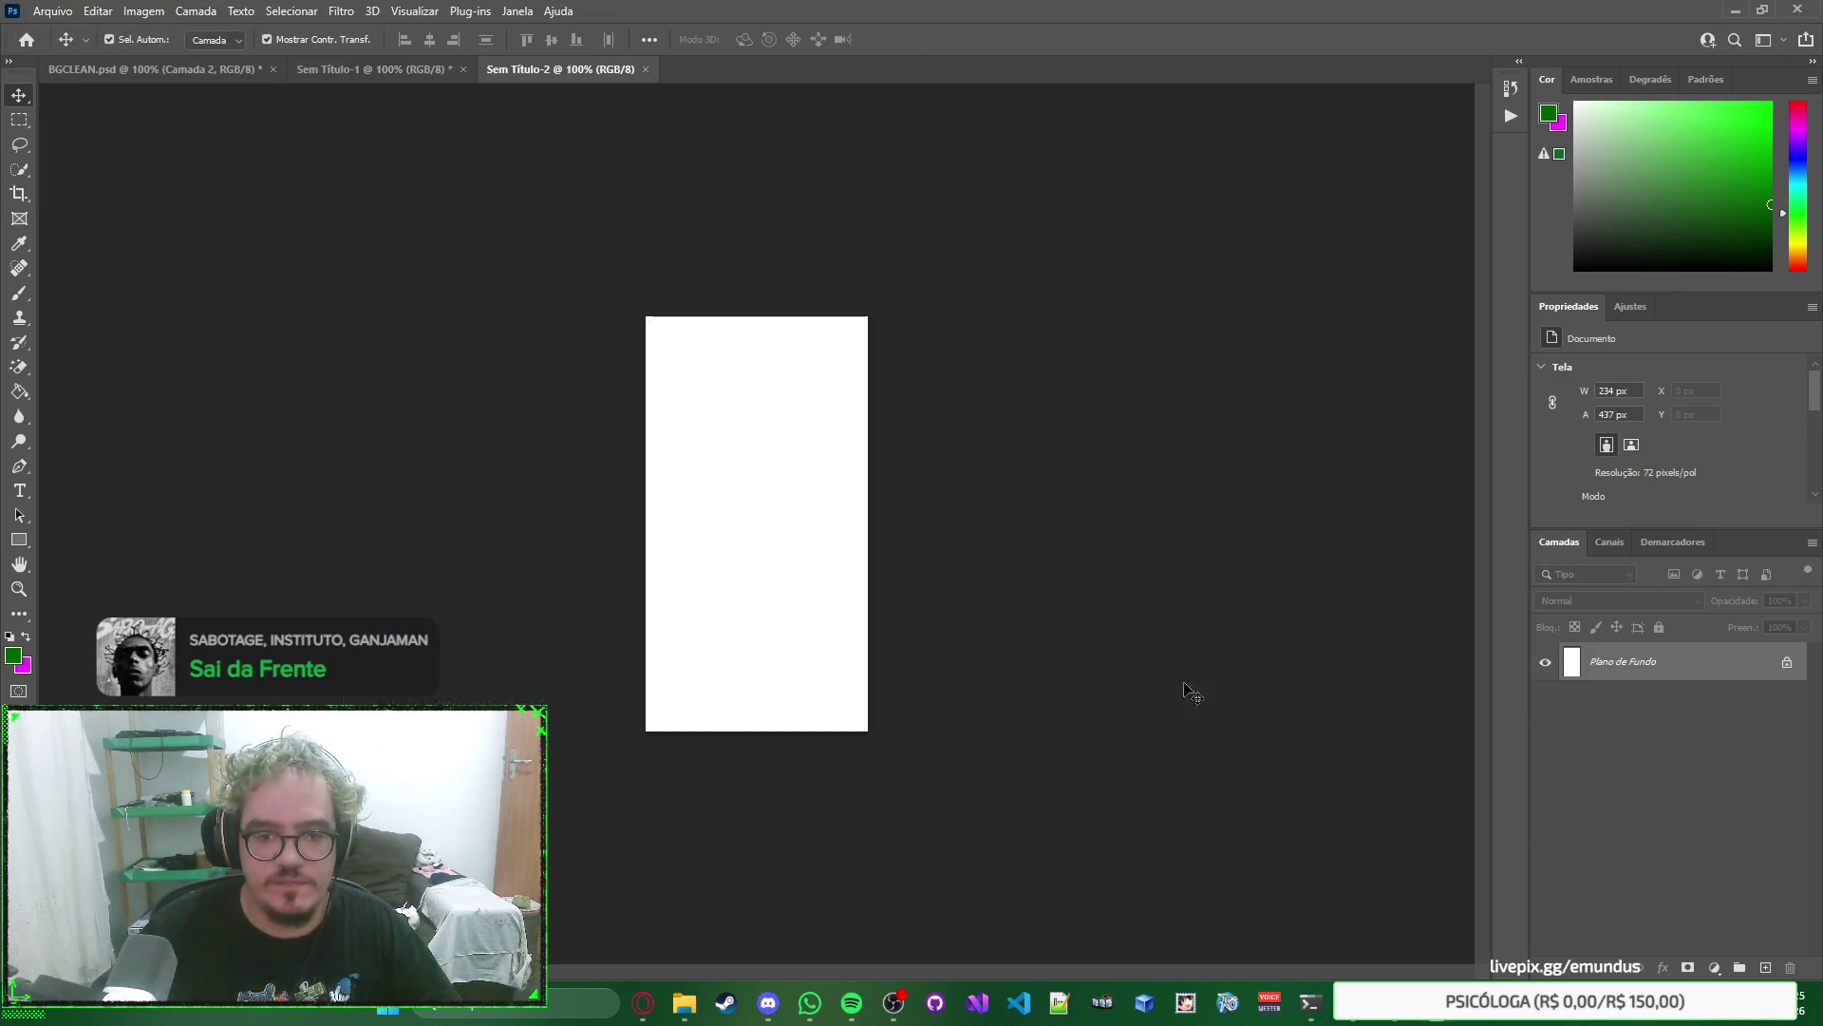
key(ctrl+v)
click(1611, 708)
key(Delete)
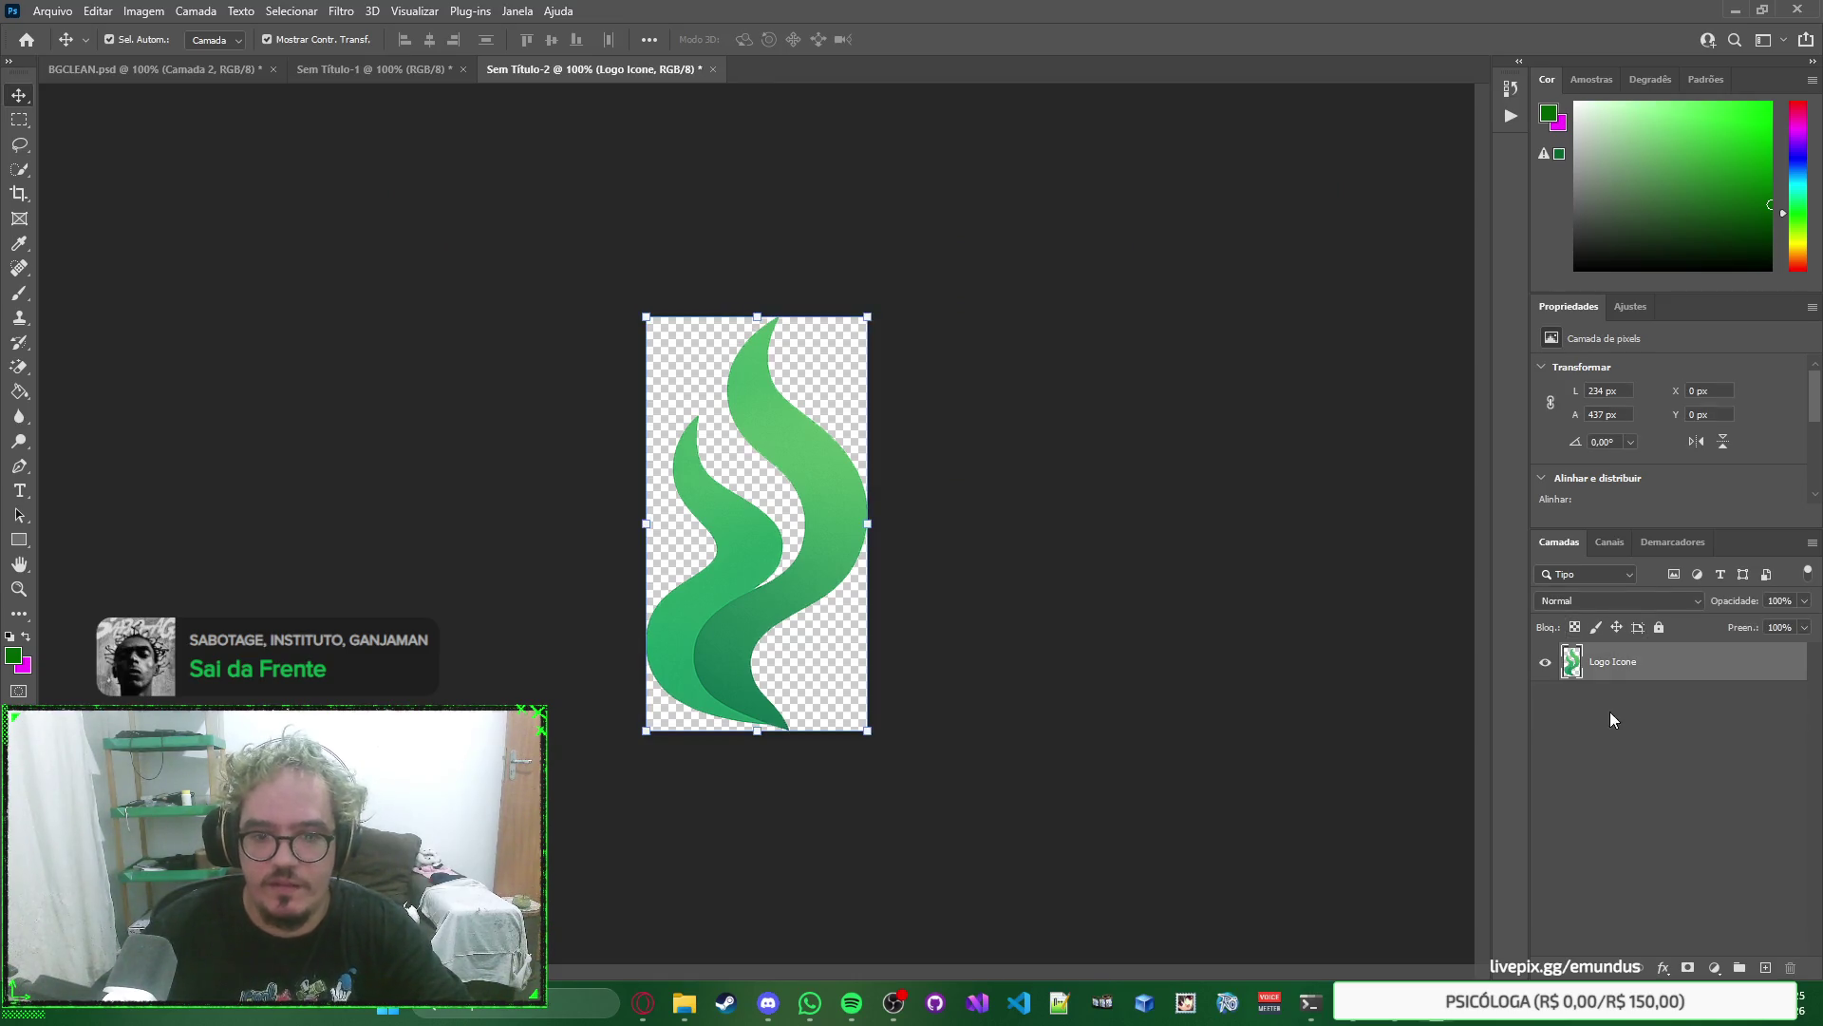
Close the ChatGPT logo image.
click(55, 12)
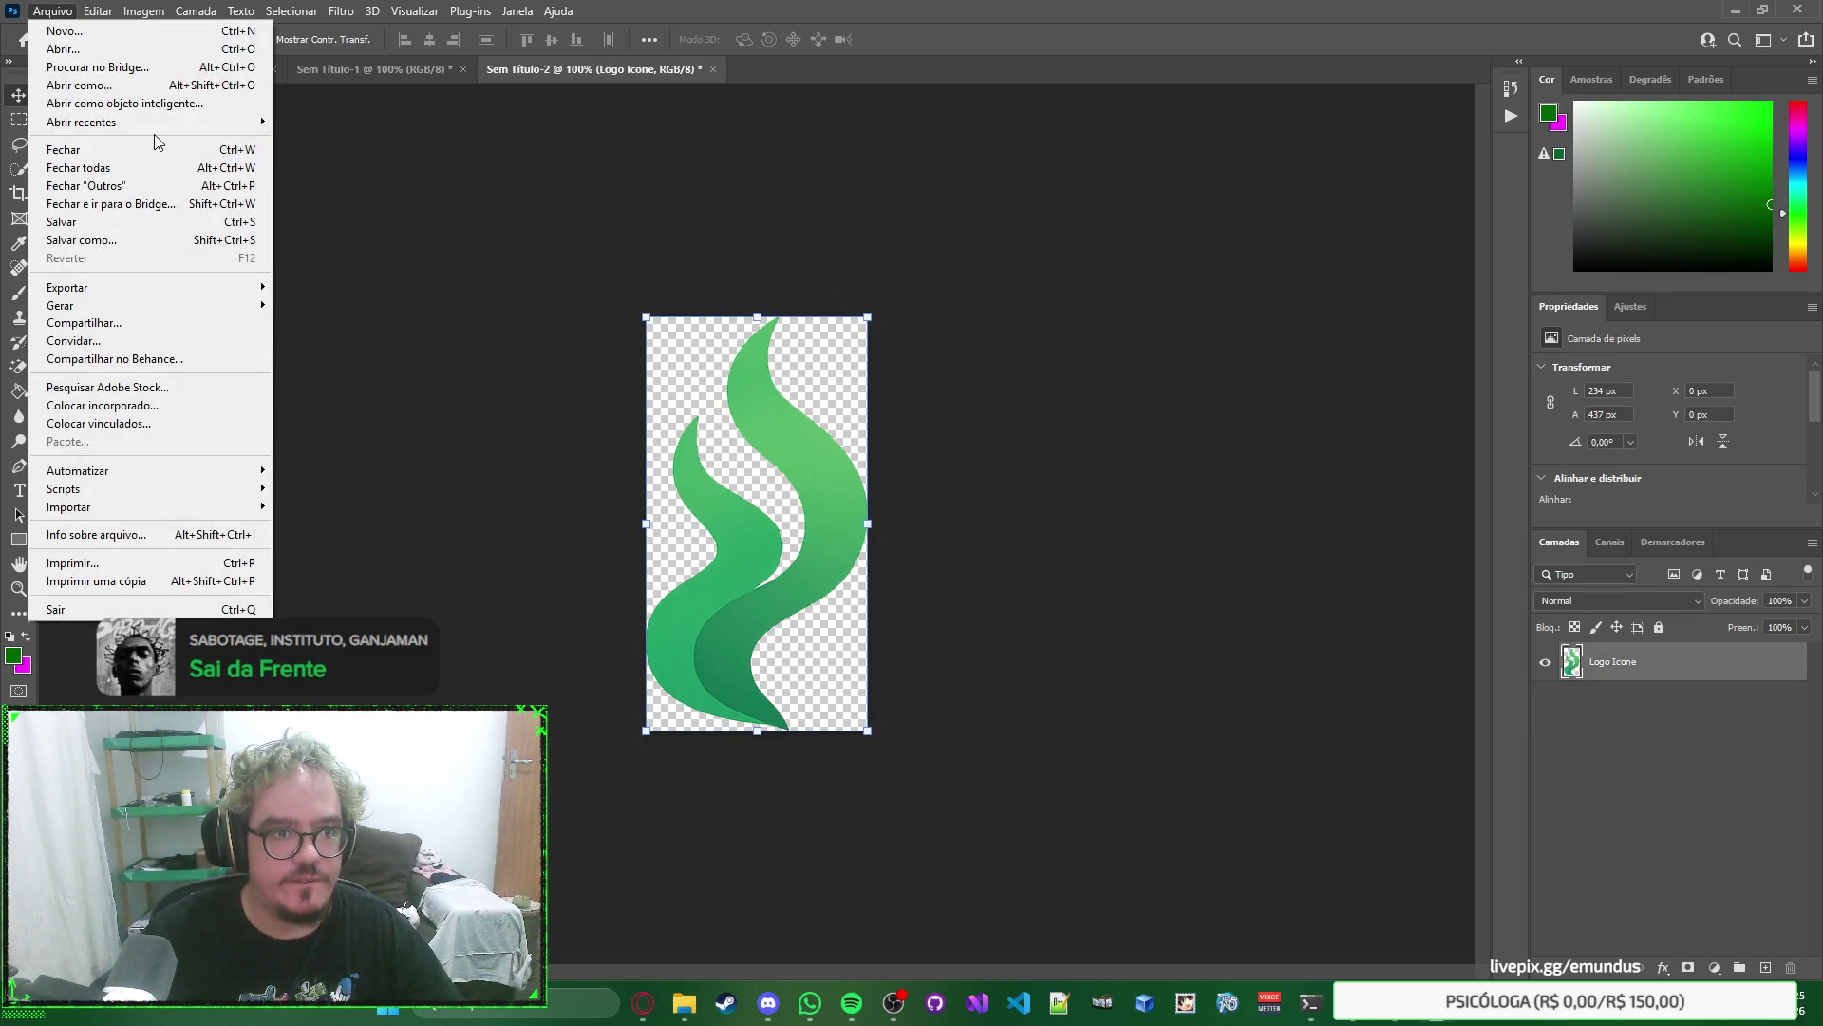
mouse_move(196, 124)
click(441, 158)
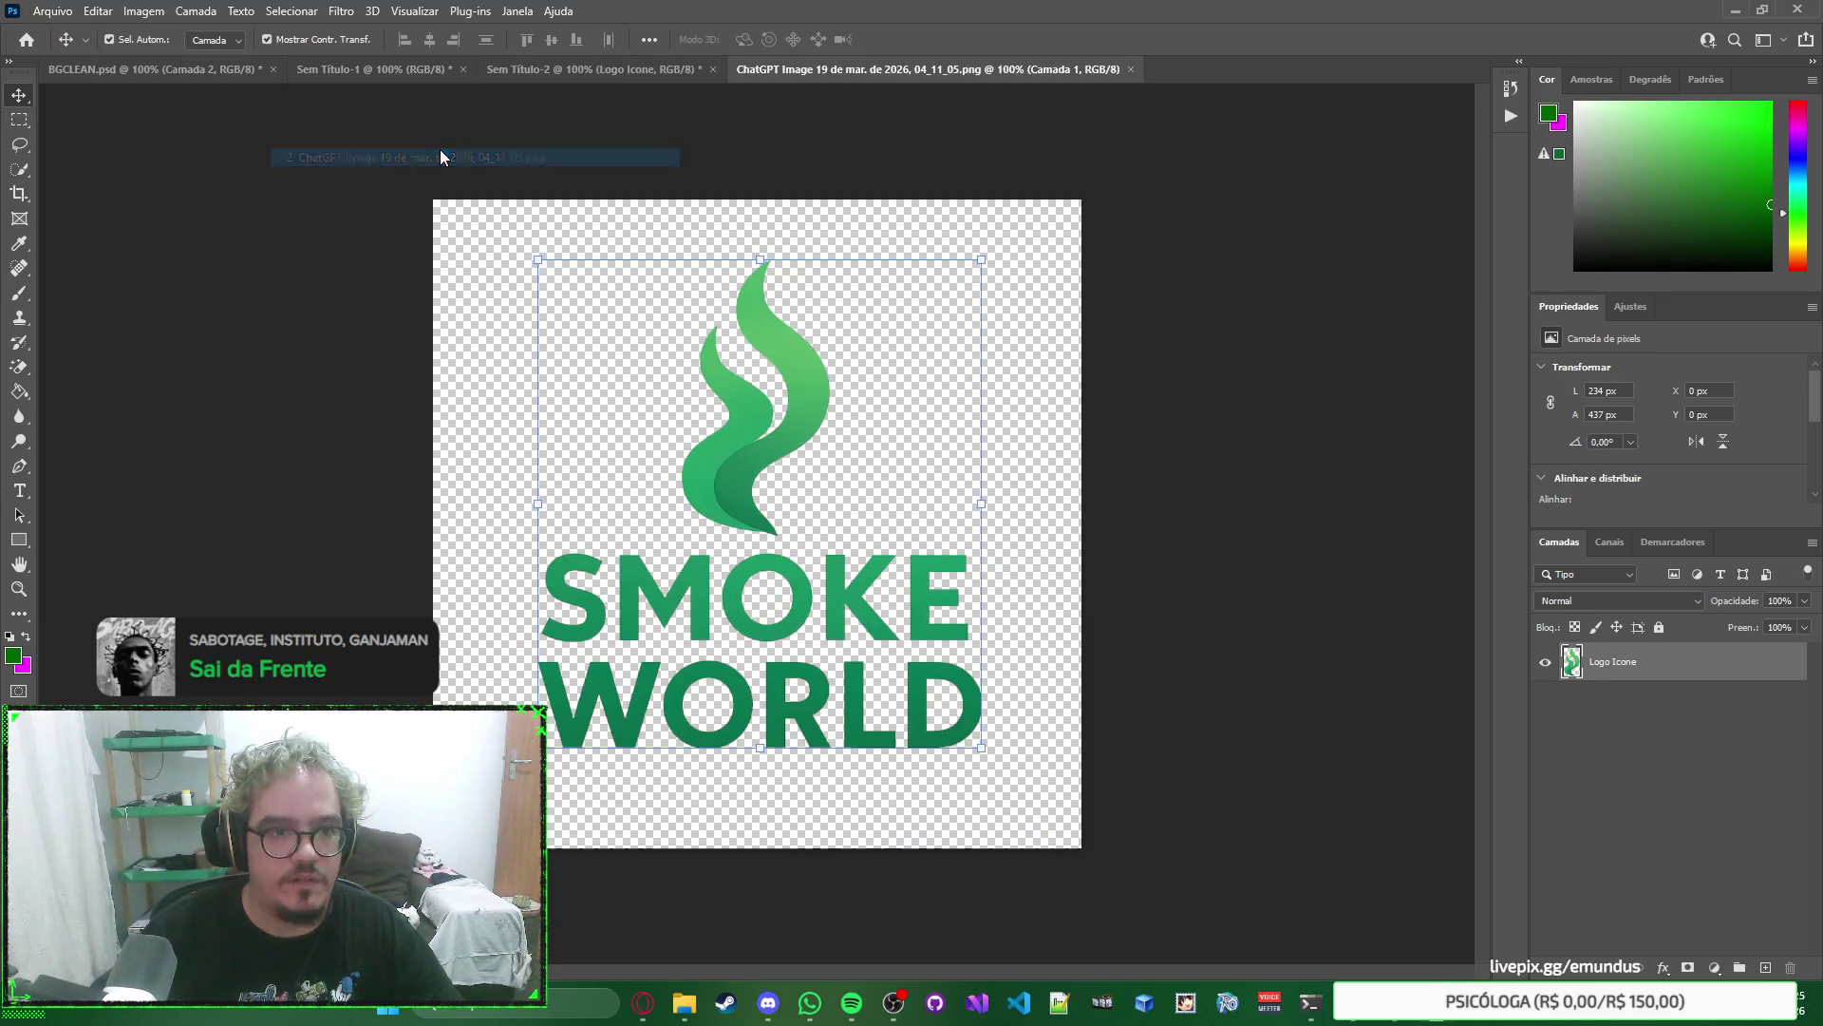
key(ctrl+w)
Reopen logo escrita.psd from recent files and select its Smoke World lettering layer.
click(40, 13)
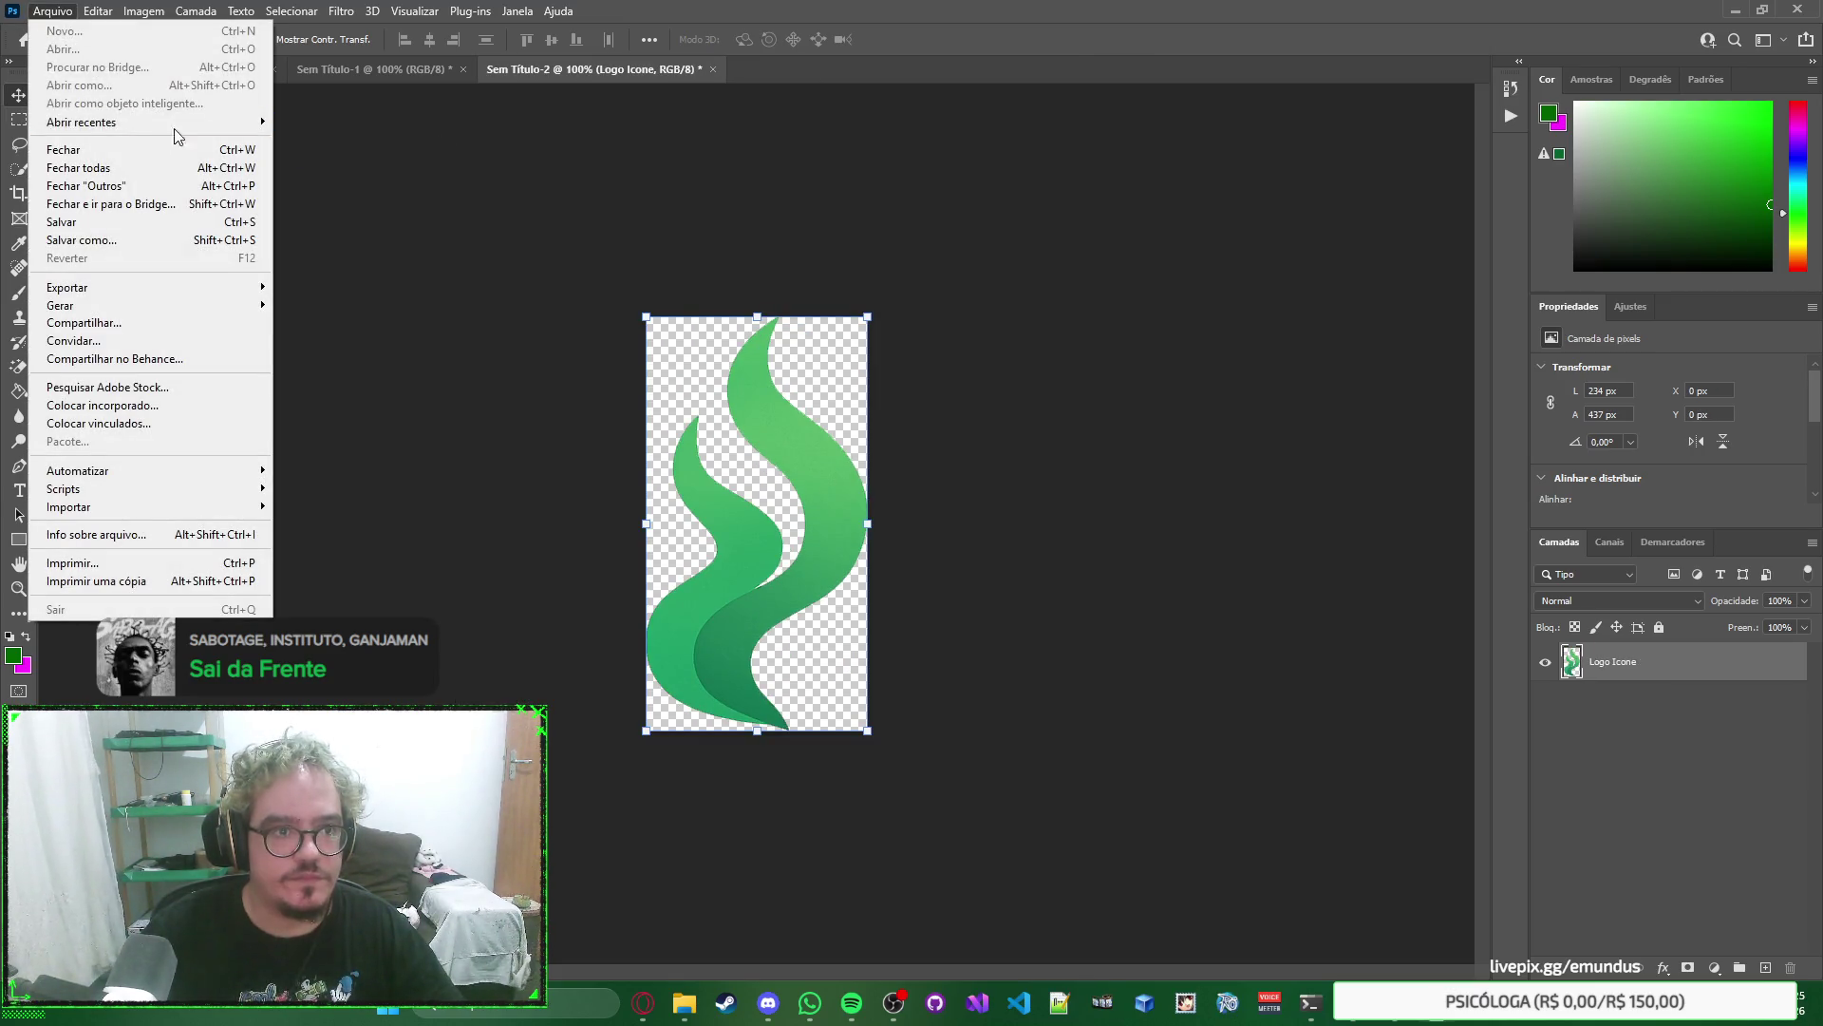
mouse_move(174, 123)
click(313, 158)
click(1199, 352)
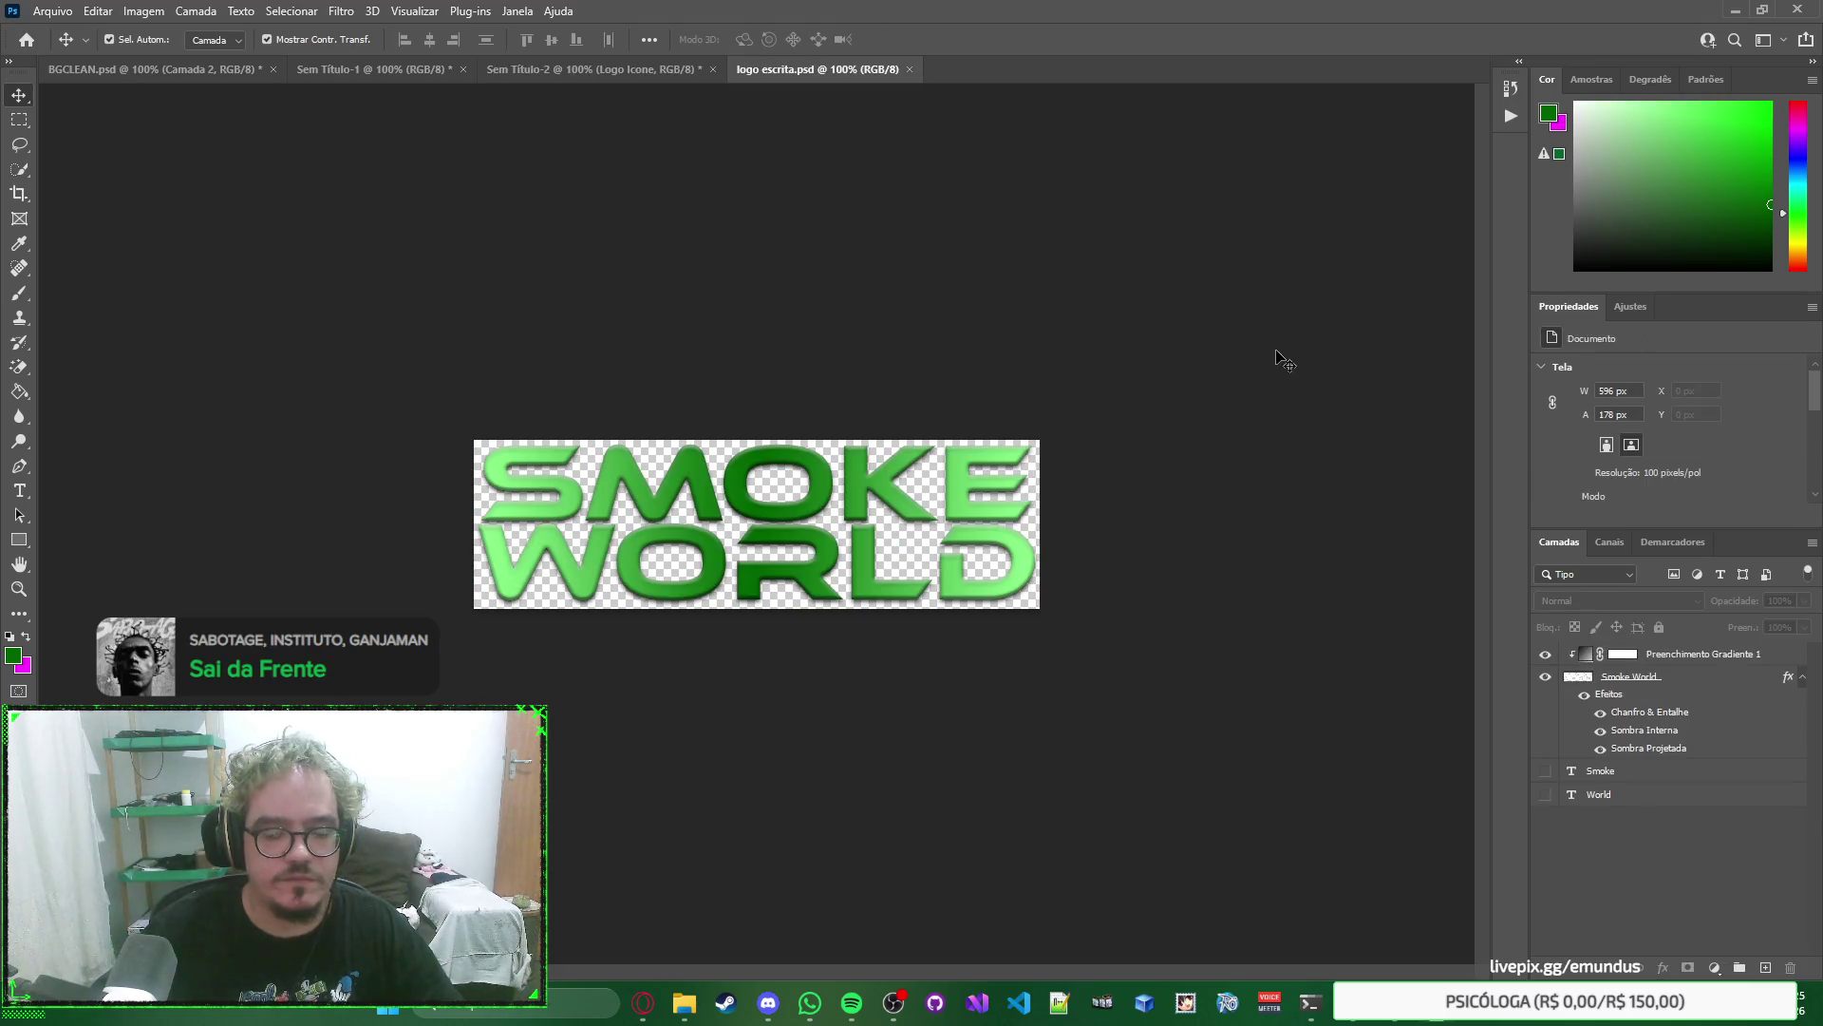
click(1724, 661)
click(1713, 680)
Copy Smoke World's layer style and duplicate the flame's Logo Icone layer.
right_click(1685, 676)
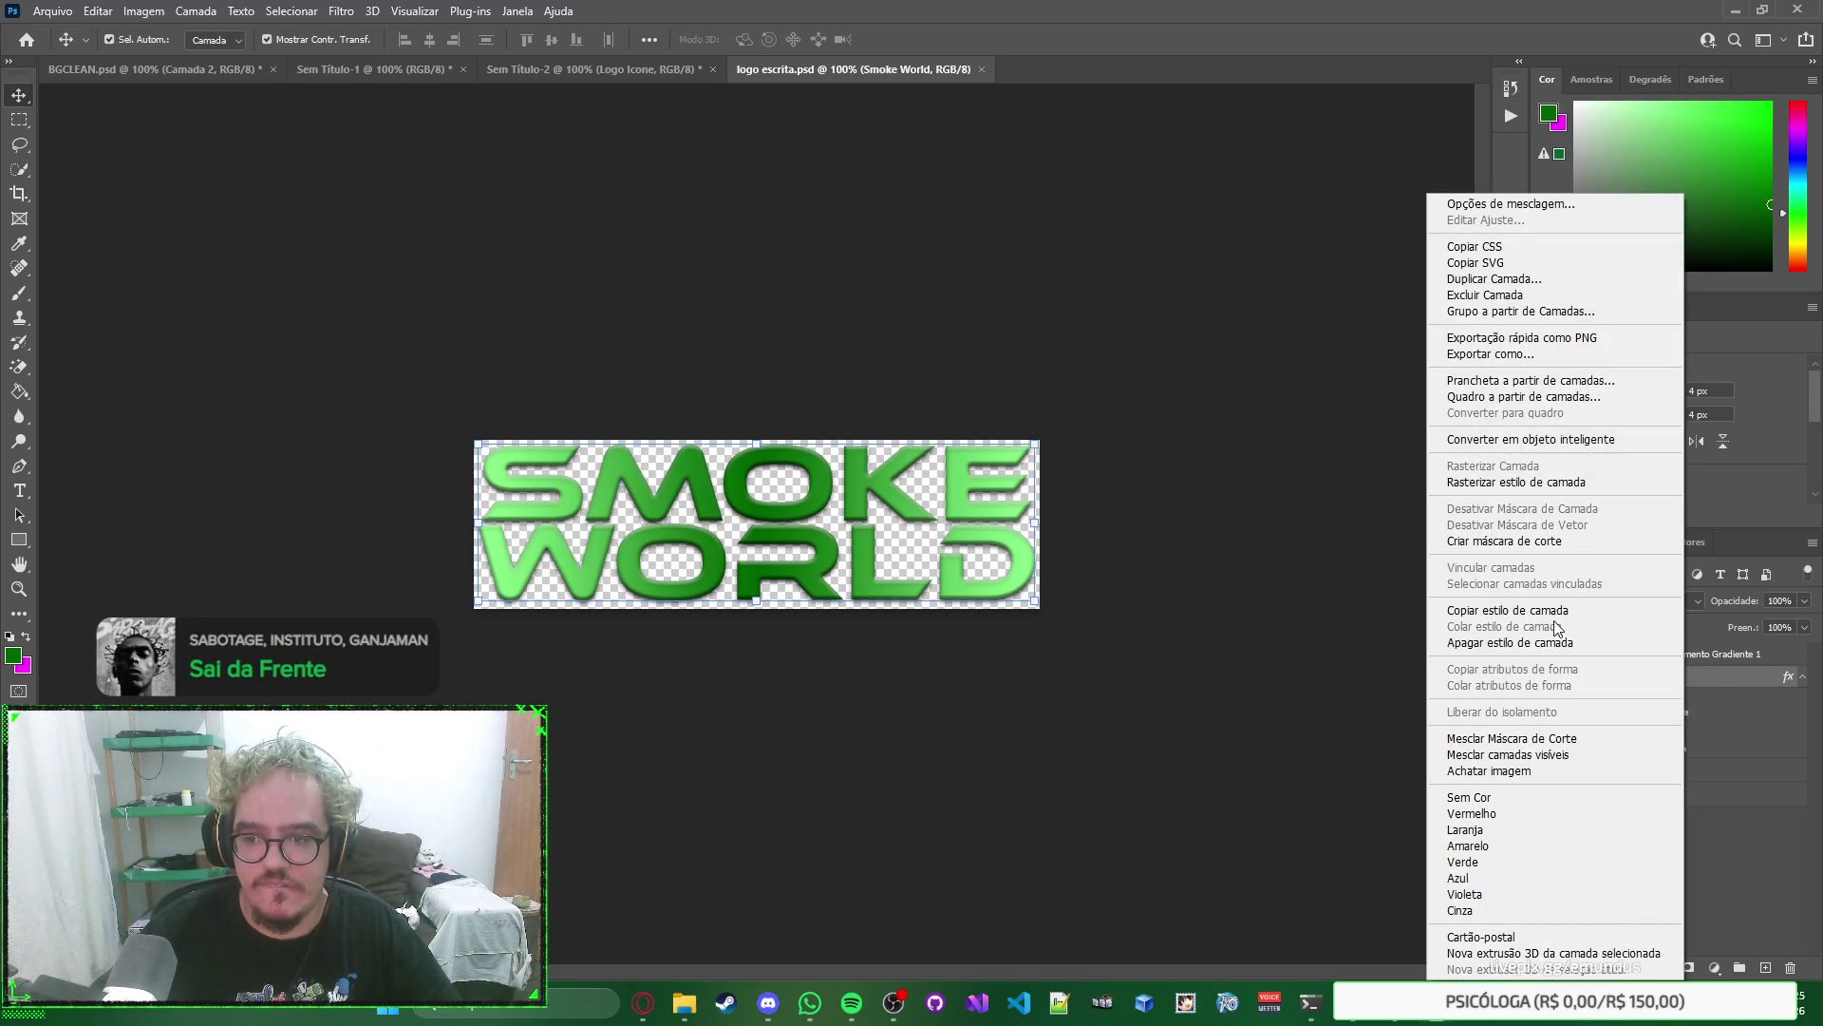
click(1584, 610)
key(ctrl+Tab)
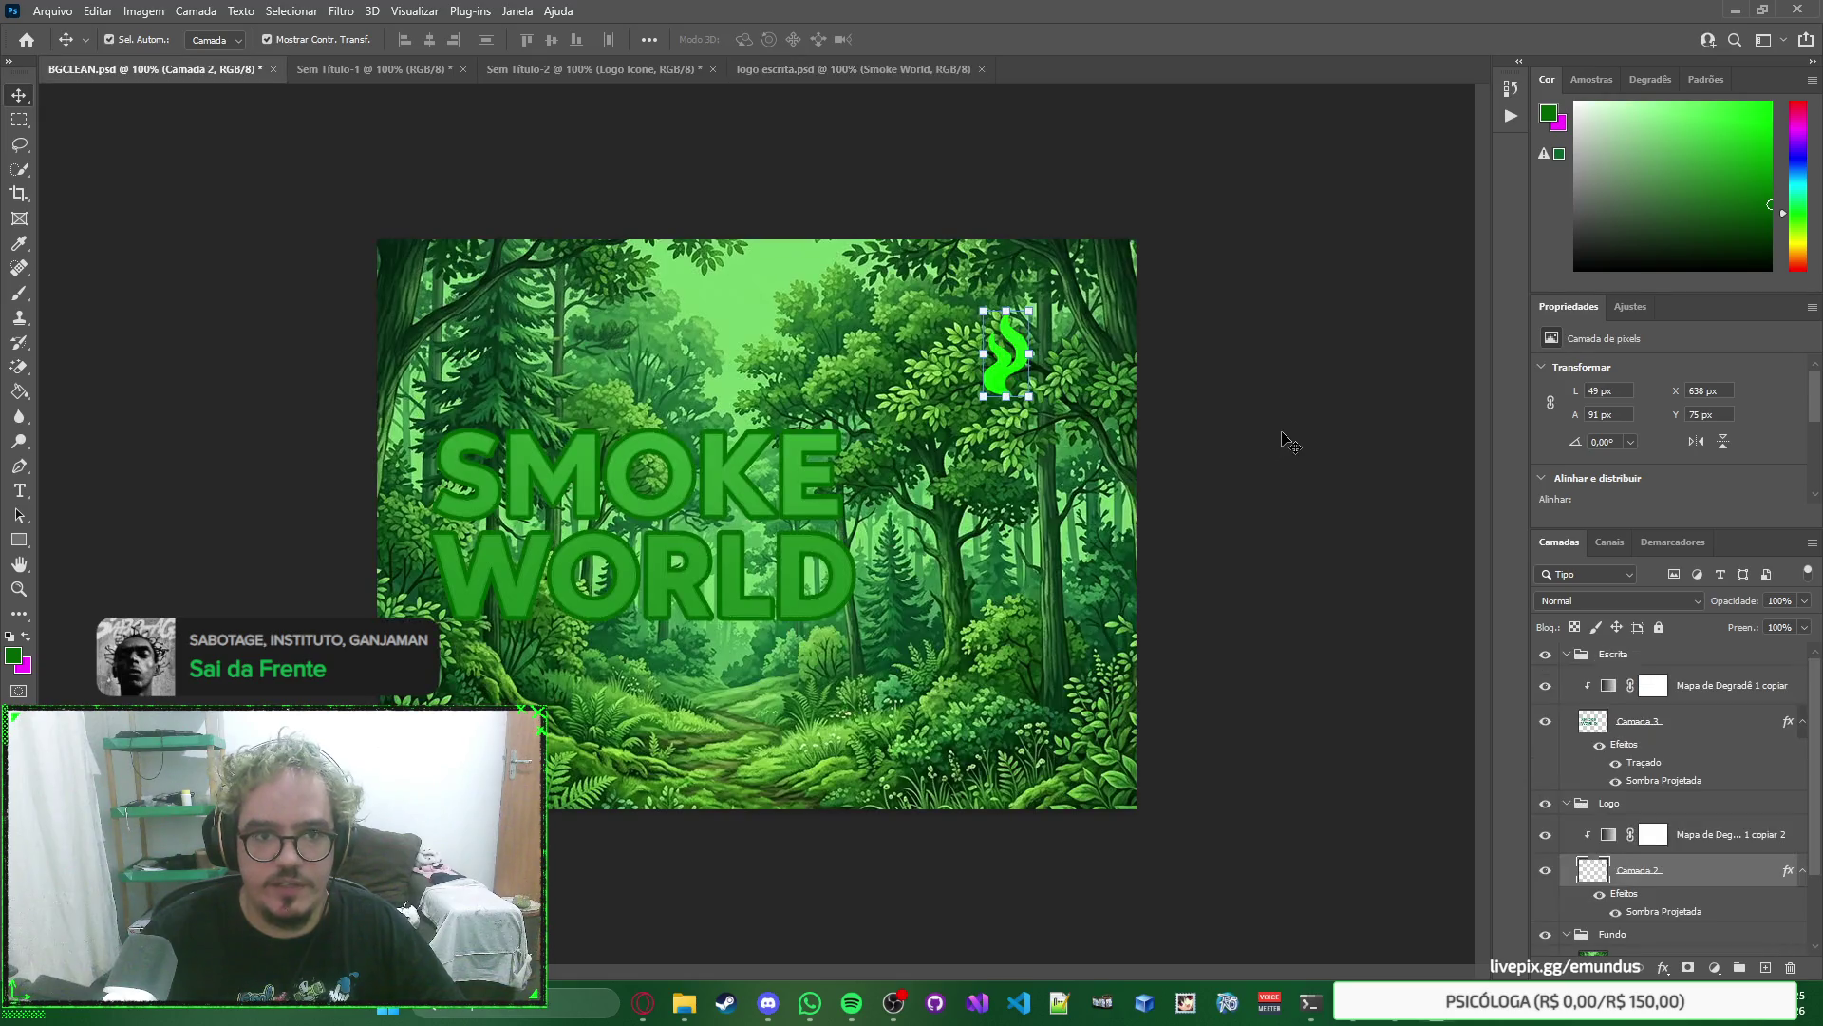
key(ctrl+Tab)
click(610, 80)
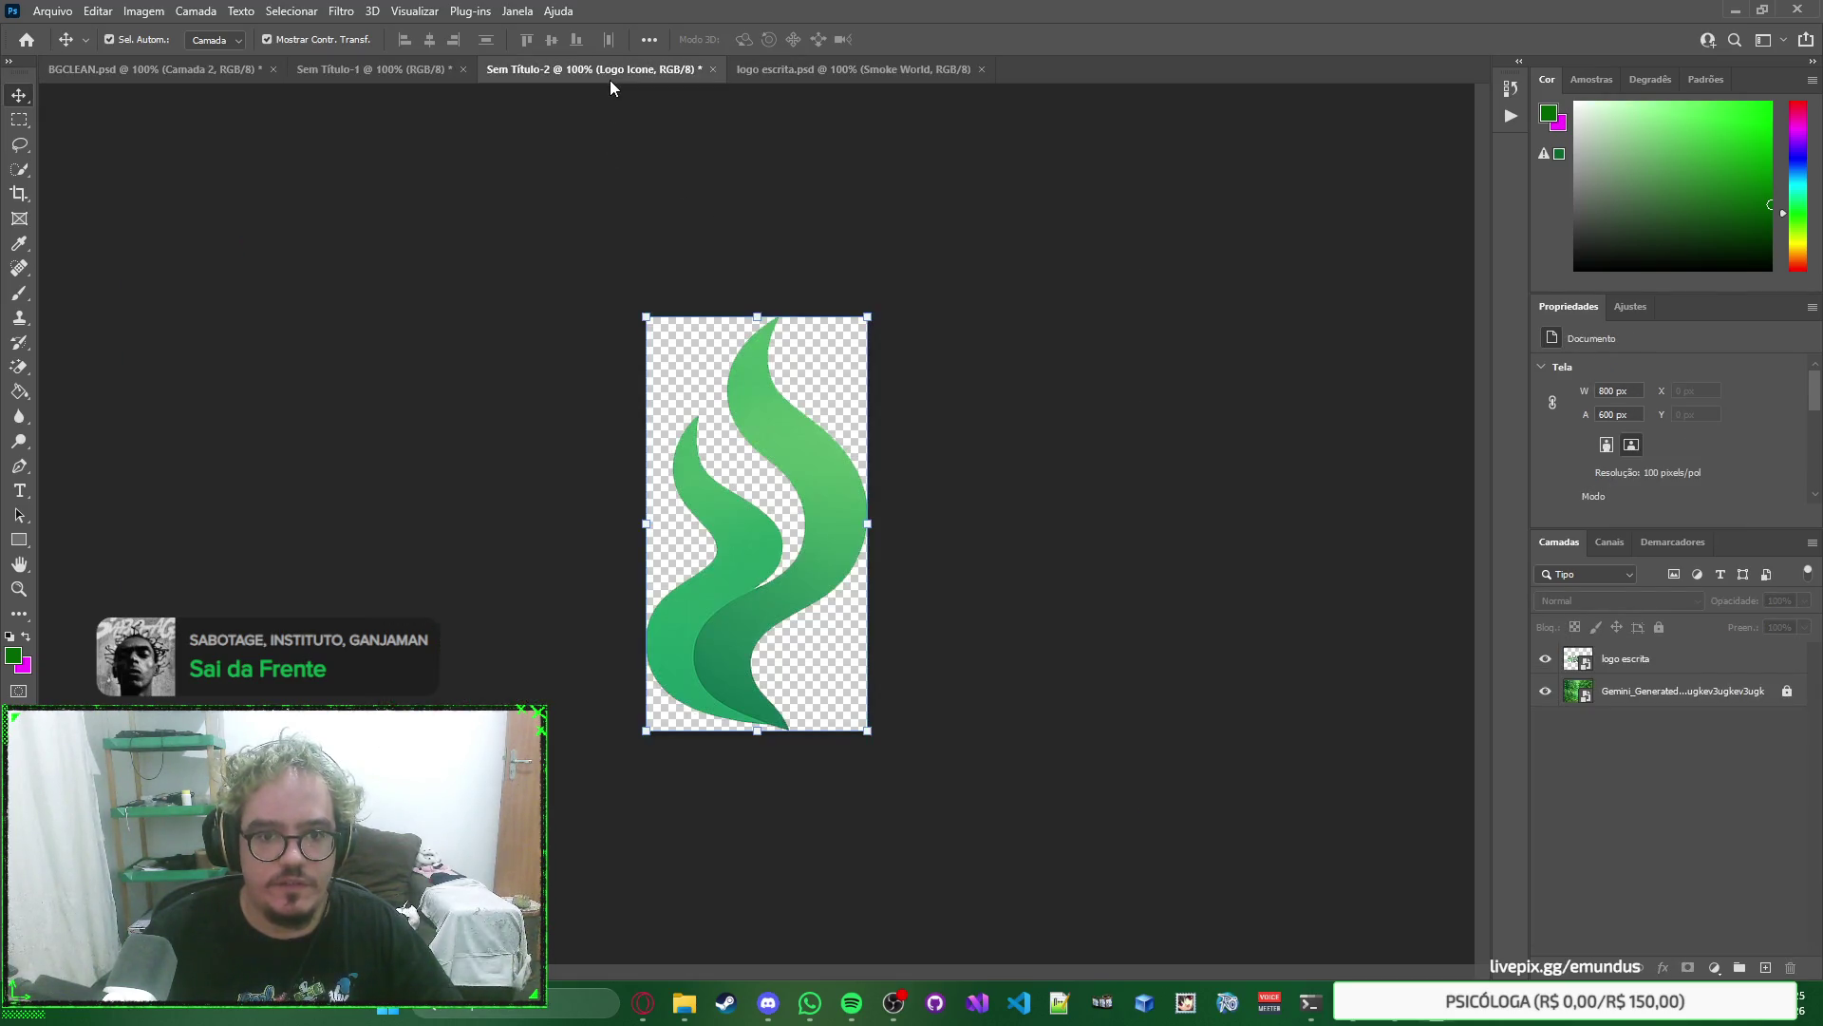
key(ctrl+j)
Rename the flame layers to Logo Icone Original and Logo Icone Final.
double_click(1622, 702)
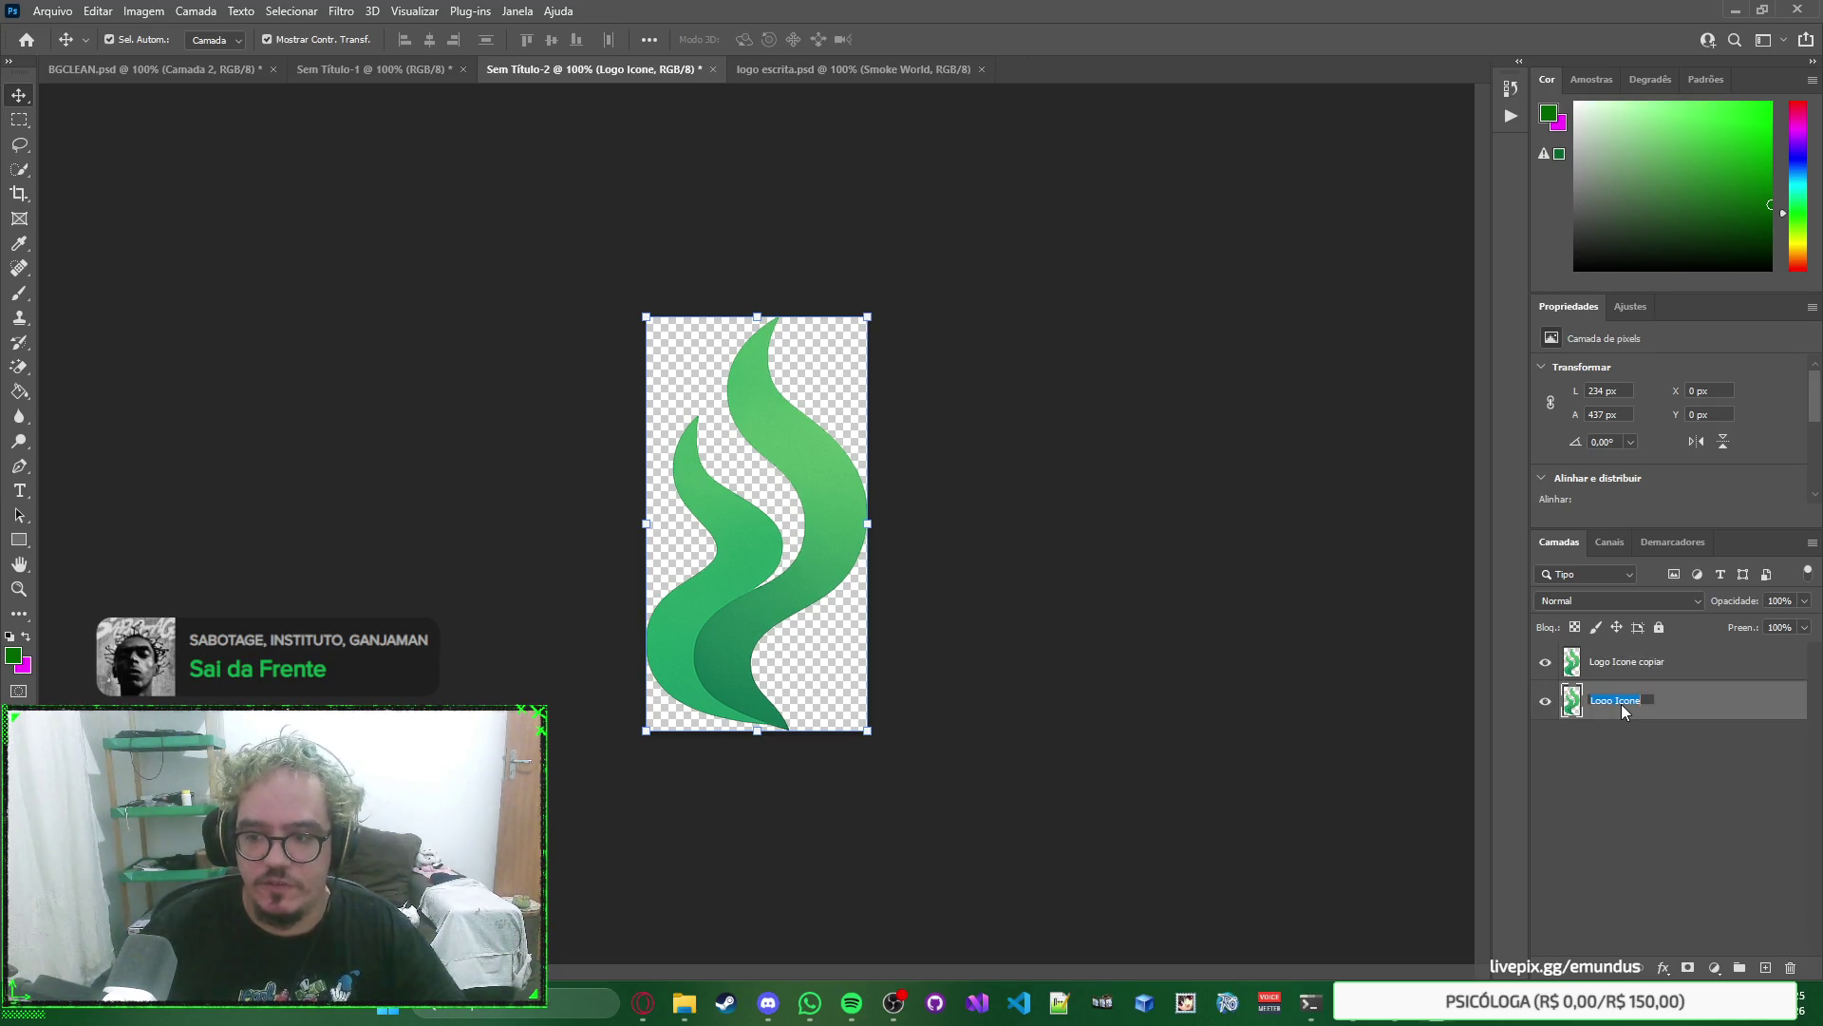
key(End)
text(o)
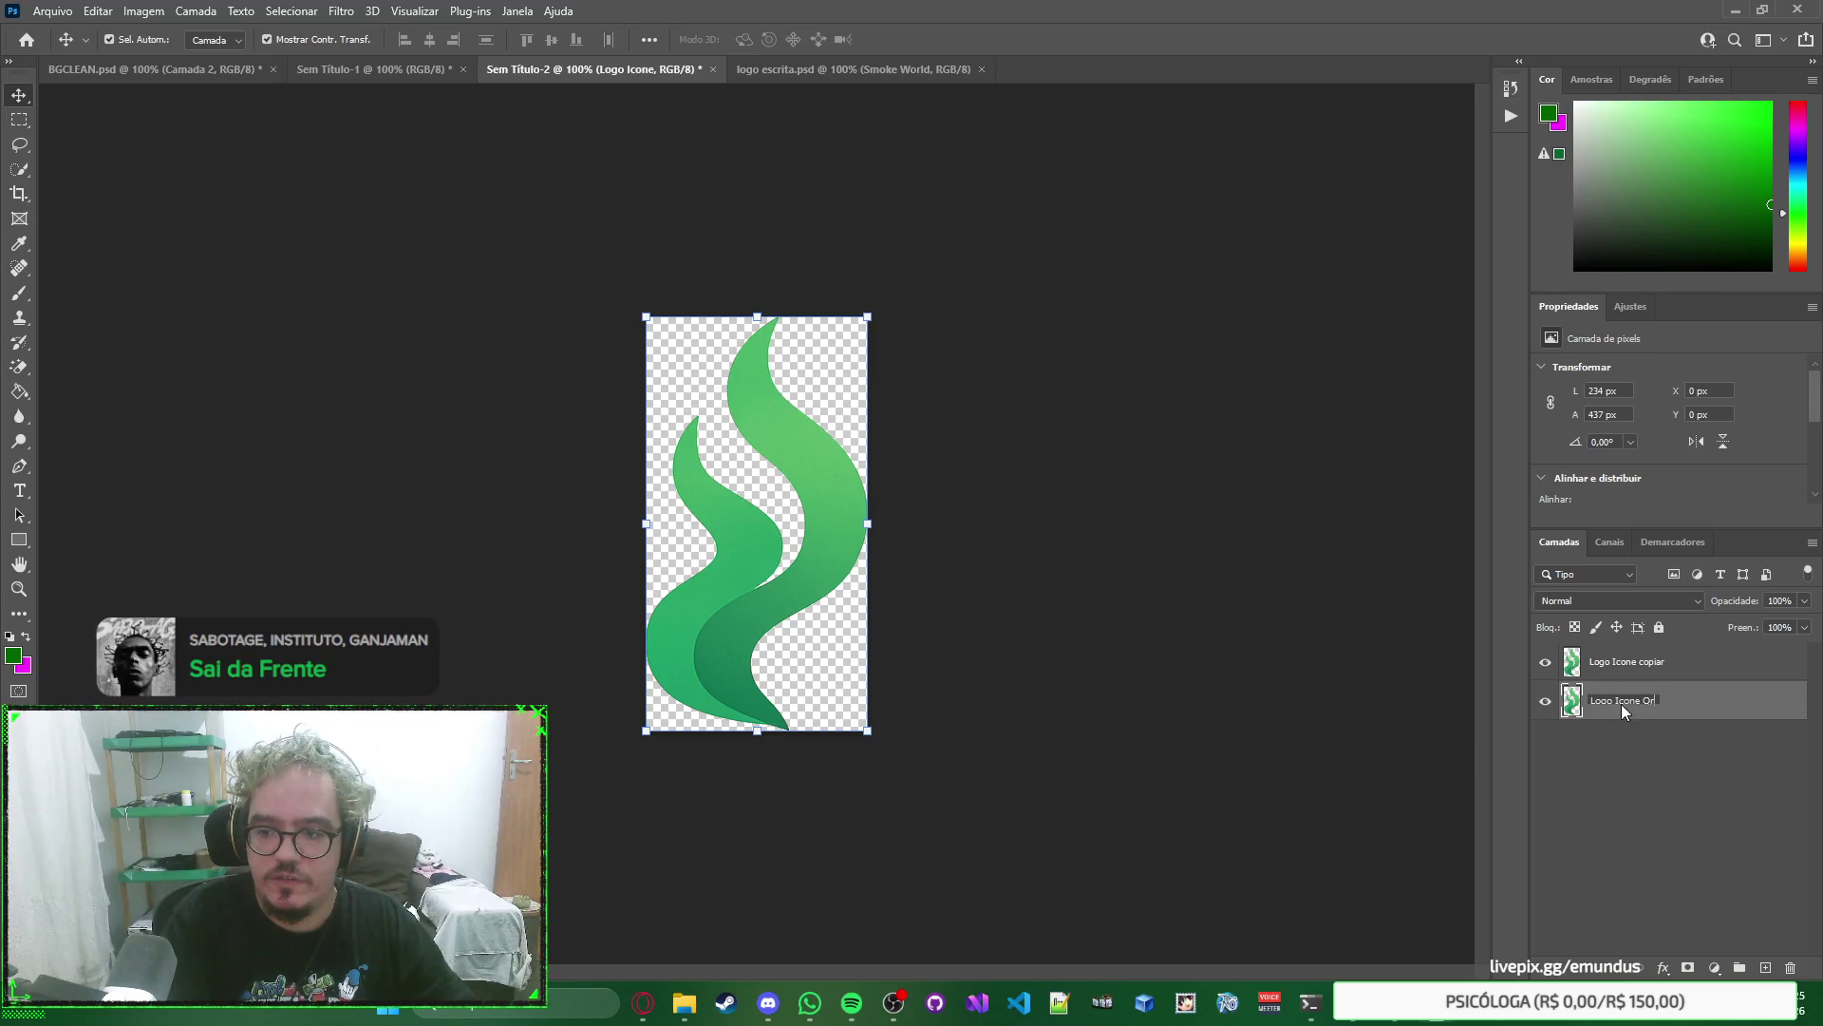
text(al)
key(Return)
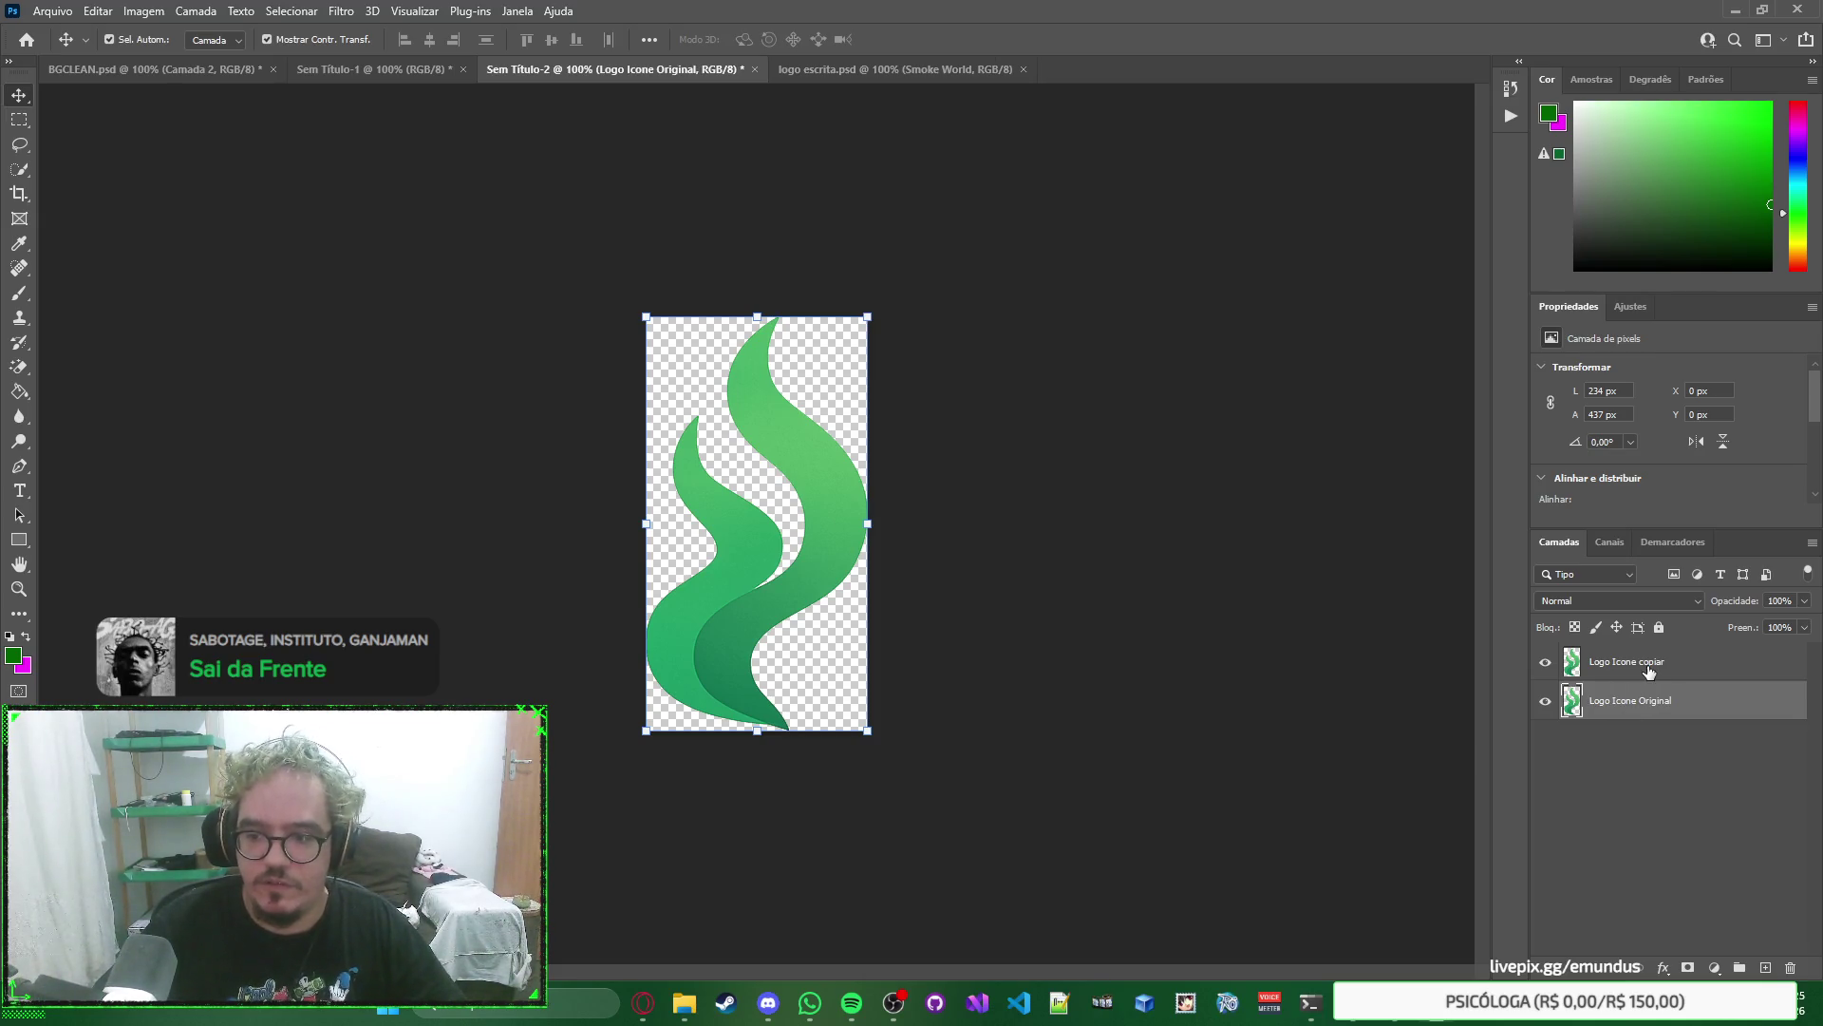
double_click(1648, 665)
click(1650, 668)
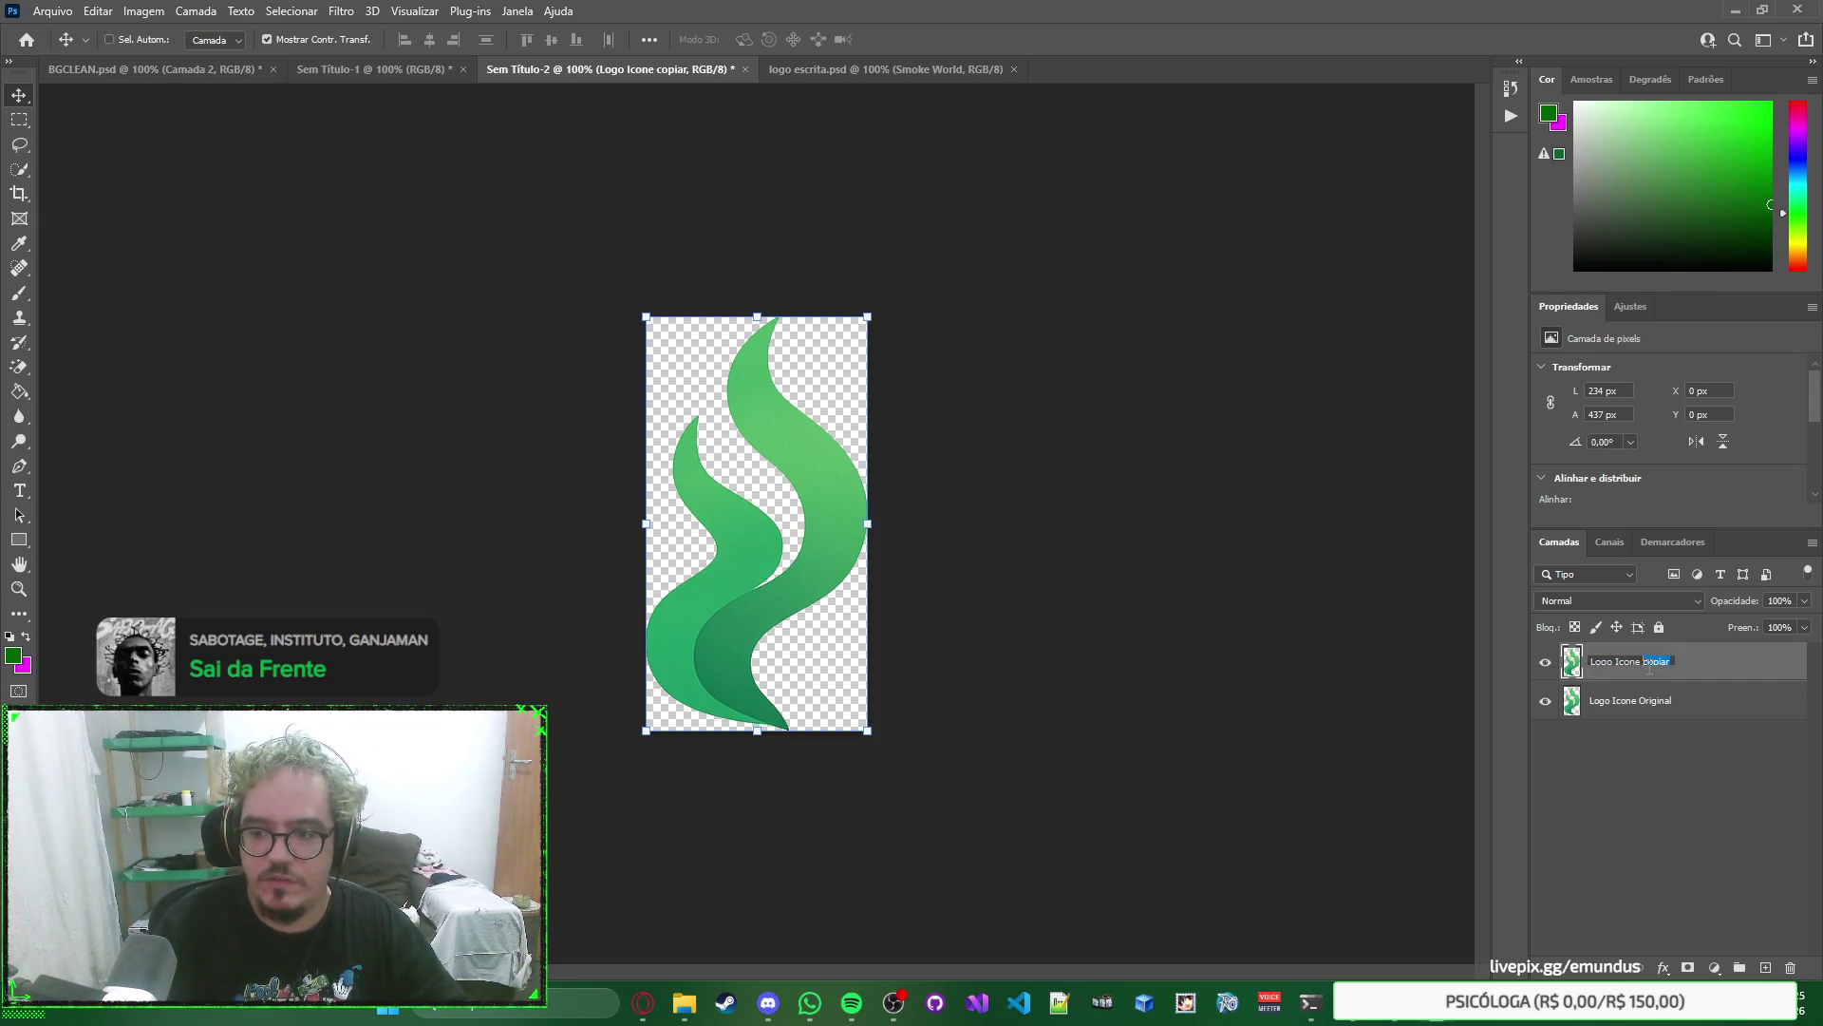
text(Final)
key(Return)
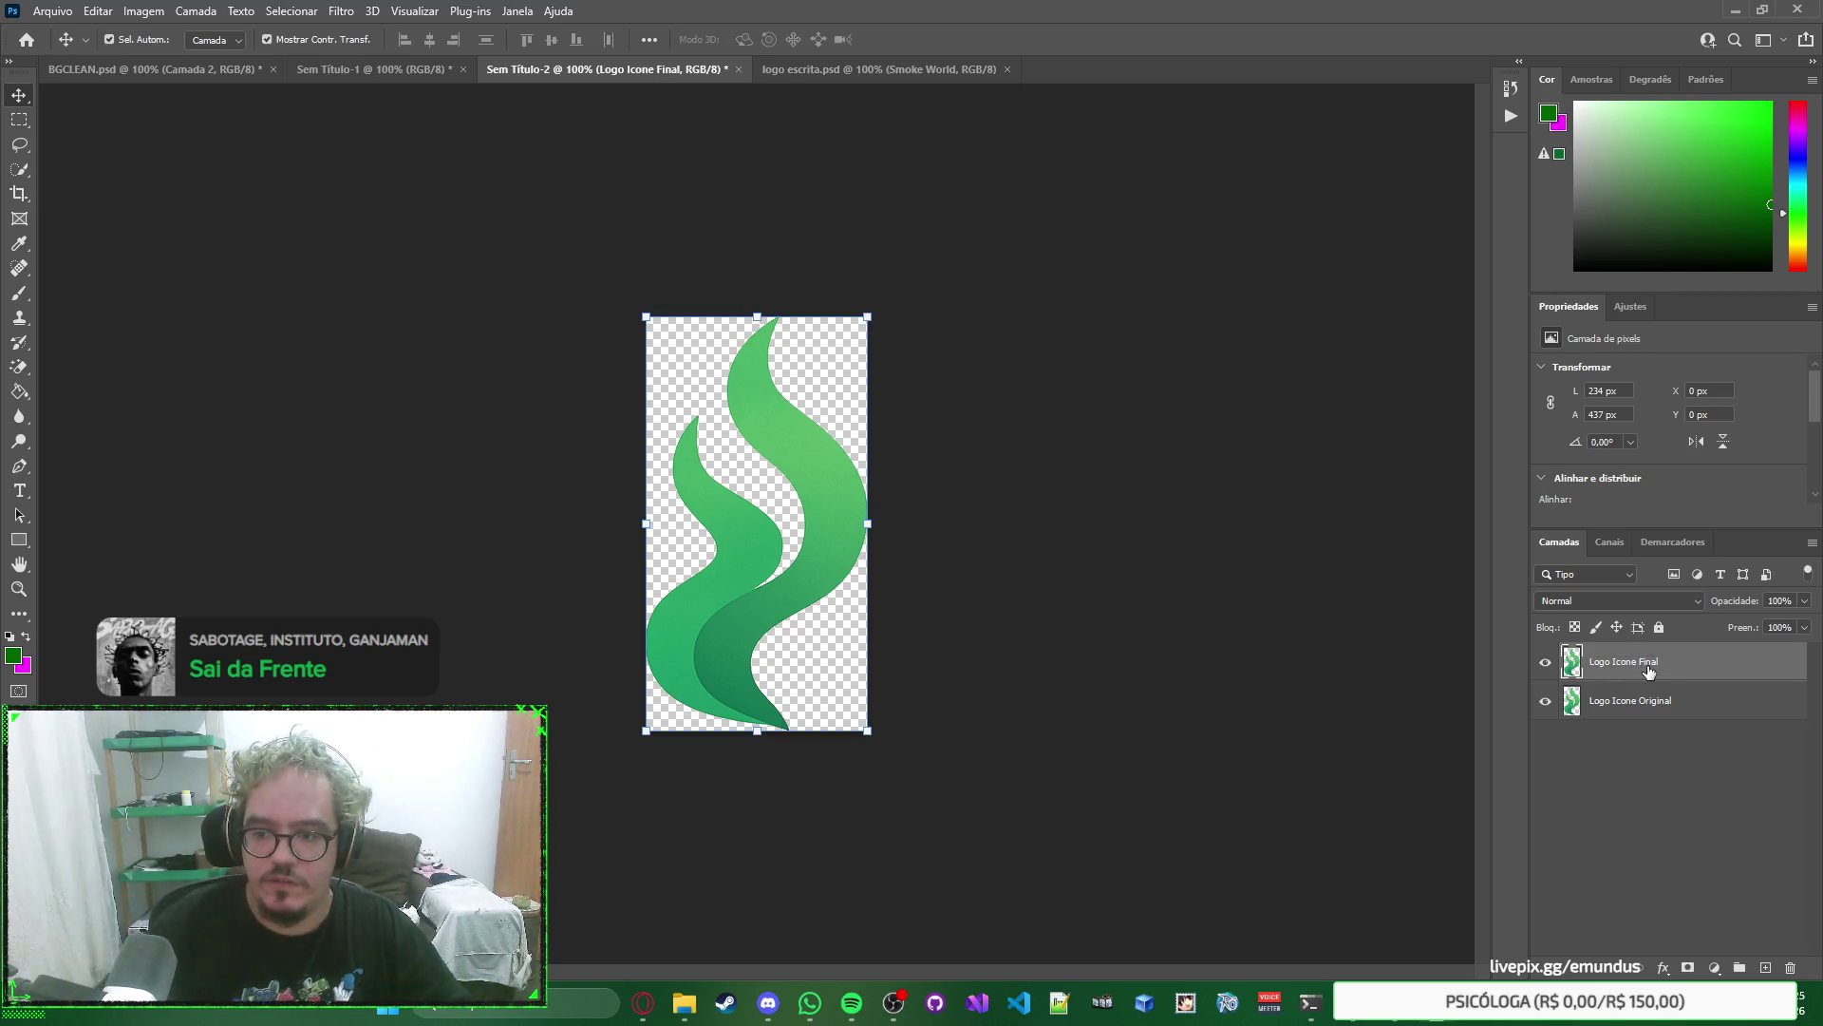
Paste the copied bevel and shadow style onto Logo Icone Final.
right_click(1649, 669)
click(1649, 664)
right_click(1649, 663)
click(1484, 629)
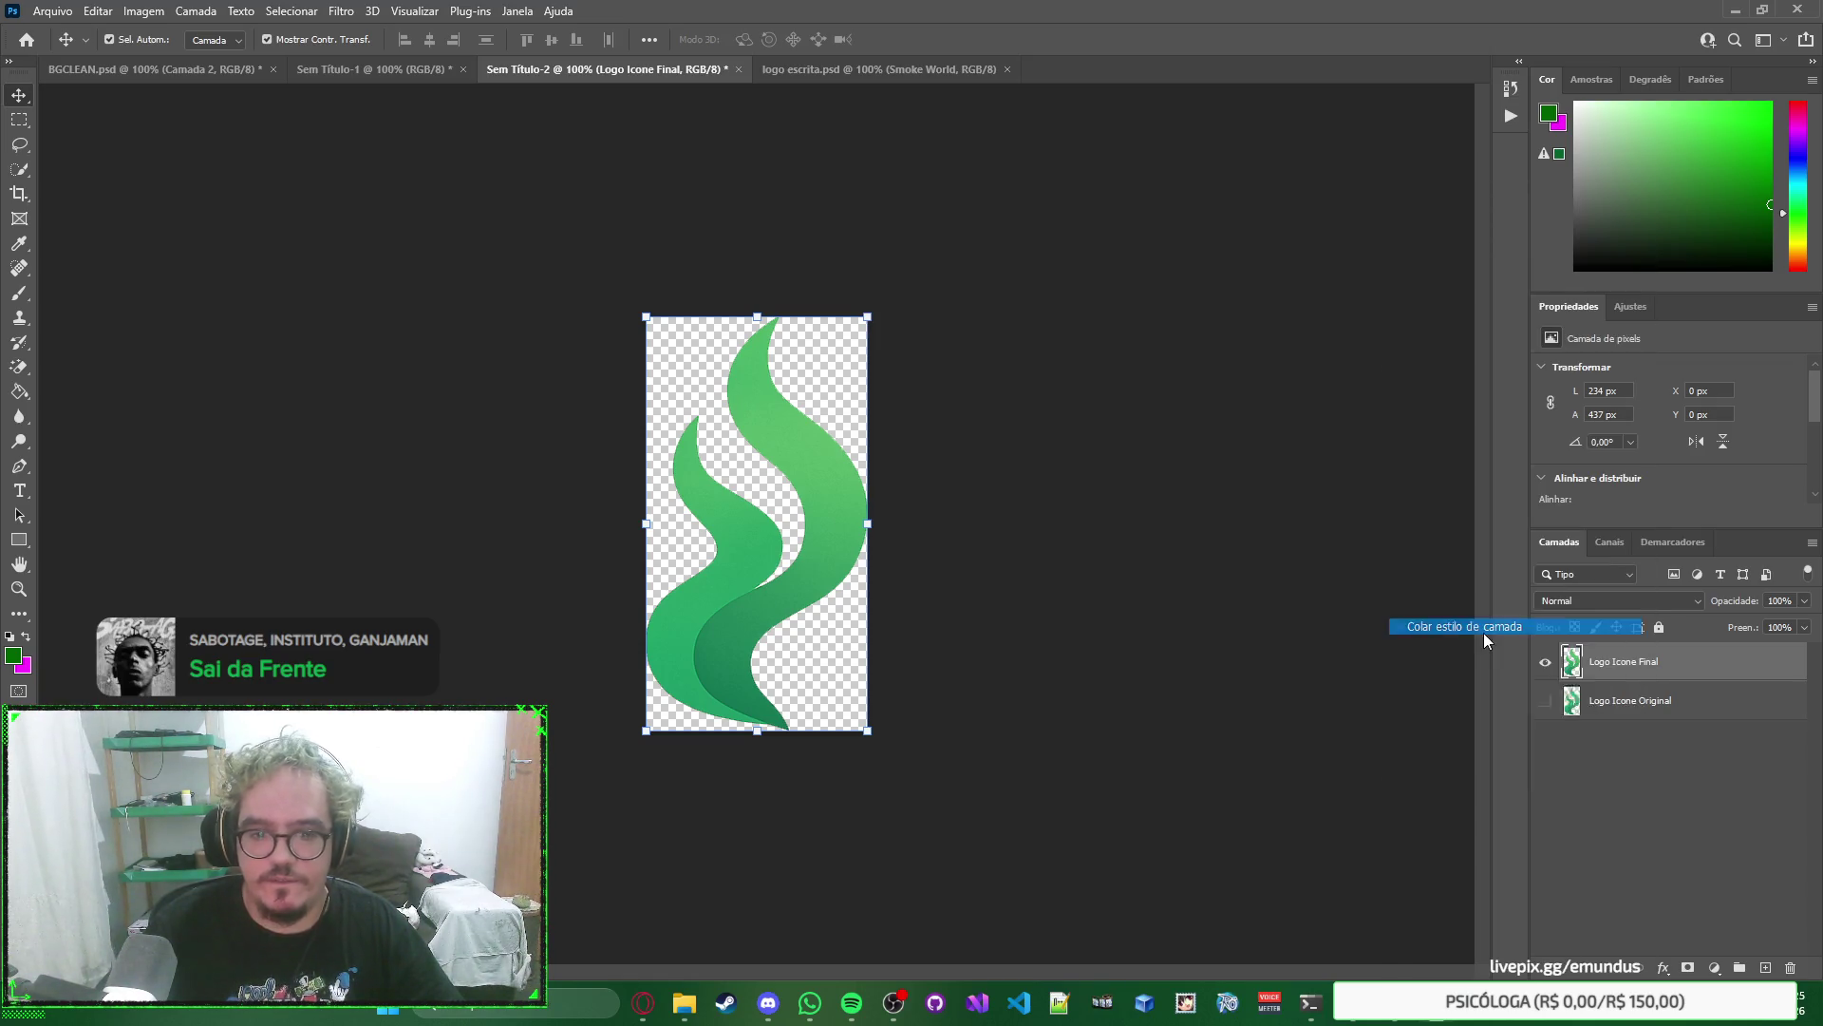
click(814, 71)
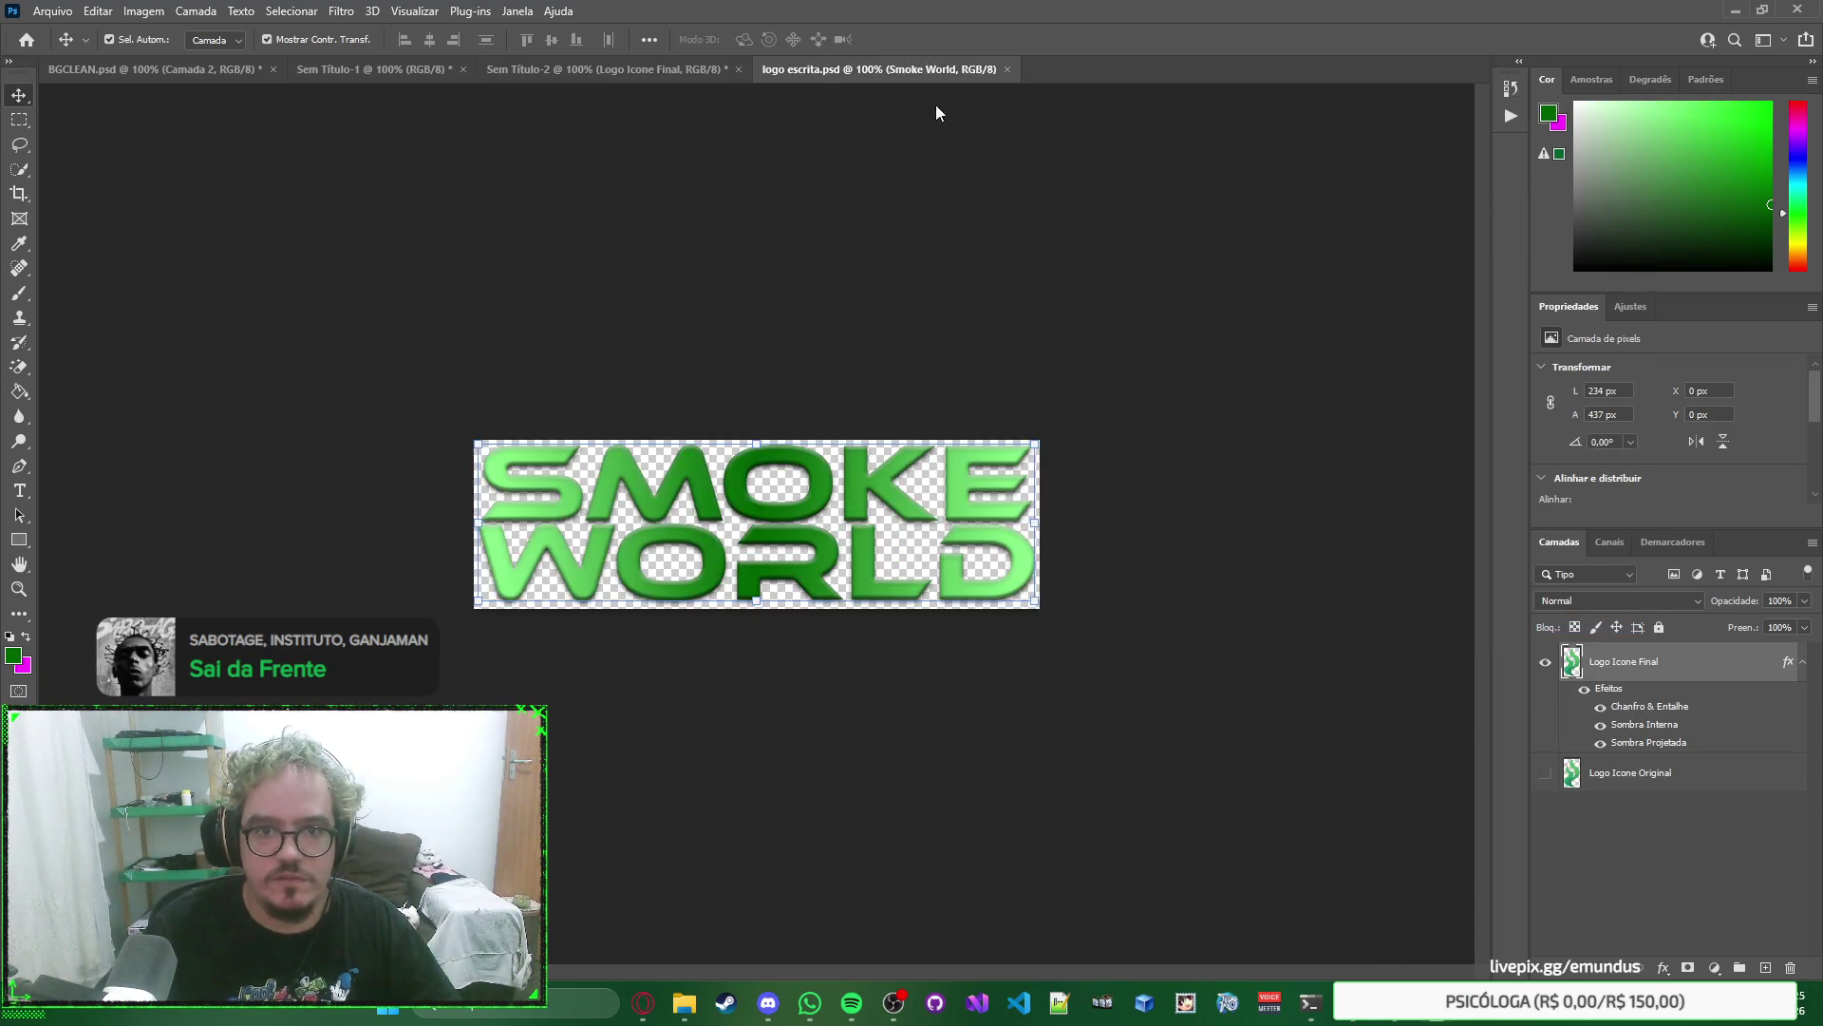
Paste the Preenchimento Gradiente 1 layer into the flame document, clipped to the icon.
click(1719, 655)
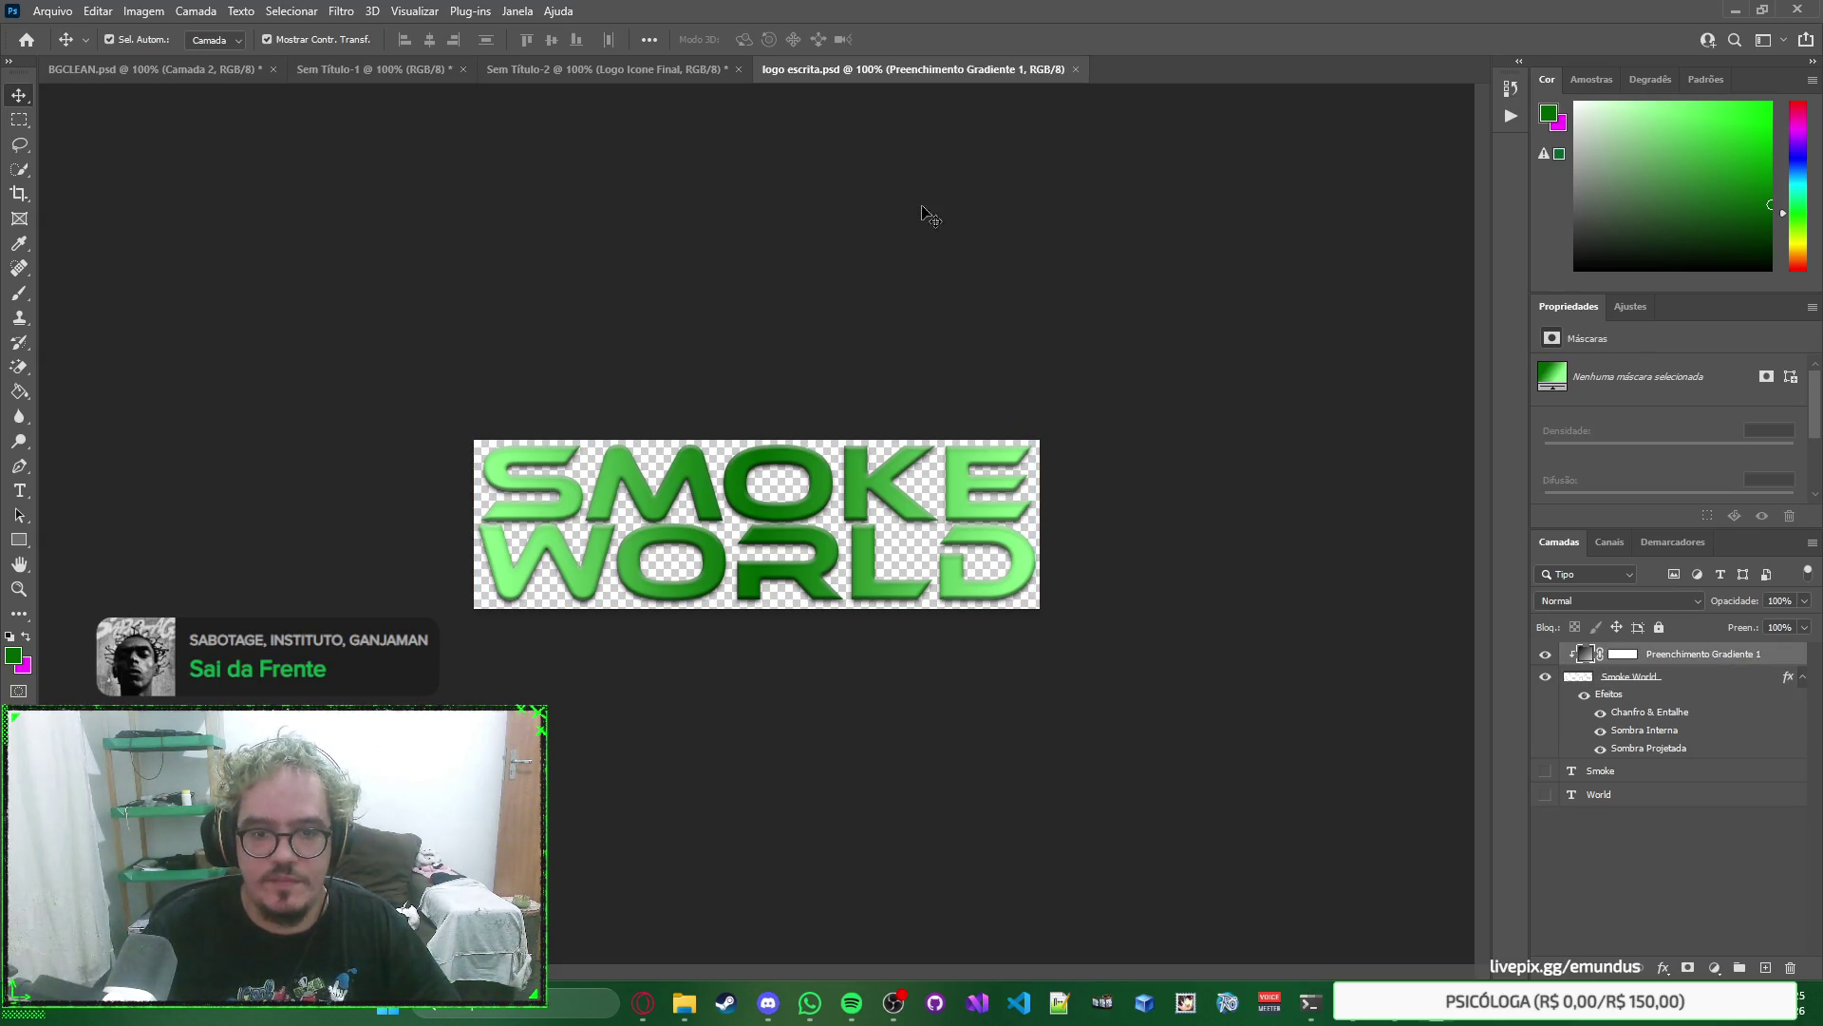
click(675, 71)
key(ctrl+v)
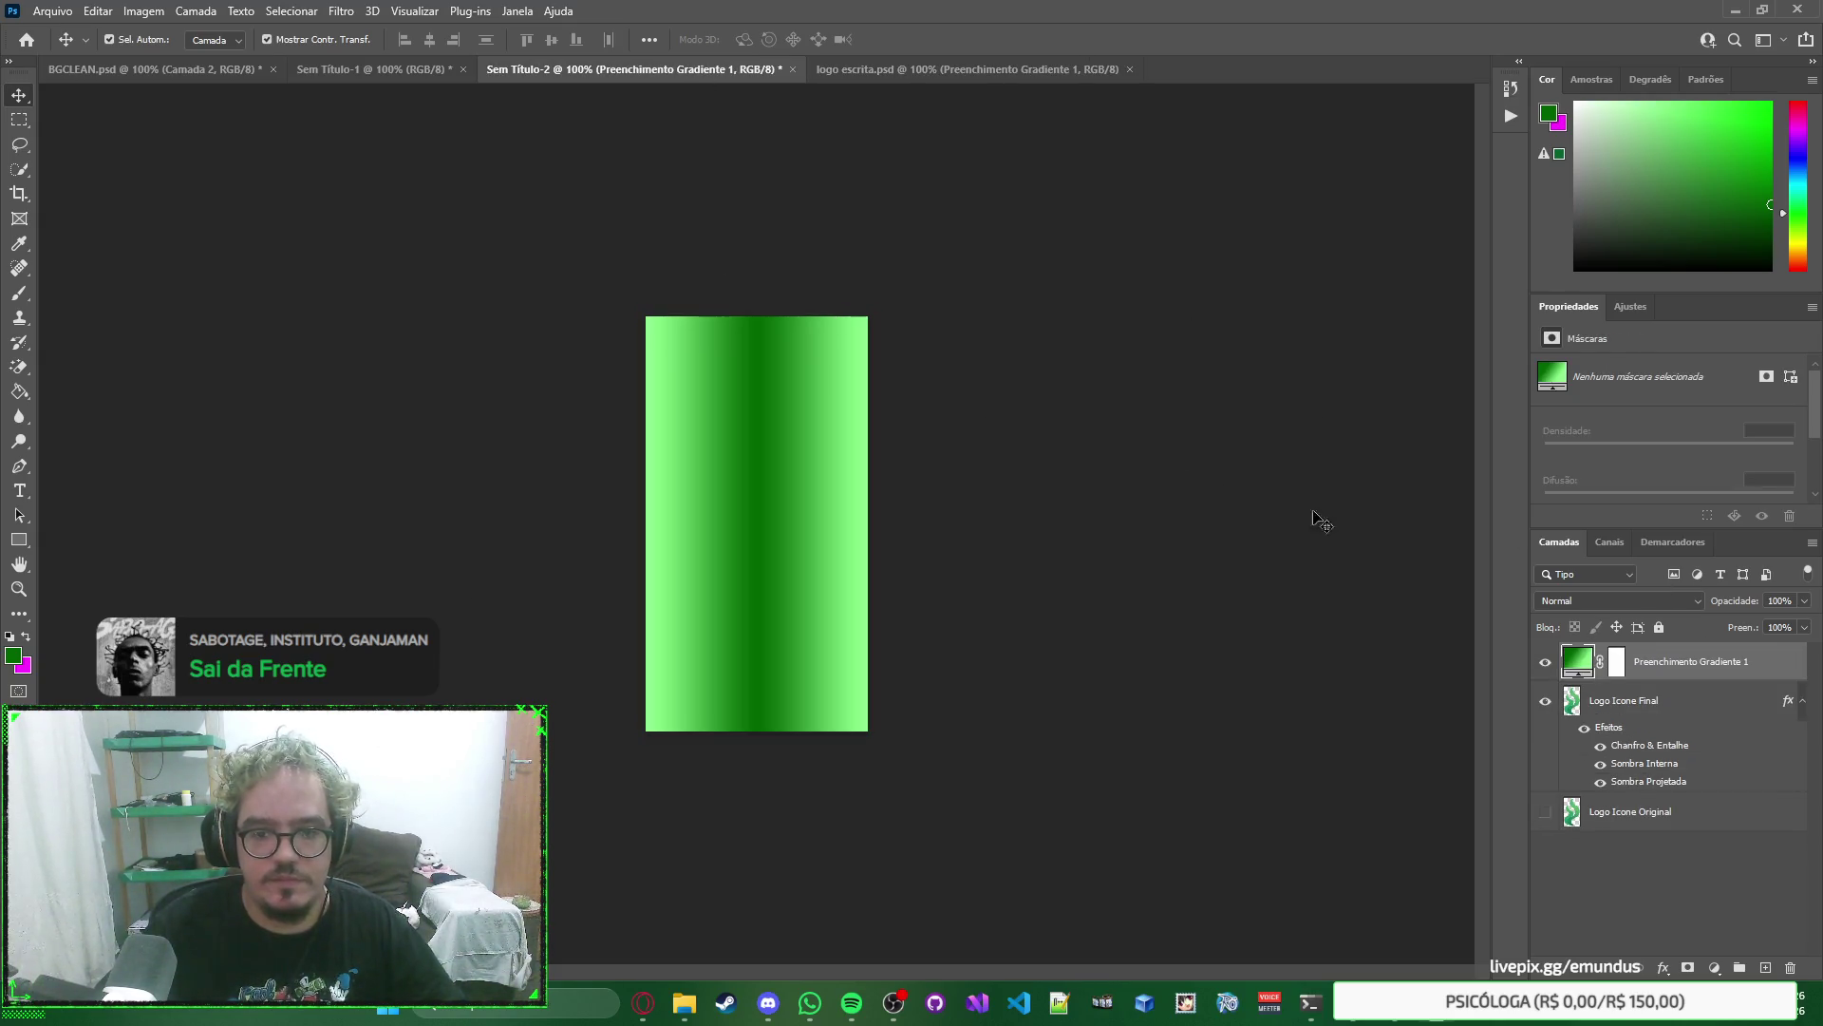
alt+click(1676, 678)
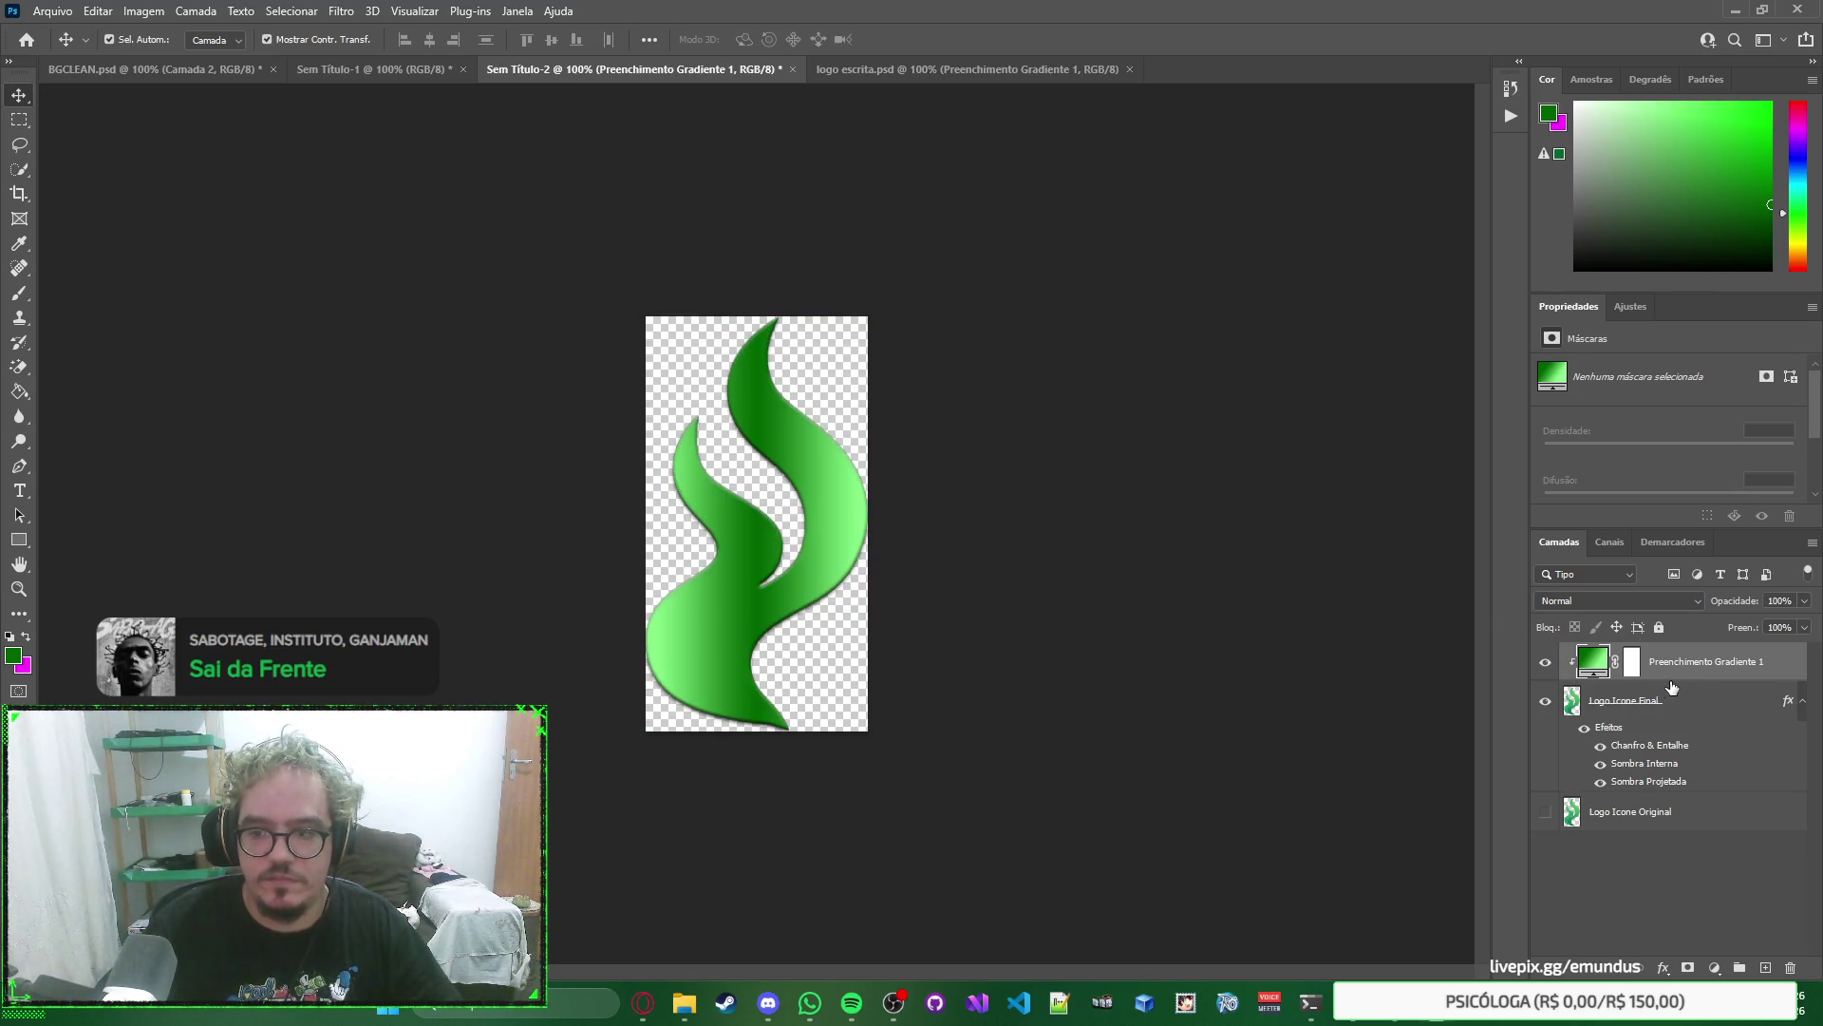
Compare the clipped gradient on and off, then open its layer style settings.
click(1676, 701)
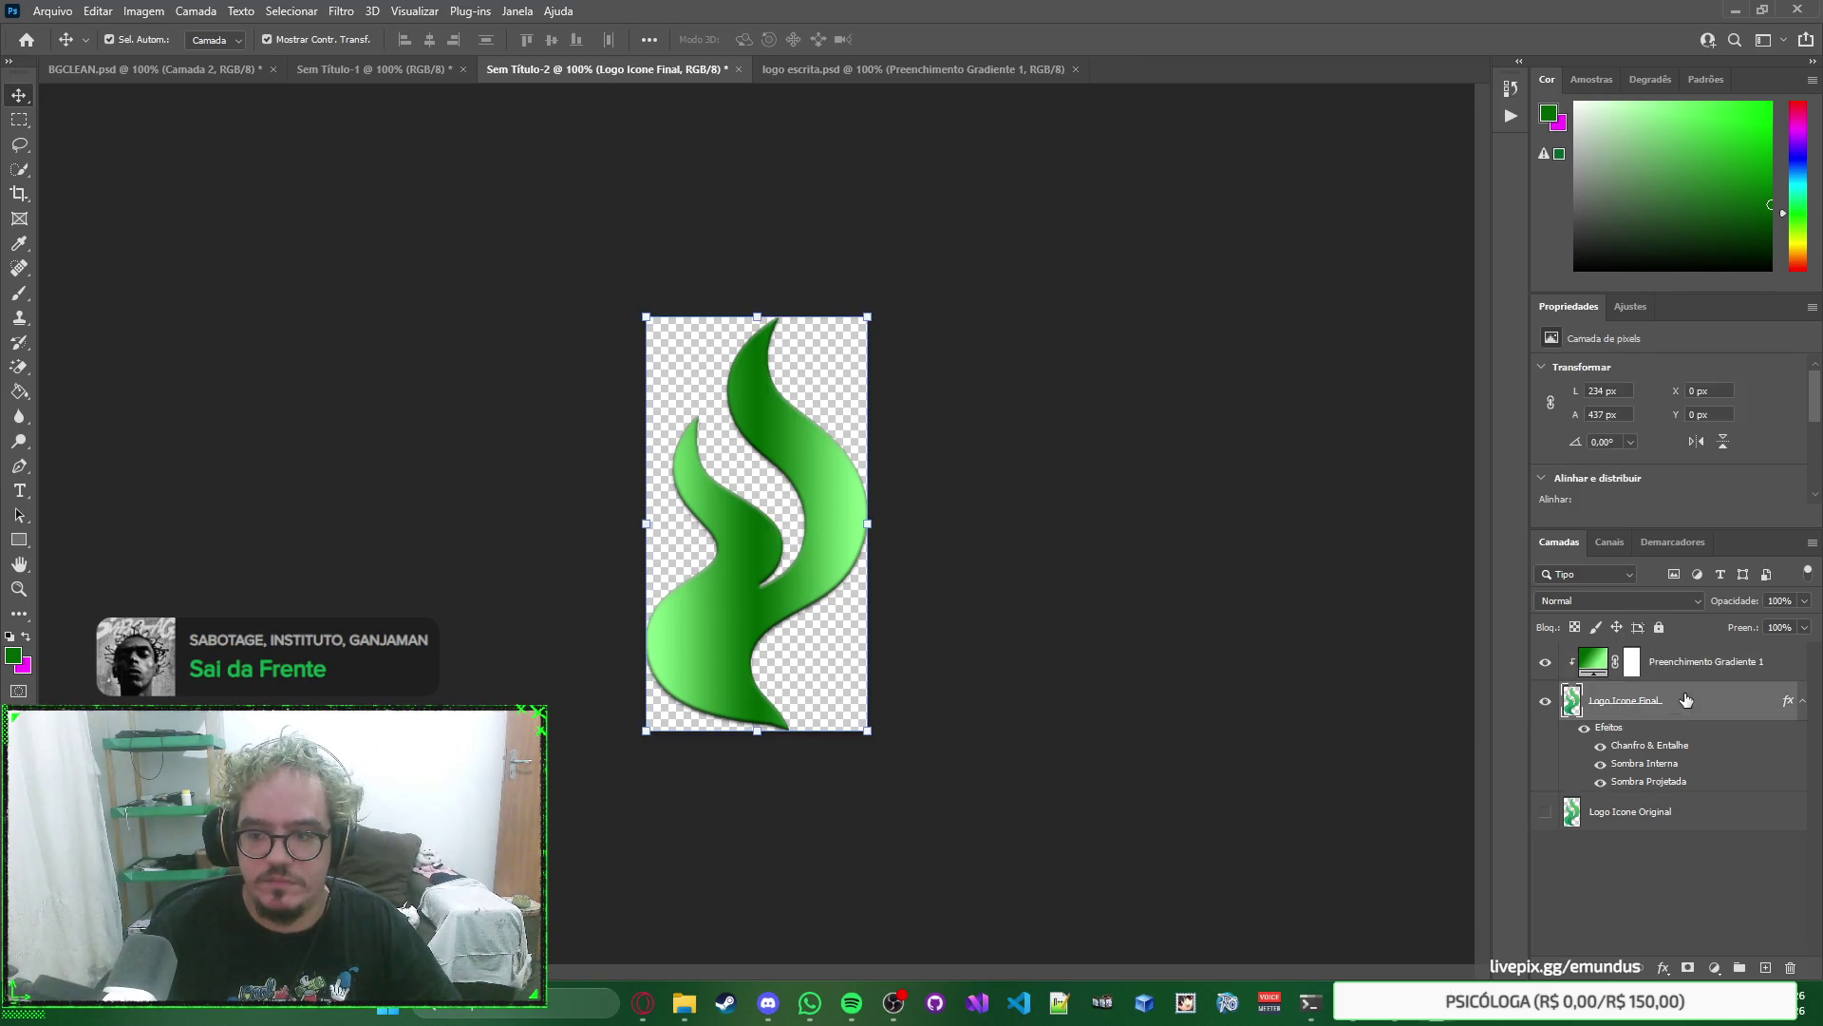
click(1541, 661)
click(1542, 662)
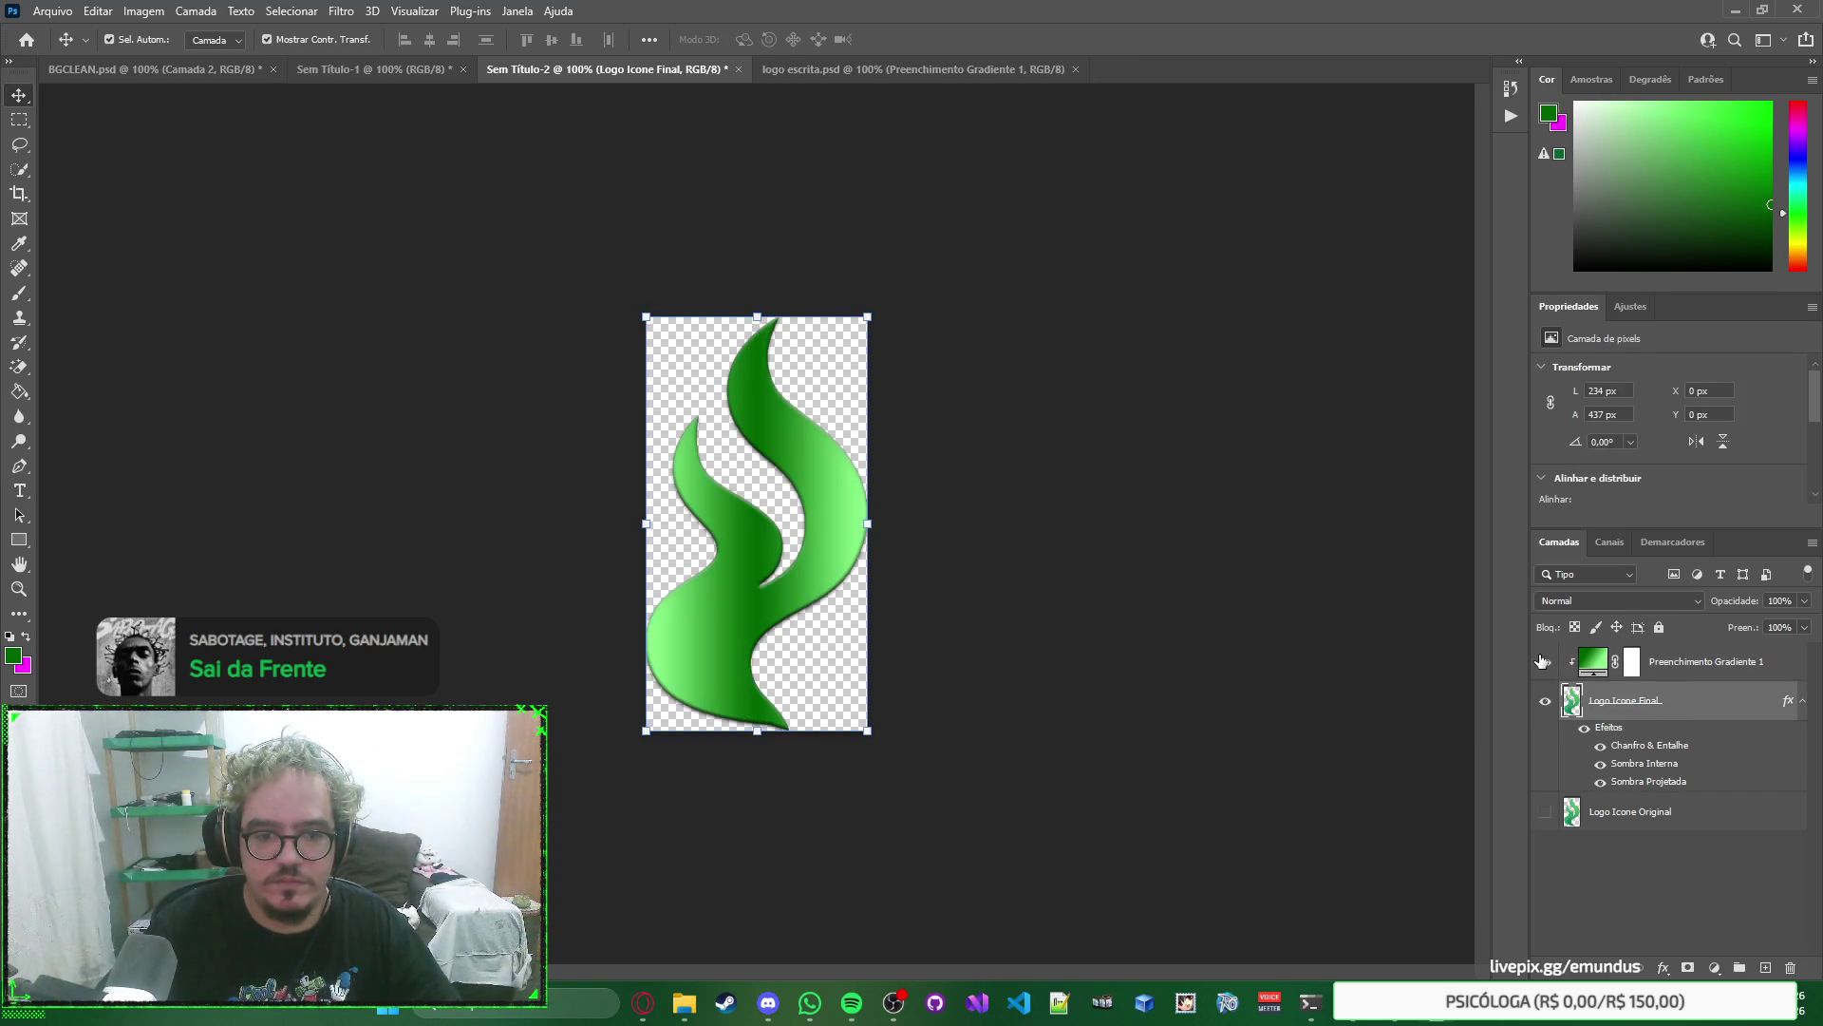
click(1701, 671)
click(1634, 600)
key(Escape)
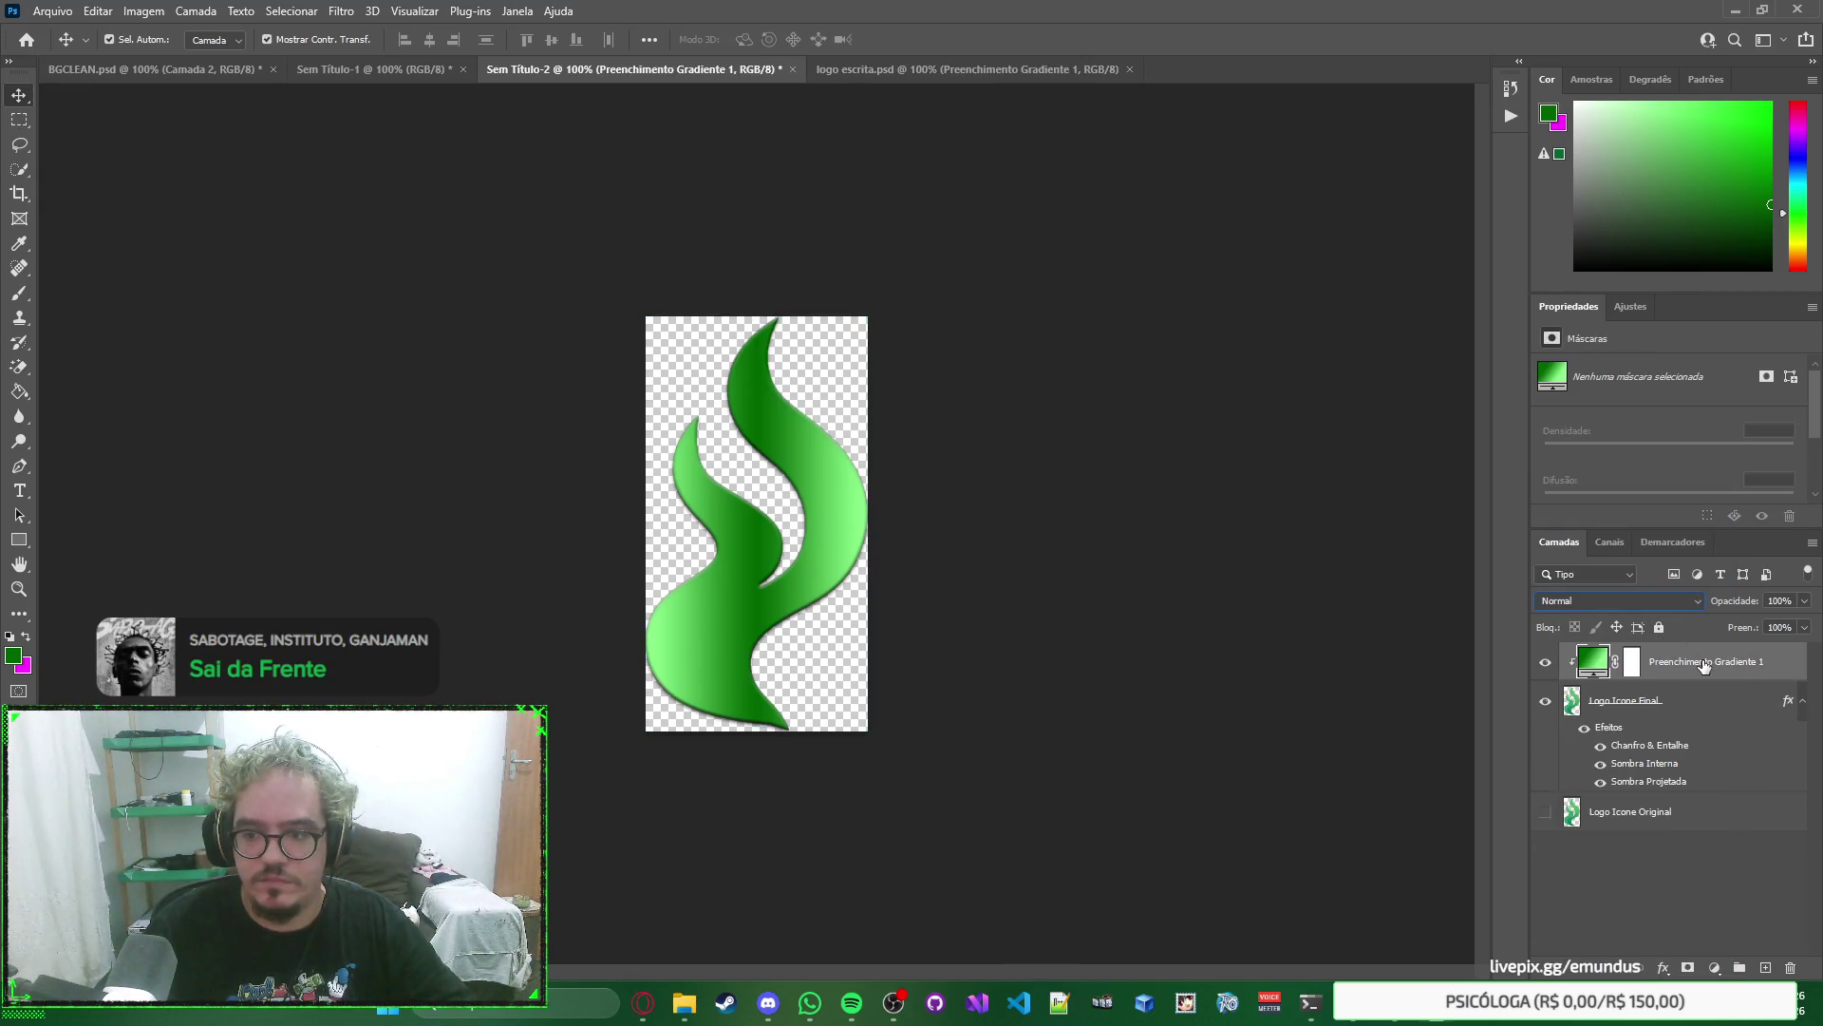
double_click(1796, 672)
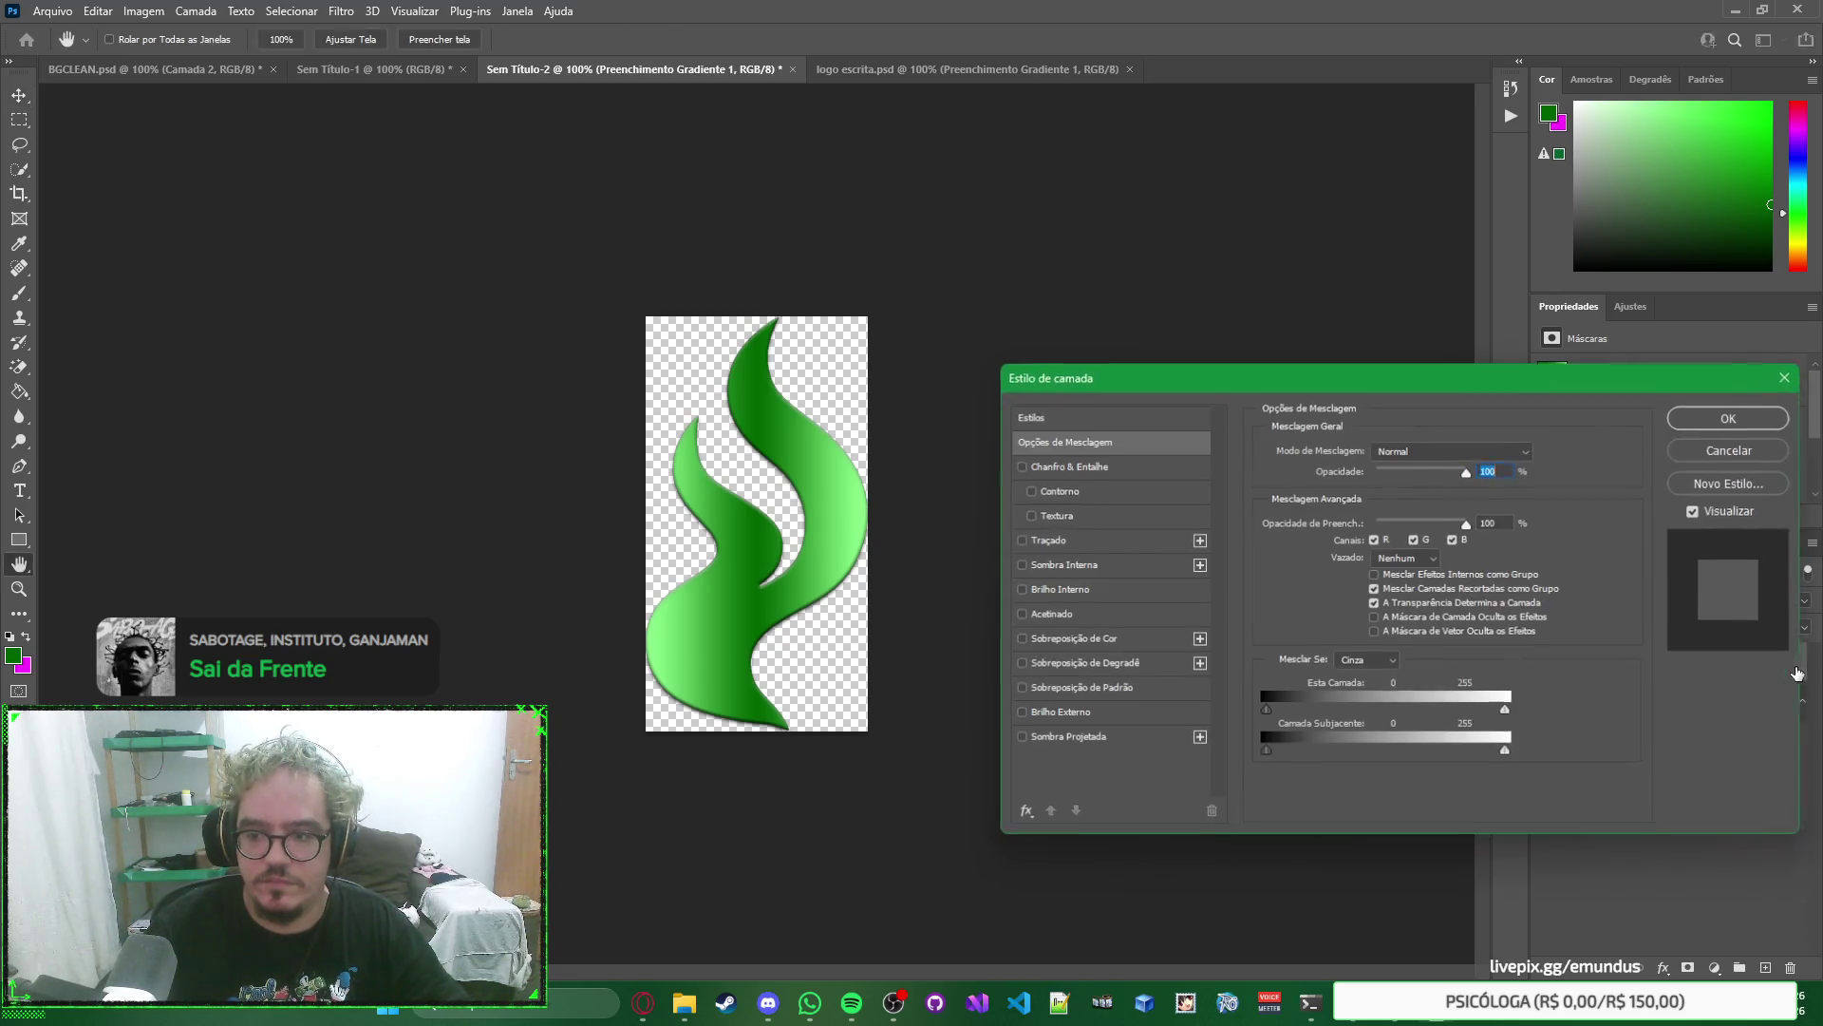
Preview other blending modes for the gradient fill, keeping Normal.
click(1506, 451)
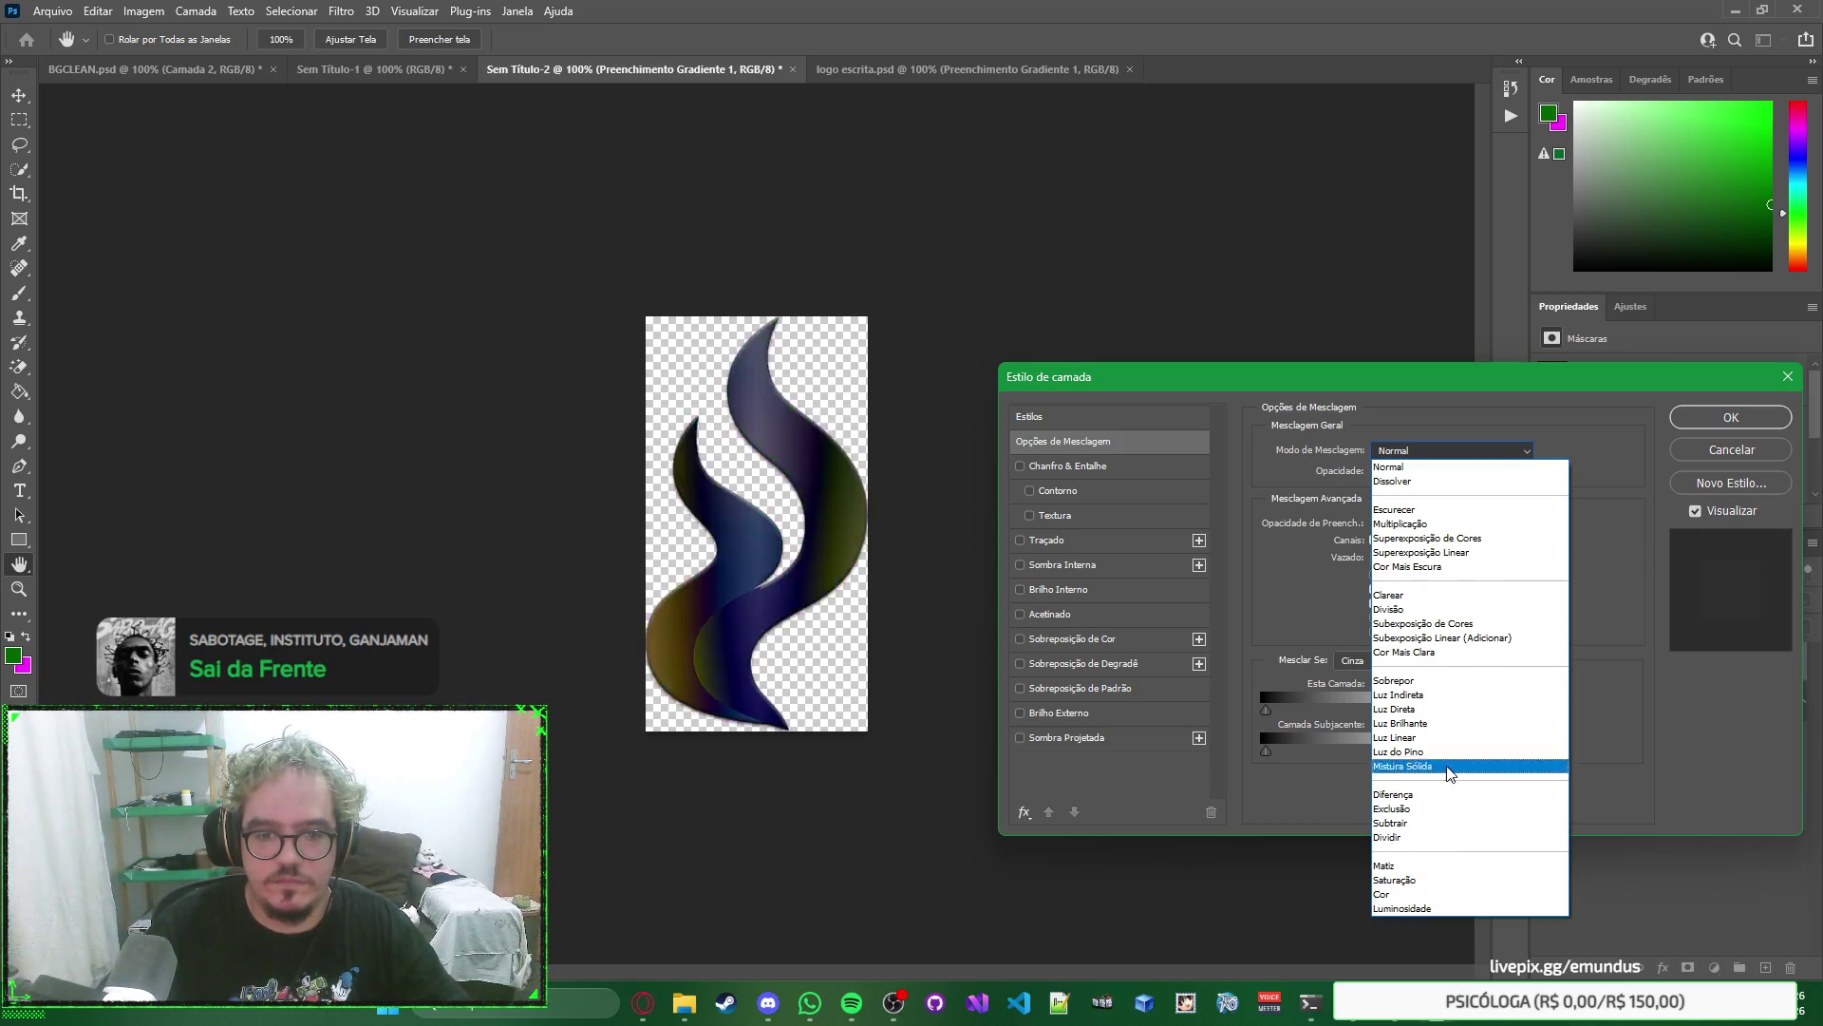
click(1436, 426)
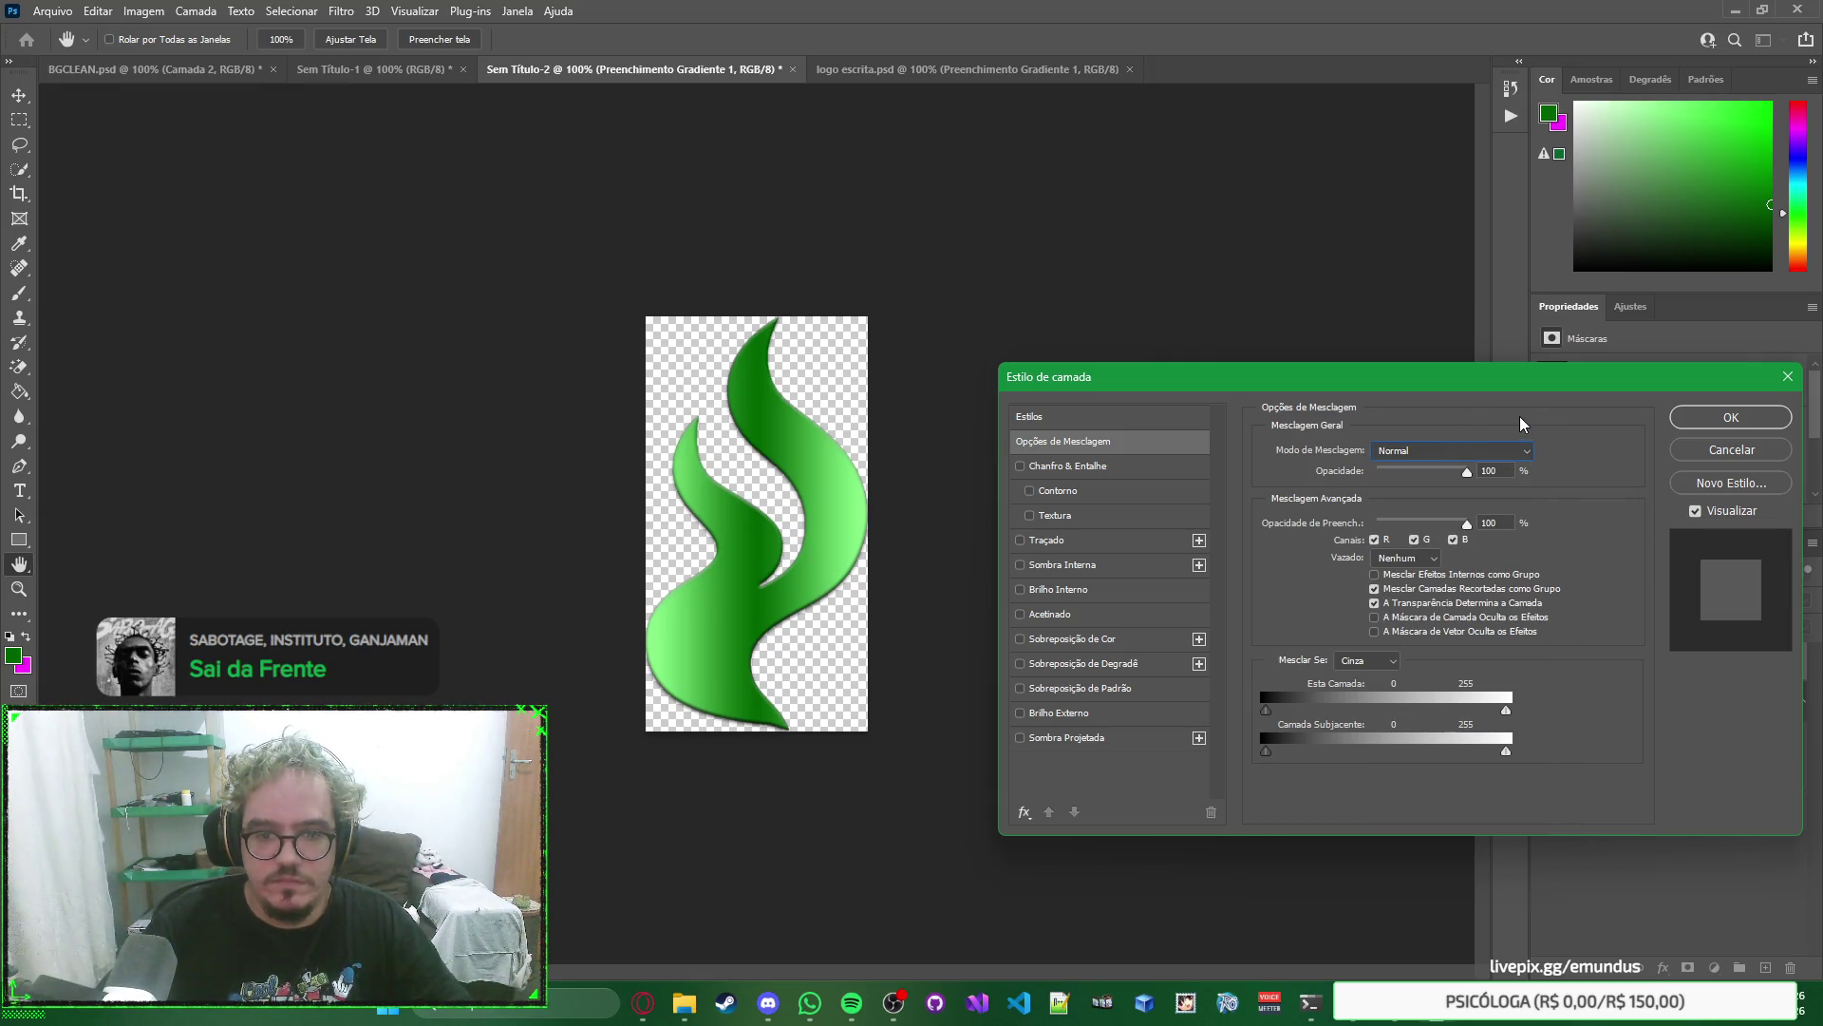
click(1730, 416)
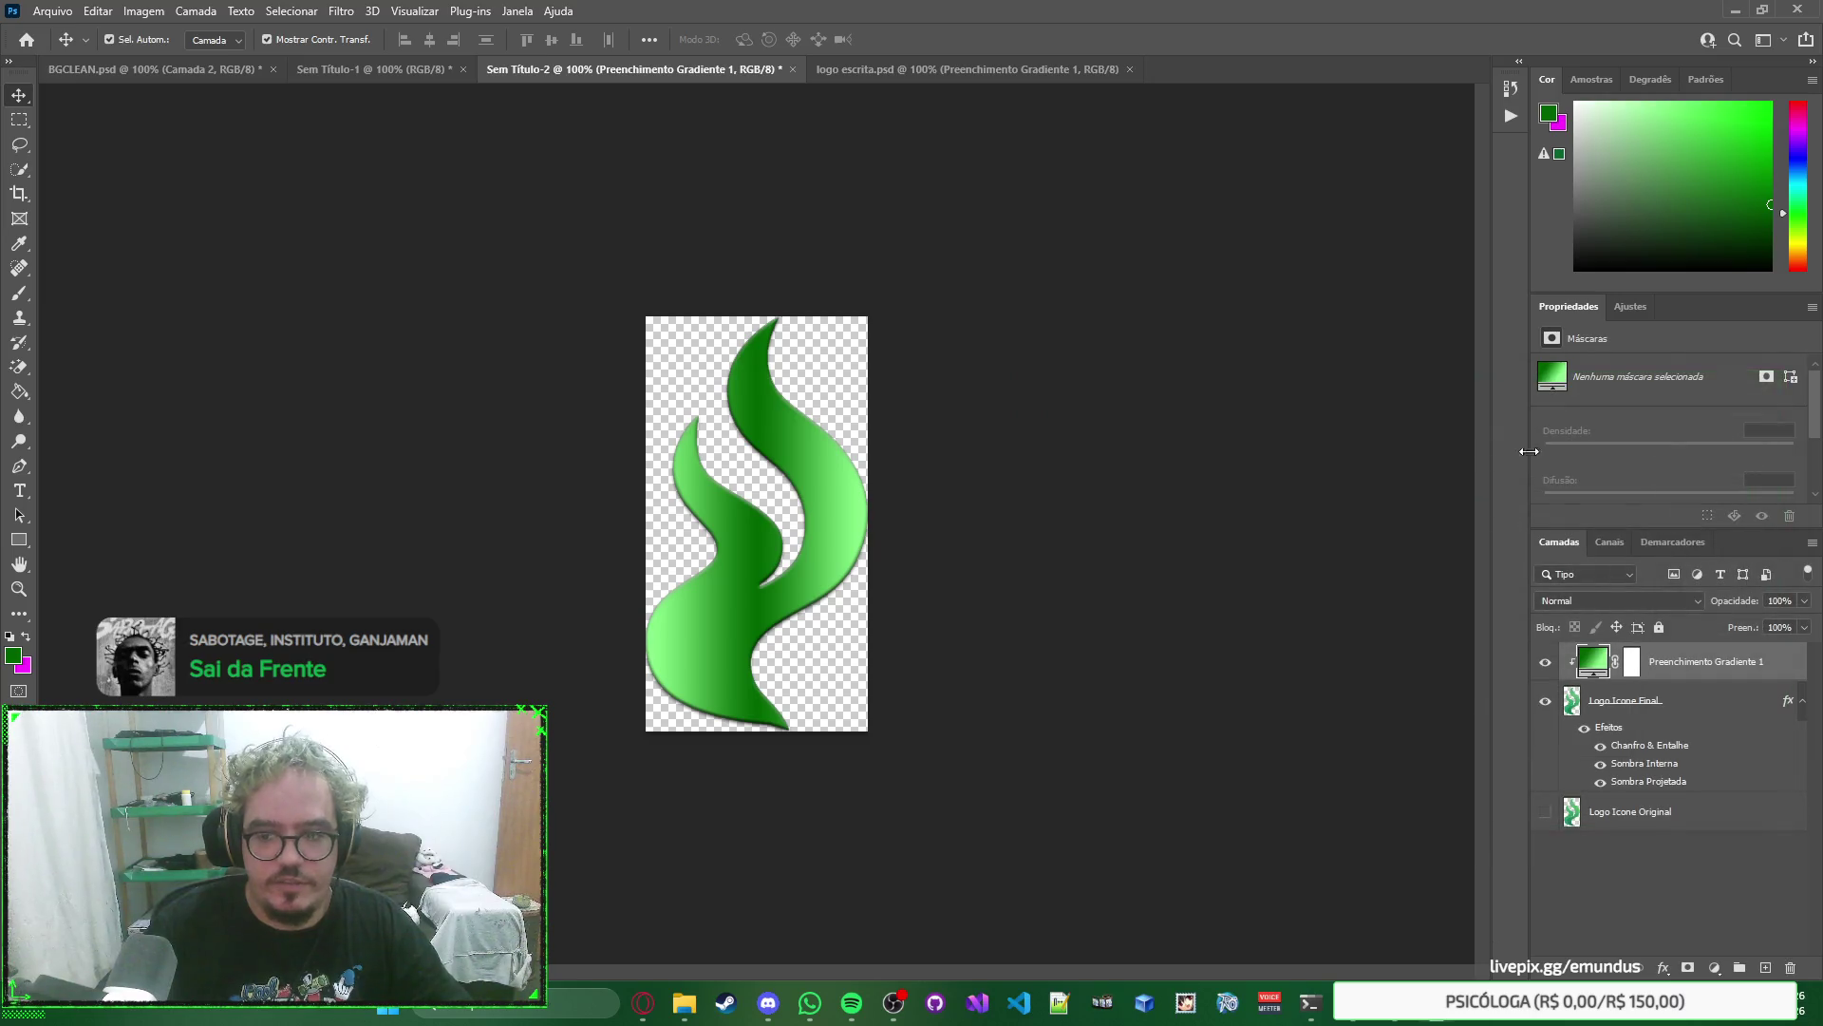
Compare the icon with the gradient hidden, then delete the Preenchimento Gradiente 1 layer.
click(1547, 663)
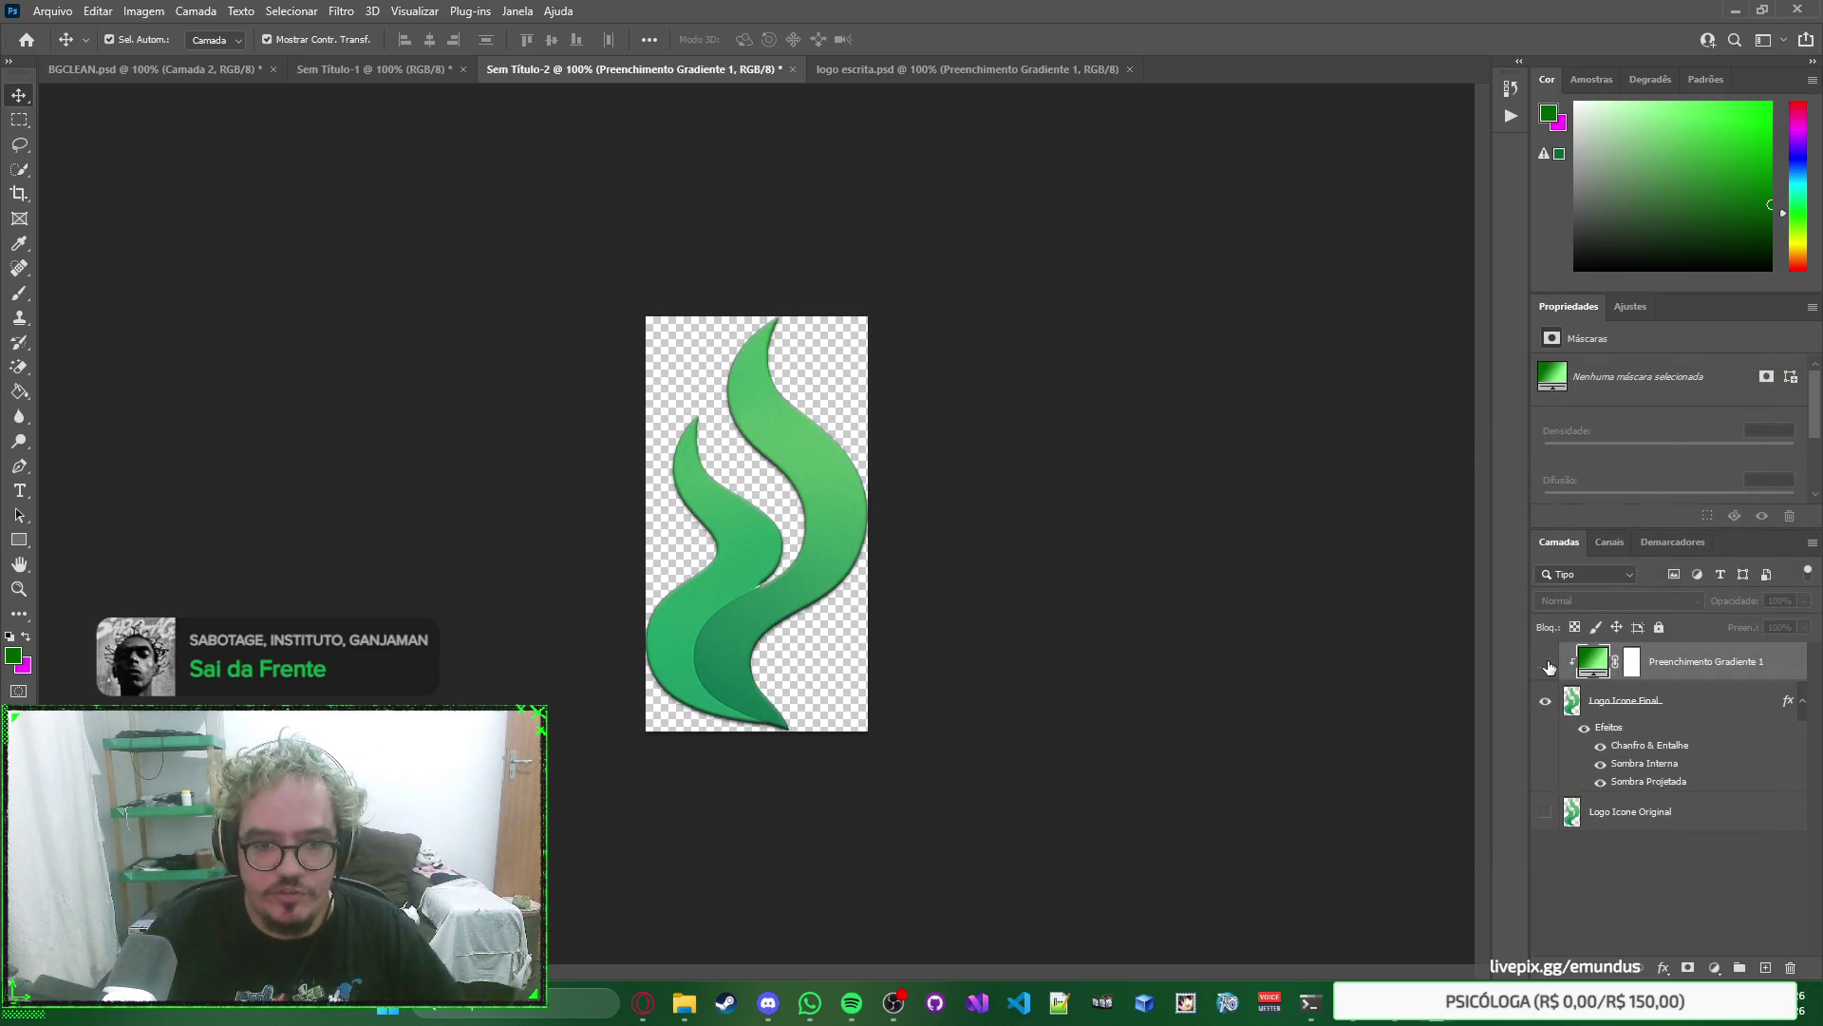
click(1548, 663)
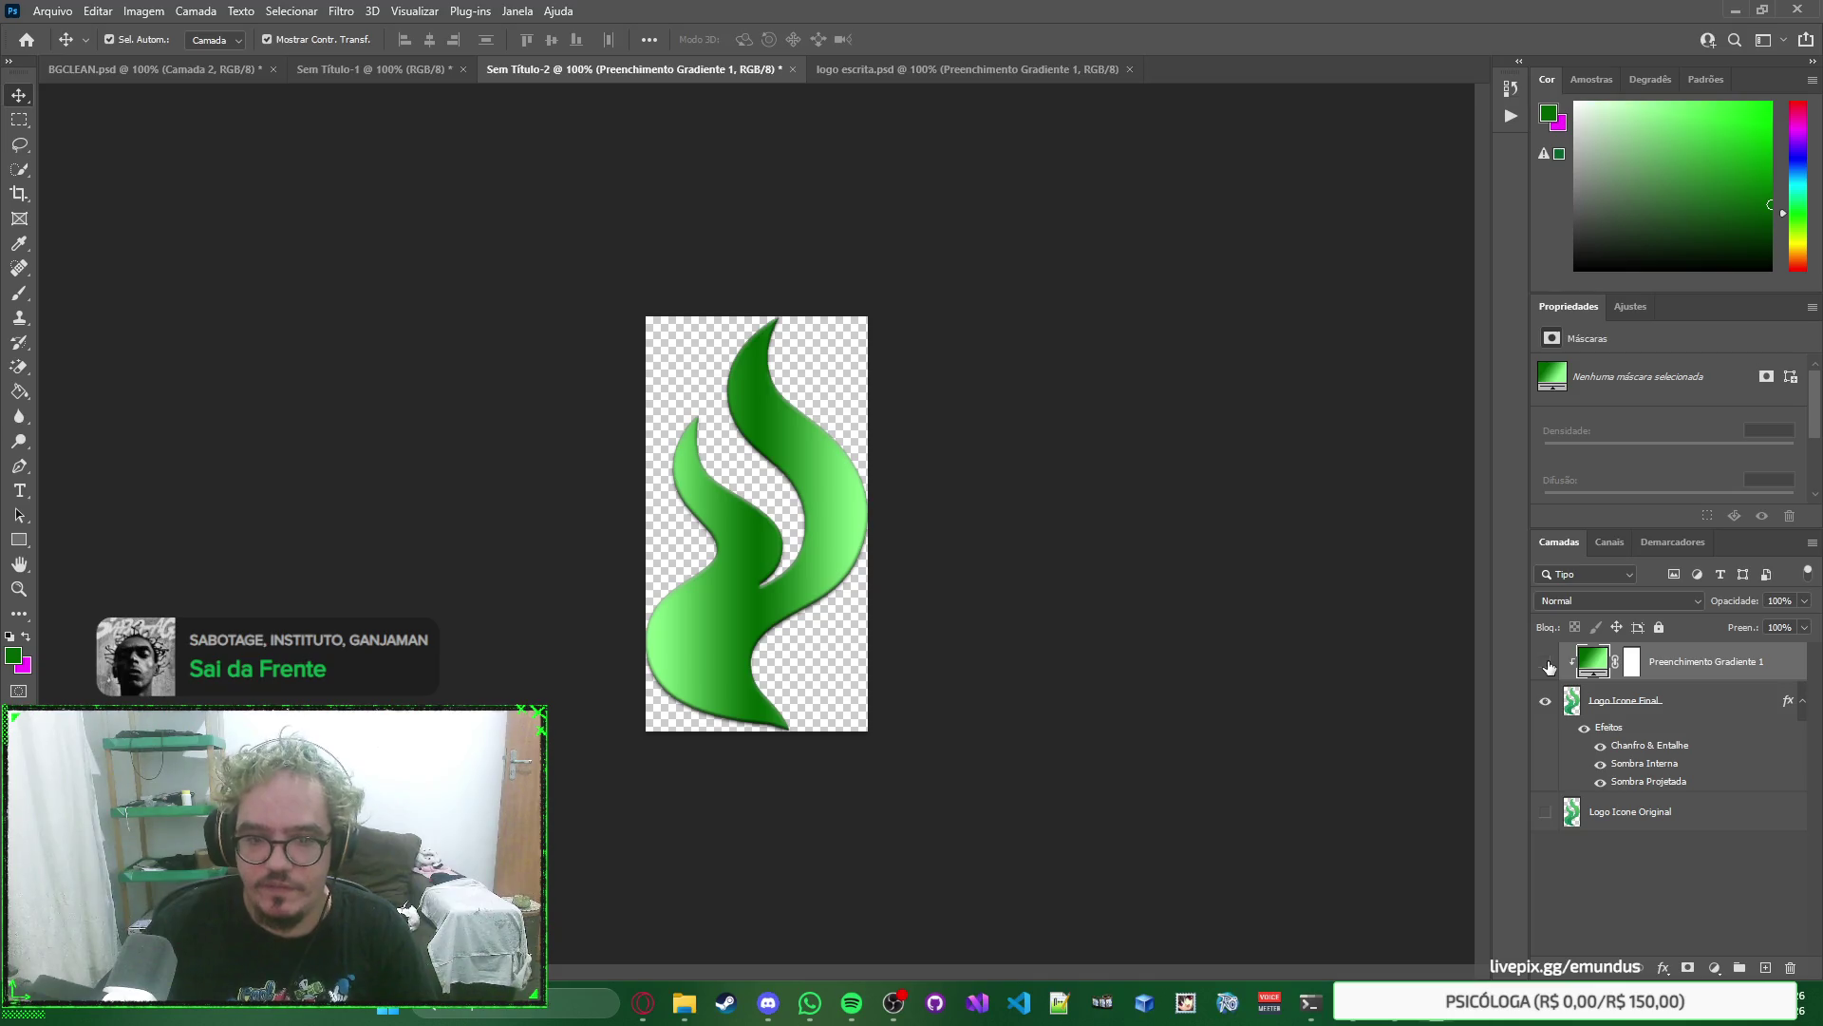
click(1548, 664)
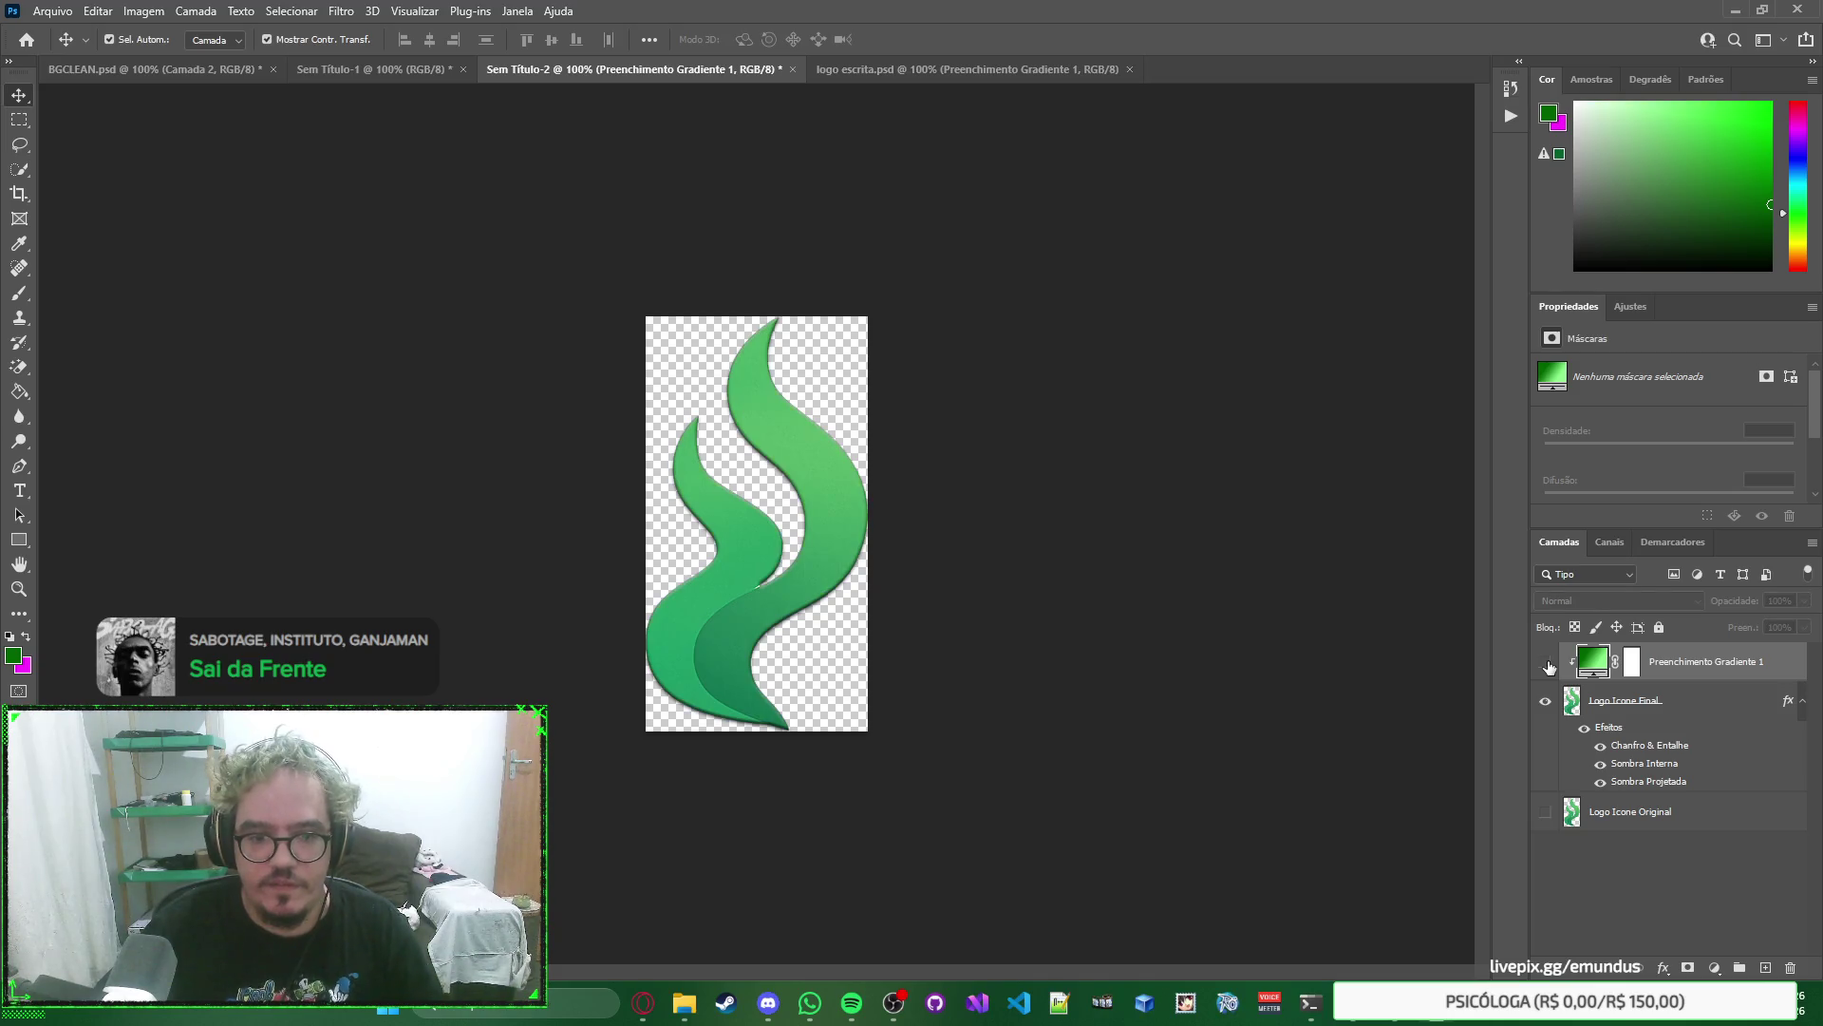
click(1689, 702)
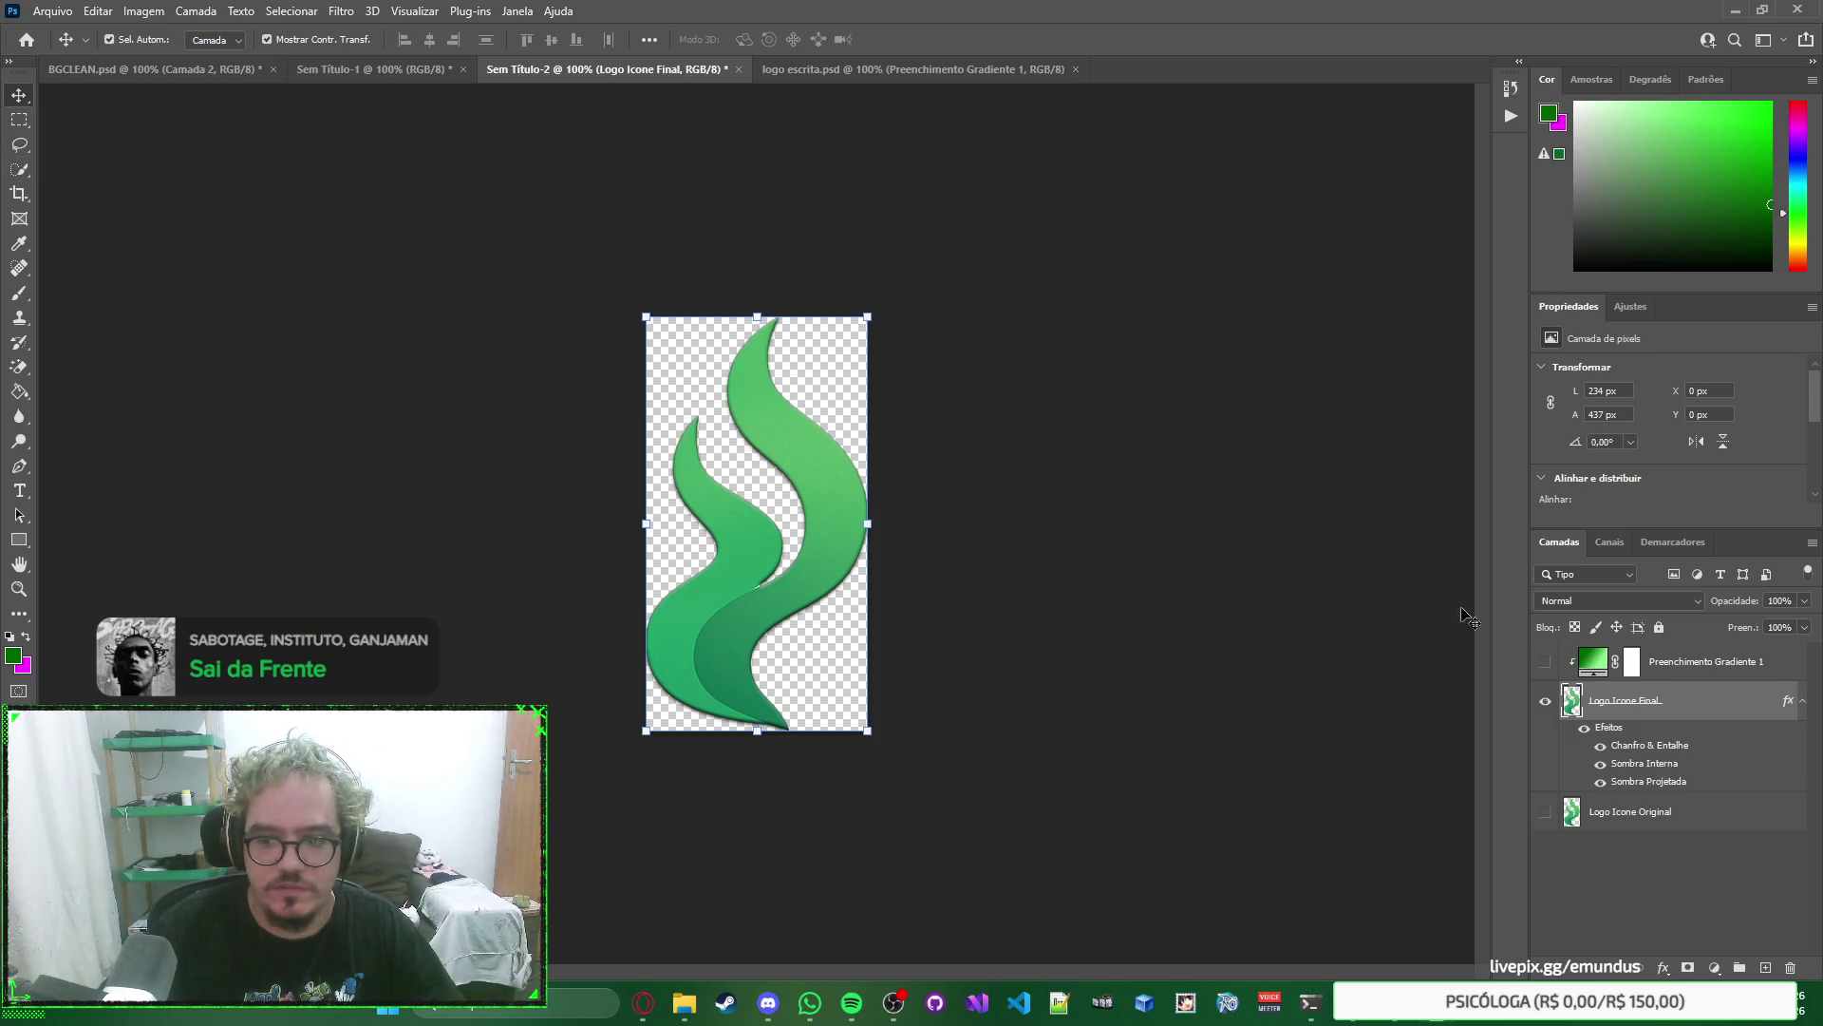
click(1712, 673)
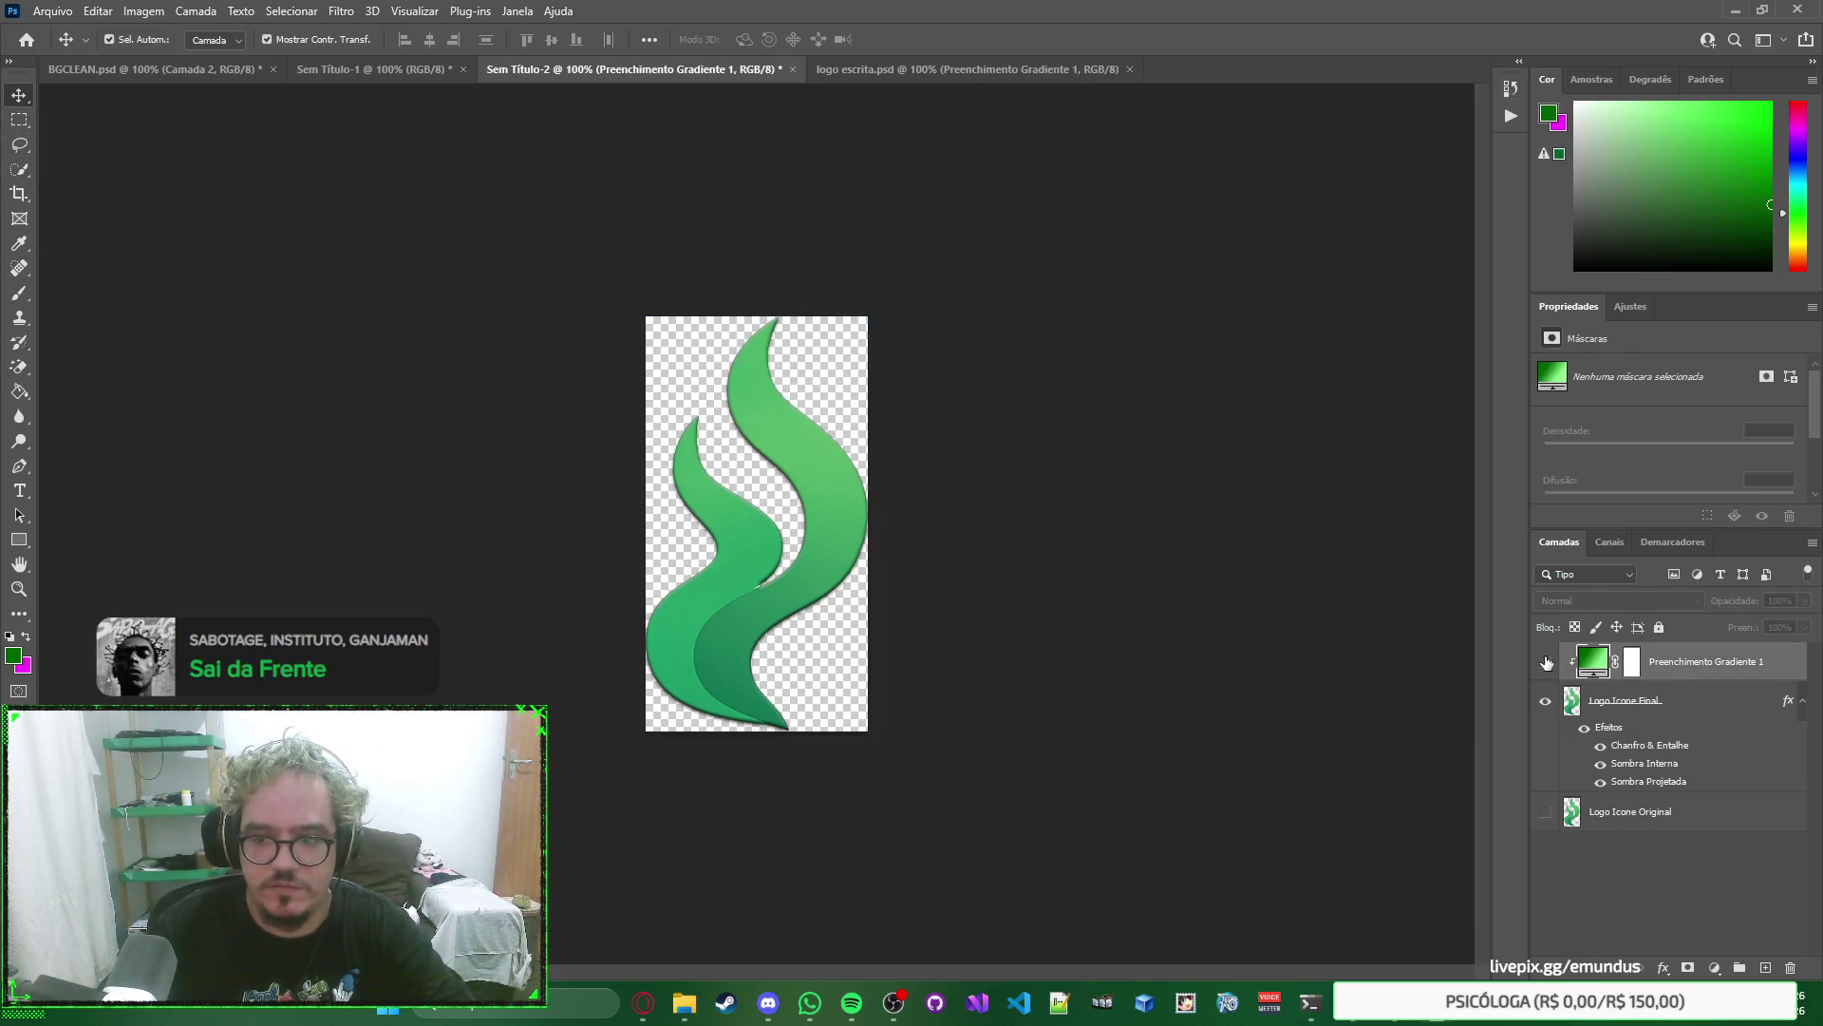
key(Delete)
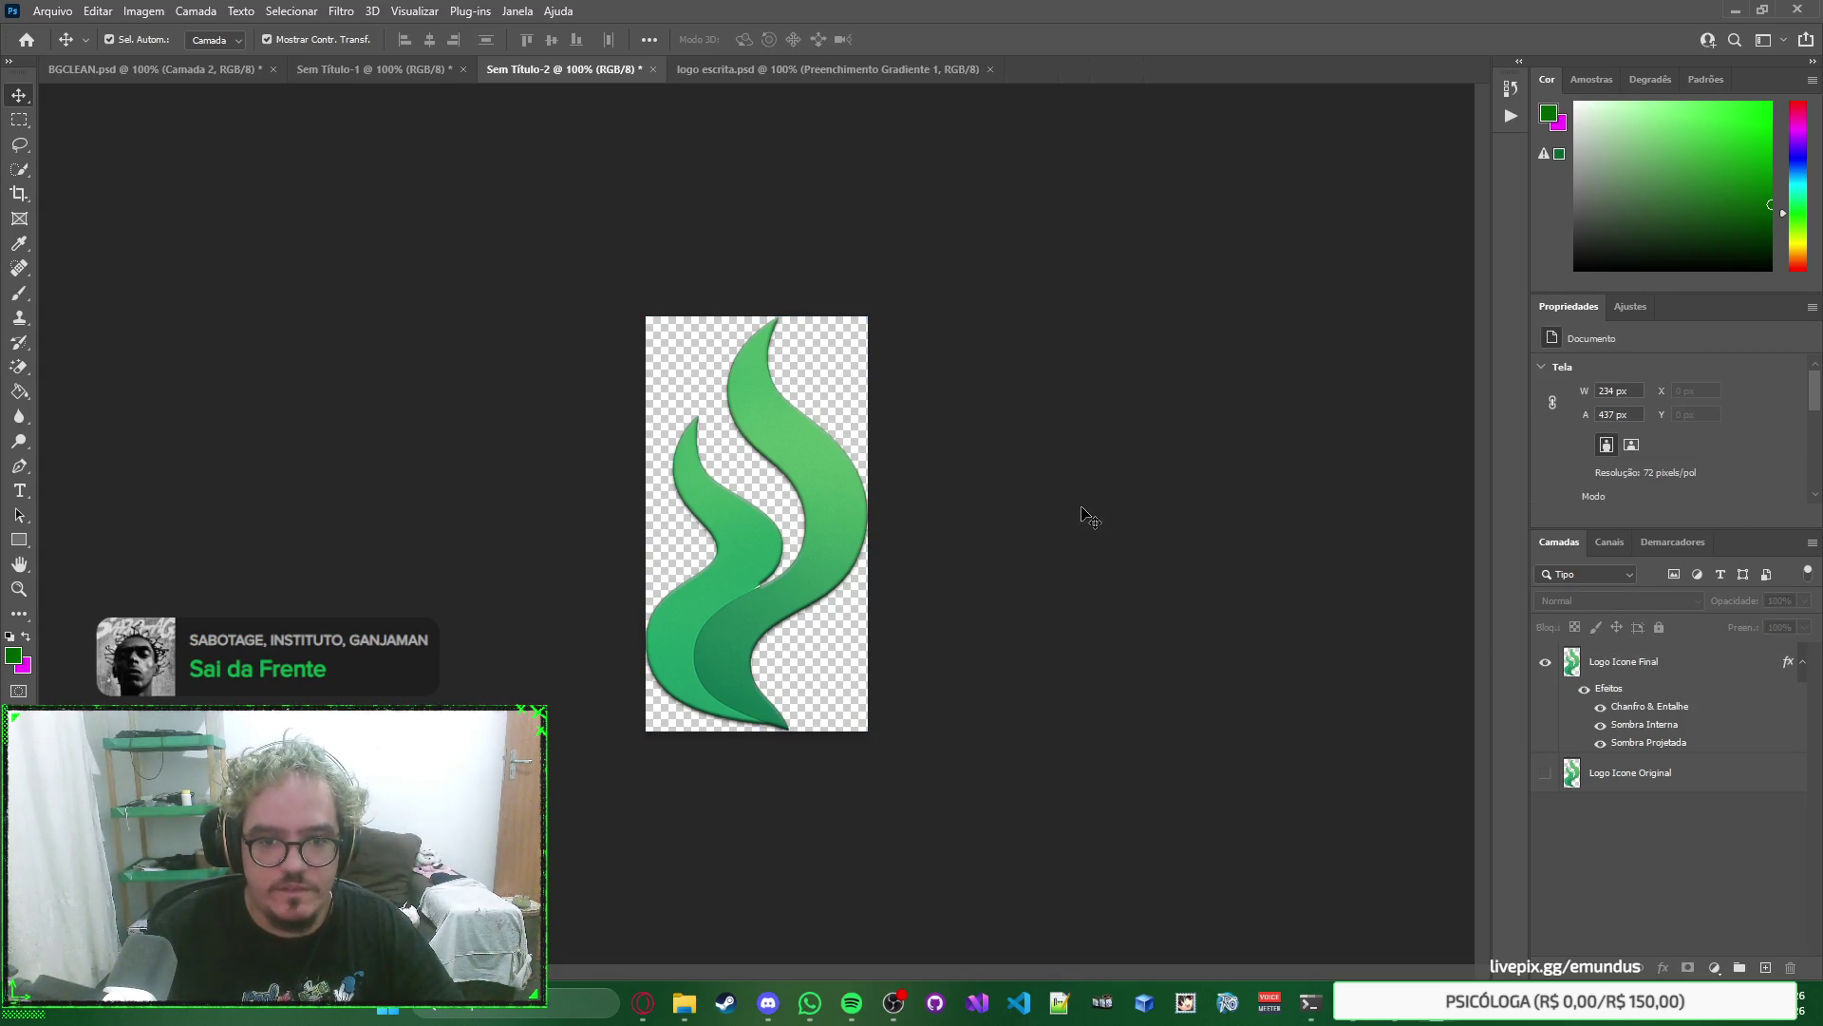
click(1643, 675)
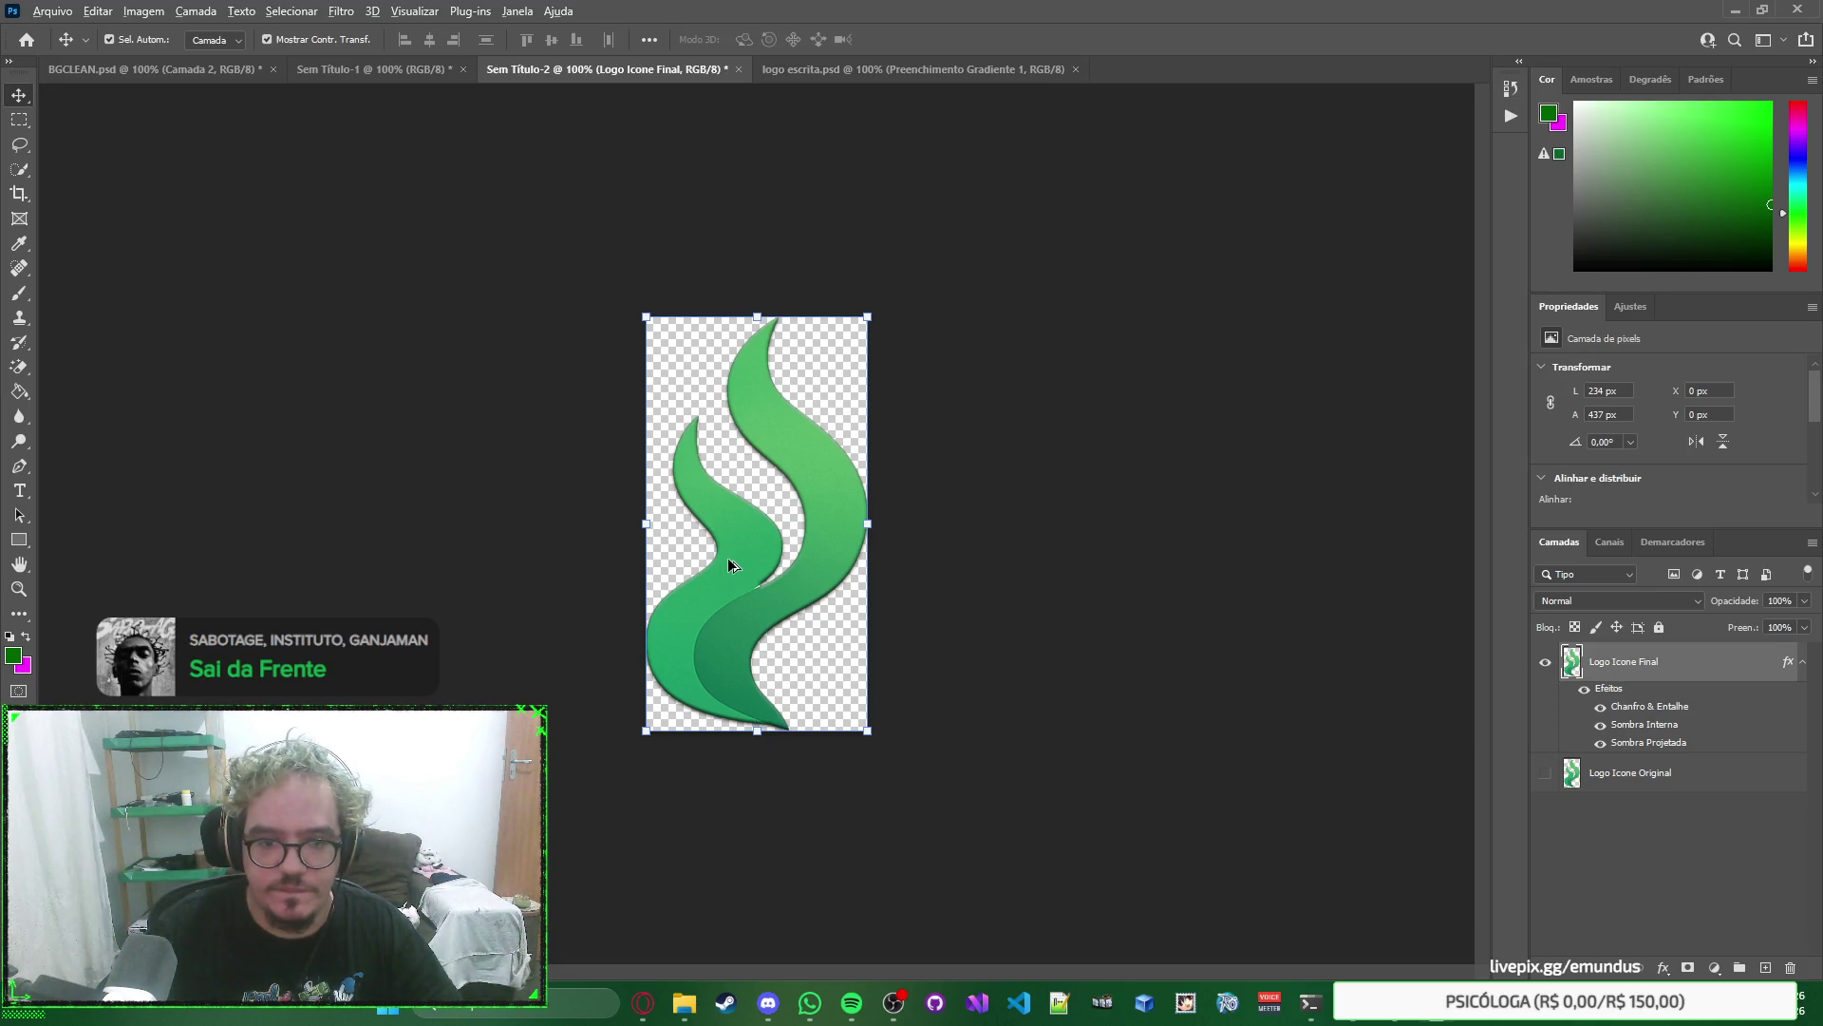
scroll(732, 566, up, 5)
scroll(747, 576, up, 8)
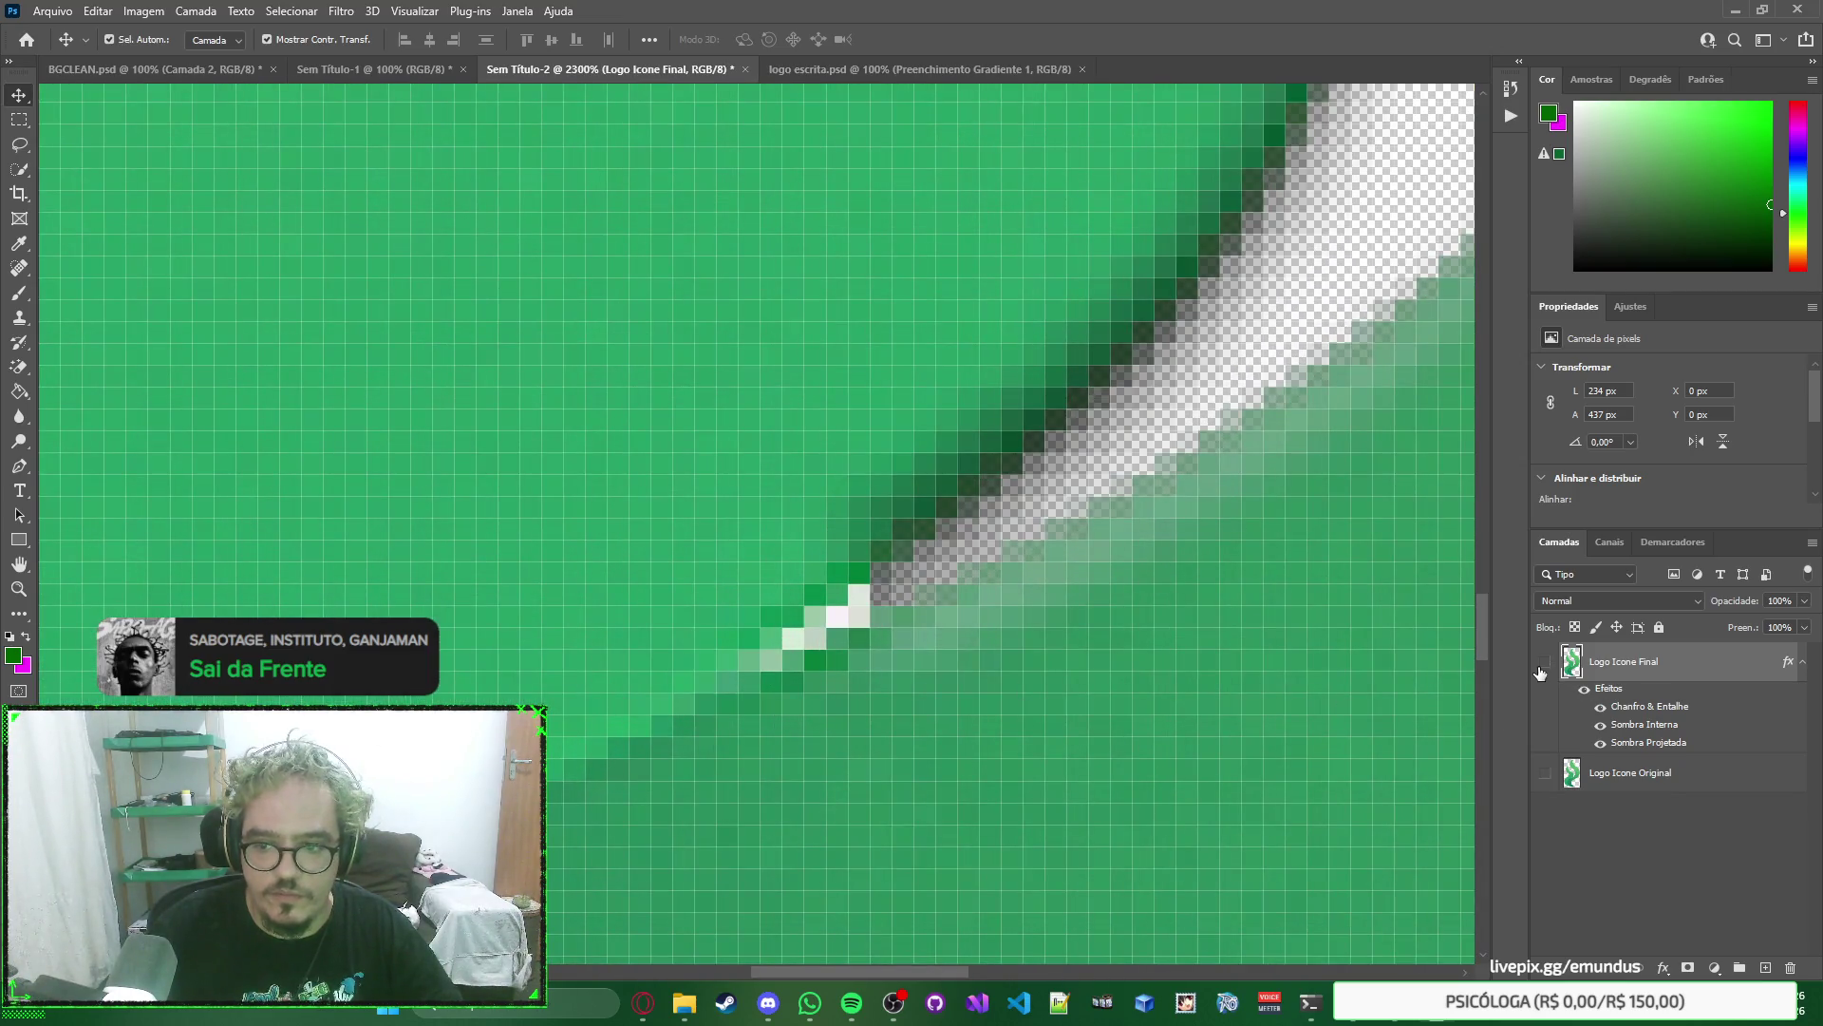
Toggle the Logo Icone Final and Logo Icone Original layers to compare them.
click(1543, 663)
click(1544, 772)
click(1544, 772)
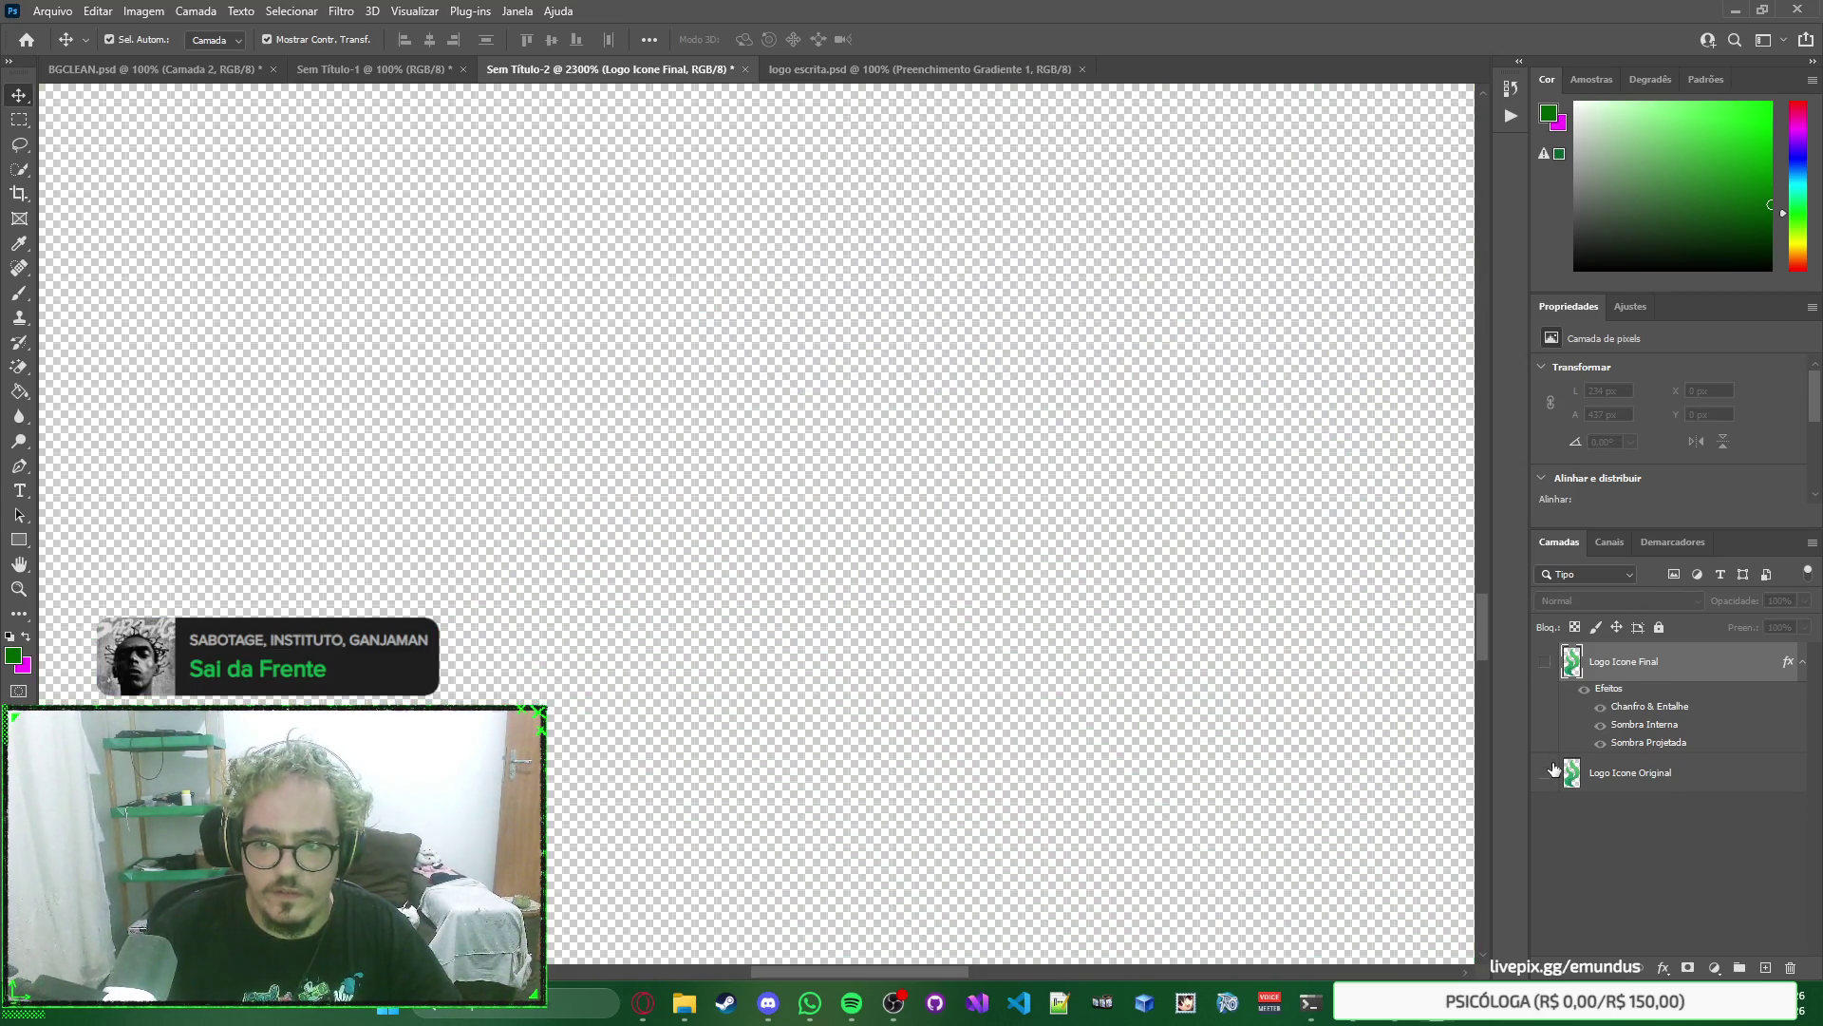
click(1542, 660)
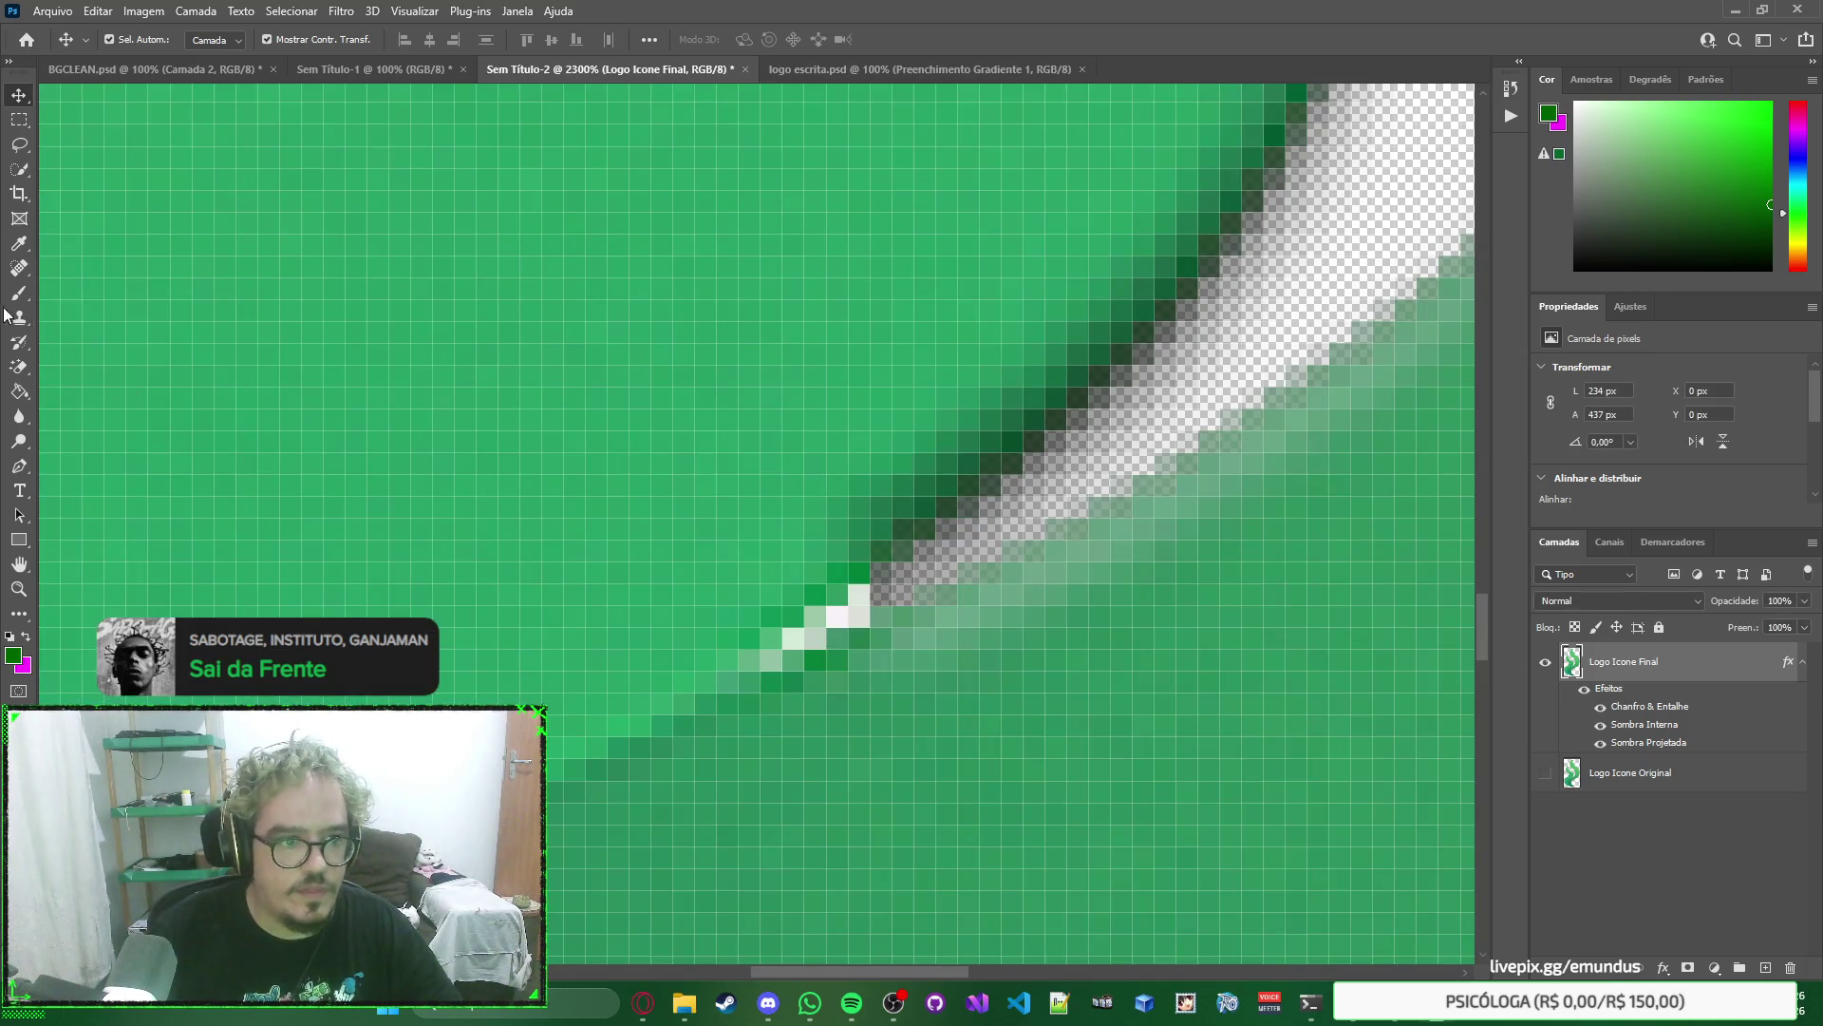
Switch from the Background Eraser to the plain Eraser at 1 px, 100% hardness.
click(19, 366)
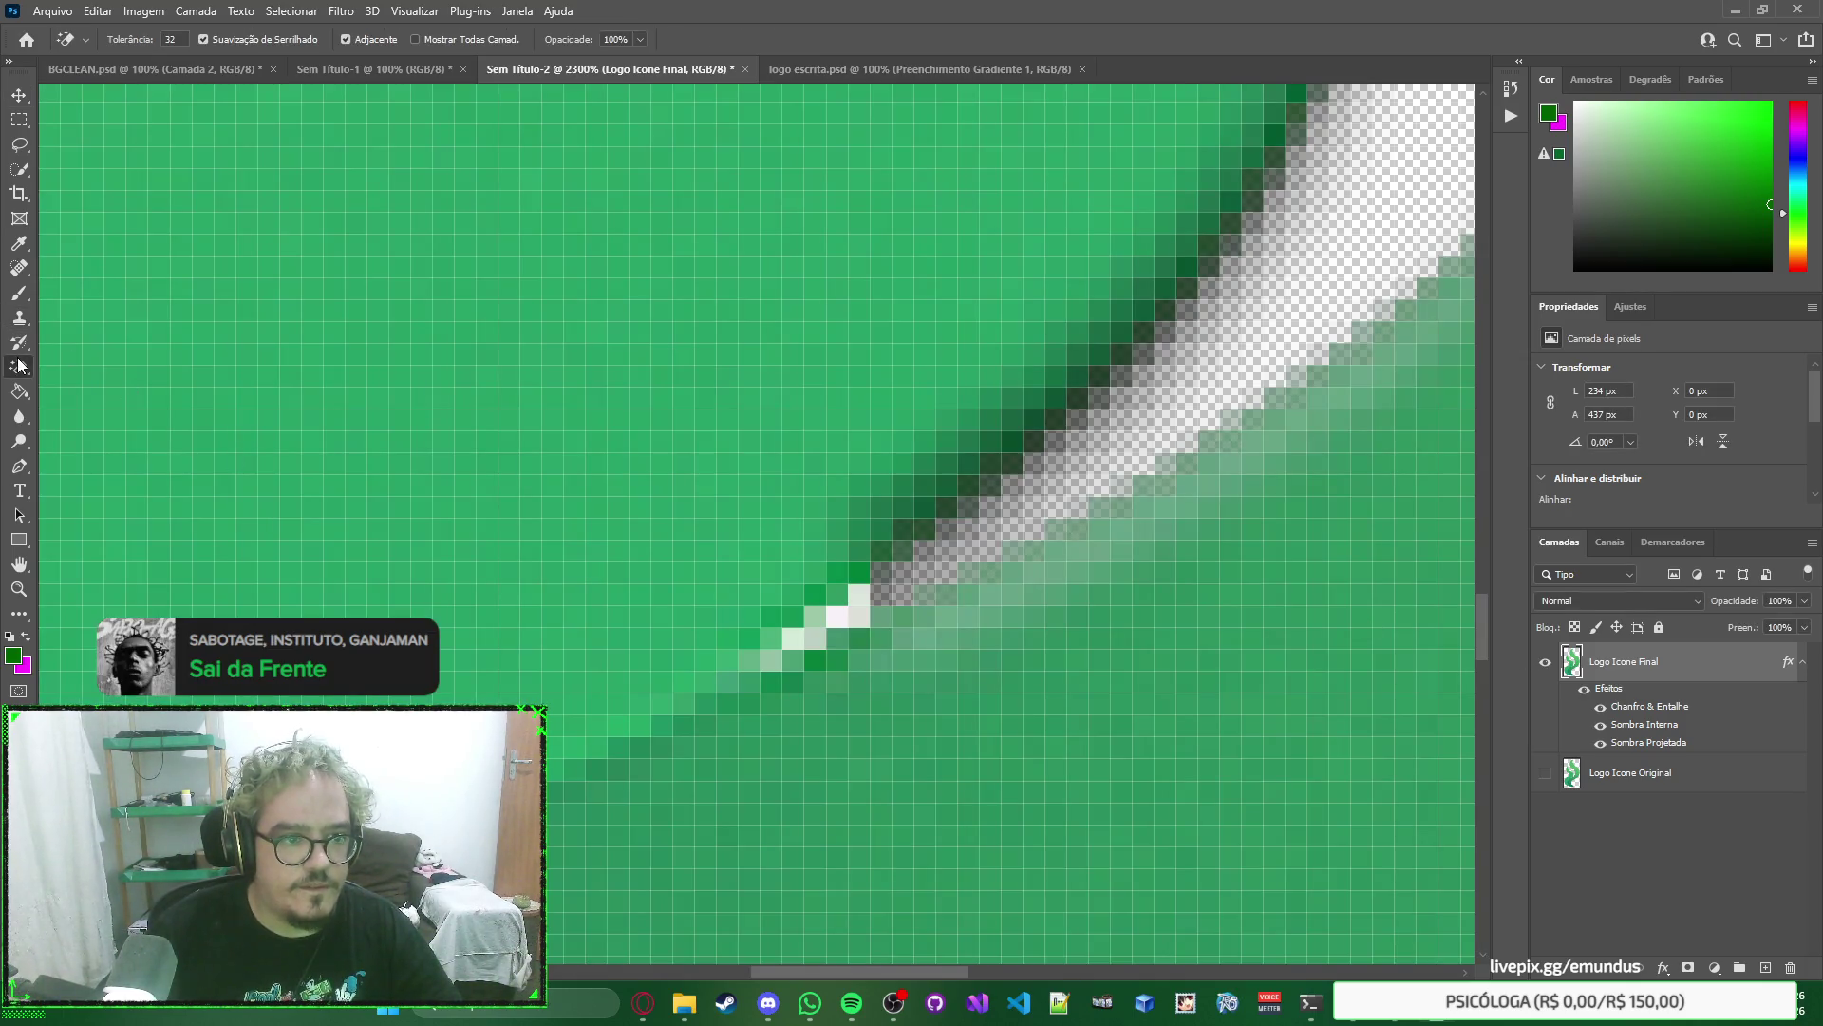
click(858, 600)
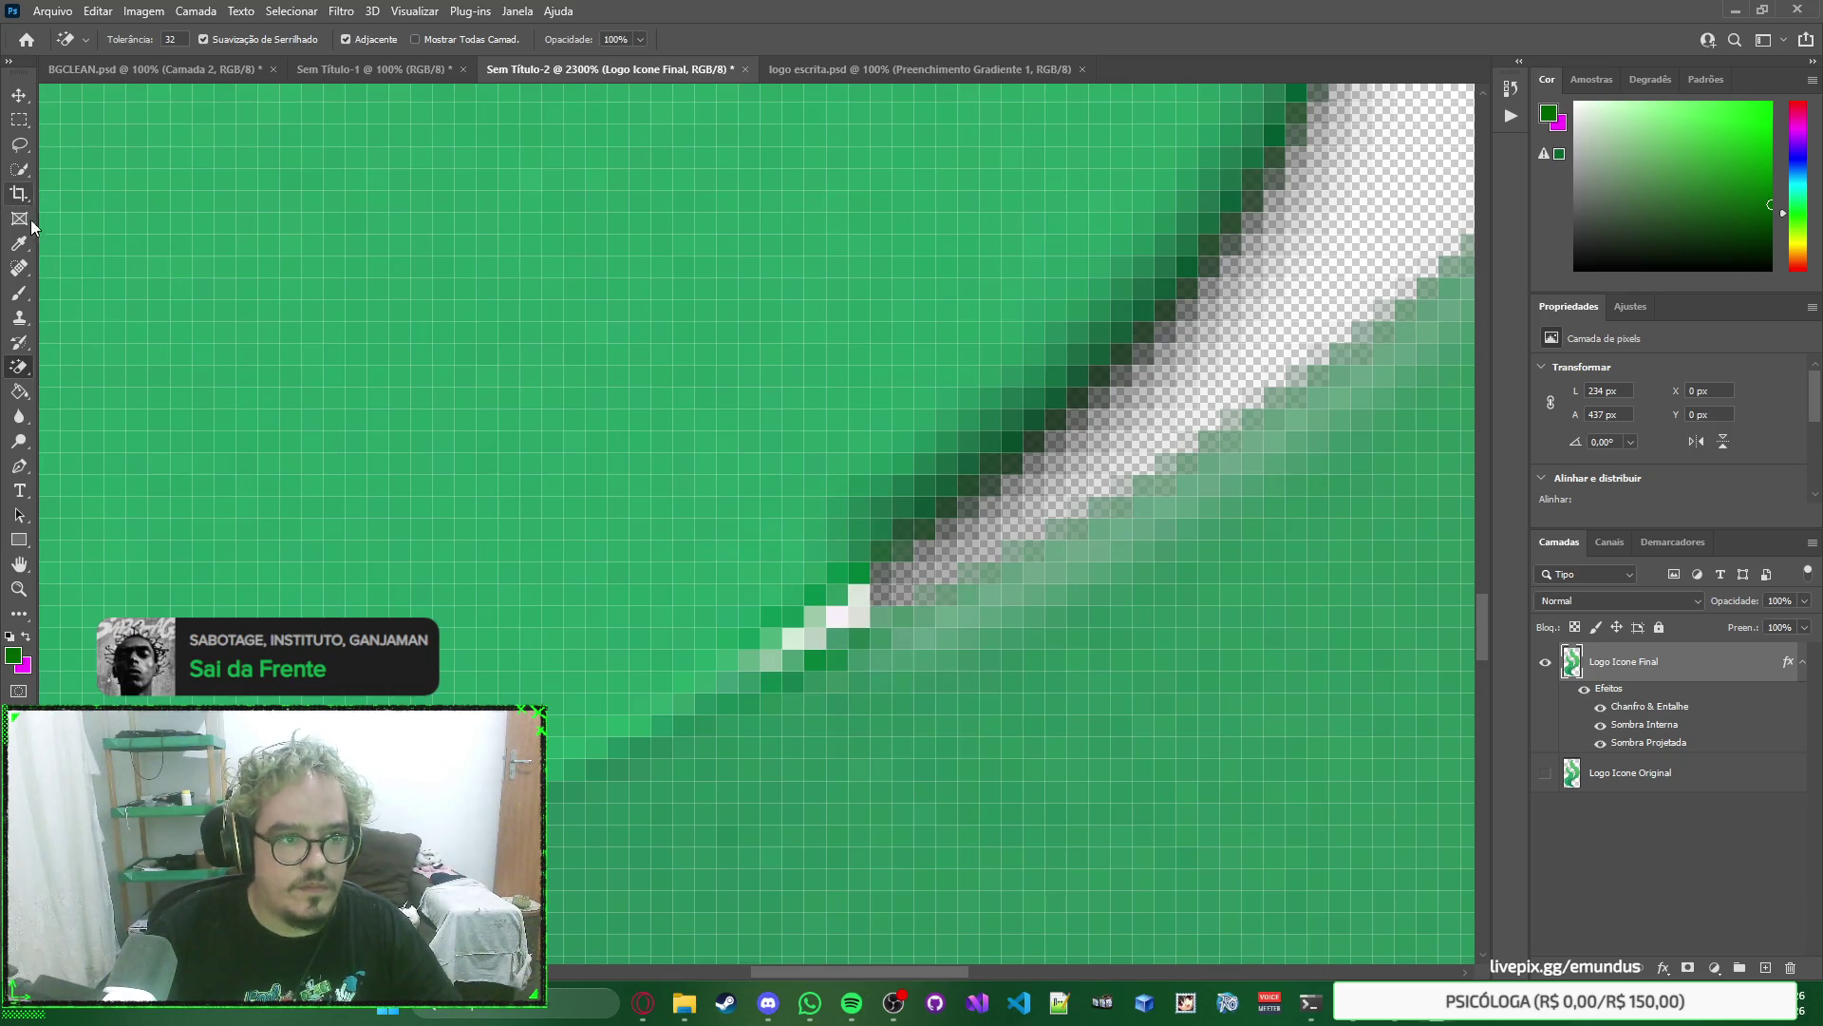
right_click(19, 366)
click(84, 368)
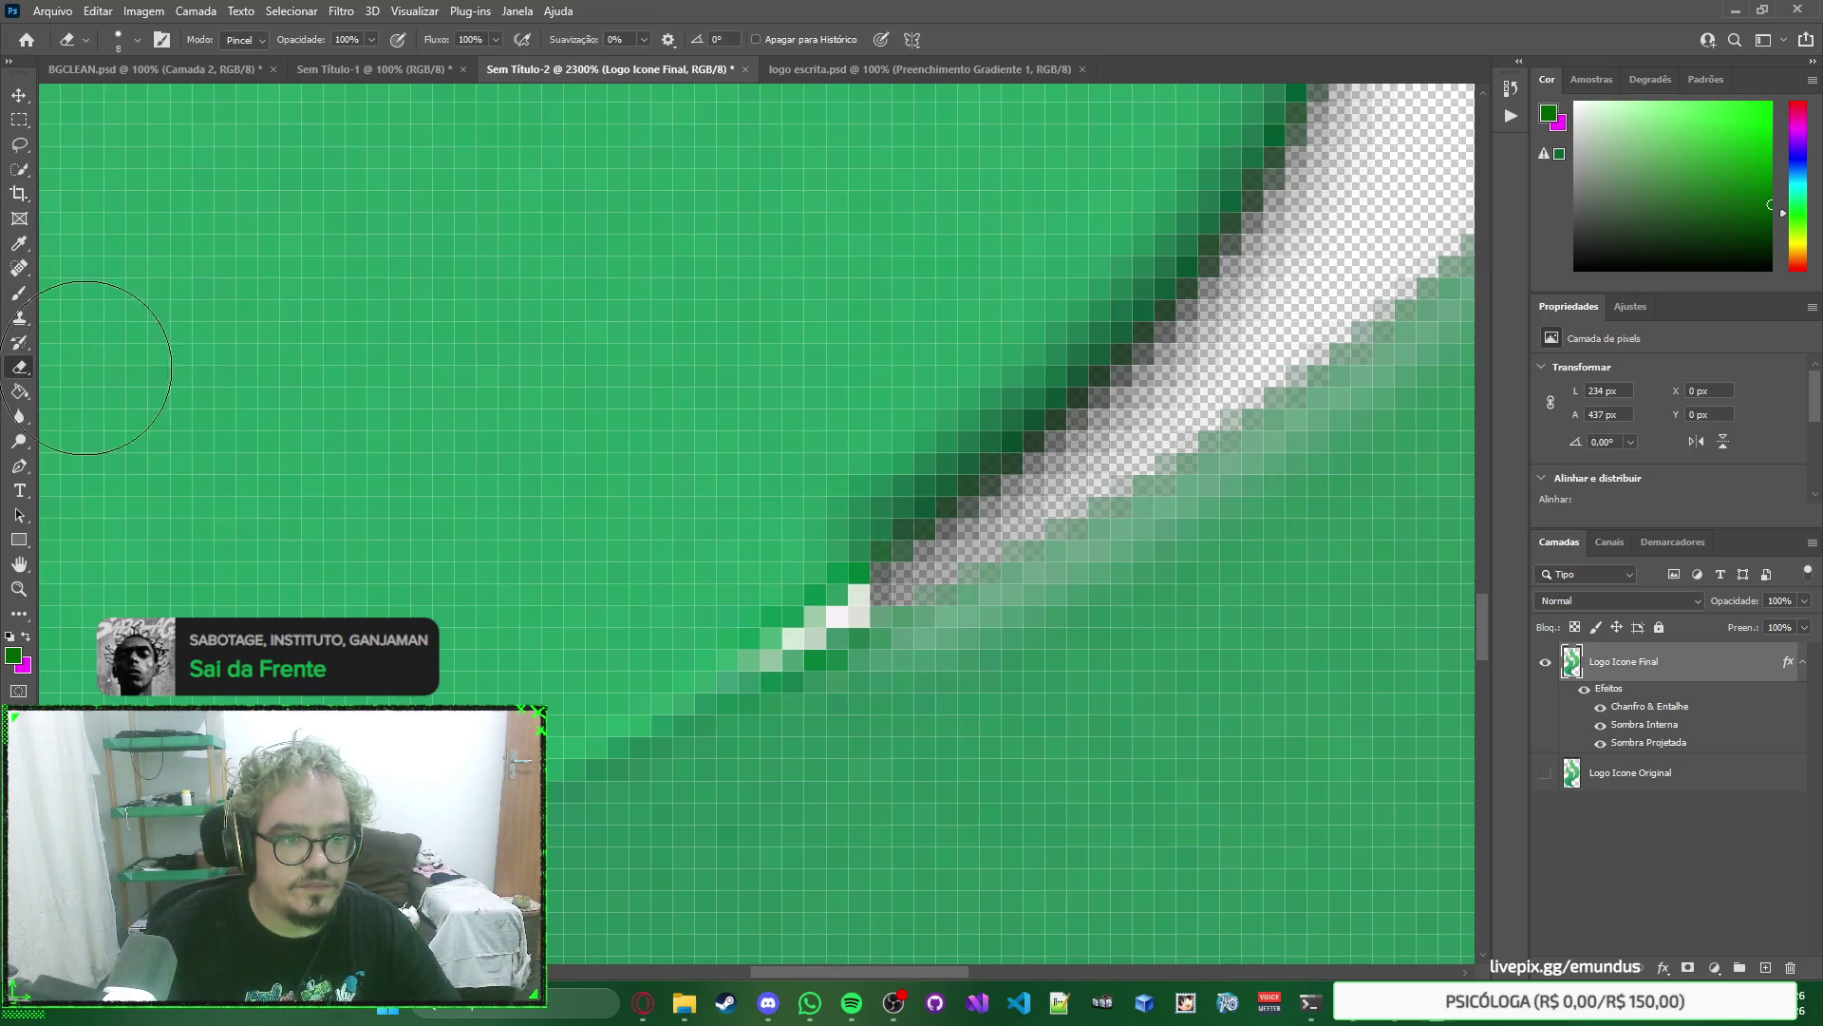
right_click(845, 596)
drag(943, 646, 852, 619)
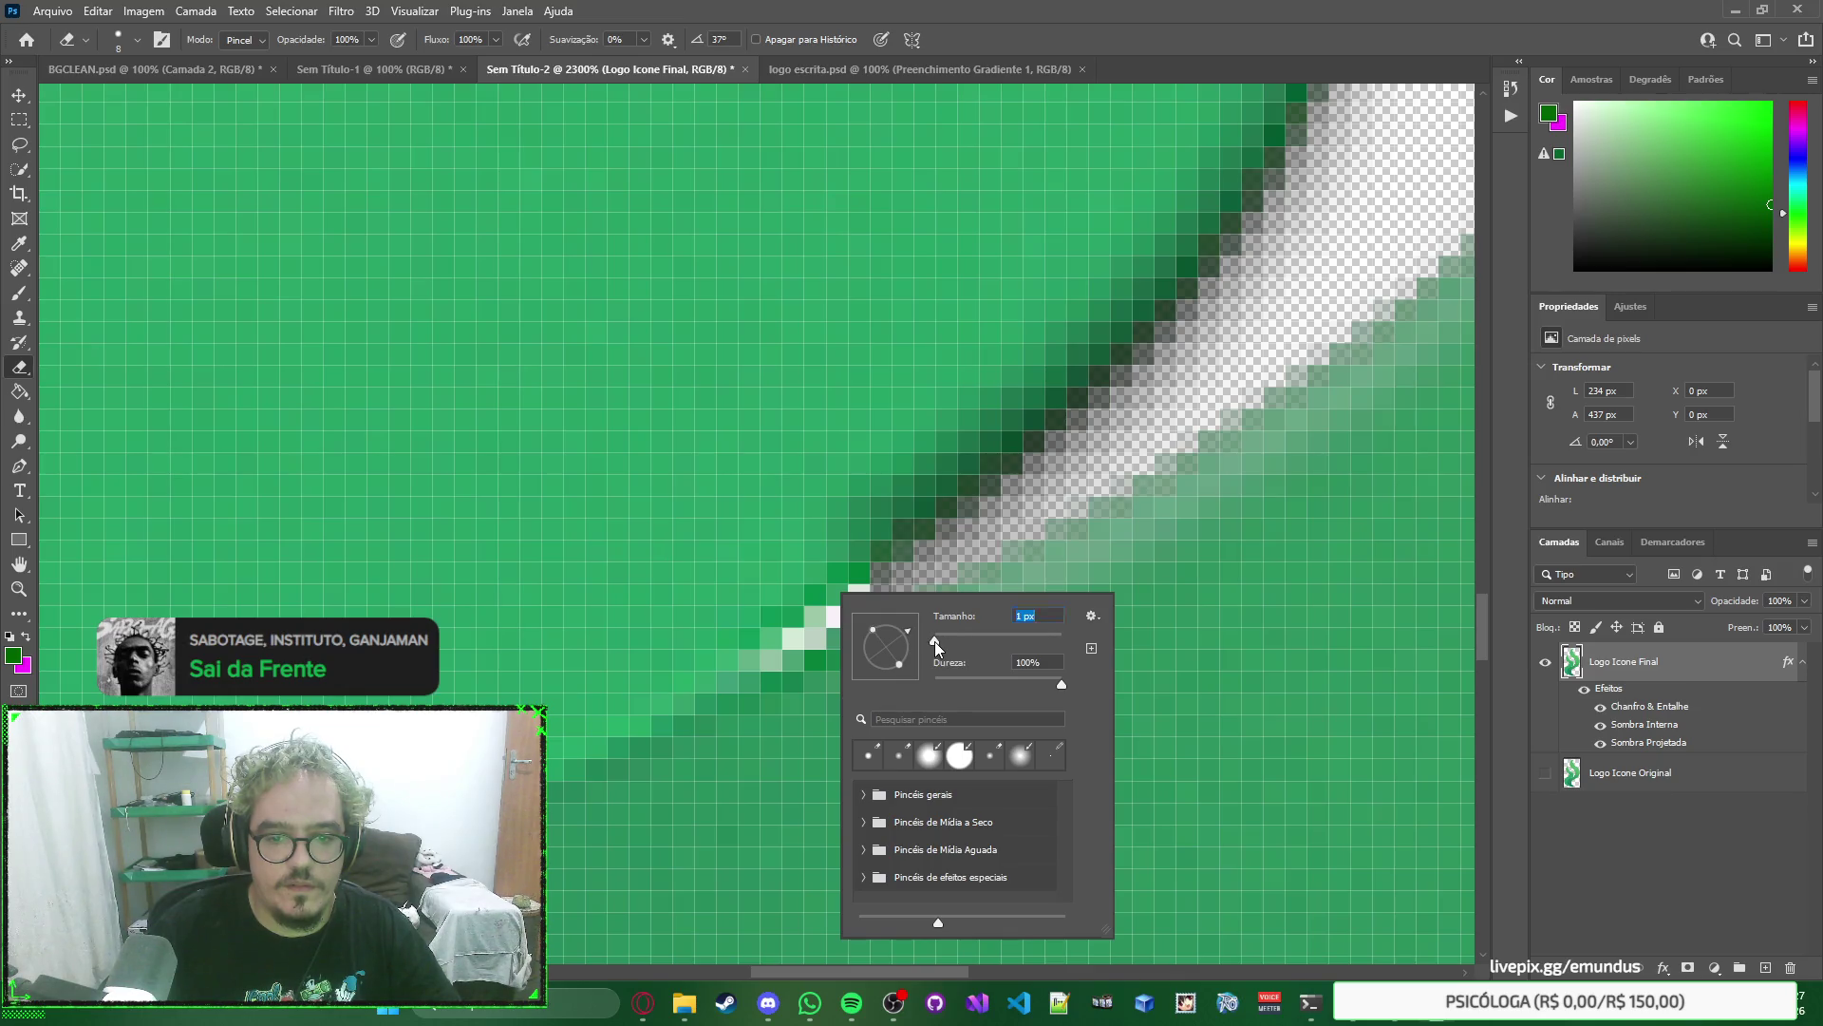
click(859, 599)
right_click(907, 605)
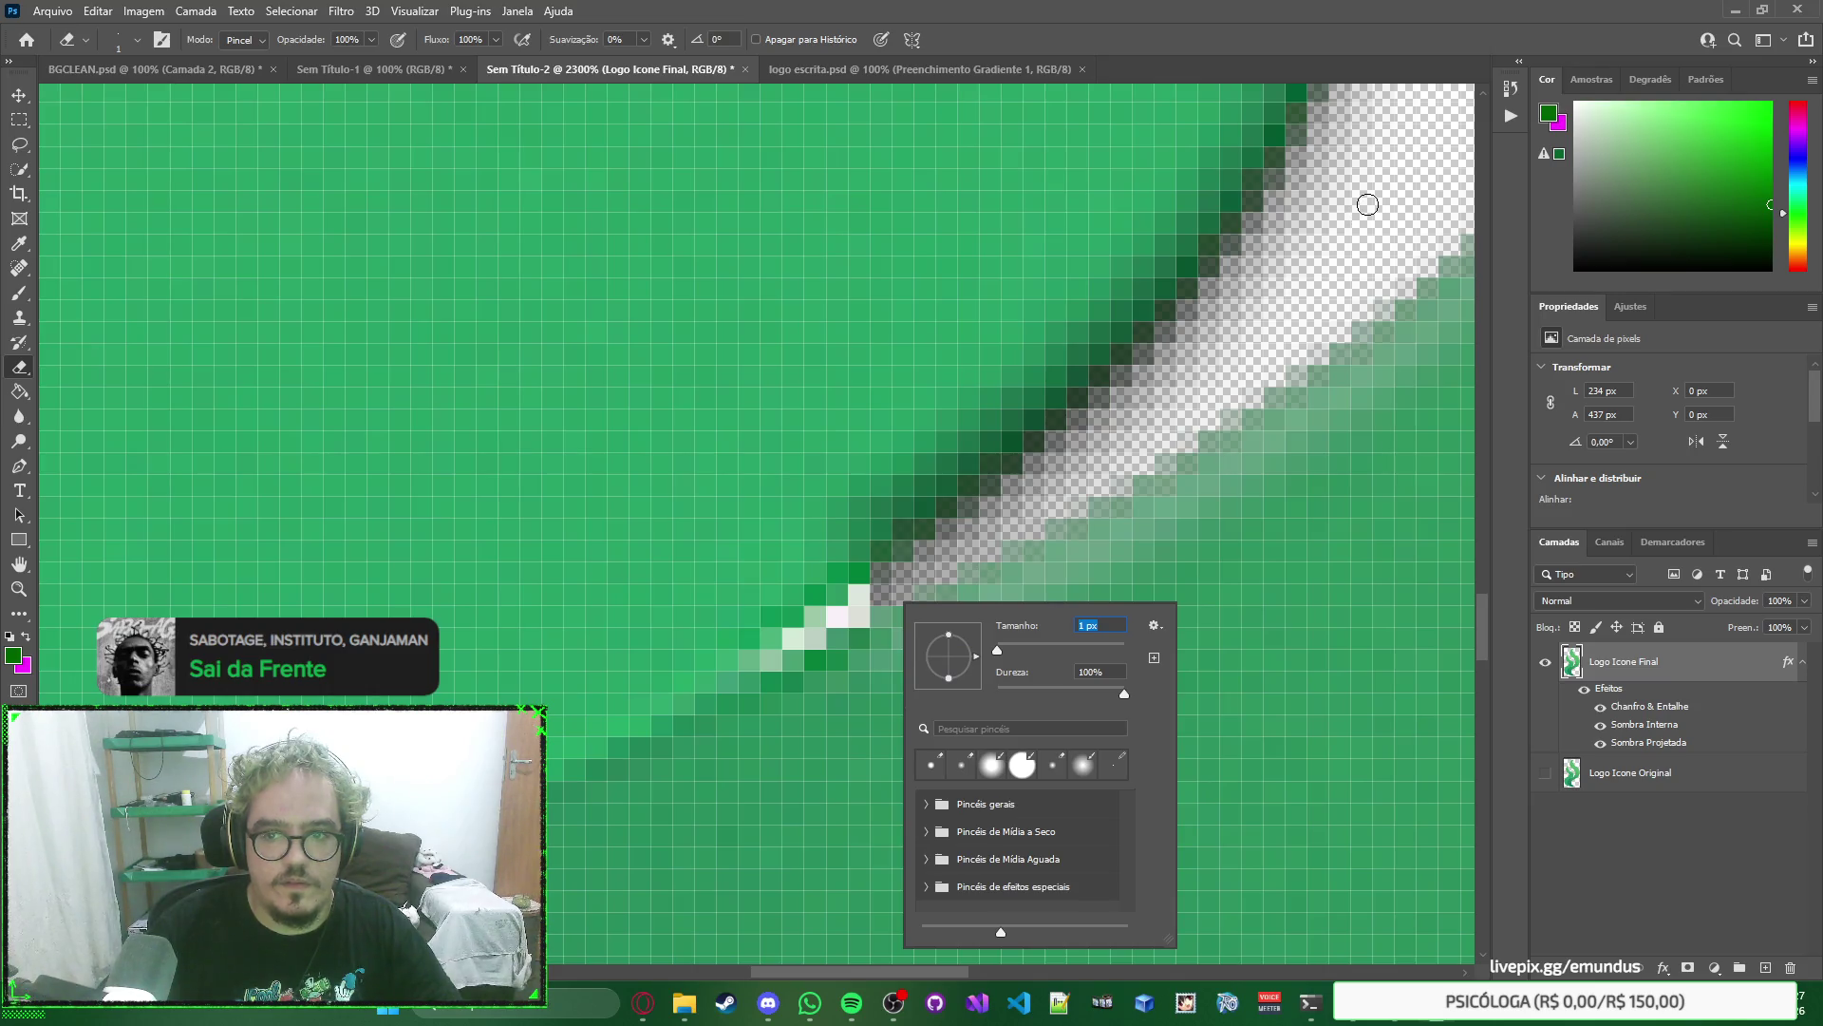
key(Return)
Erase the stray light pixels along the diagonal seam between the two flames.
click(861, 595)
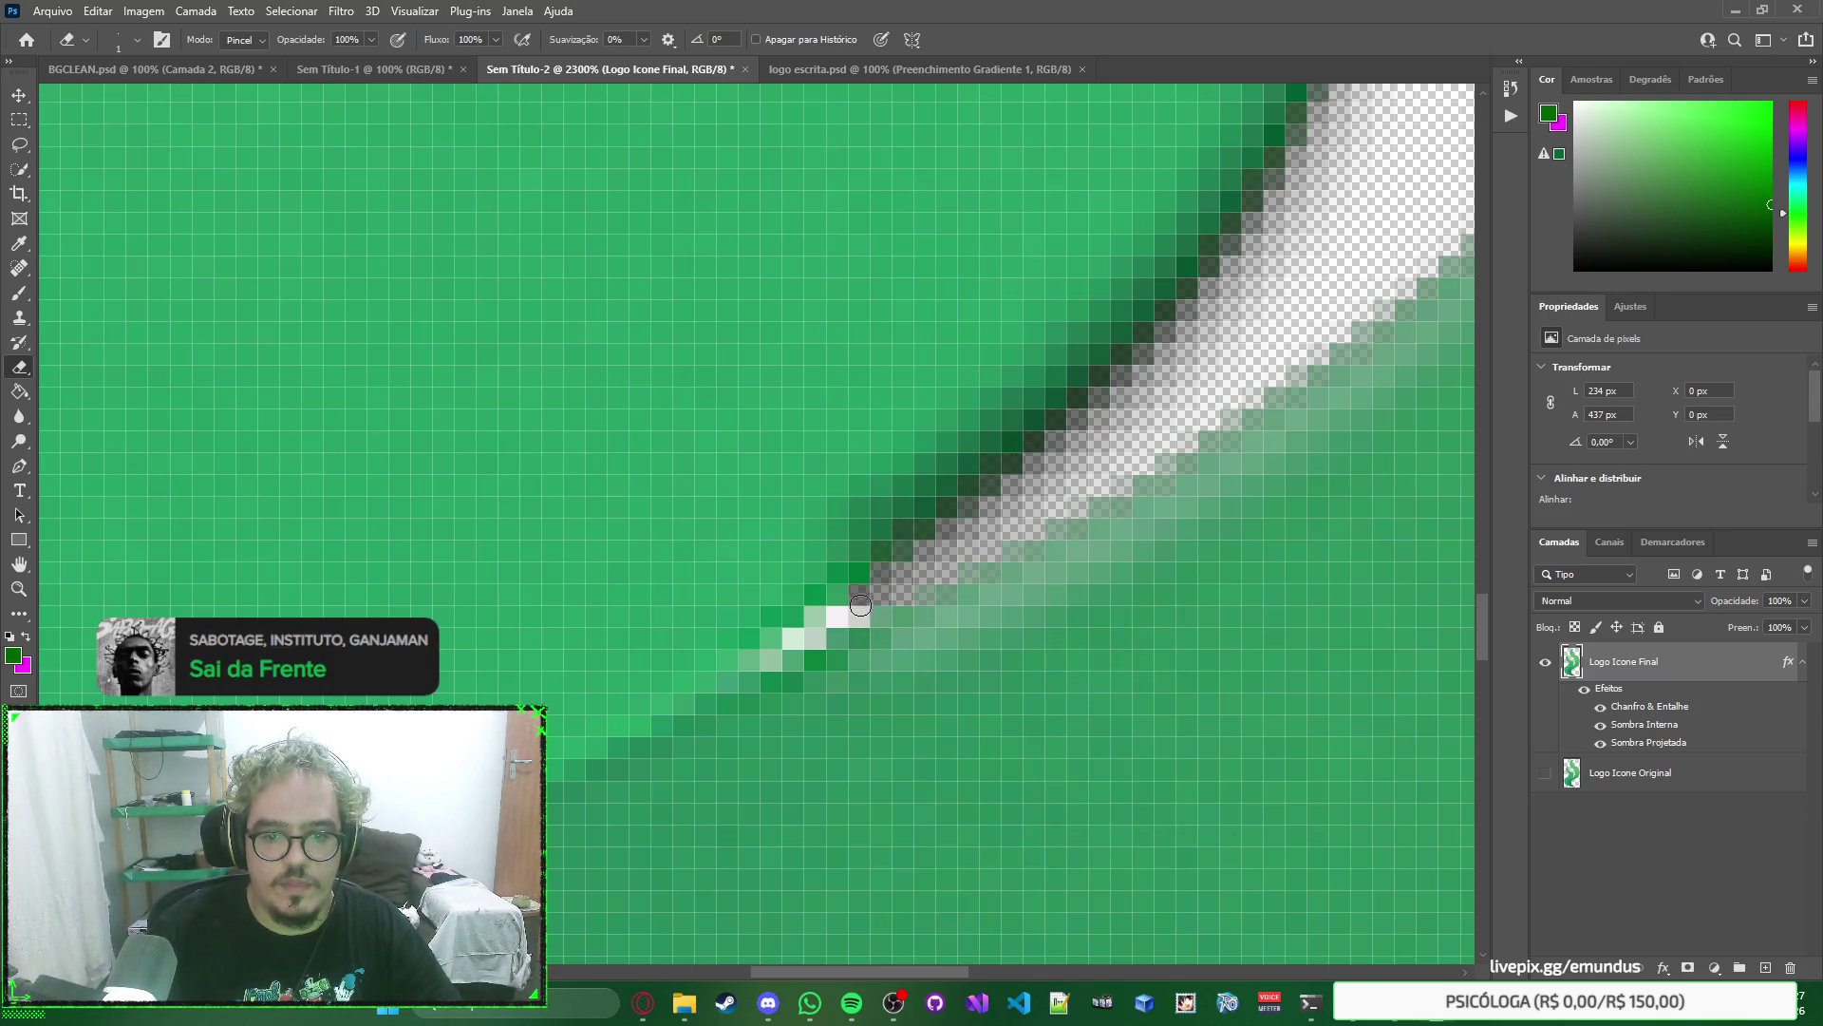
drag(855, 614, 774, 656)
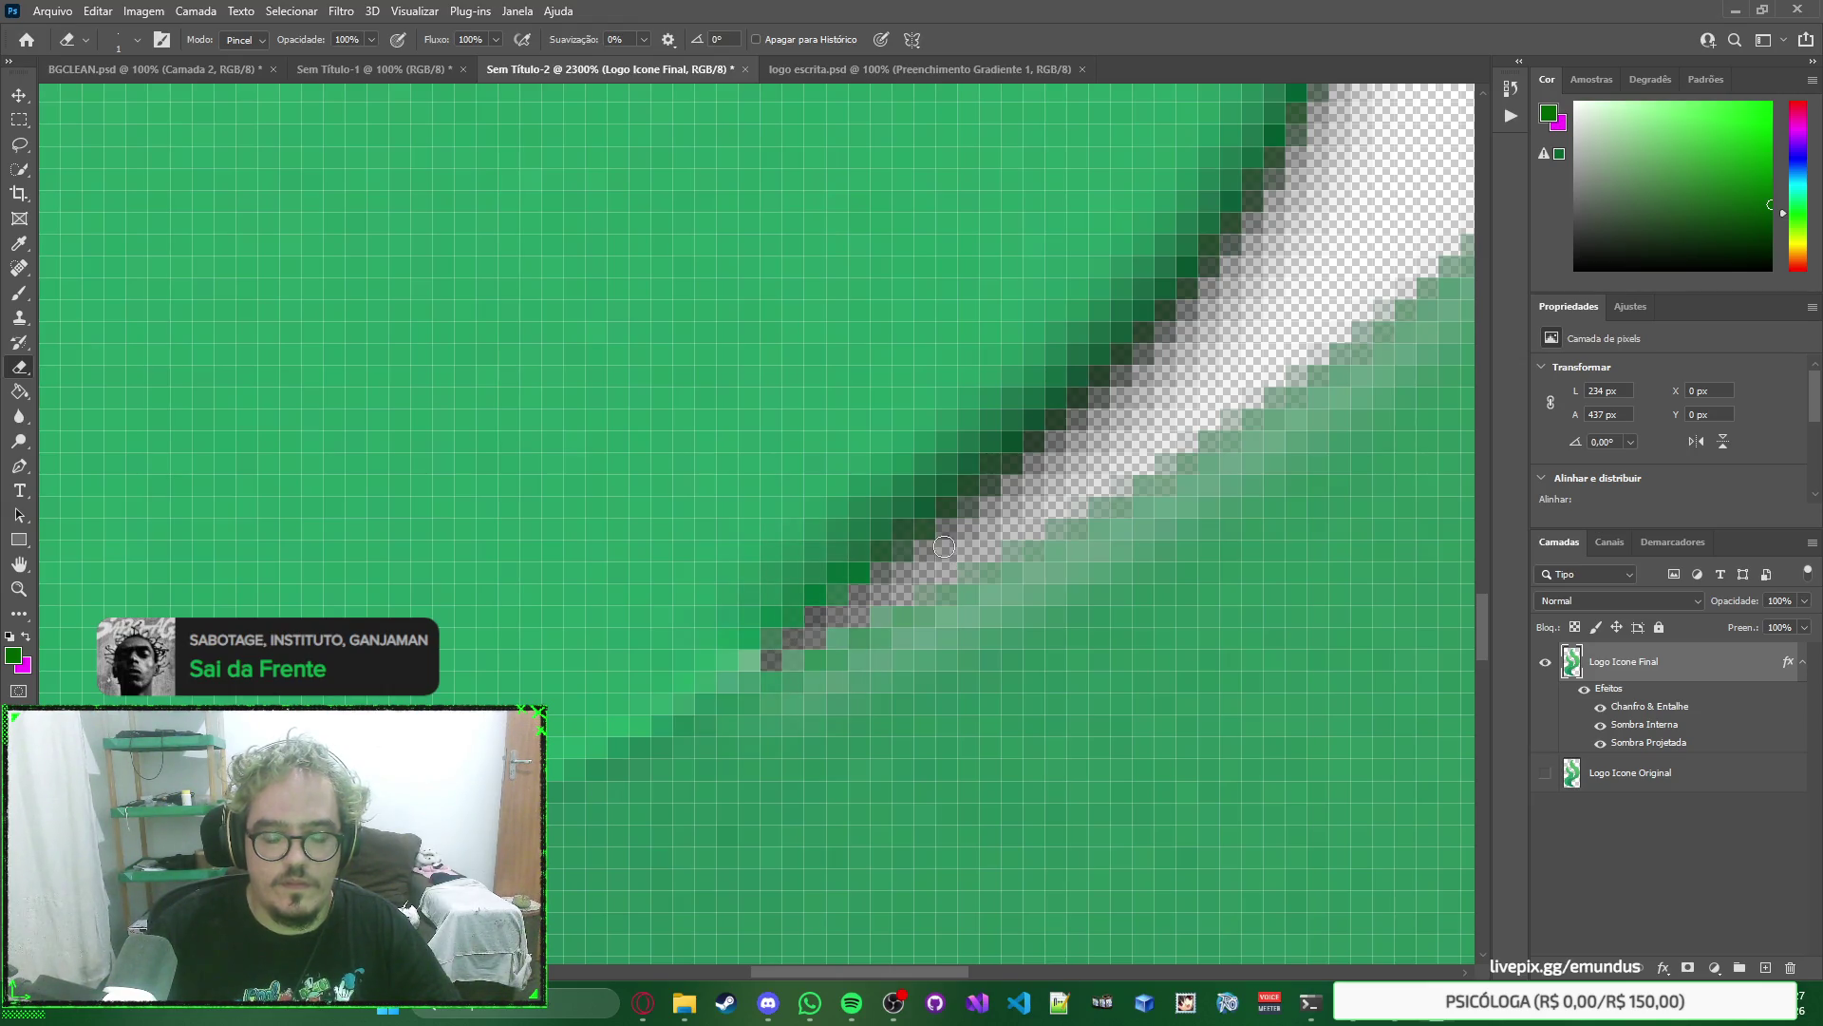
scroll(944, 546, down, 6)
scroll(855, 561, up, 3)
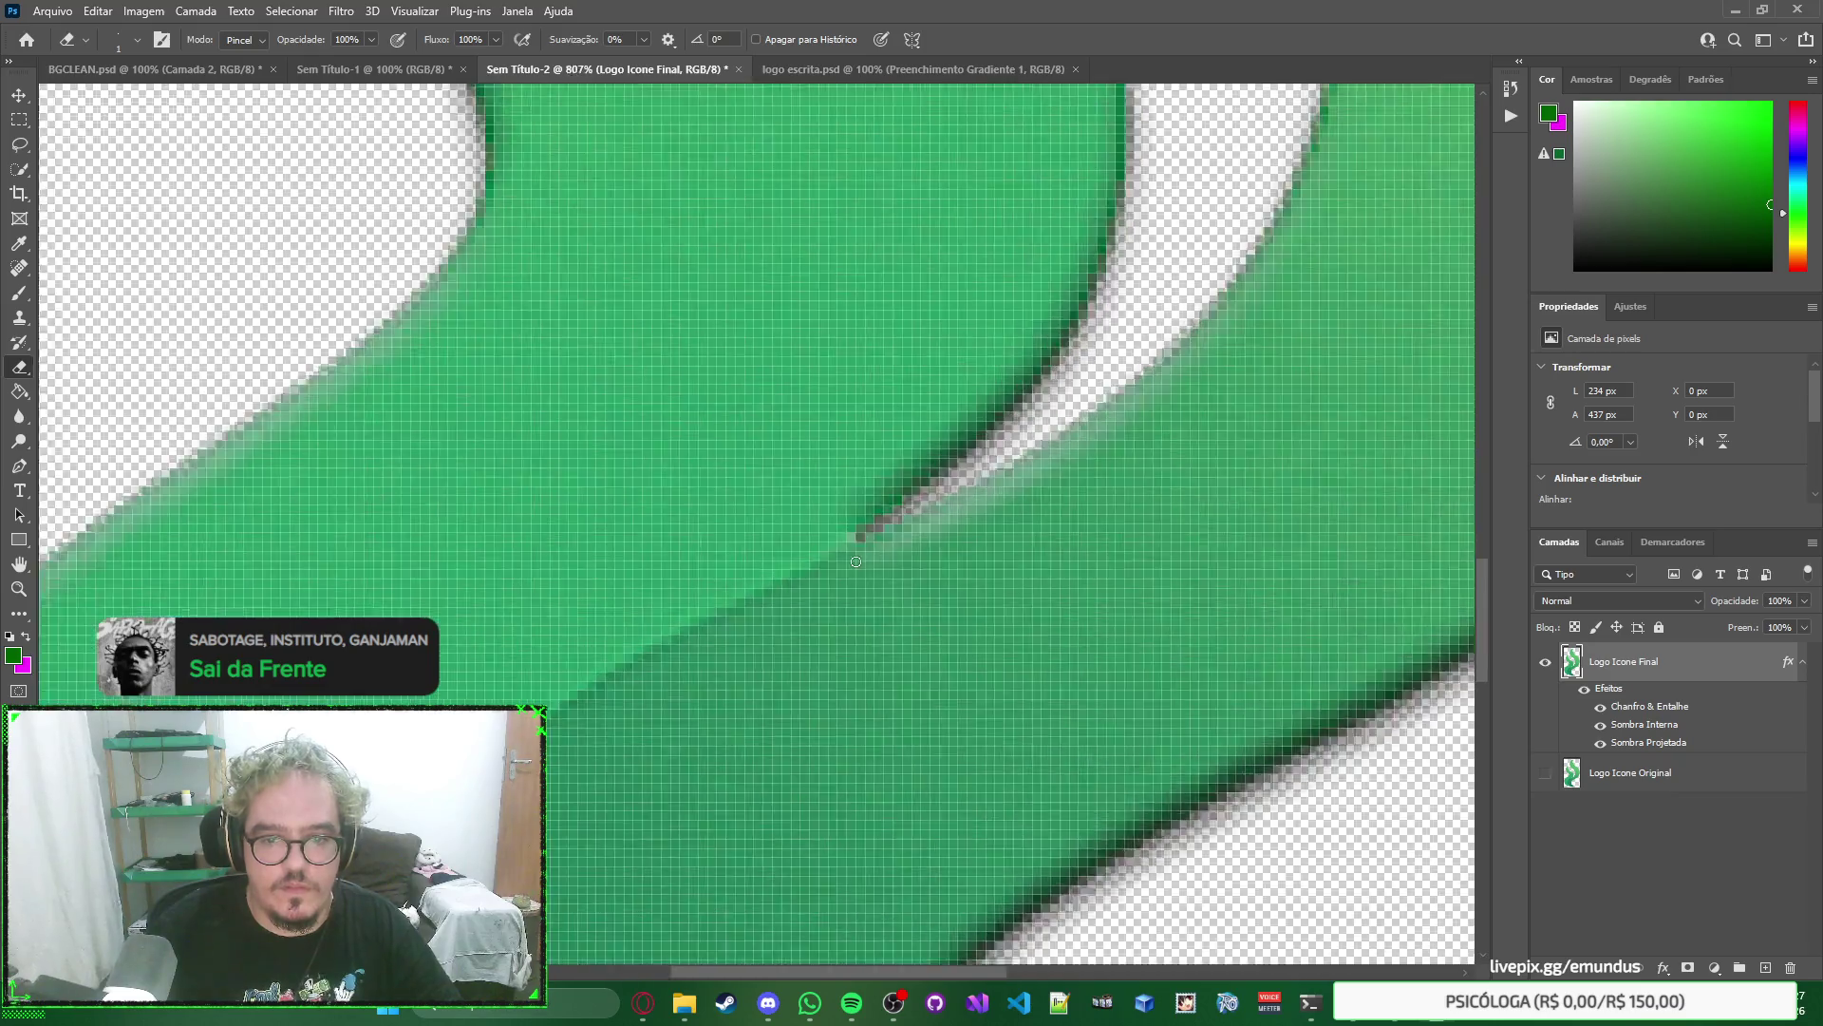
scroll(855, 561, up, 8)
click(844, 545)
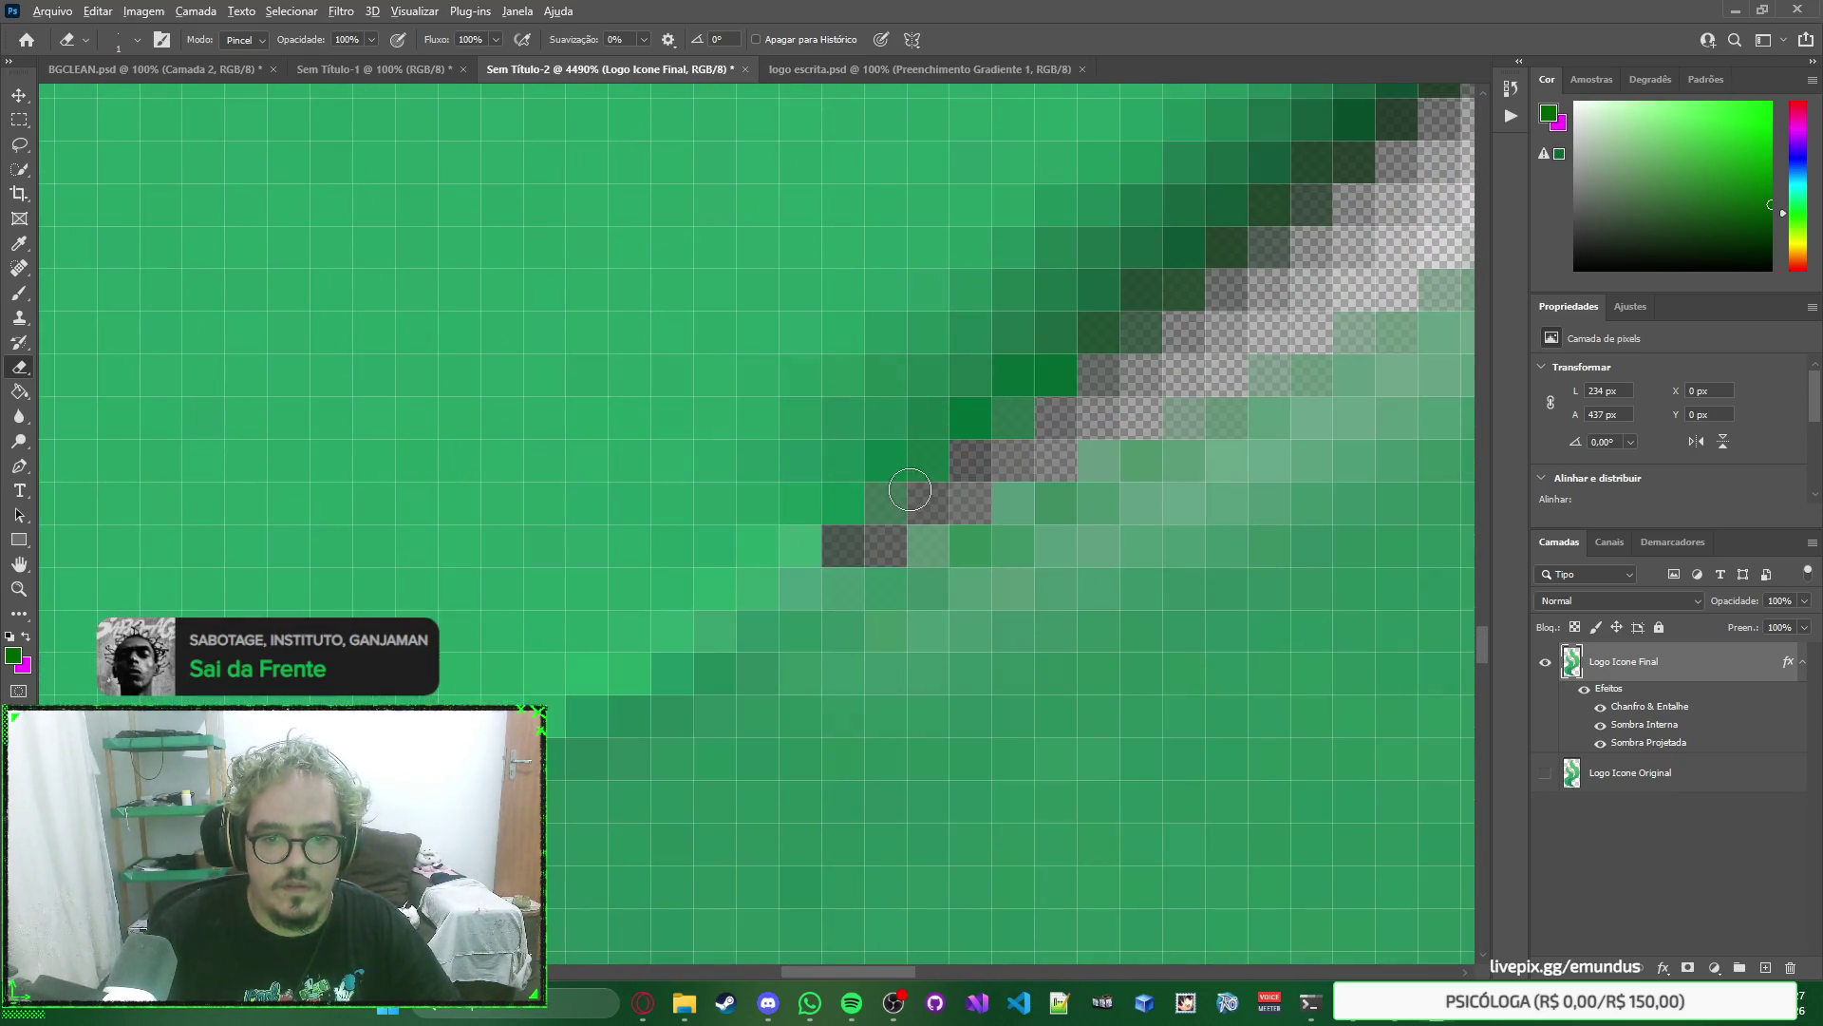
scroll(909, 490, down, 15)
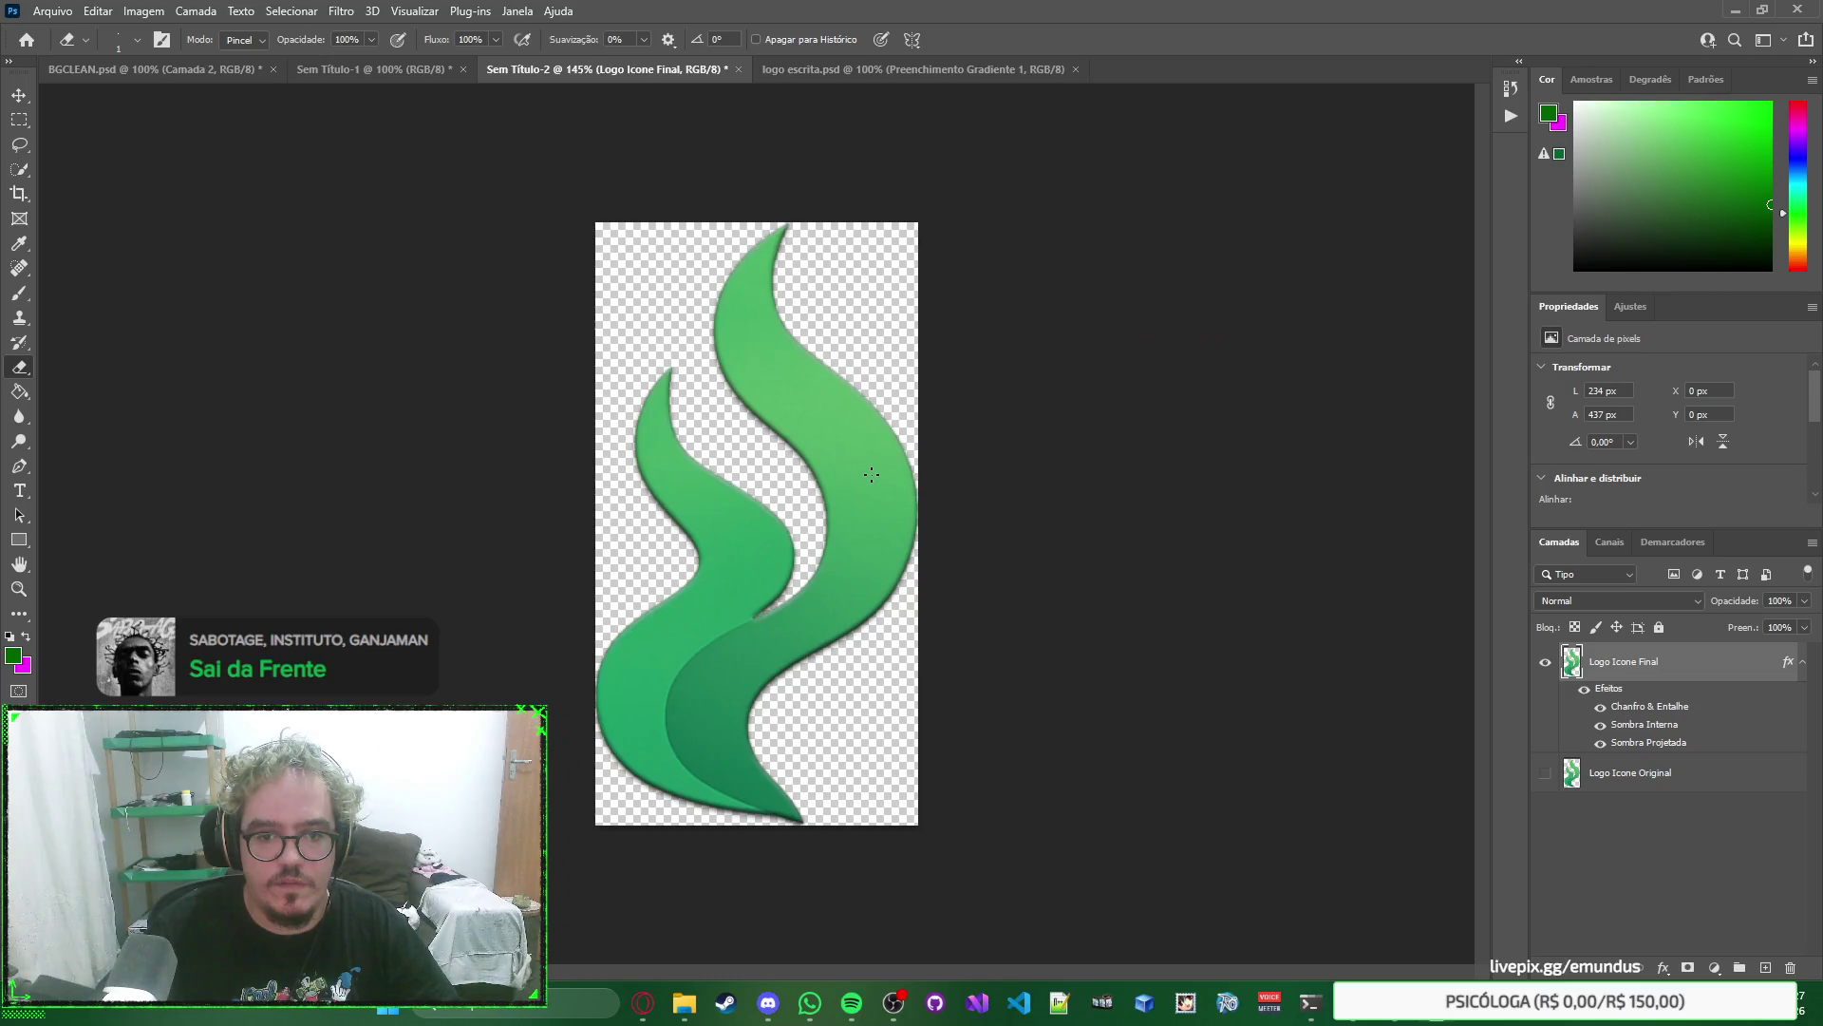
scroll(871, 474, down, 1)
Save the document as 'logo icone' in PSD format.
key(ctrl+s)
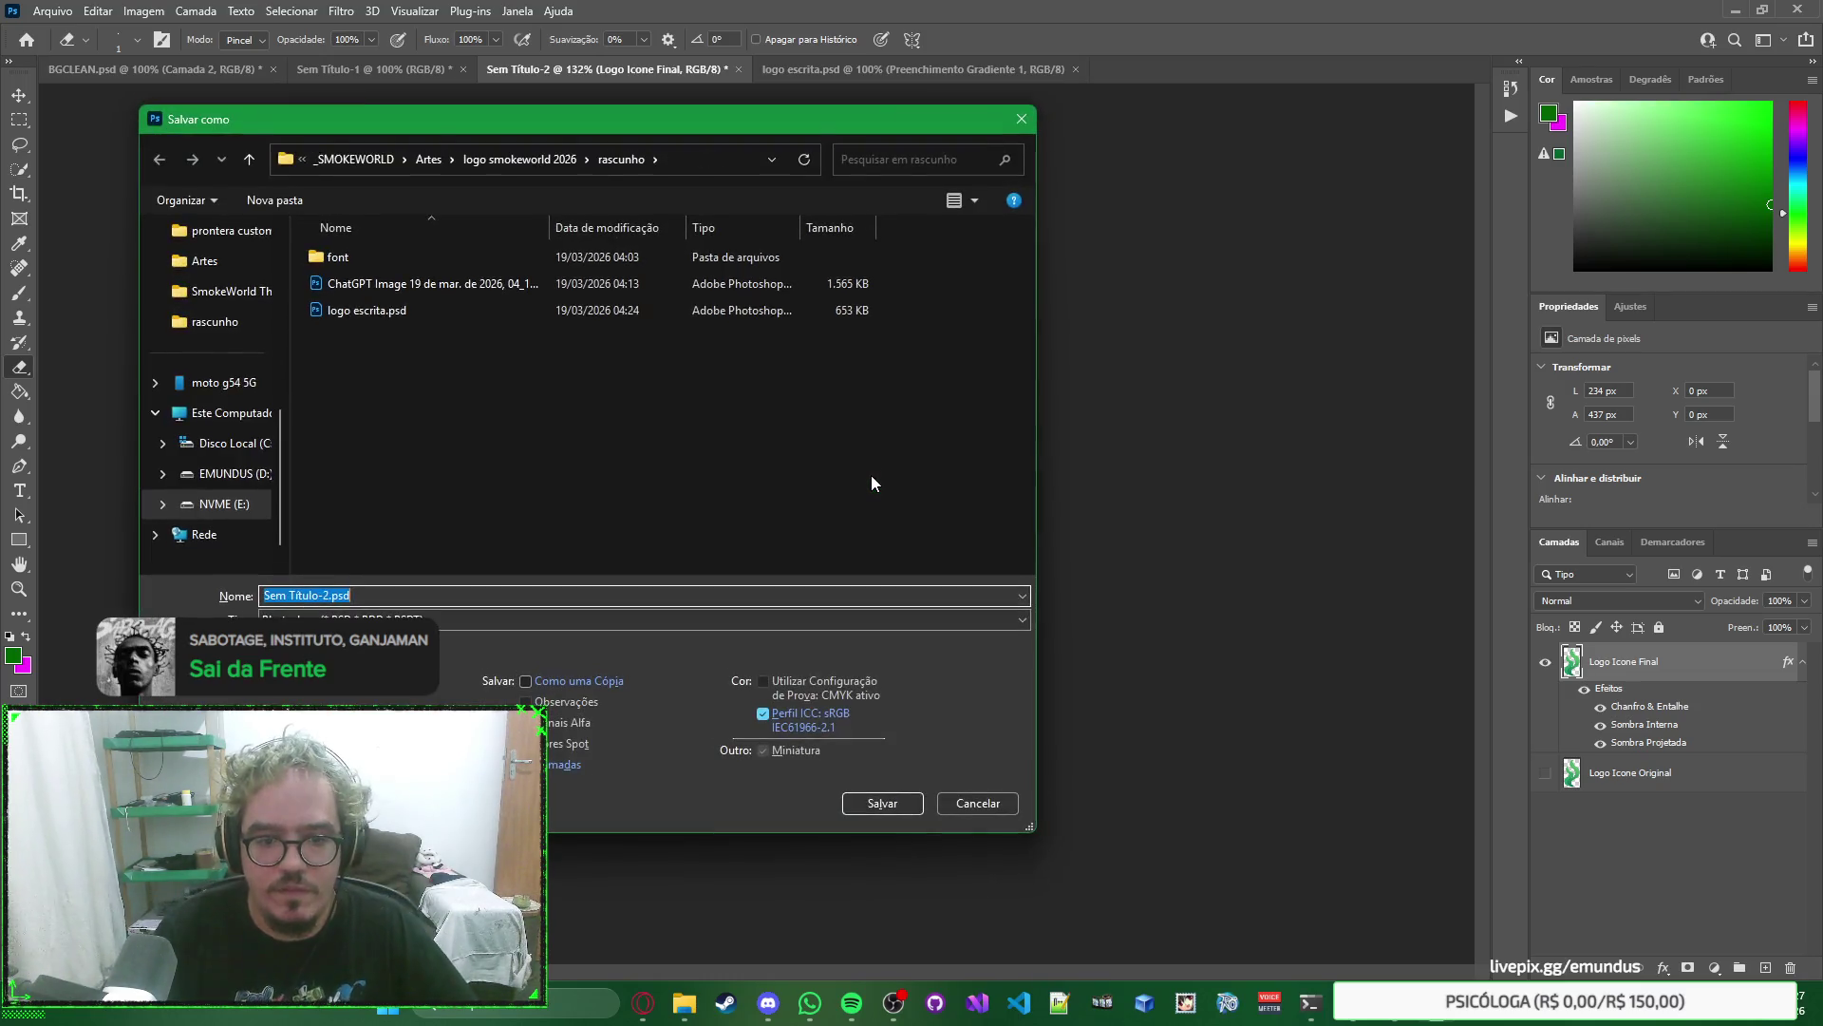
text(logo icone)
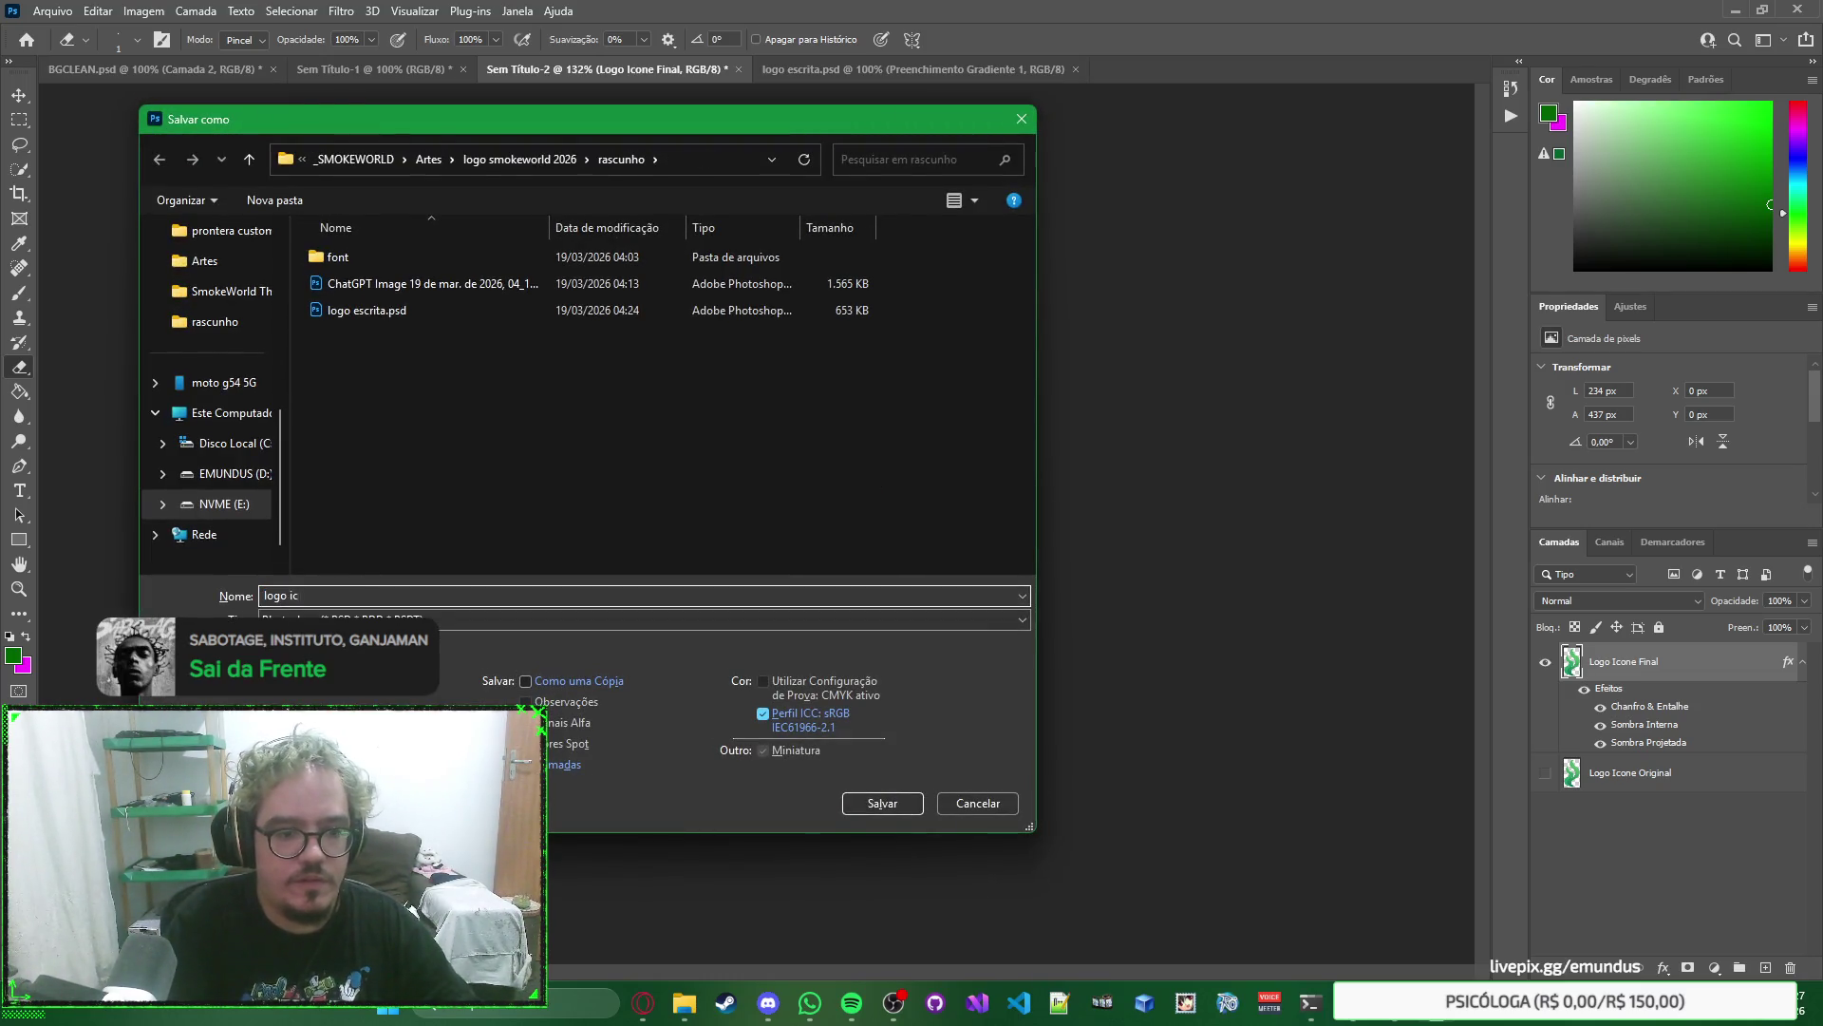
key(Return)
key(Return)
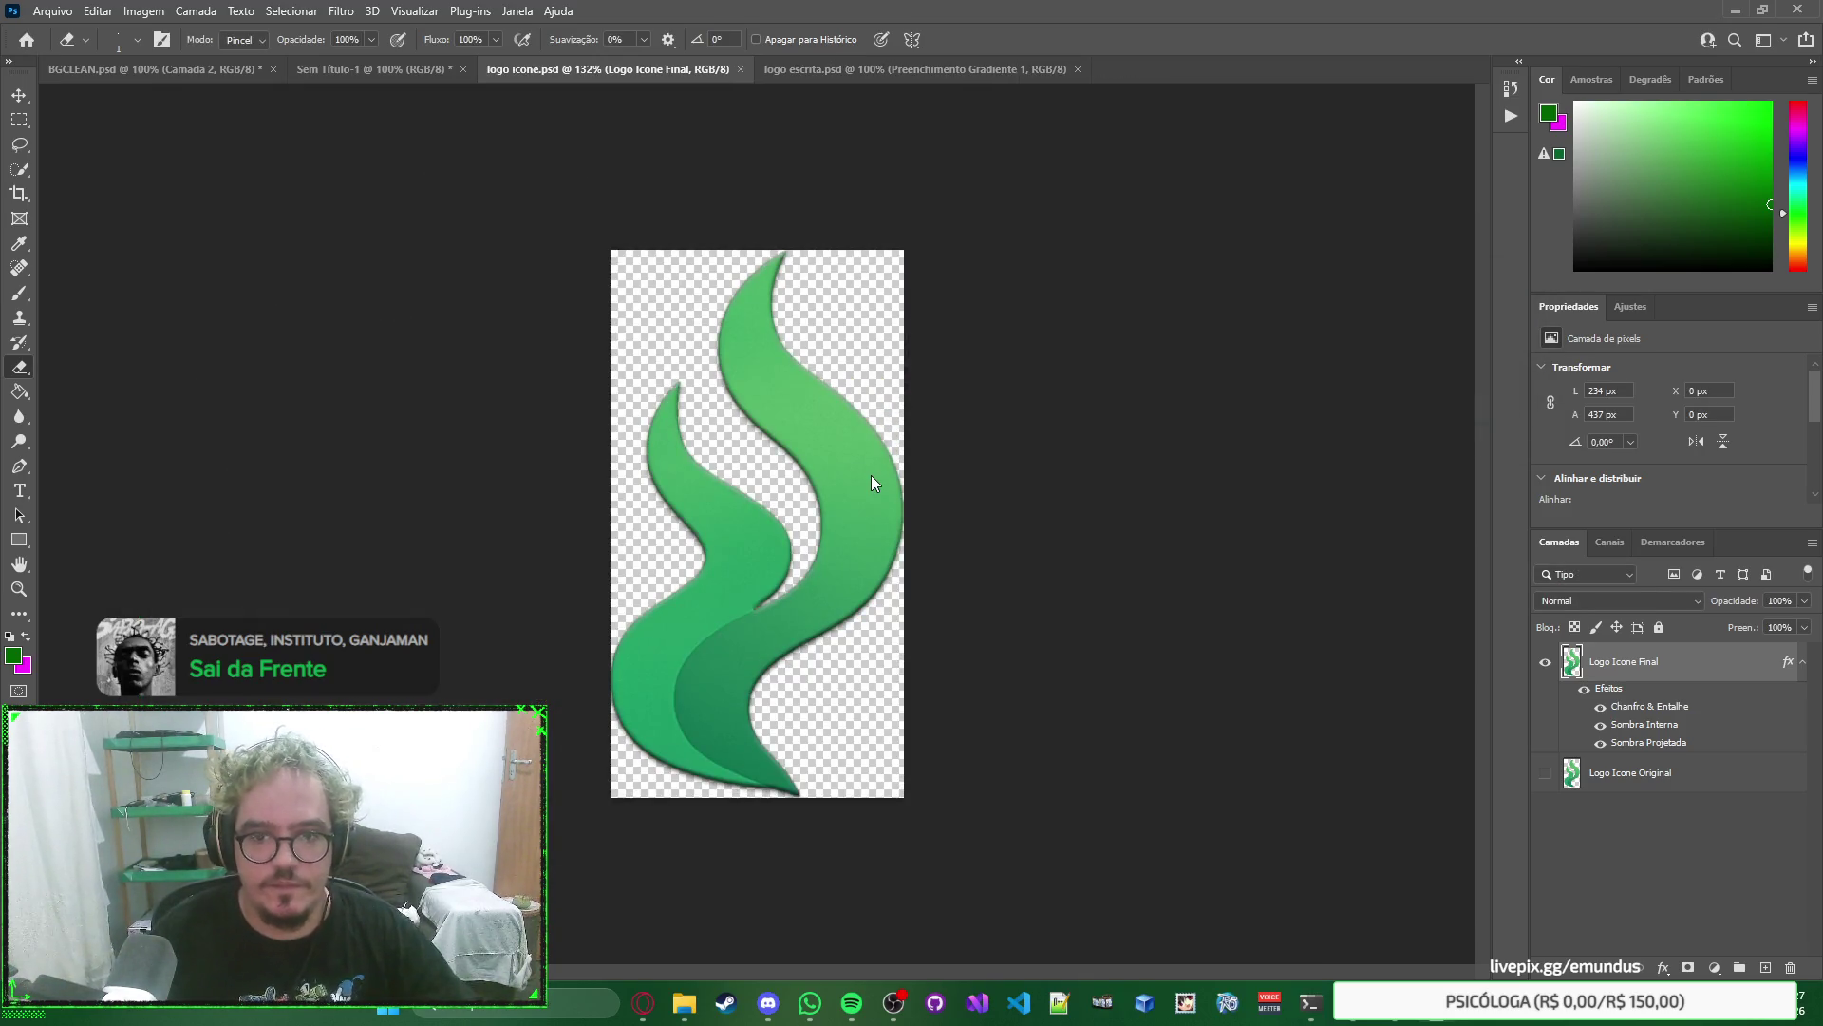
Compare Logo Icone Final against Logo Icone Original, leaving Final visible.
click(1543, 771)
click(1545, 662)
click(1545, 771)
click(1546, 769)
click(1545, 662)
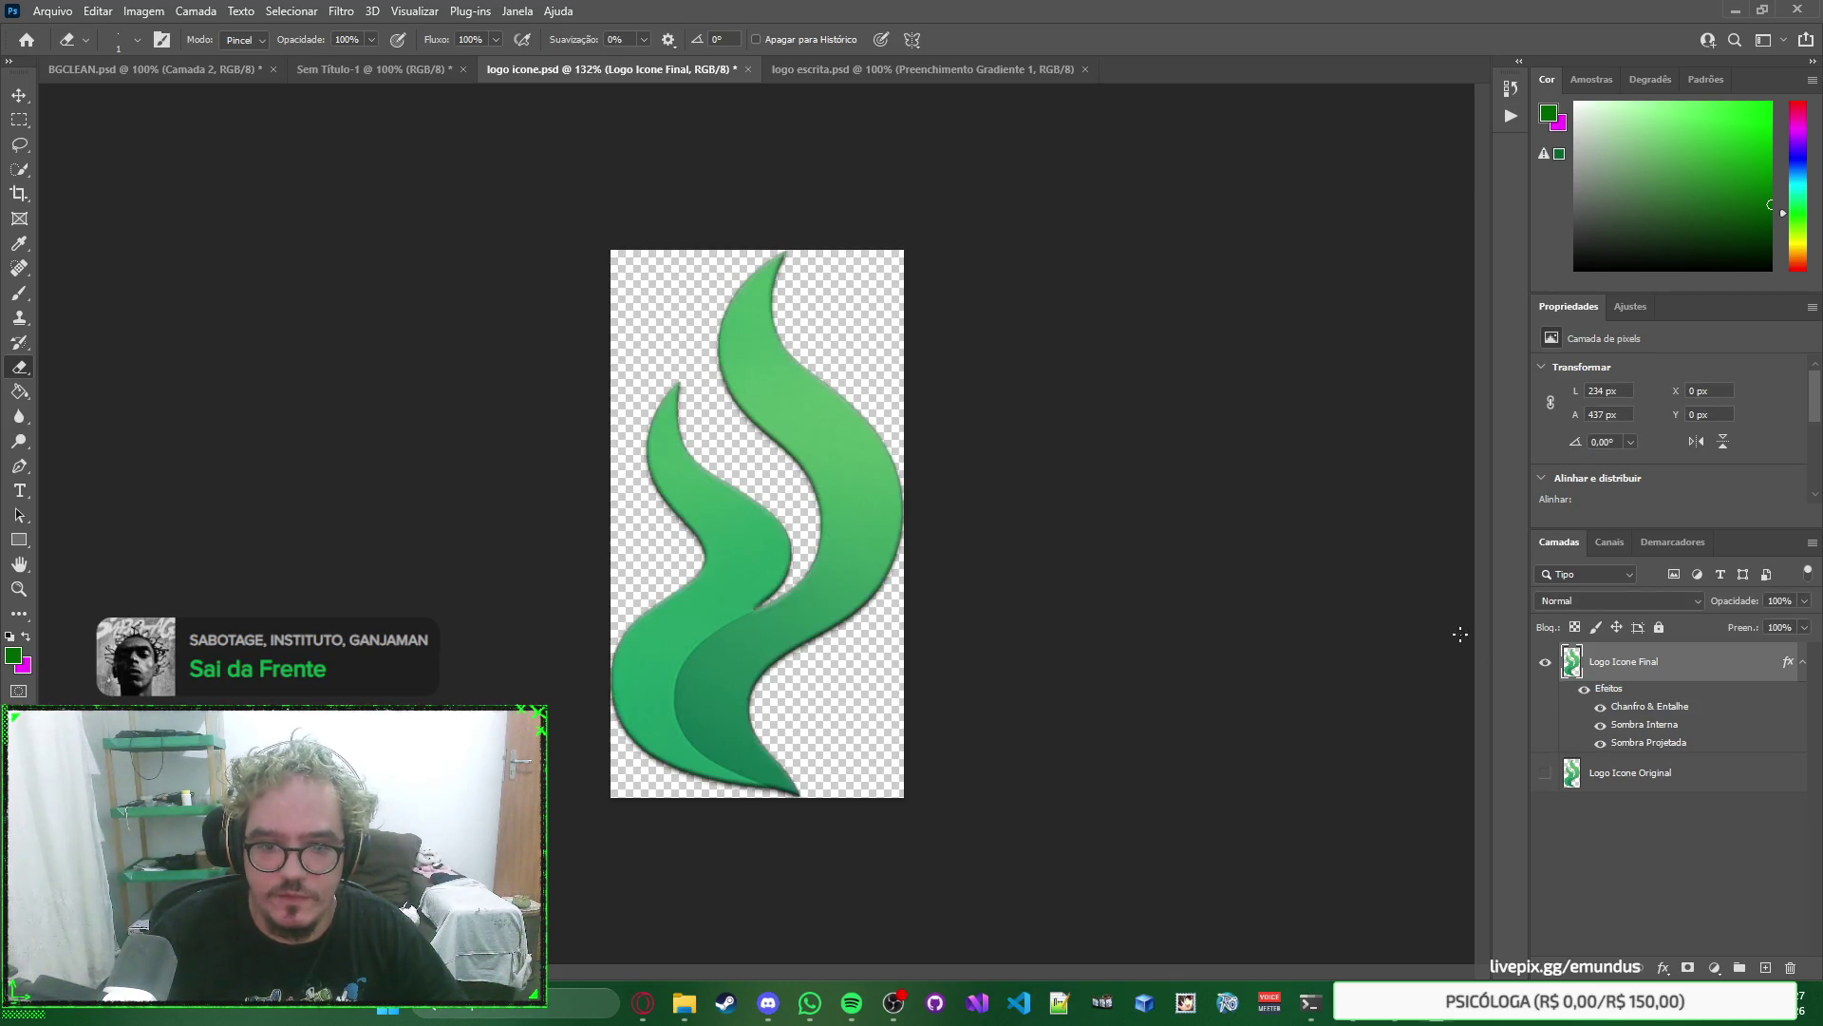
right_click(1266, 574)
click(1220, 570)
alt+scroll(779, 579, up, 5)
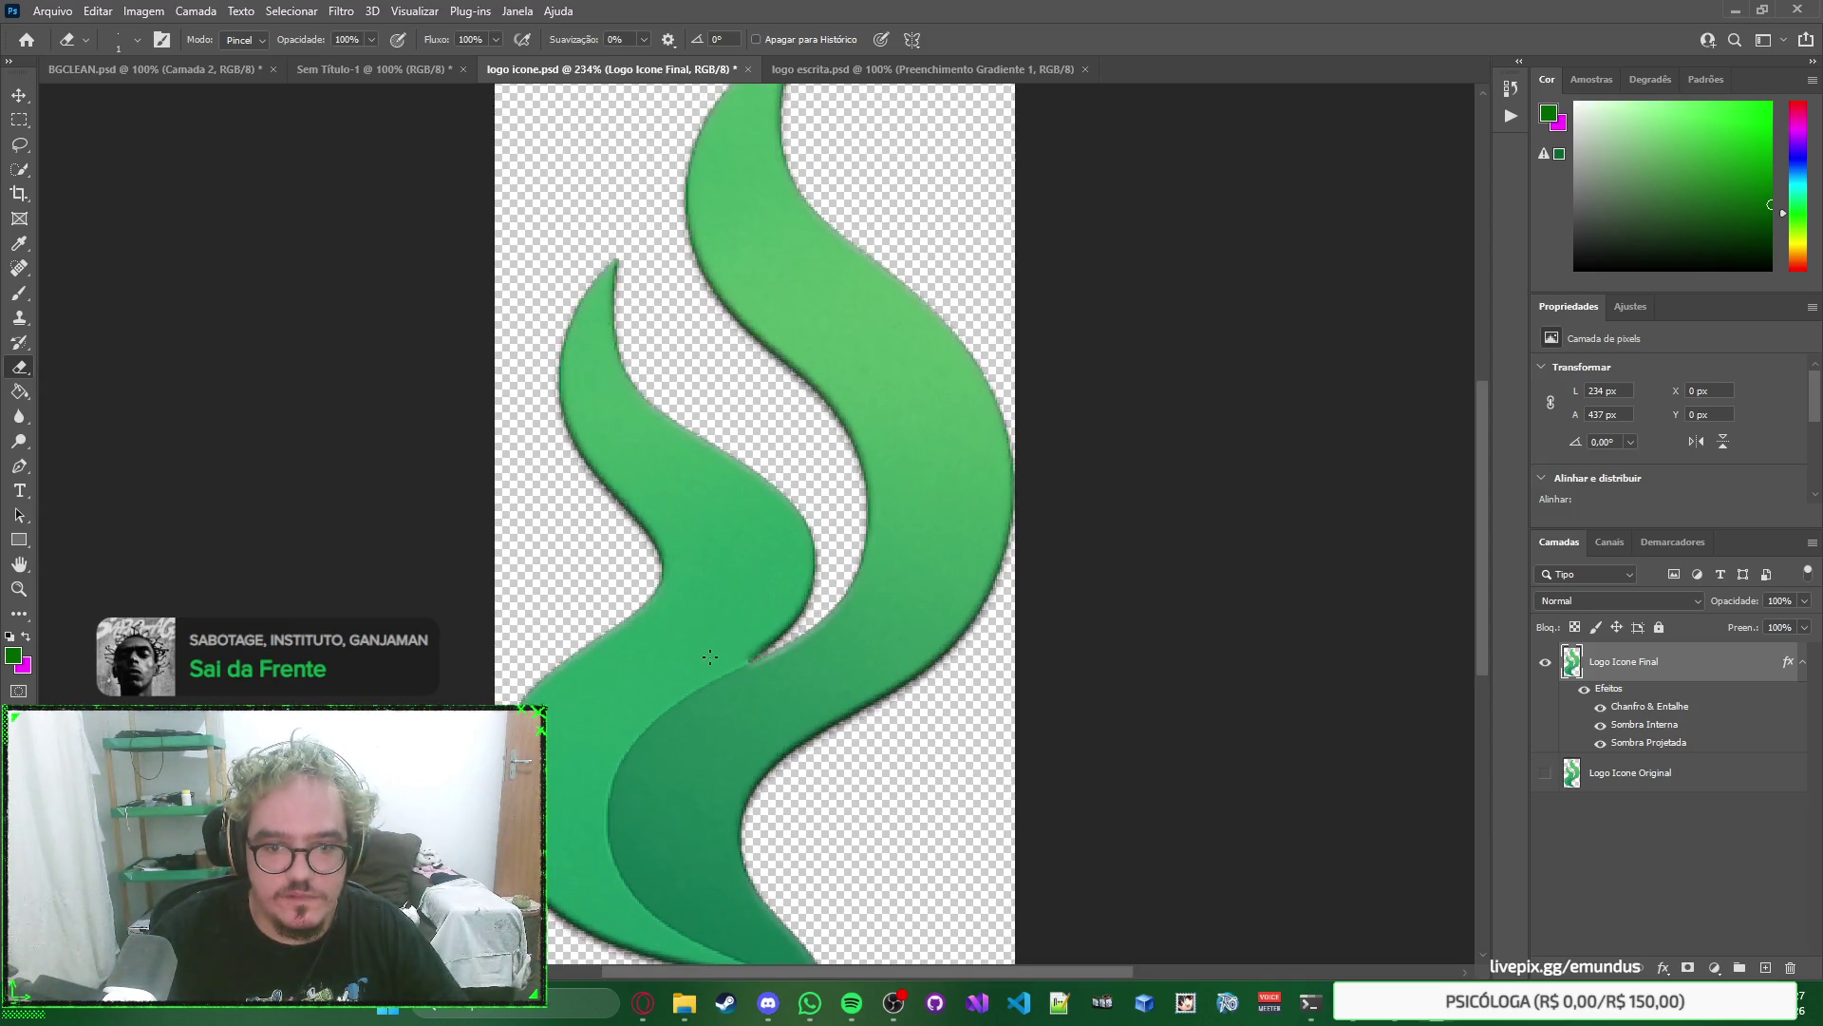
alt+scroll(729, 713, down, 5)
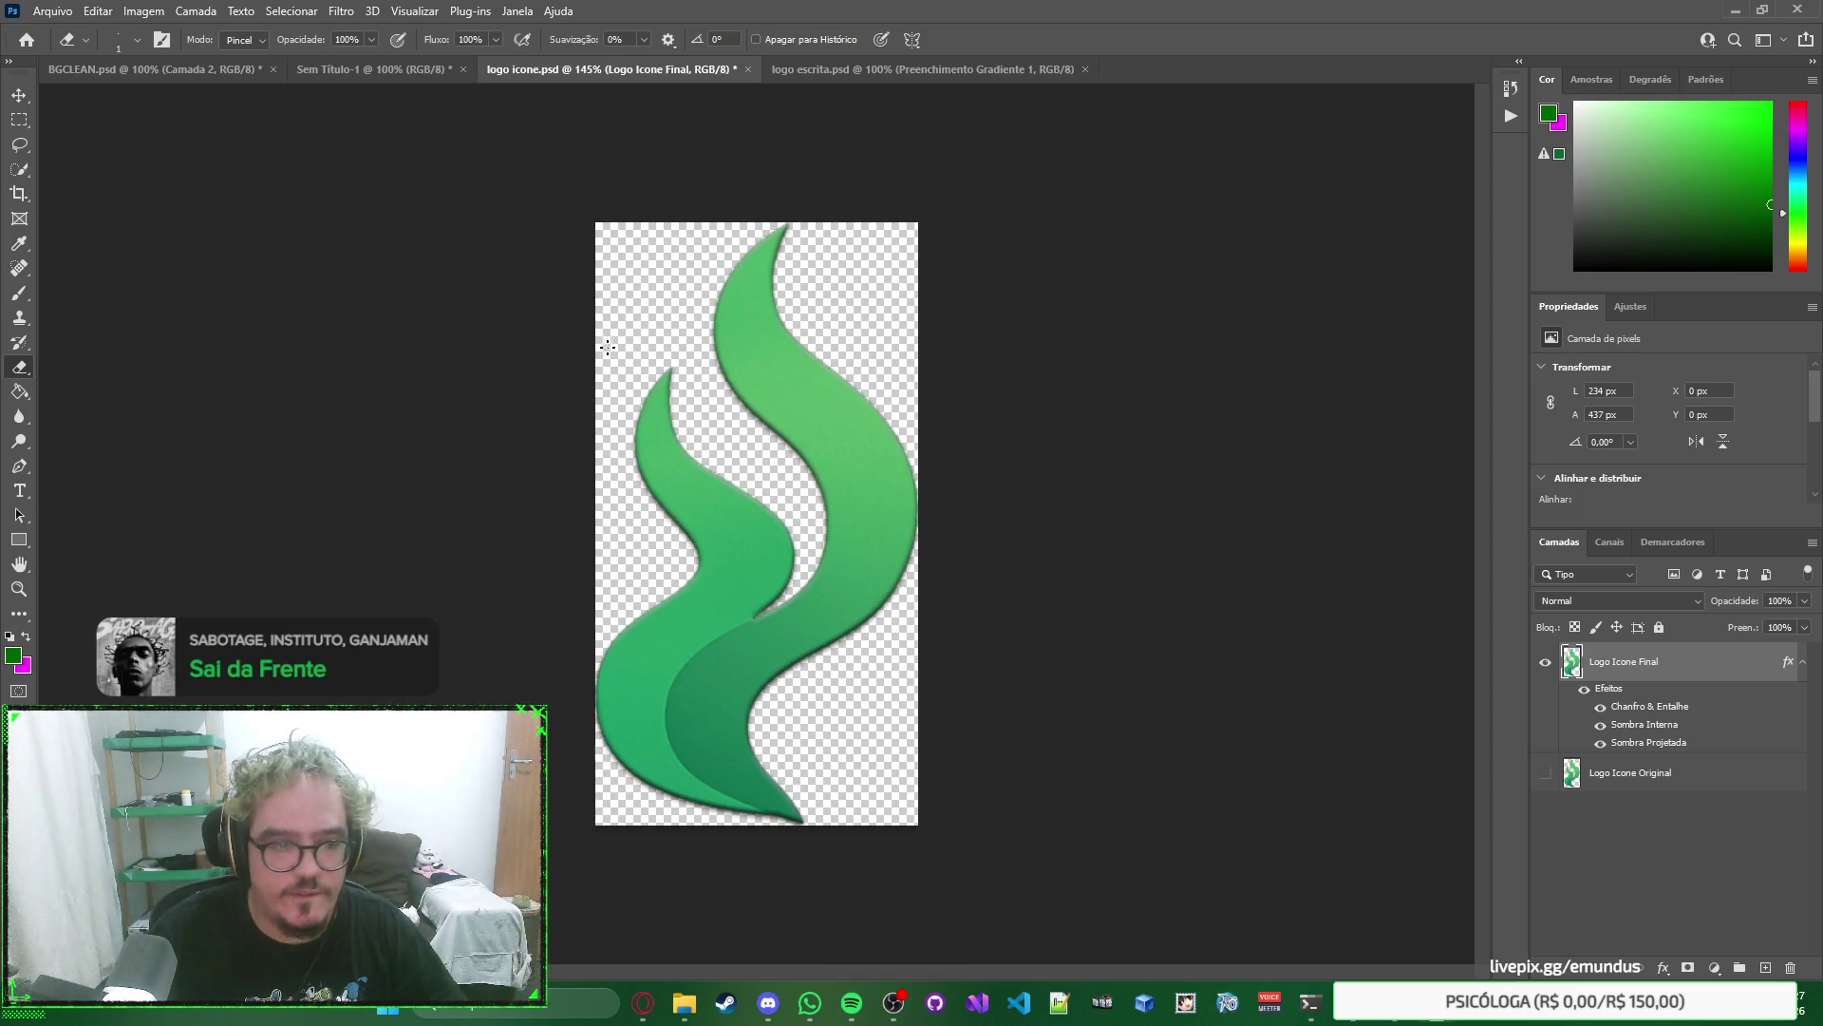
Select the logo layer with the Move tool, then pick the Quick Selection tool.
click(19, 95)
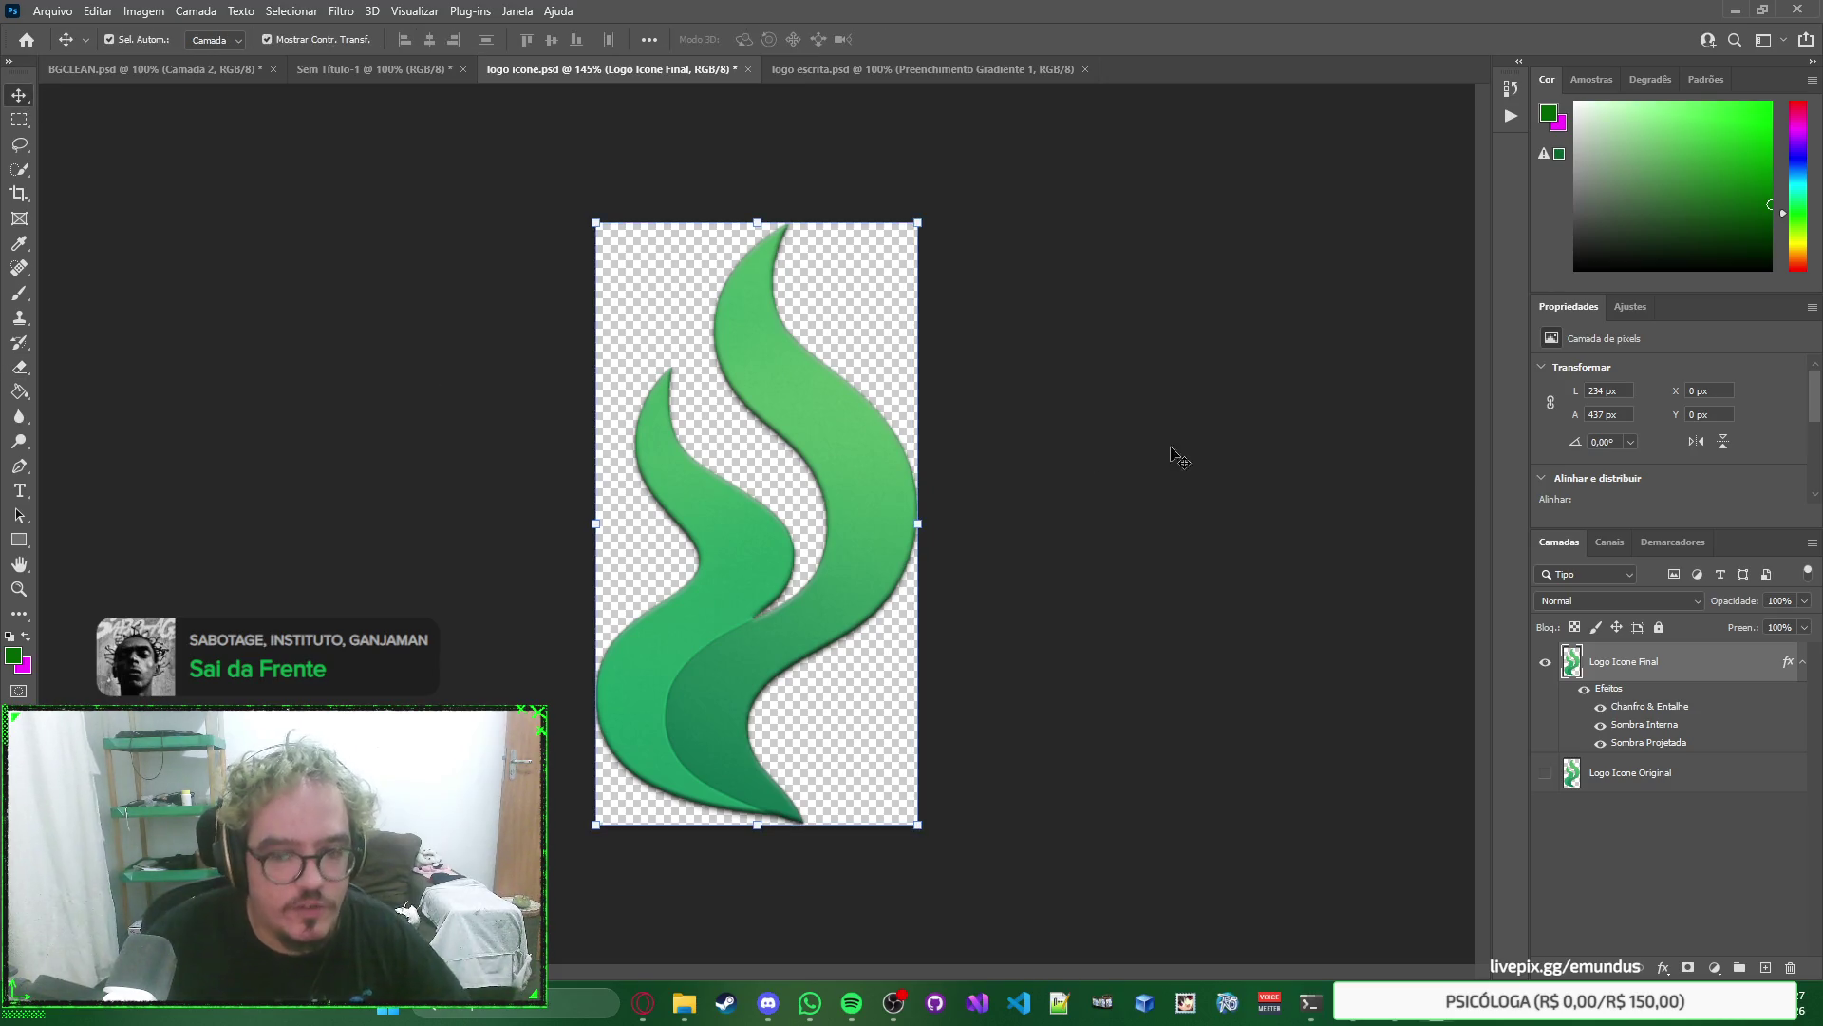
click(1282, 449)
right_click(1282, 449)
click(830, 433)
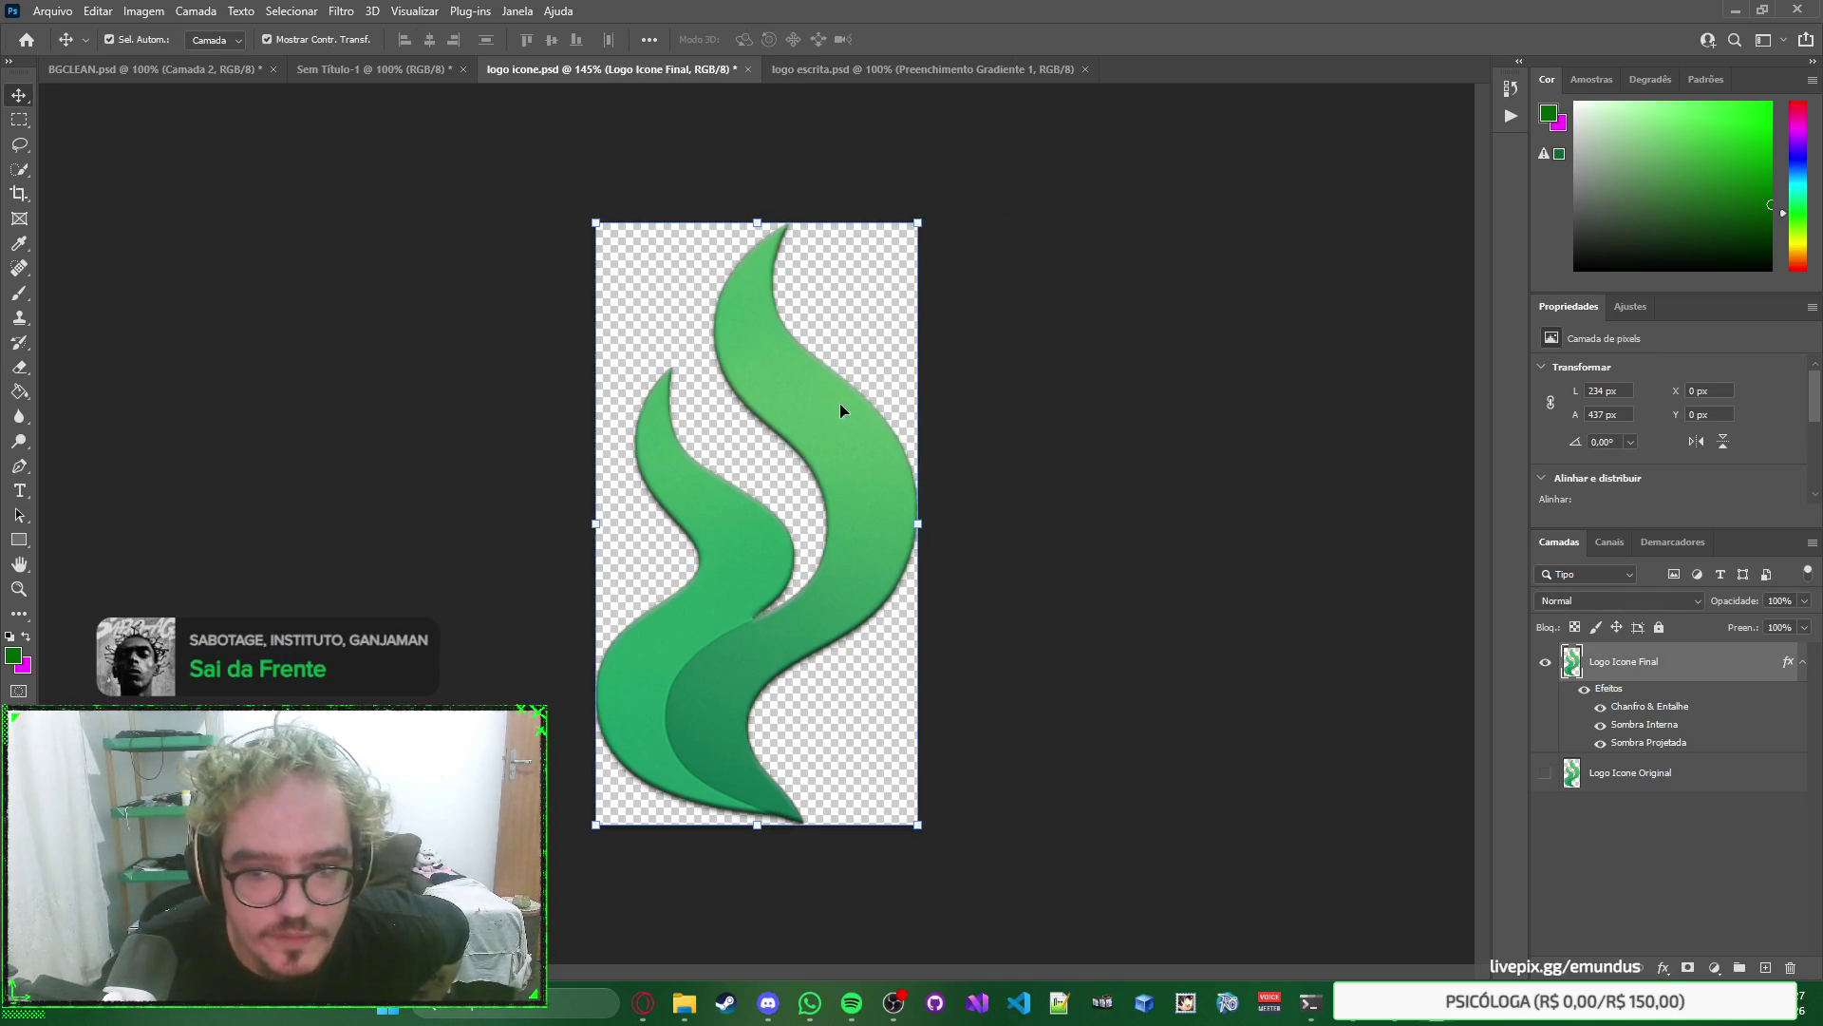
click(19, 169)
Copy the right and left flame shapes onto separate layers, Camada 1 and Camada 2.
mouse_move(749, 284)
mouse_down()
mouse_move(844, 484)
mouse_move(842, 610)
mouse_move(730, 704)
mouse_move(729, 757)
mouse_up()
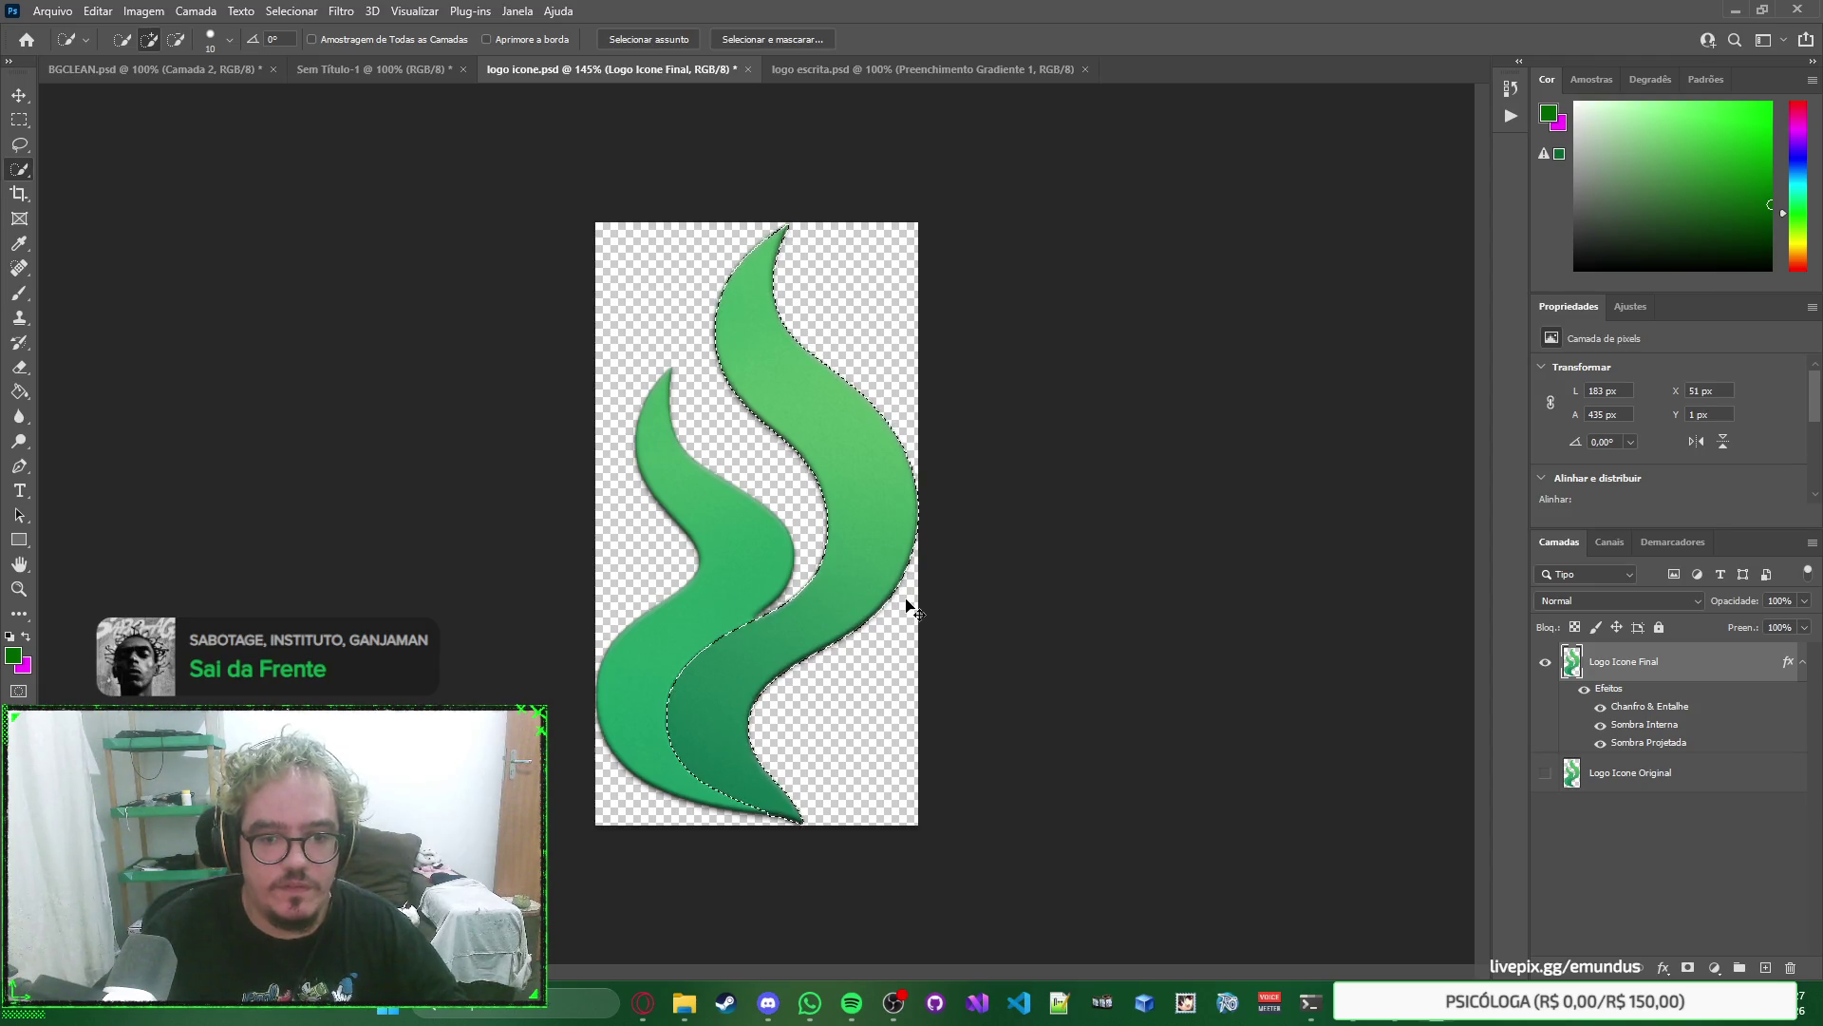
key(ctrl+j)
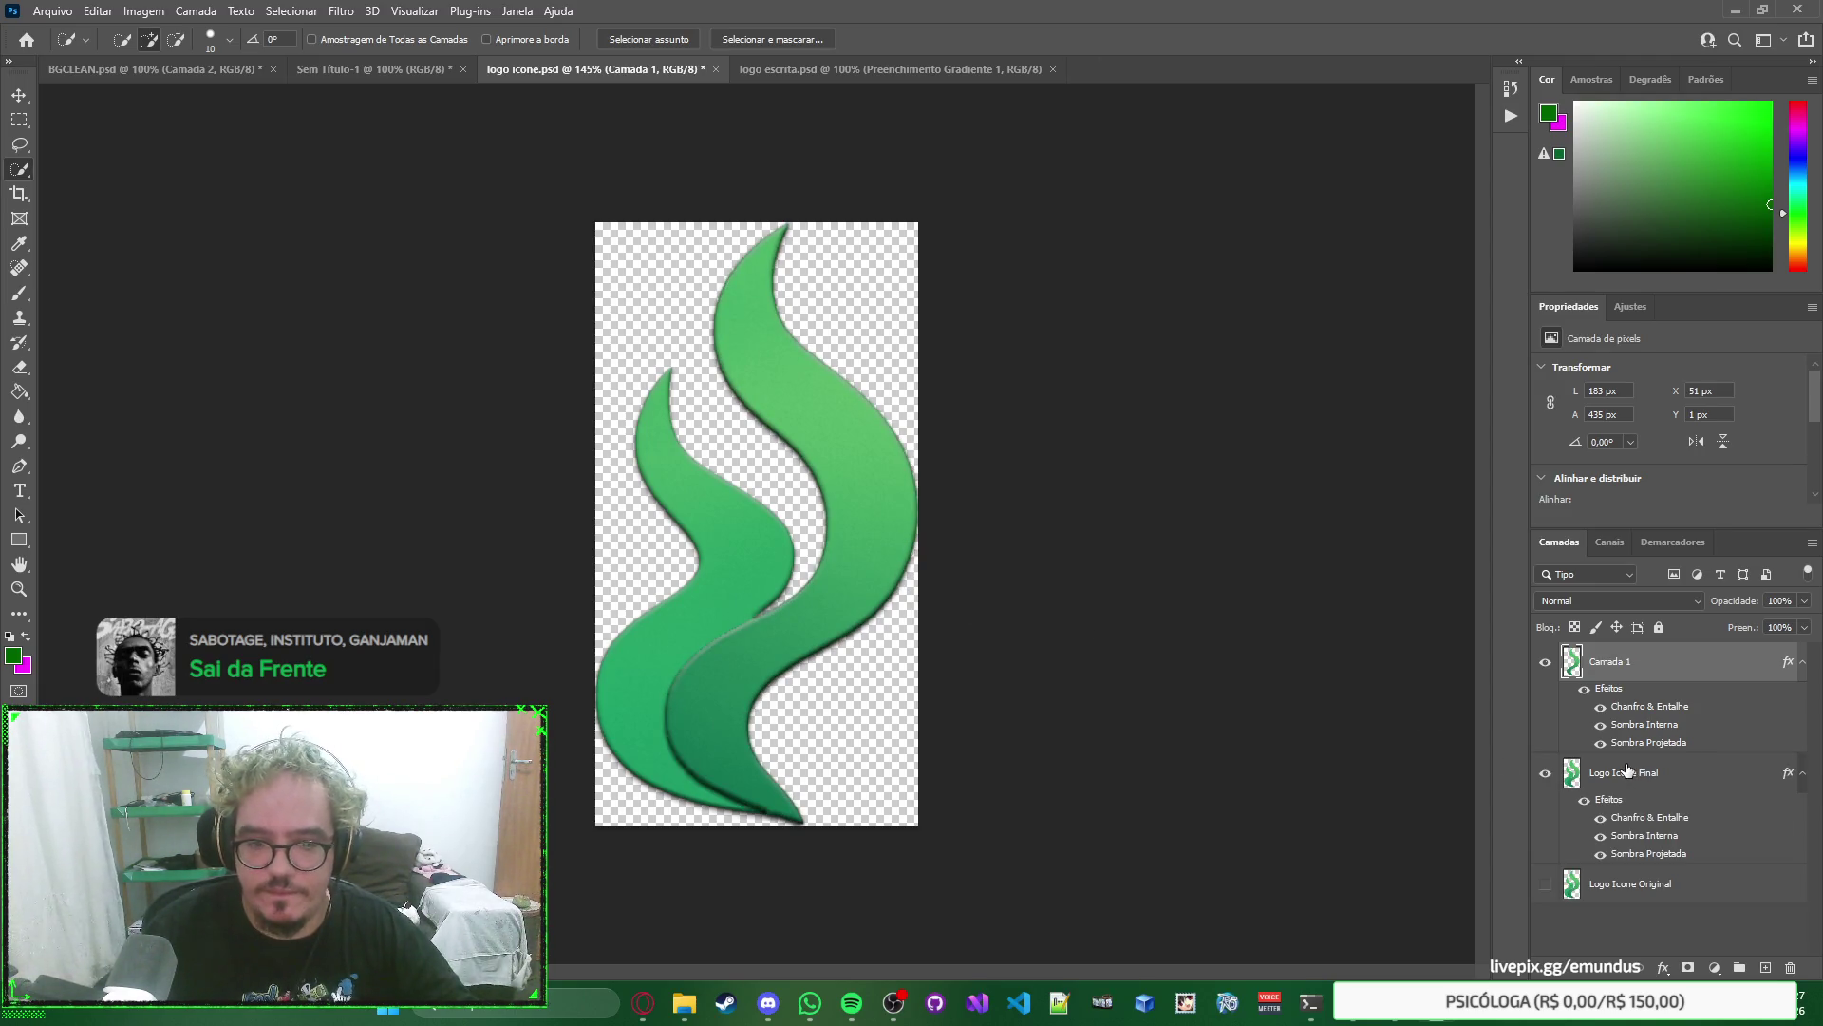
click(1621, 773)
mouse_move(660, 422)
mouse_down()
mouse_move(684, 553)
mouse_move(656, 644)
mouse_up()
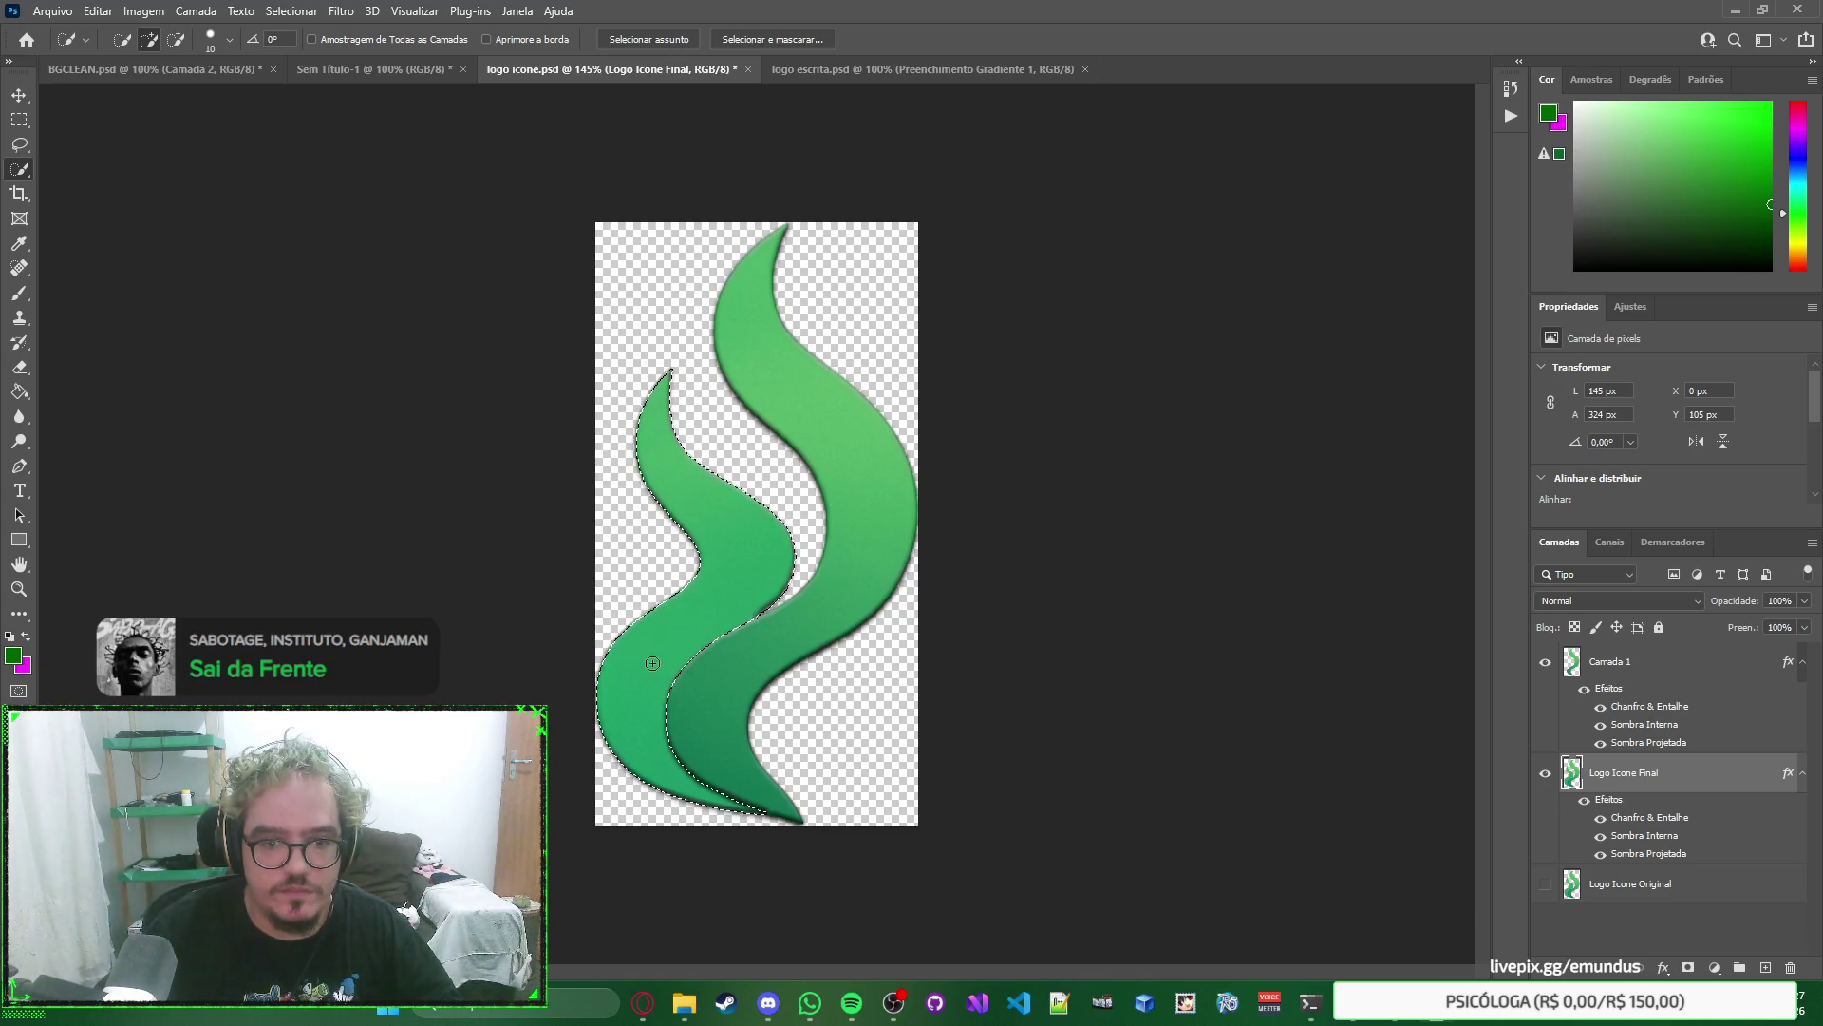
key(ctrl+j)
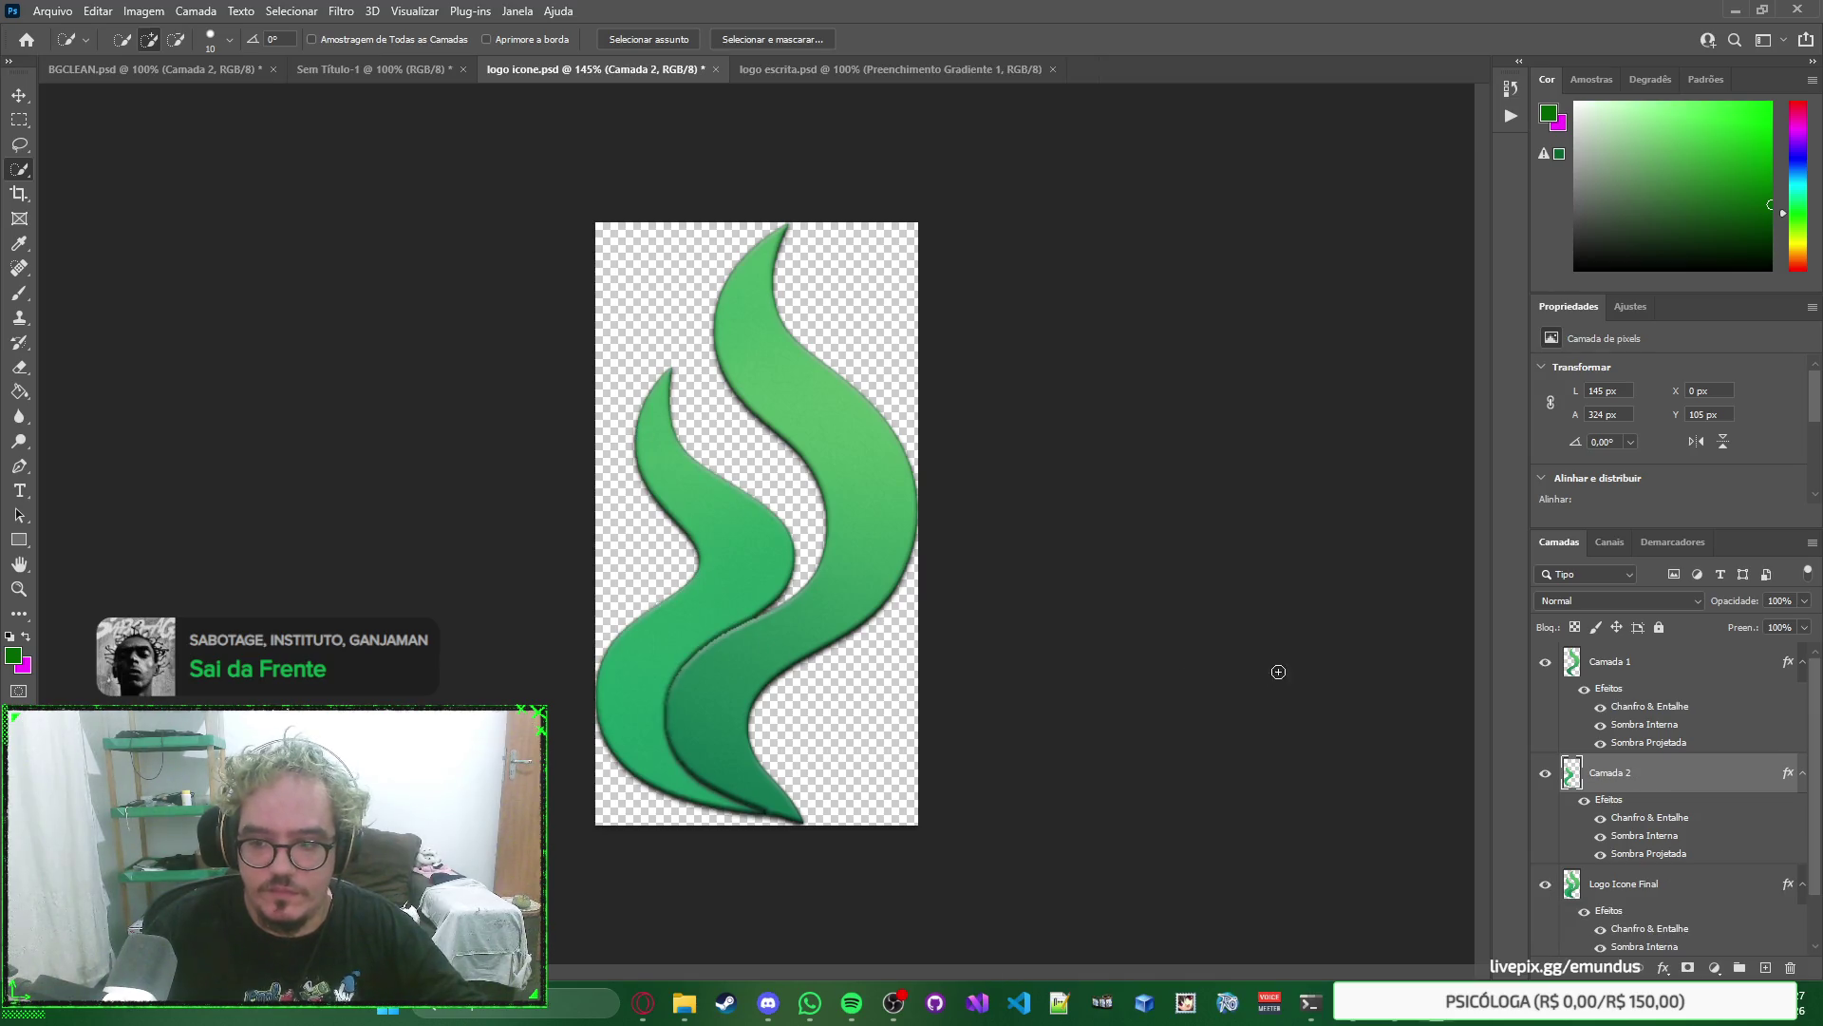
scroll(1672, 797, down, 2)
Clear the layer effects from Logo Icone Final and hide it.
right_click(1723, 825)
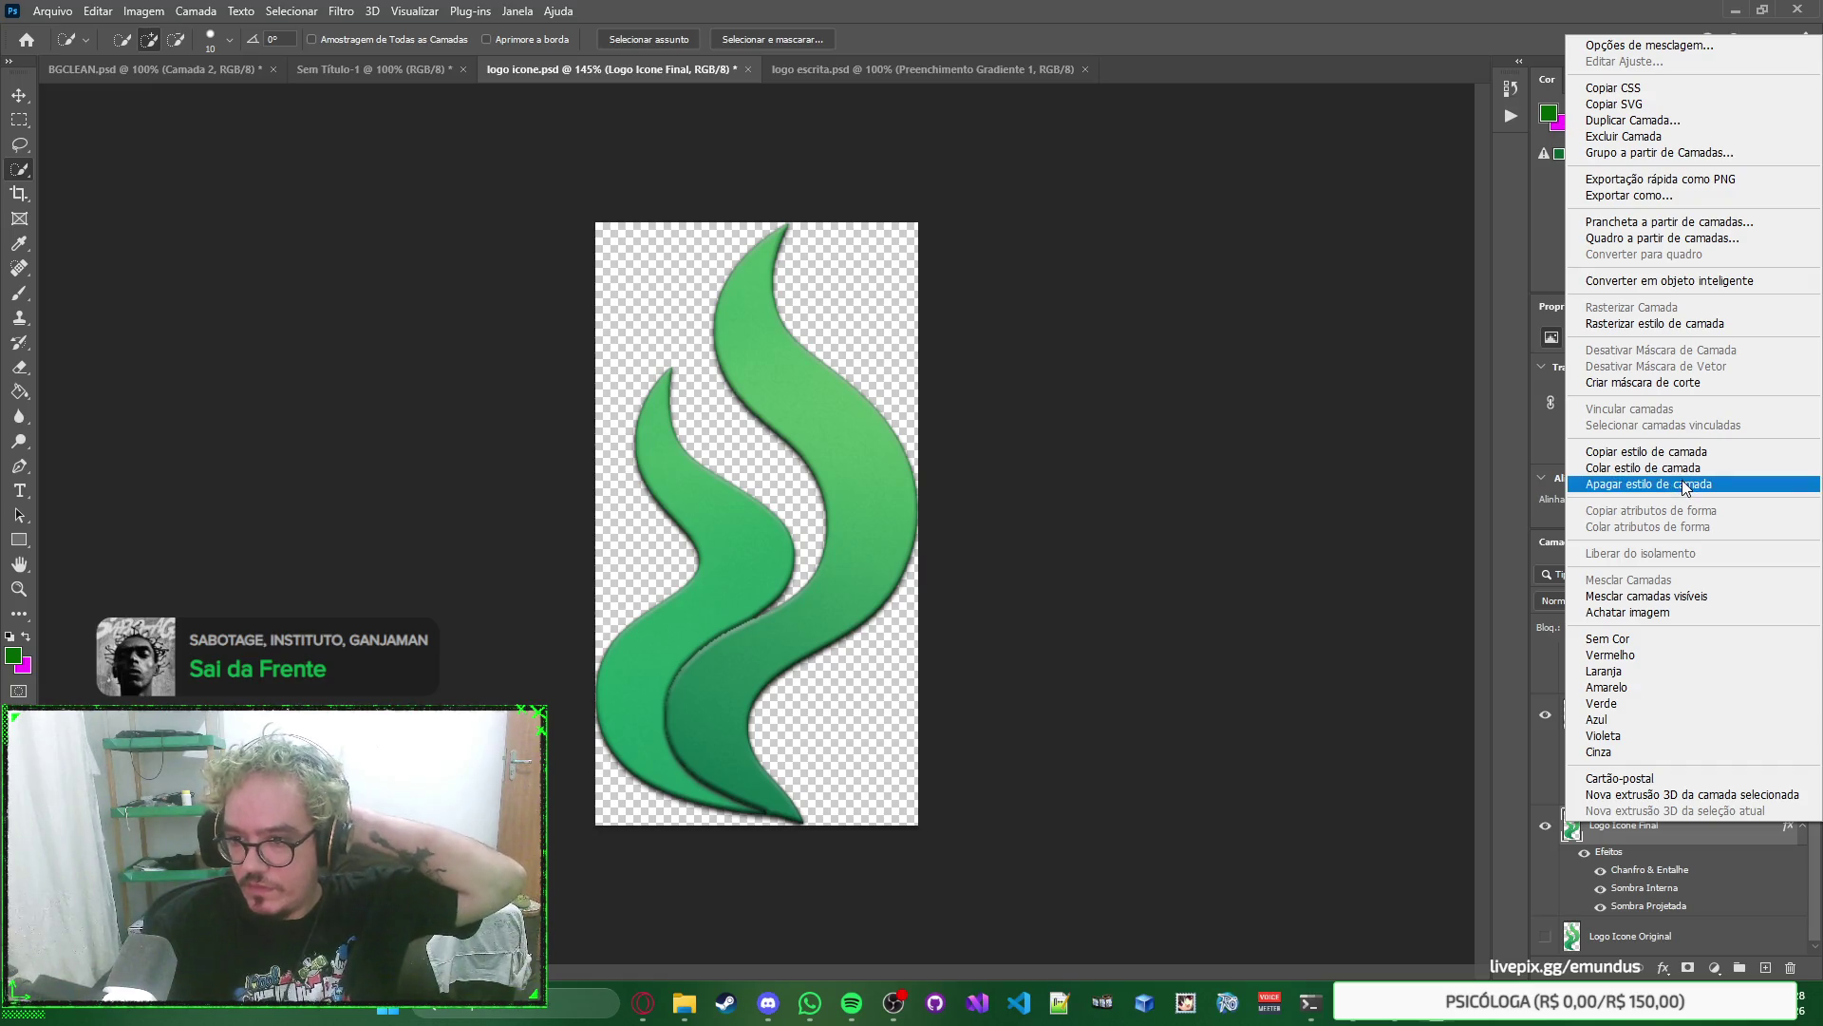
click(1686, 485)
click(1543, 886)
Nudge the right flame on Camada 1 a few pixels up and left.
click(14, 93)
click(1688, 779)
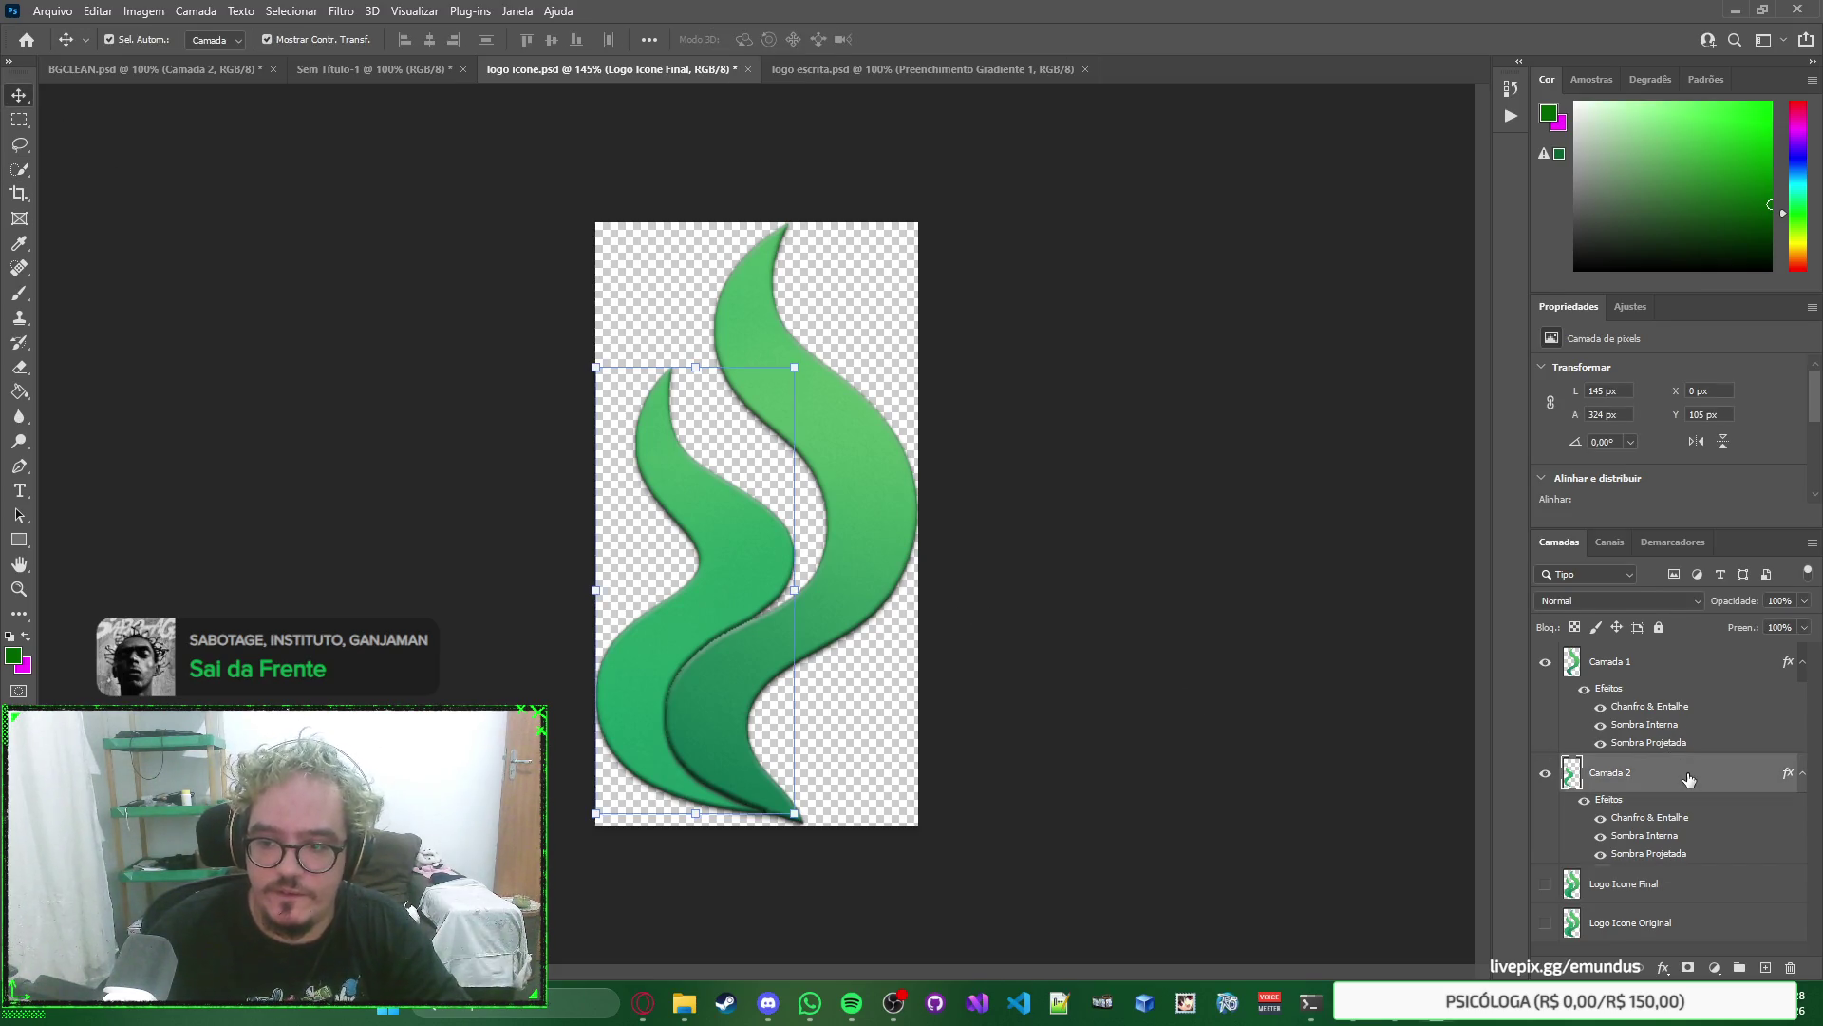
click(1691, 676)
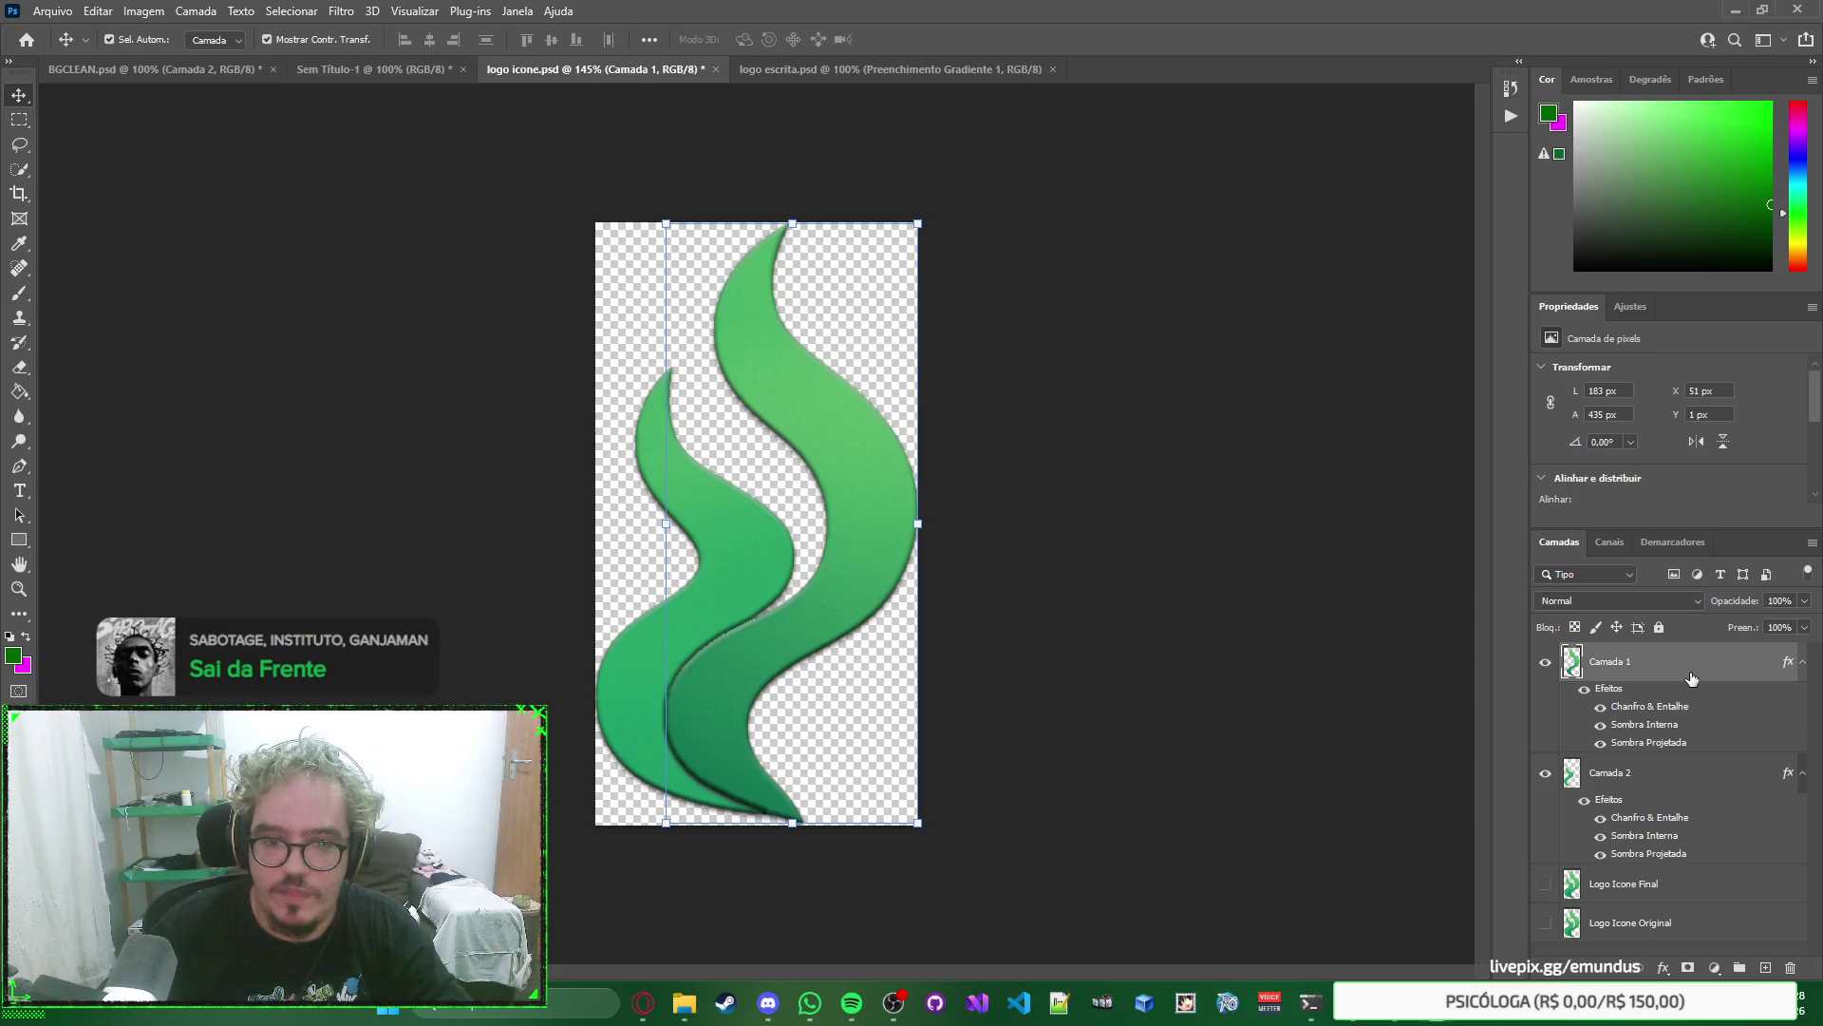
key(Left)
key(Up)
key(Left)
key(Left)
key(Left)
key(Left)
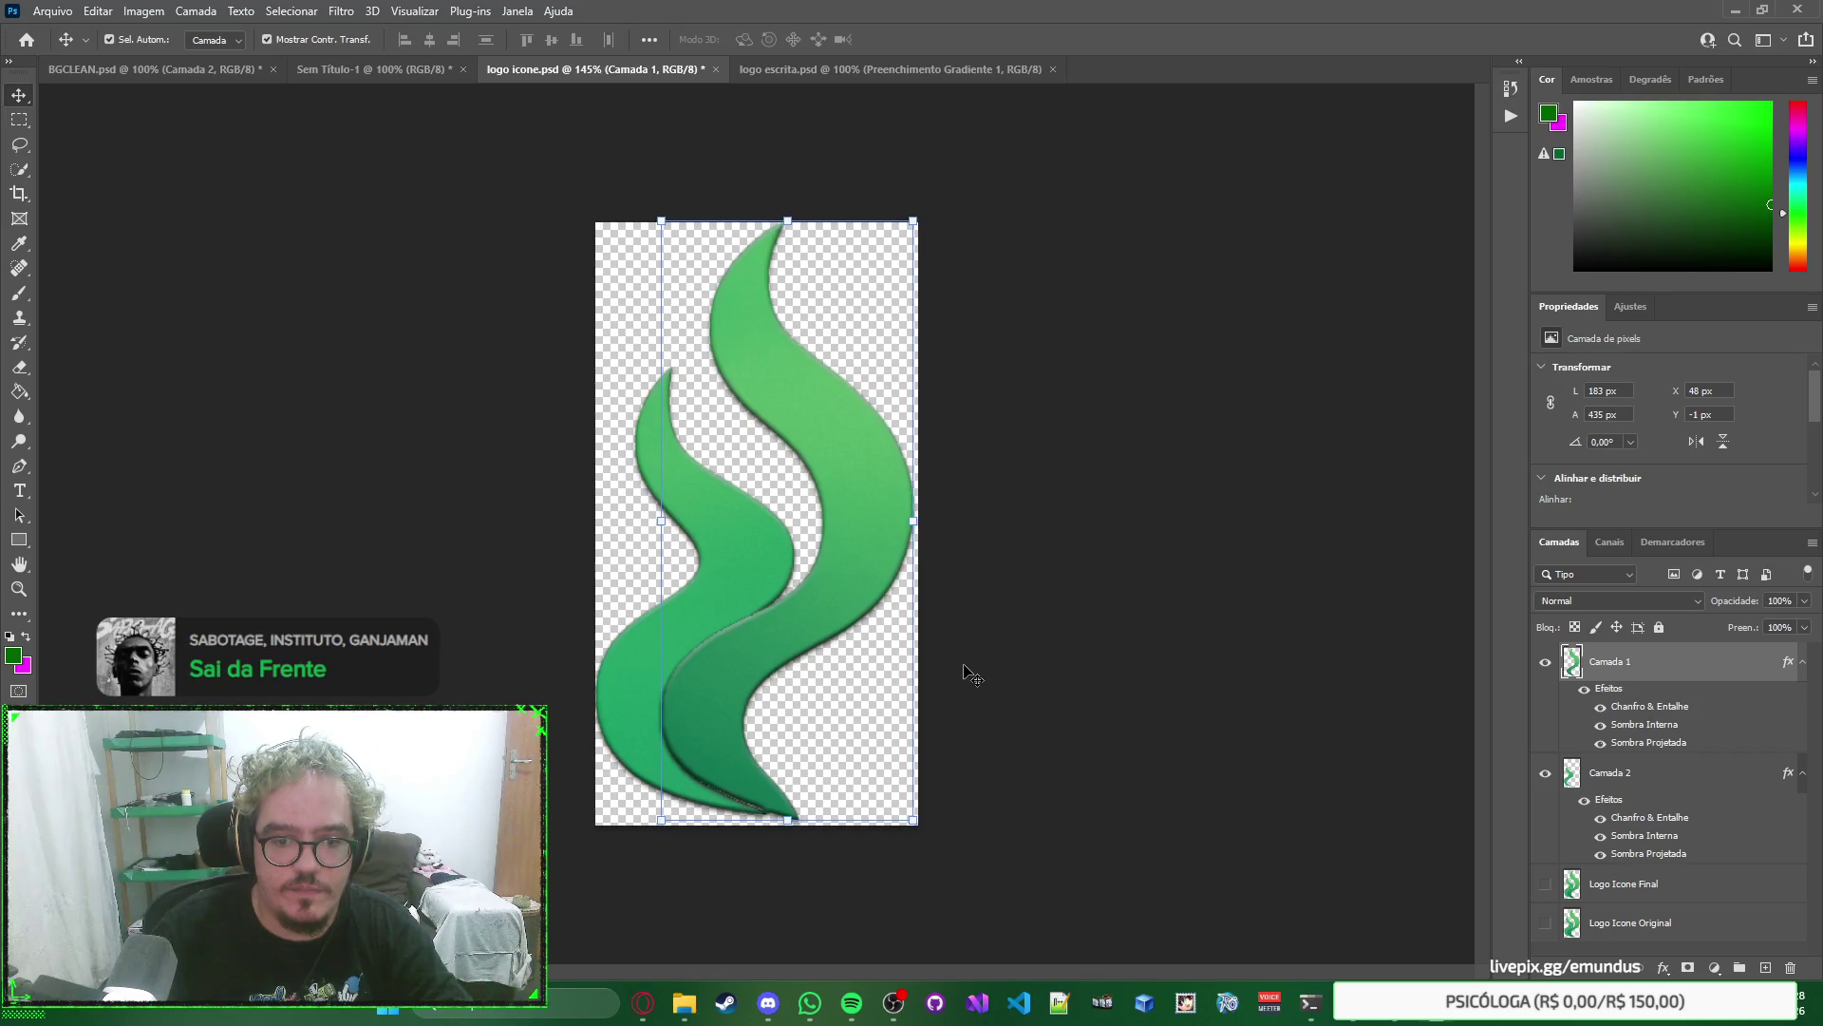
key(Down)
key(Up)
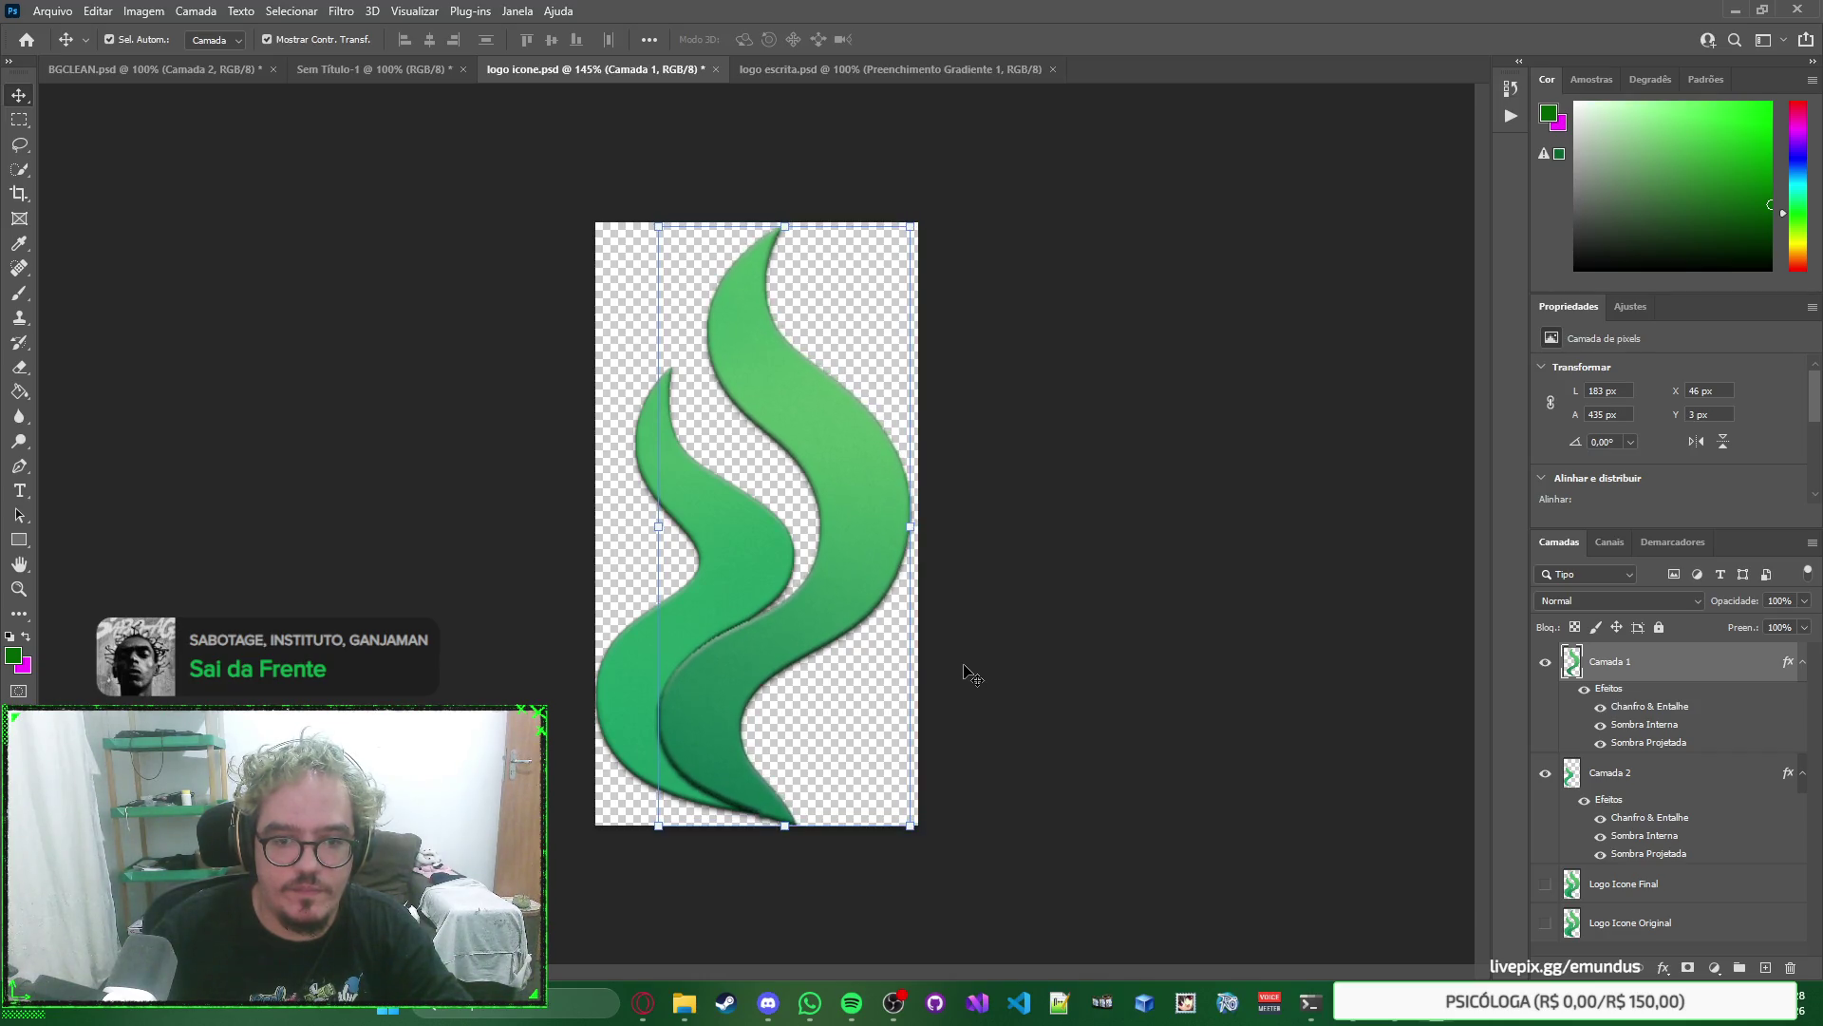
Undo and redo to restore Camada 2, keeping Logo Icone Final hidden.
key(ctrl+z)
key(ctrl+z)
key(ctrl+z)
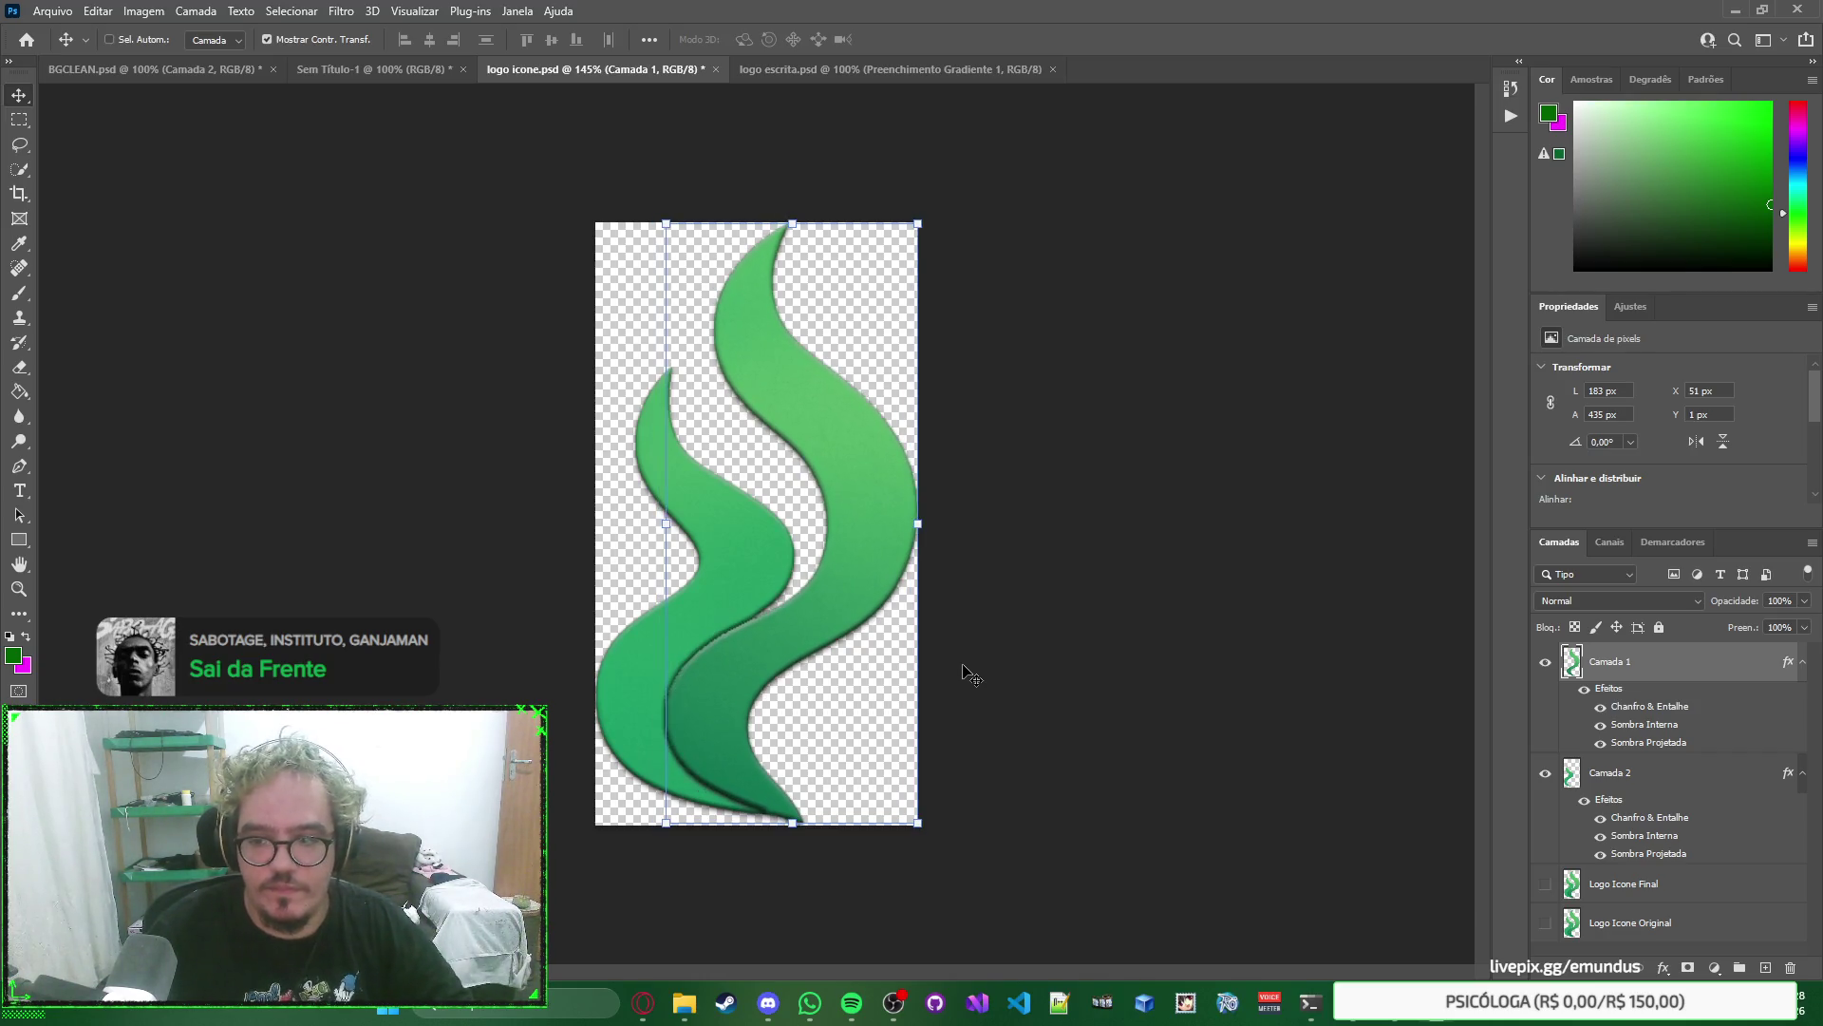
key(ctrl+j)
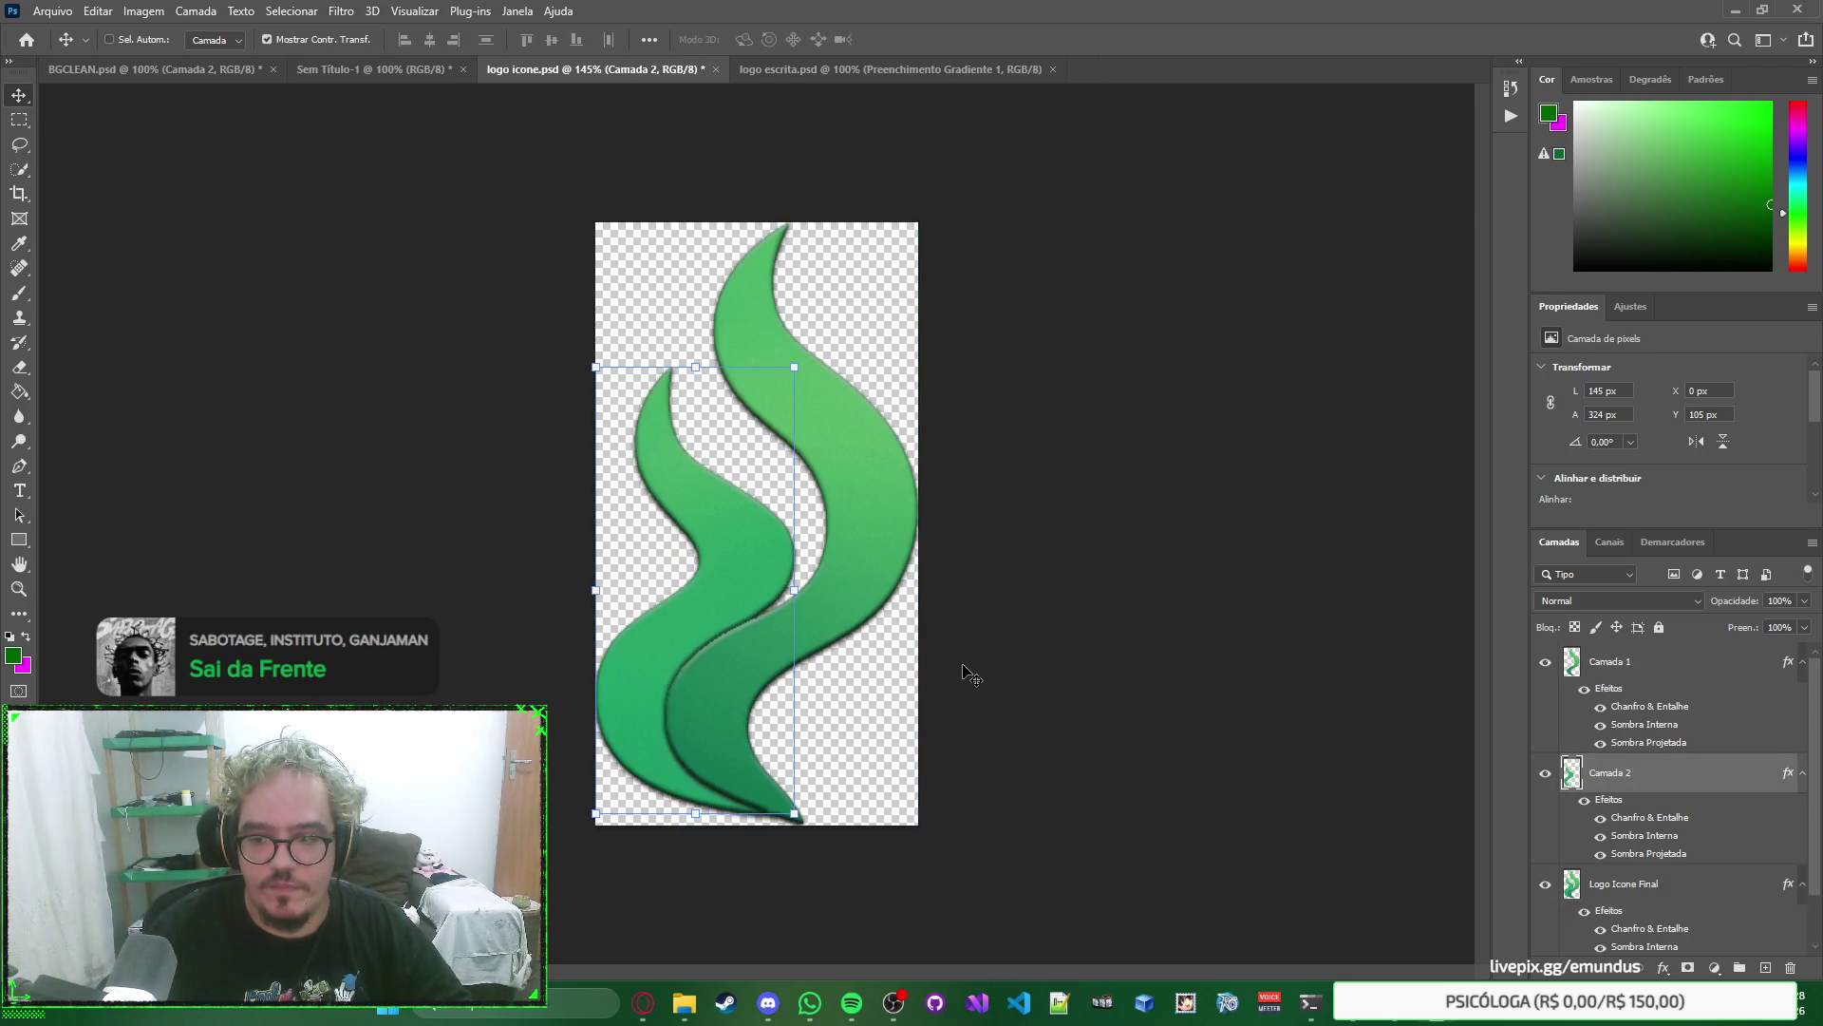
click(1201, 672)
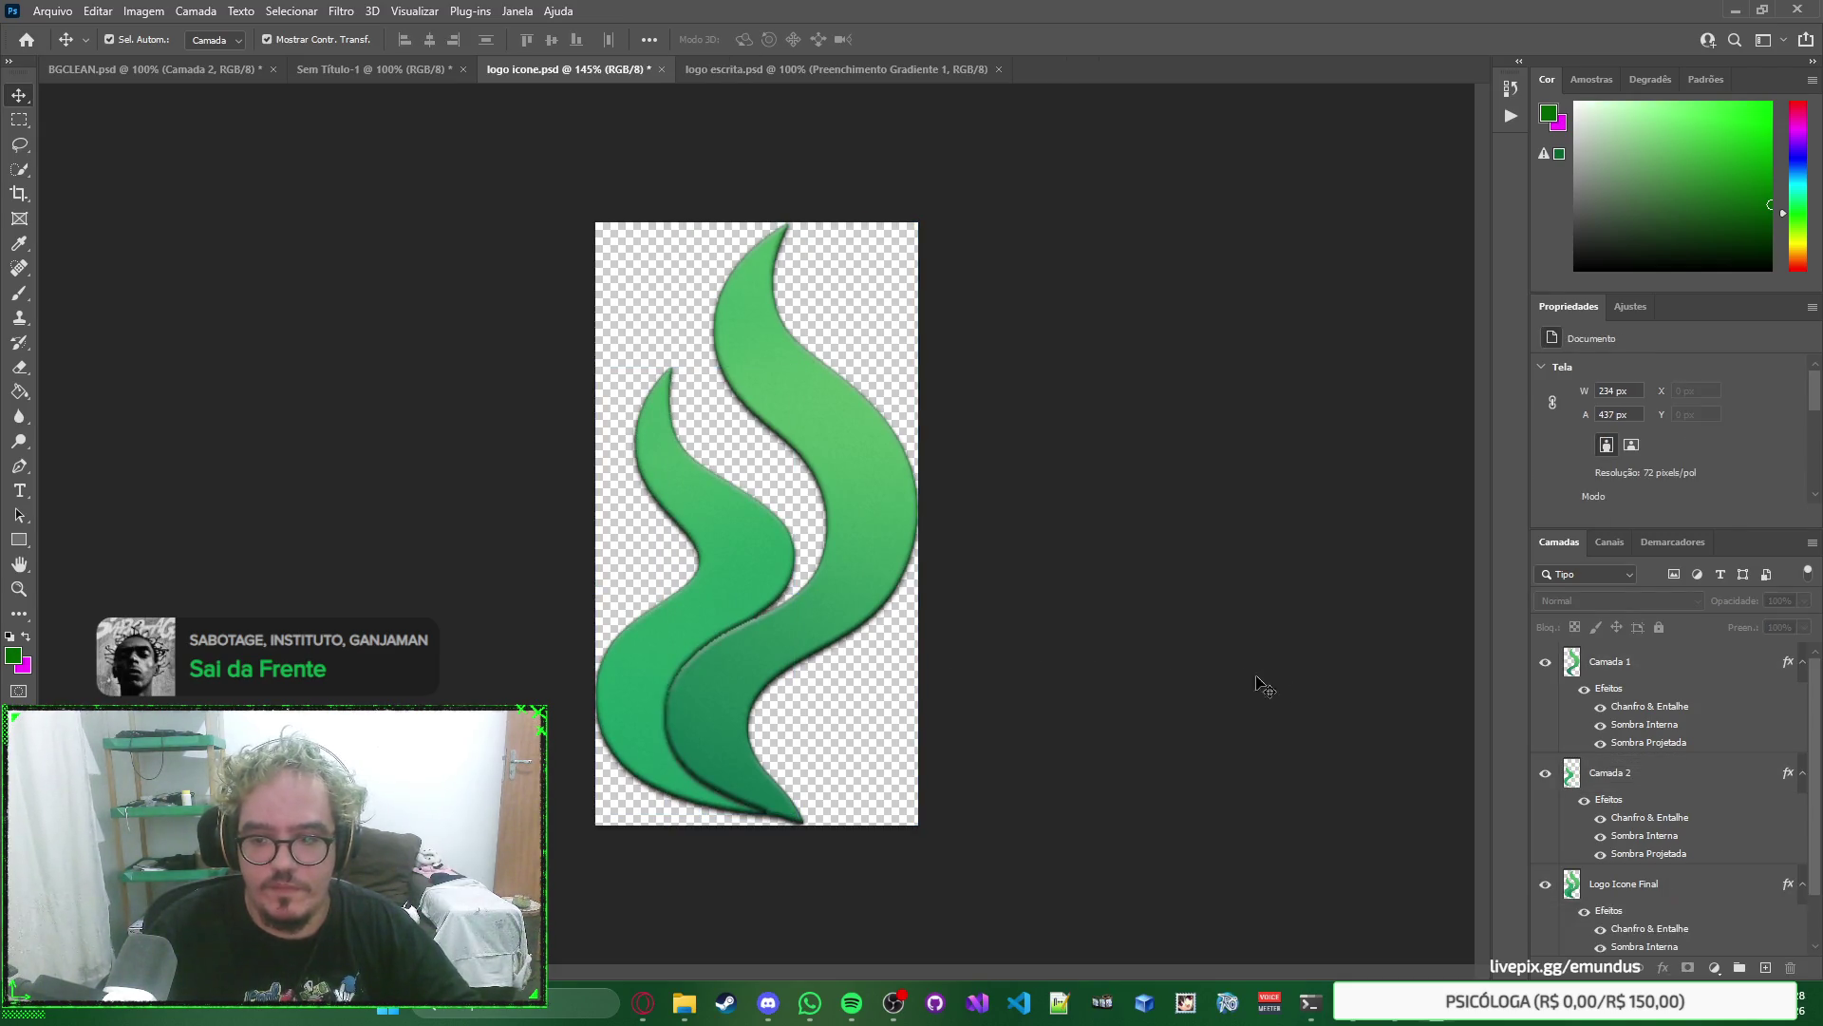
click(1547, 889)
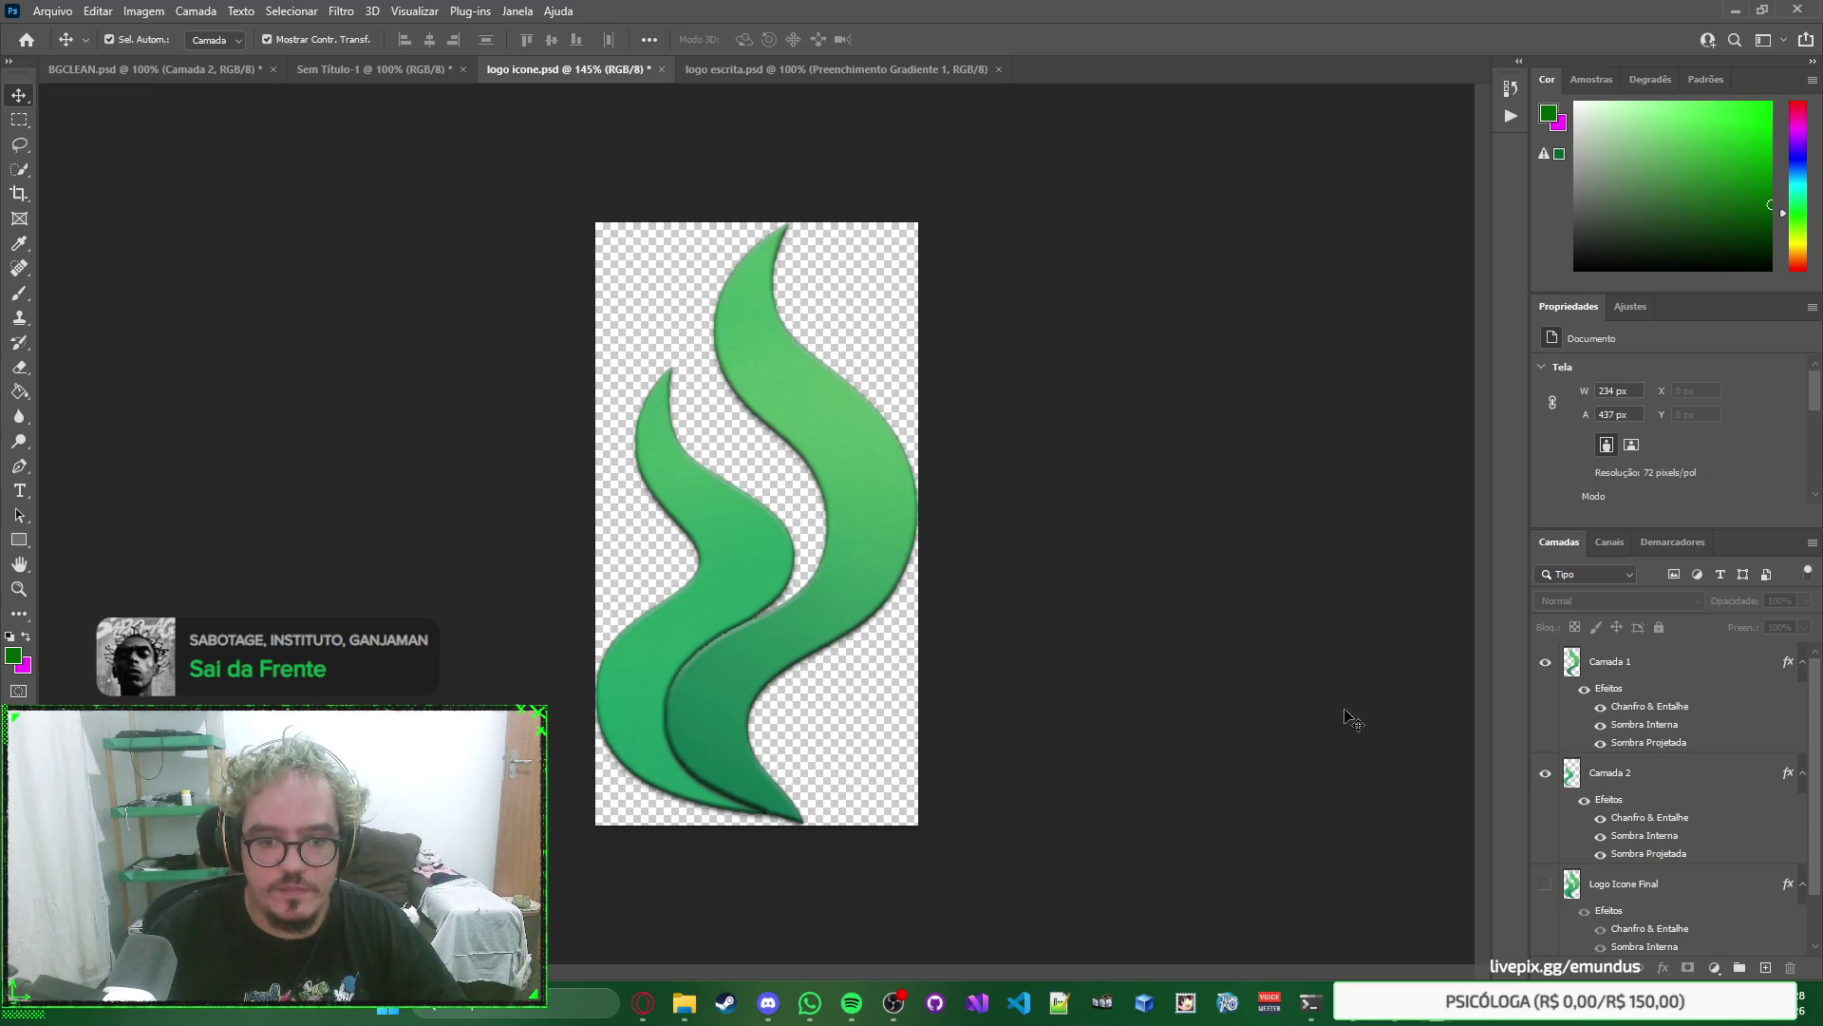
click(1702, 776)
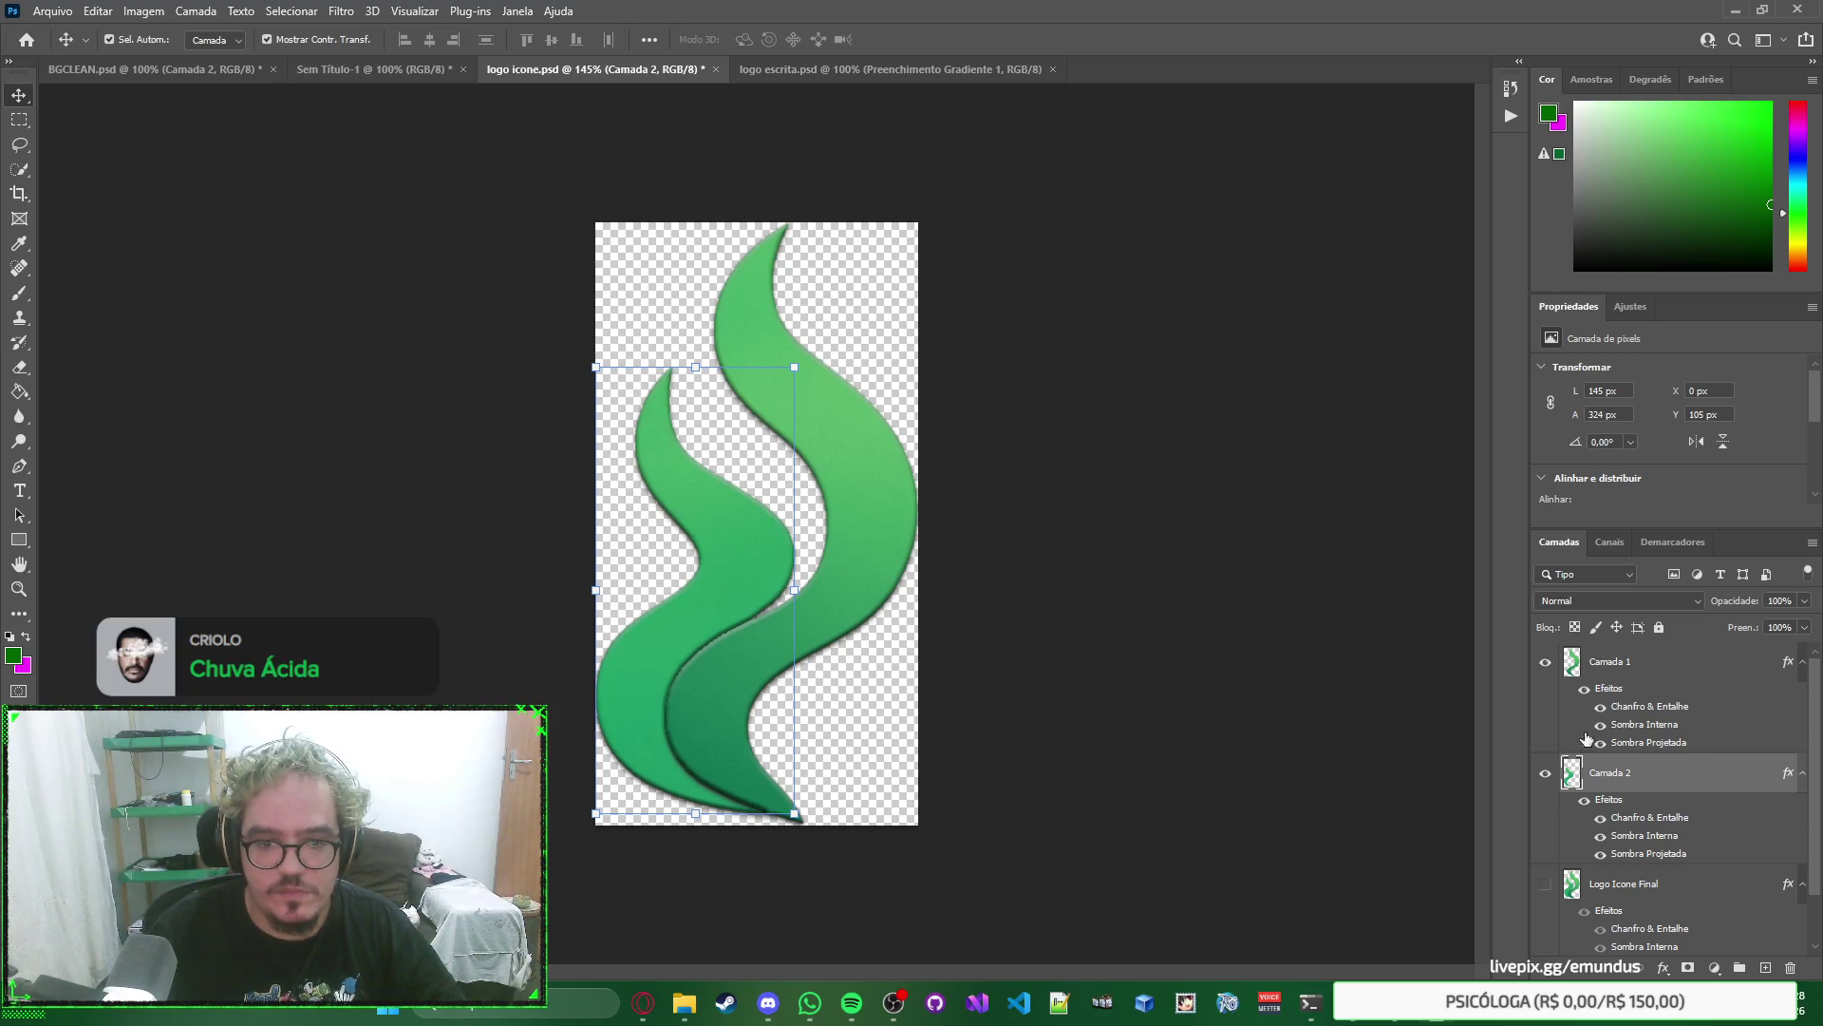
click(1668, 672)
Zoom in to inspect the flame edges, then return to 145%.
click(1021, 665)
scroll(699, 688, up, 3)
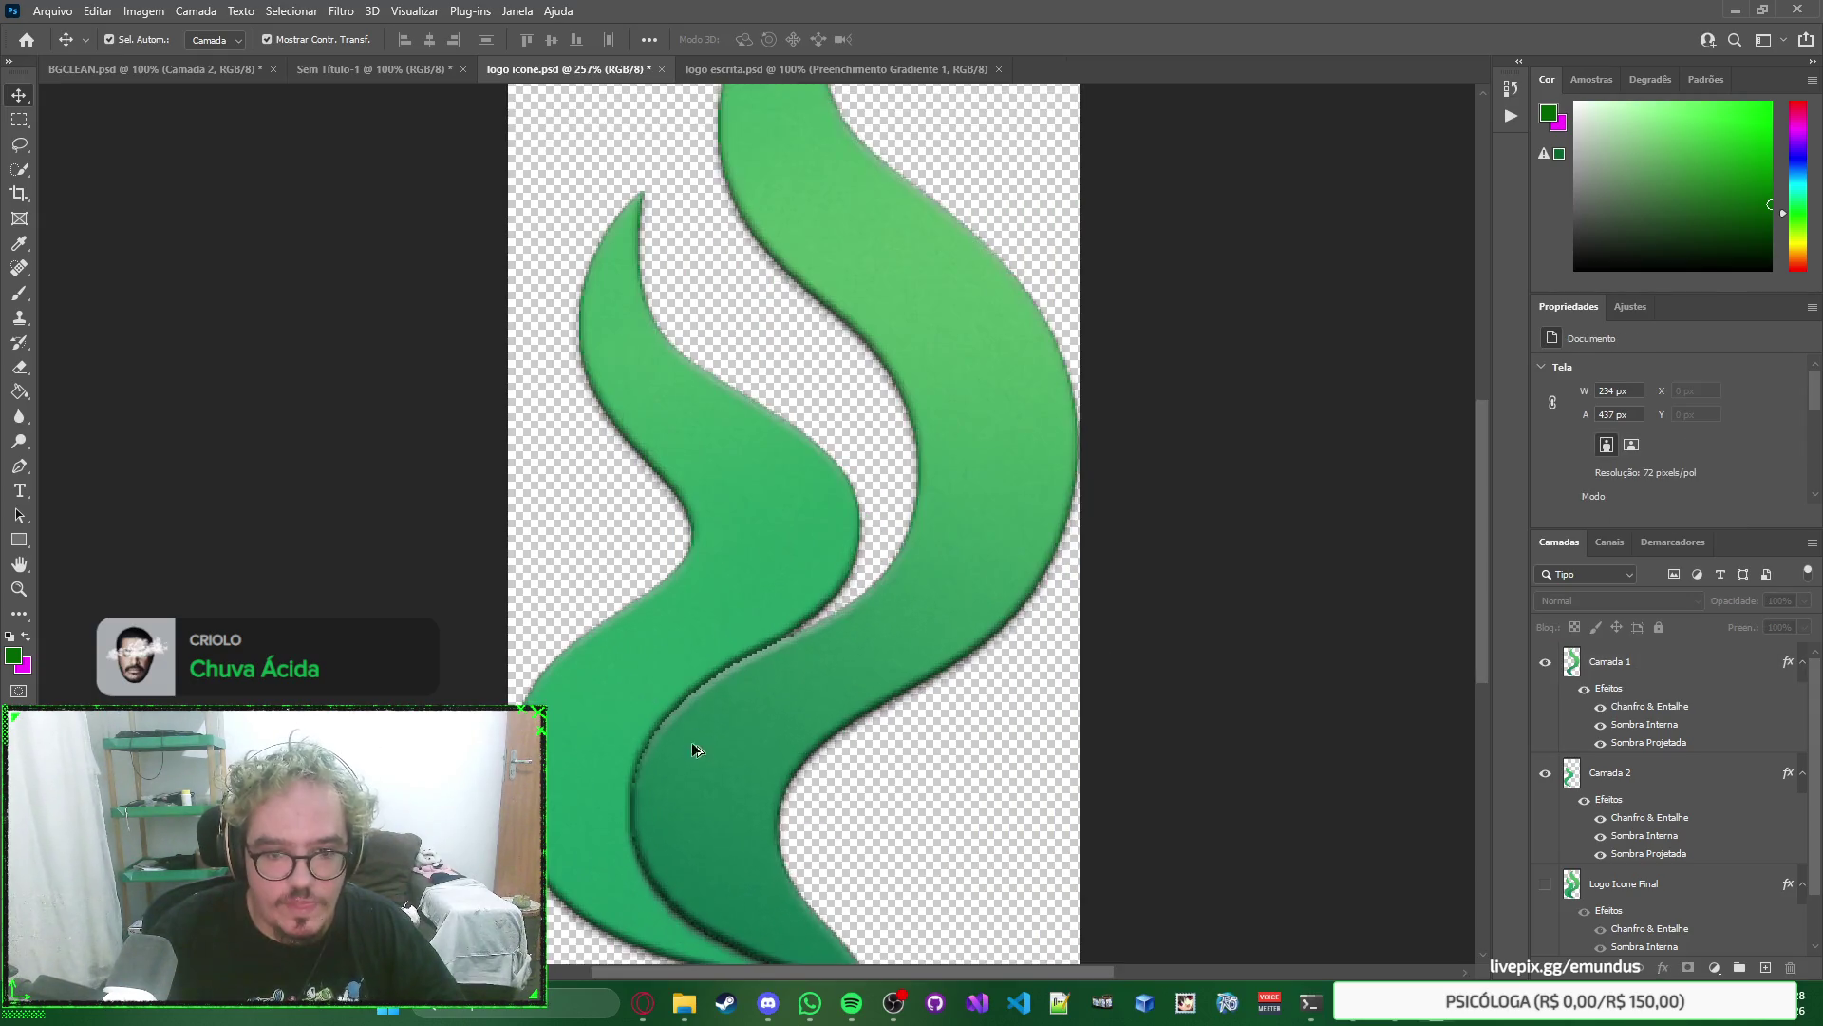
scroll(623, 841, up, 4)
scroll(680, 651, down, 4)
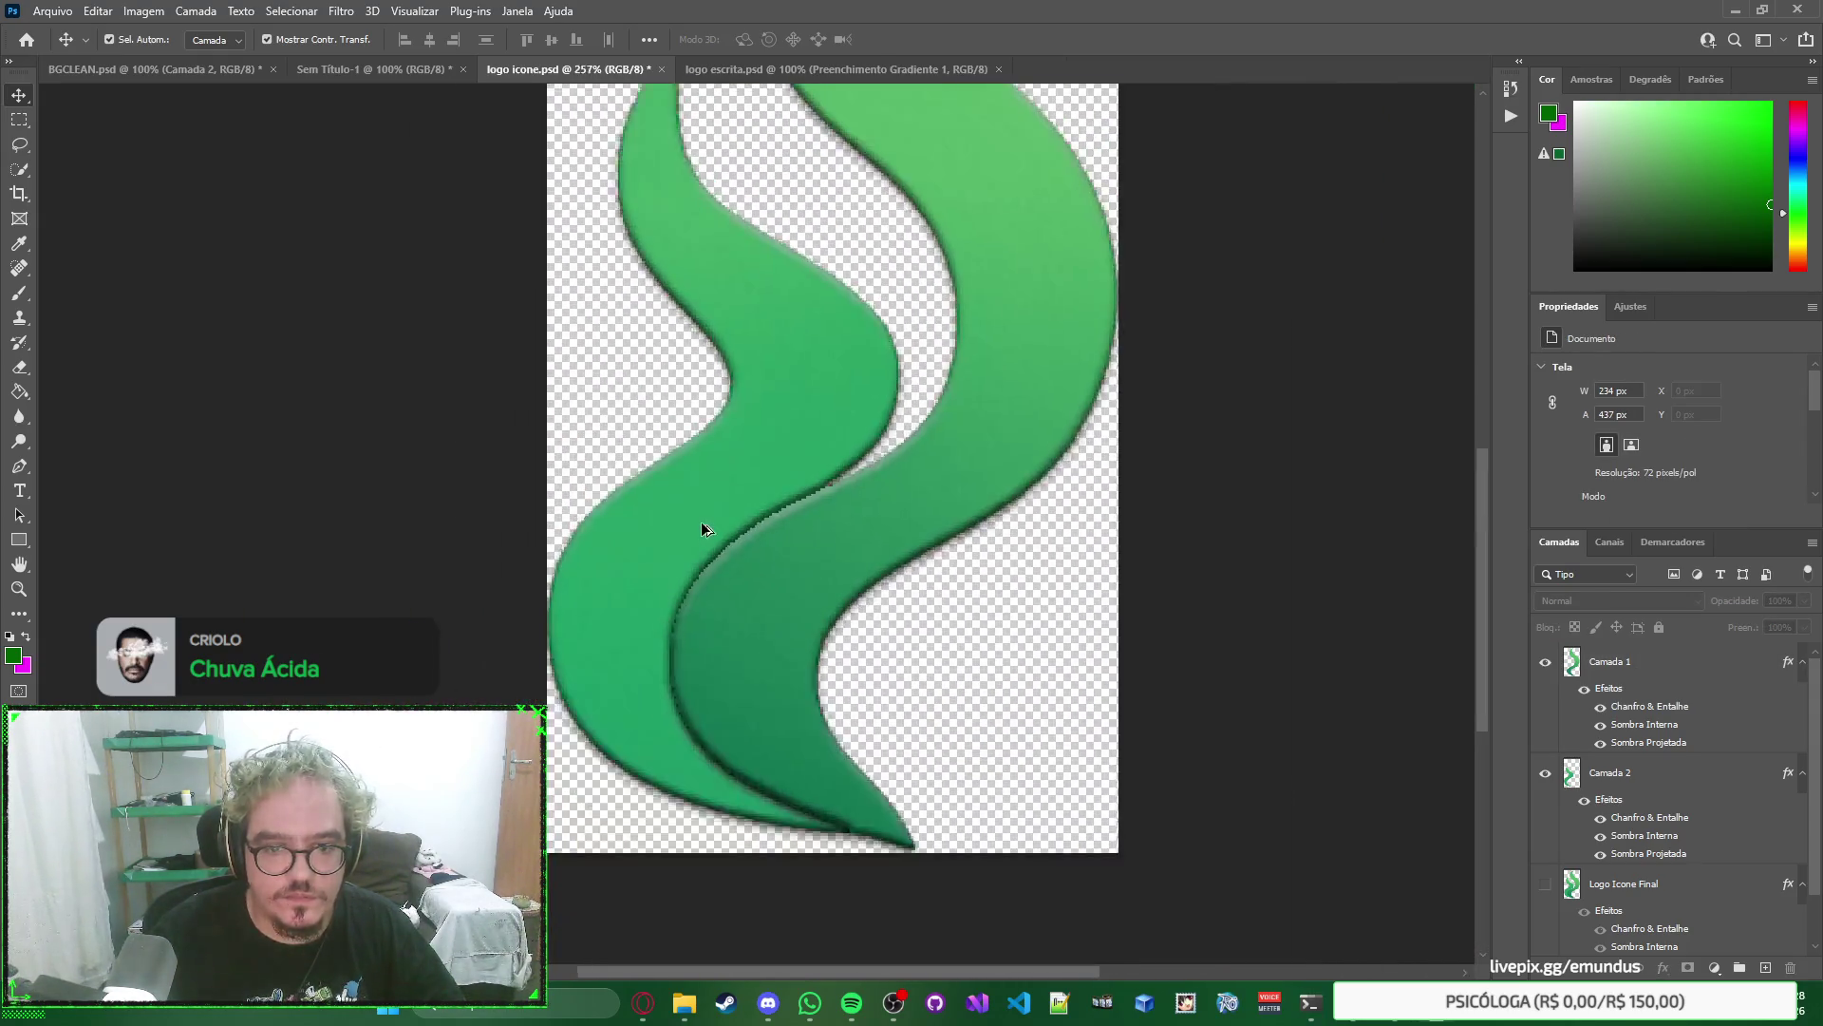
scroll(703, 529, down, 3)
click(1690, 670)
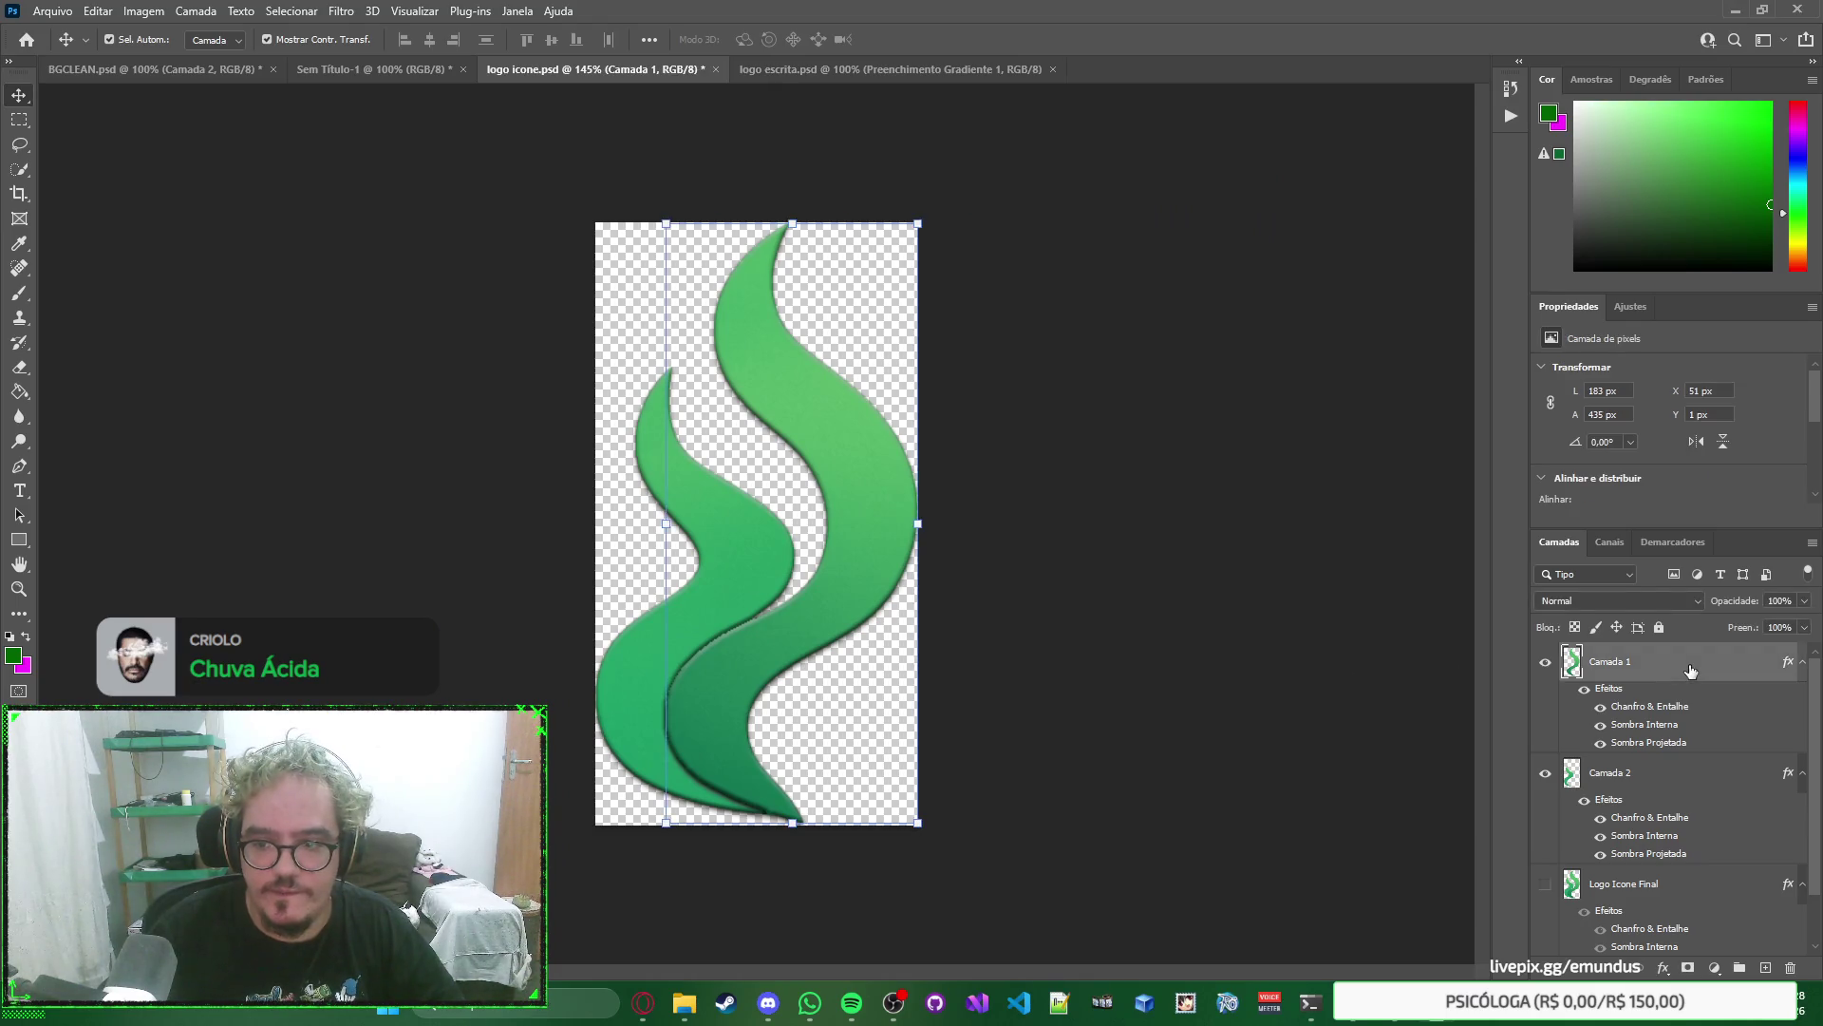
click(1355, 670)
right_click(1356, 669)
key(Escape)
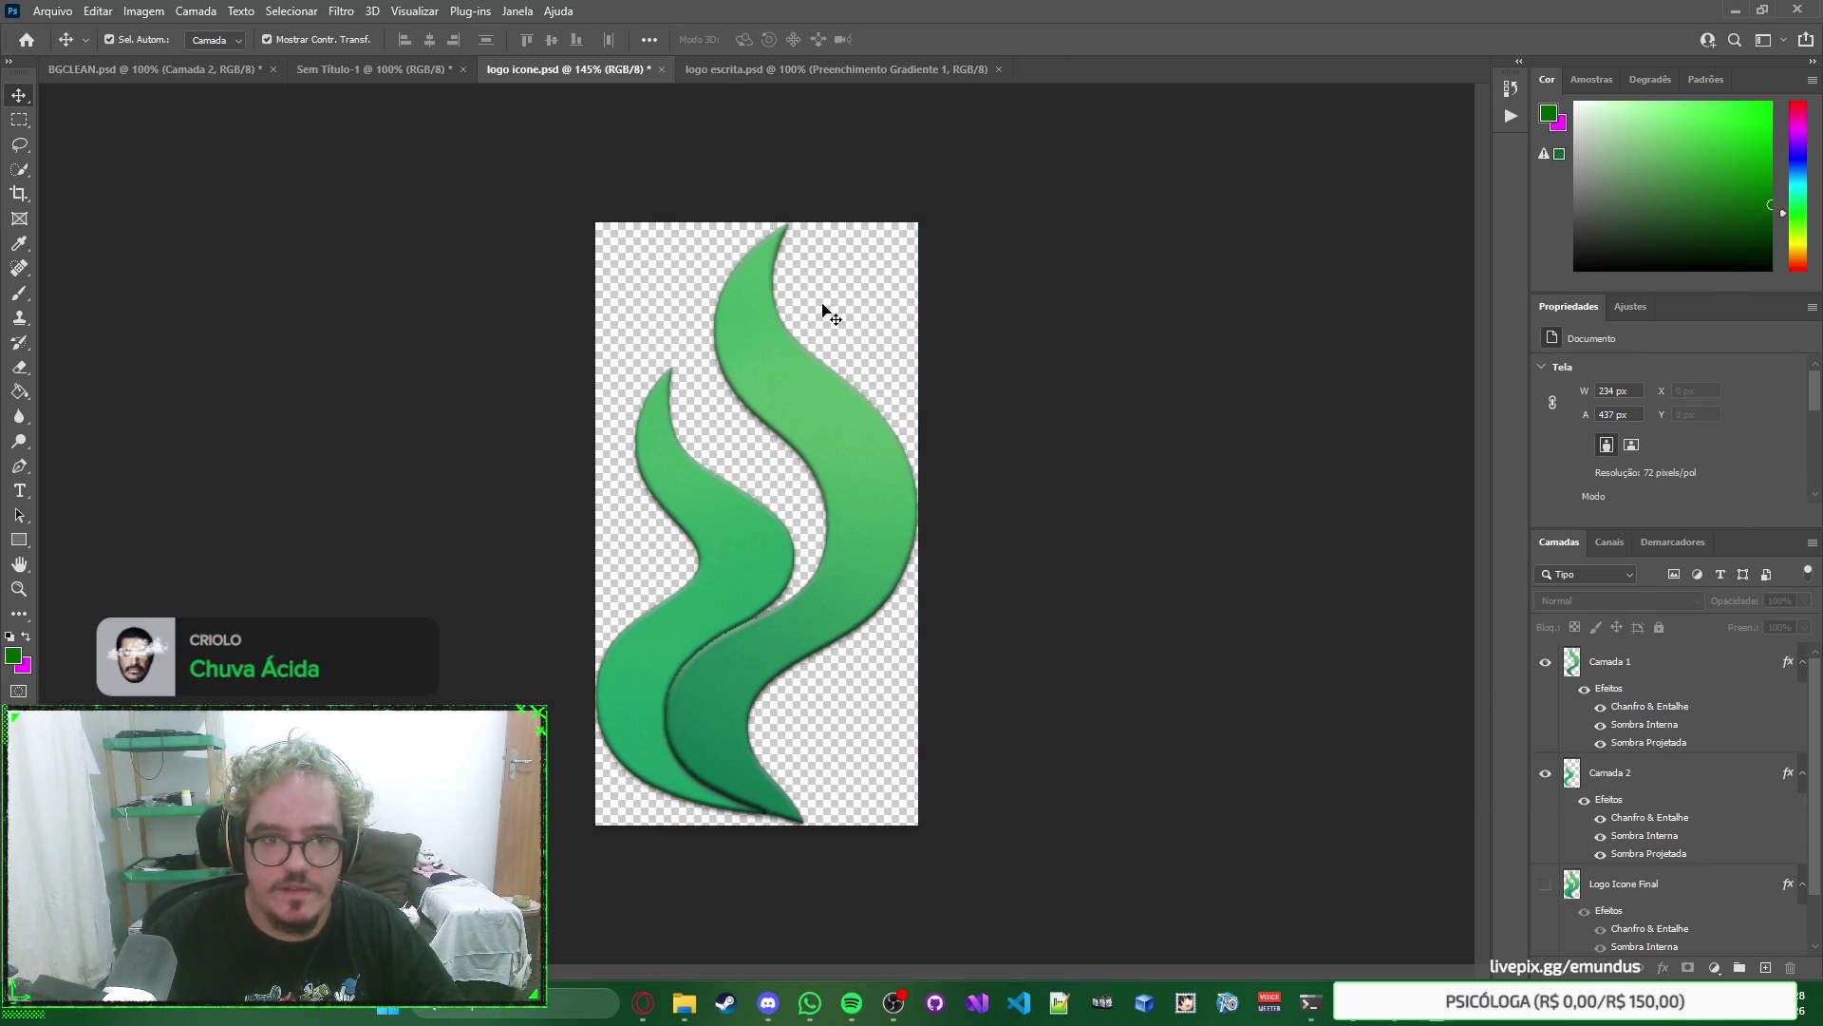
Bring the gradient fill from logo escrita into logo icone and clip it to Camada 1.
click(403, 65)
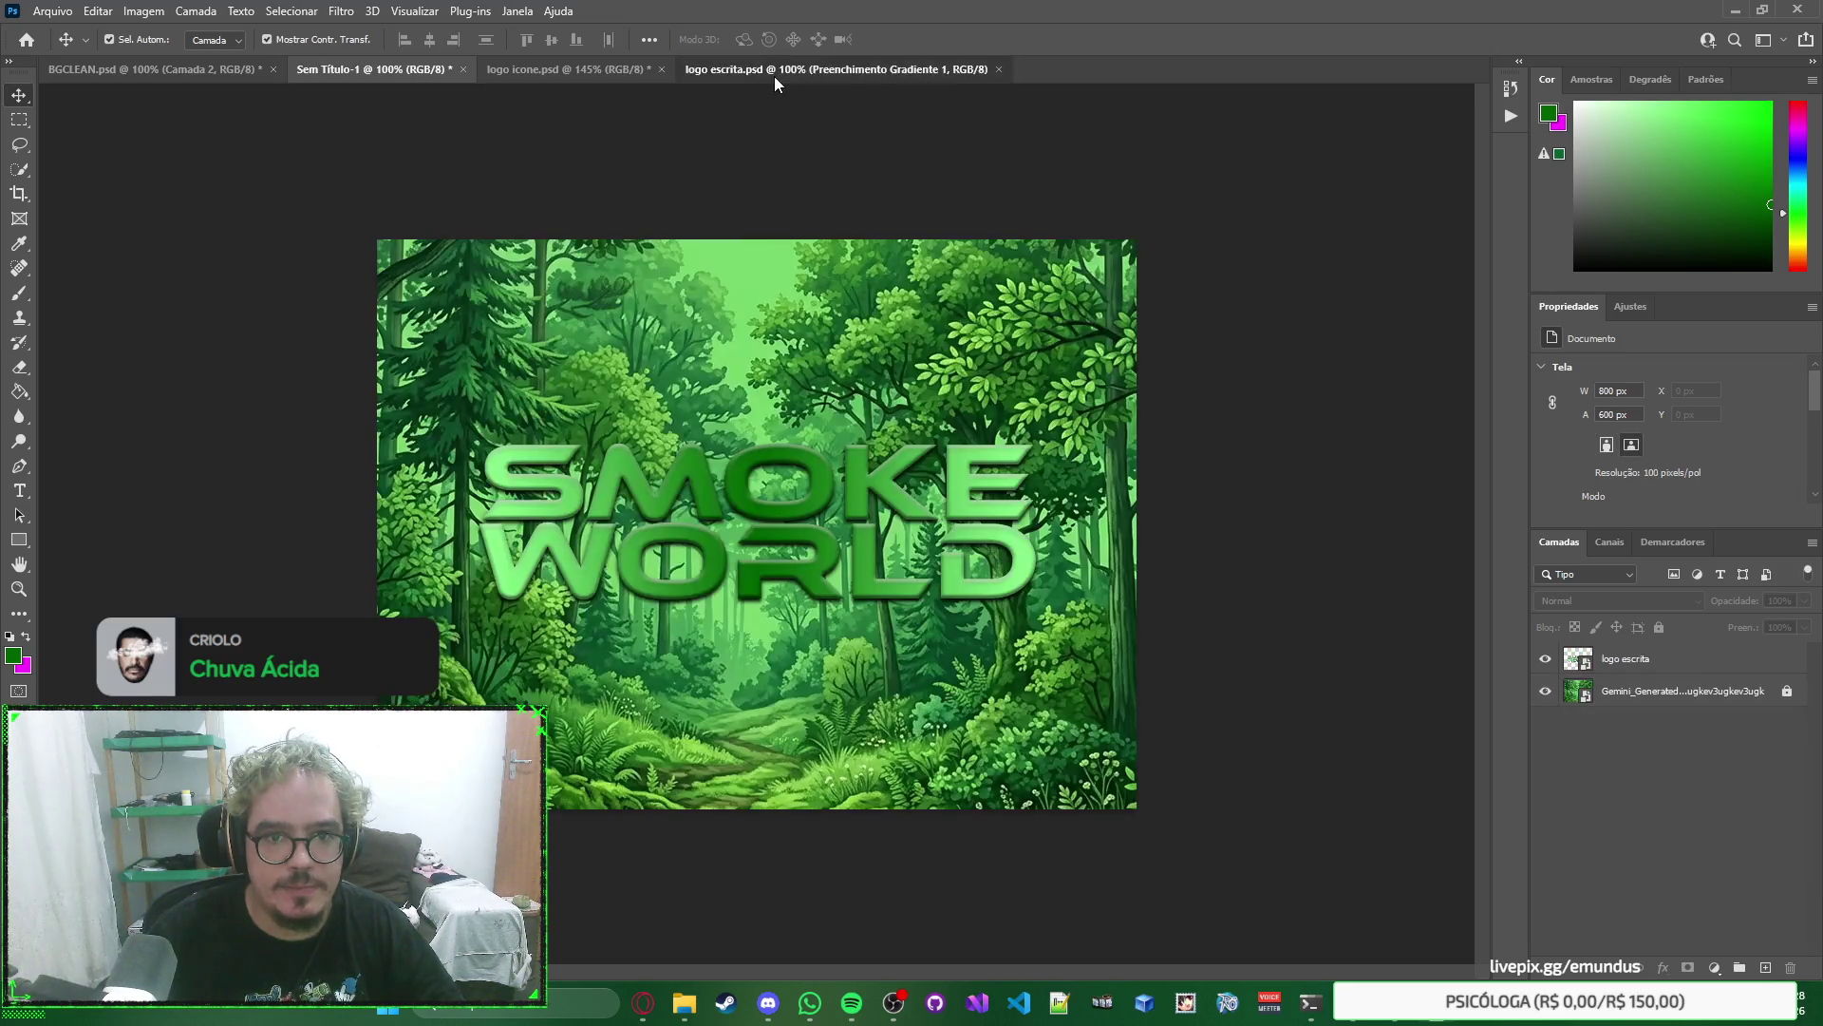
click(772, 76)
mouse_move(1684, 655)
mouse_down()
mouse_move(602, 71)
mouse_move(1273, 546)
mouse_up()
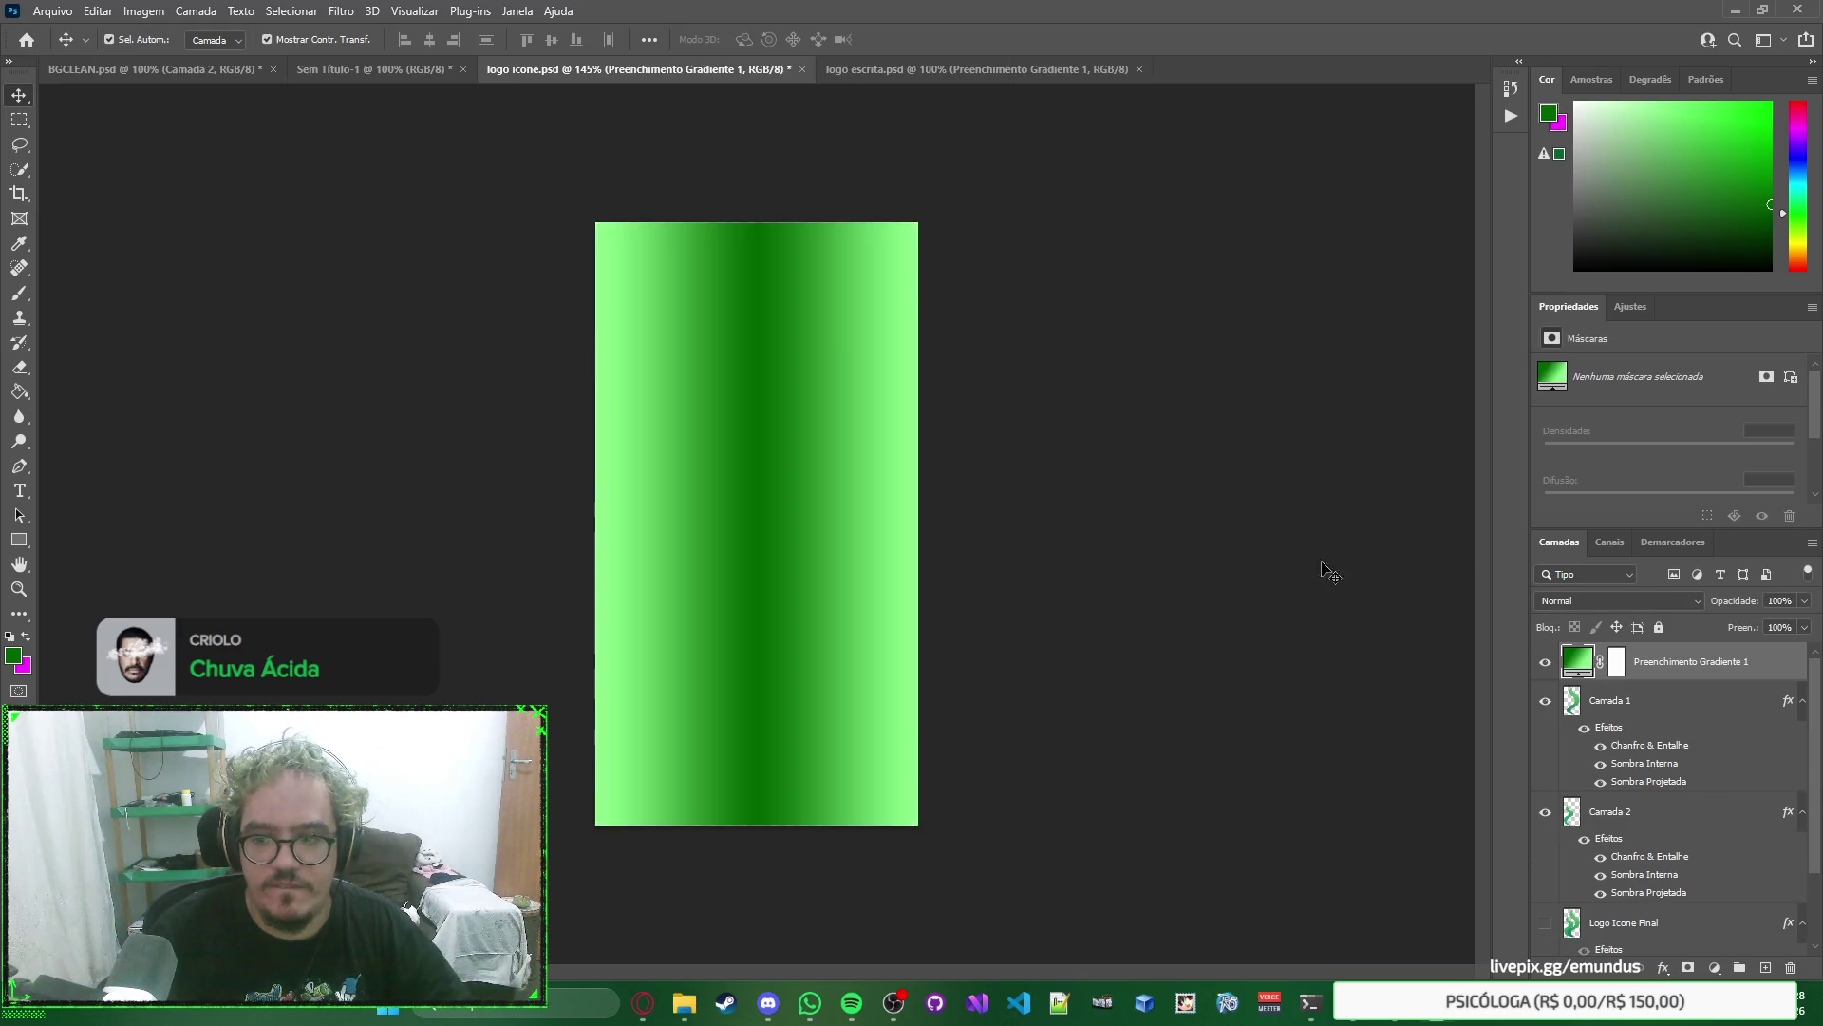
alt+click(1688, 679)
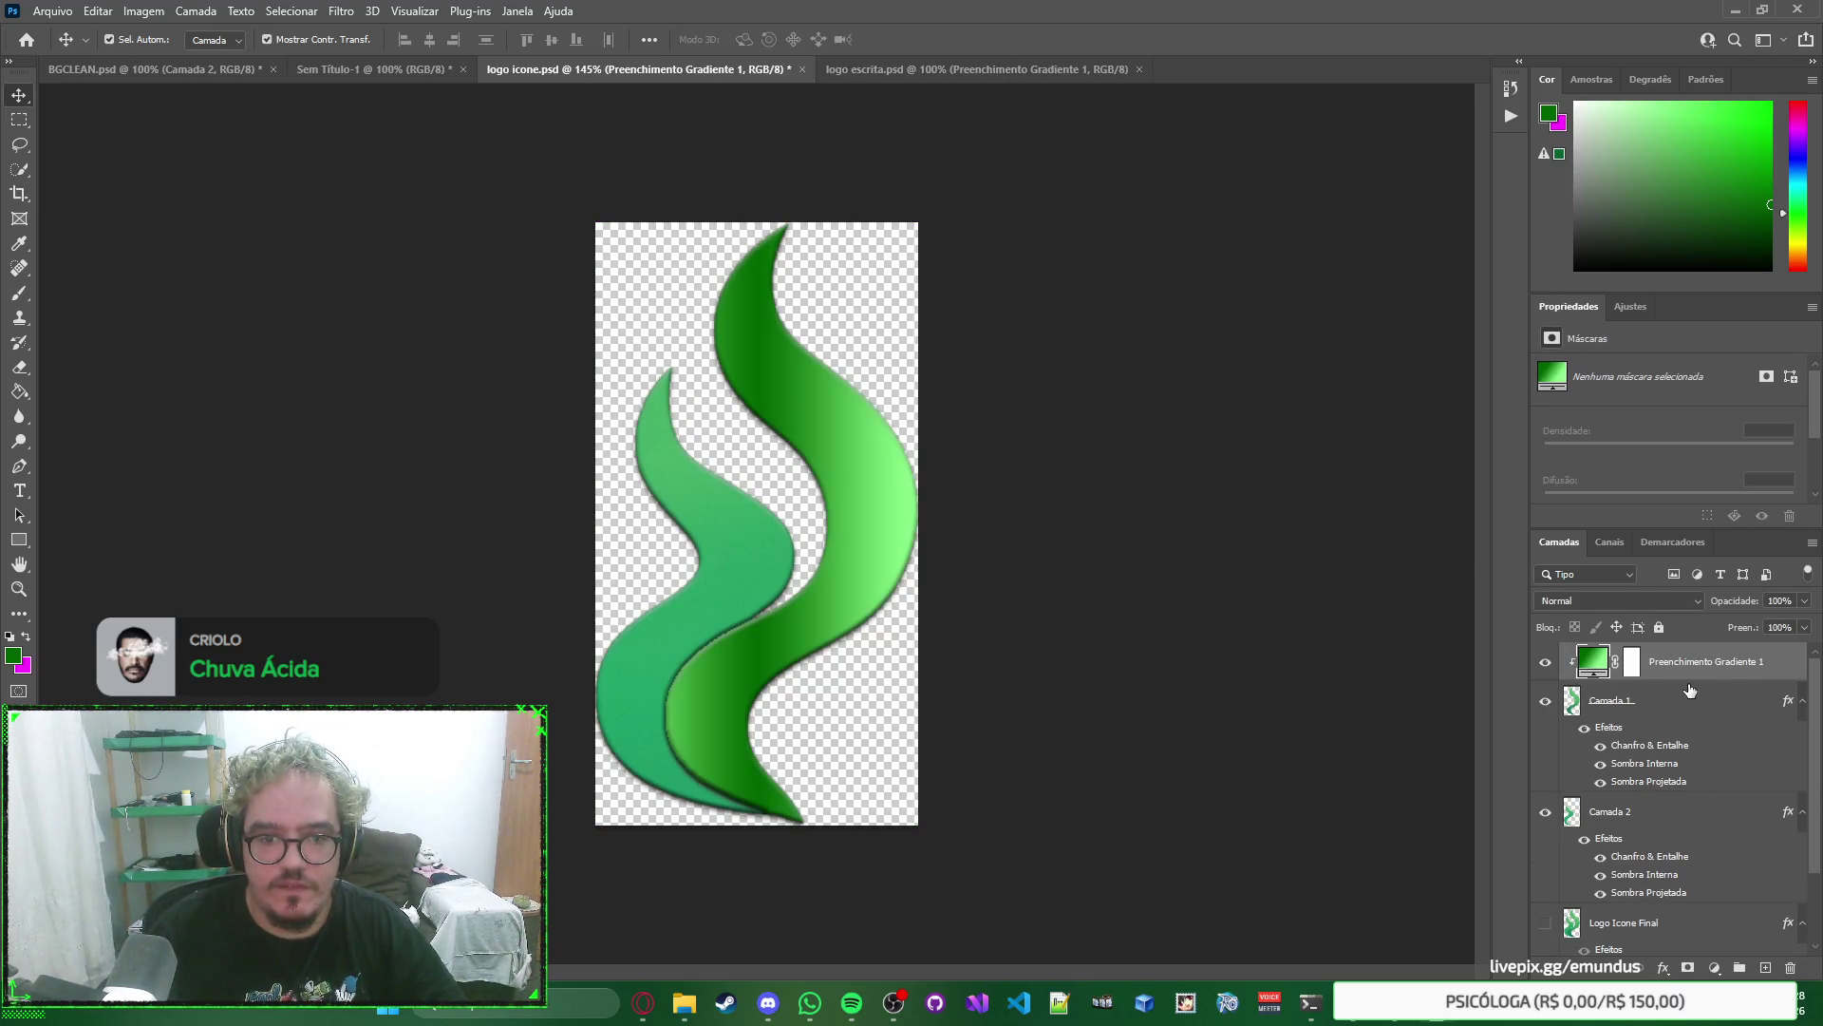
Duplicate the gradient fill and clip the copy to Camada 2.
key(ctrl)
drag(1670, 676, 1681, 822)
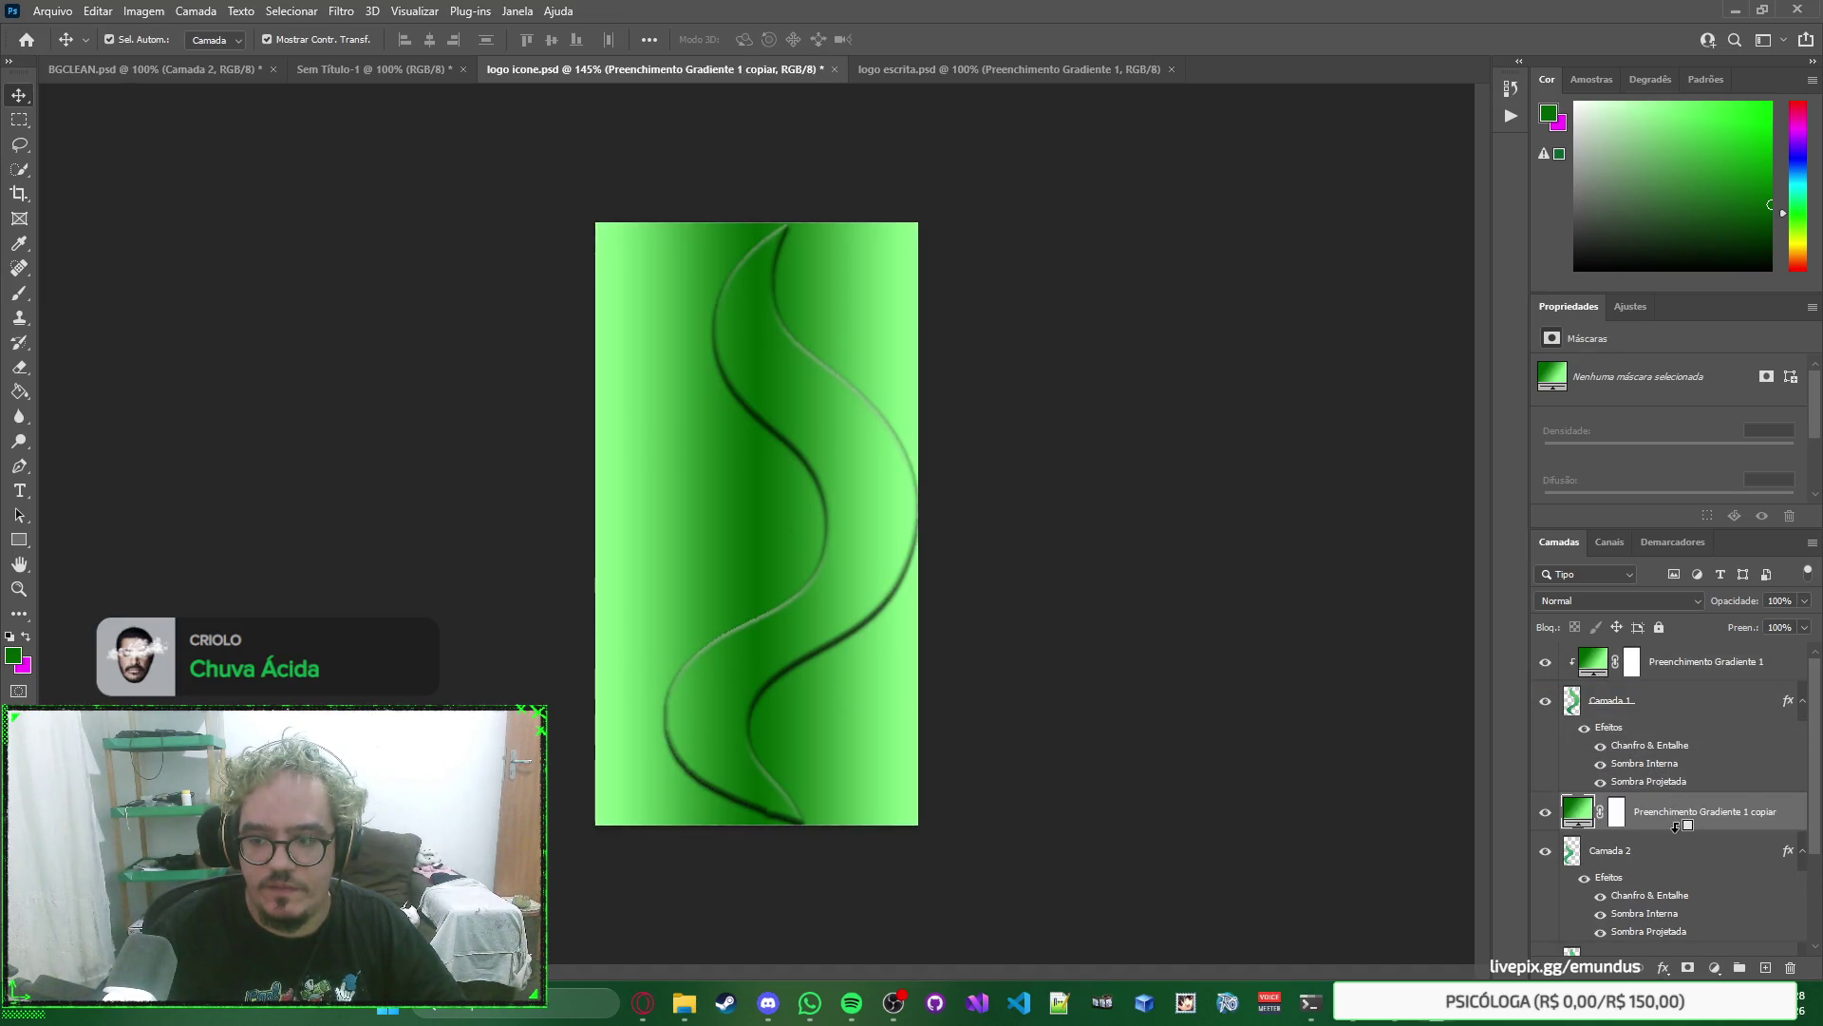
alt+click(1678, 824)
click(1330, 656)
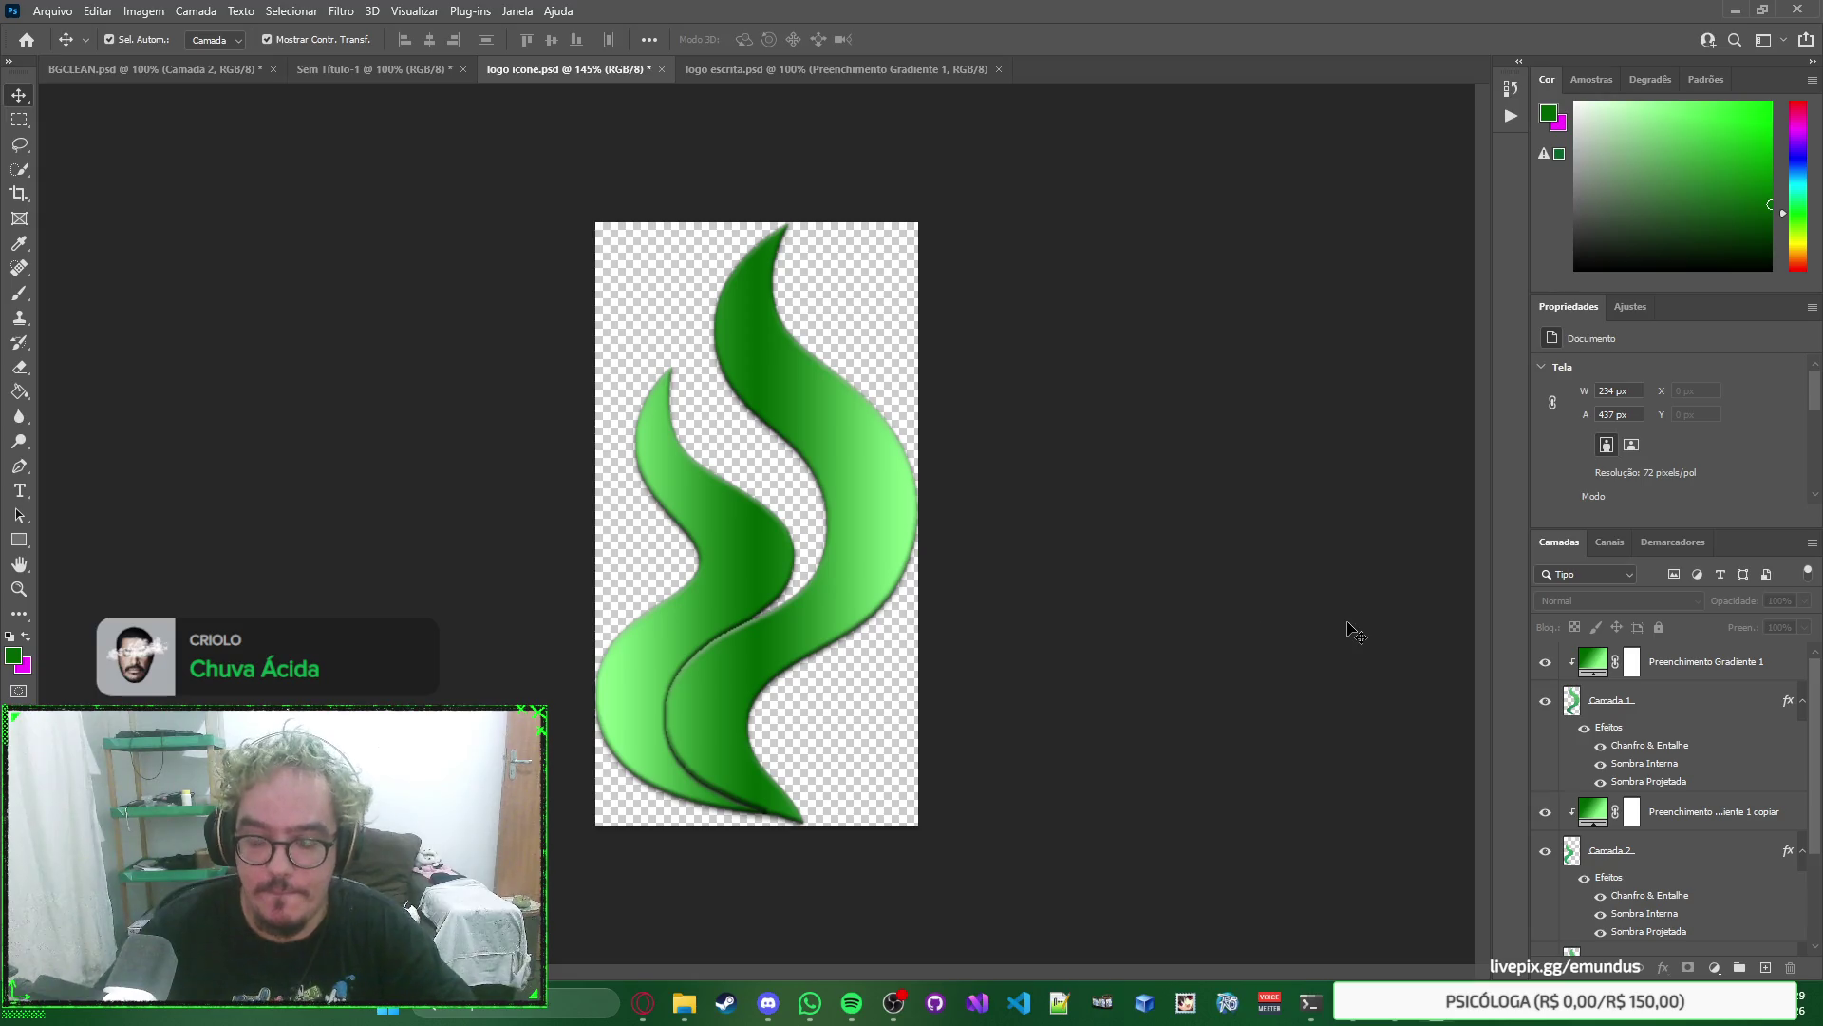
scroll(1683, 703, down, 2)
scroll(1684, 703, up, 1)
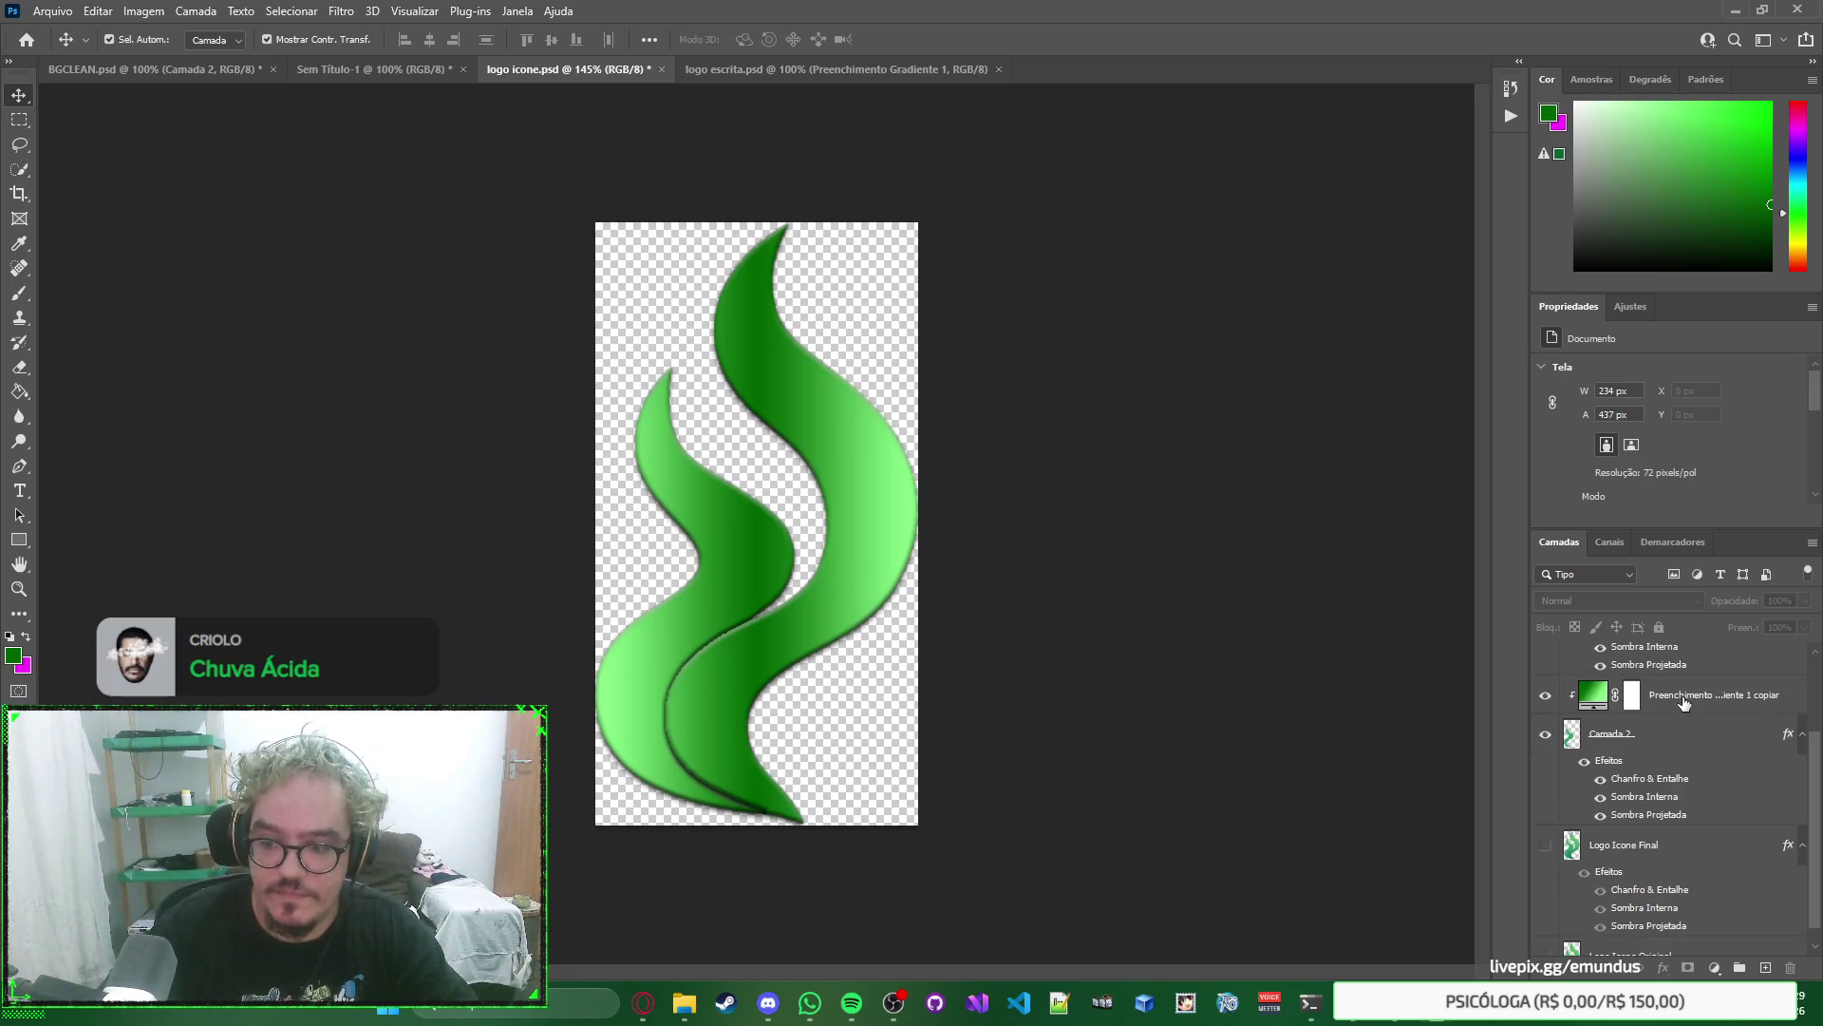
double_click(1630, 812)
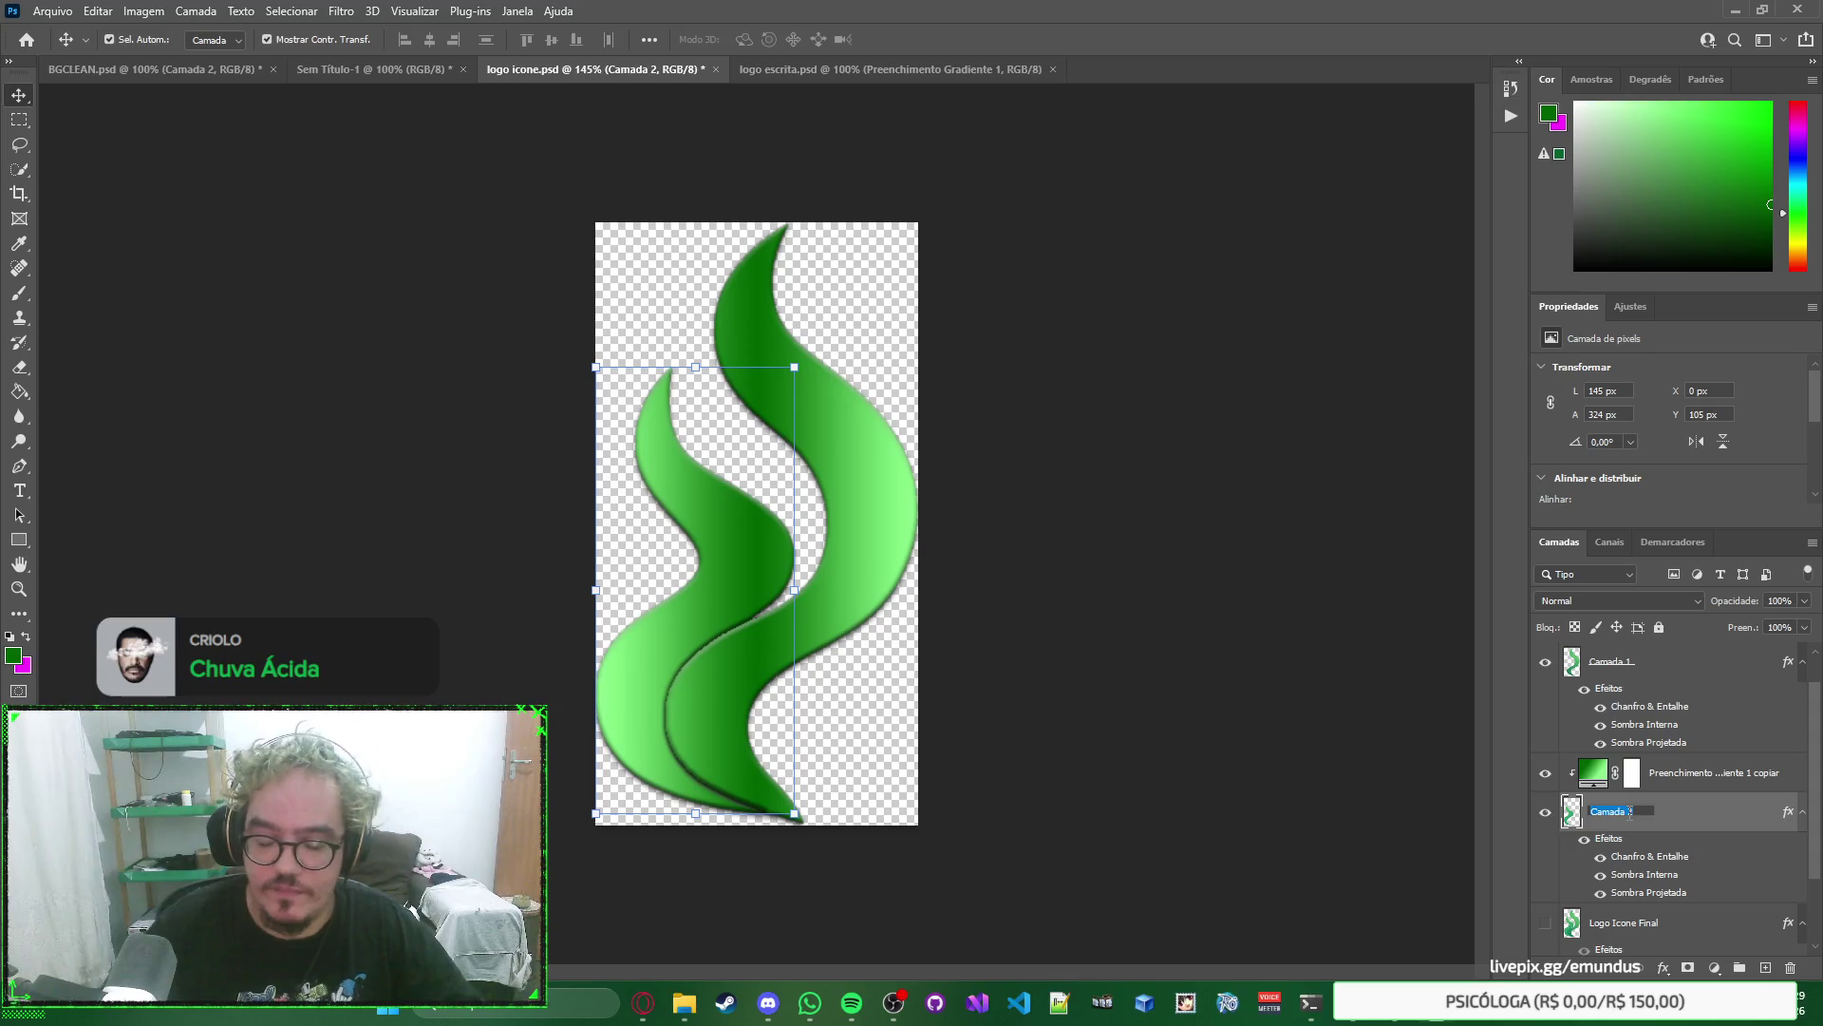
Rename Camada 2 to 'Chama Esquerda' and Camada 1 to 'Chama Direita'.
text(cham)
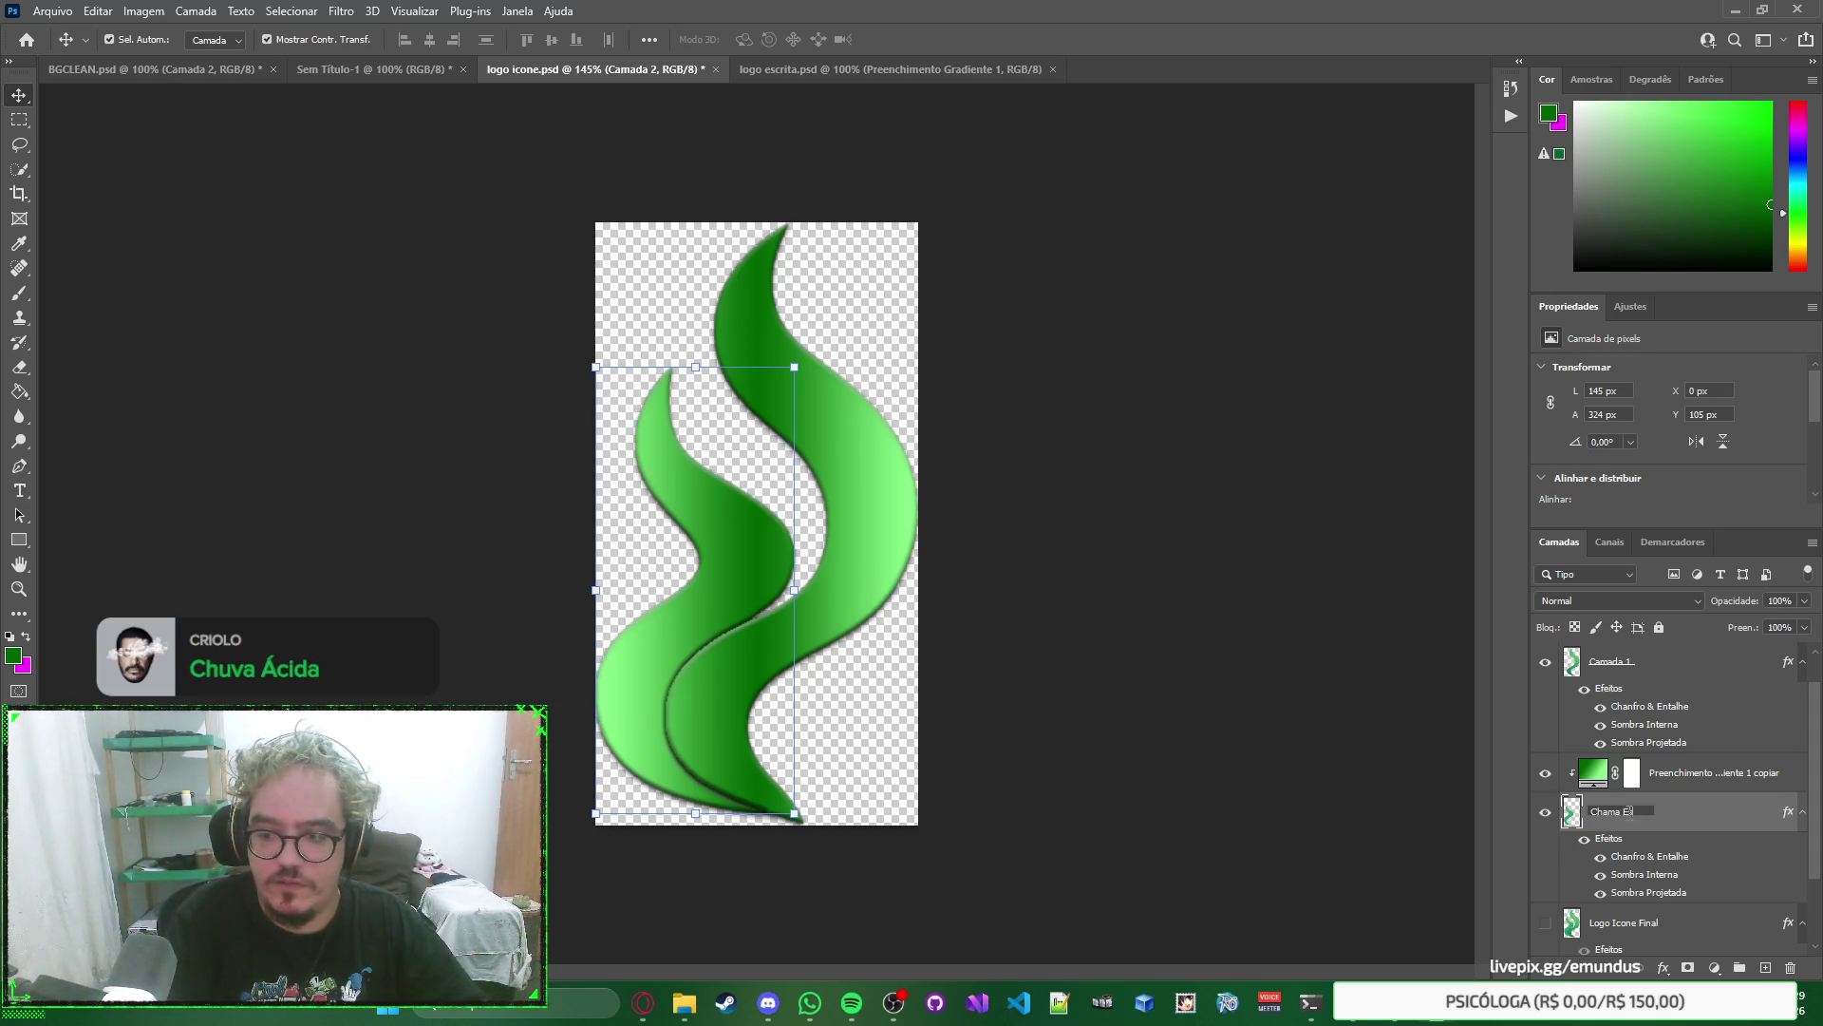
text(da)
key(Return)
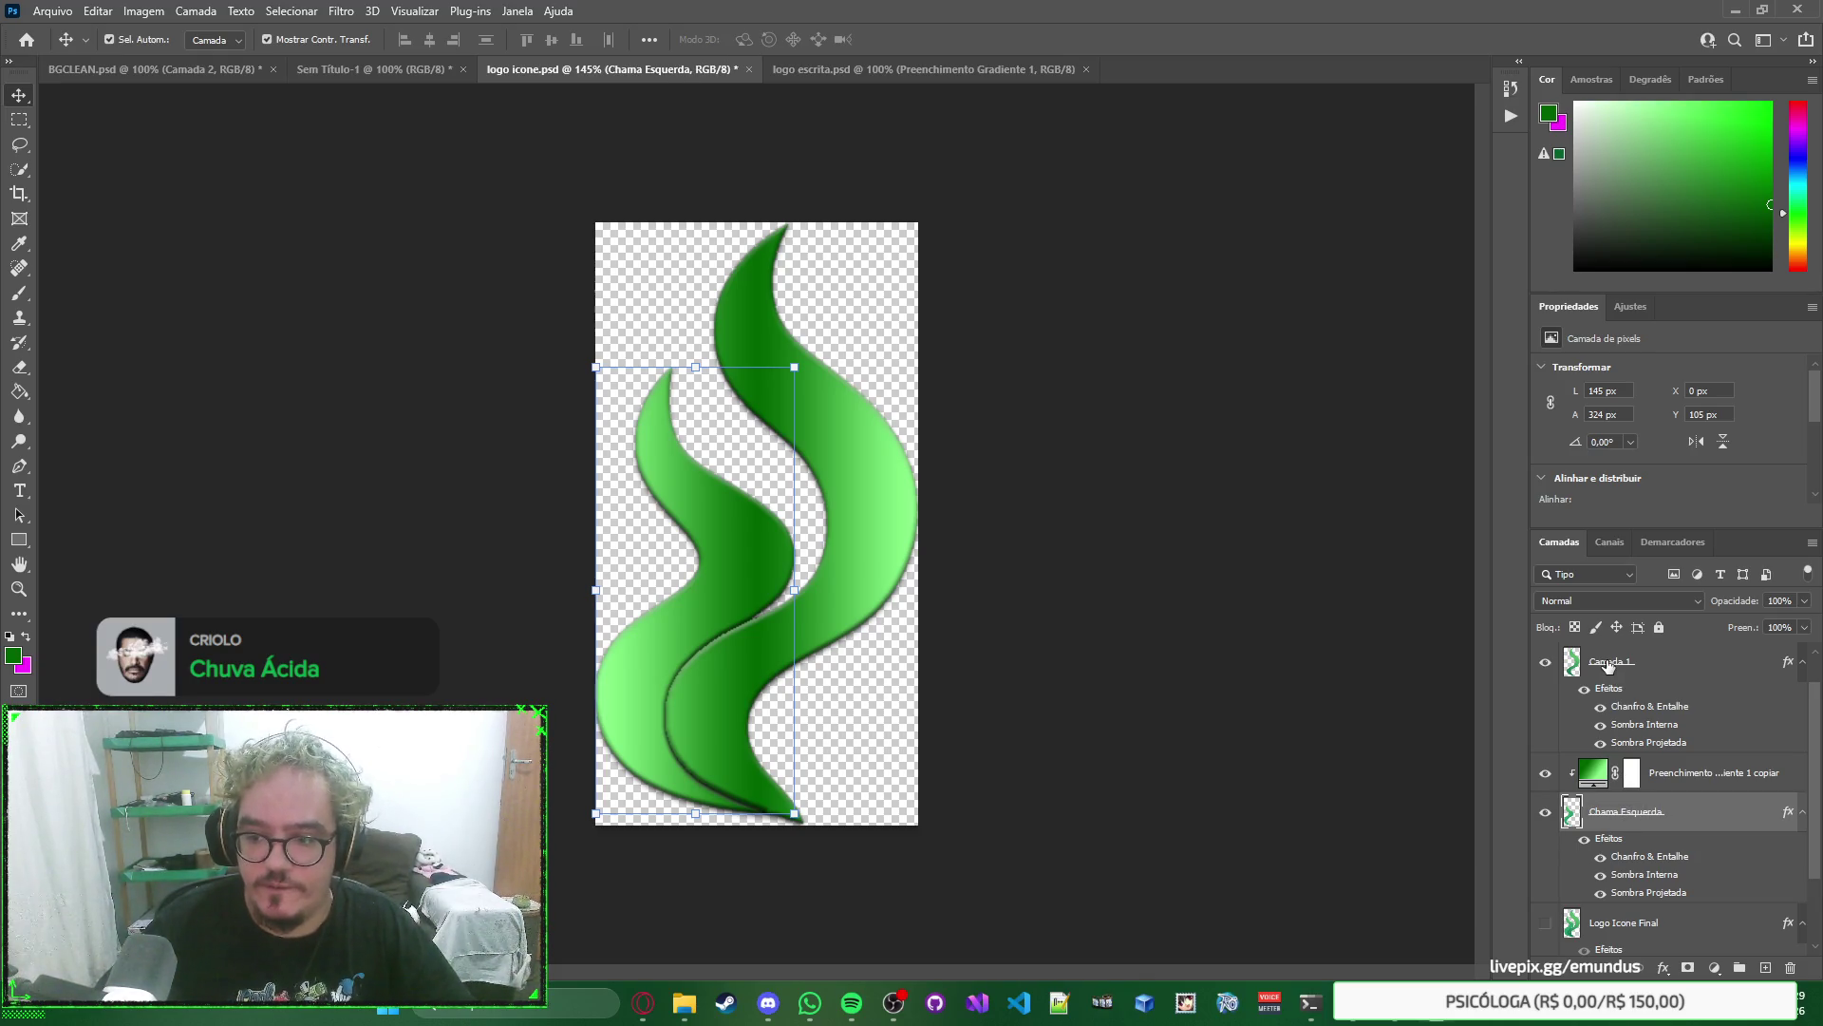
double_click(1608, 662)
text(Ch)
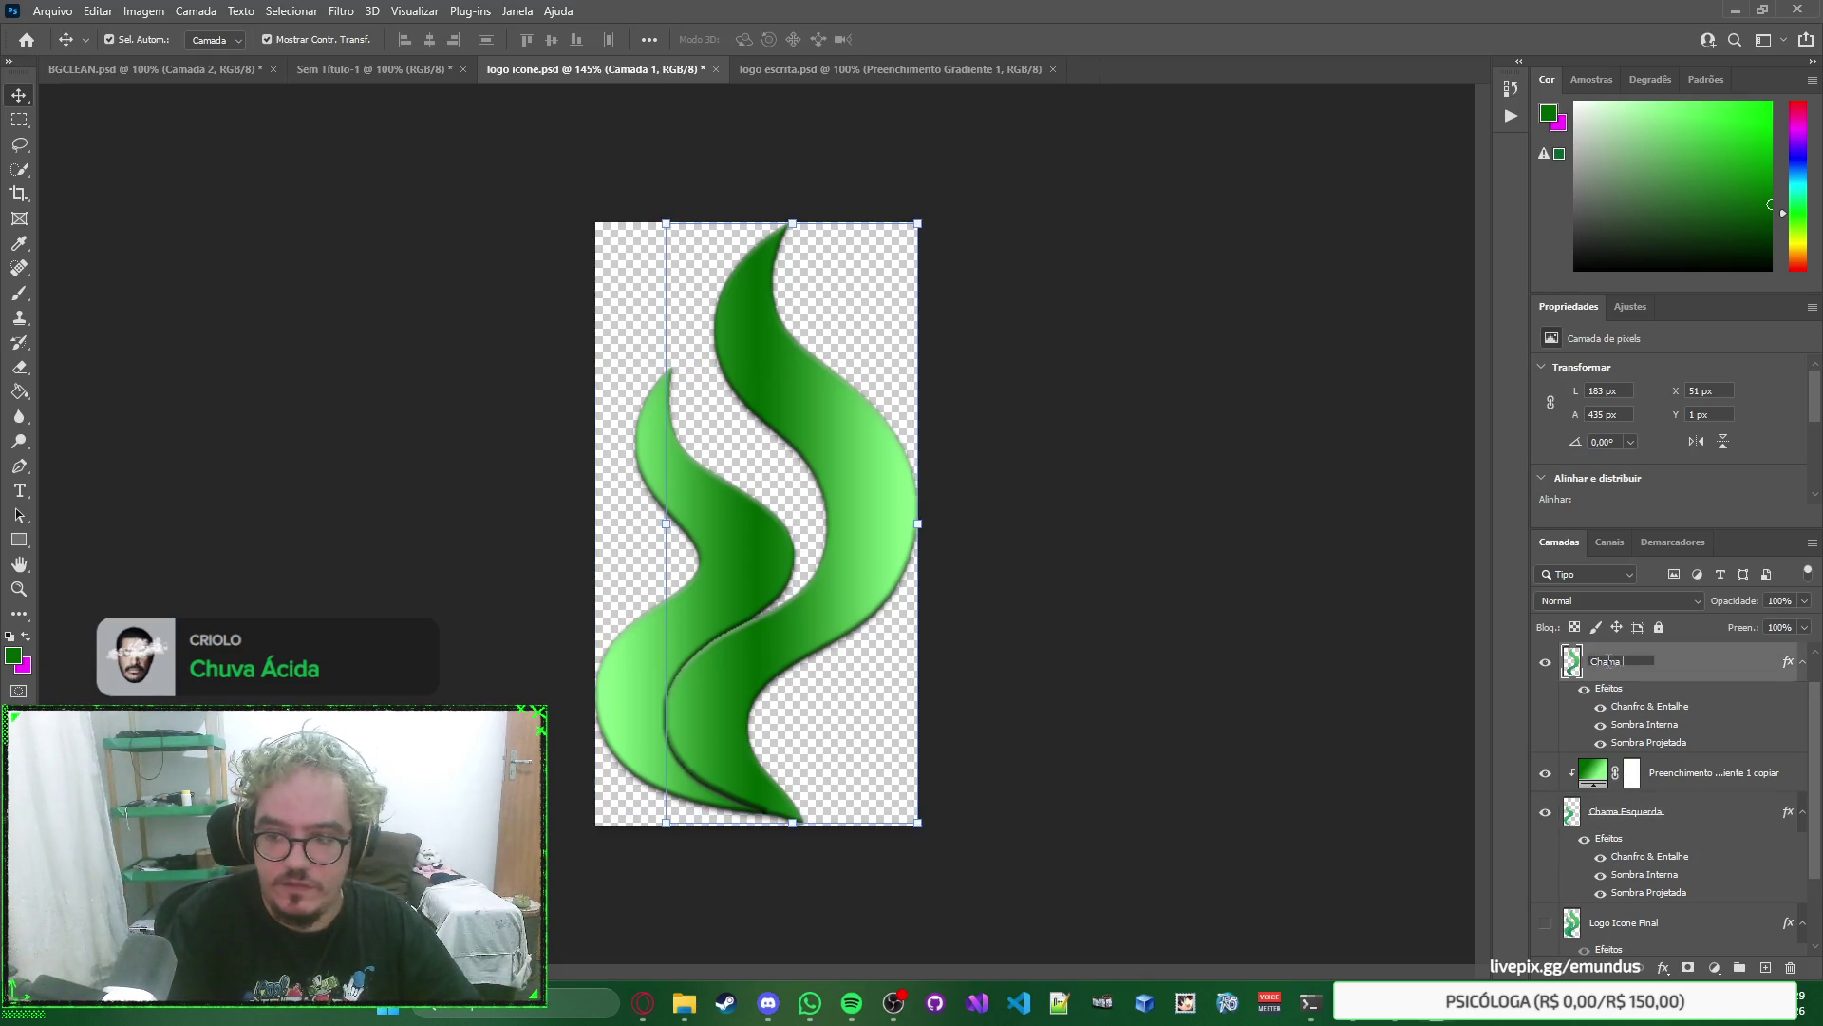
text(ita)
key(Return)
scroll(1653, 665, down, 2)
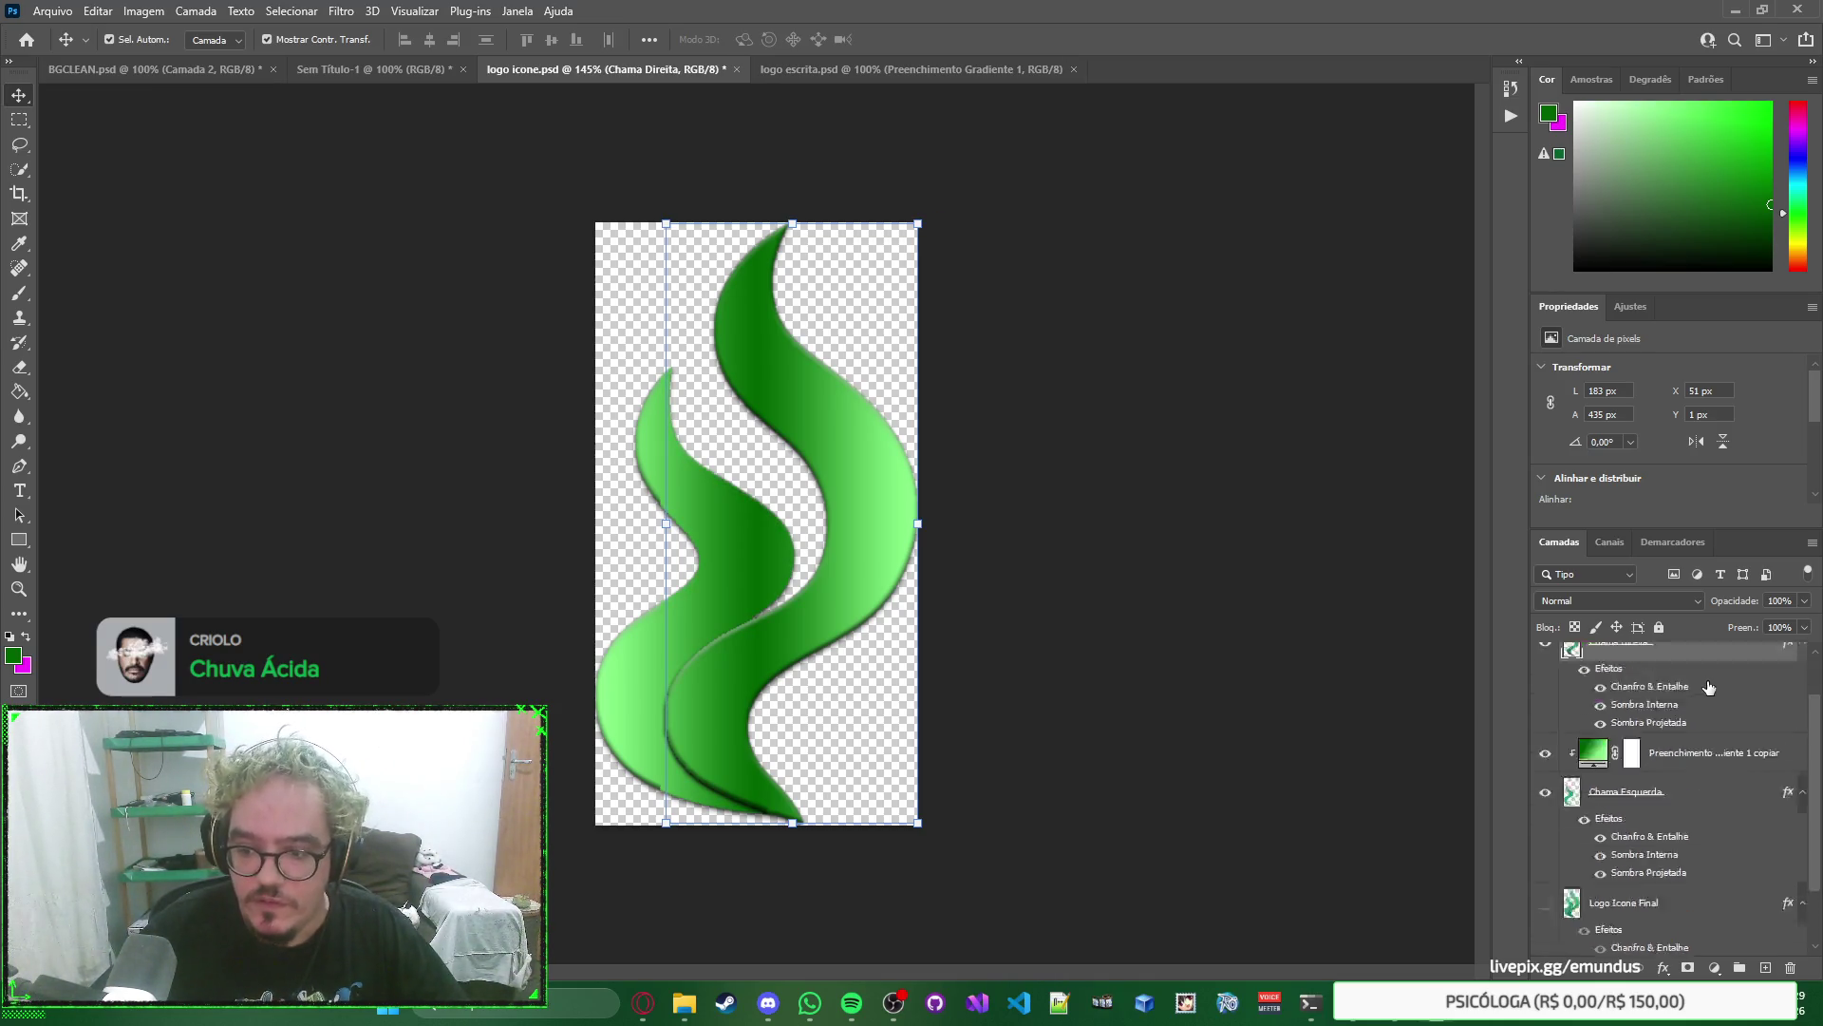
scroll(1671, 674, up, 3)
click(1452, 660)
right_click(1417, 645)
key(Escape)
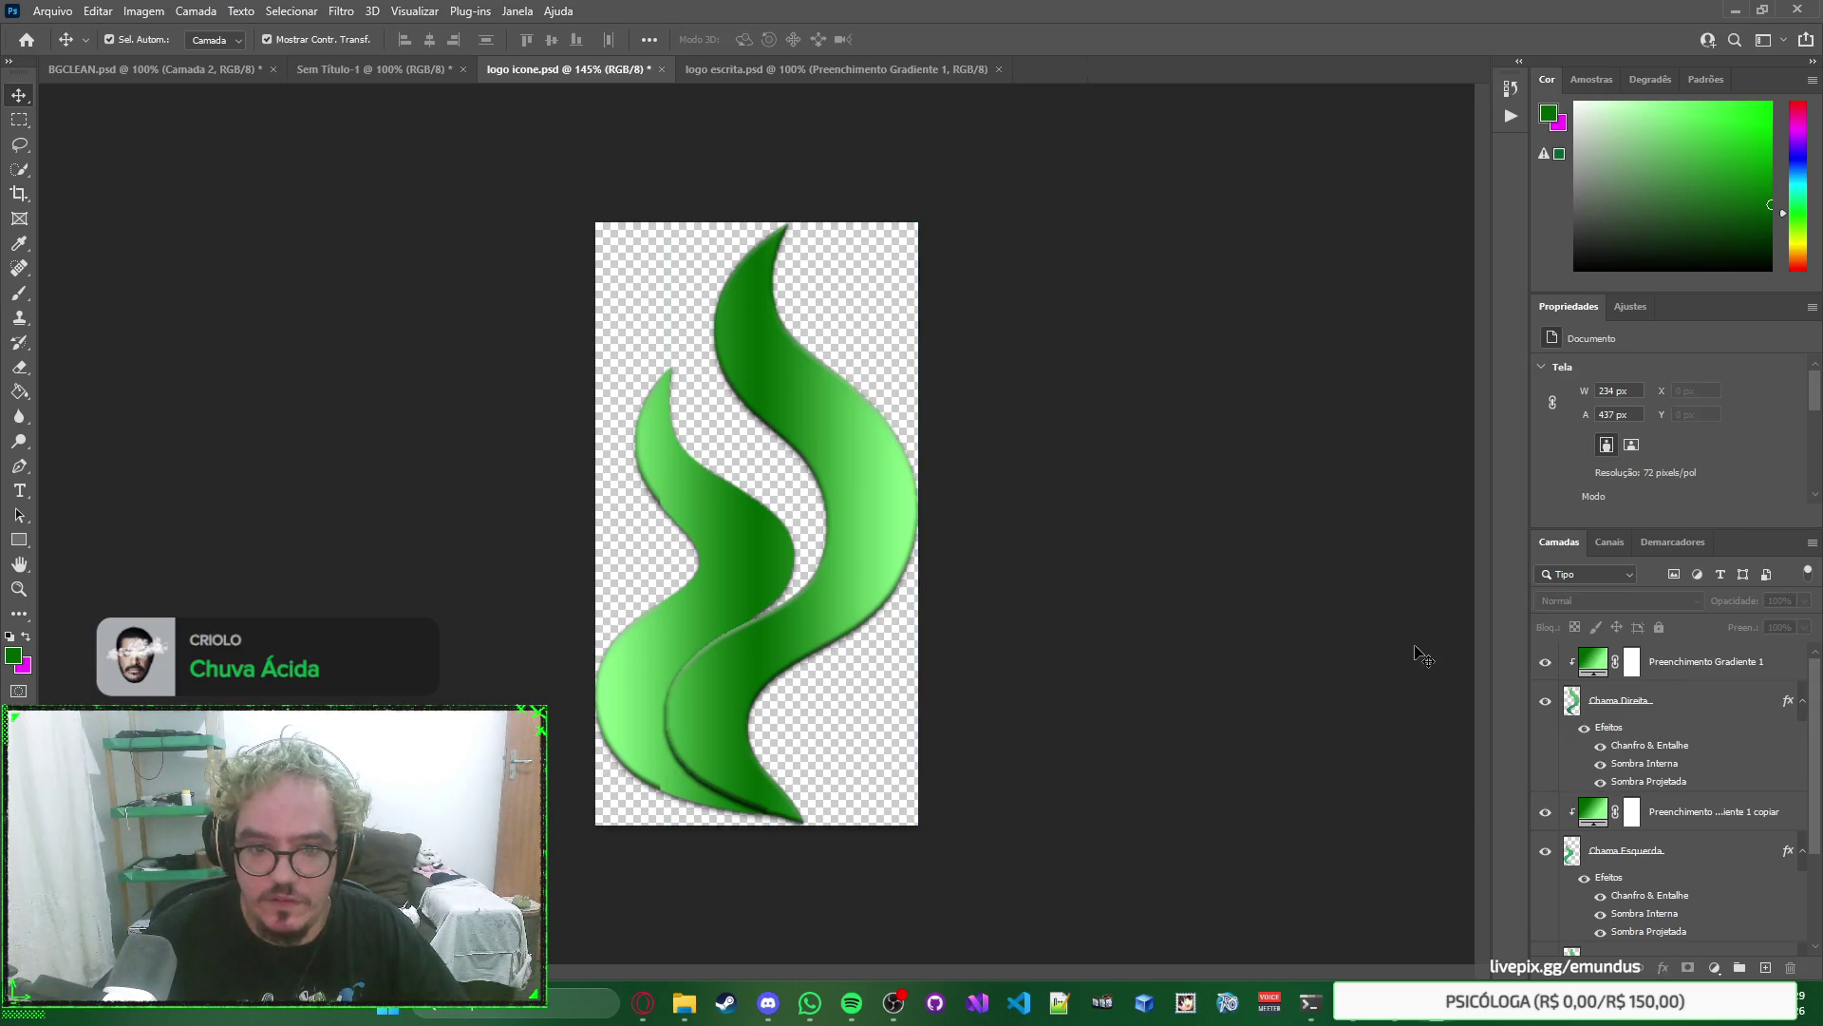
Toggle each flame's gradient visibility to compare the two flames.
right_click(1415, 647)
key(Escape)
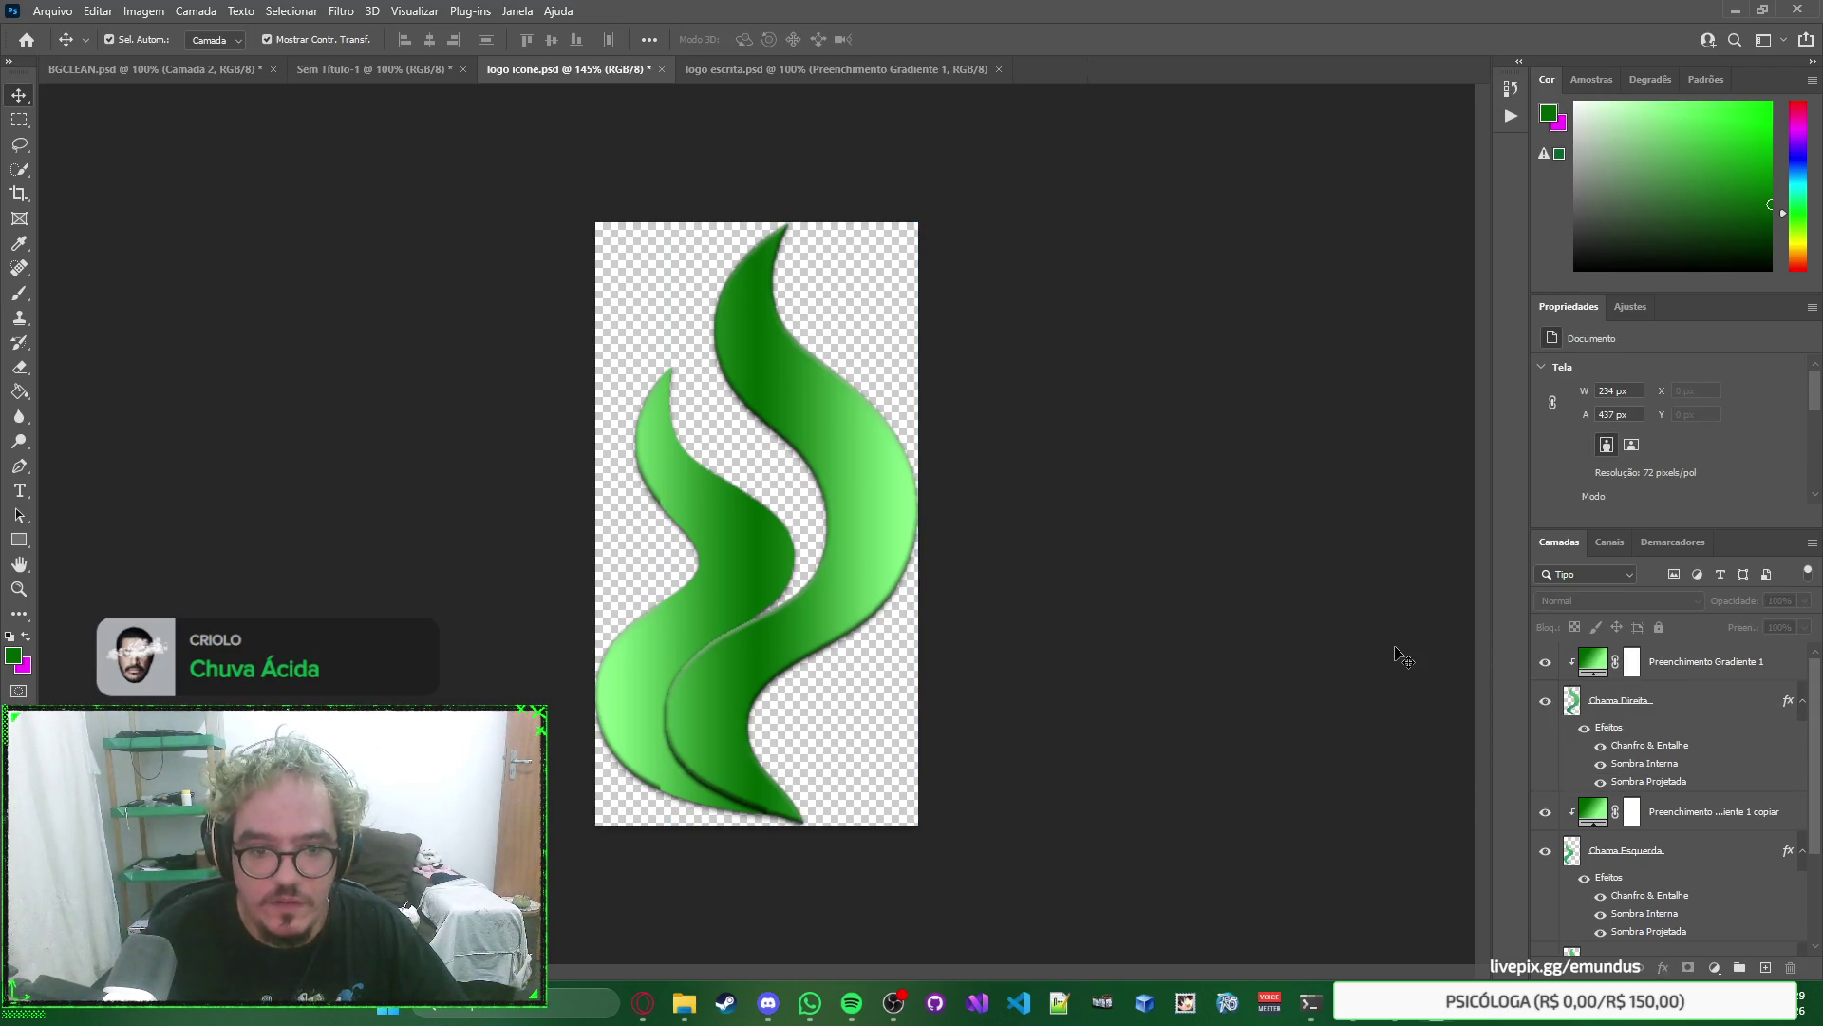
click(1545, 662)
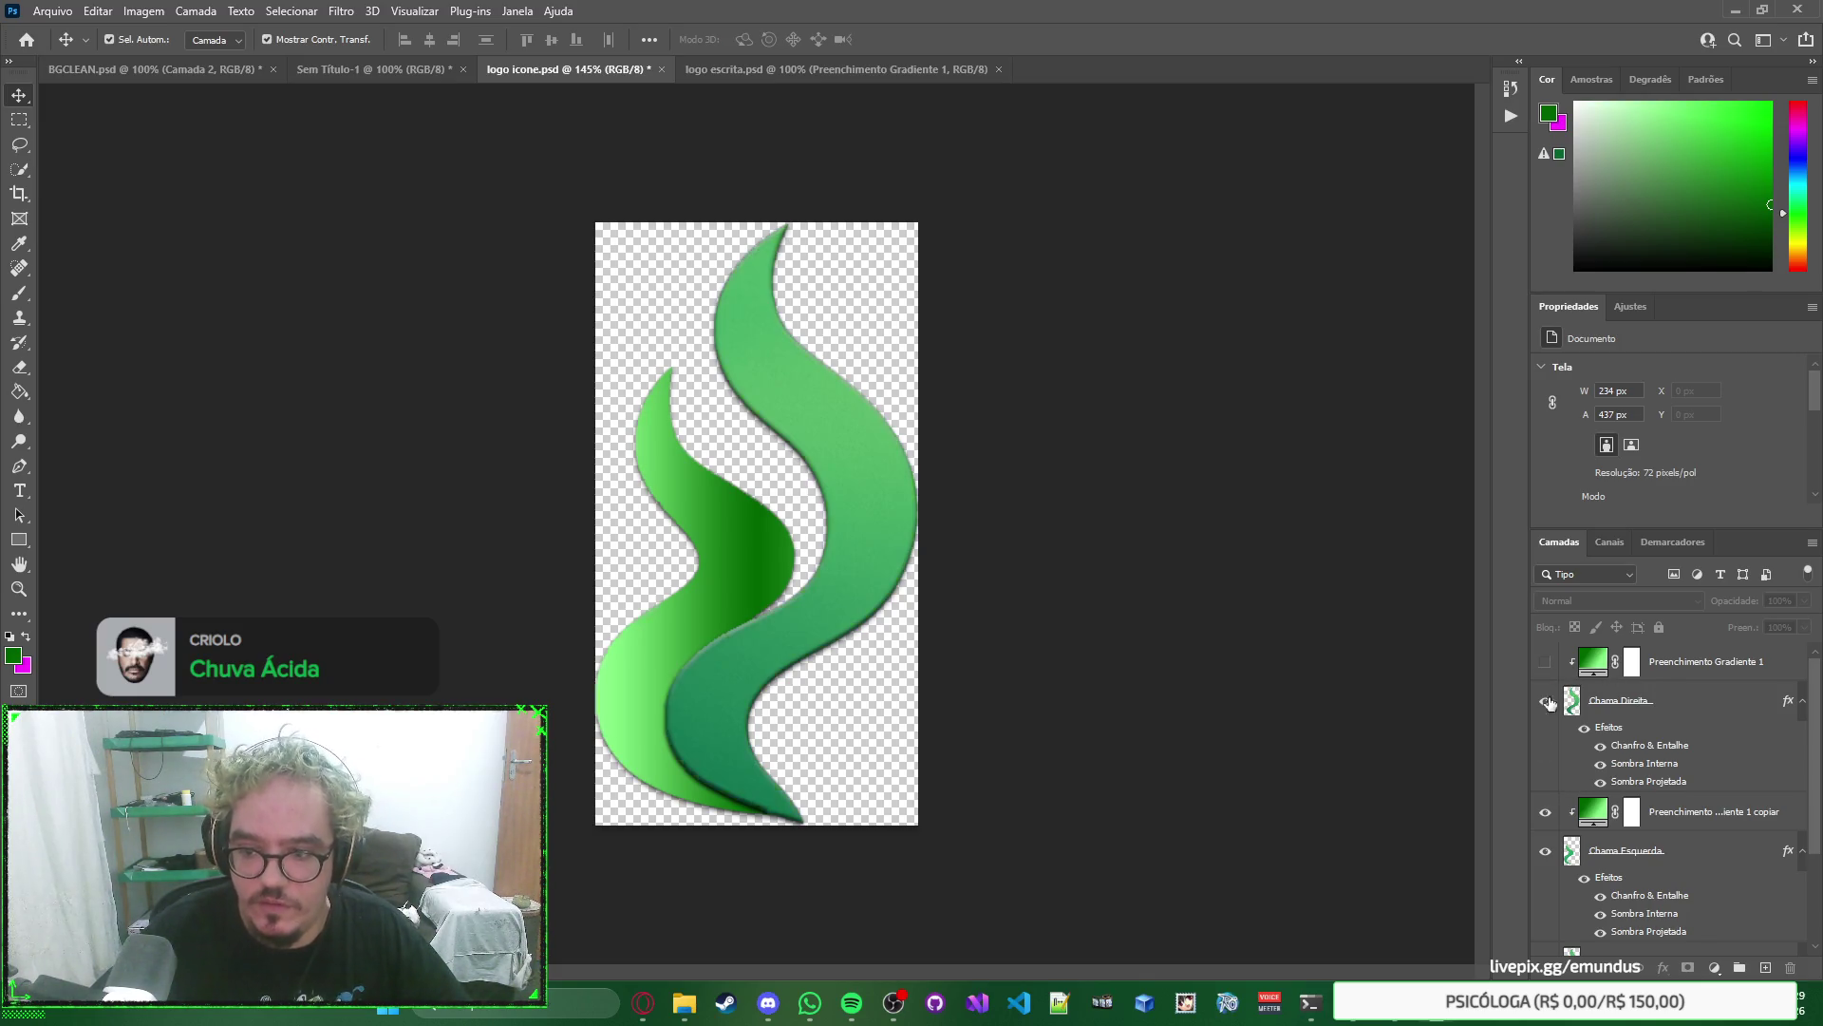
click(1544, 813)
click(1543, 813)
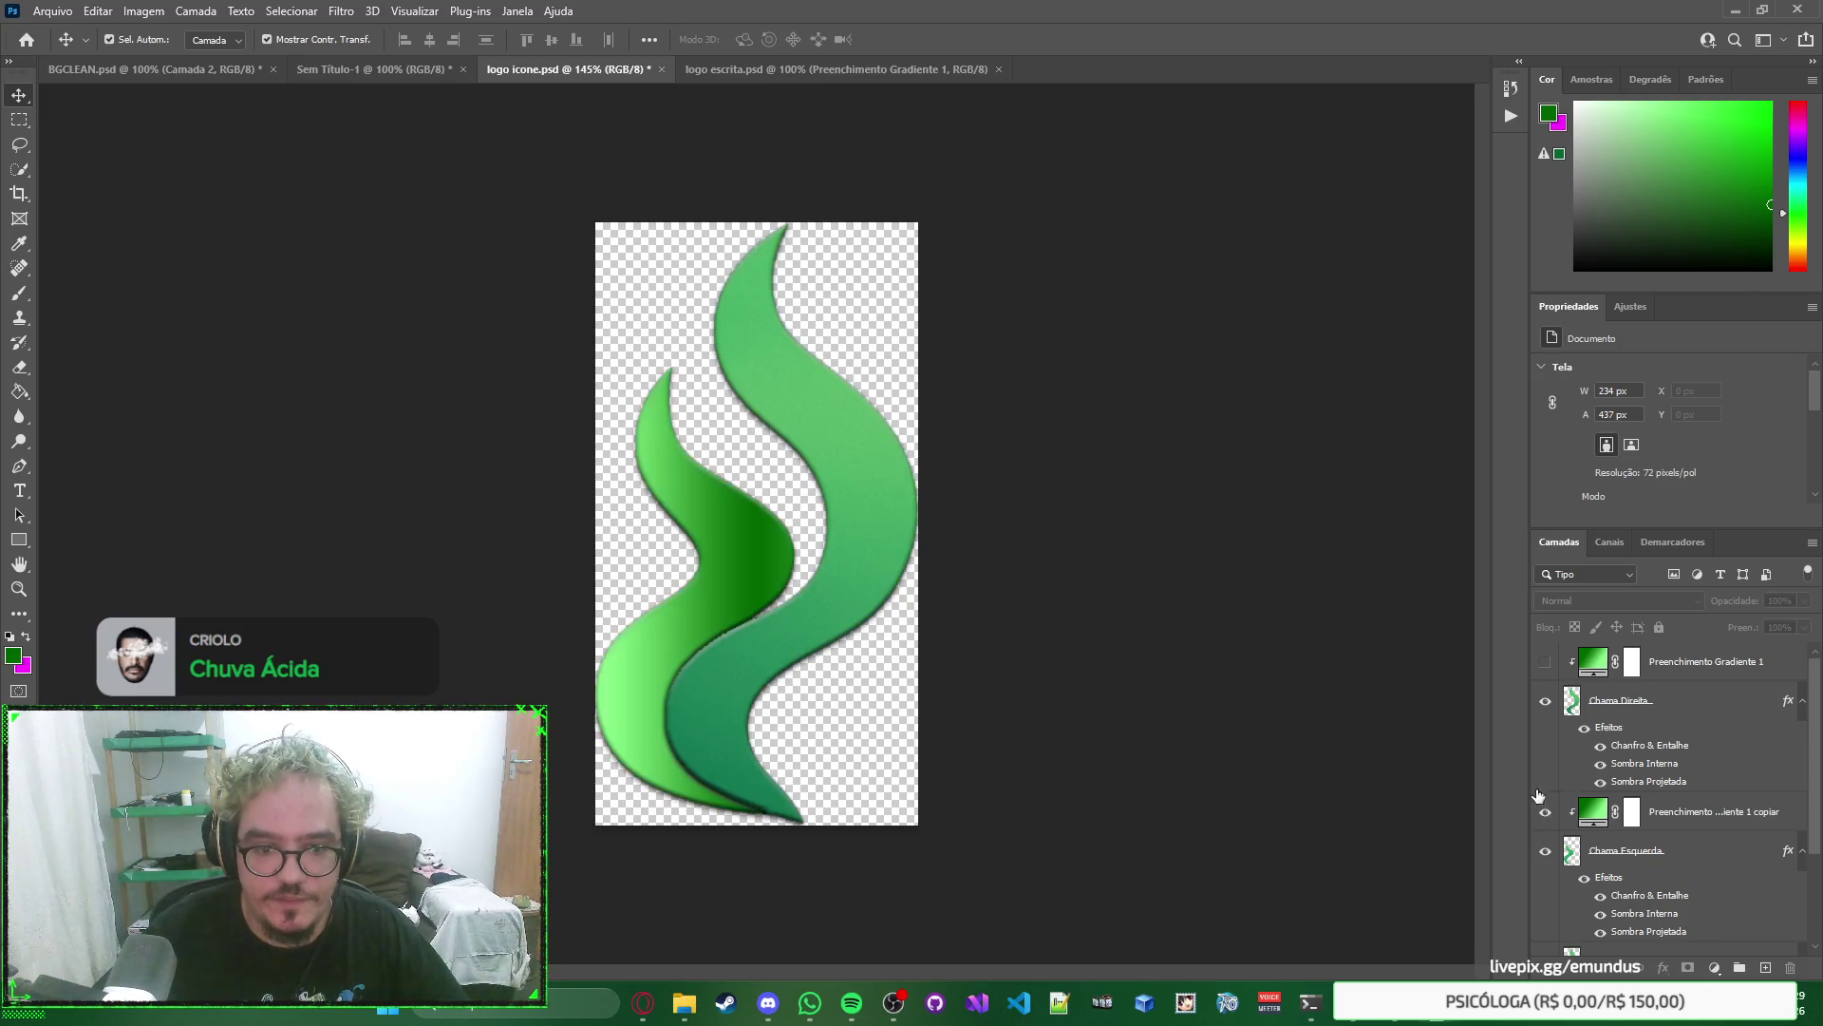
click(1545, 661)
Nudge the Chama Direita layer a few pixels left, to X 41 px, Y 1 px.
click(1689, 698)
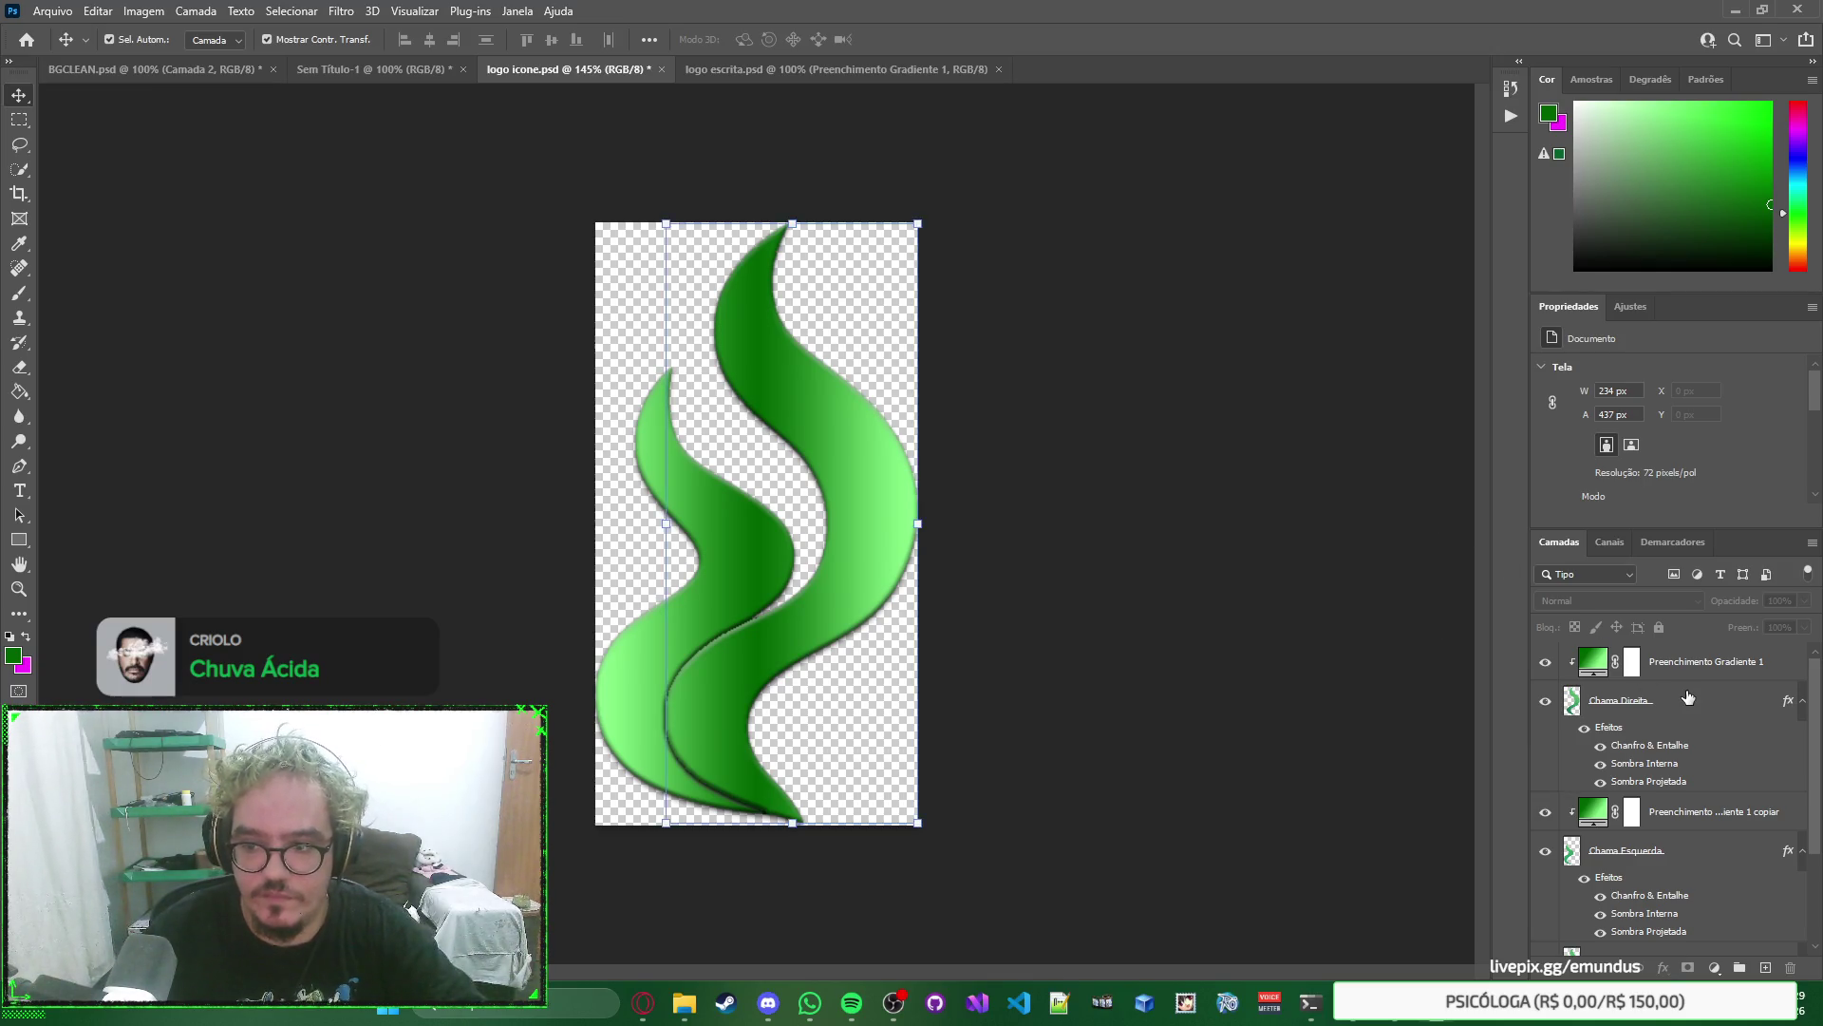
key(Left)
key(Up)
key(Down)
key(Left)
key(Left)
key(Left)
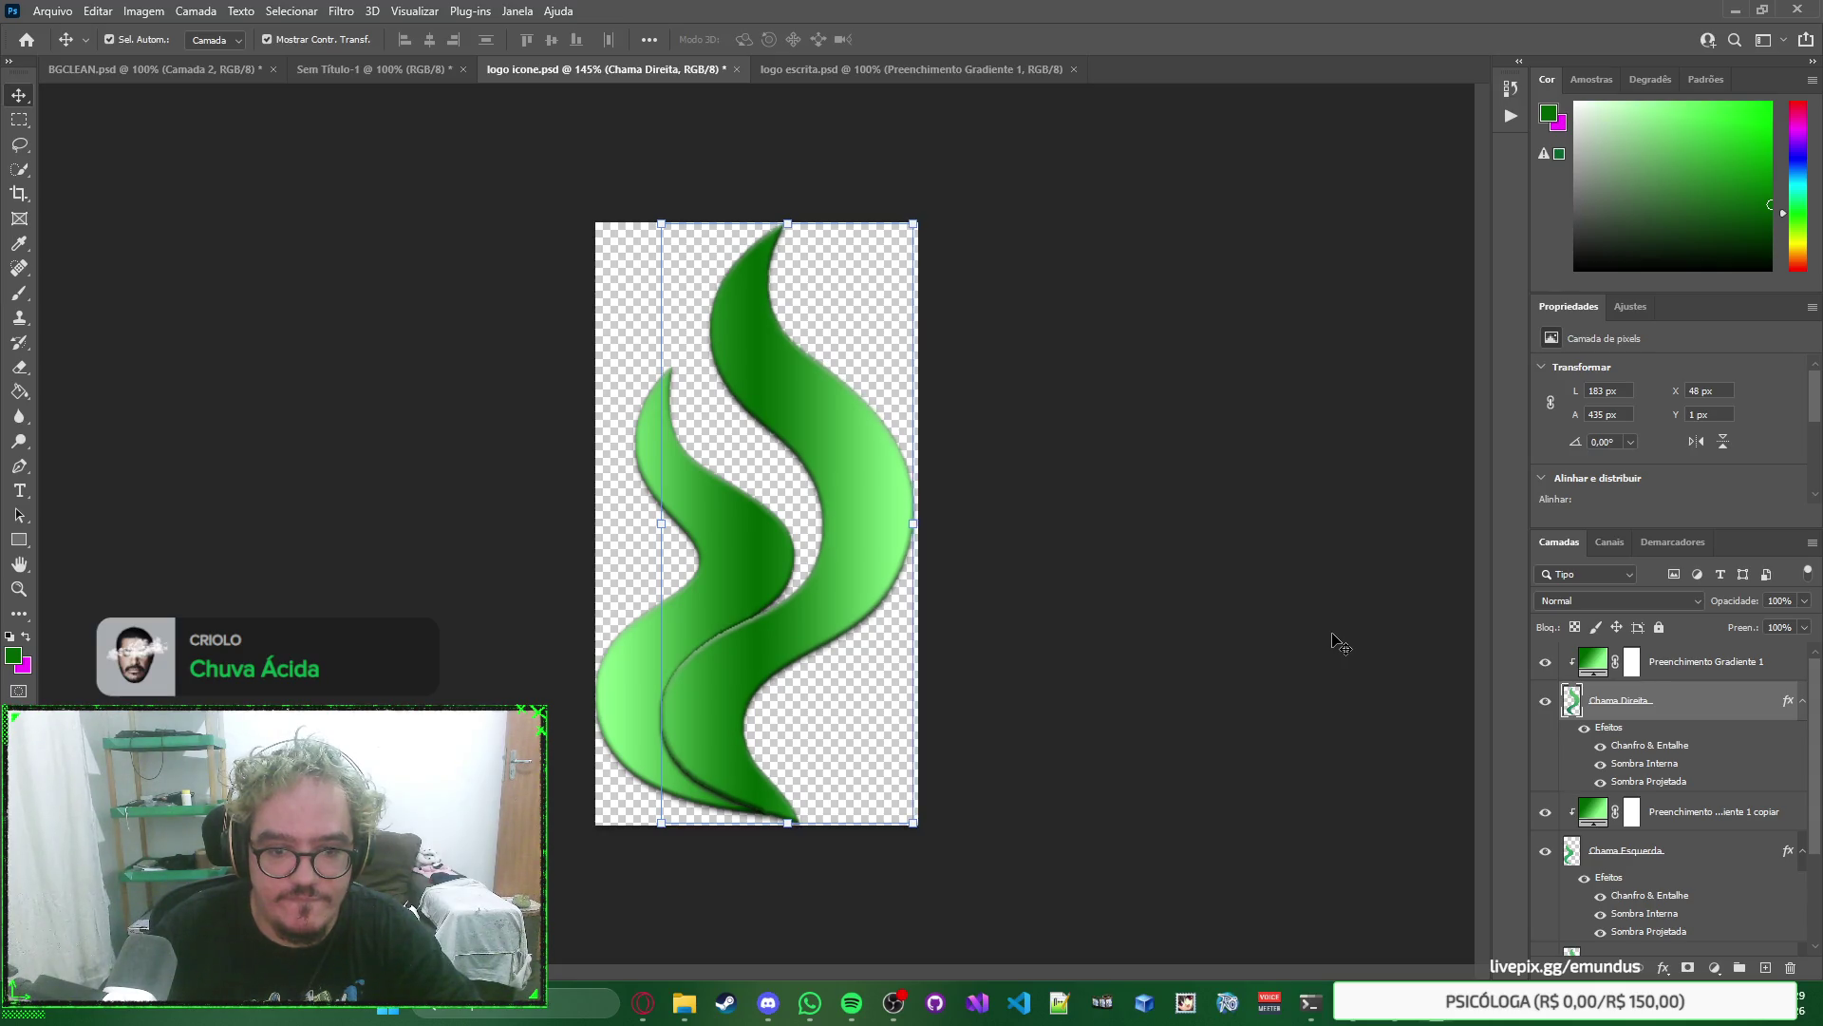
key(Left)
key(Left)
key(Left)
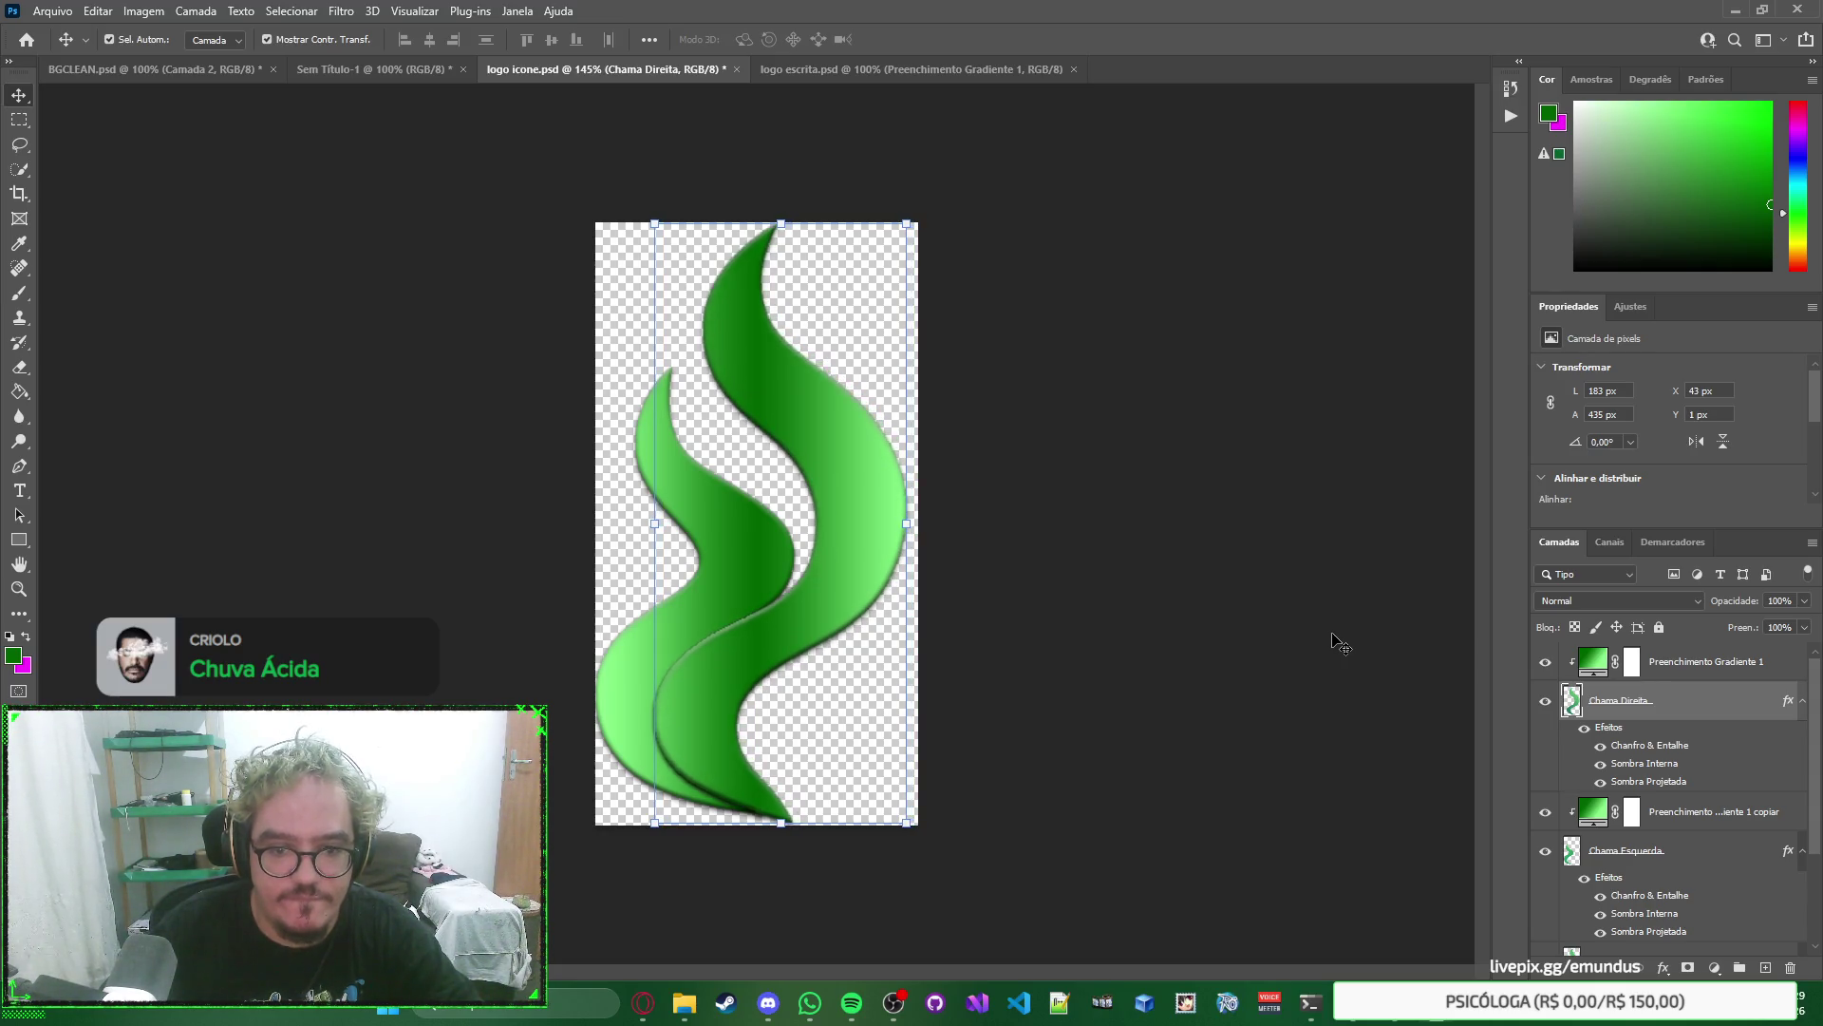
click(1339, 643)
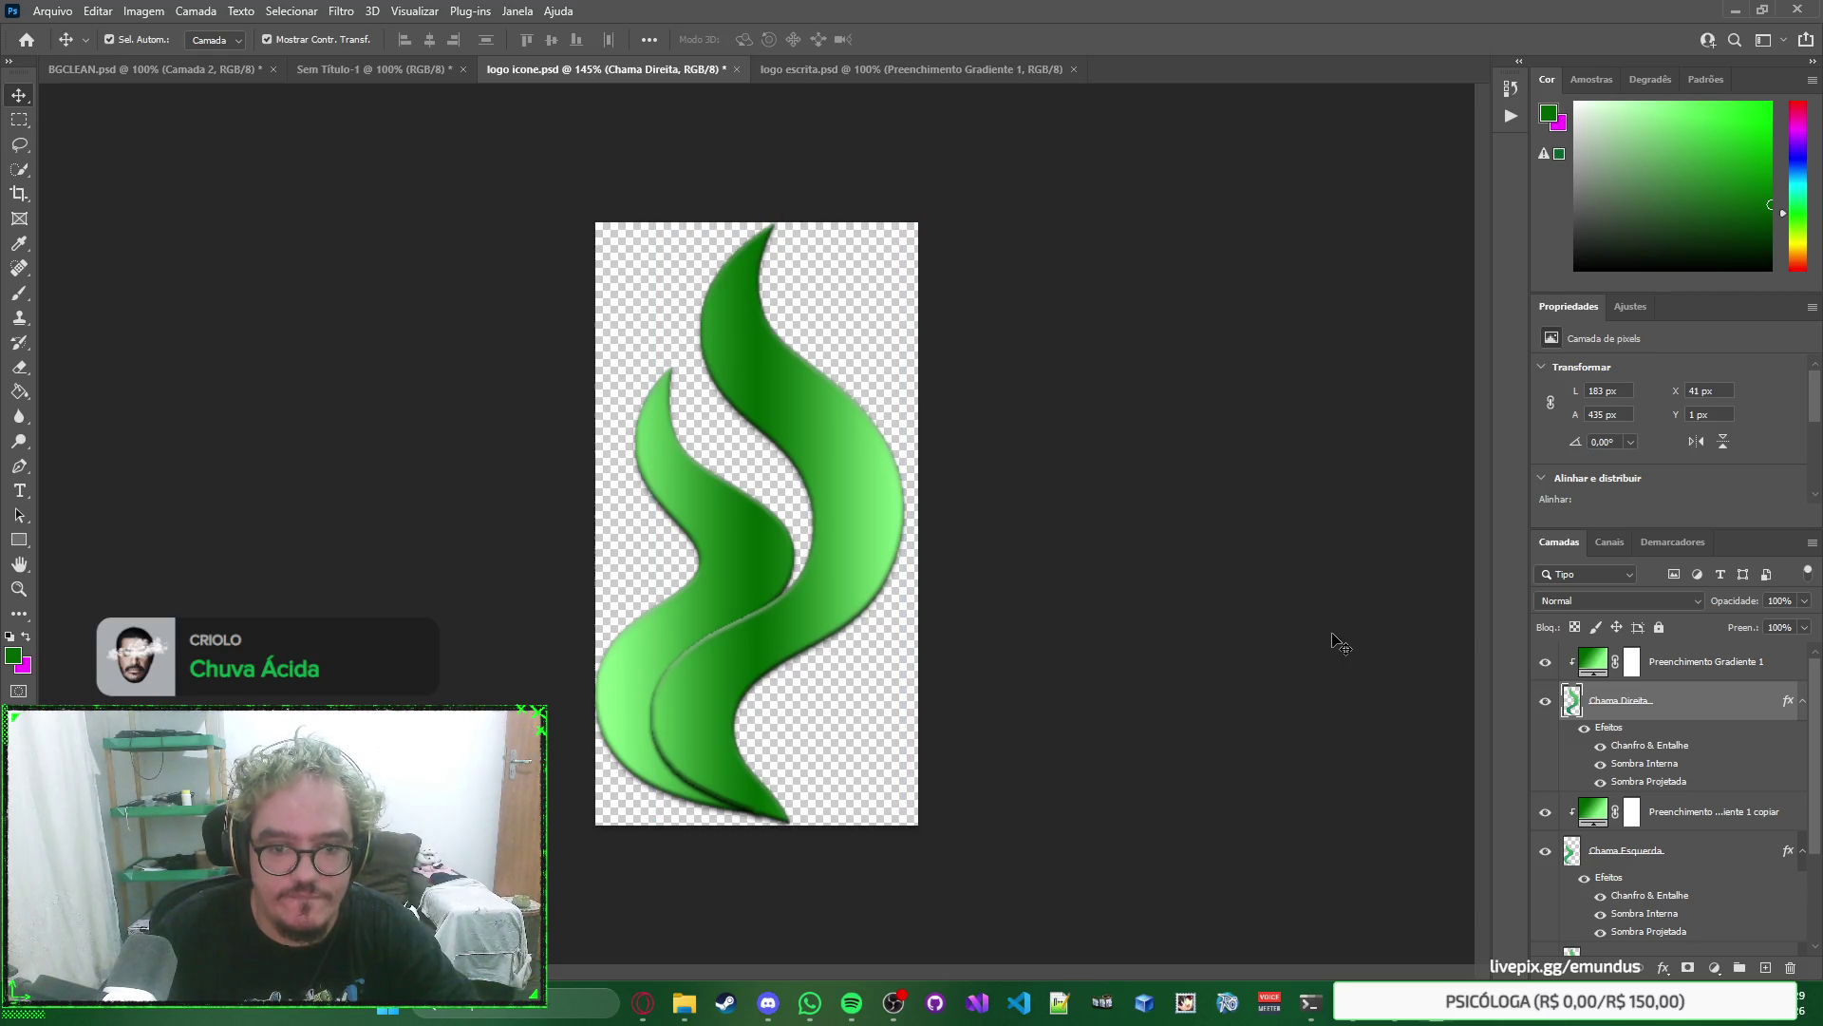
Select the whole canvas, then drop the selection and deselect Chama Direita.
key(ctrl+a)
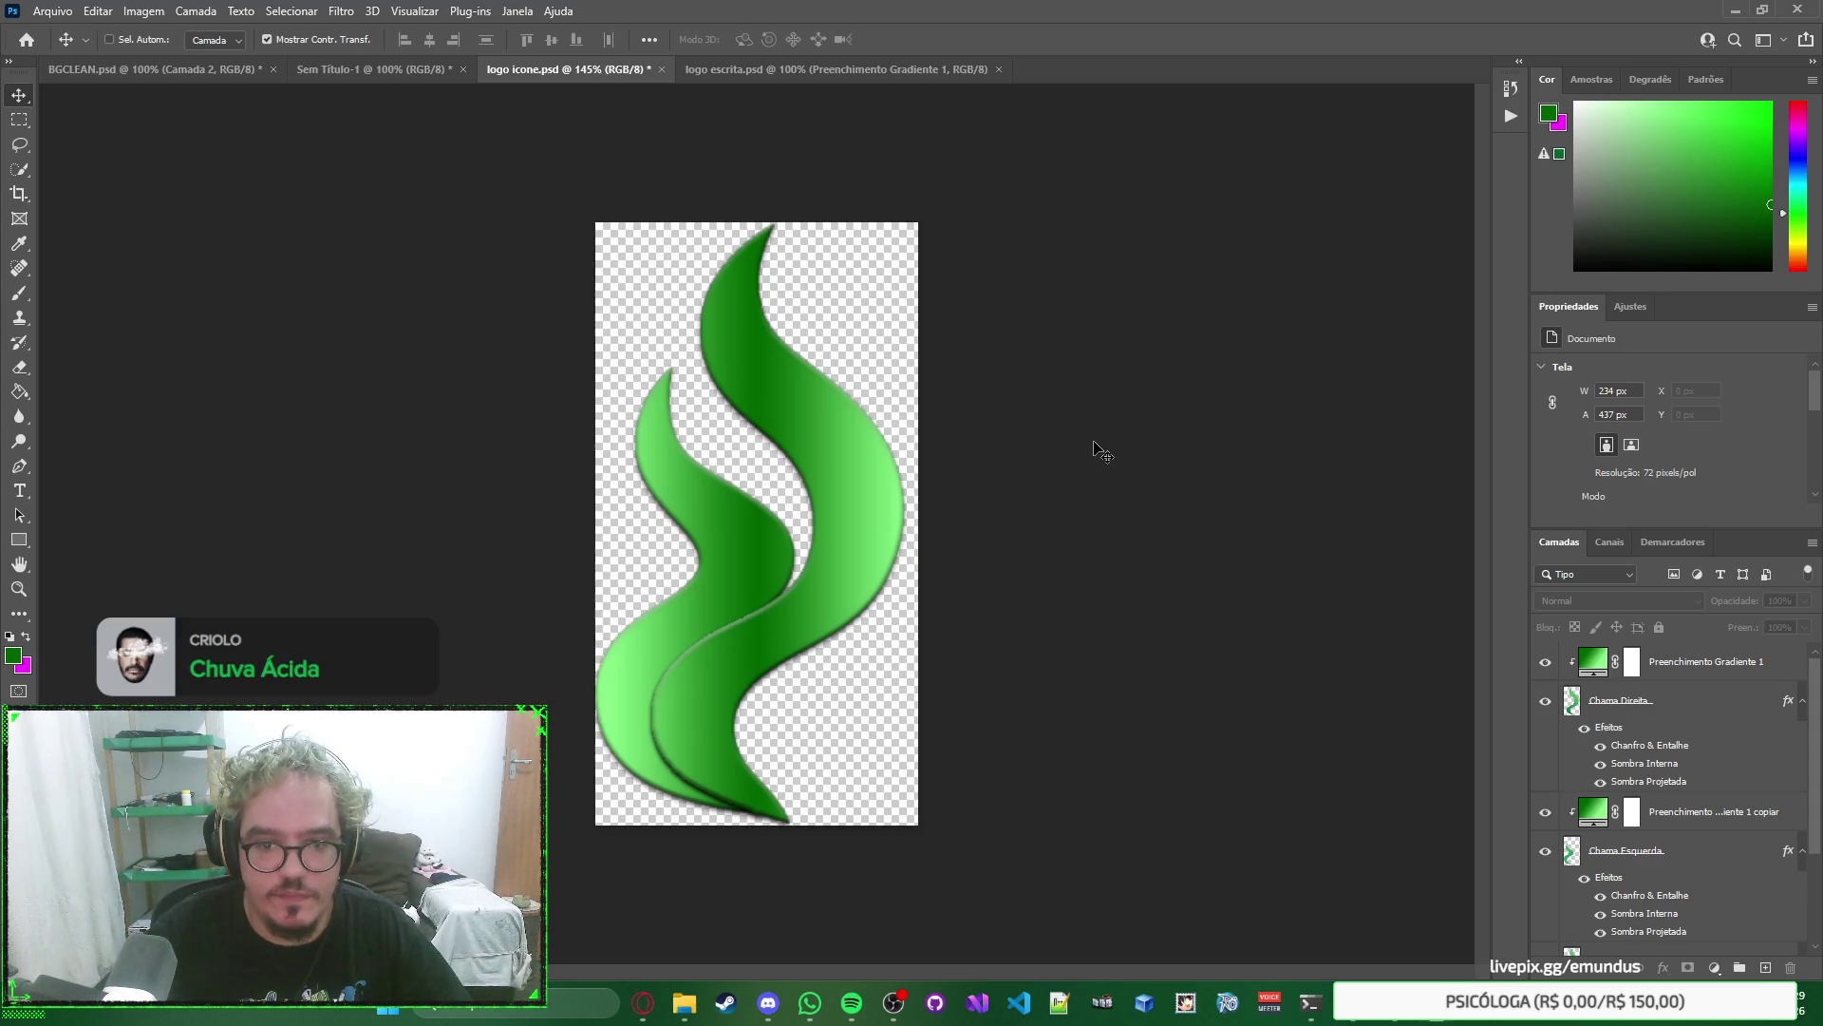
right_click(1293, 457)
click(1320, 468)
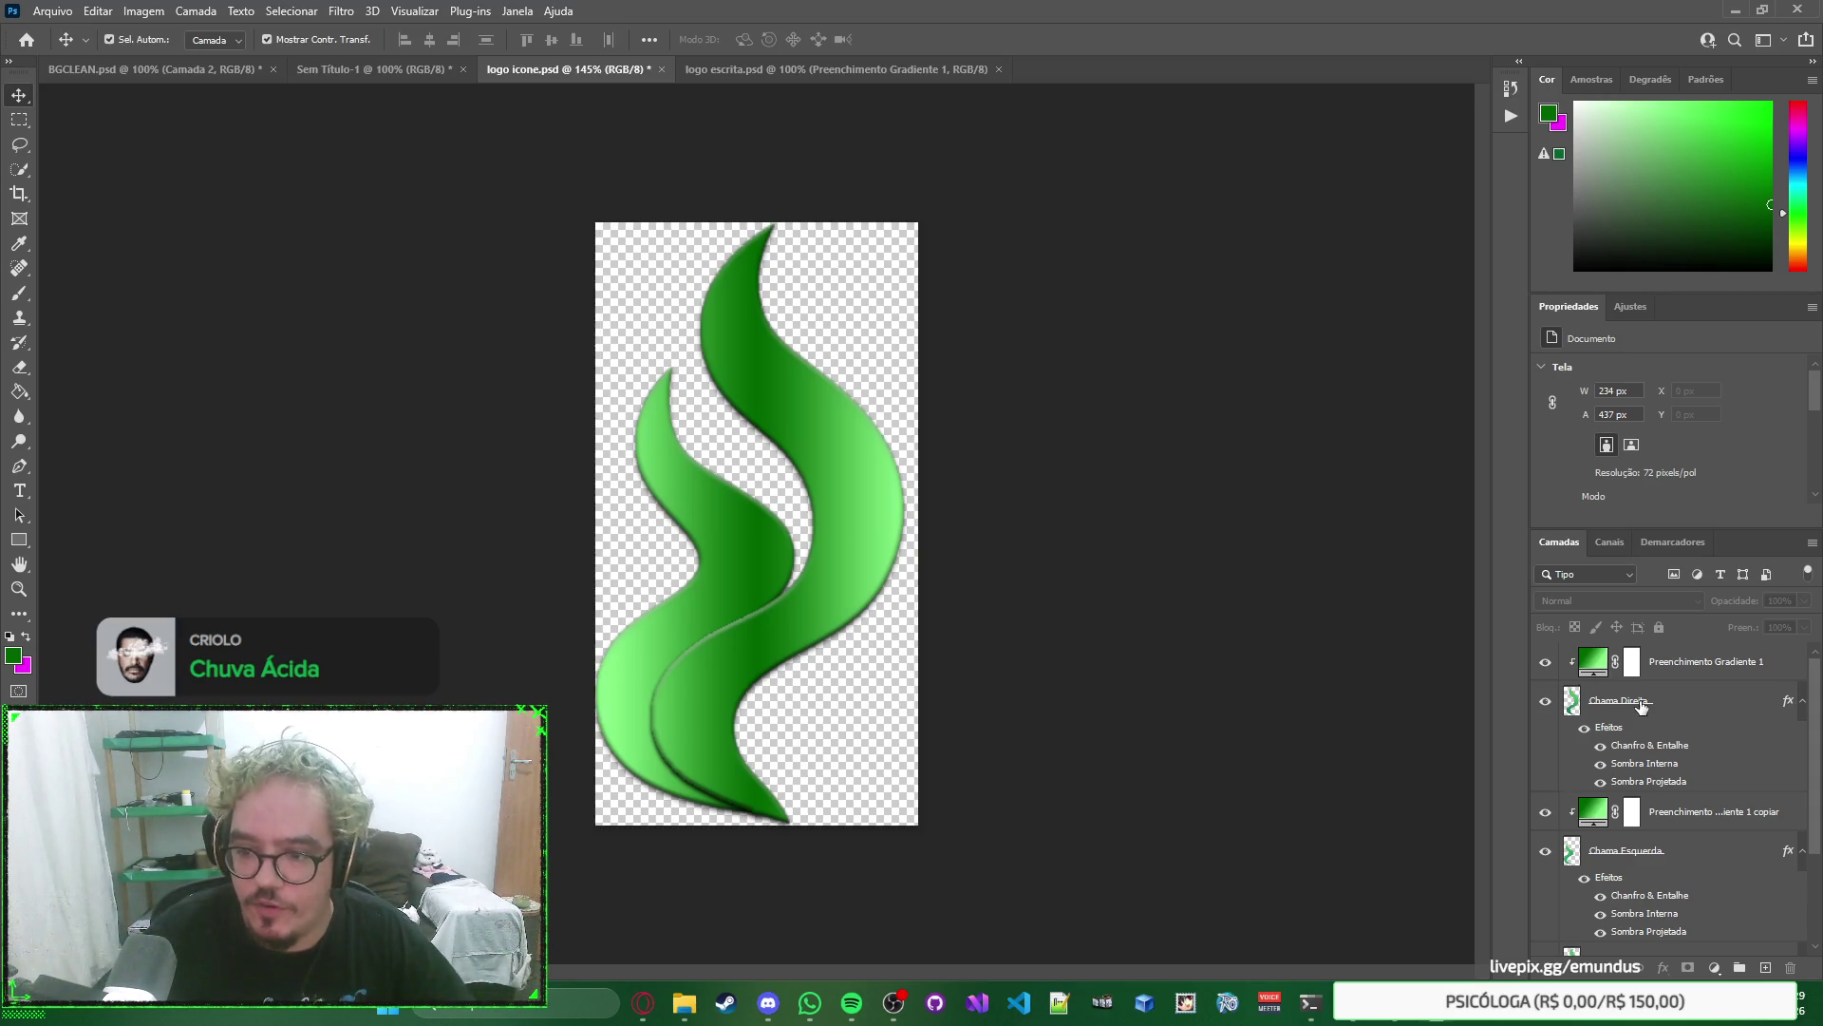
click(1706, 698)
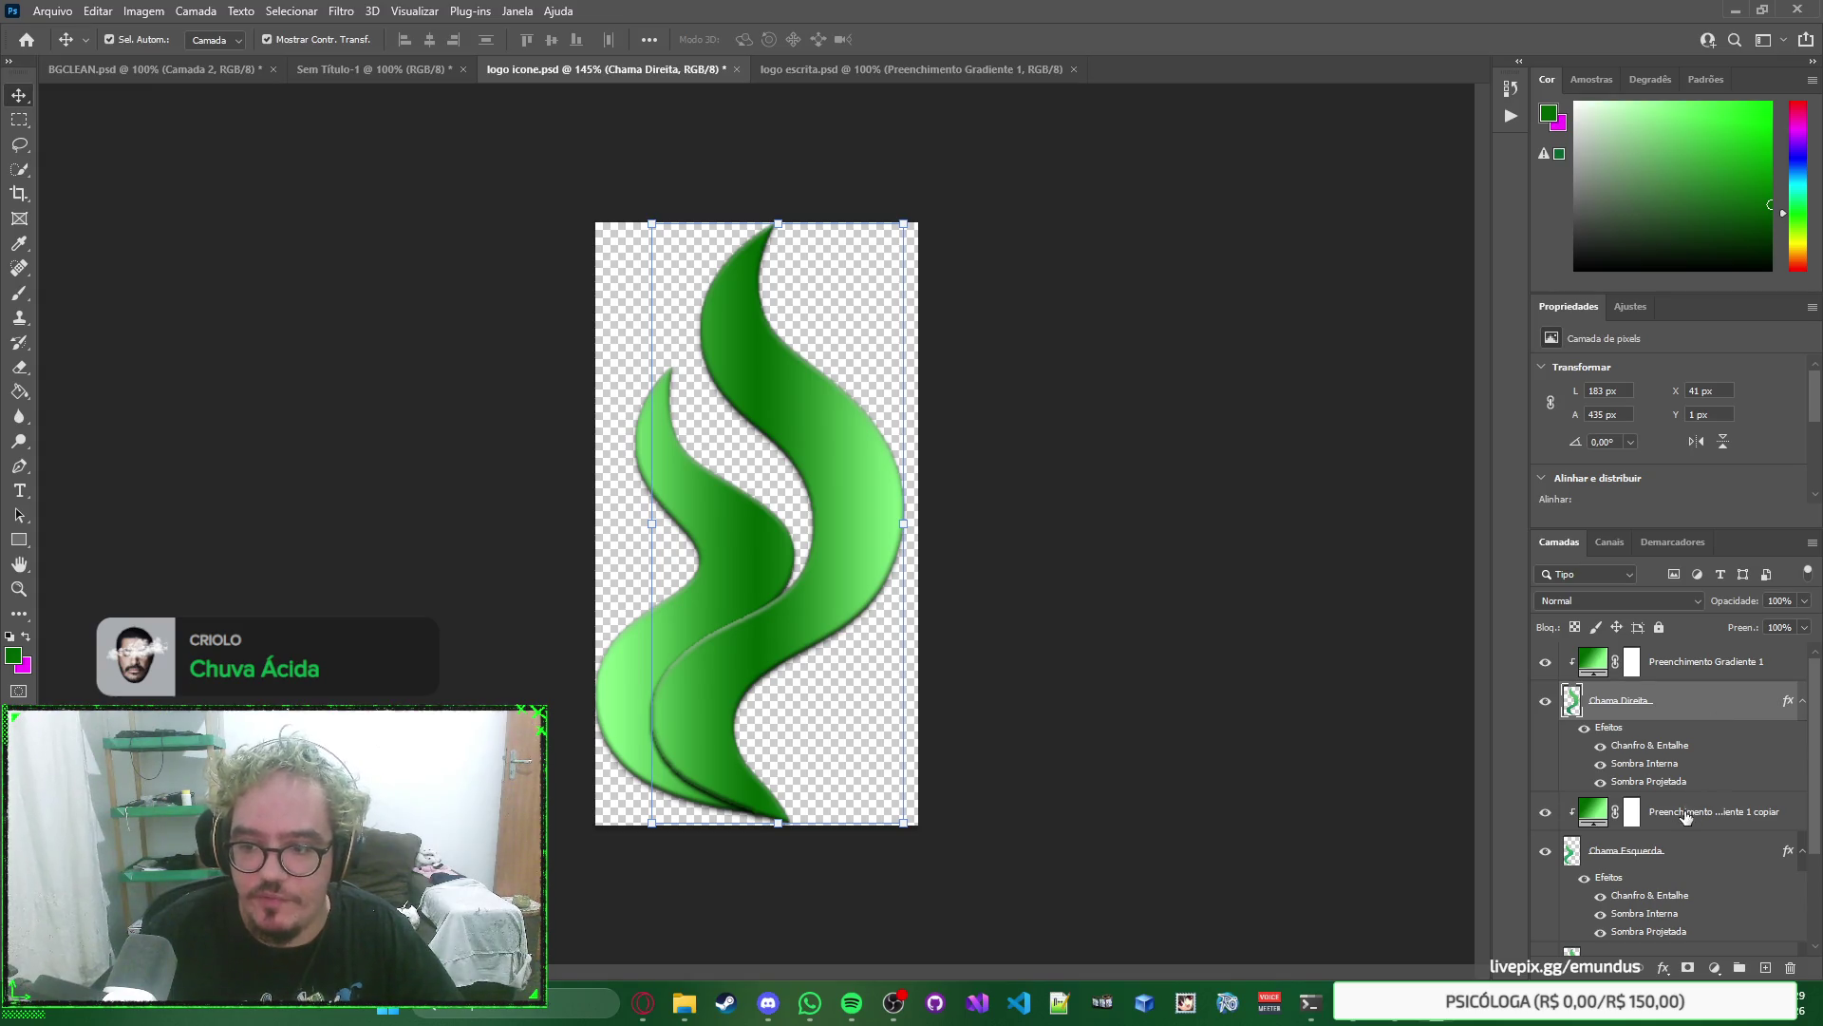
click(1358, 639)
right_click(1329, 610)
click(1260, 589)
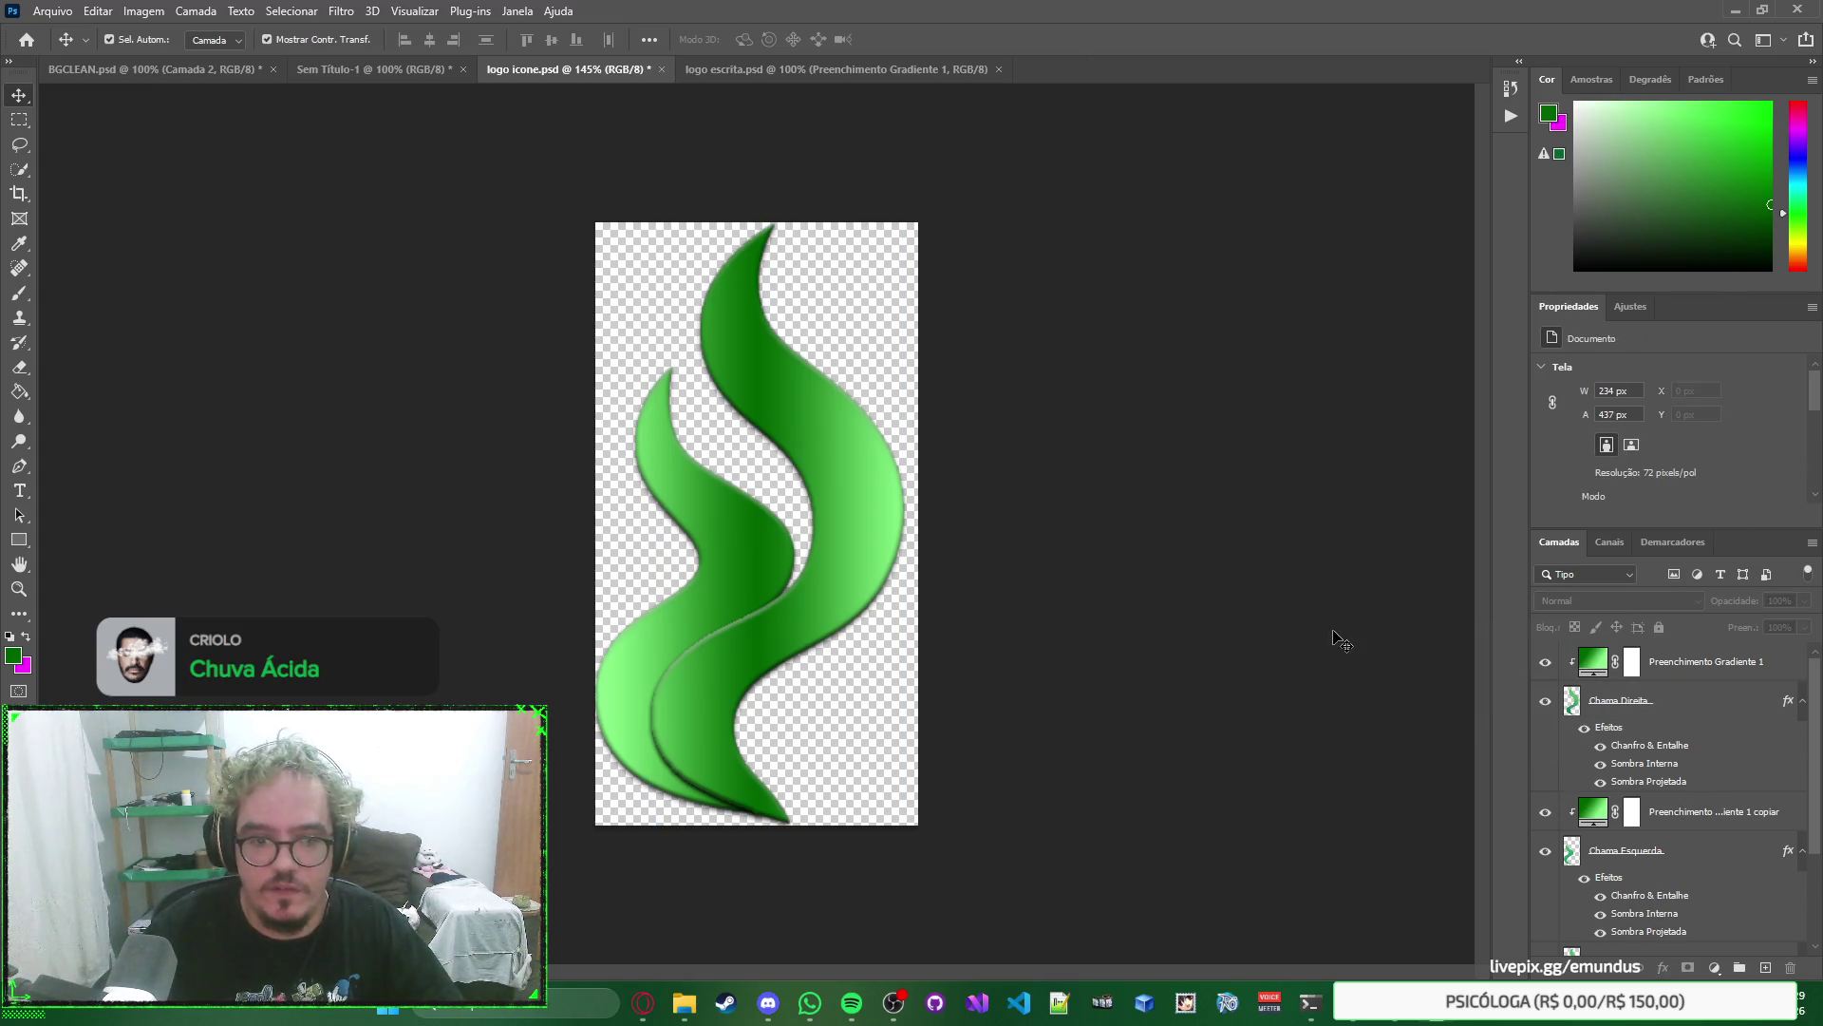
scroll(661, 647, up, 9)
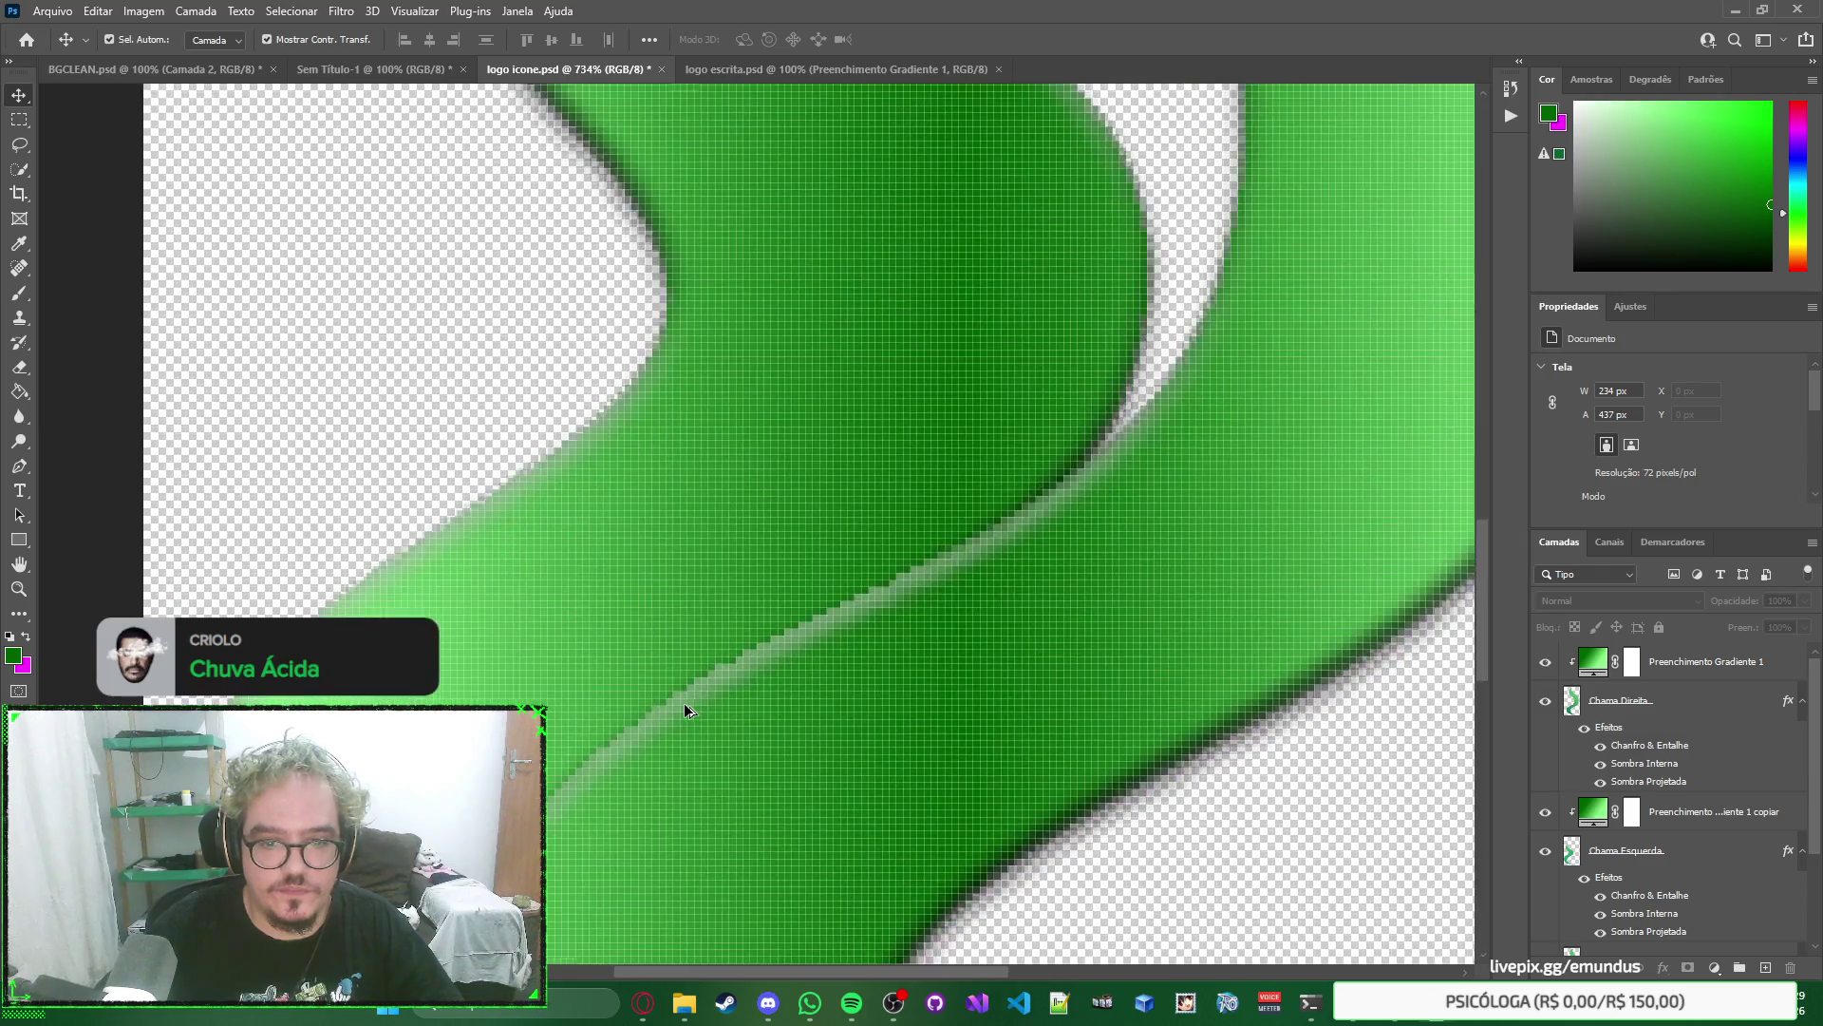
scroll(684, 707, down, 8)
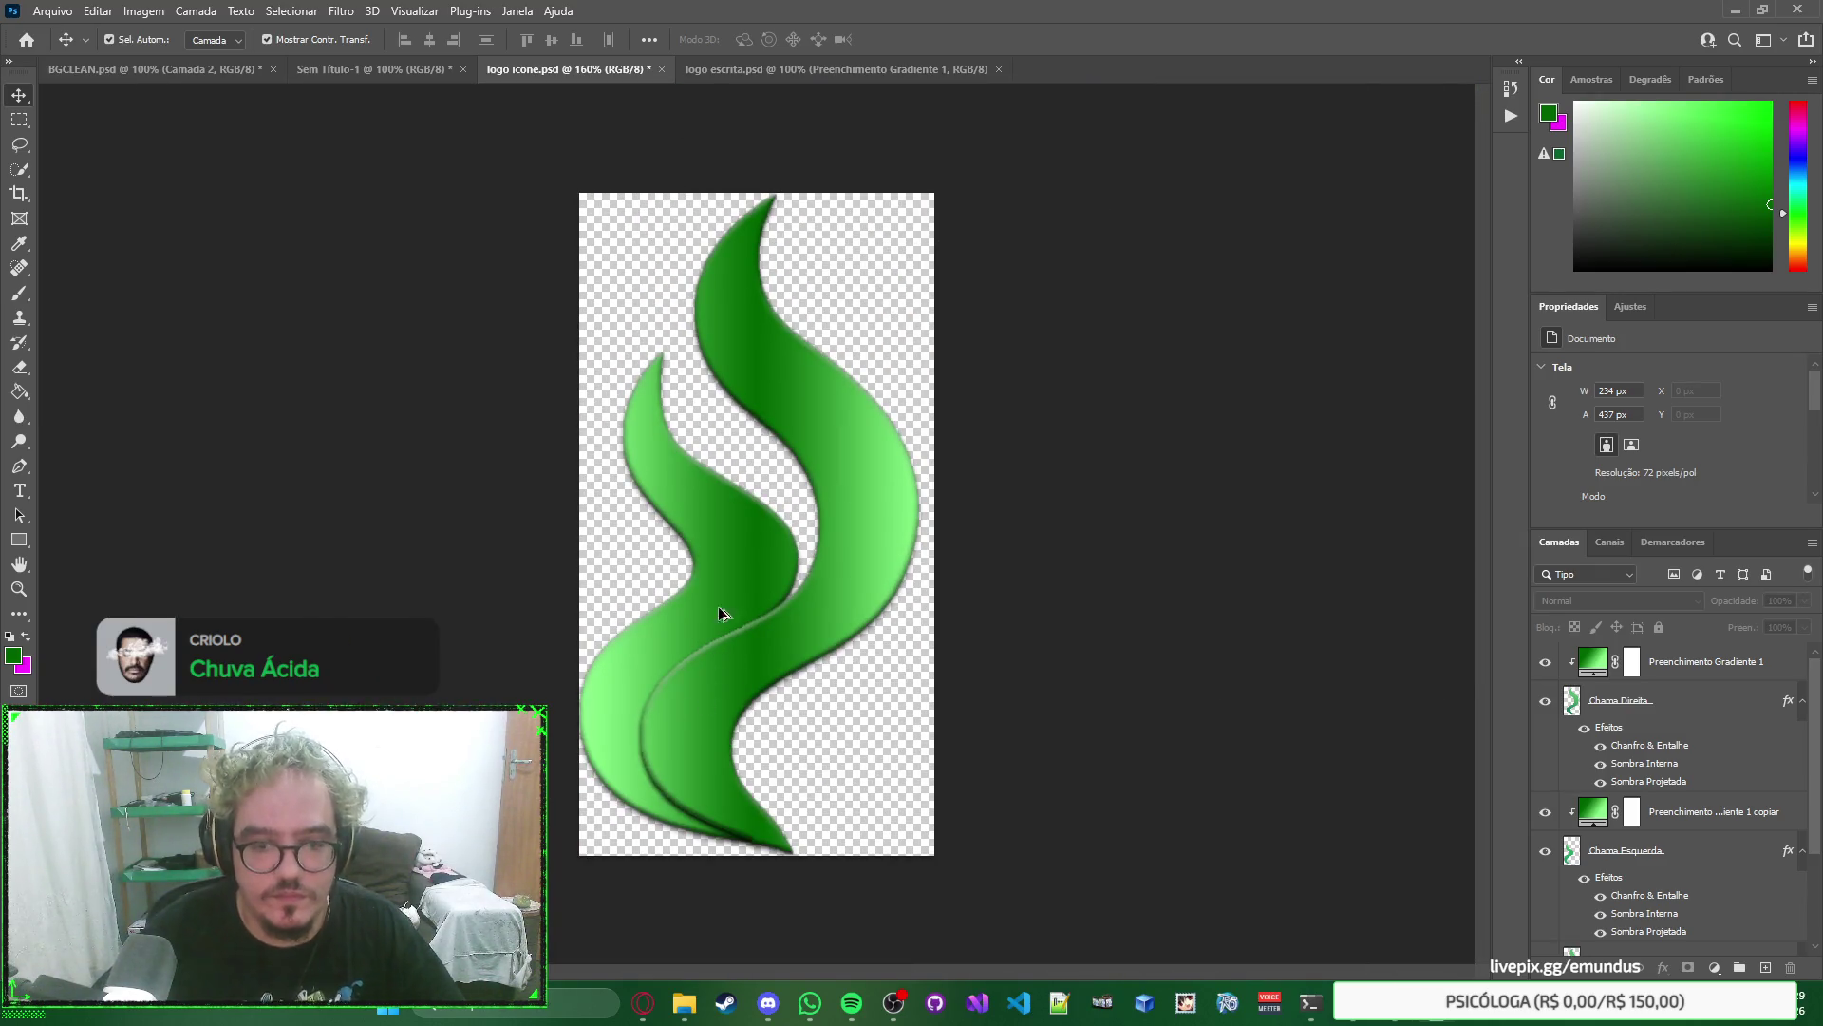
right_click(1259, 477)
click(1221, 458)
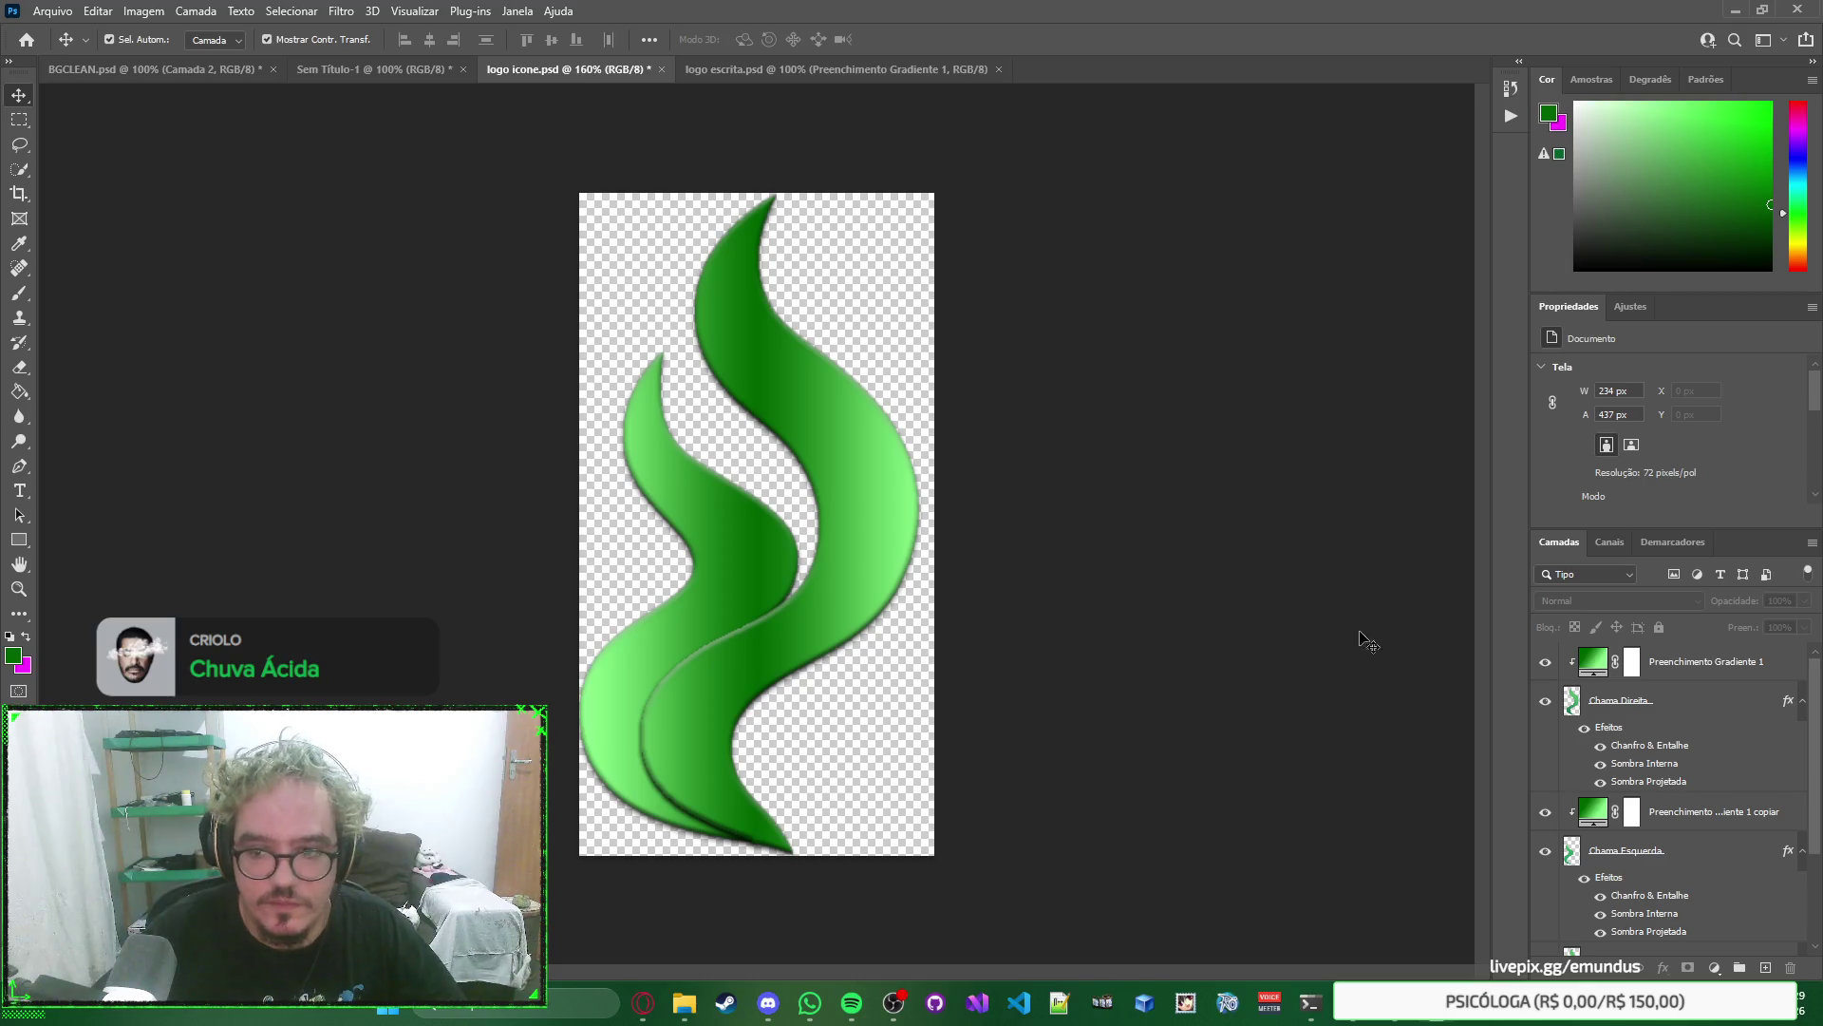
click(1714, 667)
scroll(1700, 713, down, 2)
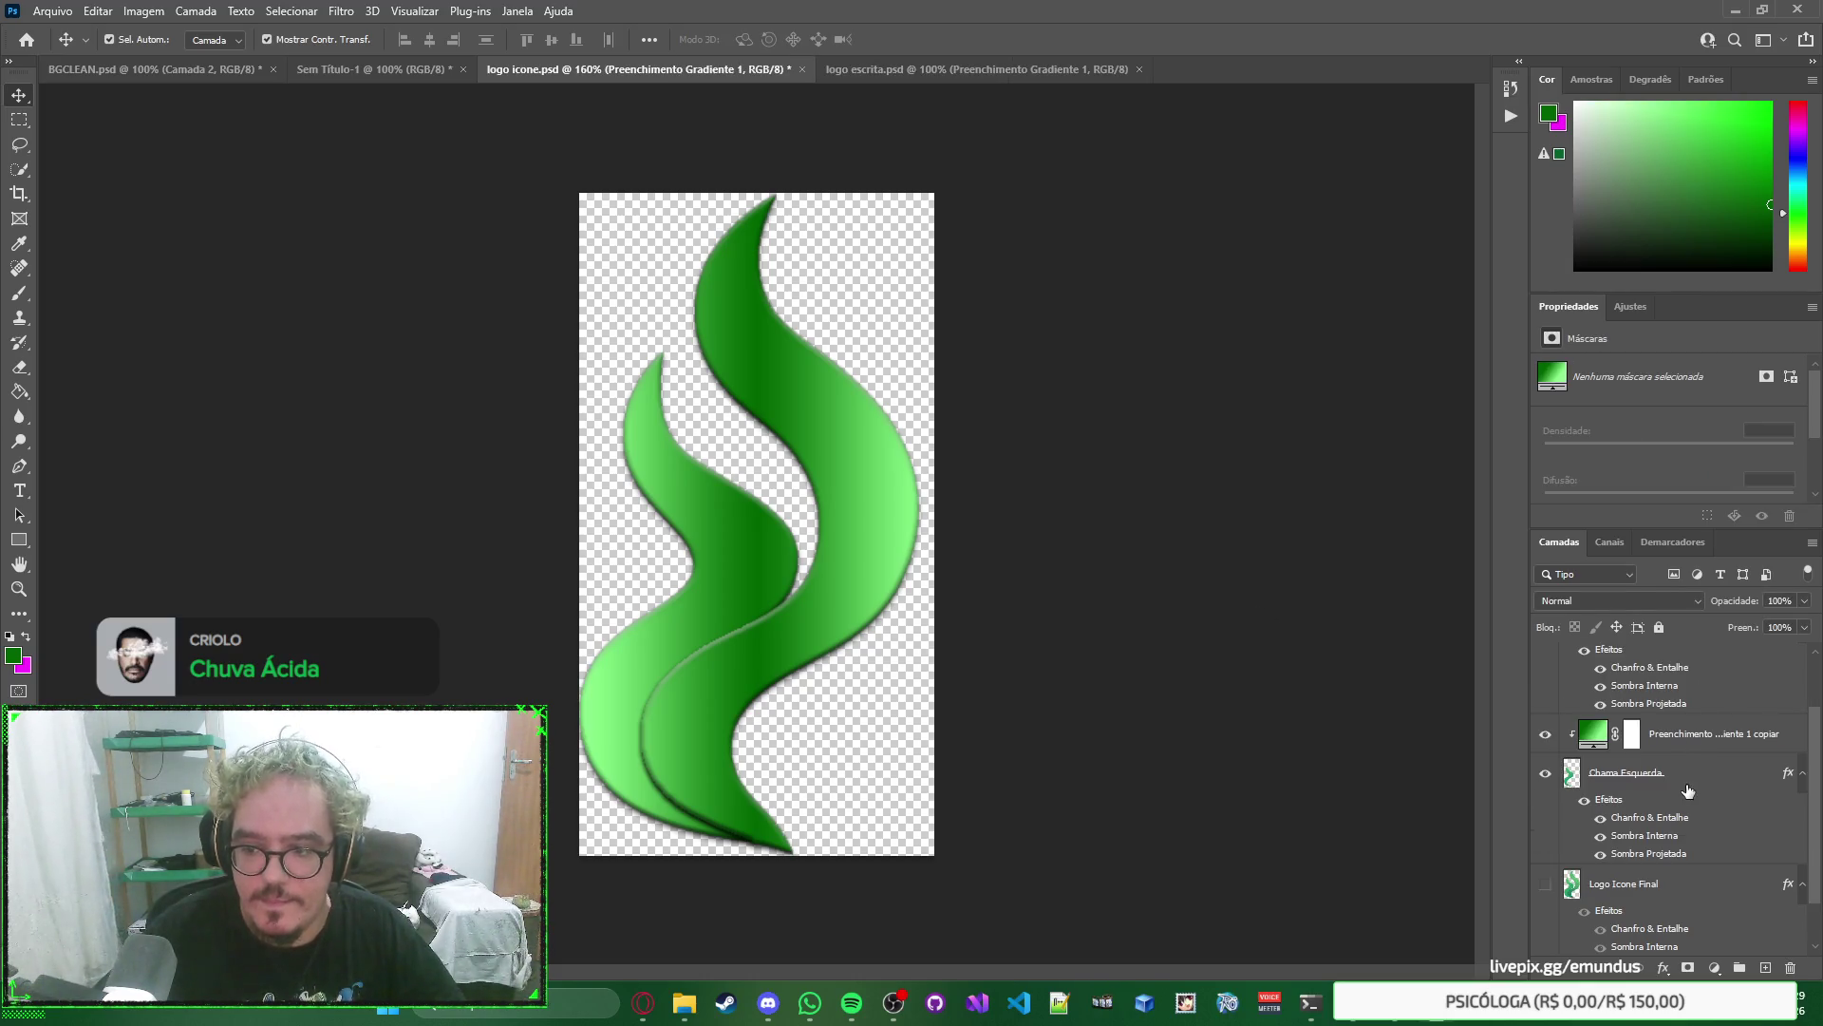
scroll(1688, 791, down, 1)
shift+click(1719, 730)
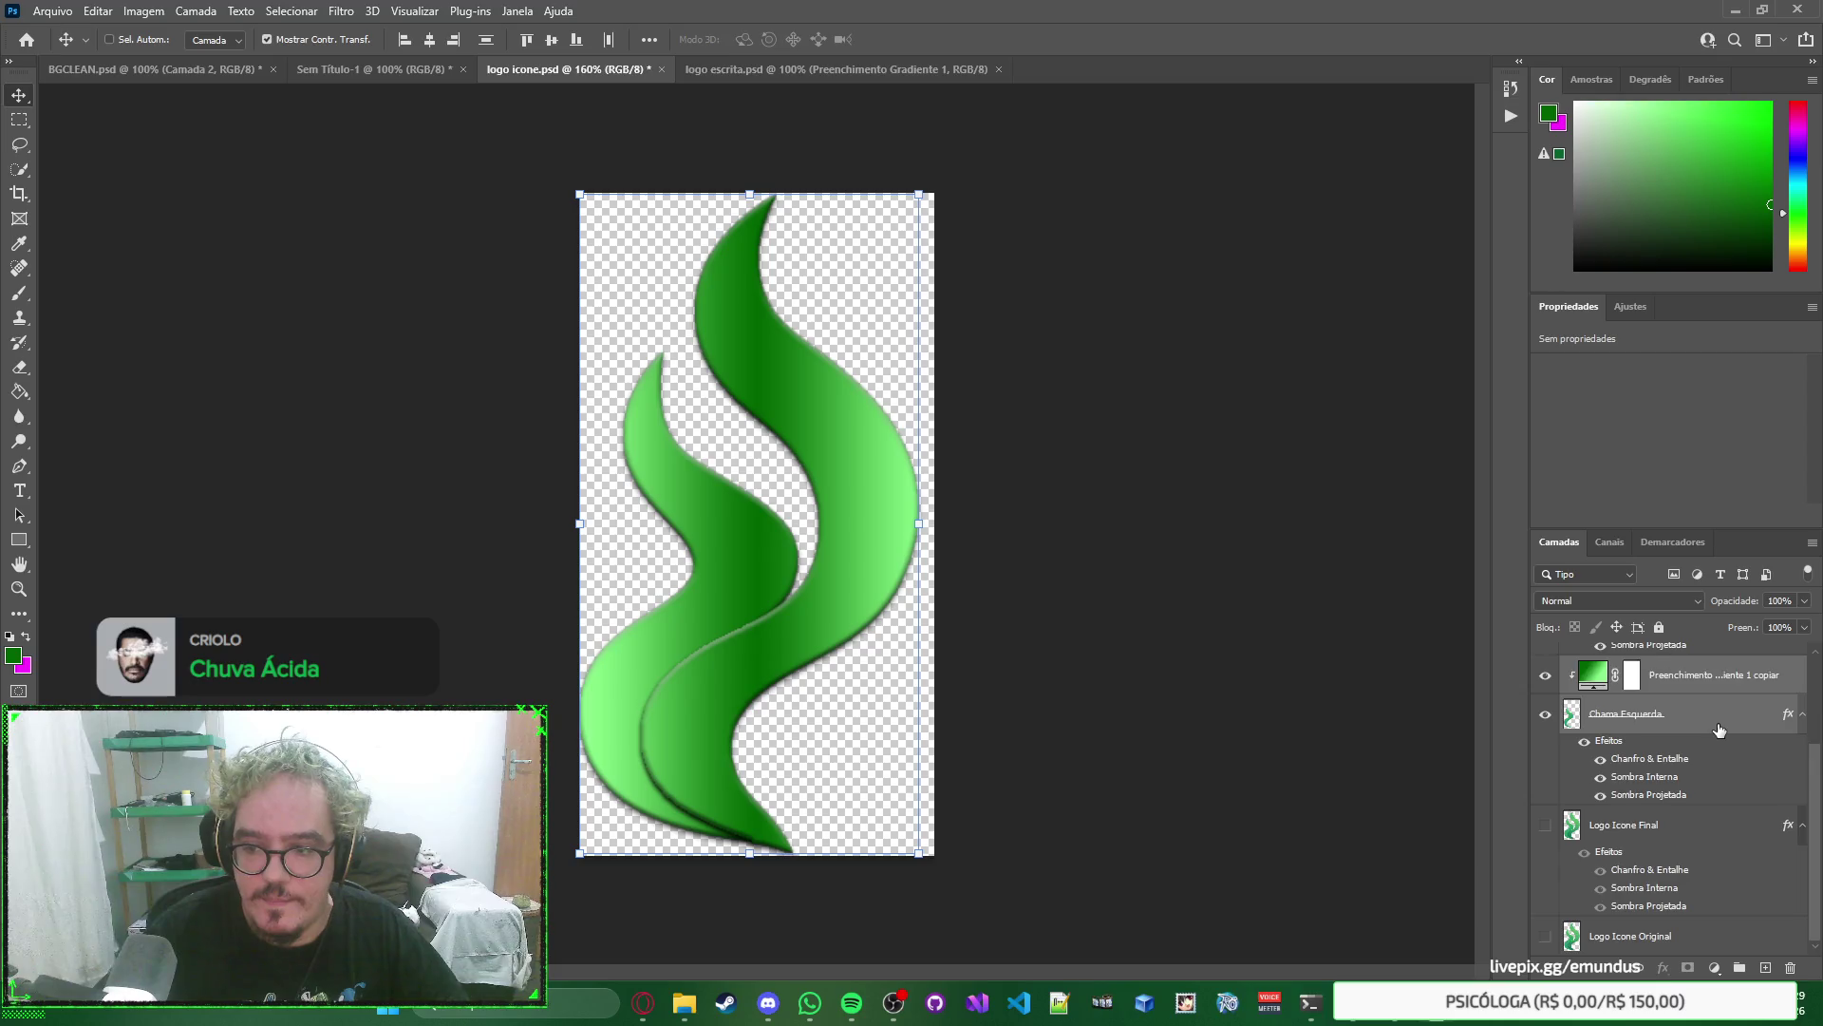
Group the flame and gradient layers with Ctrl+G, comparing the group's visibility.
key(ctrl+g)
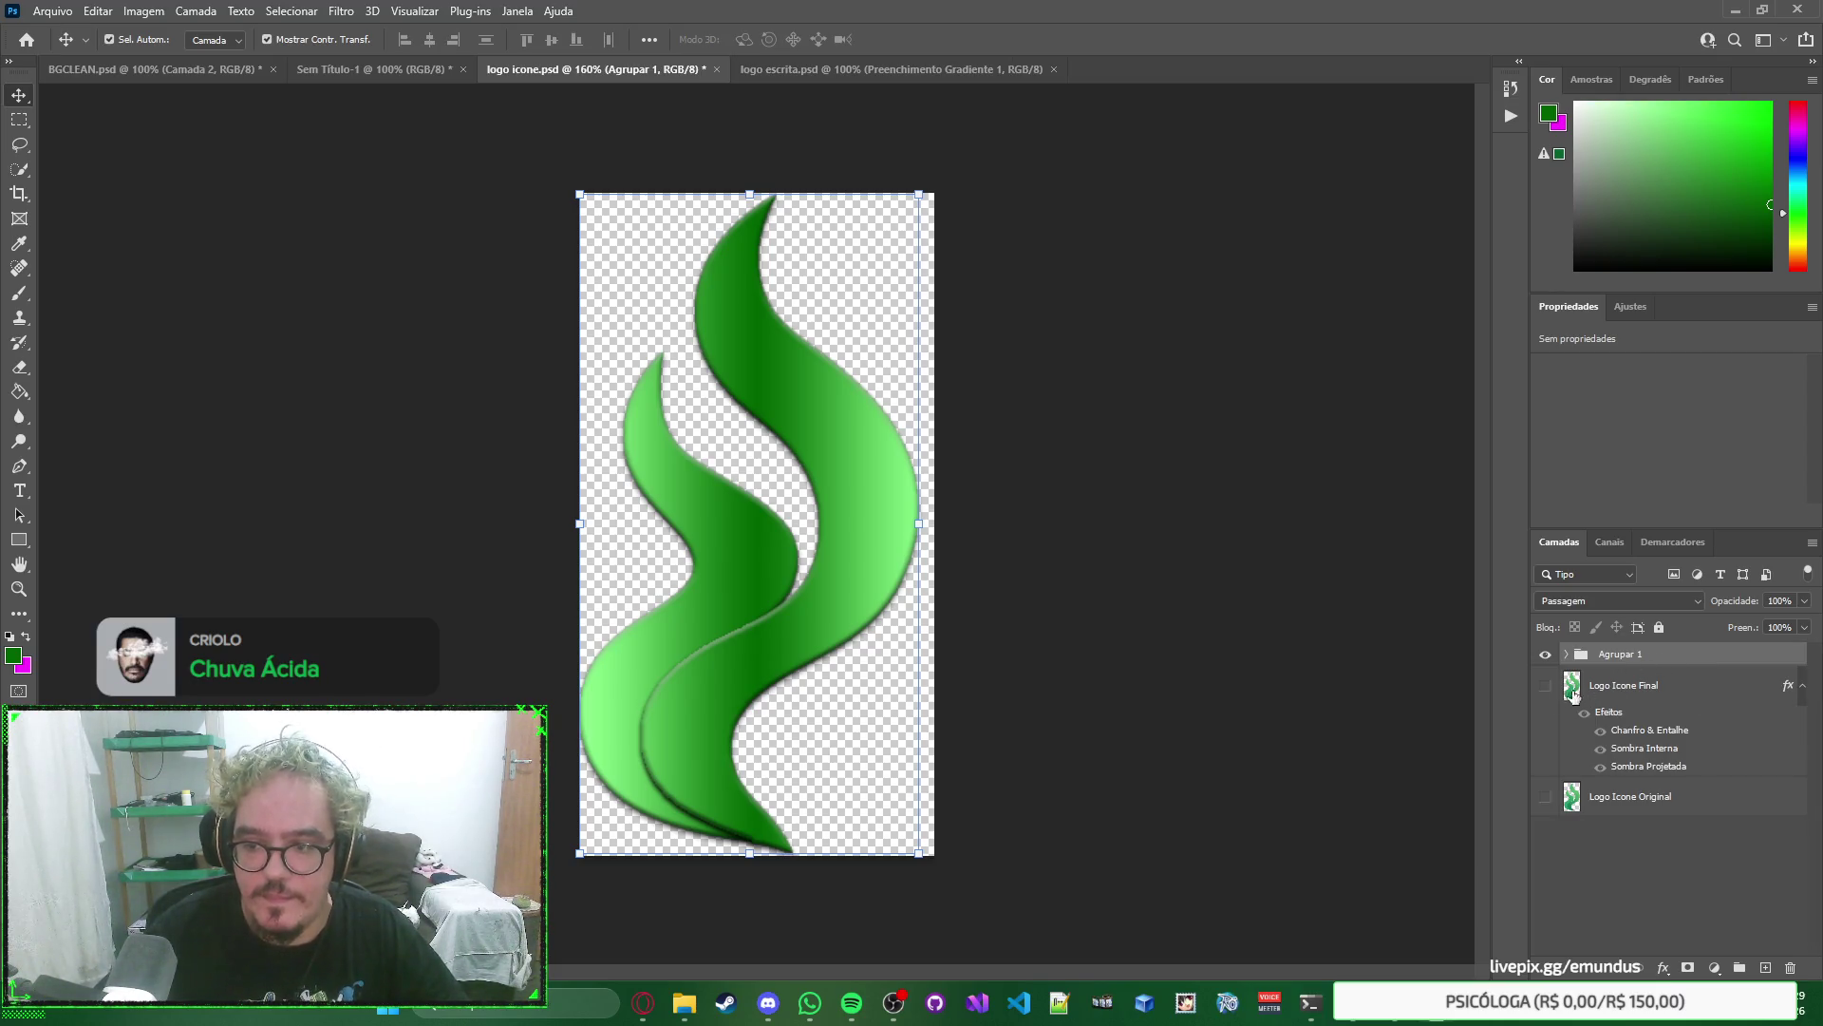
click(1546, 688)
drag(1547, 694, 1549, 673)
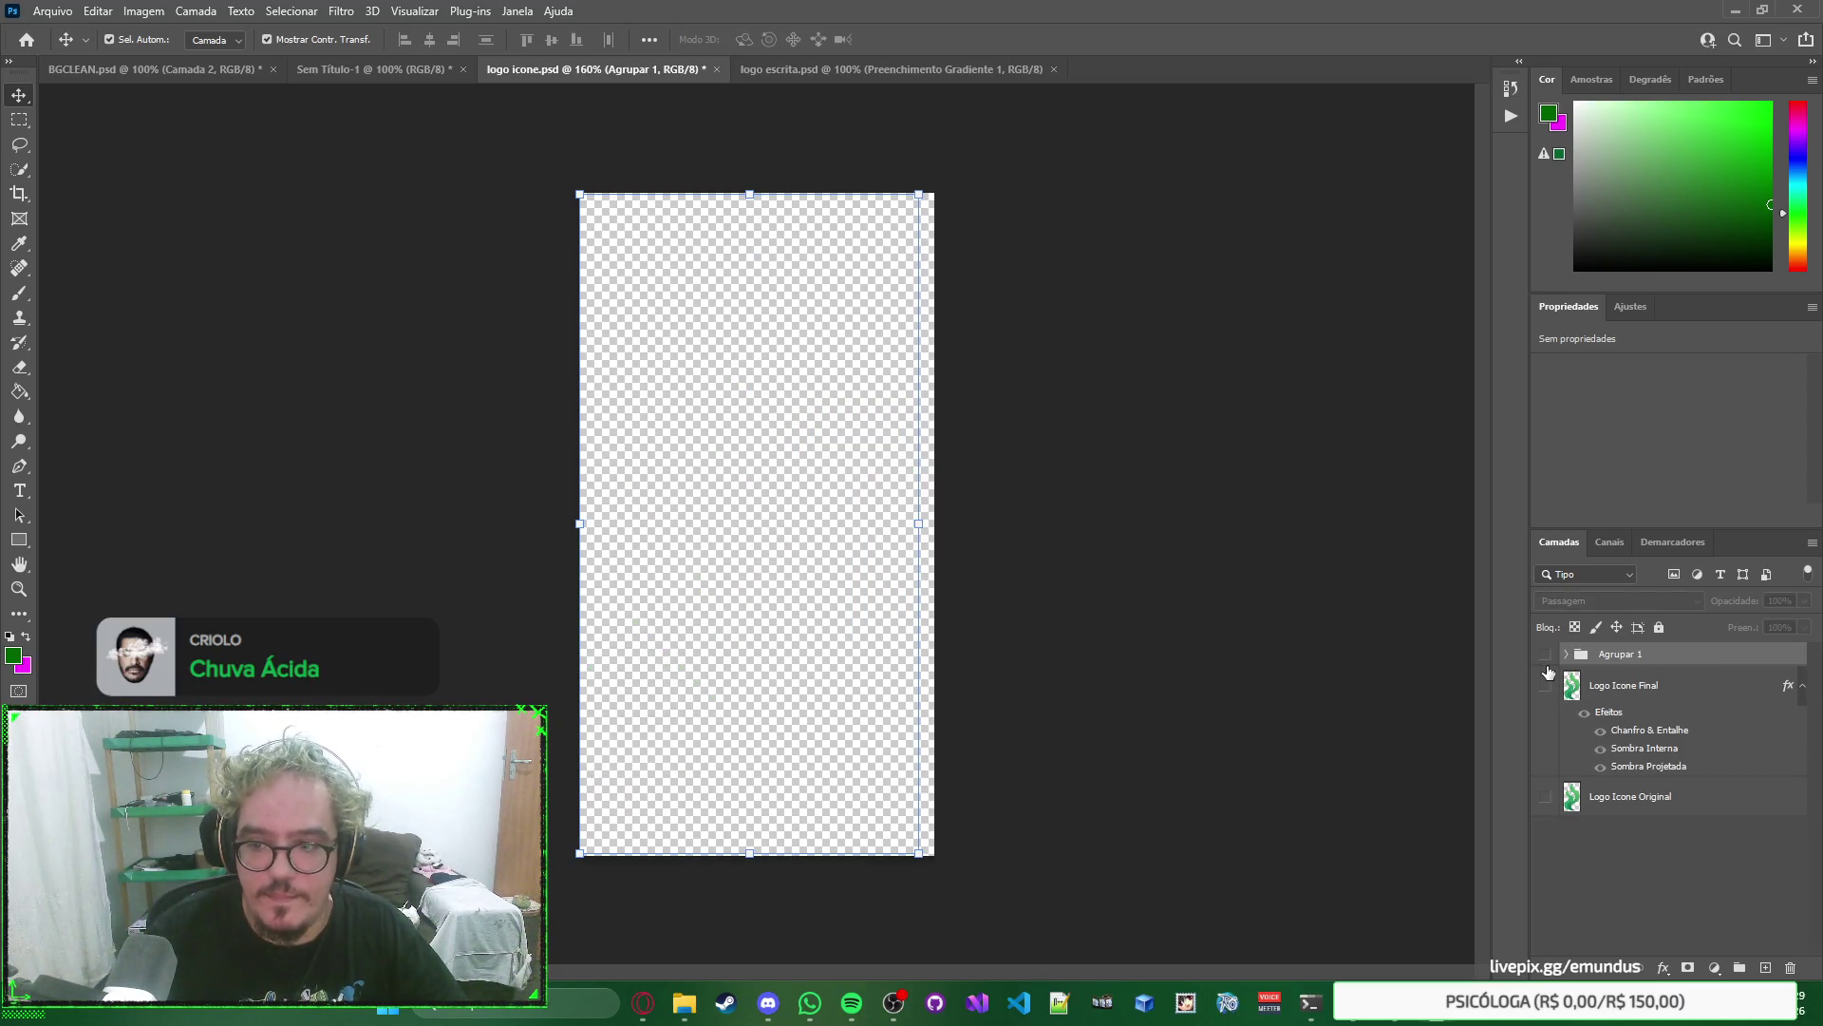
click(1546, 688)
click(1546, 686)
click(1544, 656)
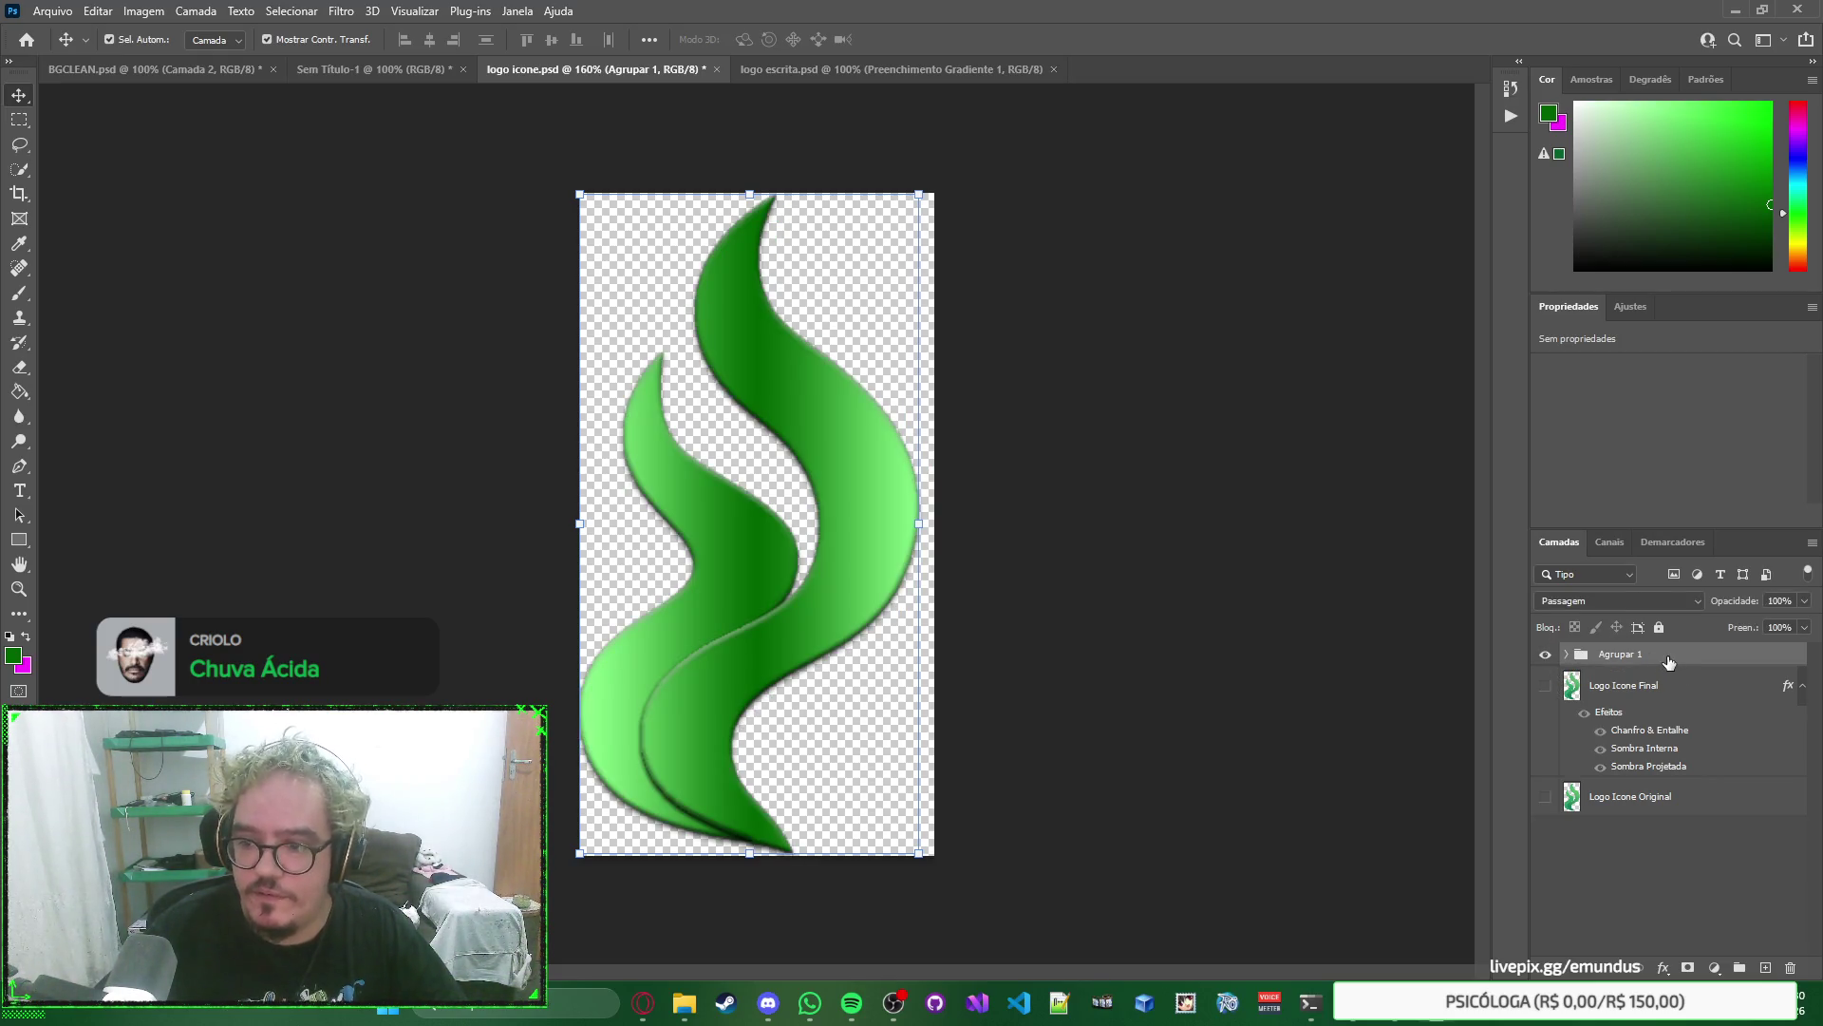
right_click(1739, 659)
key(Escape)
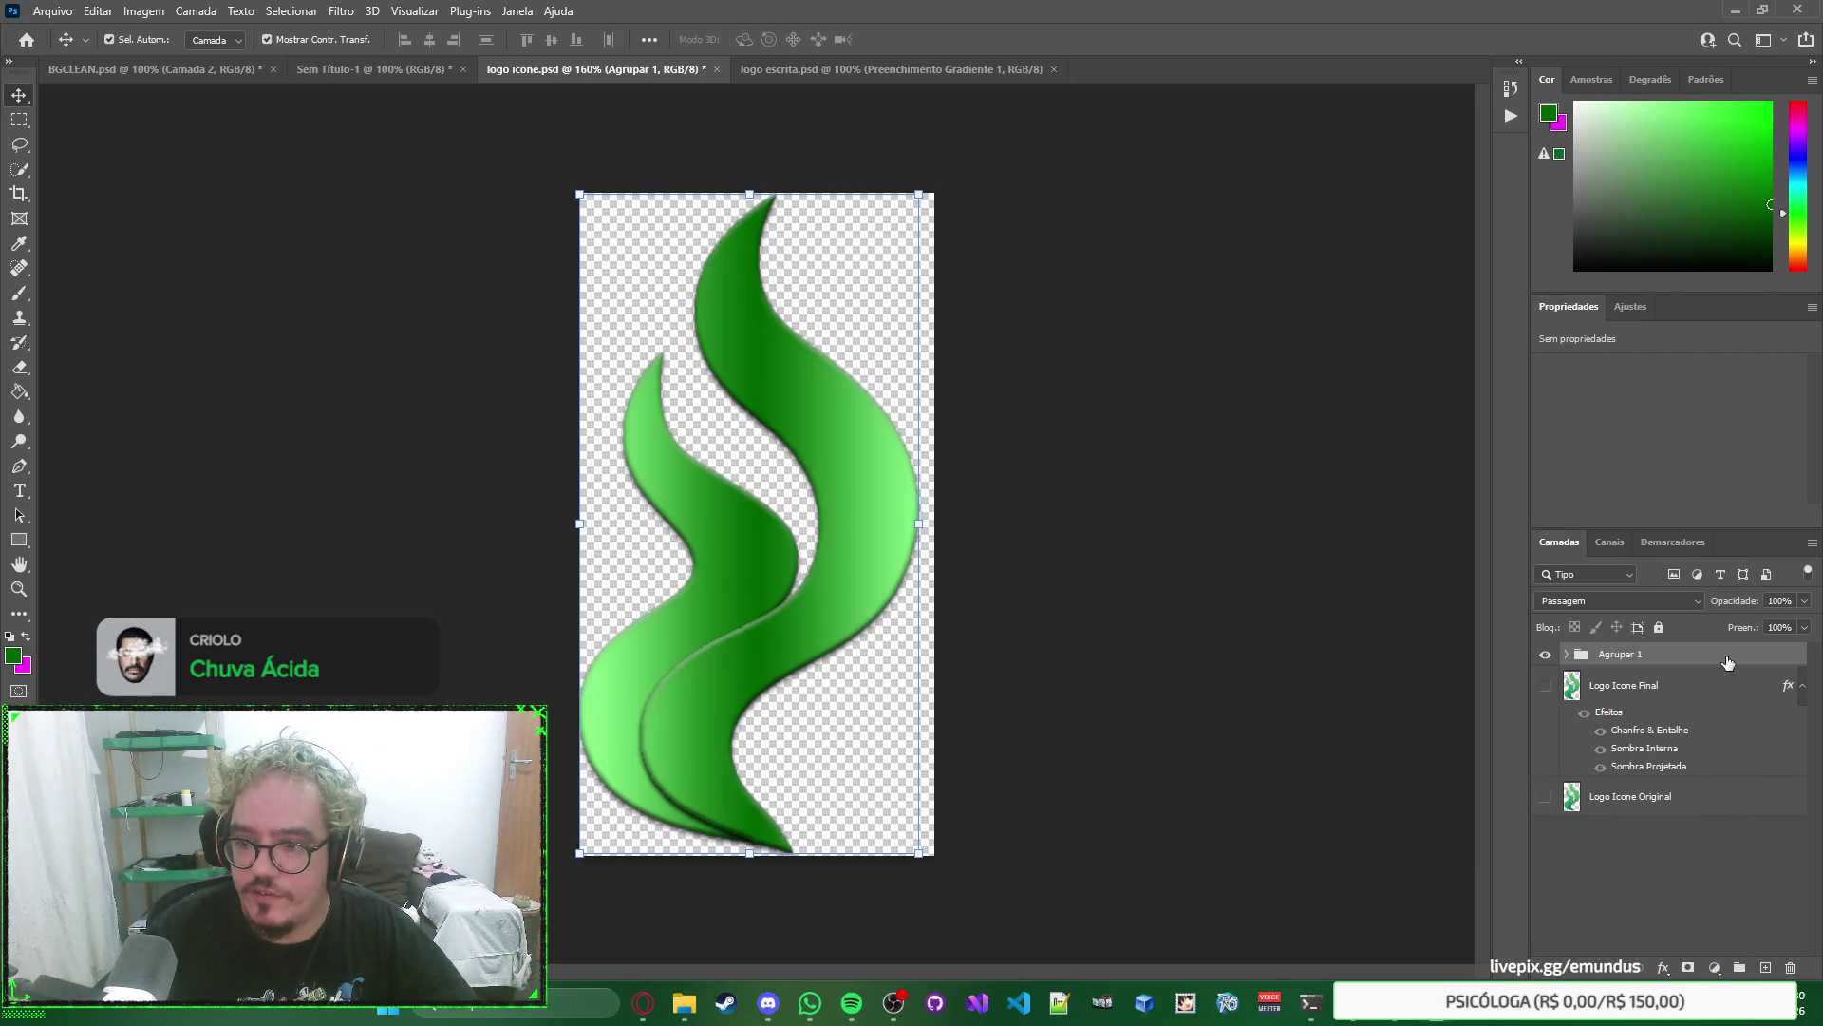
Name the group 'Logo Icone Final' and the old layer 'Logo Icone Chamas Duplas'.
double_click(1627, 653)
text(Logo Icone Final)
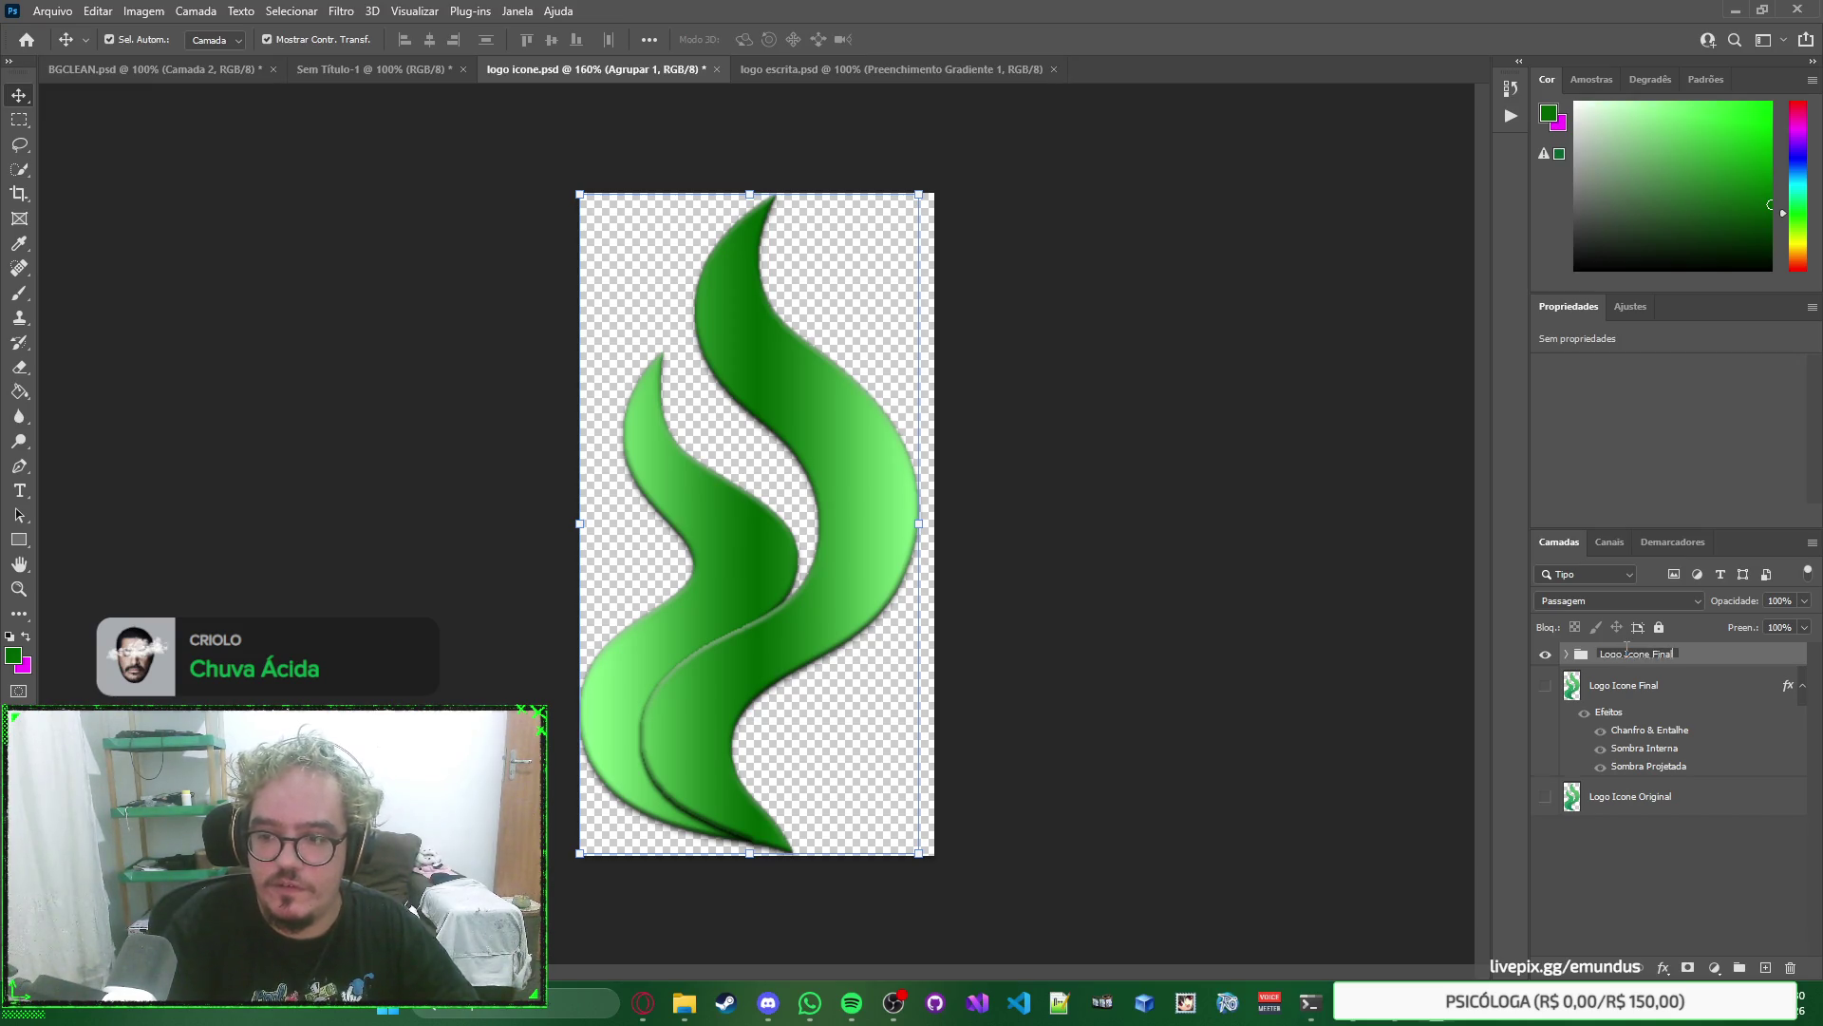
key(Return)
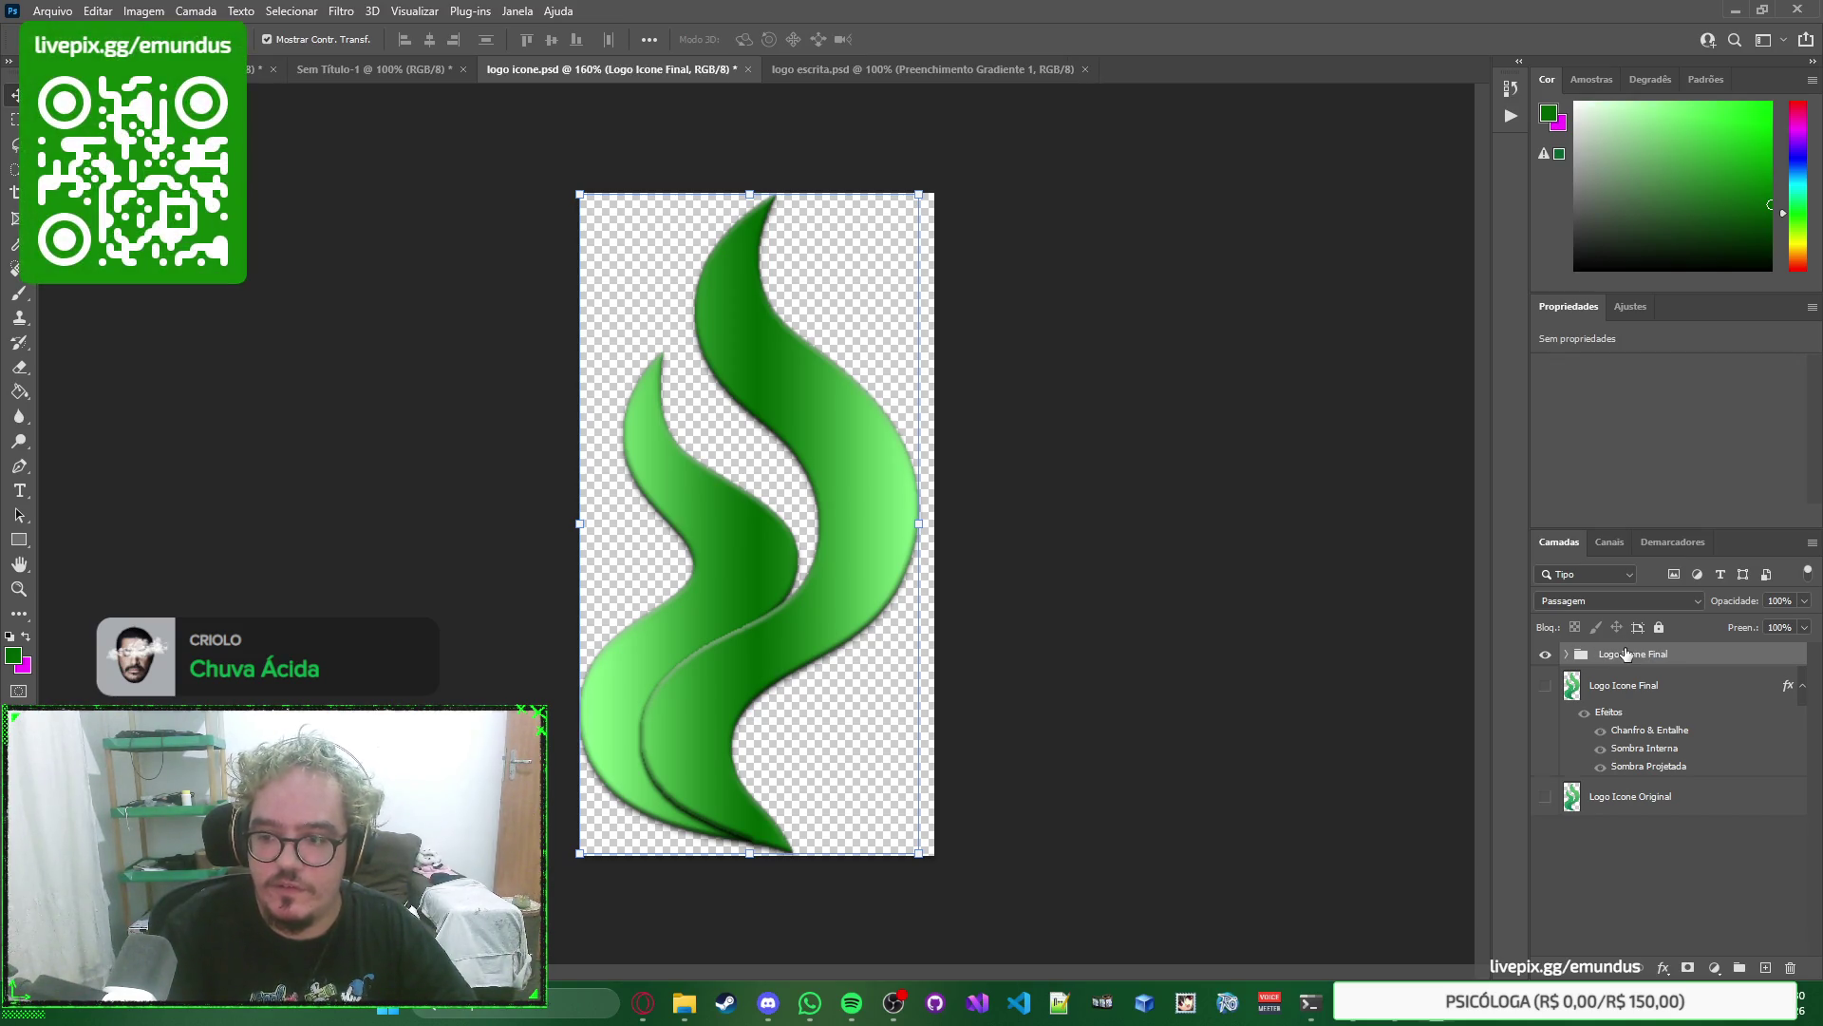
click(1627, 686)
double_click(1627, 683)
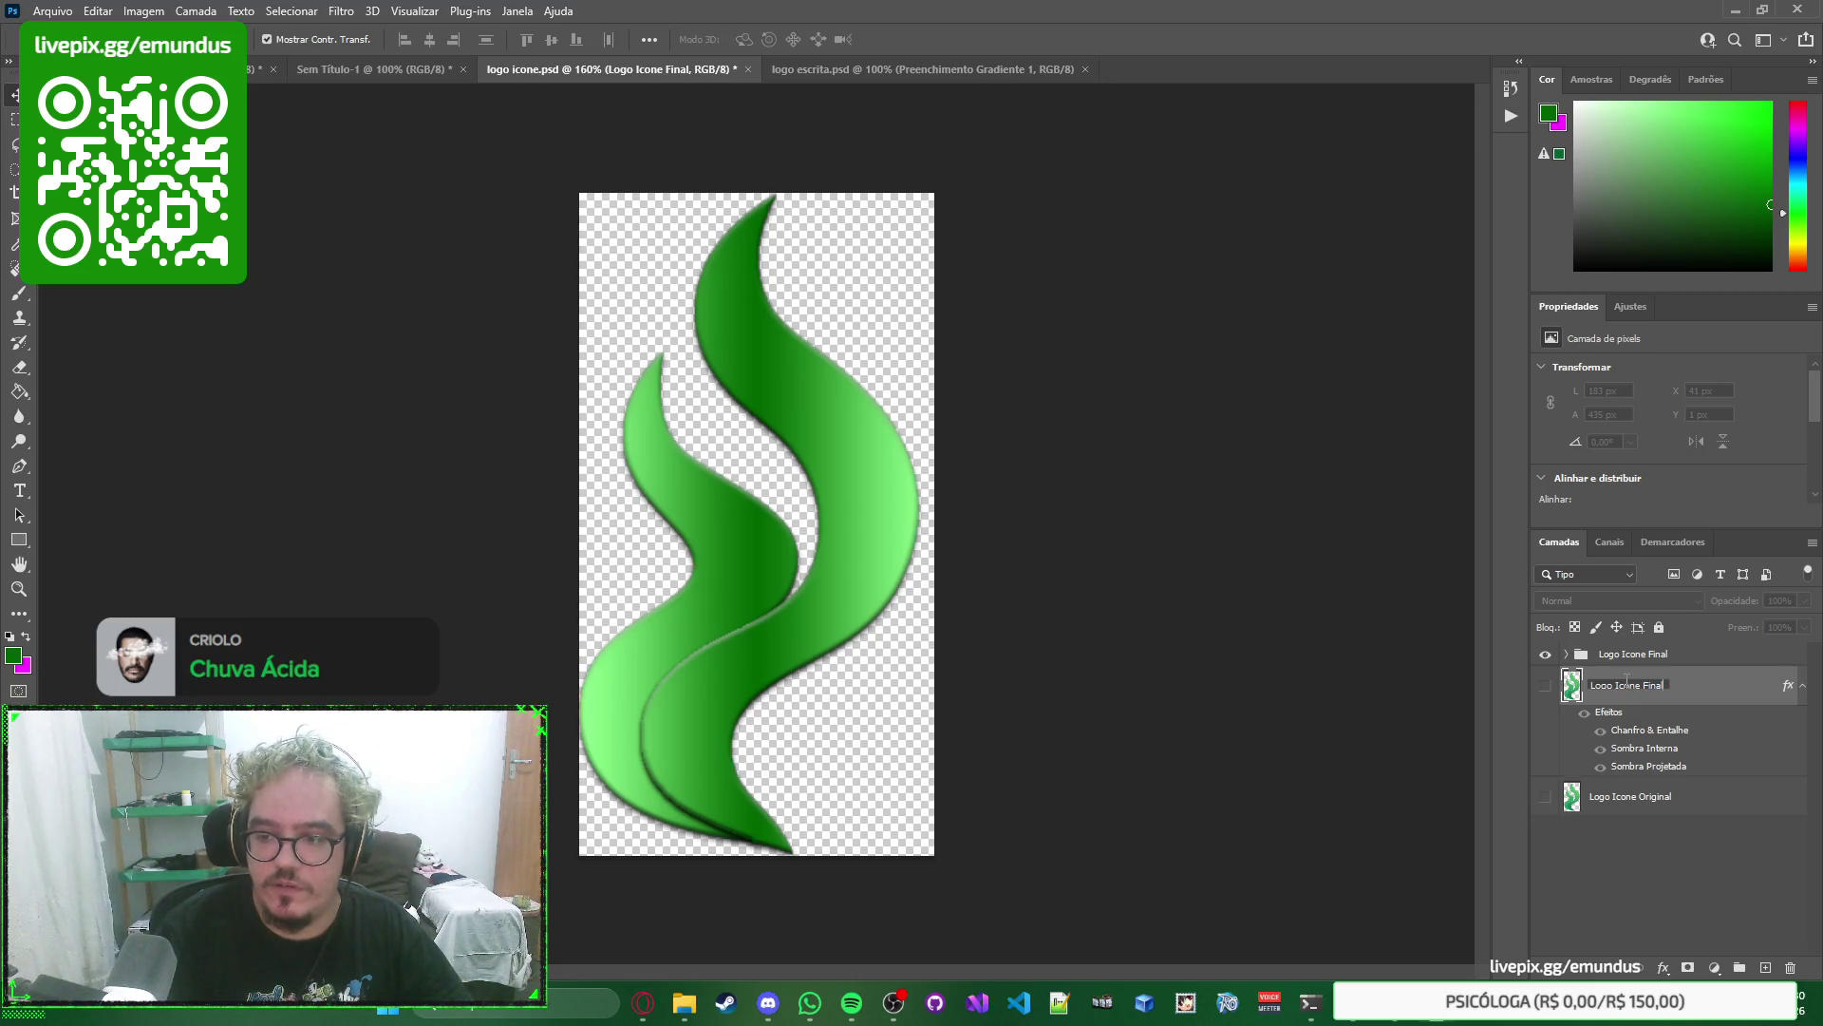
text(Chamas Duplas)
key(Return)
Save the logo icone document with Ctrl+S.
click(1649, 656)
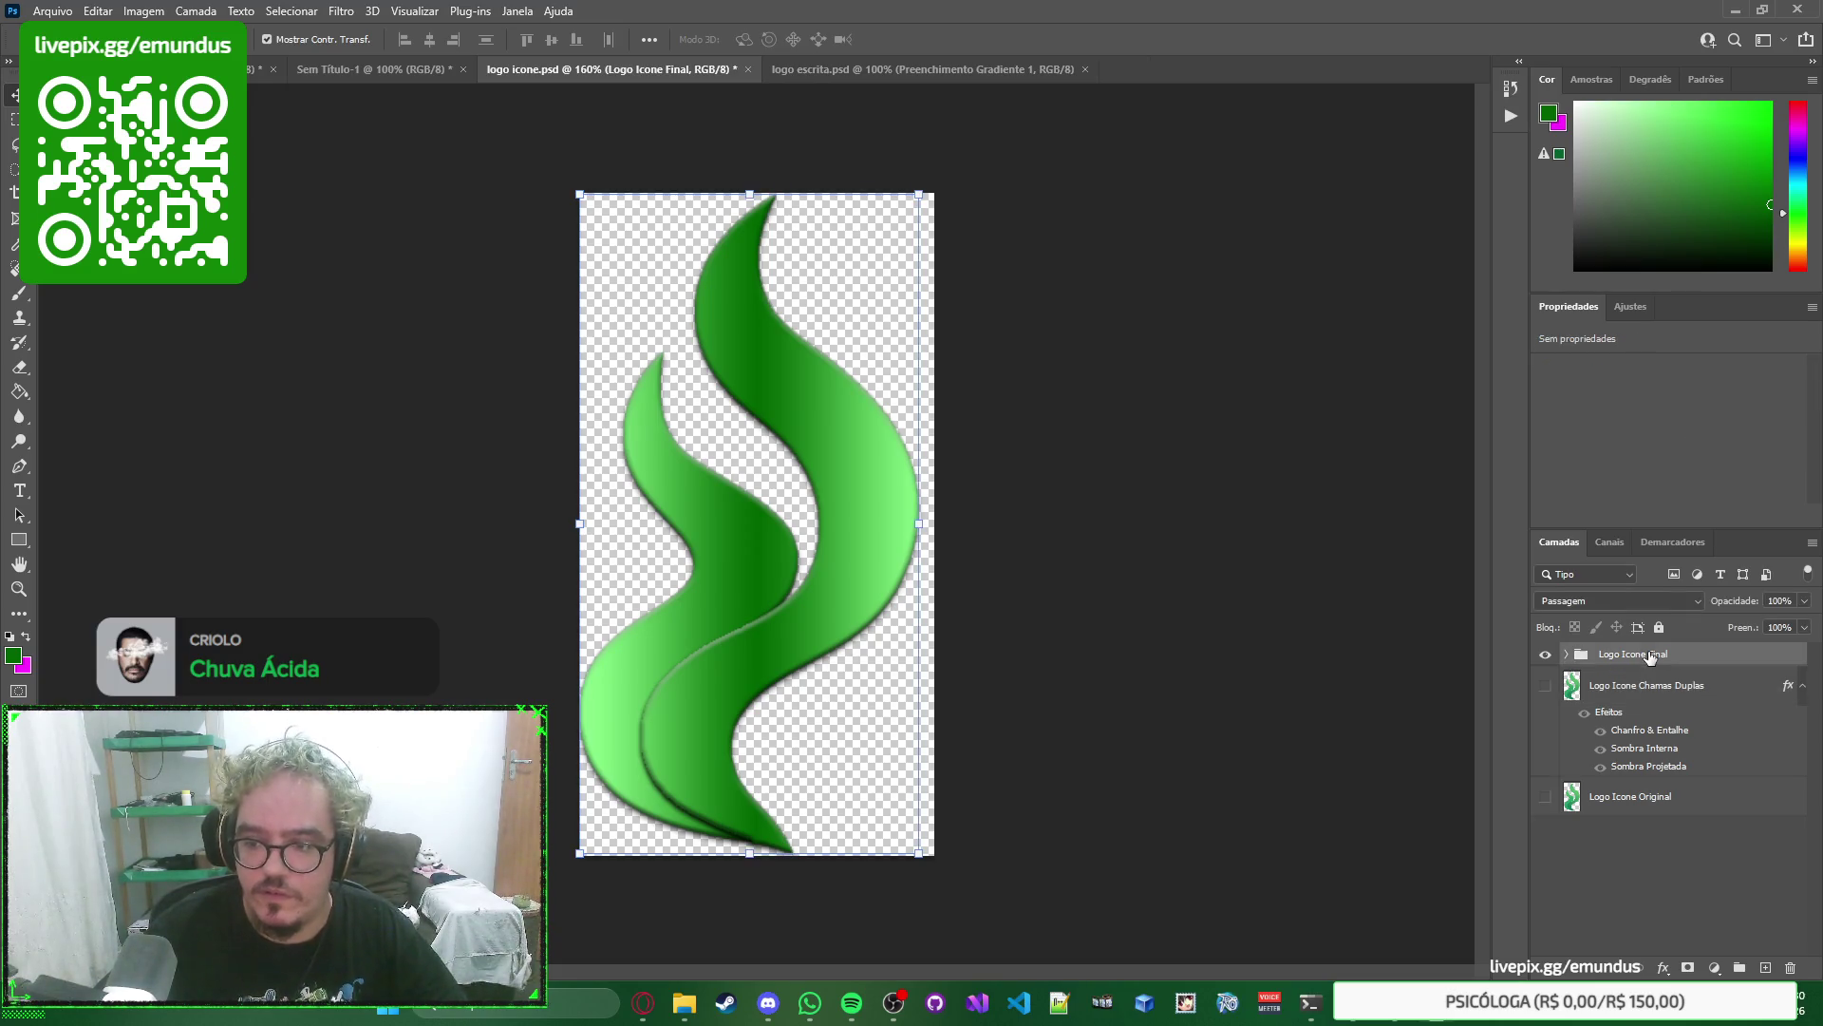
click(1569, 656)
click(1569, 655)
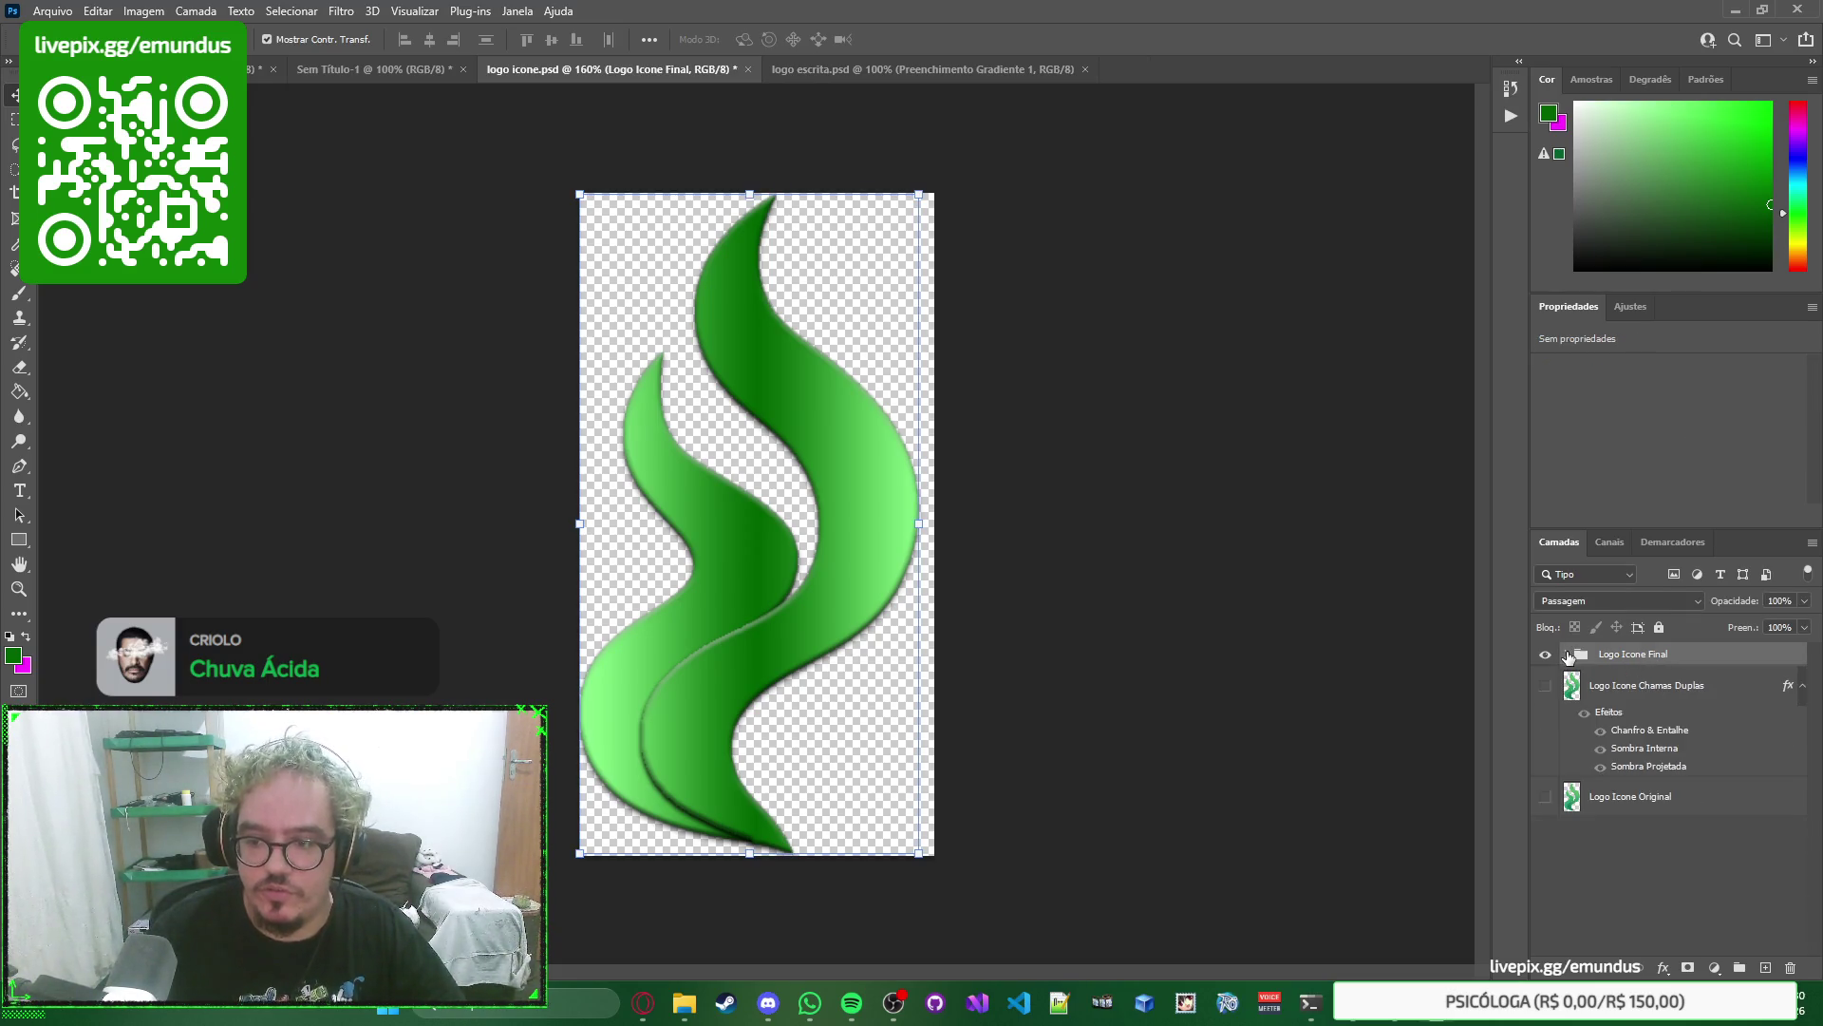
key(ctrl+s)
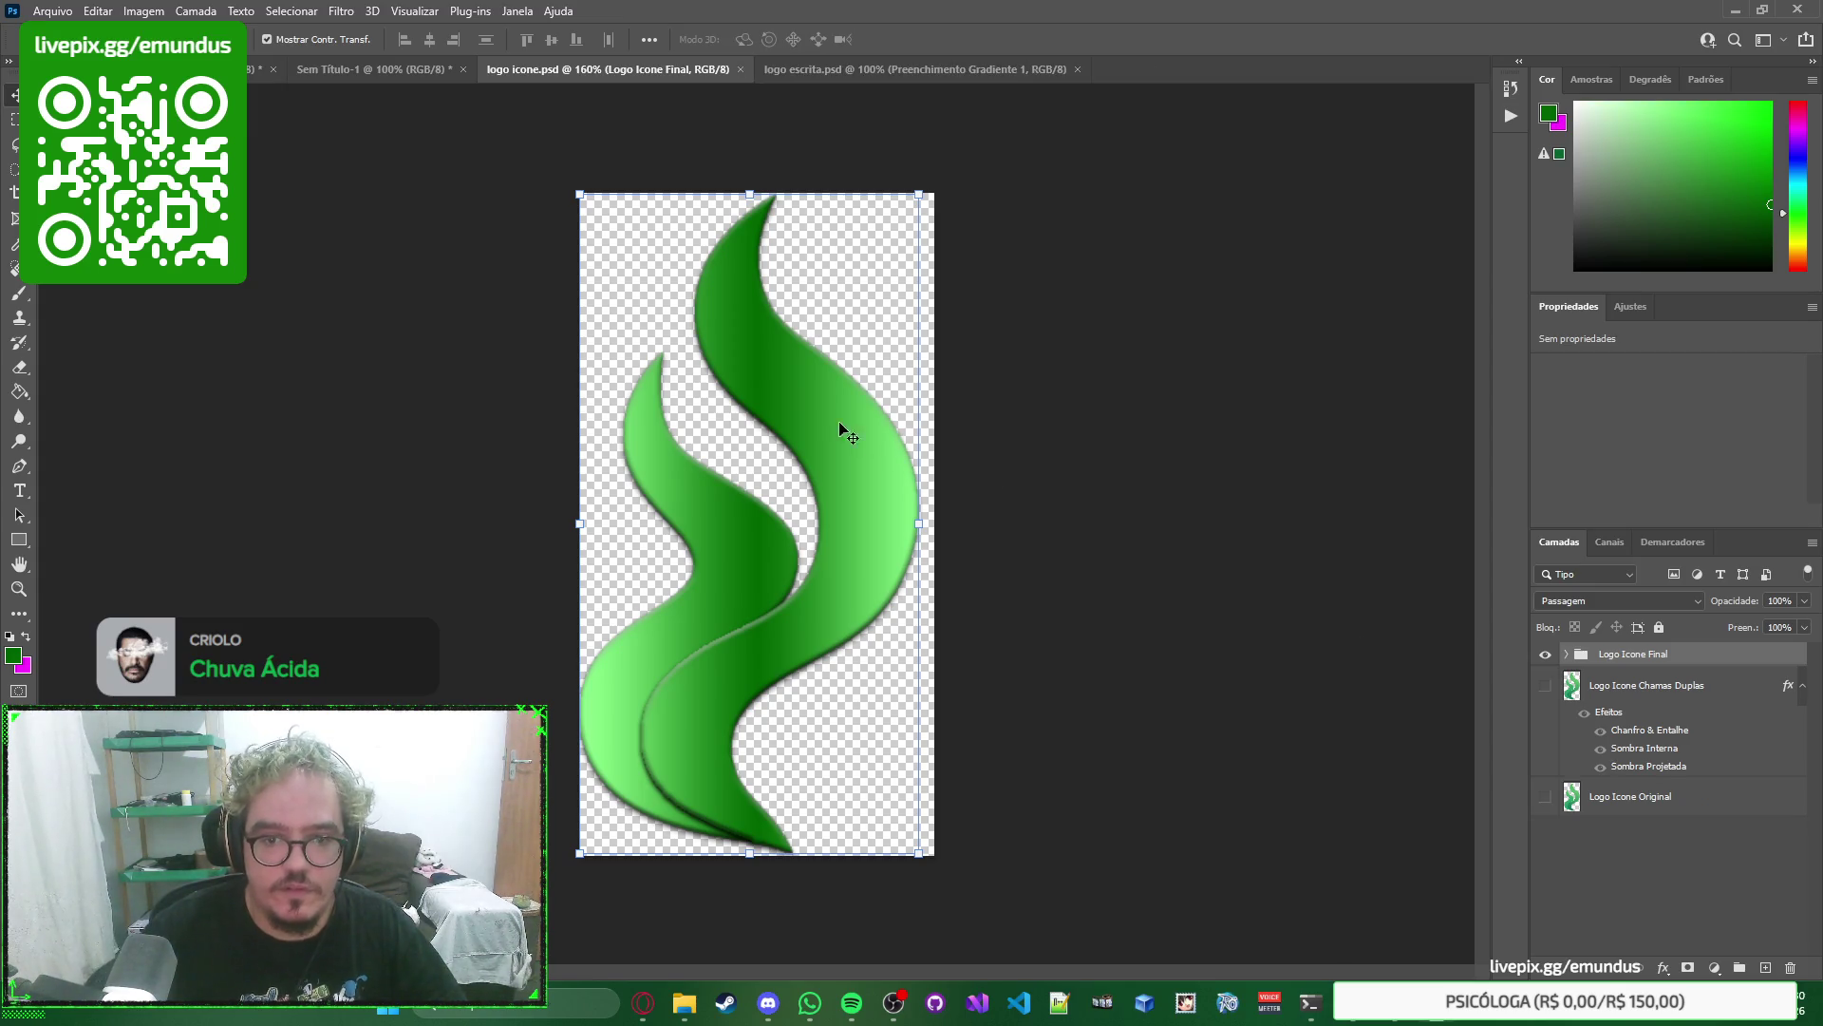
Check the group's contents via undo/redo, then box-select the flame shapes on the canvas.
key(ctrl+z)
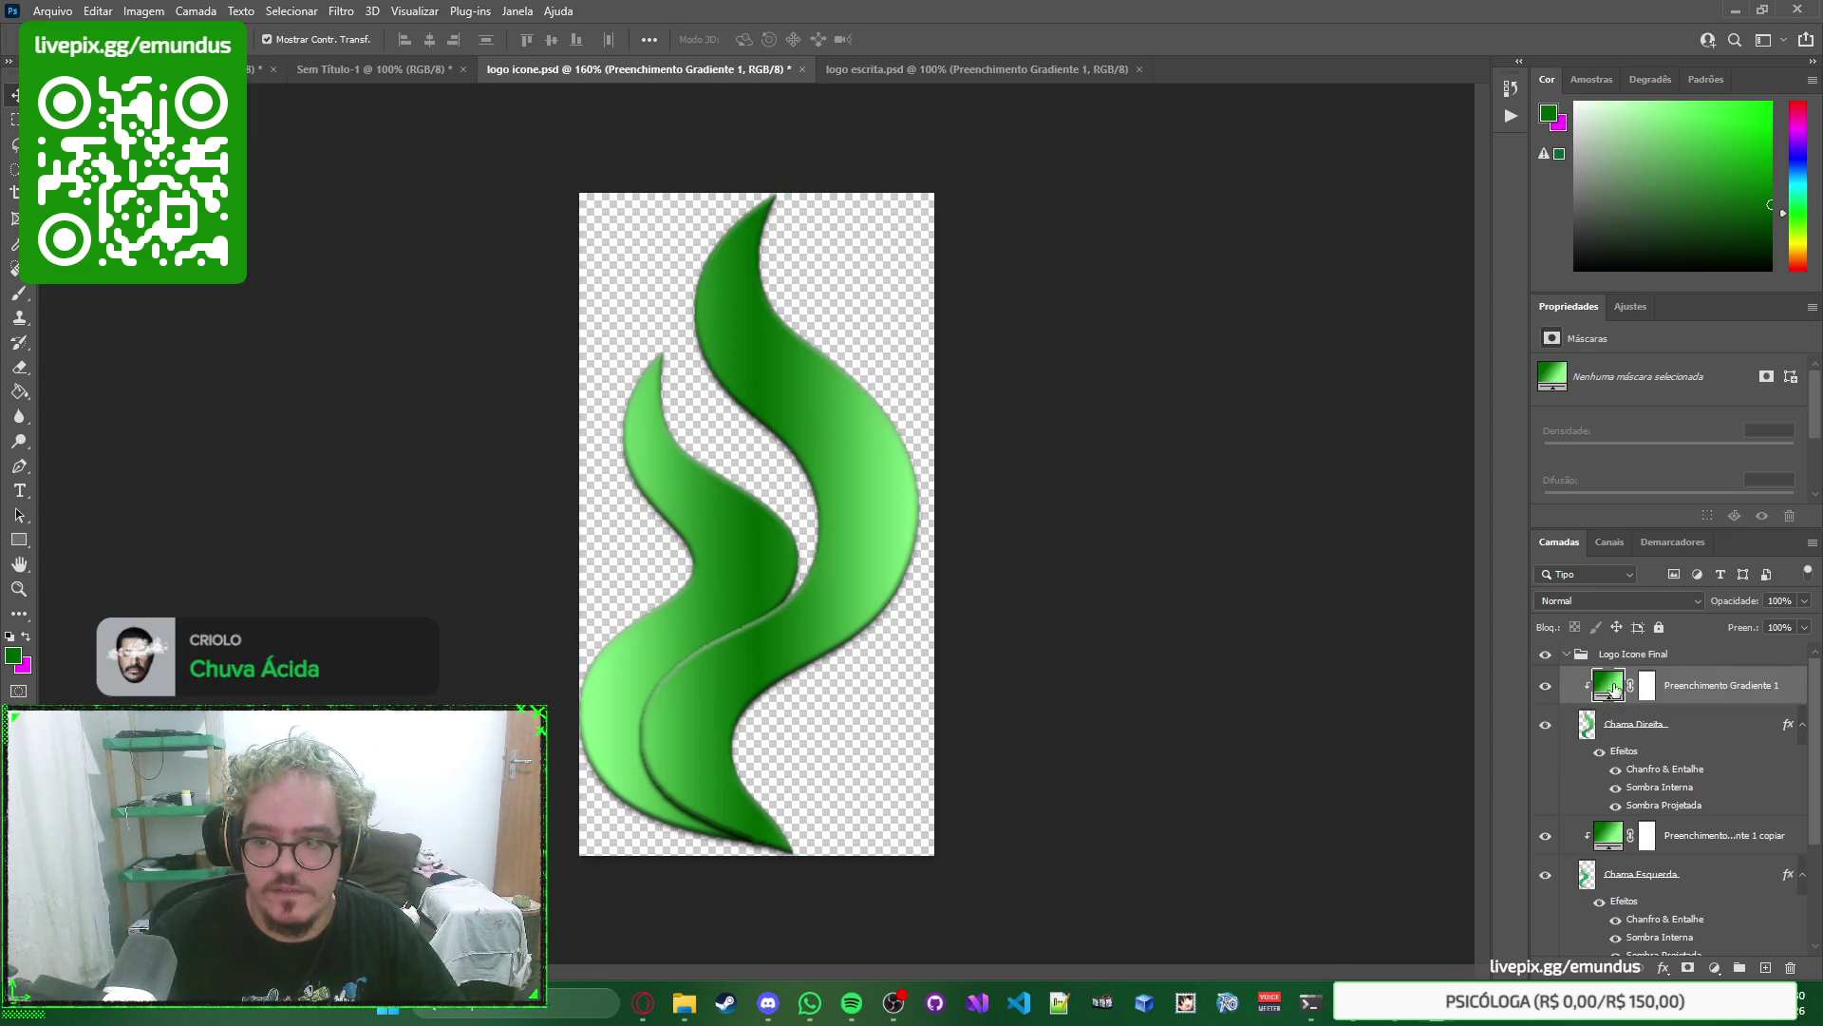
key(ctrl+shift+z)
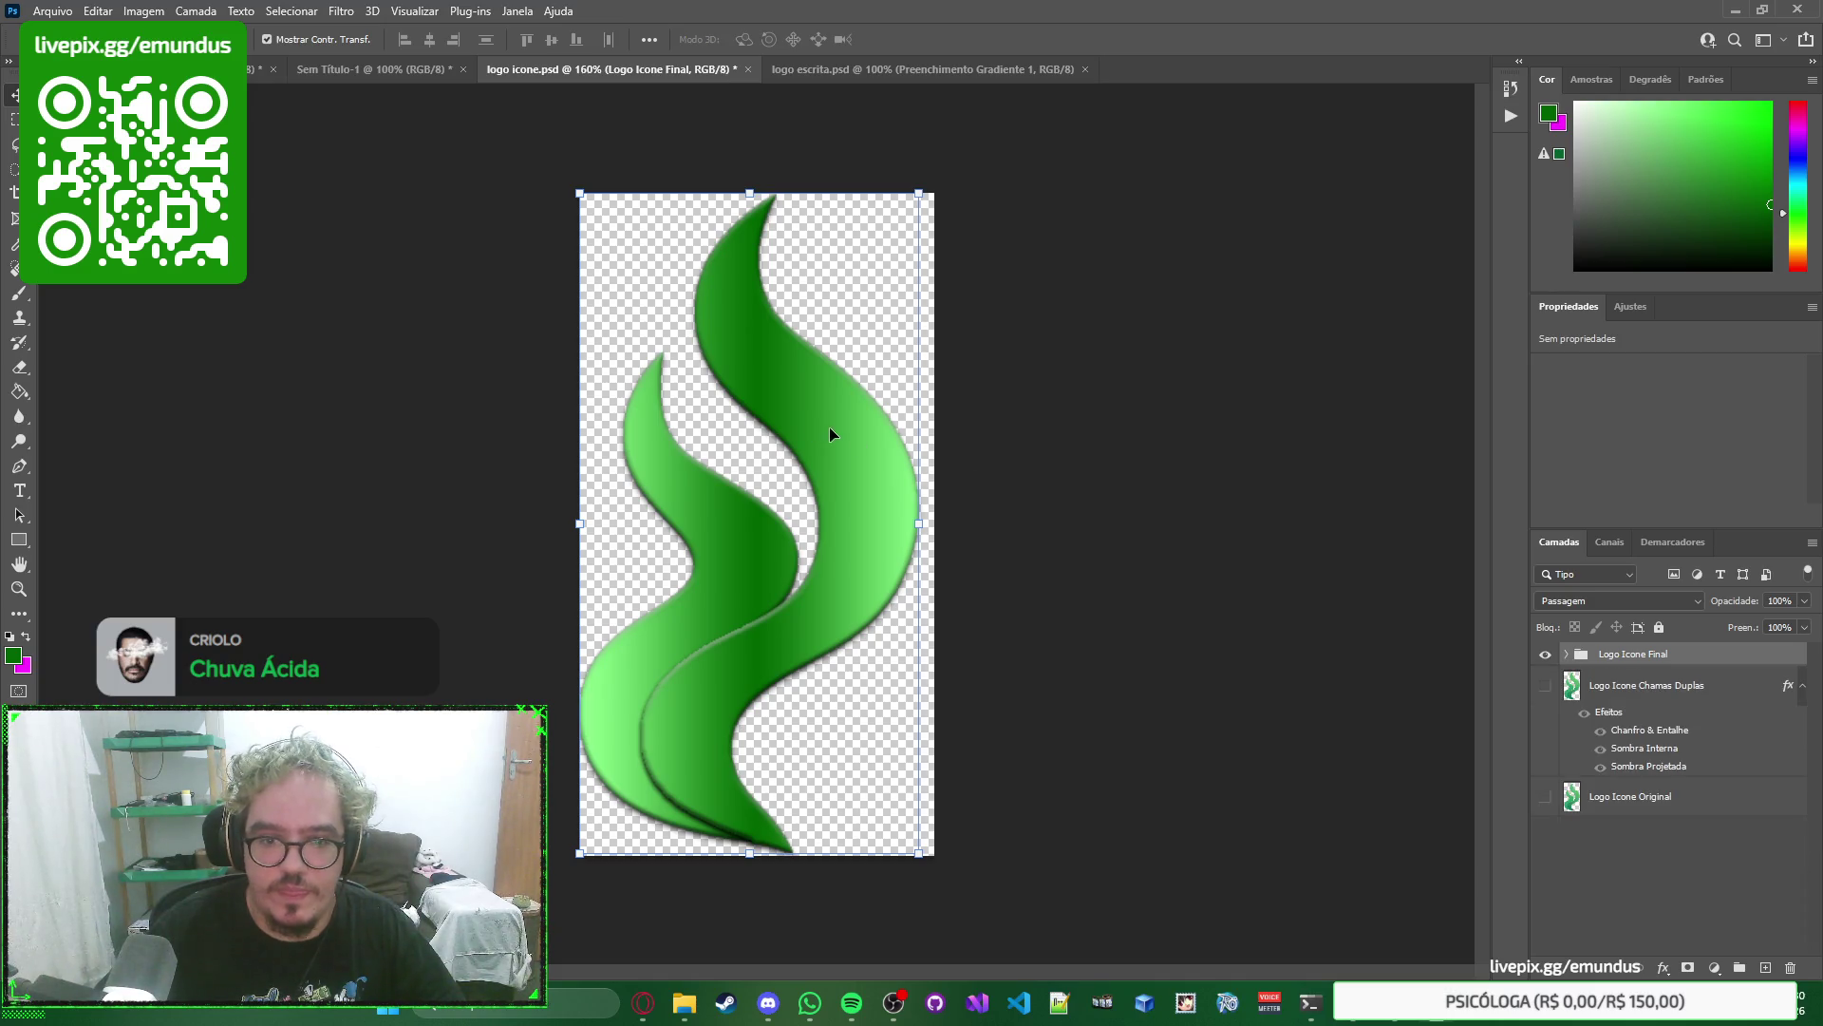
key(ctrl+z)
click(1734, 659)
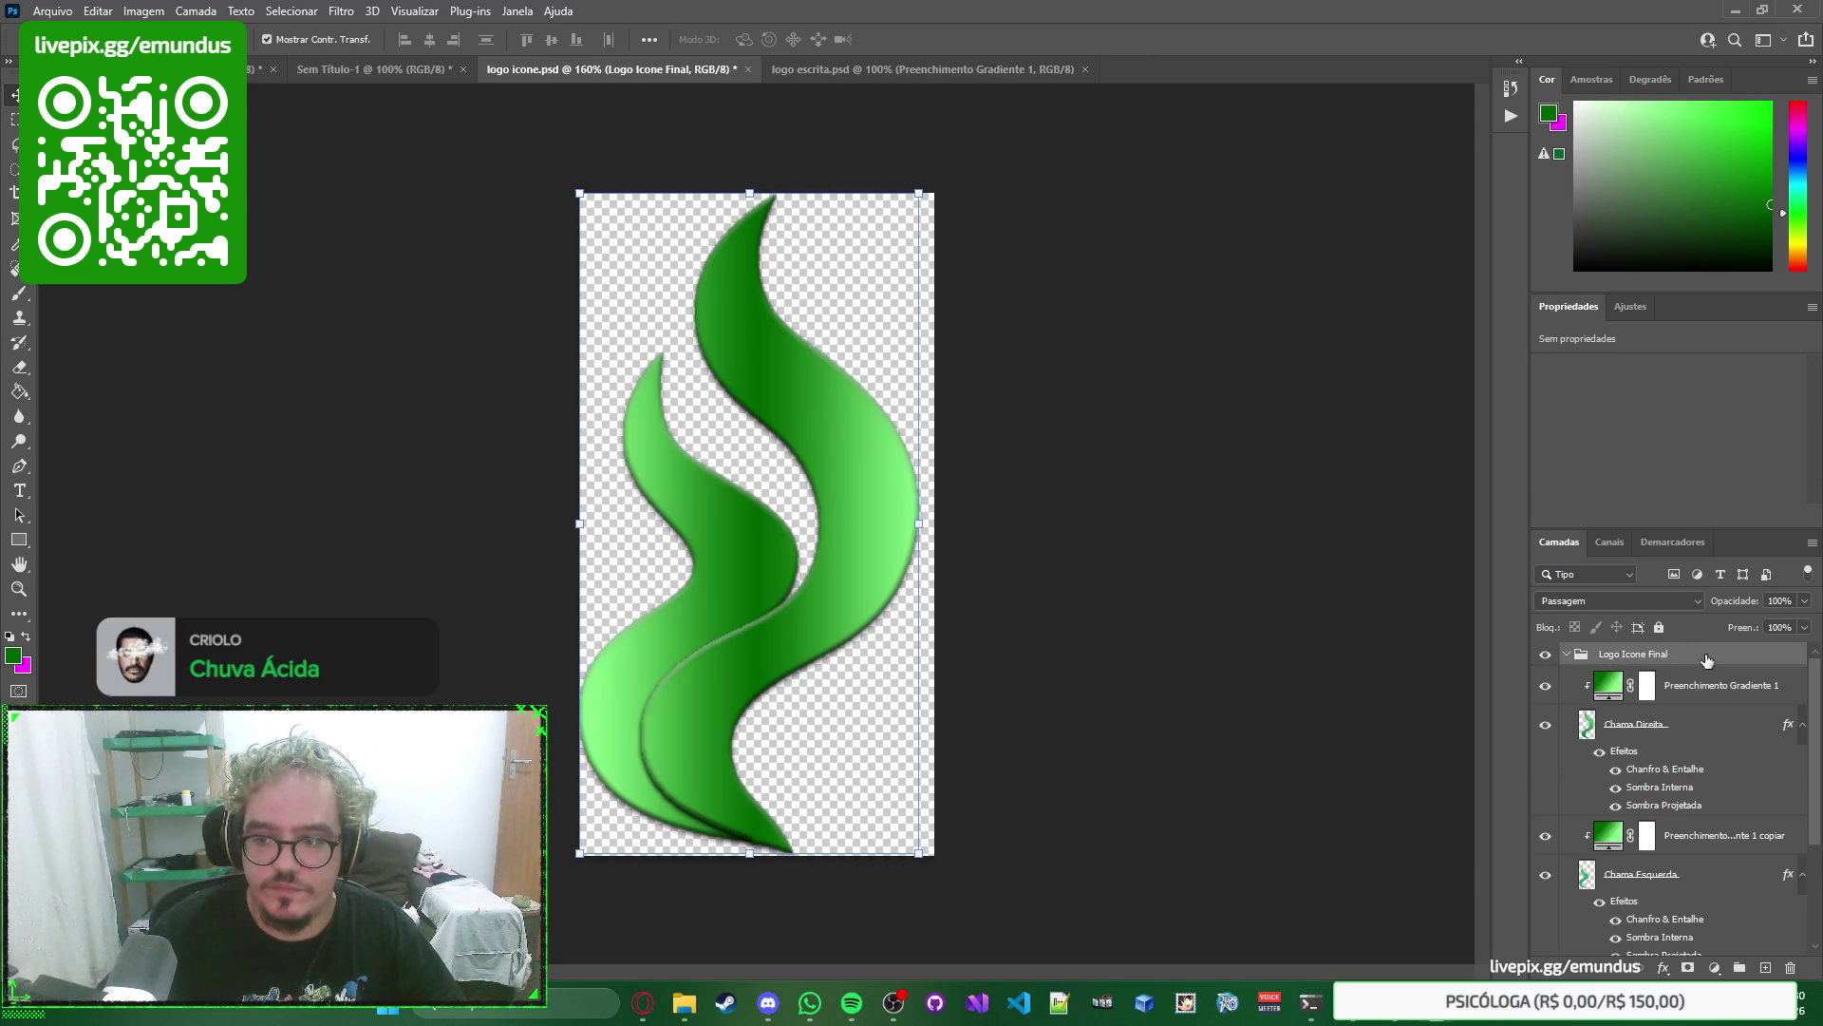
click(1707, 701)
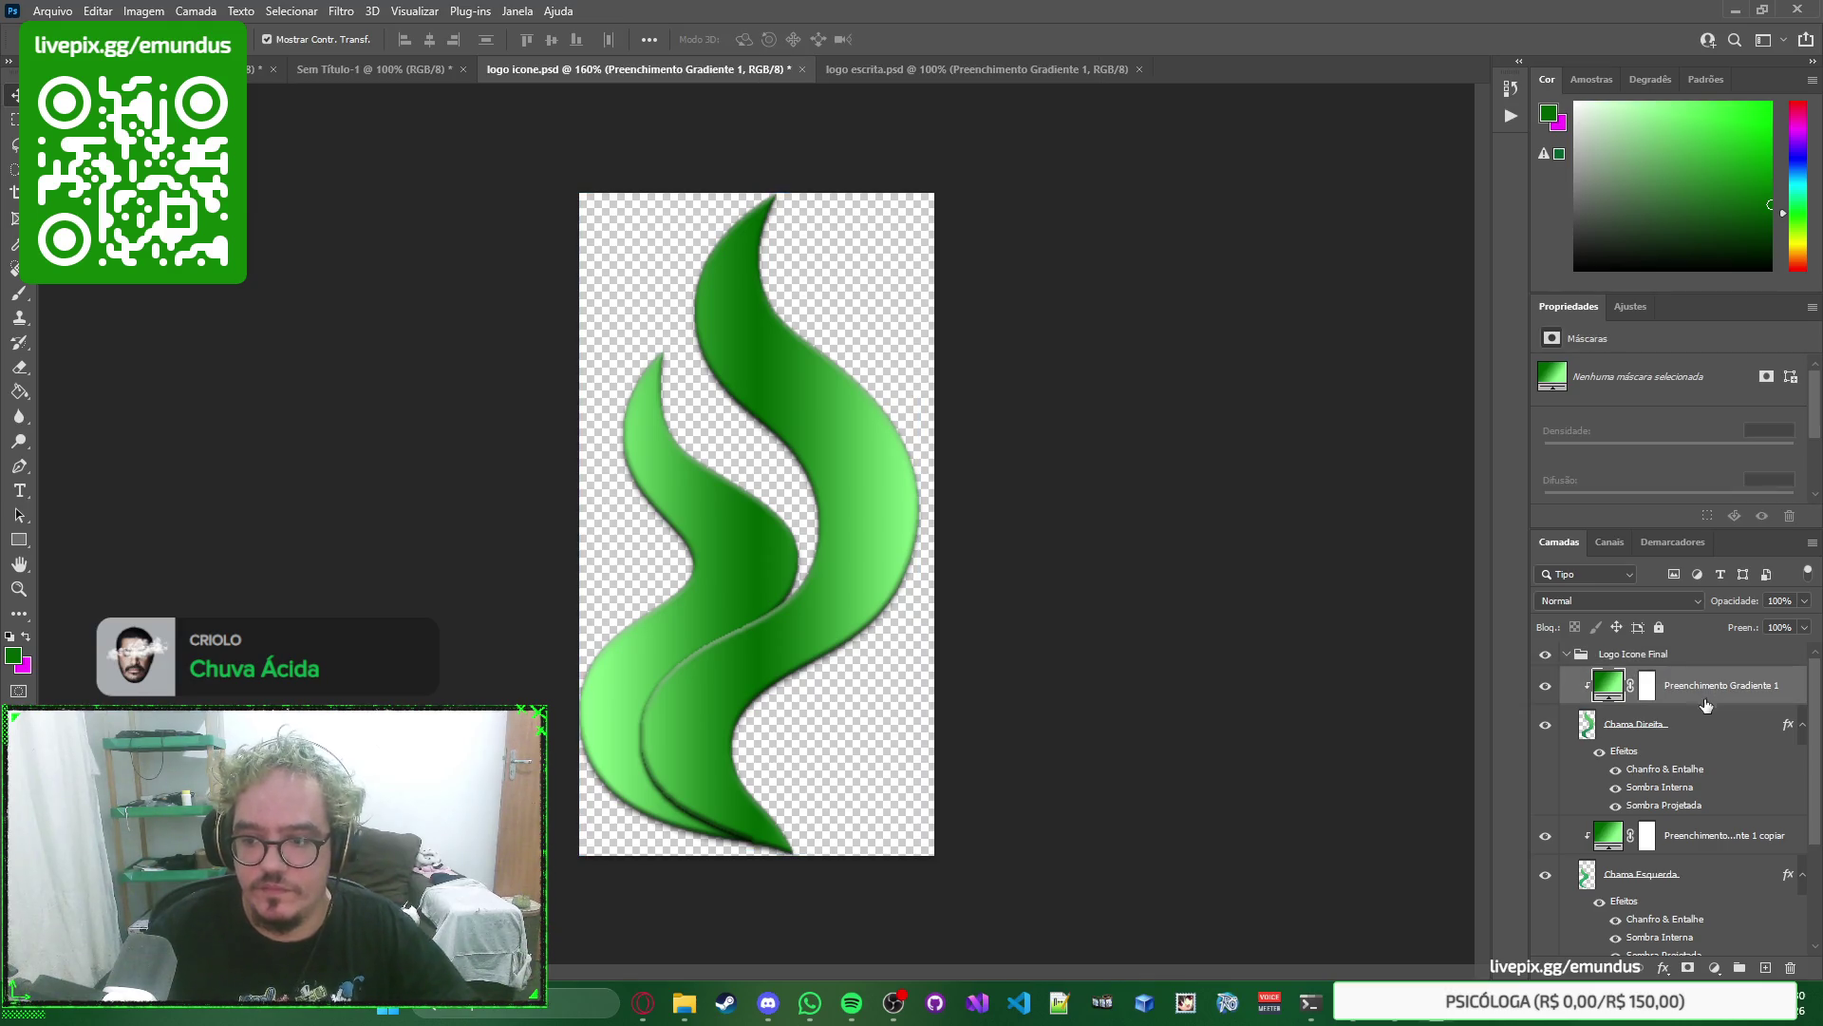
click(1566, 654)
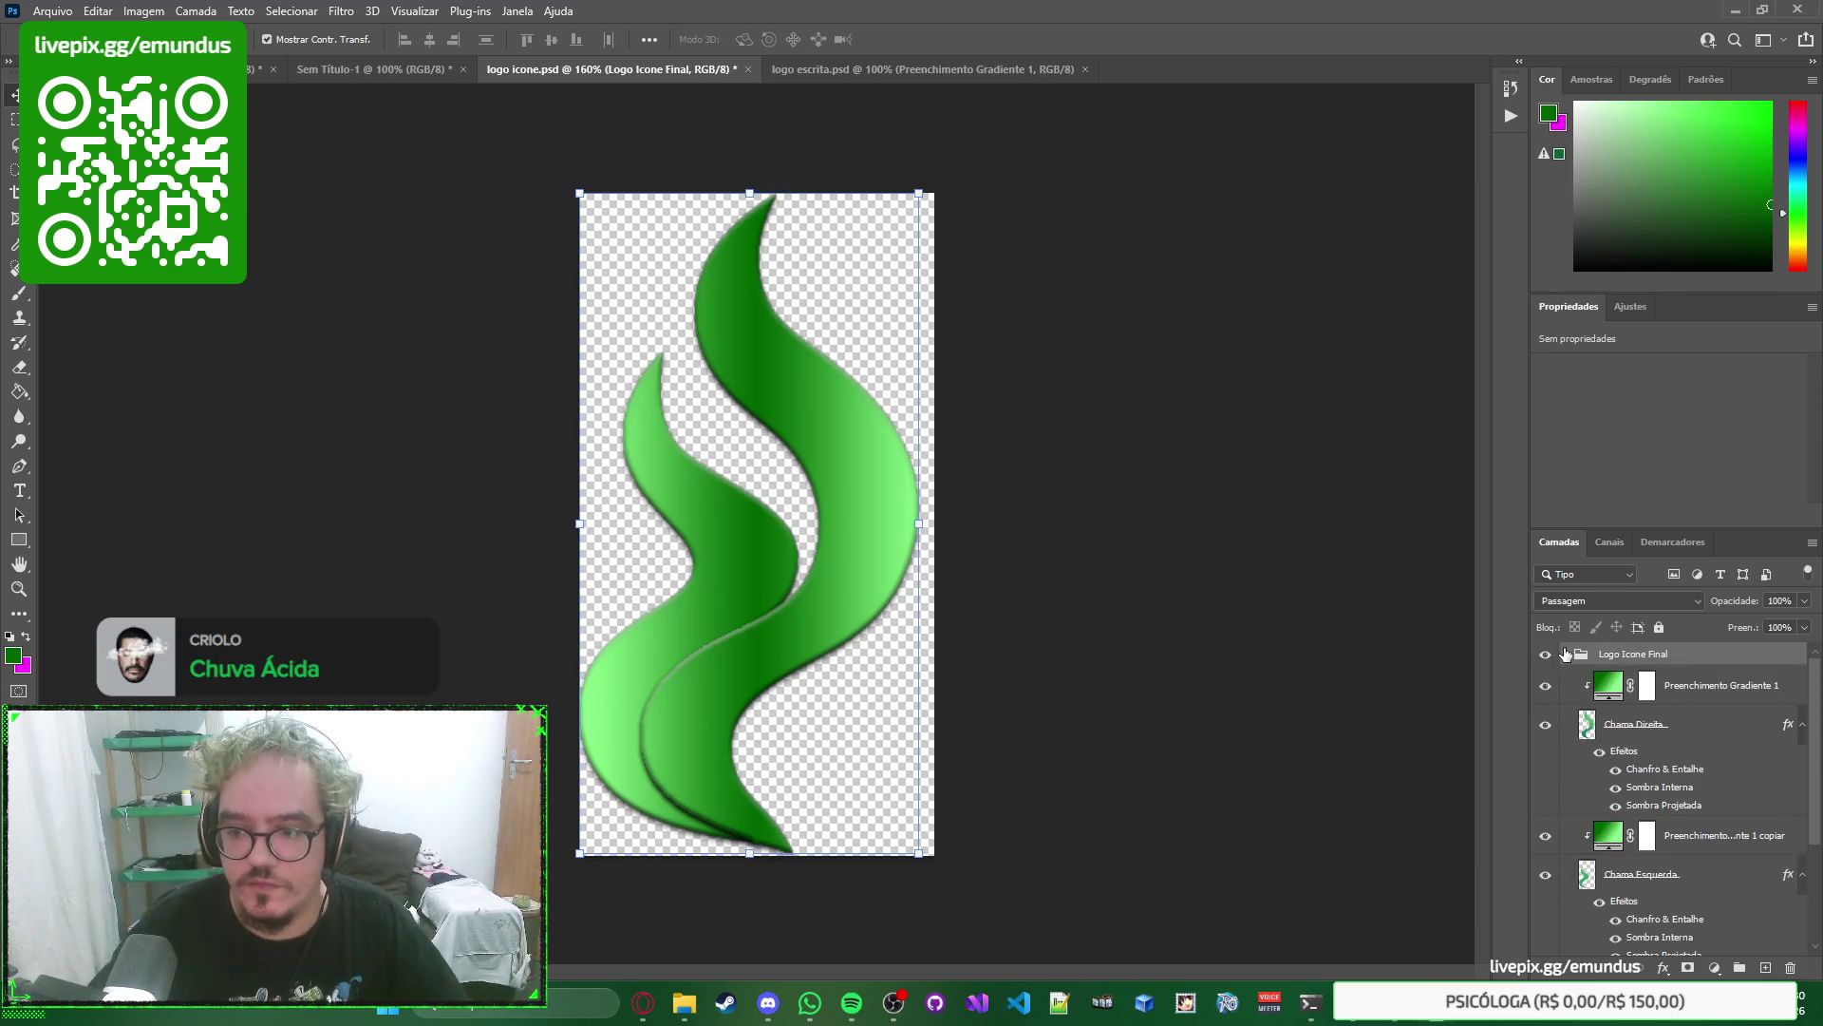
click(1566, 654)
click(1351, 570)
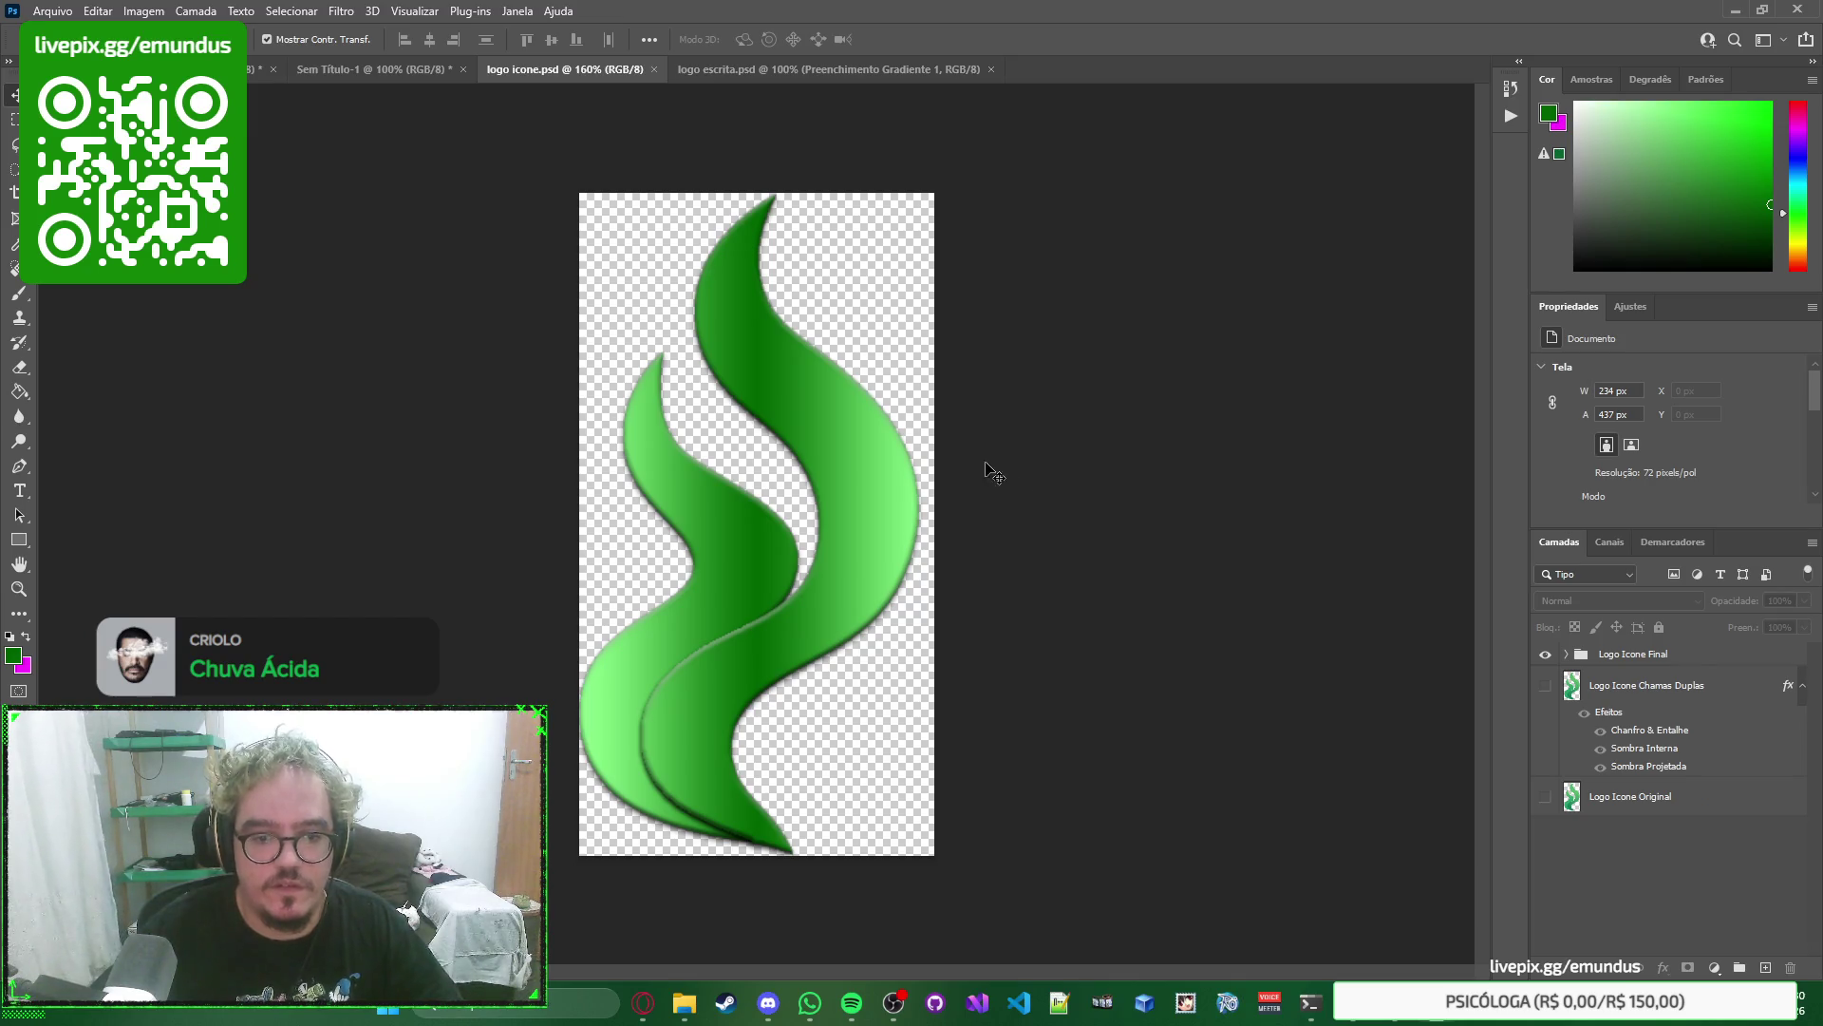
mouse_move(1145, 156)
mouse_down()
mouse_move(425, 838)
mouse_move(413, 951)
mouse_up()
Select both flames and trim the empty transparent edges off the logo icon canvas.
click(773, 572)
mouse_move(1211, 131)
mouse_down()
mouse_move(931, 313)
mouse_move(570, 866)
mouse_move(444, 907)
mouse_up()
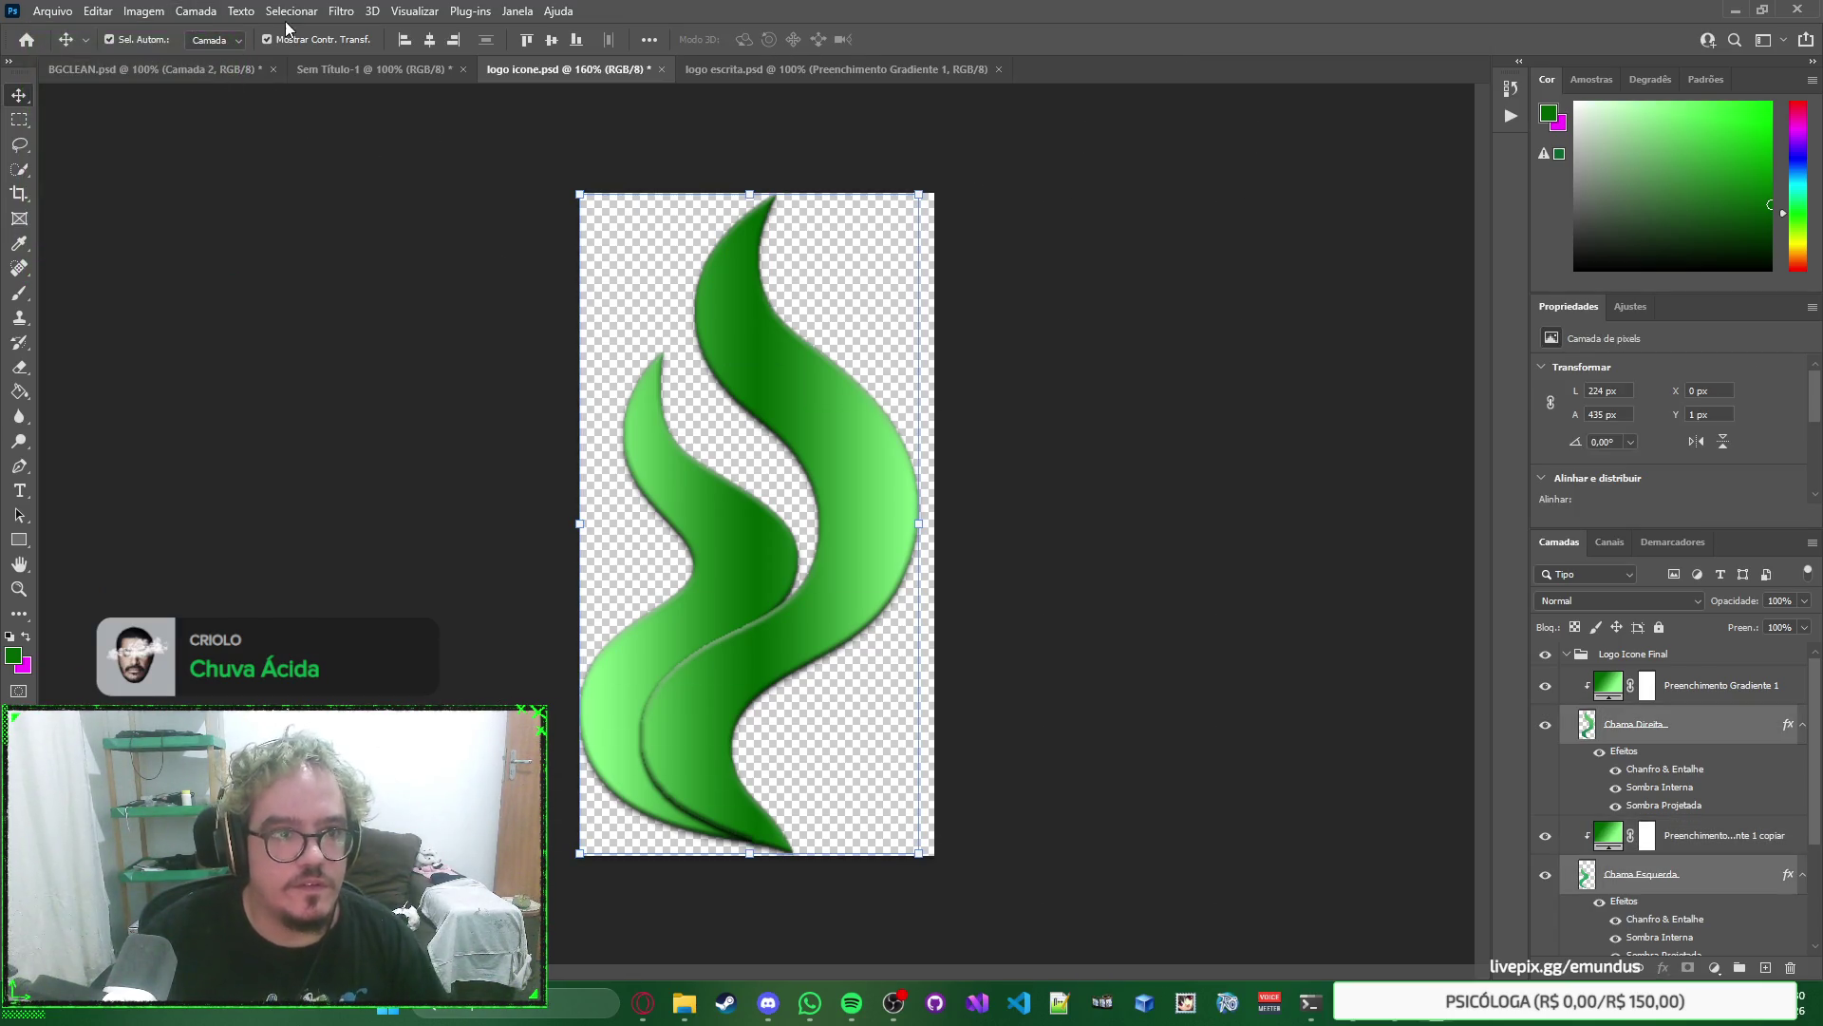
click(162, 14)
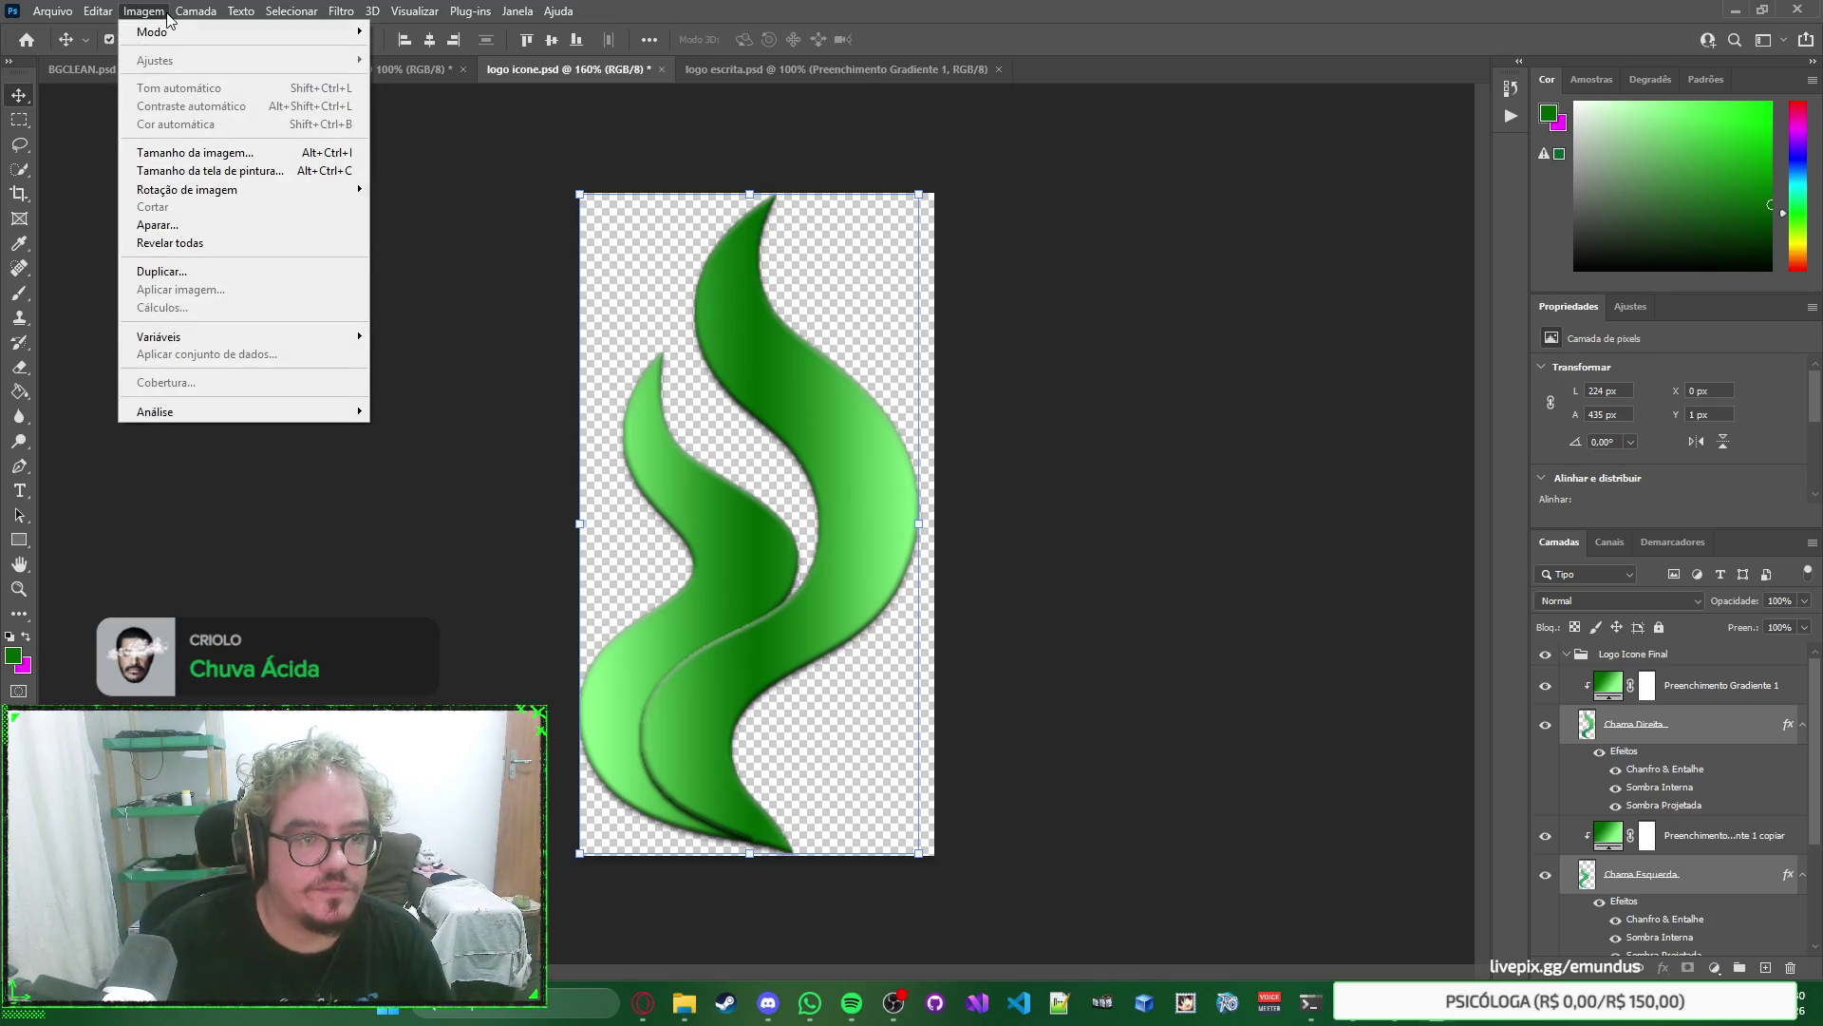
click(180, 224)
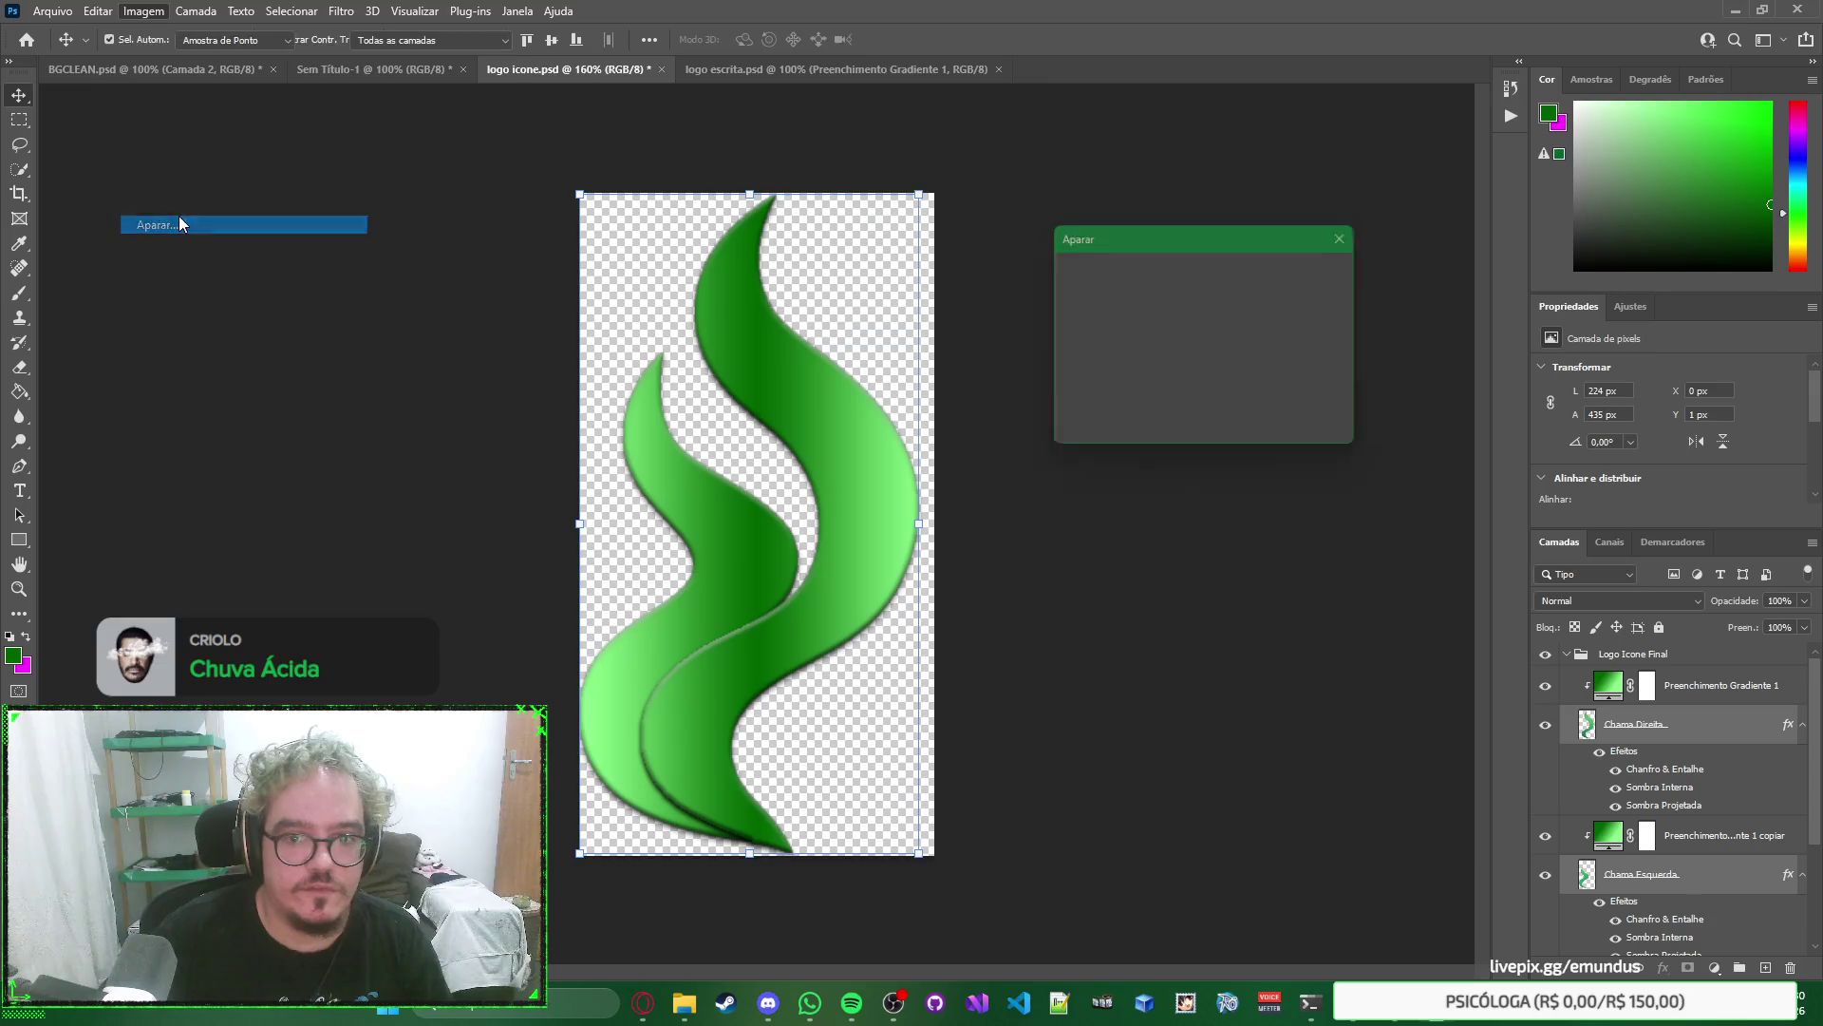
key(Return)
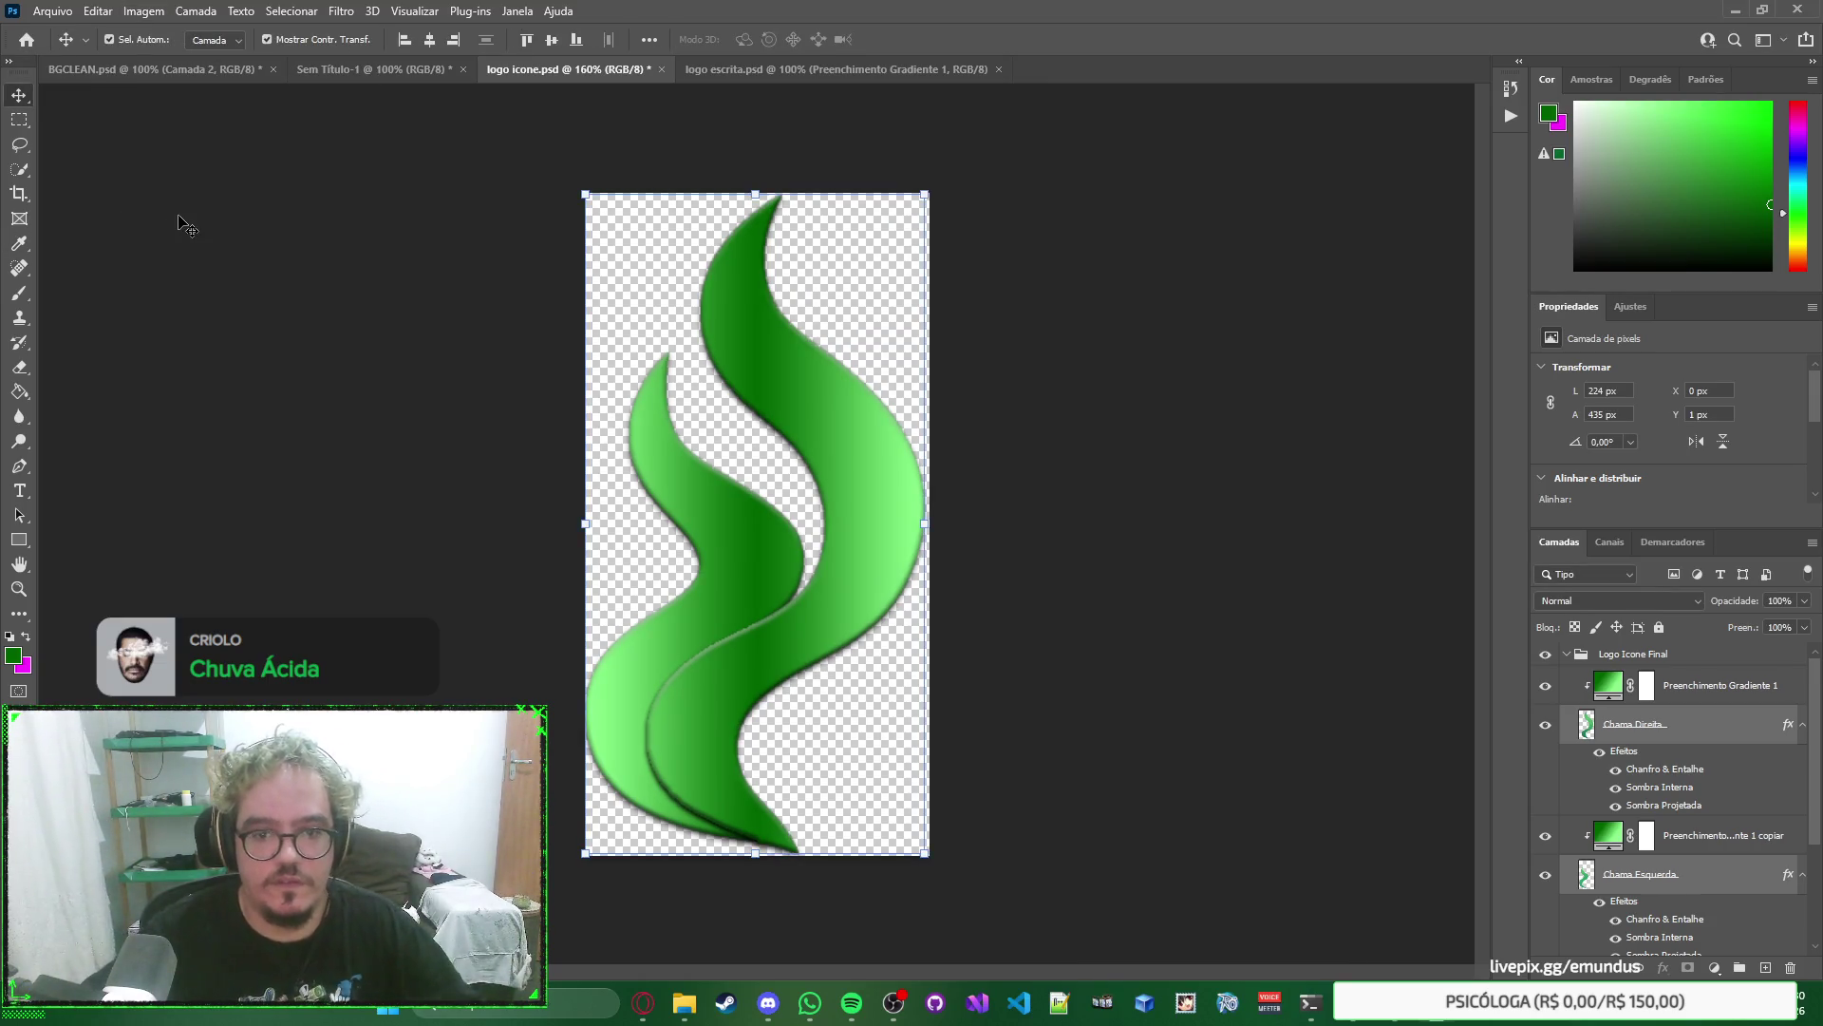
Toggle the Logo Icone Chamas Duplas layer's visibility and select that layer.
scroll(1567, 873, down, 3)
click(1545, 868)
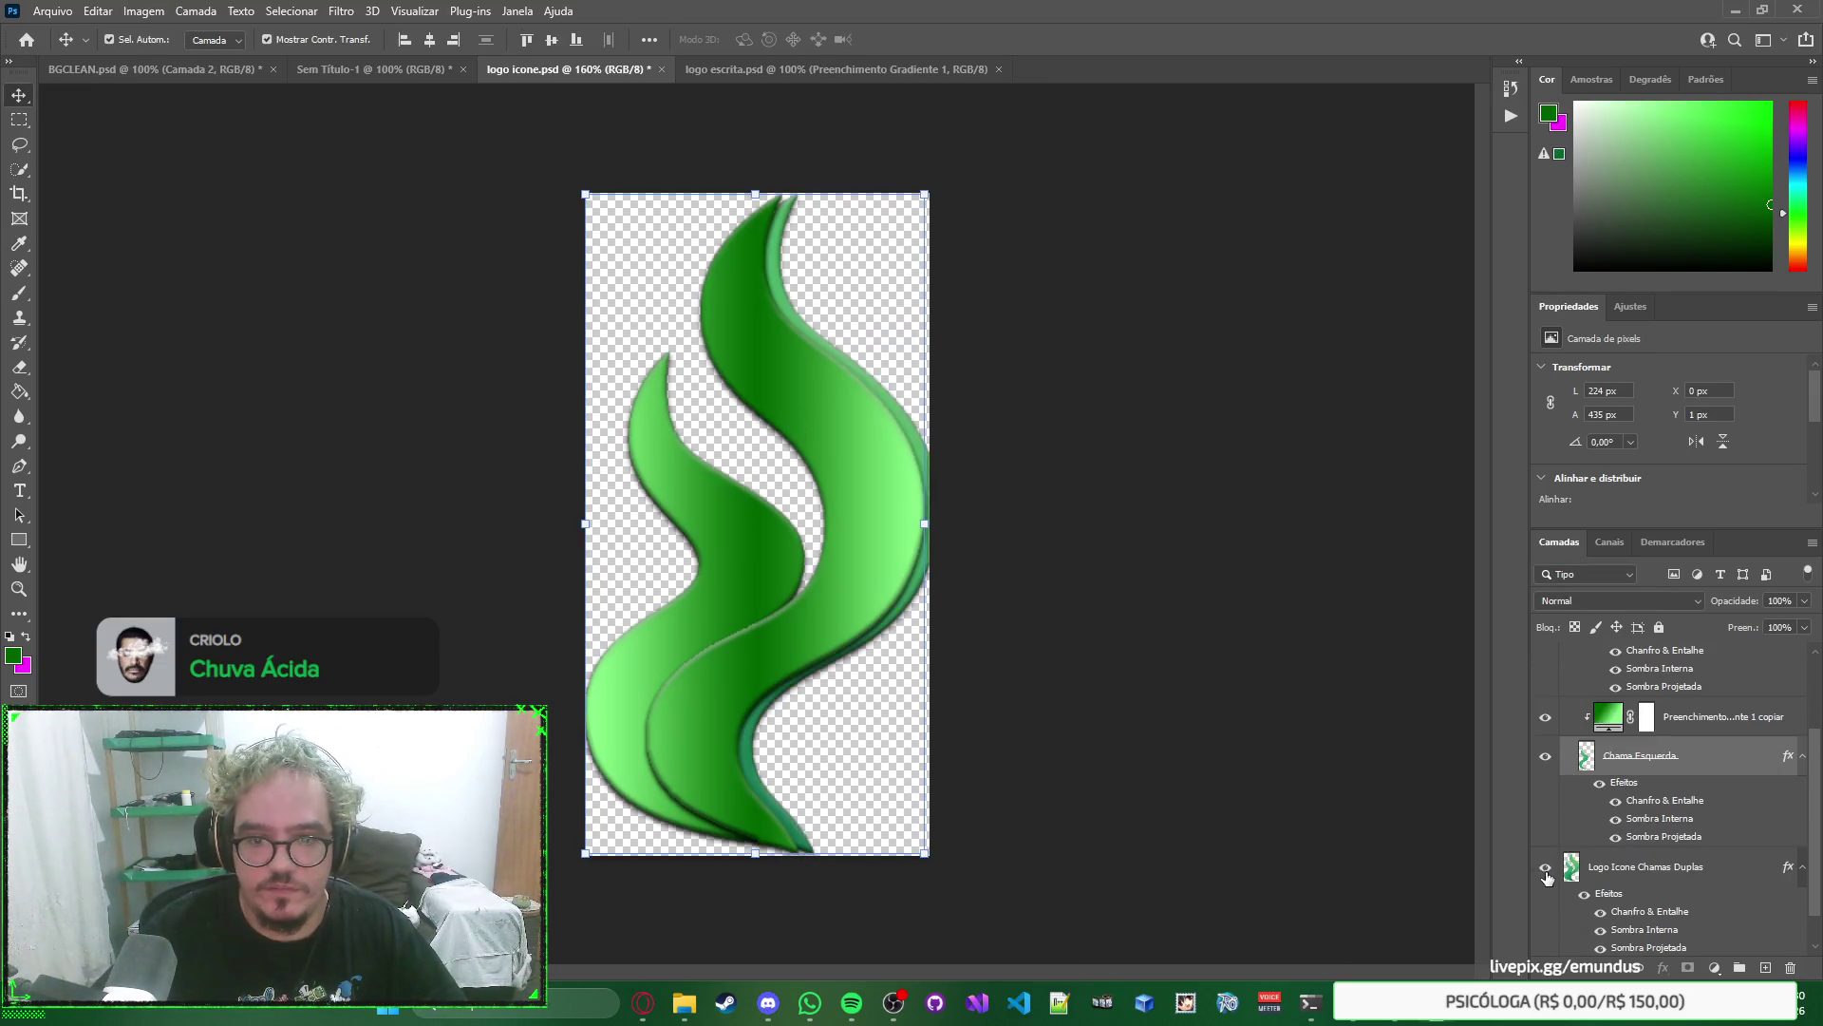
click(1546, 870)
click(1609, 868)
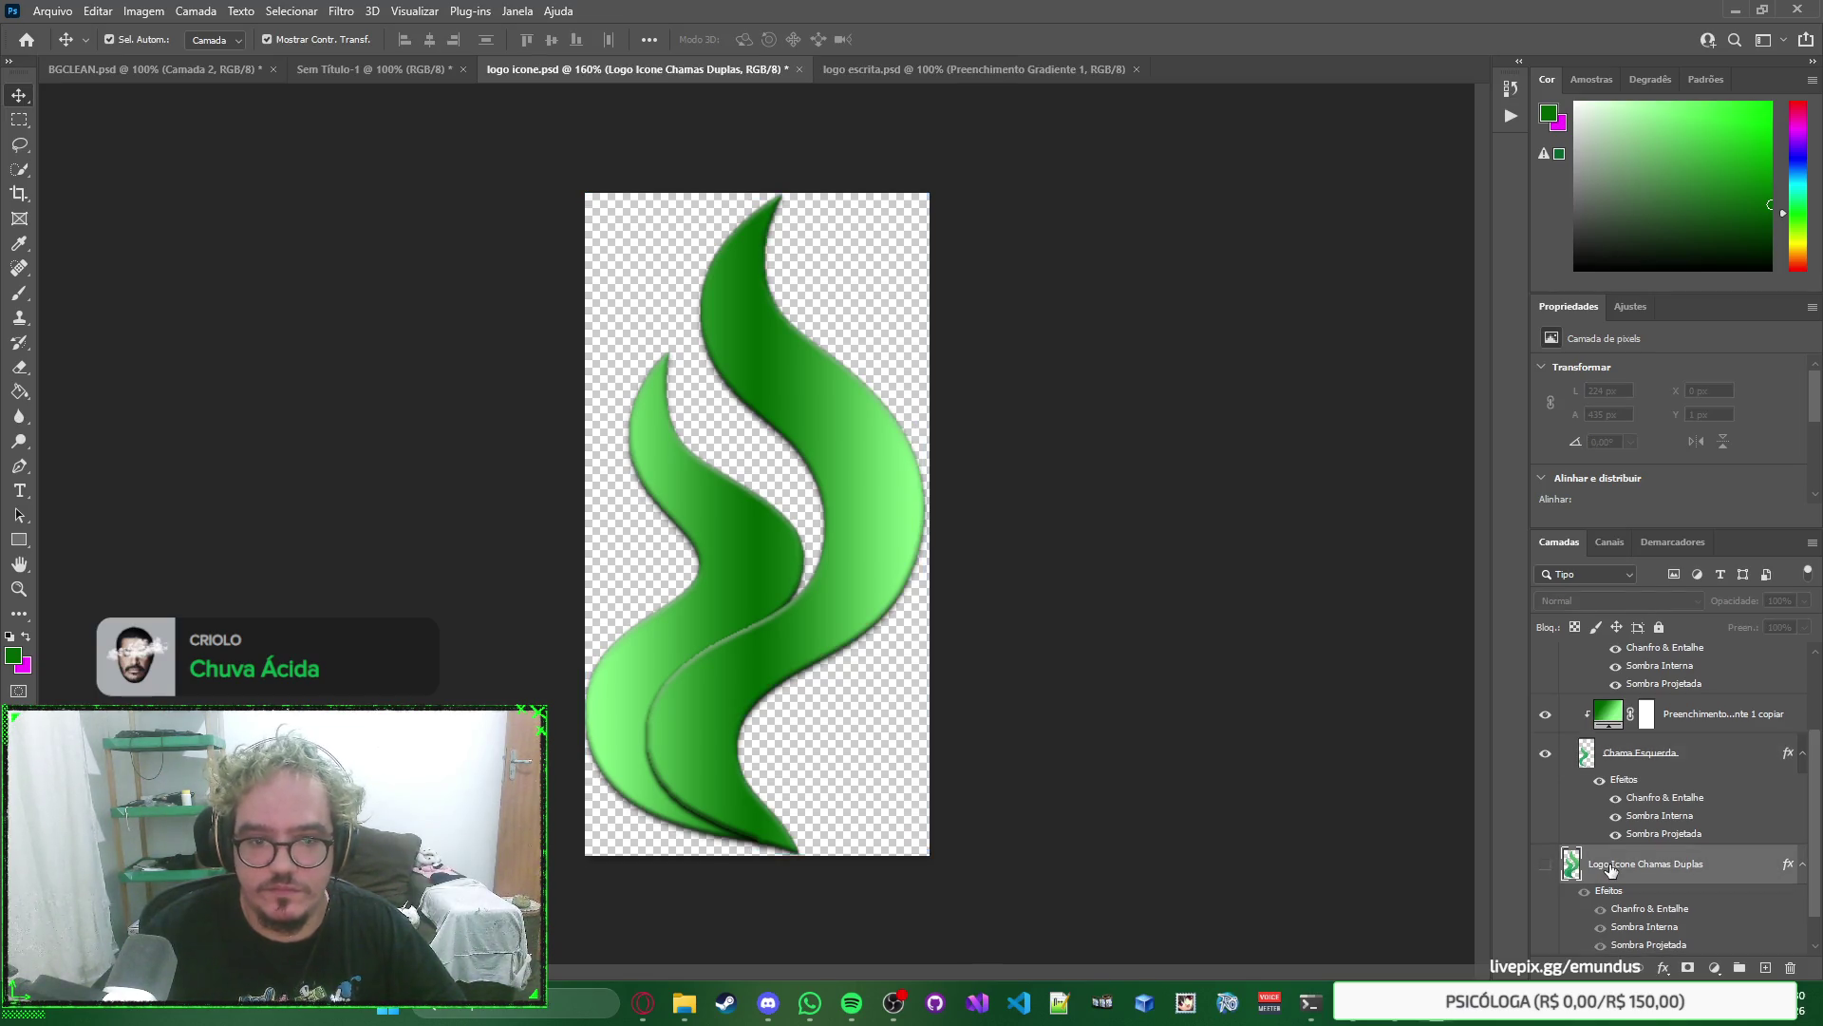
click(1545, 864)
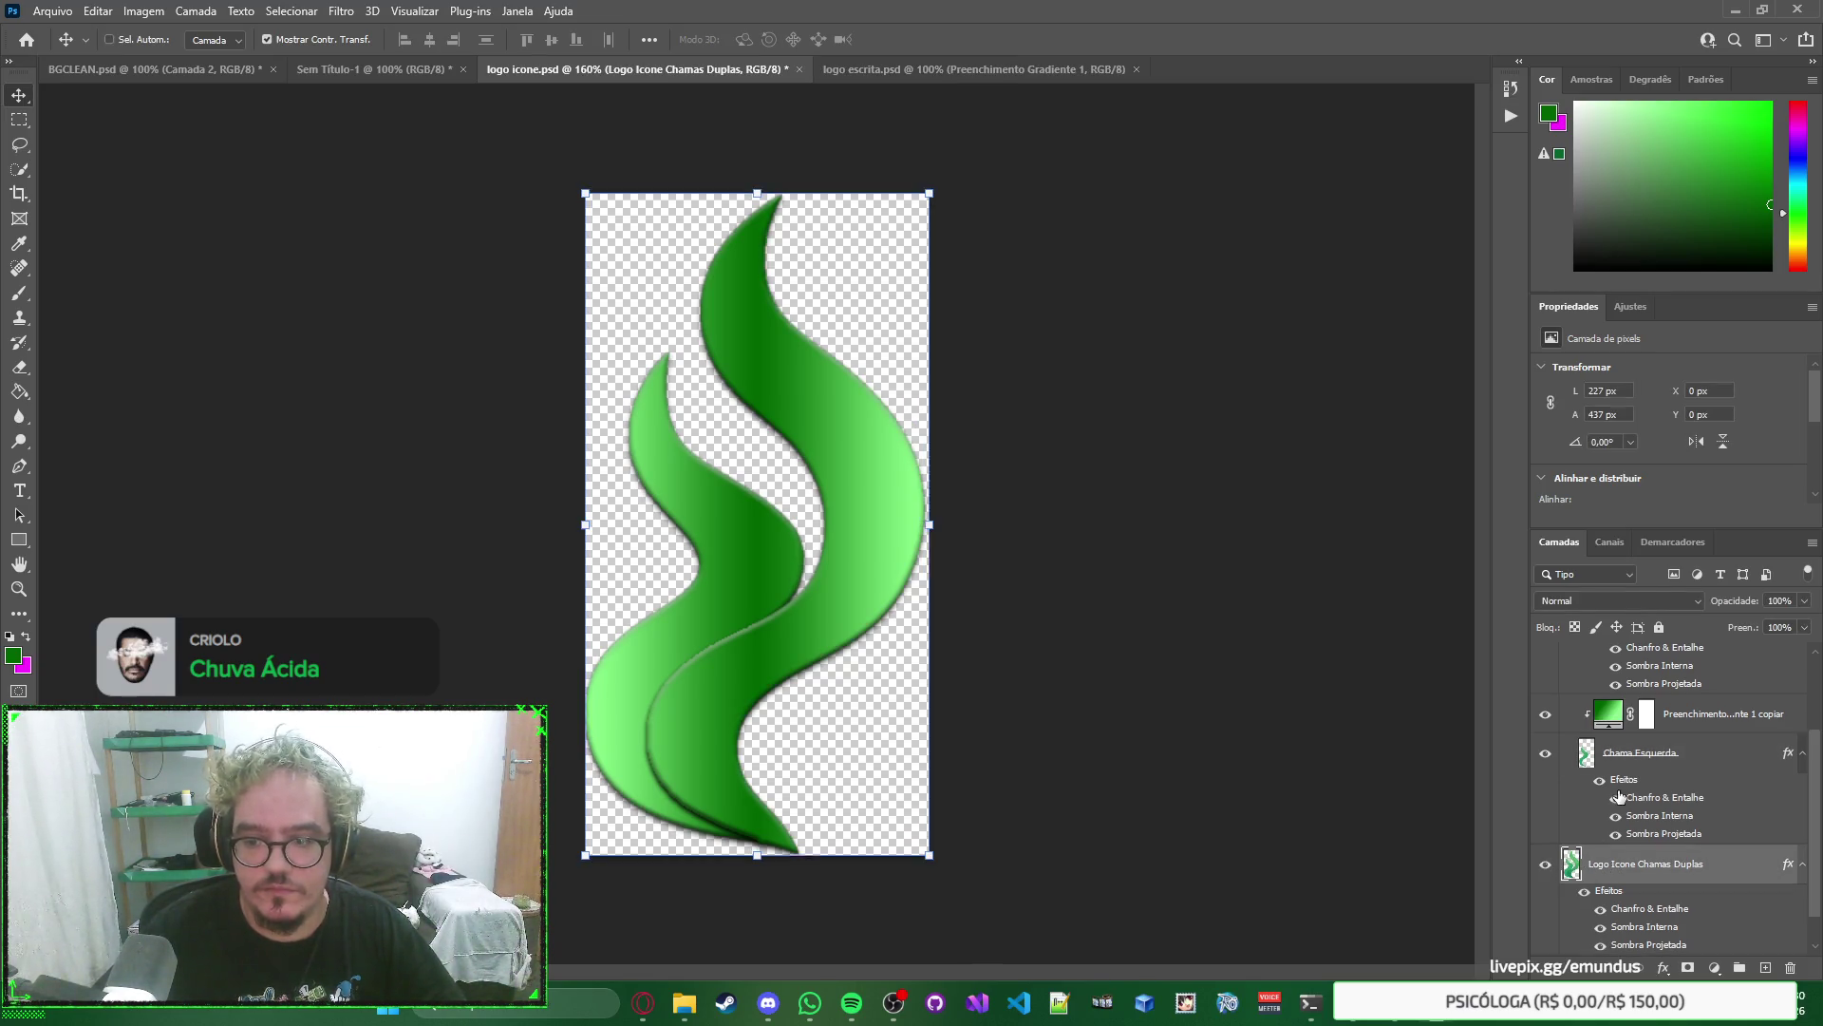
key(ctrl+comma)
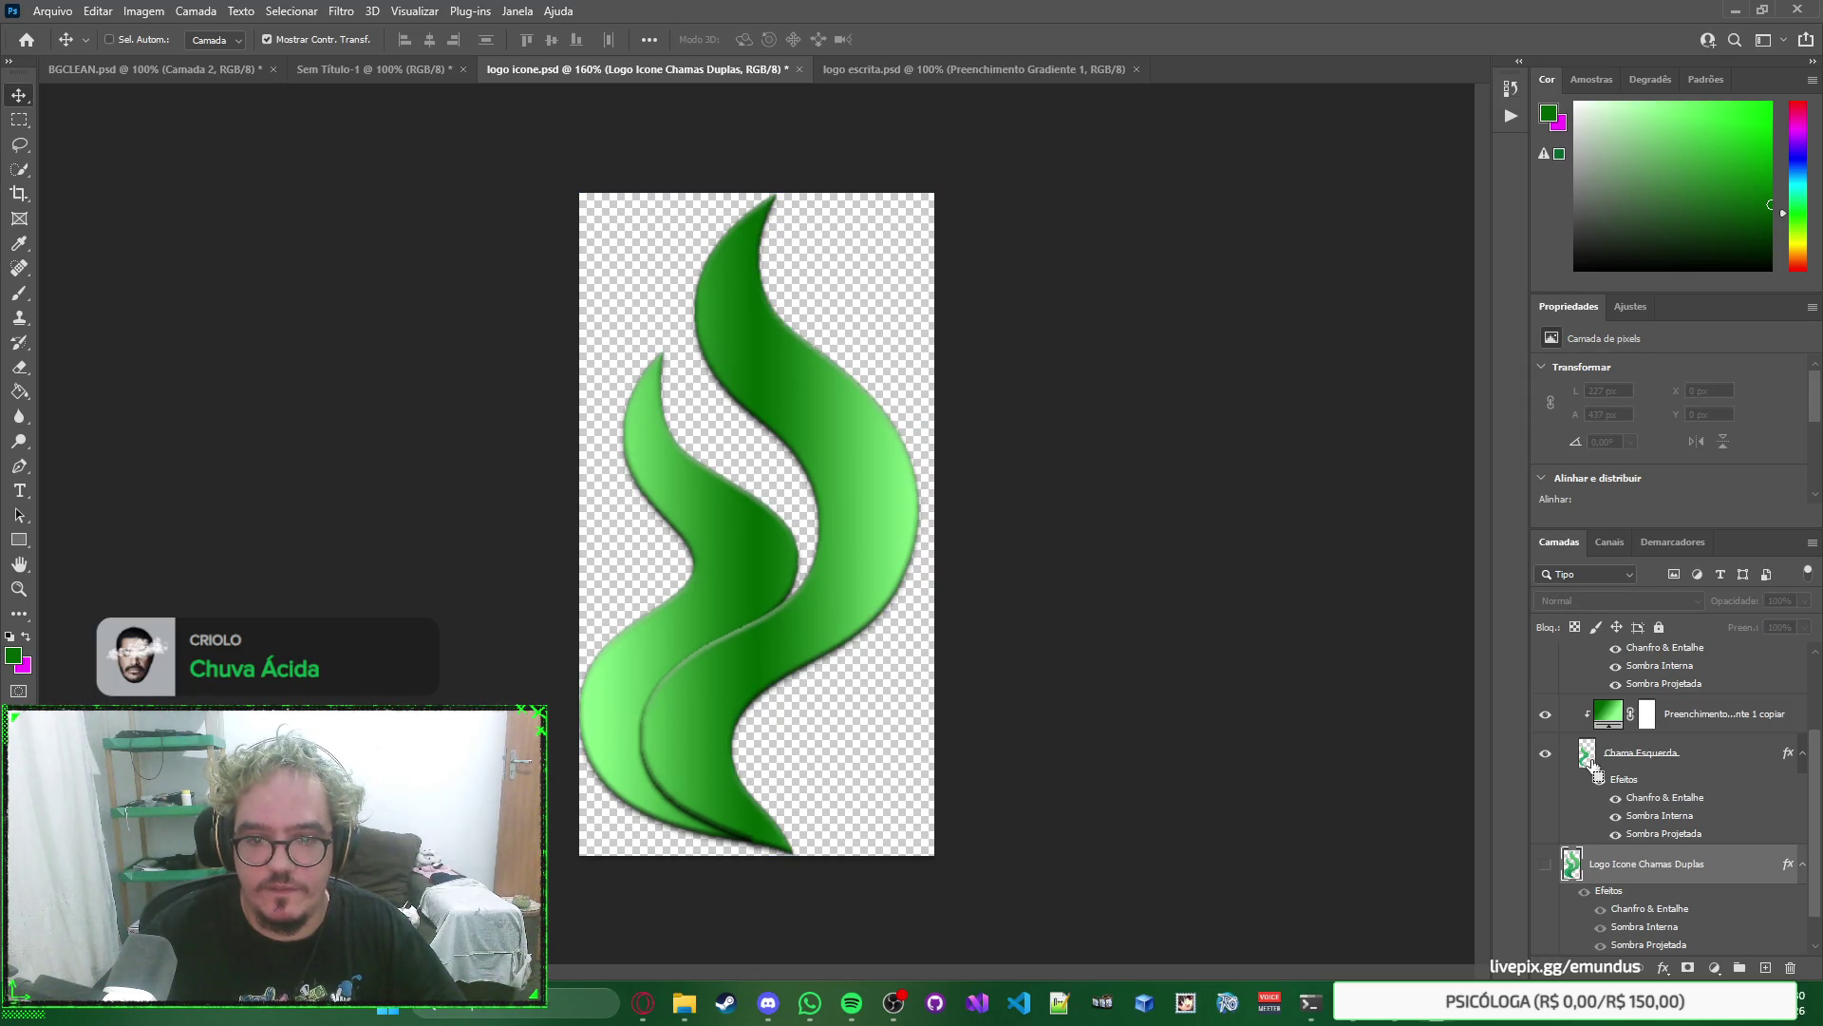
Collapse the Logo Icone Final group and hide the Chamas Duplas and Original layers.
scroll(1593, 768, down, 1)
click(1545, 828)
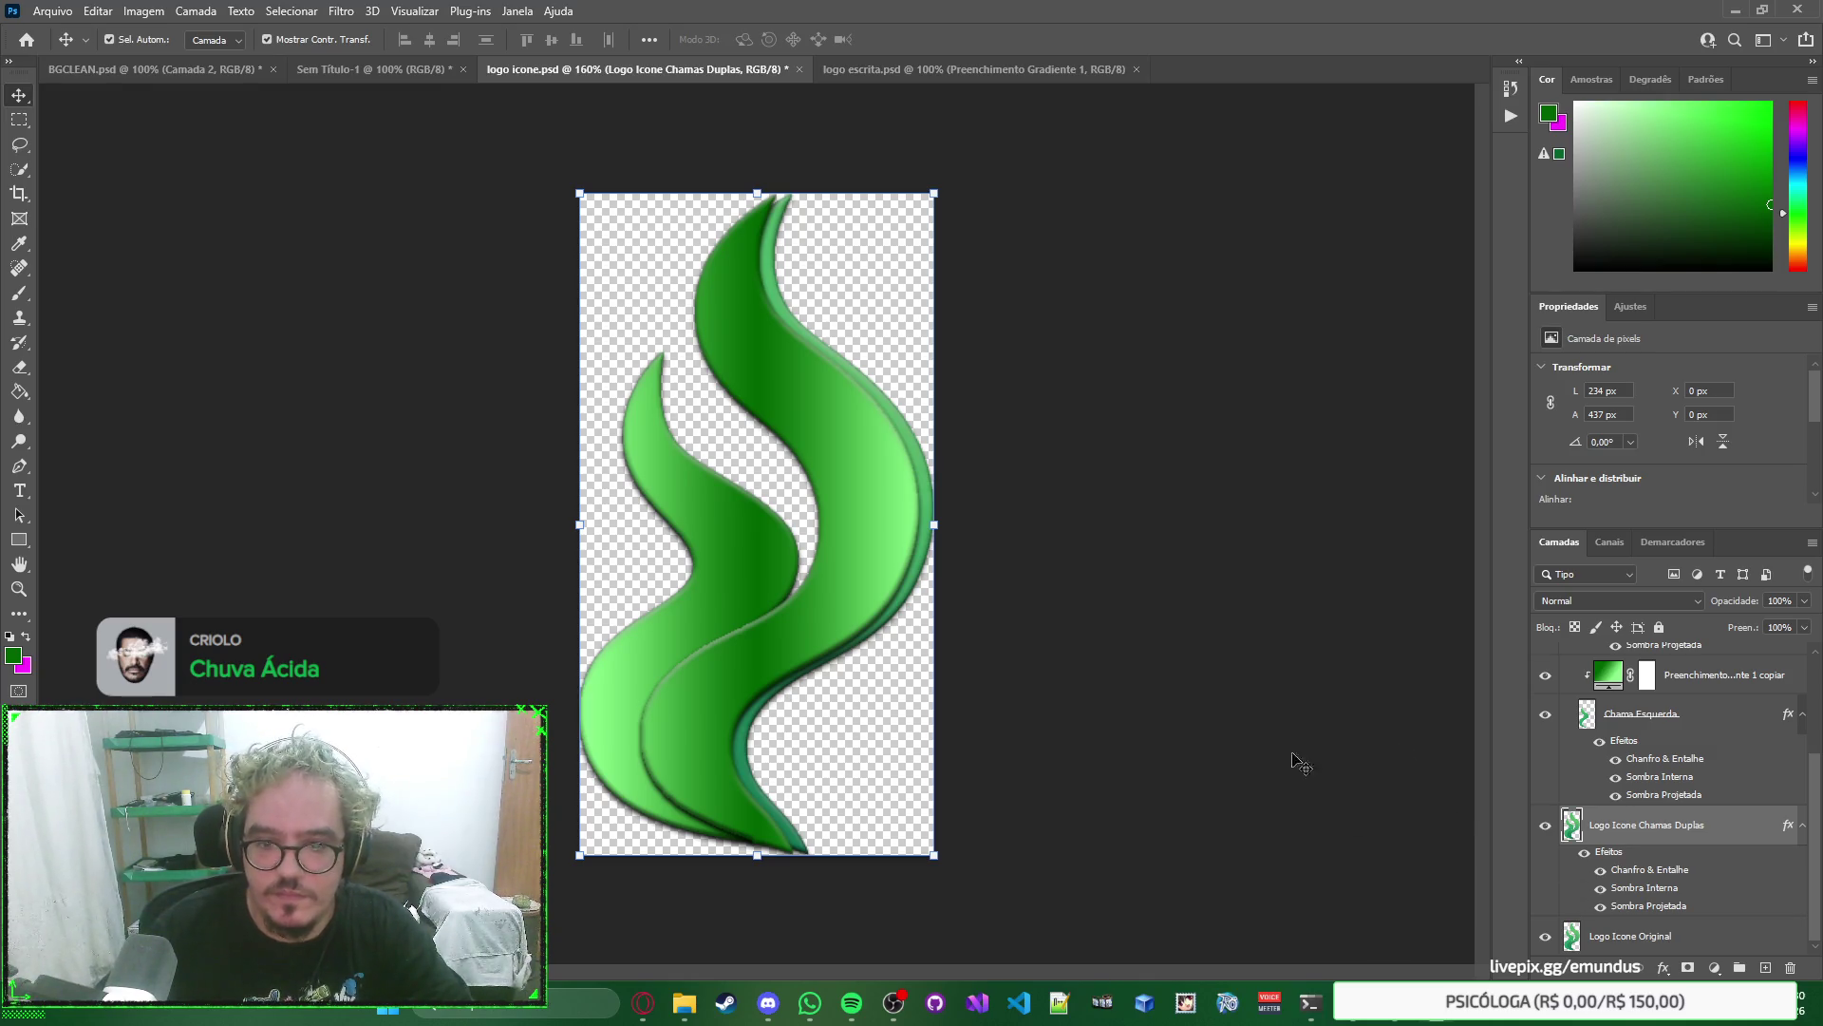
scroll(1567, 740, up, 3)
click(1568, 655)
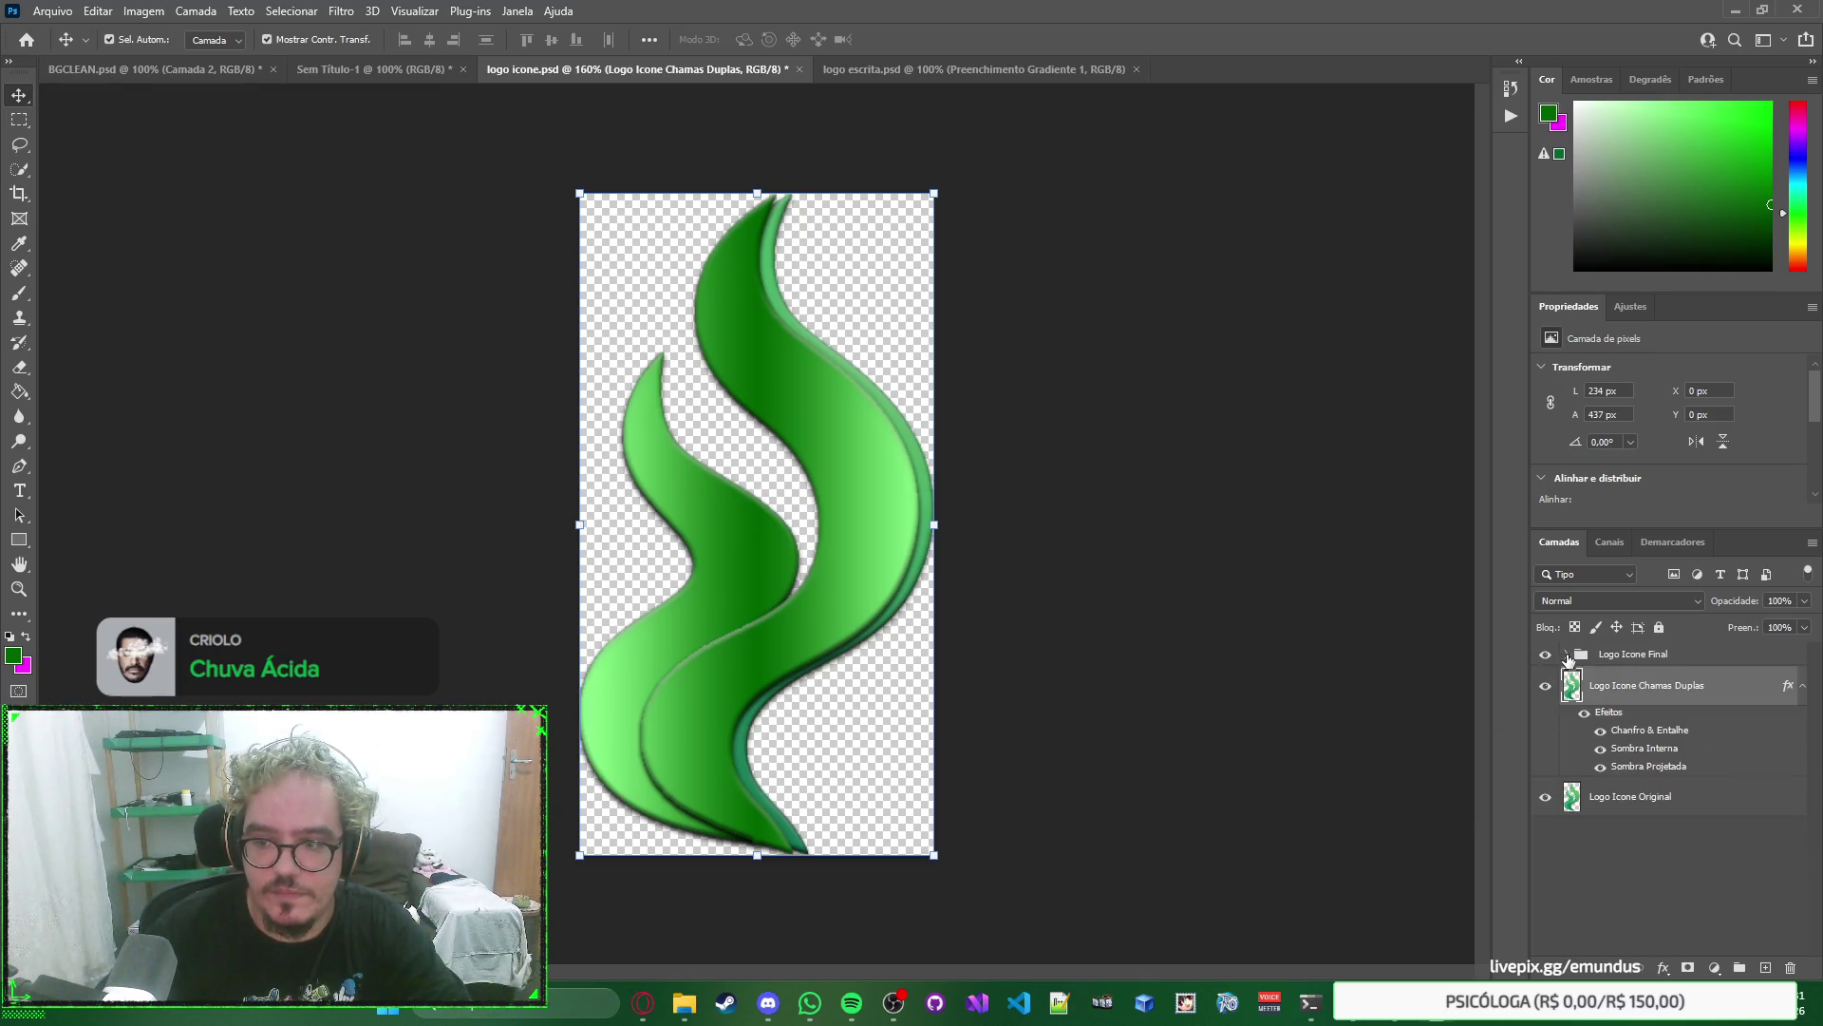
click(1542, 654)
click(1543, 655)
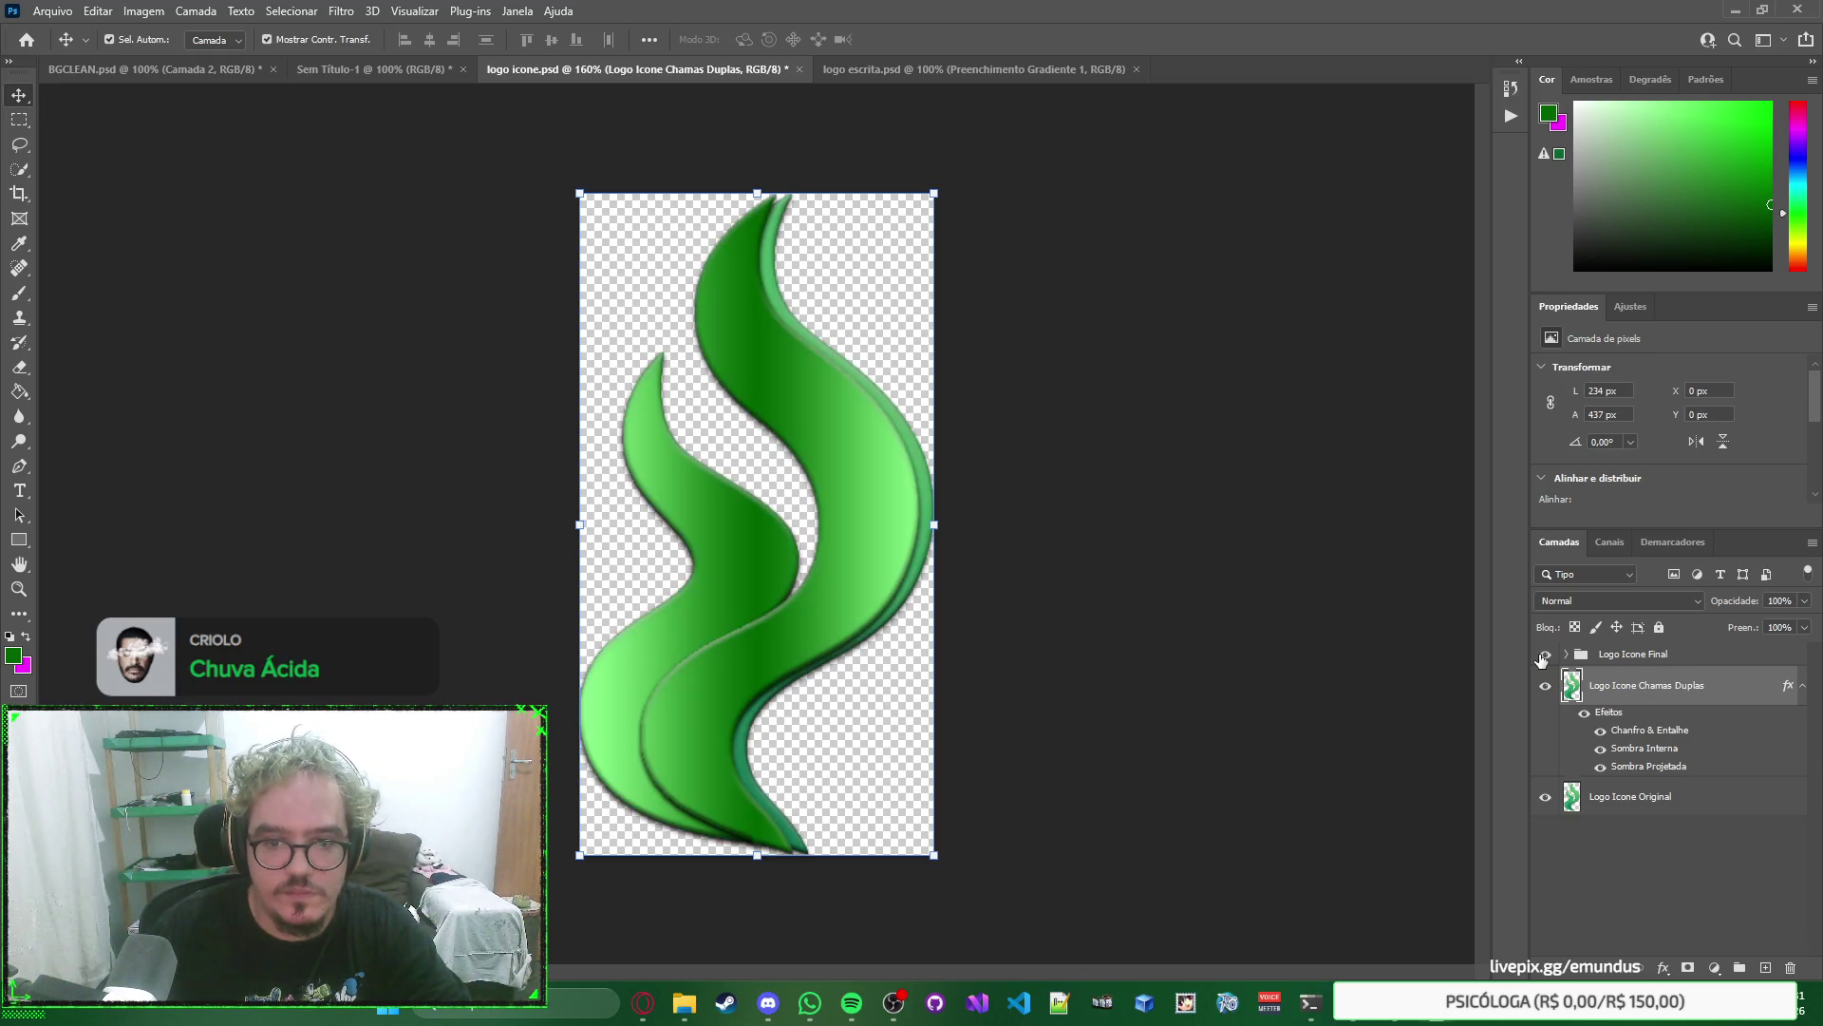
click(1543, 654)
click(1545, 686)
click(1545, 796)
click(1545, 654)
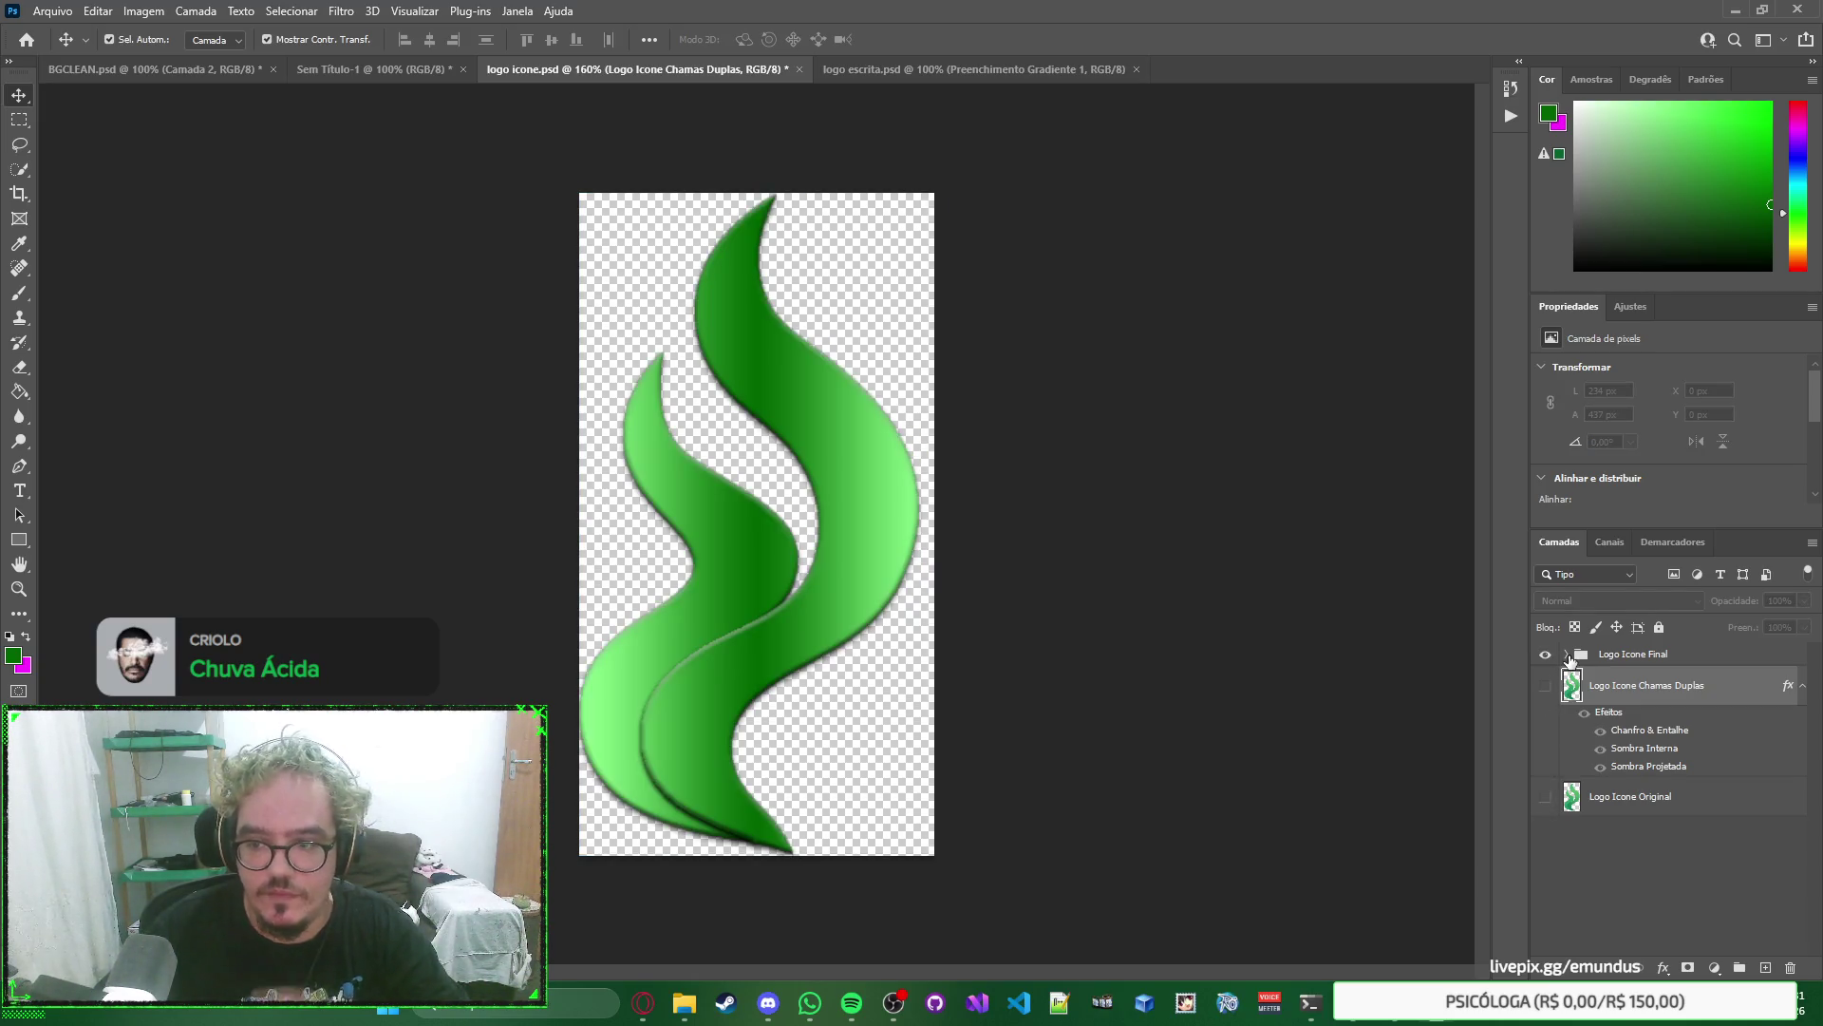
Save logo icone.psd with the Logo Icone Final group selected.
click(1452, 634)
key(ctrl+s)
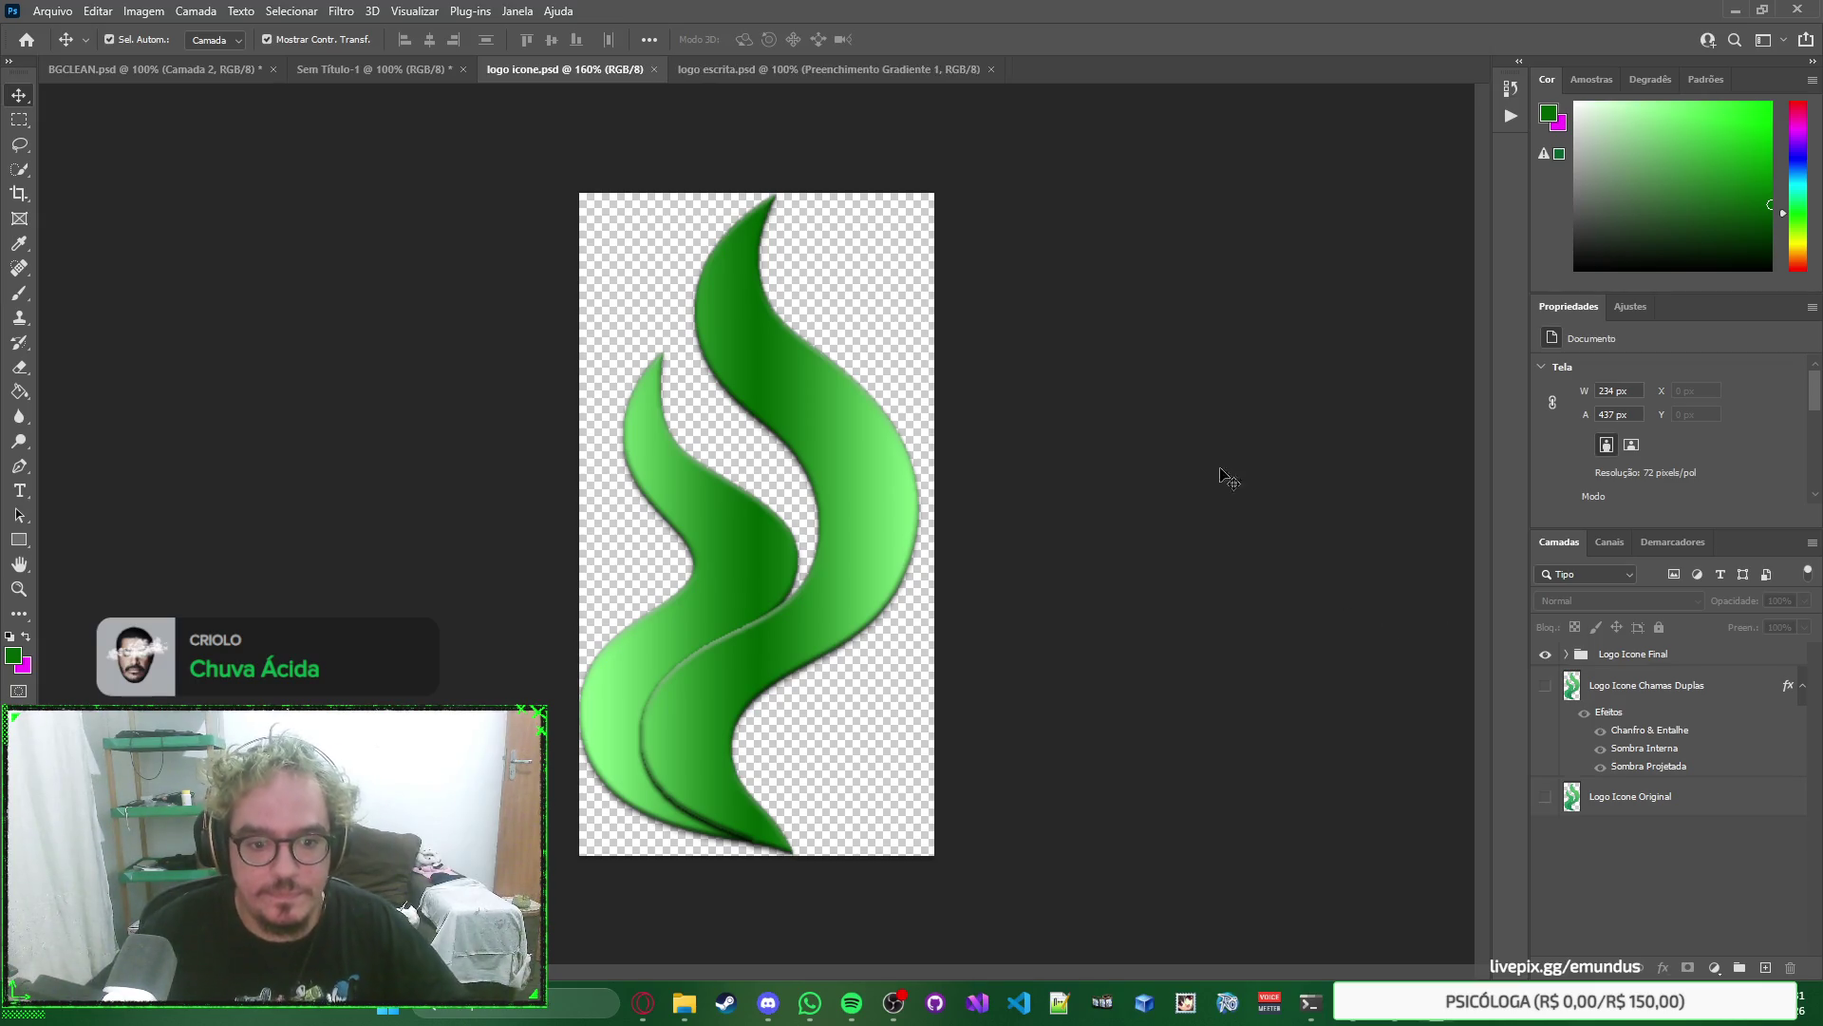
click(1646, 656)
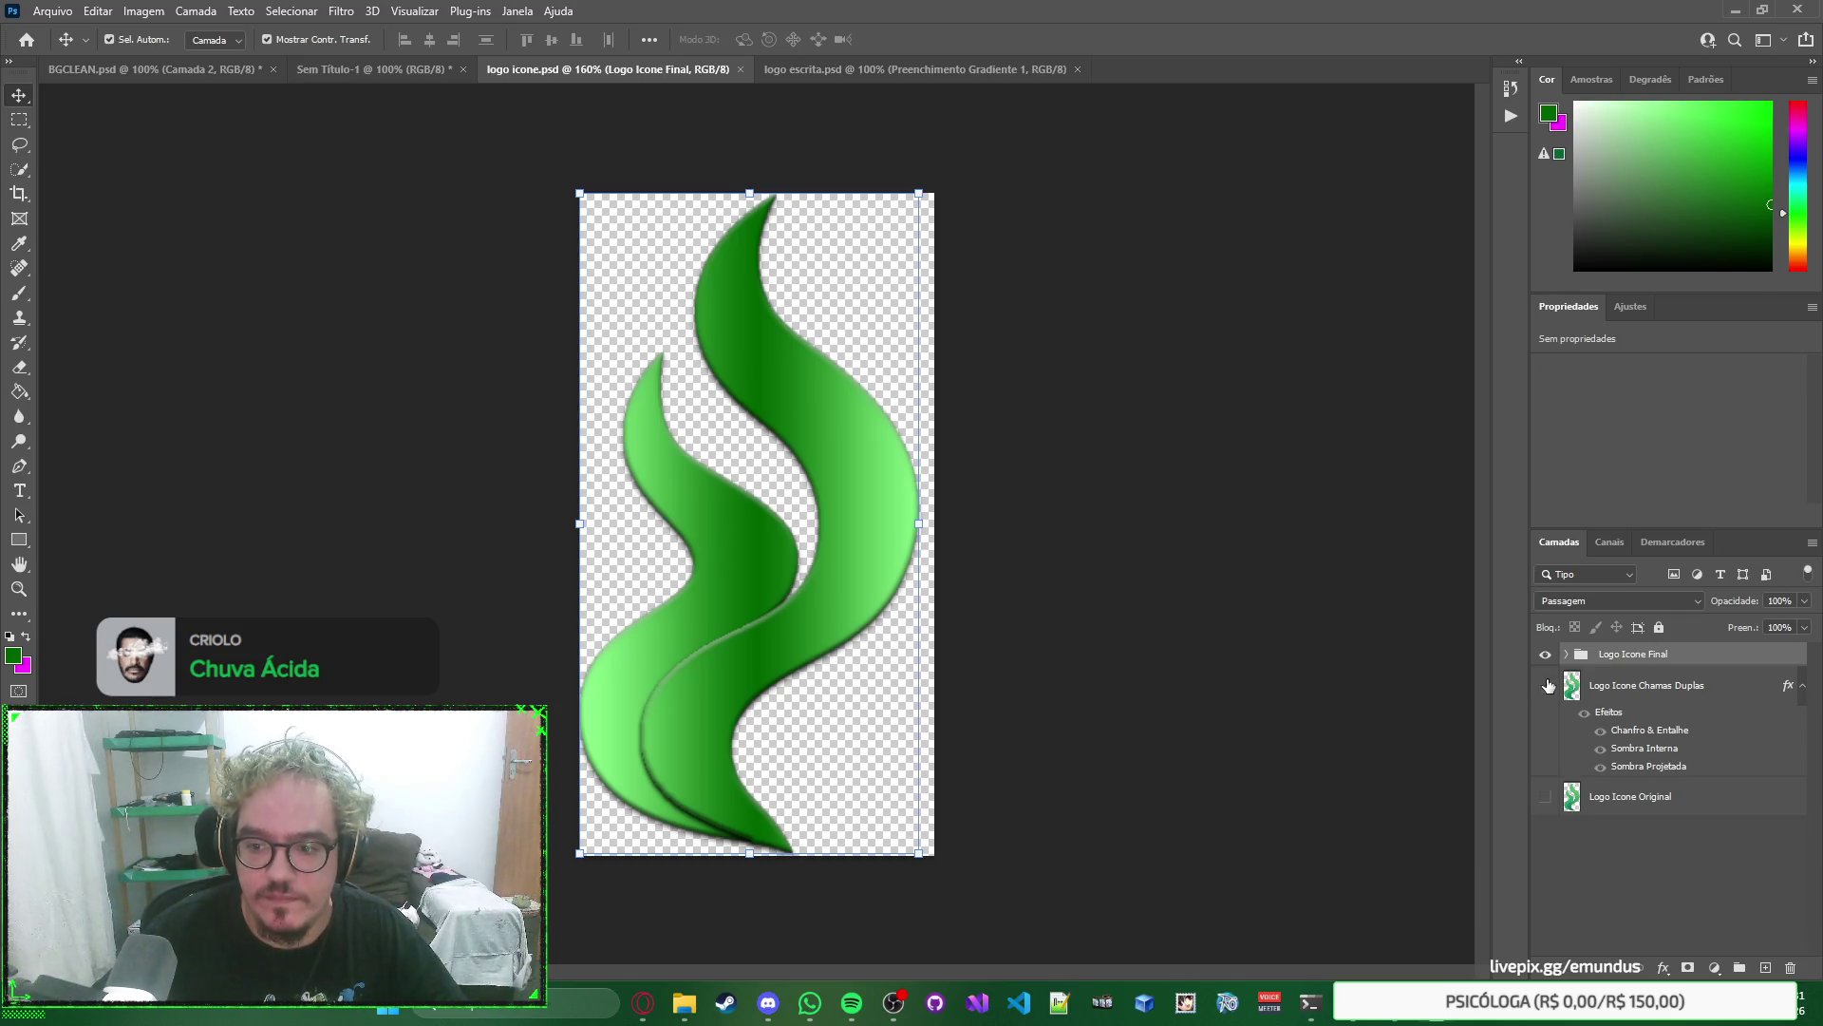
Nudge the Chama Esquerda flame slightly right, then close logo icone.psd.
click(1568, 654)
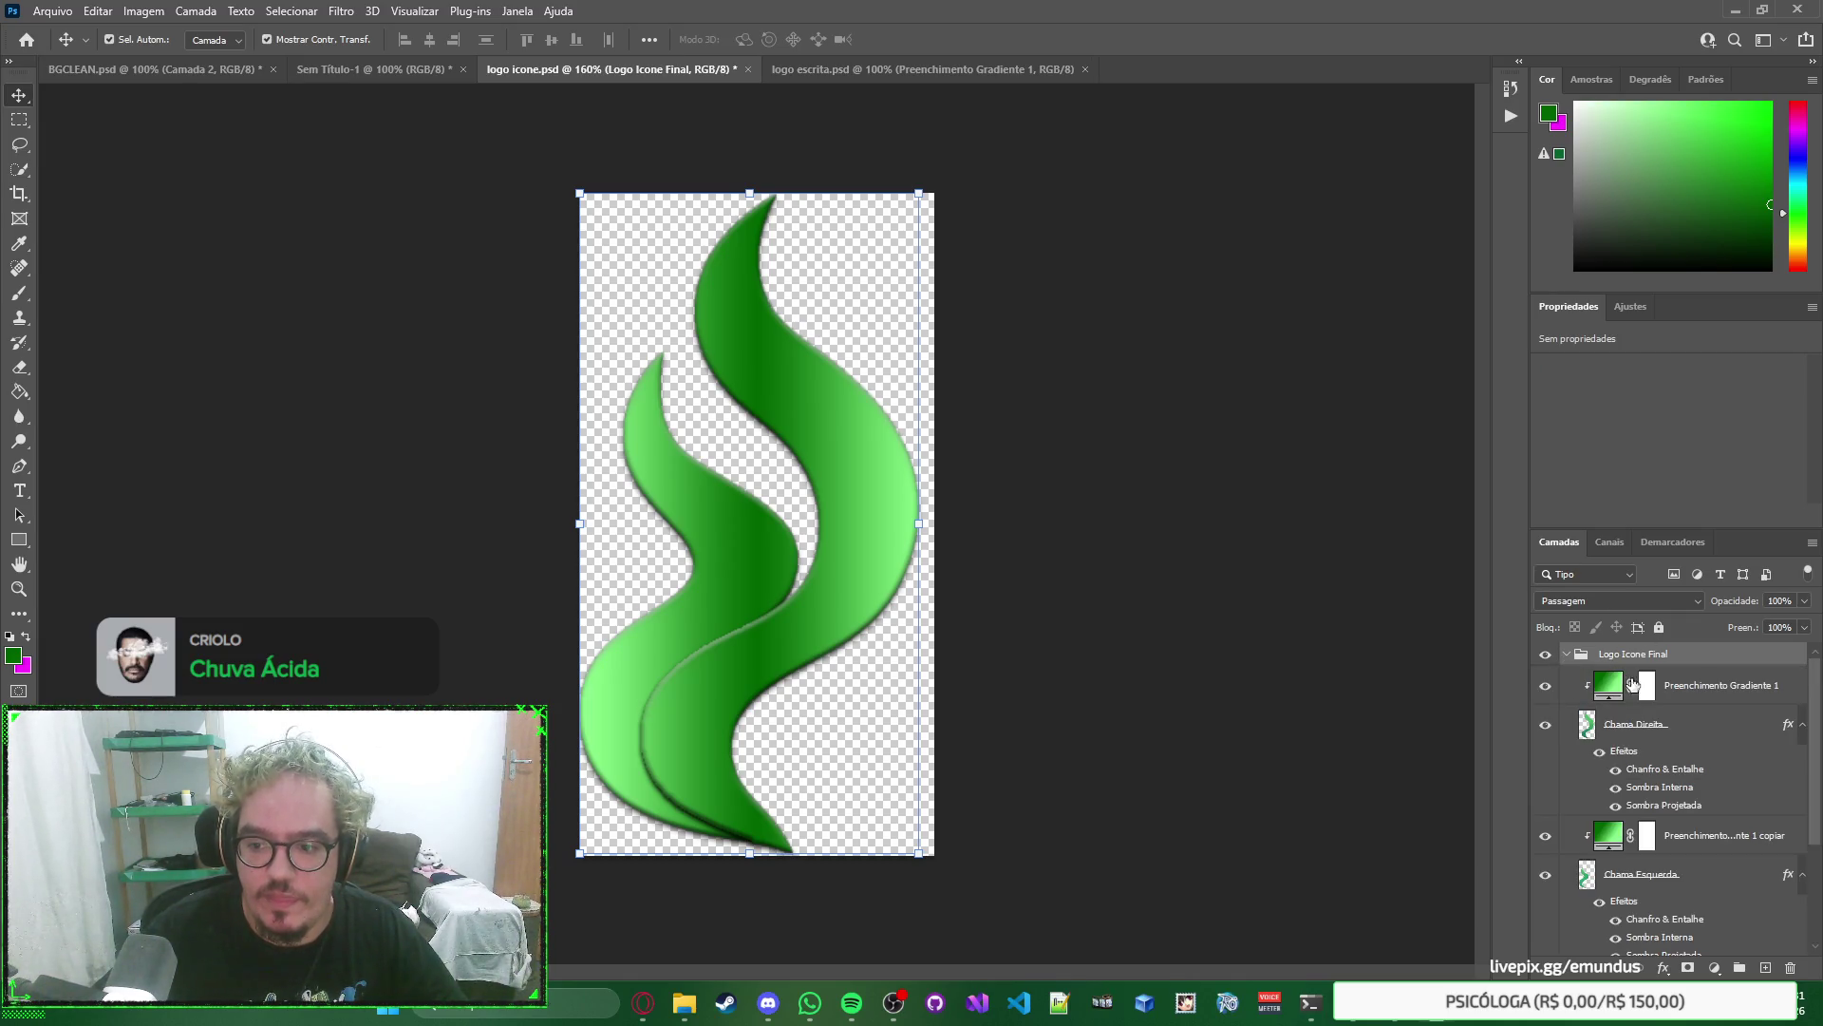
click(1682, 731)
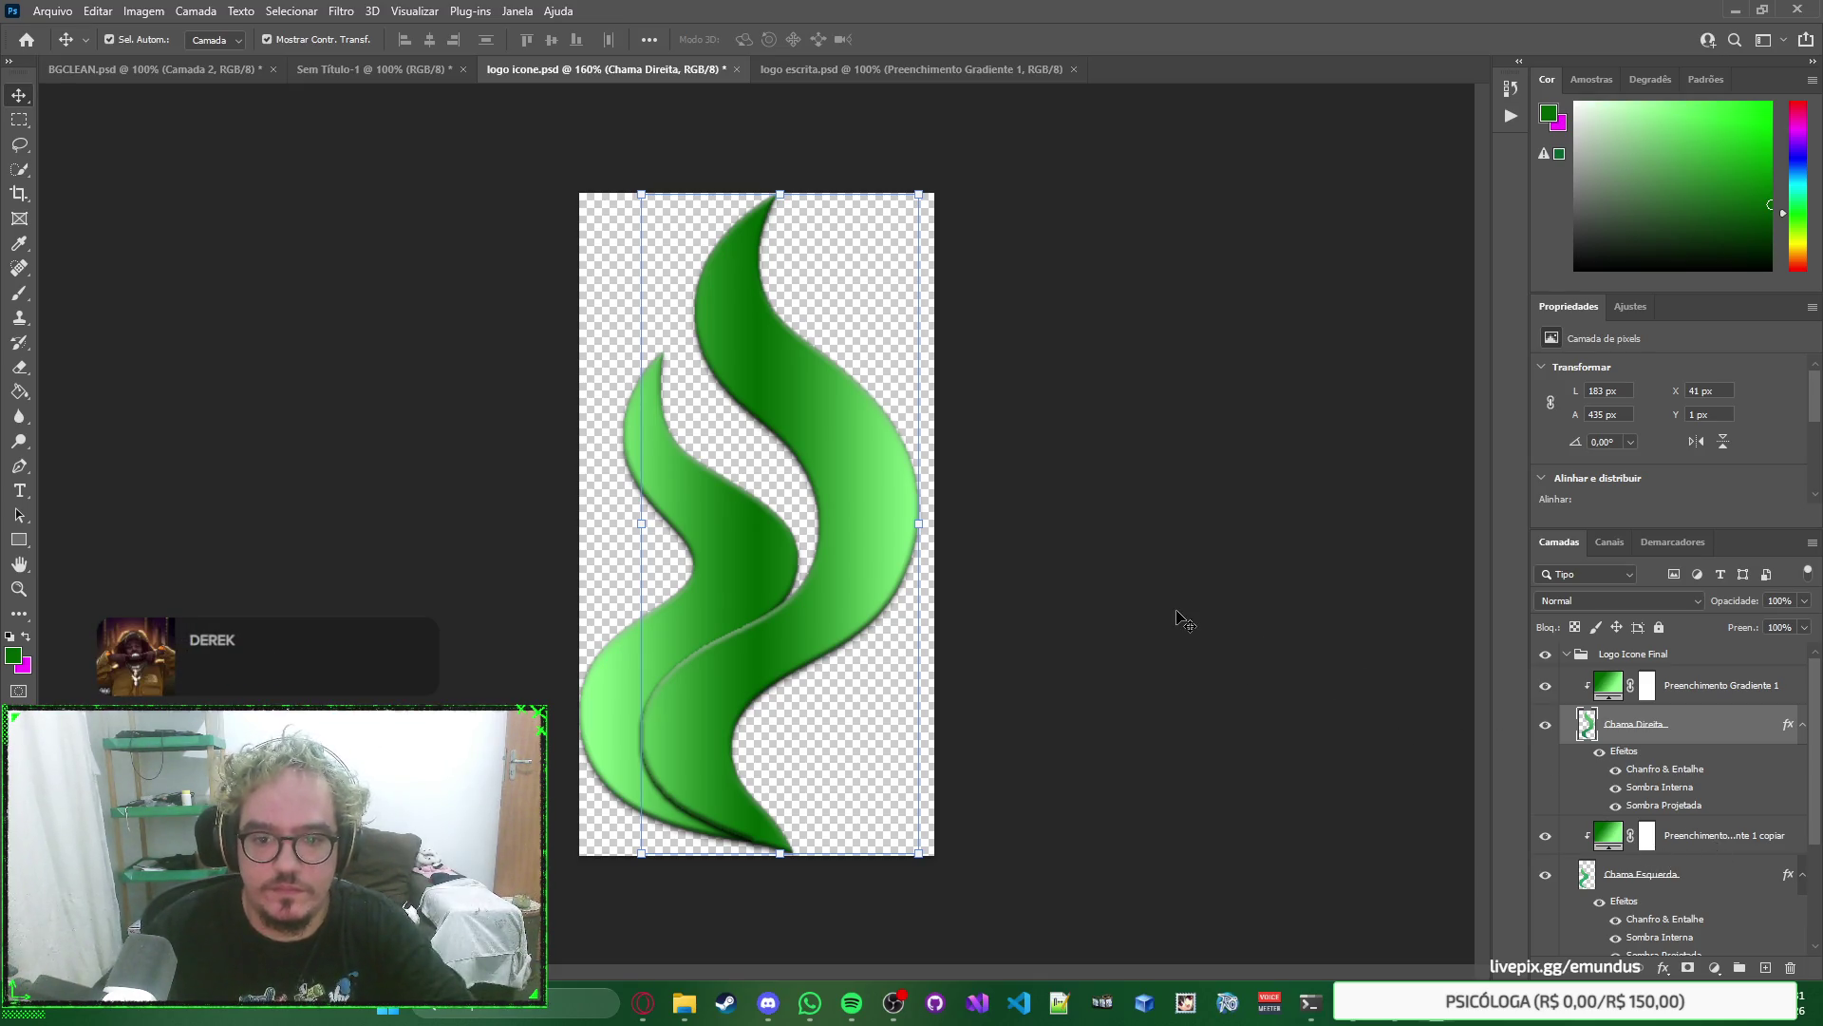
click(1670, 872)
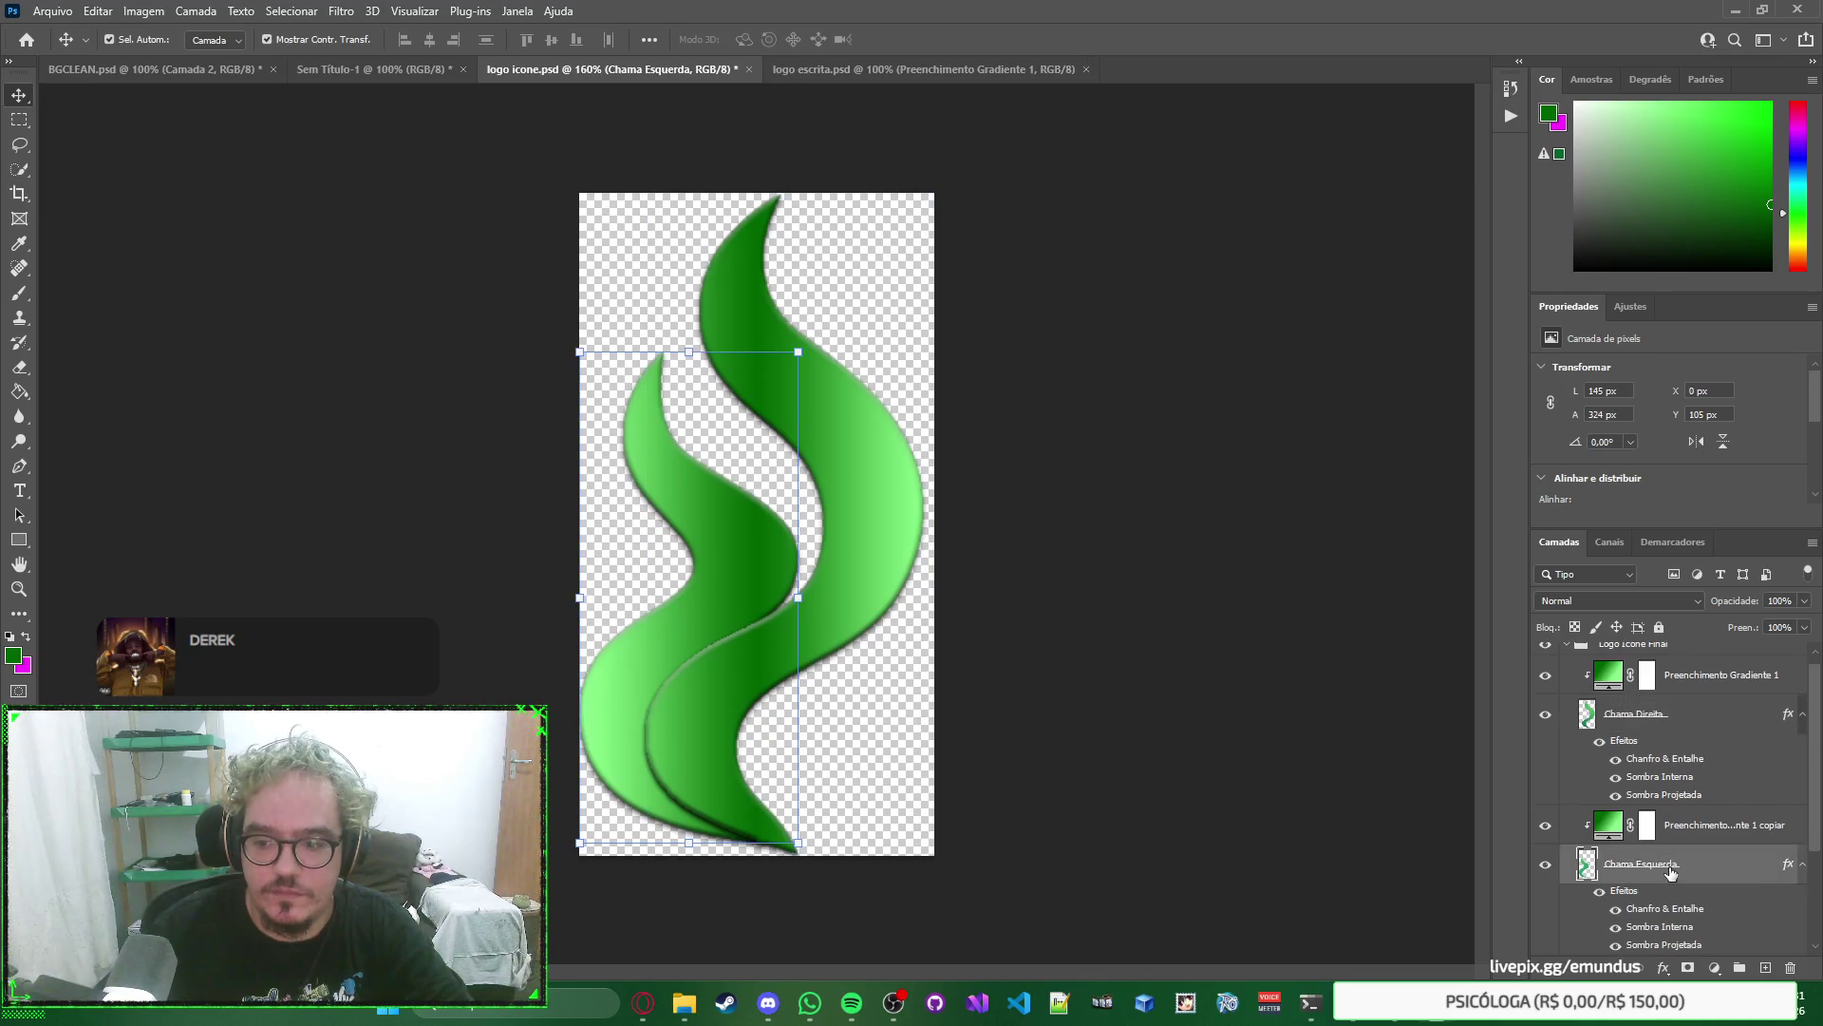
key(Right)
key(Right)
key(Right)
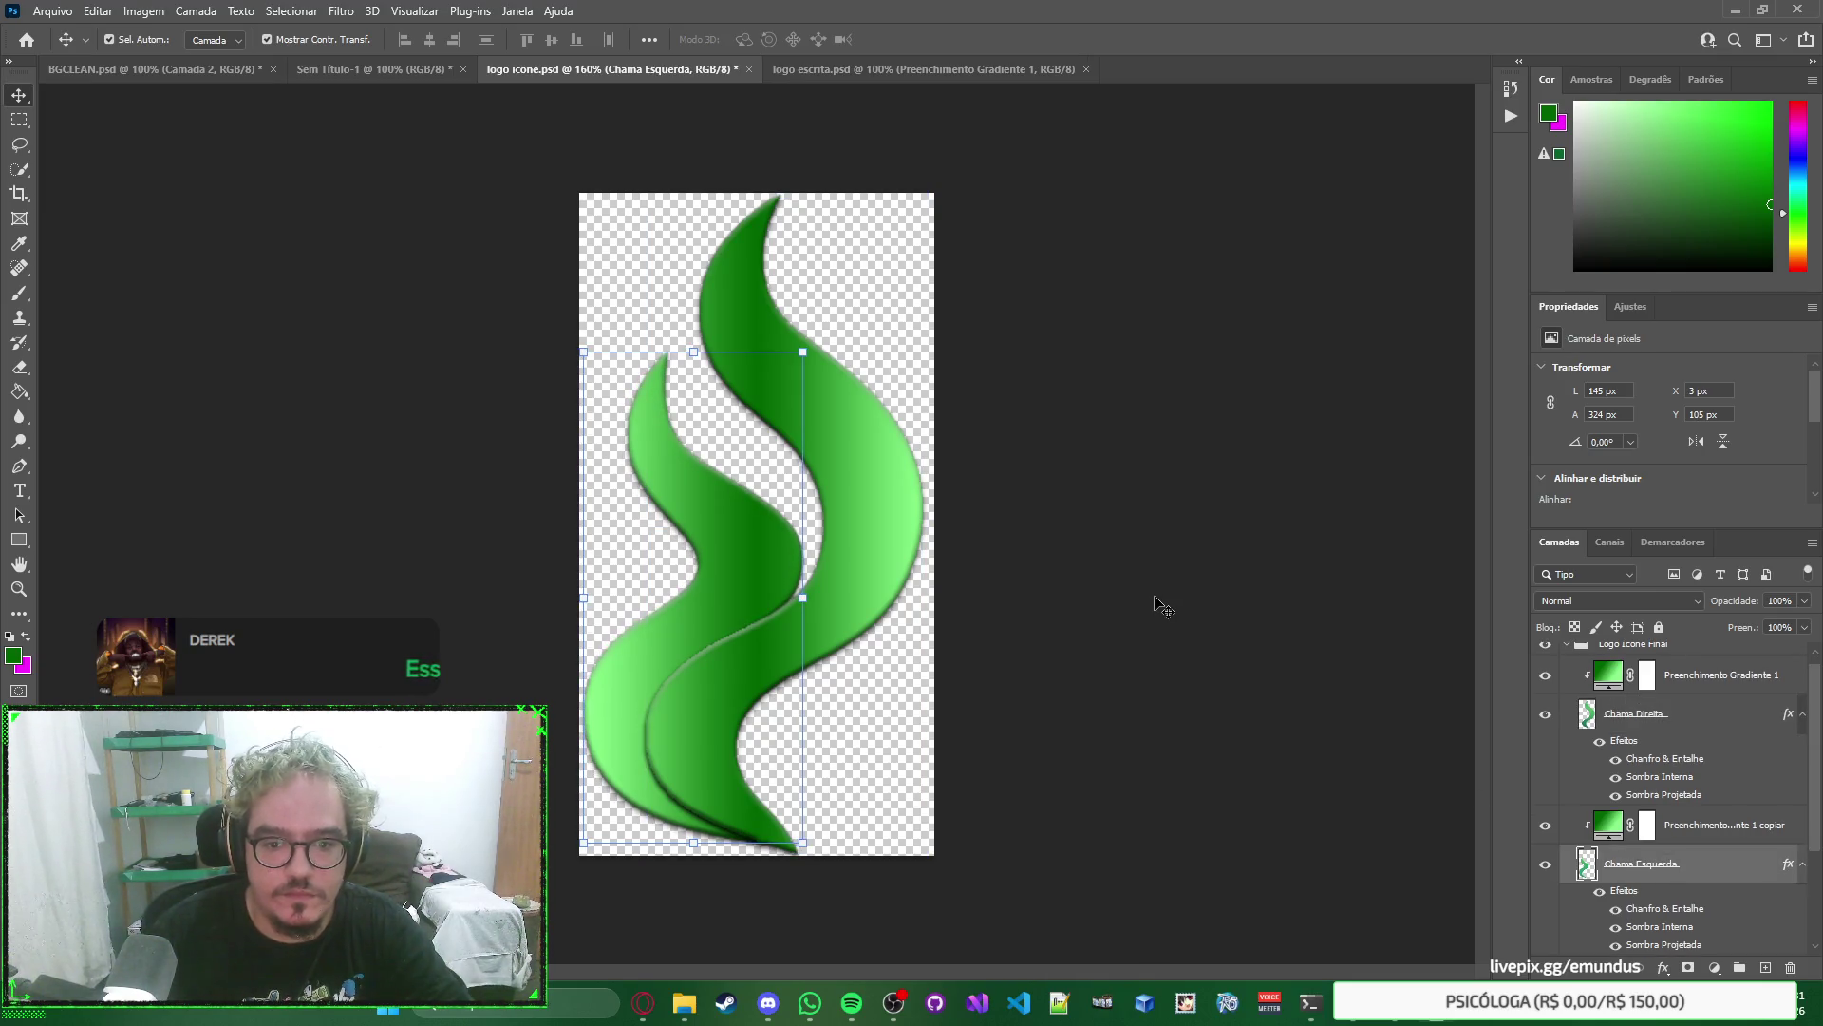
click(1679, 721)
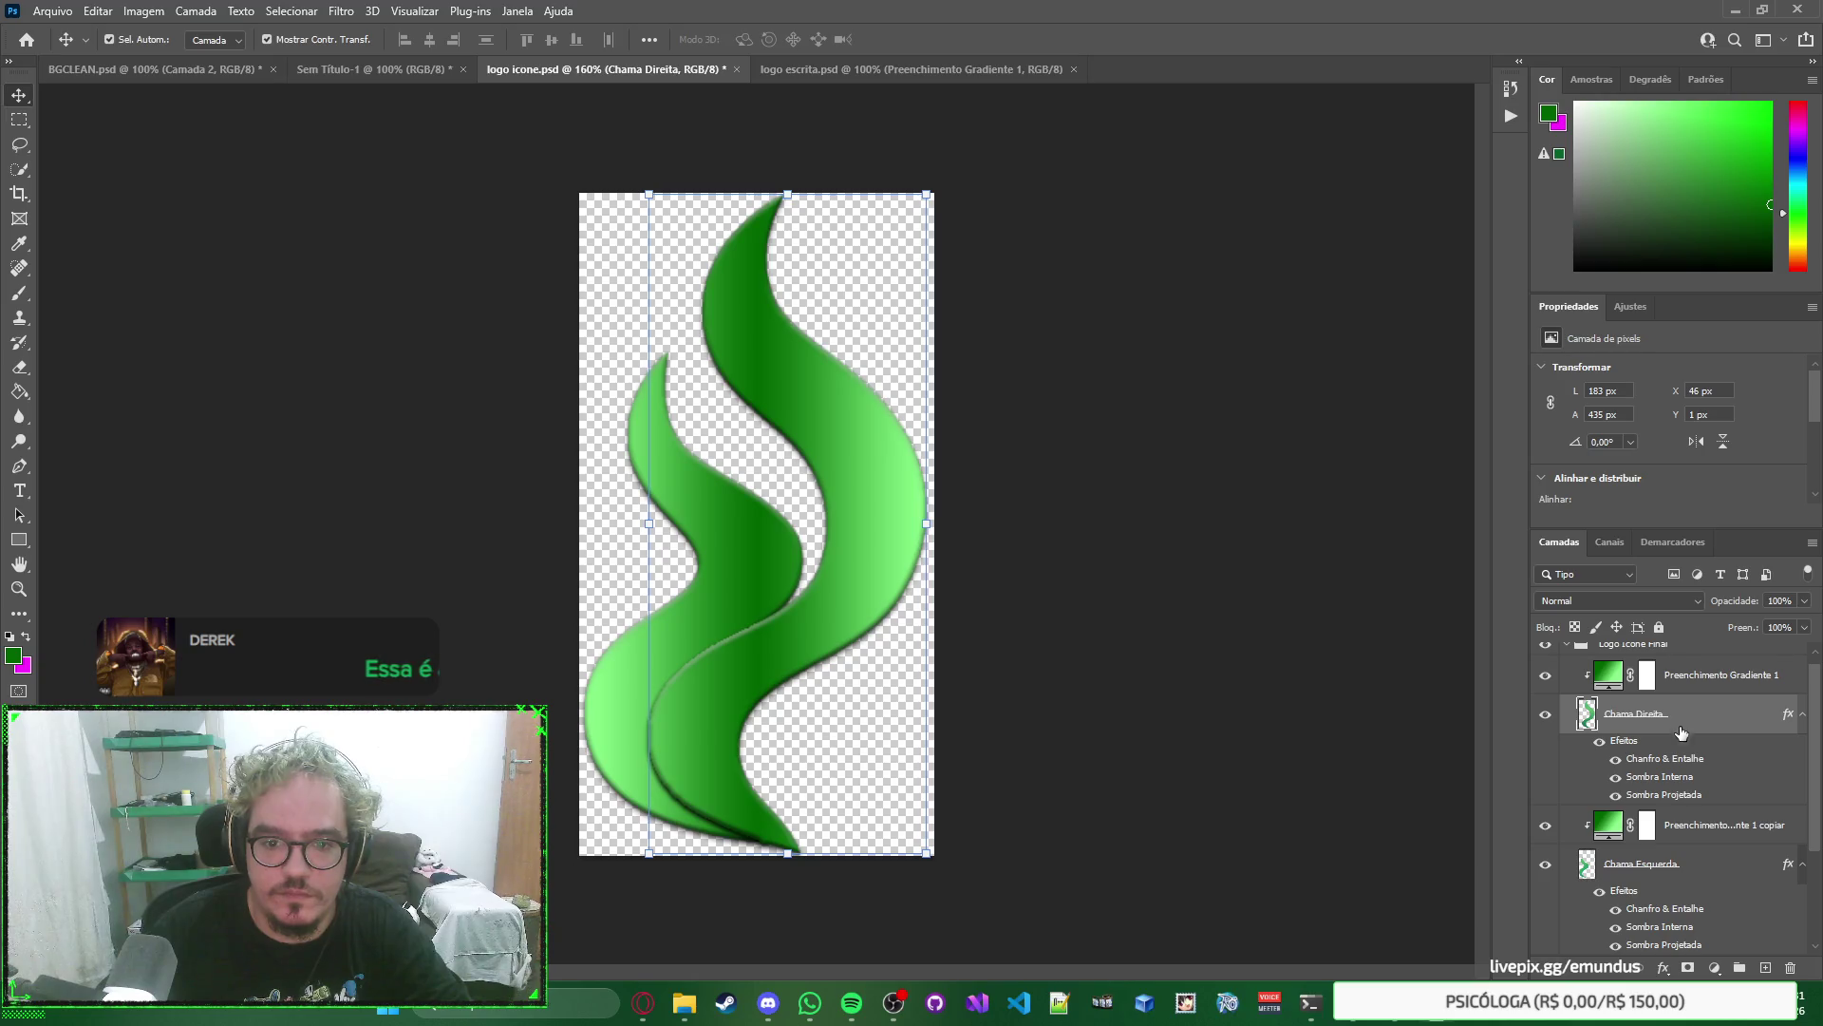
click(1675, 872)
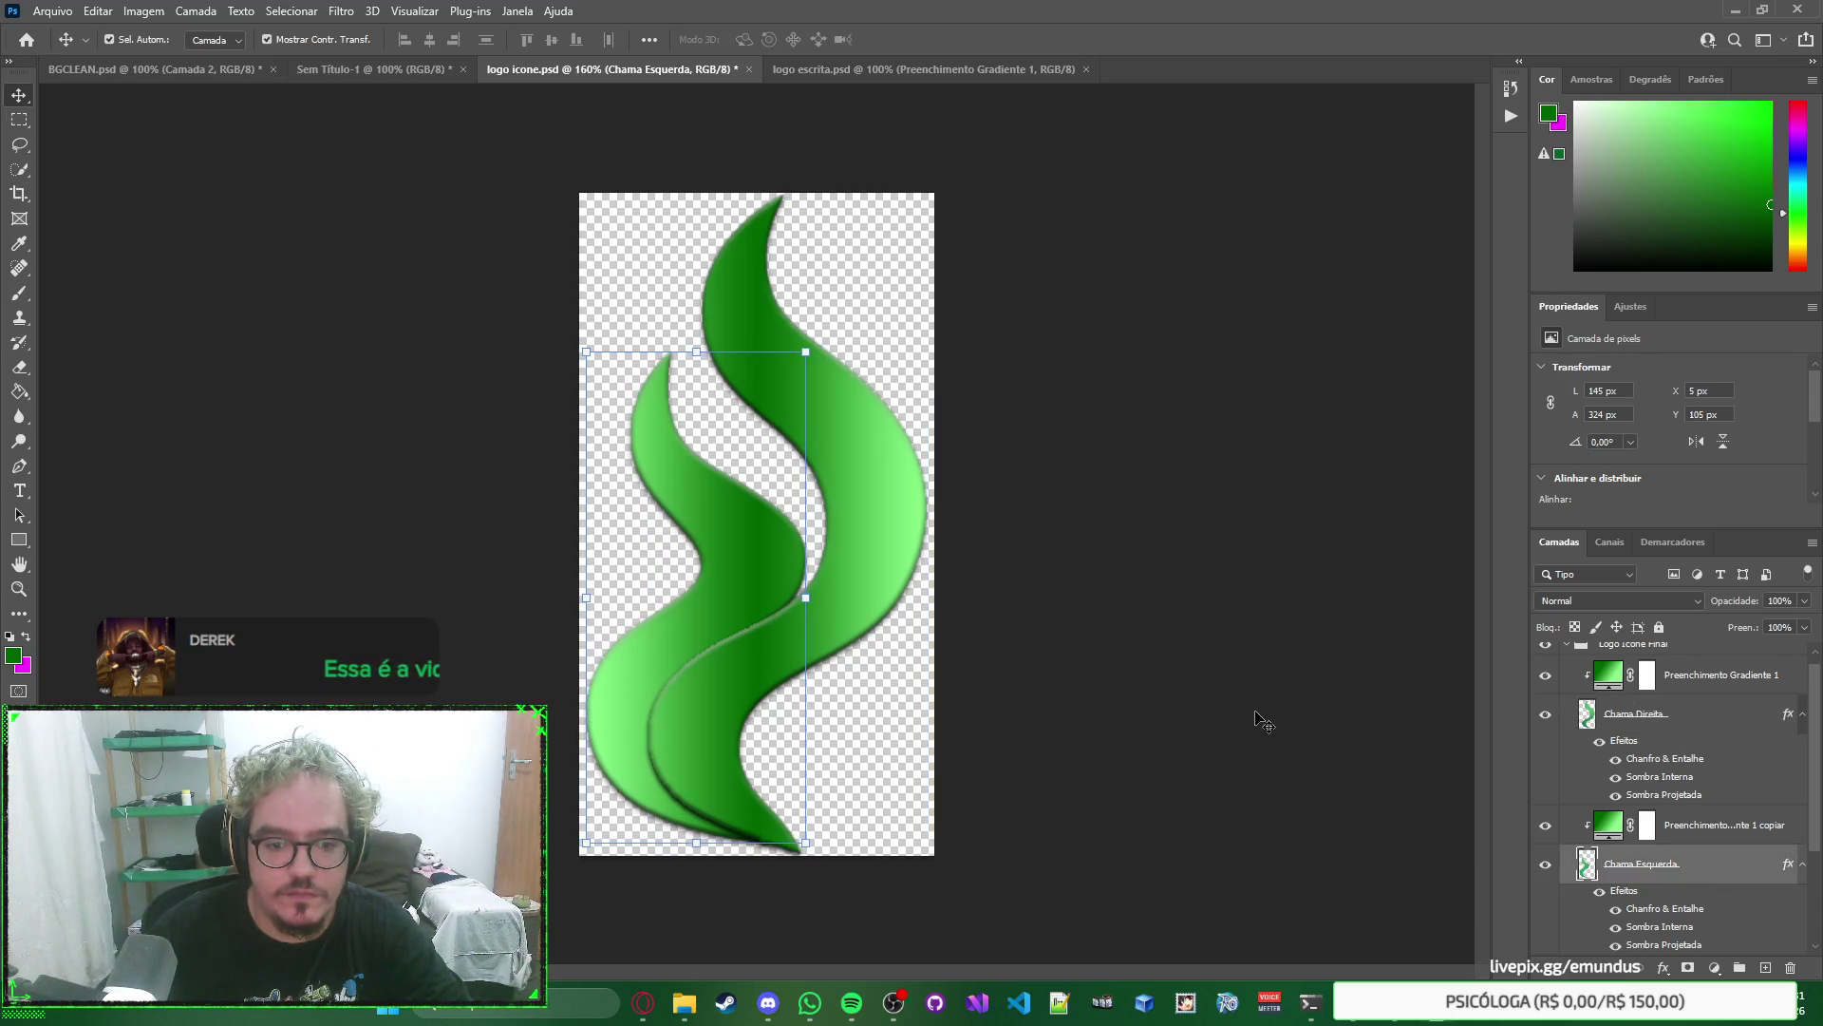
click(1195, 616)
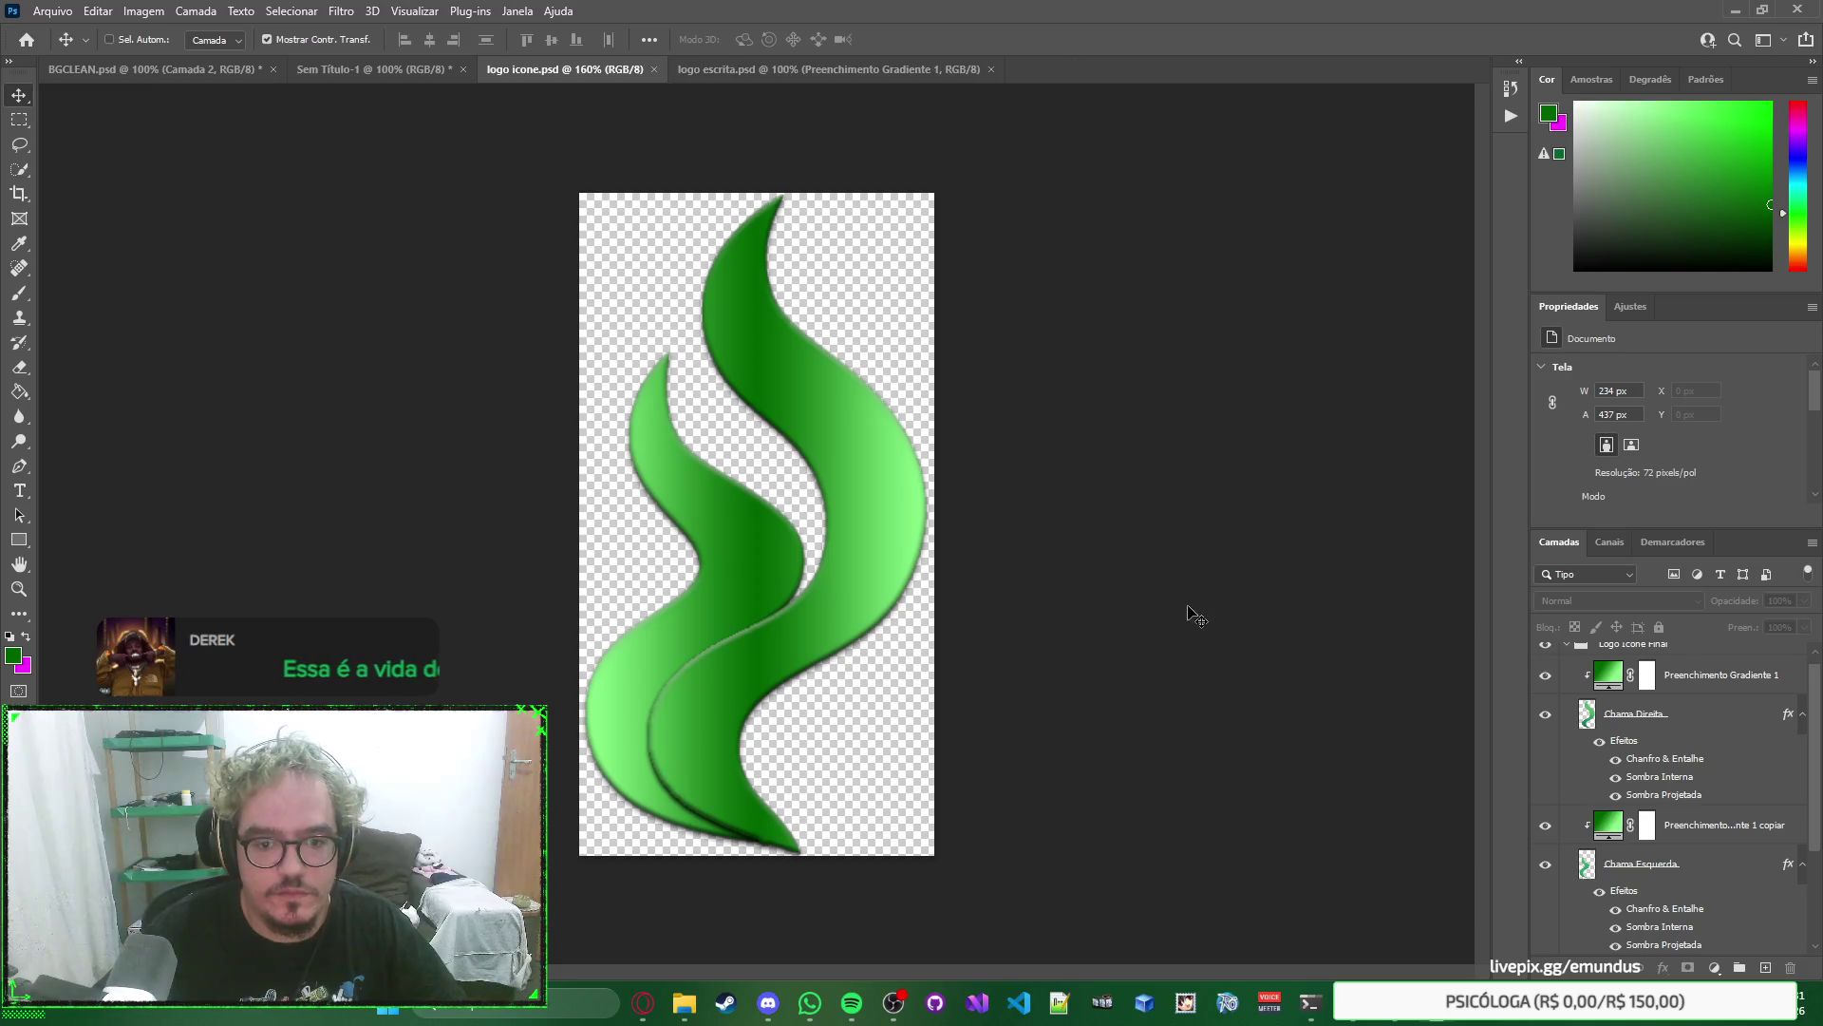
key(ctrl+w)
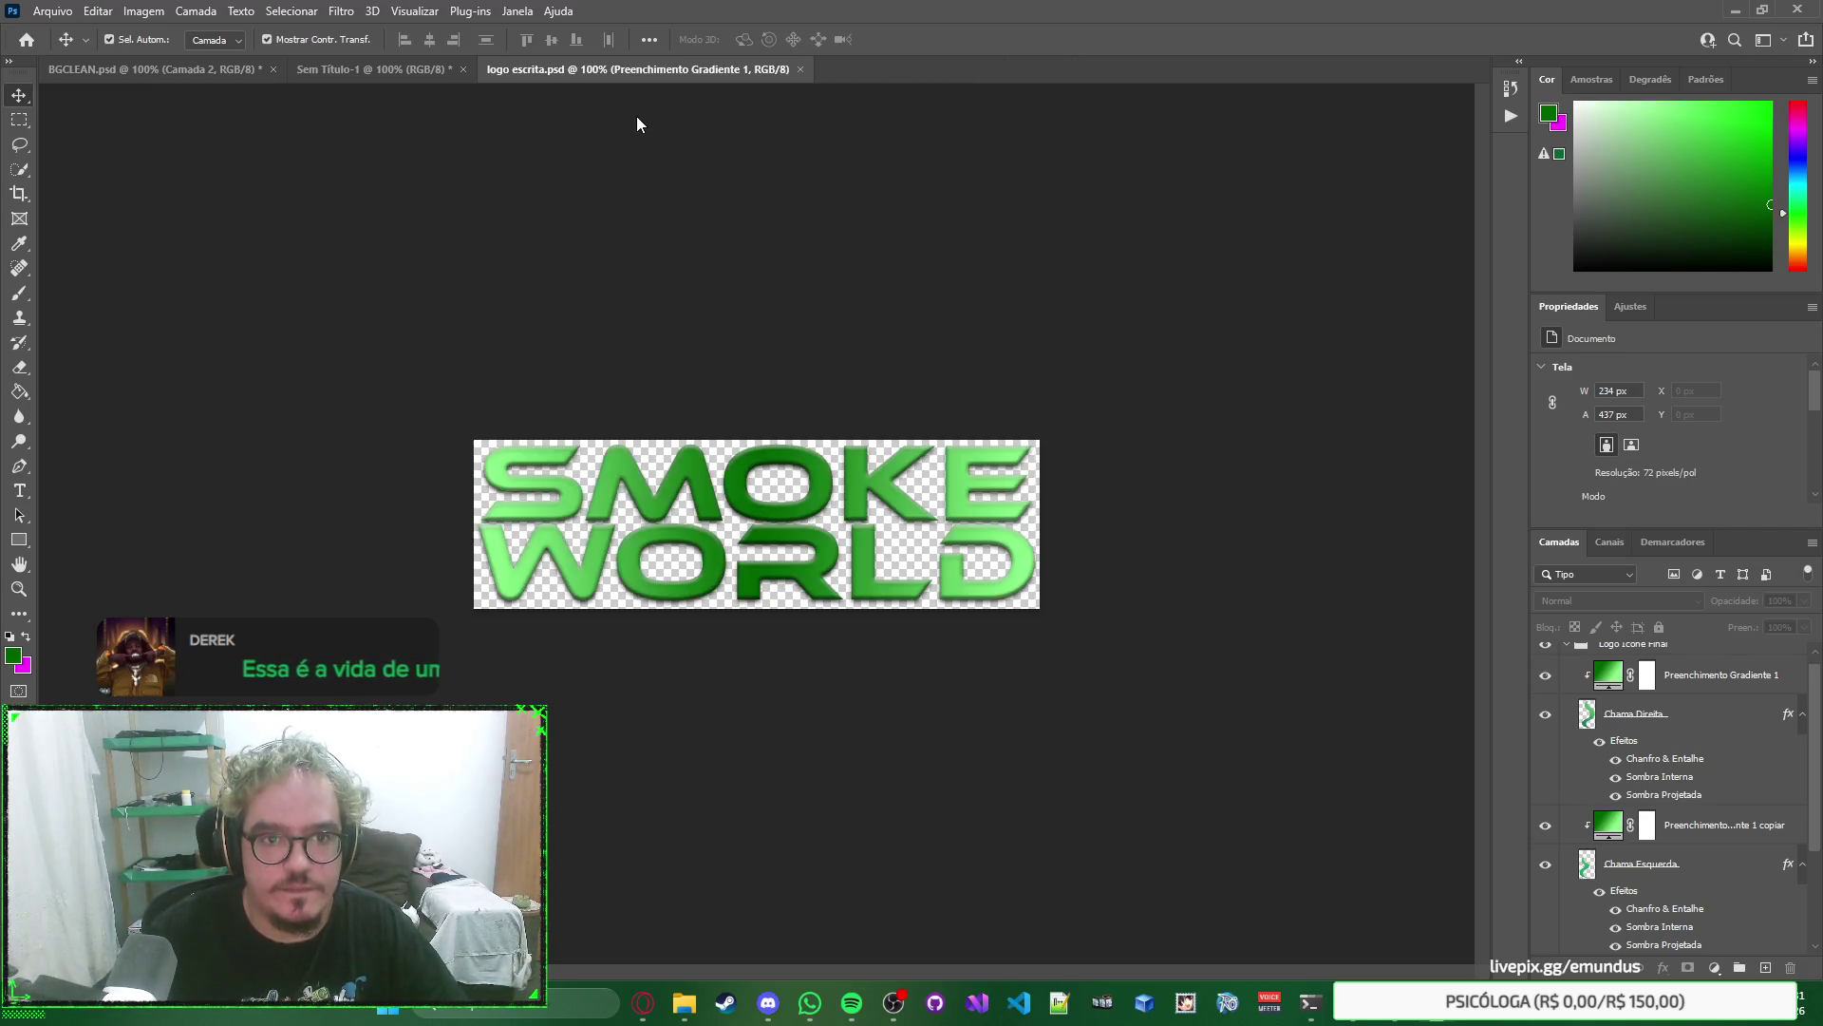
Close logo escrita.psd and place logo icone.psd into the forest document, shifted right.
key(ctrl+w)
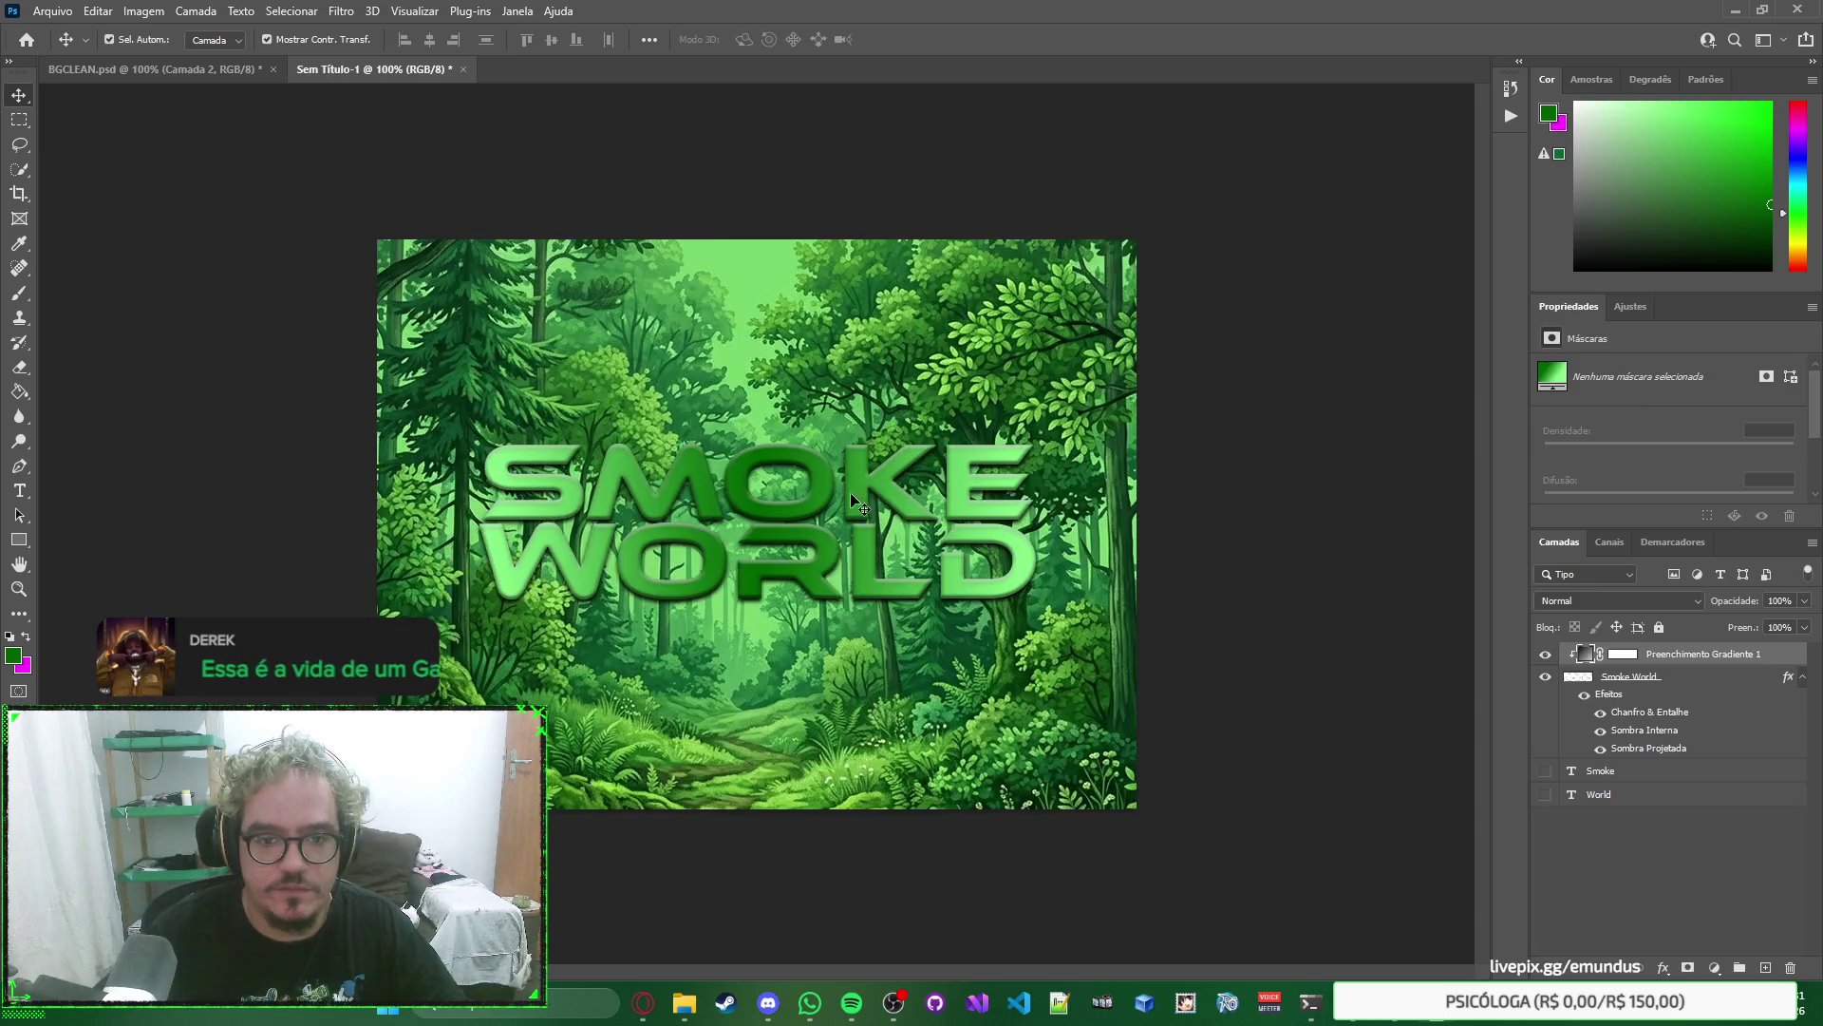
mouse_move(684, 1003)
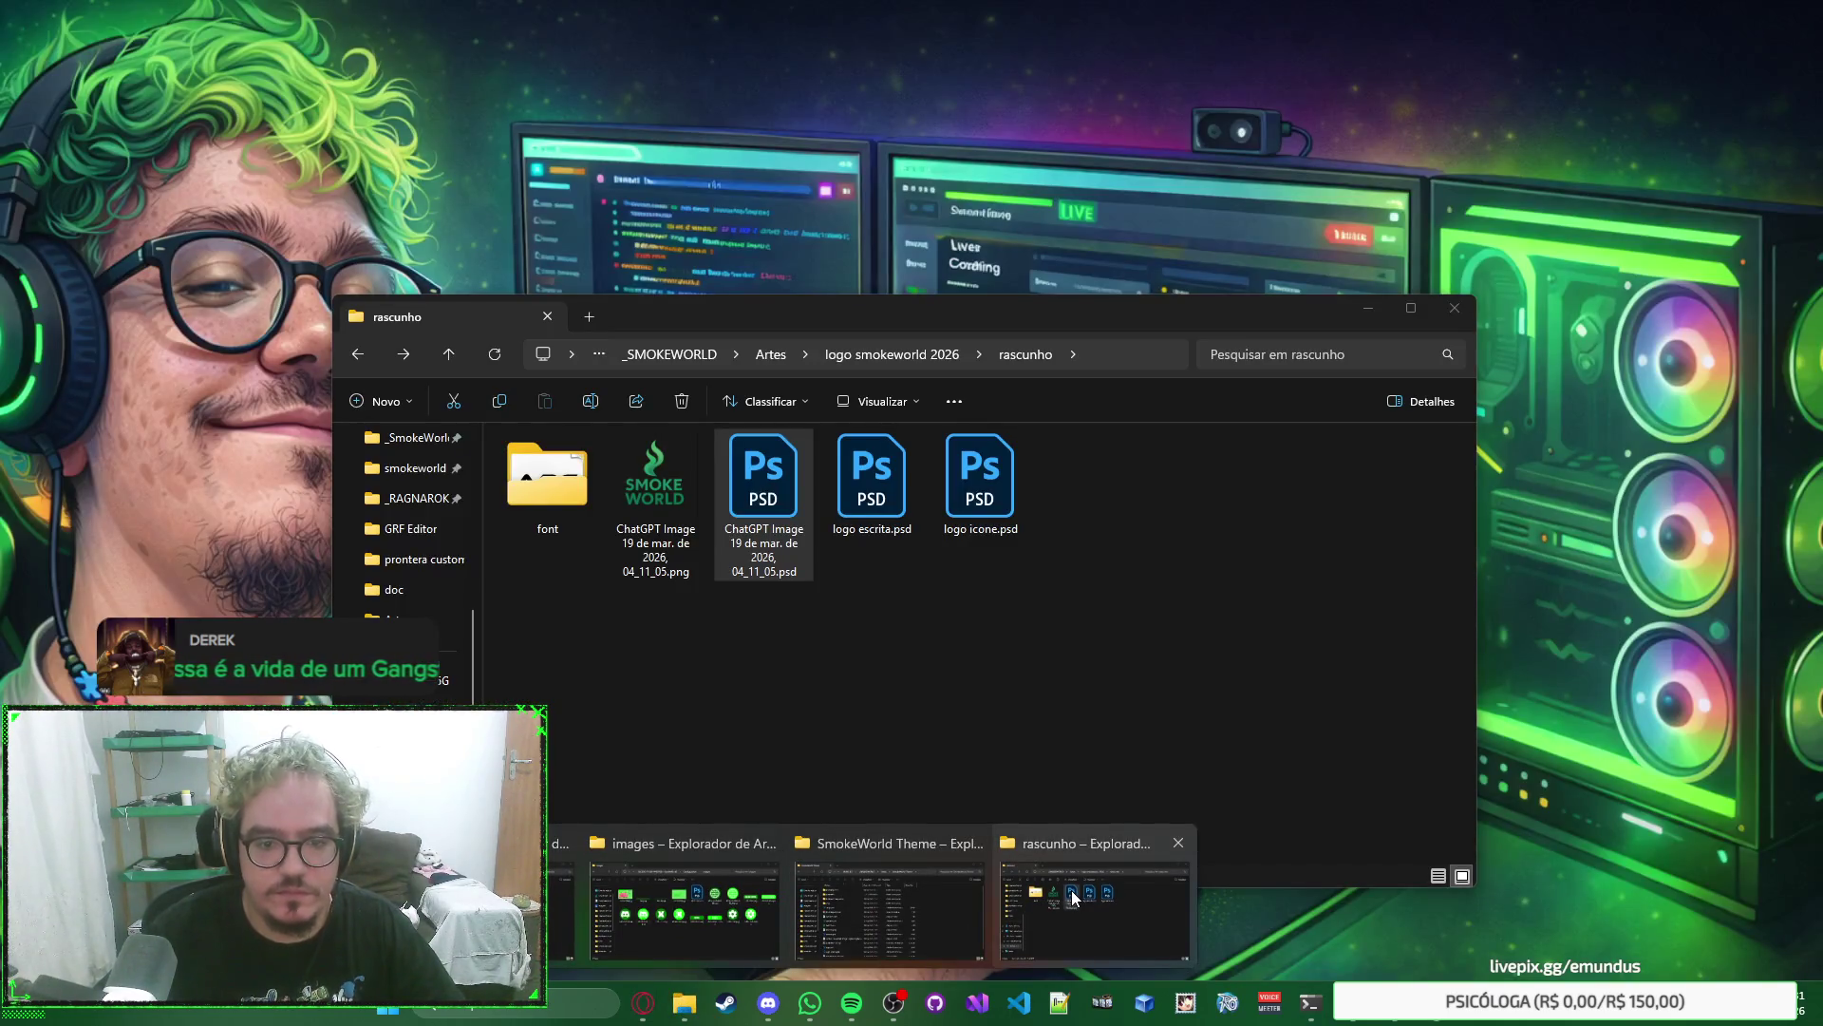
click(1074, 898)
drag(979, 474, 1009, 256)
mouse_move(839, 518)
mouse_down()
mouse_move(970, 518)
mouse_move(971, 492)
mouse_move(1064, 471)
mouse_up()
key(Return)
Scale the flame icon to 80x150 px in the top-right corner, and move SMOKE WORLD to the top.
key(ctrl+t)
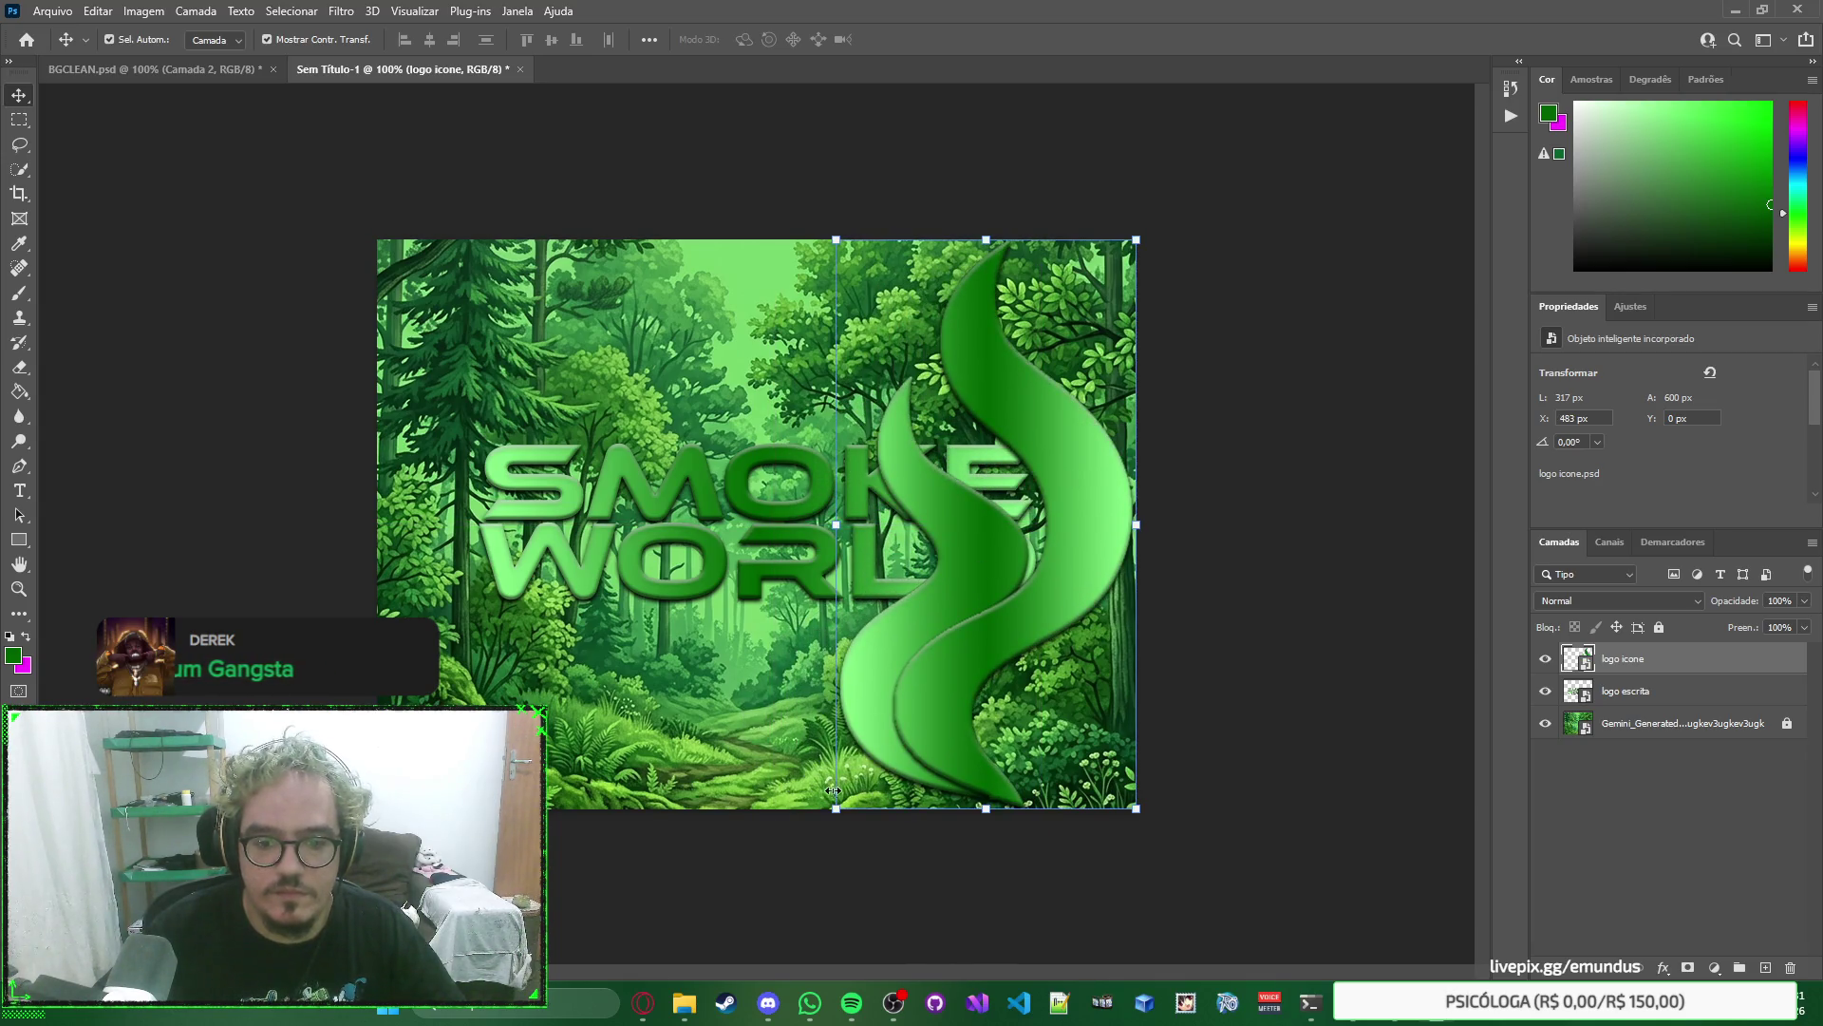
drag(834, 810, 995, 349)
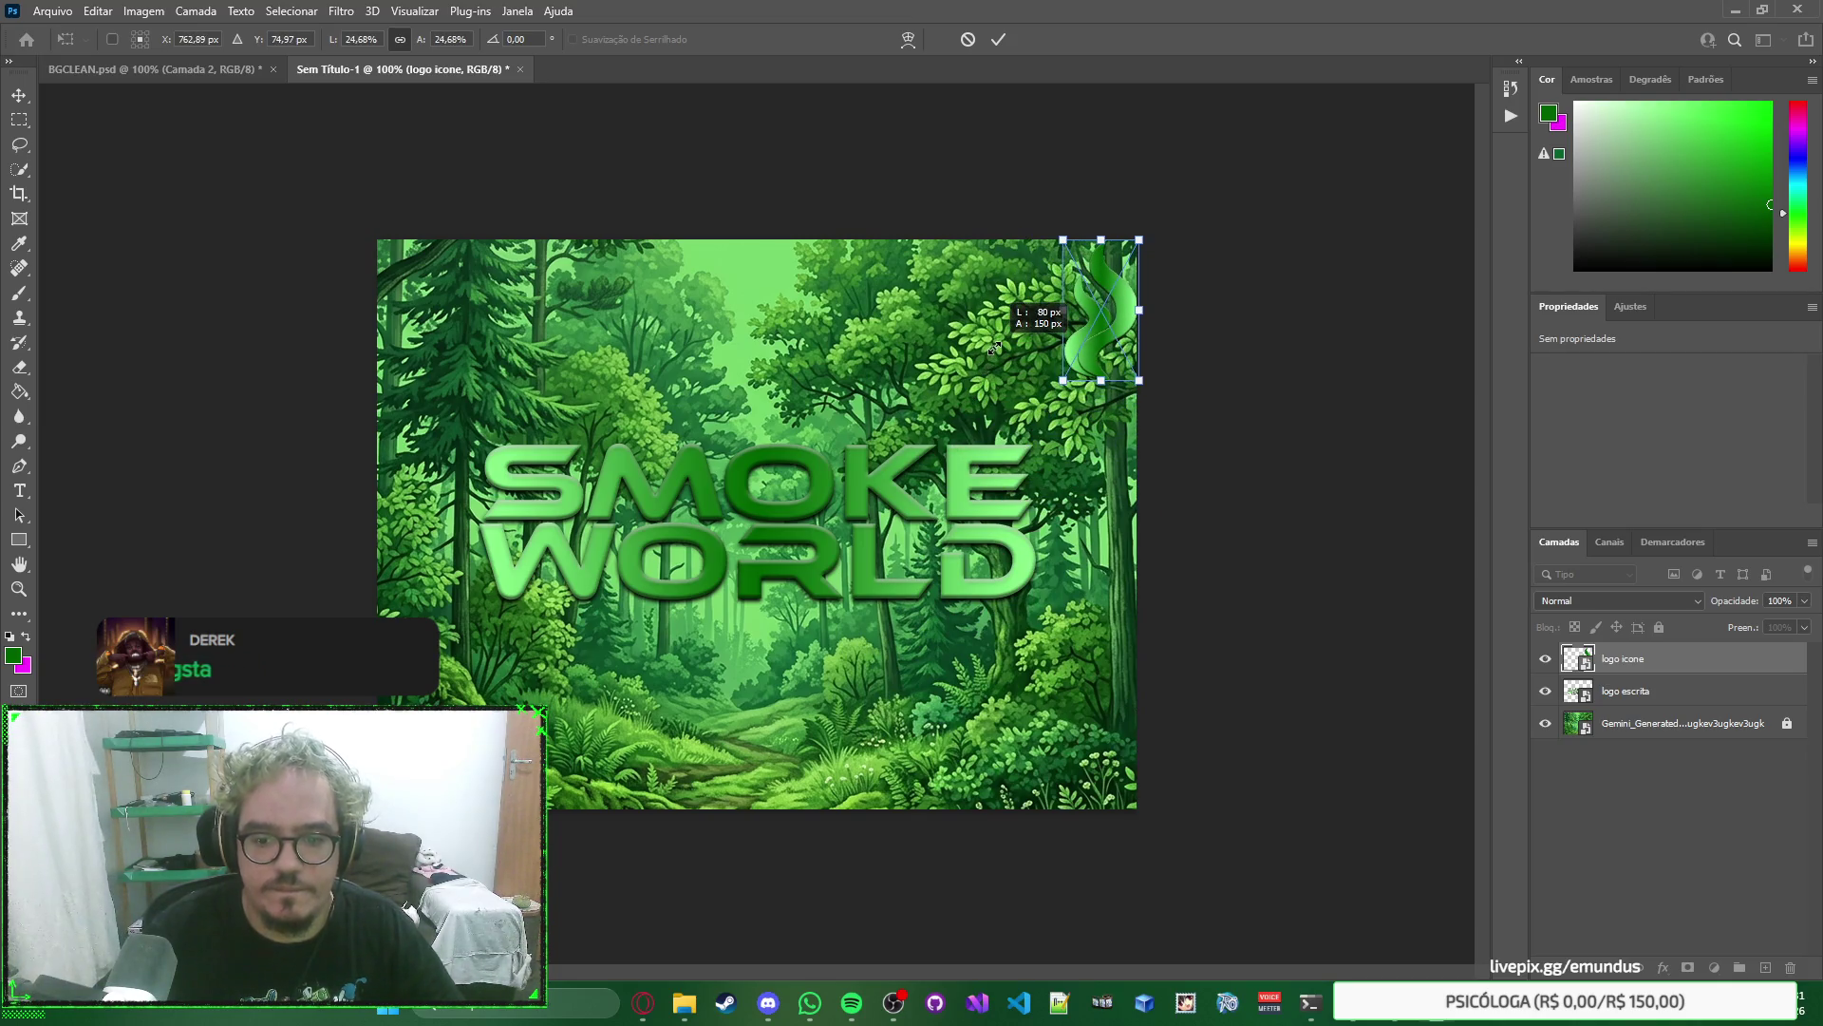
drag(1105, 344, 1104, 342)
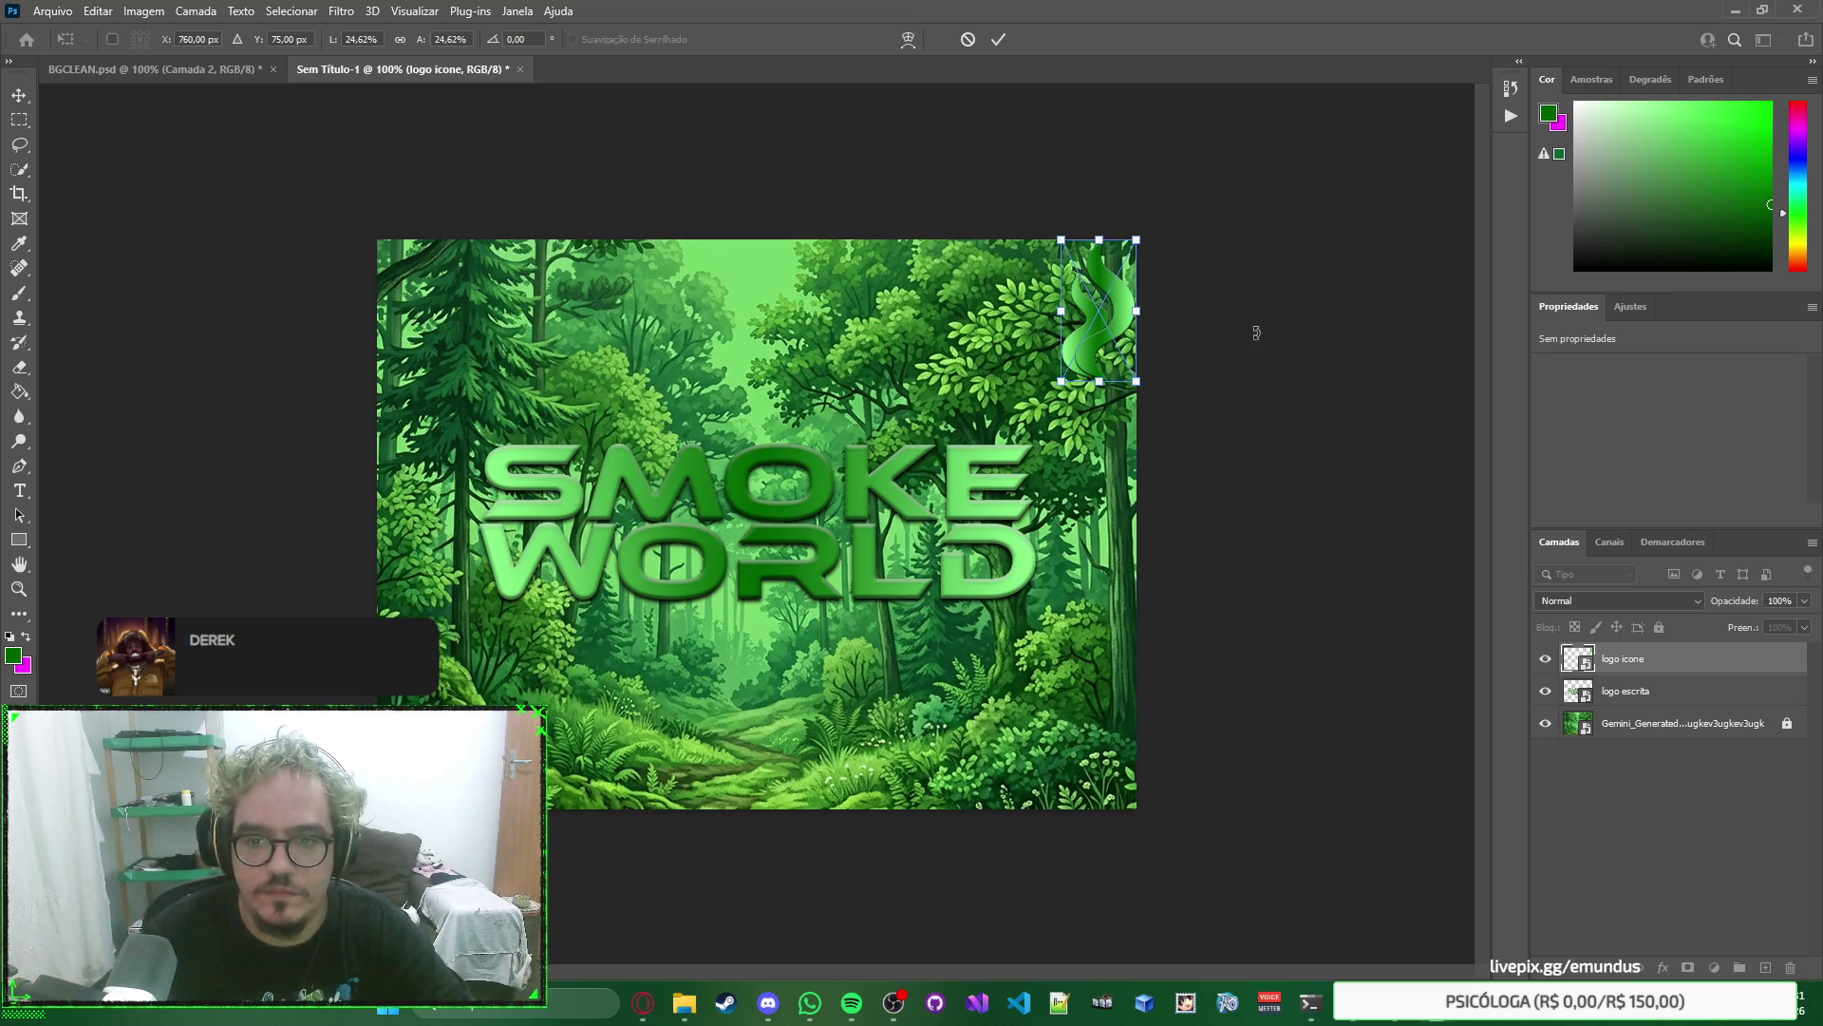
key(Left)
key(Left)
key(Left)
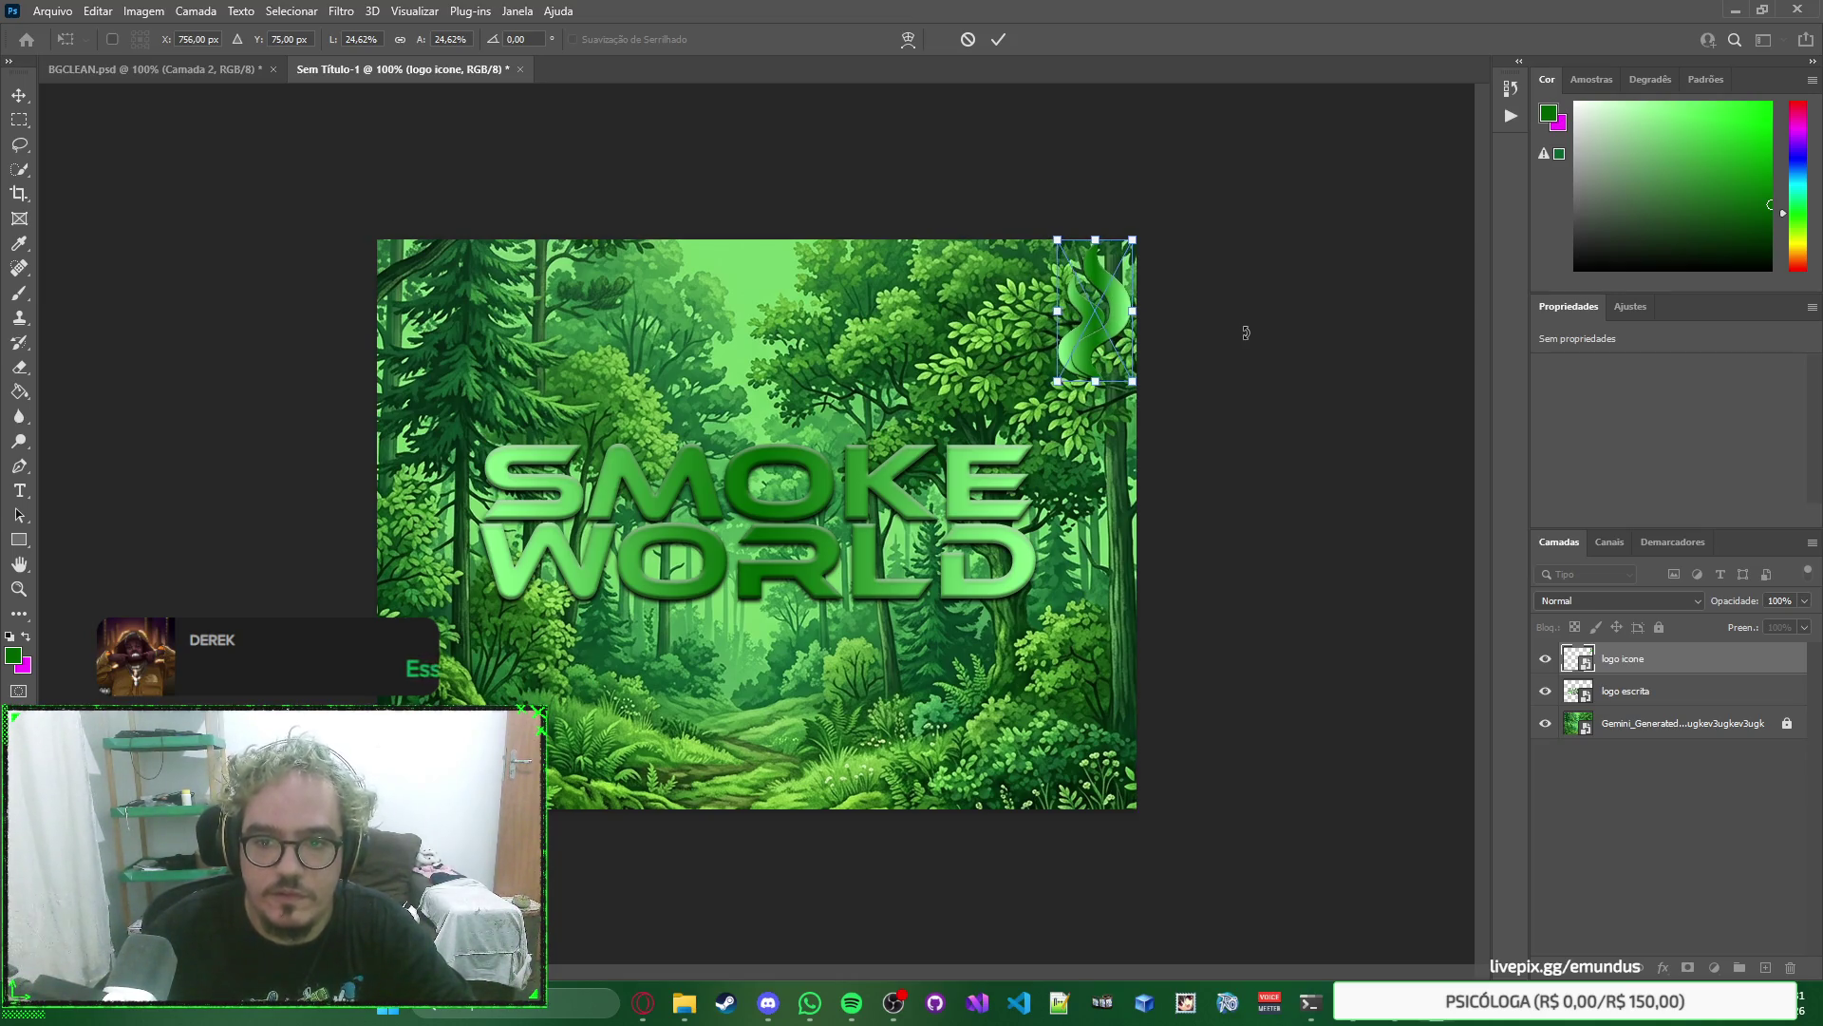
key(Return)
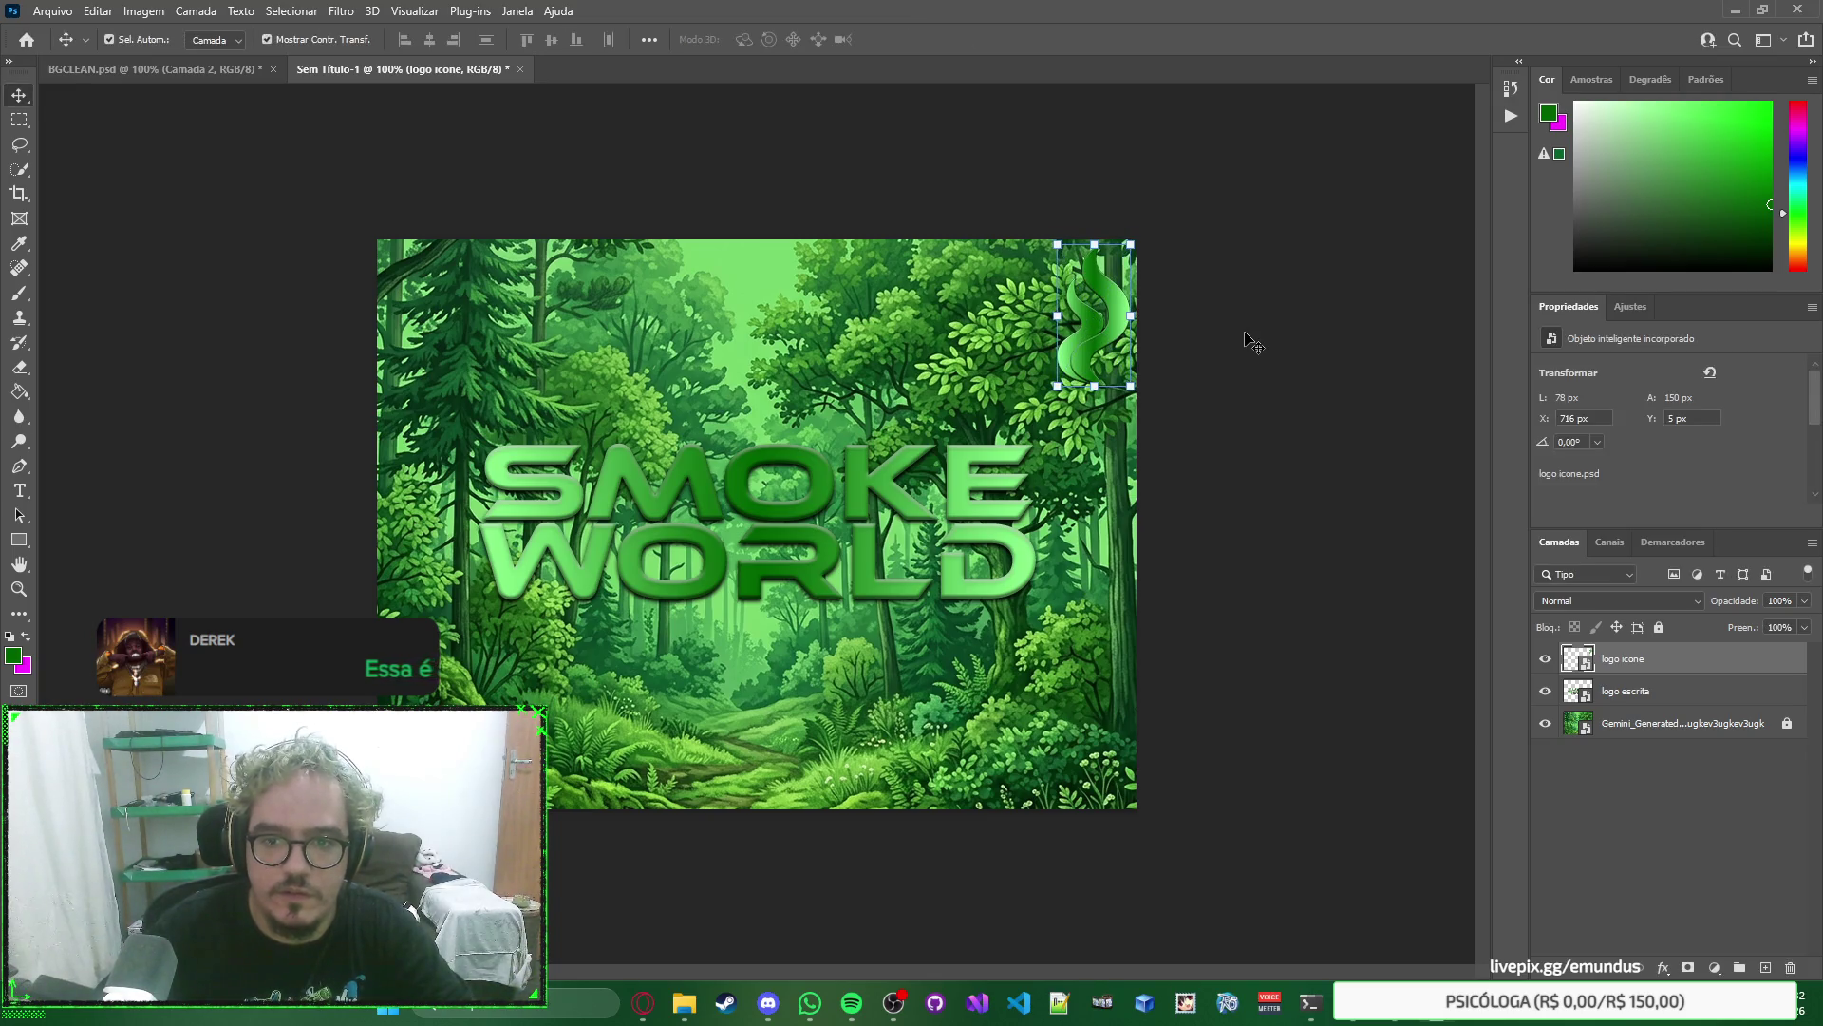
click(1222, 356)
mouse_move(947, 498)
mouse_down()
mouse_move(910, 477)
mouse_move(862, 310)
mouse_move(964, 316)
mouse_move(860, 302)
mouse_up()
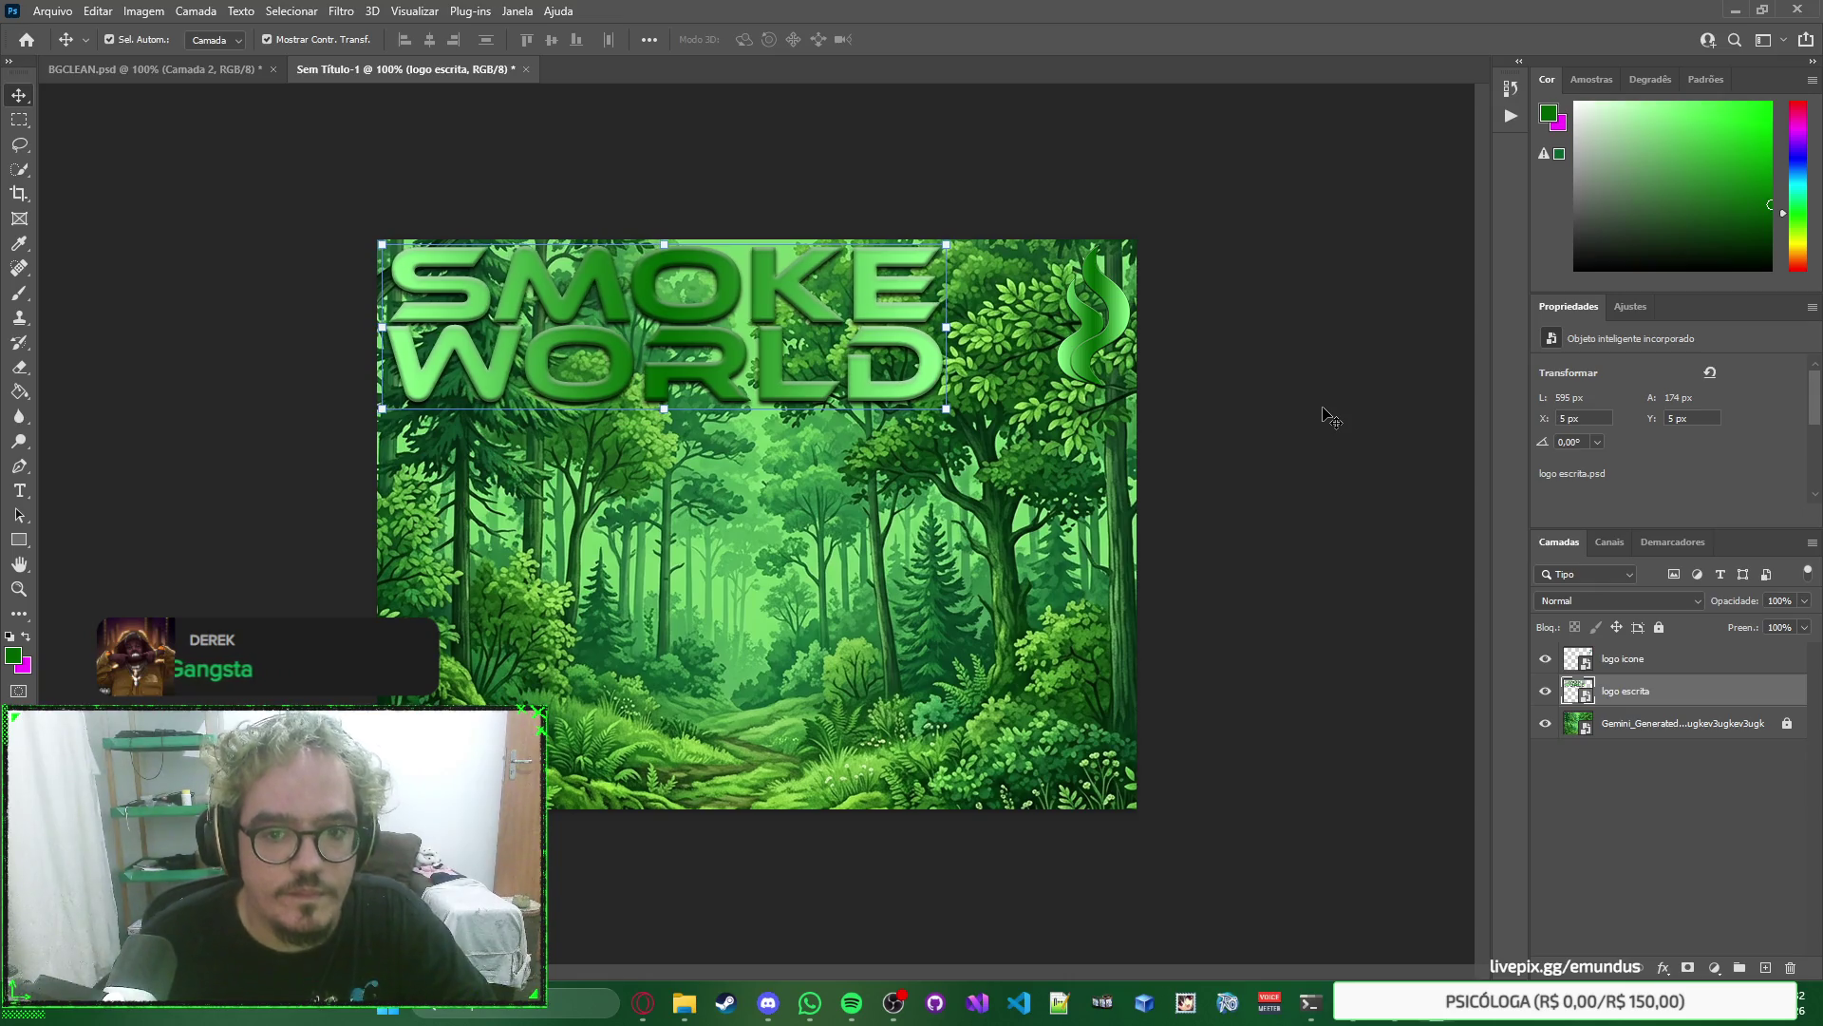
Shift SMOKE WORLD right to X 8 px, Y 5 px, then select the forest background layer.
click(1333, 416)
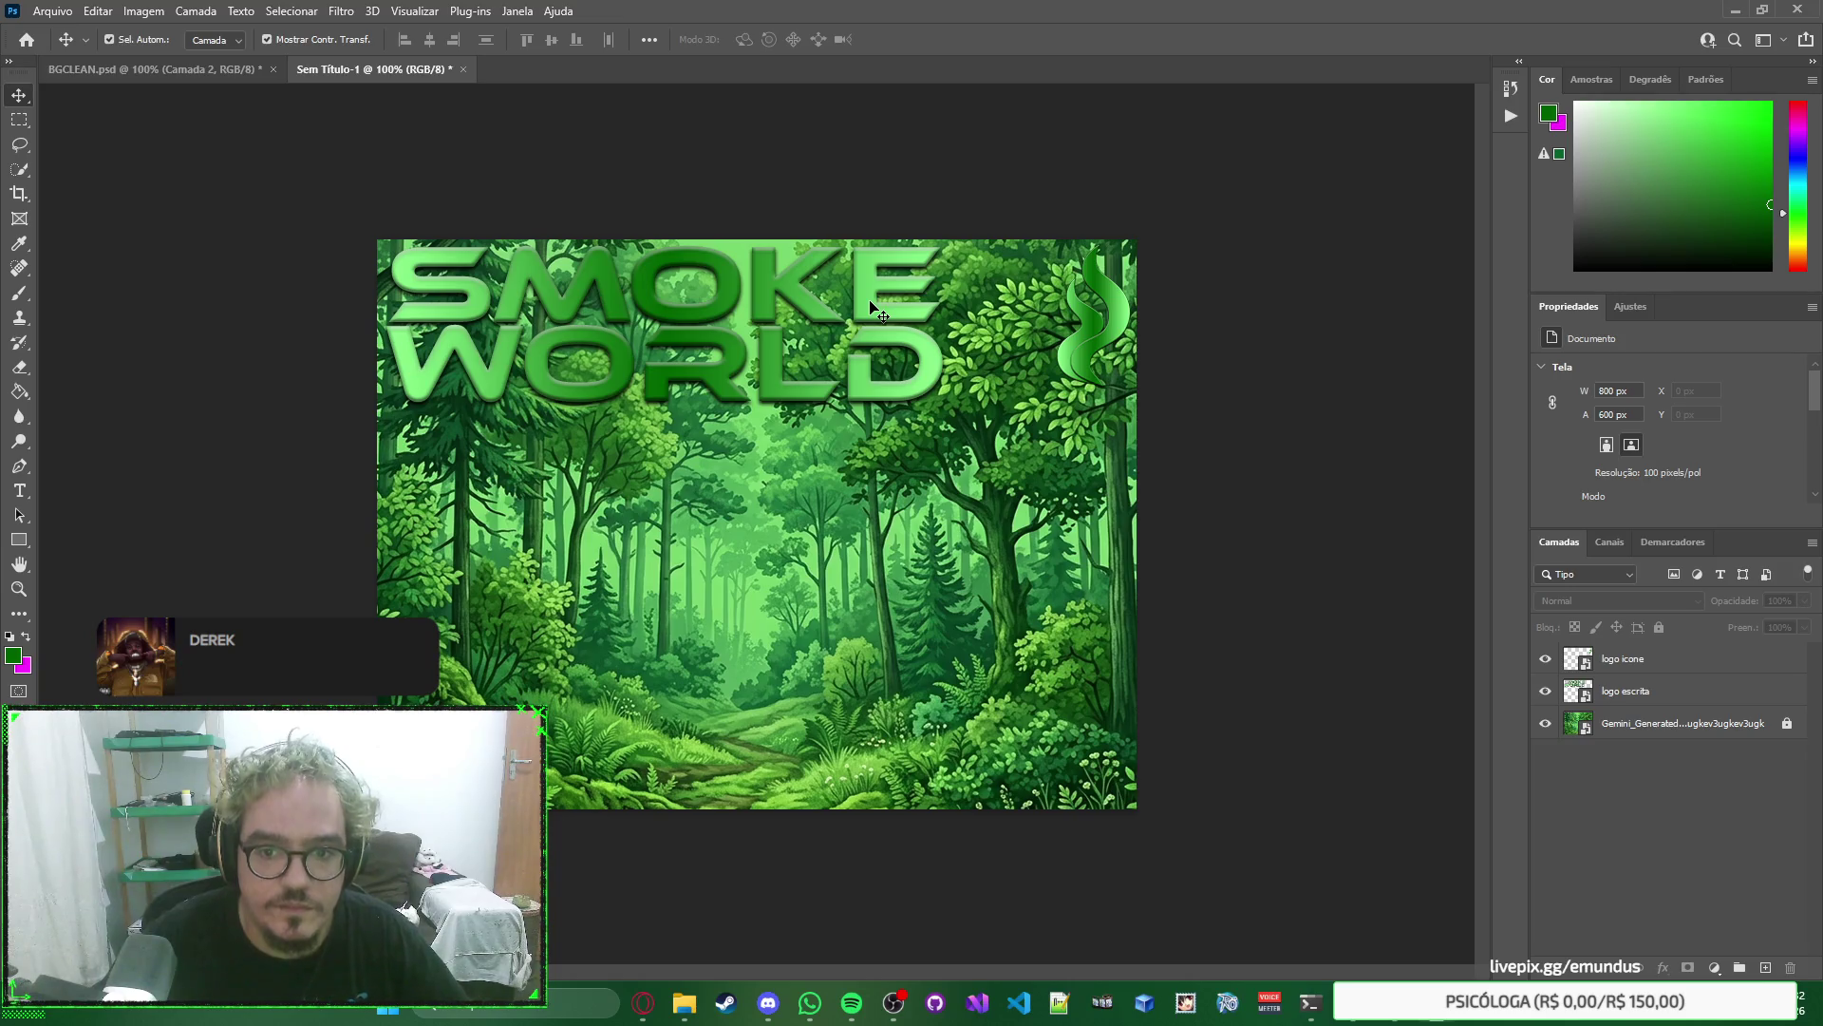
mouse_move(871, 306)
mouse_down()
mouse_move(978, 321)
mouse_move(976, 306)
mouse_move(896, 310)
mouse_up()
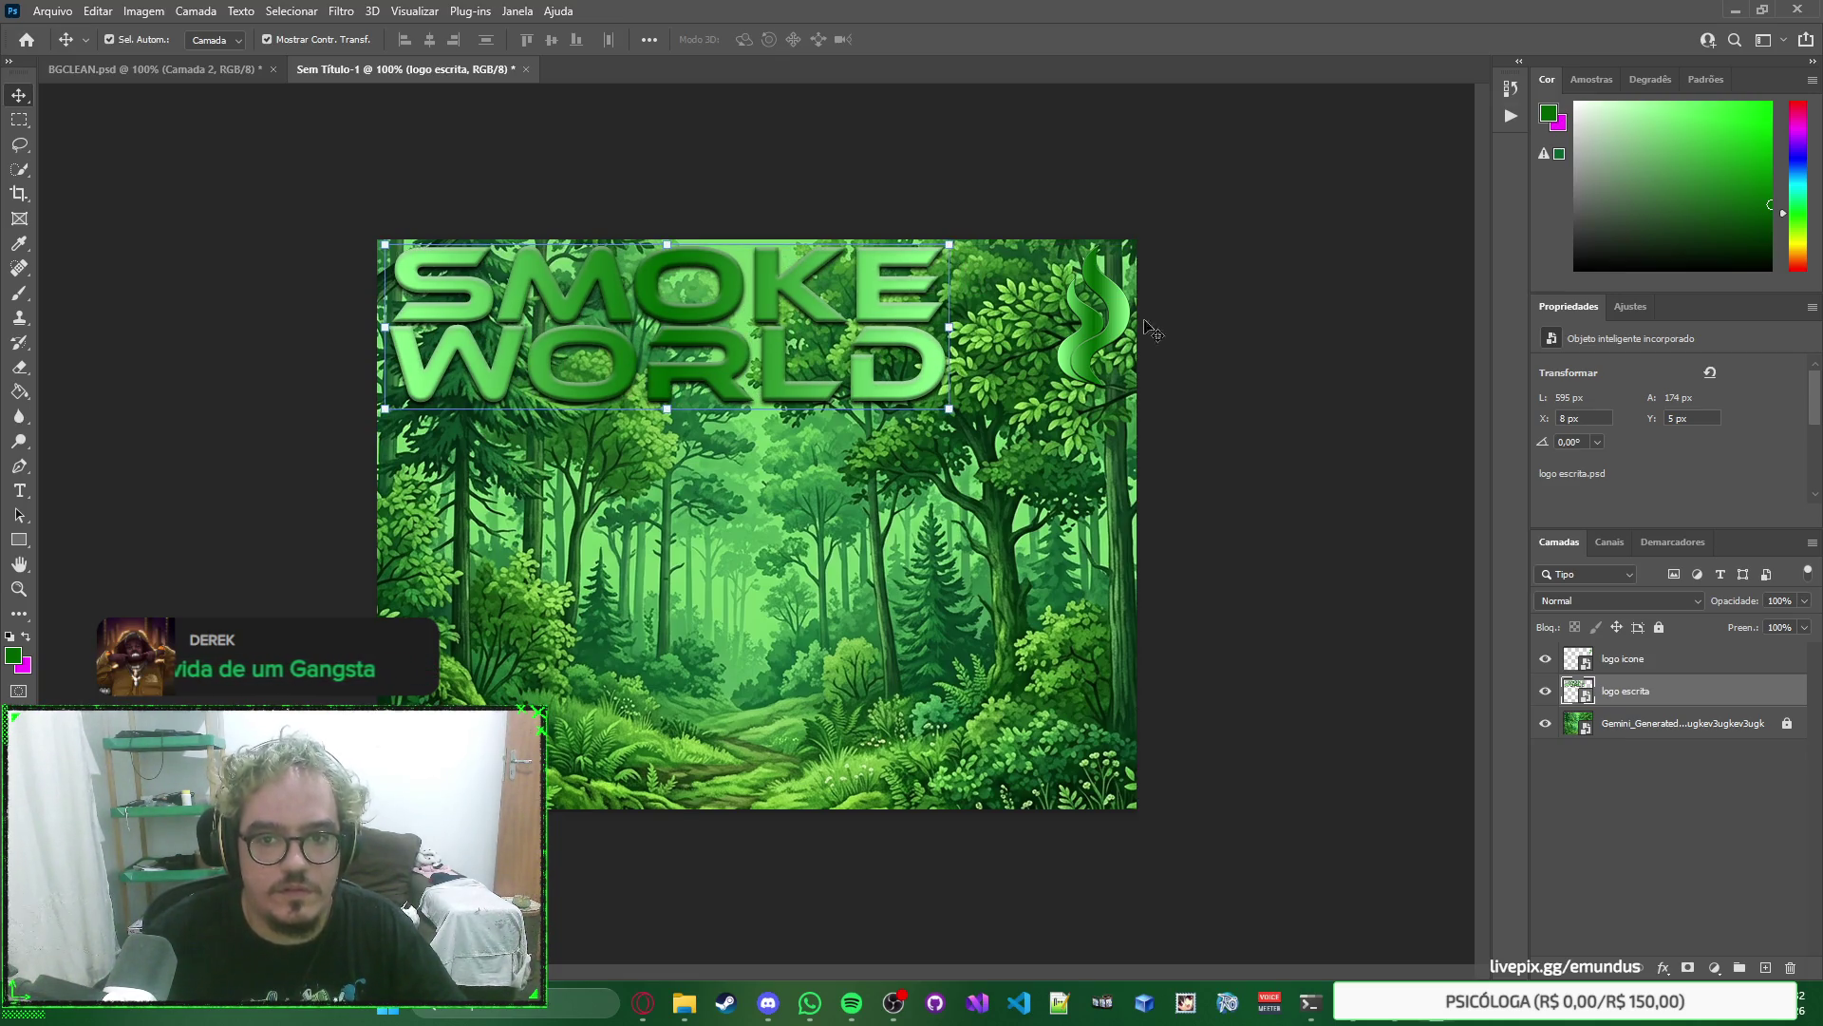
click(1254, 325)
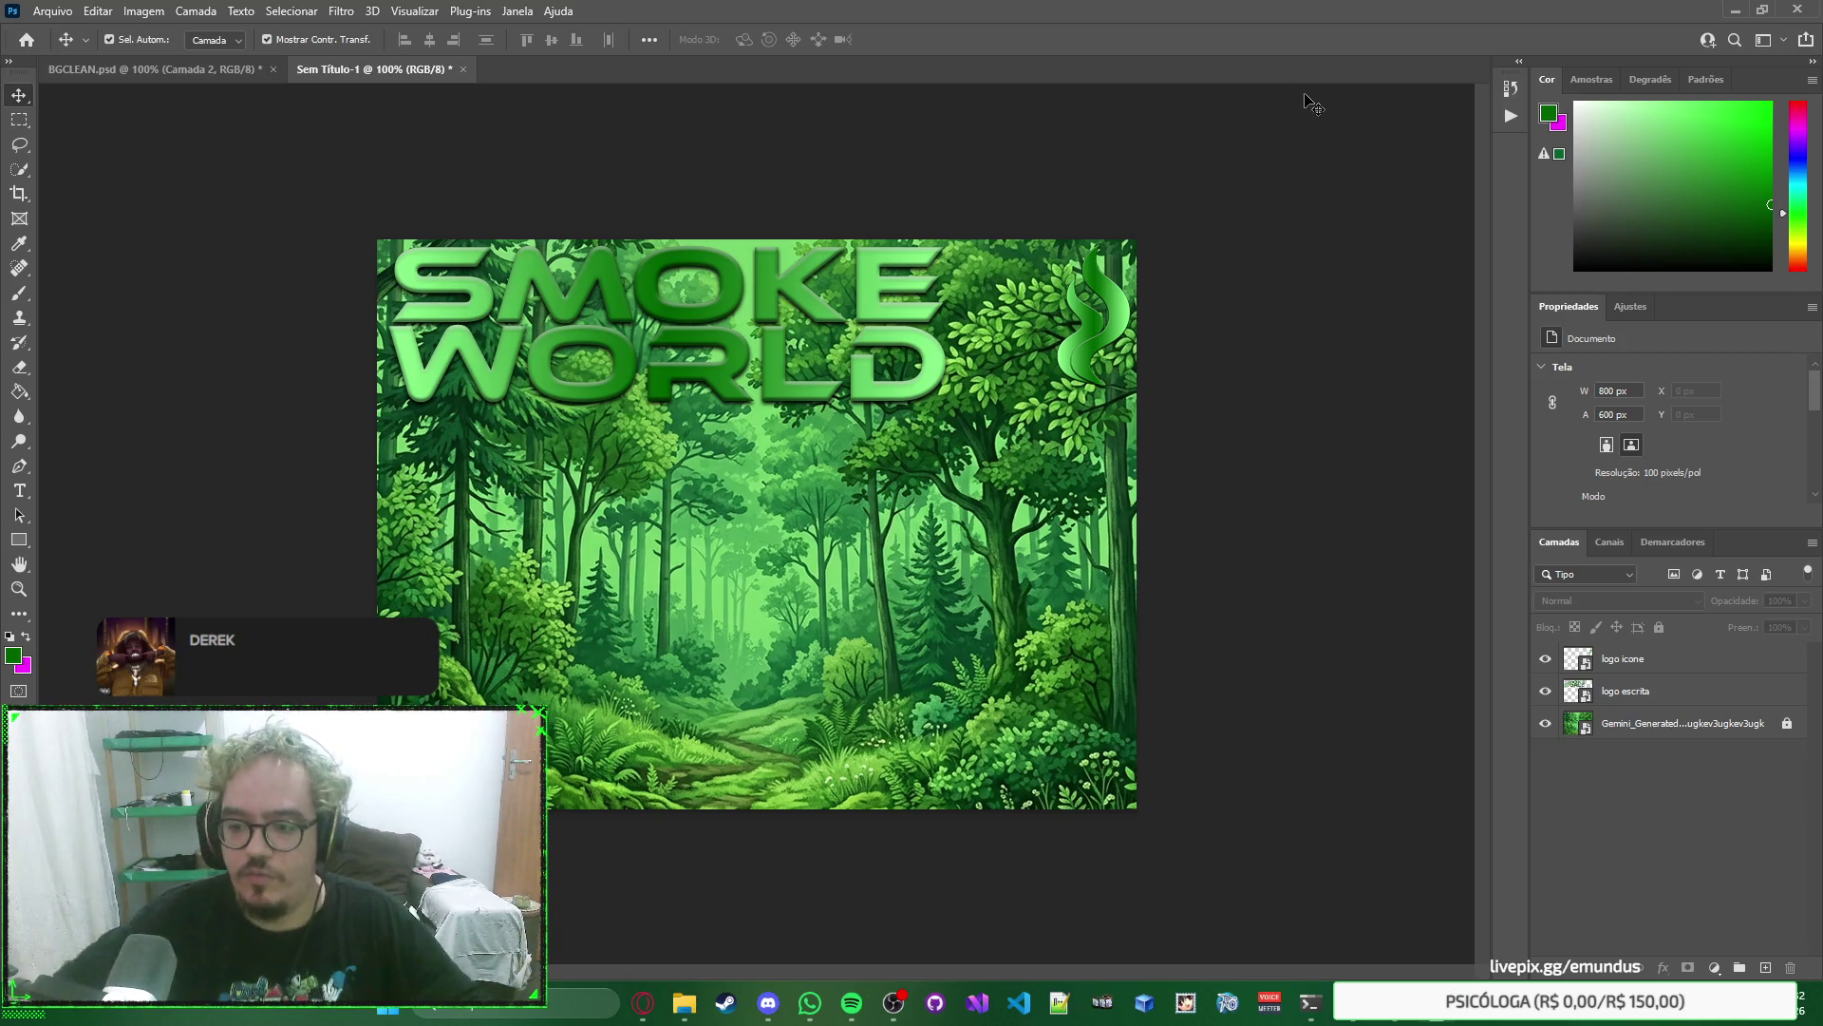
click(1698, 724)
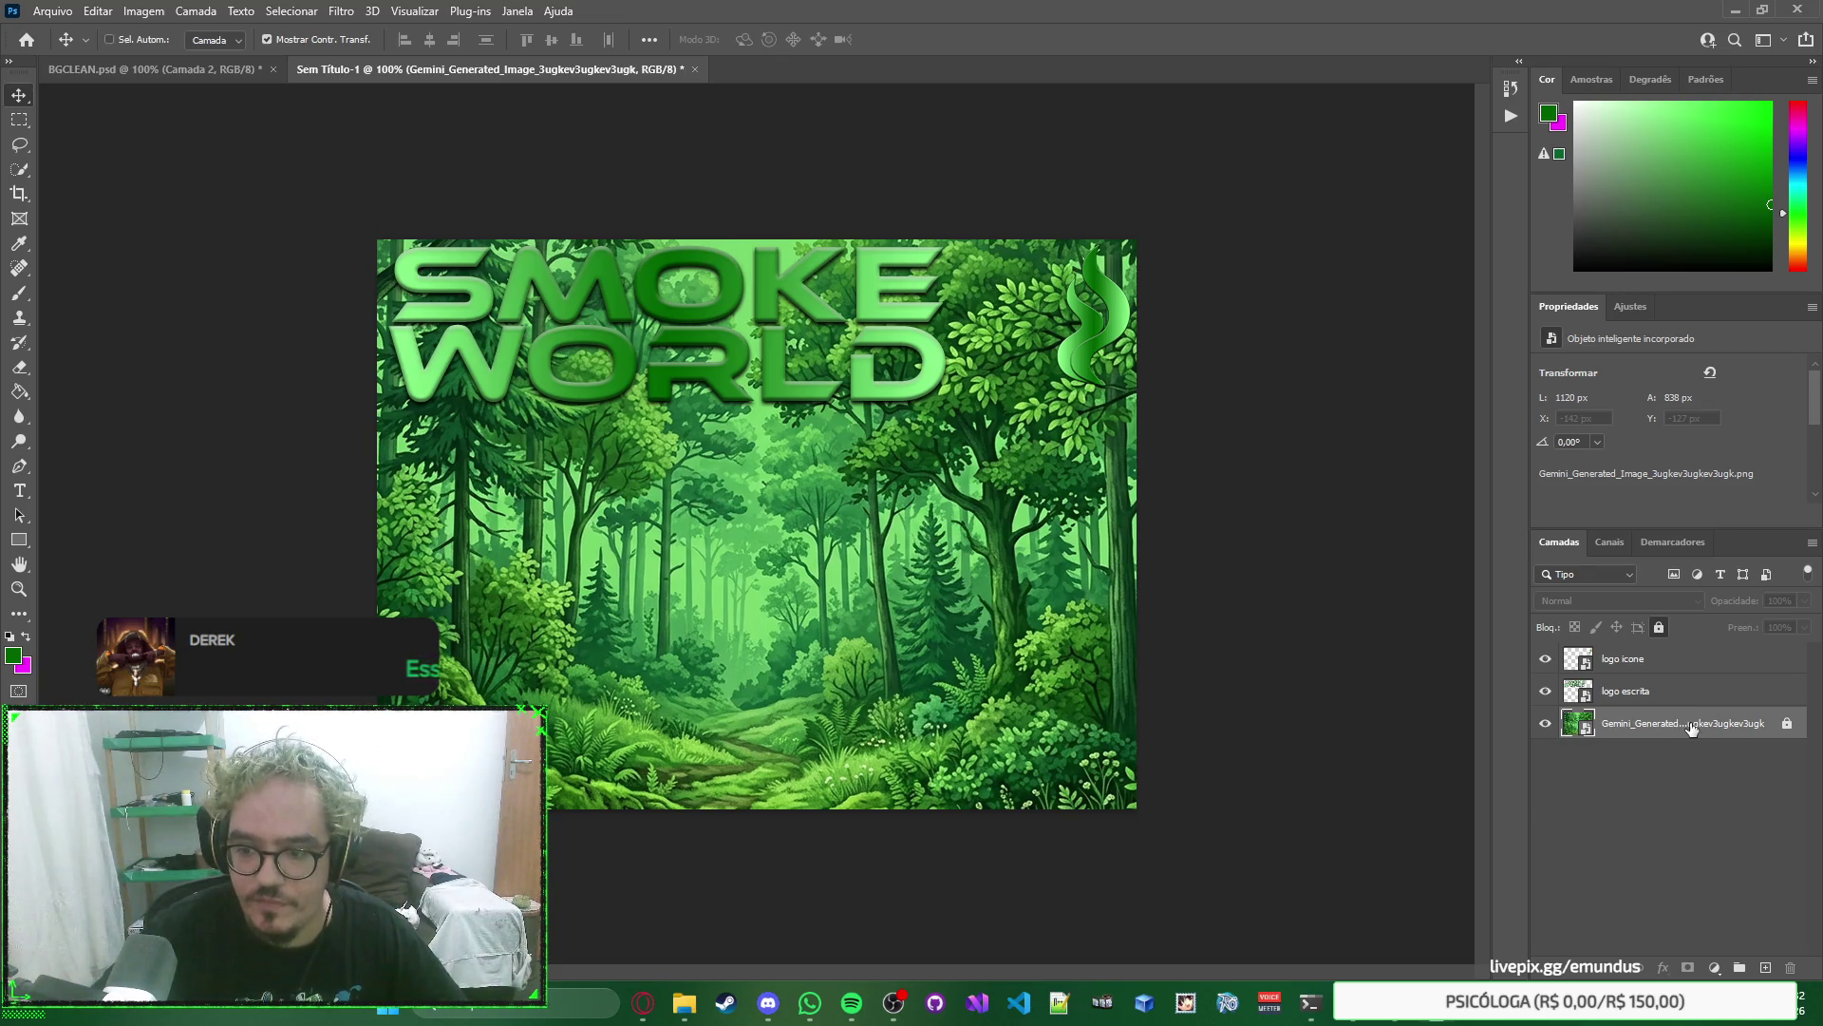
Put the forest background layer in a group and duplicate it.
key(ctrl+g)
click(1667, 755)
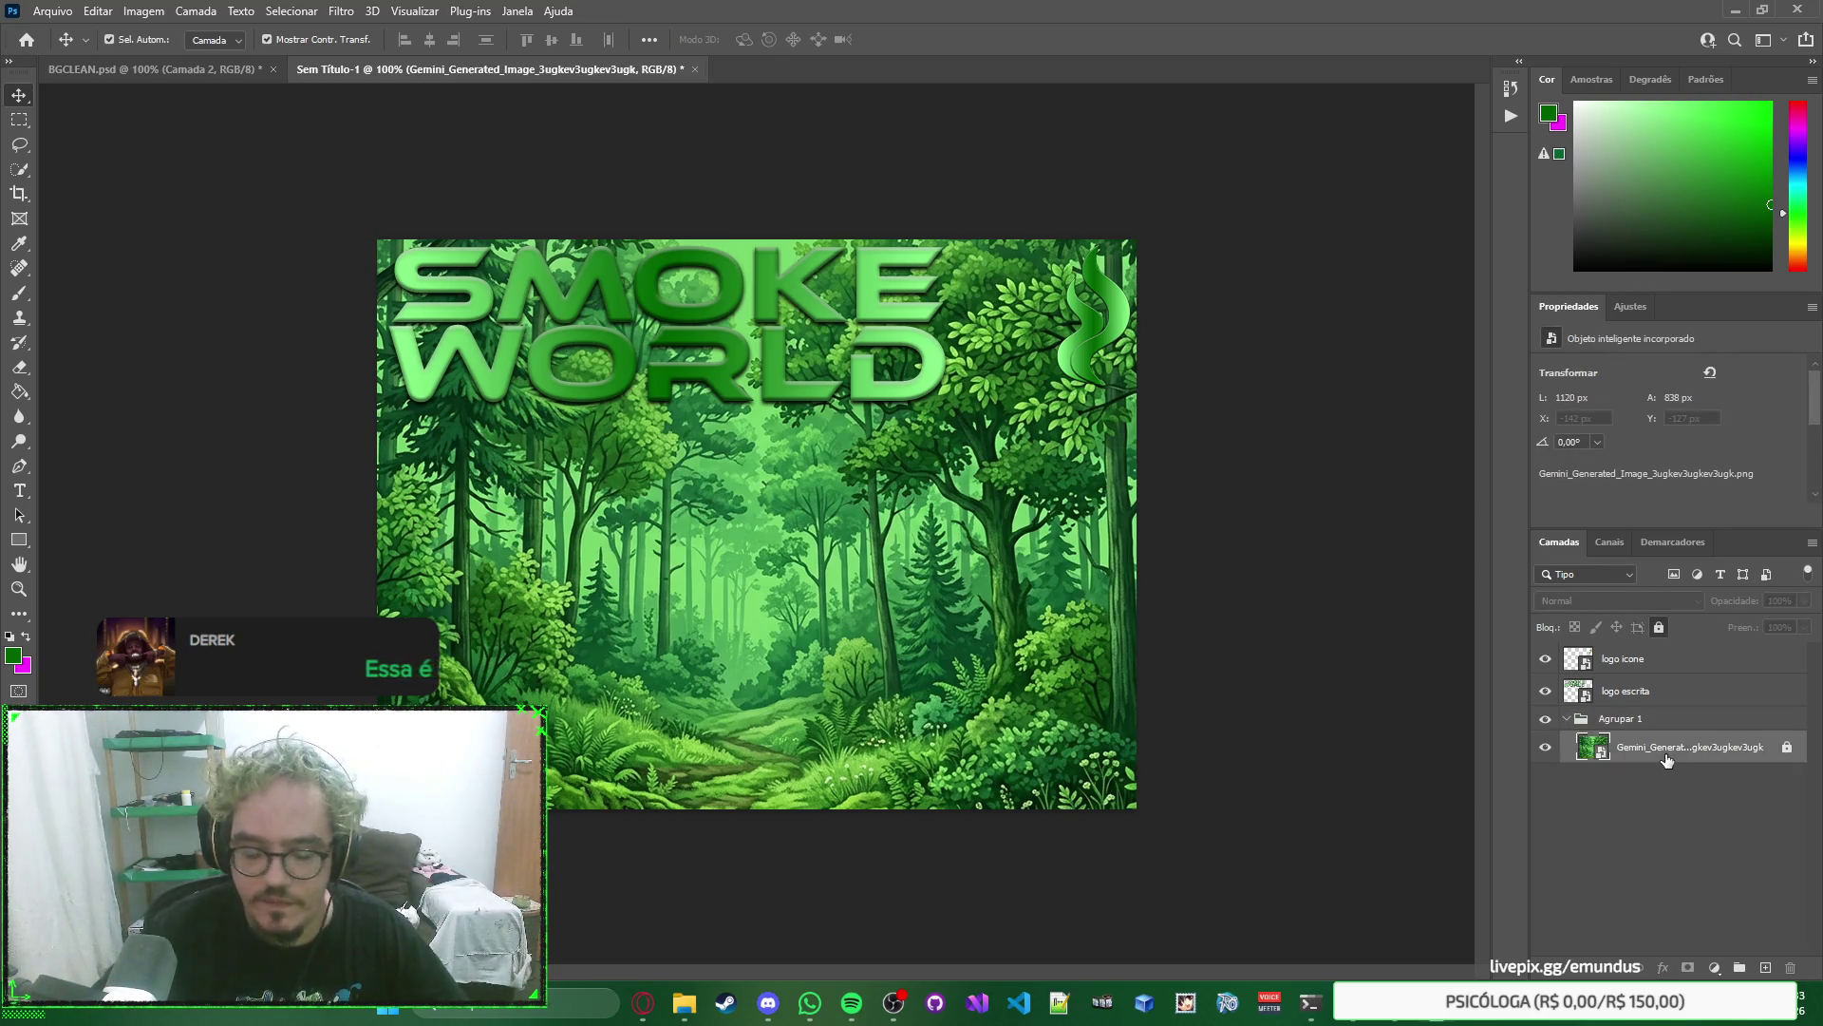
key(ctrl+j)
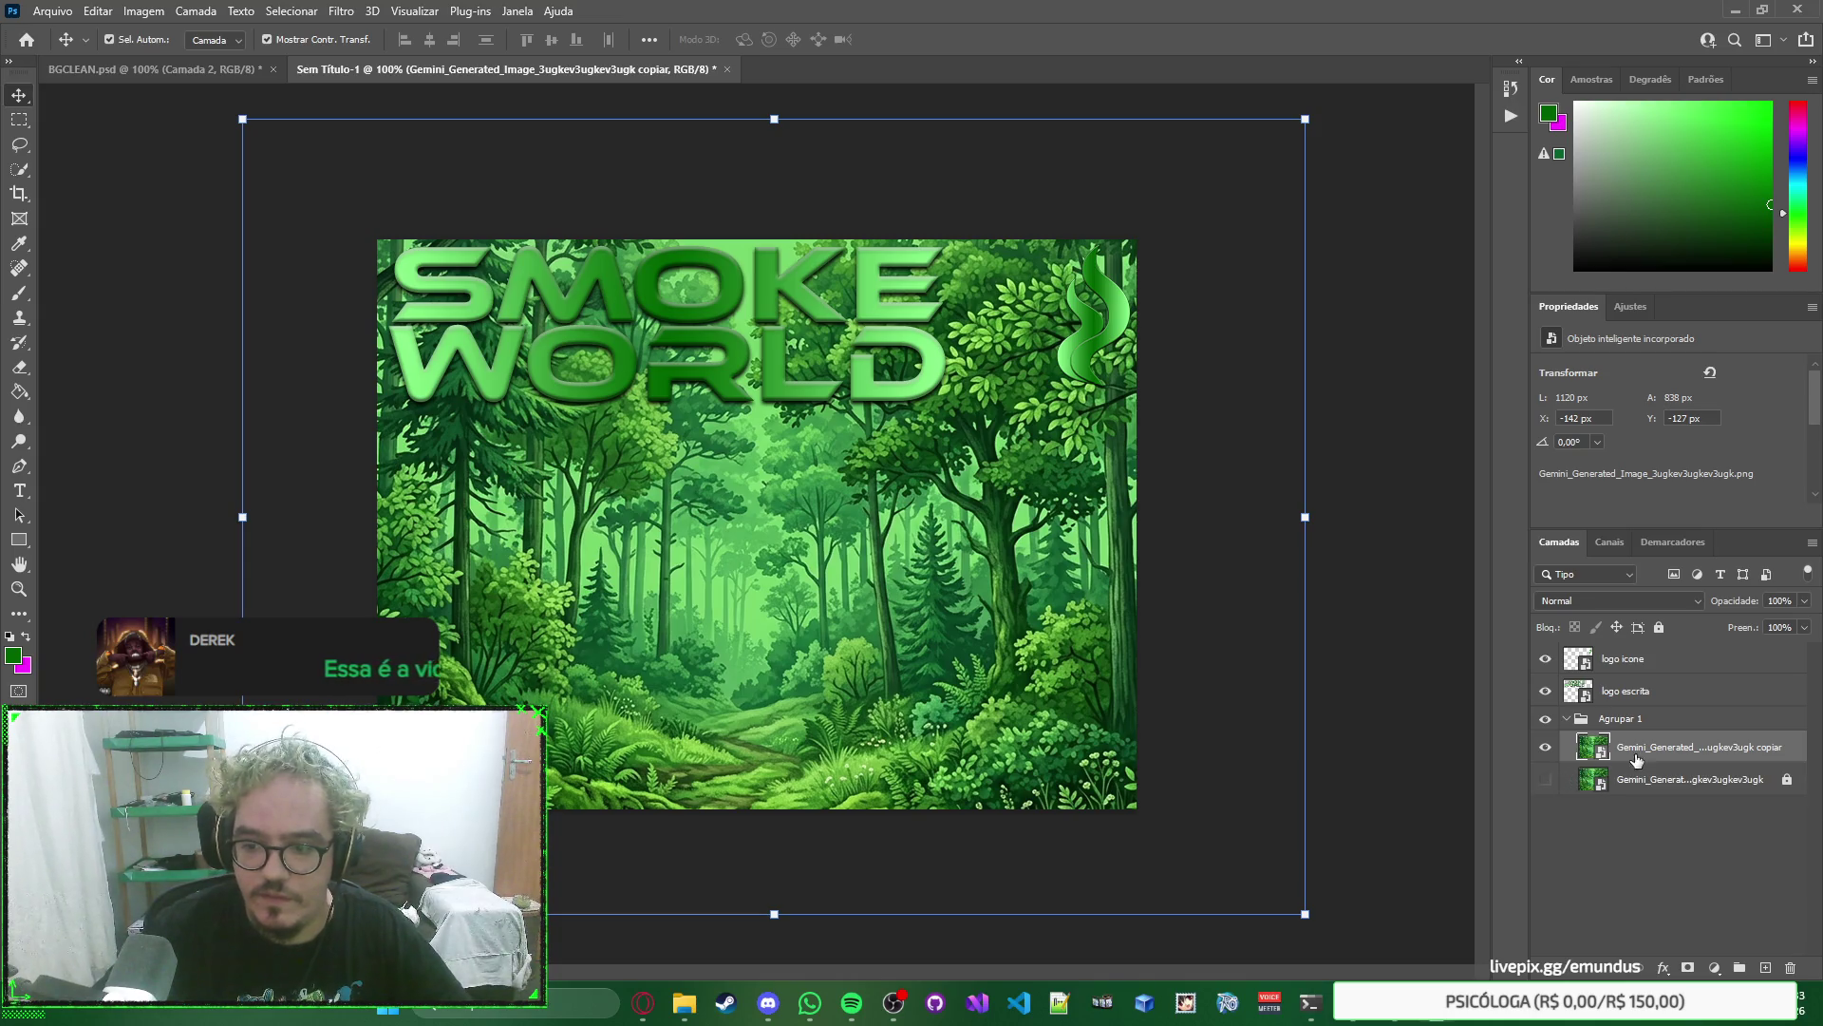
right_click(1703, 760)
click(809, 219)
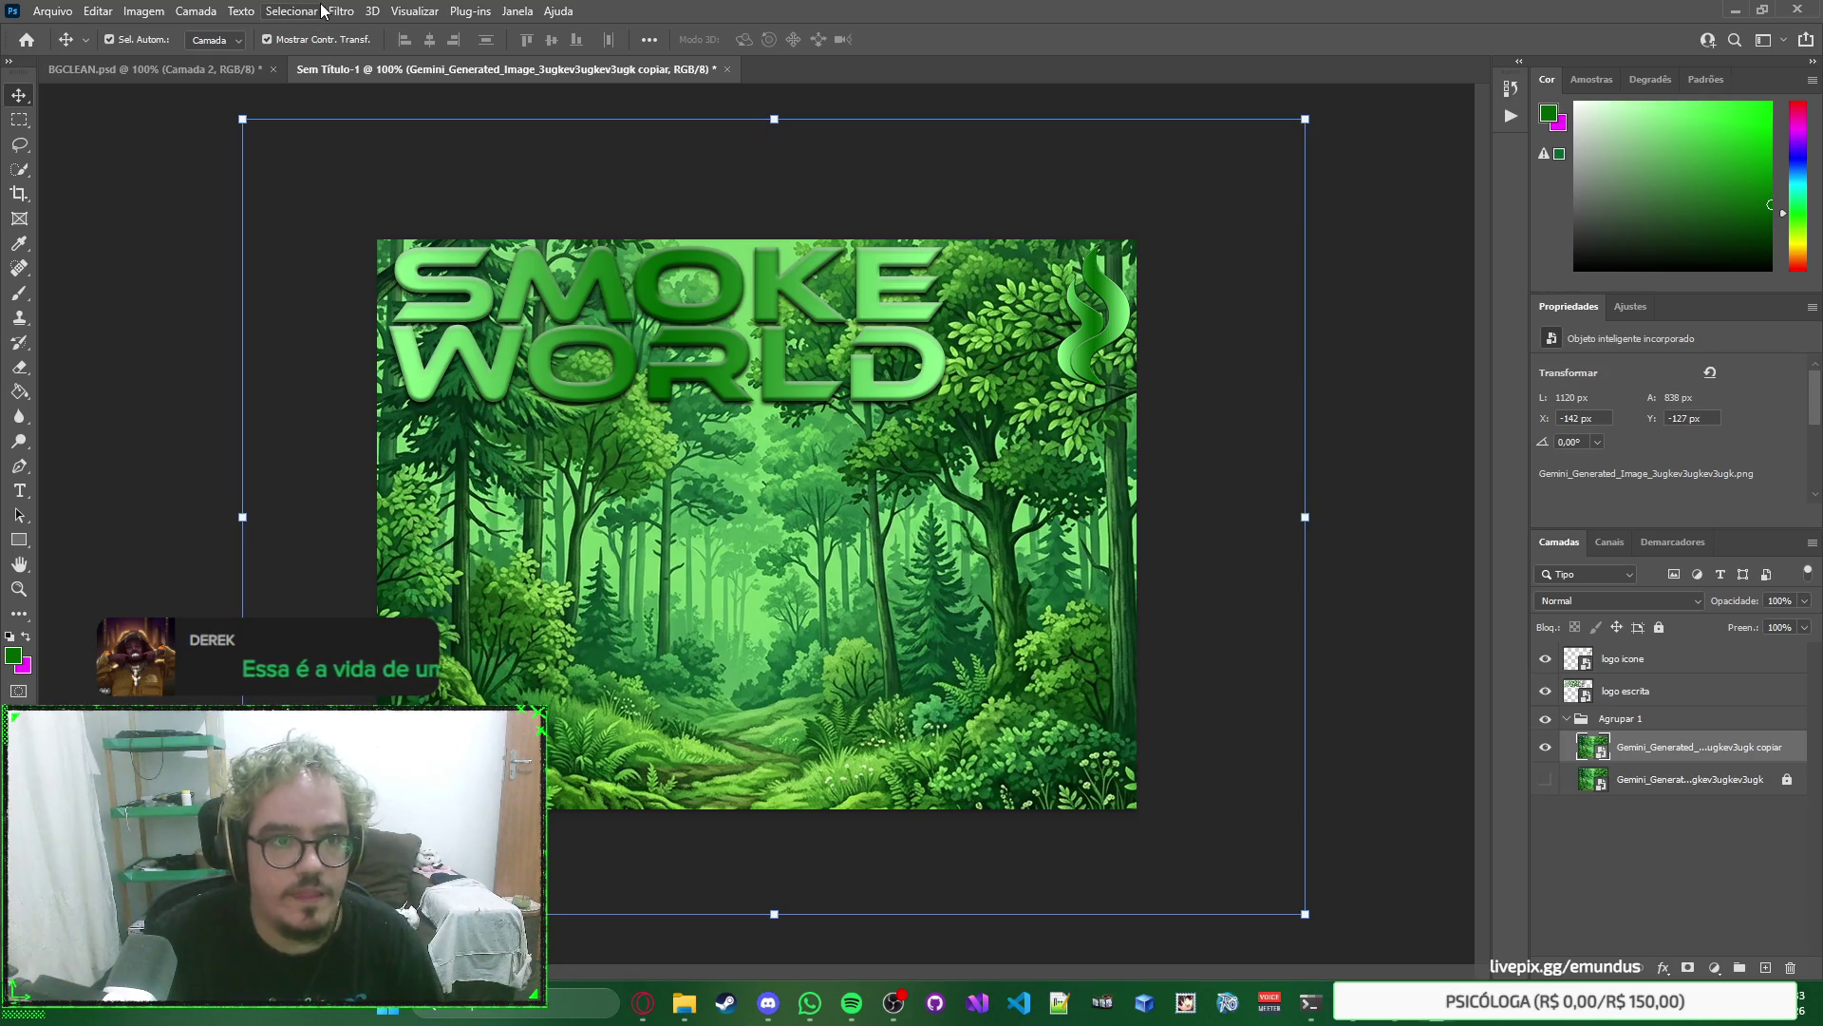
Apply a 2.1 px Gaussian Blur smart filter to the forest background copy.
click(352, 13)
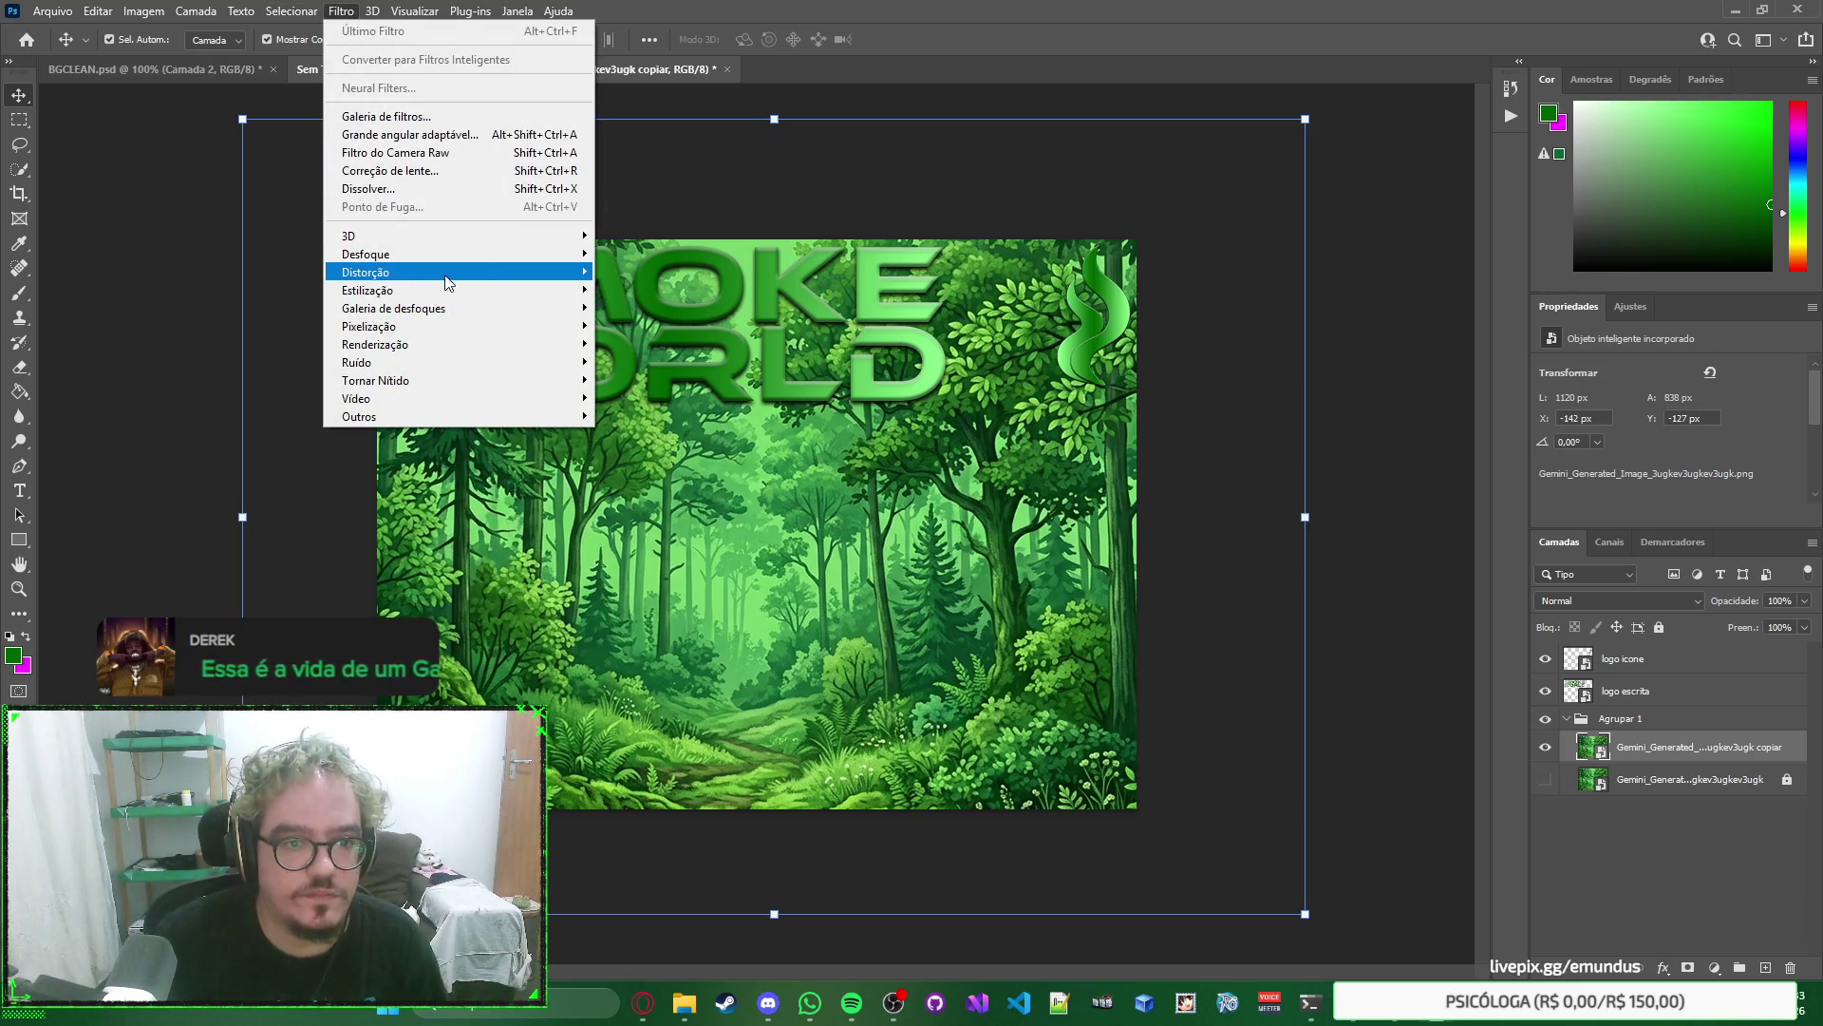
mouse_move(532, 253)
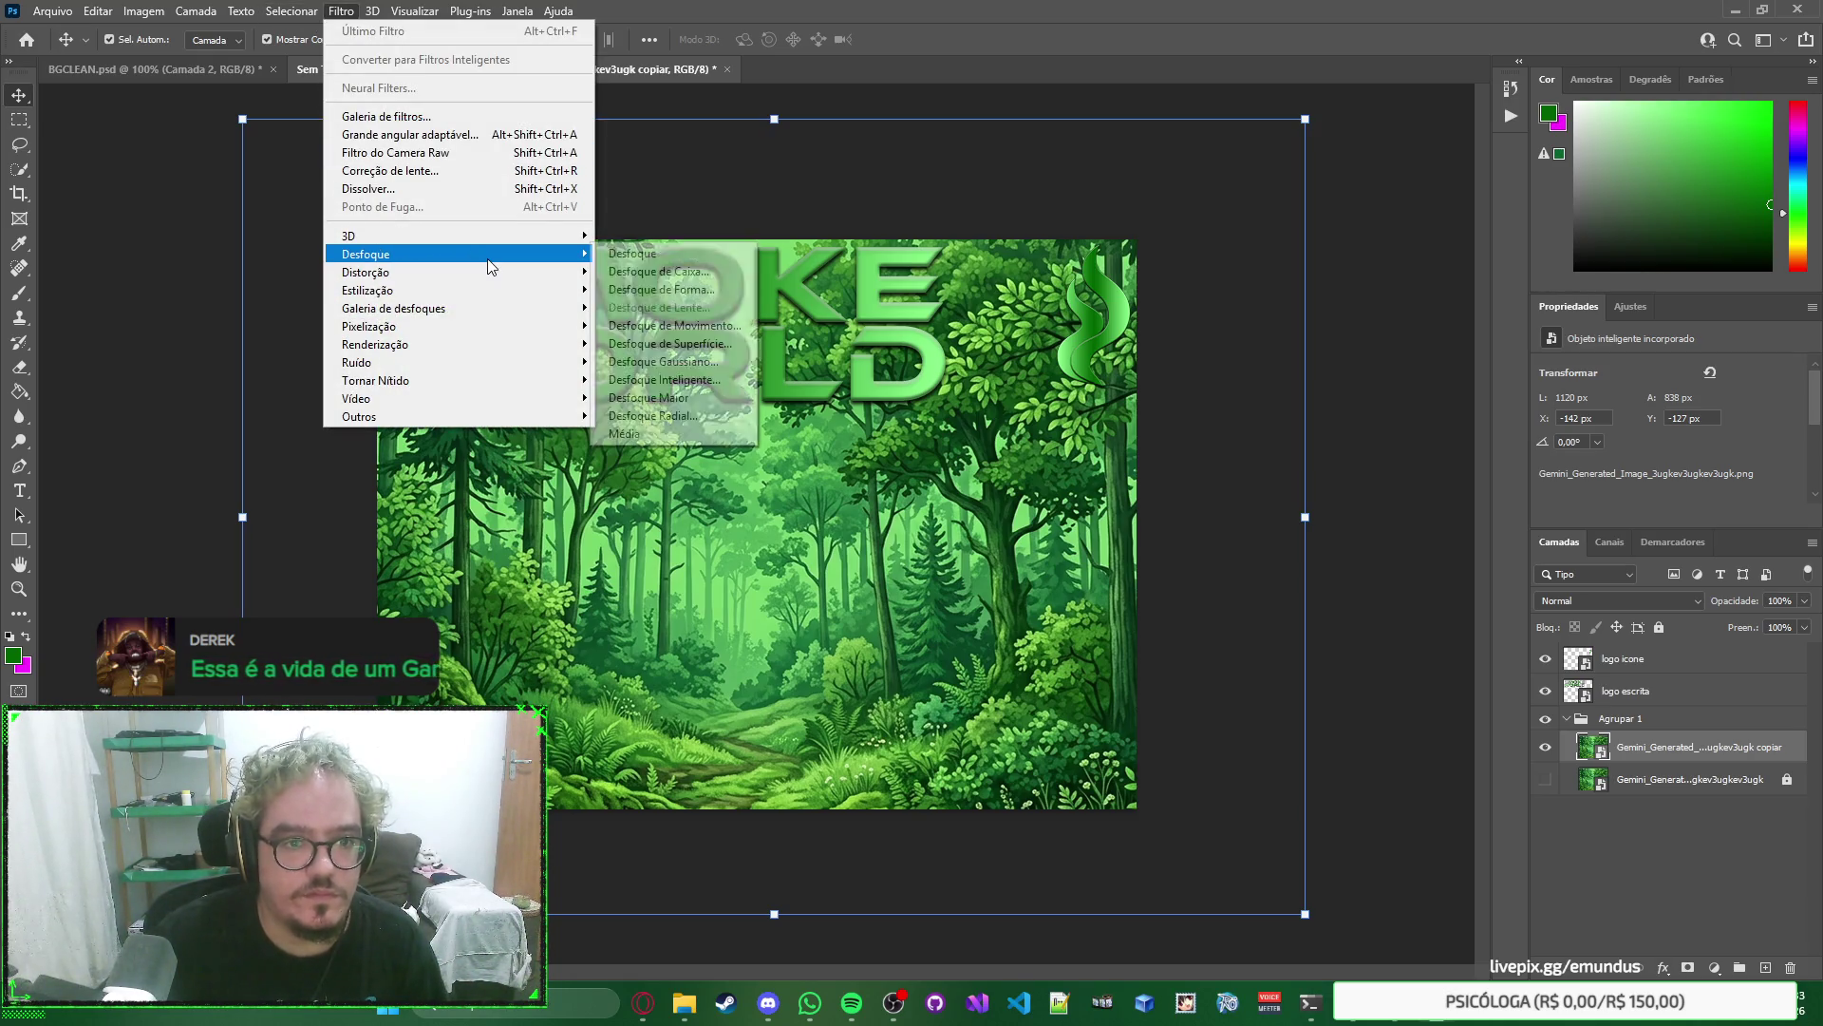
click(717, 365)
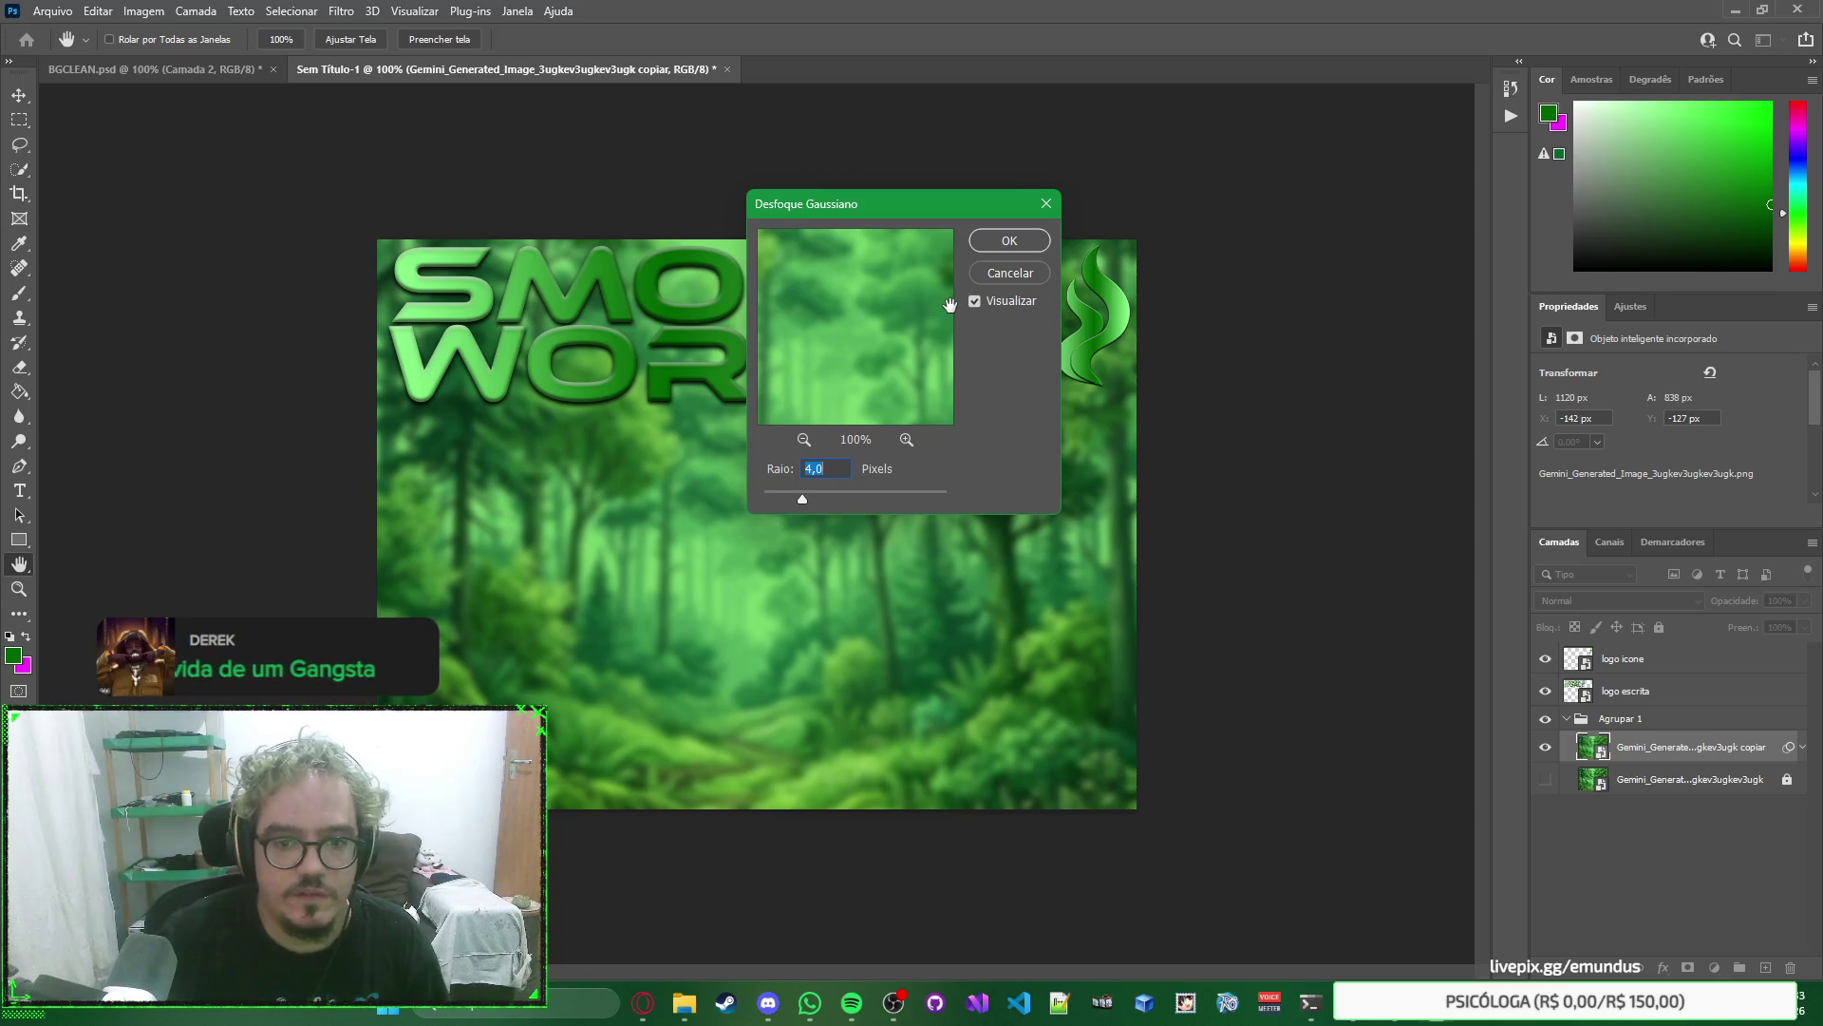
key(Down)
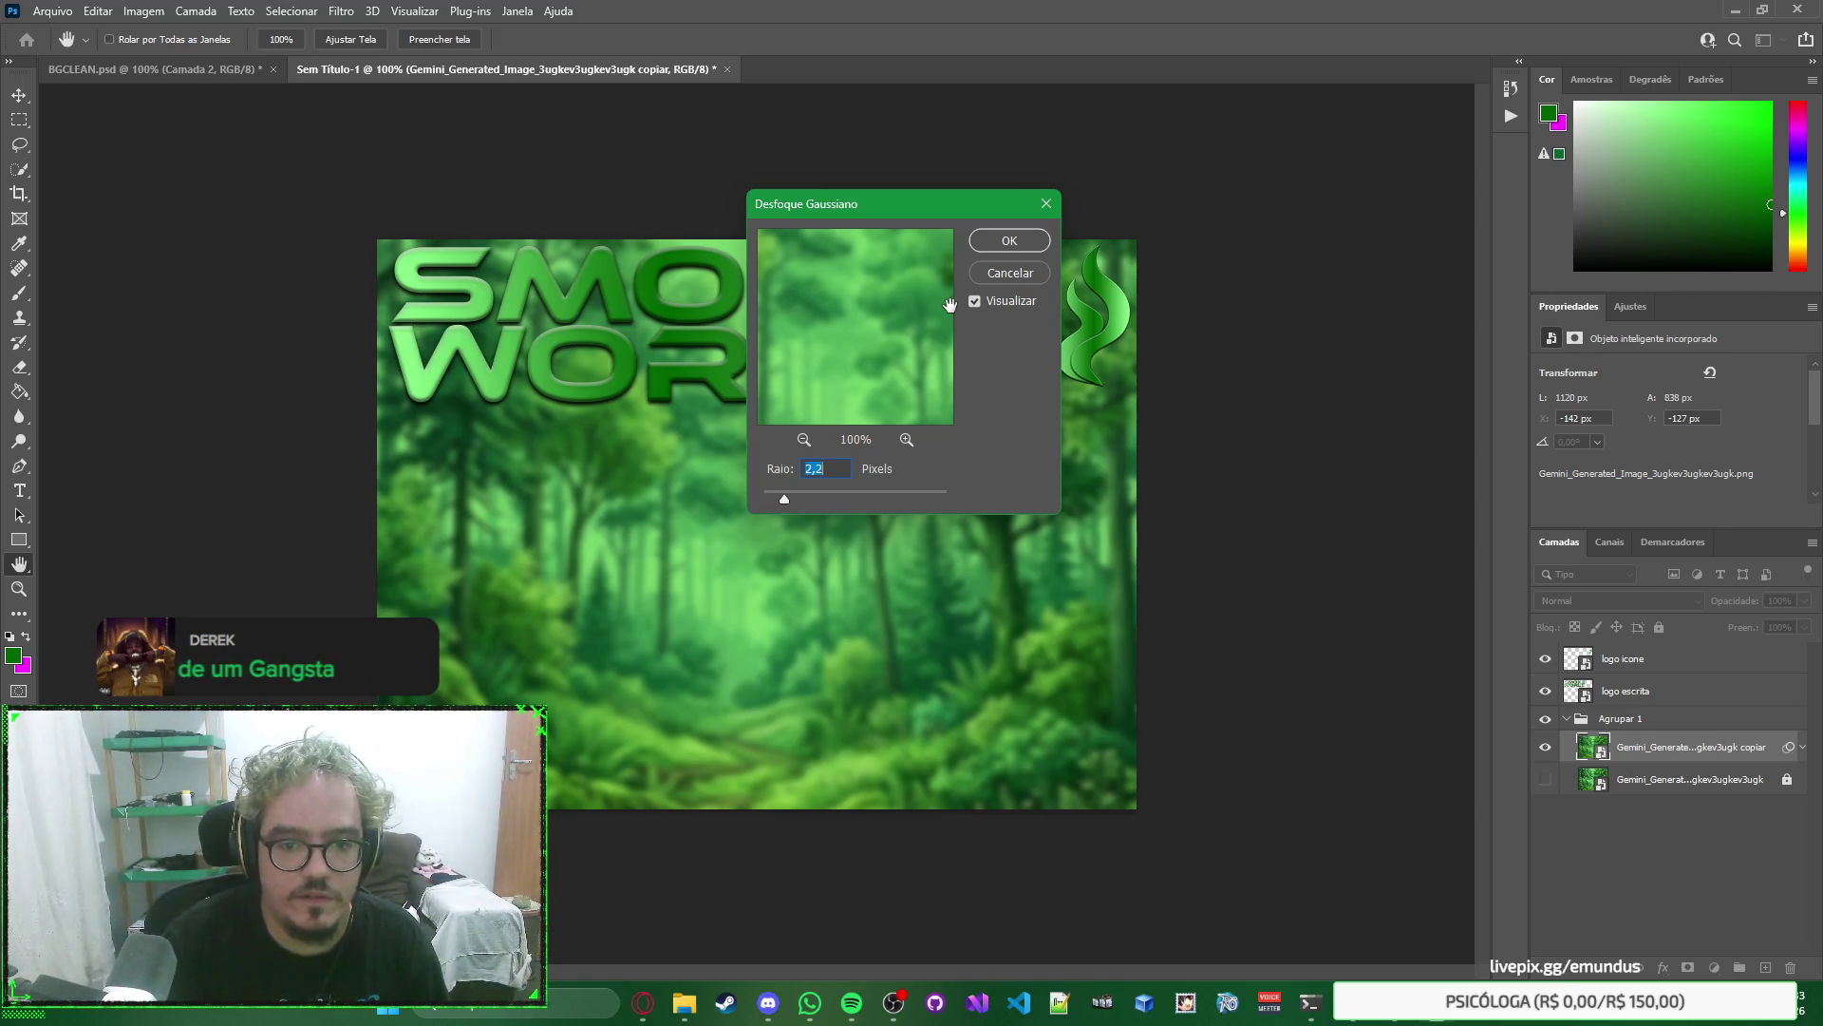
key(Down)
key(Down)
key(Down)
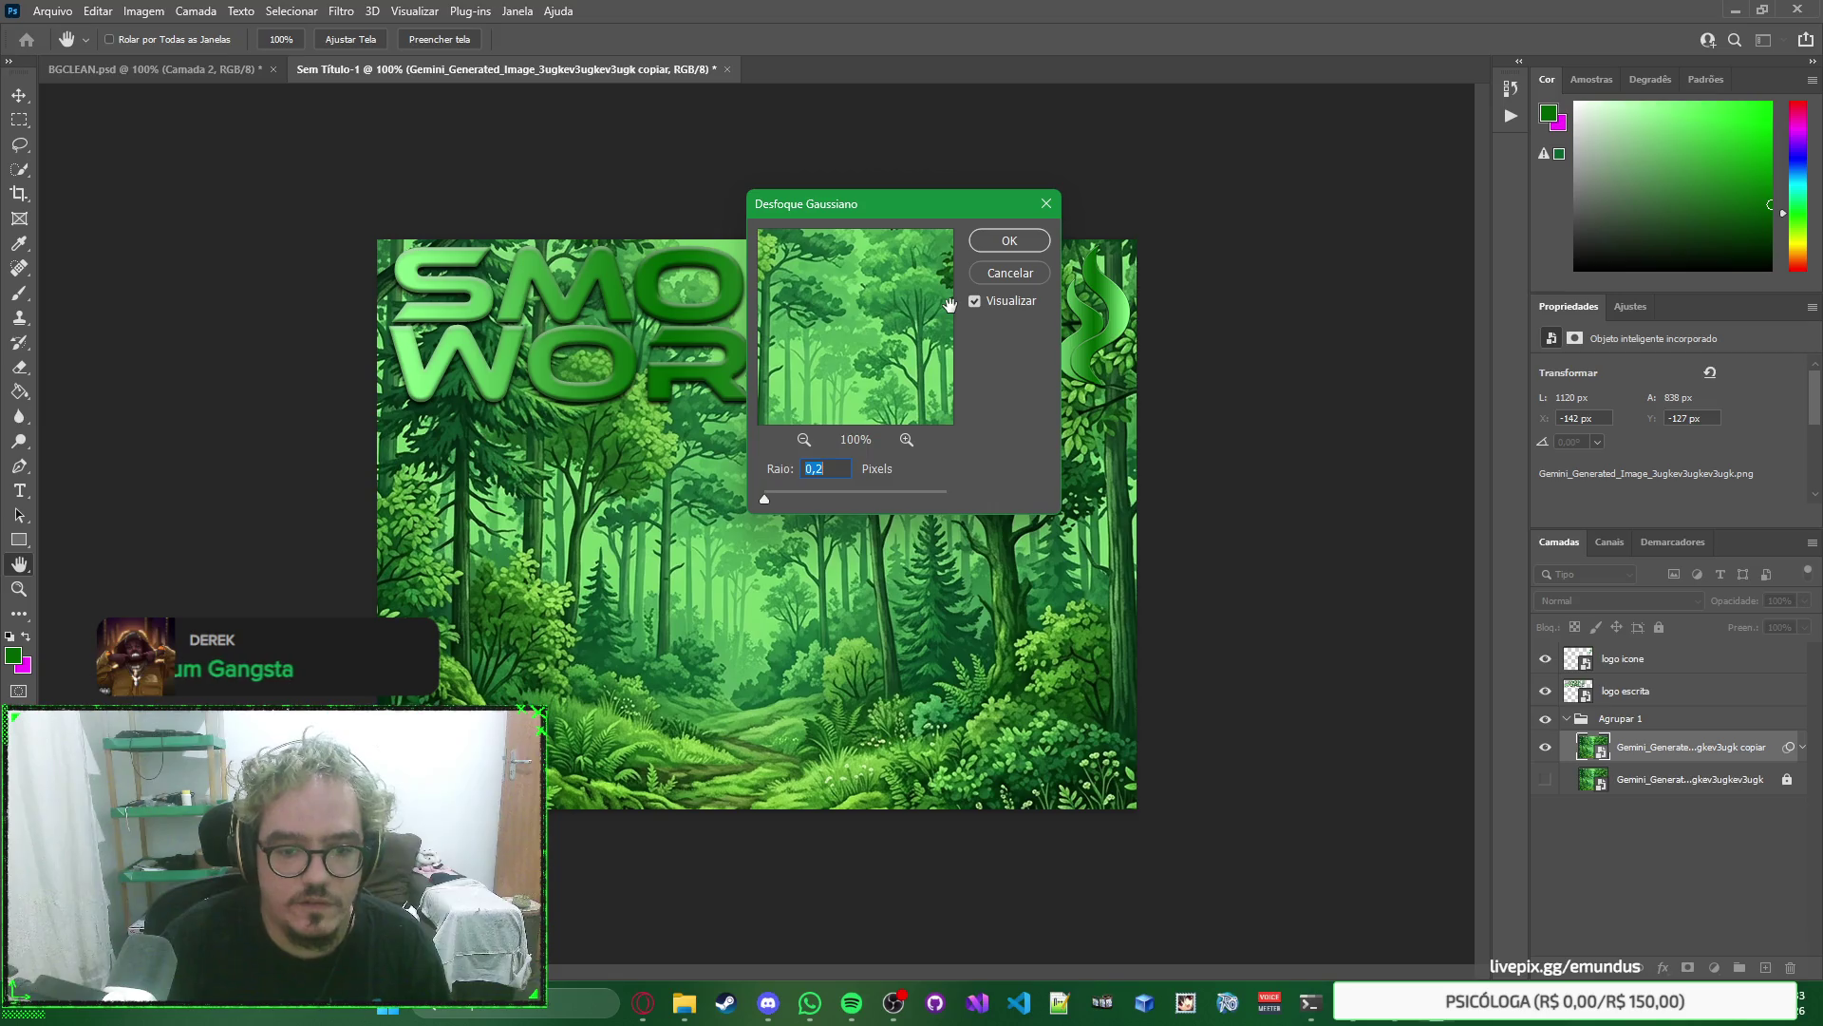
key(Up)
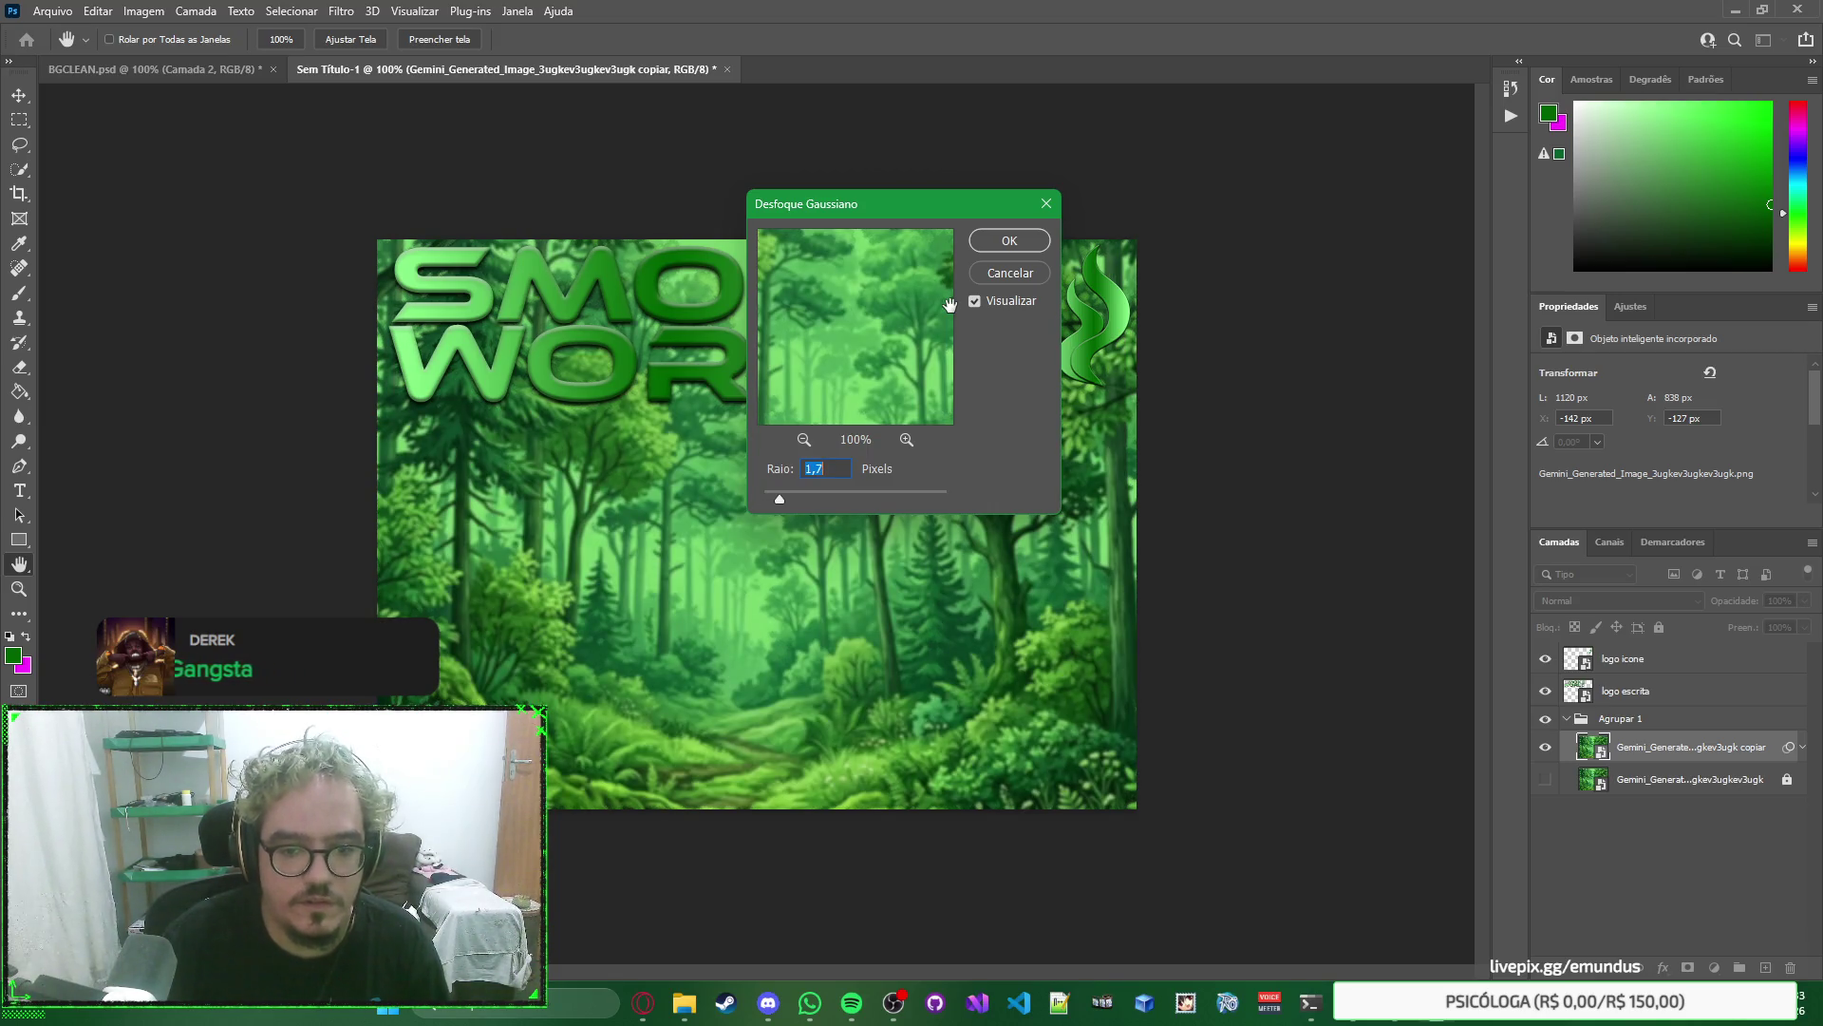
text(3)
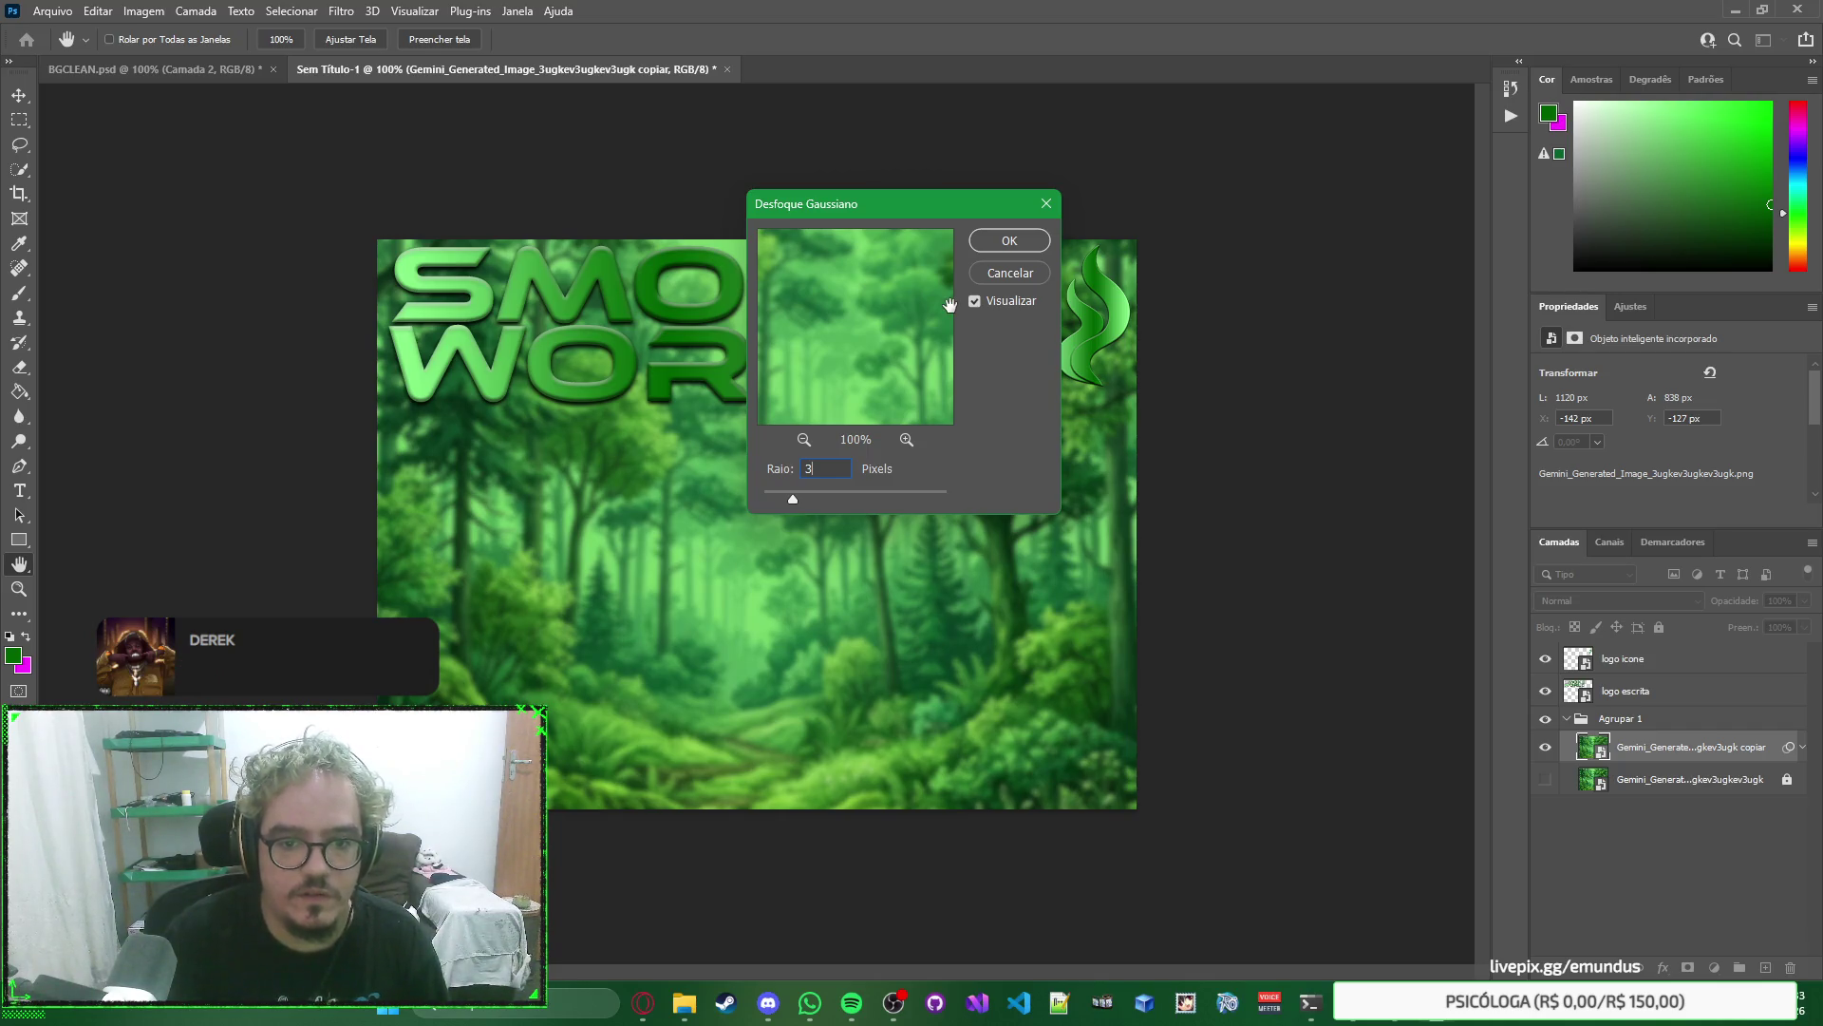
text(2)
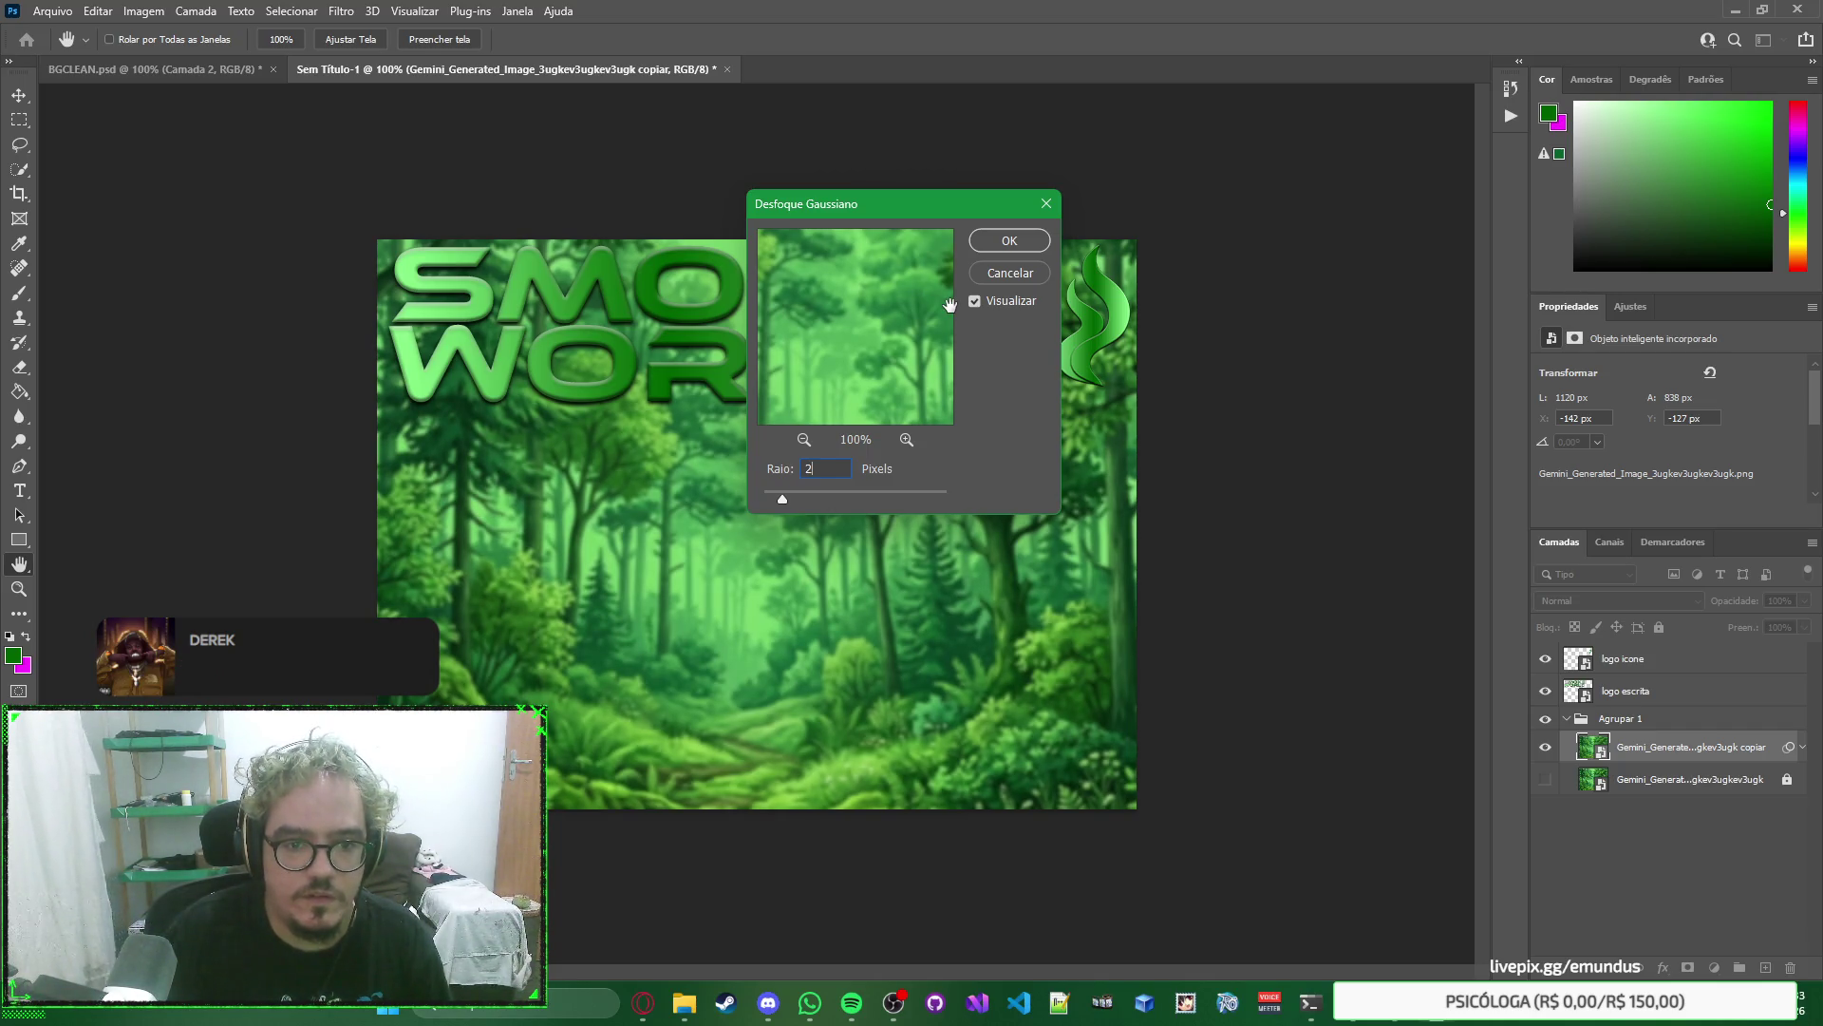
text(1,5)
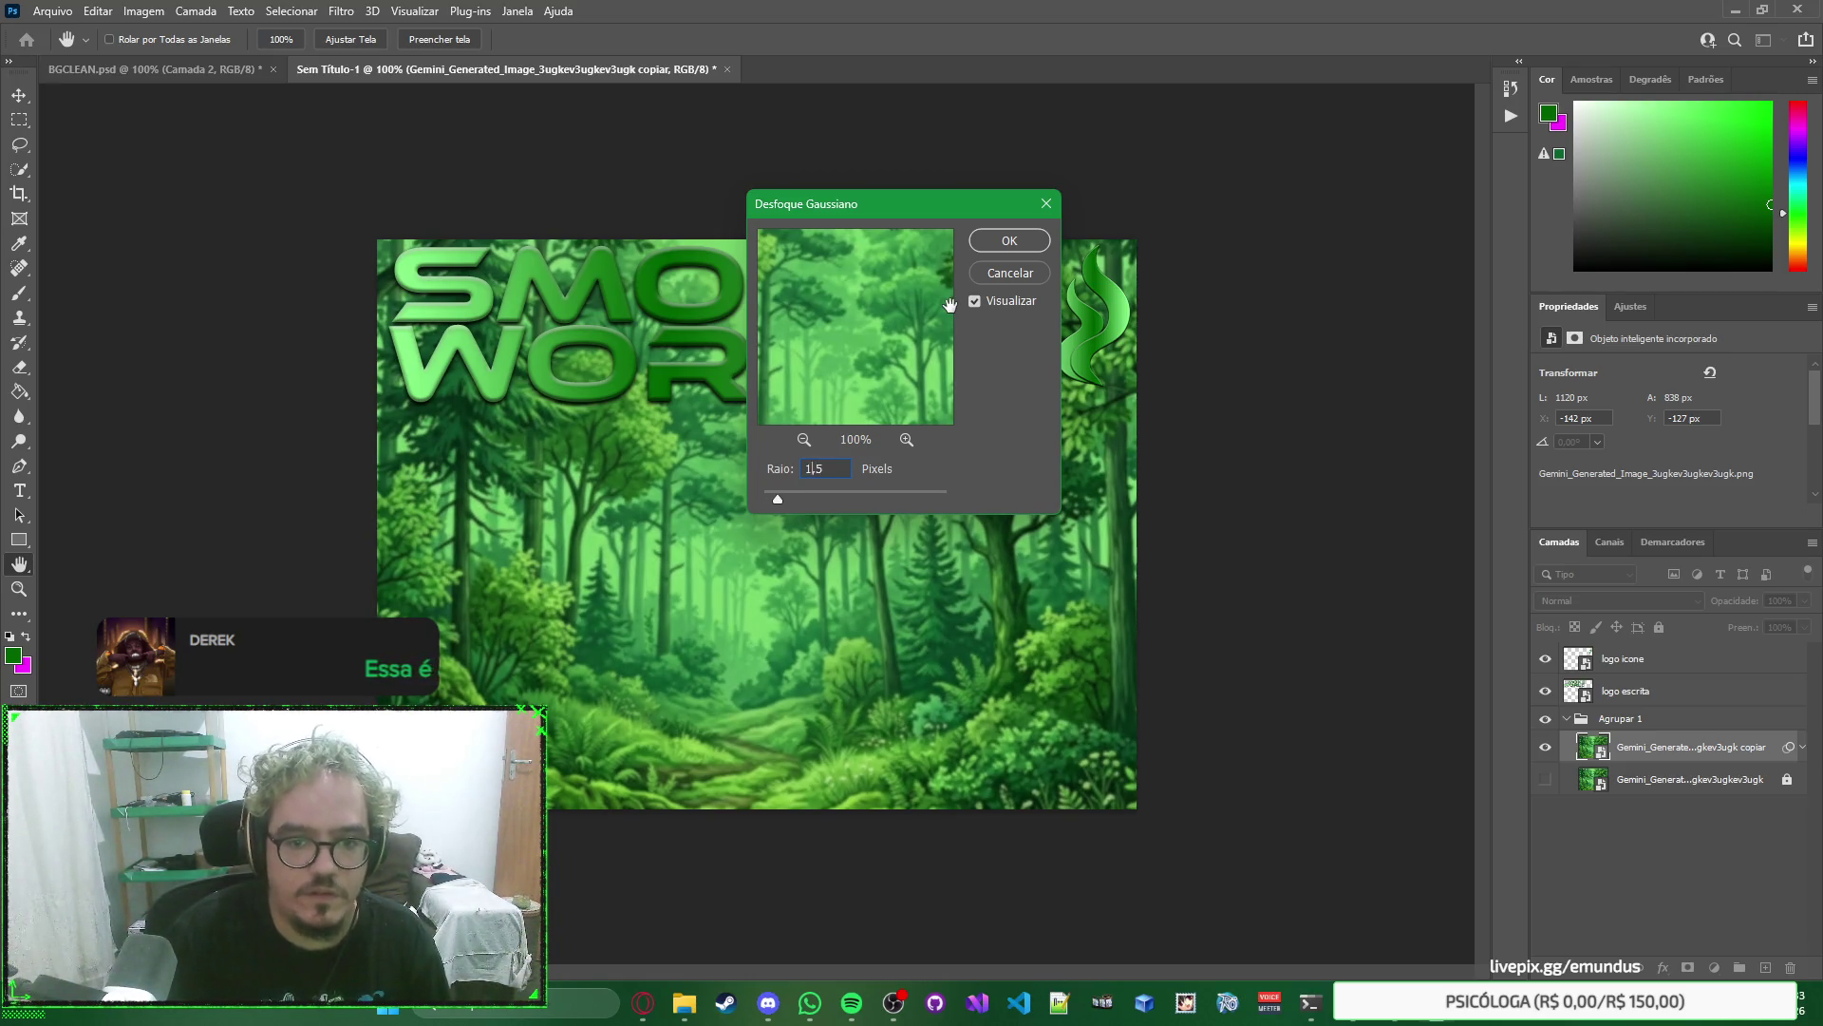
key(Up)
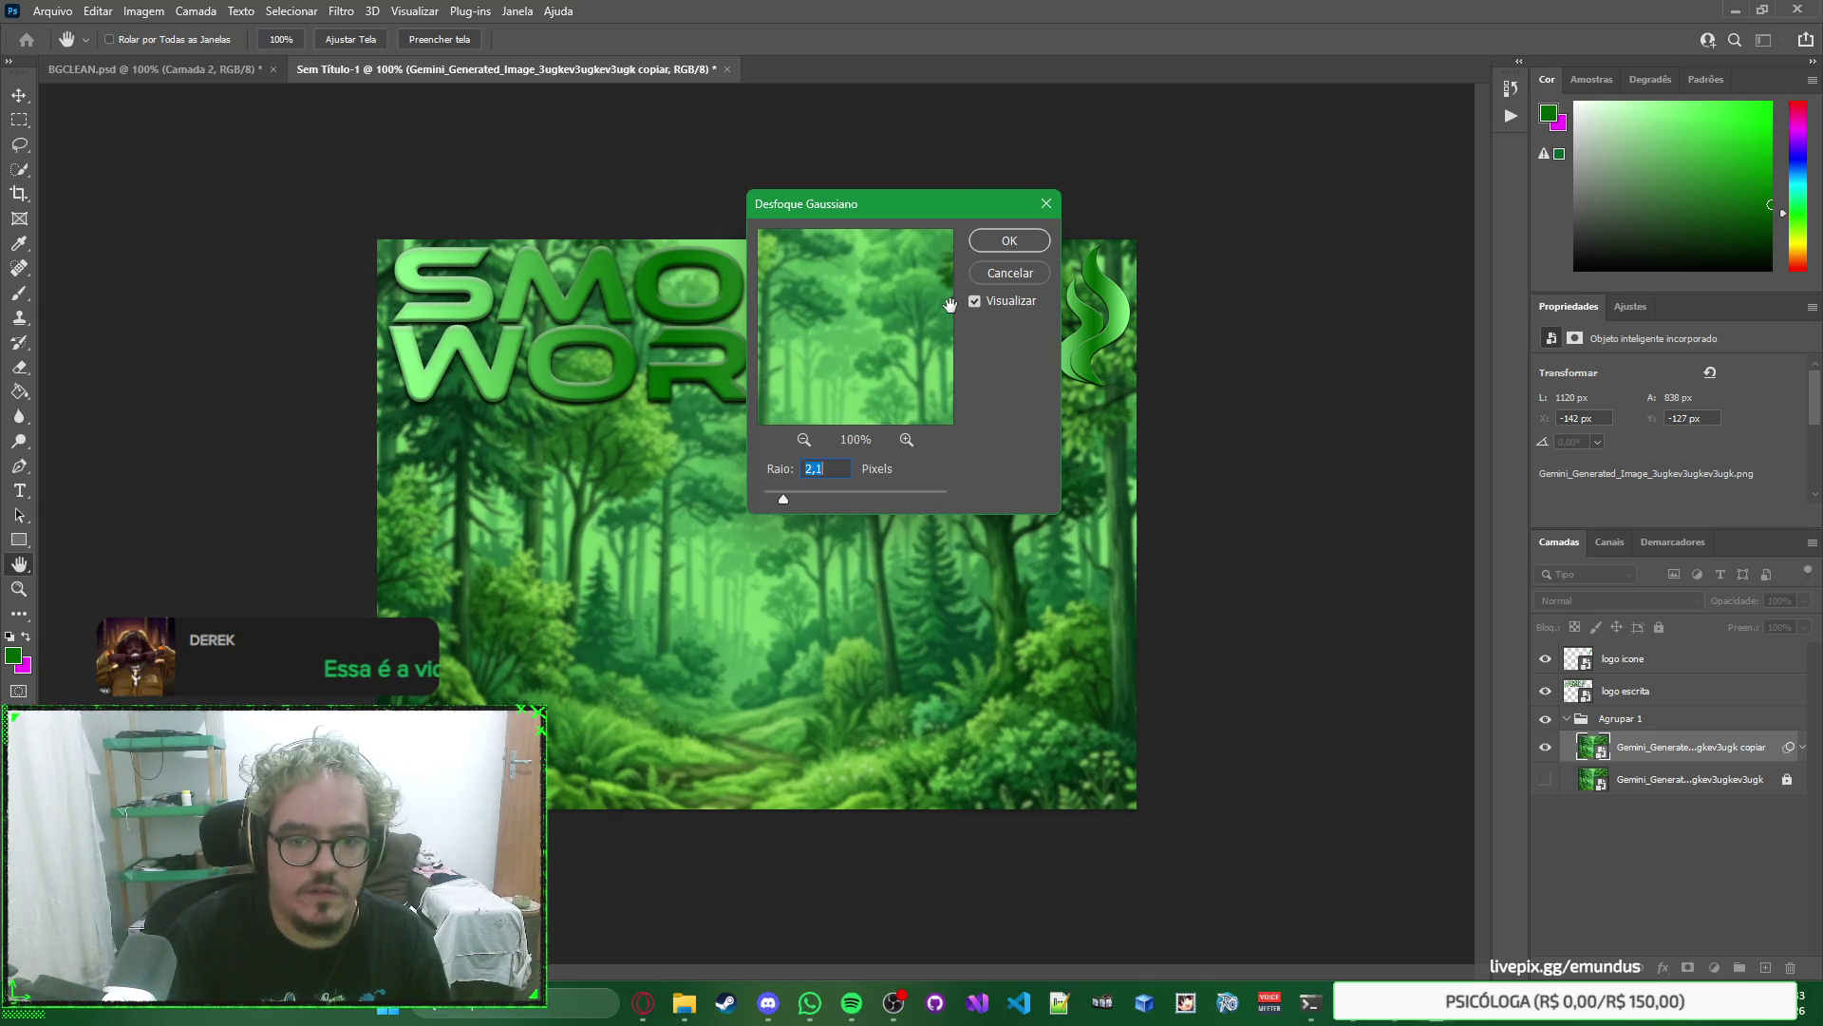
key(Return)
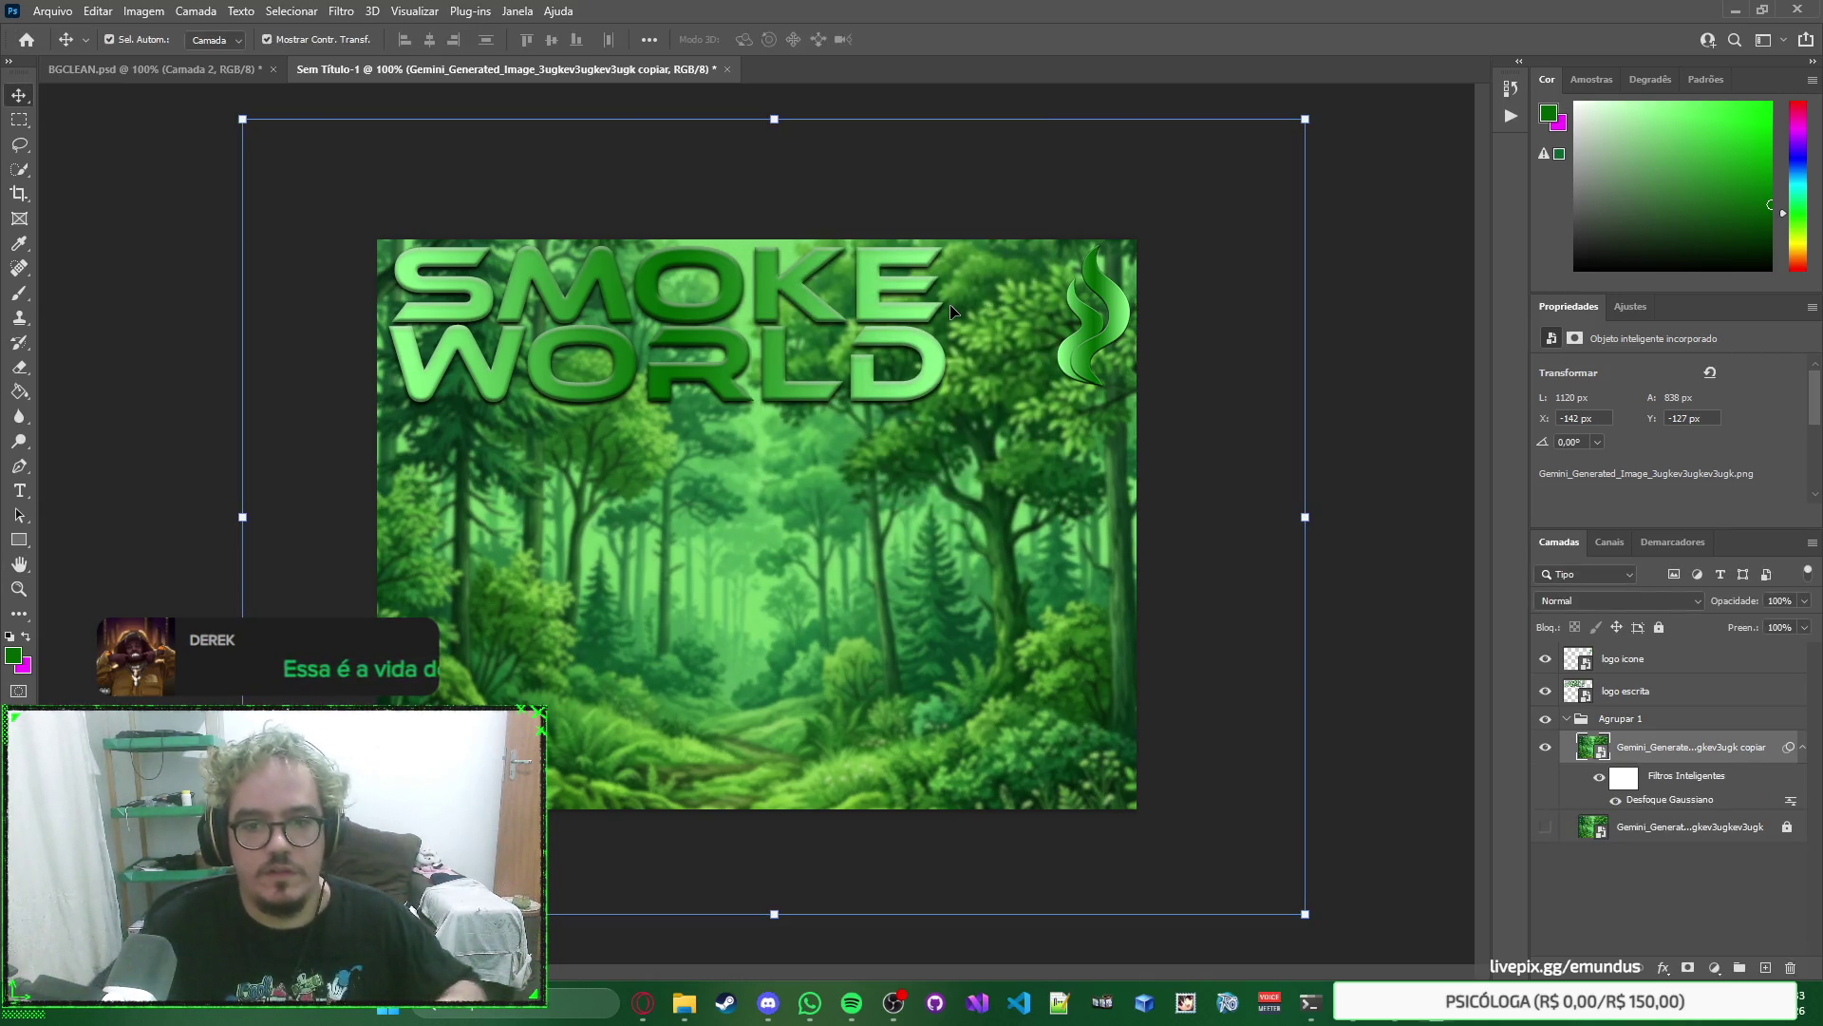
click(1392, 333)
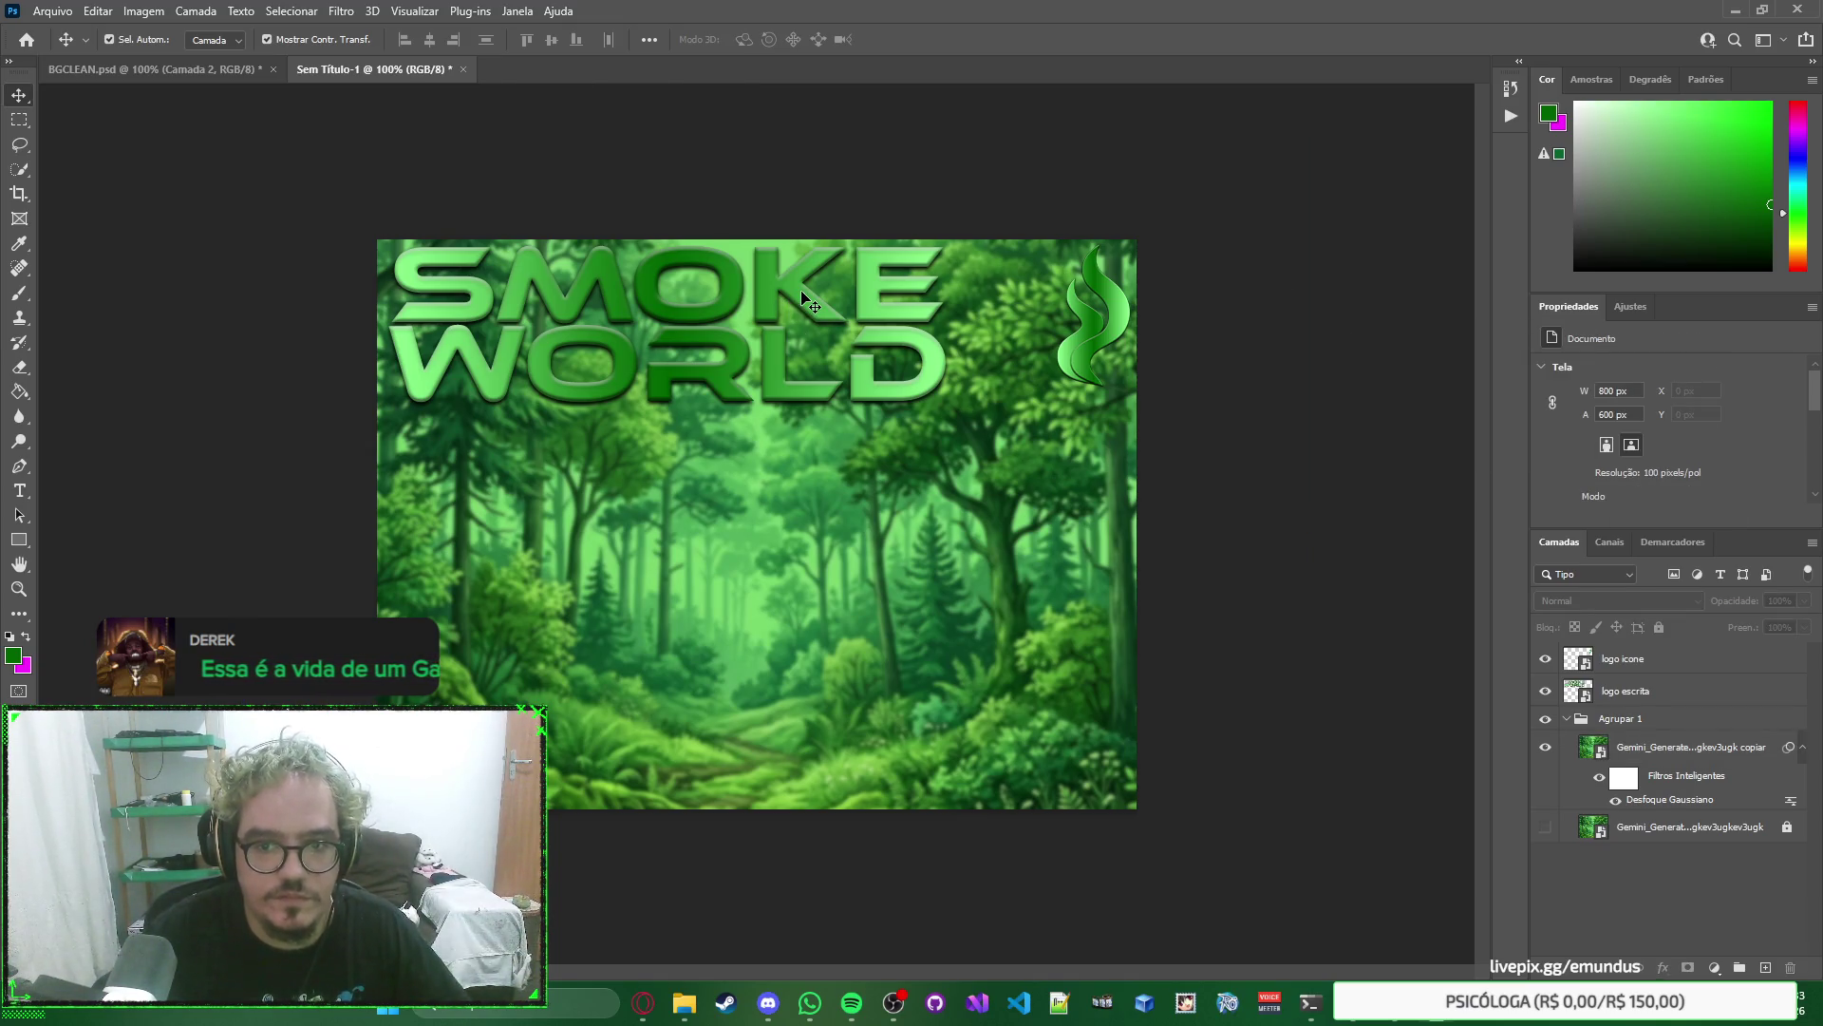
Move the SMOKE WORLD text to mid-canvas with the flame icon beside it.
drag(1120, 317, 1000, 333)
drag(867, 359, 887, 592)
mouse_move(997, 378)
mouse_down()
mouse_move(1025, 539)
mouse_move(1007, 584)
mouse_up()
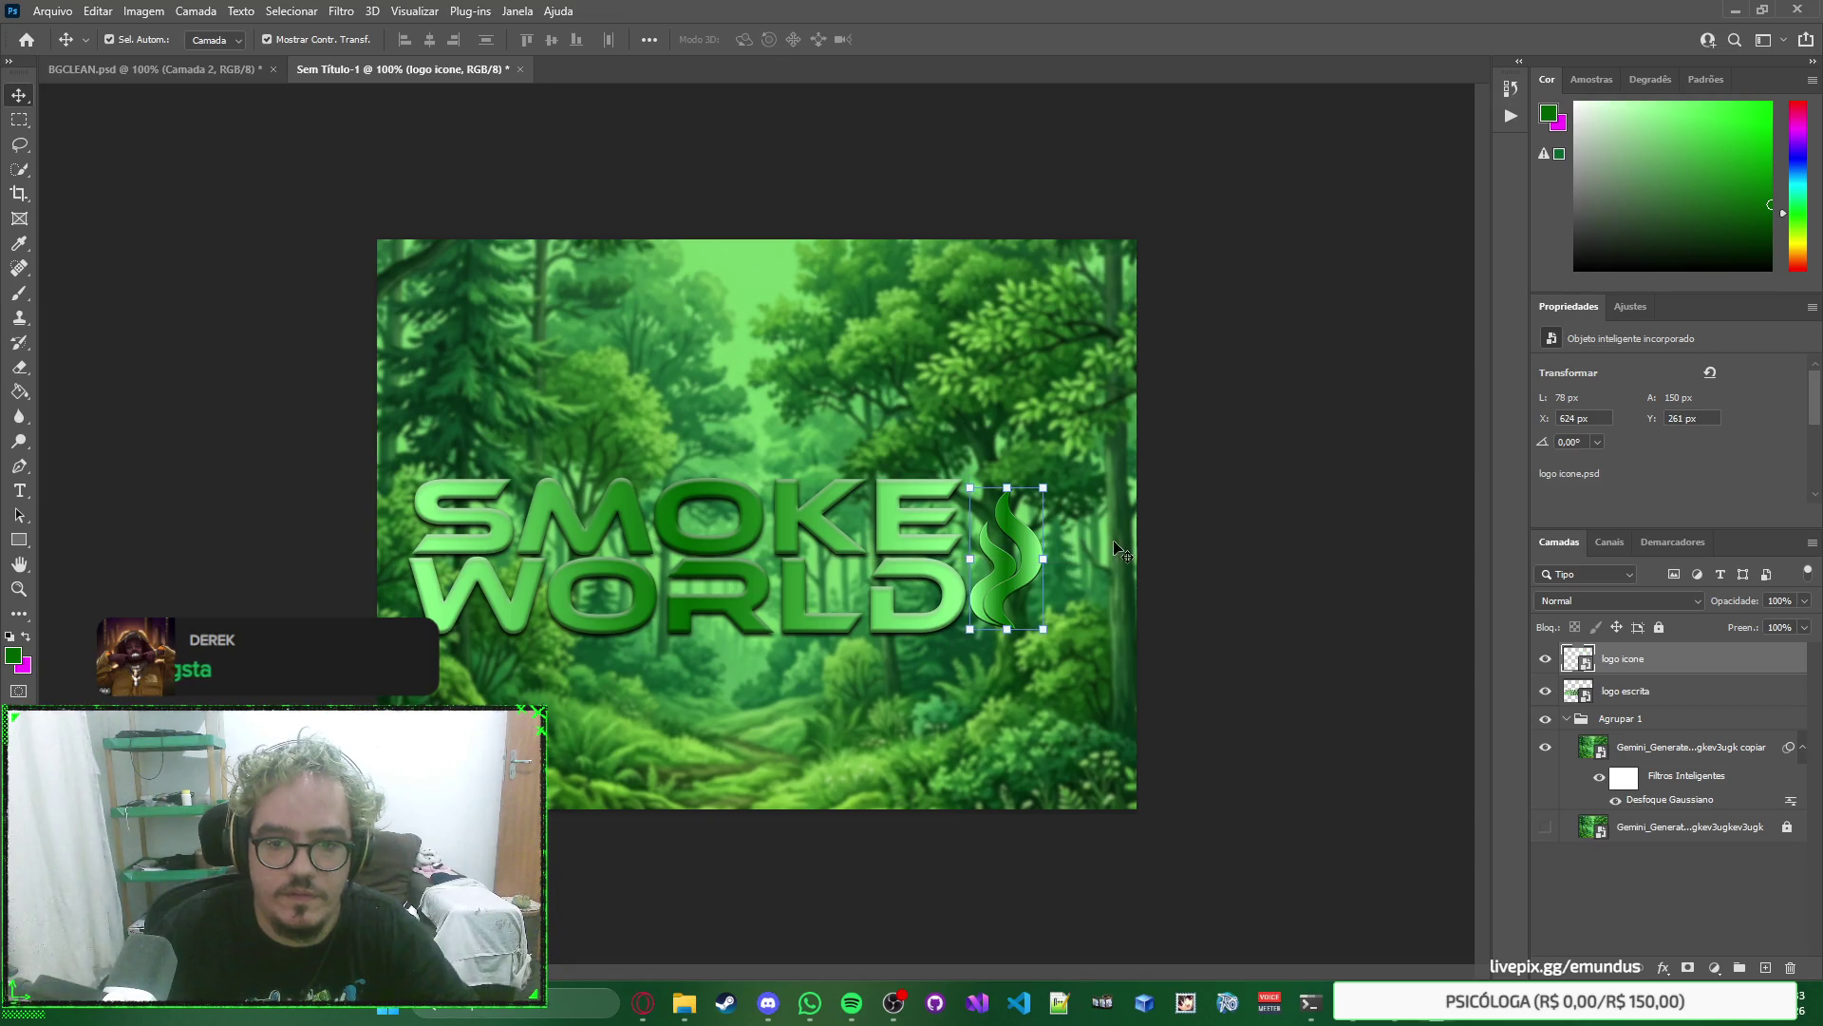
drag(1241, 366, 1135, 569)
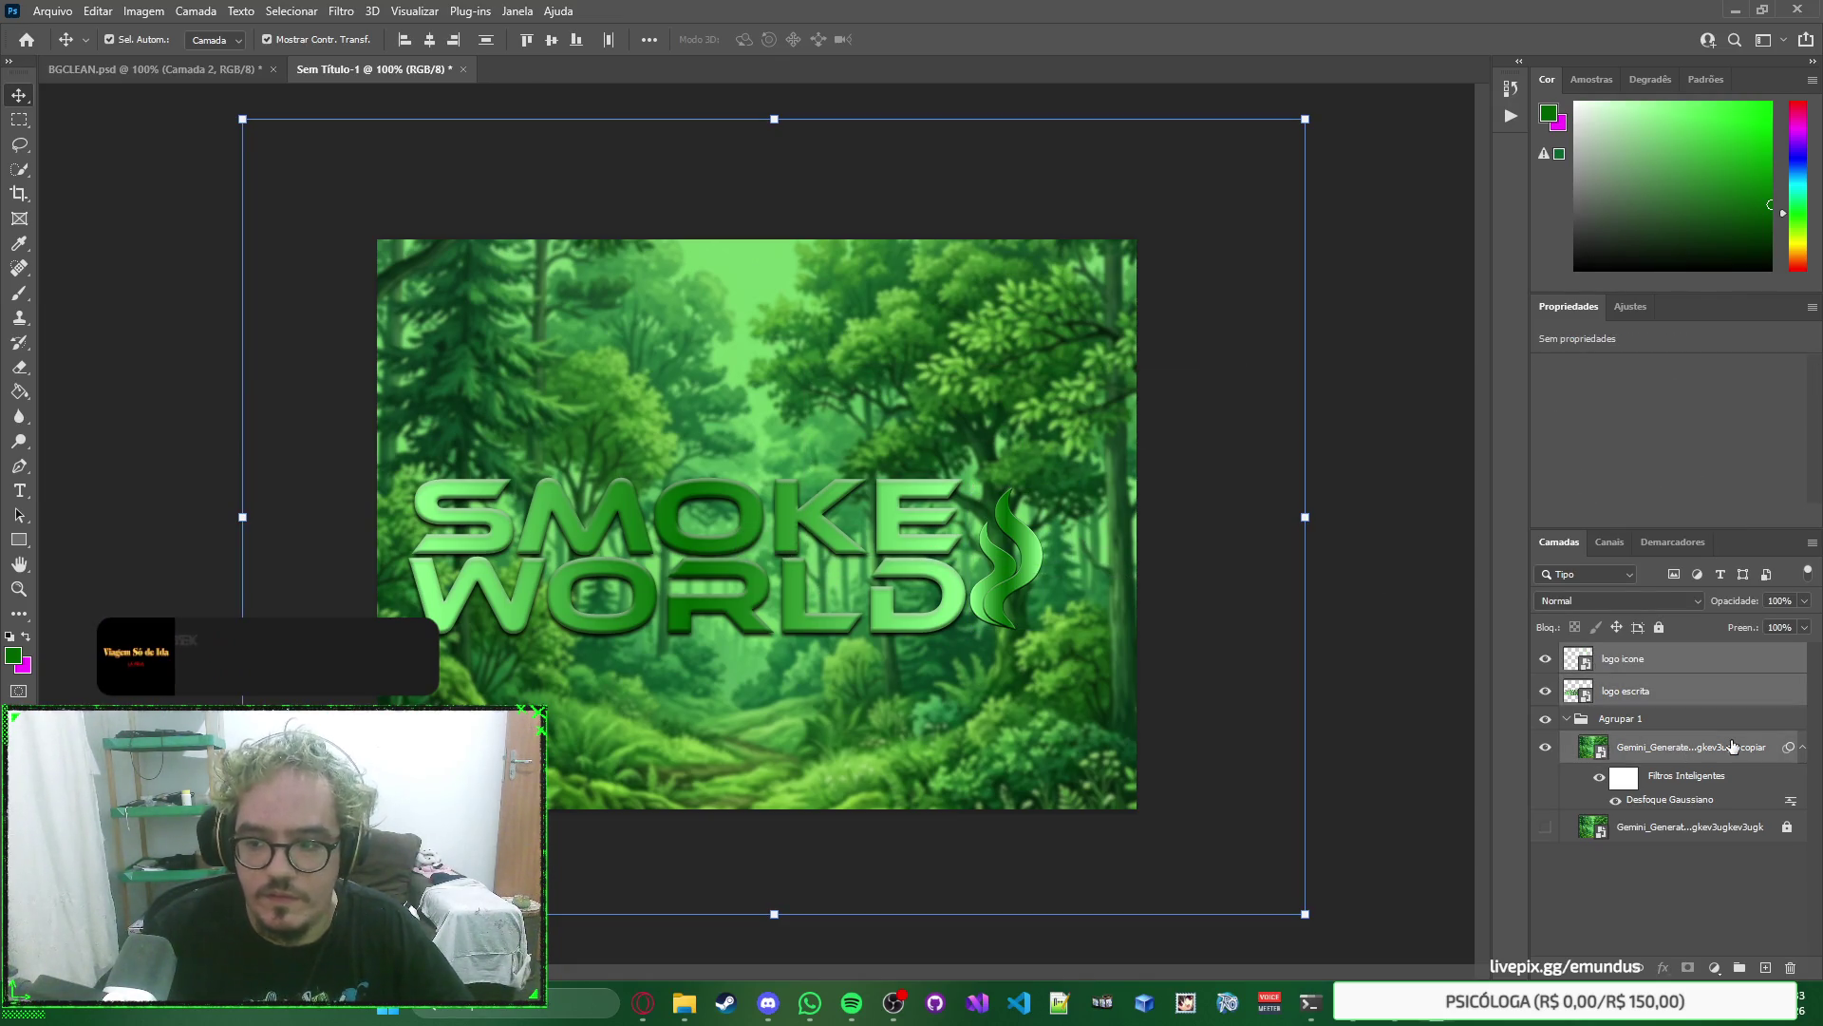
Lock the blurred forest layer and marquee-select both logo layers.
click(1673, 748)
click(1660, 628)
click(1379, 495)
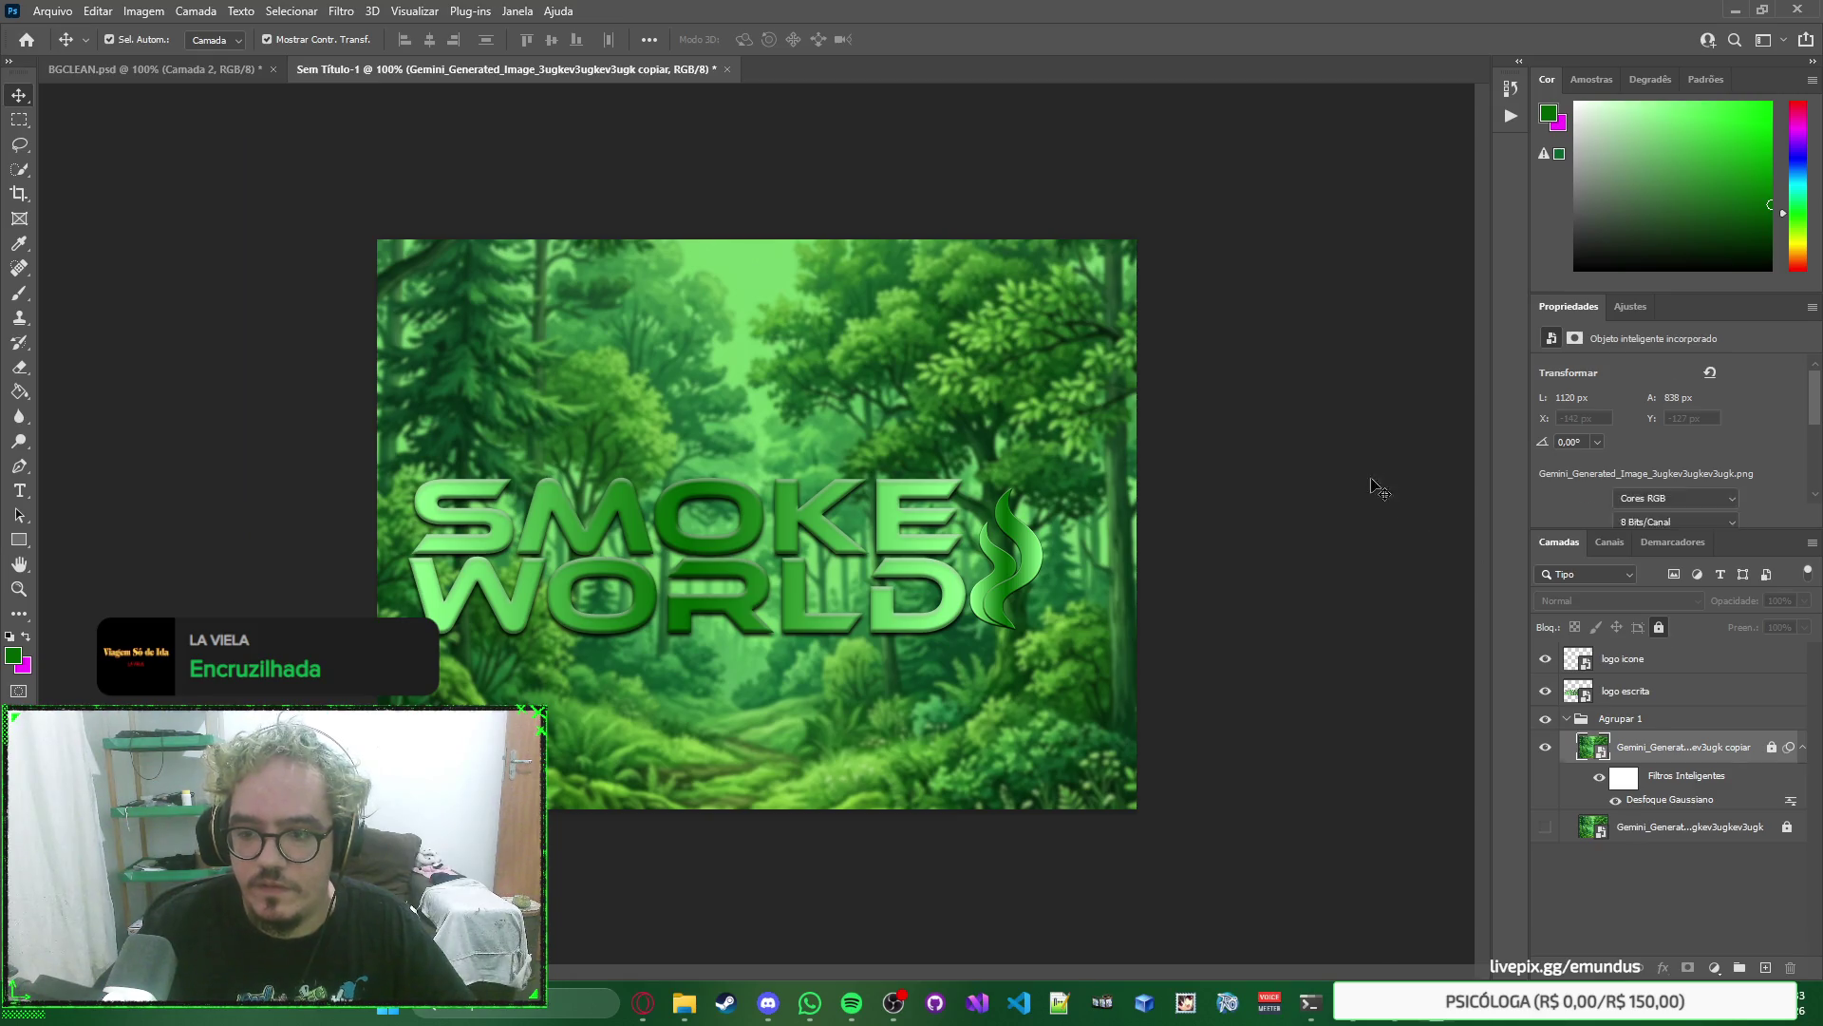
mouse_move(1270, 193)
mouse_down()
mouse_move(352, 712)
mouse_move(663, 597)
mouse_up()
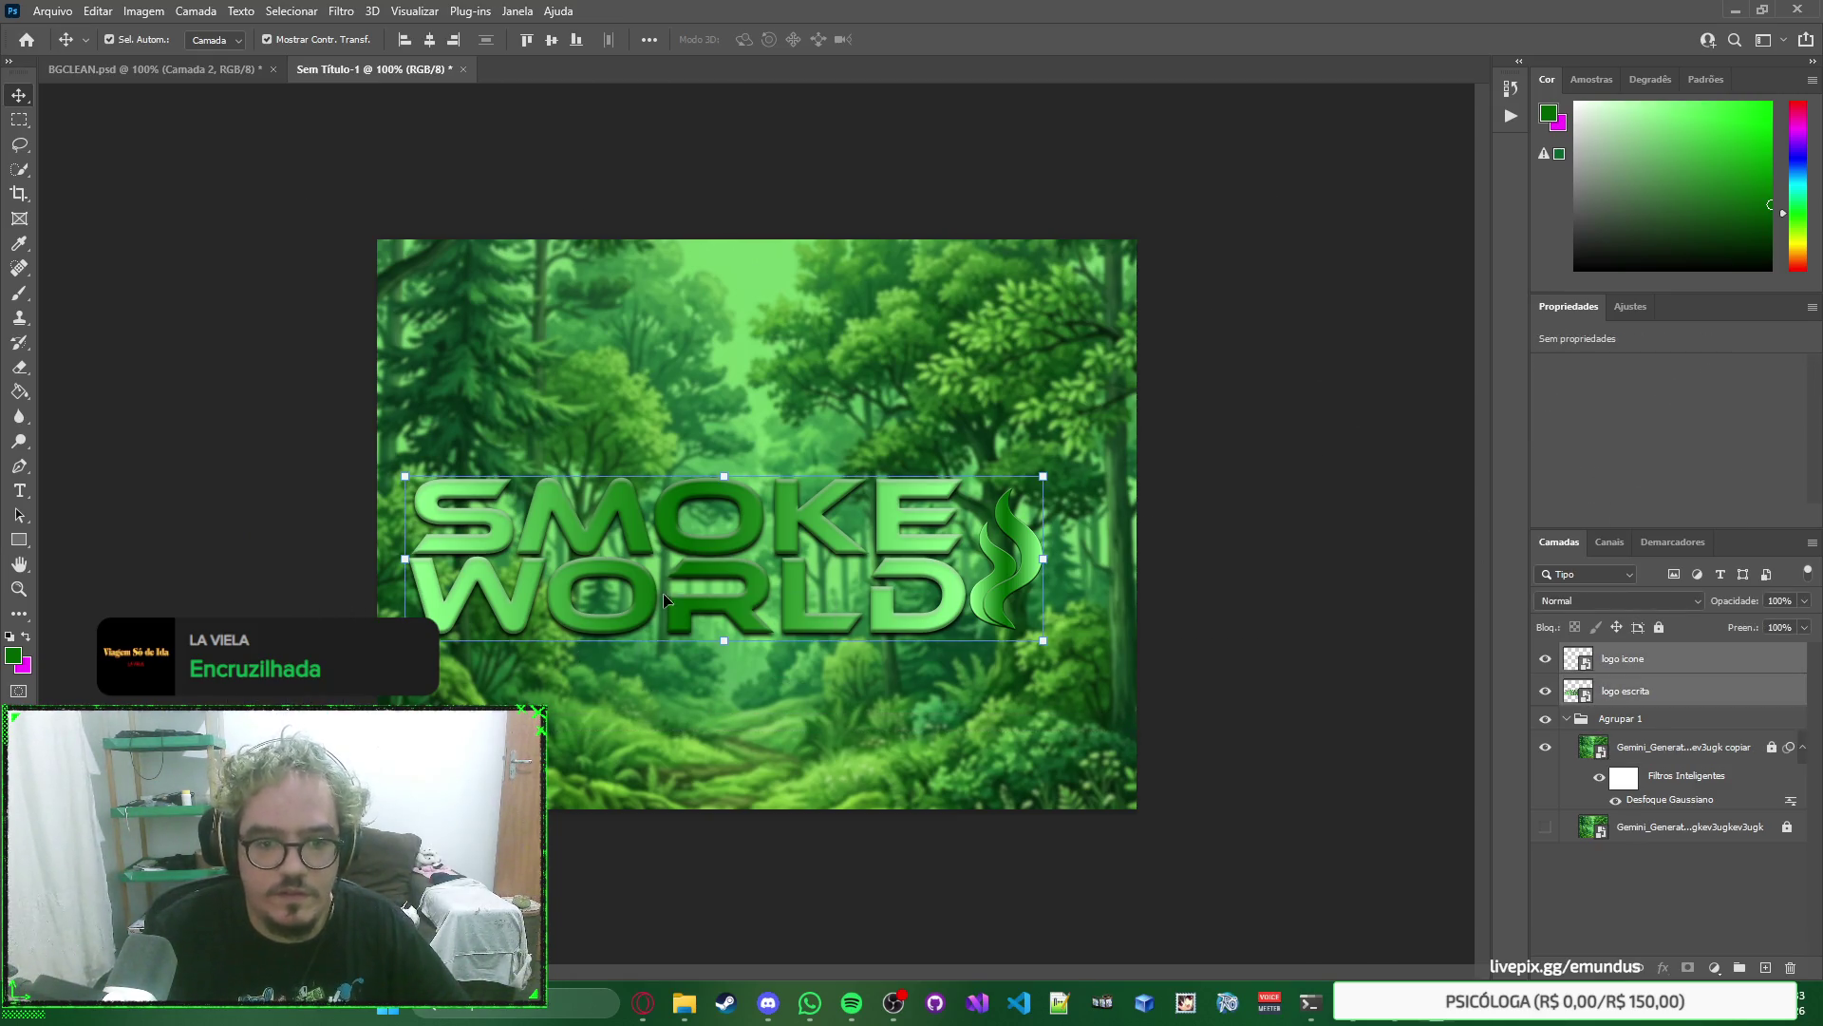
Move the SMOKE WORLD logo back up near the top and nudge the smoke icon down.
drag(742, 544, 749, 348)
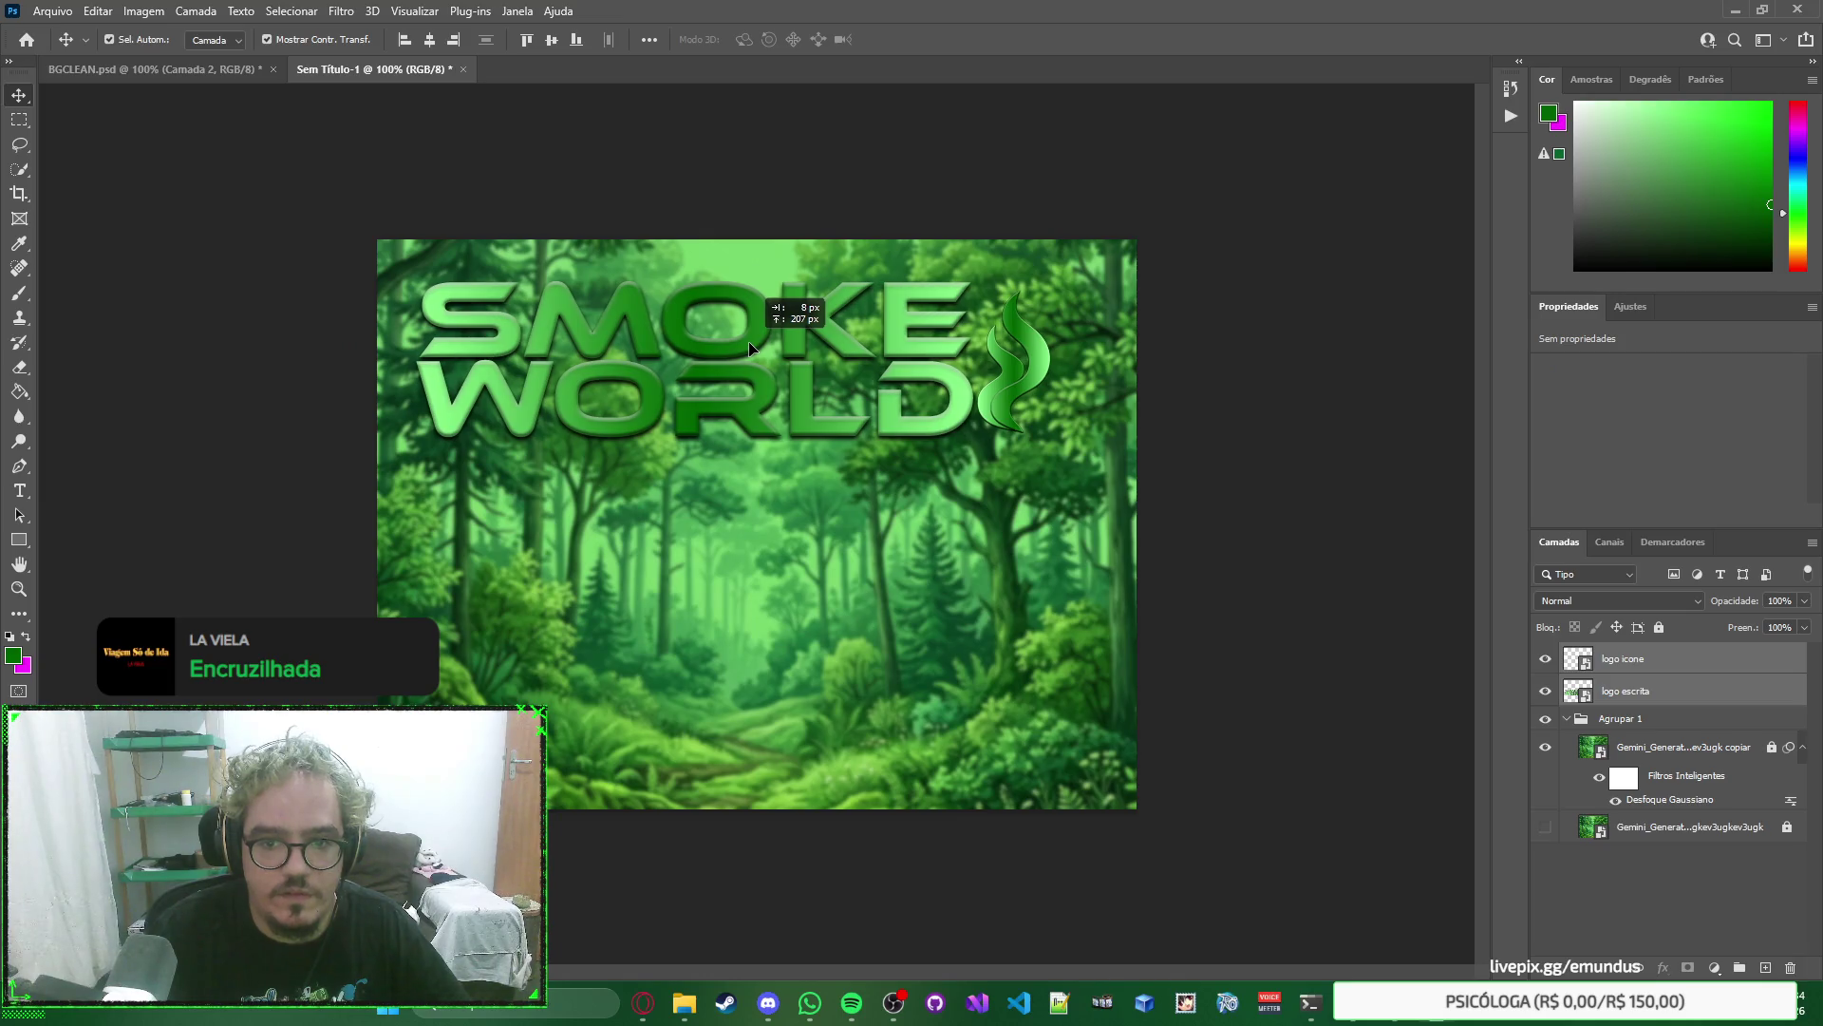
click(997, 366)
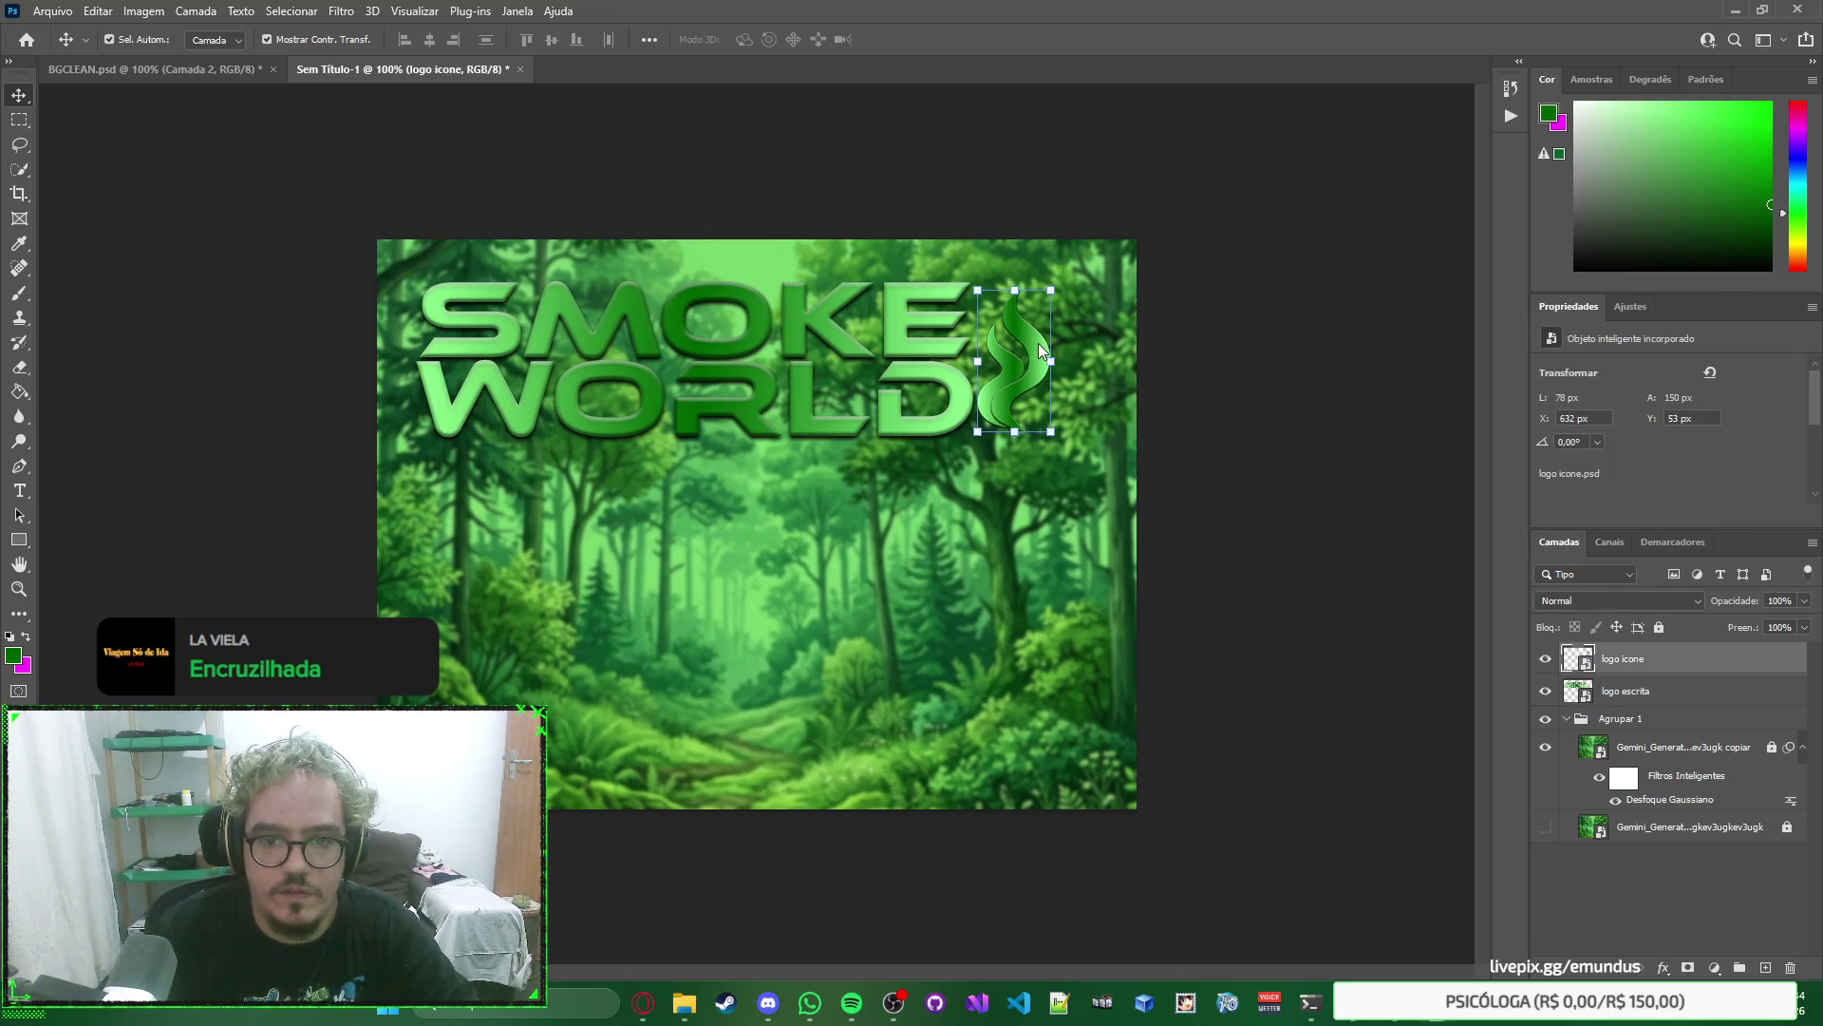
key(shift+Down)
Enlarge the smoke icon slightly and shift it 30 px right against the text.
click(1298, 379)
click(1016, 347)
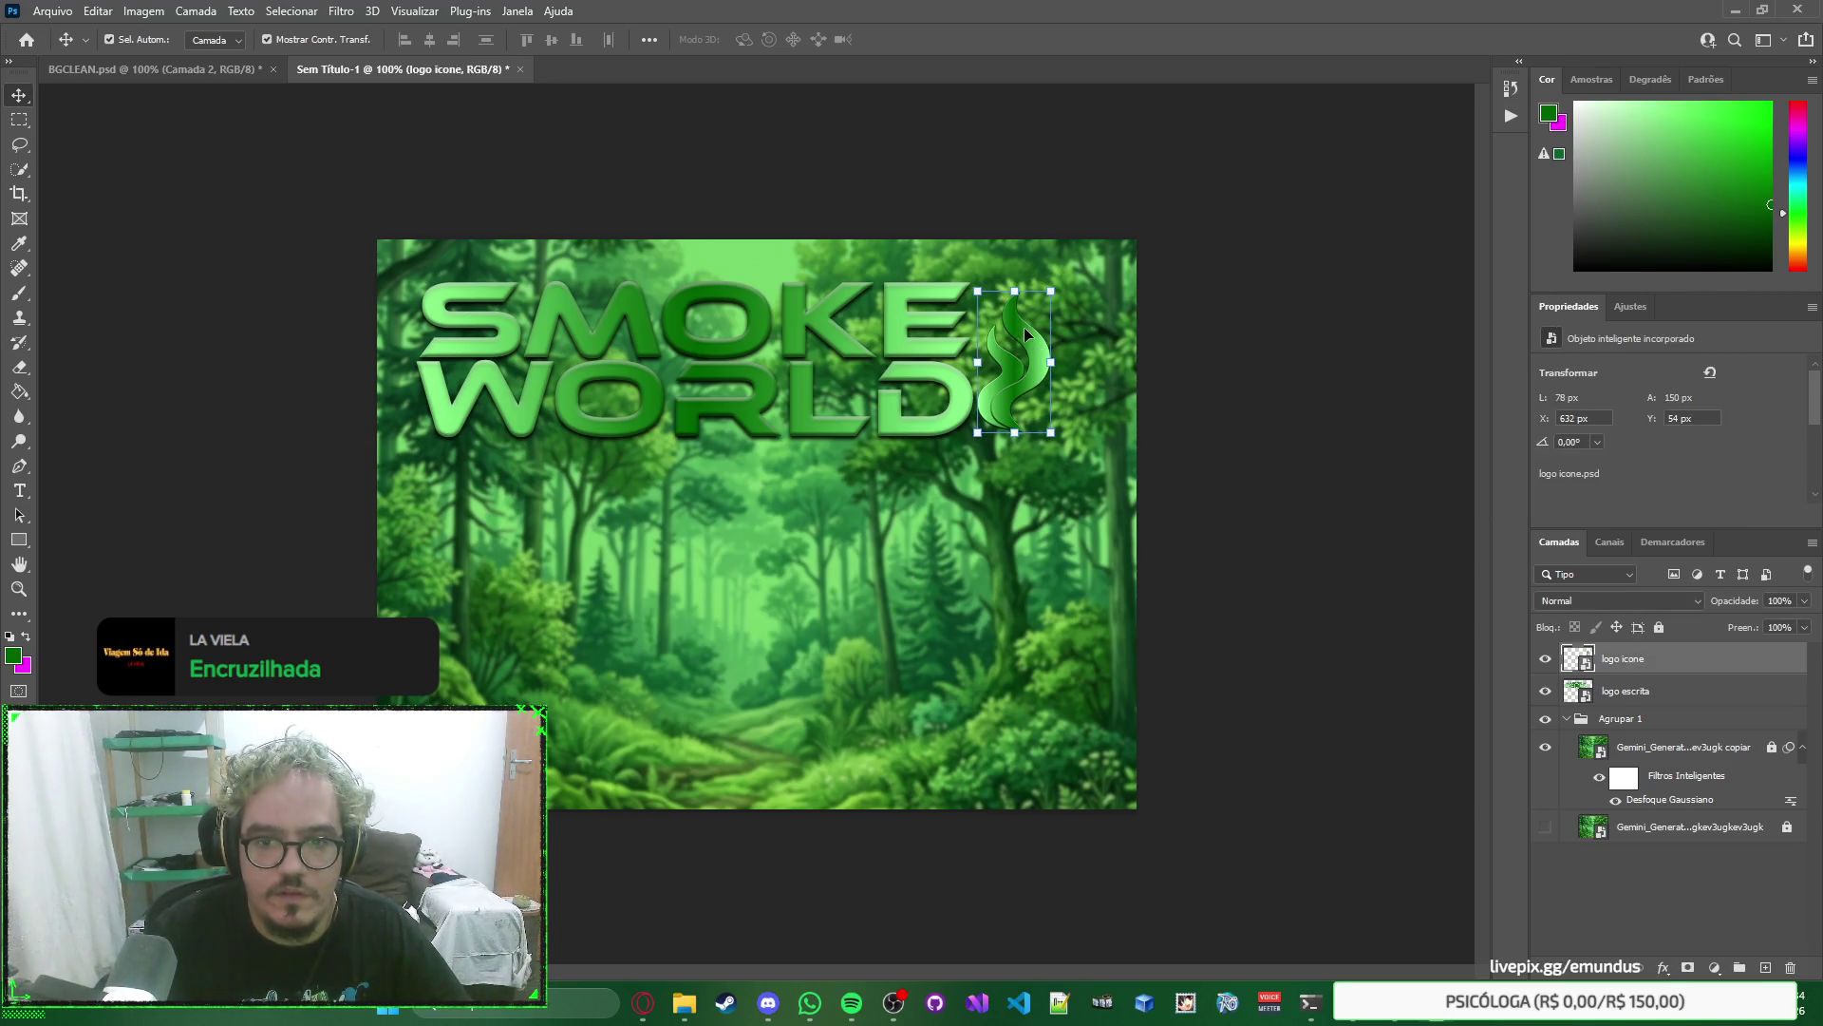
click(1052, 294)
drag(1052, 293, 1058, 281)
key(Return)
mouse_move(1048, 355)
mouse_down()
mouse_move(708, 373)
mouse_move(995, 365)
mouse_up()
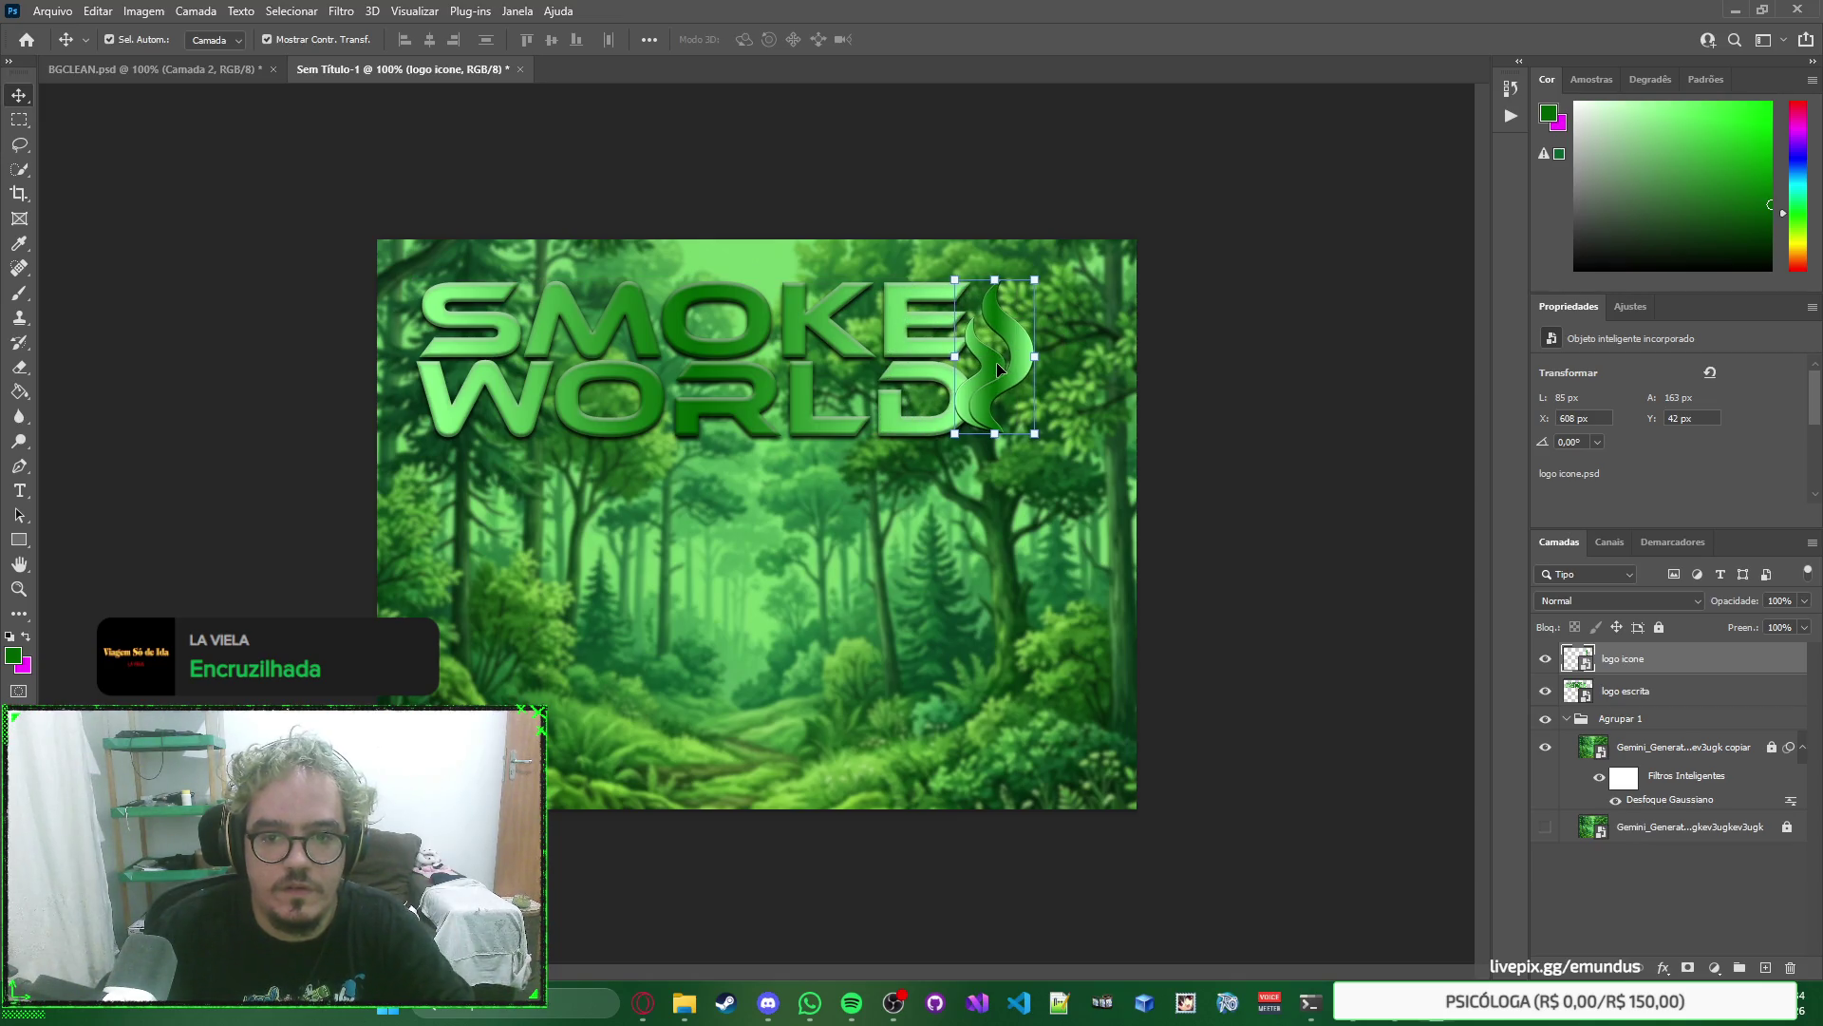
key(Right)
key(Right)
key(Right)
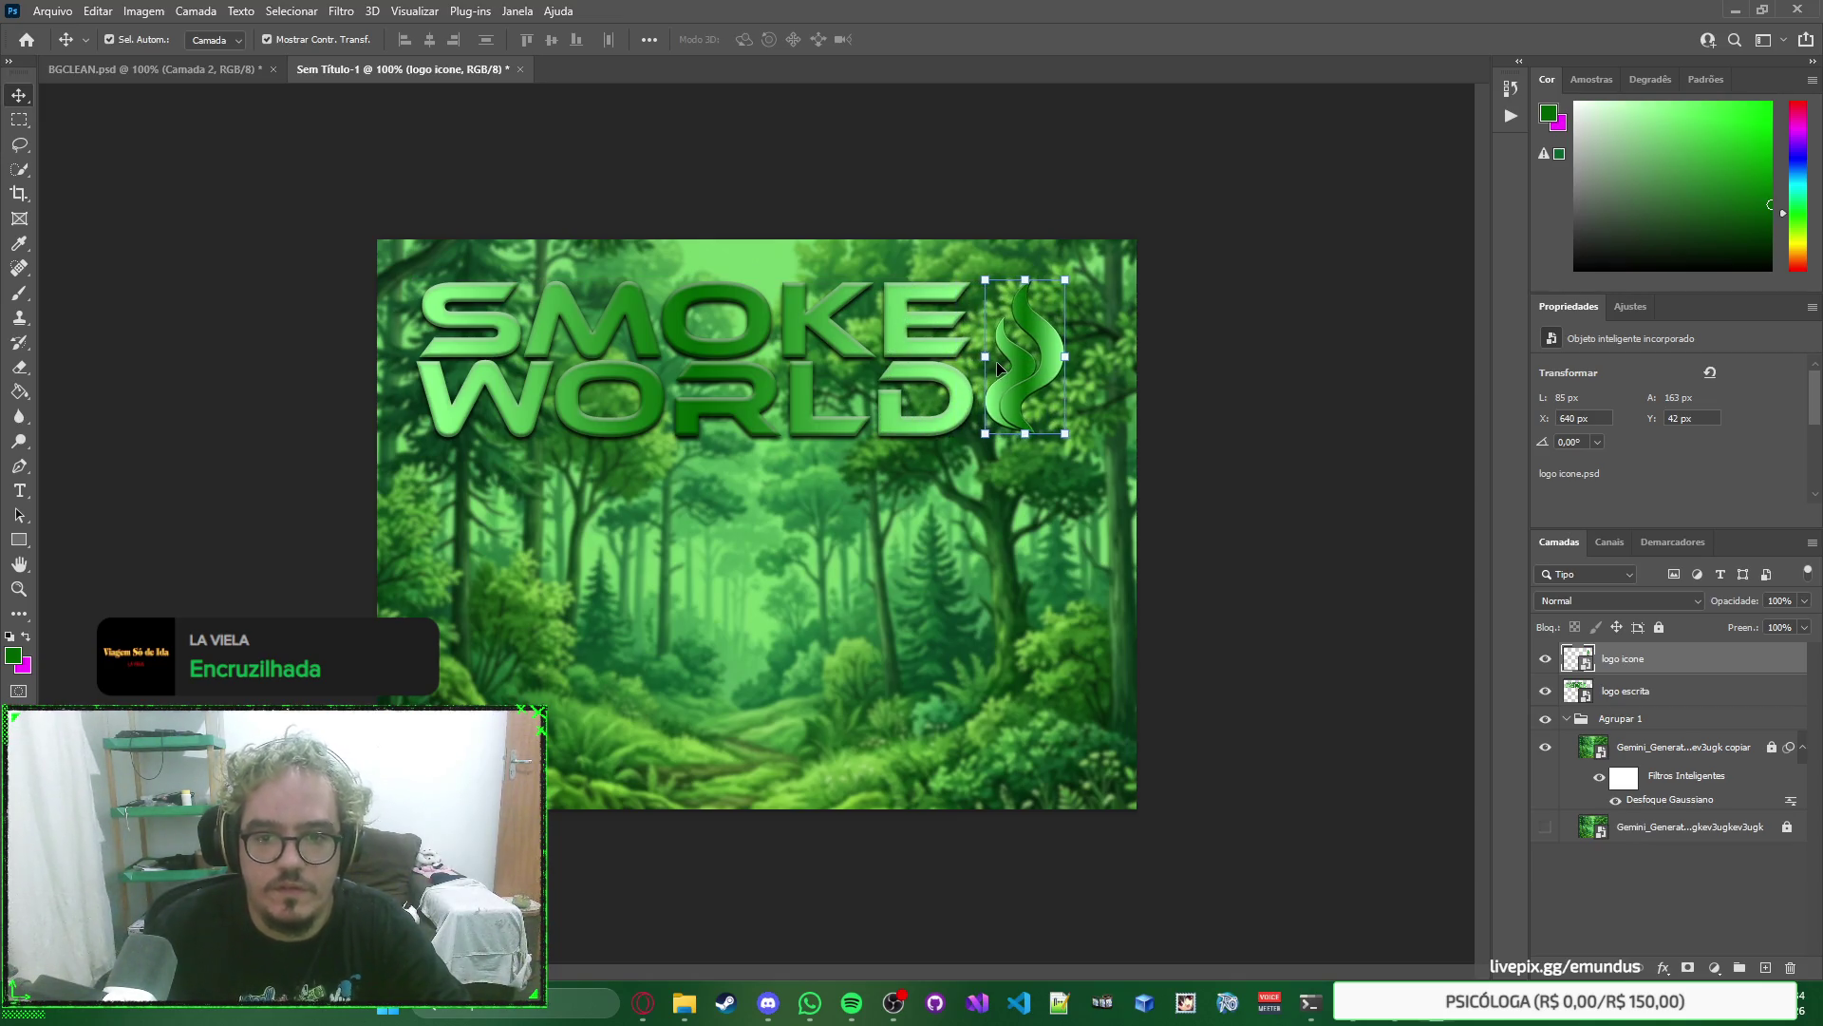
Move the smoke icon and SMOKE WORLD text together up and left into place.
click(1268, 381)
right_click(1327, 313)
click(1328, 313)
click(1049, 353)
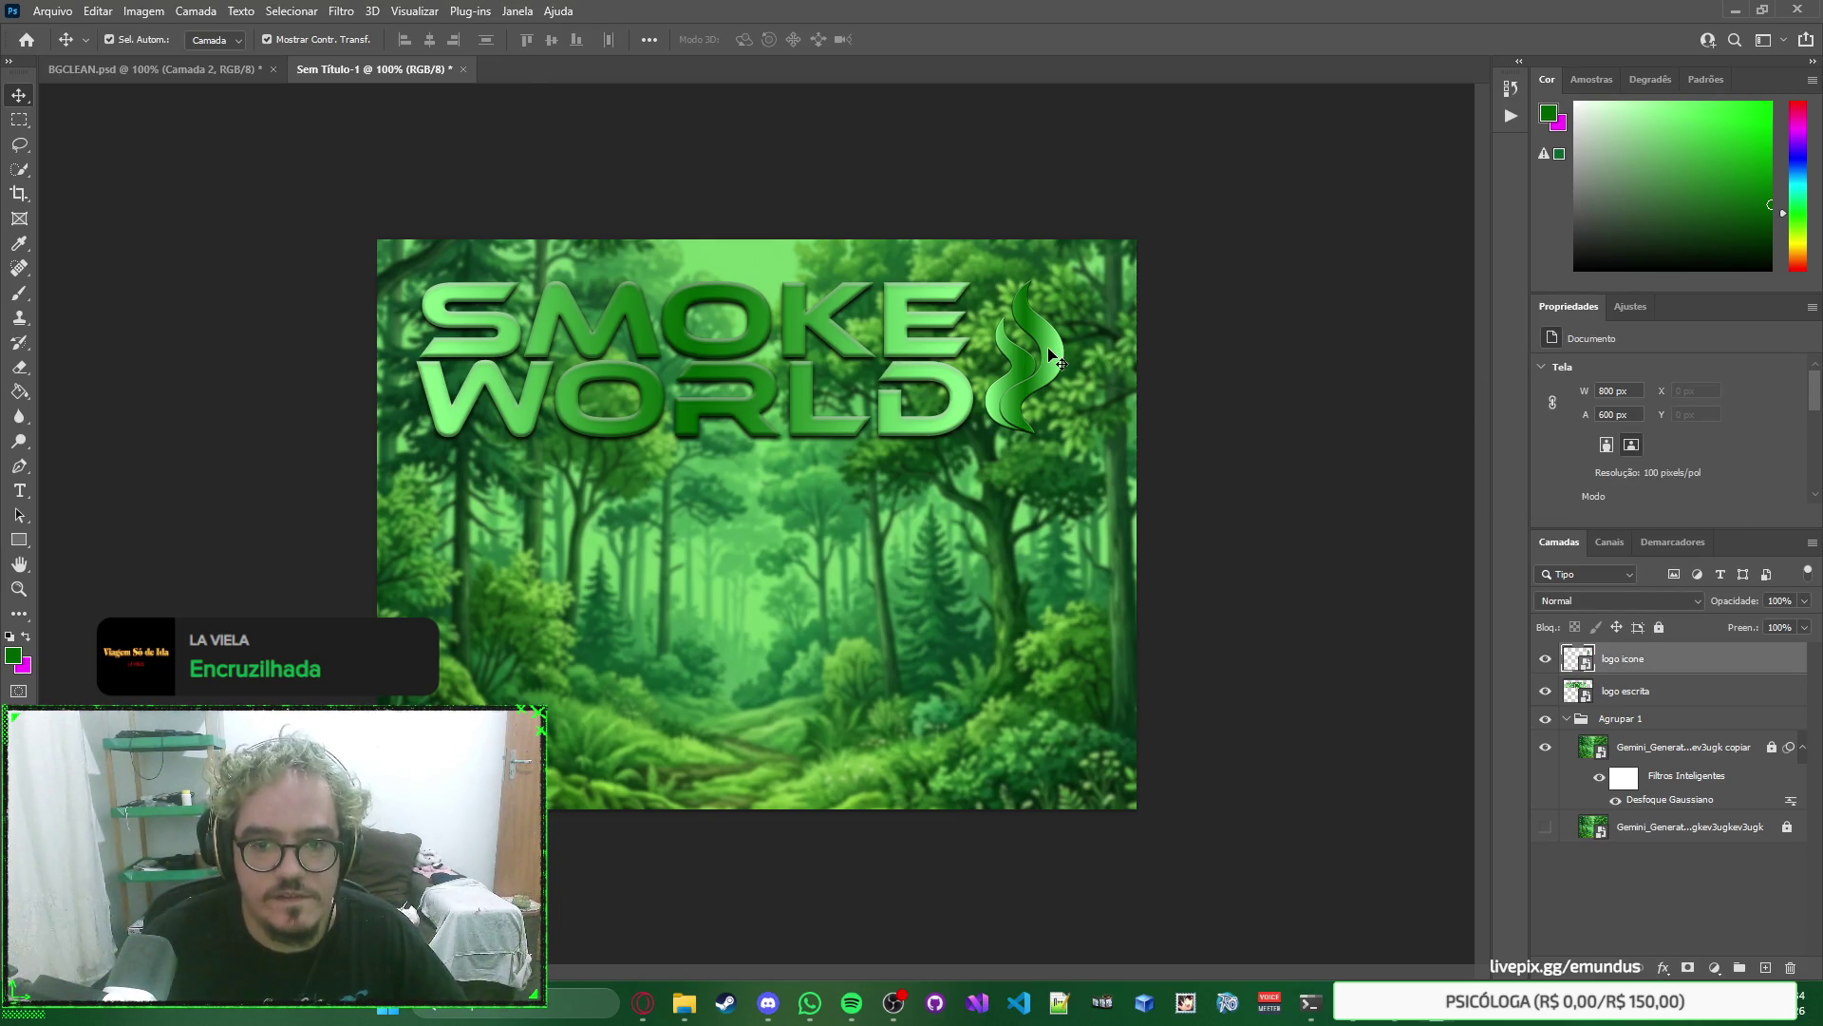
shift+click(917, 350)
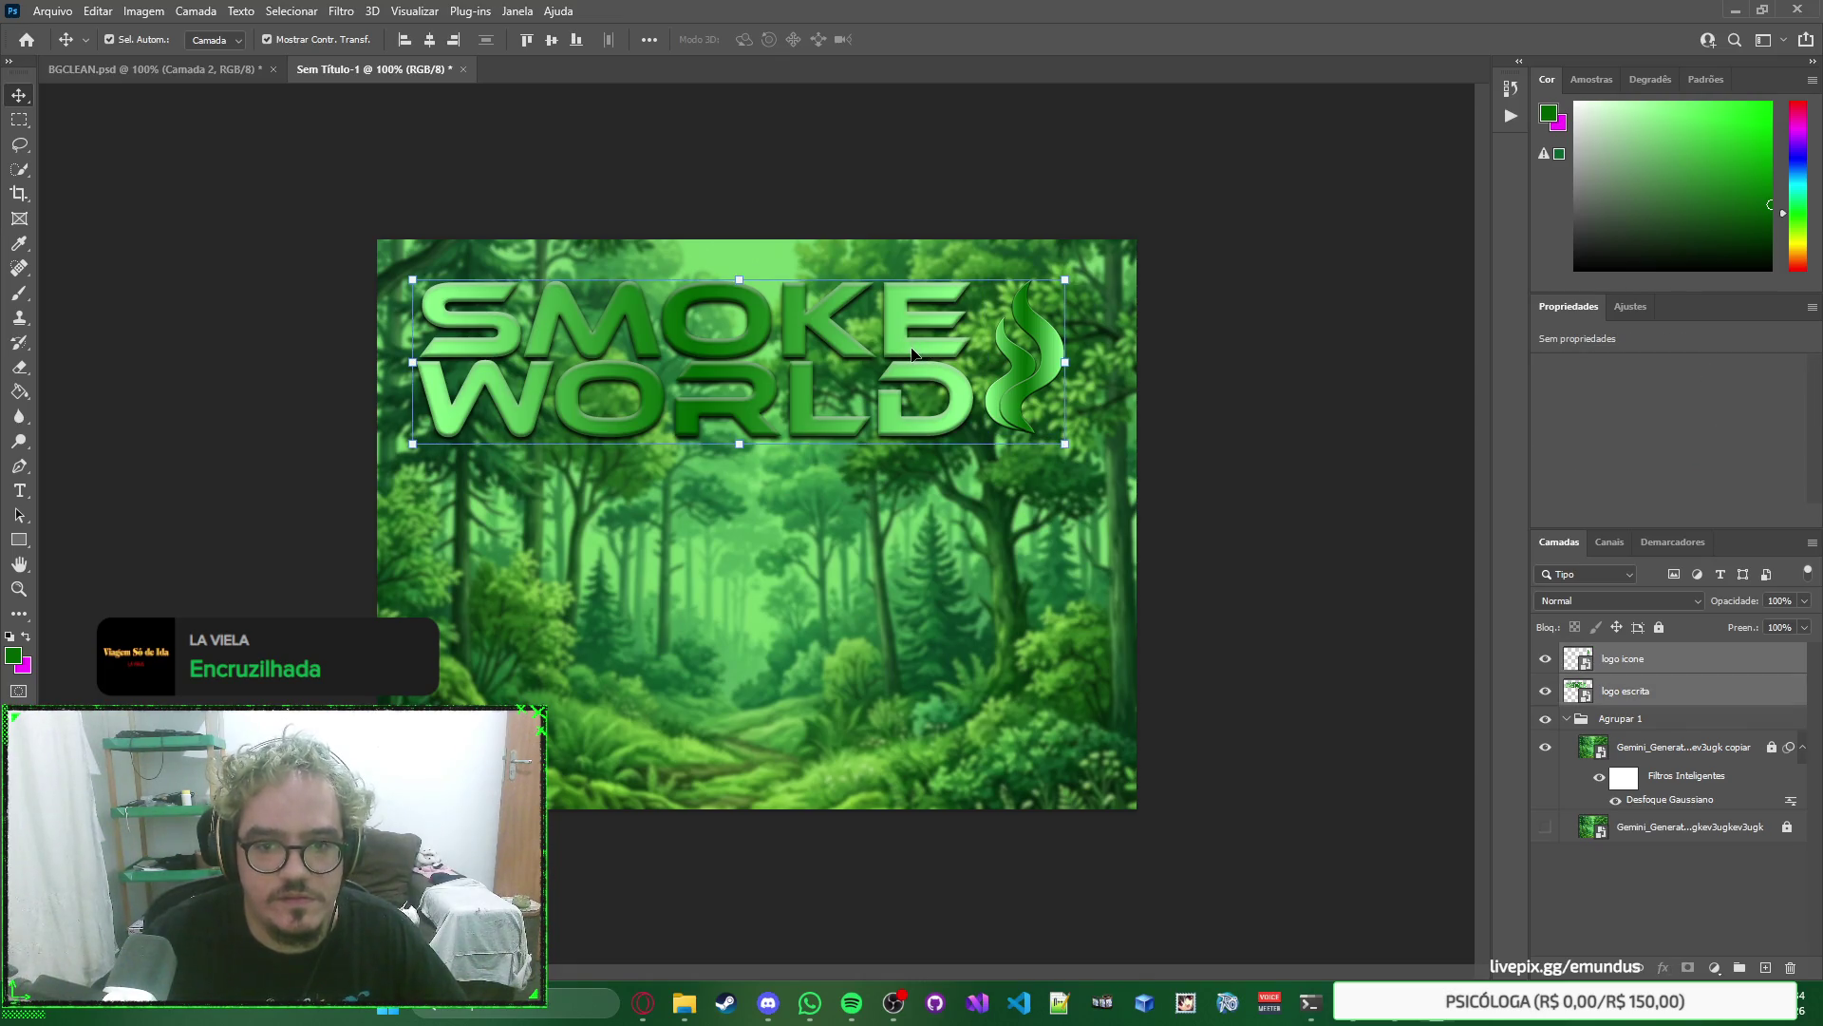
mouse_move(912, 353)
mouse_down()
mouse_move(880, 316)
mouse_move(929, 355)
mouse_move(812, 359)
mouse_move(812, 380)
mouse_move(818, 310)
mouse_move(817, 343)
mouse_up()
click(1343, 395)
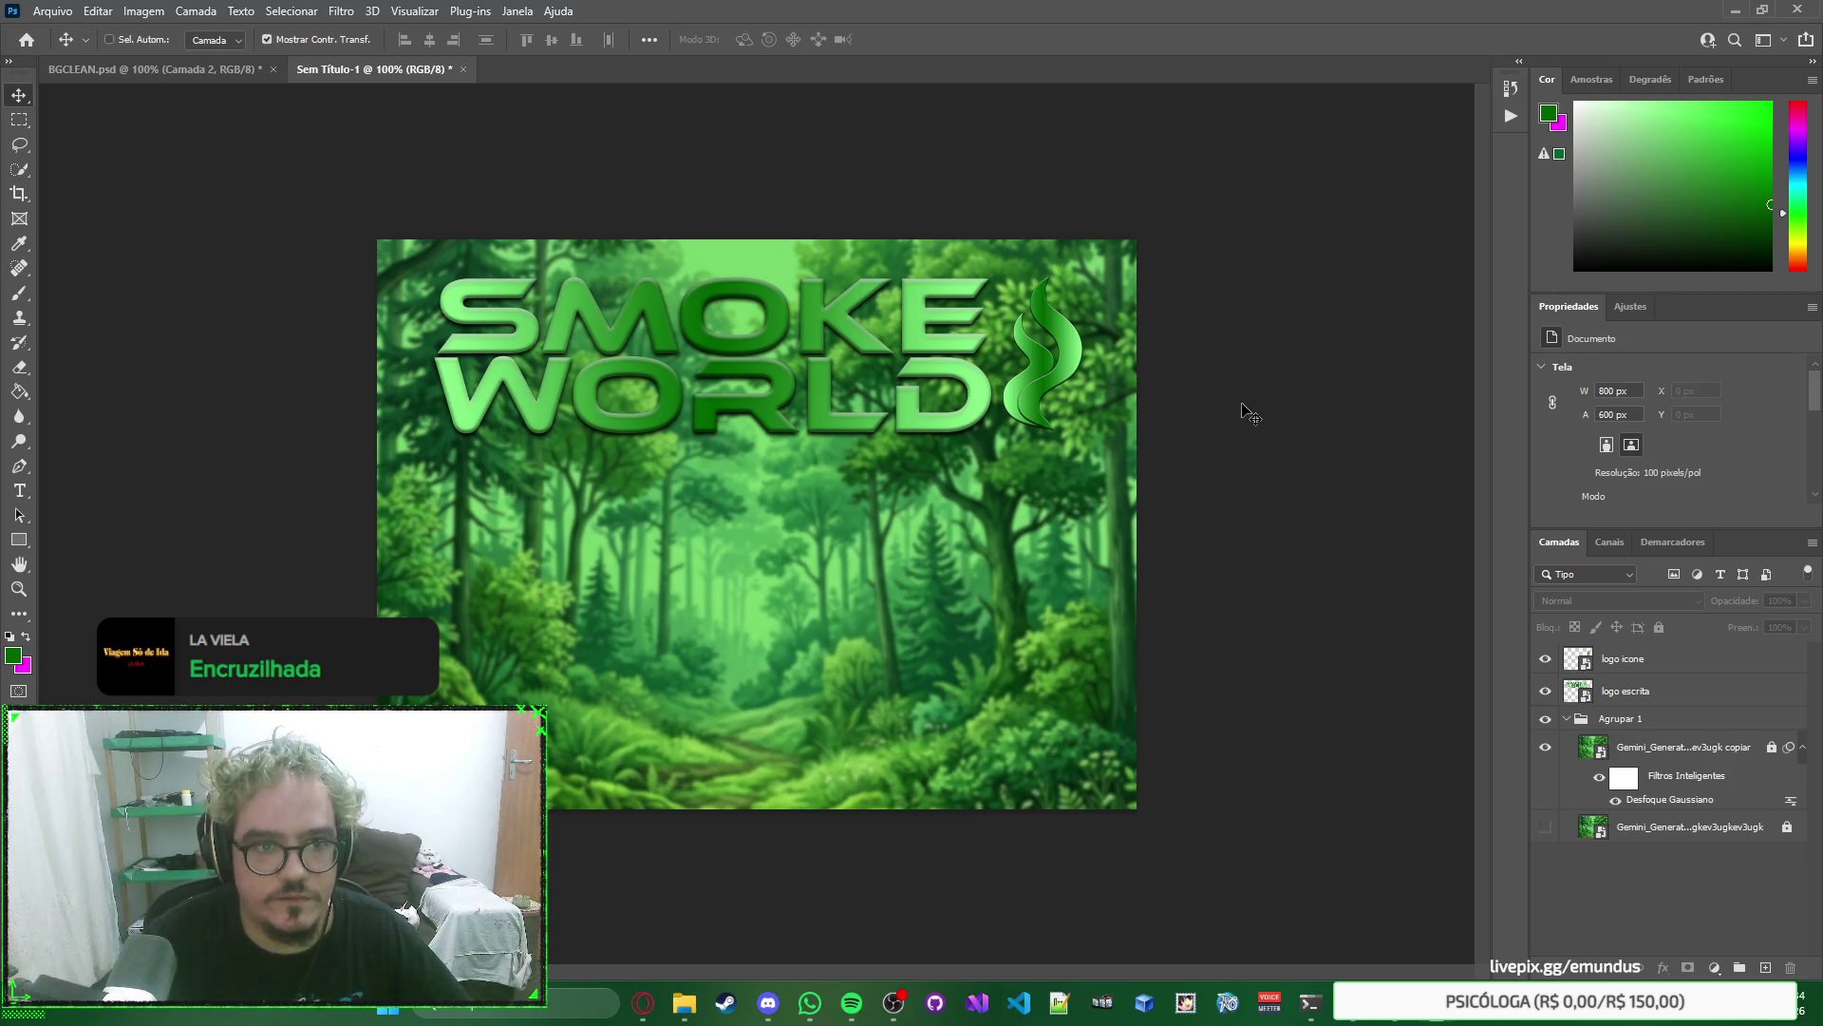
key(ctrl+s)
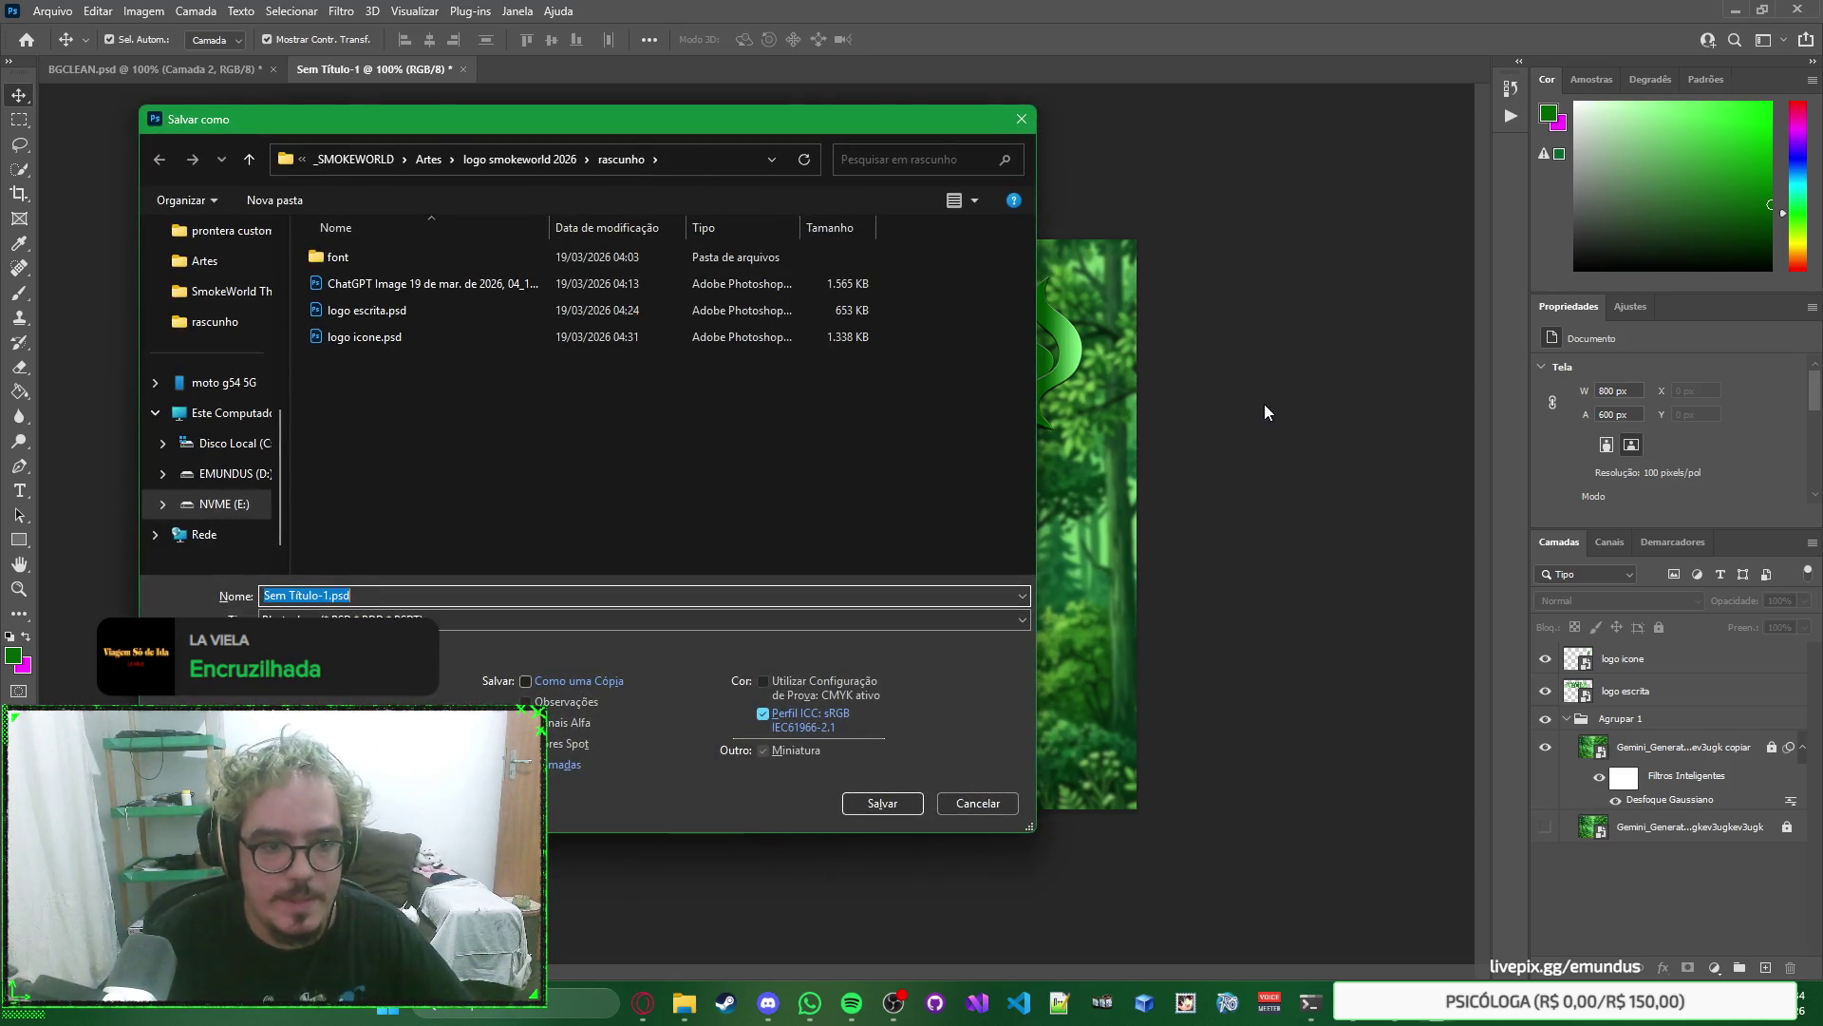
Save the forest composition as fundo launcher.psd, then switch to AutoPatch Builder.
text(fundo launcher)
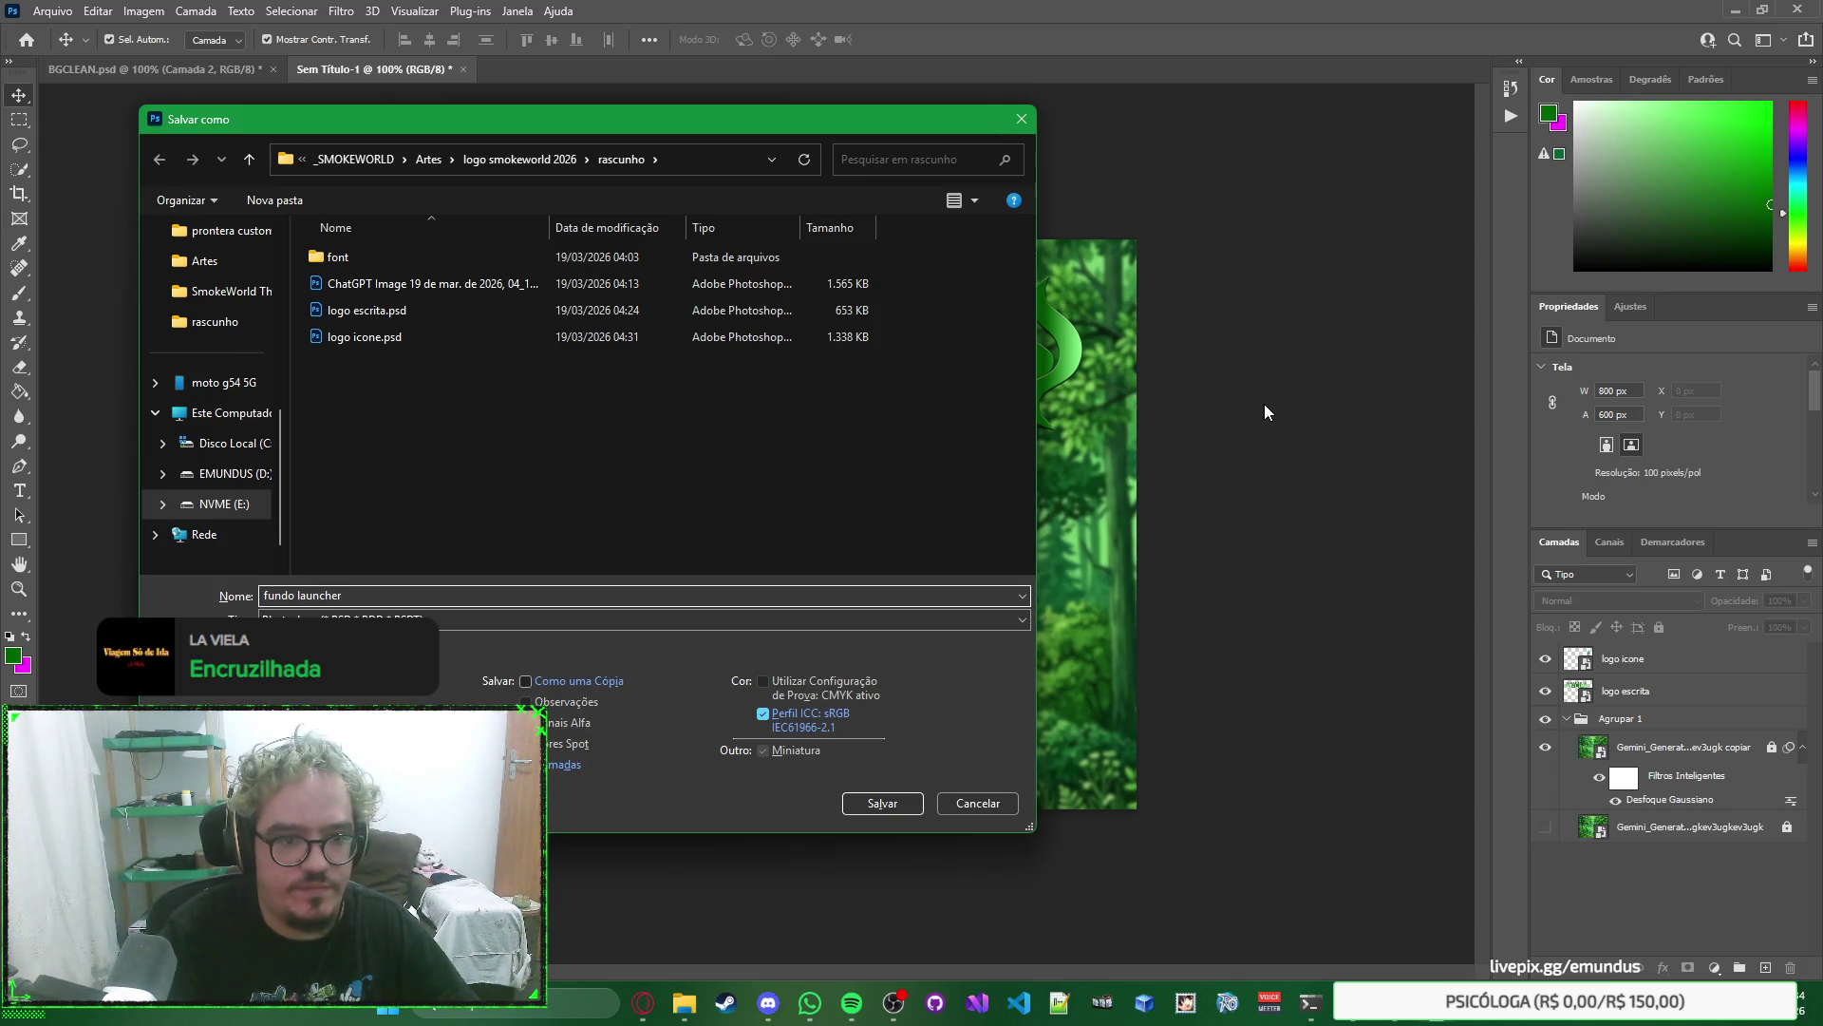
key(Return)
key(Return)
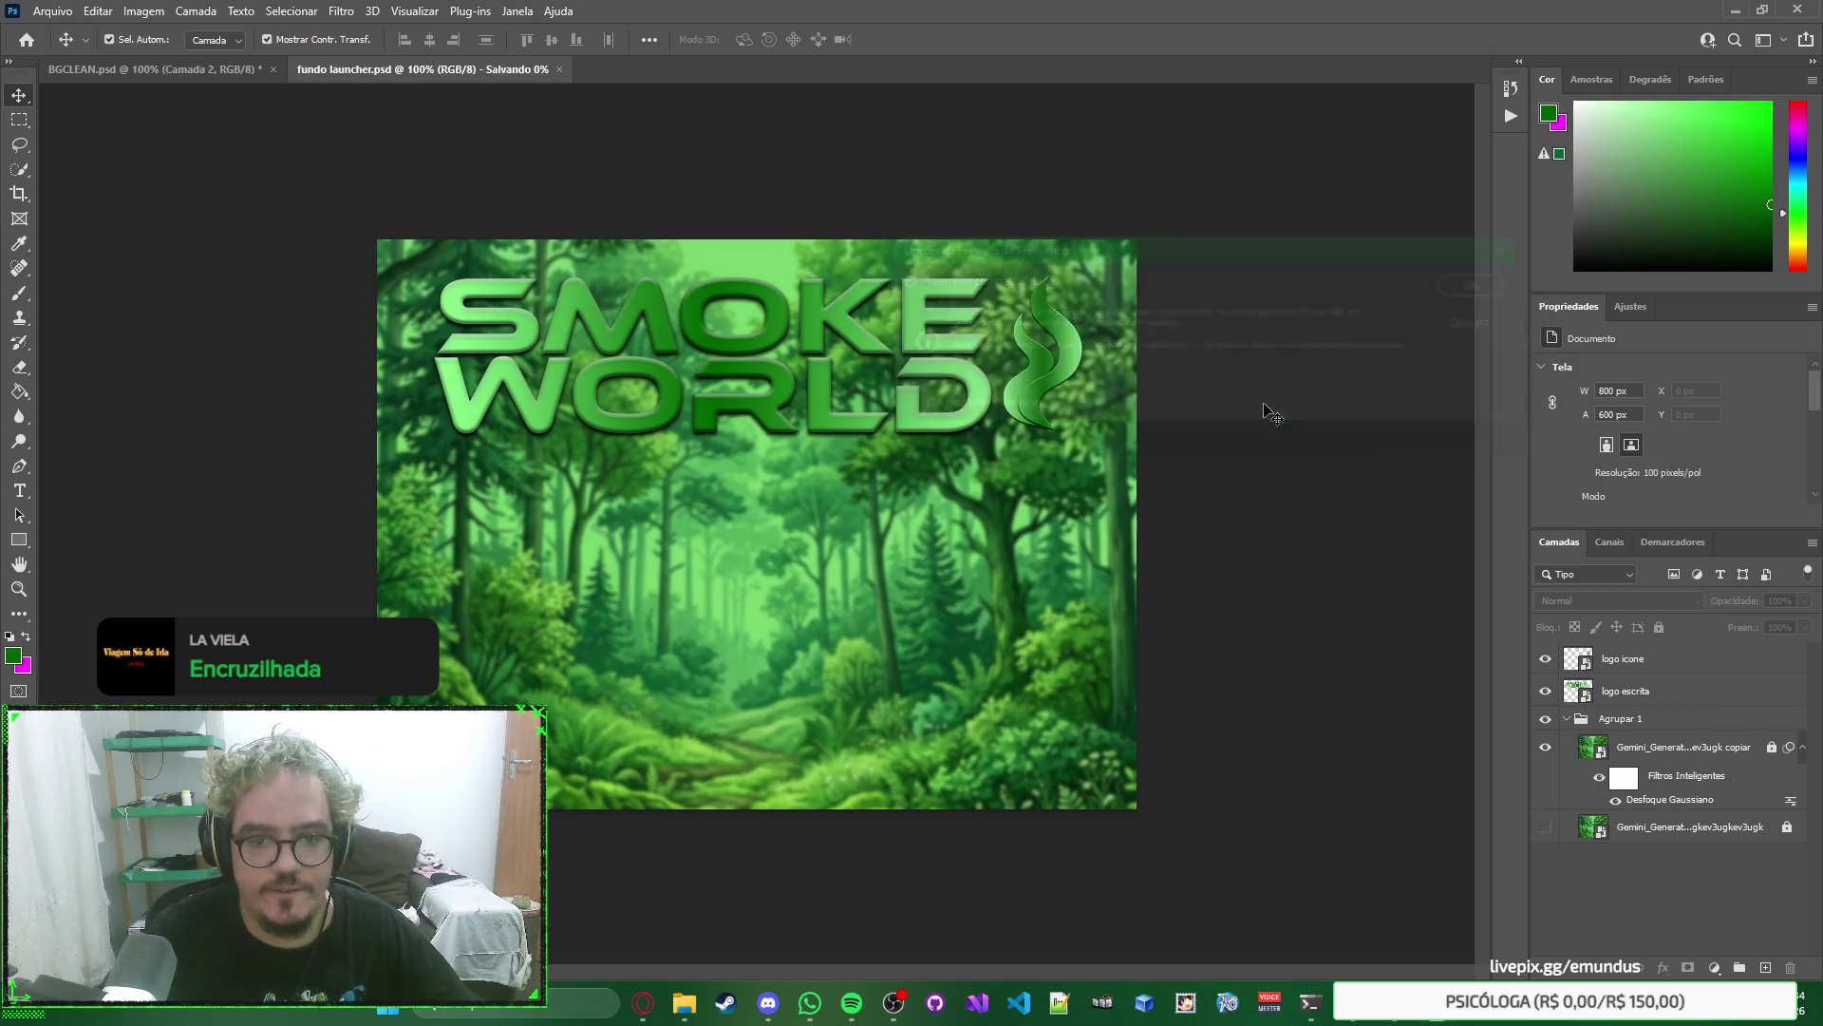
right_click(1408, 428)
click(1374, 369)
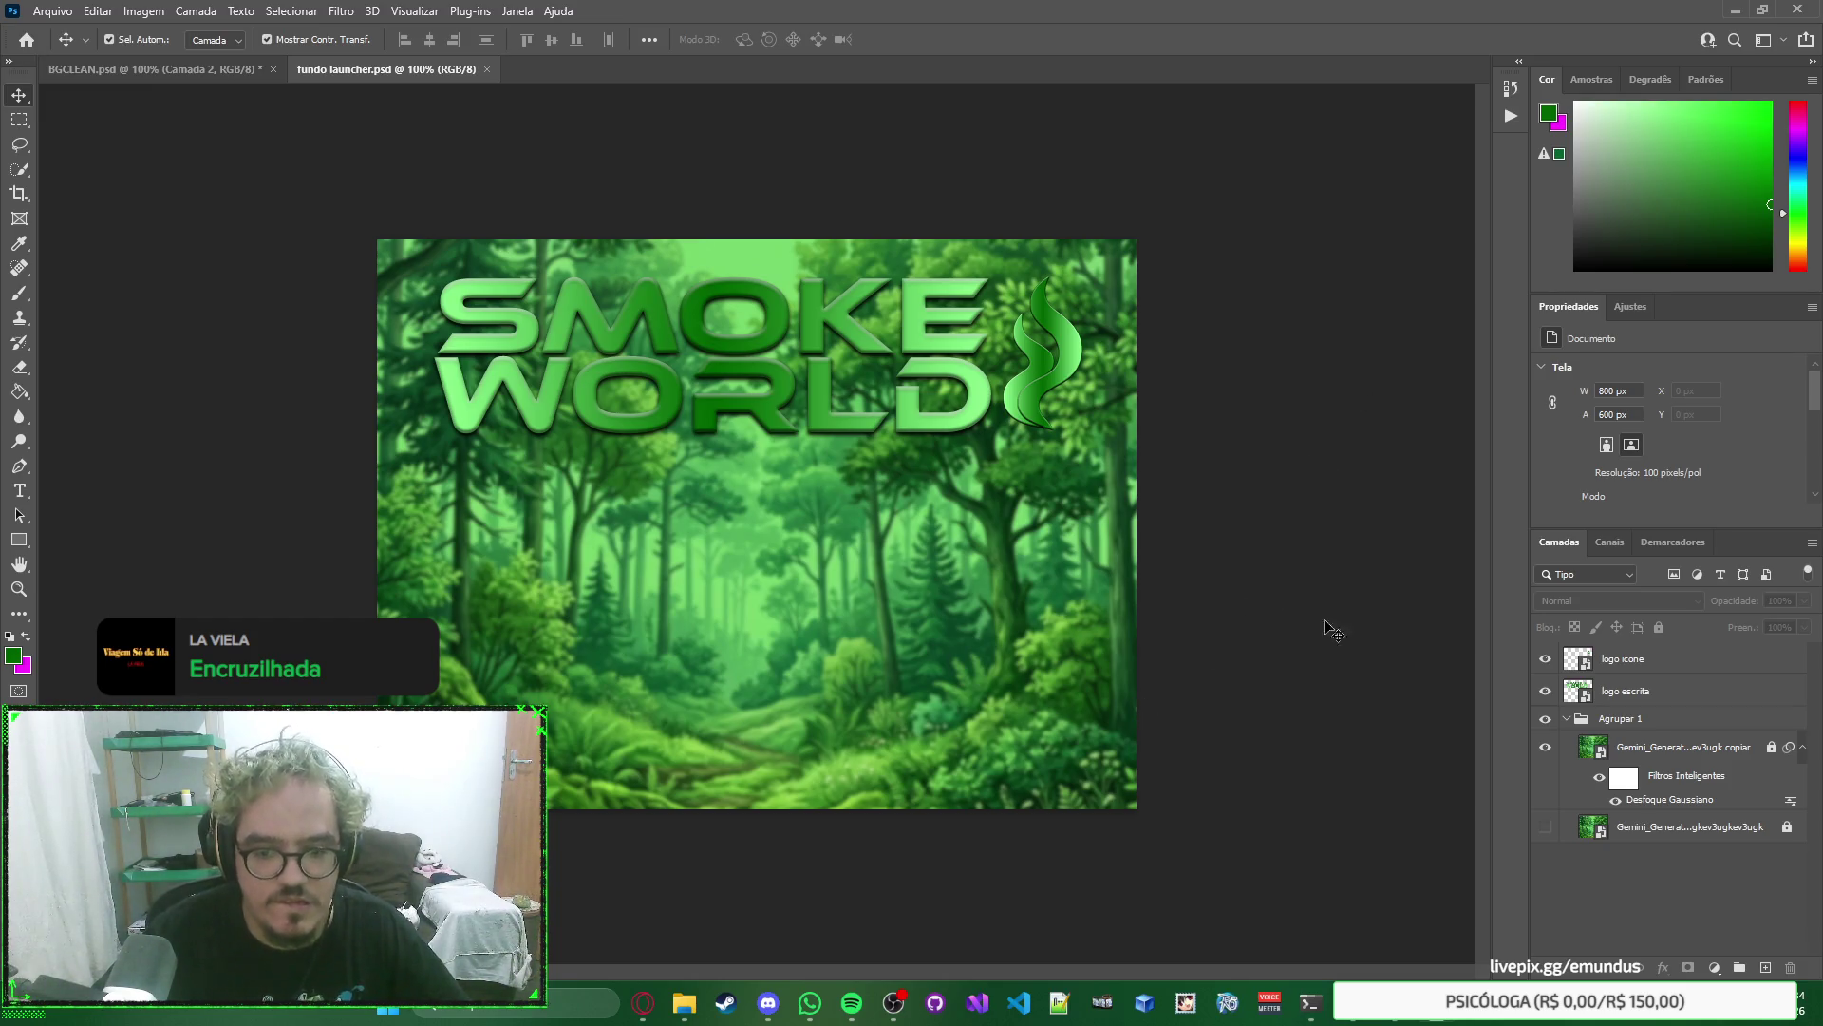
right_click(1387, 509)
click(1331, 459)
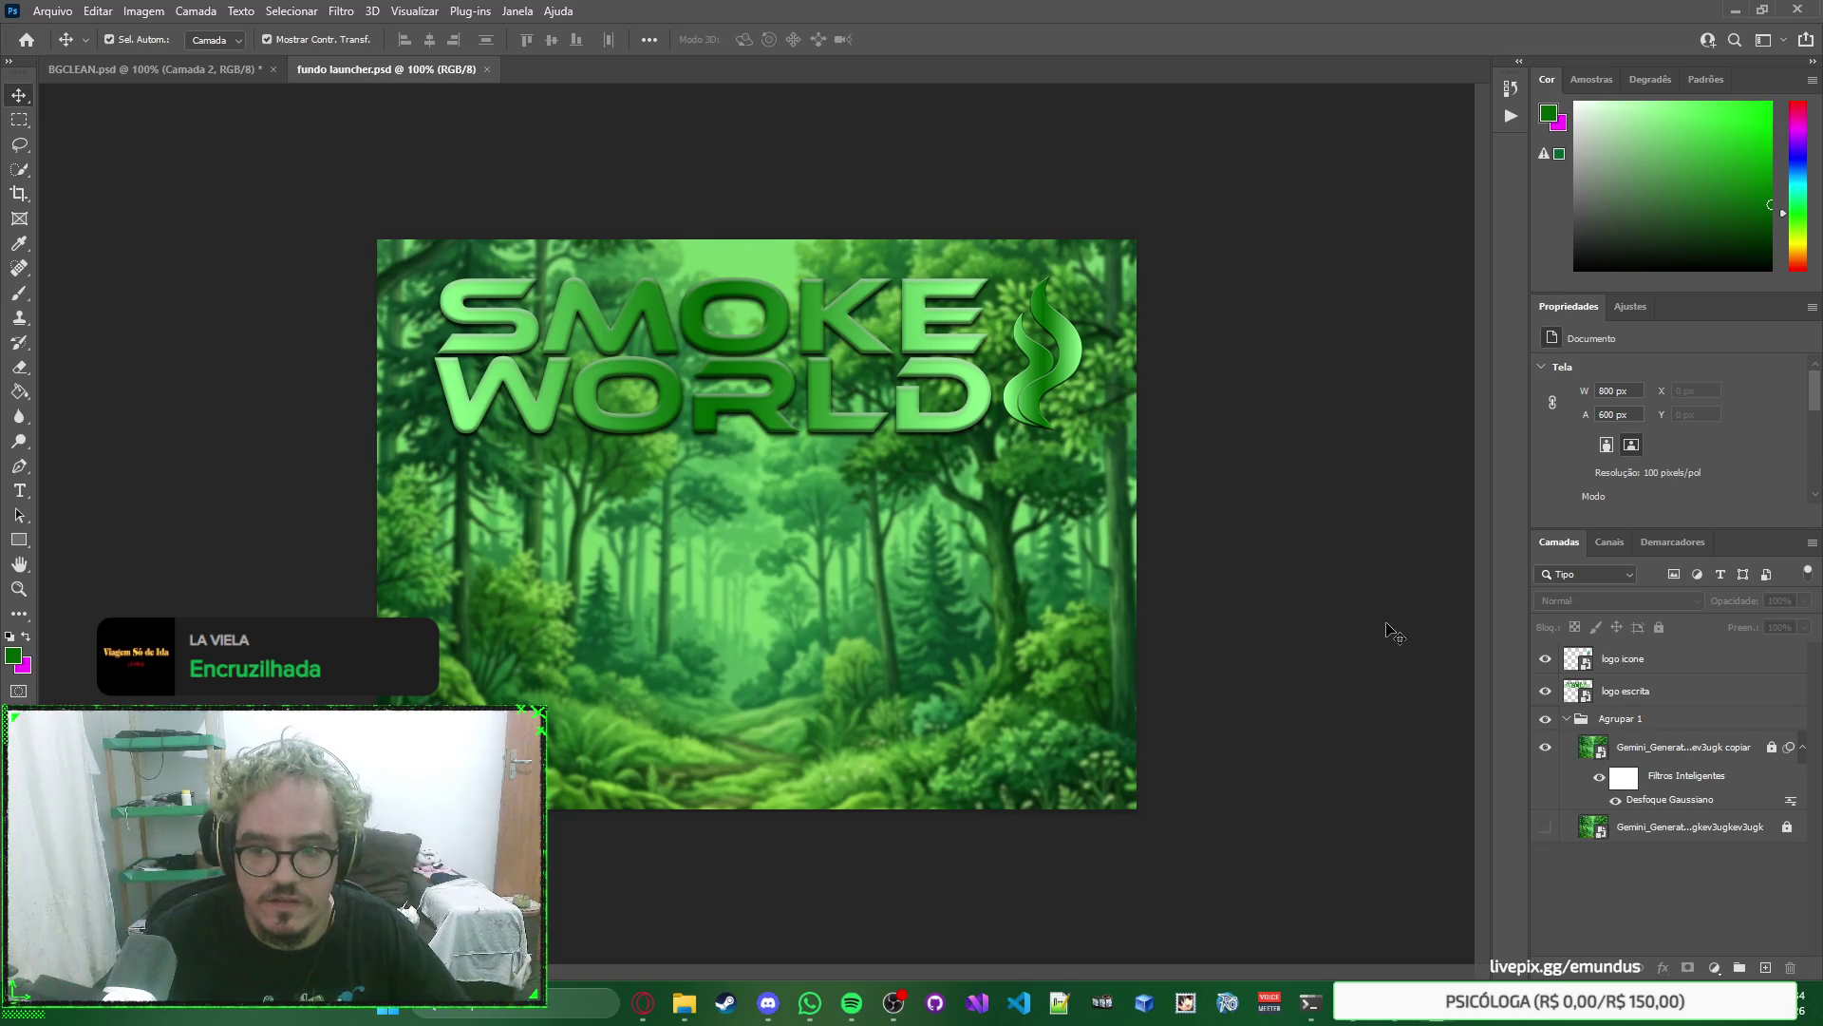
right_click(1430, 542)
click(1395, 473)
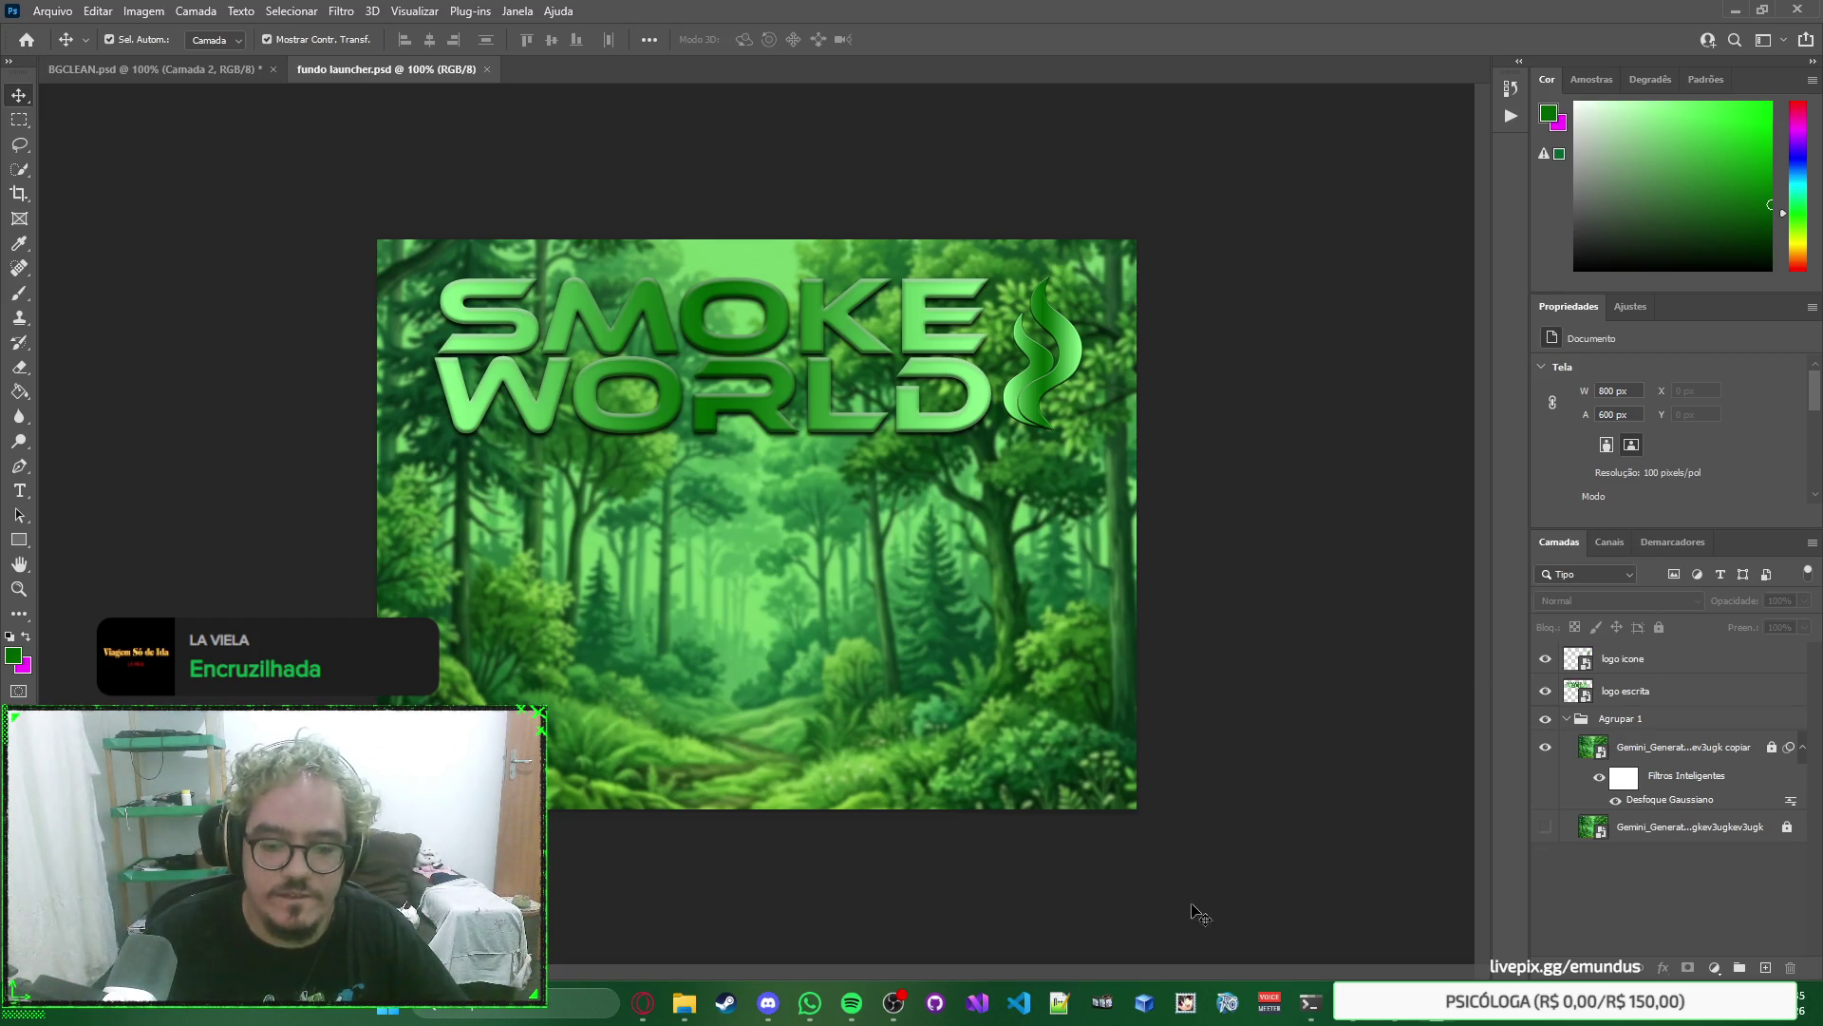
key(alt+Tab)
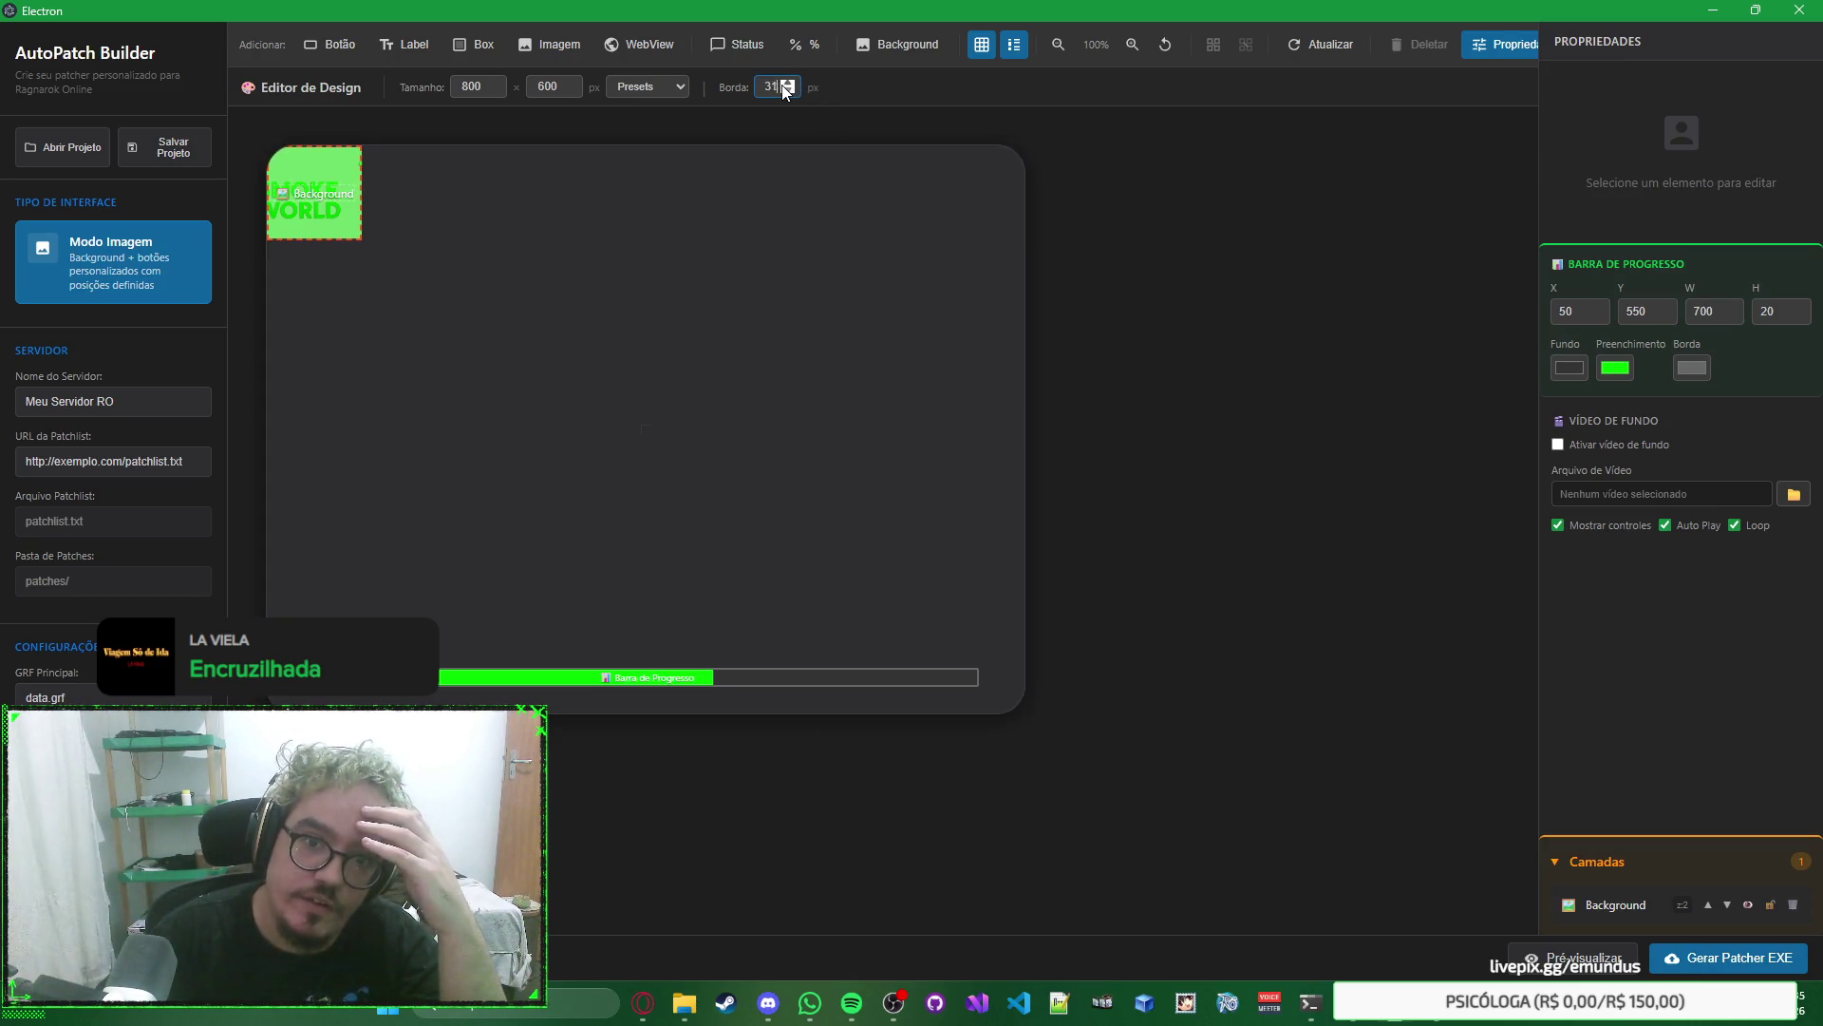
Set AutoPatch Builder's Borda corner rounding to 30 px and return to Photoshop.
scroll(776, 89, down, 14)
scroll(777, 88, down, 20)
scroll(777, 88, up, 20)
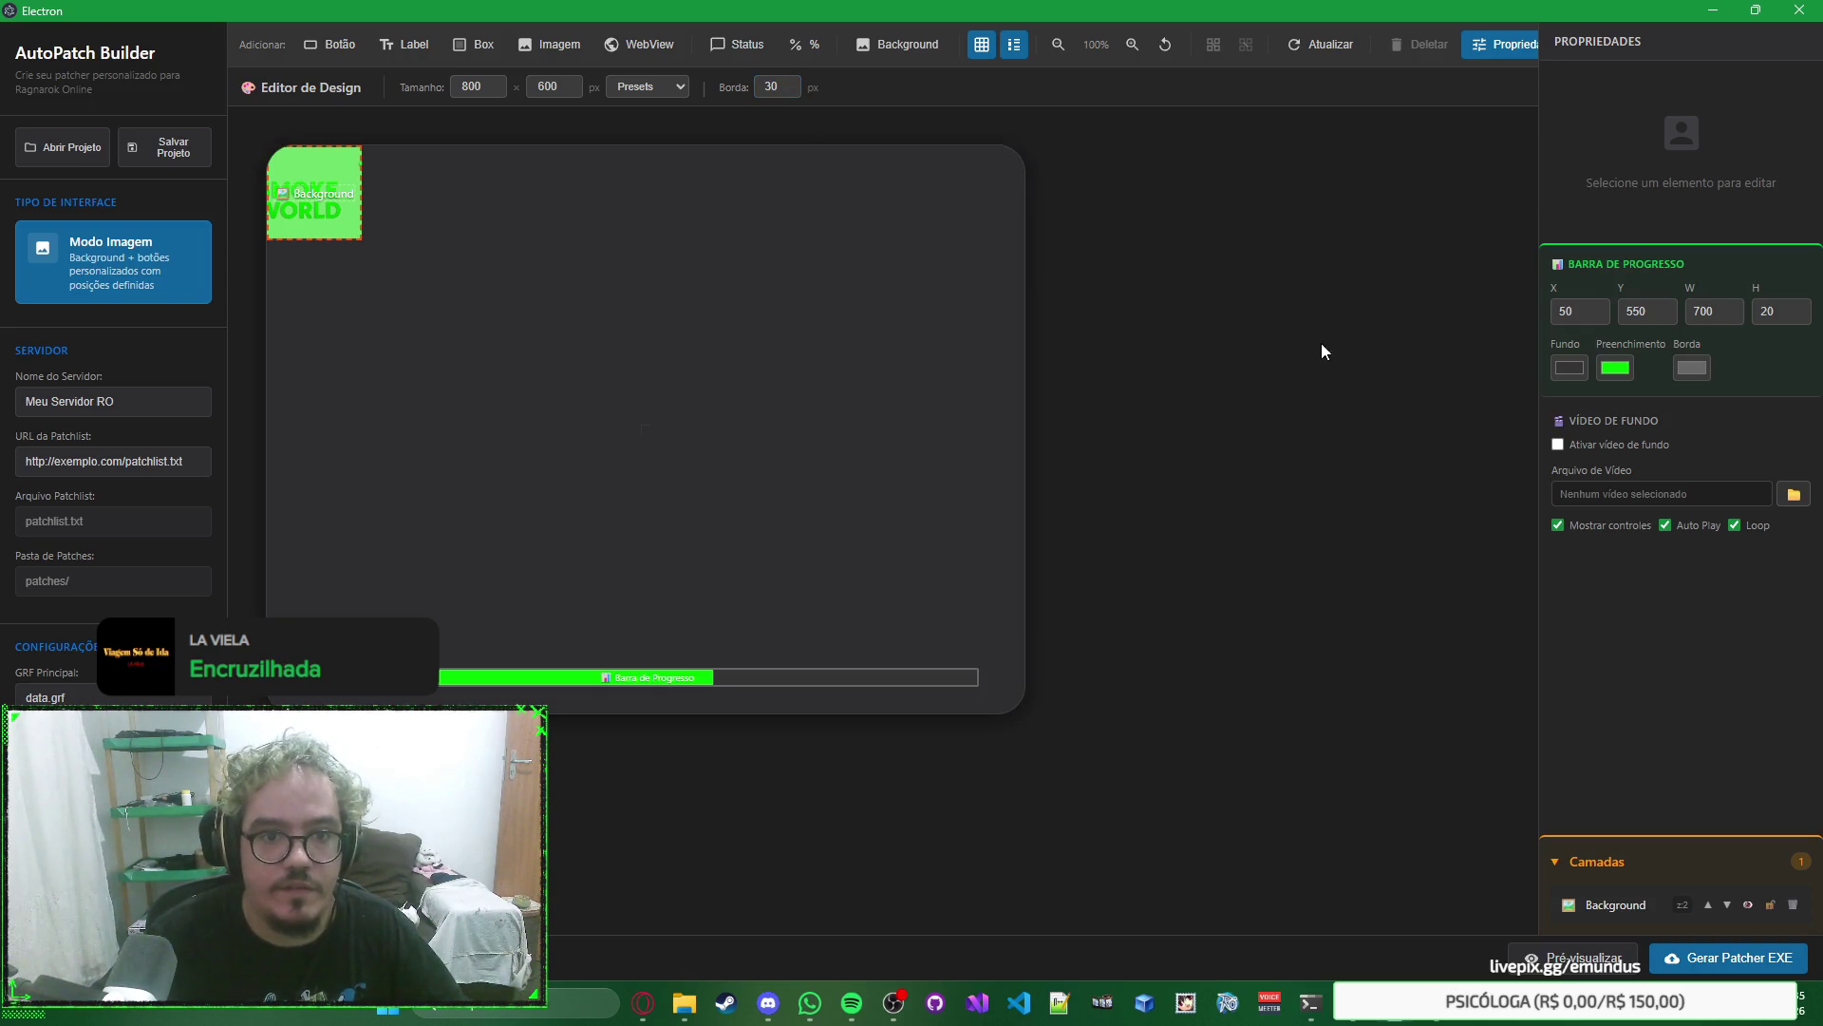
key(alt+Tab)
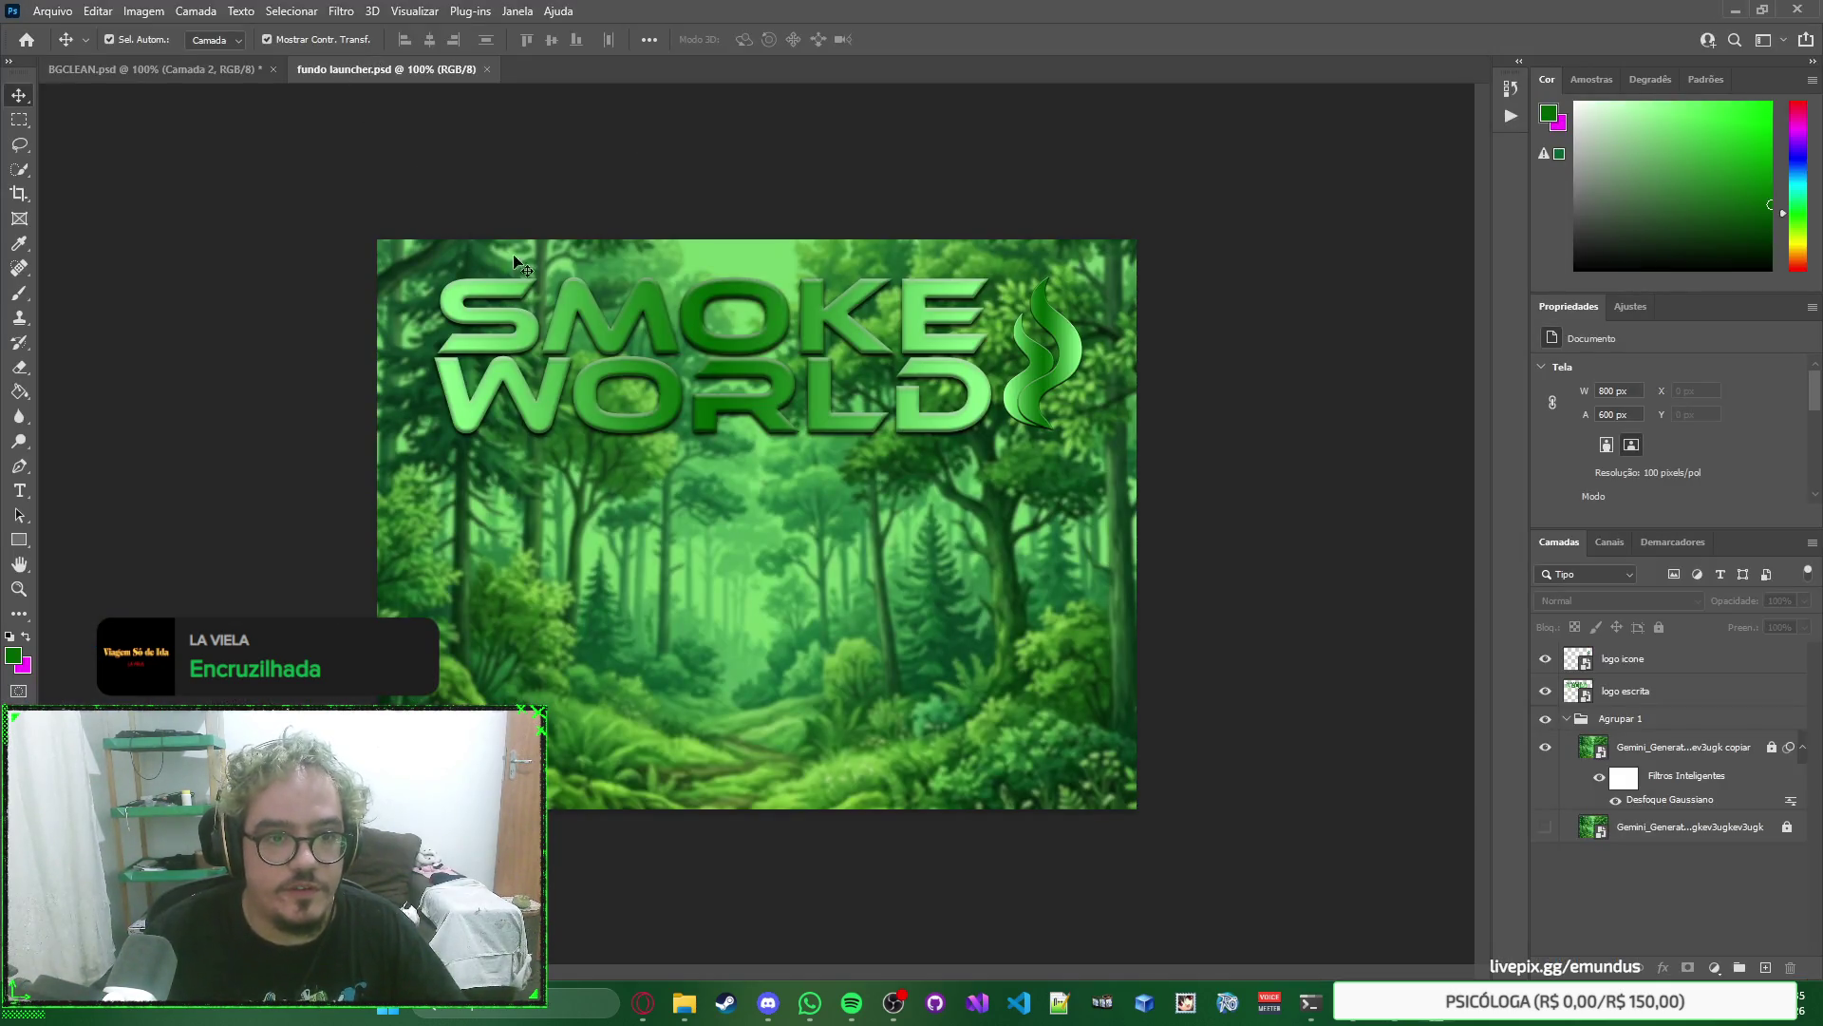
Unlock the Gemini copy layer, try Rasterize Layer, then undo it to keep the smart object.
click(1678, 751)
click(1772, 747)
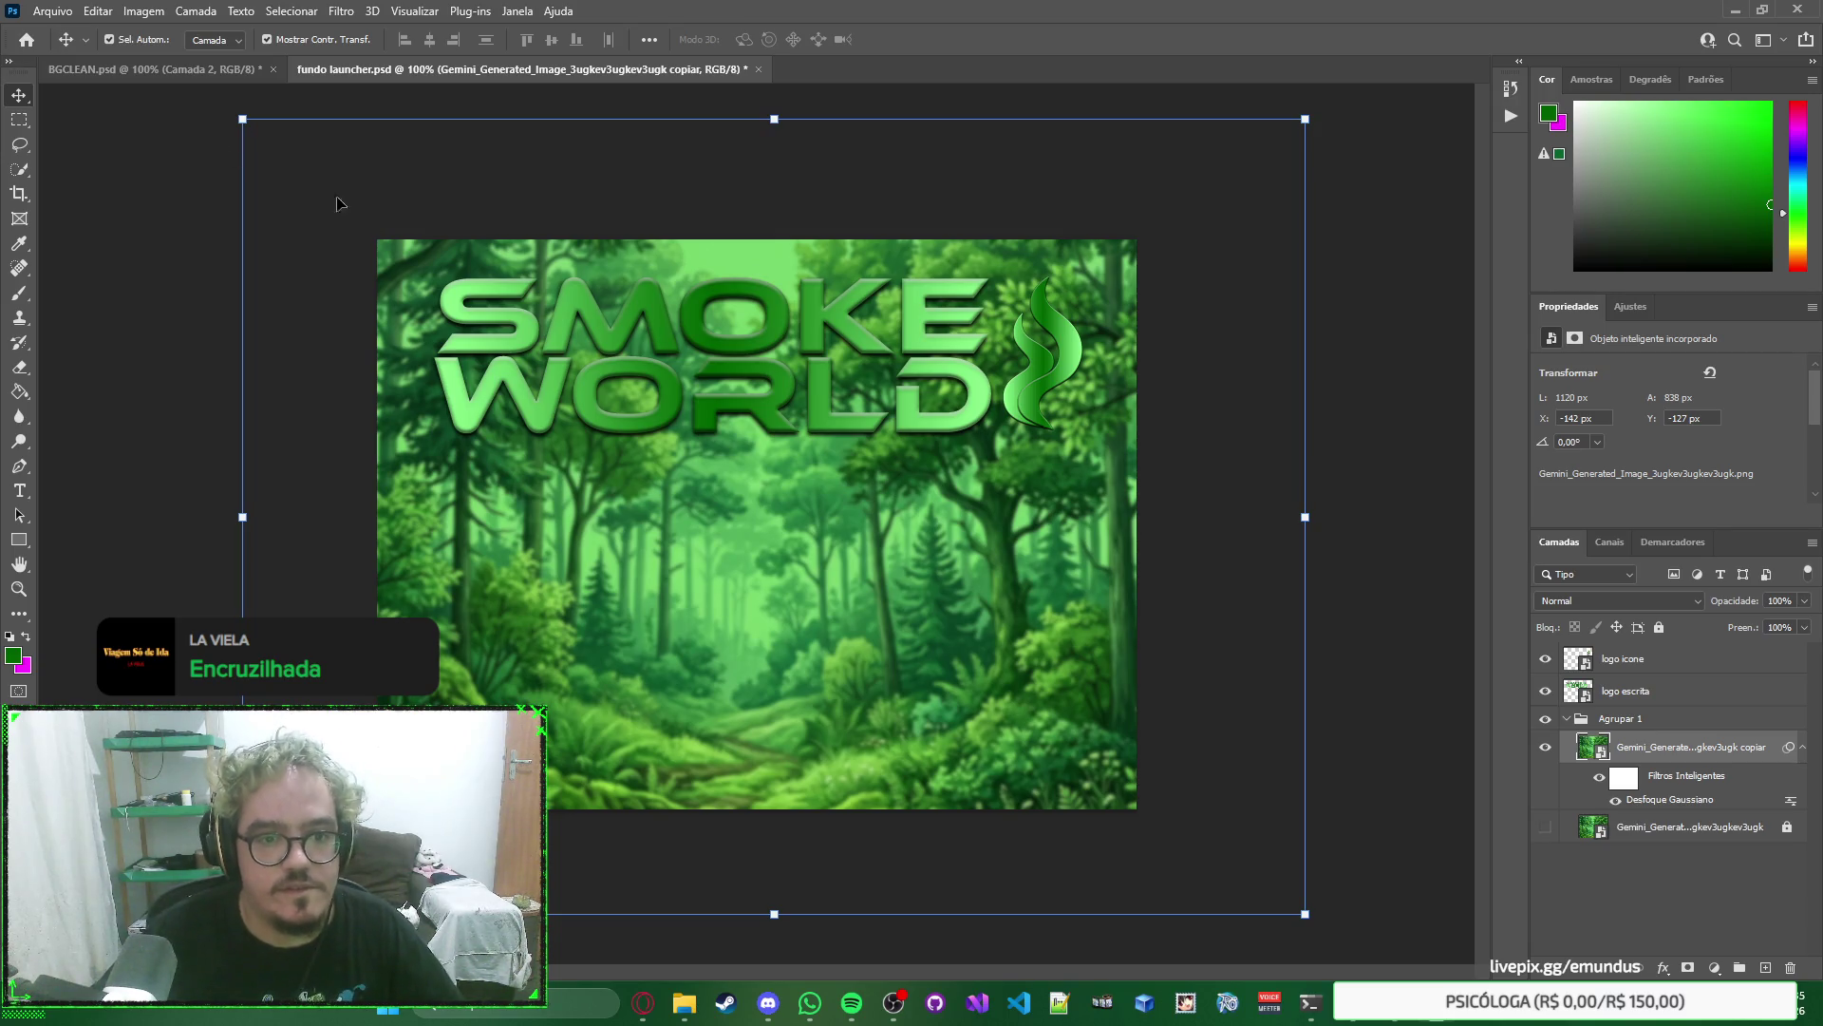
click(1660, 628)
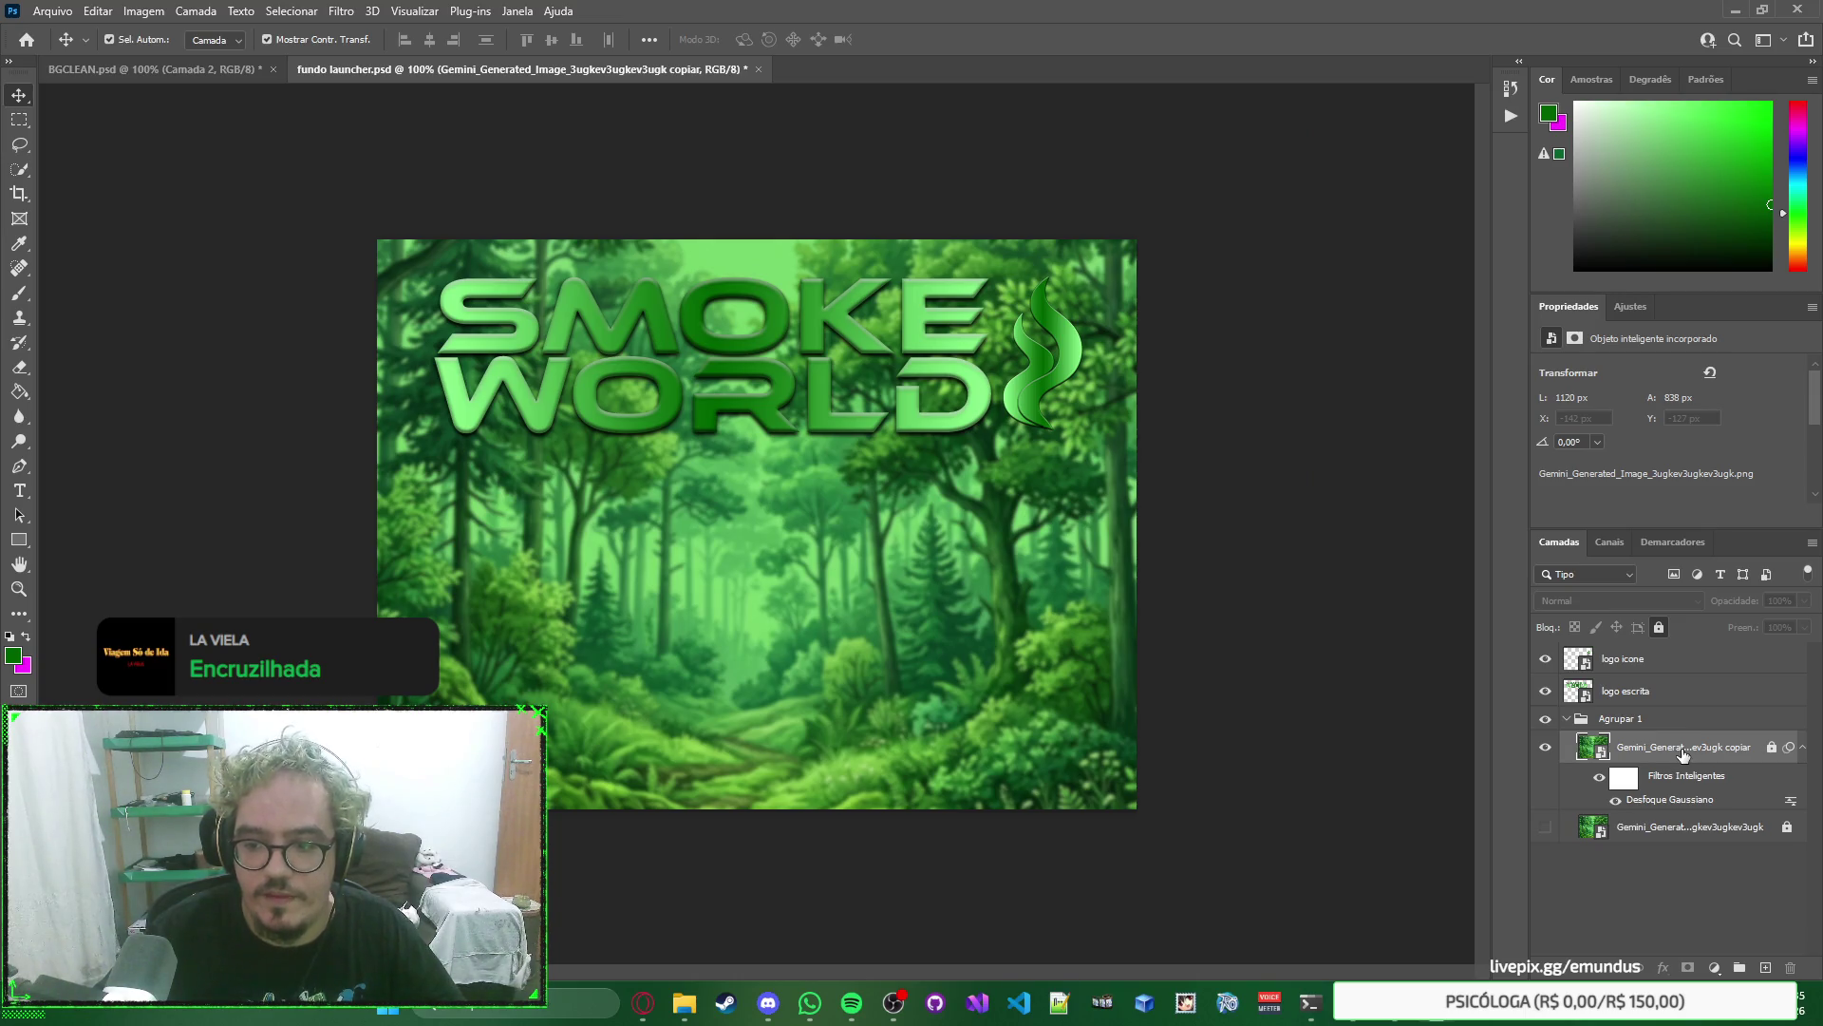
click(1662, 626)
right_click(1686, 753)
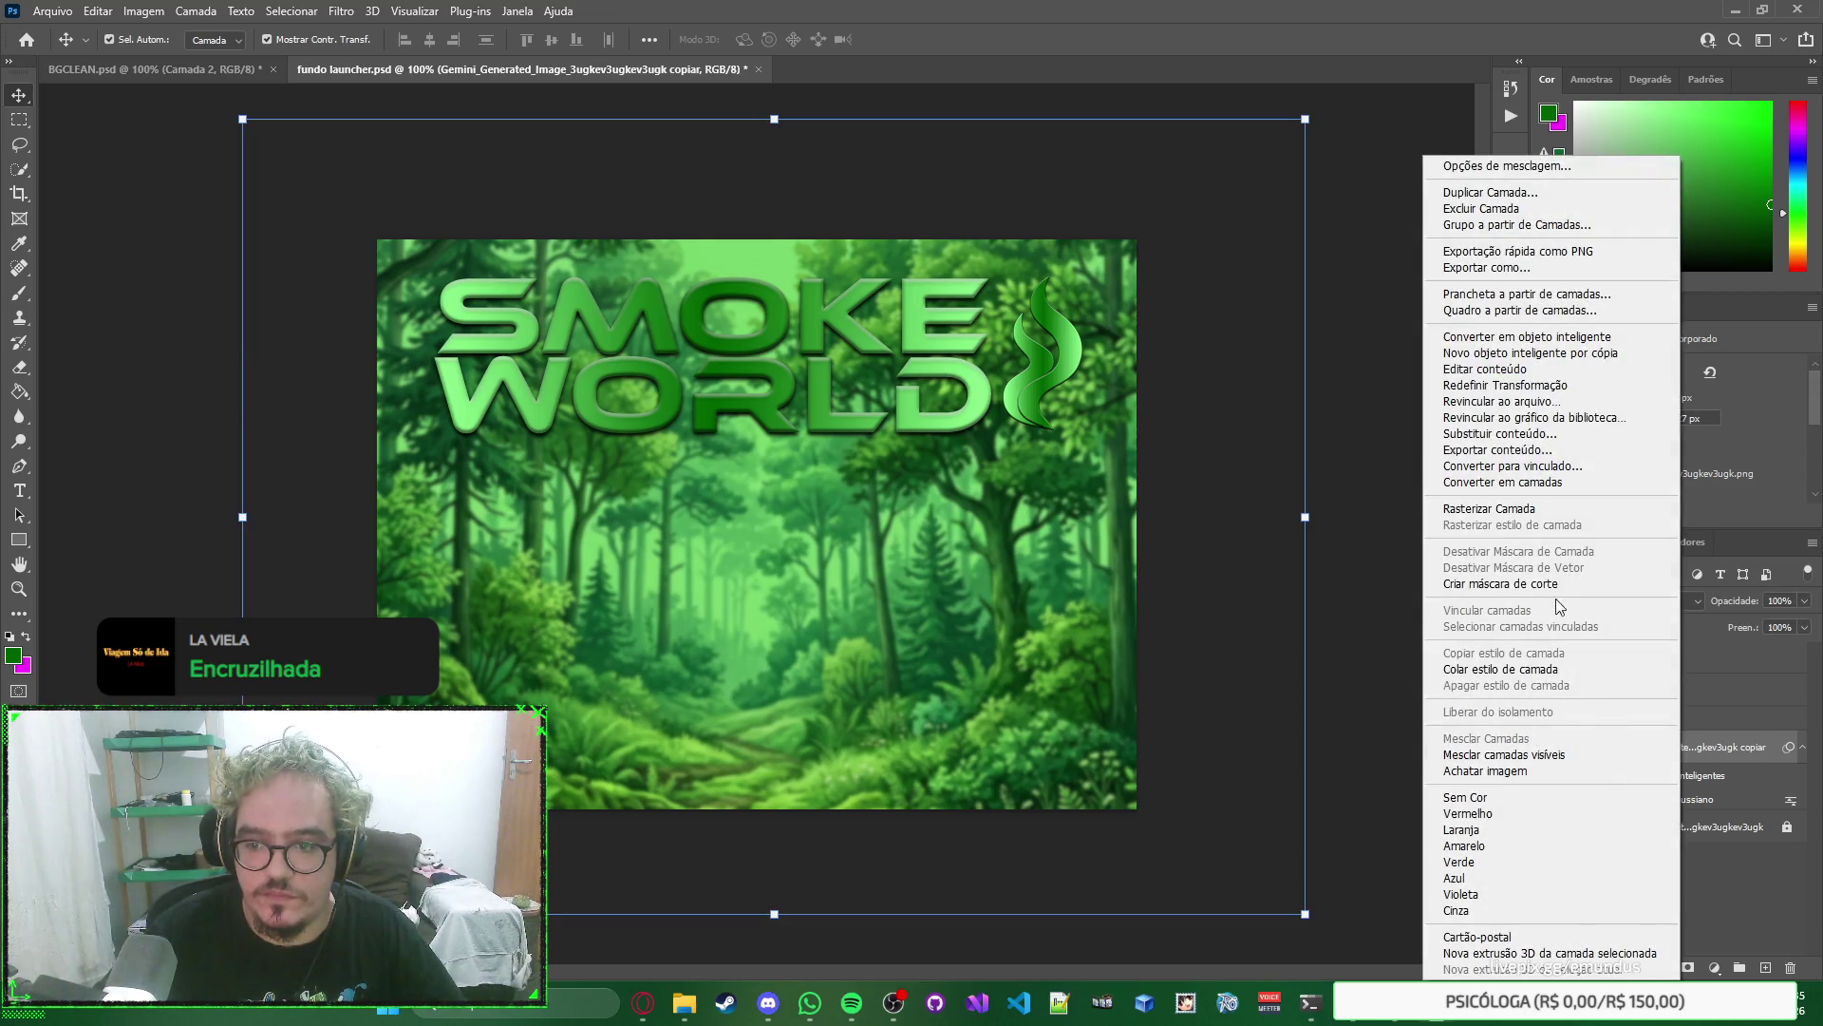
click(1546, 509)
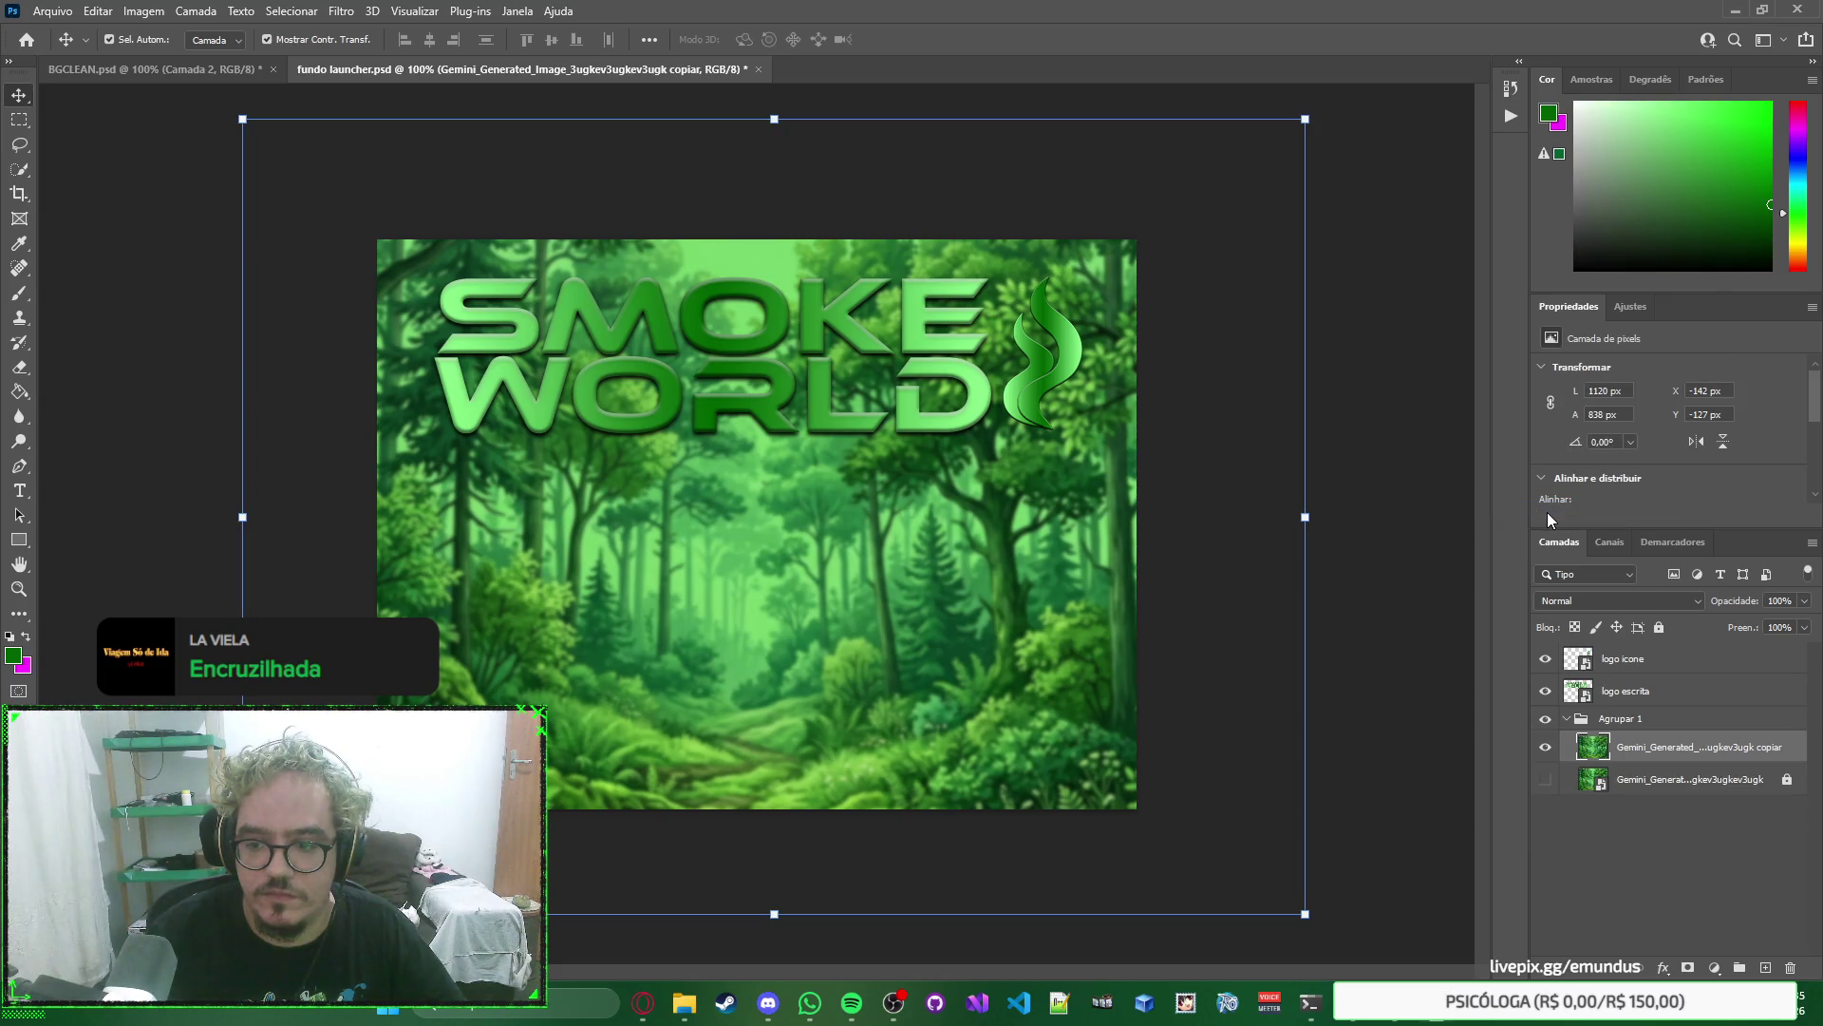
key(ctrl+z)
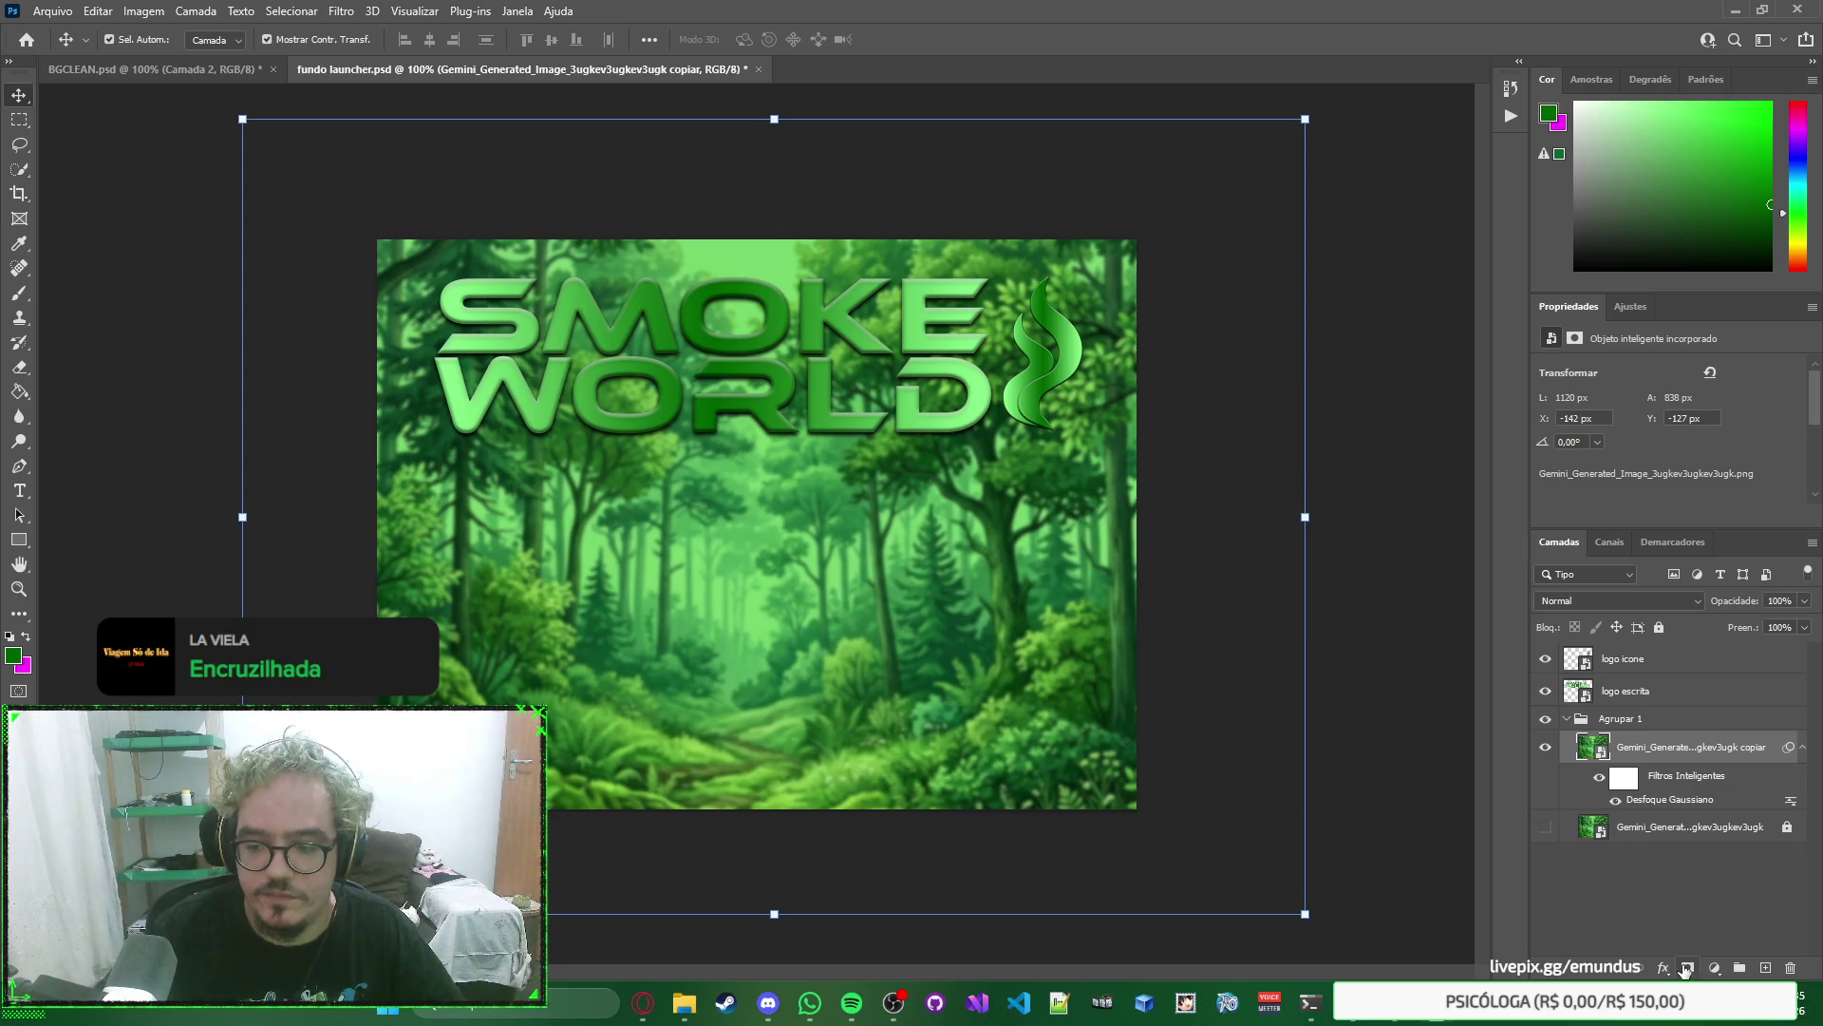
Open and close the new adjustment layer menu without adding any adjustment.
click(1714, 967)
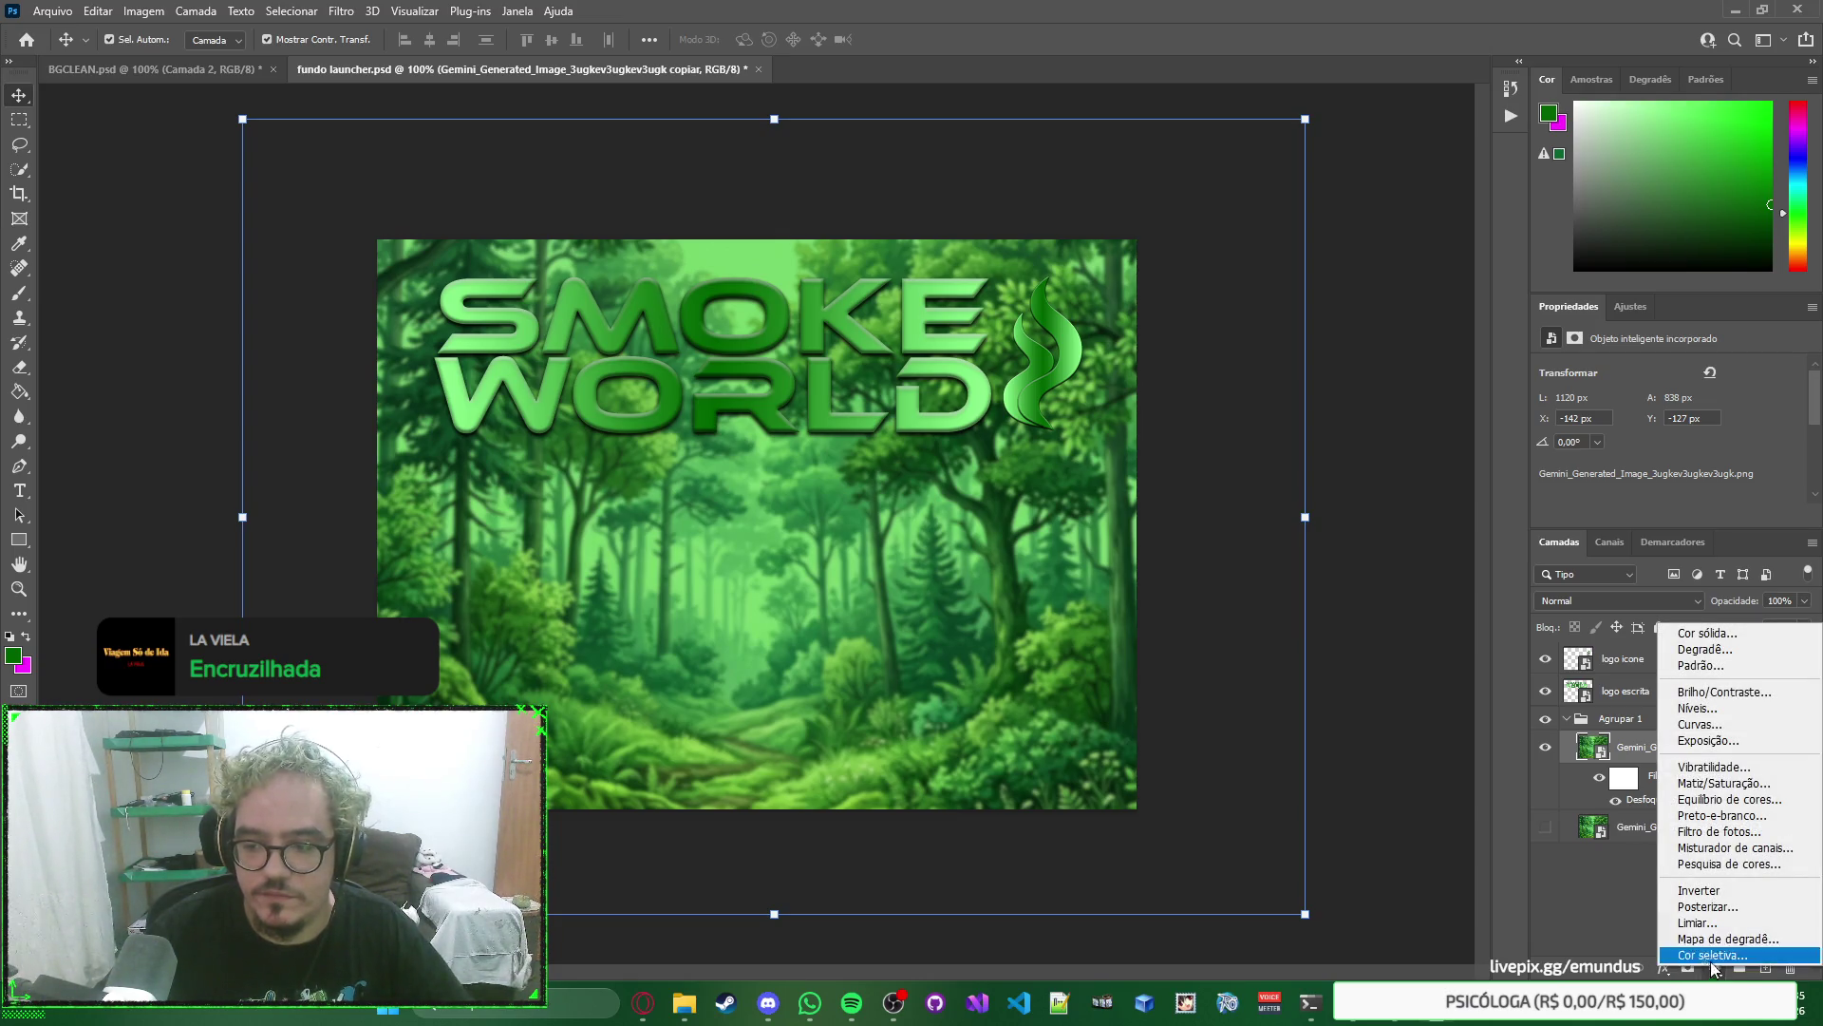
click(1652, 912)
click(1637, 892)
click(1714, 968)
click(1658, 889)
right_click(1644, 892)
key(Escape)
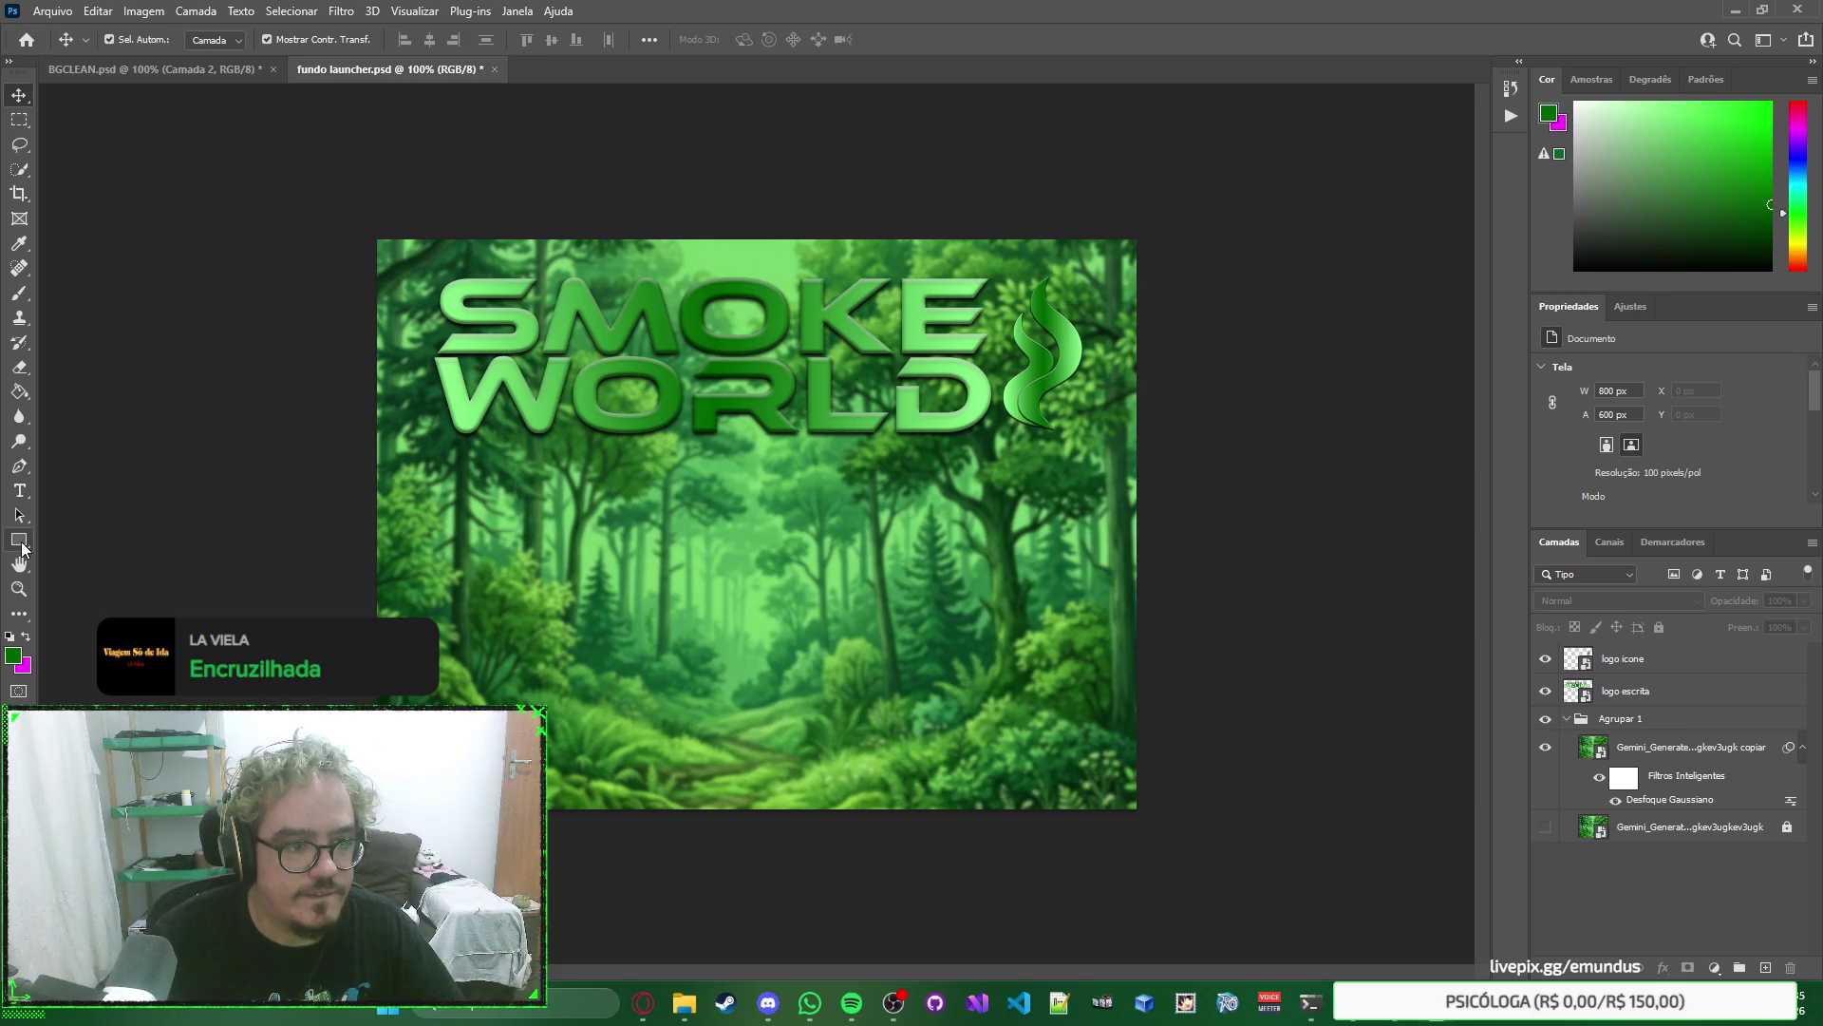
Draw a green rectangle with the Rectangle tool over the logo area.
click(19, 539)
drag(443, 302, 639, 456)
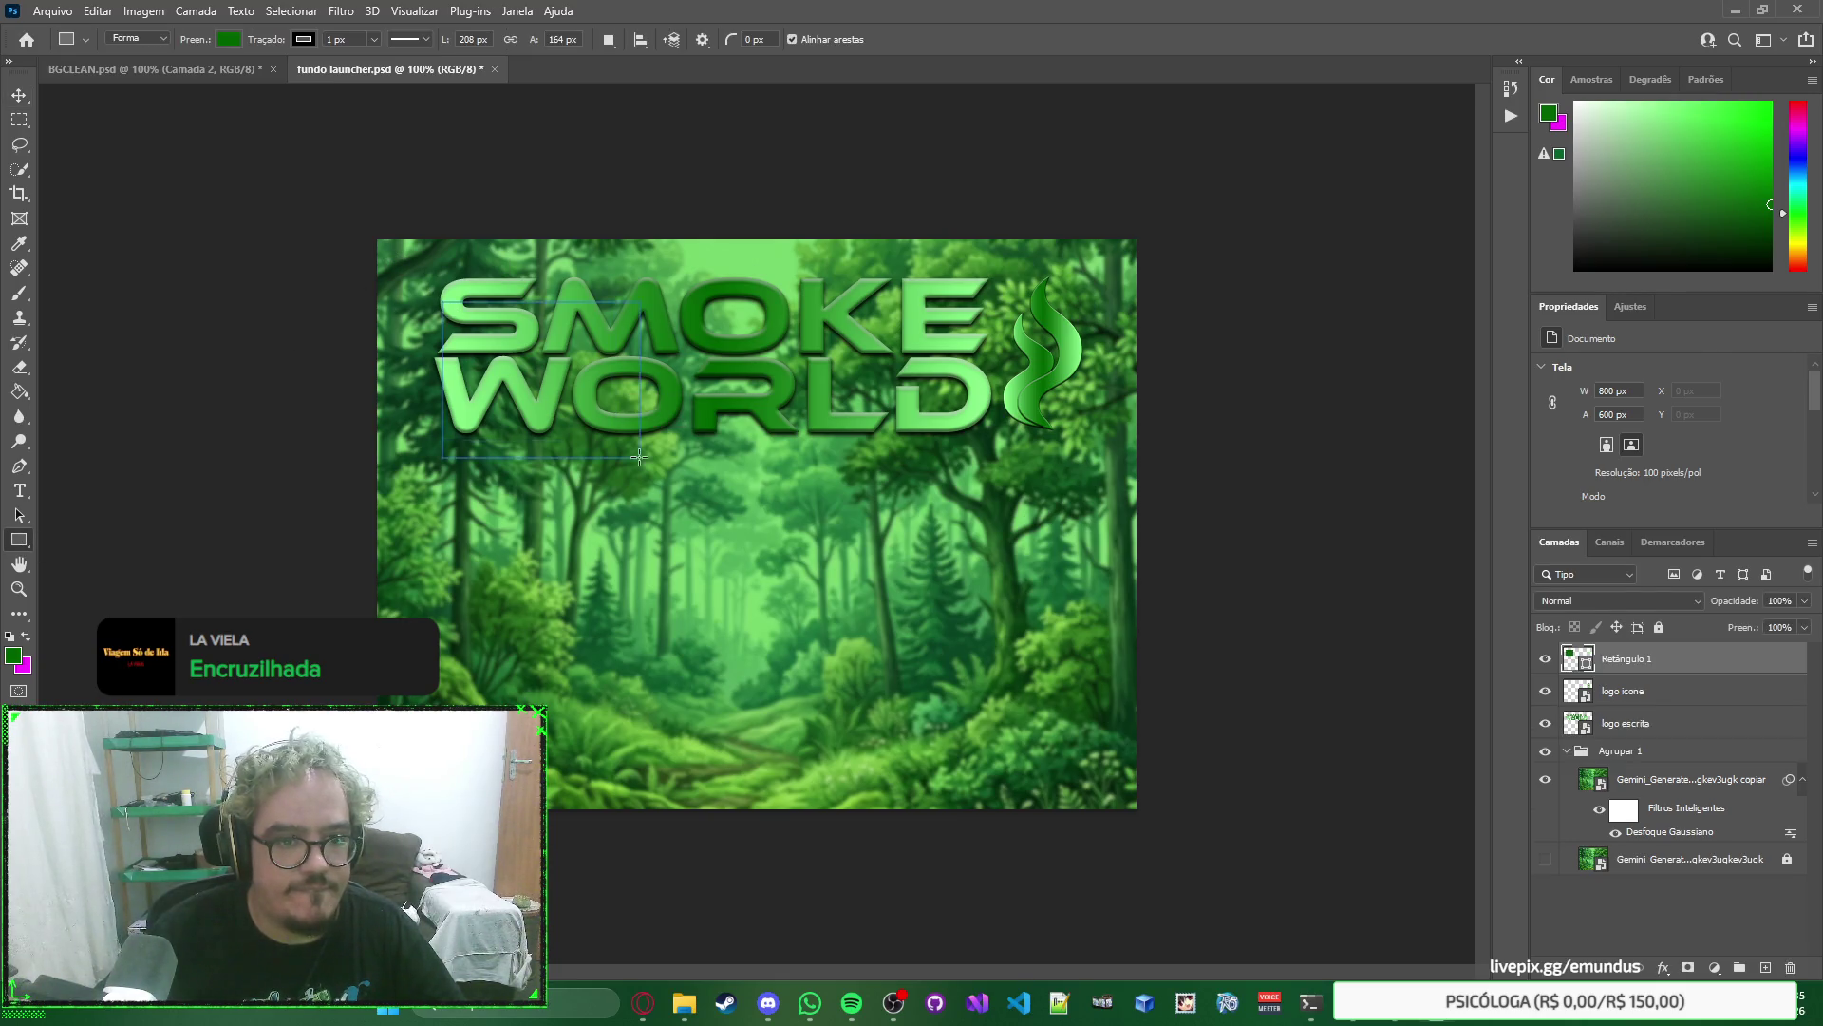
key(v)
drag(583, 377, 685, 452)
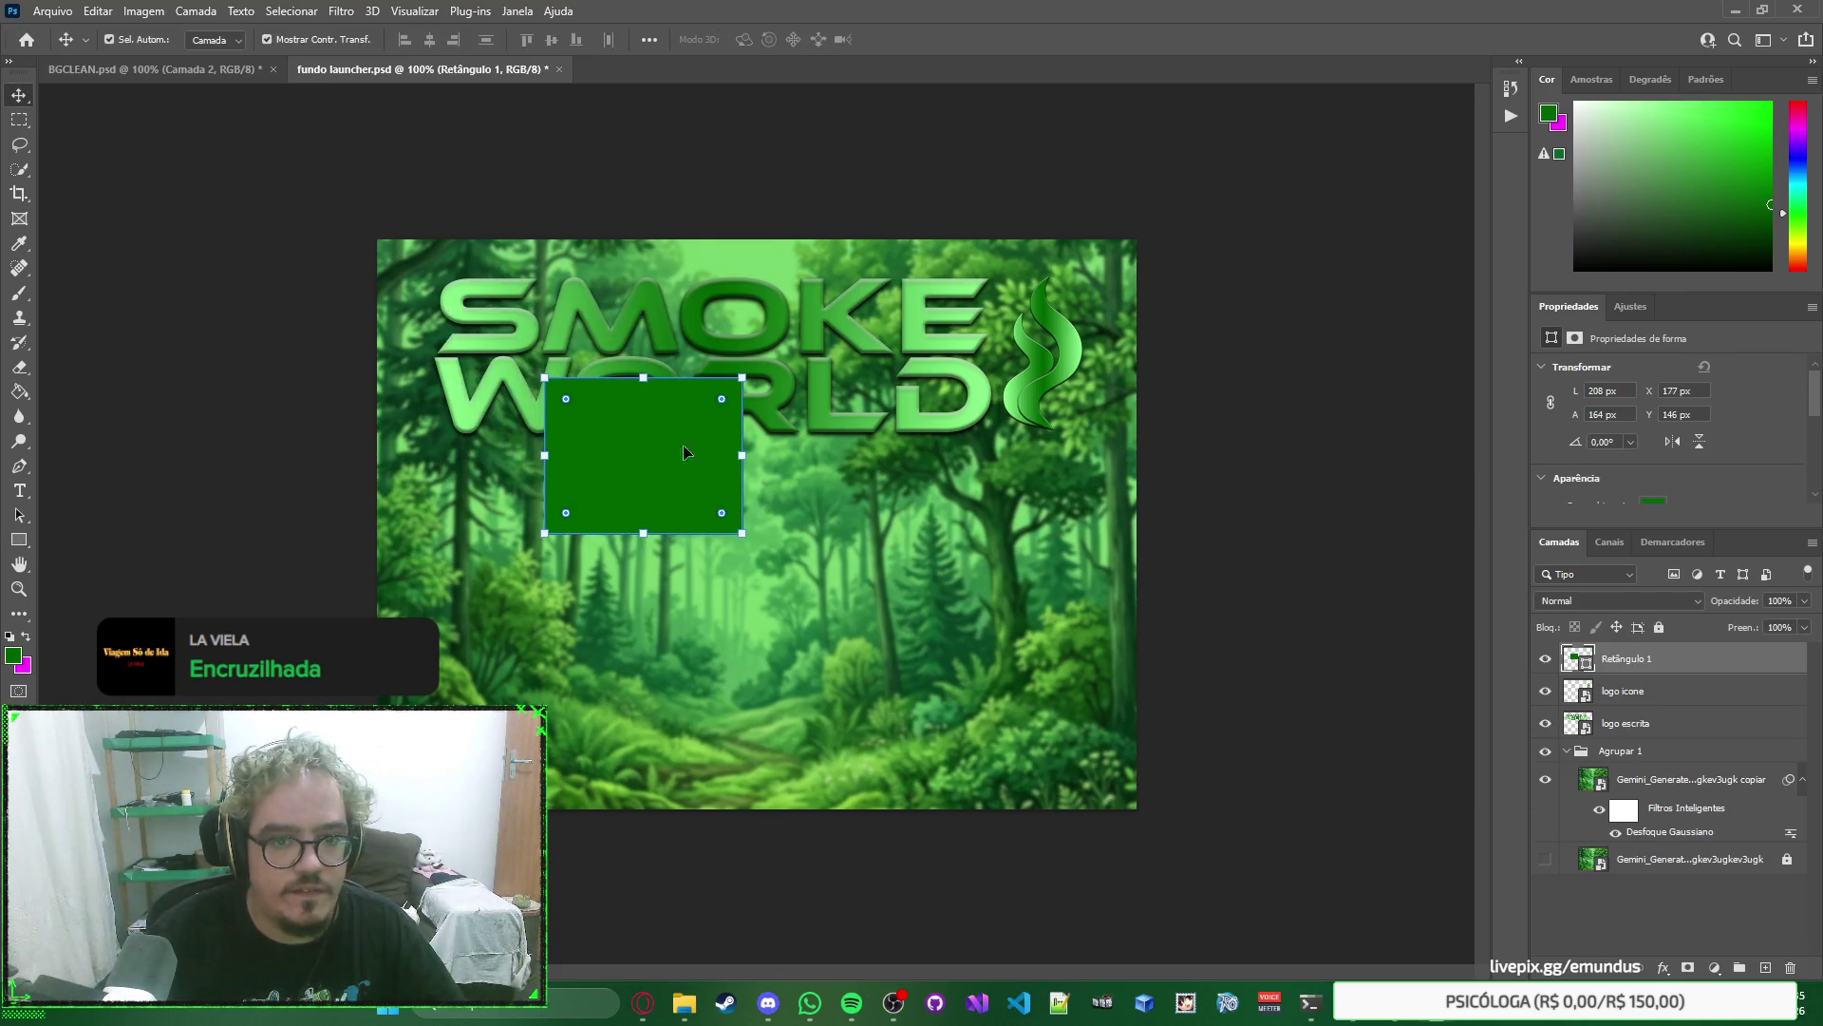
Resize the rectangle to W 800 × H 600 px and align it to the canvas top-left.
double_click(1622, 391)
text(800)
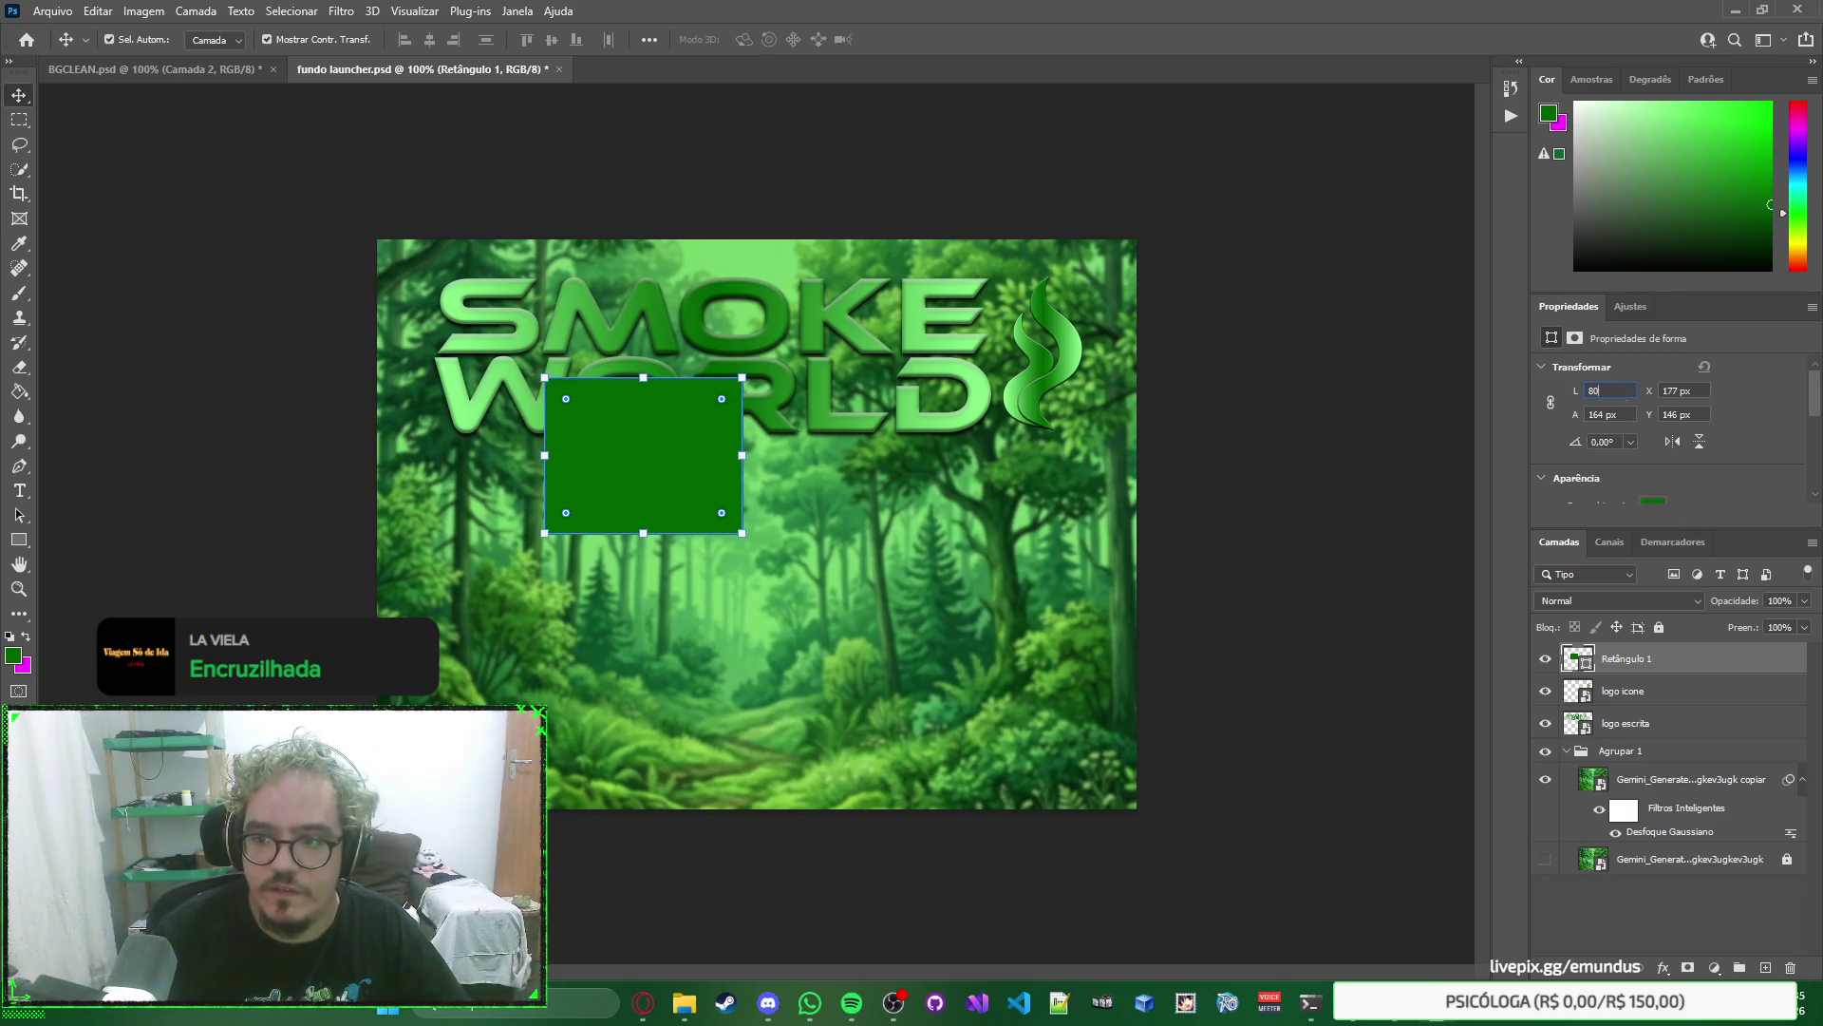
key(Tab)
key(Tab)
key(shift+Tab)
text(600)
key(Return)
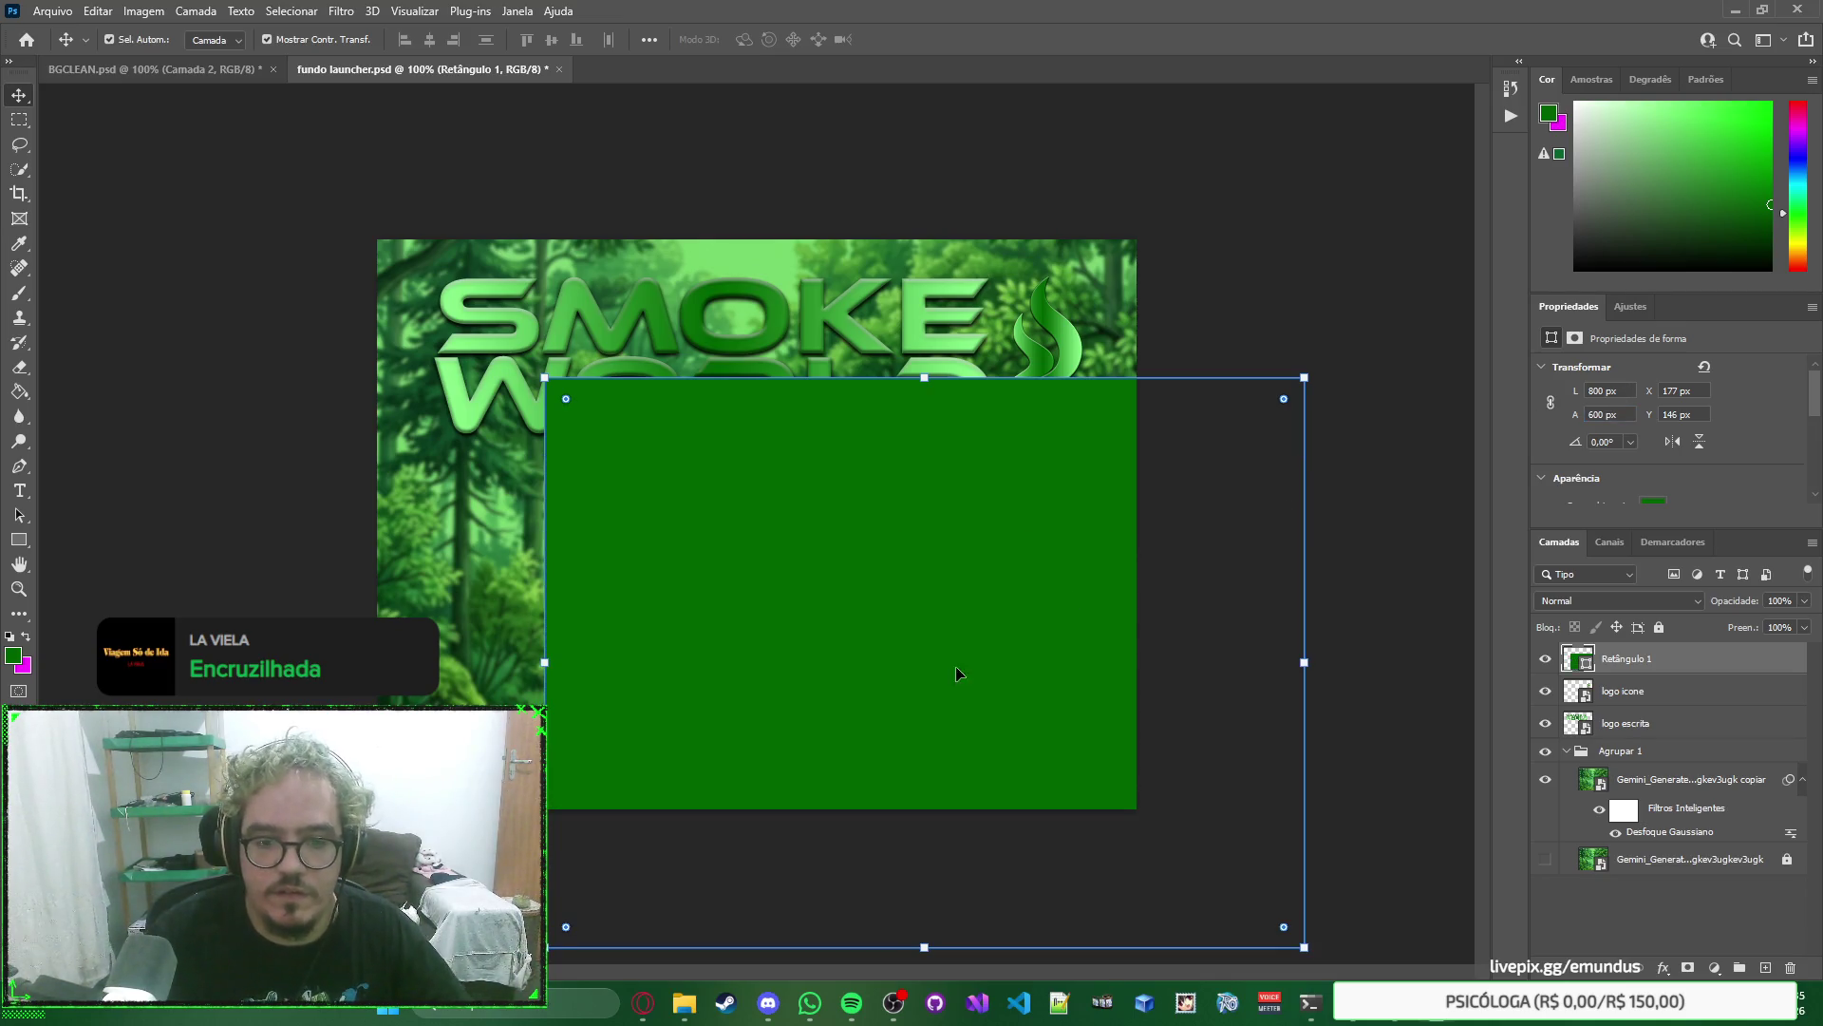
drag(946, 609, 775, 475)
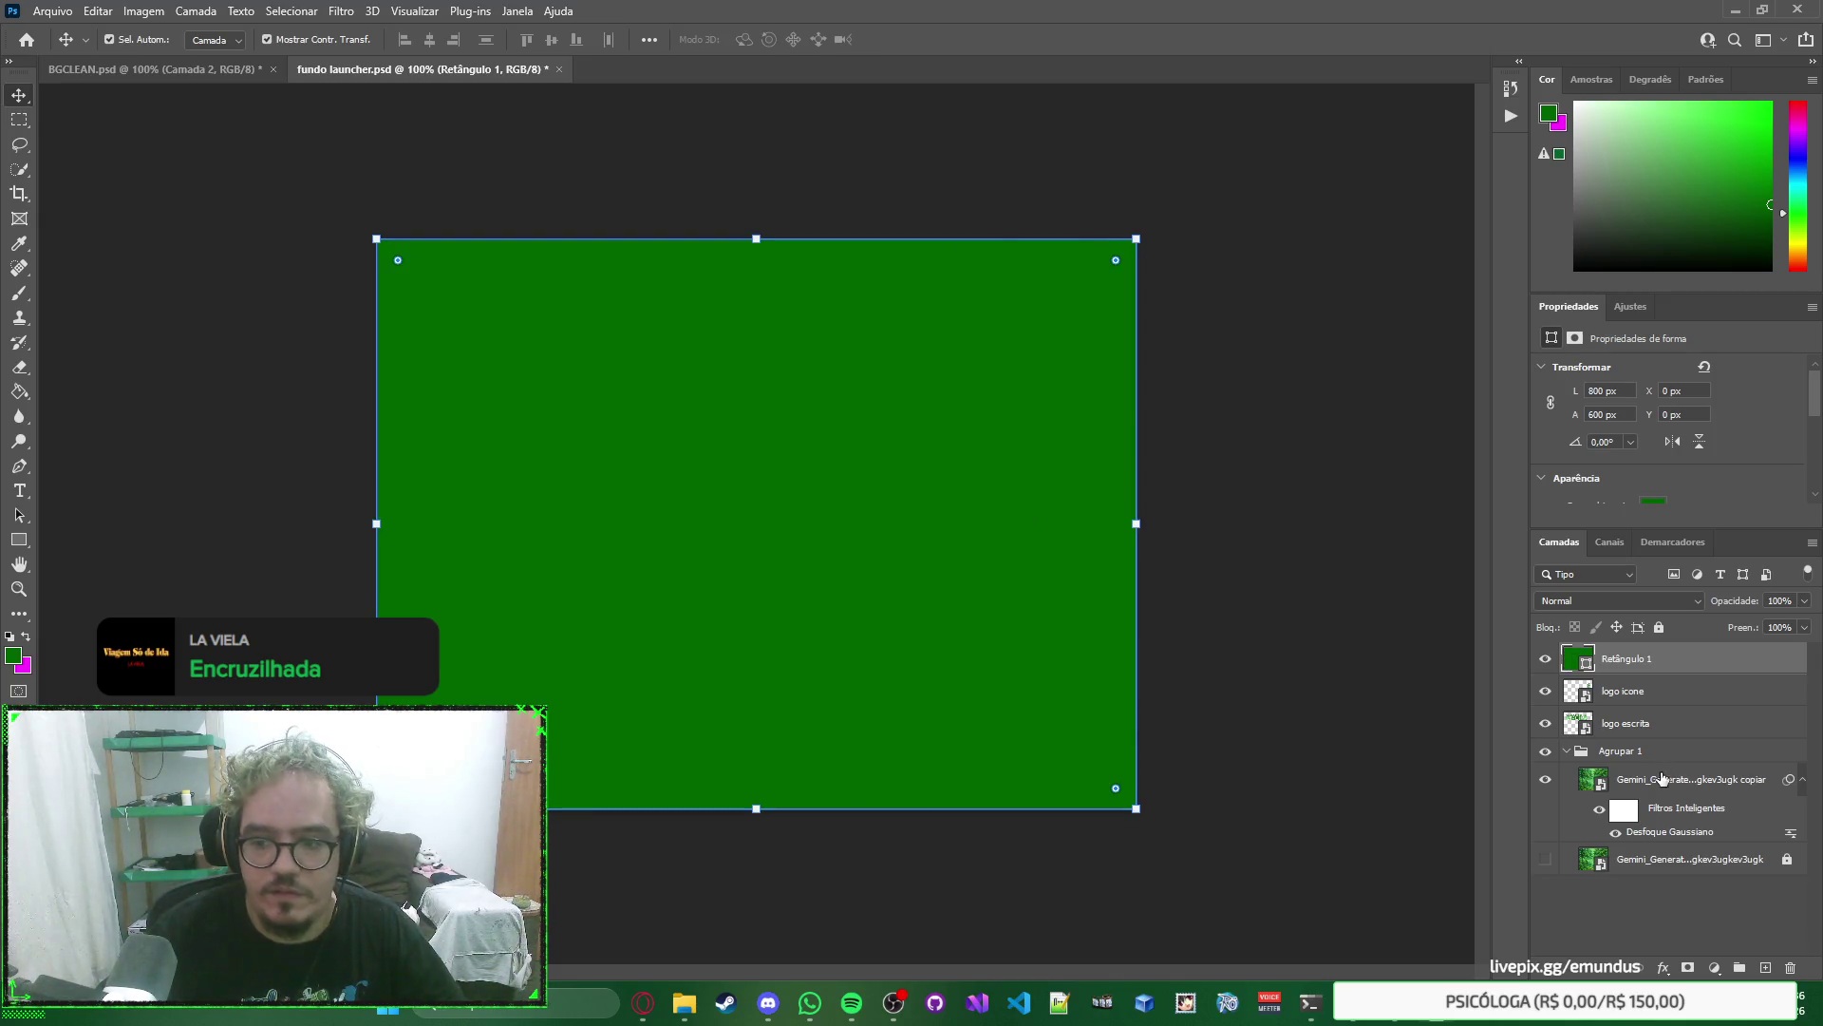
Move Retângulo 1 into Agrupar 1, rename the group Fundo, and select both logo layers.
drag(1647, 657, 1653, 753)
double_click(1622, 719)
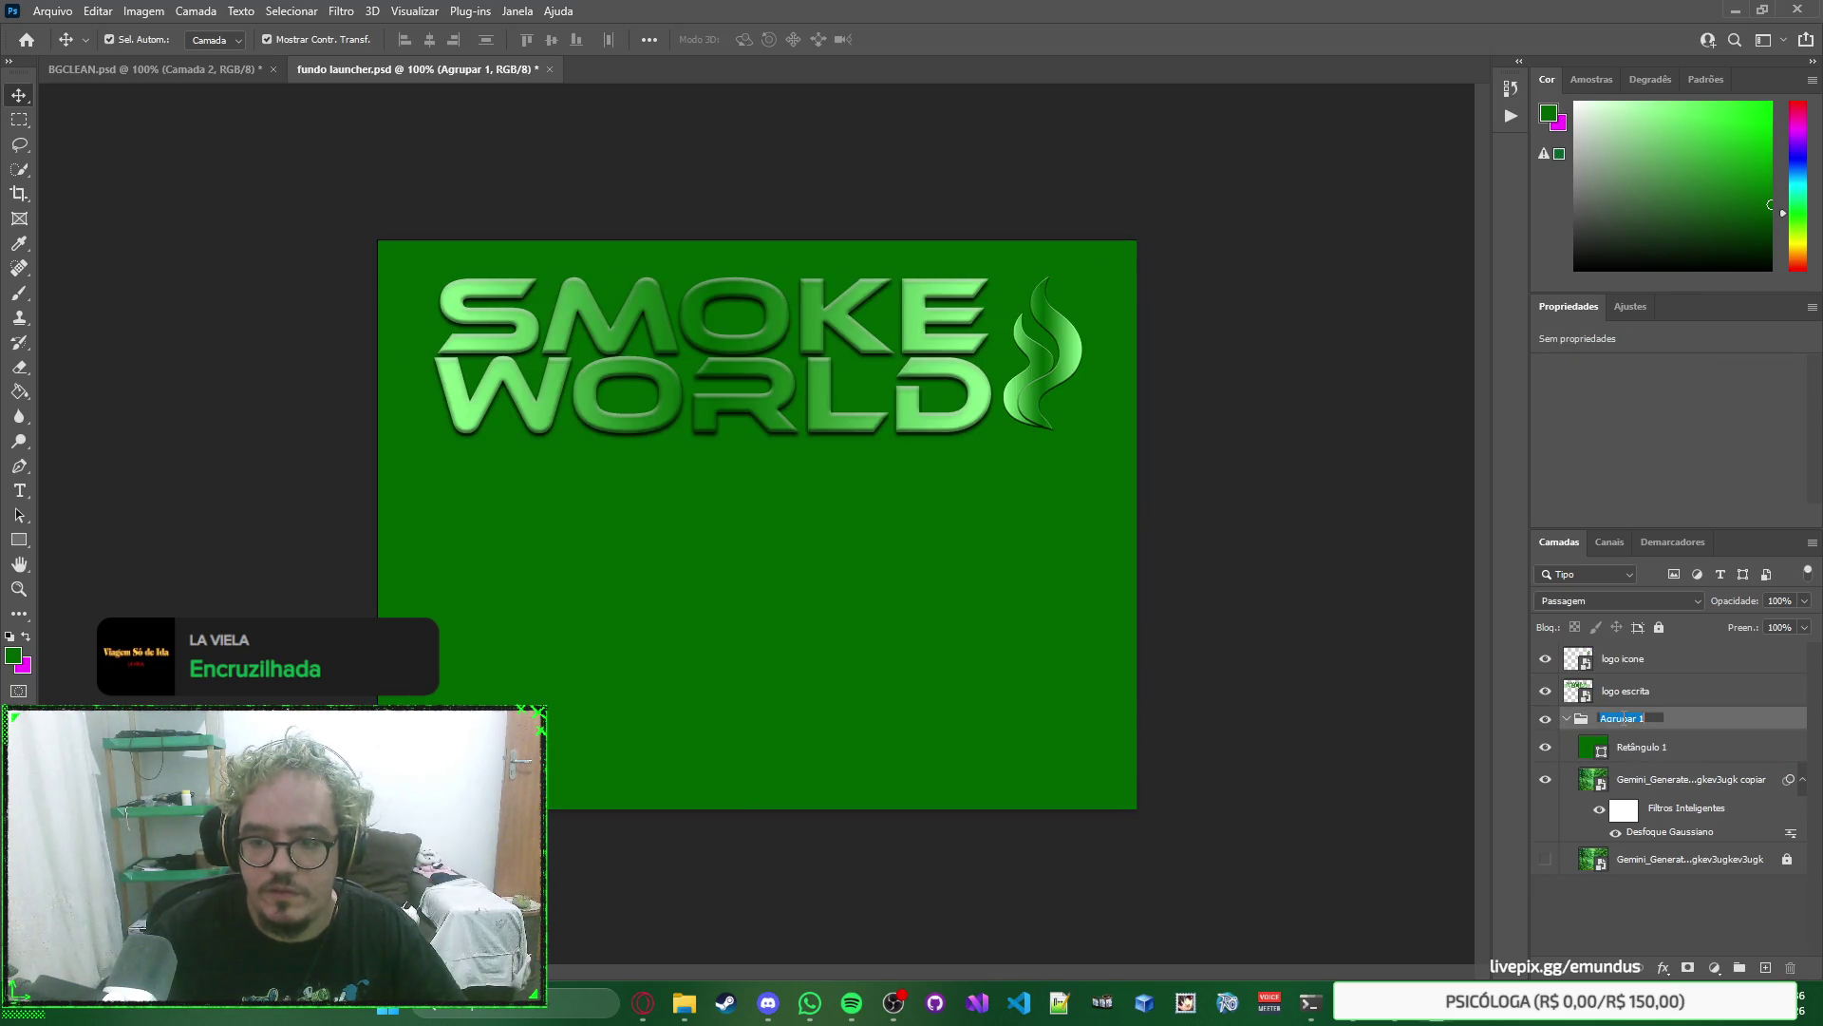
text(Fundo)
key(Return)
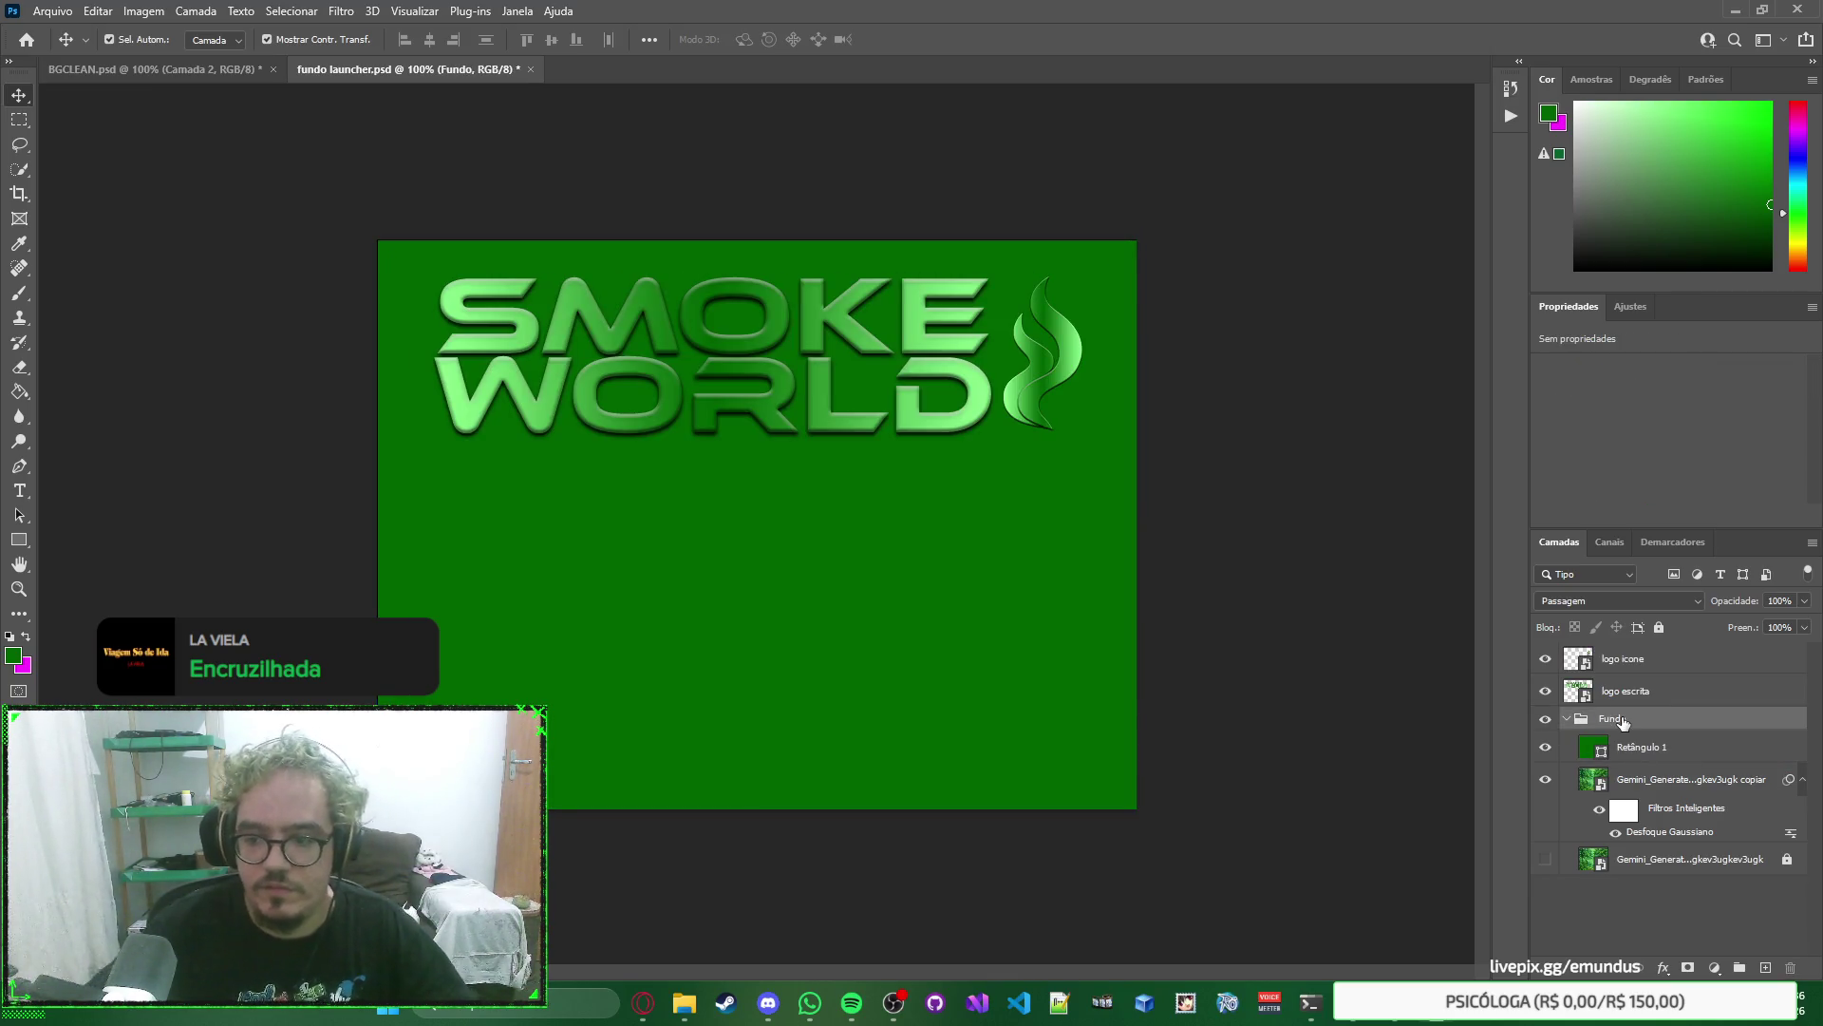
click(1655, 702)
shift+click(1655, 668)
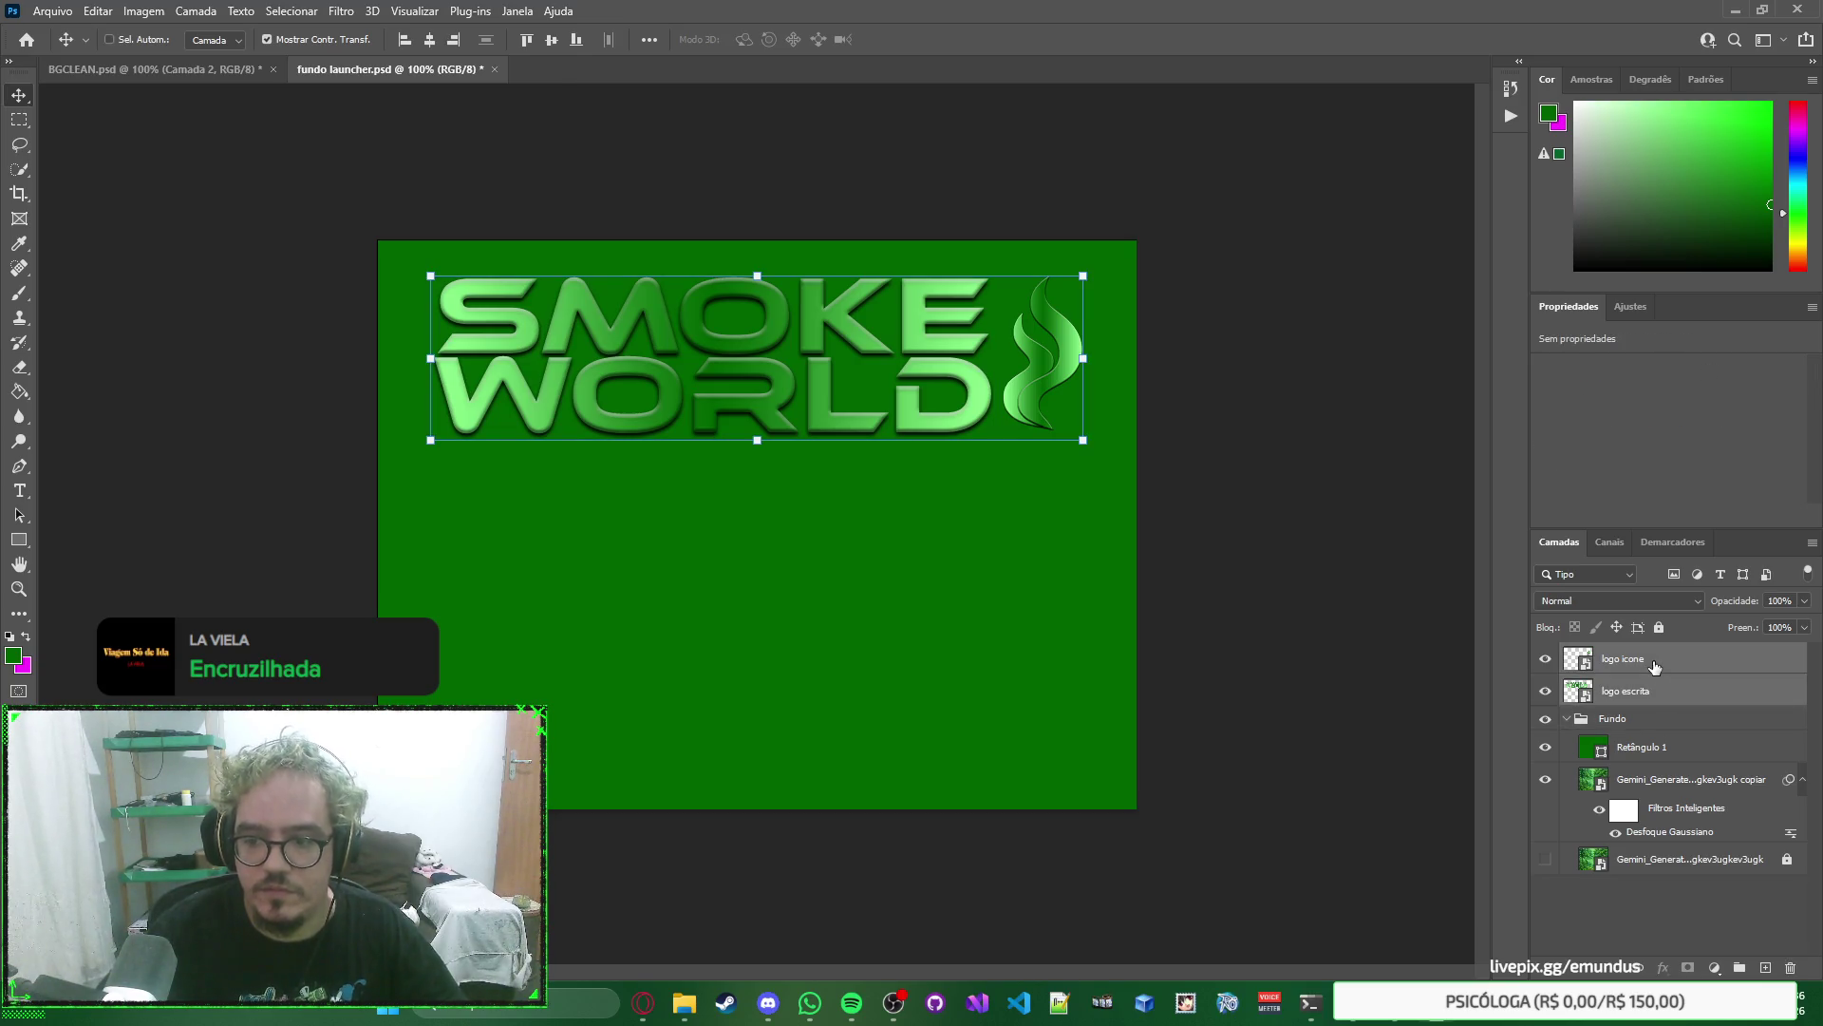
Group the two logo layers and name the group Logo.
key(ctrl+g)
double_click(1631, 657)
text(Logo)
key(Return)
click(1567, 655)
click(1567, 654)
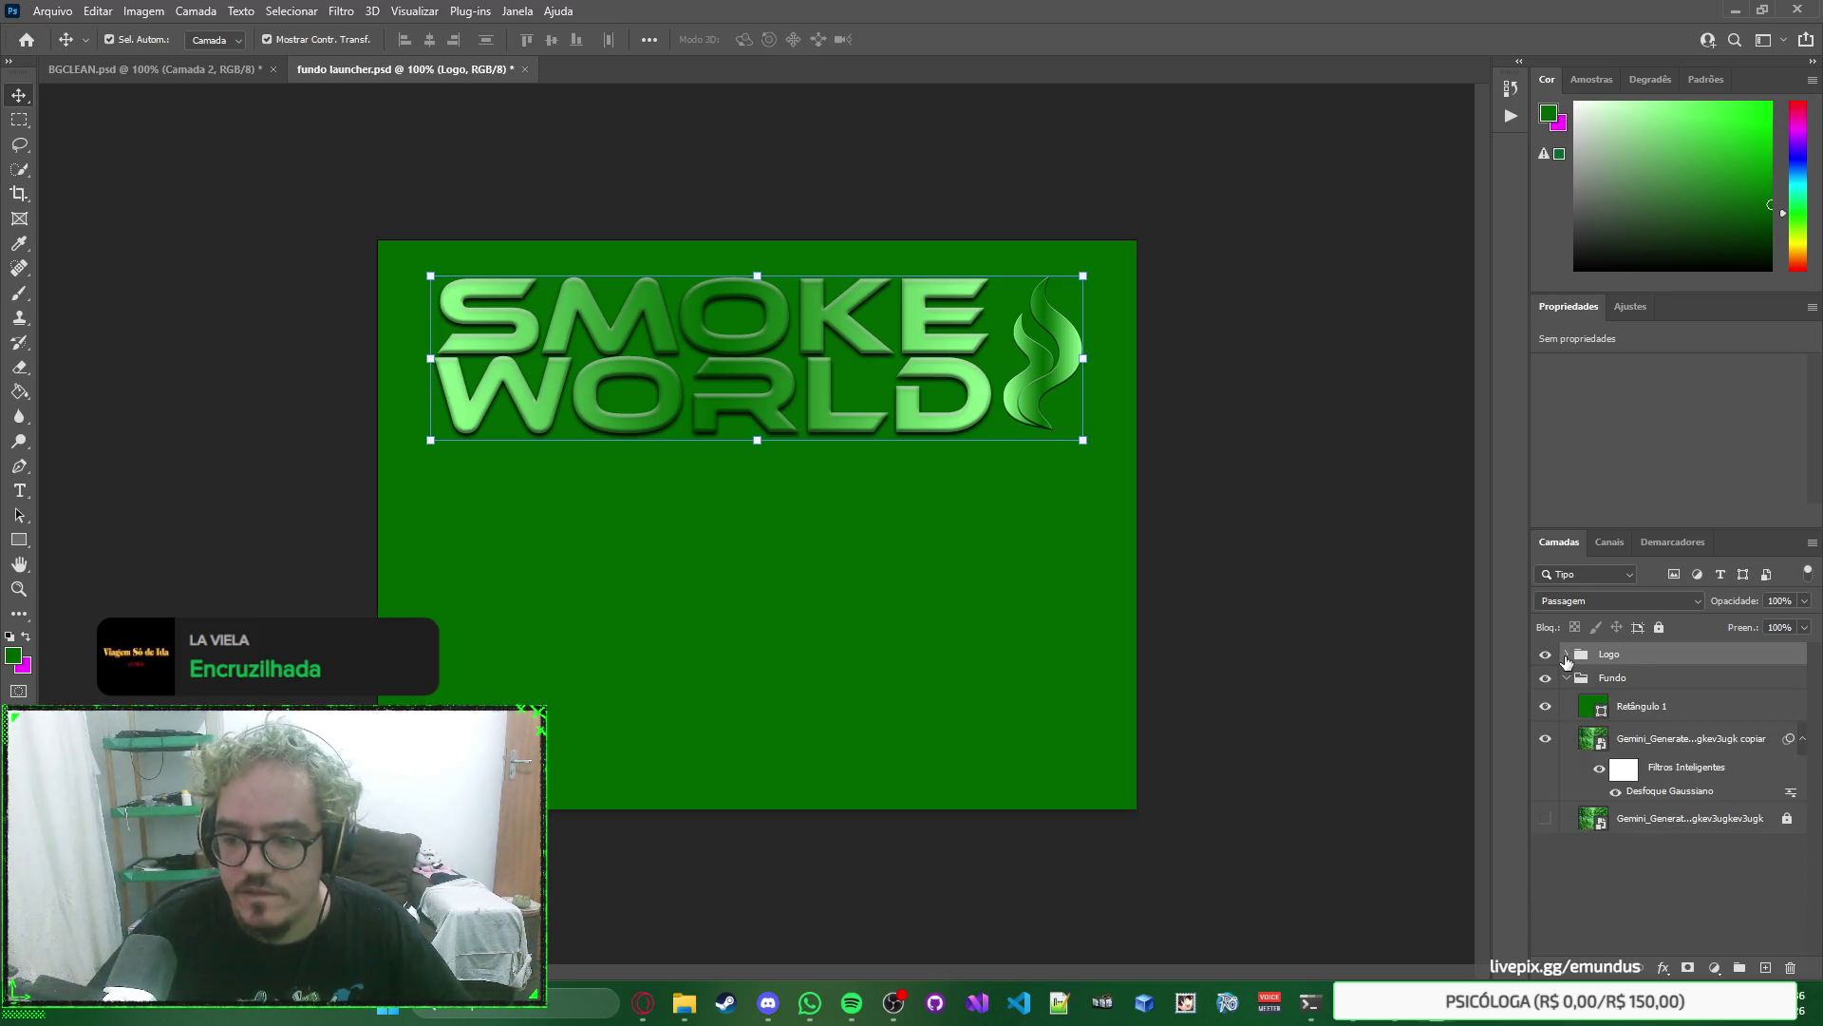
Place the blurred forest copy above Retângulo 1 and clip it to the rectangle.
click(1688, 714)
drag(1621, 739, 1620, 701)
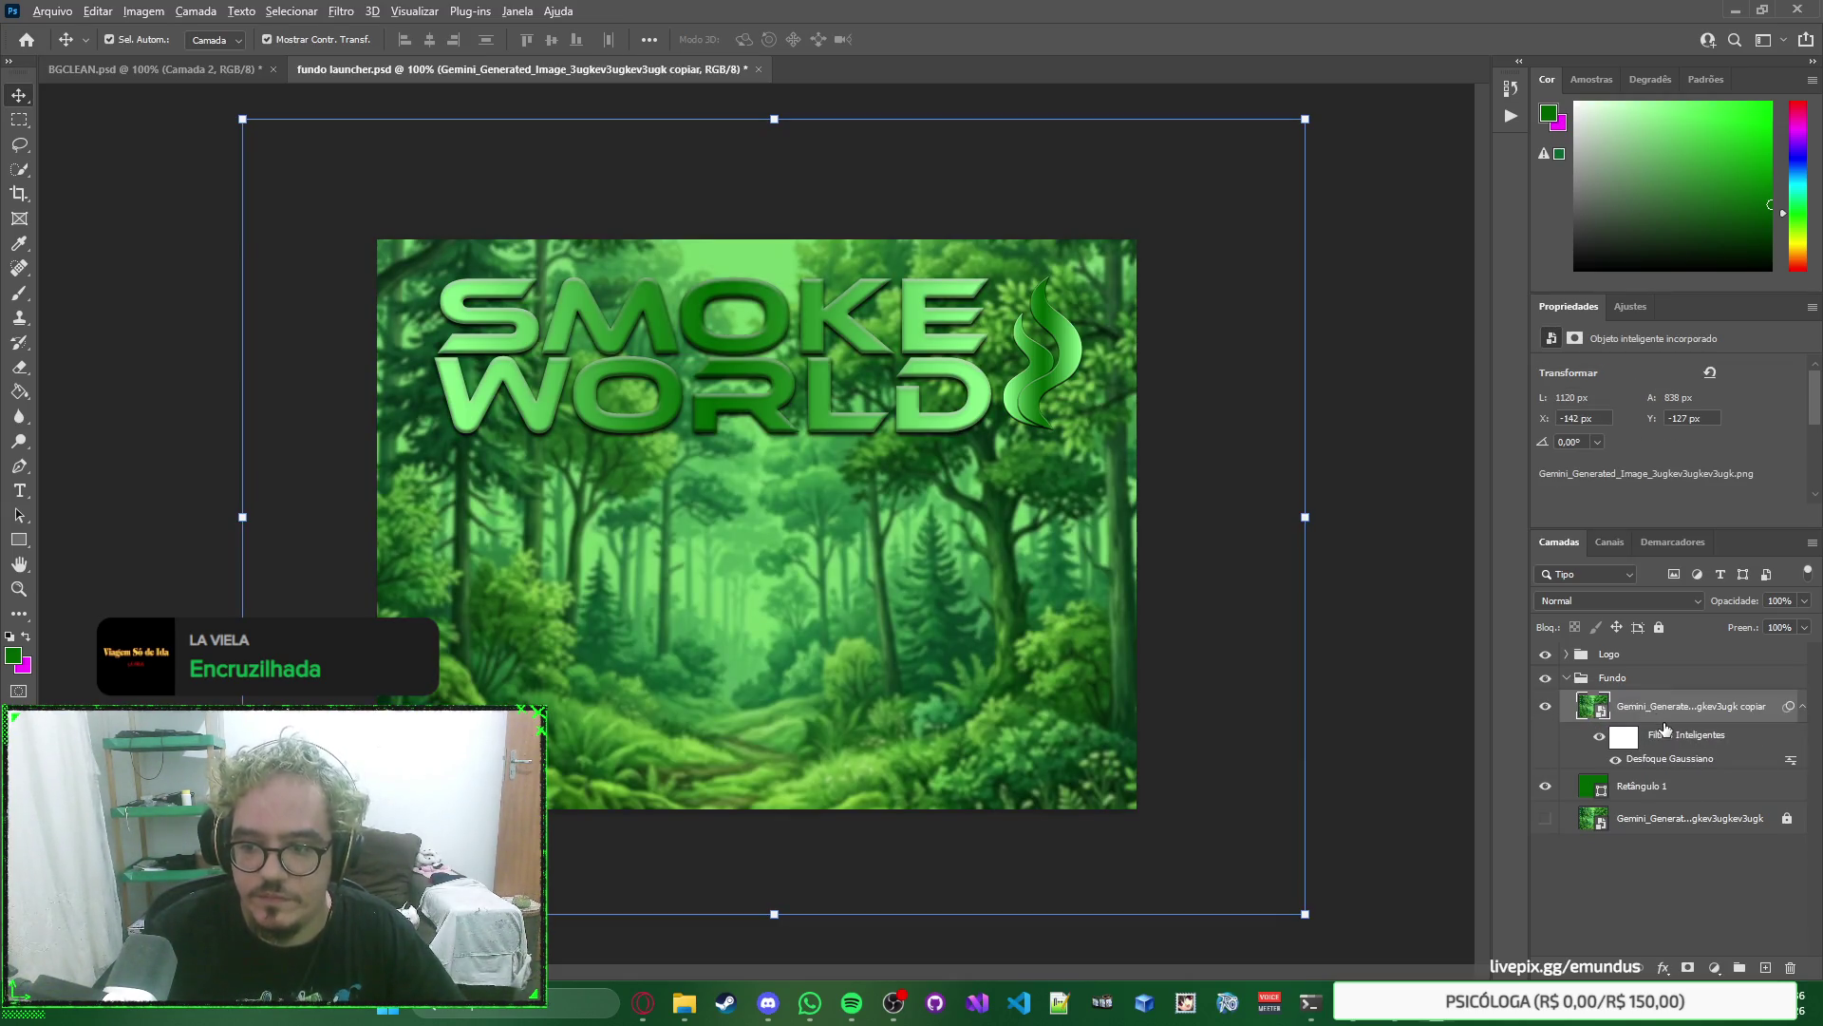
drag(1668, 759, 1672, 779)
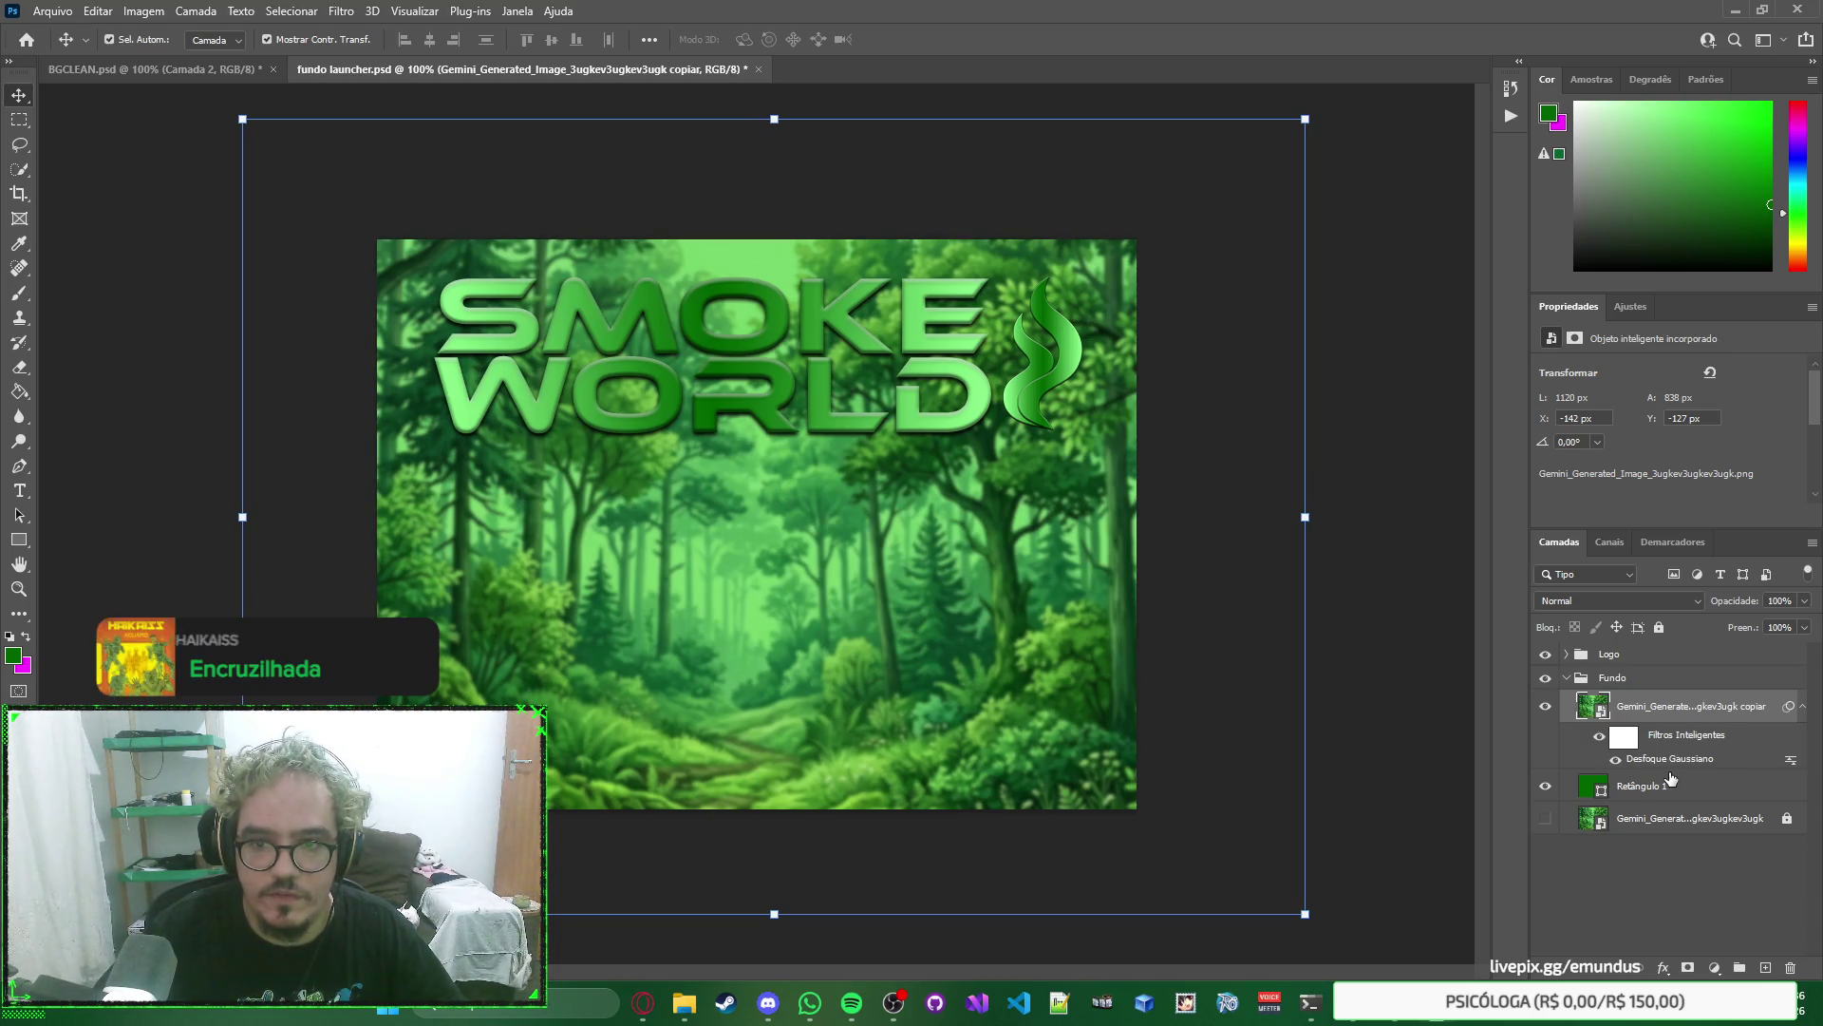
alt+click(1667, 765)
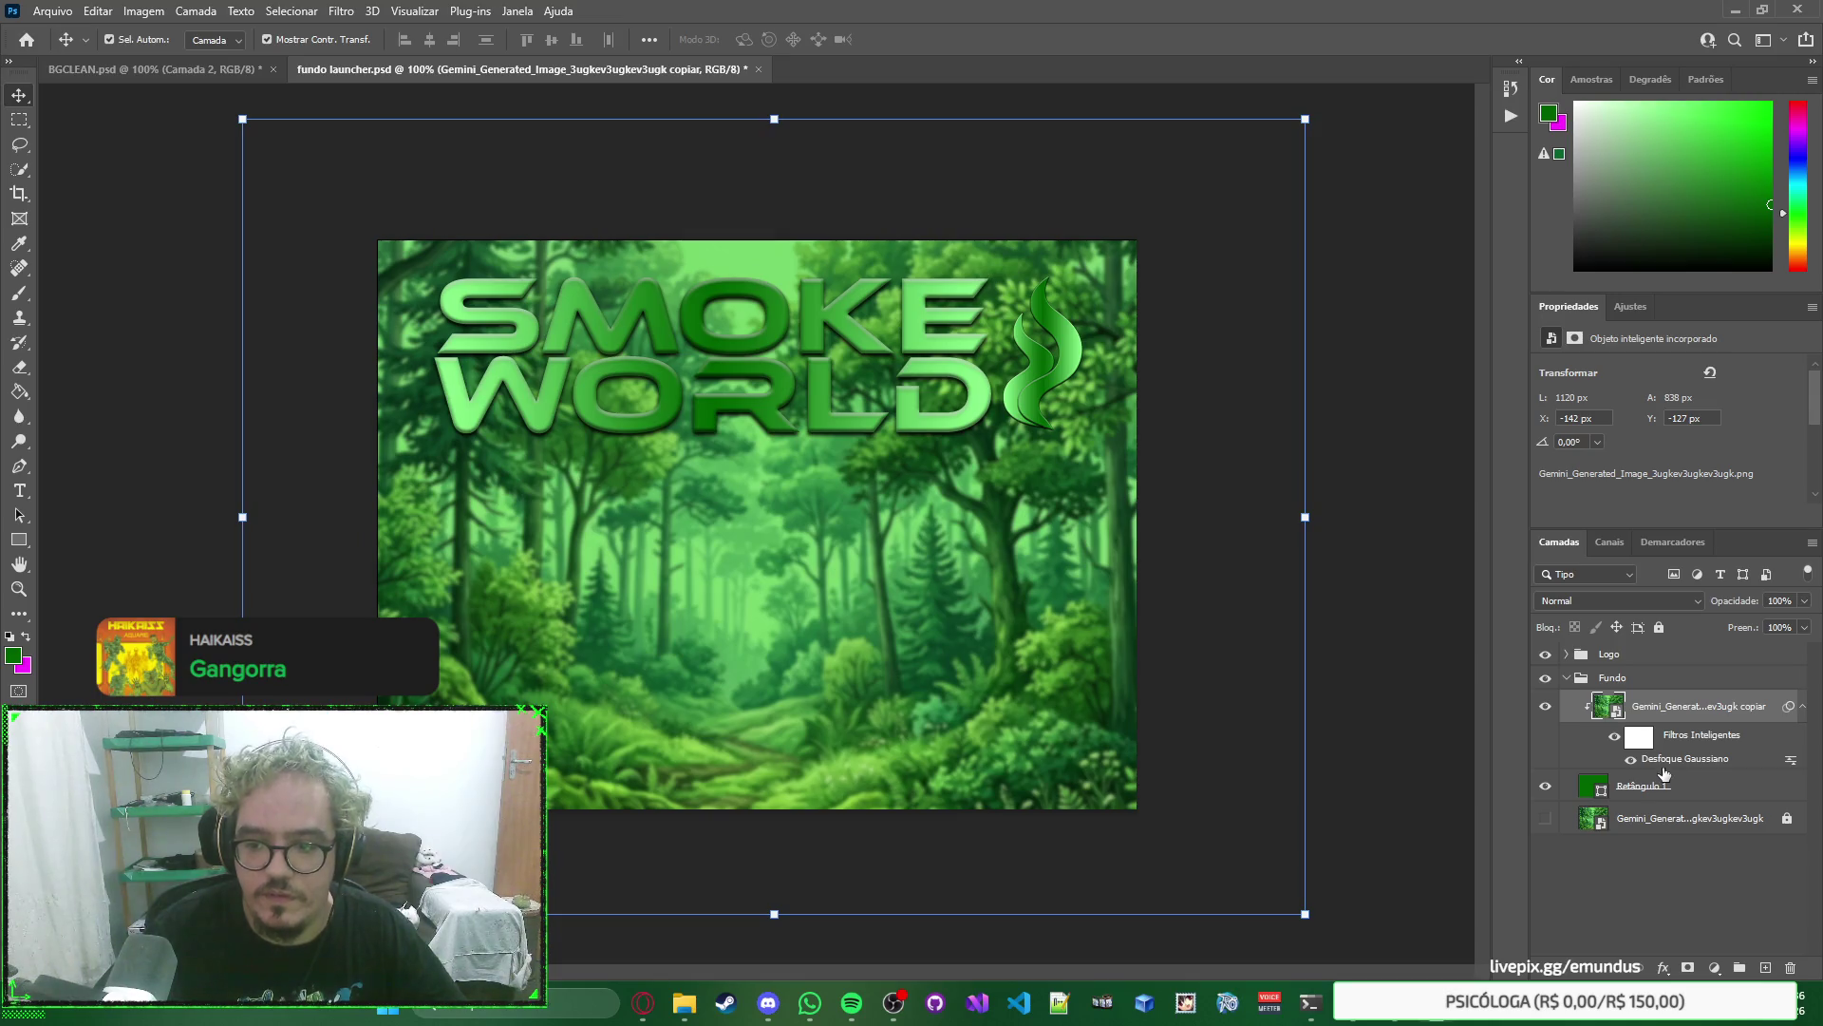
Round Retângulo 1's corners to about 41 px and switch to AutoPatch Builder.
click(1700, 793)
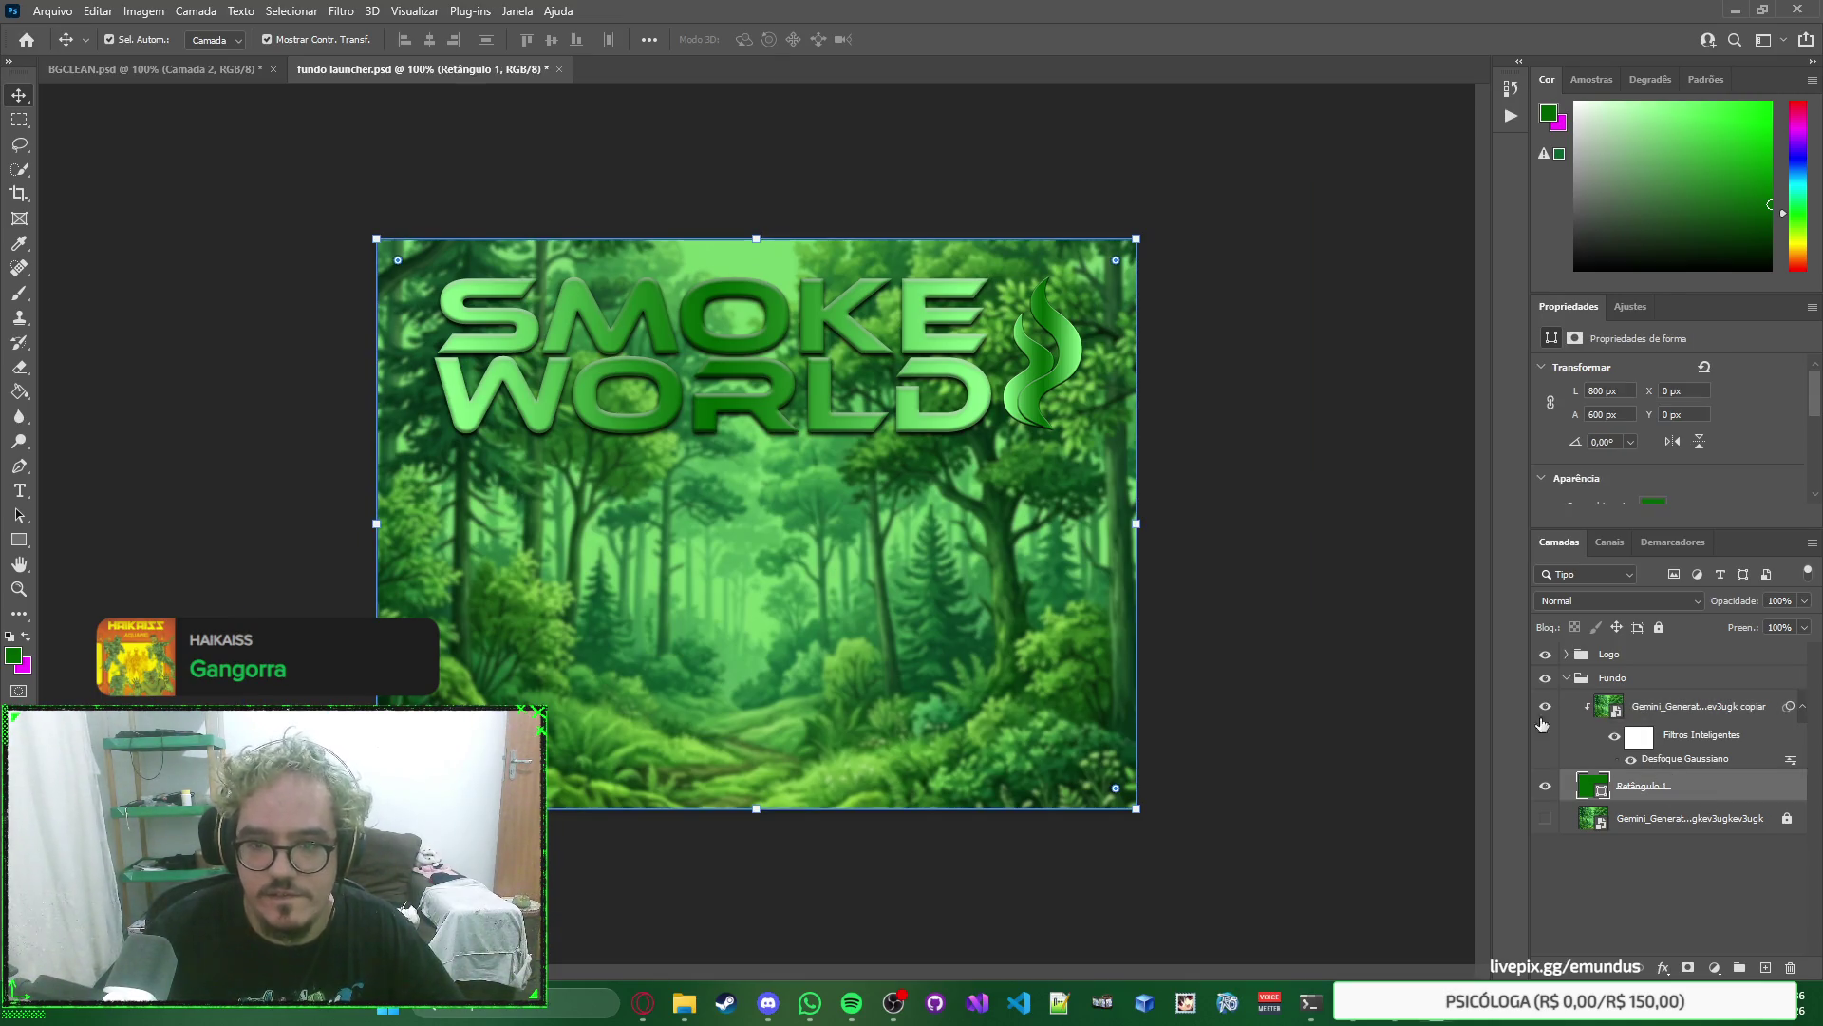
drag(1114, 265, 1108, 279)
key(alt+Tab)
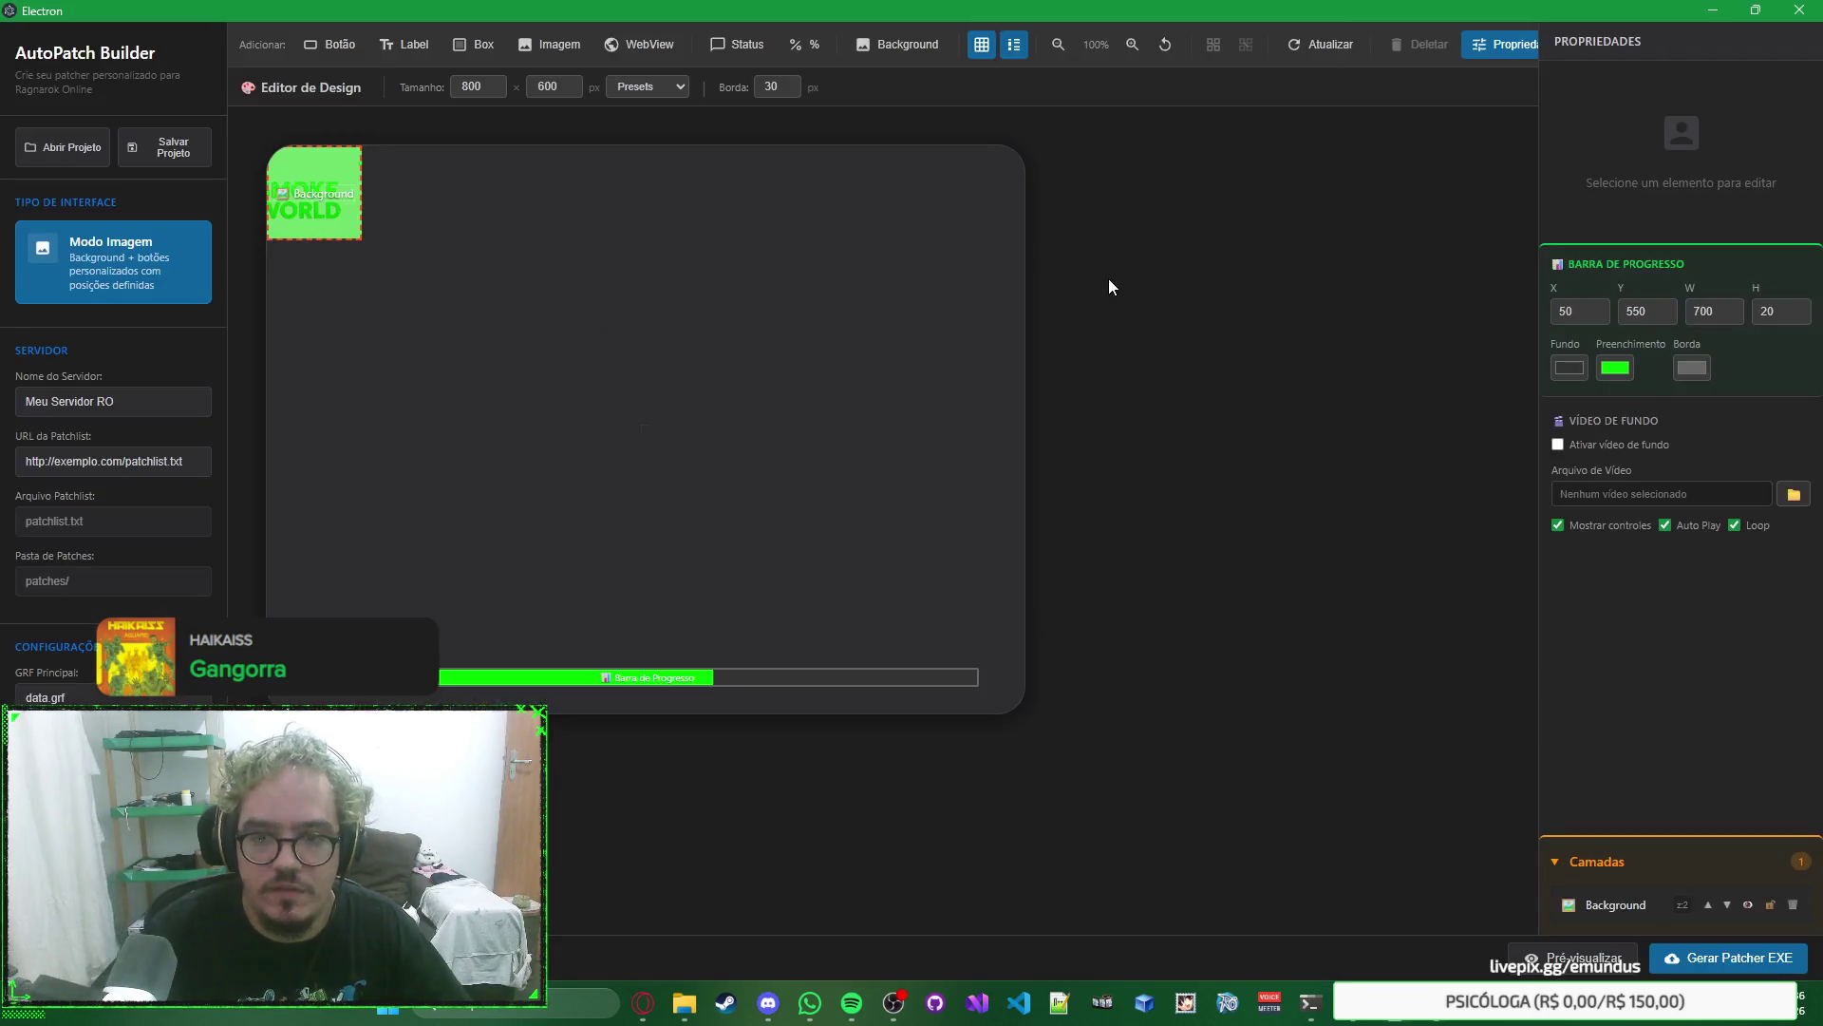
Return to Photoshop and adjust the rectangle's corner rounding to about 31 px.
key(alt+Tab)
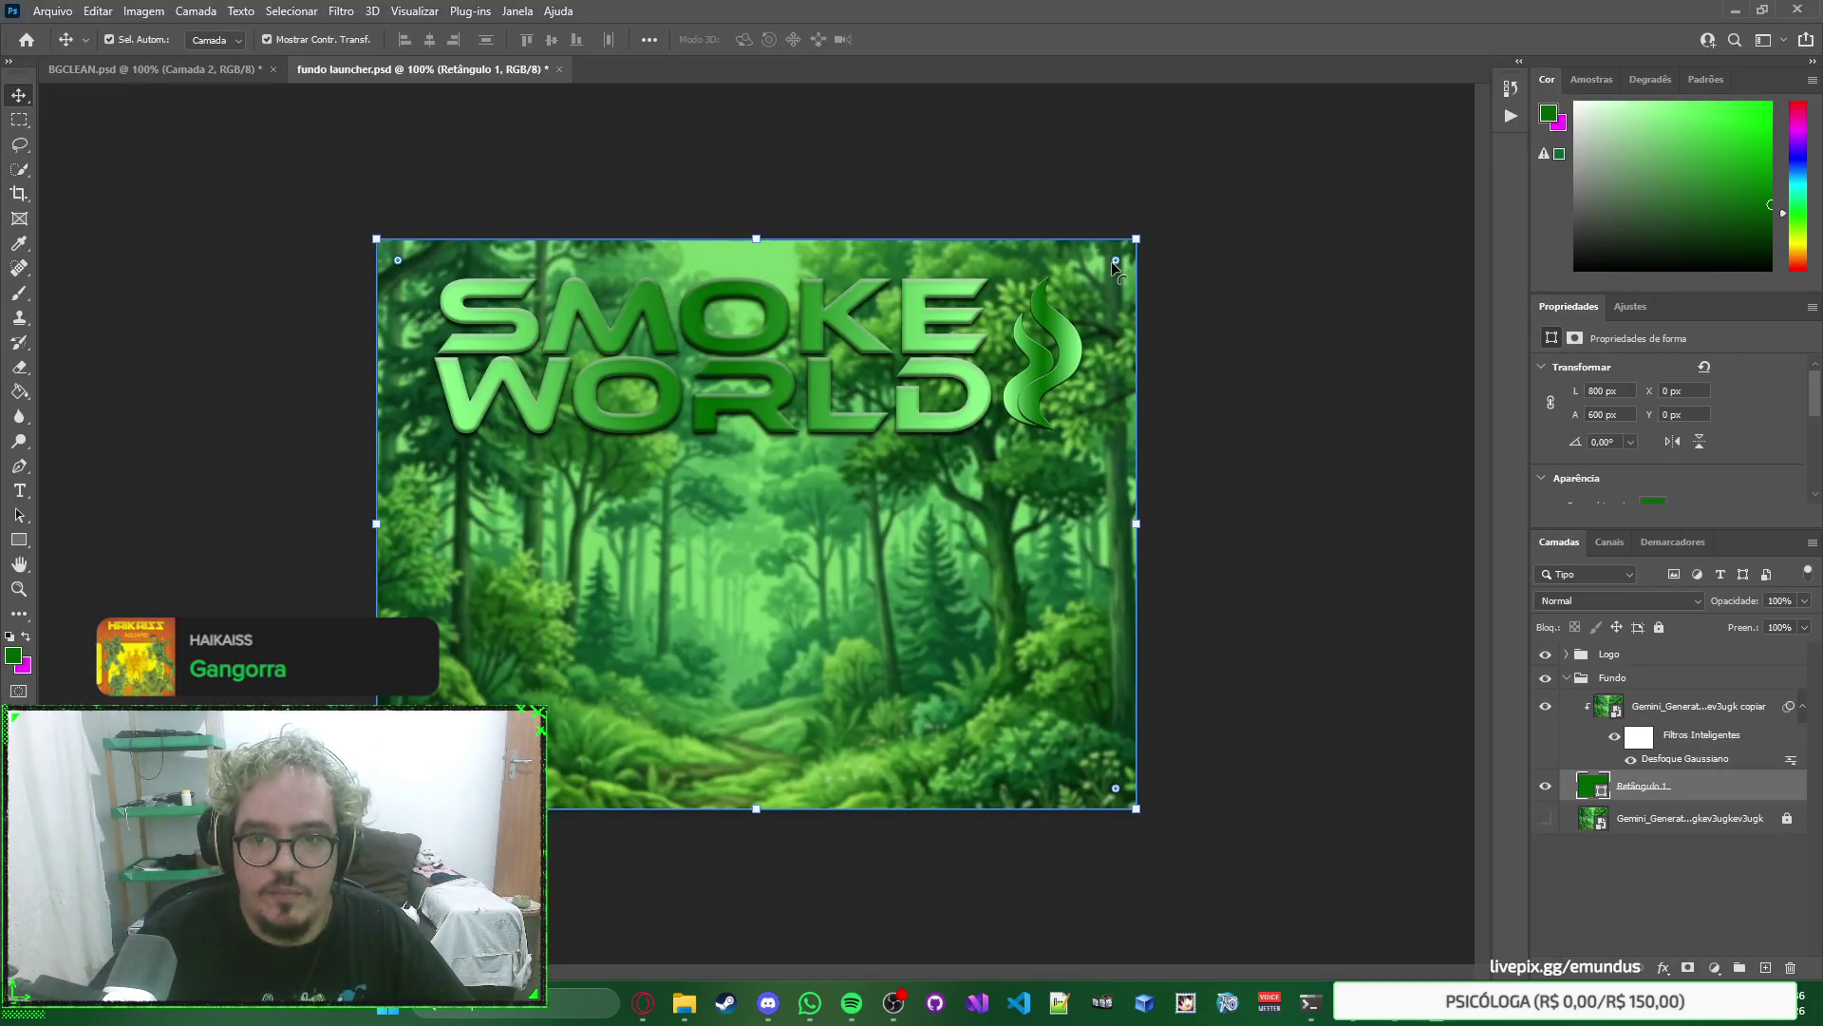
drag(1109, 264, 1108, 265)
click(1302, 305)
right_click(1302, 305)
click(1285, 231)
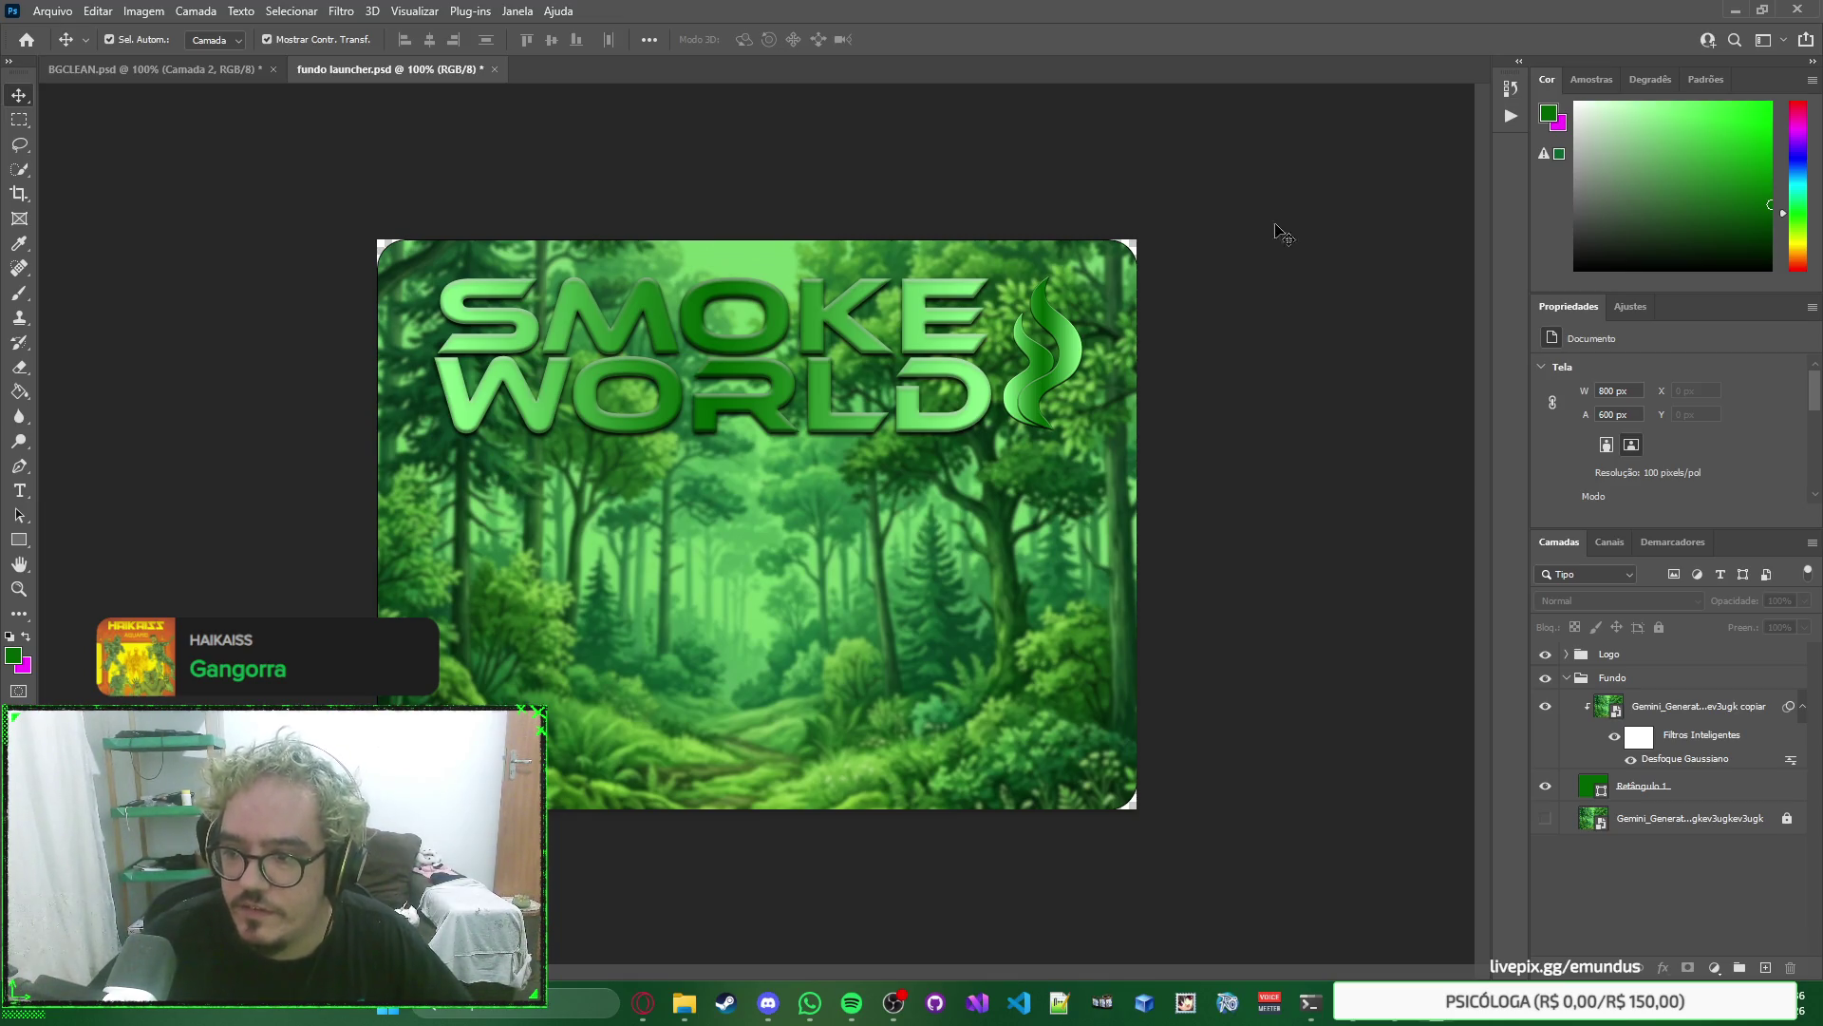
Select the Gemini copy layer and lock it completely with Lock All.
right_click(1333, 258)
click(1301, 234)
click(1101, 304)
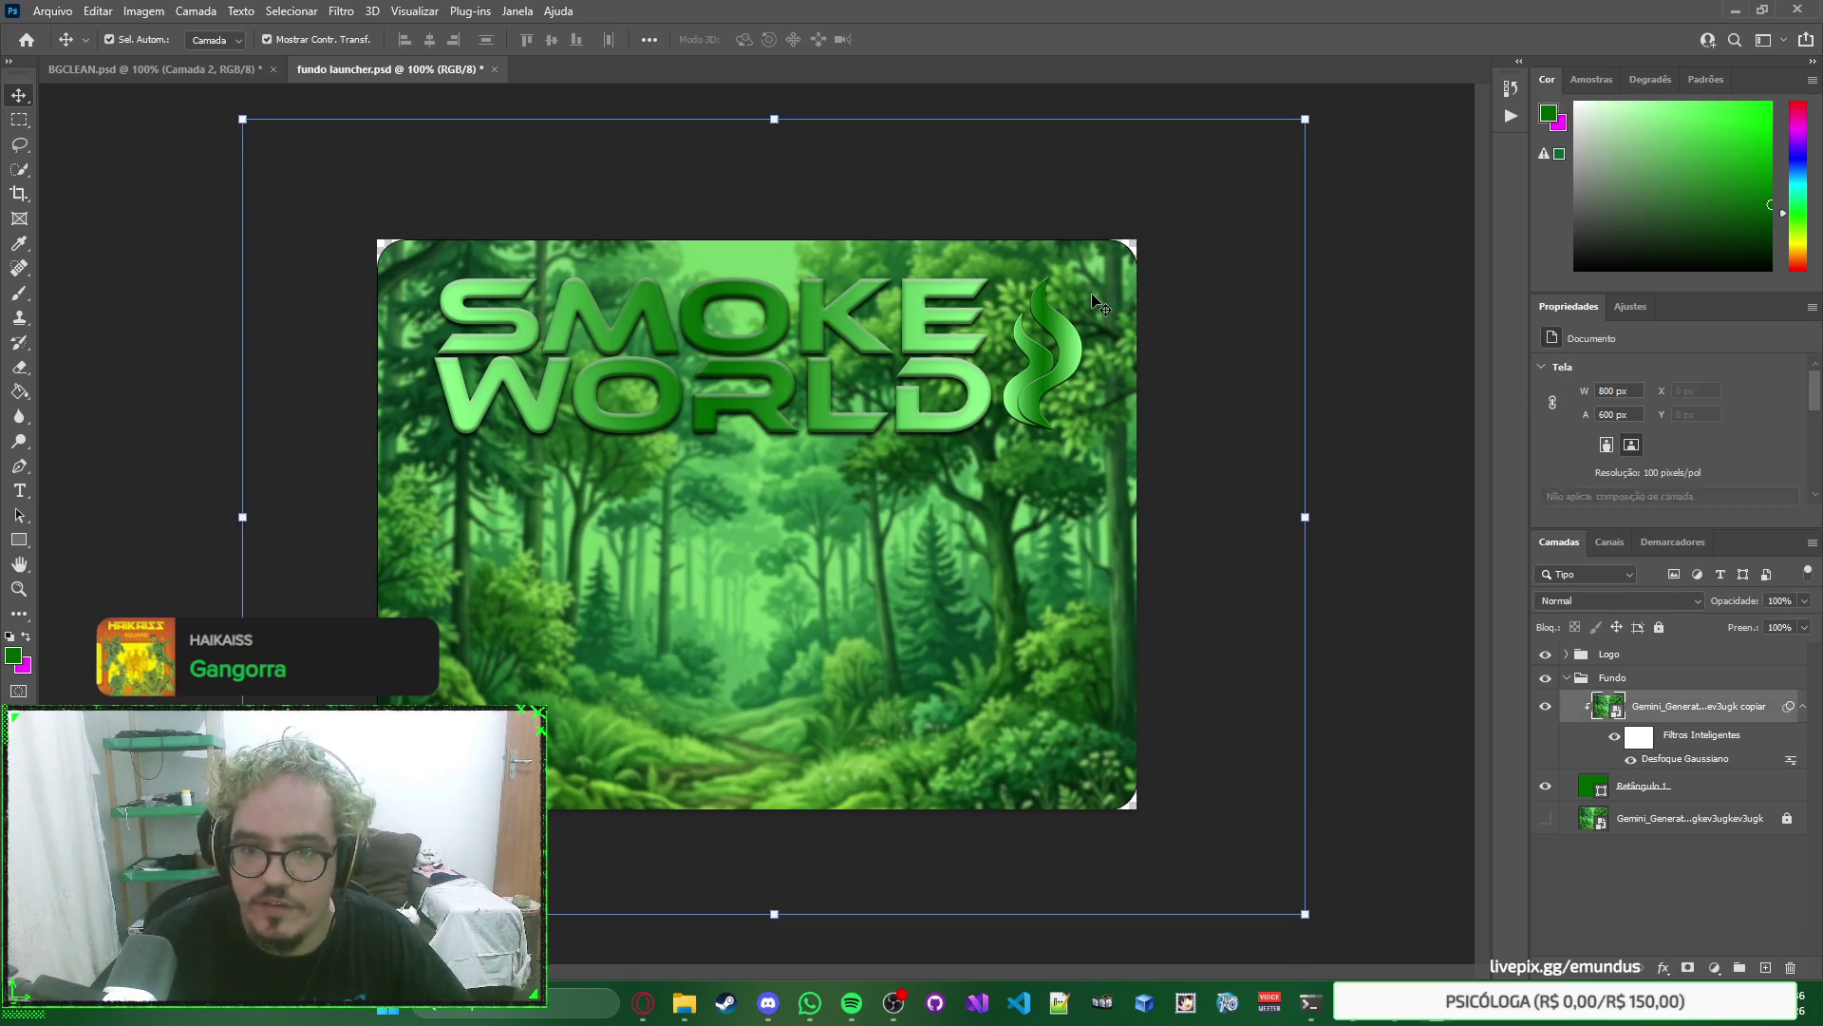
click(1666, 787)
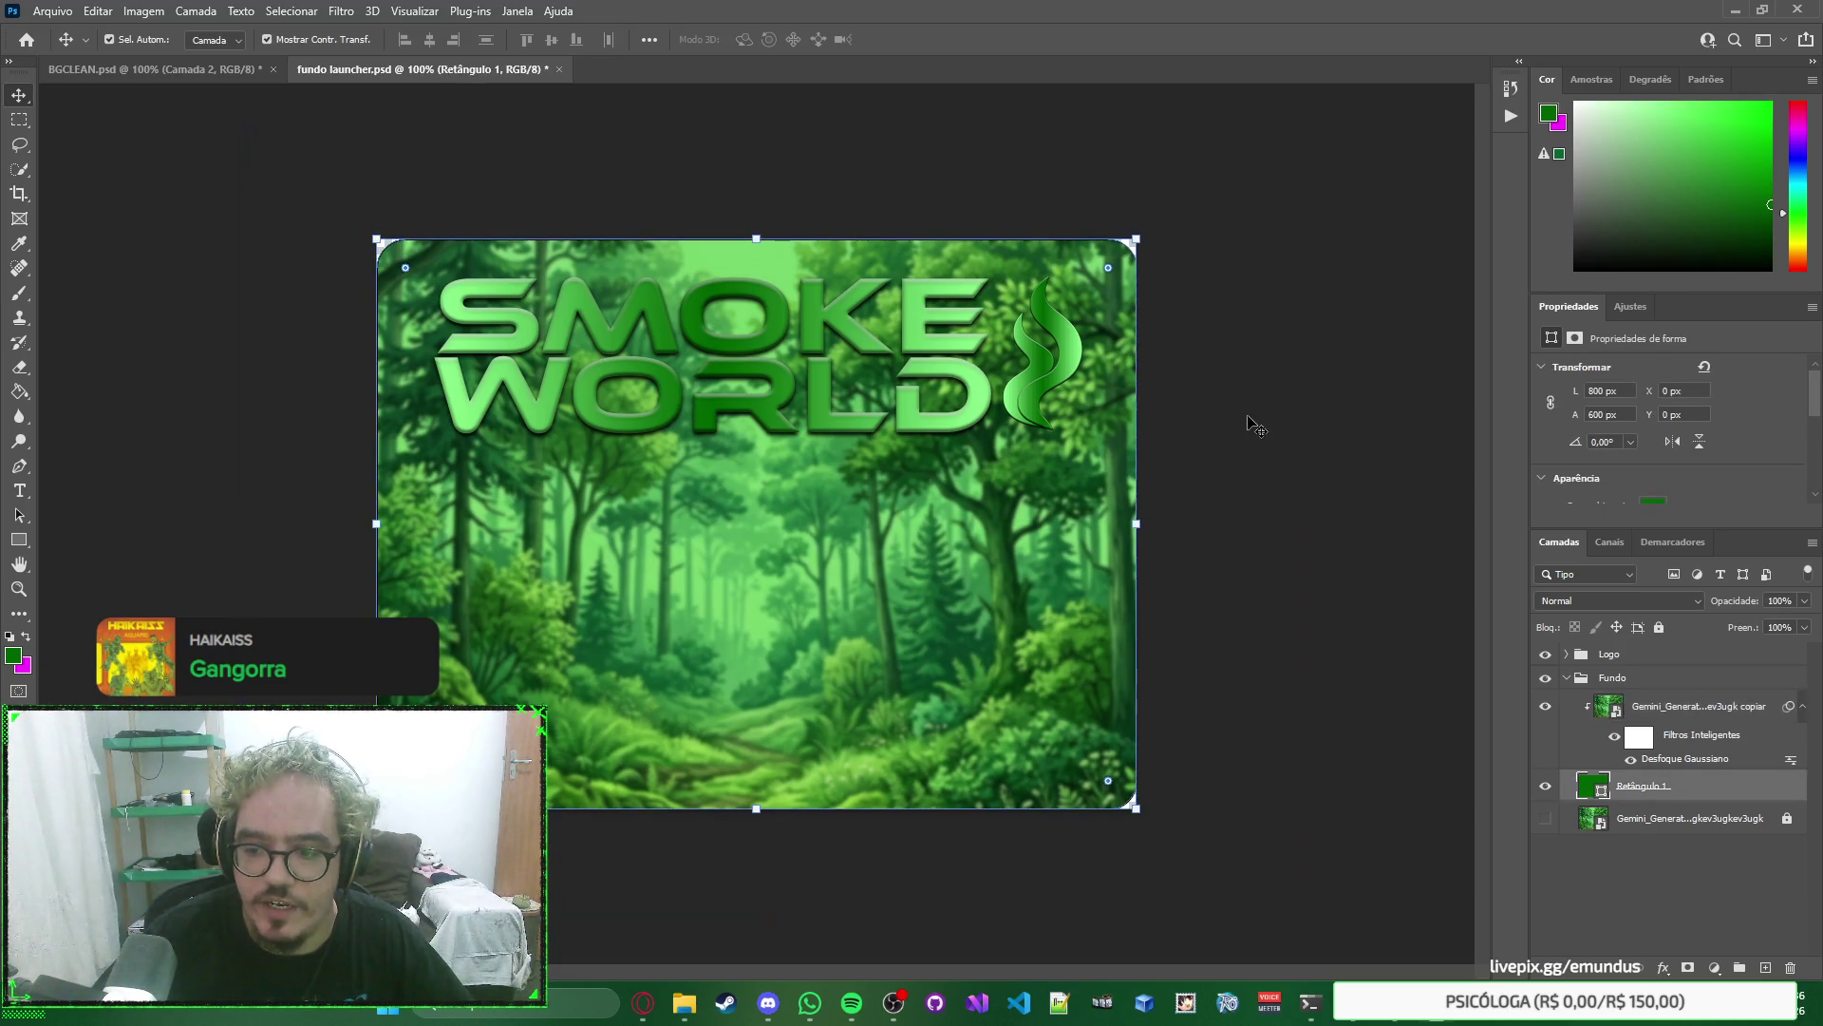
click(1757, 705)
click(1659, 626)
Enlarge Retângulo 1's corner radius to 50 px and turn on automatic layer selection.
click(1669, 793)
mouse_move(1109, 268)
mouse_down()
mouse_move(792, 562)
mouse_move(1030, 321)
mouse_move(1096, 288)
mouse_up()
click(1314, 305)
right_click(1353, 306)
click(1301, 257)
key(ctrl)
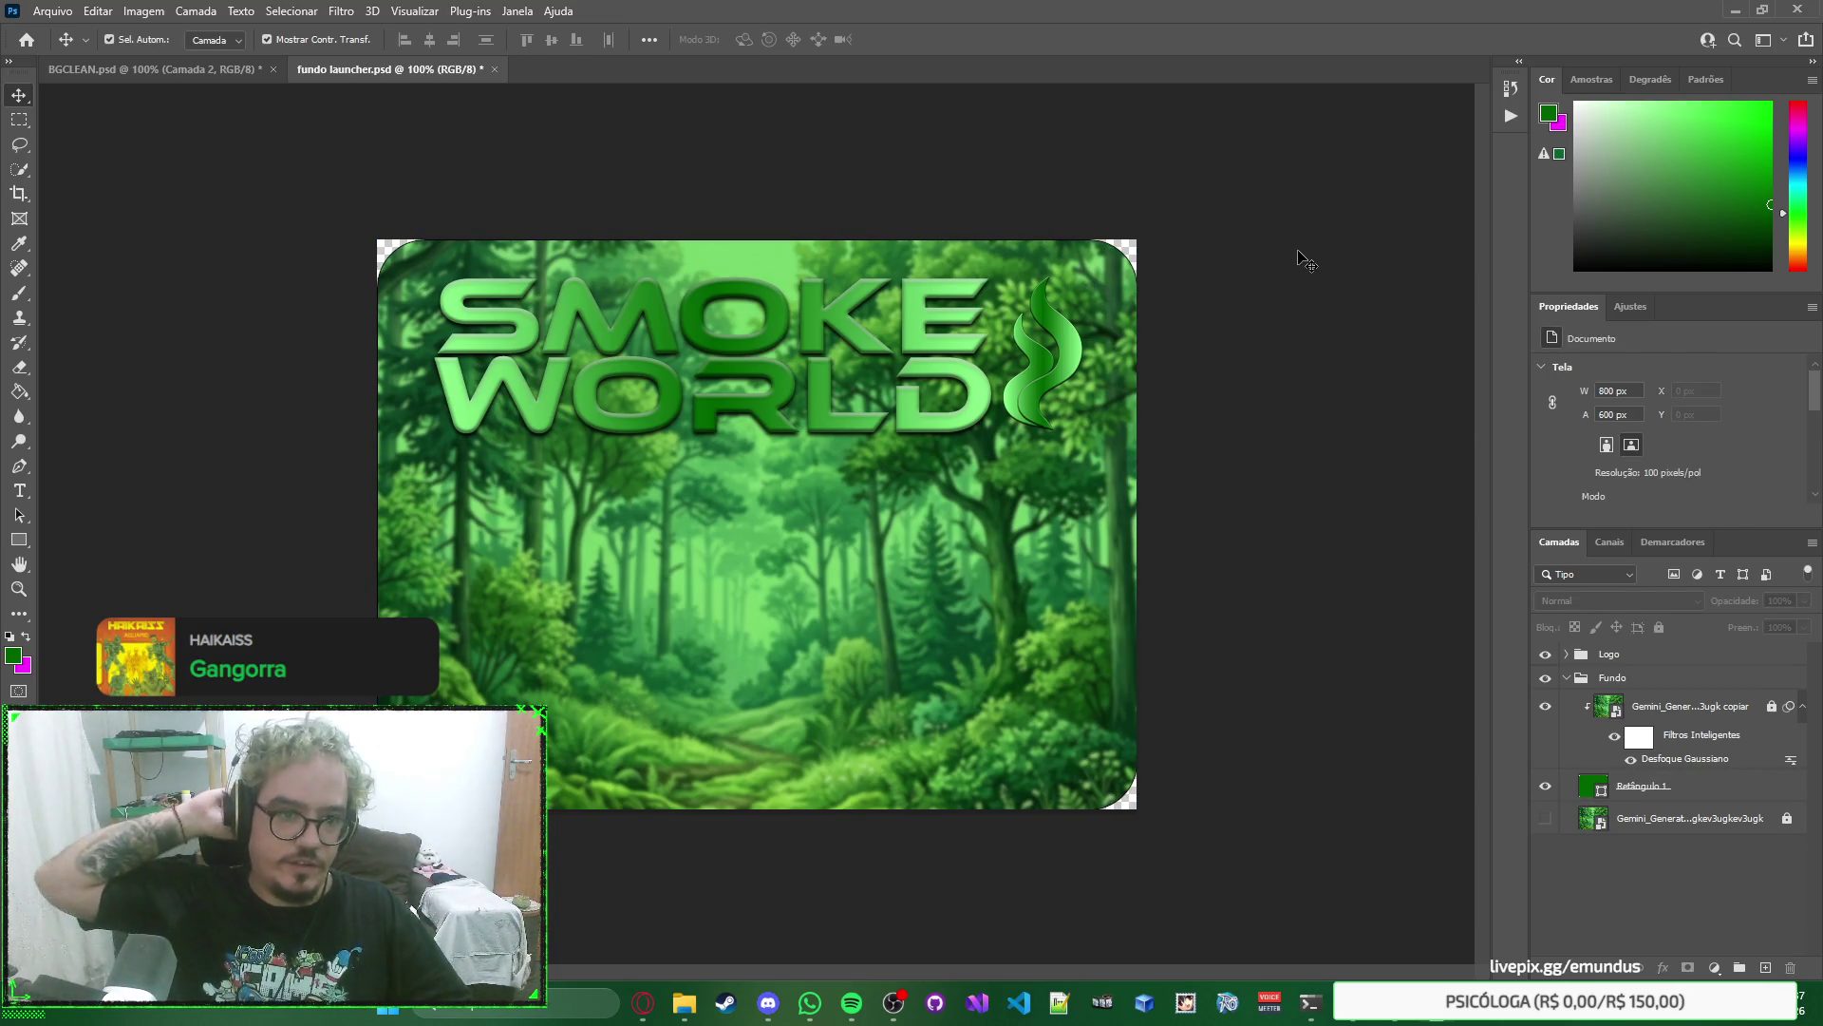
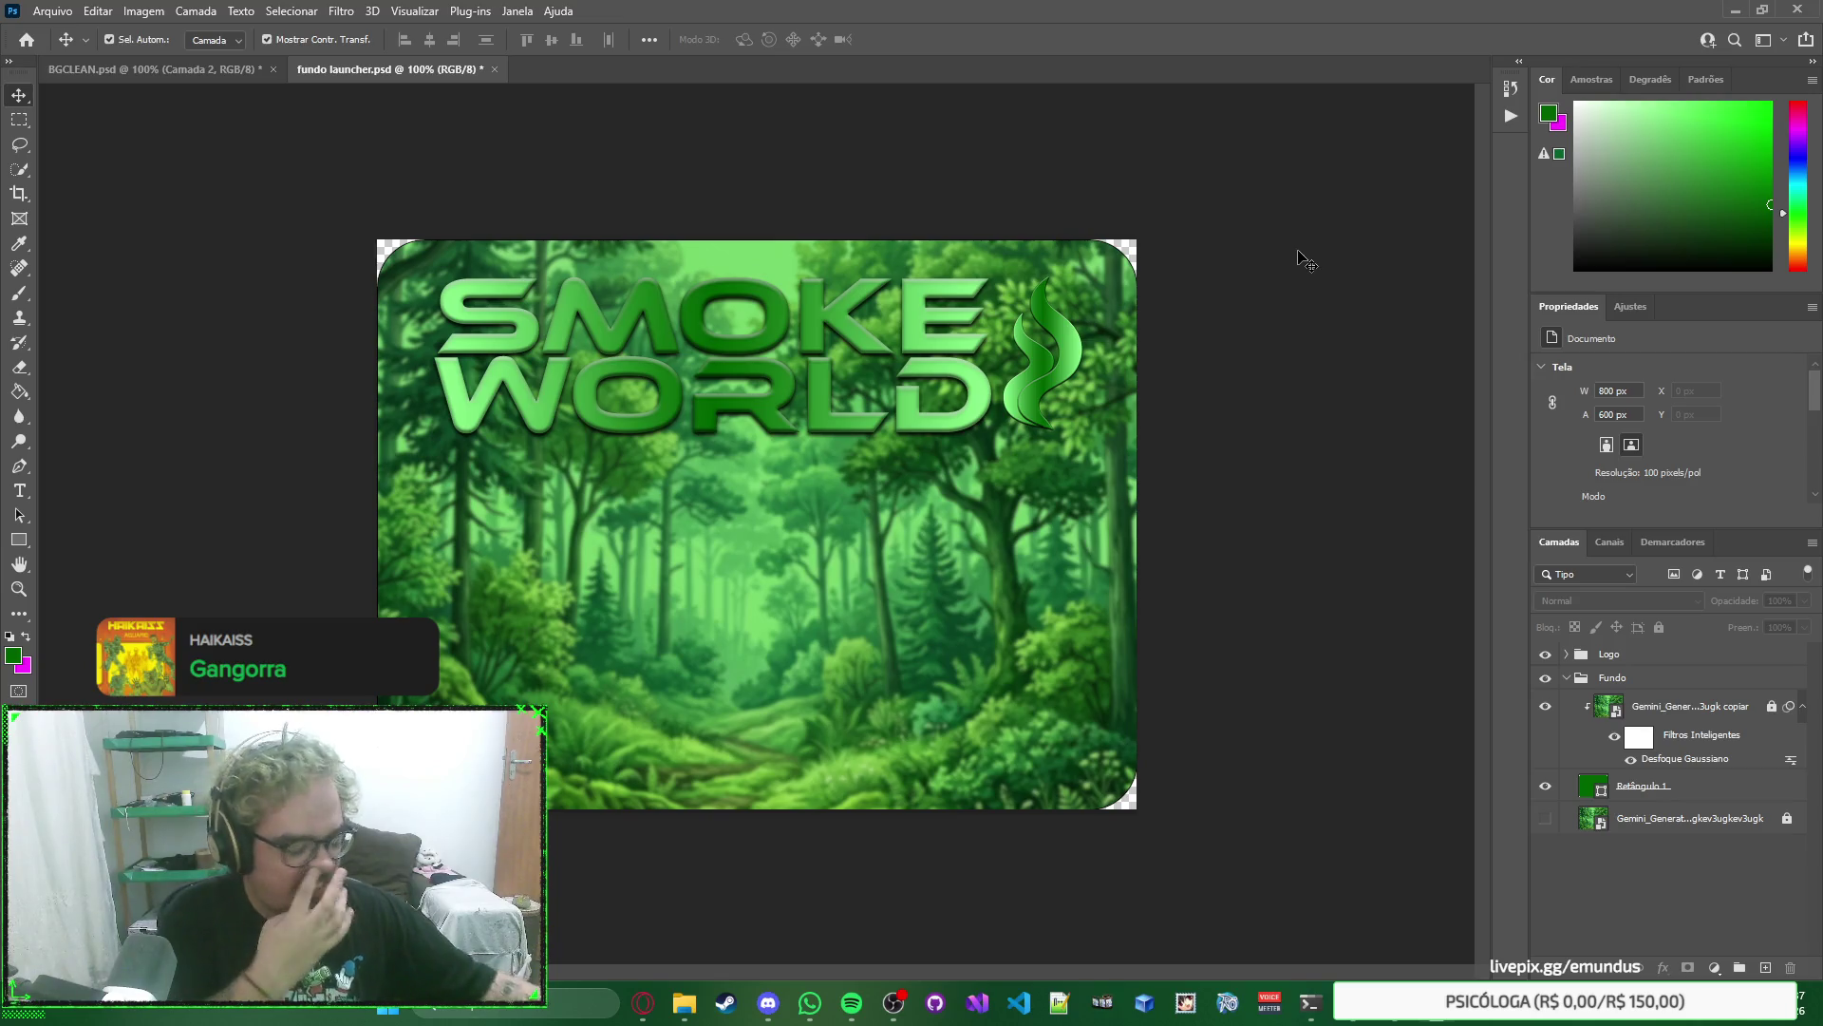
Select the Retângulo 1 shape and remove its outline in the stroke settings.
click(1712, 794)
scroll(1785, 430, down, 2)
click(1601, 440)
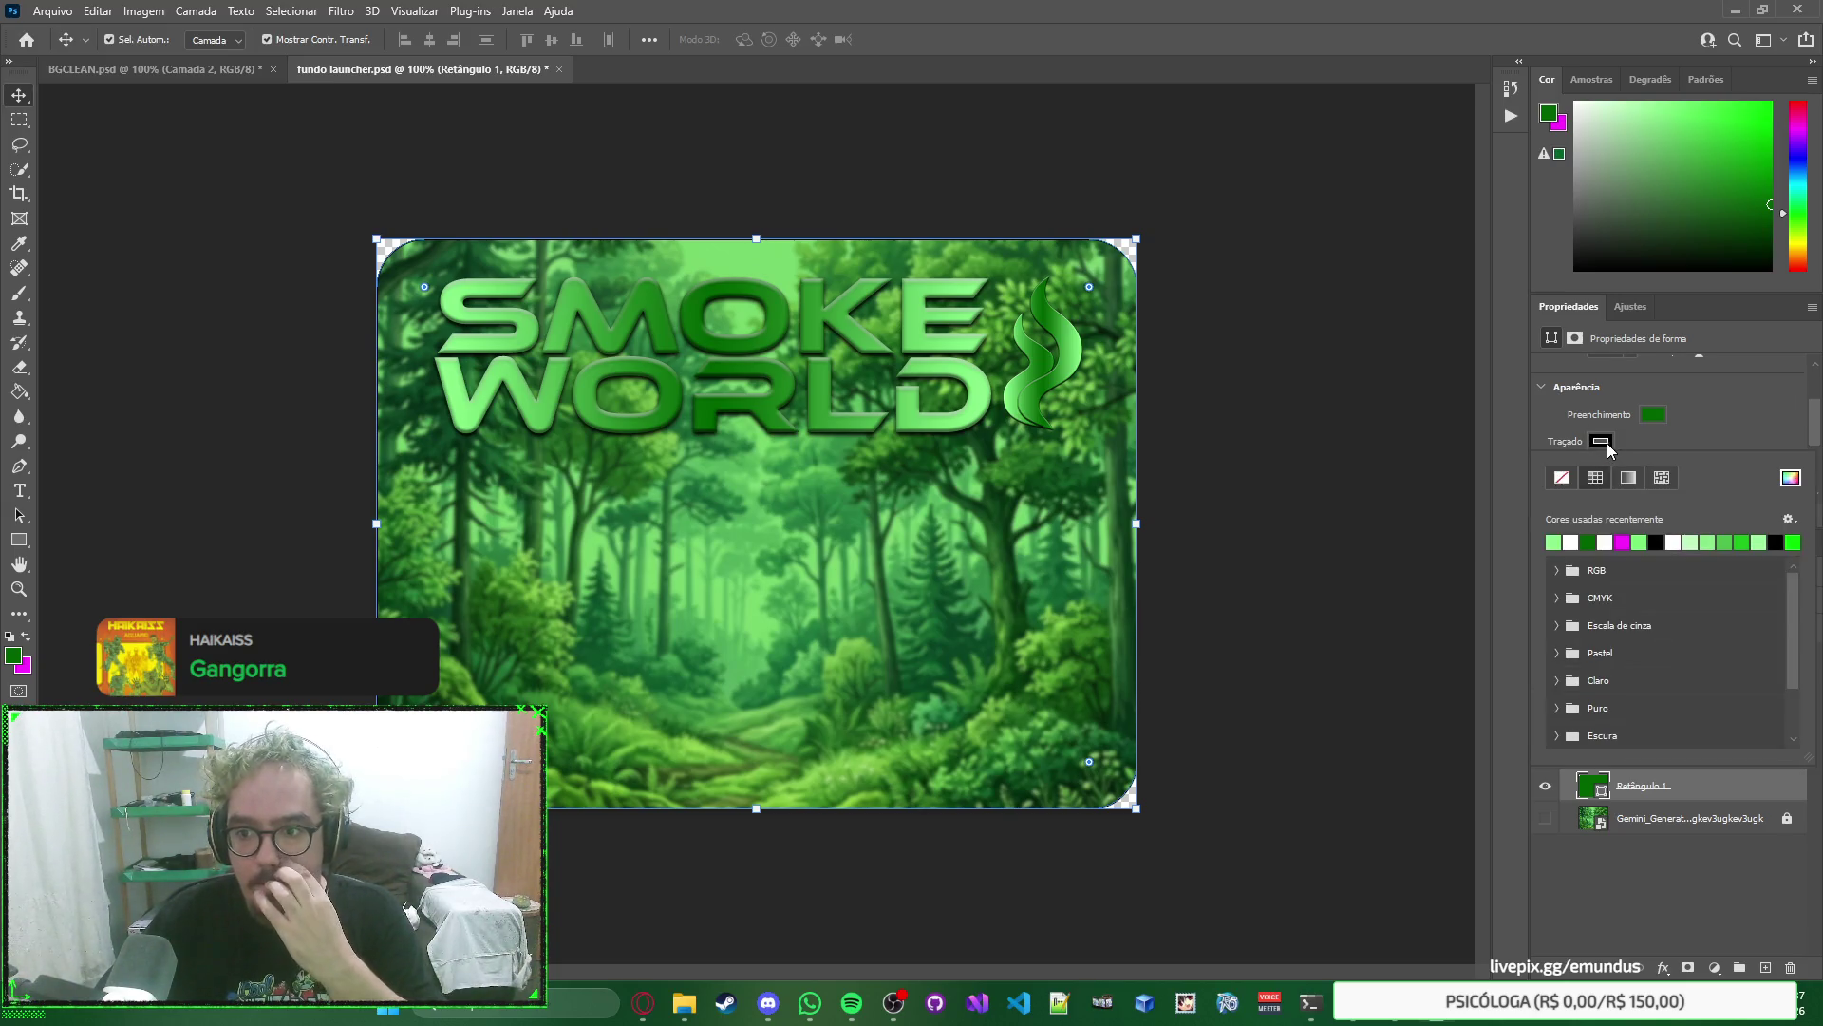
click(1563, 478)
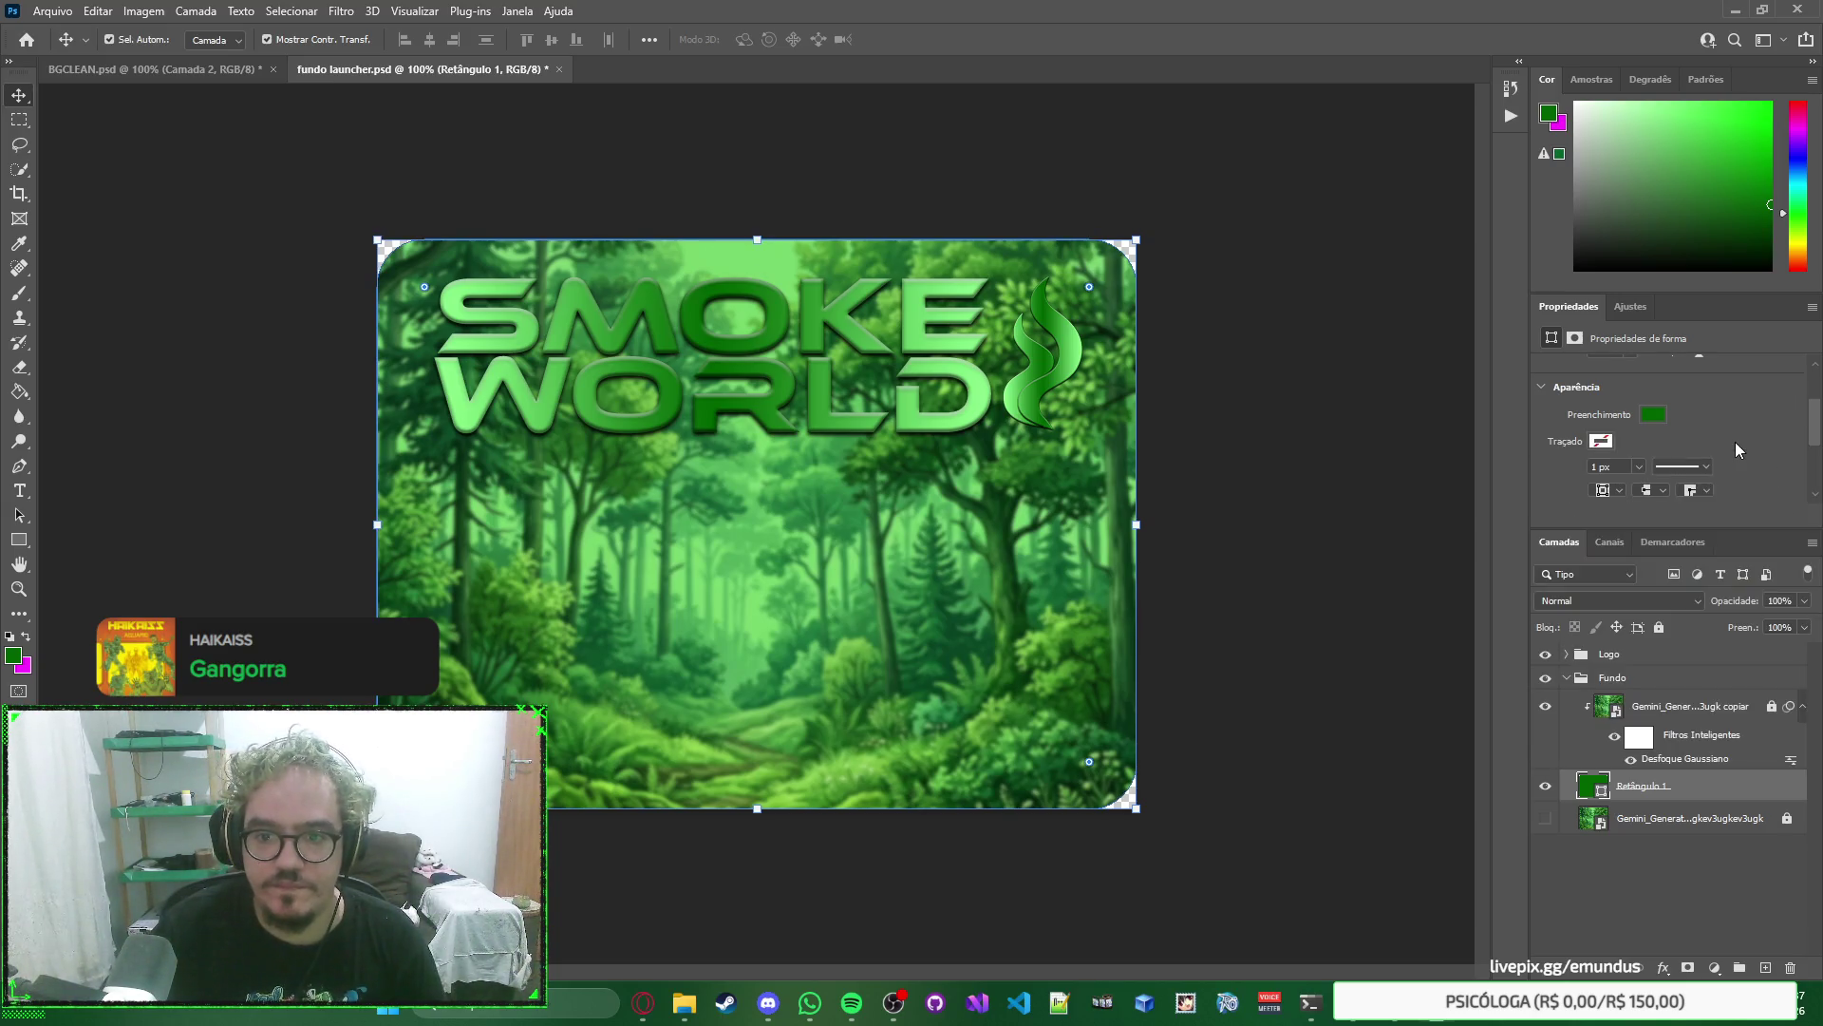
click(1453, 389)
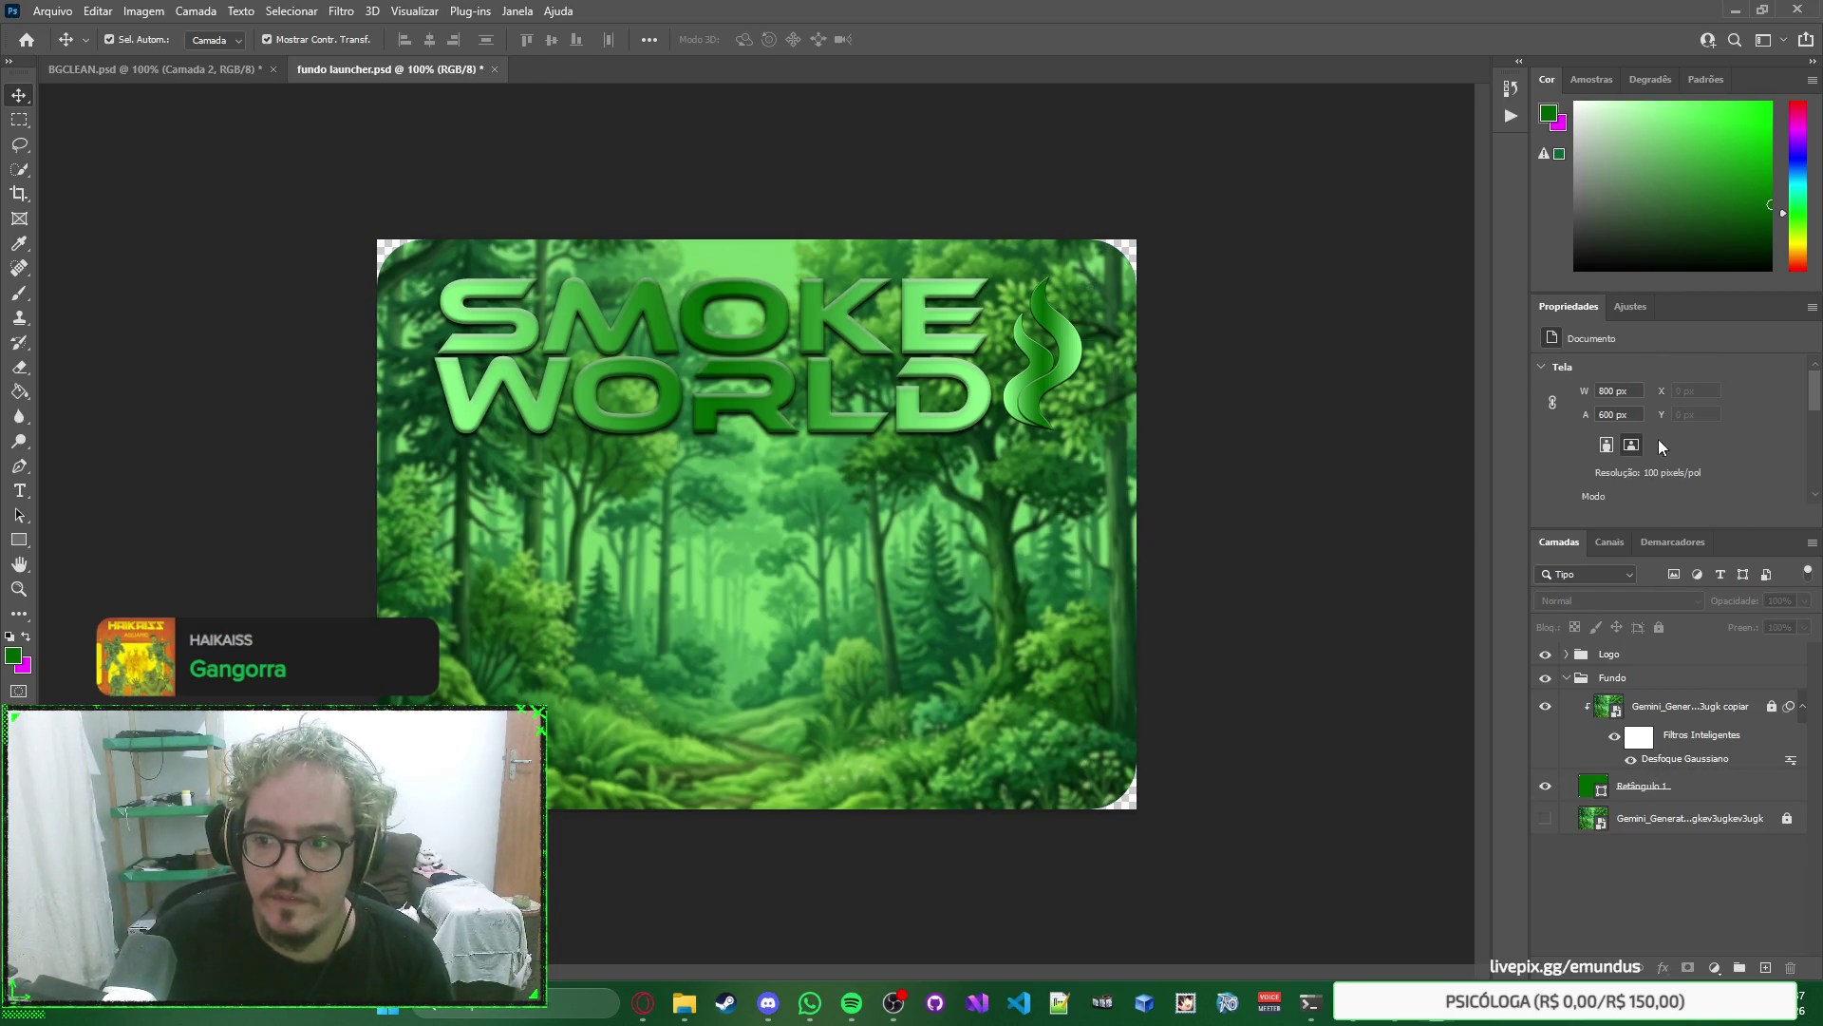
click(1698, 798)
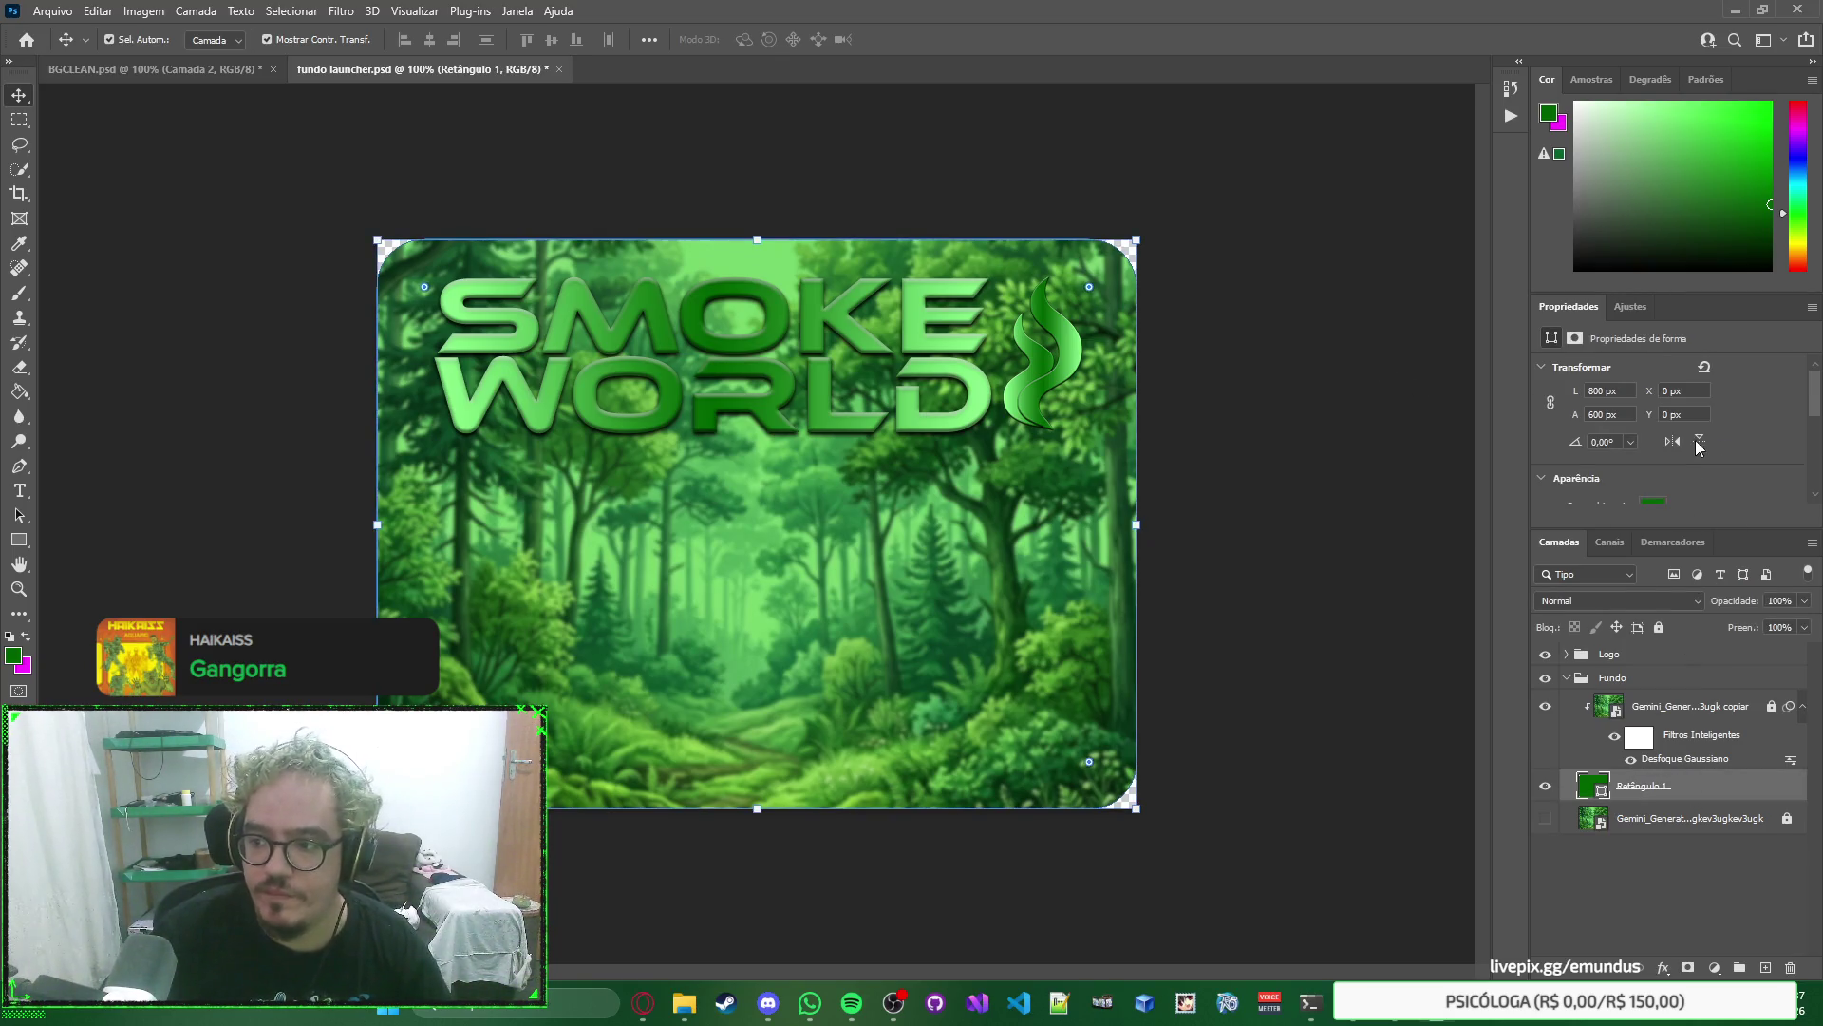
scroll(1679, 440, down, 1)
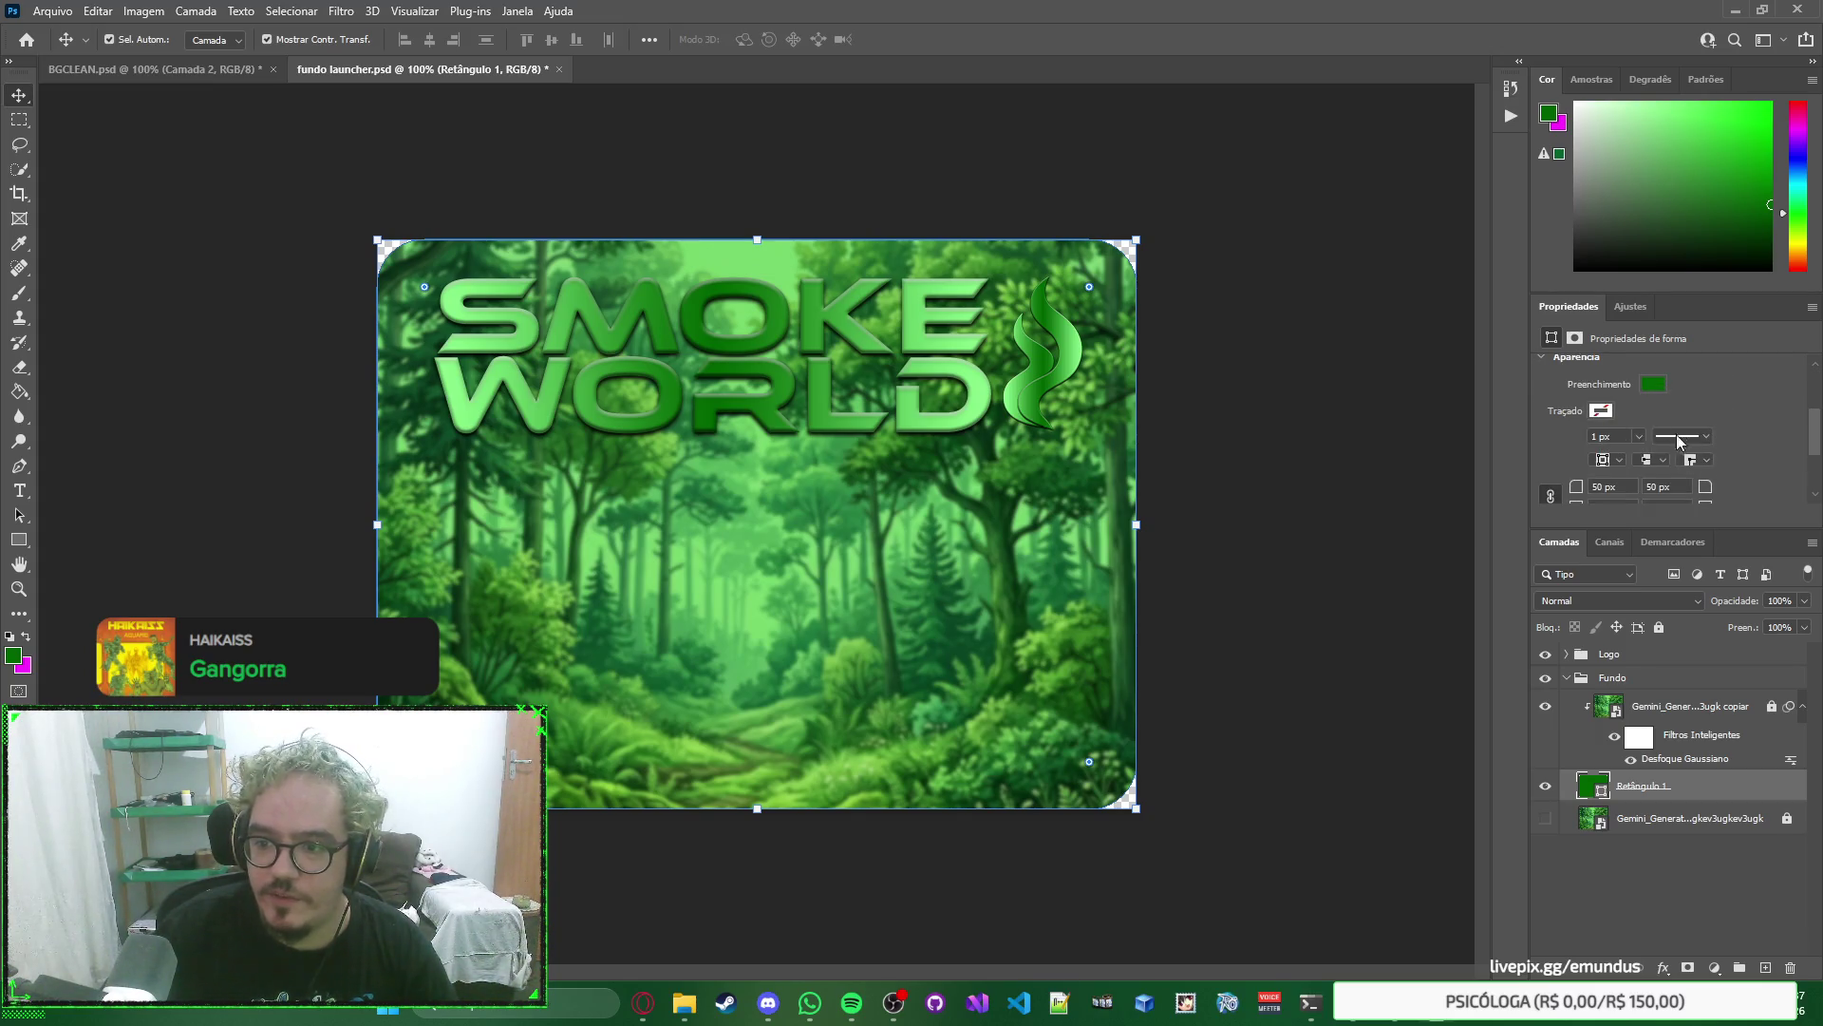
click(1603, 411)
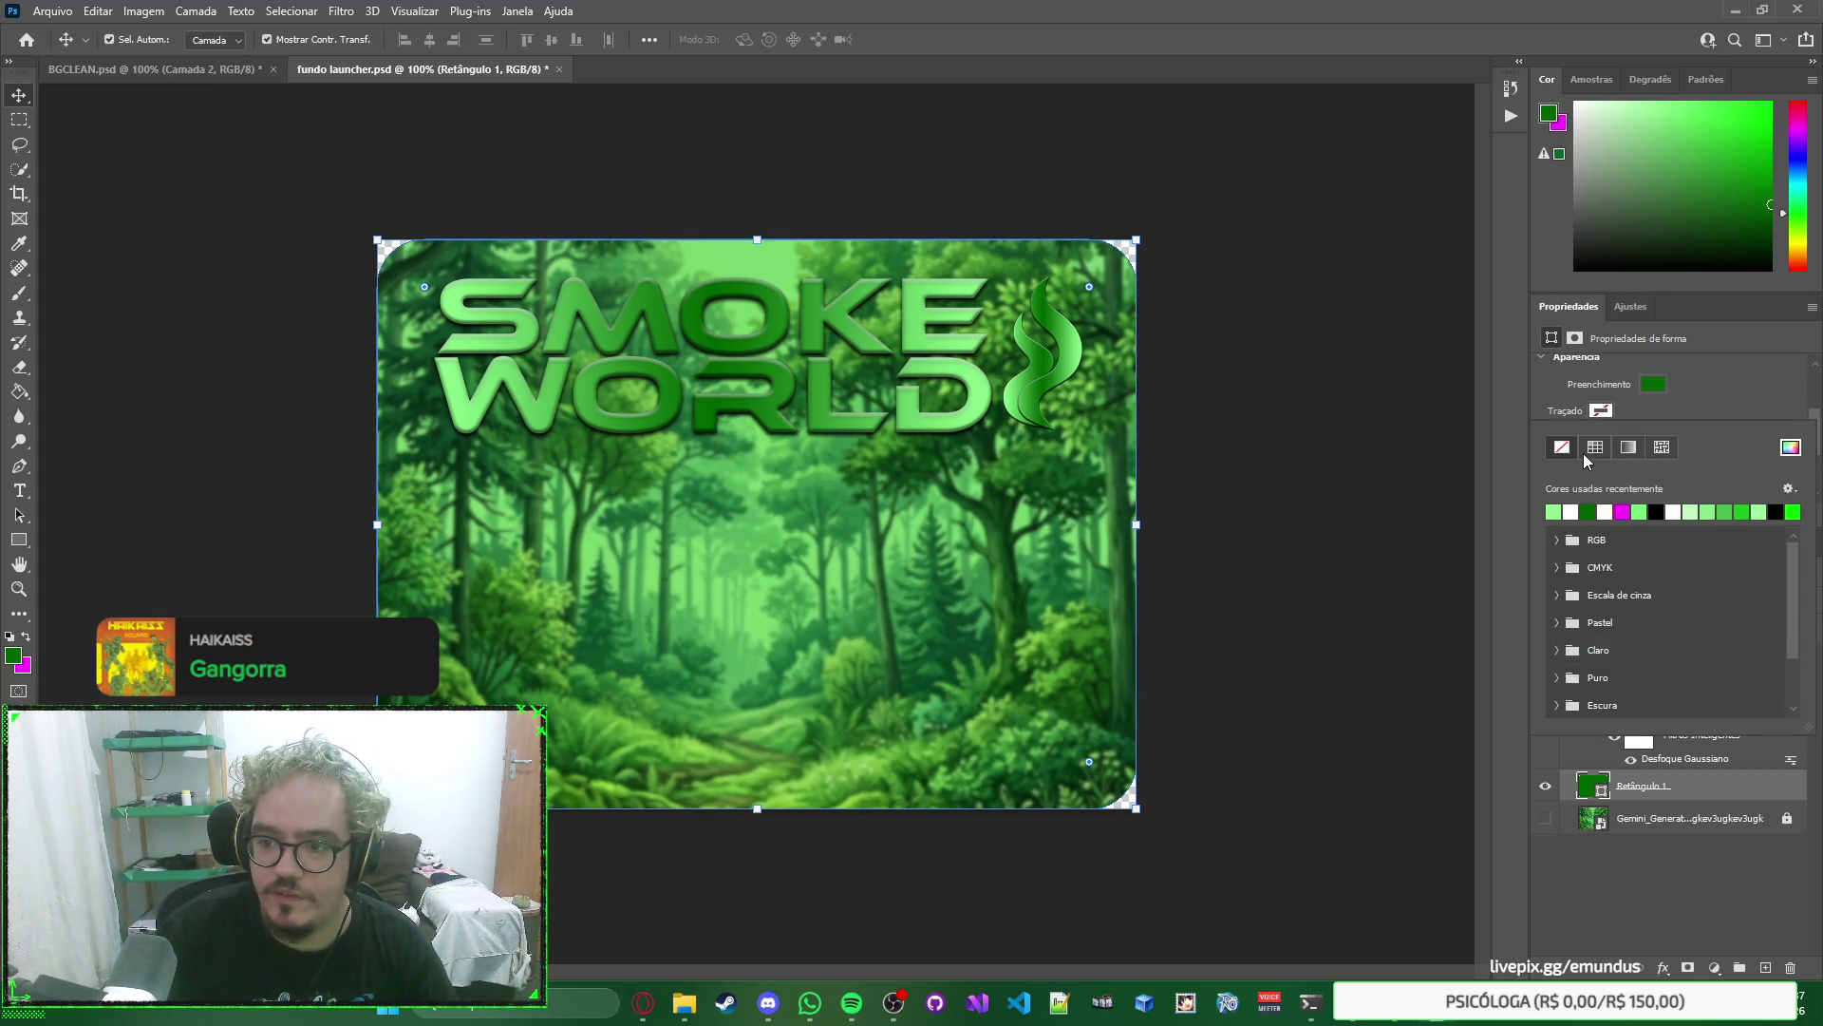
click(1683, 406)
click(1603, 411)
click(1604, 415)
click(1605, 415)
click(1605, 415)
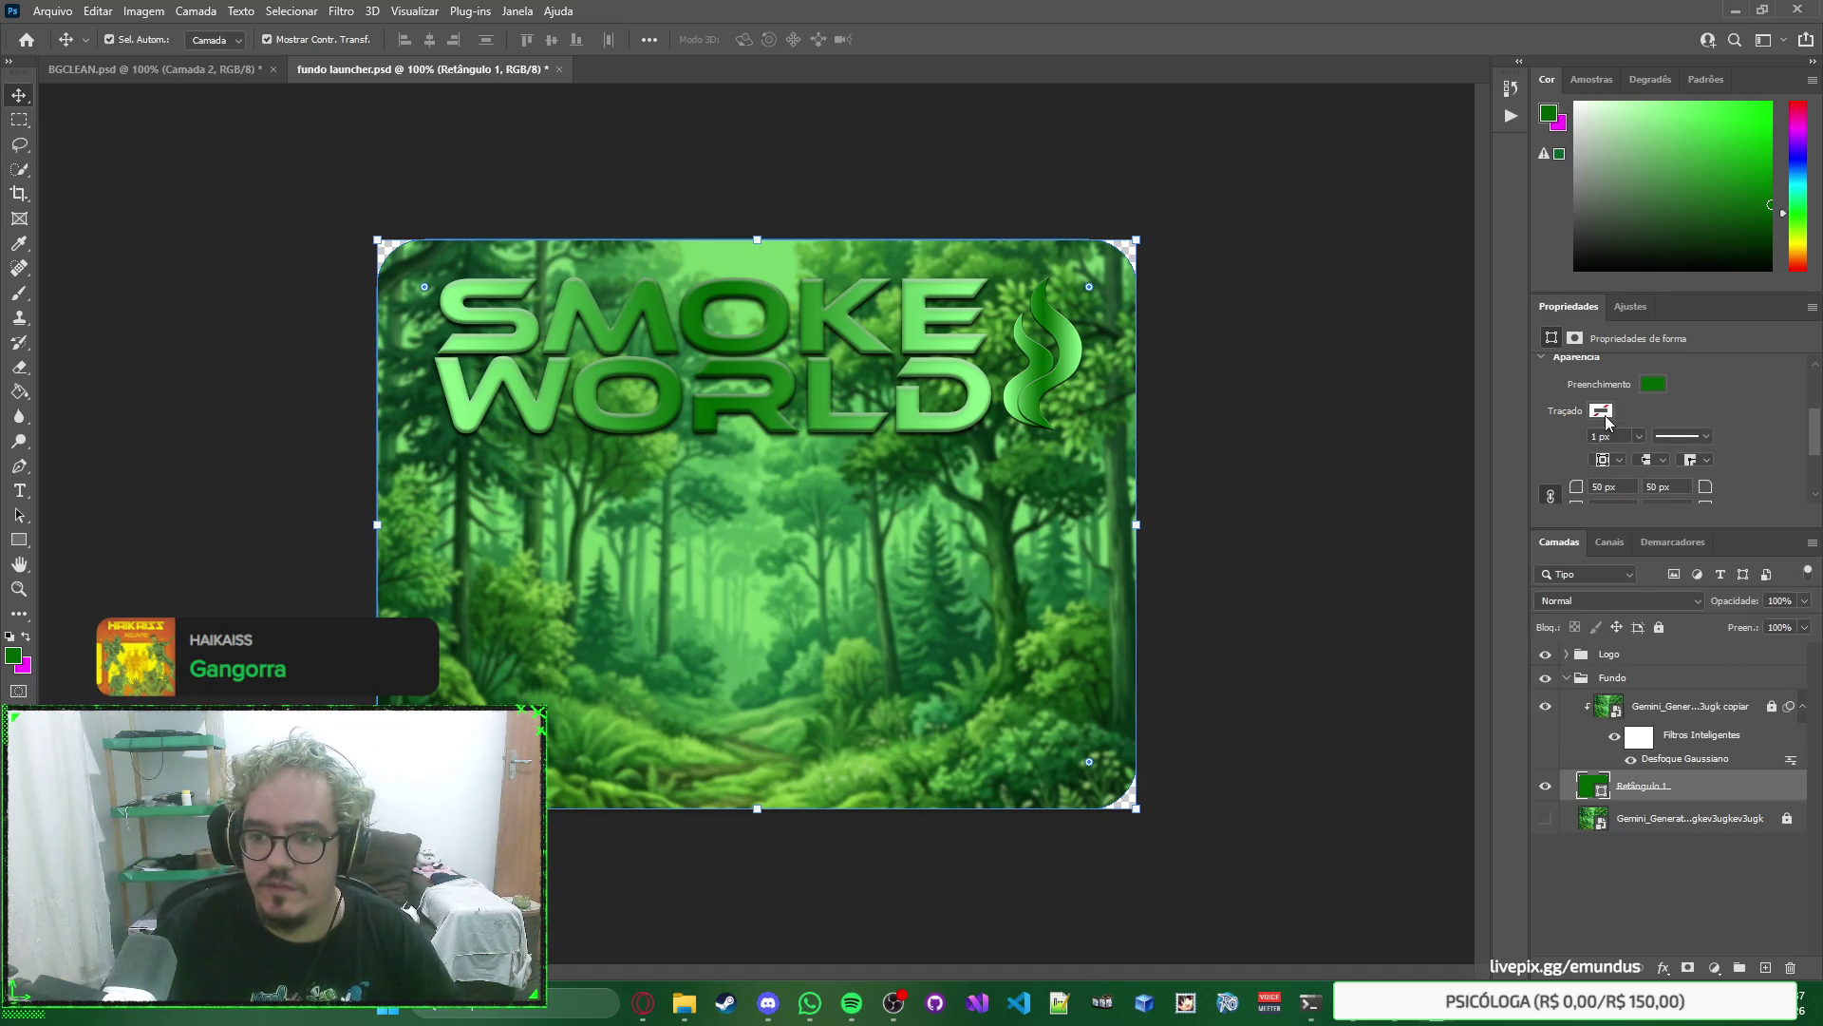
click(1604, 415)
Try gradient and pattern strokes, then give Retângulo 1 a solid black outline.
click(1603, 448)
click(1628, 450)
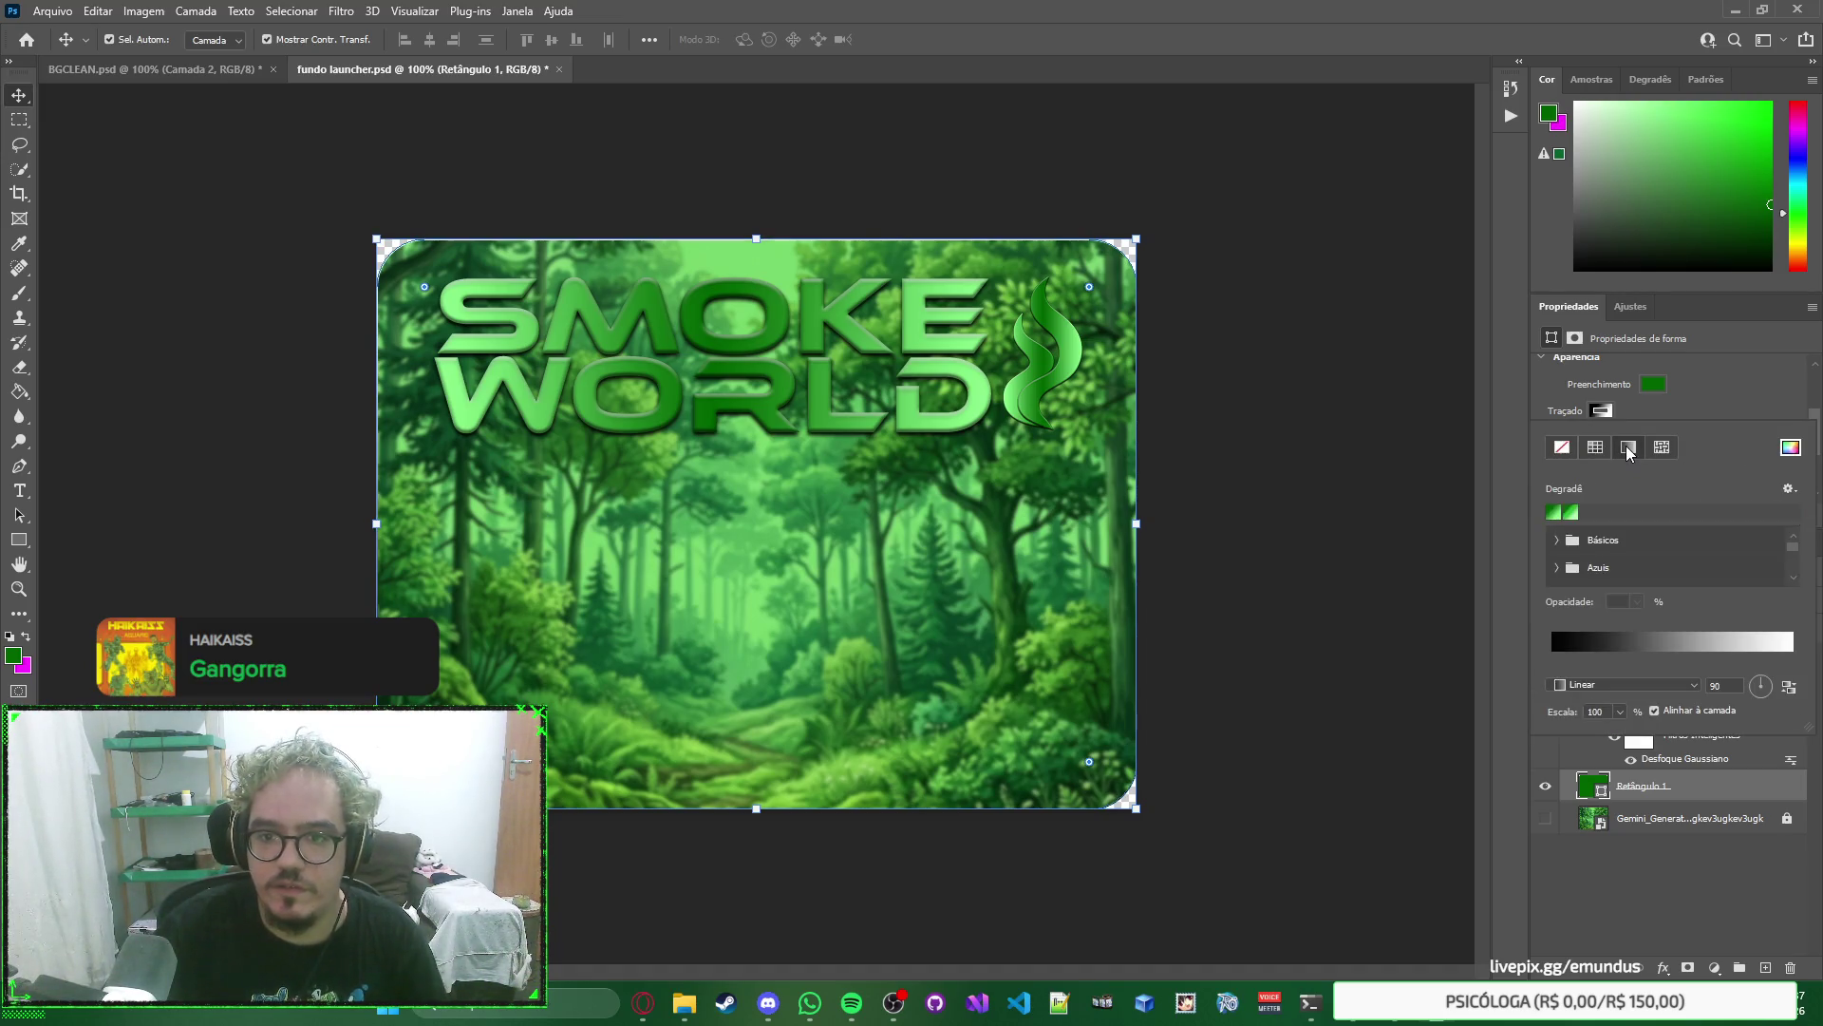
click(1612, 412)
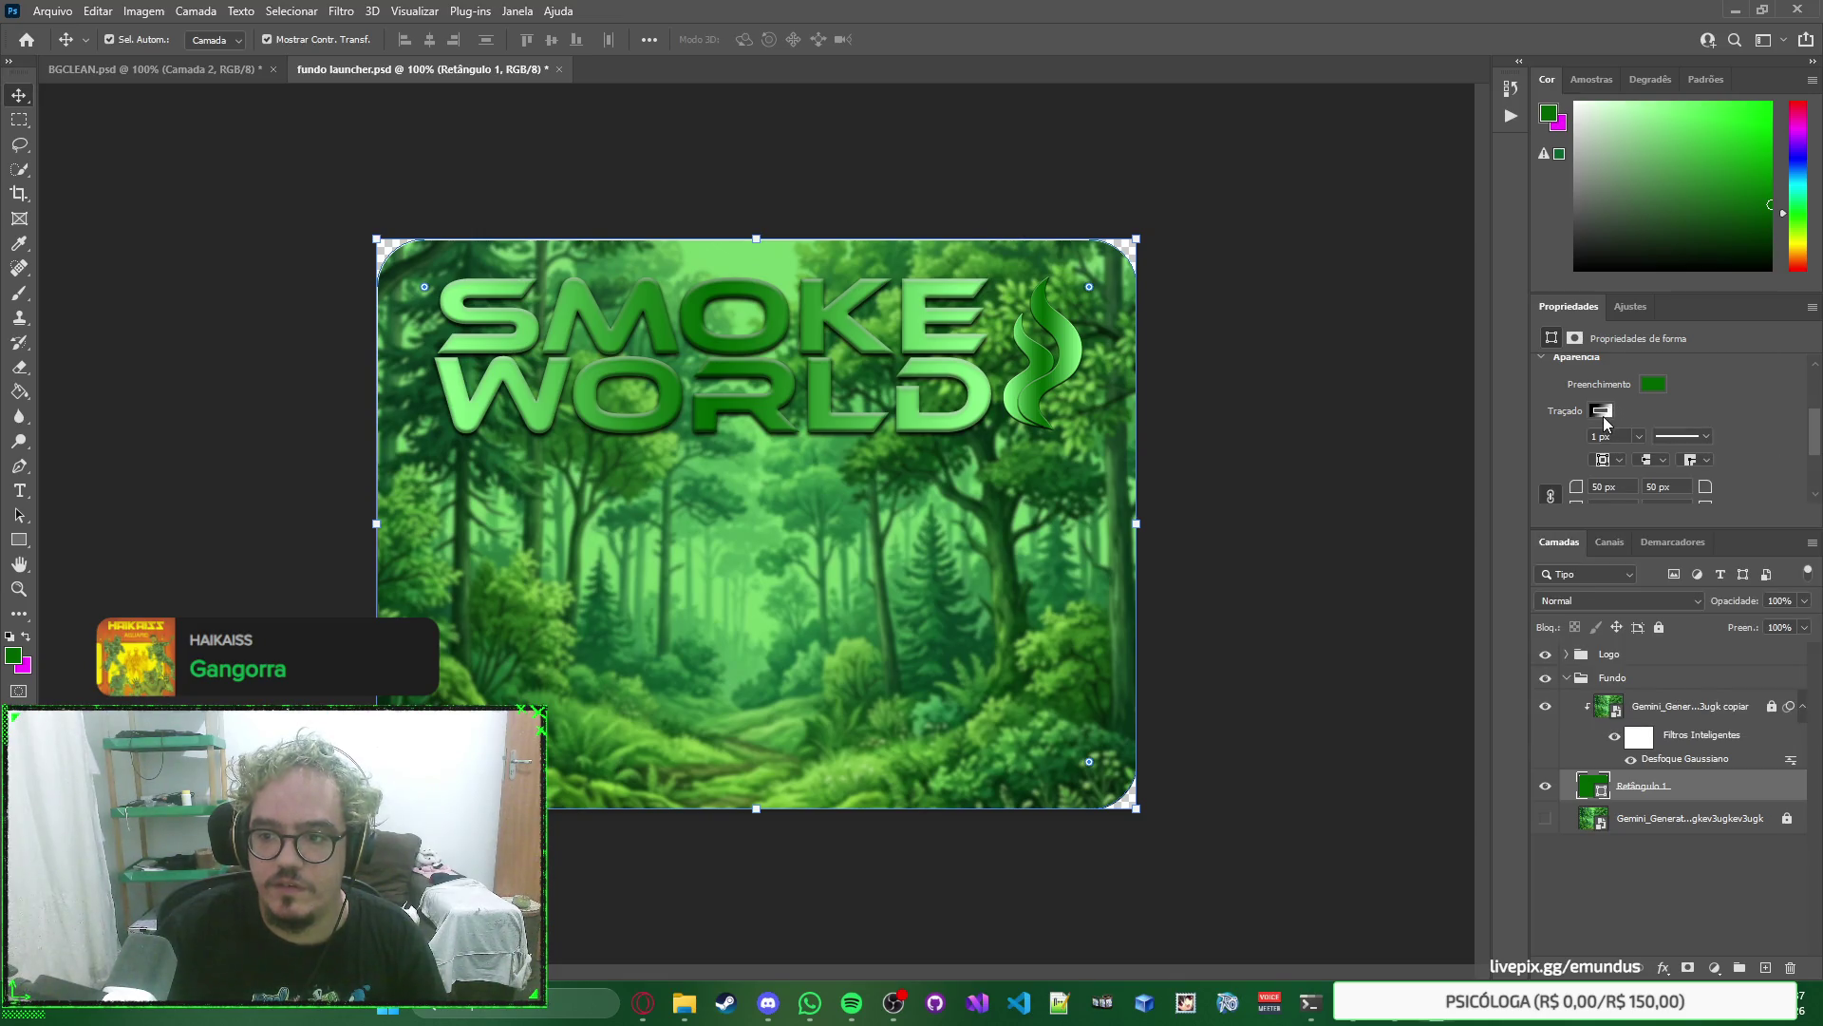
click(1605, 418)
click(1628, 448)
click(1663, 449)
click(1627, 450)
click(1596, 449)
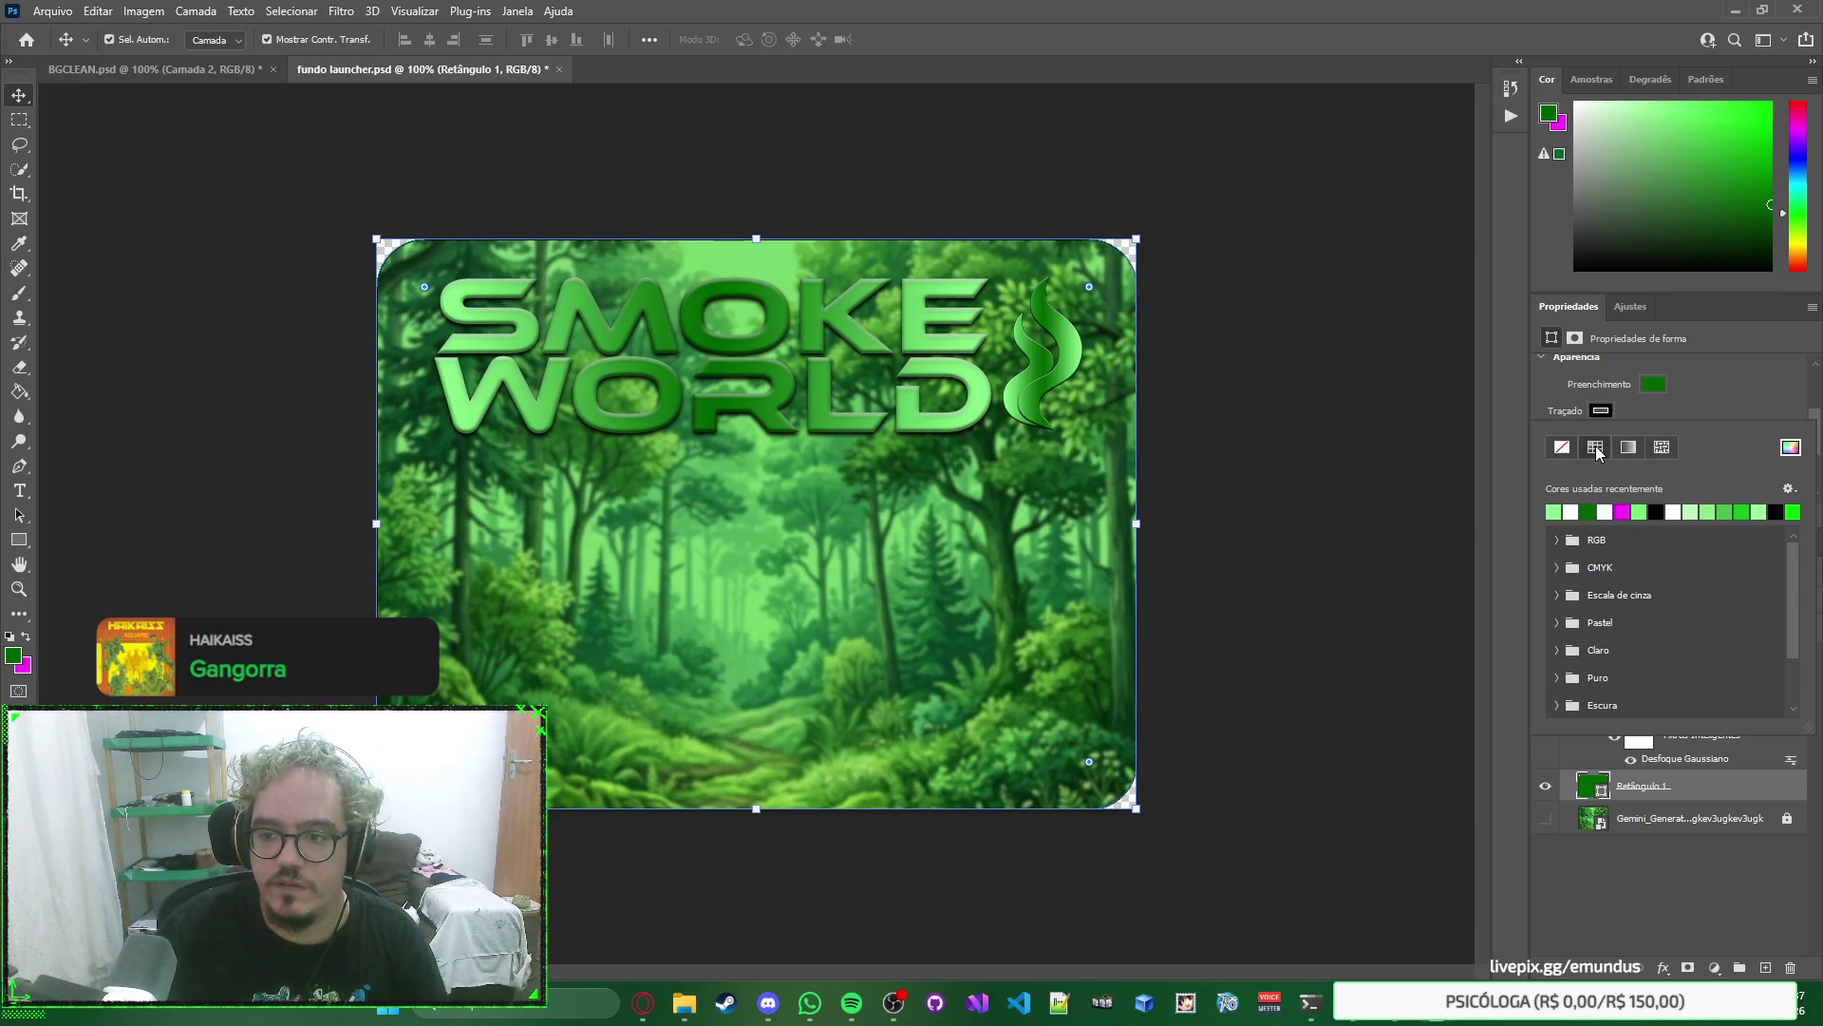
click(1660, 509)
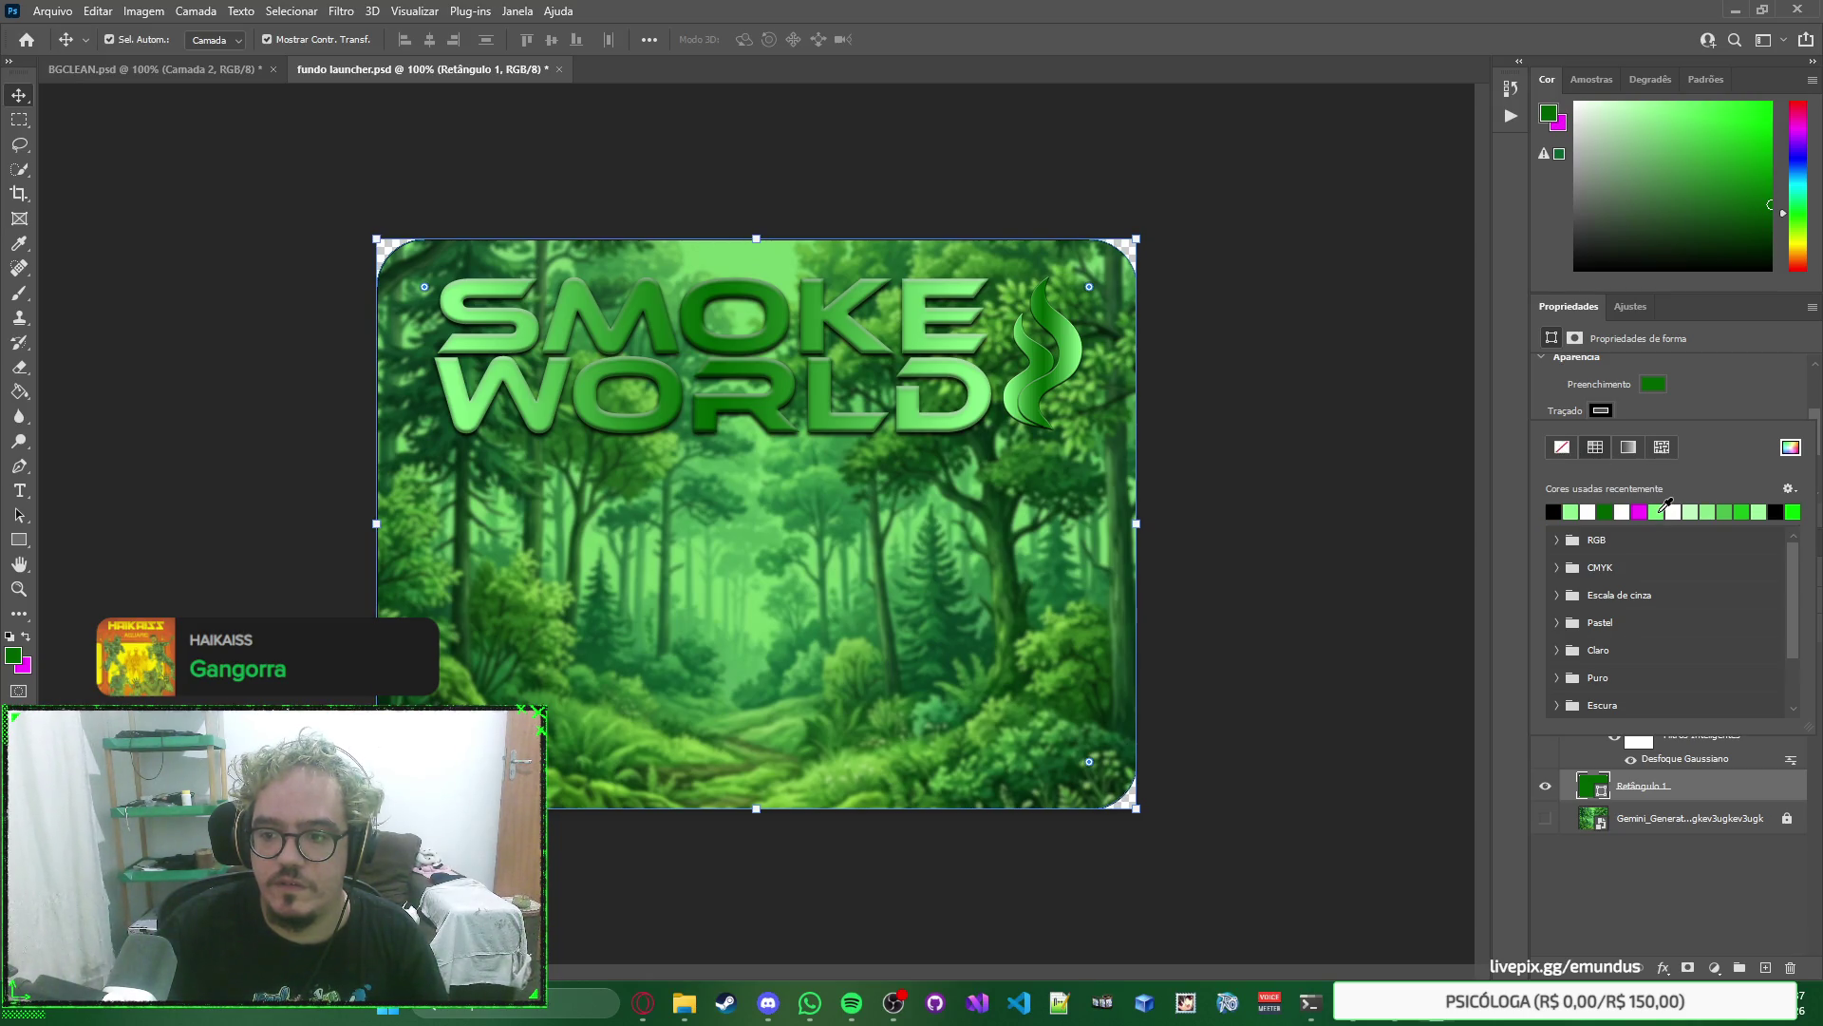
click(1718, 415)
Deselect the rectangle and save fundo launcher.psd.
click(1339, 340)
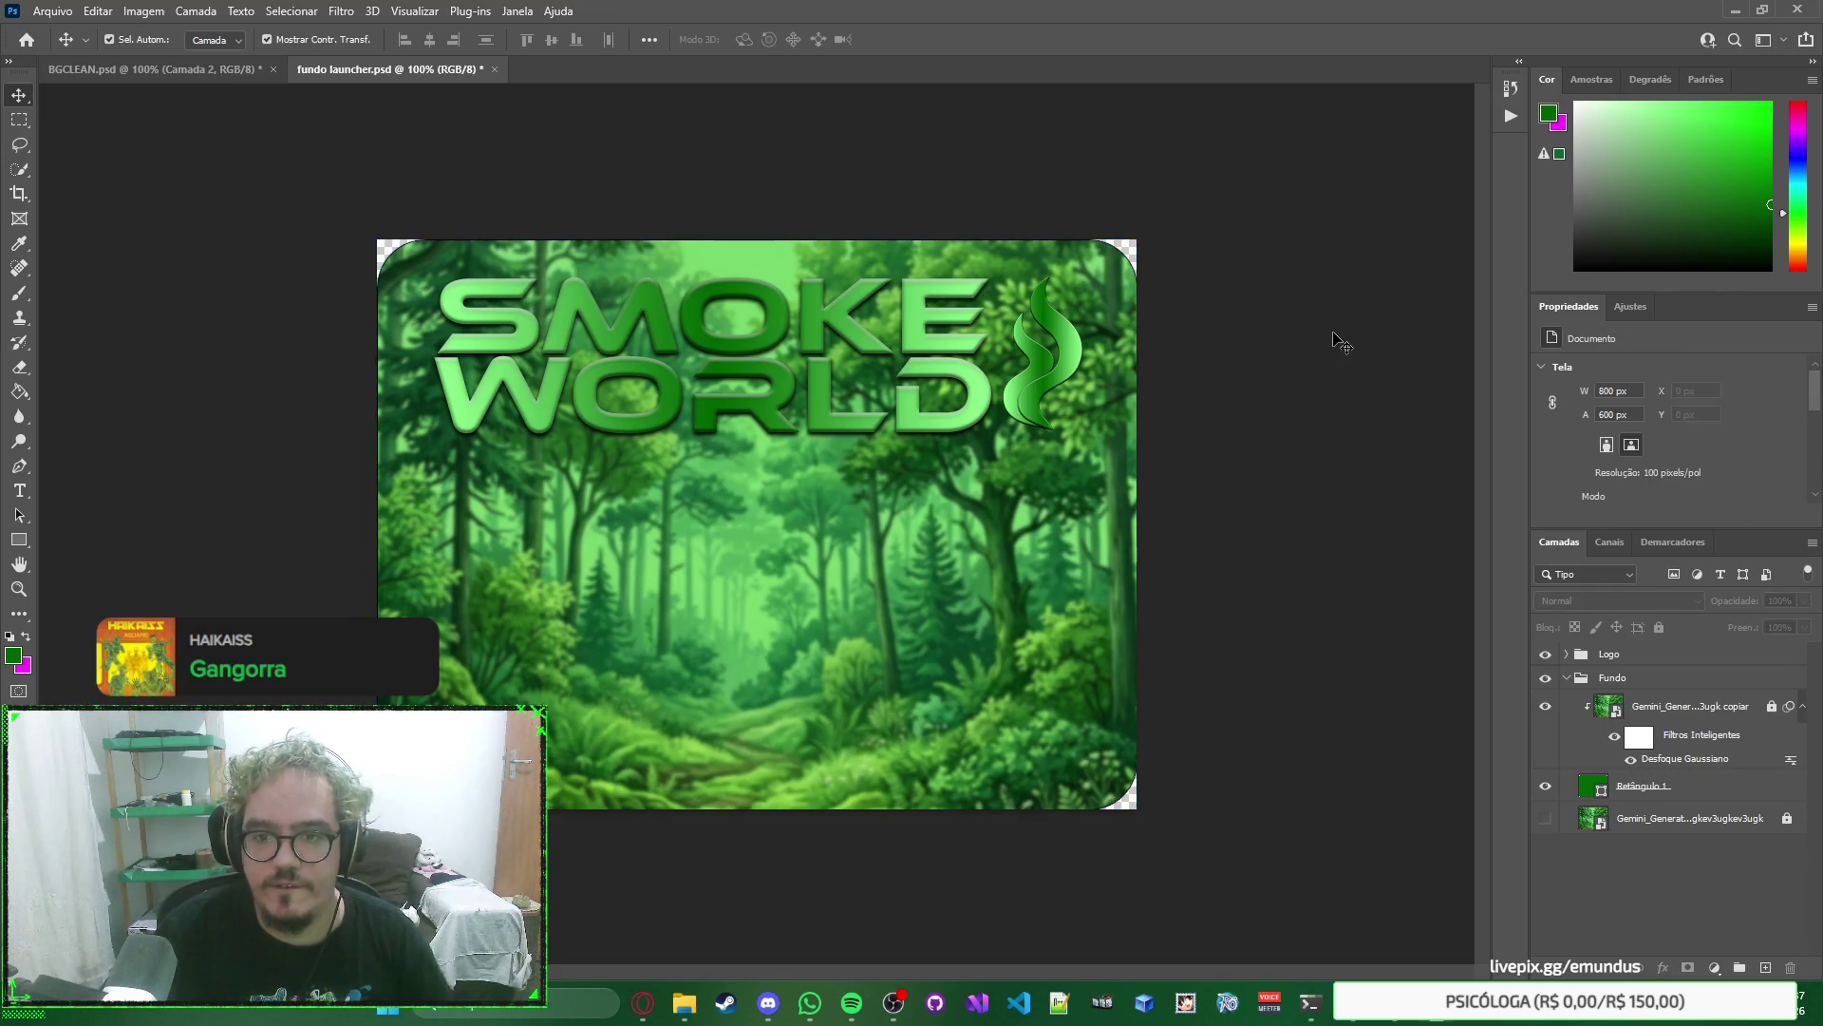
key(ctrl+s)
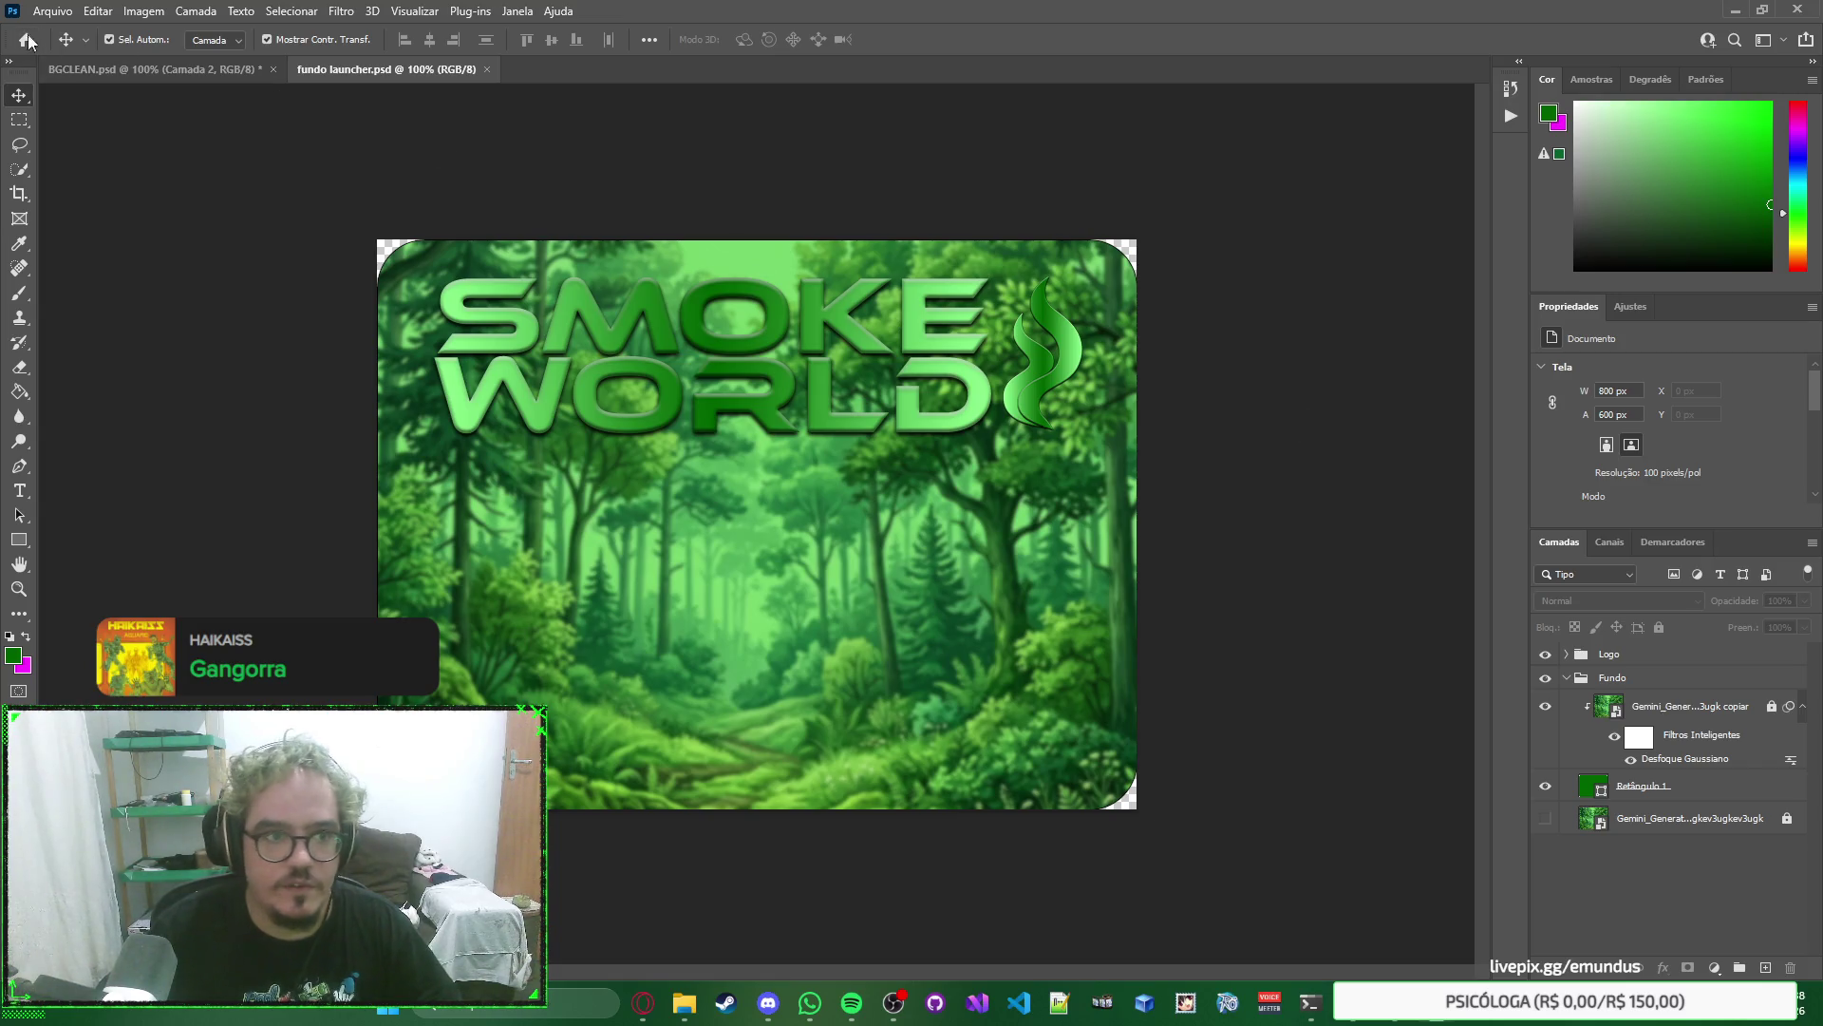
click(52, 11)
Export the document as an 800×600 PNG with Export As.
mouse_move(223, 290)
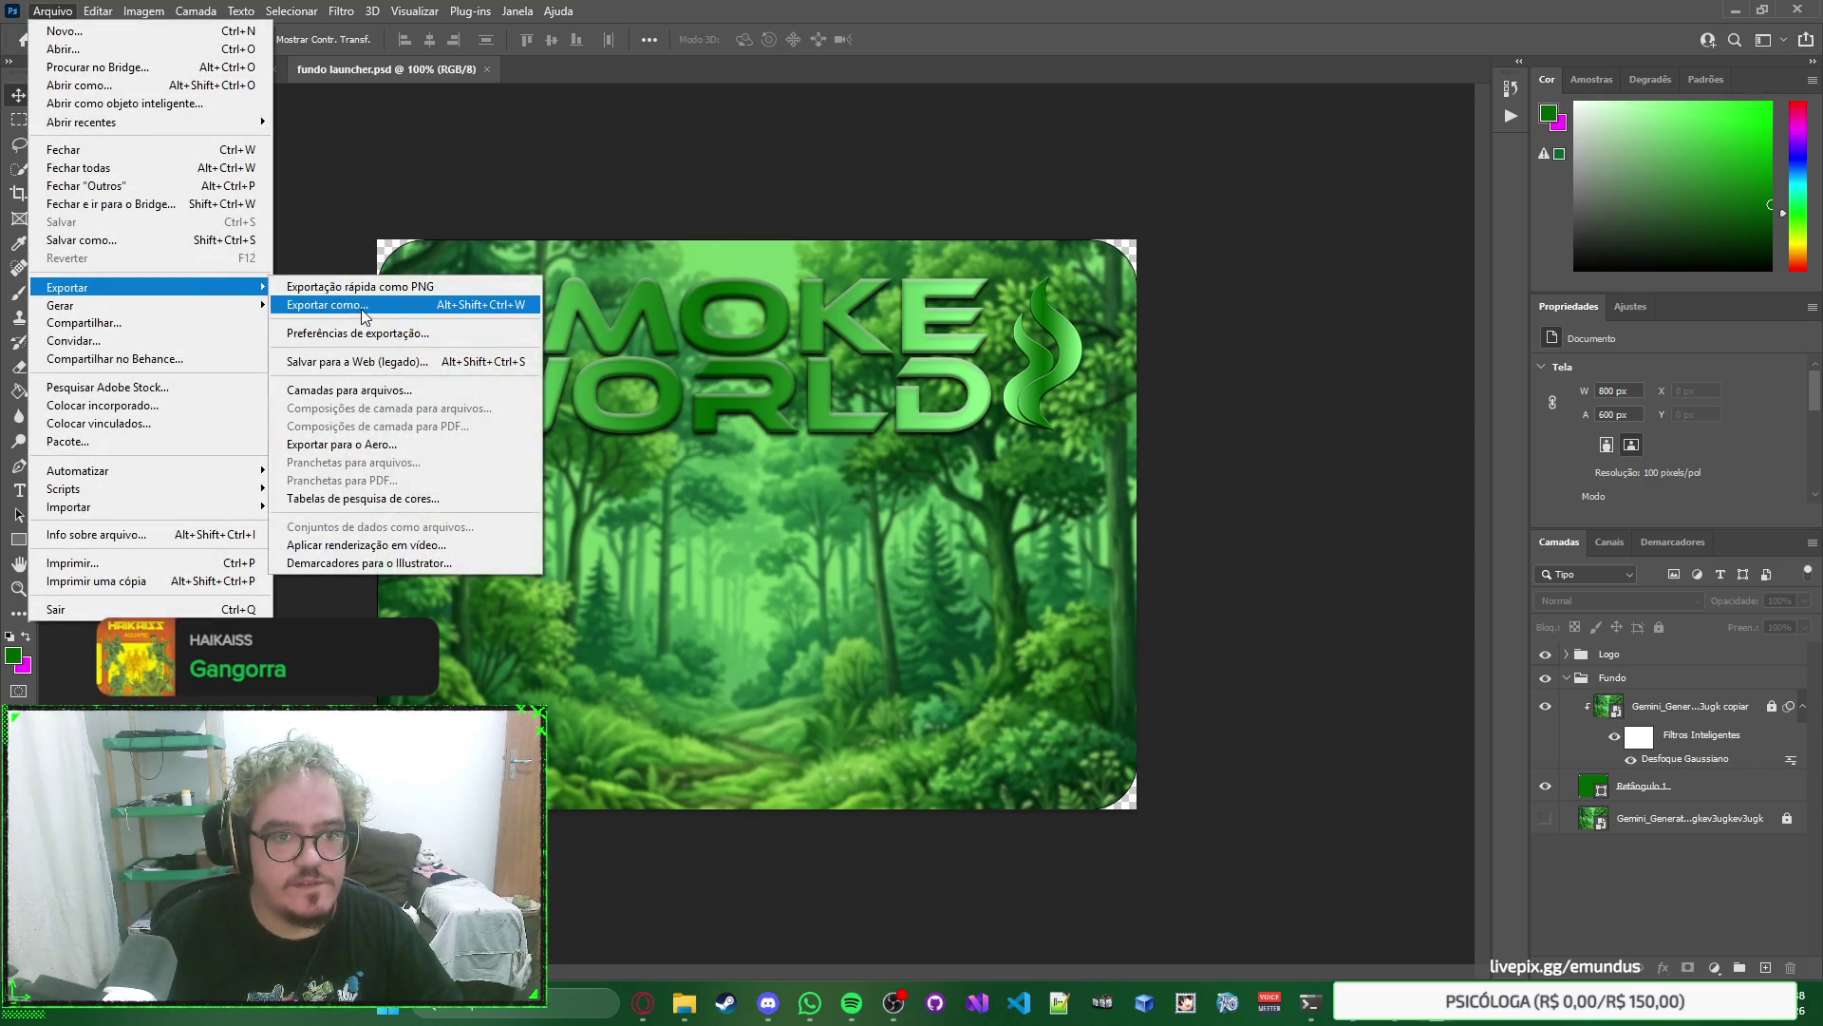
click(524, 351)
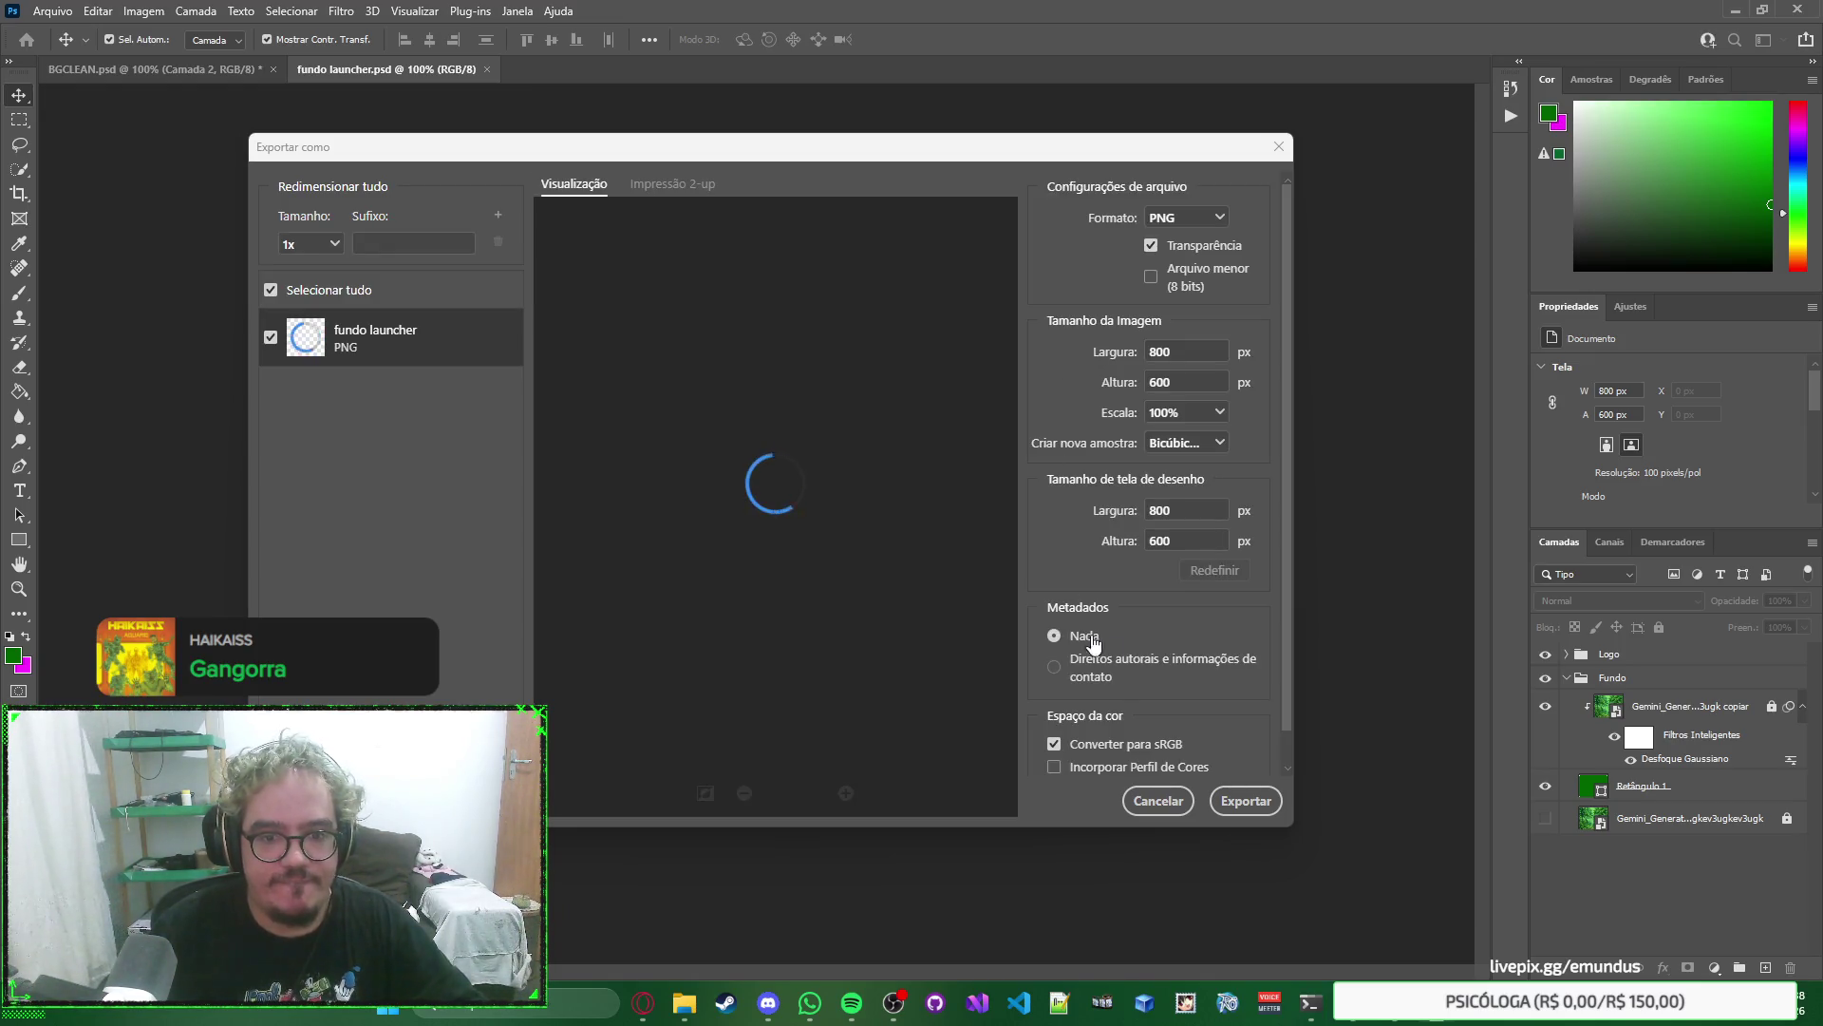
click(1232, 803)
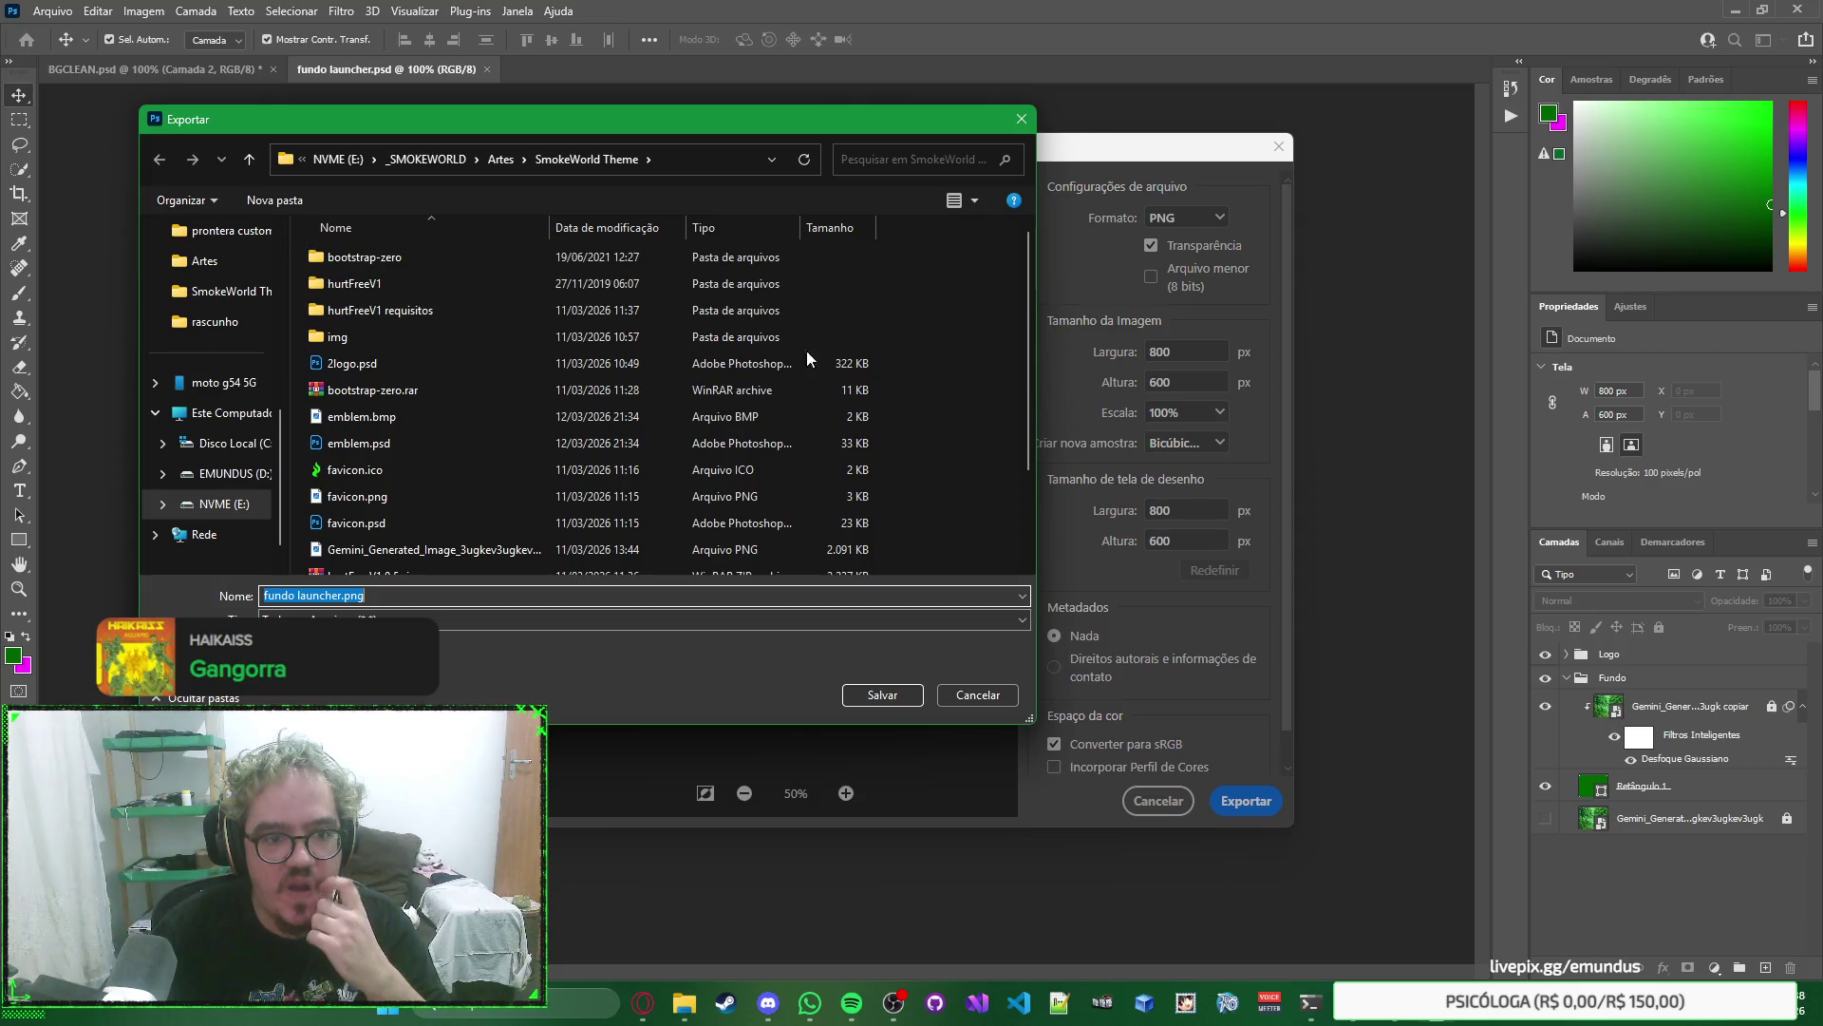
Copy the logo smokeworld 2026 folder path from File Explorer.
mouse_move(679, 1016)
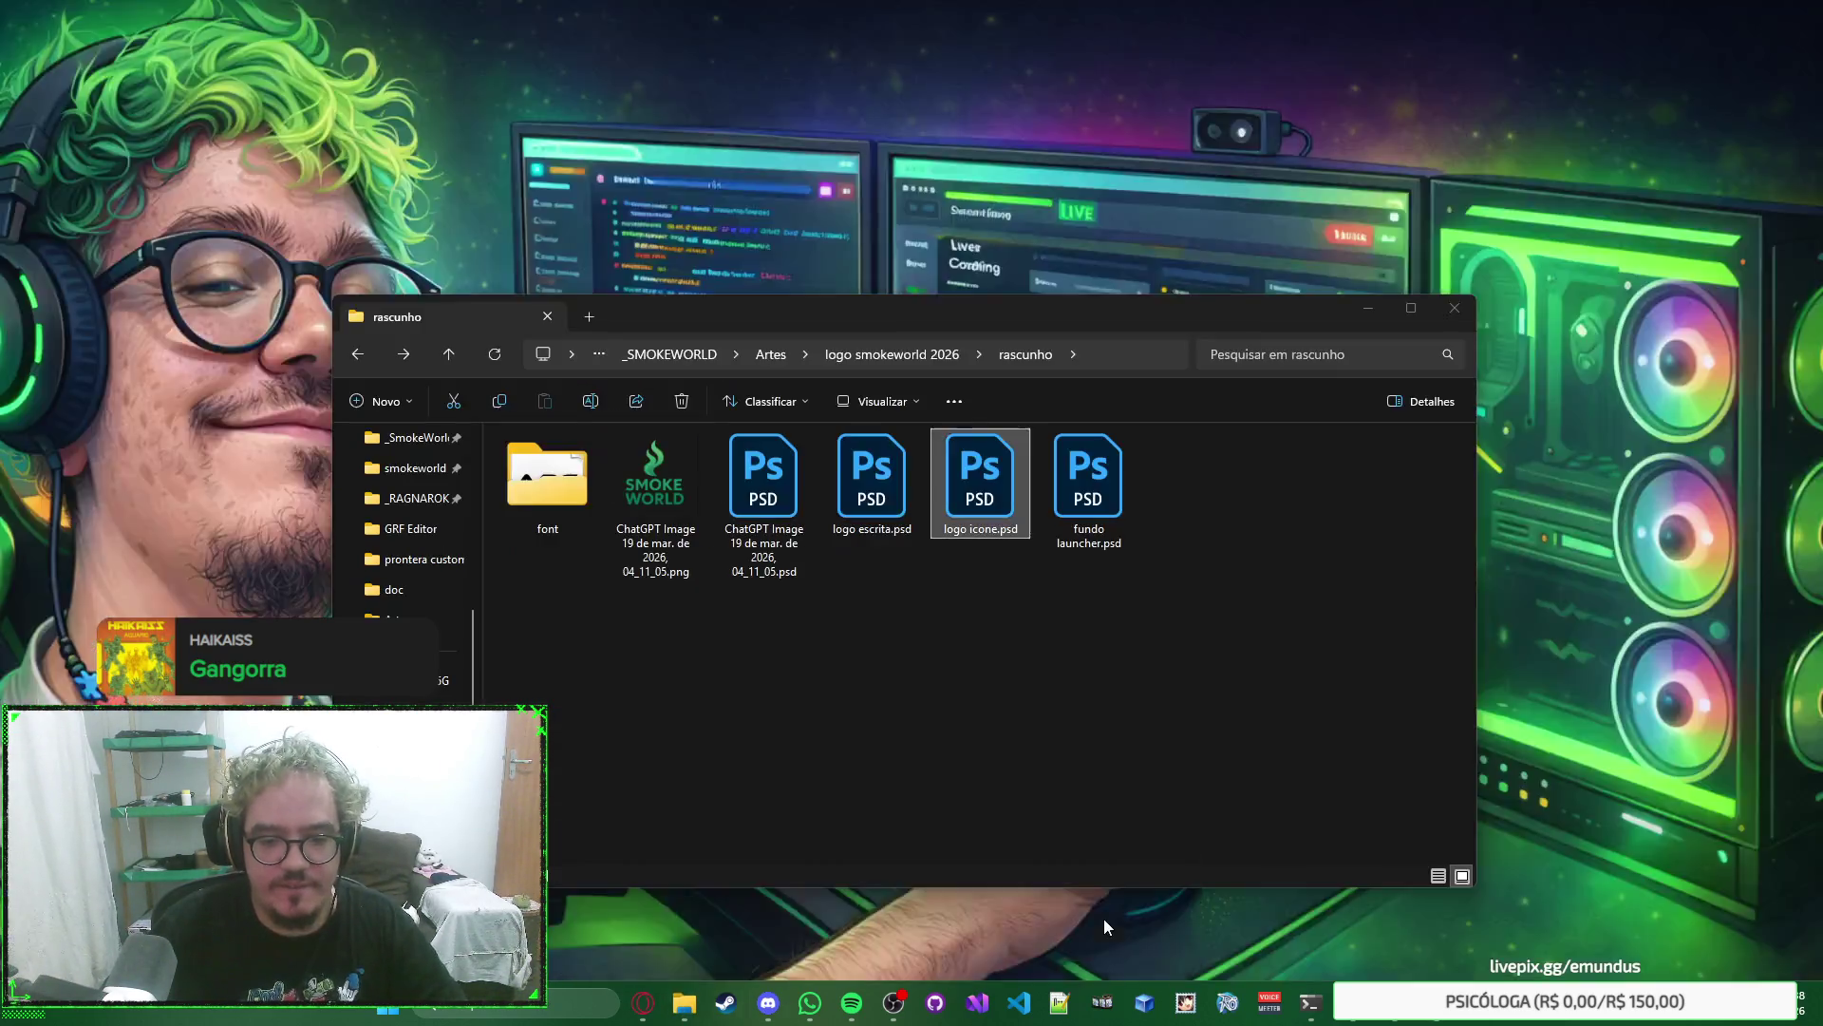
click(1104, 919)
click(1115, 352)
click(1278, 534)
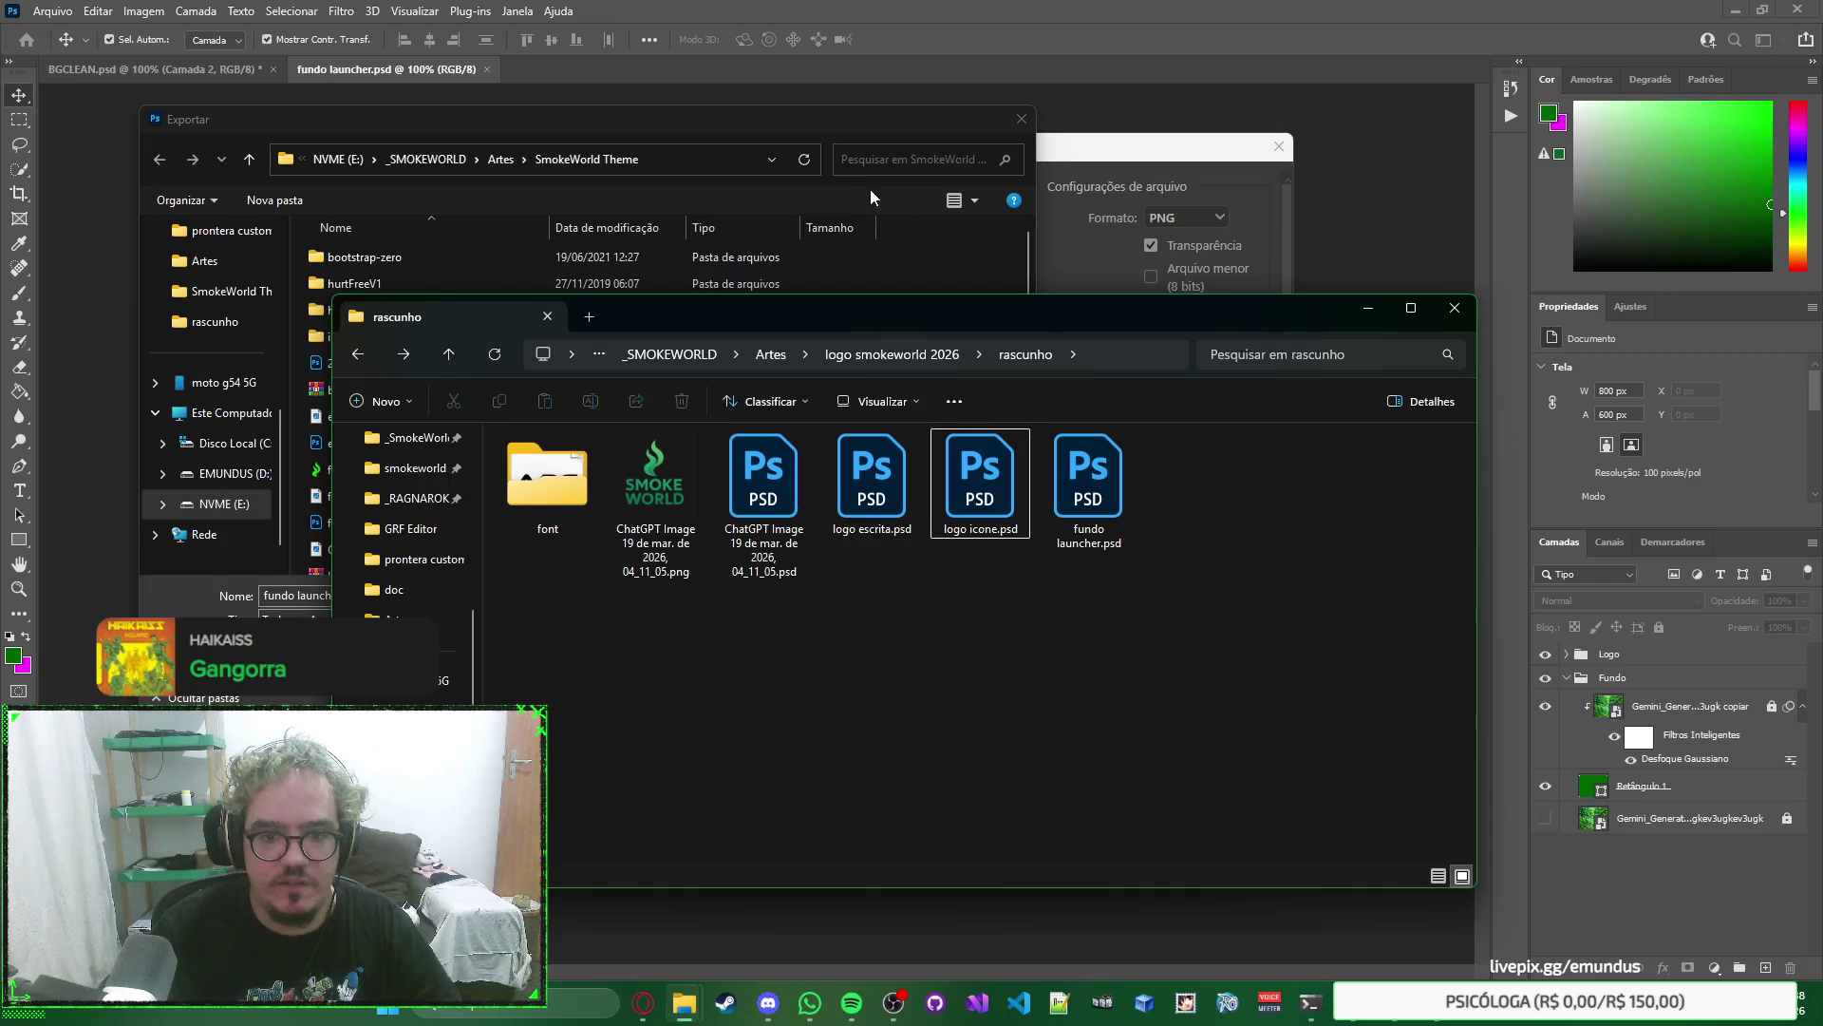
click(944, 359)
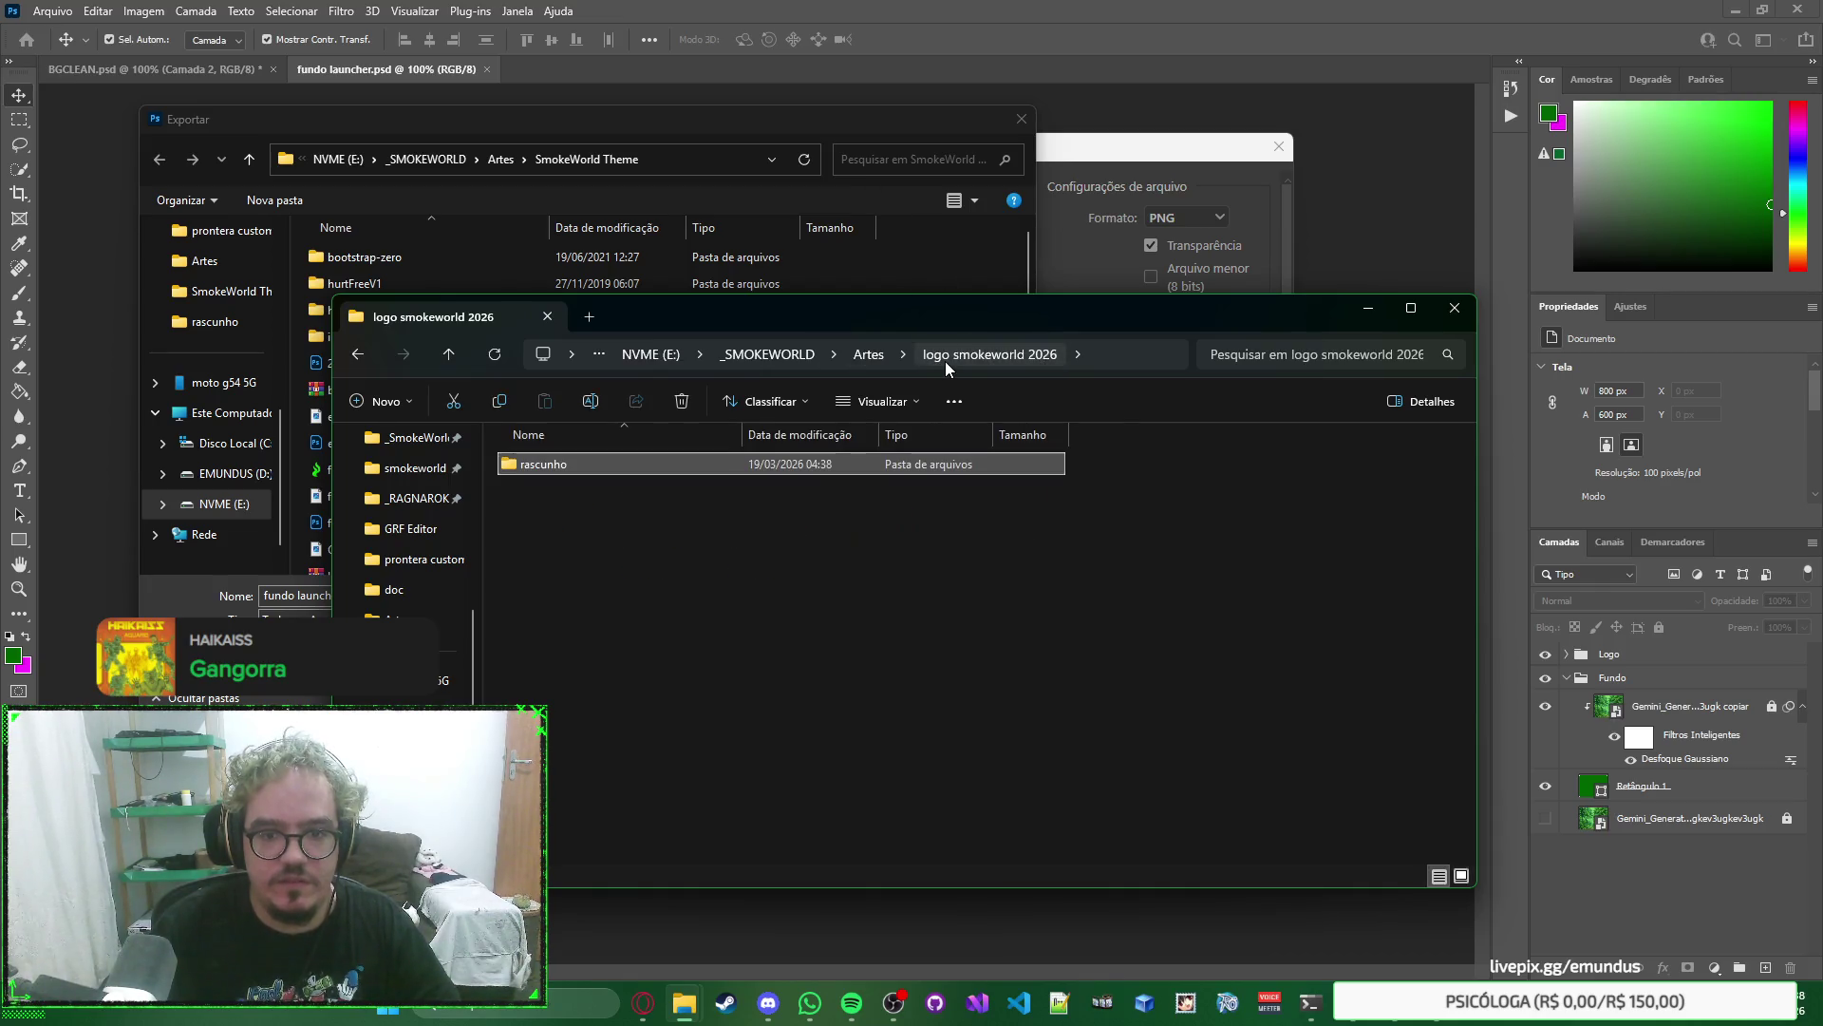
click(1111, 354)
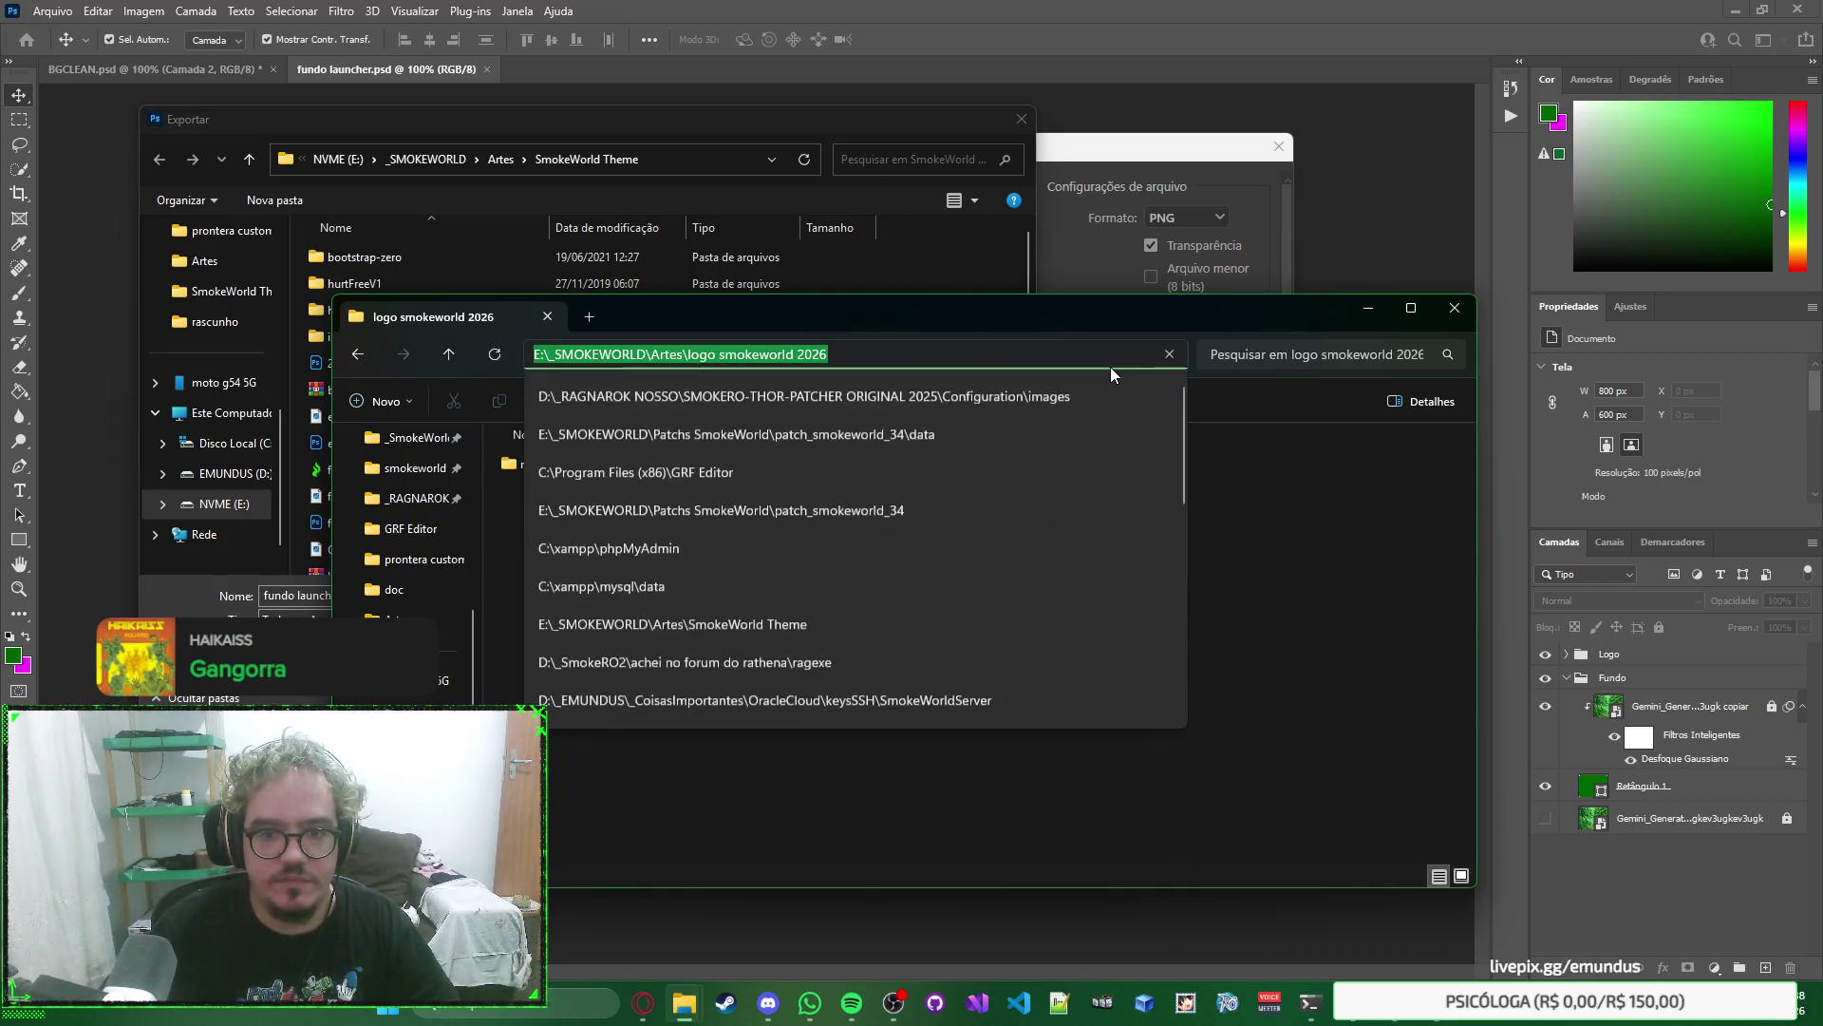
key(ctrl+c)
Save fundo launcher.png into the logo smokeworld 2026 folder using the pasted path.
click(703, 157)
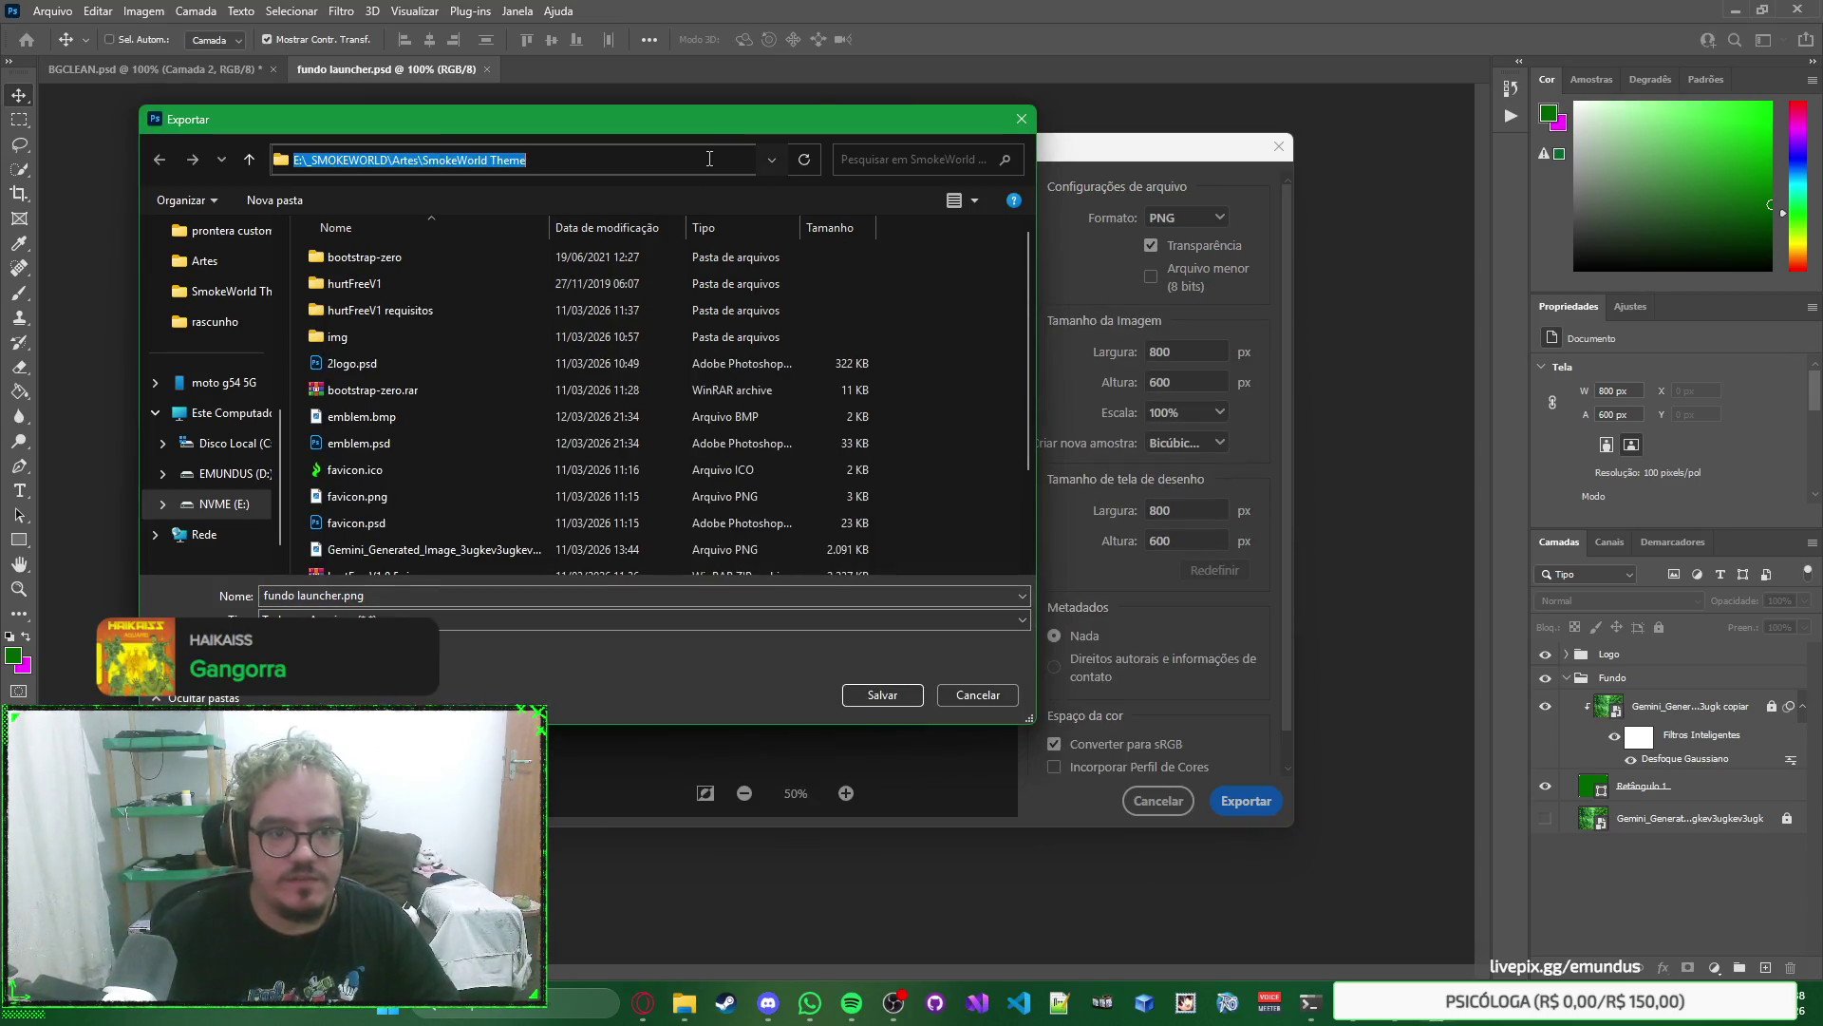
key(ctrl+v)
key(Return)
right_click(895, 396)
key(Escape)
click(915, 687)
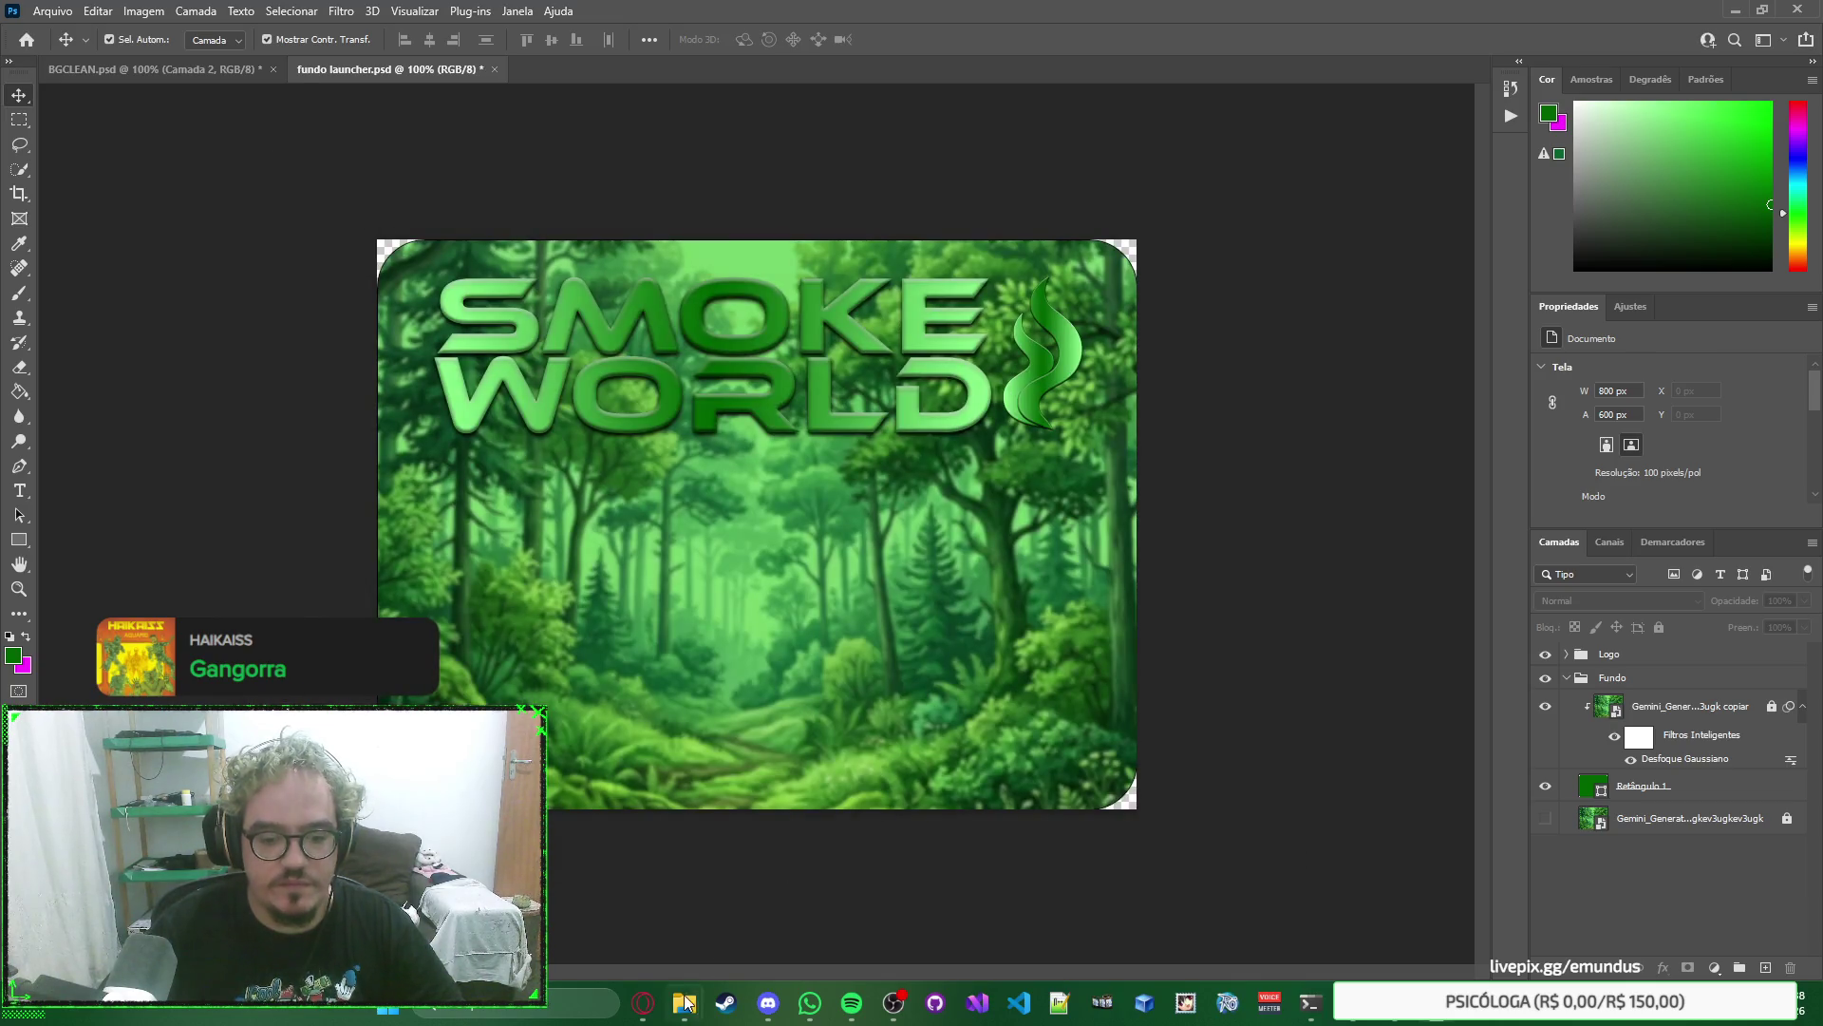
Check that fundo launcher.png is in the logo smokeworld 2026 folder.
mouse_move(686, 1002)
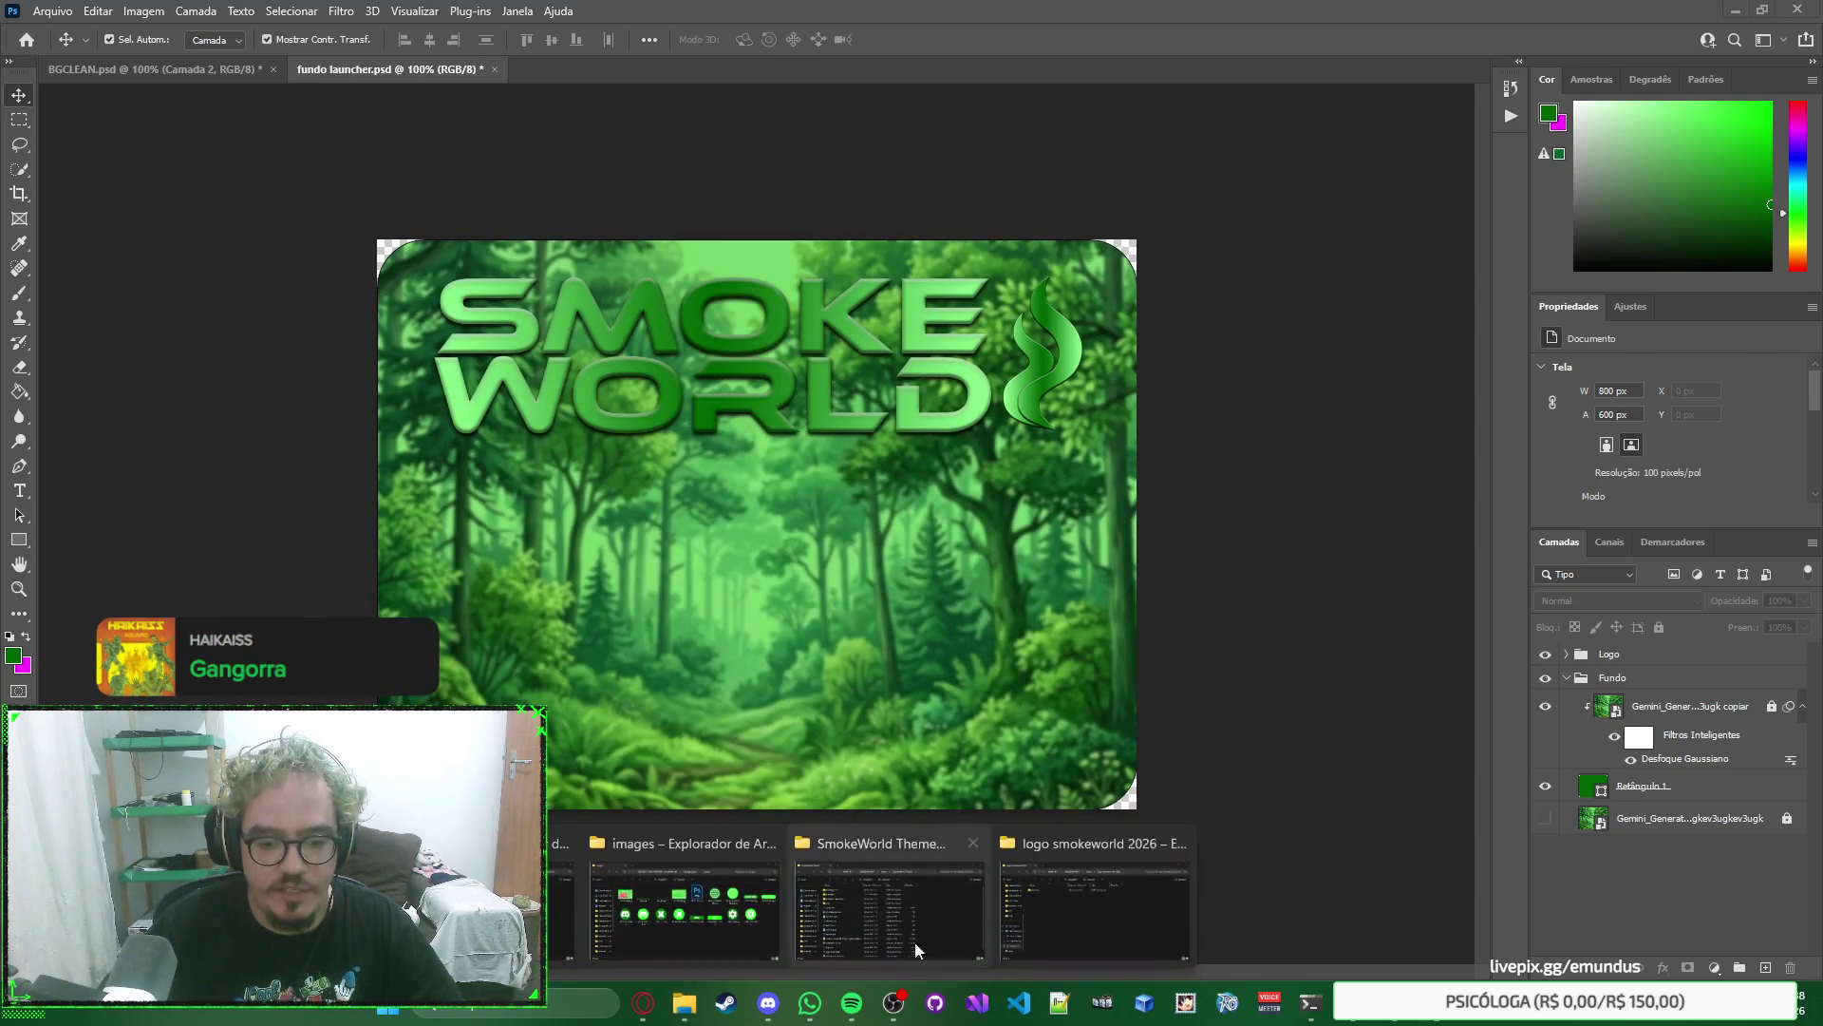
click(904, 897)
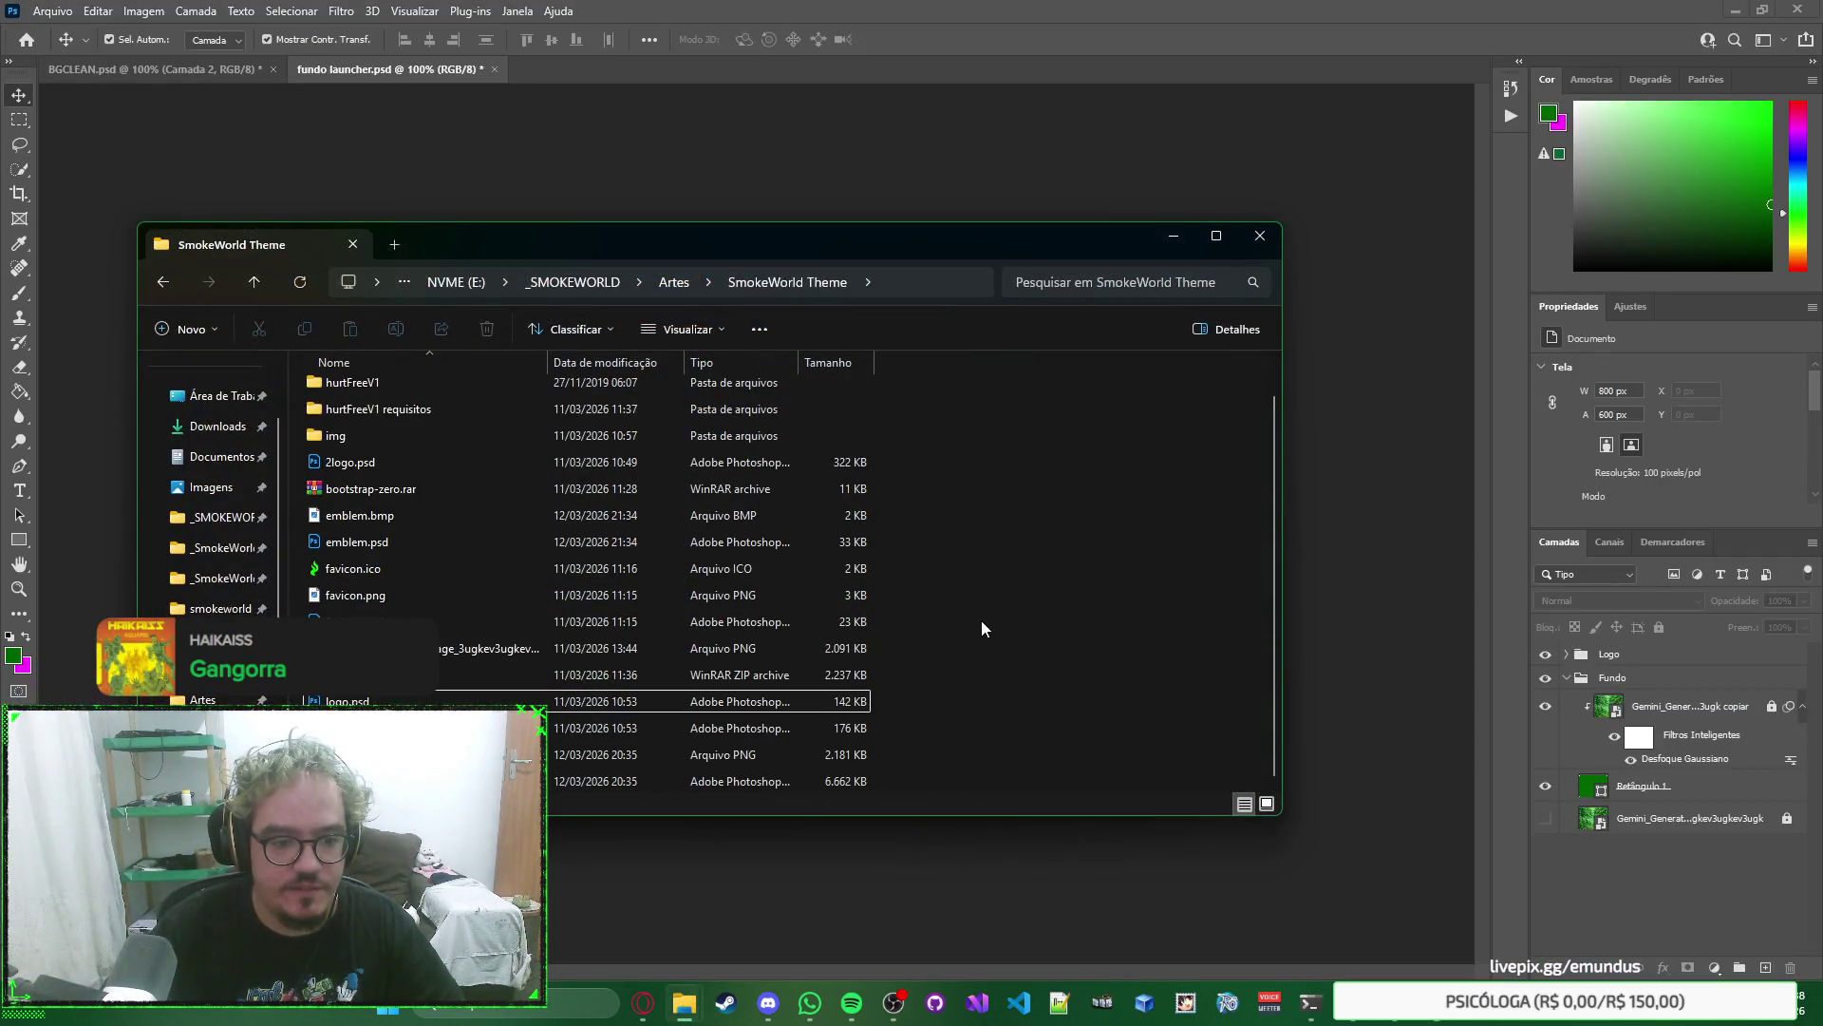
scroll(987, 619, up, 1)
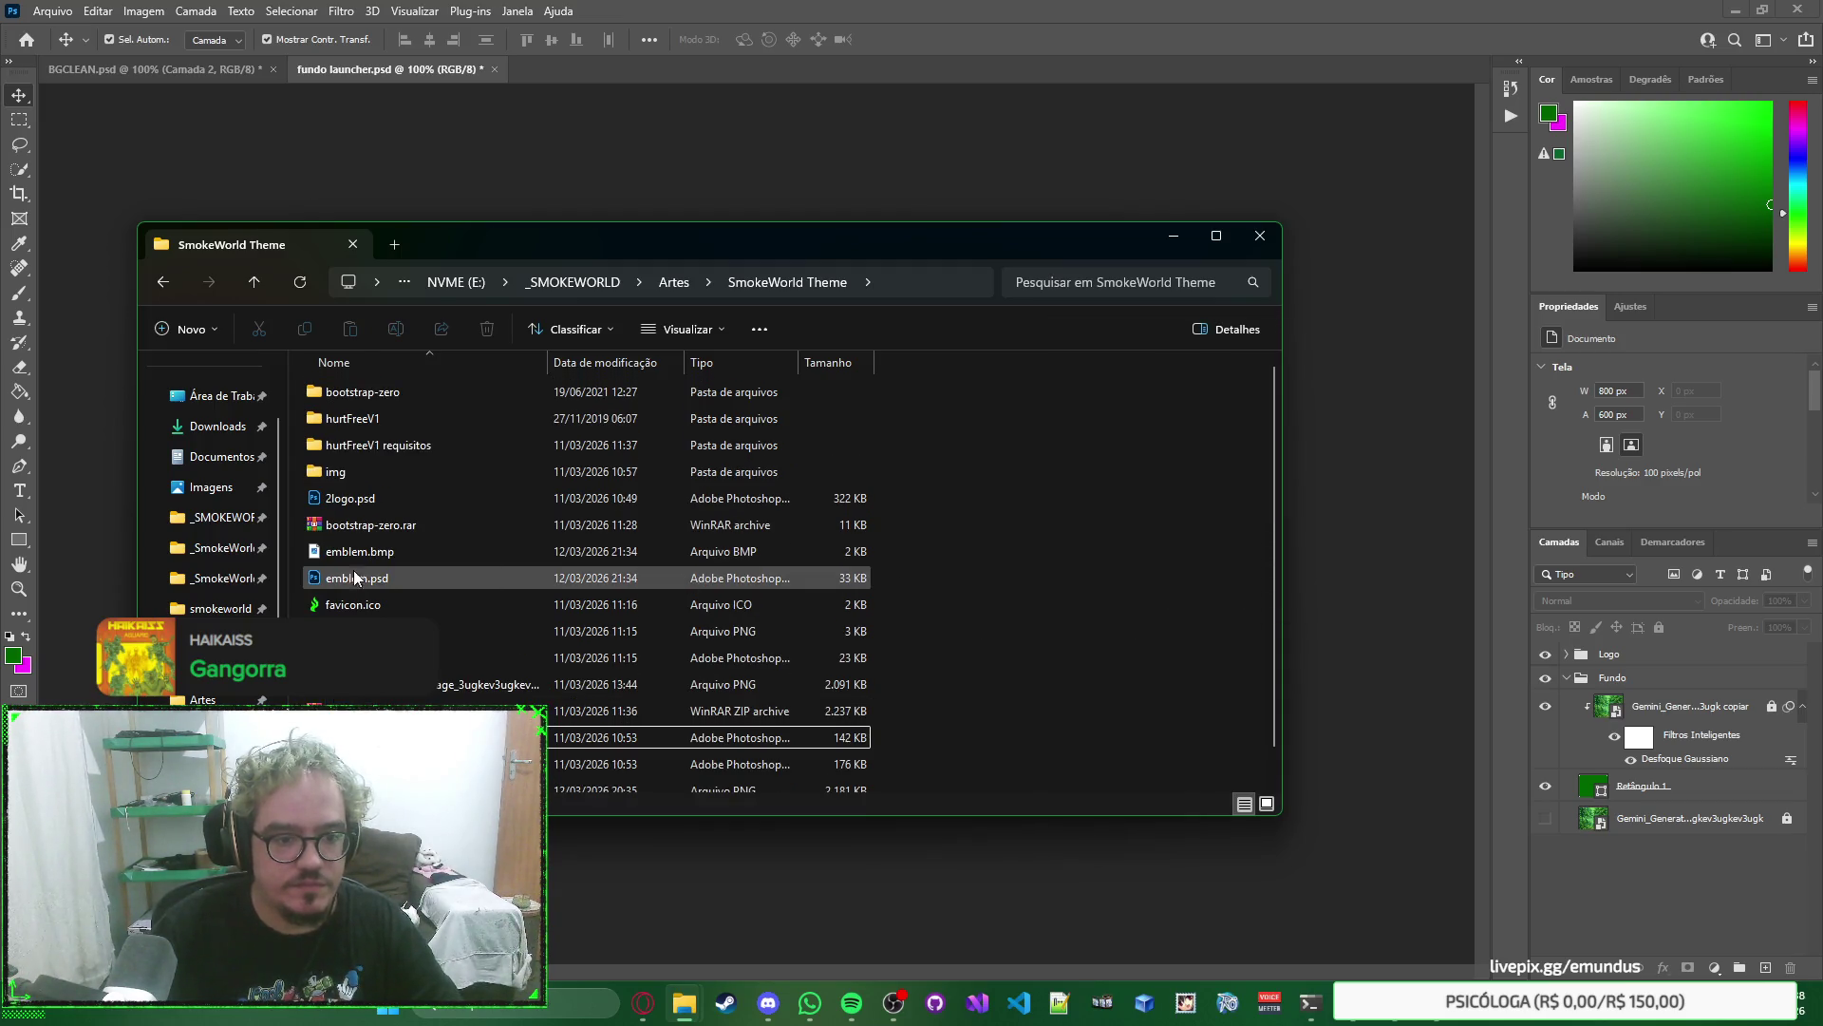
mouse_move(700, 1014)
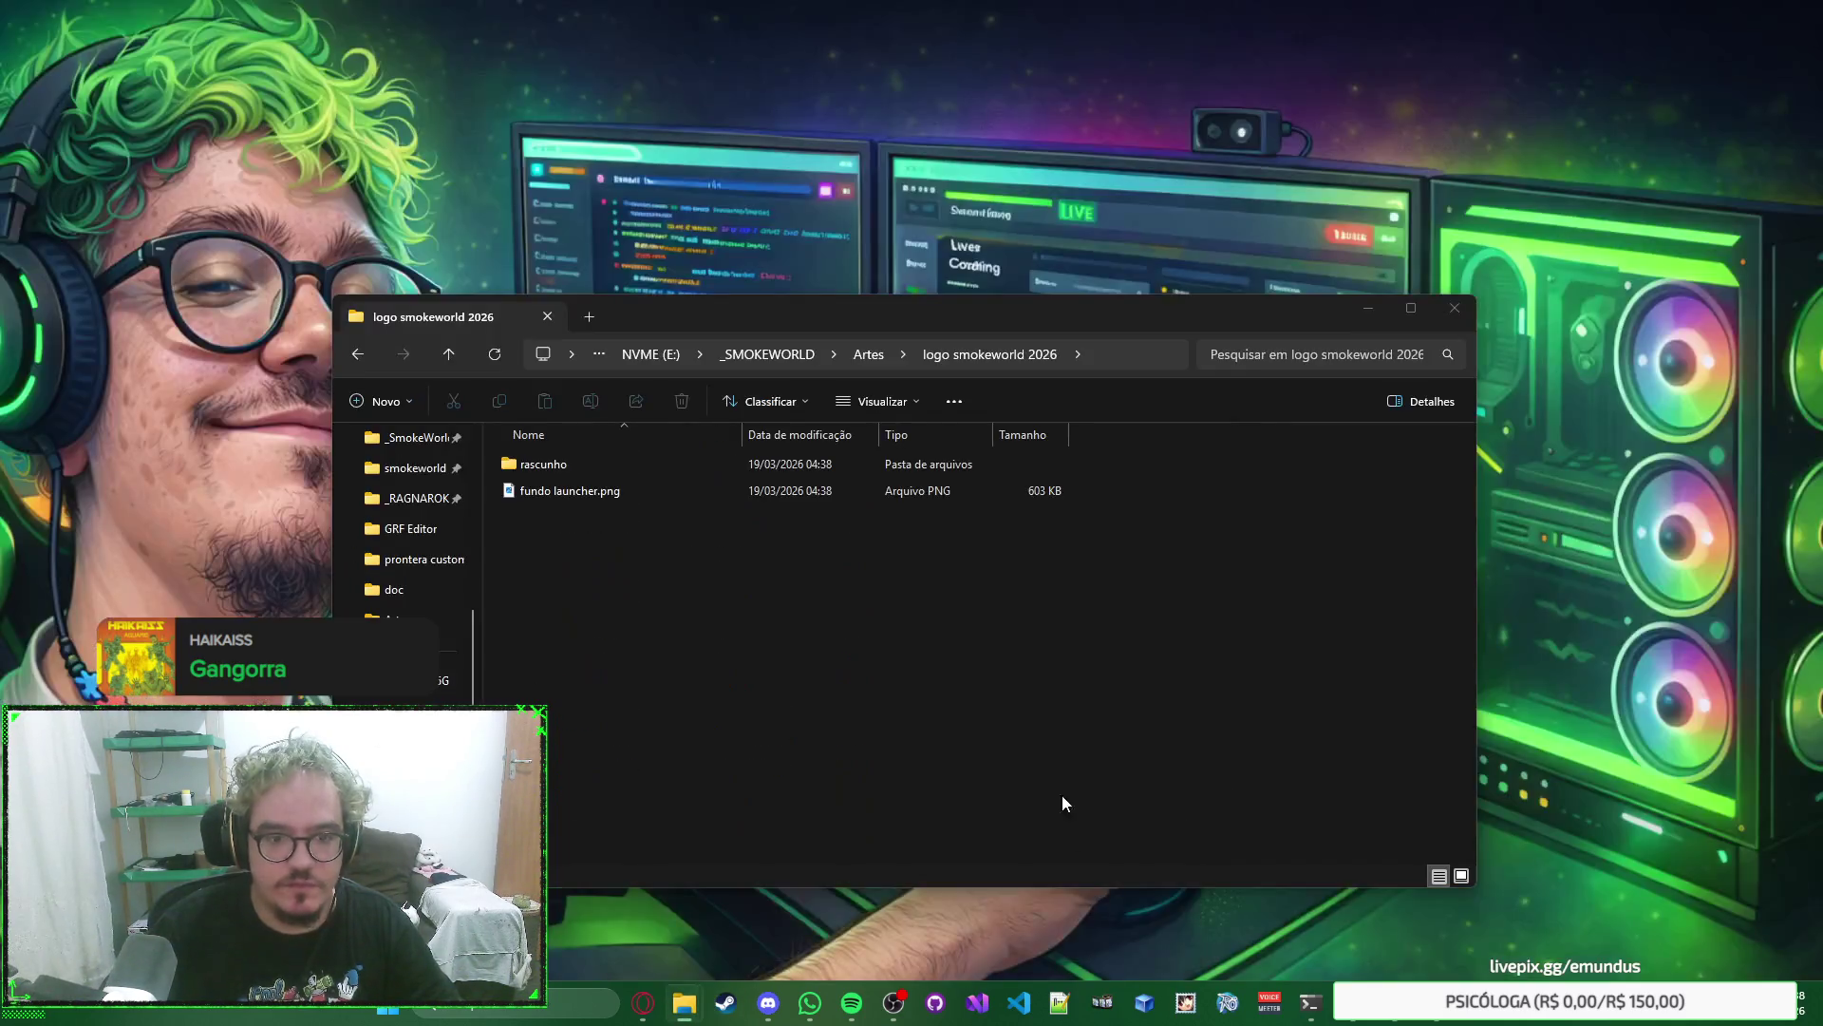
click(1096, 897)
double_click(826, 463)
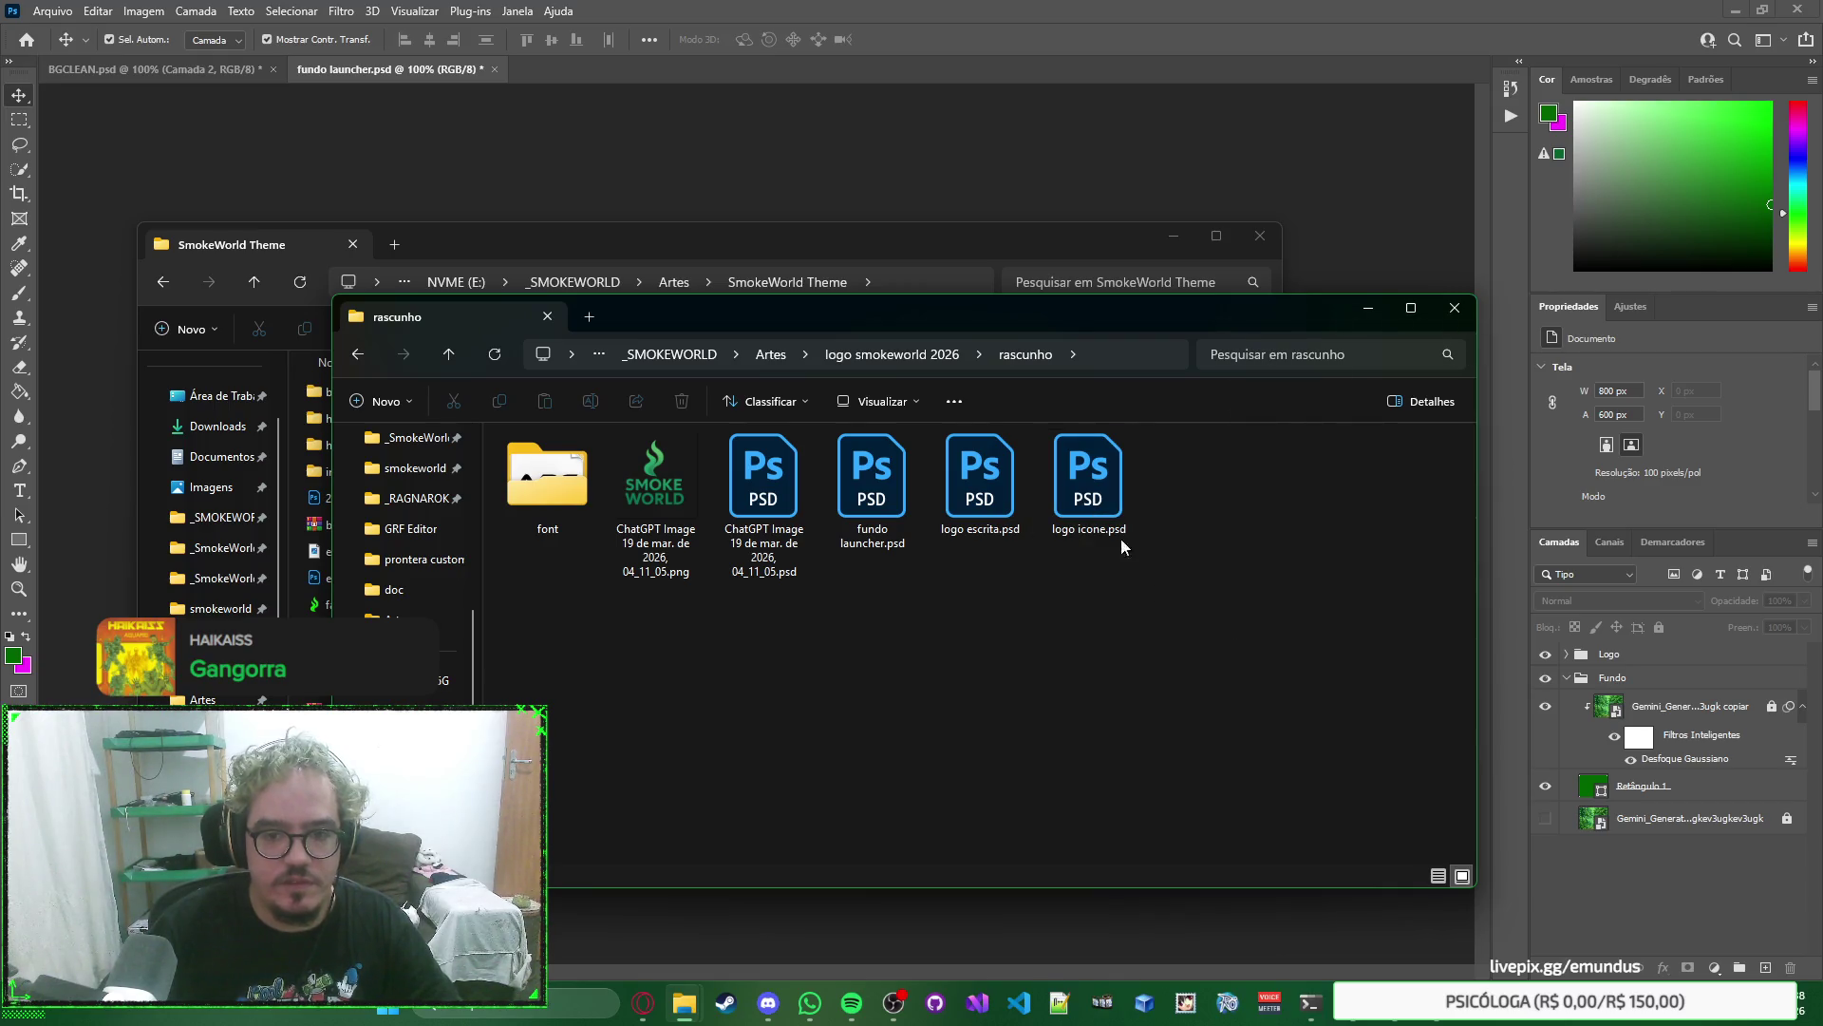
click(915, 357)
click(683, 513)
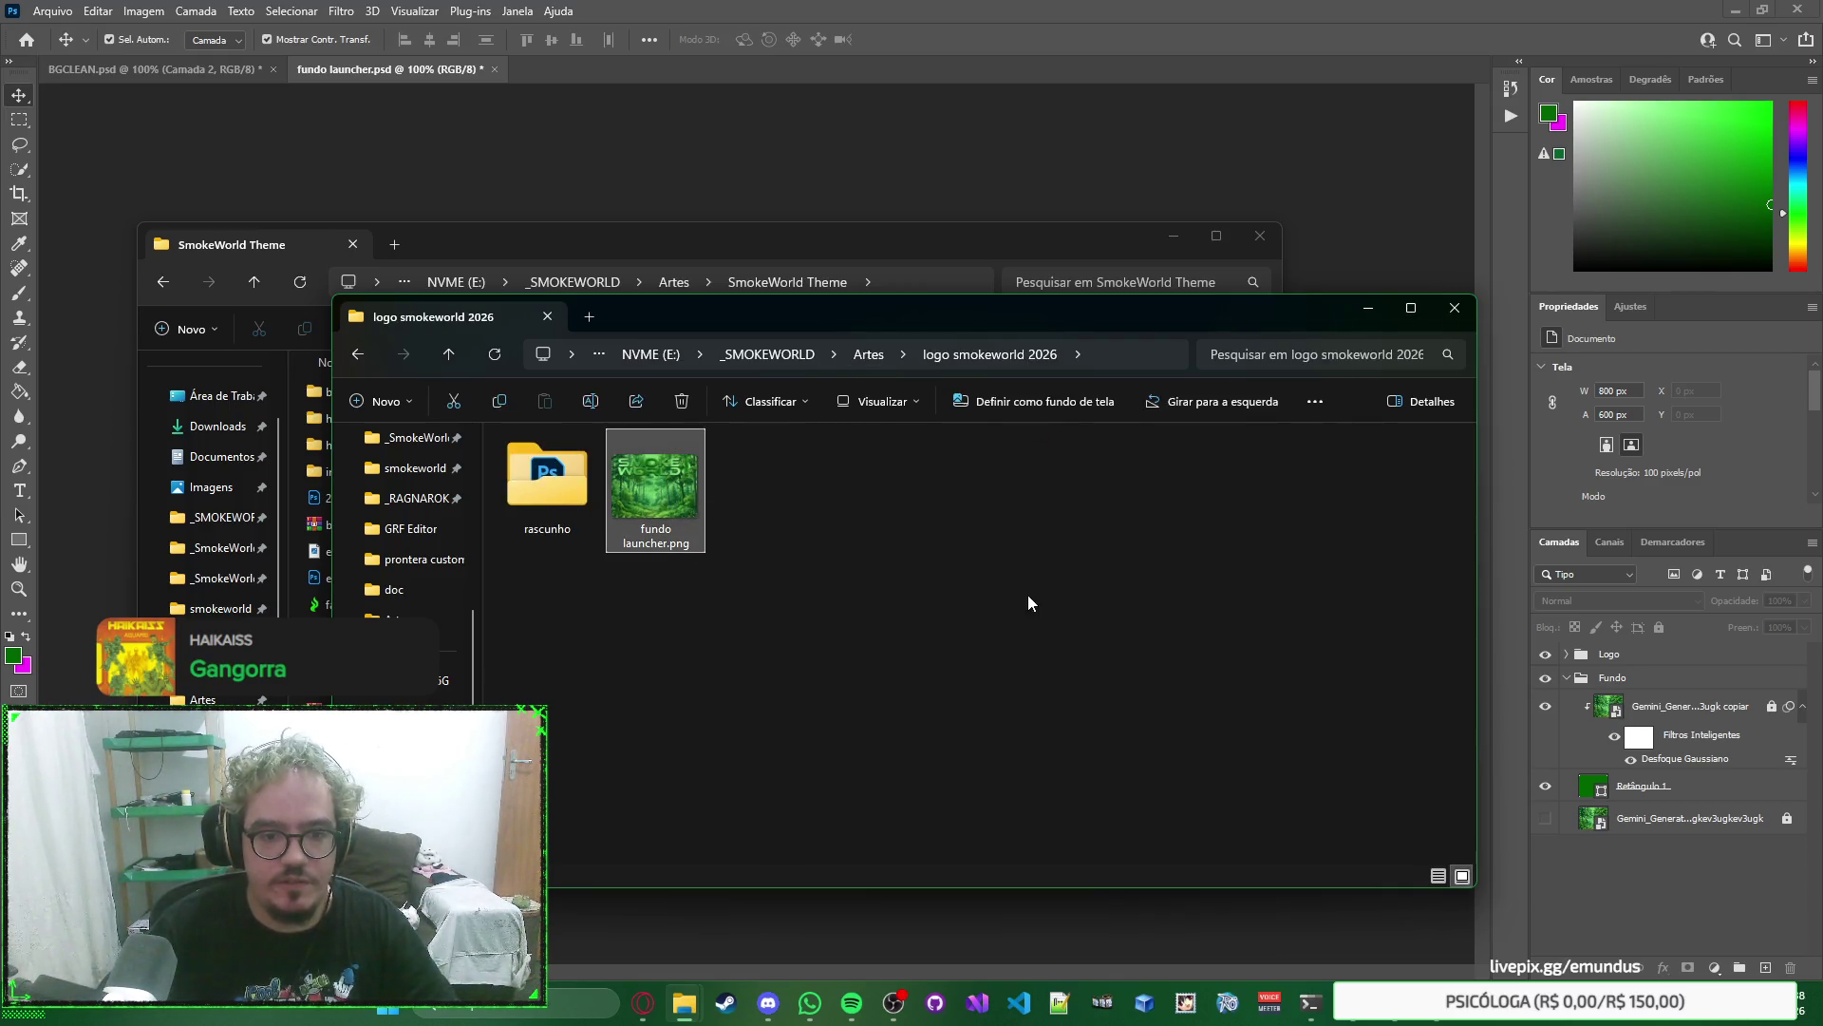
Close the SmokeWorld Theme and logo smokeworld 2026 Explorer windows.
click(997, 257)
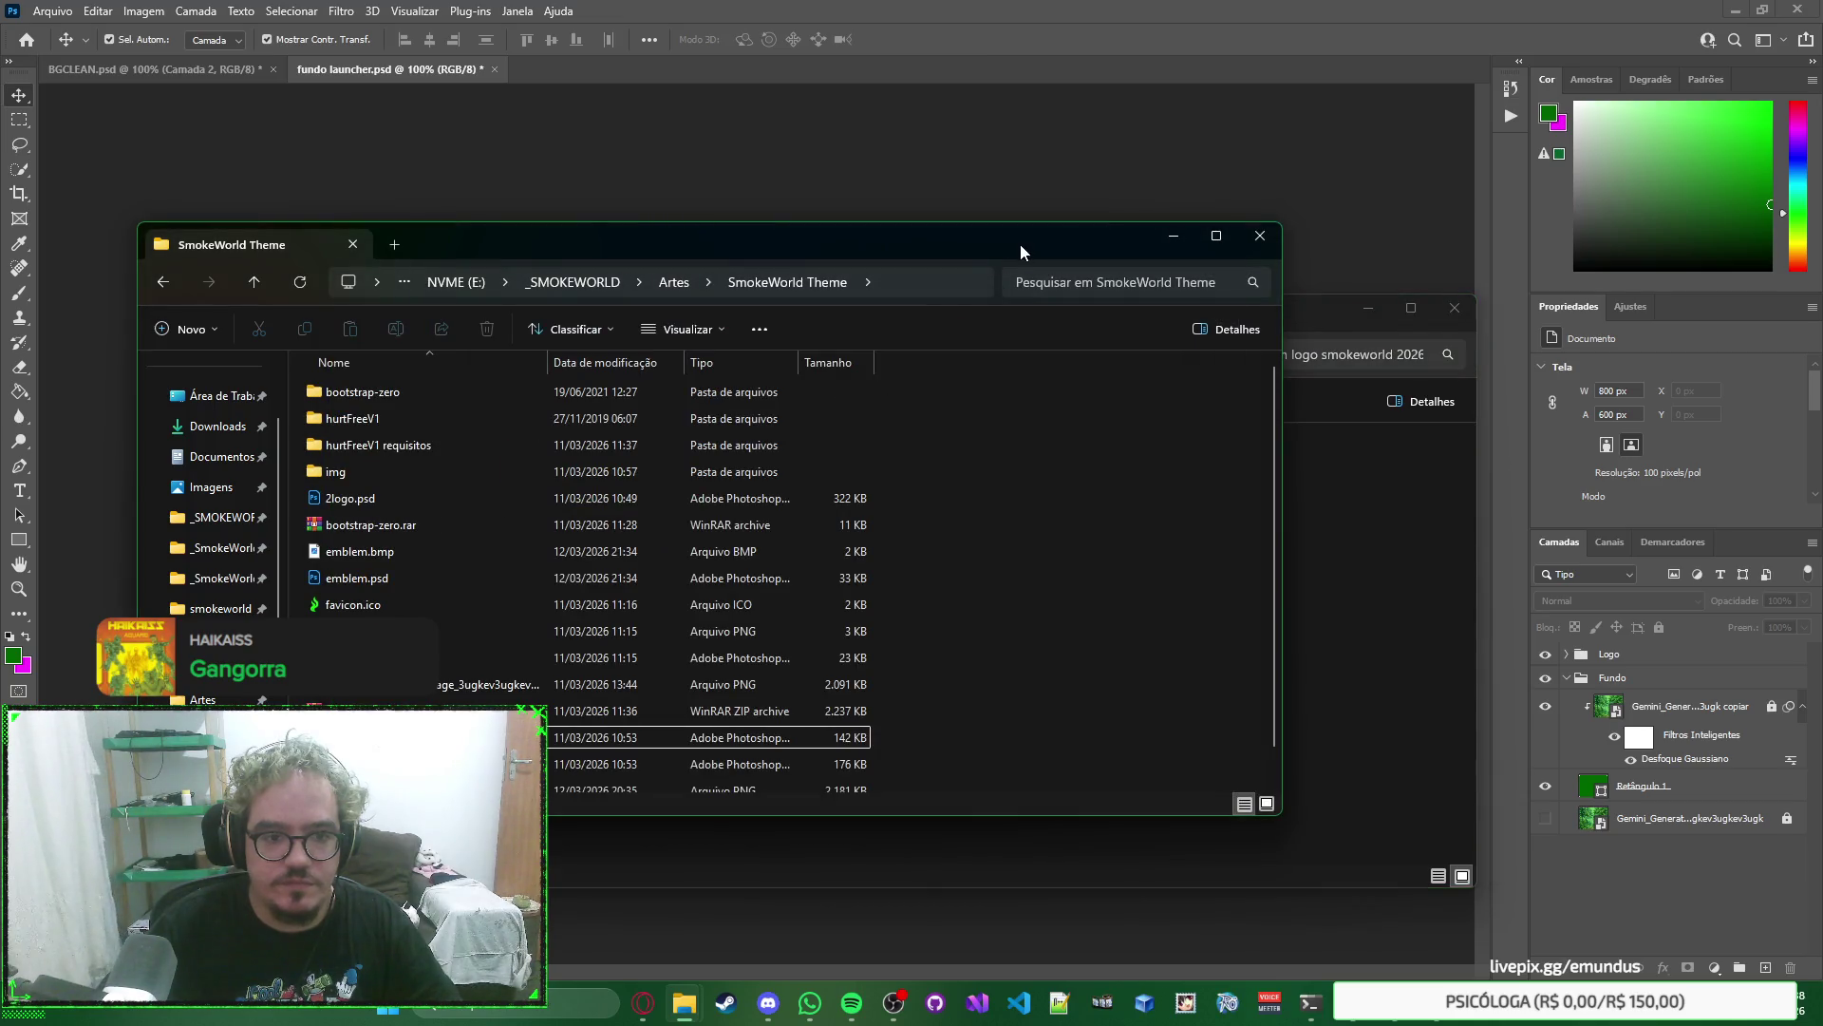
key(ctrl+w)
click(1119, 150)
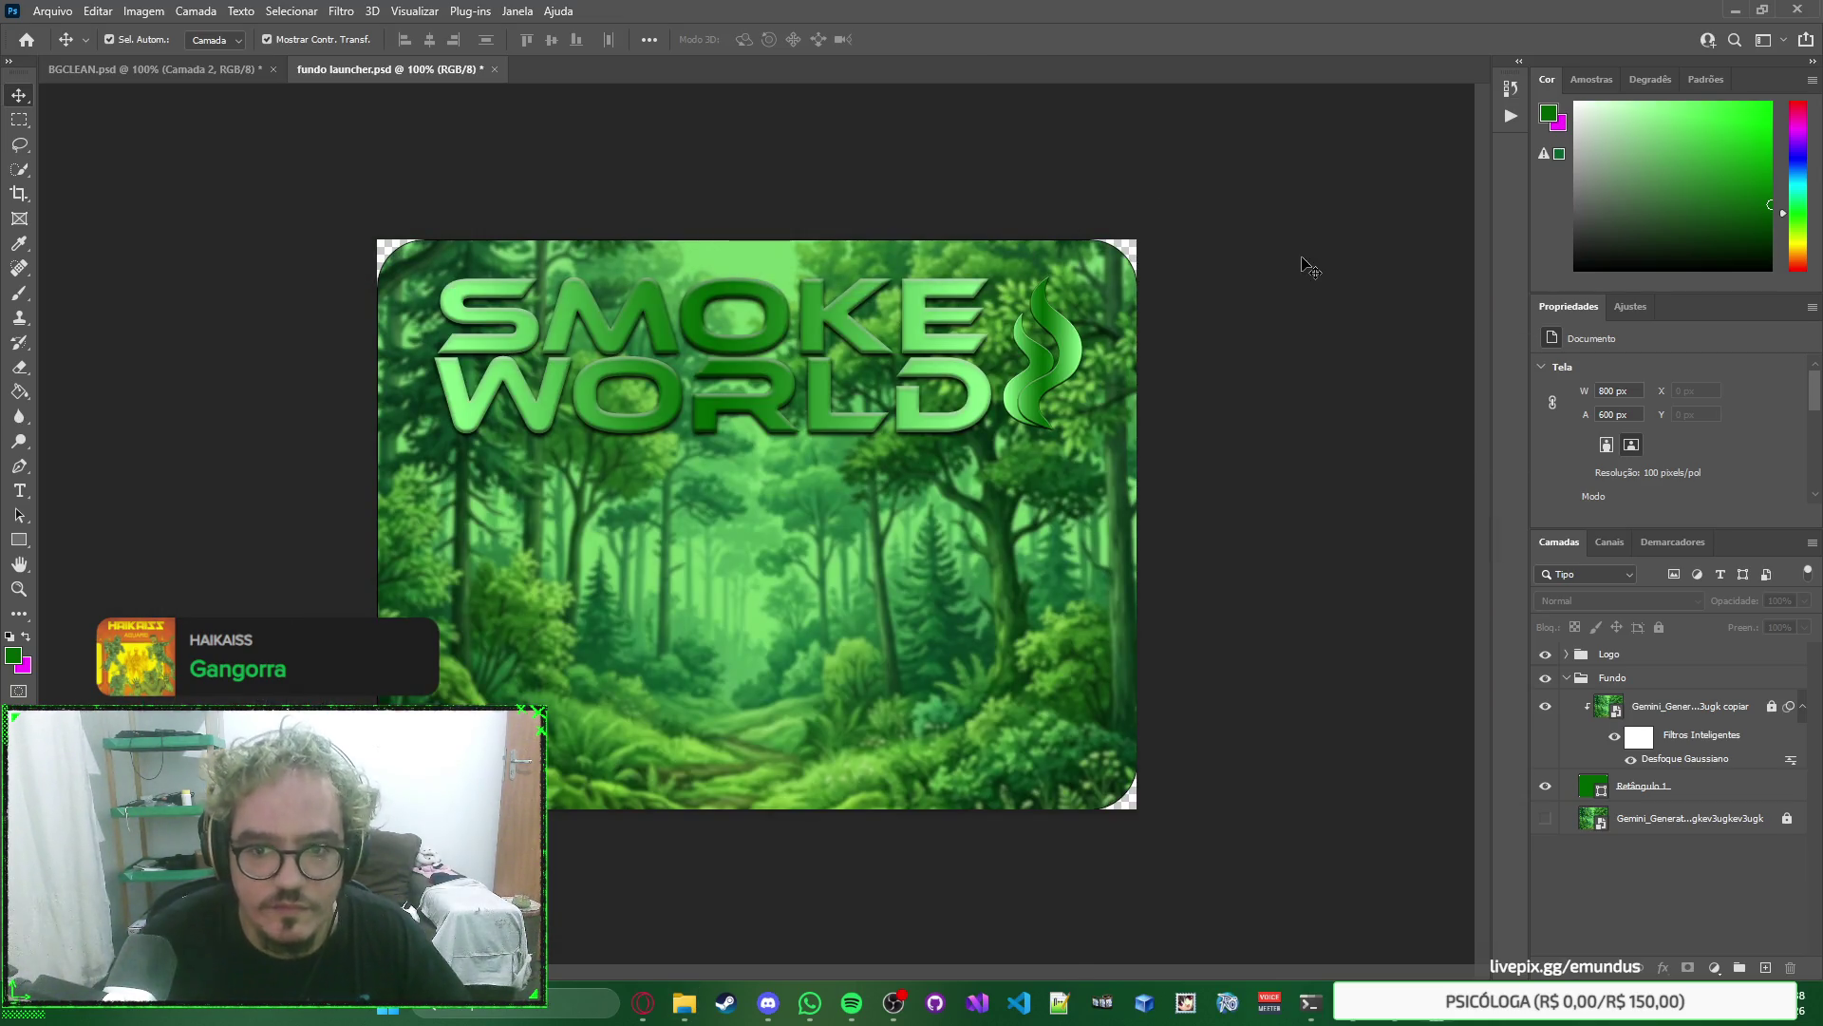
In AutoPatch Builder, delete the old Background element and toggle the canvas grid off and on.
mouse_move(1412, 1018)
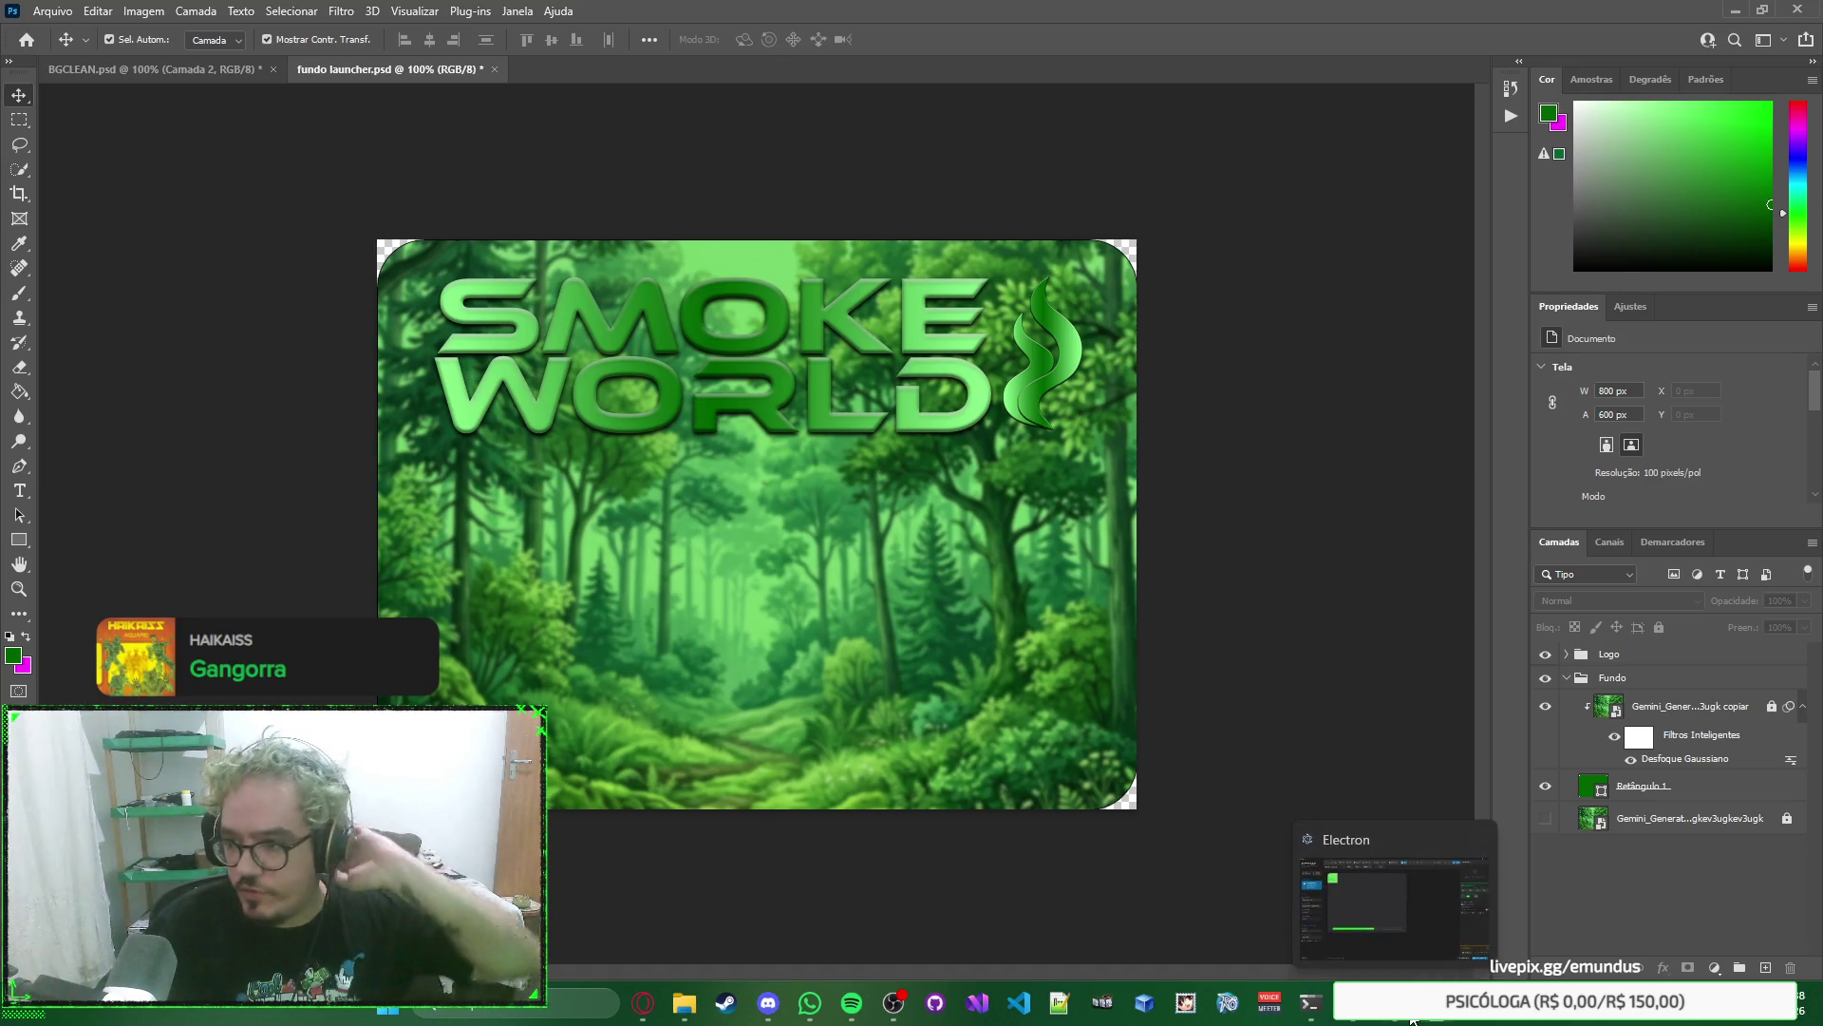
click(1412, 1019)
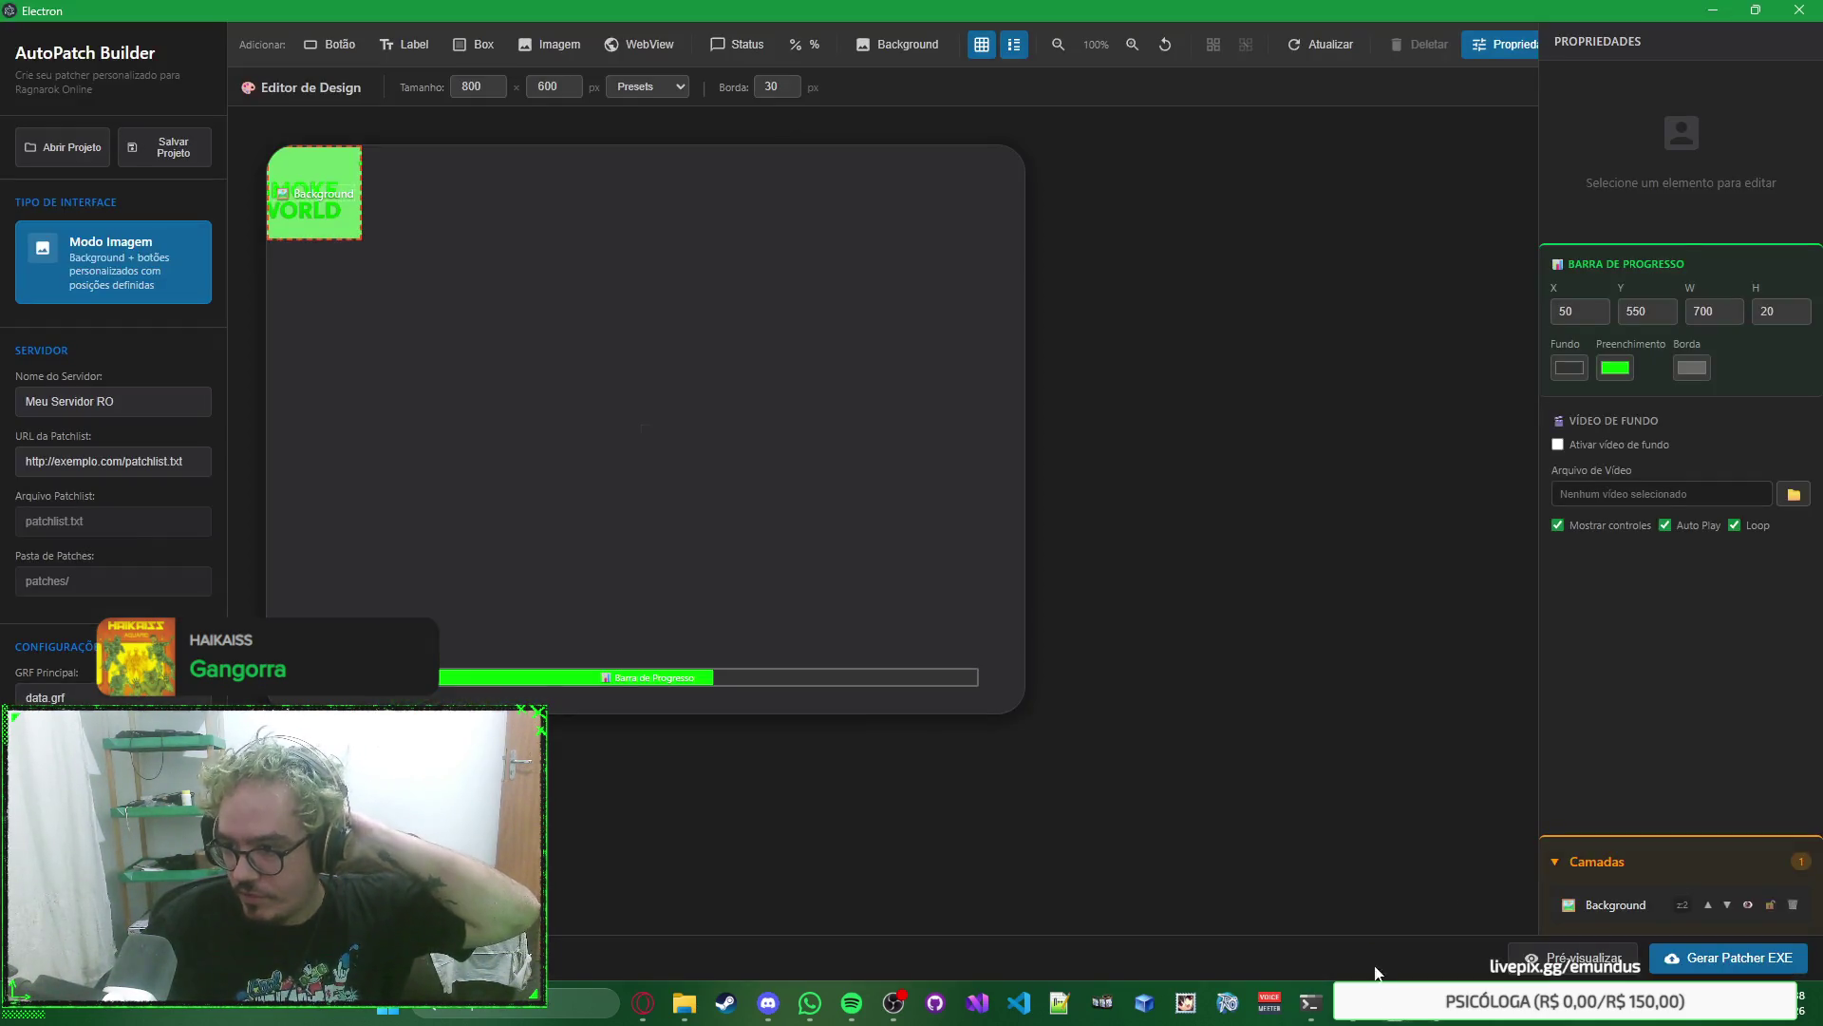
key(Delete)
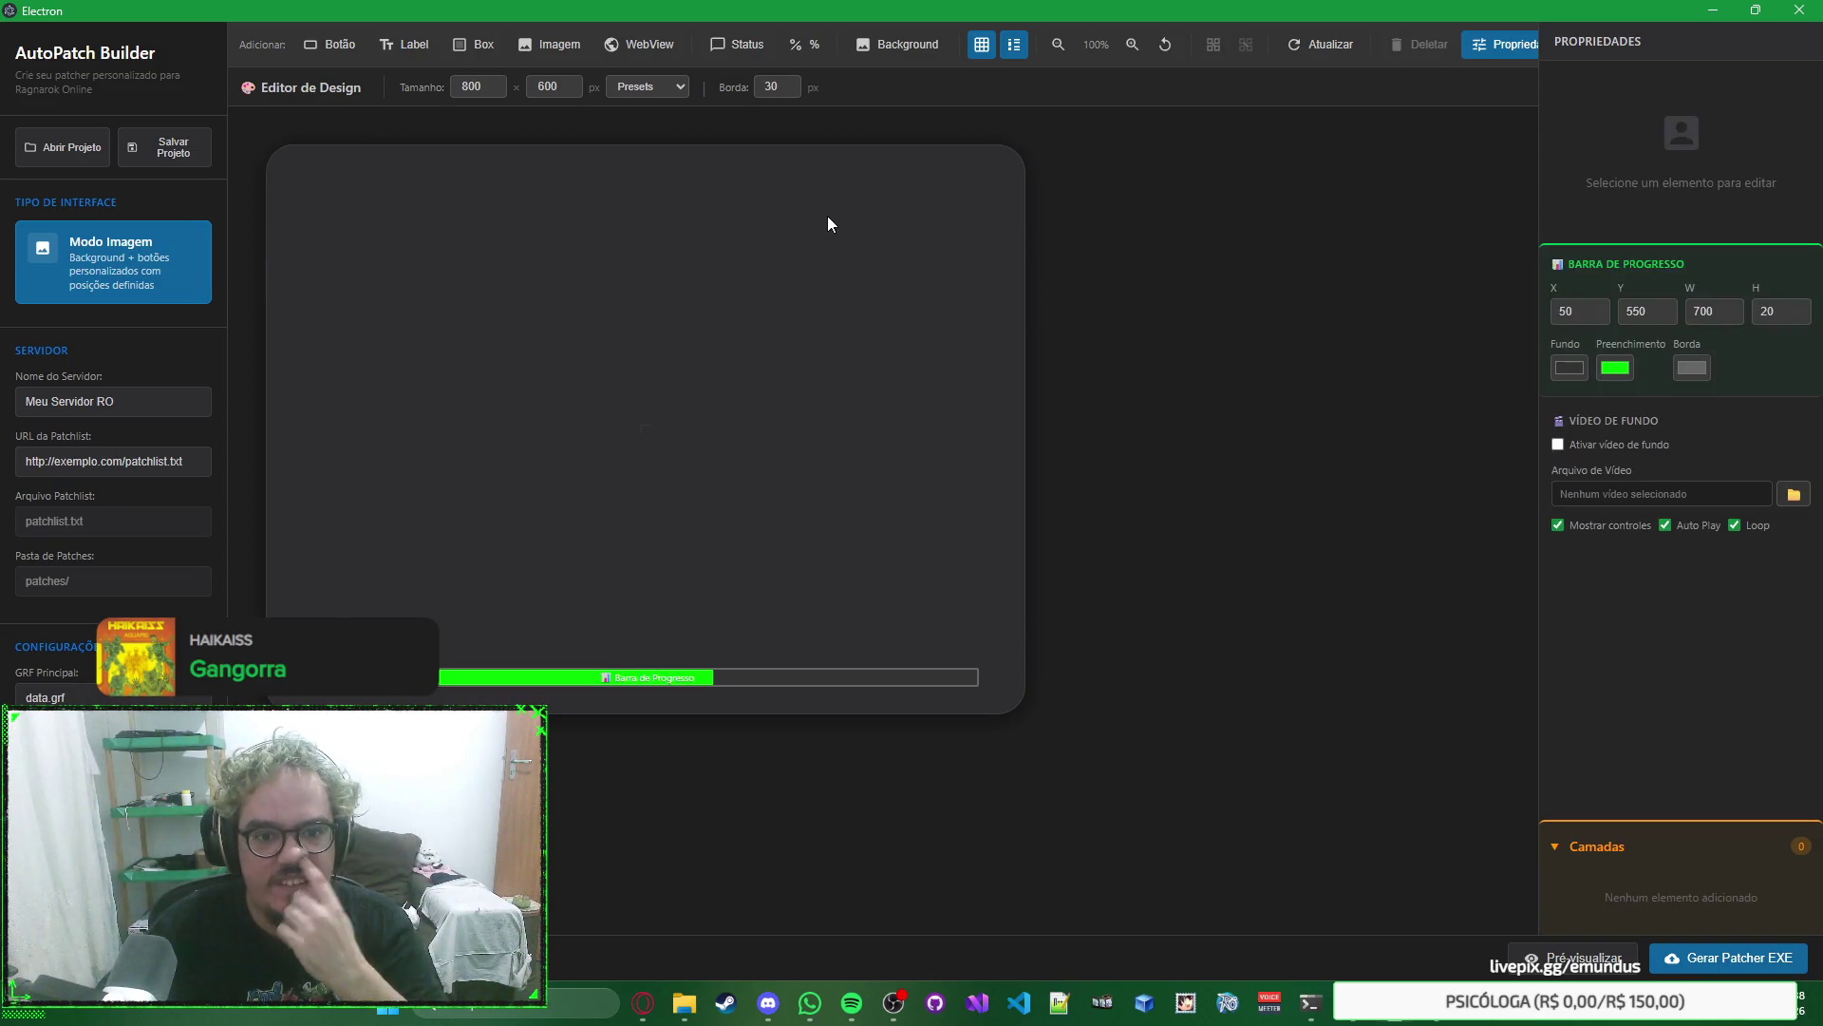
click(982, 50)
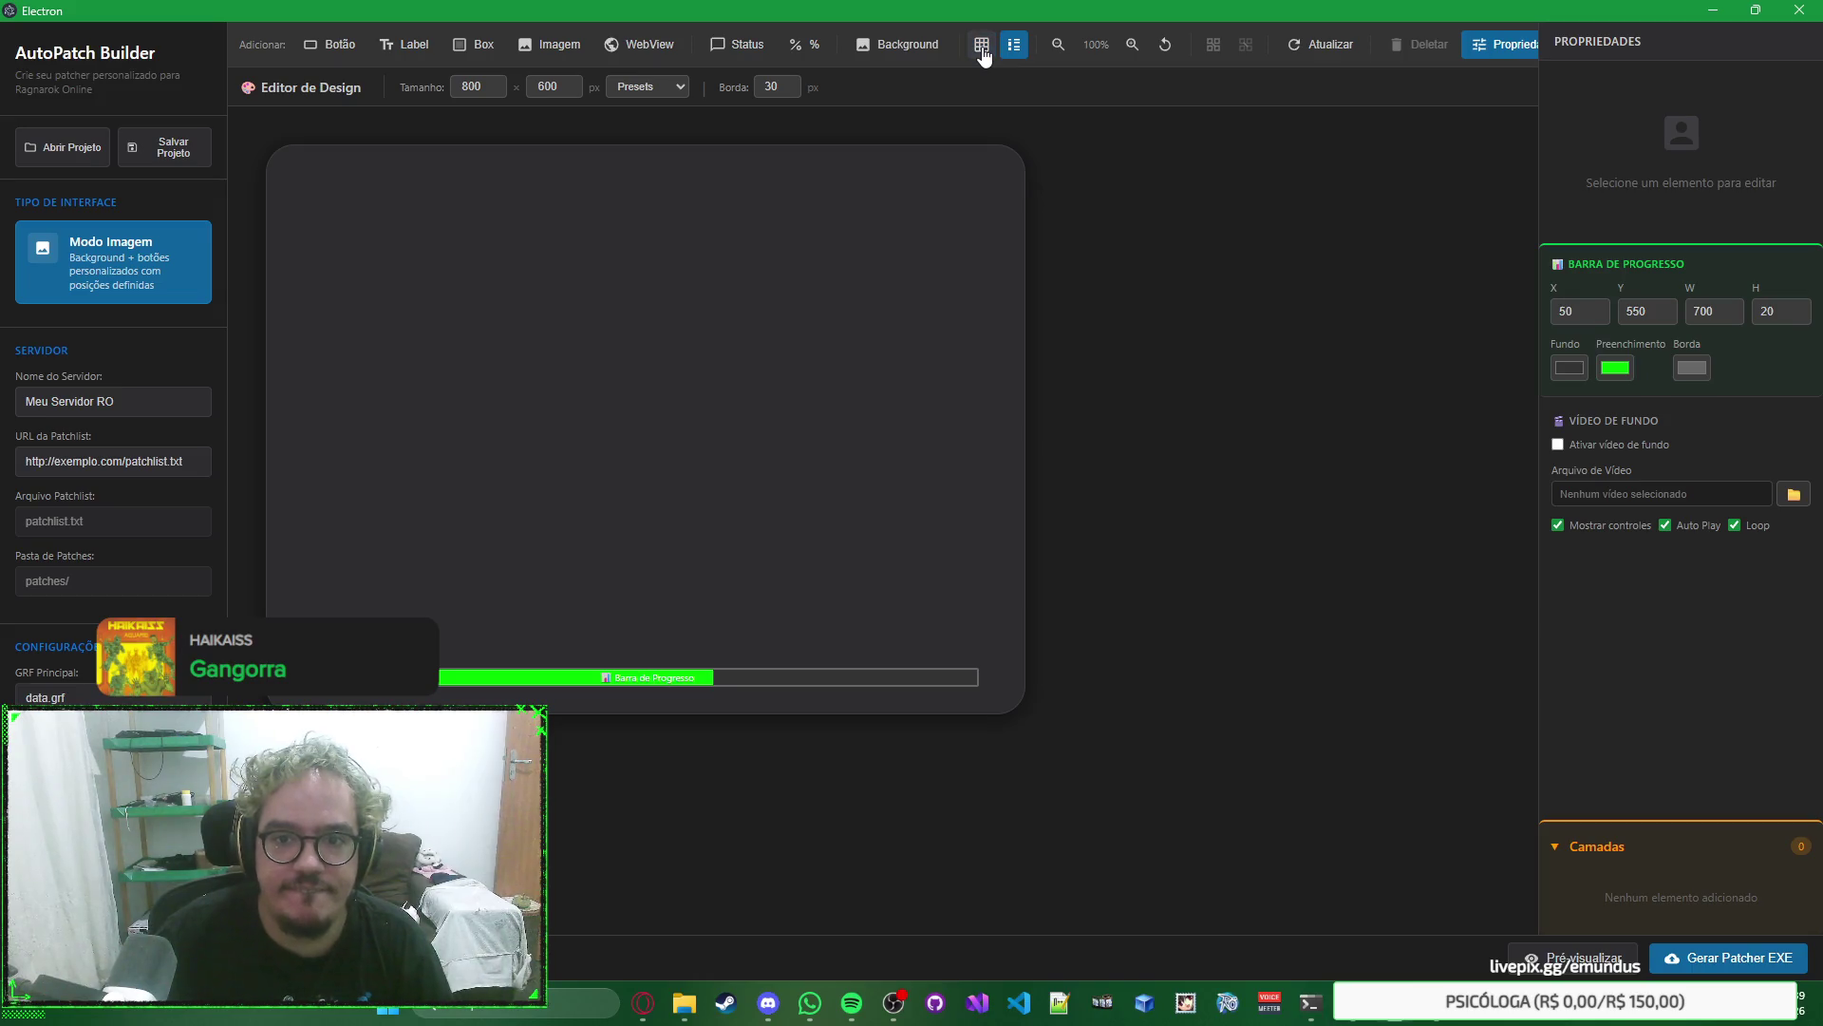
click(1016, 48)
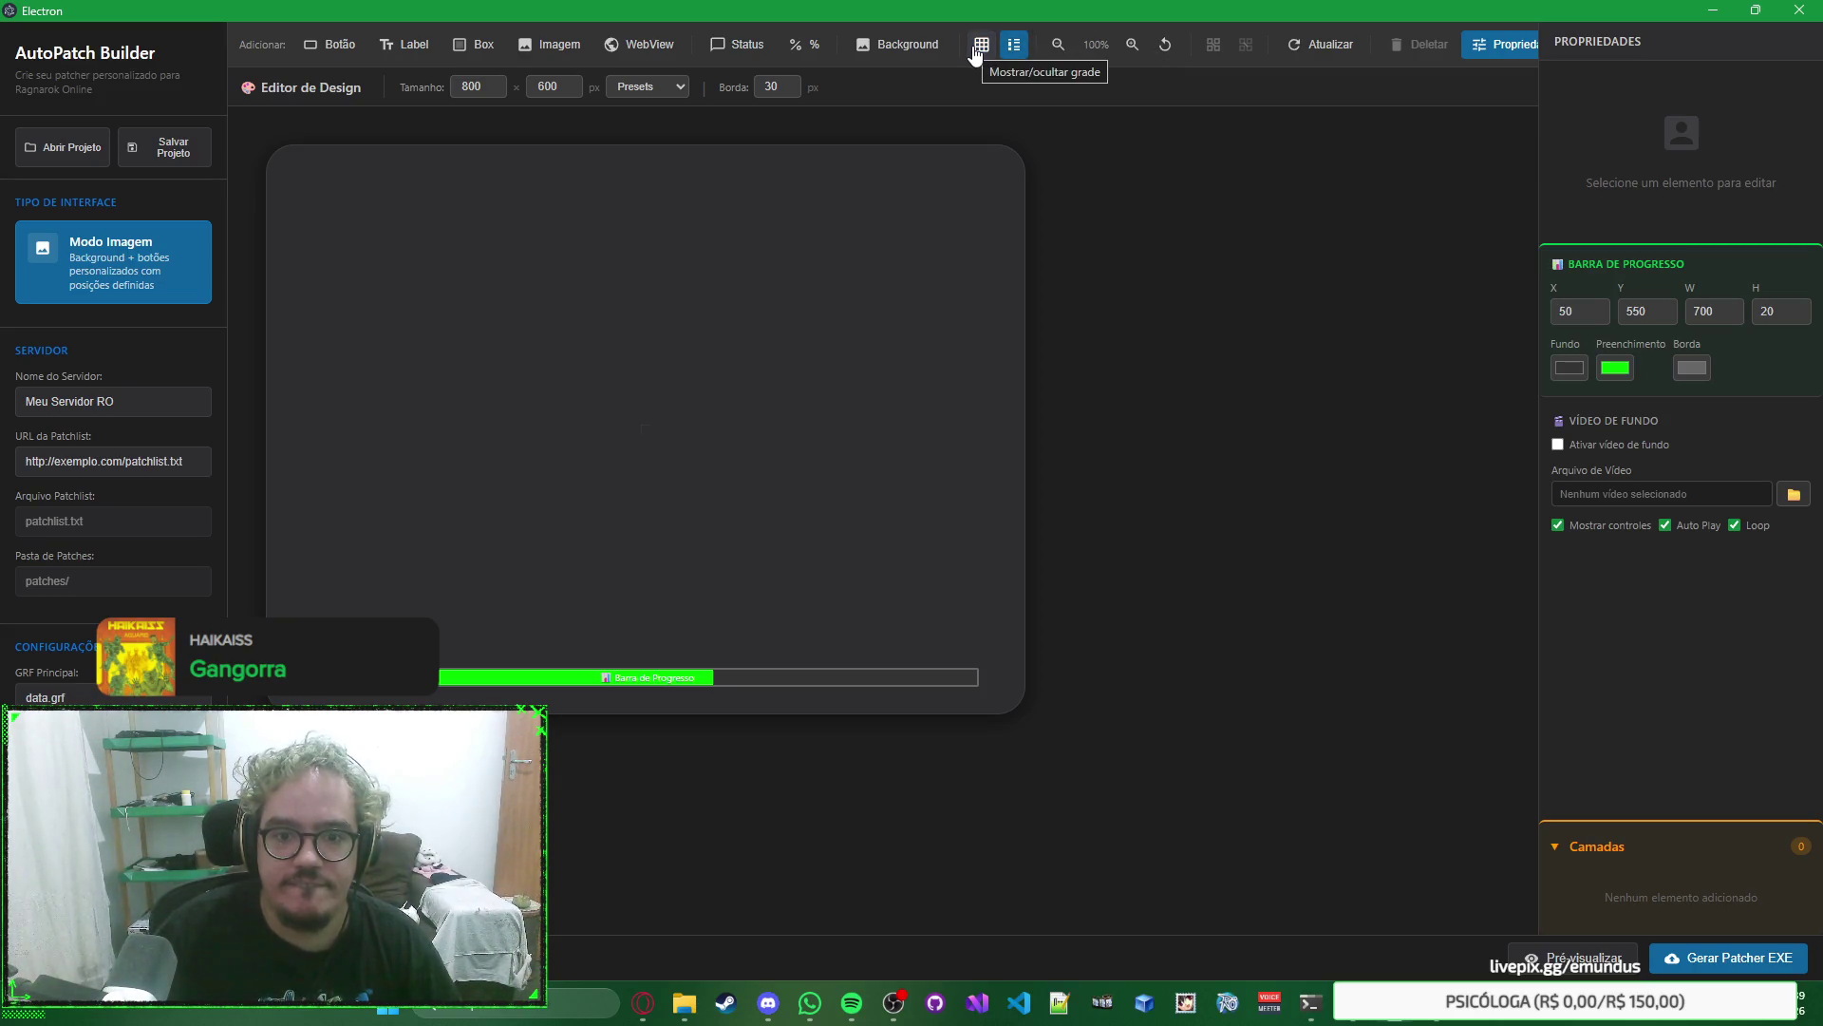
click(976, 55)
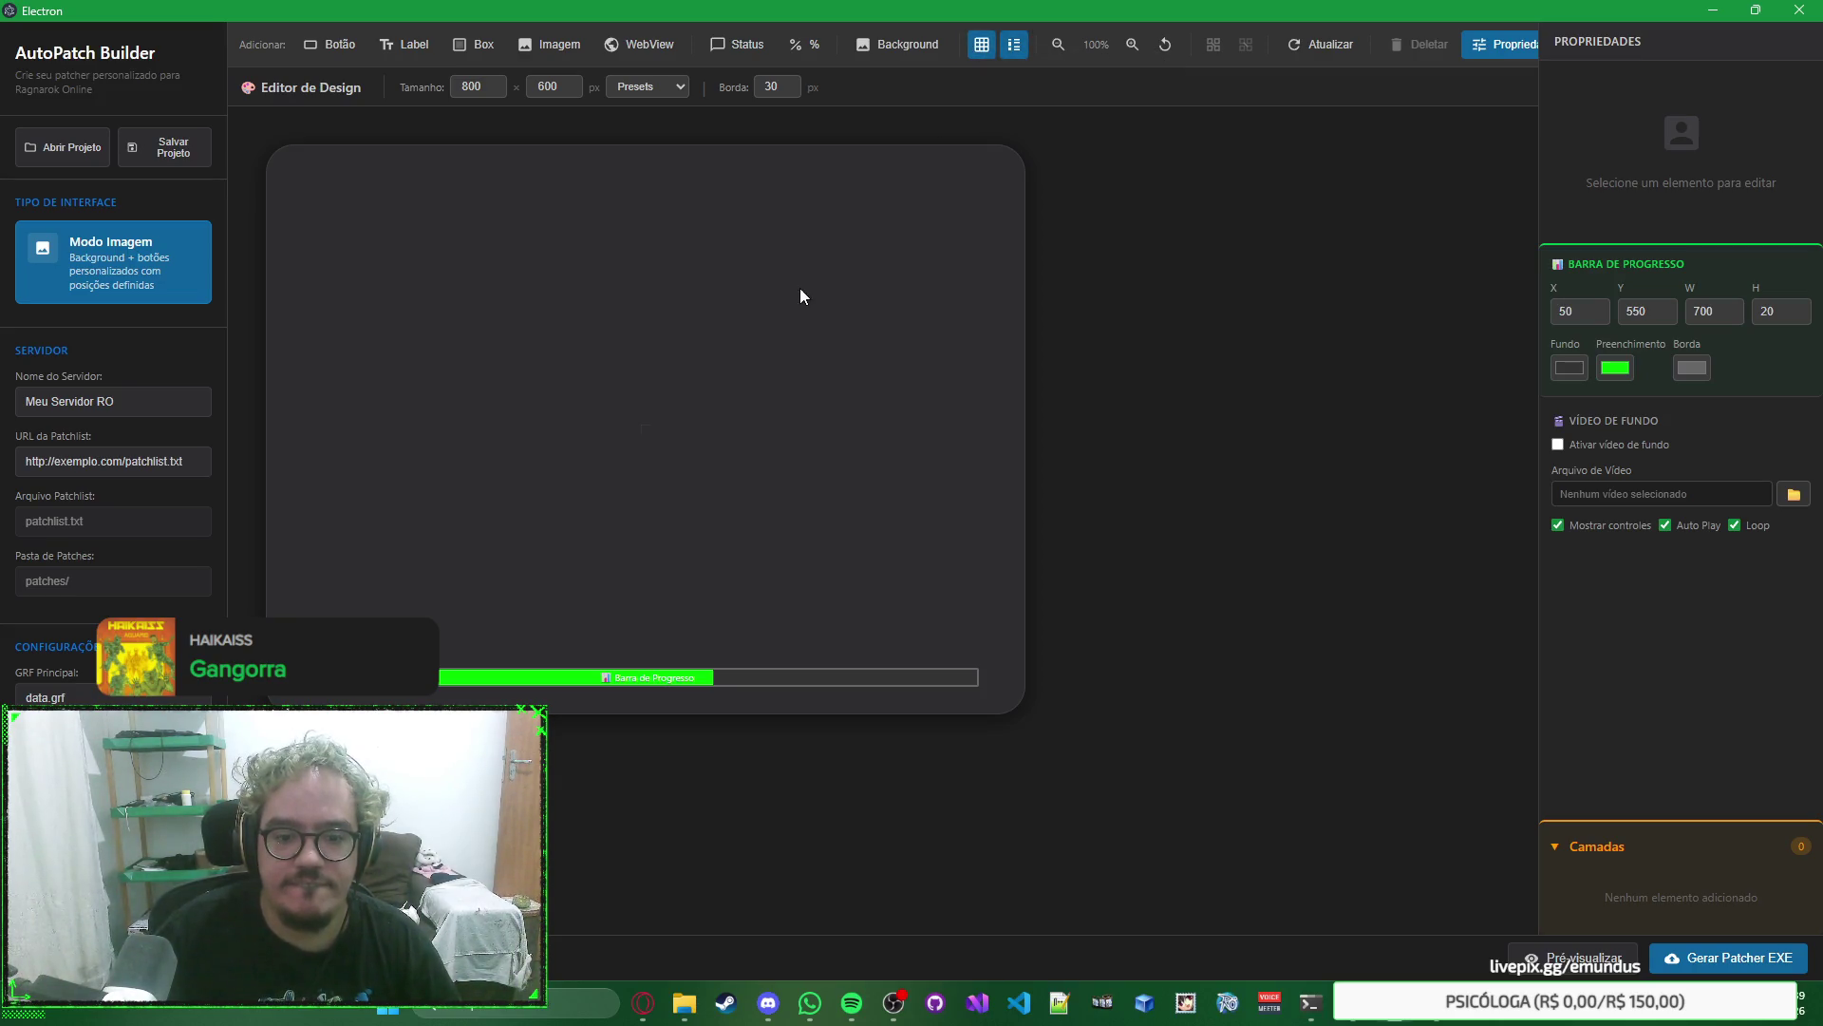
click(551, 45)
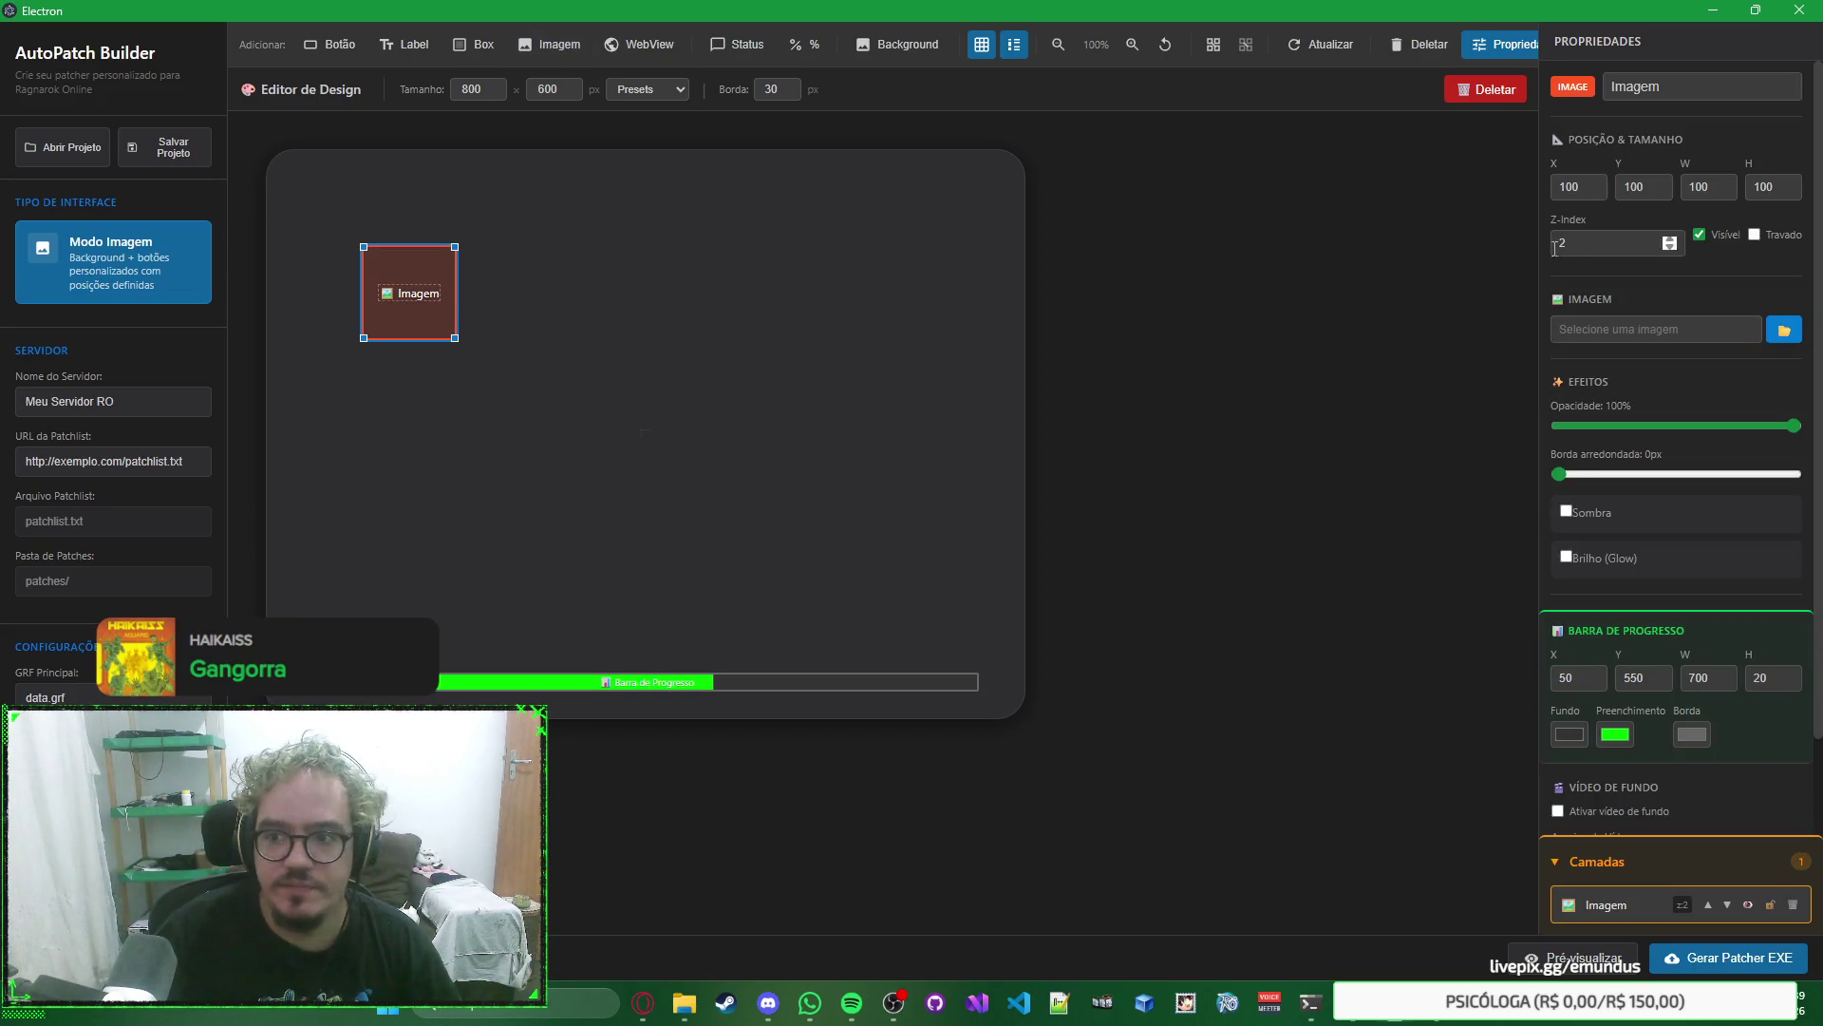
Load the SmokeWorld forest artwork into the new image element.
click(1776, 334)
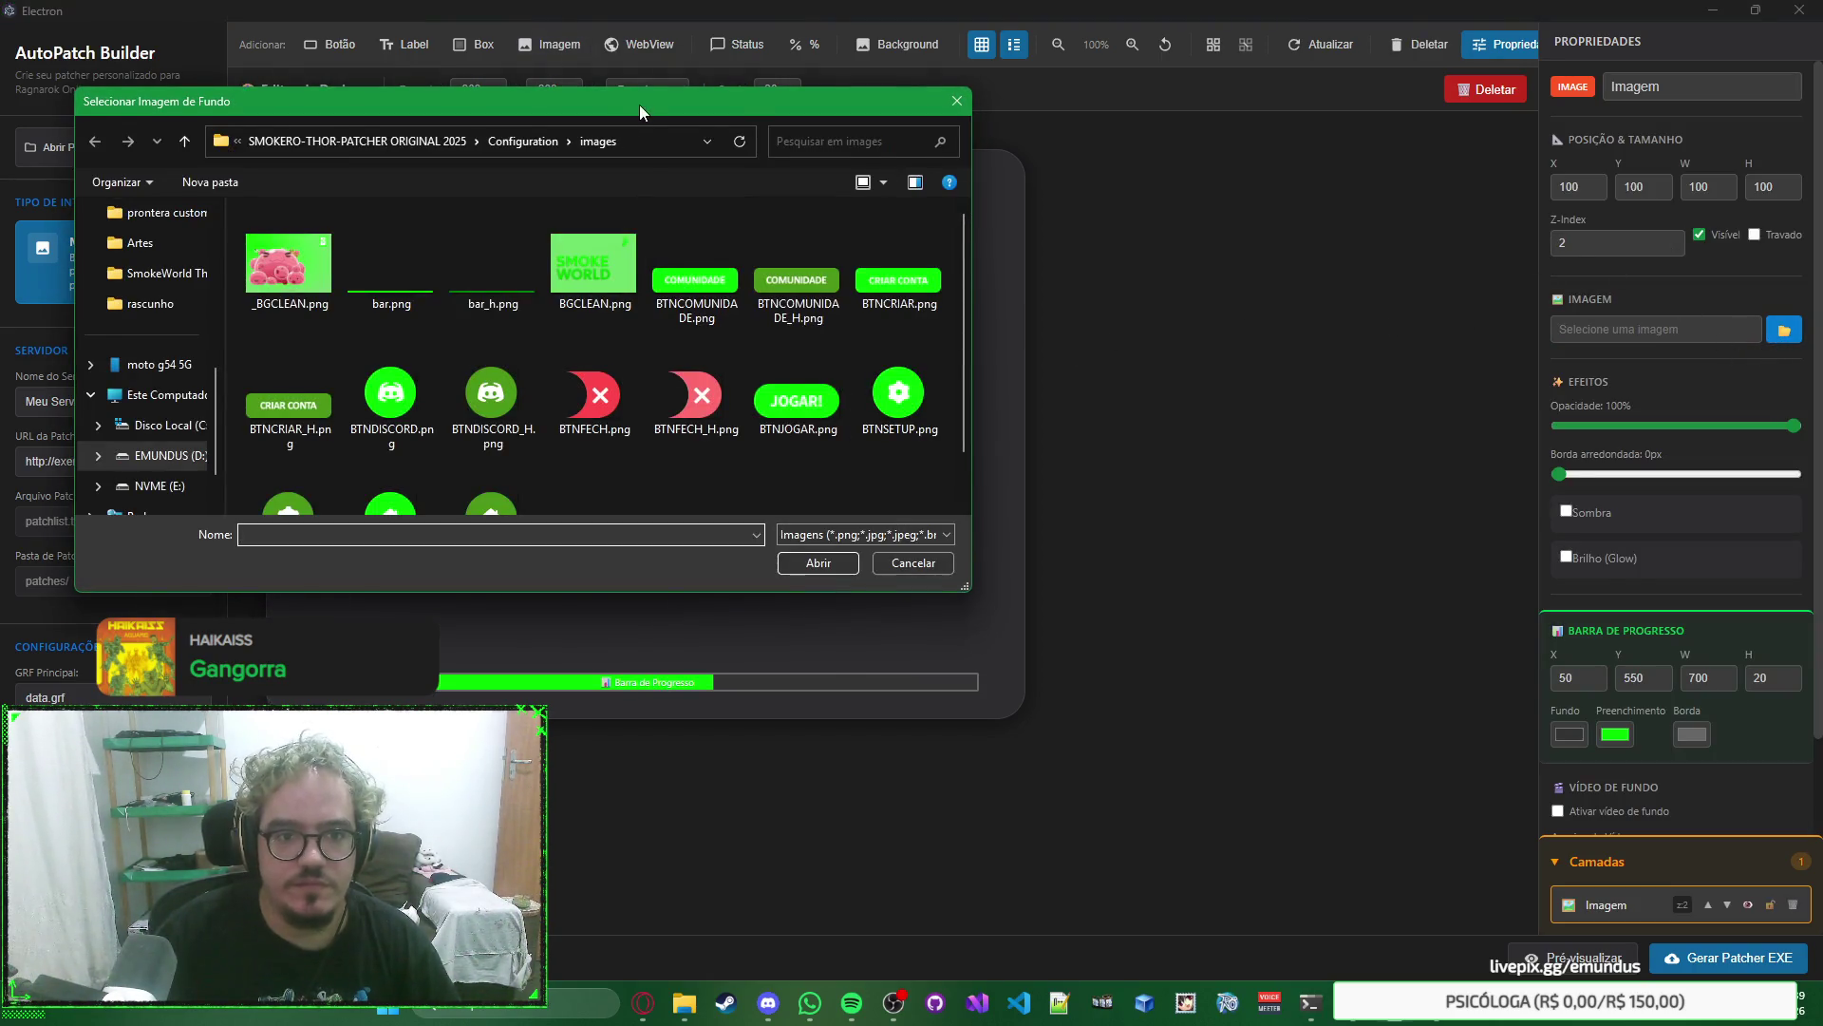
drag(640, 104, 709, 150)
click(710, 180)
text(E:\_SMOKEWORLD\Artes\logo smokeworld 2026)
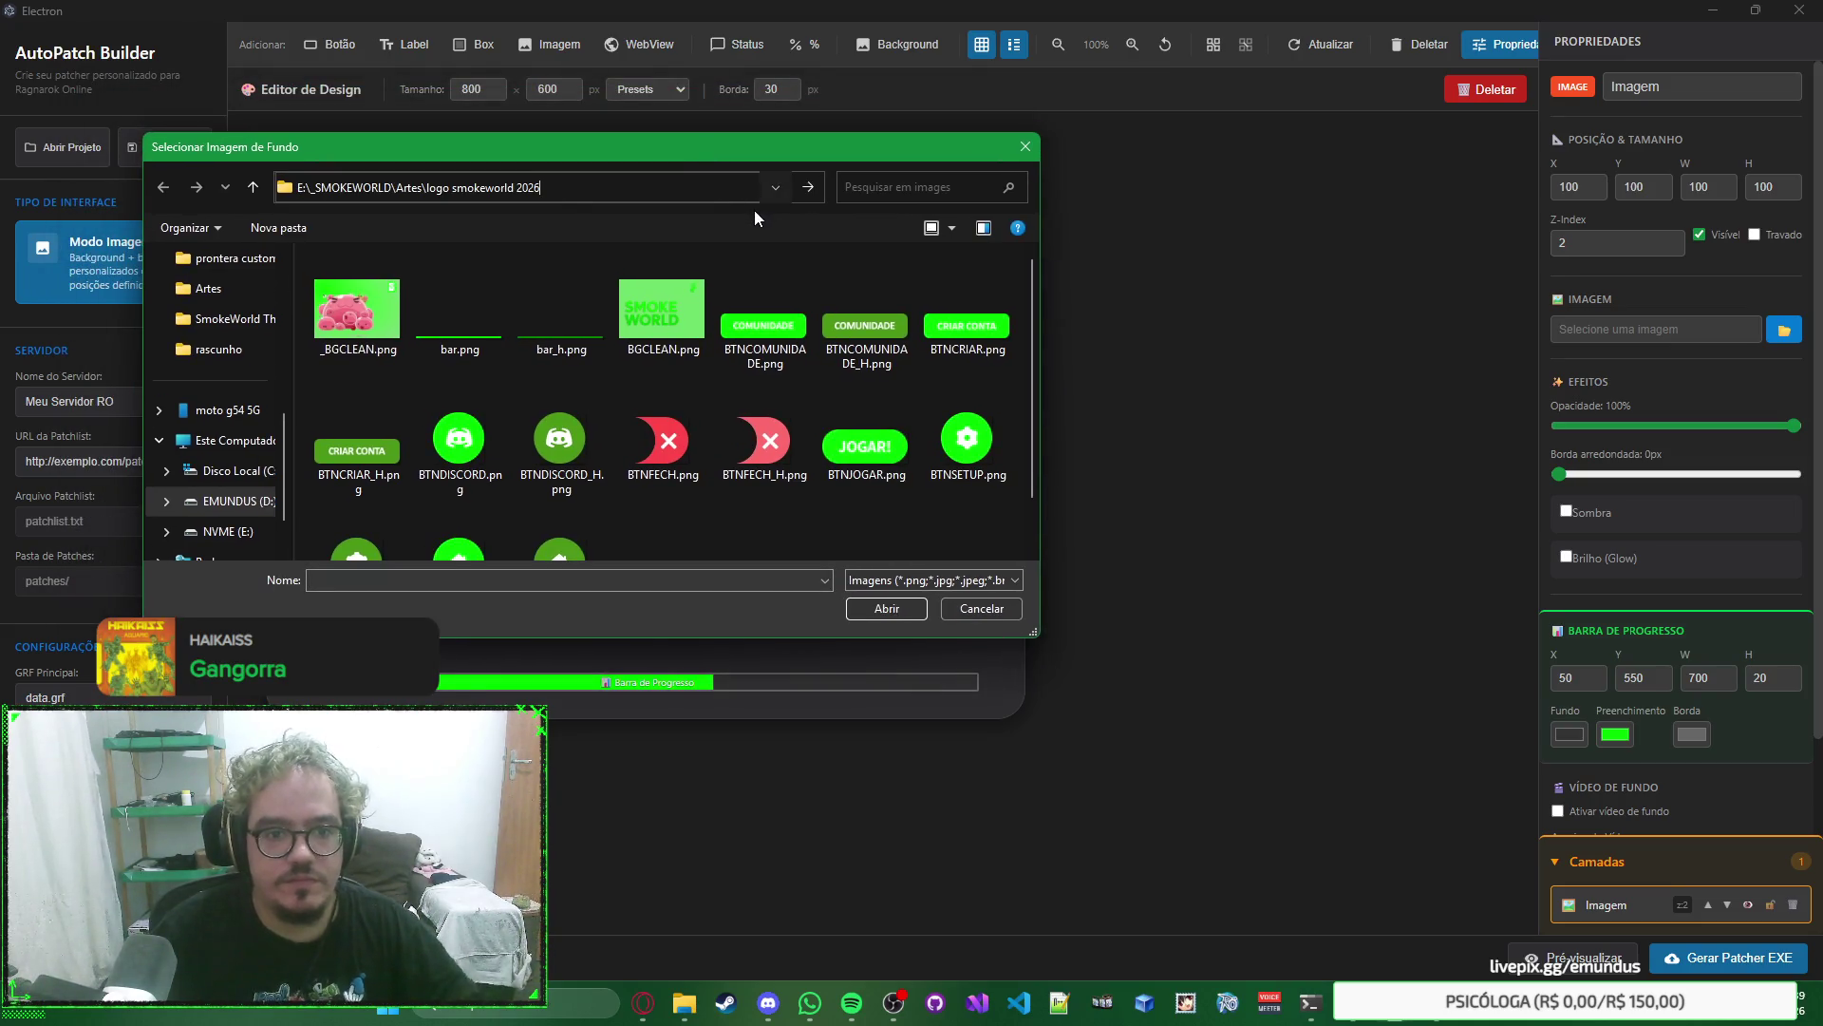
key(Return)
double_click(444, 328)
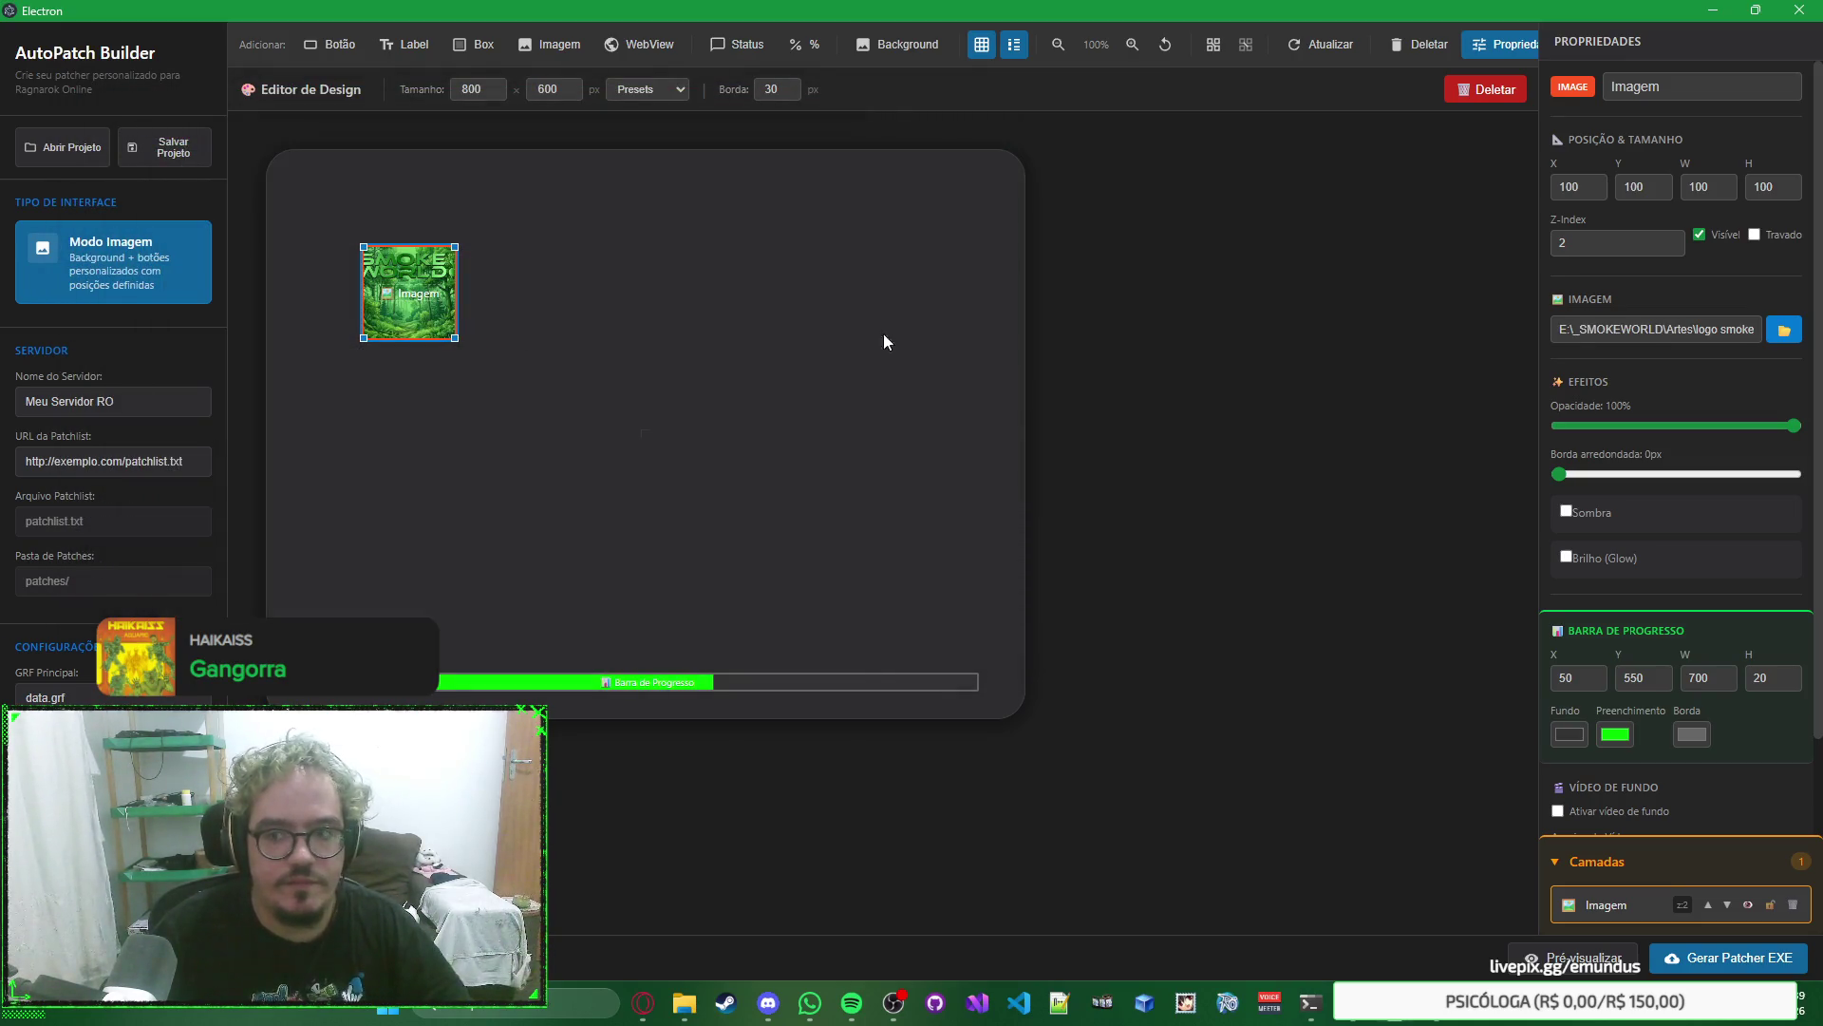
scroll(1665, 380, down, 2)
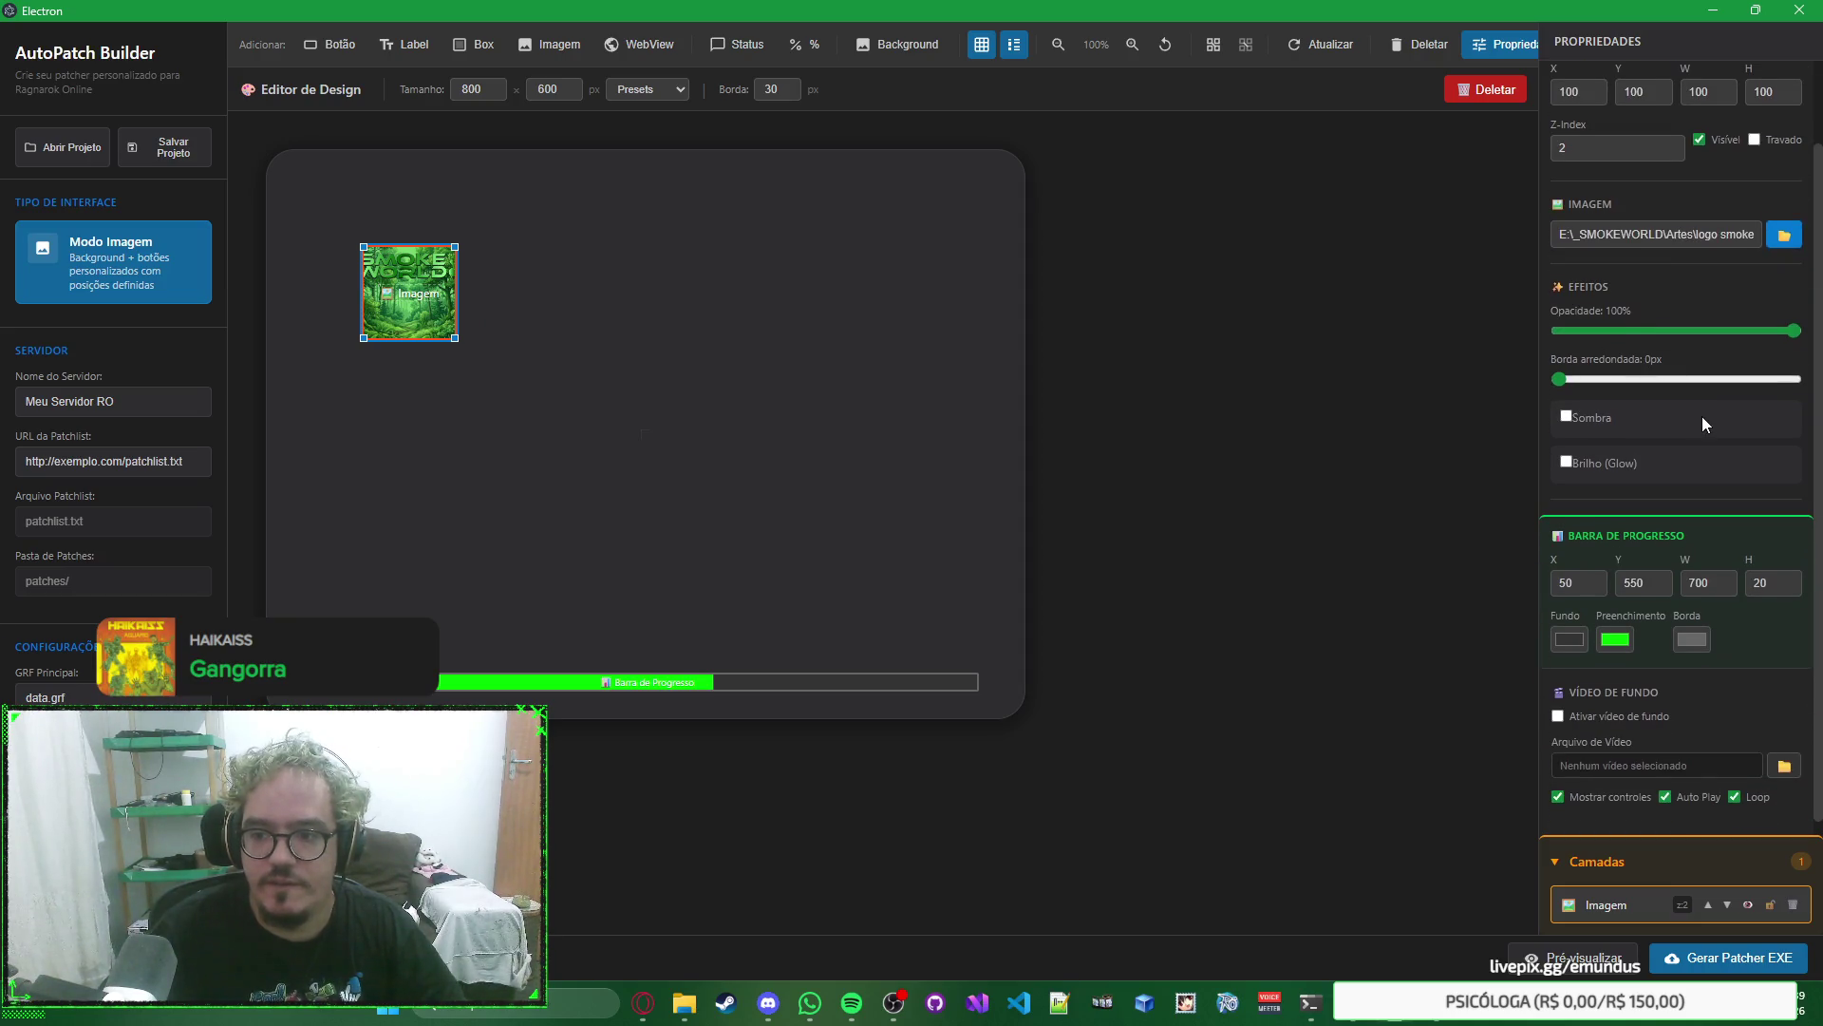
scroll(1702, 415, up, 2)
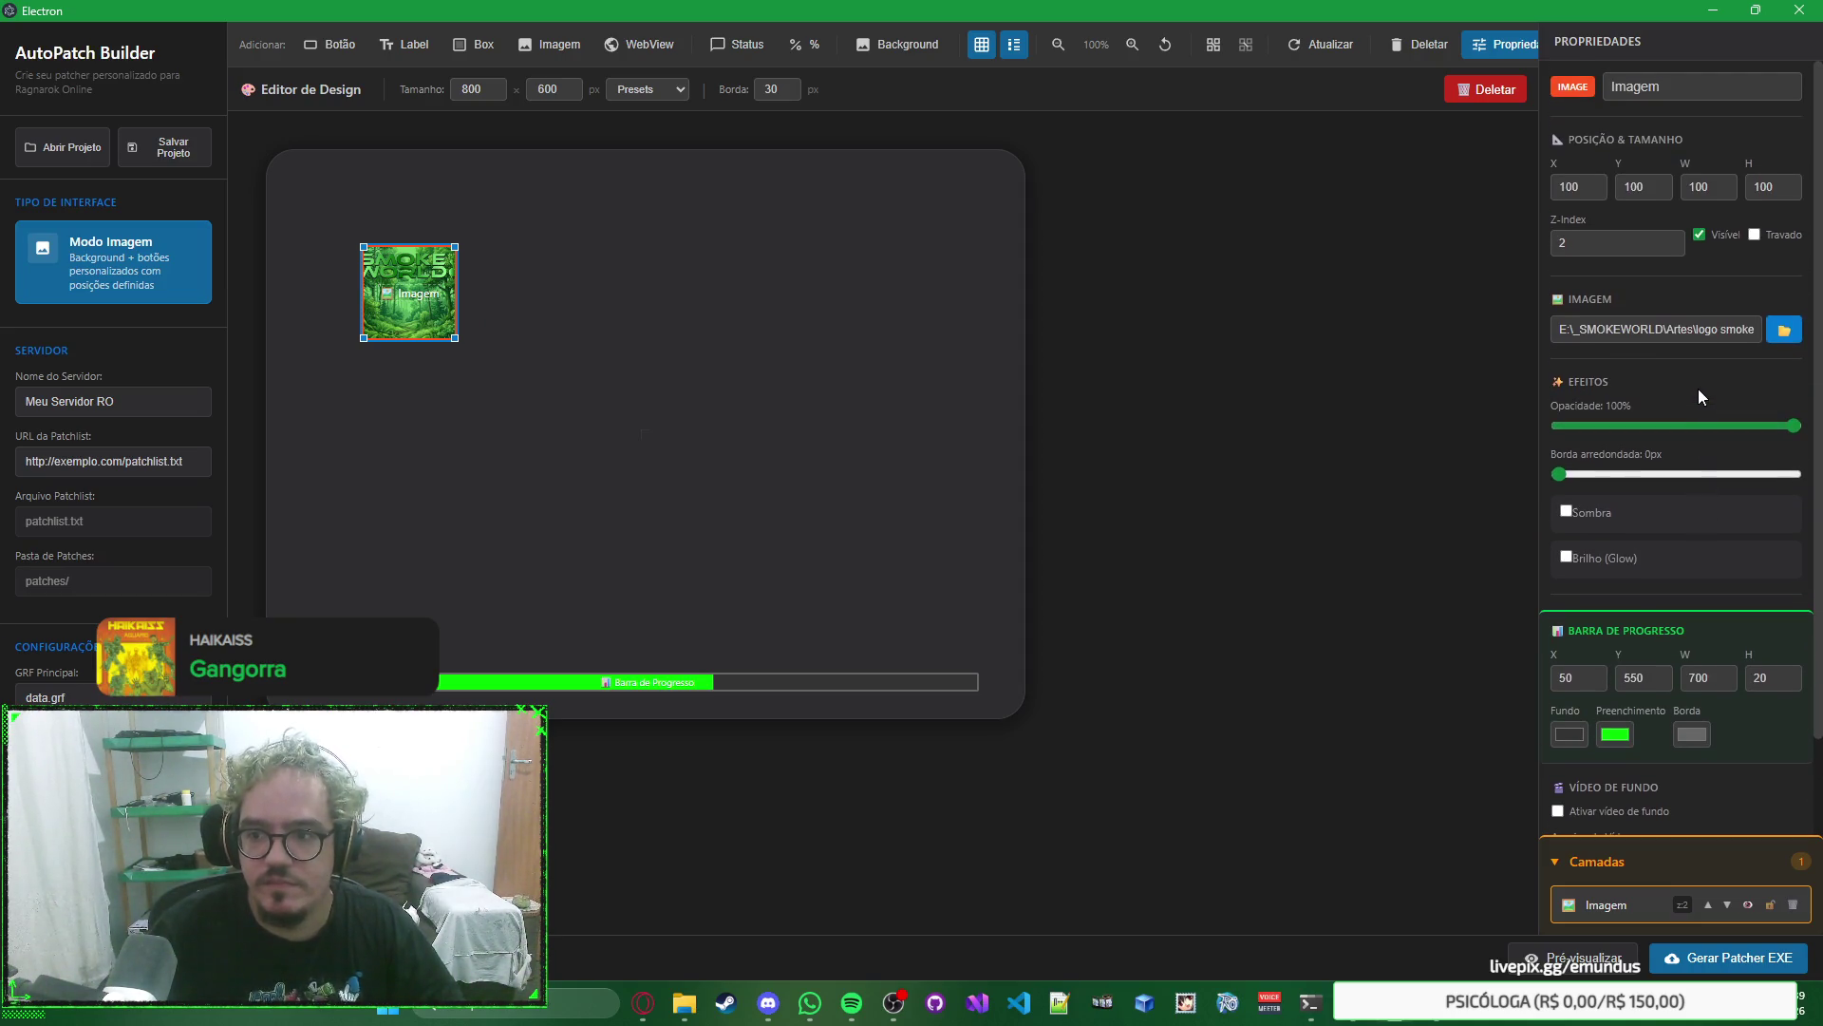
Size the image element to 800×600 and place it at 0,0.
double_click(1701, 187)
text(800)
key(Tab)
text(6)
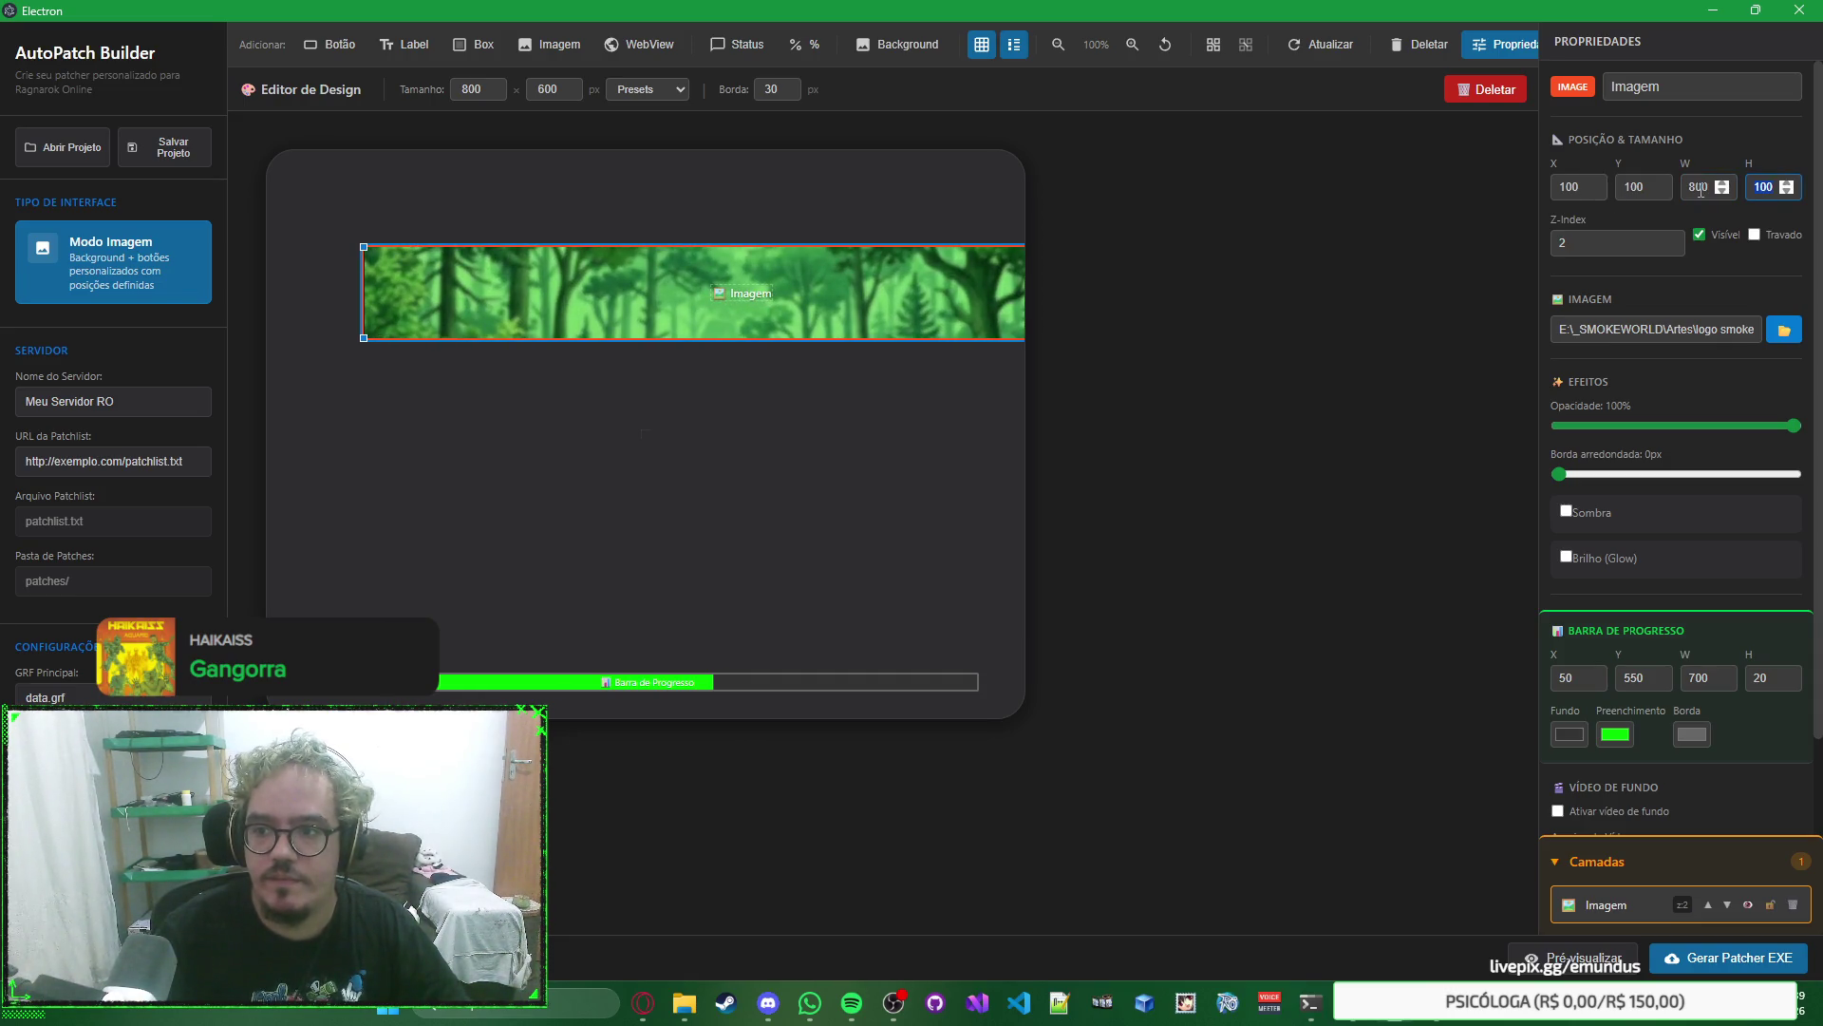
text(00)
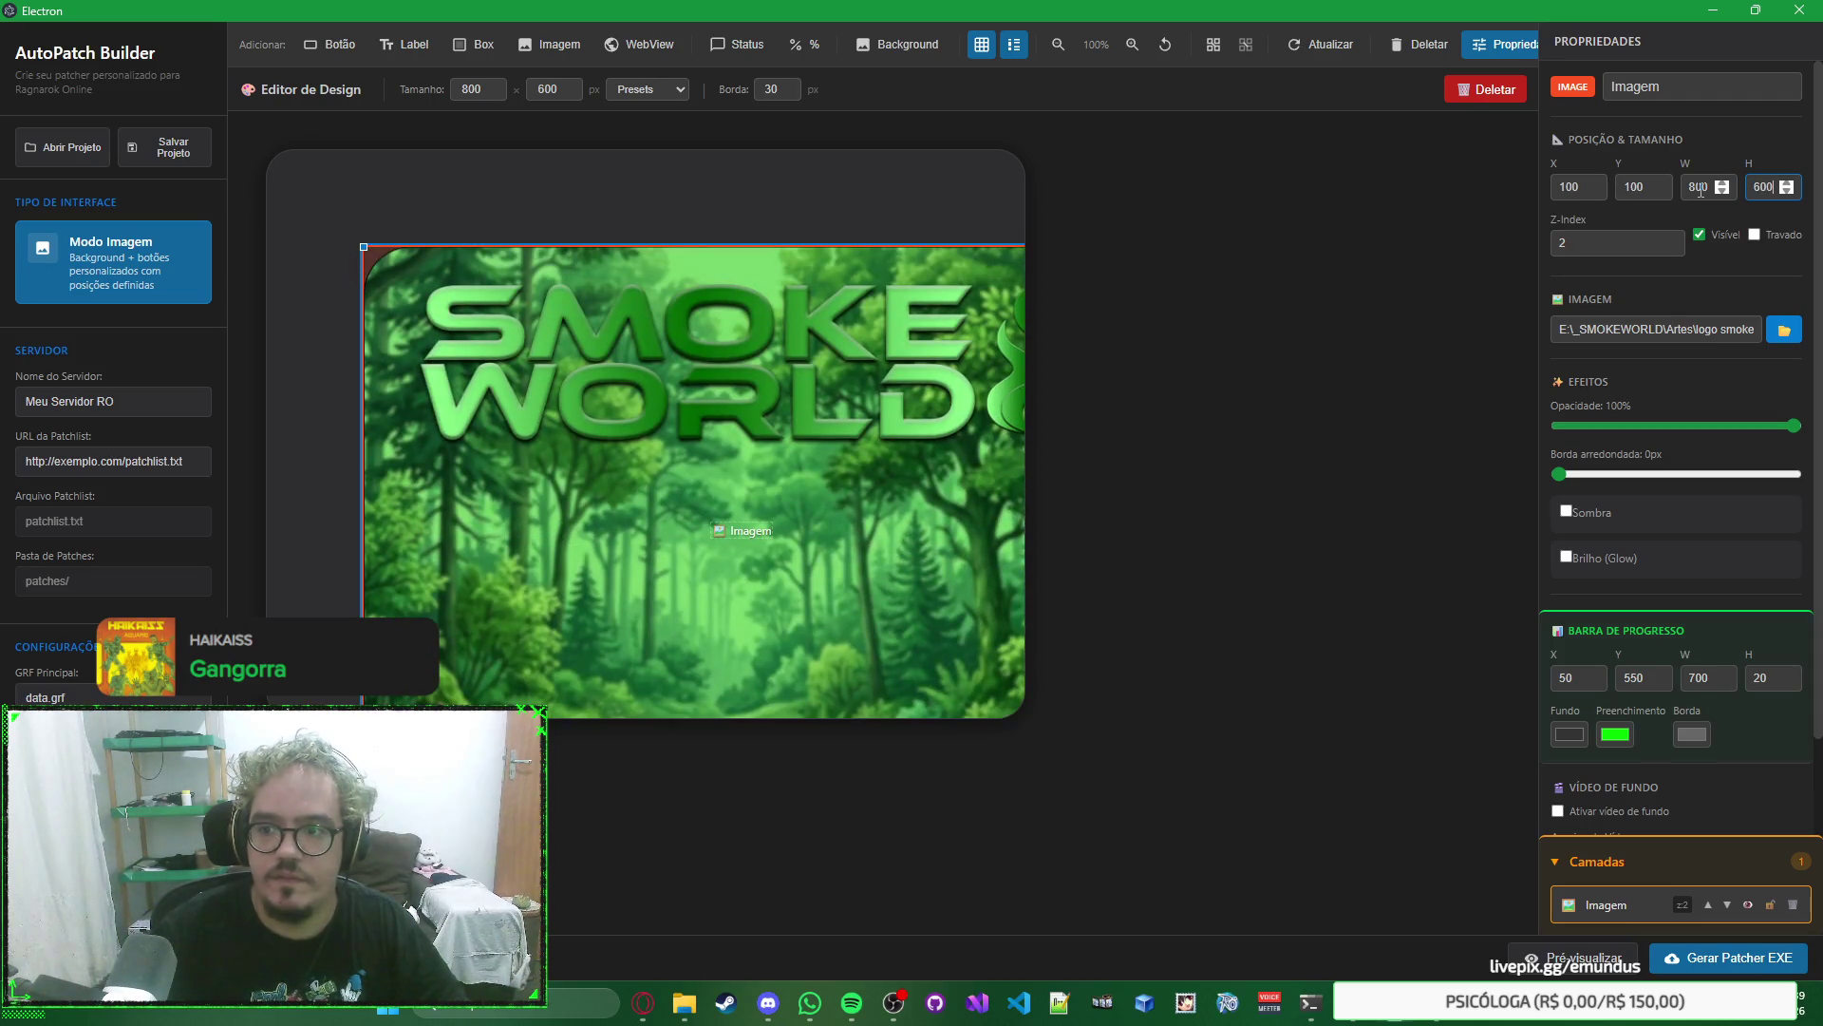
double_click(1576, 187)
text(0)
double_click(1648, 187)
text(0)
click(1368, 330)
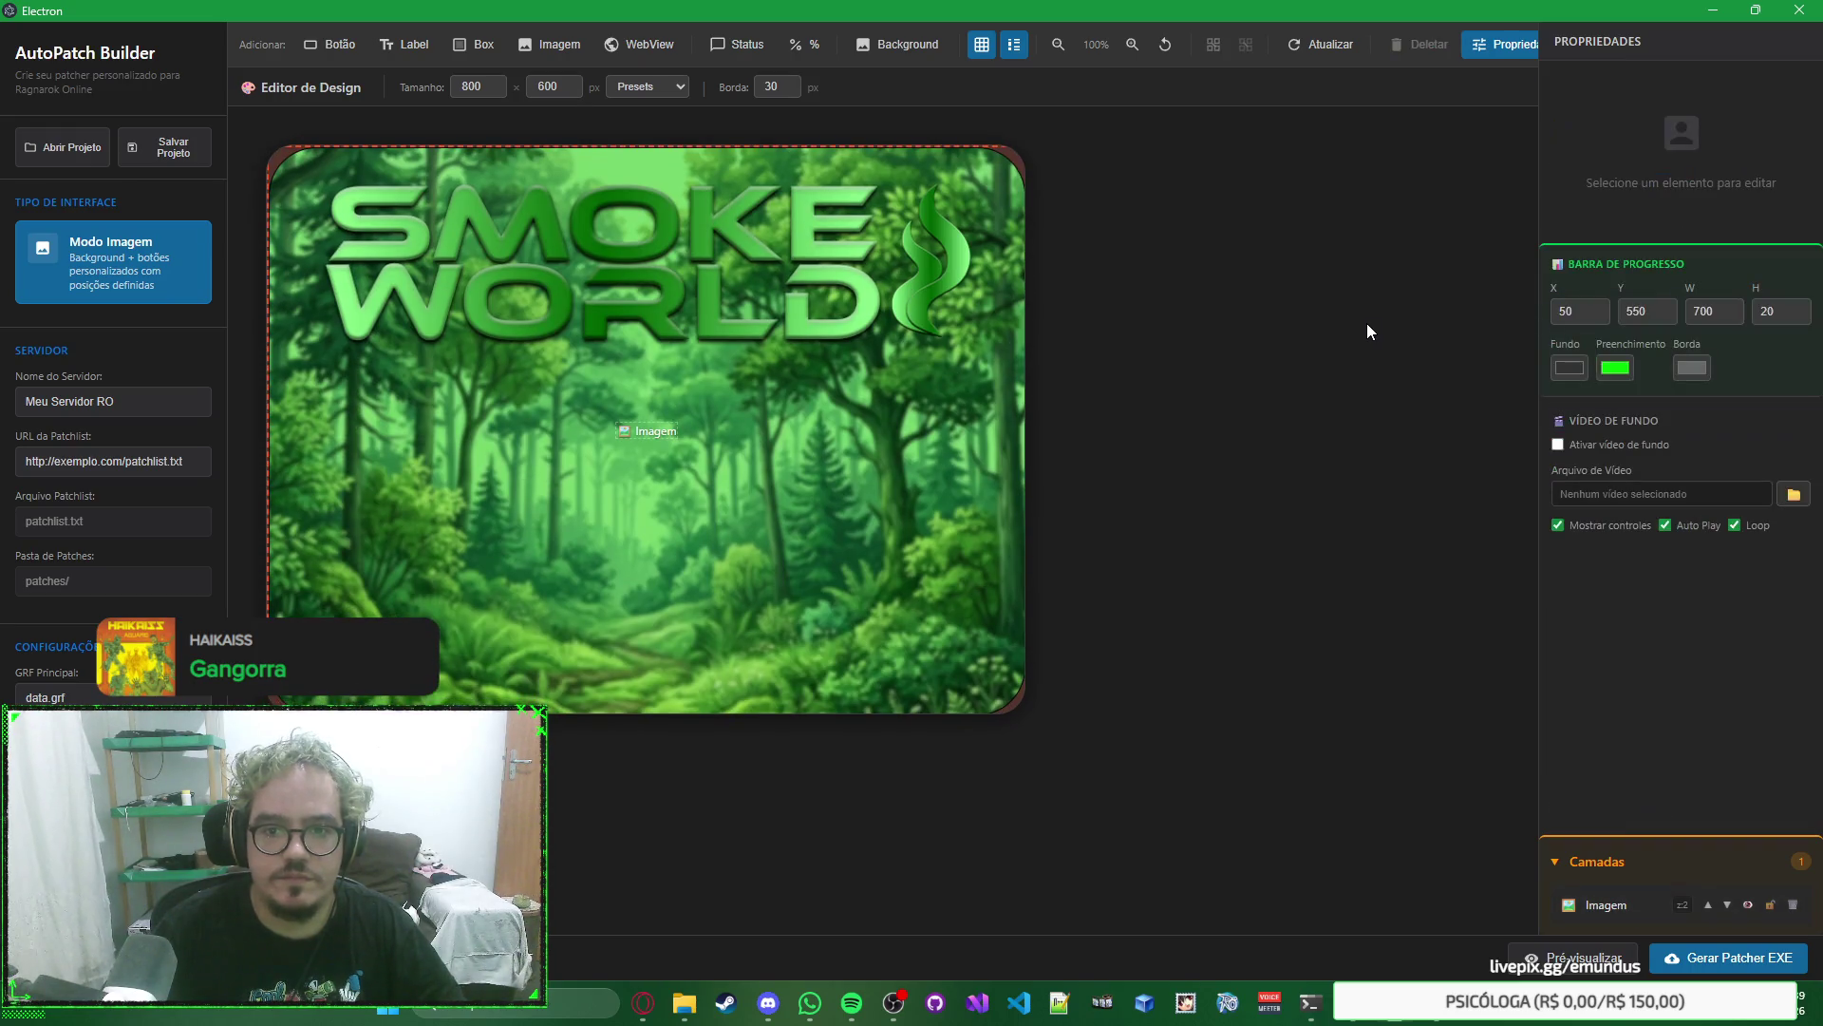
click(957, 221)
click(1244, 200)
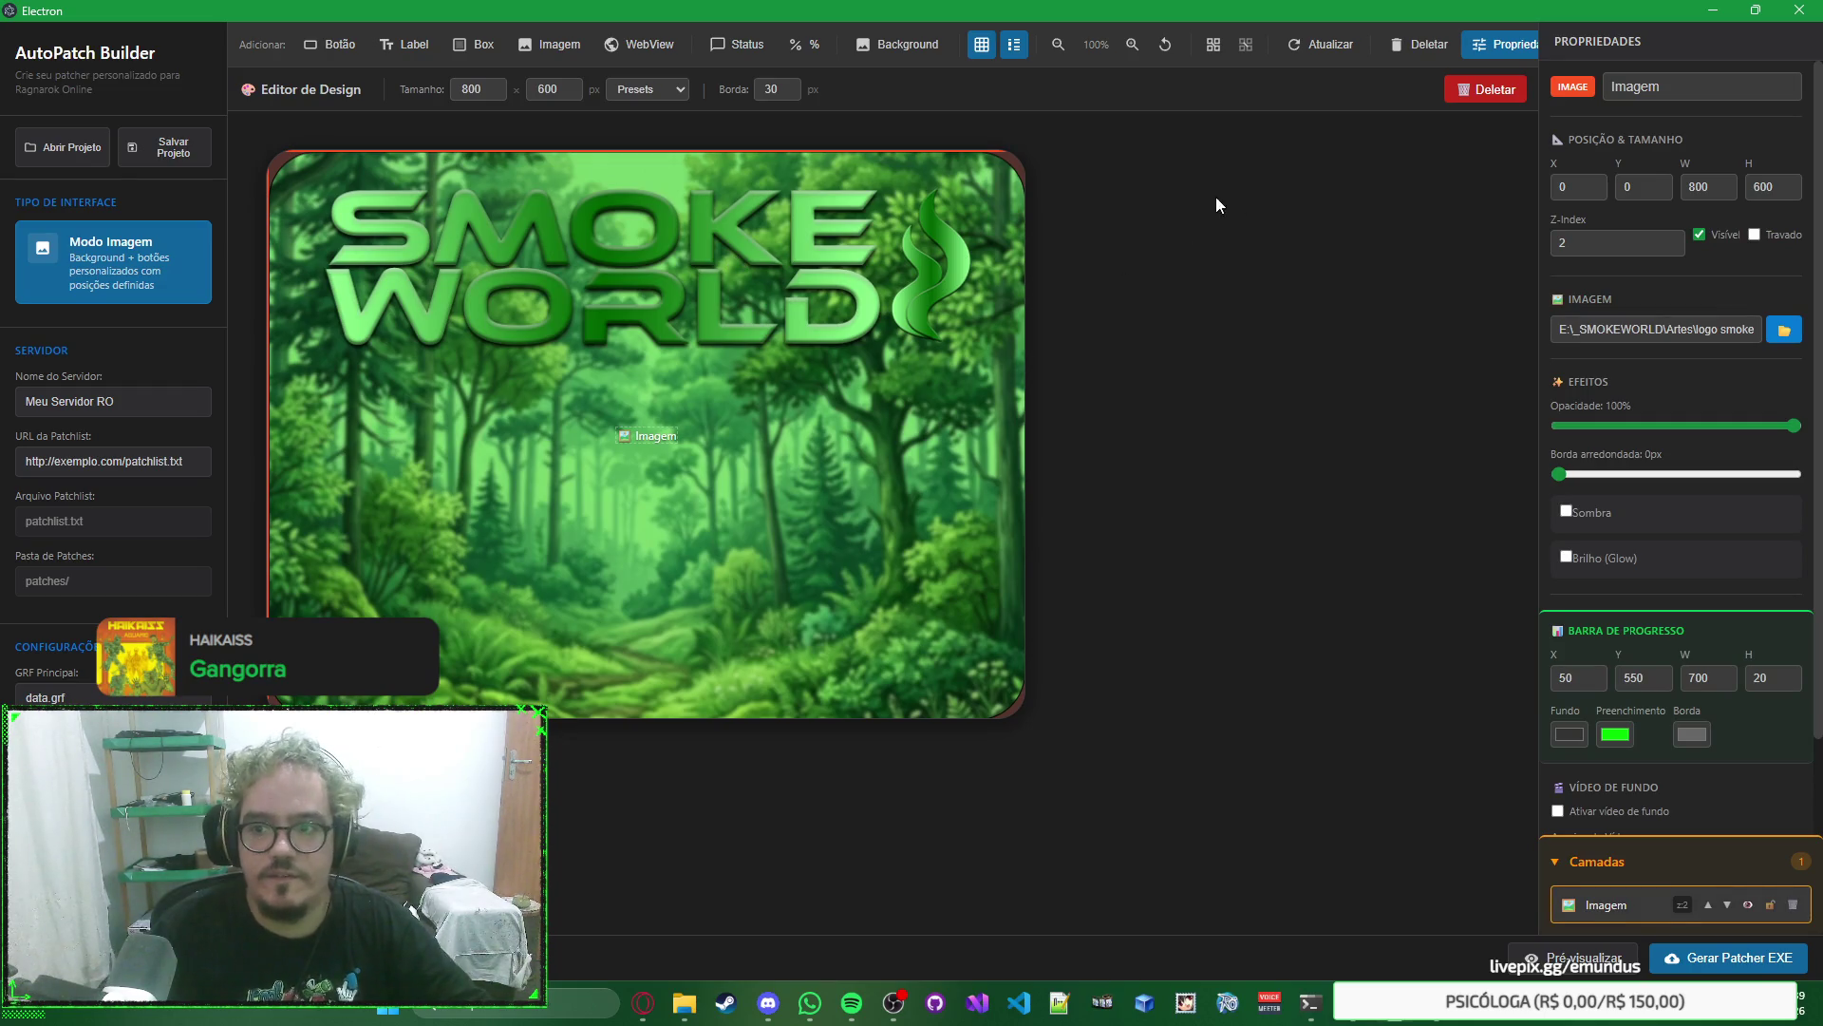
Set the image's Z-index to 0, leaving it unlocked.
click(1670, 248)
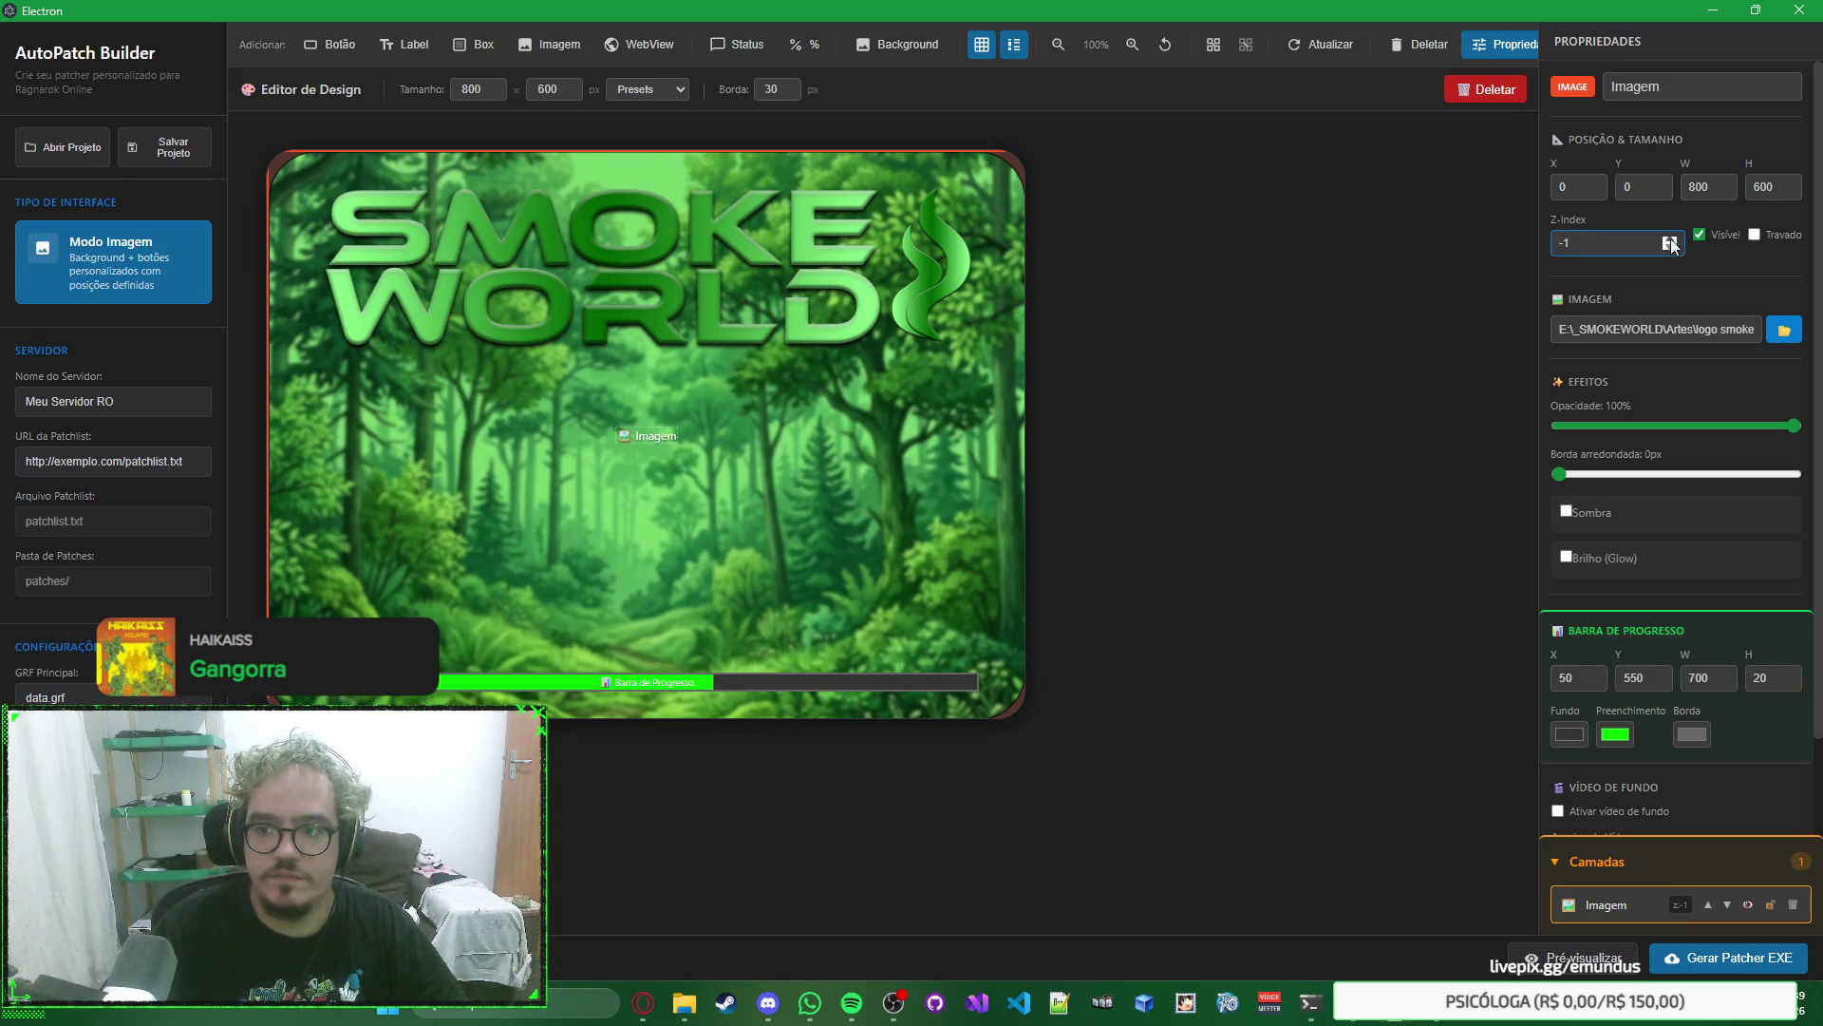
click(1670, 239)
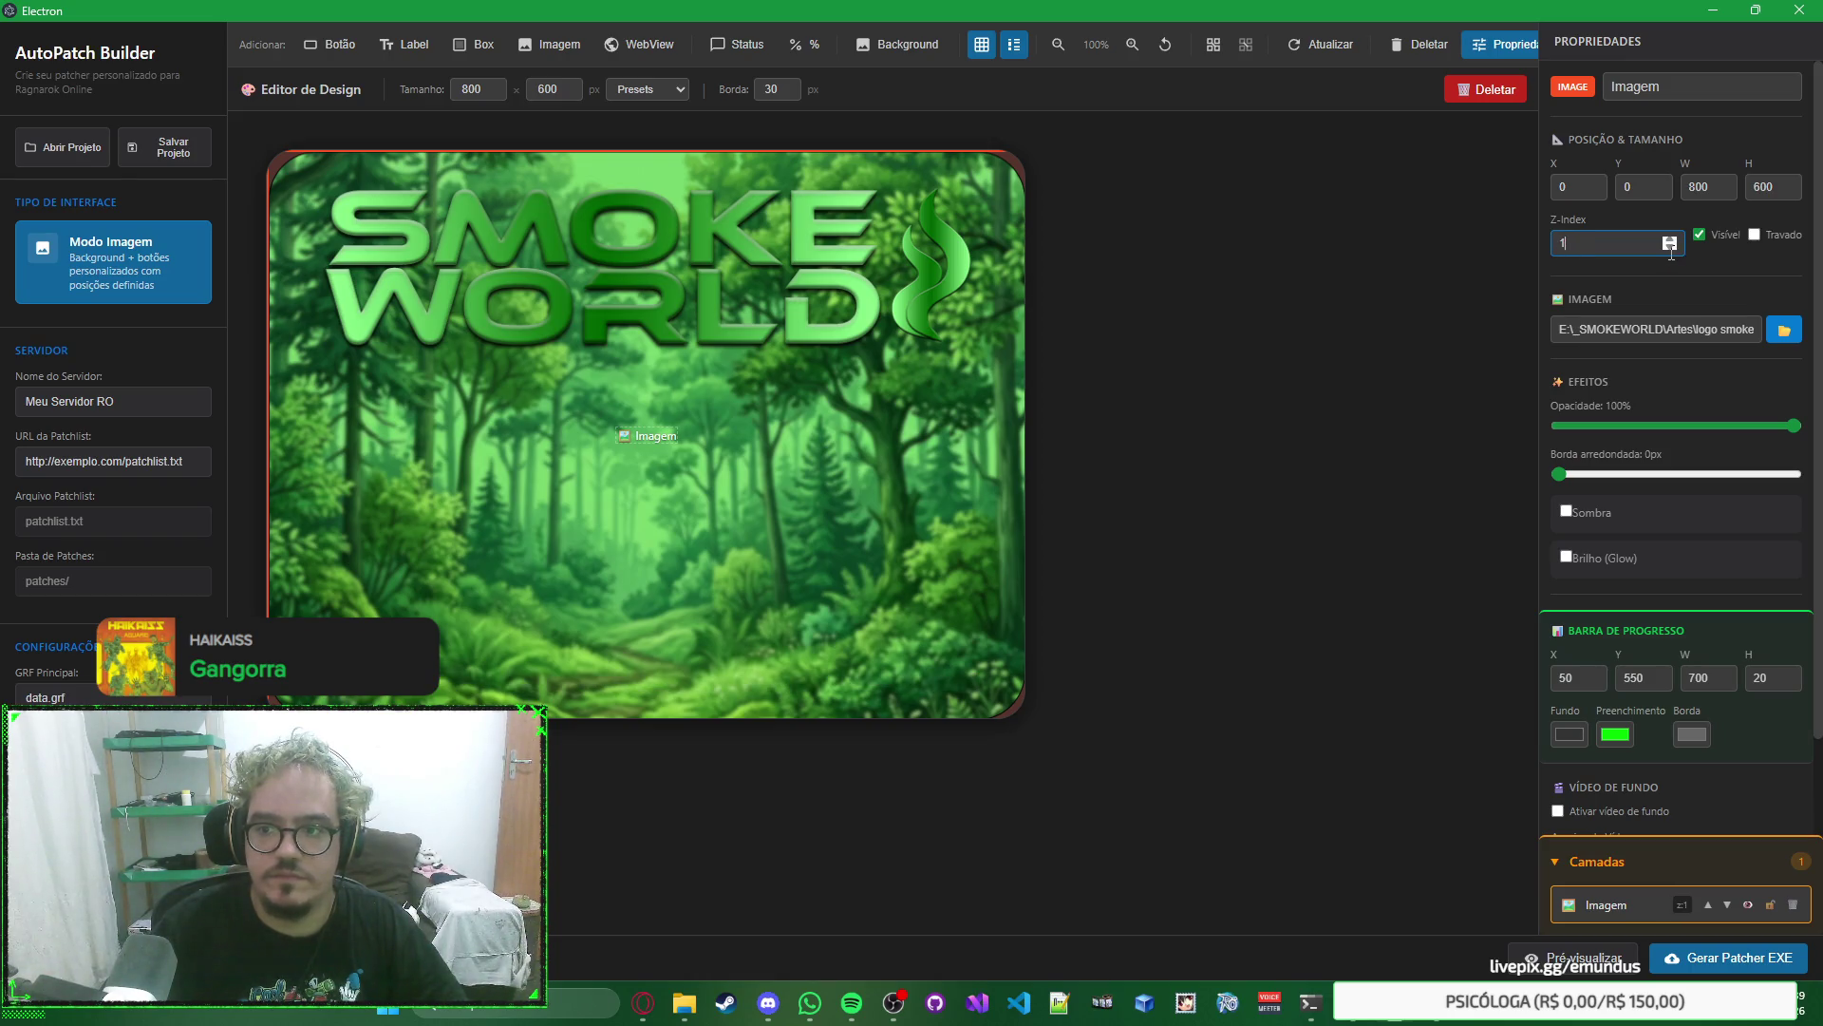
click(1670, 250)
click(1754, 235)
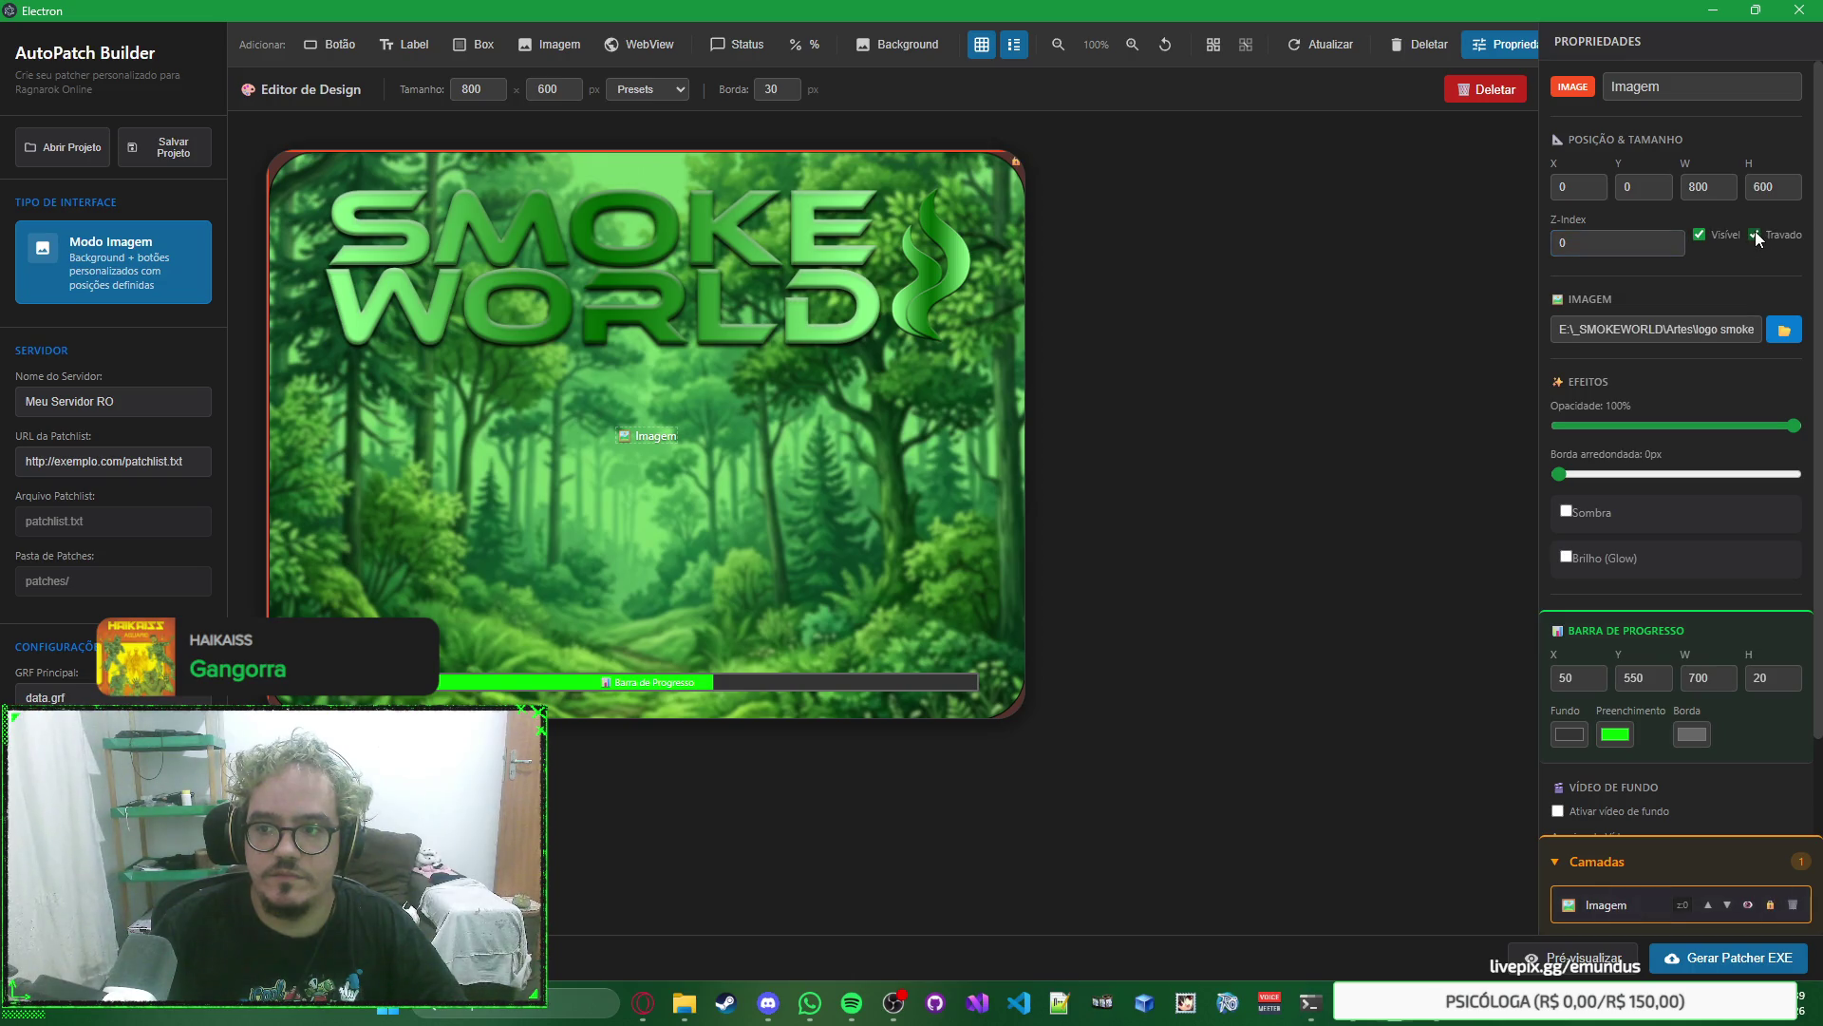
click(1755, 234)
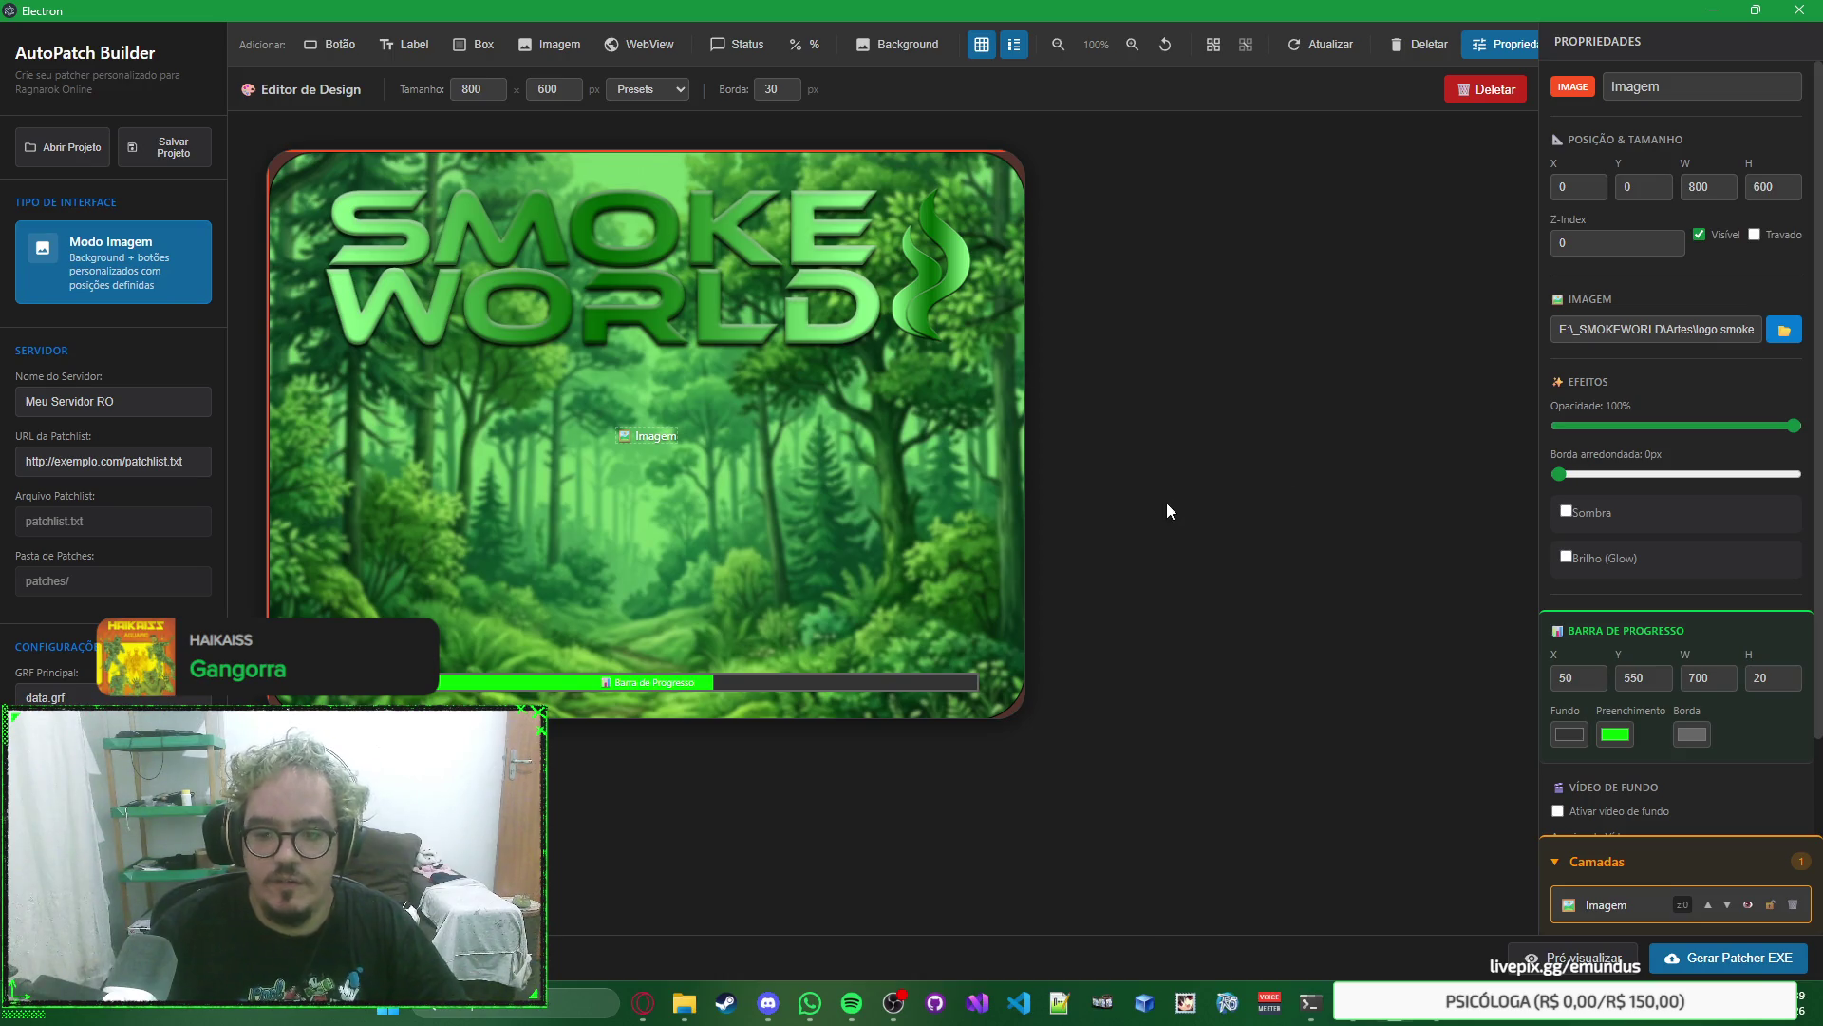
key(alt+Tab)
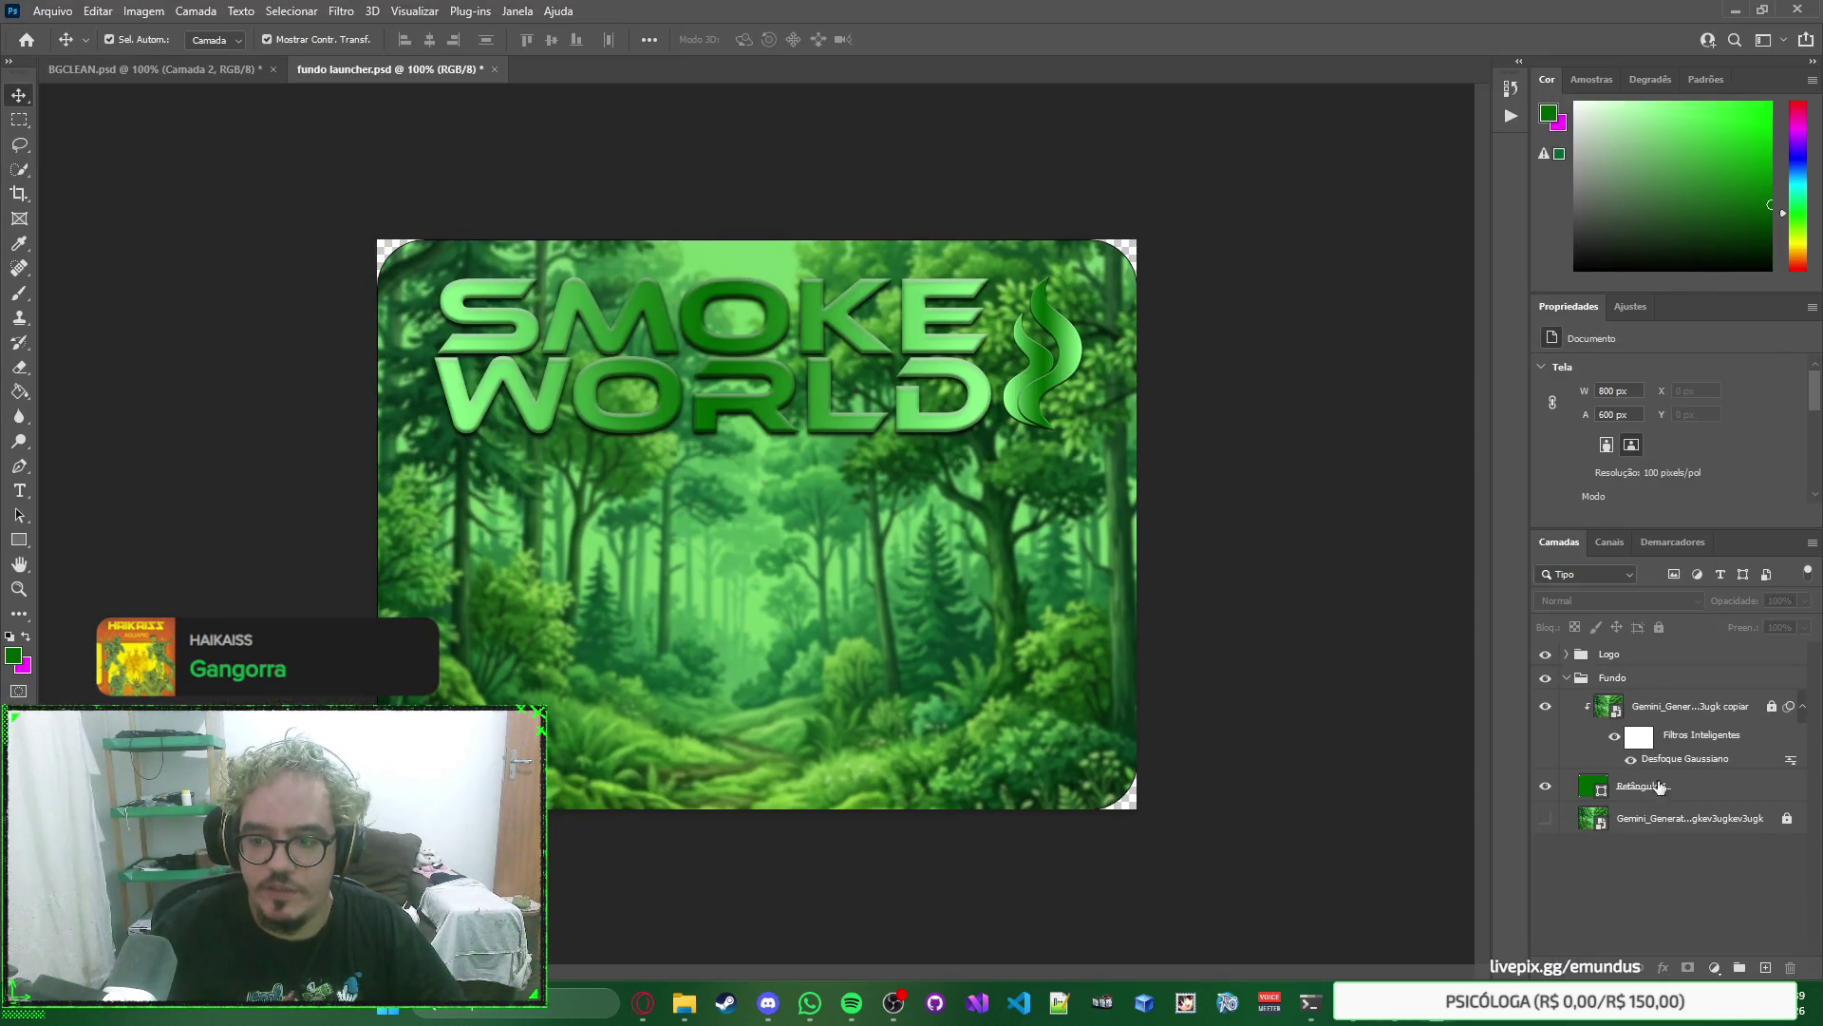
Adjust Retângulo 1's corner rounding and save fundo launcher.psd.
click(1698, 784)
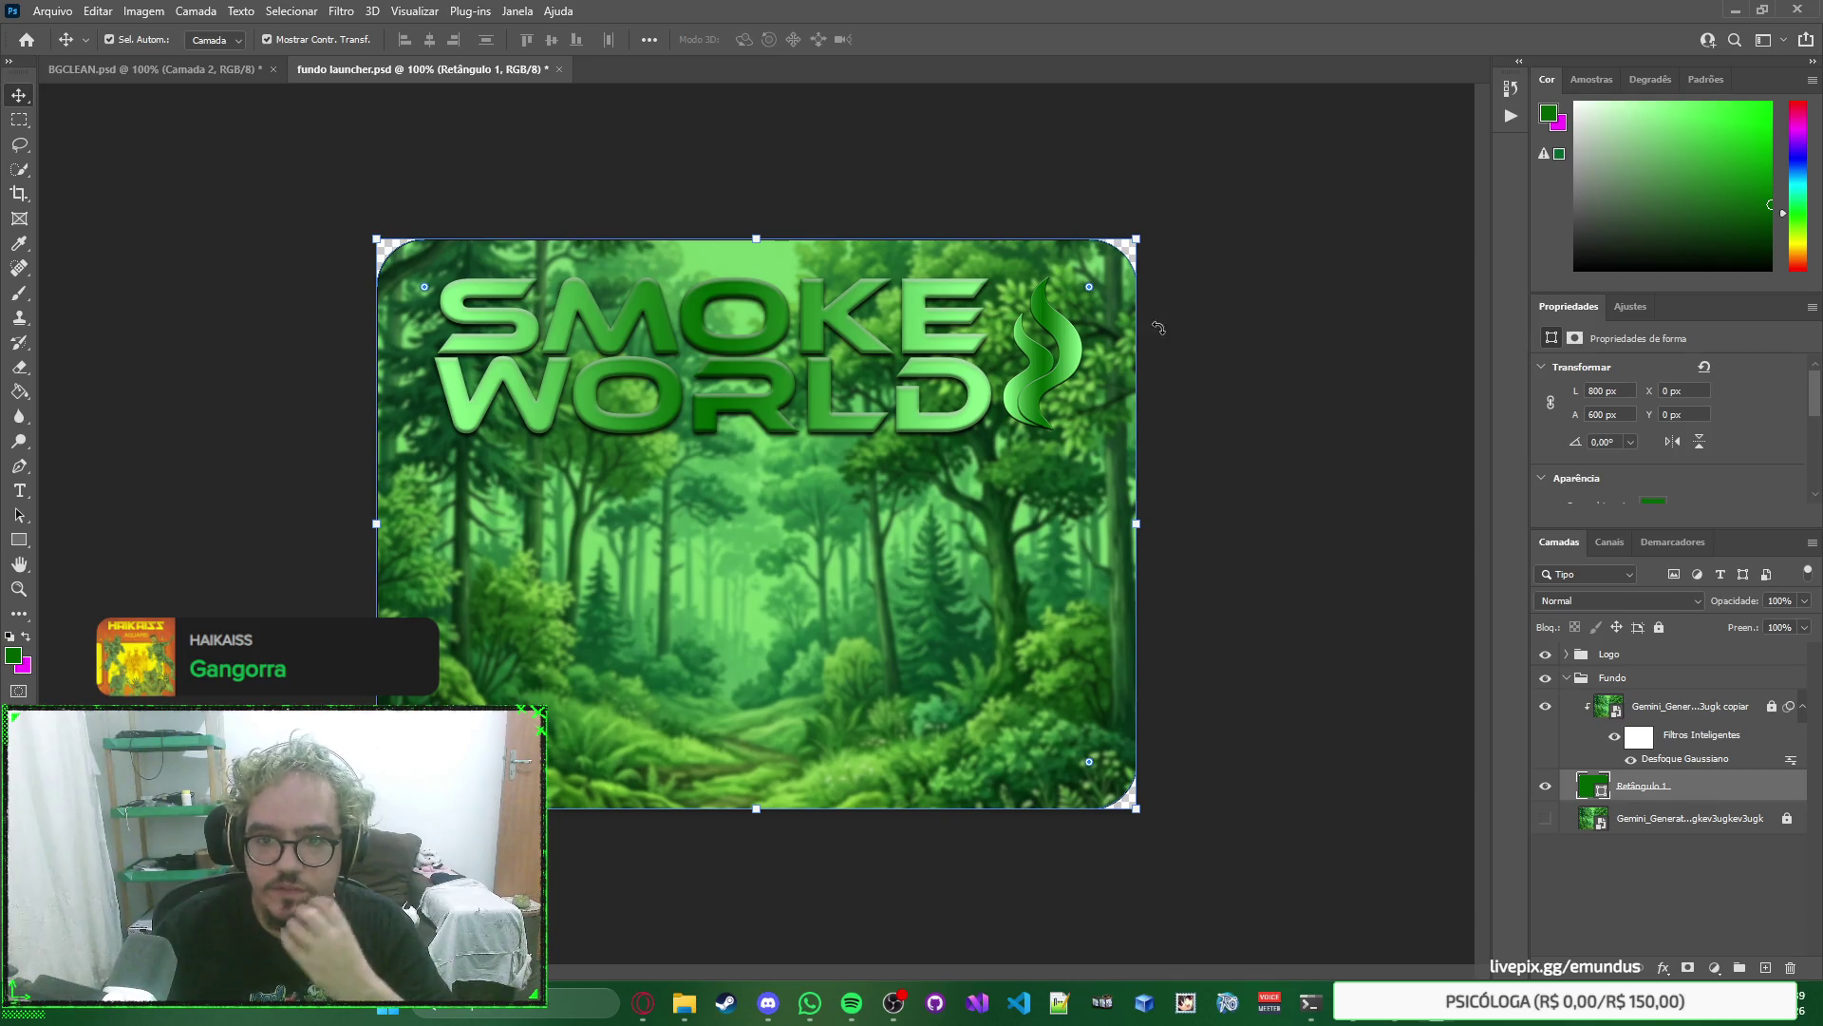
drag(1089, 286, 1293, 206)
key(ctrl+s)
key(ctrl+shift+s)
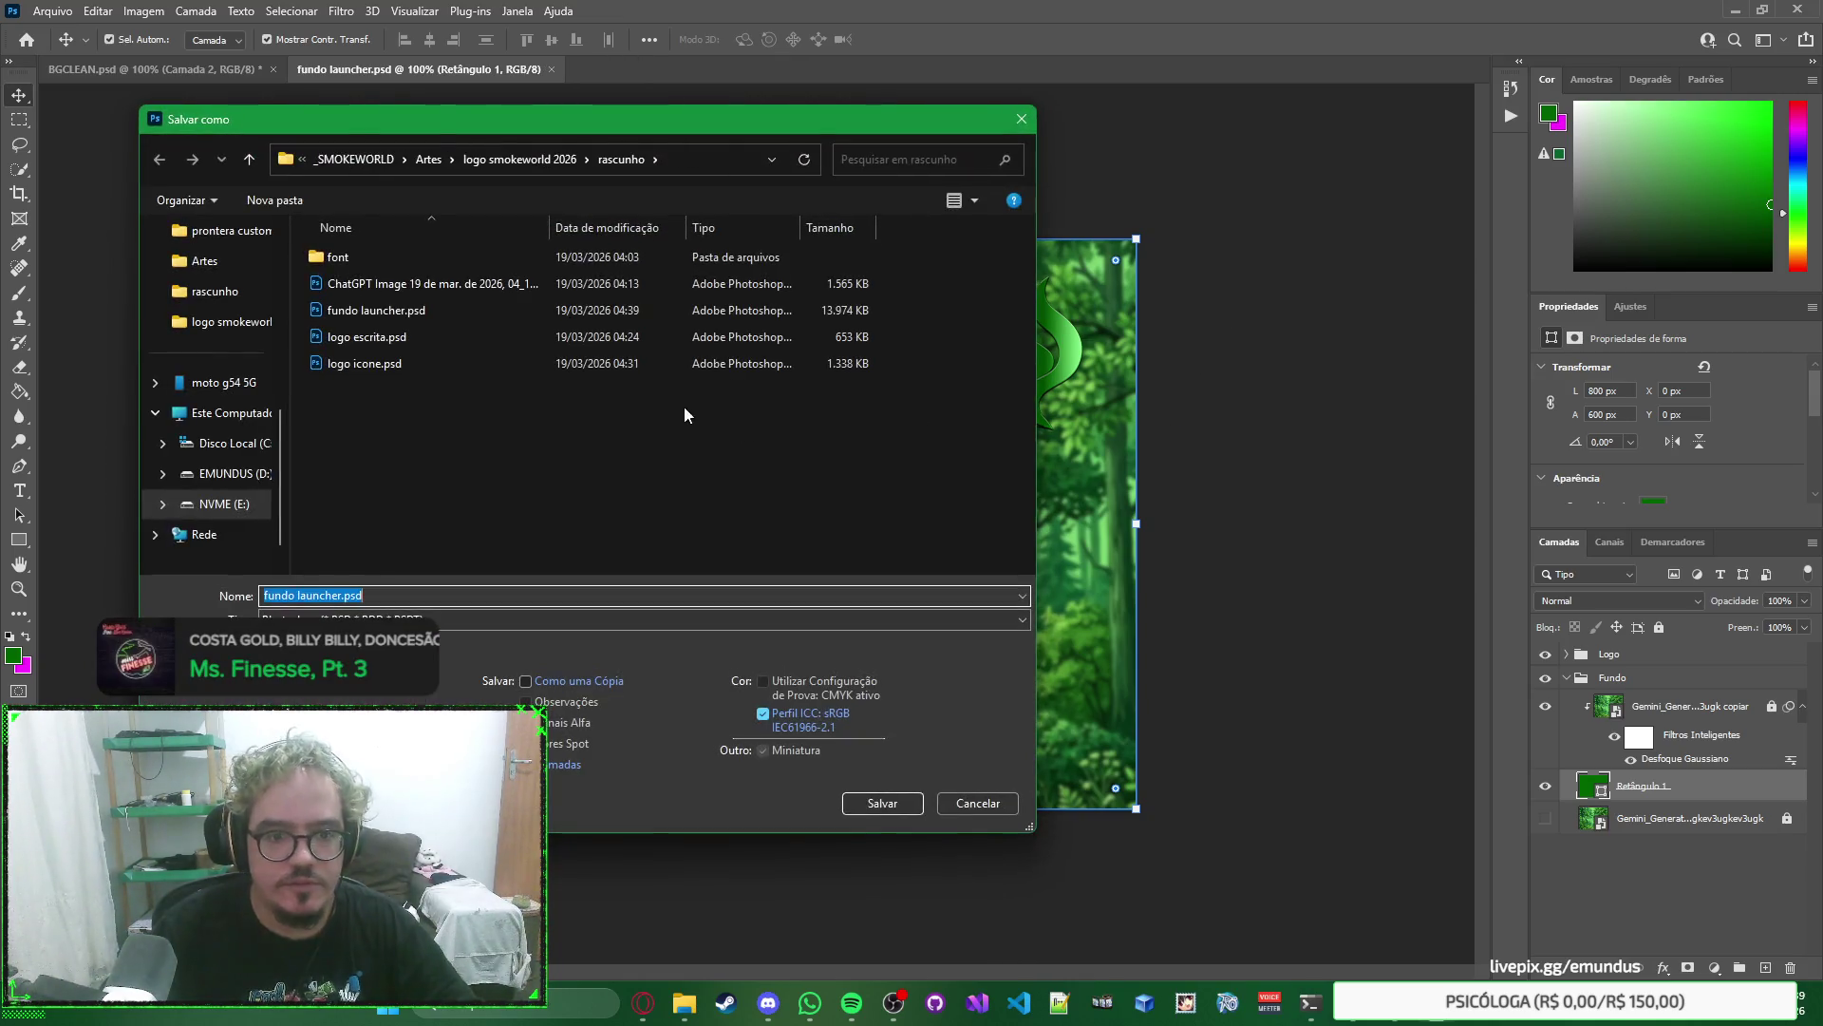
key(Escape)
Re-export fundo launcher.png as a PNG, overwriting the existing file.
click(53, 11)
mouse_move(142, 287)
click(380, 306)
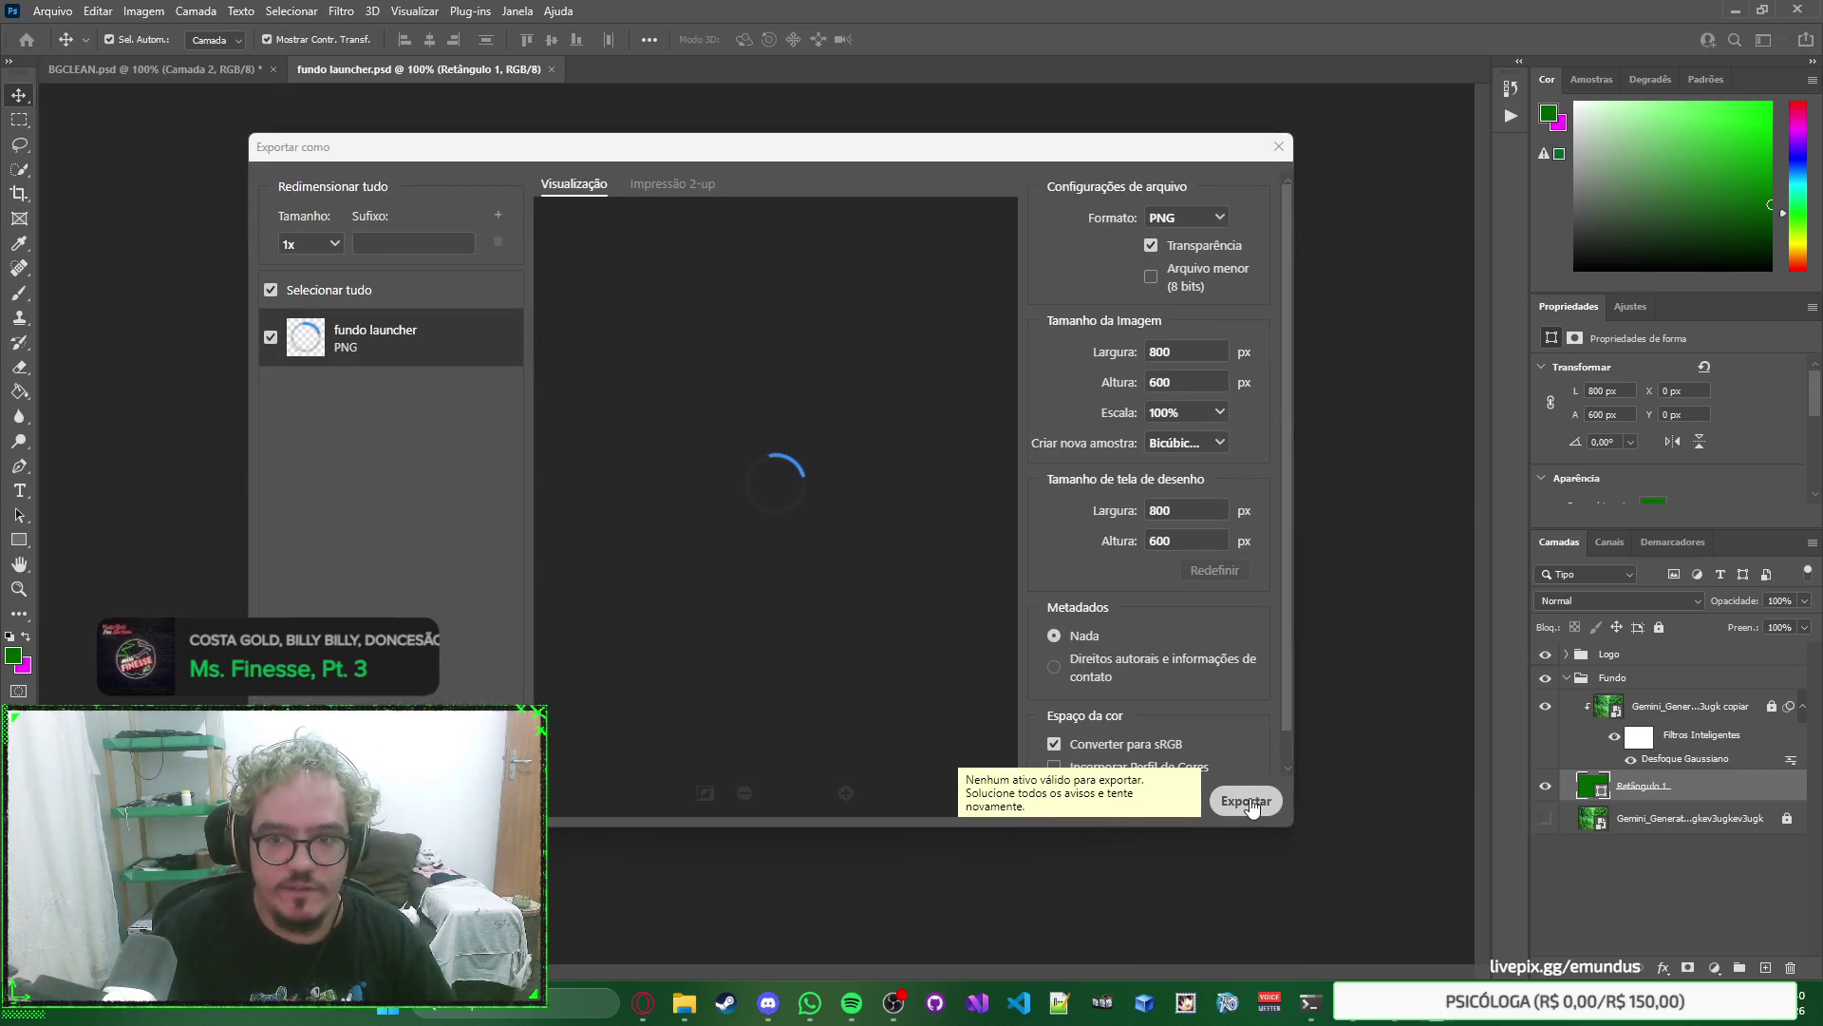
click(1251, 806)
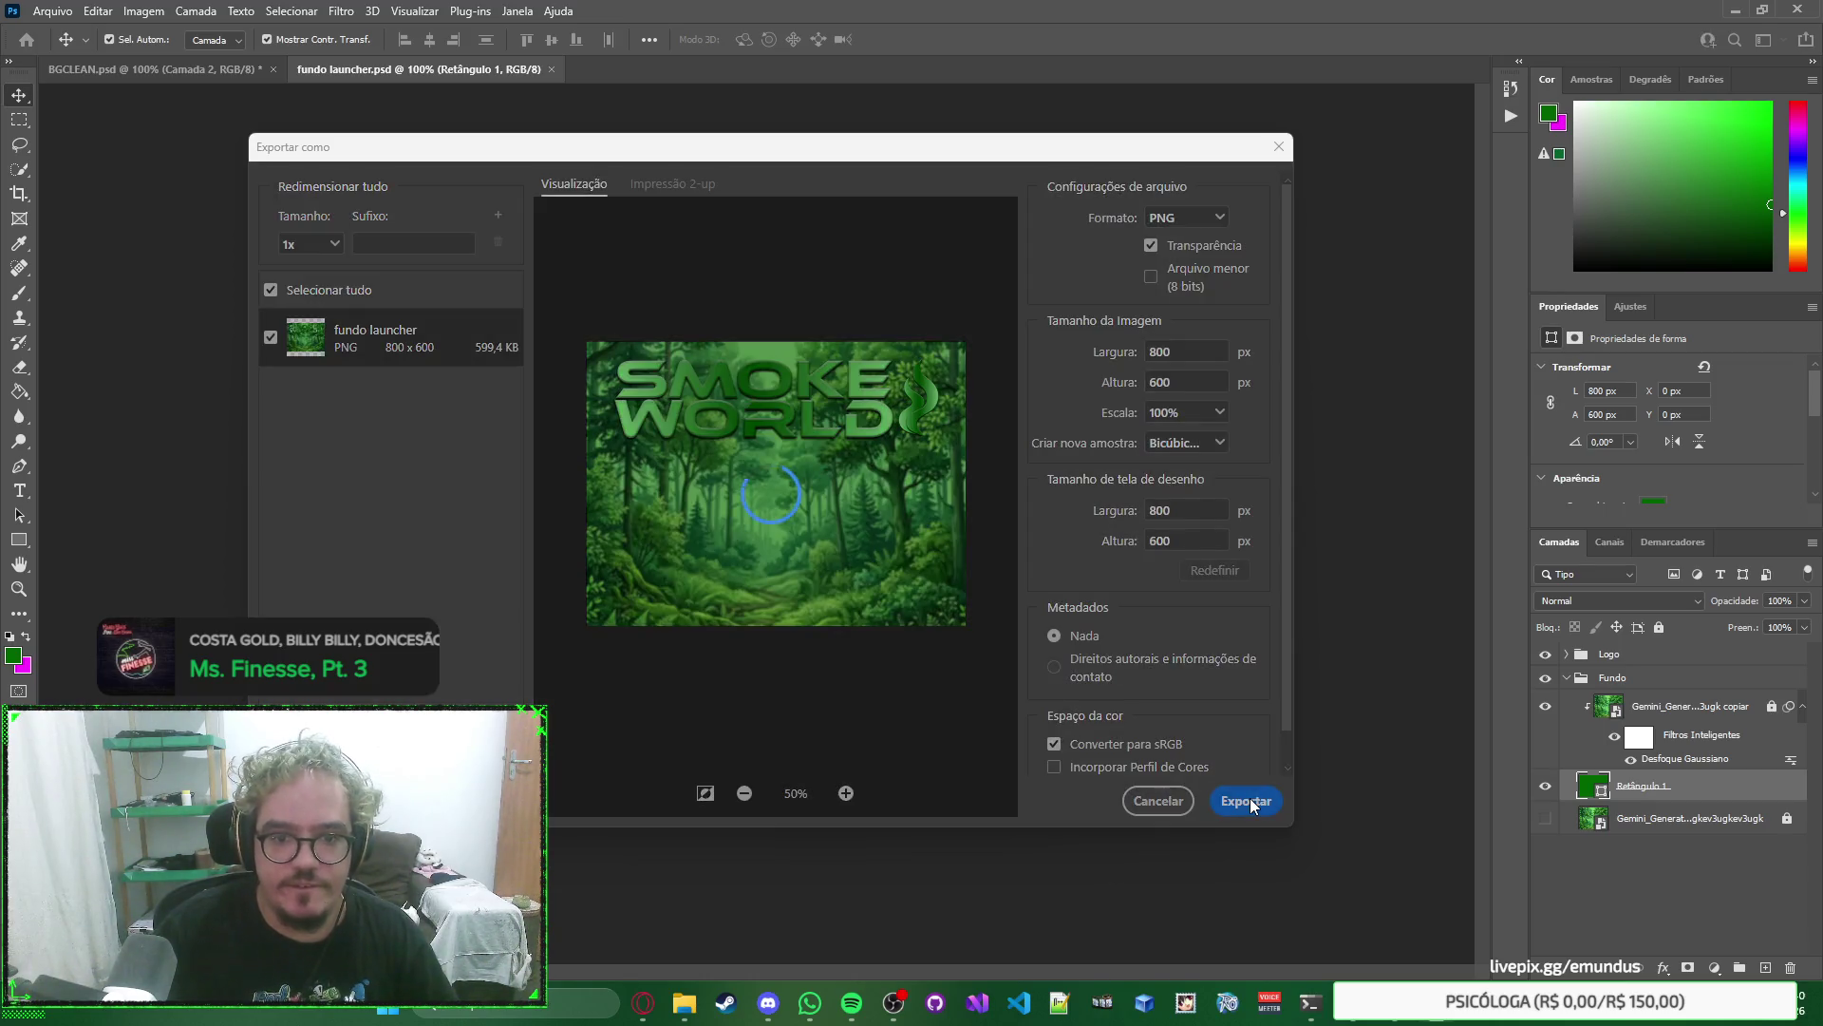
key(Return)
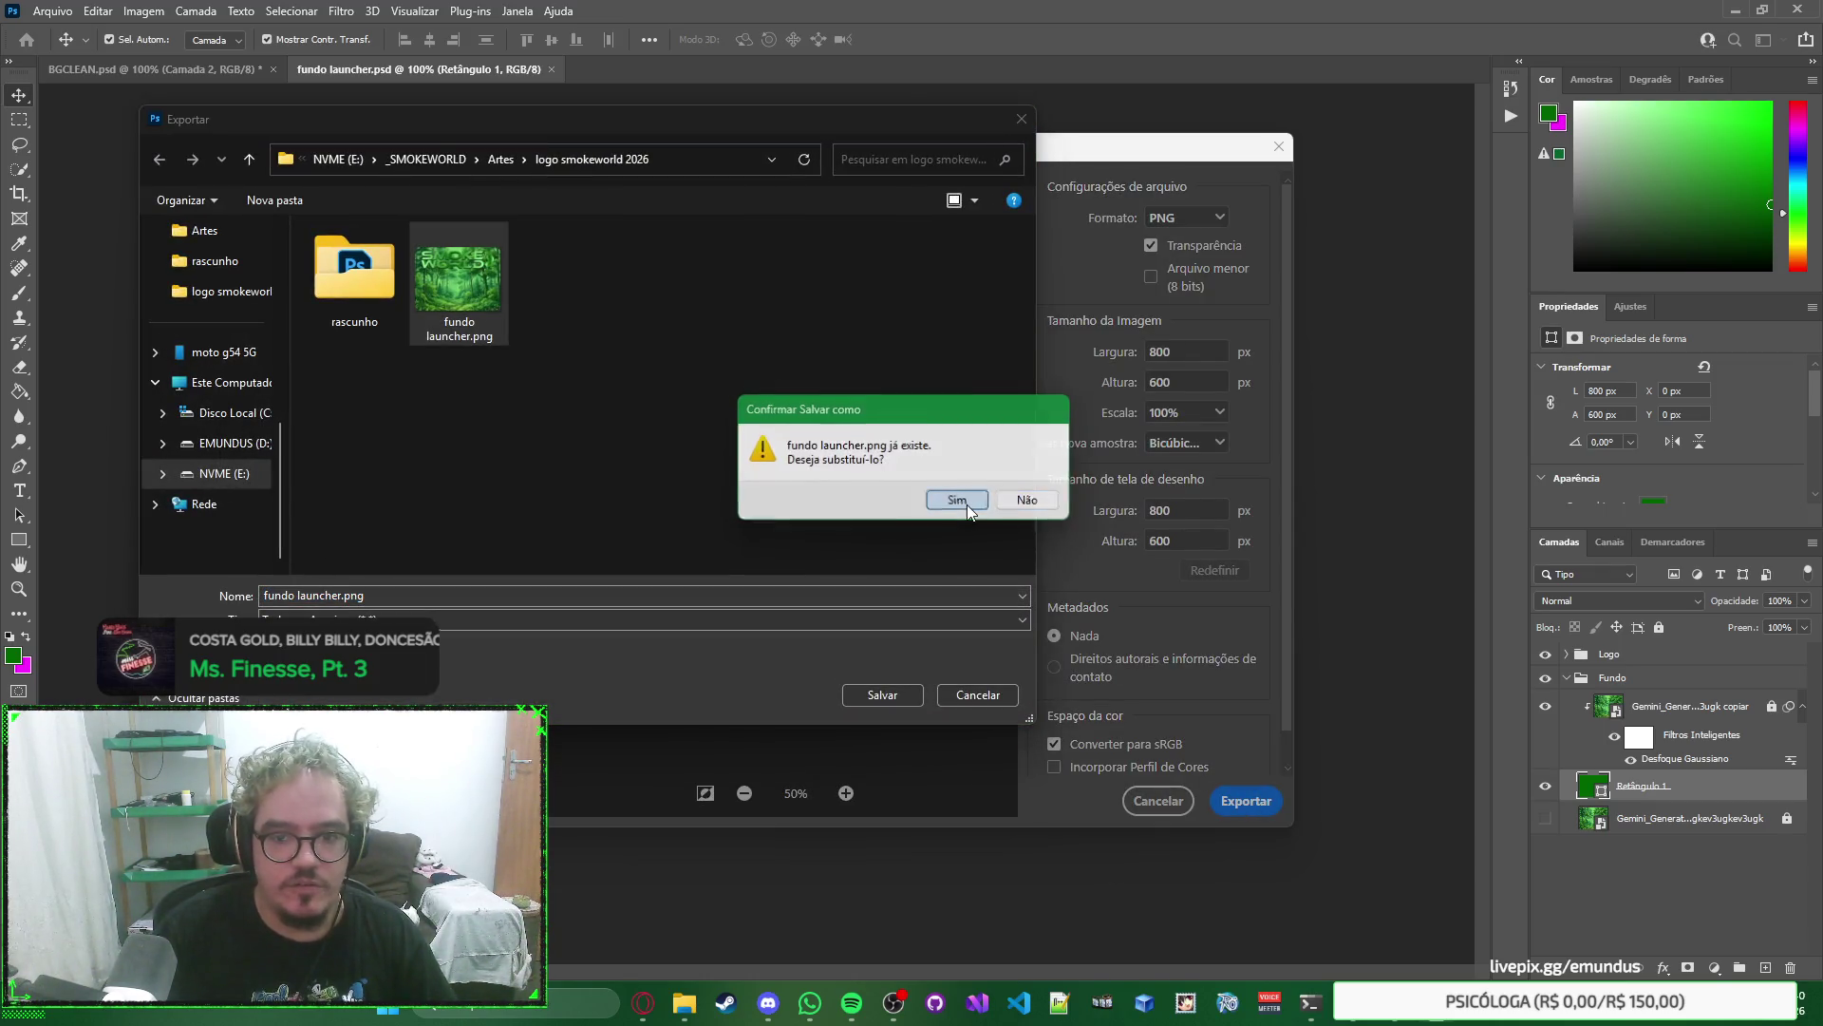
click(959, 501)
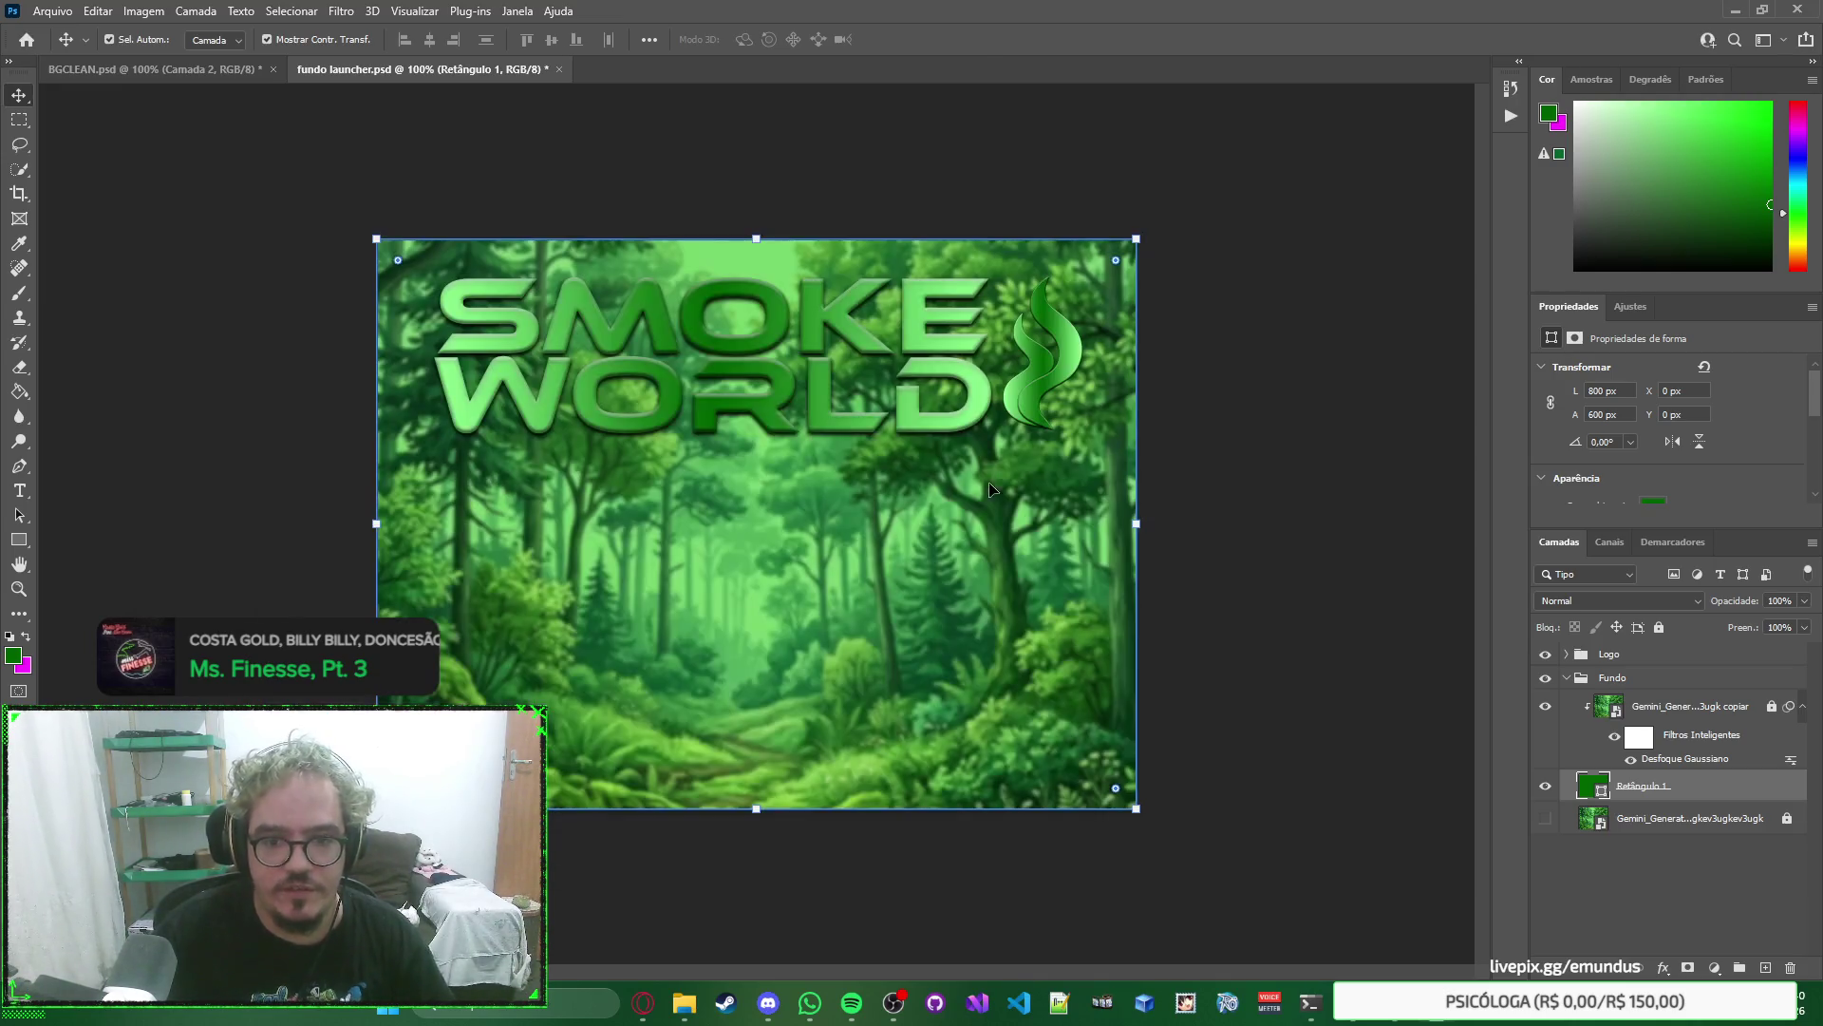
key(alt+Tab)
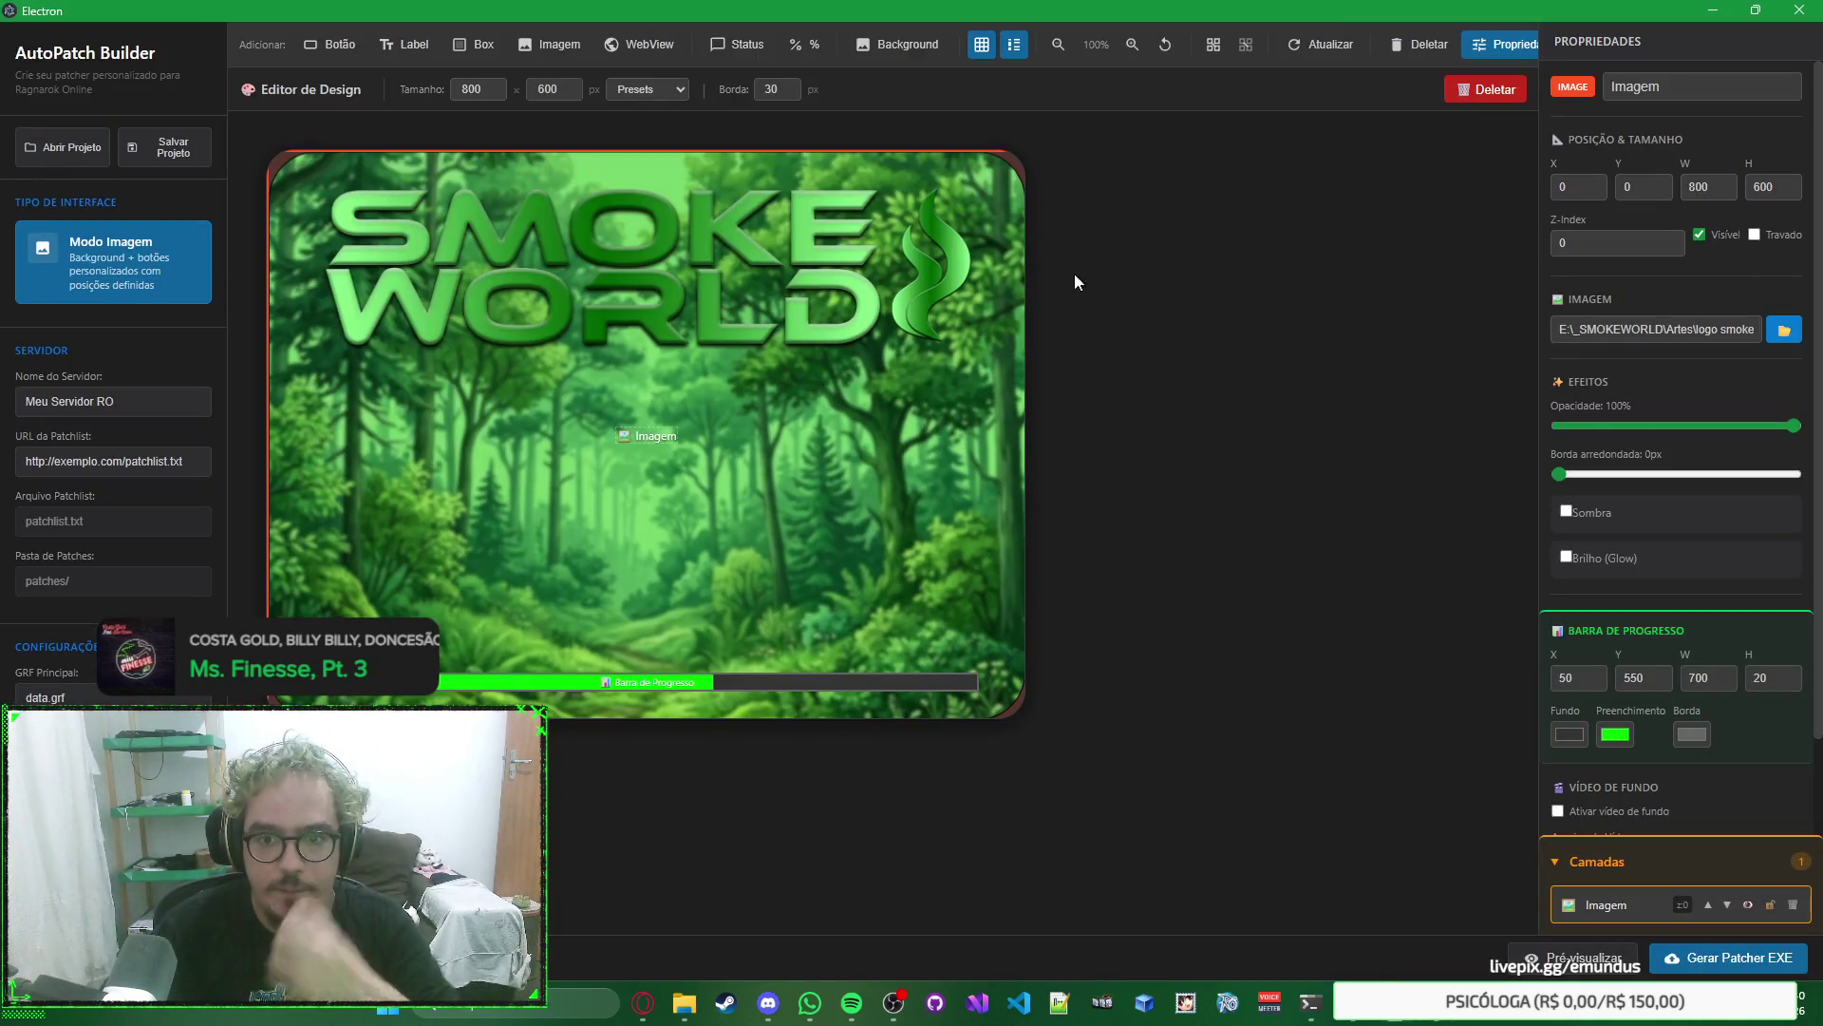
Reload the re-exported background image into the image element.
click(1782, 330)
double_click(454, 295)
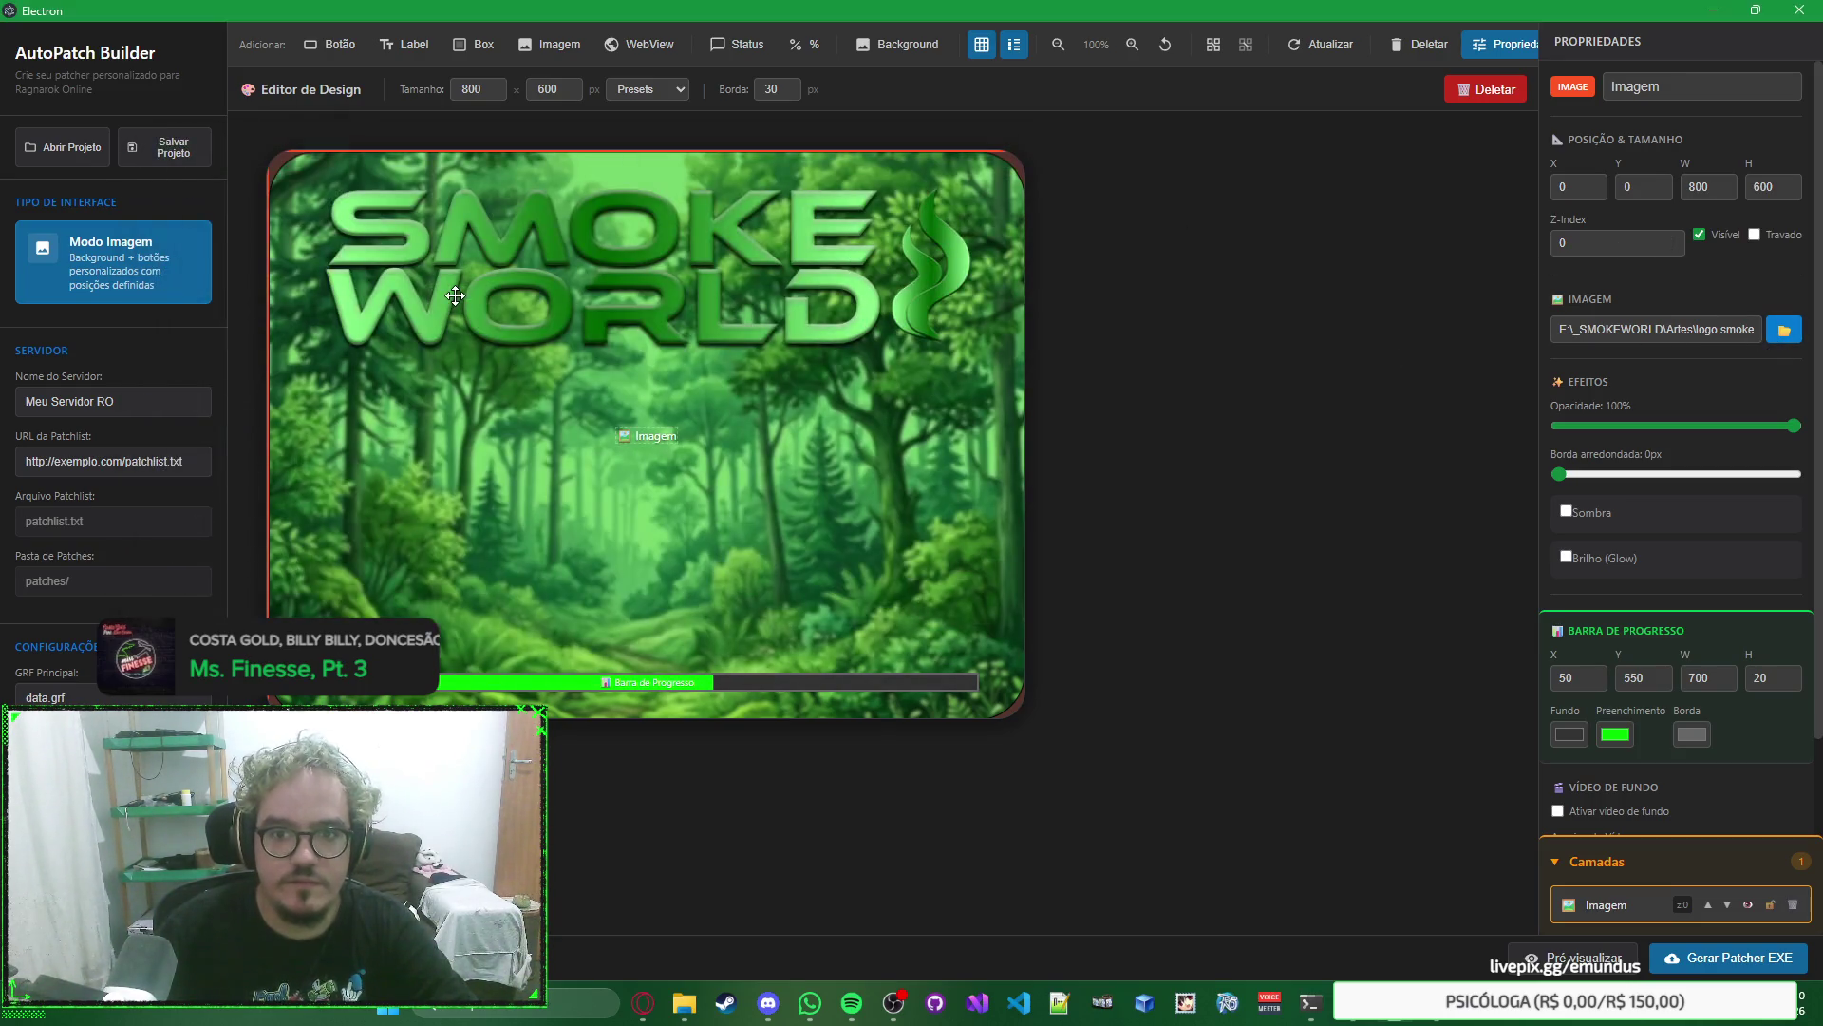
click(1236, 300)
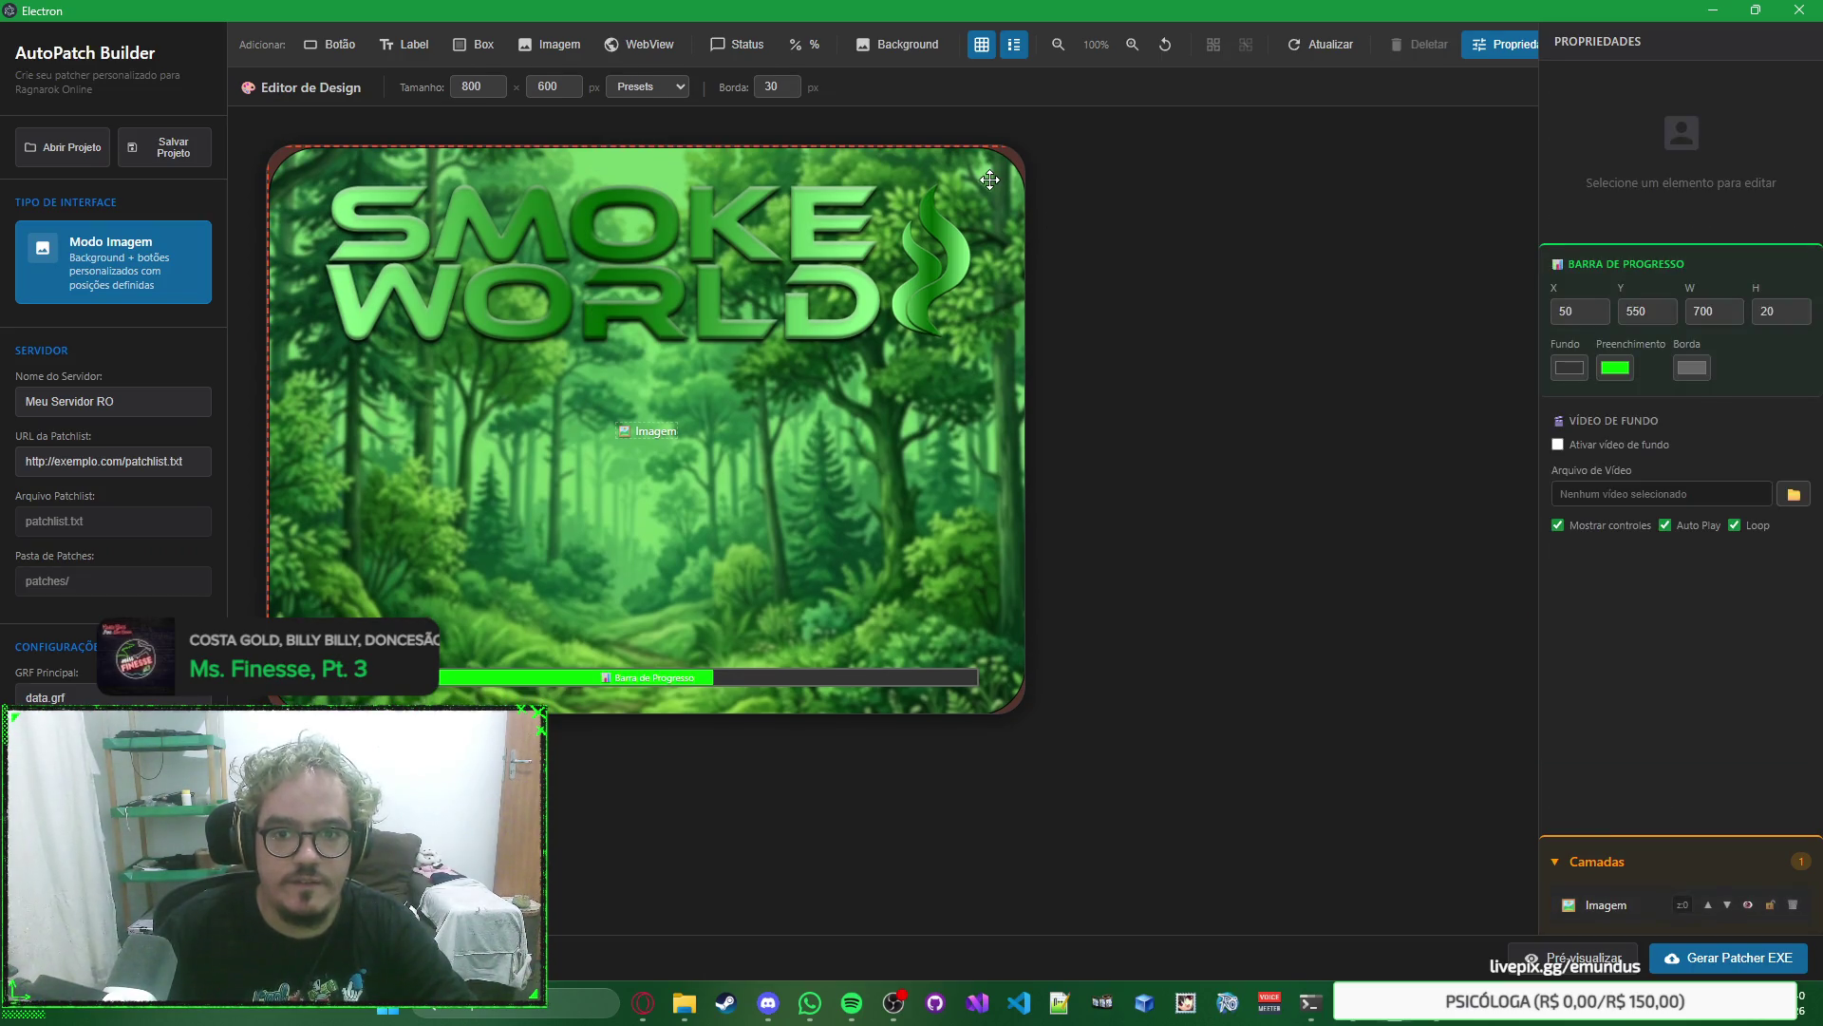
click(989, 179)
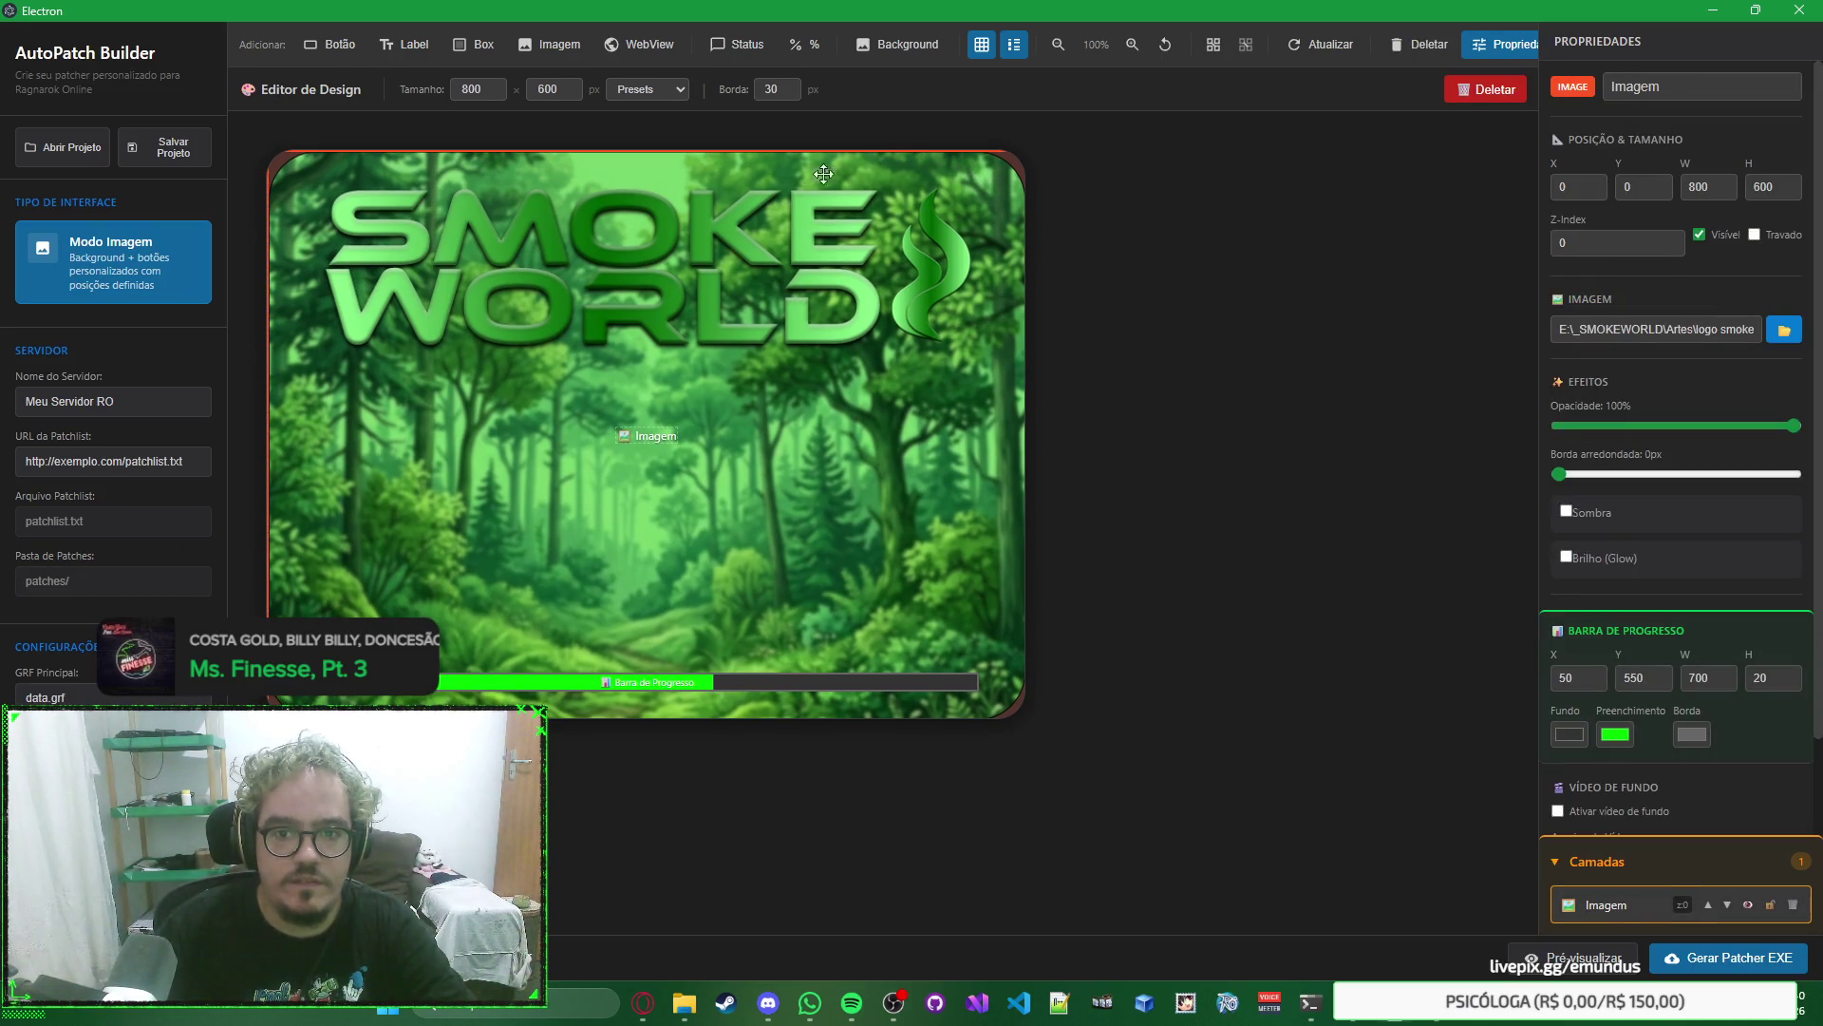
click(1221, 351)
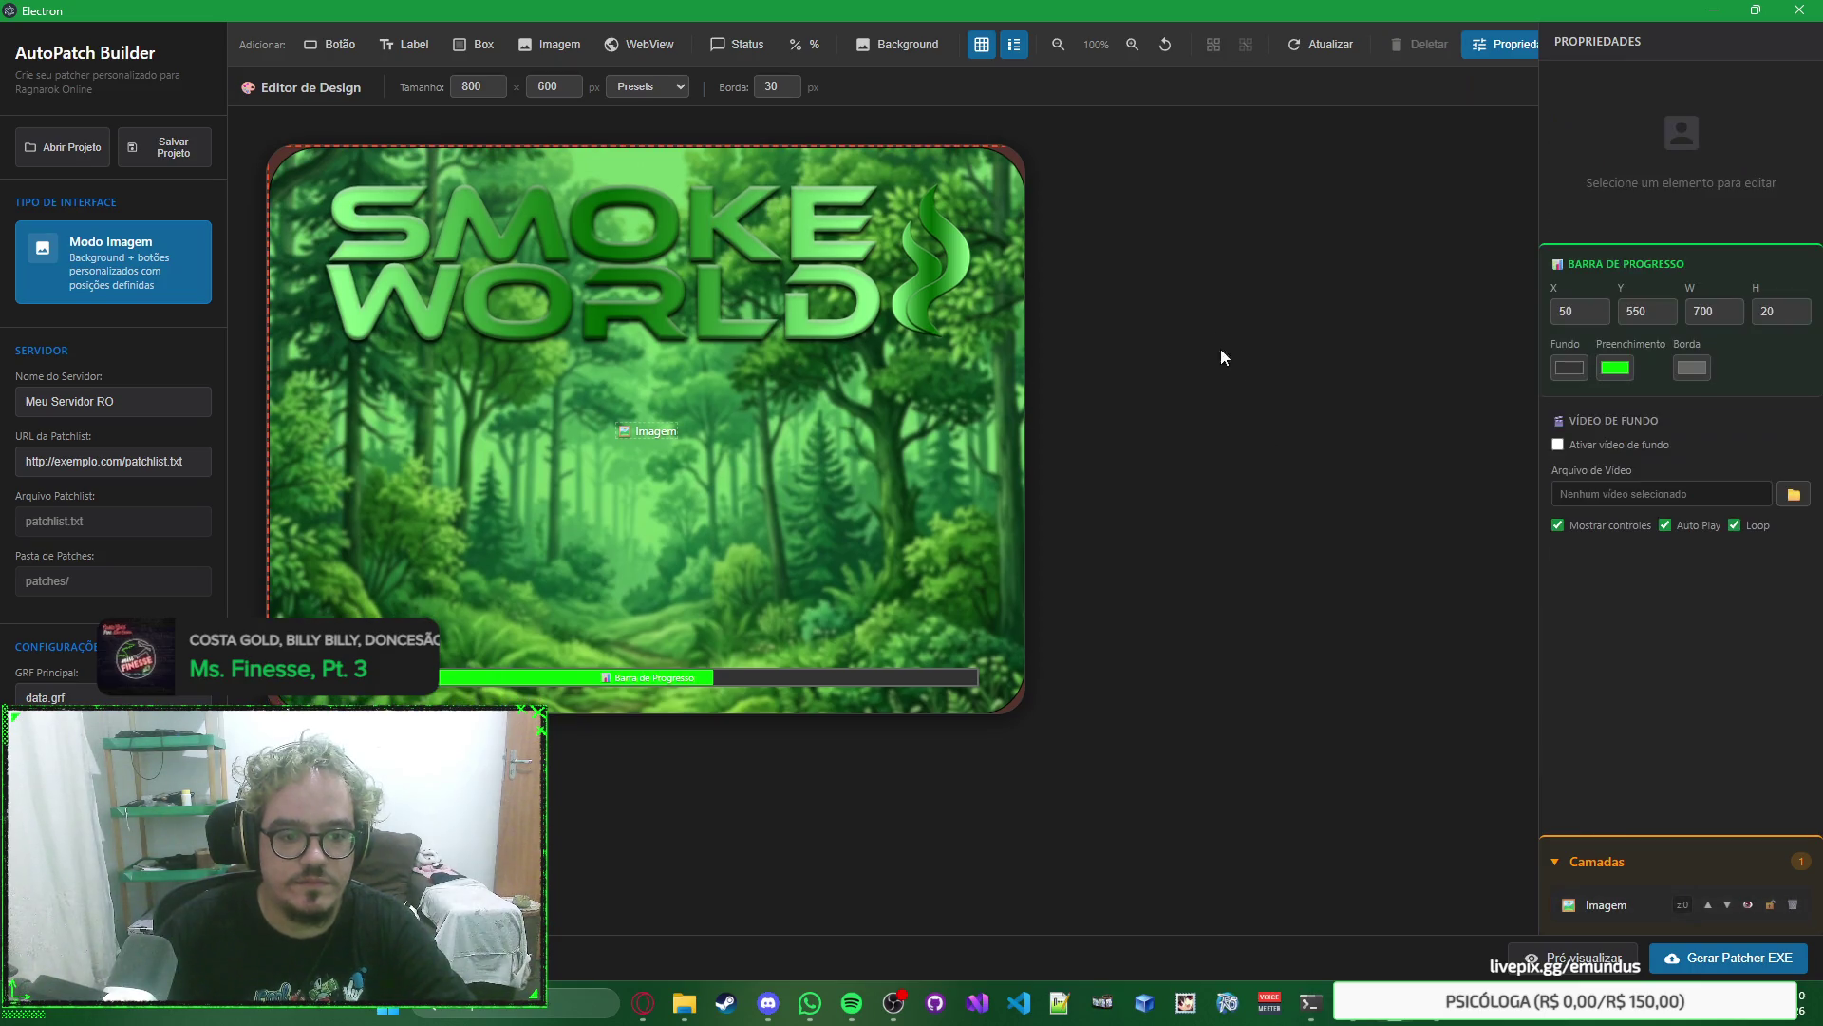
Load the replacement image again, then delete the full-canvas image element.
click(954, 250)
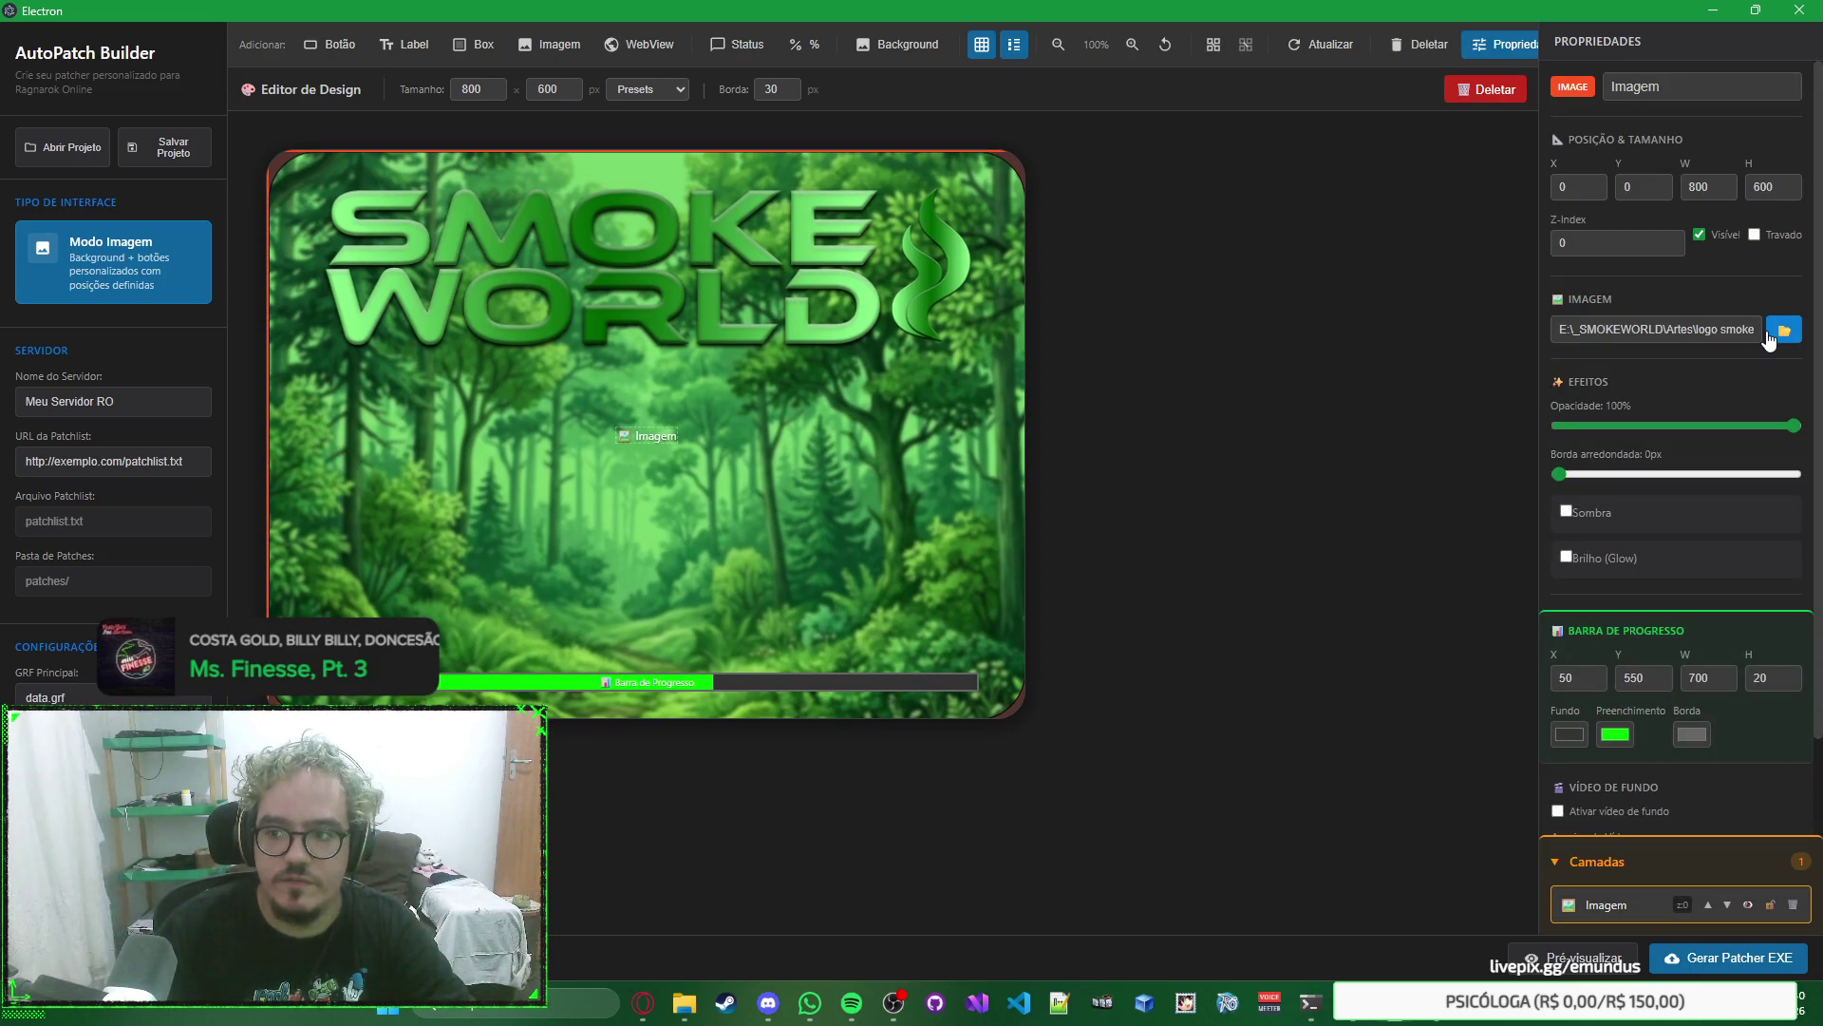
click(1785, 330)
double_click(361, 287)
double_click(475, 293)
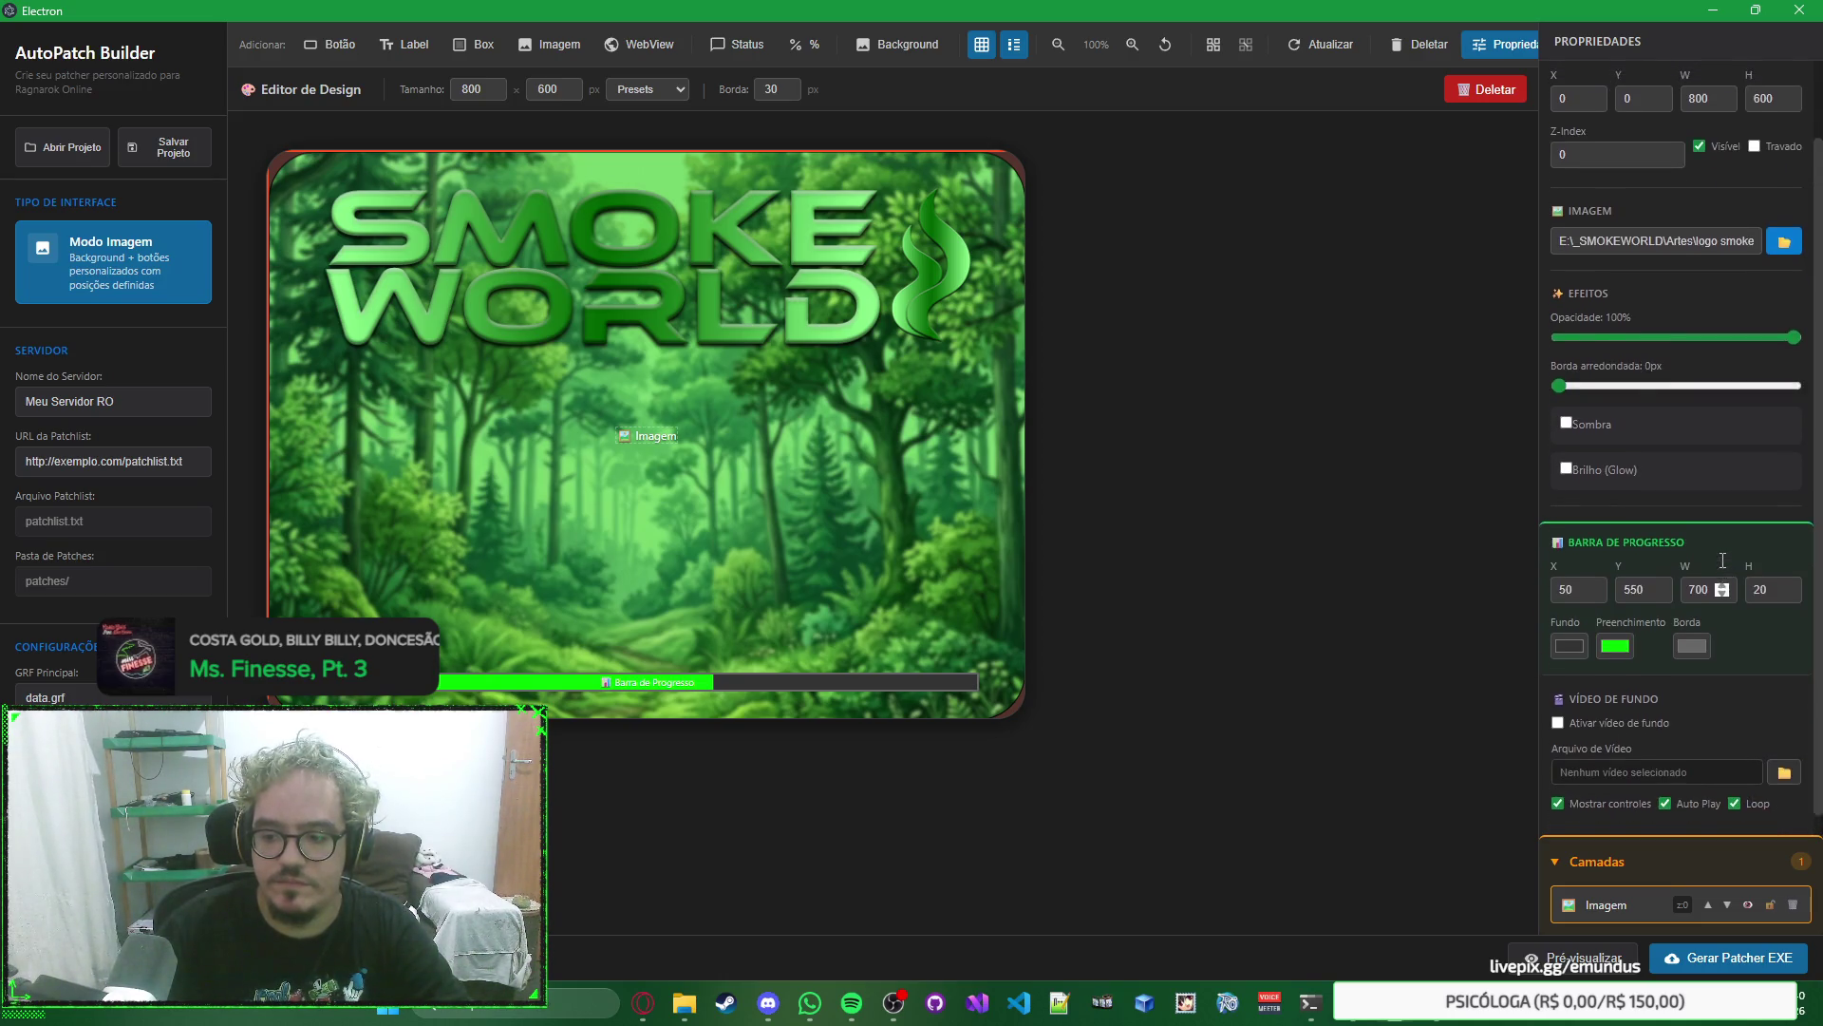
key(Delete)
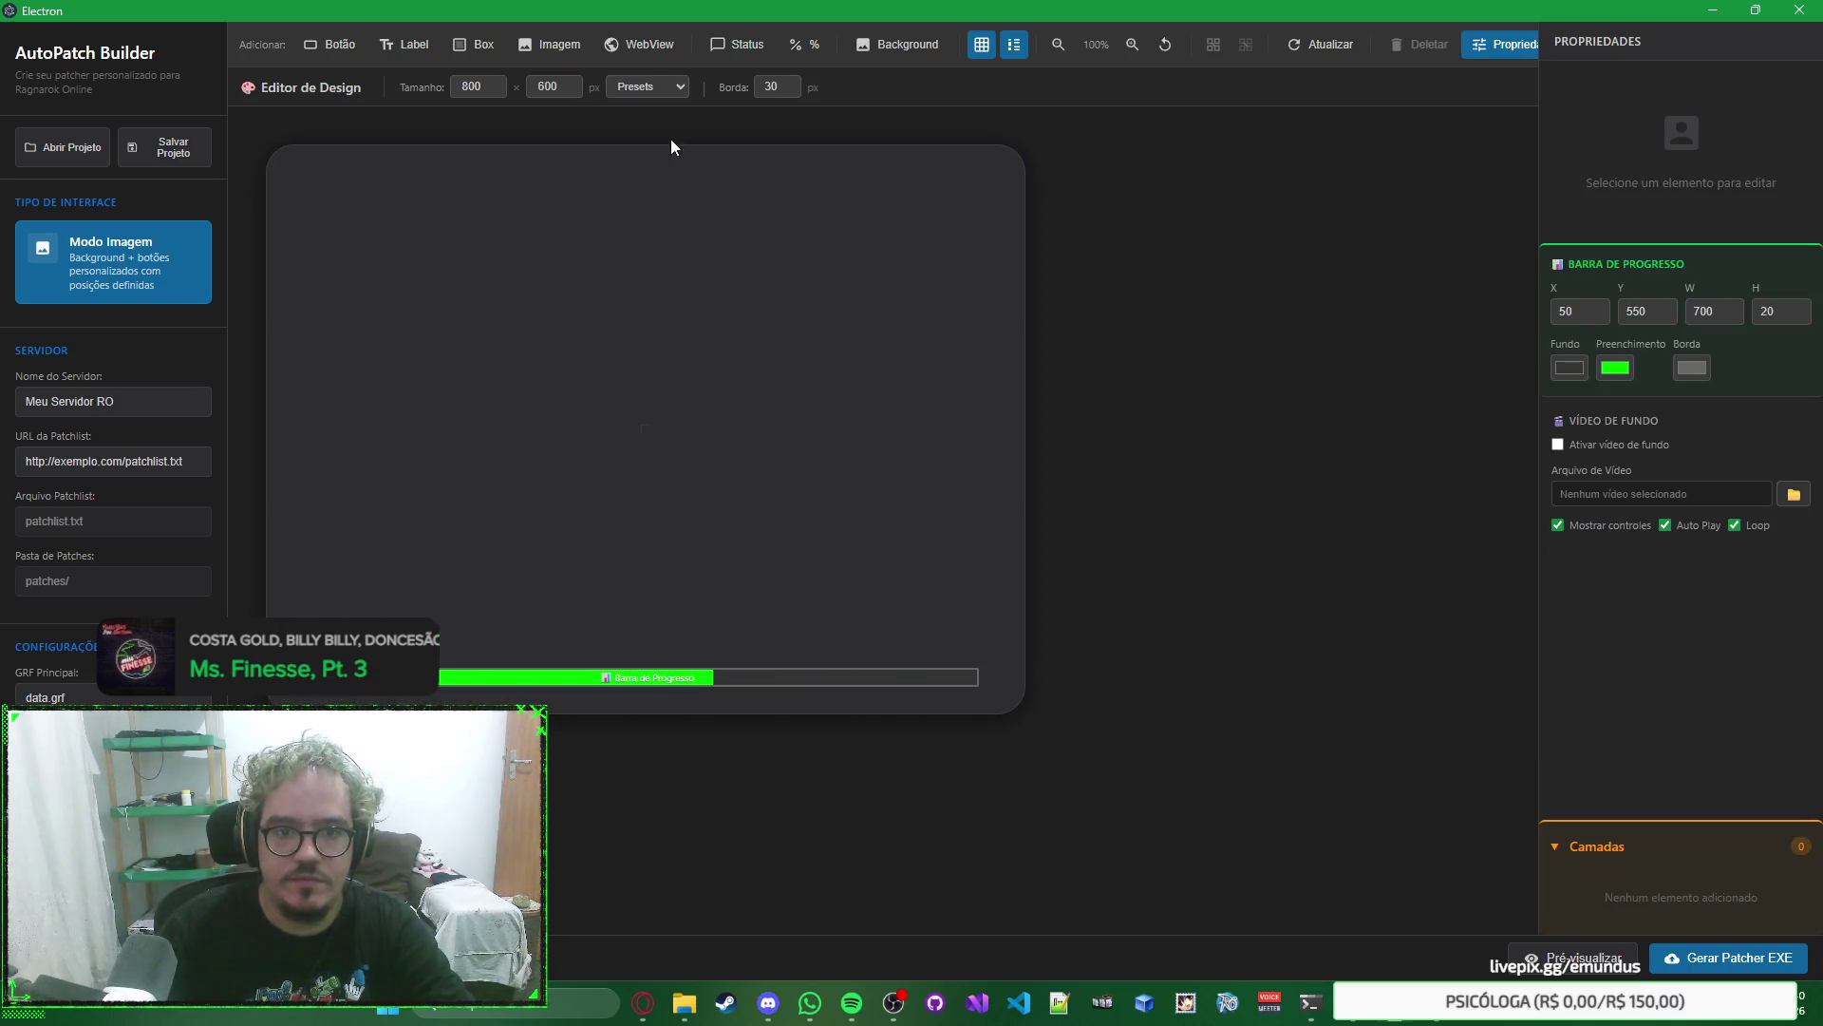
click(549, 45)
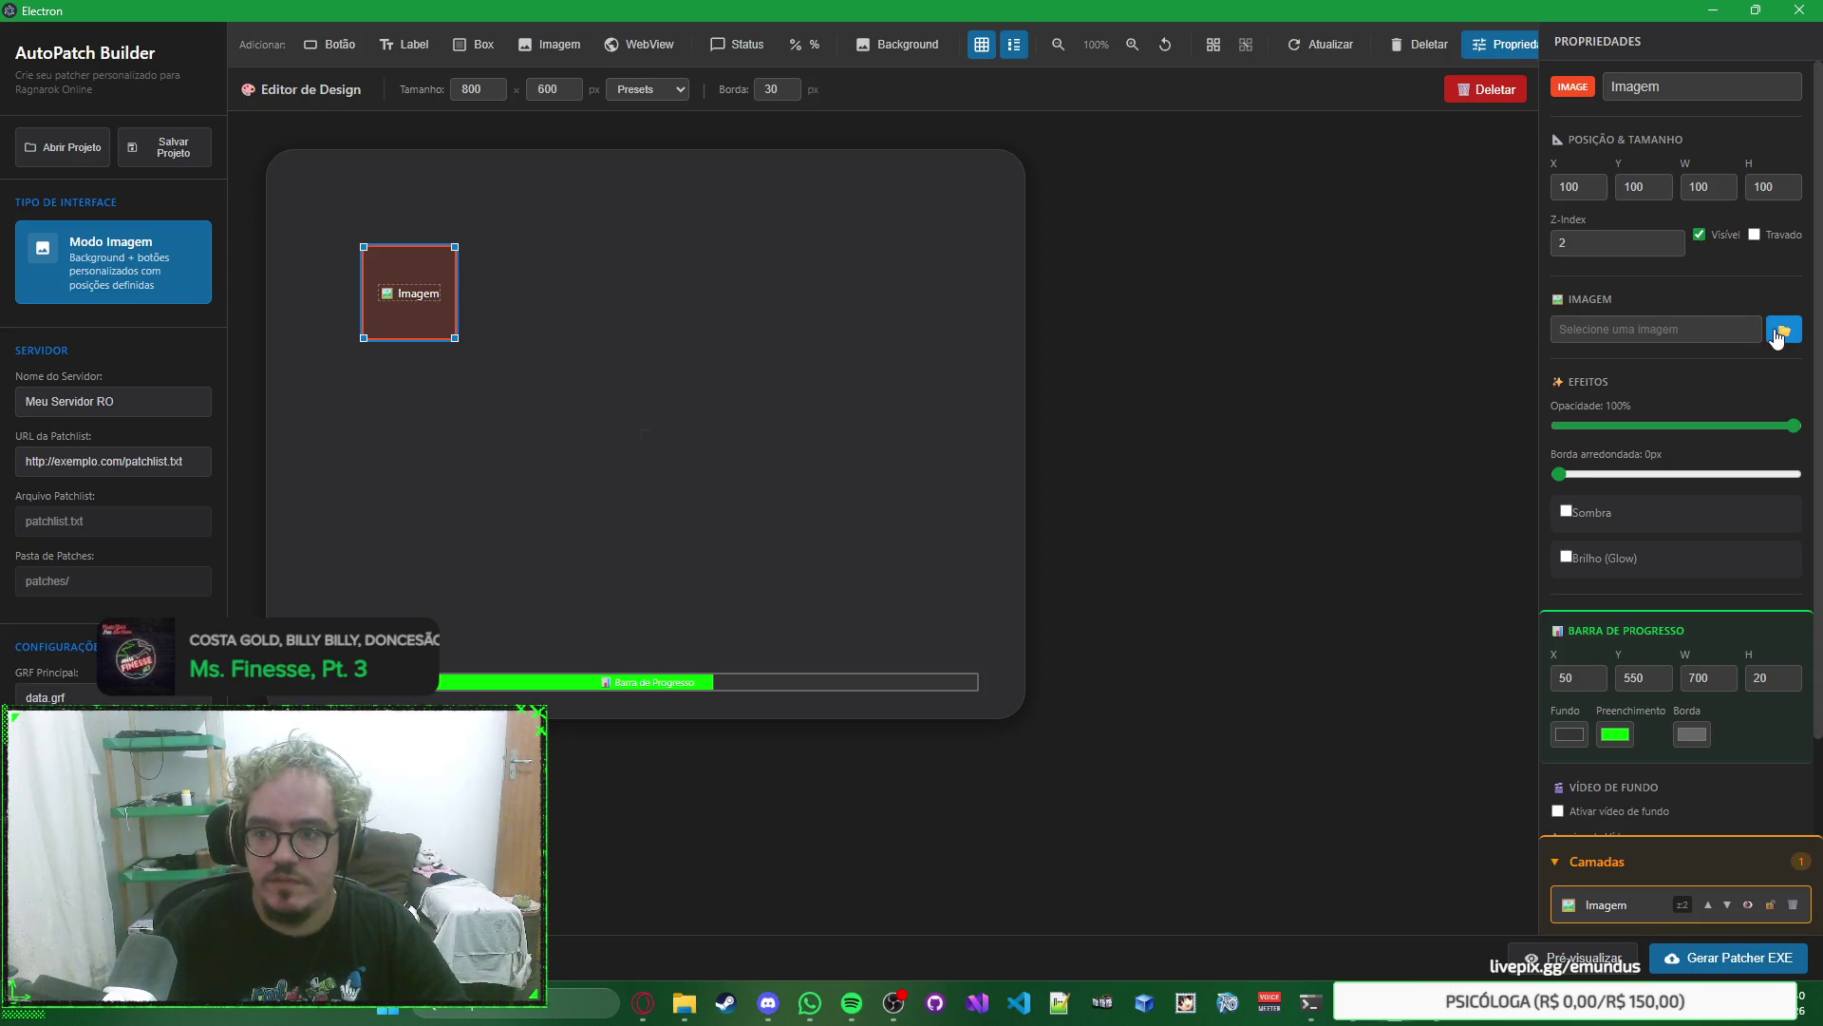
Load fundo launcher.png from logo smokeworld 2026 into the new image element.
click(1782, 331)
click(613, 188)
click(473, 340)
double_click(473, 340)
Move the image to 0,0 and set its size to 800×600.
drag(415, 306, 311, 204)
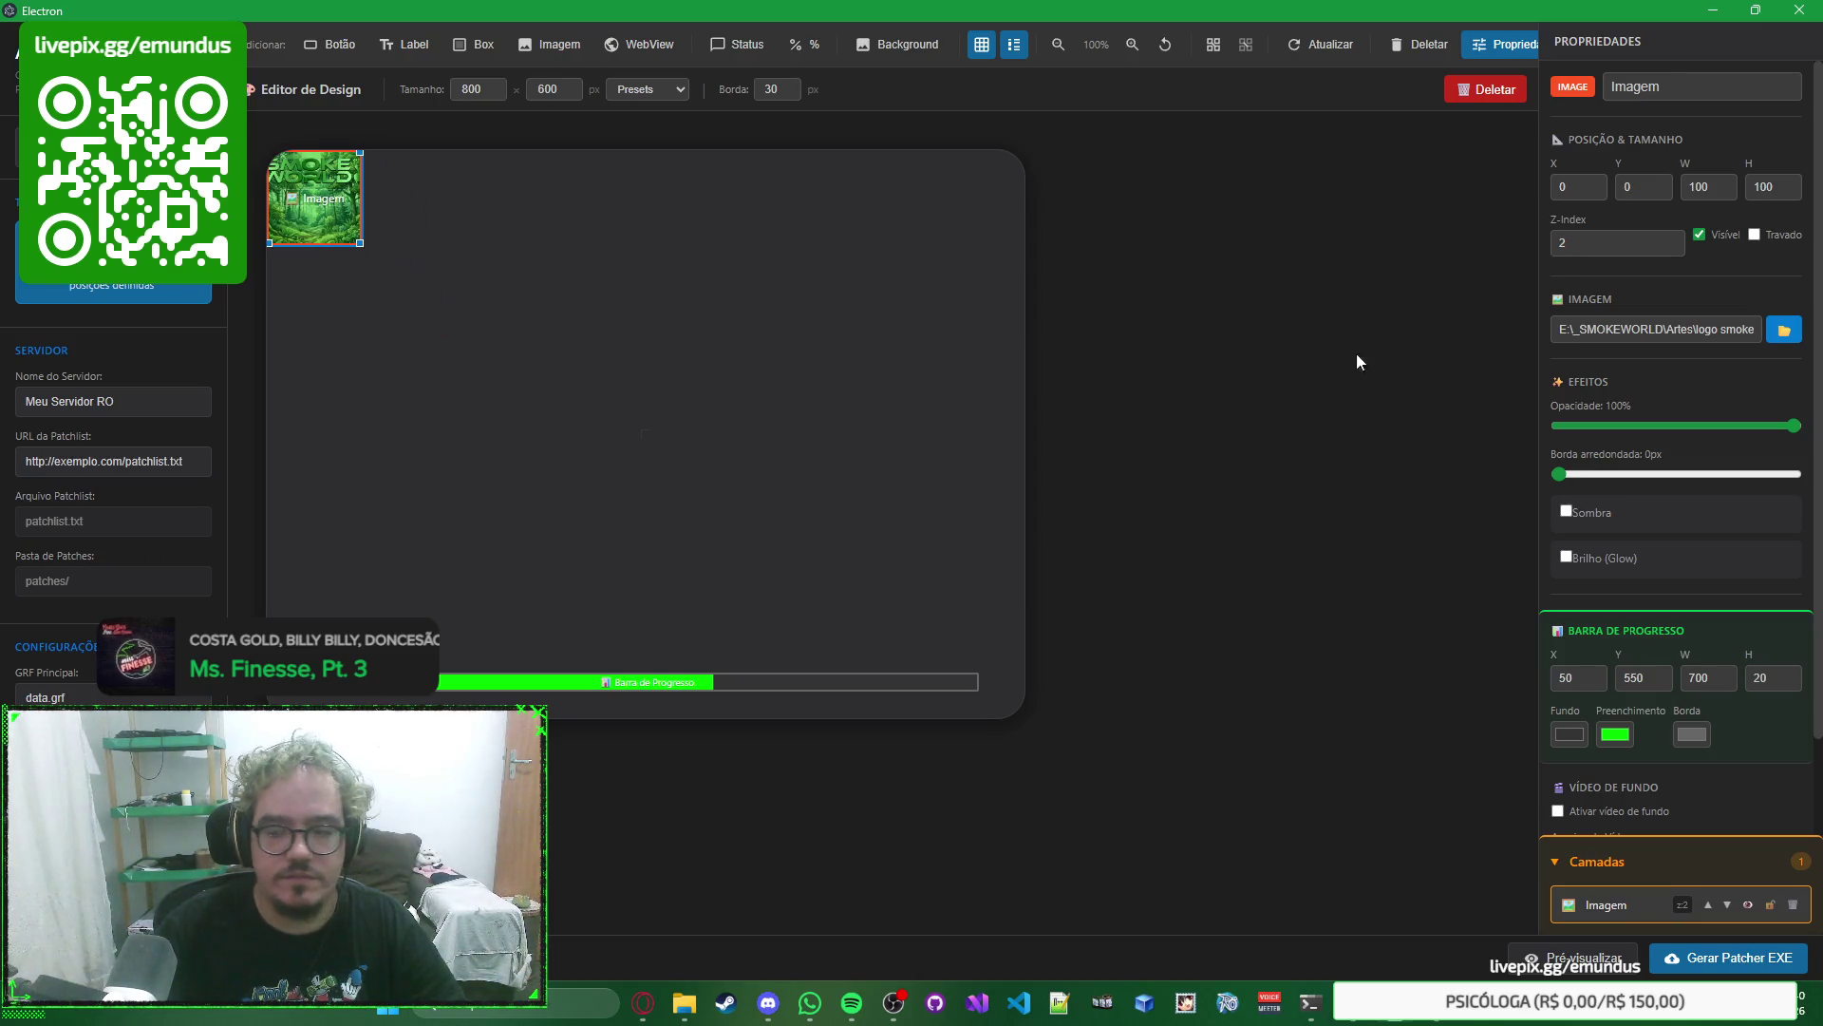
click(1717, 184)
text(800)
key(Tab)
text(60)
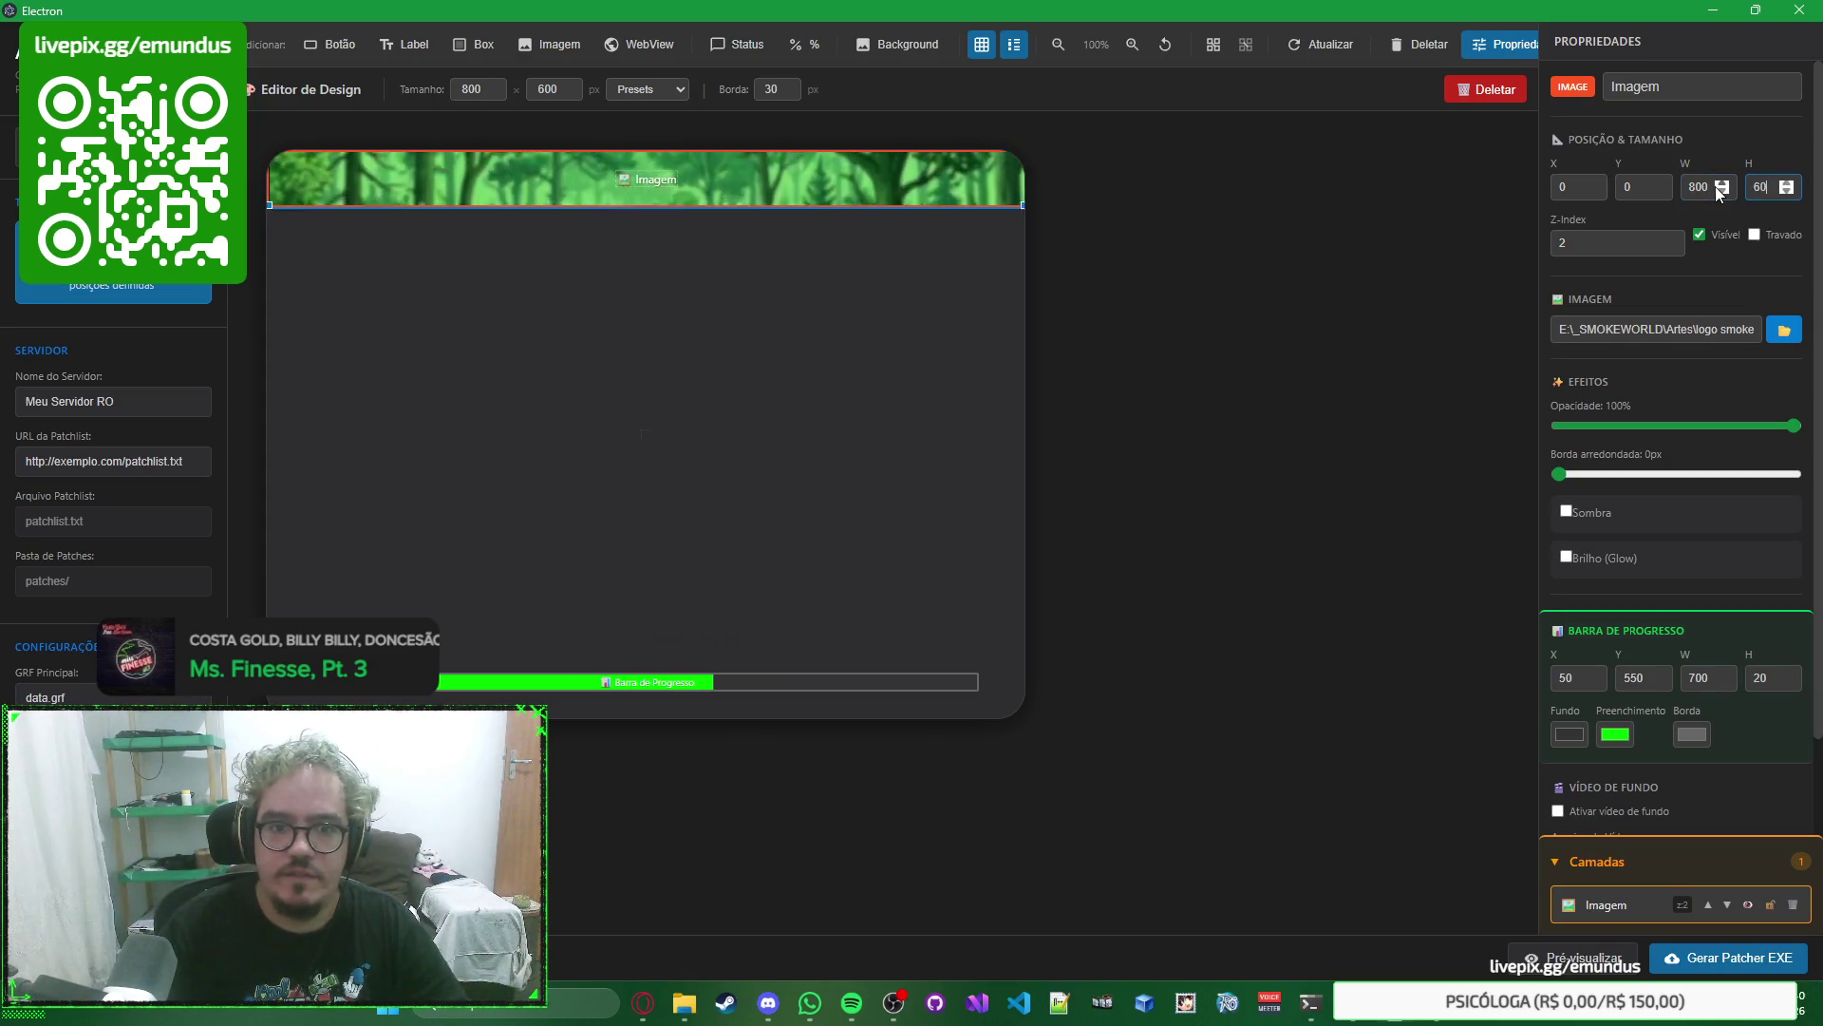
text(0)
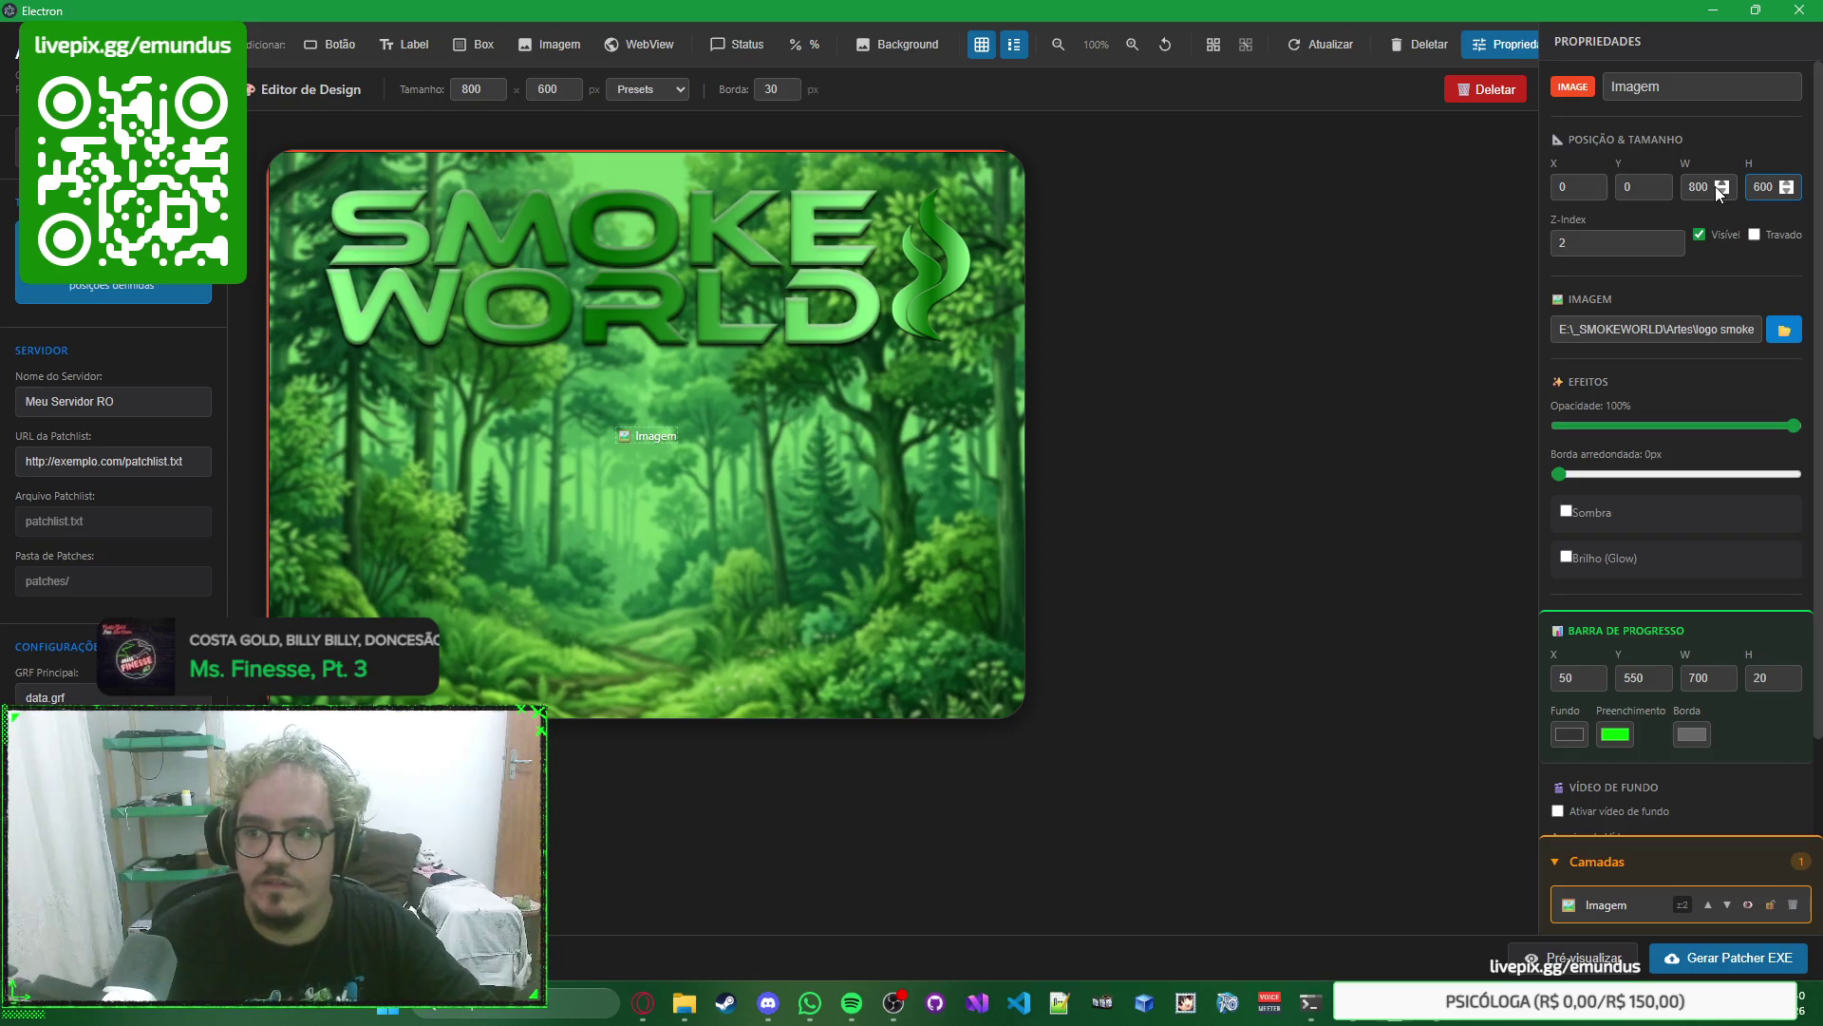
click(1329, 310)
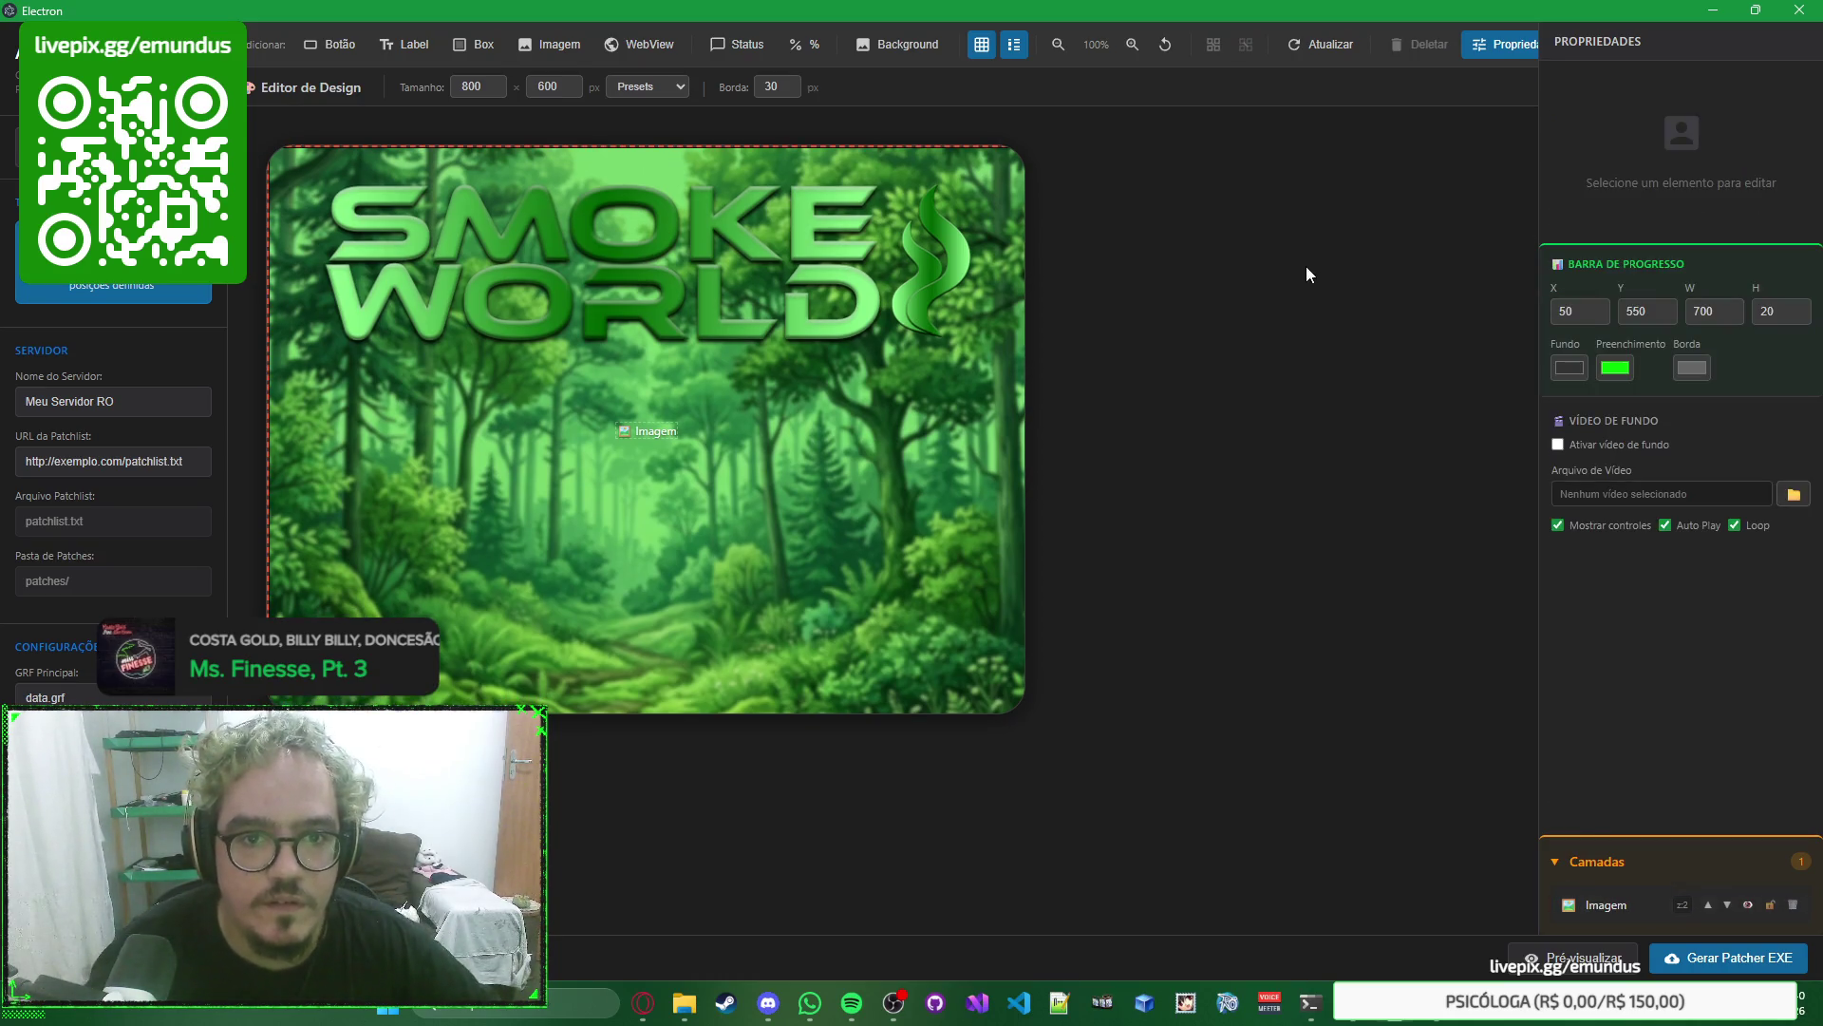
click(950, 271)
click(1213, 283)
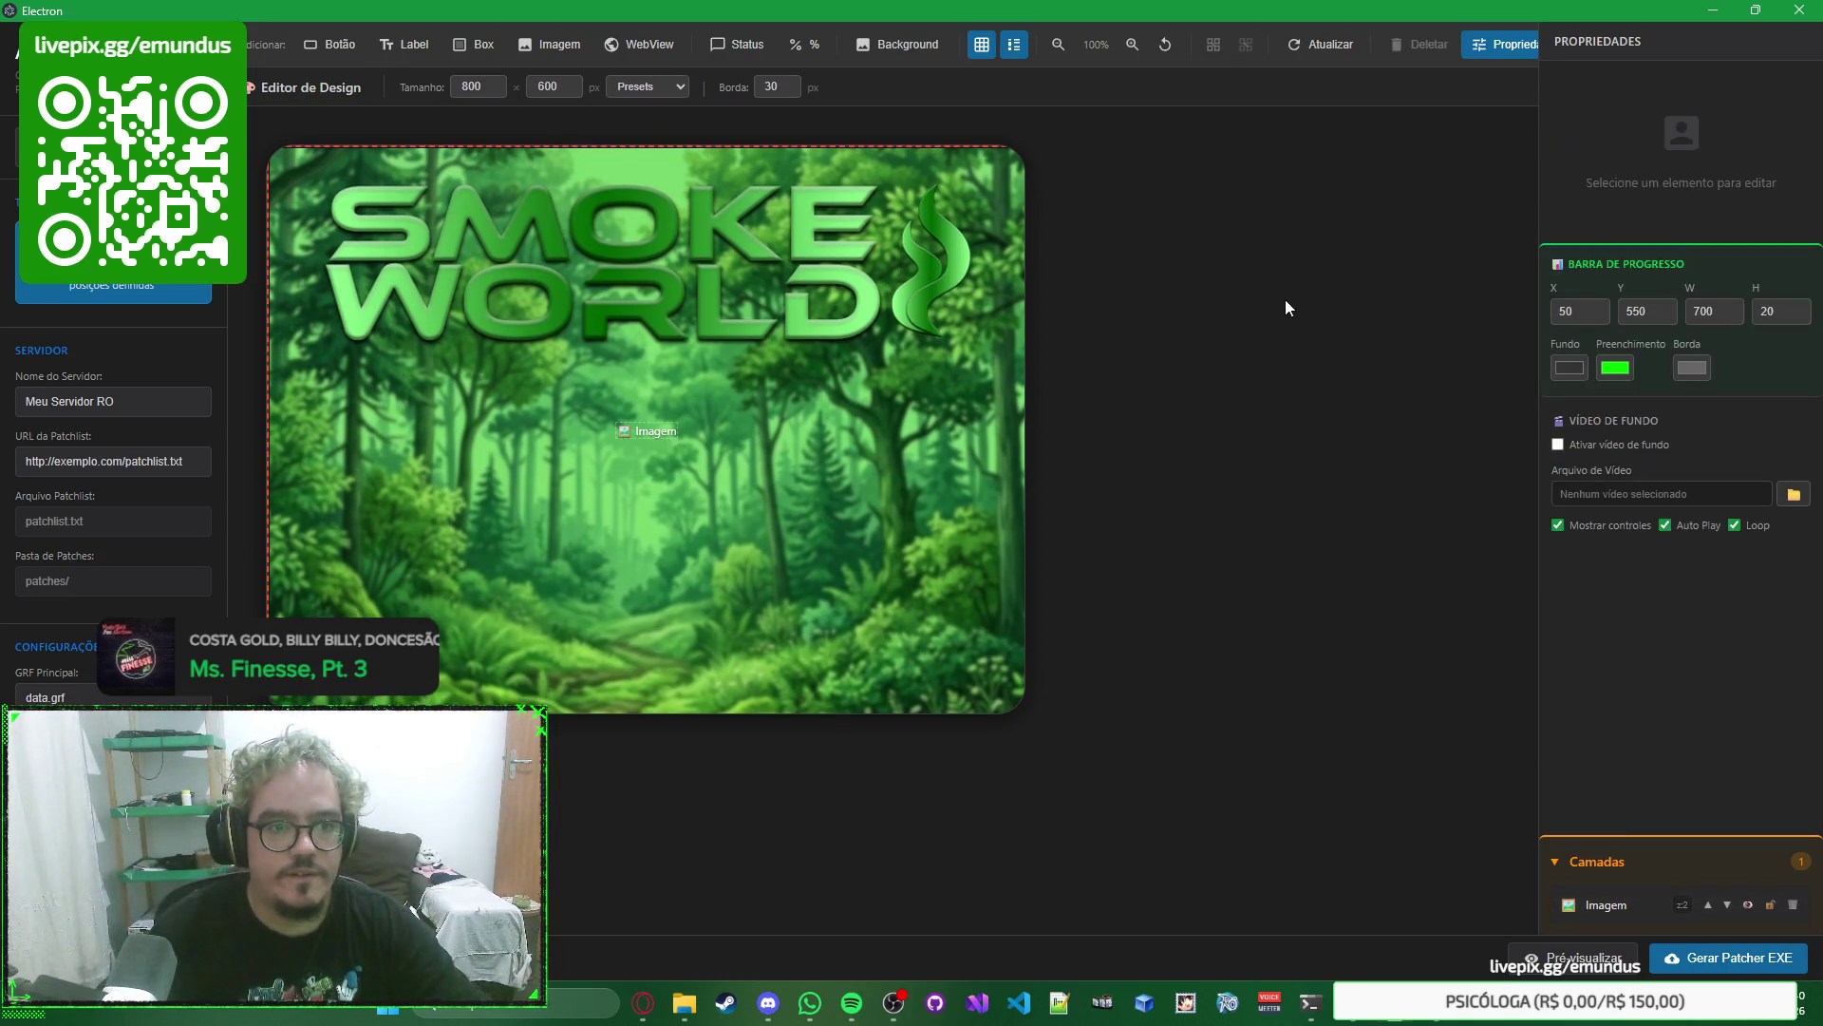
click(970, 246)
click(983, 46)
click(983, 46)
click(1151, 162)
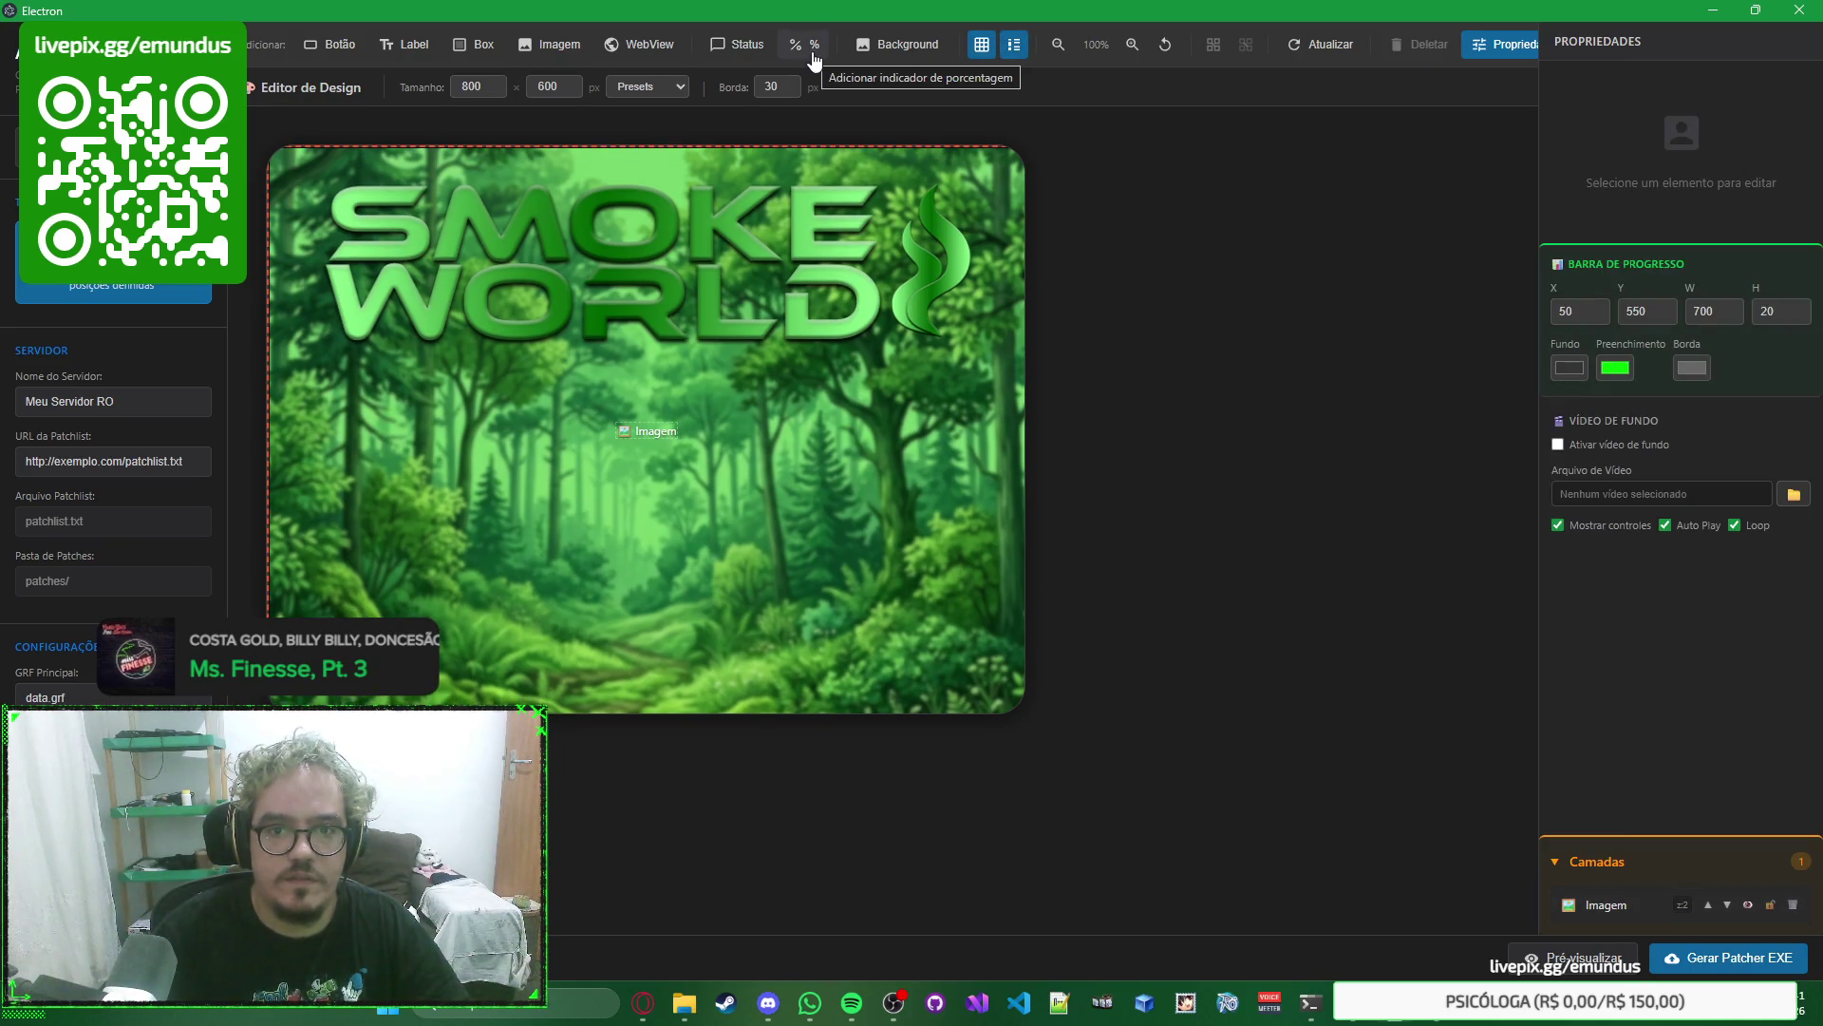
click(988, 334)
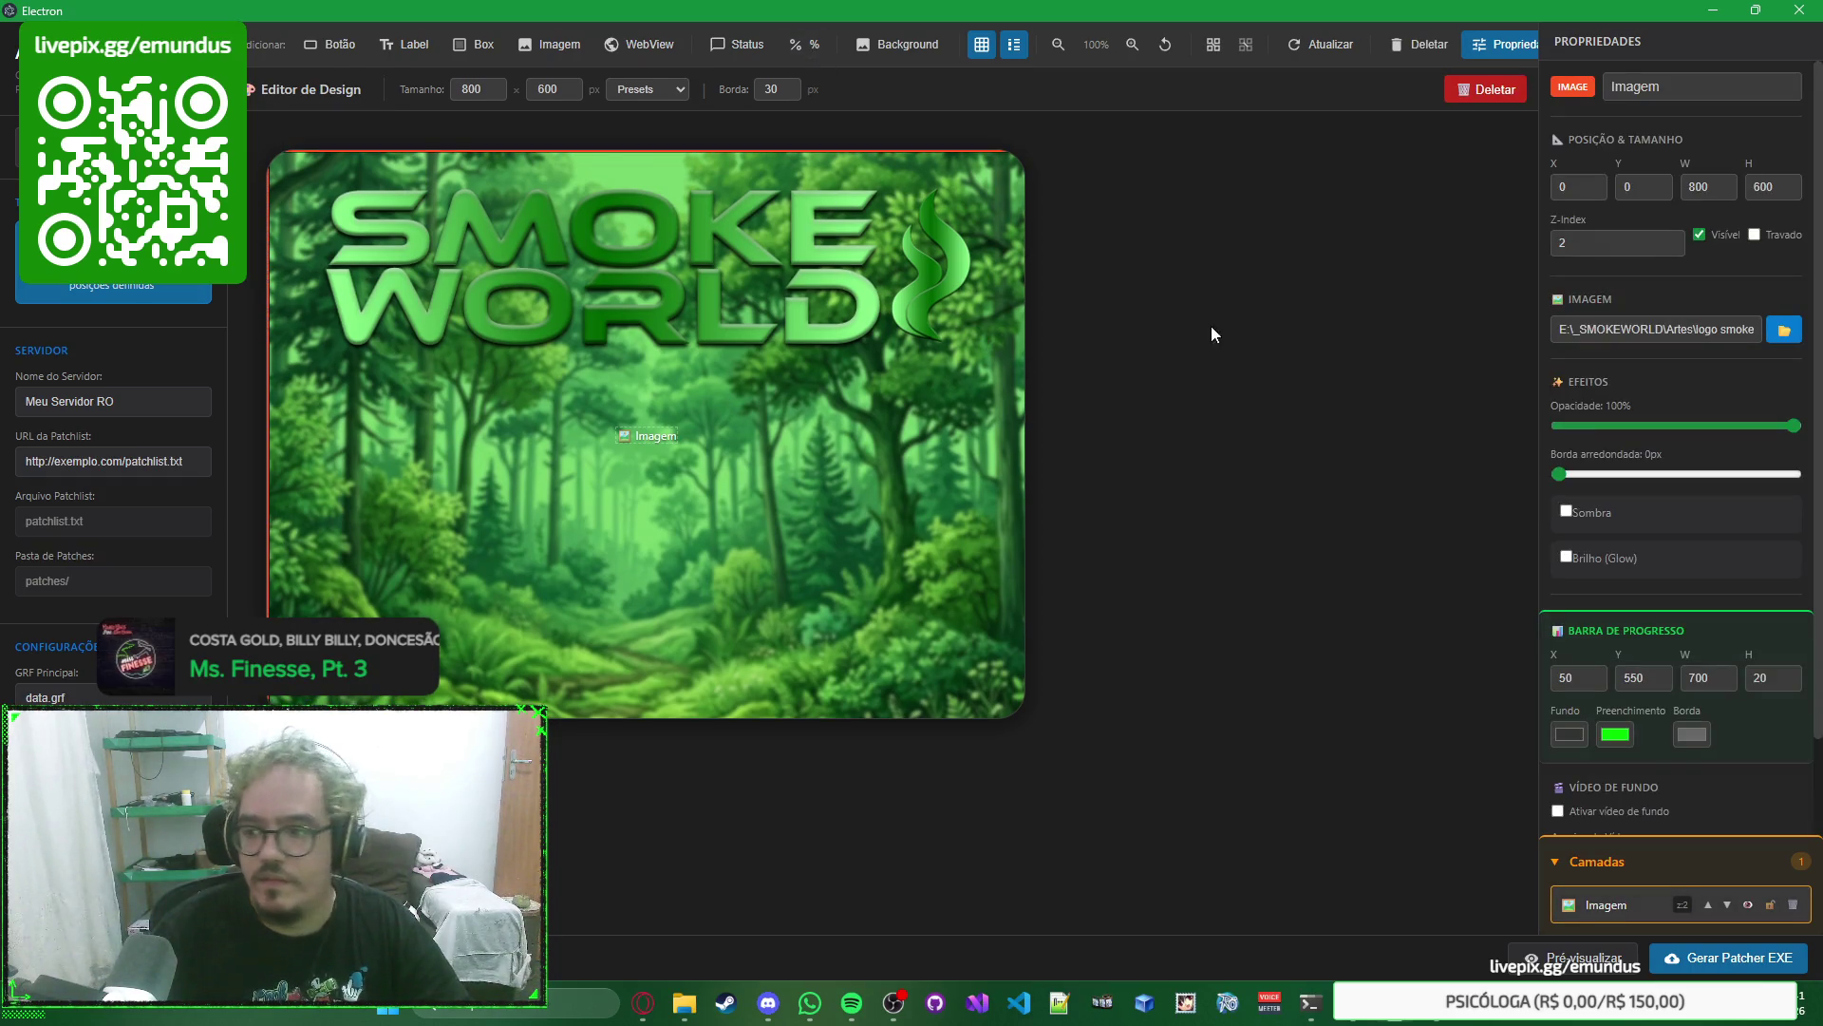
click(1301, 320)
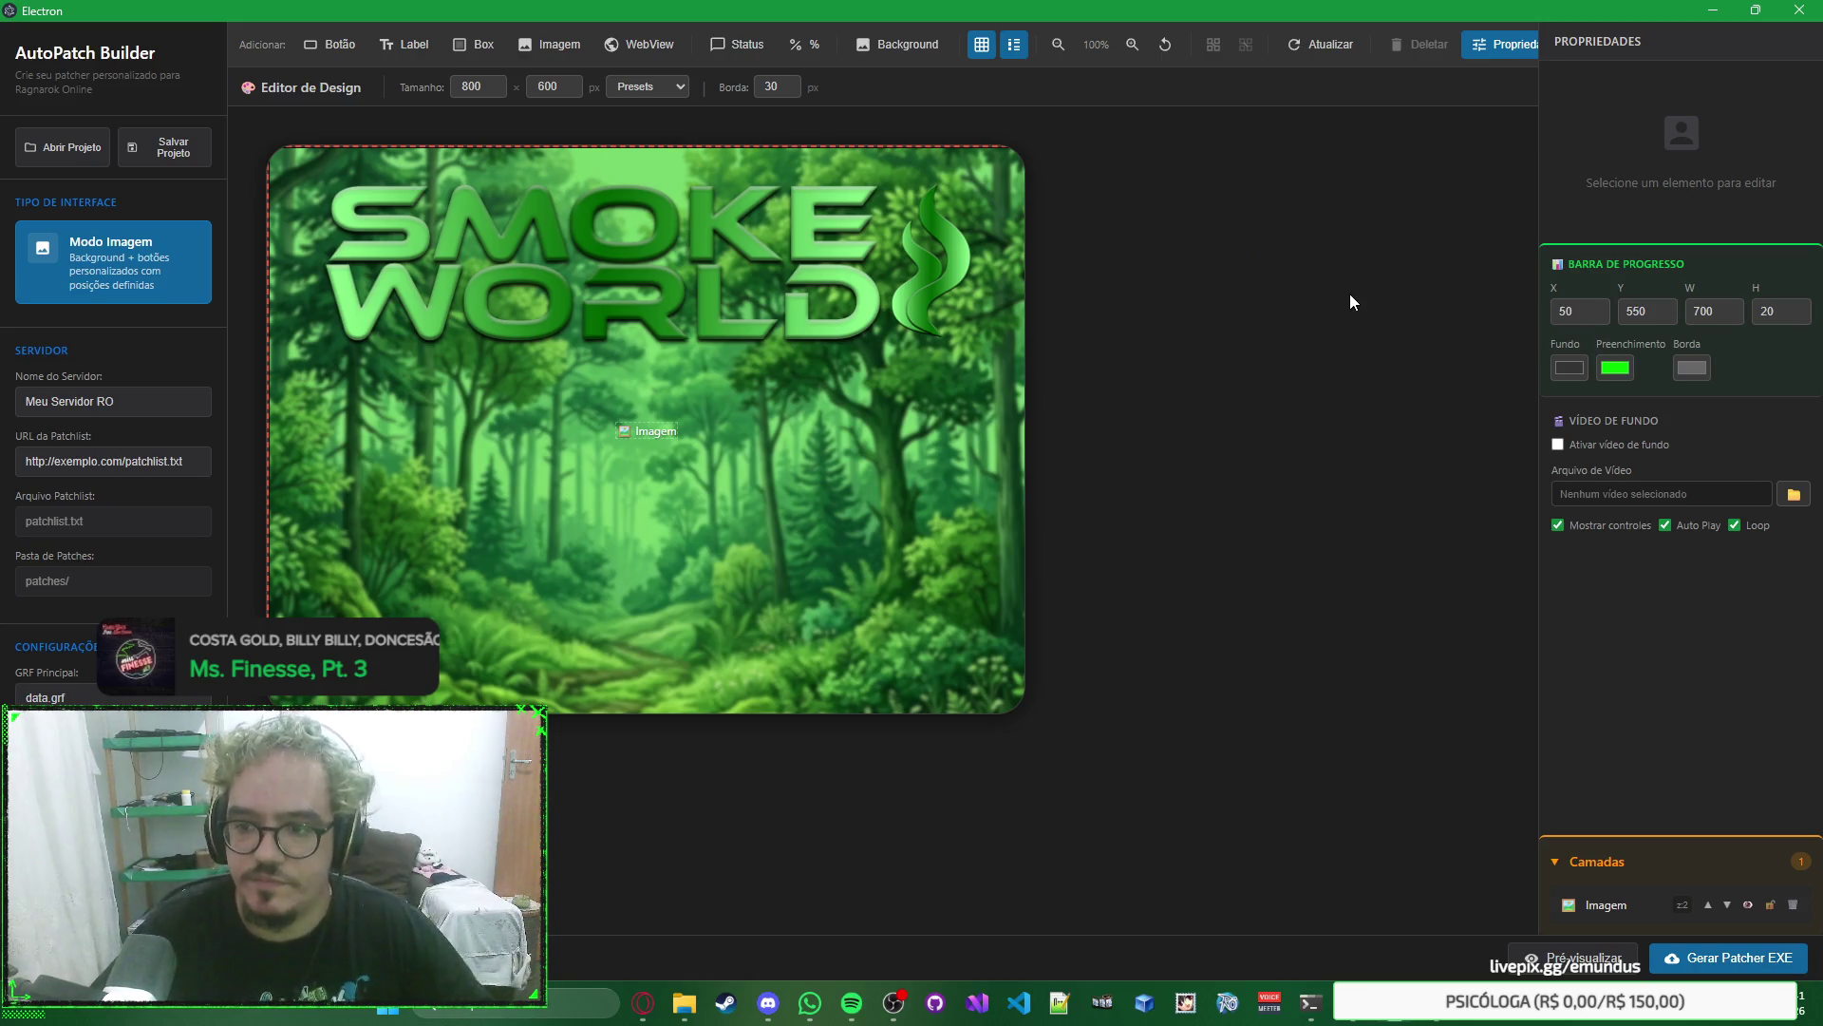
click(997, 256)
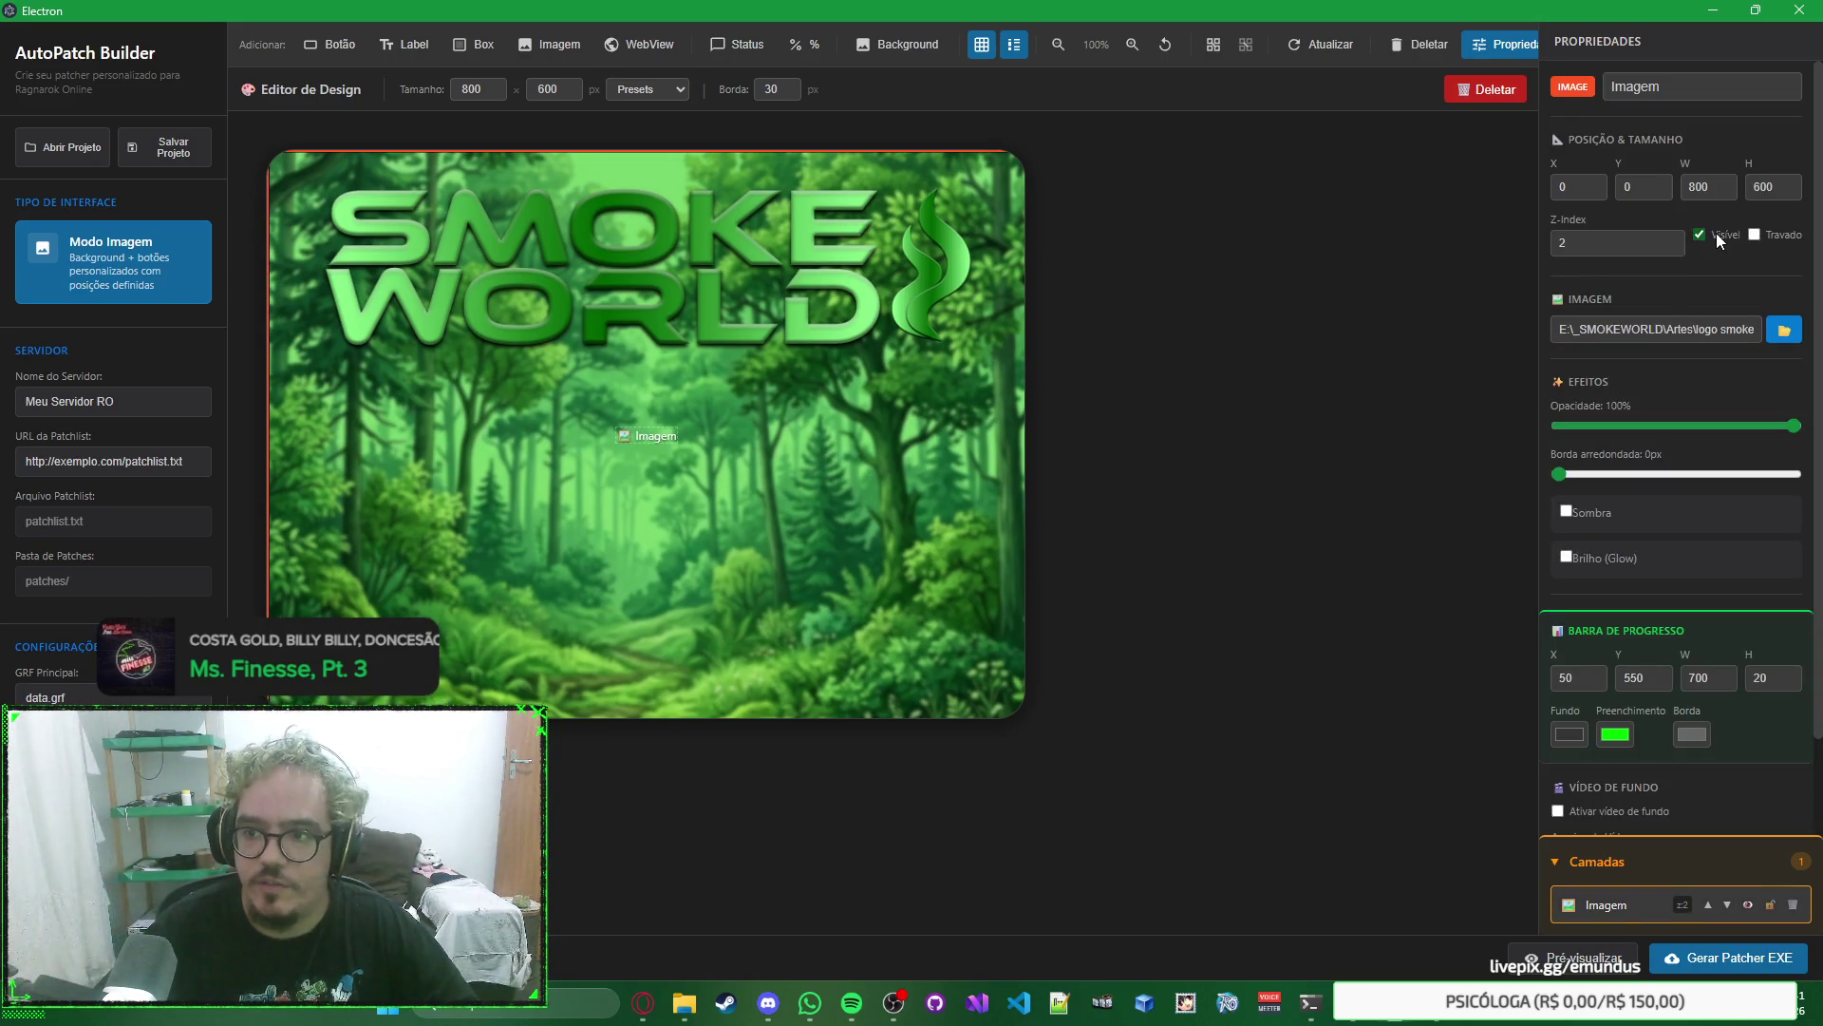
click(1700, 235)
click(1702, 233)
click(1702, 232)
click(1721, 235)
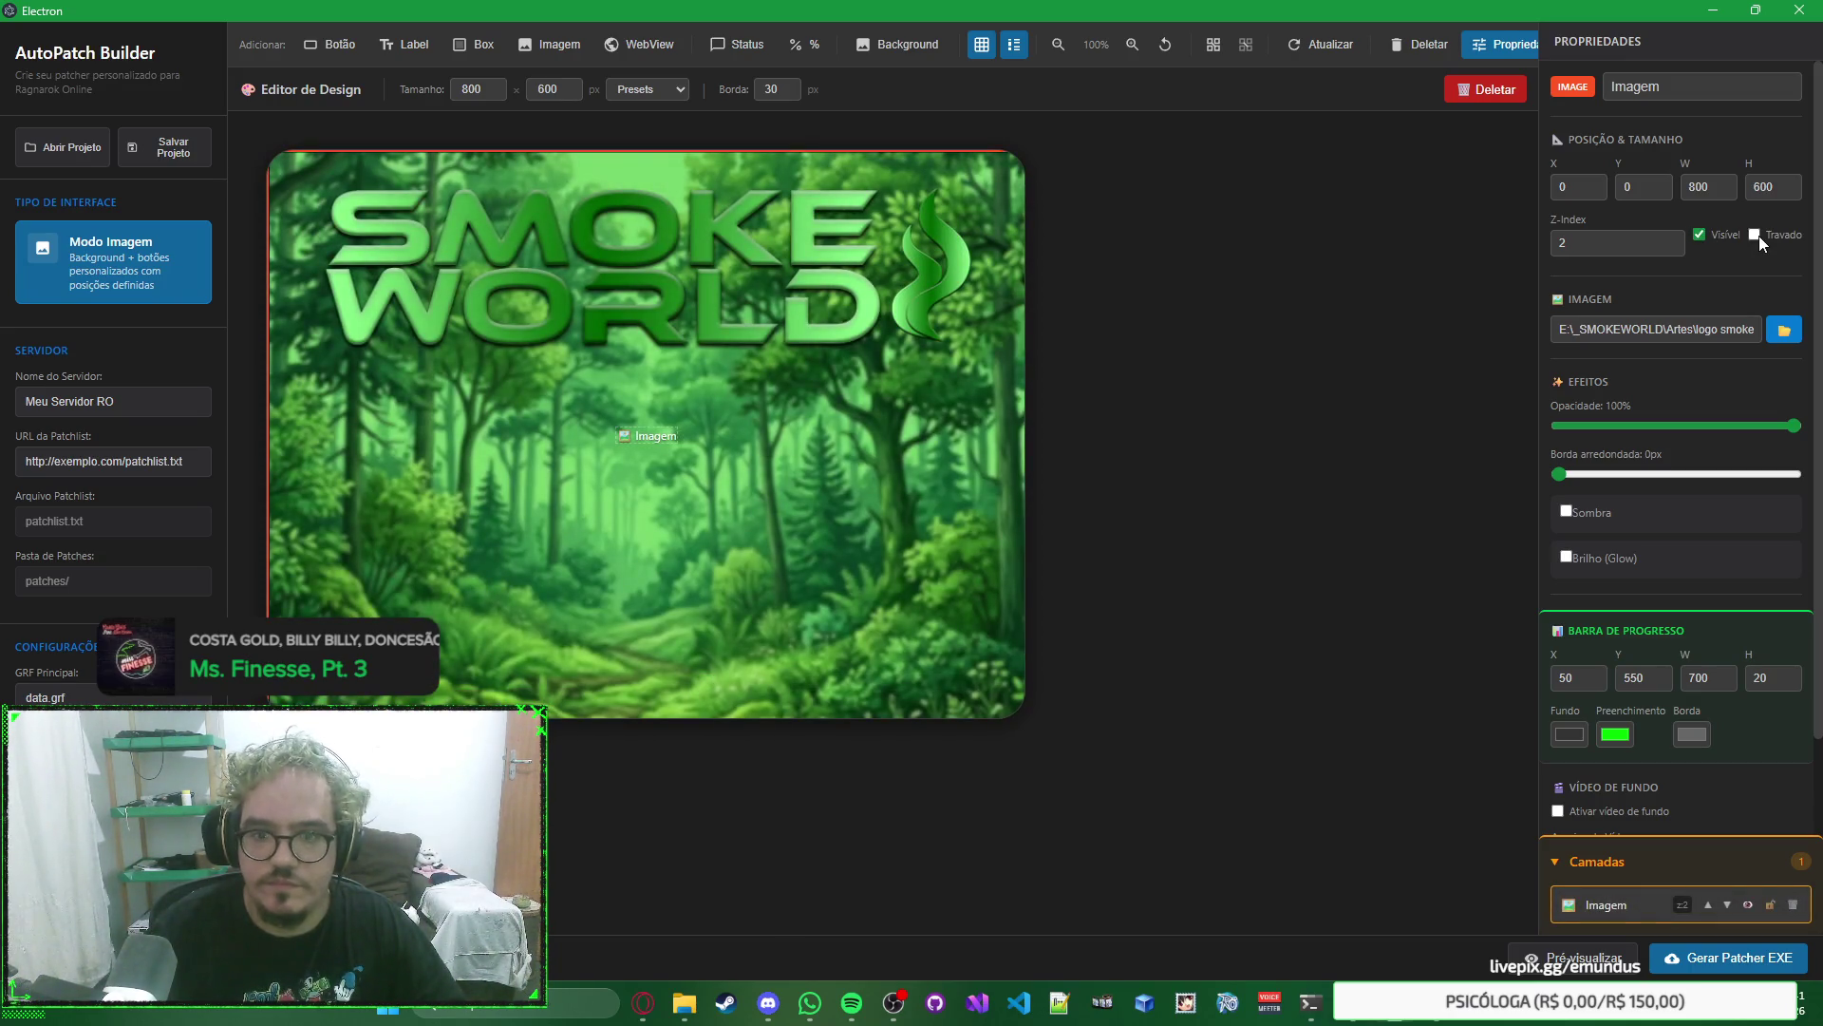
click(1756, 235)
click(1758, 235)
click(1759, 236)
click(1759, 235)
scroll(1724, 412, down, 2)
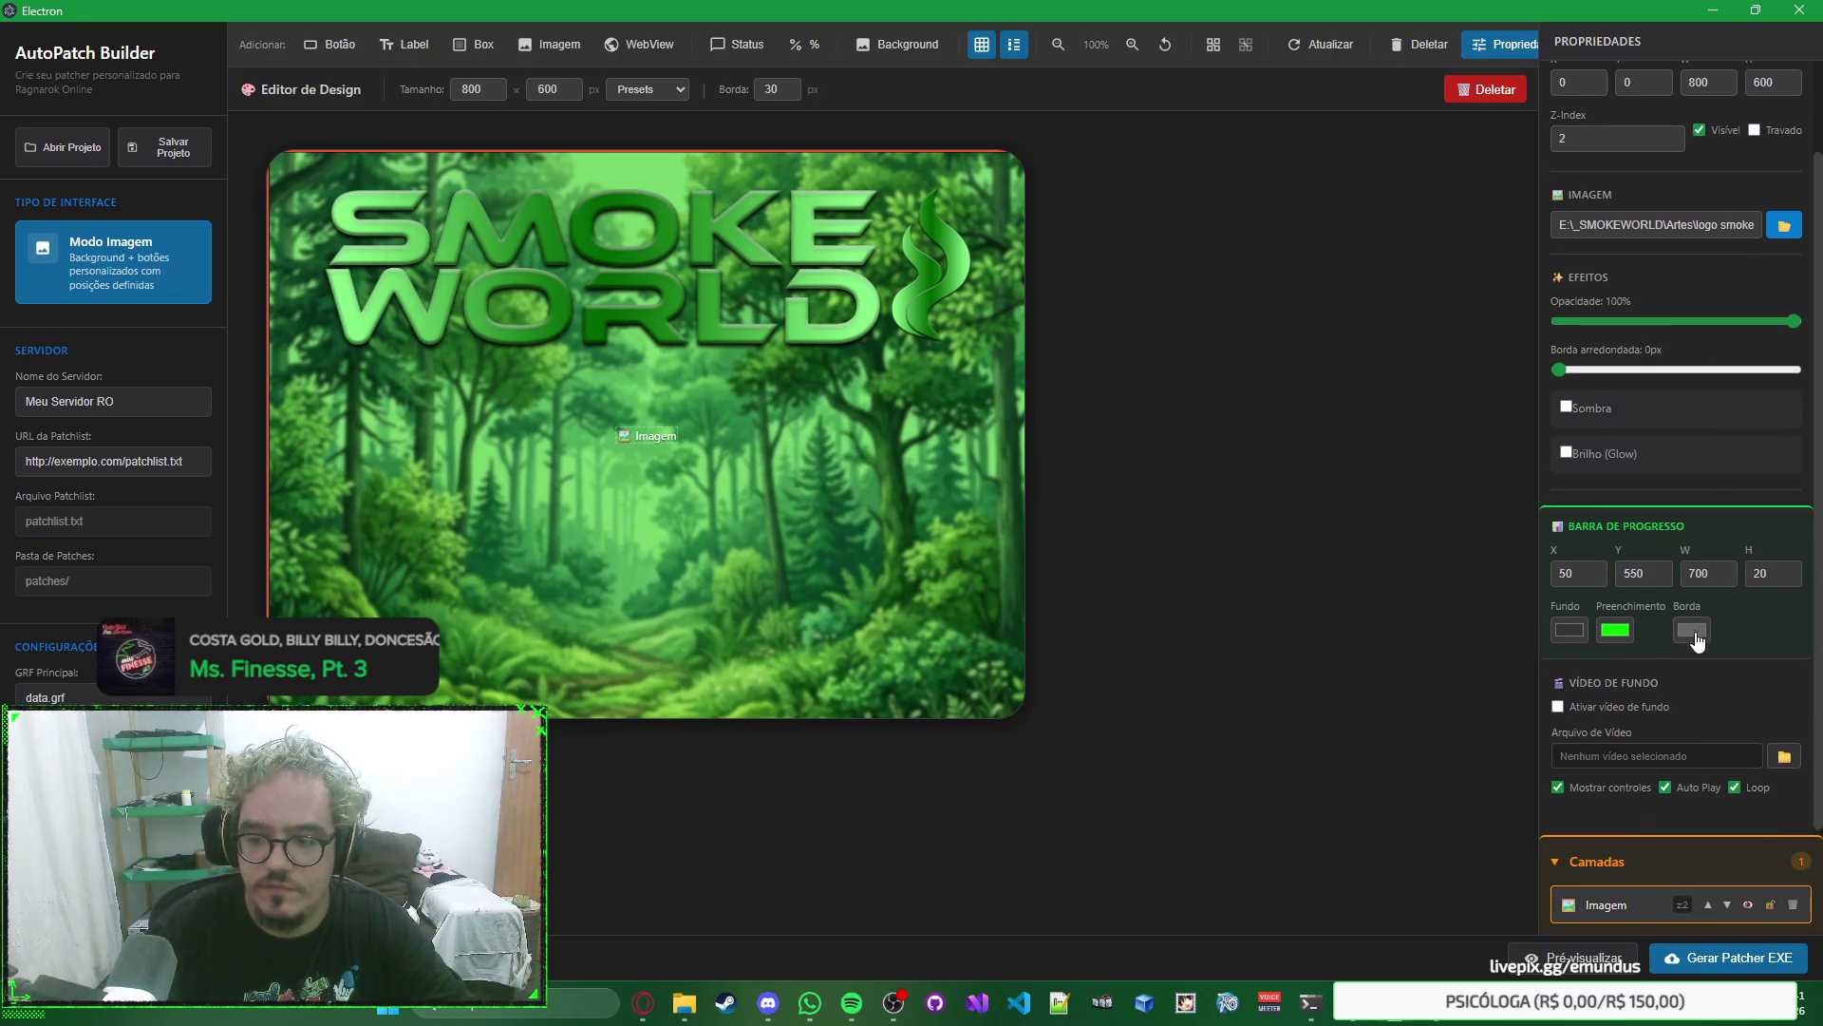
click(1645, 864)
click(1646, 864)
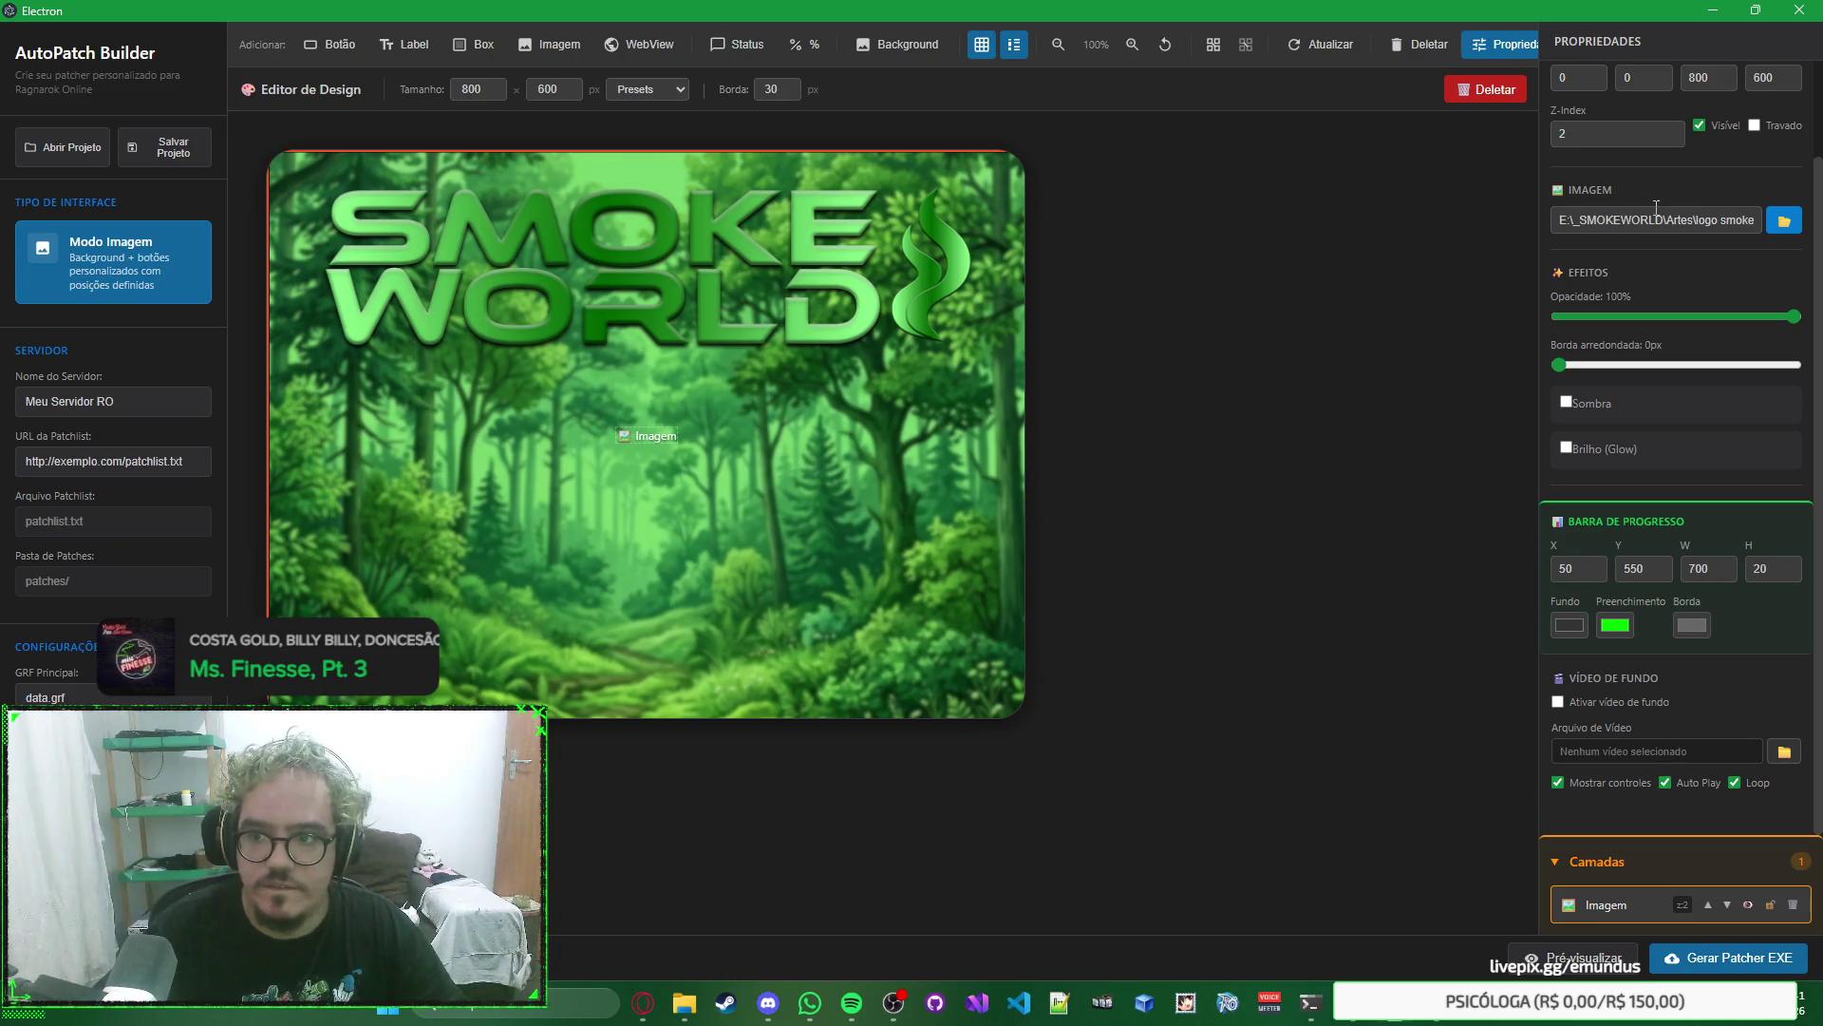
scroll(1677, 391, up, 2)
Rename the image element to Fundo and lower its Z-index to -1.
double_click(1710, 87)
text(ba)
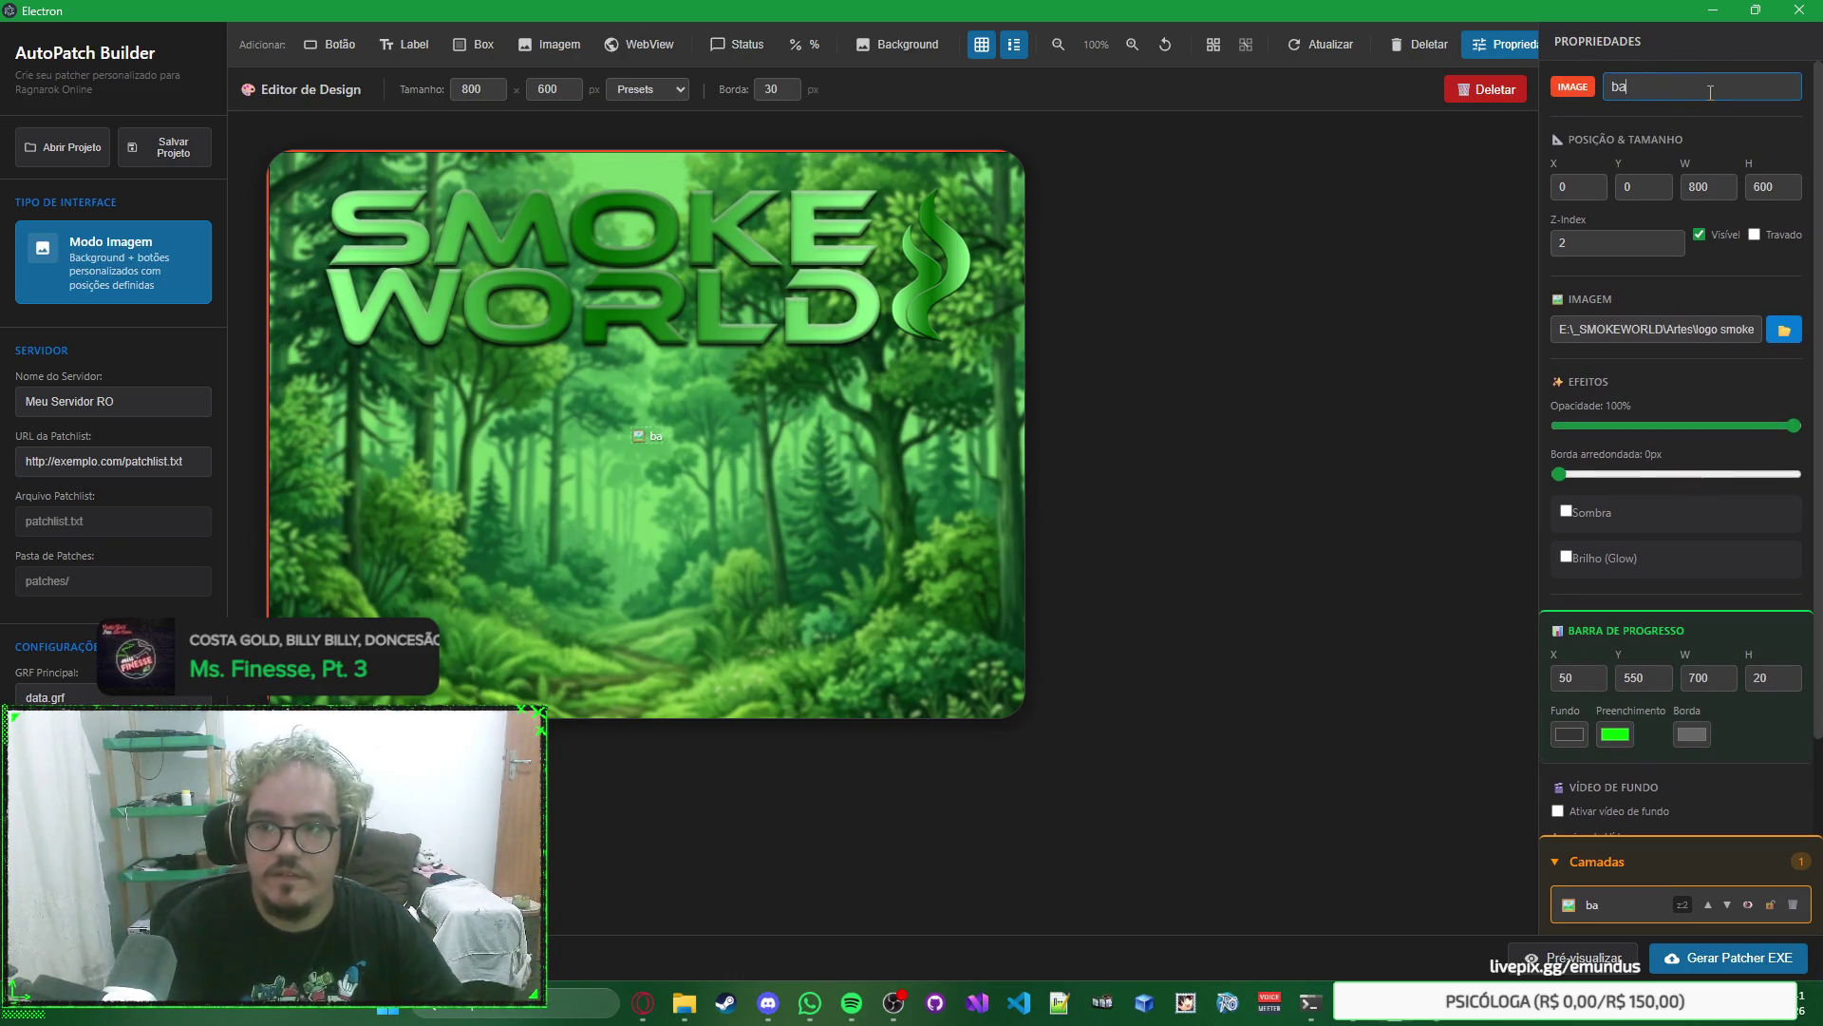
text(ckgroundFundo)
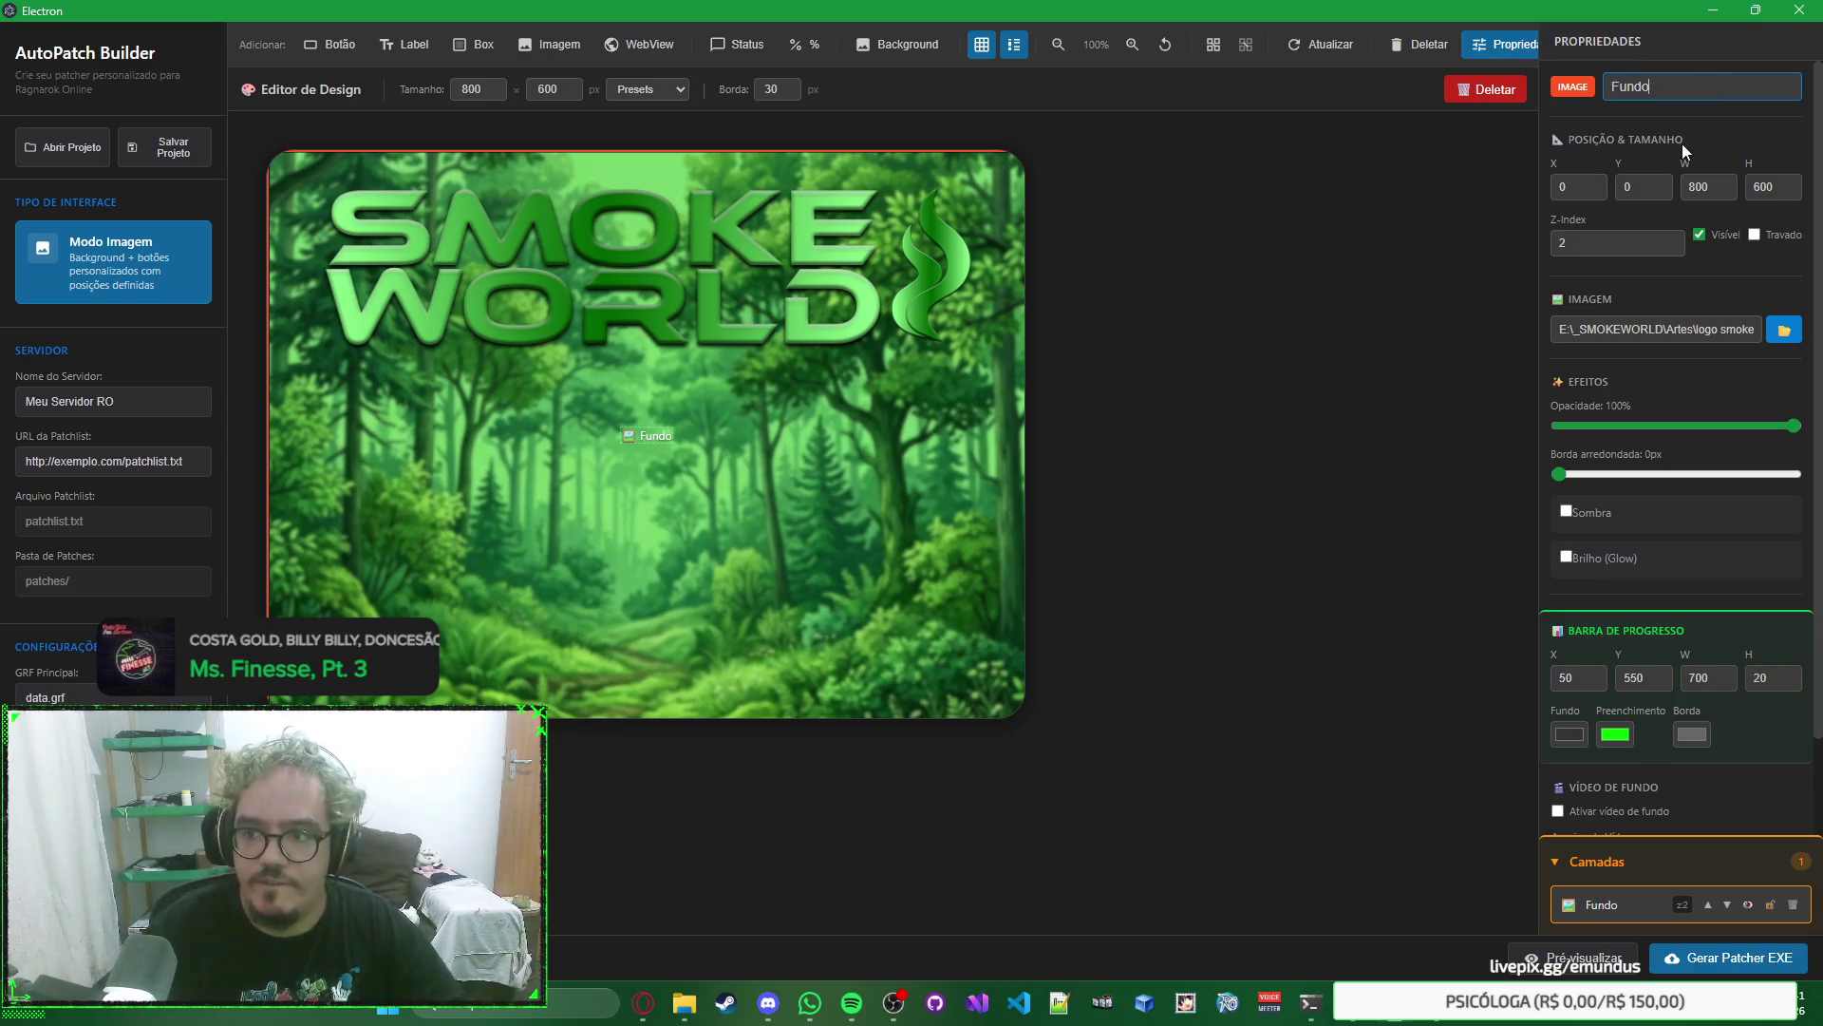
click(1670, 247)
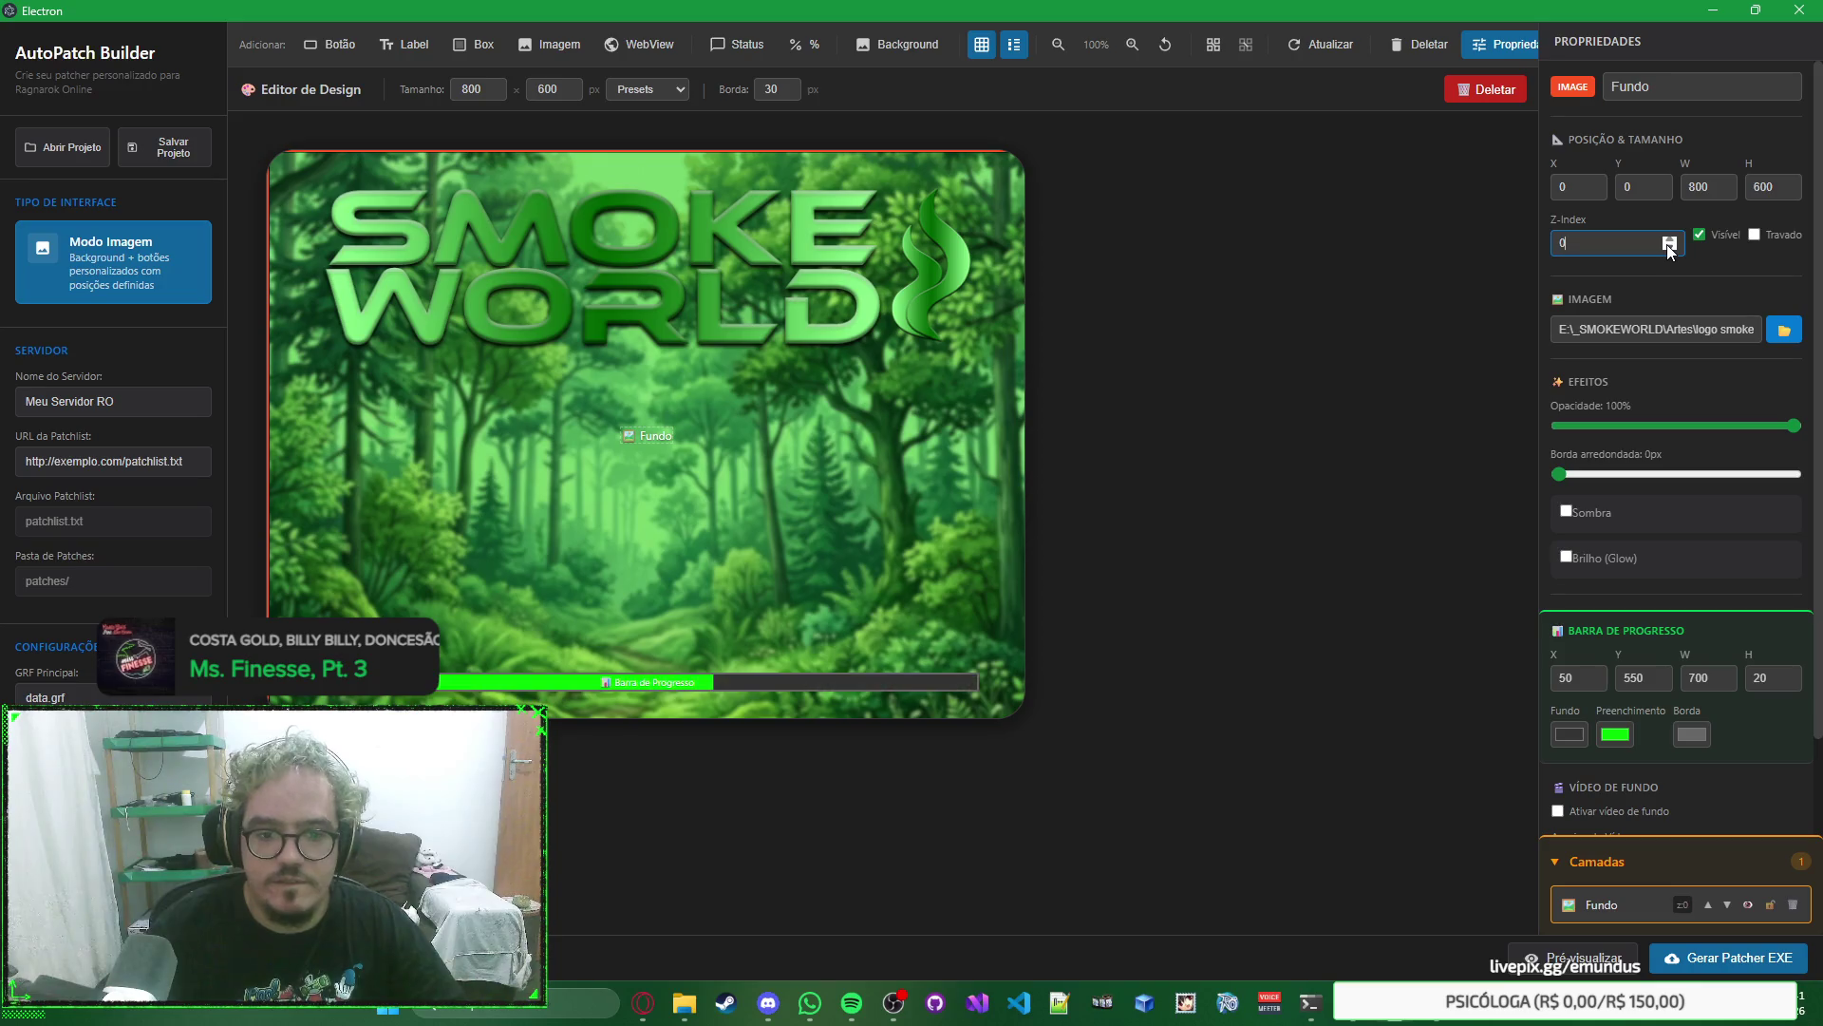
click(1668, 248)
Lock the Fundo image by ticking Travado.
click(1405, 337)
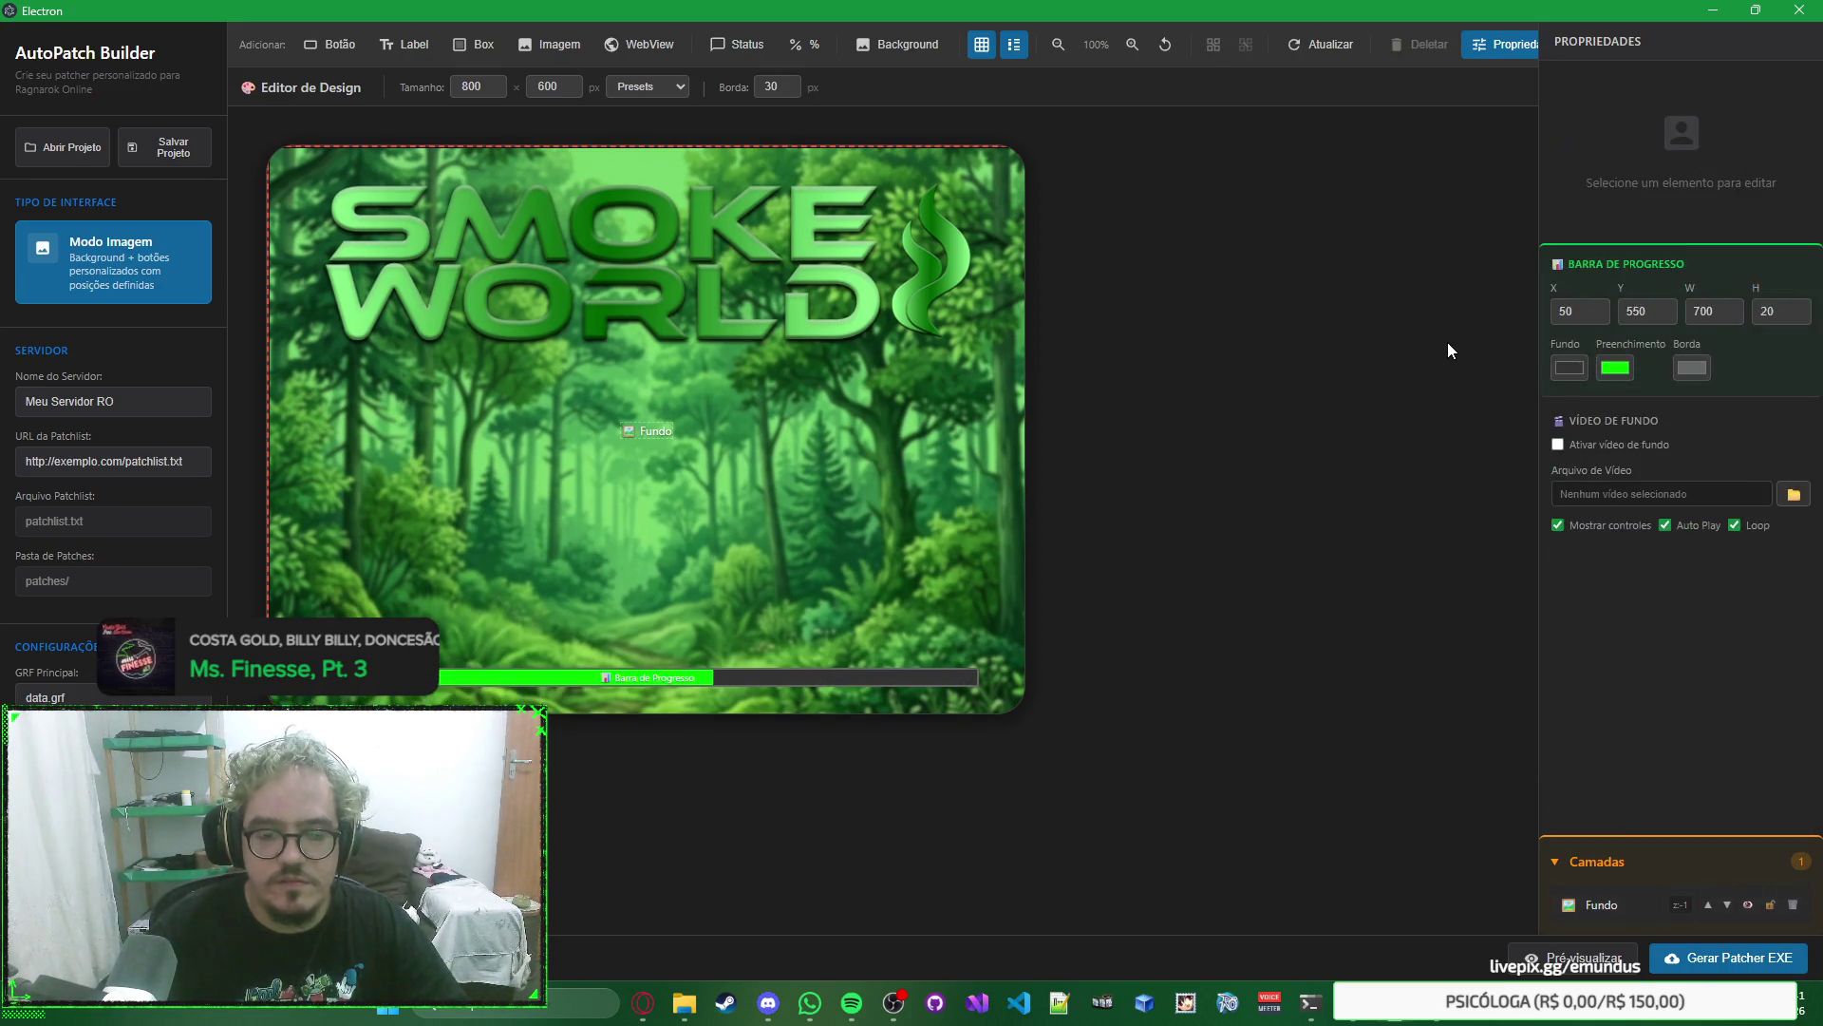
click(752, 627)
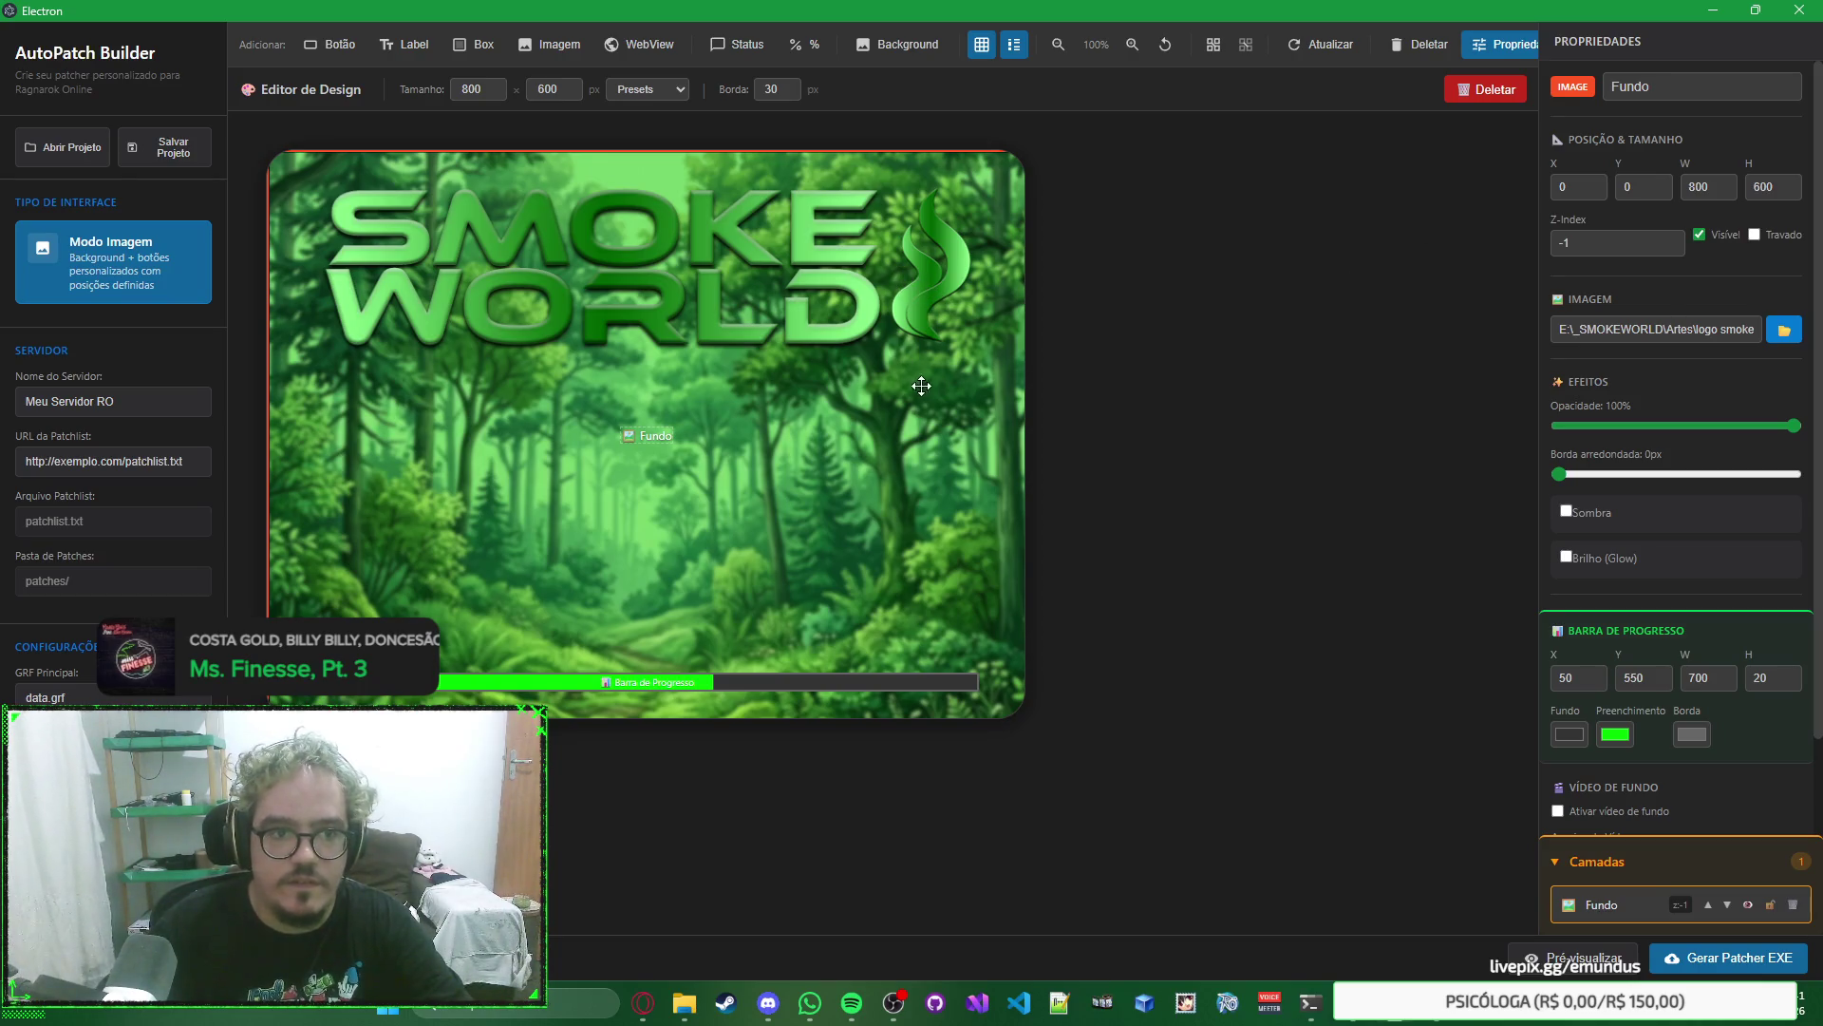
click(1197, 325)
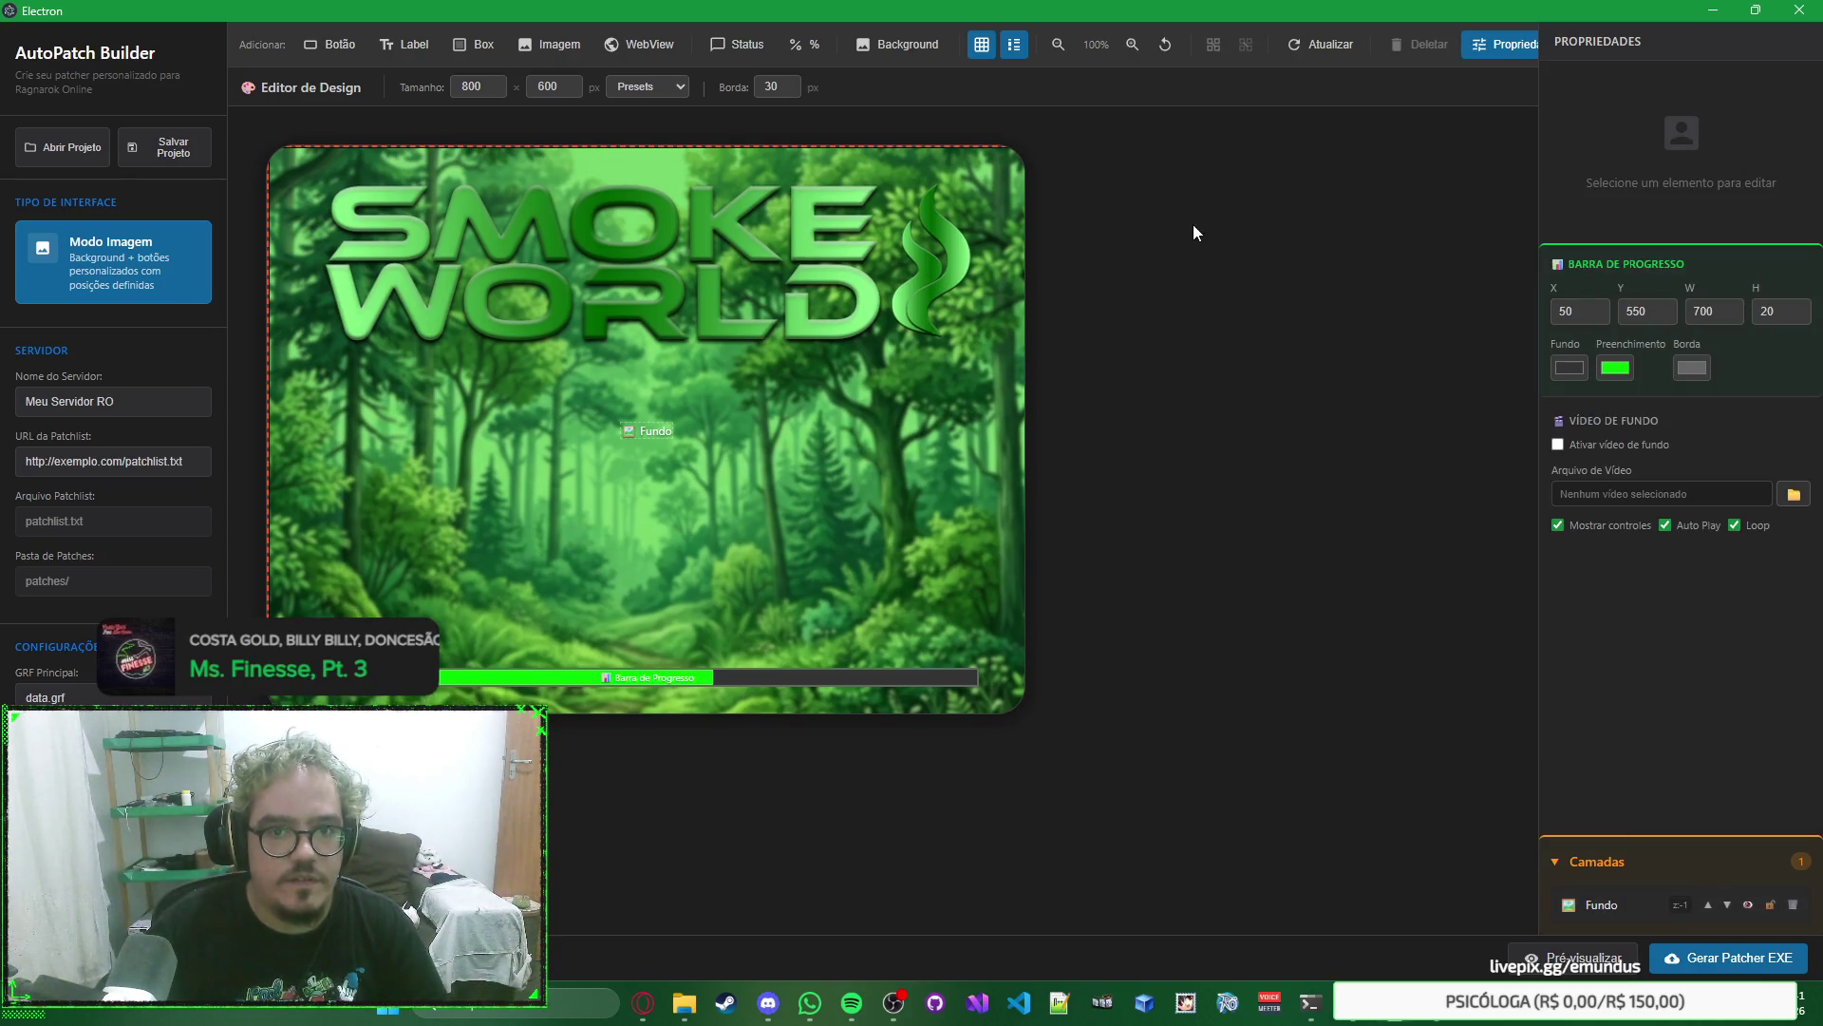
click(961, 258)
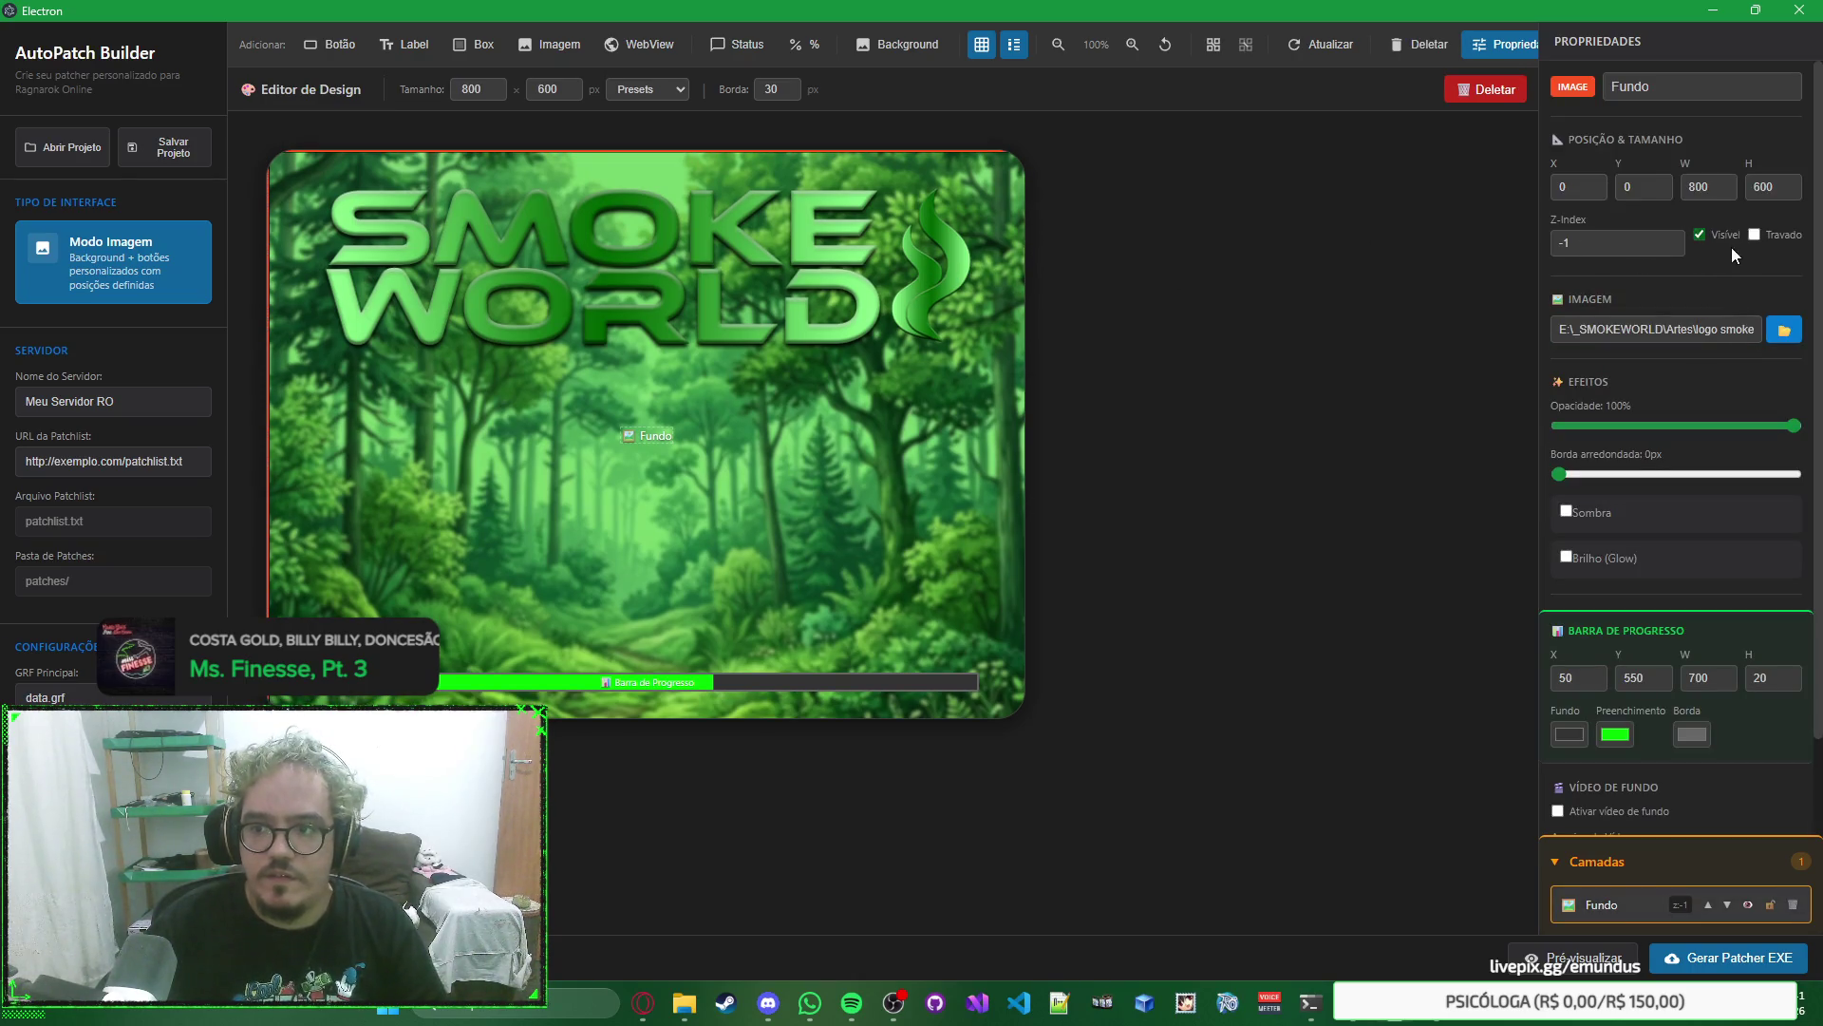
click(1753, 234)
click(1329, 282)
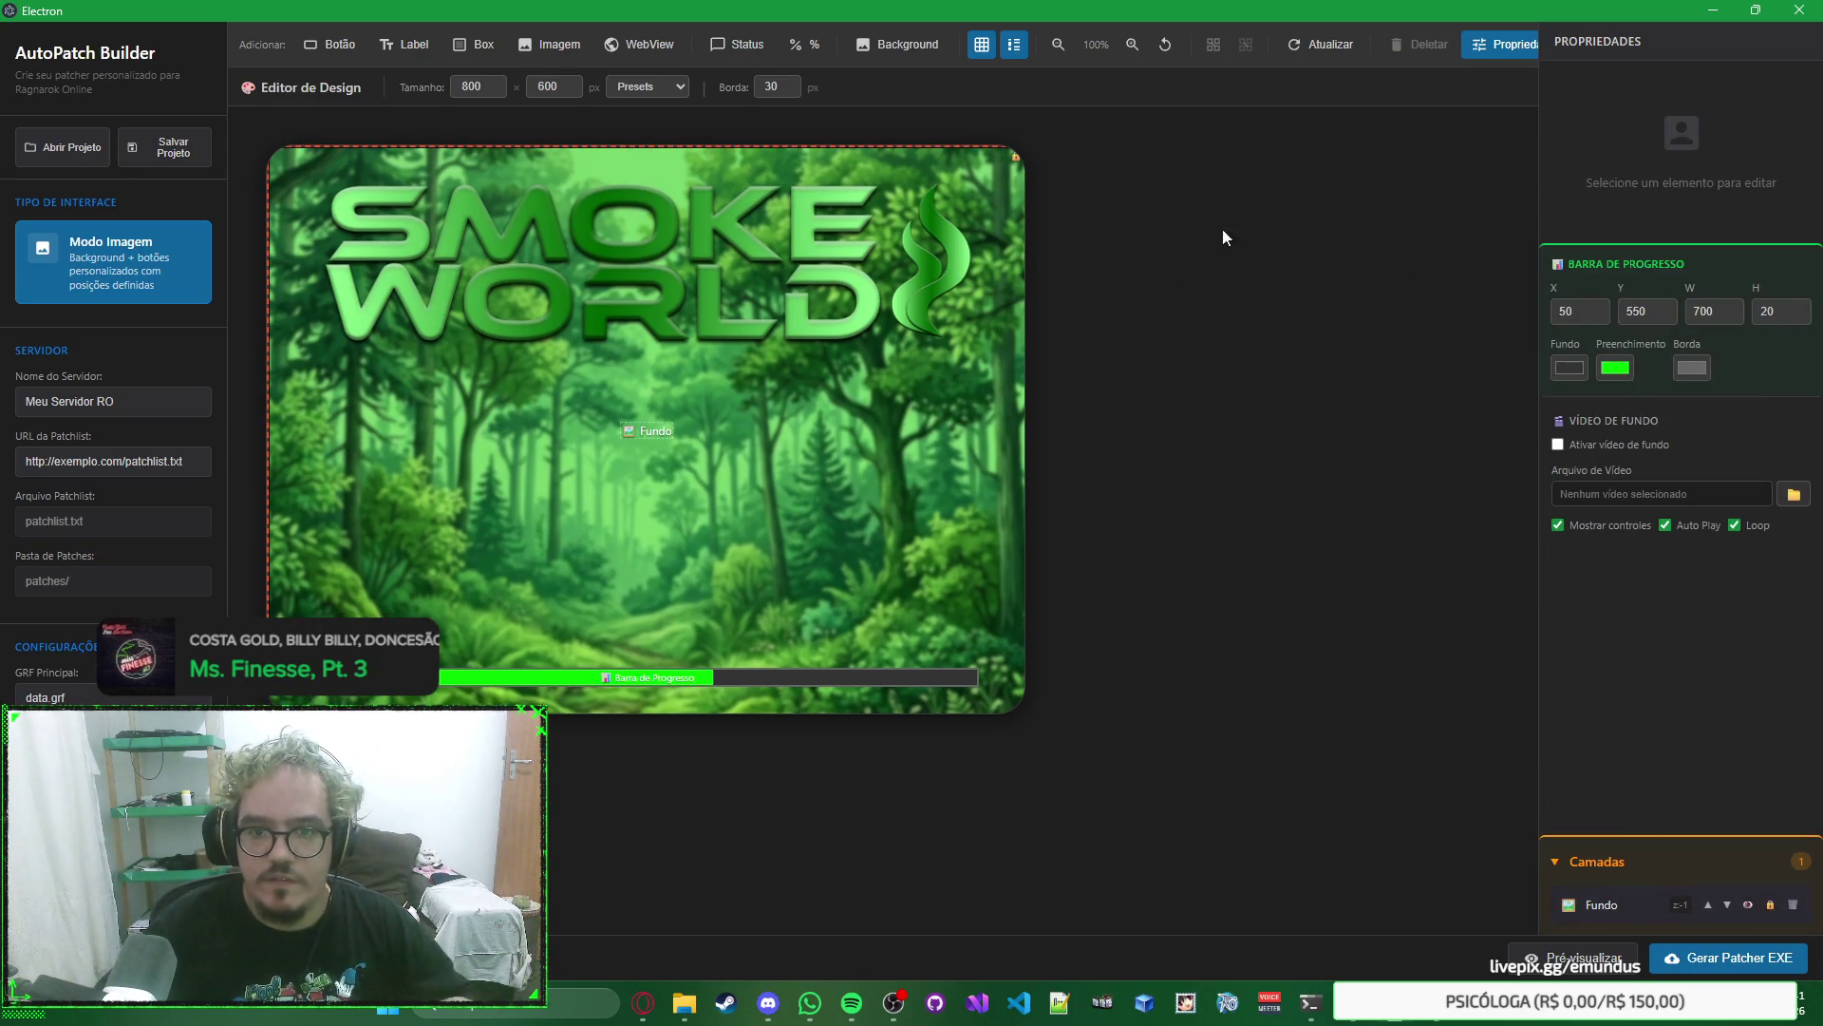
click(972, 242)
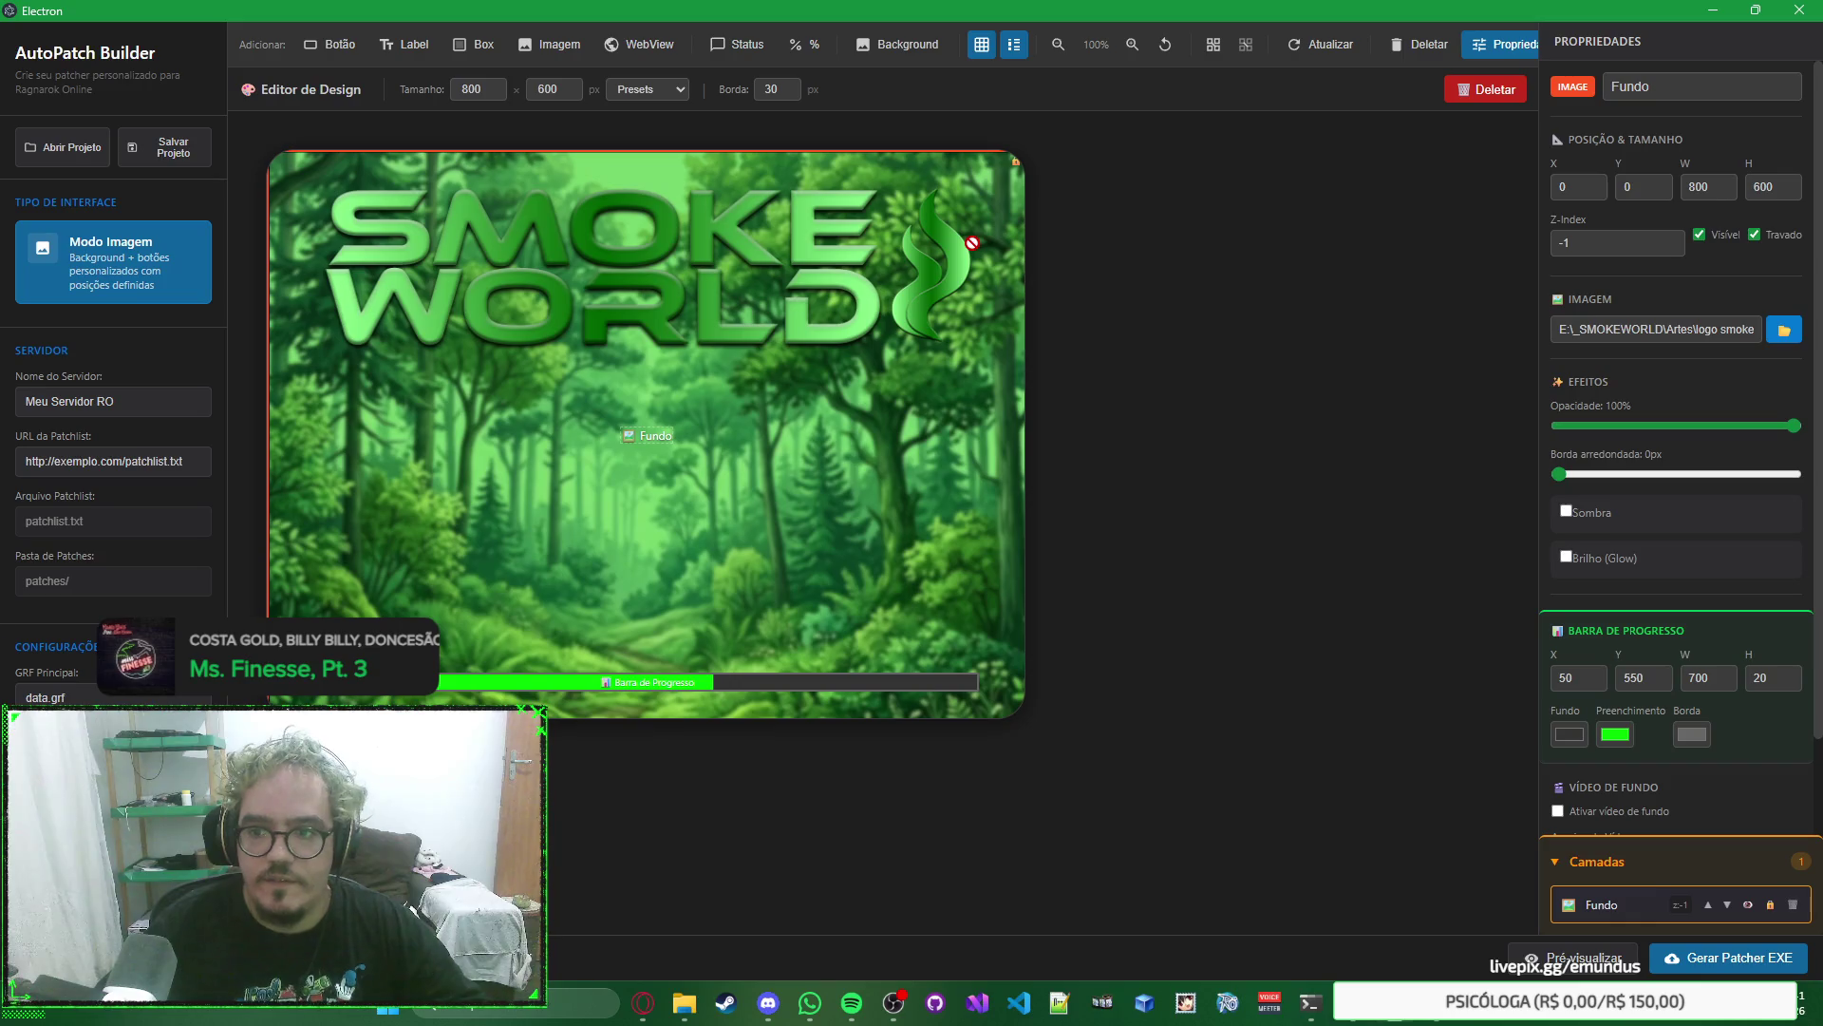
Test shadow, glow and corner rounding on Fundo, reset rounding to 0px, and relock it.
click(1565, 512)
click(1565, 513)
click(1567, 556)
click(1567, 556)
mouse_move(1561, 483)
mouse_down()
mouse_move(1811, 478)
mouse_move(1428, 464)
mouse_up()
click(1756, 235)
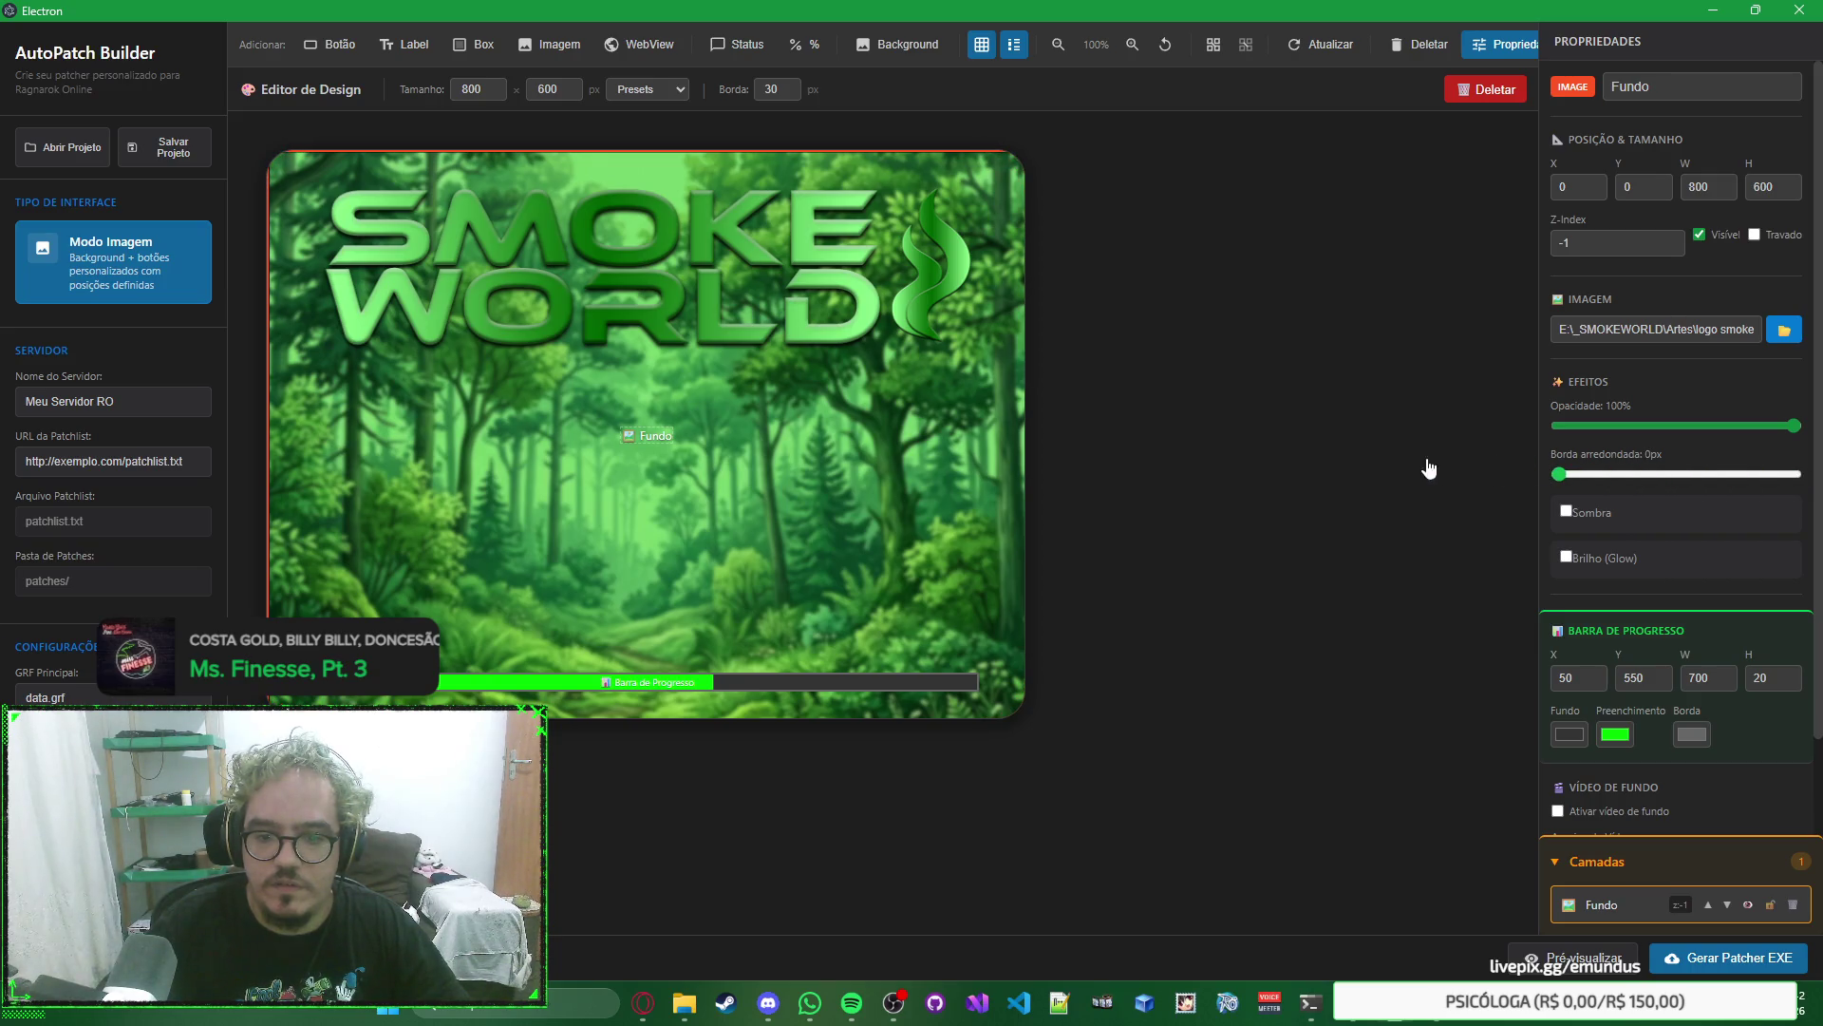
drag(1193, 456, 1299, 444)
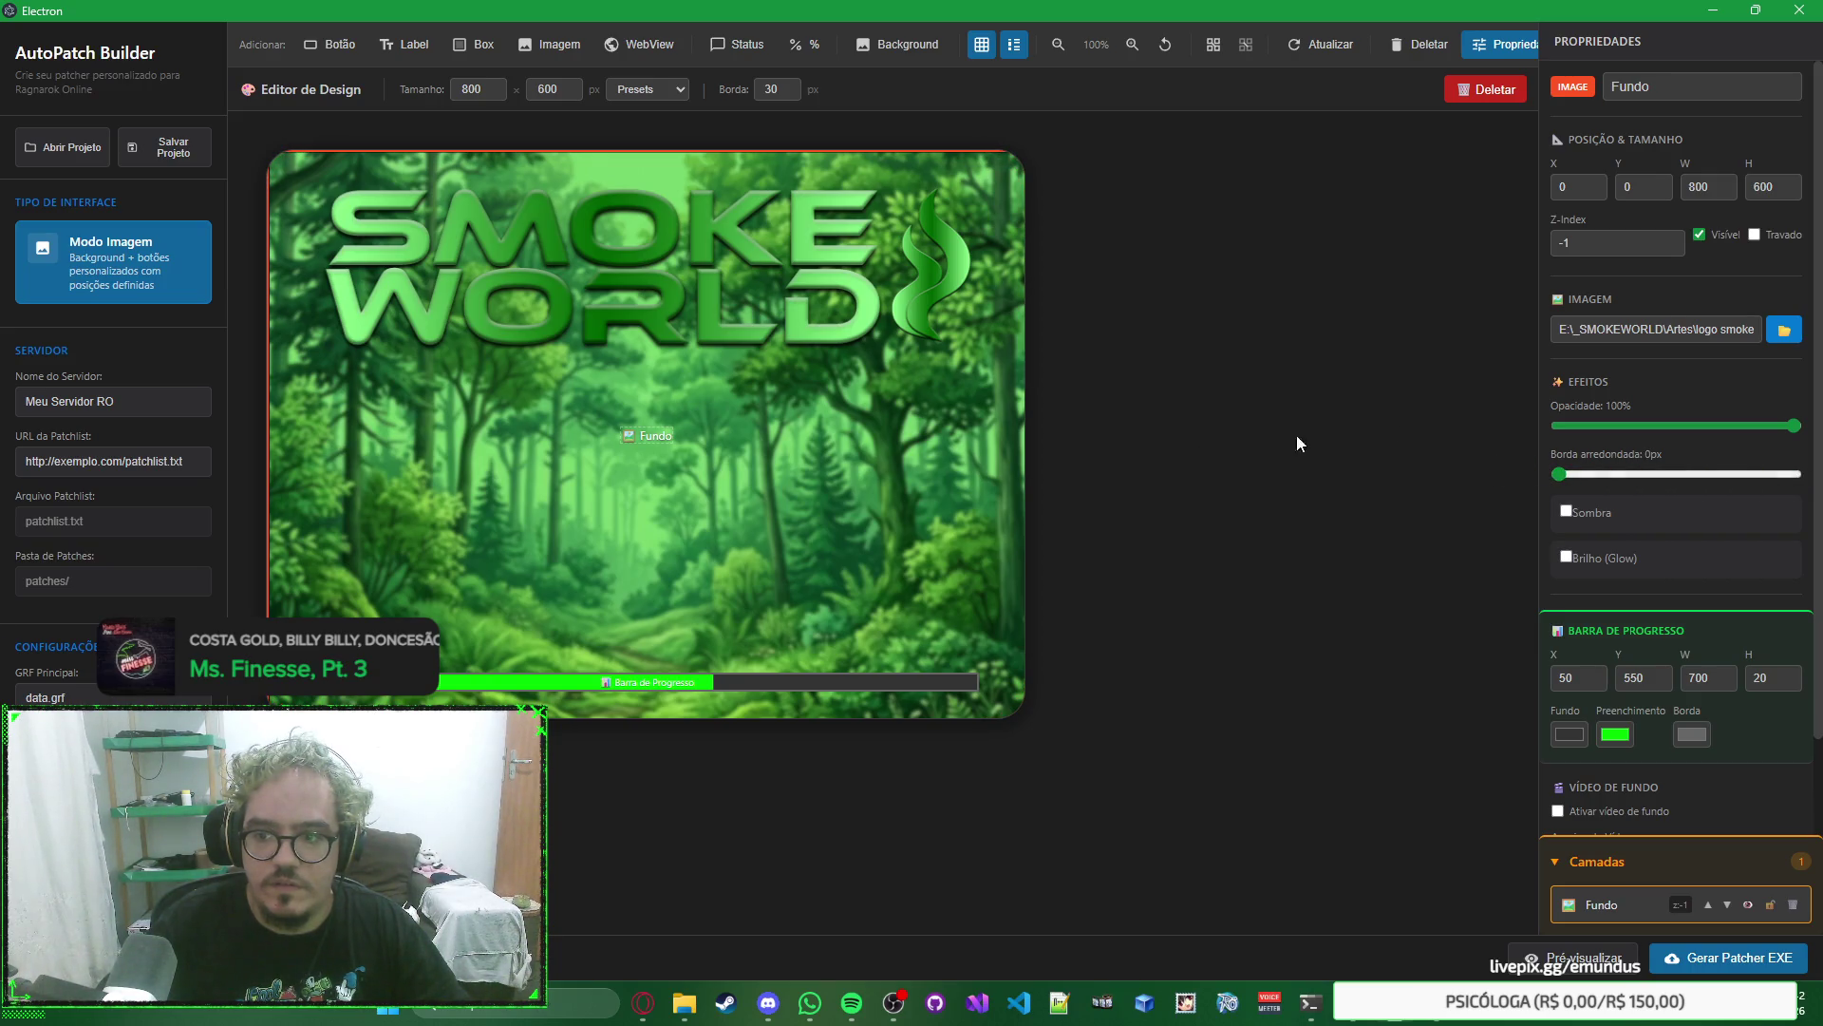
click(1753, 235)
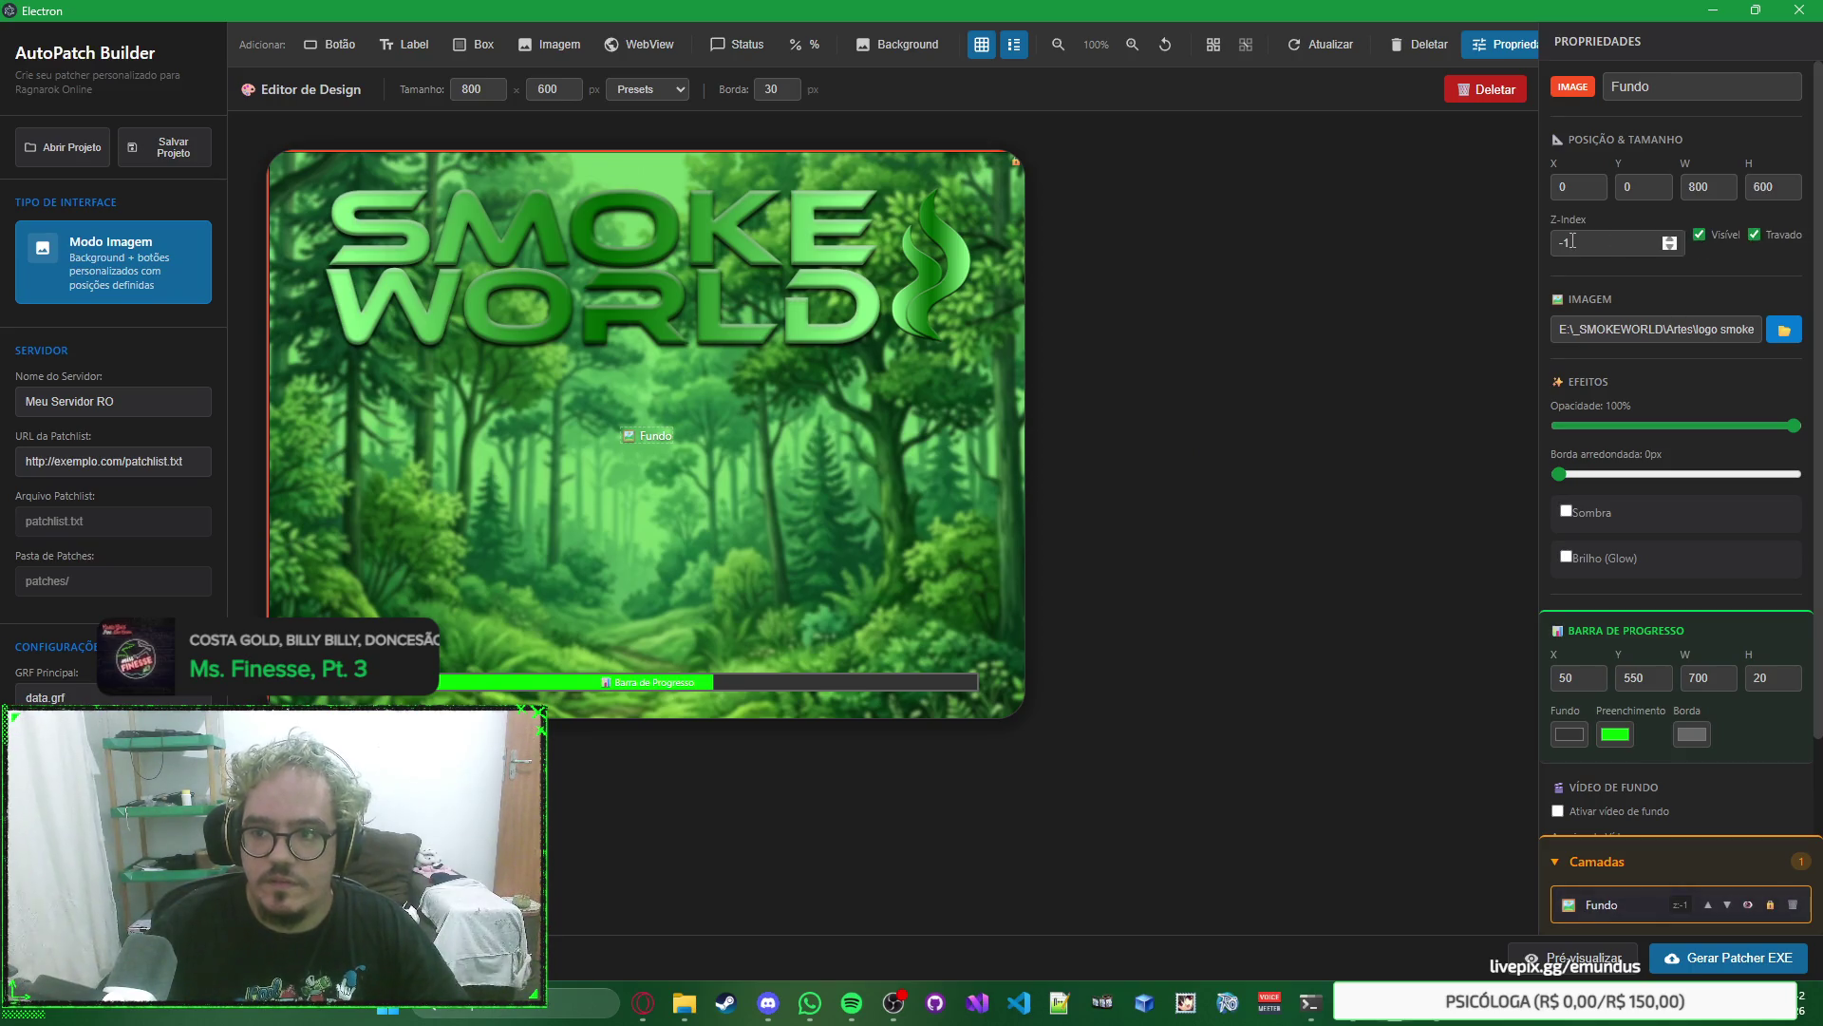
click(1234, 350)
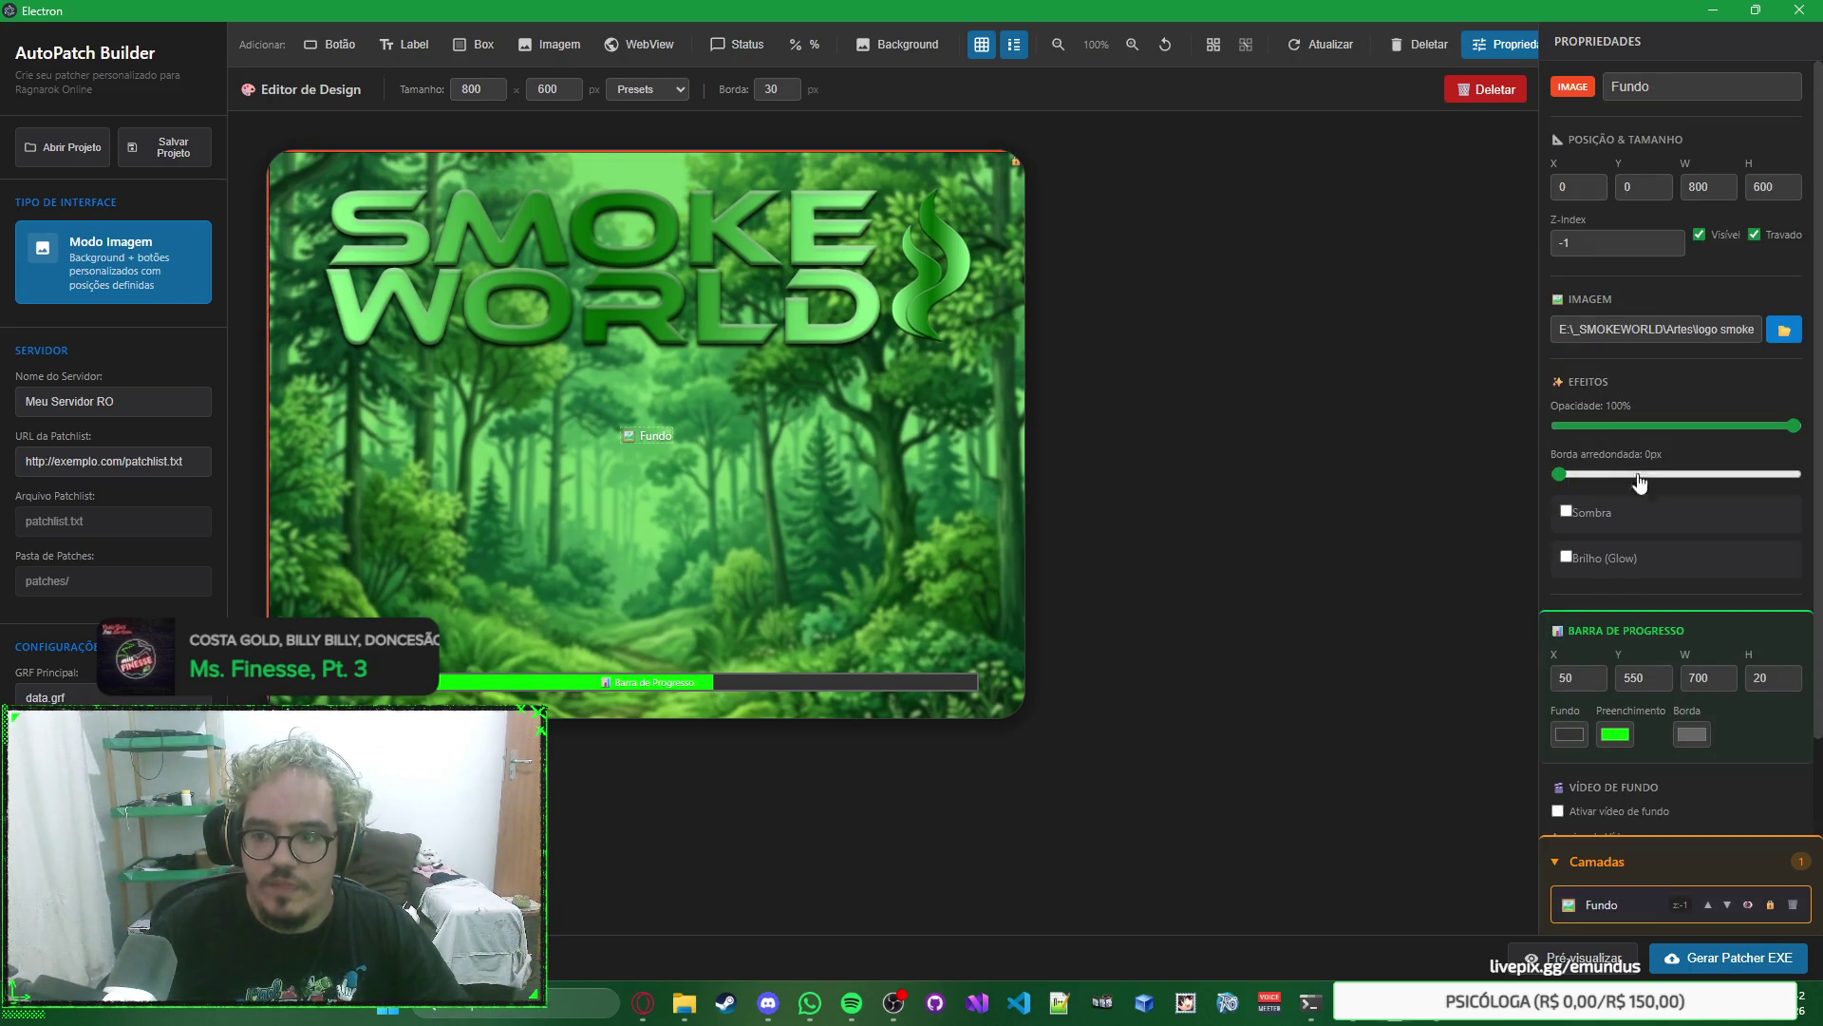
scroll(1690, 511, down, 2)
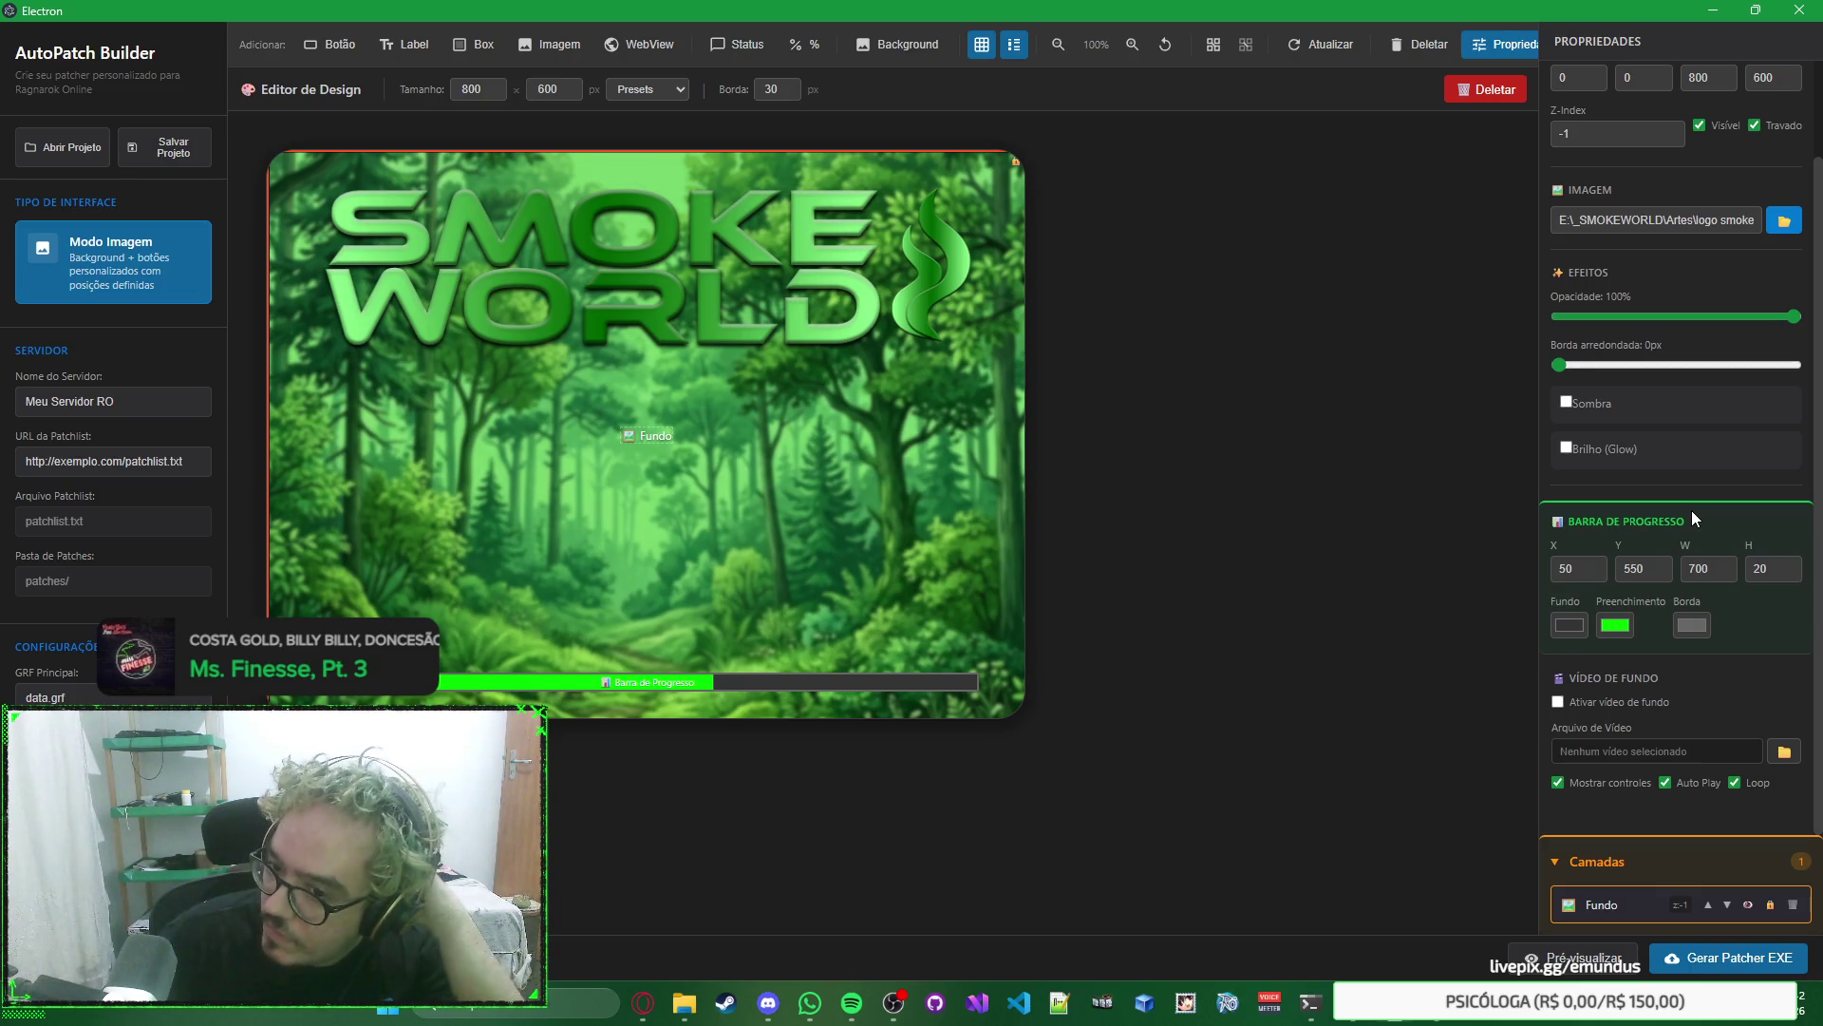
scroll(1690, 510, up, 1)
click(1360, 374)
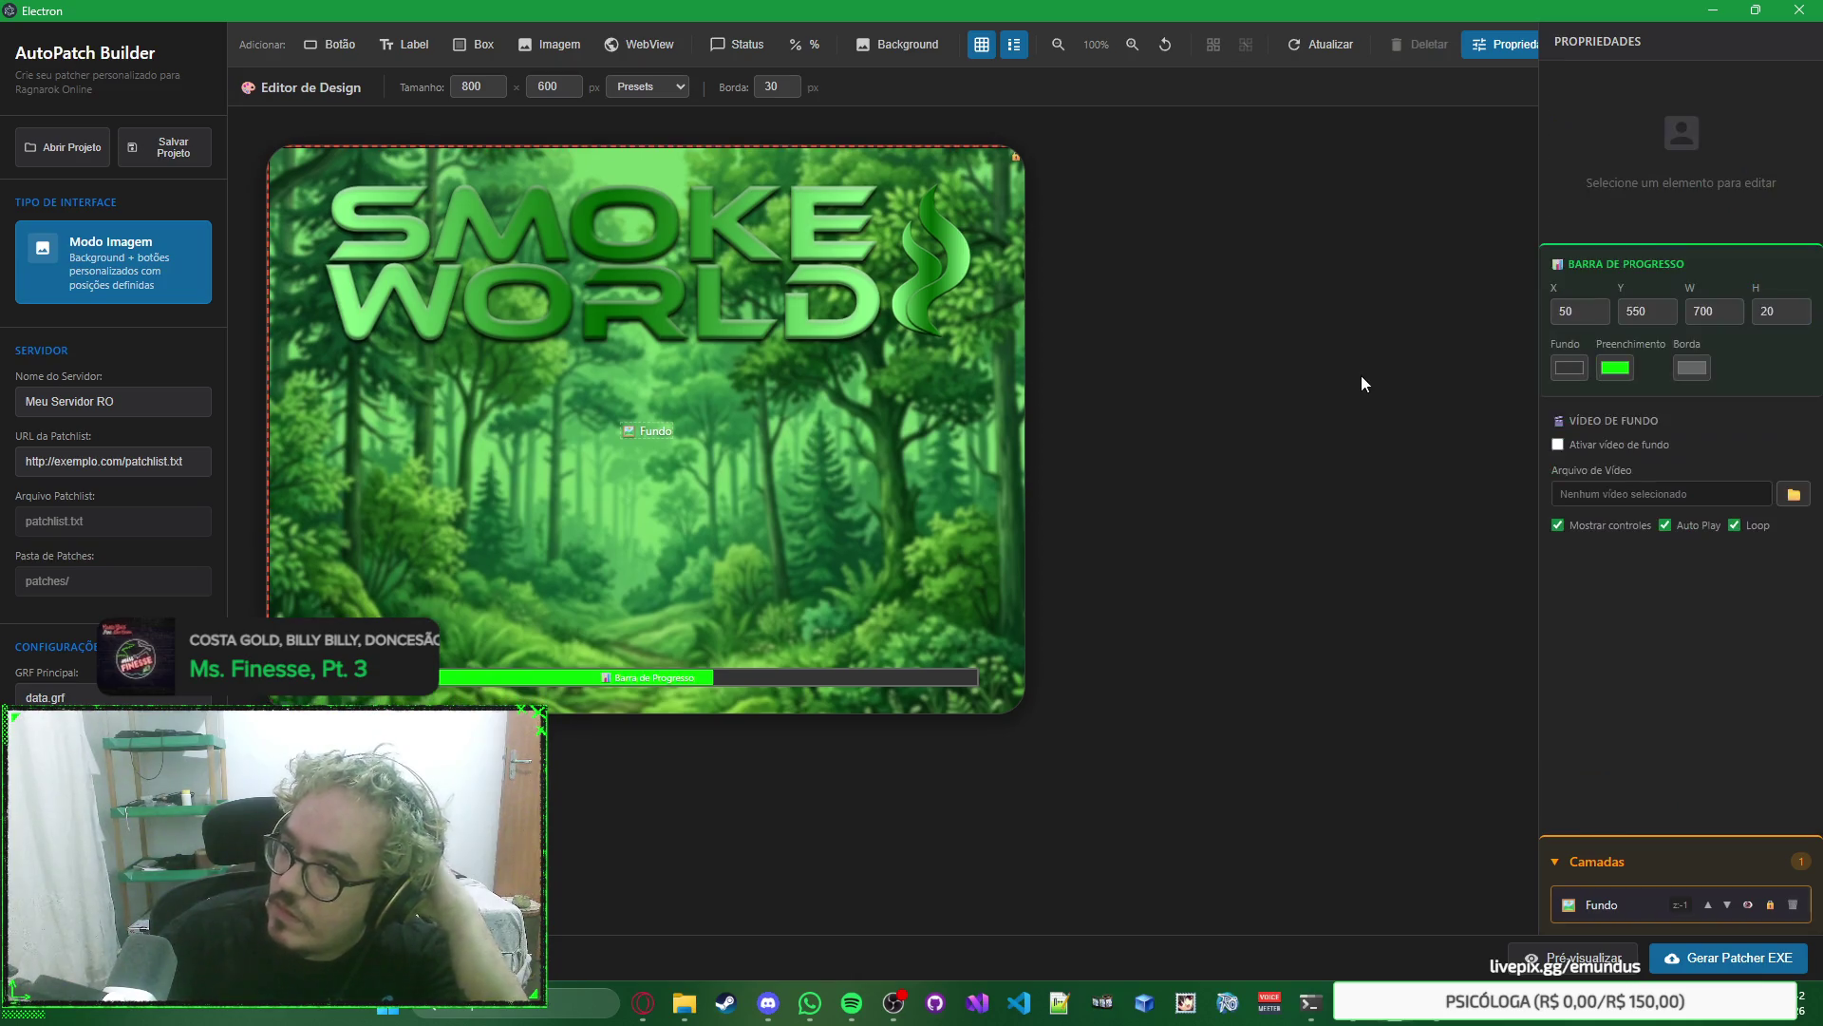
click(682, 675)
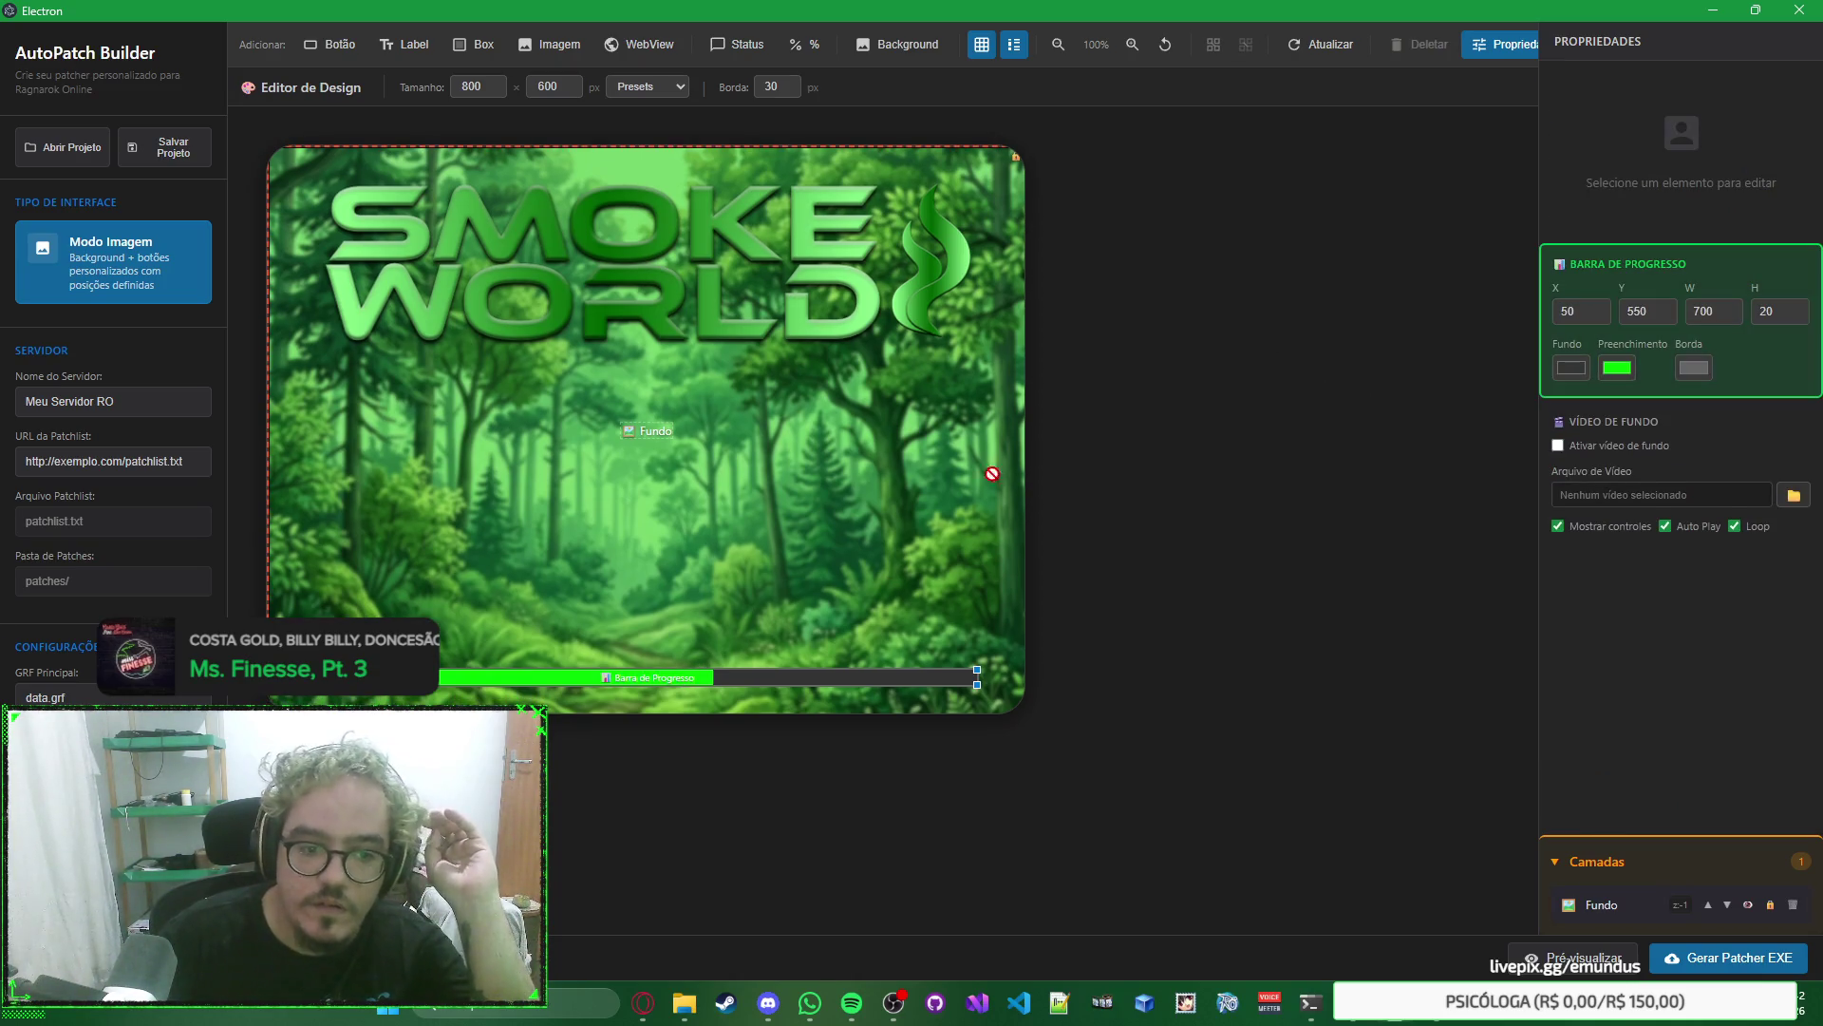
click(1426, 368)
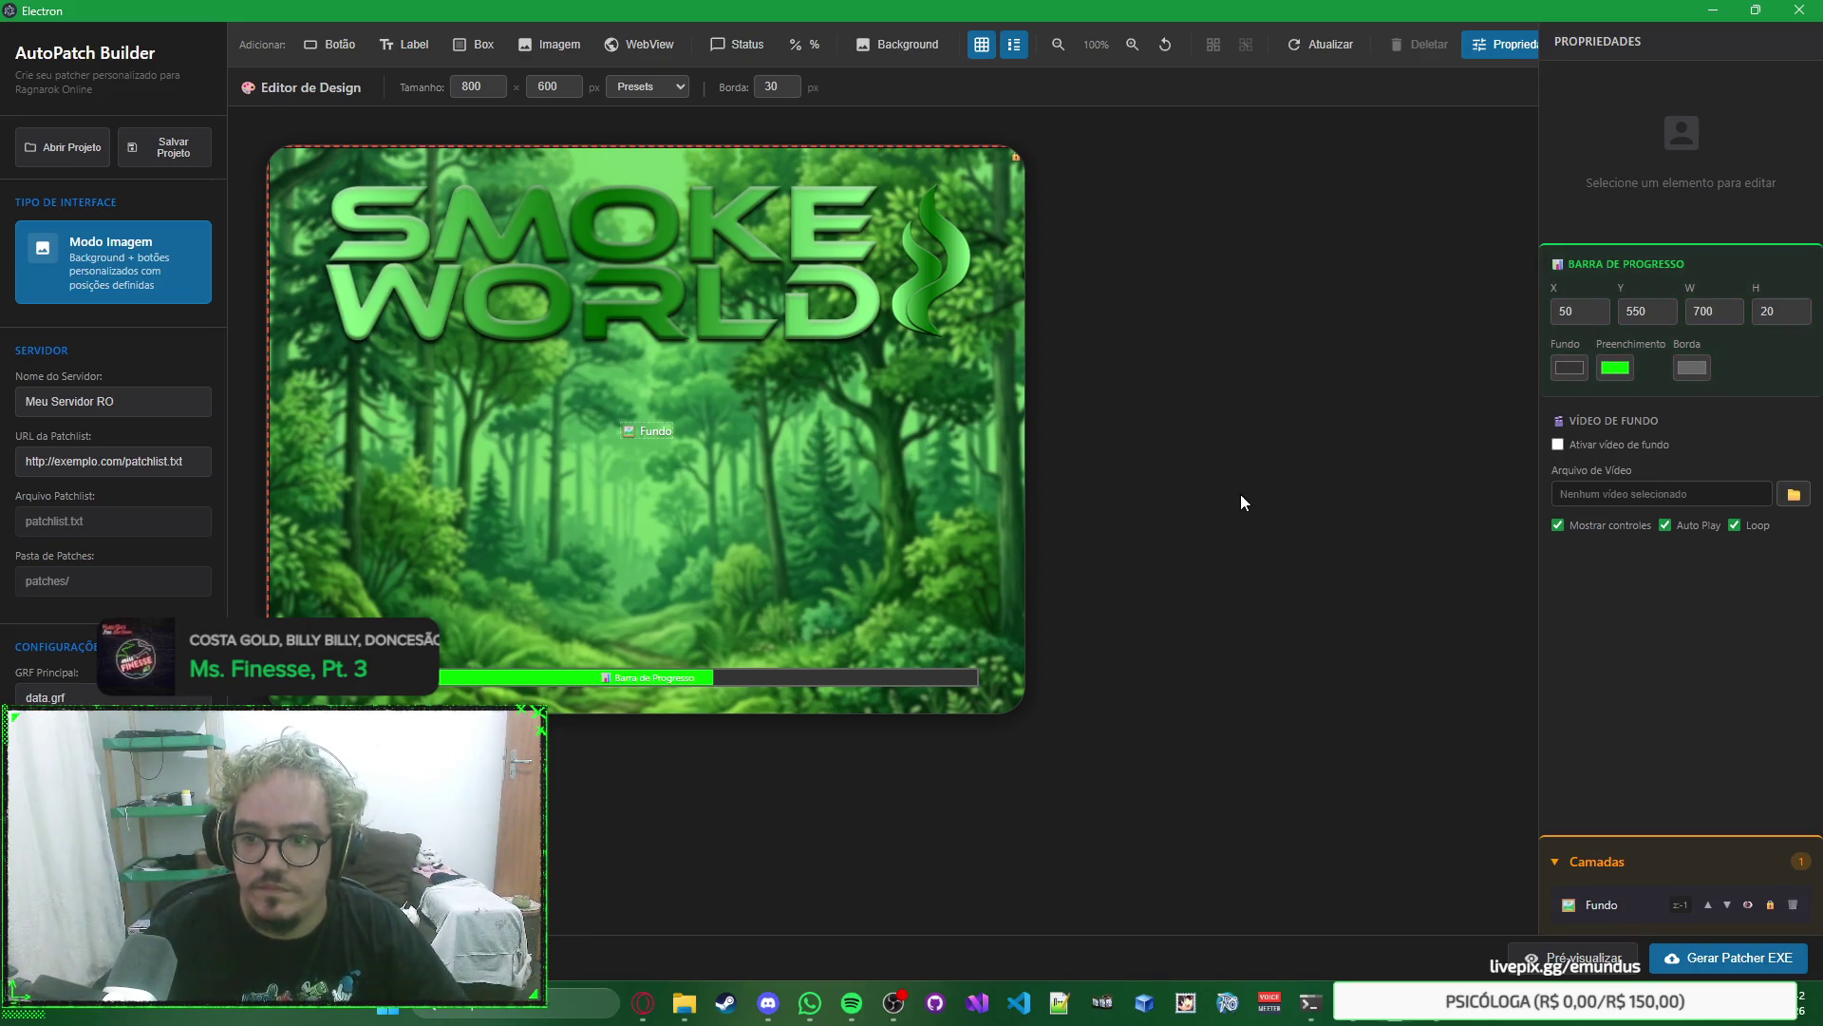
click(1603, 445)
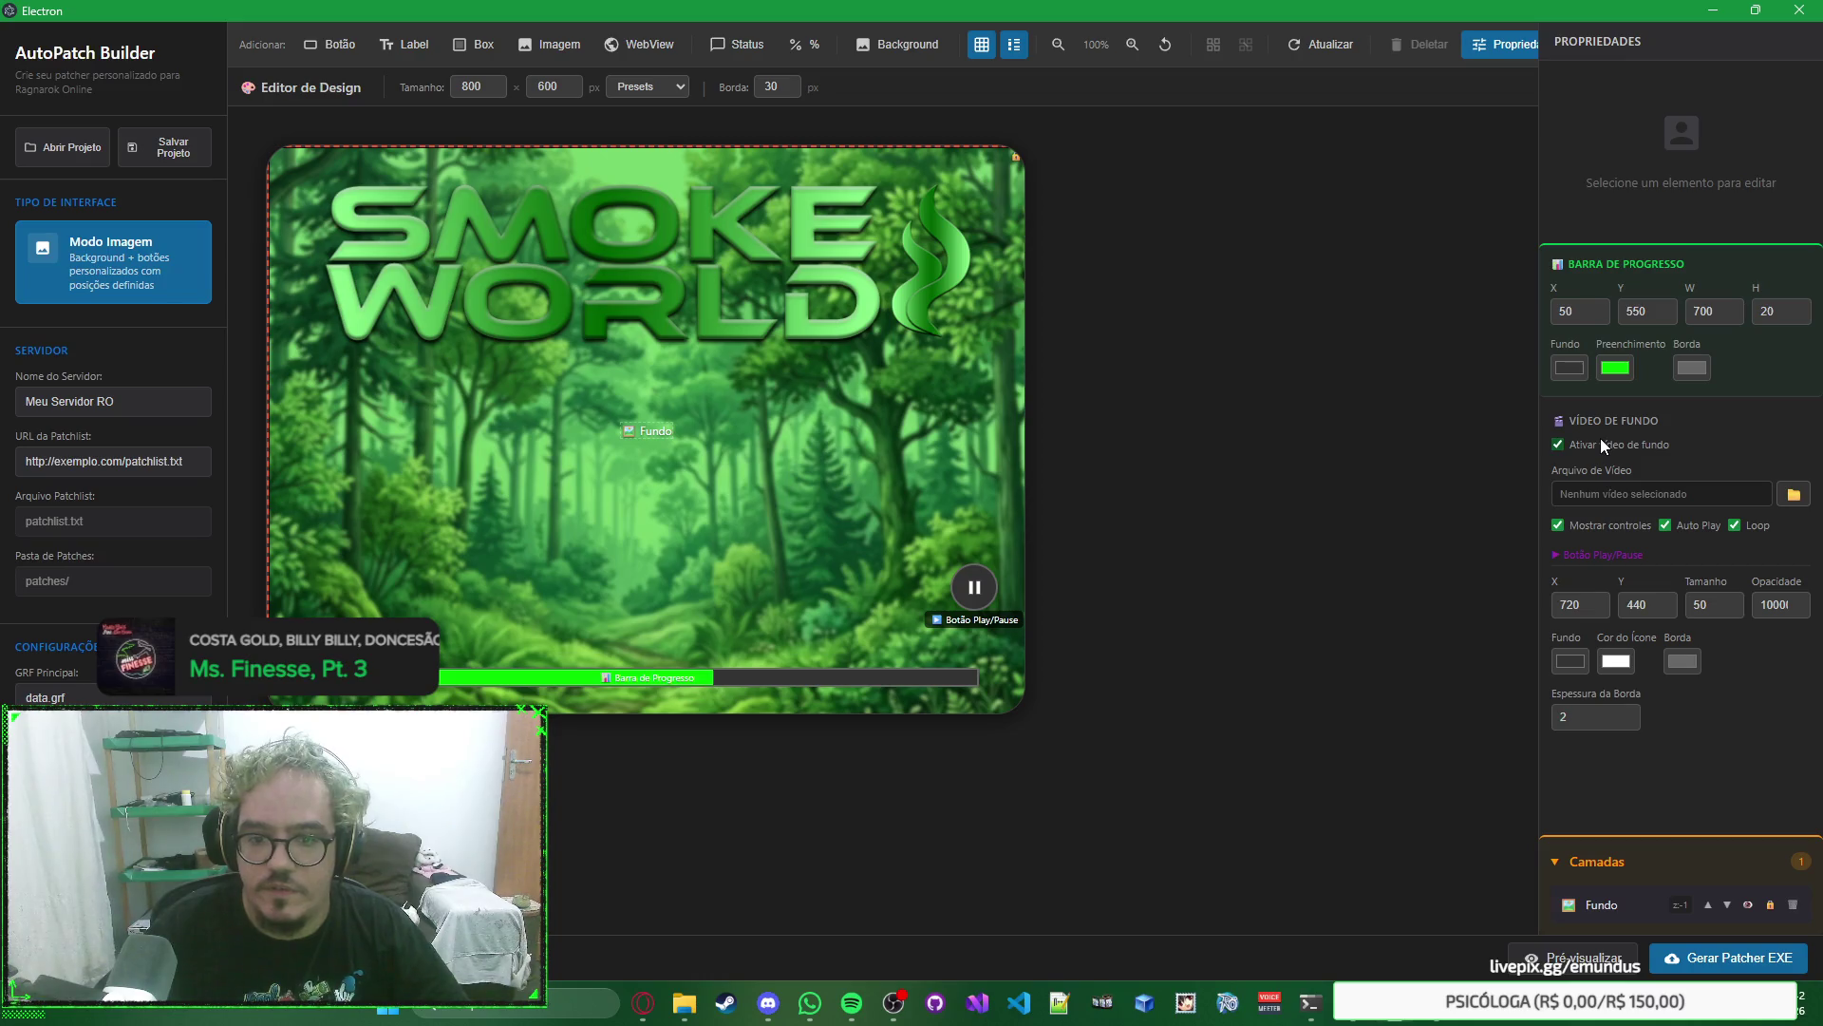
click(1601, 442)
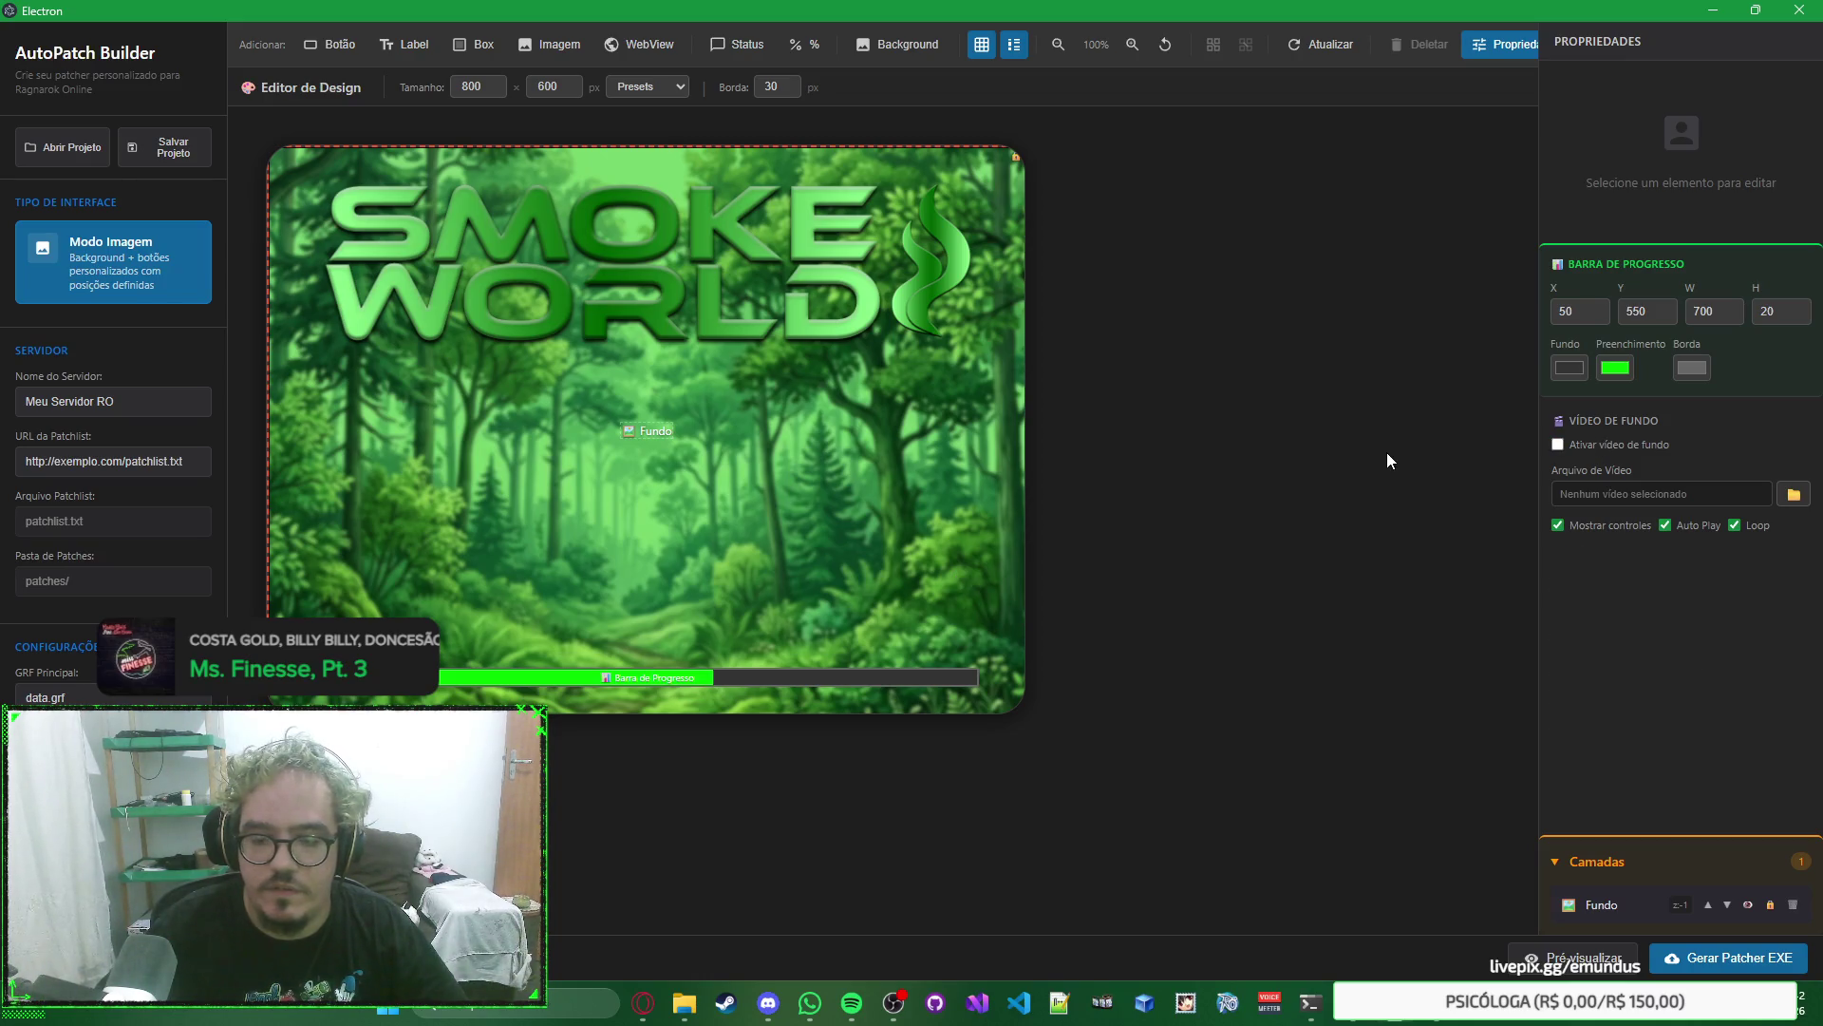
click(717, 419)
click(1306, 361)
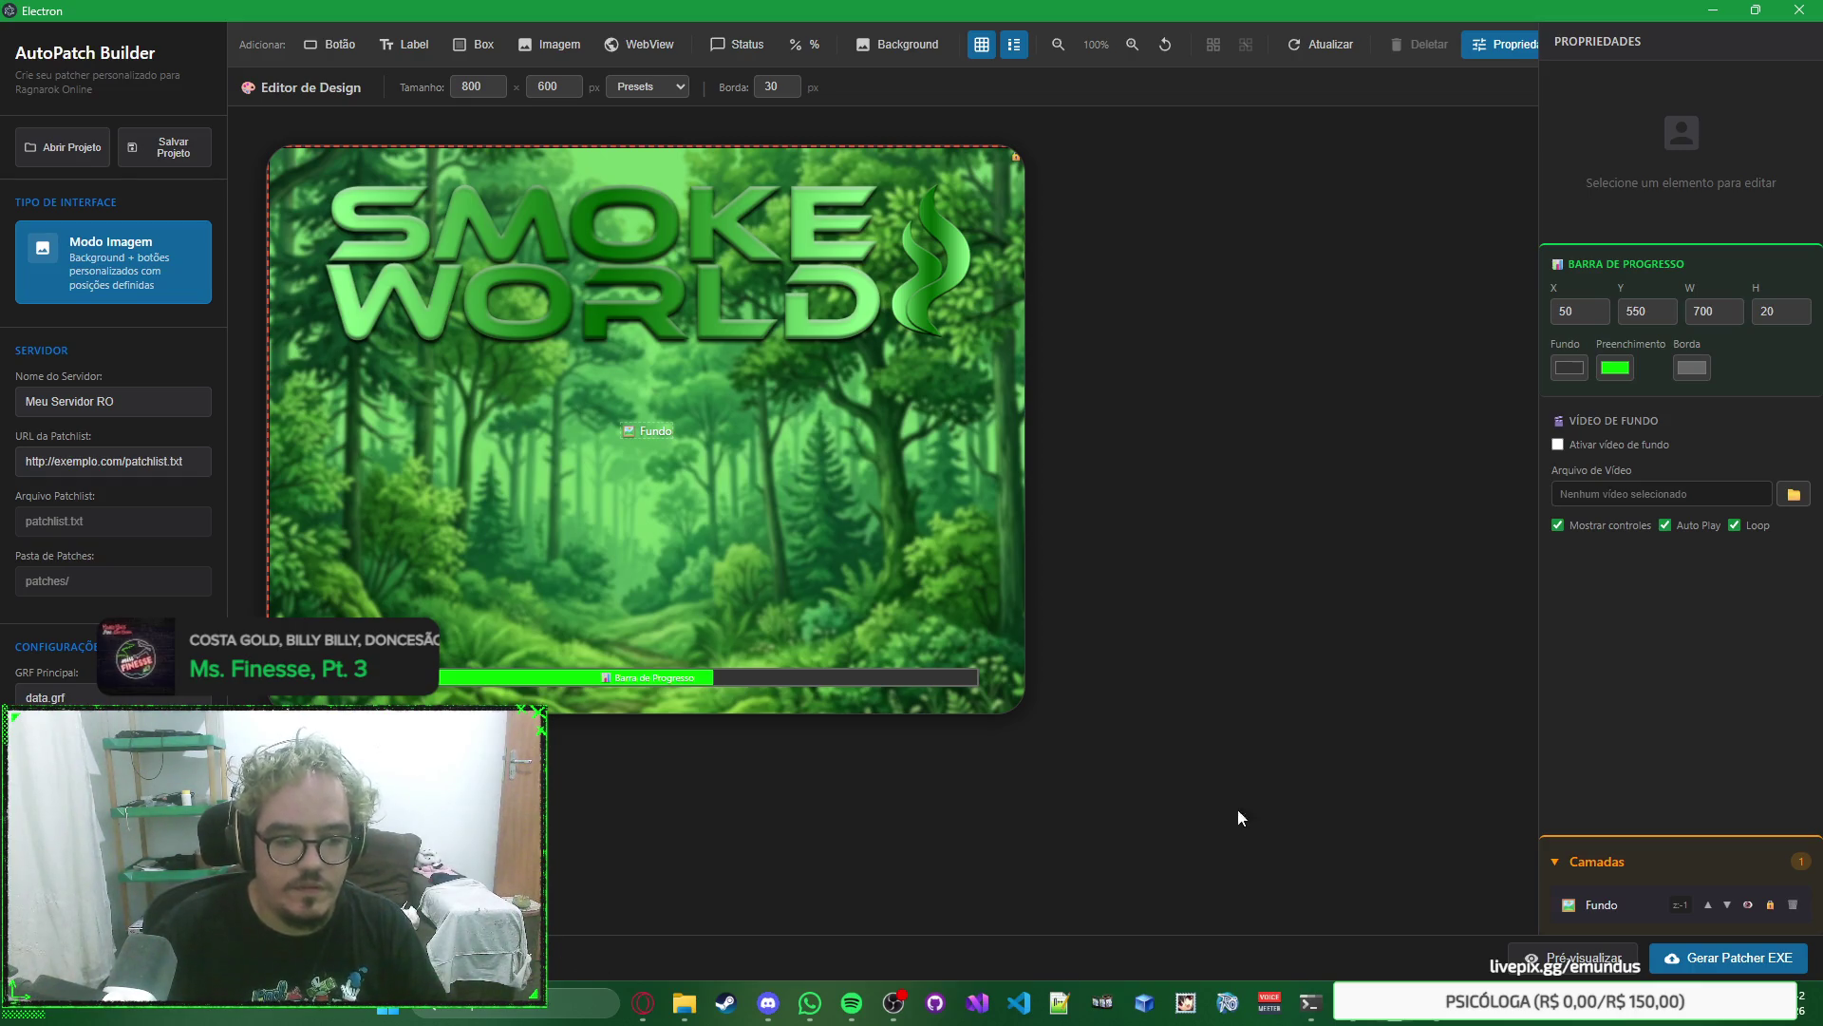
Rename the server to SmokeWorld and set the main GRF file to smoke.grf.
triple_click(156, 406)
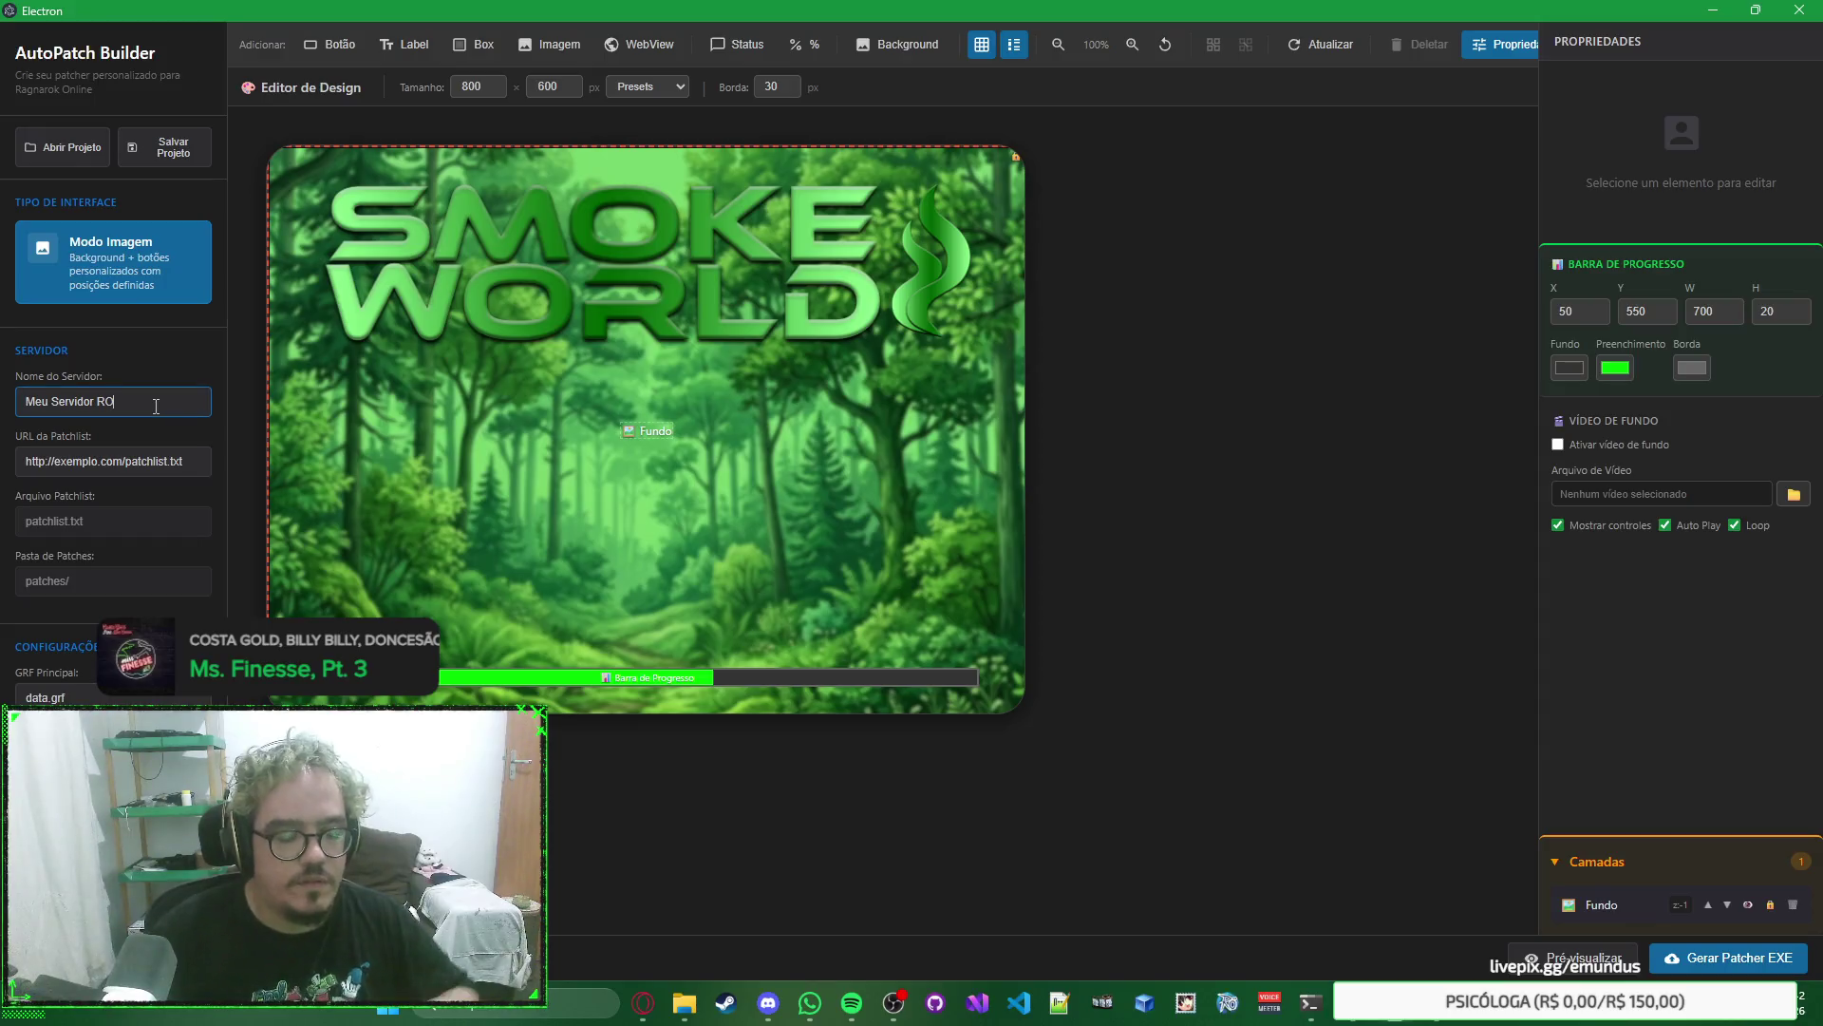
text(SmokeWorld)
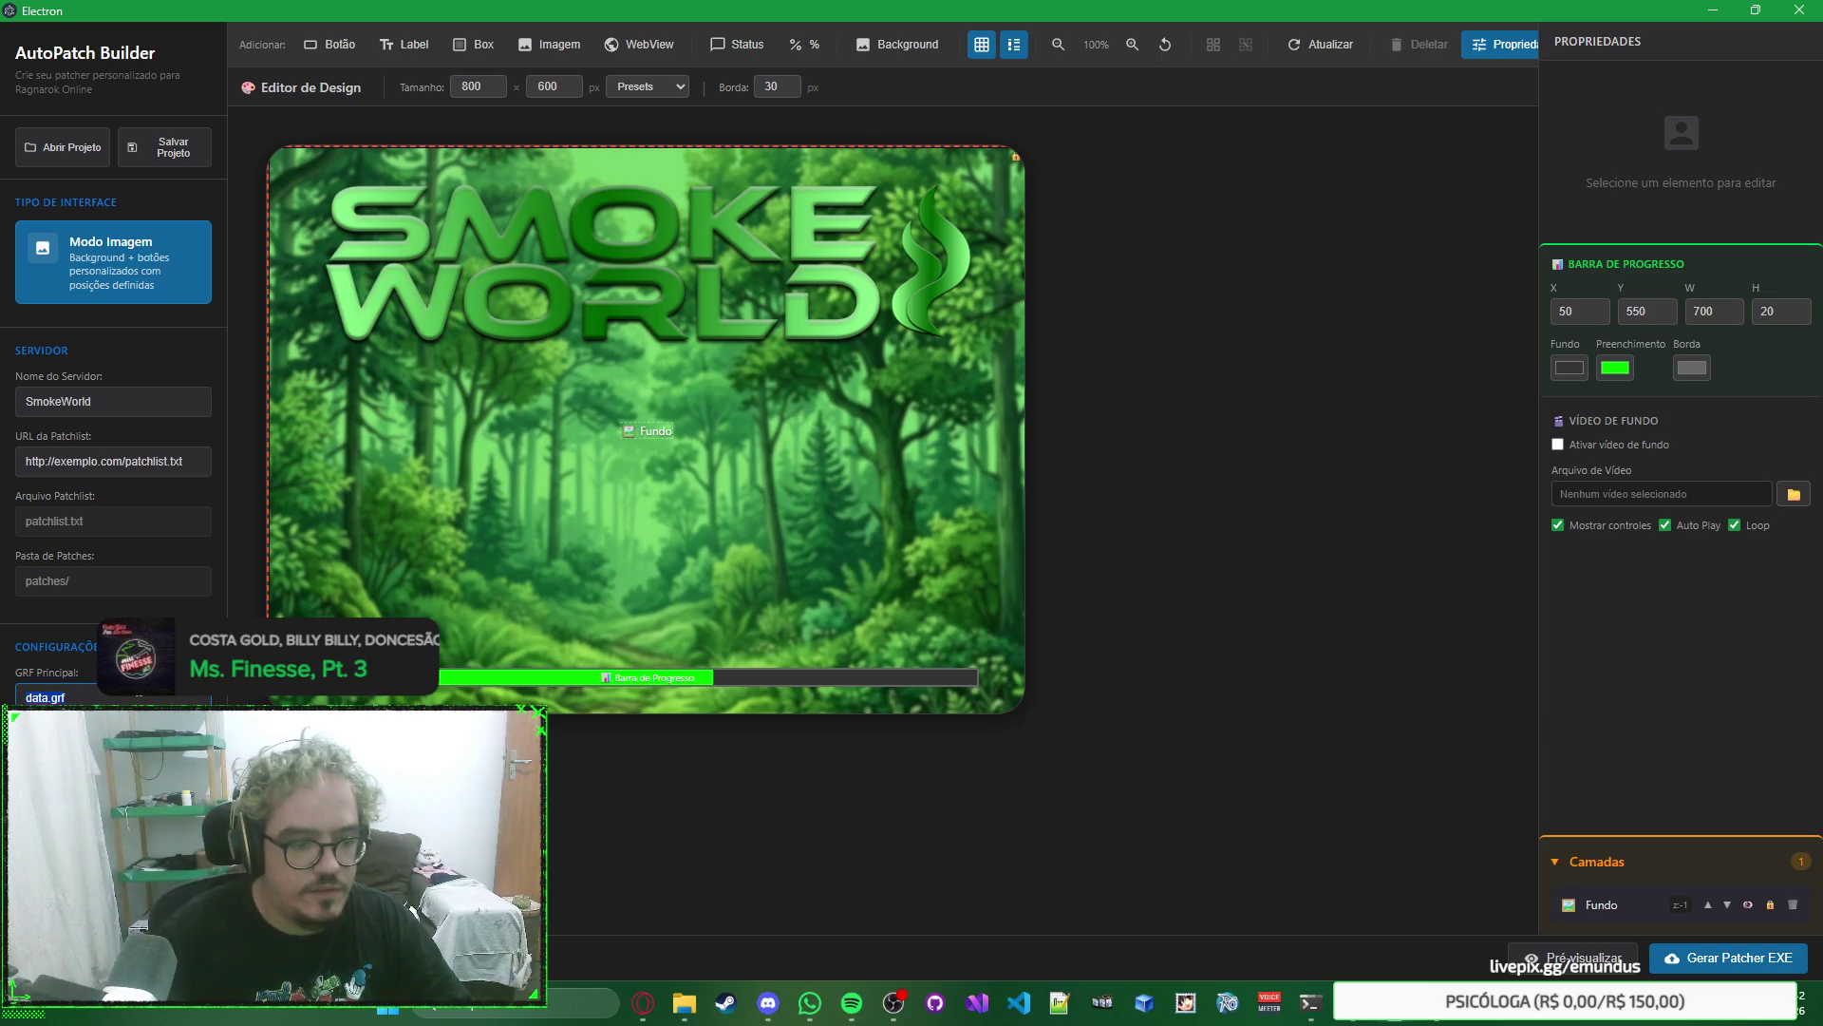
text(smoke)
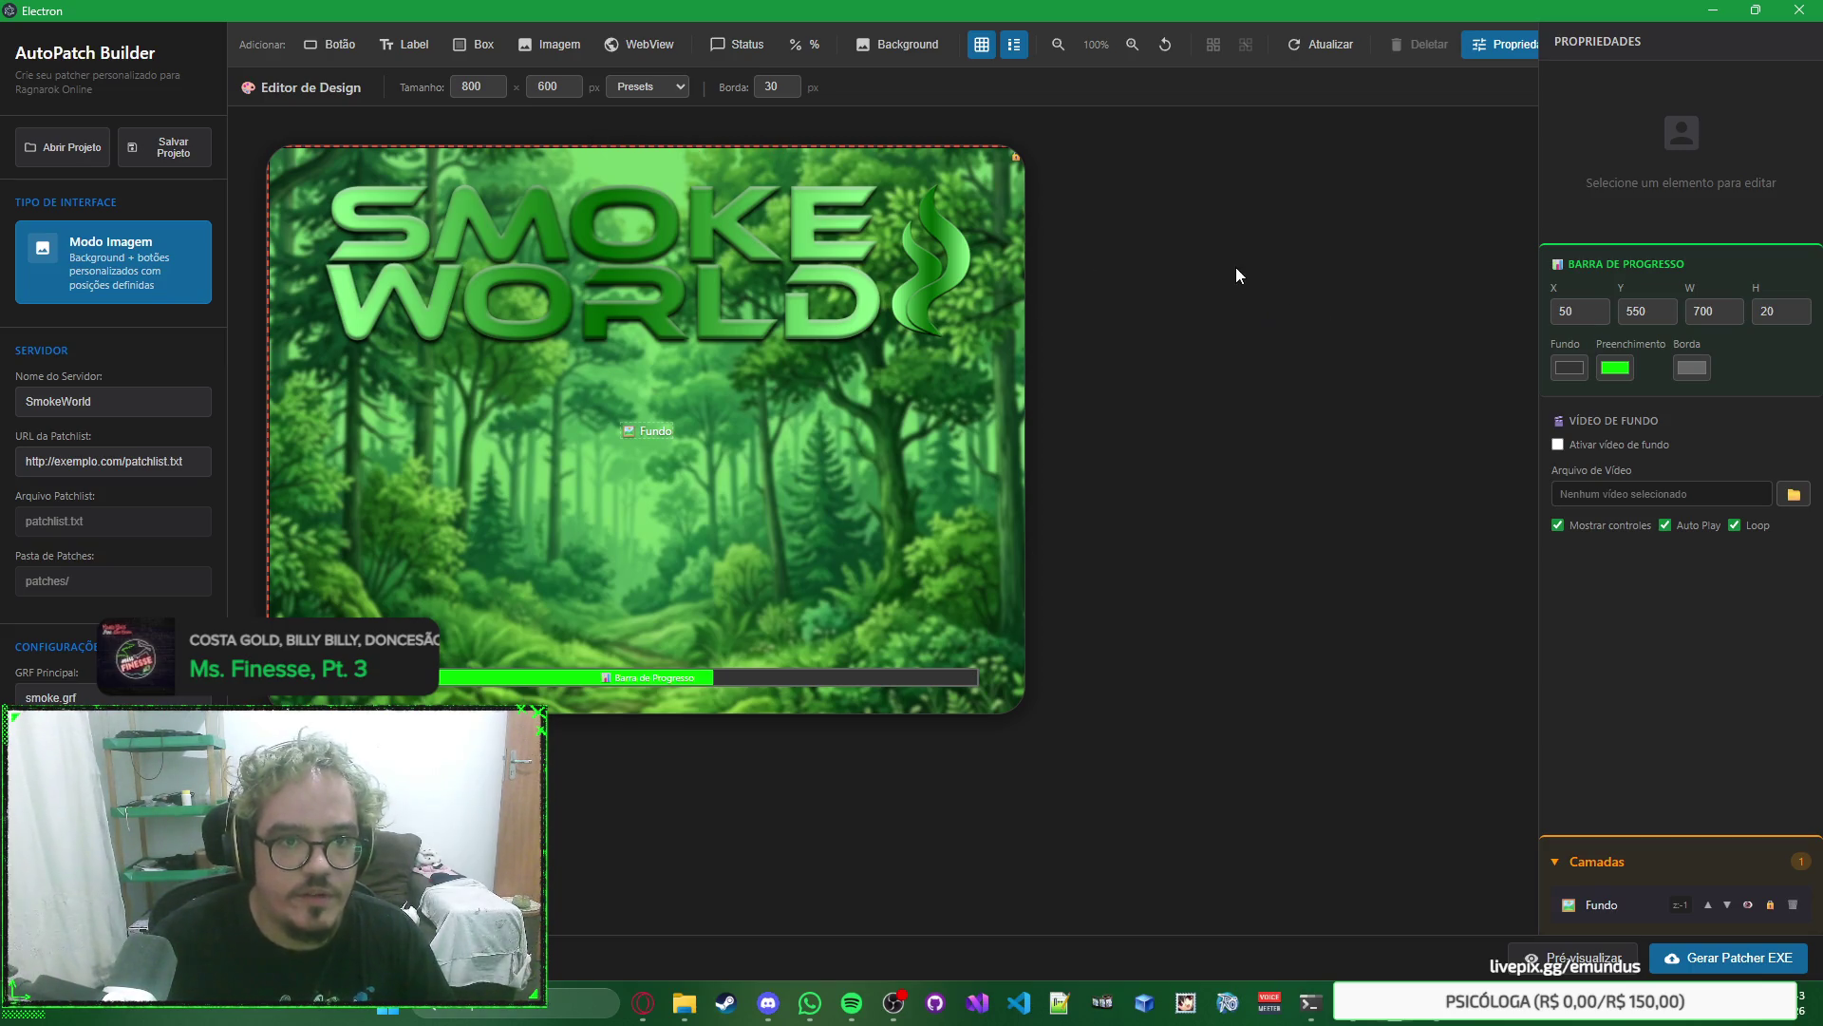
Add a button at X640 Y470 and review its Hover, Press and Desabilitado states.
click(330, 44)
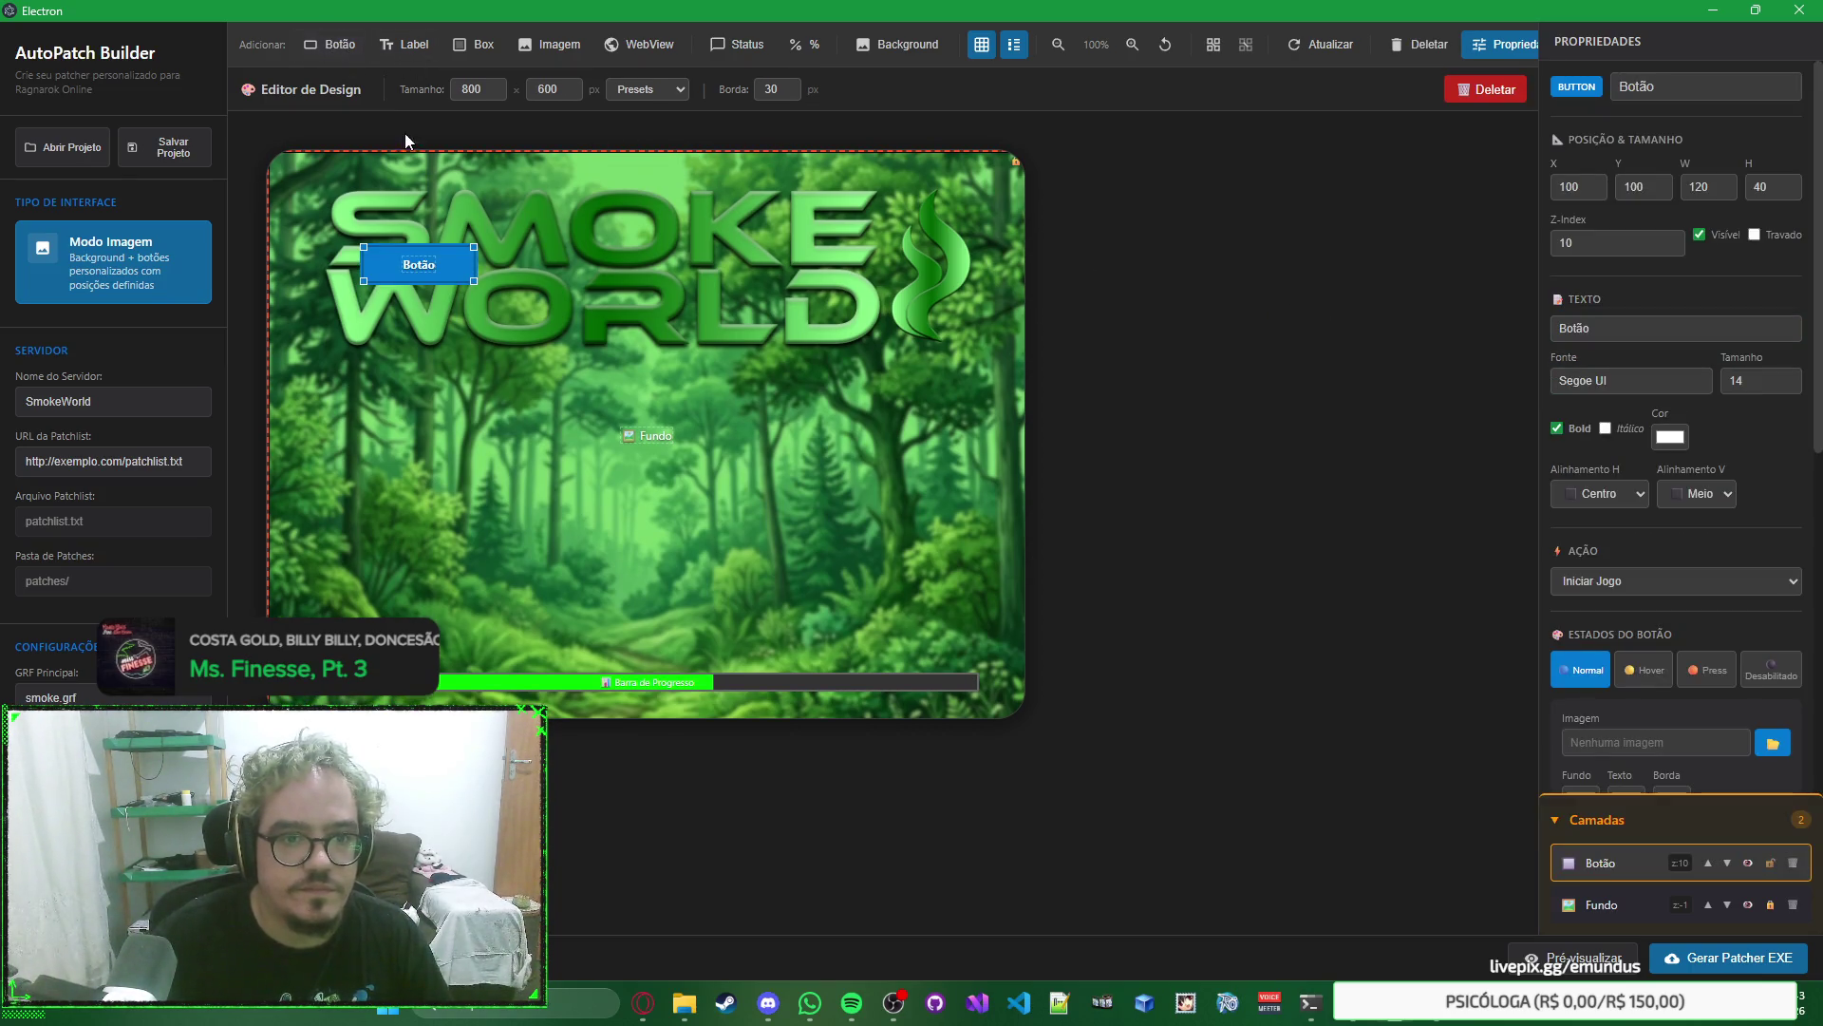
mouse_move(449, 267)
mouse_down()
mouse_move(932, 493)
mouse_move(961, 620)
mouse_up()
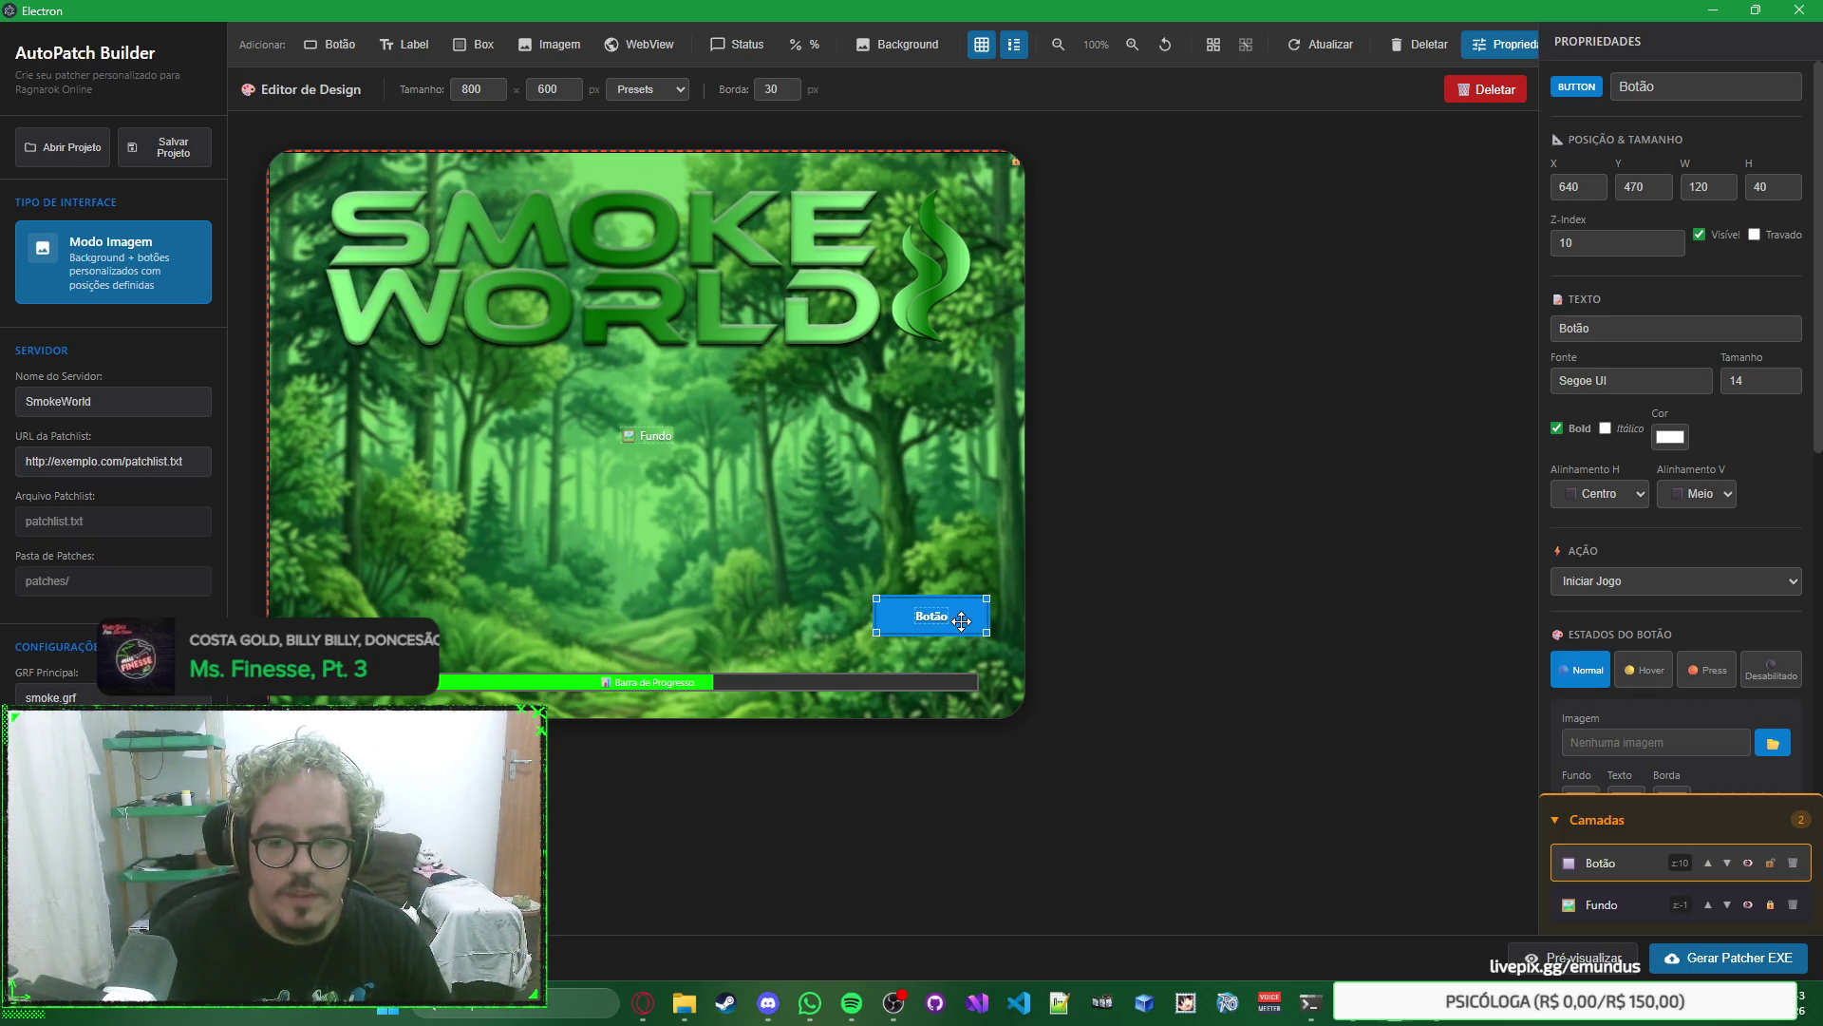
click(1647, 670)
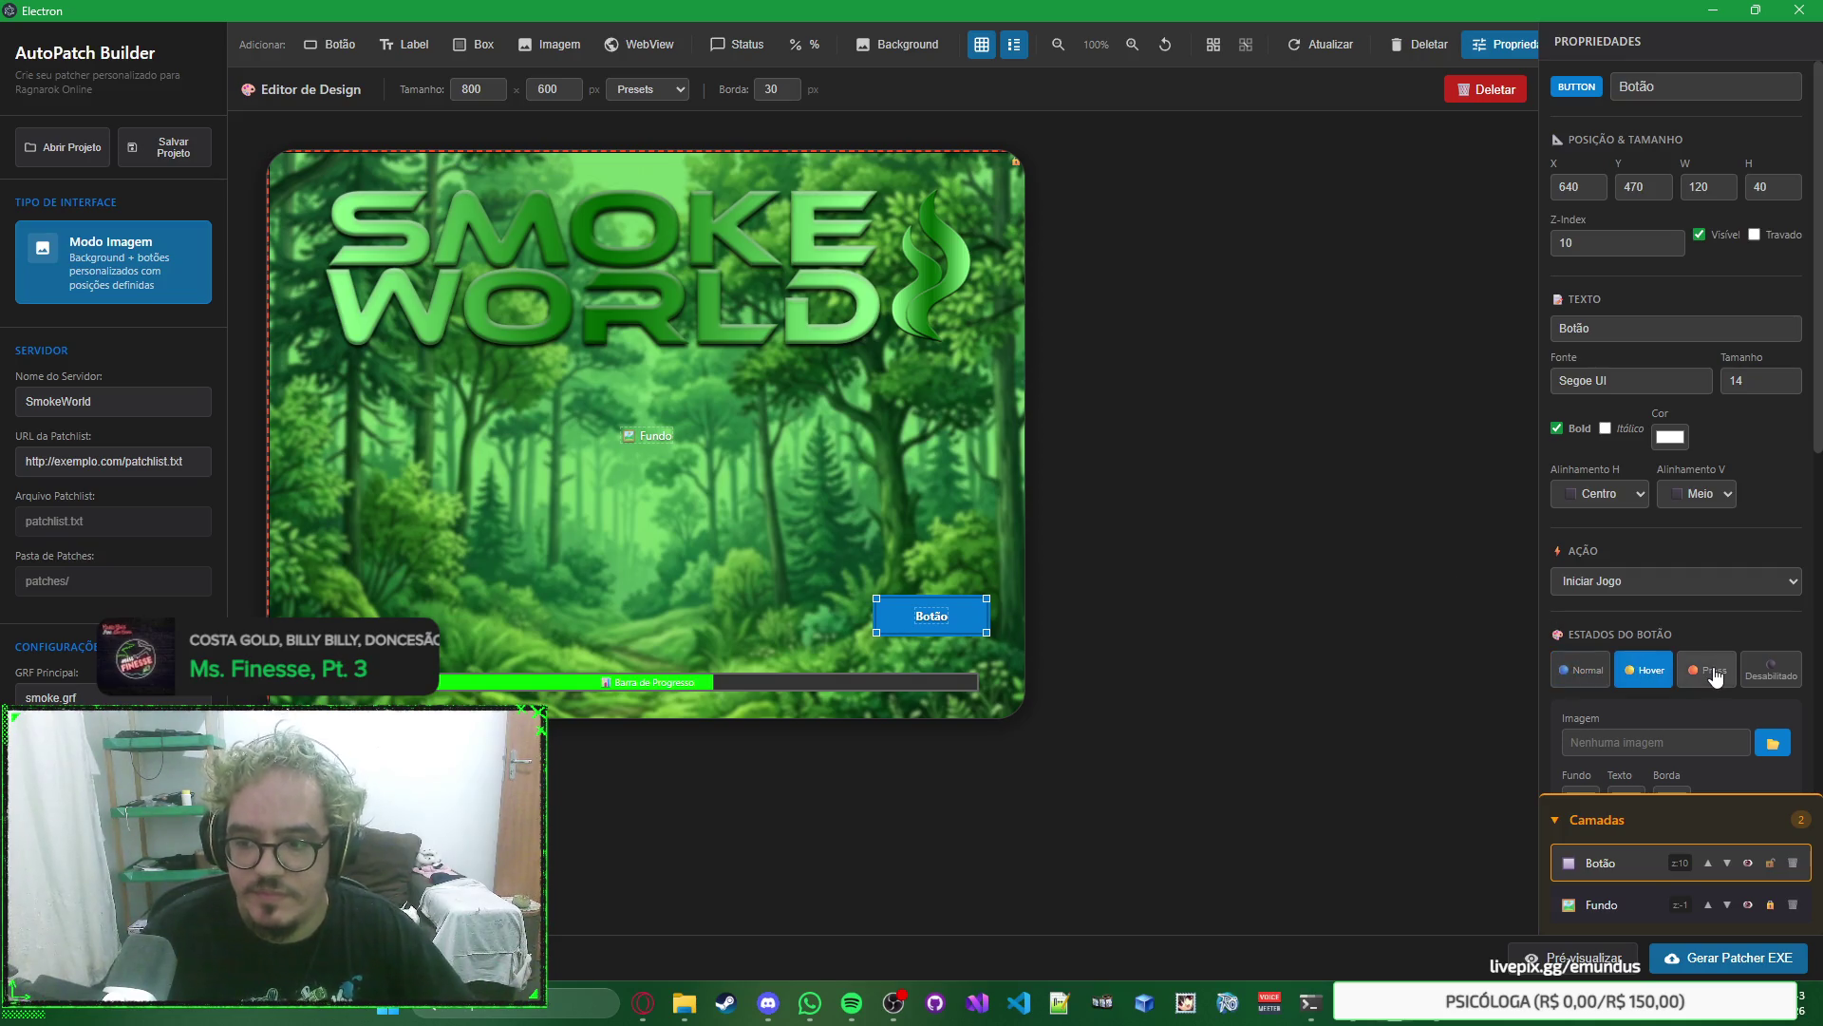
click(1714, 671)
click(1771, 671)
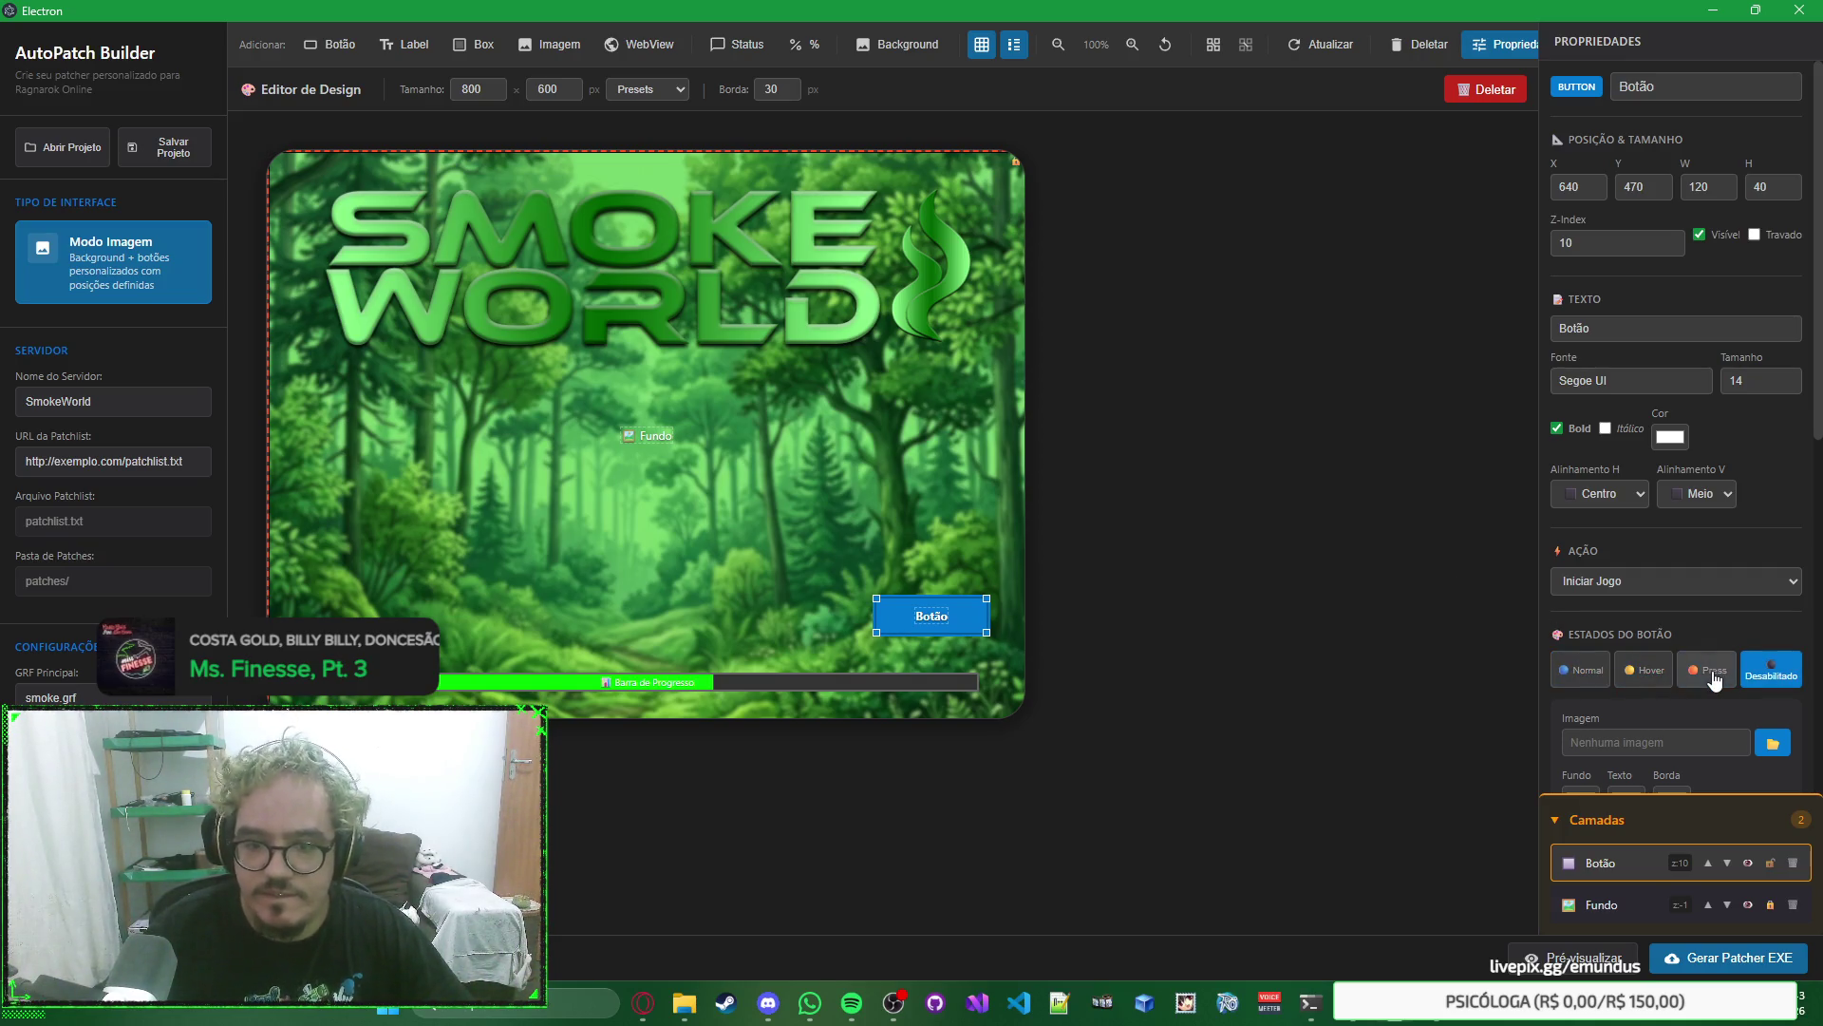
click(1709, 670)
click(1638, 672)
click(1584, 671)
Set the button's action to Configurações, then return to Photoshop and deselect the layer.
scroll(1554, 516, down, 1)
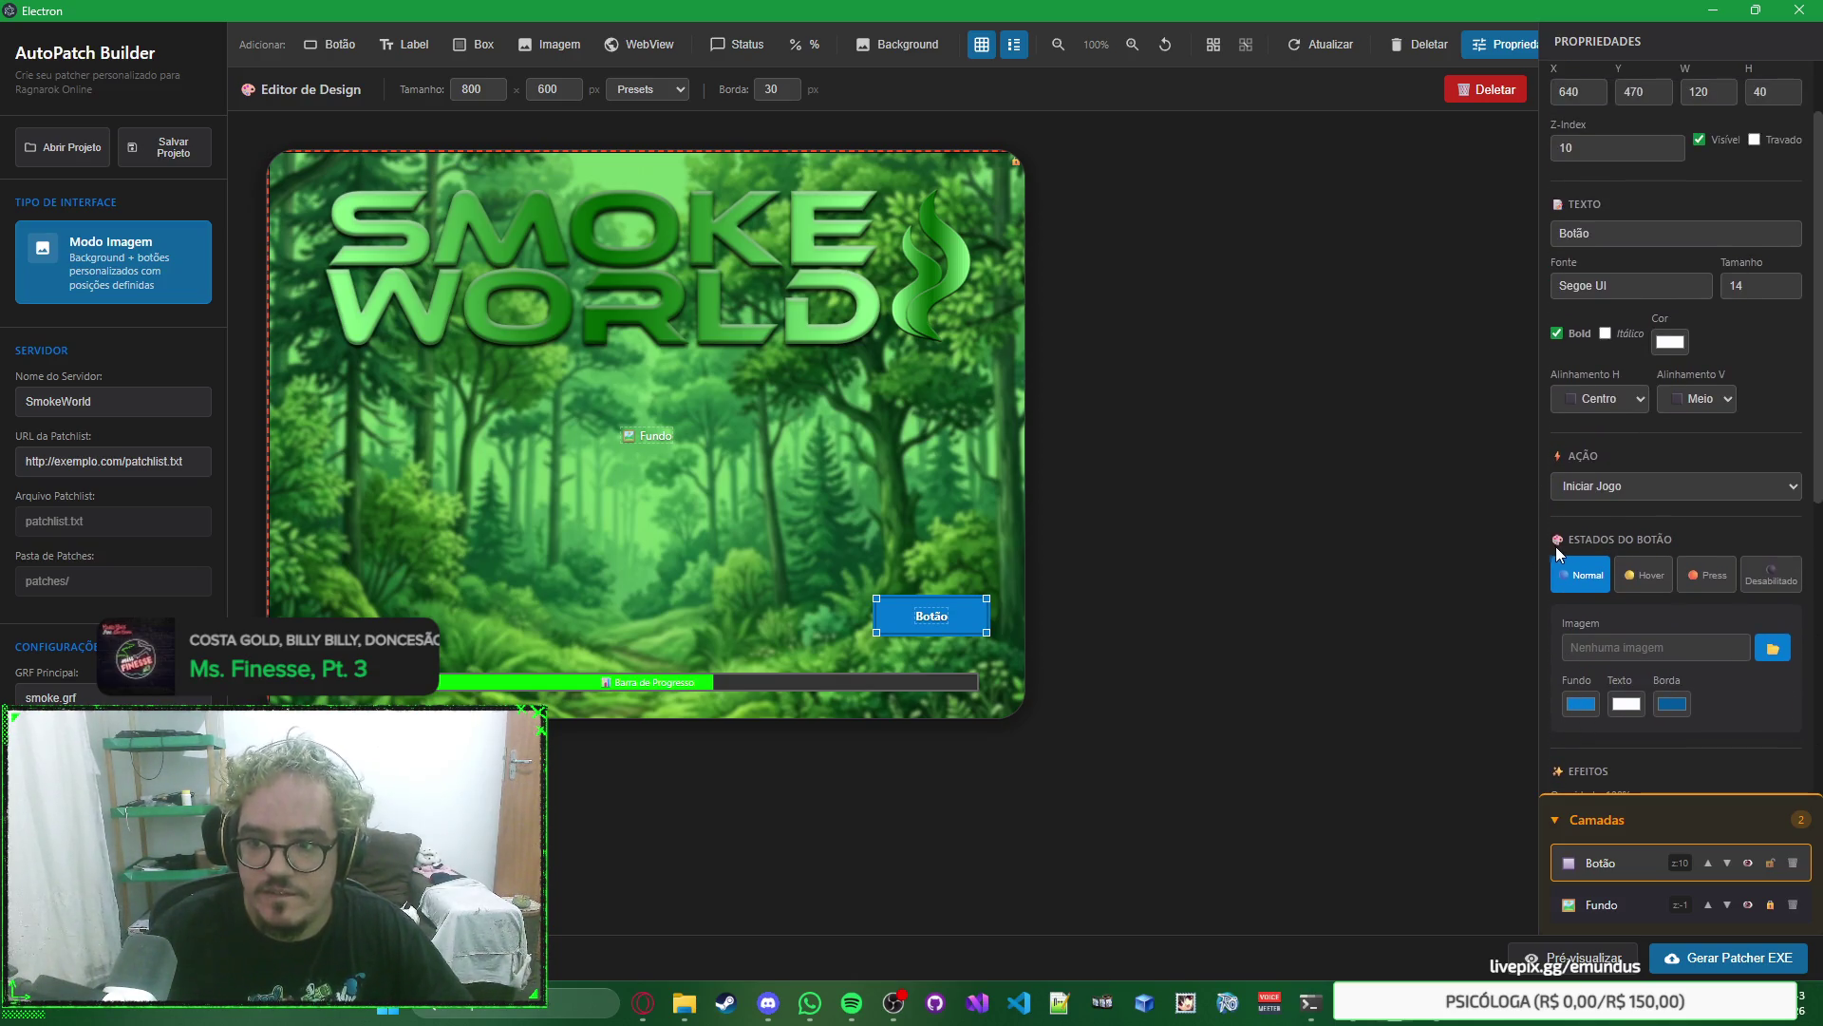
click(1734, 489)
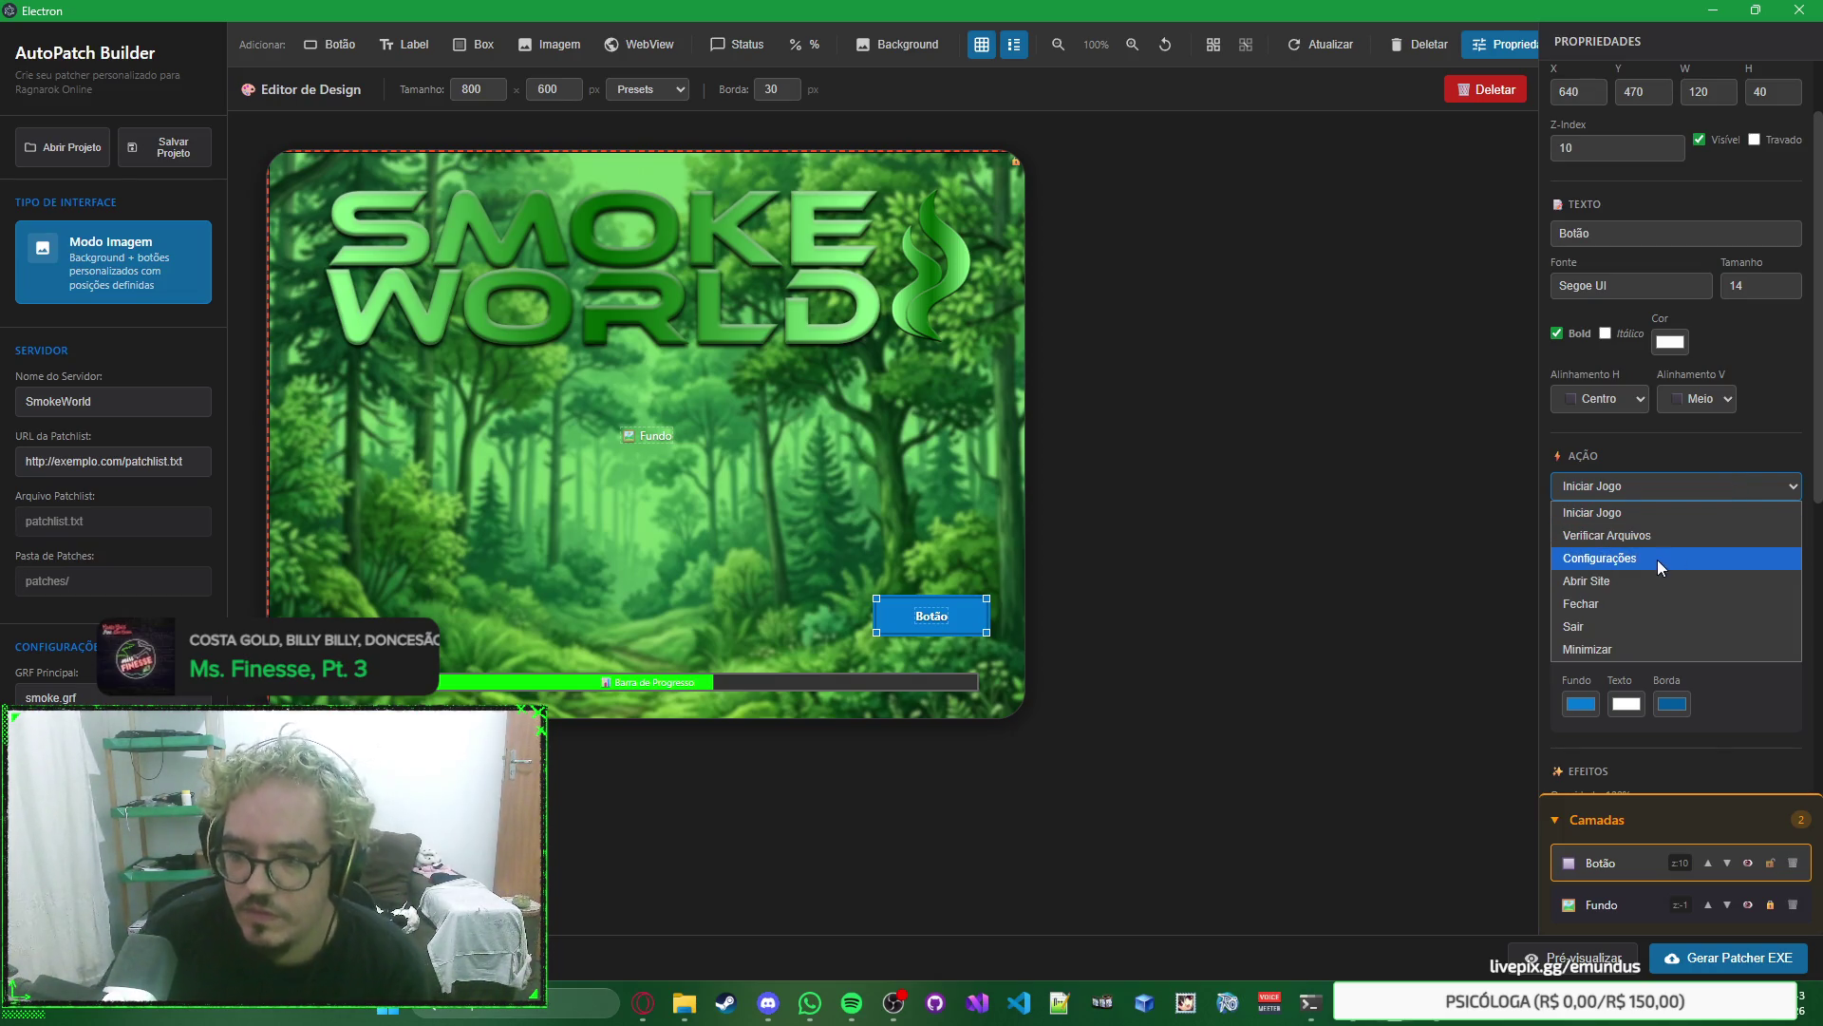
click(1657, 560)
click(1726, 492)
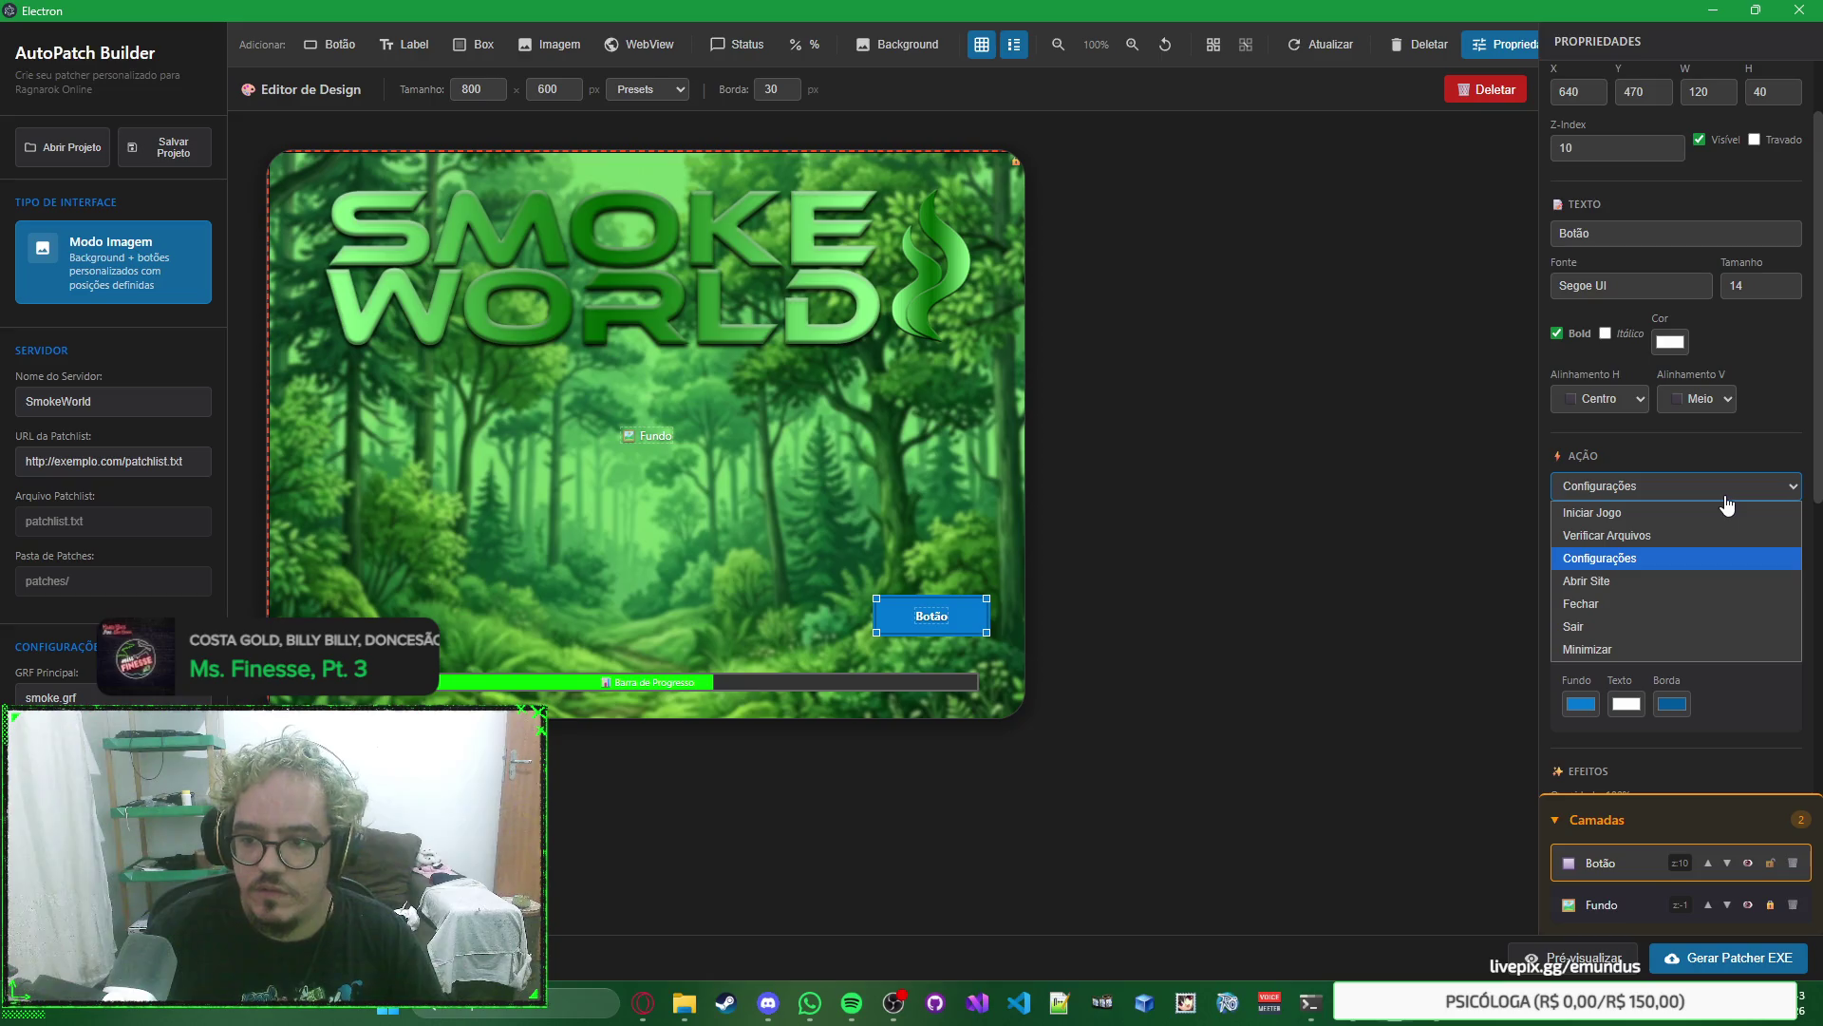
click(1635, 561)
scroll(1668, 509, up, 1)
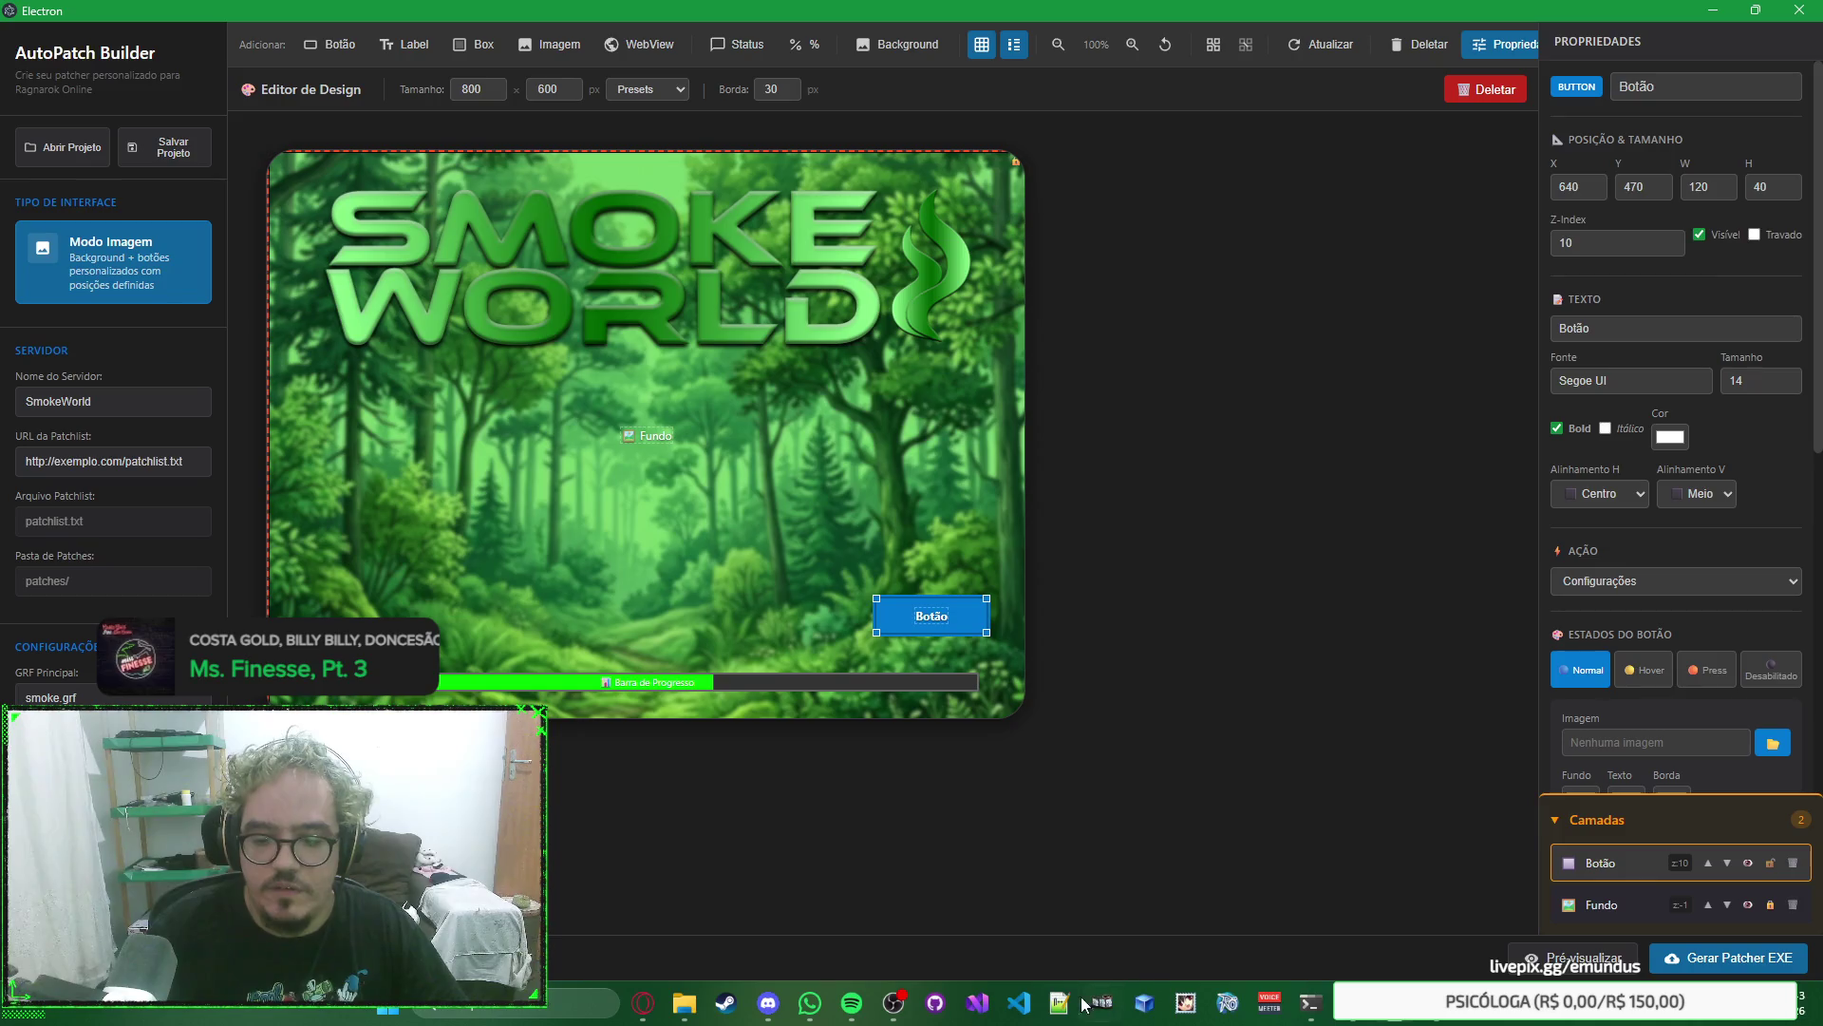
key(alt+Tab)
click(1287, 802)
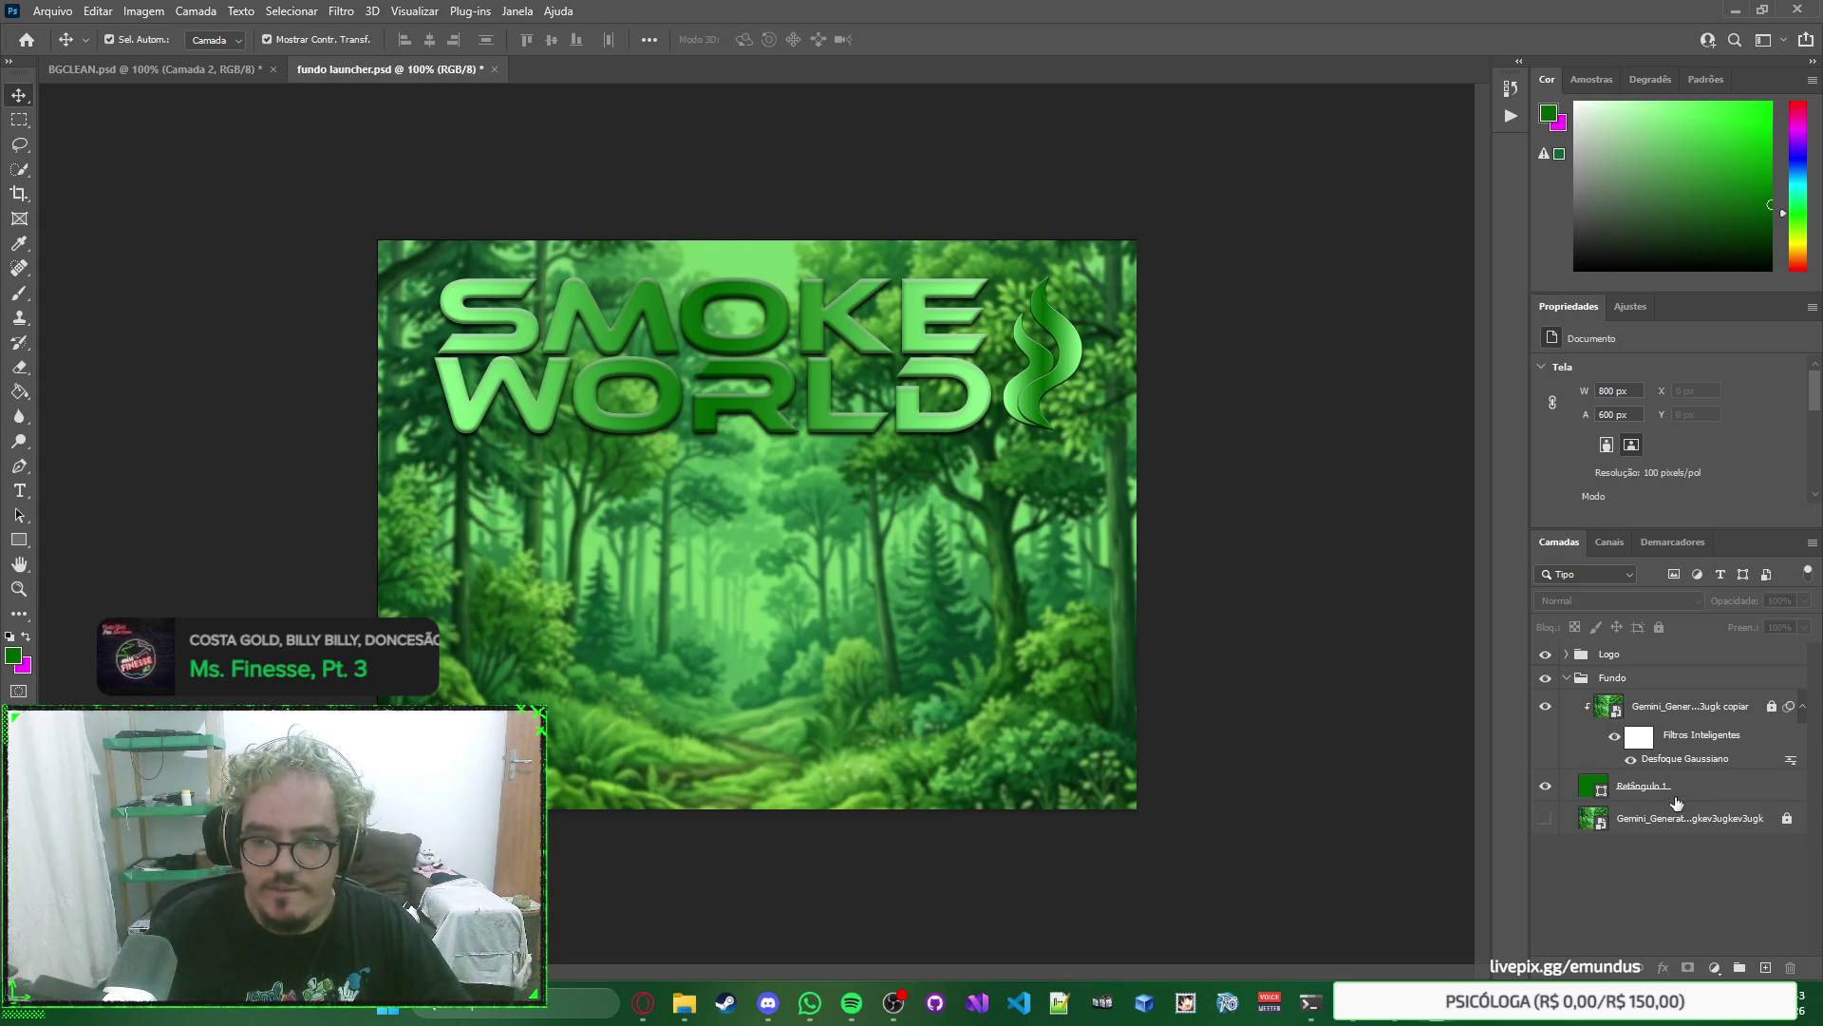
Save the fundo launcher.psd document with Ctrl+S.
right_click(1393, 612)
click(1322, 609)
key(ctrl+s)
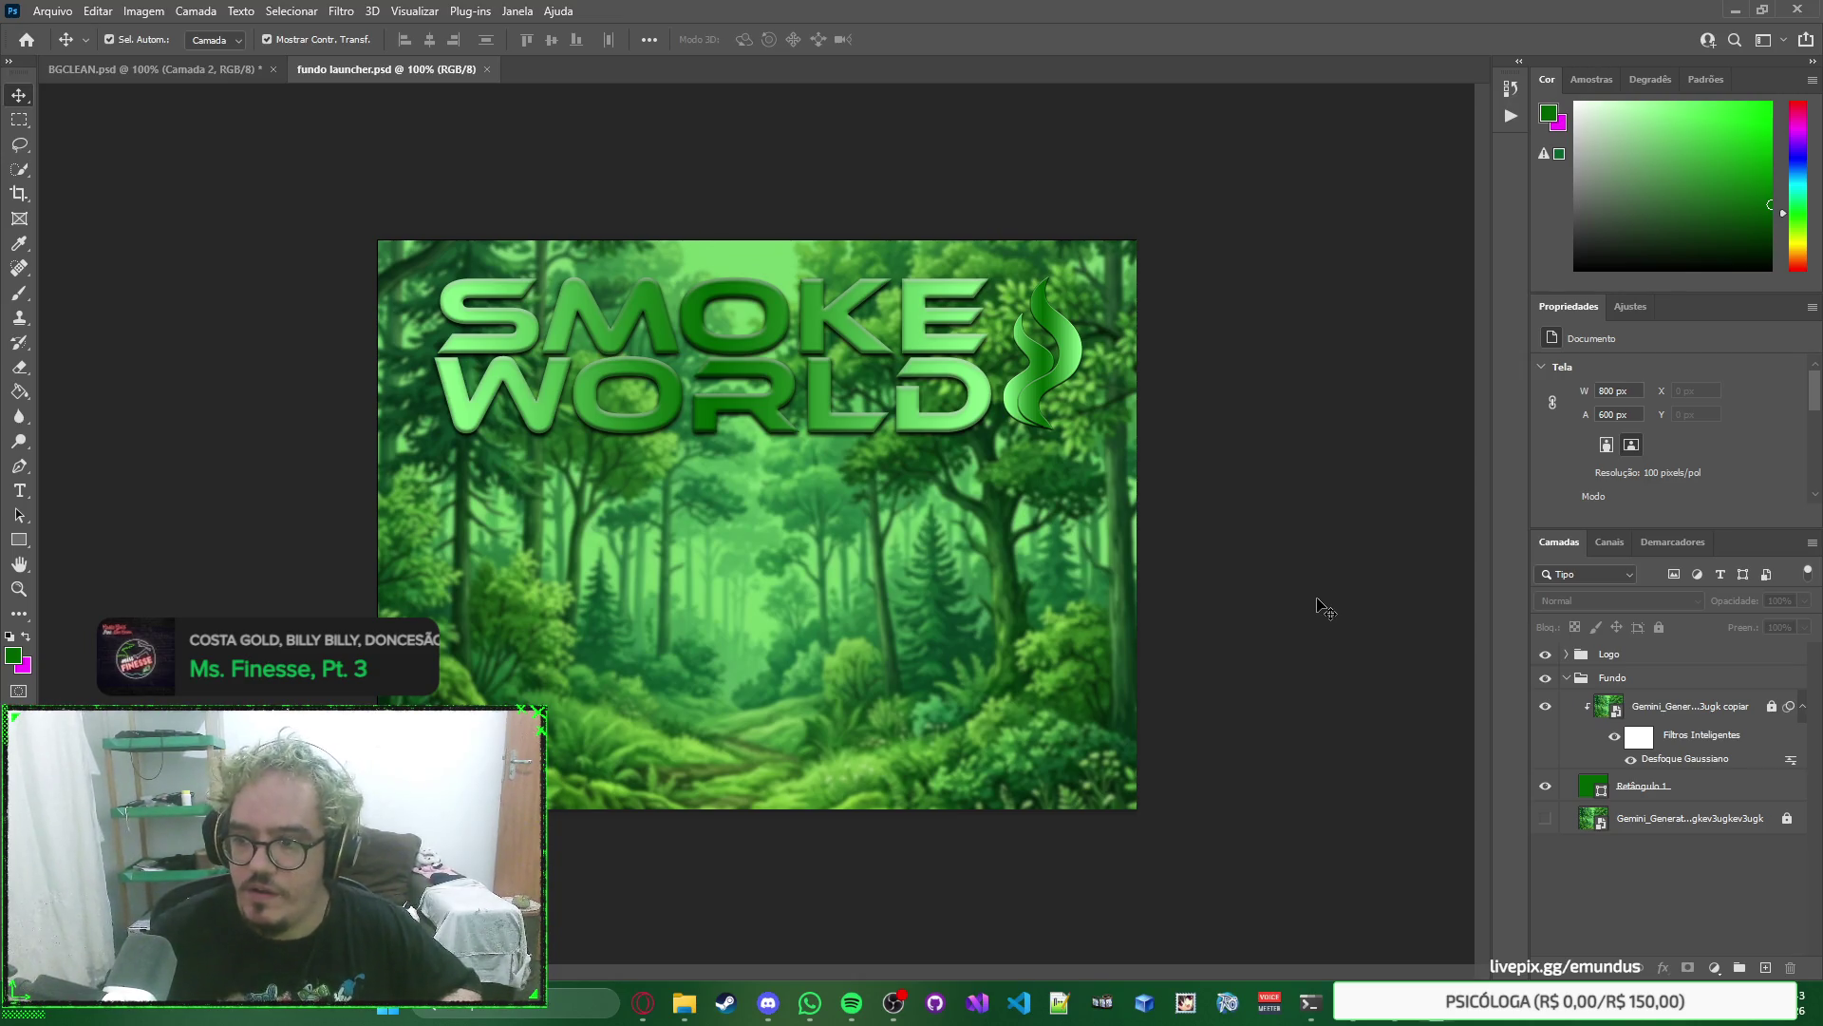
right_click(1328, 607)
click(1283, 582)
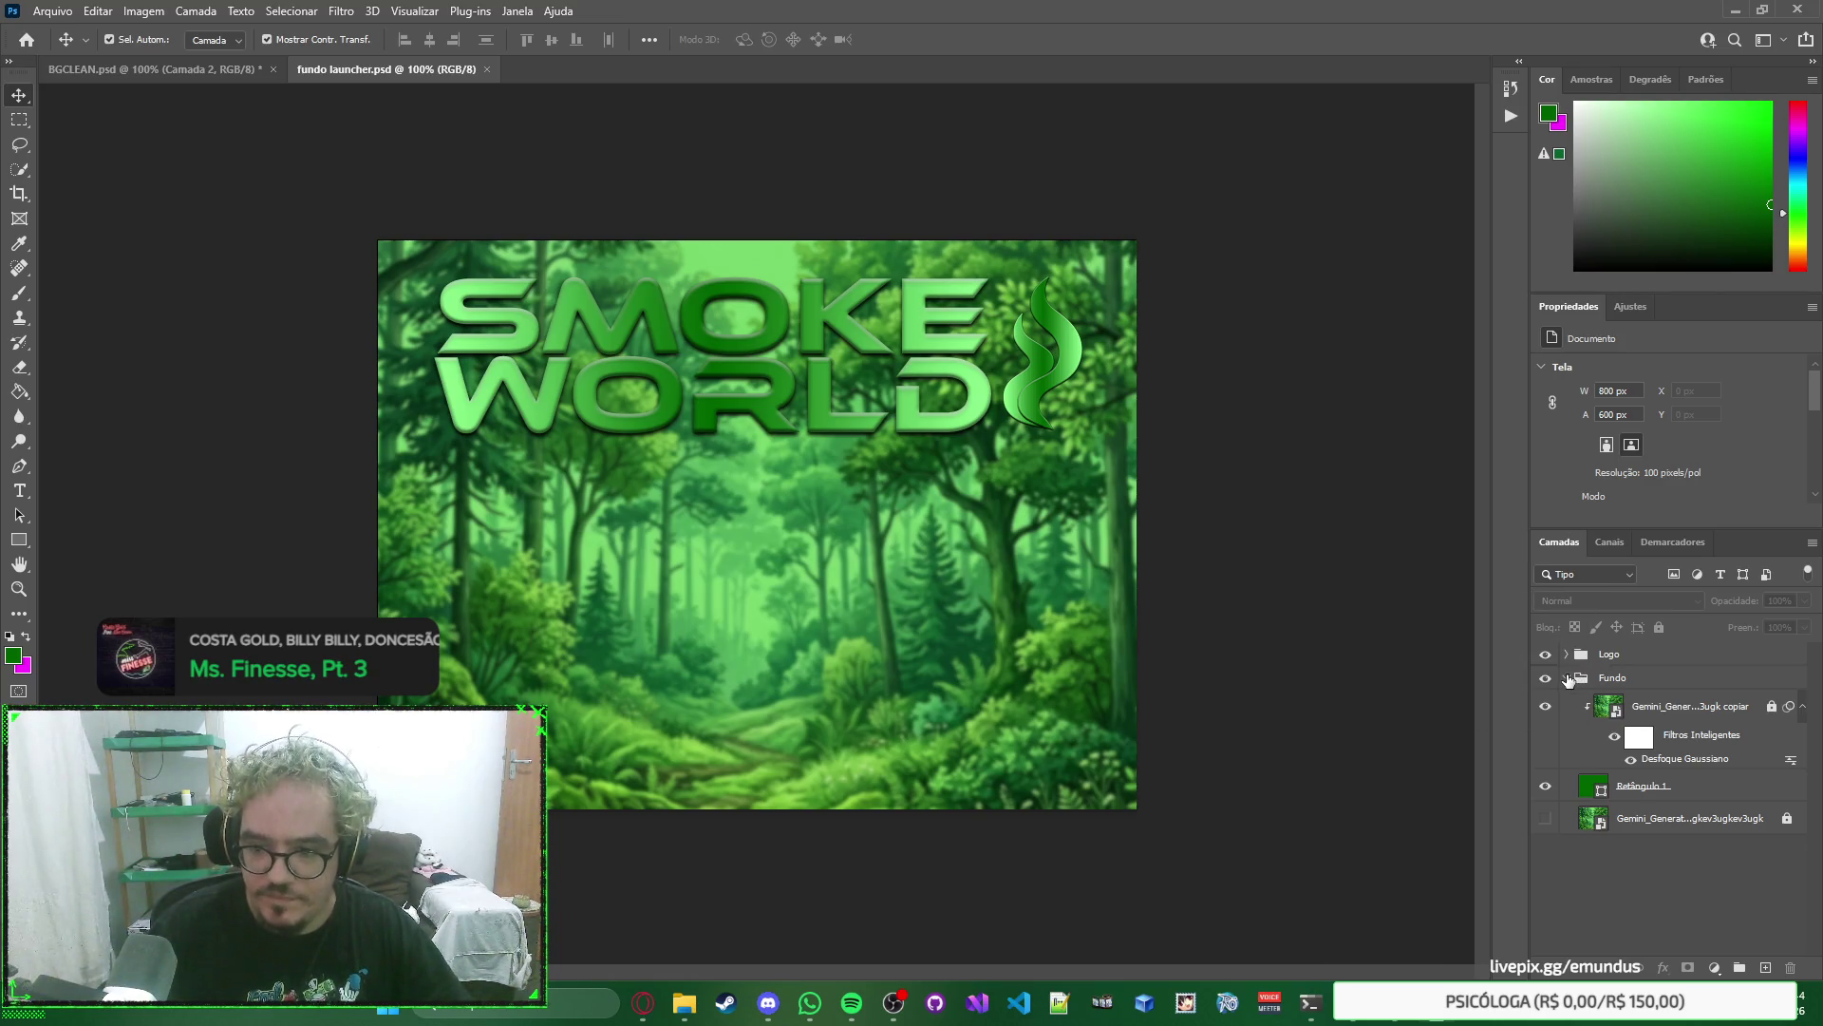
Collapse the Fundo and Logo groups, adding and deleting an empty test layer above Logo.
click(1566, 677)
click(1566, 655)
click(1567, 656)
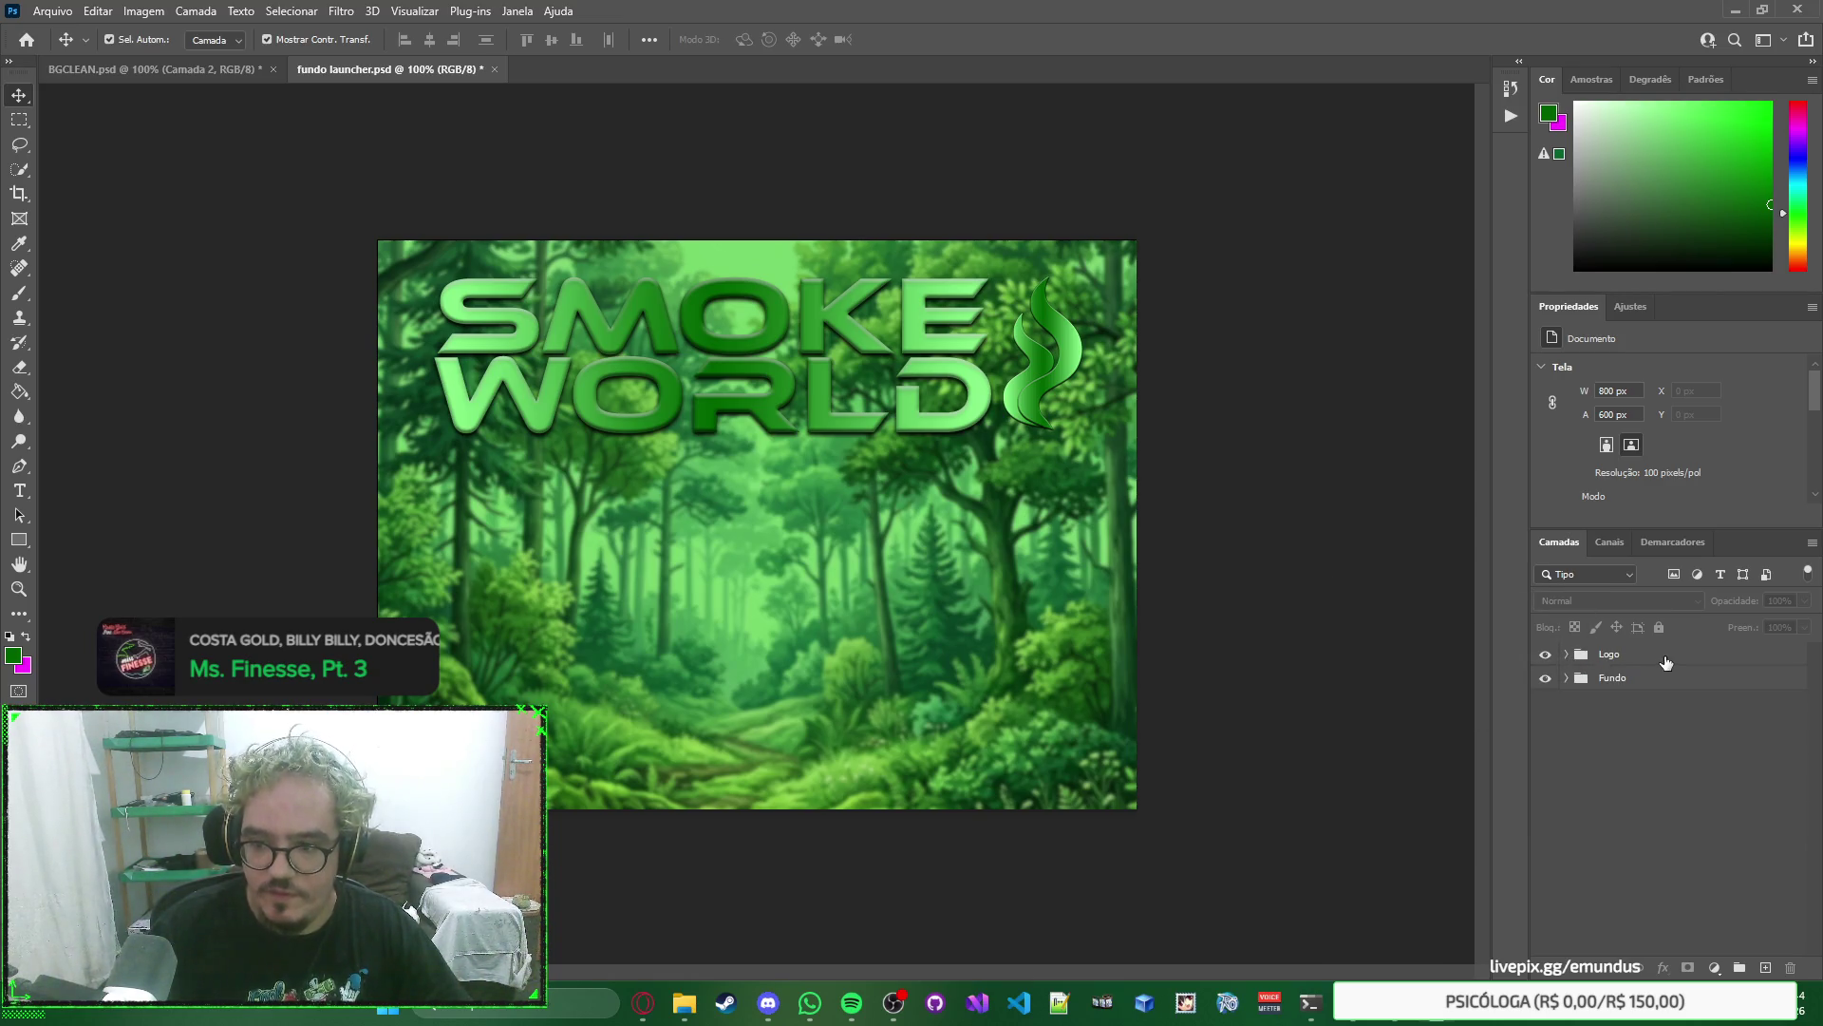
click(1668, 657)
click(1767, 968)
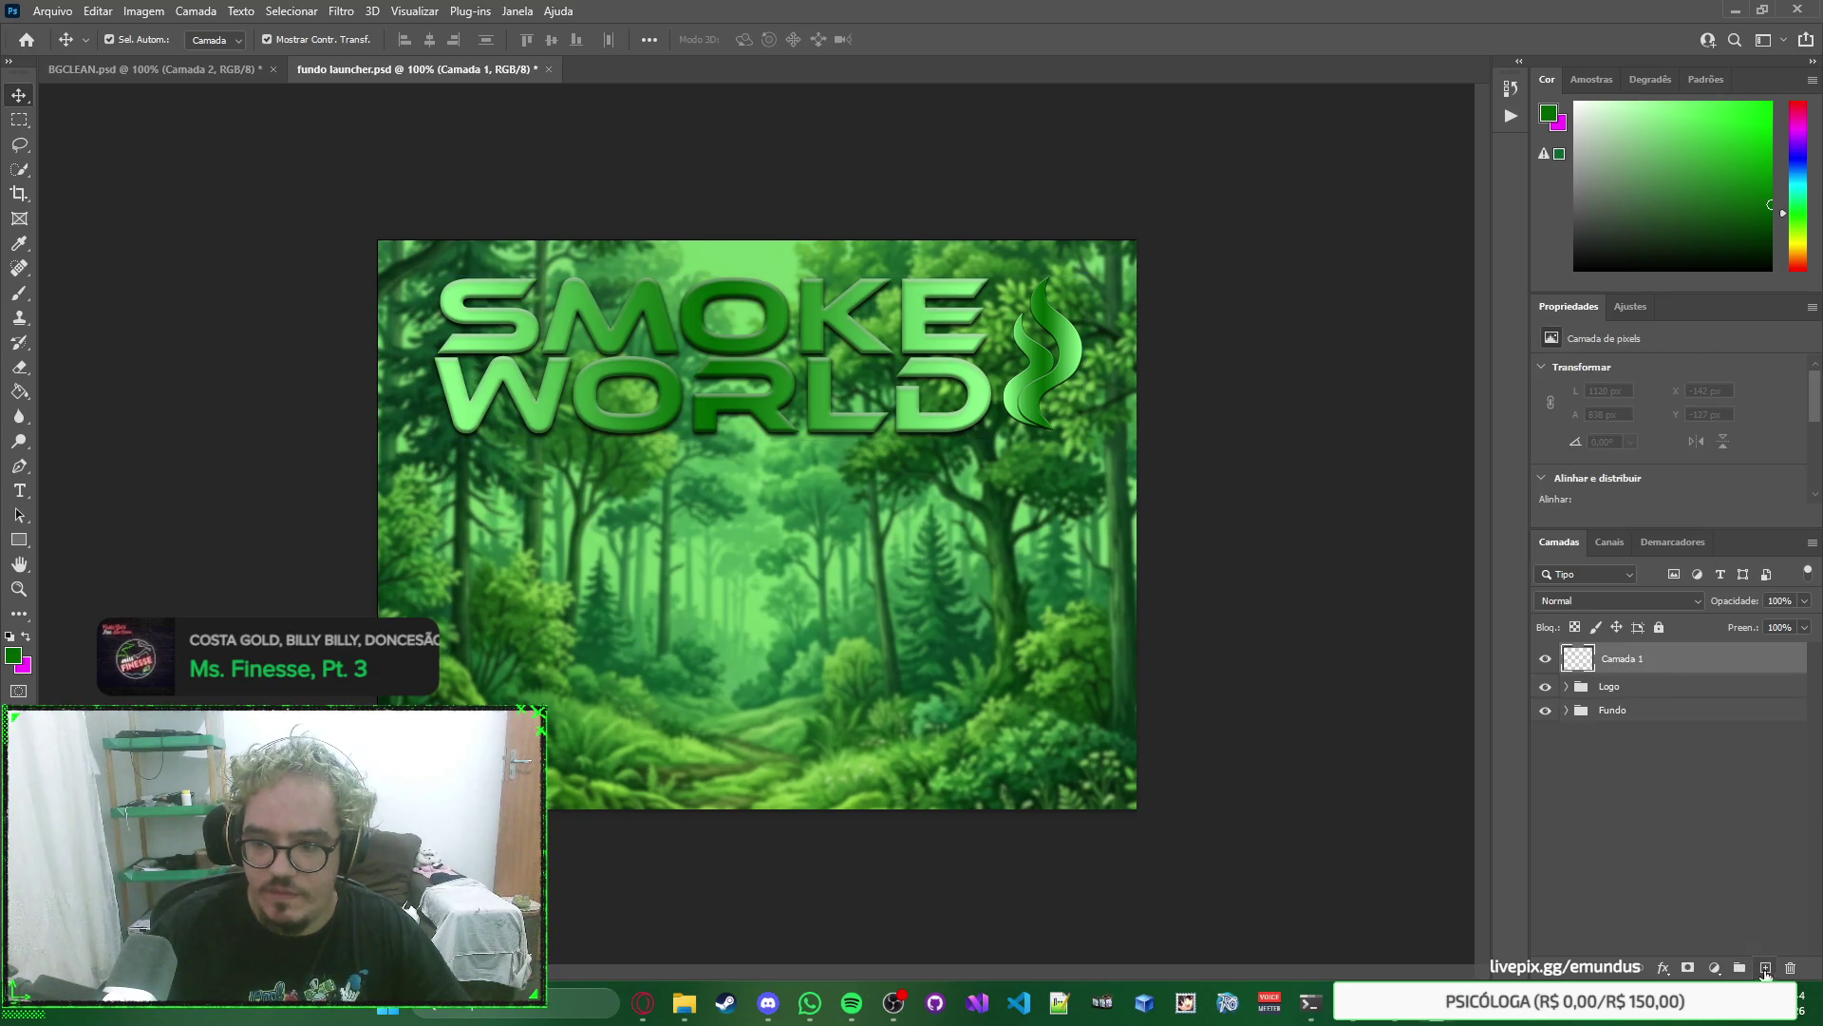
key(Delete)
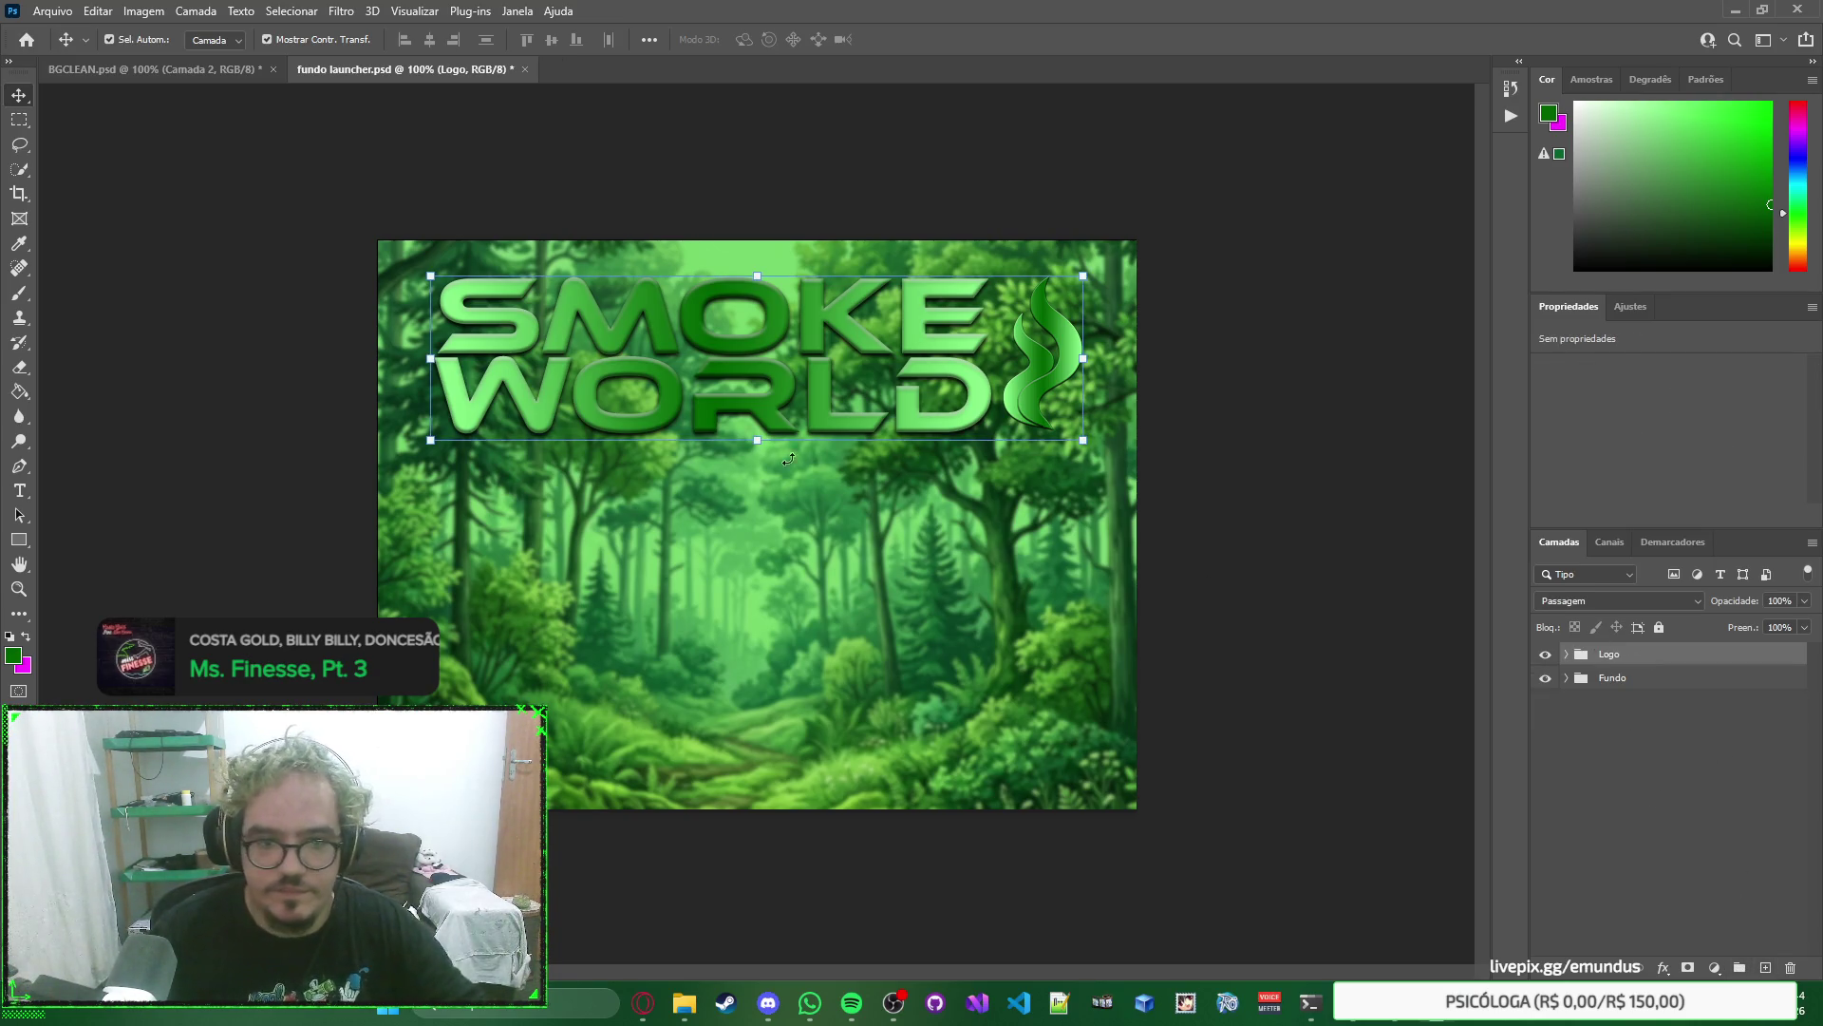
click(1322, 520)
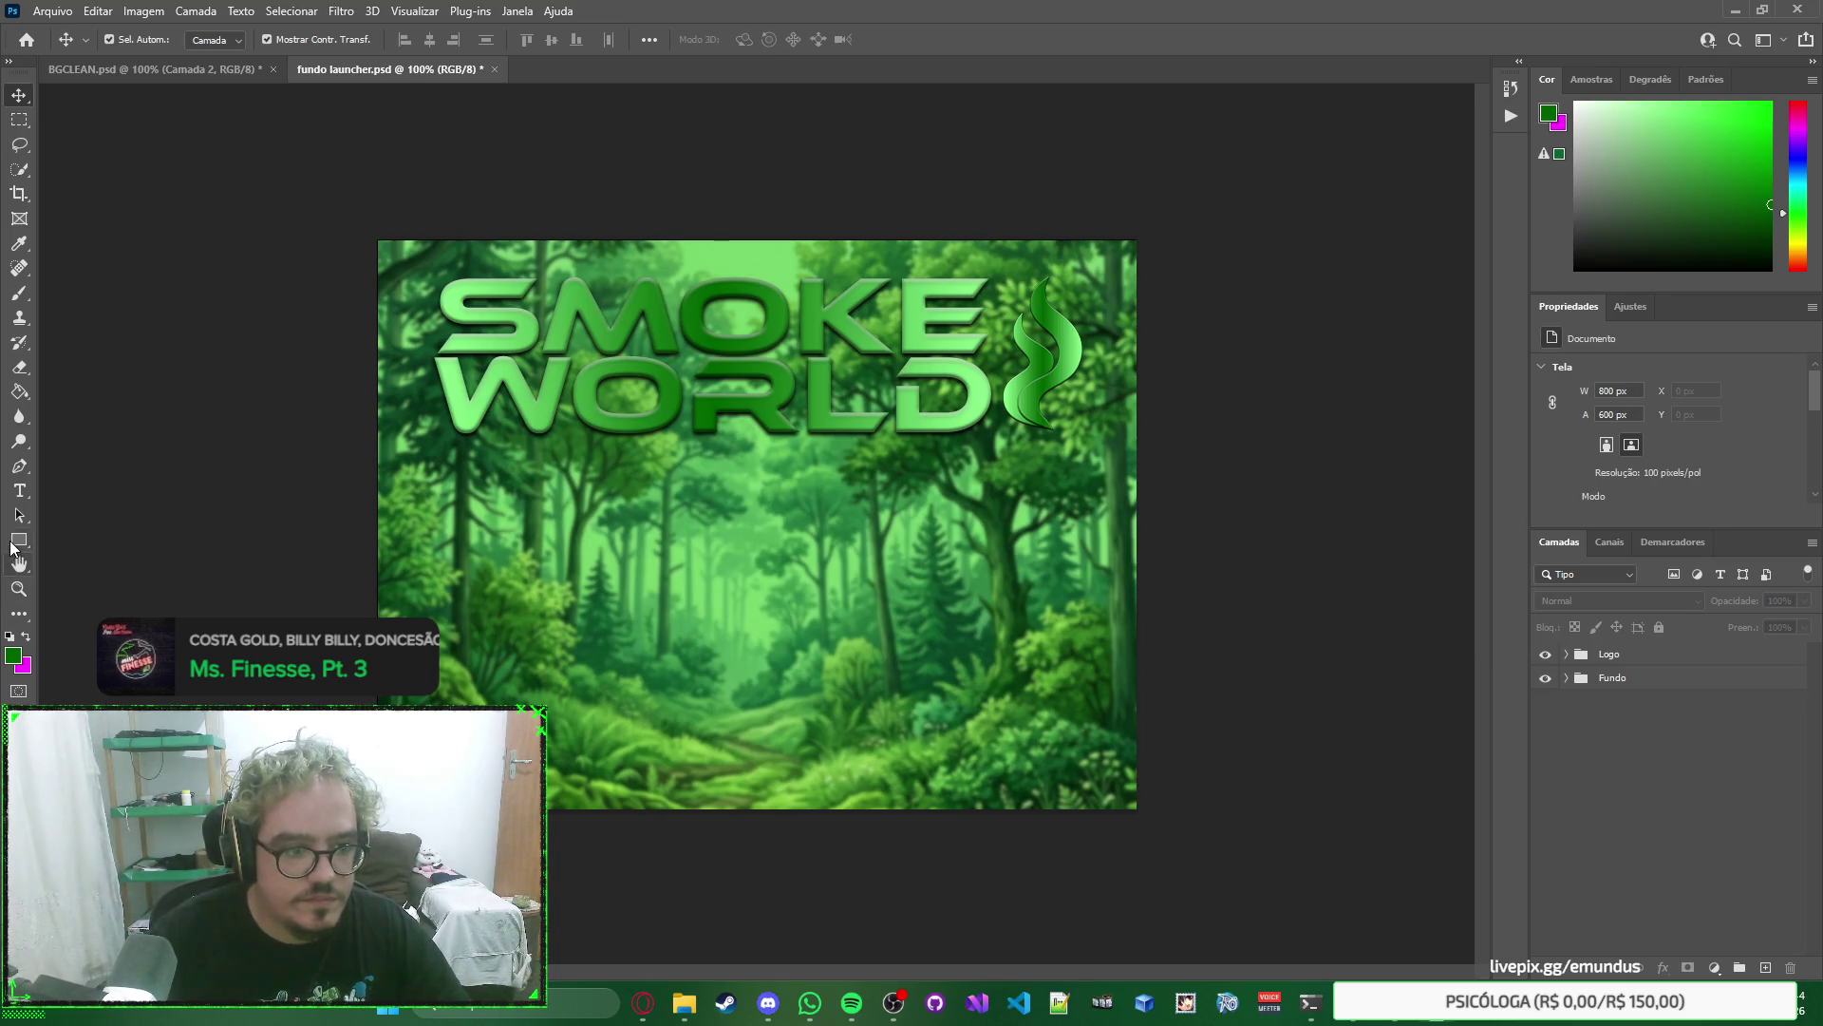
Select the Rectangle tool for drawing rectangle shapes.
click(19, 539)
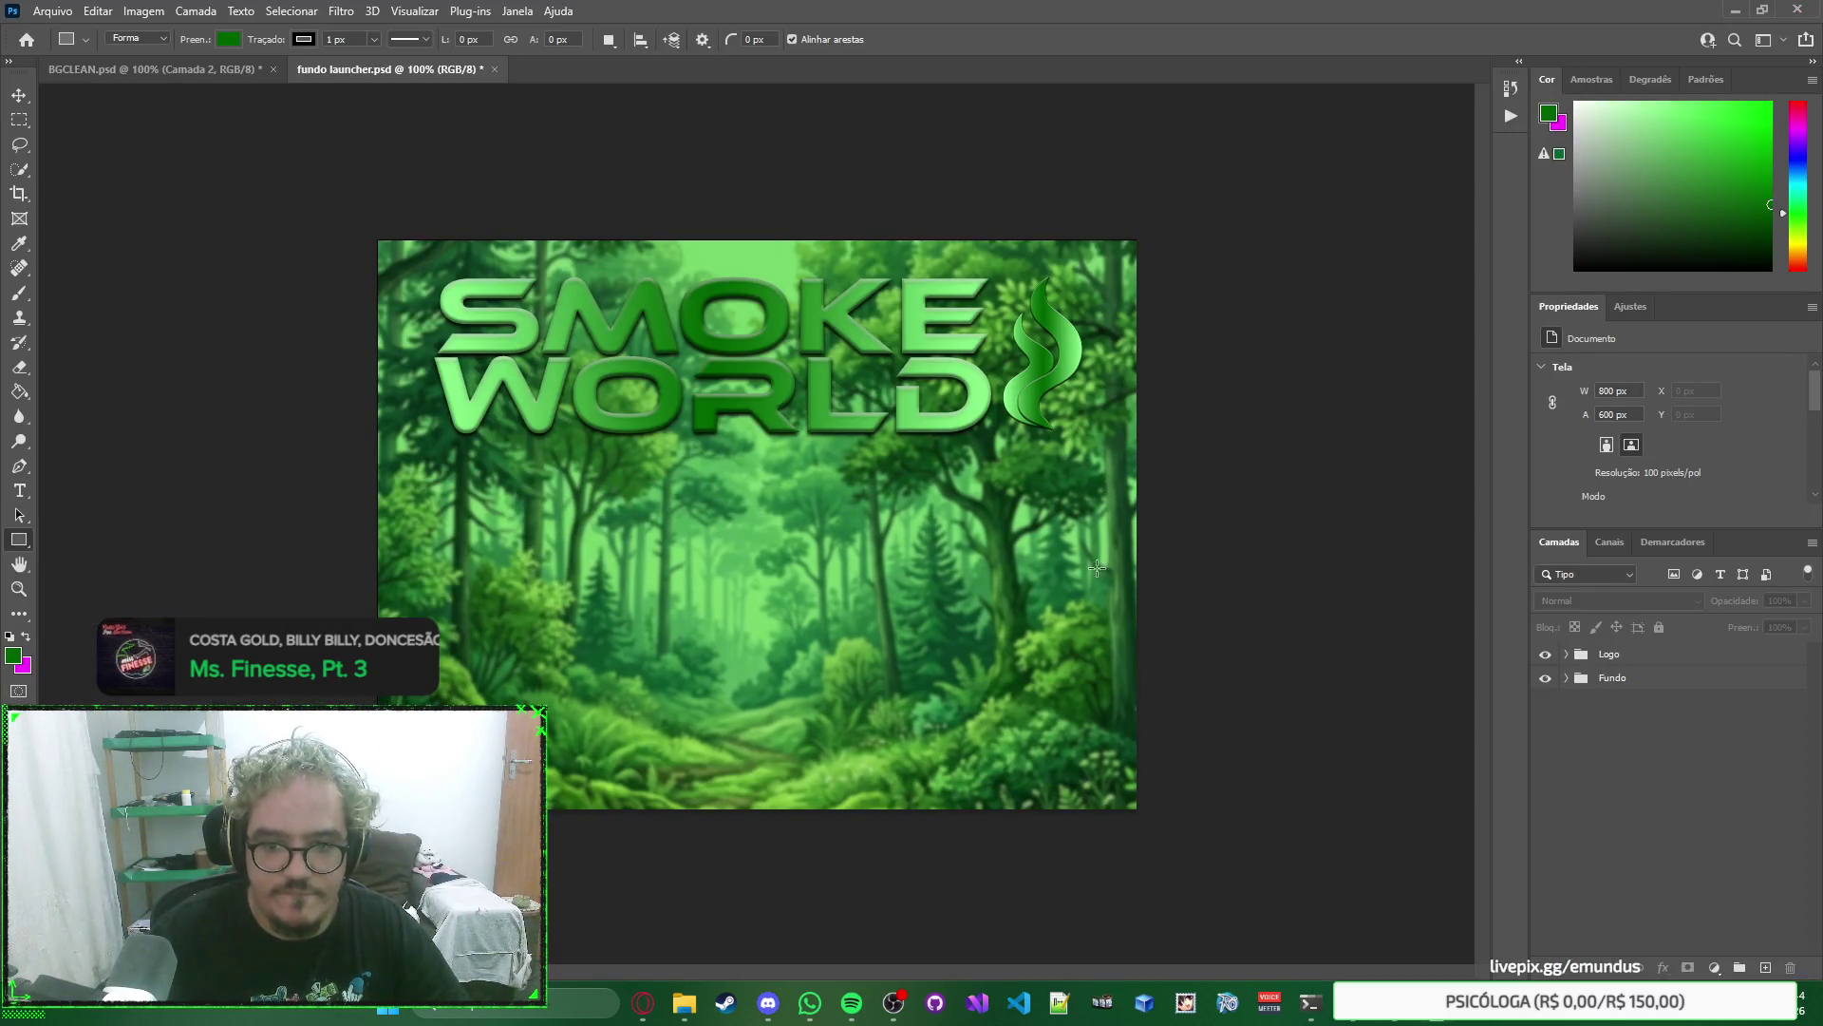
key(alt+Tab)
key(alt+Tab)
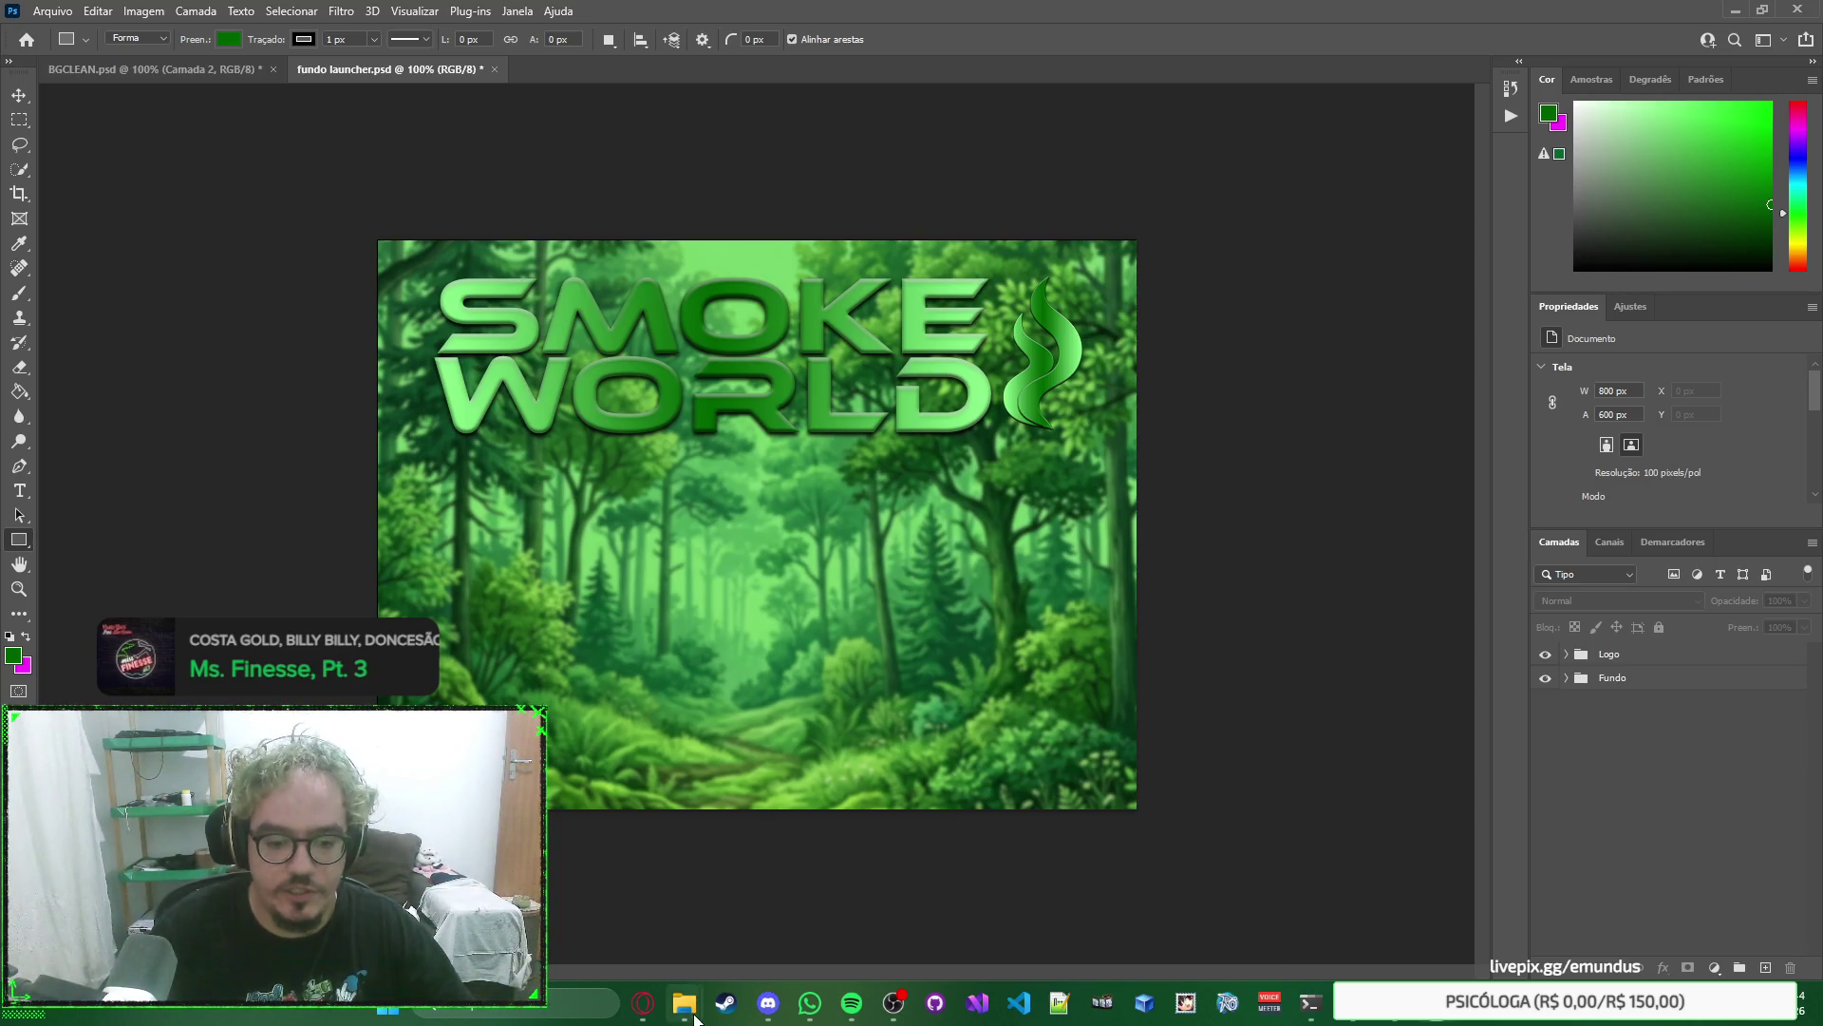
mouse_move(684, 1002)
click(869, 891)
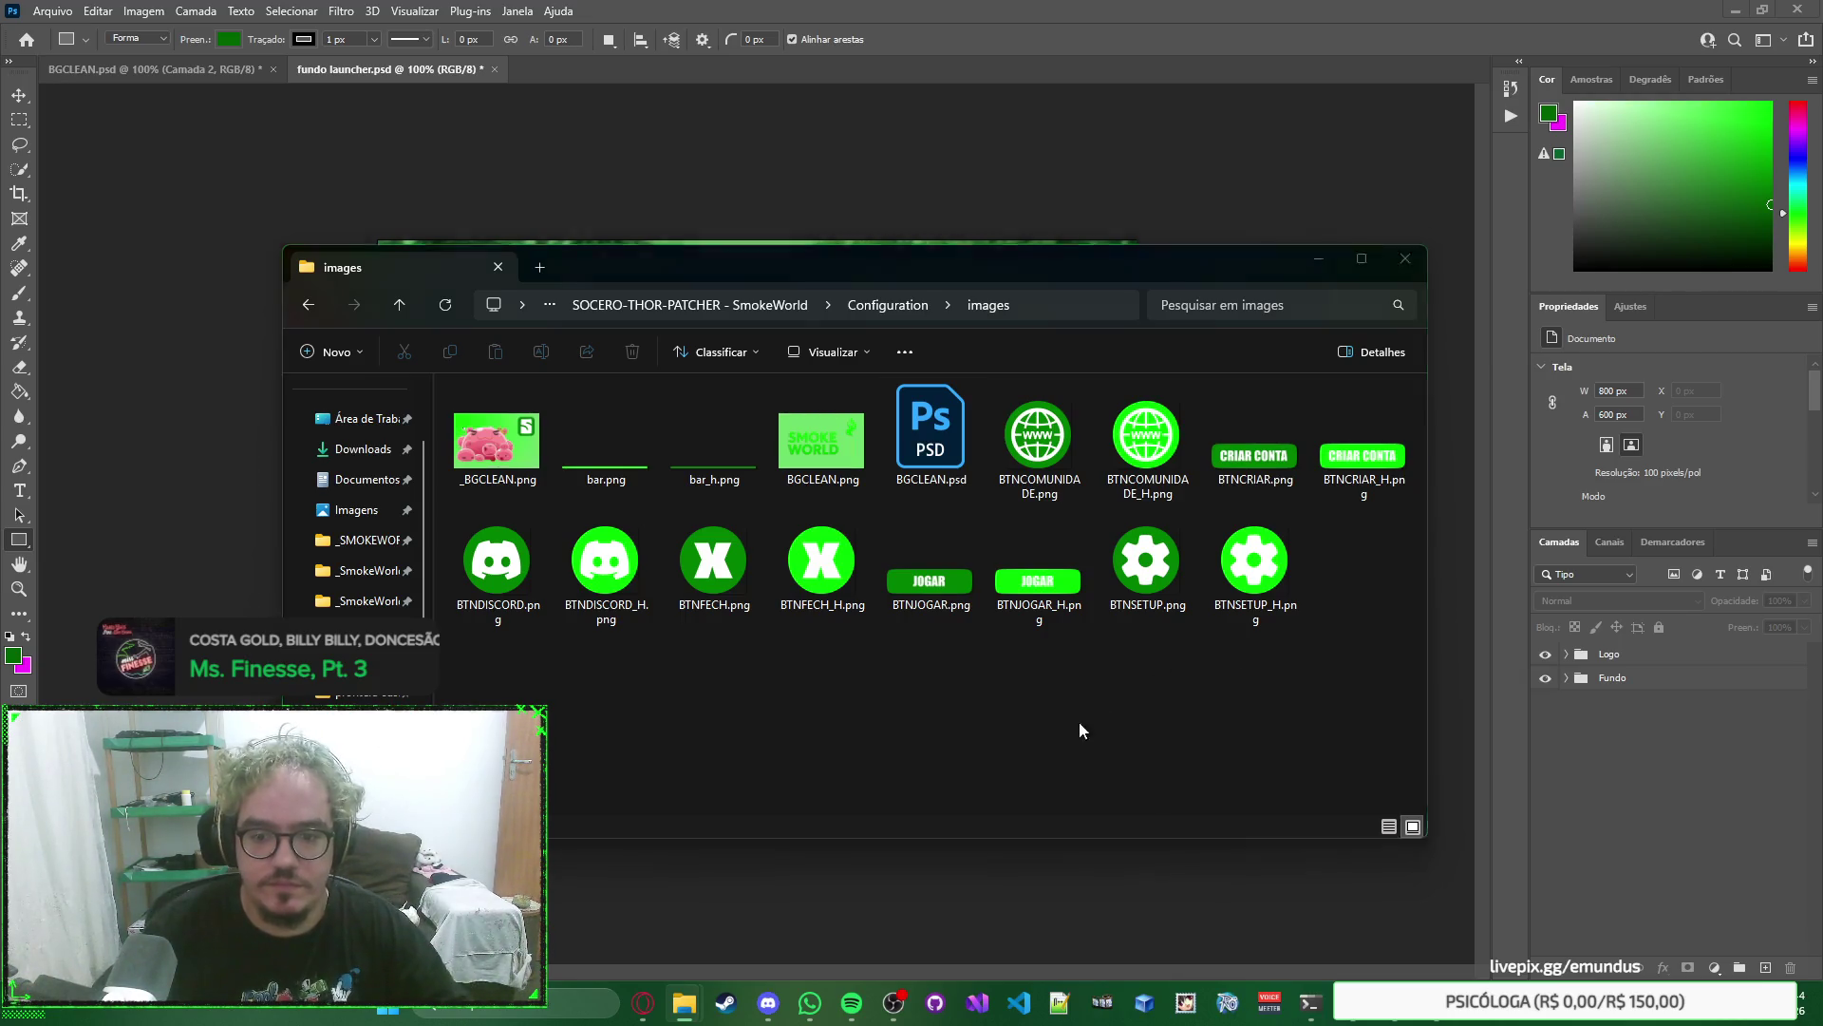
click(684, 1003)
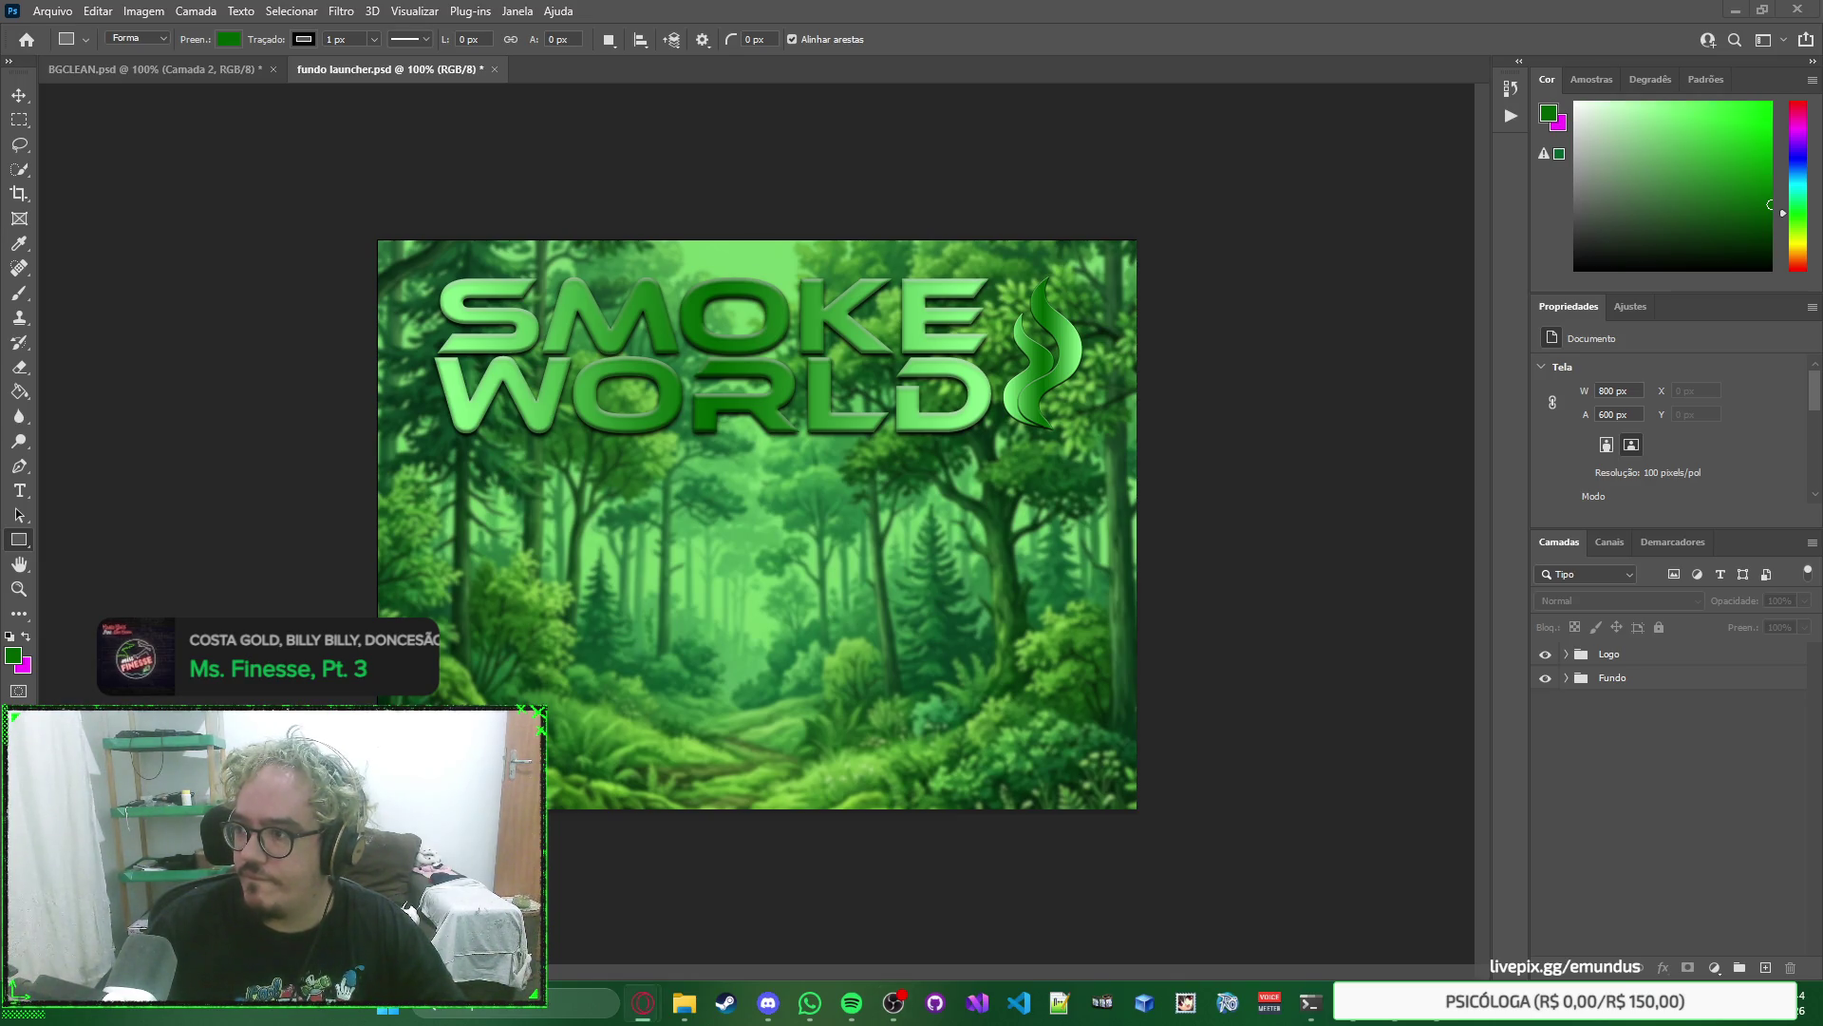
right_click(1275, 583)
Search for 'settings png' in a new Opera tab and show the image results.
click(1222, 409)
mouse_move(646, 1007)
click(750, 902)
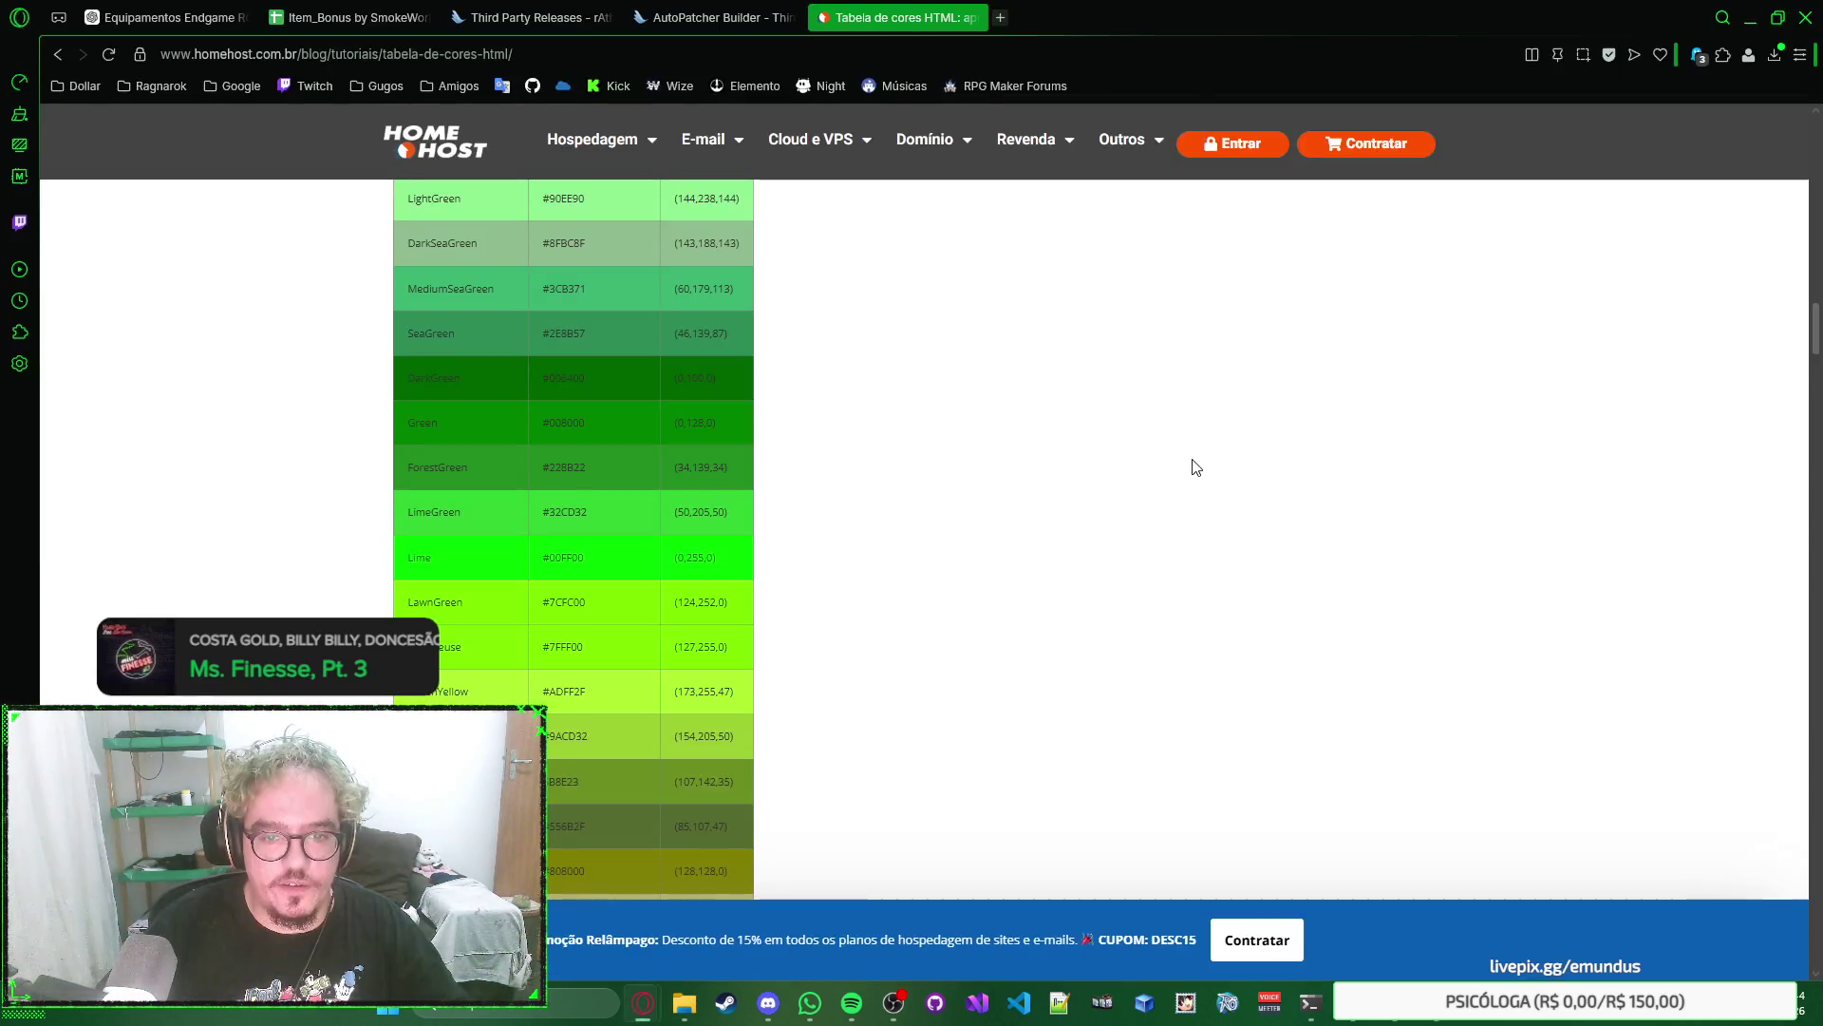
key(ctrl+t)
text(settings png)
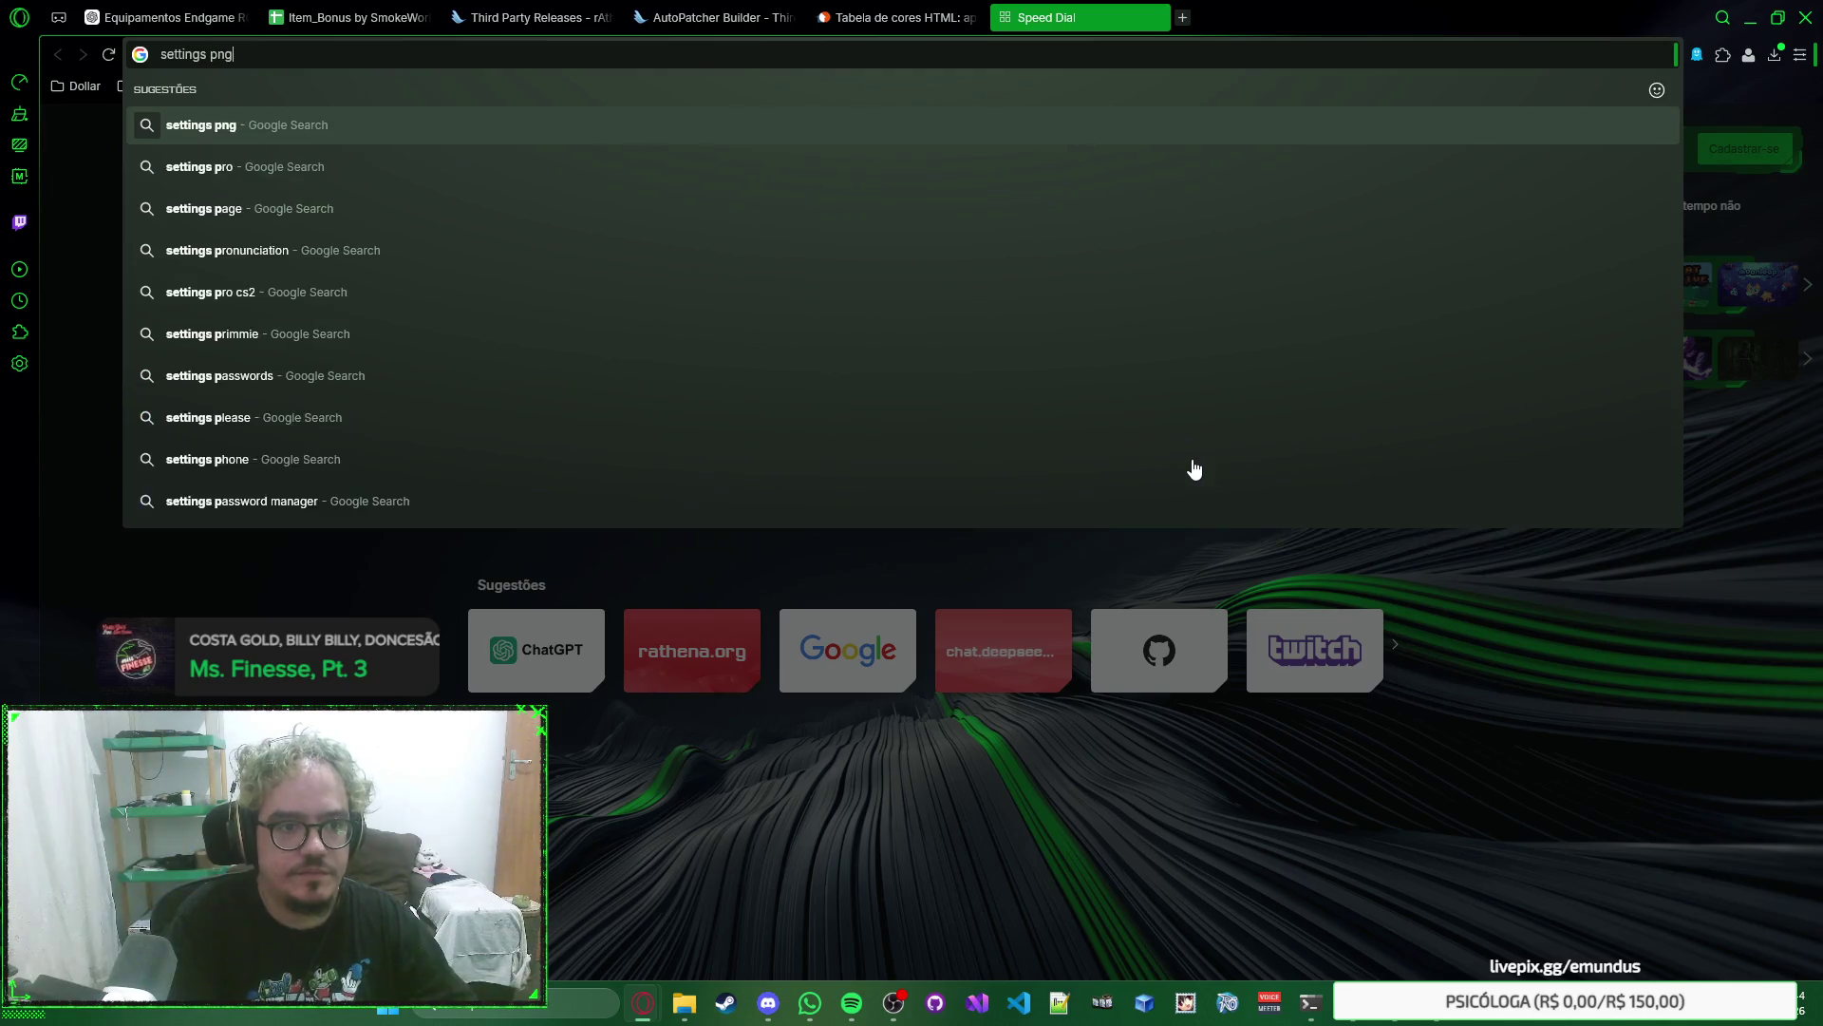
key(Return)
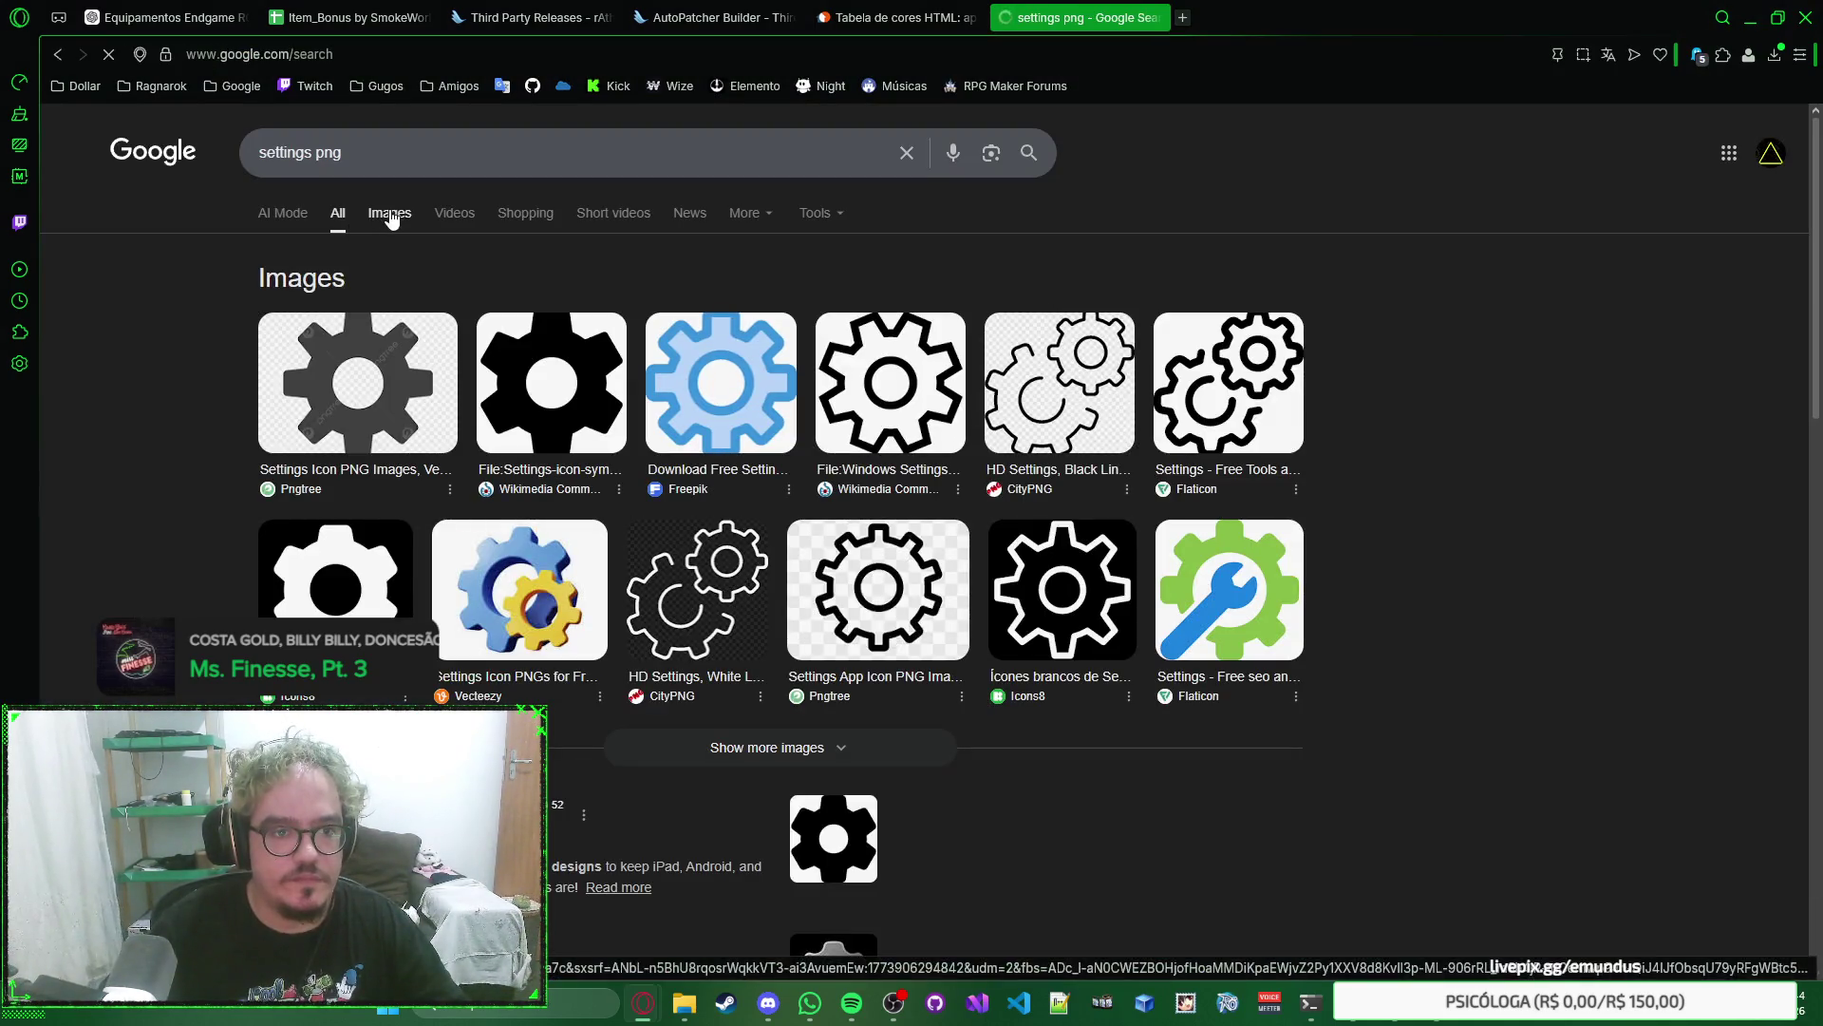
click(395, 222)
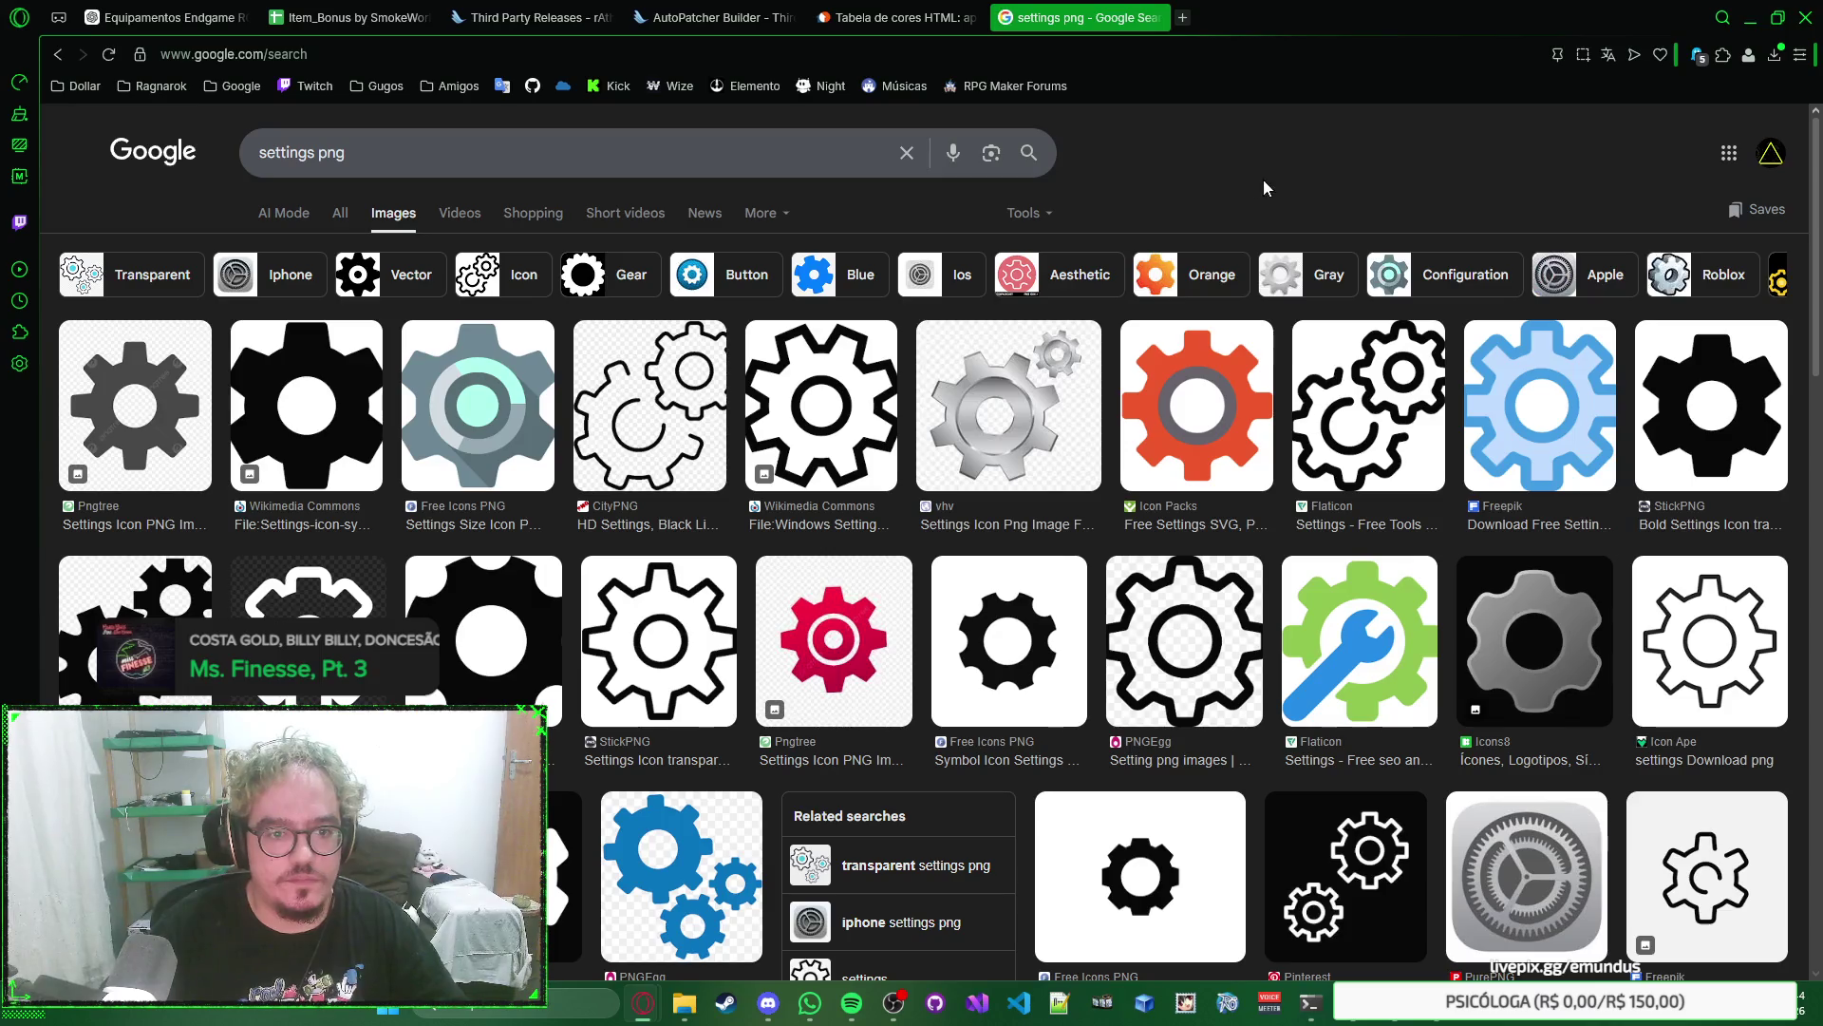
Copy the previewed black Wikimedia gear into Photoshop, then undo the black paste.
click(306, 409)
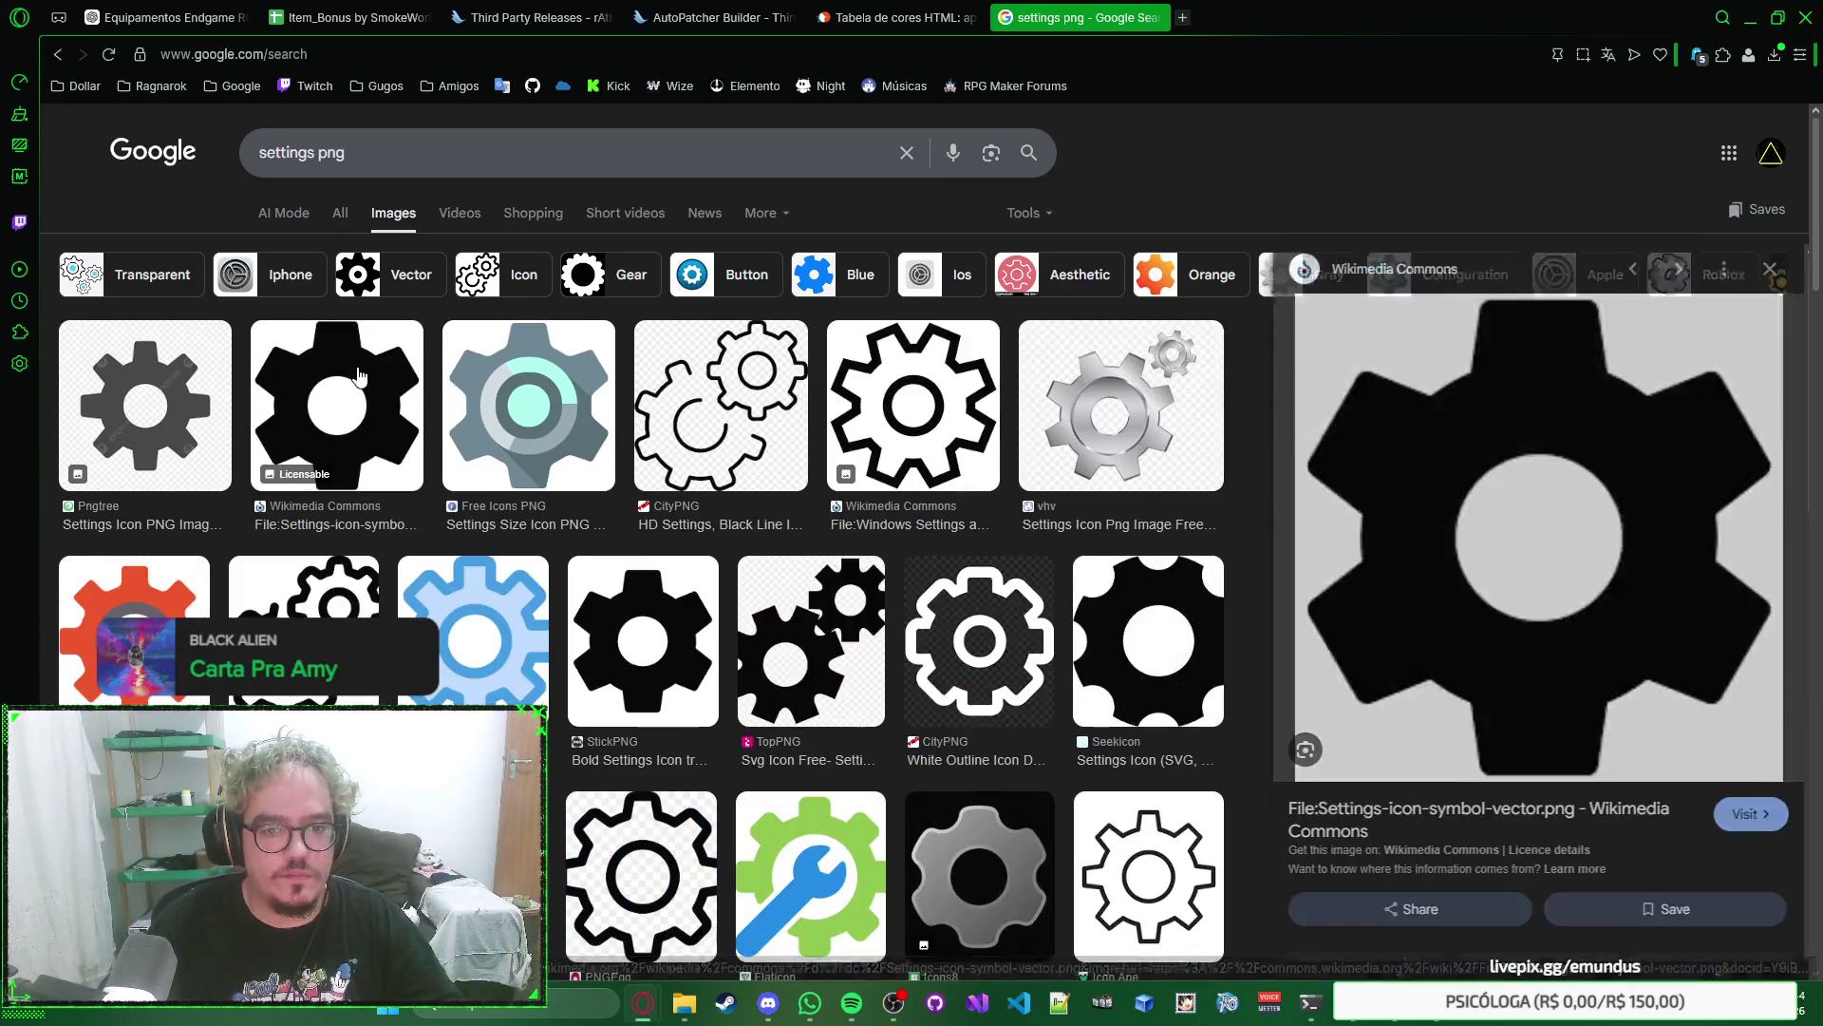
right_click(1398, 480)
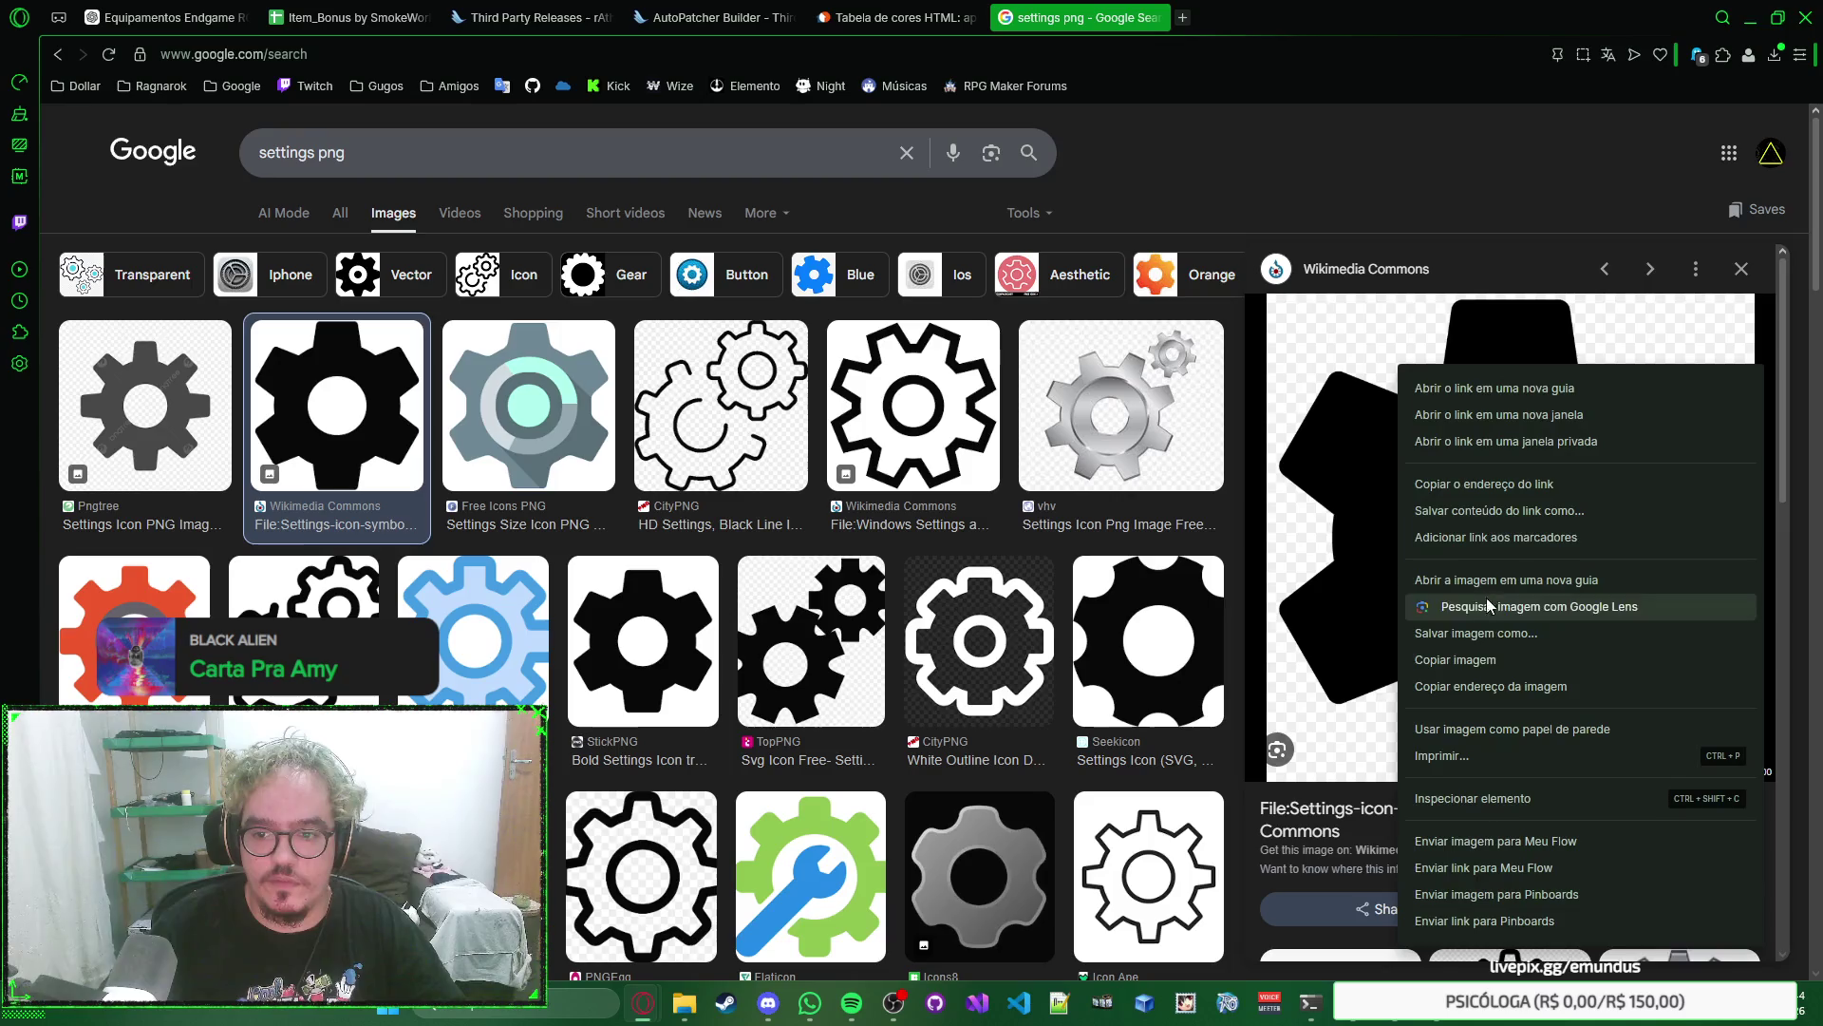
click(1479, 650)
key(alt+Tab)
key(ctrl+v)
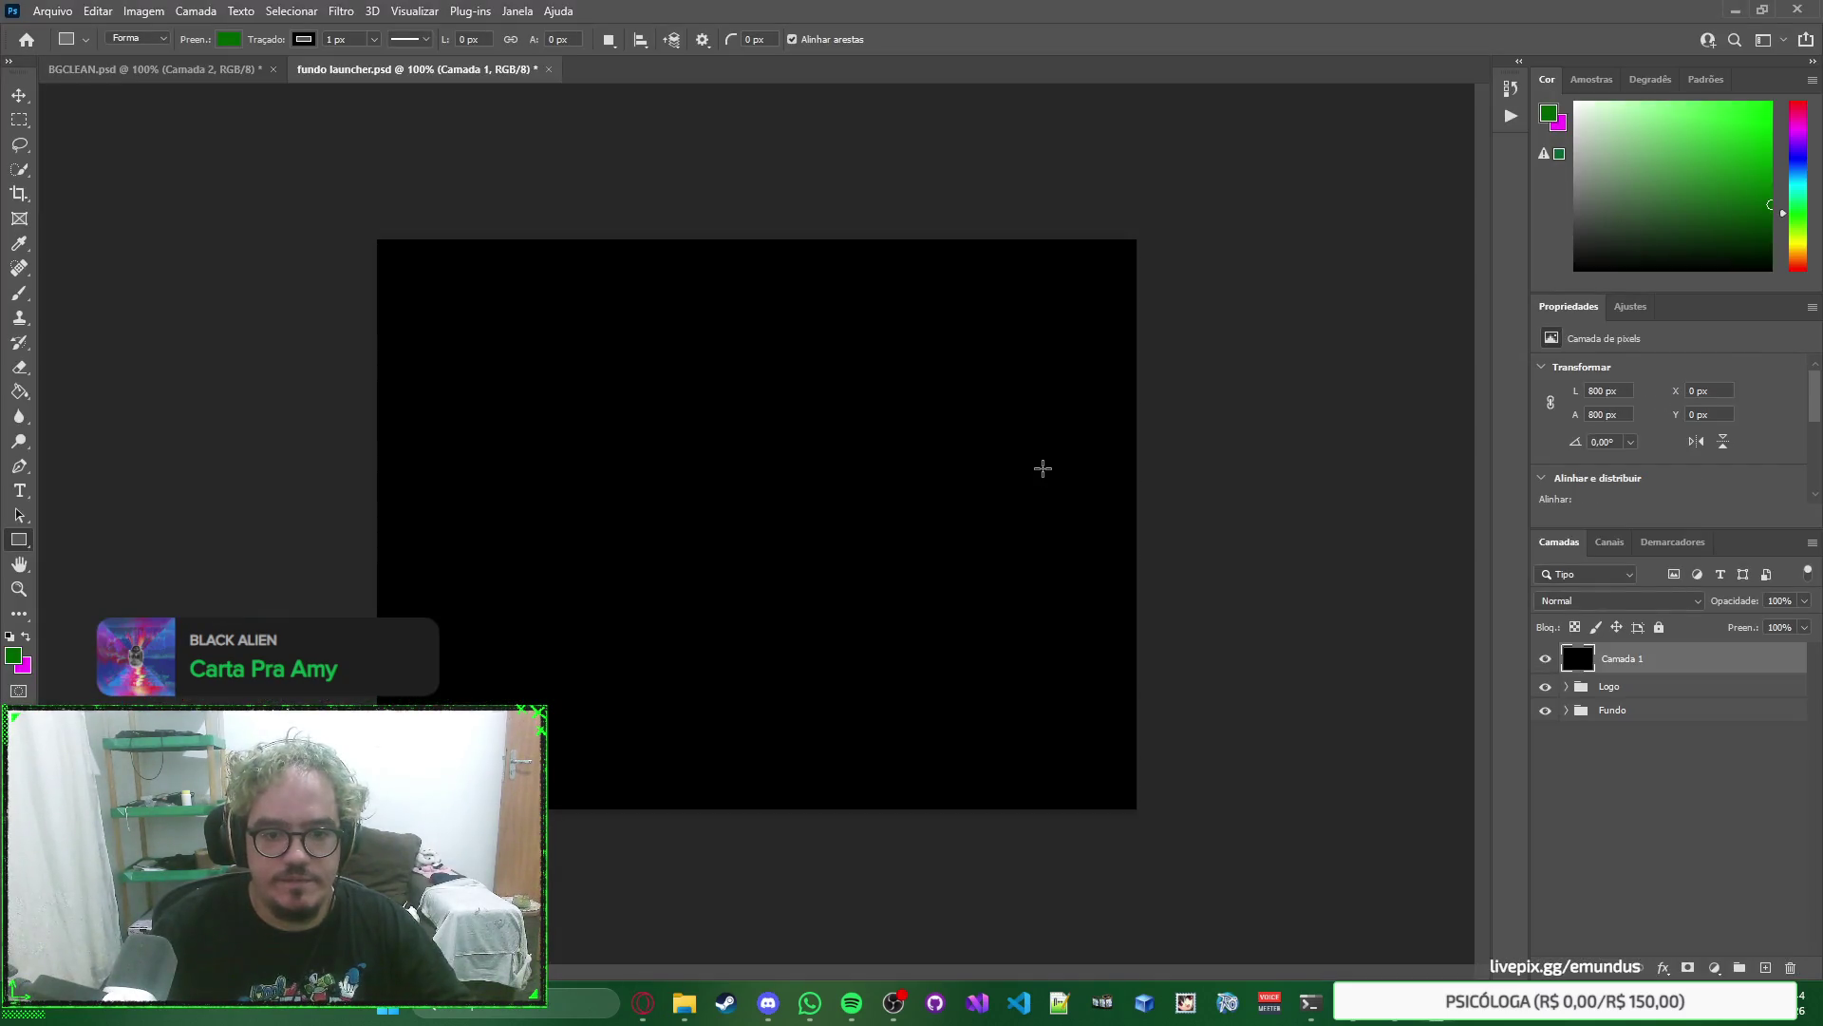
key(ctrl+z)
key(alt+Tab)
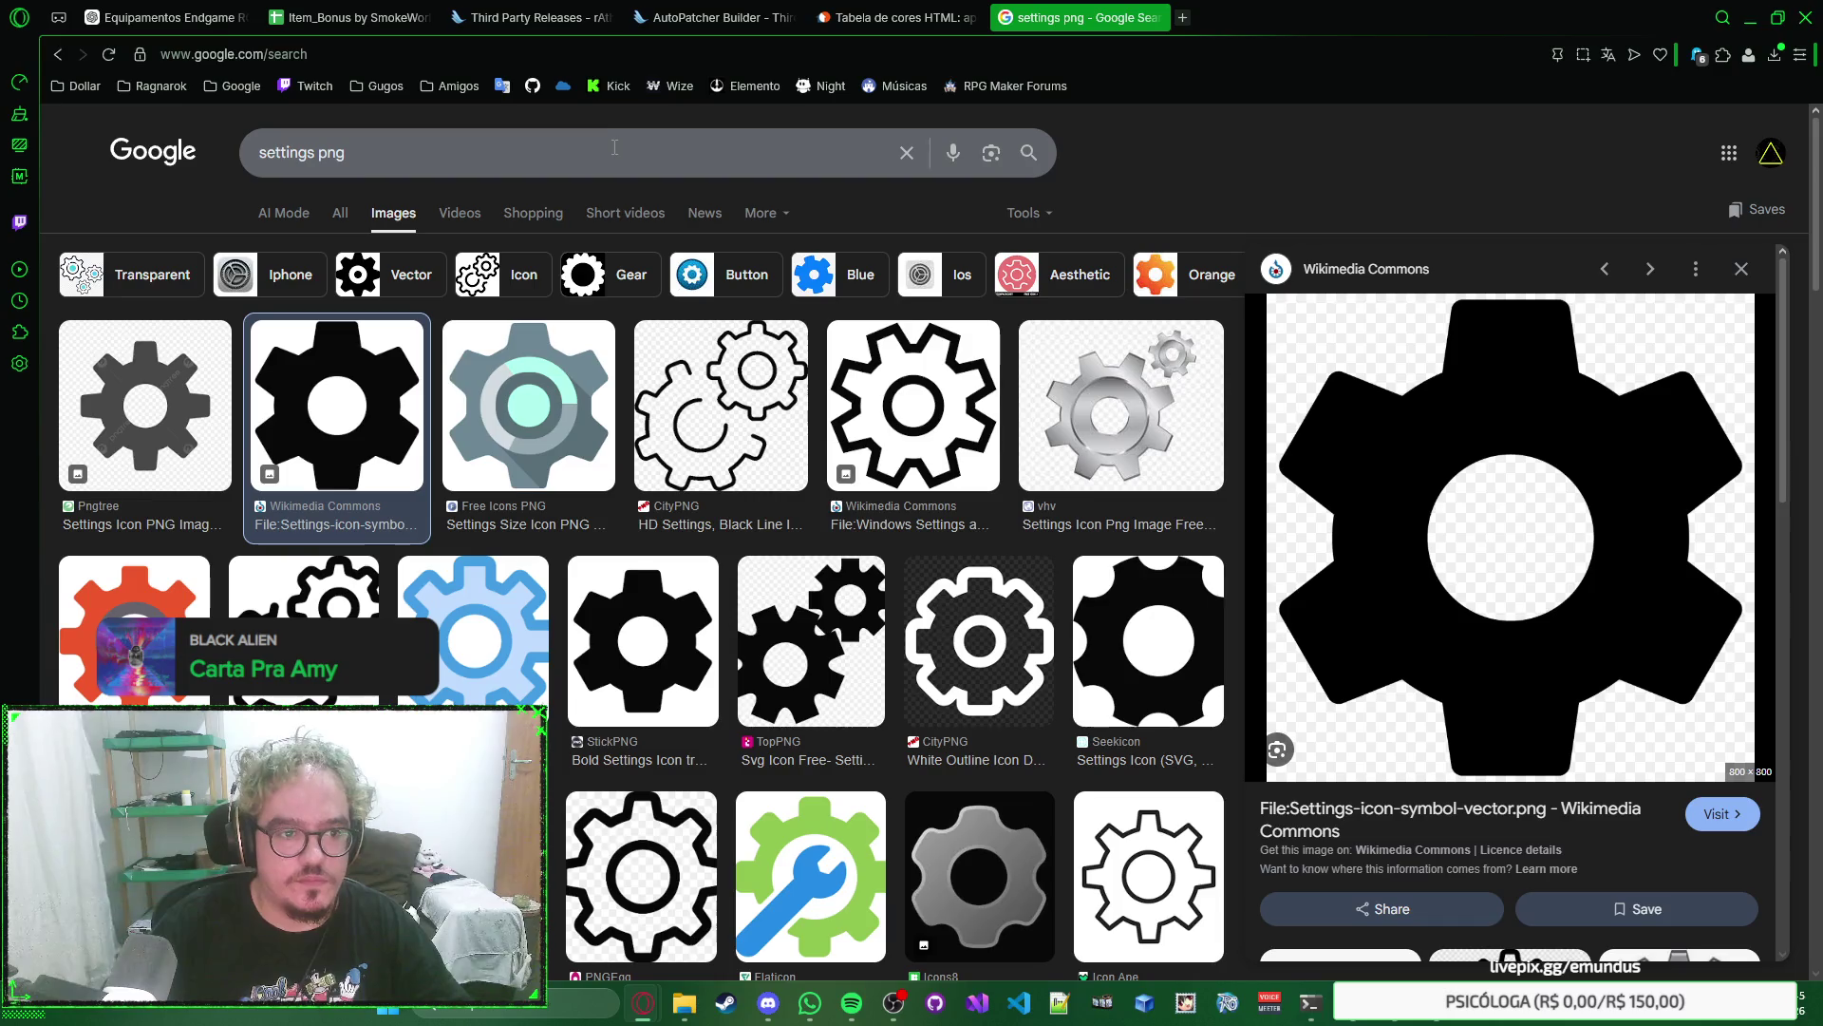
scroll(855, 427, down, 5)
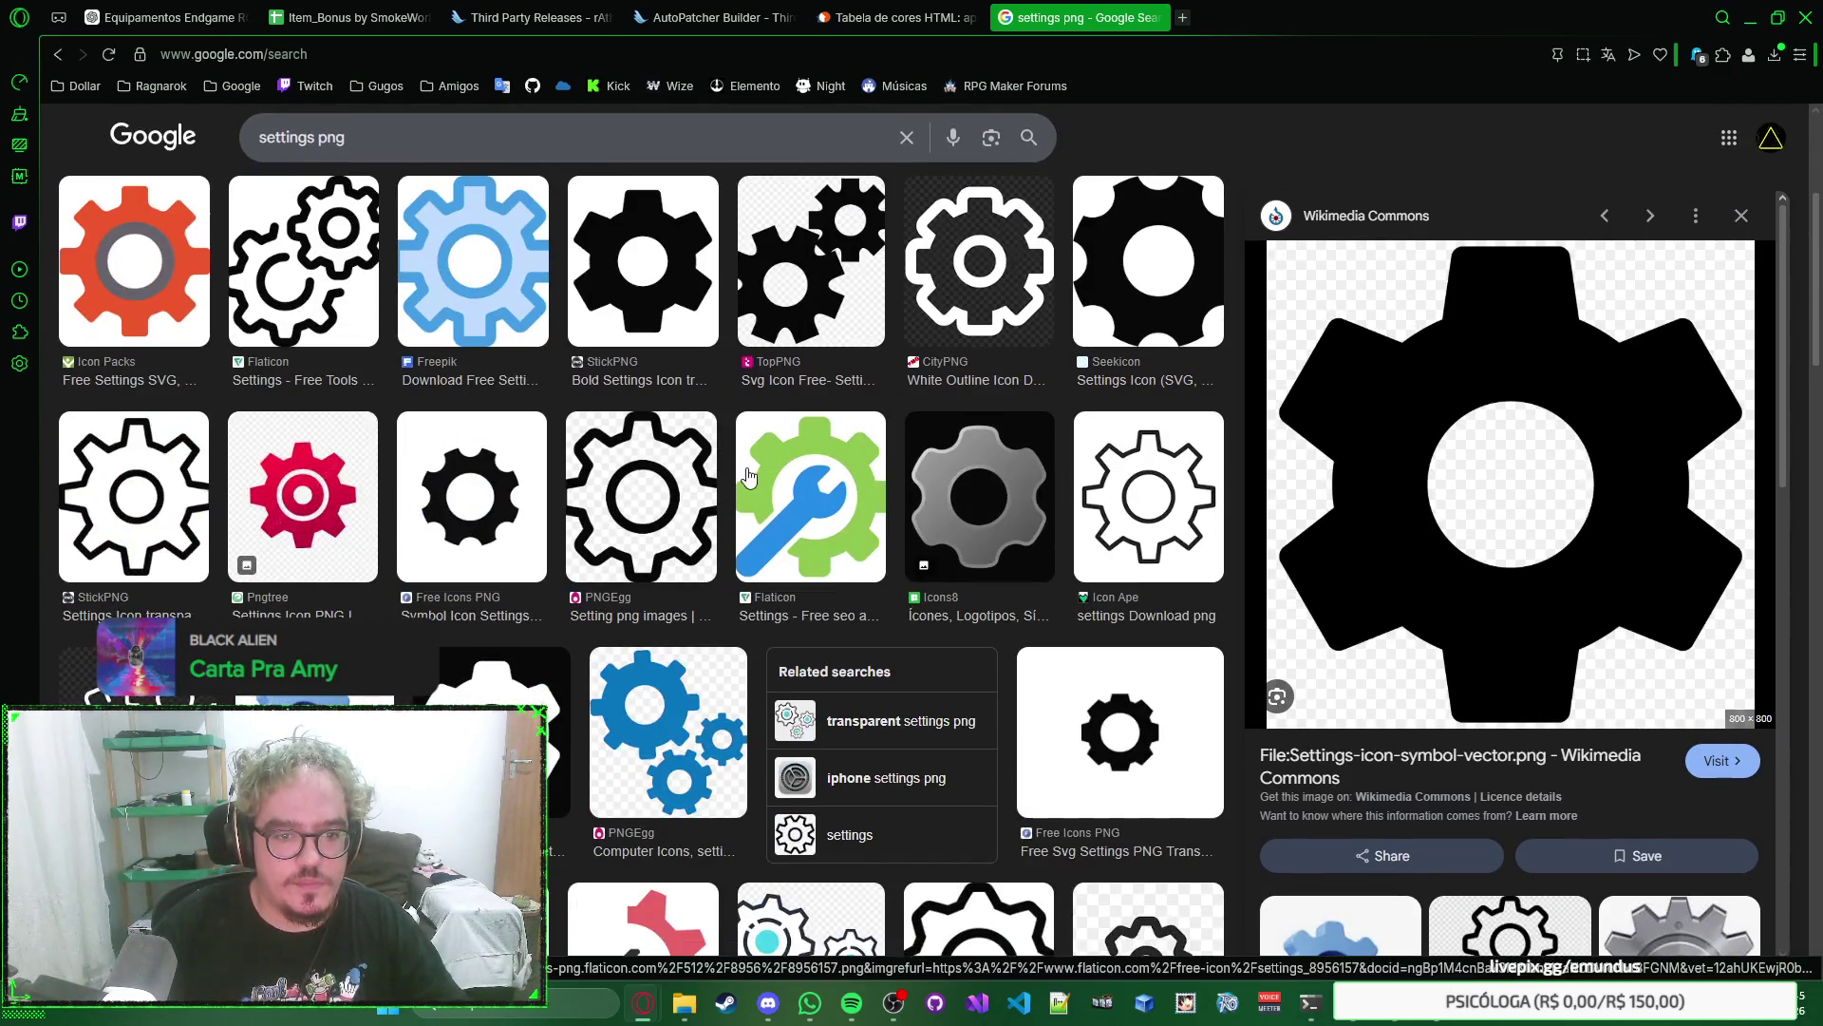
scroll(855, 428, up, 5)
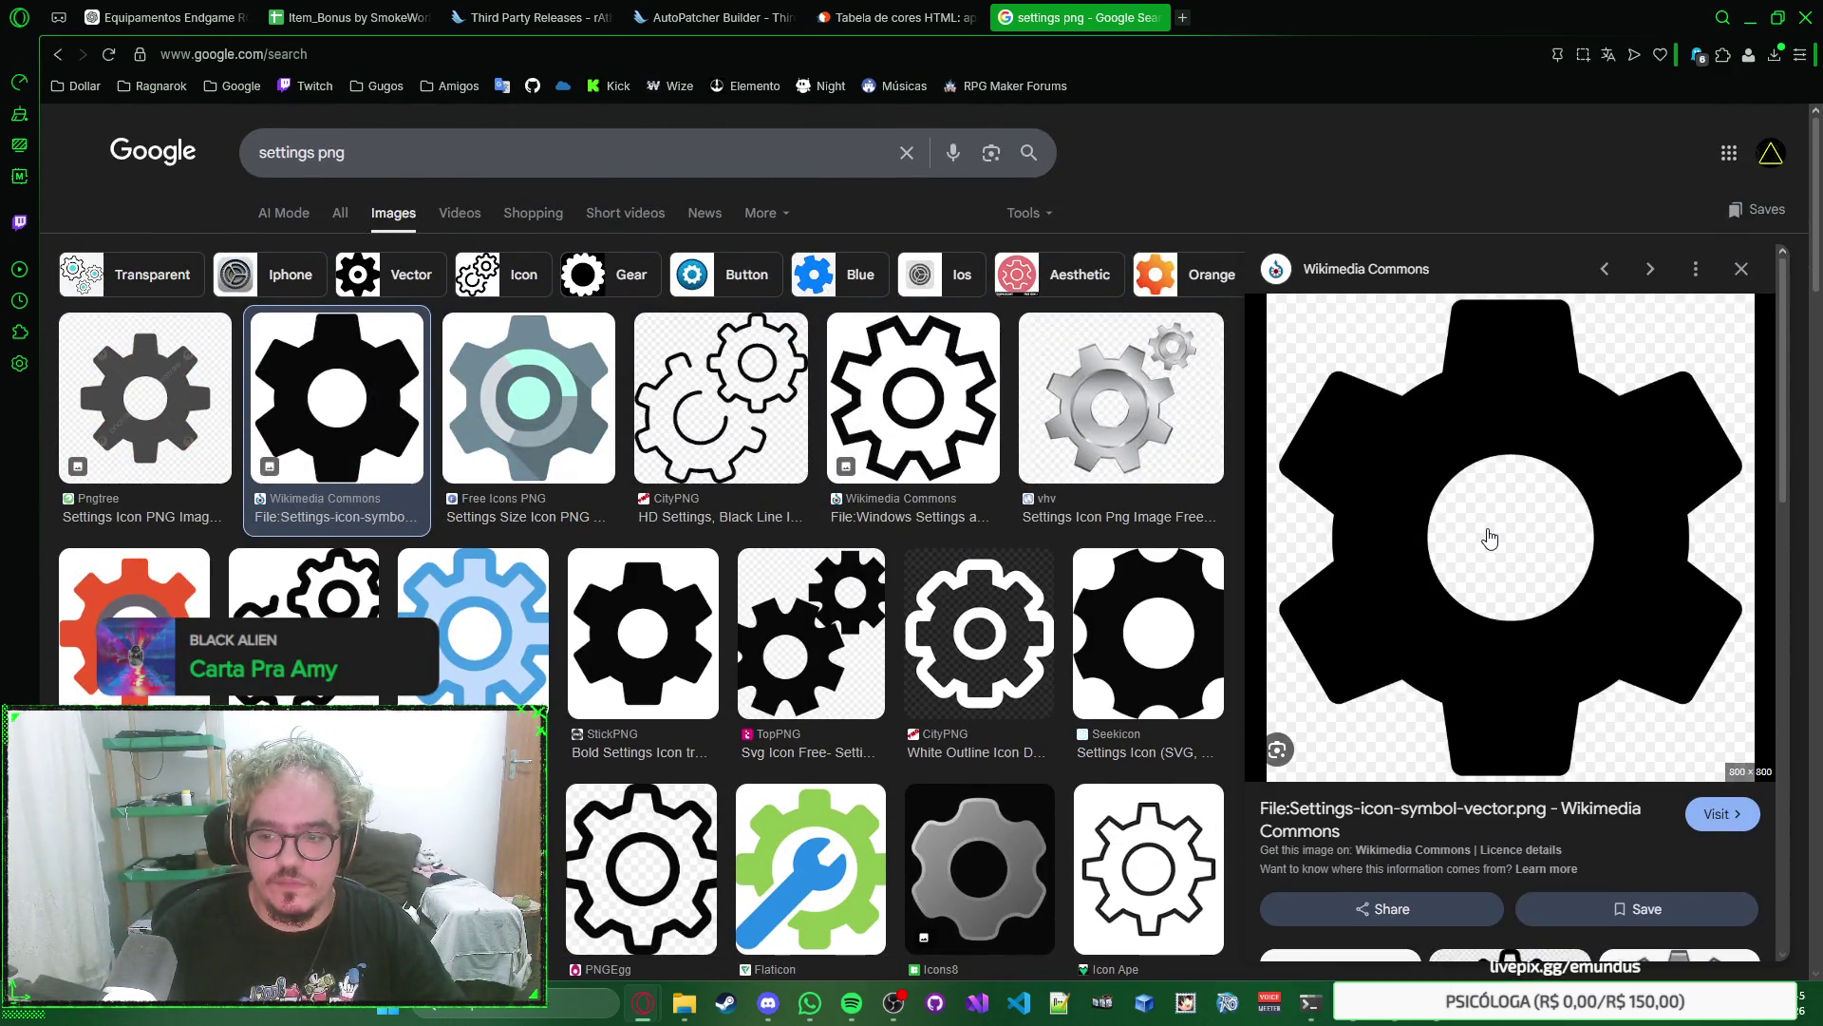
Copy the full-size gear PNG from its Wikimedia Commons file page and paste it into Photoshop.
click(1489, 539)
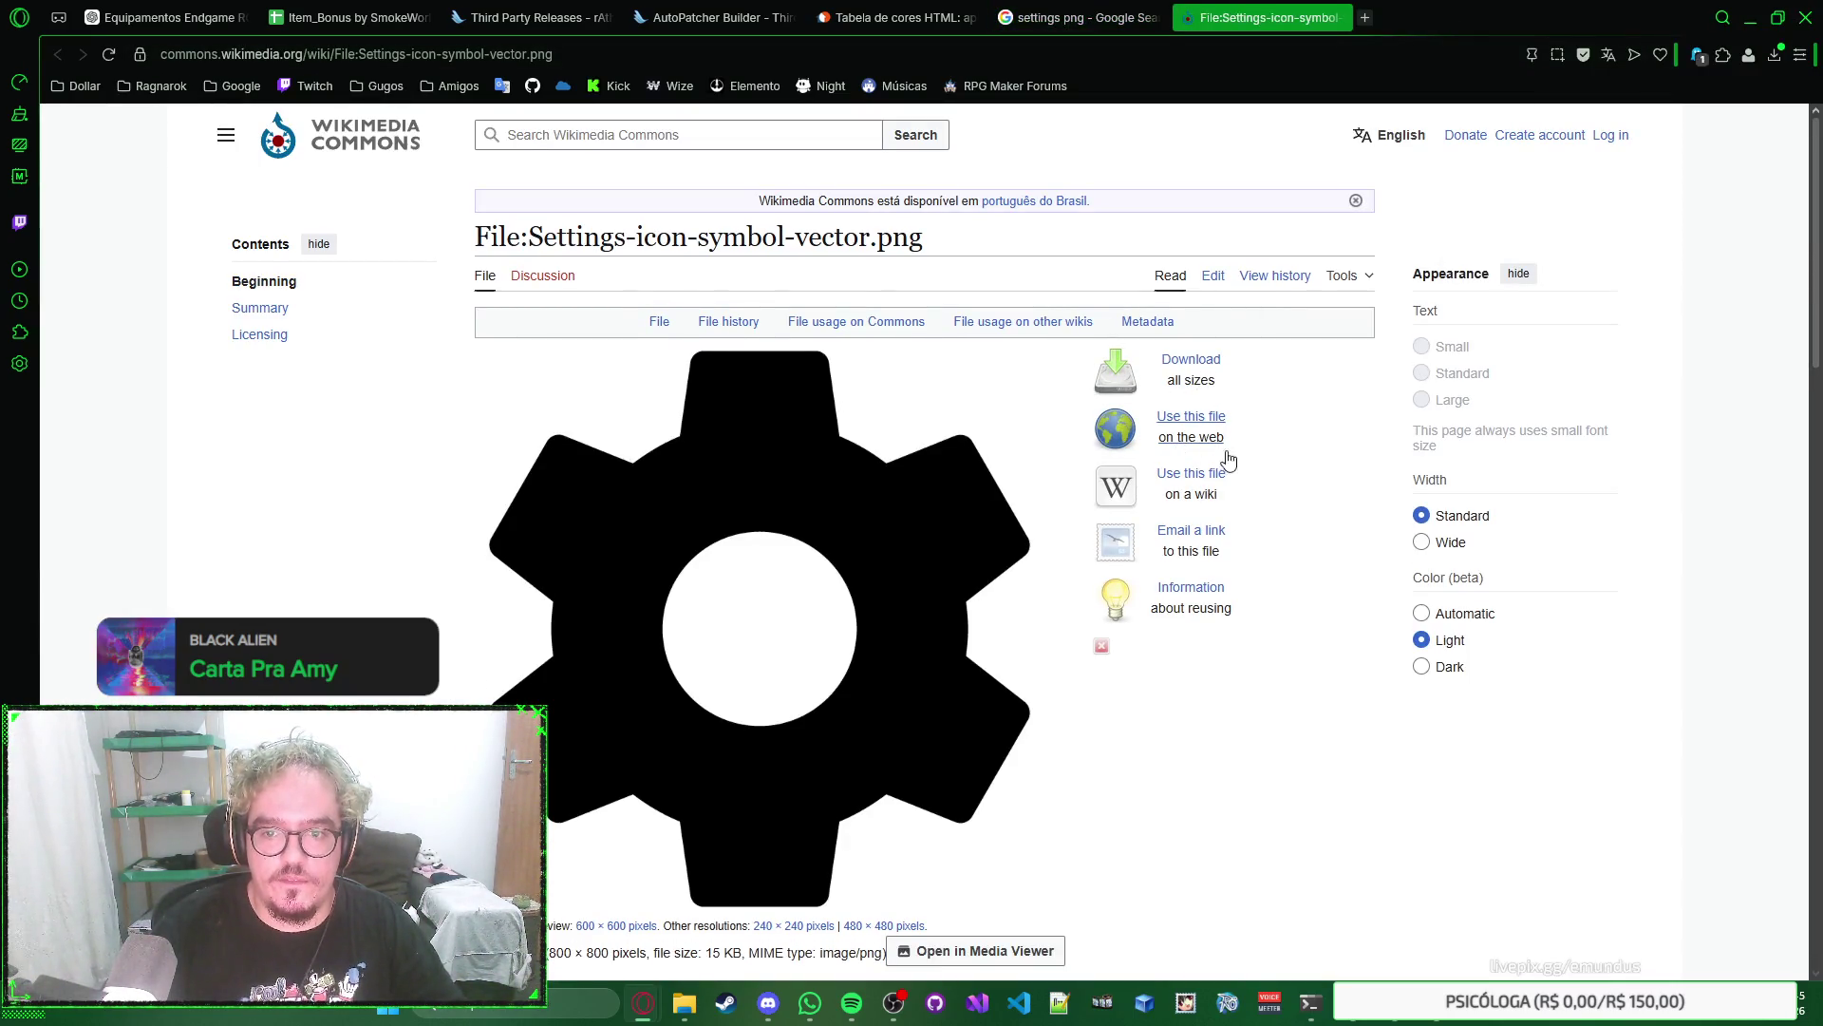
click(835, 518)
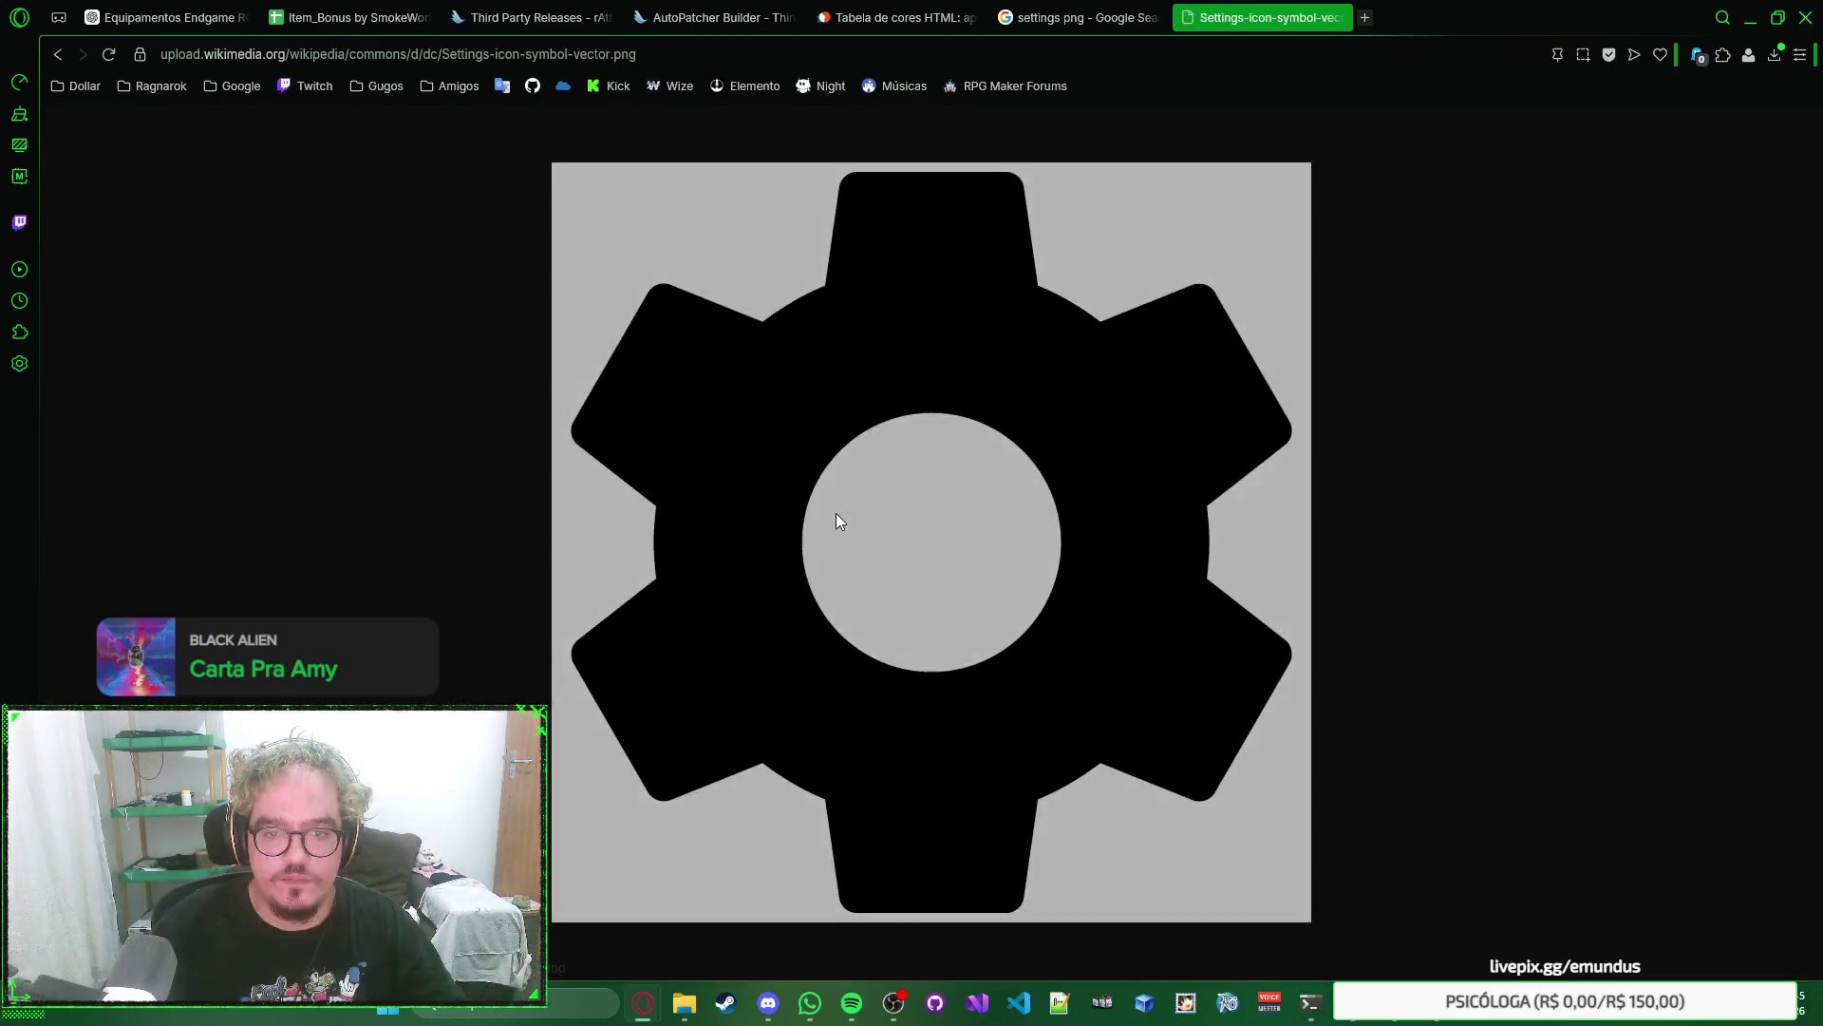
right_click(926, 351)
click(1005, 459)
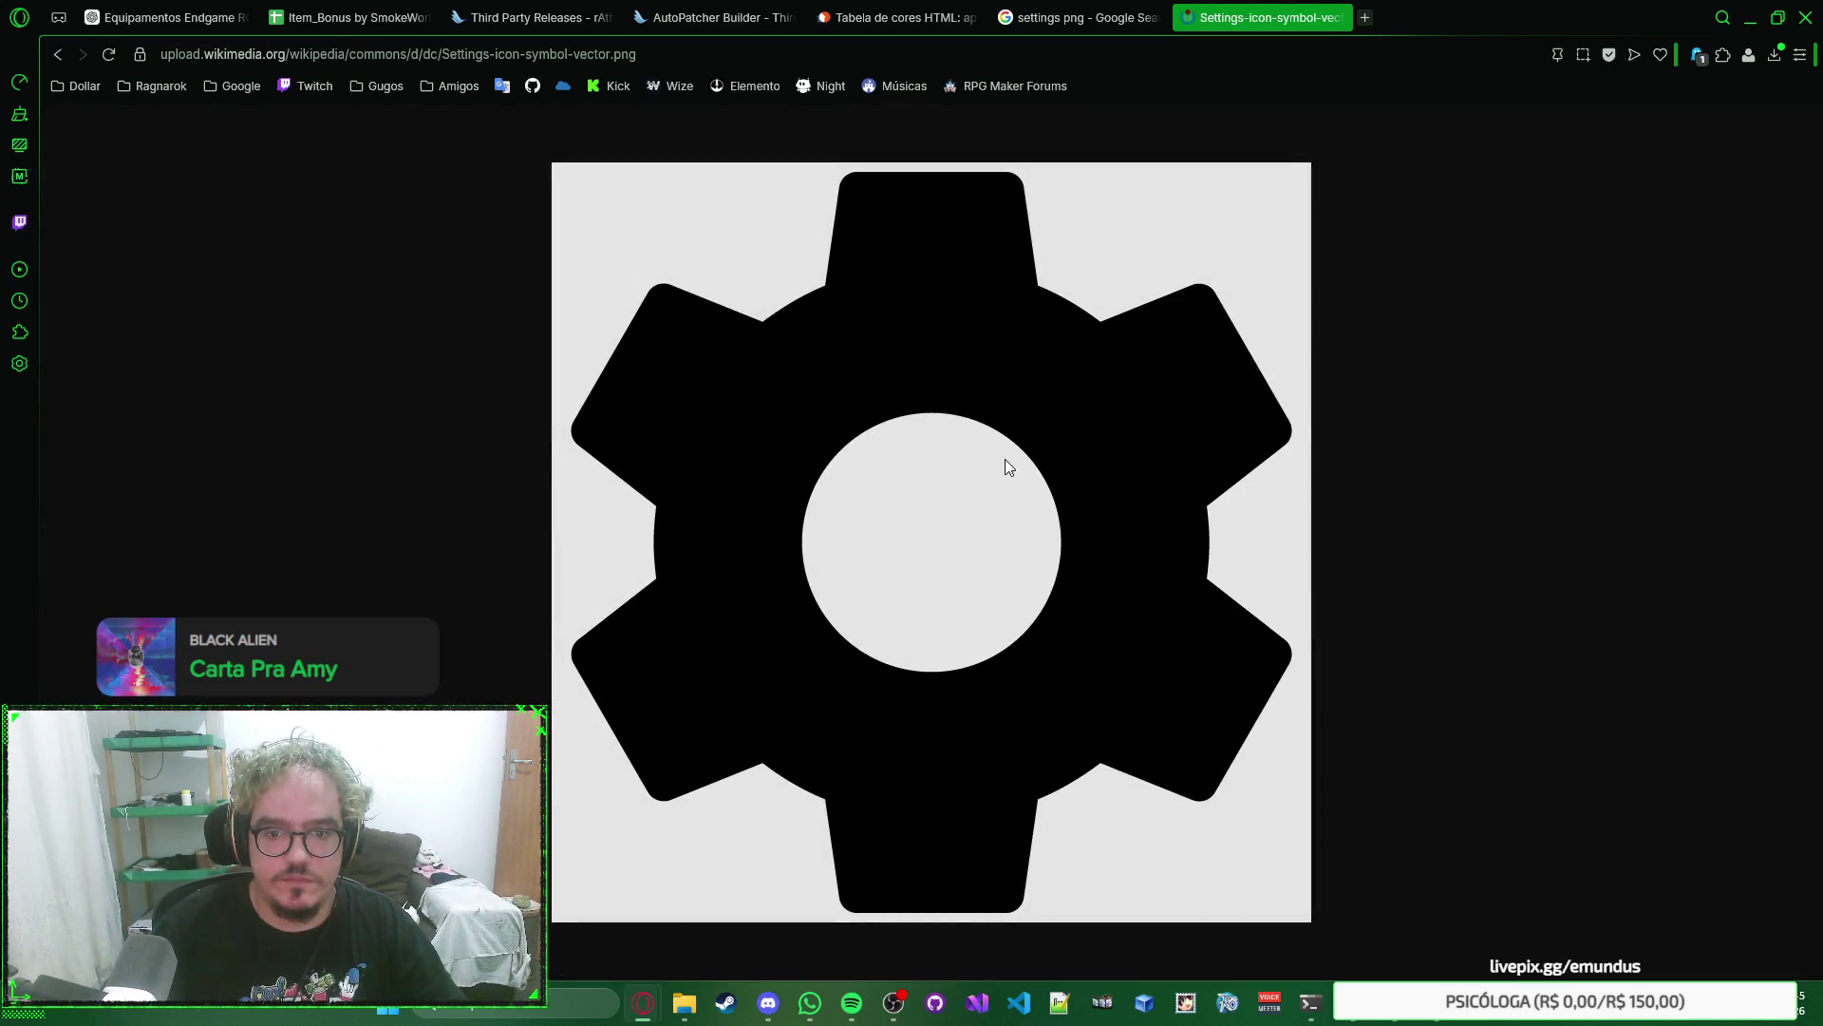
key(alt+Tab)
key(ctrl+v)
key(ctrl+z)
key(ctrl+v)
Try scaling the black 800×800 pasted layer, cancel, and delete it.
click(20, 98)
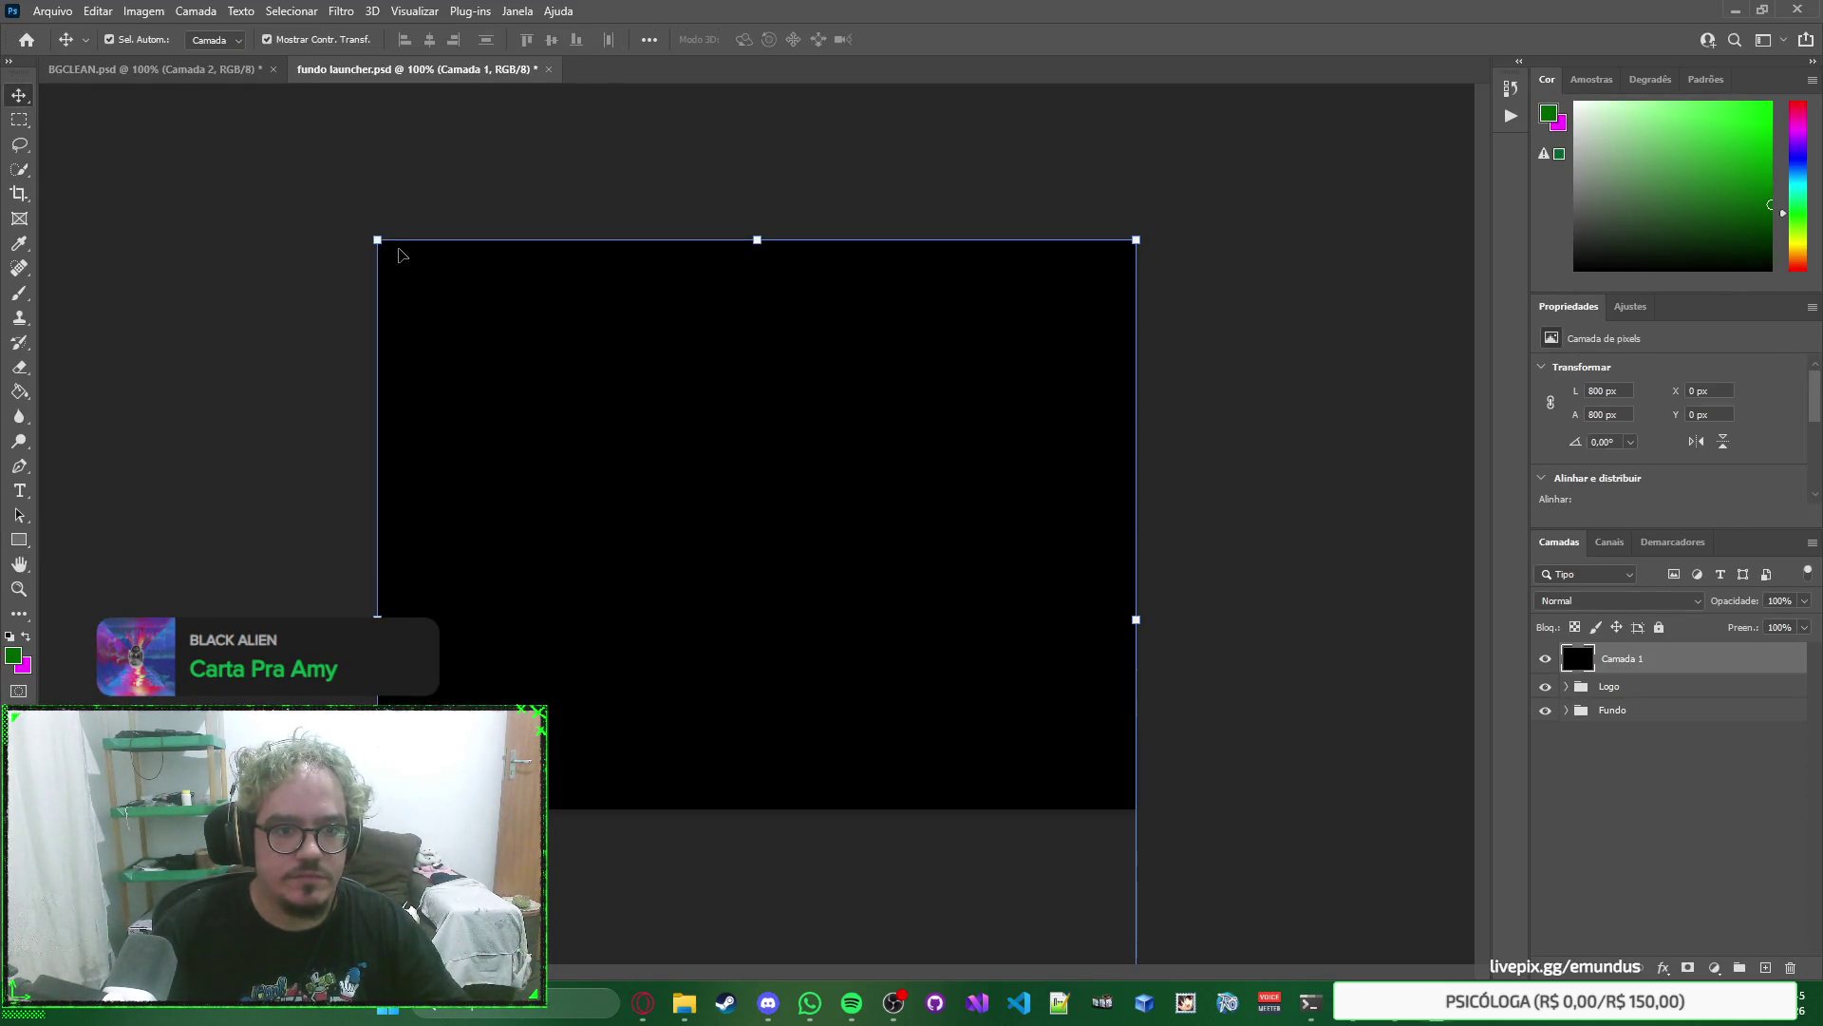
key(ctrl+t)
drag(377, 239, 648, 465)
key(ctrl+z)
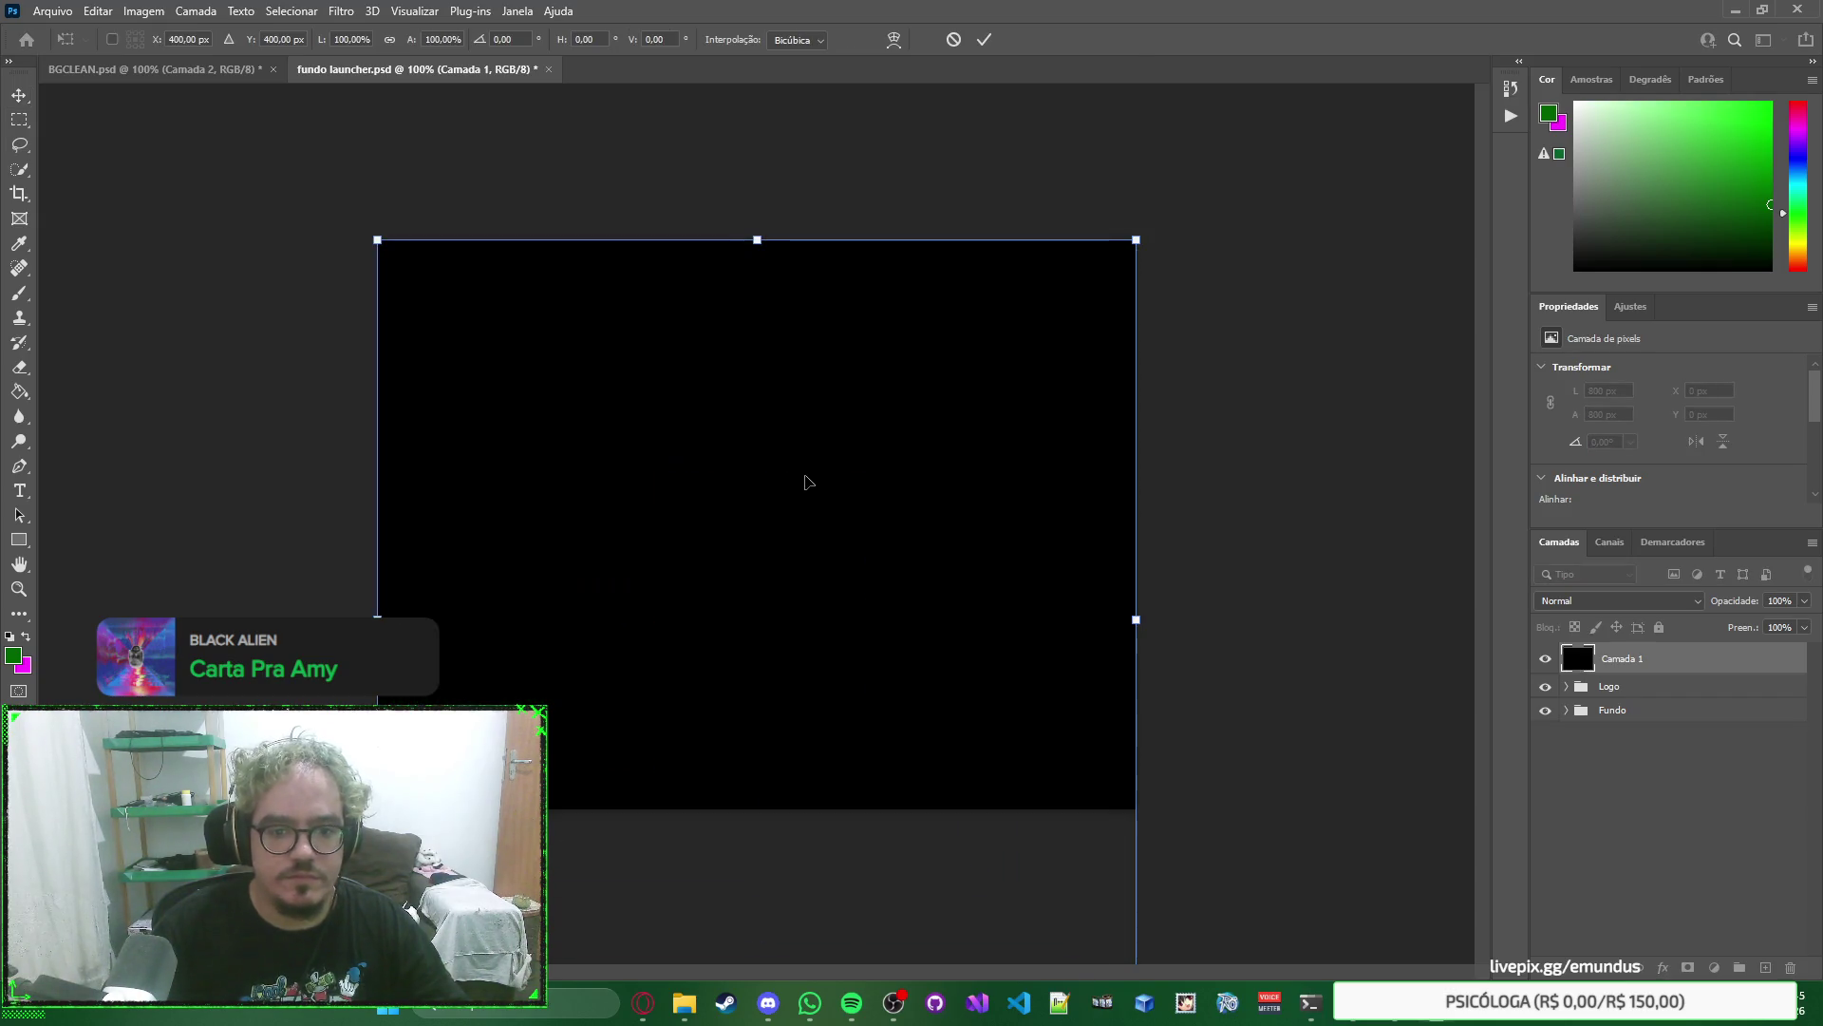
key(Escape)
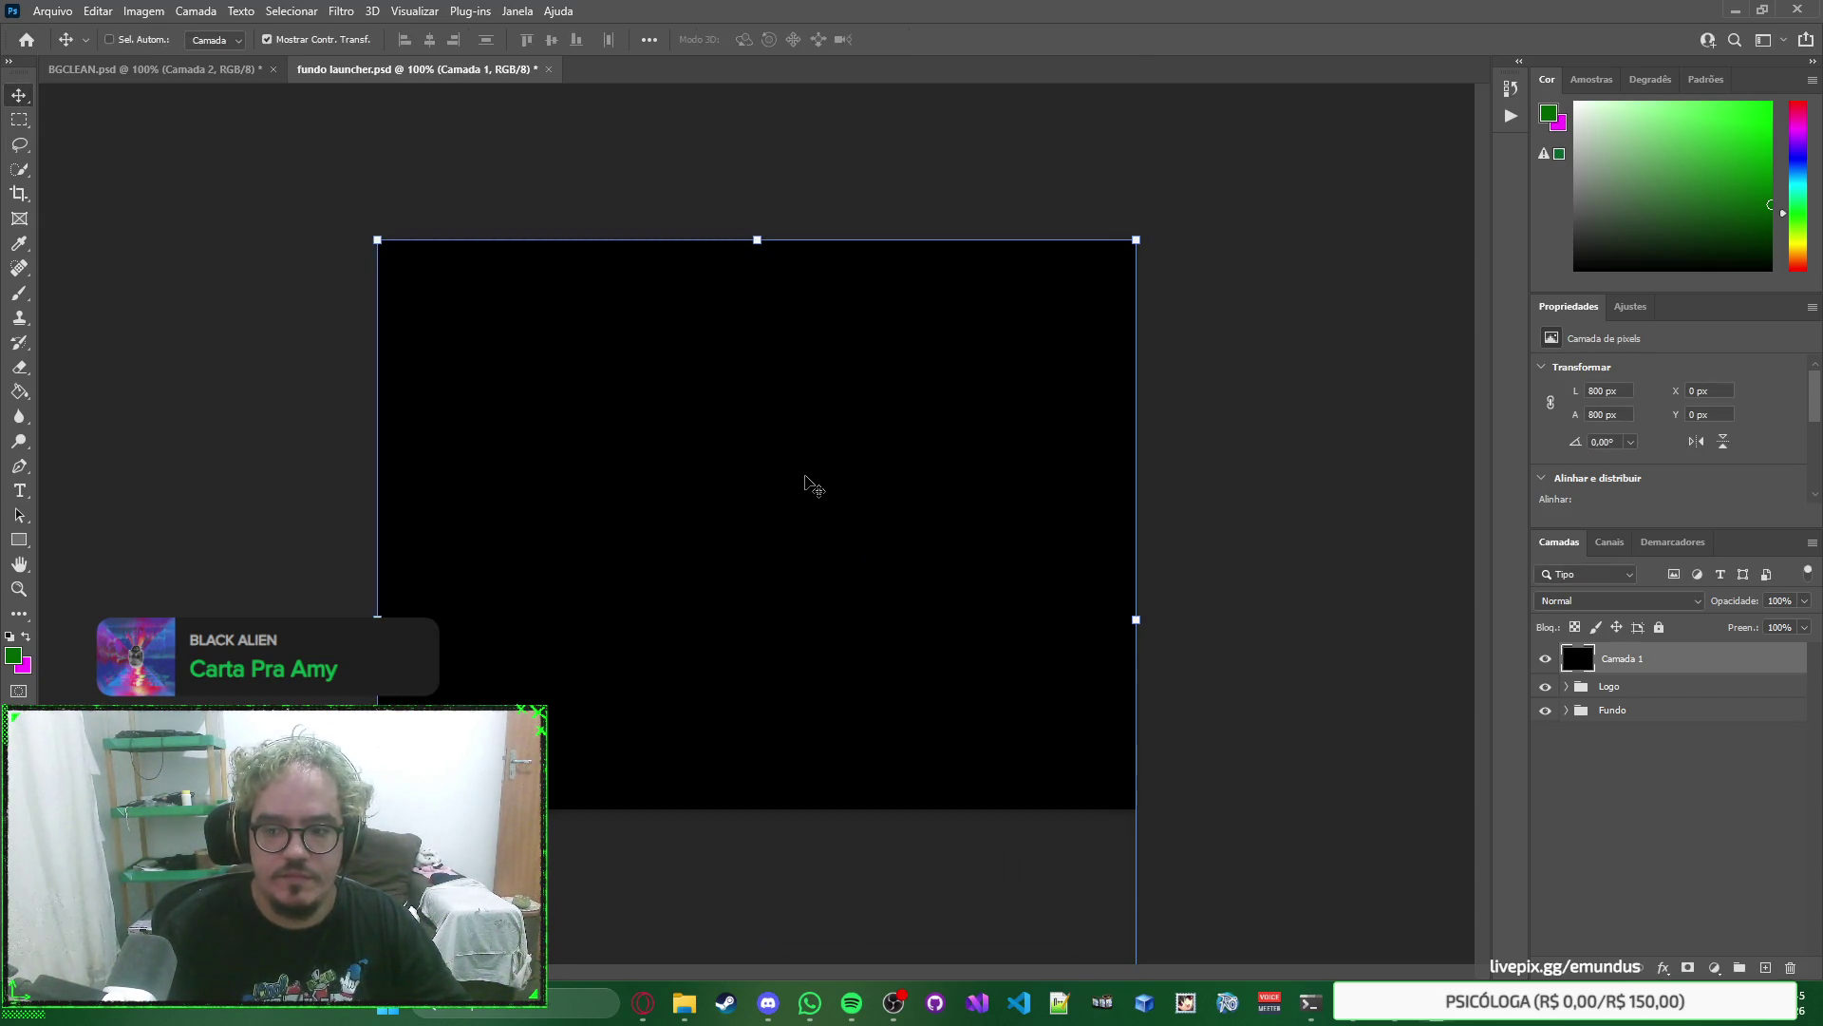
key(Delete)
key(alt+Tab)
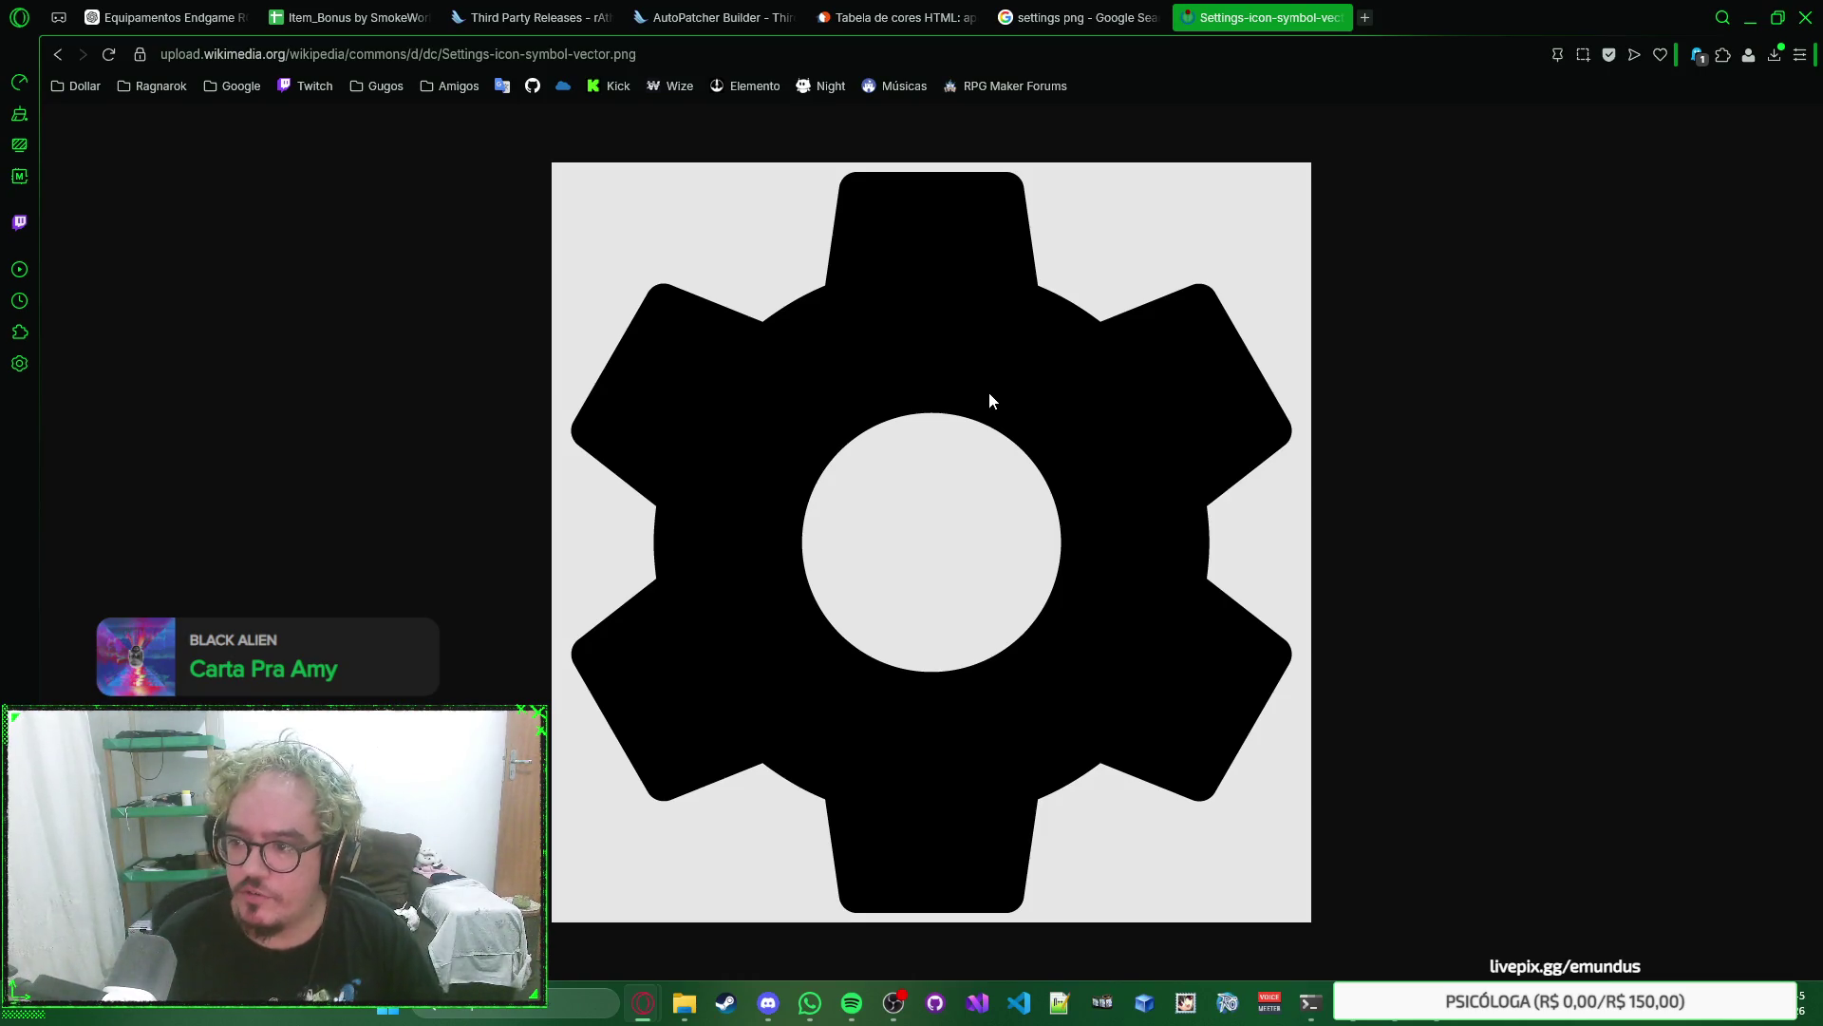
key(alt+Tab)
Select the Logo and Fundo groups together and lock them with Lock Layers.
click(780, 613)
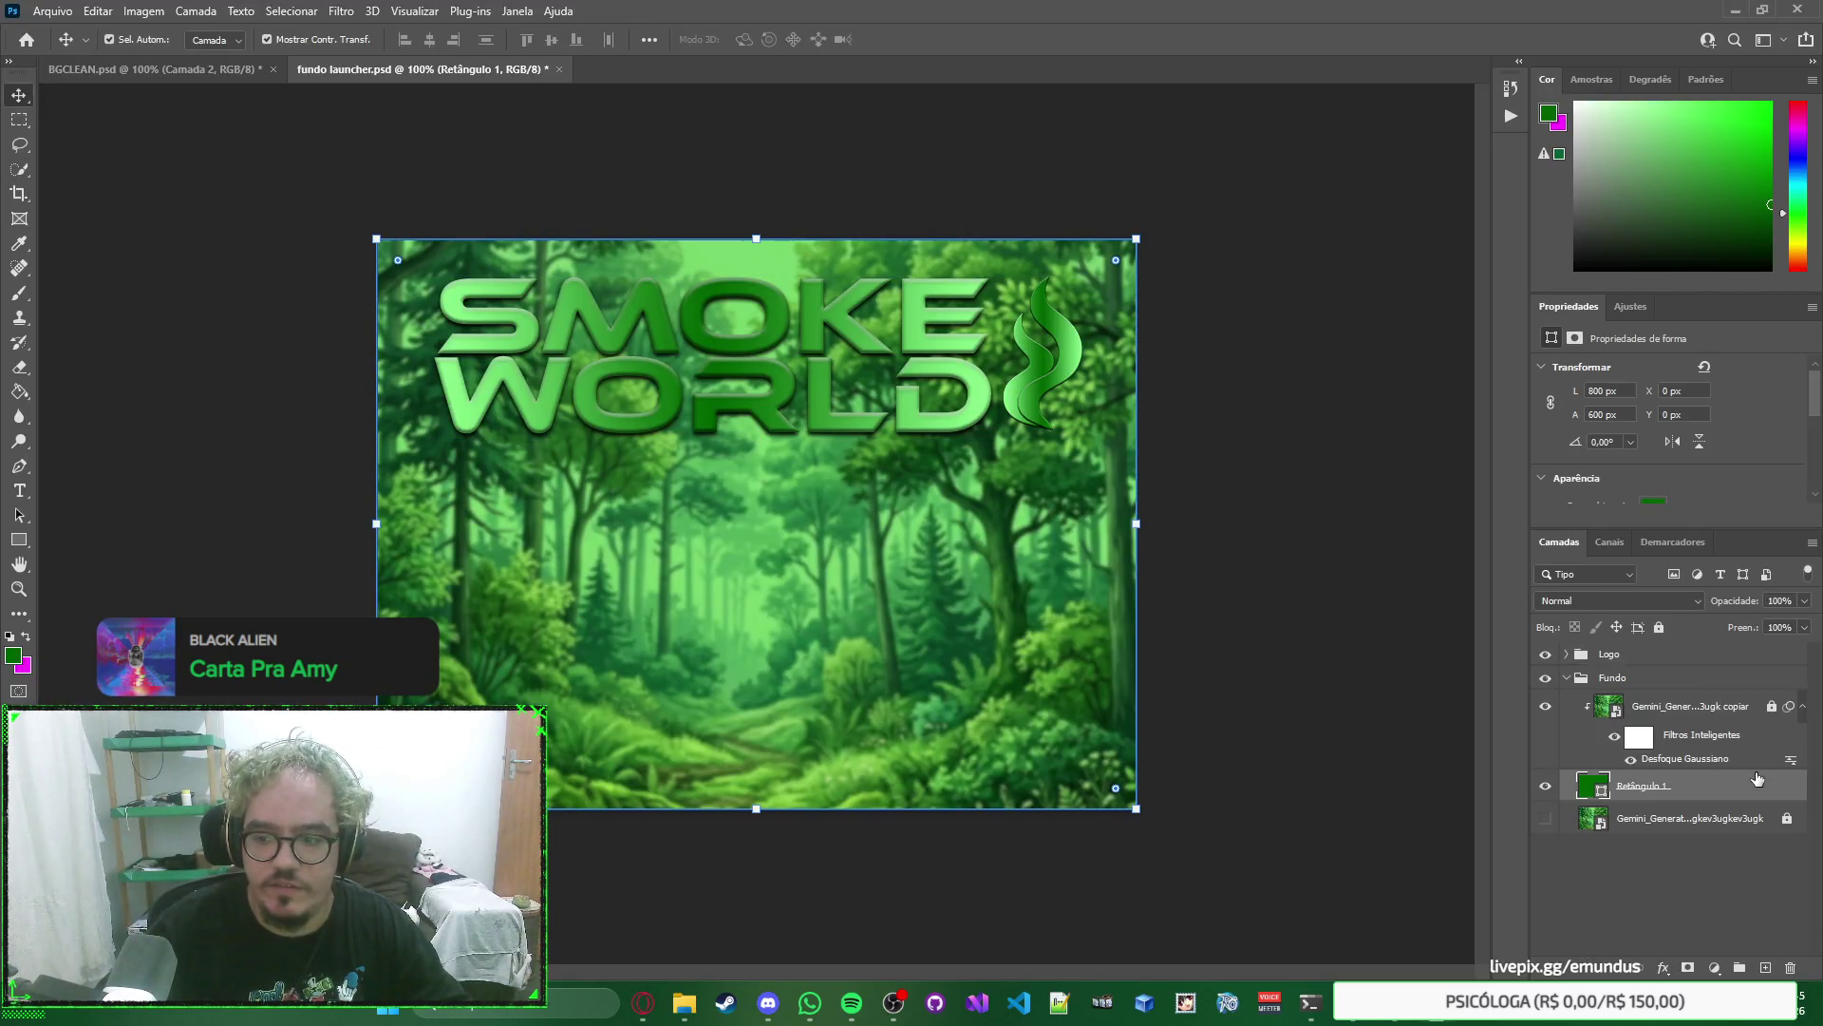
click(1567, 680)
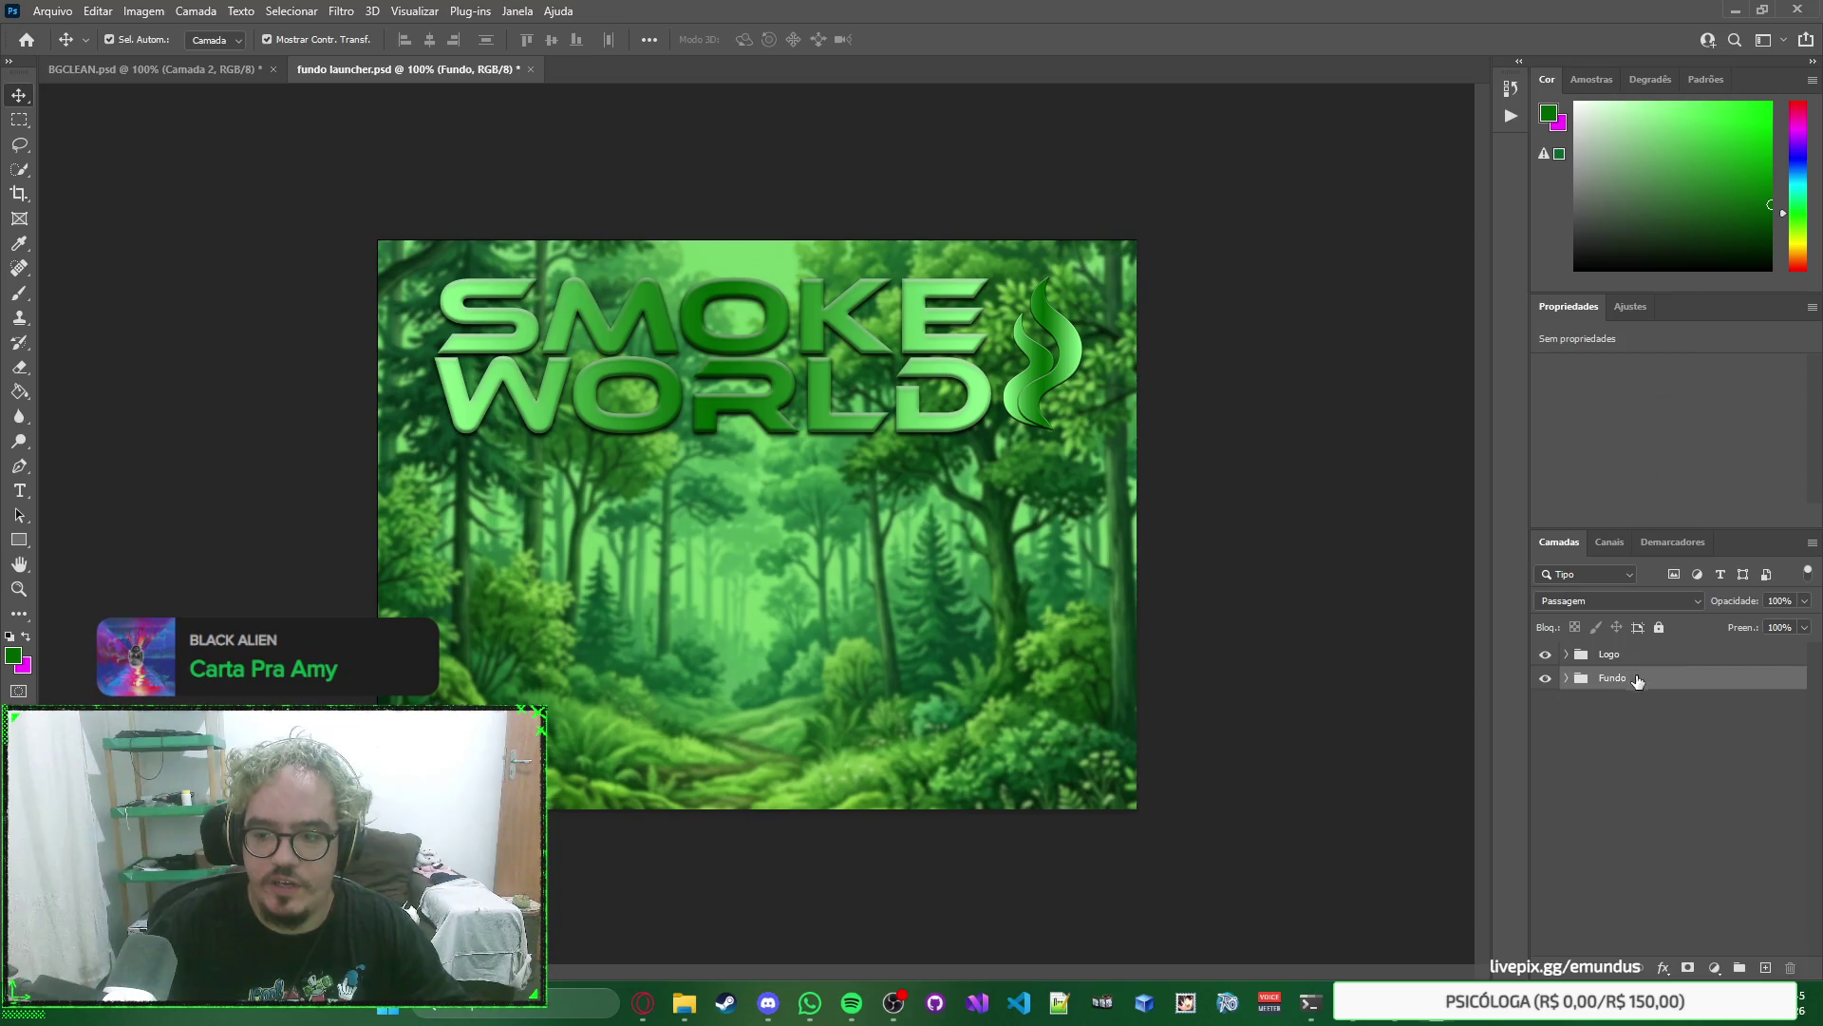
ctrl+click(1650, 669)
right_click(1403, 493)
click(1364, 429)
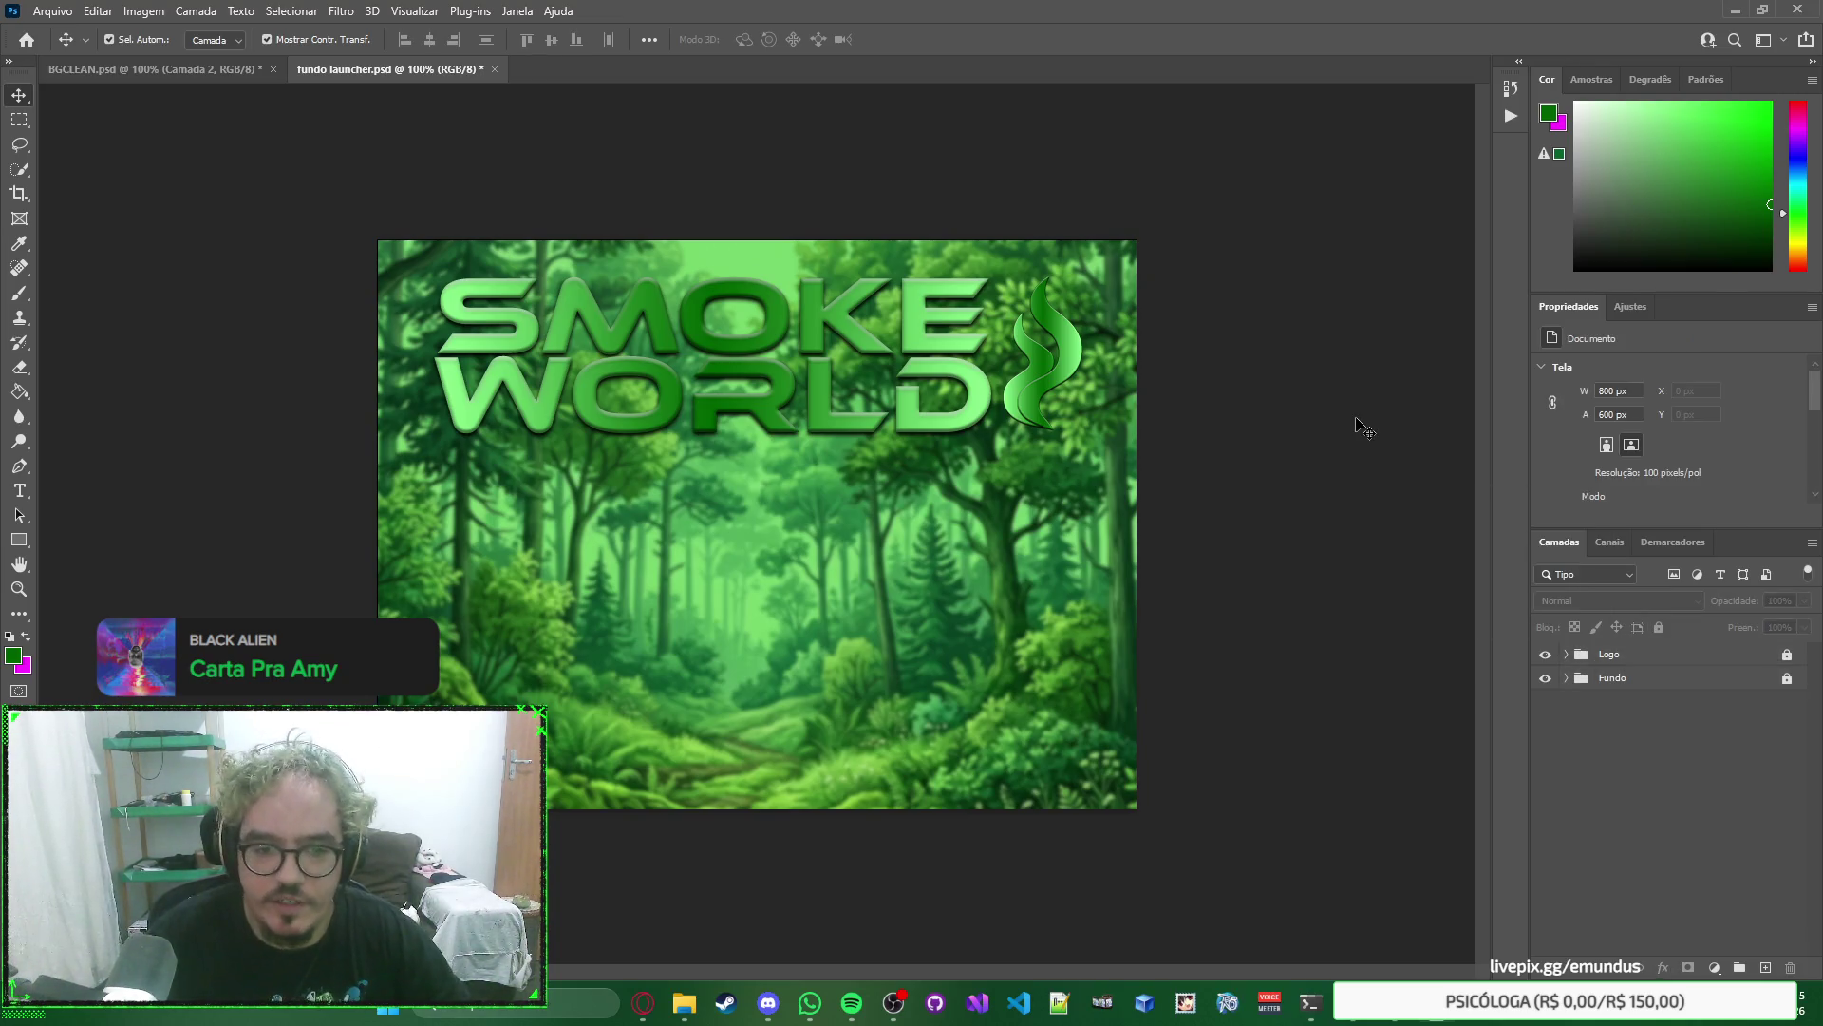
key(alt+Tab)
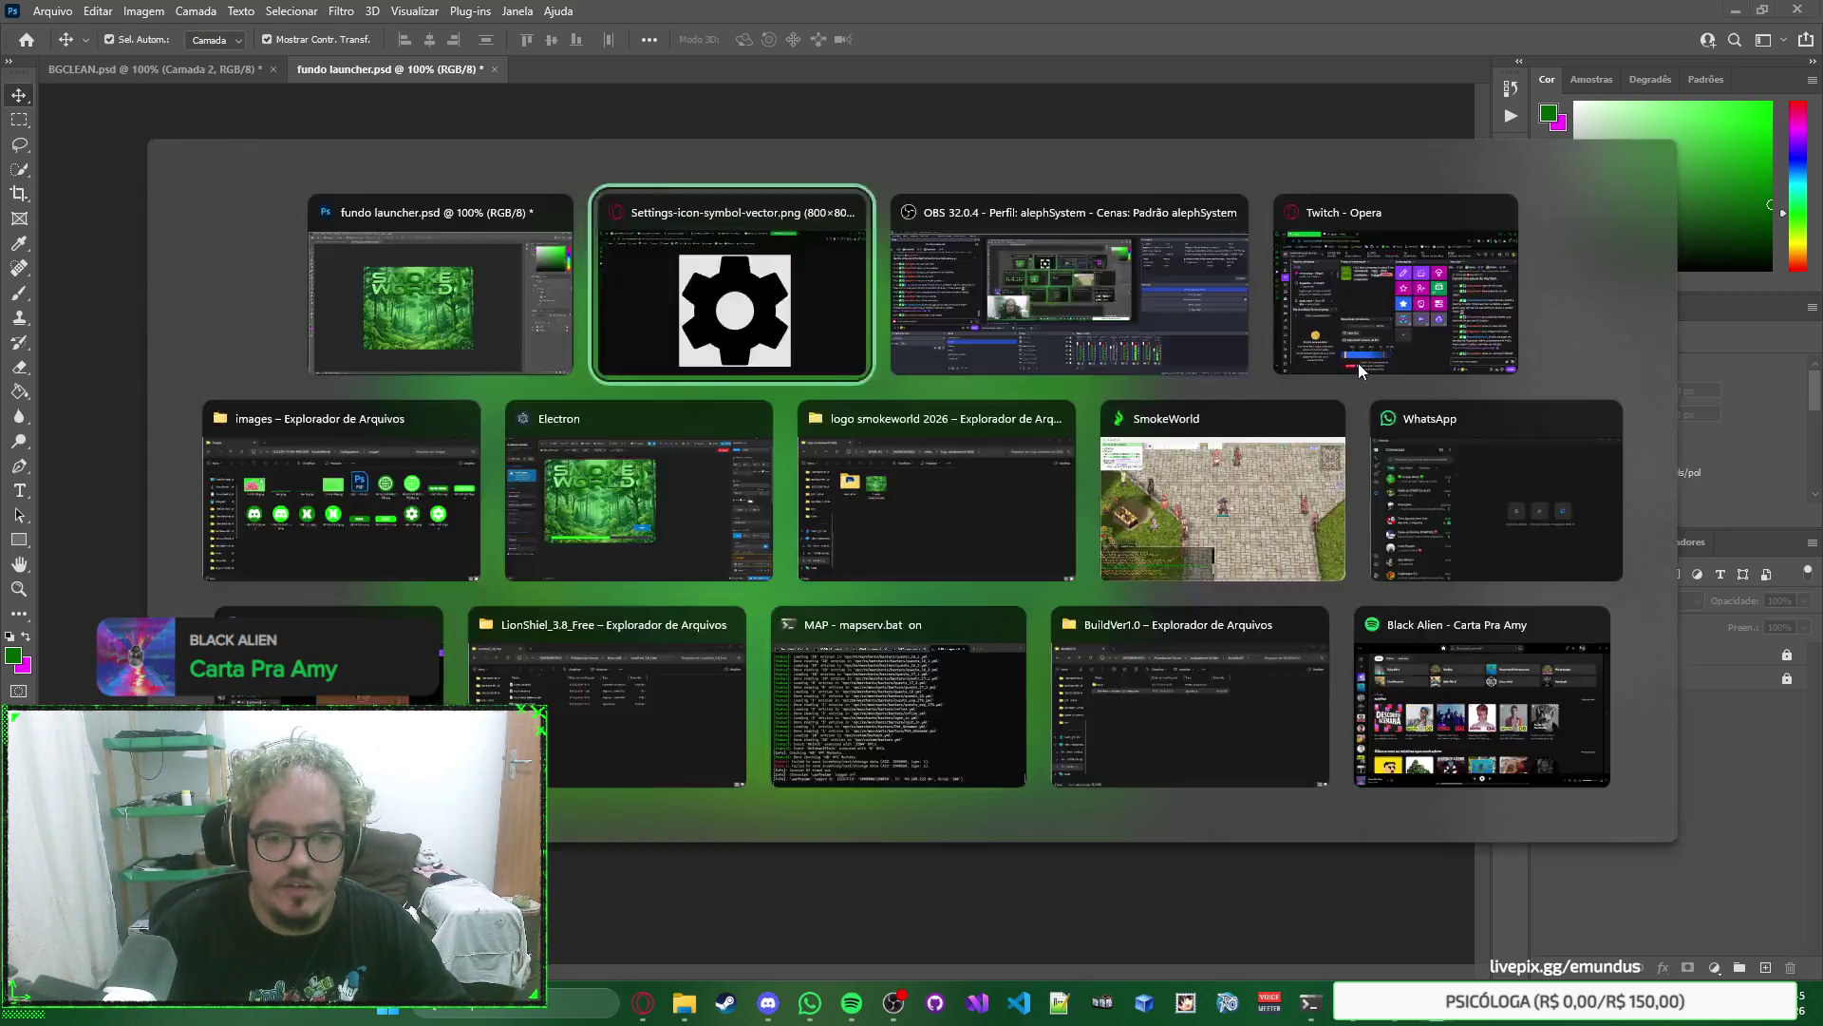
mouse_move(1040, 350)
mouse_down()
mouse_move(1092, 504)
mouse_move(1044, 383)
mouse_up()
Save the gear image as a PNG into the logo smokeworld 2026\rascunho folder.
right_click(1044, 383)
click(1107, 463)
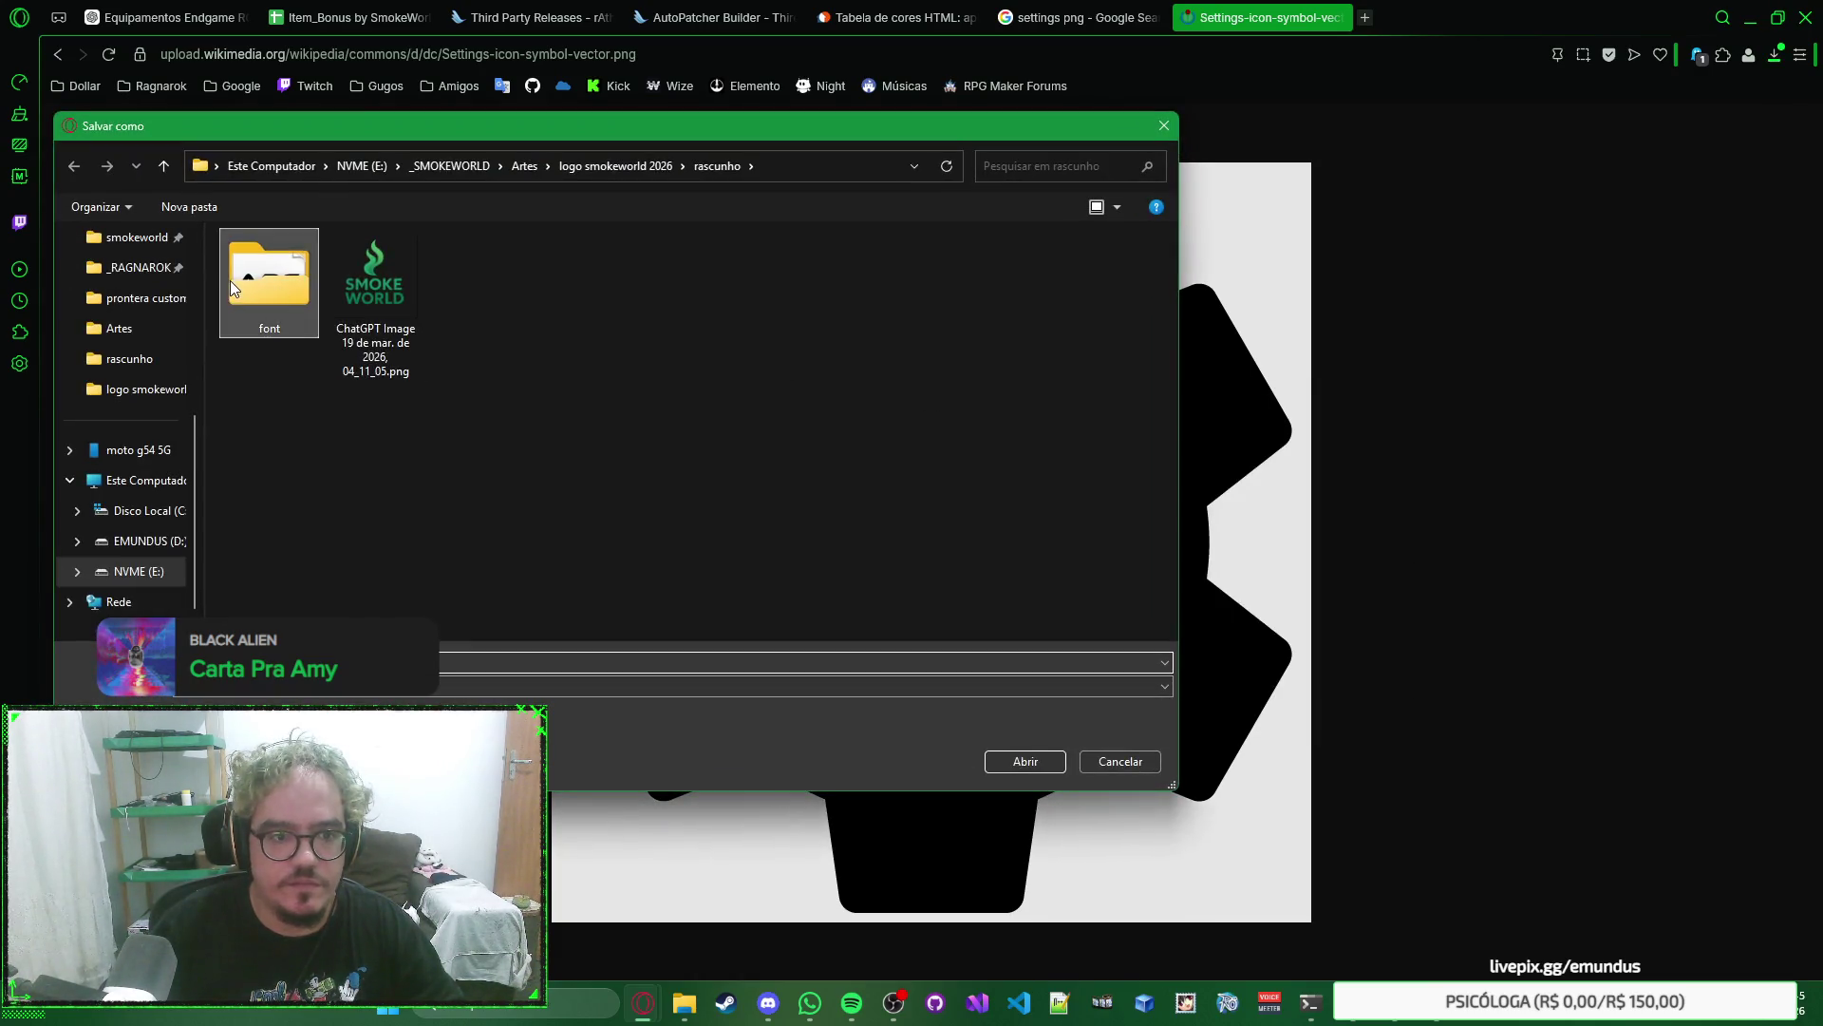
double_click(305, 279)
click(717, 166)
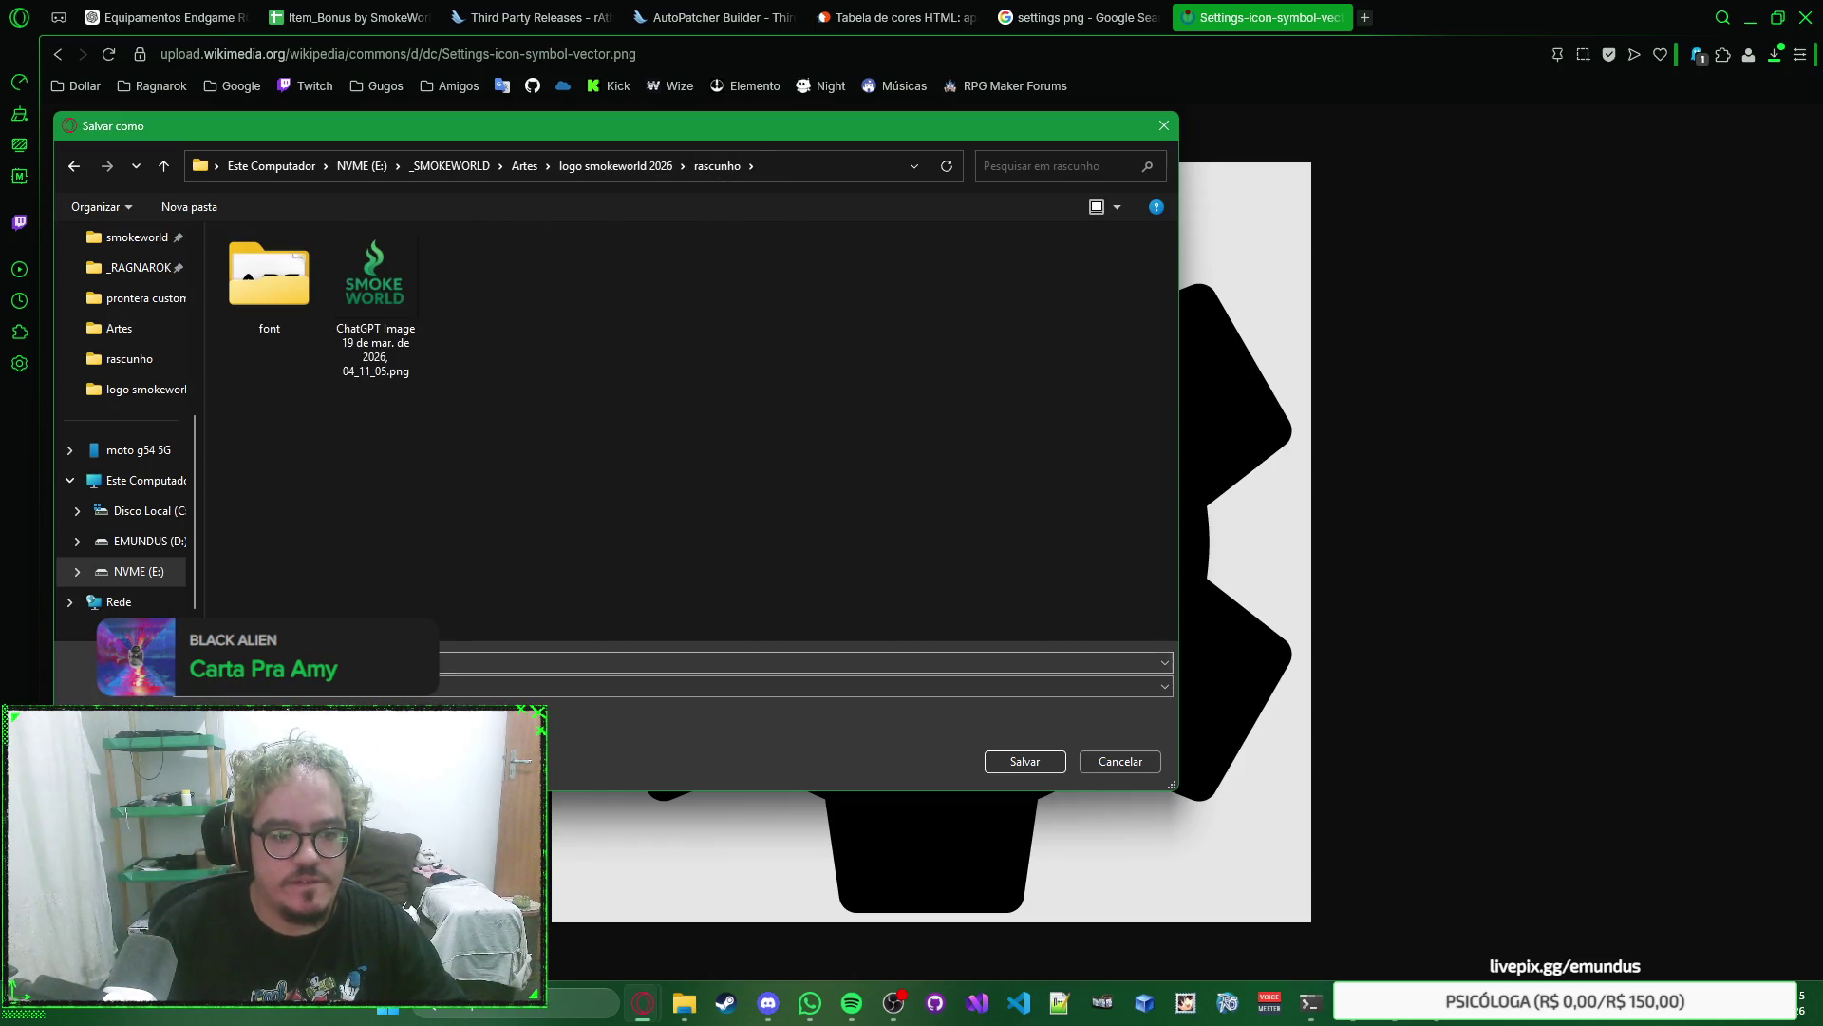
key(Return)
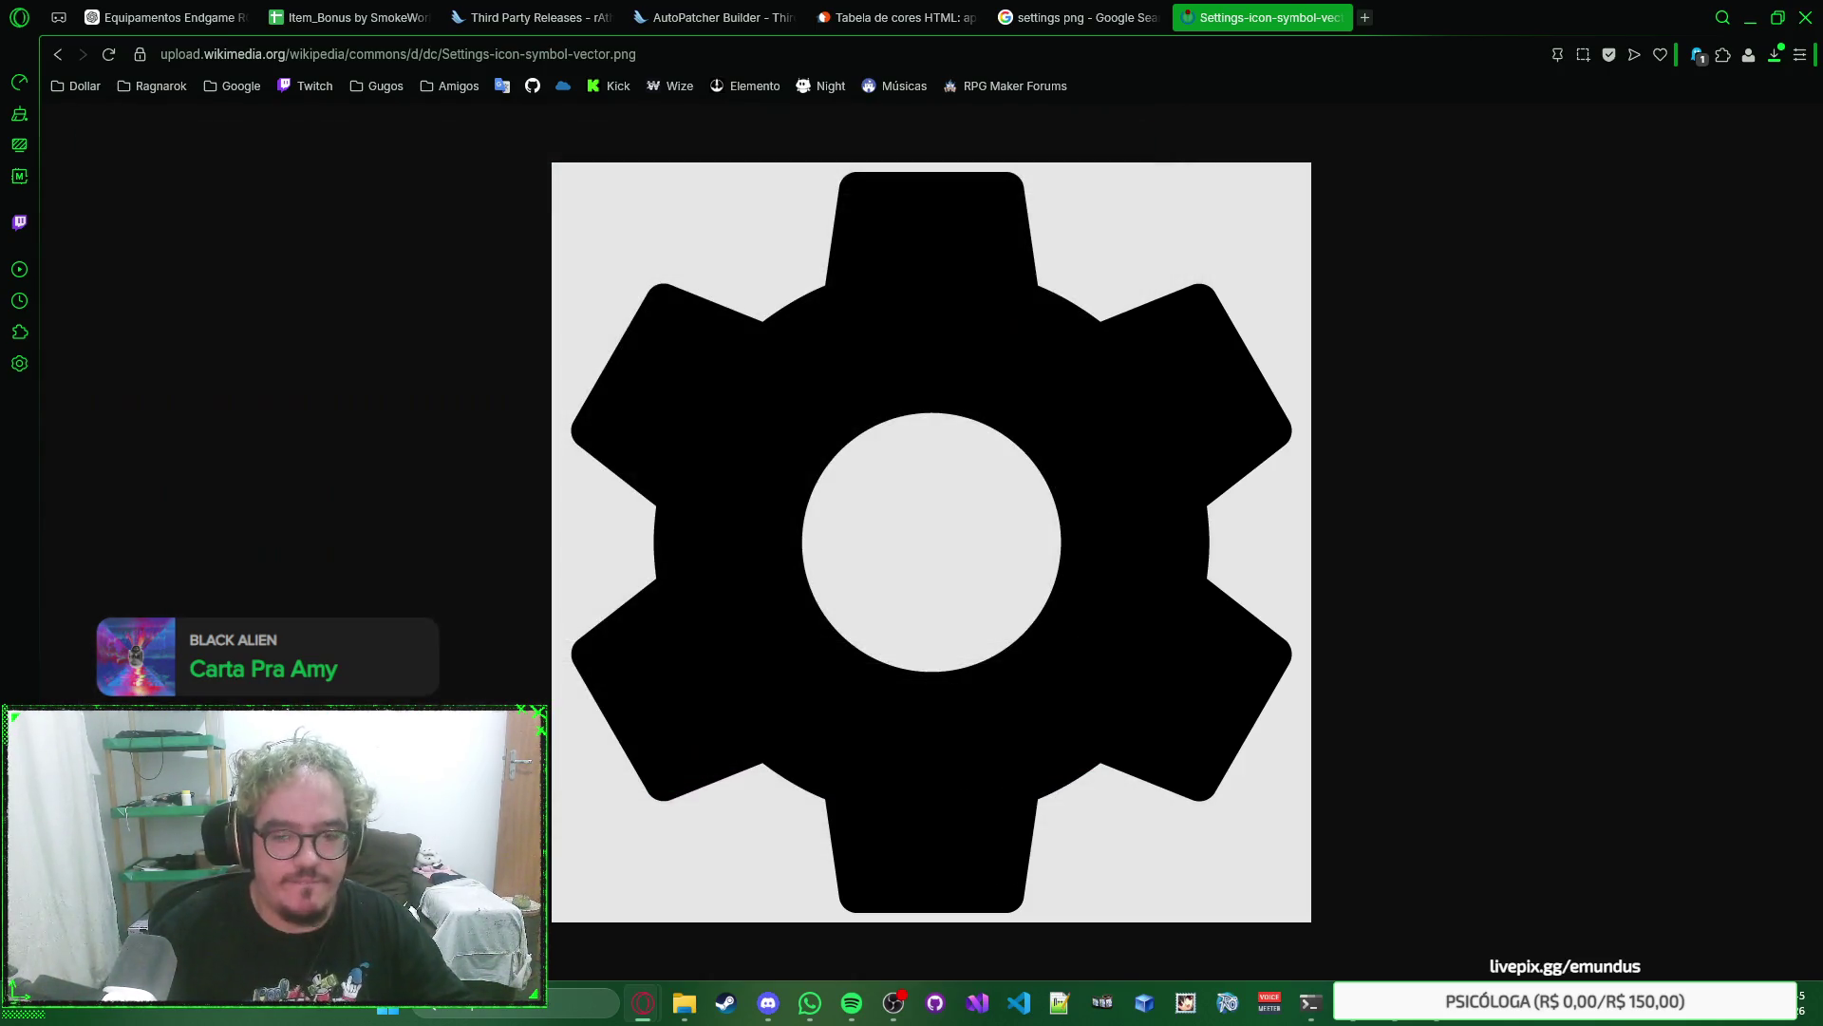
key(alt+Tab)
key(alt+Tab)
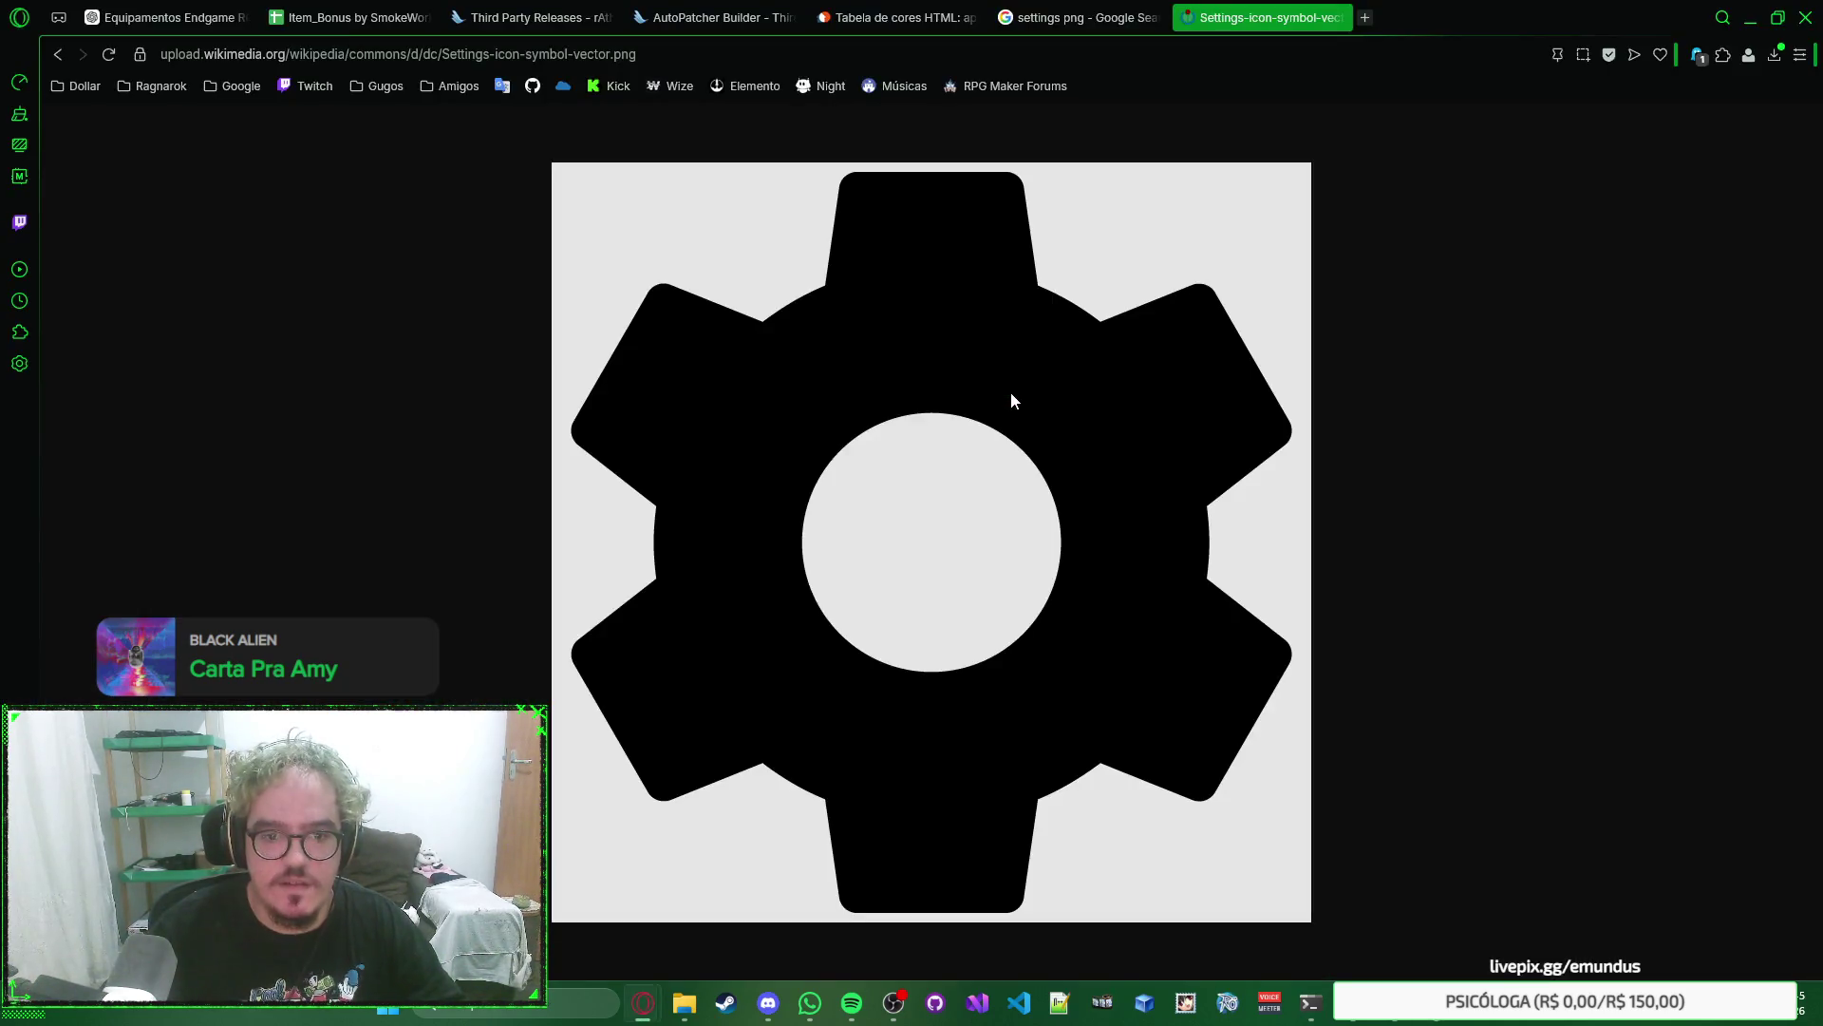
key(alt+Tab)
Place Settings-icon-symbol-vector.png from the rascunho folder into the launcher document.
mouse_move(684, 1003)
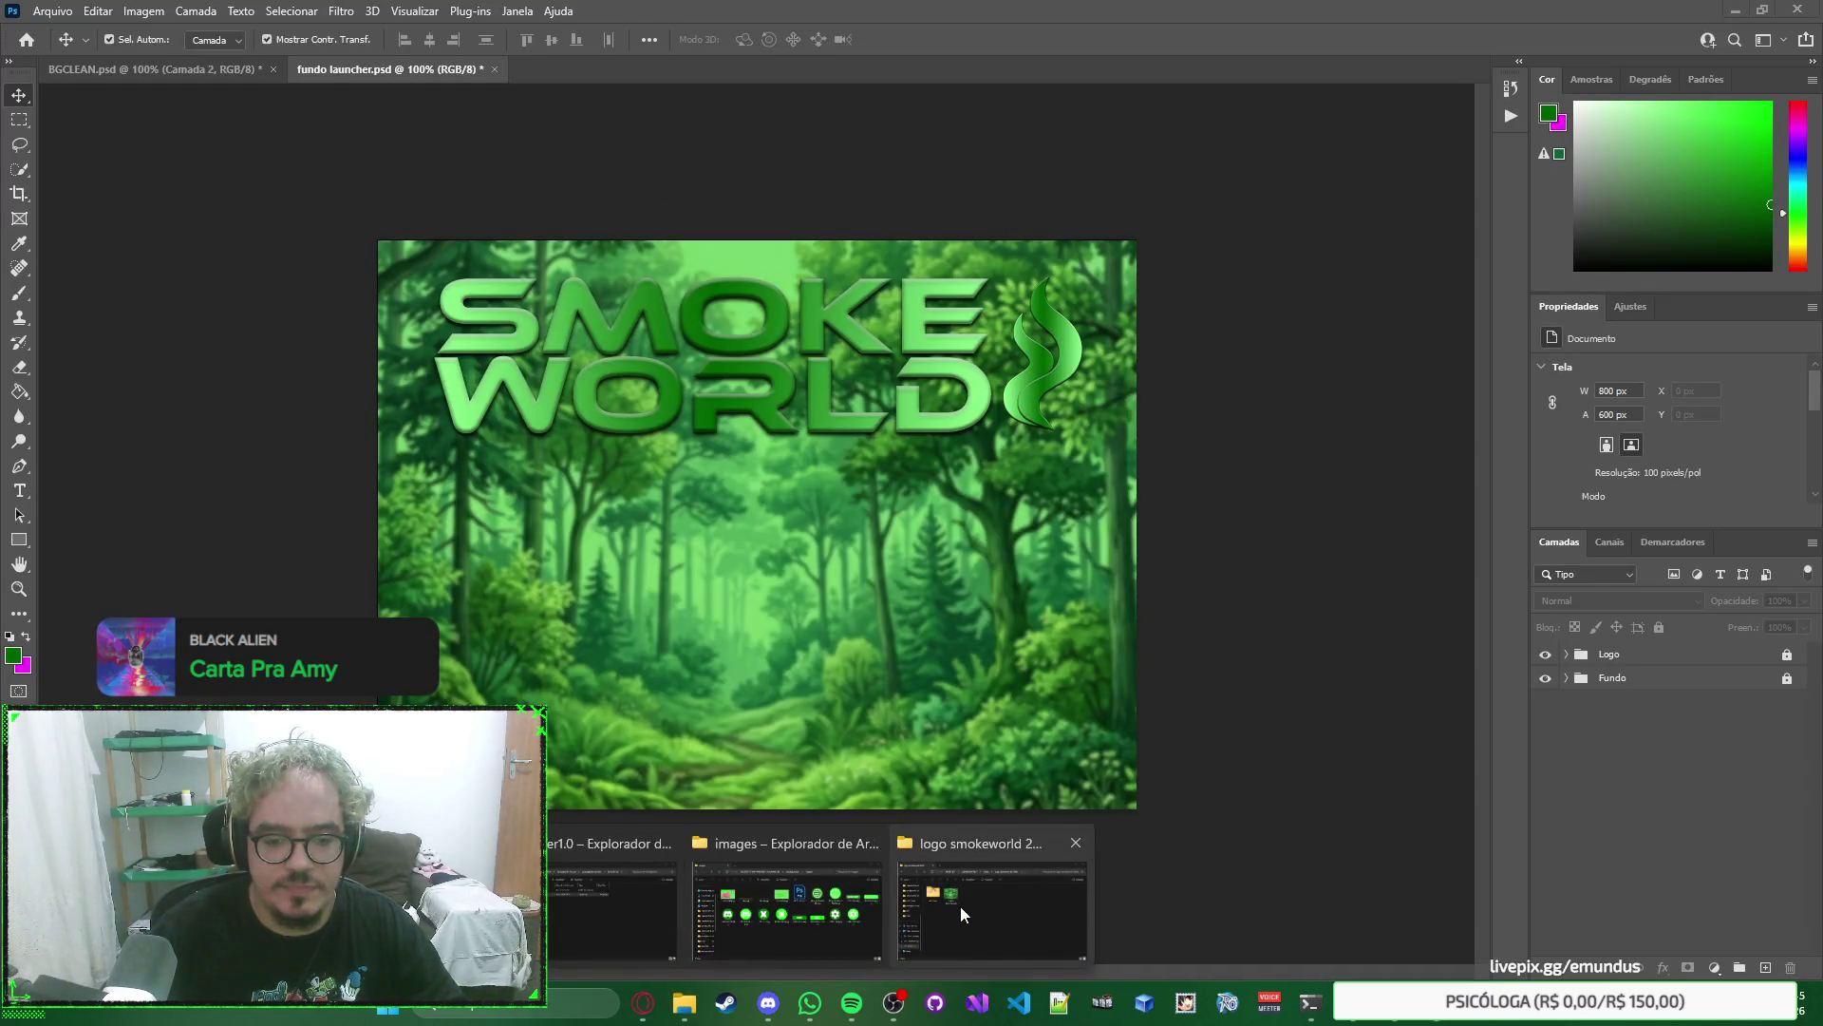
click(1003, 898)
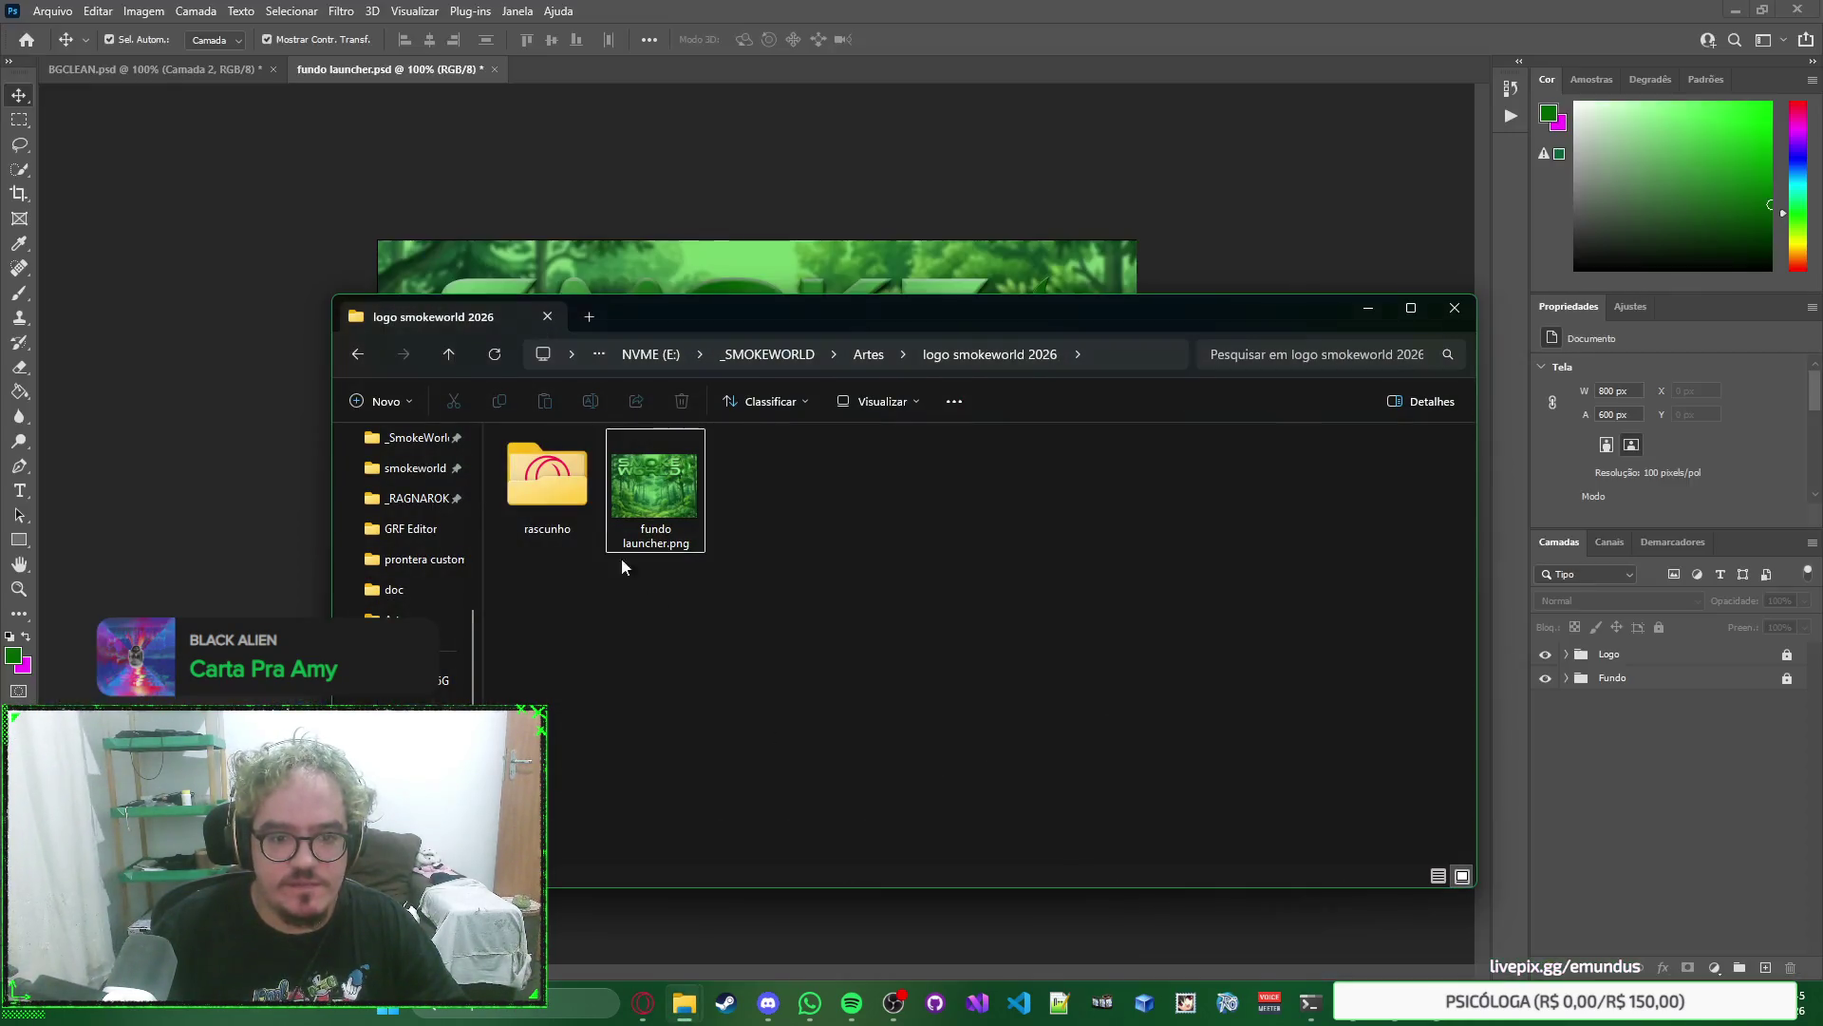
double_click(551, 477)
drag(1194, 479, 887, 242)
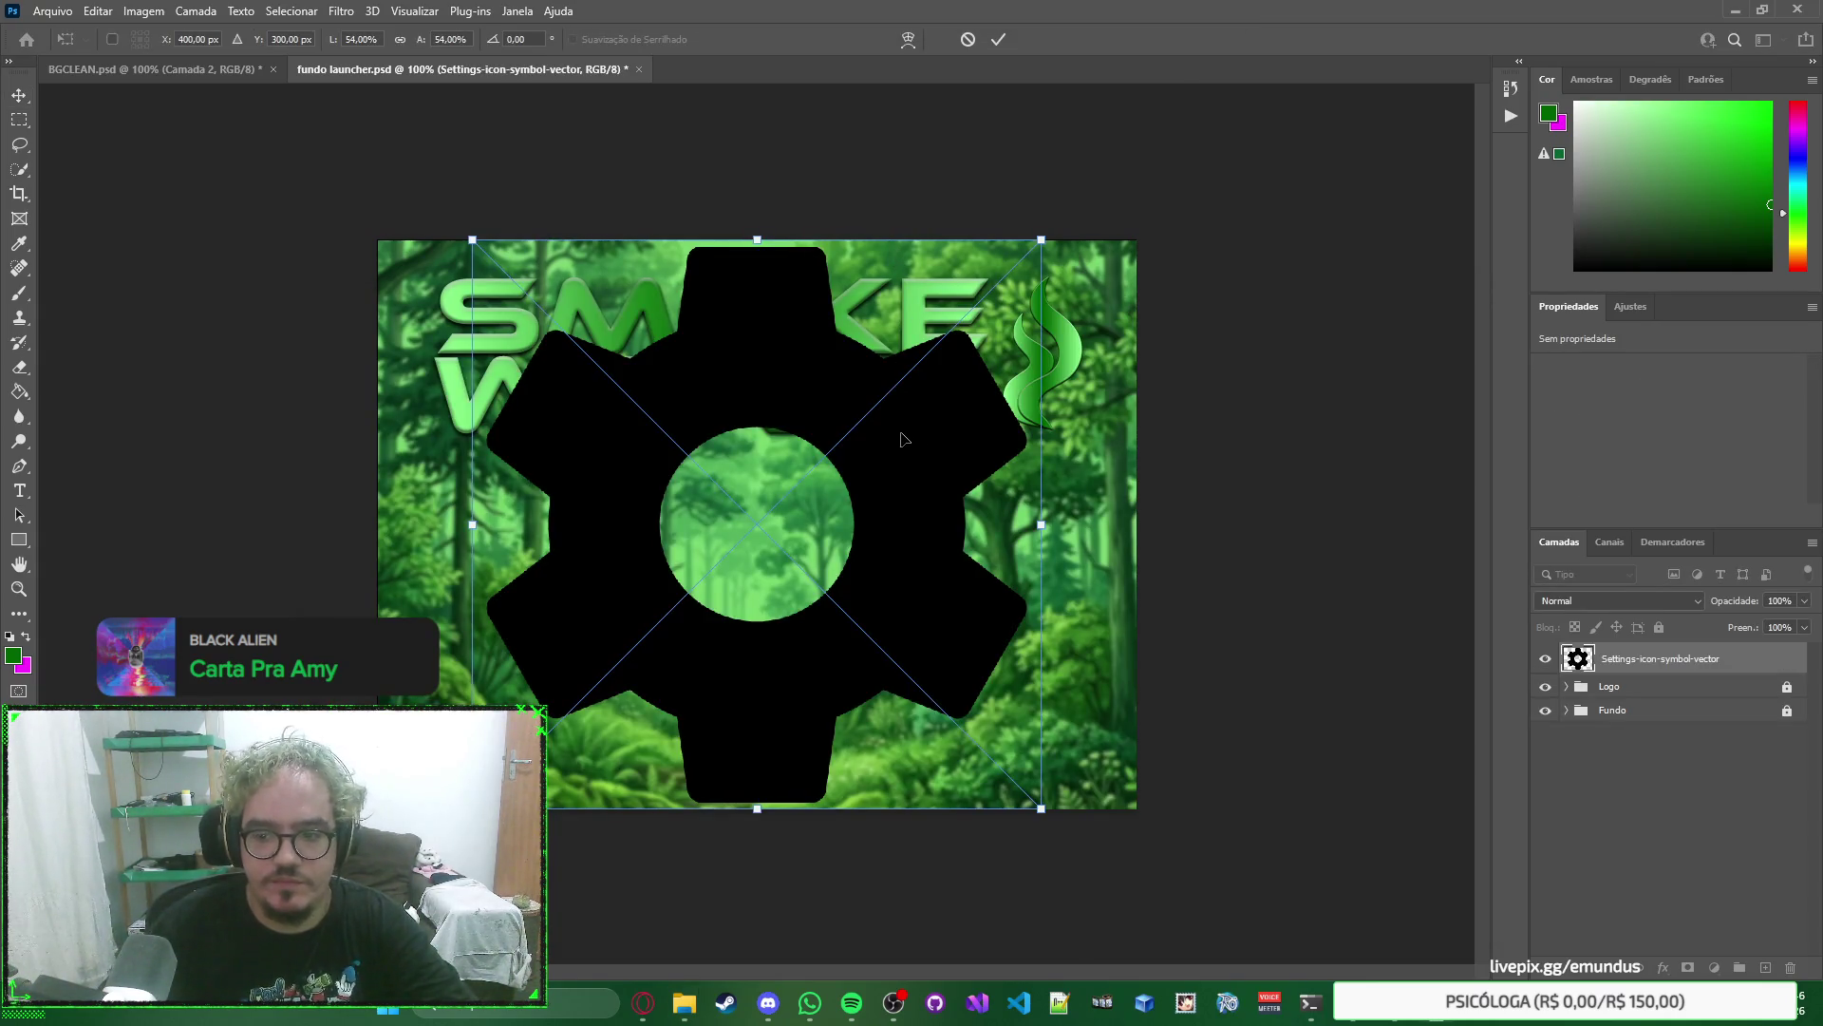
key(Return)
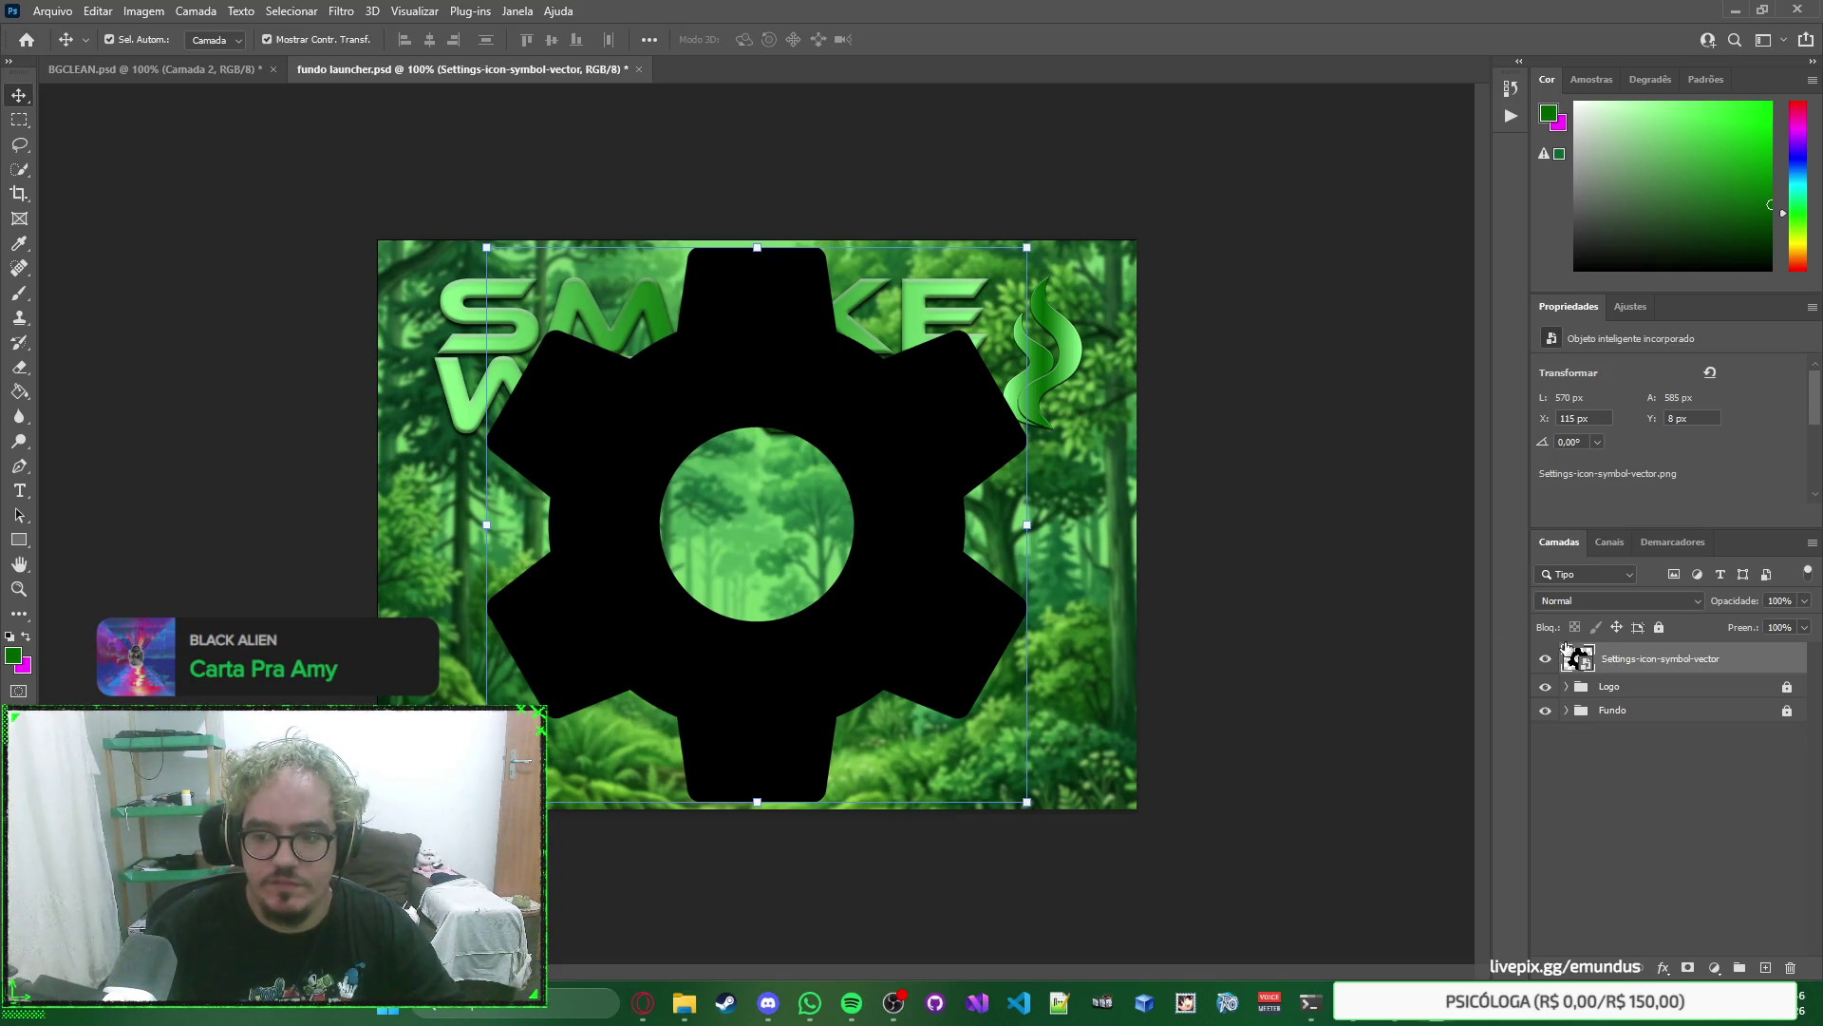
Inspect the gear layer's properties and smart object contents, nudge it right and down, then delete it.
click(1630, 306)
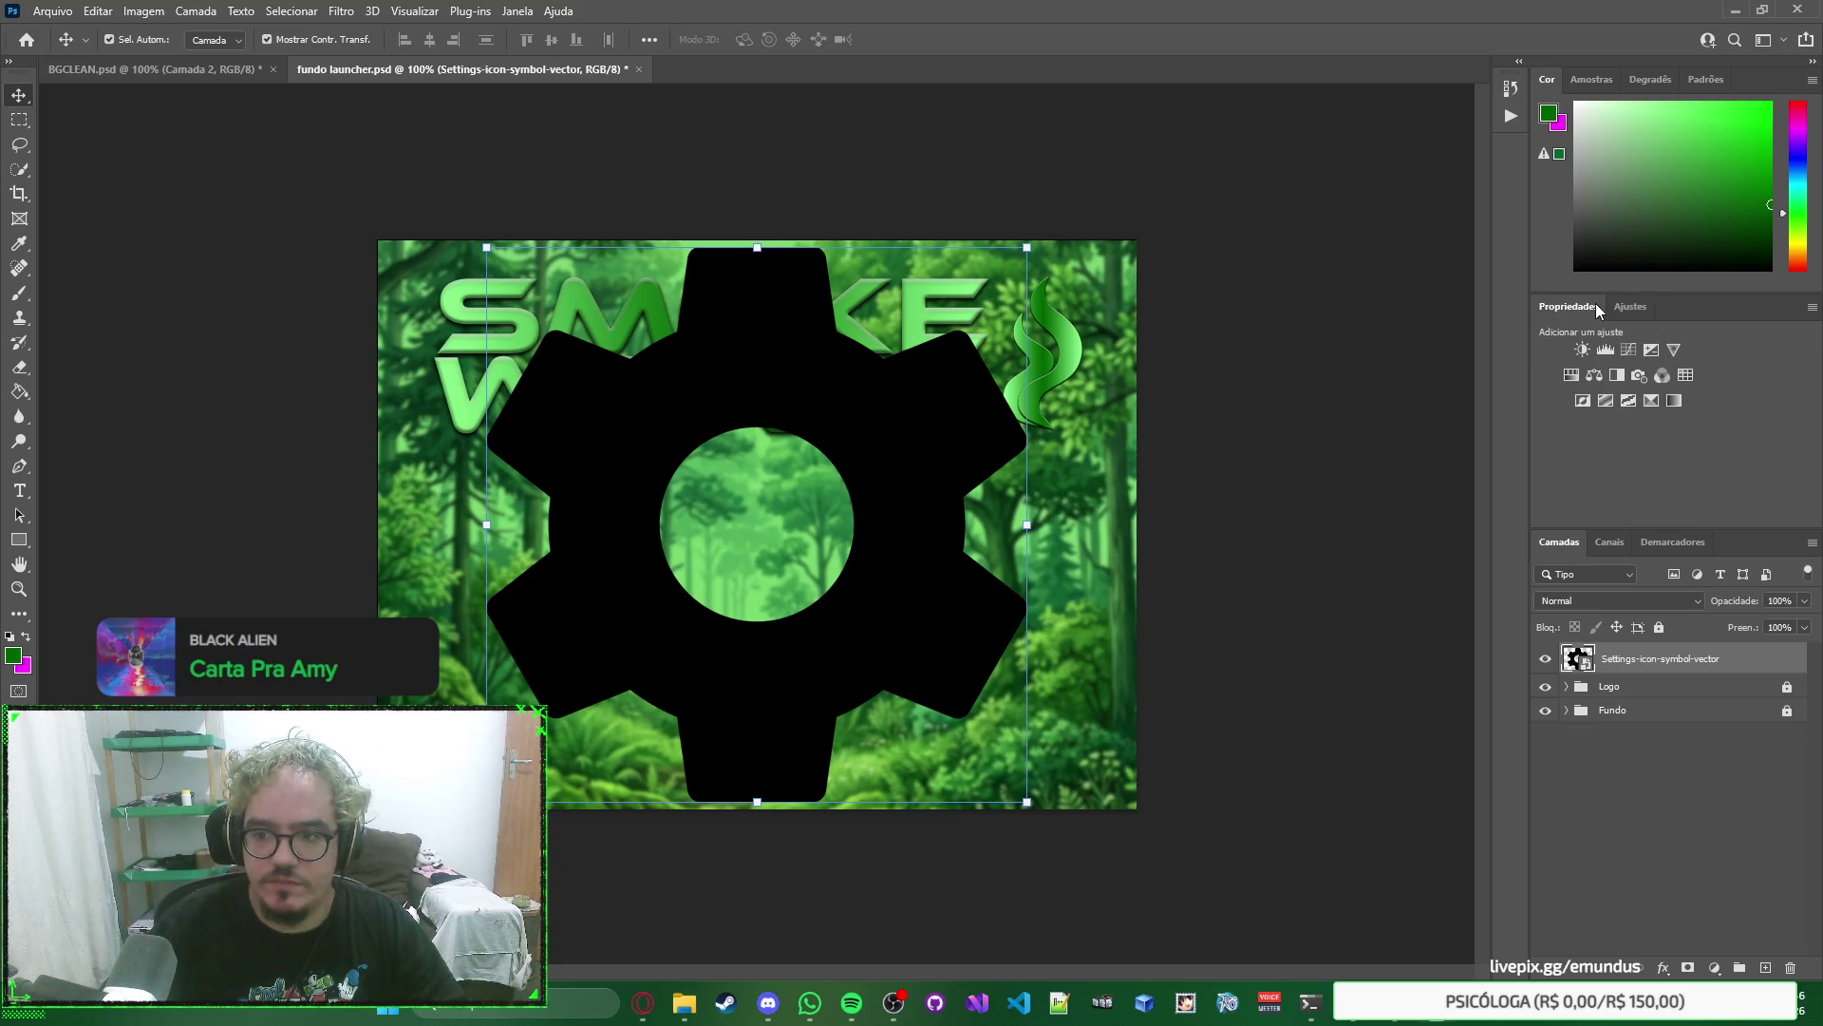
click(1597, 308)
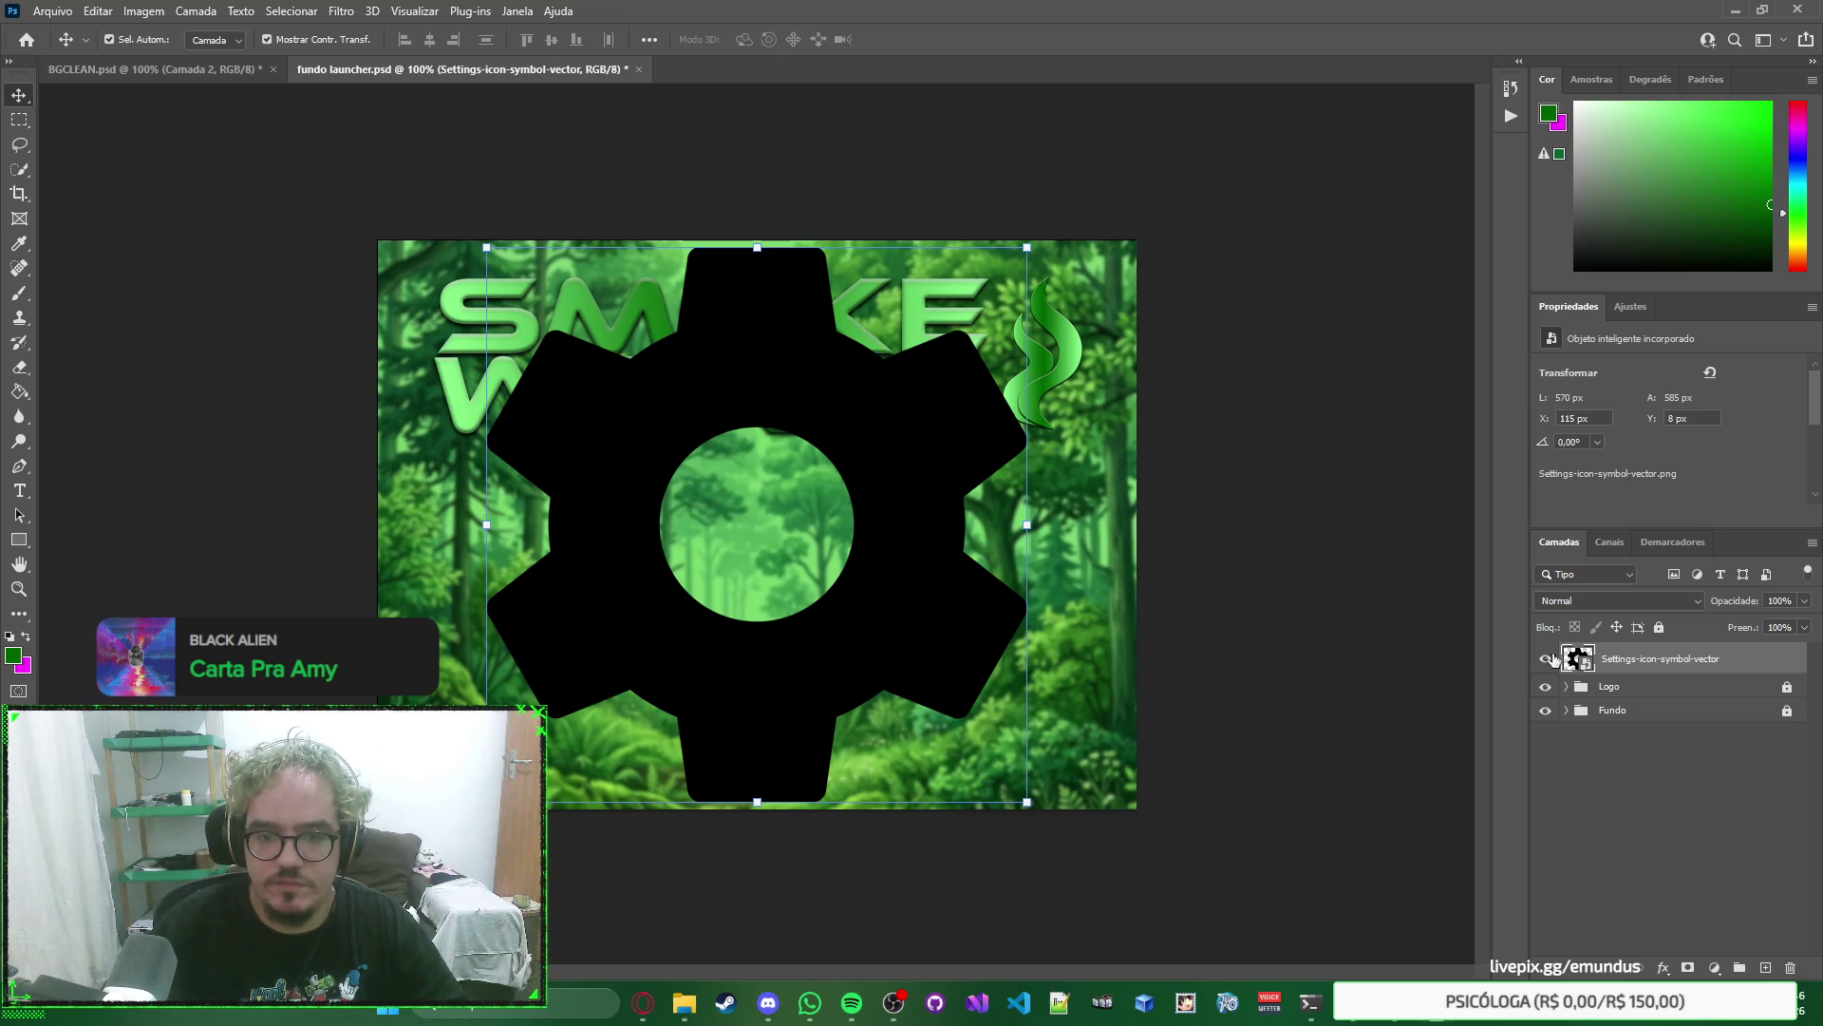
double_click(1578, 659)
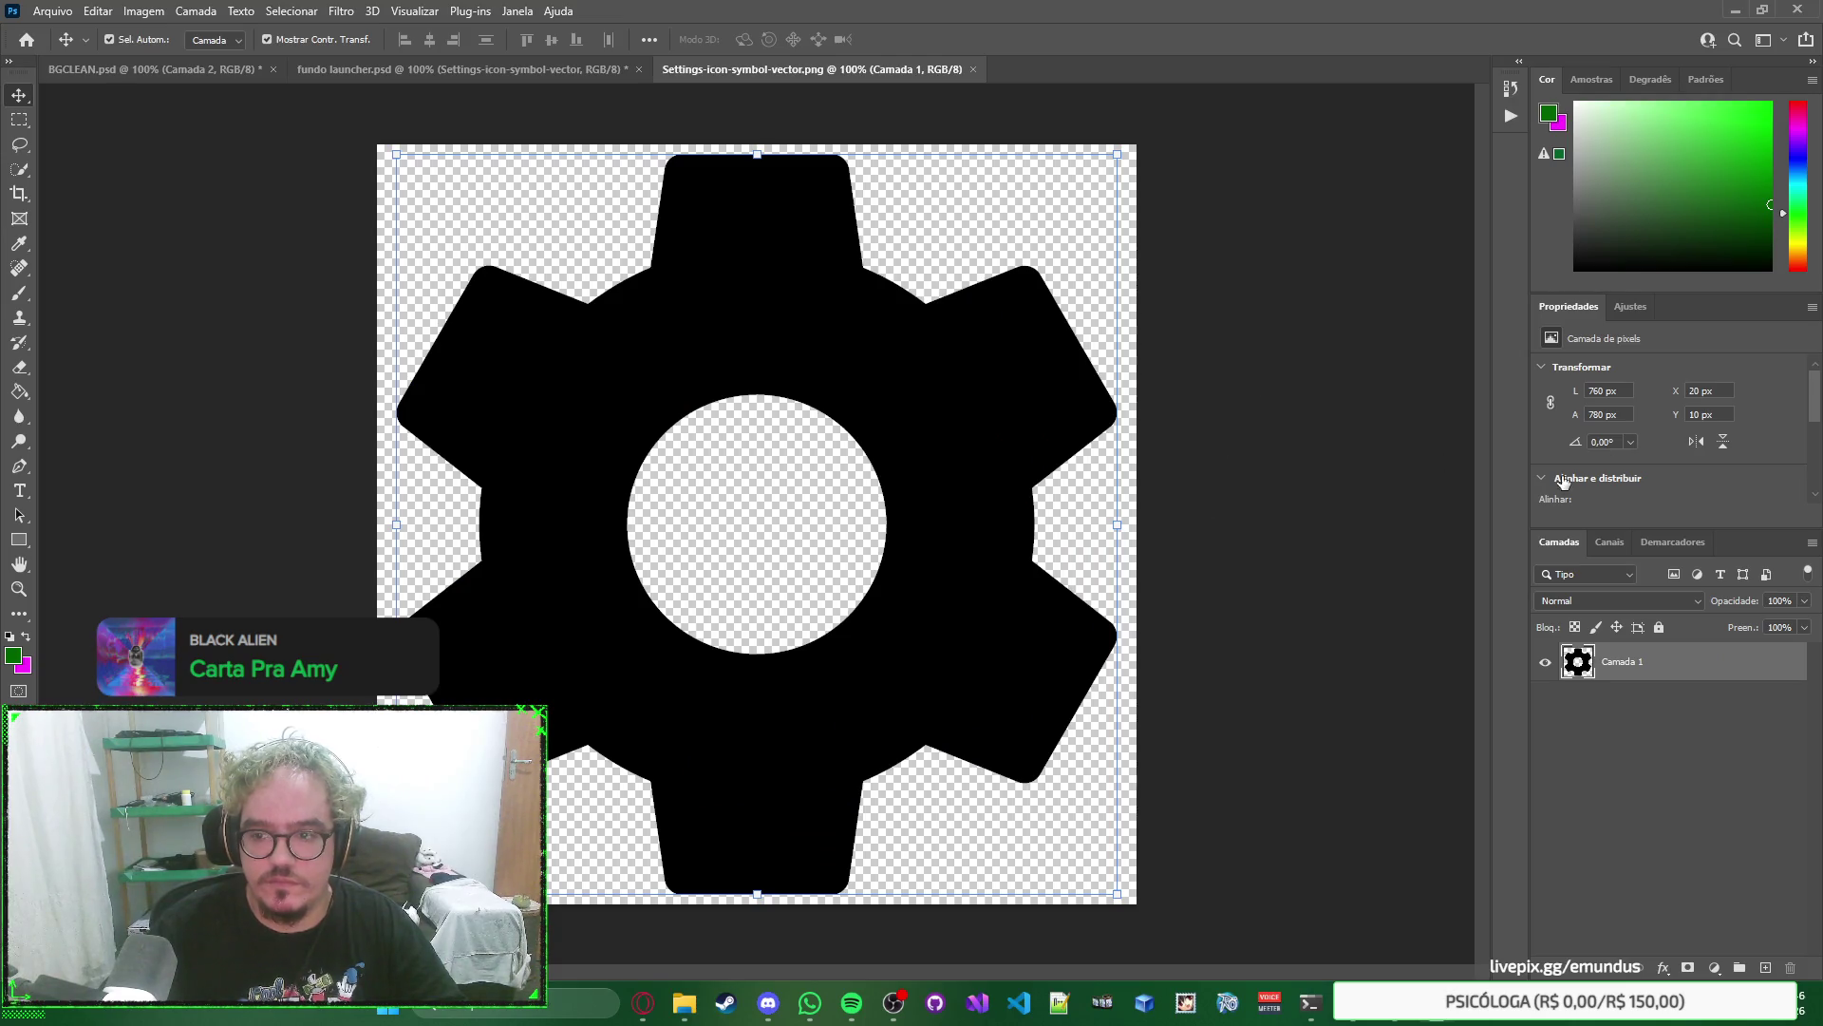
click(972, 69)
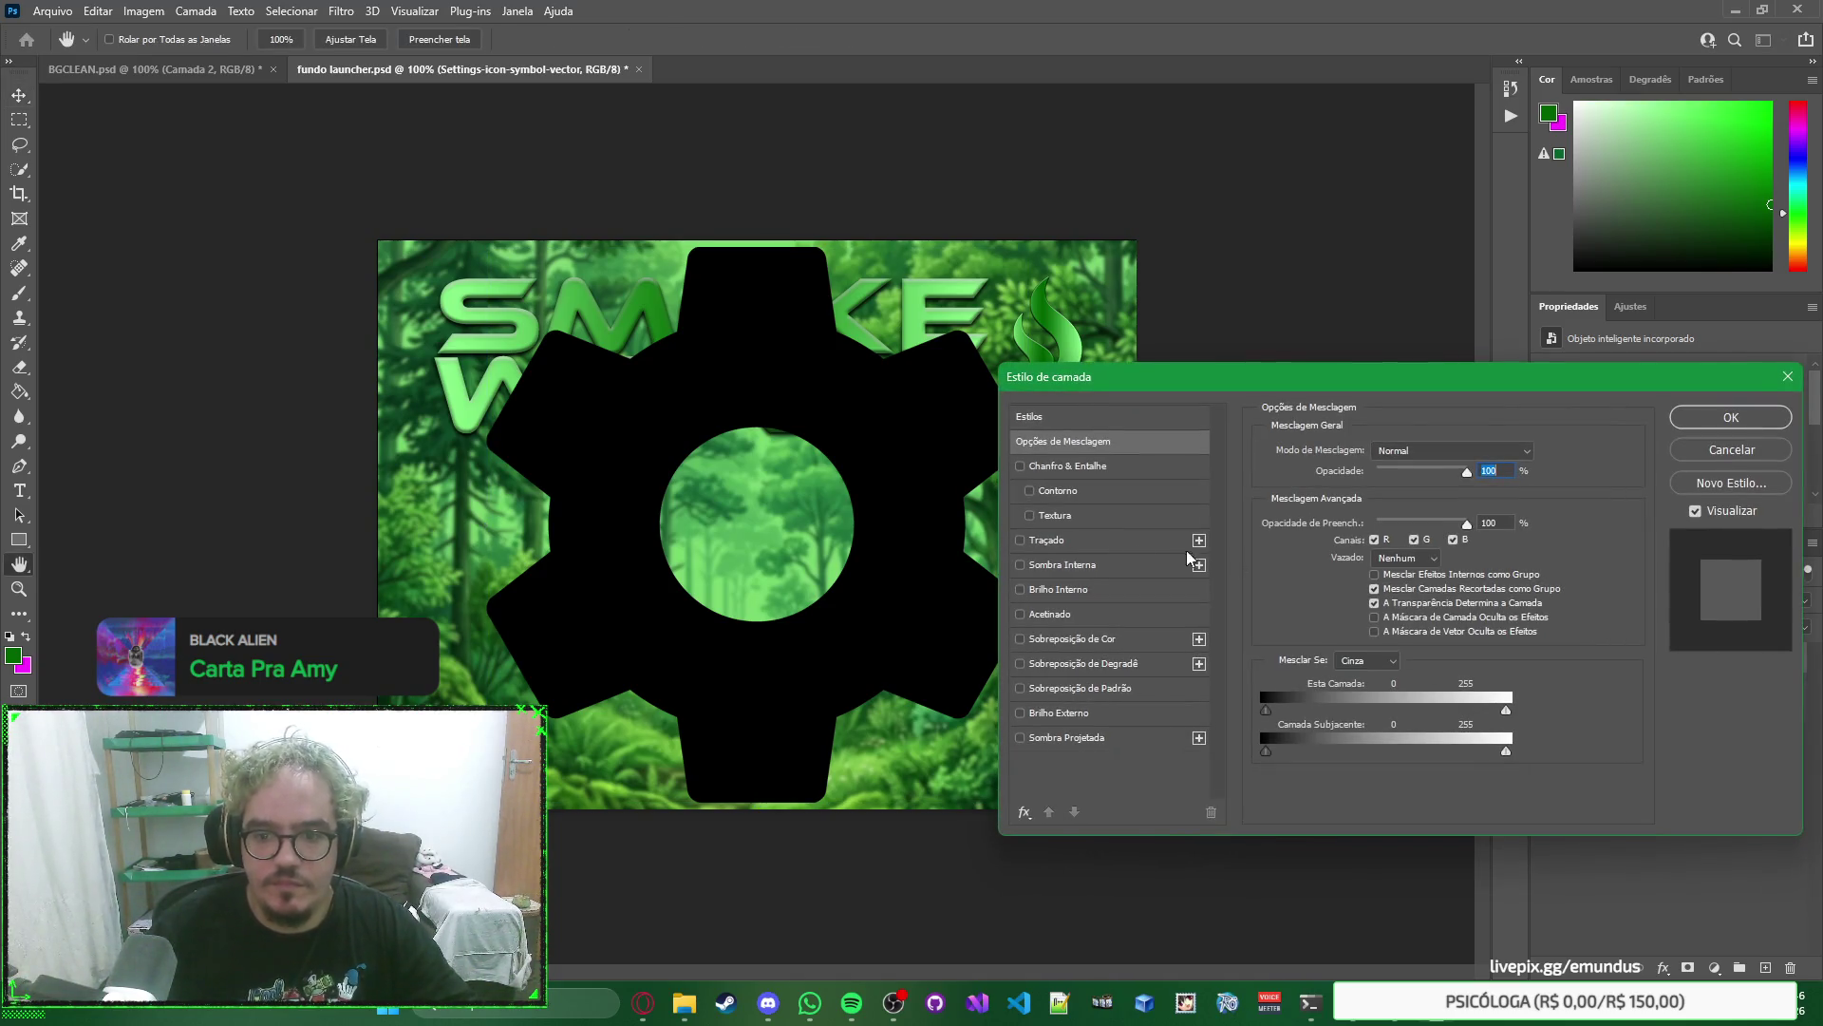
key(Escape)
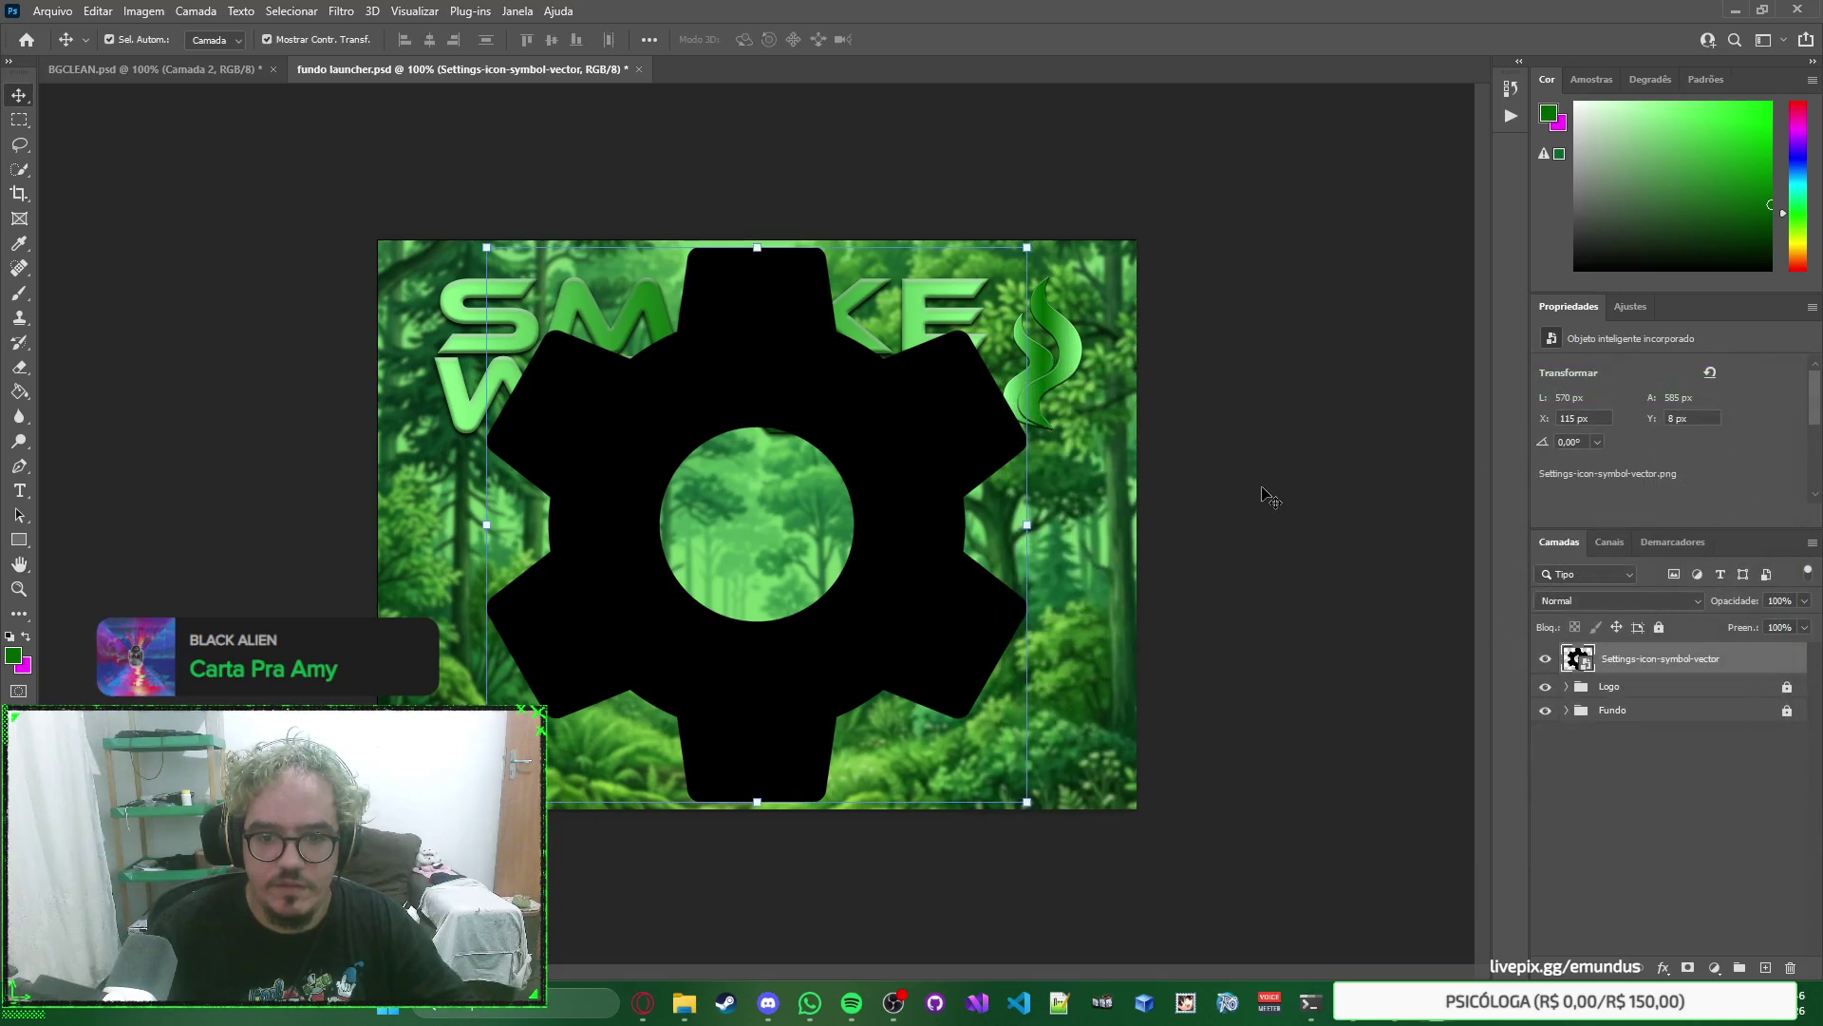
right_click(1271, 489)
click(1219, 443)
mouse_move(894, 465)
mouse_down()
mouse_move(915, 456)
mouse_move(909, 481)
mouse_up()
key(Delete)
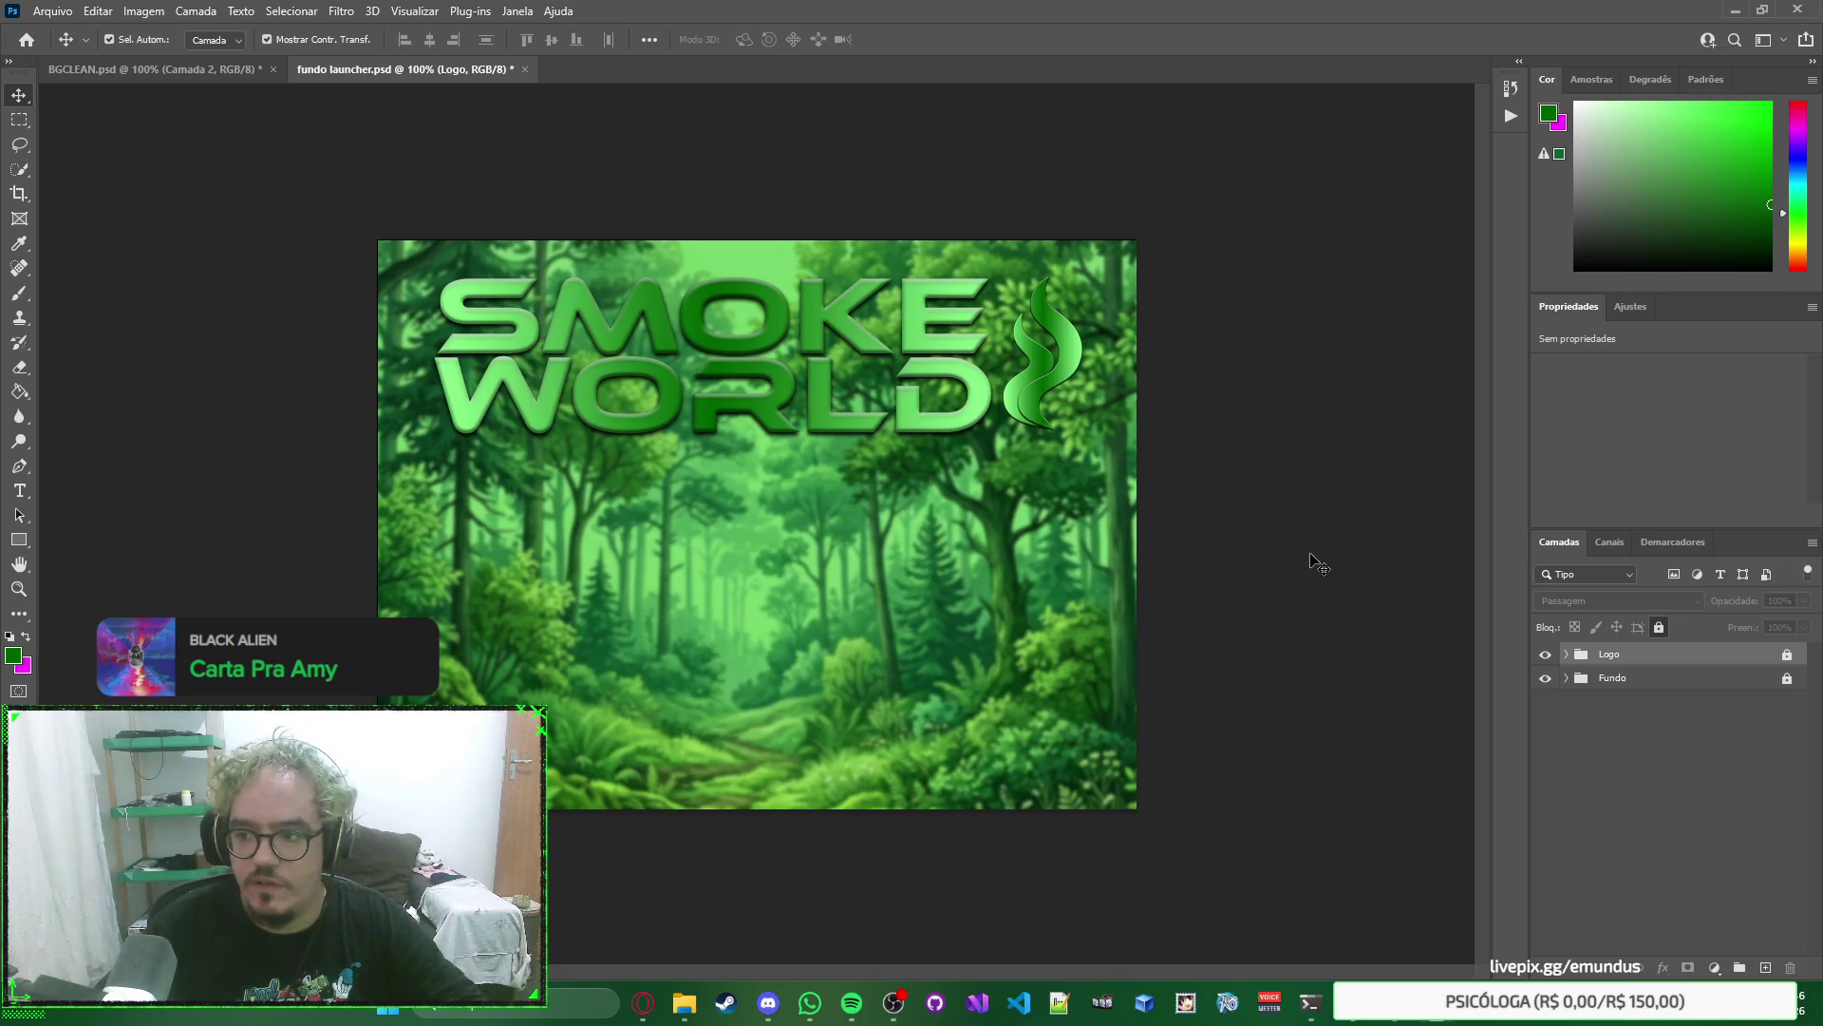
Right-click the canvas twice without choosing any option.
right_click(1364, 527)
right_click(1373, 530)
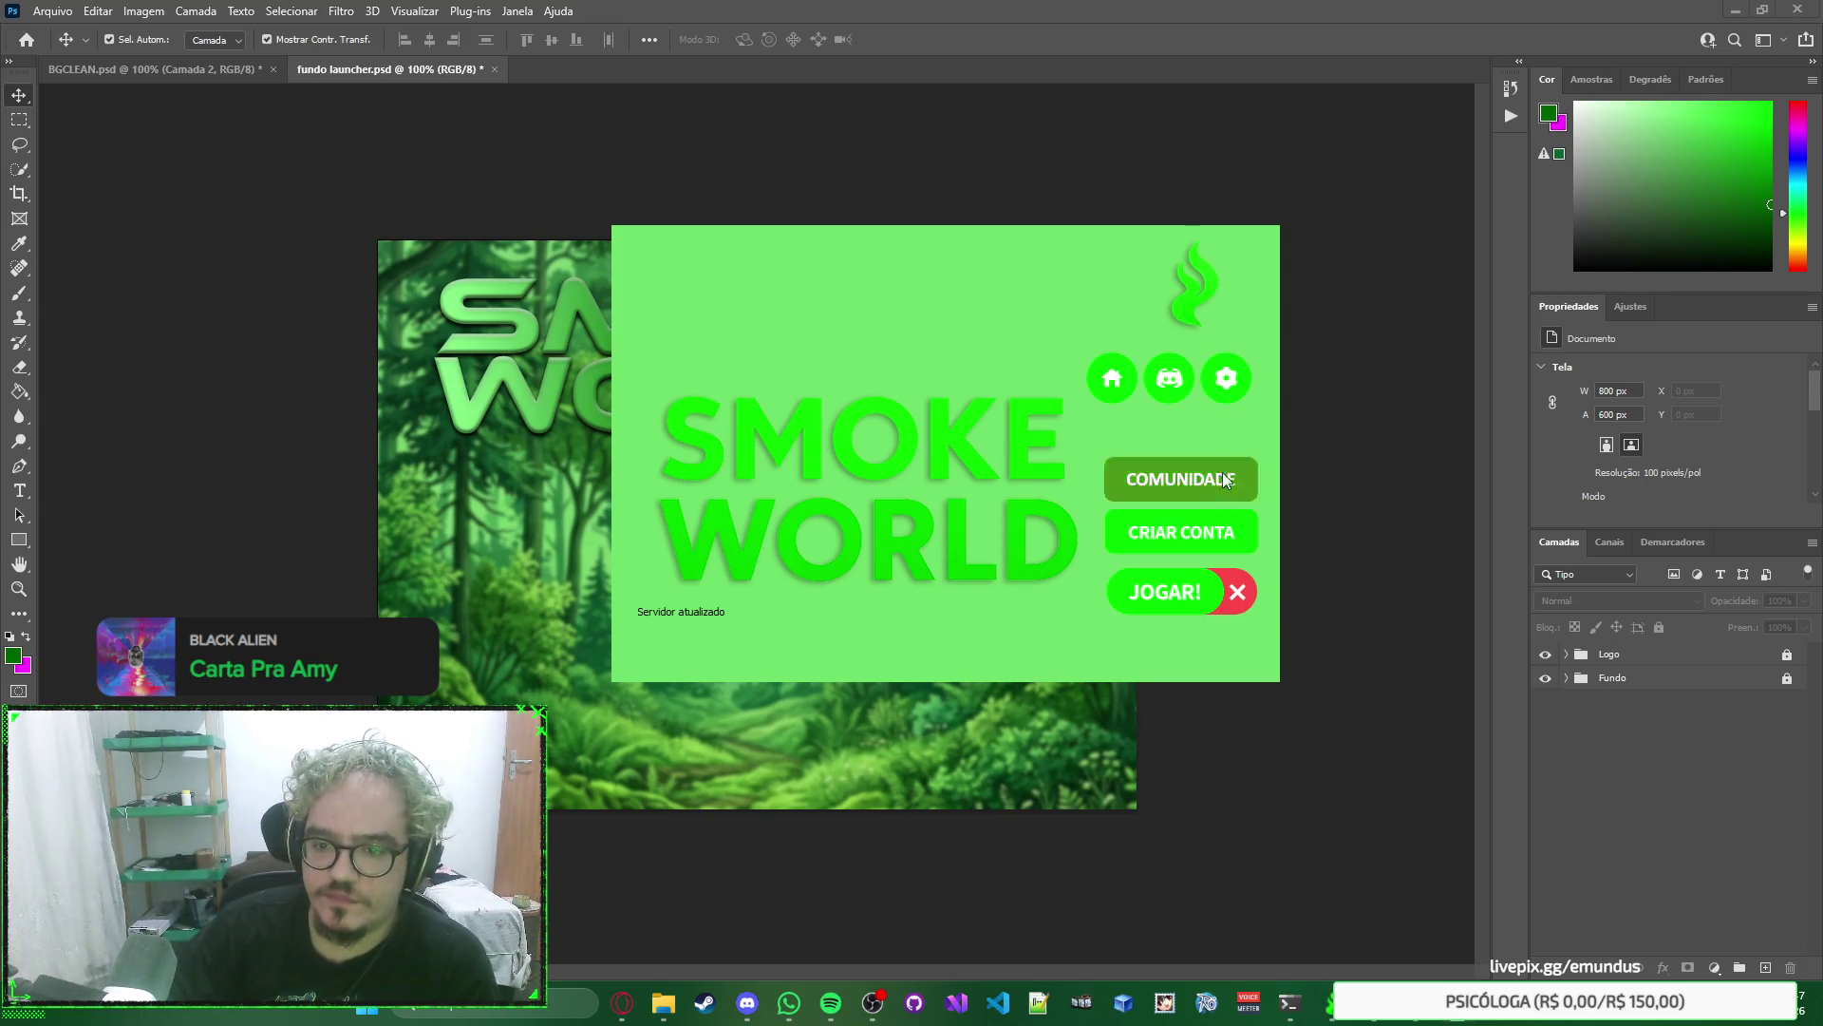
Close the SMOKE WORLD launcher preview with its red X and dismiss the pasteboard colour menu.
click(1237, 594)
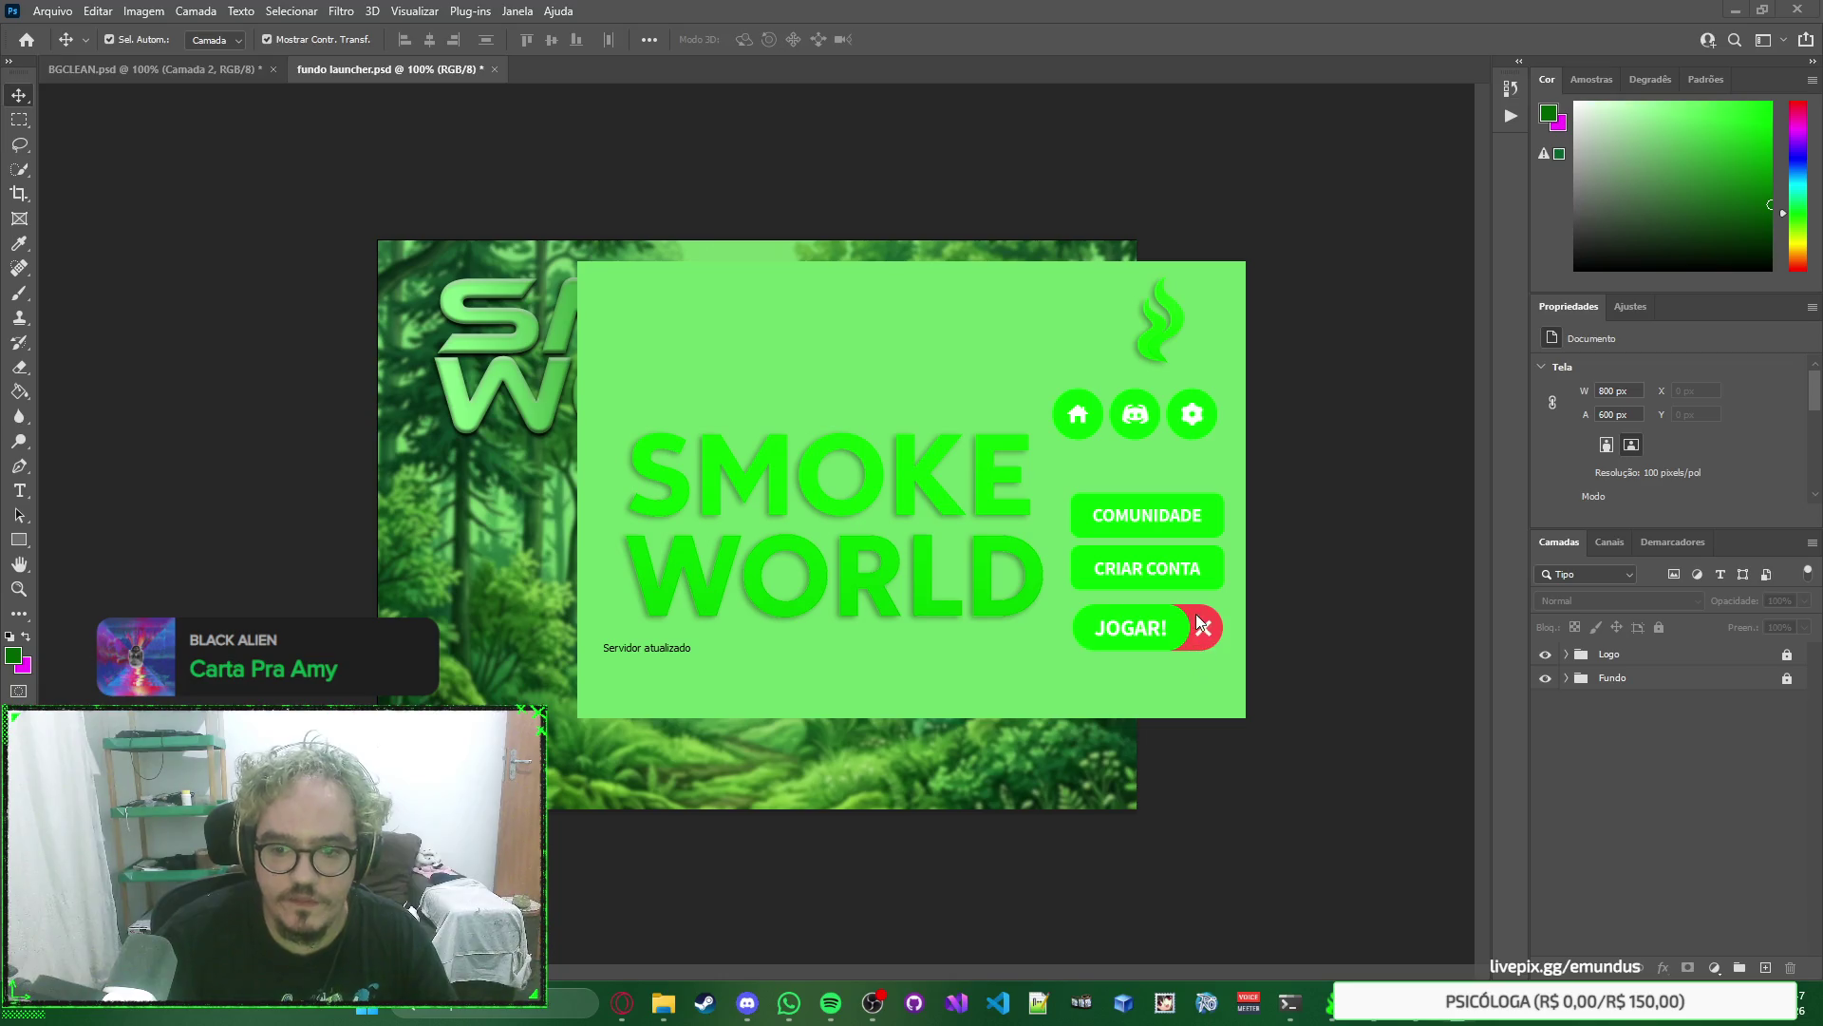
click(1203, 627)
right_click(1338, 622)
right_click(1369, 590)
click(1363, 551)
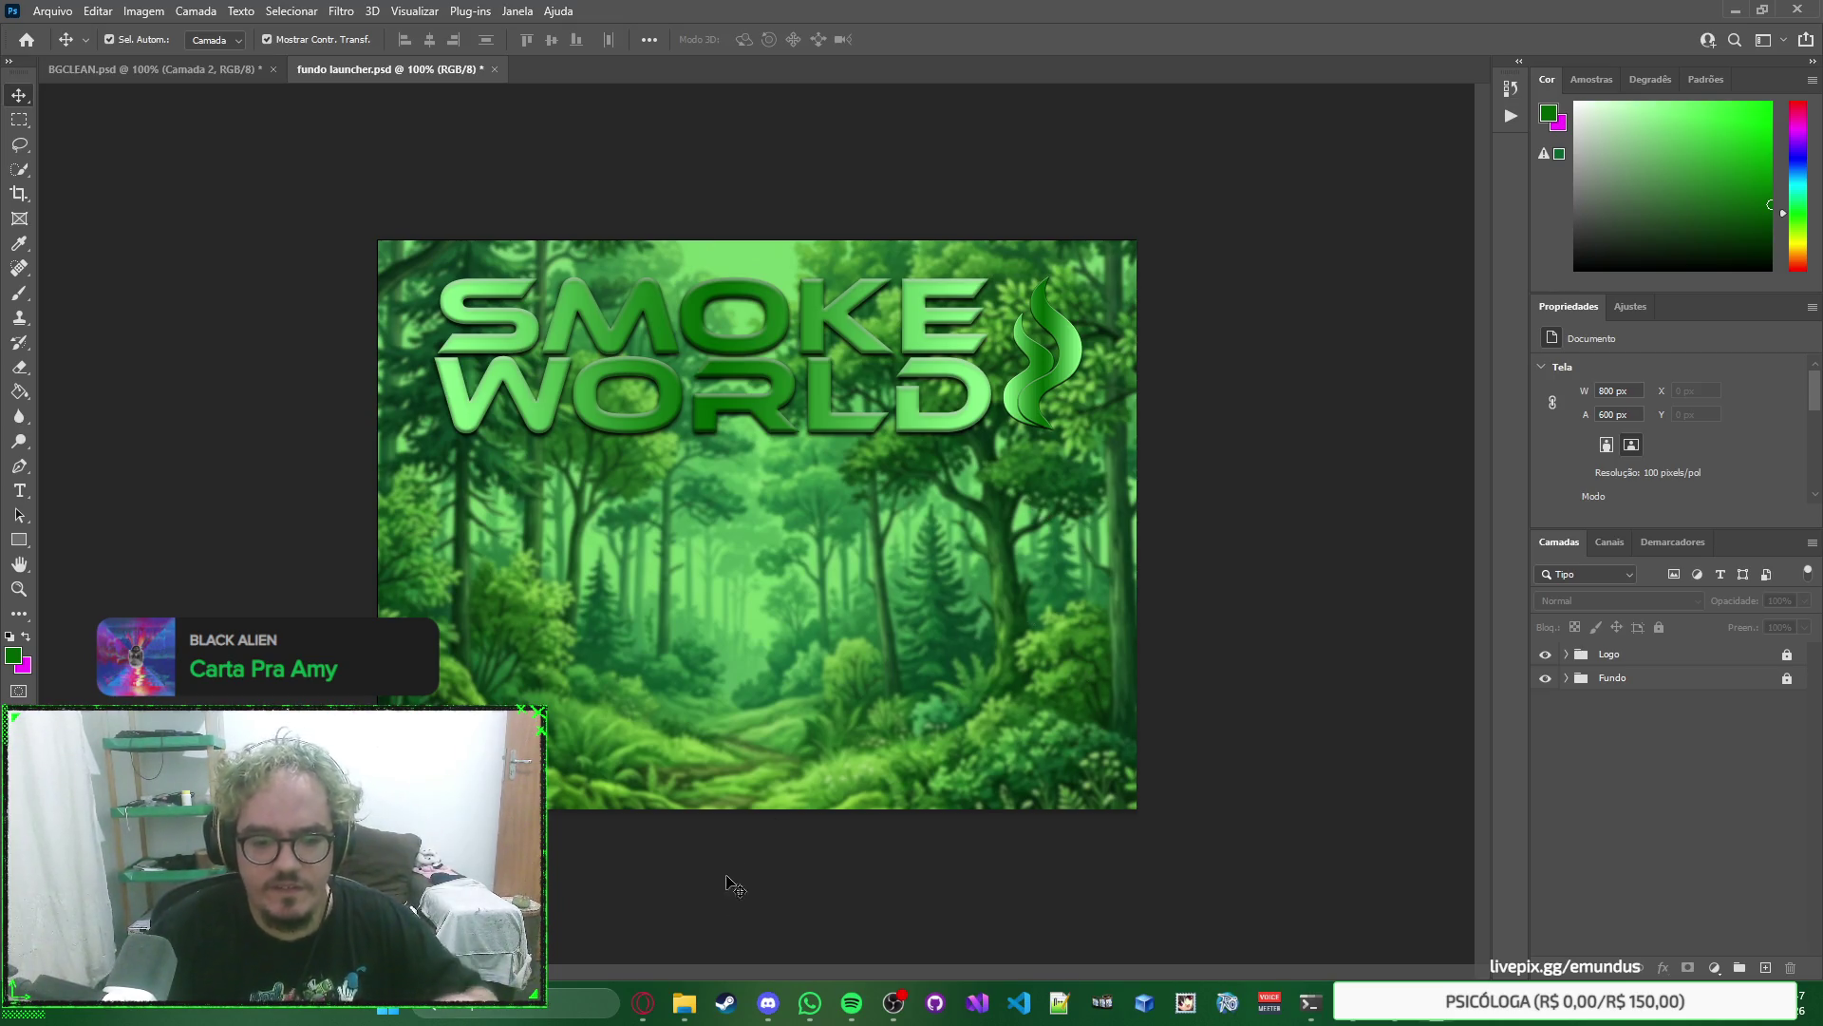
Switch to Opera and close the Wikimedia Commons tab for the gear image.
mouse_move(643, 1002)
click(609, 886)
key(alt+Left)
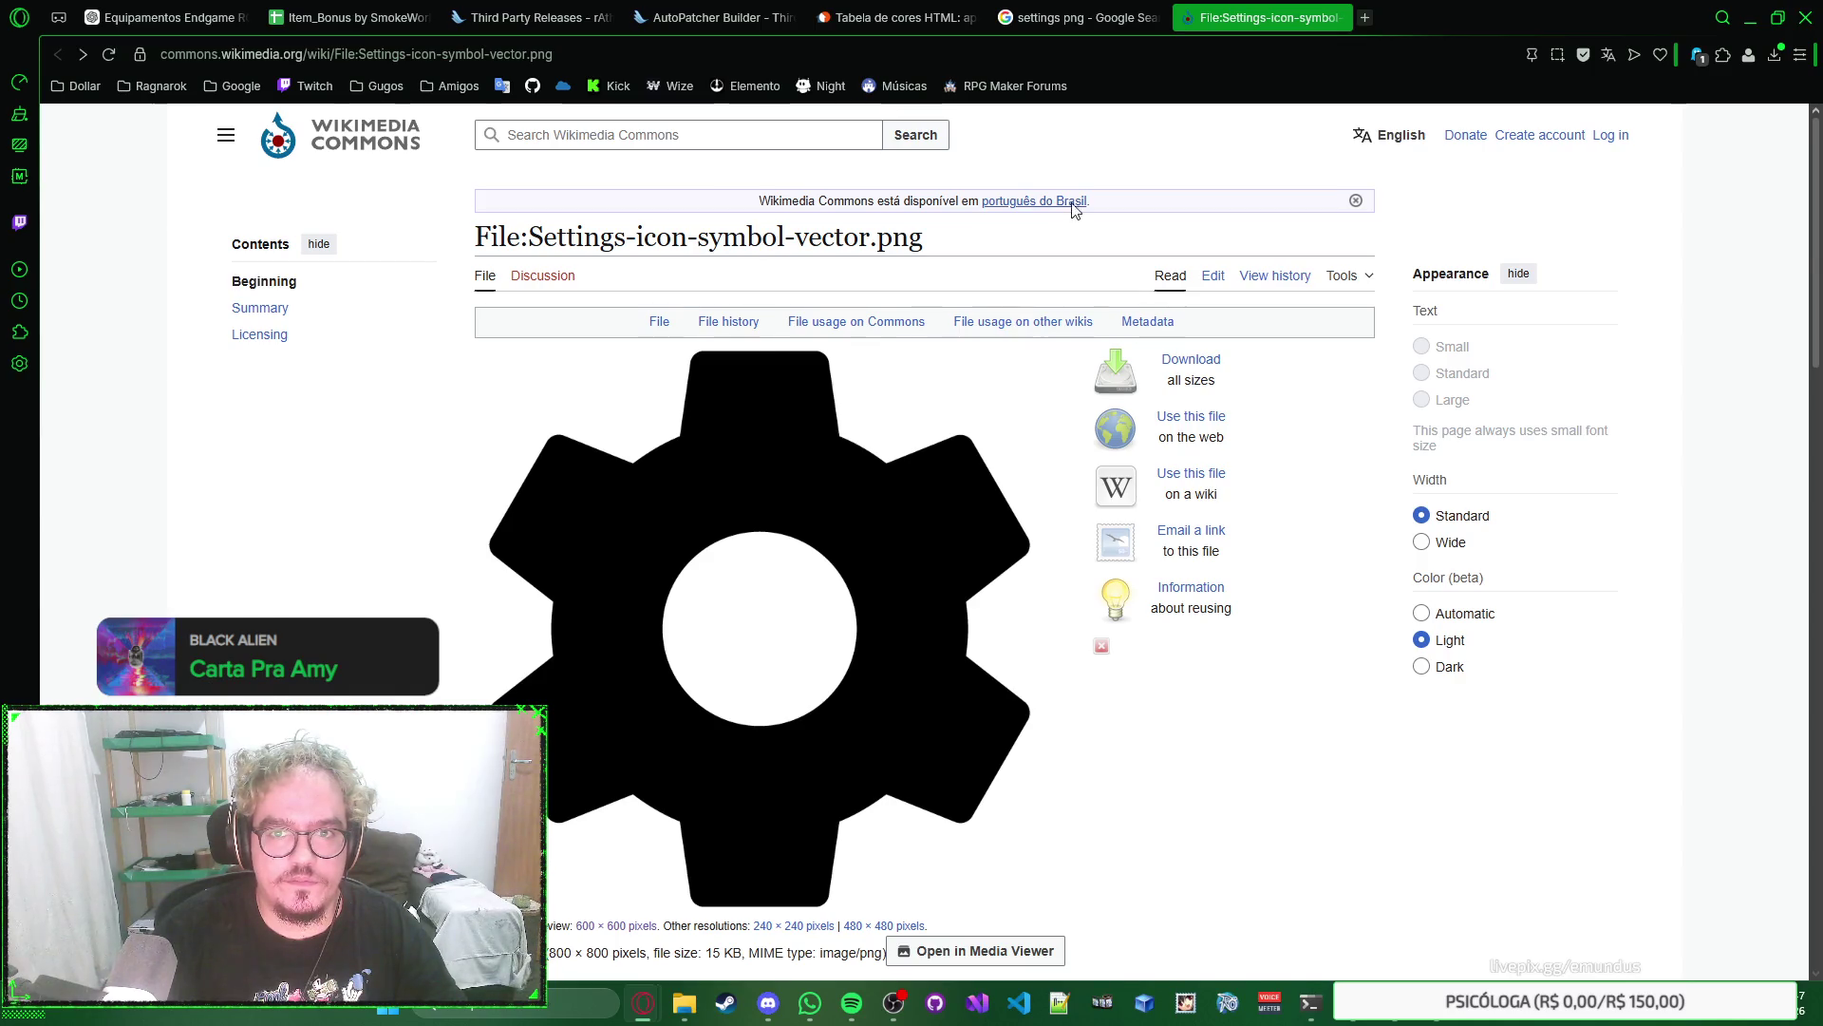
key(ctrl+w)
Search Google Images for 'play png', then refine the search to 'play button png'.
click(786, 162)
key(ctrl+a)
text(play png)
key(Return)
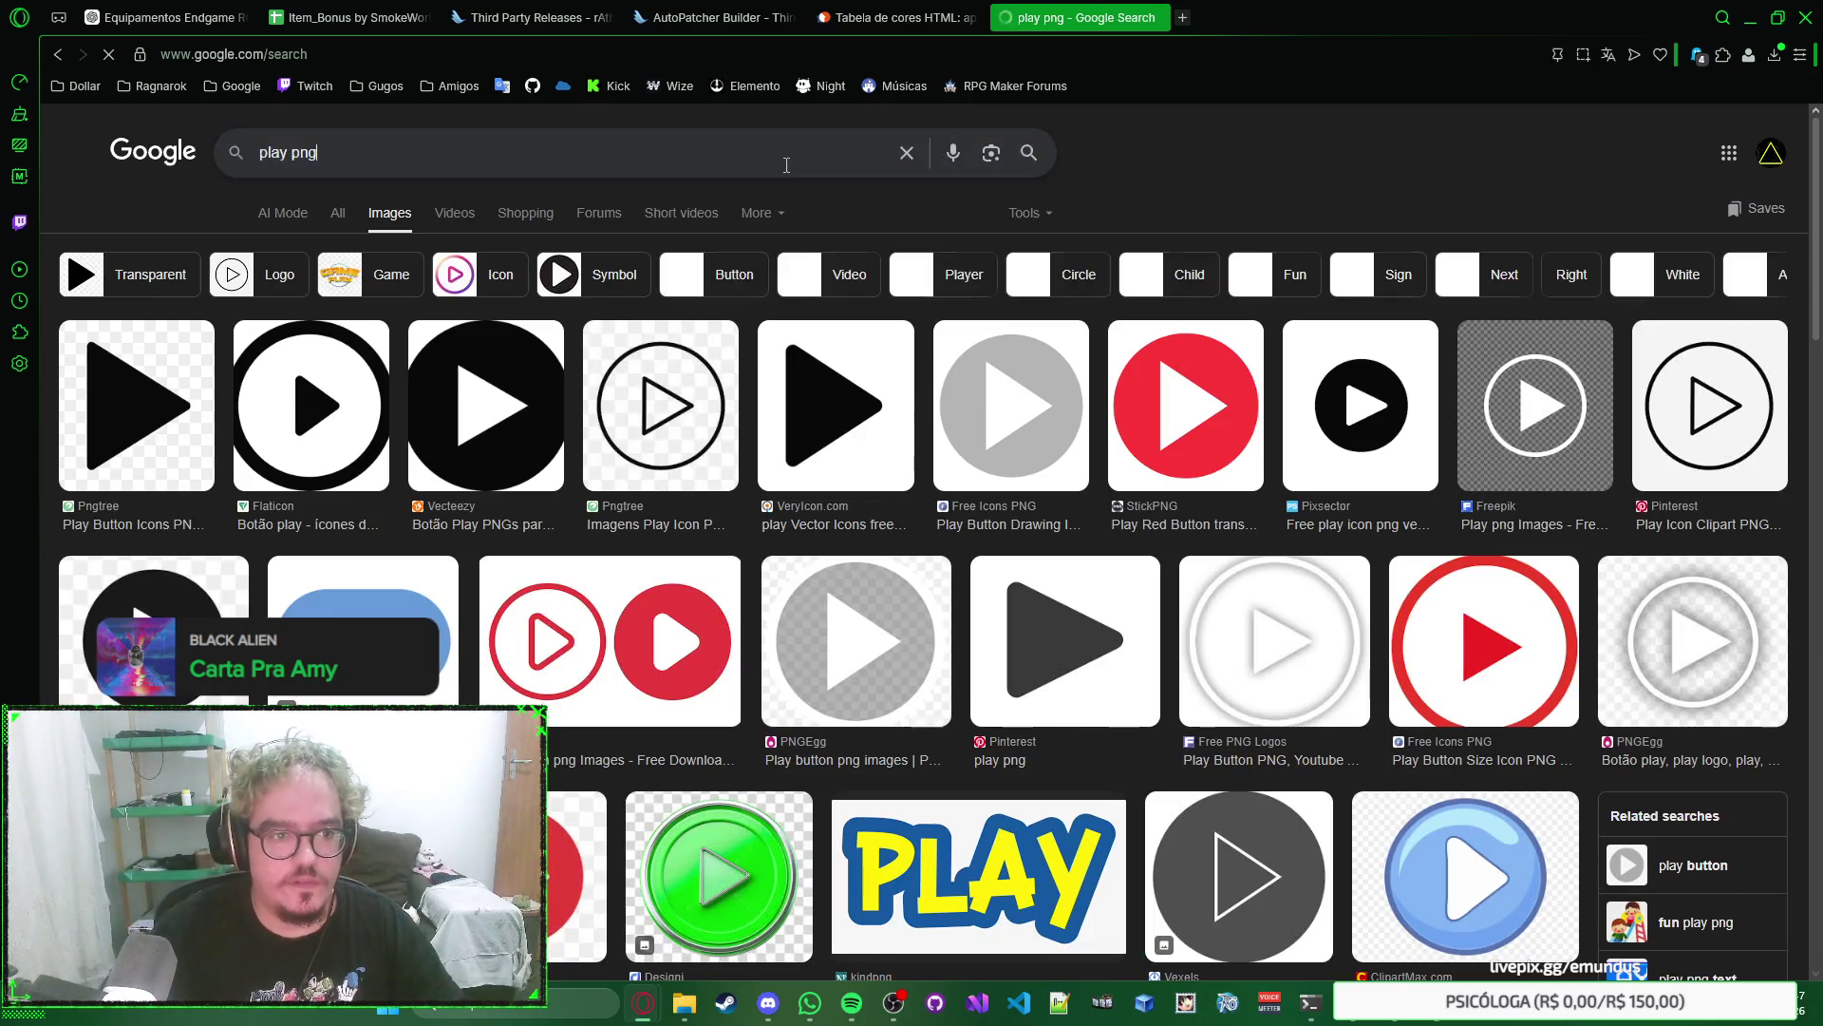
click(786, 165)
key(Left)
key(Left)
key(Left)
text(button)
key(Return)
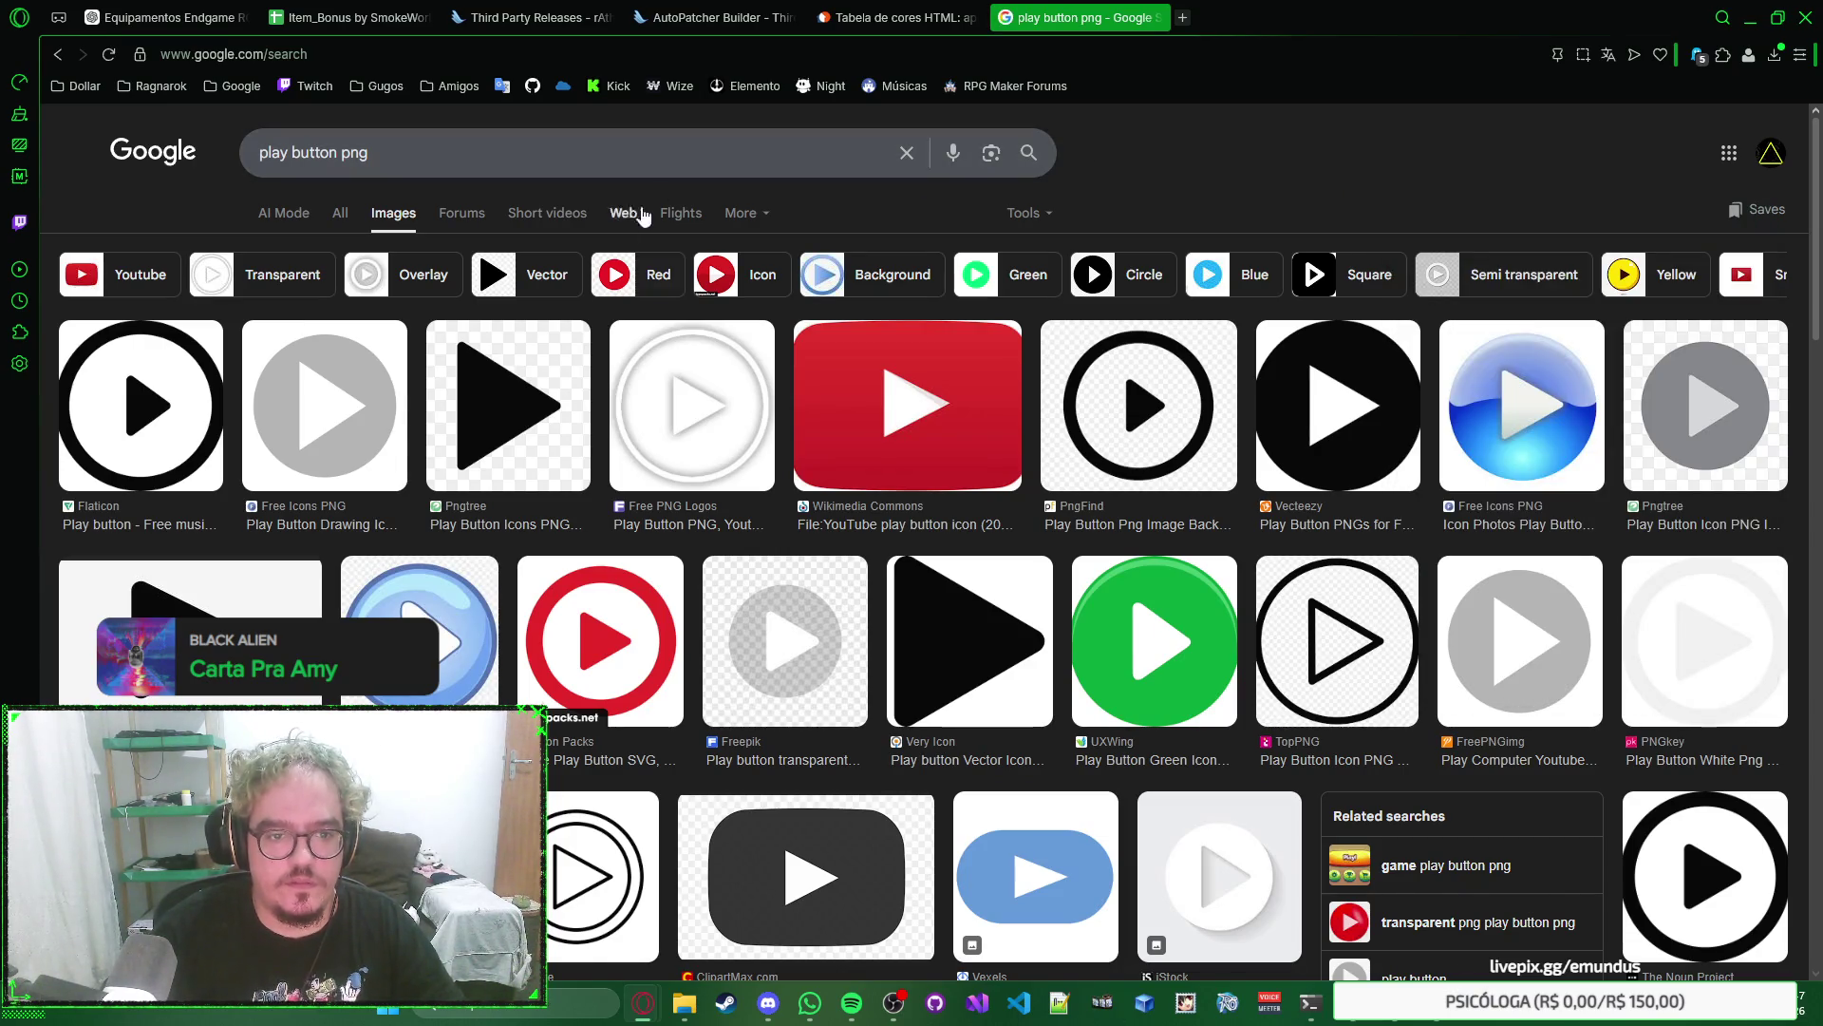
Open the black play button on pngtree, dismiss its login prompt and close the tab.
click(532, 395)
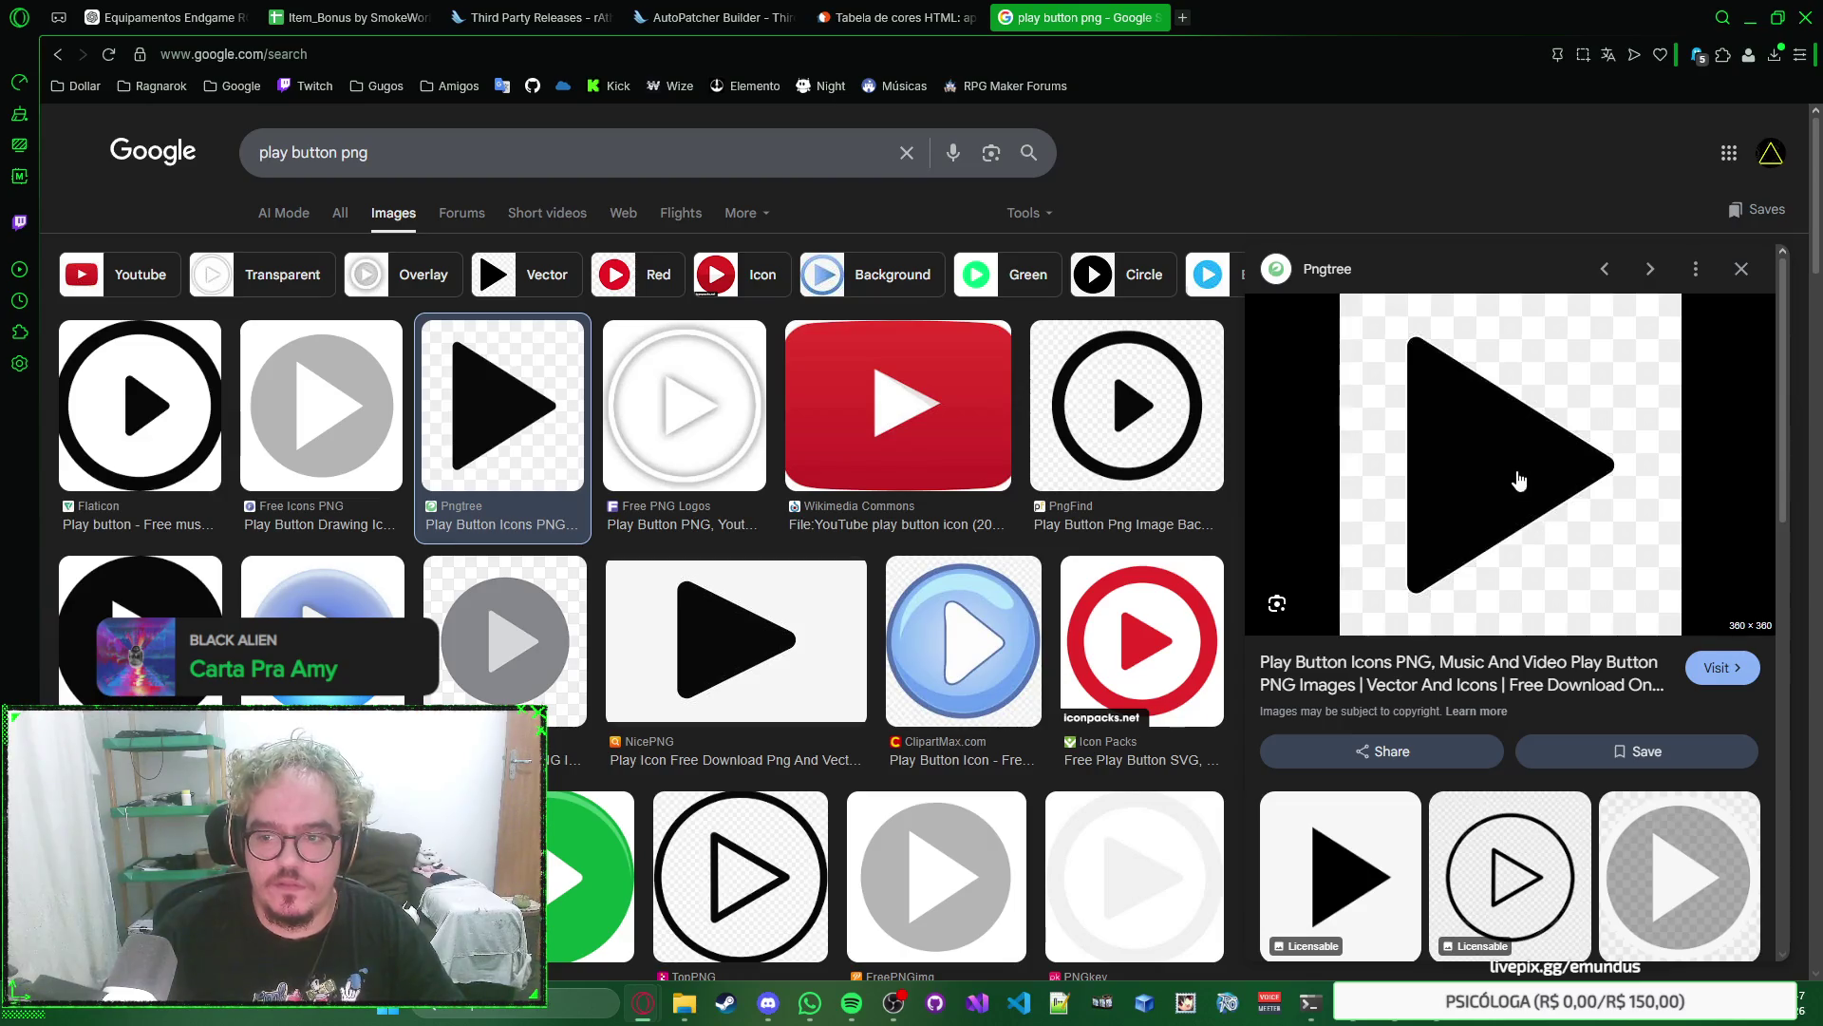
click(1518, 472)
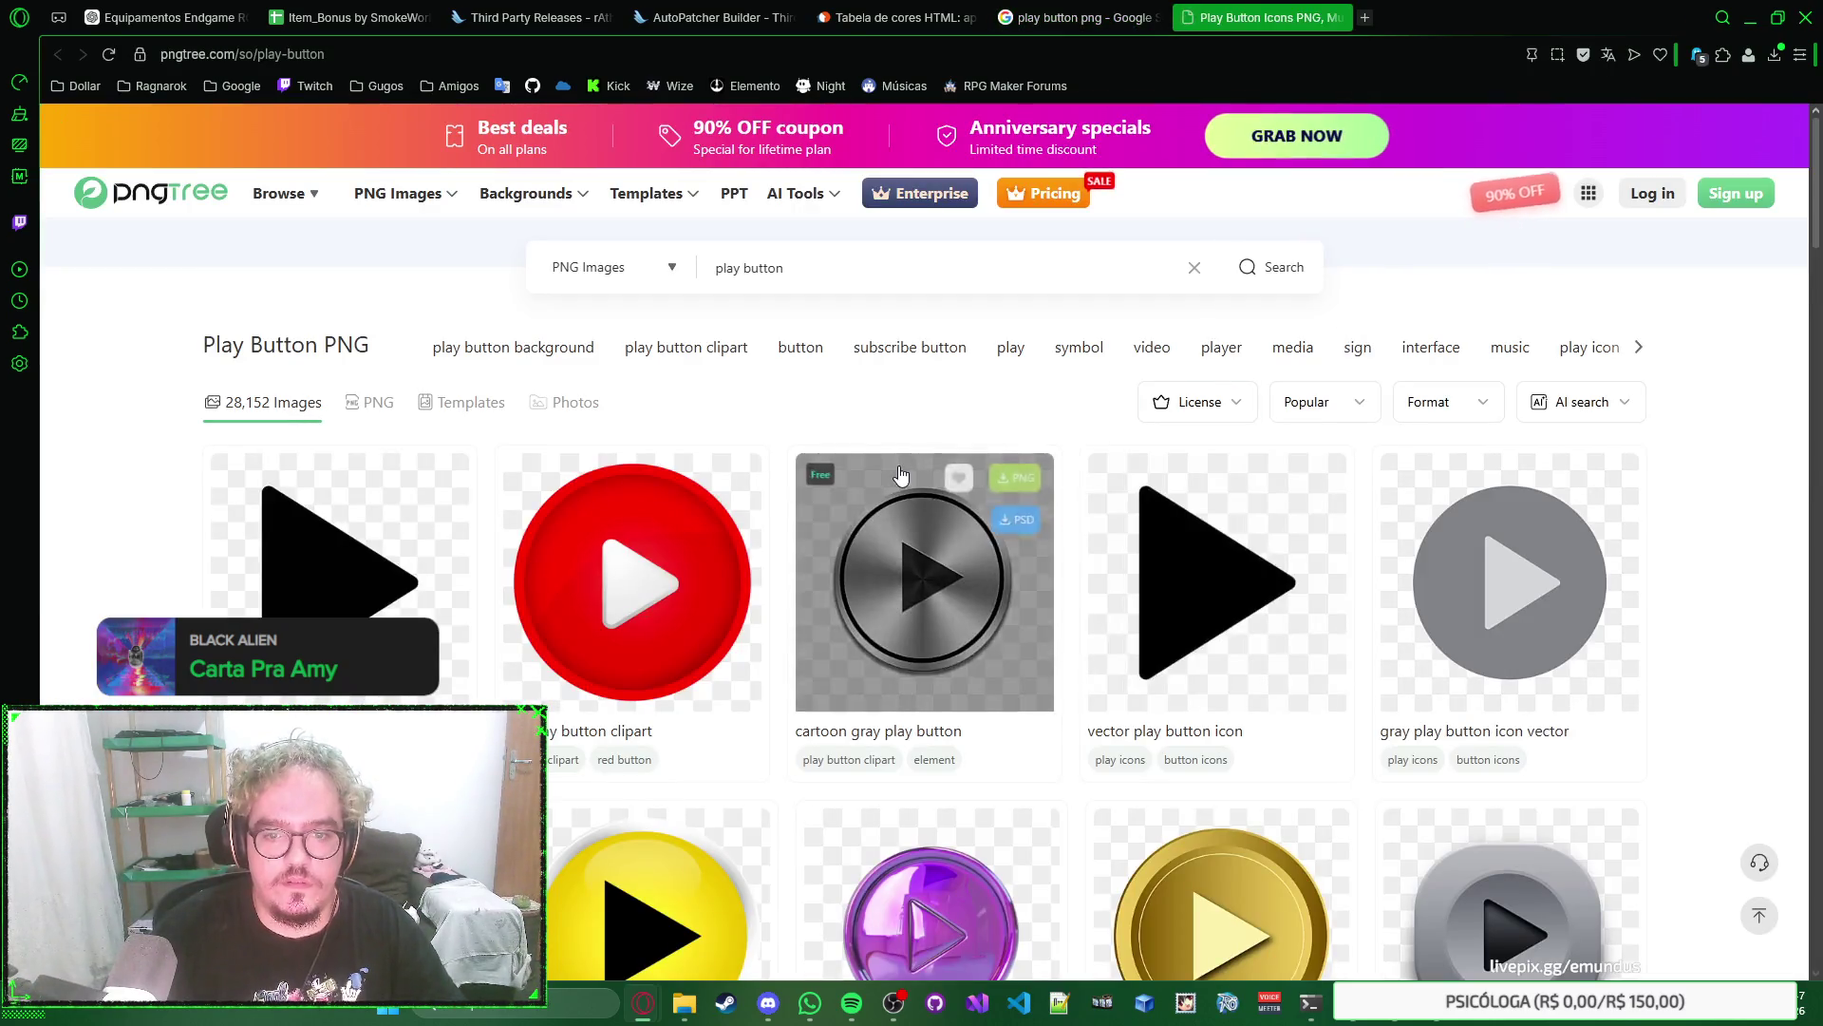
click(397, 558)
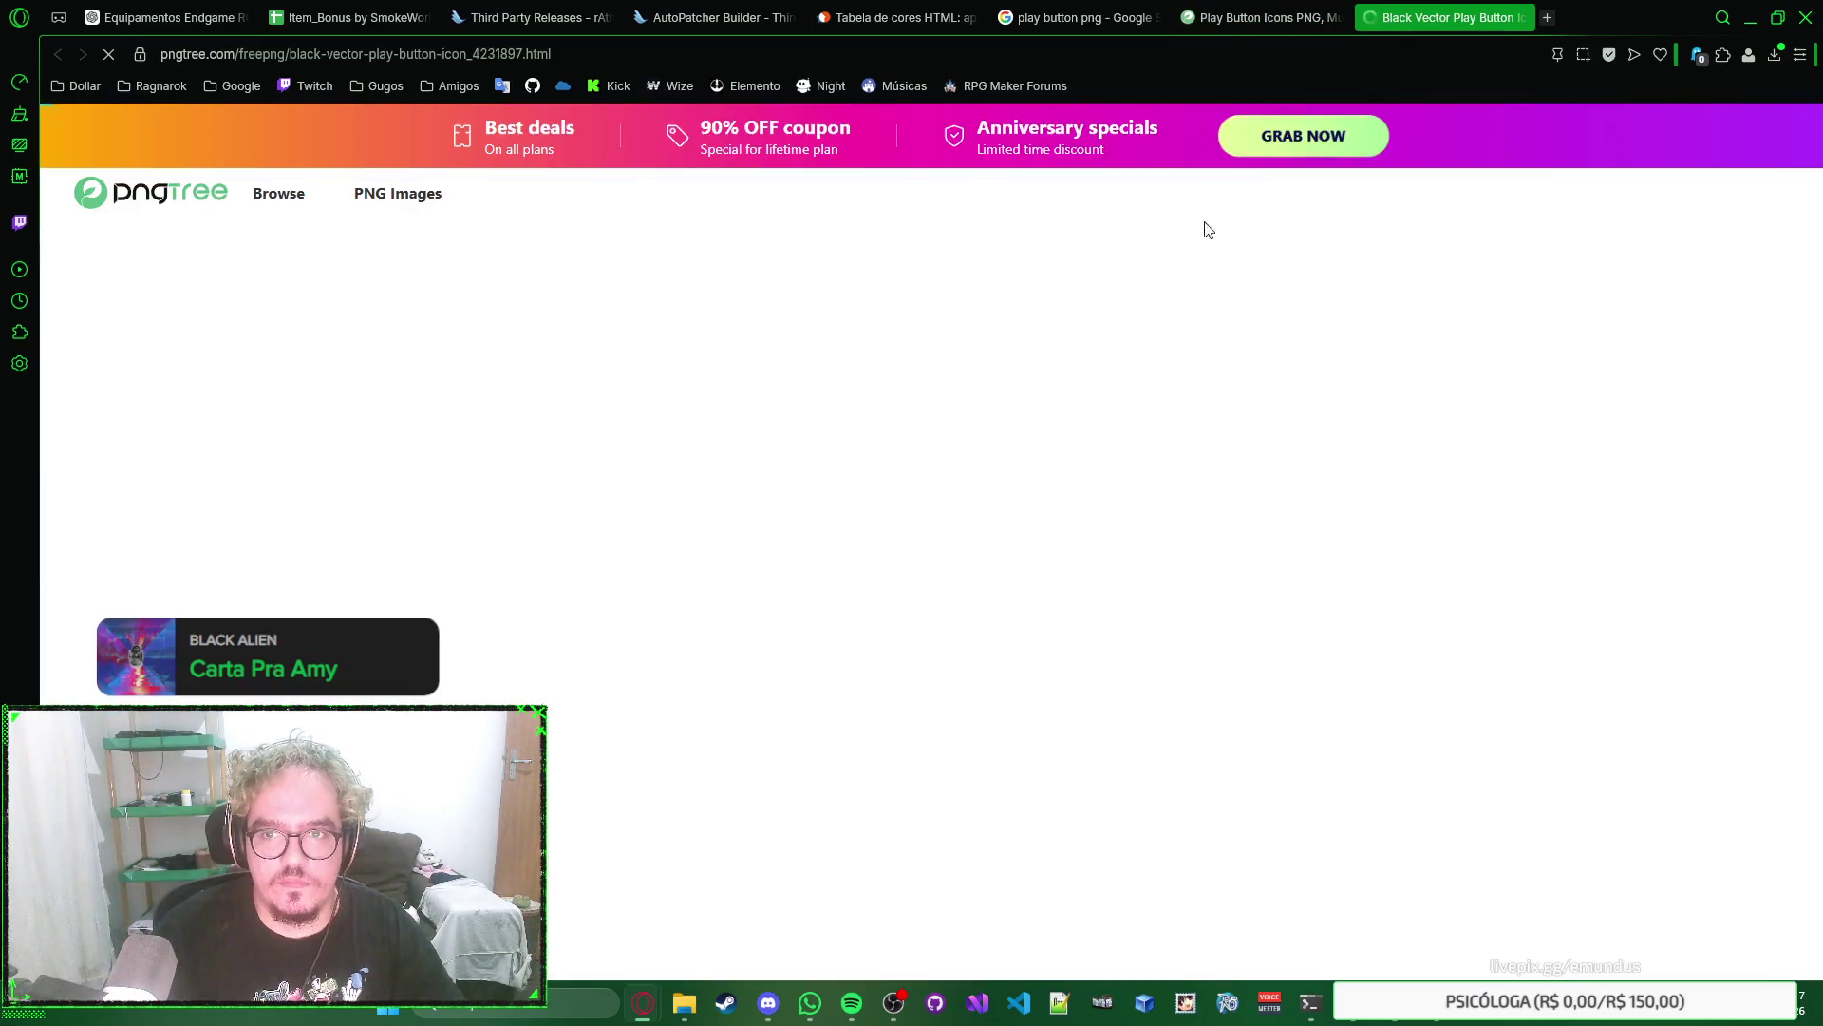
scroll(1223, 380, down, 2)
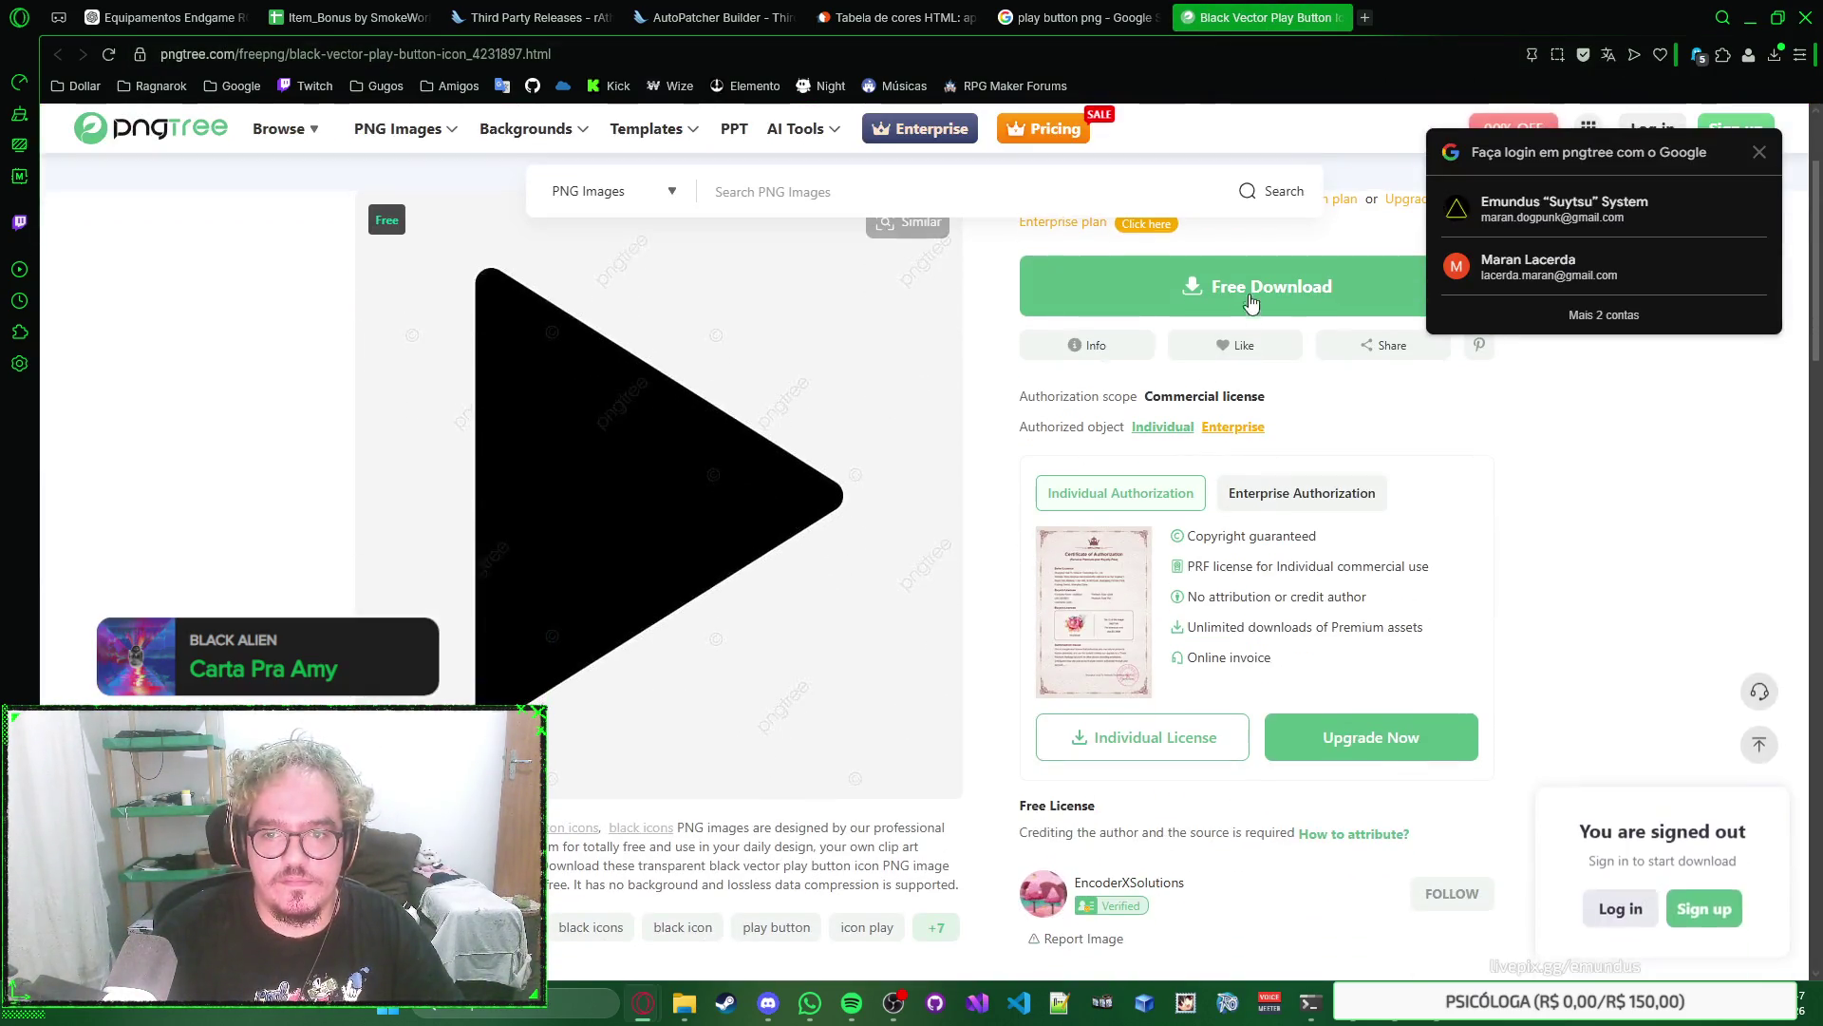
click(1223, 294)
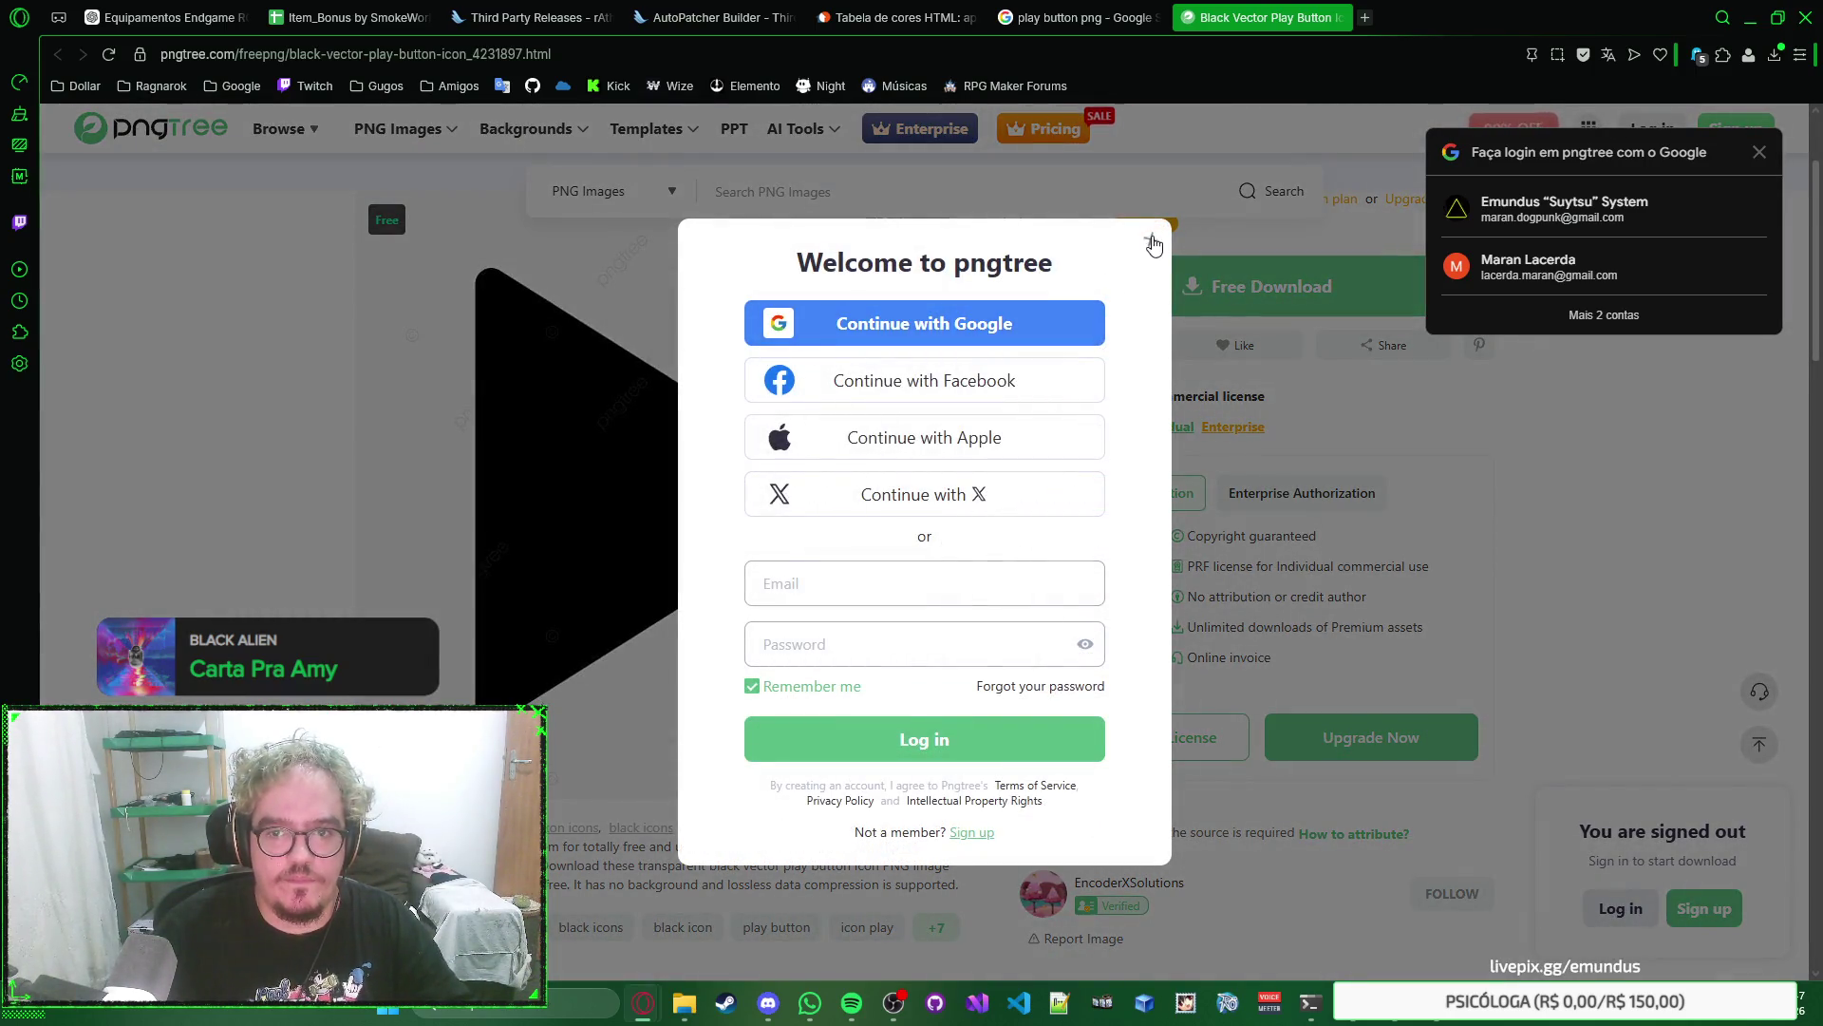
click(1150, 239)
scroll(456, 327, up, 2)
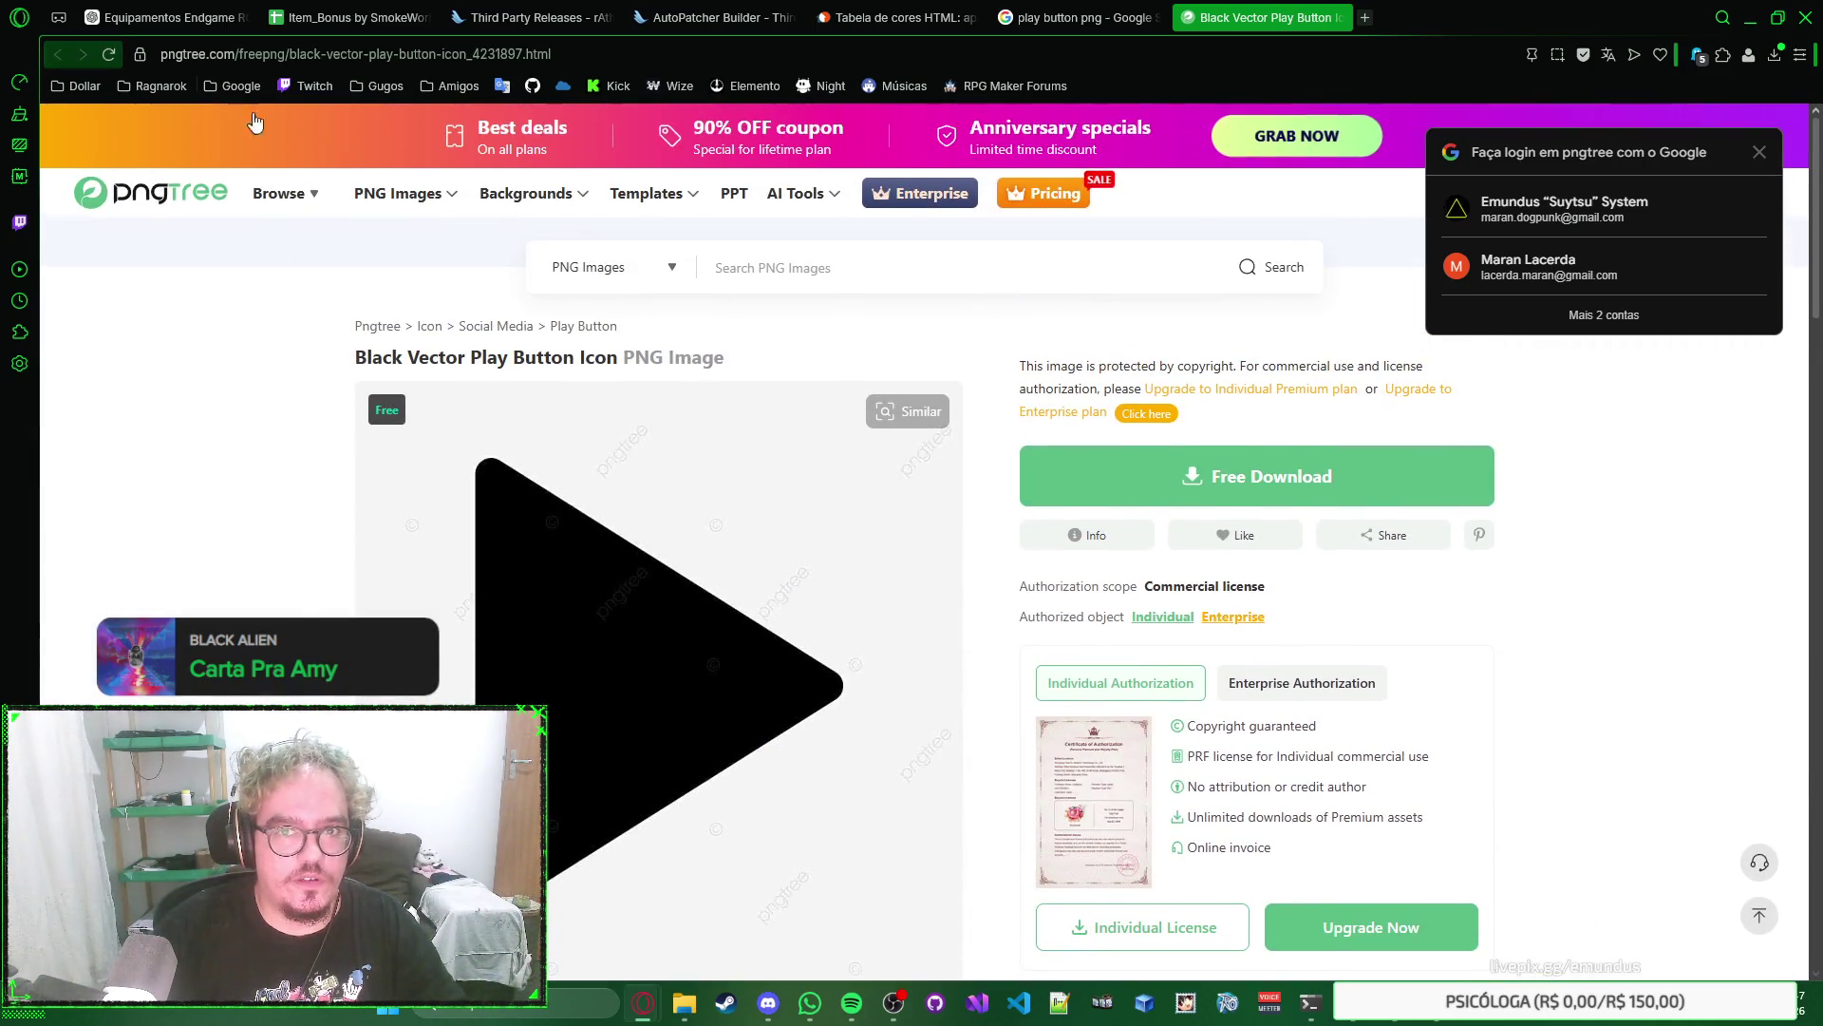
key(ctrl+w)
Return to the 'play png' image results, then go back to the Photoshop mockup.
click(54, 56)
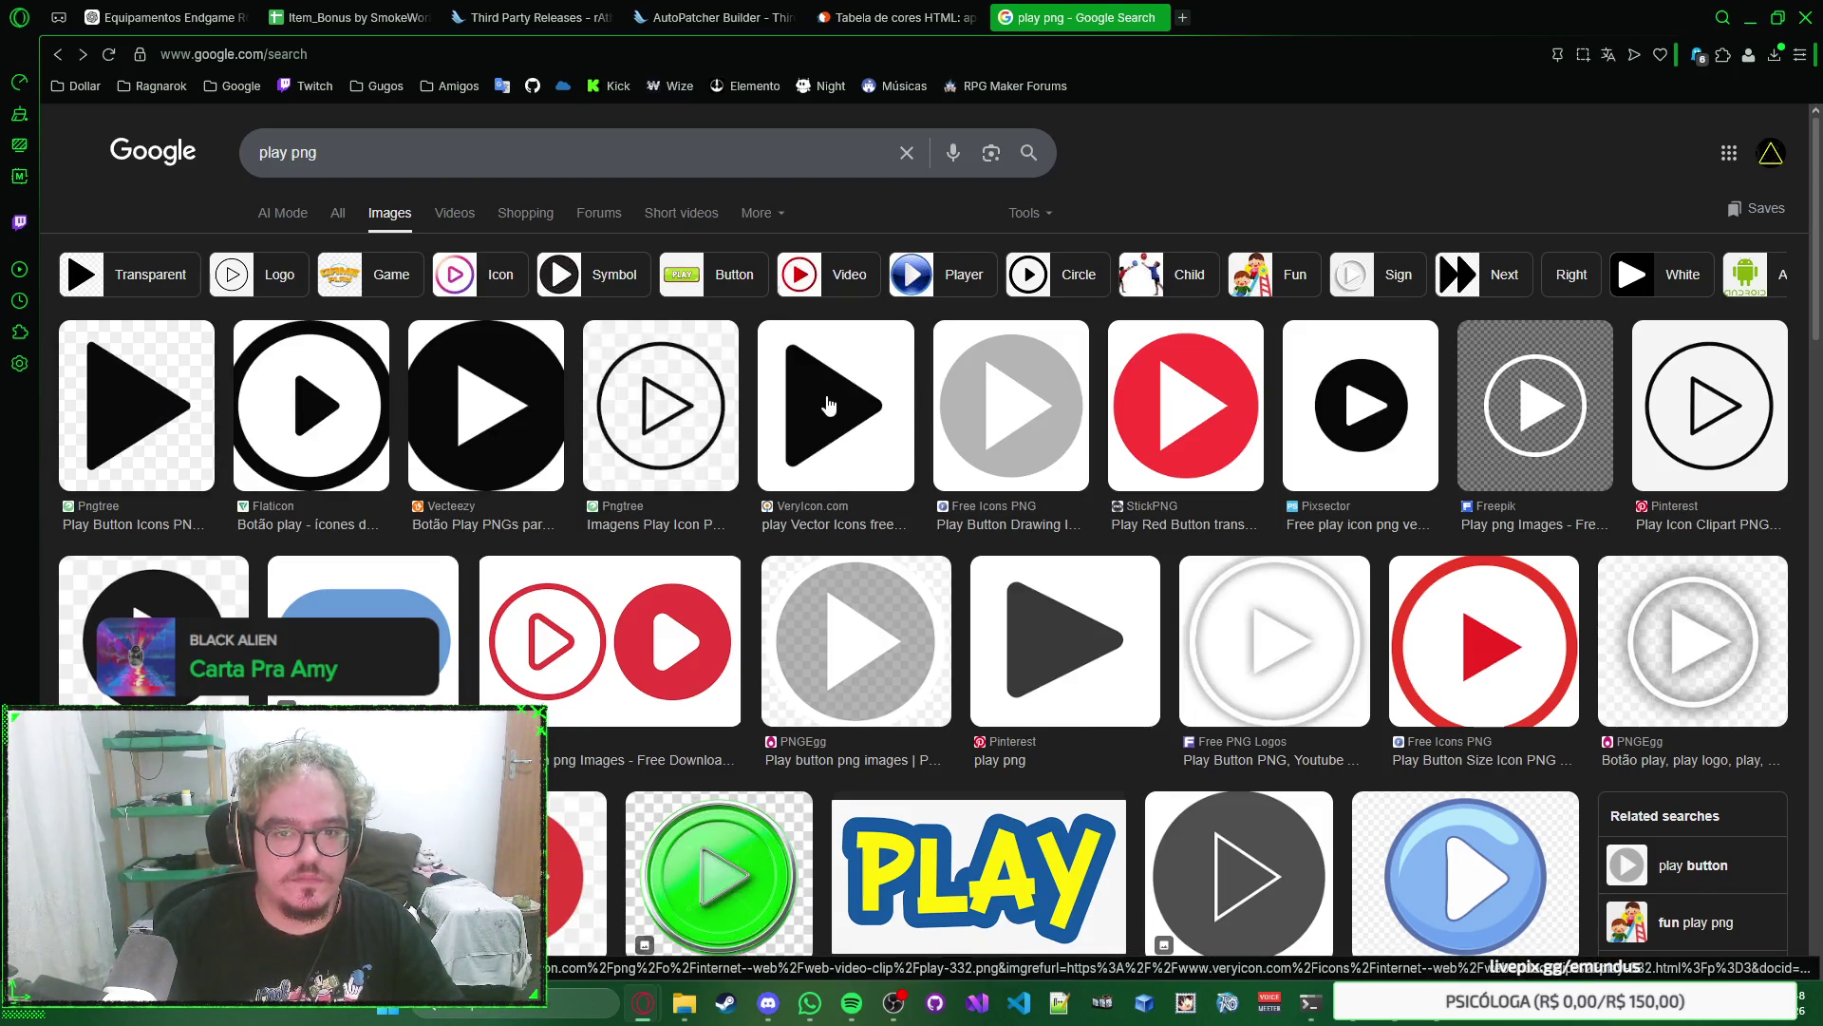
right_click(1054, 176)
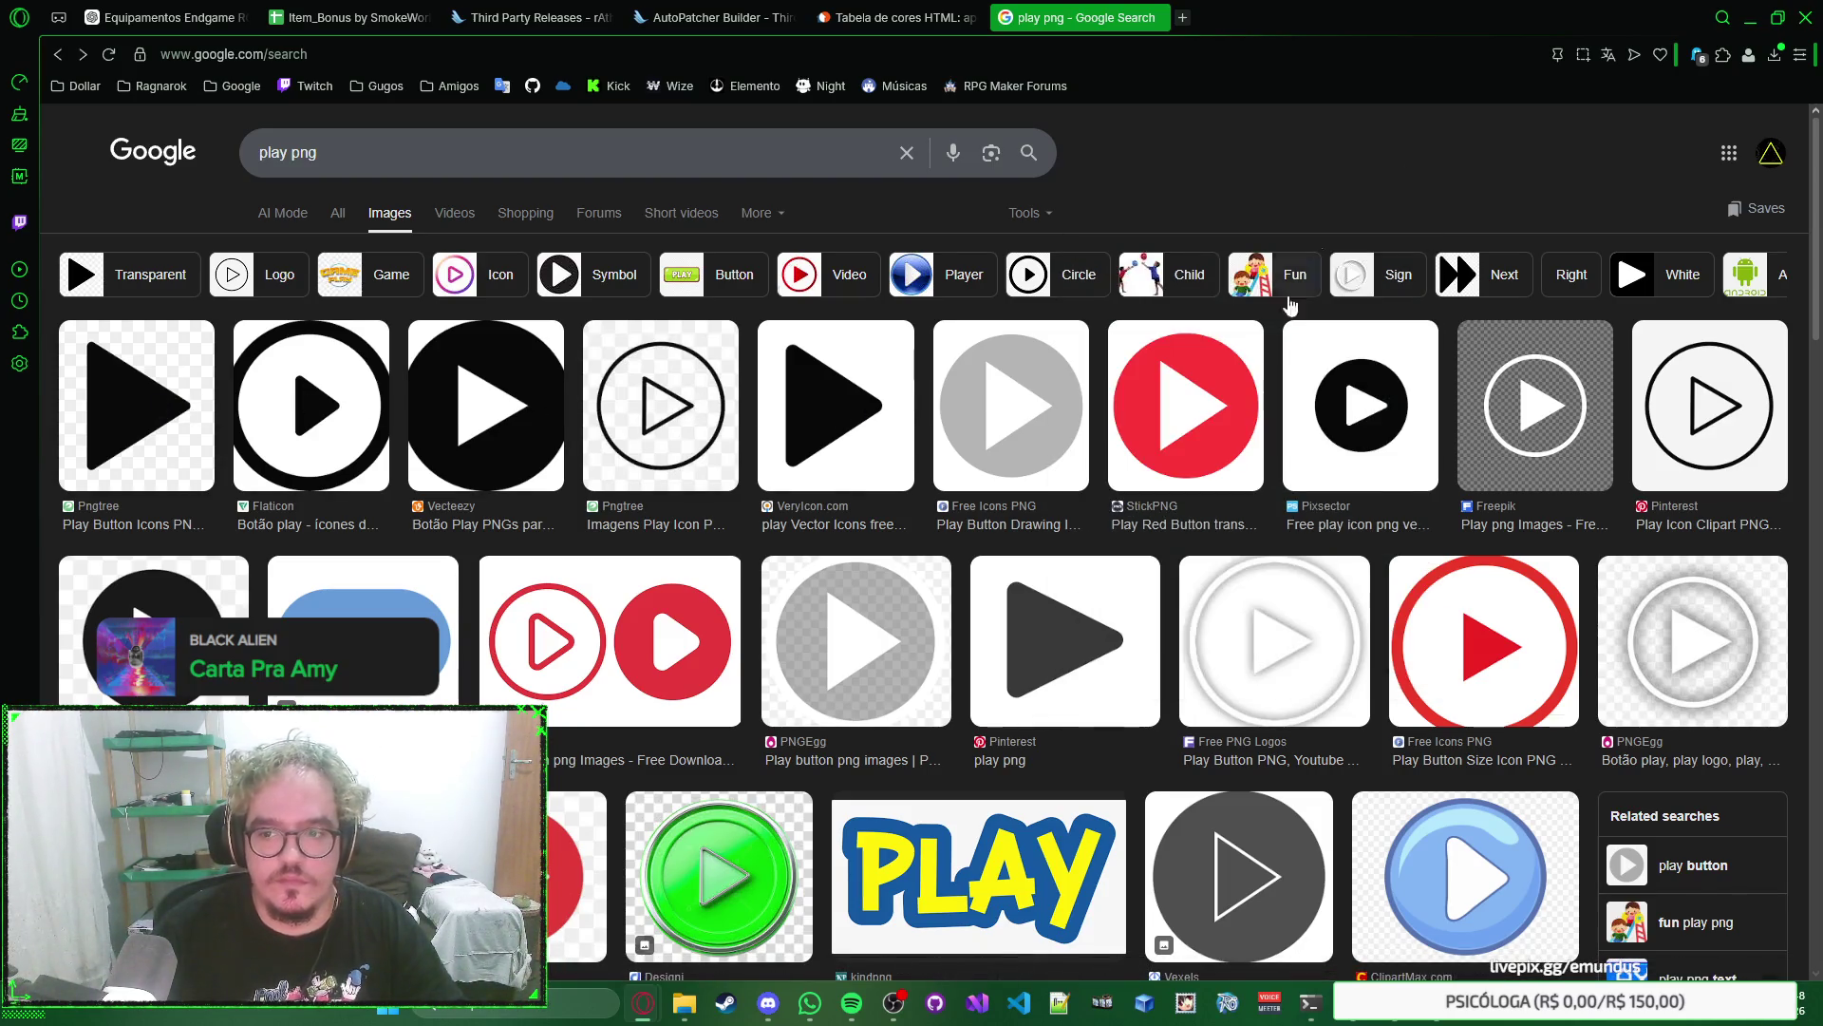
key(alt+Tab)
key(alt+Tab)
key(alt+Tab)
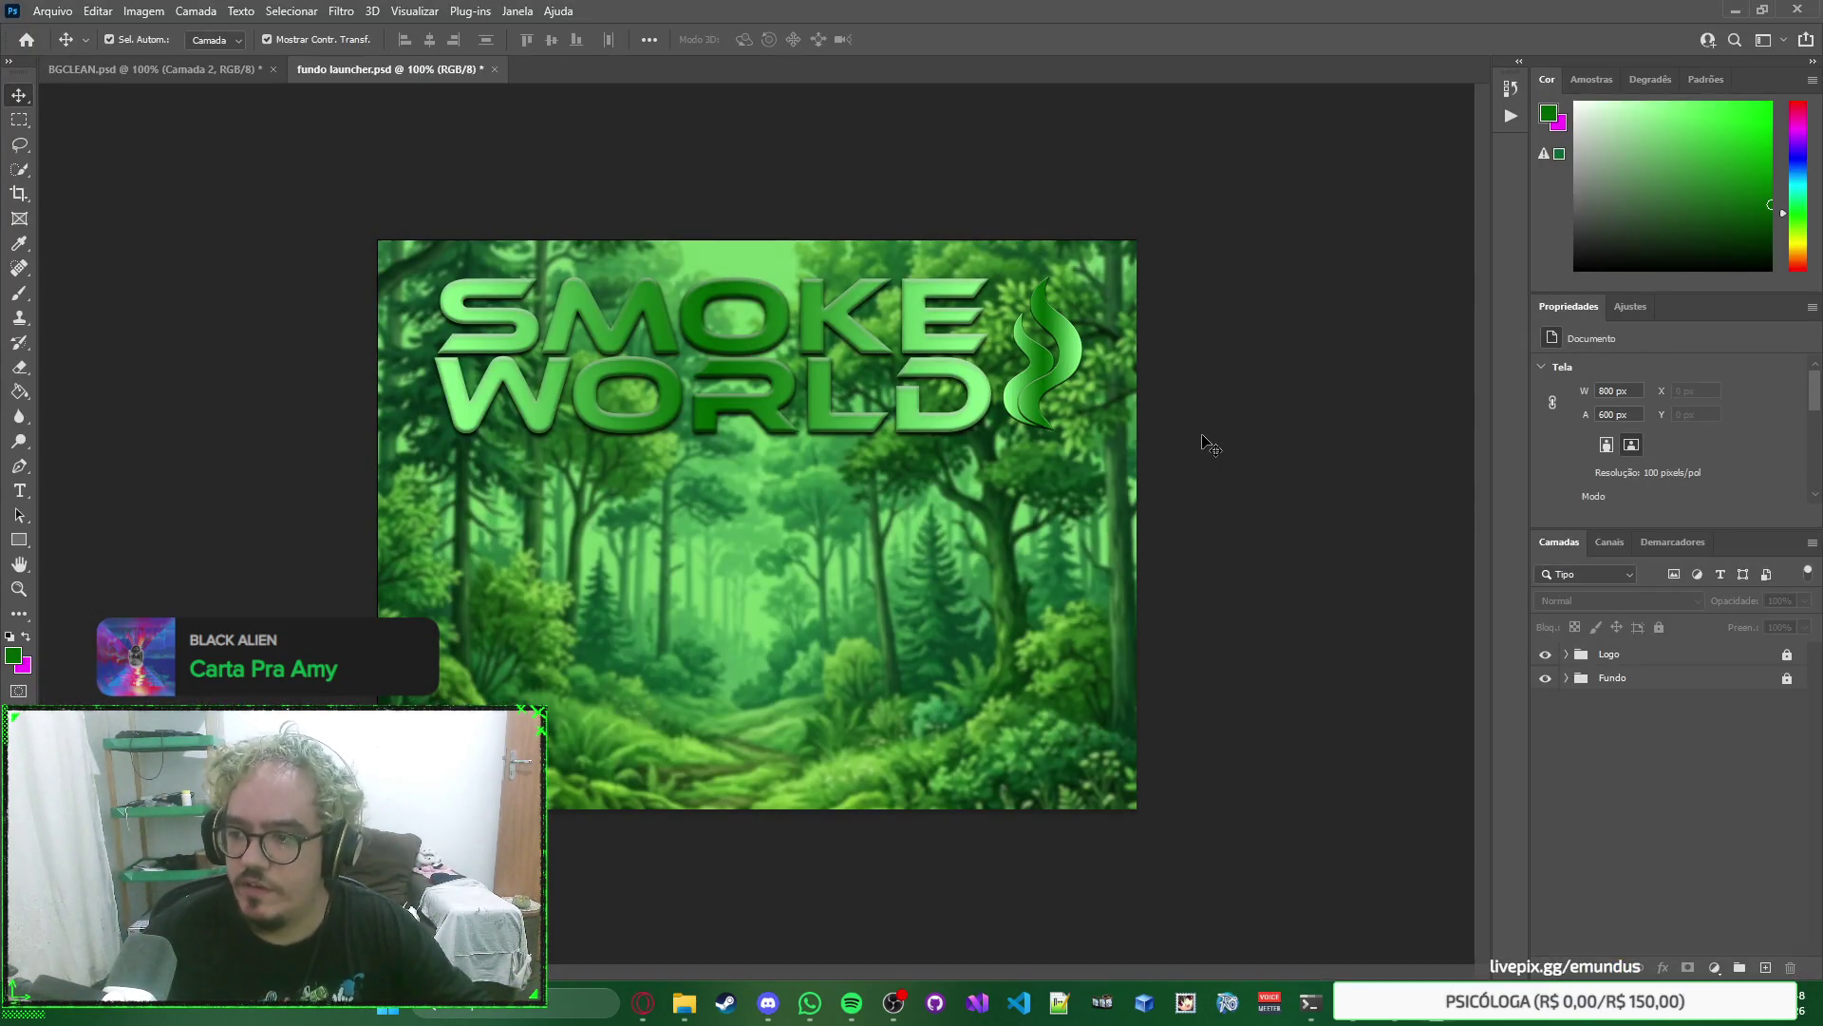
Draw a green 185×82 px rectangle at the lower right and nudge it slightly left and up.
right_click(1342, 456)
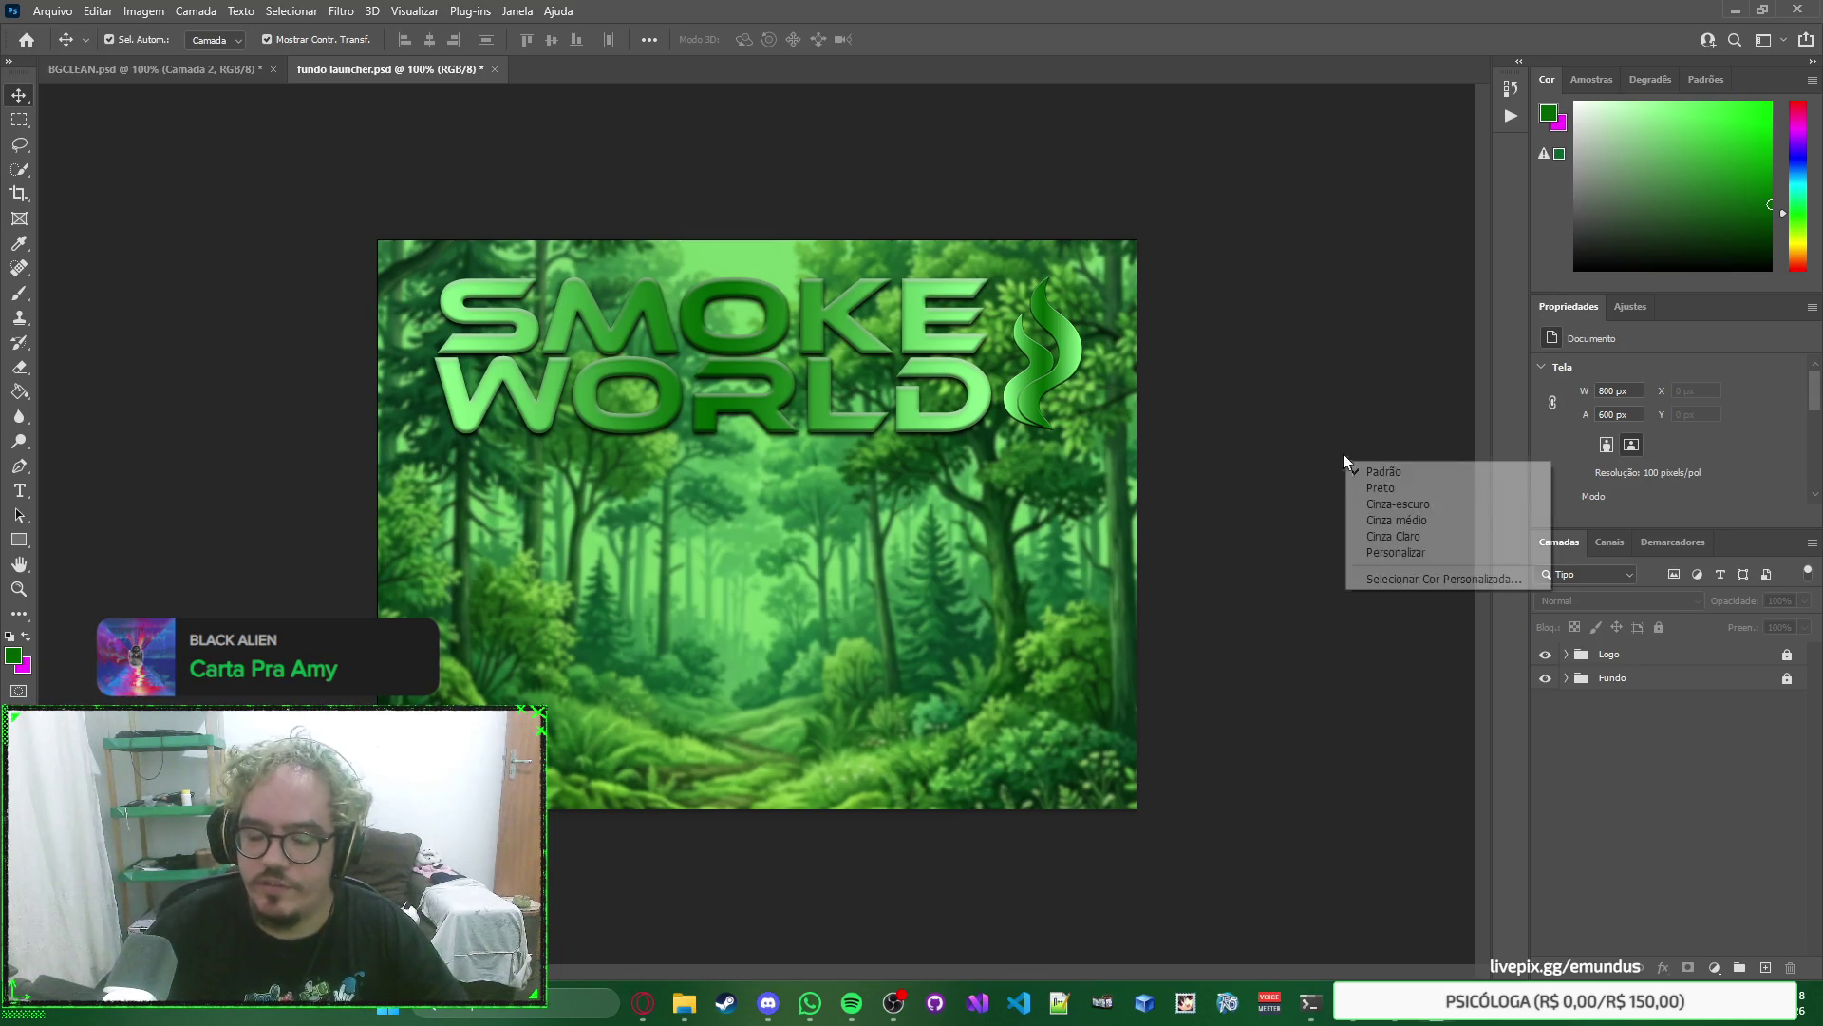
right_click(1348, 472)
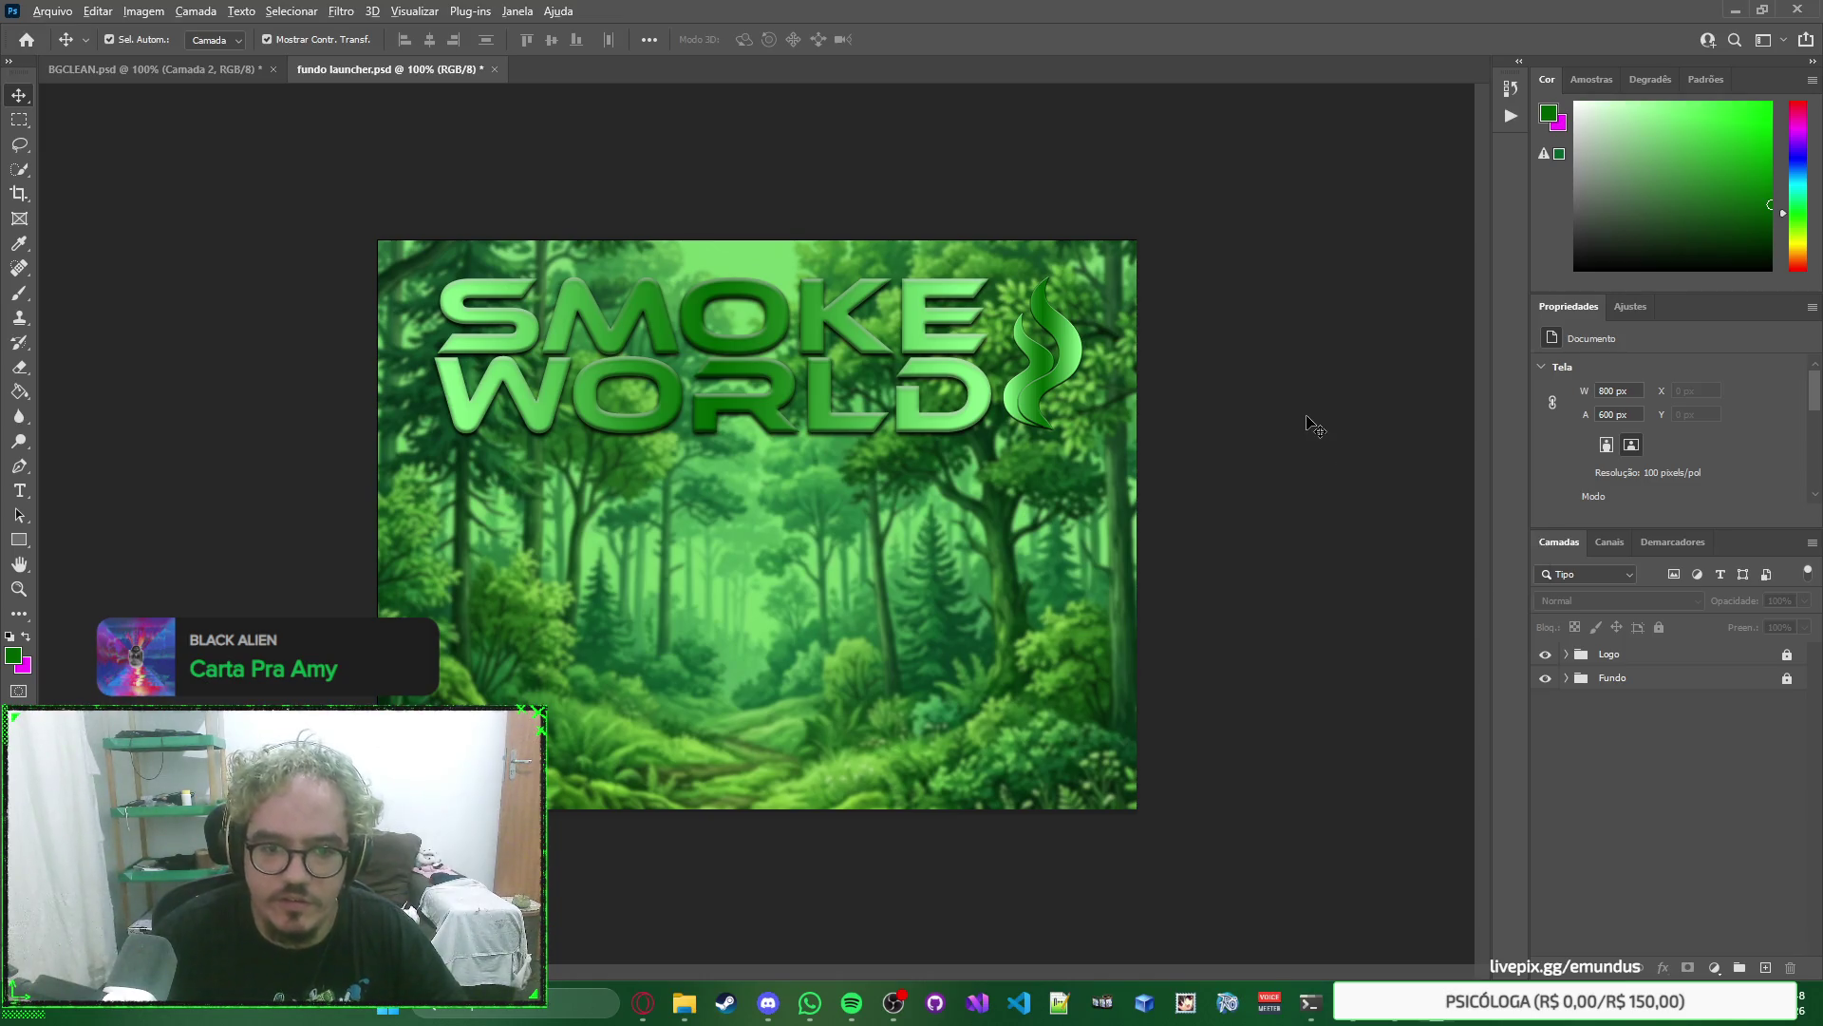
key(alt+Tab)
key(alt+Tab)
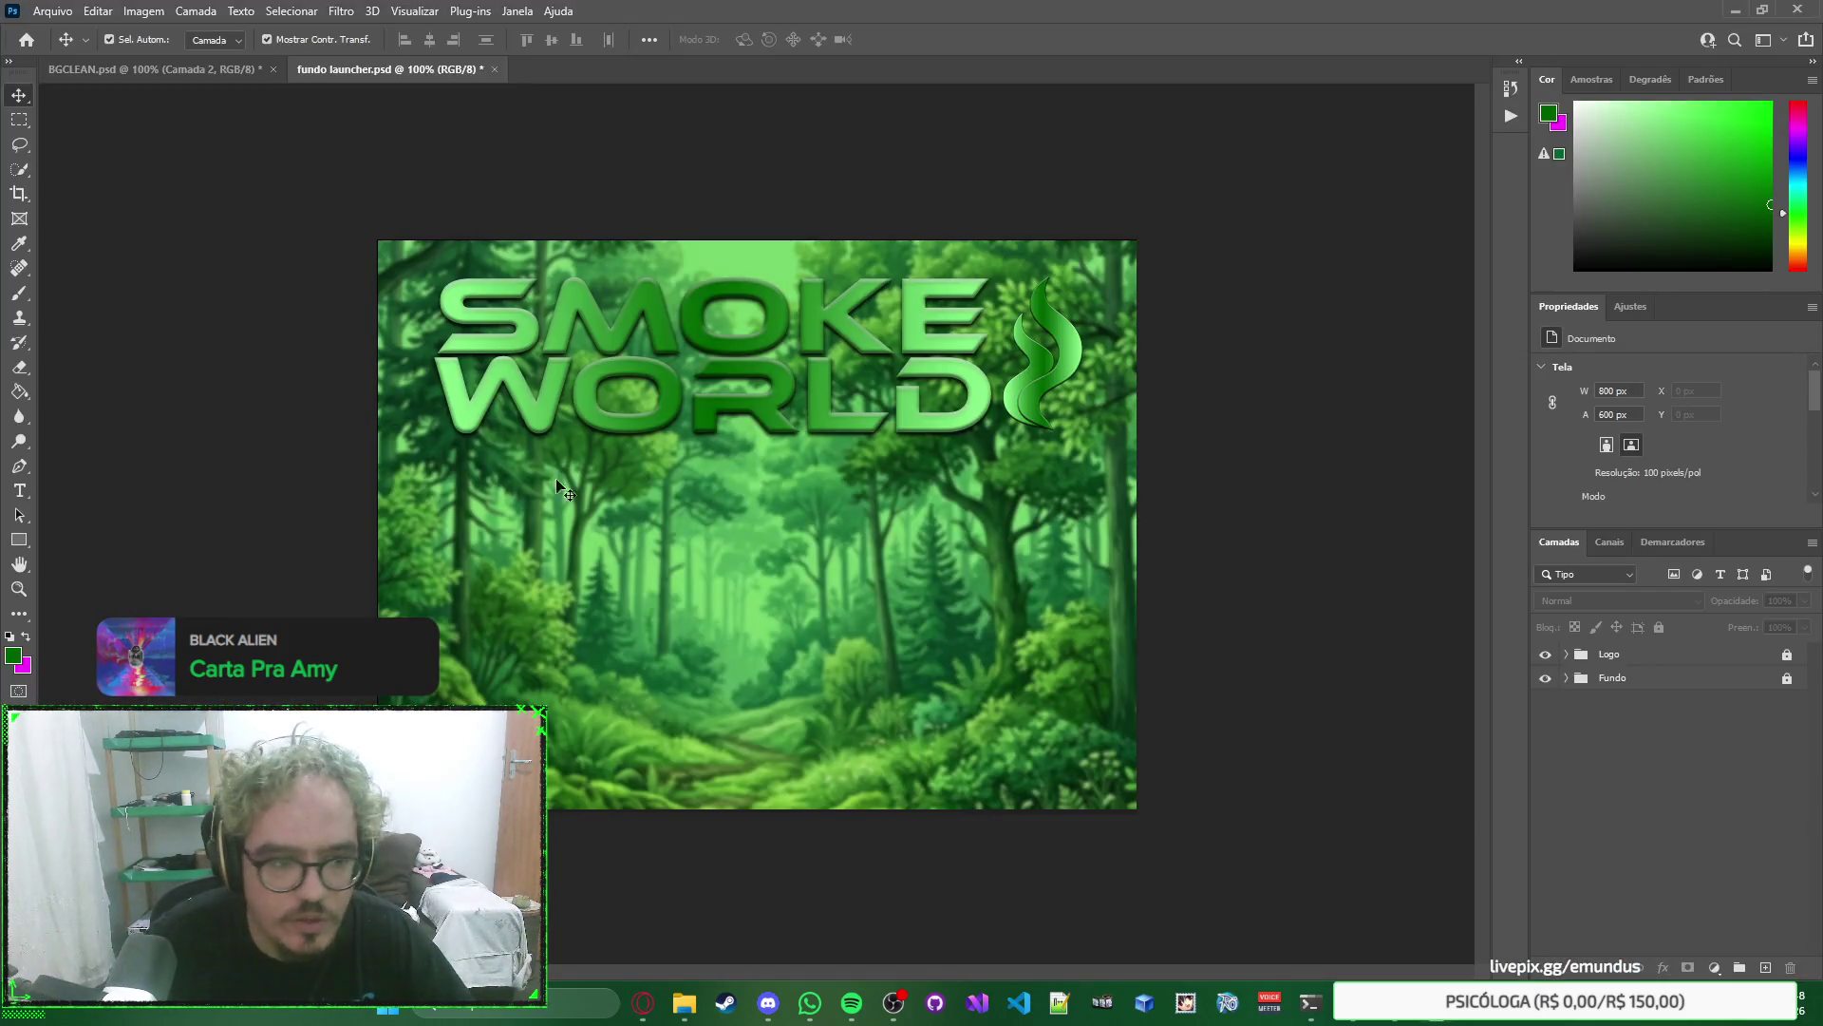
click(19, 539)
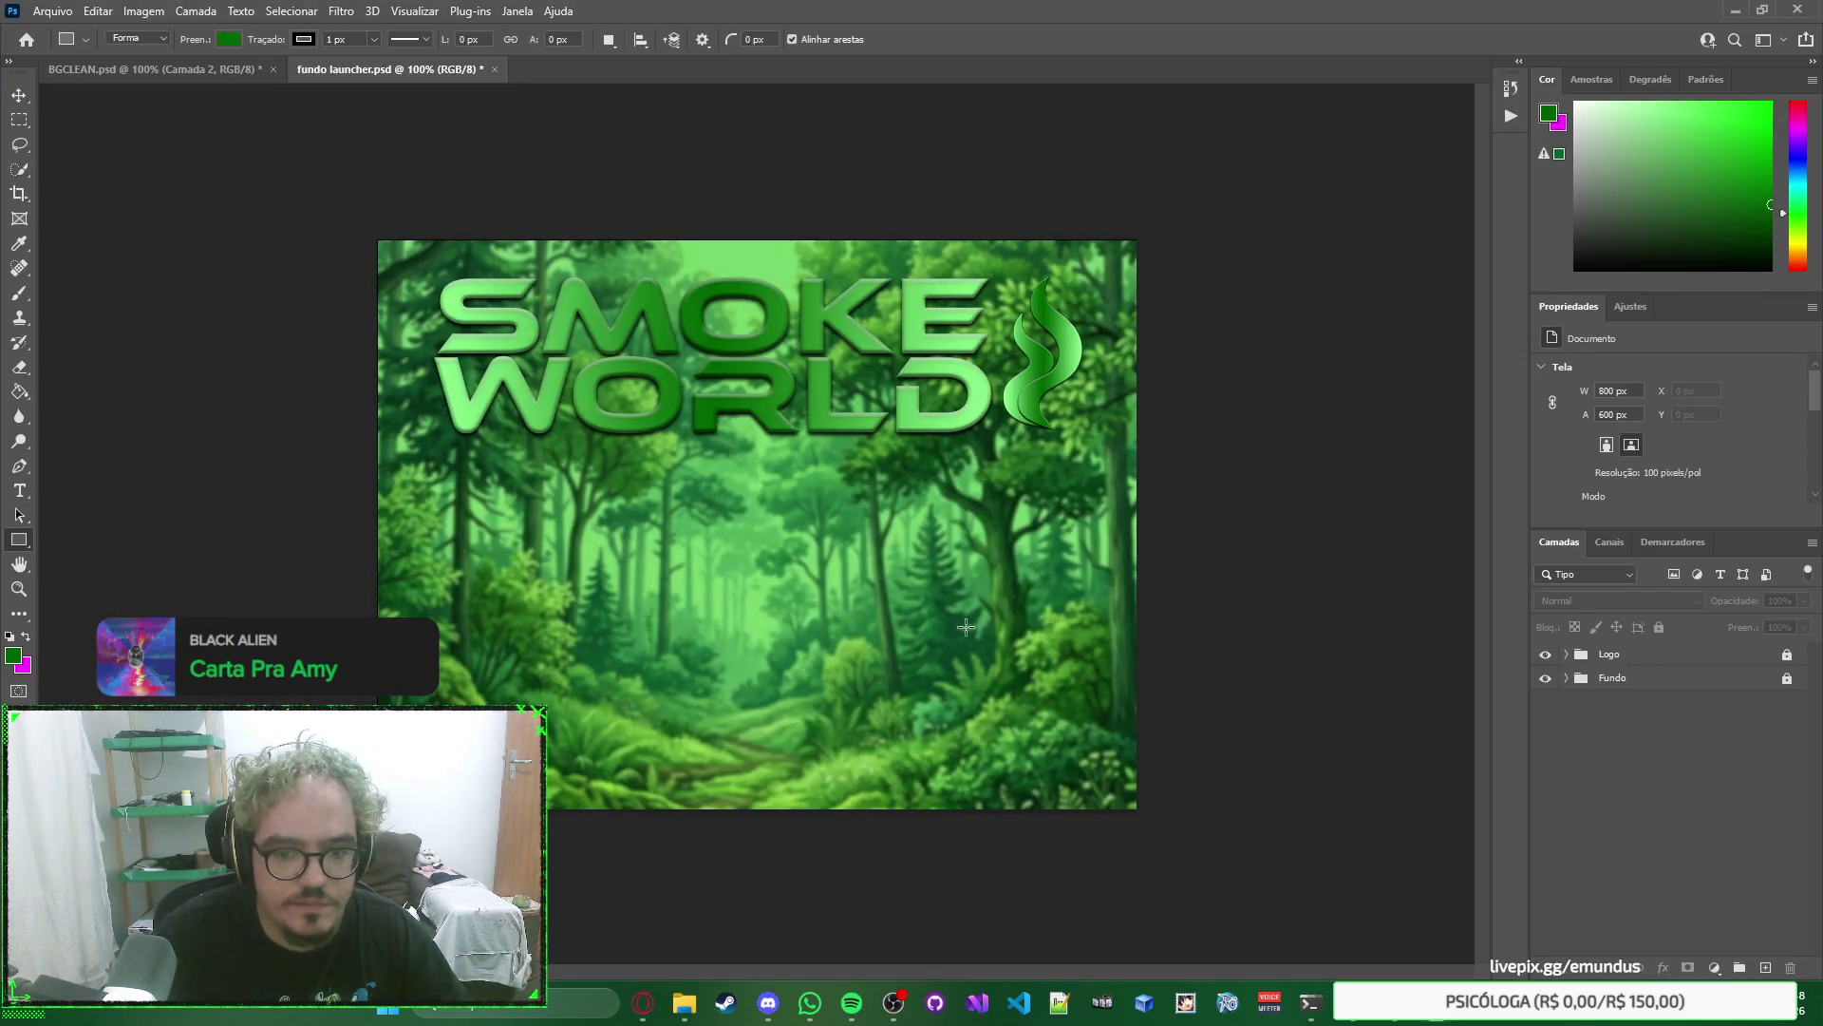
mouse_move(882, 674)
mouse_down()
mouse_move(1206, 771)
mouse_move(1091, 753)
mouse_move(1092, 730)
mouse_move(1078, 760)
mouse_move(1069, 726)
mouse_move(1099, 750)
mouse_move(1092, 729)
mouse_move(973, 709)
mouse_move(1040, 733)
mouse_move(1057, 752)
mouse_move(987, 733)
mouse_move(1046, 775)
mouse_up()
key(v)
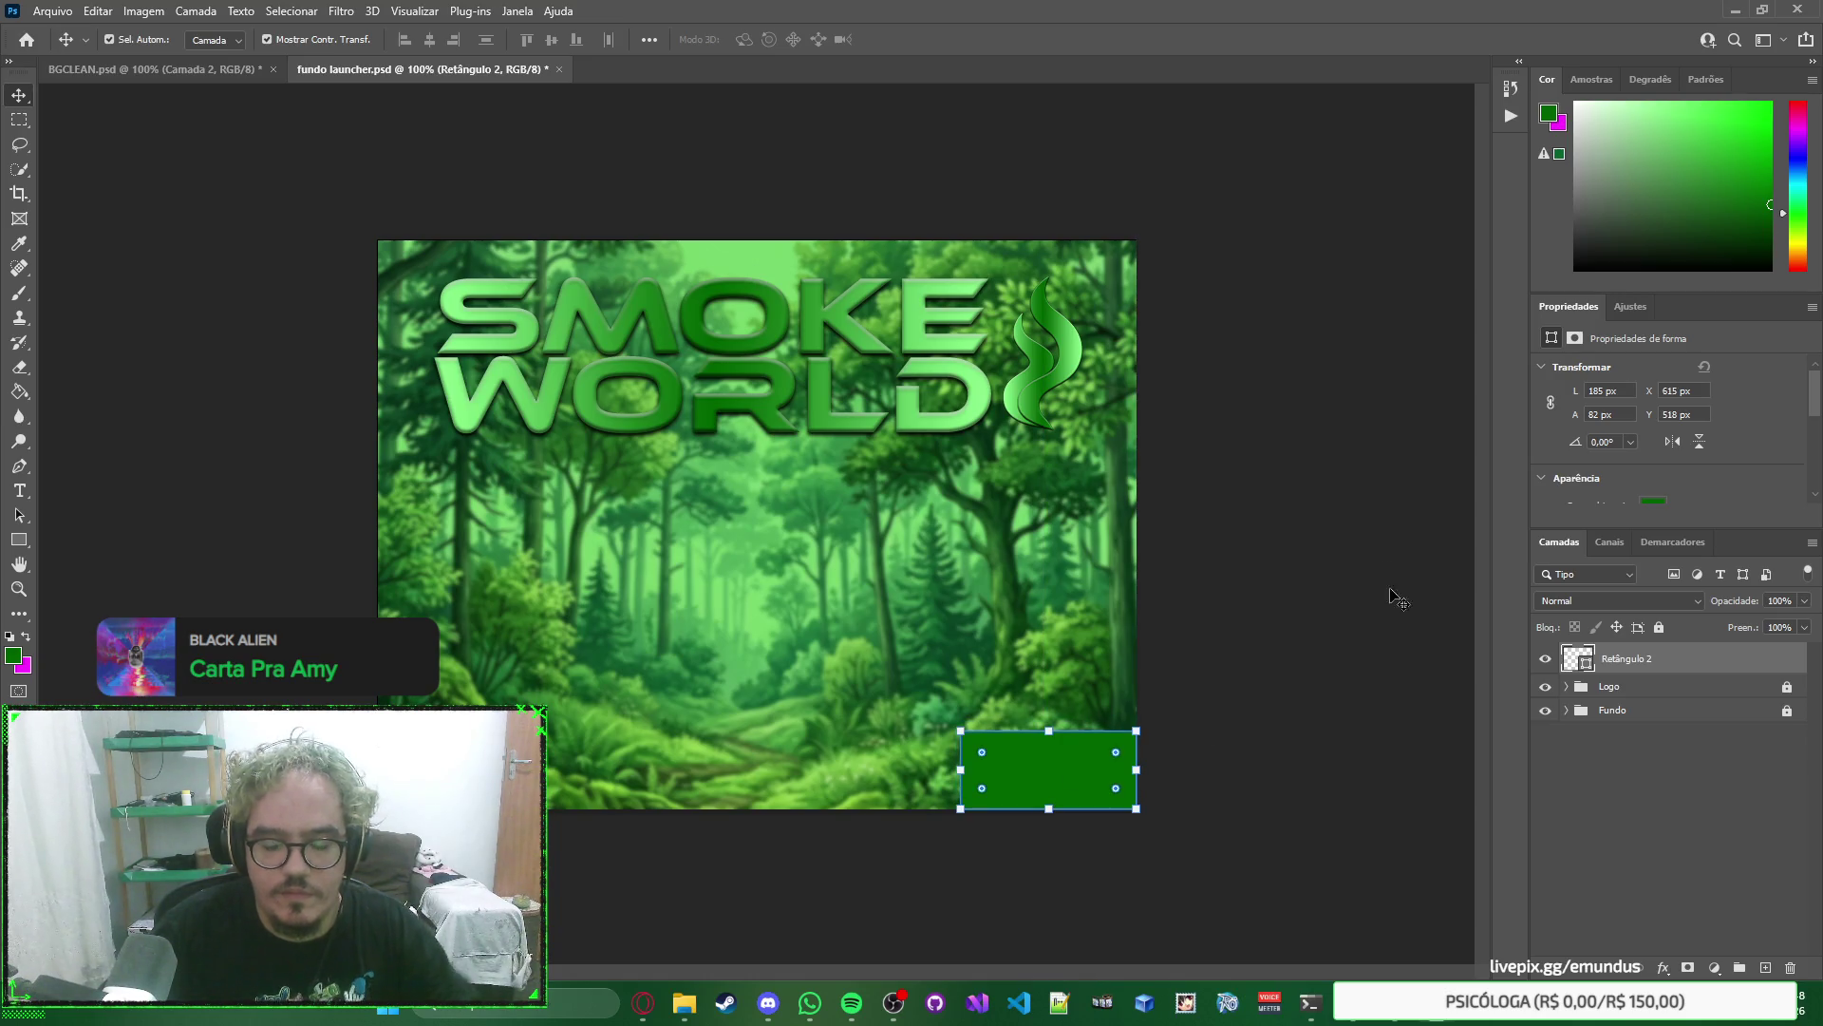
key(Left)
key(Left)
key(Left)
key(Left)
key(Left)
key(Left)
key(Up)
key(Up)
key(Up)
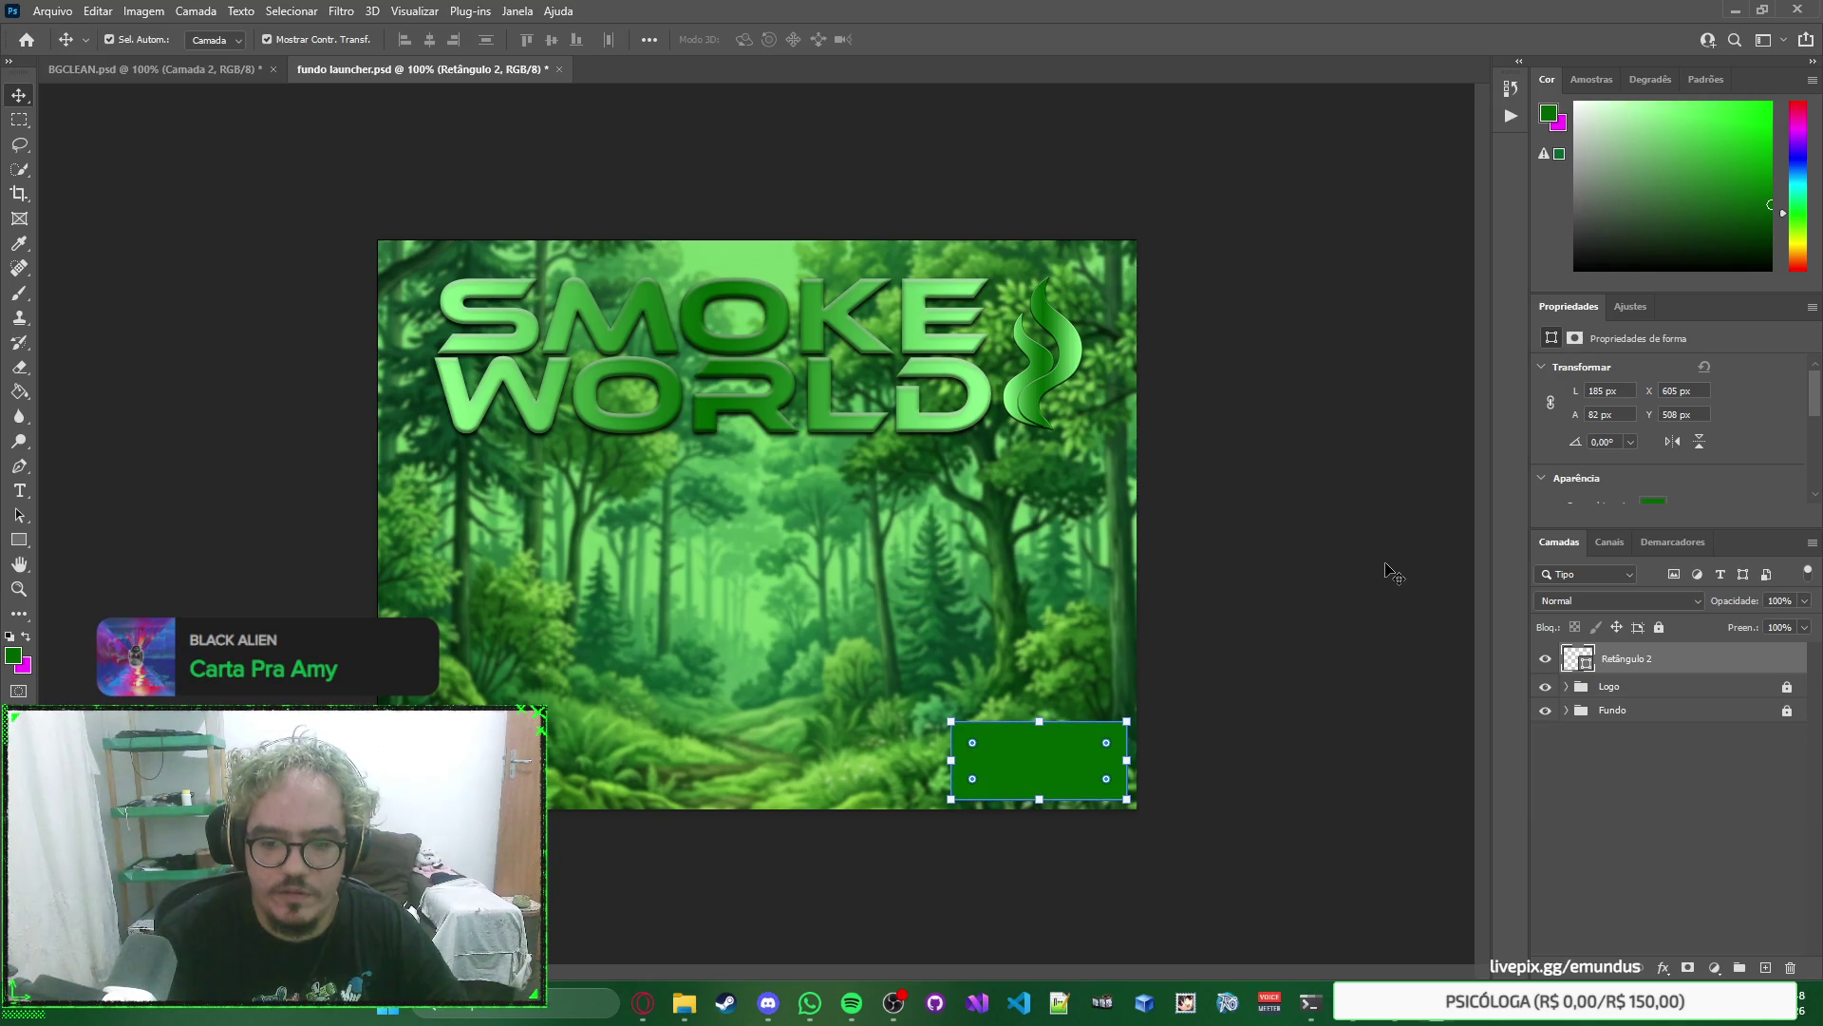
click(1386, 570)
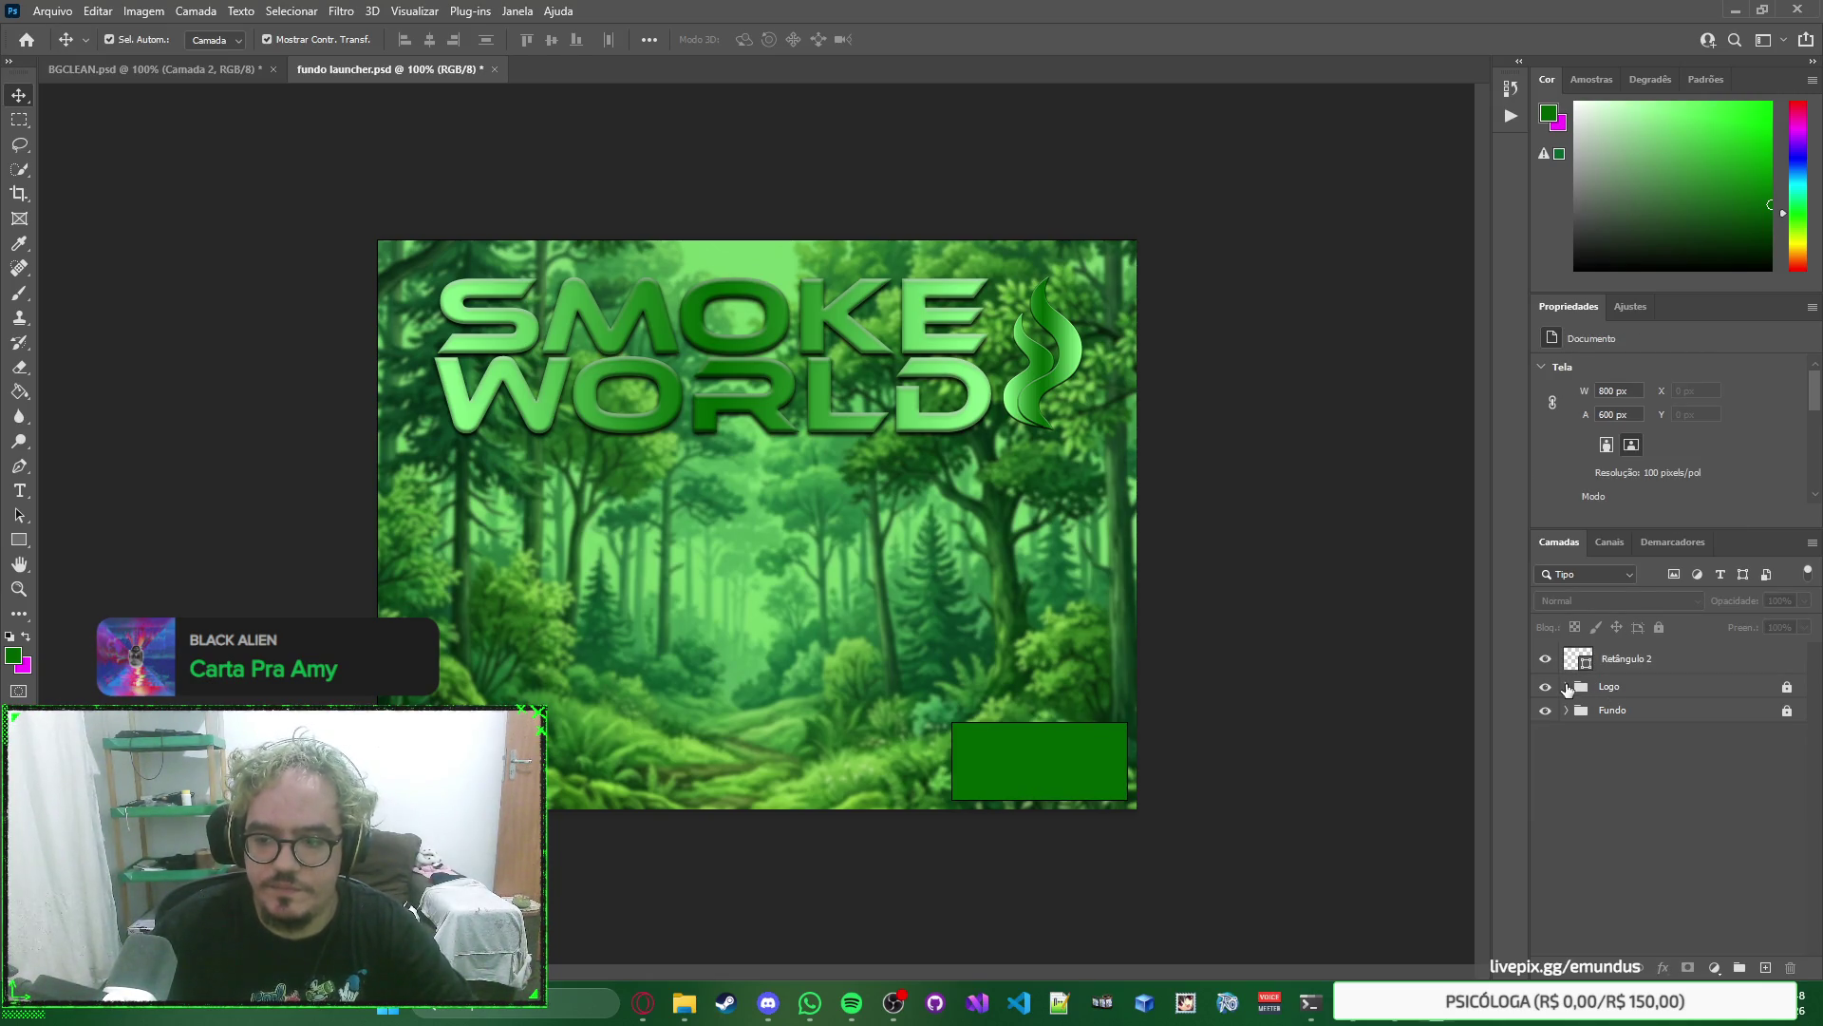
Round the background's corners to about 33 px on a hidden-original duplicate of Retângulo 1.
click(1565, 713)
click(1679, 824)
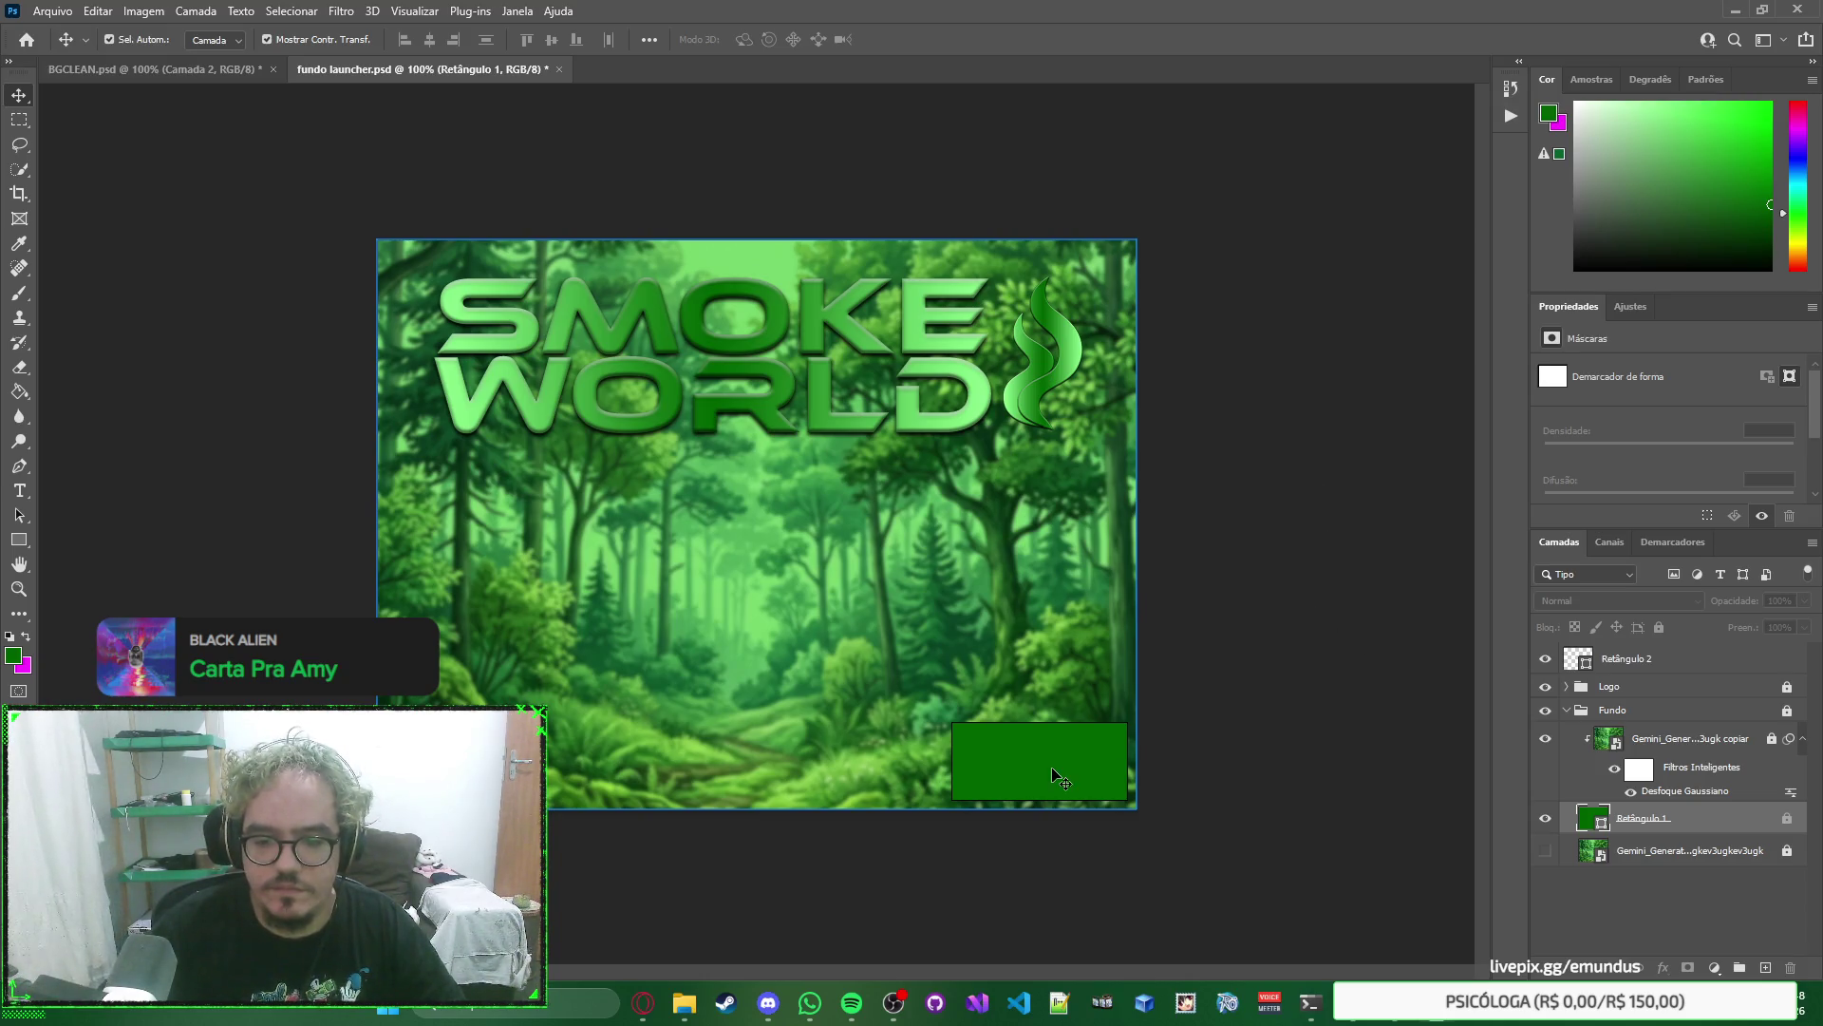
click(1367, 724)
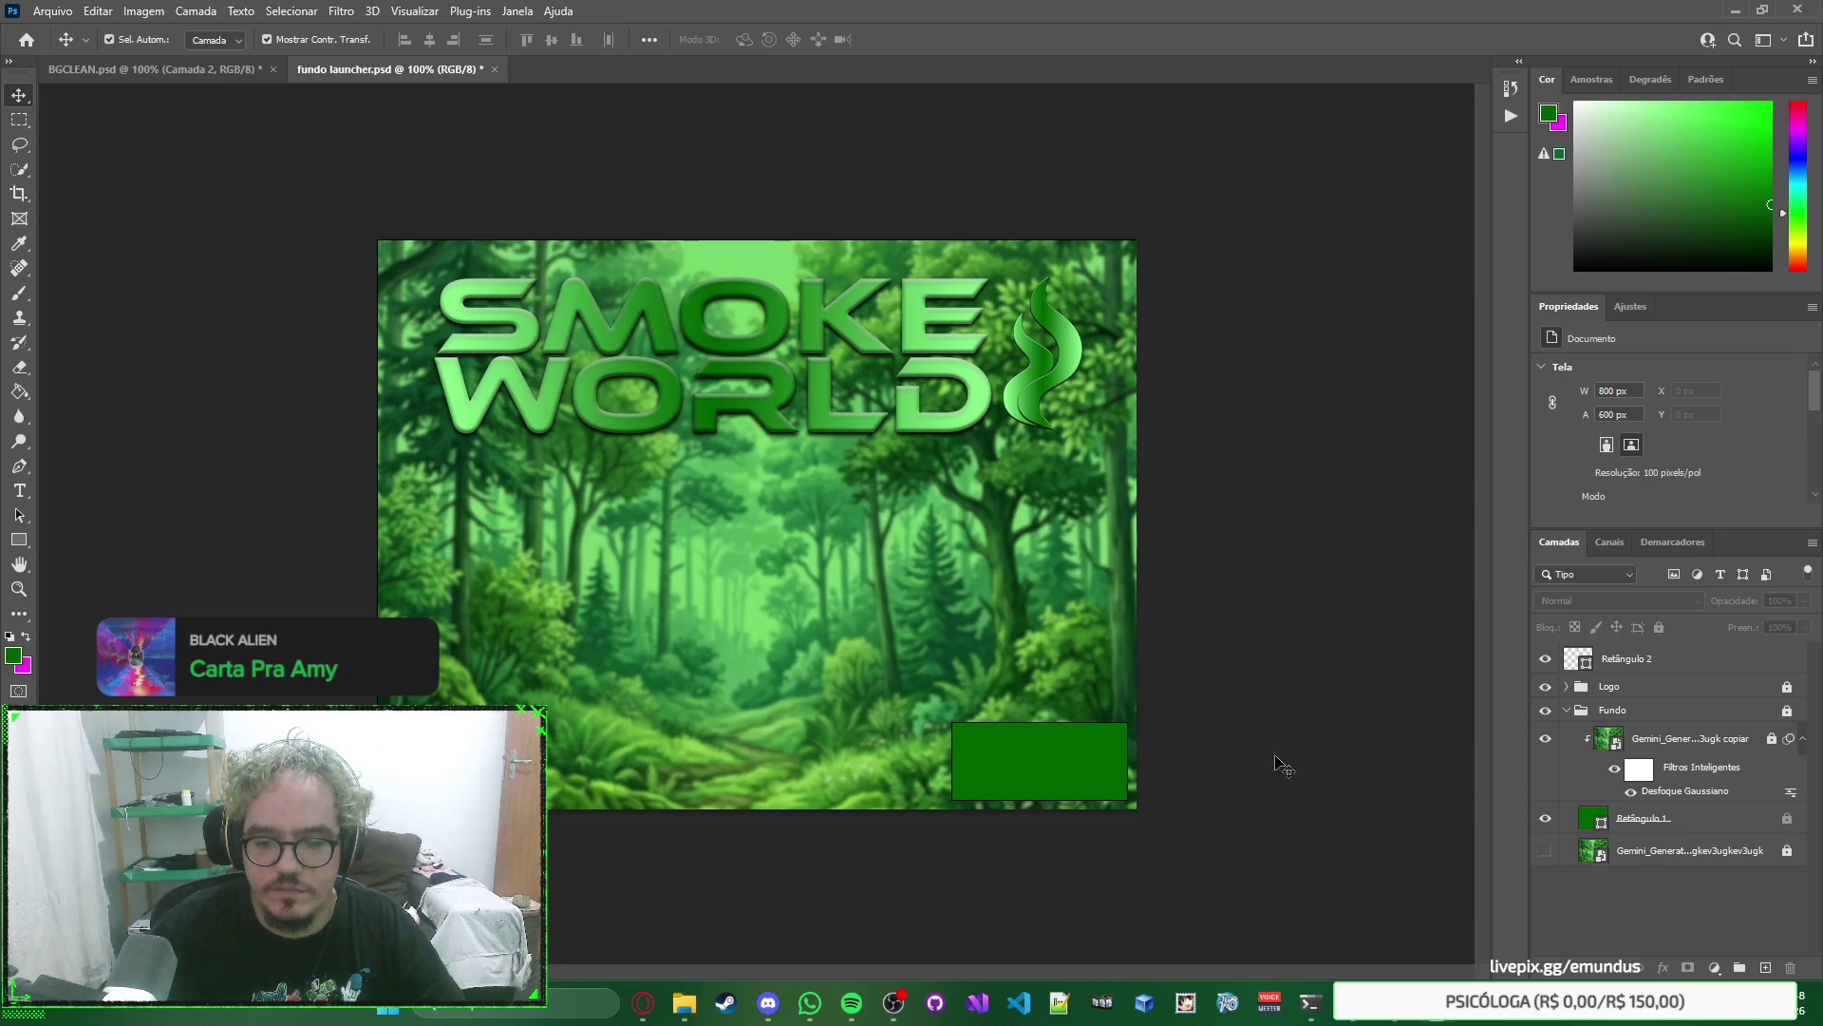
click(1681, 820)
click(1786, 818)
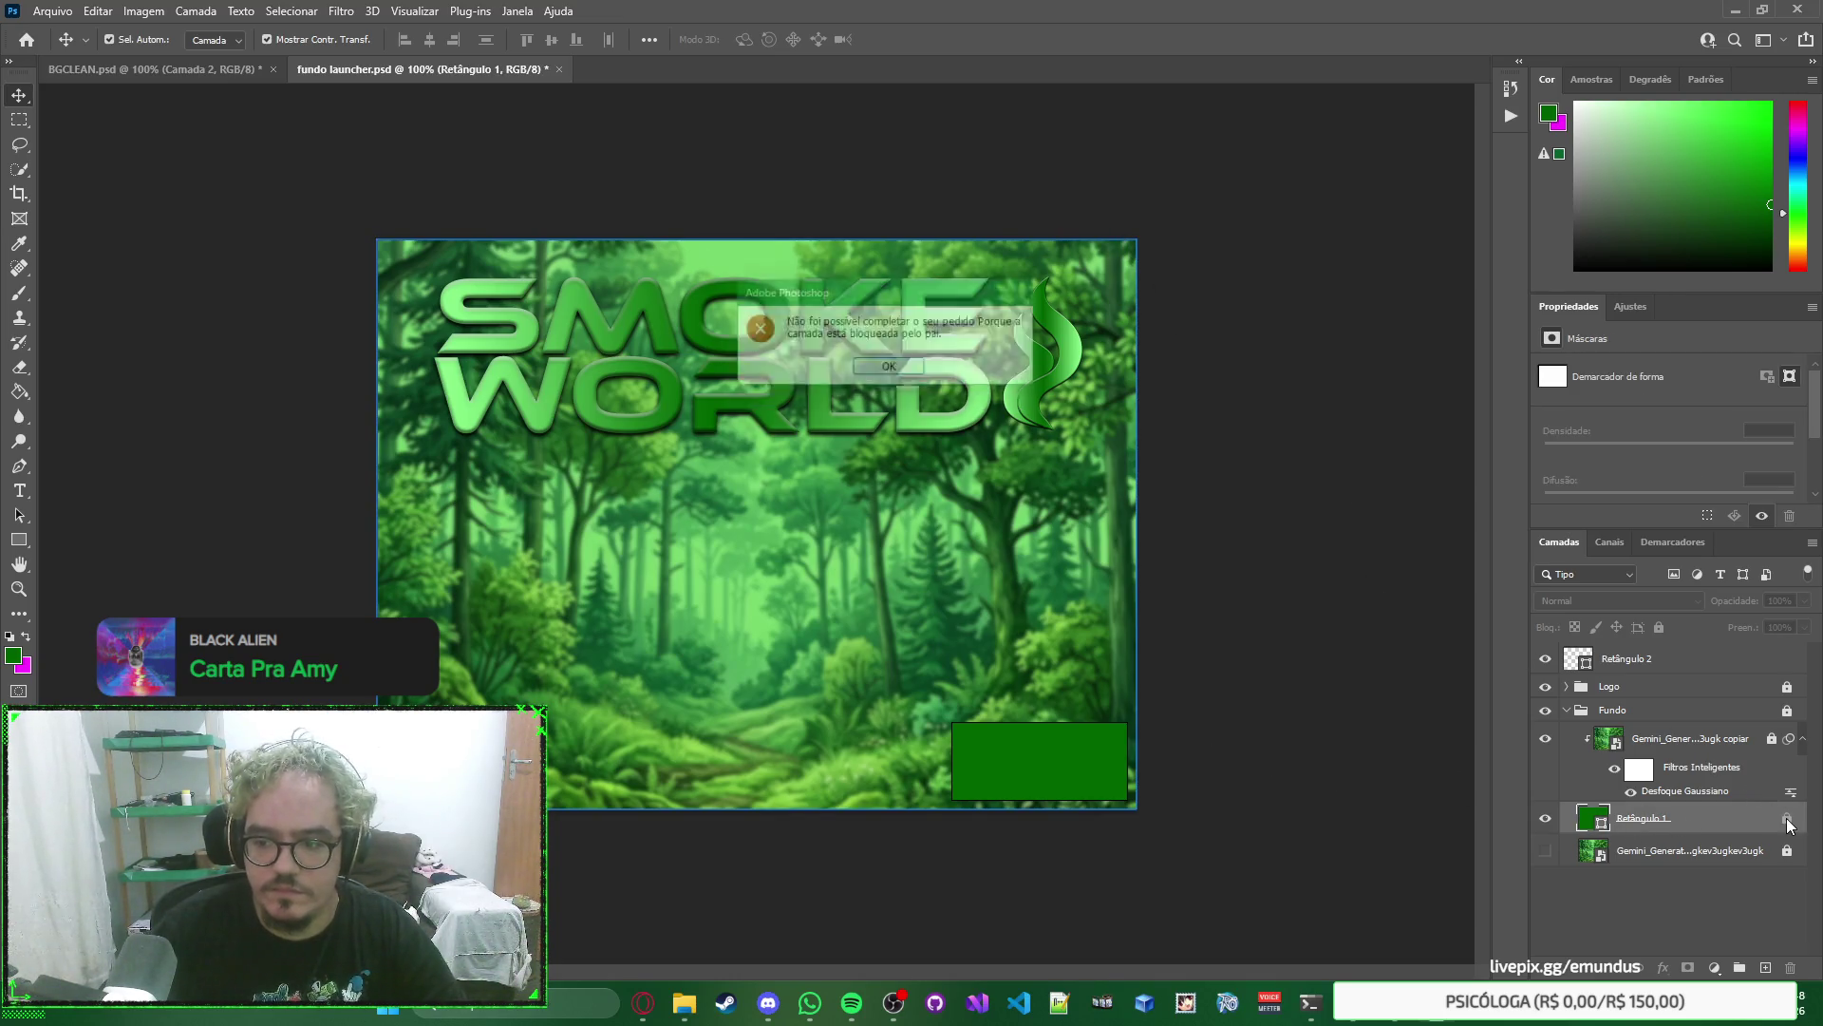
key(Return)
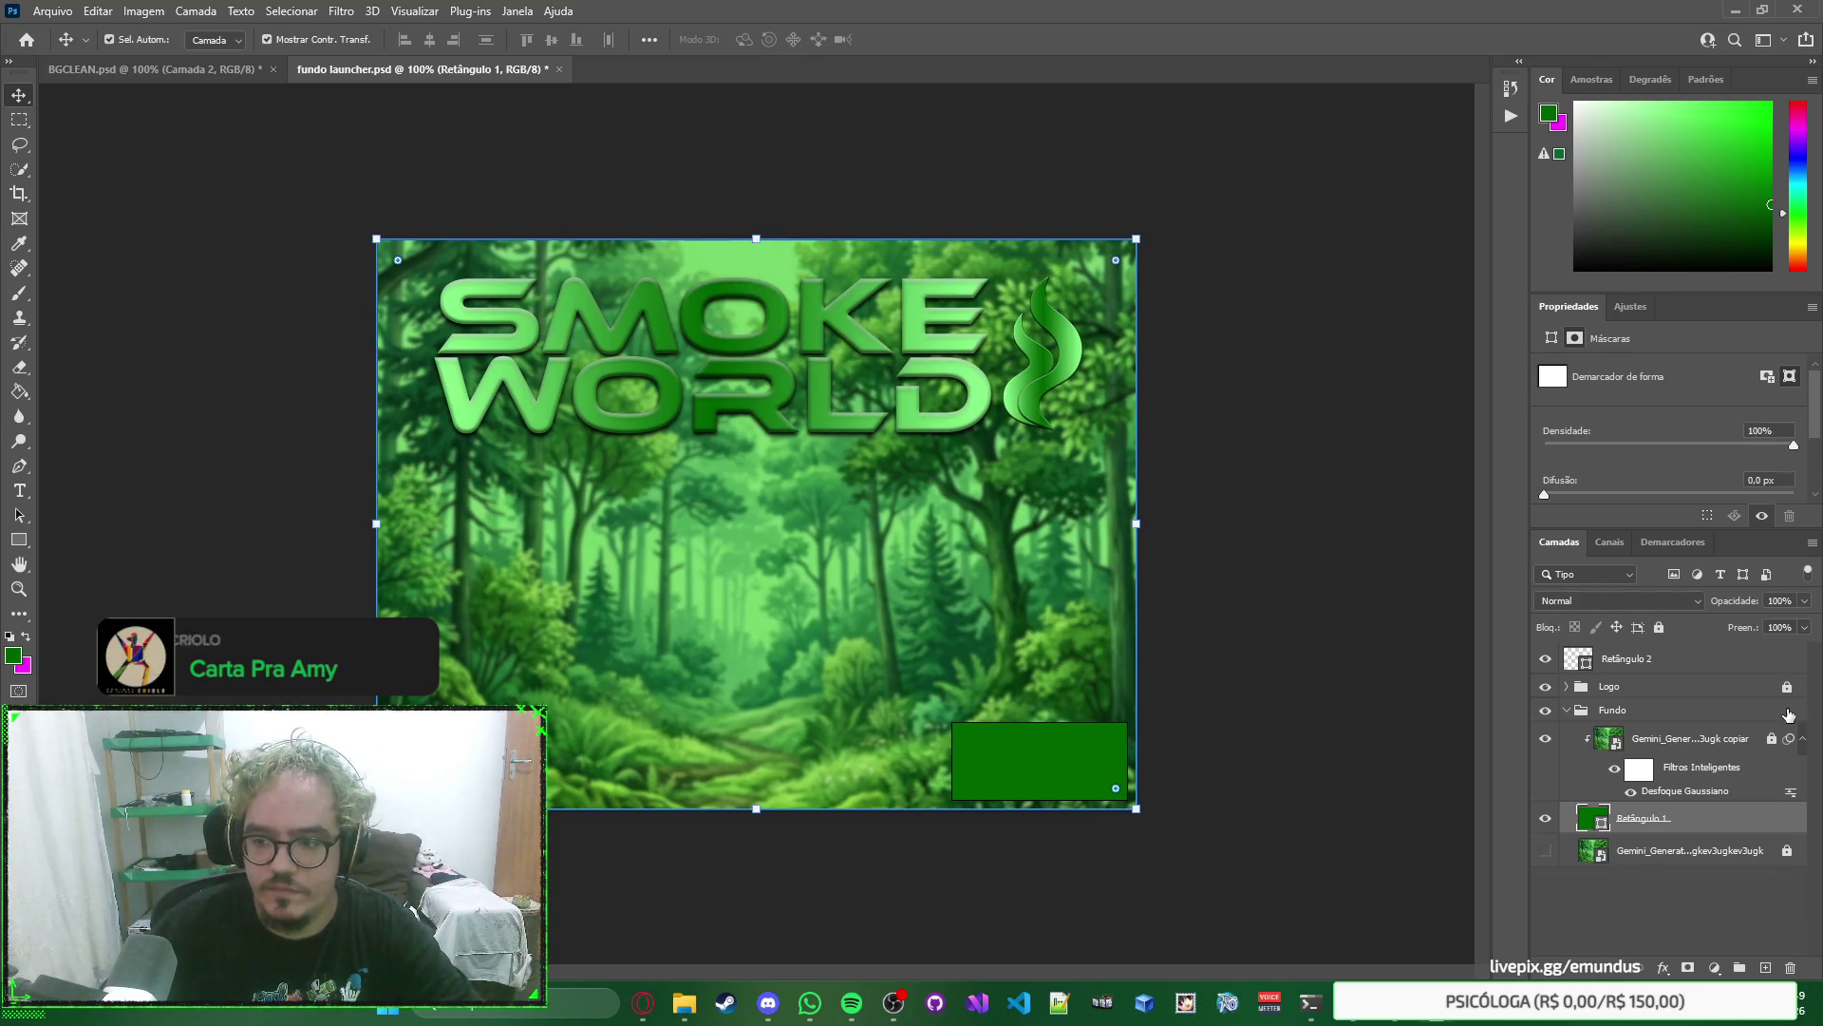
drag(1117, 262, 1108, 264)
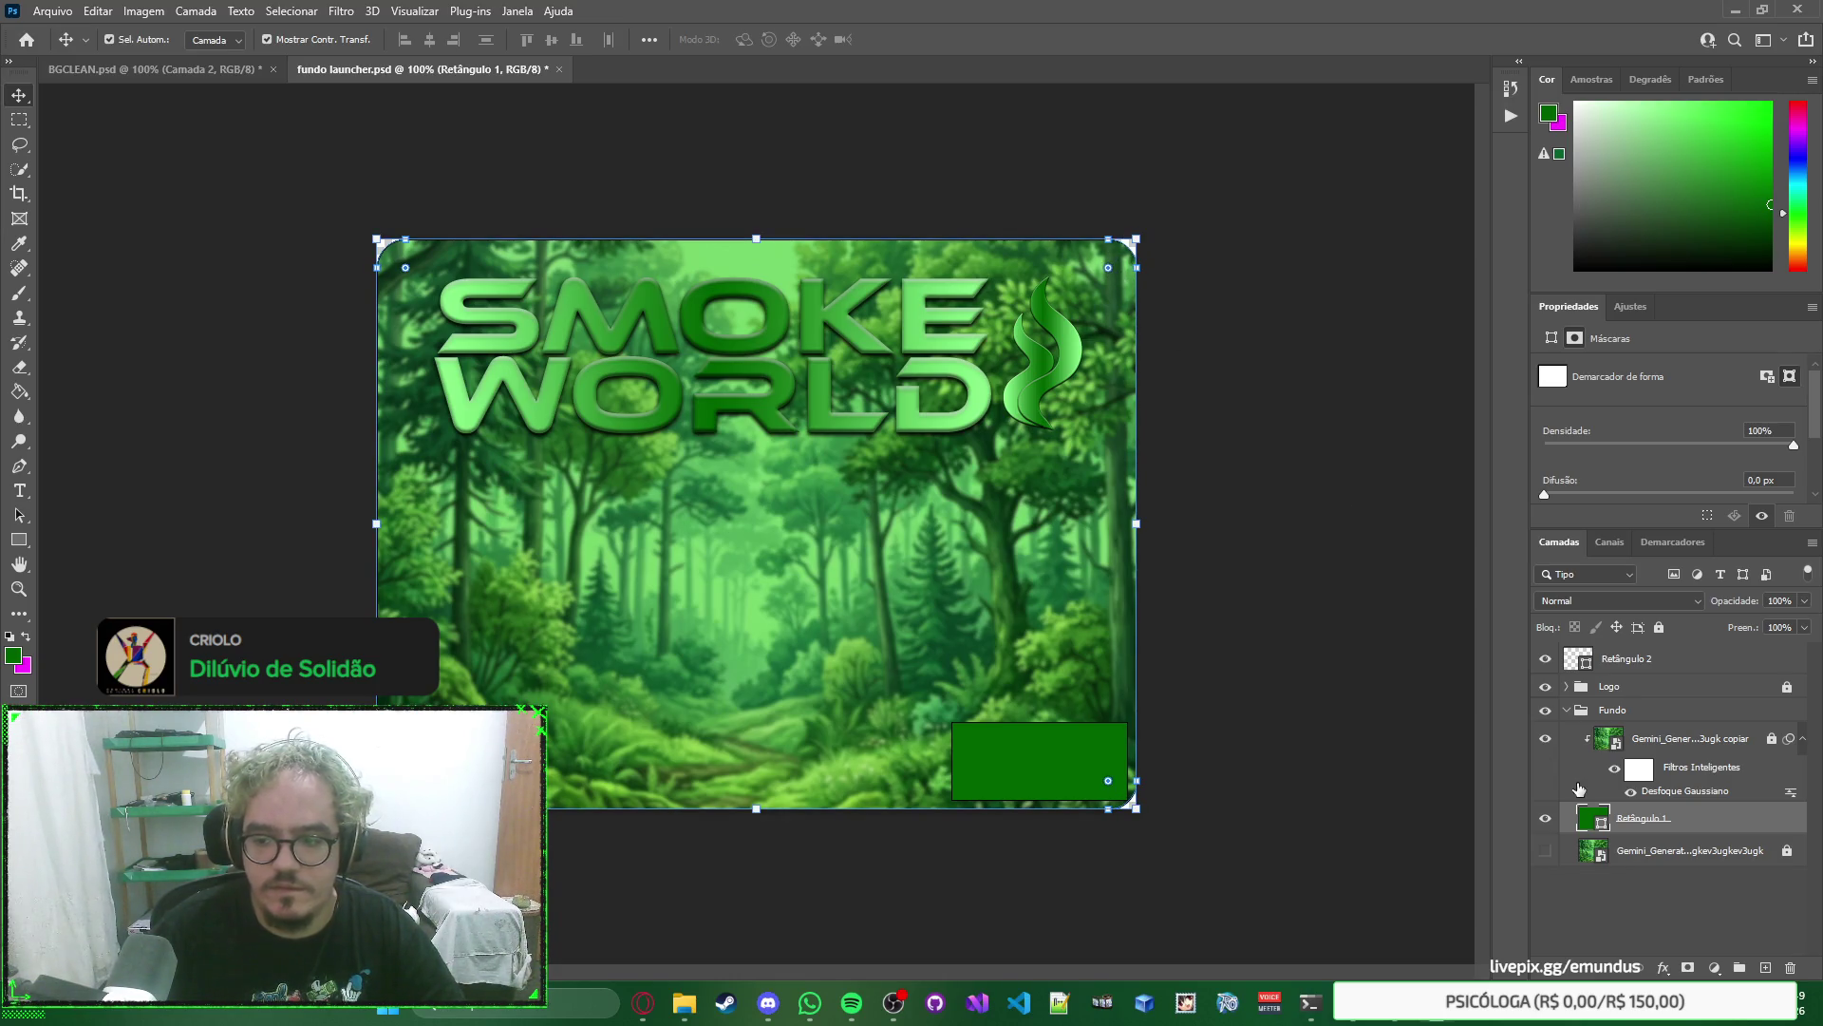
key(ctrl+z)
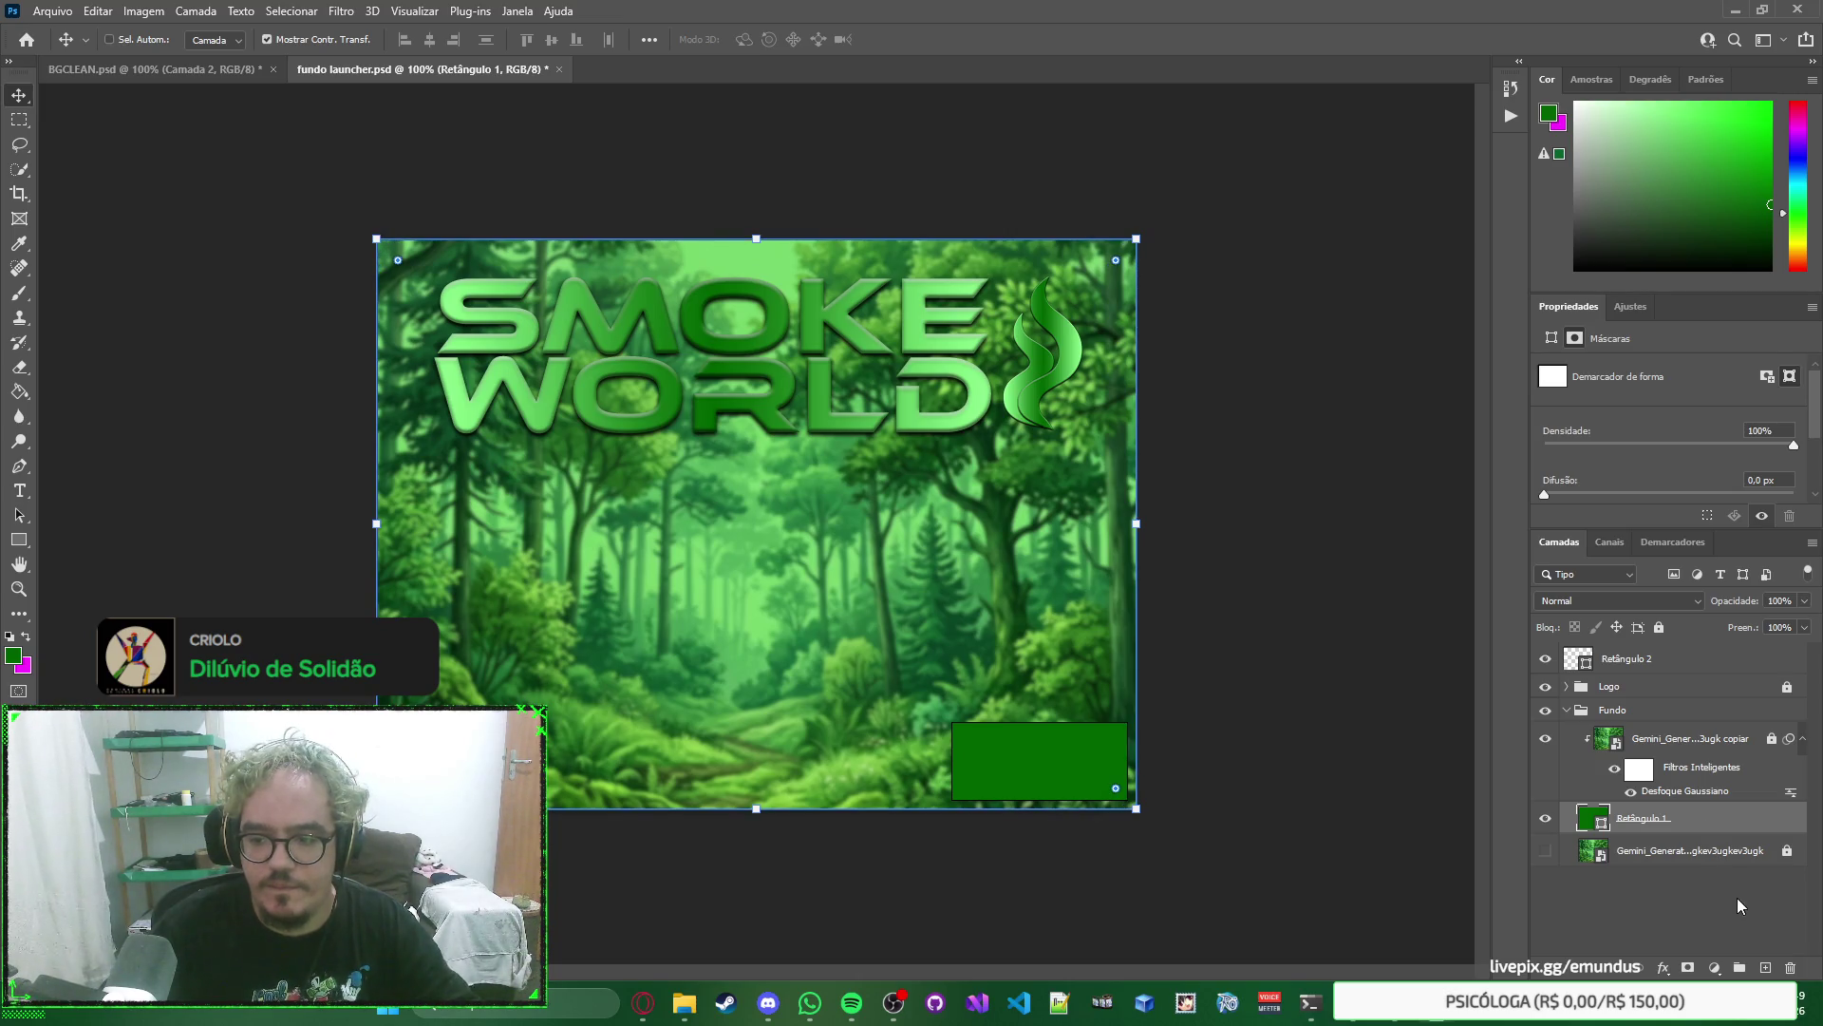
key(ctrl+j)
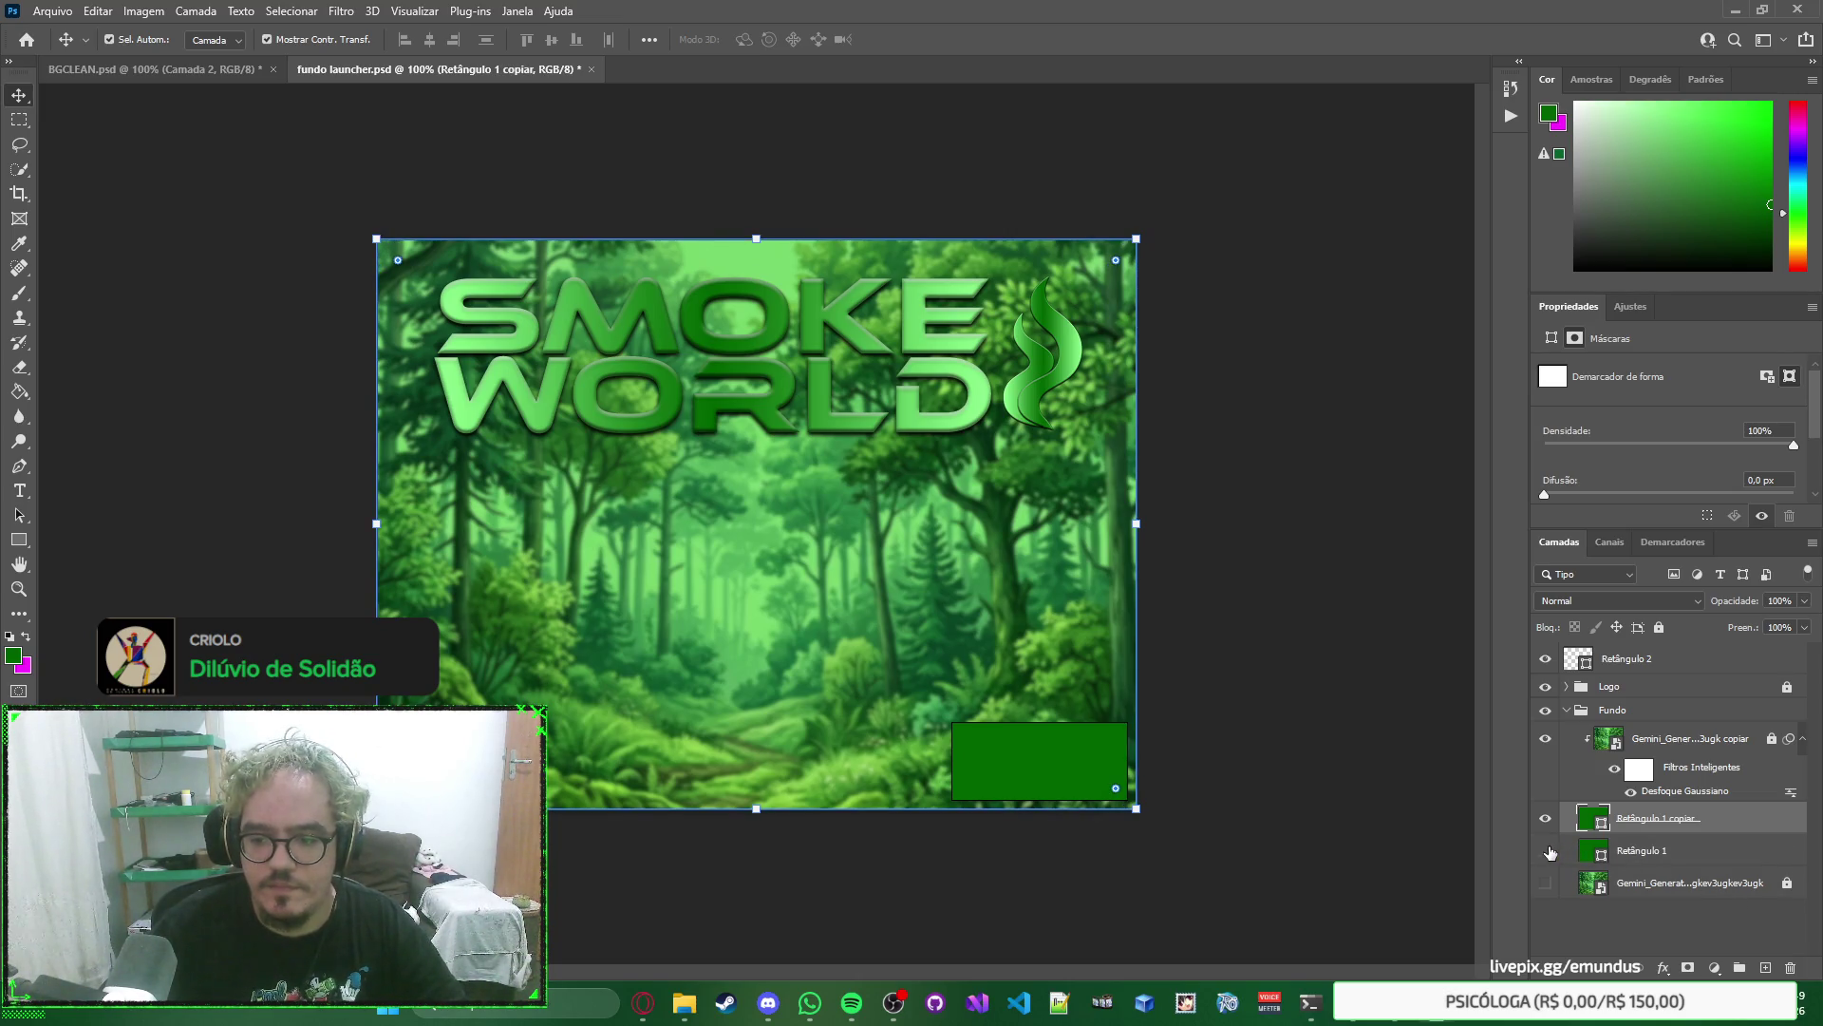
click(1679, 825)
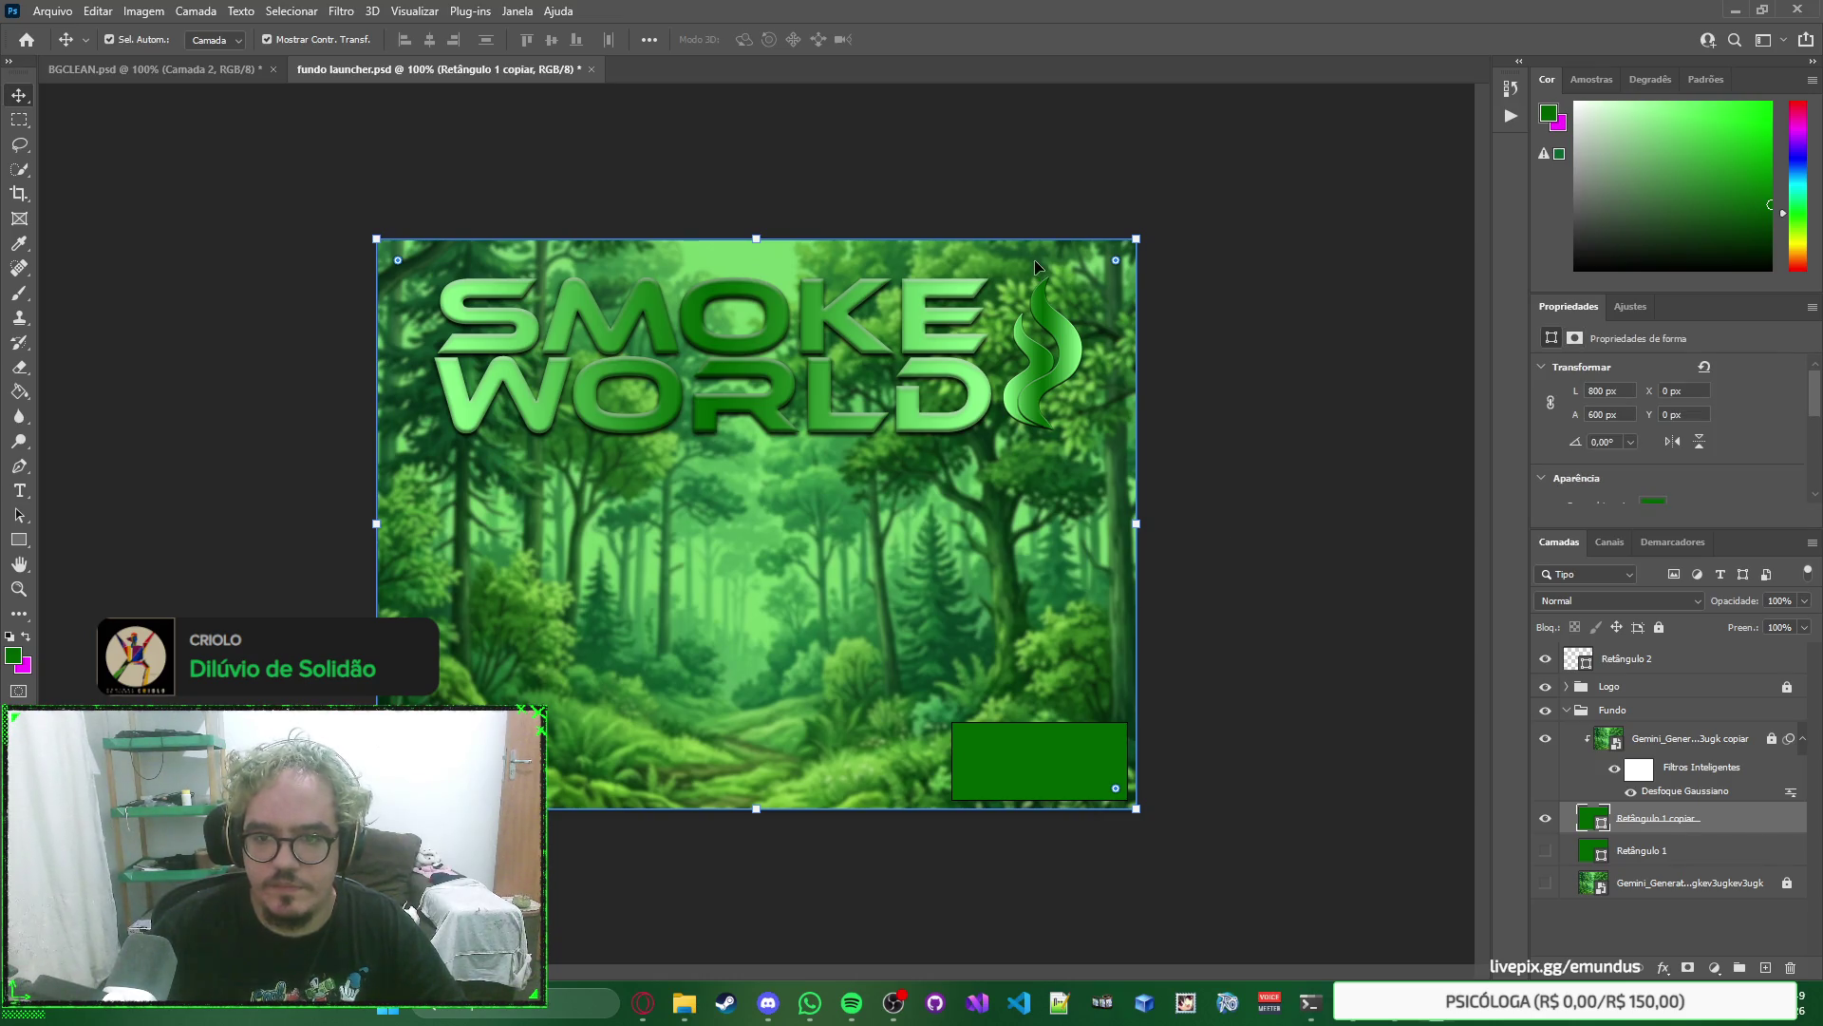
drag(1117, 262, 1109, 266)
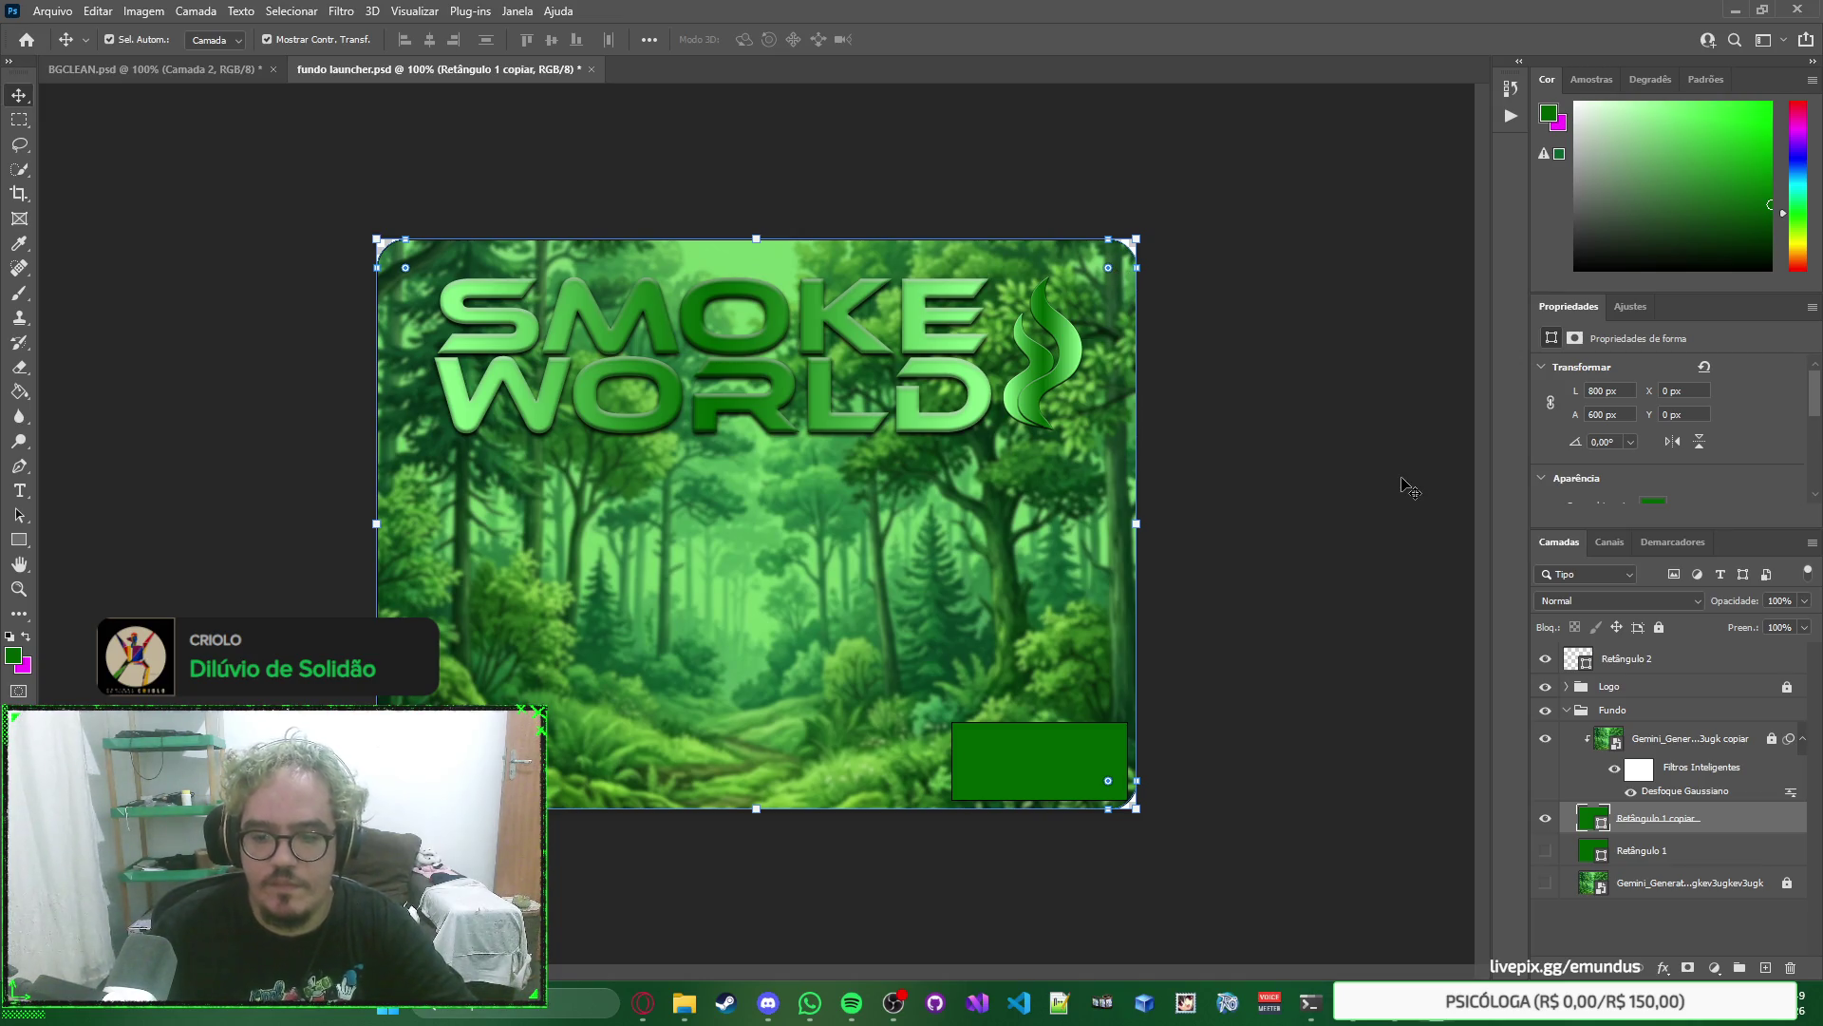
Lock the Fundo group, collapse it, and deselect all layers.
click(1662, 721)
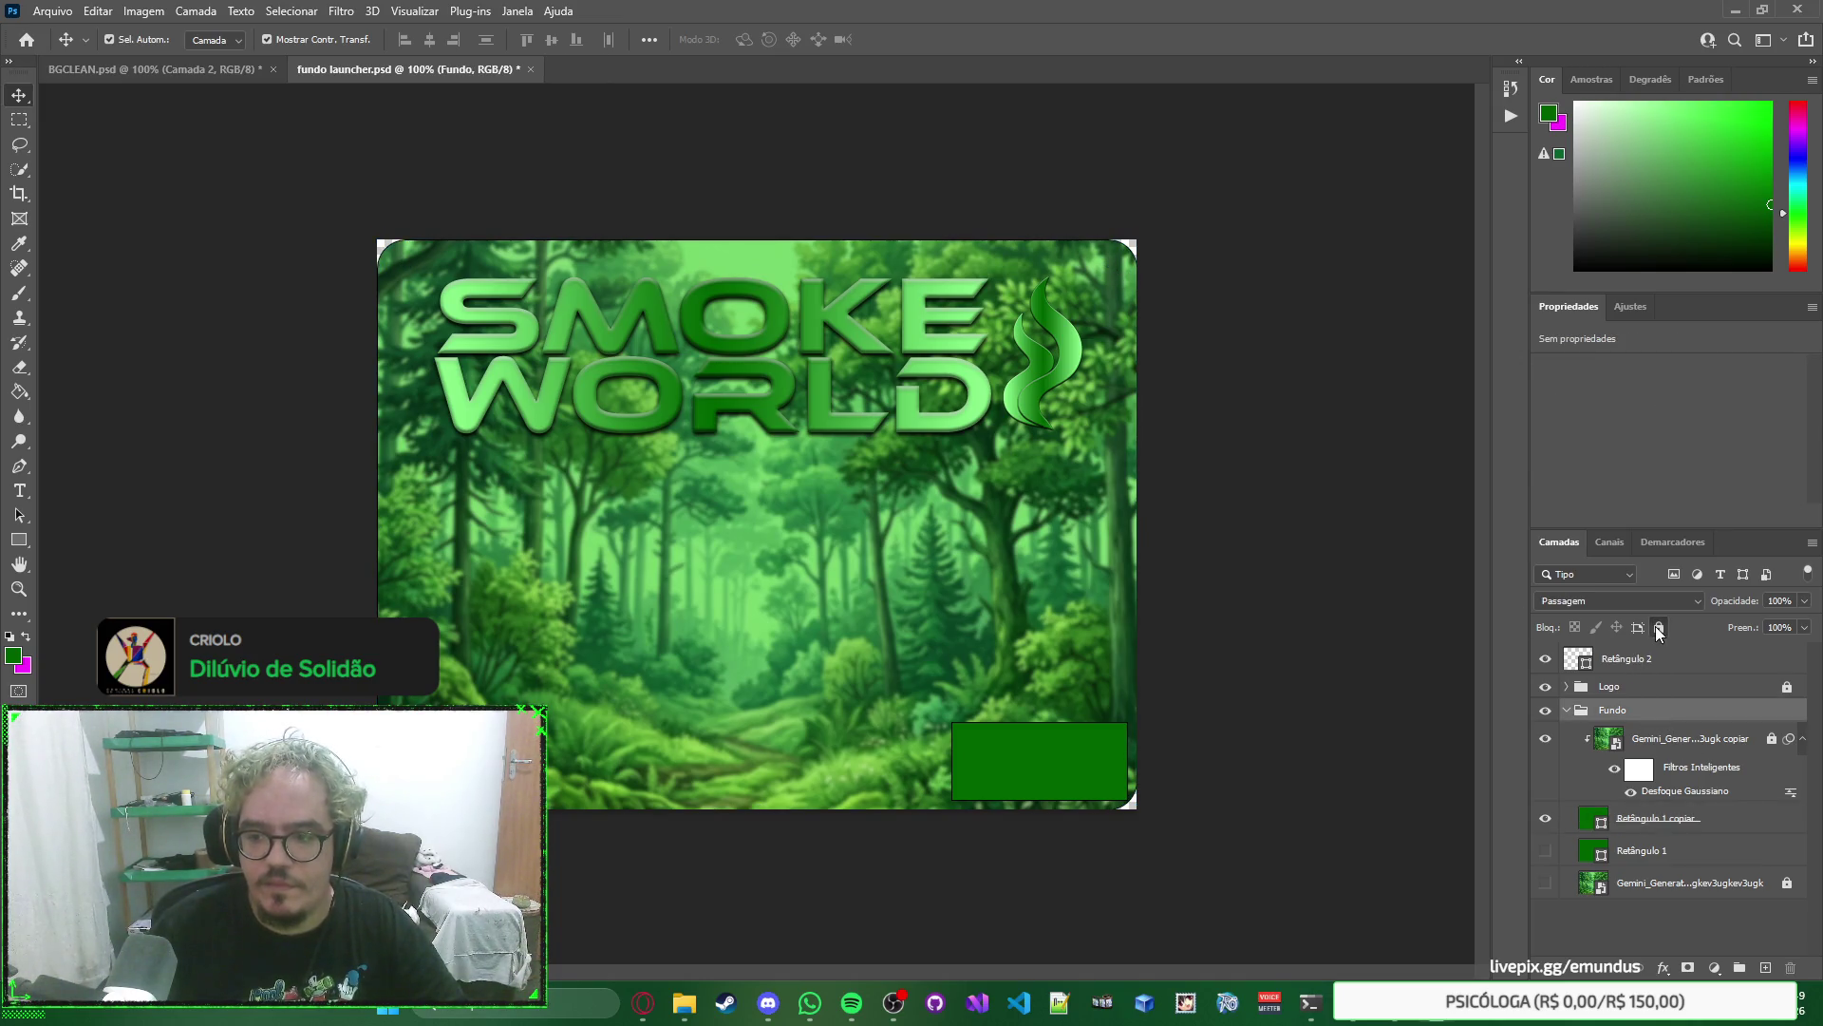
click(1566, 712)
click(1404, 465)
right_click(1403, 464)
click(1363, 351)
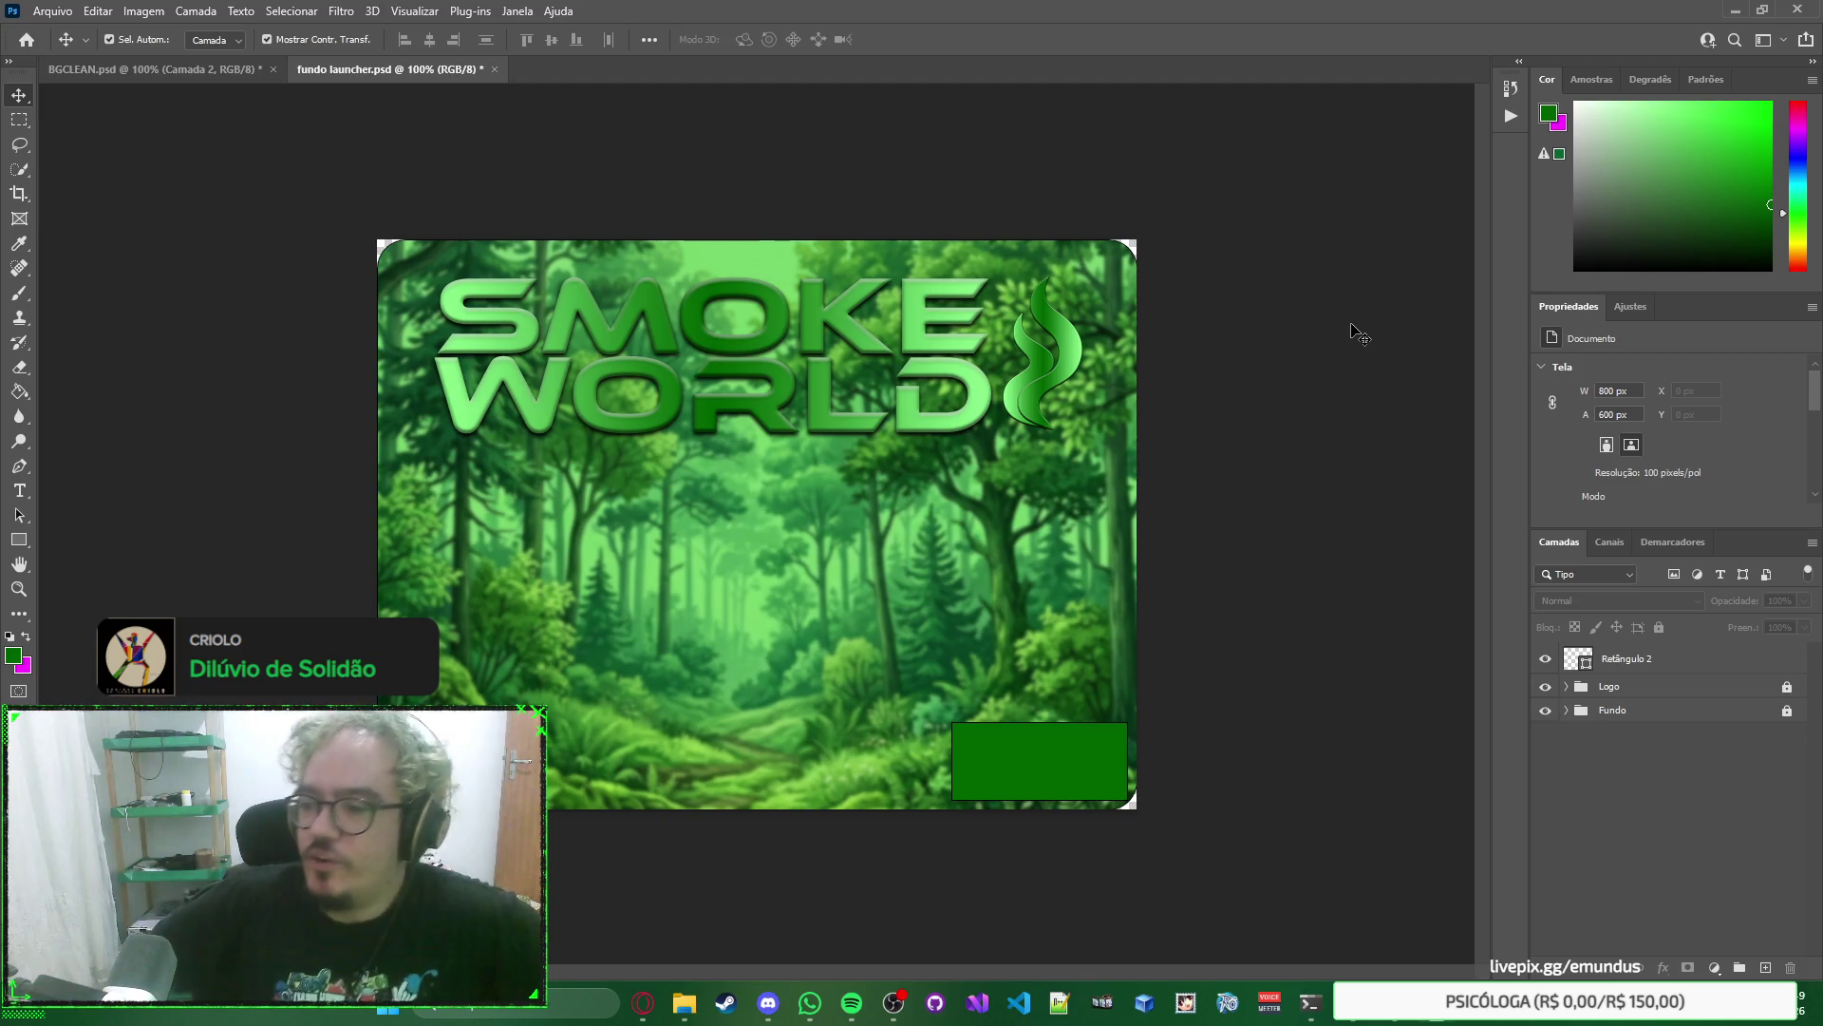
Move the launcher reference window aside and give the bar a dark red fill.
click(1186, 1002)
mouse_move(1128, 307)
mouse_down()
mouse_move(1222, 251)
mouse_move(1052, 250)
mouse_move(1130, 272)
mouse_up()
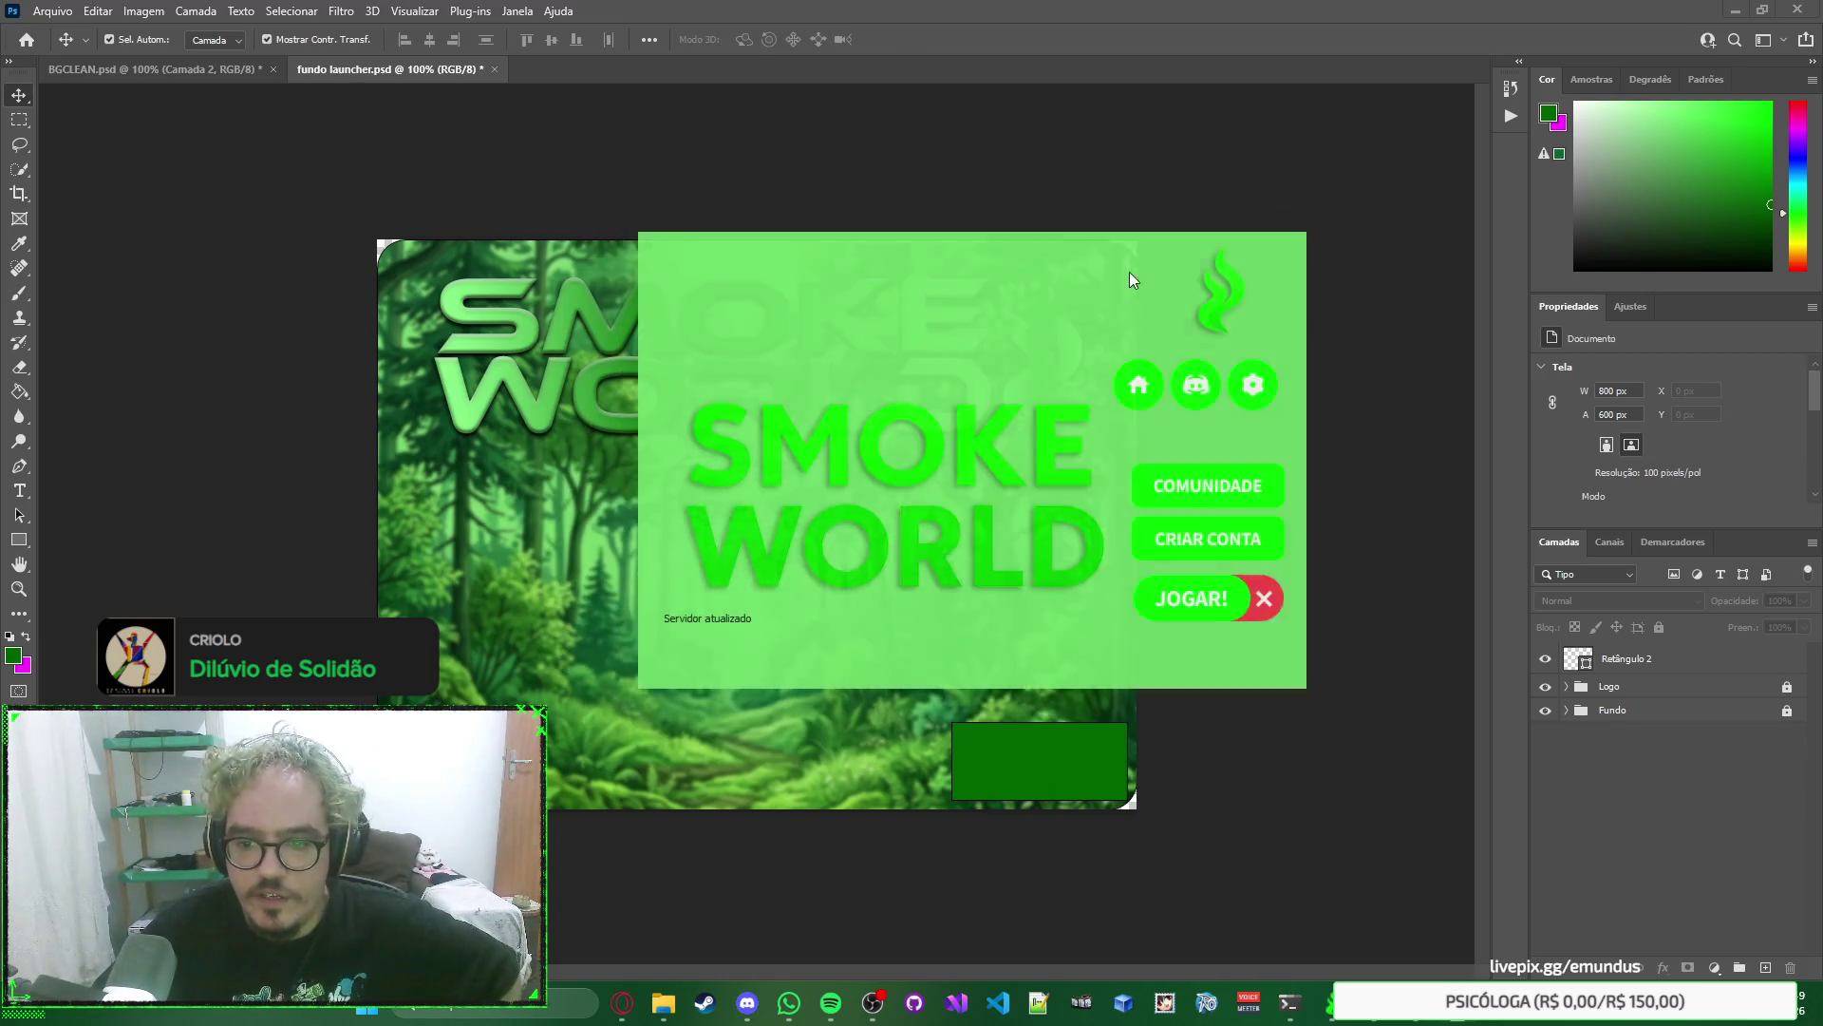
click(1654, 413)
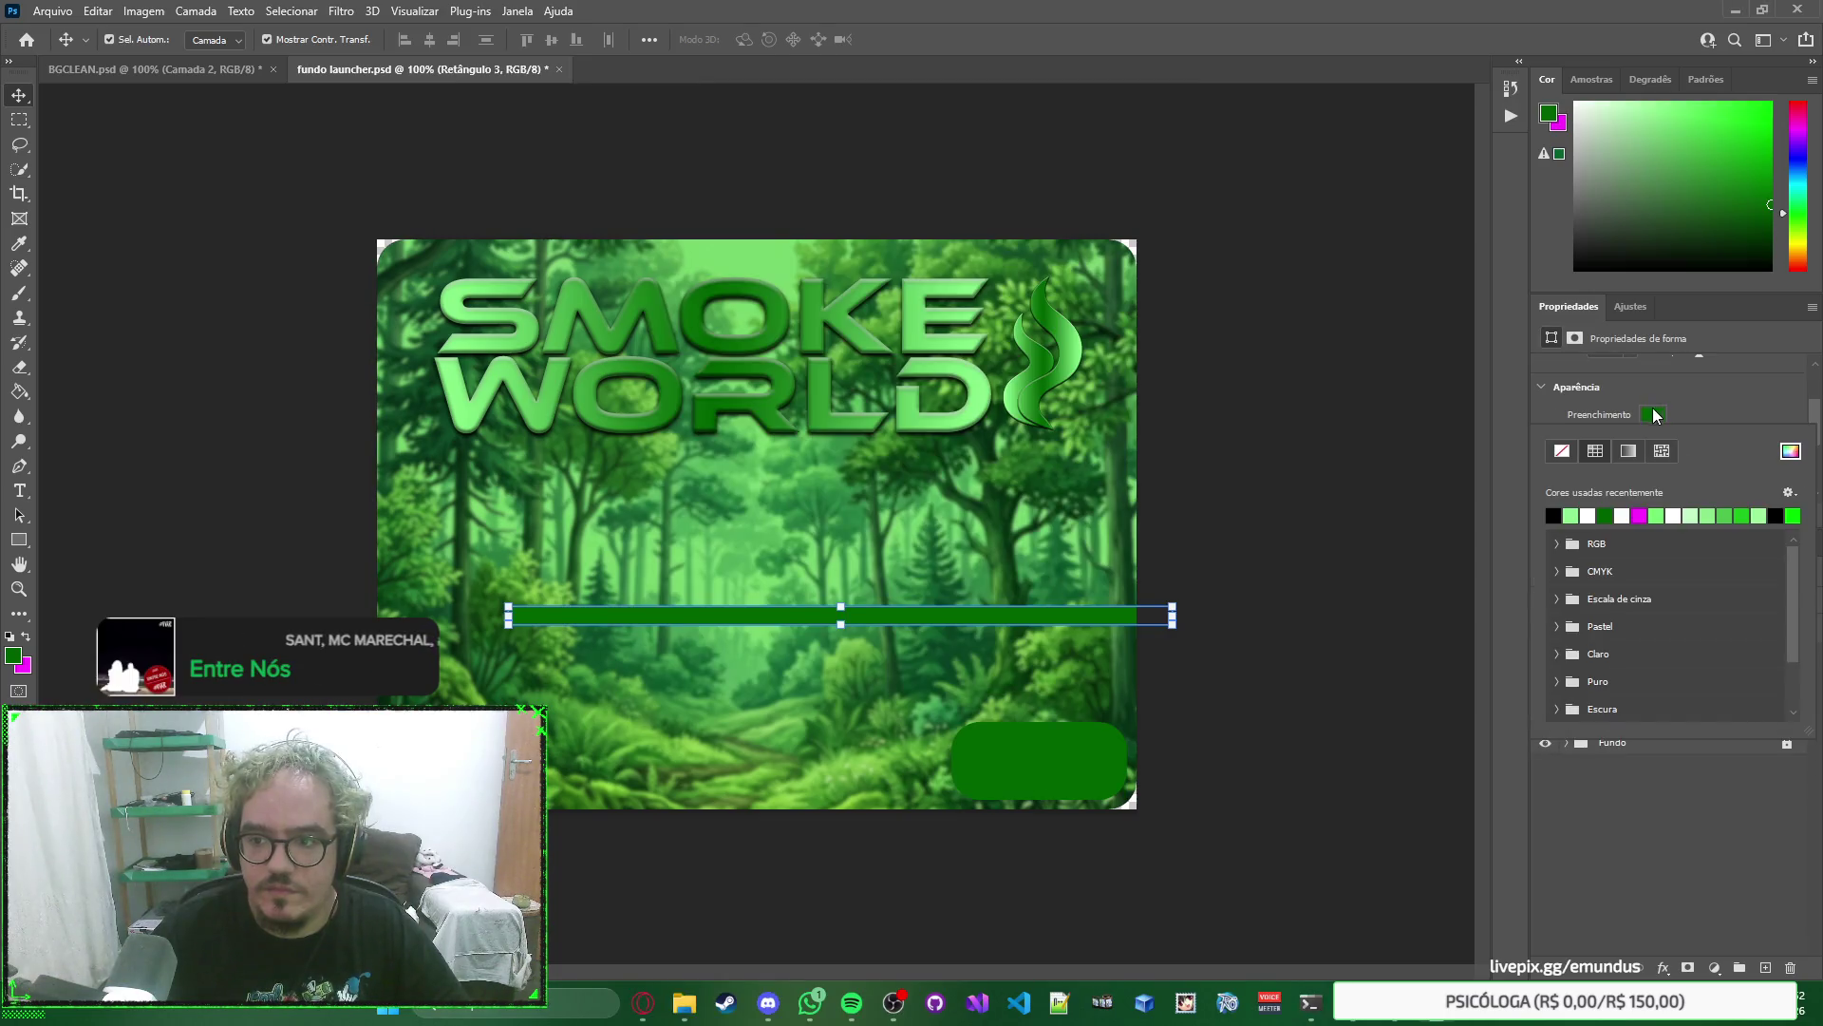
click(1655, 414)
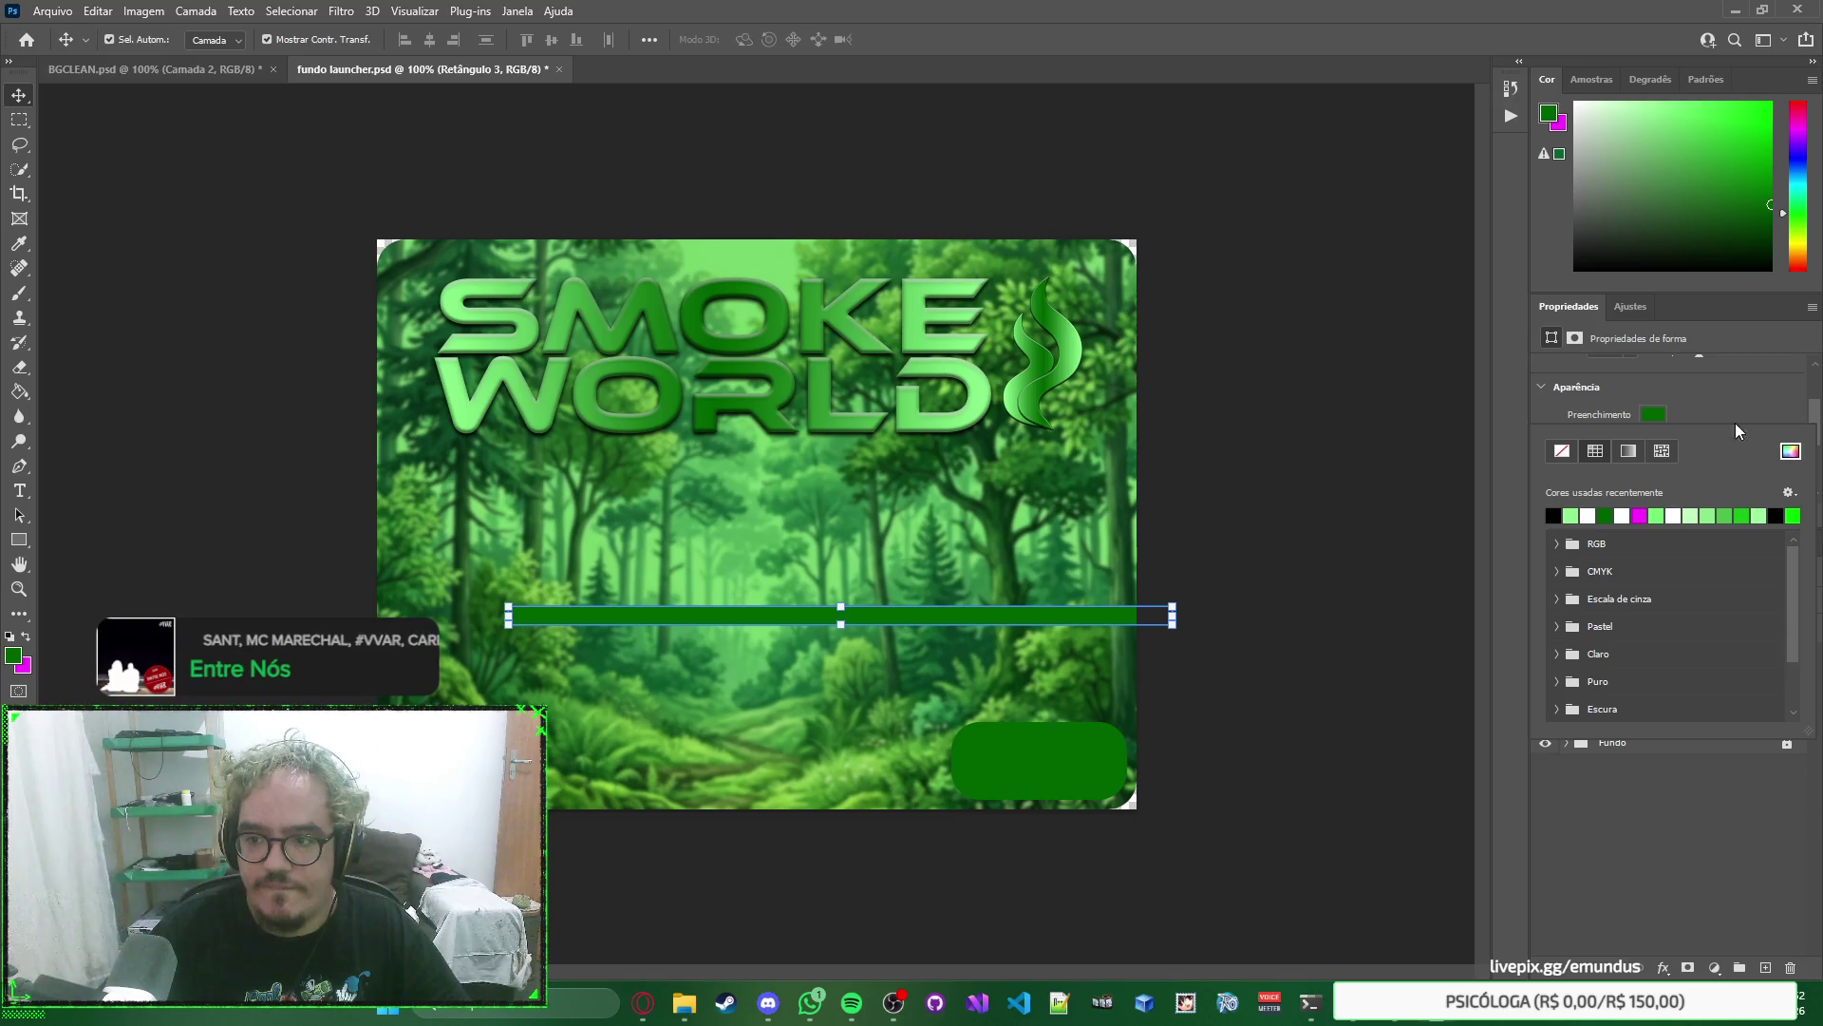
click(1651, 420)
click(1656, 418)
click(1656, 418)
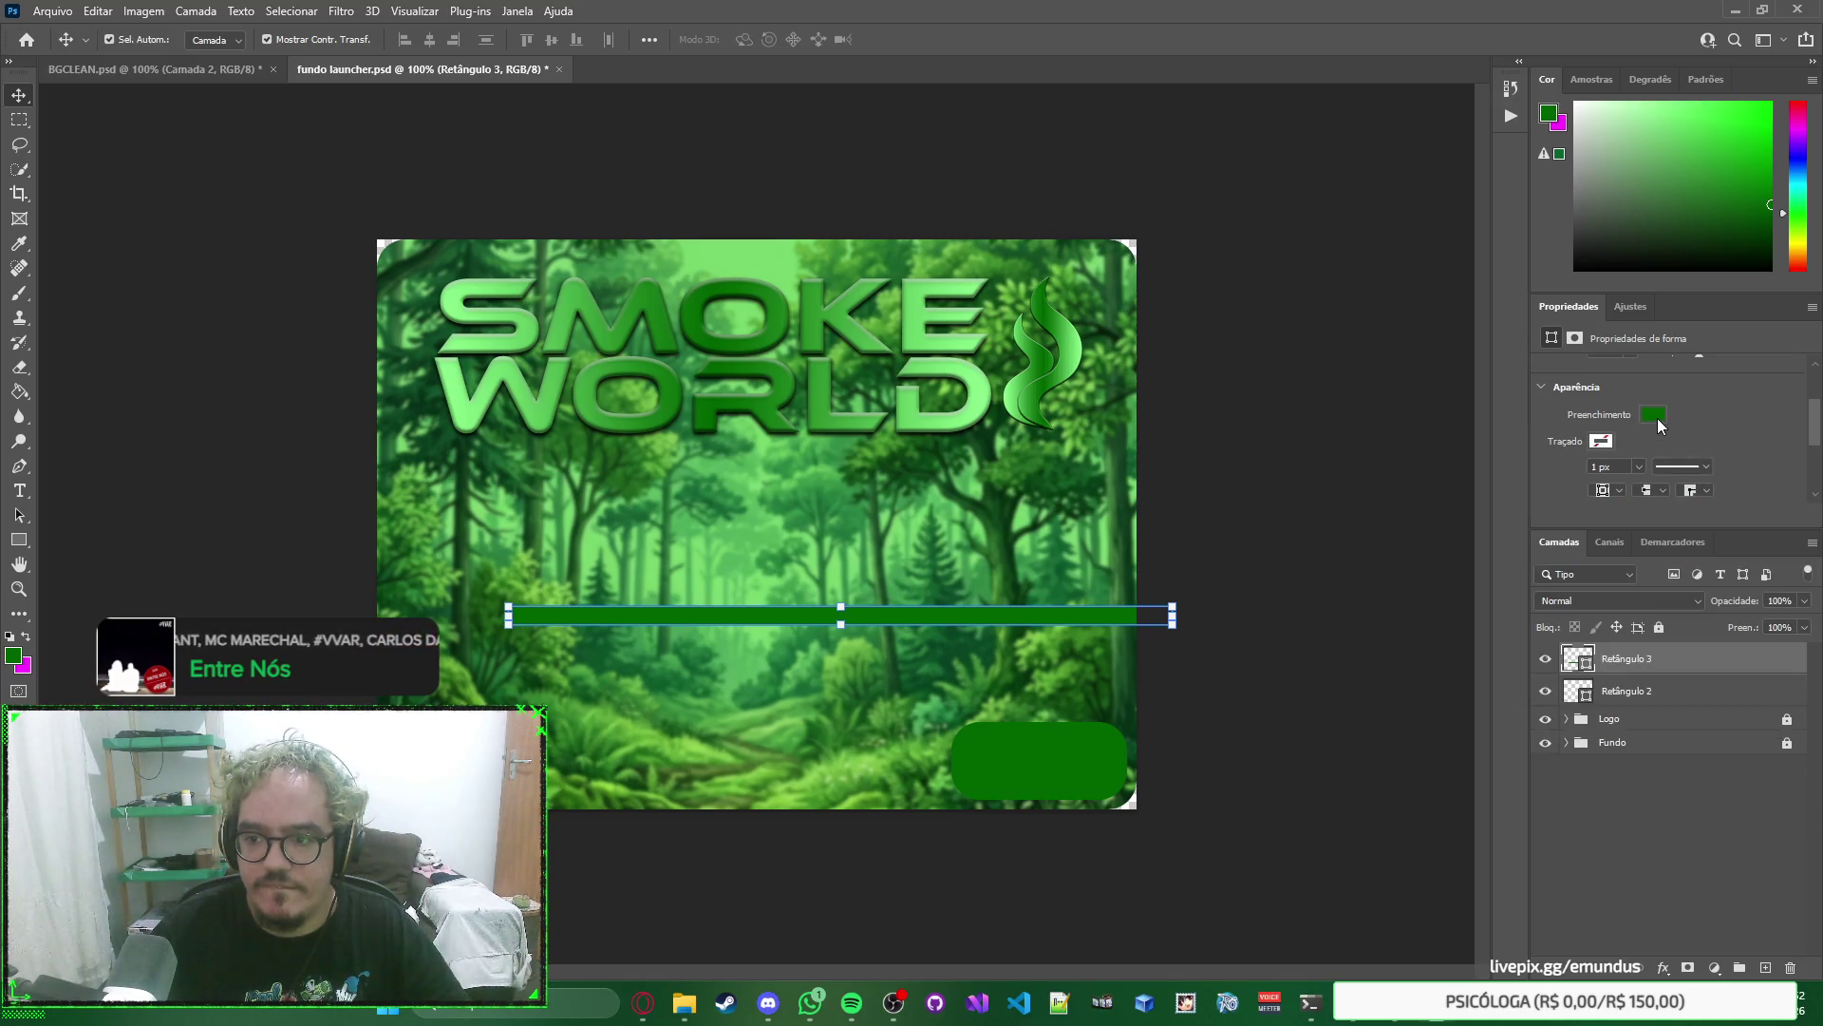
click(1654, 415)
click(1791, 451)
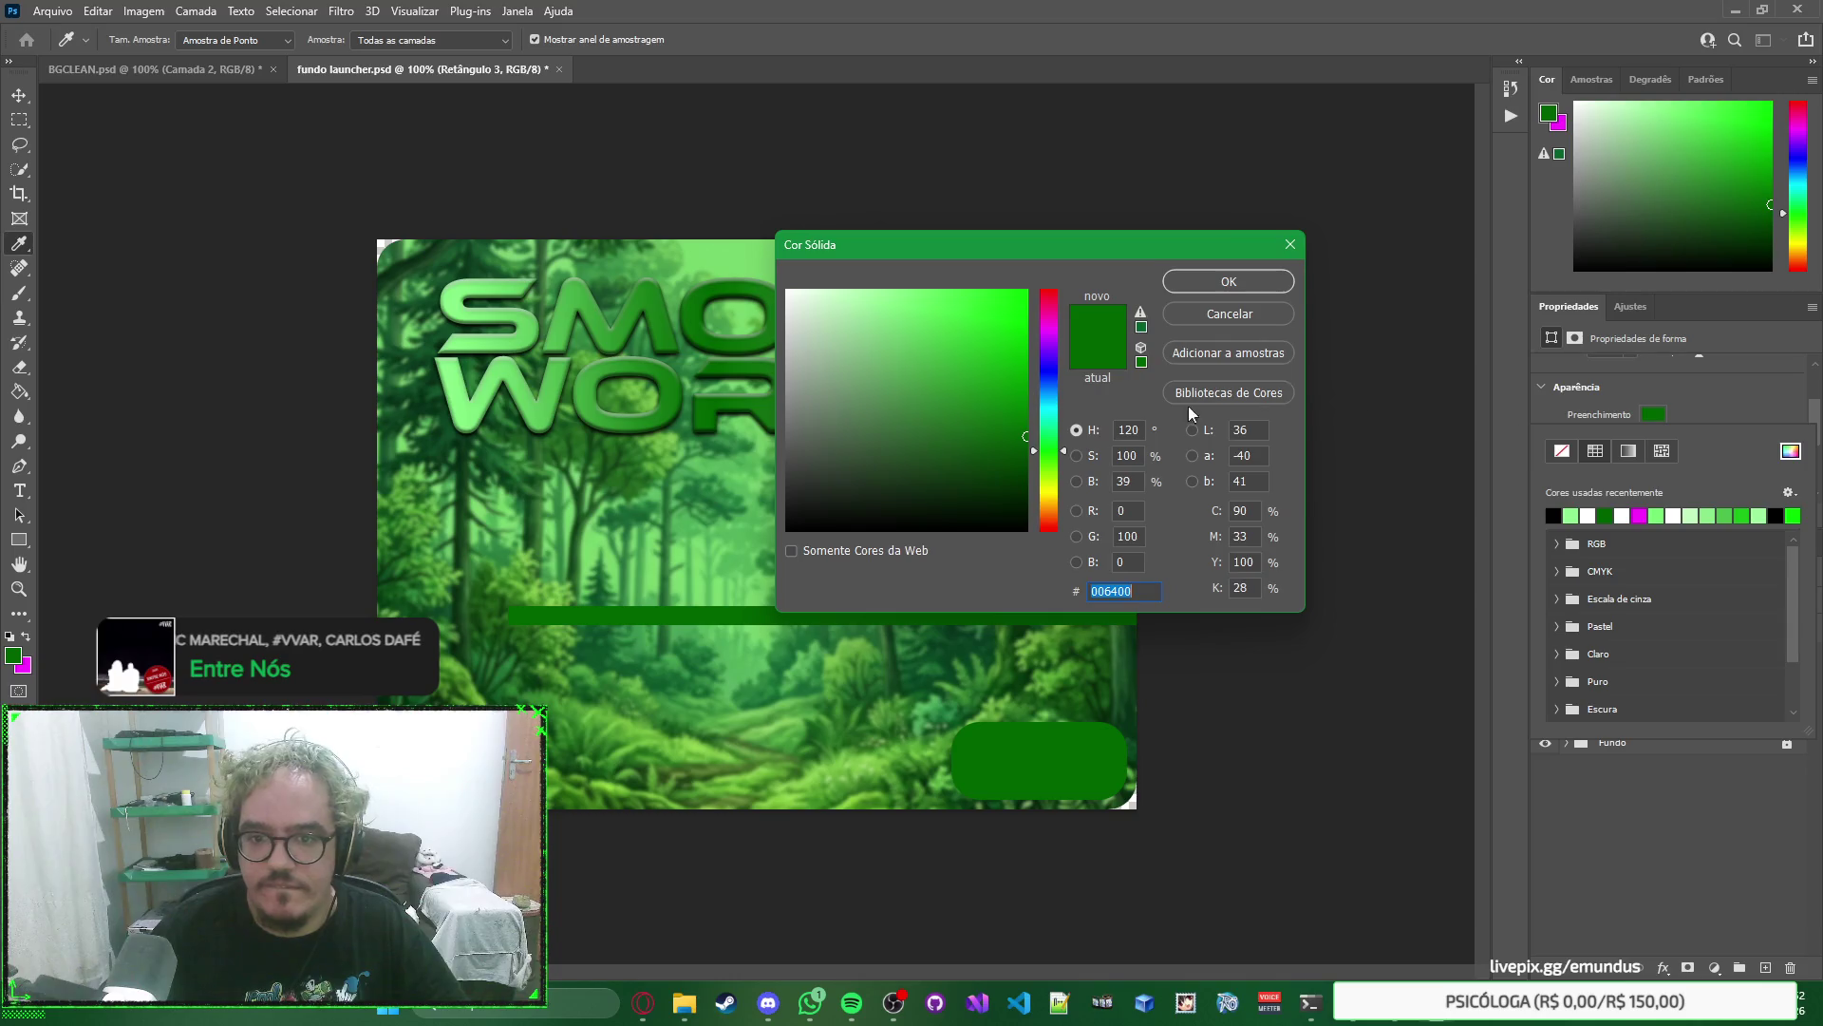
drag(1050, 310, 1050, 280)
click(1247, 282)
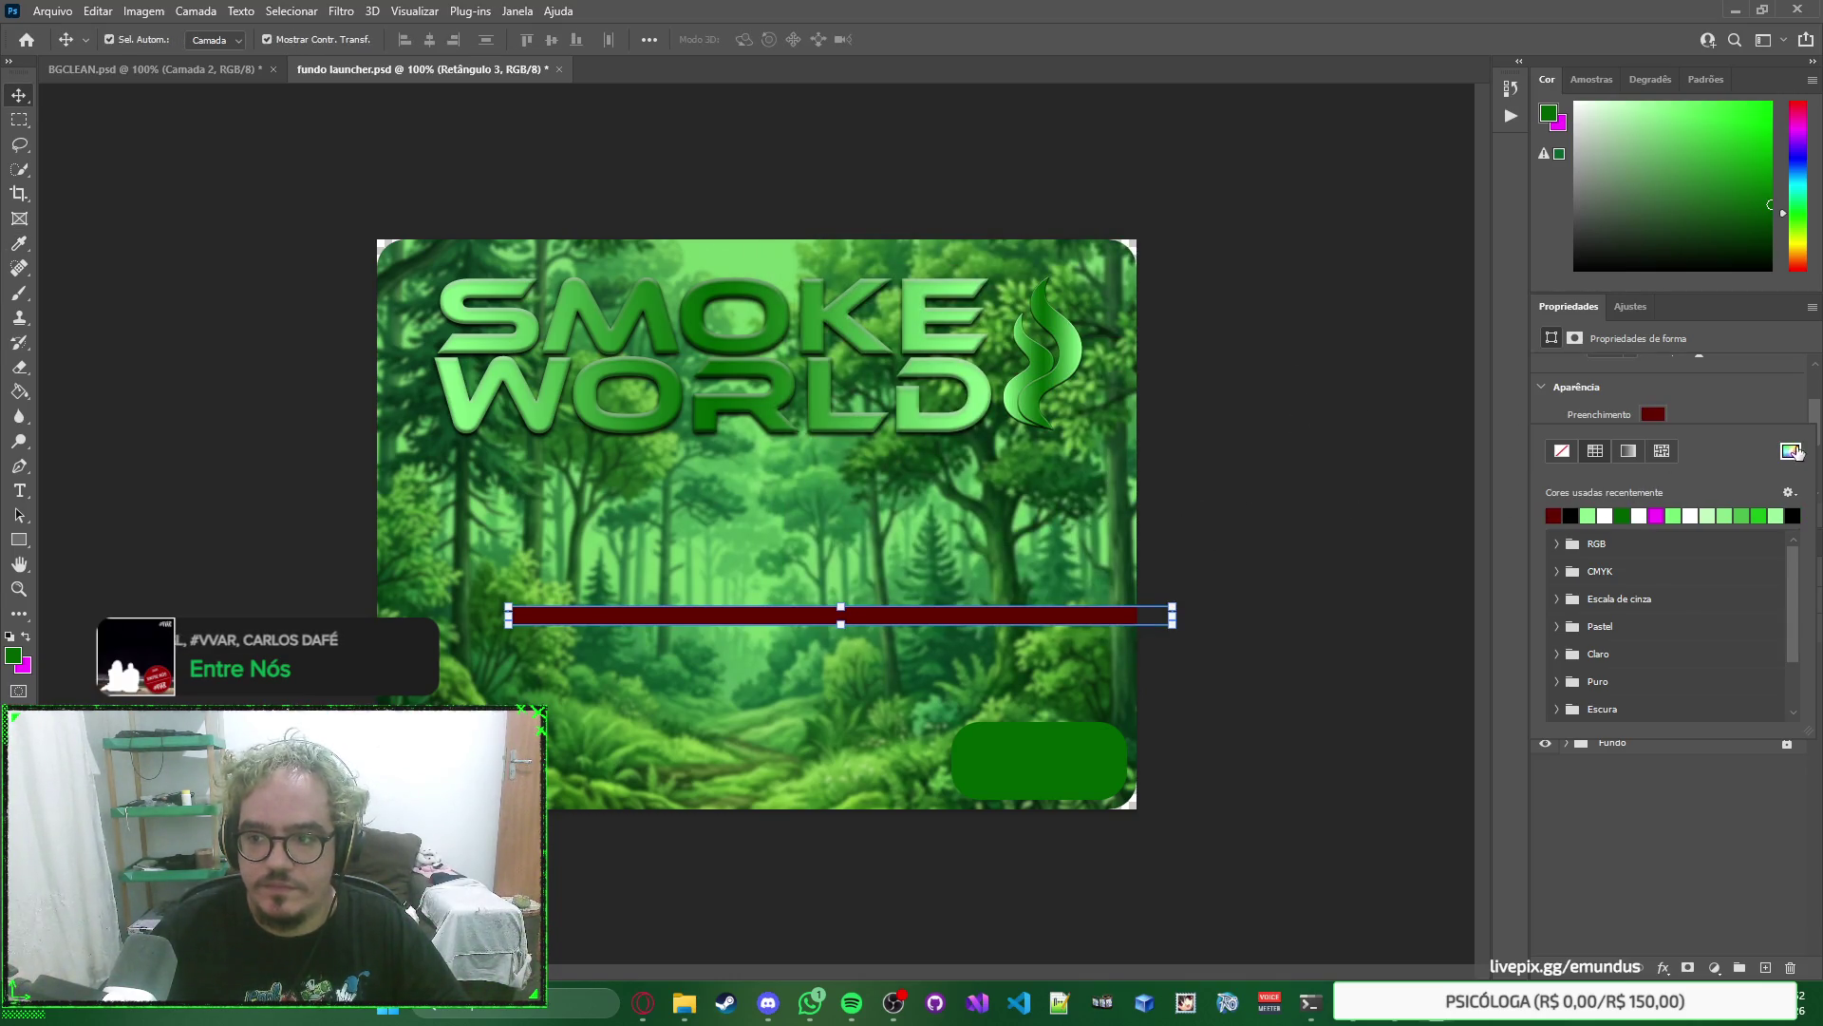
click(1736, 402)
Change the bar's fill to bright red ff0000 in the Color Picker.
scroll(1734, 443, up, 1)
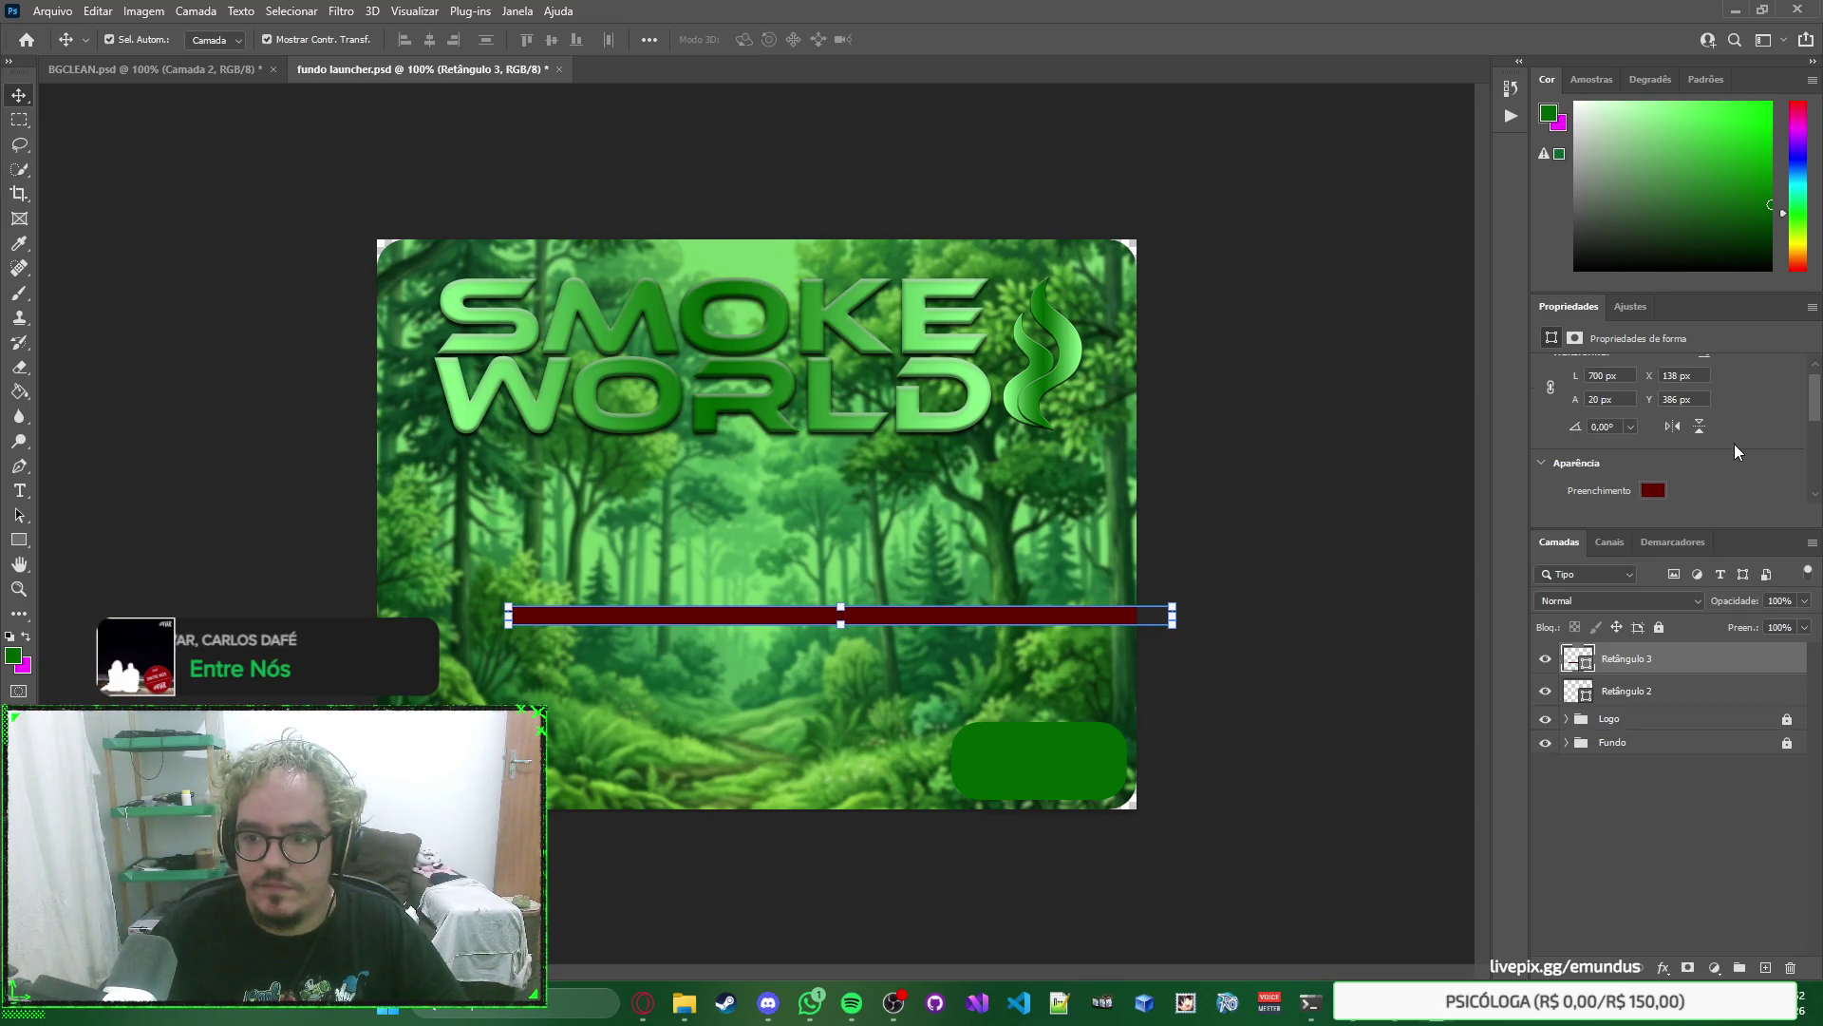
scroll(1734, 442, down, 4)
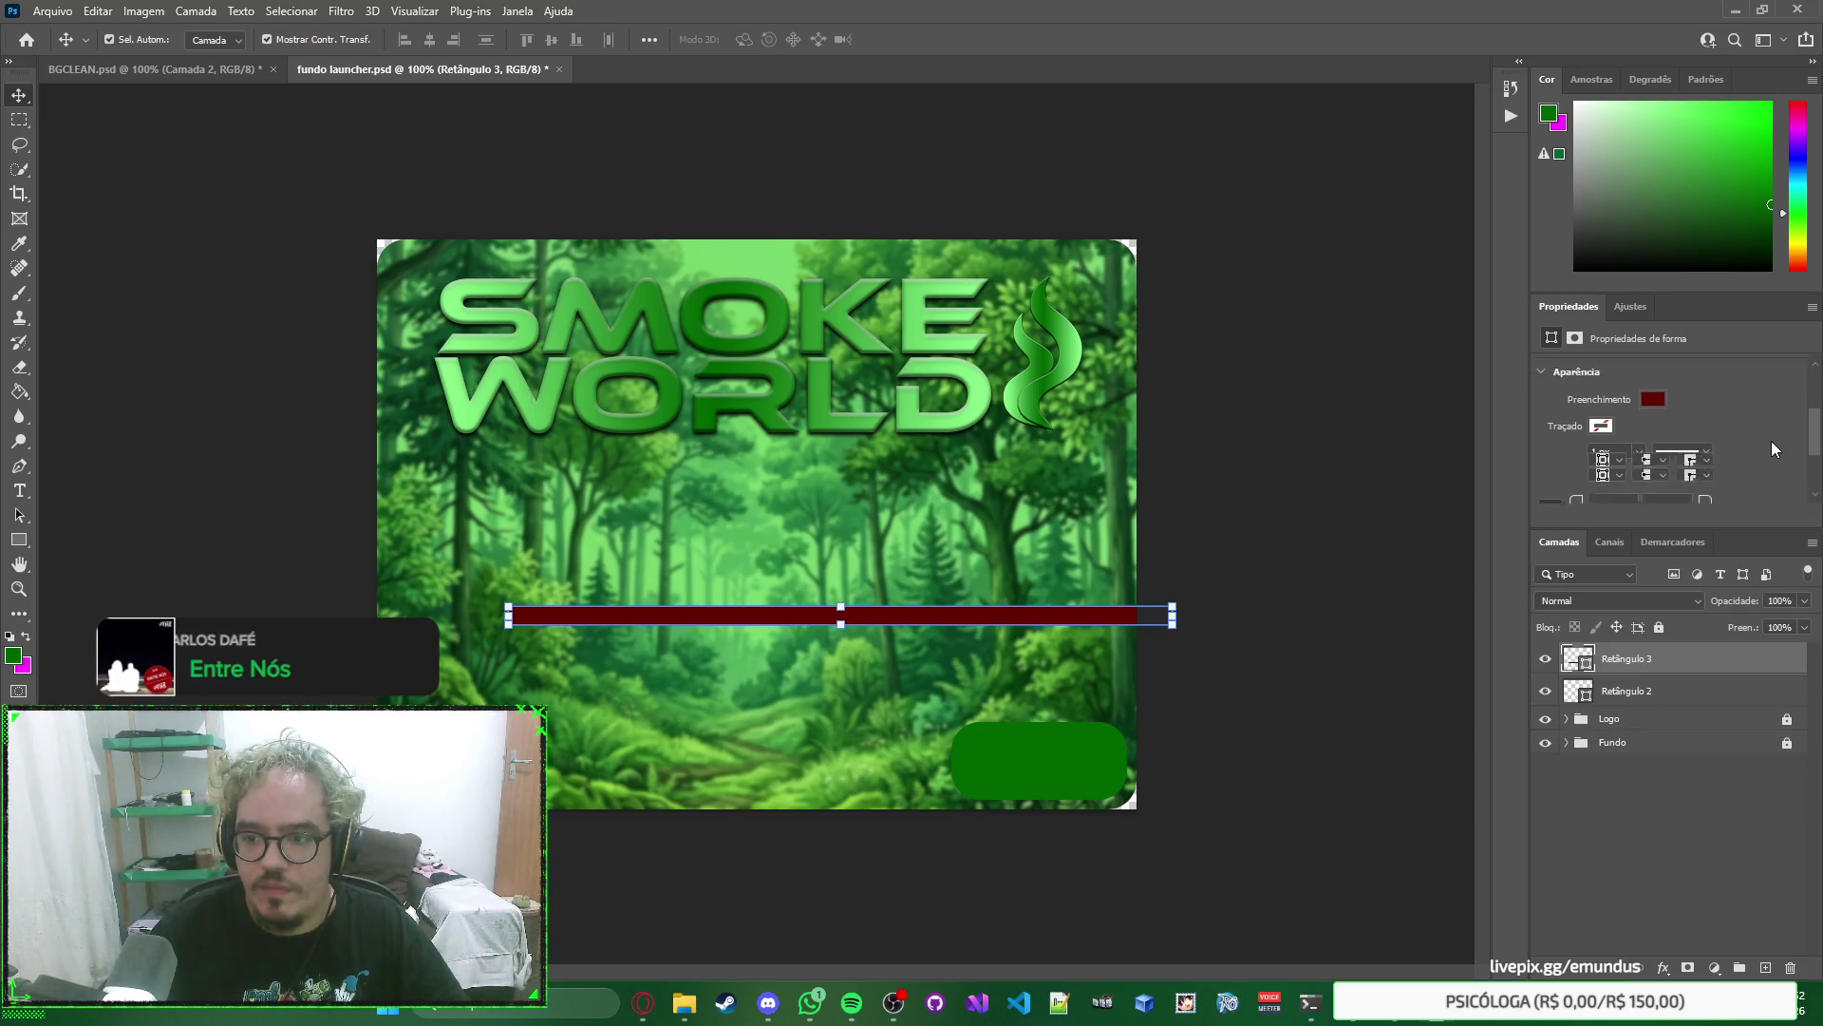
scroll(1770, 440, up, 4)
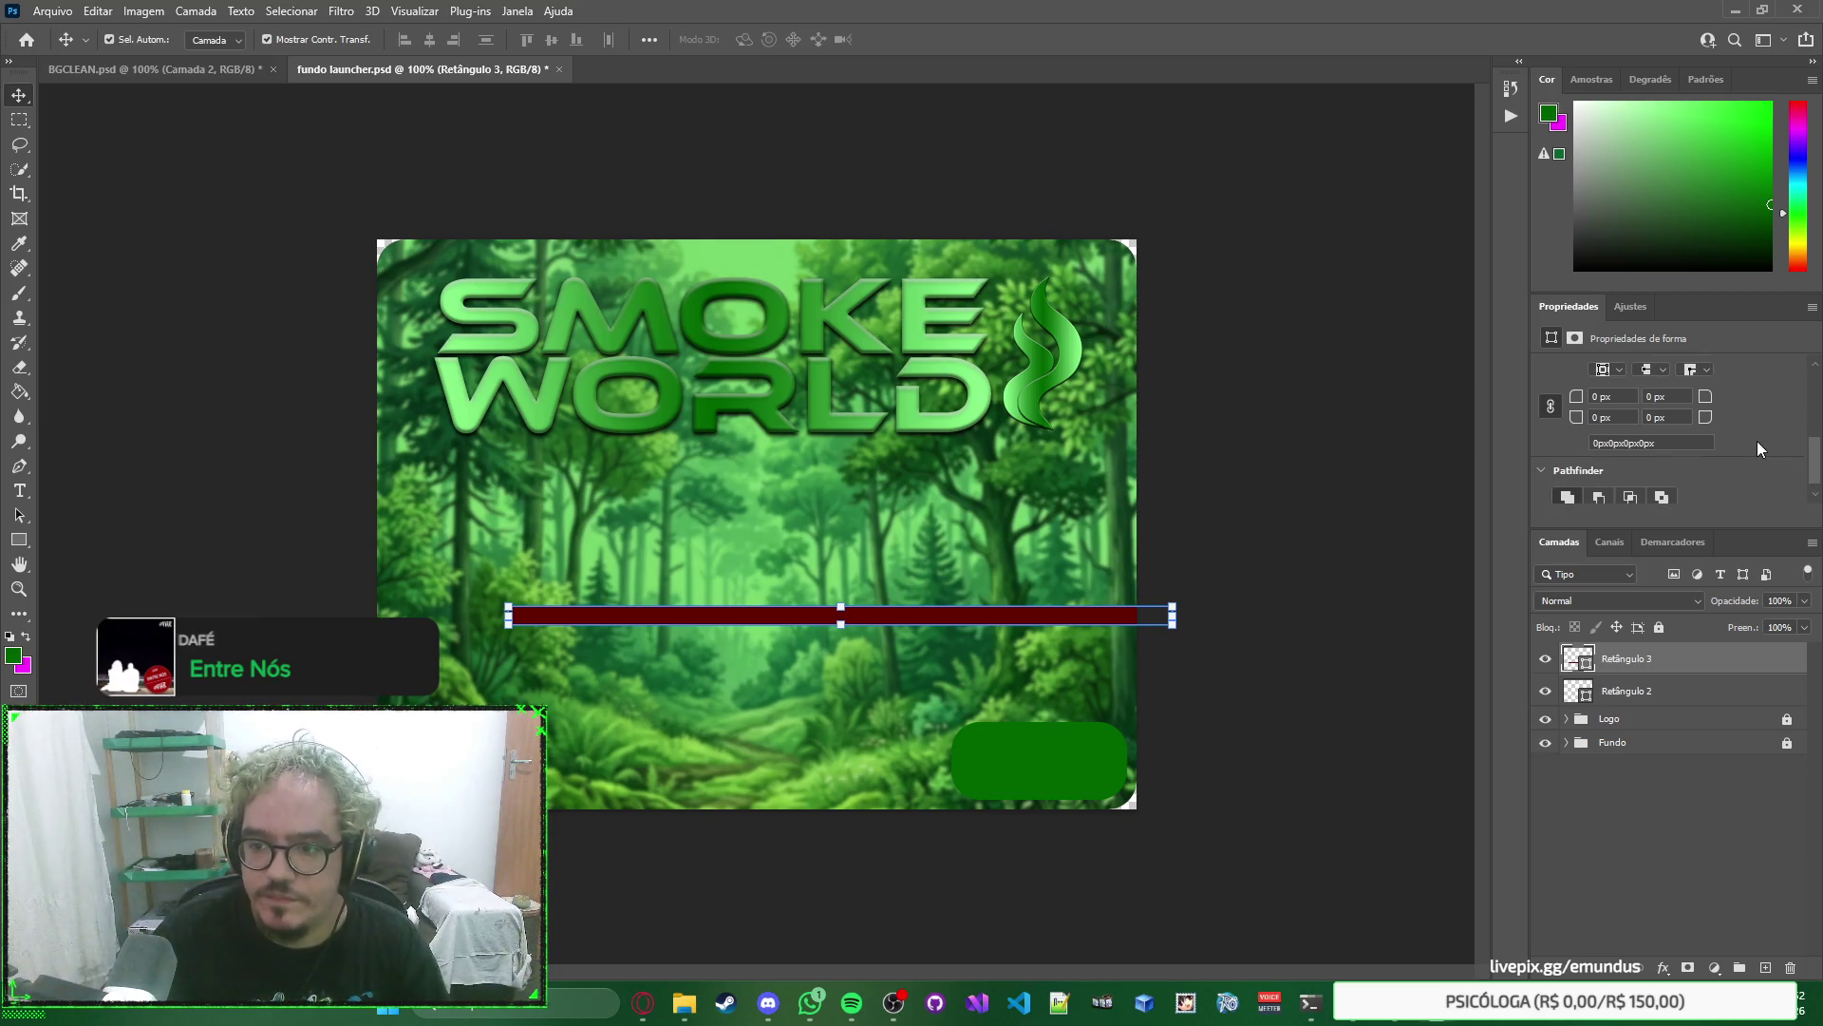
scroll(1742, 450, up, 1)
click(1657, 476)
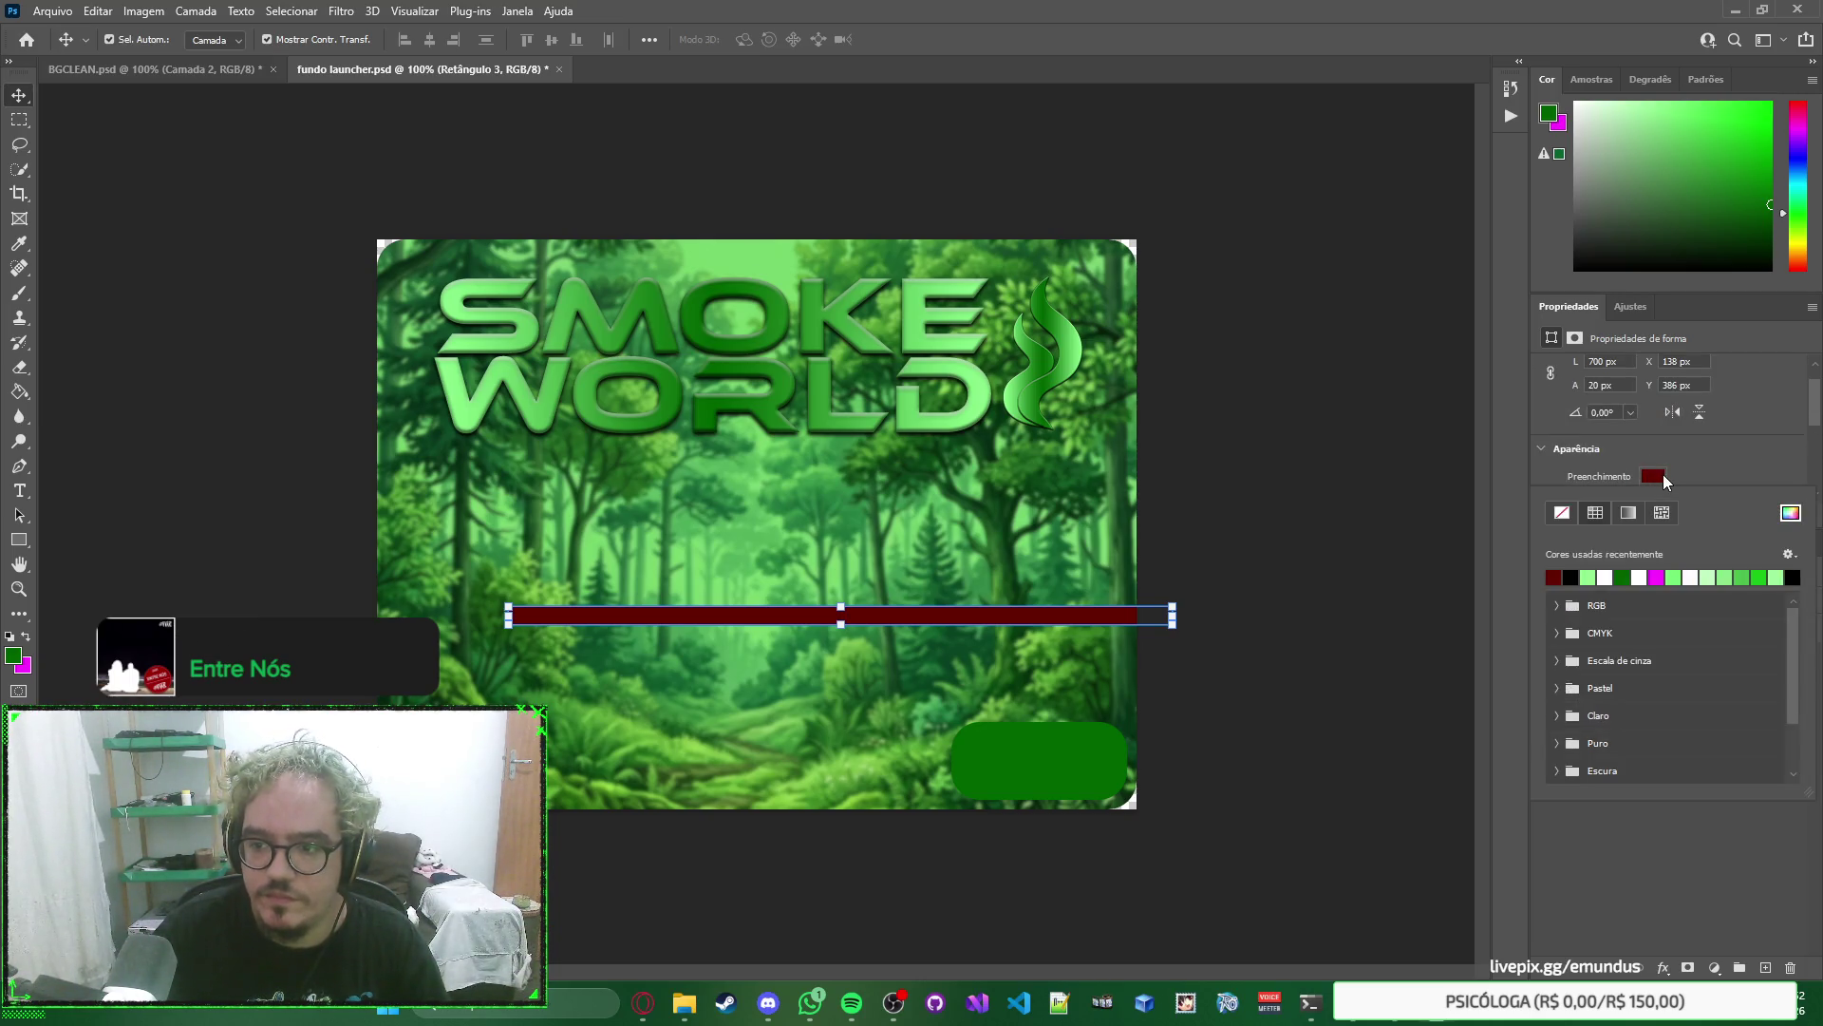
click(1790, 513)
text(ff0000)
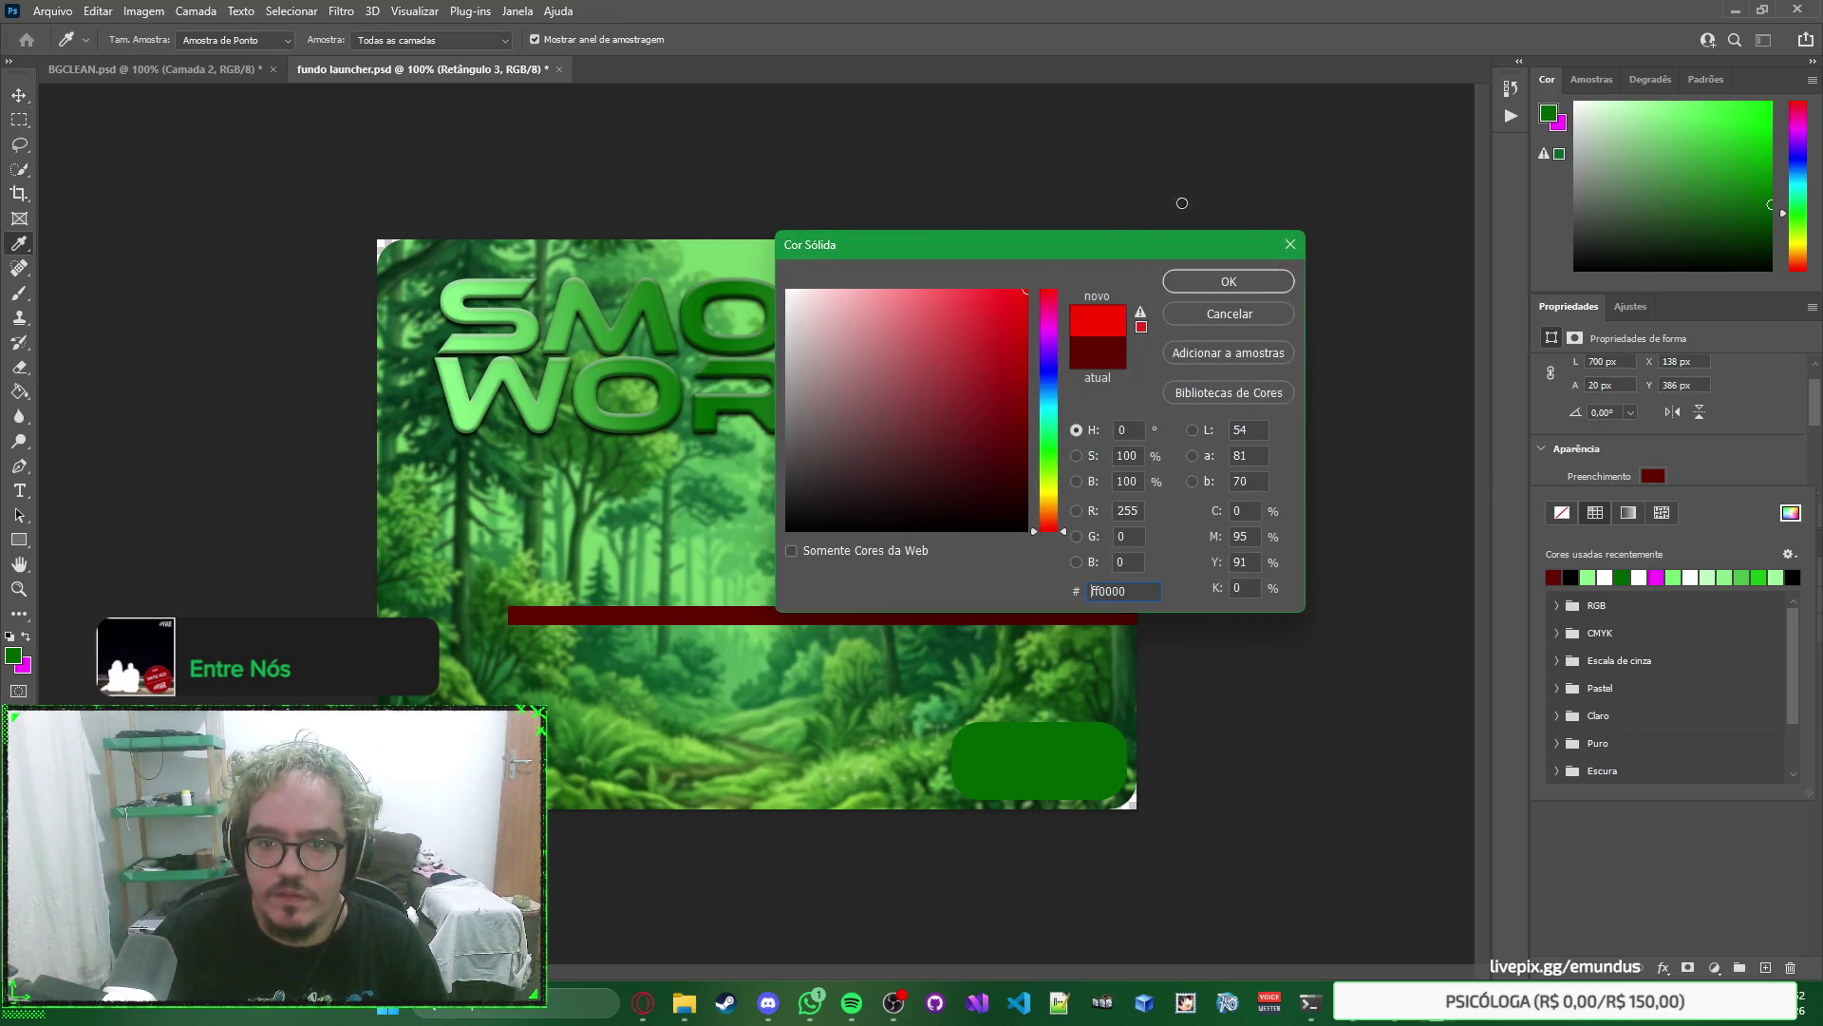
click(1225, 283)
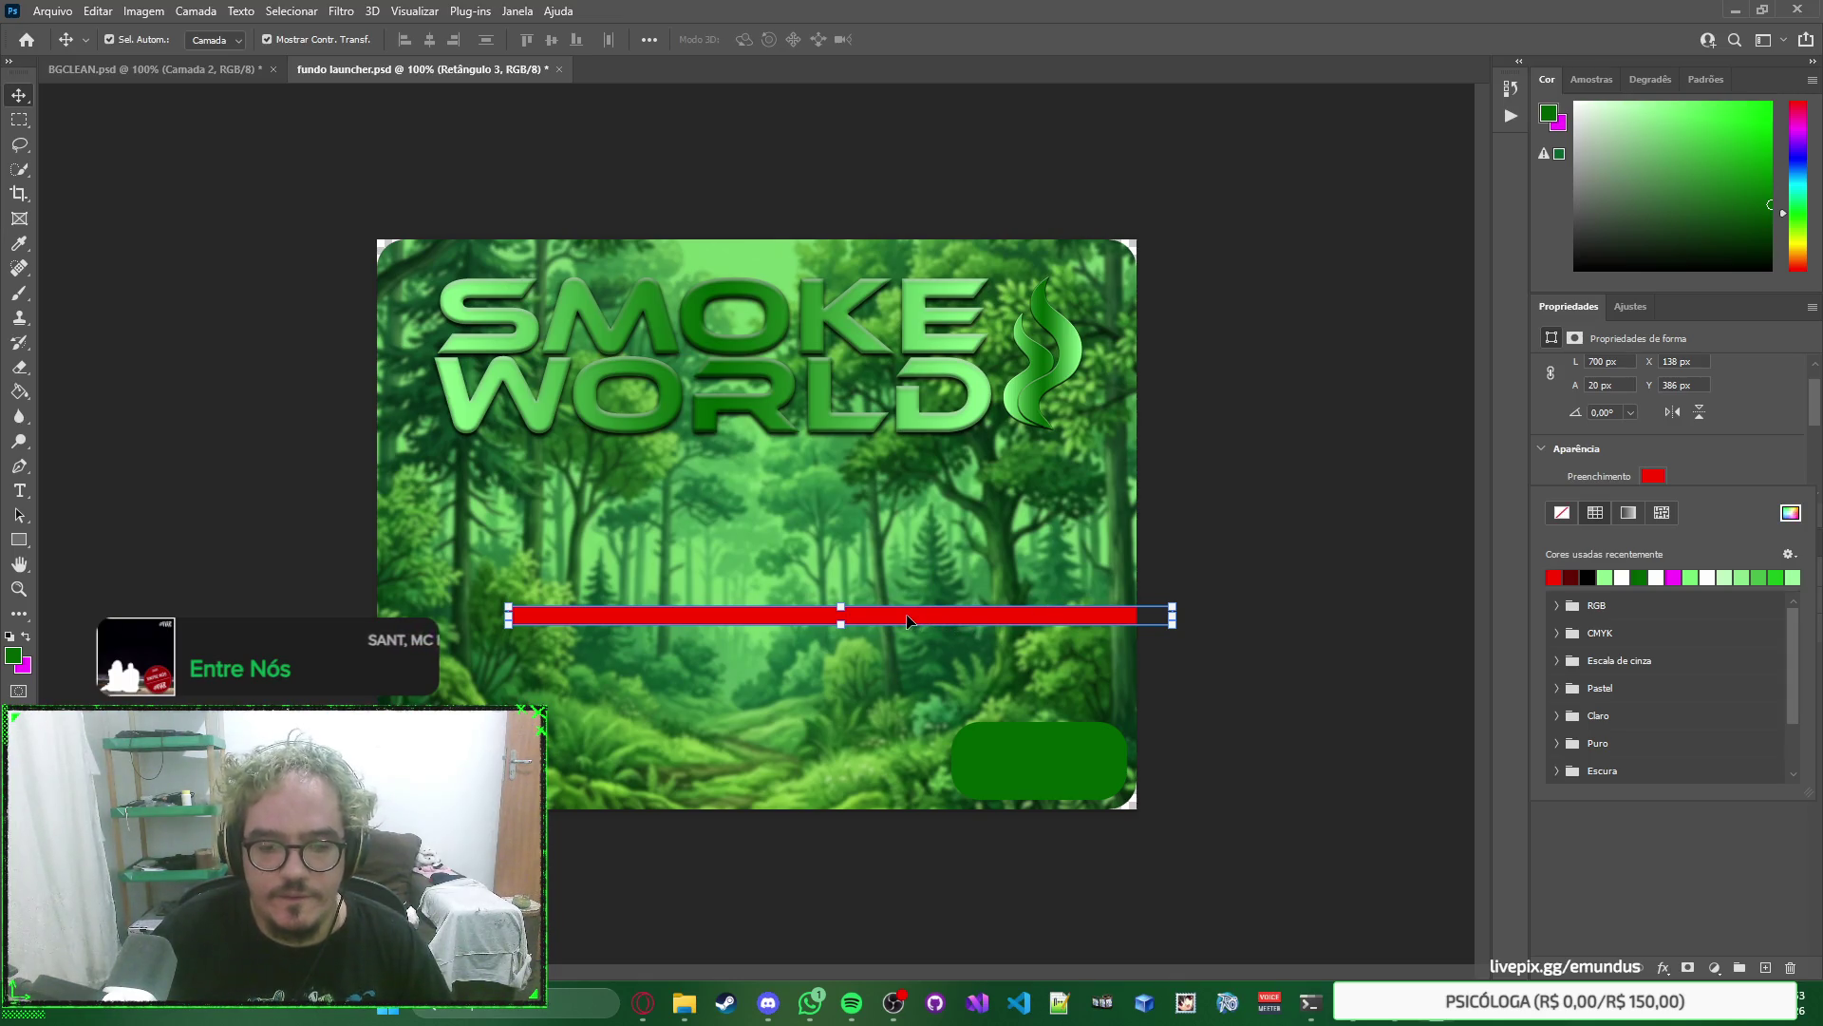
click(1310, 533)
Check the progress bar's position and size in AutoPatch Builder, then return to Photoshop.
key(alt+Tab)
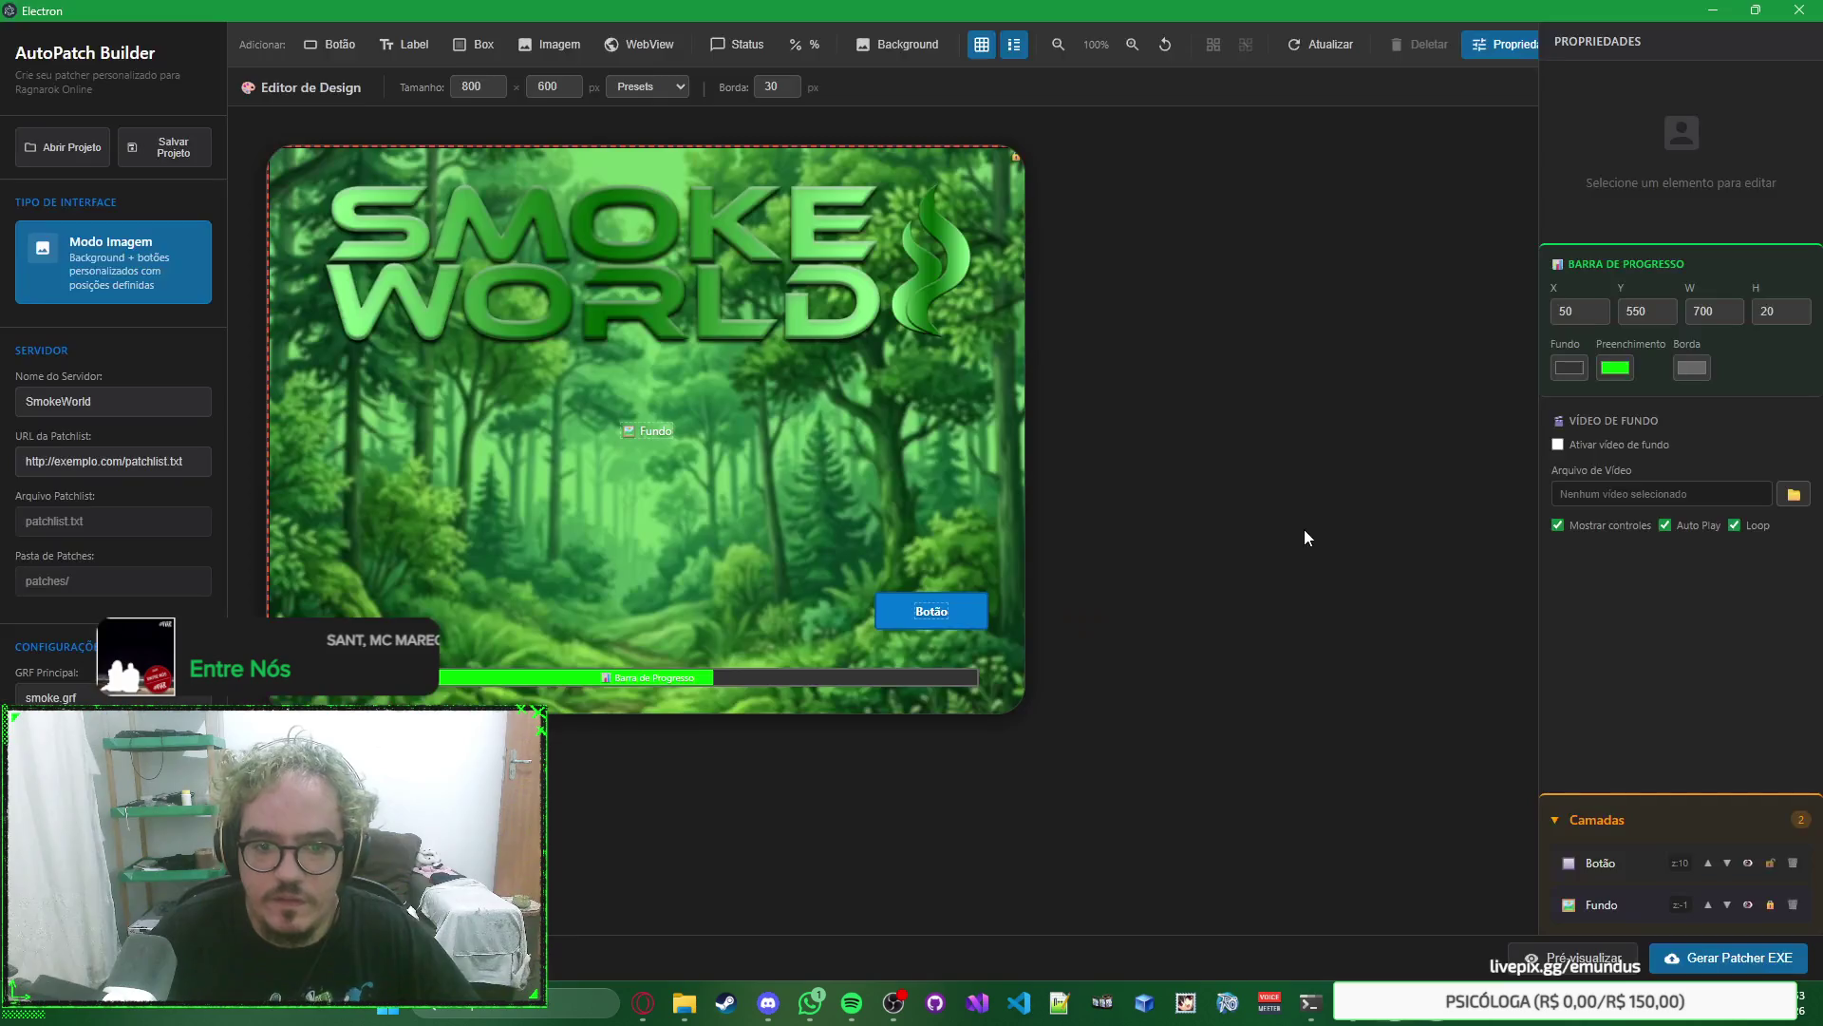
click(676, 680)
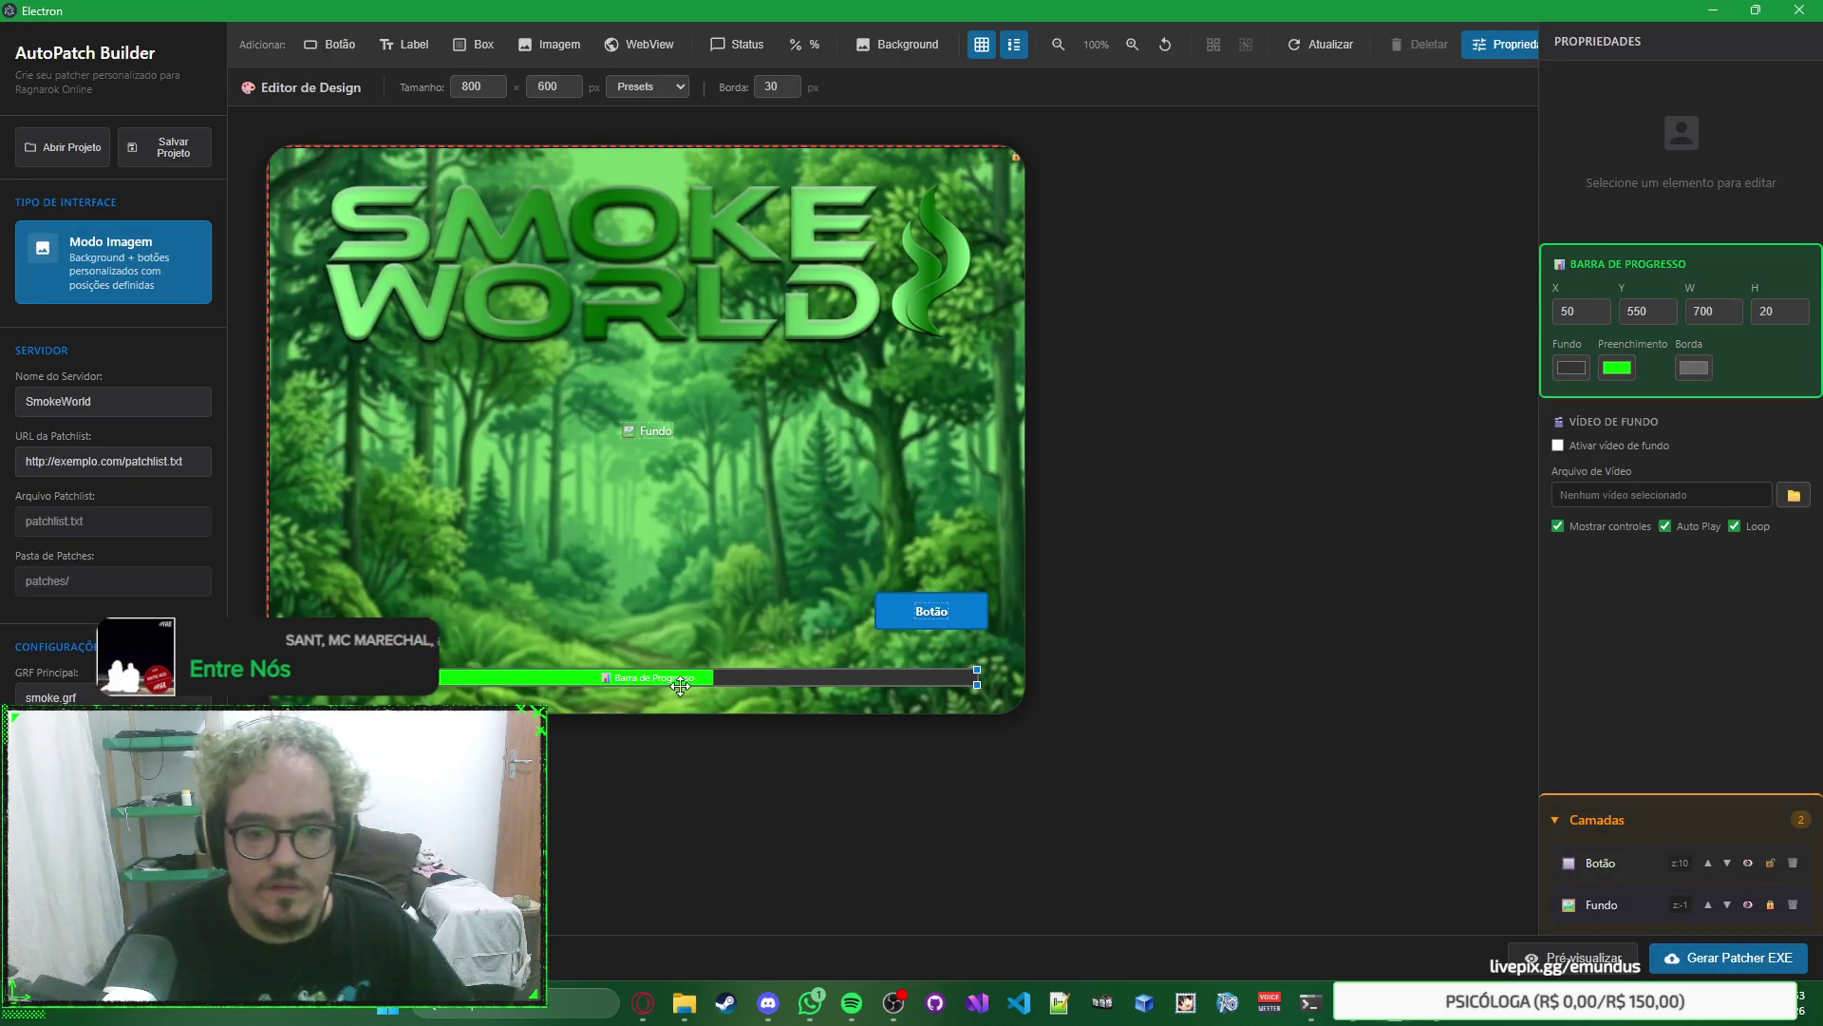
key(alt+Tab)
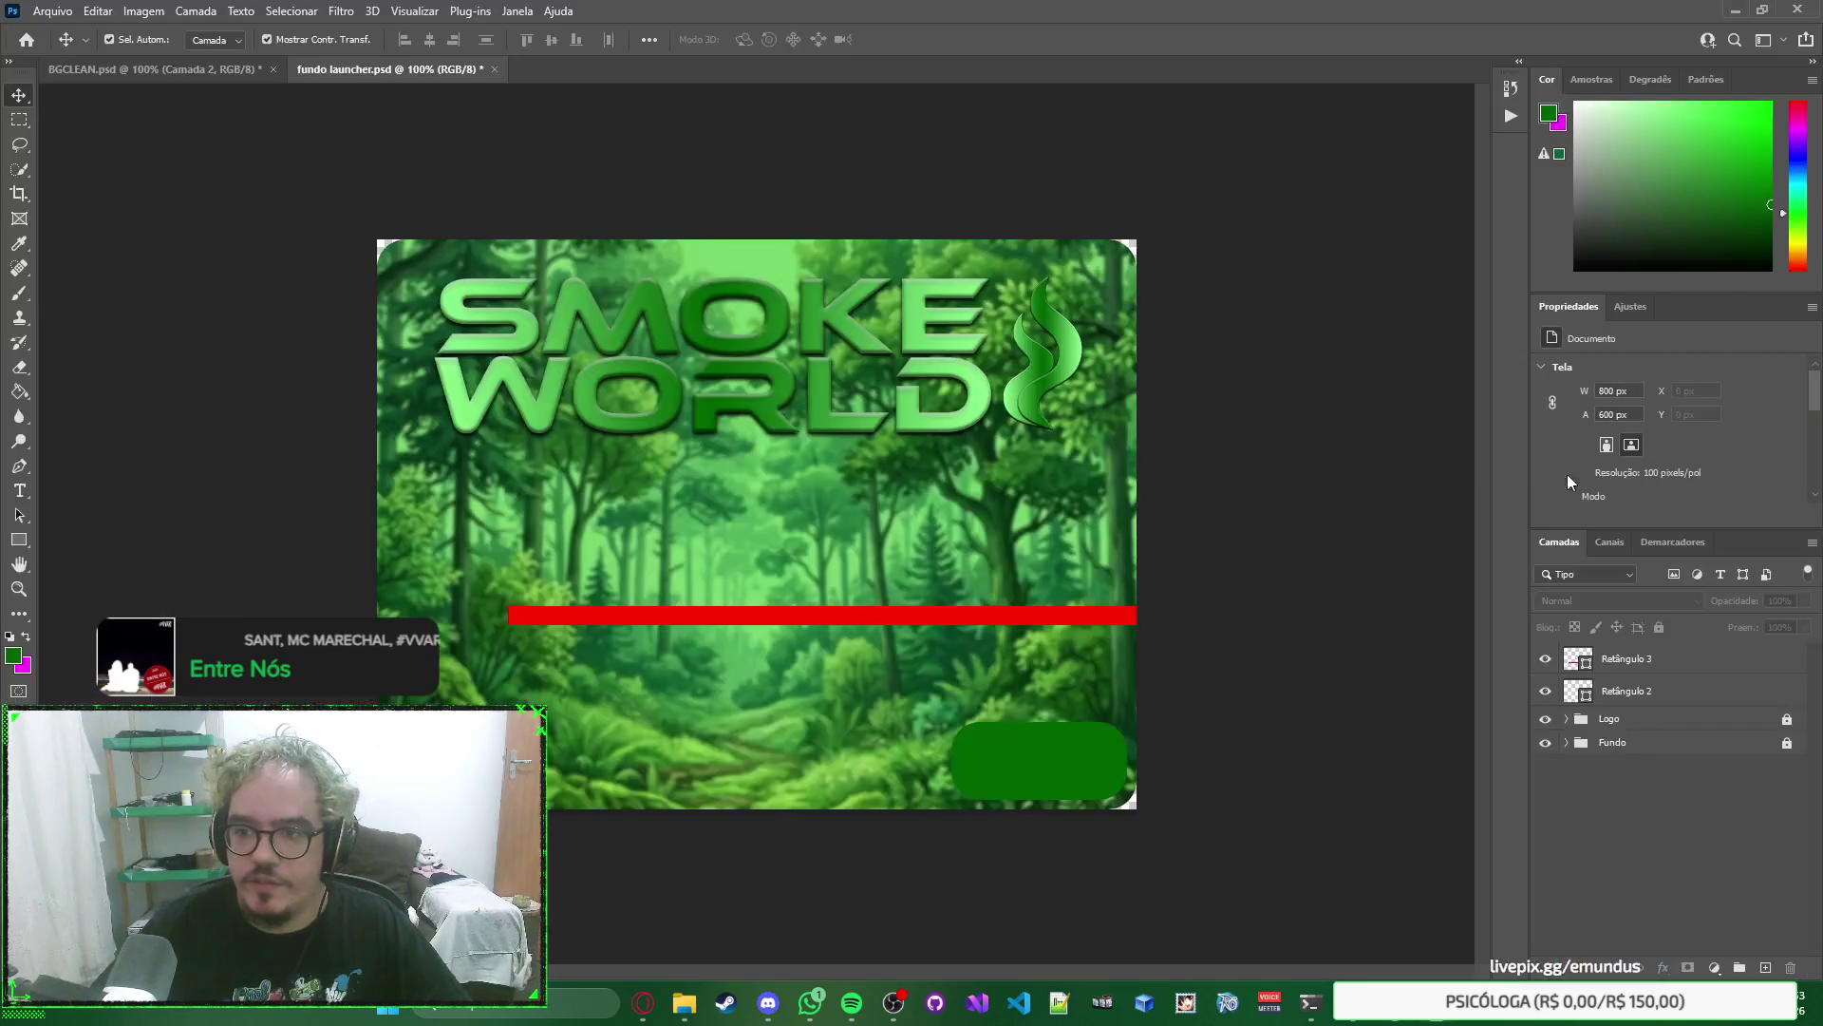
Move the red bar to X 50, Y 550 and nudge the green button up above it.
click(997, 615)
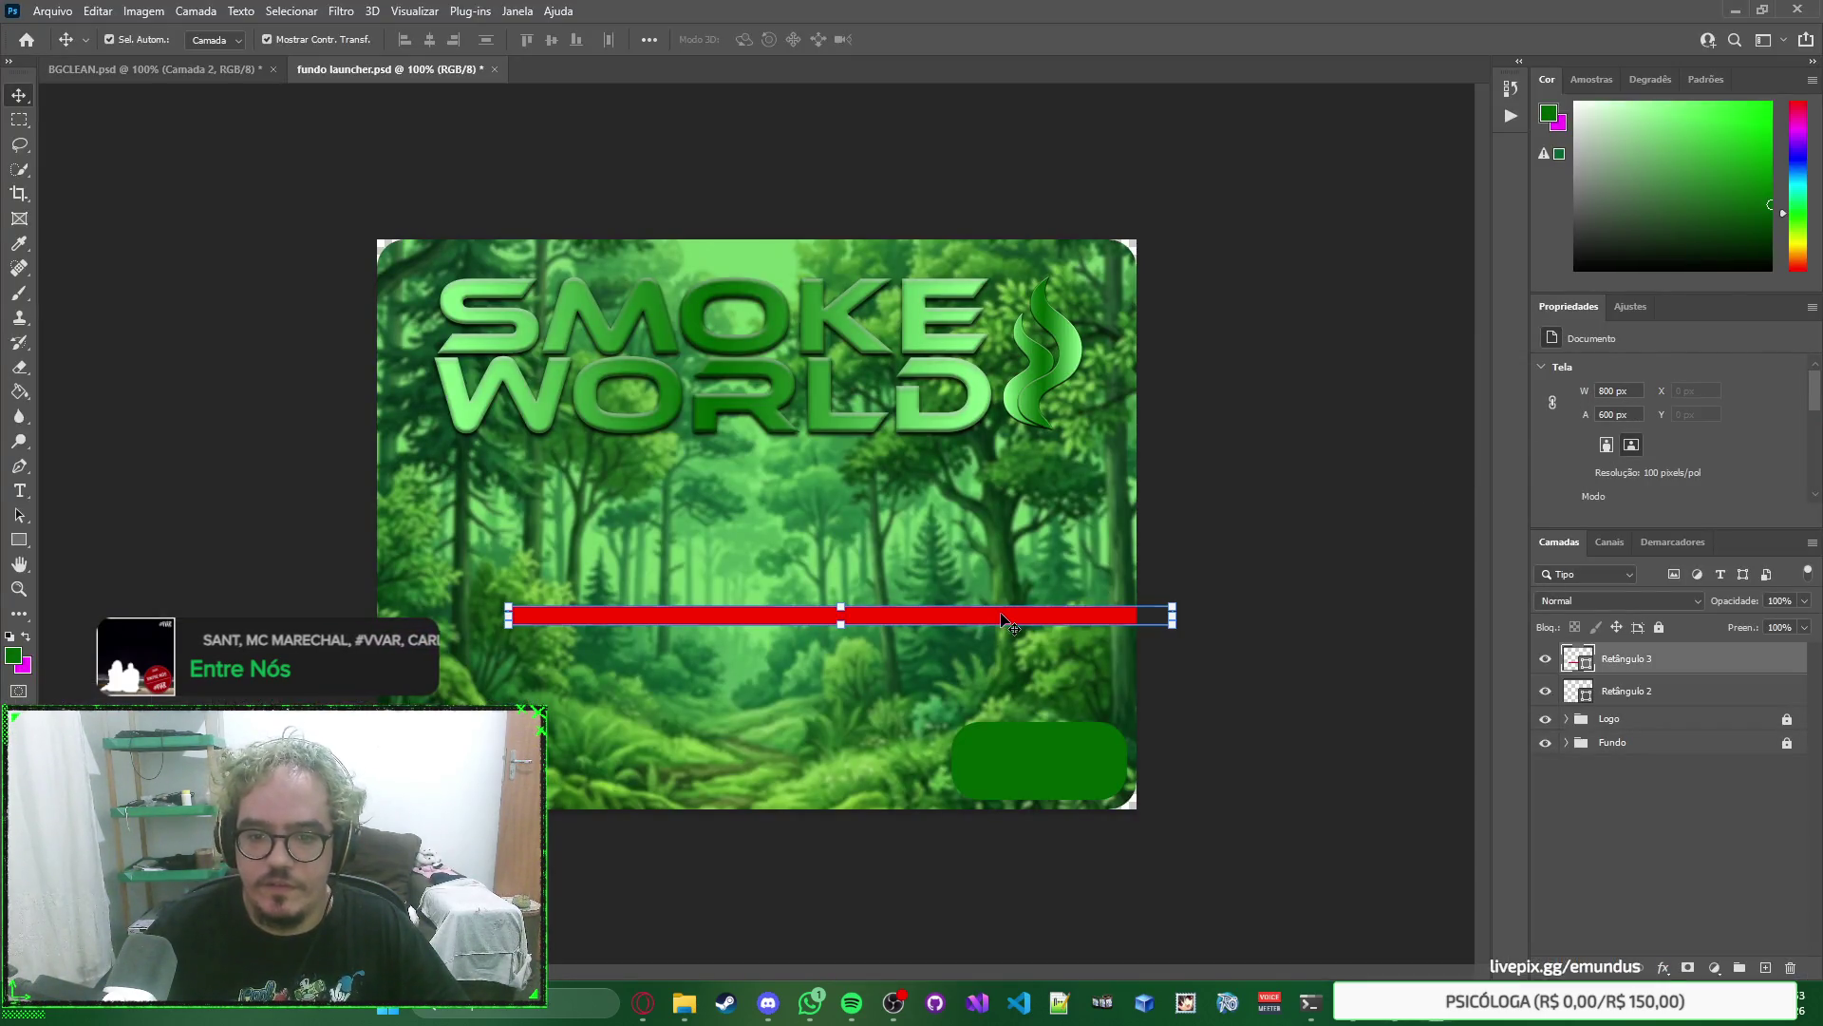
text(50)
key(Tab)
text(550)
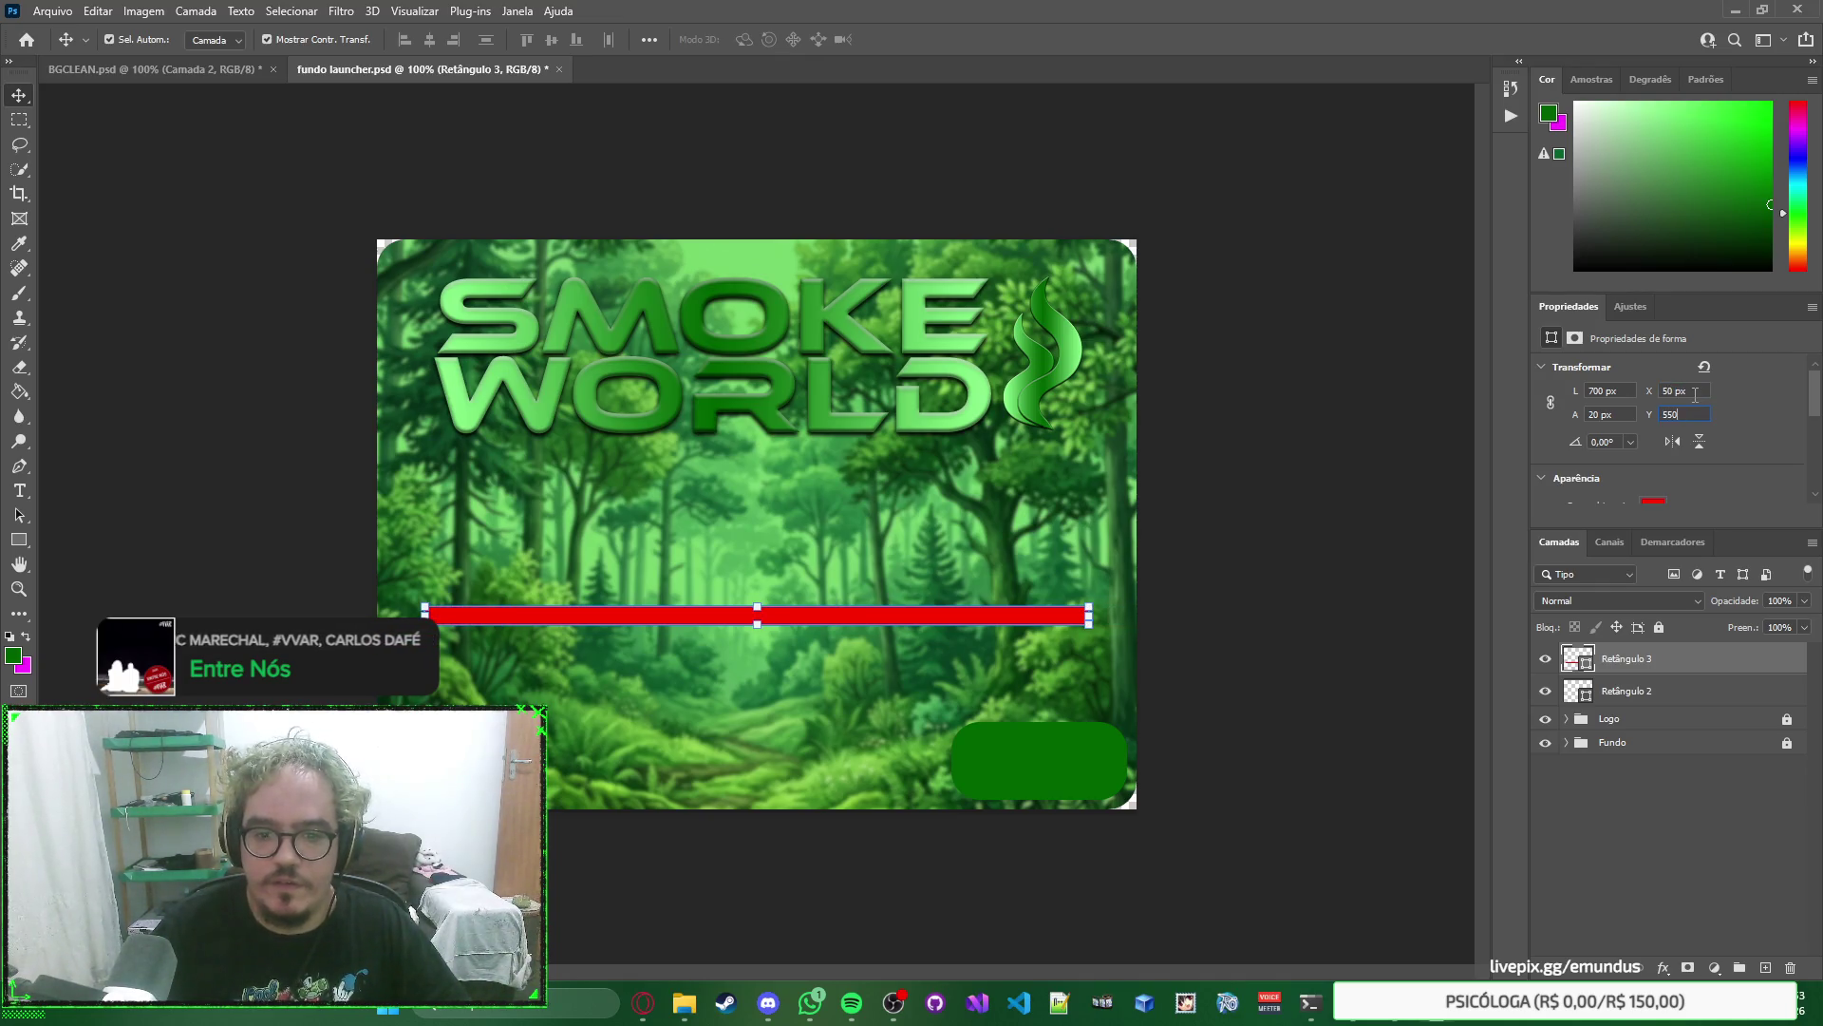
key(Return)
click(1364, 569)
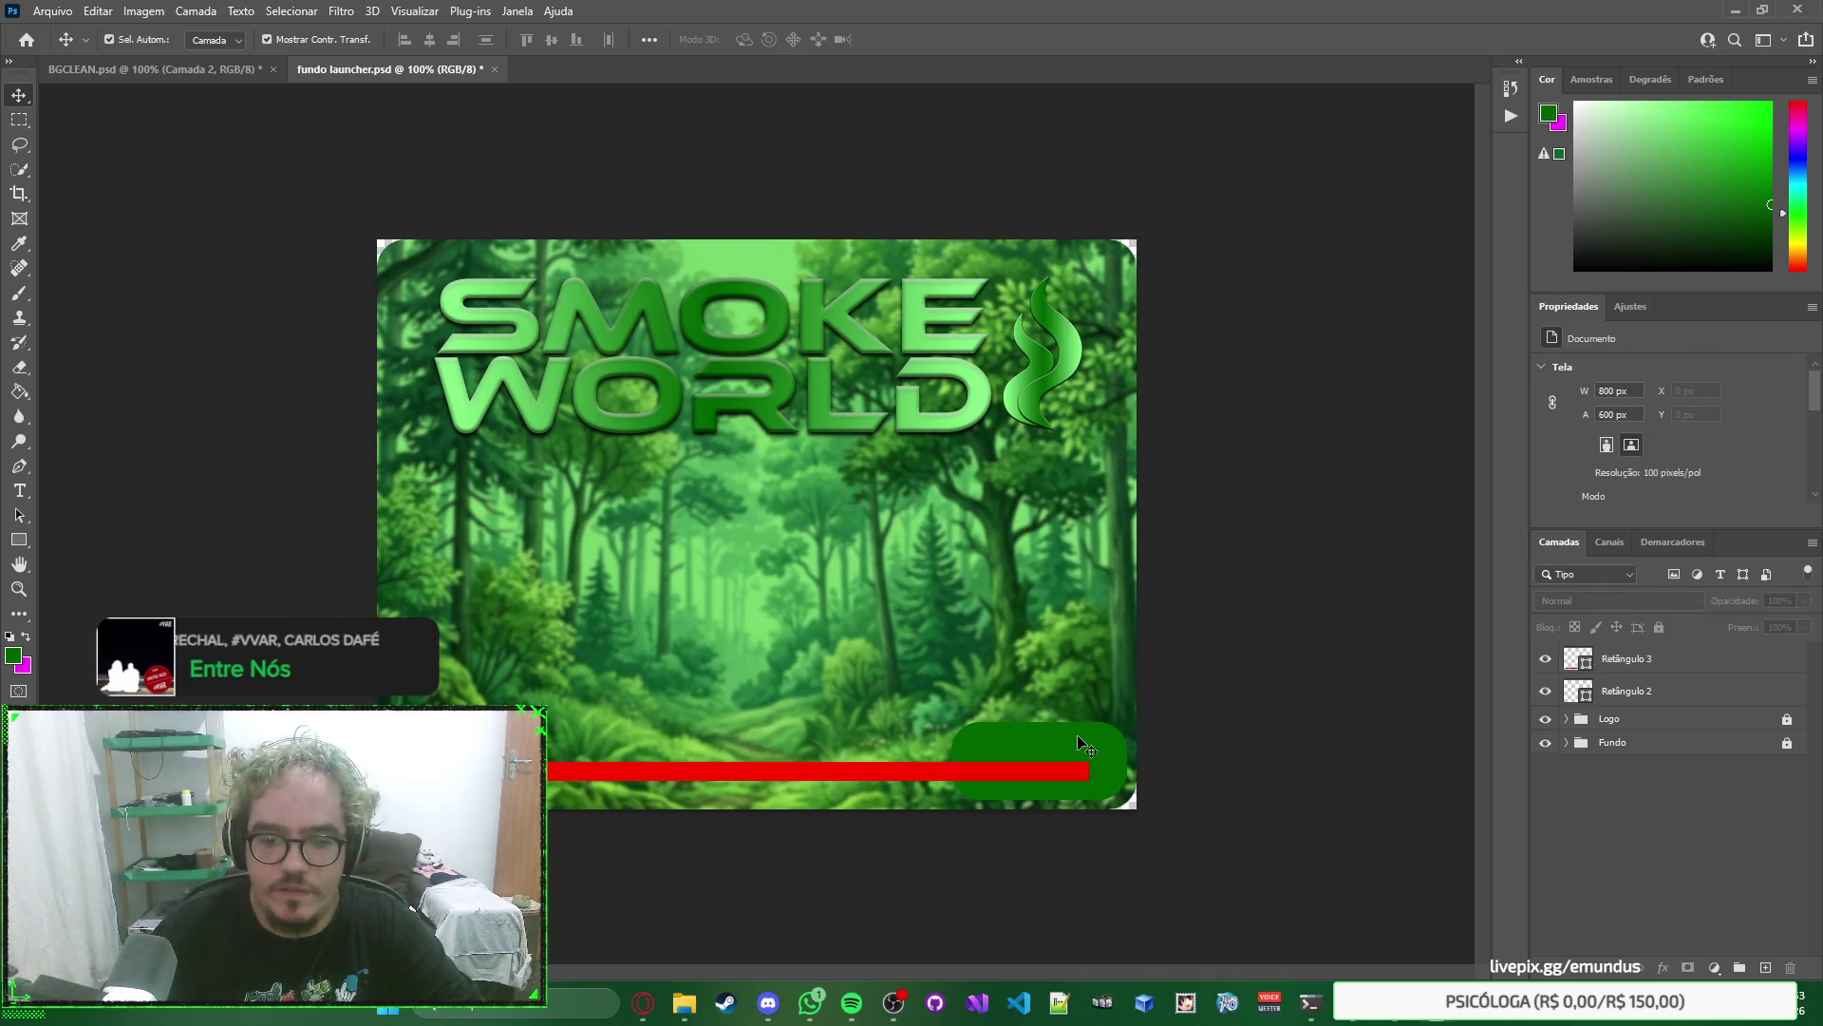
click(1063, 750)
key(Up)
key(Up)
key(Up)
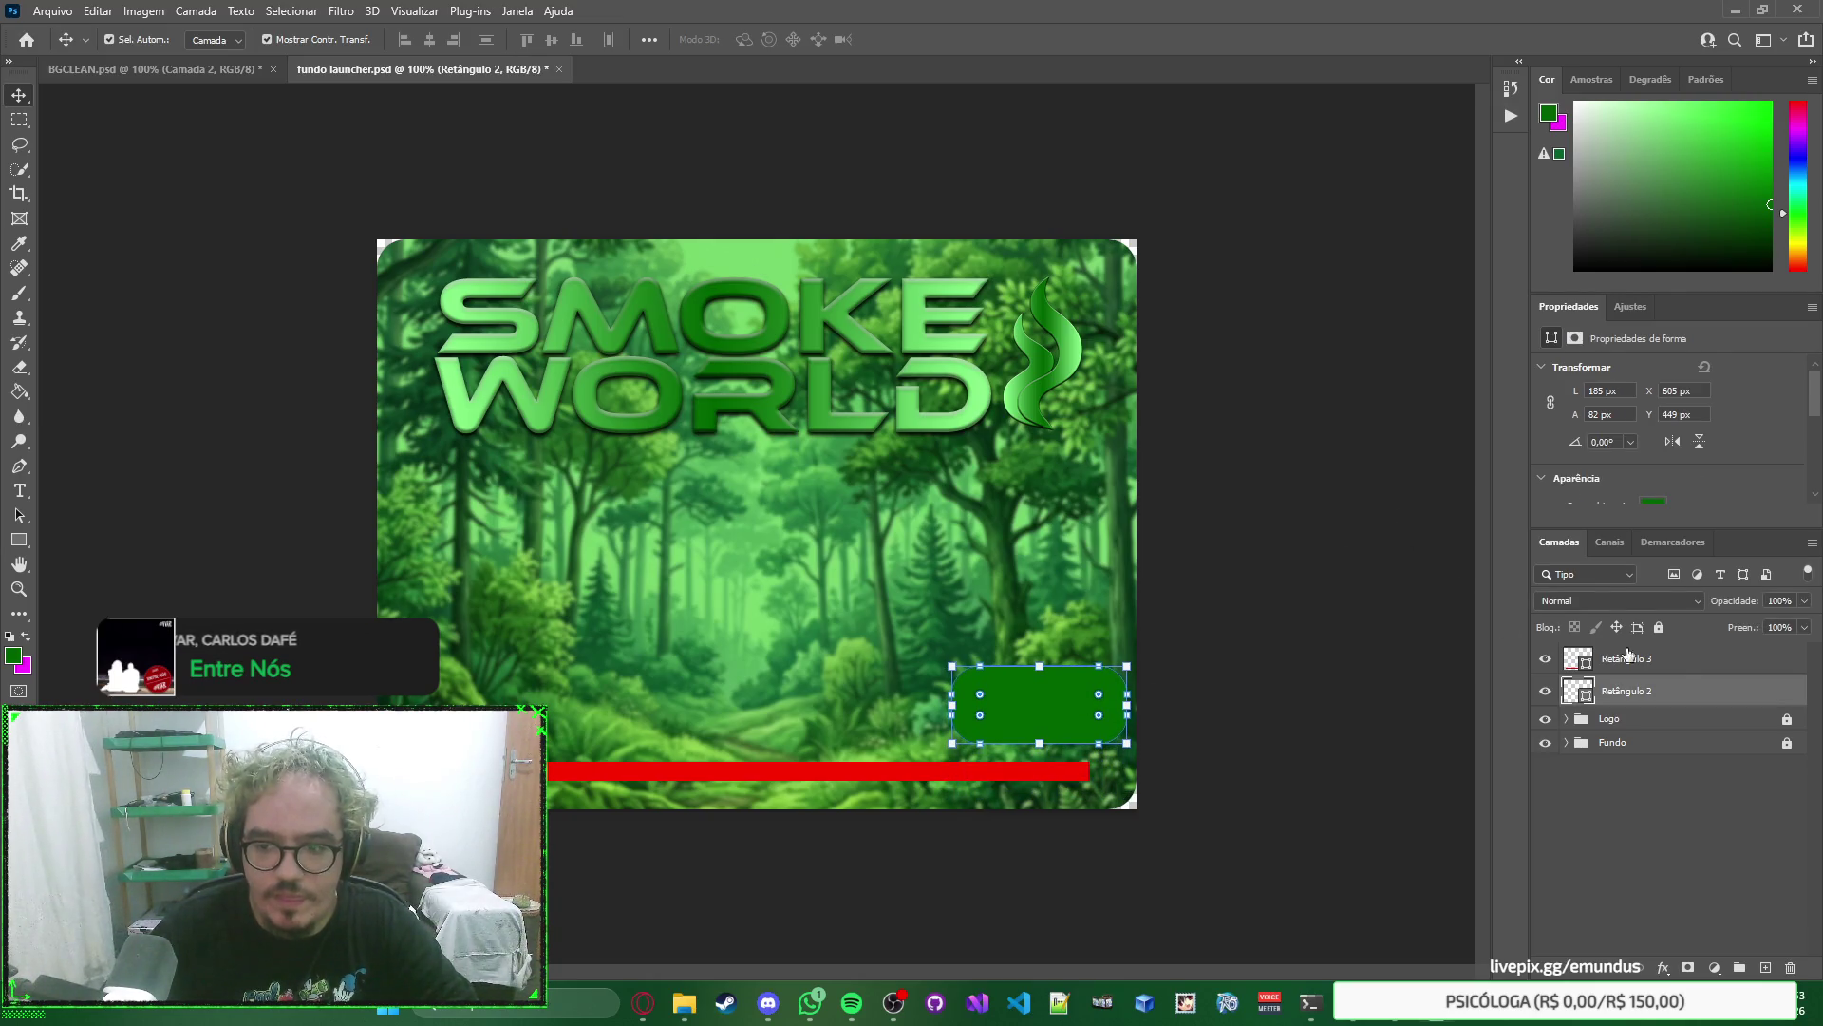
Rename the red bar's layer to Barra de Progresso.
click(1663, 665)
double_click(1644, 665)
text(Barra de Pr)
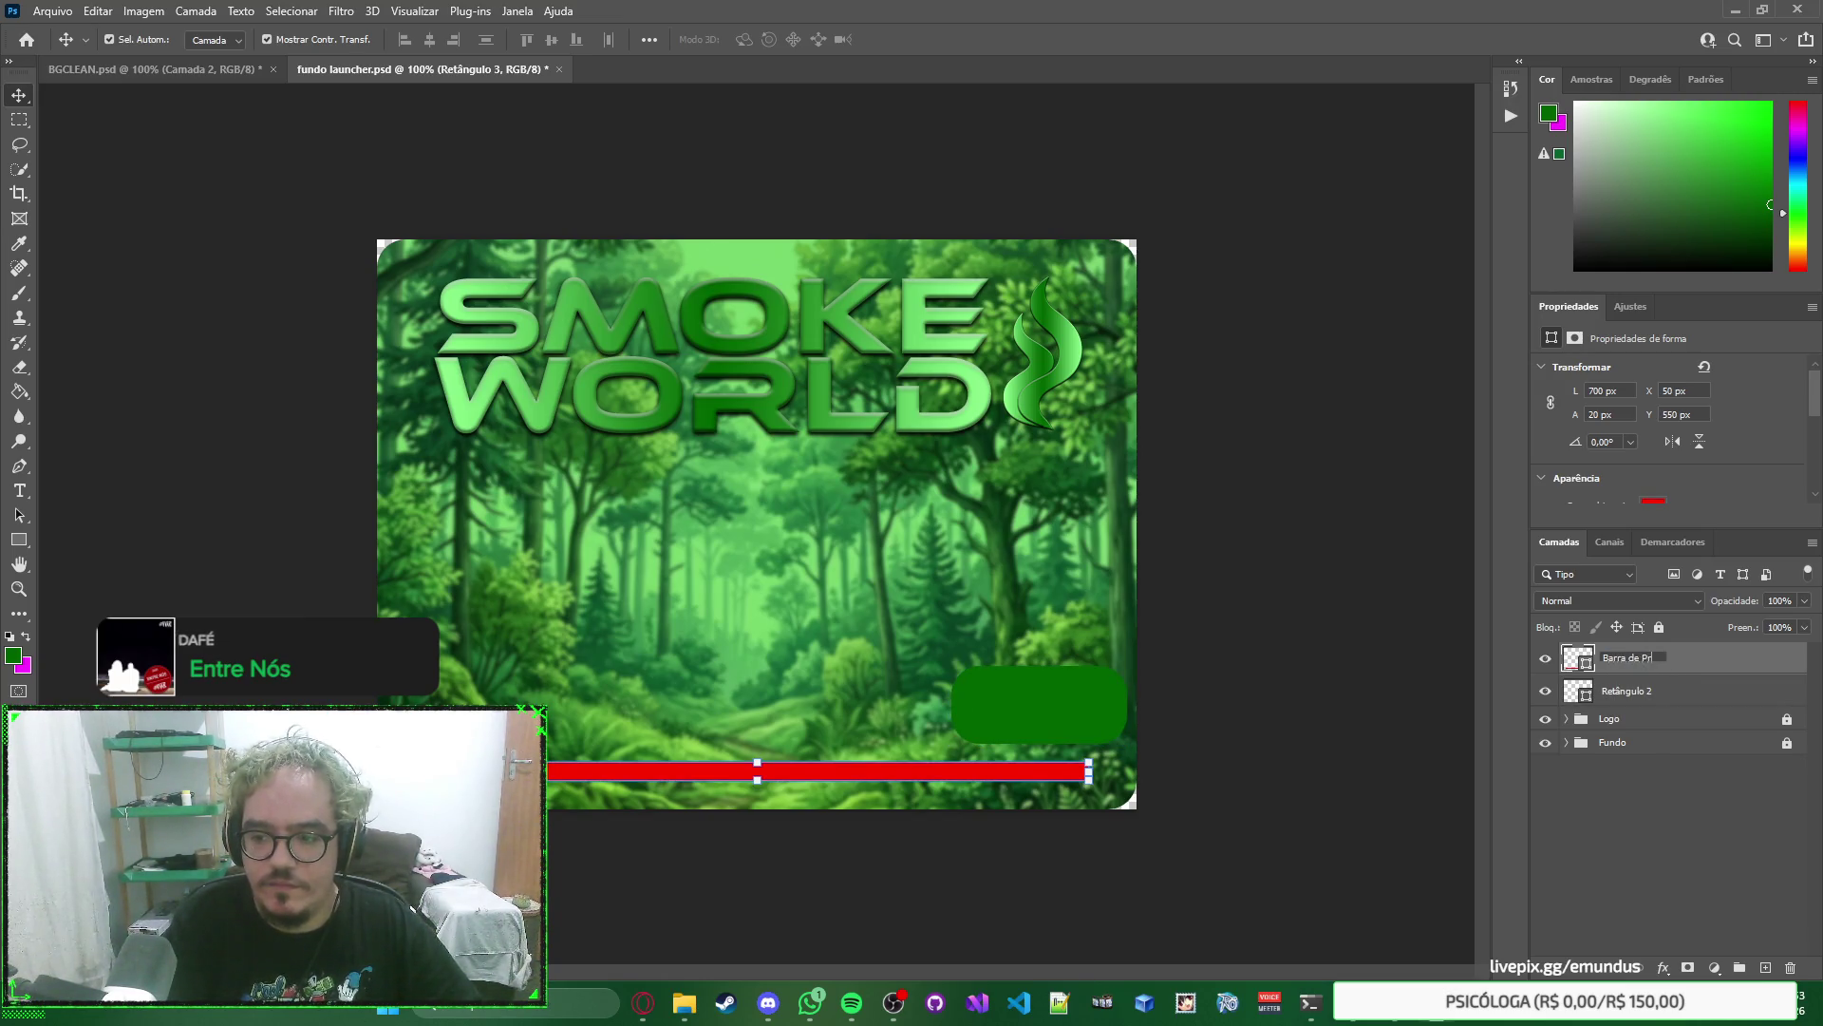
text(ogresso)
key(Return)
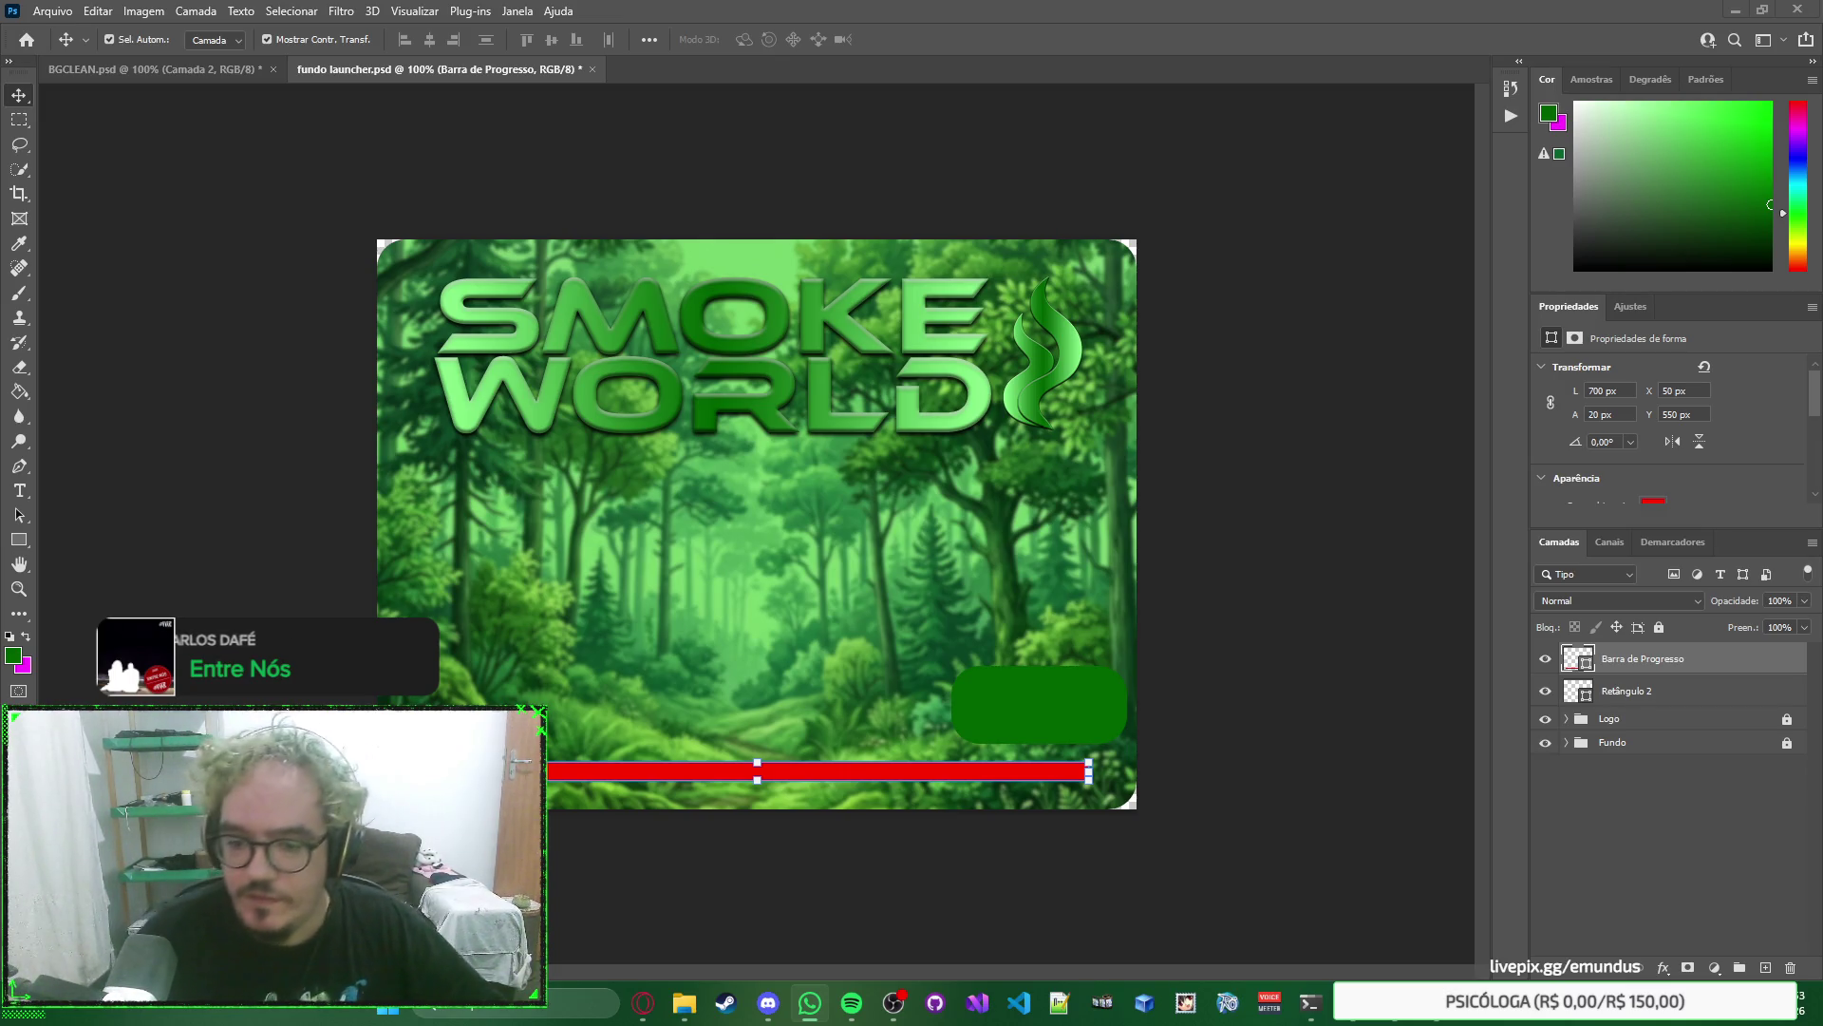
Move Barra de Progresso below the button layer and lock it.
right_click(1362, 655)
click(1631, 660)
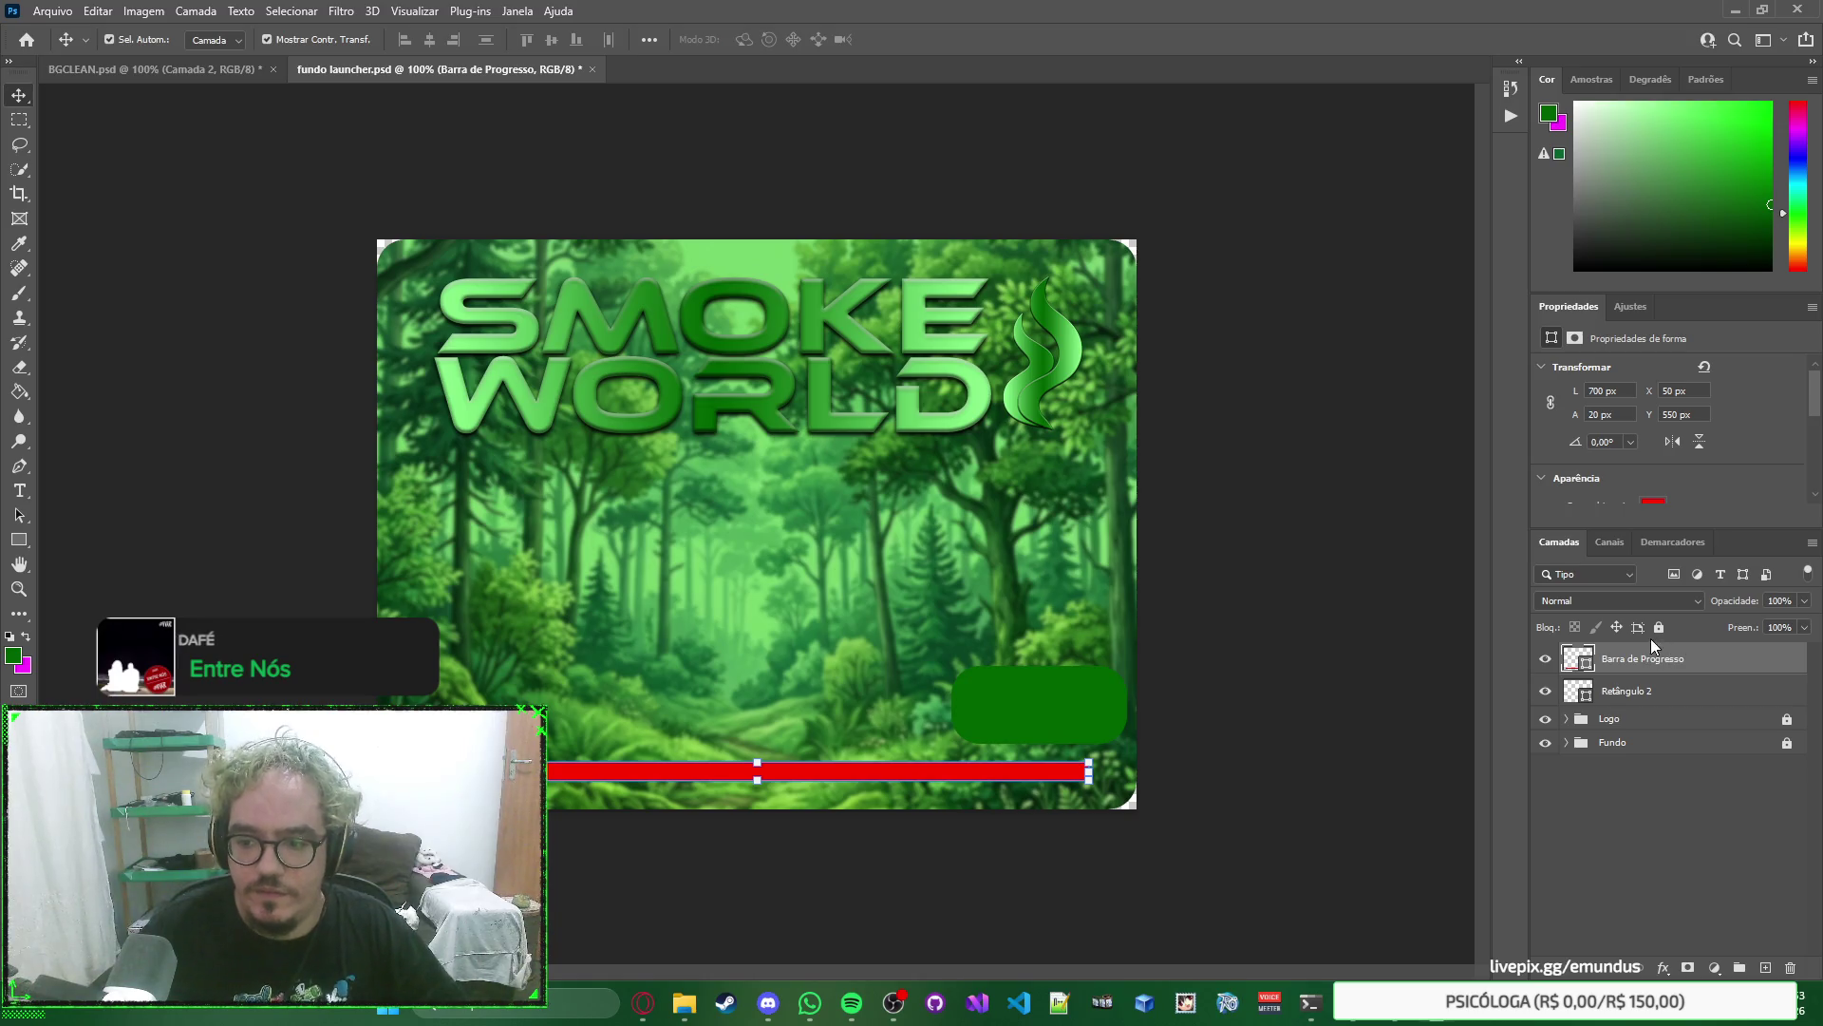
drag(1675, 660, 1674, 693)
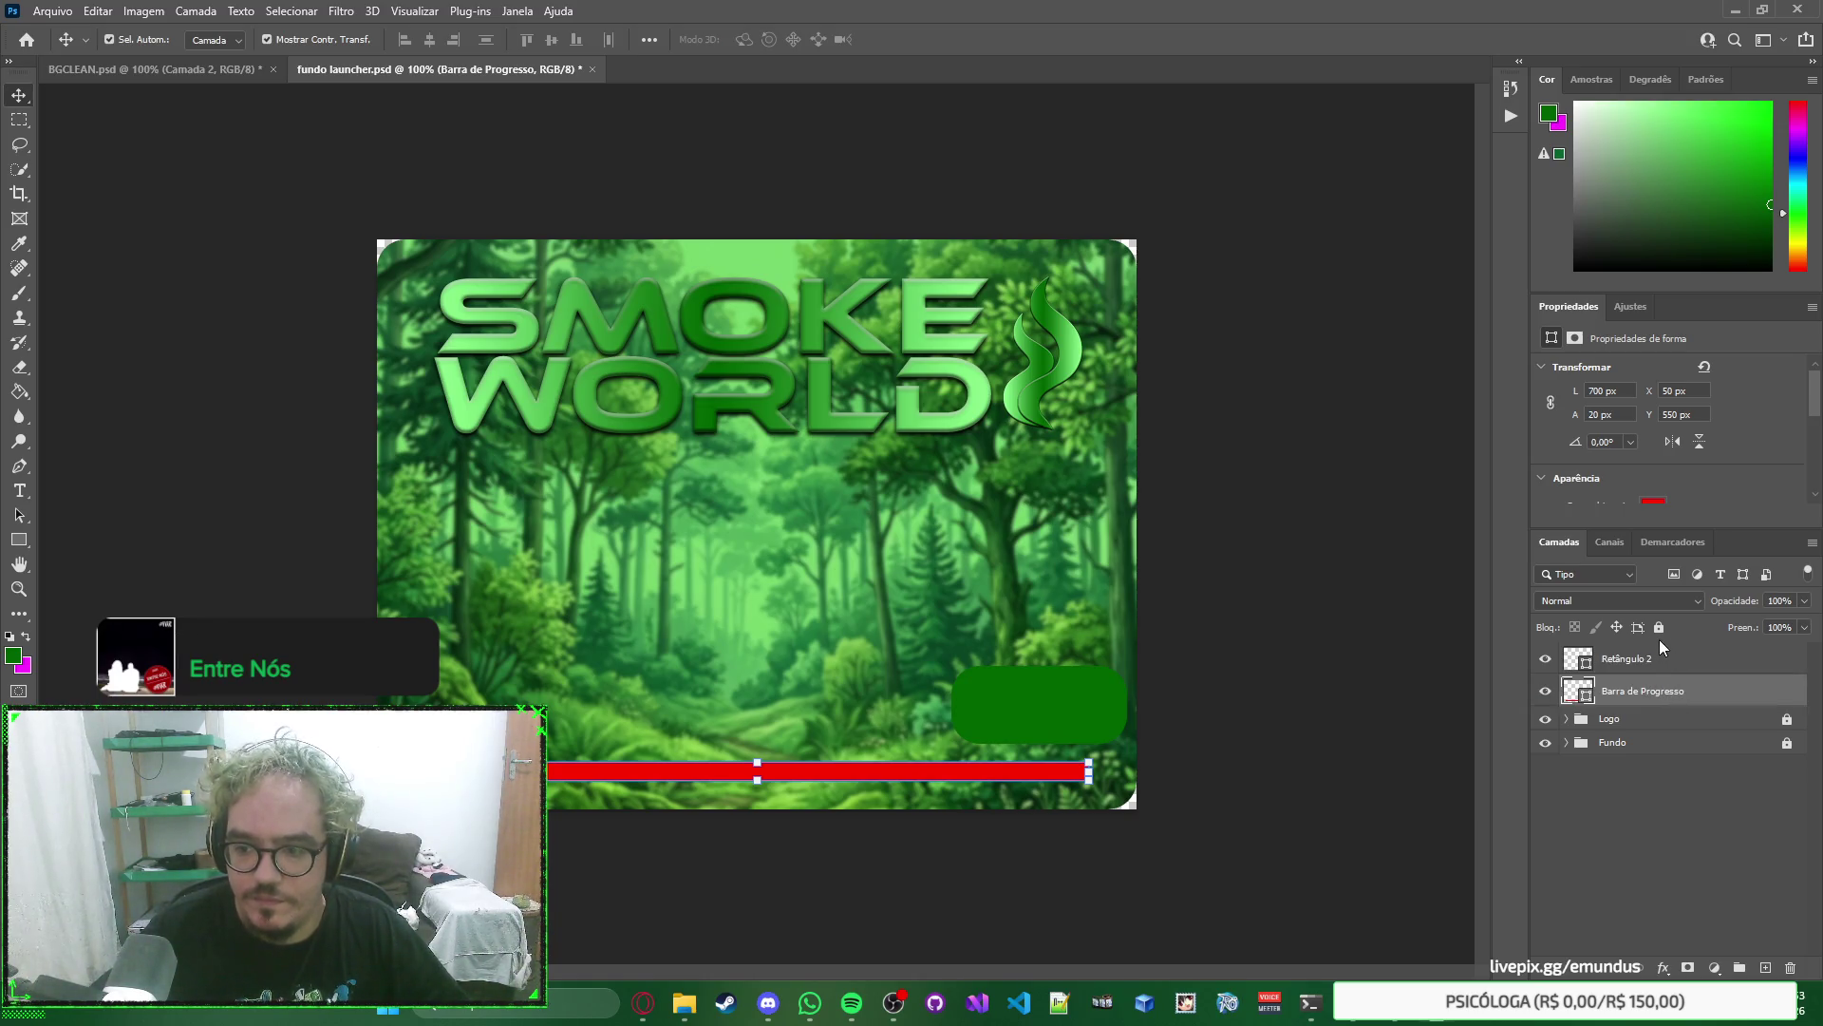
click(1659, 627)
Rename the green button's layer to Botão Play and nudge it 10 px left, 8 px up.
double_click(1643, 657)
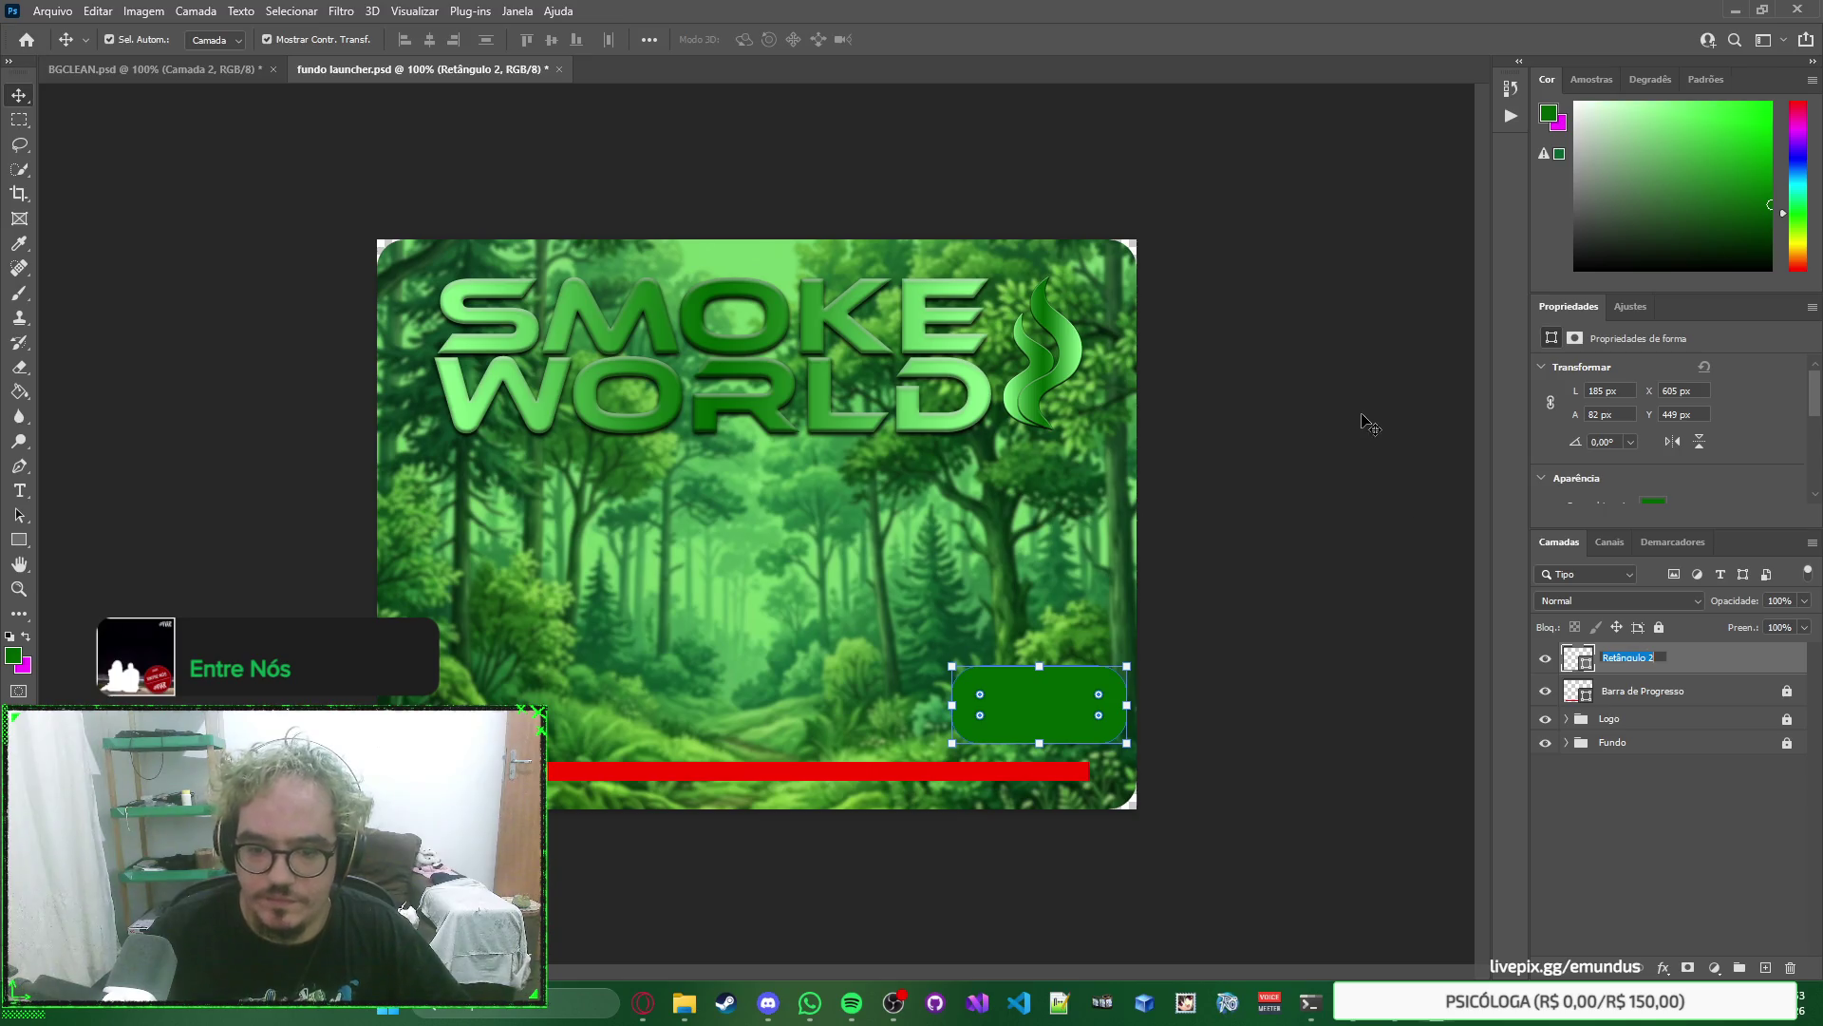
text(Botão)
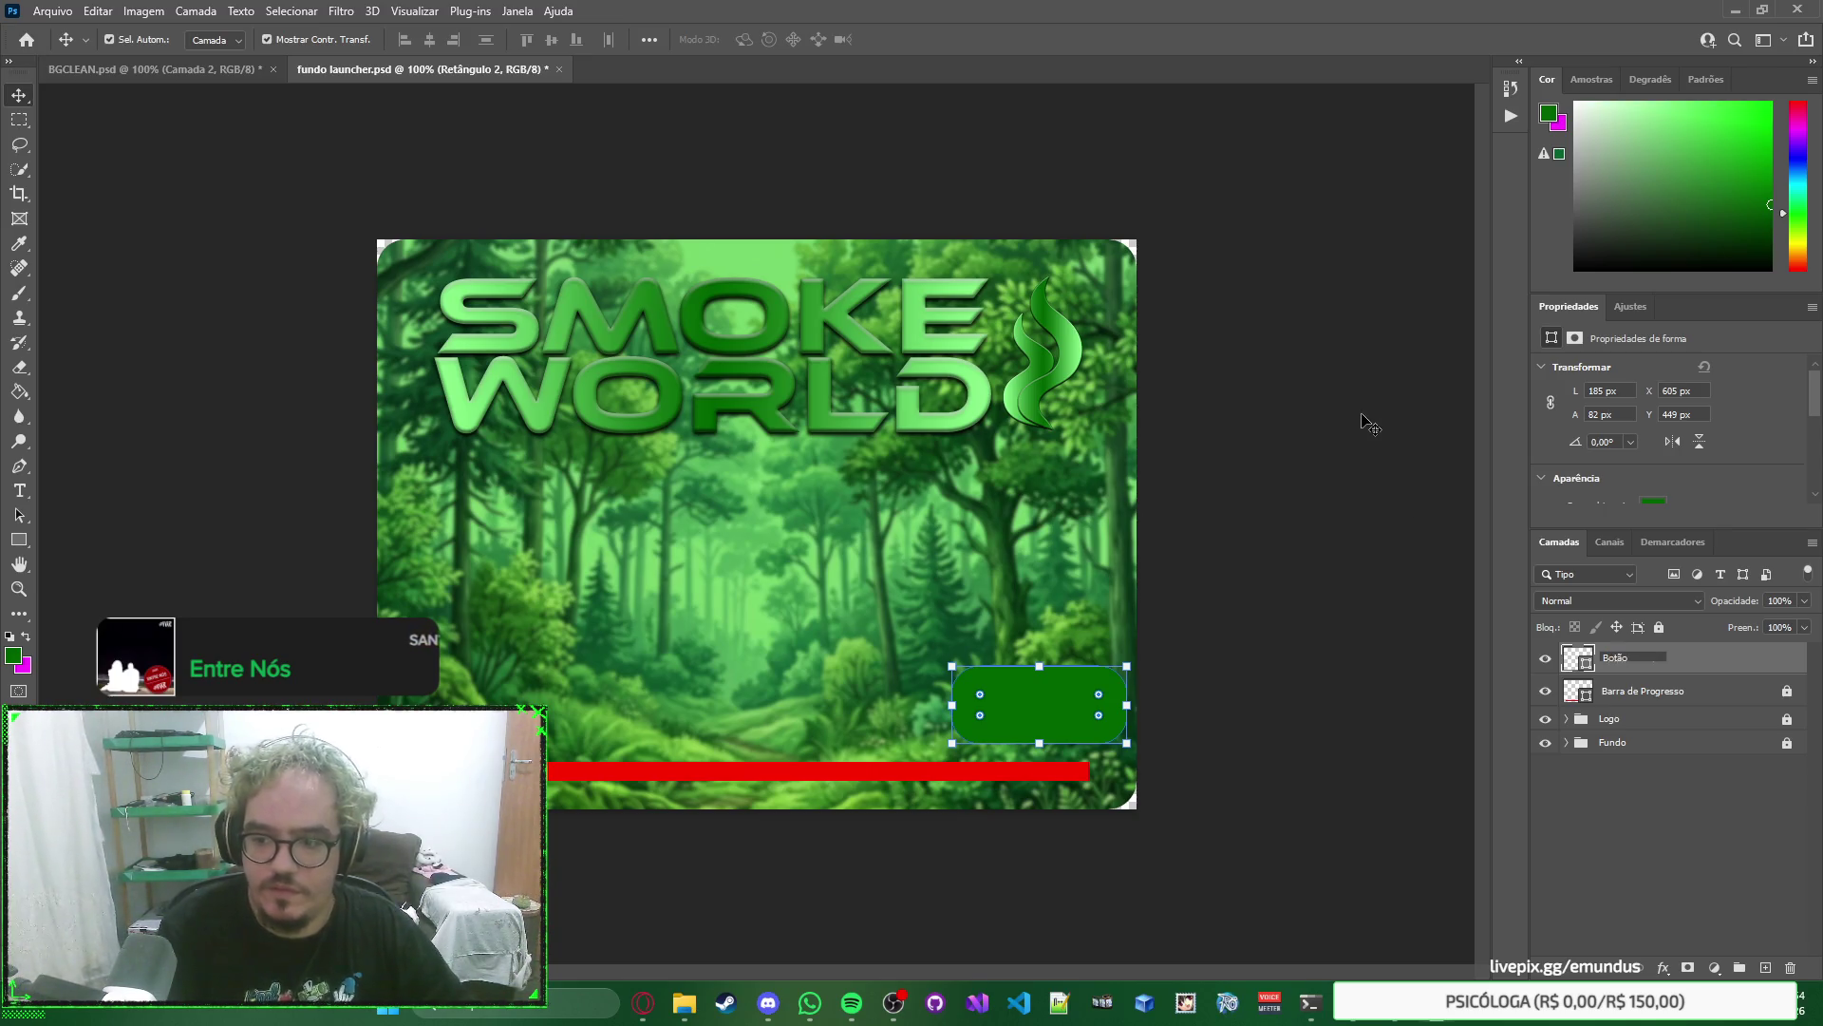
text( Play)
key(Return)
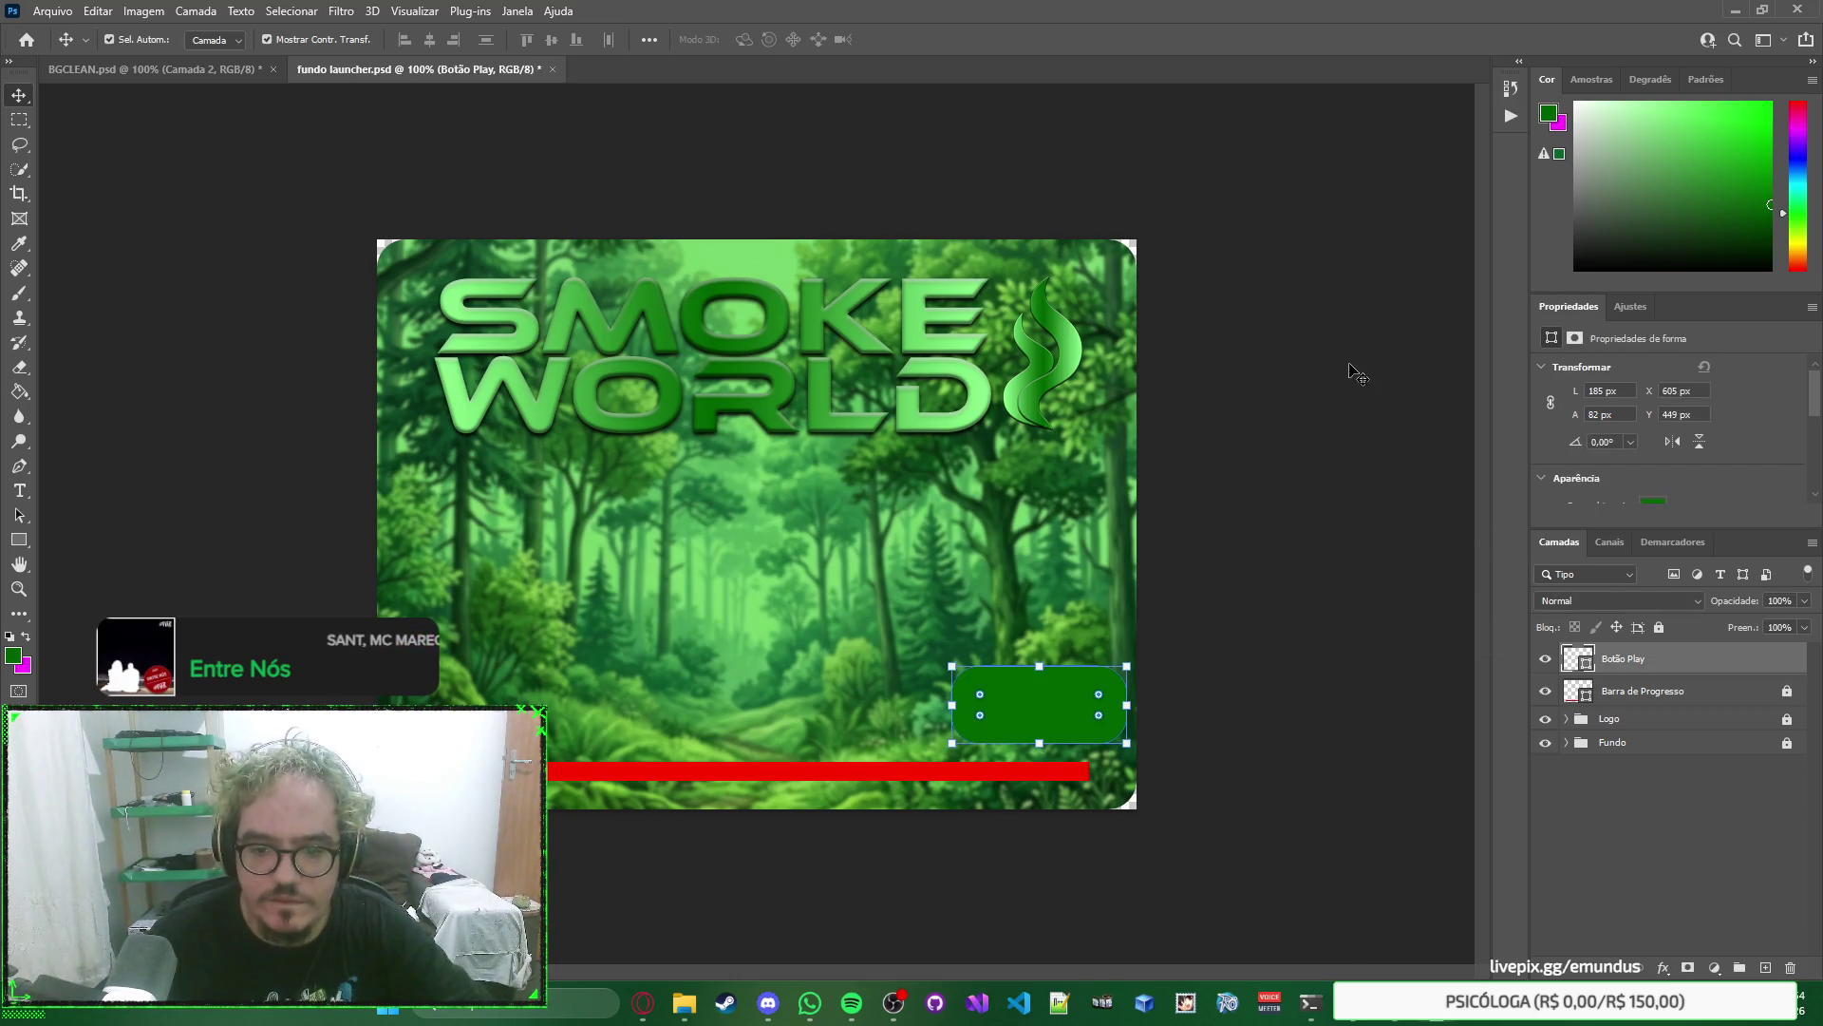
key(Left)
key(Left)
key(Left)
key(Up)
key(Up)
key(Up)
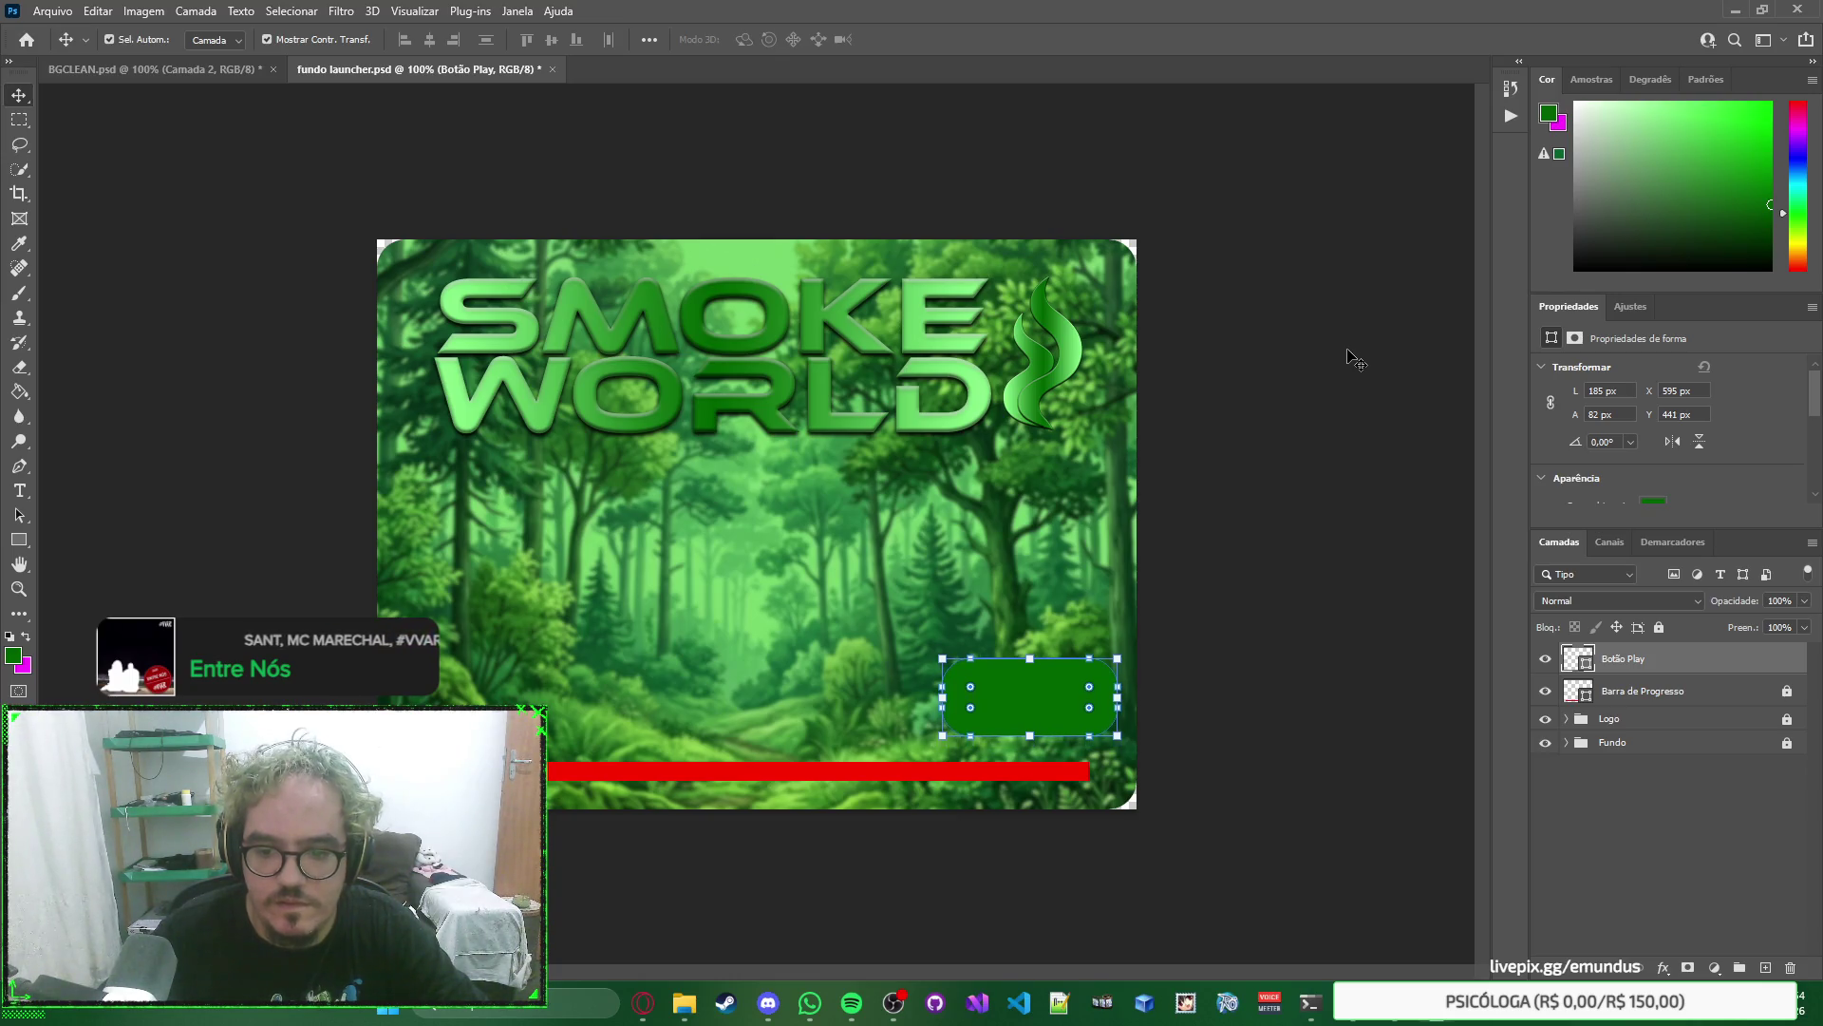
click(1354, 450)
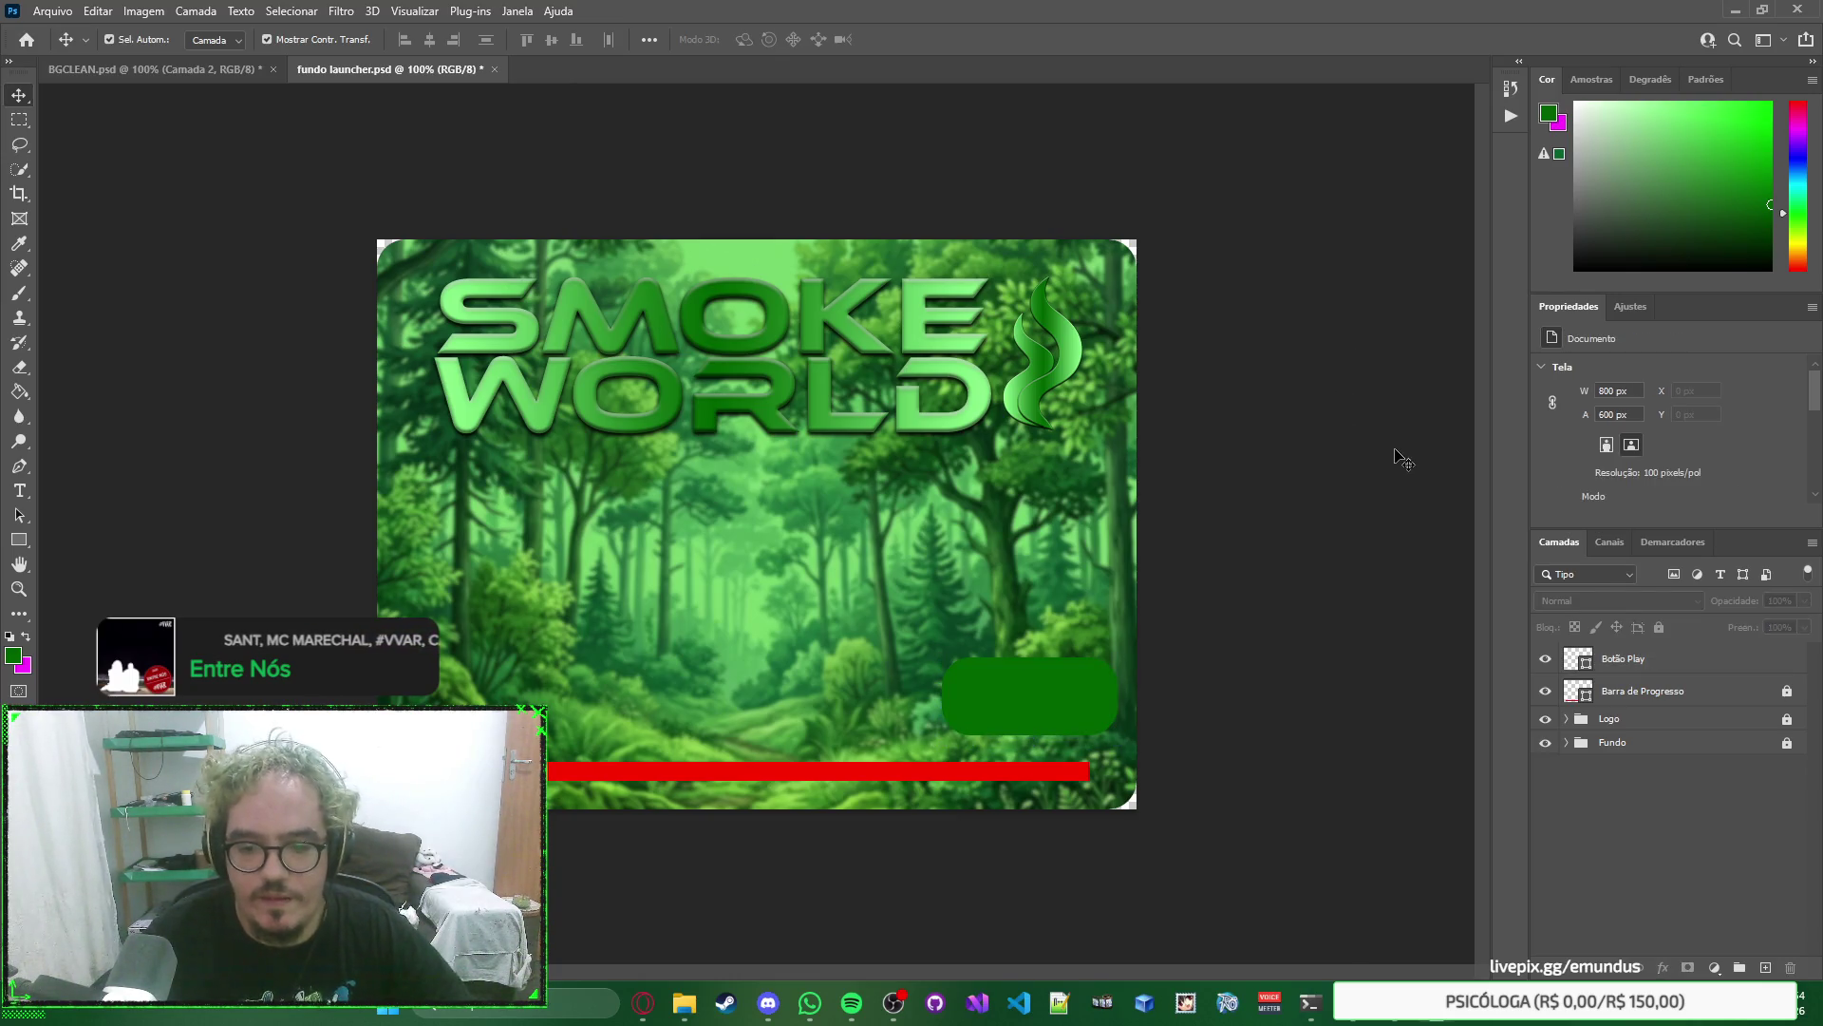
Select the green Botão Play button and switch to AutoPatch Builder.
click(1061, 710)
click(1329, 654)
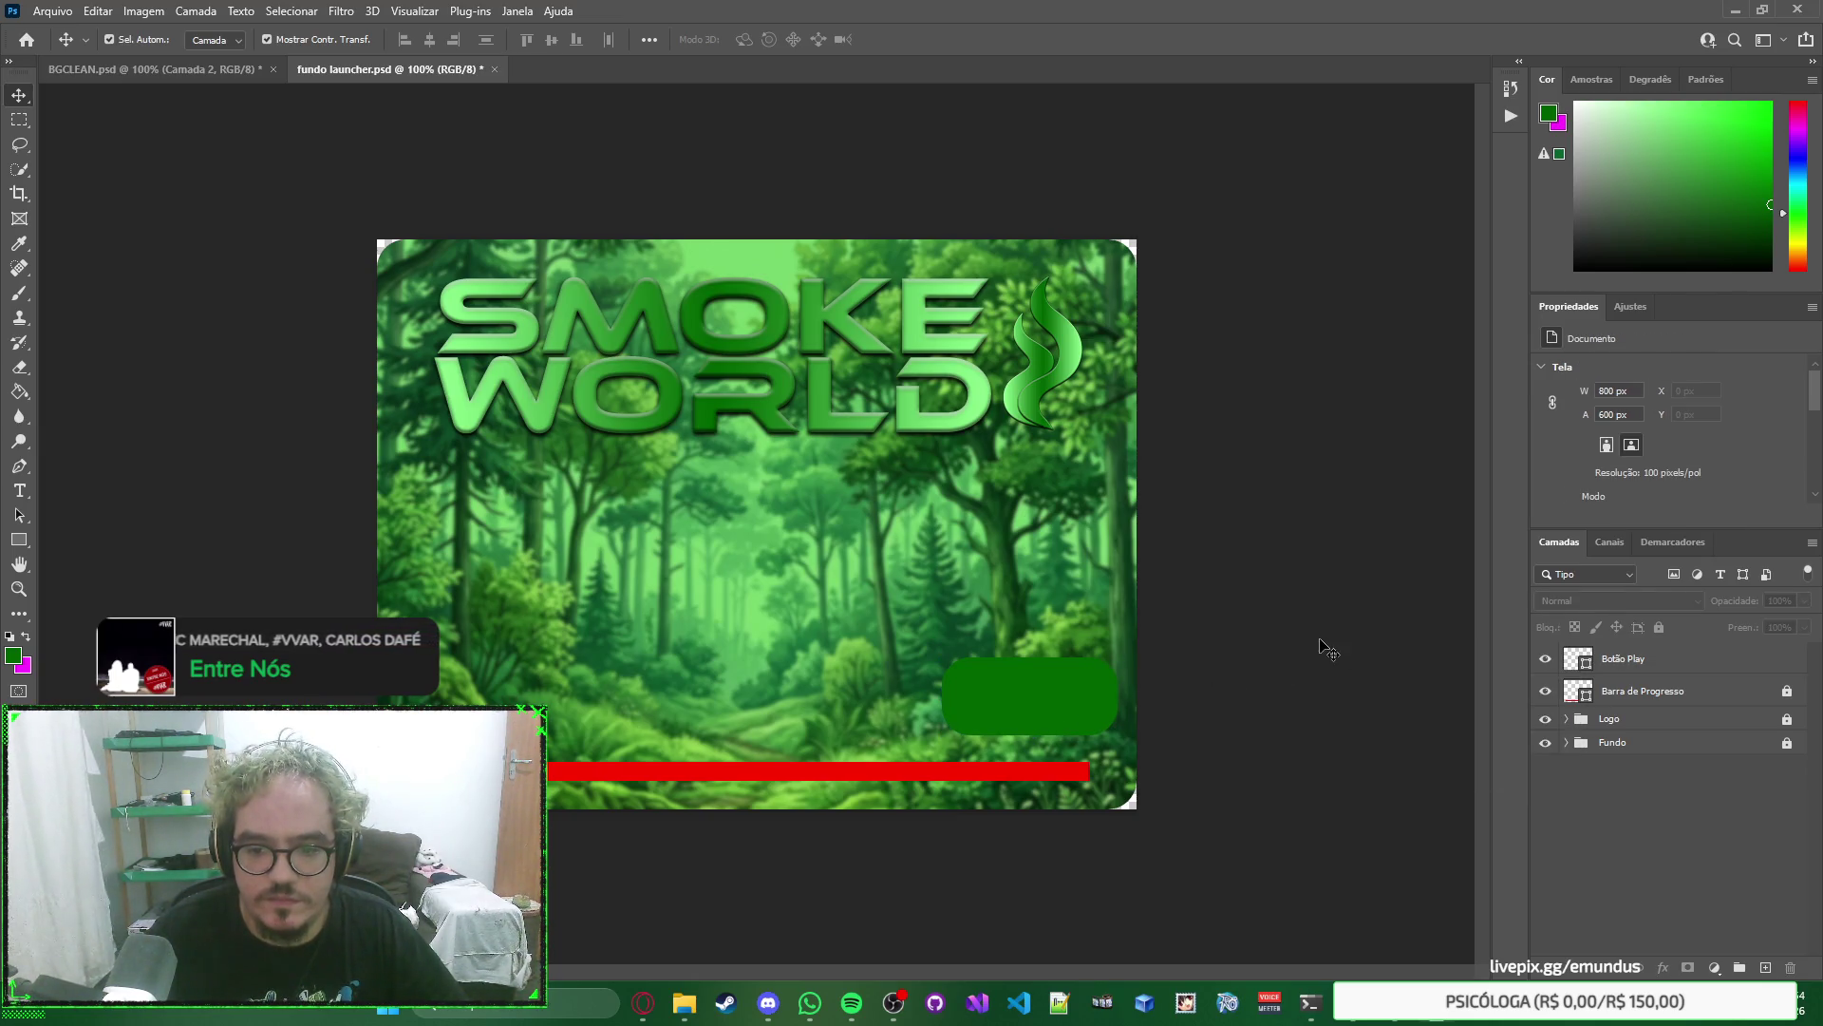
key(alt+Tab)
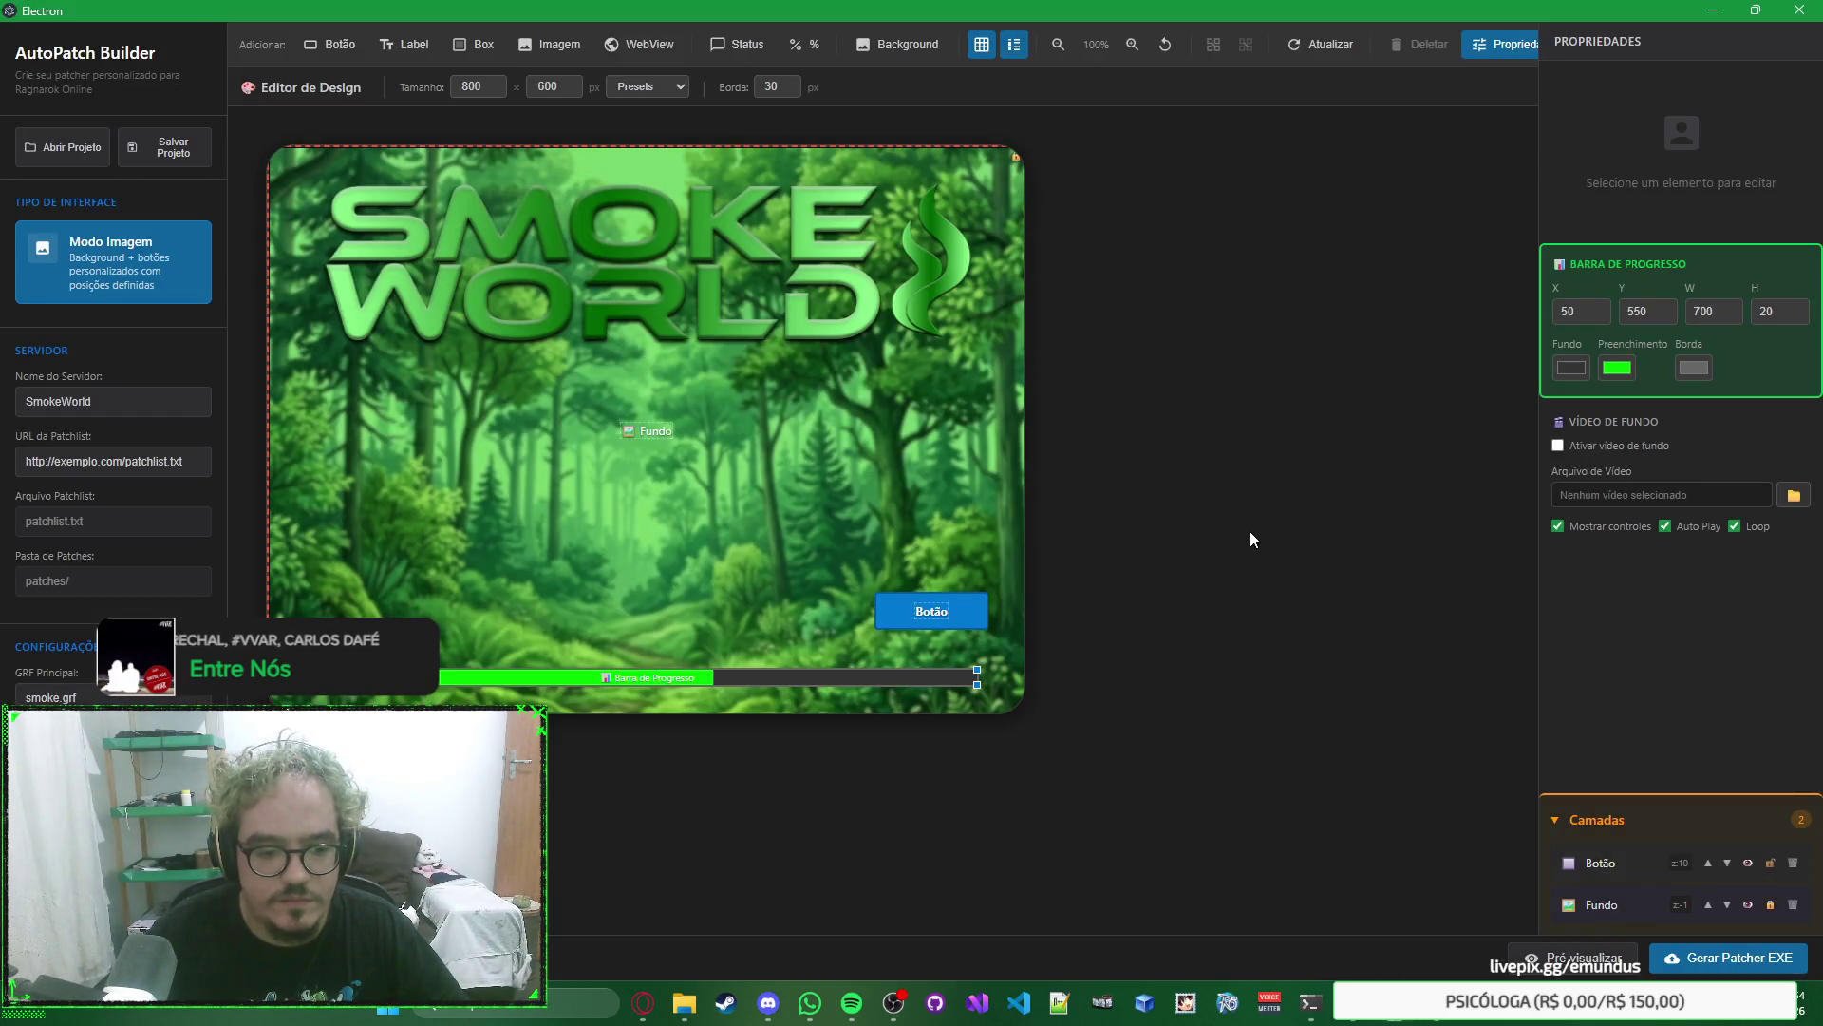
Add a new button and drag it to the lower right, just above the progress bar.
click(1250, 538)
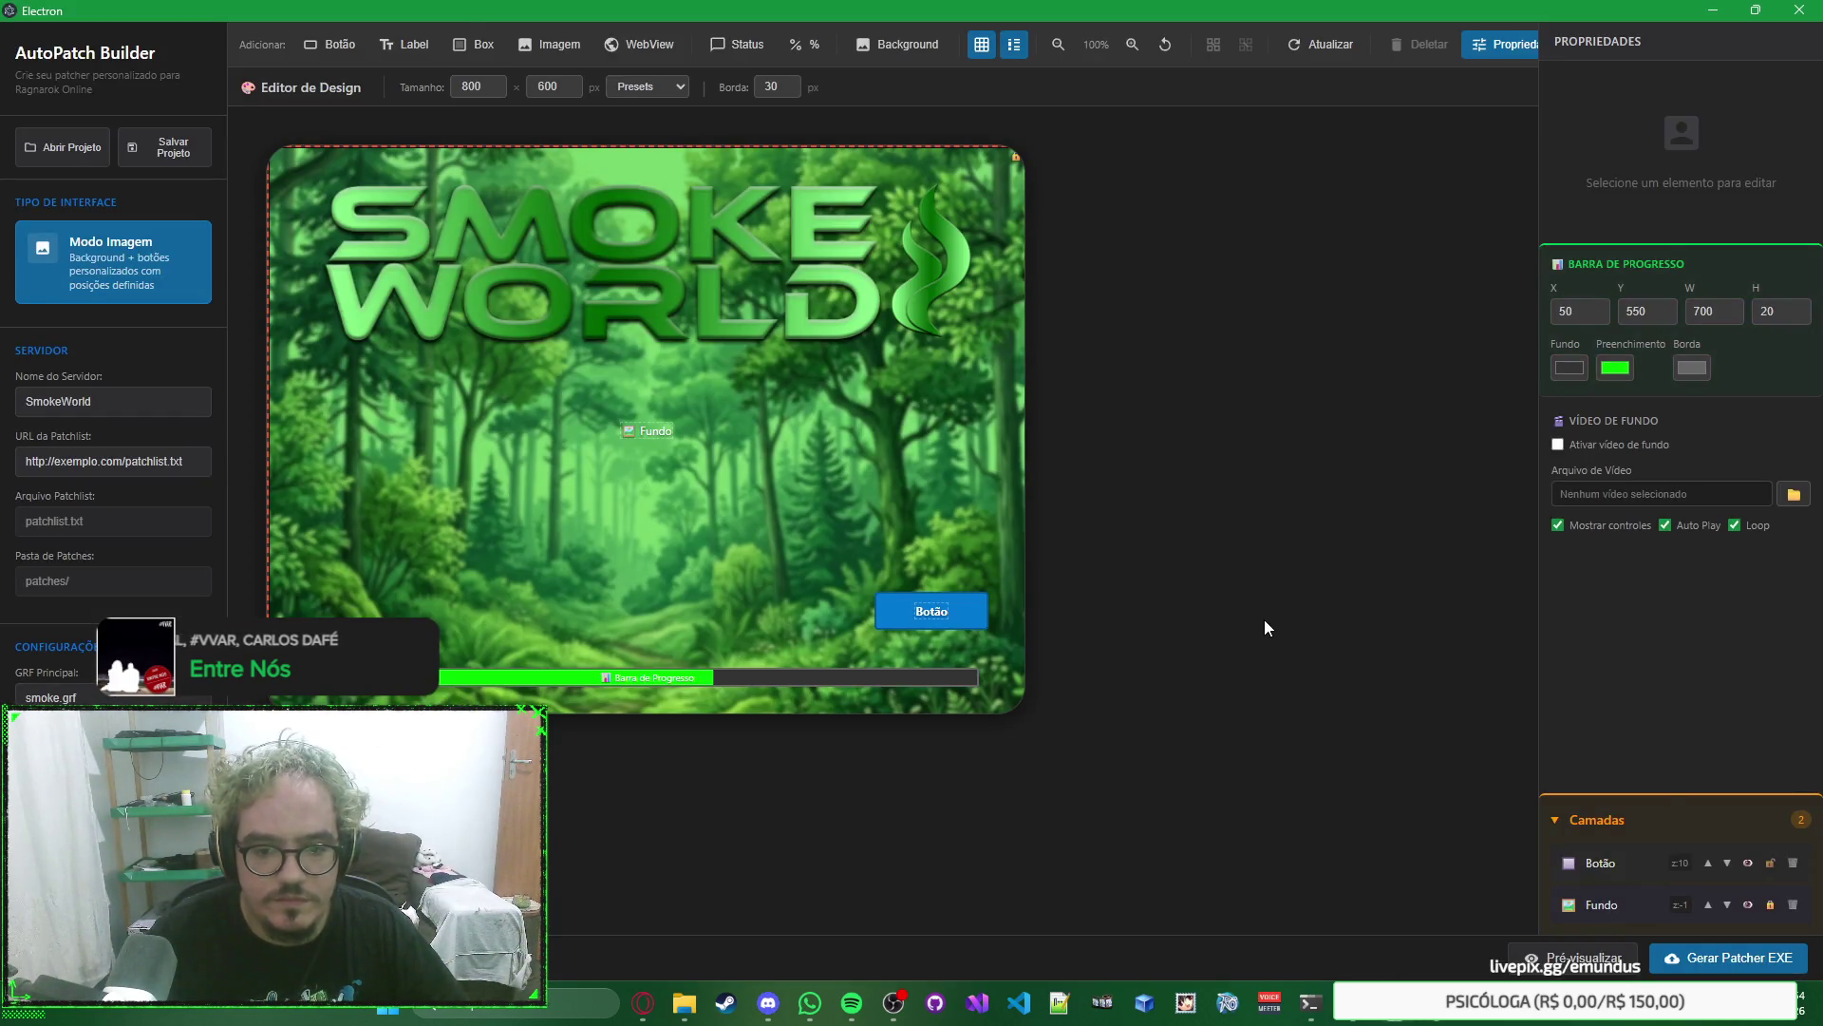
key(alt+Tab)
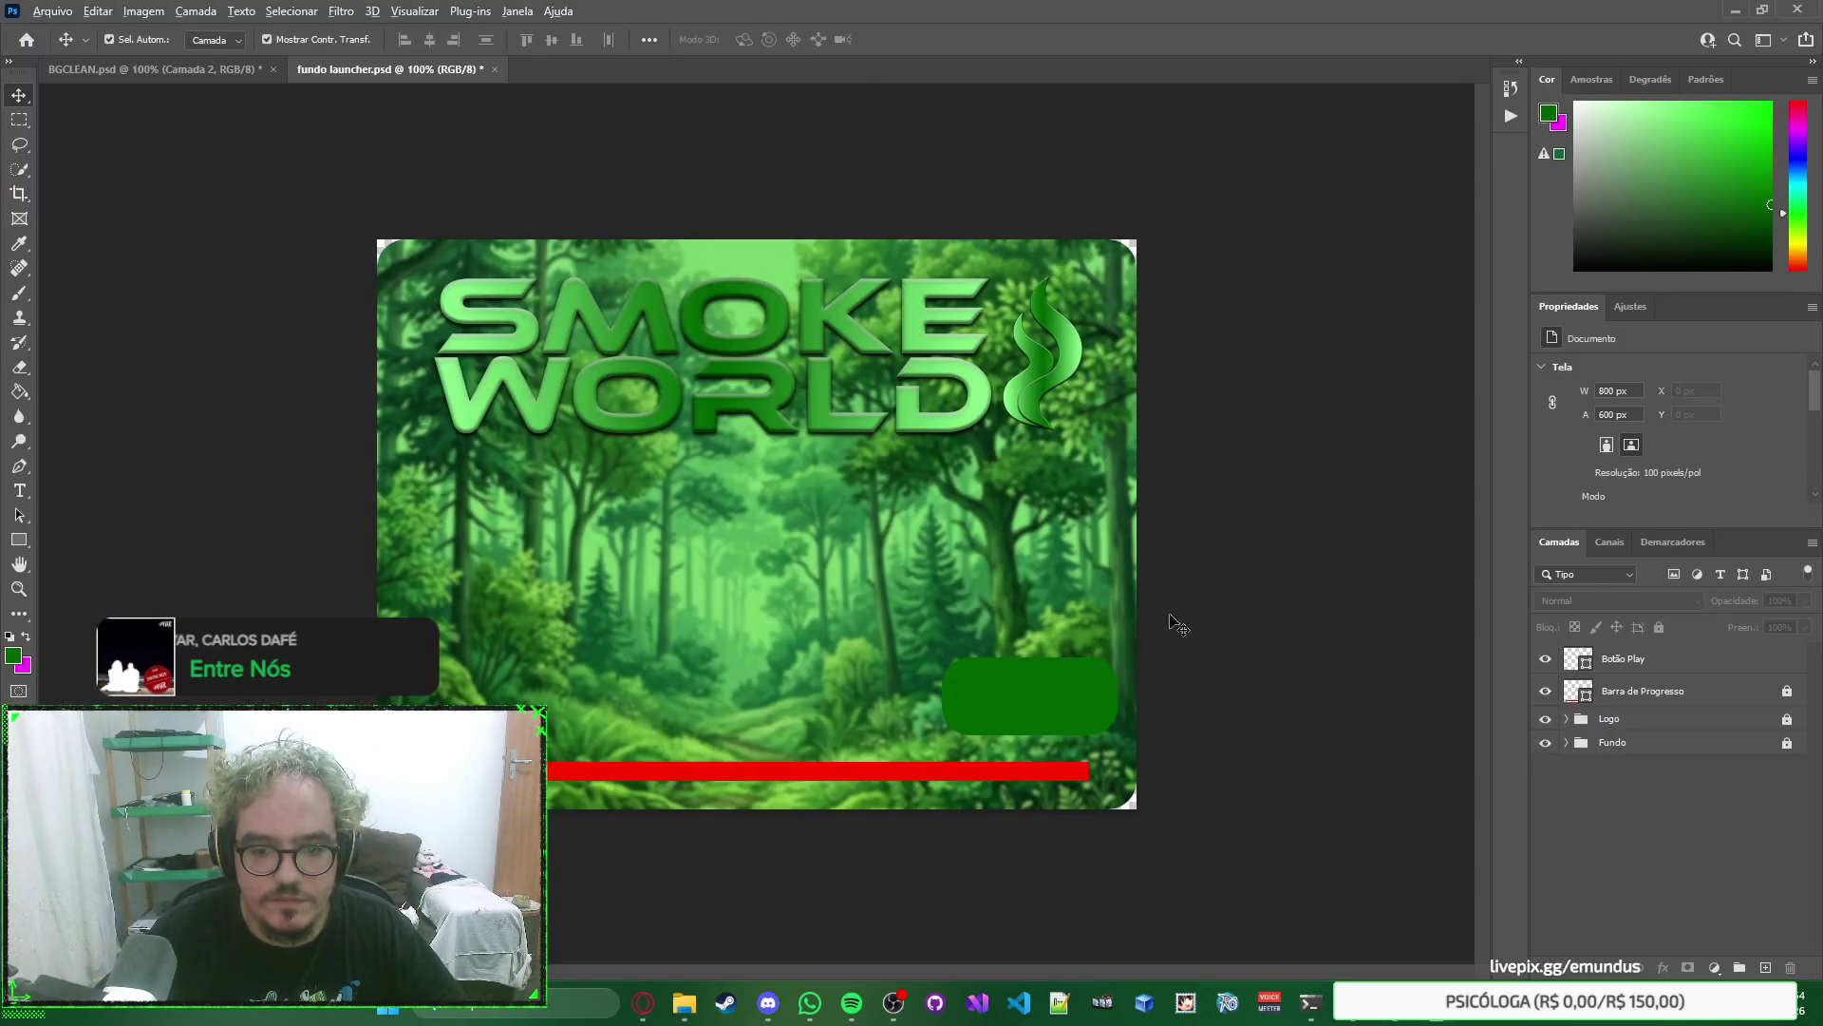
key(alt+Tab)
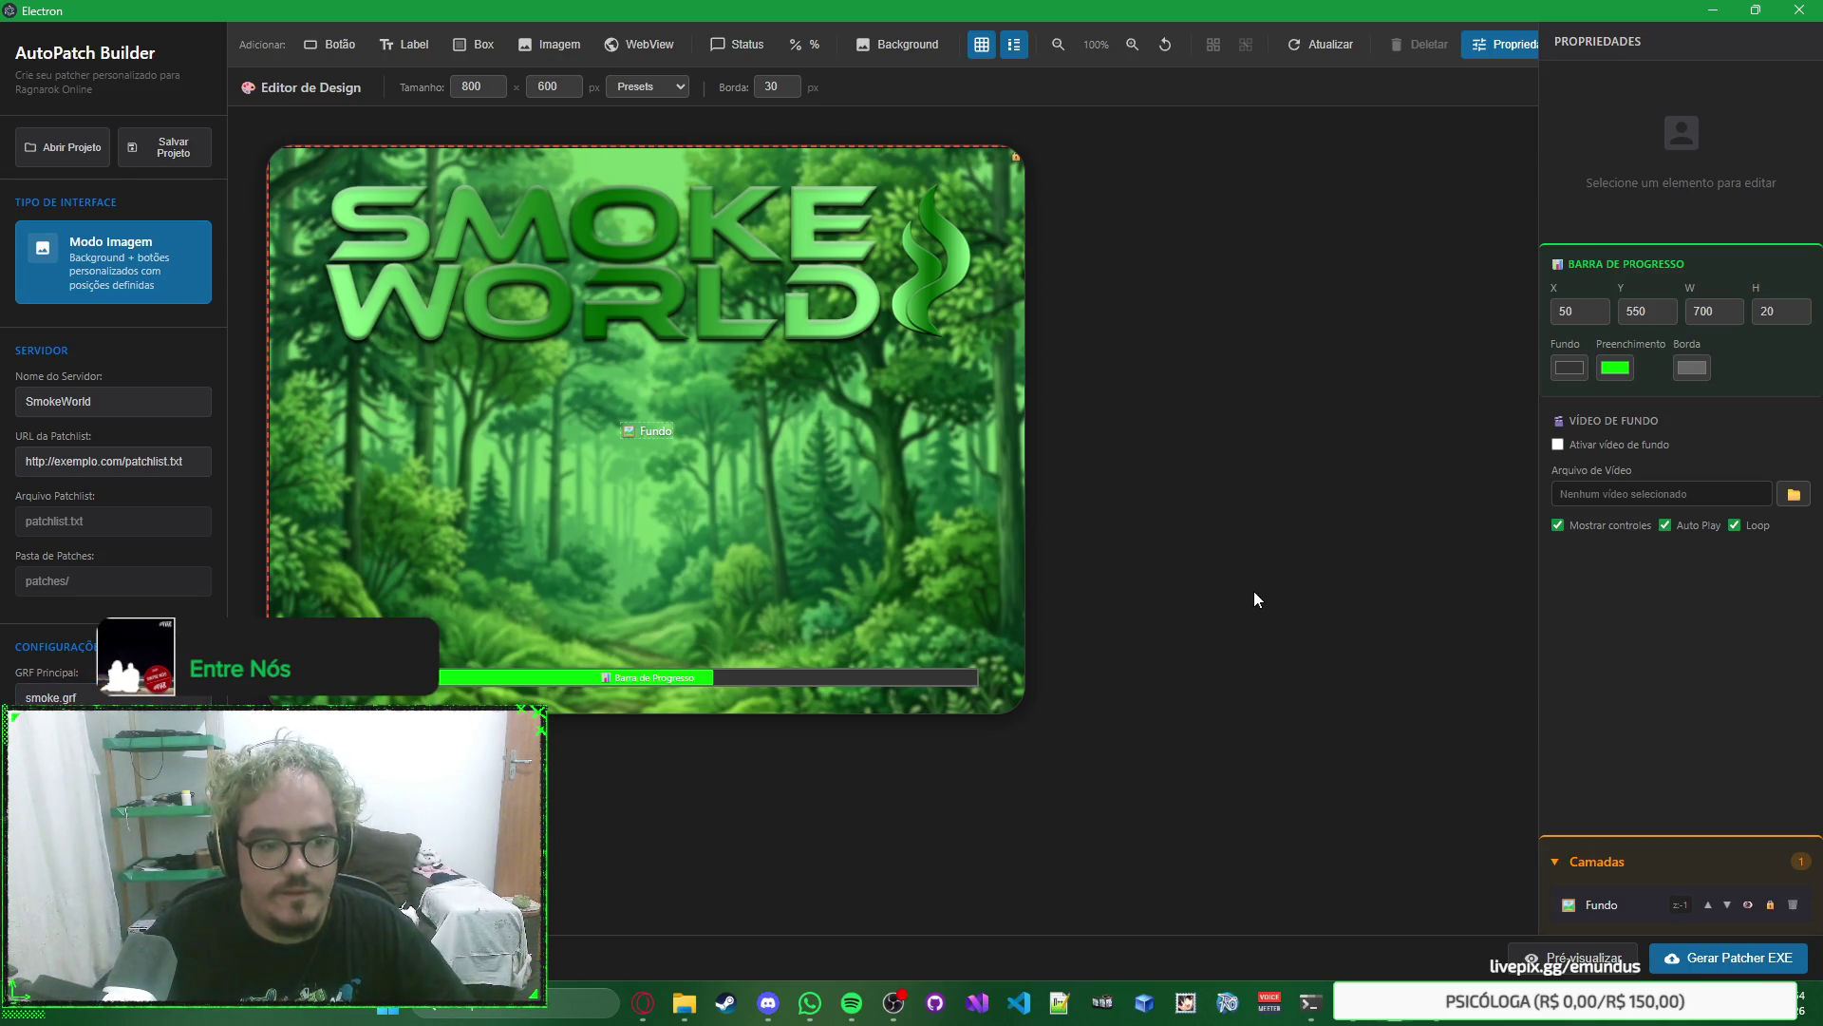
click(333, 44)
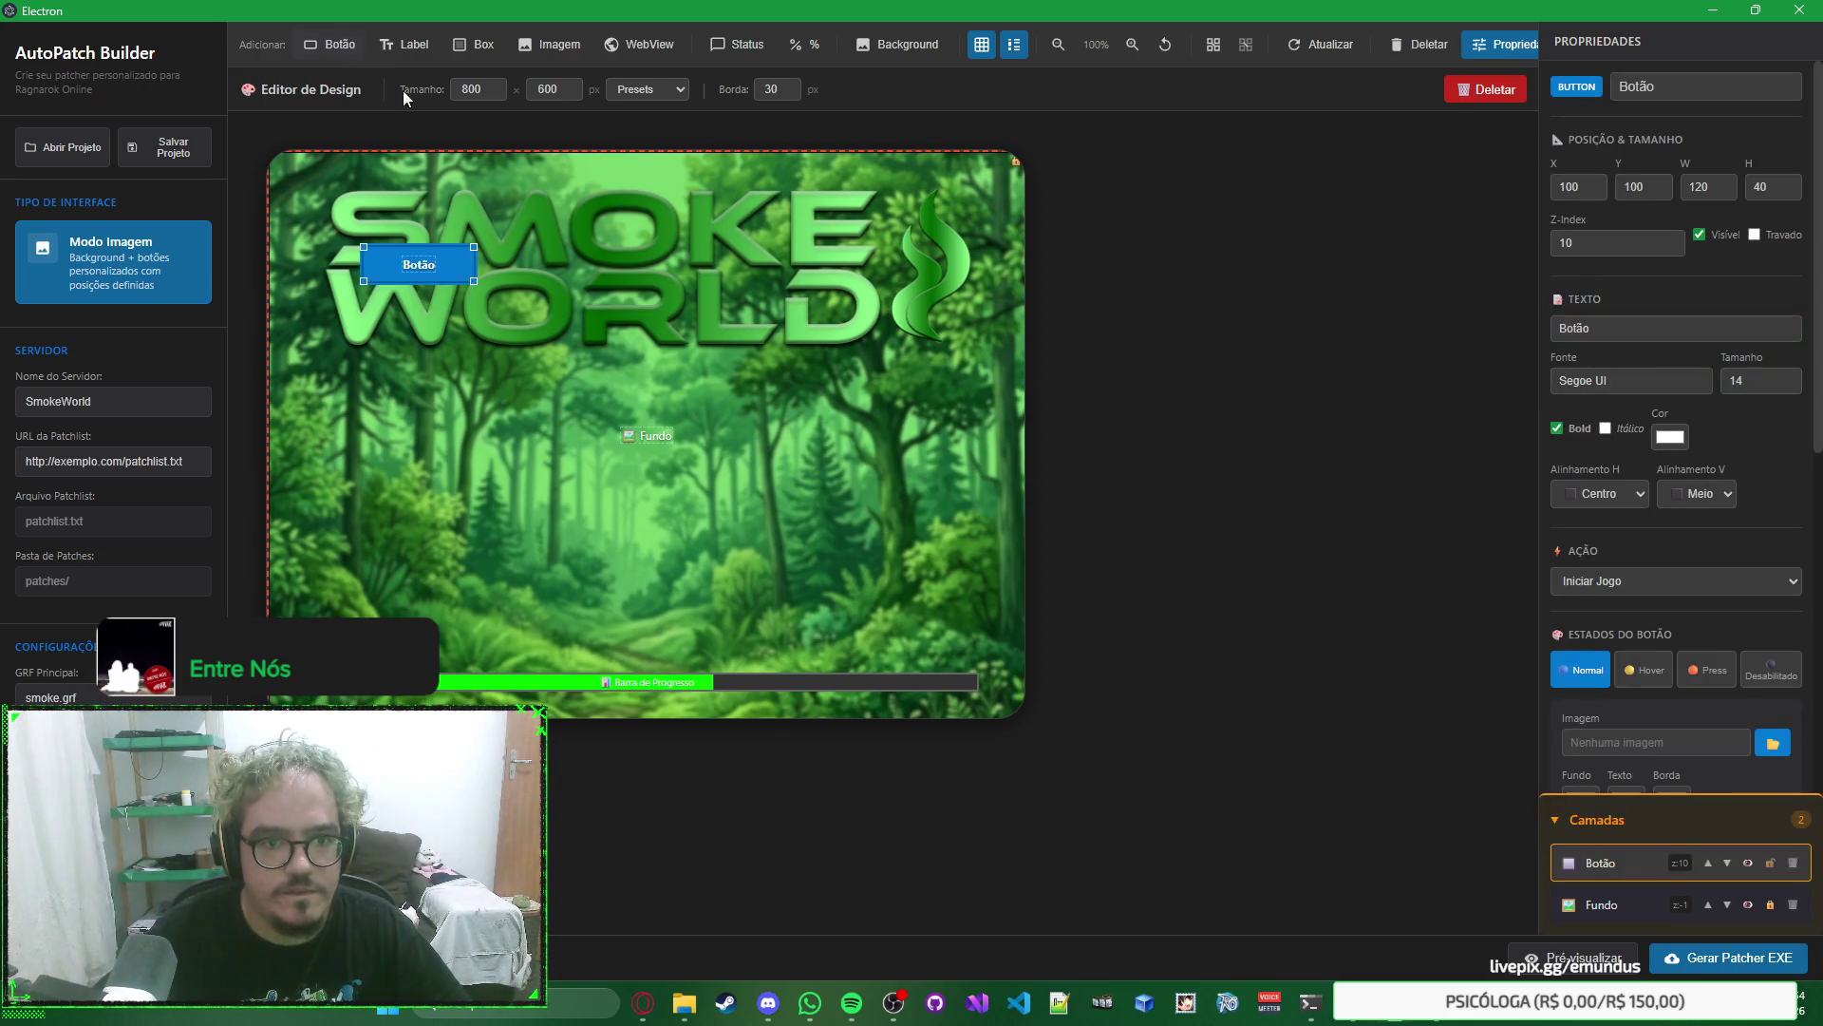
mouse_move(452, 272)
mouse_down()
mouse_move(452, 302)
mouse_move(970, 644)
mouse_move(959, 631)
mouse_move(998, 628)
mouse_move(959, 631)
mouse_up()
click(1244, 597)
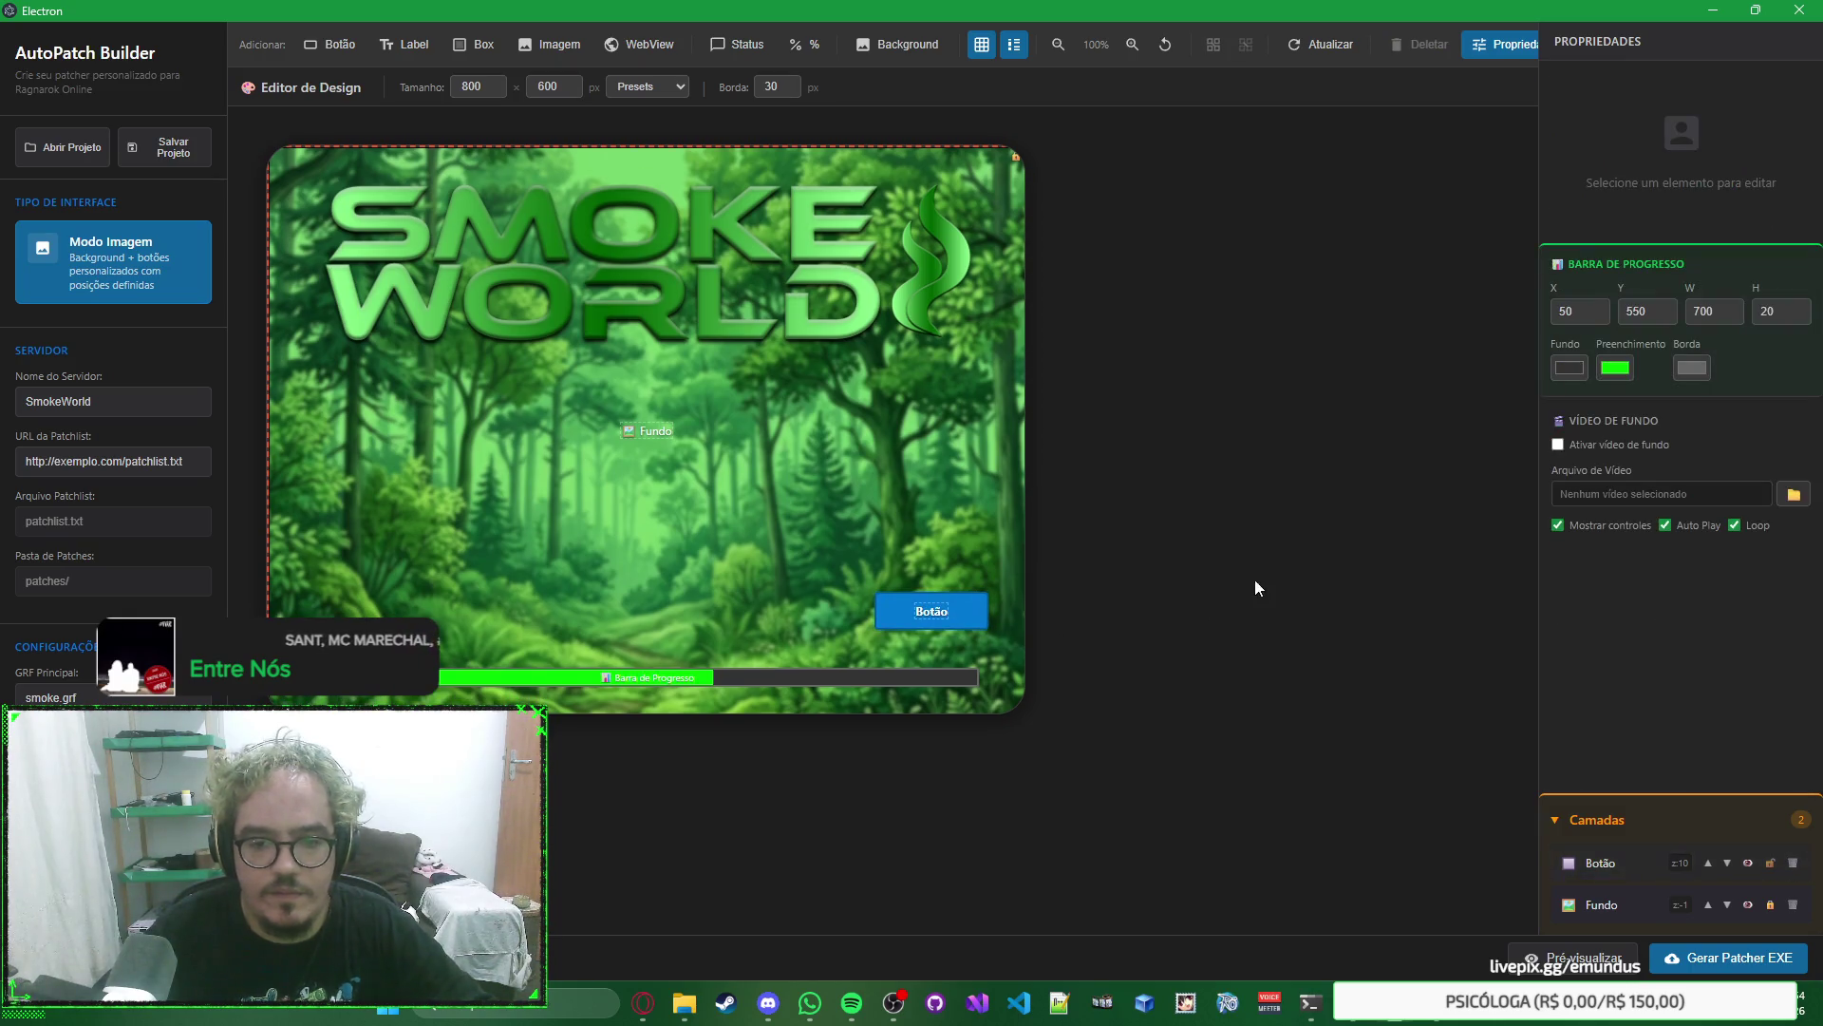
Review the button's Normal, Hover, Press and Desabilitado states, then return to Photoshop.
click(961, 613)
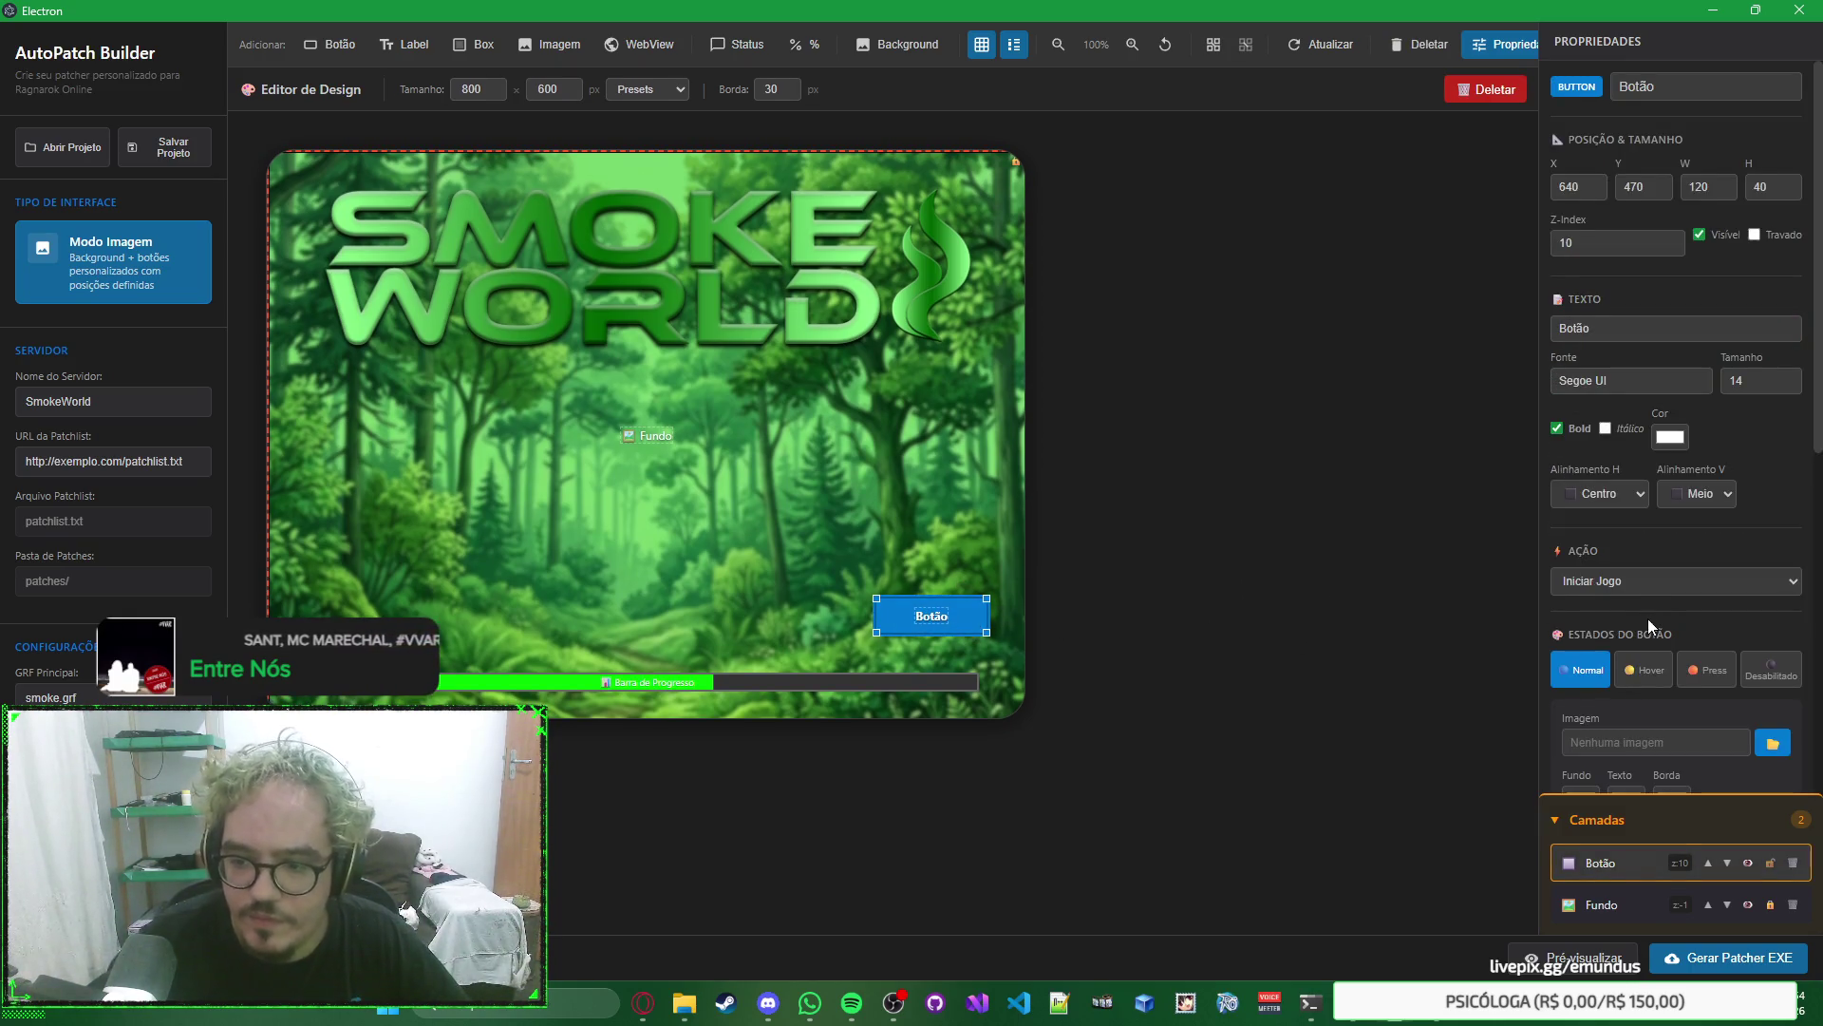
scroll(1648, 619, down, 3)
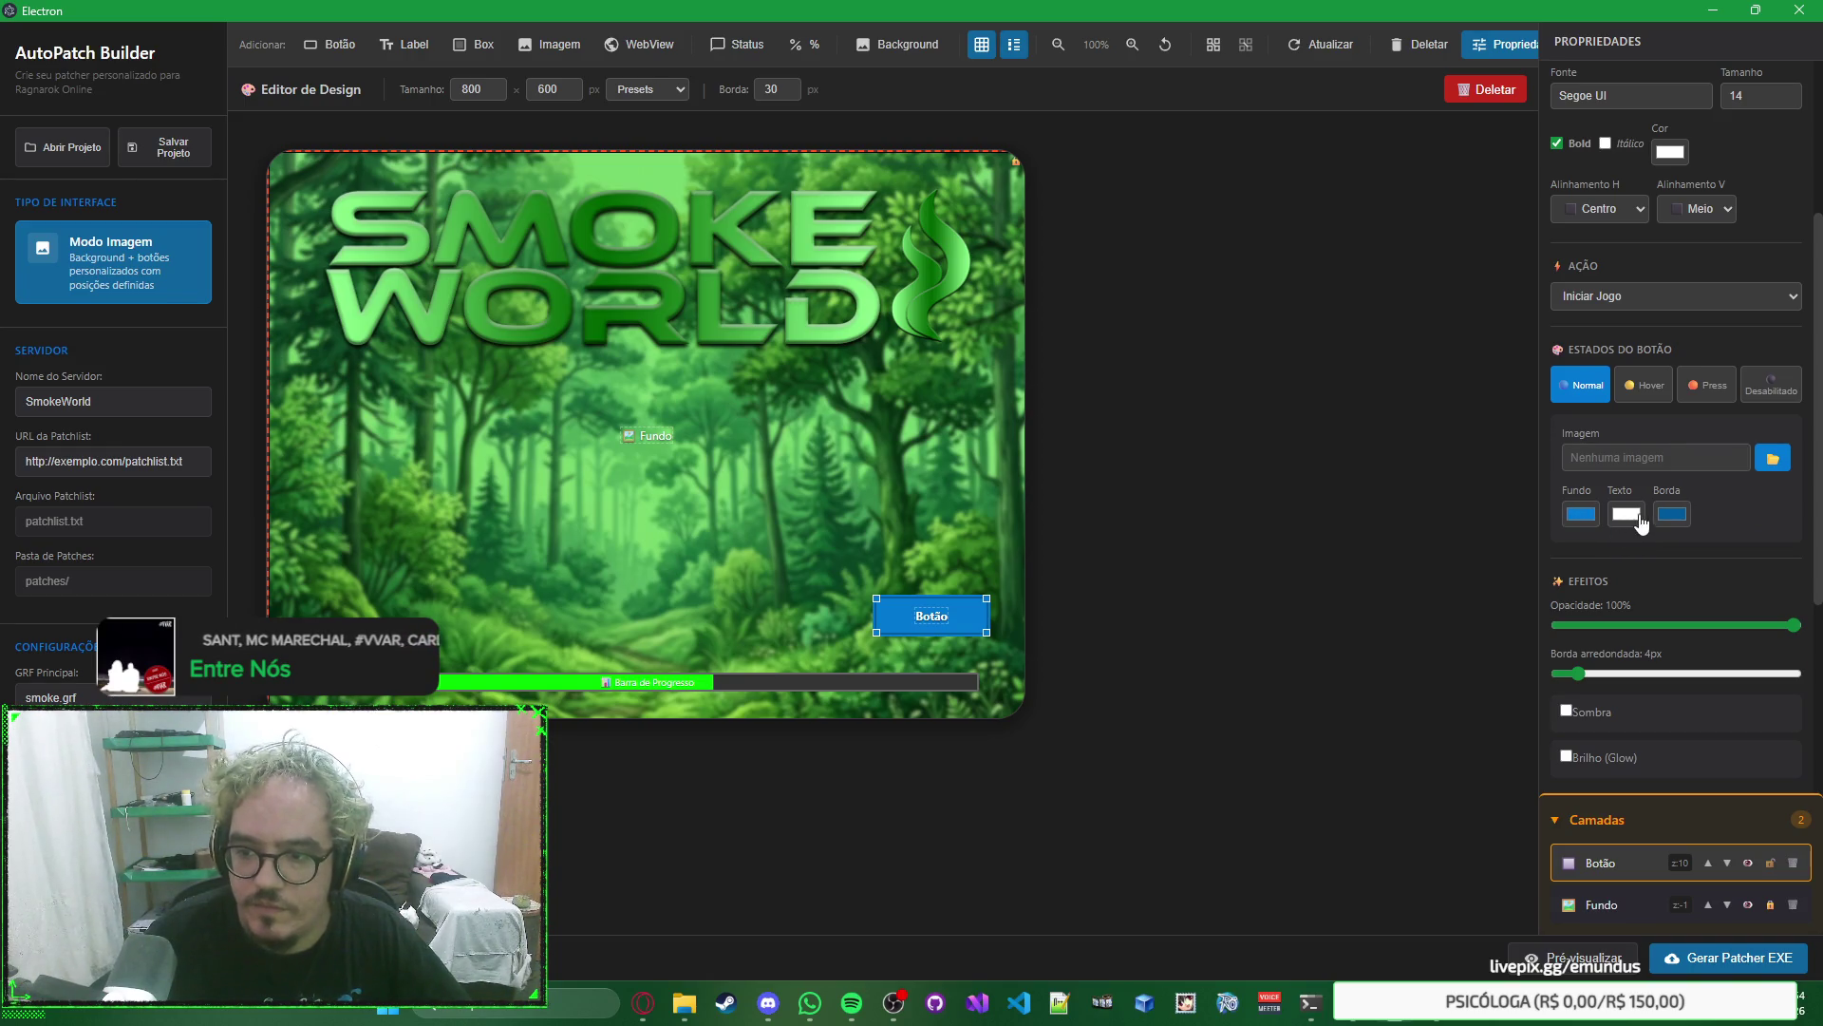
click(1633, 397)
click(1699, 402)
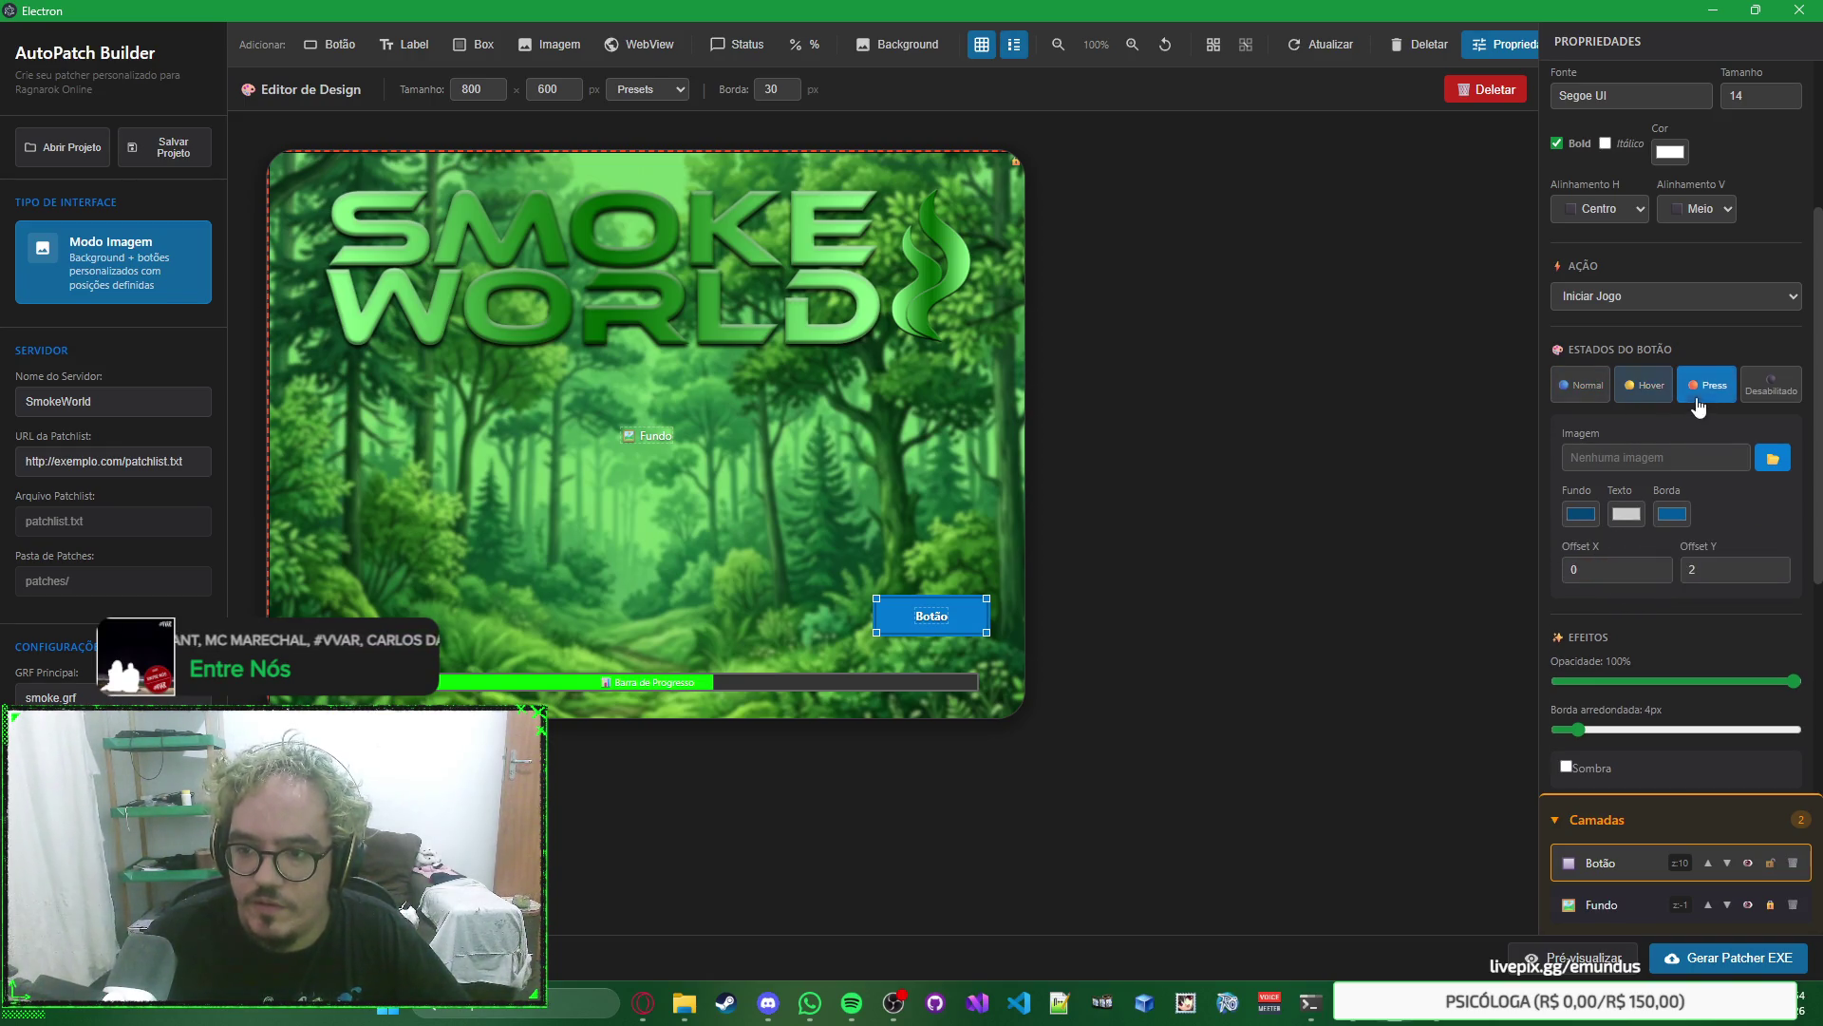
click(1758, 403)
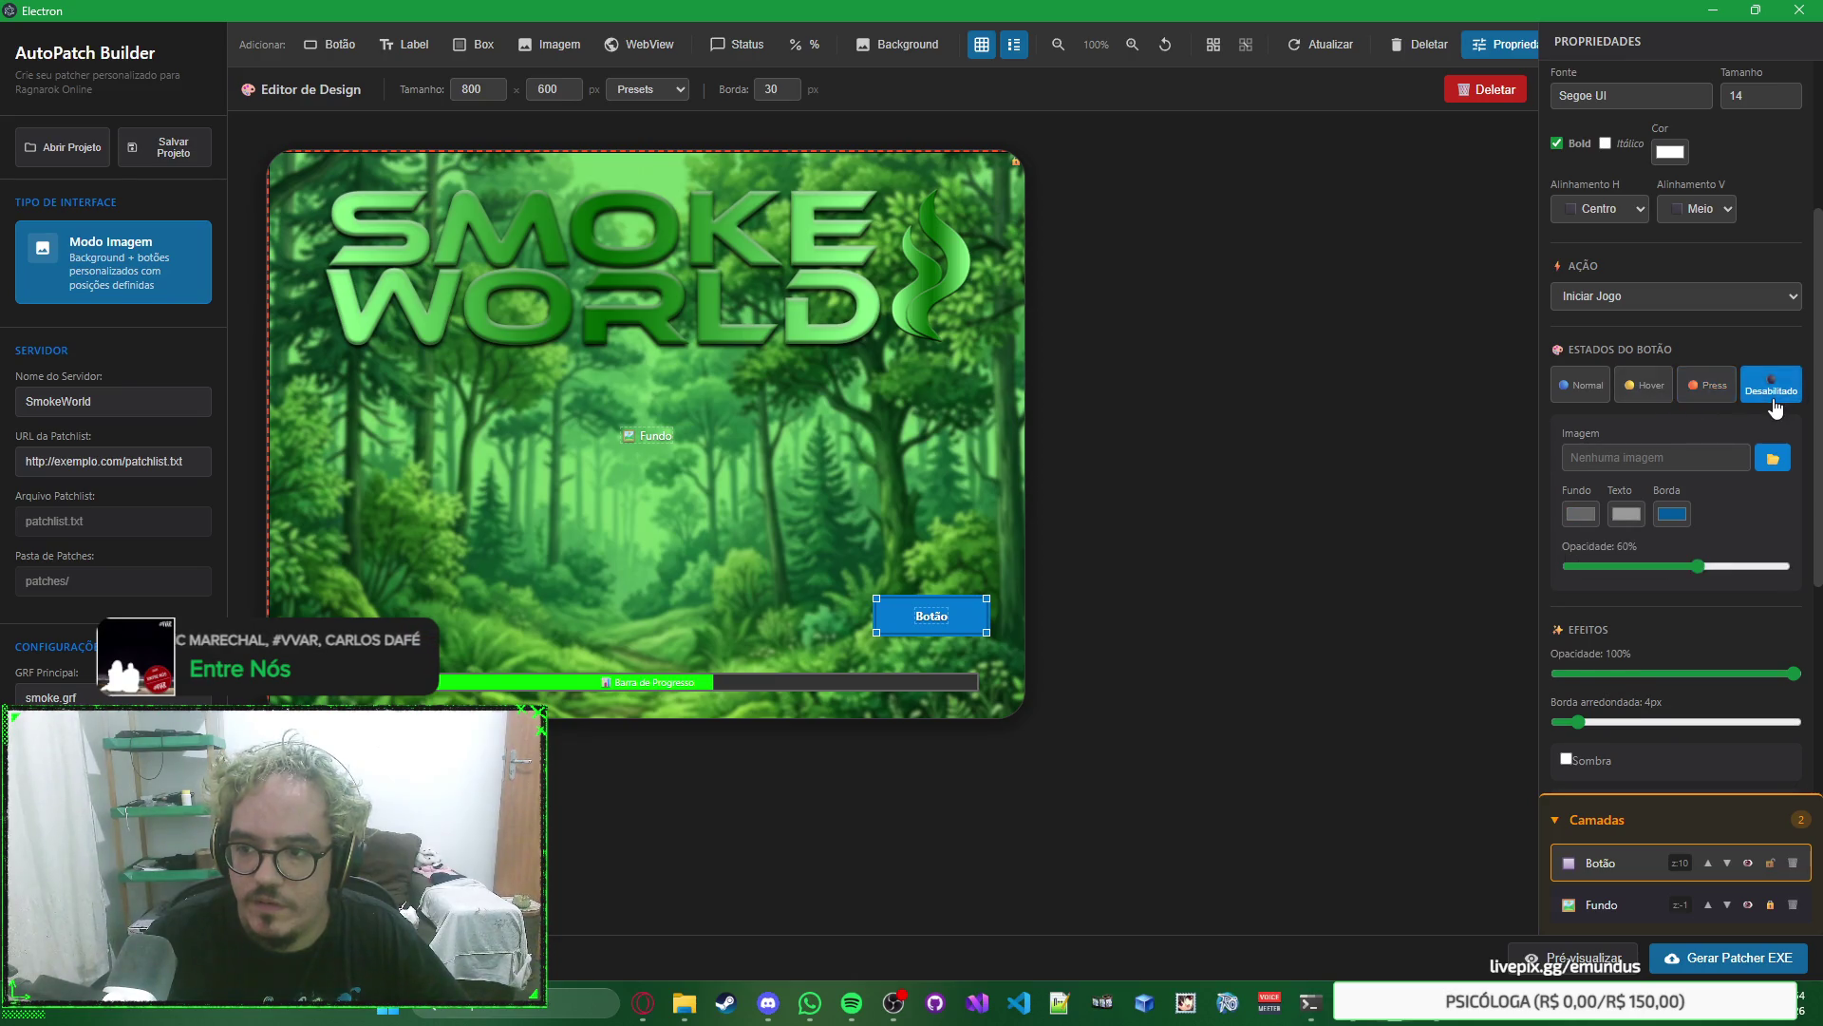
click(1709, 385)
click(1644, 385)
click(1580, 385)
click(1249, 668)
key(alt+Tab)
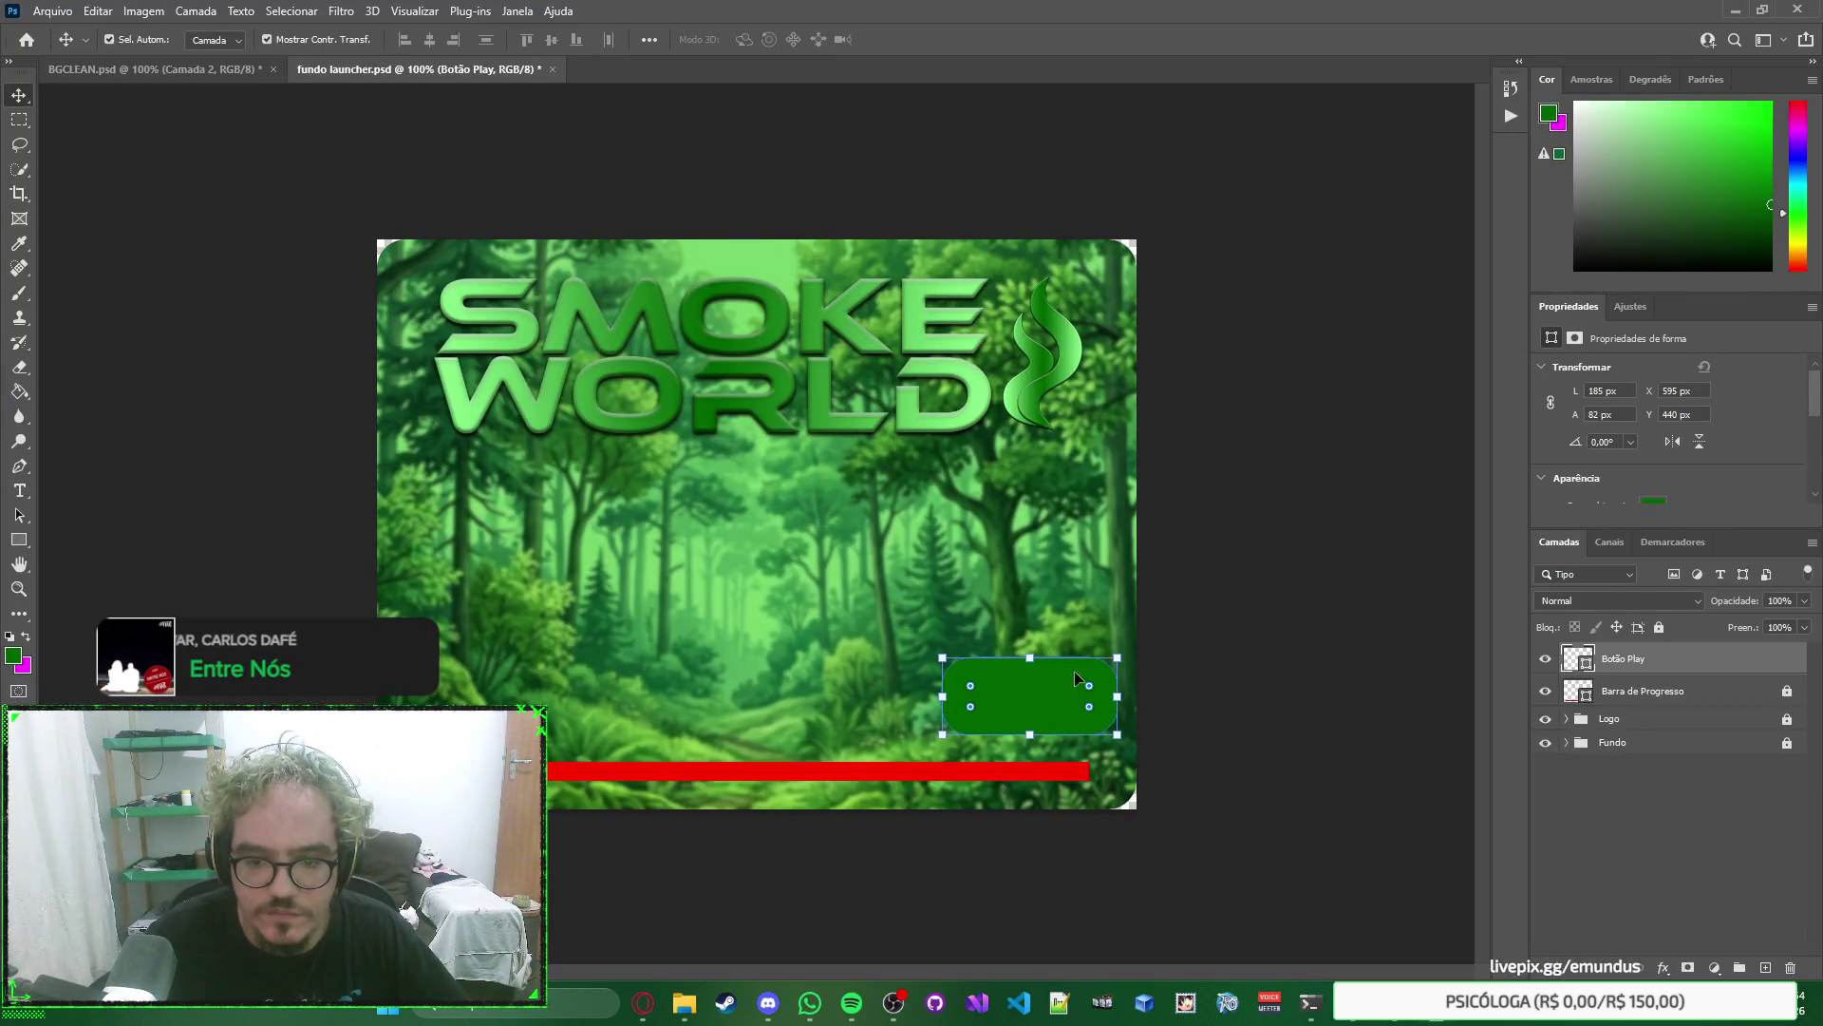
Drag the Botão Play shape's top edge down to 63 px tall, keeping 185 px width.
drag(1029, 657, 1031, 674)
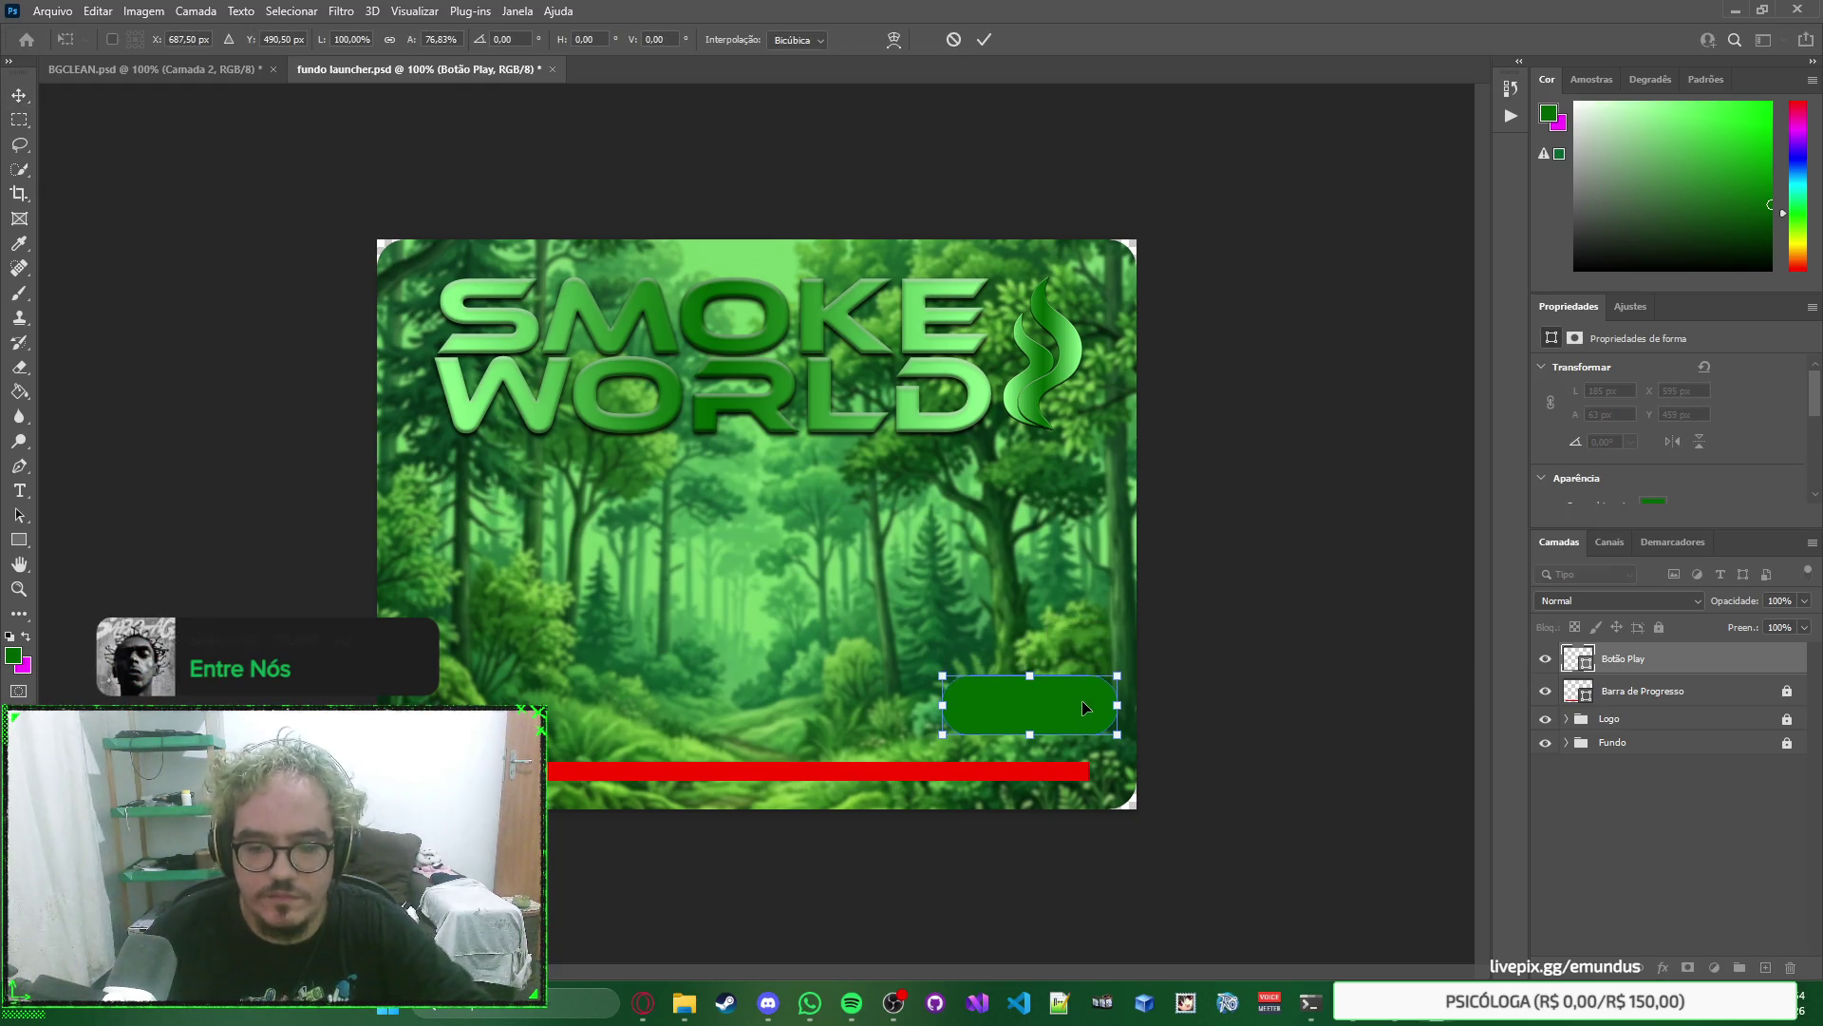
key(Return)
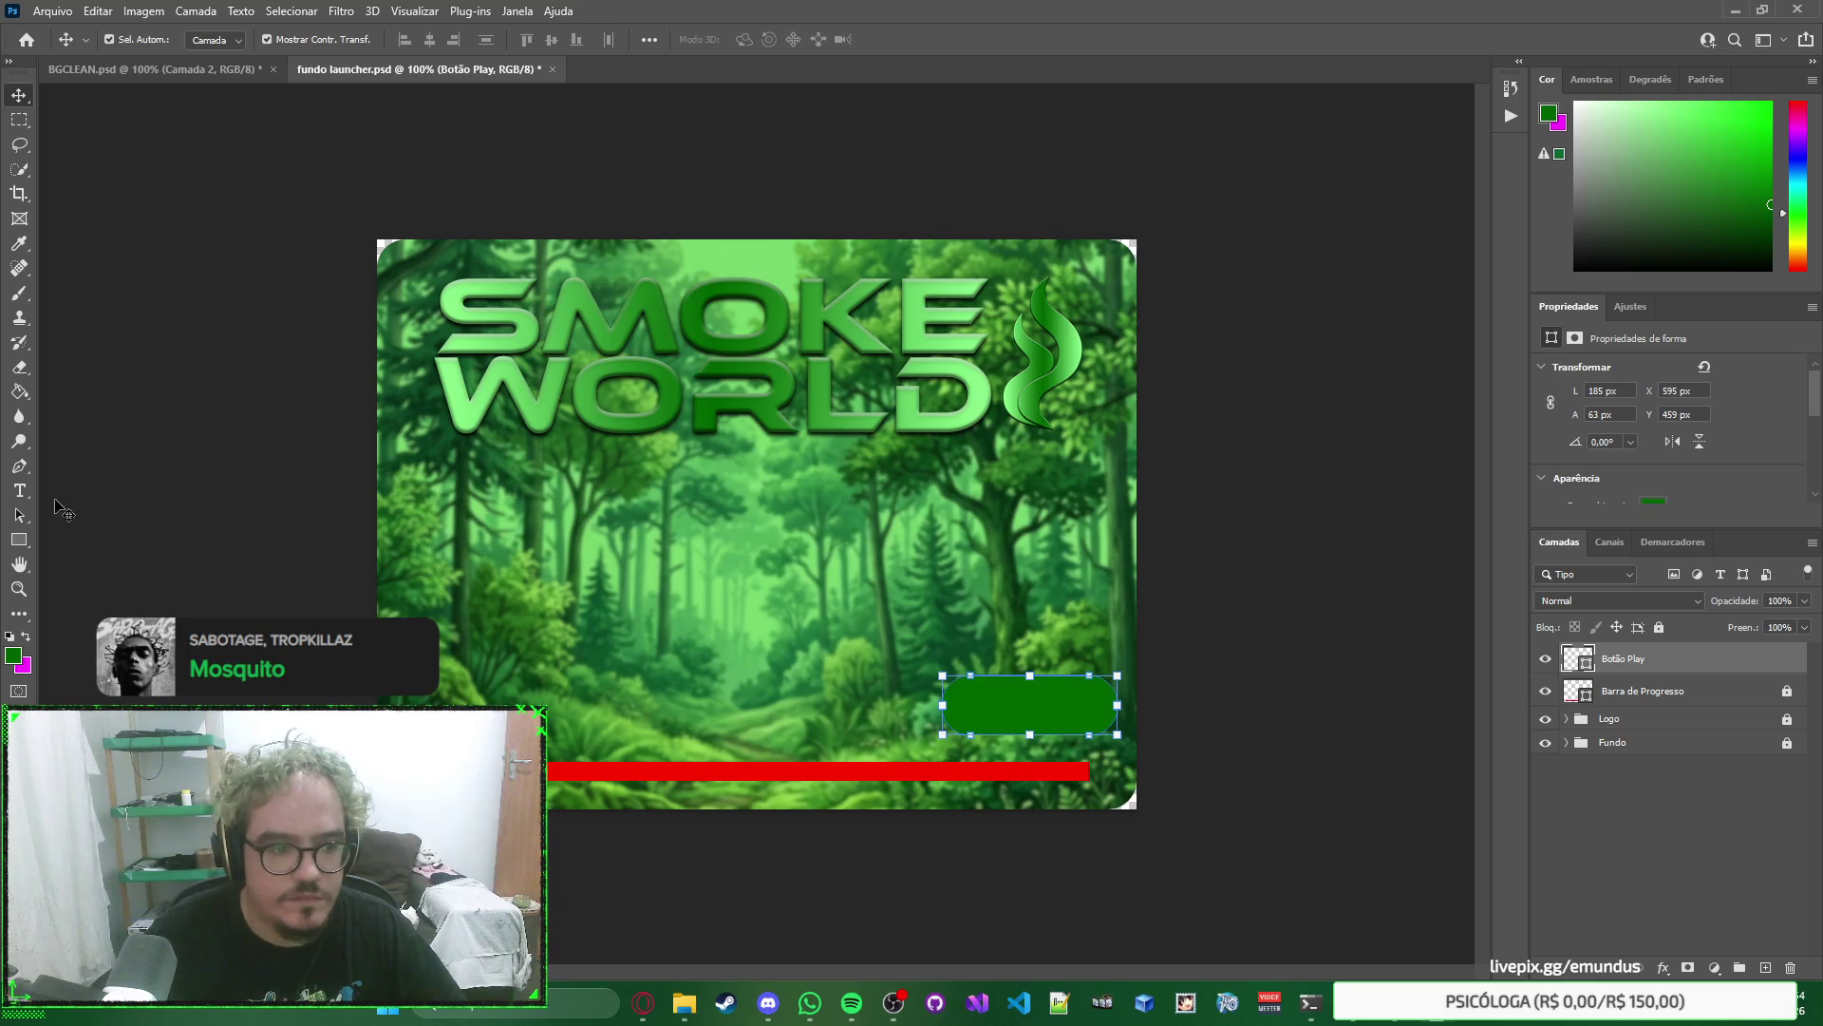
Type JOGAR! as a new text layer and centre it on the green button.
click(19, 490)
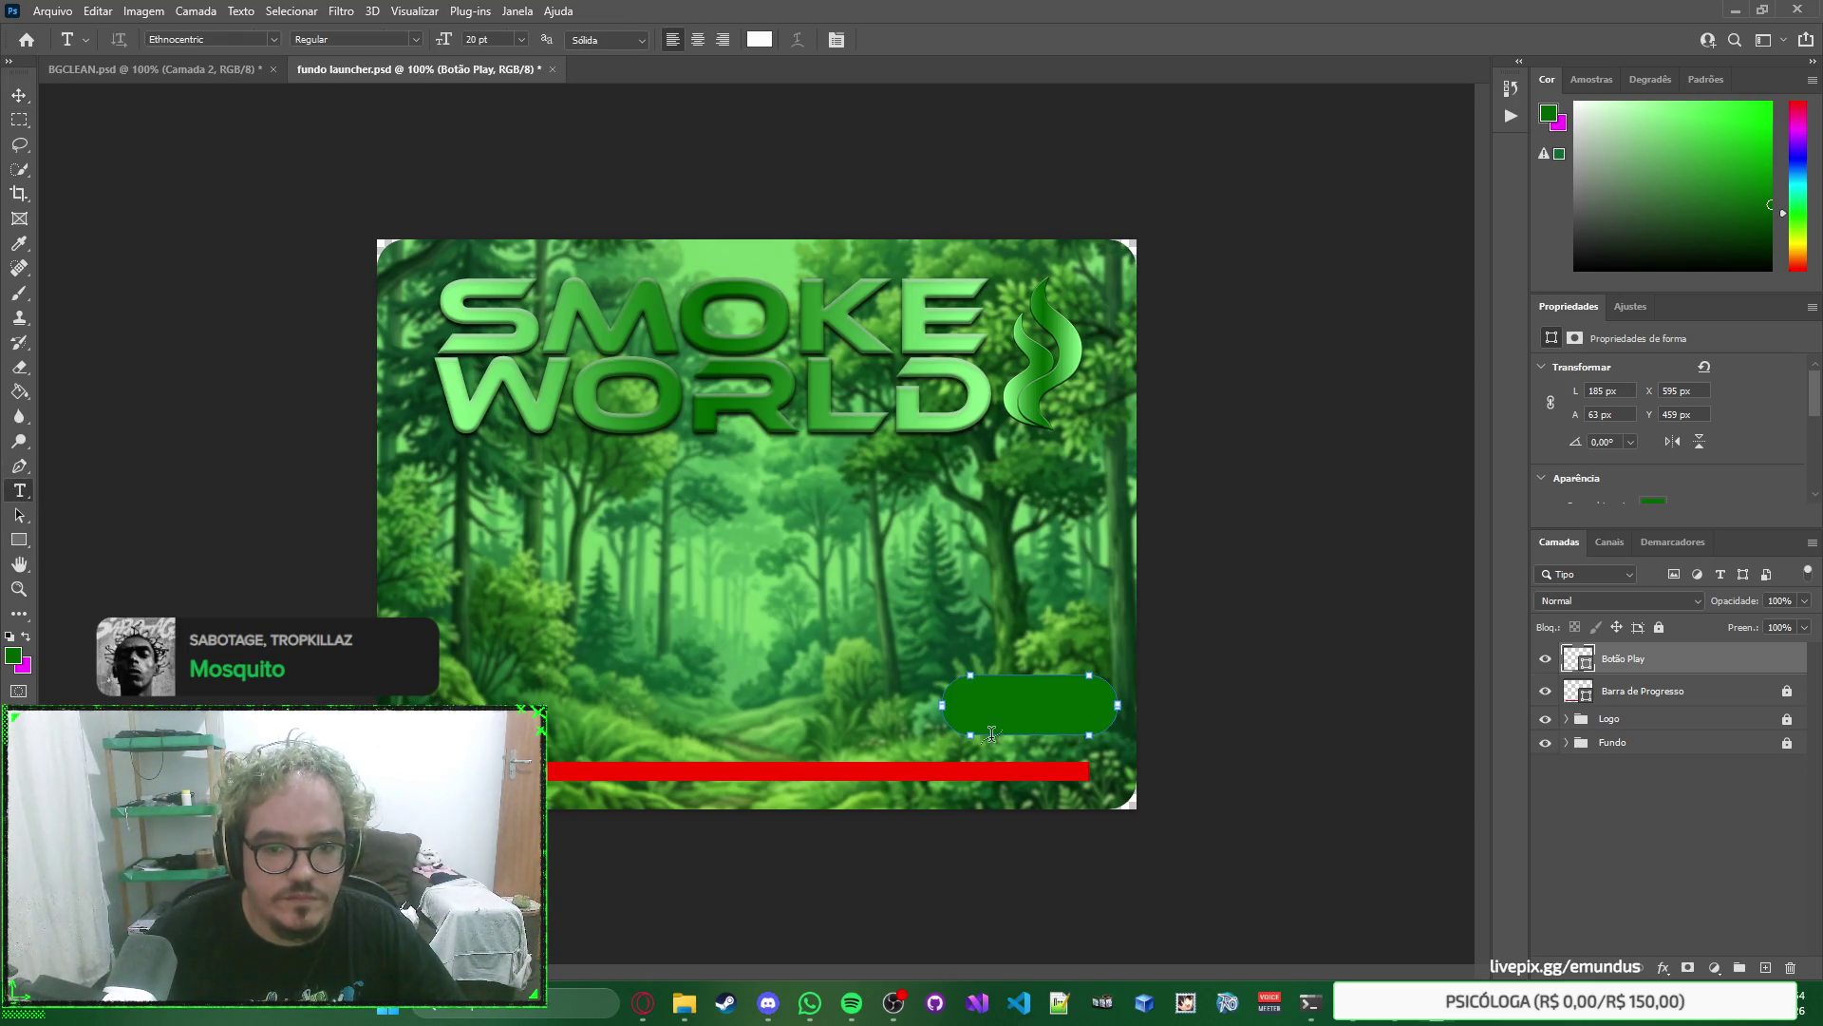
click(741, 646)
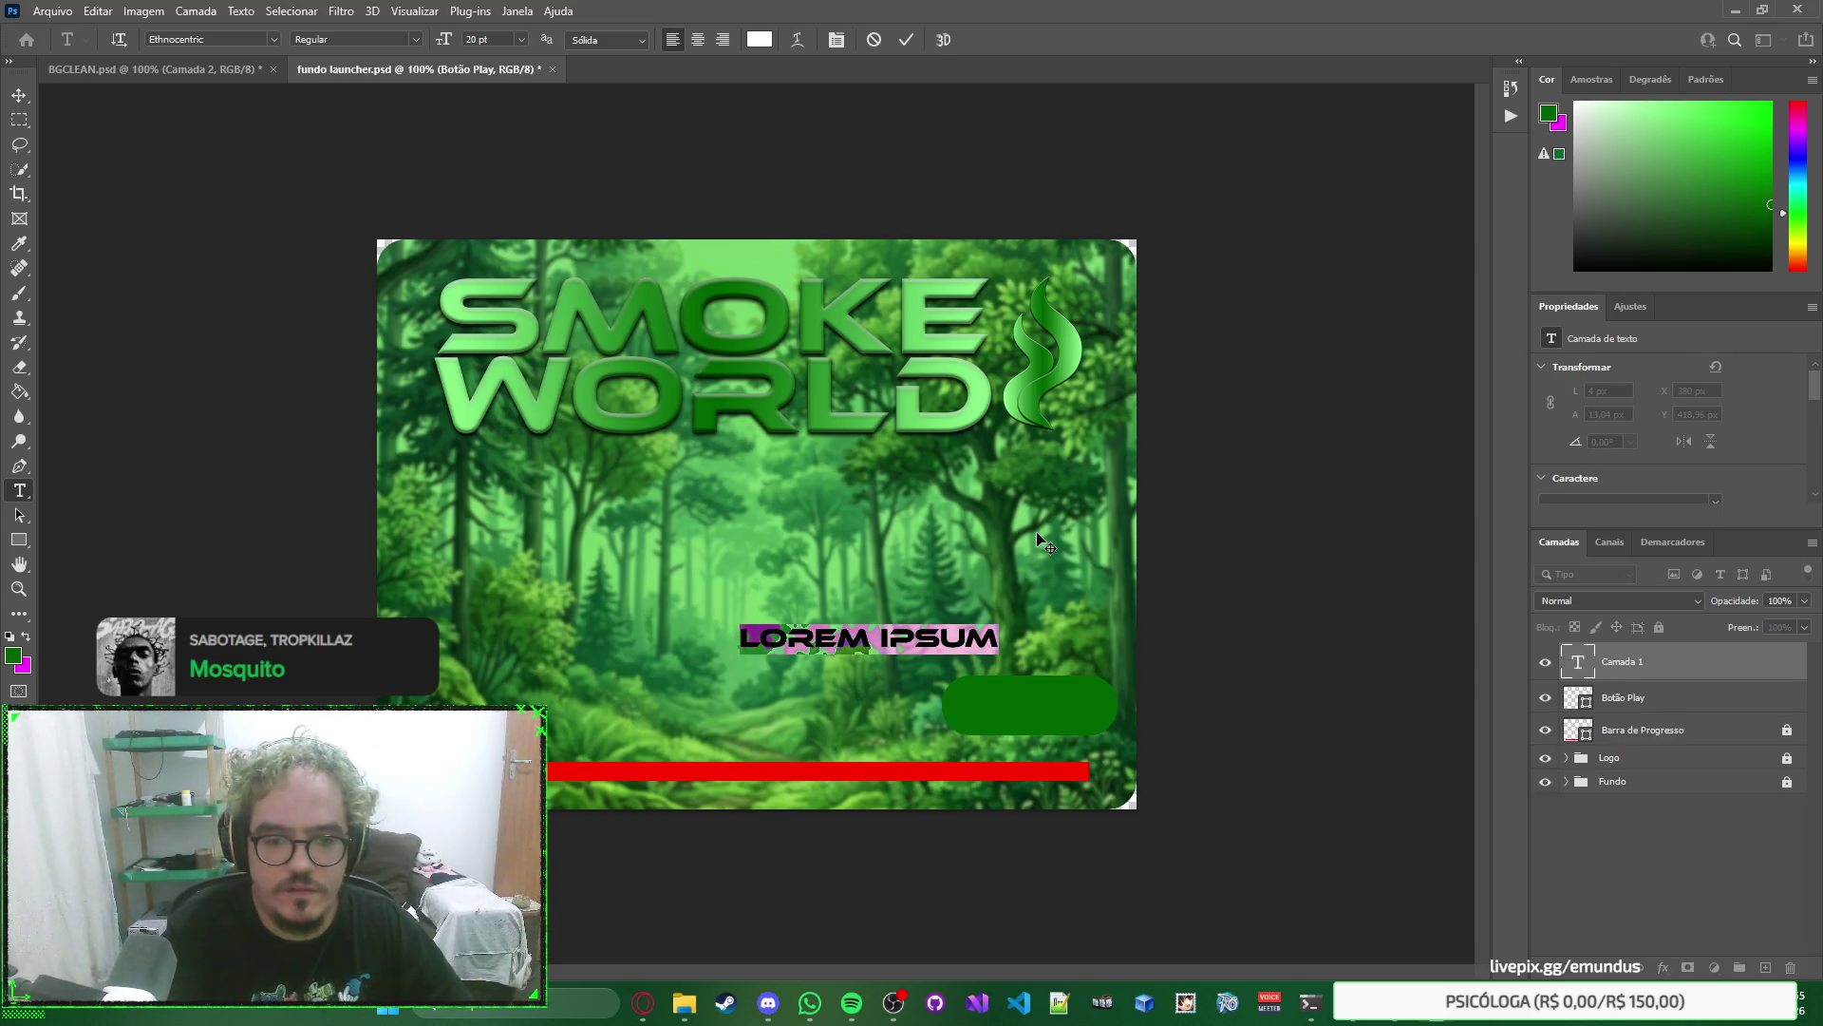
text(JOGAR!)
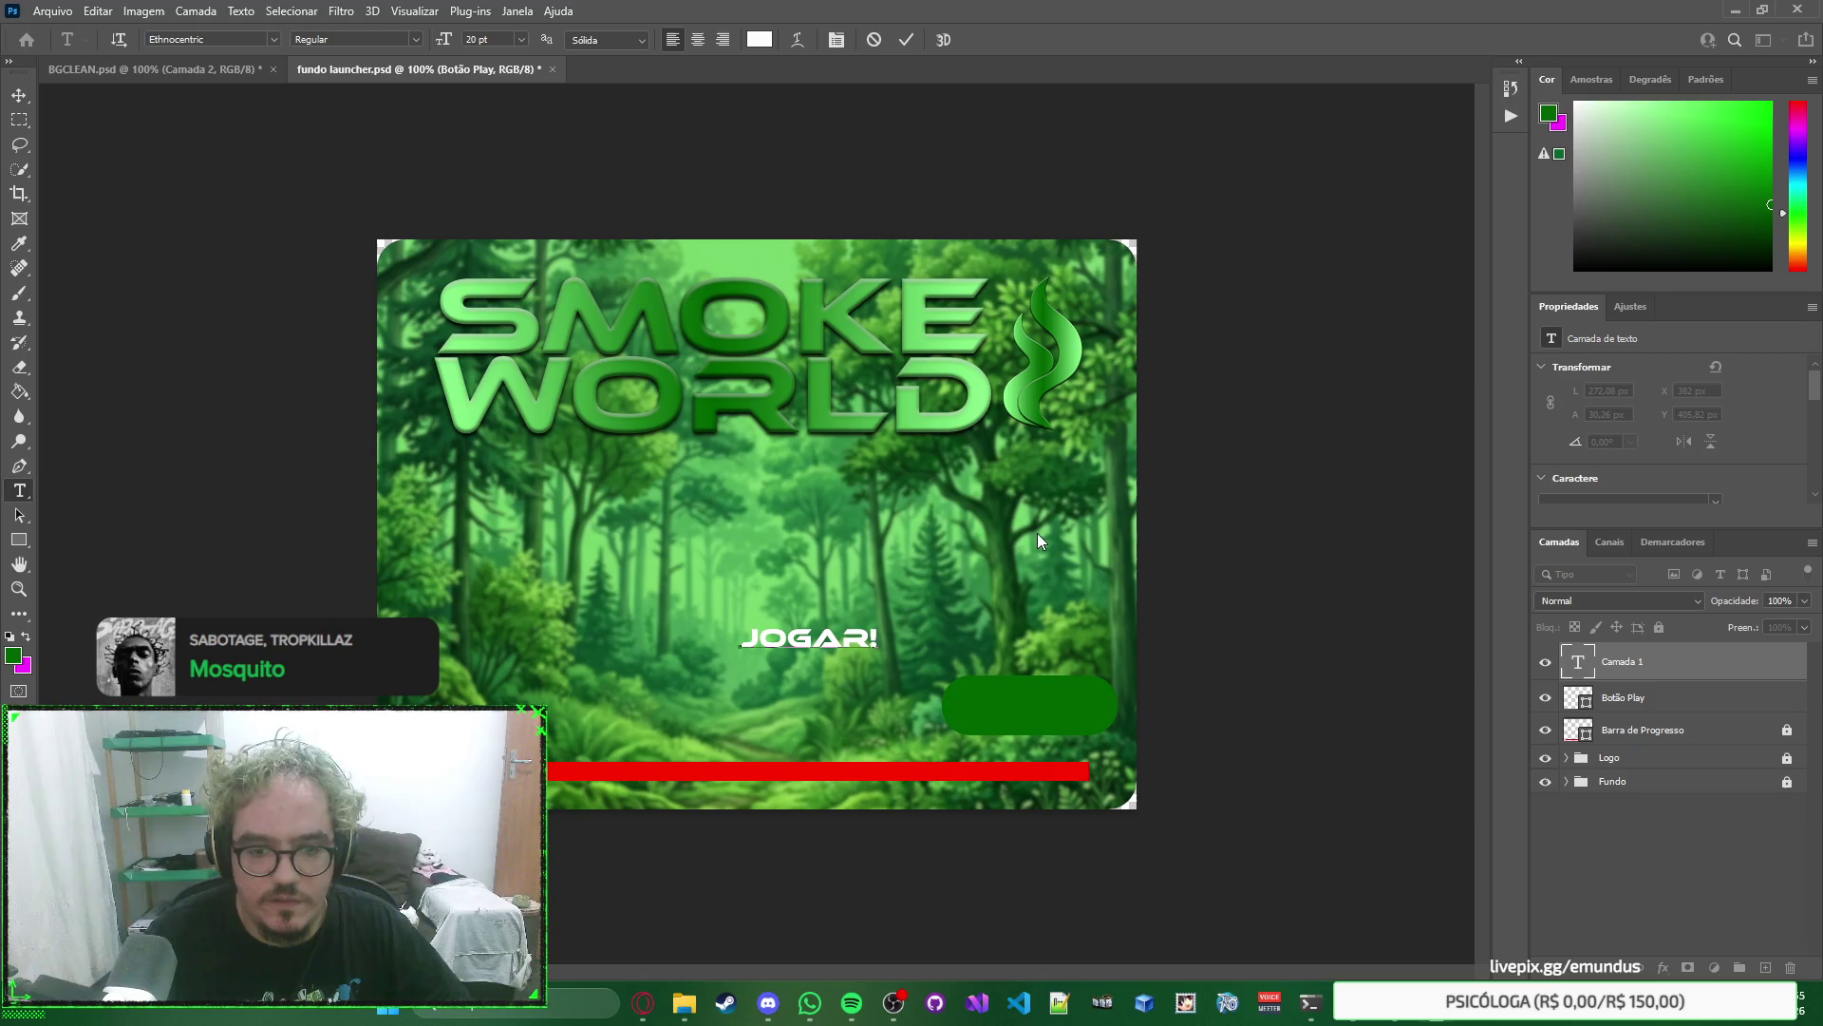
click(19, 95)
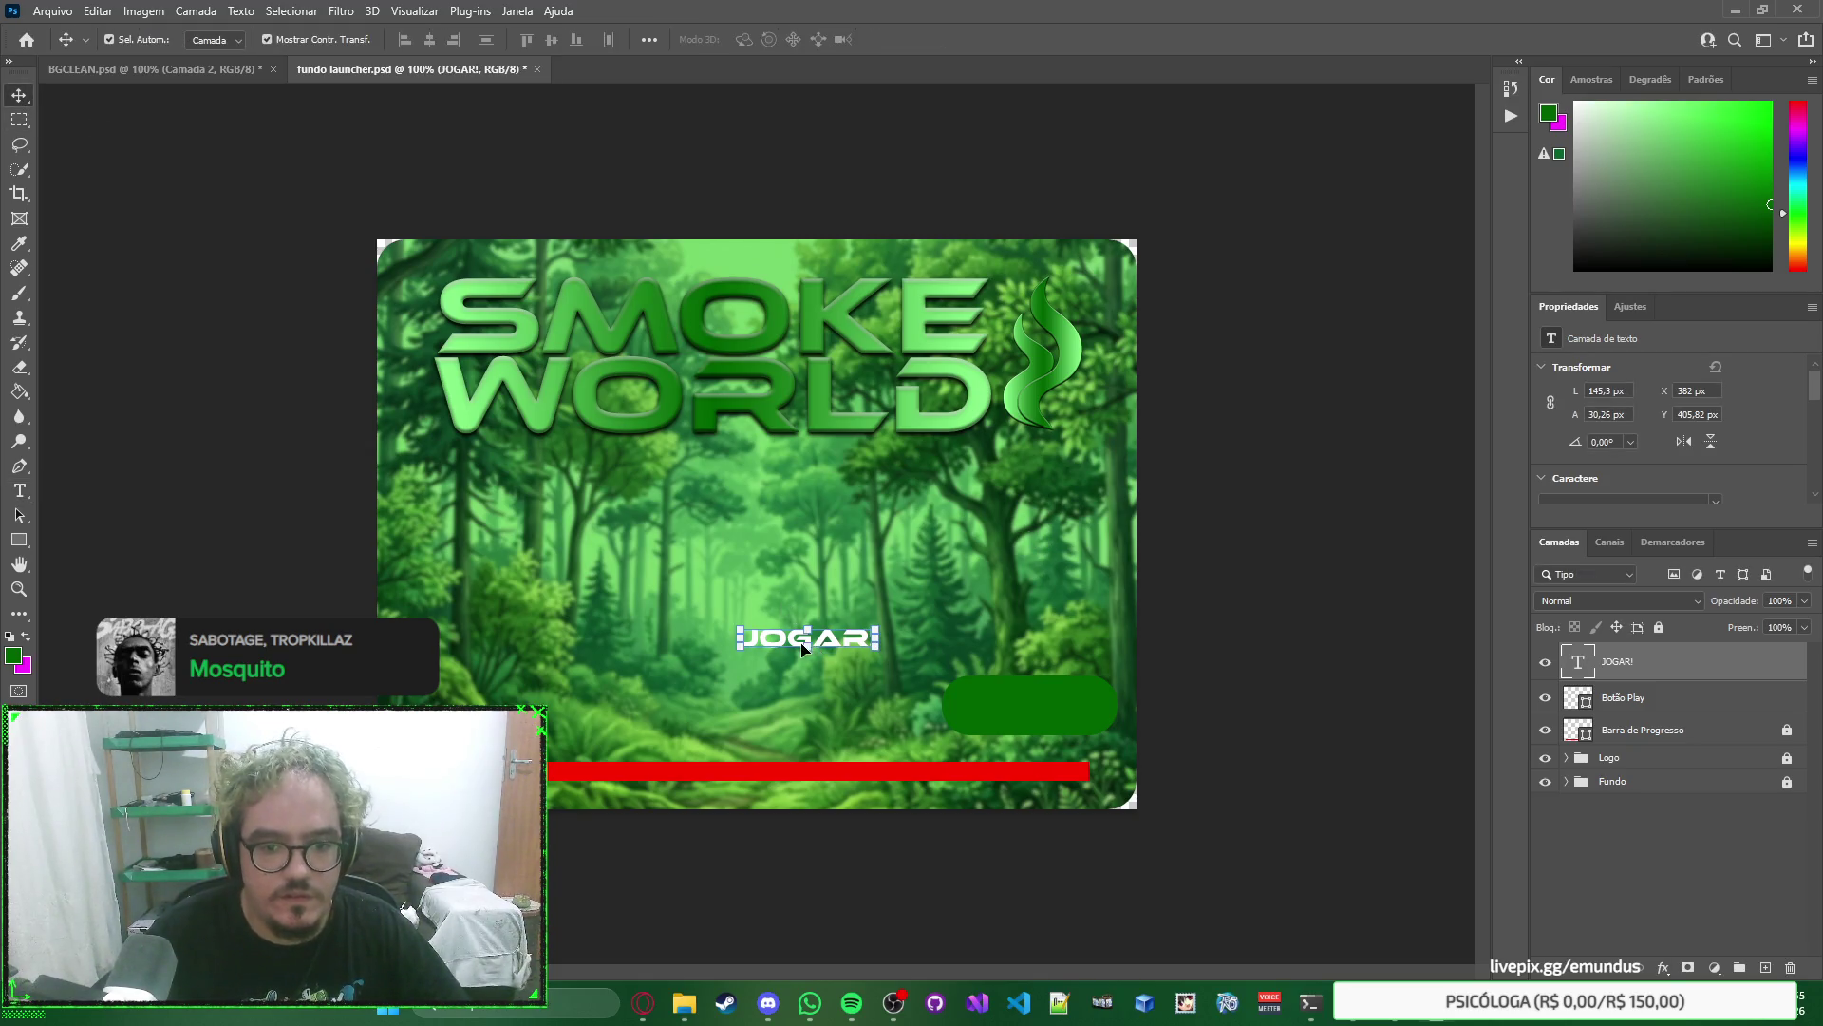
mouse_move(826, 641)
mouse_down()
mouse_move(983, 740)
mouse_move(1050, 704)
mouse_up()
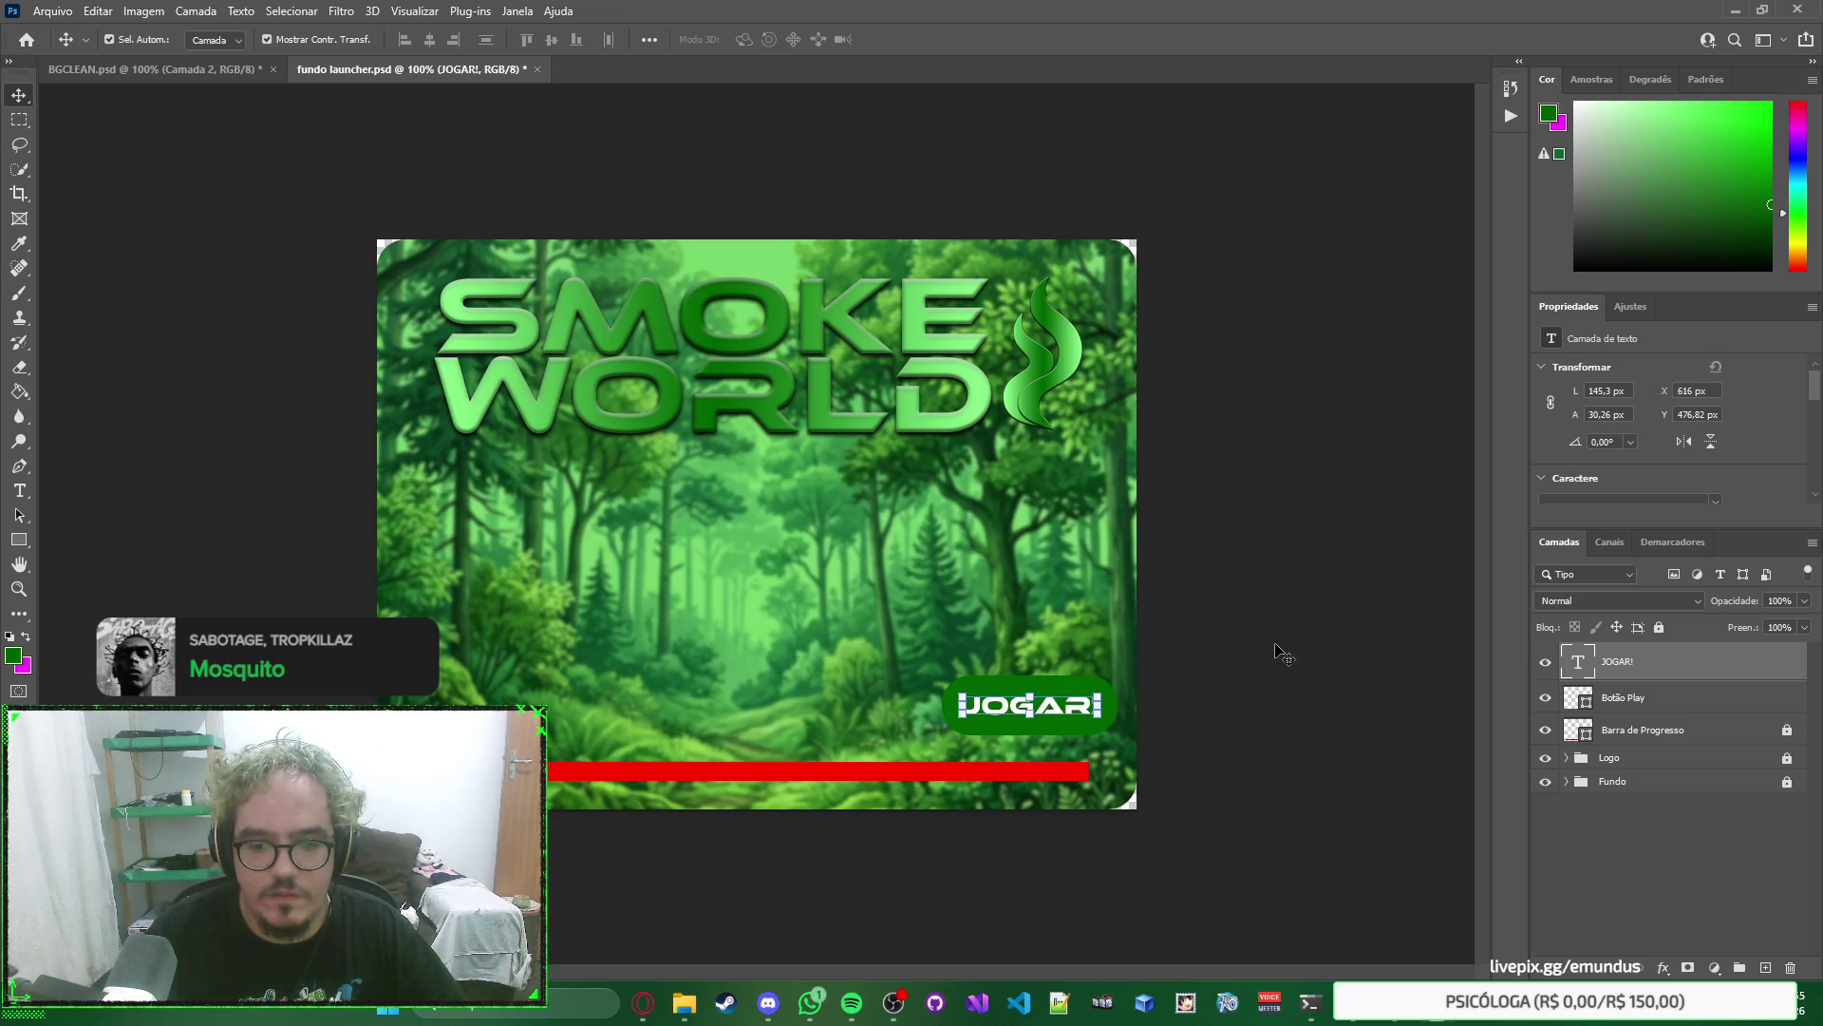
click(1315, 669)
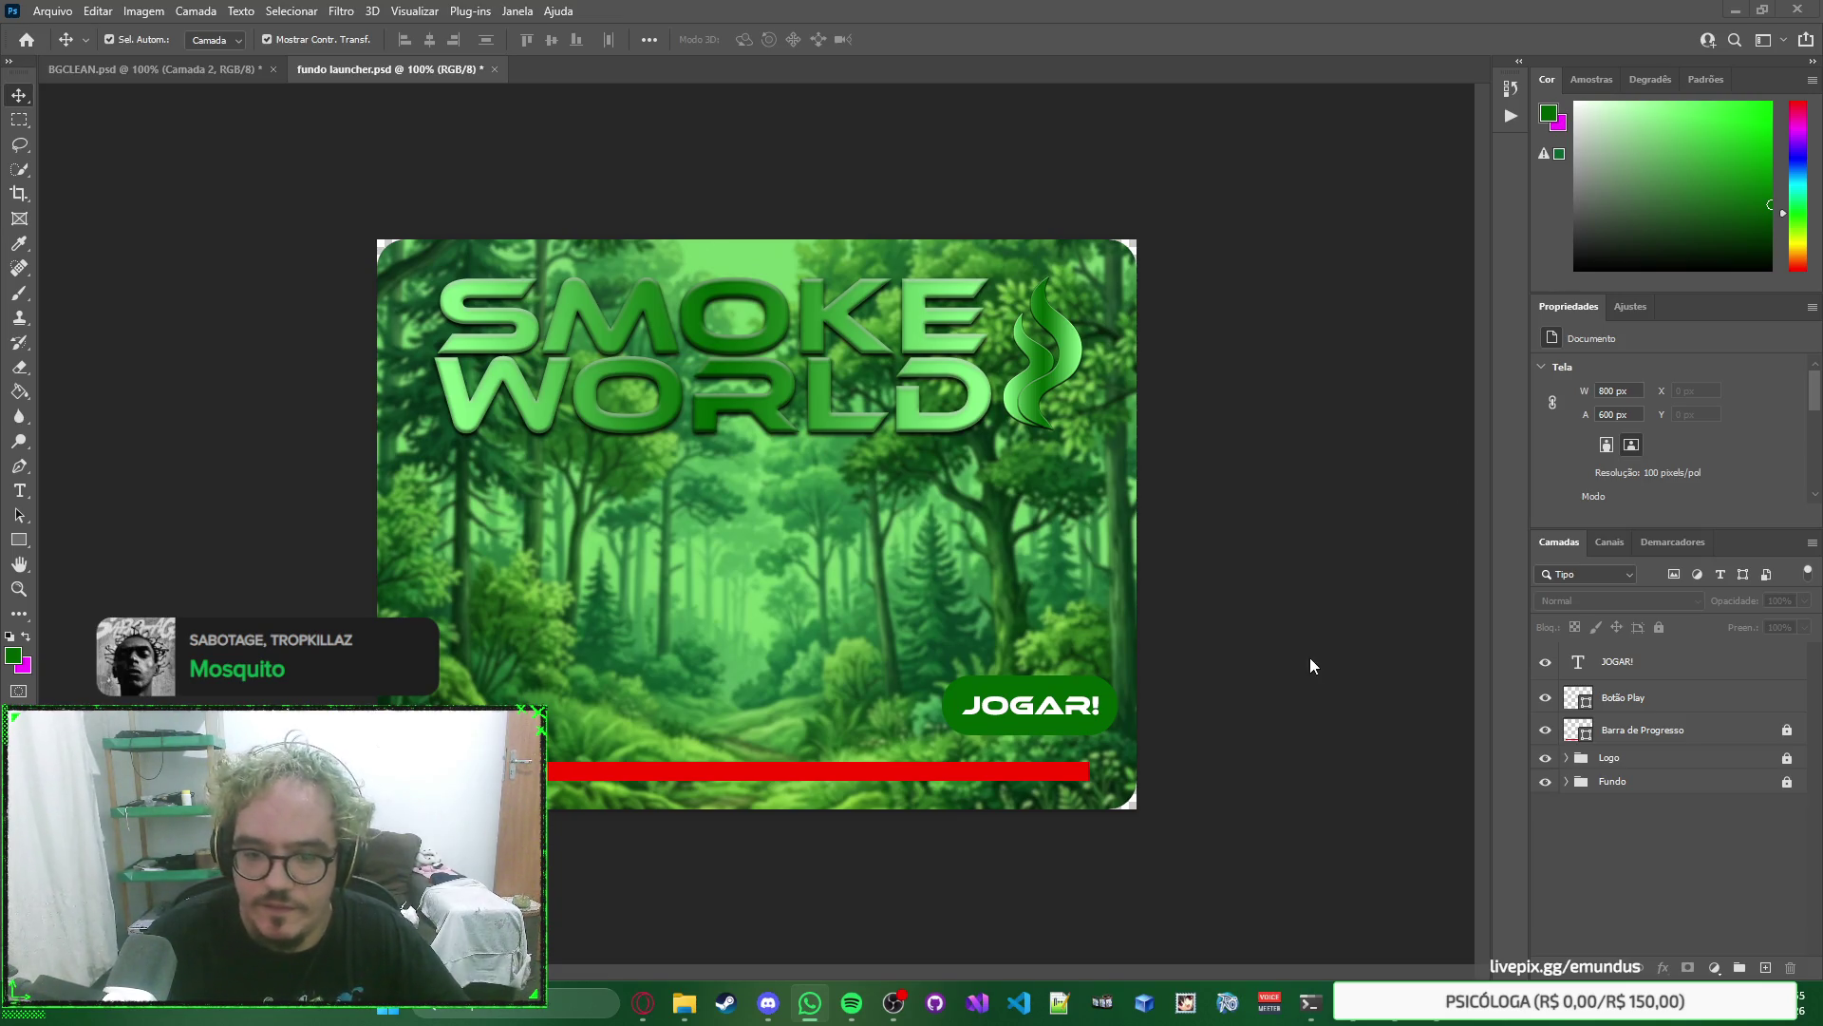
Reselect the JOGAR! text layer and switch to AutoPatch Builder.
click(1080, 712)
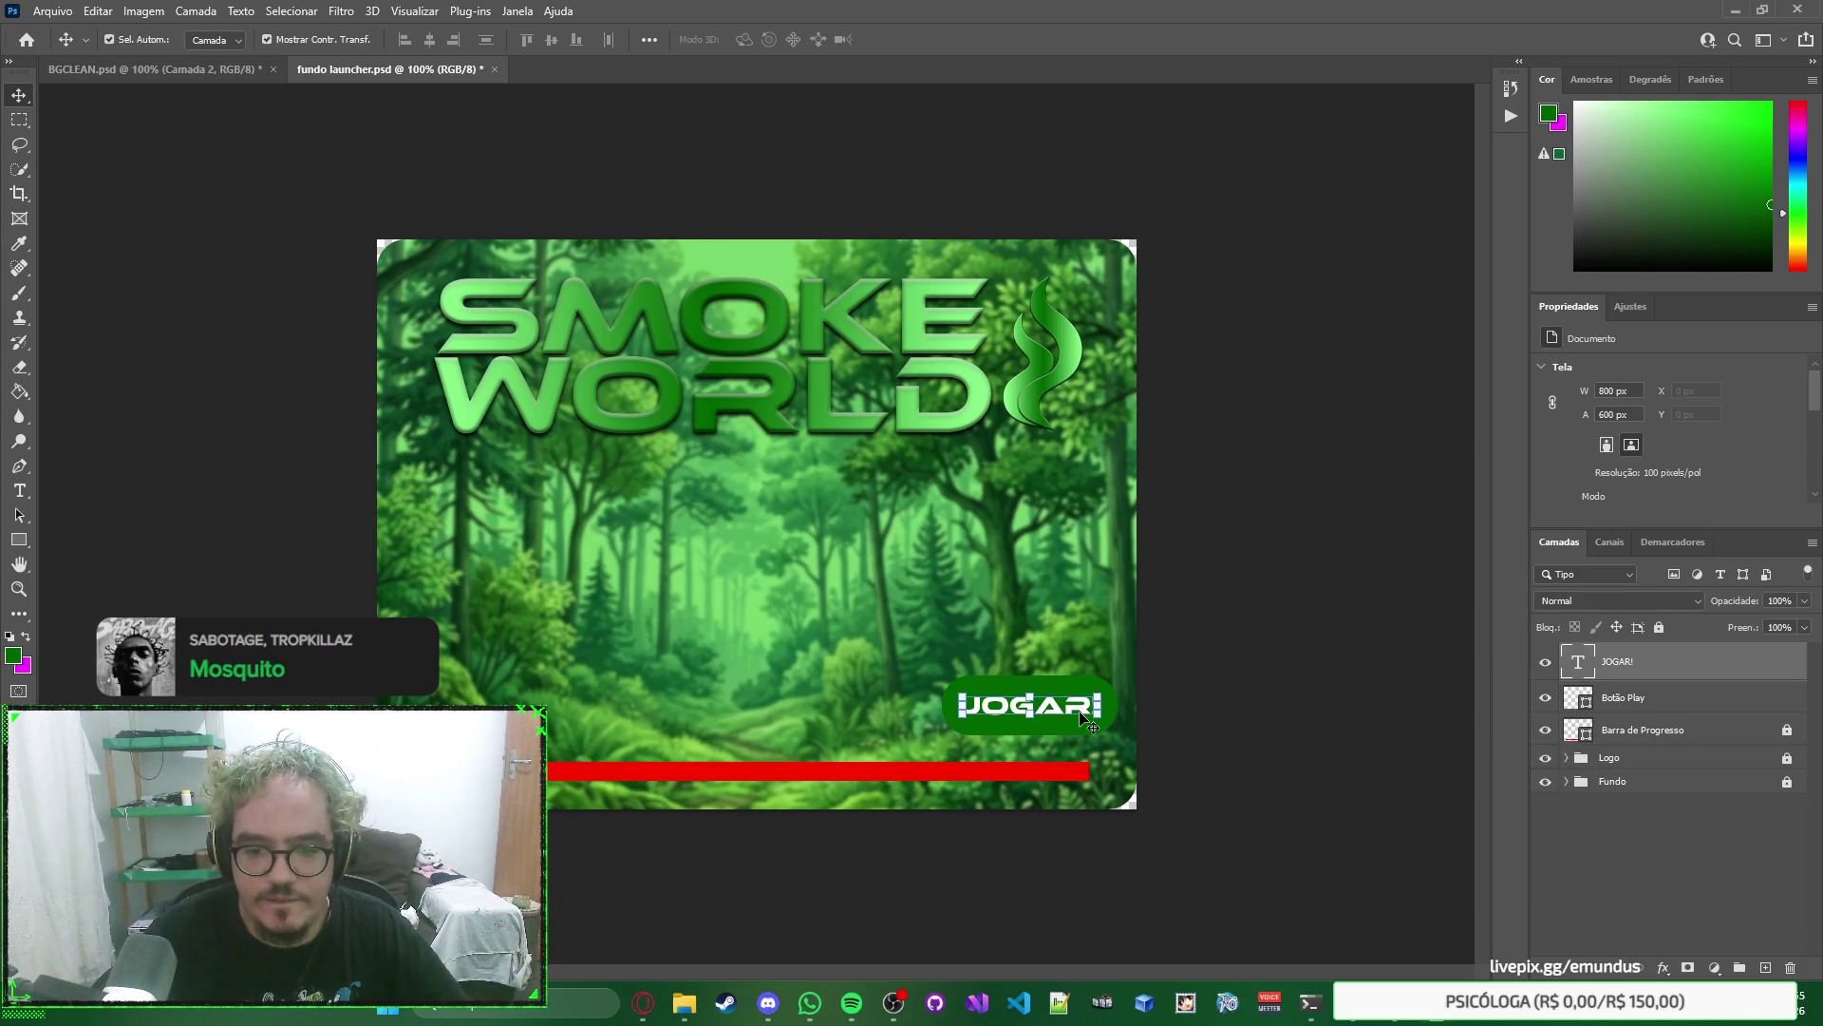
click(1327, 727)
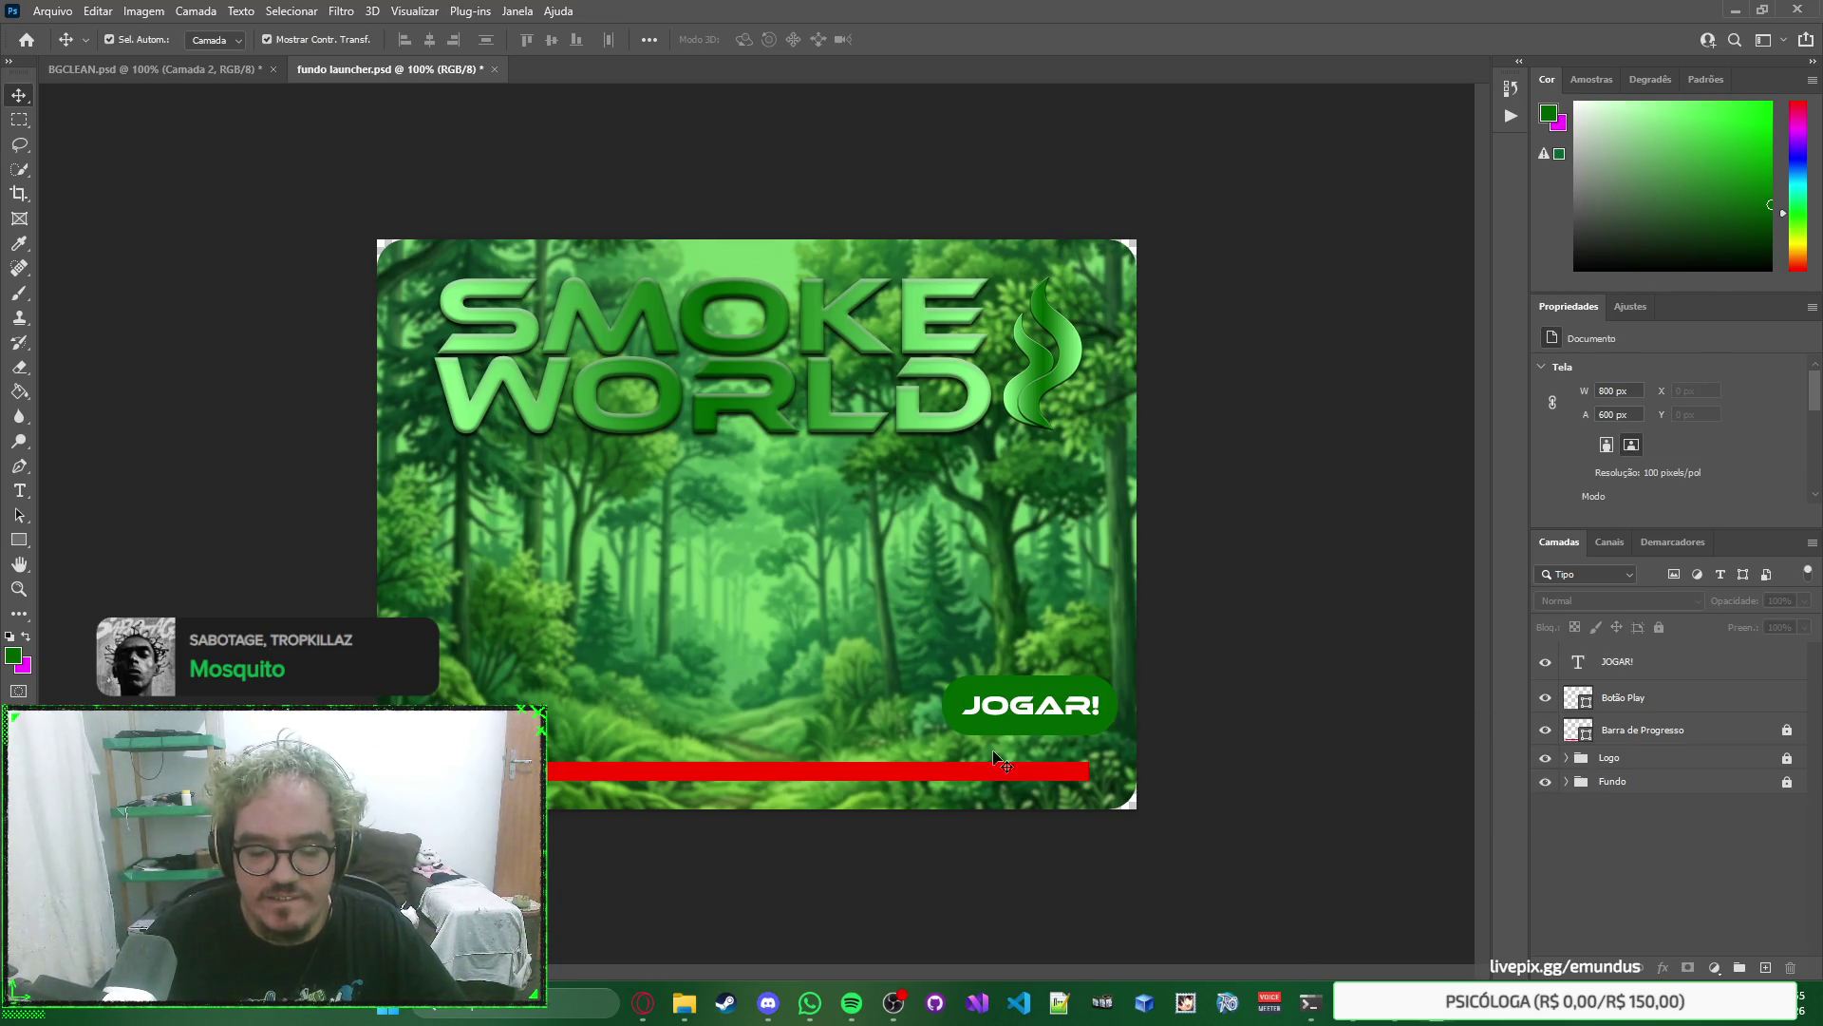
click(1061, 714)
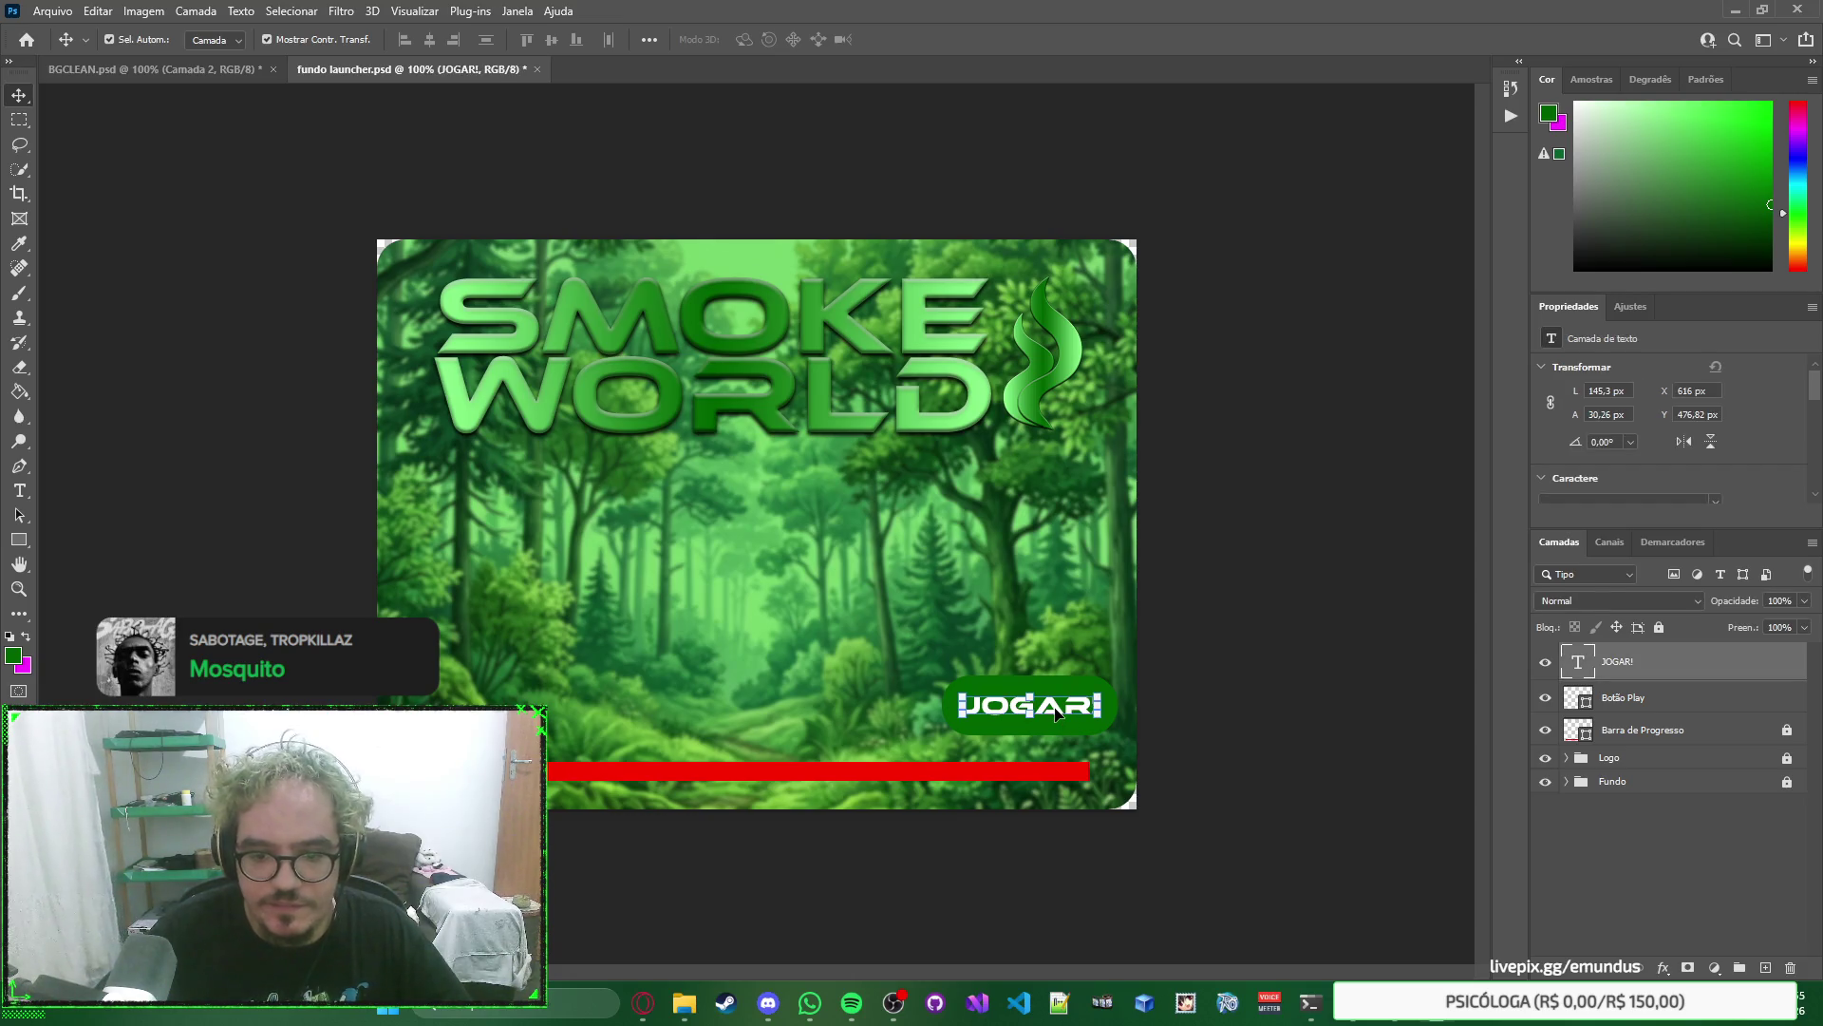
key(alt+Tab)
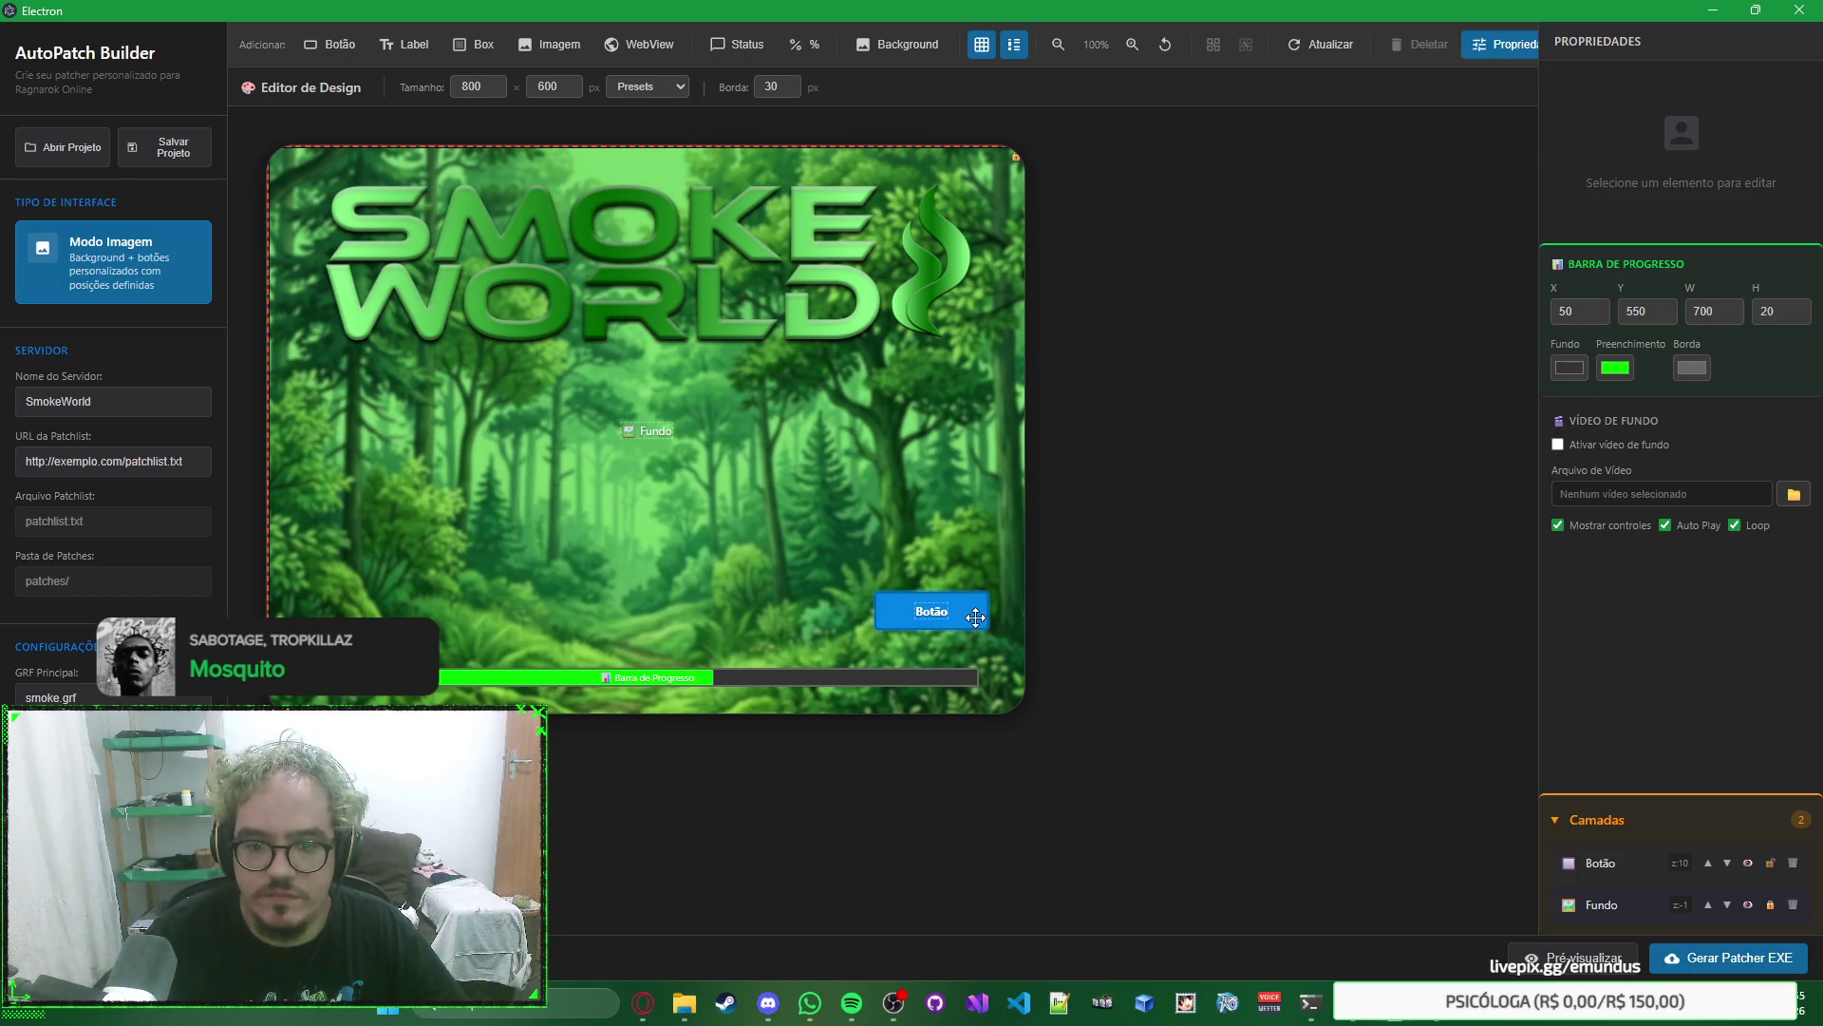
Read the Botão element's position, then in Photoshop deselect JOGAR! and close the context menu.
click(942, 613)
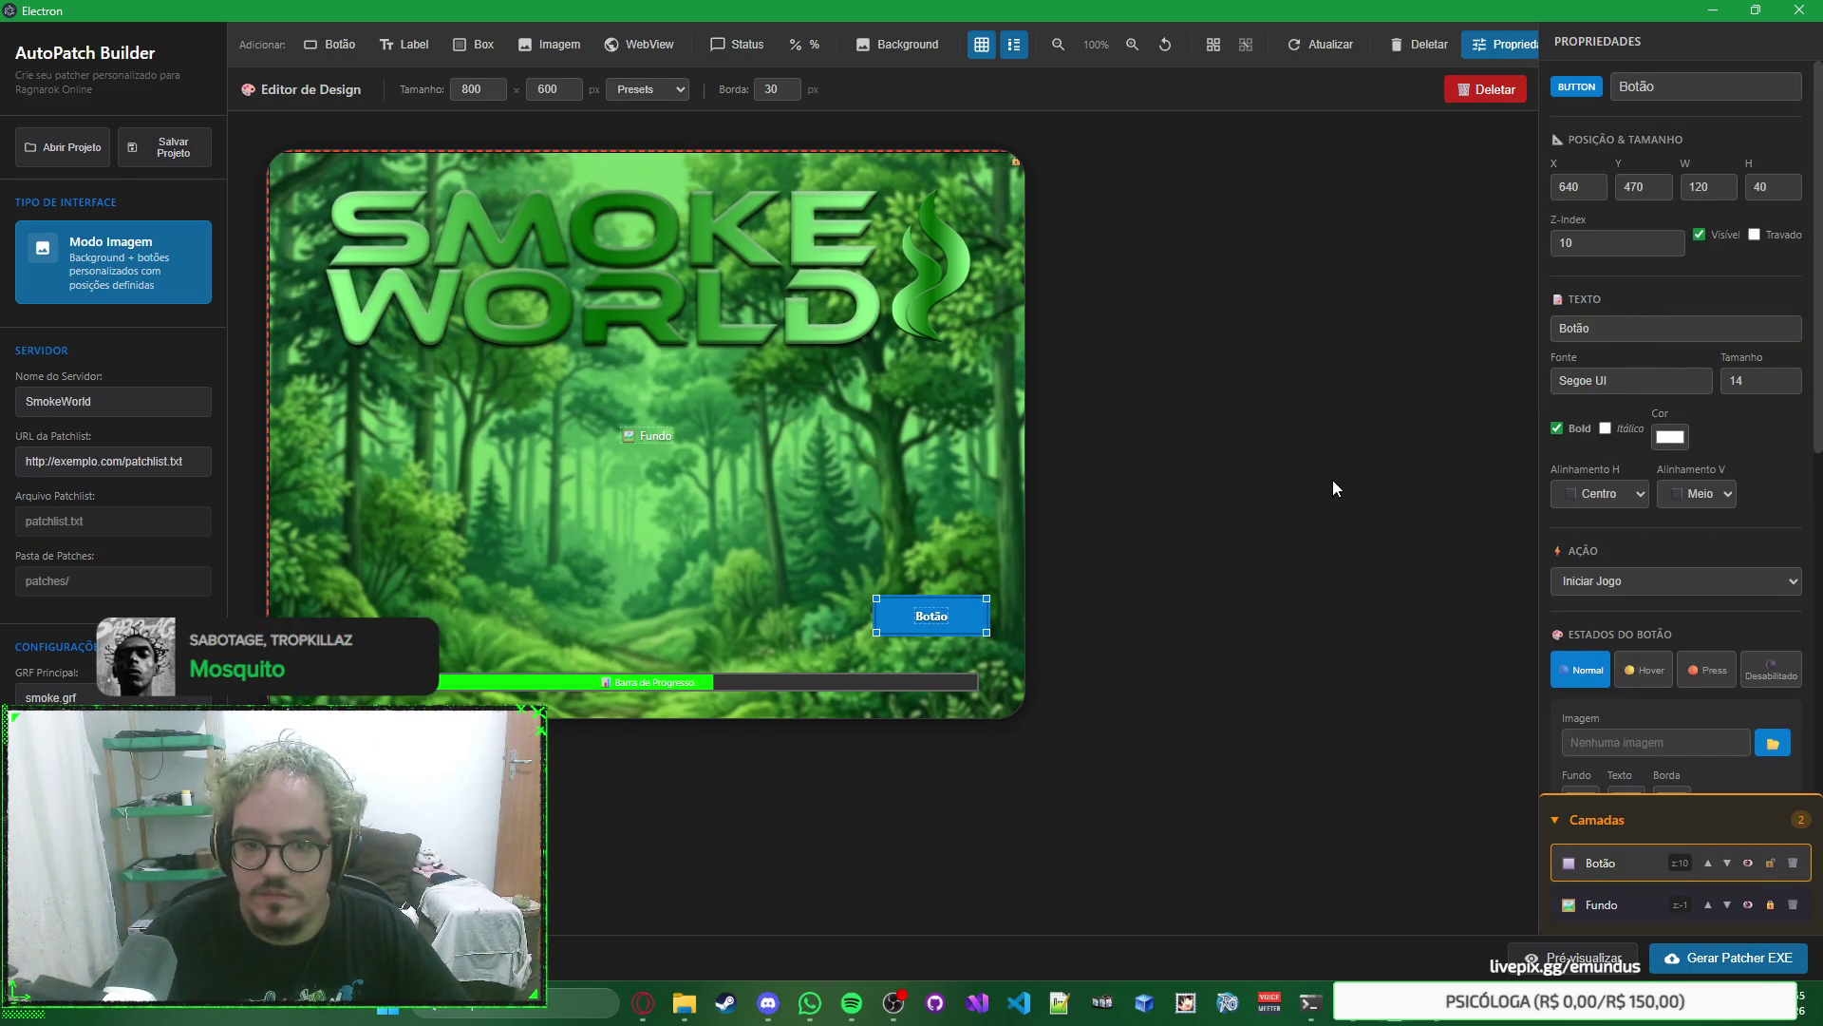
click(1331, 480)
key(alt+Tab)
click(1242, 728)
right_click(1242, 727)
key(Escape)
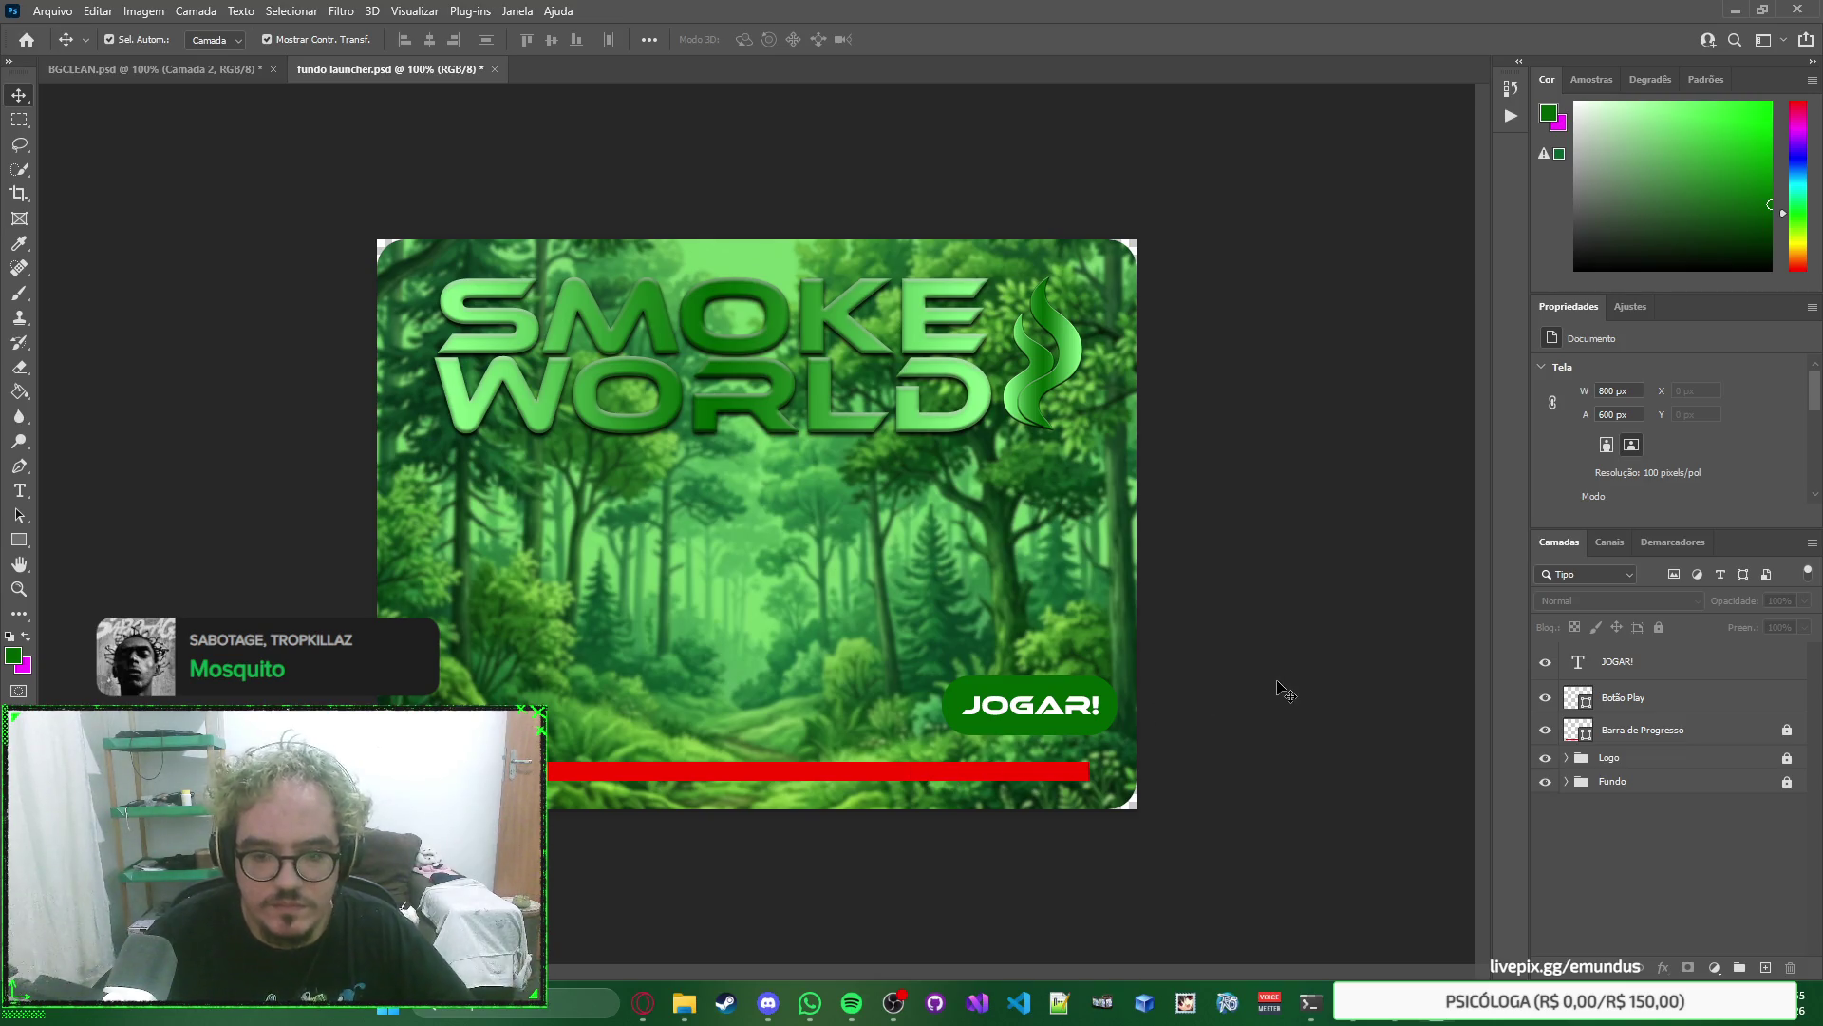
Zoom in on the green JOGAR! button, then return to the whole launcher view.
key(alt+Tab)
key(alt+Tab)
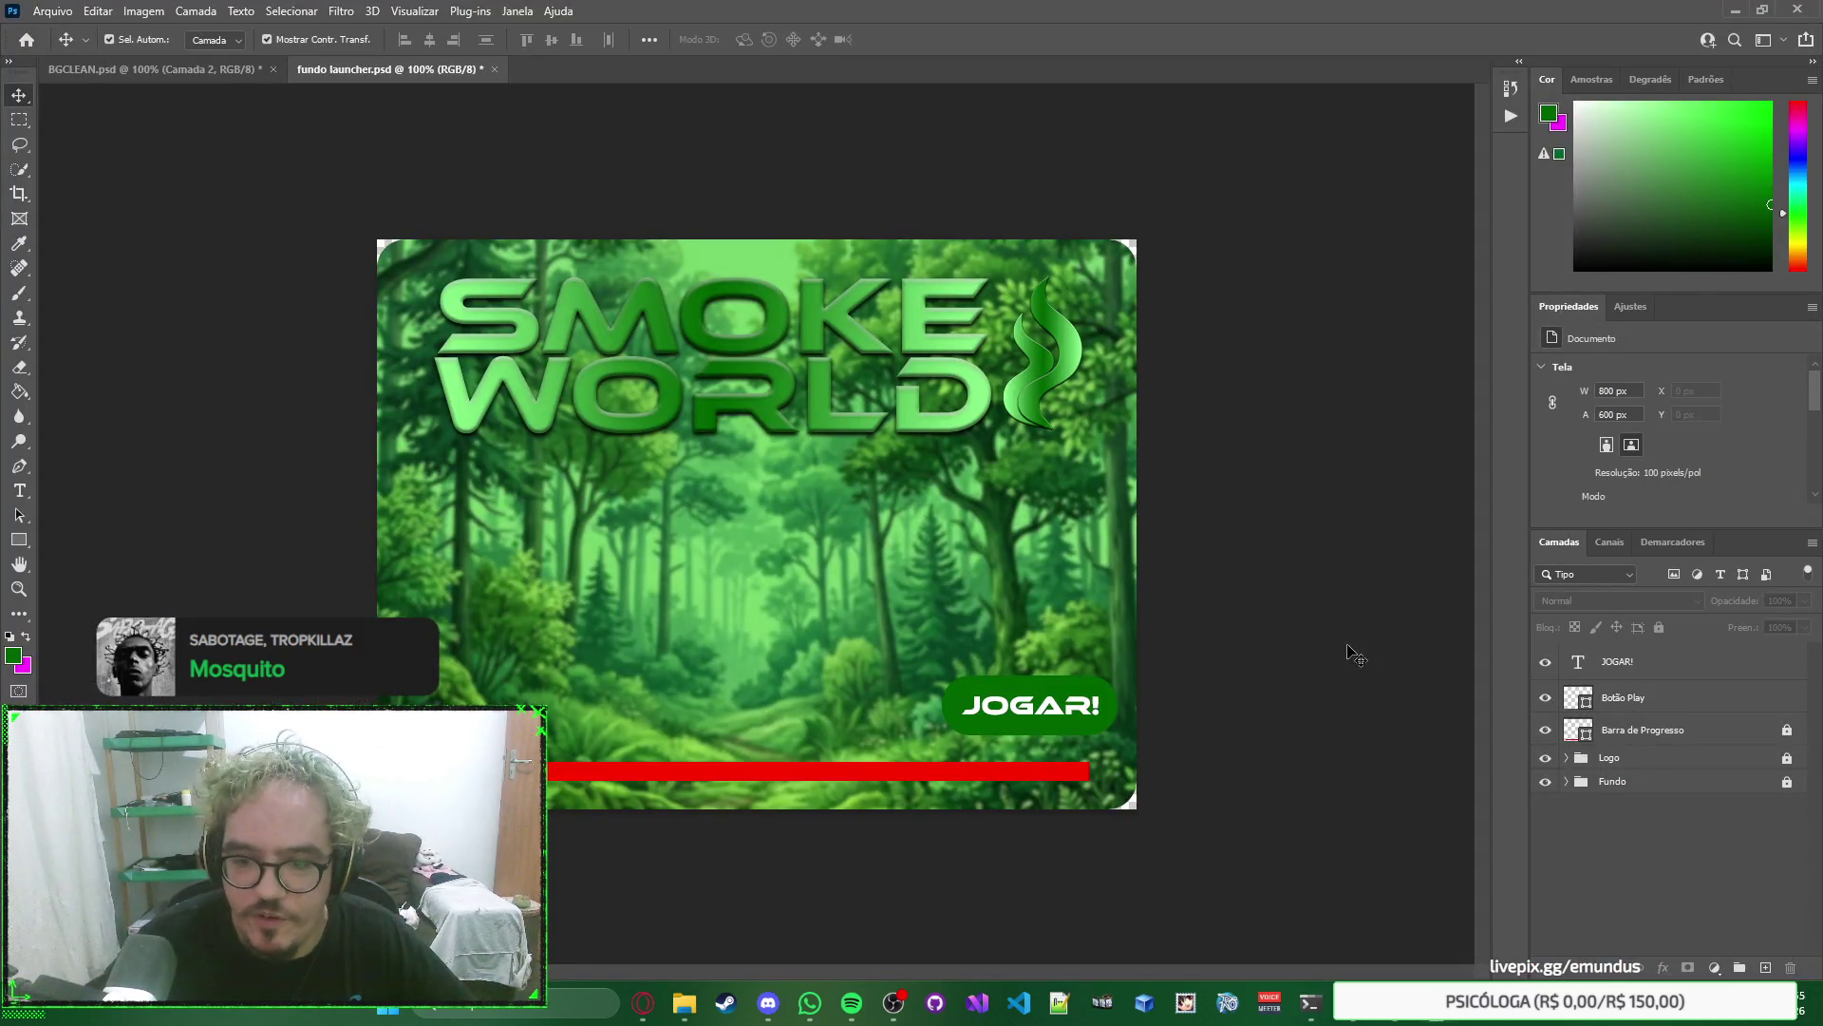
click(1656, 700)
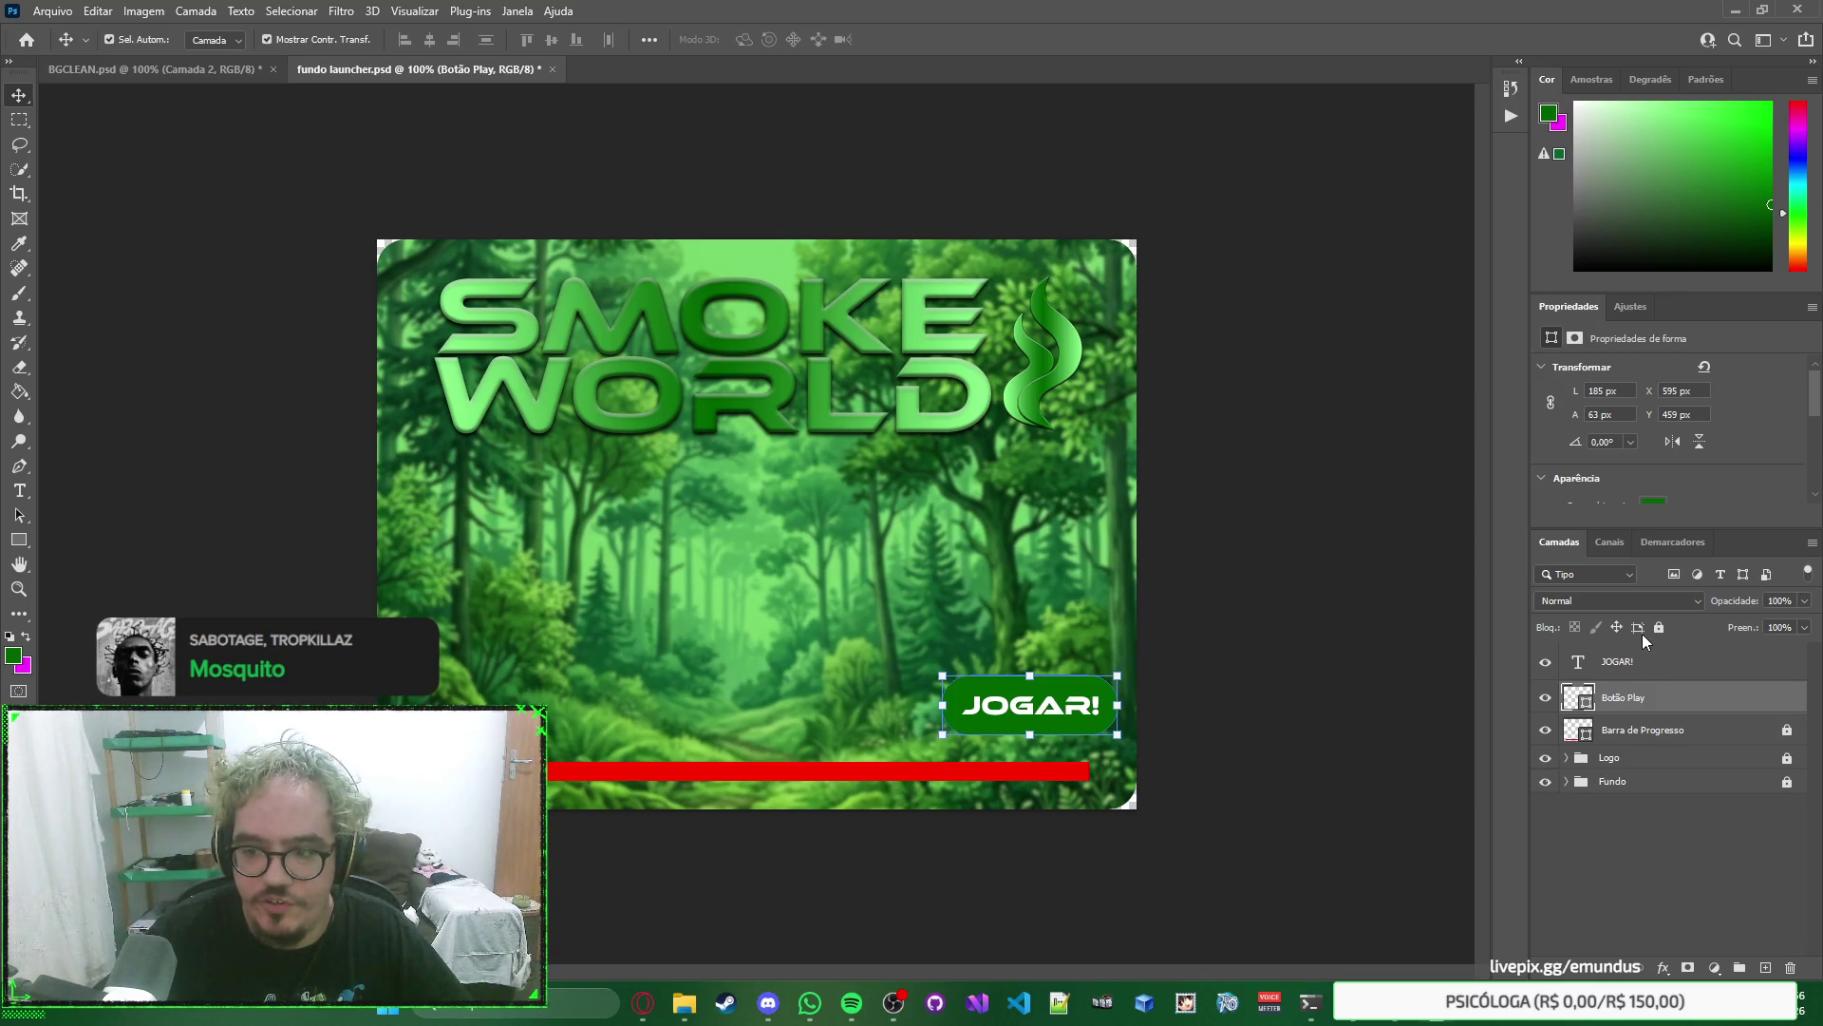
click(1633, 662)
scroll(1125, 745, up, 4)
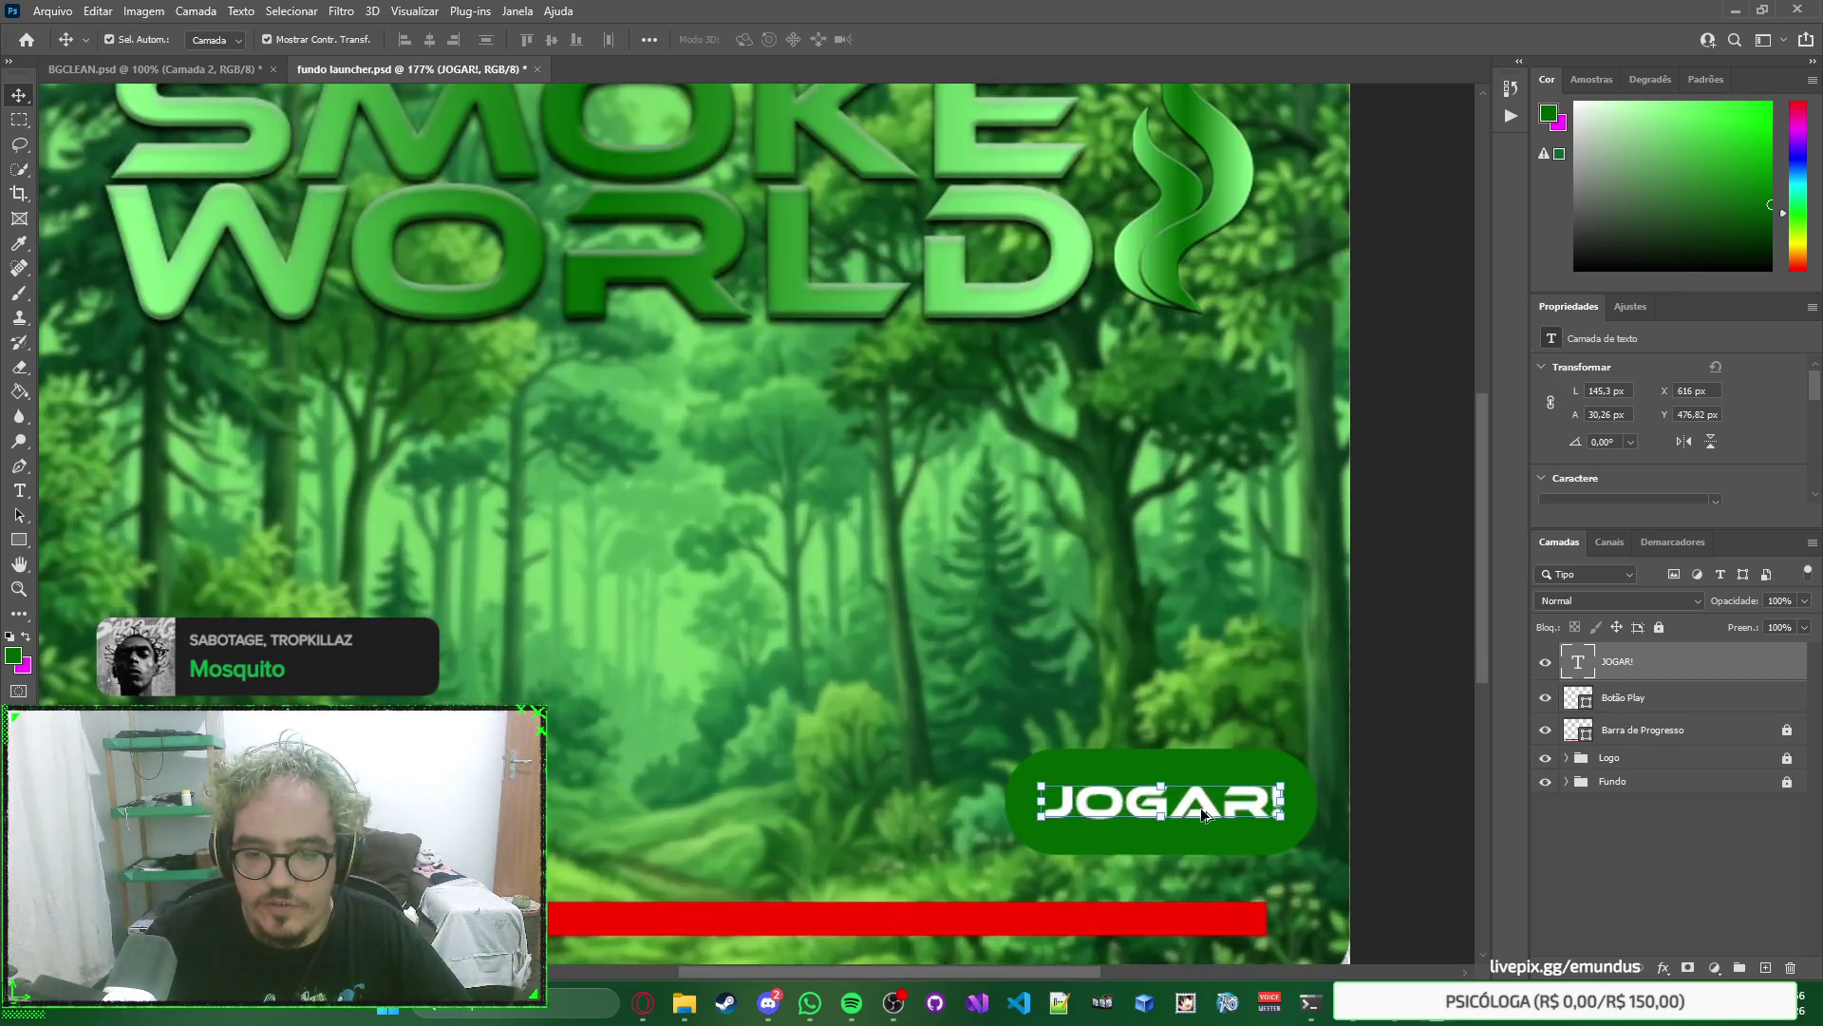
drag(1234, 869, 1071, 631)
drag(986, 570, 992, 567)
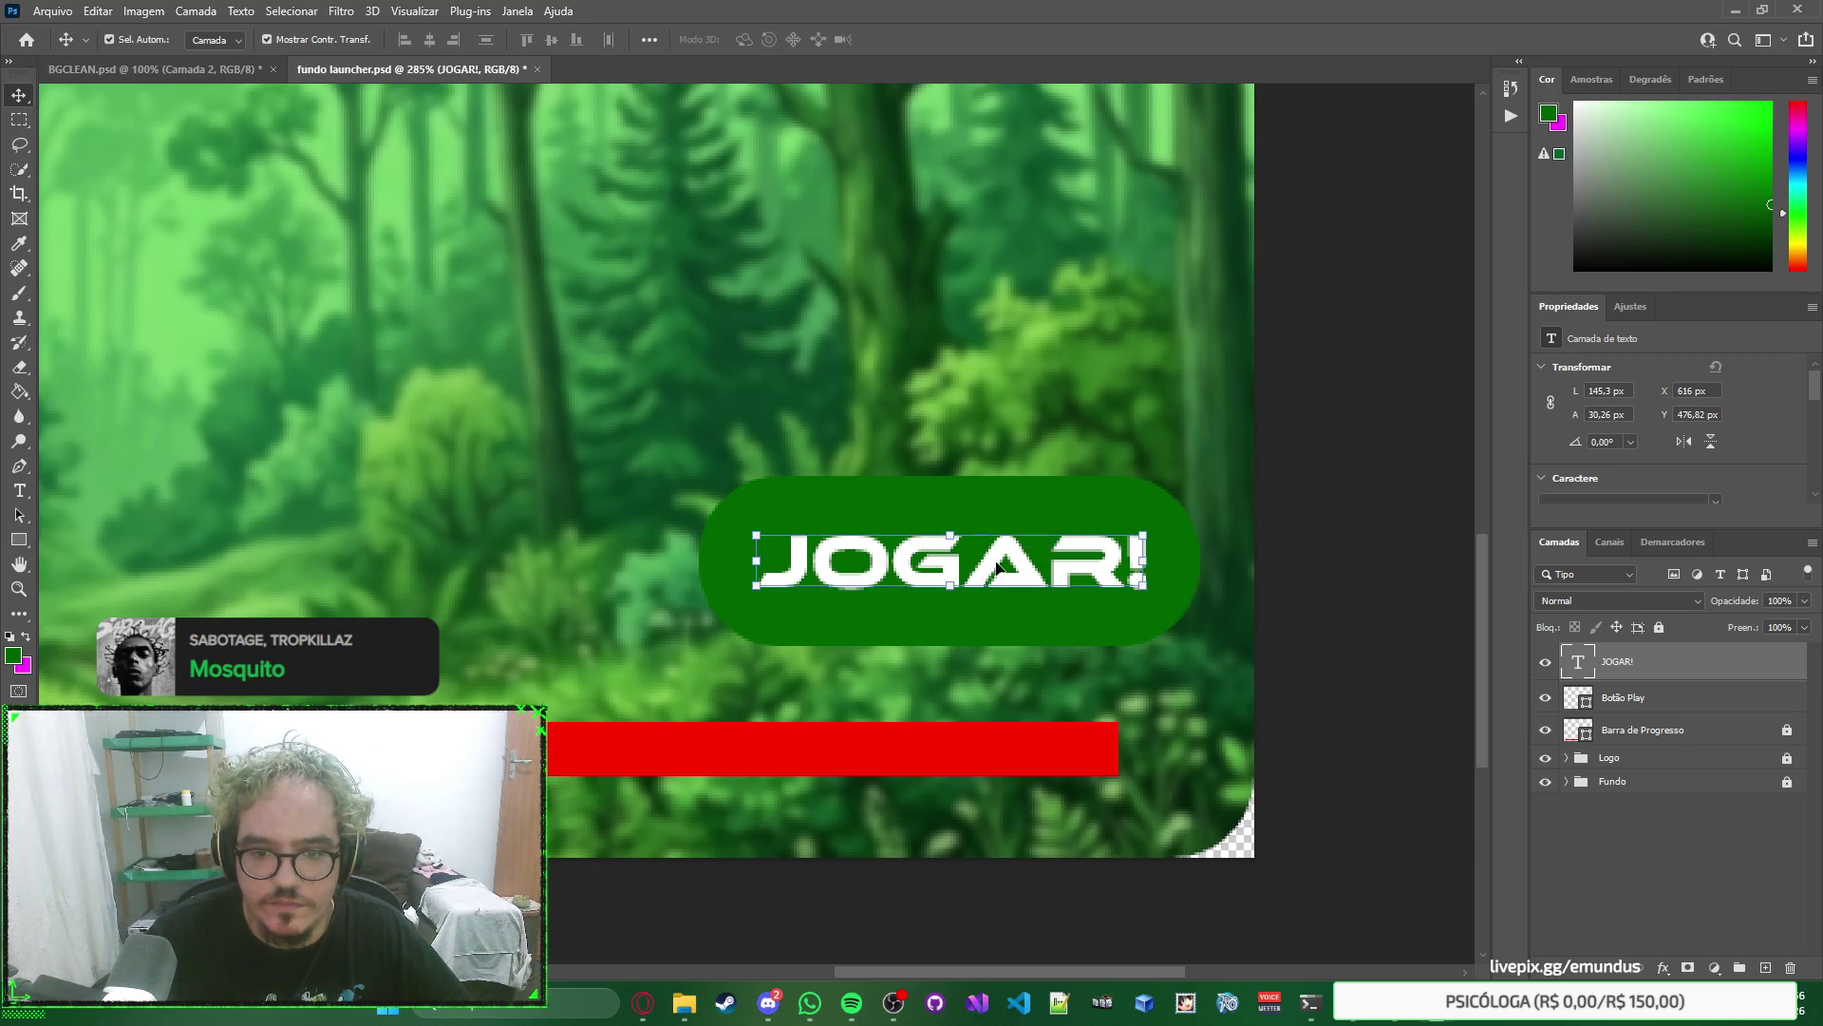
click(1064, 422)
scroll(1063, 421, down, 5)
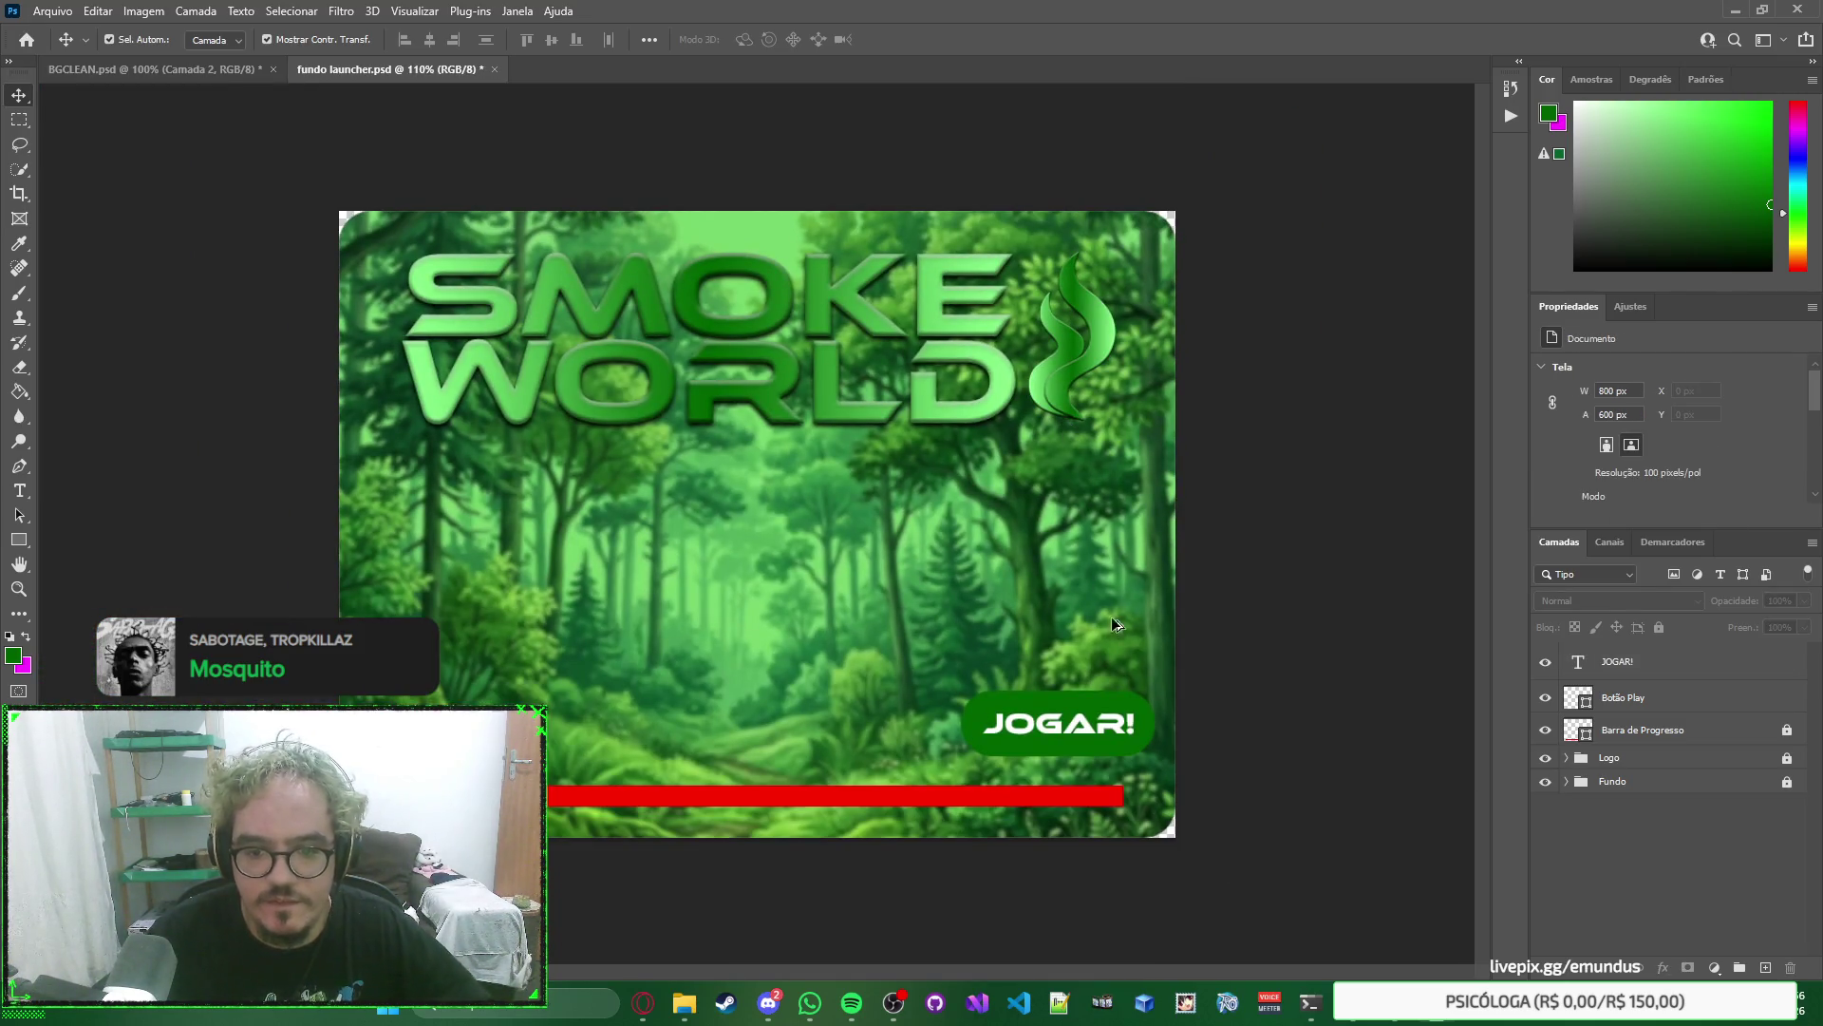
Group the JOGAR! text and Botão Play layers into a group named 'Botão Jogar'.
click(1660, 696)
shift+click(1660, 698)
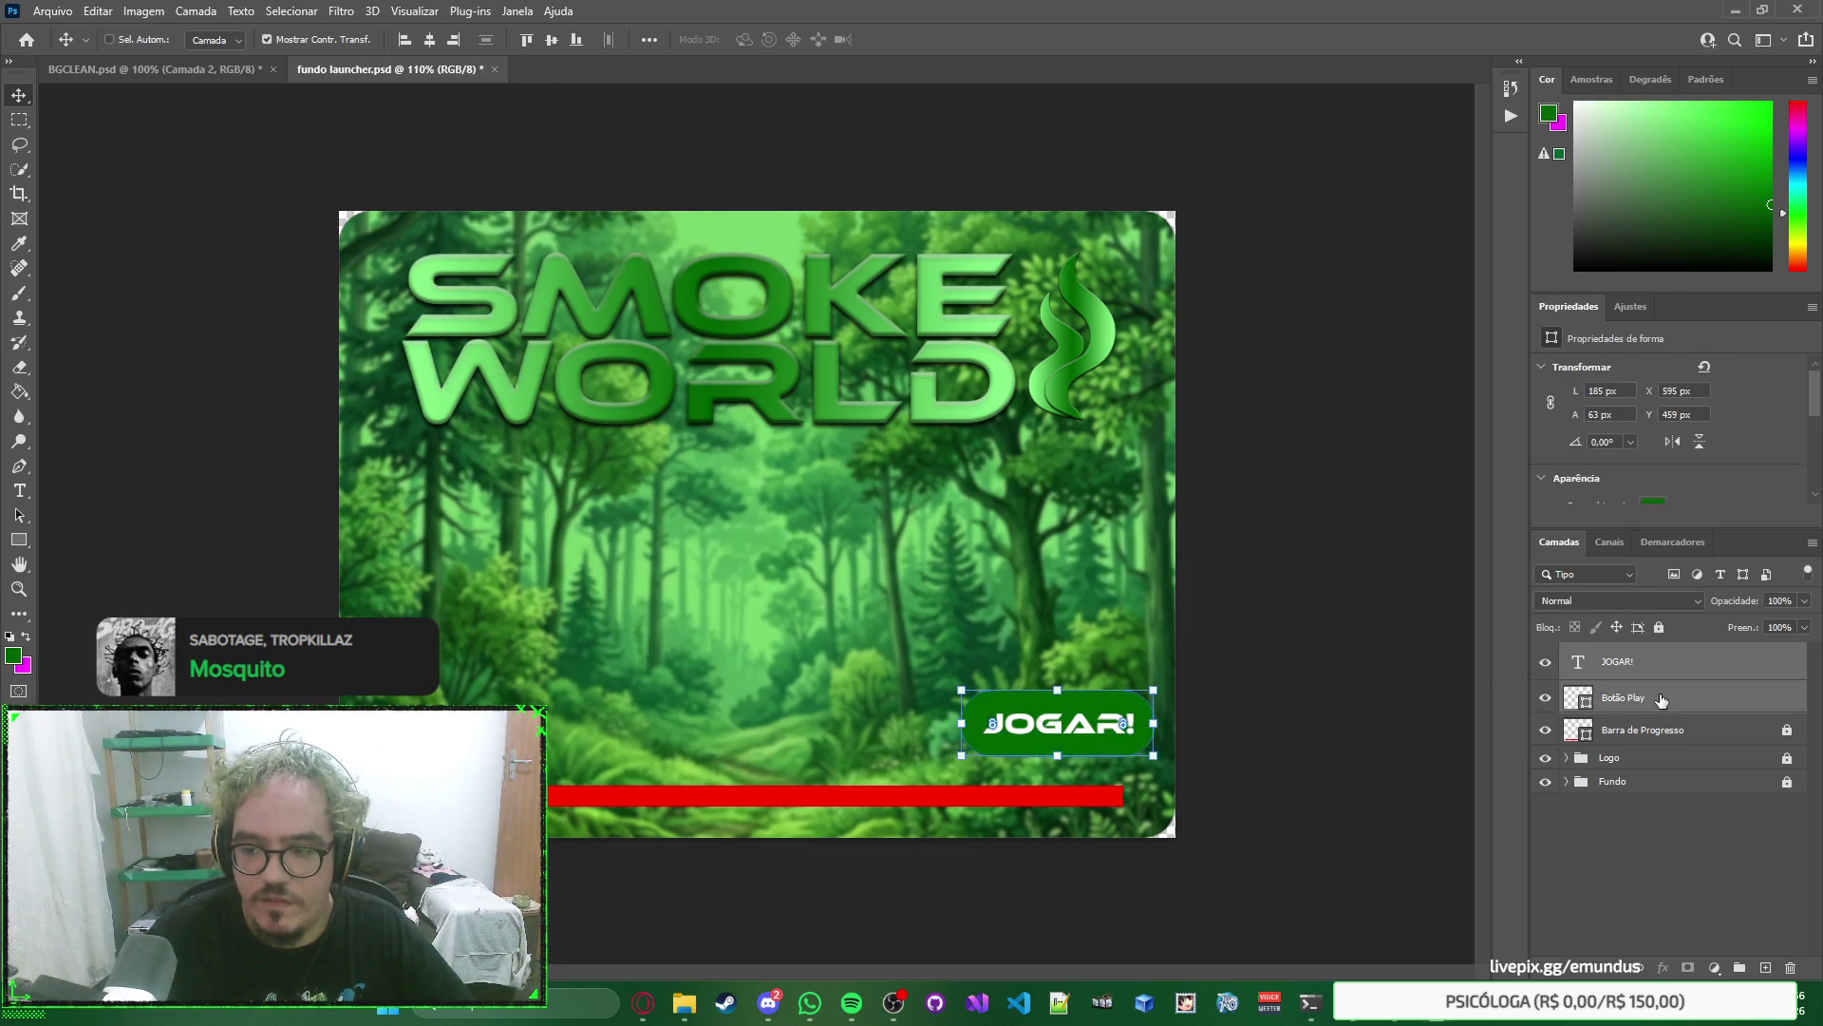
key(ctrl+g)
double_click(1635, 653)
text(Botão Jogar)
key(Return)
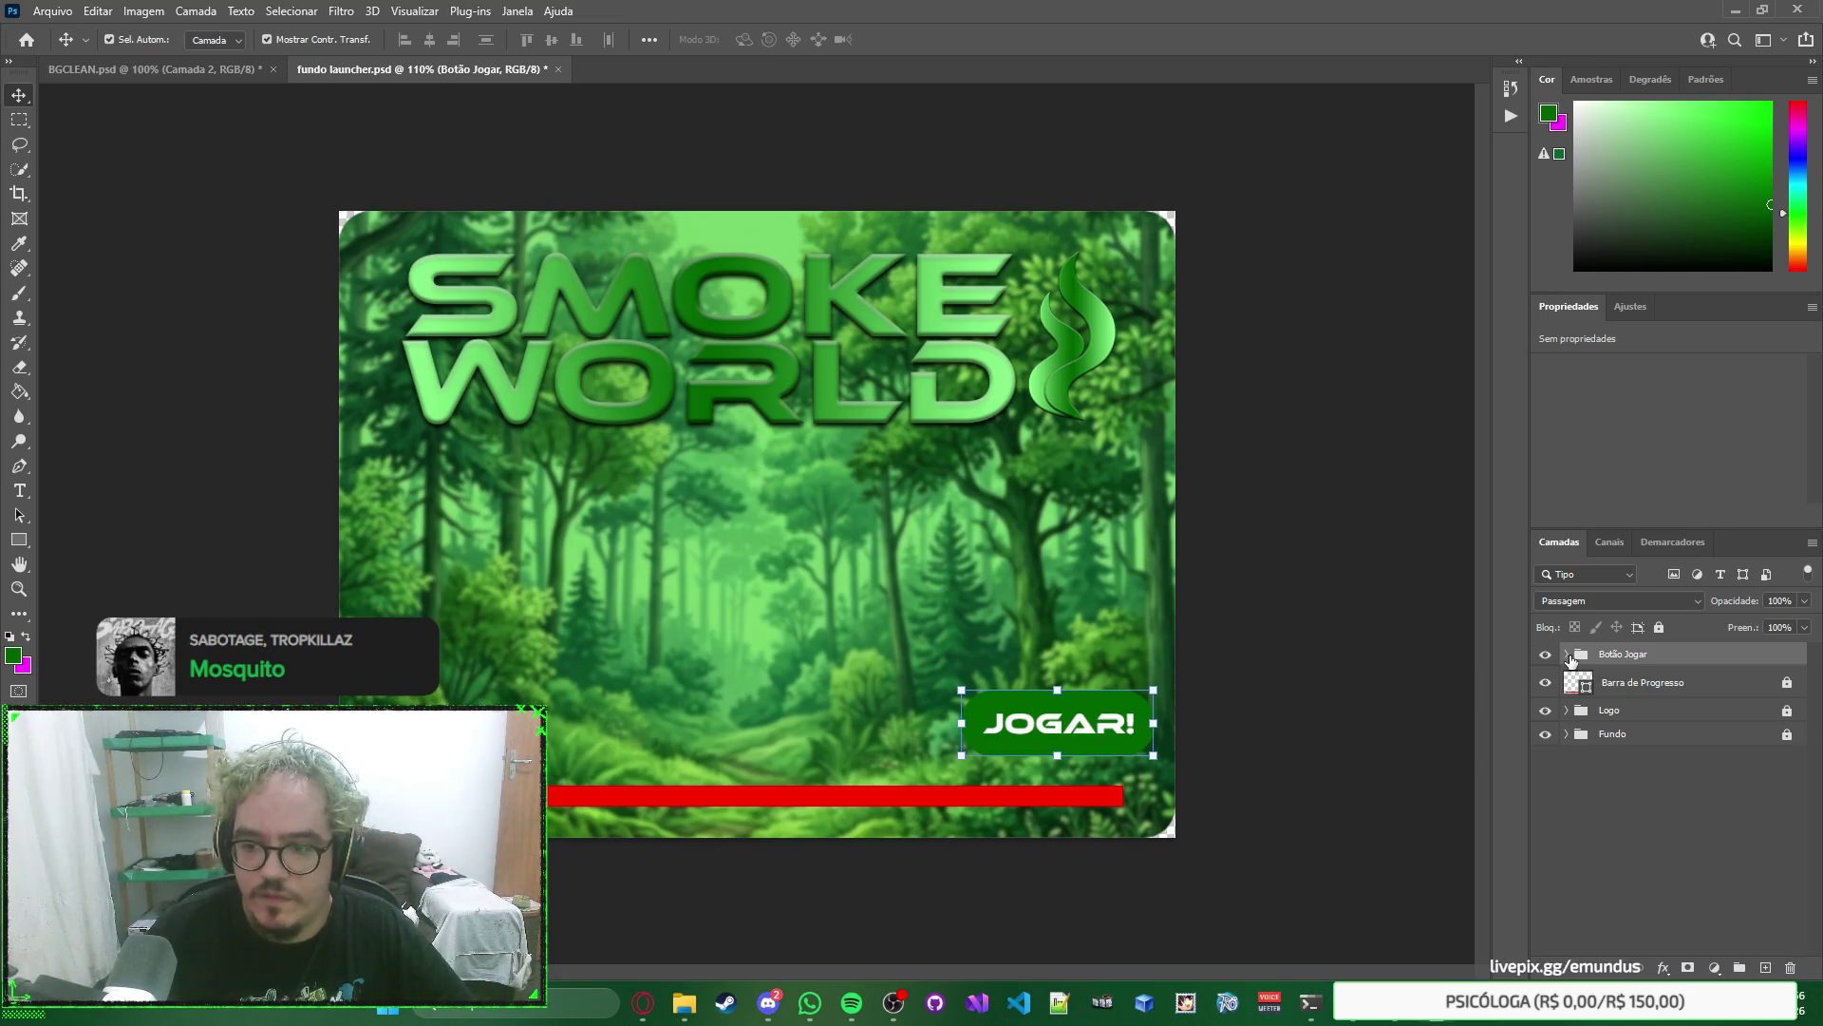
Rename the Botão Play shape layer inside the group to 'Botão Jogar'.
click(1568, 655)
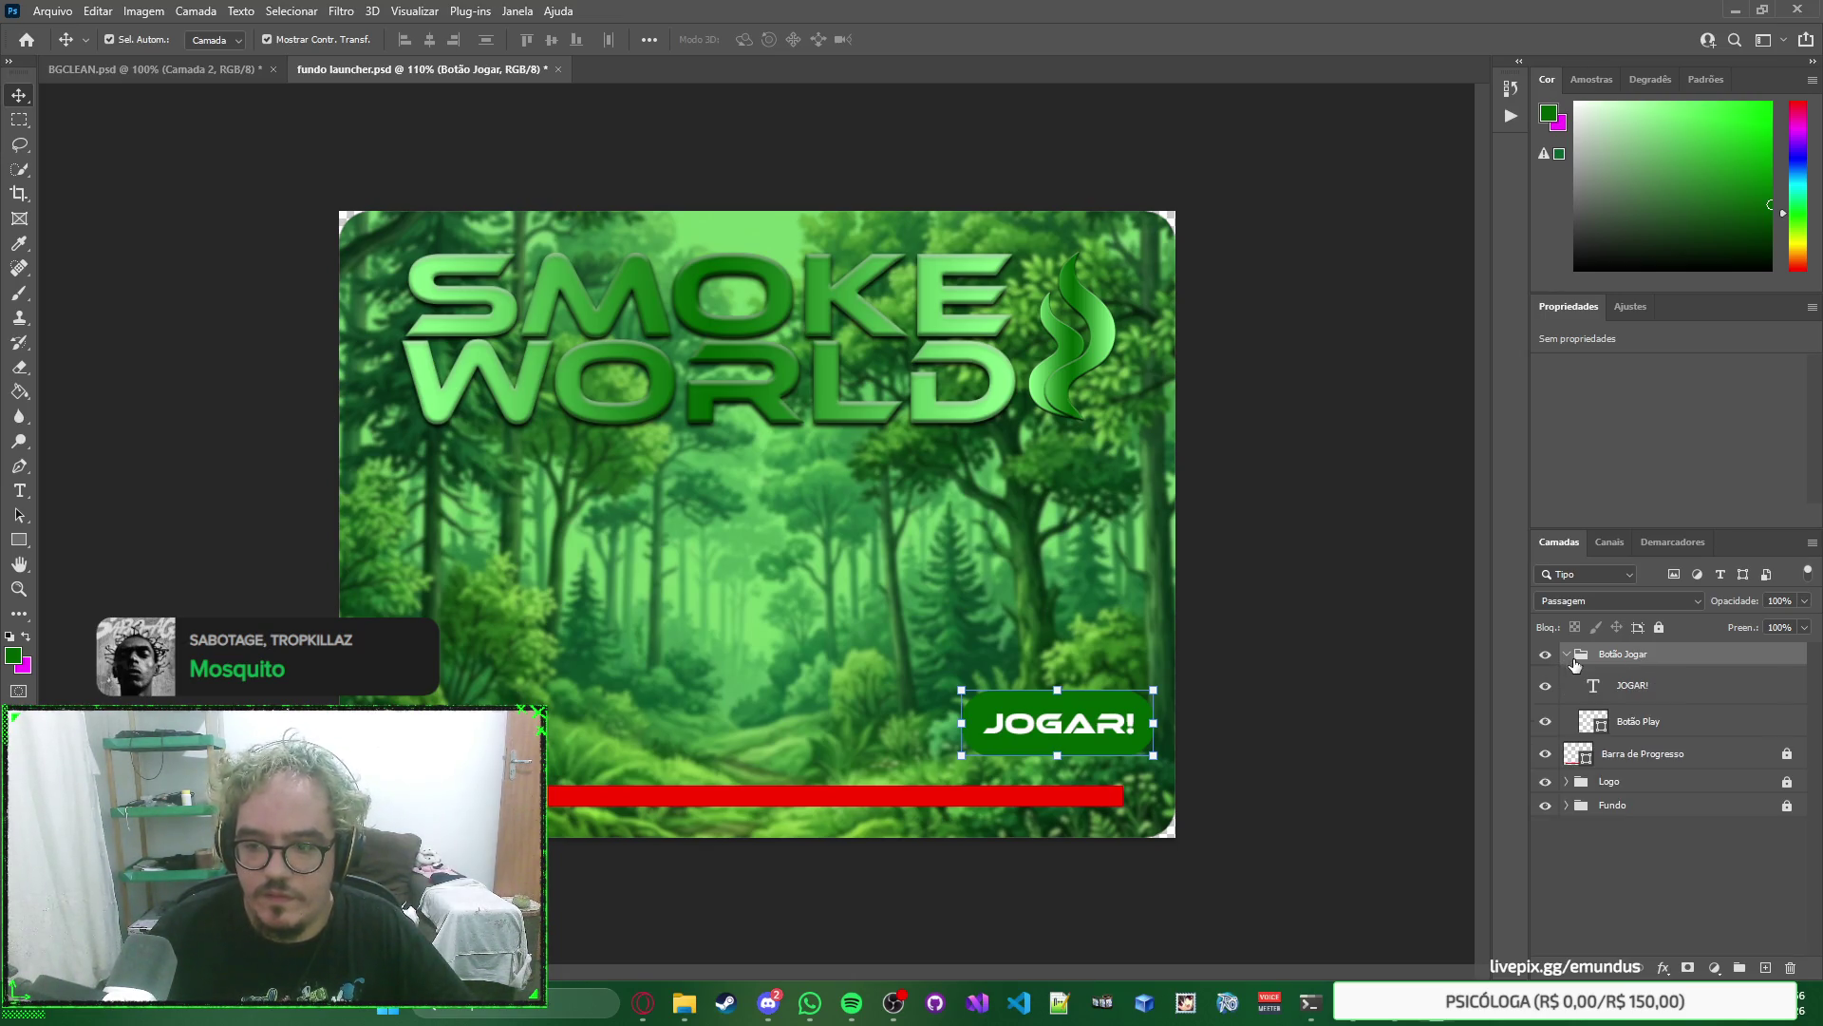
double_click(1659, 724)
text(Bot)
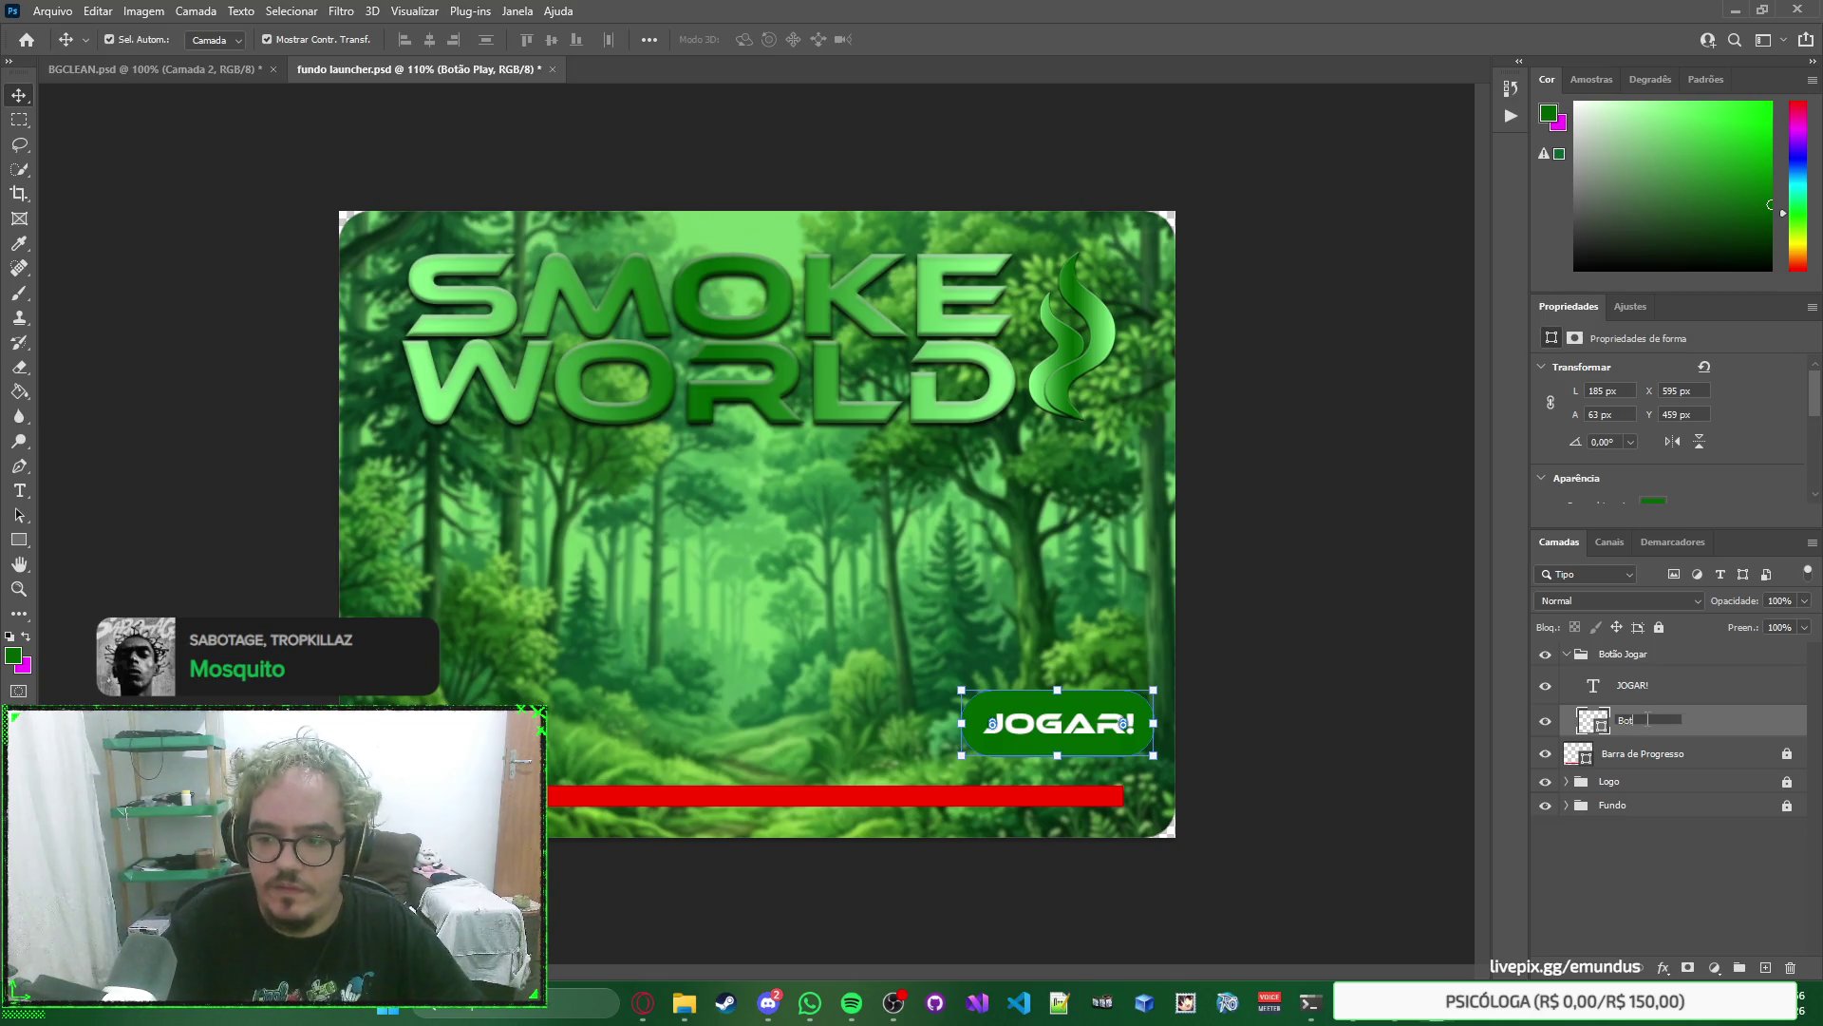
key(Return)
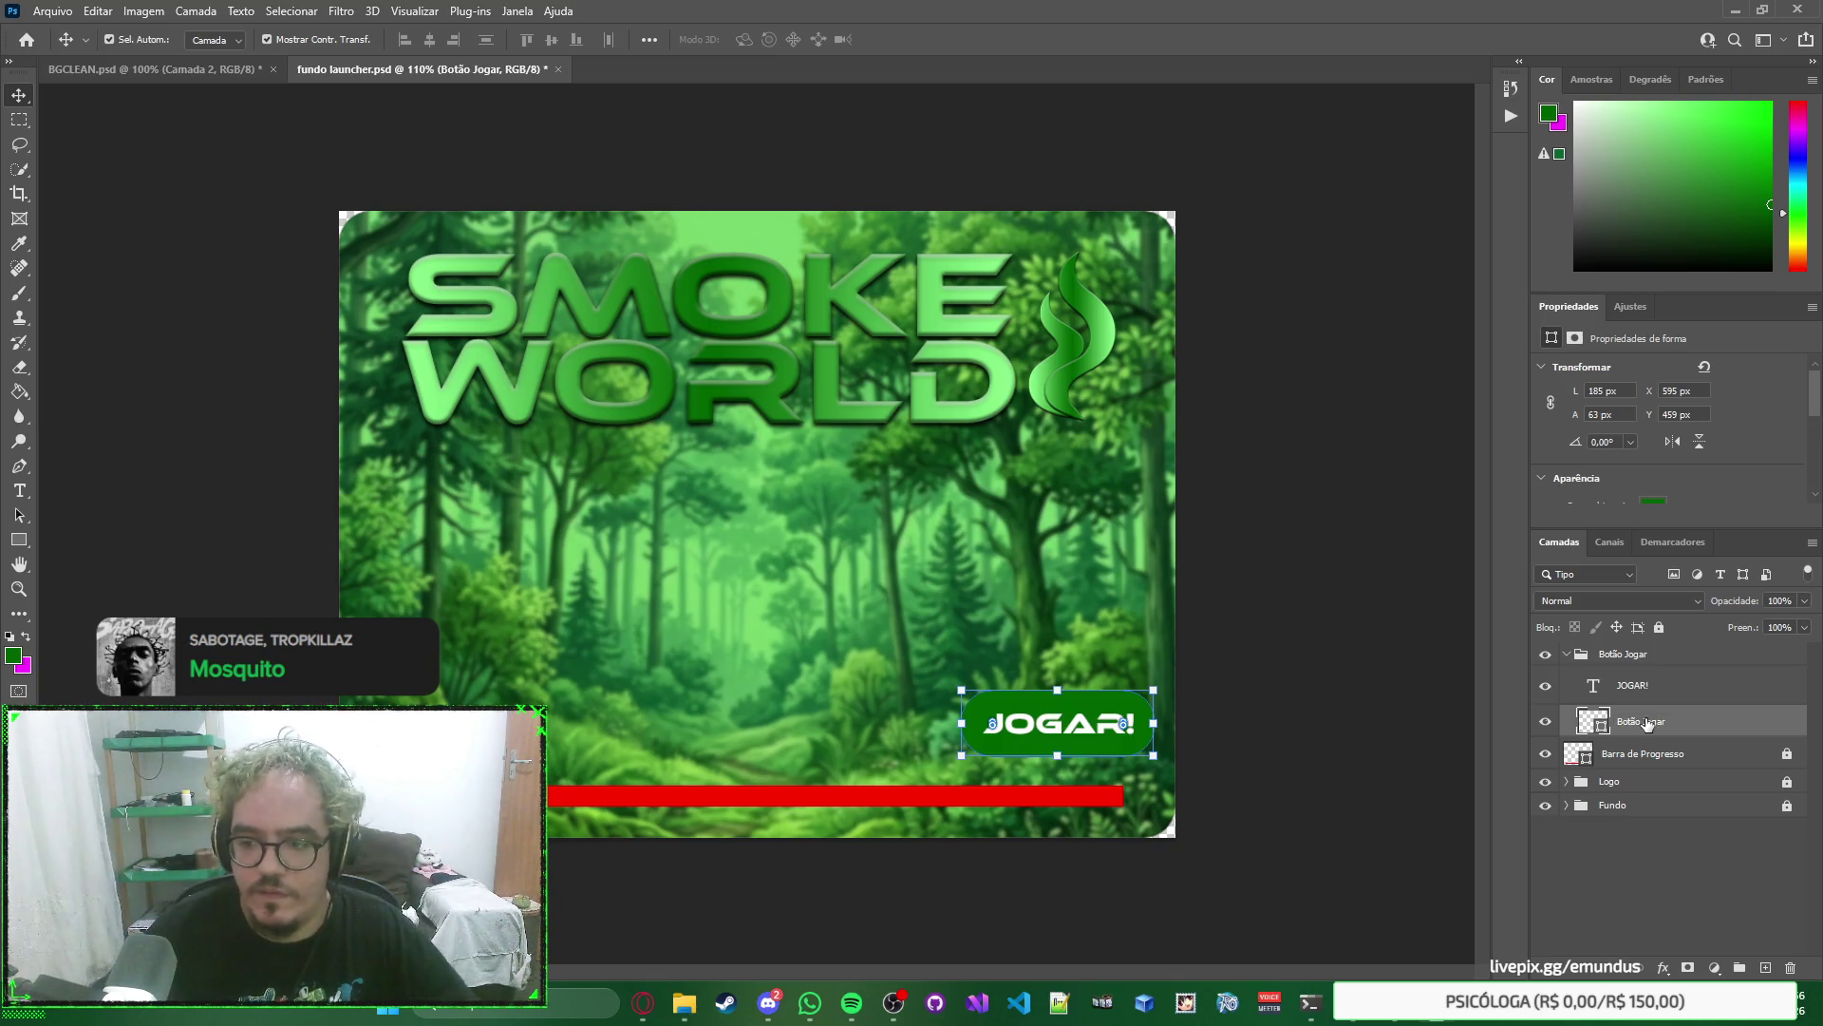
click(1576, 657)
click(1567, 654)
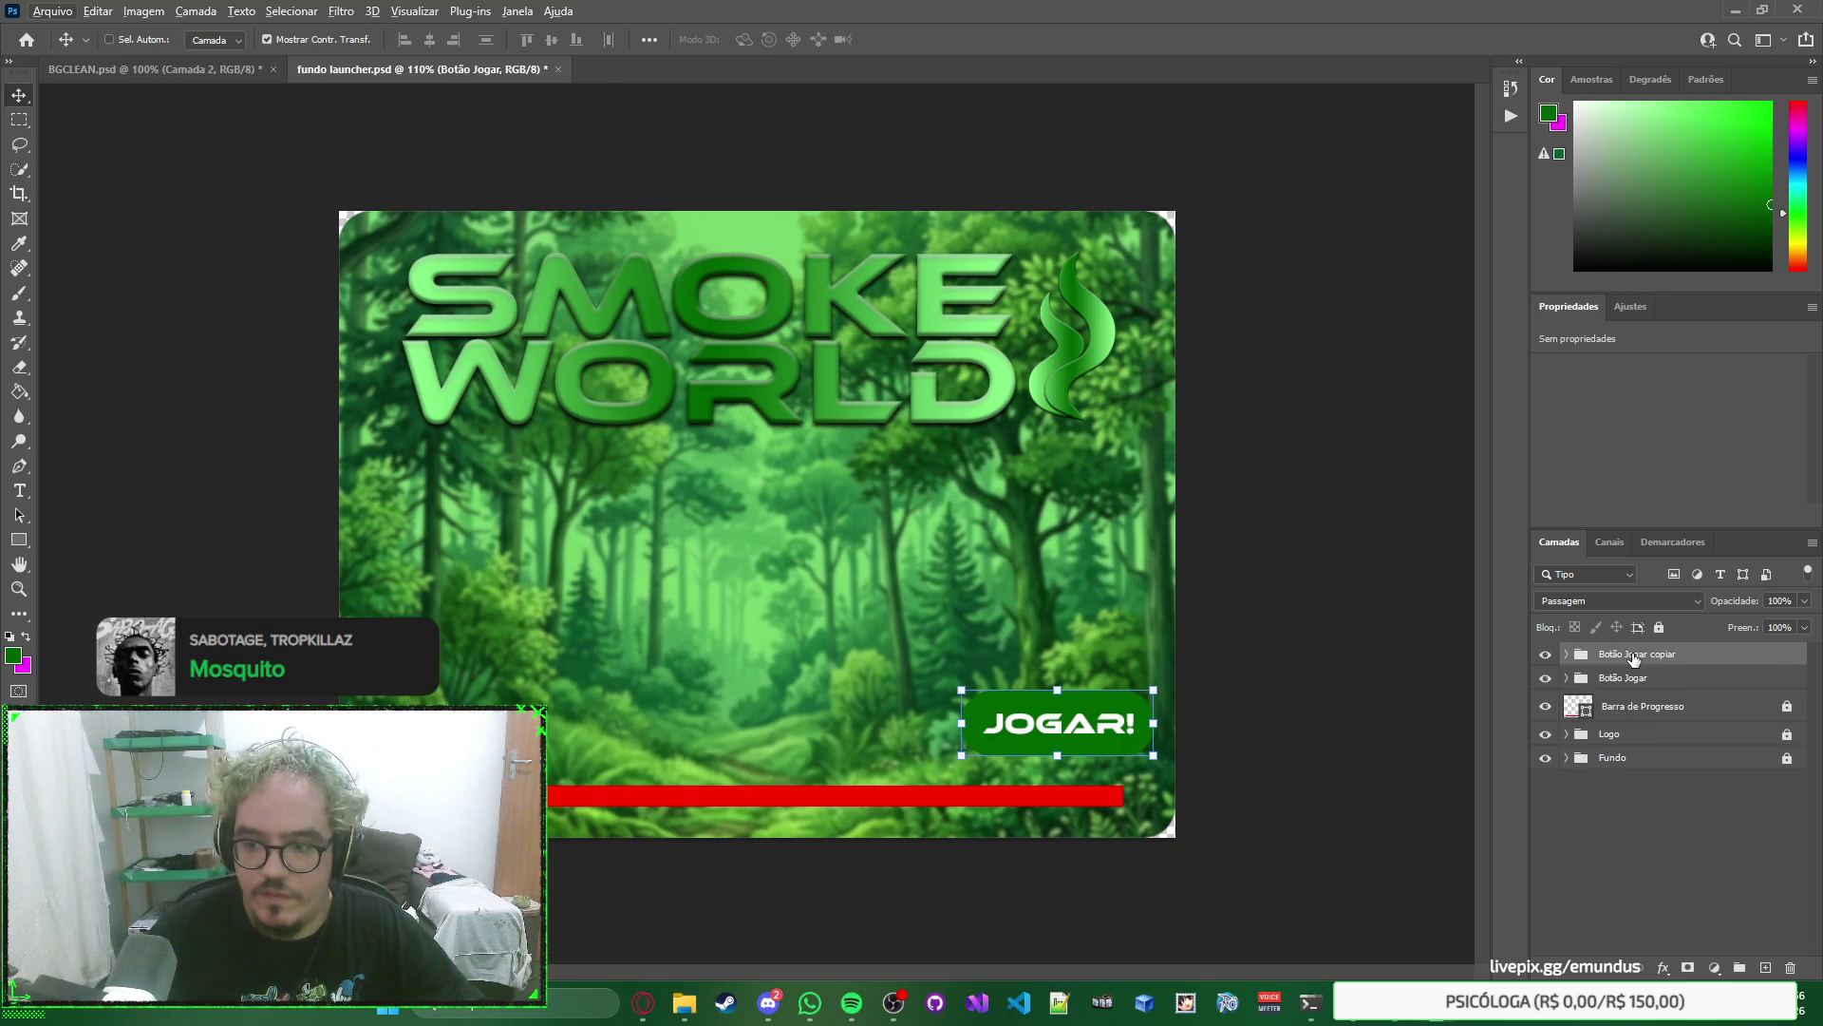
Undo the stray JOGAR! text copy and delete the accidental Botão Jogar copiar group.
key(ctrl)
drag(1086, 722, 1086, 683)
key(ctrl+z)
click(1581, 655)
click(1567, 653)
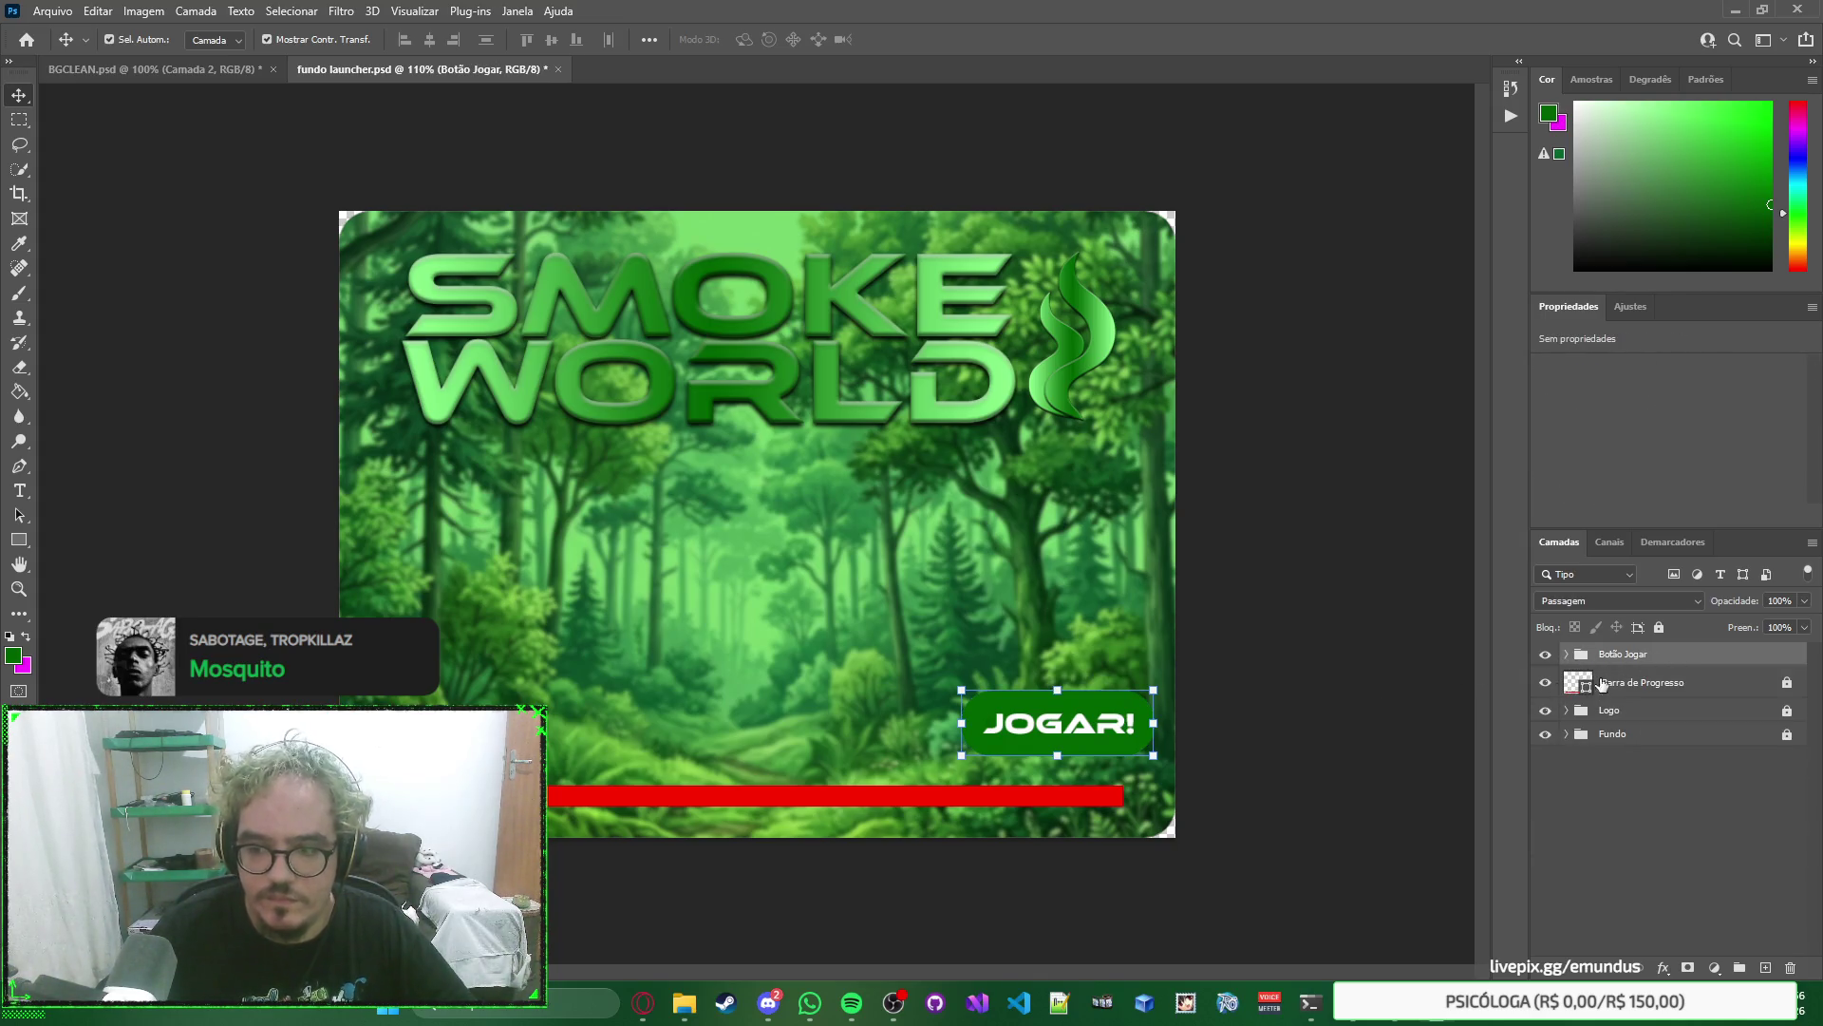
mouse_move(1687, 655)
mouse_down()
mouse_move(1681, 691)
mouse_move(1677, 650)
mouse_up()
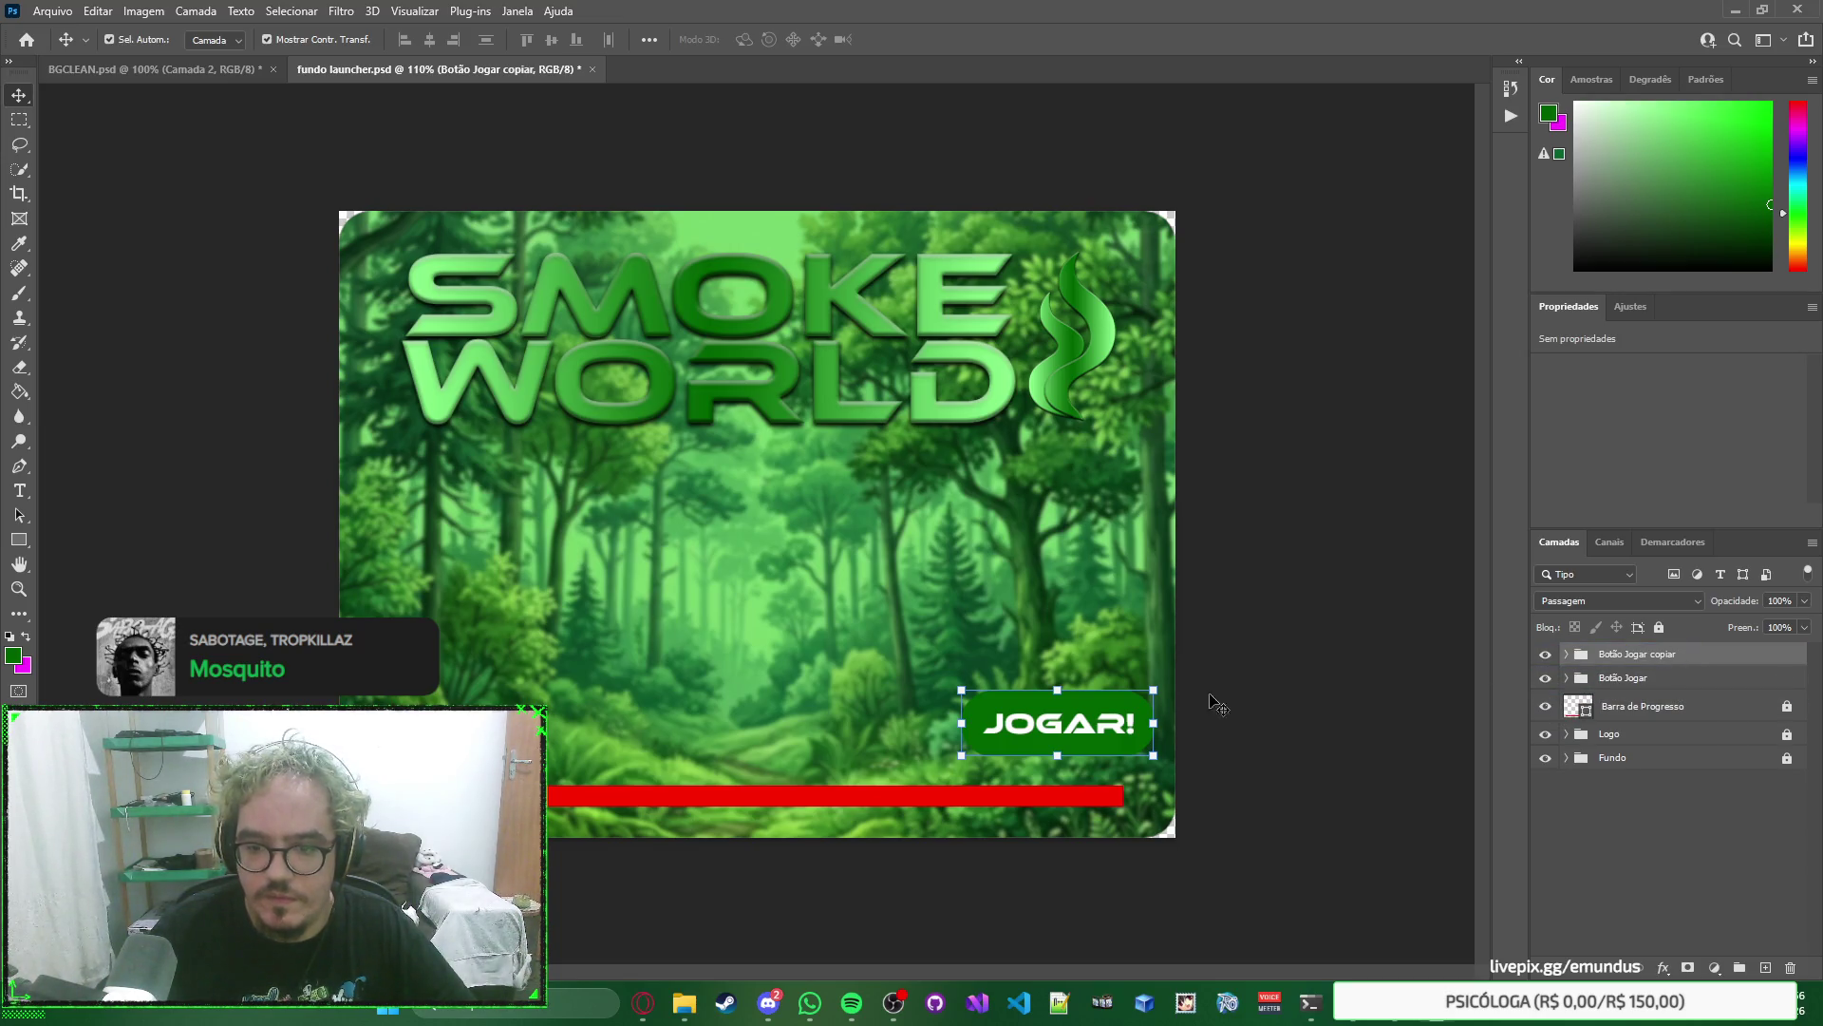
click(1115, 714)
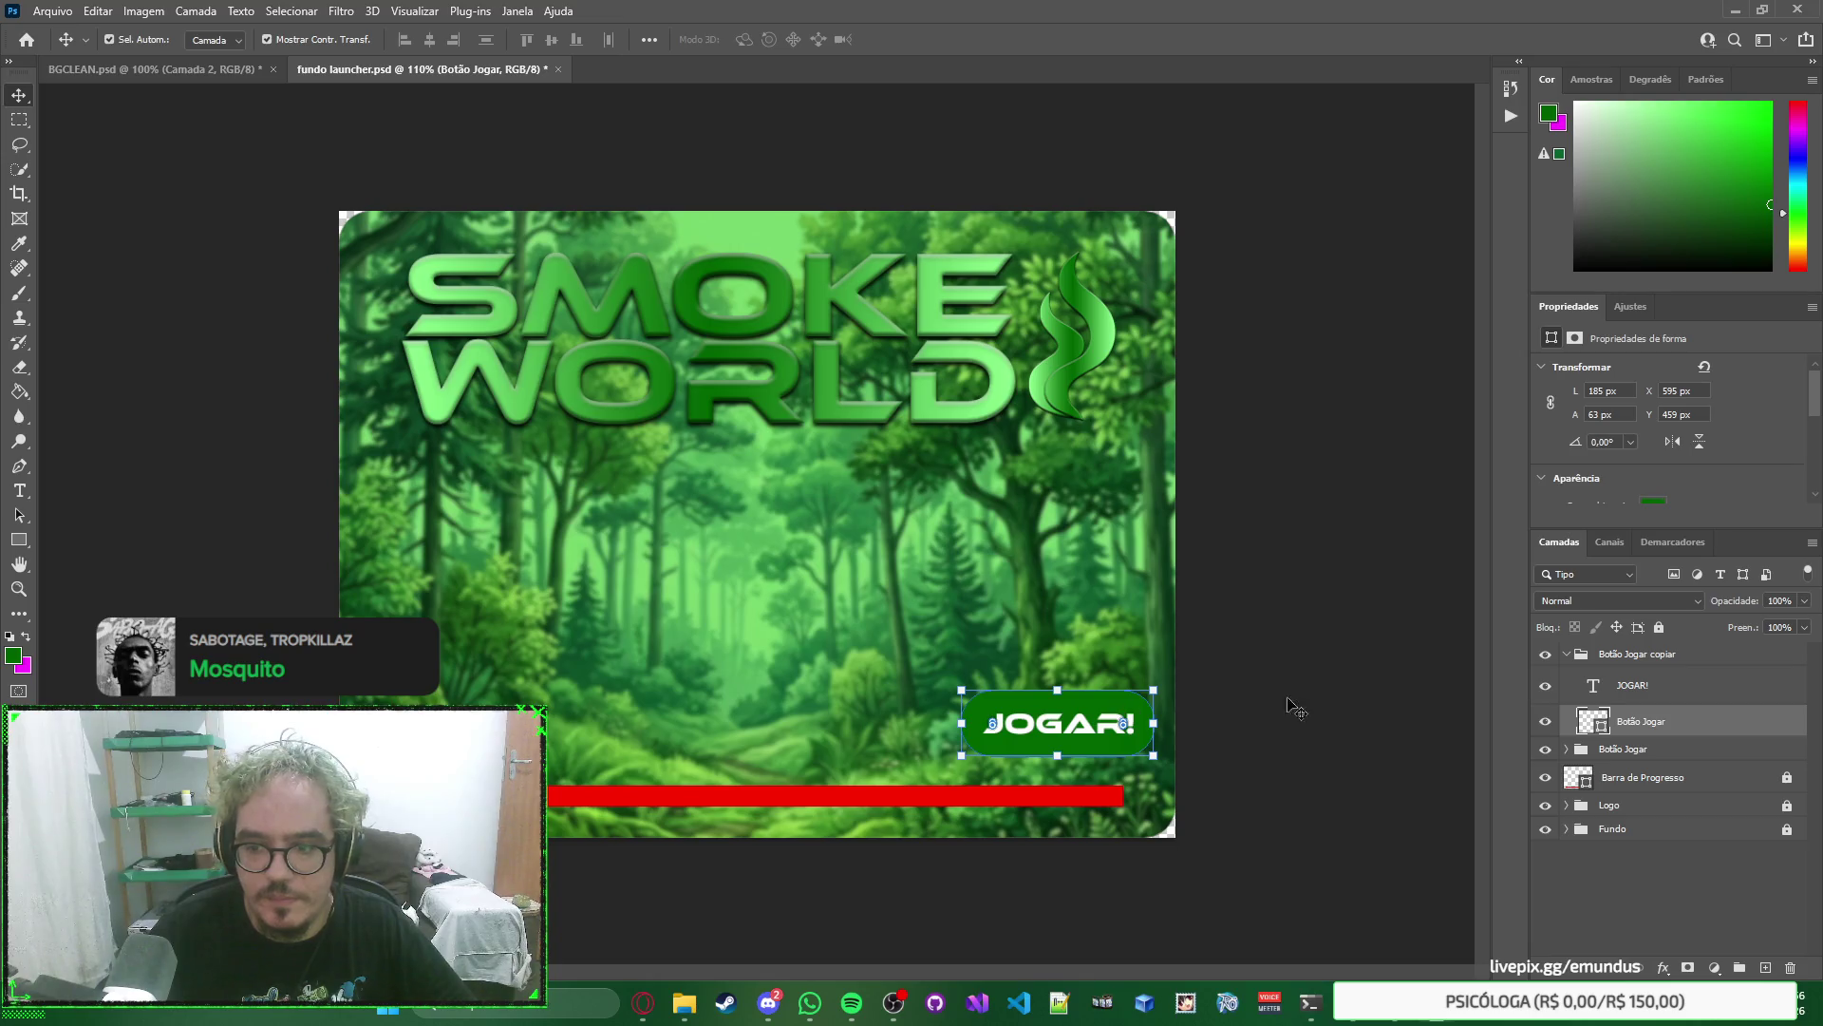
click(1403, 713)
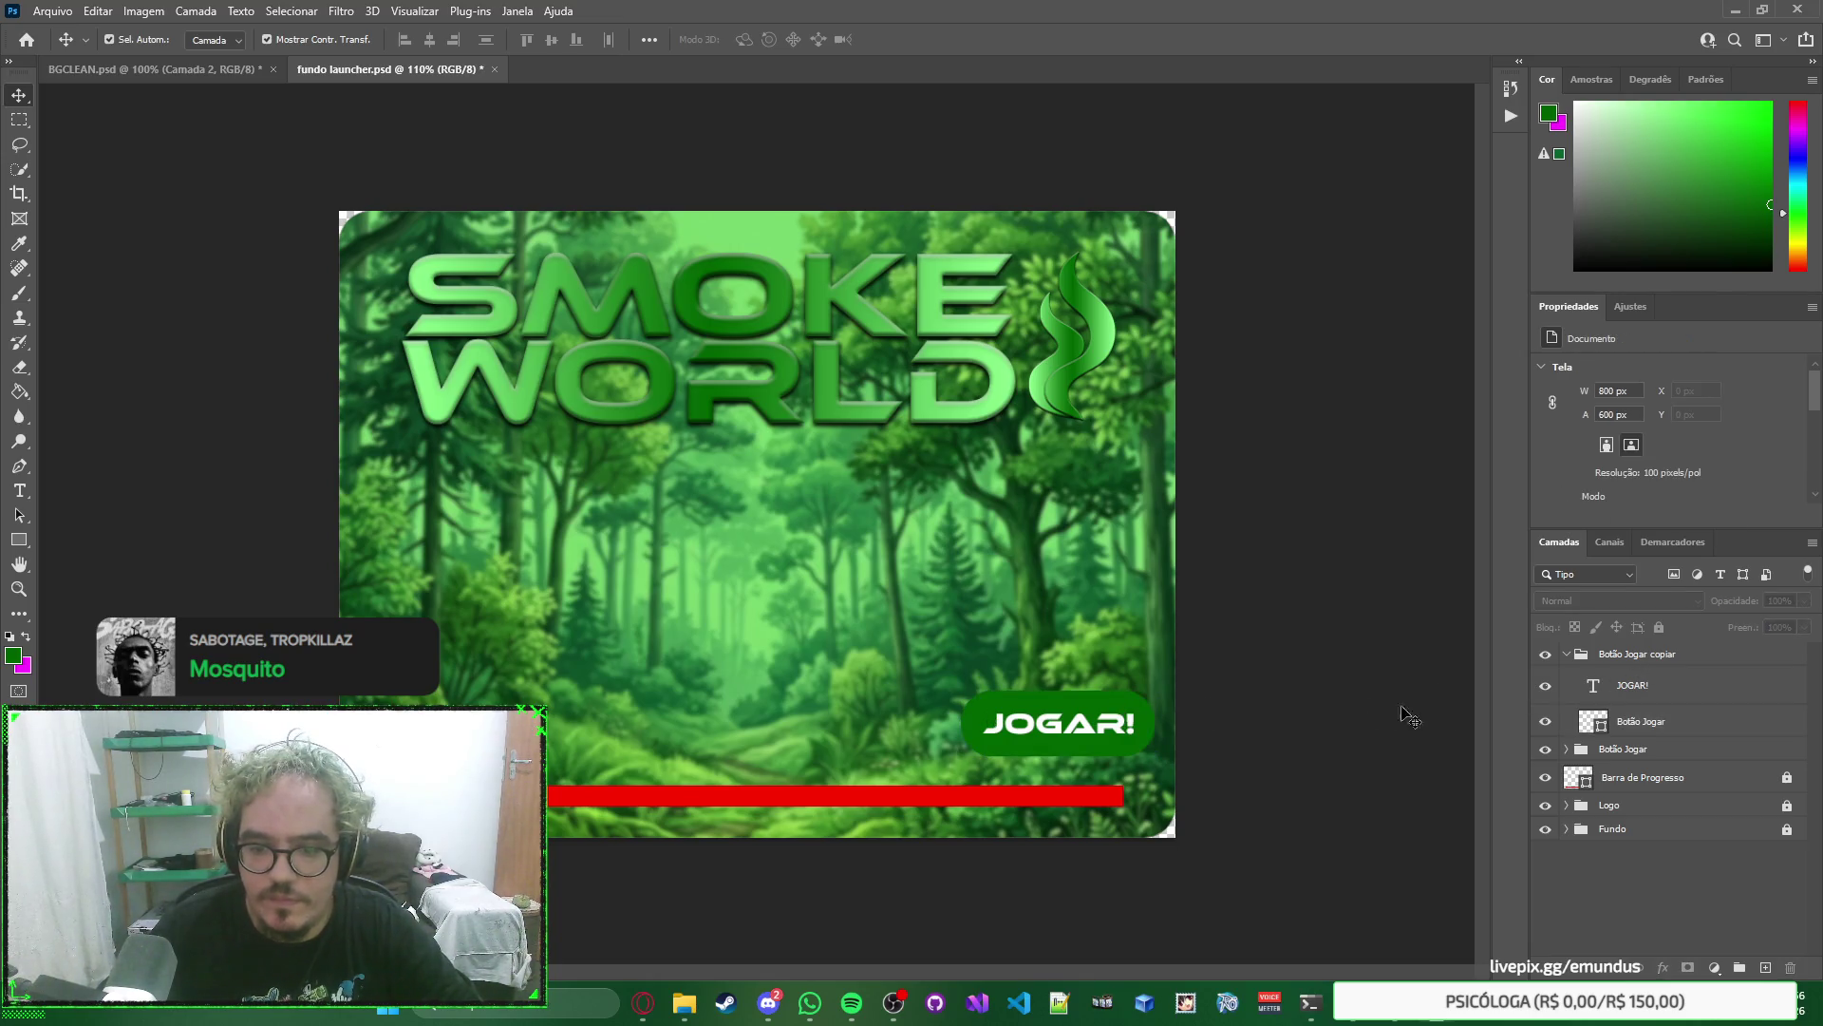
click(1566, 655)
click(1576, 655)
key(Delete)
Link the JOGAR! text layer with the Botão Jogar shape via Vincular camadas.
click(1568, 656)
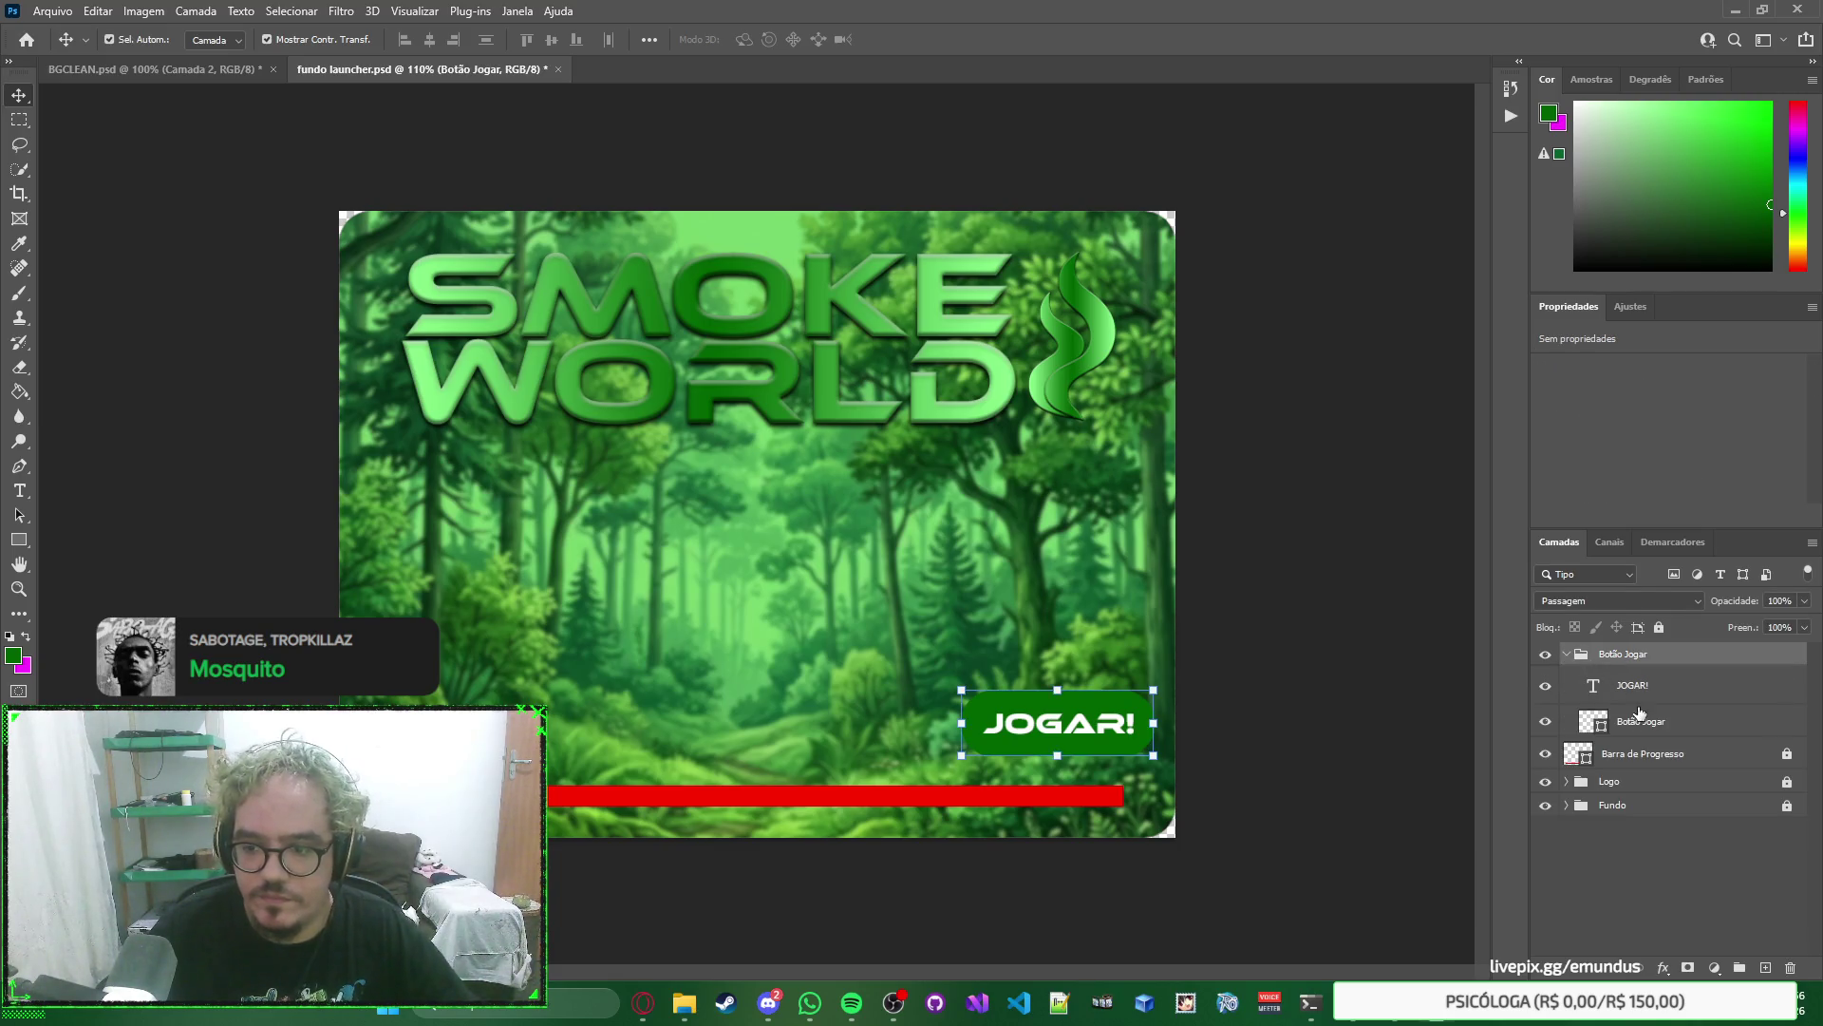
click(1670, 725)
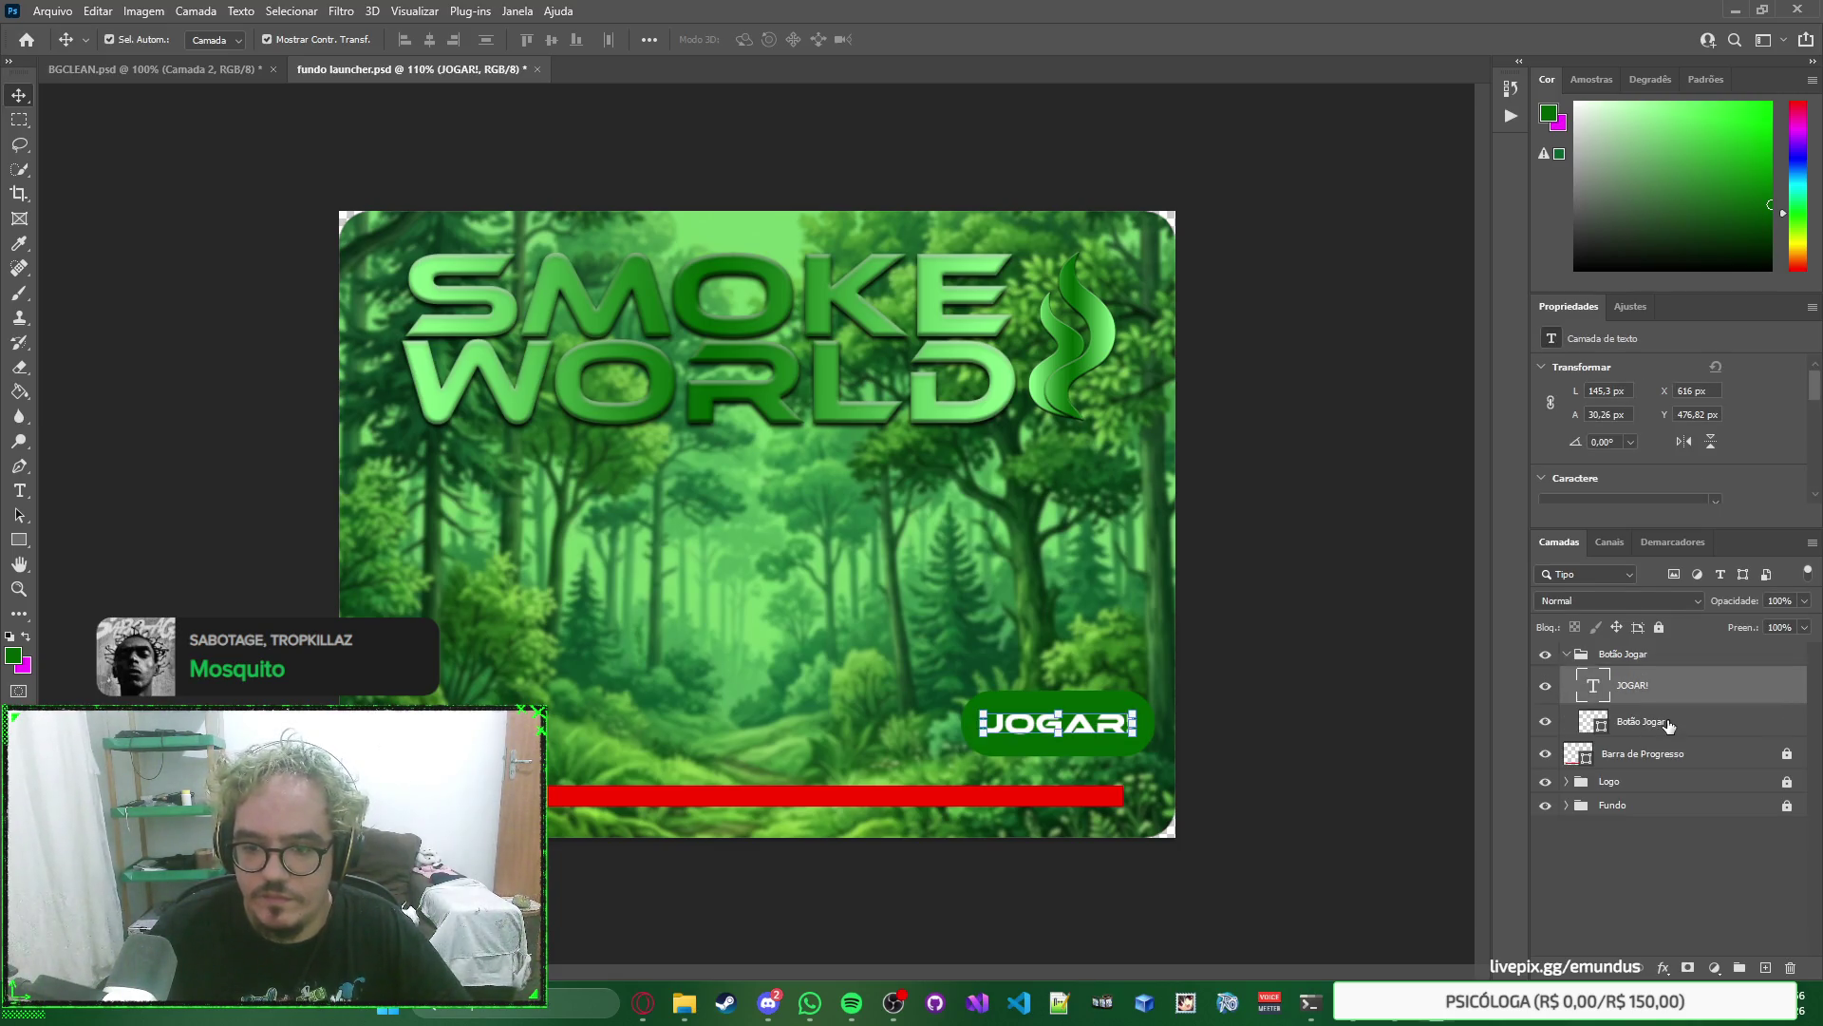
shift+click(1669, 725)
right_click(1667, 724)
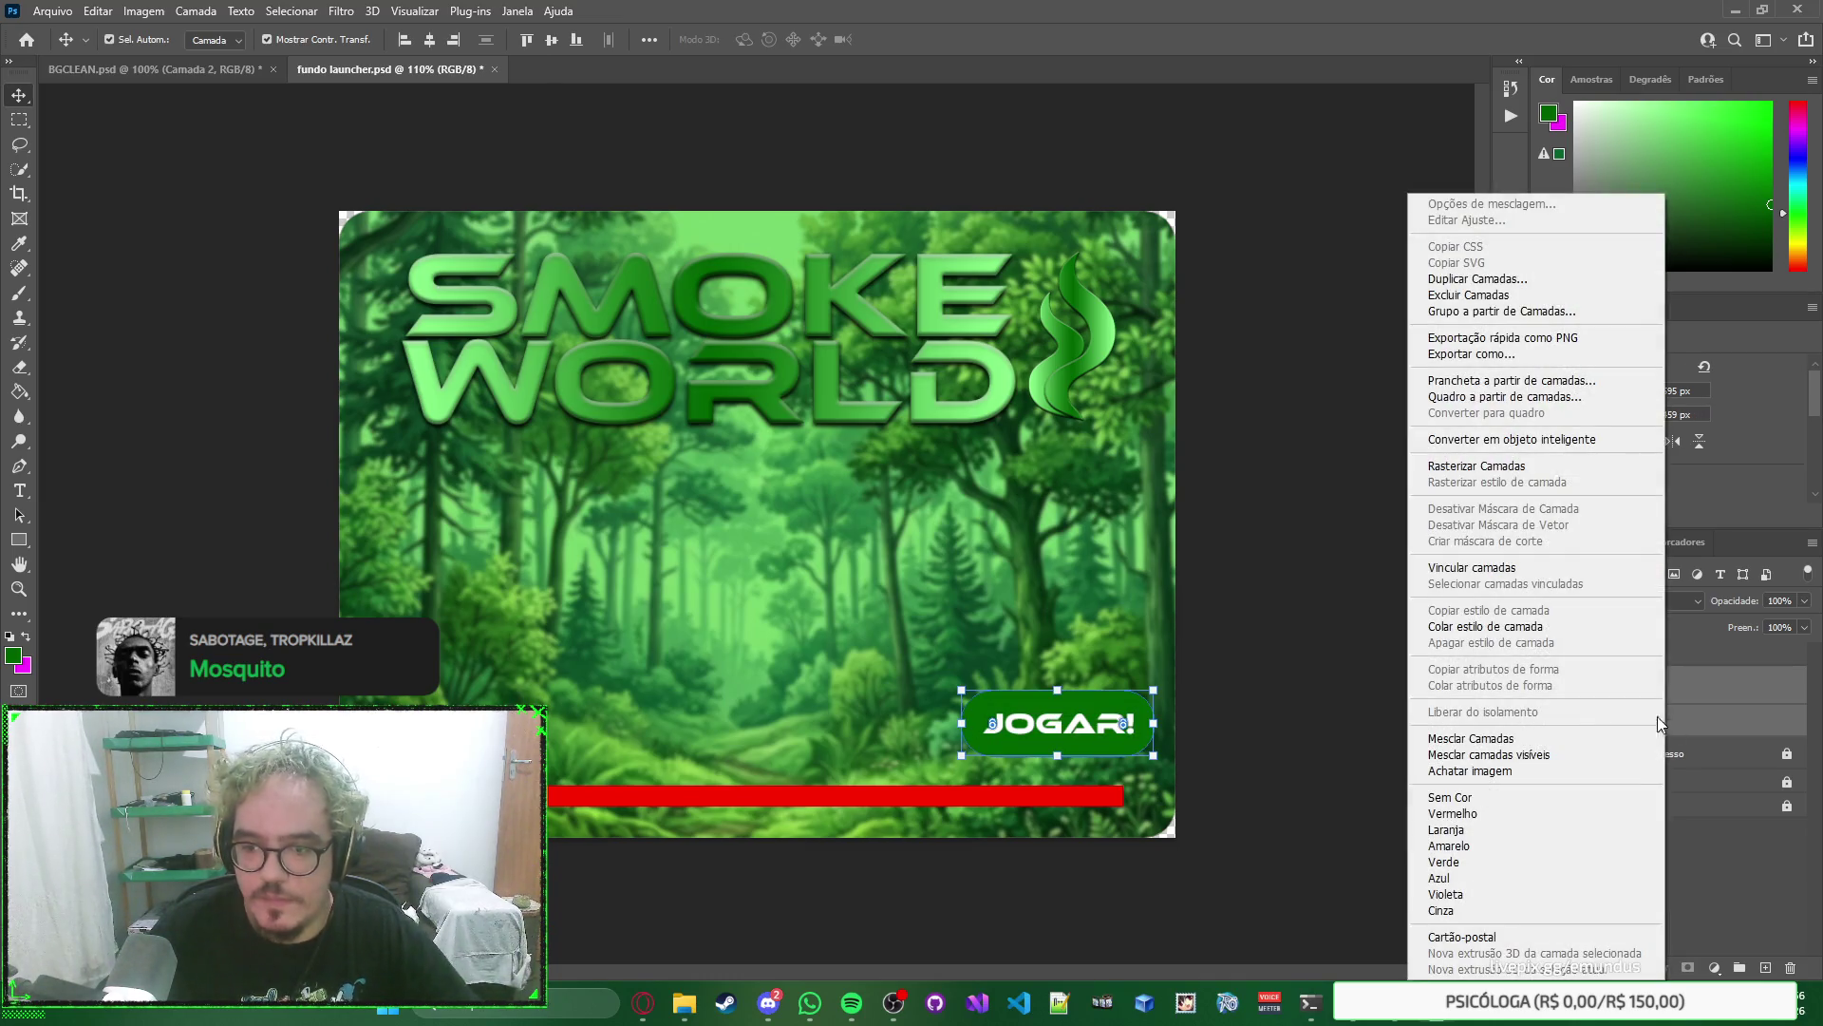
click(1472, 567)
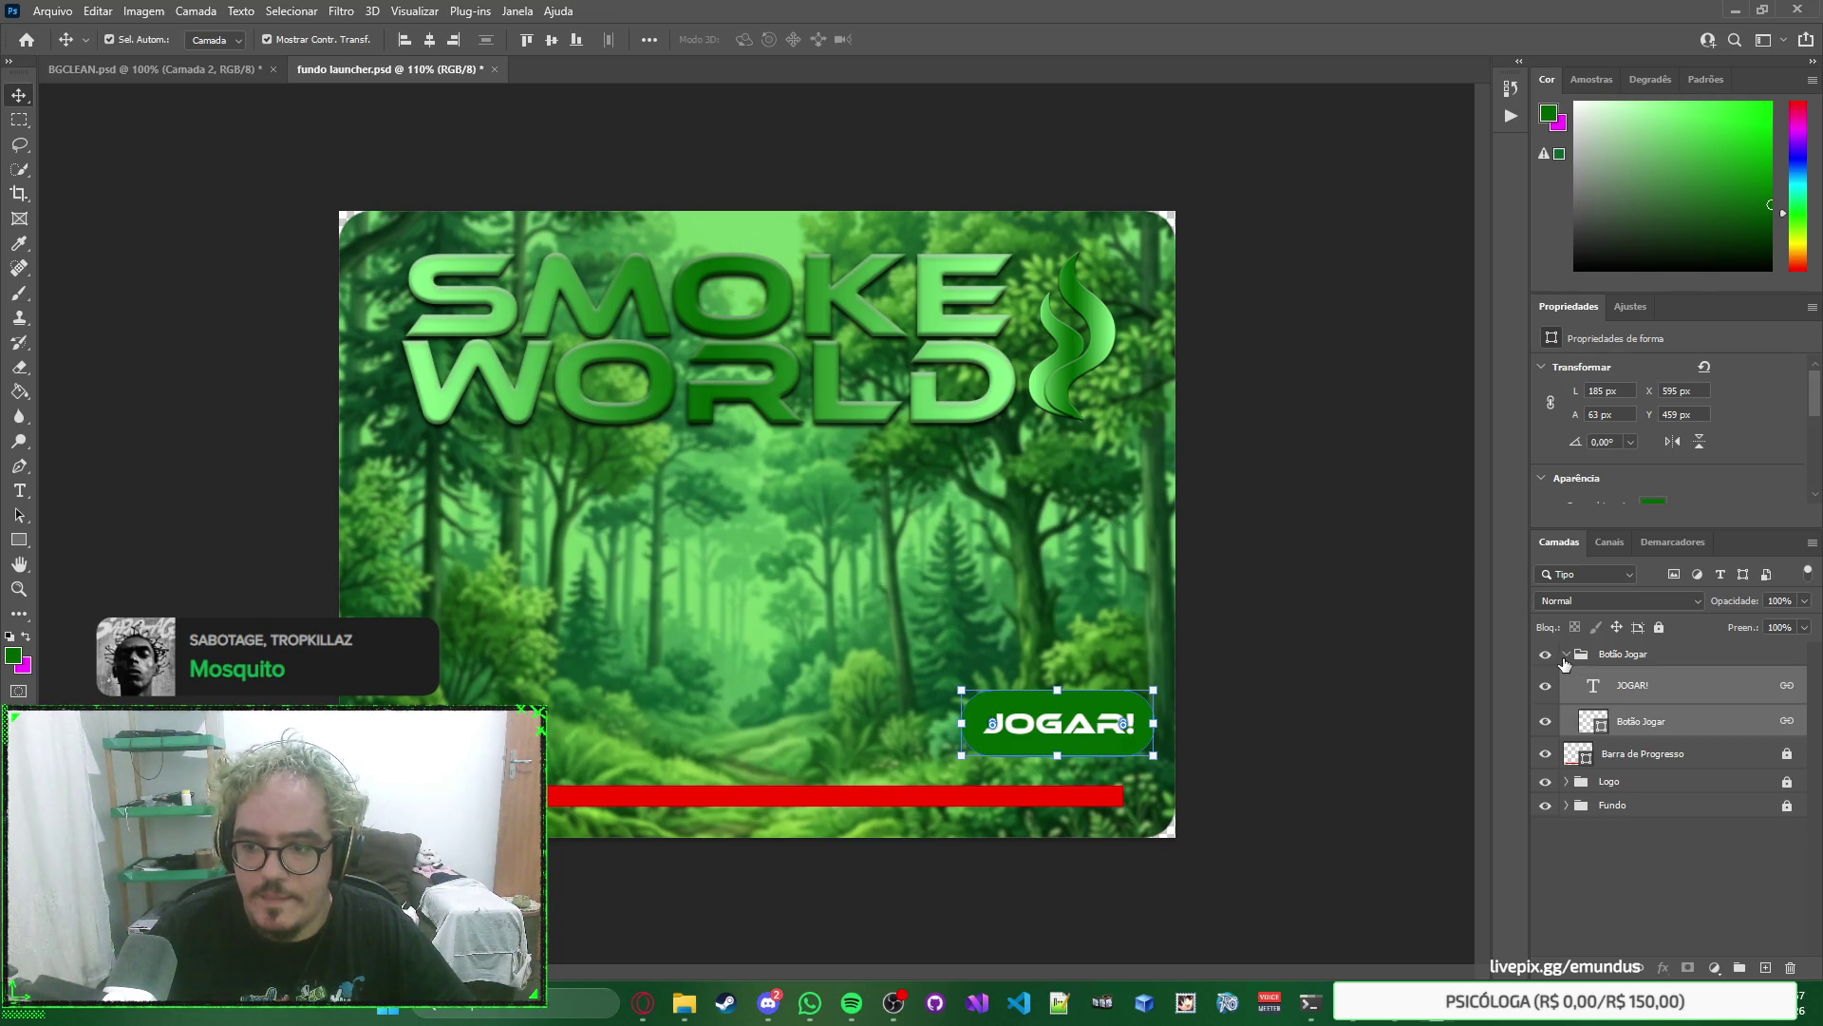
Duplicate the JOGAR! button and place the copy directly above the original.
click(1565, 657)
drag(1123, 706, 1125, 615)
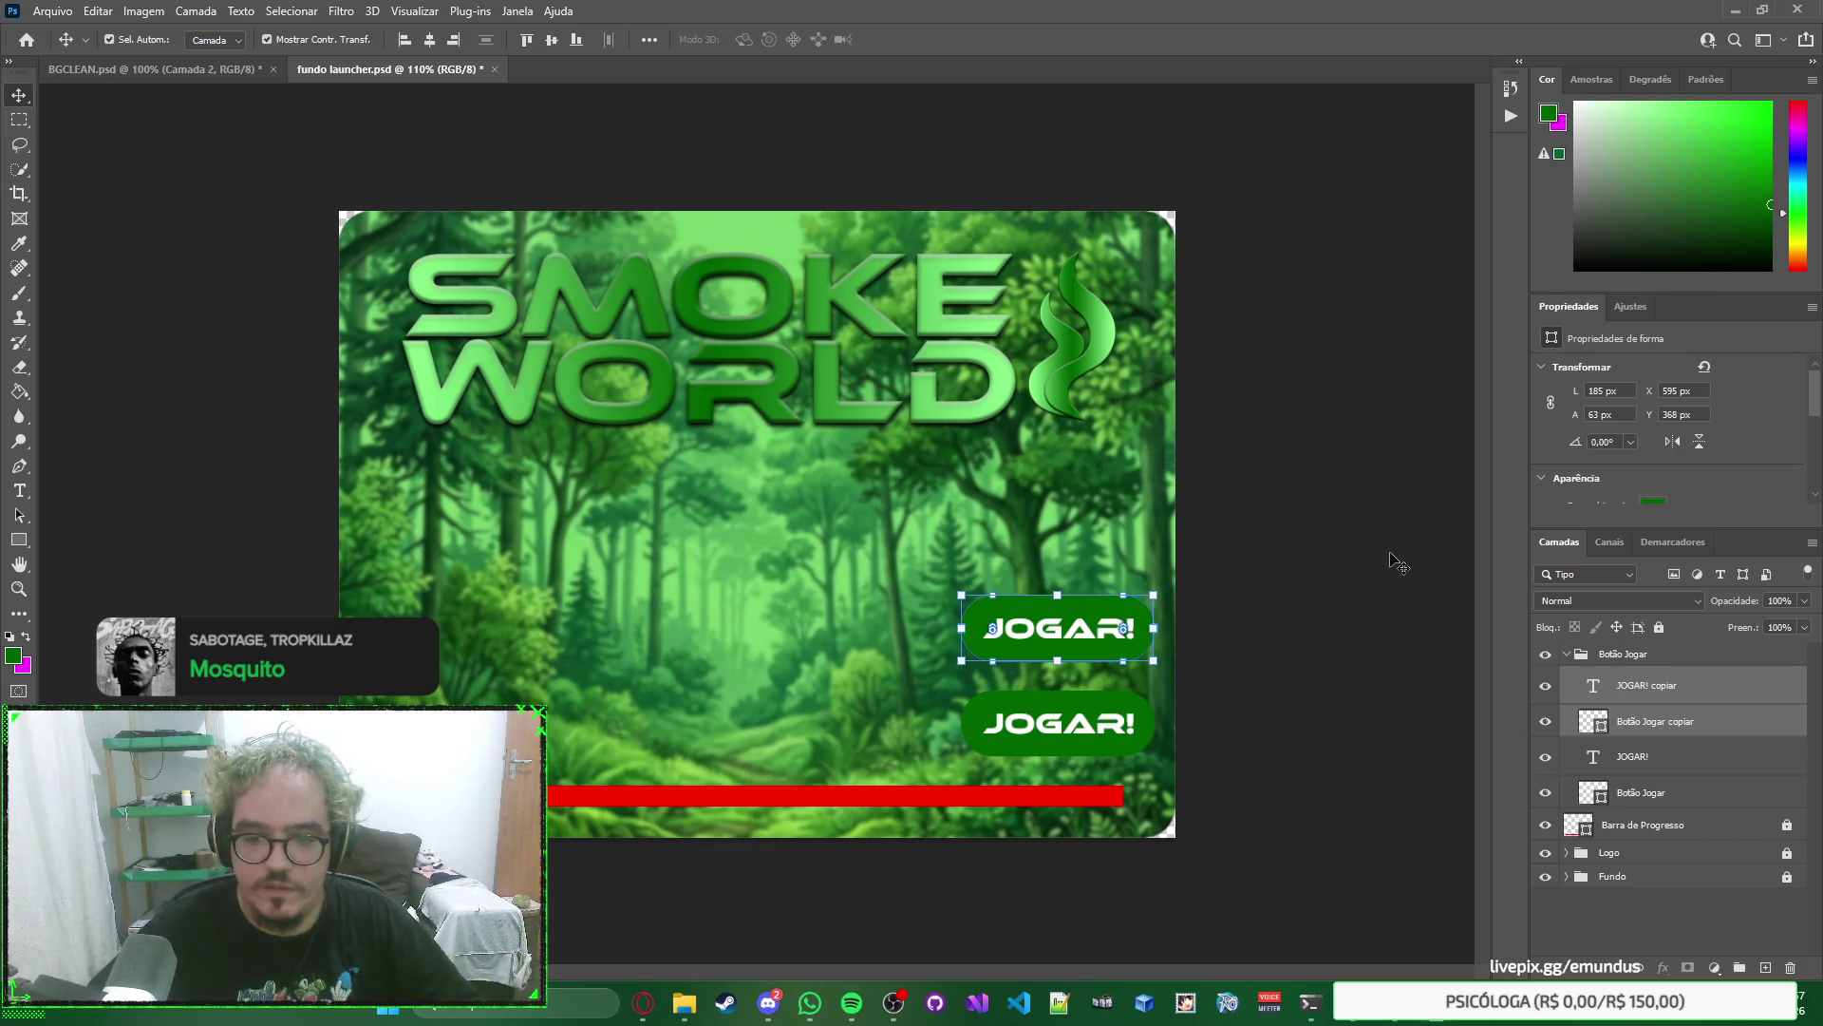
click(1270, 661)
Recommit the copied JOGAR! text and keep the upper button shape at full width.
key(alt+period)
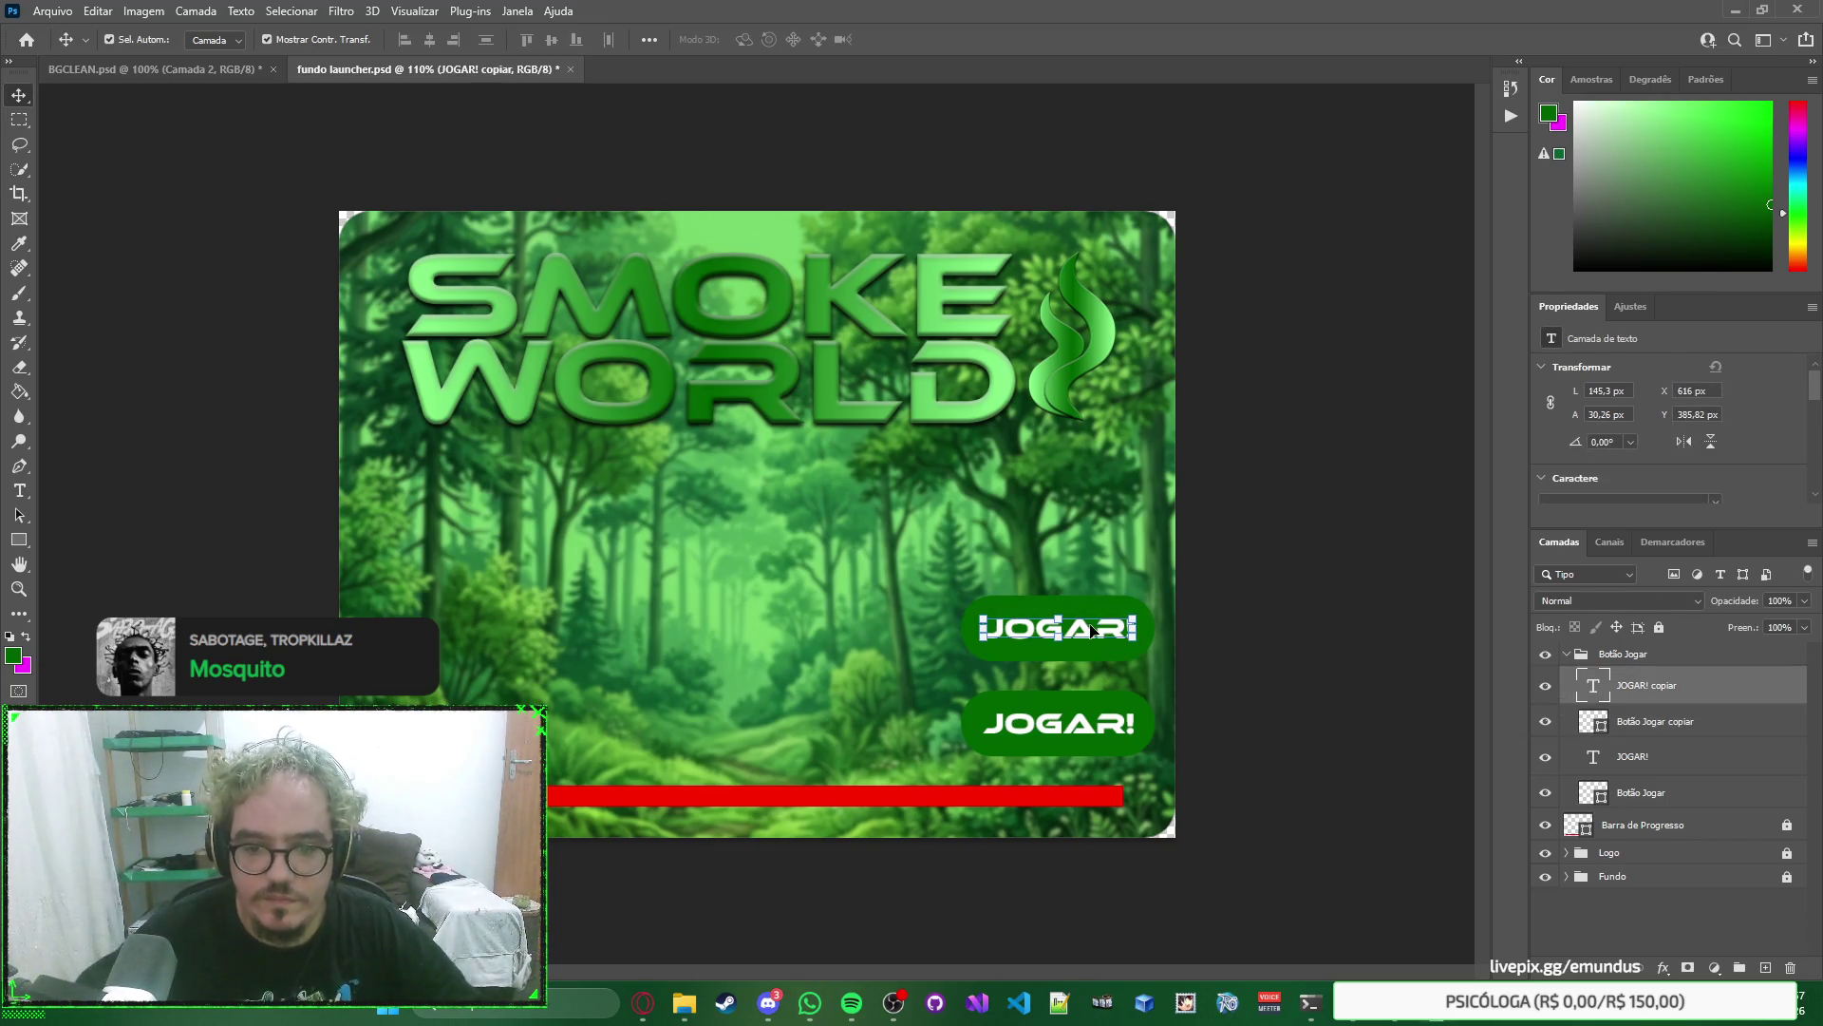
scroll(1088, 617, up, 5)
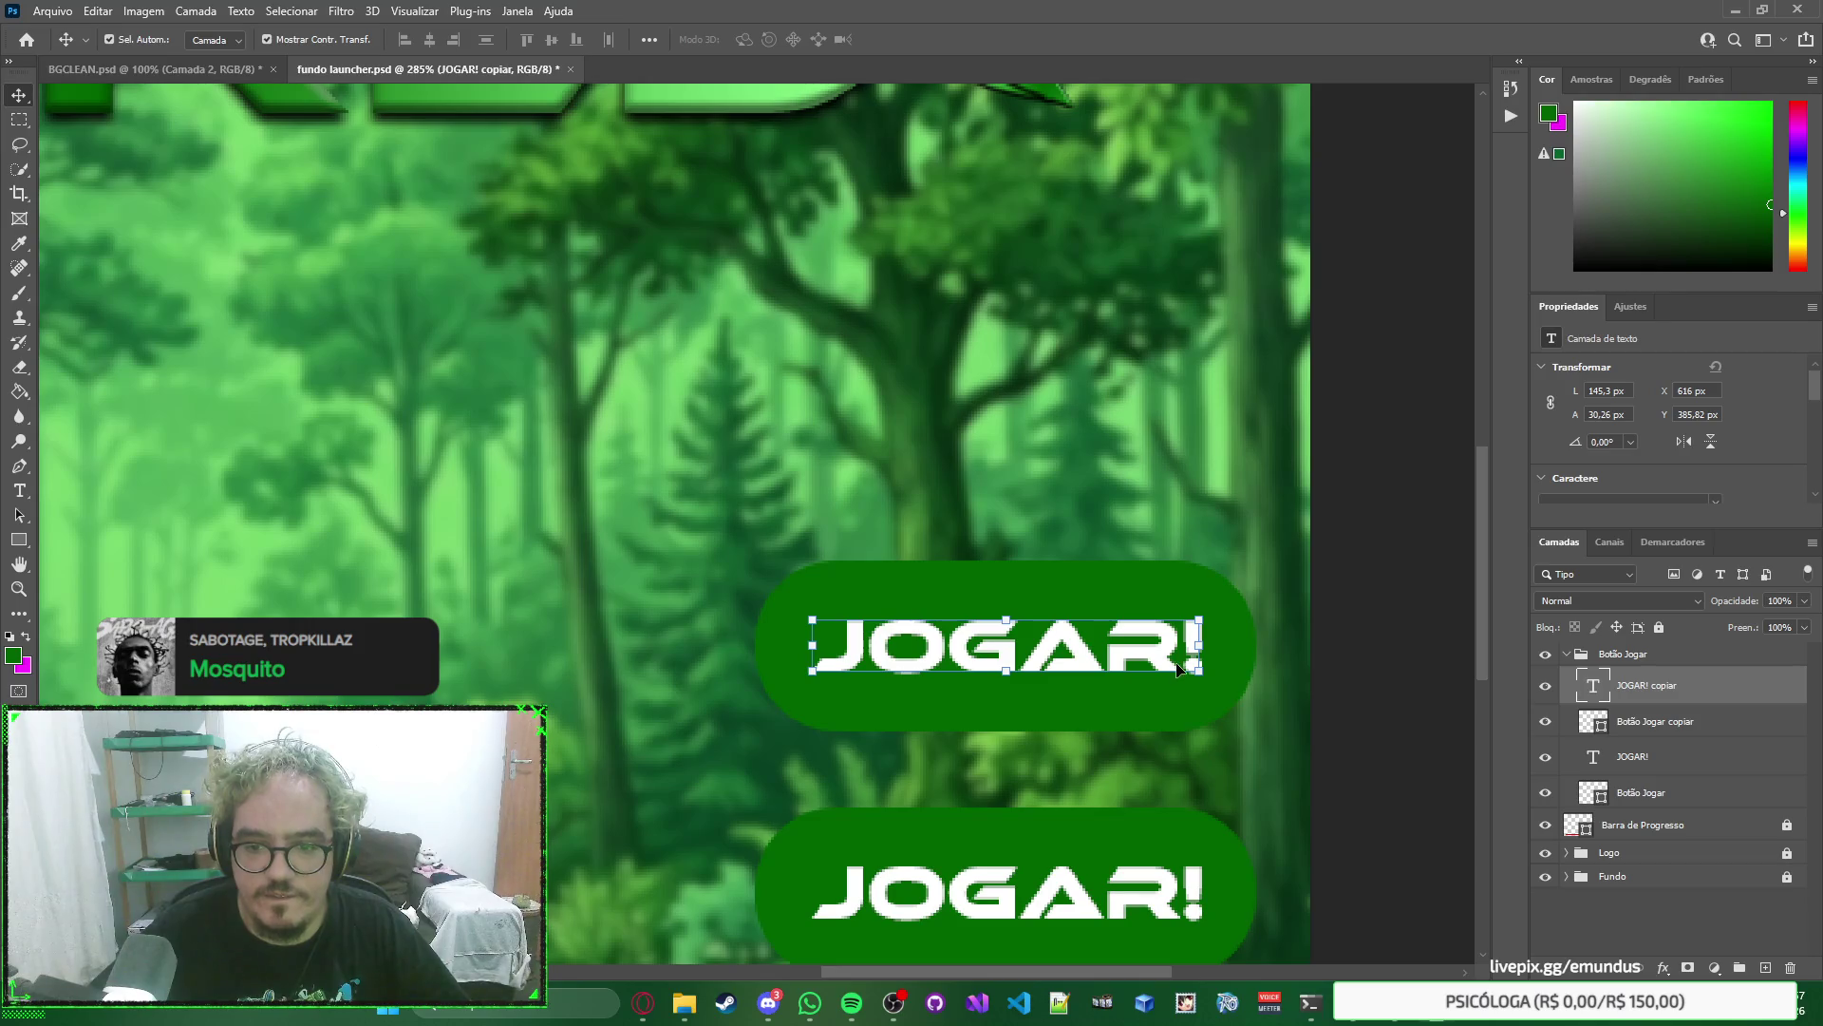
double_click(1163, 655)
key(Escape)
key(v)
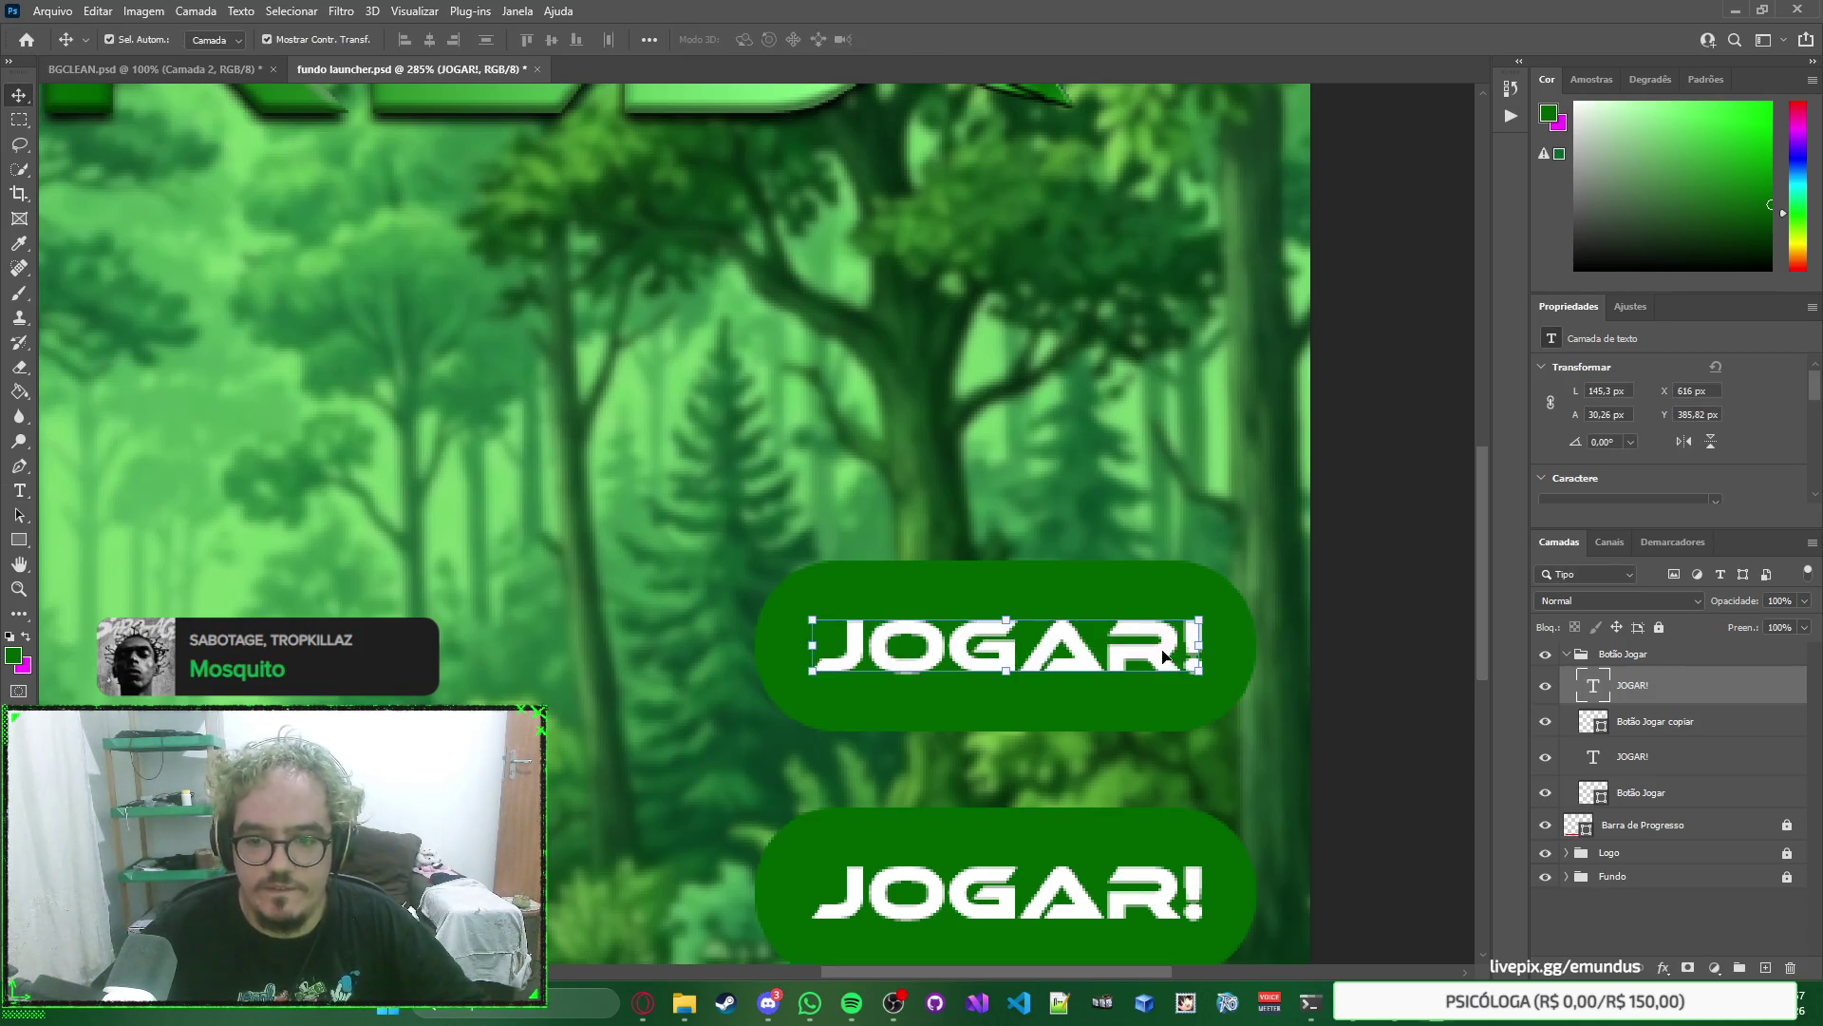
click(1612, 719)
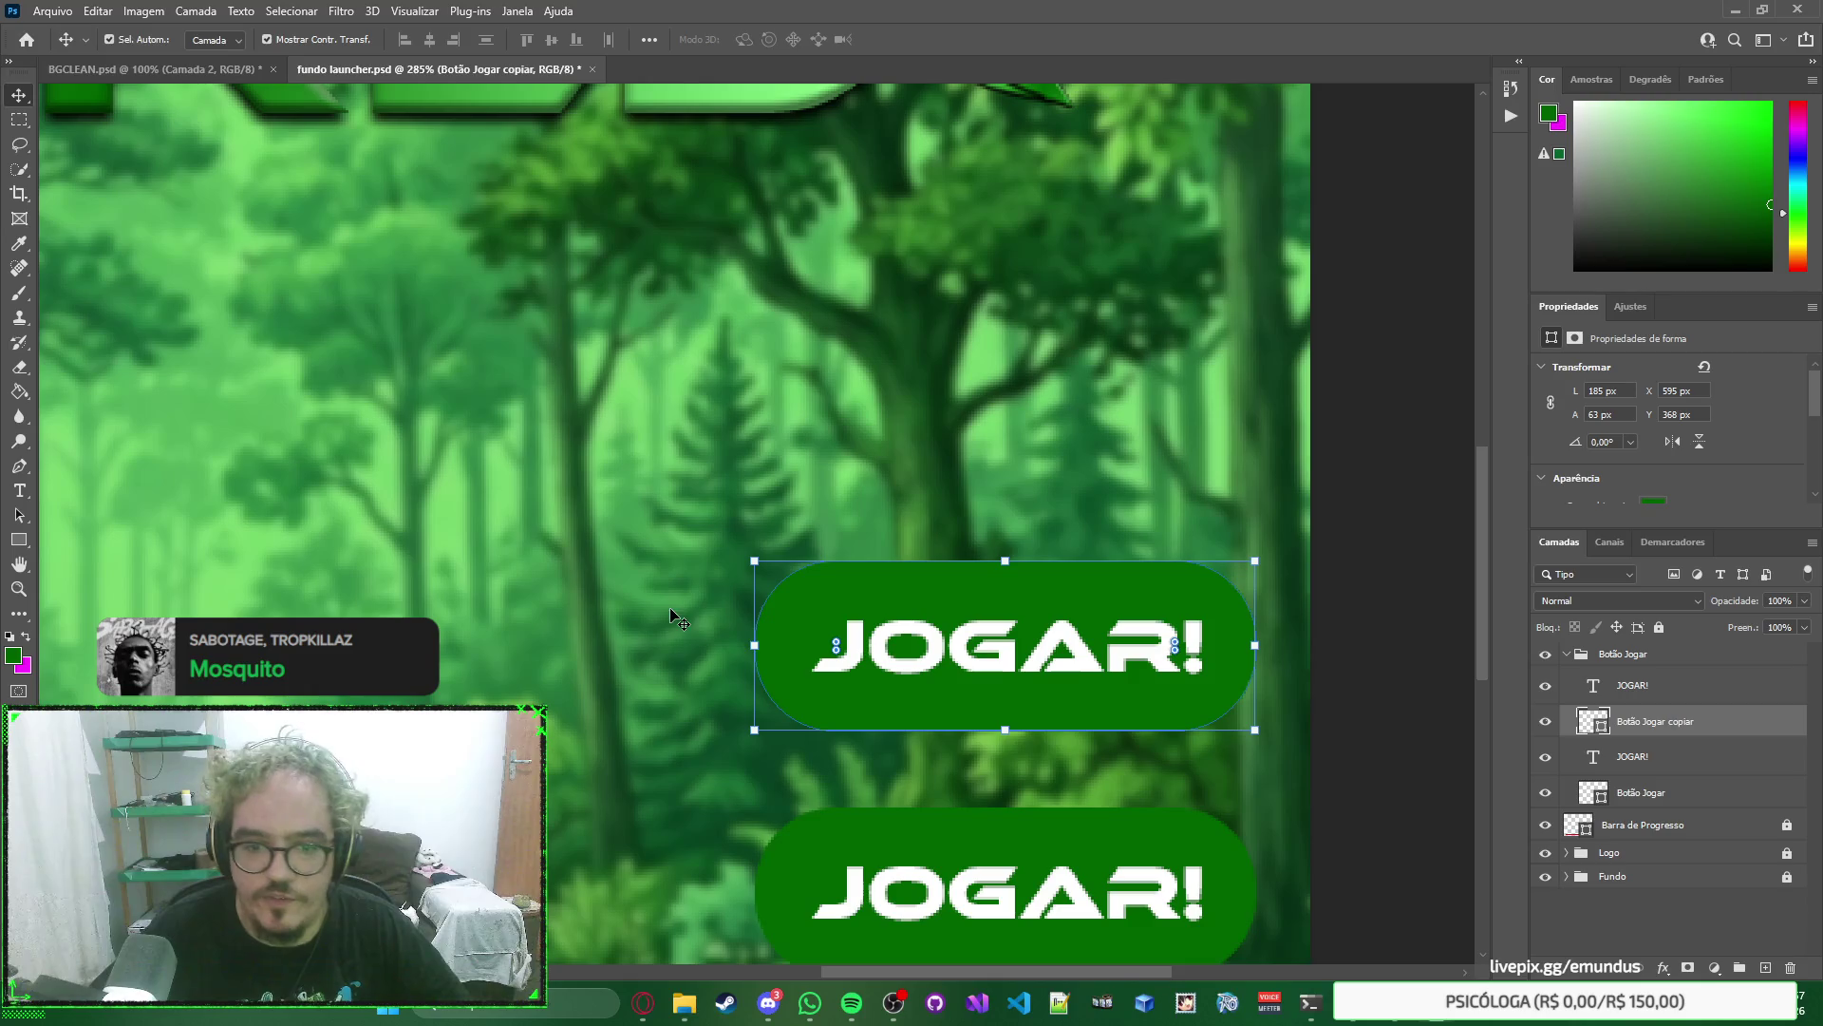
key(ctrl+t)
drag(754, 645, 913, 646)
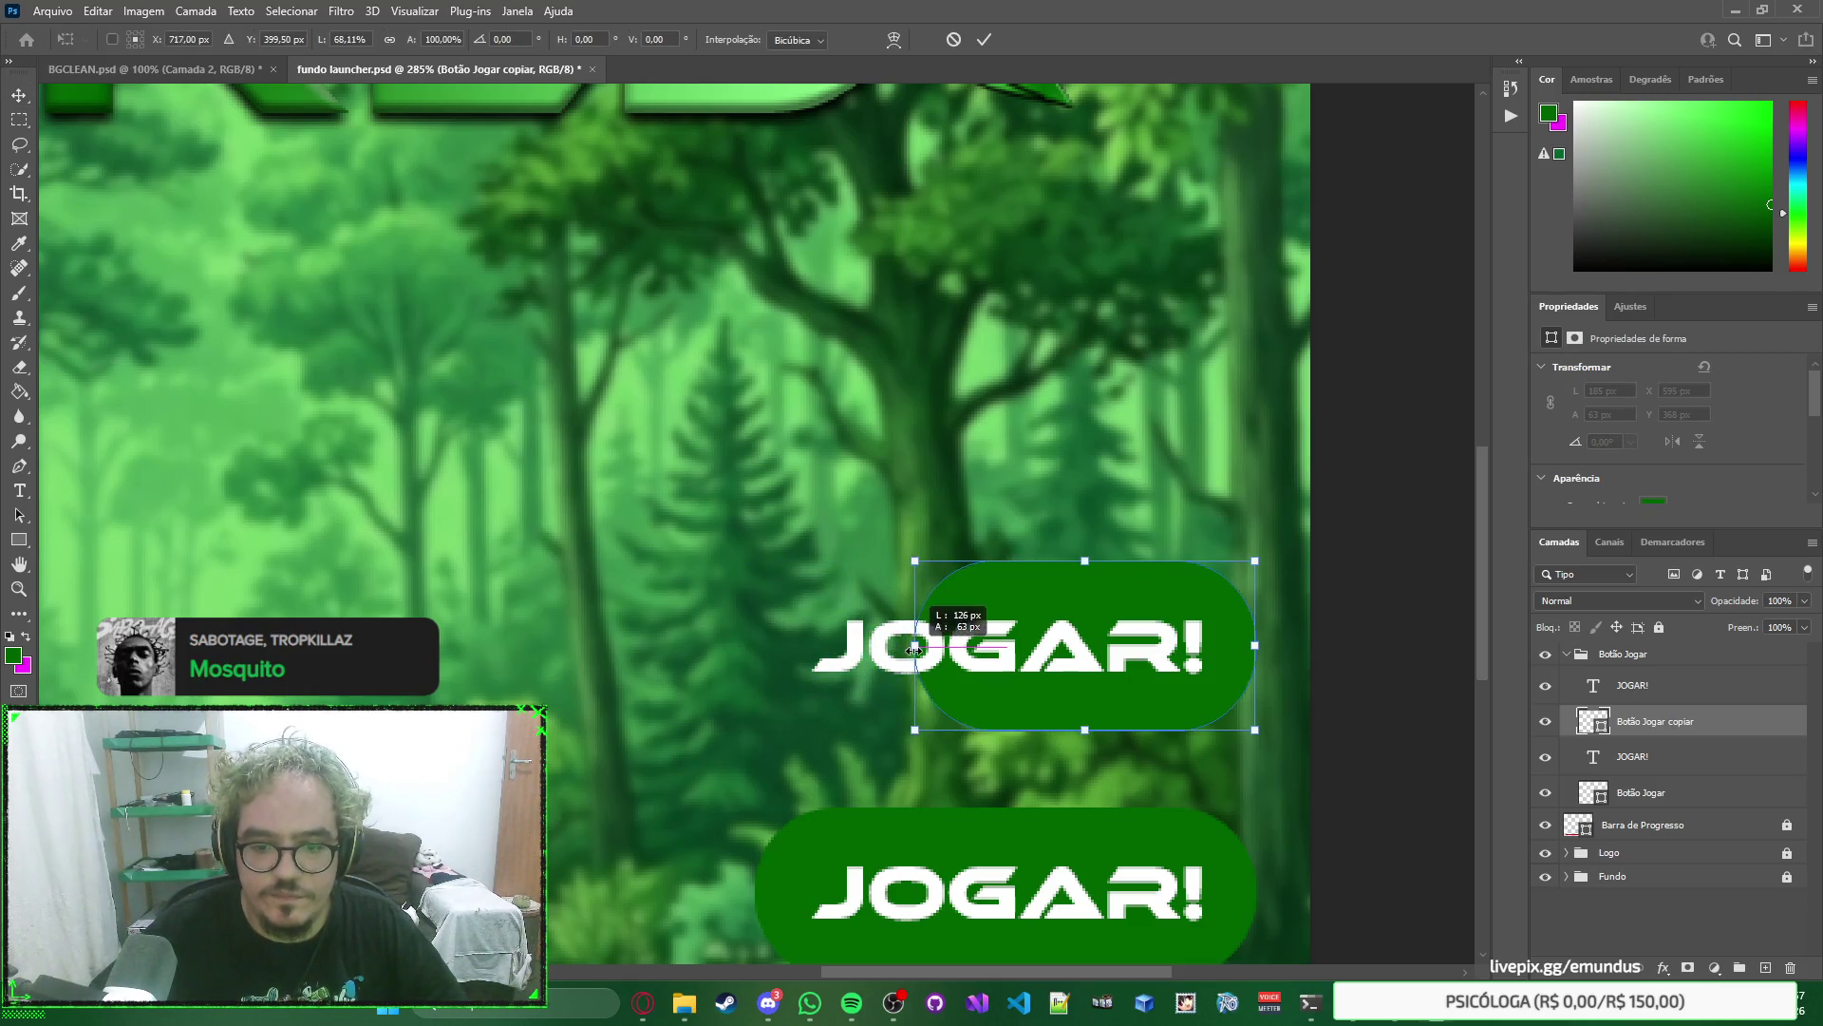
key(ctrl+z)
key(Return)
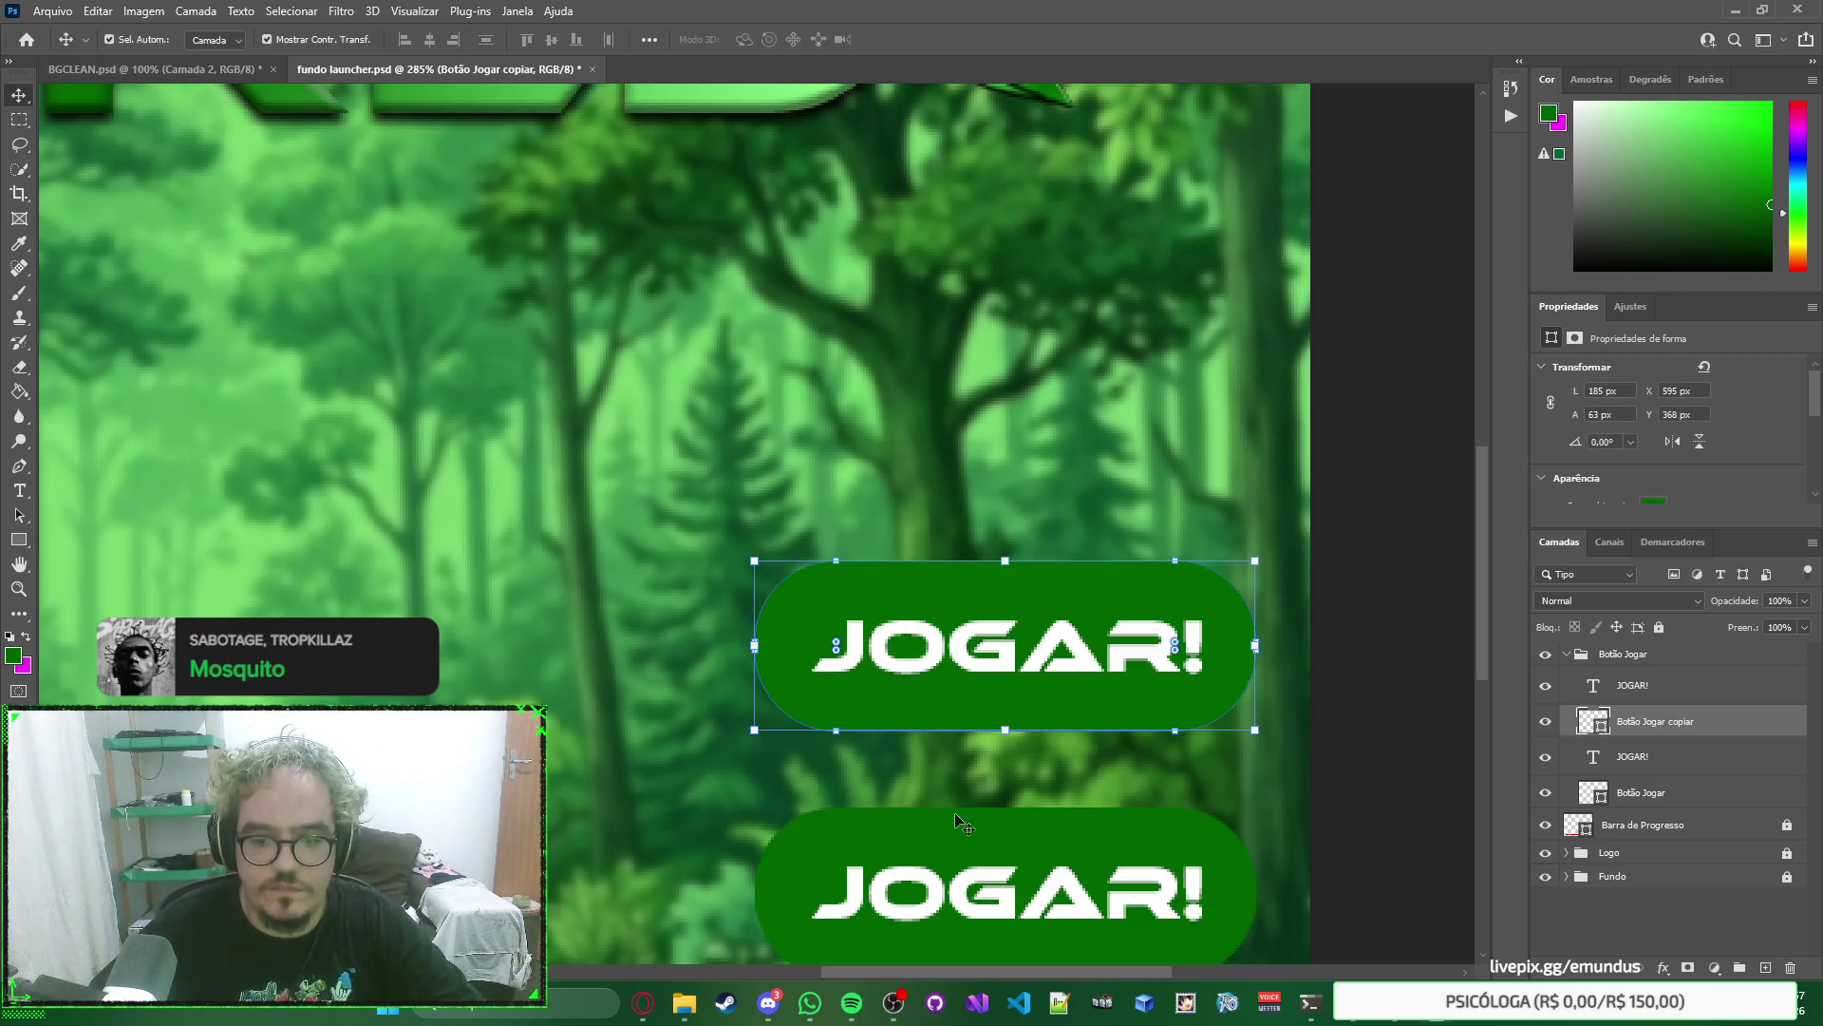
Set the lower Botão Jogar shape's height to 60 px in Properties.
click(952, 825)
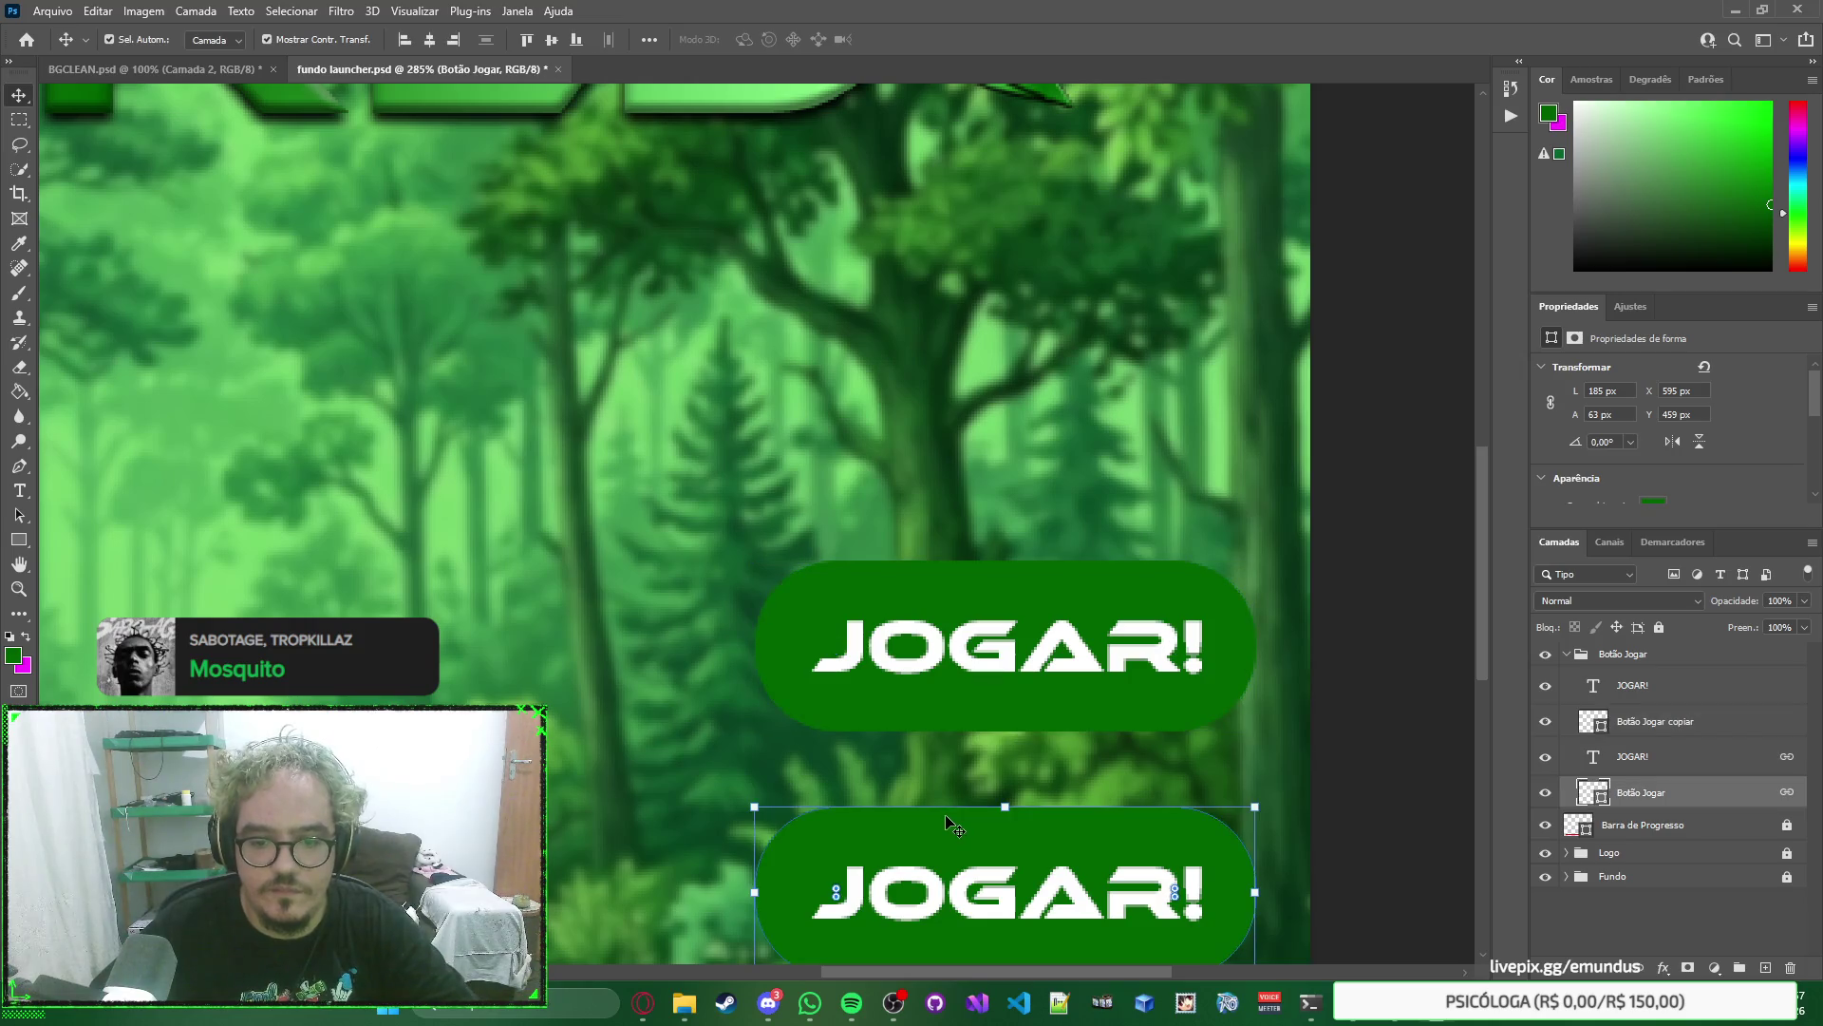
click(1623, 415)
text(60)
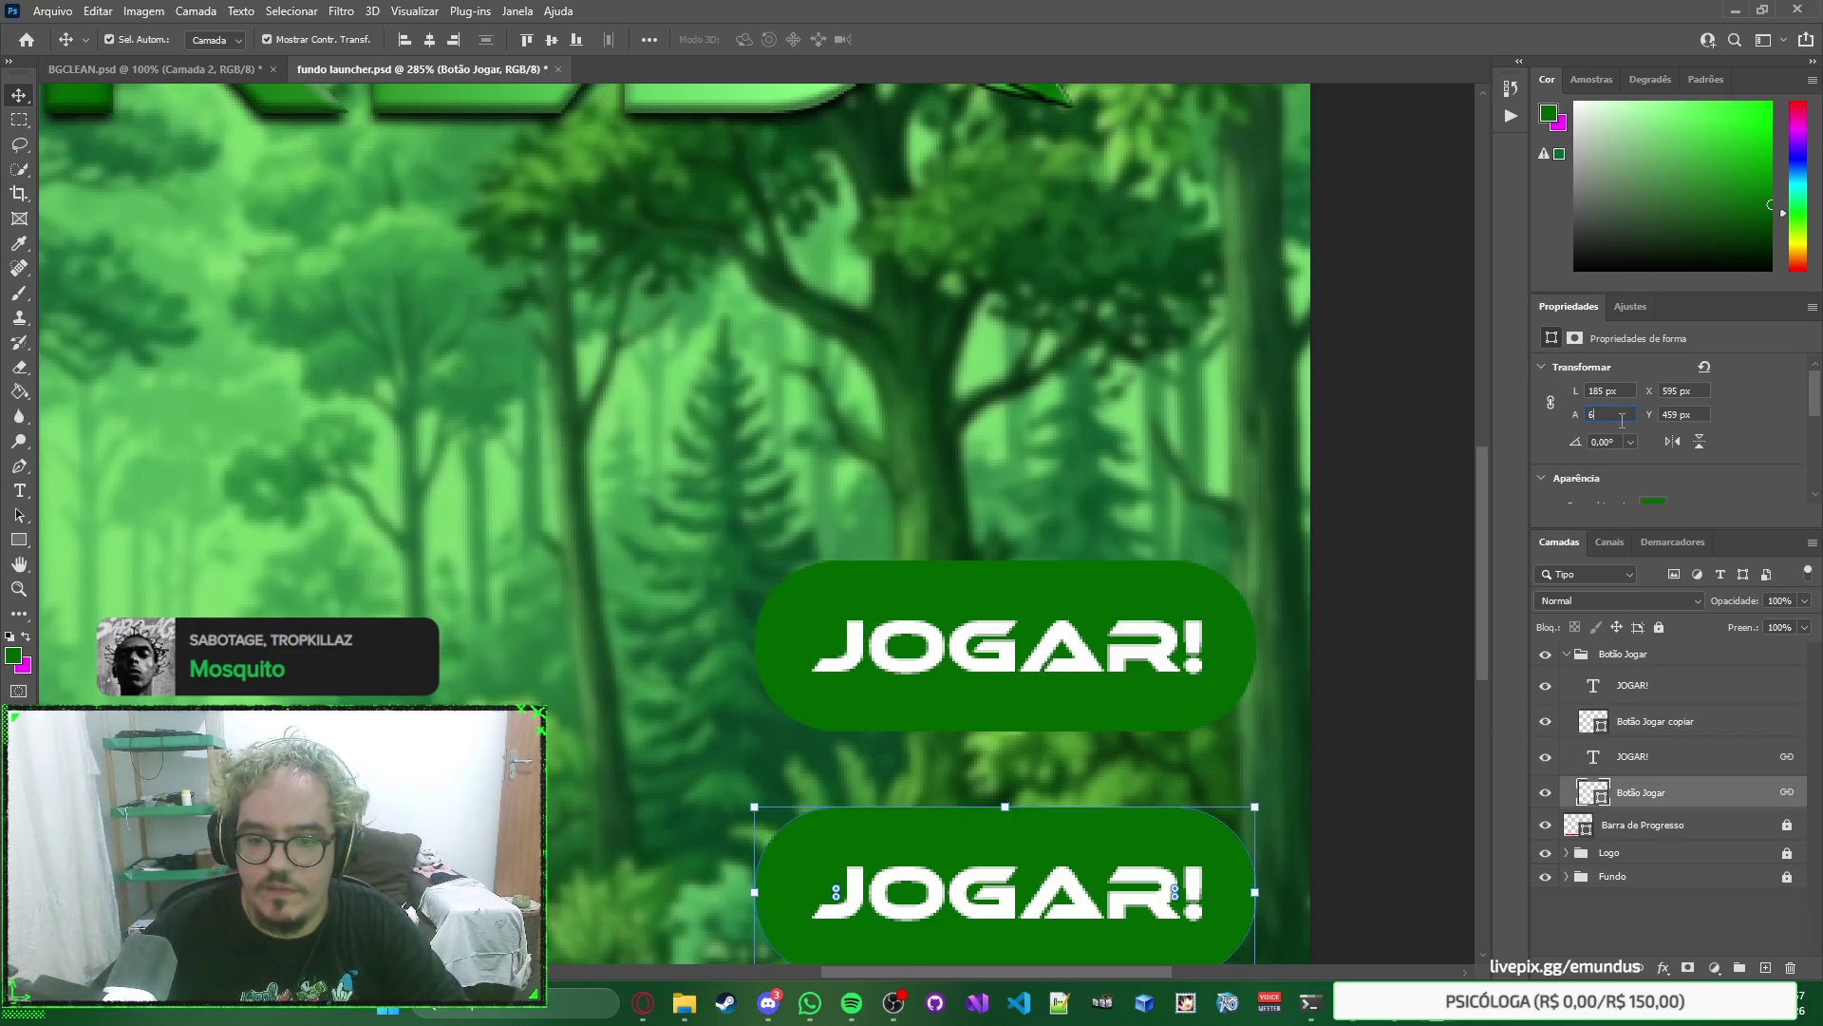
key(Return)
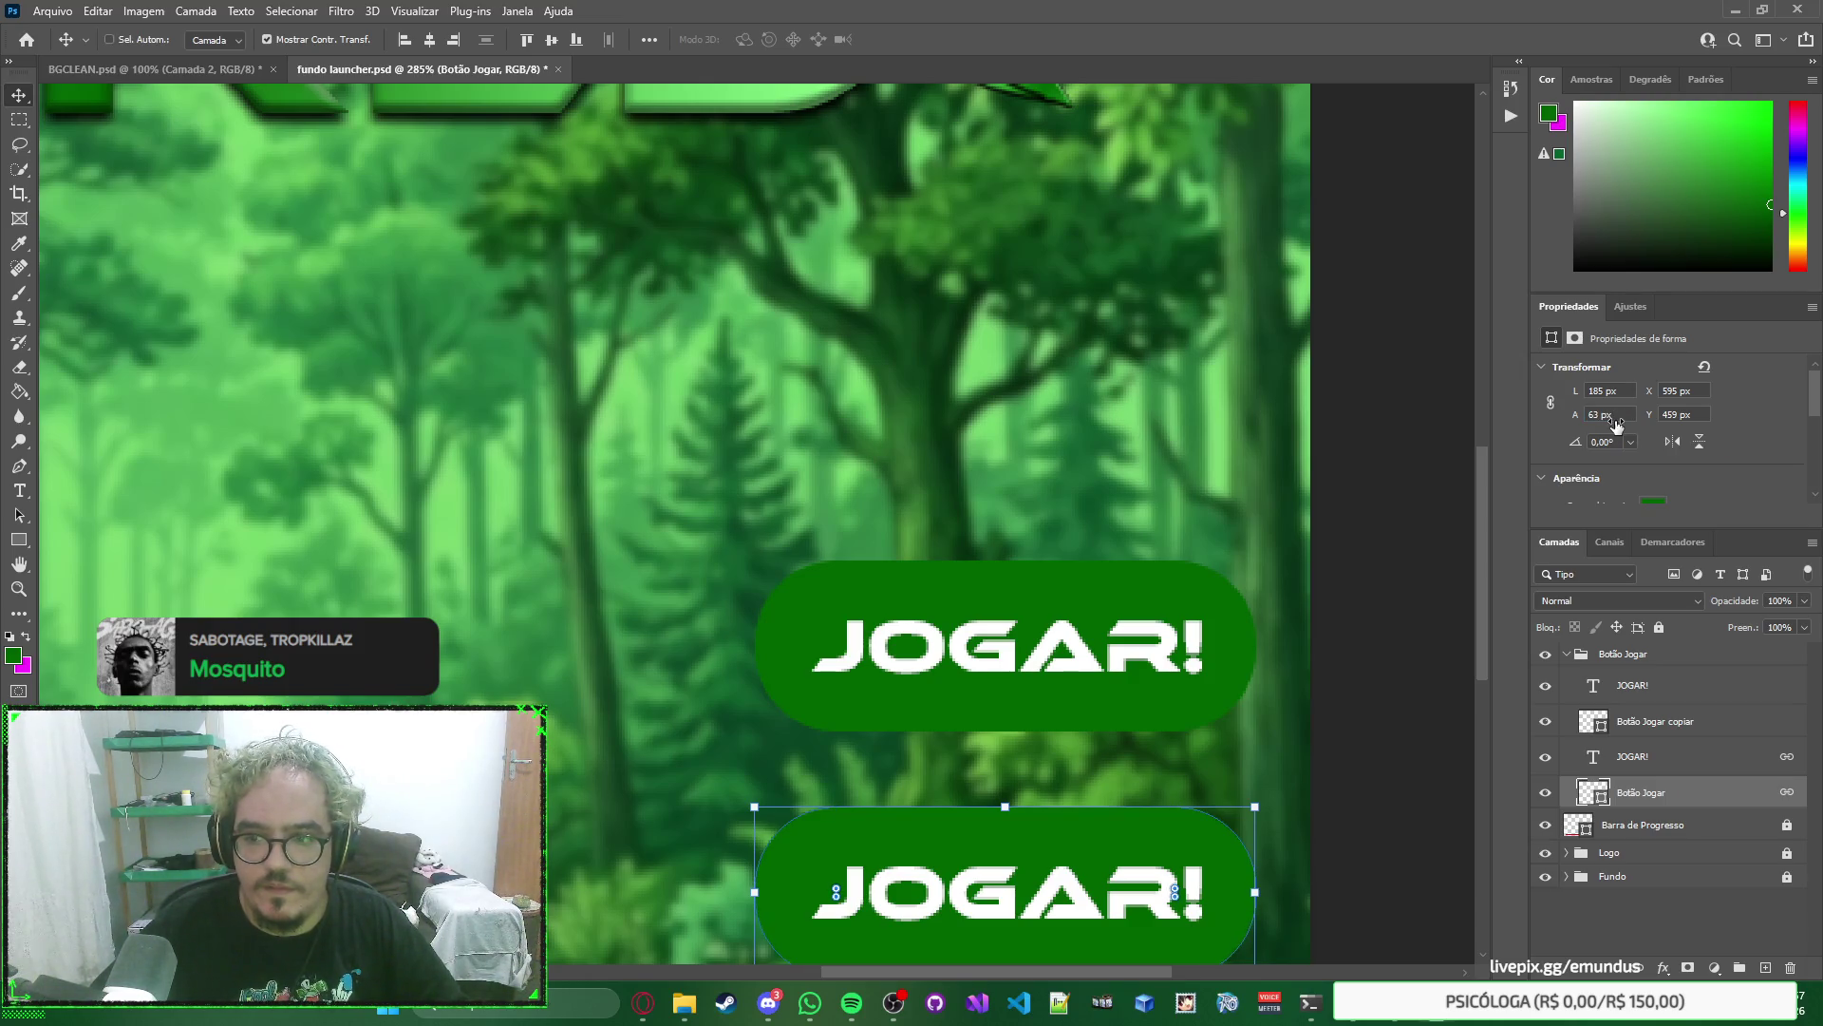
scroll(1351, 548, down, 2)
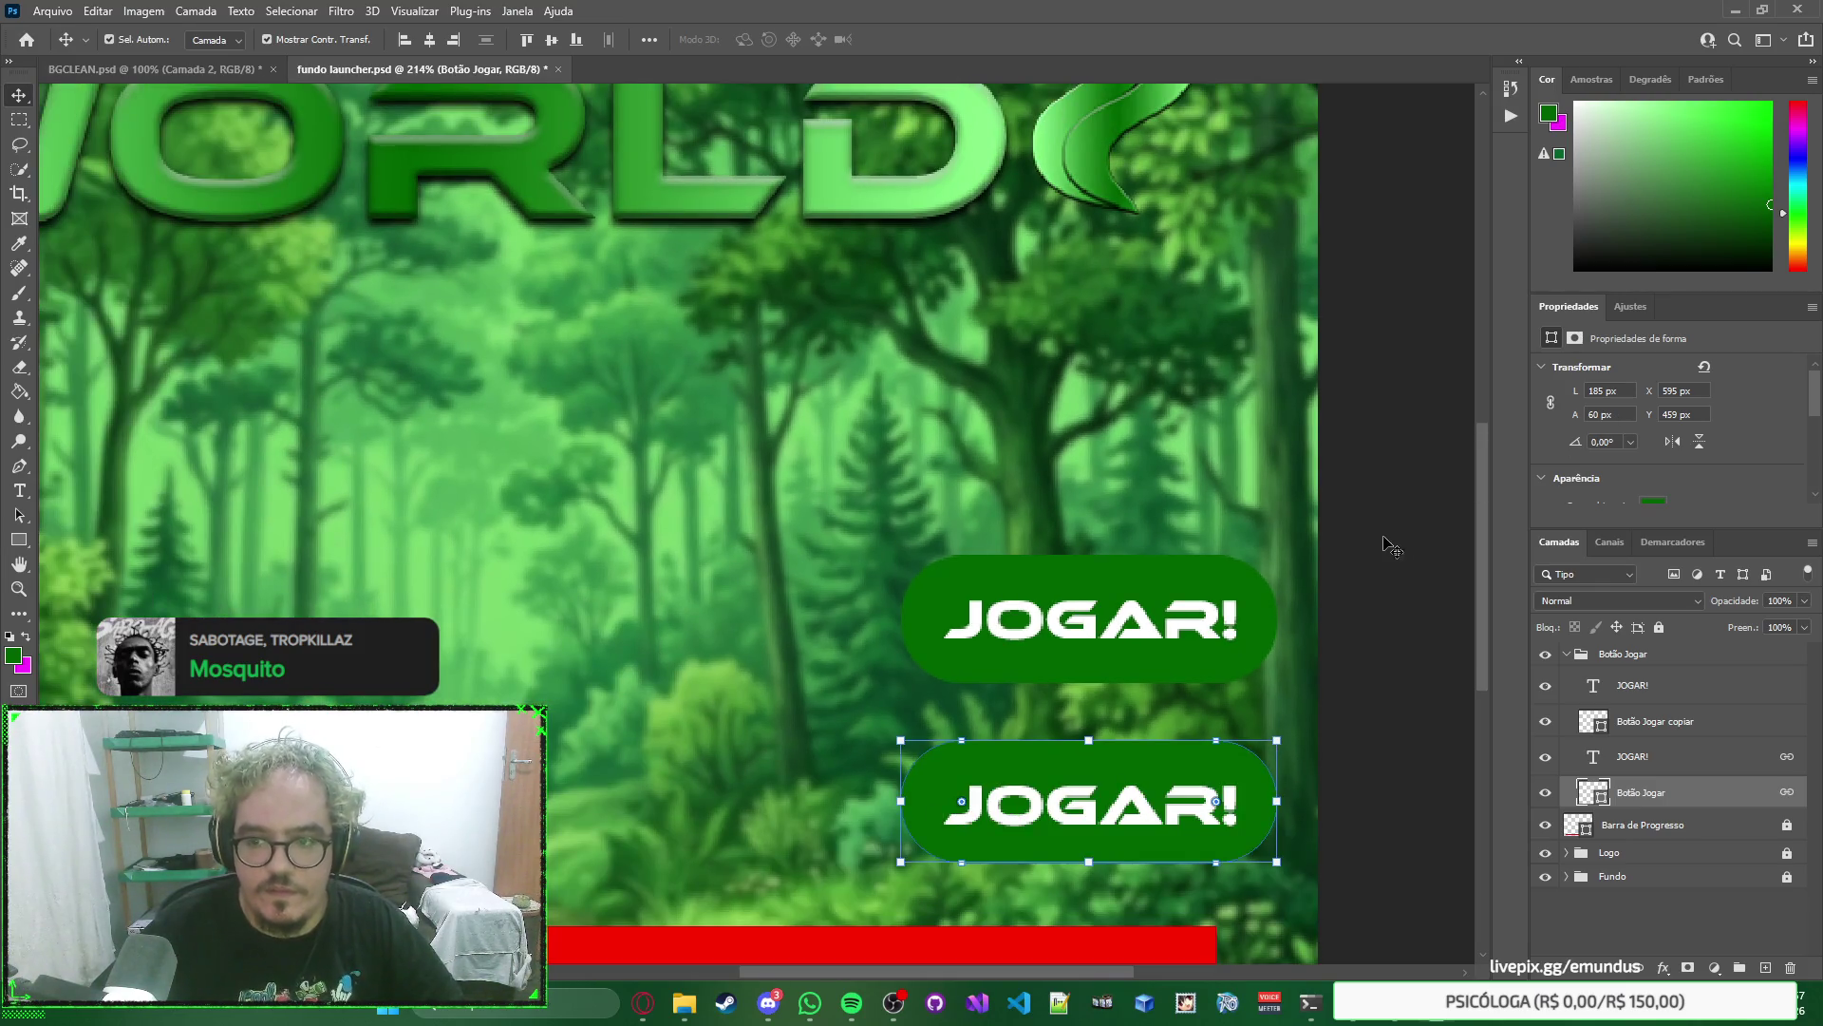
click(1389, 543)
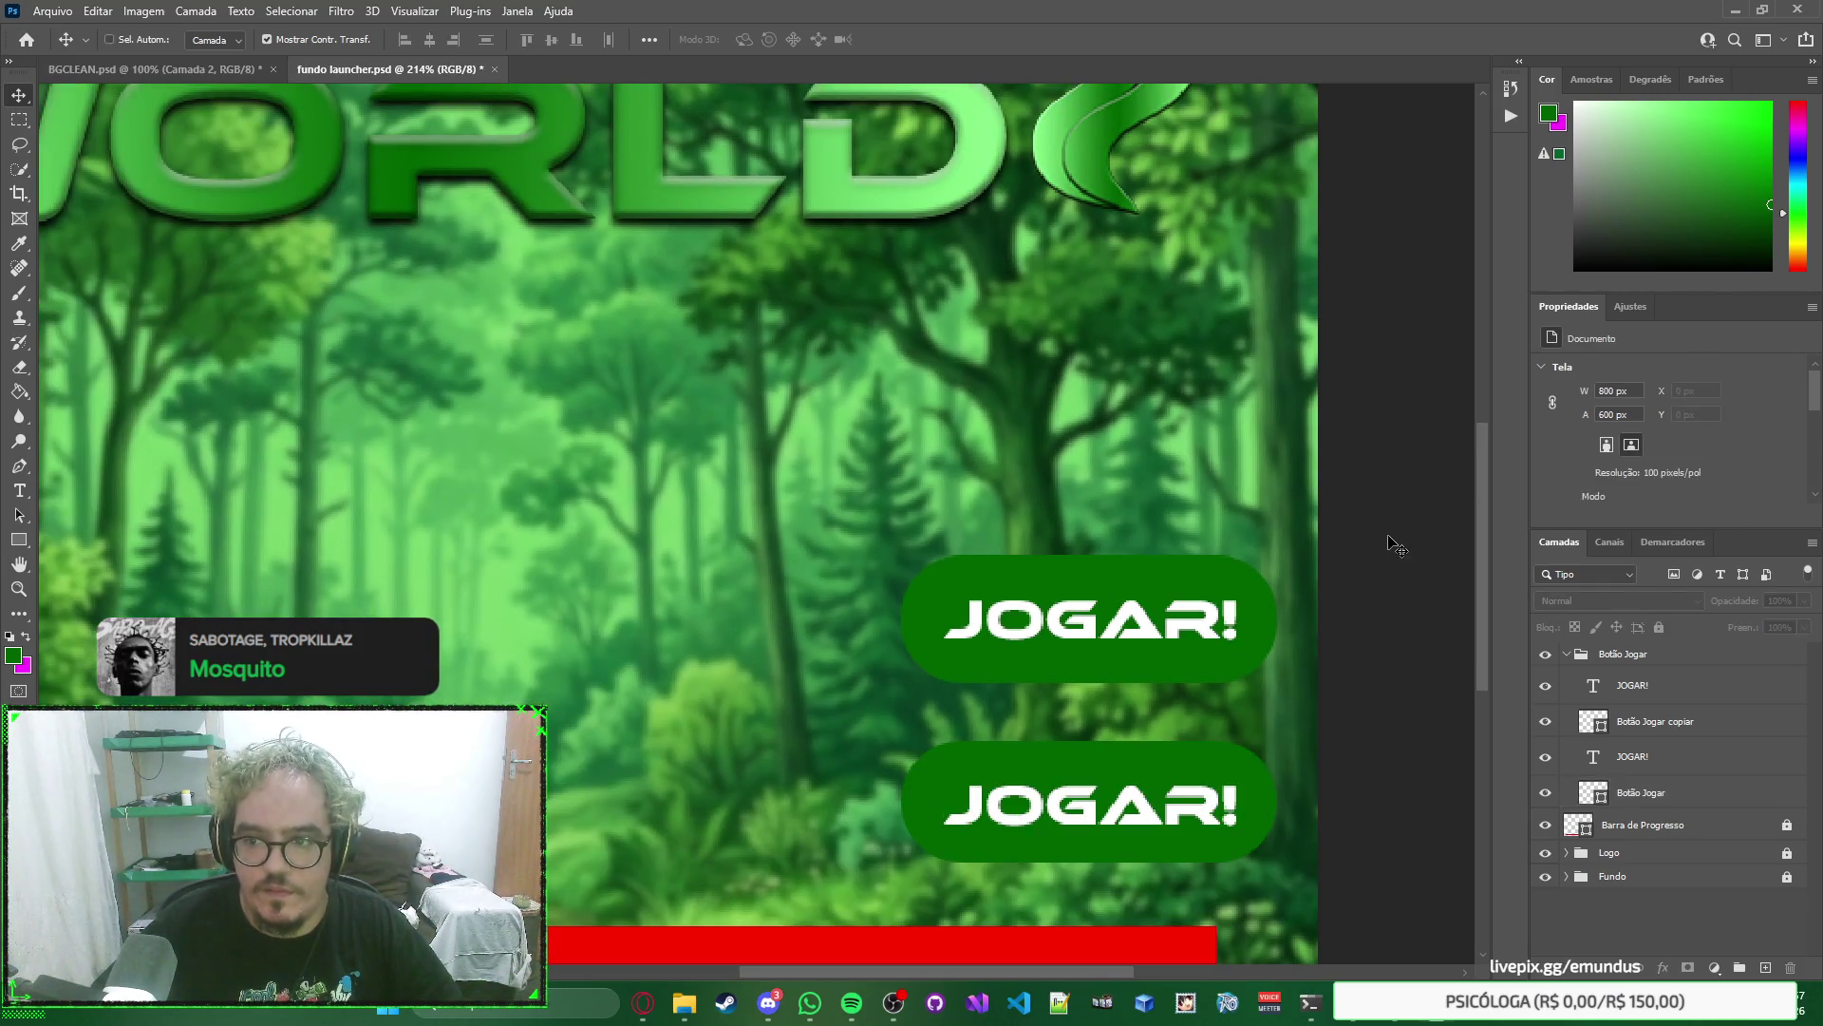